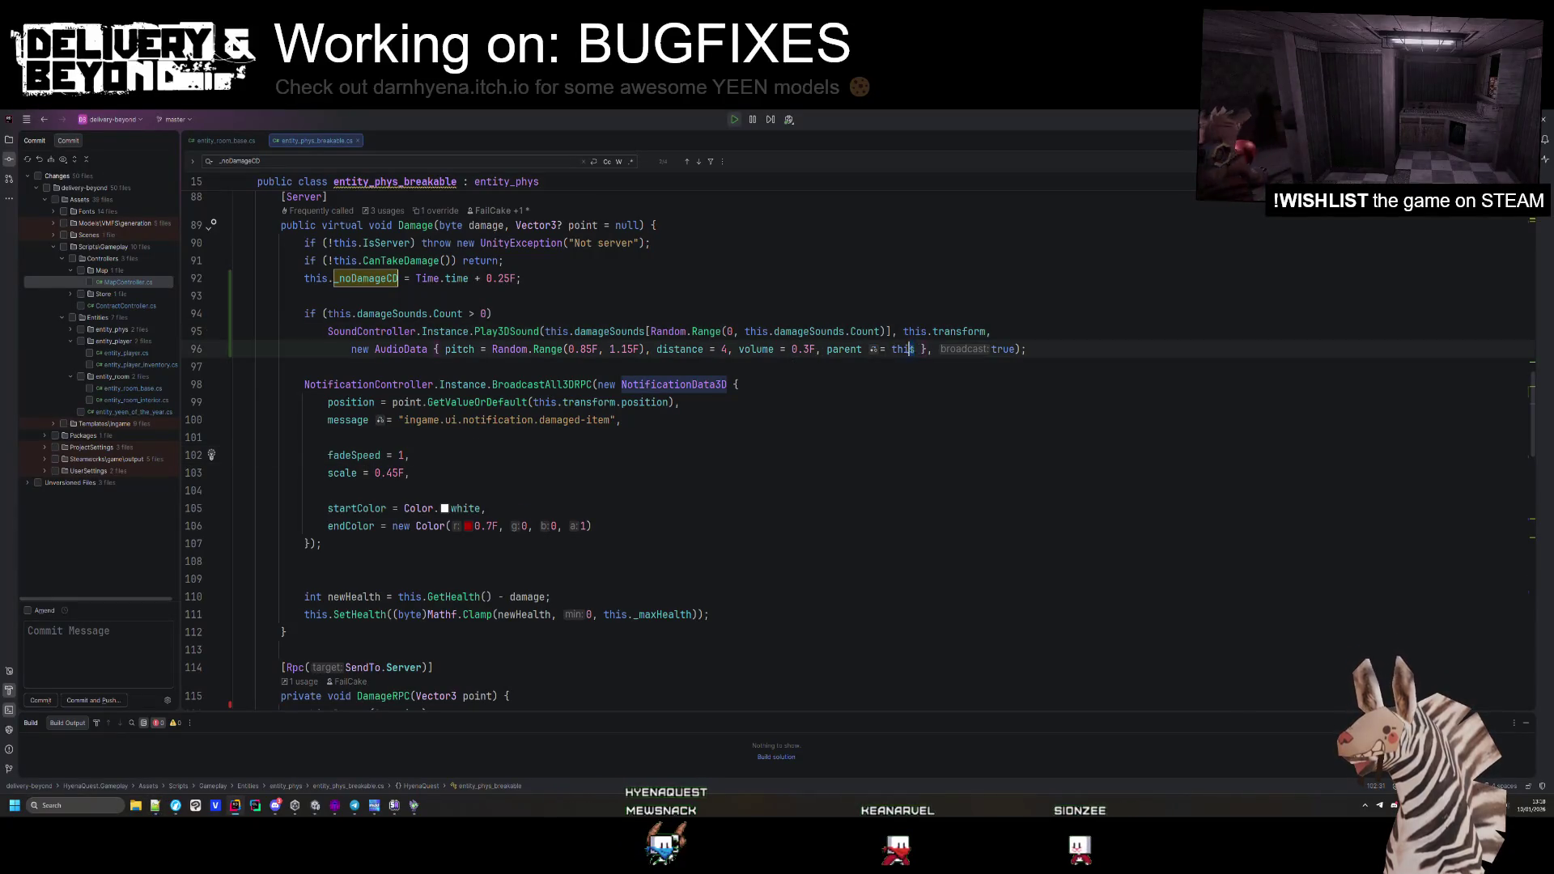
Switch from Rider's damage code to the Unity Editor running the game in play mode
{"action": "key", "text": "alt+Tab"}
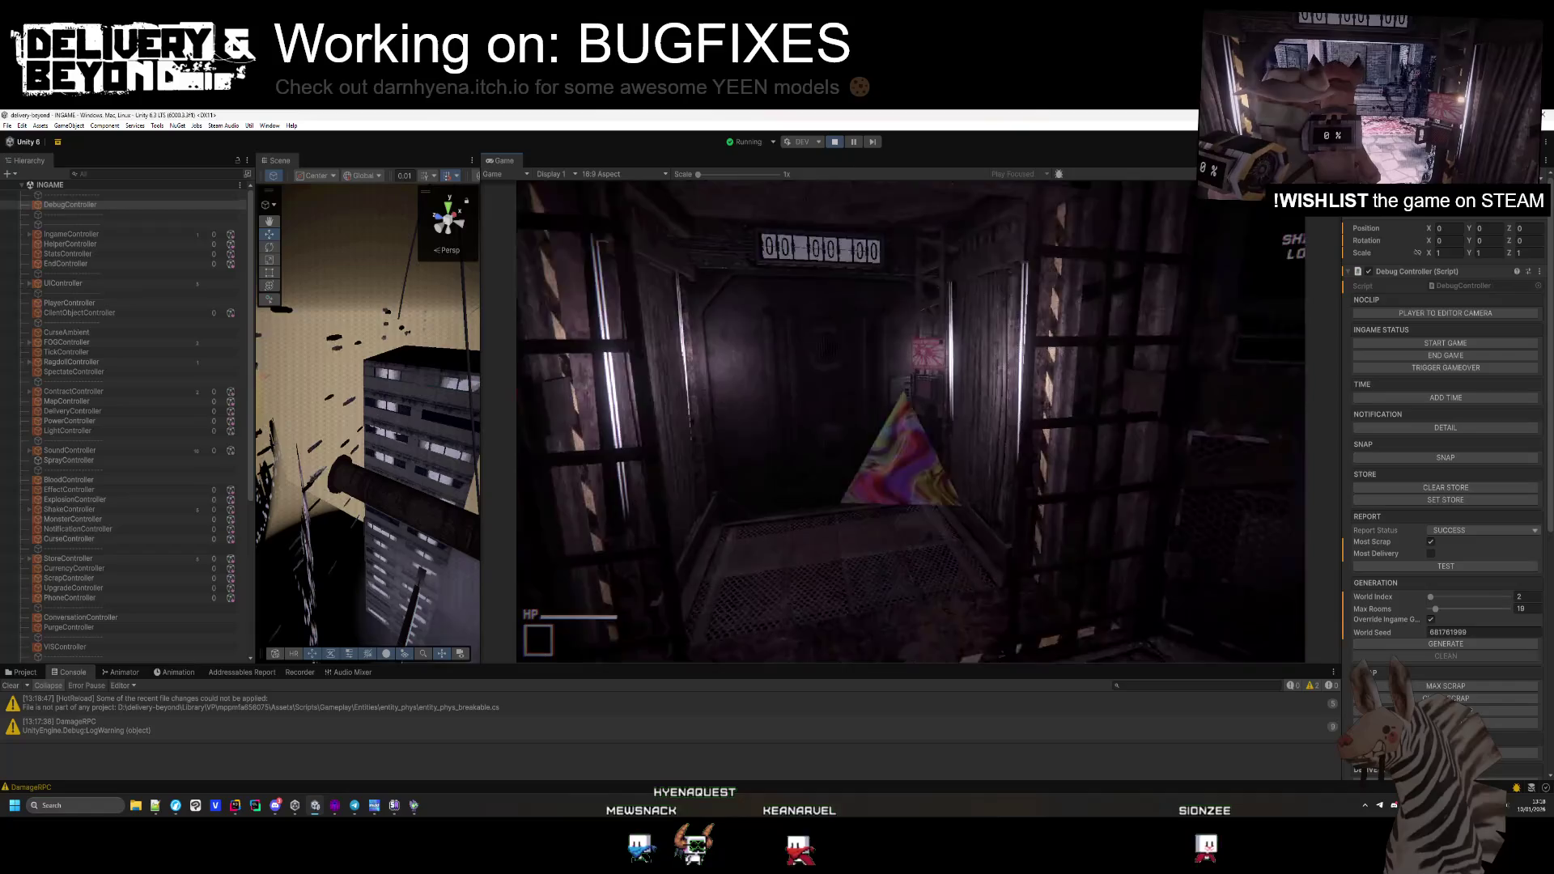
Walk the player into the elevator and back out, checking the damage code in Rider between
{"action": "key", "text": "w"}
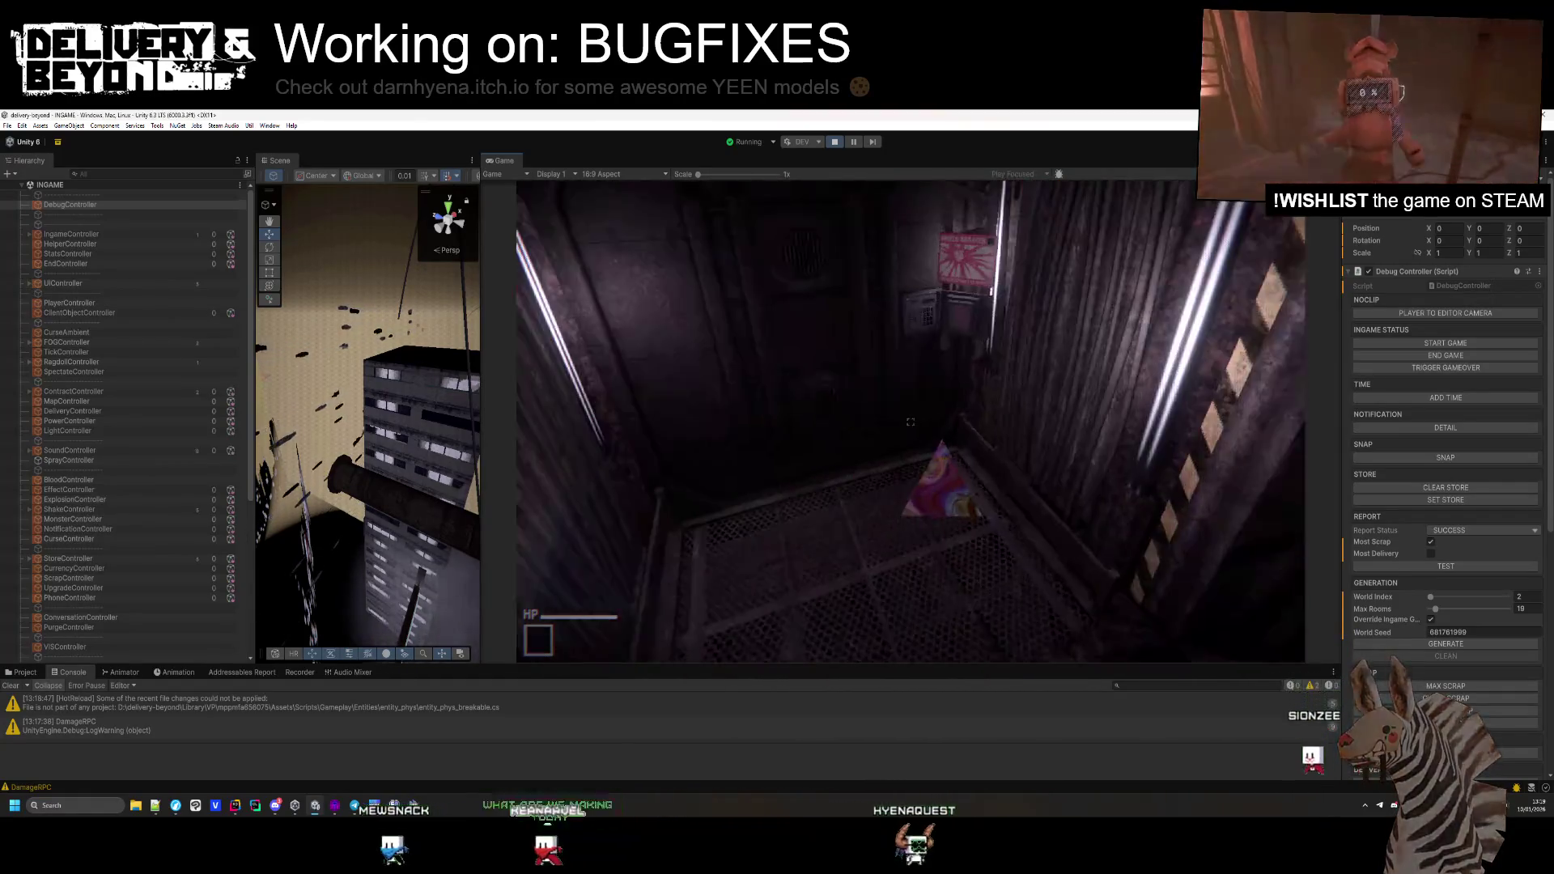
{"action": "key", "text": "alt+Tab"}
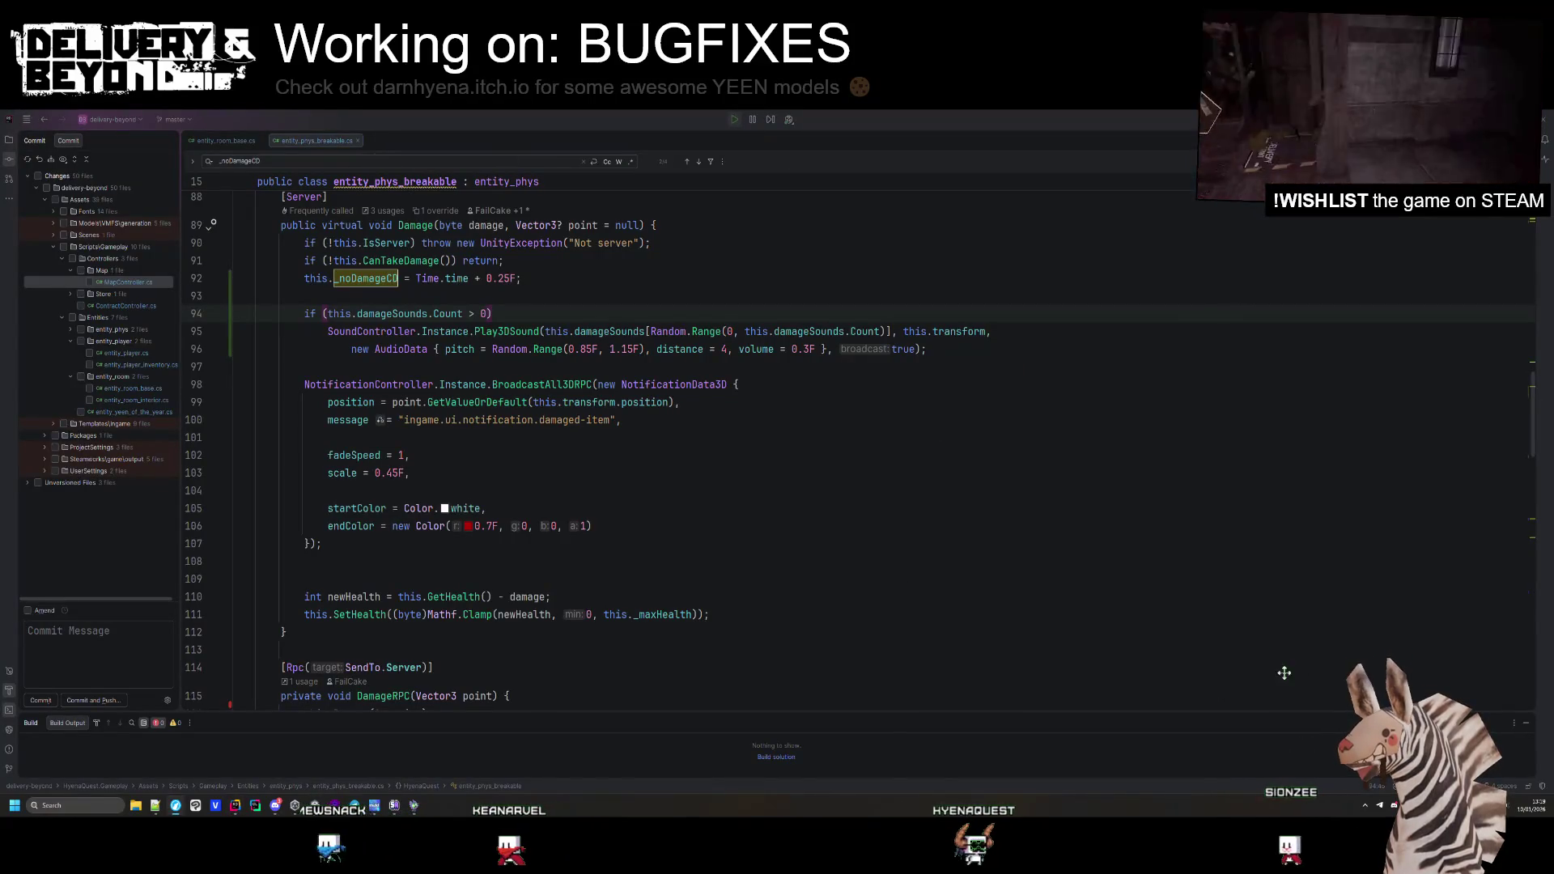
{"action": "left_click", "coordinate": [754, 531]}
{"action": "key", "text": "alt+Tab"}
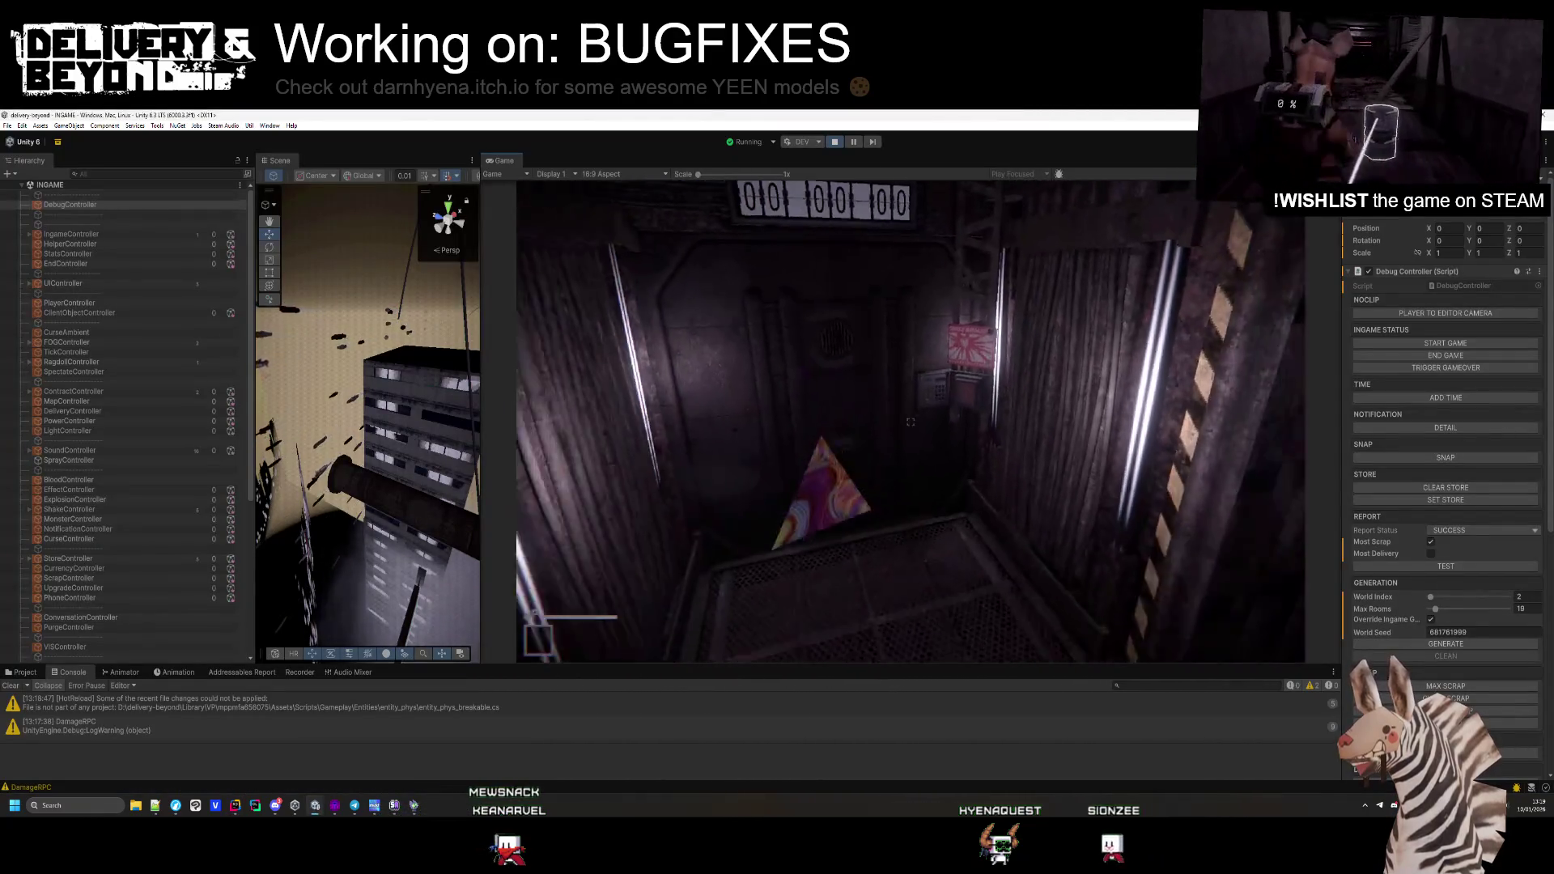
{"action": "key", "text": "s"}
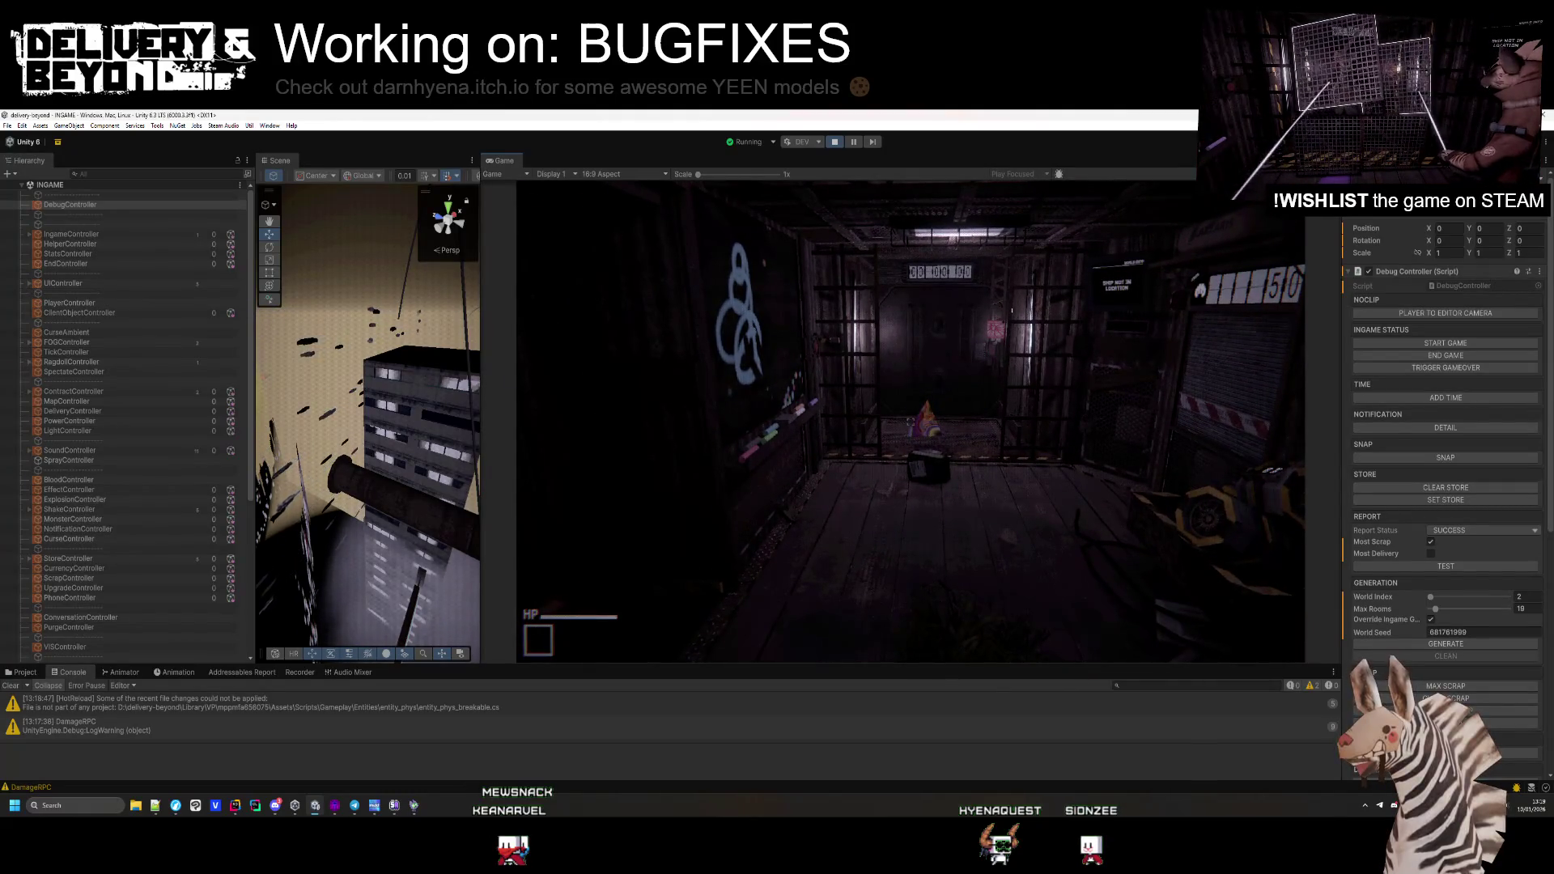
{"action": "key", "text": "alt+Tab"}
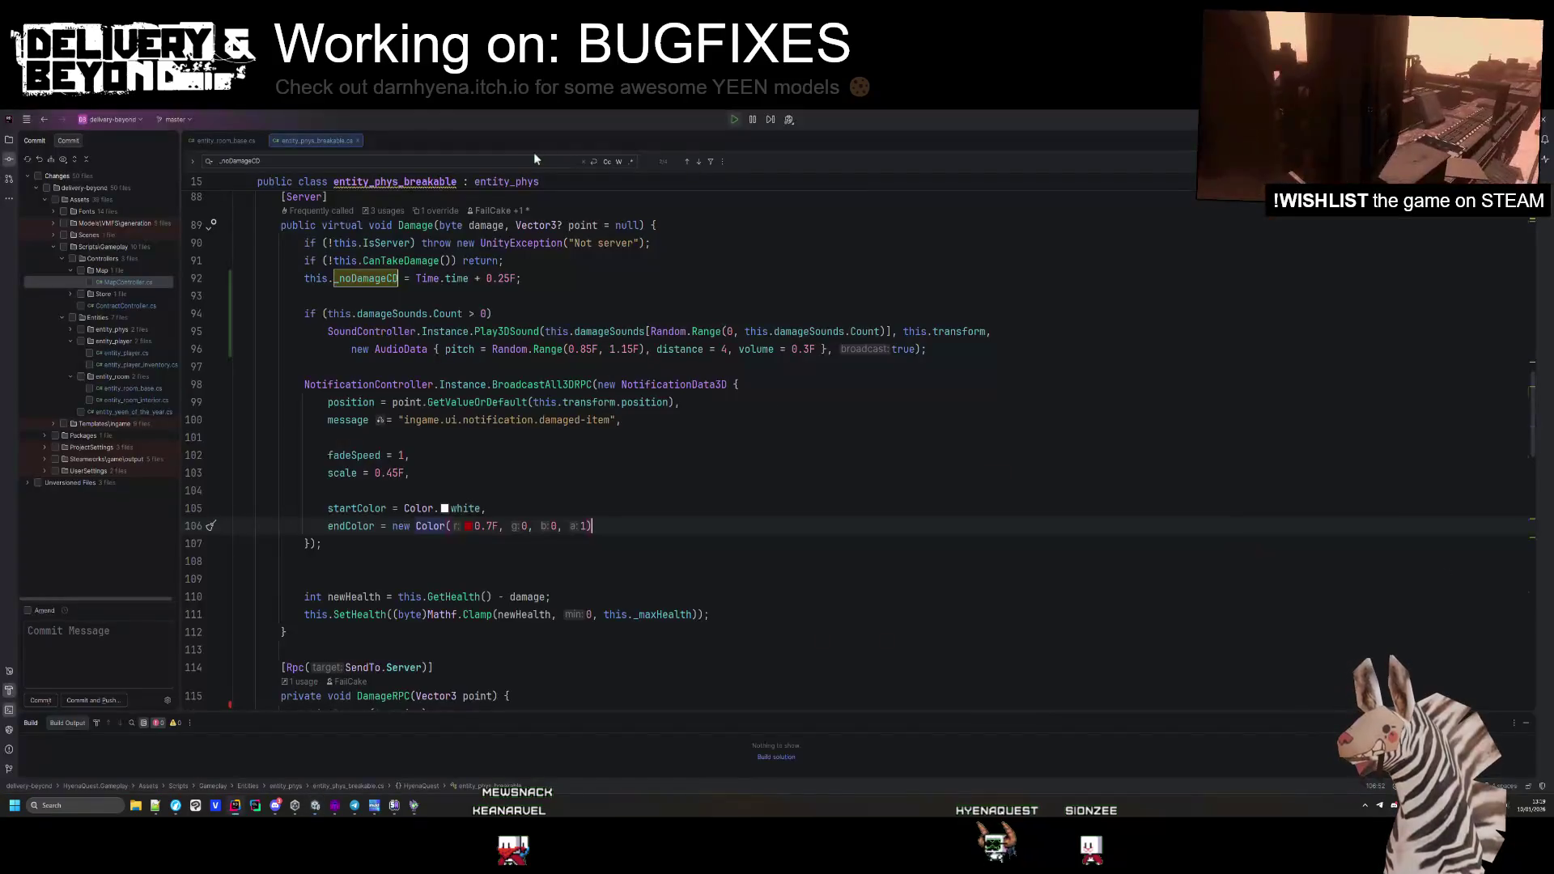
{"action": "key", "text": "alt+Tab"}
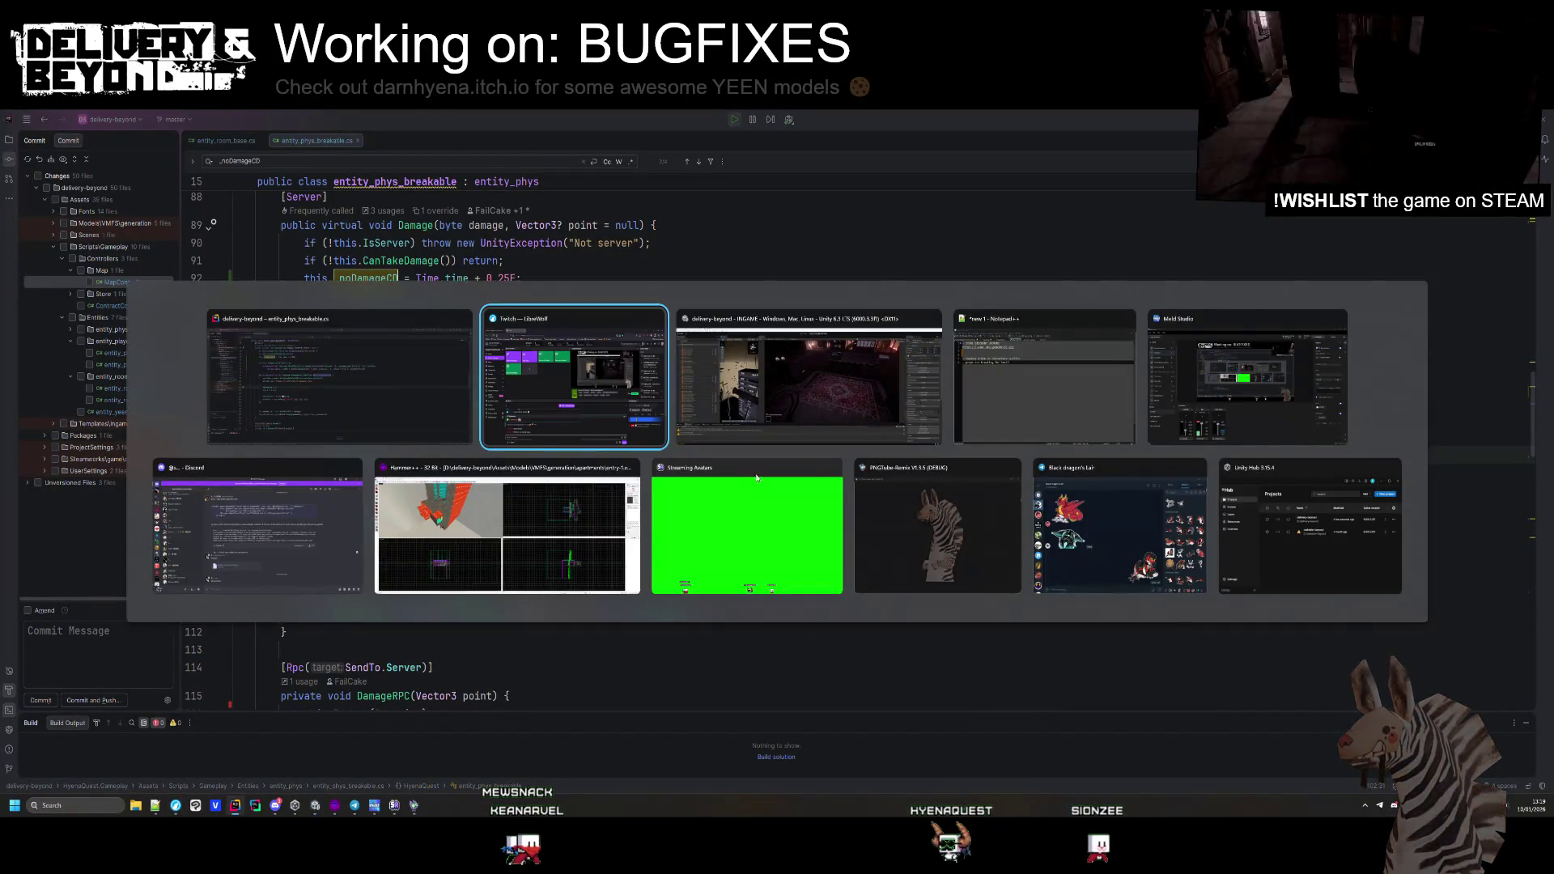
{"action": "key", "text": "super"}
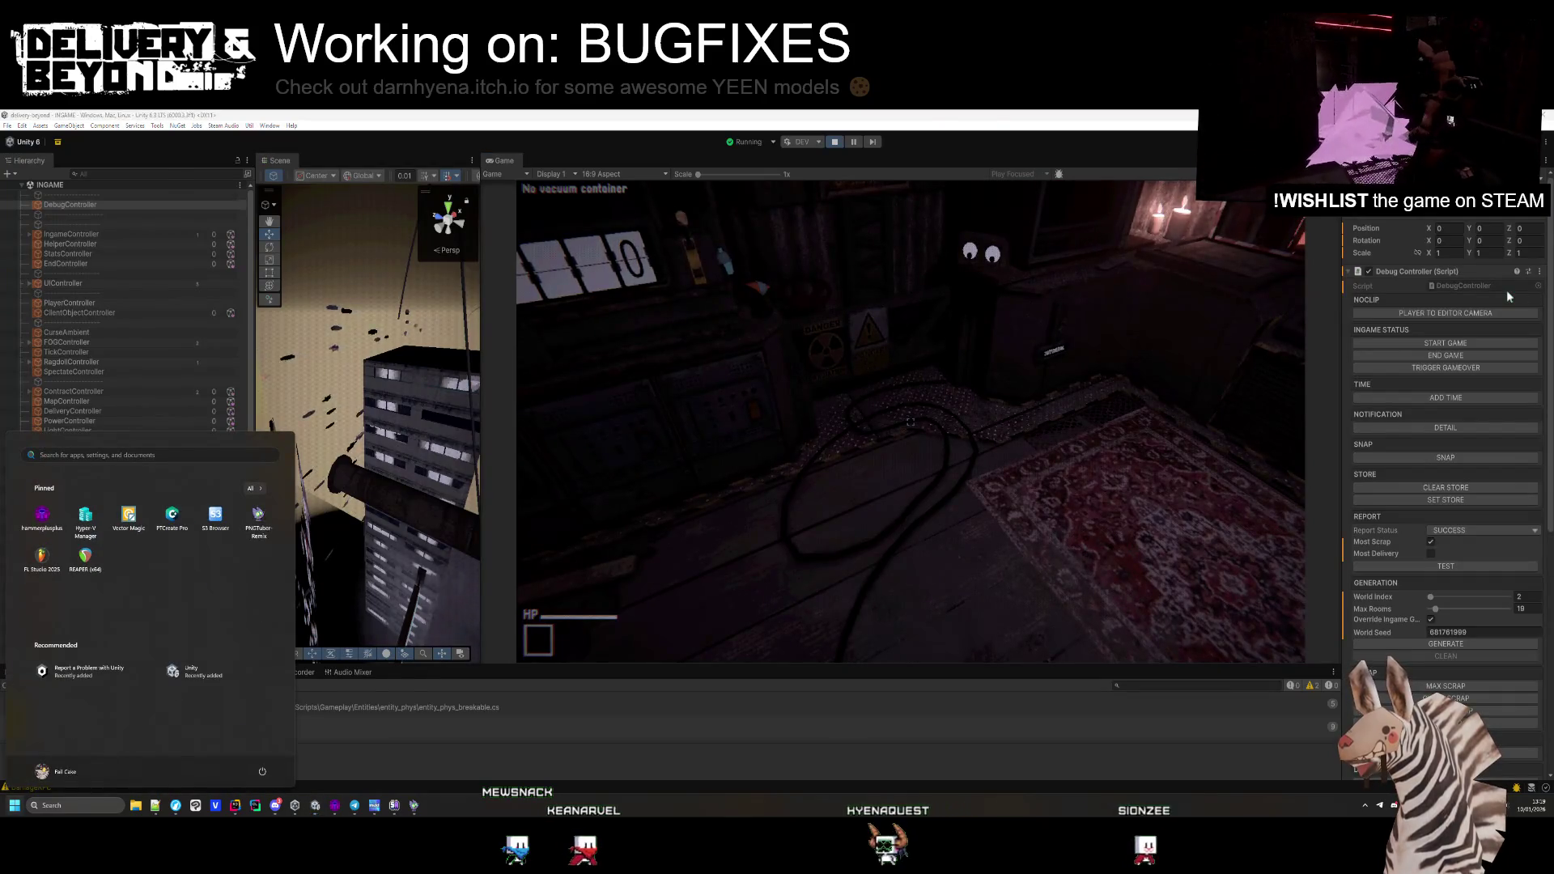
{"action": "key", "text": "alt+Tab"}
{"action": "key", "text": "alt+Tab"}
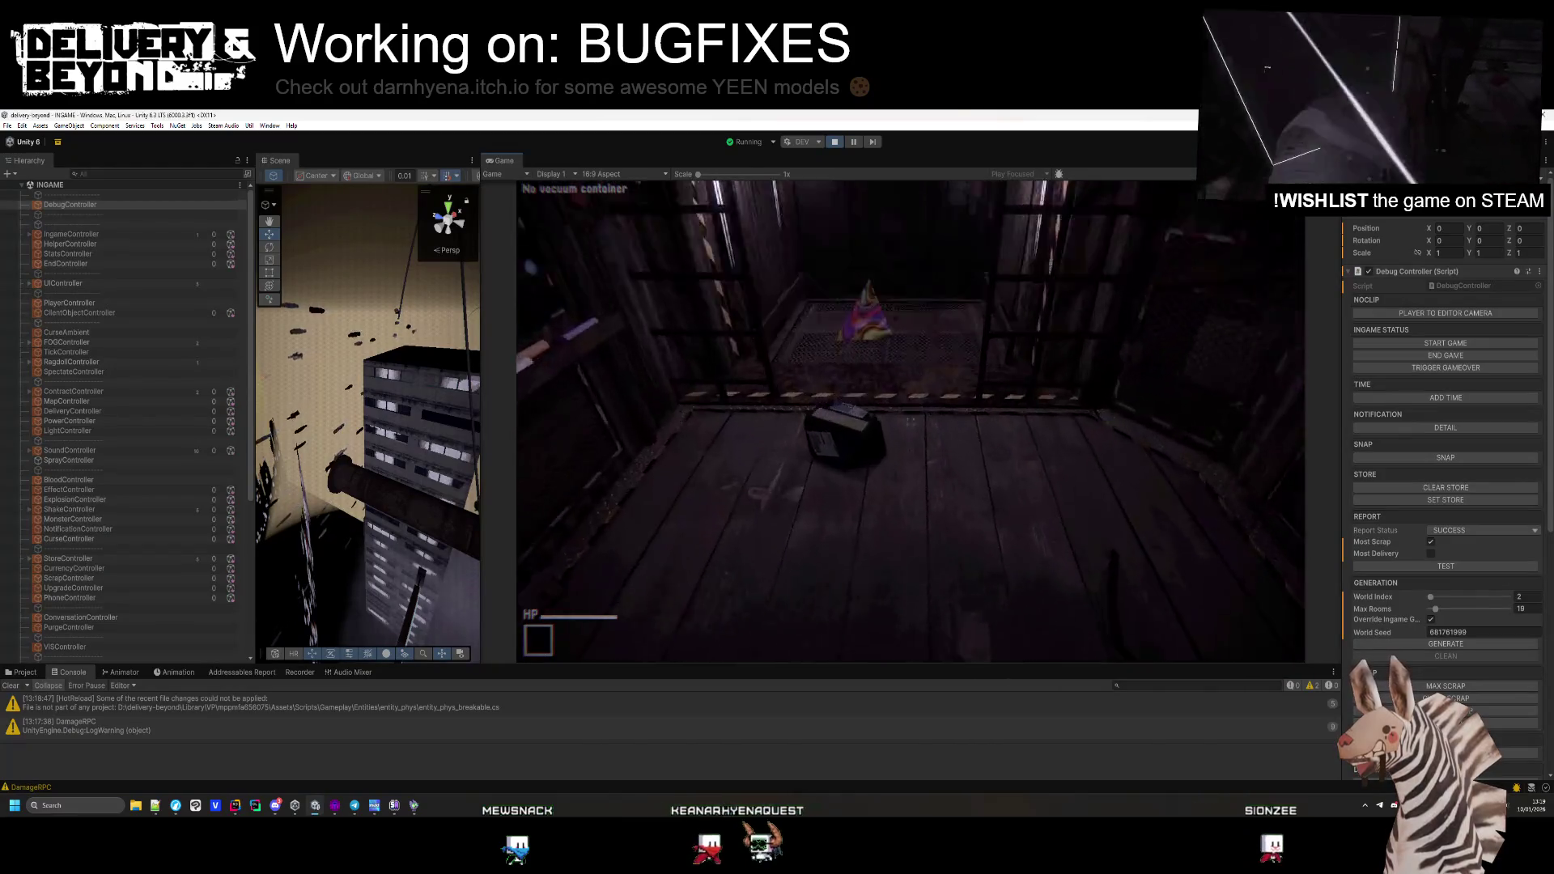
Grab and drop the box with the beam, then view Rider's SetHealth and OnBreak code
{"action": "left_click", "coordinate": [911, 422]}
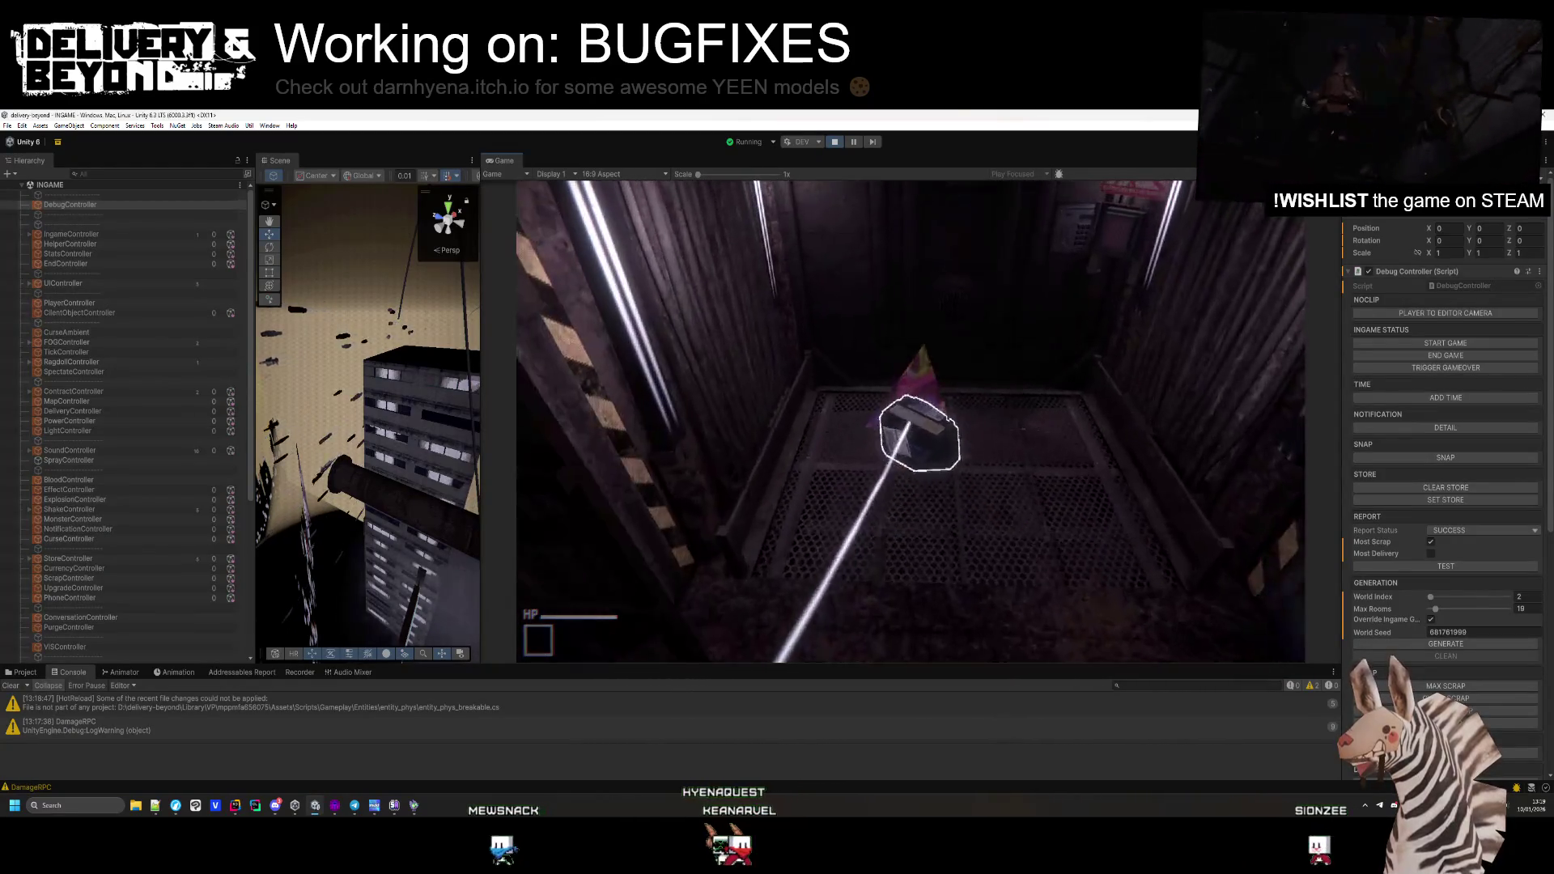
{"action": "left_click", "coordinate": [911, 422]}
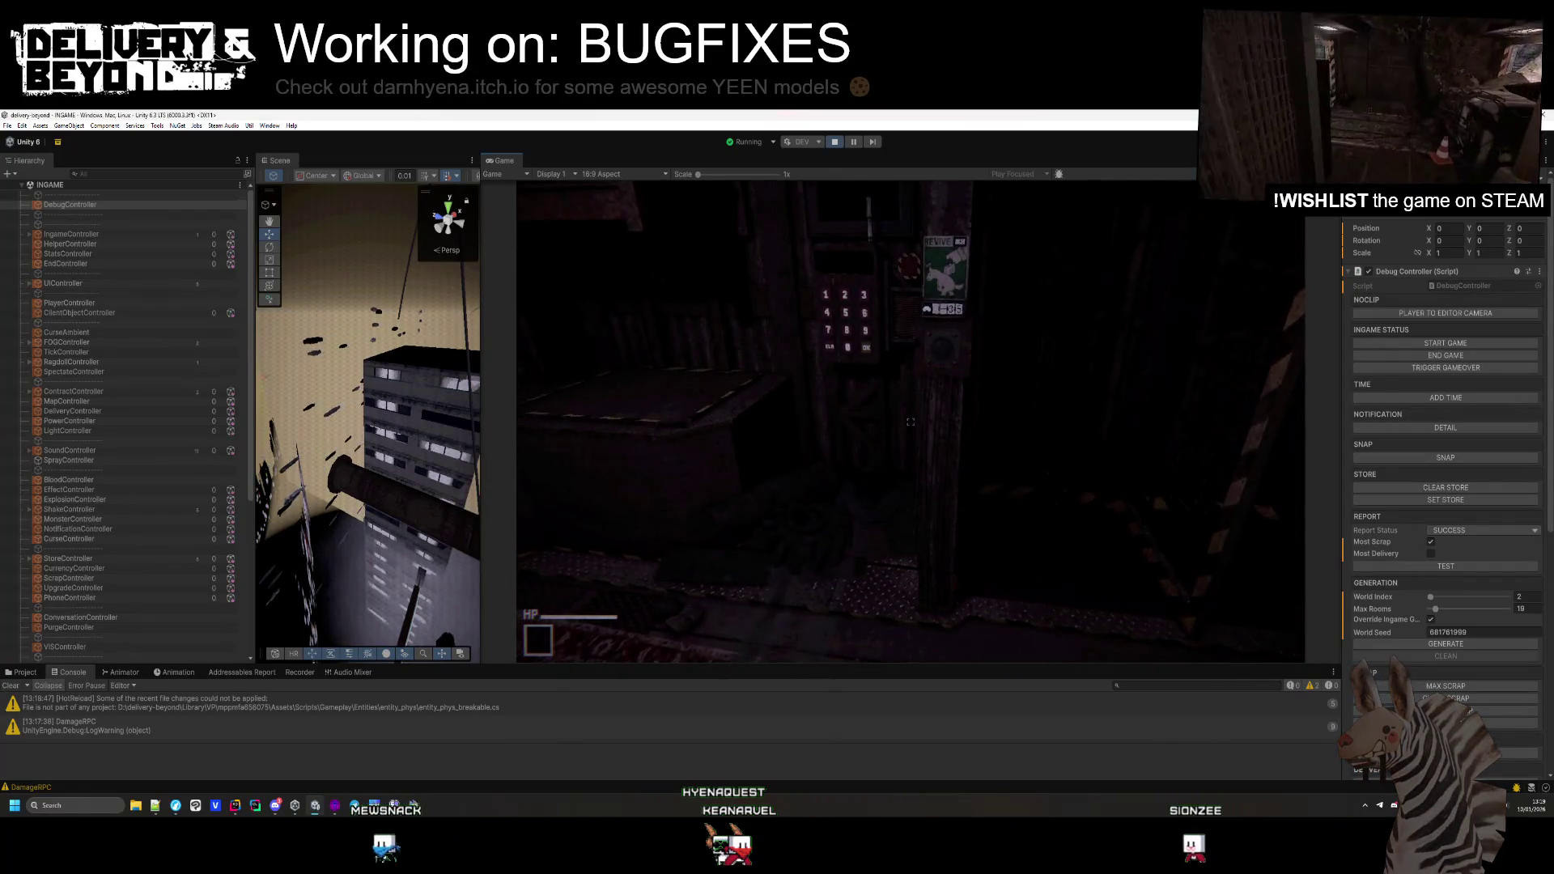
{"action": "key", "text": "Escape"}
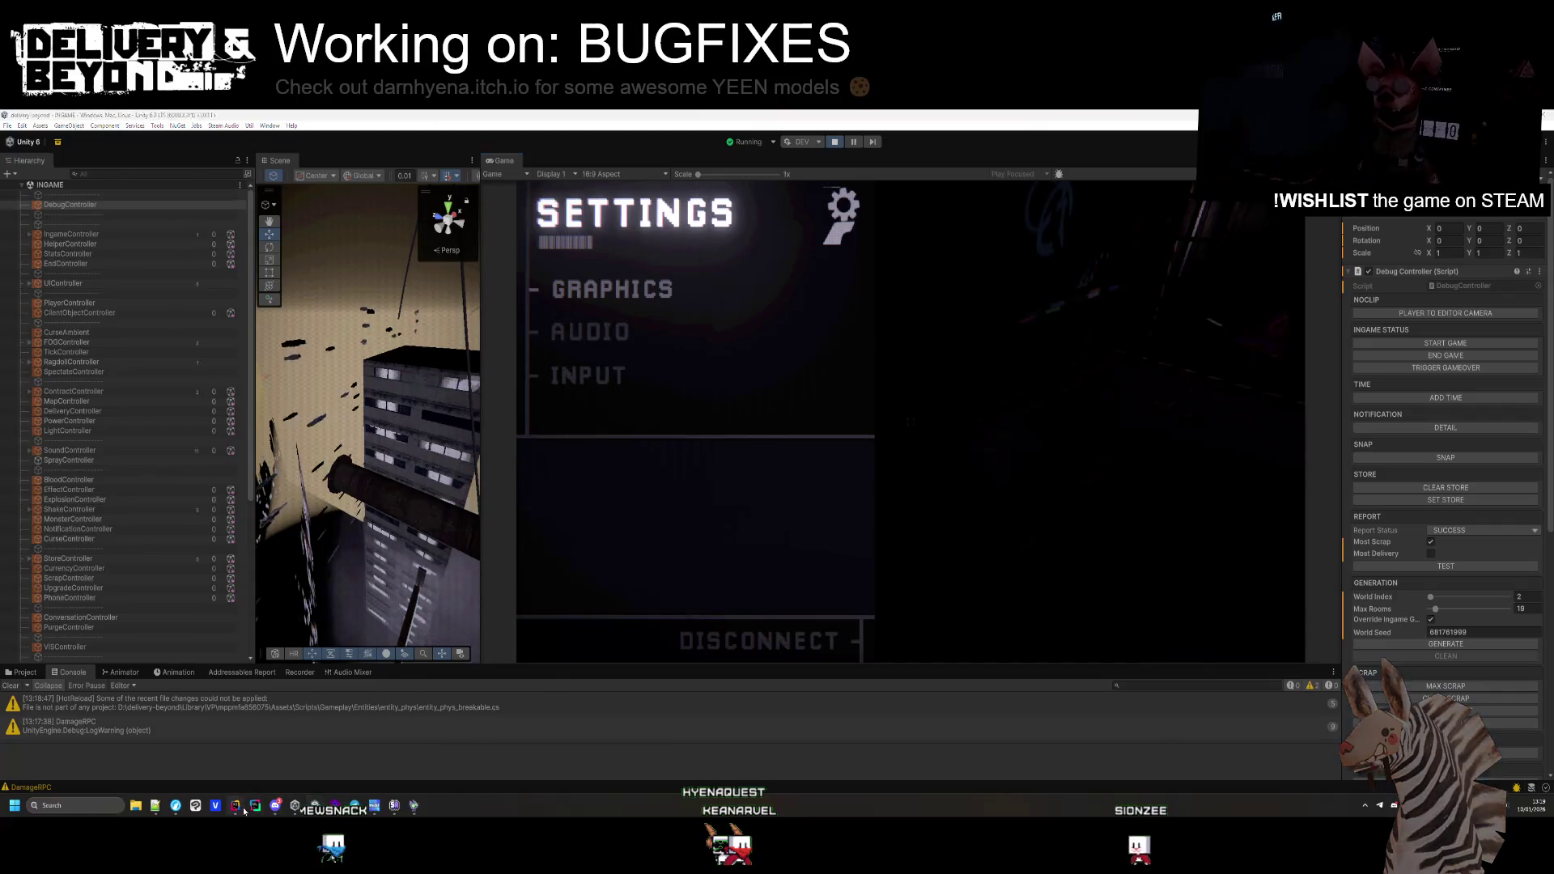
{"action": "left_click", "coordinate": [236, 806]}
{"action": "scroll", "coordinate": [454, 498], "scroll_direction": "up", "scroll_amount": 3}
{"action": "scroll", "coordinate": [454, 498], "scroll_direction": "down", "scroll_amount": 8}
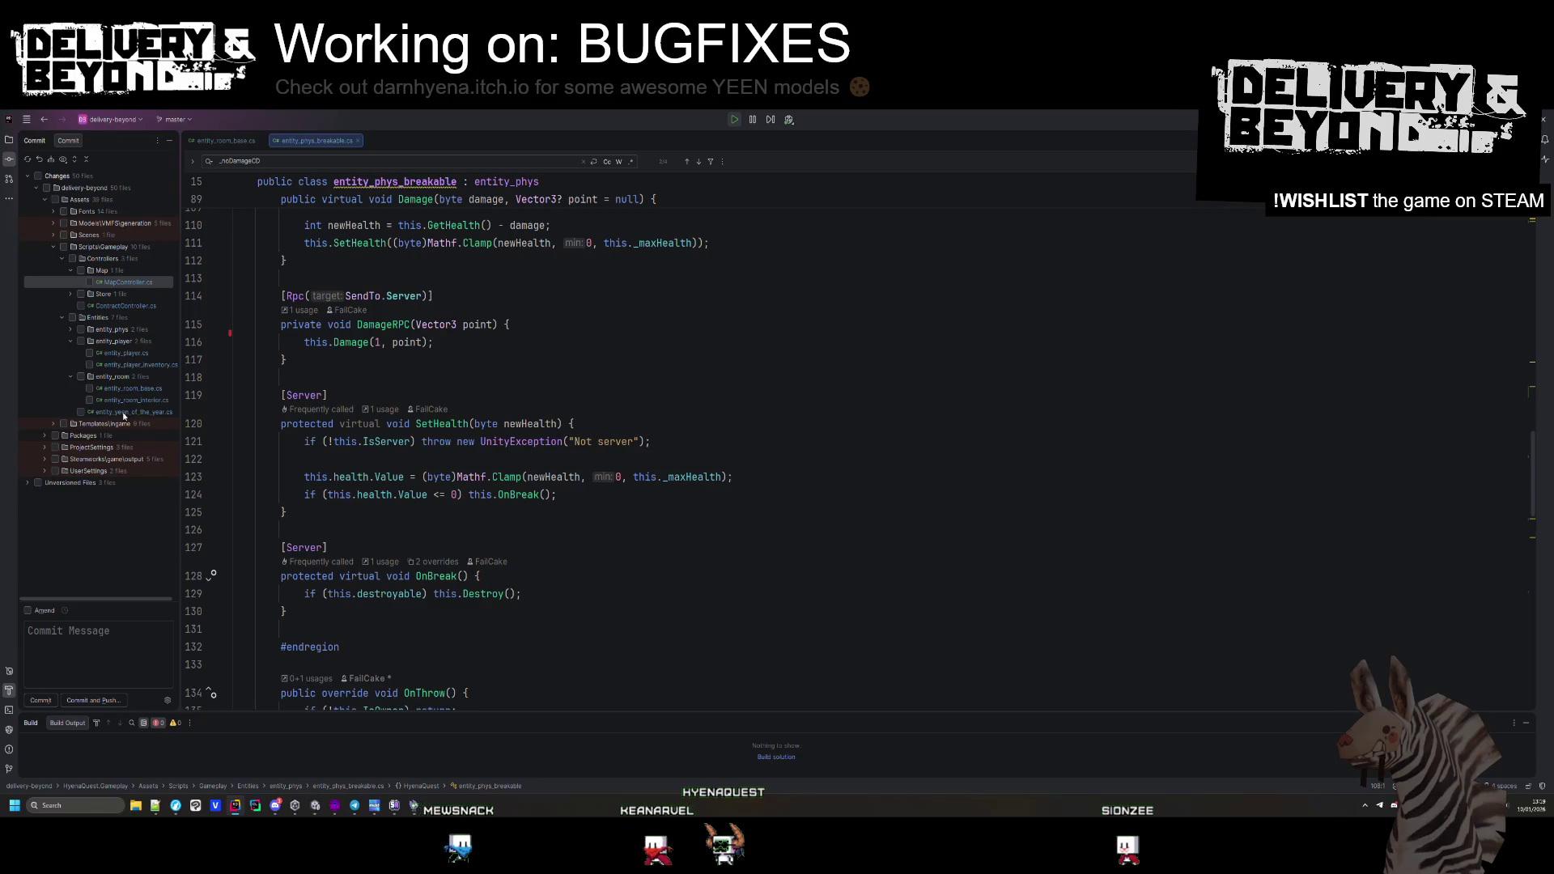
Review the commit diffs of entity_phys_breakable.cs and entity_prop_delivery.cs, then return to the game
{"action": "double_click", "coordinate": [109, 341]}
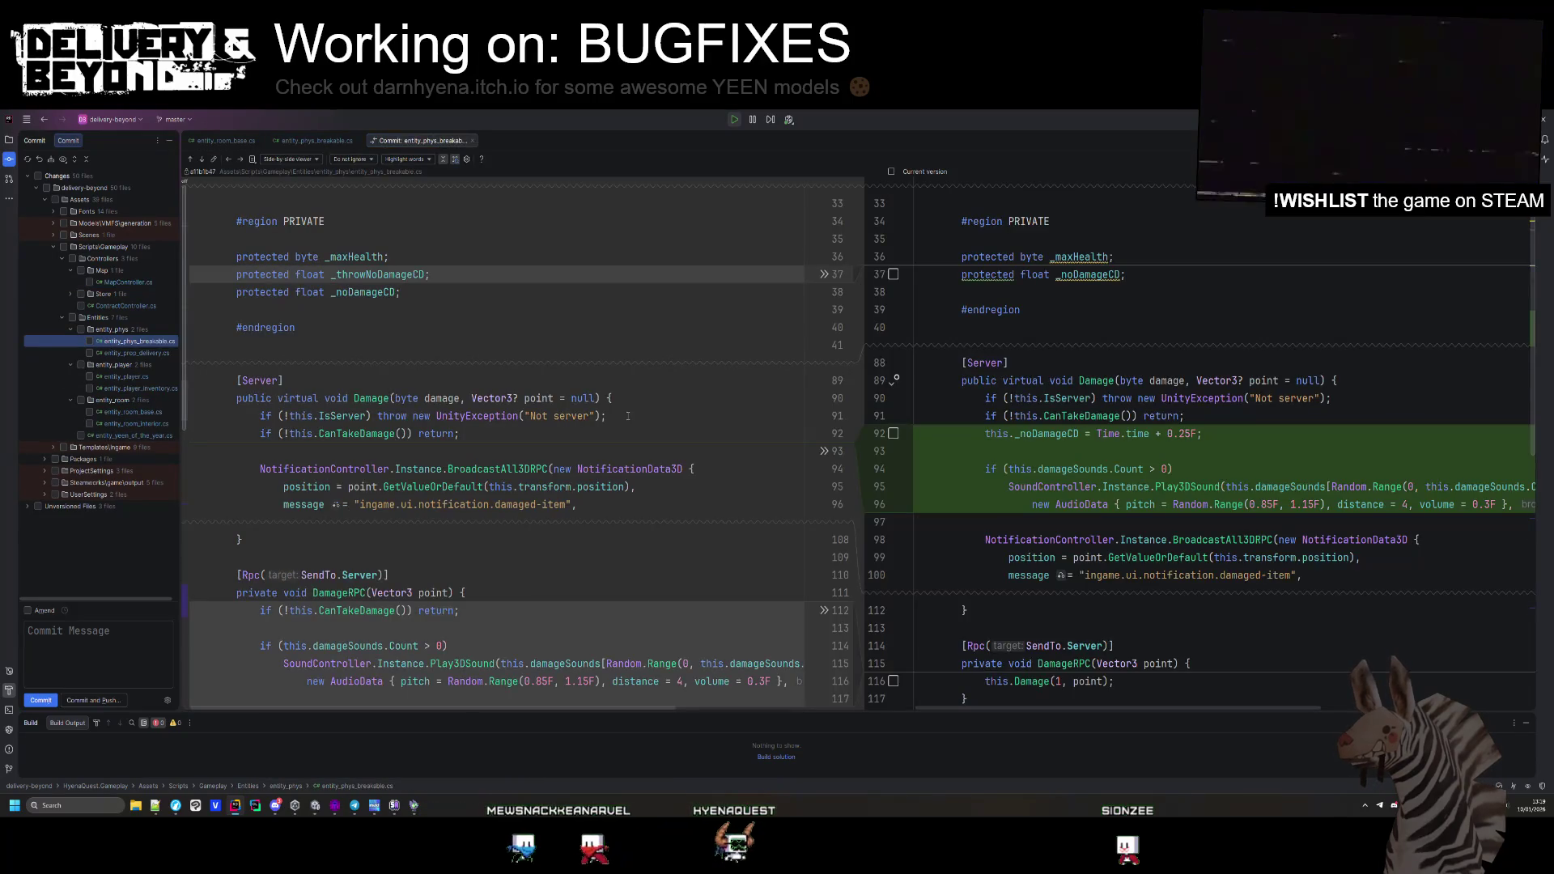
{"action": "scroll", "coordinate": [1065, 474], "scroll_direction": "down", "scroll_amount": 10}
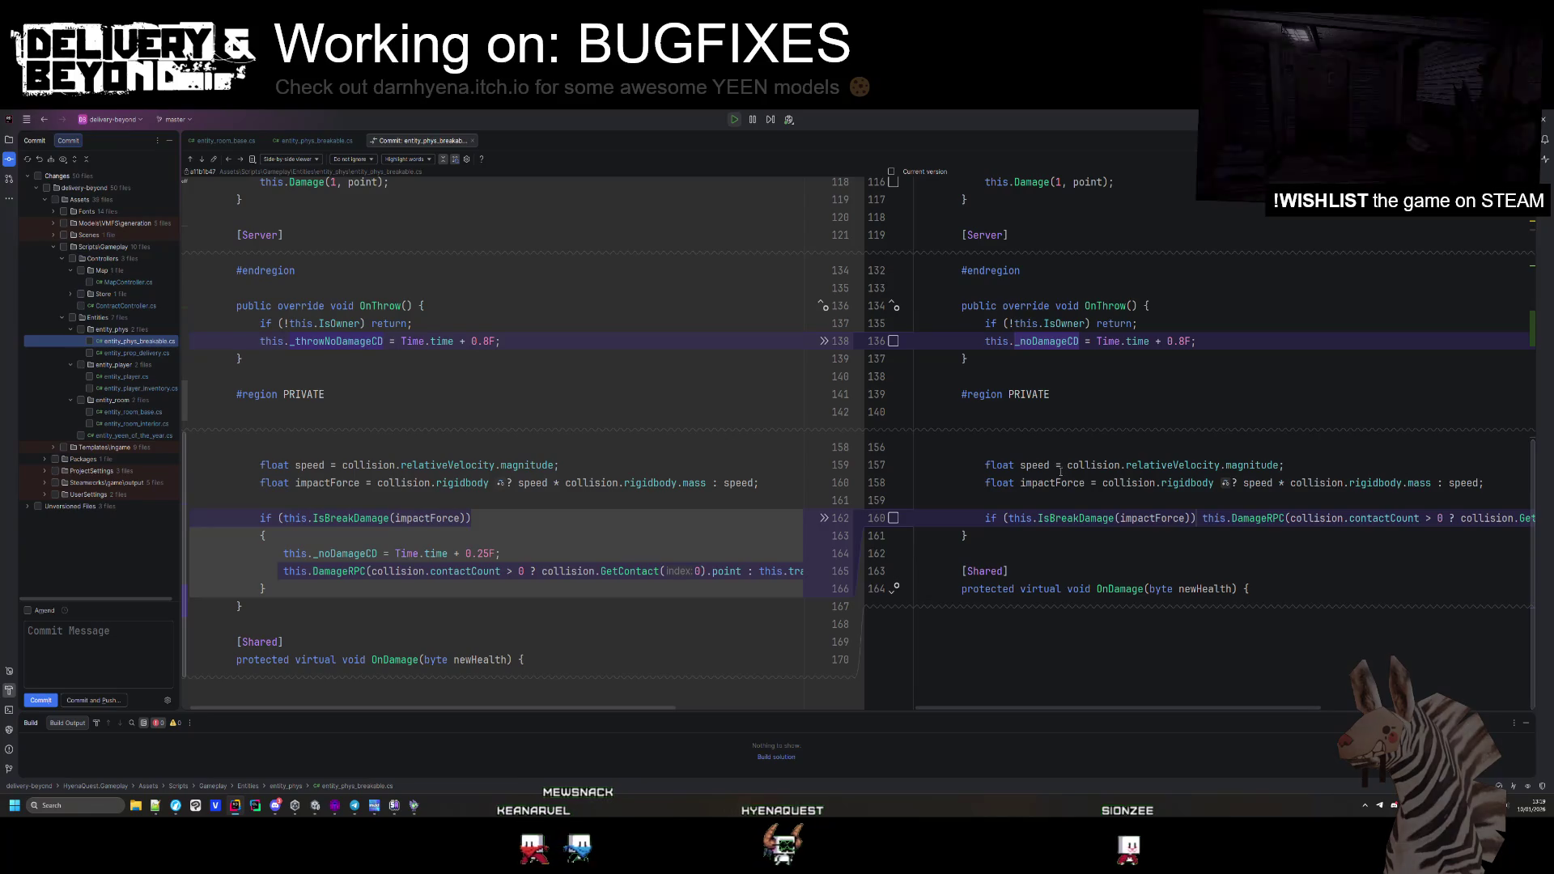
{"action": "scroll", "coordinate": [1069, 481], "scroll_direction": "up", "scroll_amount": 10}
{"action": "left_click", "coordinate": [1012, 327]}
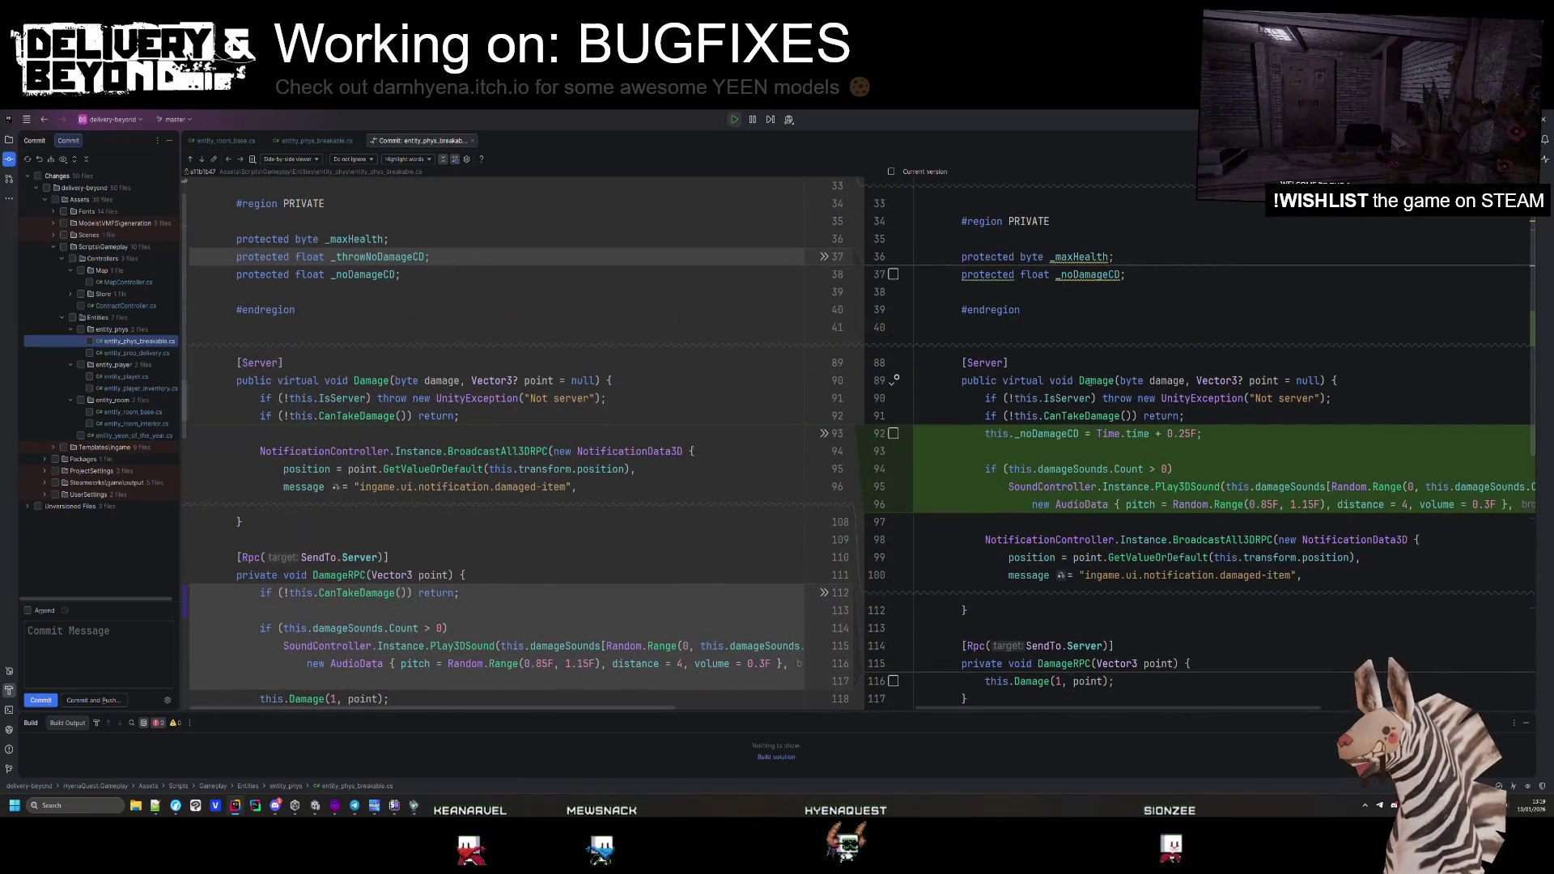
{"action": "left_click", "coordinate": [132, 353]}
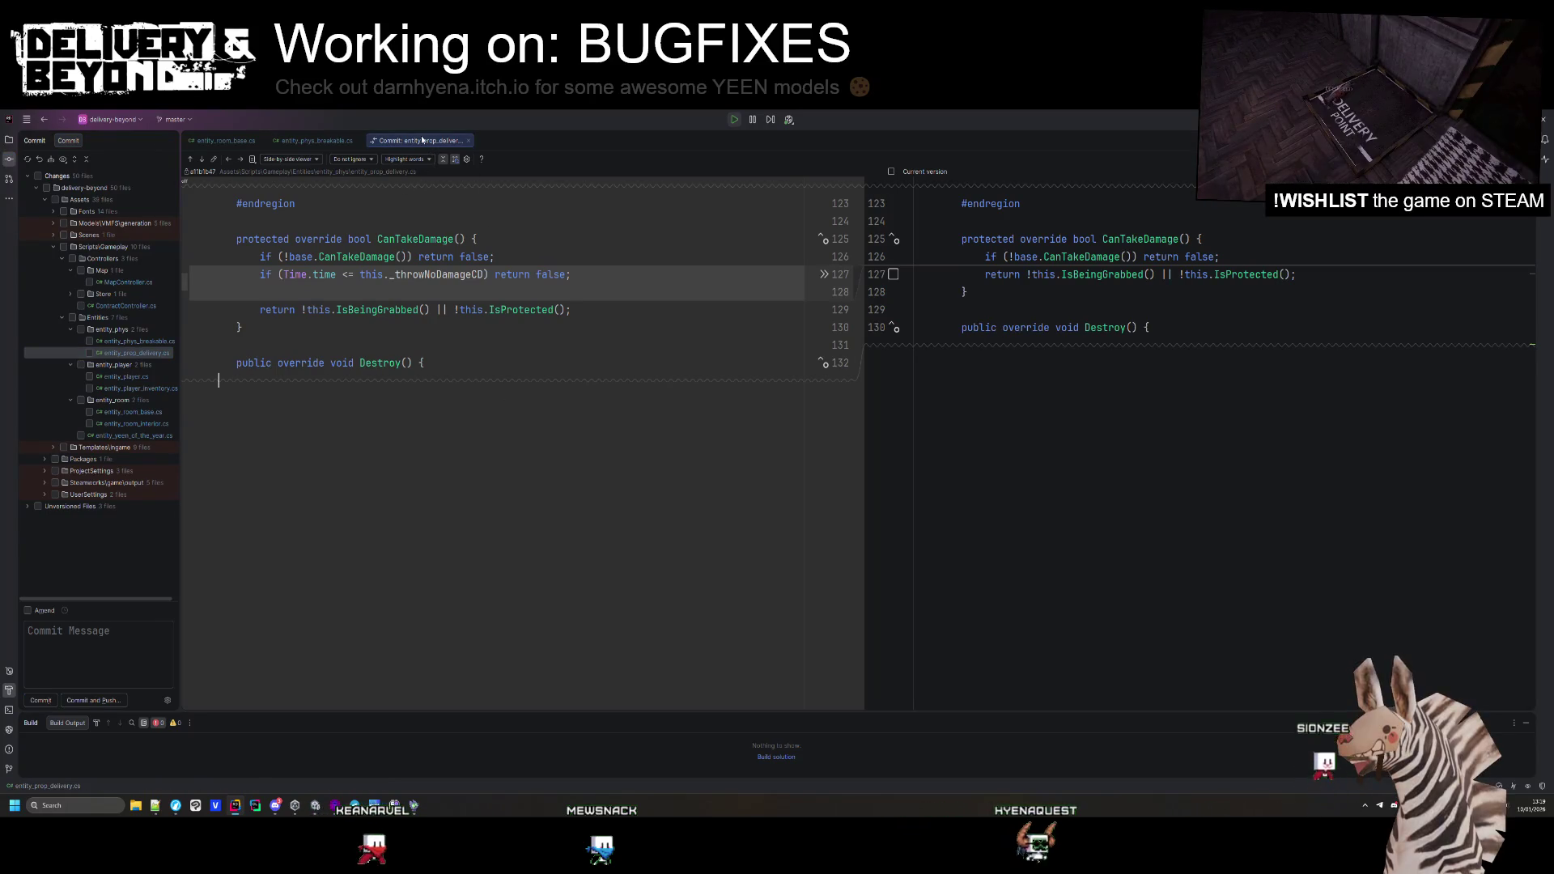
{"action": "key", "text": "alt+Tab"}
Spawn deliveries from the in-game console, ending with the command delivery.spawn 5
{"action": "key", "text": "Escape"}
{"action": "key", "text": "grave"}
{"action": "key", "text": "Up"}
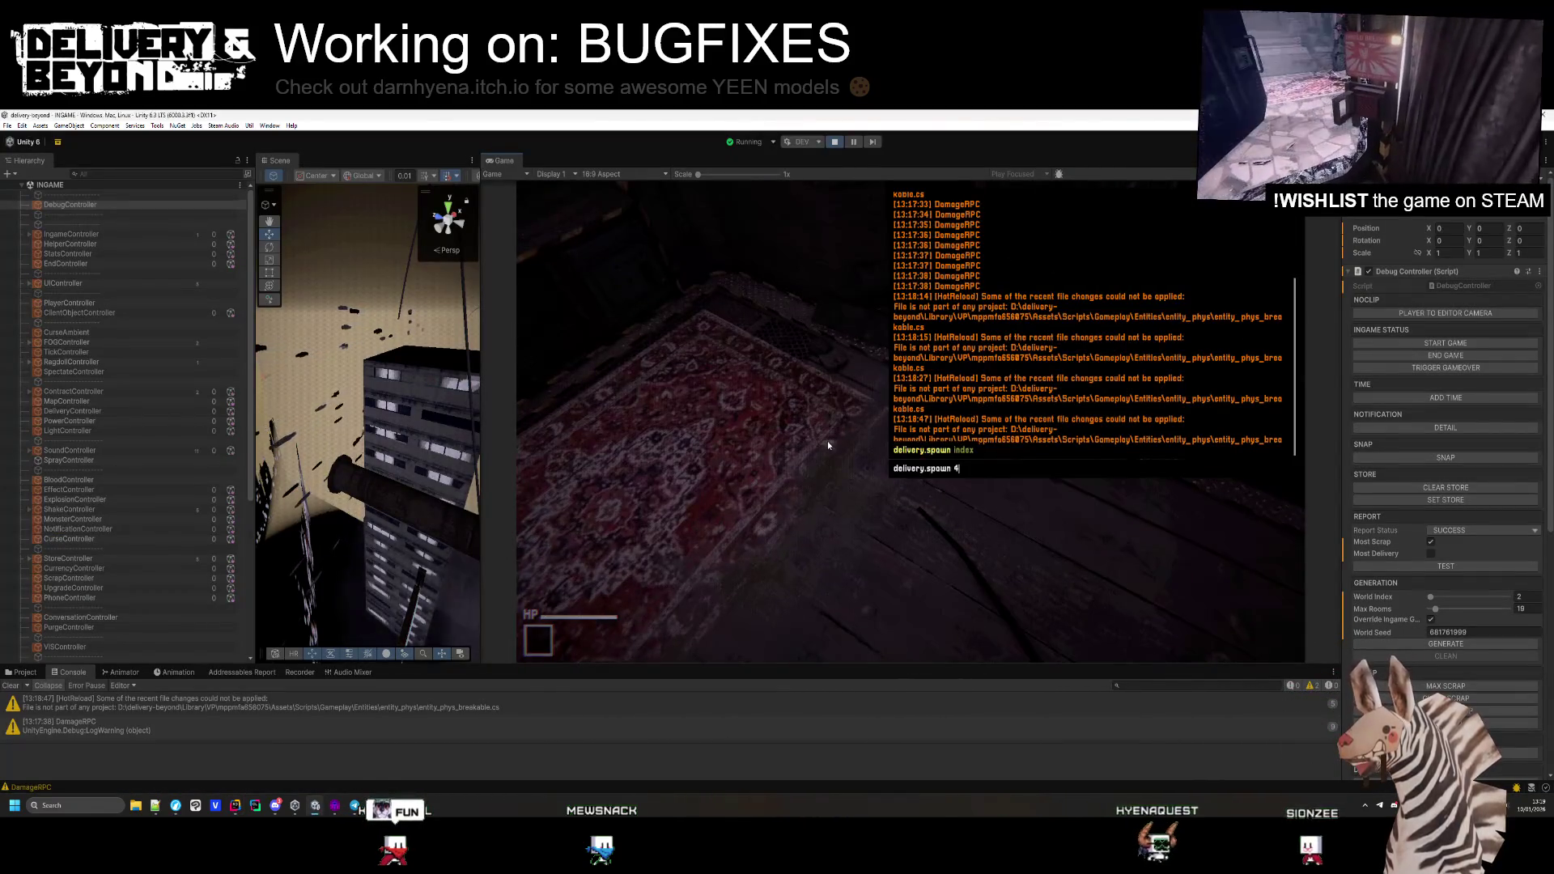
{"action": "key", "text": "BackSpace"}
{"action": "type", "text": "56"}
{"action": "key", "text": "Return"}
{"action": "key", "text": "Up"}
{"action": "key", "text": "BackSpace"}
{"action": "key", "text": "Return"}
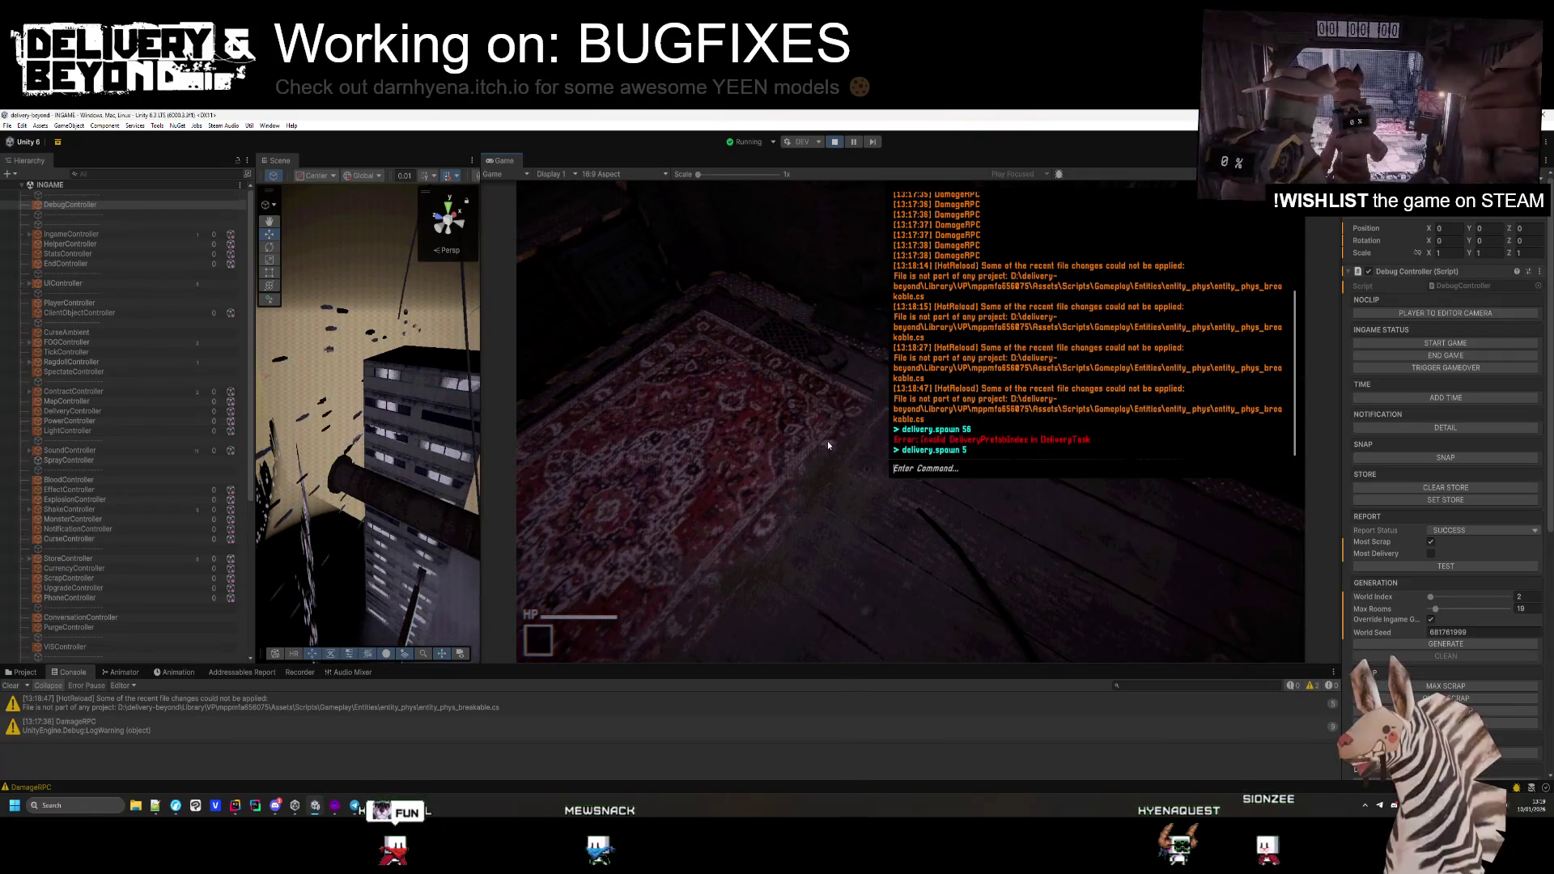
{"action": "key", "text": "grave"}
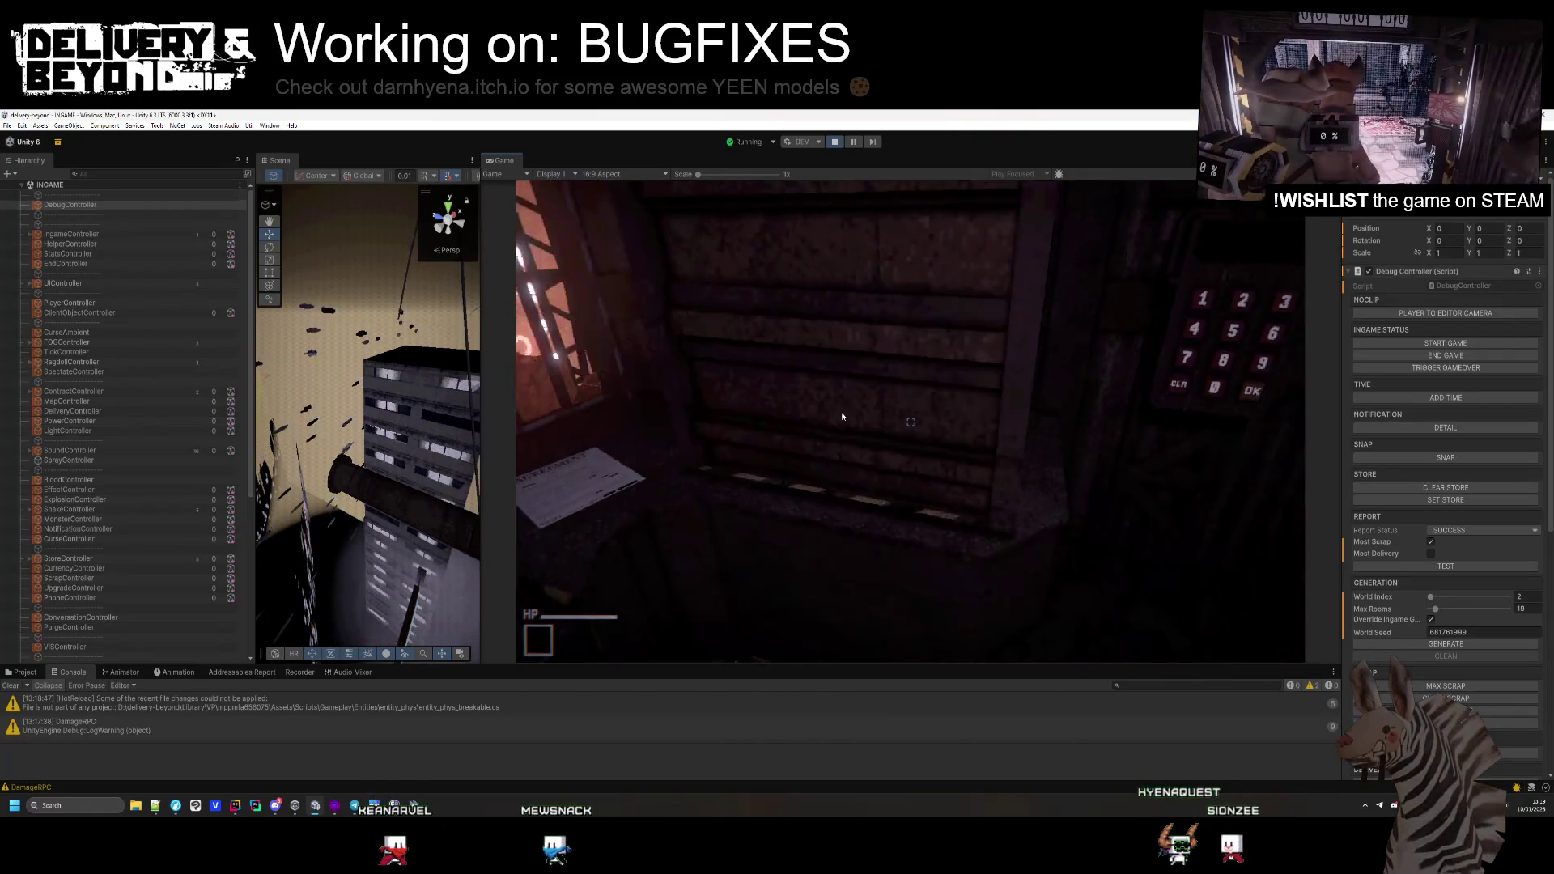
Pick up and release the spawned delivery box, glancing at the code in Rider
{"action": "left_click_drag", "start_coordinate": [911, 422], "coordinate": [911, 422]}
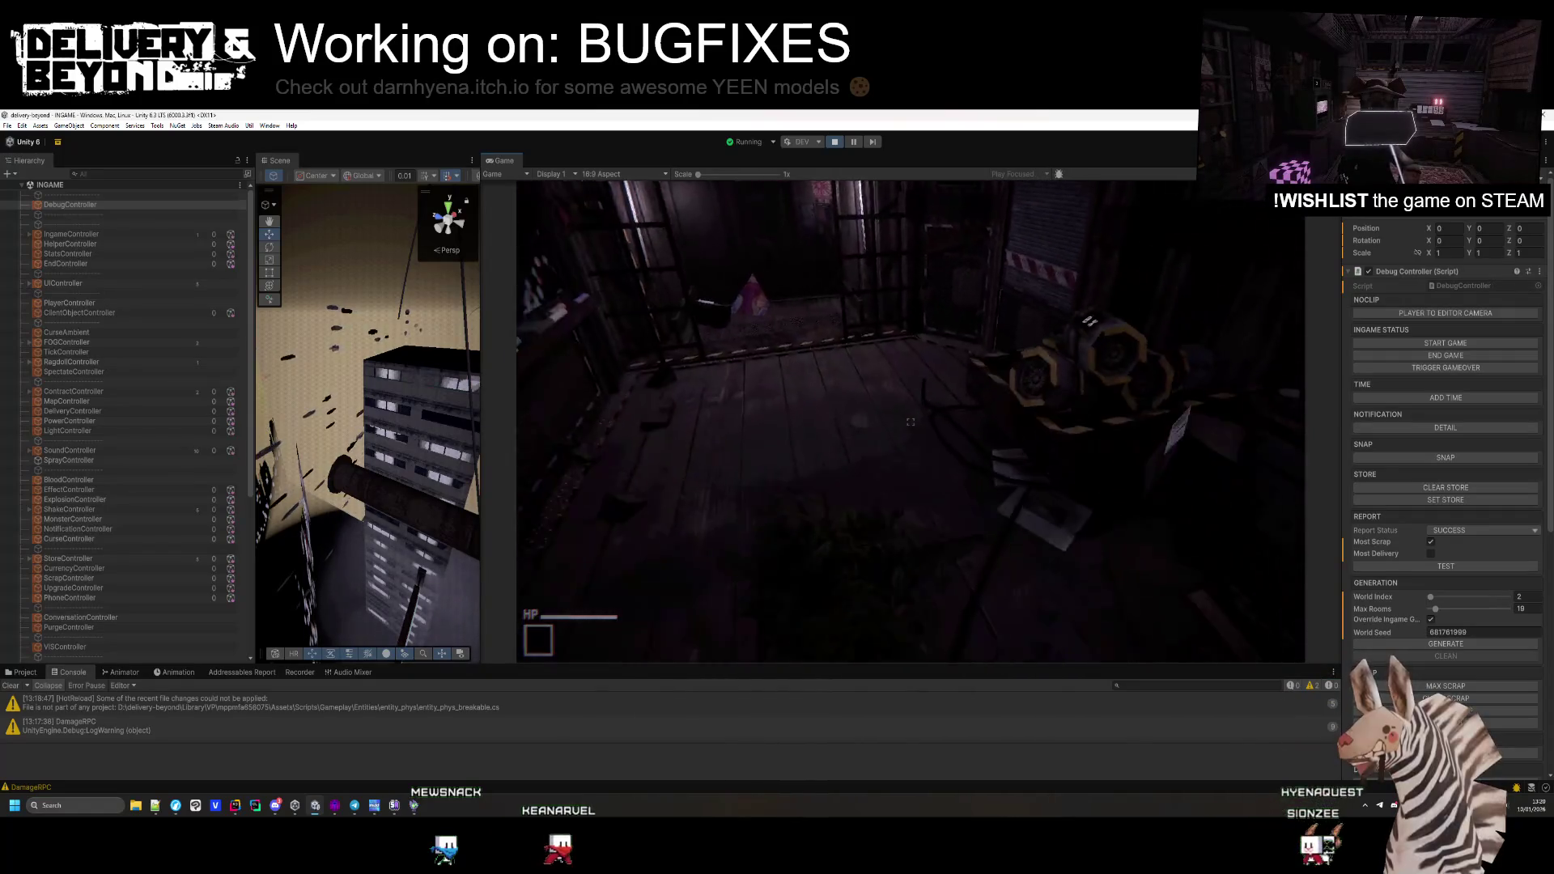
{"action": "key", "text": "alt+Tab"}
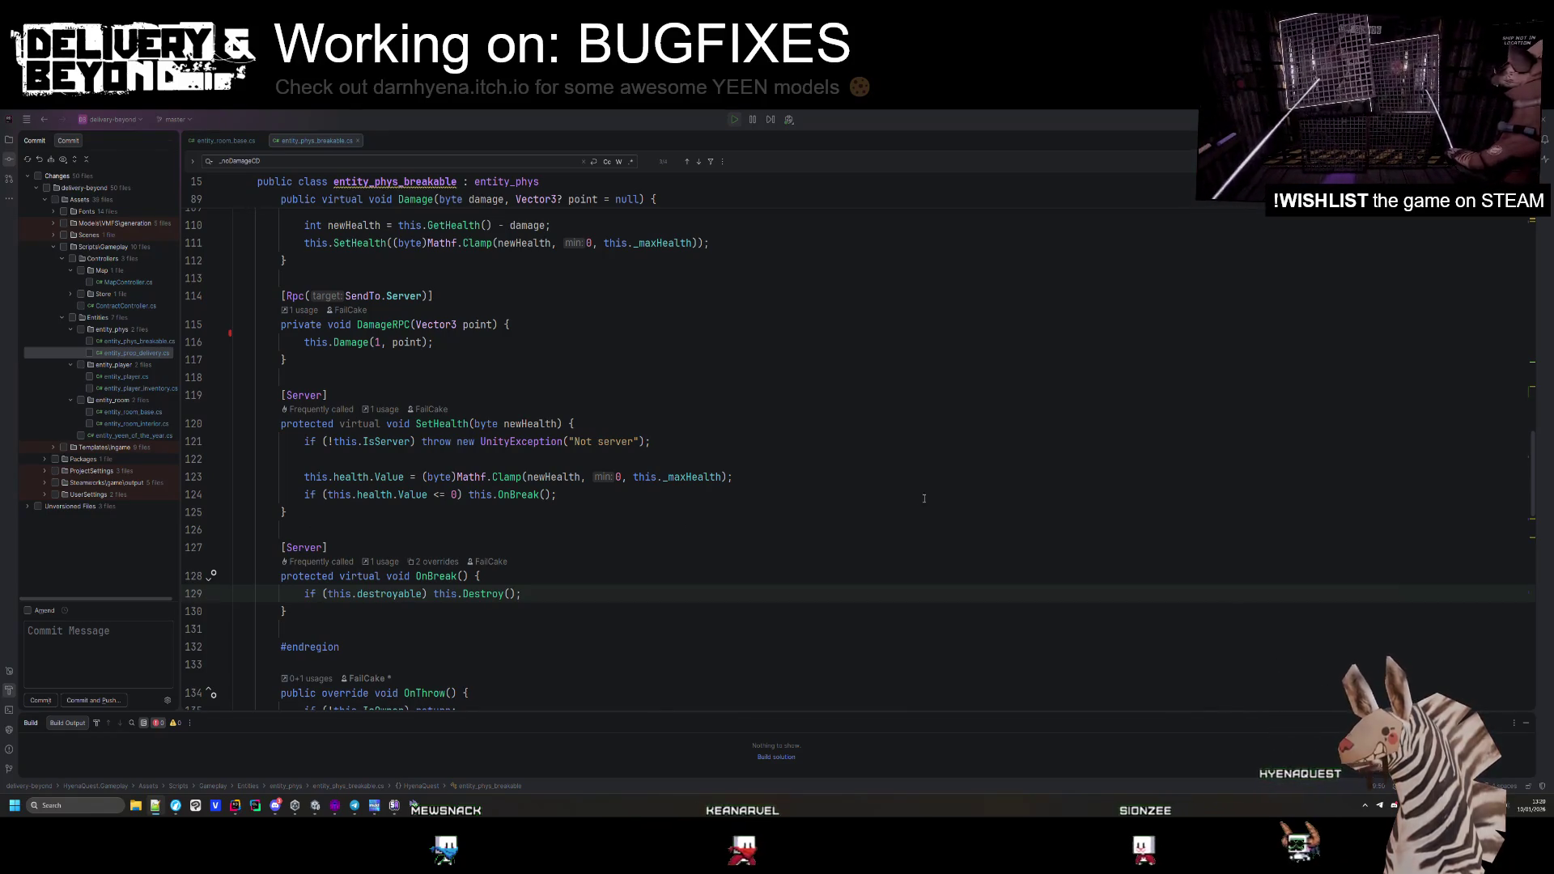
{"action": "key", "text": "Up"}
{"action": "key", "text": "Up"}
{"action": "key", "text": "Up"}
{"action": "key", "text": "alt+Tab"}
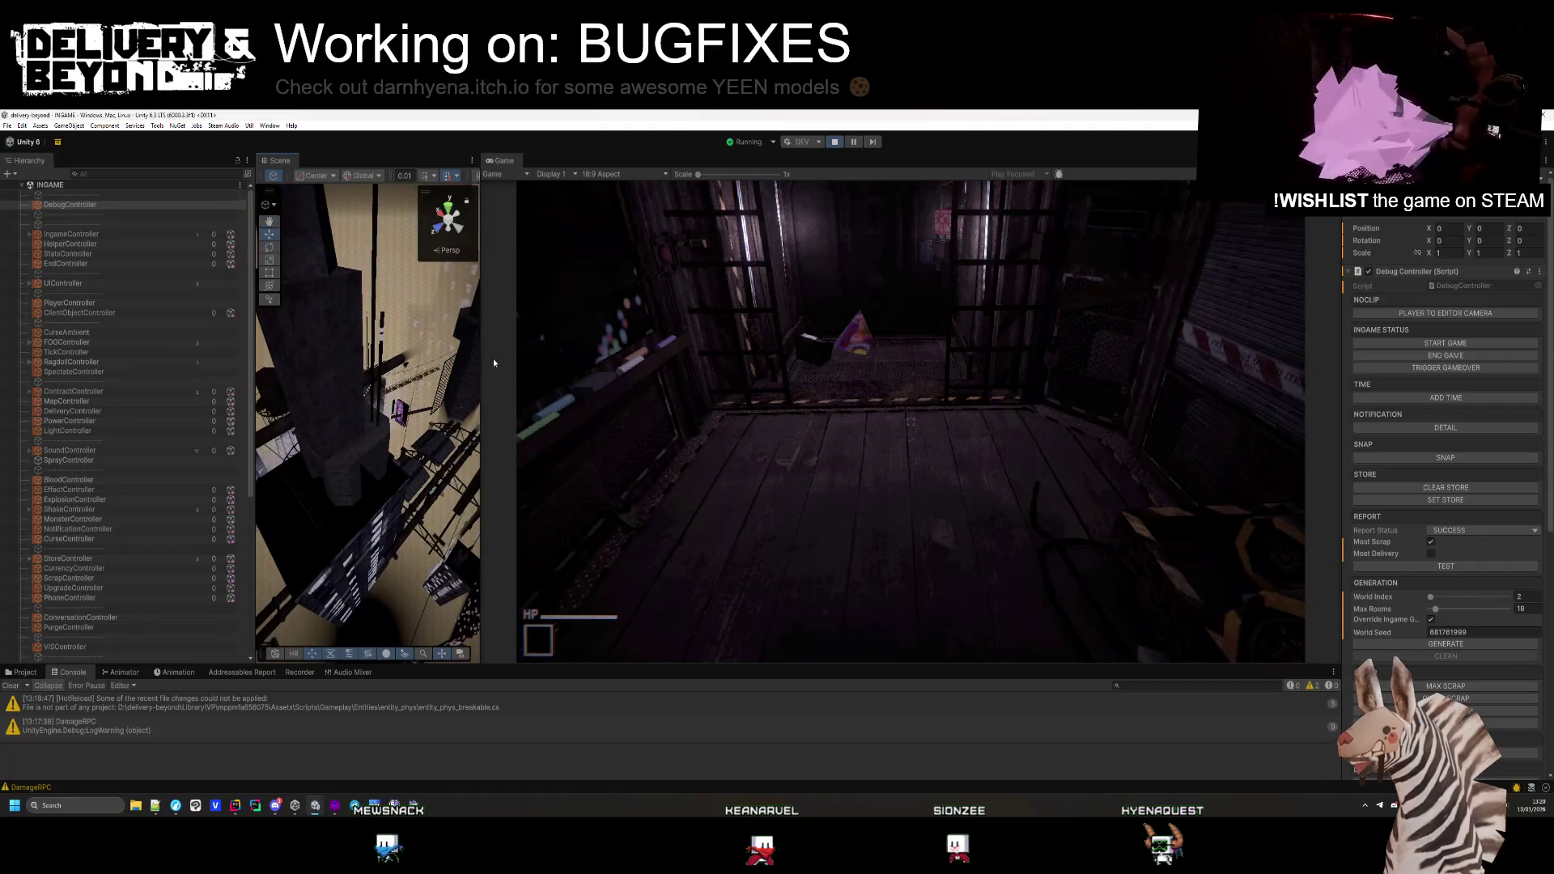
Widen the Scene viewport, orbit across the city and expand the Jumpsuit_Mint material settings
{"action": "left_click_drag", "start_coordinate": [481, 359], "coordinate": [753, 360]}
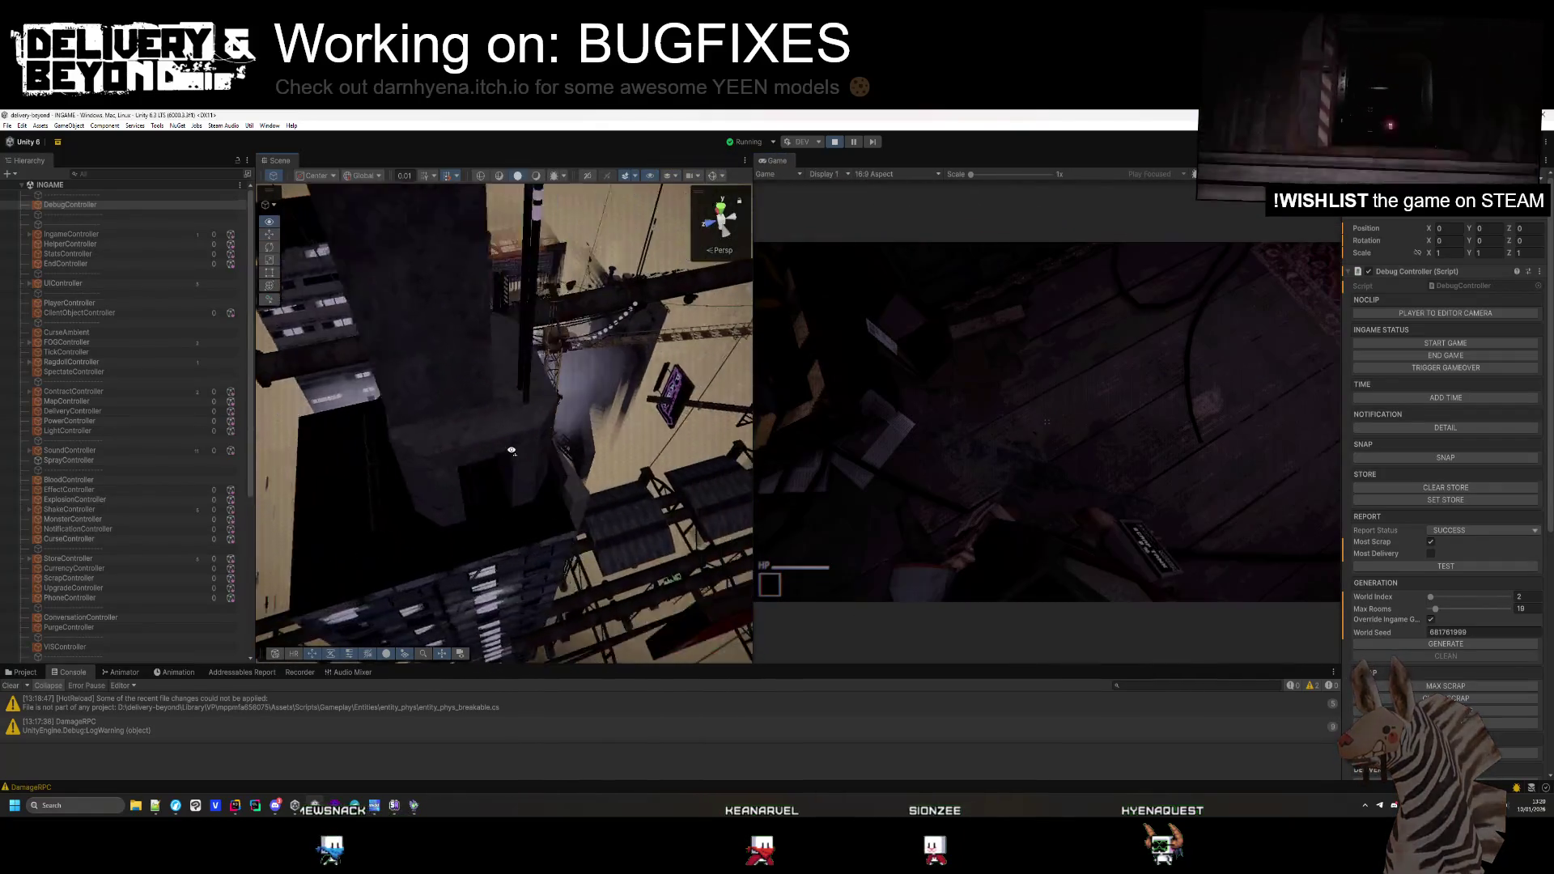
{"action": "mouse_move", "coordinate": [422, 511]}
{"action": "left_mouse_down"}
{"action": "mouse_move", "coordinate": [385, 393]}
{"action": "mouse_move", "coordinate": [576, 374]}
{"action": "mouse_move", "coordinate": [477, 409]}
{"action": "left_mouse_up"}
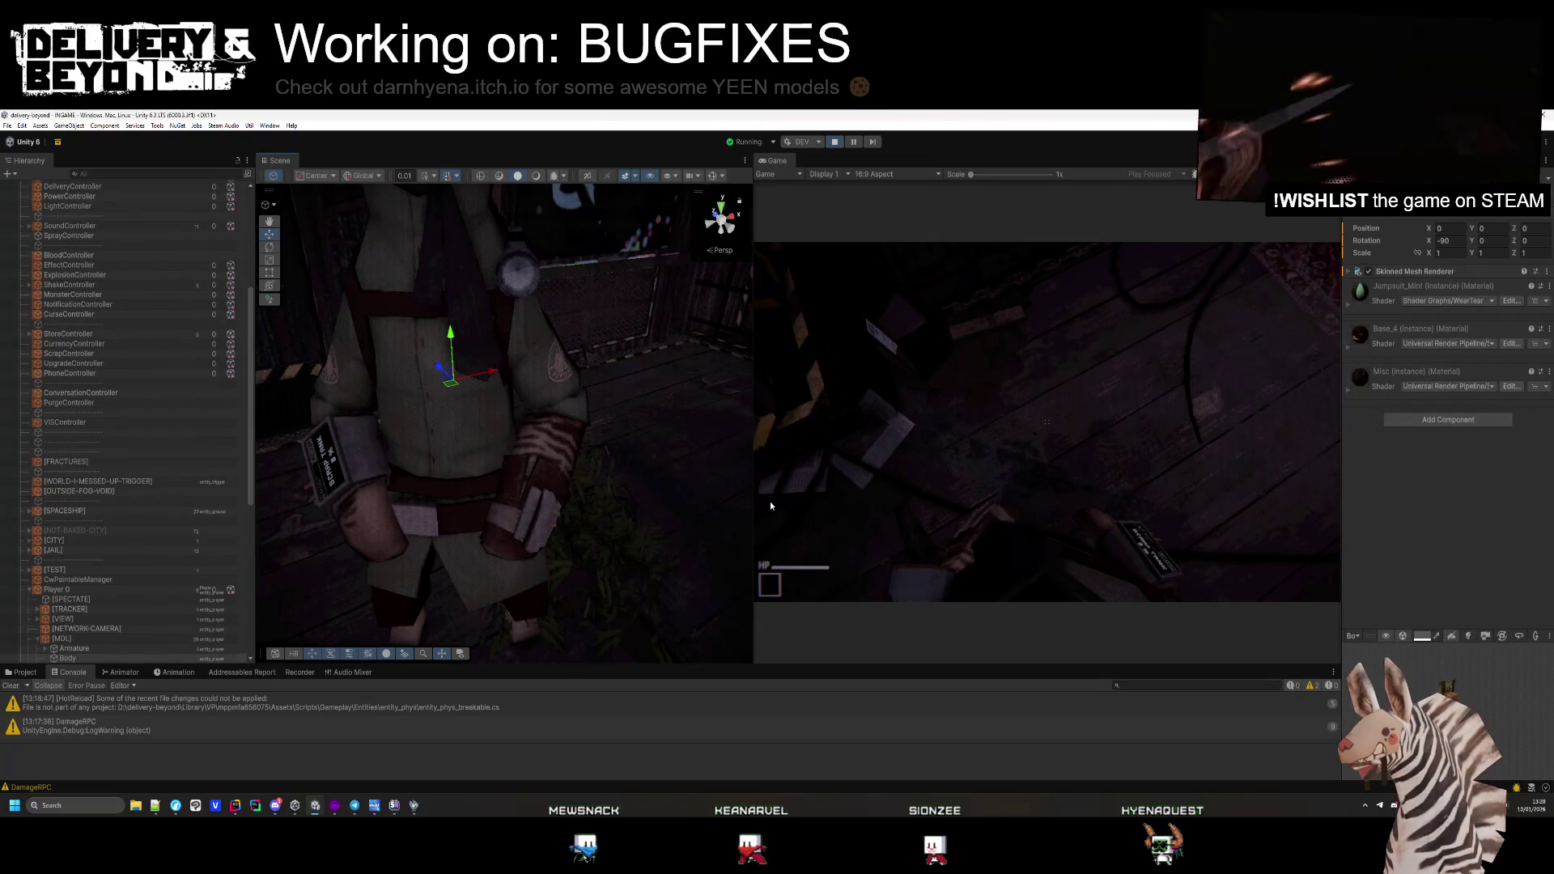
{"action": "left_click", "coordinate": [1489, 312]}
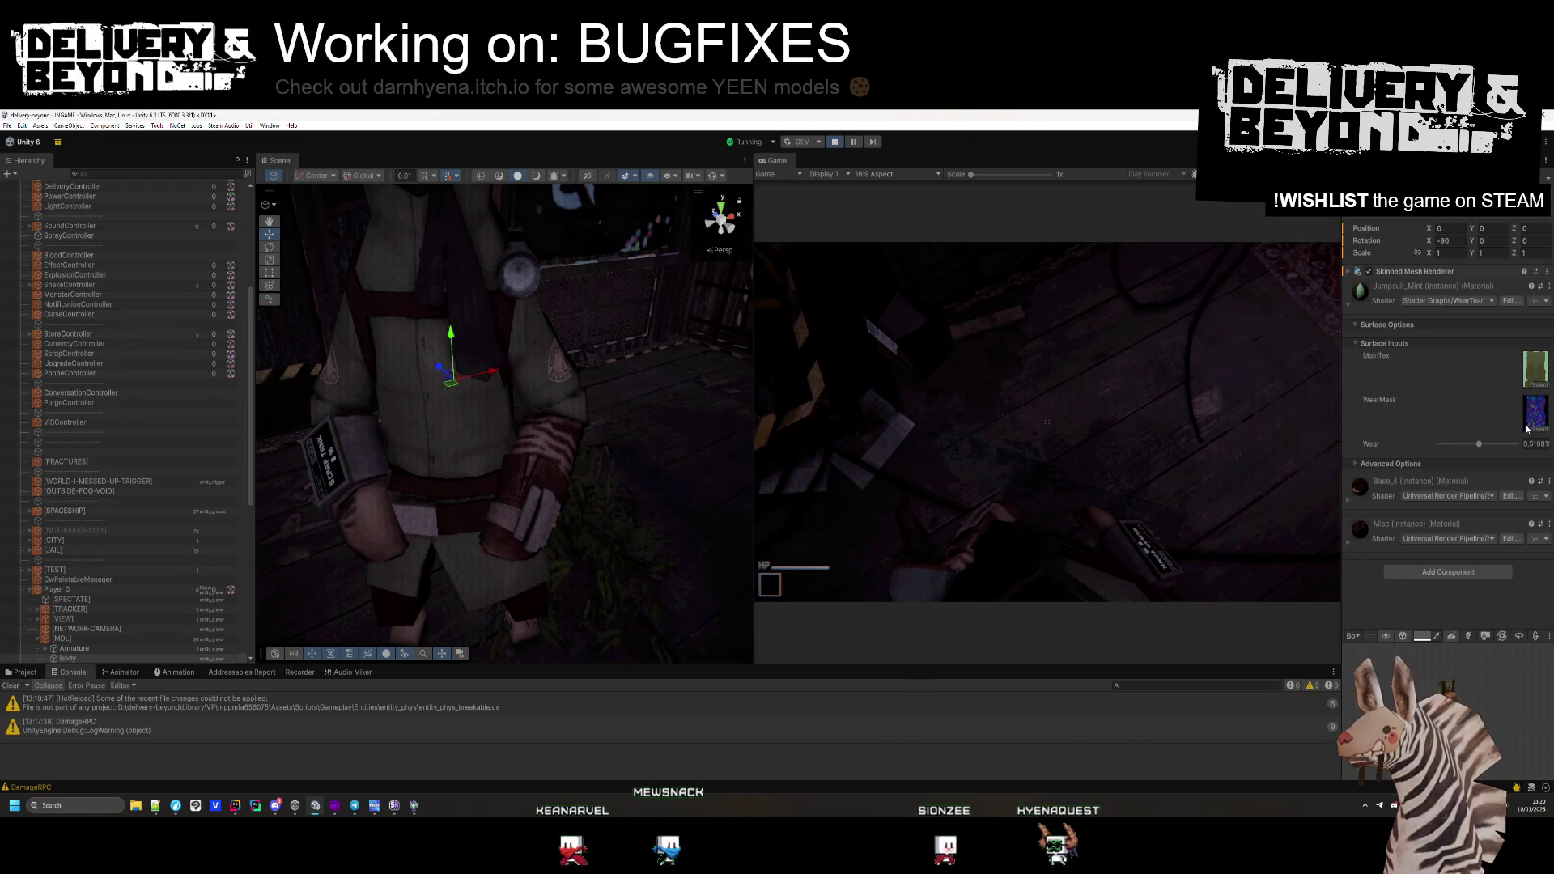
Open the CackleWorker Textures folder in a taller Project browser
{"action": "left_click", "coordinate": [24, 672]}
{"action": "left_click_drag", "start_coordinate": [558, 664], "coordinate": [559, 597]}
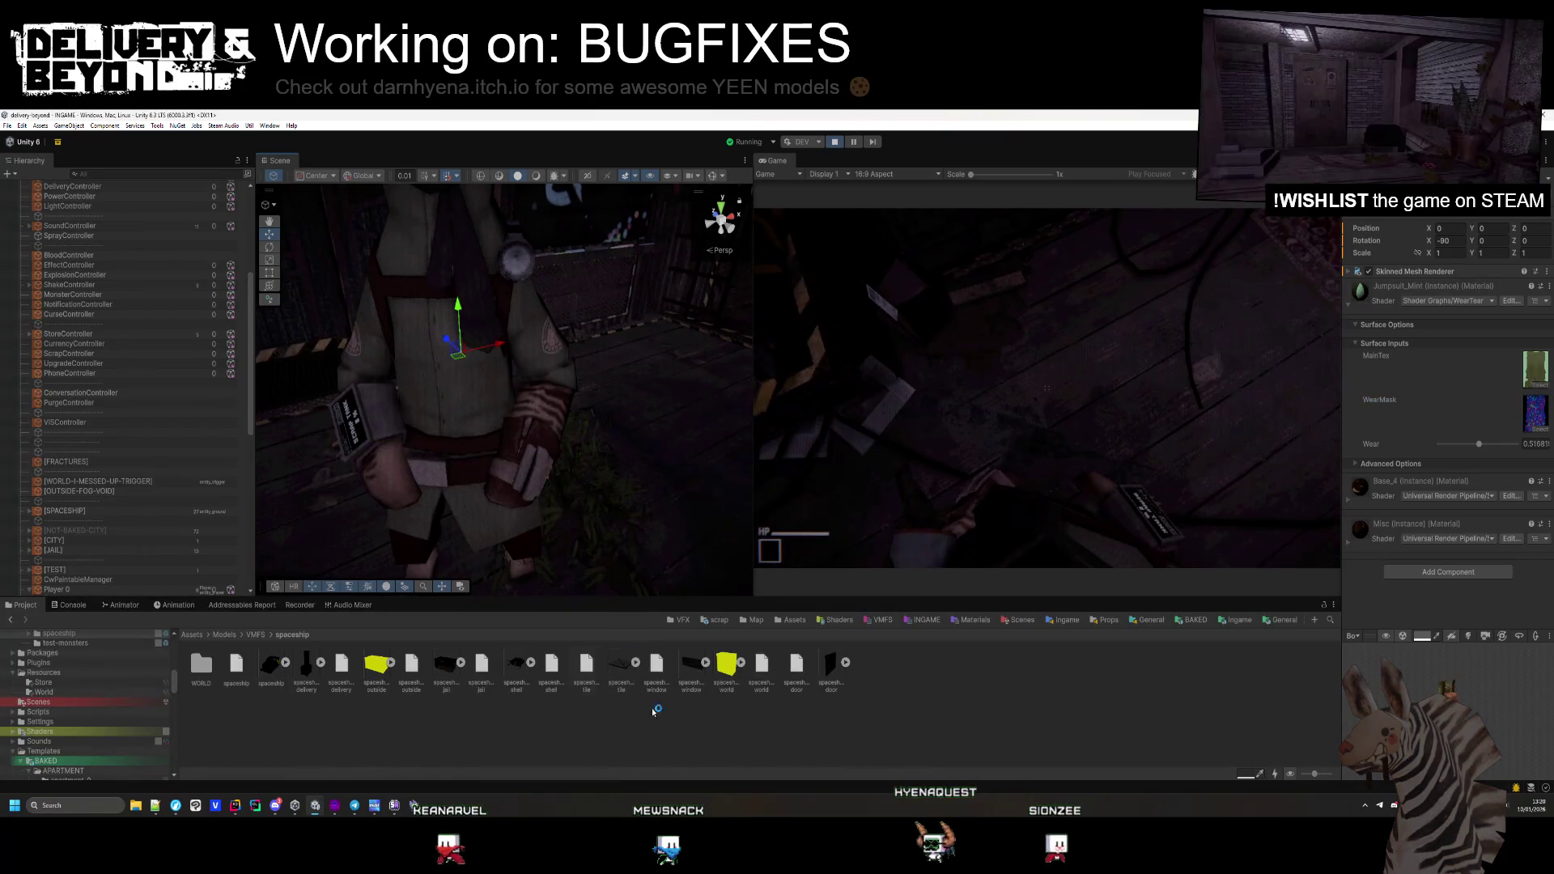
{"action": "double_click", "coordinate": [1535, 413]}
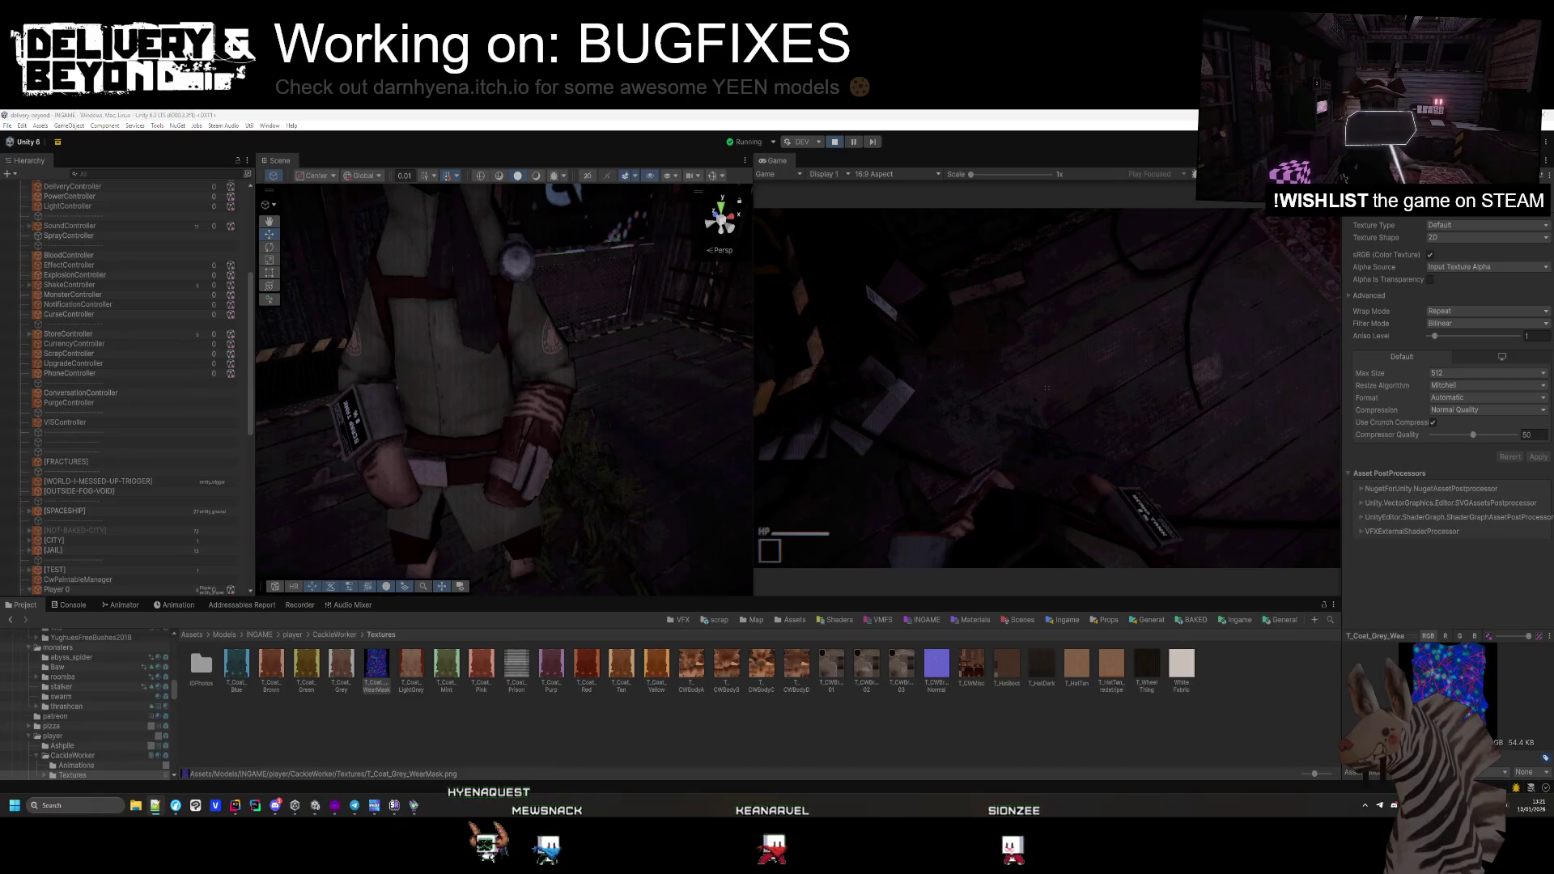
Edit line 172 of gen_grey_mask.py so np.stack uses only red_channel, removing green and blue
{"action": "key", "text": "alt+Tab"}
{"action": "scroll", "coordinate": [901, 398], "scroll_direction": "down", "scroll_amount": 10}
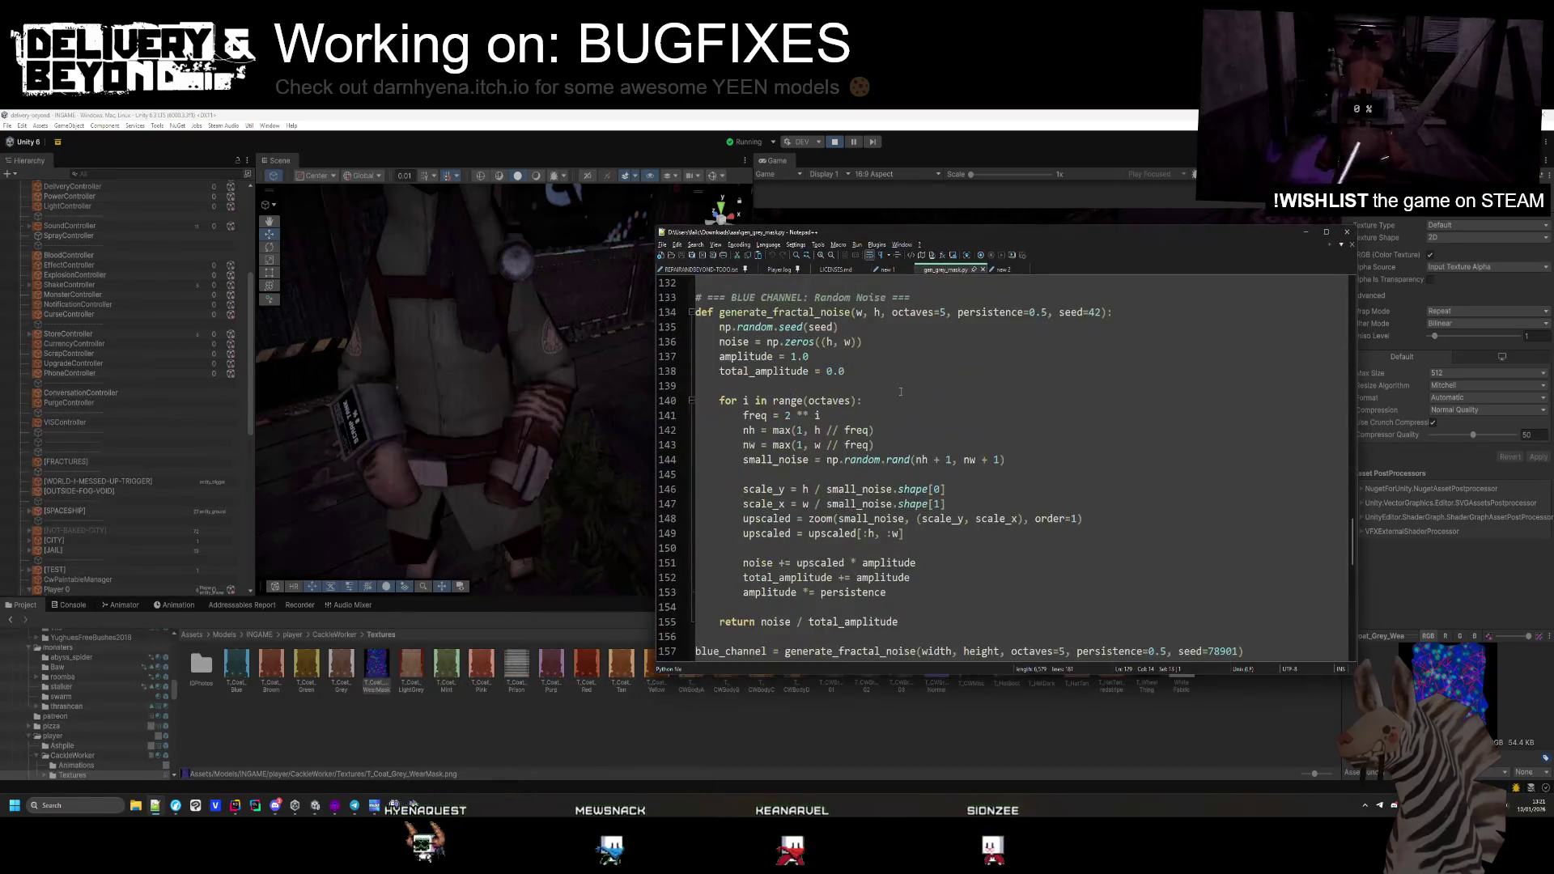
{"action": "scroll", "coordinate": [901, 398], "scroll_direction": "down", "scroll_amount": 2}
{"action": "left_click", "coordinate": [901, 445]}
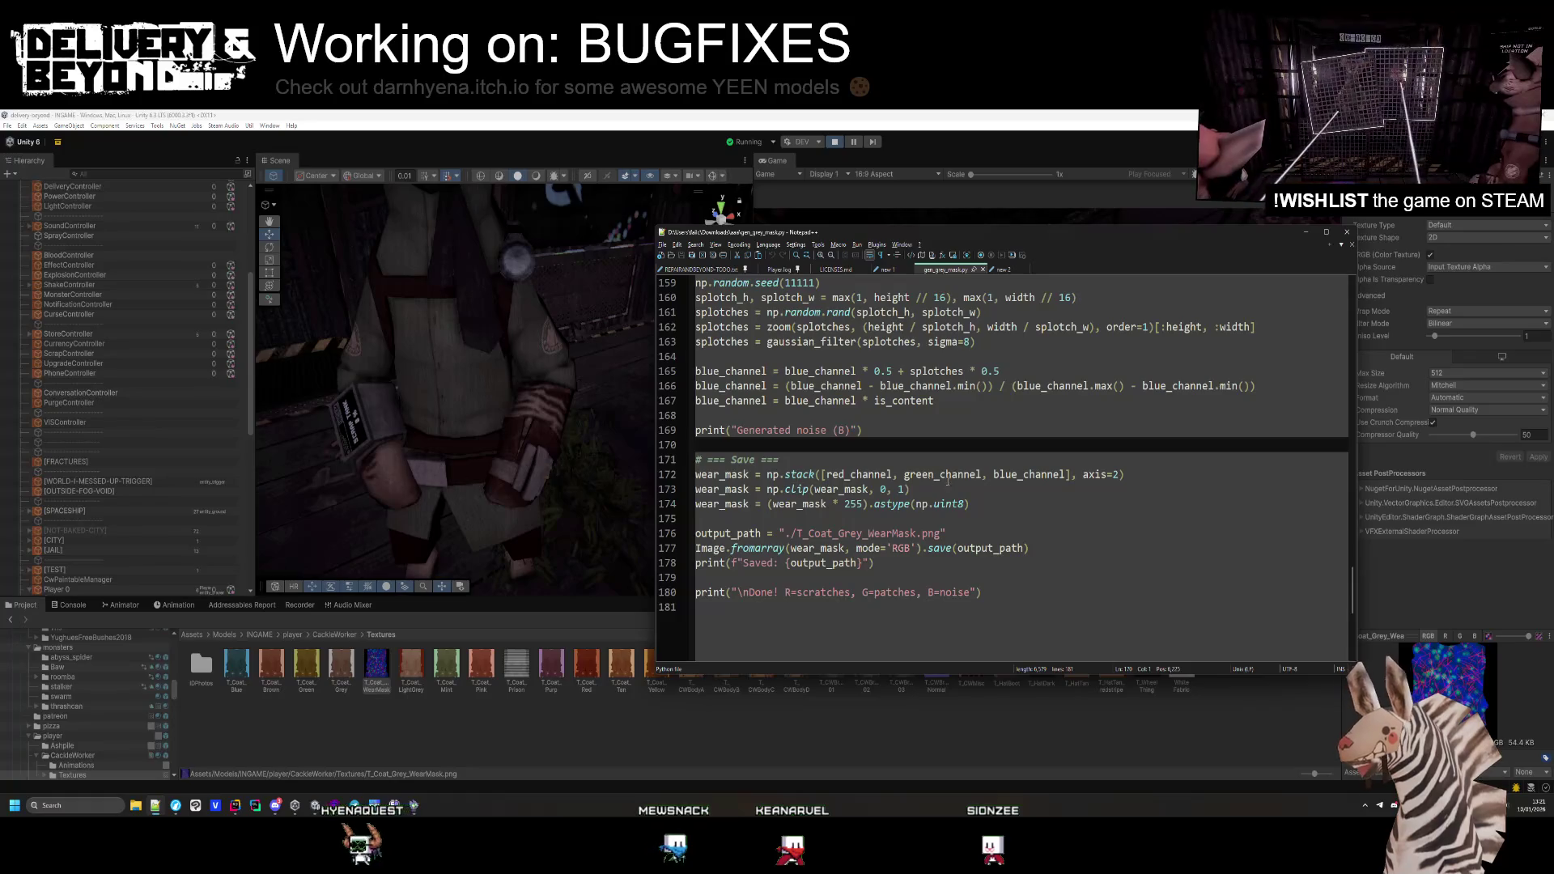
{"action": "left_click", "coordinate": [904, 475]}
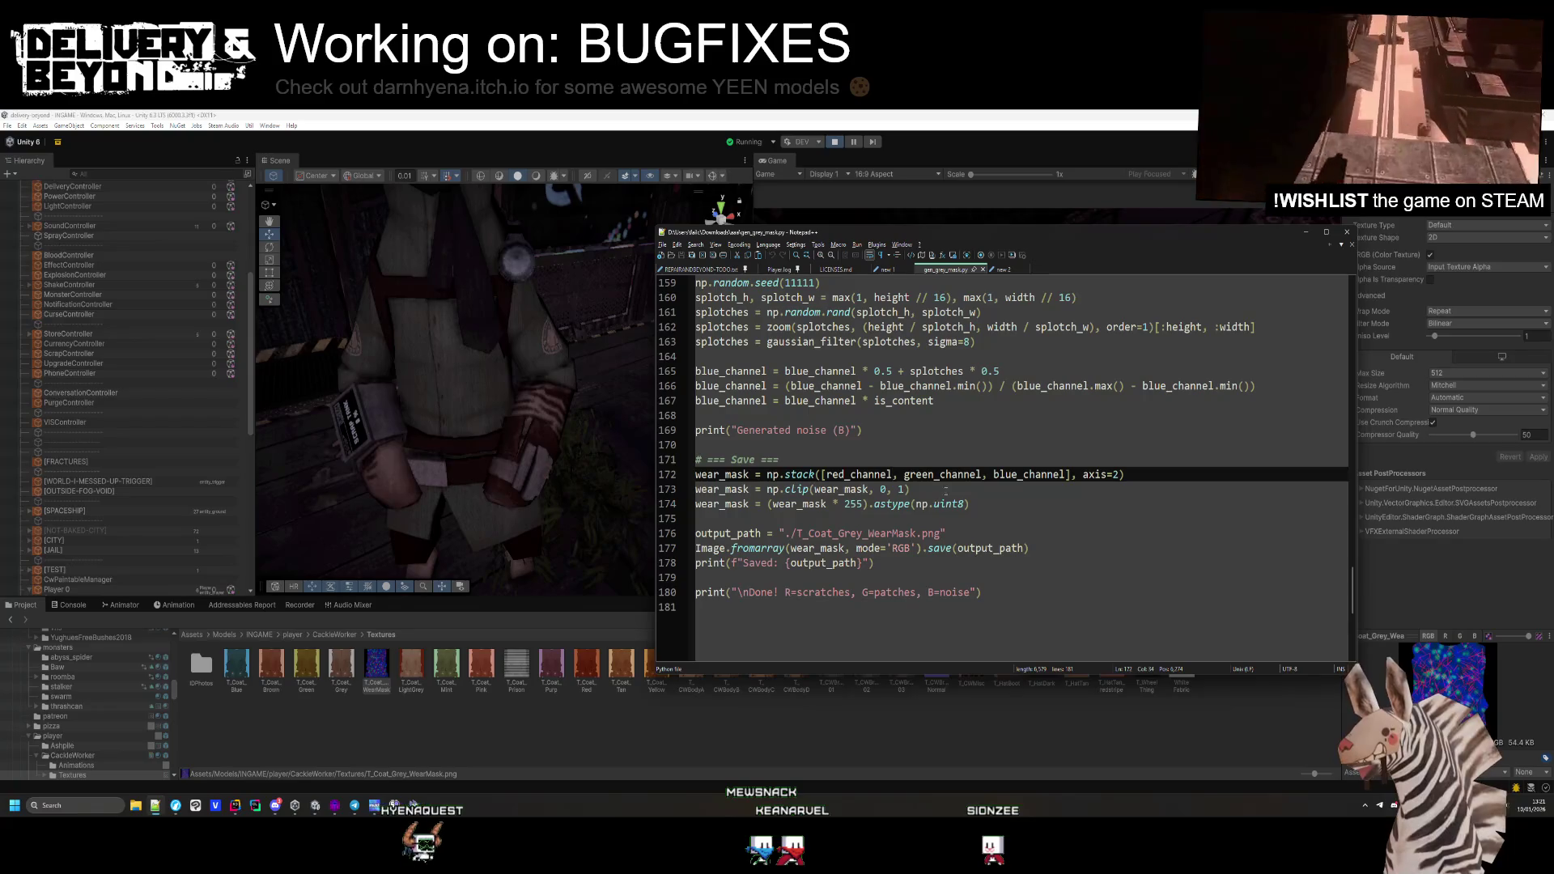
{"action": "type", "text": "/*"}
{"action": "key", "text": "BackSpace"}
{"action": "key", "text": "BackSpace"}
{"action": "left_click_drag", "start_coordinate": [1035, 474], "coordinate": [1051, 475]}
{"action": "key", "text": "BackSpace"}
{"action": "key", "text": "Down"}
{"action": "key", "text": "Down"}
{"action": "key", "text": "Down"}
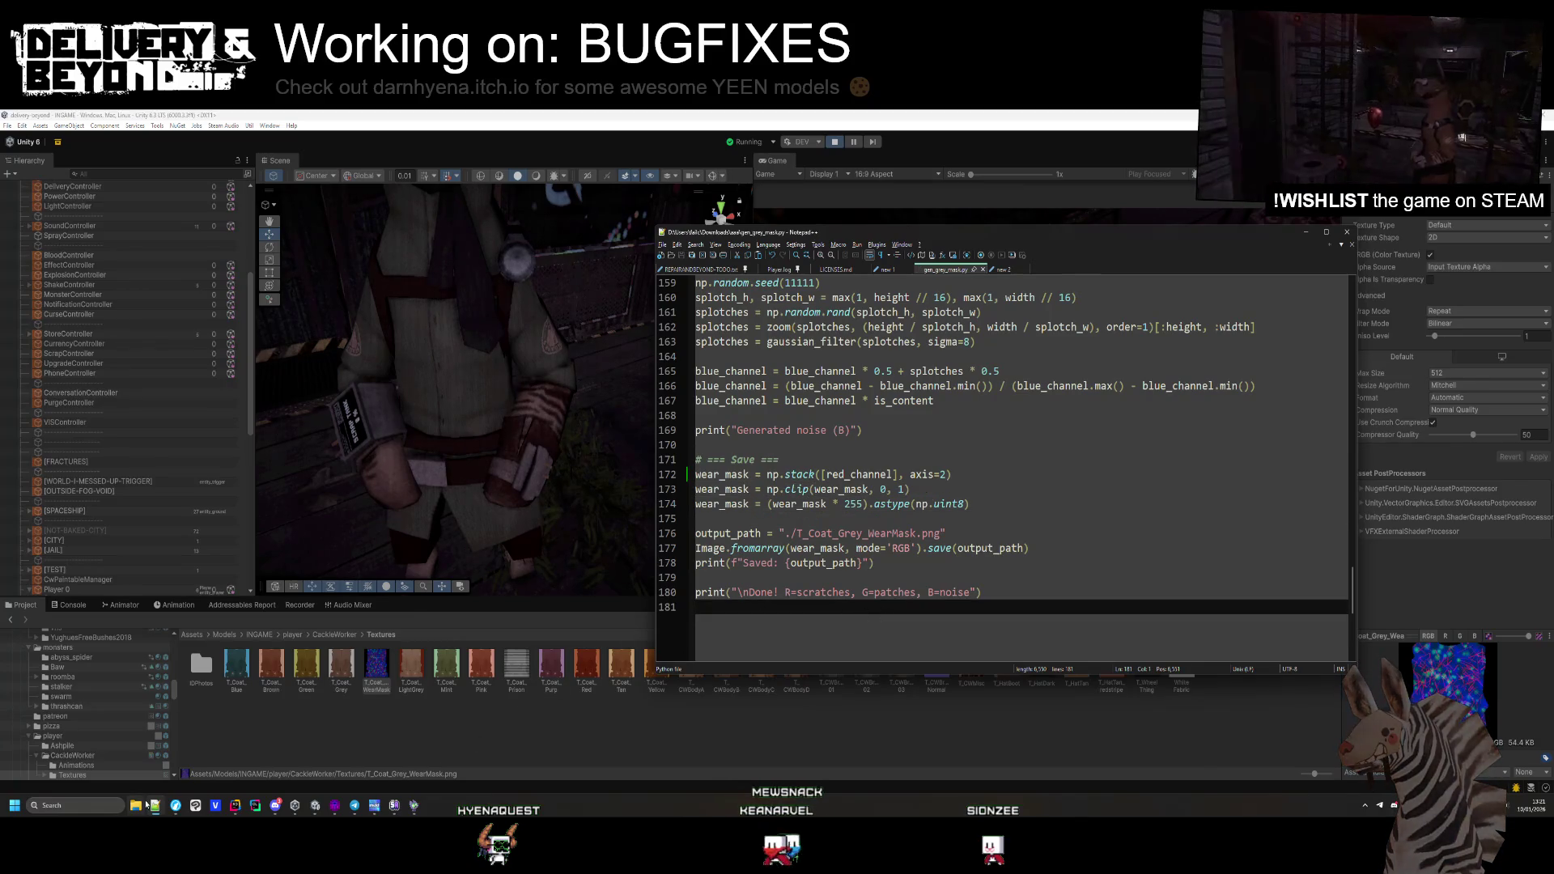
{"action": "key", "text": "super+e"}
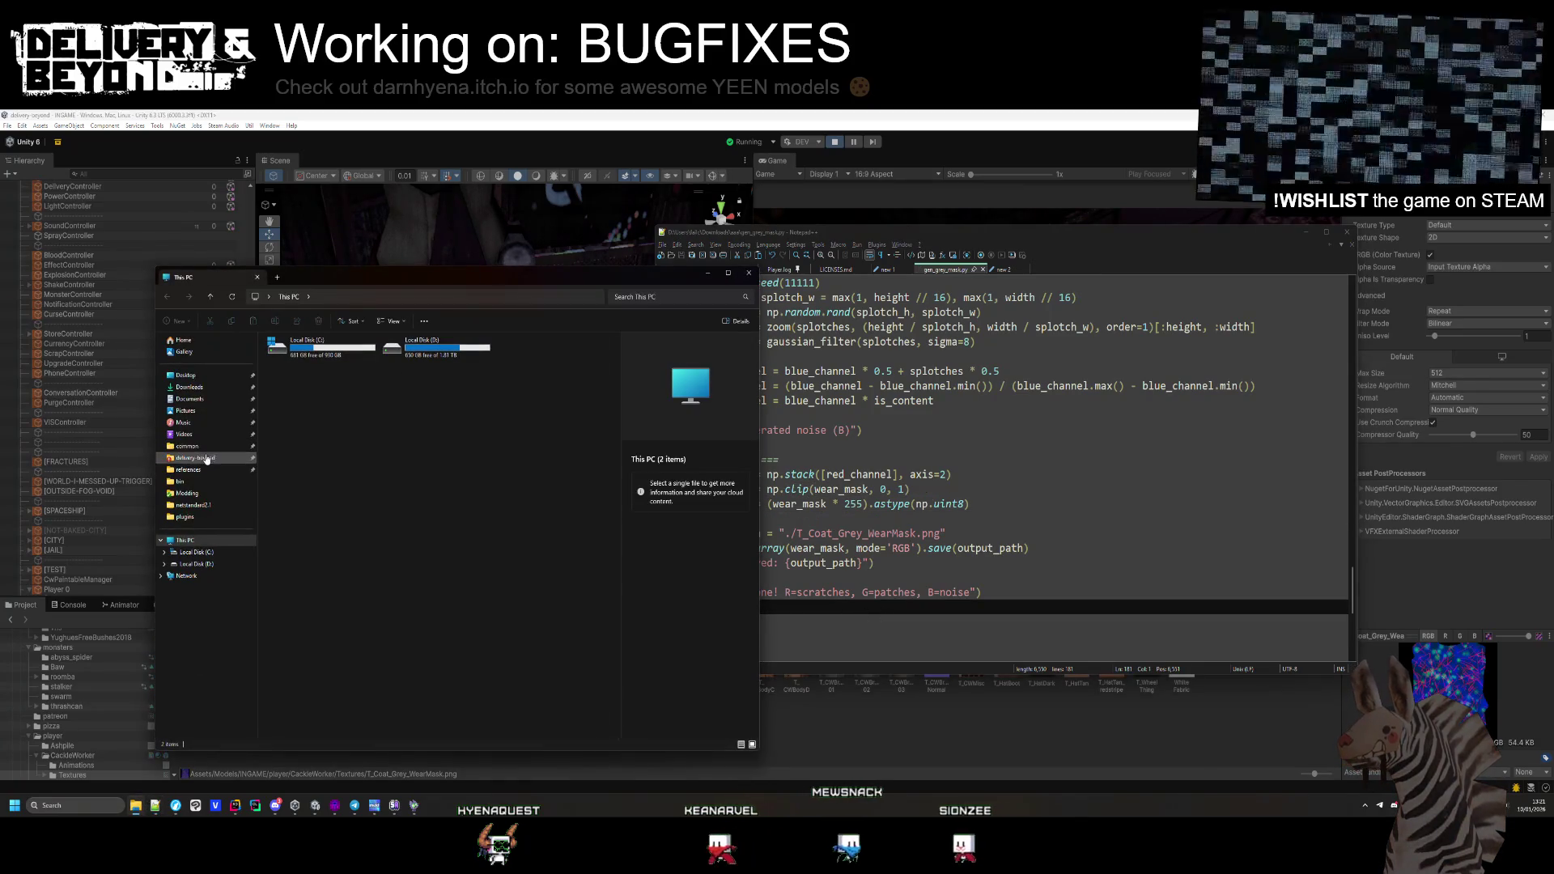
Navigate to the Downloads\aaa folder and open a terminal there
{"action": "left_click", "coordinate": [207, 459]}
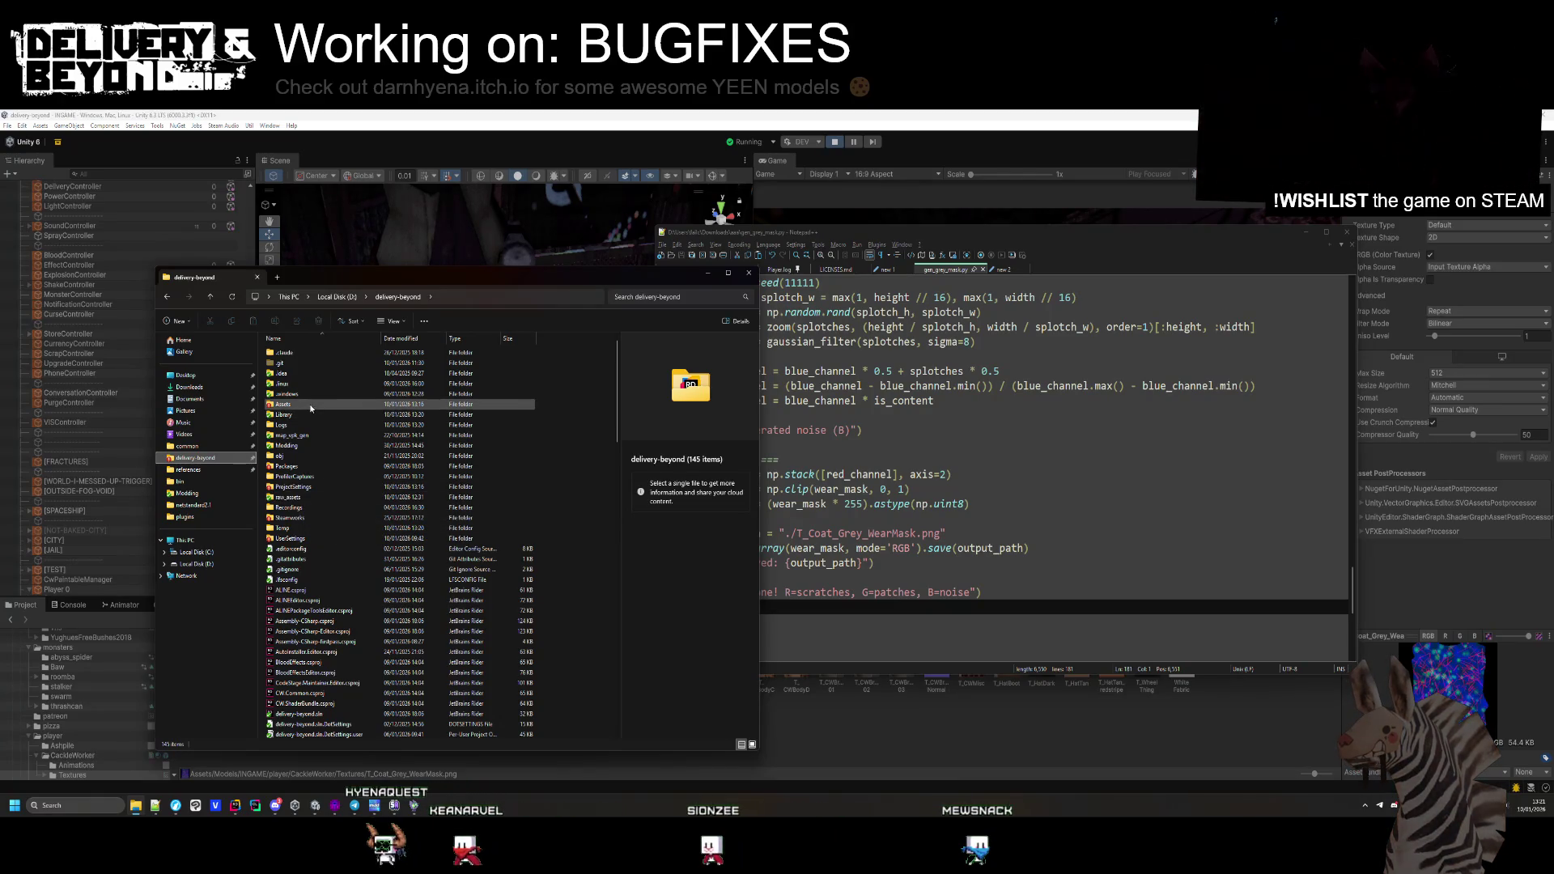
{"action": "left_click", "coordinate": [826, 409]}
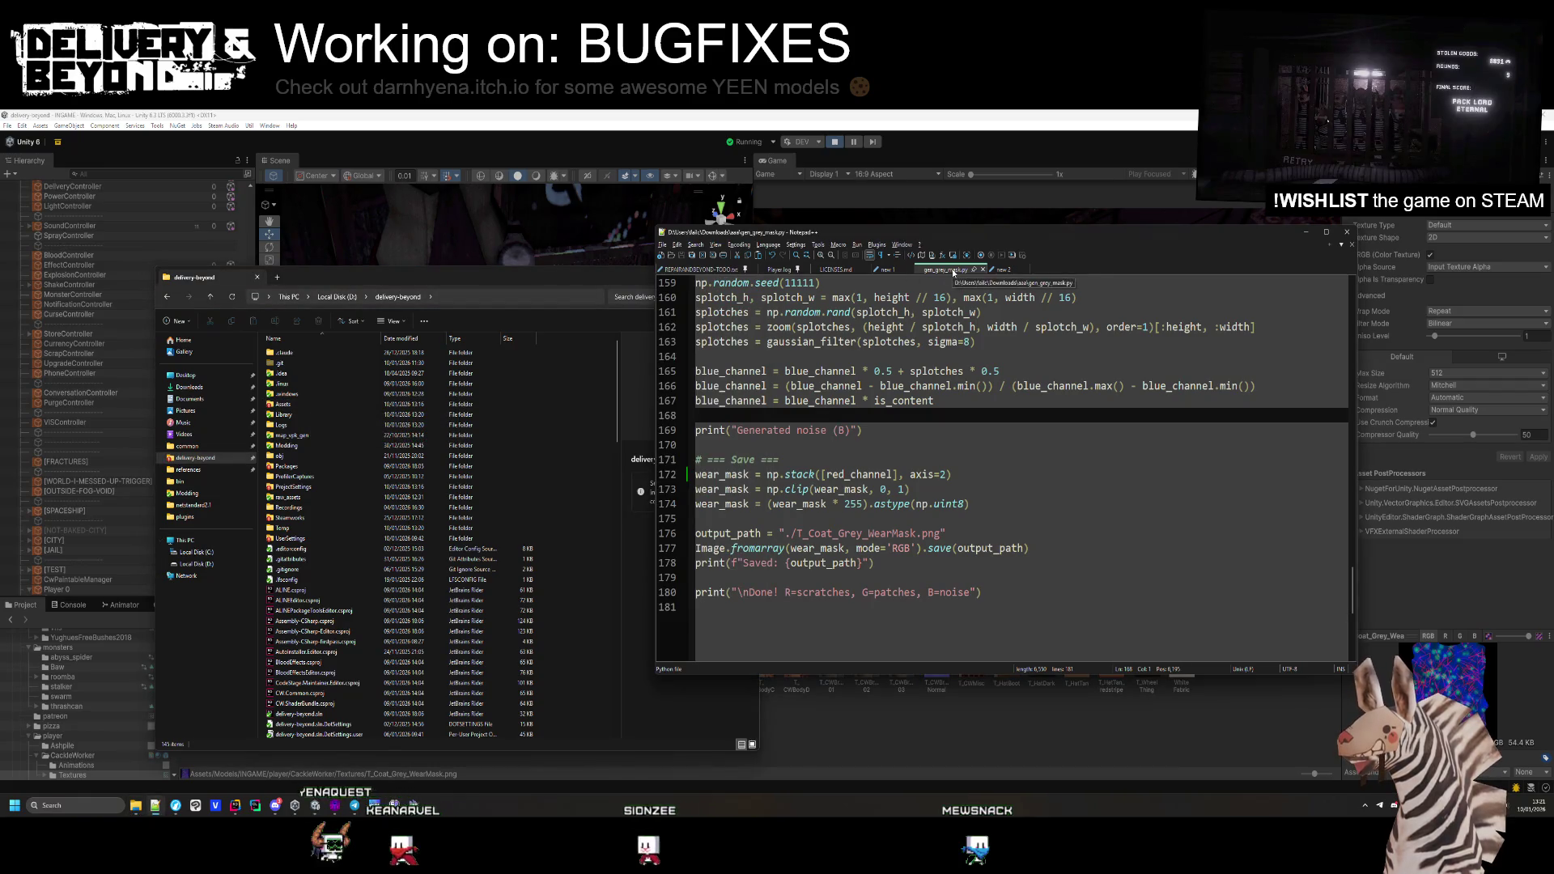
{"action": "left_click", "coordinate": [186, 387]}
{"action": "double_click", "coordinate": [285, 353]}
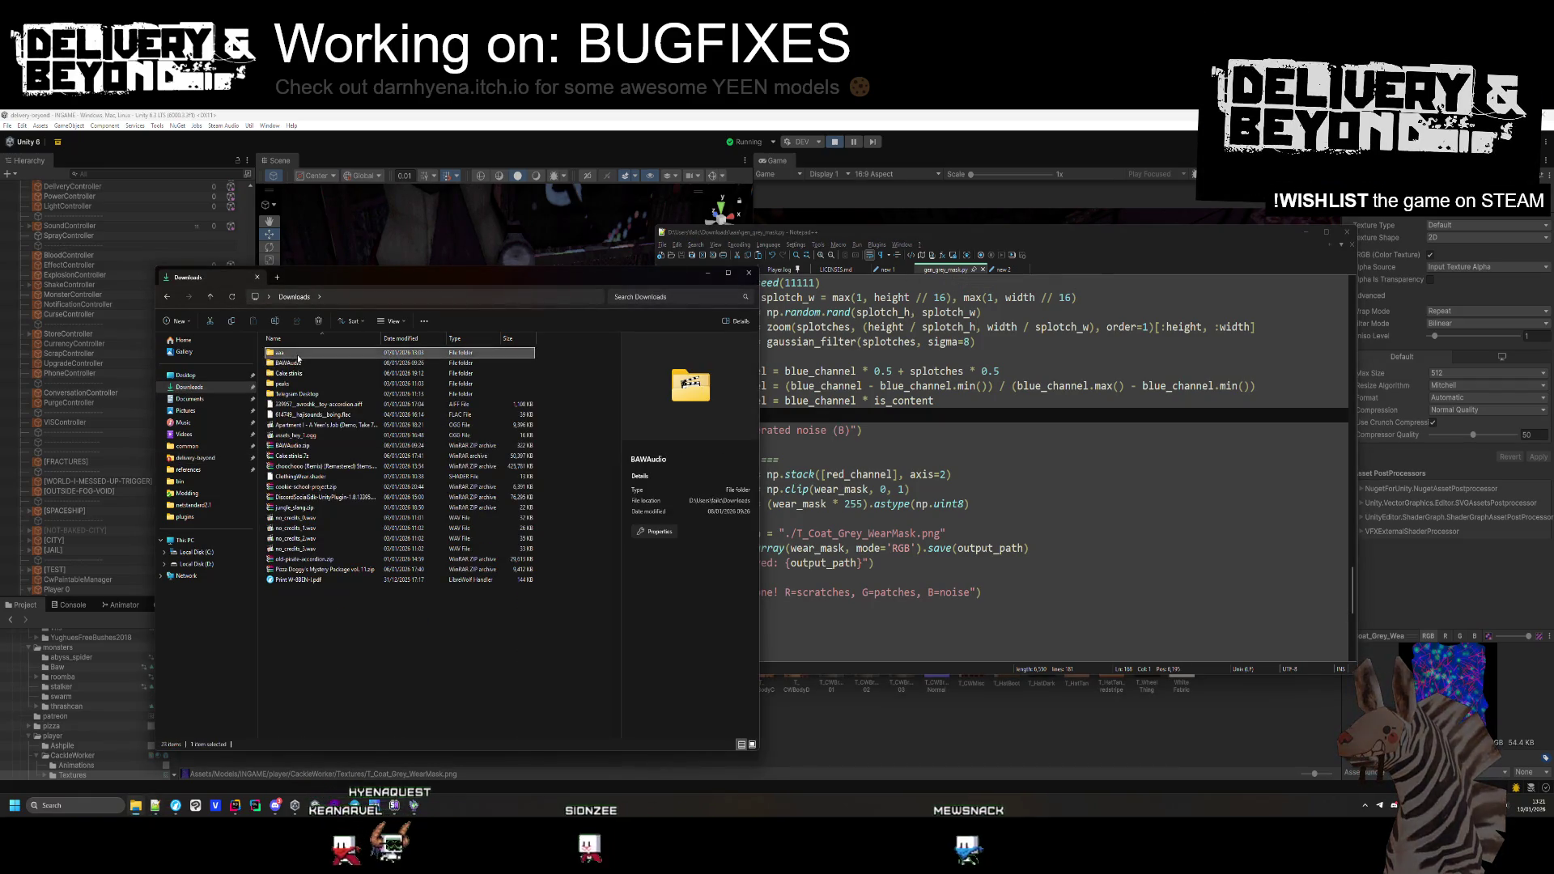
{"action": "right_click", "coordinate": [322, 510]}
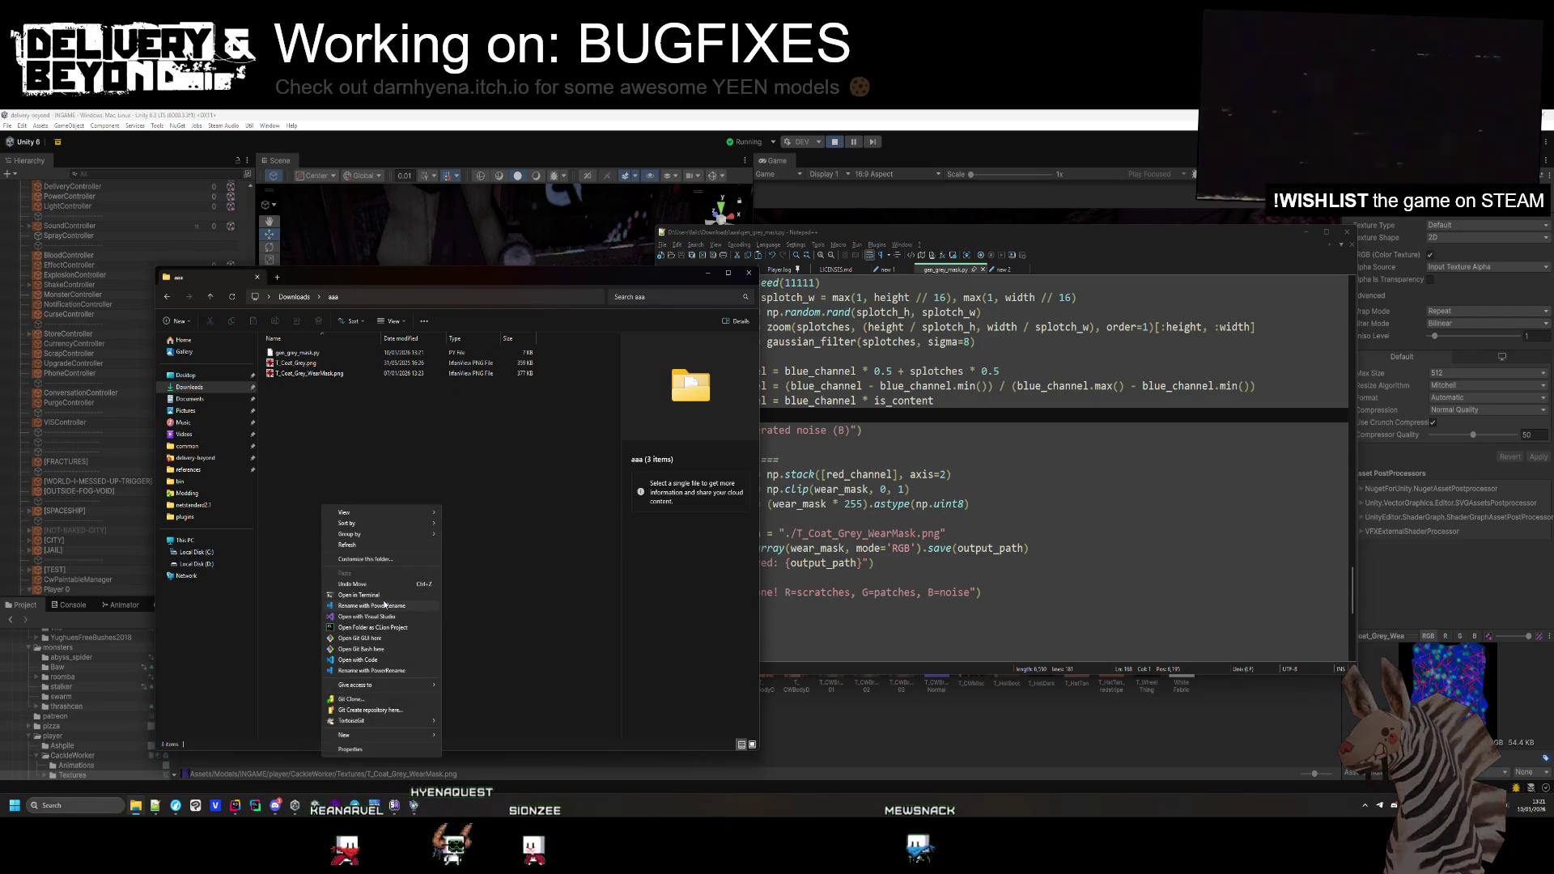
{"action": "left_click", "coordinate": [384, 597]}
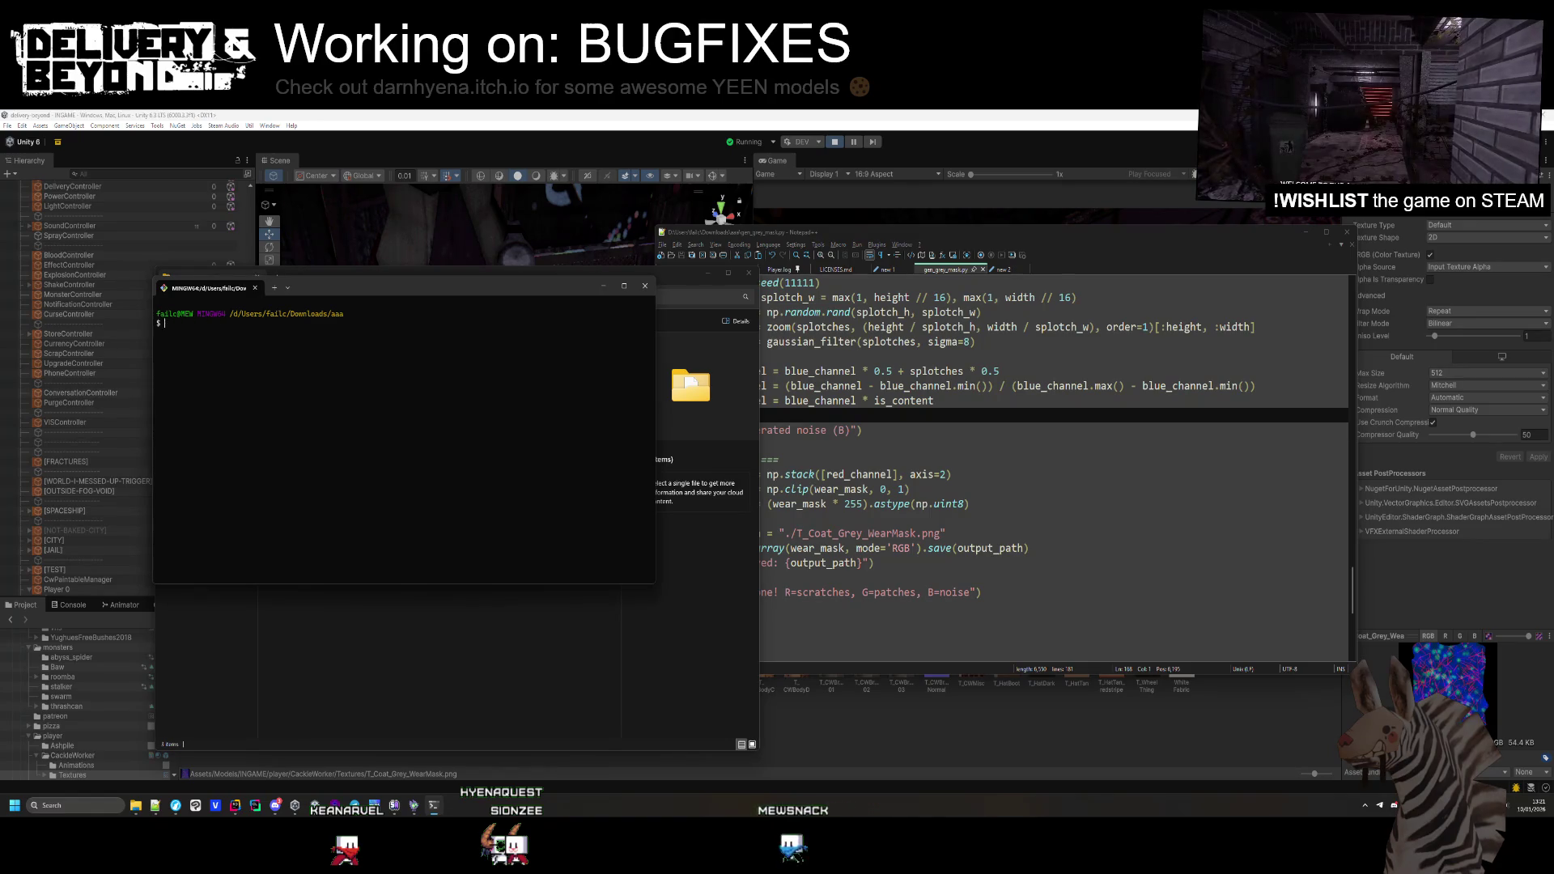
Run python ./gen_grey_mask.py, which stops with a TypeError at Image.fromarray
{"action": "type", "text": "pyt"}
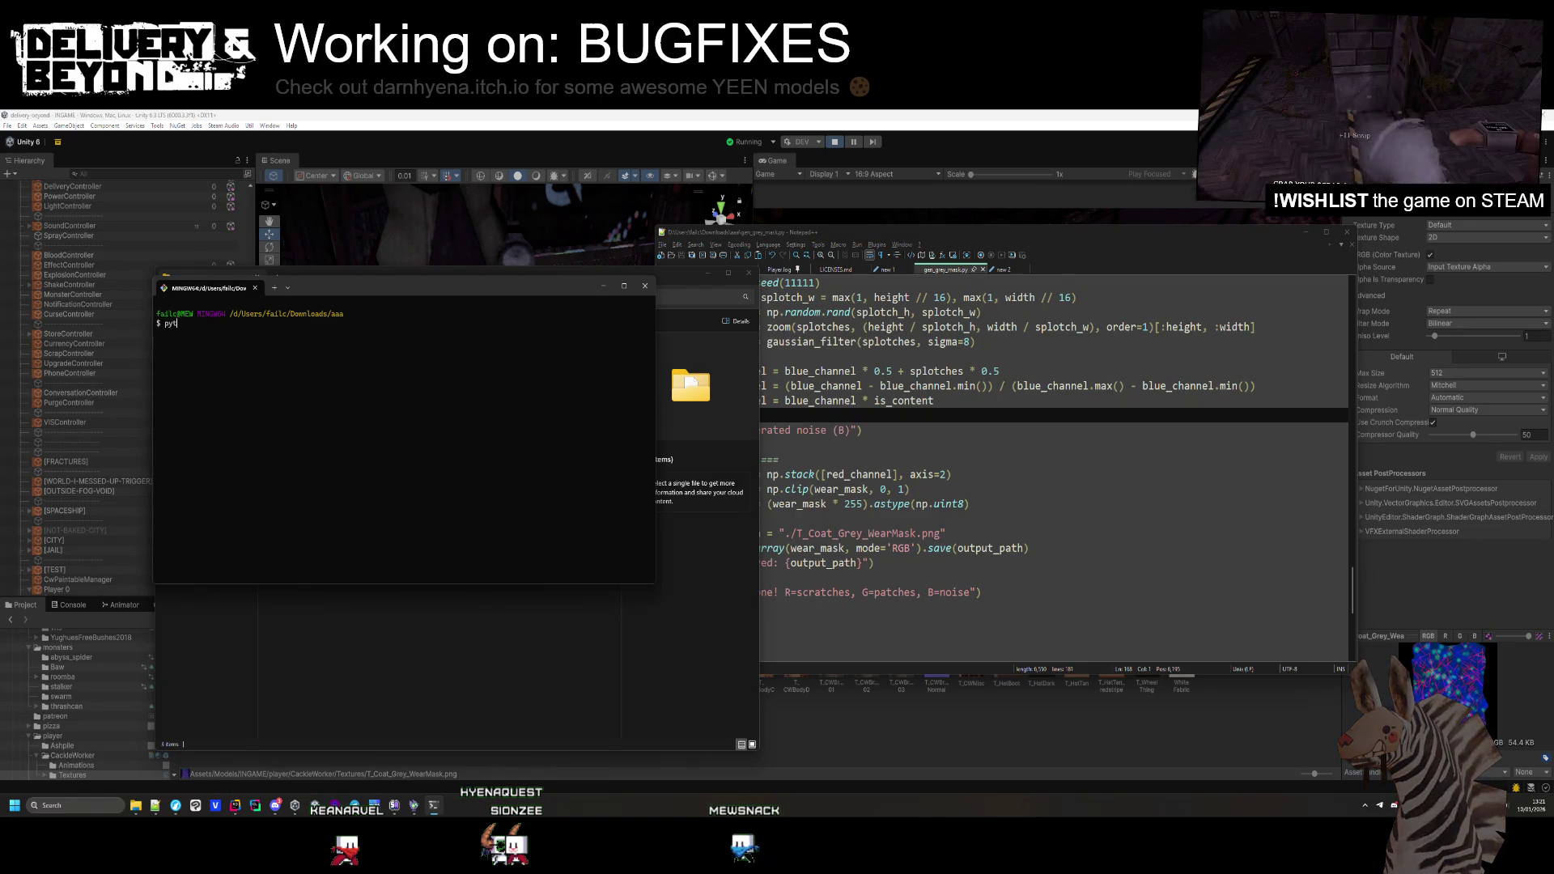
{"action": "type", "text": "hon ."}
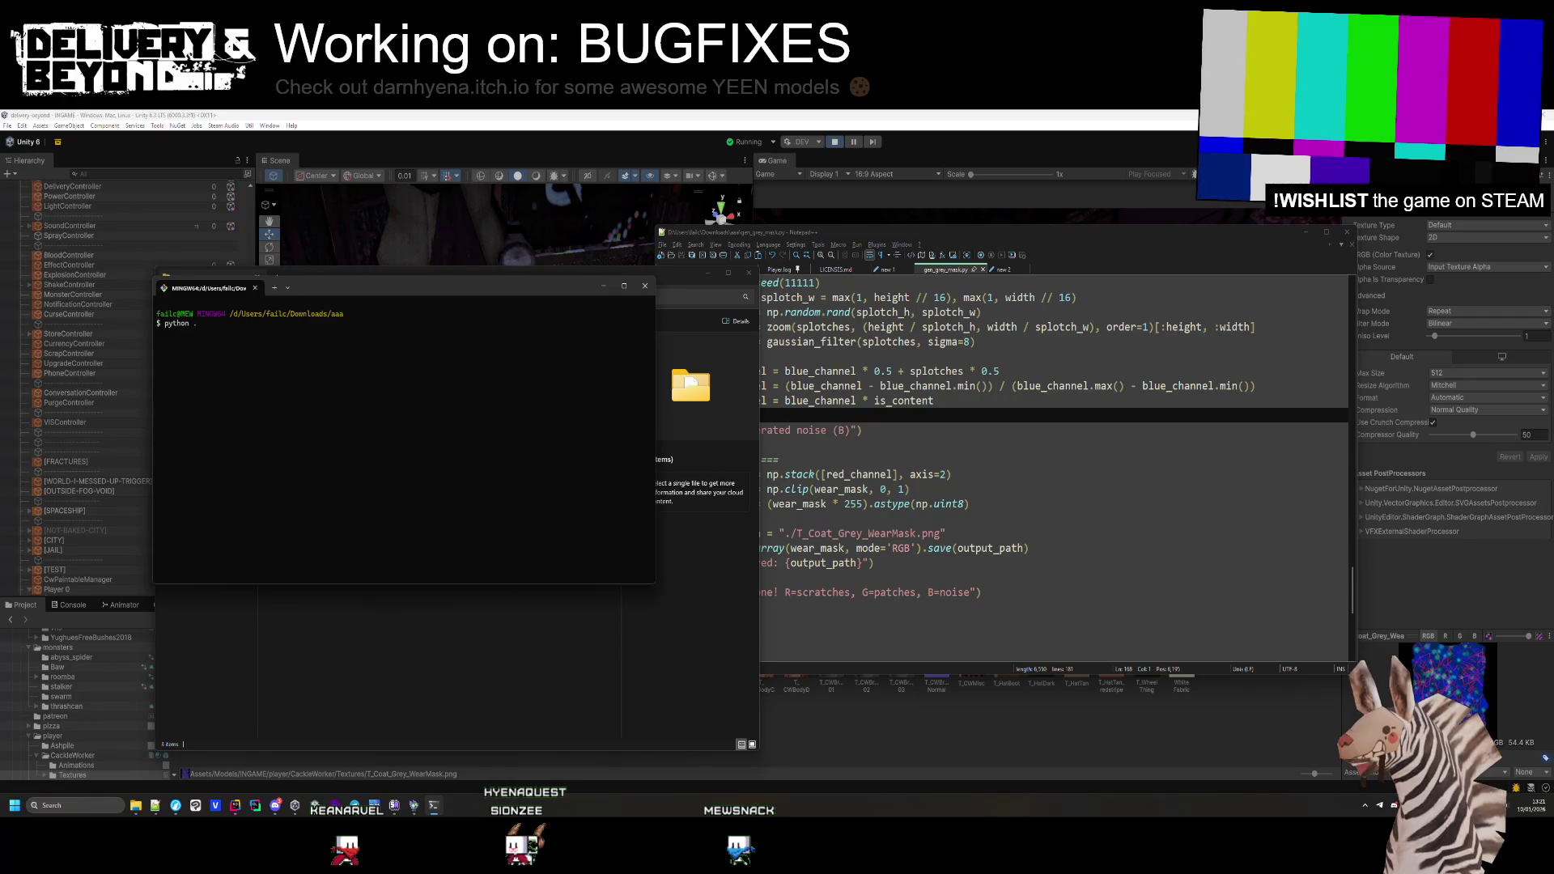
{"action": "type", "text": "/"}
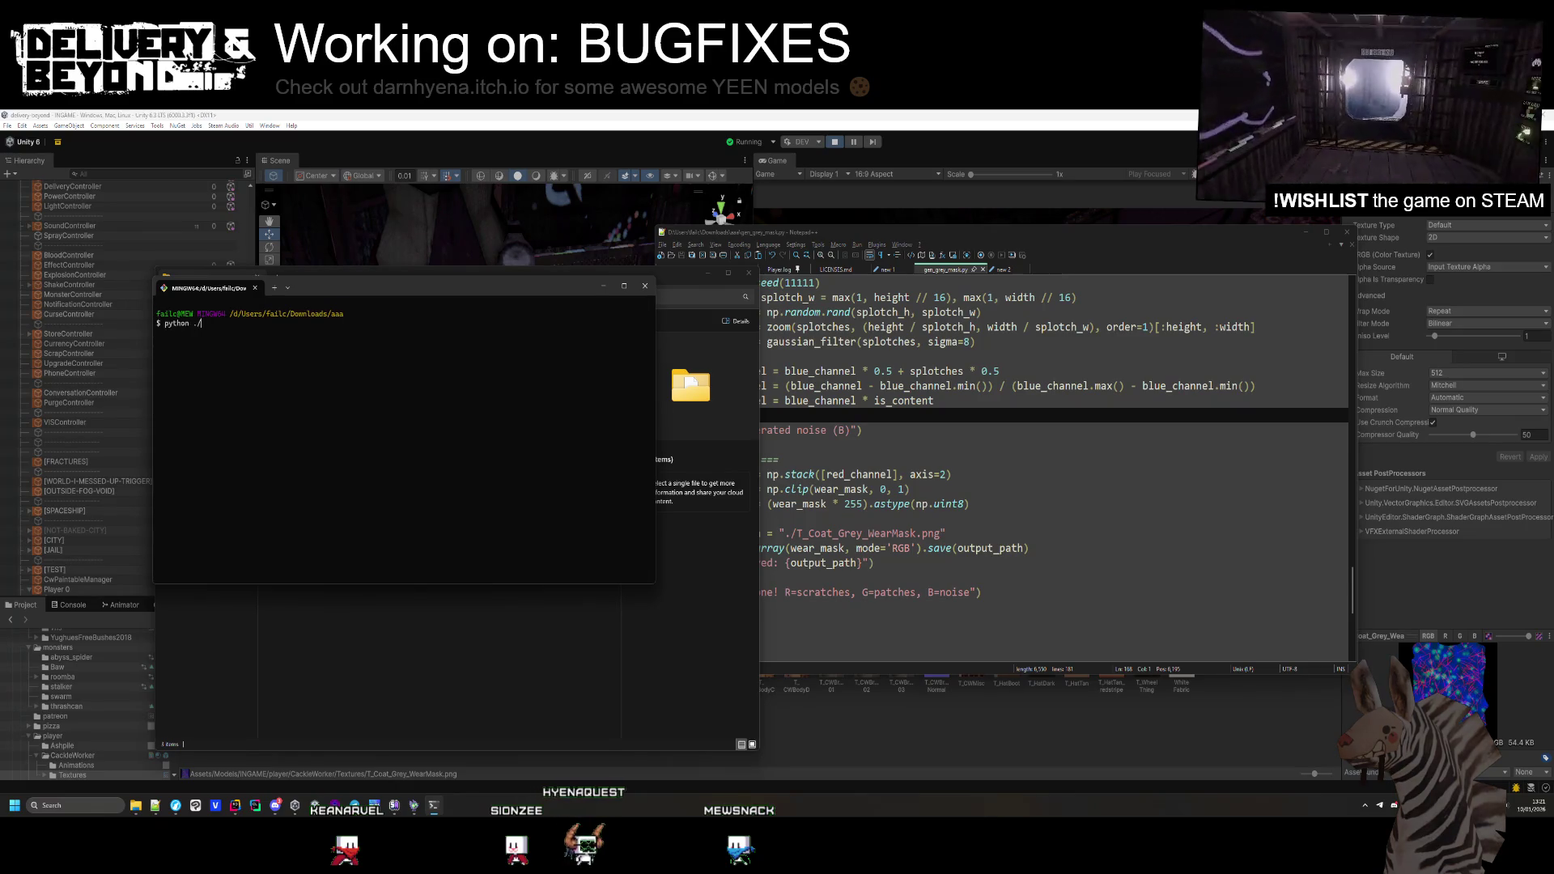
{"action": "key", "text": "Tab"}
{"action": "key", "text": "Return"}
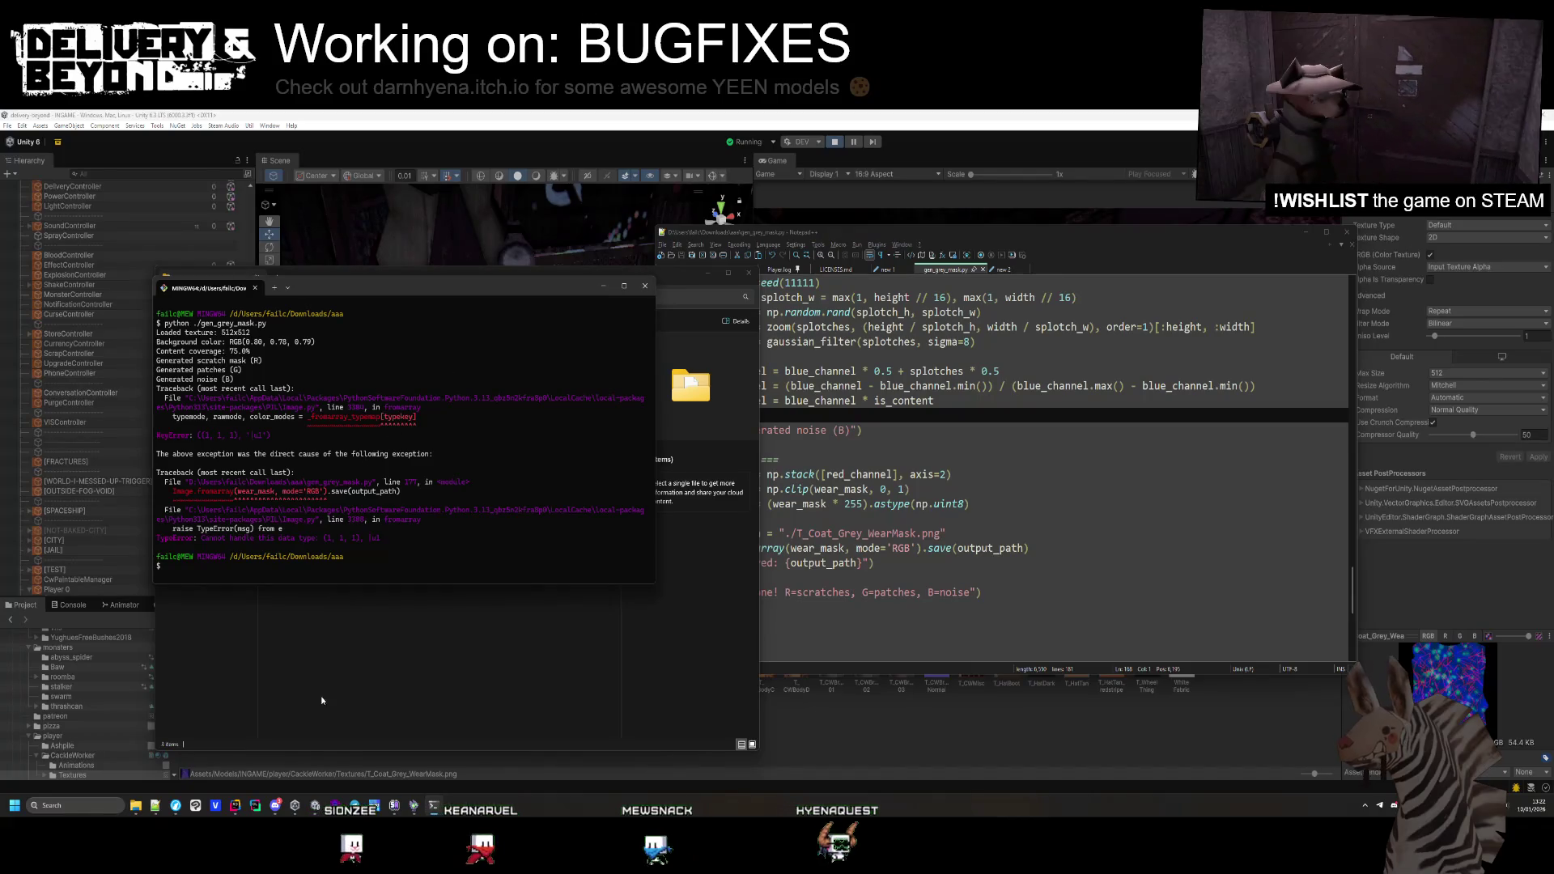
Back in Notepad++, select the red_channel argument on line 172
{"action": "left_click", "coordinate": [603, 285]}
{"action": "left_click", "coordinate": [895, 475]}
{"action": "double_click", "coordinate": [890, 475]}
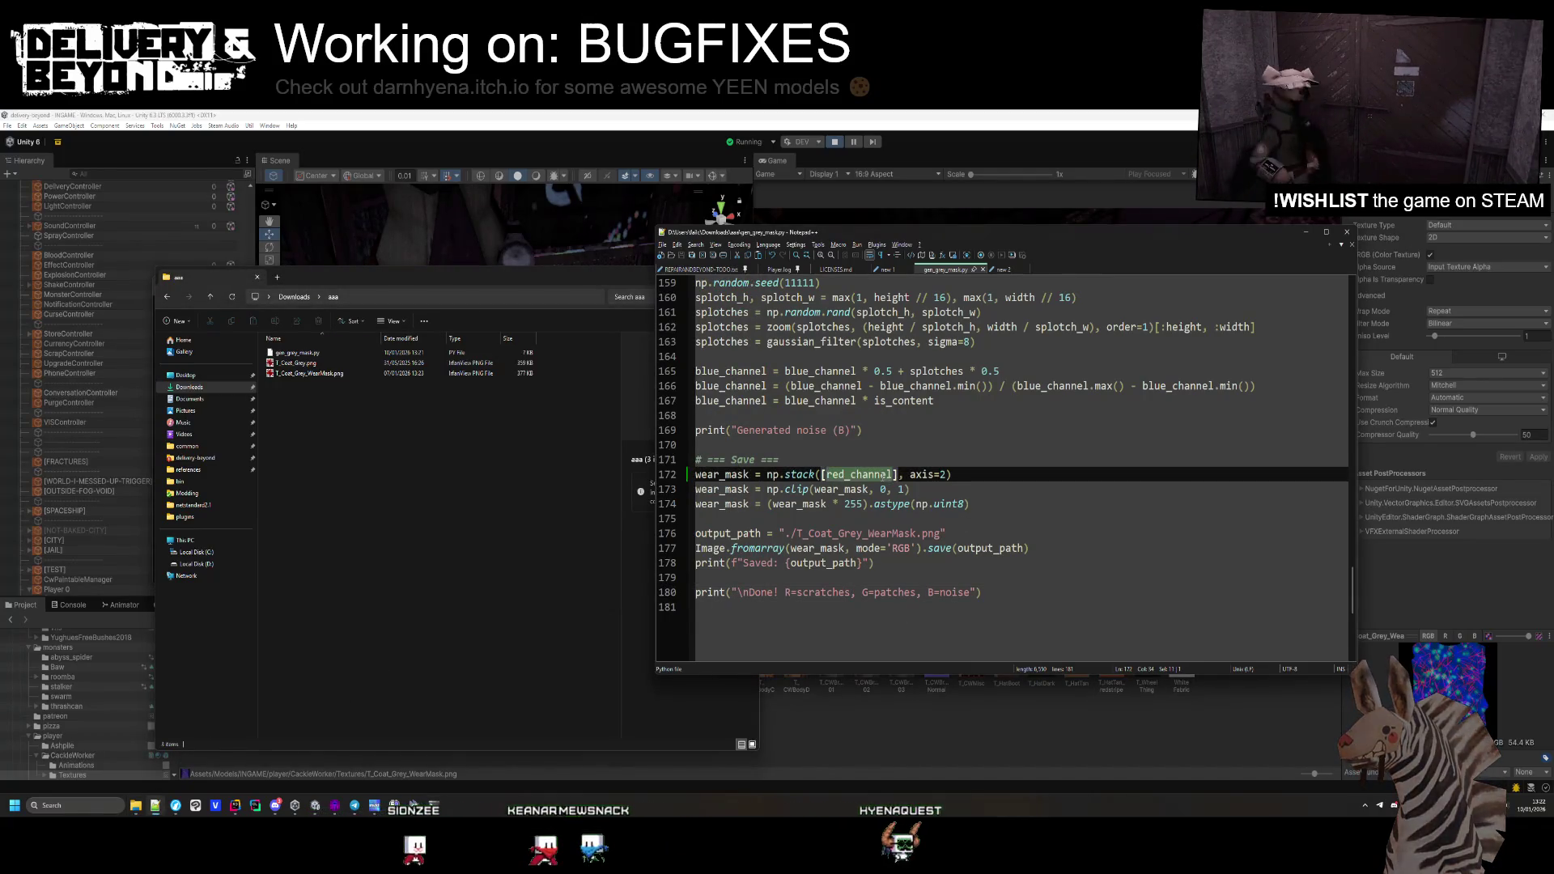
Change line 172 to stack [red_channel,red_channel,red_channel] and save the script
{"action": "scroll", "coordinate": [884, 528], "scroll_direction": "up", "scroll_amount": 6}
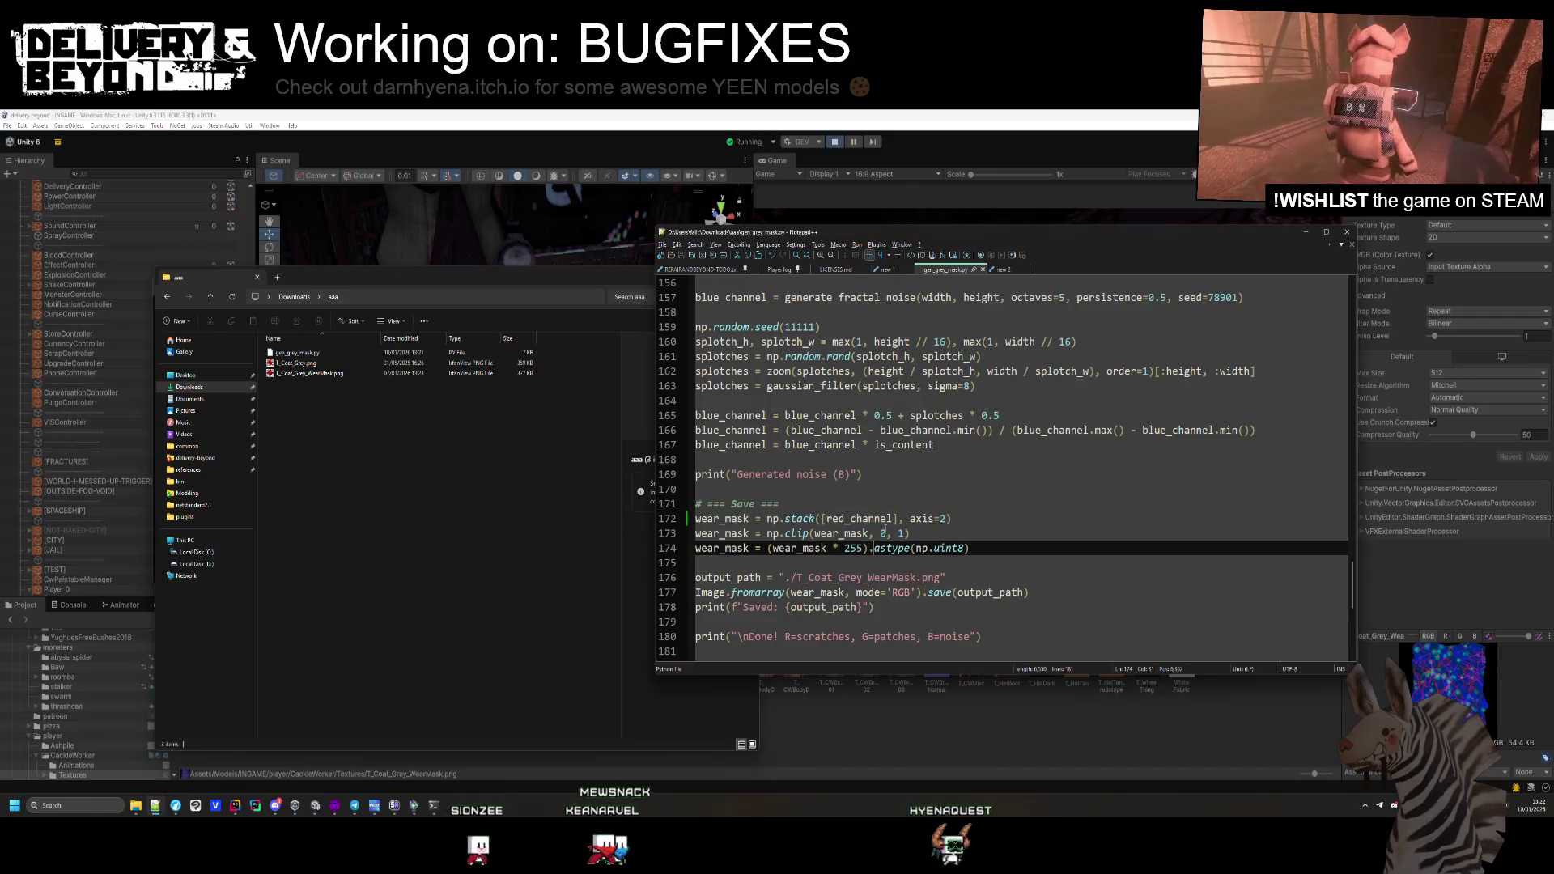
{"action": "scroll", "coordinate": [888, 526], "scroll_direction": "up", "scroll_amount": 20}
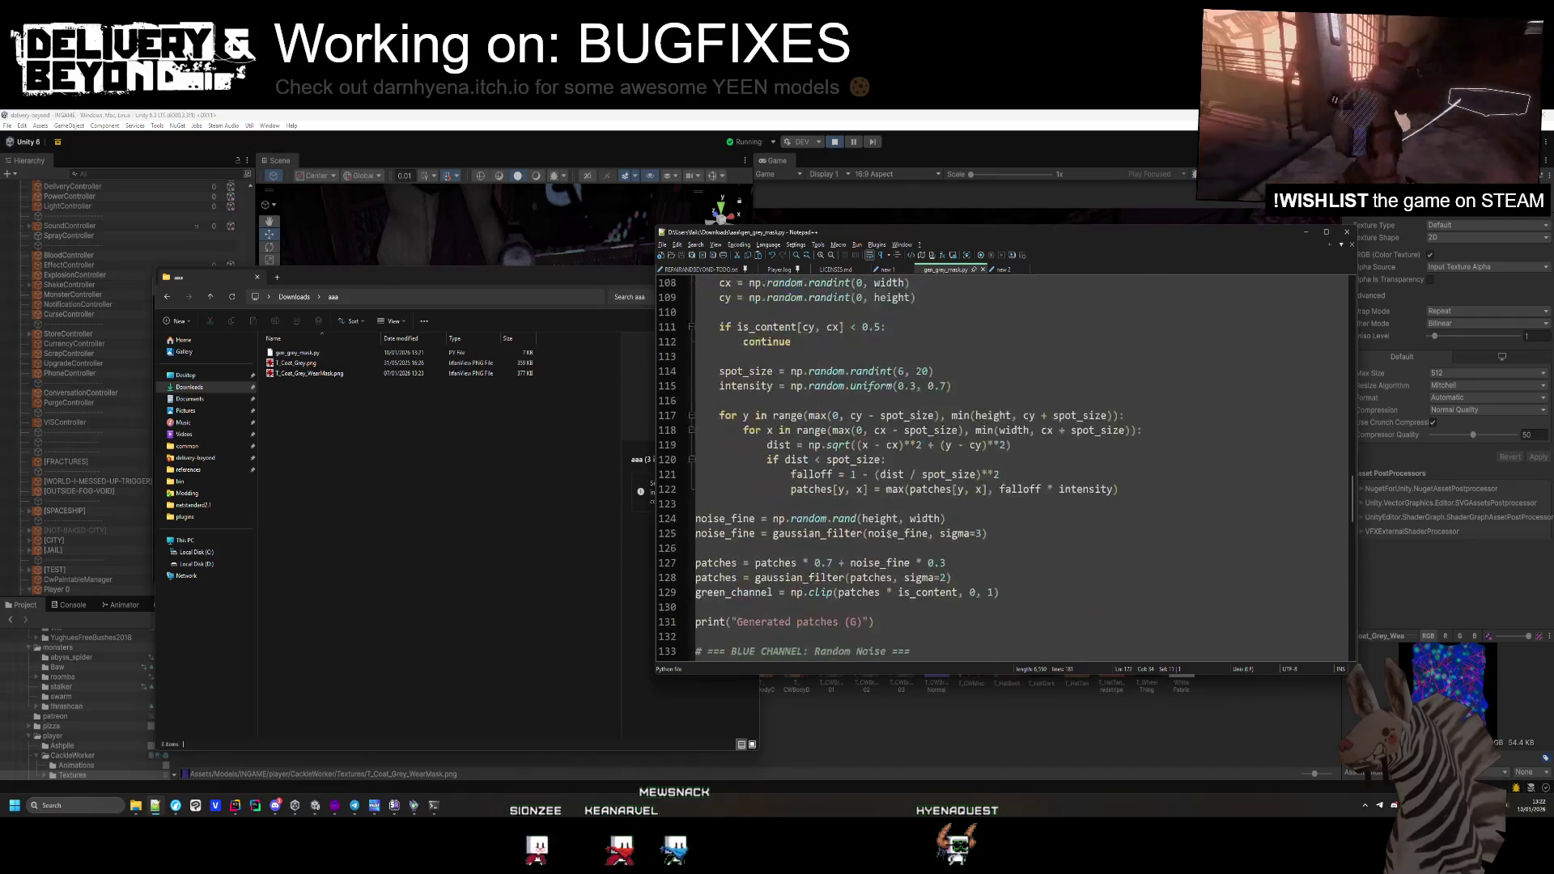
{"action": "scroll", "coordinate": [888, 534], "scroll_direction": "up", "scroll_amount": 3}
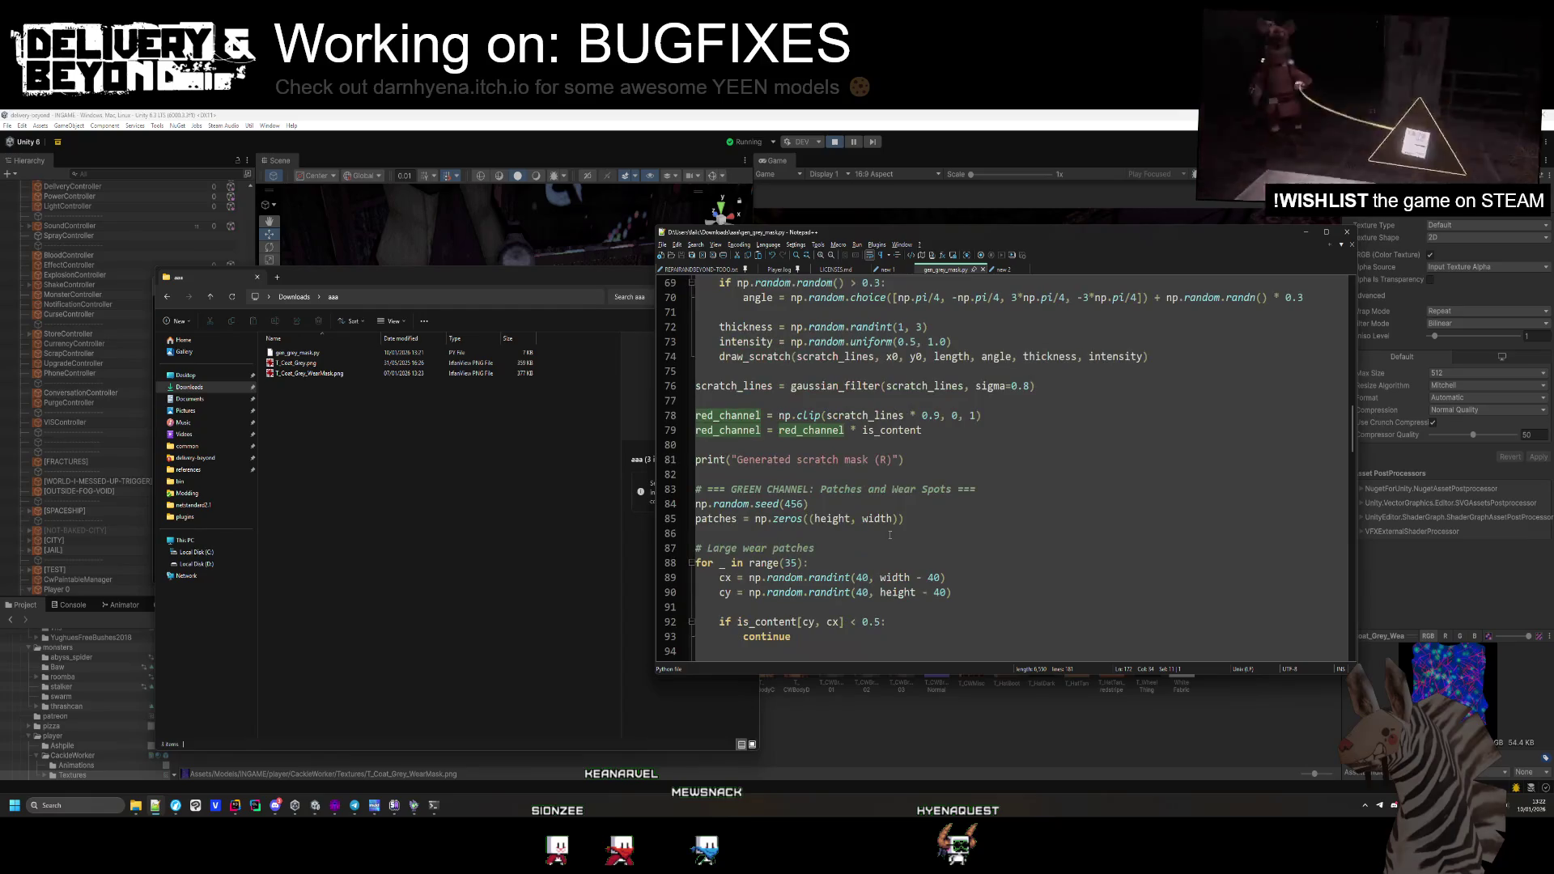
{"action": "scroll", "coordinate": [842, 459], "scroll_direction": "up", "scroll_amount": 16}
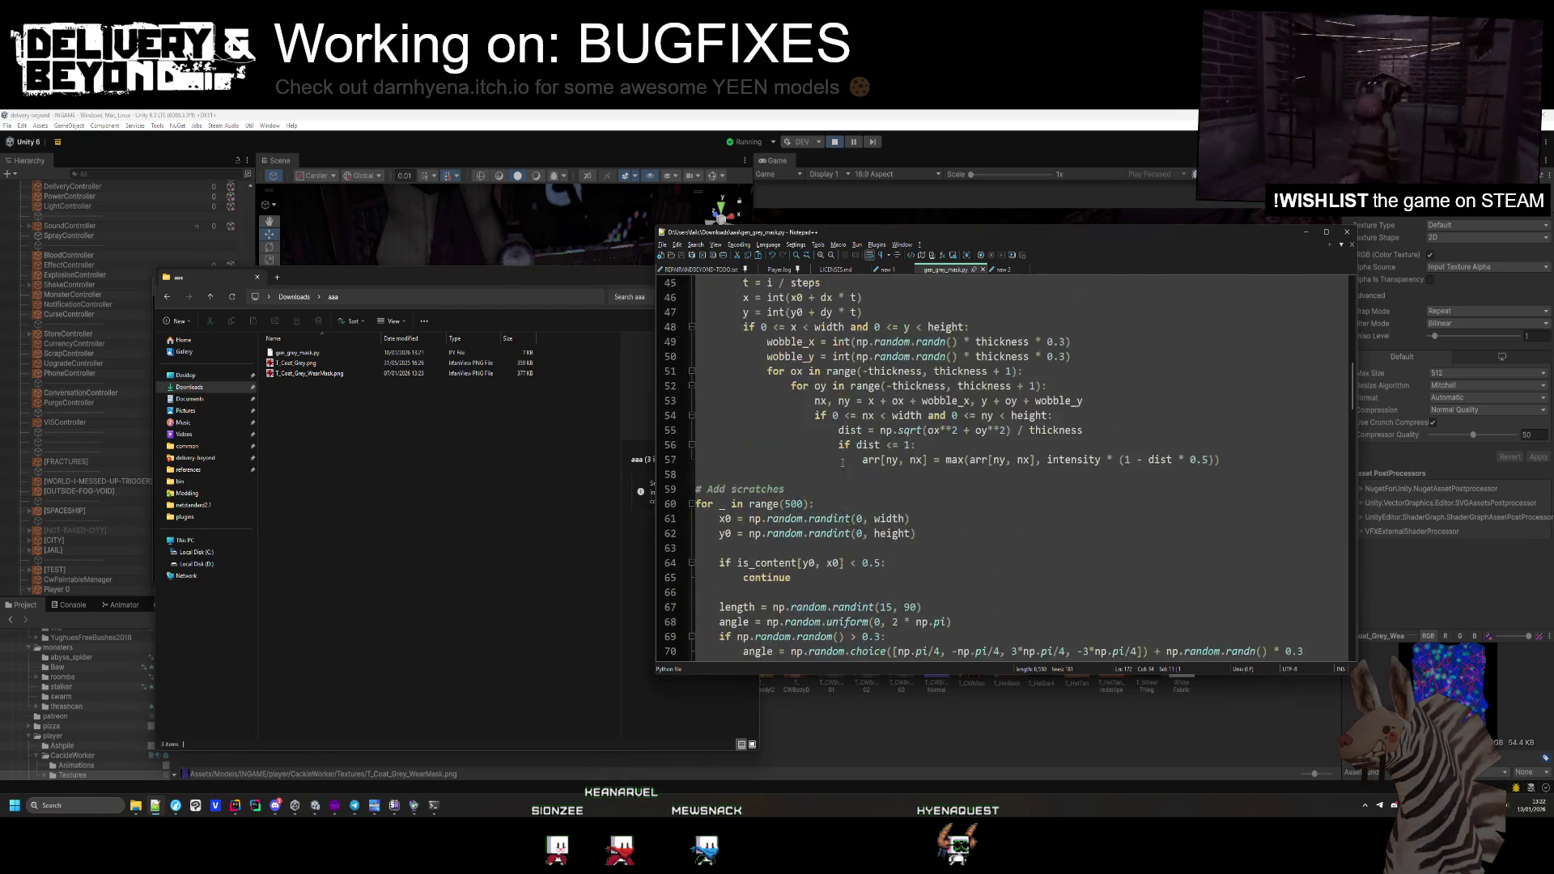
{"action": "scroll", "coordinate": [842, 459], "scroll_direction": "up", "scroll_amount": 7}
{"action": "scroll", "coordinate": [841, 456], "scroll_direction": "down", "scroll_amount": 11}
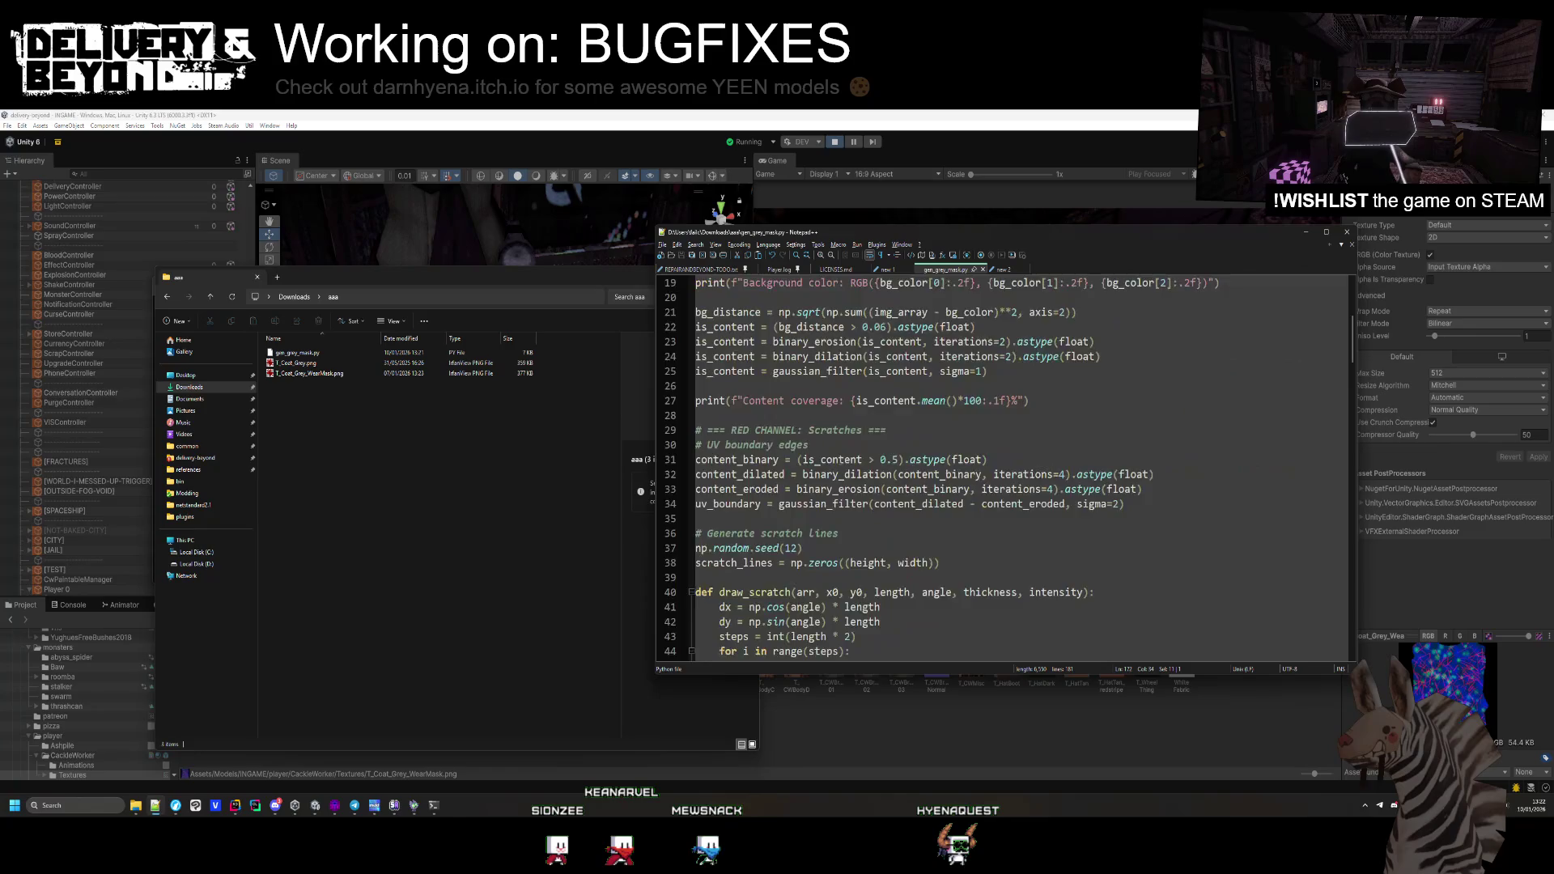
{"action": "scroll", "coordinate": [841, 456], "scroll_direction": "down", "scroll_amount": 5}
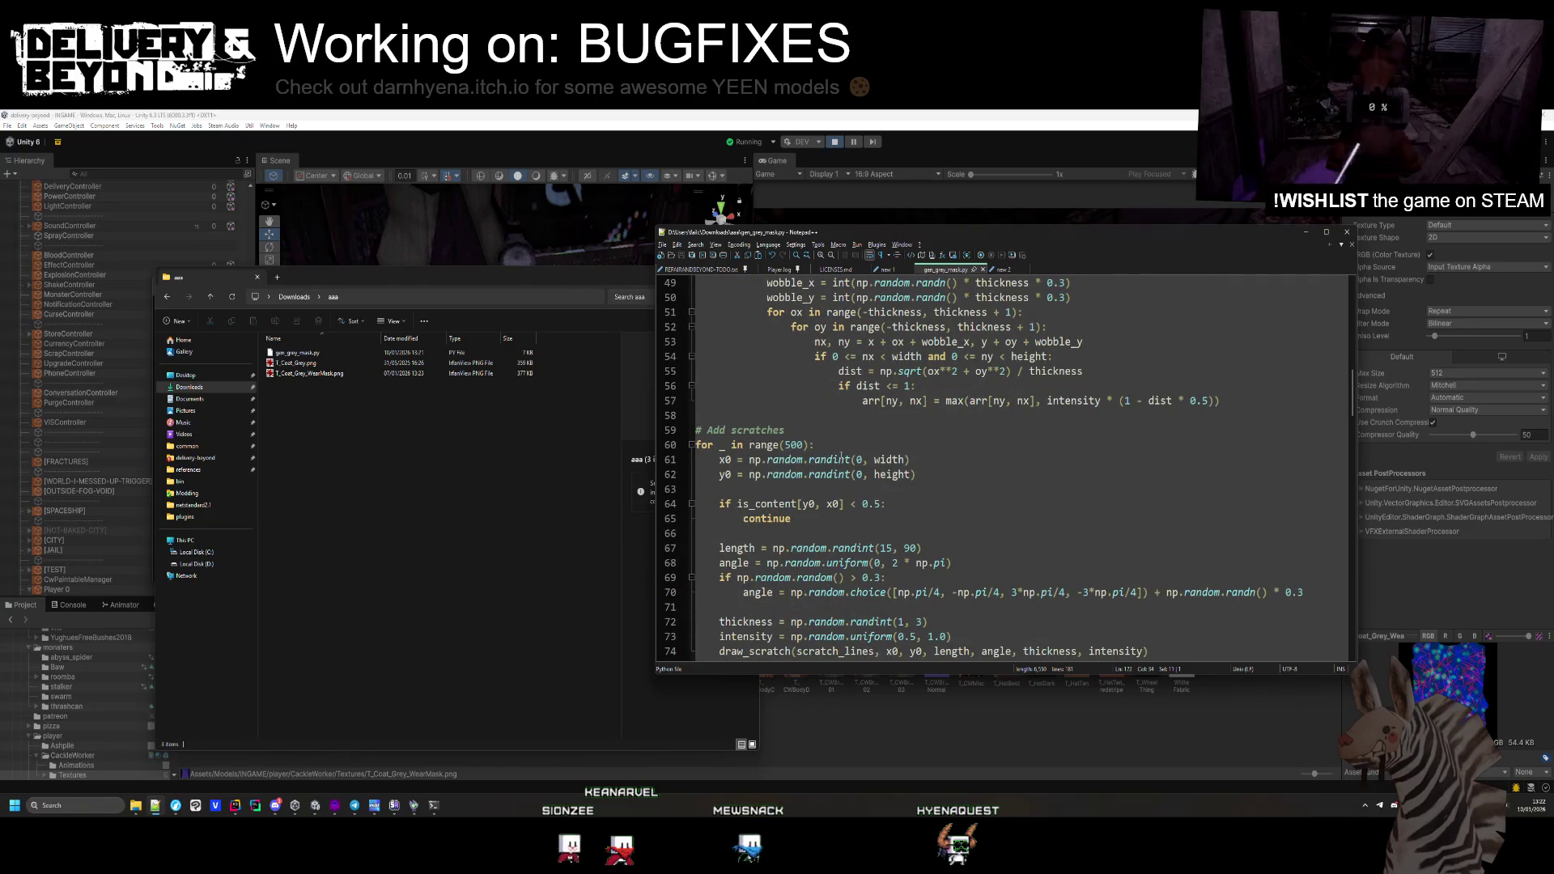
{"action": "scroll", "coordinate": [842, 458], "scroll_direction": "down", "scroll_amount": 20}
{"action": "left_click", "coordinate": [875, 371]}
{"action": "double_click", "coordinate": [874, 371]}
{"action": "key", "text": "ctrl+c"}
{"action": "key", "text": "Right"}
{"action": "type", "text": ",red_channel,red_channel"}
{"action": "key", "text": "ctrl+s"}
Re-run the mask script in the terminal and select the generated T_Coat_Grey_WearMask.png
{"action": "key", "text": "alt+Tab"}
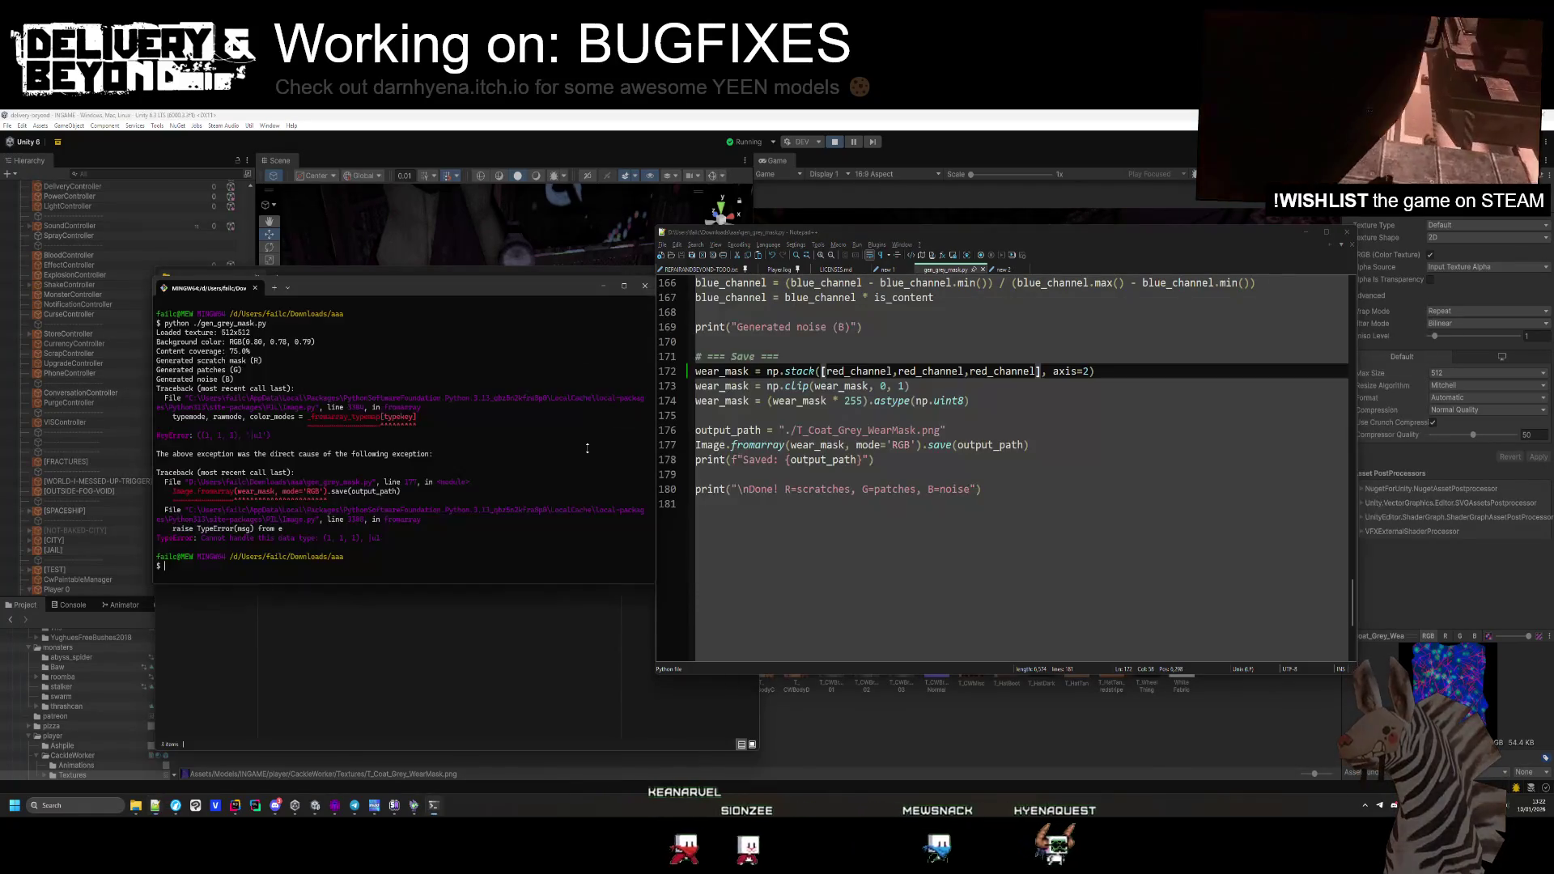
{"action": "key", "text": "Up"}
{"action": "key", "text": "Return"}
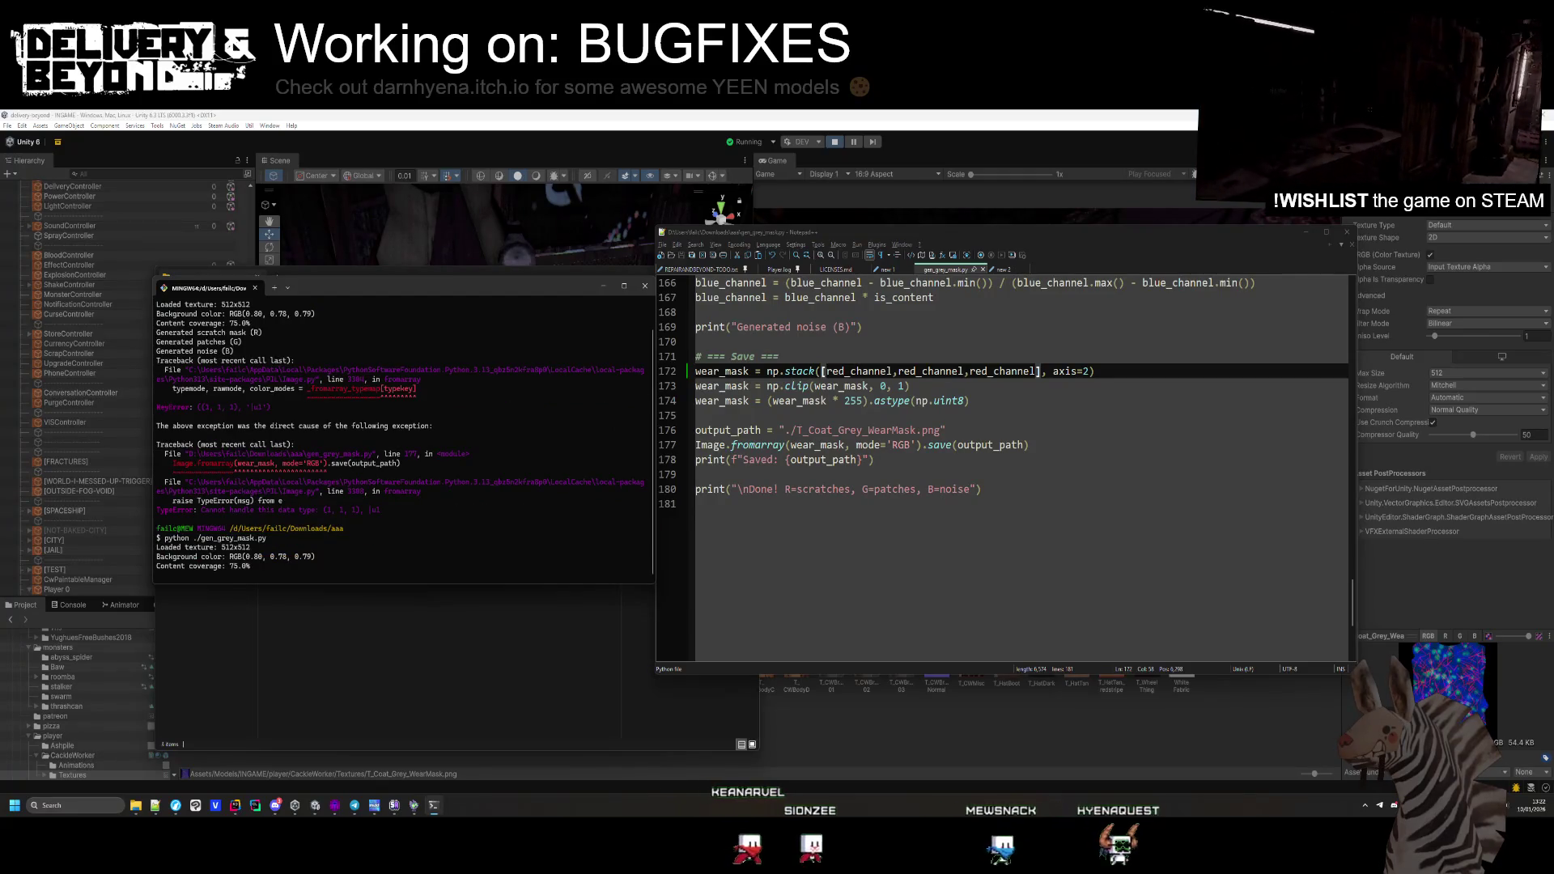
{"action": "key", "text": "alt+Tab"}
{"action": "left_click", "coordinate": [327, 374]}
Inspect the wear mask, then replace the second and third red_channel arguments with 0
{"action": "double_click", "coordinate": [326, 374]}
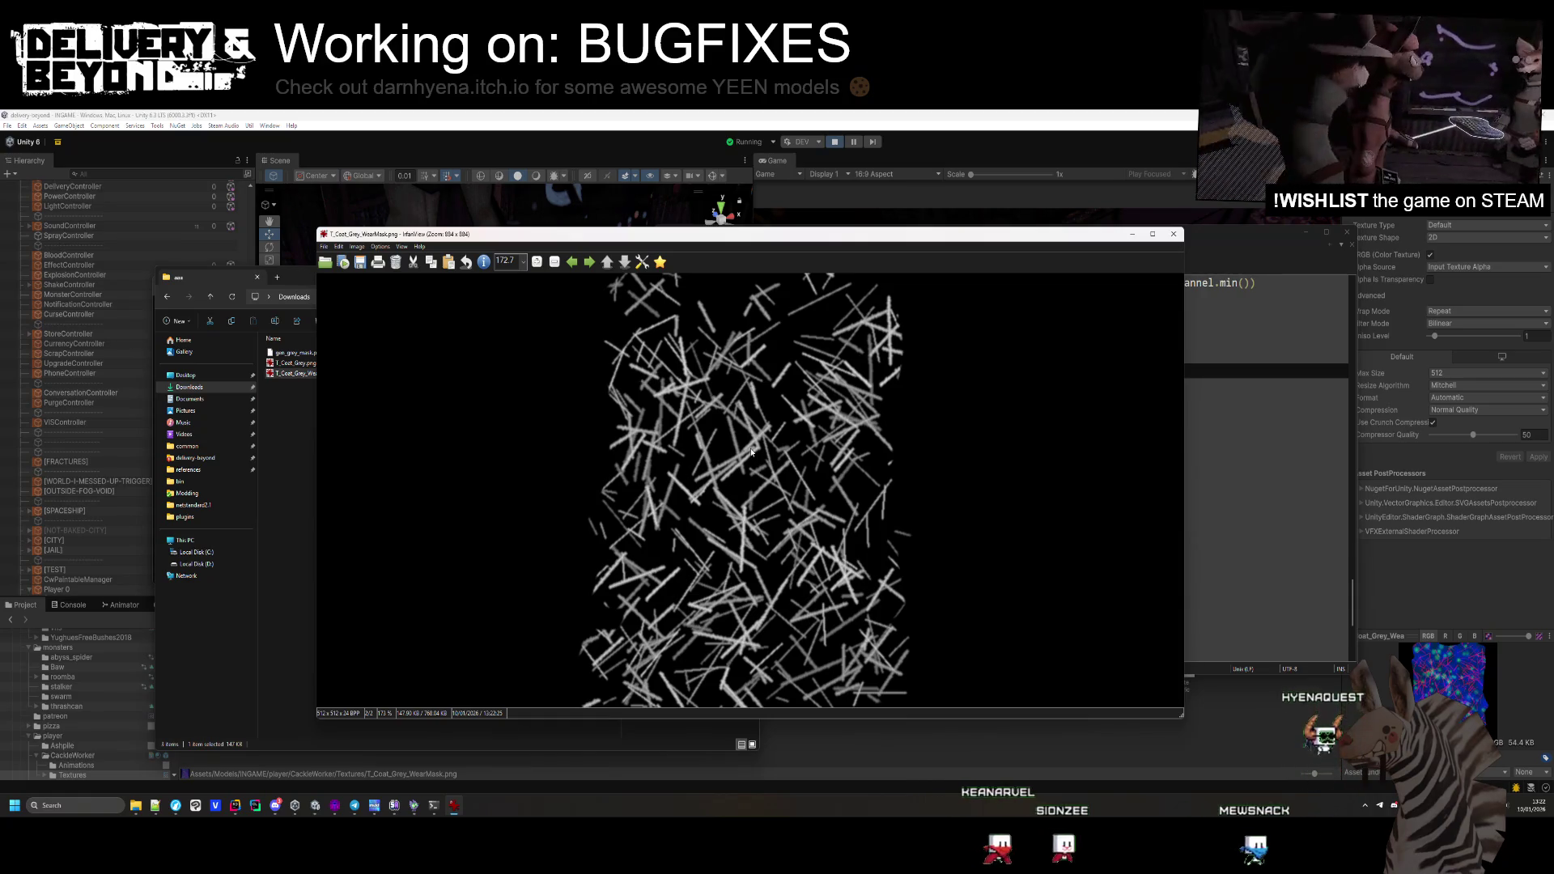
{"action": "key", "text": "alt+Tab"}
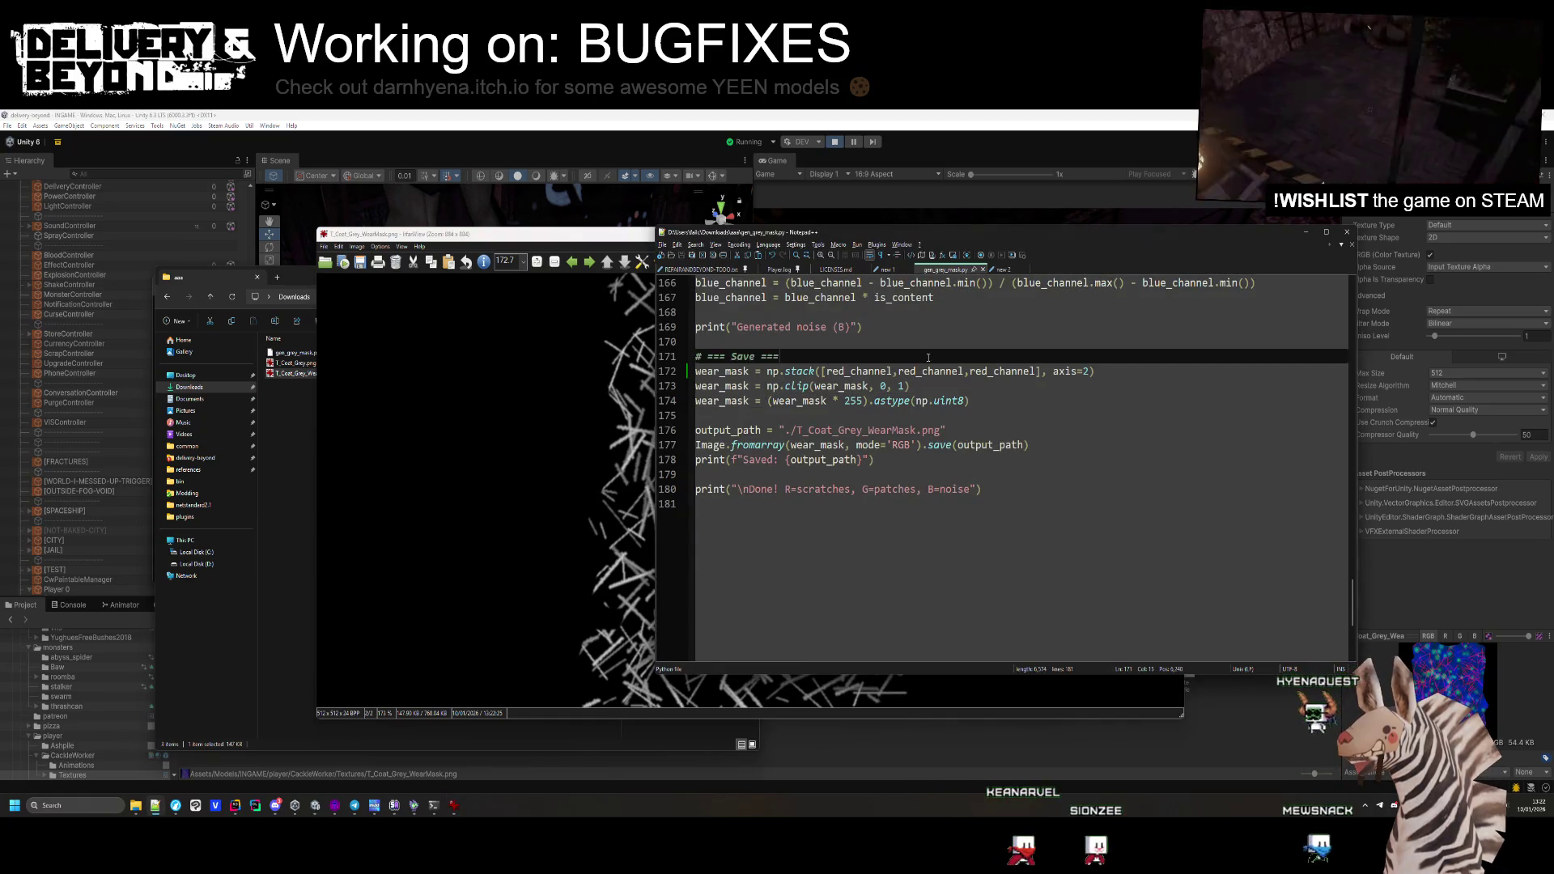
{"action": "double_click", "coordinate": [939, 374]}
{"action": "type", "text": "0"}
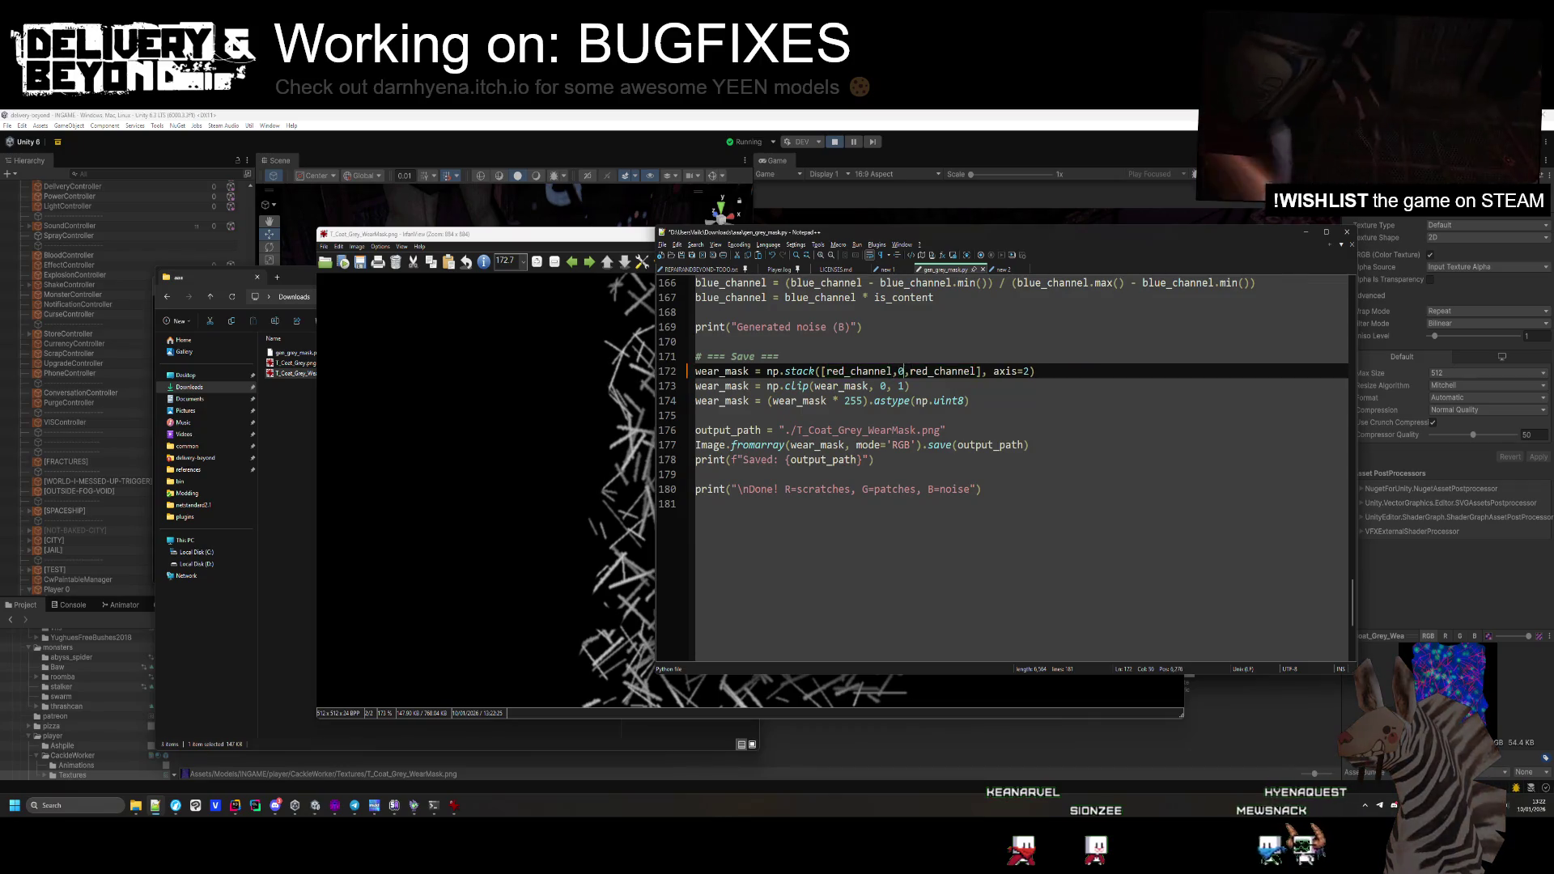
{"action": "double_click", "coordinate": [966, 371]}
{"action": "type", "text": "0"}
{"action": "left_click", "coordinate": [955, 389]}
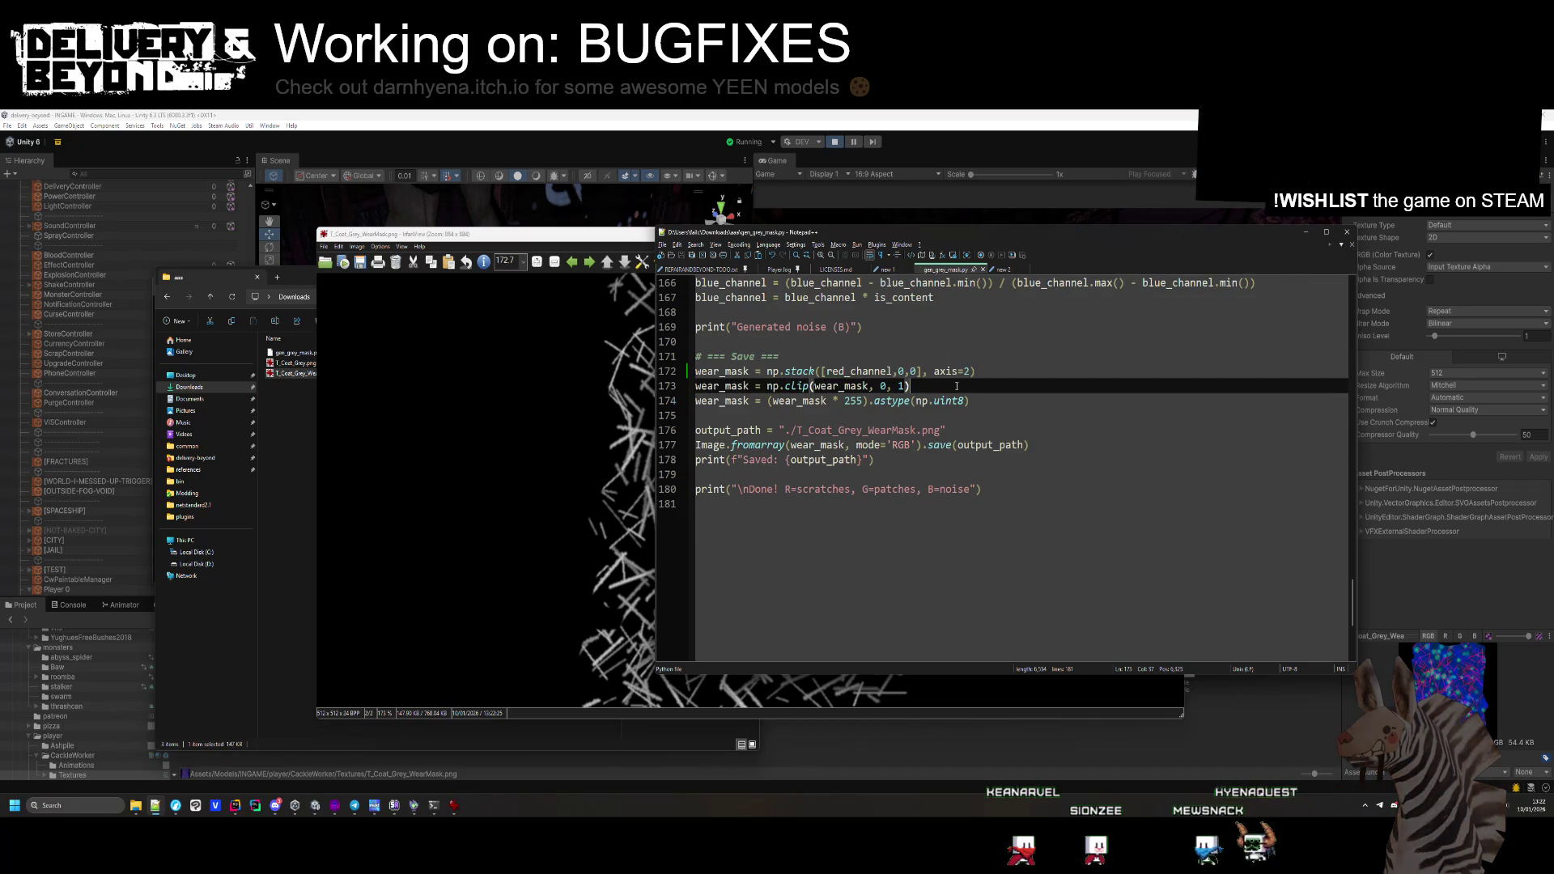
Re-run the script, then undo the last zero replacement and save gen_grey_mask.py
{"action": "key", "text": "alt+Tab"}
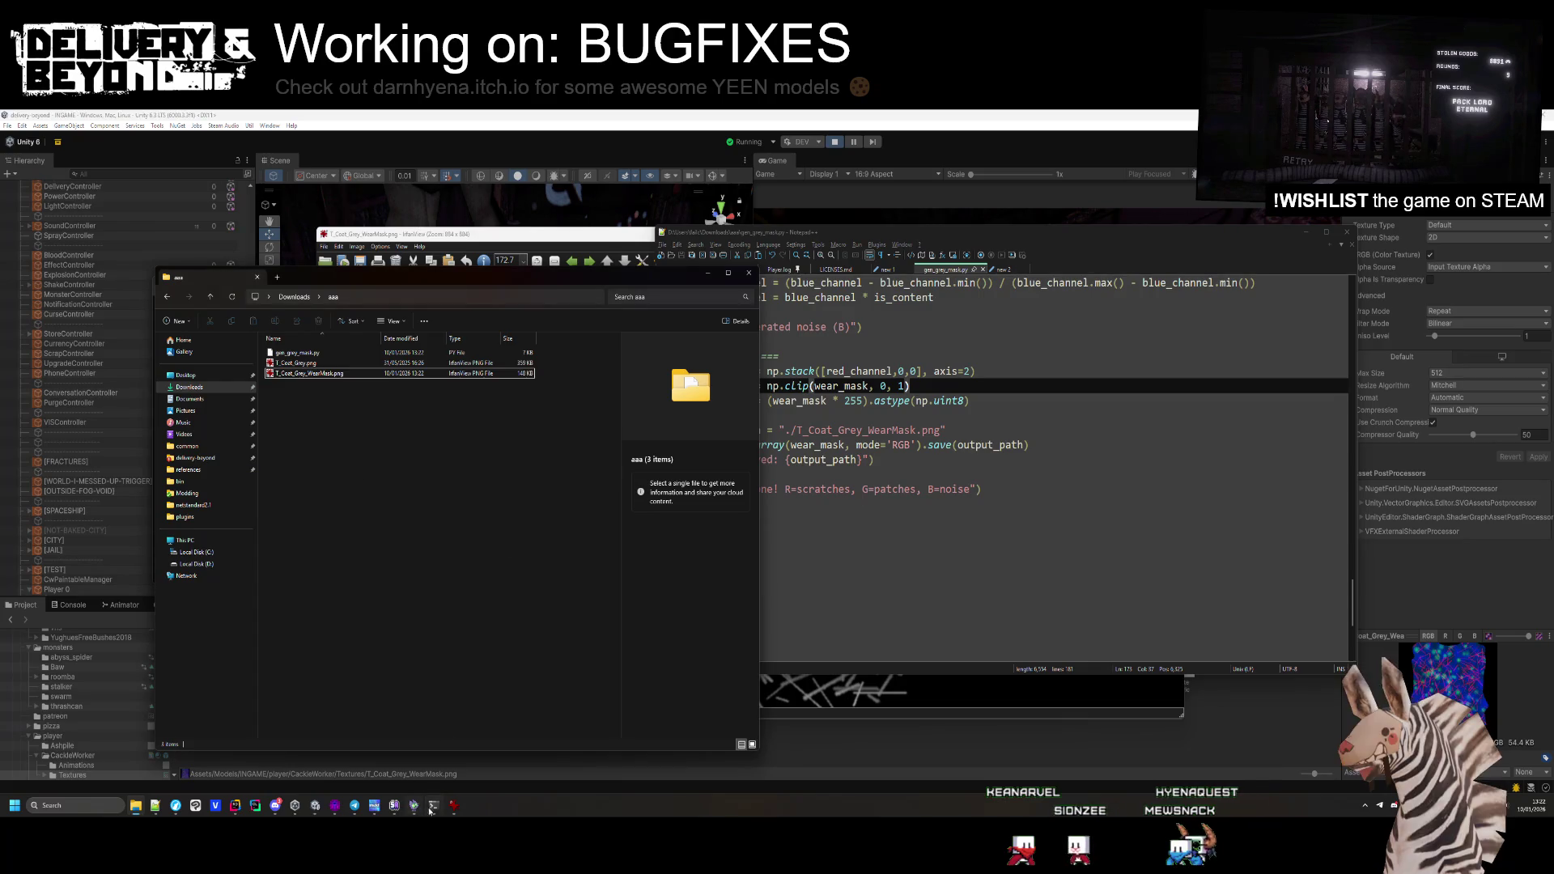
{"action": "key", "text": "Up"}
{"action": "key", "text": "Return"}
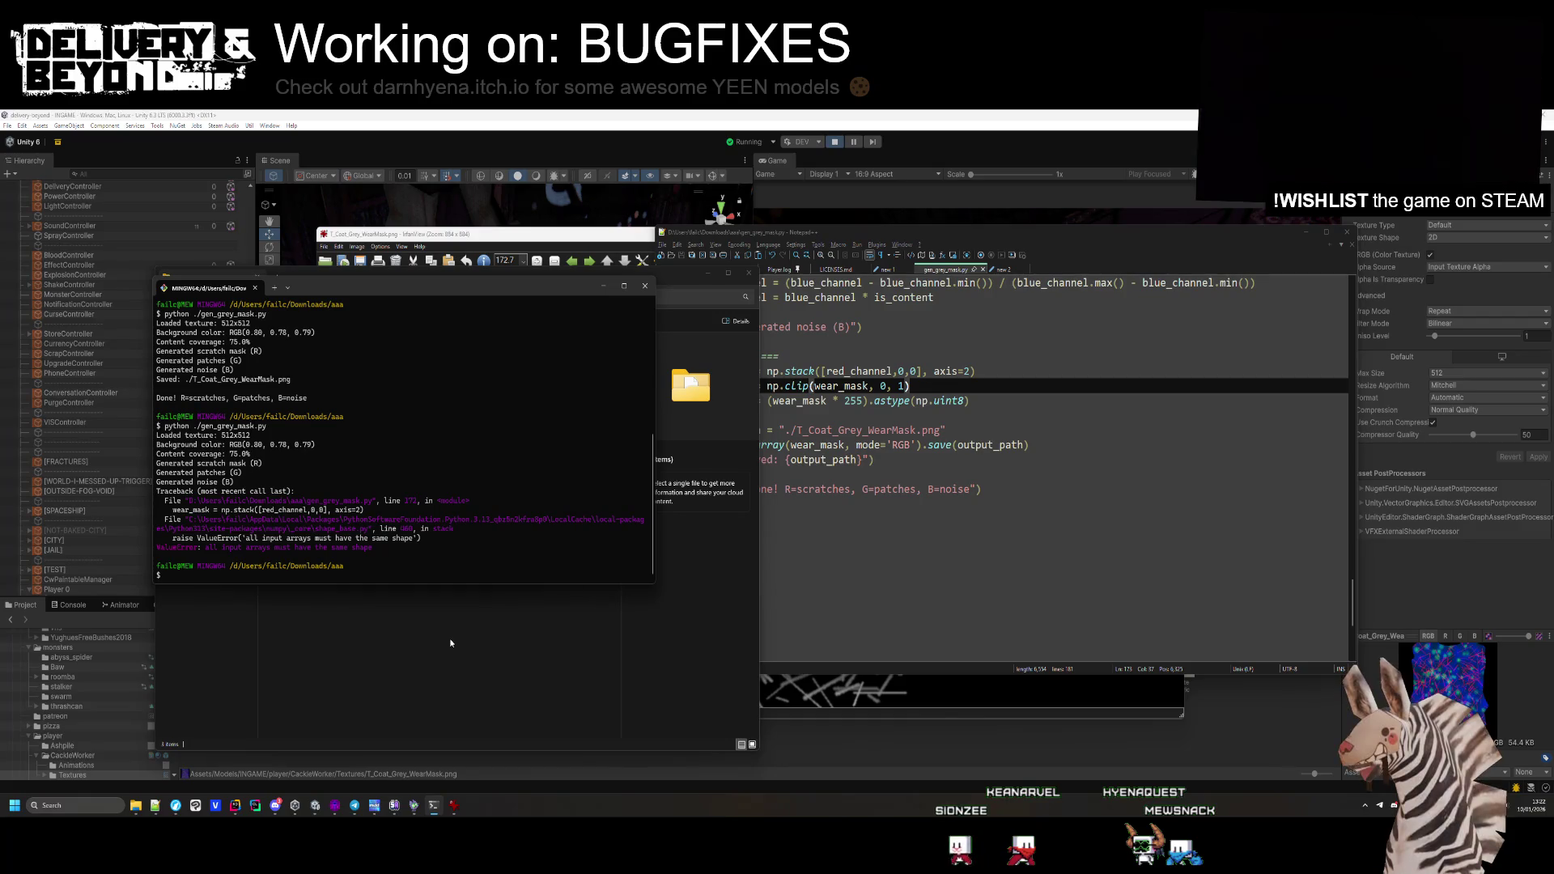
{"action": "left_click", "coordinate": [434, 805]}
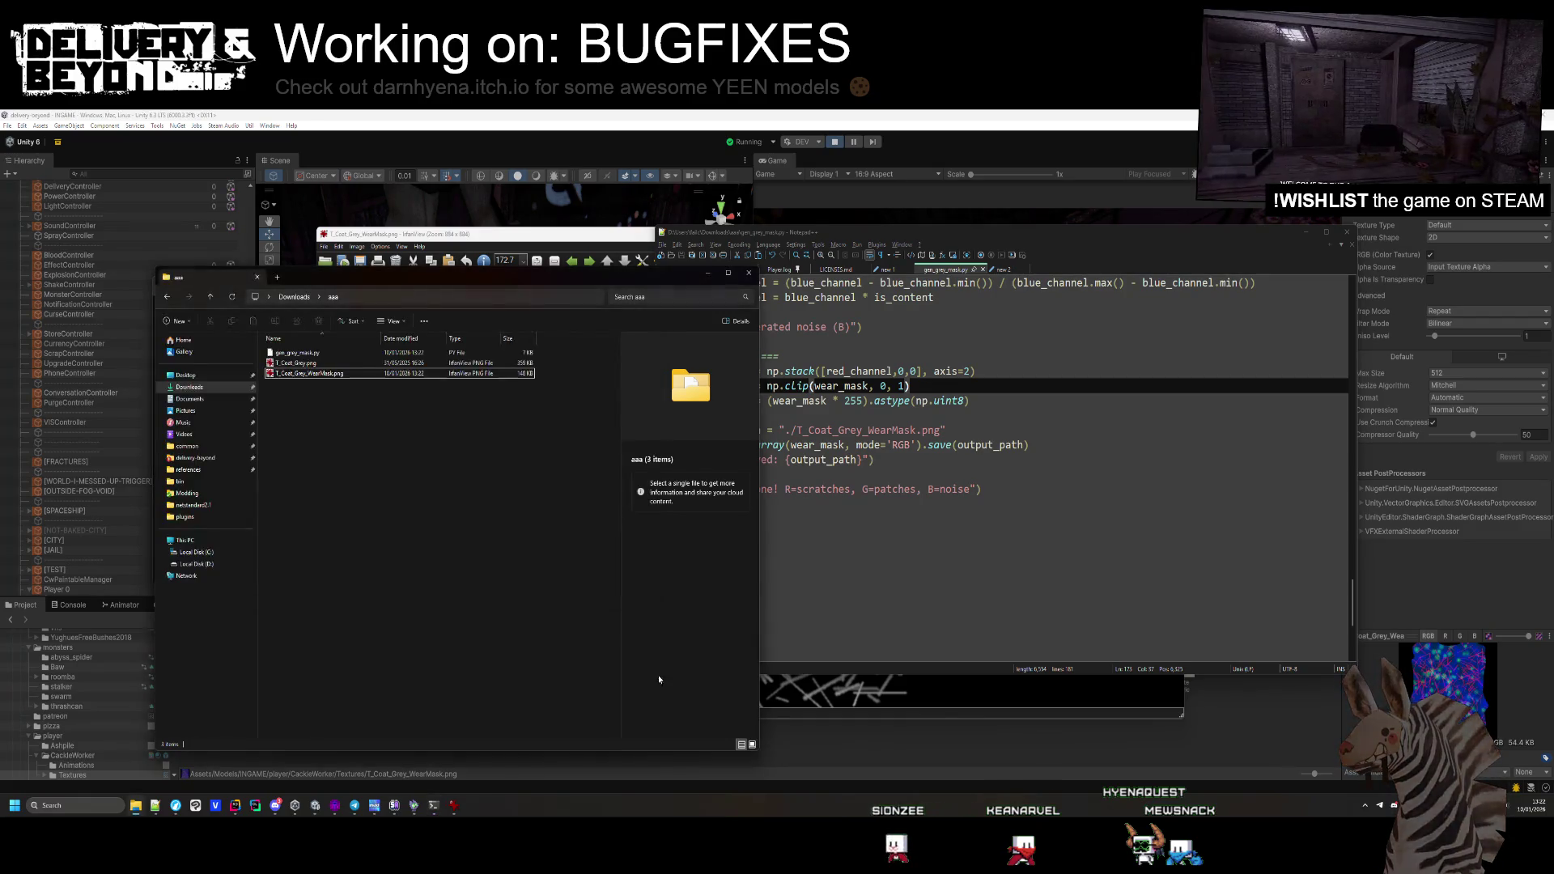
{"action": "left_click", "coordinate": [918, 526]}
{"action": "key", "text": "ctrl+z"}
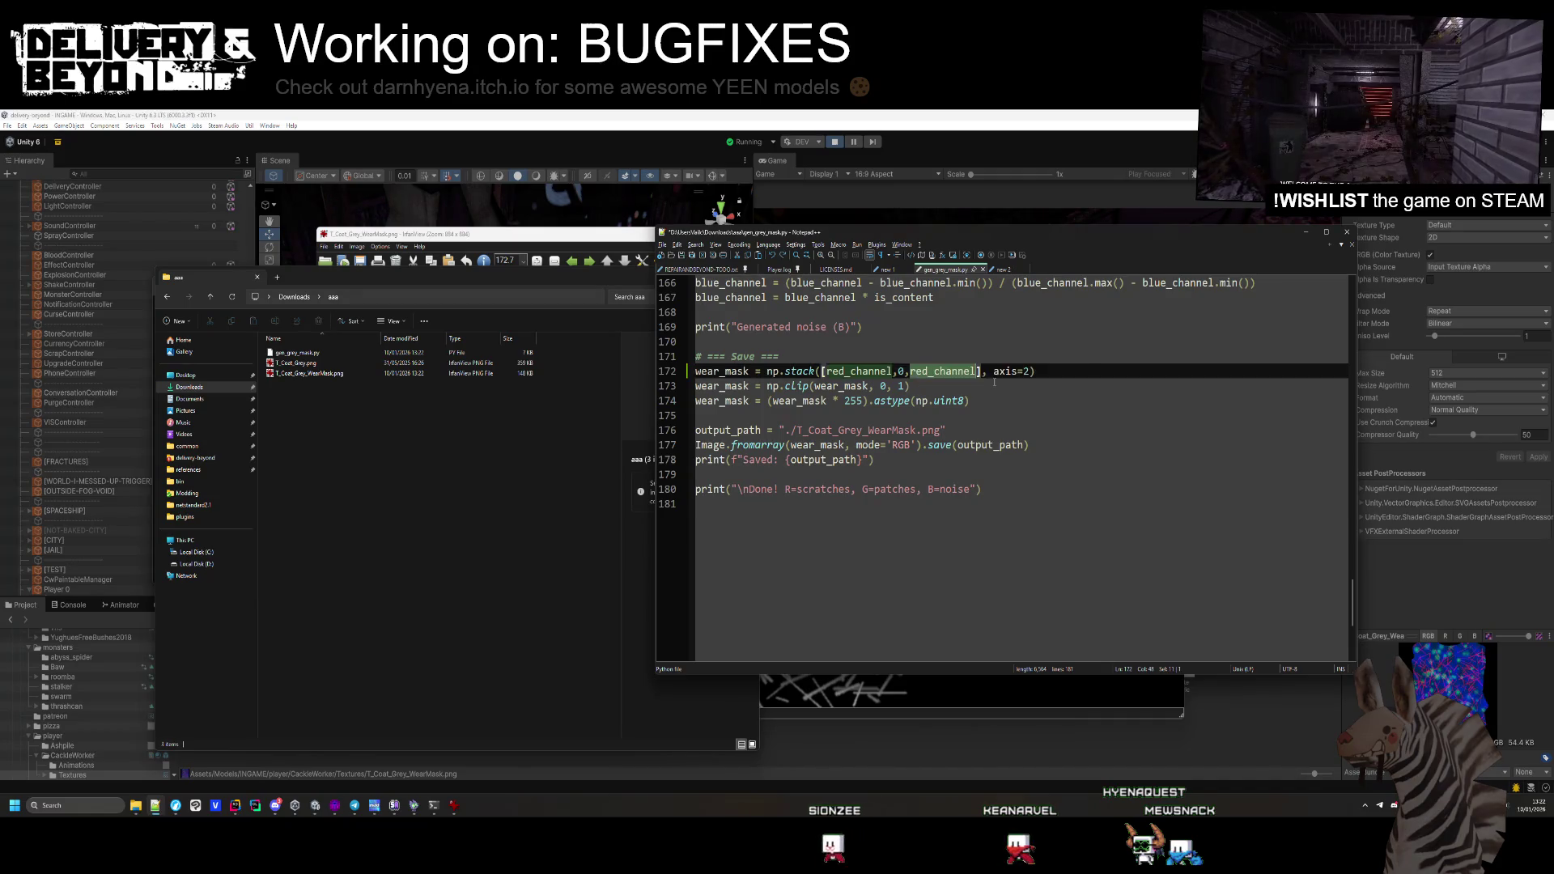
{"action": "left_click", "coordinate": [993, 400]}
{"action": "scroll", "coordinate": [958, 437], "scroll_direction": "up", "scroll_amount": 3}
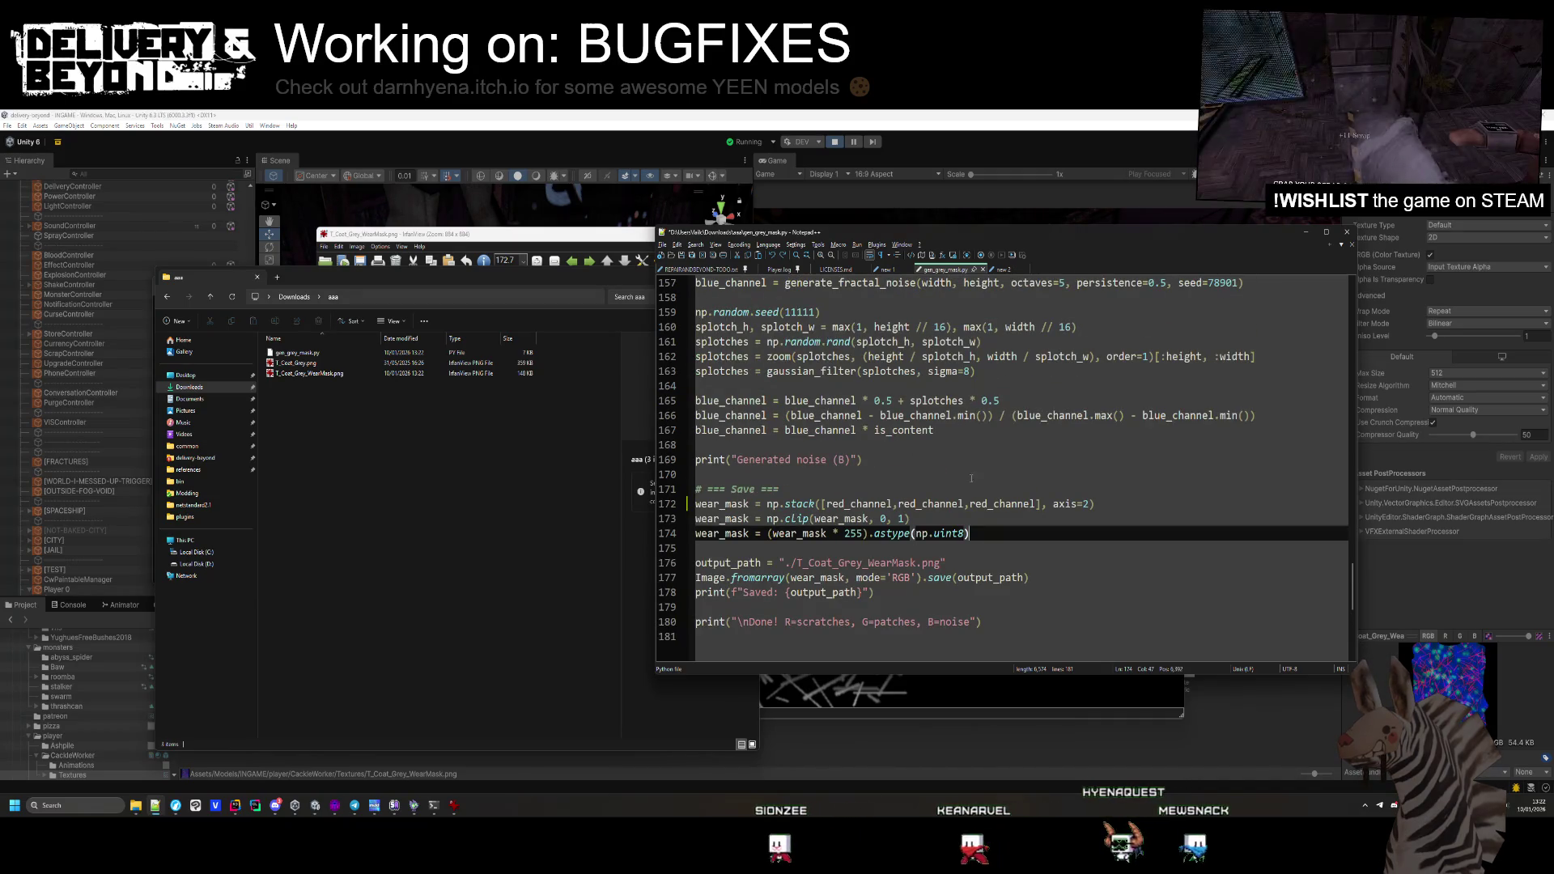
{"action": "key", "text": "ctrl+s"}
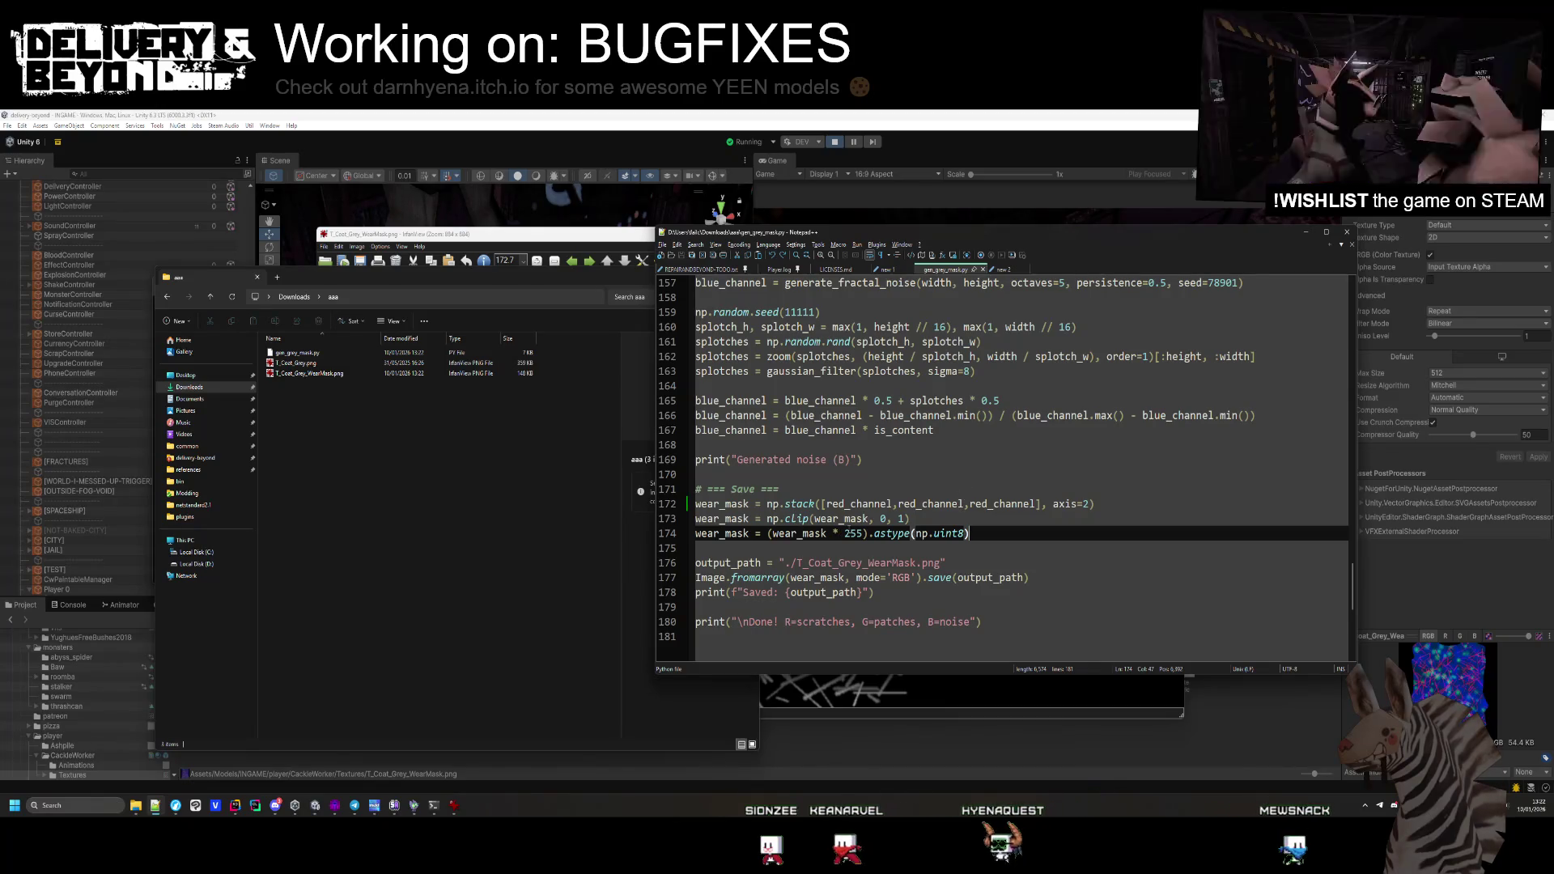
Highlight every blue_channel use in the script, then view the generated wear mask image
{"action": "scroll", "coordinate": [917, 478], "scroll_direction": "up", "scroll_amount": 1}
{"action": "double_click", "coordinate": [746, 445]}
{"action": "scroll", "coordinate": [842, 373], "scroll_direction": "up", "scroll_amount": 1}
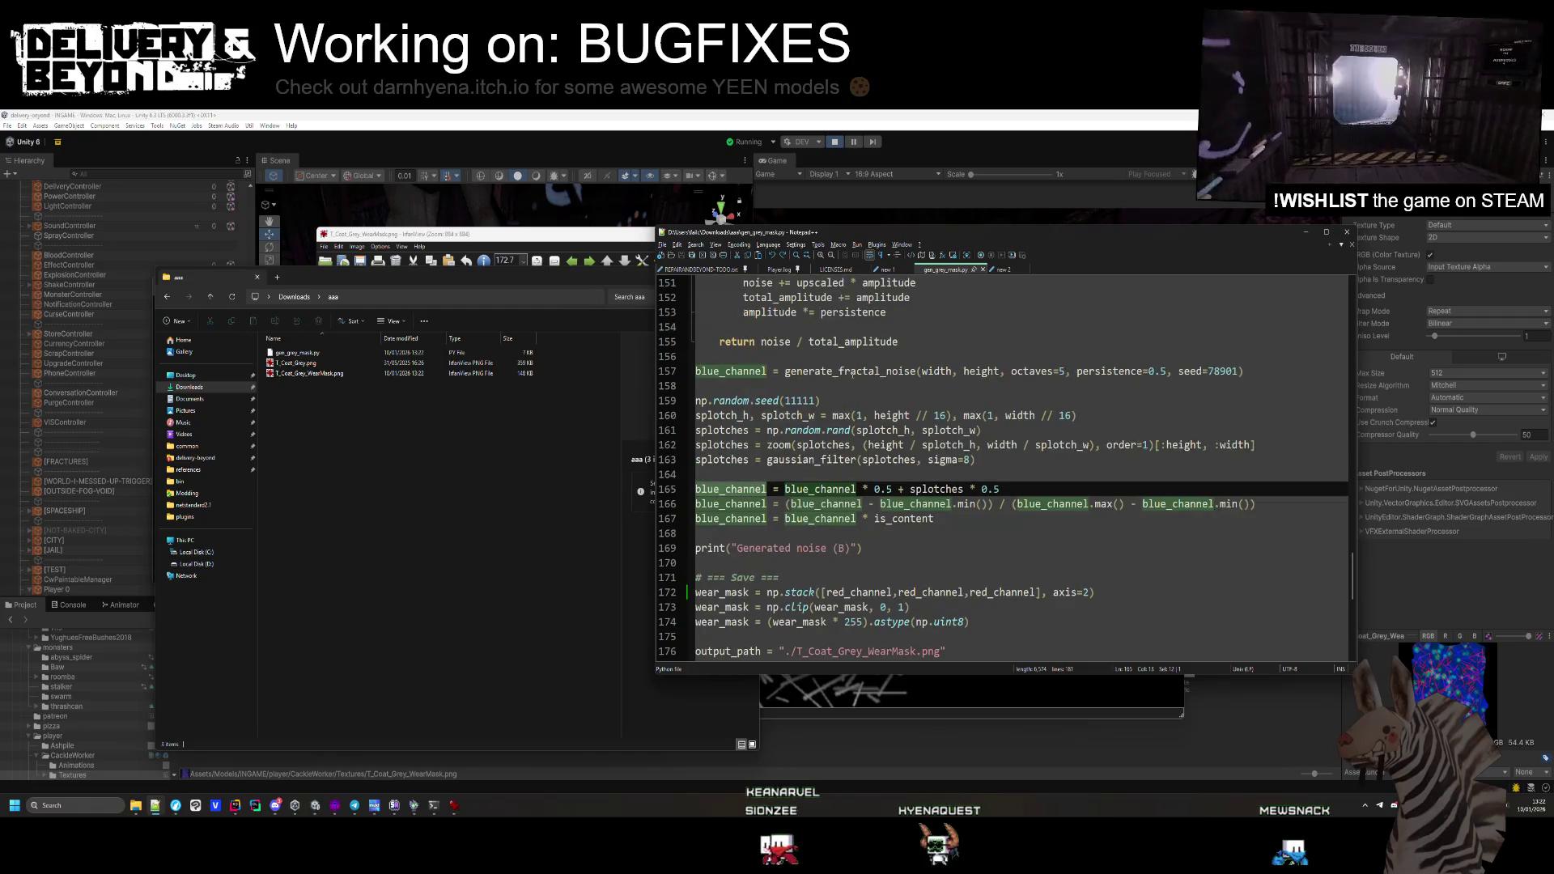
{"action": "scroll", "coordinate": [854, 455], "scroll_direction": "up", "scroll_amount": 20}
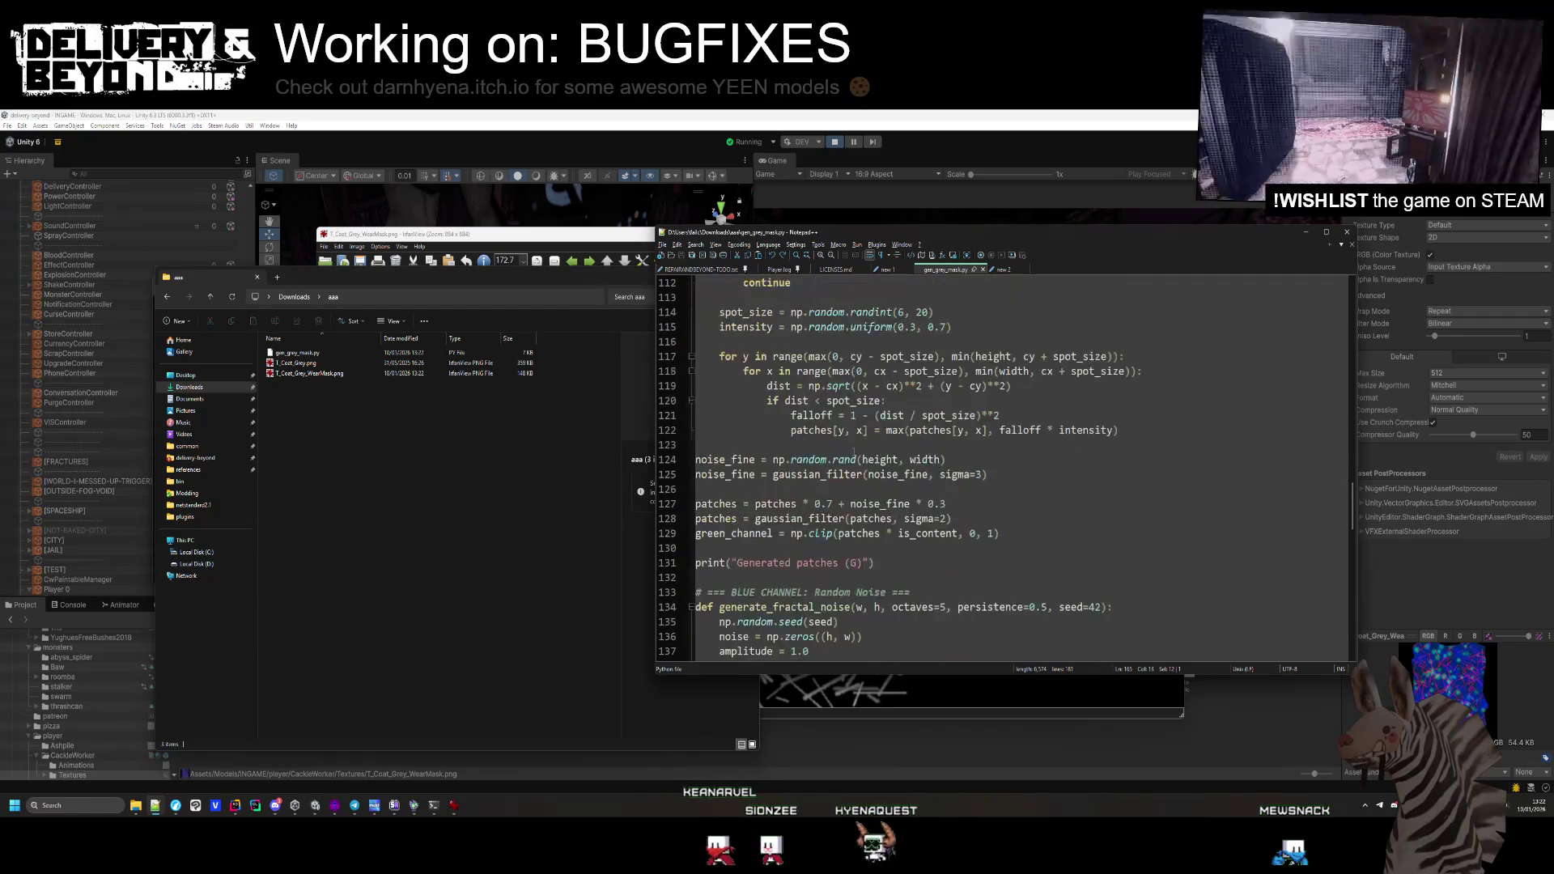
{"action": "scroll", "coordinate": [854, 455], "scroll_direction": "down", "scroll_amount": 20}
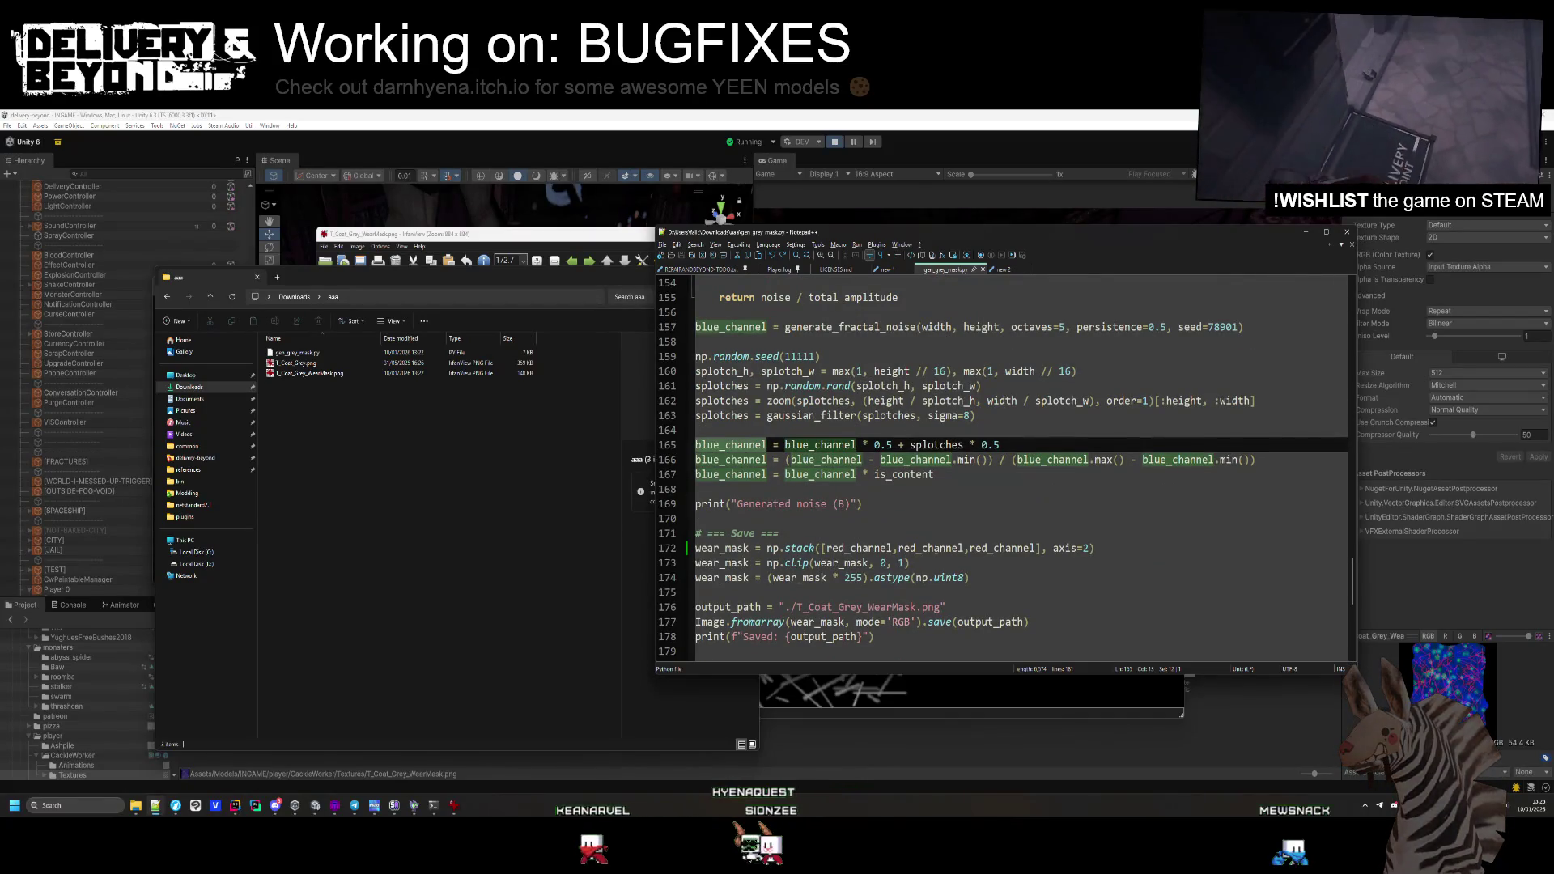
{"action": "key", "text": "alt+Tab"}
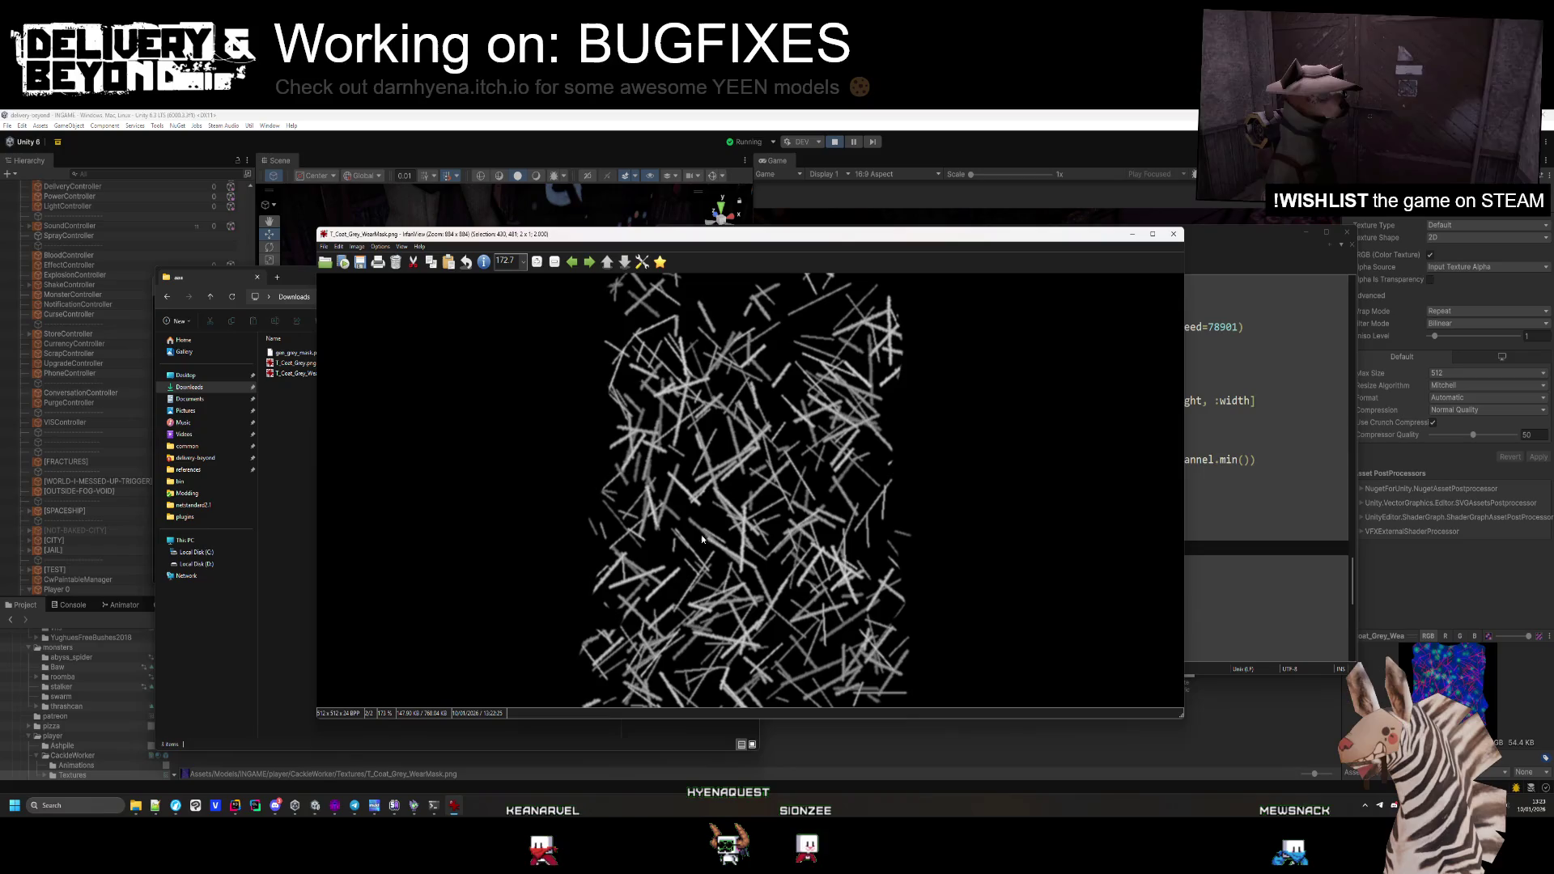
Check T_Coat_Grey_WearMask.png in the Downloads folder, then switch back to the Unity Editor
{"action": "left_click", "coordinate": [314, 442]}
{"action": "left_click", "coordinate": [320, 375]}
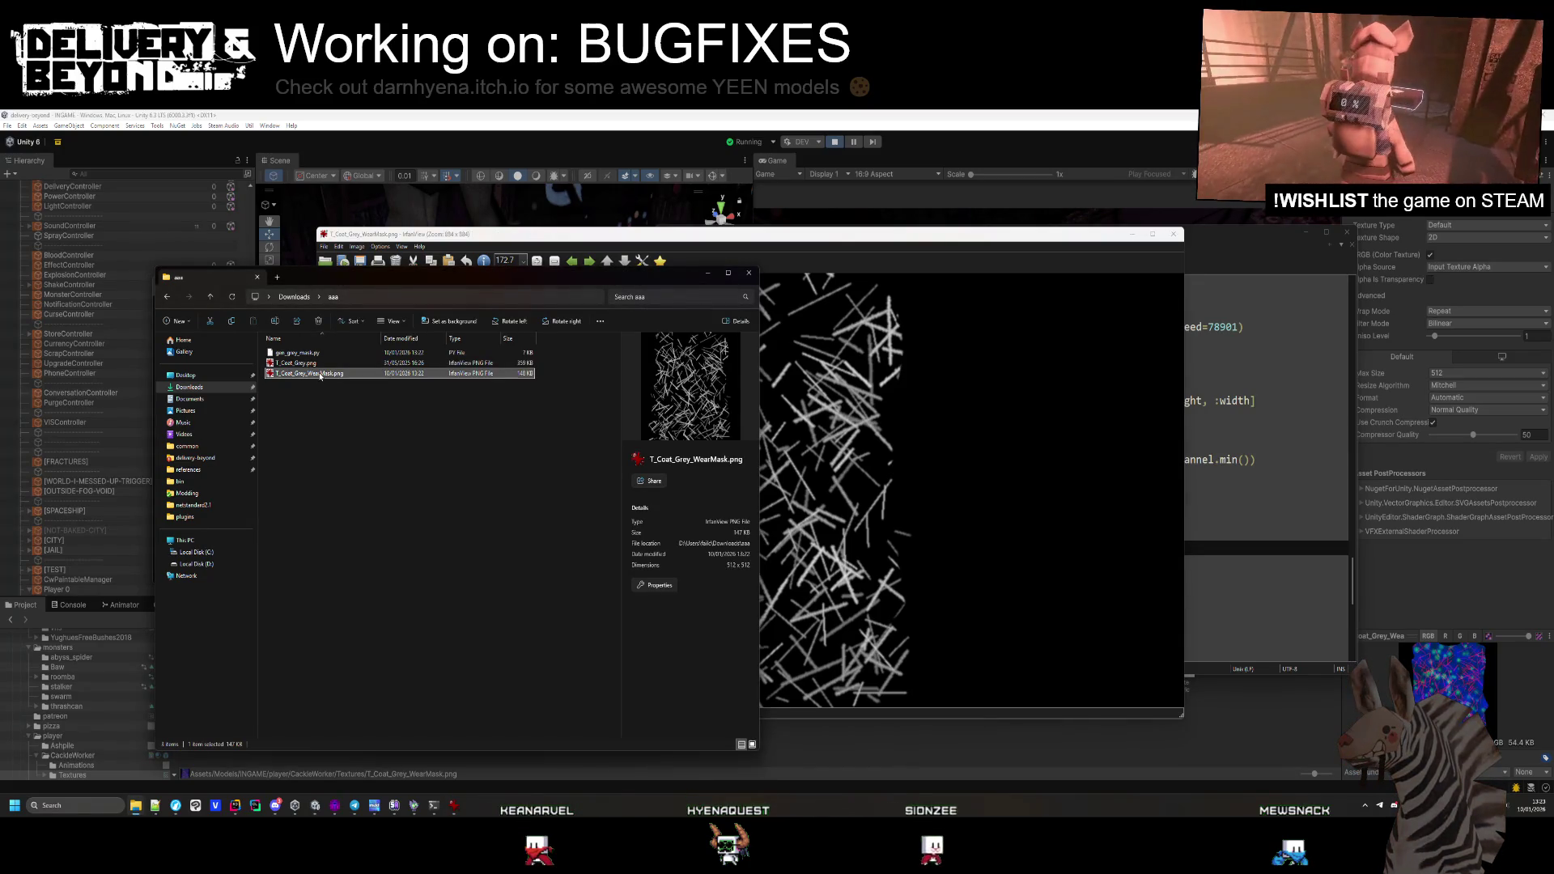
{"action": "right_click", "coordinate": [320, 374]}
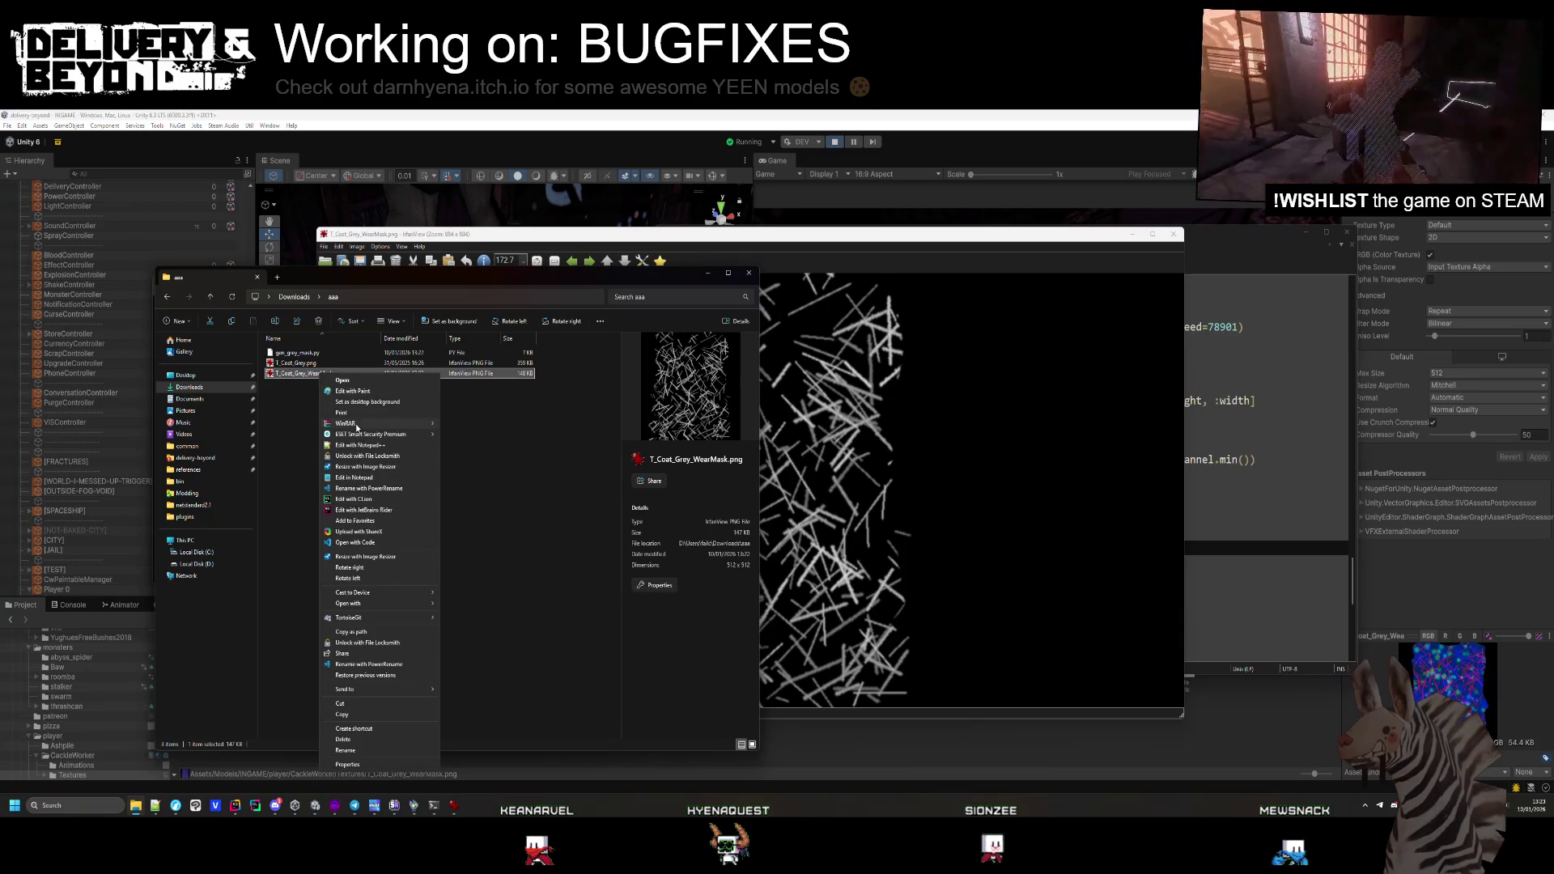
{"action": "left_click", "coordinate": [356, 703]}
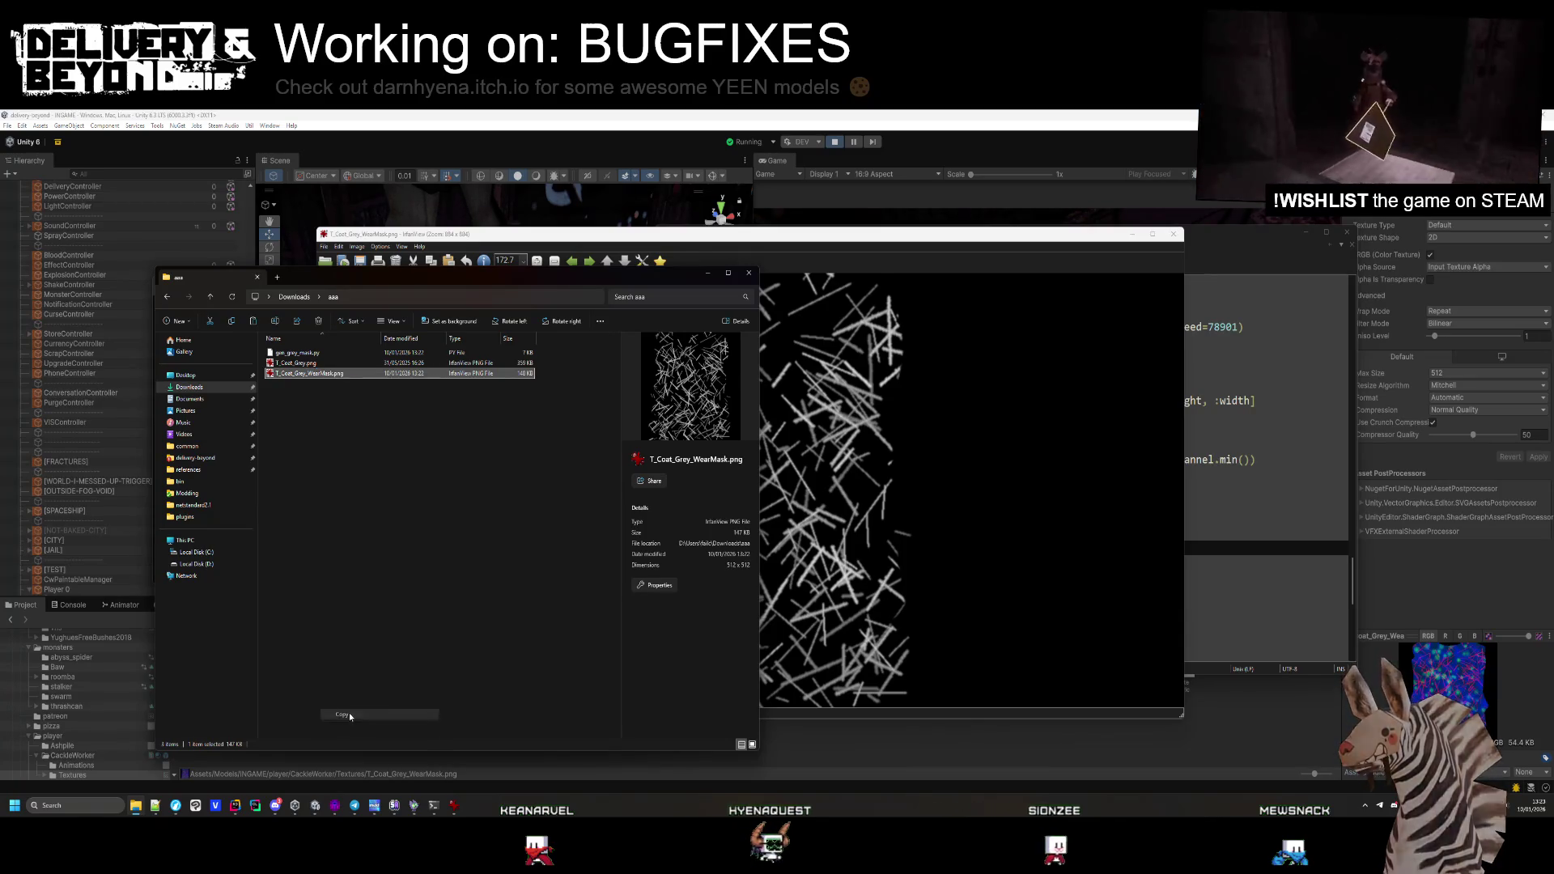
{"action": "left_click", "coordinate": [911, 395]}
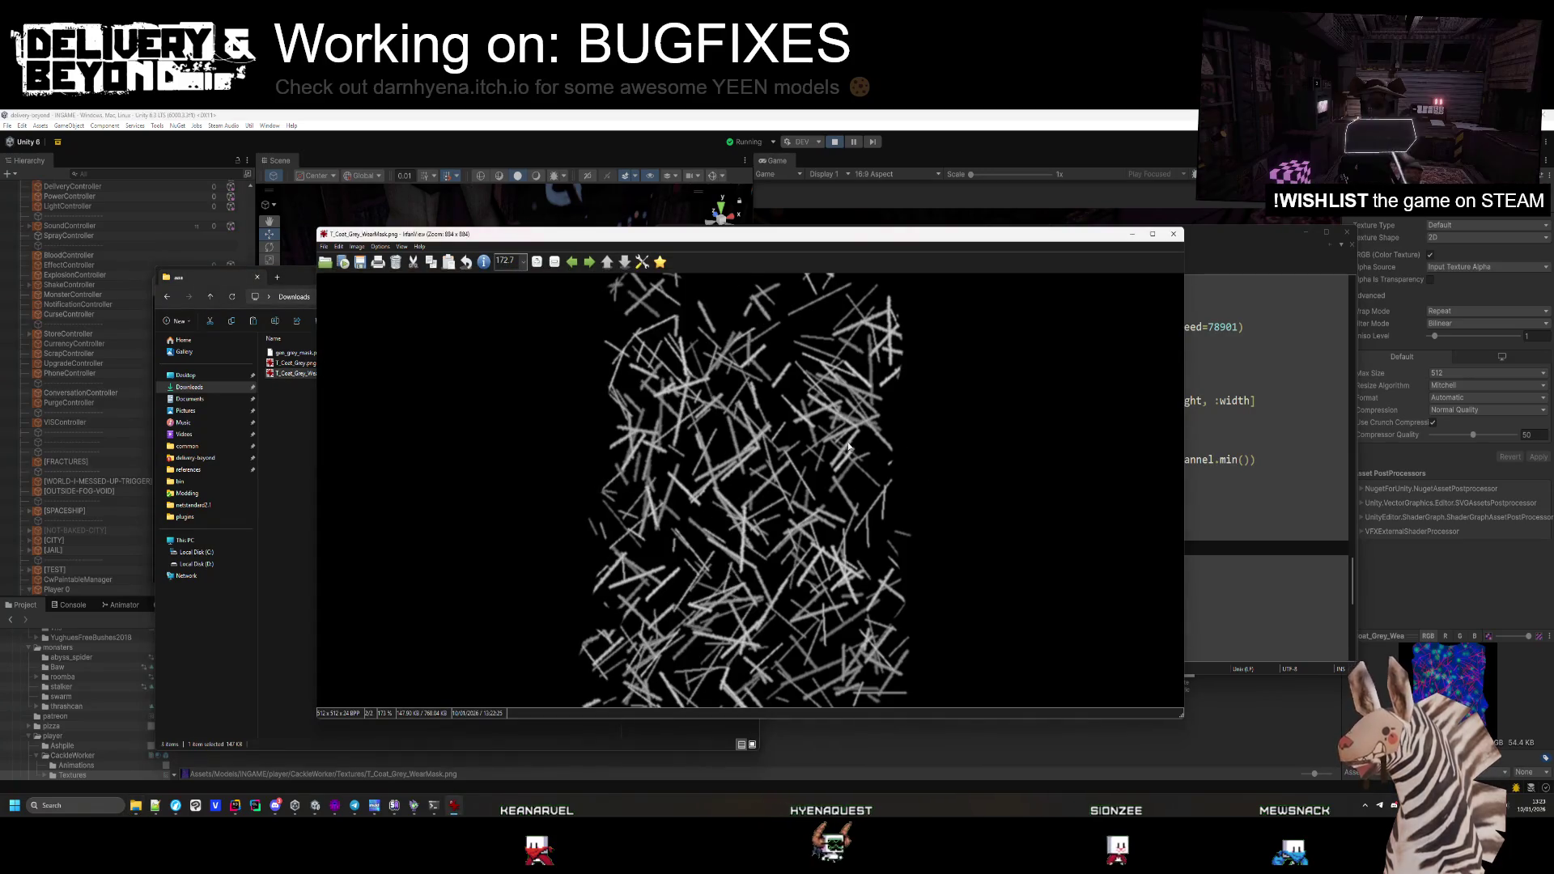
{"action": "left_click", "coordinate": [823, 766]}
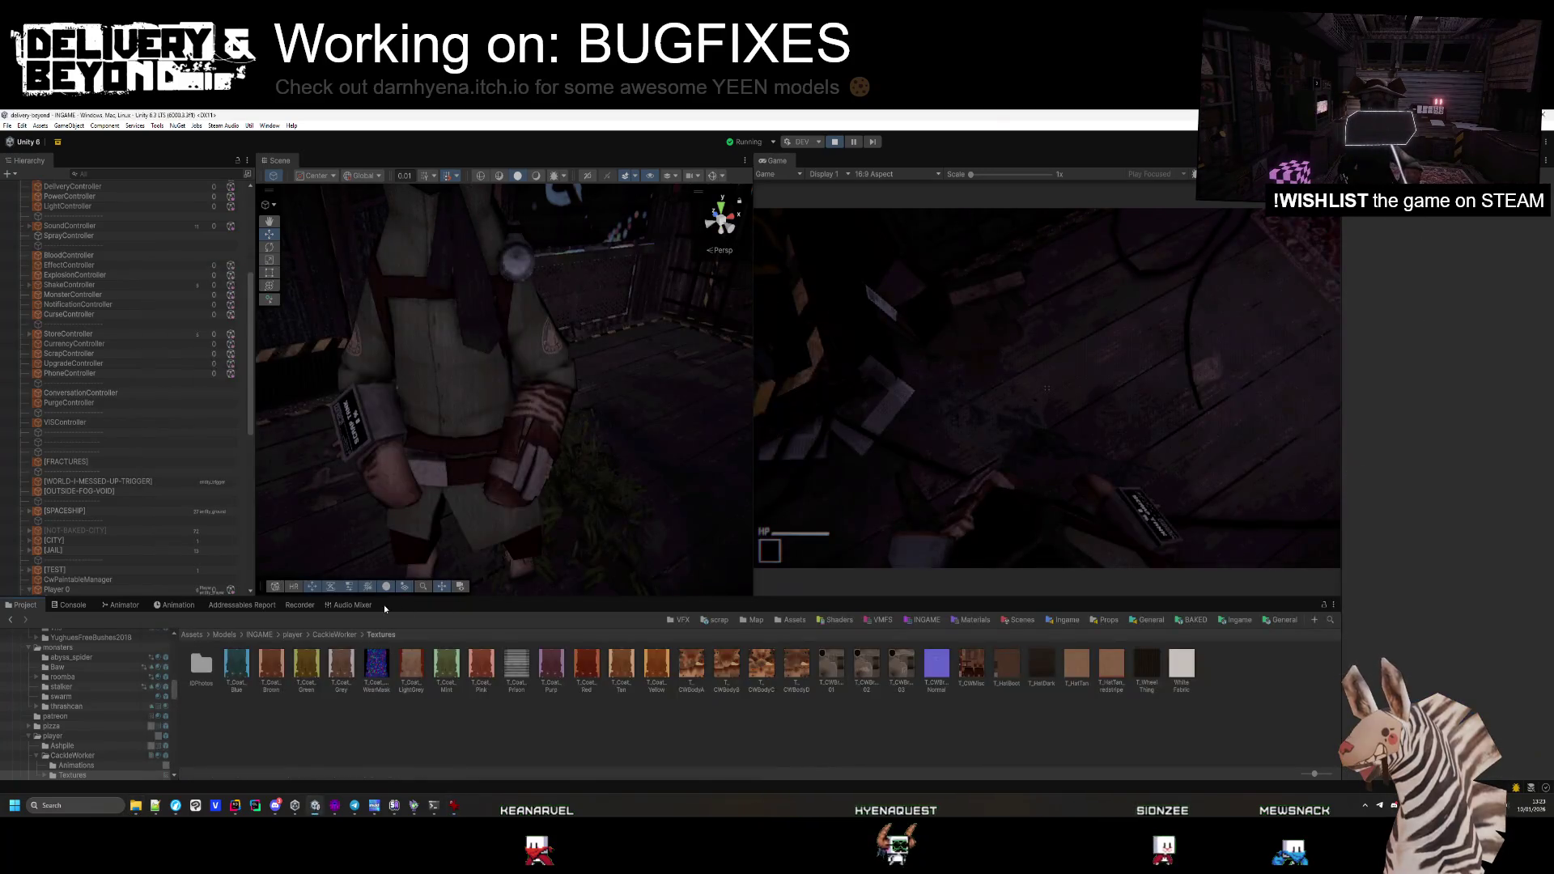
{"action": "key", "text": "w"}
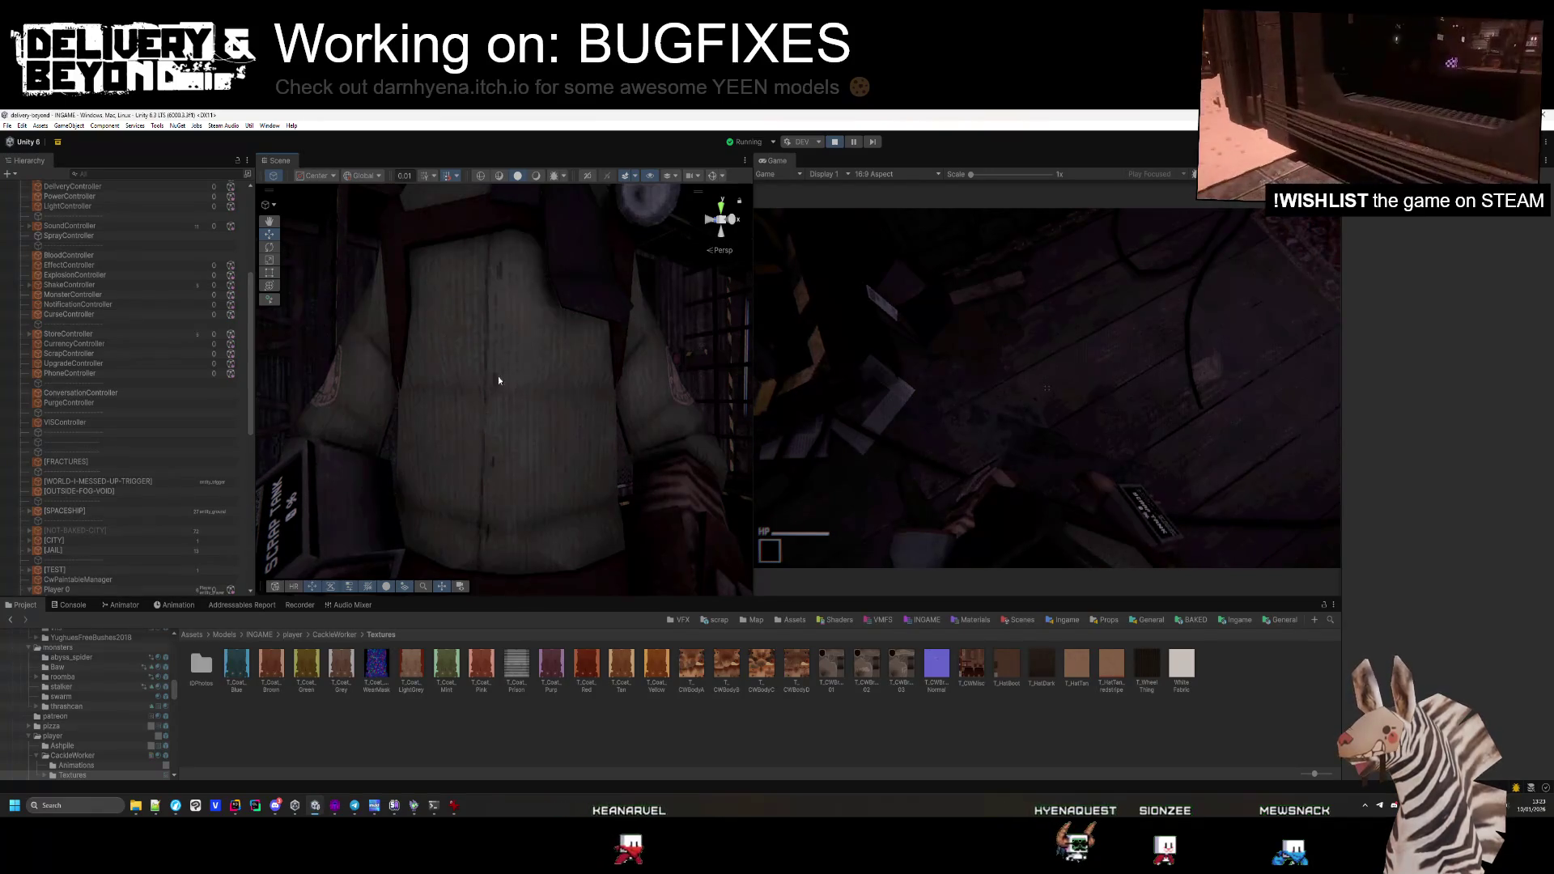
{"action": "scroll", "coordinate": [608, 513], "scroll_direction": "down", "scroll_amount": 5}
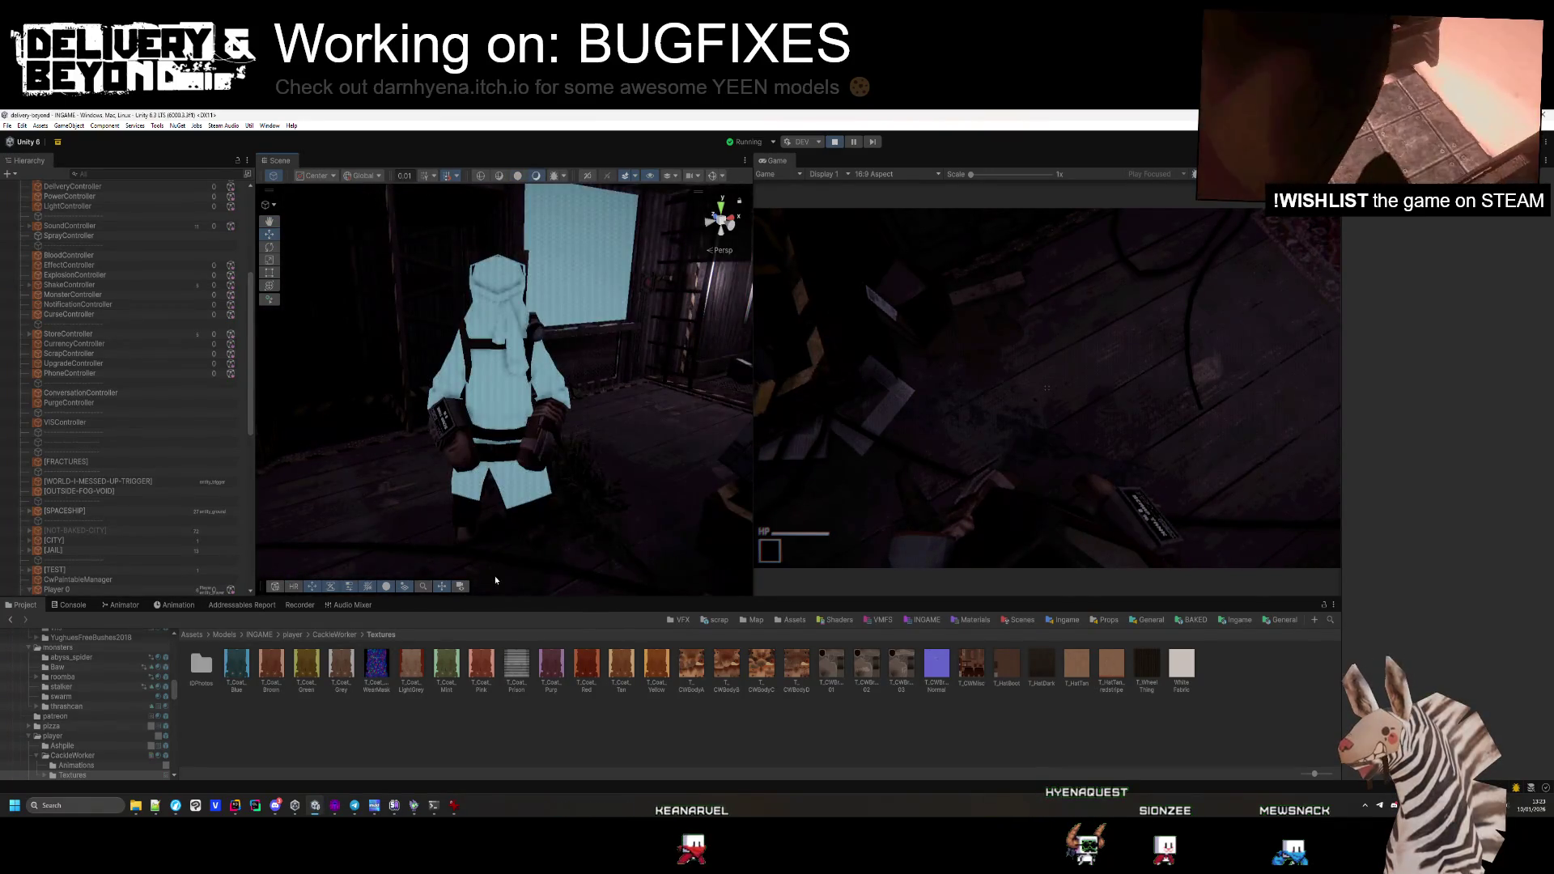
{"action": "right_click", "coordinate": [550, 489]}
{"action": "key", "text": "w"}
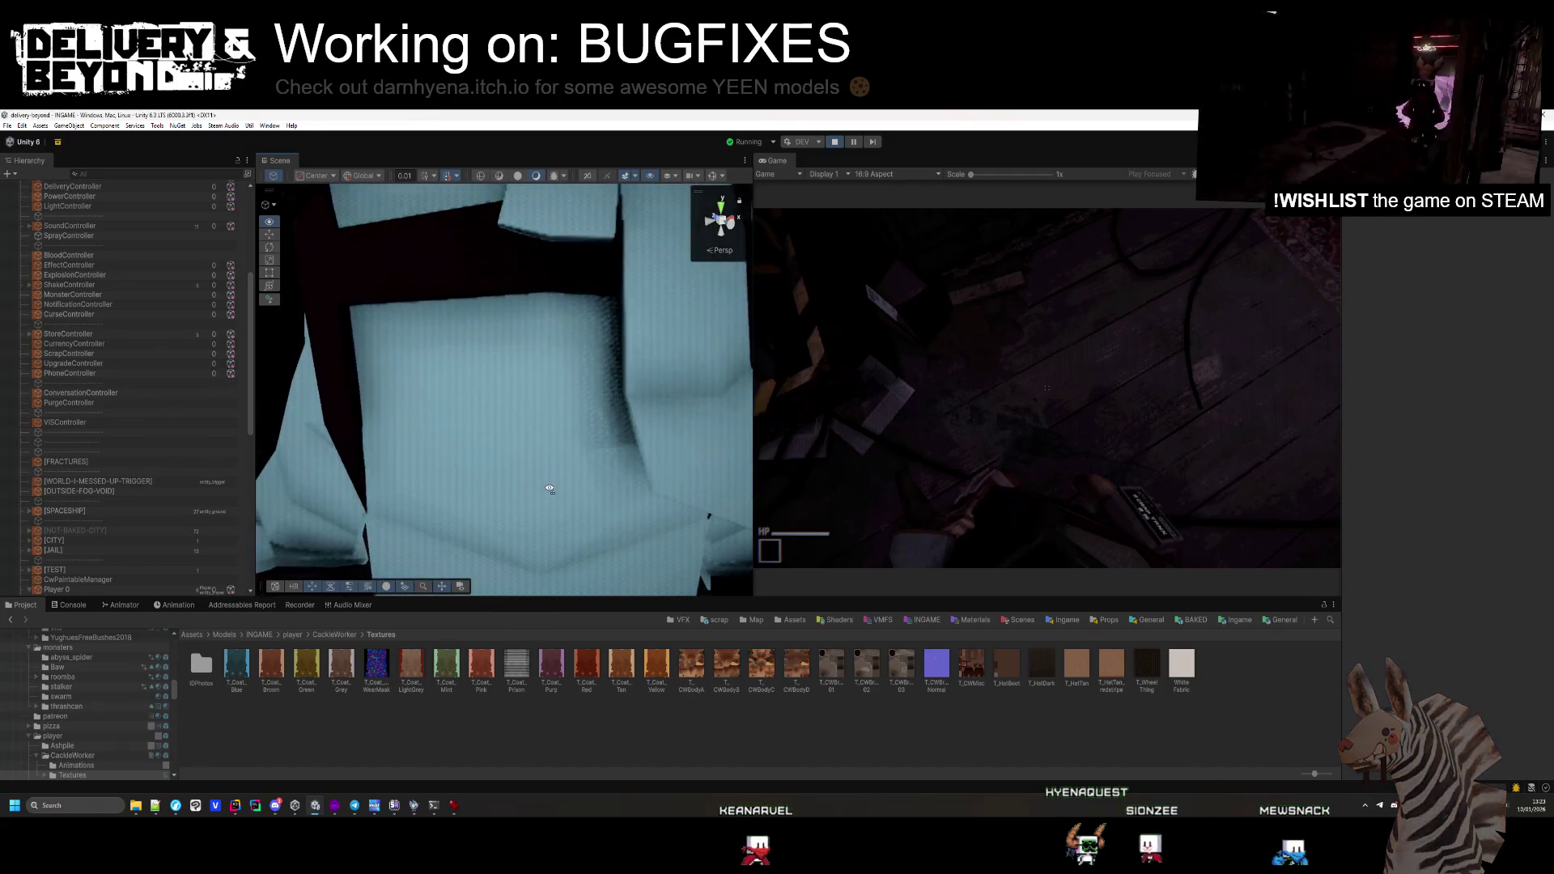
{"action": "mouse_move", "coordinate": [549, 488]}
{"action": "left_mouse_down"}
{"action": "mouse_move", "coordinate": [337, 479]}
{"action": "mouse_move", "coordinate": [766, 472]}
{"action": "mouse_move", "coordinate": [597, 491]}
{"action": "mouse_move", "coordinate": [590, 510]}
{"action": "mouse_move", "coordinate": [556, 513]}
{"action": "left_mouse_up"}
{"action": "key", "text": "s"}
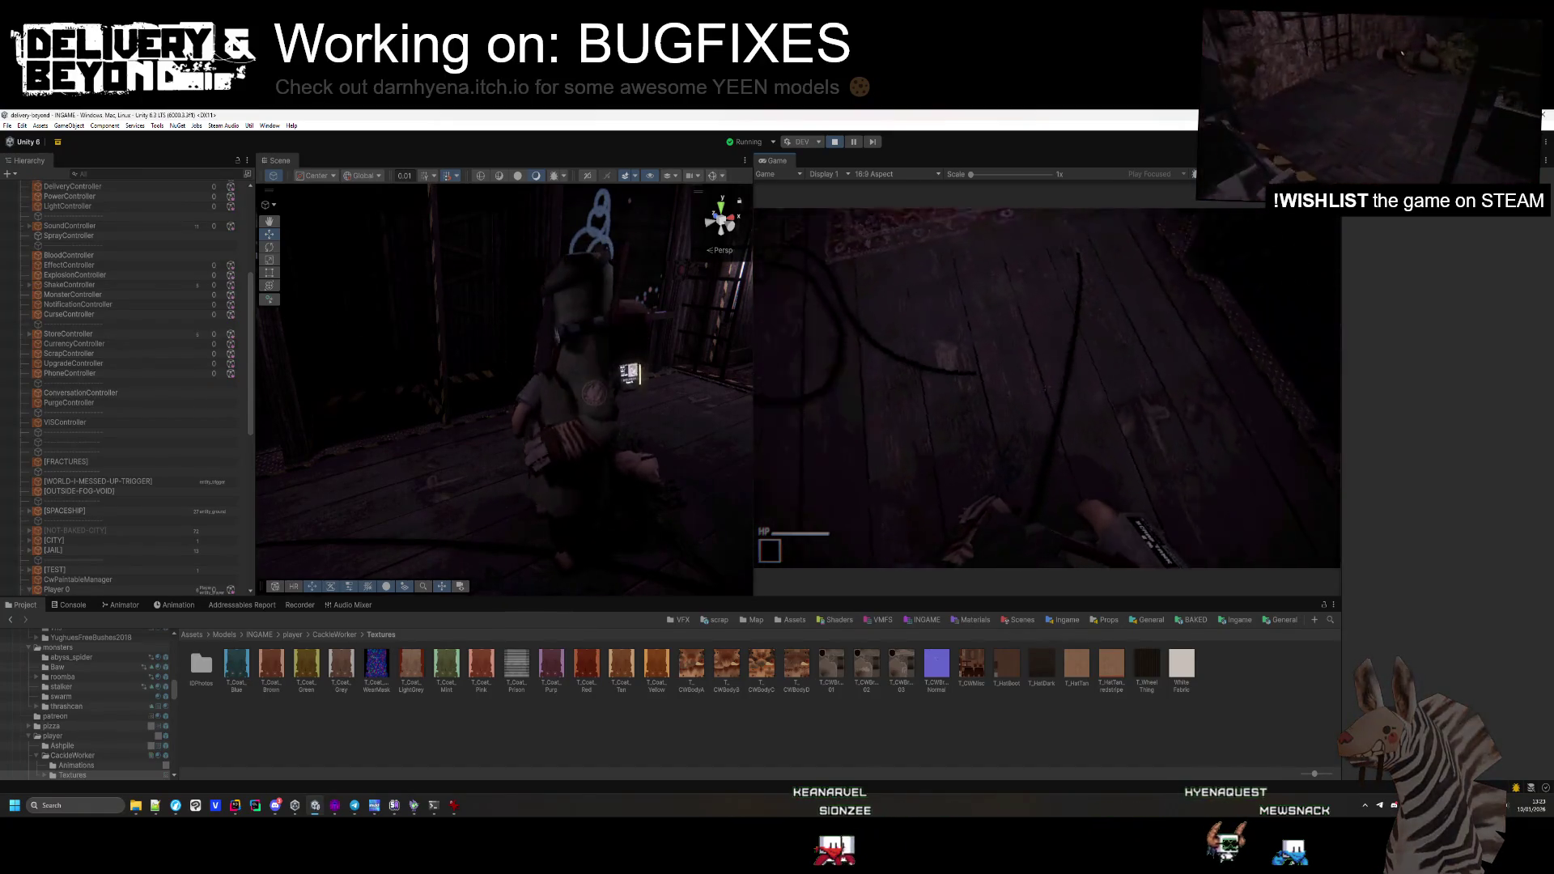
{"action": "scroll", "coordinate": [114, 397], "scroll_direction": "up", "scroll_amount": 5}
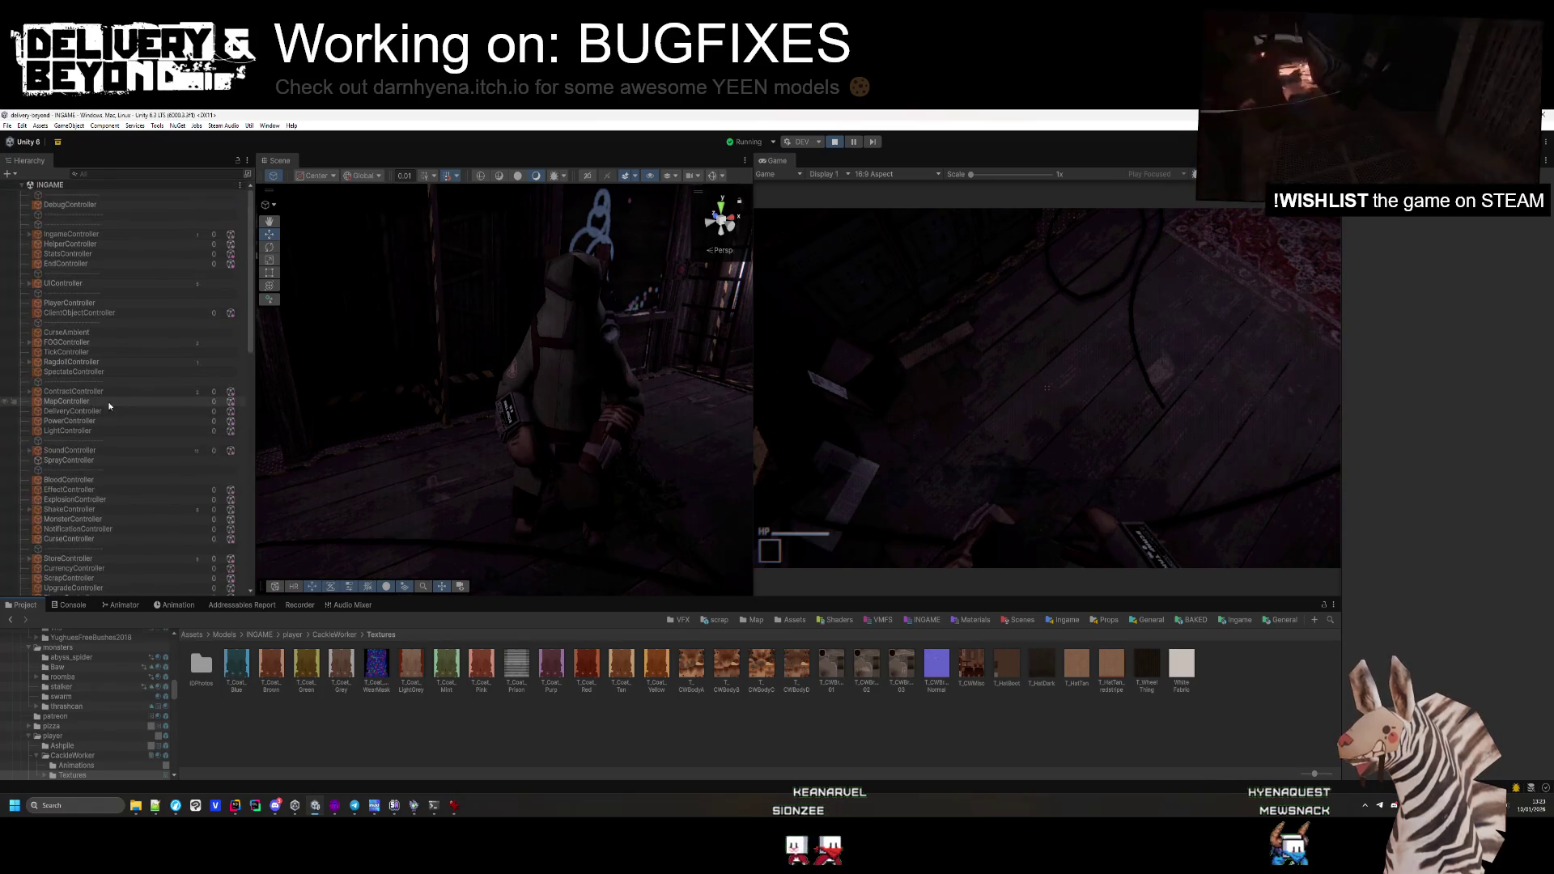
Run the DebugController TEST report to completion, then show the VMFS spaceship folder
{"action": "left_click", "coordinate": [80, 203]}
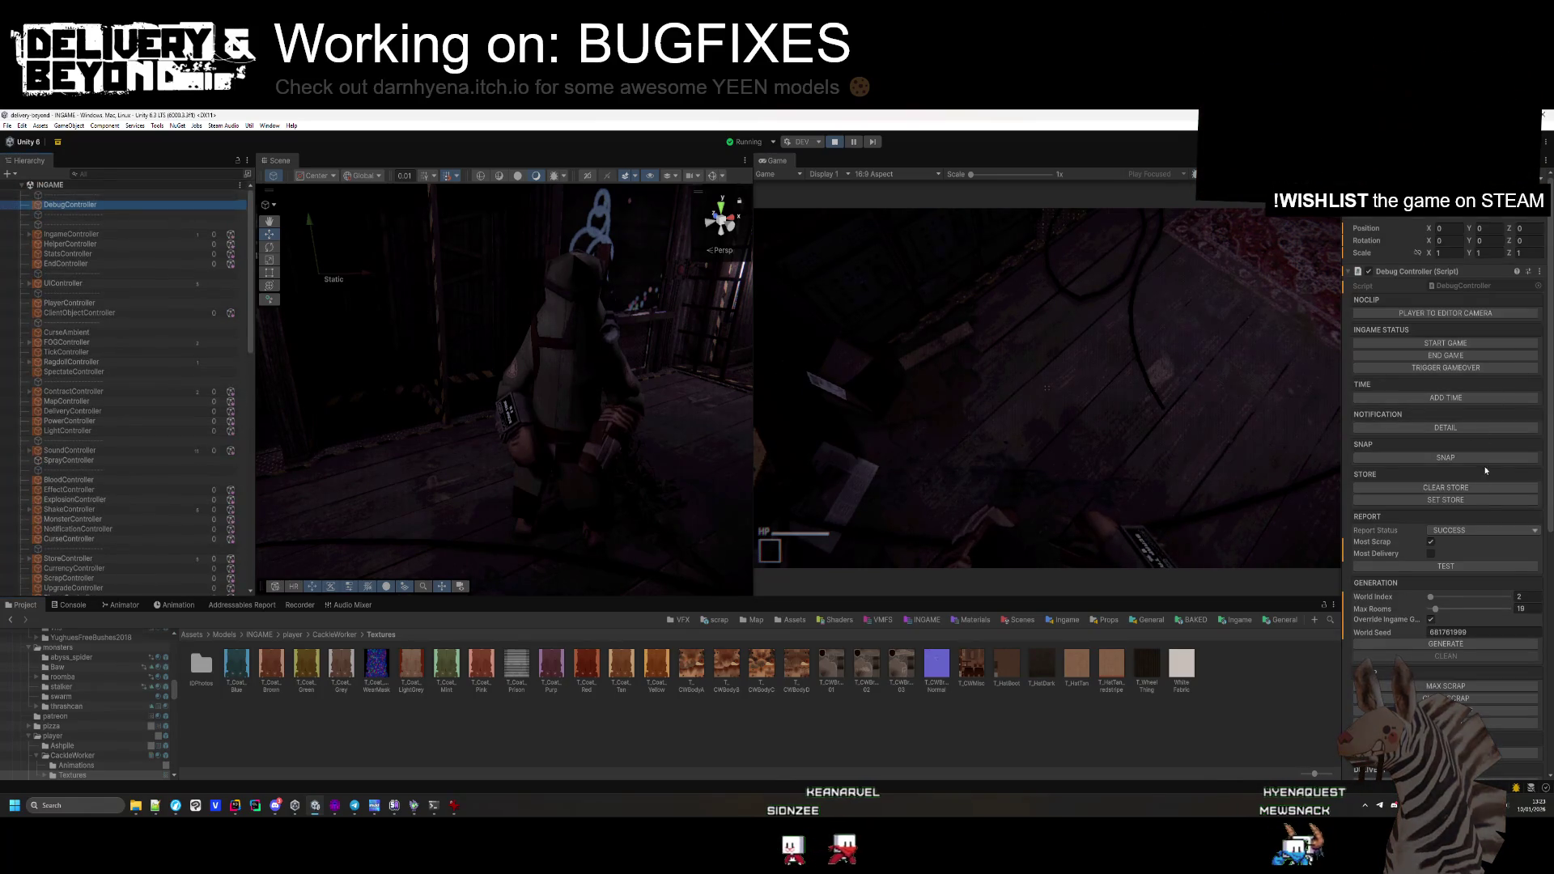
{"action": "left_click", "coordinate": [1451, 567]}
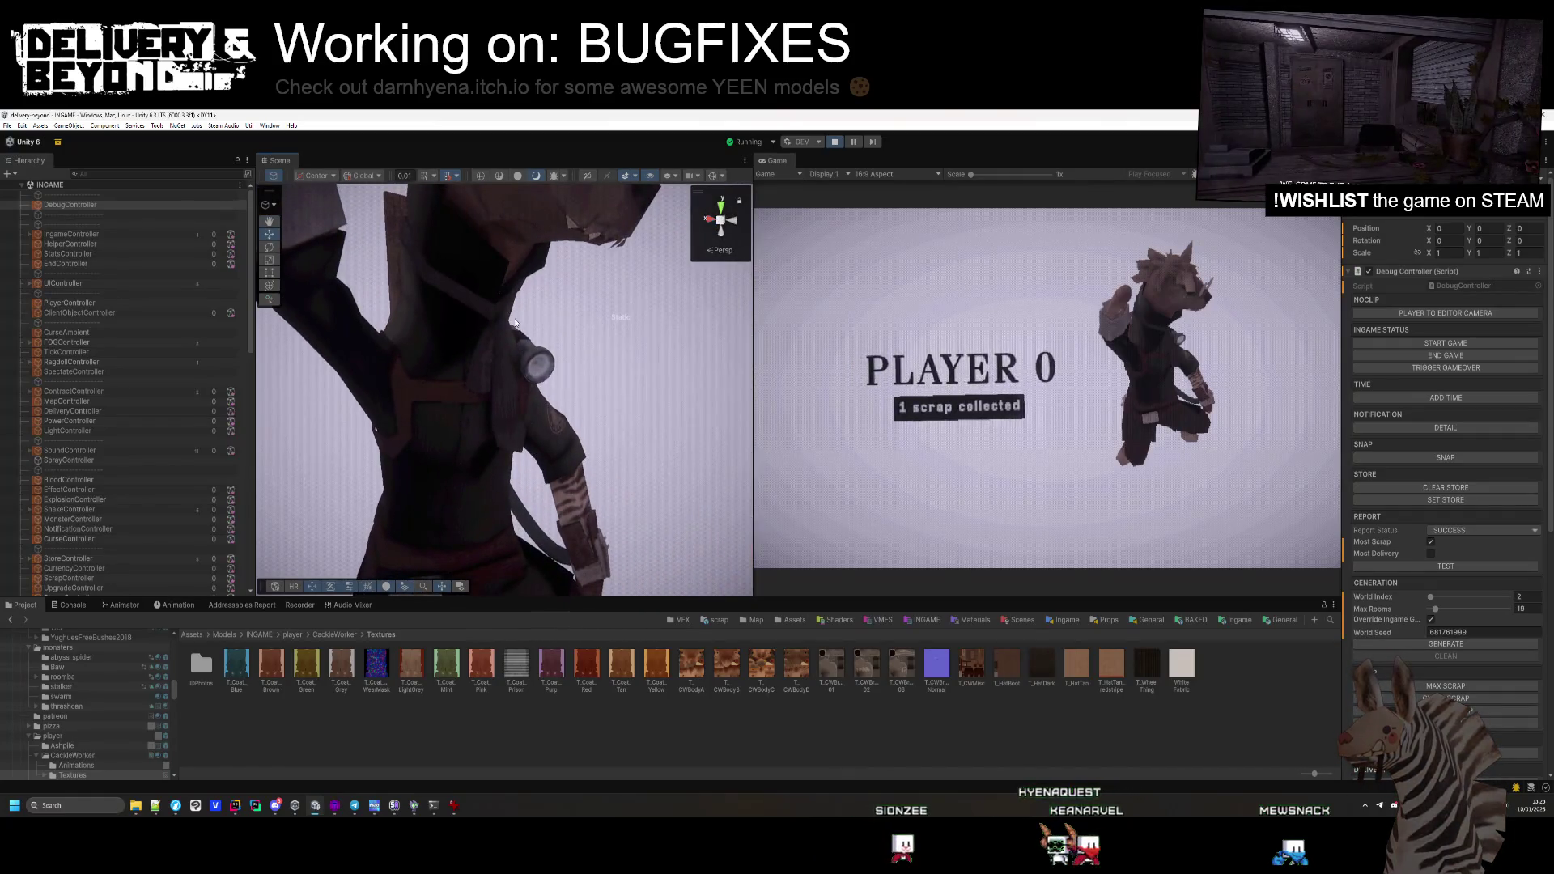
{"action": "mouse_move", "coordinate": [521, 372]}
{"action": "left_mouse_down"}
{"action": "mouse_move", "coordinate": [572, 419]}
{"action": "mouse_move", "coordinate": [543, 342]}
{"action": "left_mouse_up"}
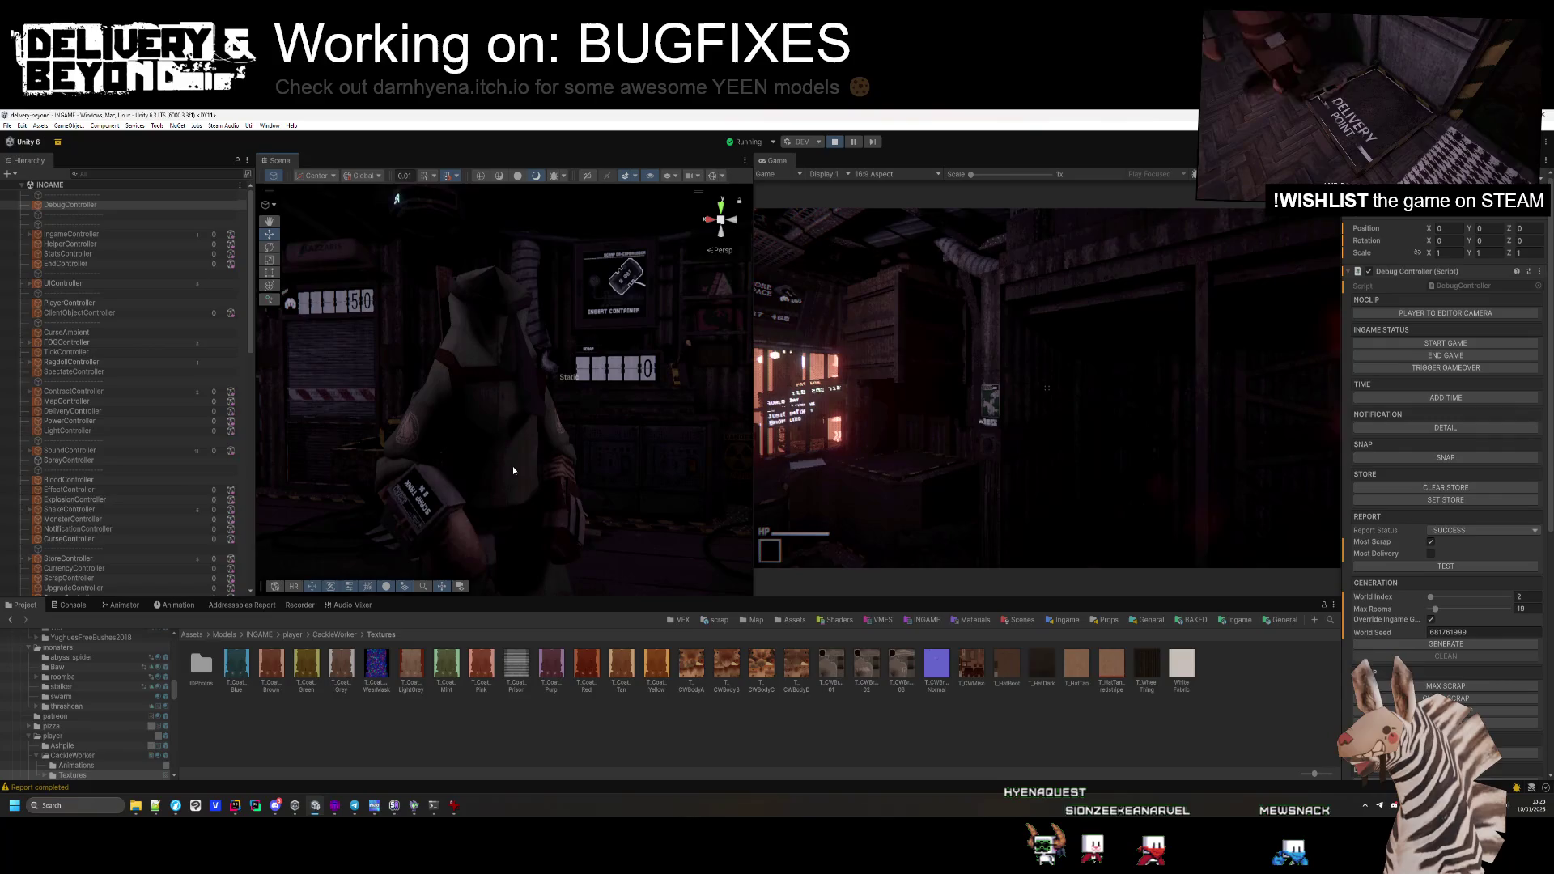
{"action": "left_click", "coordinate": [683, 735]}
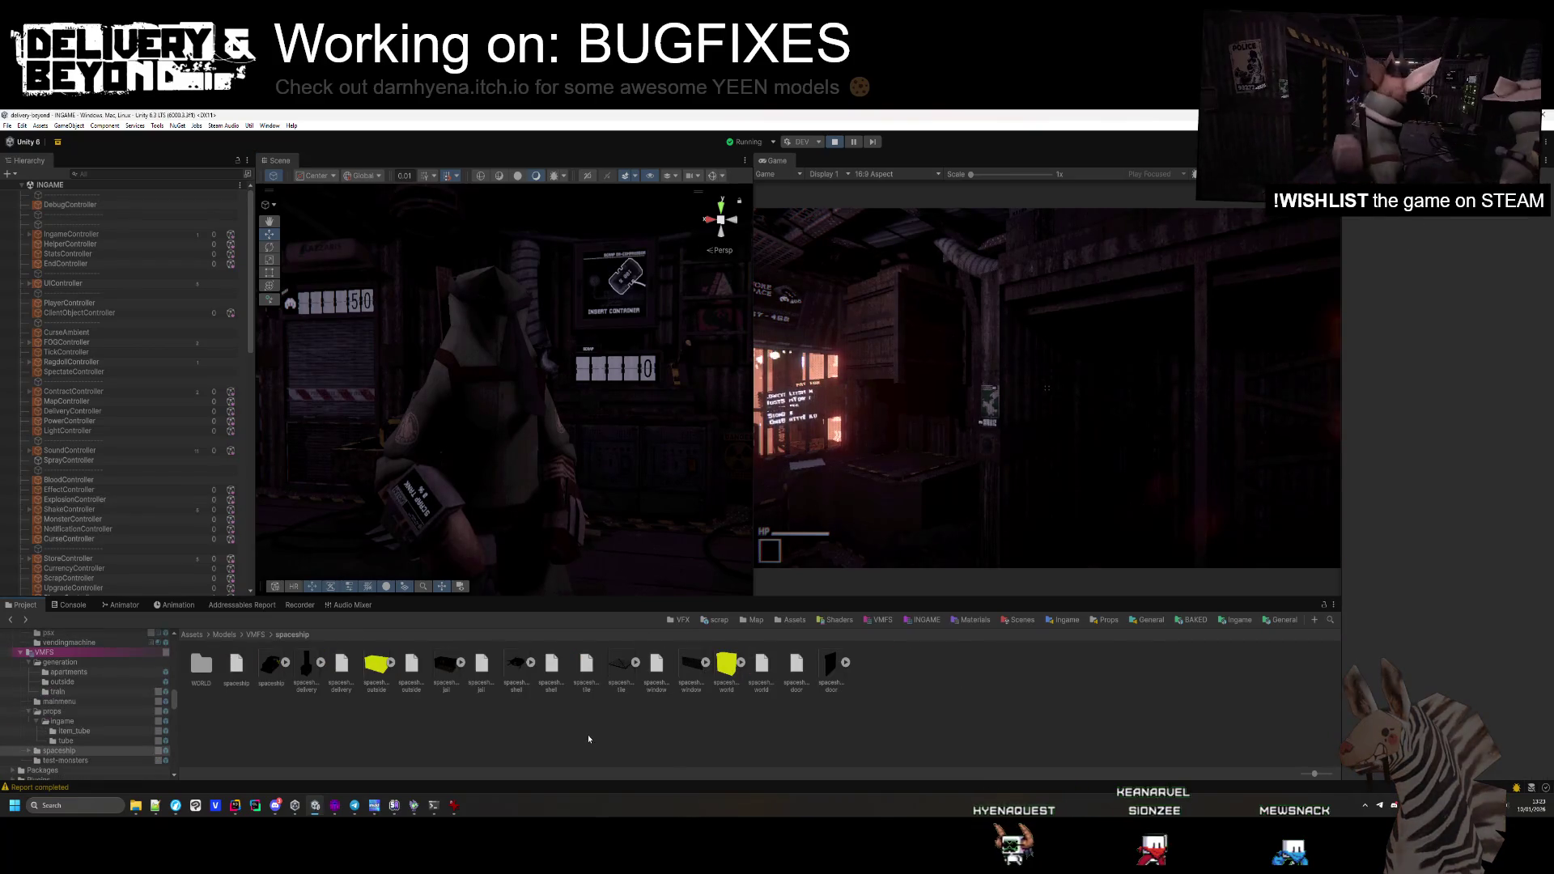
Select the CackleWorker FBX and review its Model, Rig and Materials import settings
{"action": "left_click", "coordinate": [334, 635]}
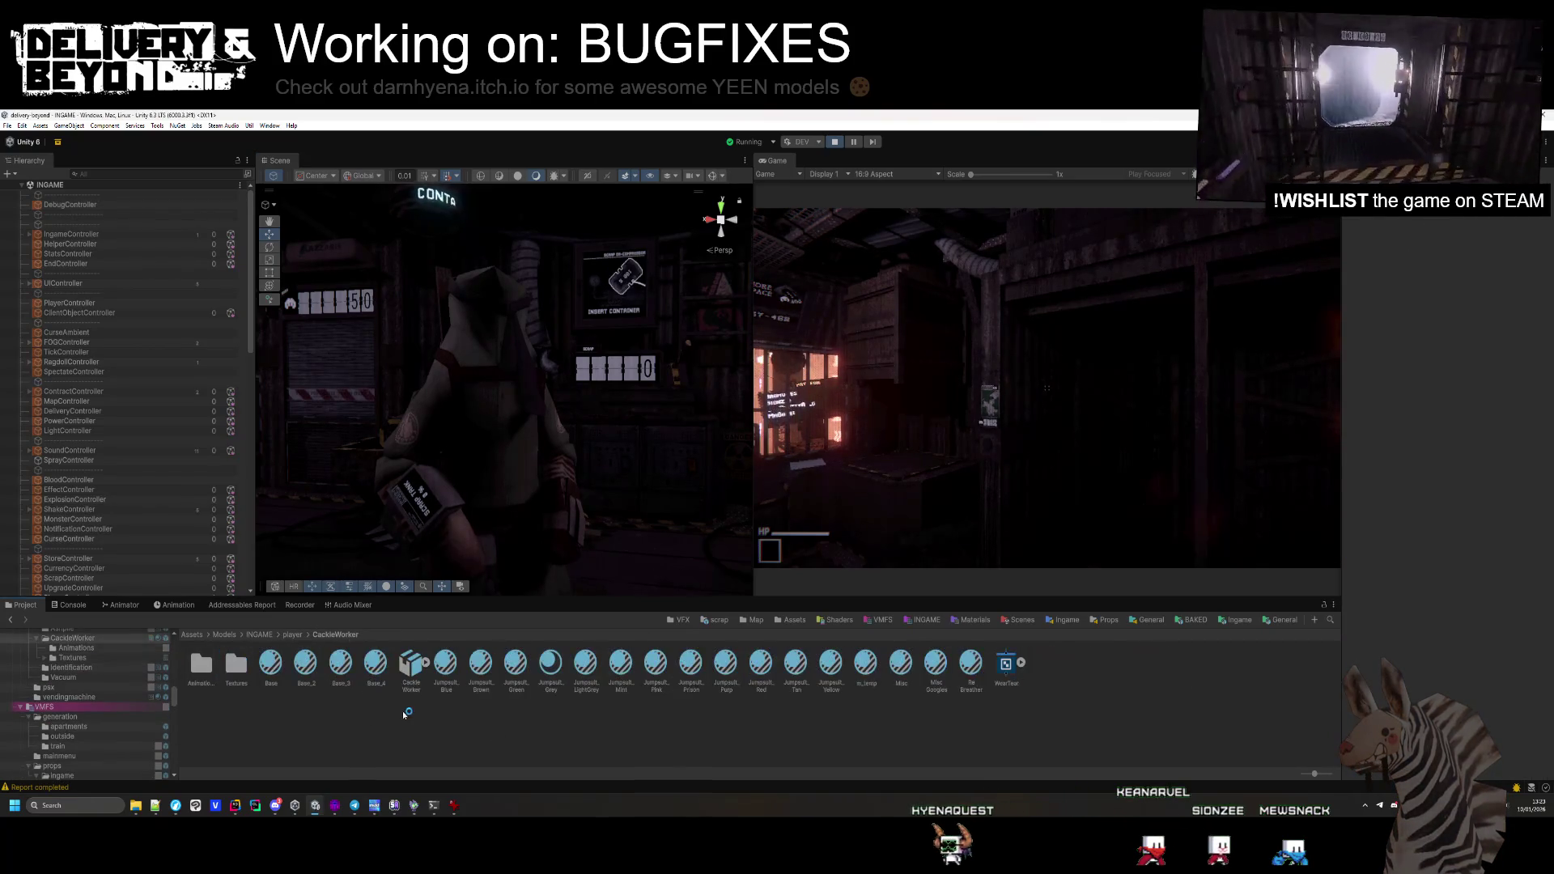
{"action": "left_click", "coordinate": [425, 666]}
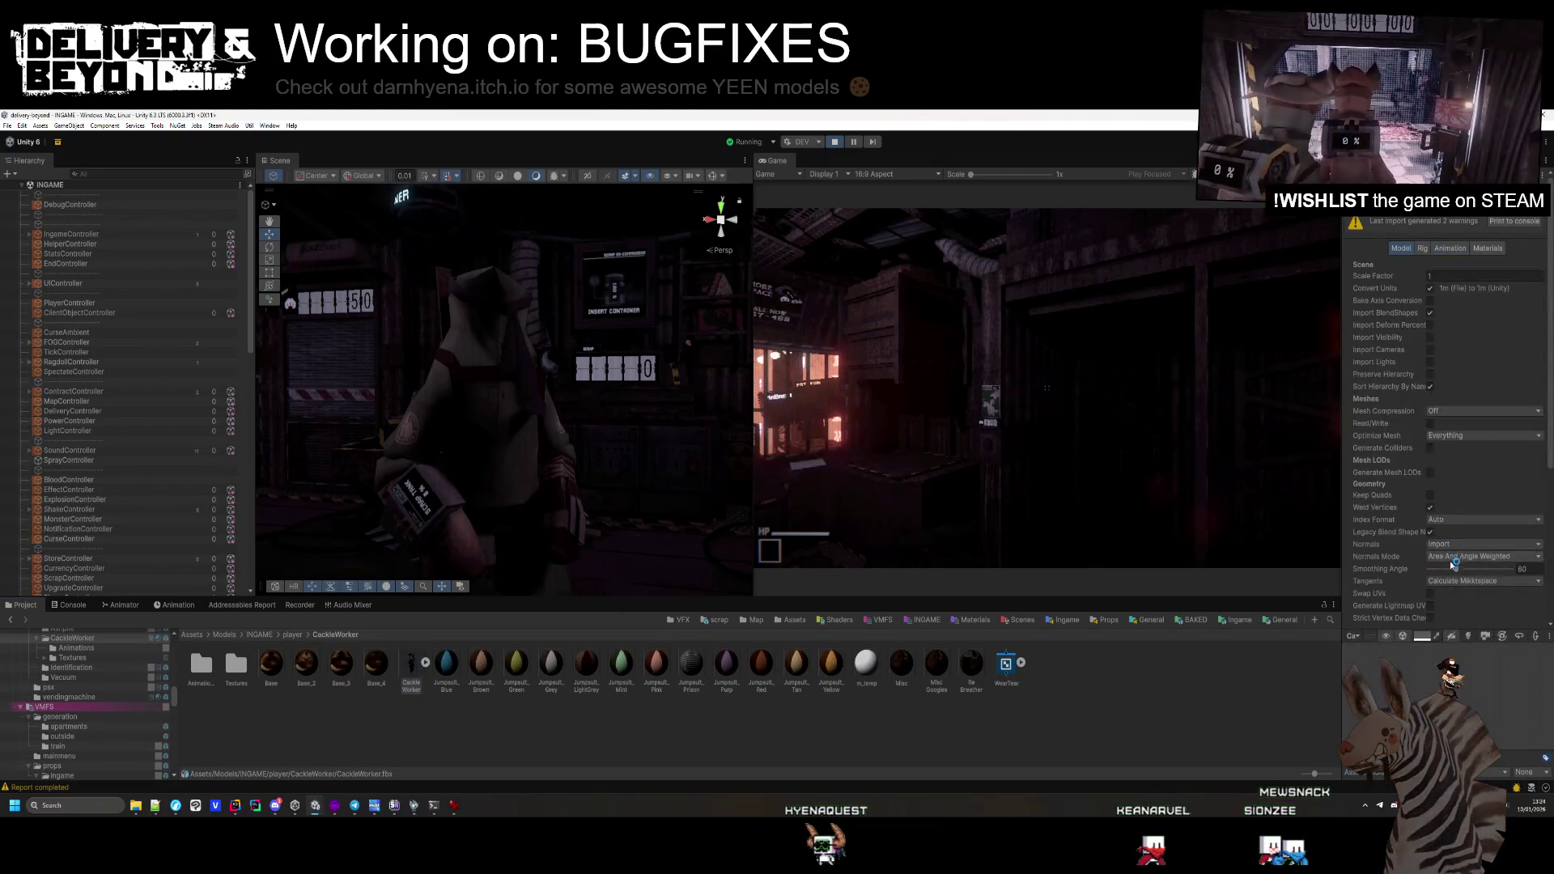
{"action": "scroll", "coordinate": [1456, 564], "scroll_direction": "down", "scroll_amount": 2}
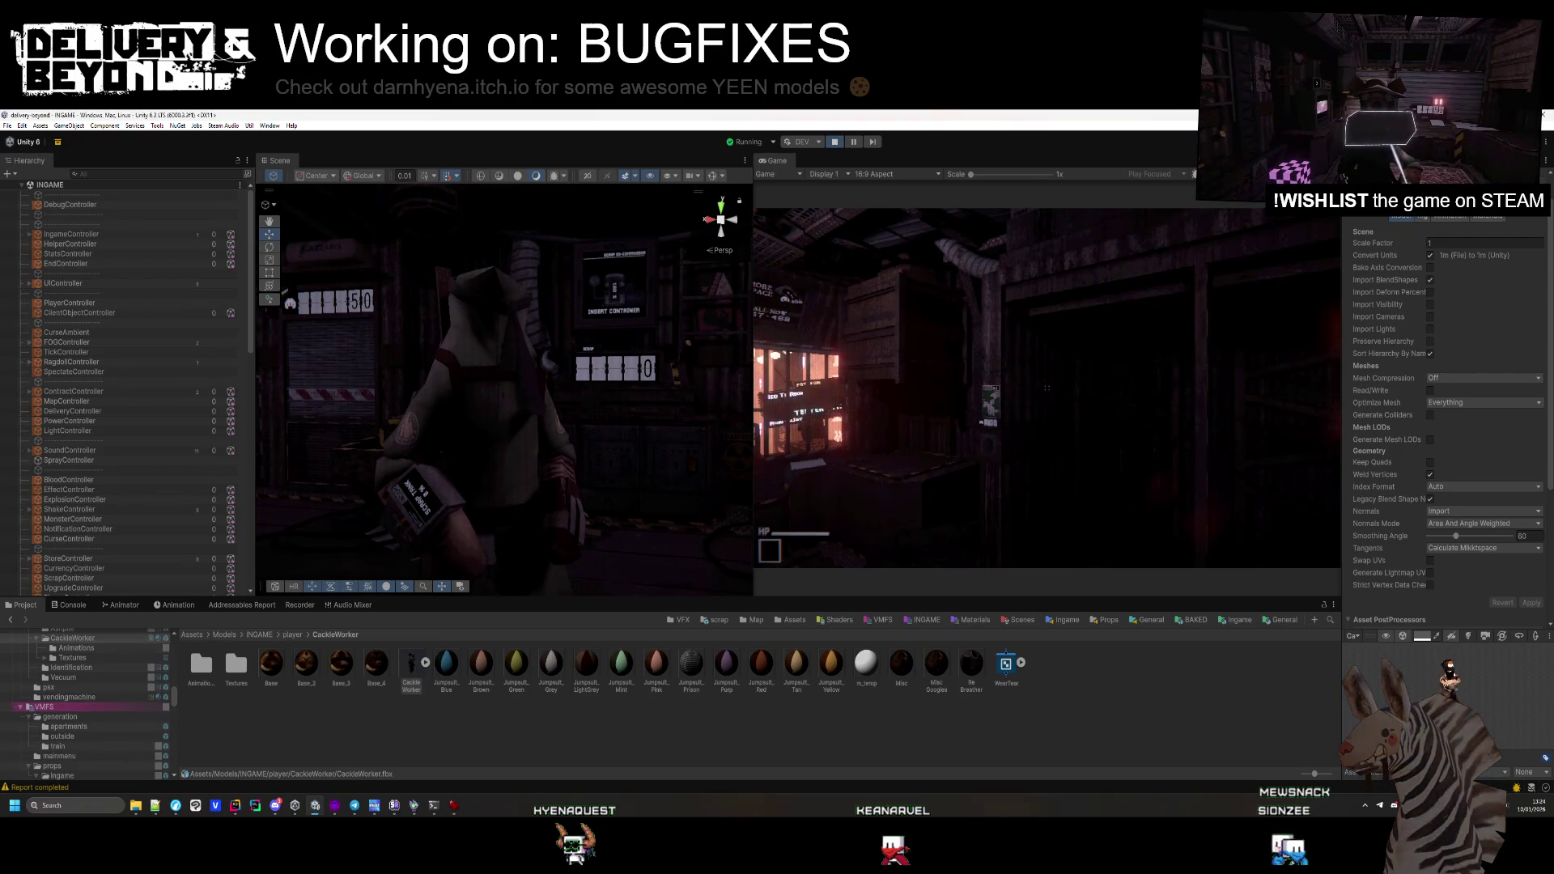
{"action": "left_click", "coordinate": [1426, 216]}
{"action": "left_click", "coordinate": [1487, 251]}
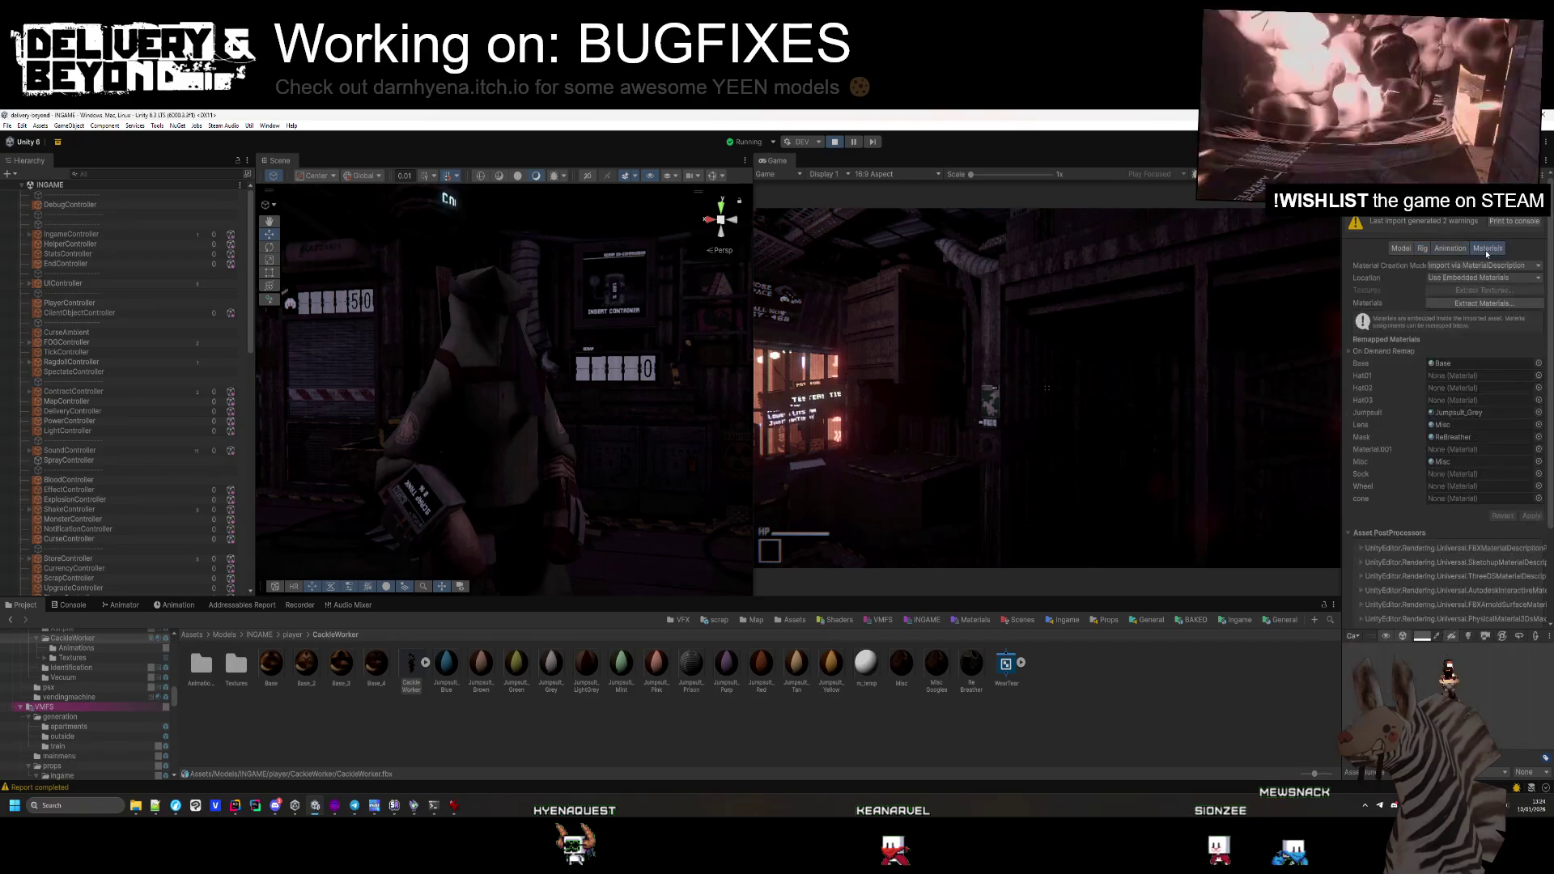
{"action": "left_click", "coordinate": [1403, 248]}
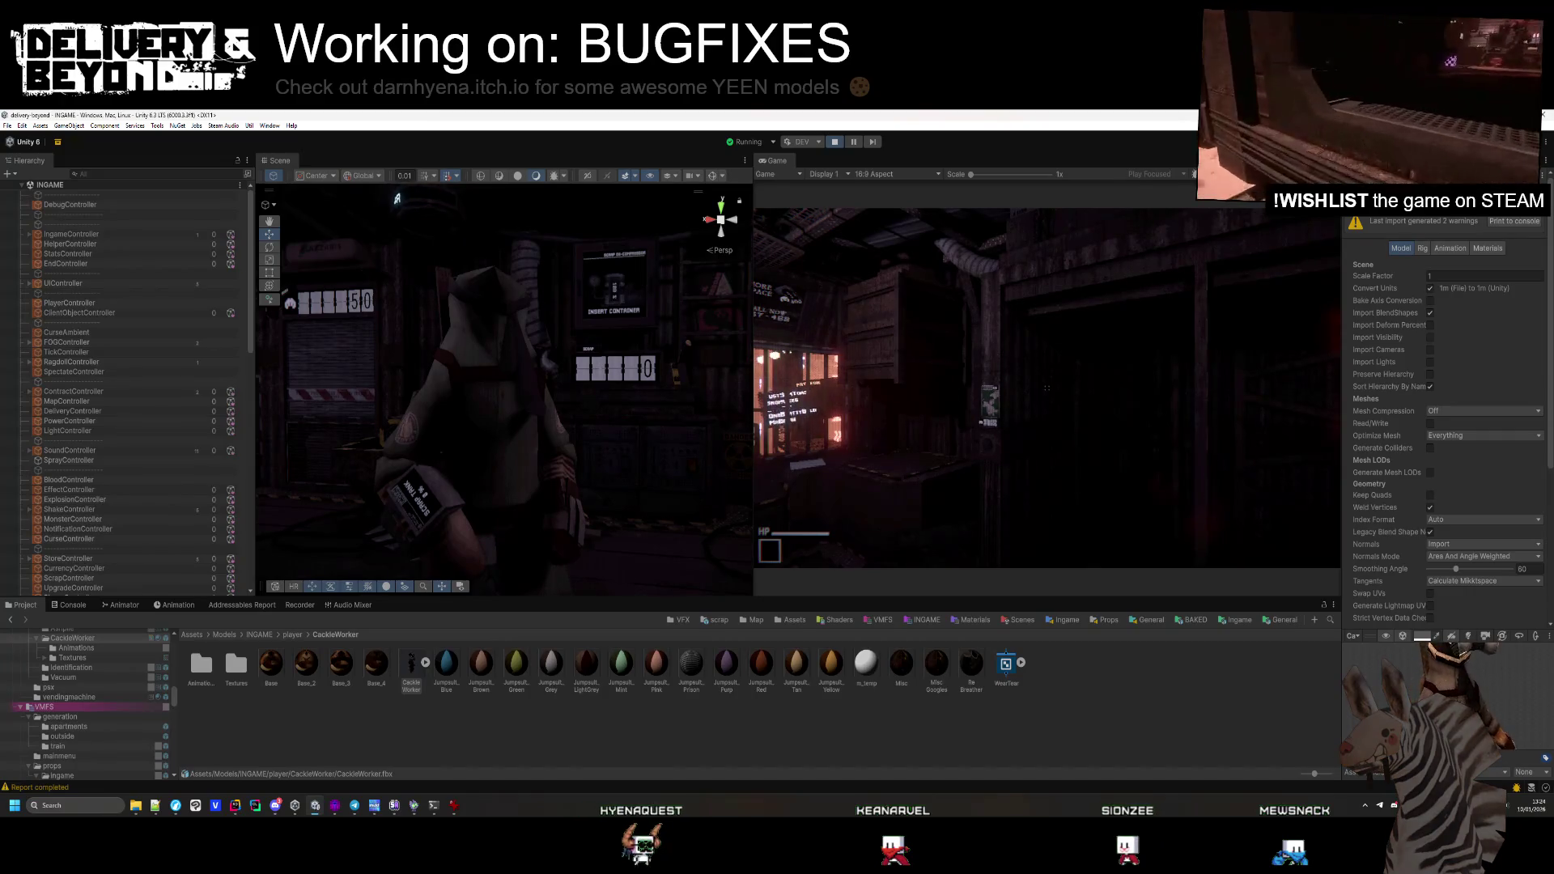
Review the Normals and Tangents options, leaving Calculate Mikktspace, then view the ReBreather material
{"action": "scroll", "coordinate": [1437, 429], "scroll_direction": "down", "scroll_amount": 4}
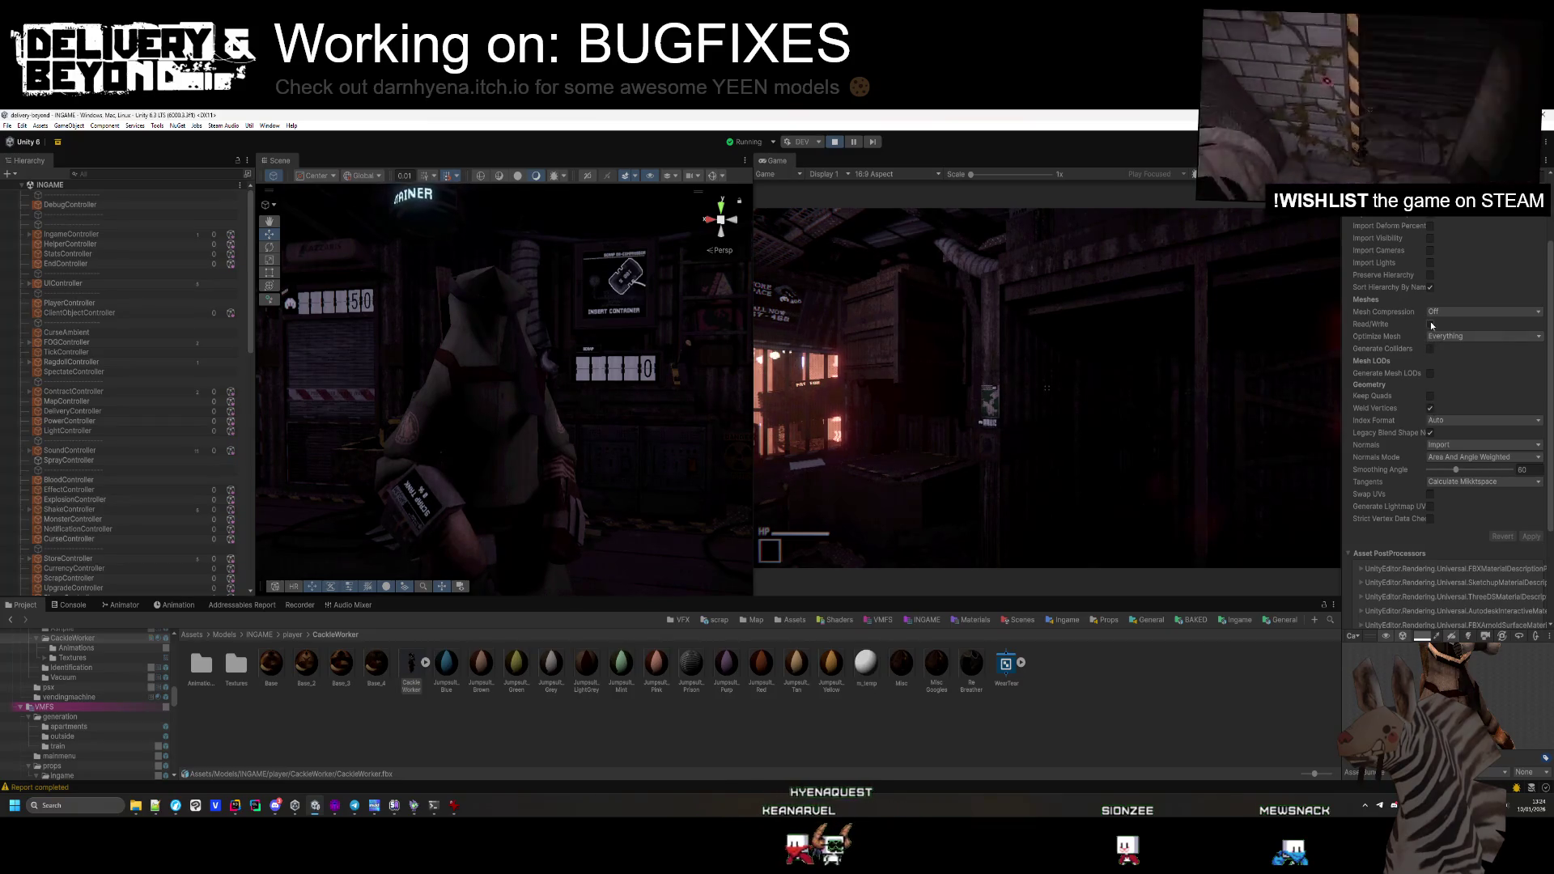
{"action": "left_click", "coordinate": [1442, 445]}
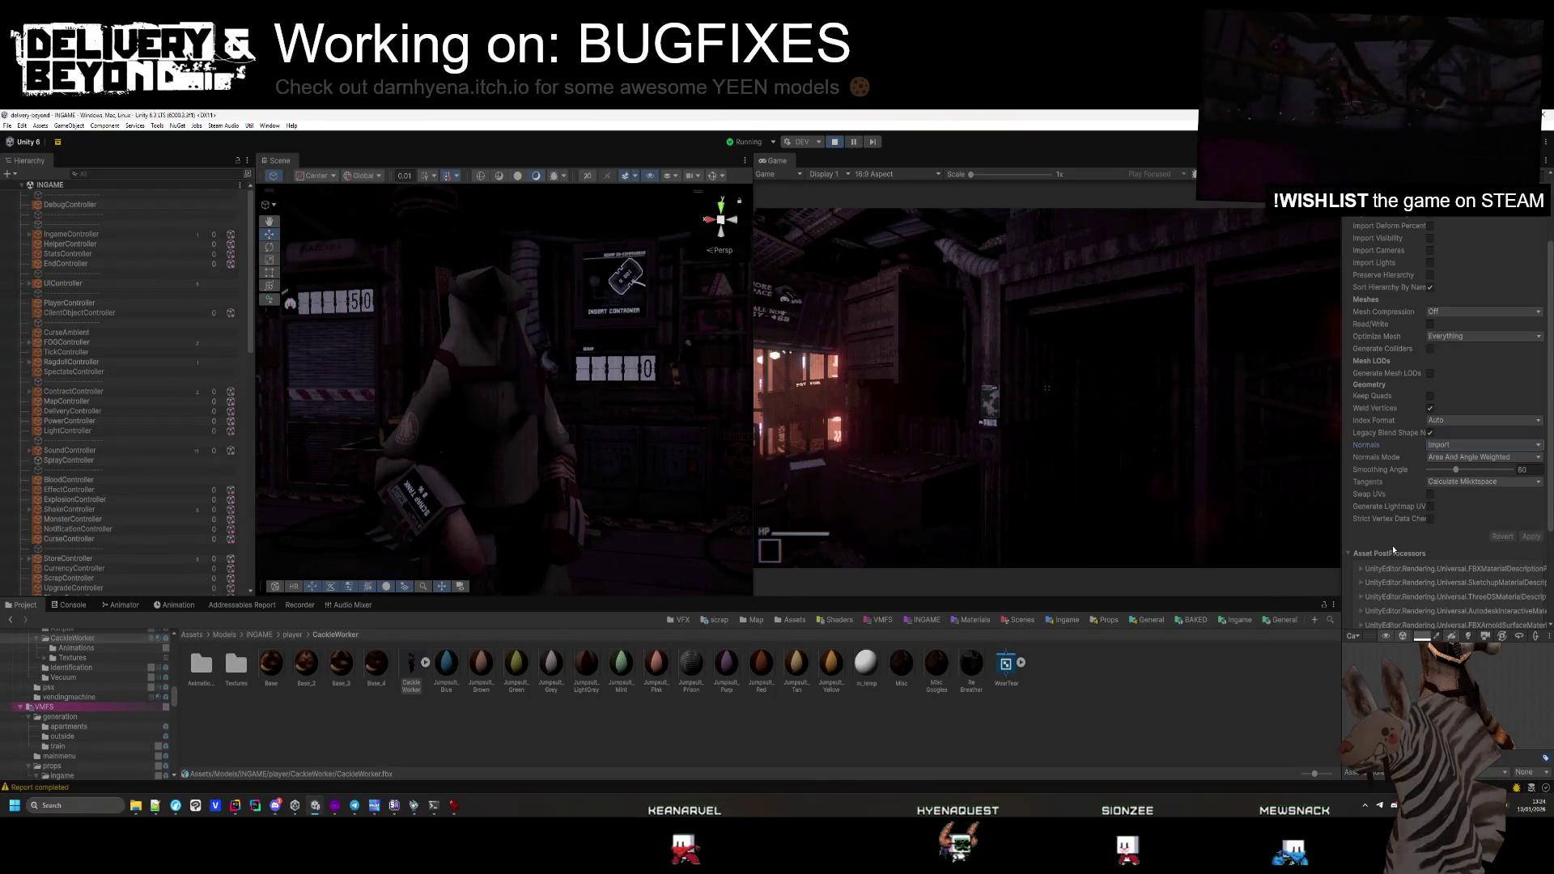
{"action": "left_click", "coordinate": [1451, 458]}
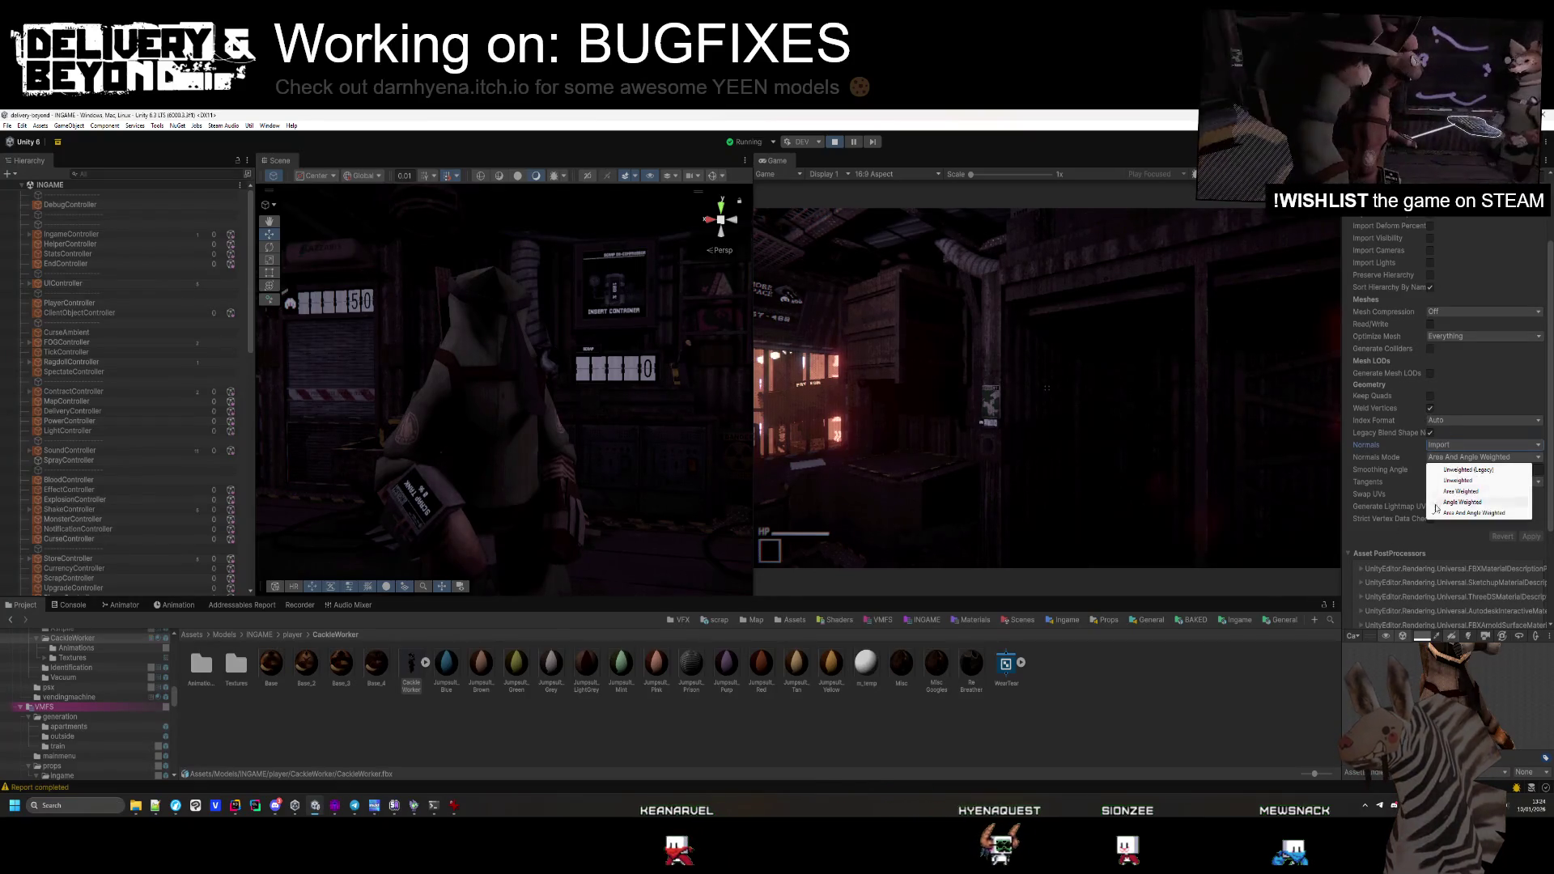
{"action": "left_click", "coordinate": [1391, 534]}
{"action": "left_click", "coordinate": [1458, 483]}
{"action": "left_click", "coordinate": [1388, 548]}
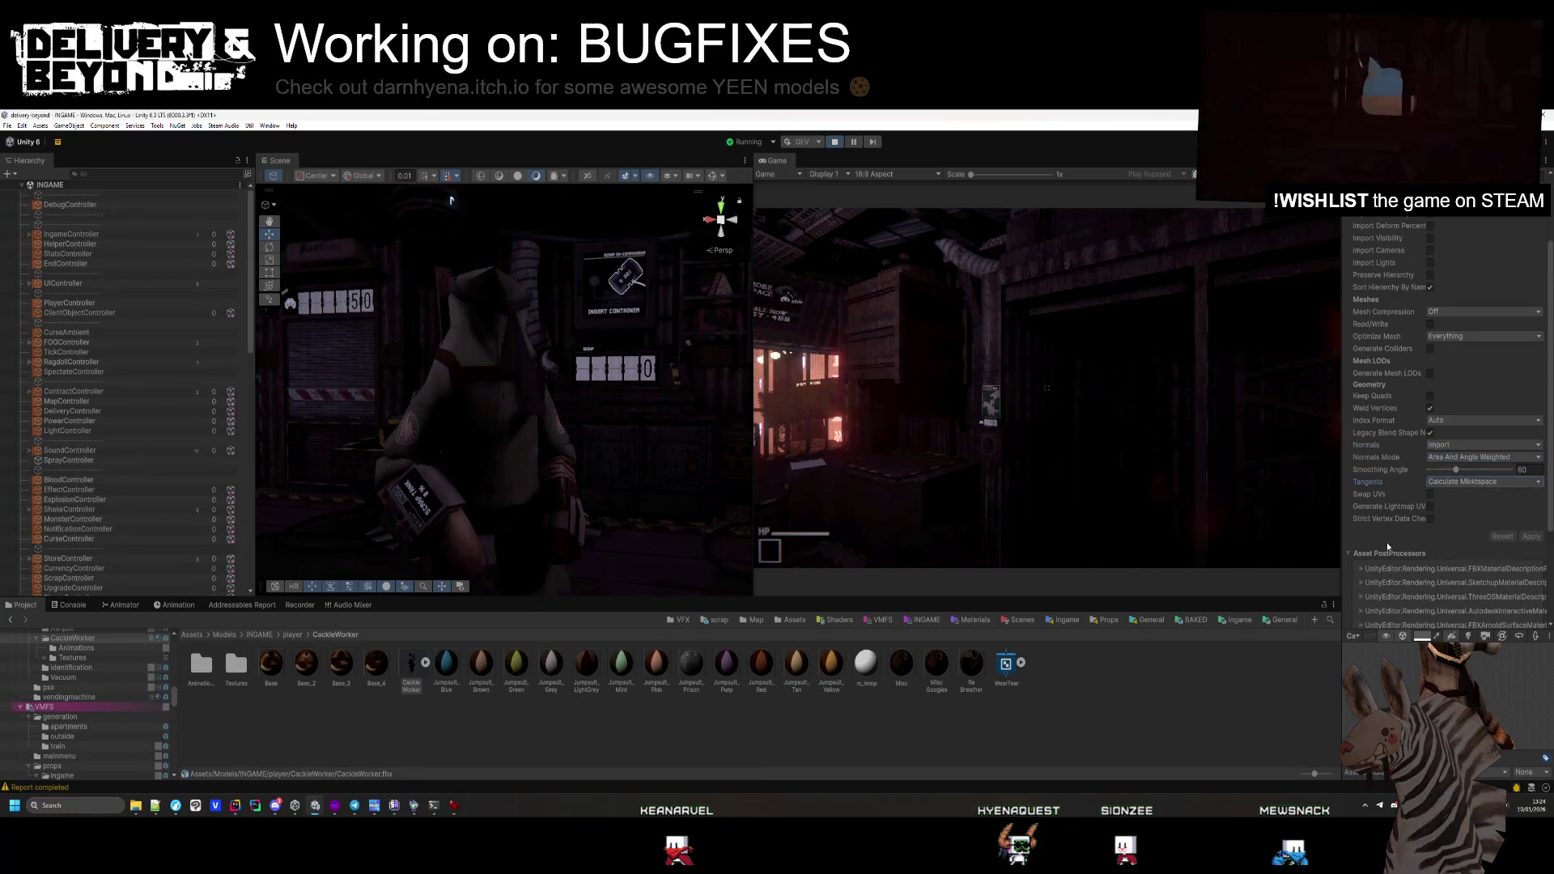
{"action": "left_click", "coordinate": [965, 673]}
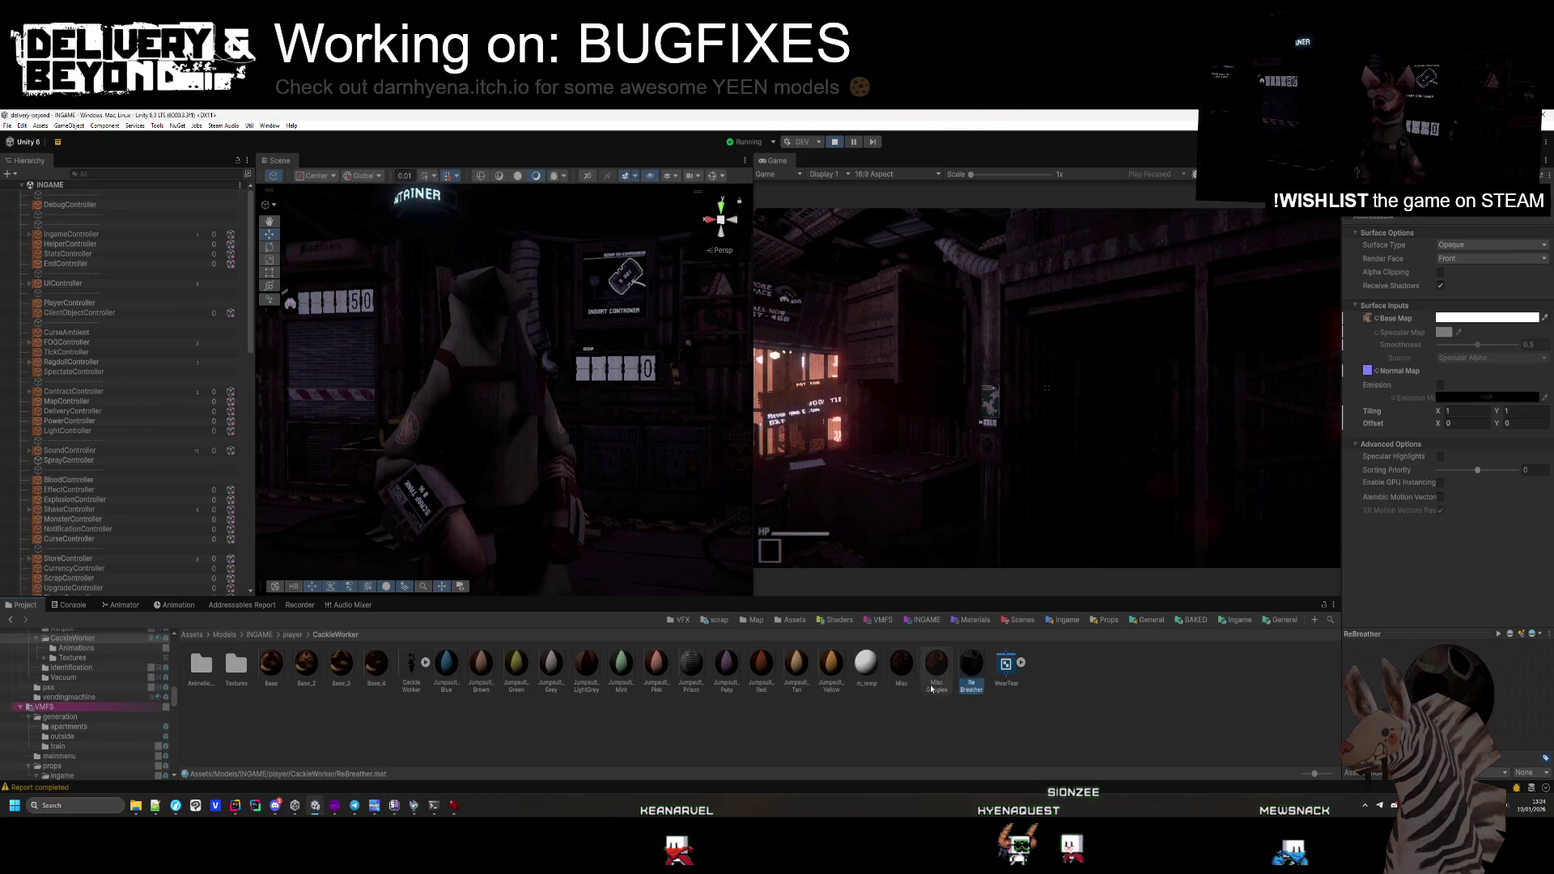
View the Jumpsuit_Mint material's advanced settings and dock the WearTear graph beside the Scene view
{"action": "left_click", "coordinate": [621, 668]}
{"action": "left_click", "coordinate": [1386, 371]}
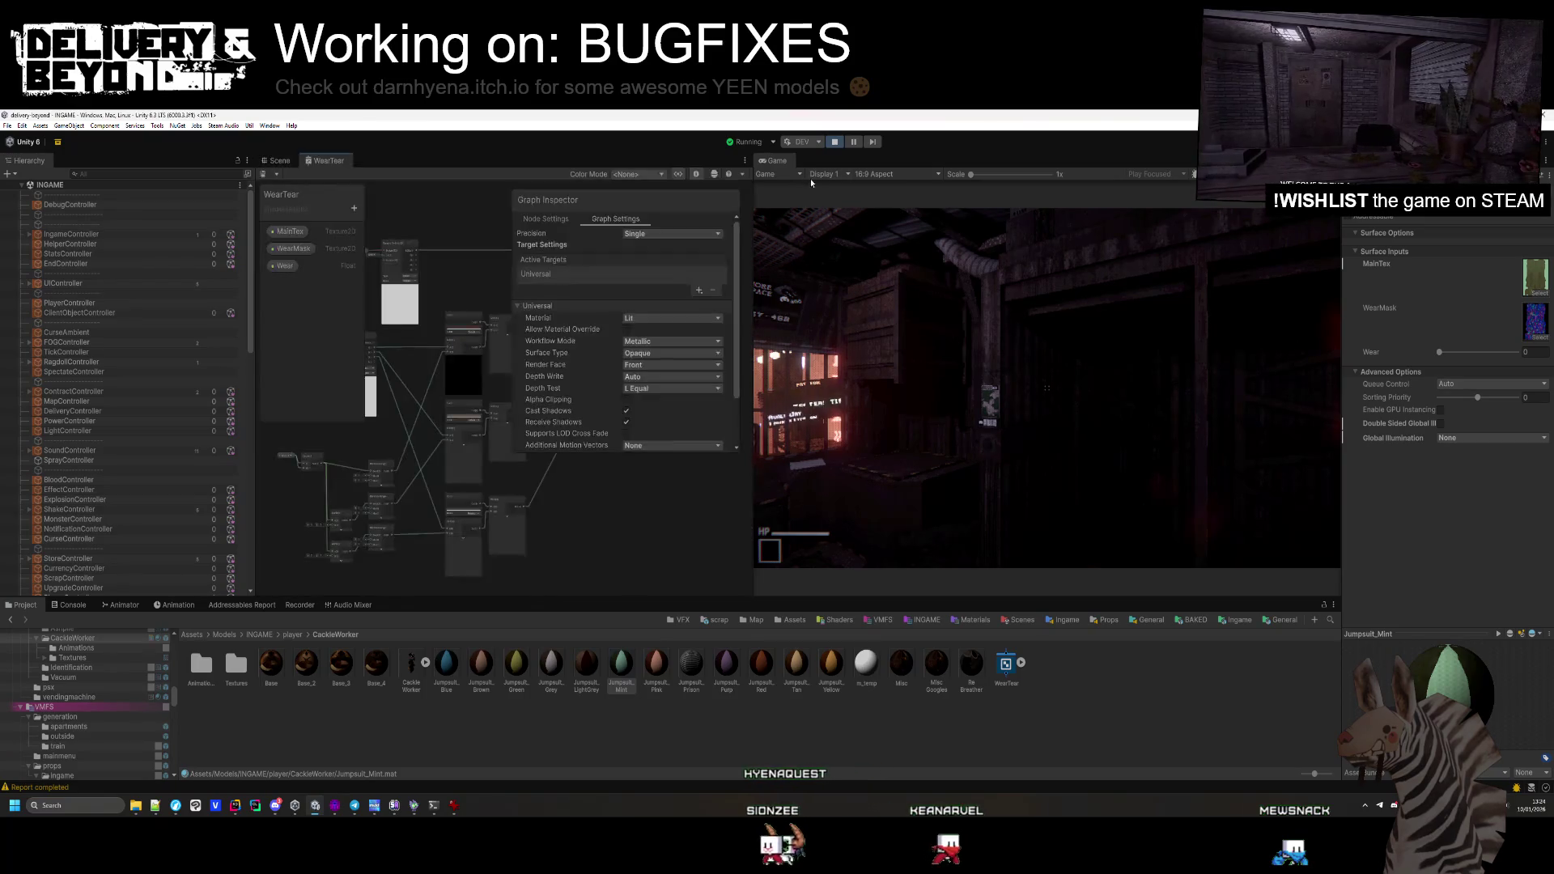
{"action": "left_click_drag", "start_coordinate": [329, 161], "coordinate": [1163, 361]}
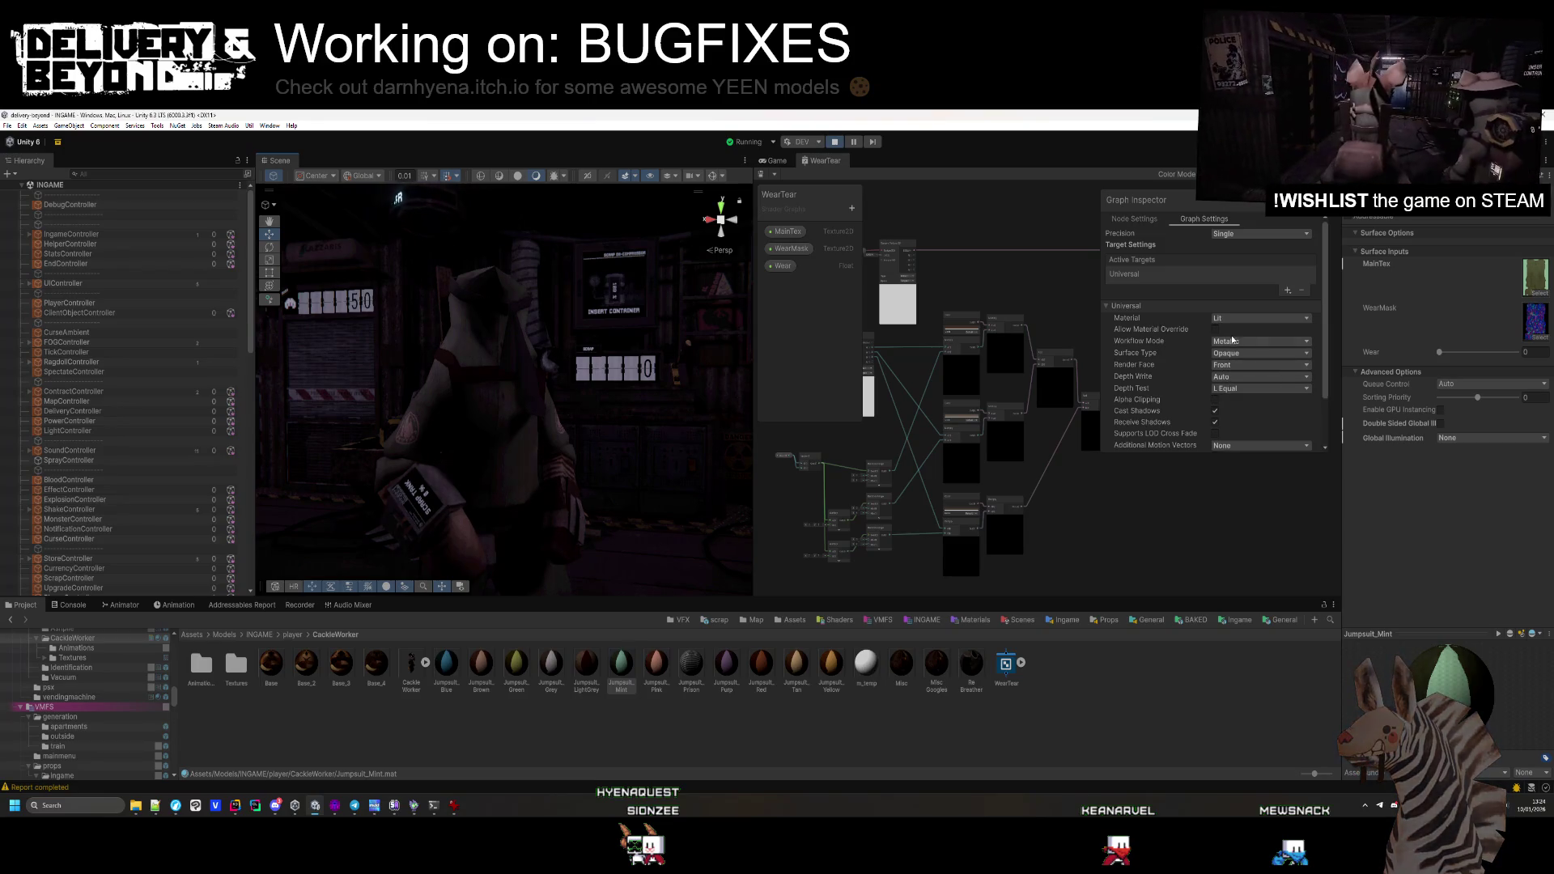
Set the graph's Fragment Ambient Occlusion input to 1
{"action": "scroll", "coordinate": [1200, 441], "scroll_direction": "down", "scroll_amount": 3}
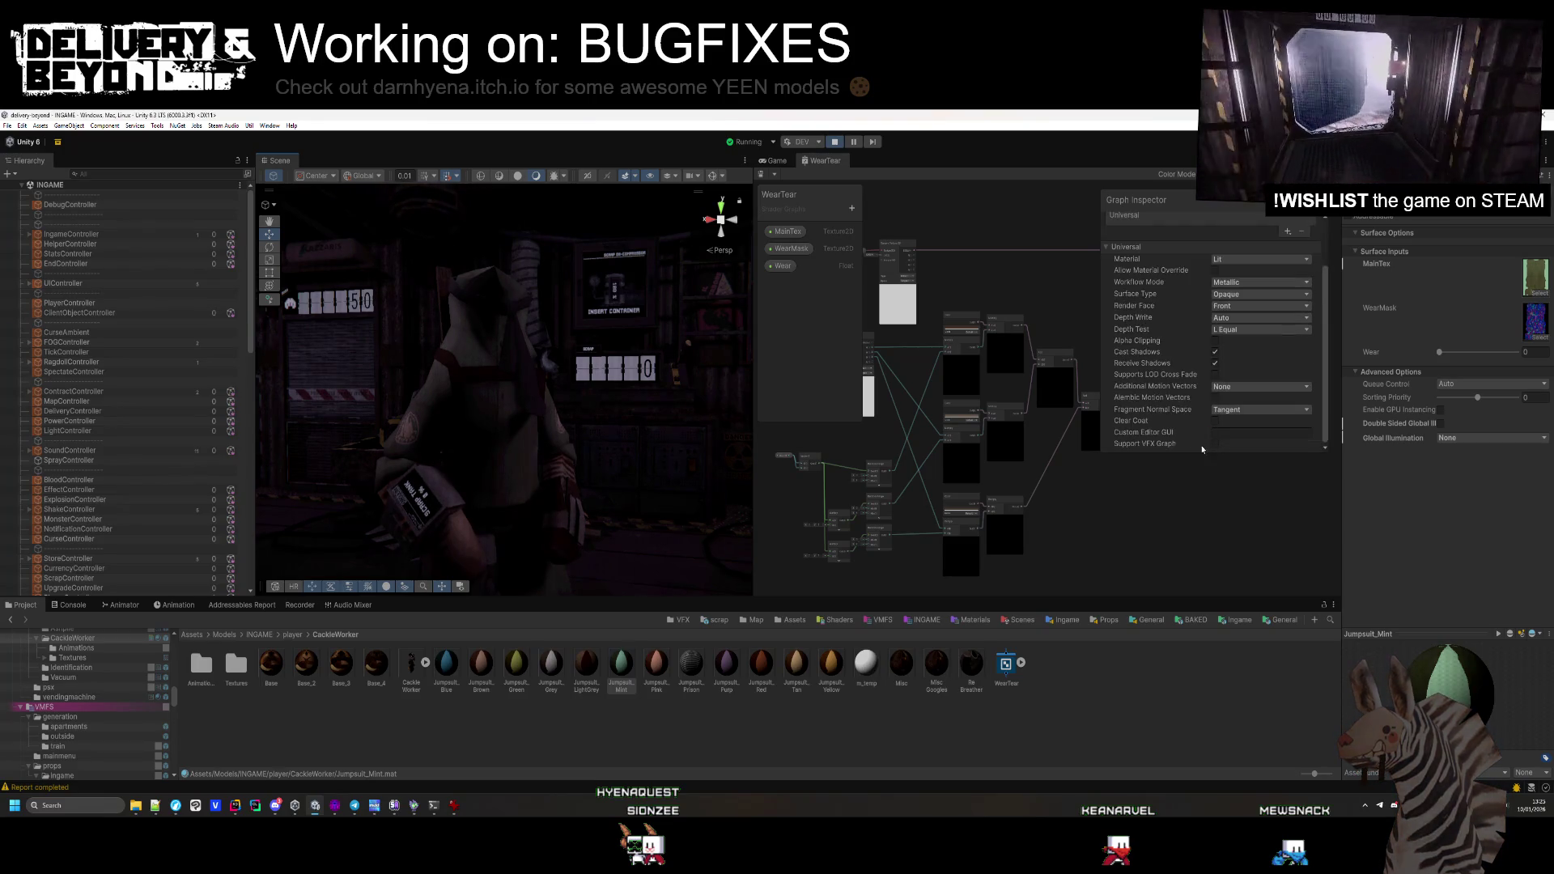
{"action": "scroll", "coordinate": [1158, 502], "scroll_direction": "up", "scroll_amount": 3}
{"action": "scroll", "coordinate": [978, 381], "scroll_direction": "up", "scroll_amount": 5}
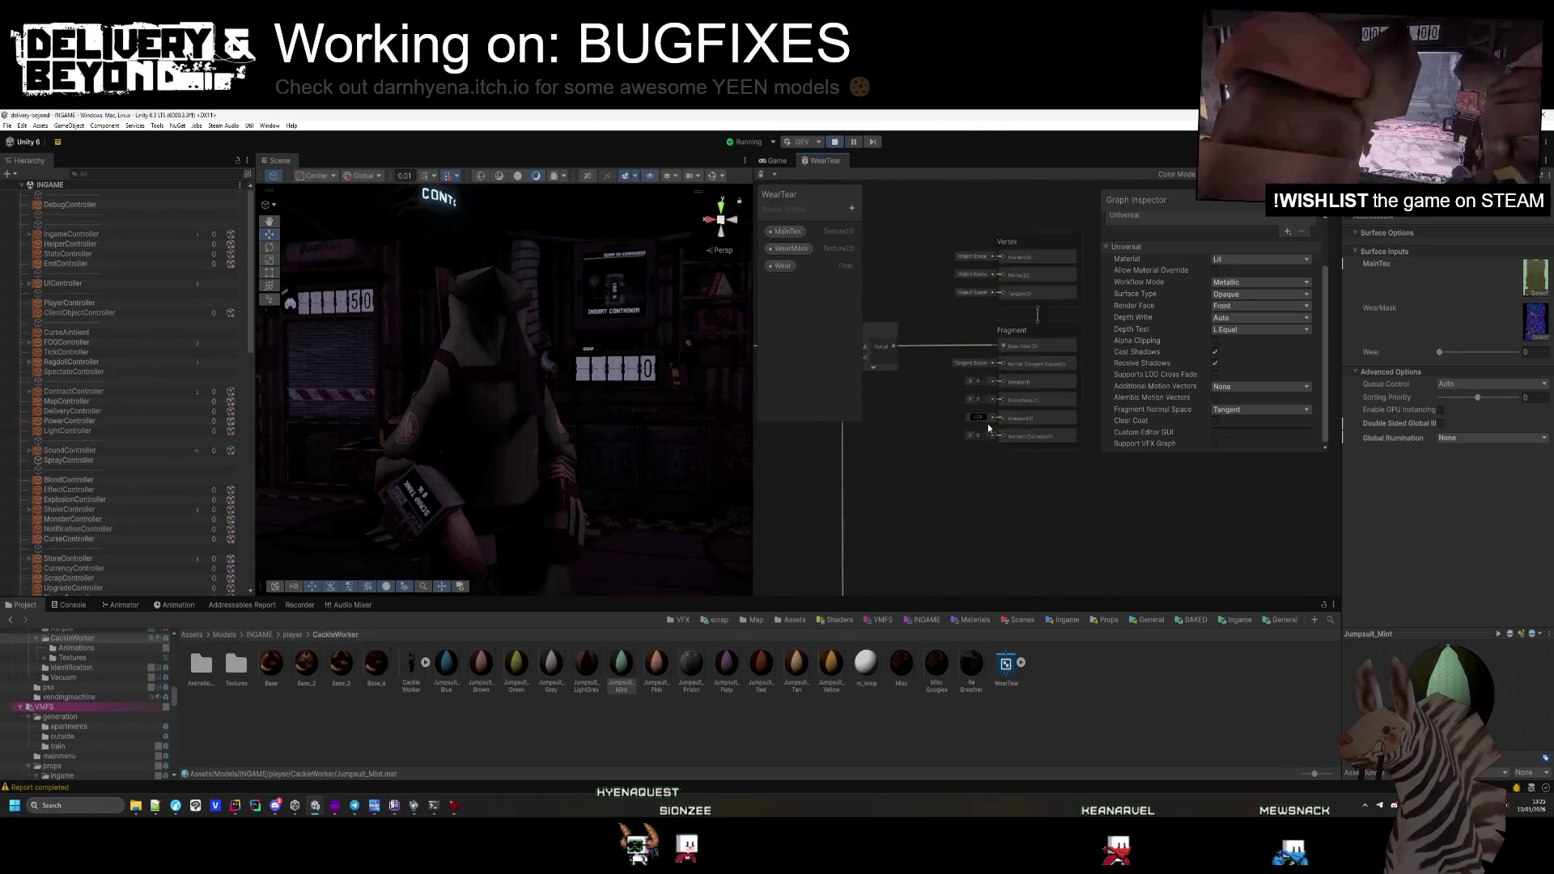
{"action": "type", "text": "1"}
{"action": "key", "text": "Return"}
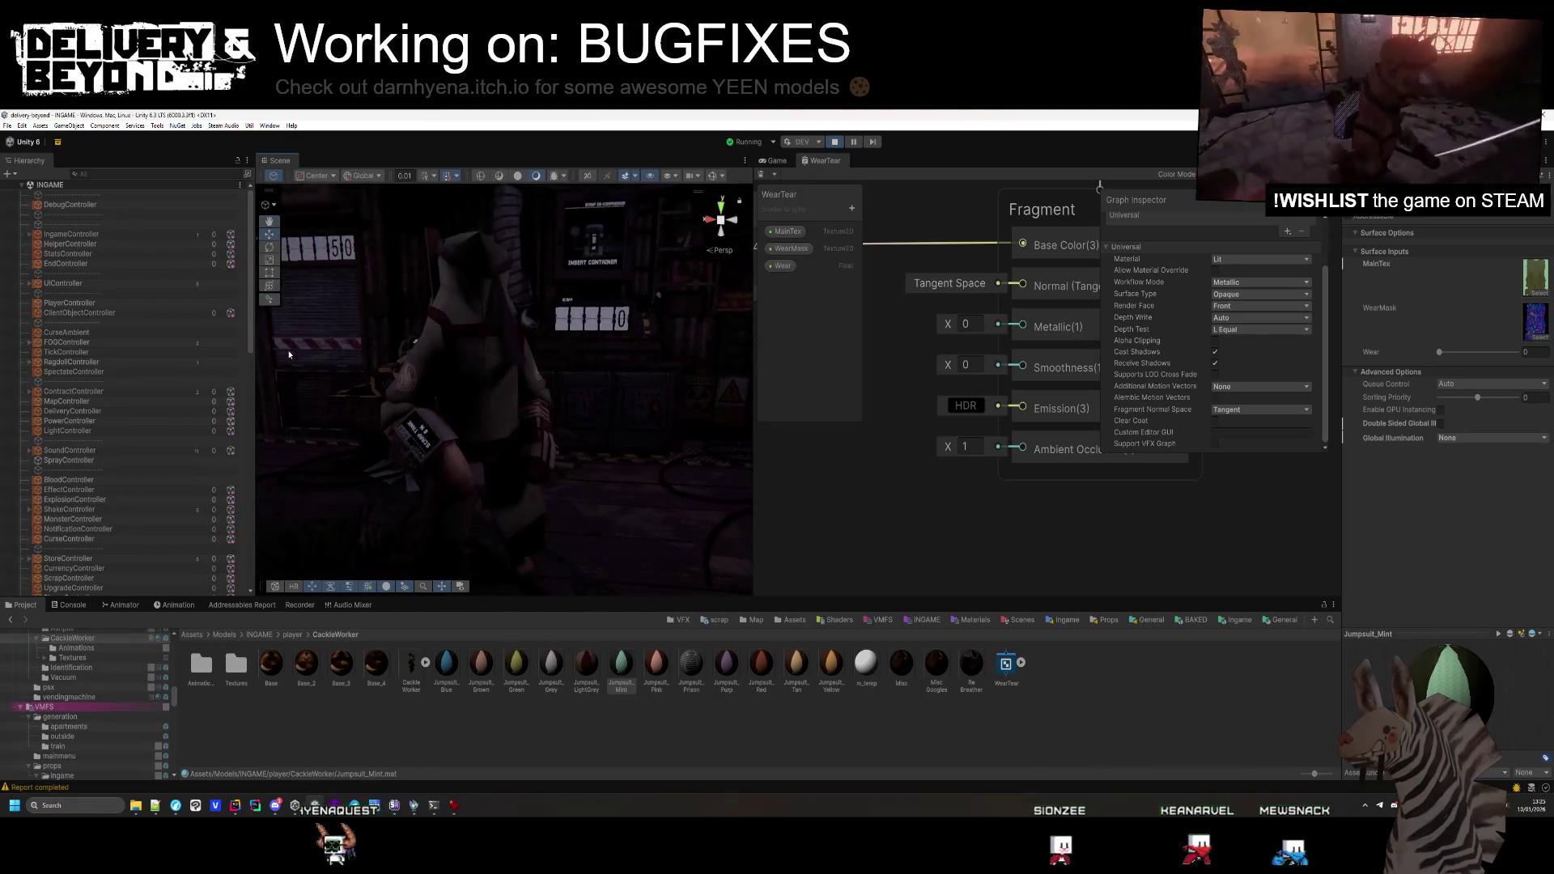
Run the DebugController report test, orbit around the character, and switch to the terminal
{"action": "left_click", "coordinate": [70, 204]}
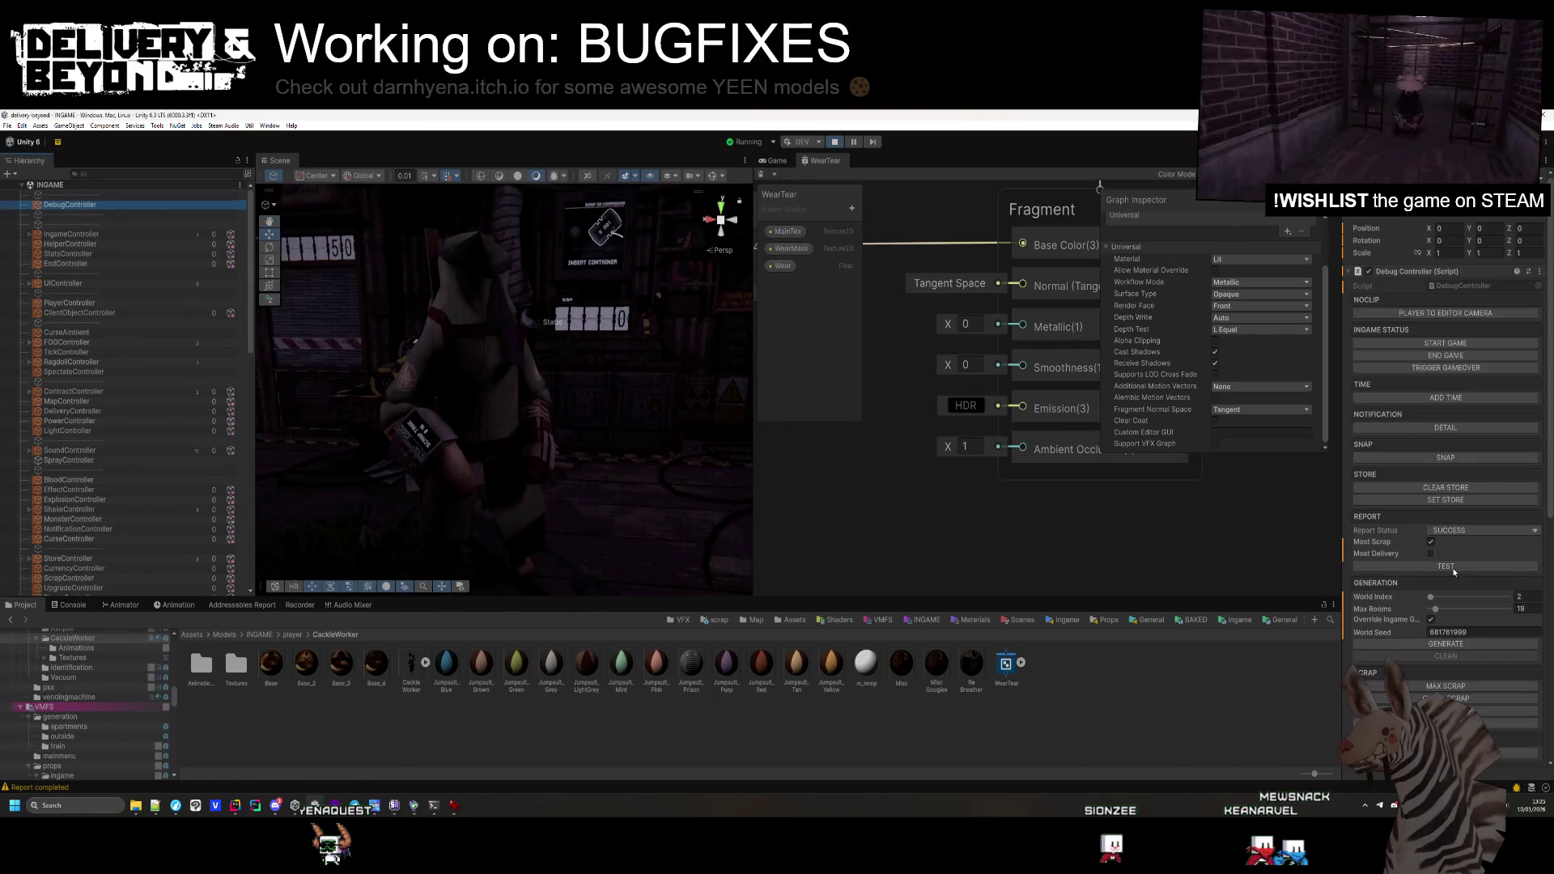
{"action": "left_click", "coordinate": [1439, 566]}
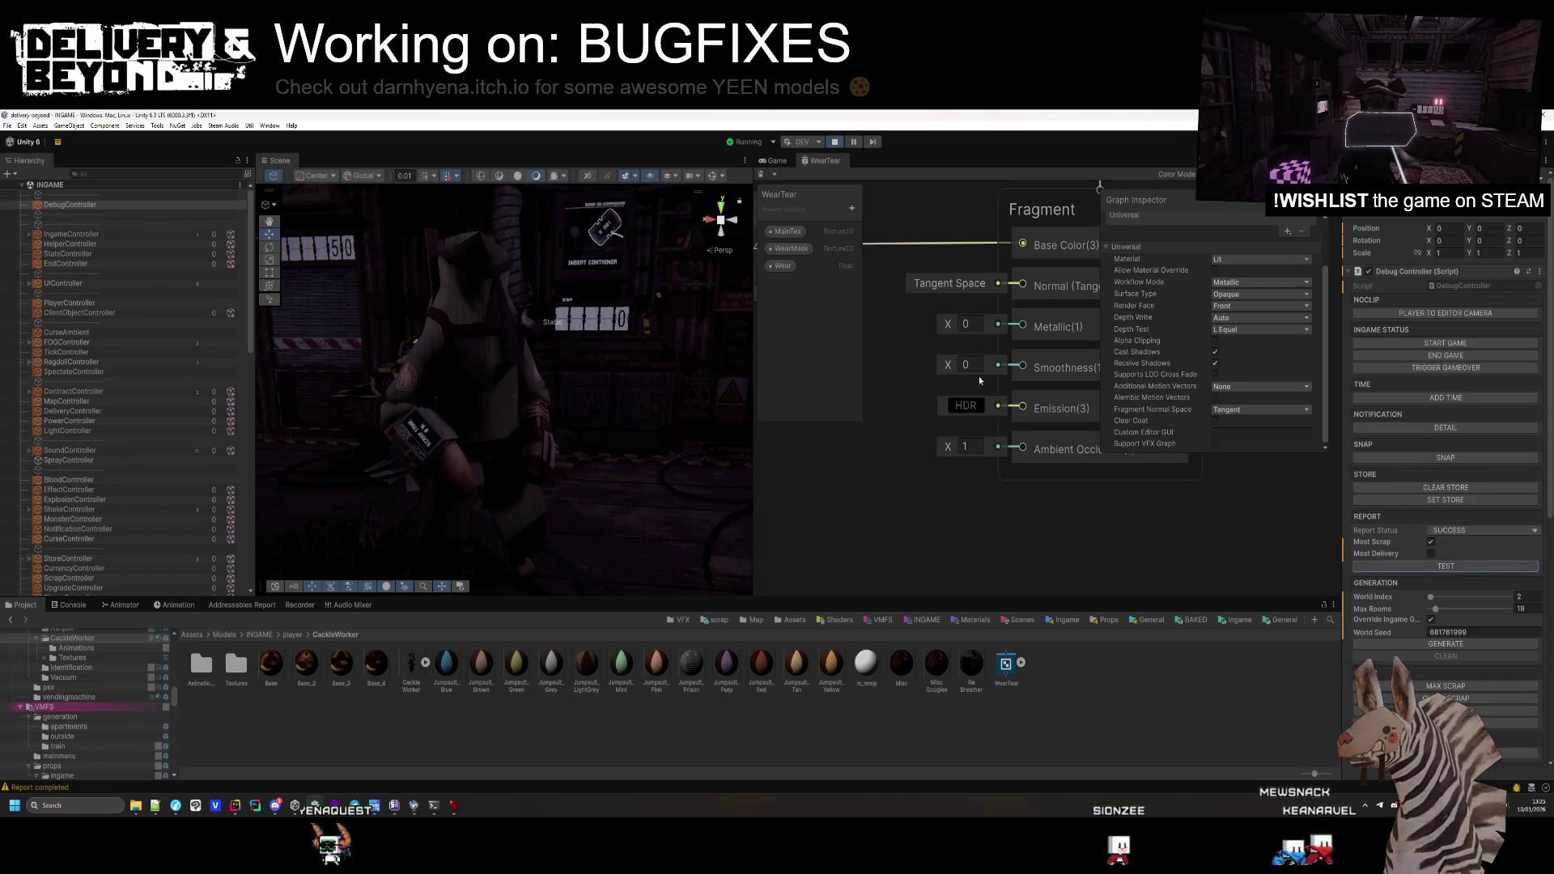
{"action": "left_click_drag", "start_coordinate": [582, 382], "coordinate": [657, 369]}
{"action": "left_click_drag", "start_coordinate": [589, 369], "coordinate": [530, 366]}
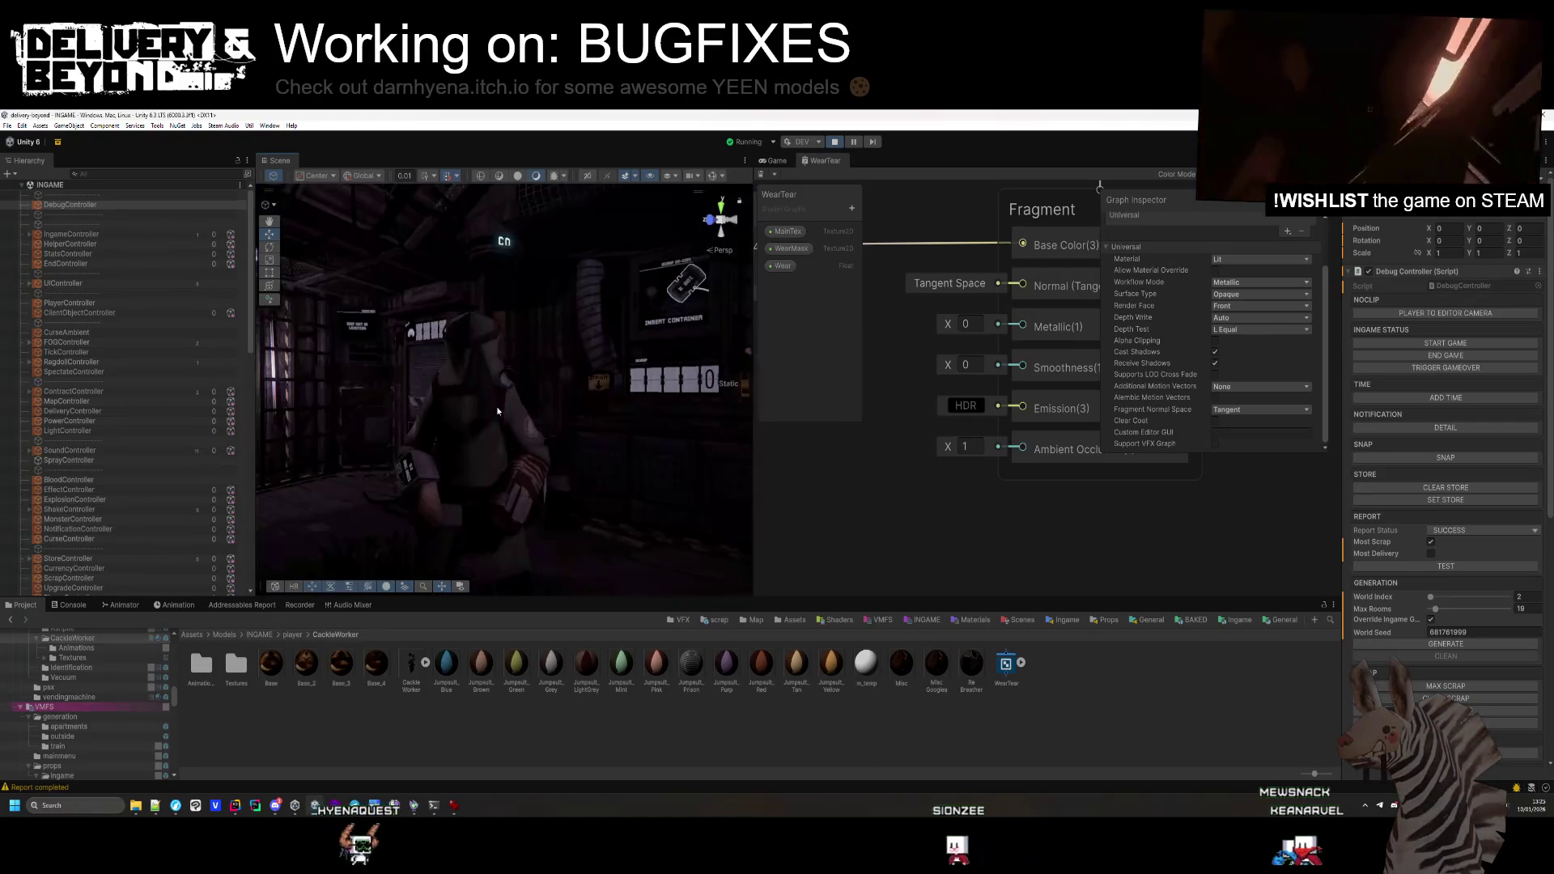
{"action": "key", "text": "alt+Tab"}
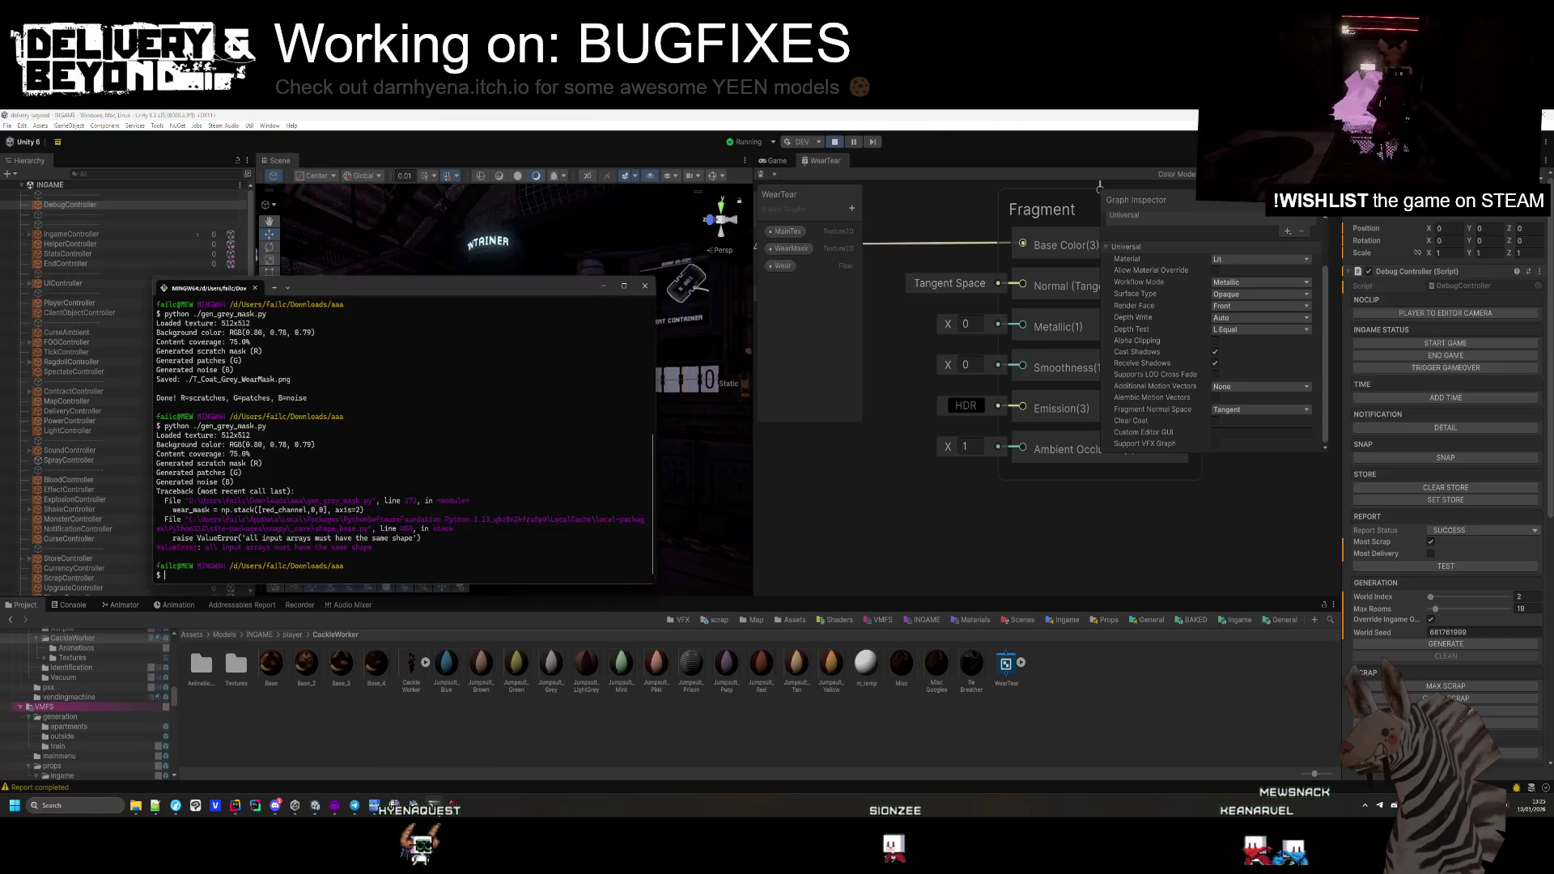
Rerun python ./gen_grey_mask.py in Git Bash to regenerate the wear mask
{"action": "left_click", "coordinate": [155, 811]}
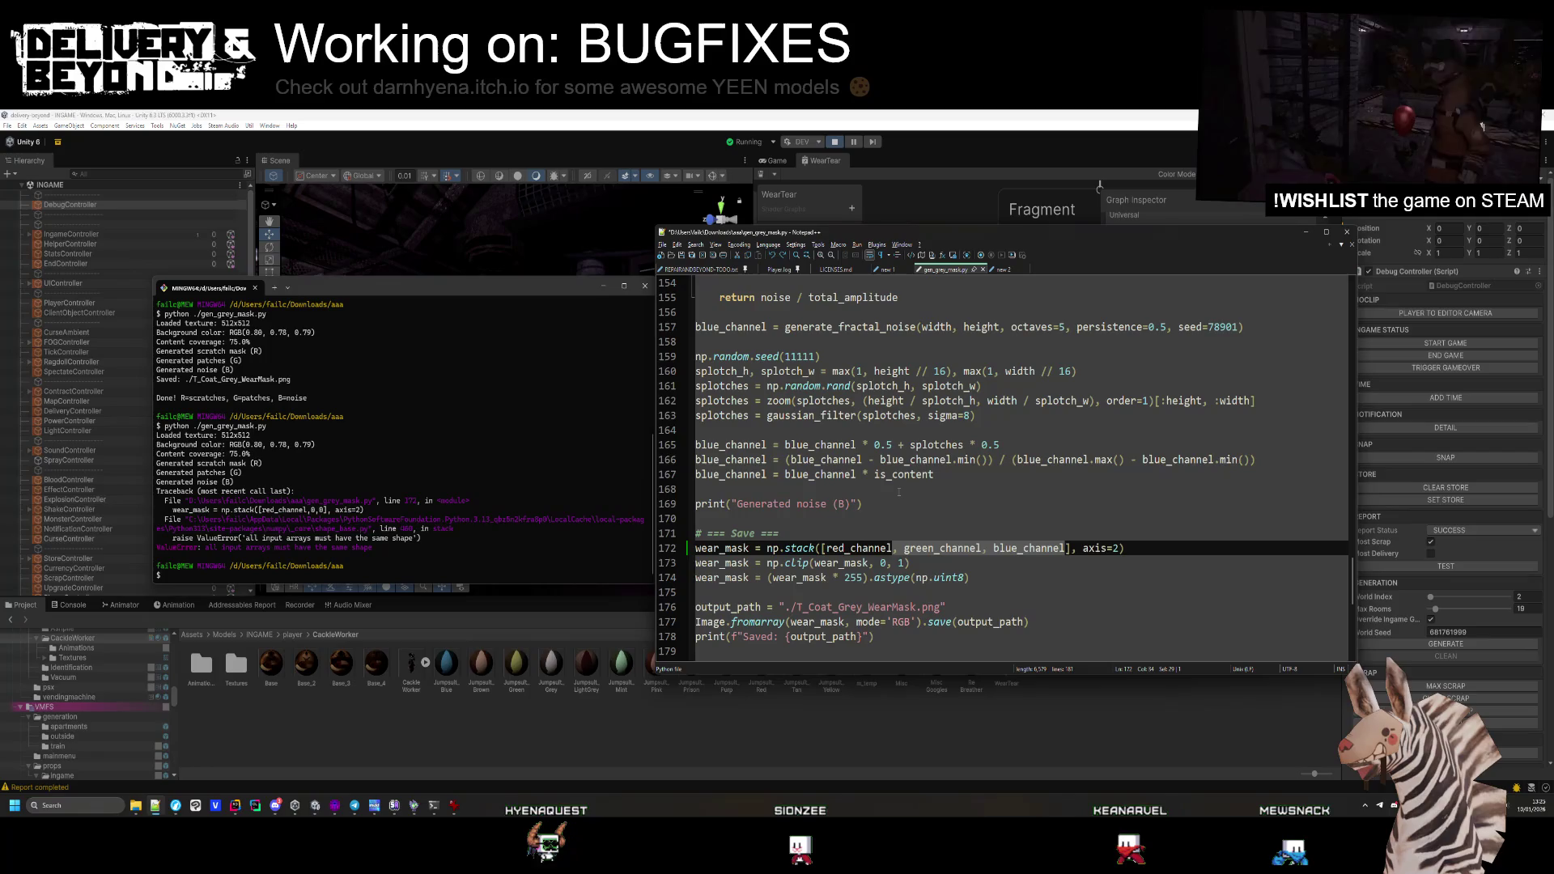
{"action": "left_click", "coordinate": [490, 555]}
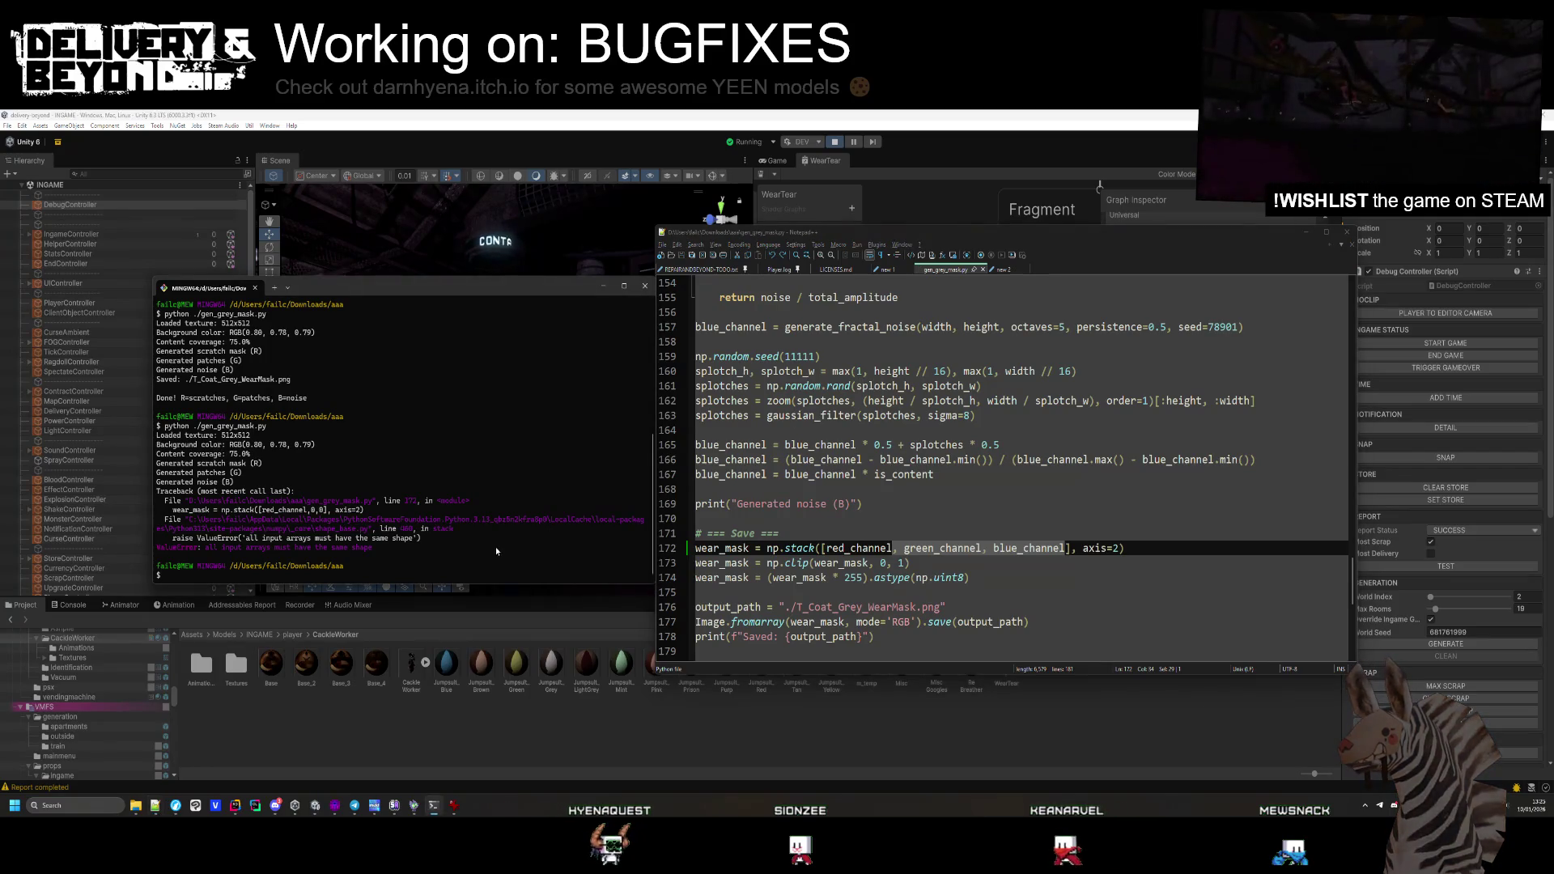
{"action": "key", "text": "Up"}
{"action": "key", "text": "Return"}
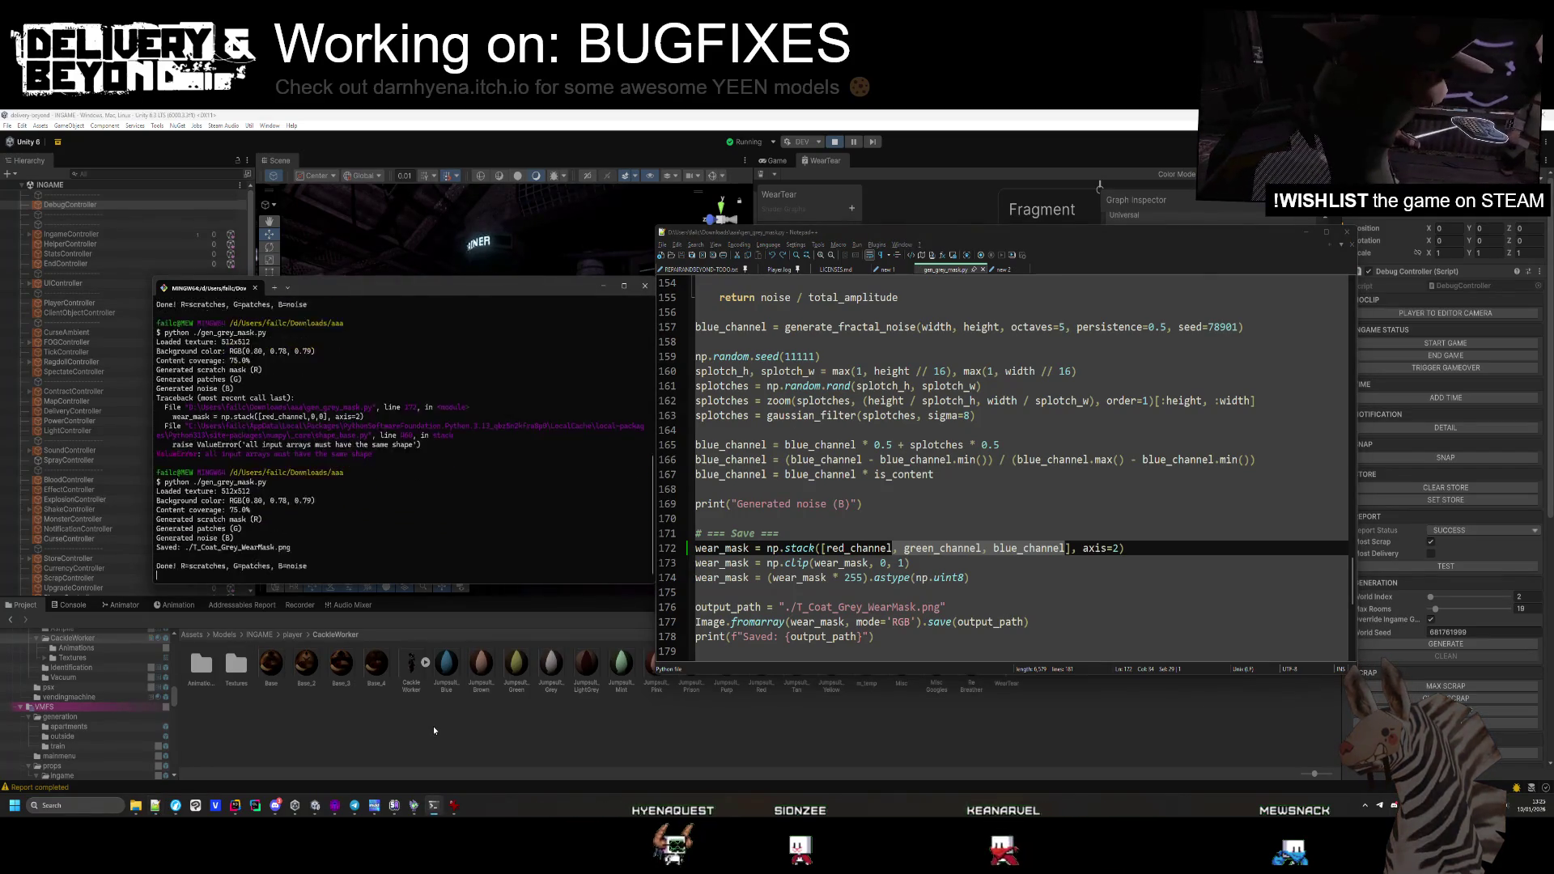
Preview the new T_Coat_Grey_WearMask.png in IrfanView, close it, and return to Unity's Scene view
{"action": "left_click", "coordinate": [434, 731]}
{"action": "left_click", "coordinate": [454, 805]}
{"action": "key", "text": "Left"}
{"action": "key", "text": "Right"}
{"action": "key", "text": "Escape"}
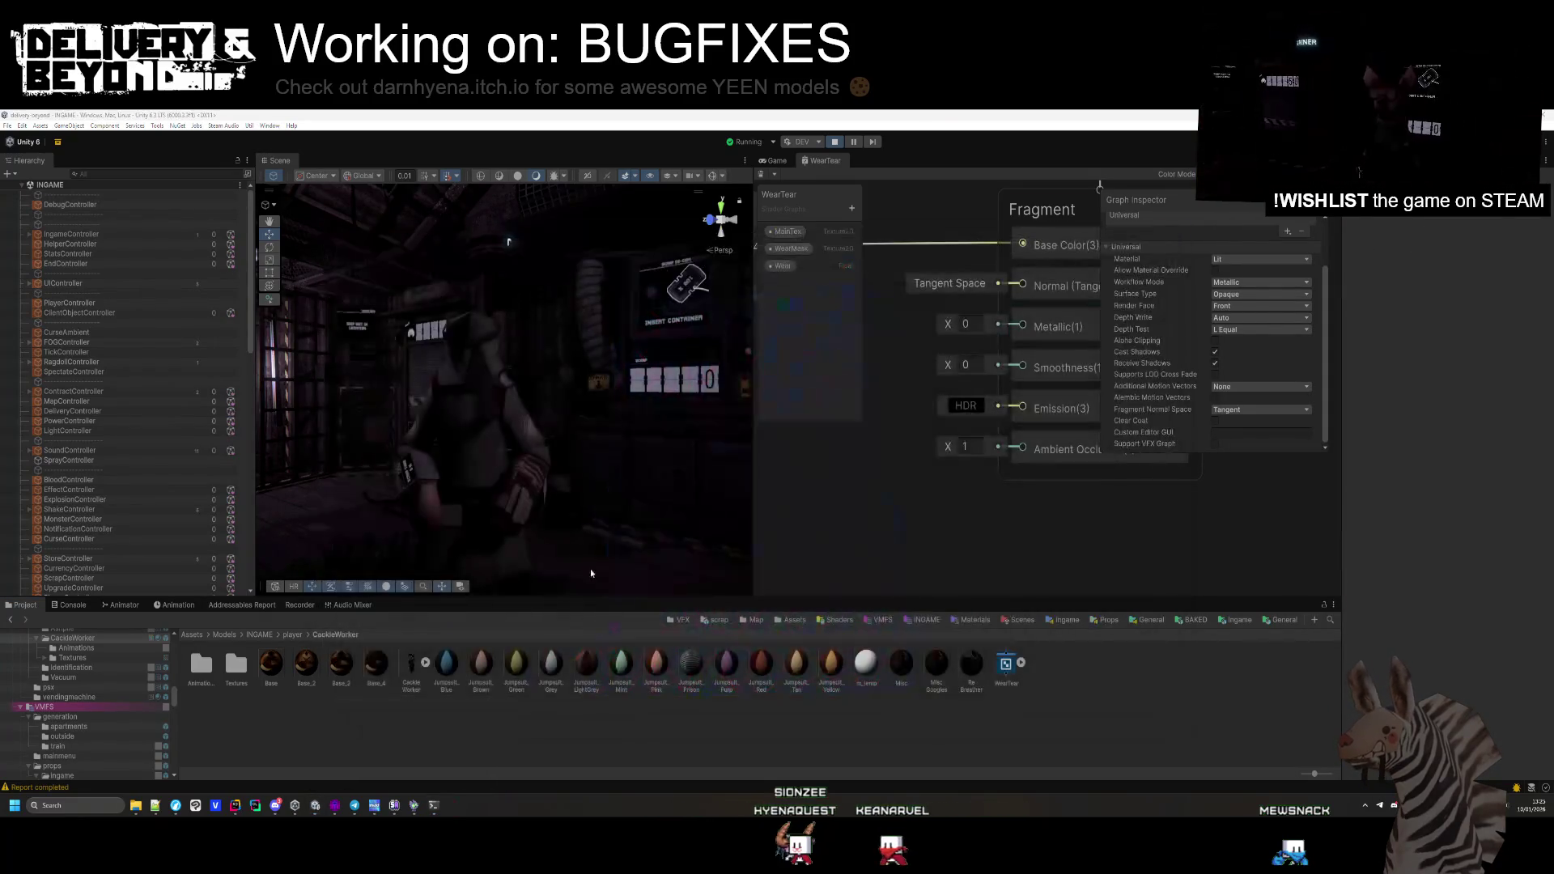
{"action": "mouse_move", "coordinate": [645, 541]}
{"action": "left_mouse_down"}
{"action": "mouse_move", "coordinate": [427, 455]}
{"action": "mouse_move", "coordinate": [477, 463]}
{"action": "left_mouse_up"}
Select the middle Random Range node and pan across the Color, Multiply and Sample Texture nodes
{"action": "scroll", "coordinate": [1042, 508], "scroll_direction": "down", "scroll_amount": 6}
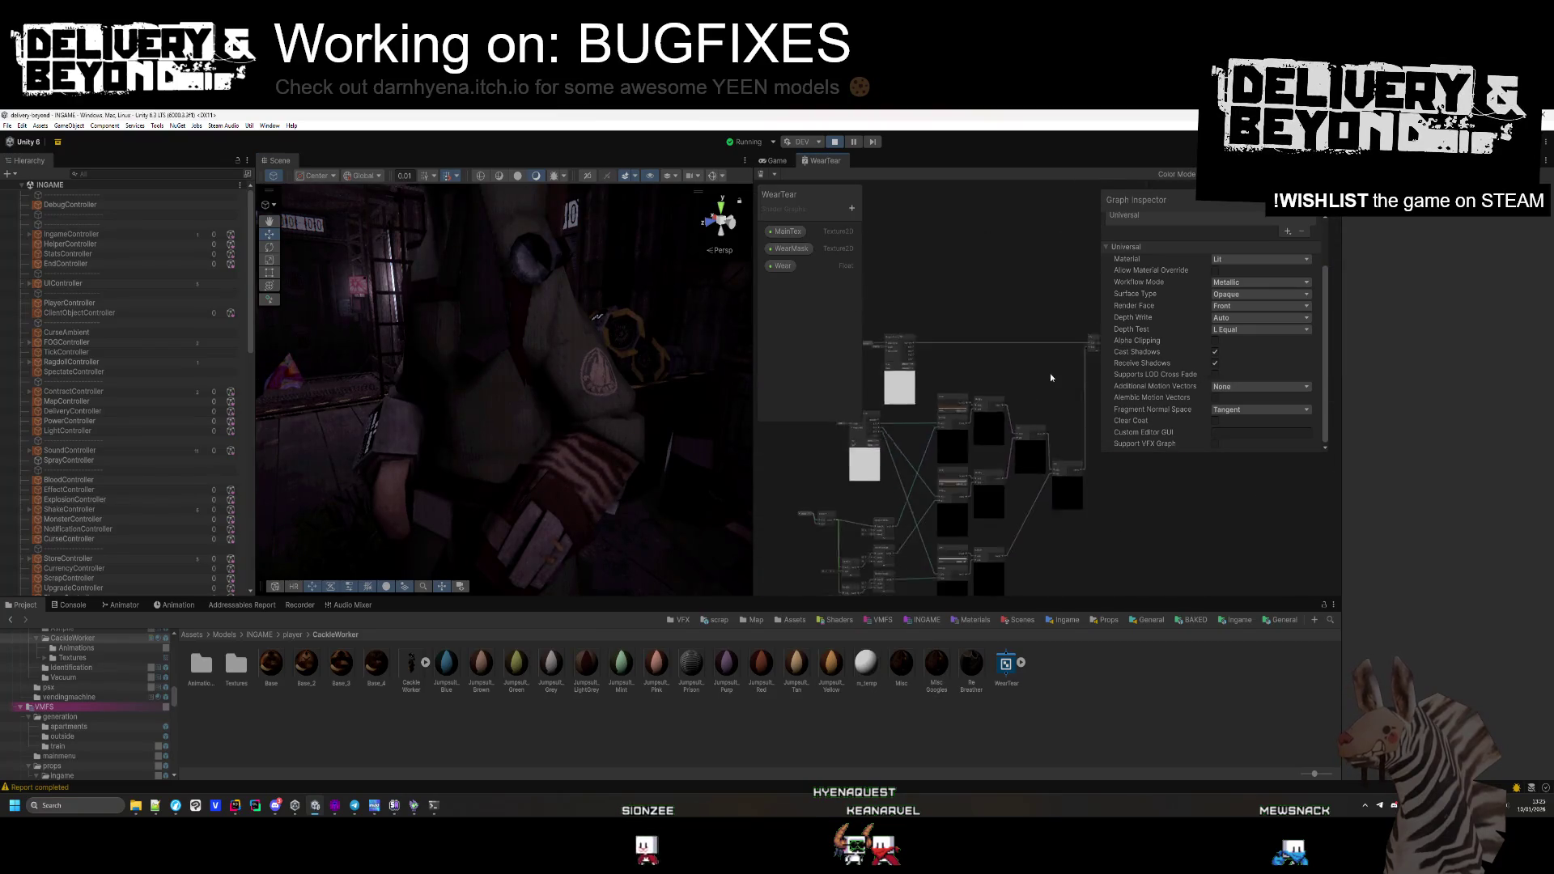
{"action": "scroll", "coordinate": [931, 474], "scroll_direction": "up", "scroll_amount": 5}
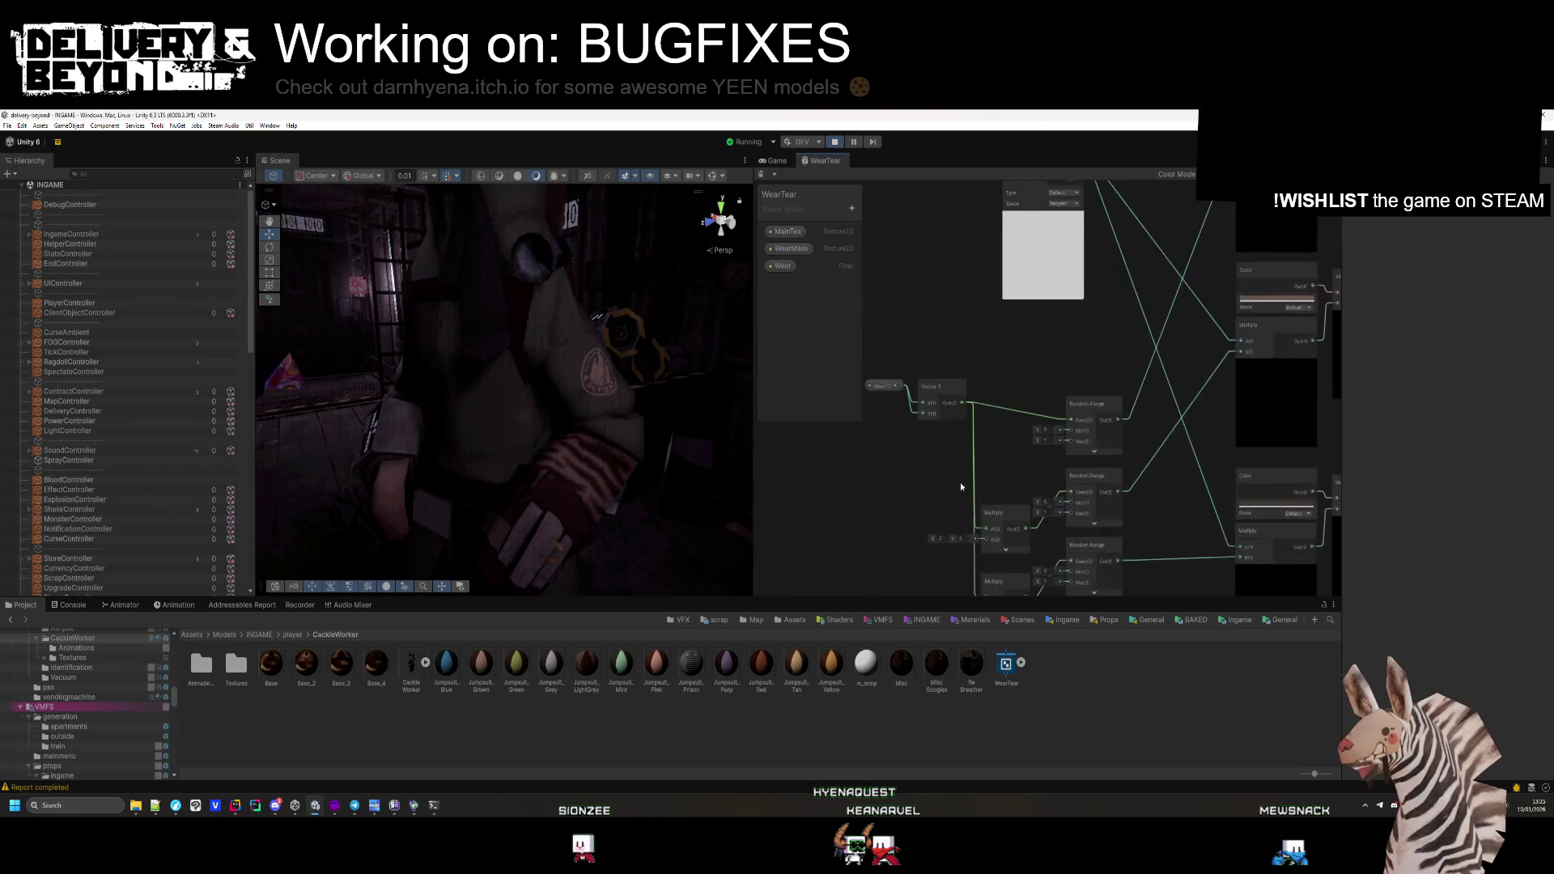
{"action": "scroll", "coordinate": [962, 491], "scroll_direction": "up", "scroll_amount": 4}
{"action": "left_click", "coordinate": [1019, 423]}
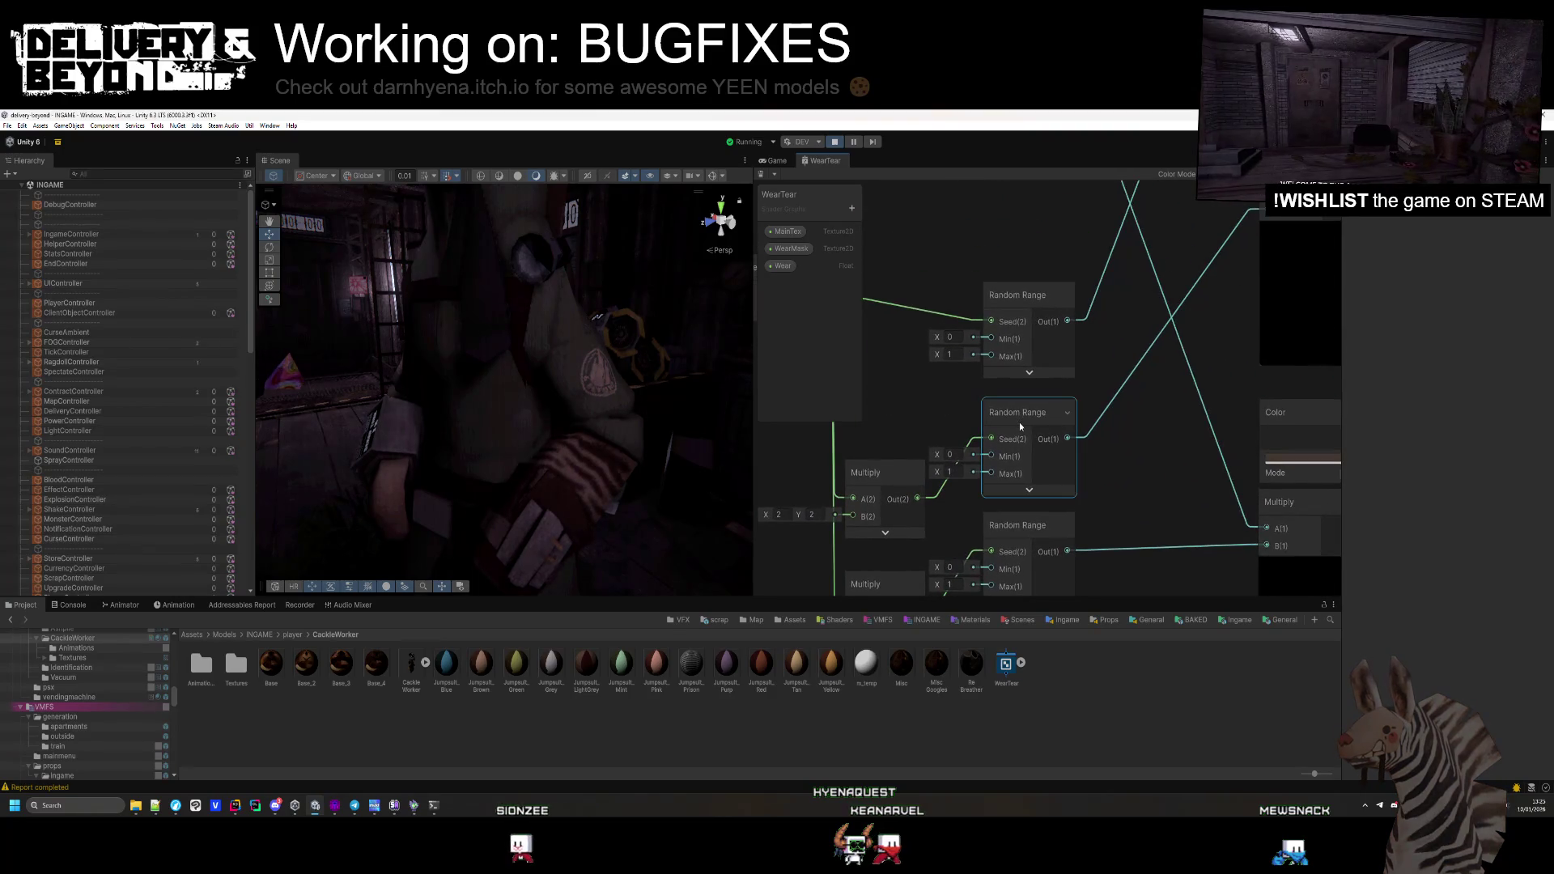
{"action": "left_click_drag", "start_coordinate": [952, 489], "coordinate": [1049, 460]}
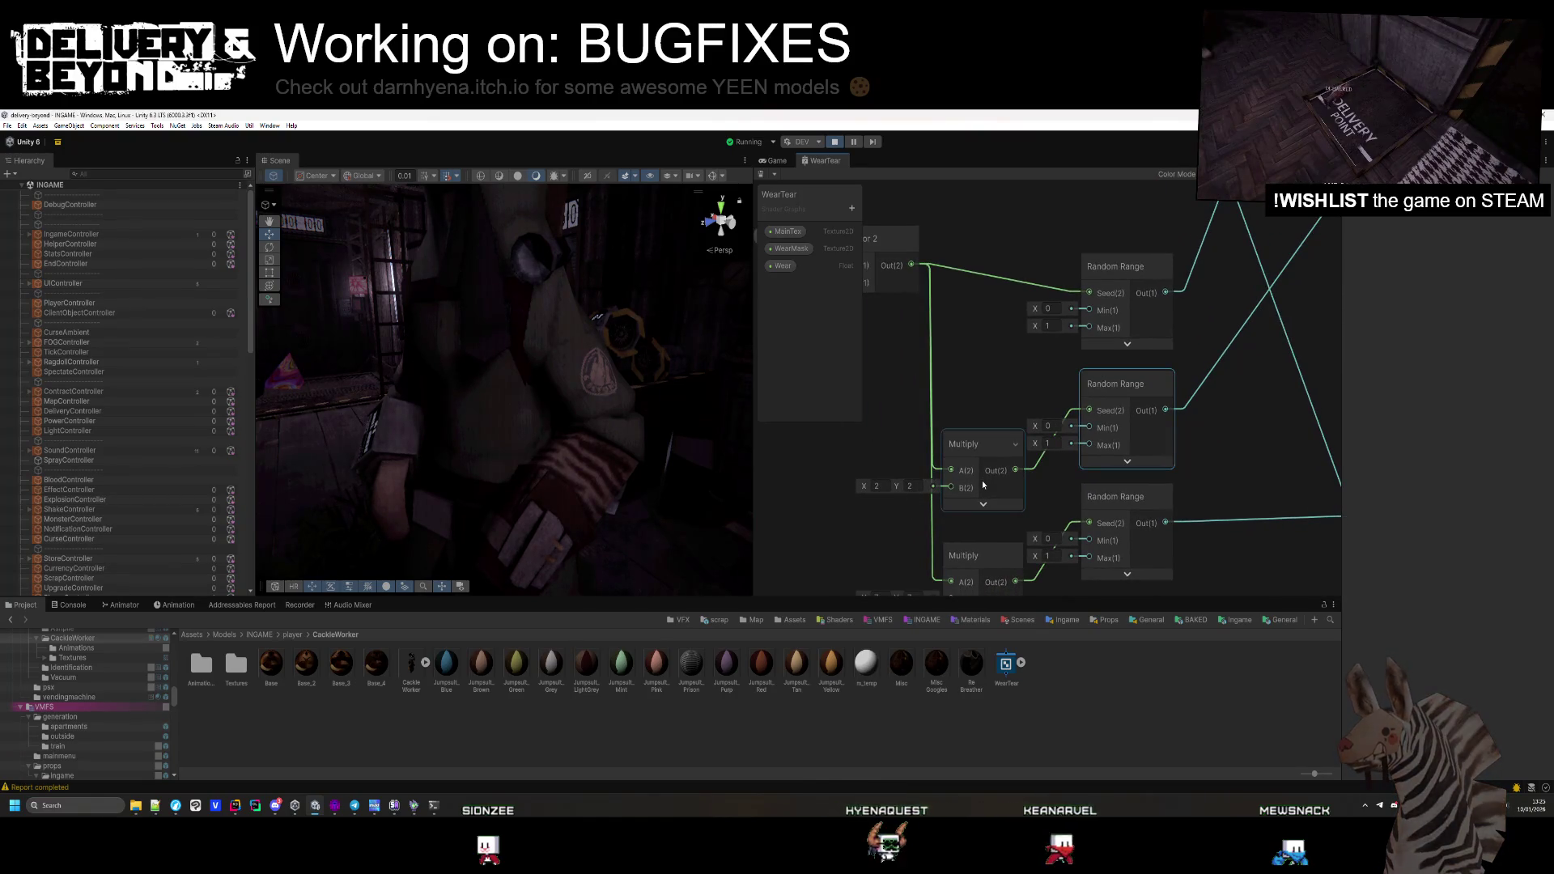
{"action": "scroll", "coordinate": [1009, 354], "scroll_direction": "down", "scroll_amount": 1}
{"action": "mouse_move", "coordinate": [1009, 350]}
{"action": "left_mouse_down"}
{"action": "mouse_move", "coordinate": [1080, 385]}
{"action": "mouse_move", "coordinate": [814, 411]}
{"action": "mouse_move", "coordinate": [862, 499]}
{"action": "mouse_move", "coordinate": [921, 399]}
{"action": "mouse_move", "coordinate": [1003, 318]}
{"action": "mouse_move", "coordinate": [1021, 390]}
{"action": "mouse_move", "coordinate": [1098, 470]}
{"action": "mouse_move", "coordinate": [999, 408]}
{"action": "left_mouse_up"}
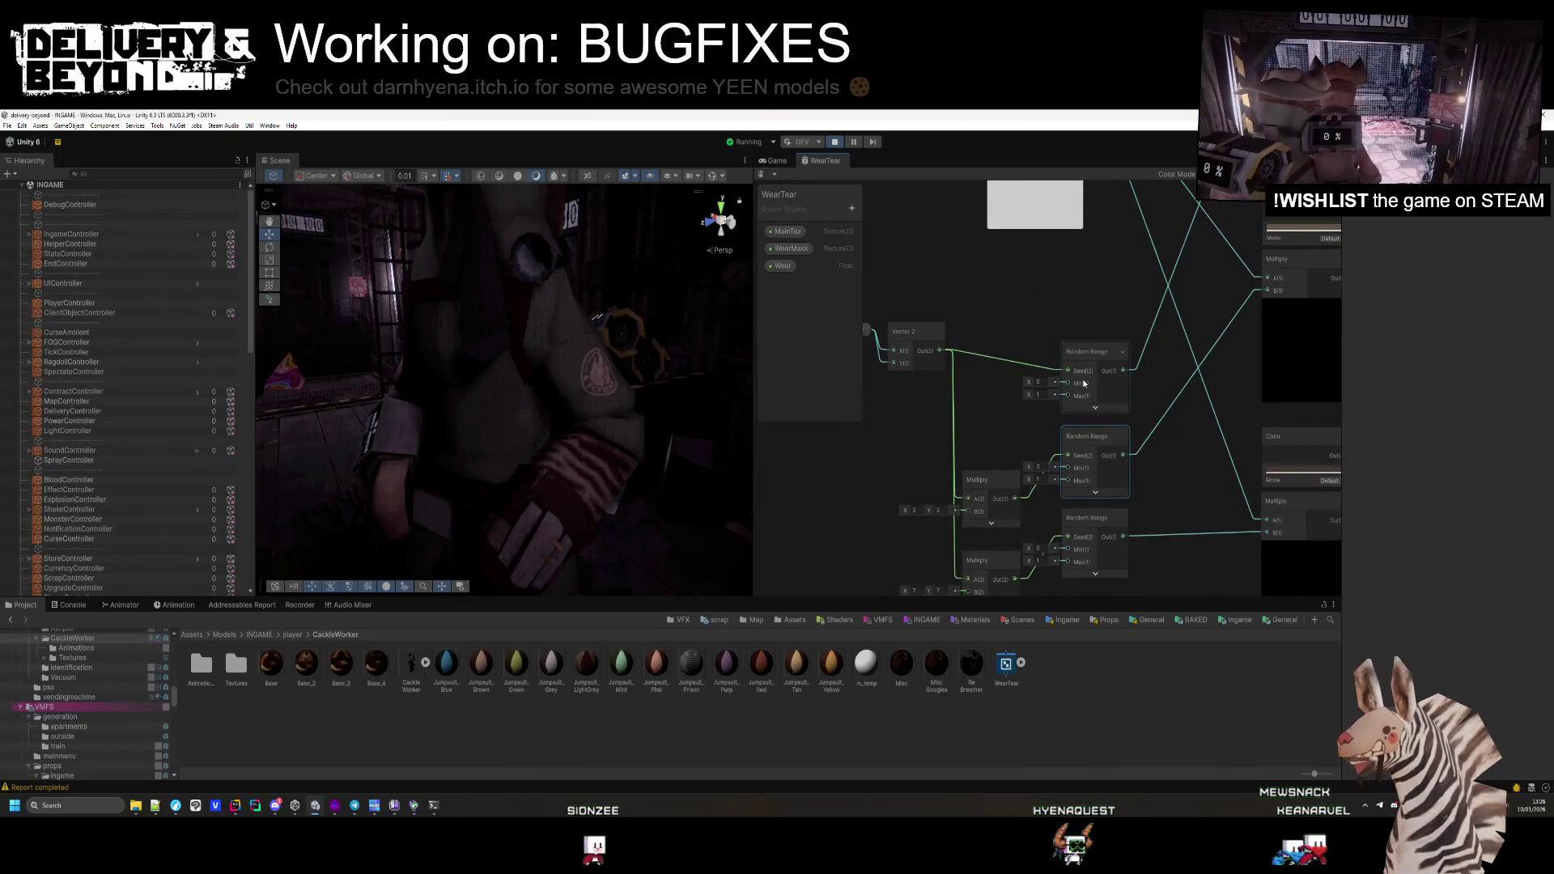
{"action": "scroll", "coordinate": [1017, 319], "scroll_direction": "down", "scroll_amount": 2}
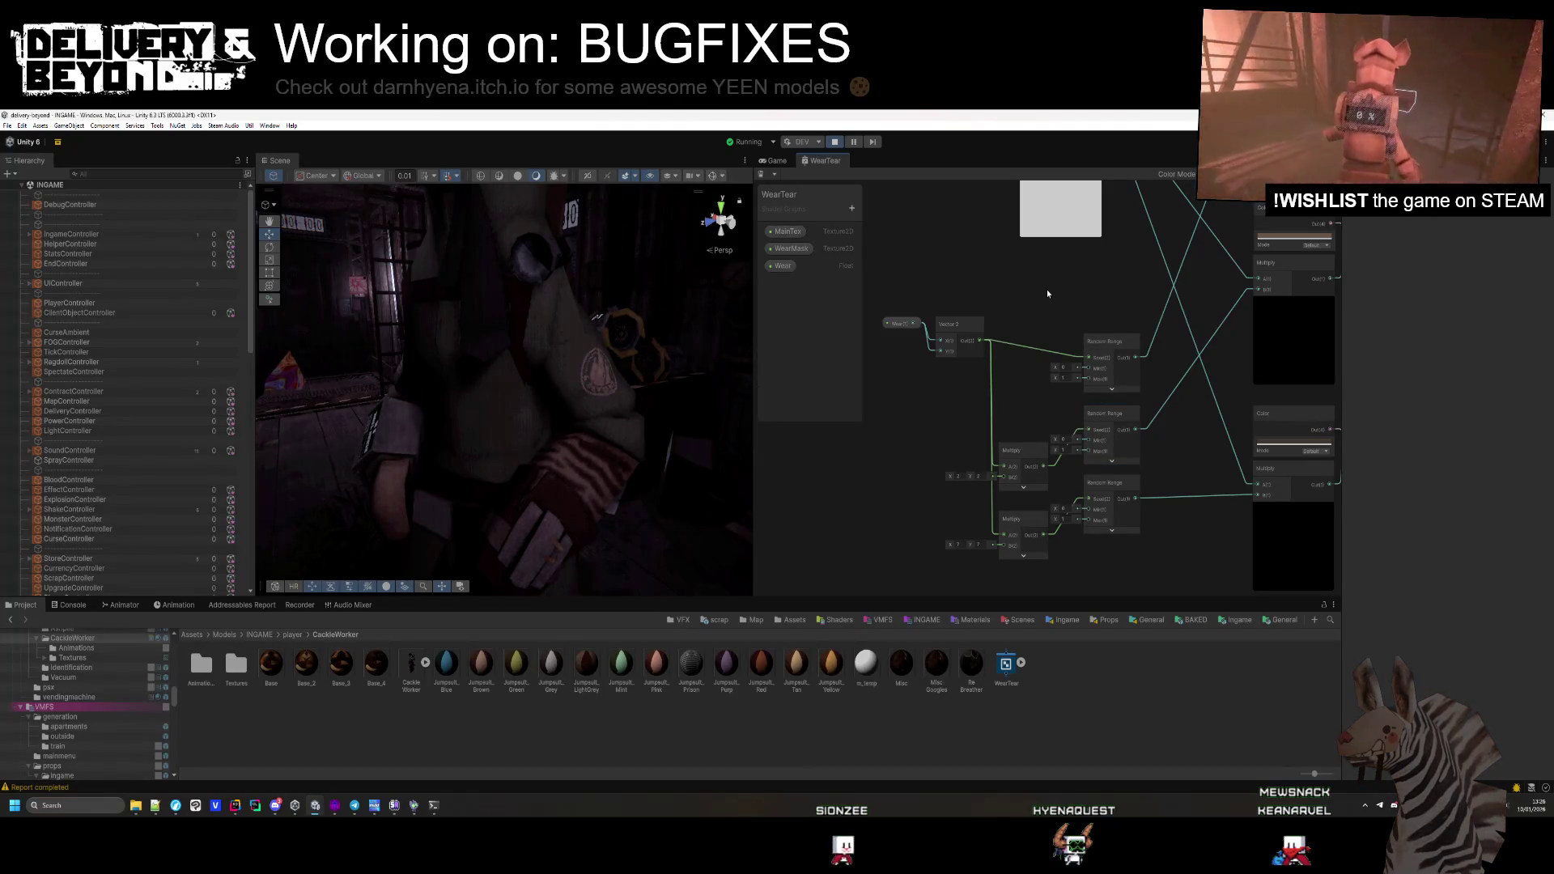
{"action": "left_click_drag", "start_coordinate": [1047, 289], "coordinate": [929, 425]}
Orbit the Scene view, then search the Create Node menu for 'random'
{"action": "left_click_drag", "start_coordinate": [604, 441], "coordinate": [481, 419]}
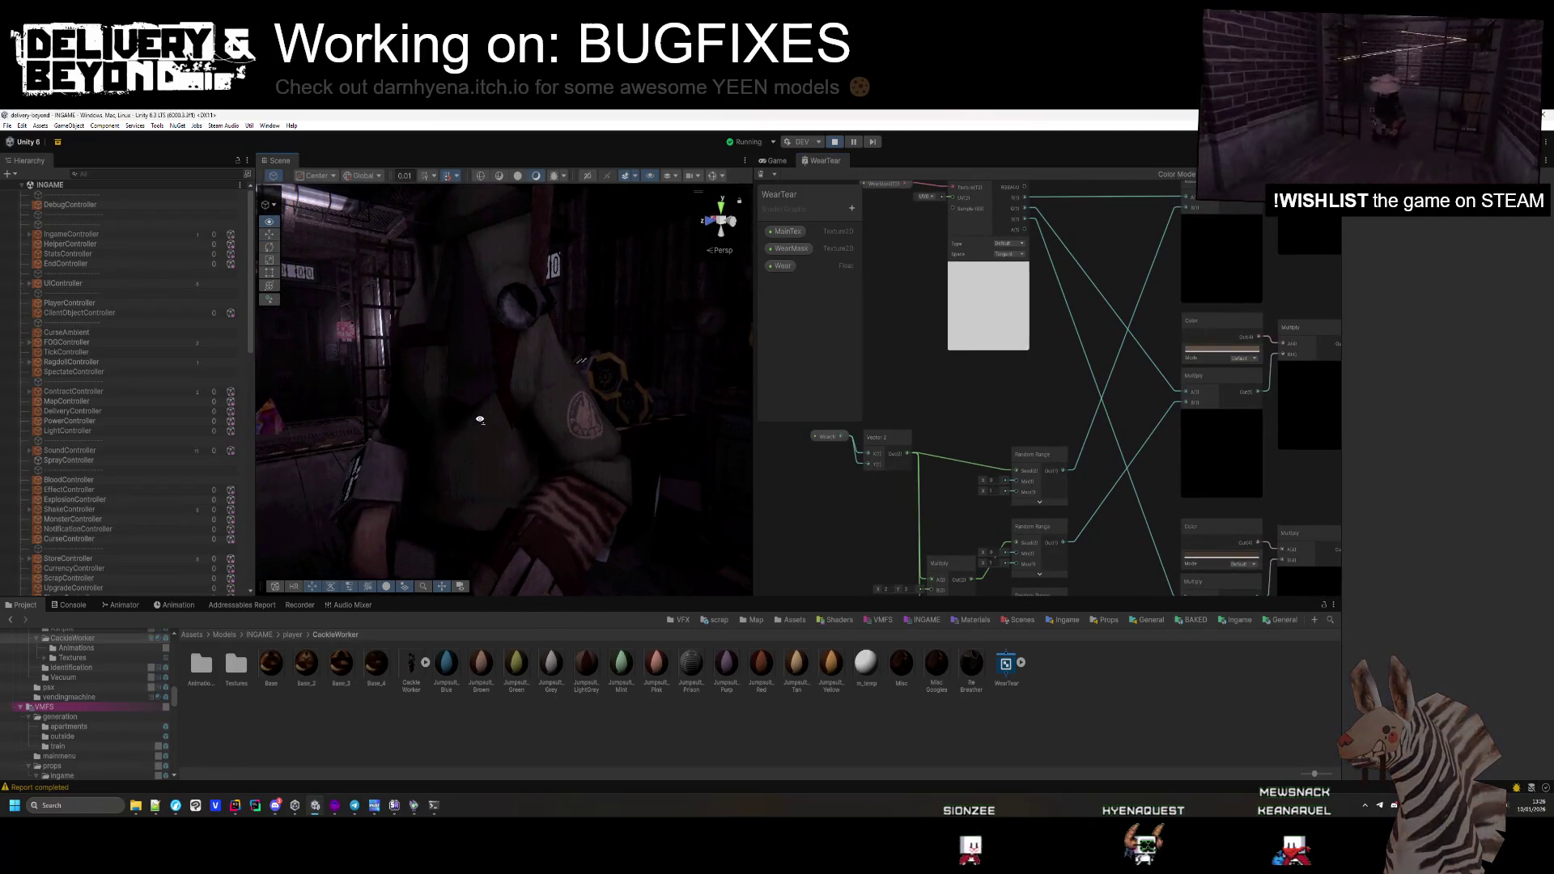
{"action": "key", "text": "space"}
{"action": "type", "text": "random"}
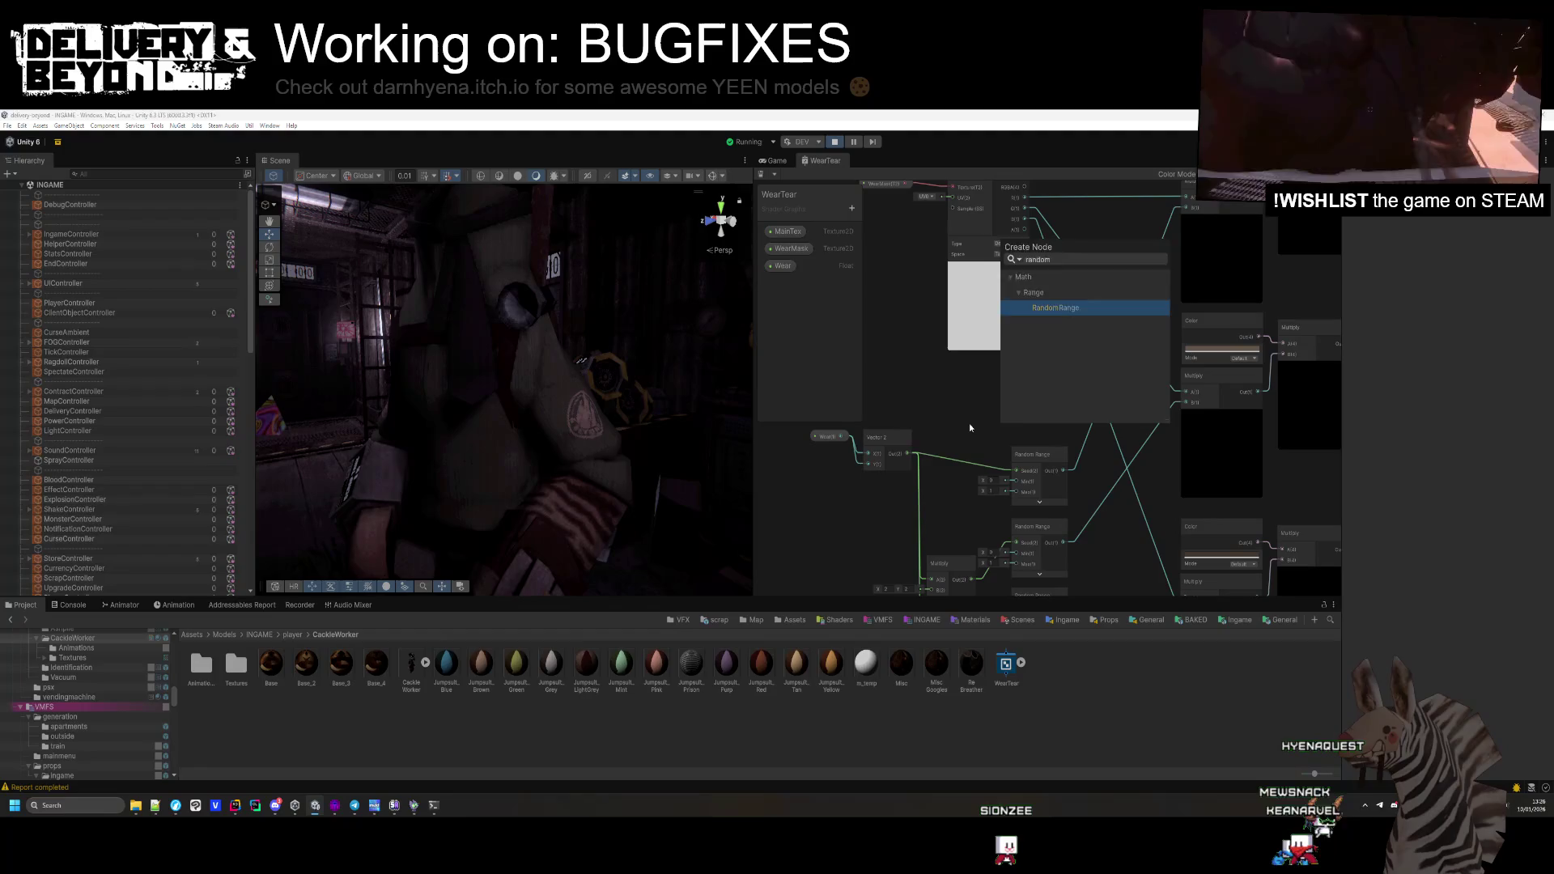
Close the node search without adding a node and inspect the Random Range and Multiply nodes
{"action": "key", "text": "Escape"}
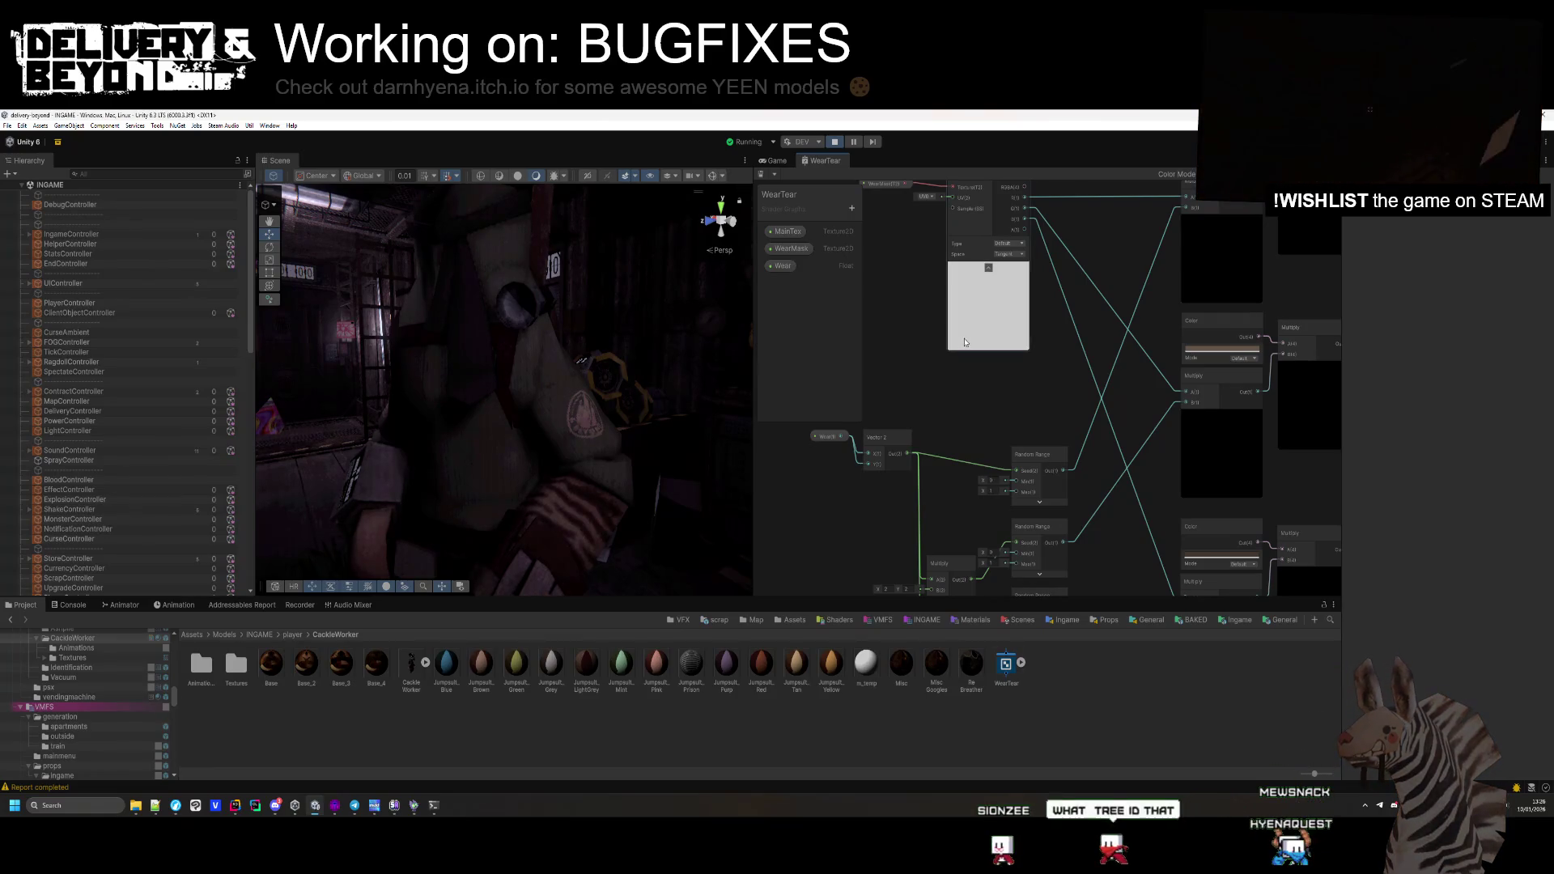
{"action": "scroll", "coordinate": [922, 409], "scroll_direction": "down", "scroll_amount": 5}
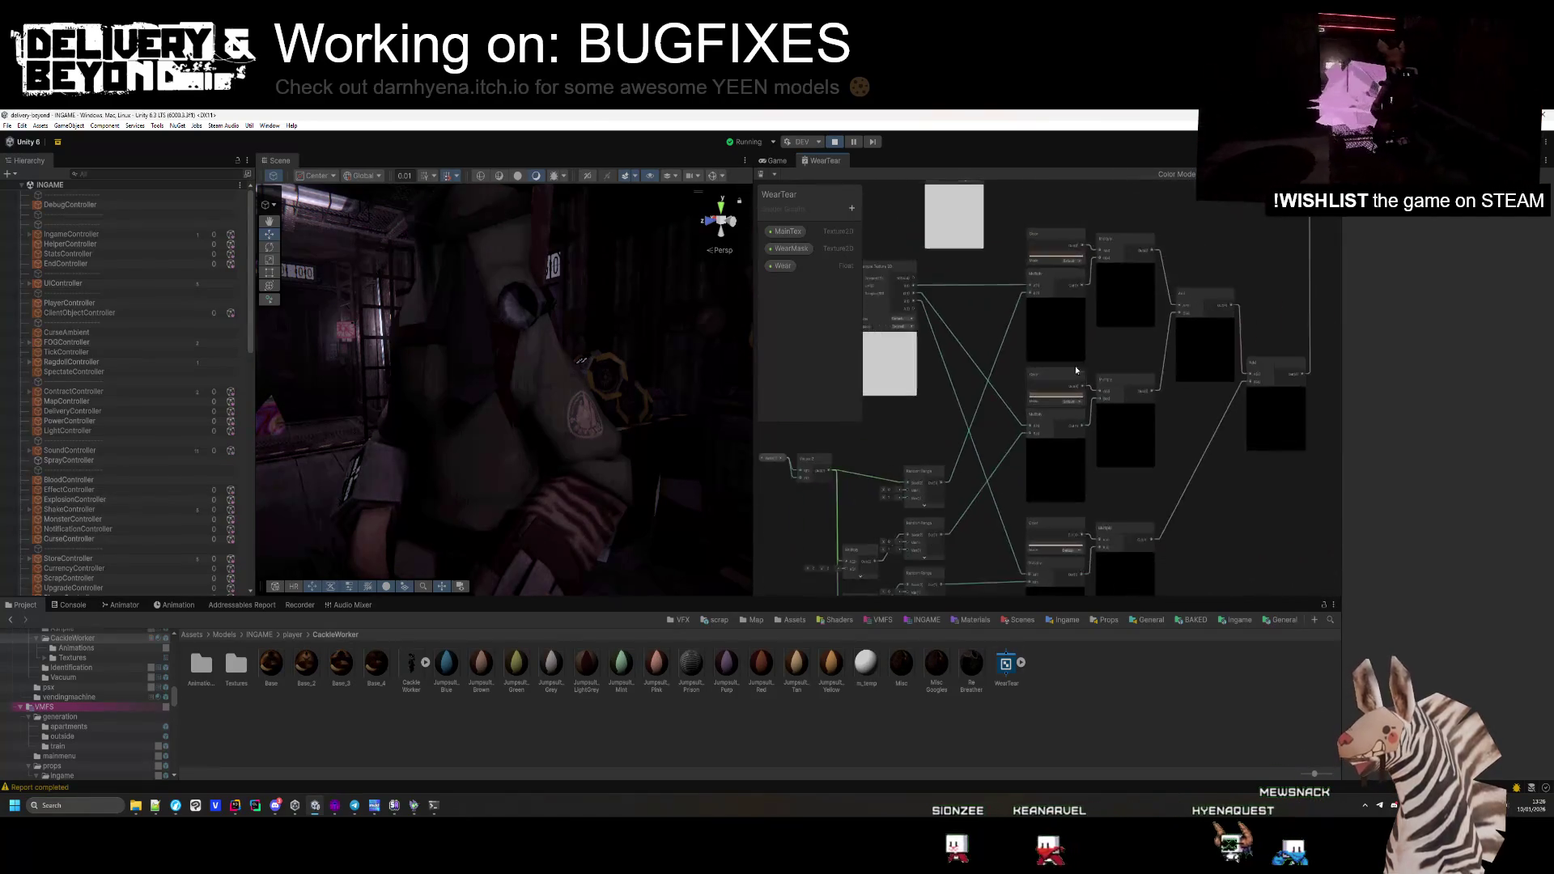
{"action": "scroll", "coordinate": [1043, 387], "scroll_direction": "up", "scroll_amount": 2}
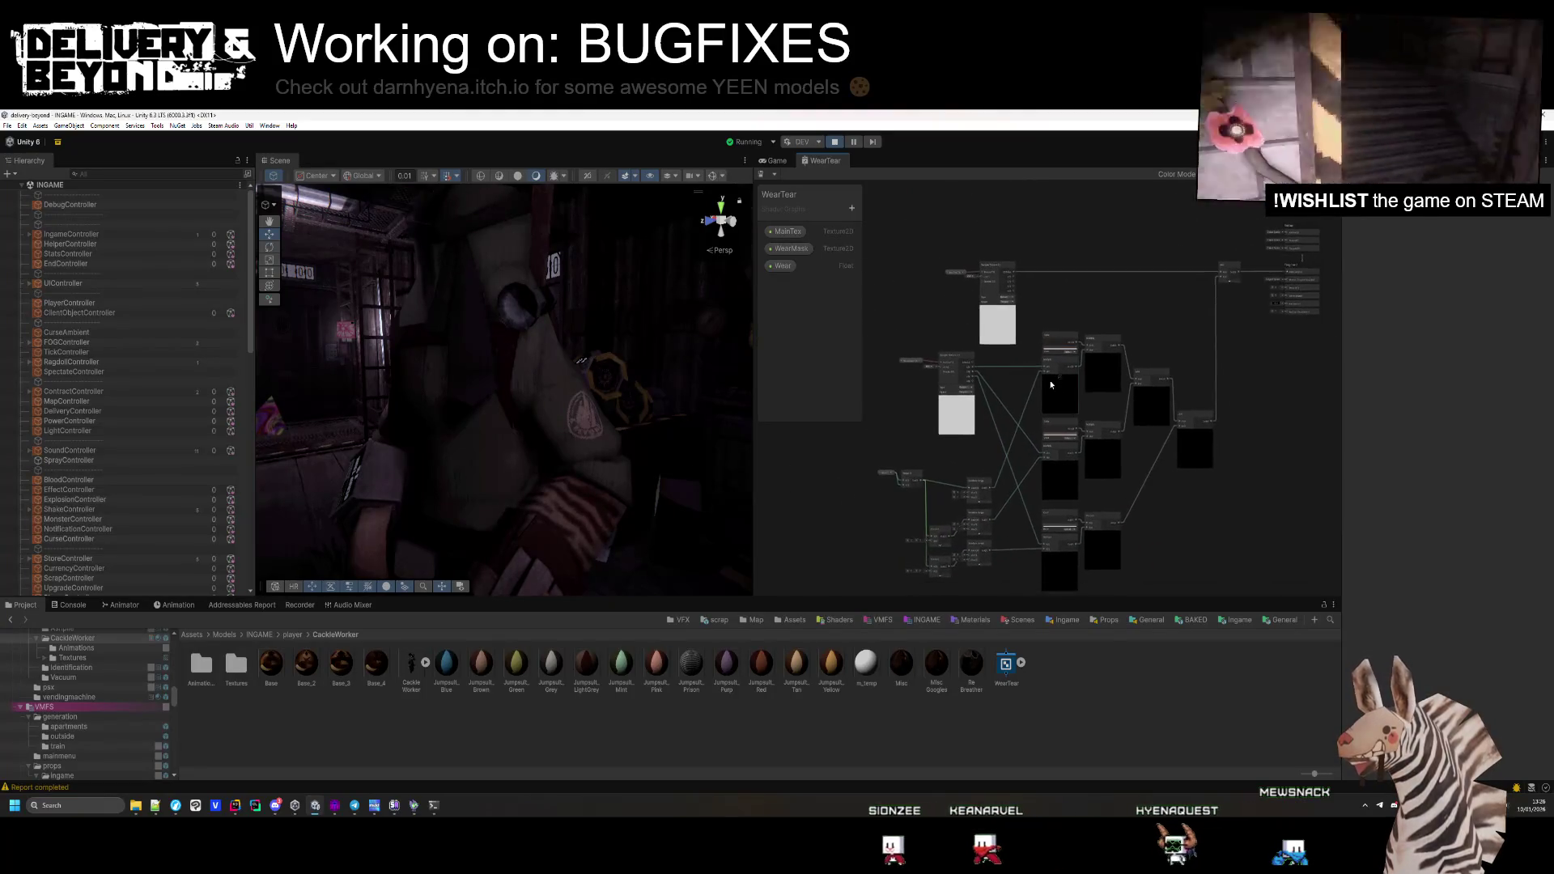
{"action": "left_click_drag", "start_coordinate": [975, 405], "coordinate": [997, 282]}
{"action": "scroll", "coordinate": [1004, 316], "scroll_direction": "up", "scroll_amount": 5}
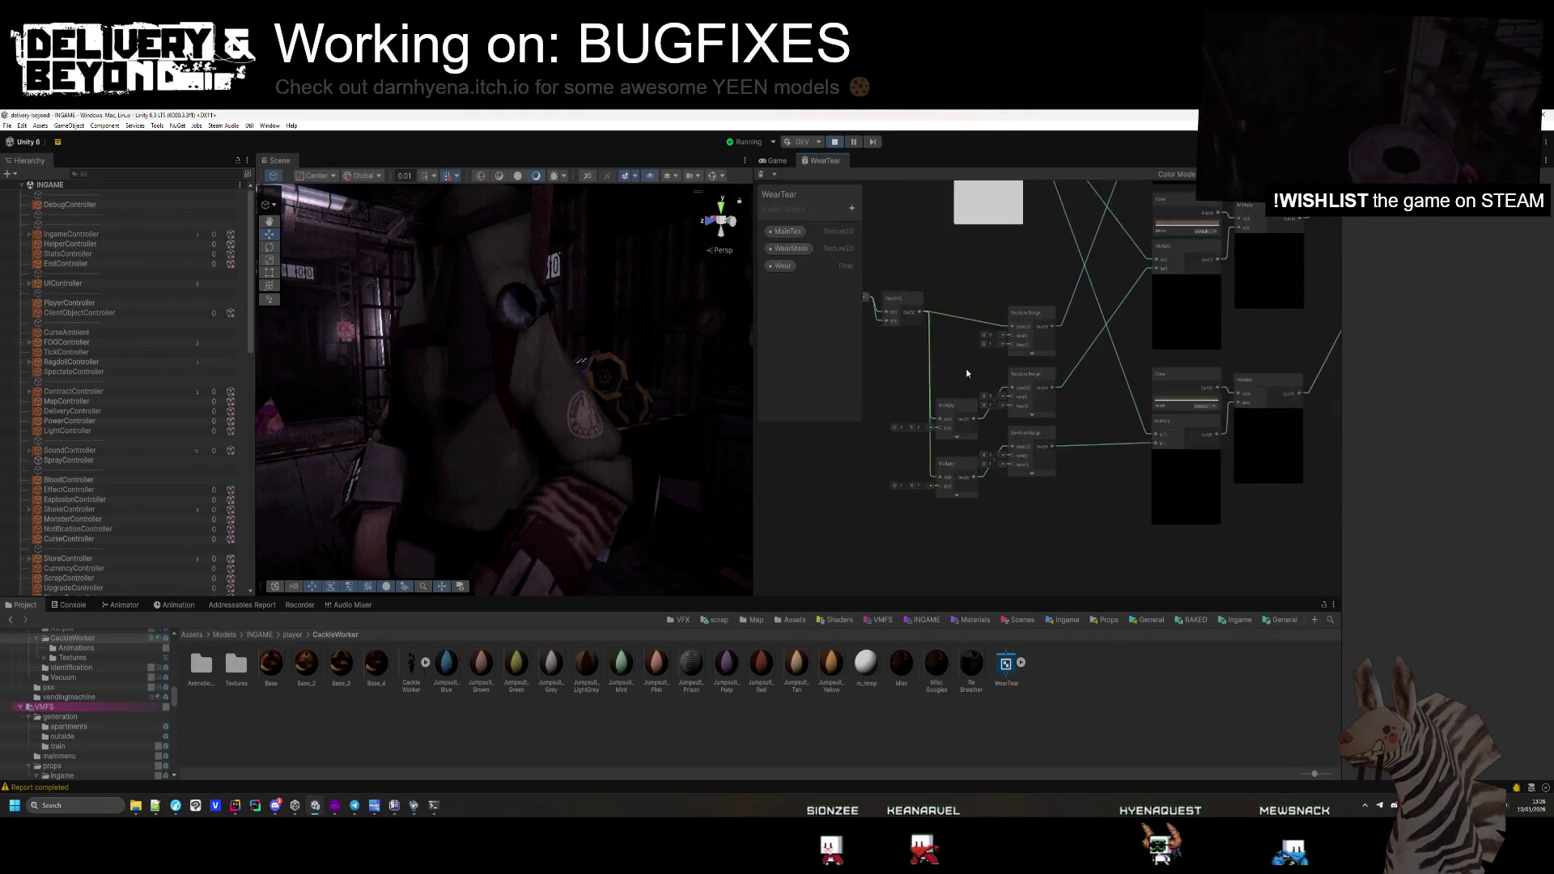
{"action": "scroll", "coordinate": [1011, 319], "scroll_direction": "up", "scroll_amount": 2}
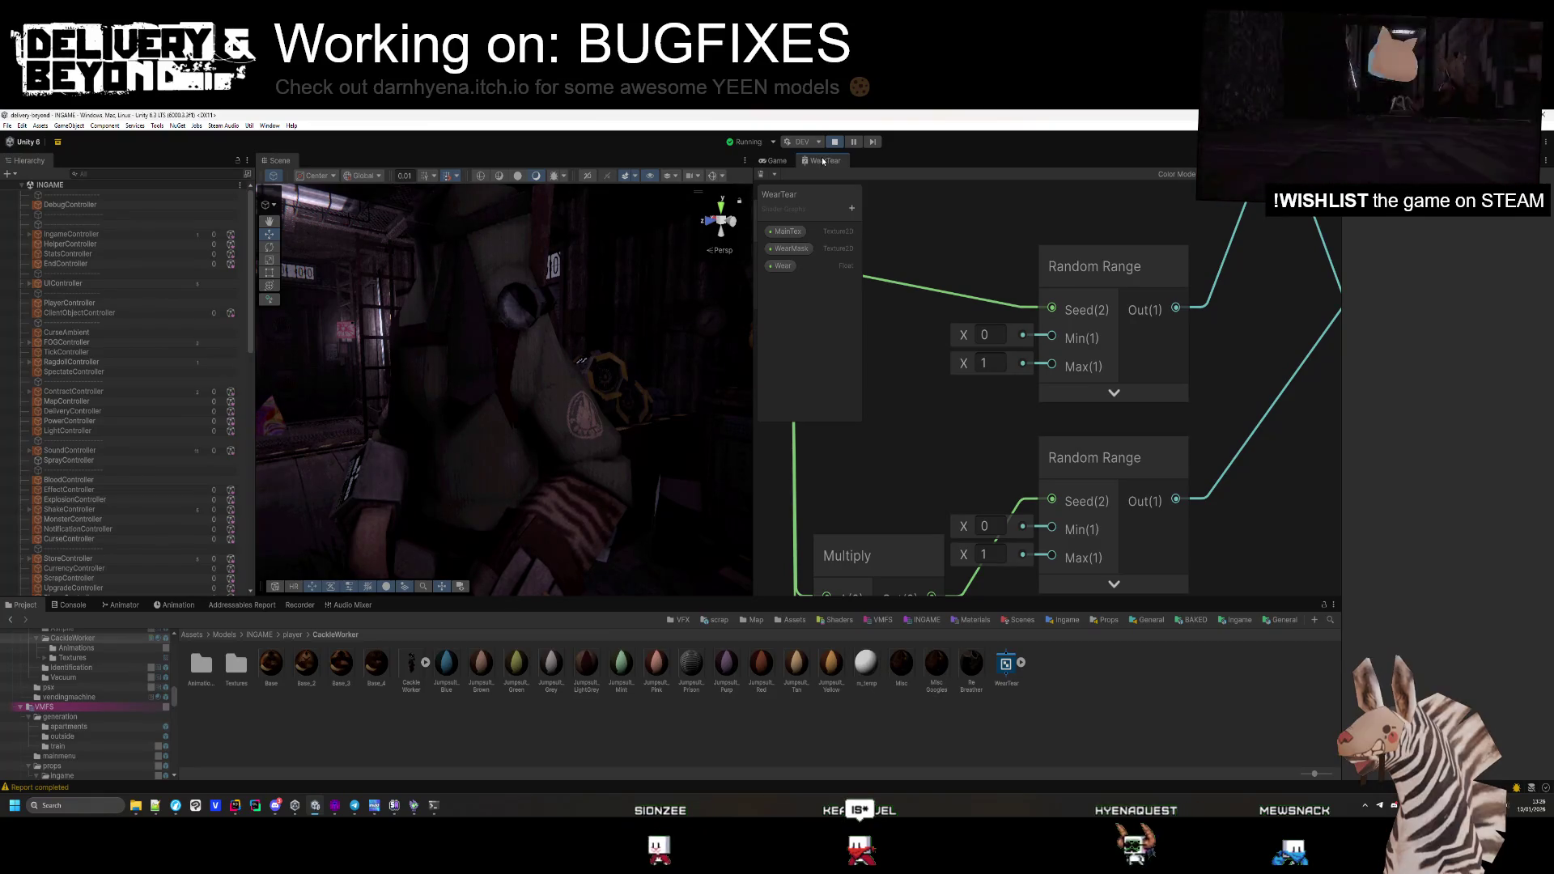
{"action": "scroll", "coordinate": [1048, 372], "scroll_direction": "down", "scroll_amount": 6}
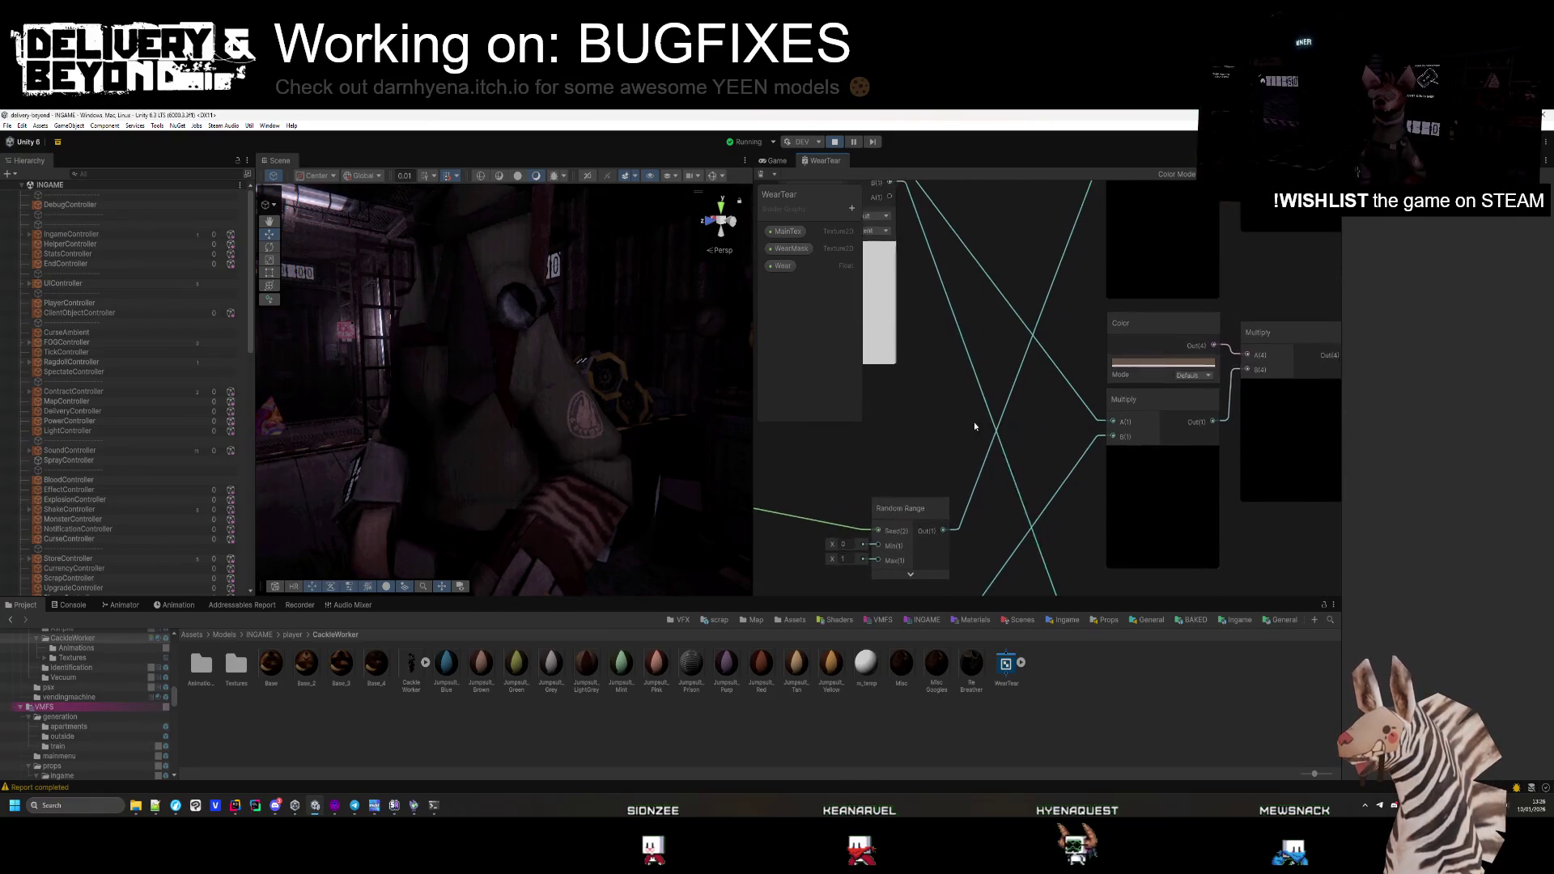
{"action": "scroll", "coordinate": [1048, 373], "scroll_direction": "down", "scroll_amount": 2}
{"action": "scroll", "coordinate": [1048, 372], "scroll_direction": "down", "scroll_amount": 3}
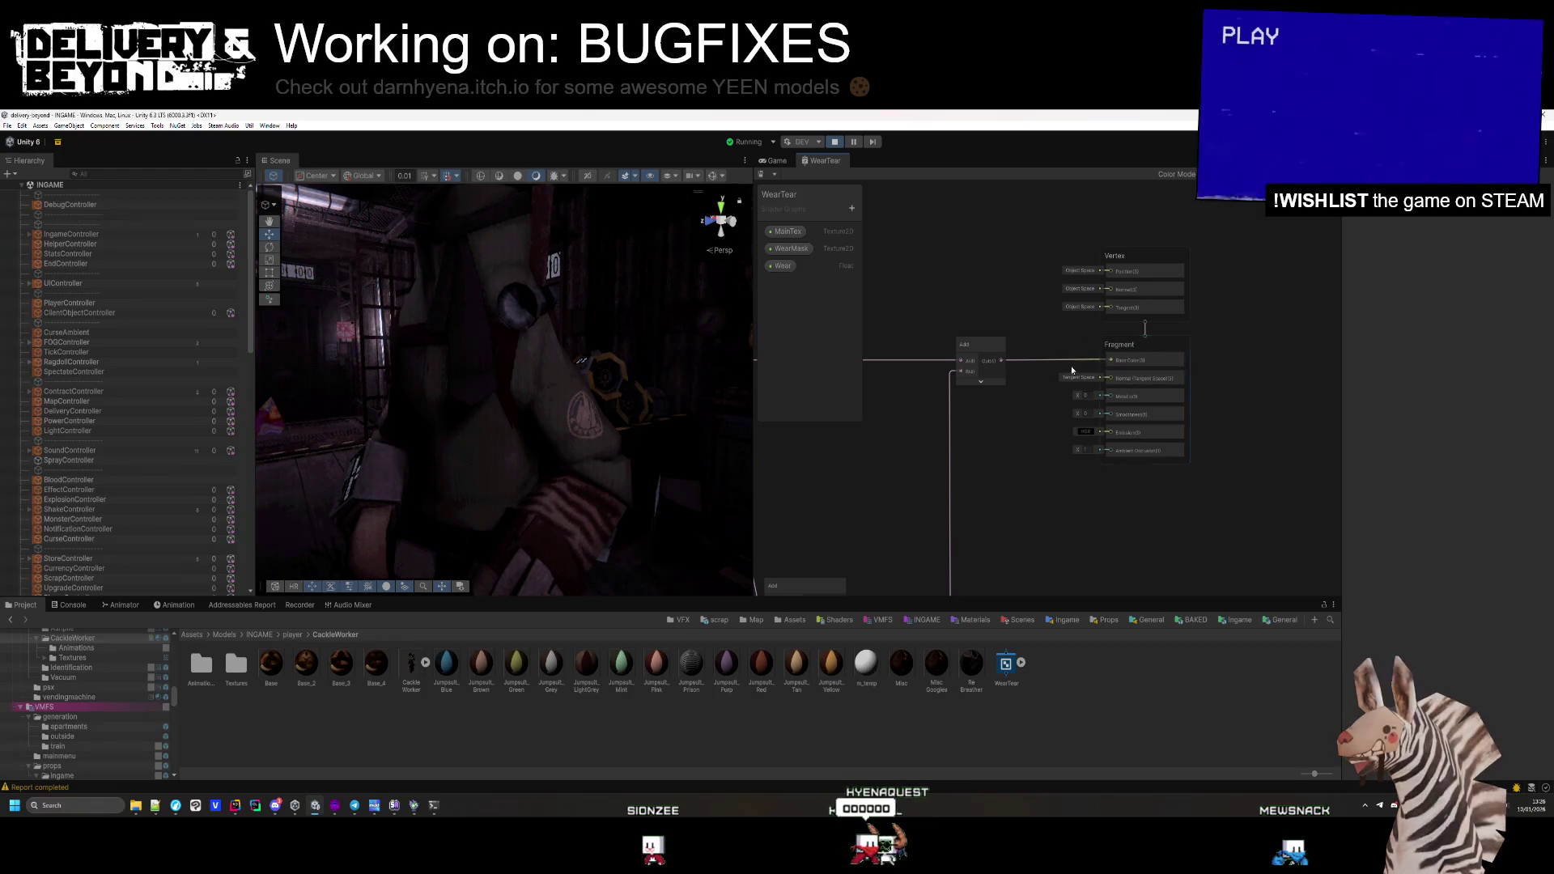
{"action": "scroll", "coordinate": [1090, 419], "scroll_direction": "up", "scroll_amount": 3}
{"action": "scroll", "coordinate": [1207, 366], "scroll_direction": "down", "scroll_amount": 3}
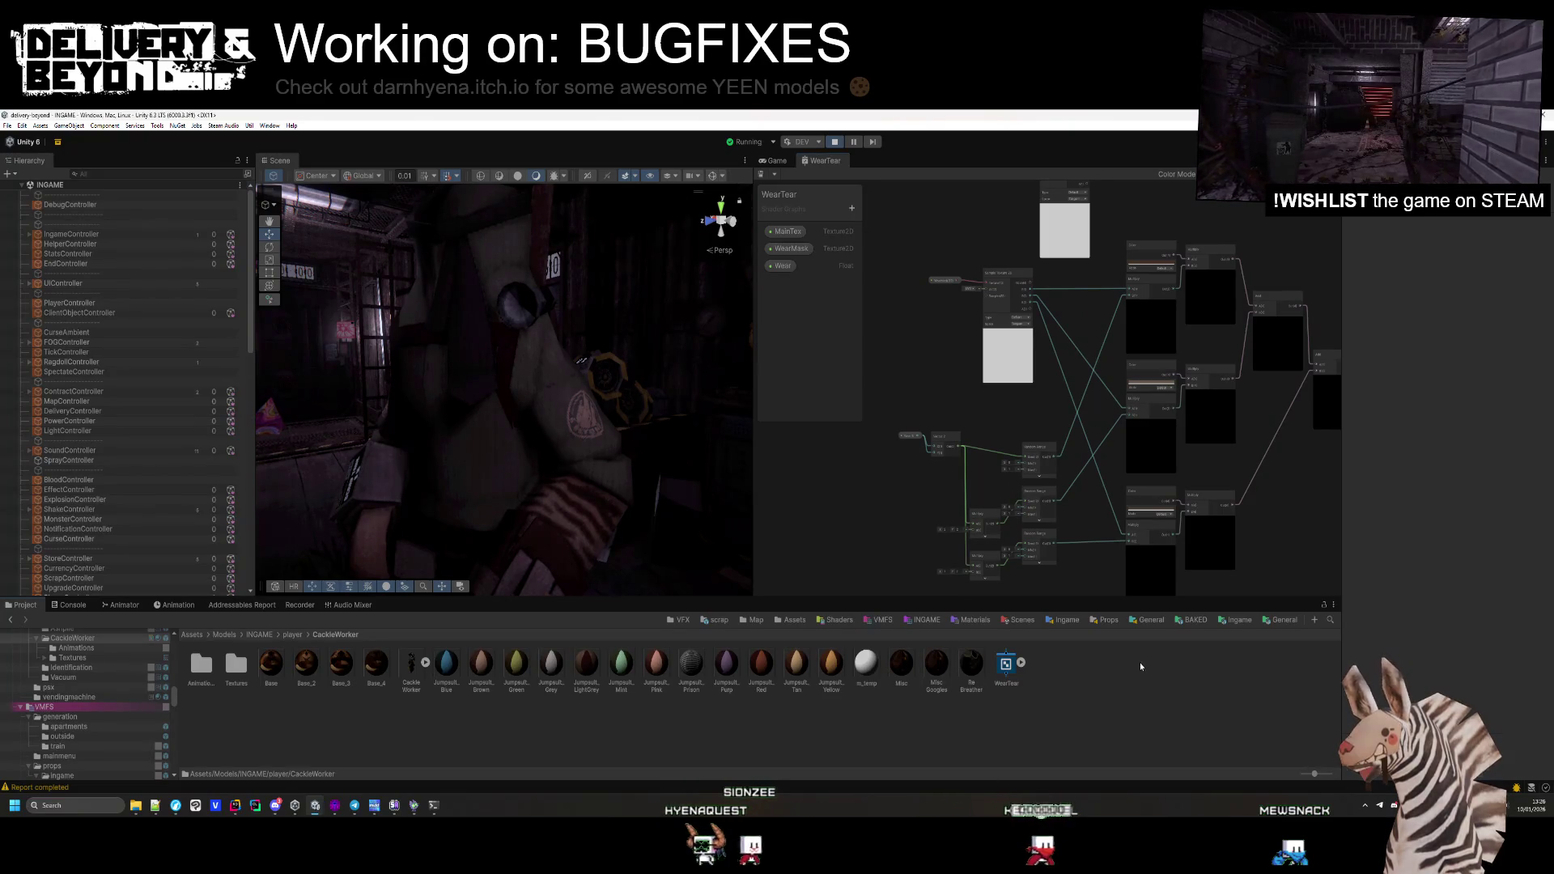
Pan the WearTear graph across the Sample Texture 2D, Color, Multiply and Random Range nodes
{"action": "right_click", "coordinate": [1141, 295]}
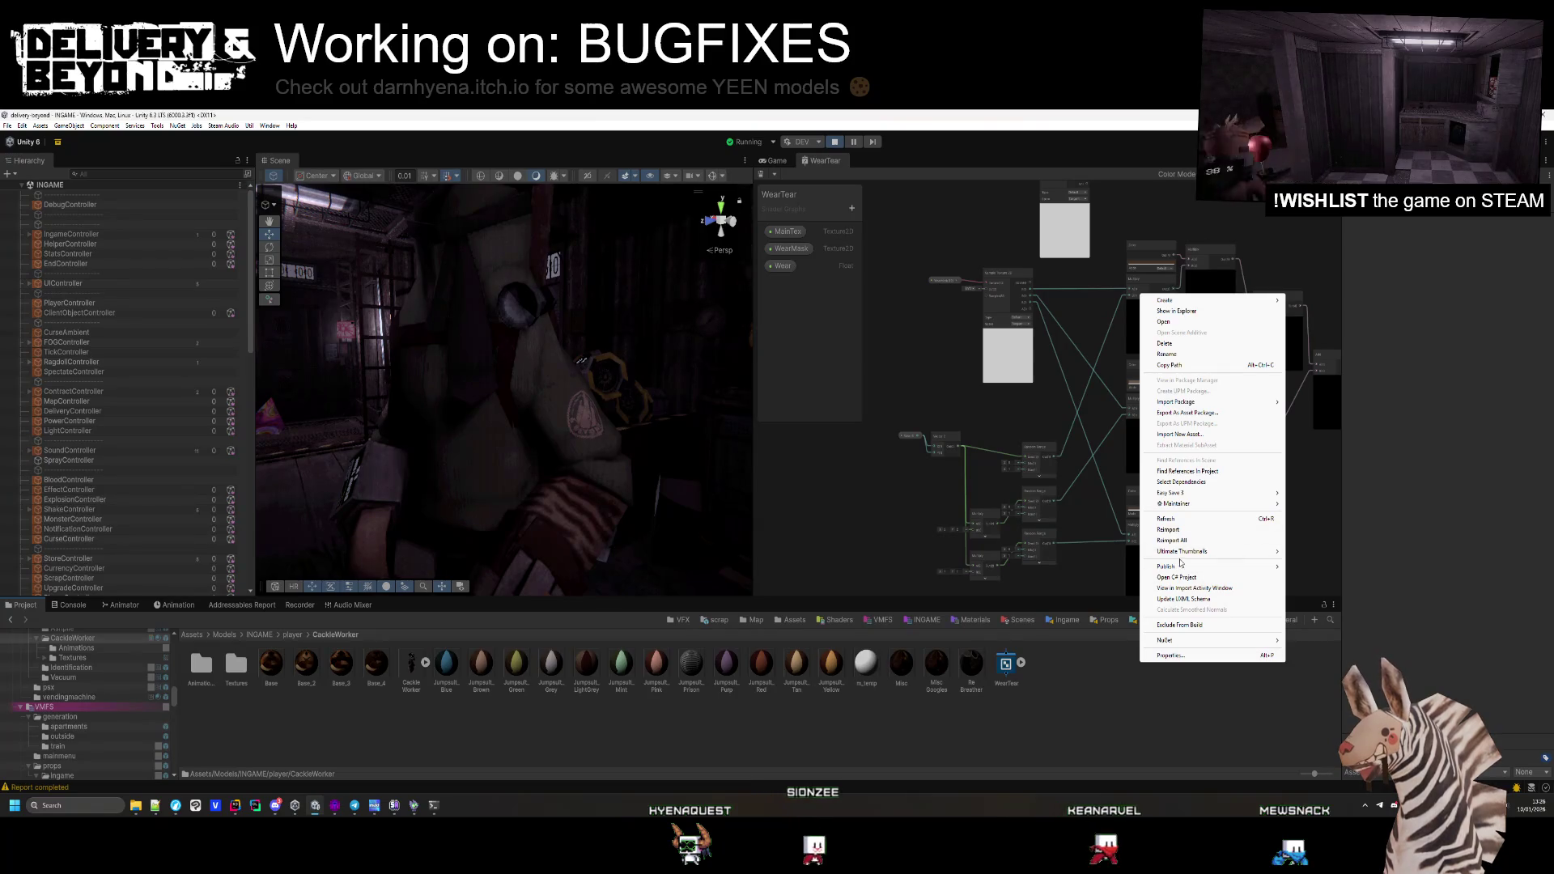
{"action": "left_click", "coordinate": [1043, 677]}
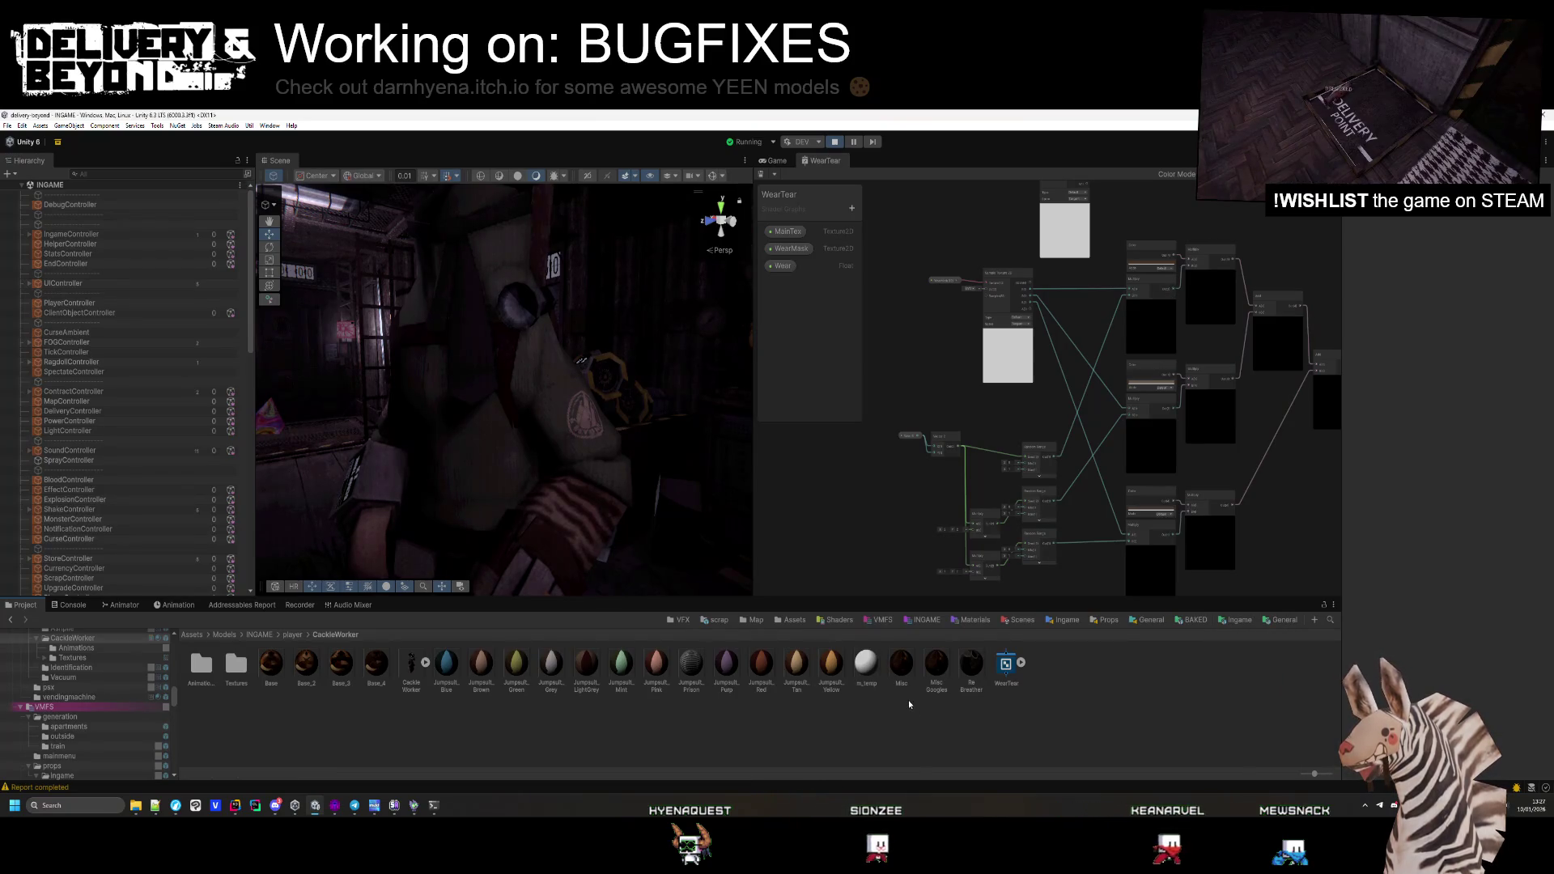
{"action": "scroll", "coordinate": [1048, 341], "scroll_direction": "down", "scroll_amount": 4}
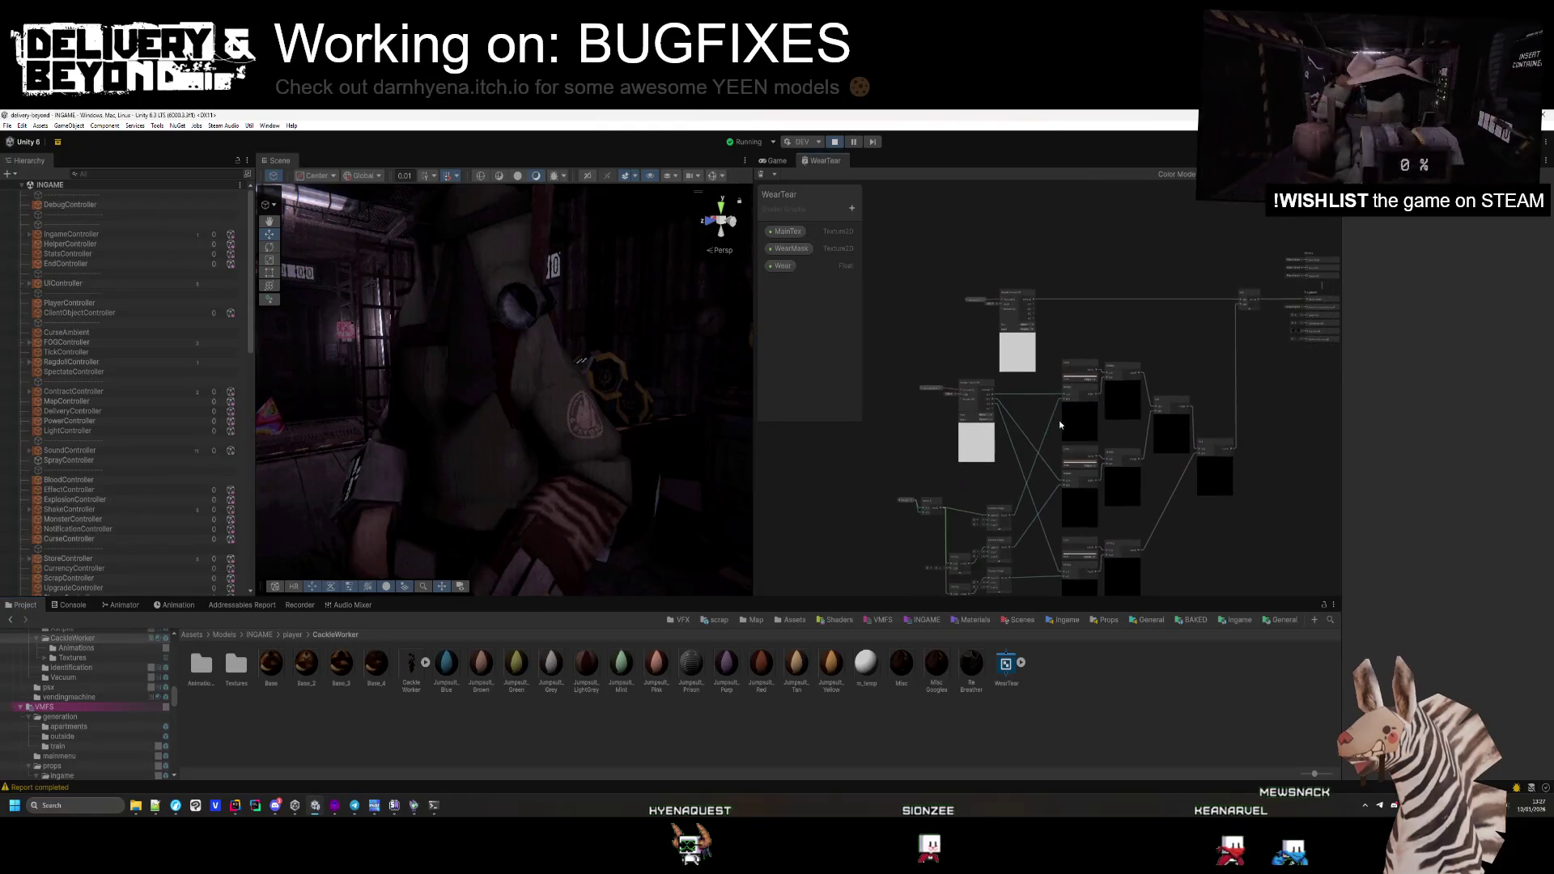
{"action": "scroll", "coordinate": [1066, 353], "scroll_direction": "up", "scroll_amount": 6}
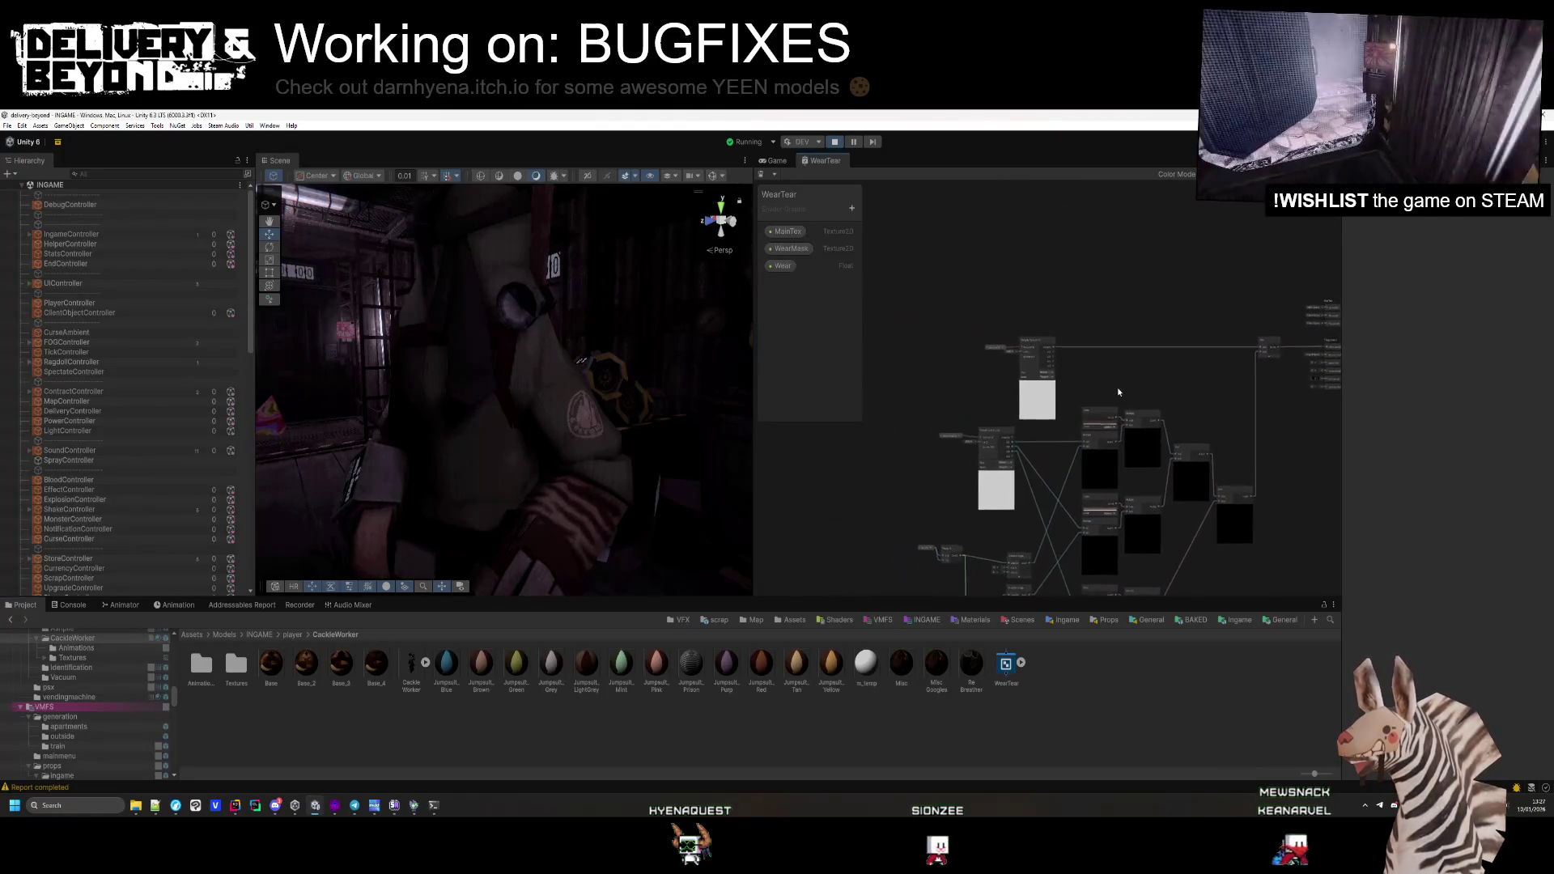
{"action": "mouse_move", "coordinate": [1059, 354]}
{"action": "left_mouse_down"}
{"action": "mouse_move", "coordinate": [1175, 327]}
{"action": "mouse_move", "coordinate": [1178, 274]}
{"action": "left_mouse_up"}
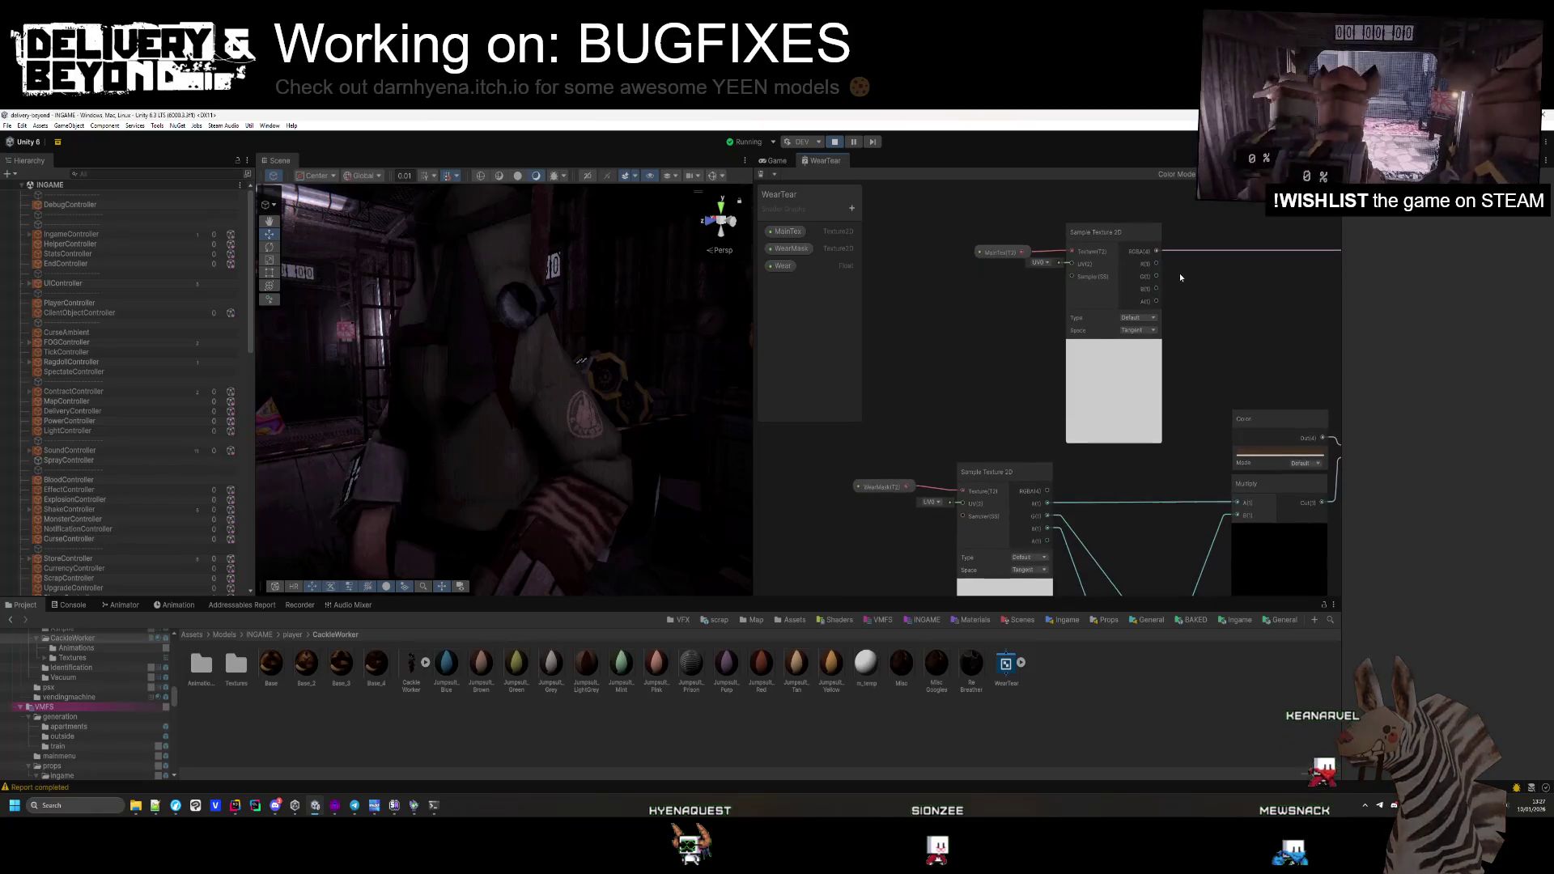
{"action": "scroll", "coordinate": [1178, 274], "scroll_direction": "down", "scroll_amount": 1}
{"action": "mouse_move", "coordinate": [1198, 405]}
{"action": "left_mouse_down"}
{"action": "mouse_move", "coordinate": [1060, 259]}
{"action": "mouse_move", "coordinate": [1084, 281]}
{"action": "left_mouse_up"}
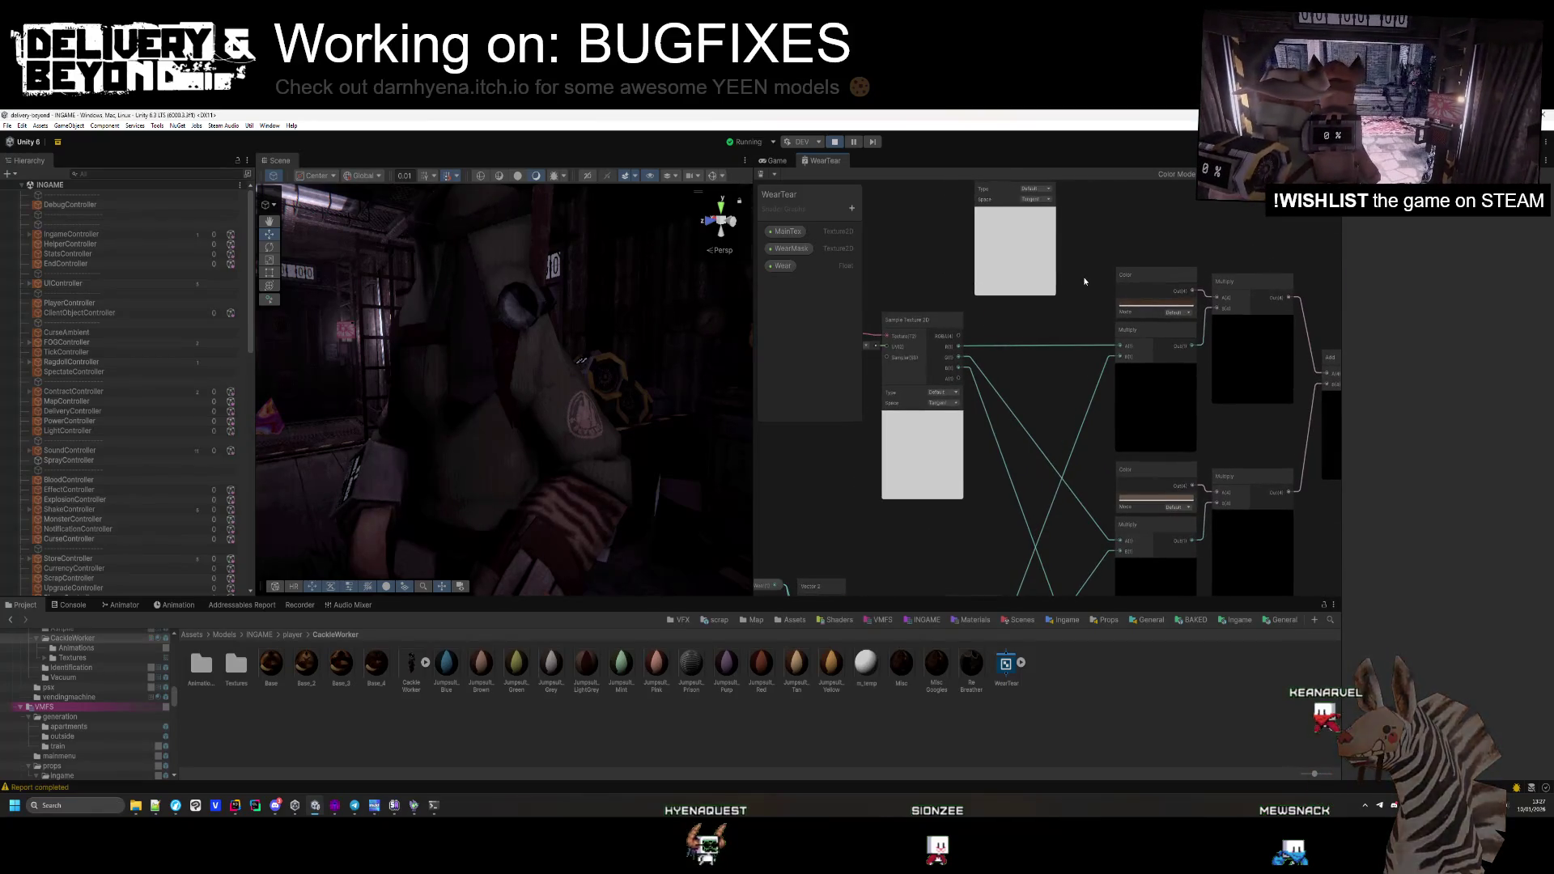
{"action": "scroll", "coordinate": [1051, 394], "scroll_direction": "down", "scroll_amount": 1}
{"action": "left_click_drag", "start_coordinate": [1051, 394], "coordinate": [1033, 279]}
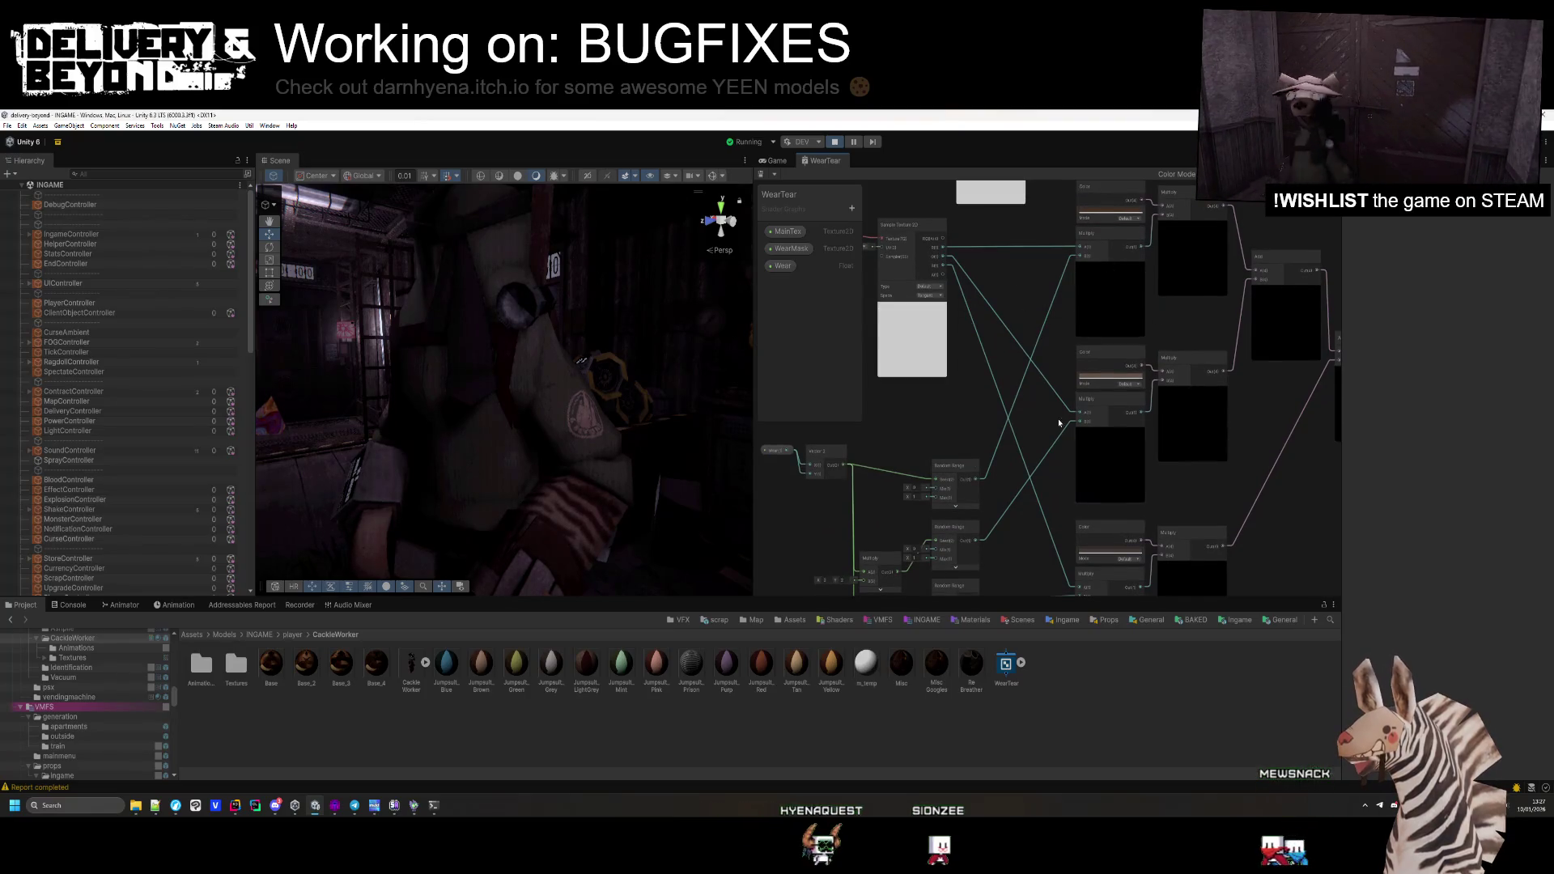
Inspect the Add nodes, then close the WearTear shader graph tab
{"action": "left_click_drag", "start_coordinate": [1144, 356], "coordinate": [925, 450]}
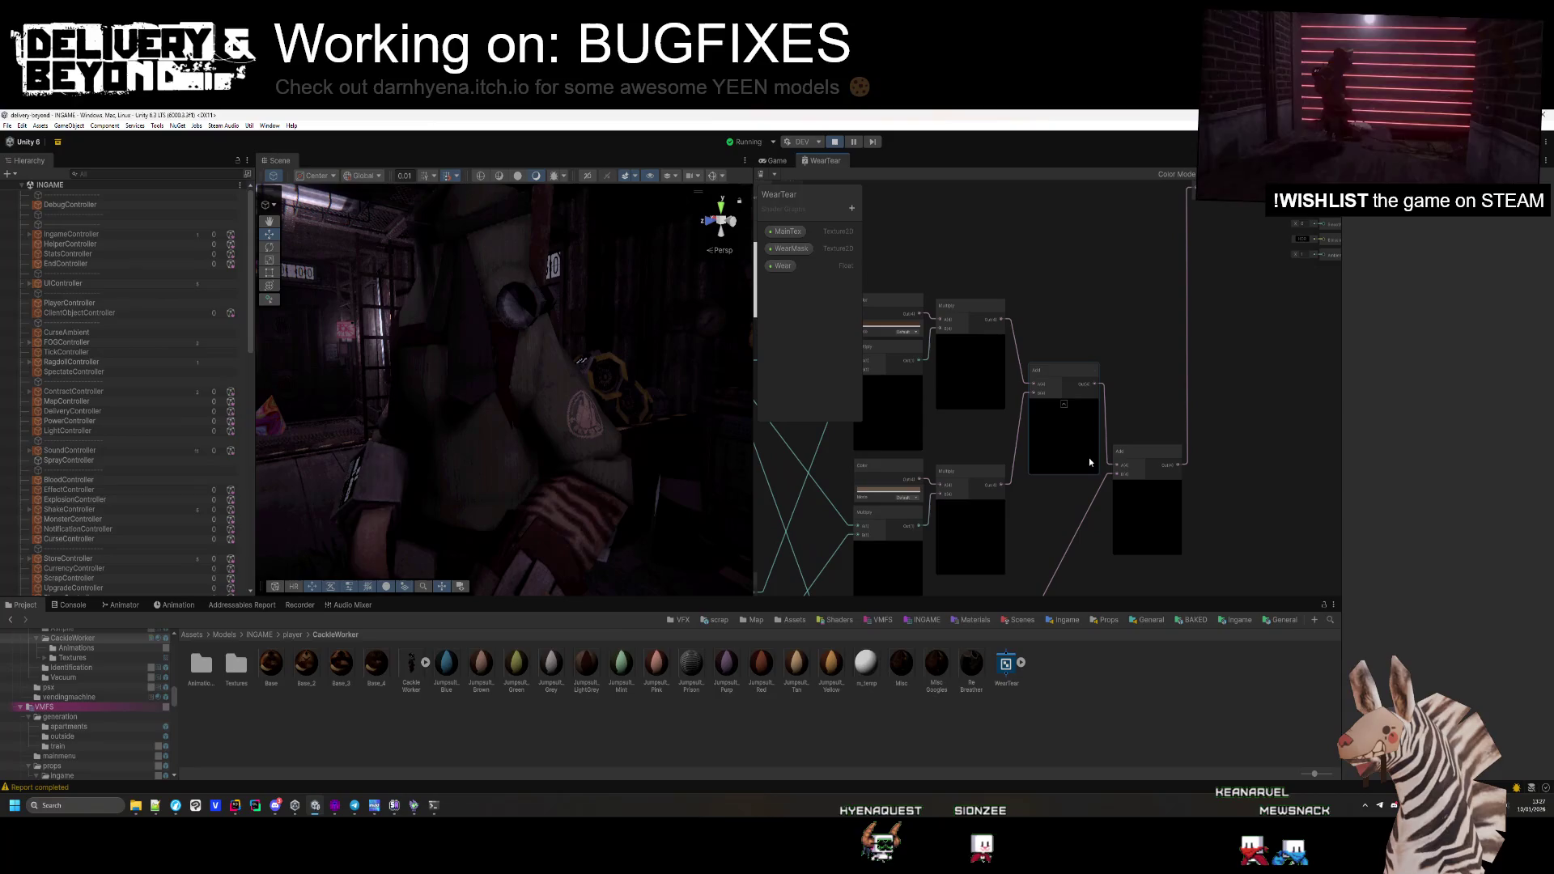
{"action": "scroll", "coordinate": [963, 536], "scroll_direction": "up", "scroll_amount": 4}
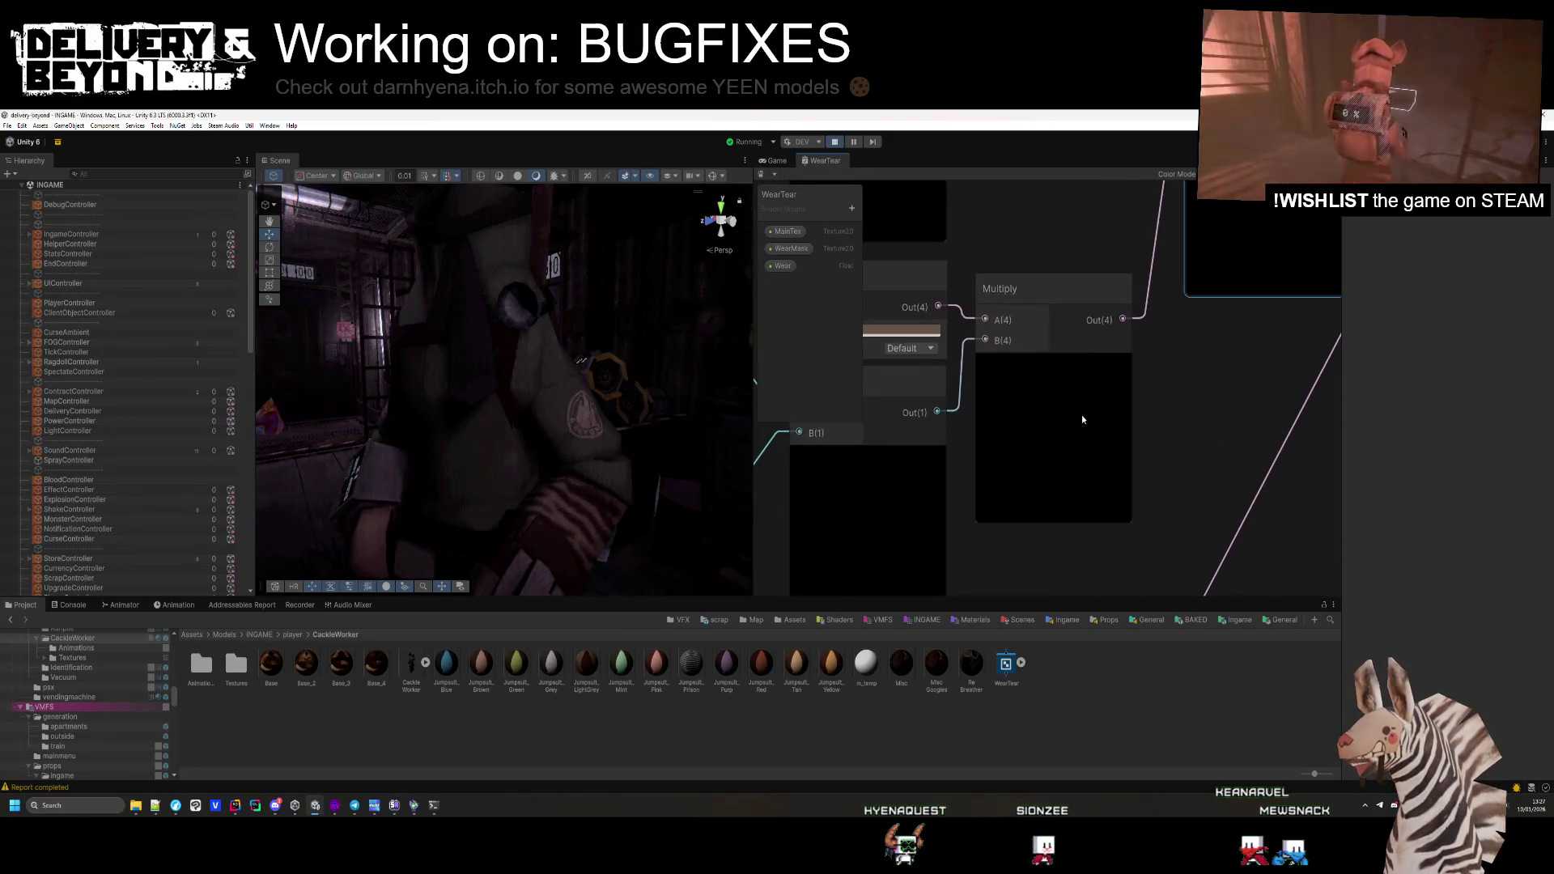
{"action": "scroll", "coordinate": [1164, 425], "scroll_direction": "down", "scroll_amount": 5}
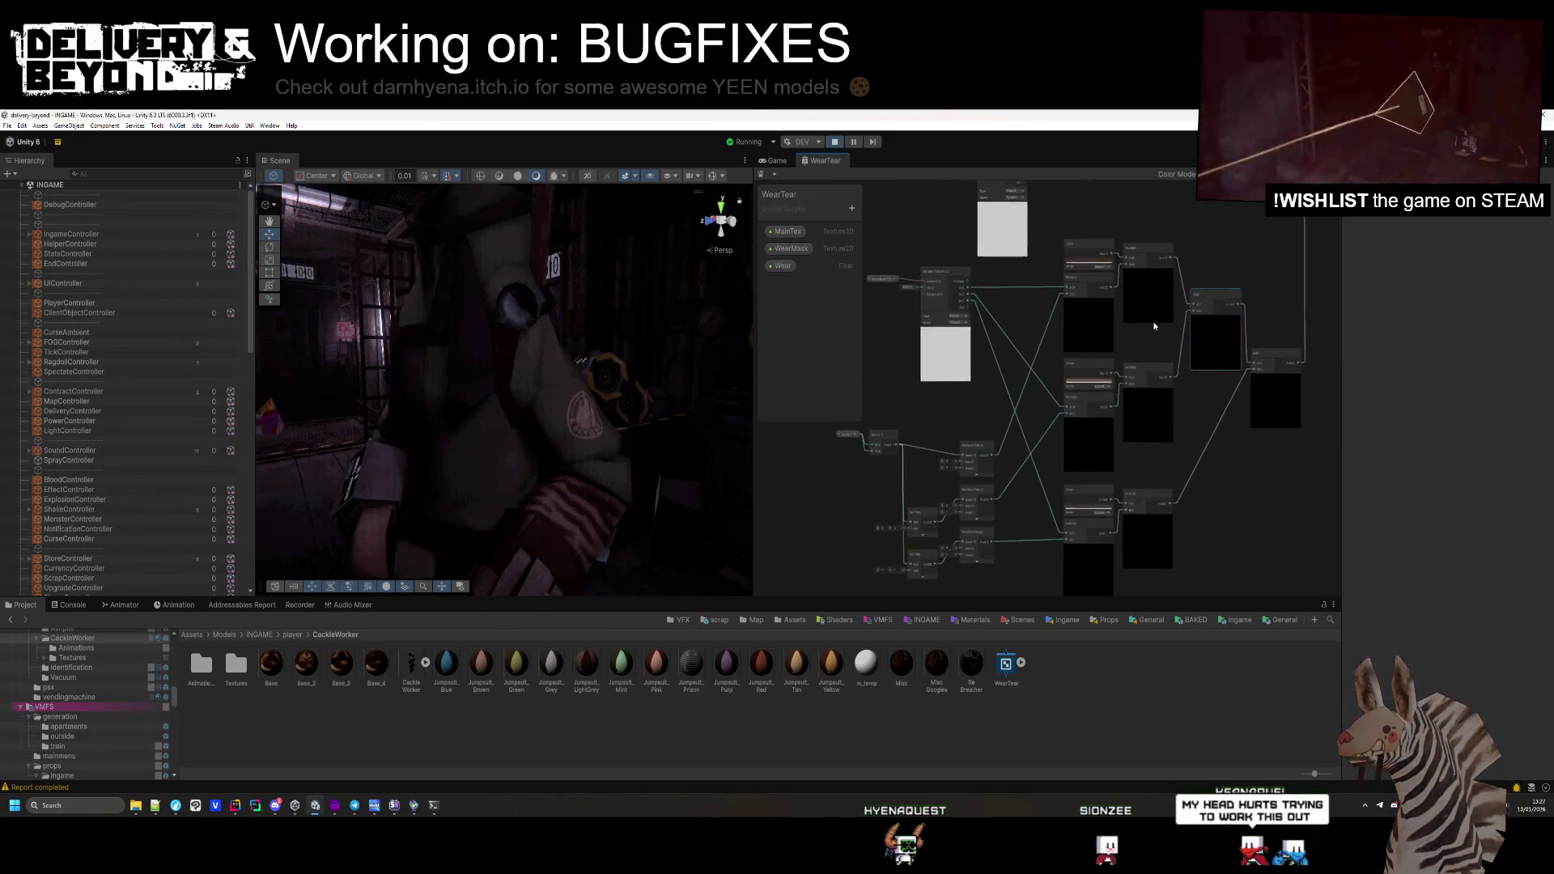
{"action": "scroll", "coordinate": [1156, 321], "scroll_direction": "up", "scroll_amount": 1}
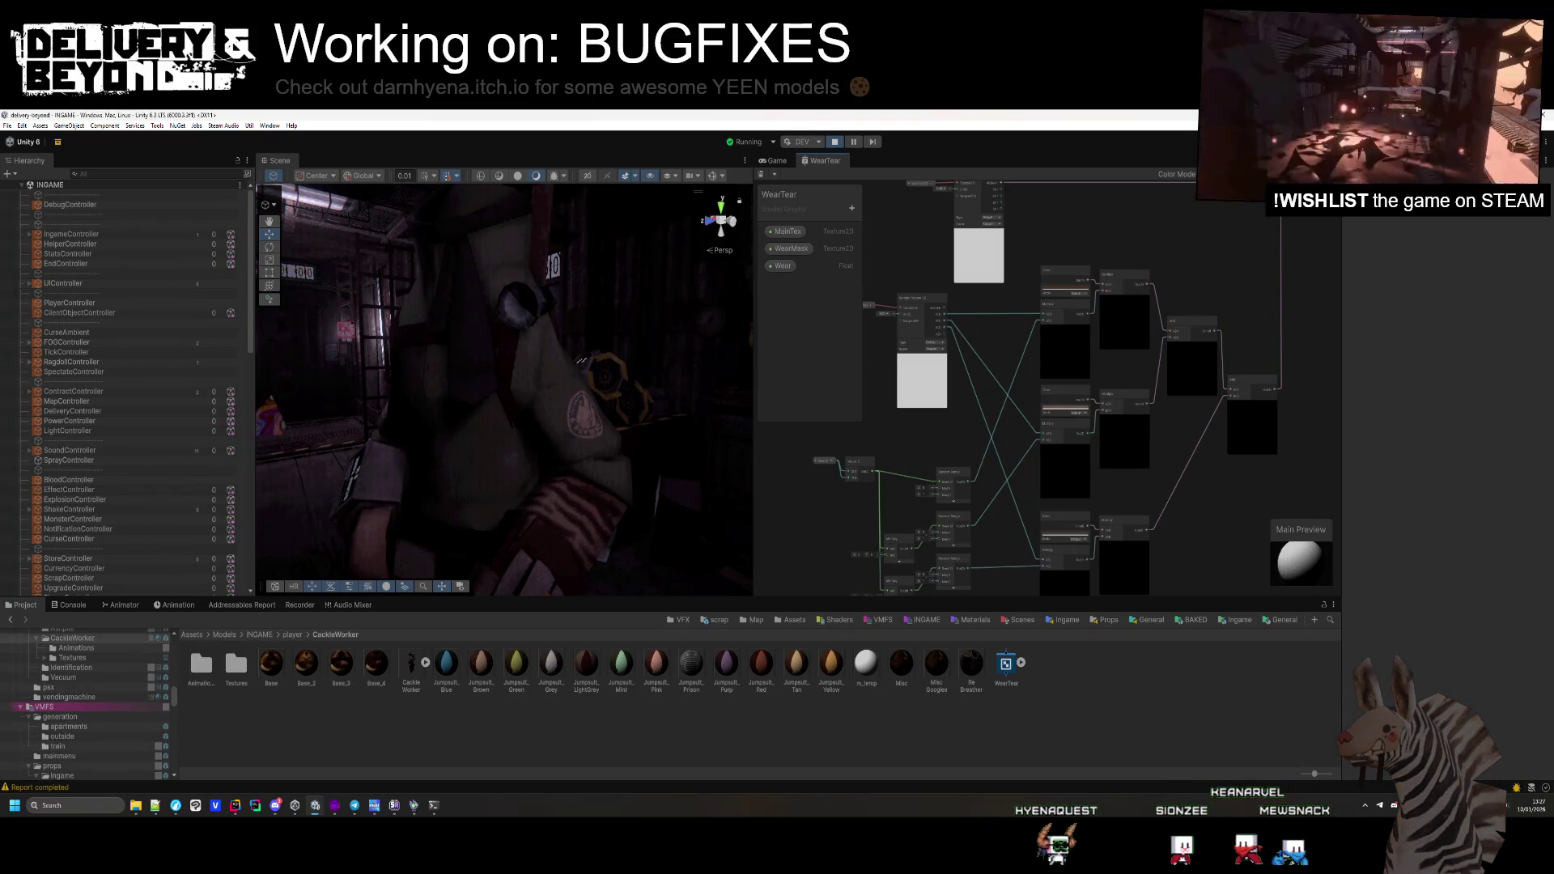
{"action": "scroll", "coordinate": [1072, 461], "scroll_direction": "up", "scroll_amount": 3}
{"action": "scroll", "coordinate": [1072, 462], "scroll_direction": "down", "scroll_amount": 5}
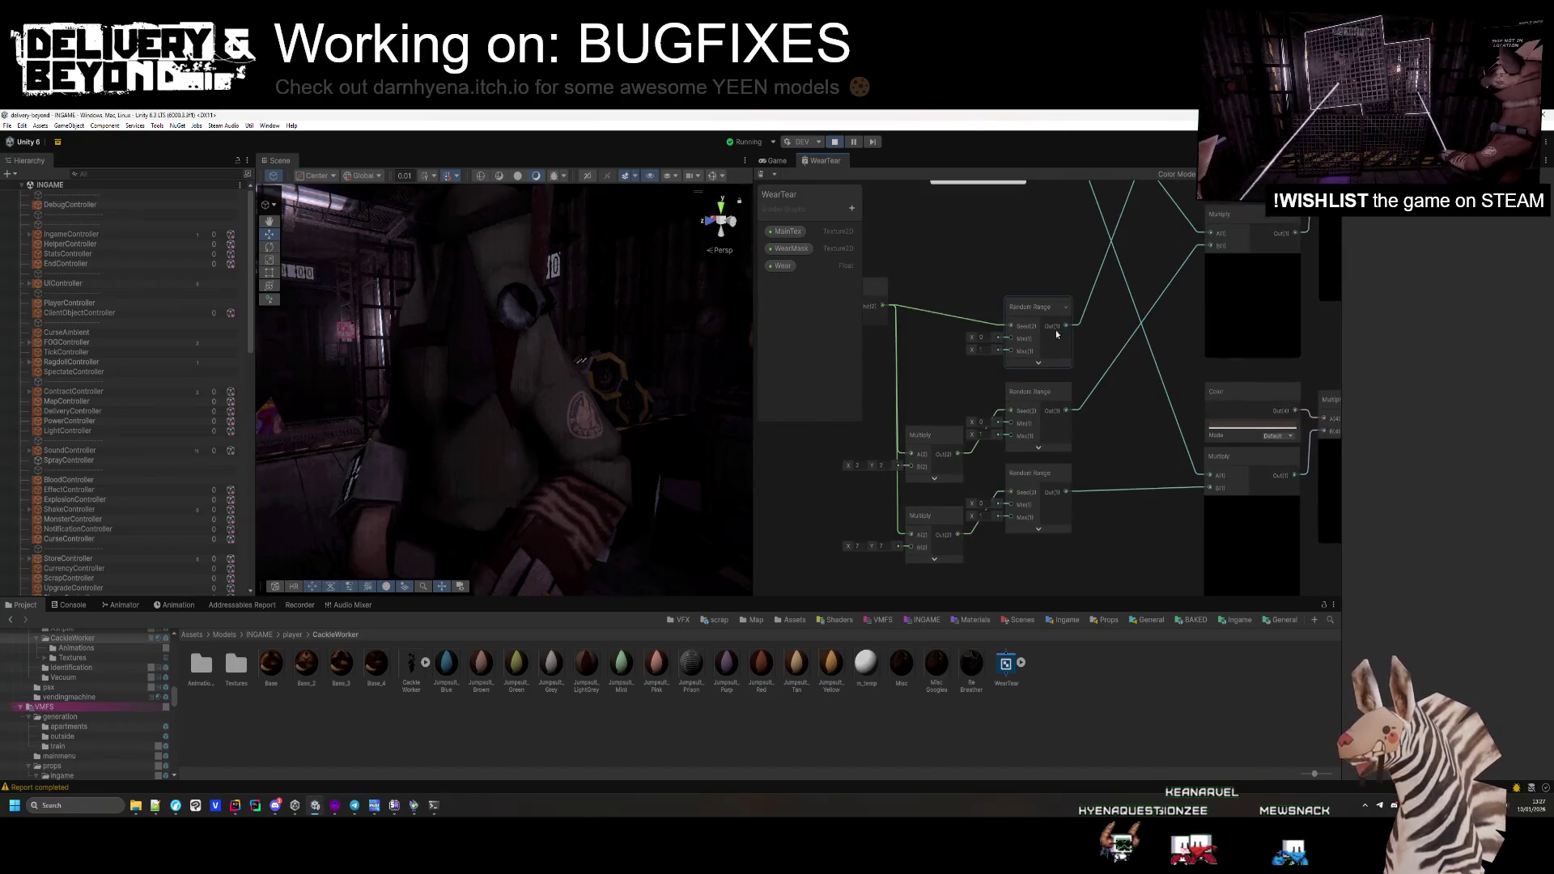
{"action": "left_click_drag", "start_coordinate": [1013, 415], "coordinate": [1022, 357]}
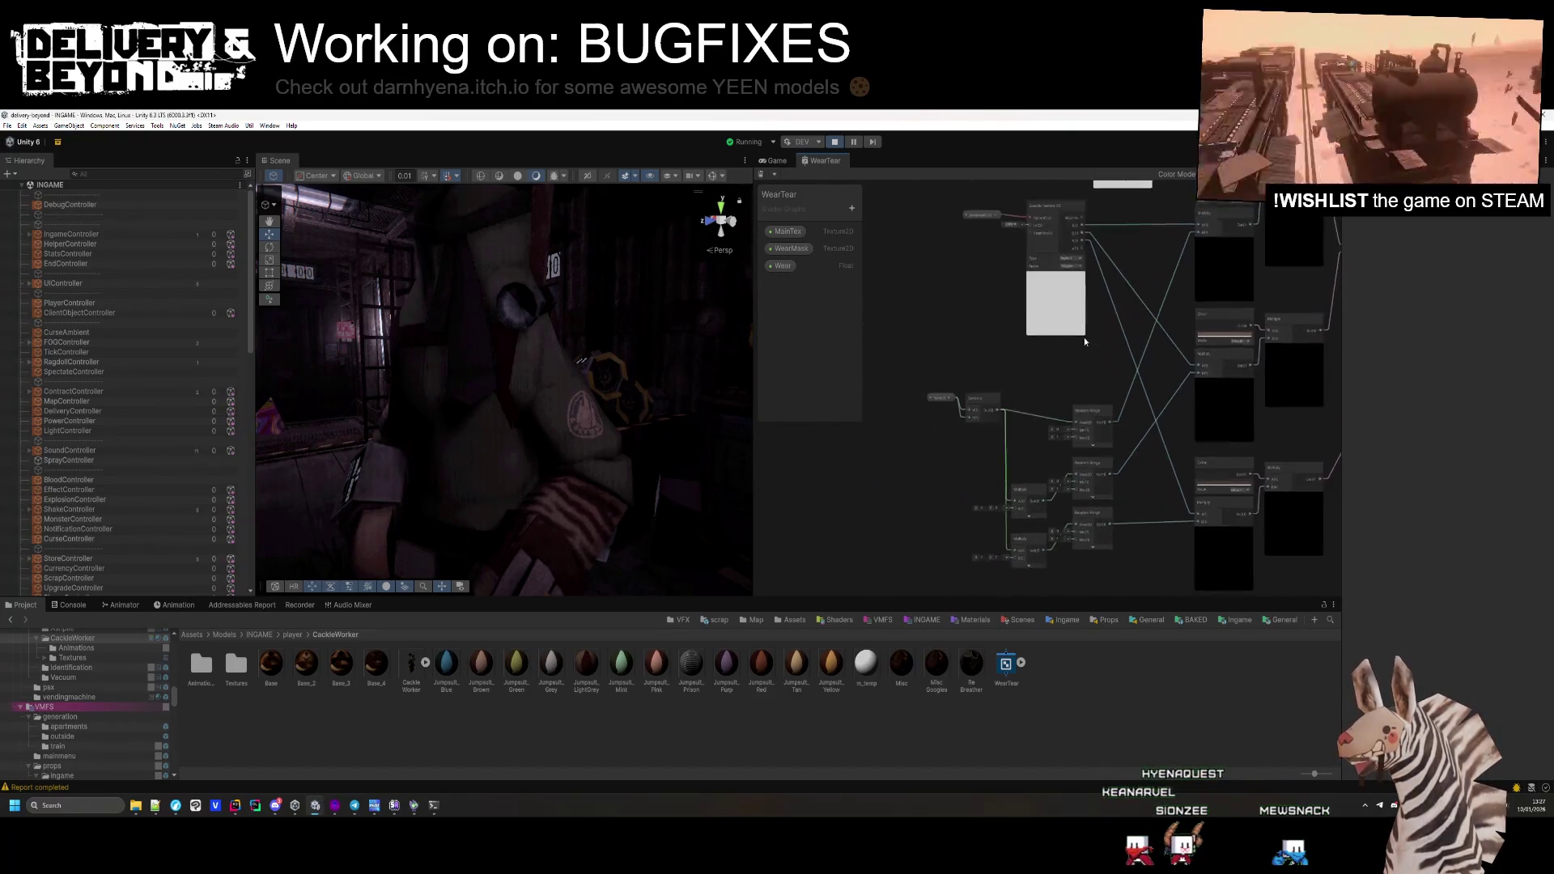
{"action": "middle_click", "coordinate": [828, 161]}
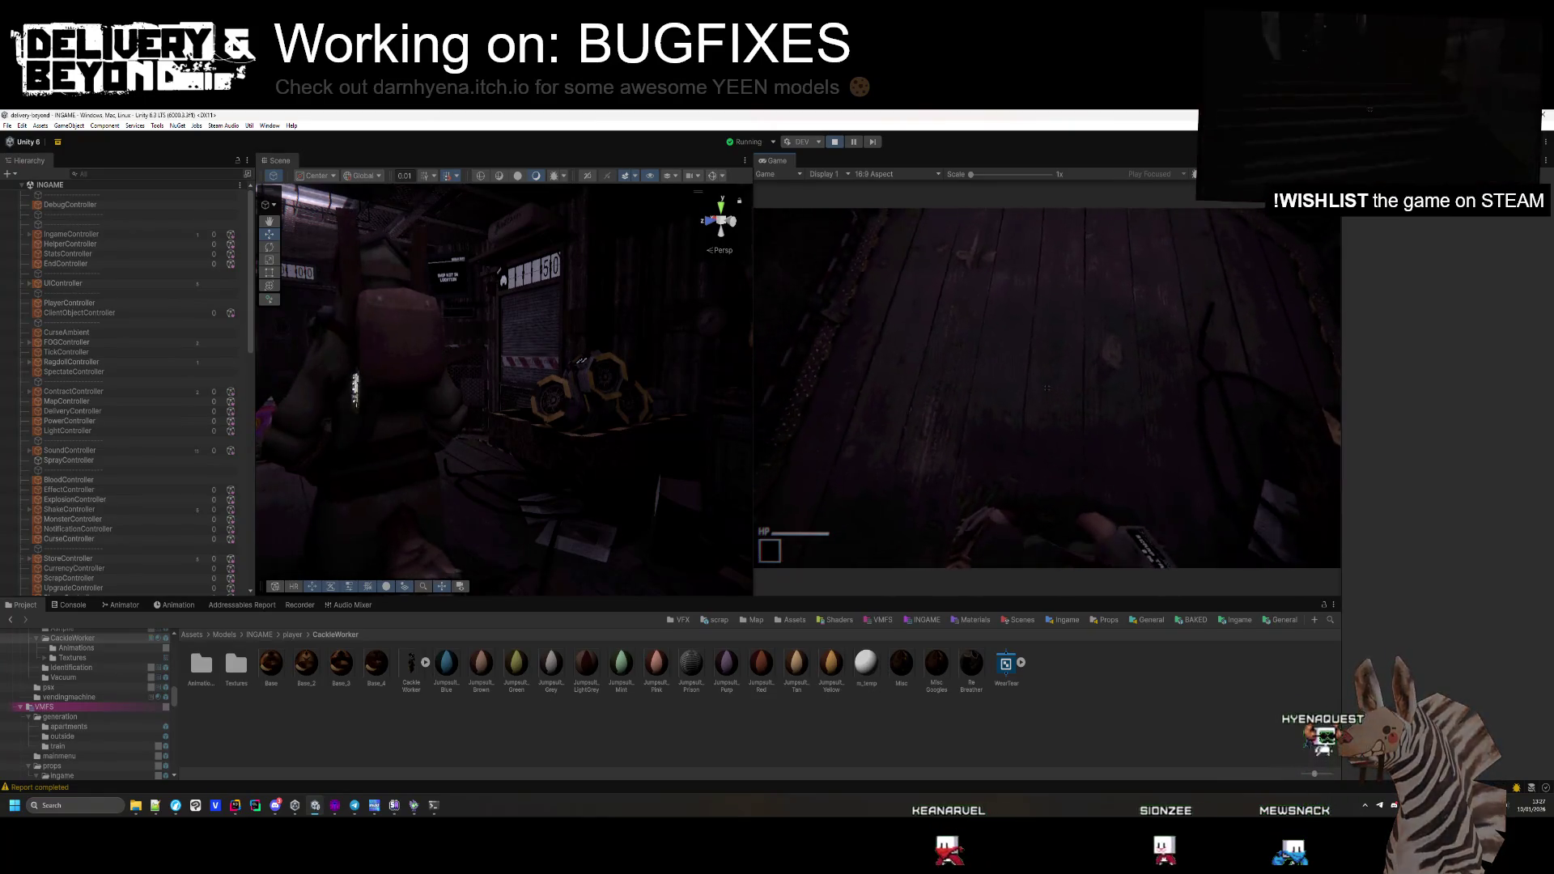
Return to Unity and select DebugController in the Hierarchy
{"action": "key", "text": "super"}
{"action": "key", "text": "super"}
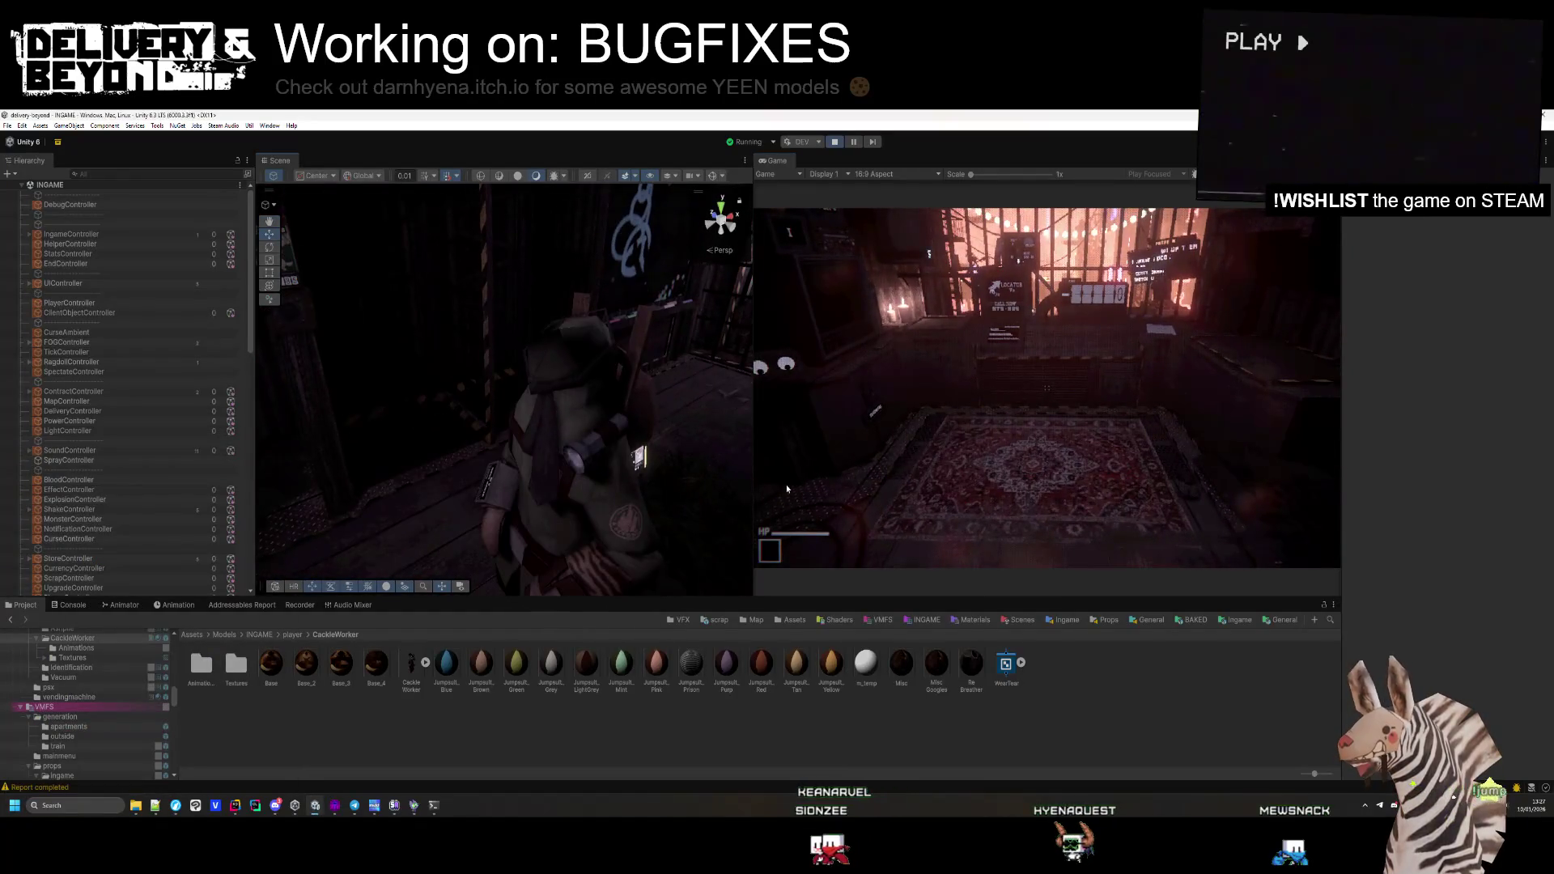
{"action": "left_click", "coordinate": [129, 206]}
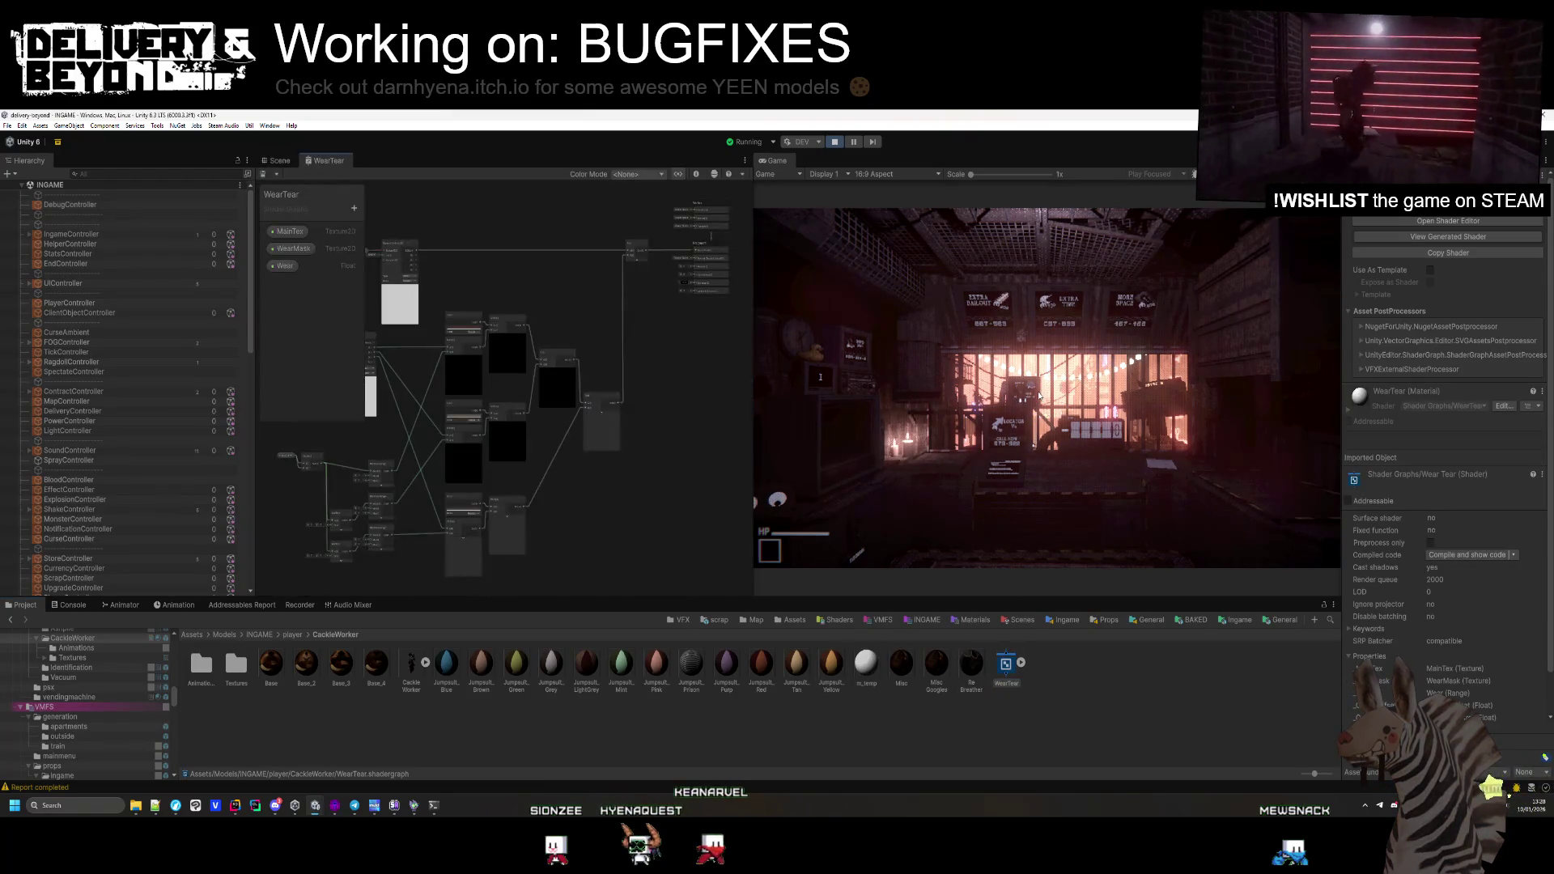
Dock the WearTear graph beside the Game view
{"action": "left_click_drag", "start_coordinate": [344, 164], "coordinate": [897, 440]}
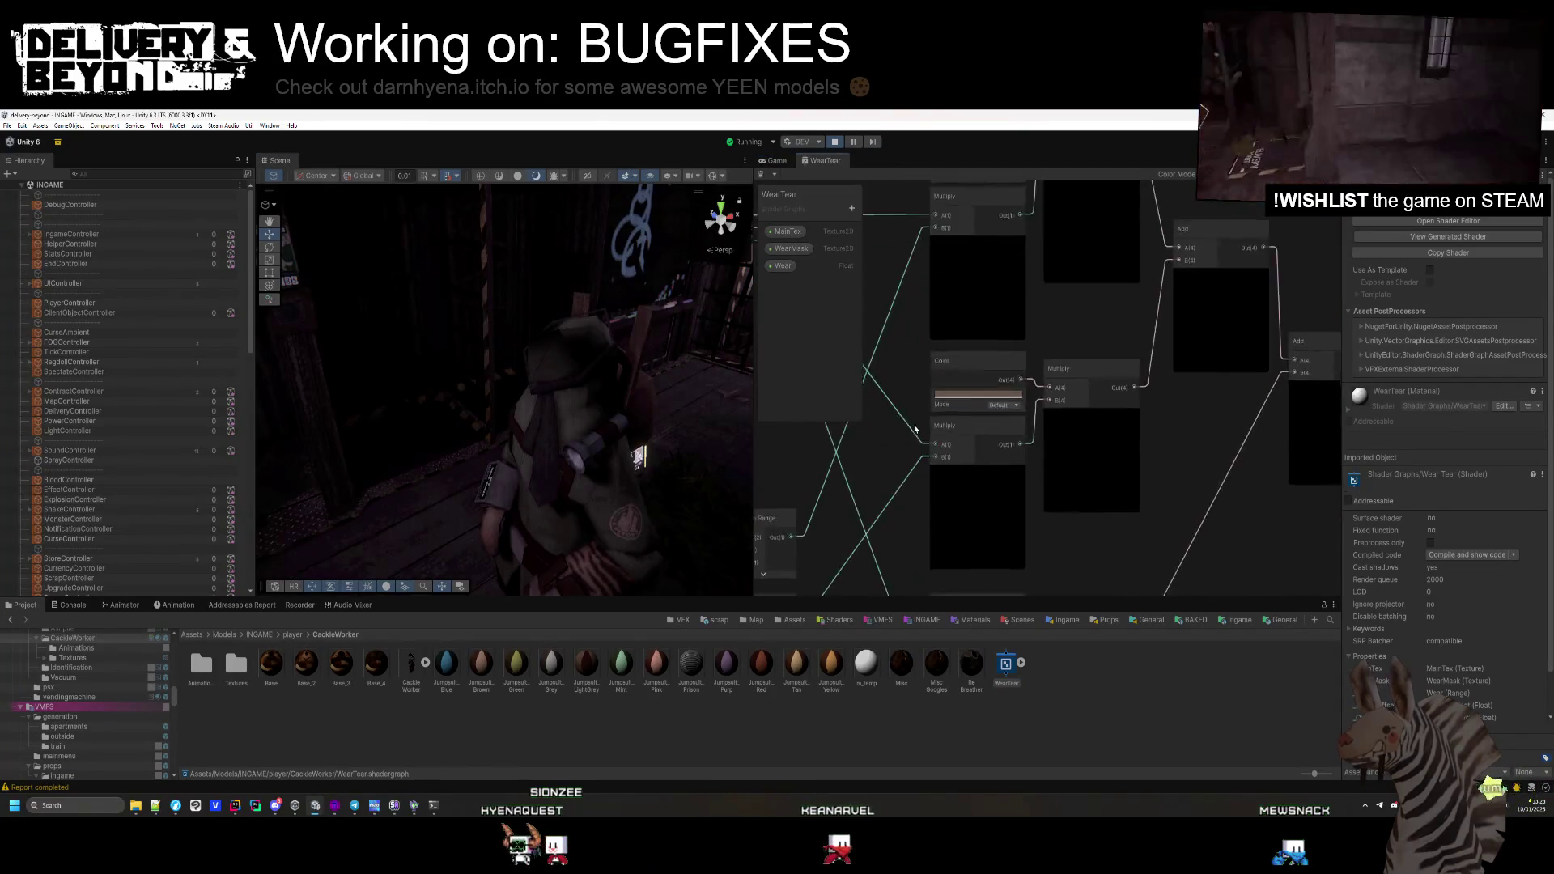
{"action": "scroll", "coordinate": [911, 435], "scroll_direction": "up", "scroll_amount": 3}
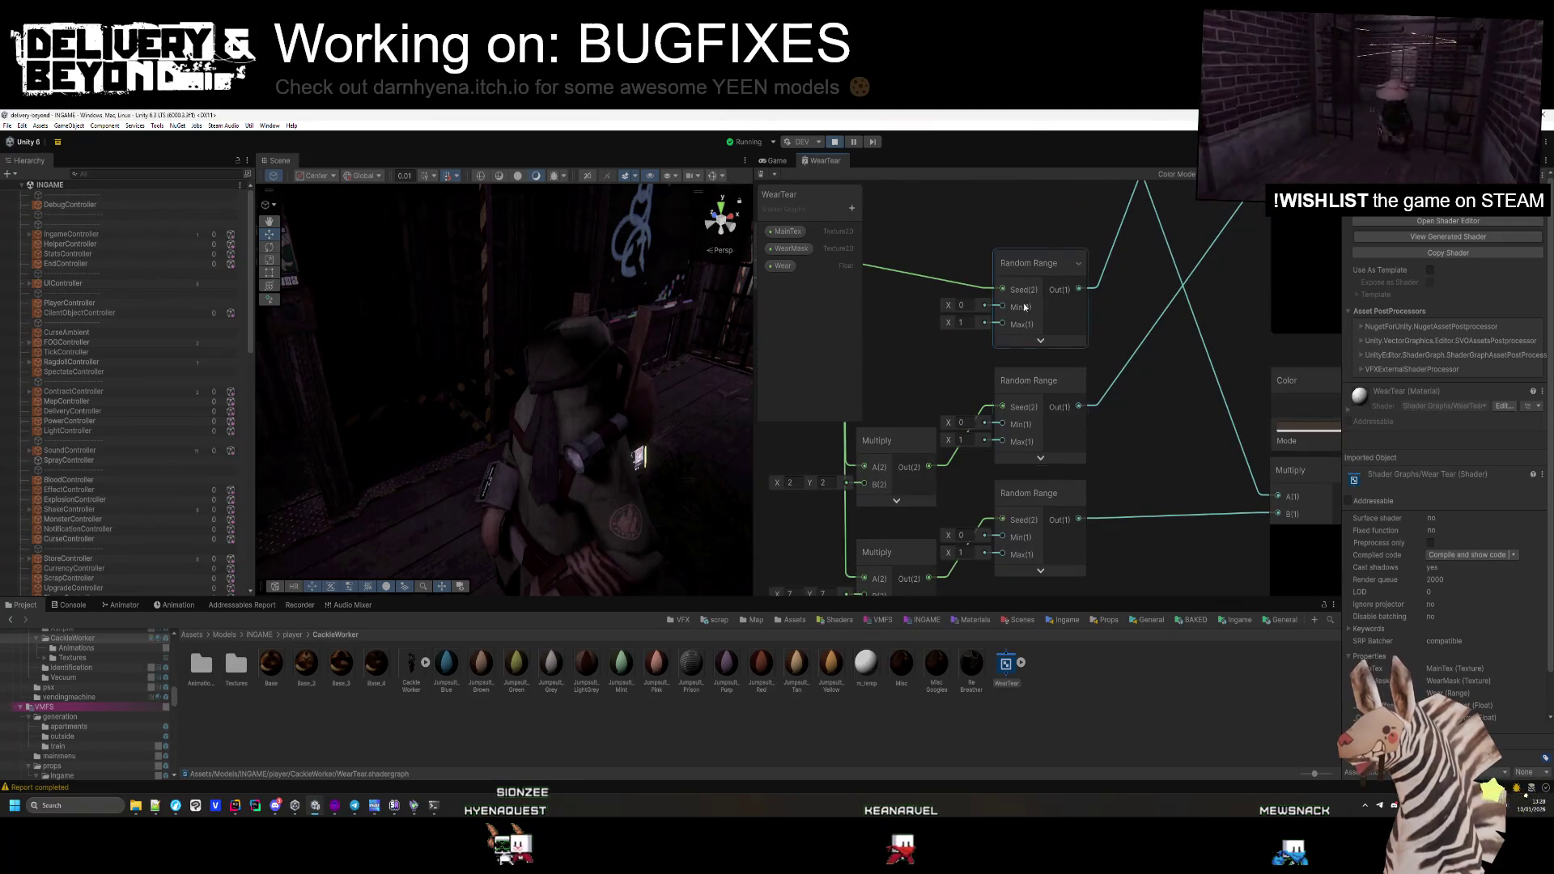
{"action": "scroll", "coordinate": [1042, 257], "scroll_direction": "down", "scroll_amount": 4}
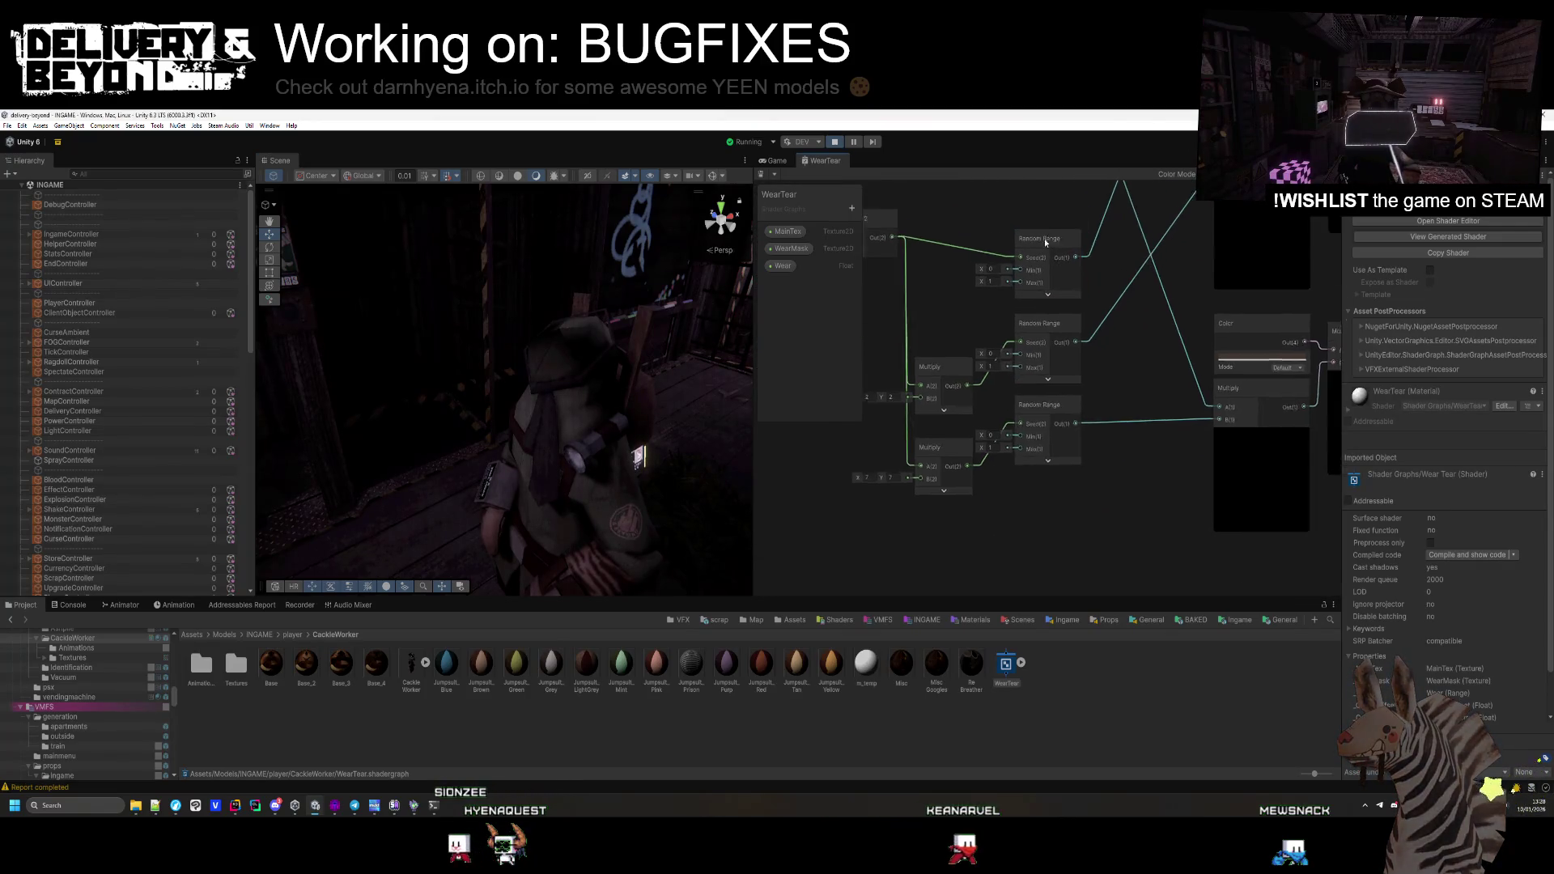
Delete the three Random Range nodes from the WearTear graph
{"action": "mouse_move", "coordinate": [1109, 272]}
{"action": "left_mouse_down"}
{"action": "mouse_move", "coordinate": [1156, 298]}
{"action": "mouse_move", "coordinate": [1093, 346]}
{"action": "left_mouse_up"}
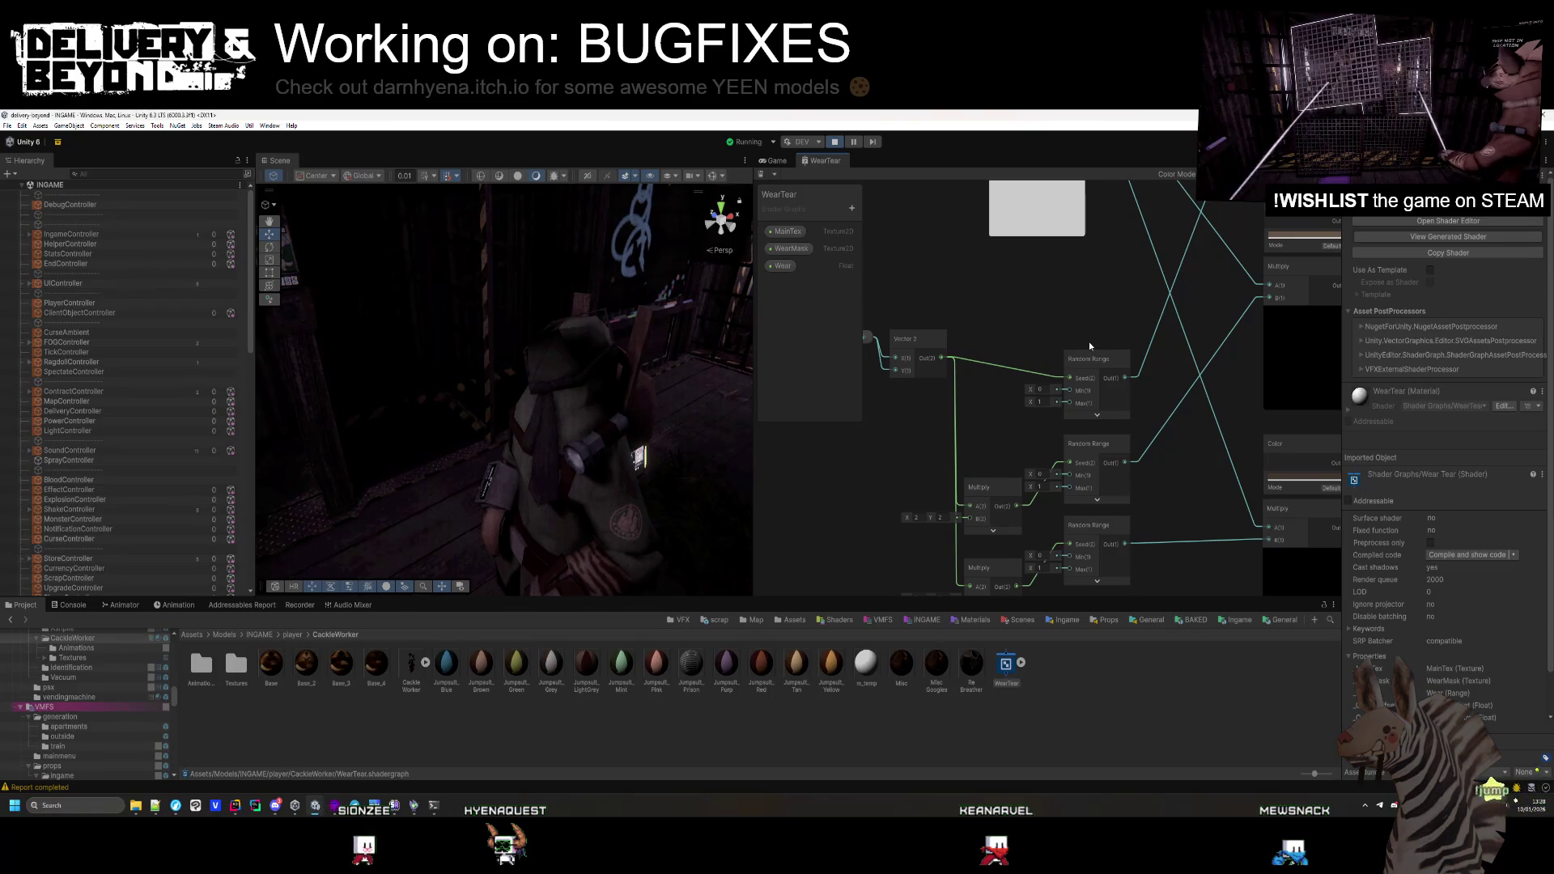
{"action": "left_click_drag", "start_coordinate": [1090, 342], "coordinate": [1063, 371]}
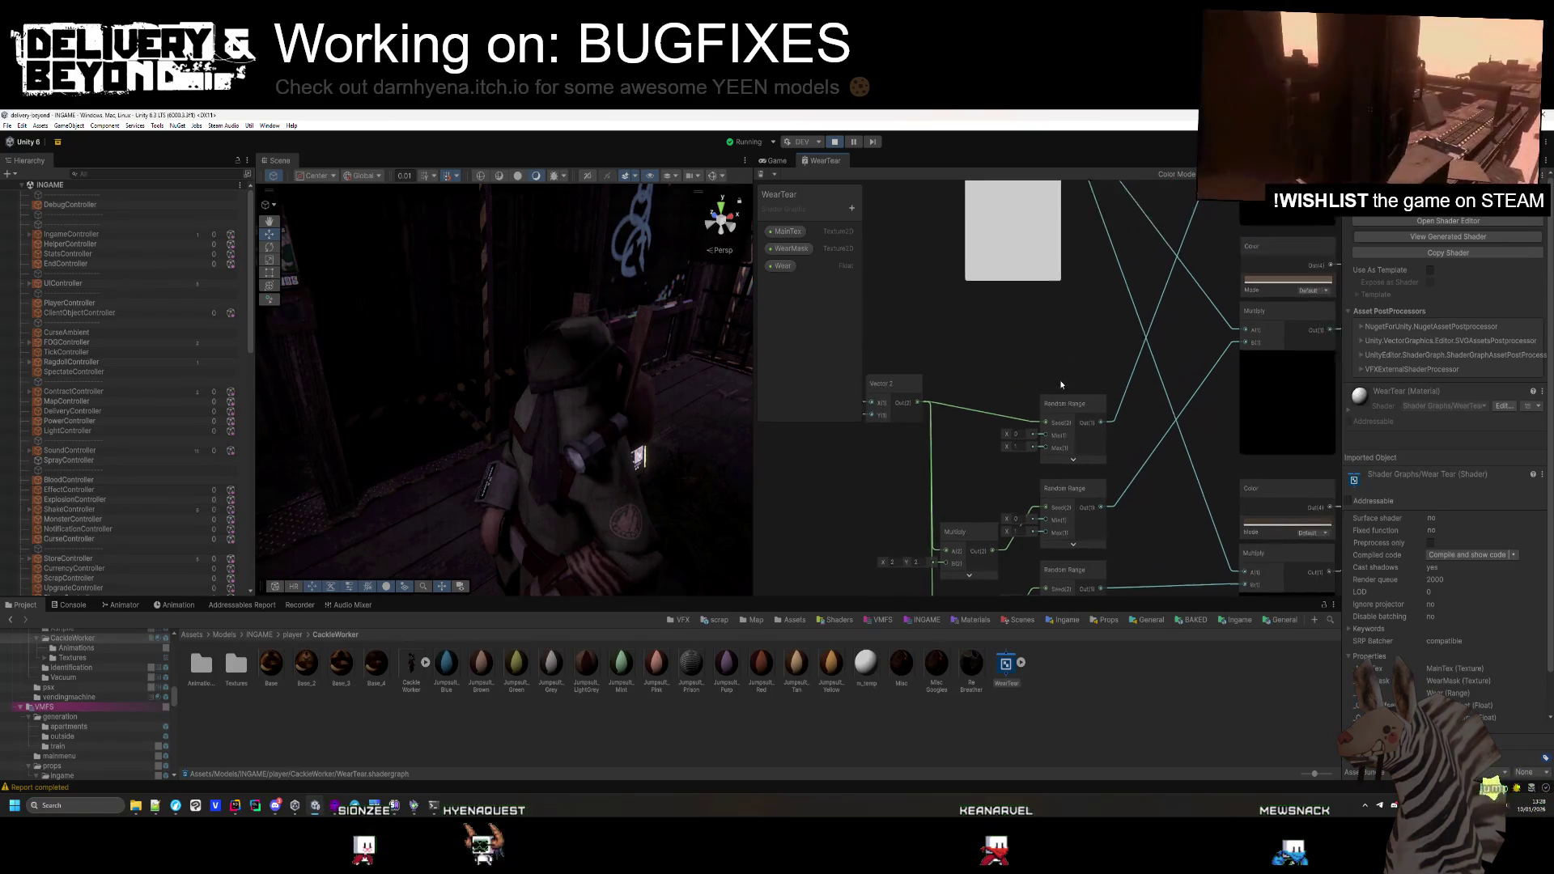
{"action": "scroll", "coordinate": [1051, 392], "scroll_direction": "down", "scroll_amount": 4}
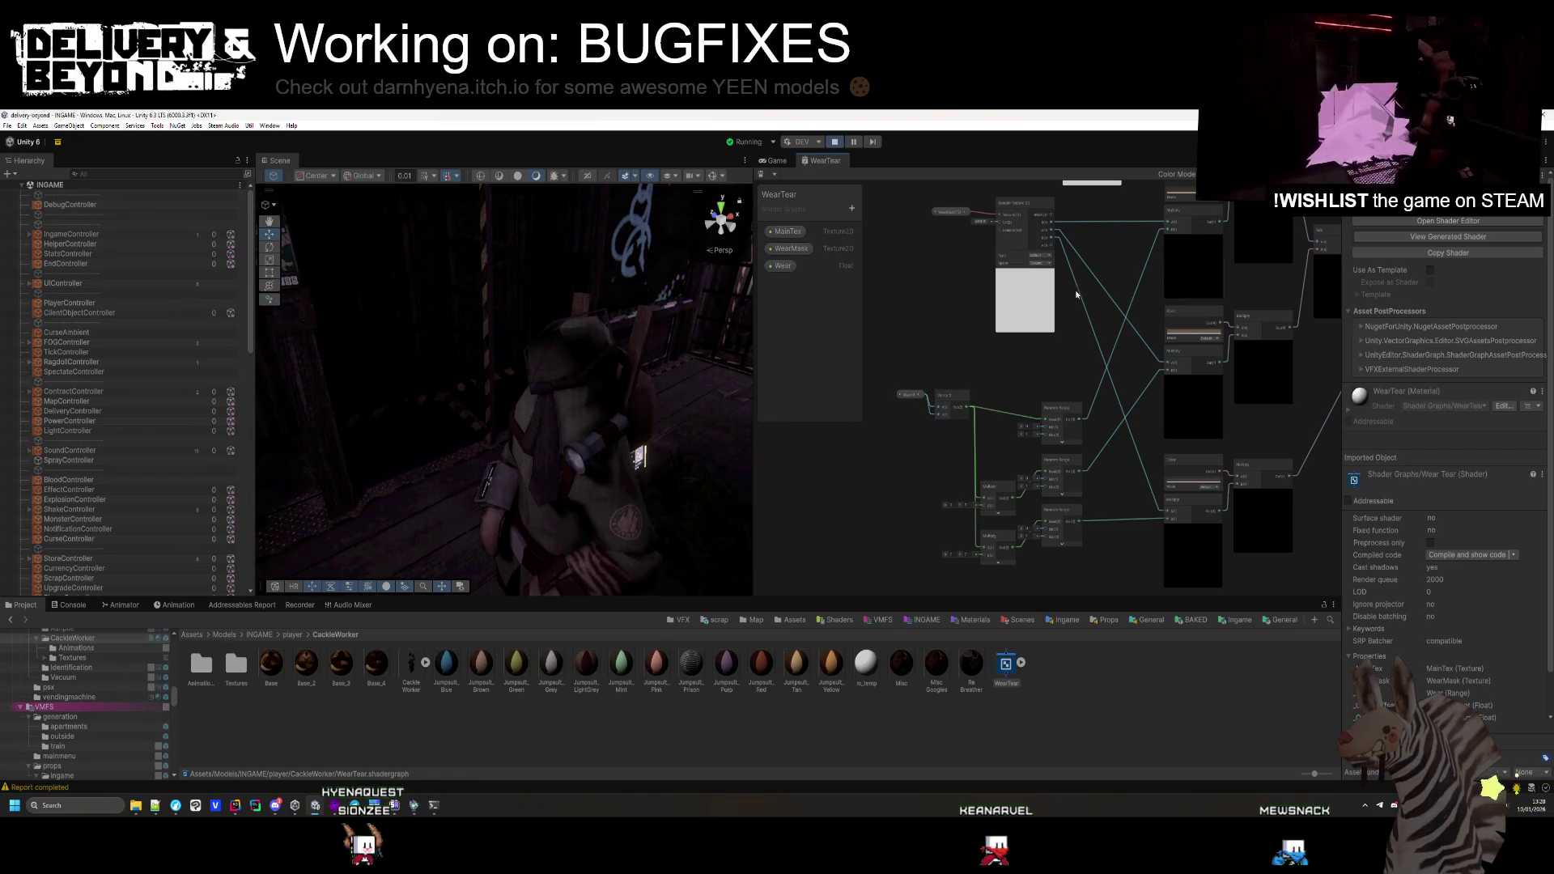
{"action": "scroll", "coordinate": [1031, 386], "scroll_direction": "up", "scroll_amount": 3}
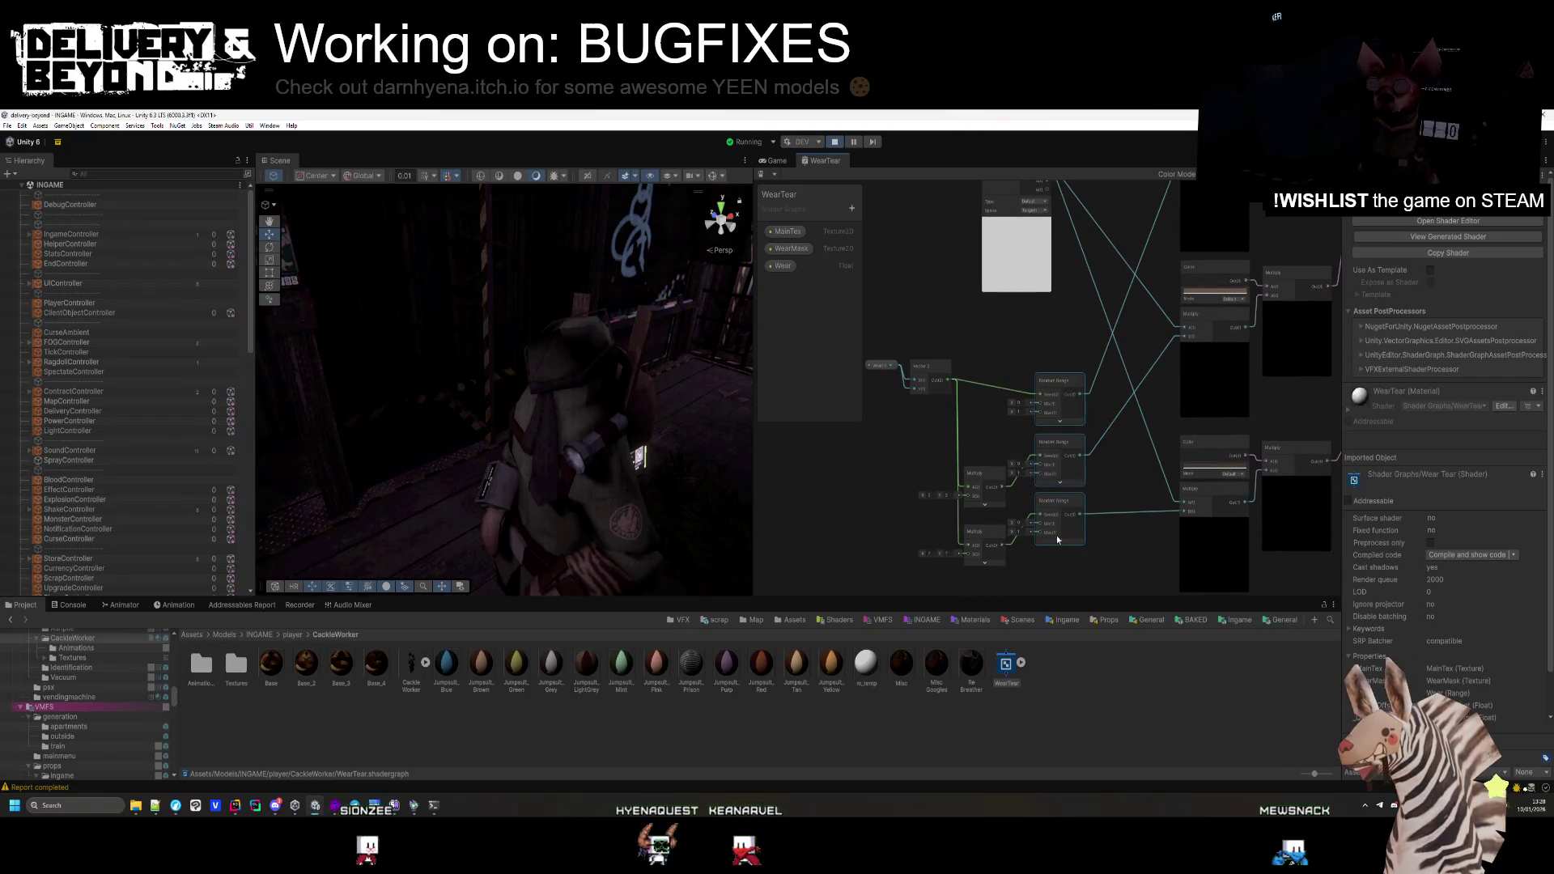
{"action": "key", "text": "Delete"}
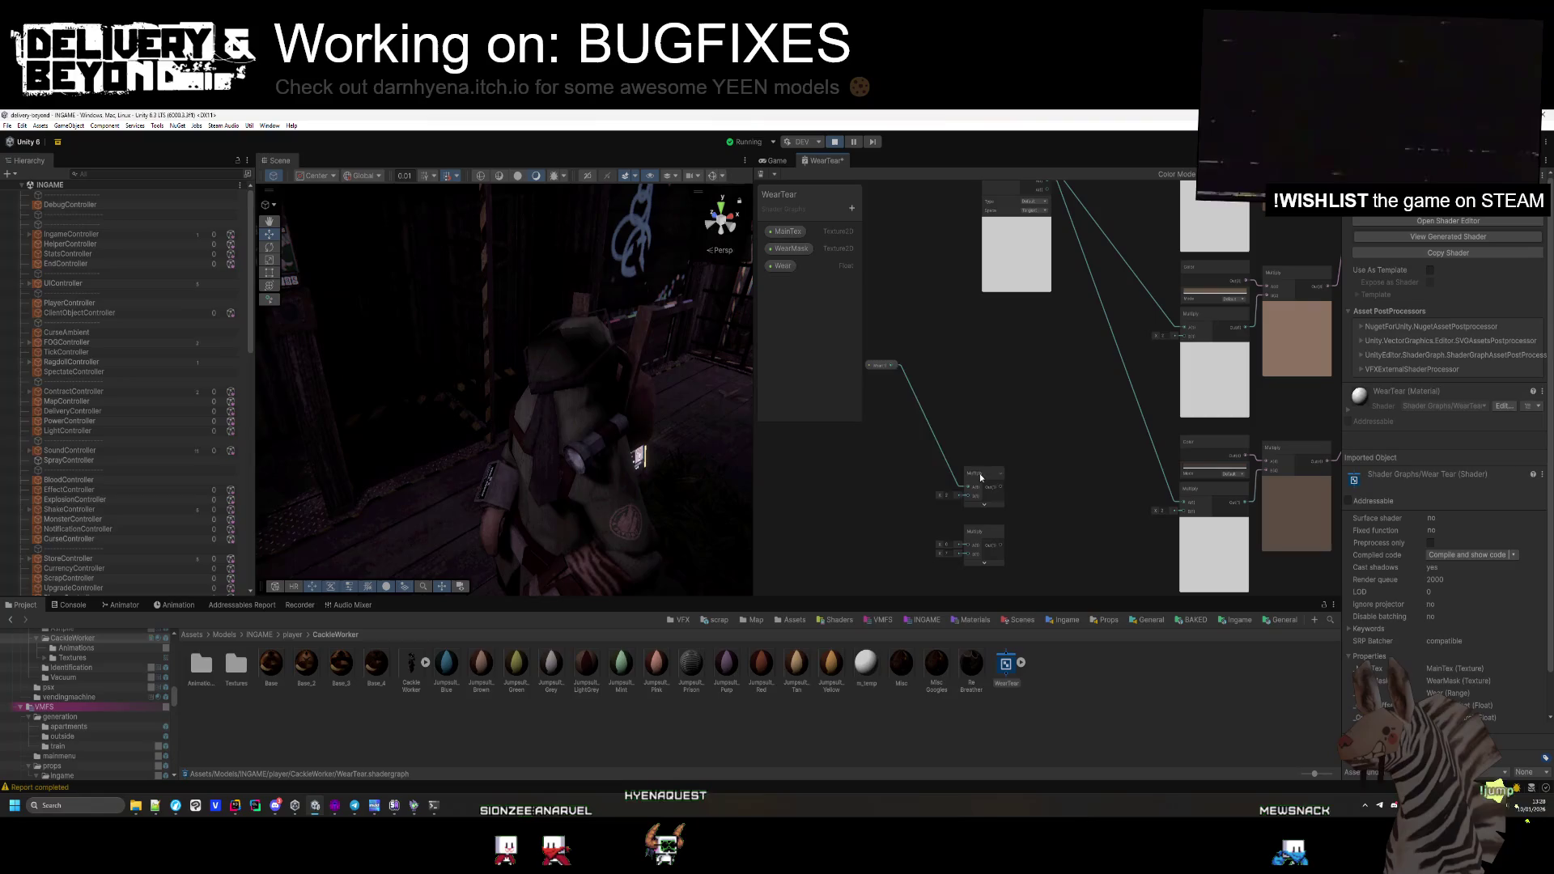
Stack both Multiply nodes beside Wear and wire the upper Multiply's output into the right Multiply's B input
{"action": "left_click_drag", "start_coordinate": [980, 478], "coordinate": [961, 359]}
{"action": "left_click_drag", "start_coordinate": [987, 537], "coordinate": [984, 412]}
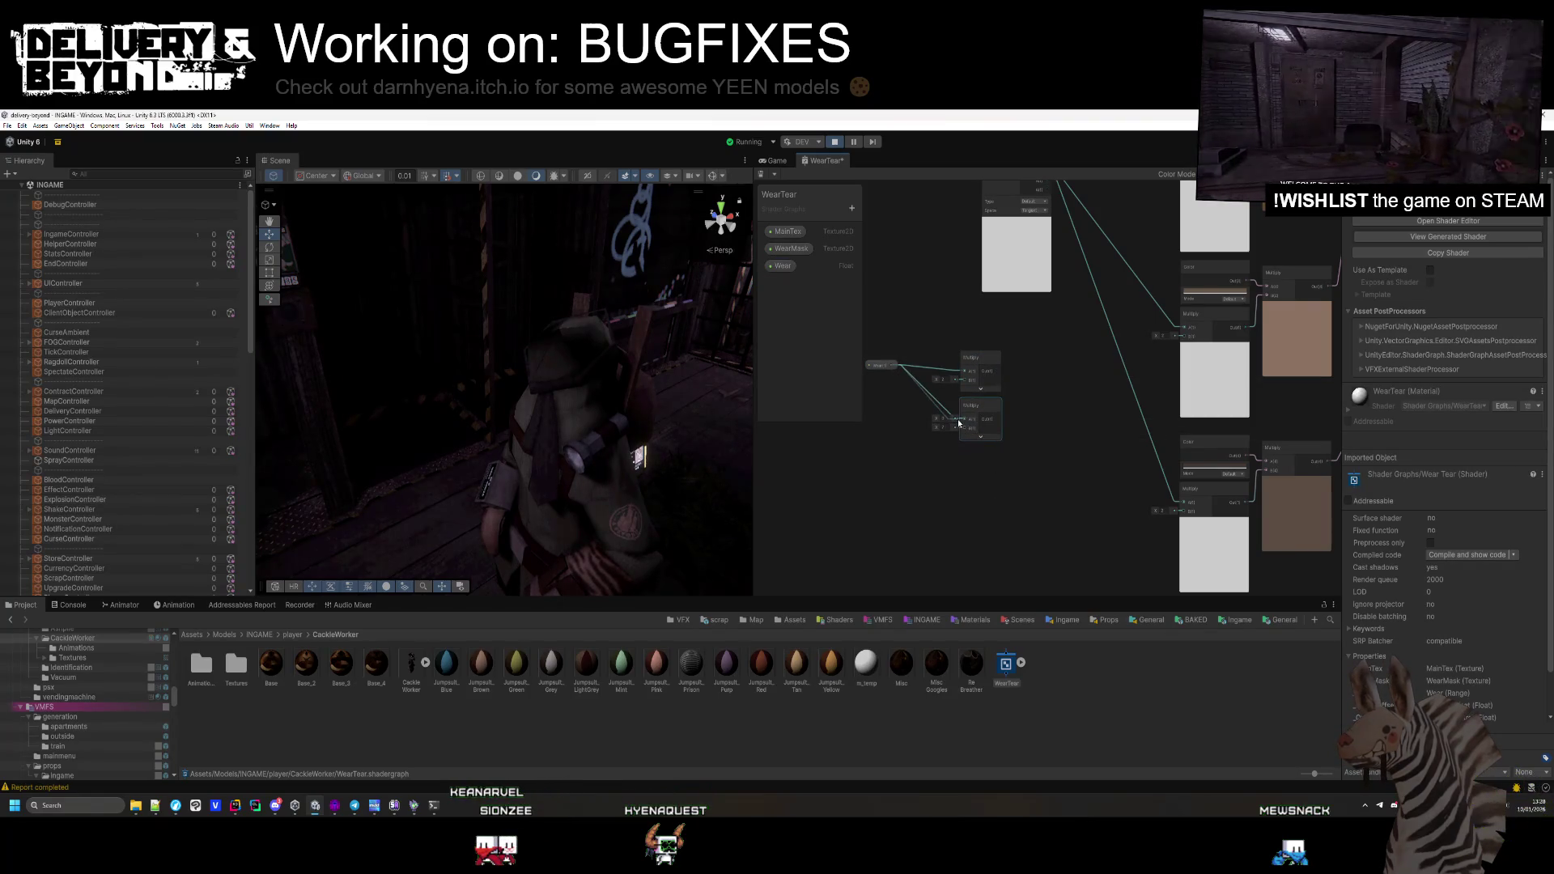
{"action": "left_click_drag", "start_coordinate": [1023, 467], "coordinate": [992, 488]}
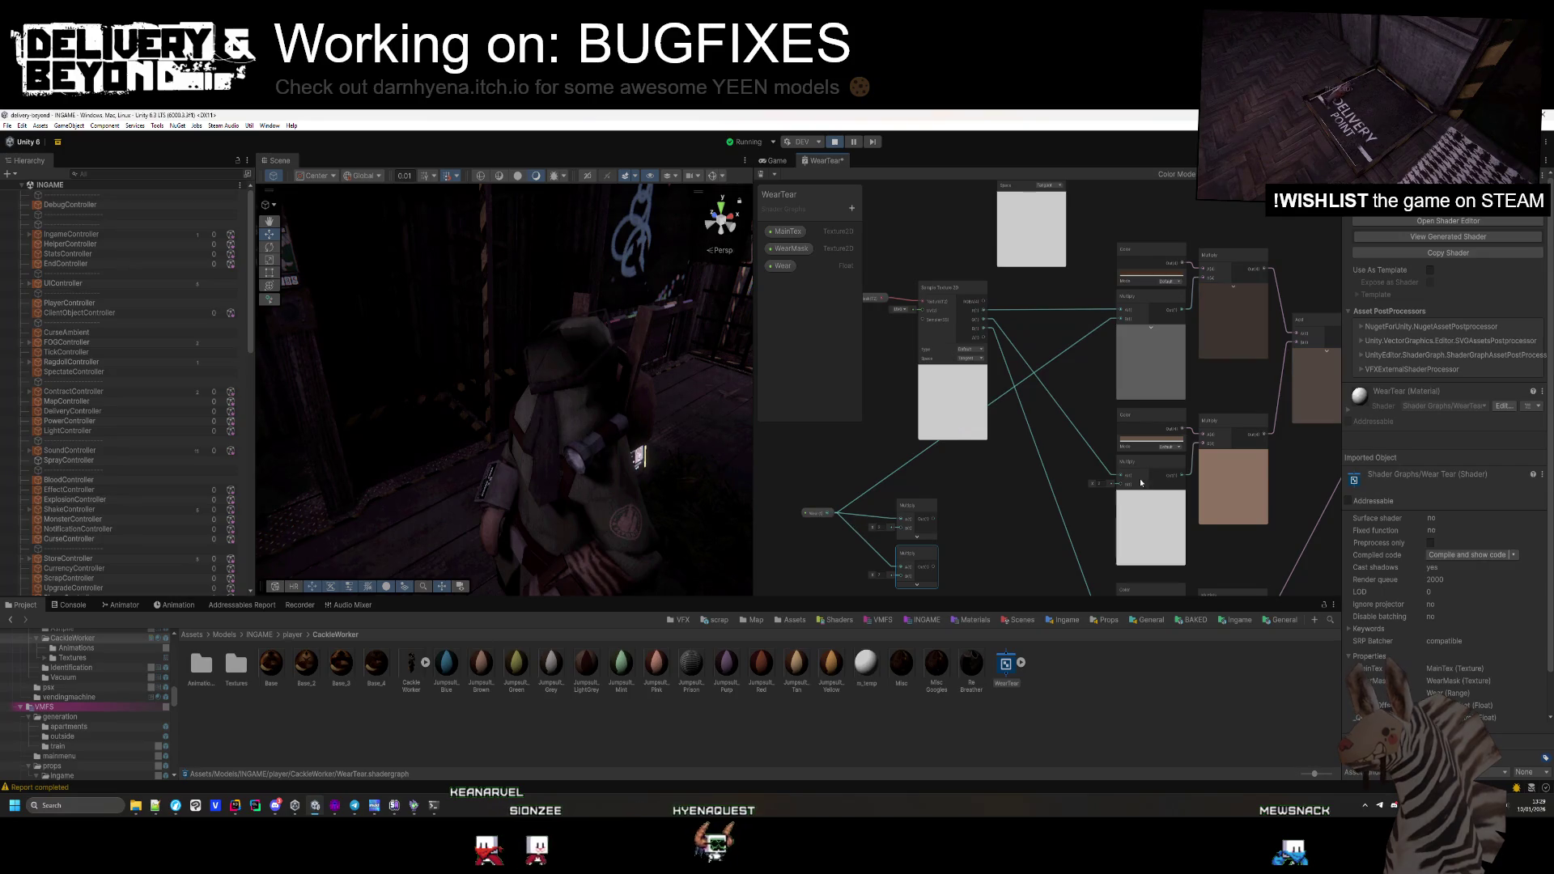
{"action": "mouse_move", "coordinate": [932, 518]}
{"action": "left_mouse_down"}
{"action": "mouse_move", "coordinate": [965, 478]}
{"action": "mouse_move", "coordinate": [1122, 484]}
{"action": "left_mouse_up"}
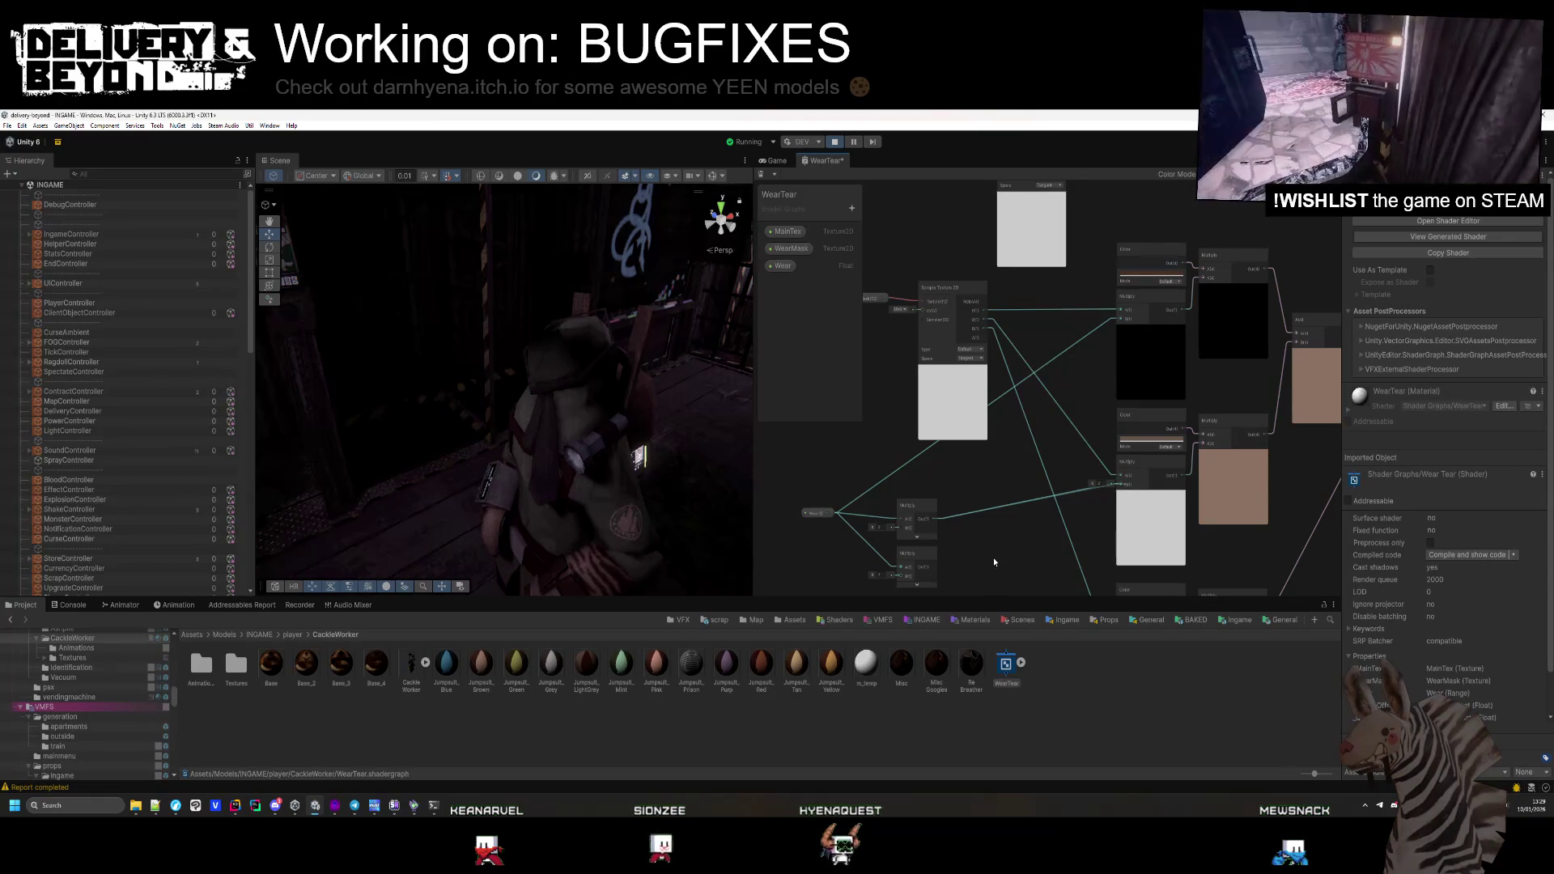
{"action": "mouse_move", "coordinate": [974, 536]}
{"action": "left_mouse_down"}
{"action": "mouse_move", "coordinate": [944, 461]}
{"action": "mouse_move", "coordinate": [906, 503]}
{"action": "mouse_move", "coordinate": [1089, 527]}
{"action": "left_mouse_up"}
{"action": "left_click", "coordinate": [906, 509]}
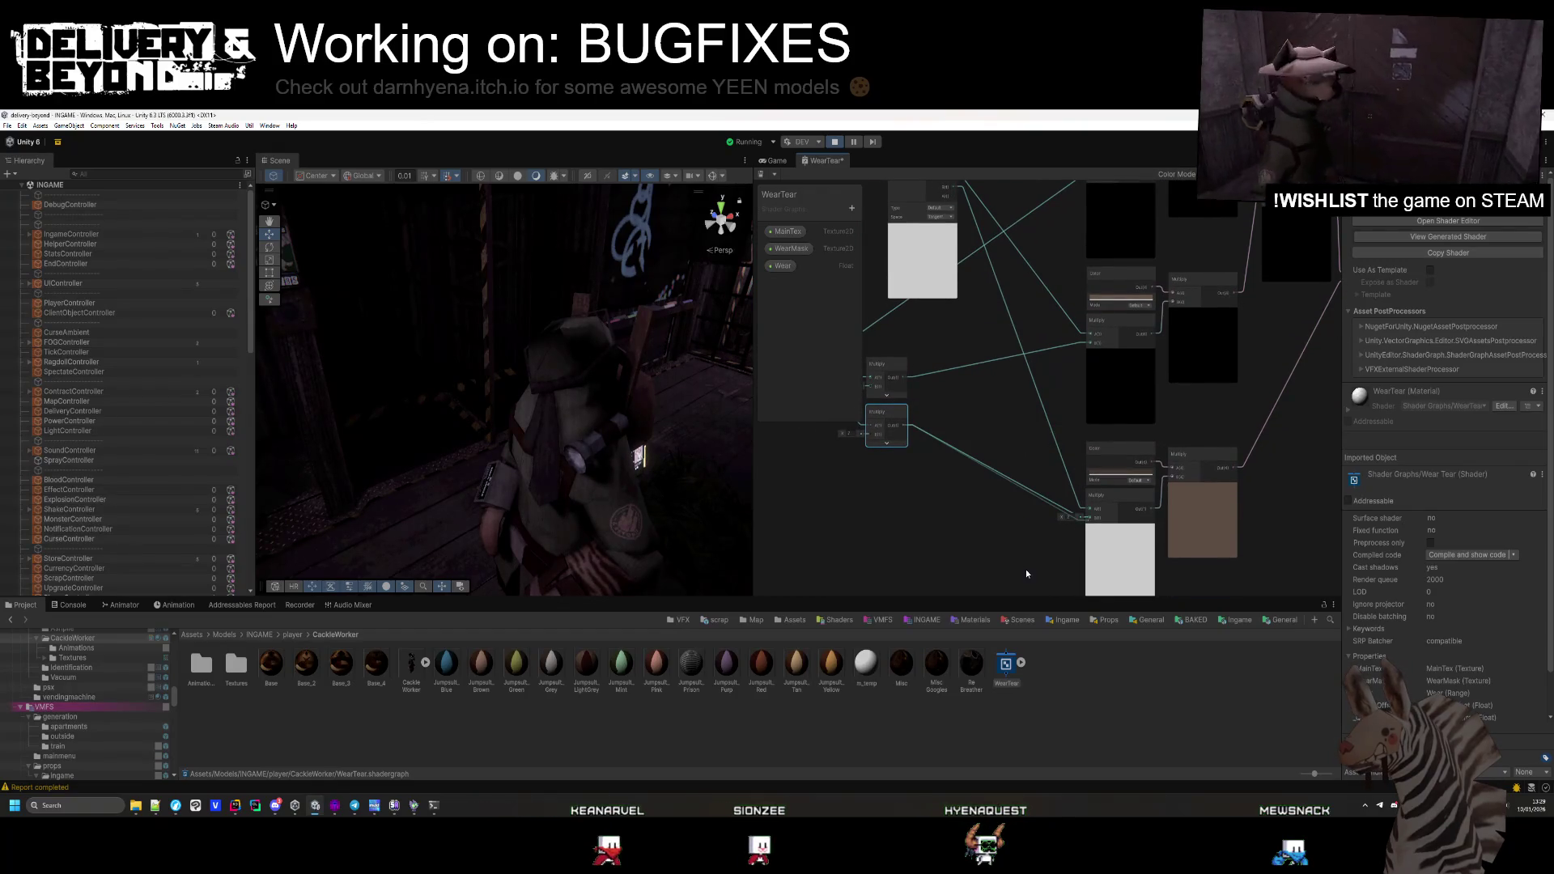
{"action": "mouse_move", "coordinate": [927, 534]}
{"action": "left_mouse_down"}
{"action": "mouse_move", "coordinate": [925, 437]}
{"action": "mouse_move", "coordinate": [1101, 449]}
{"action": "left_mouse_up"}
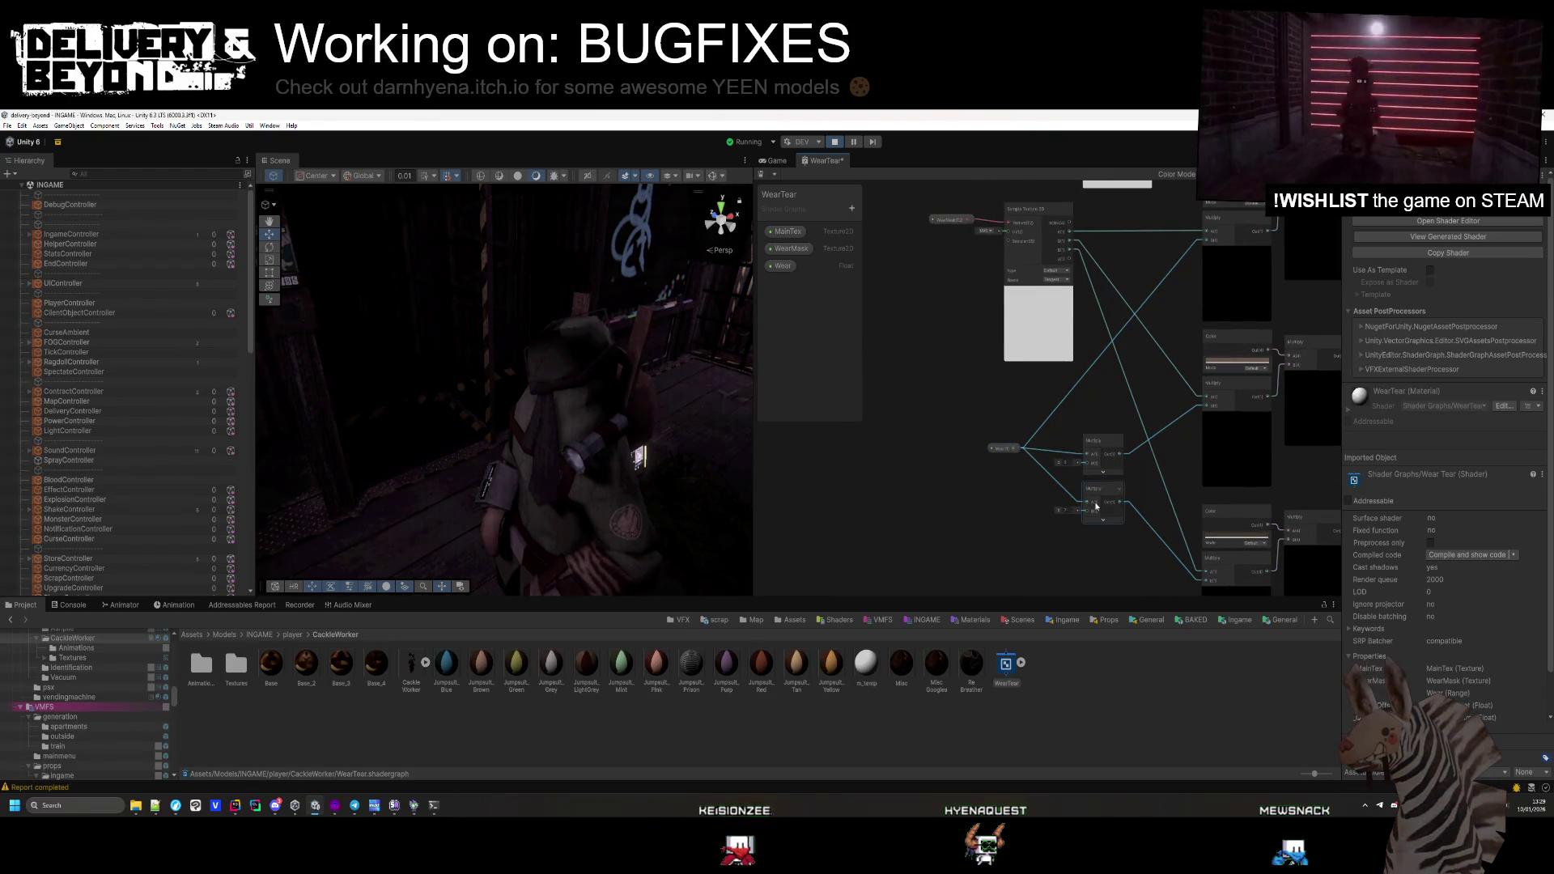
Save to recompile the WearTear shader, then select the character's Body mesh in the Scene view
{"action": "key", "text": "ctrl+s"}
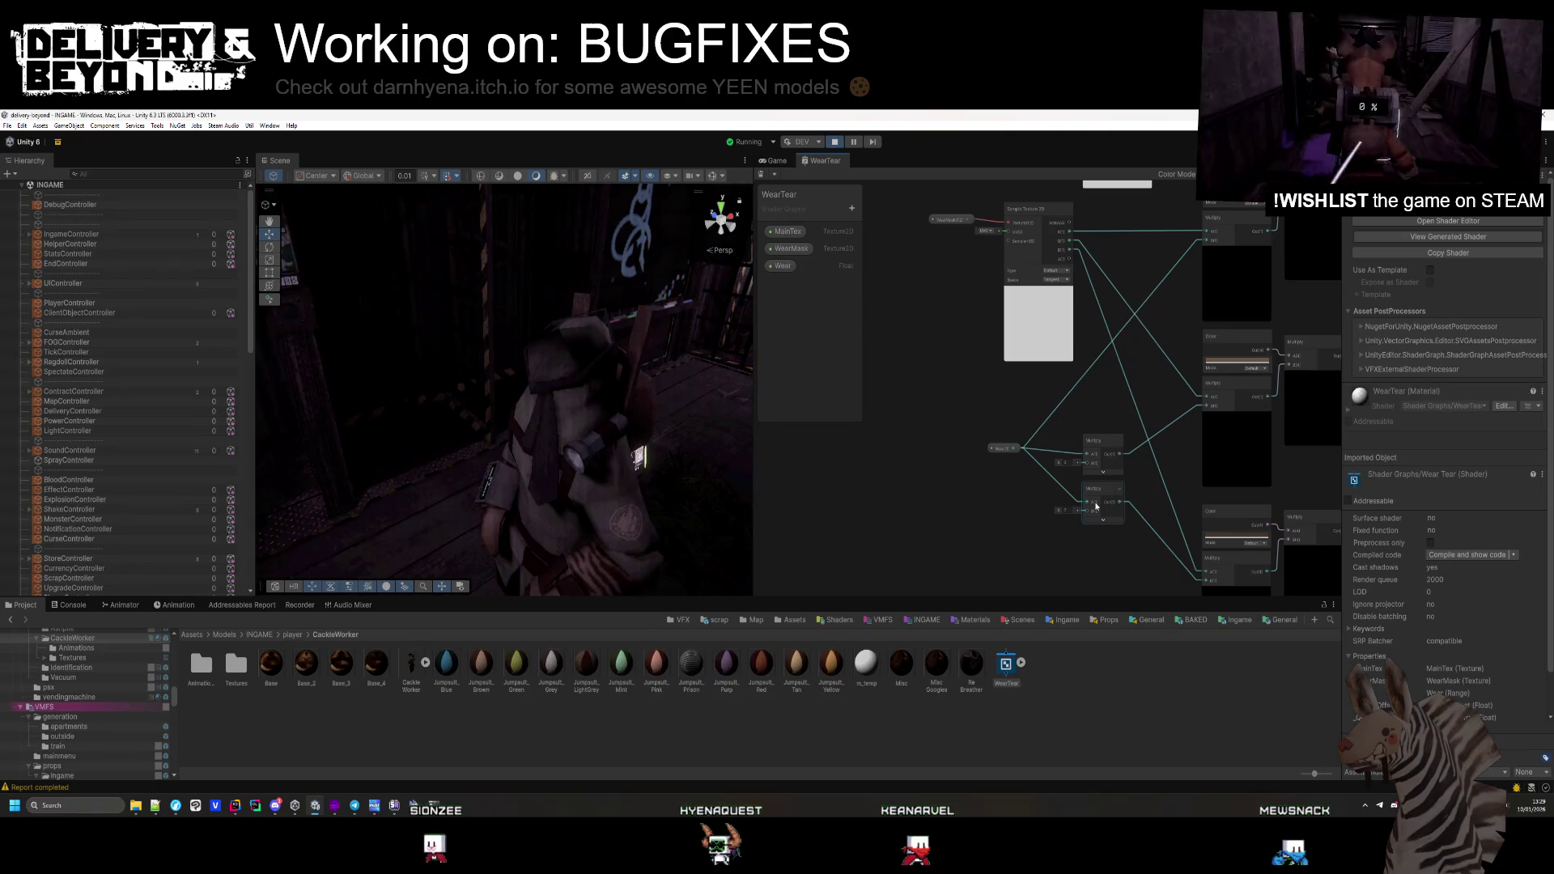
{"action": "mouse_move", "coordinate": [621, 456]}
{"action": "left_mouse_down"}
{"action": "mouse_move", "coordinate": [860, 398]}
{"action": "mouse_move", "coordinate": [672, 392]}
{"action": "left_mouse_up"}
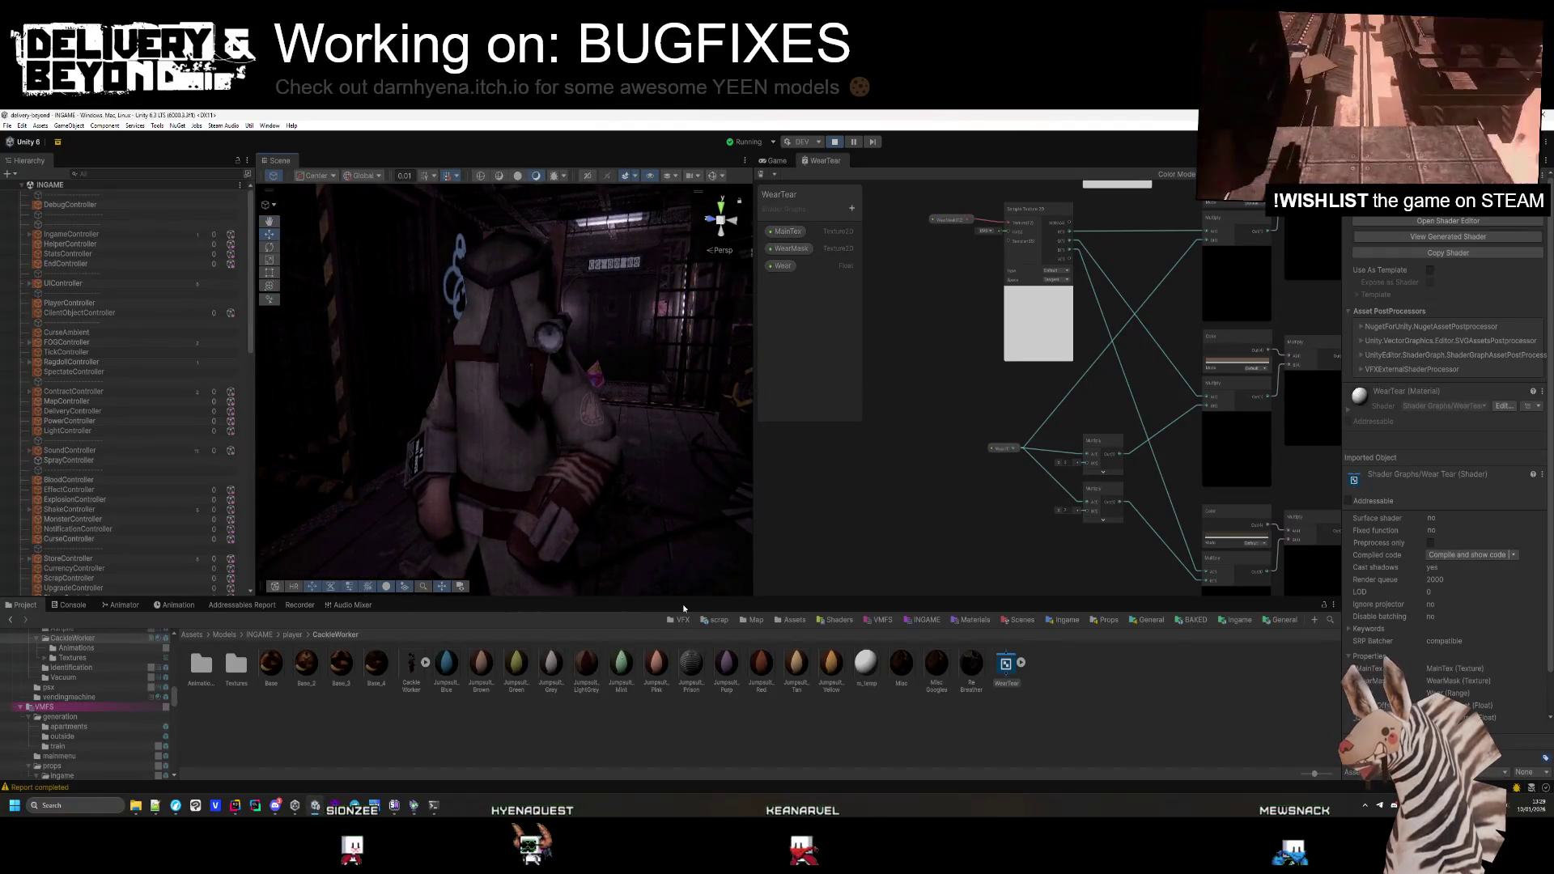
{"action": "left_click", "coordinate": [524, 416]}
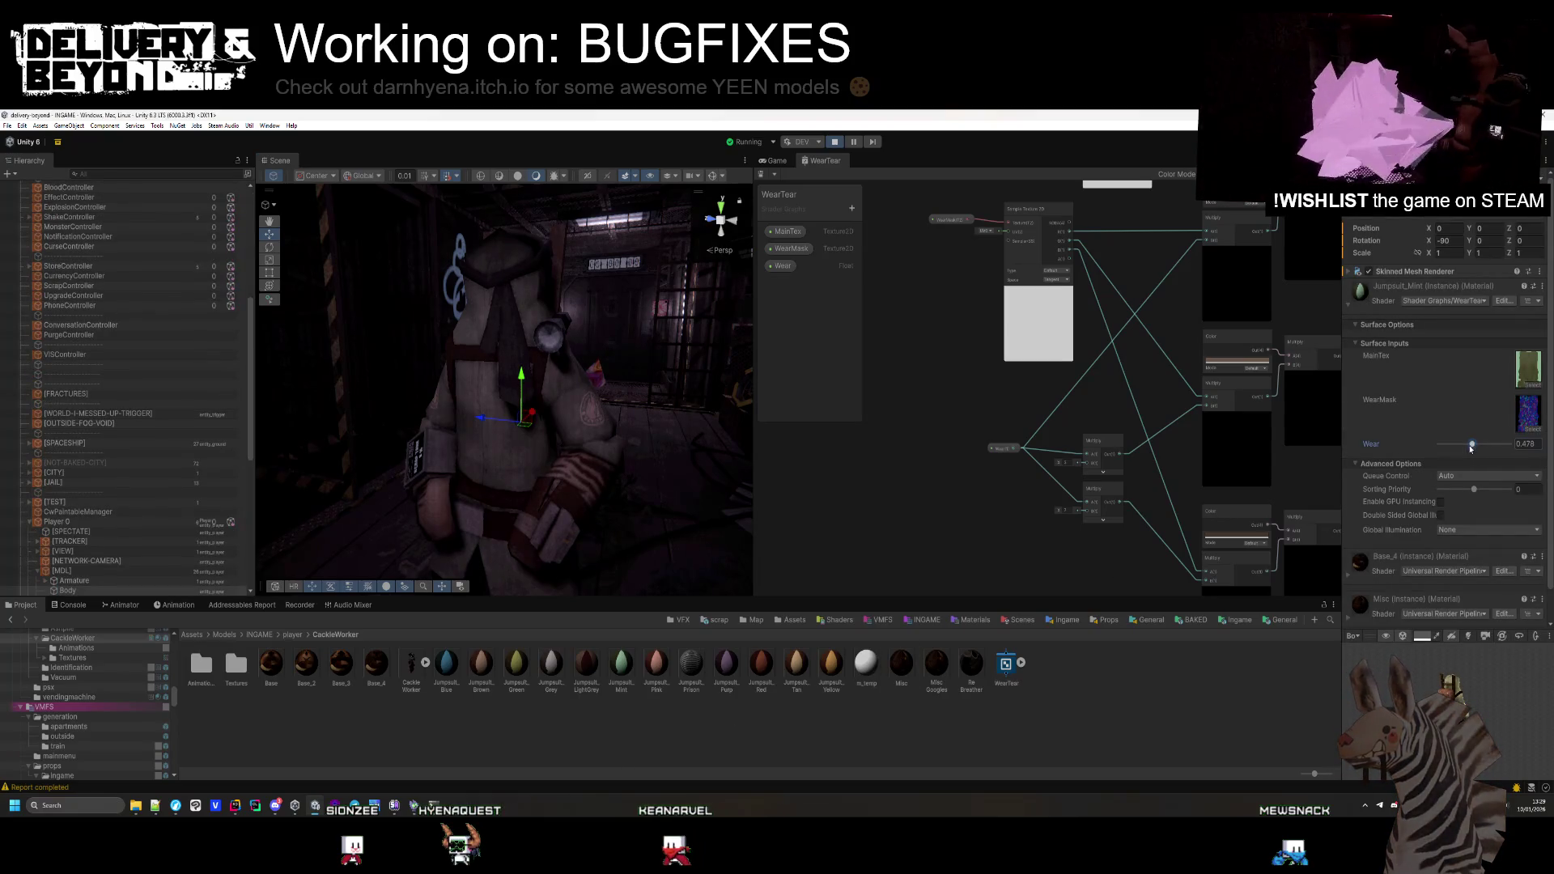
Raise Jumpsuit_Mint's Wear value and make the shader's Color node near-black (000000)
{"action": "mouse_move", "coordinate": [1468, 448]}
{"action": "left_mouse_down"}
{"action": "mouse_move", "coordinate": [1552, 449]}
{"action": "mouse_move", "coordinate": [1494, 452]}
{"action": "left_mouse_up"}
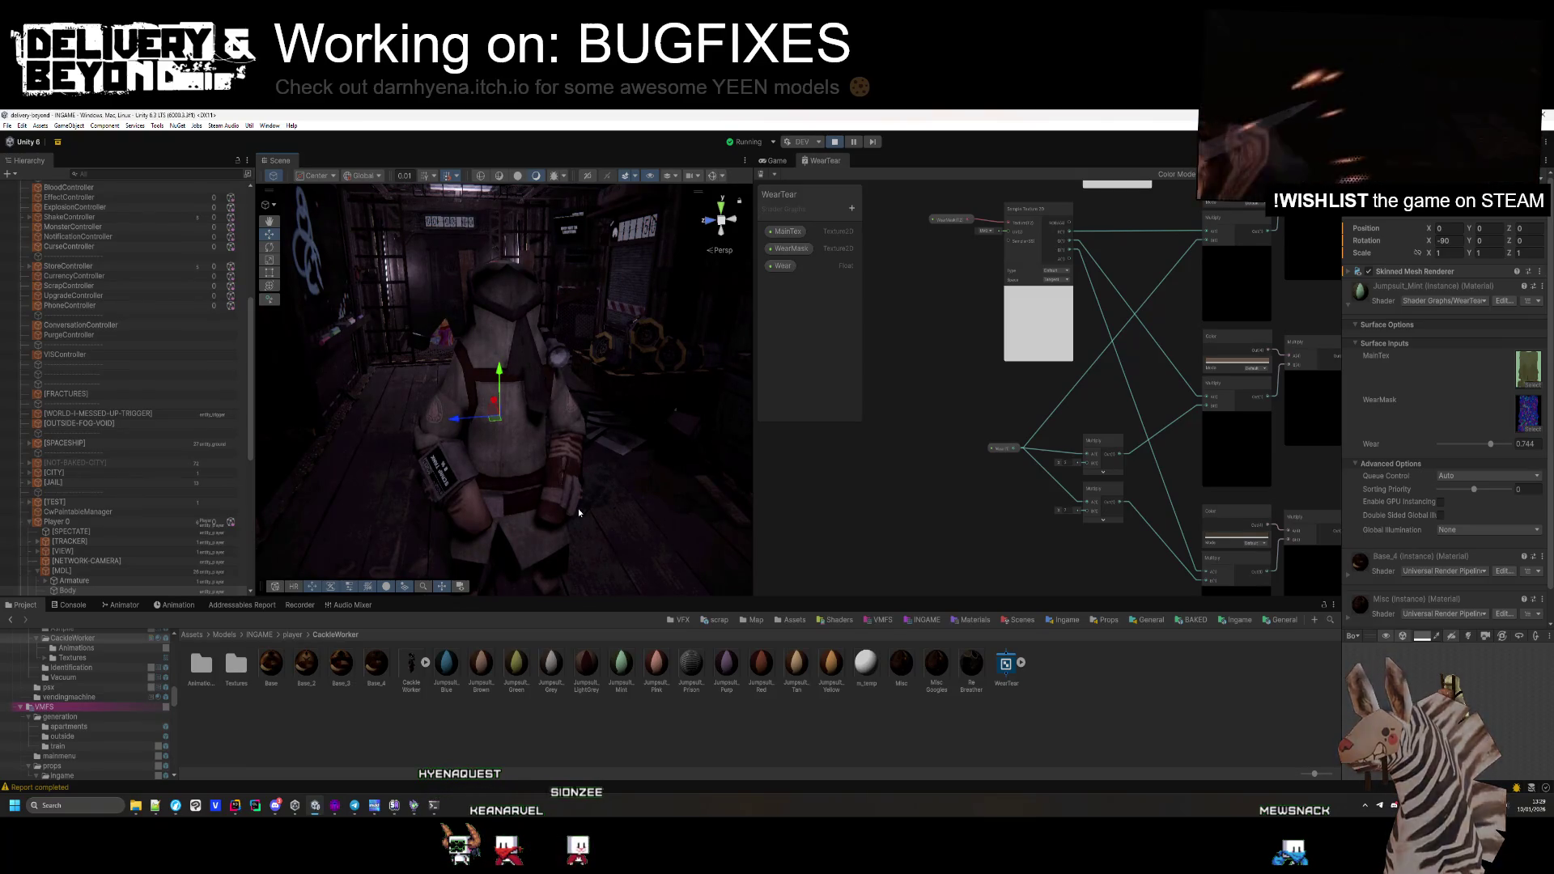
{"action": "left_click", "coordinate": [1247, 370]}
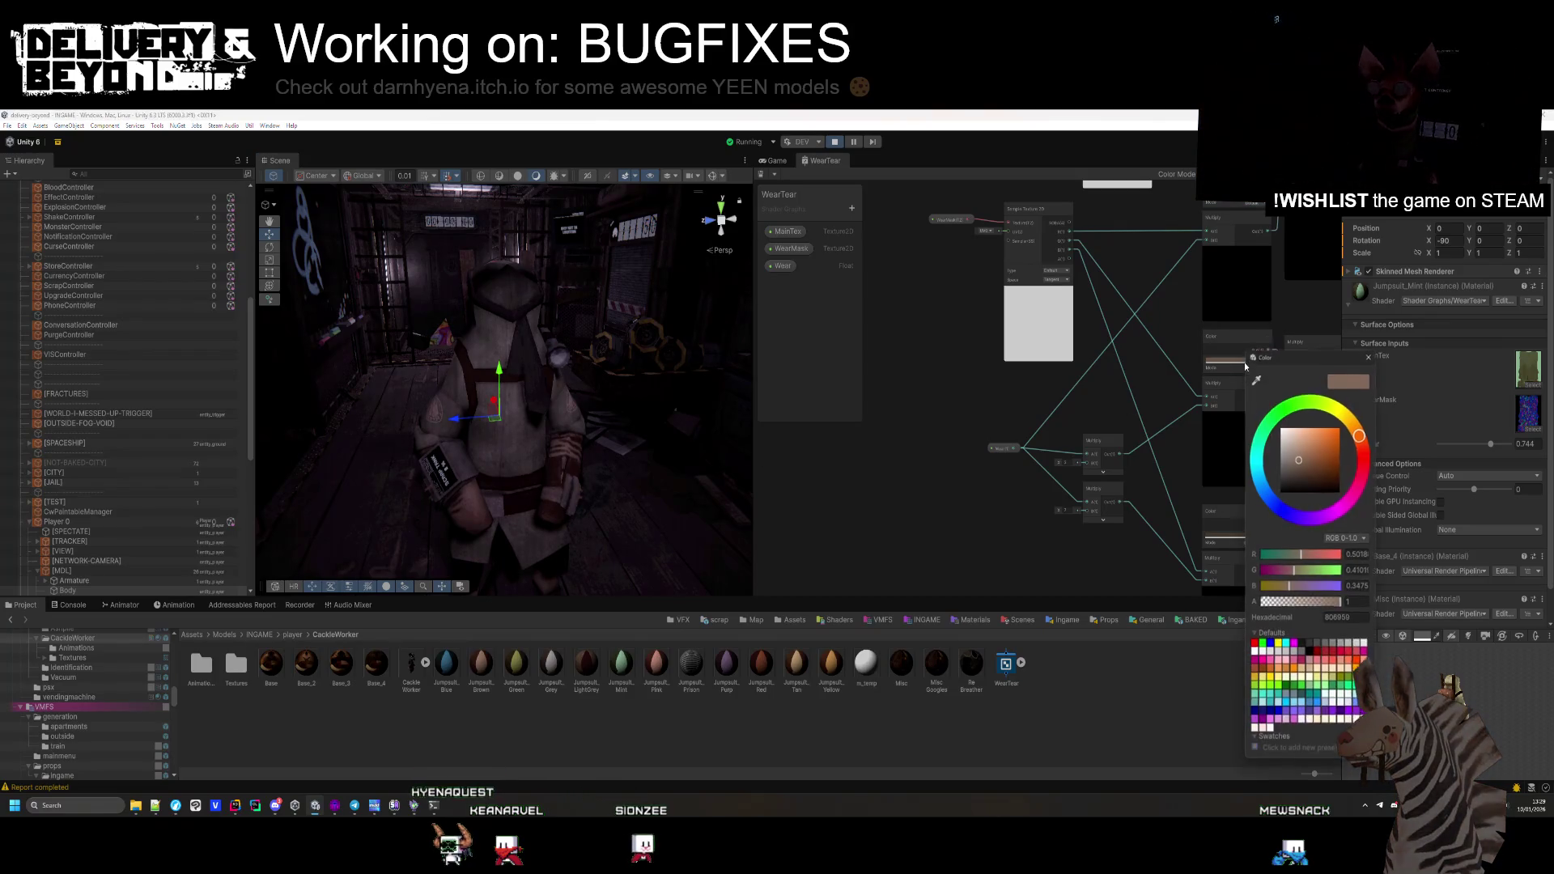
{"action": "left_click_drag", "start_coordinate": [1298, 461], "coordinate": [1293, 489]}
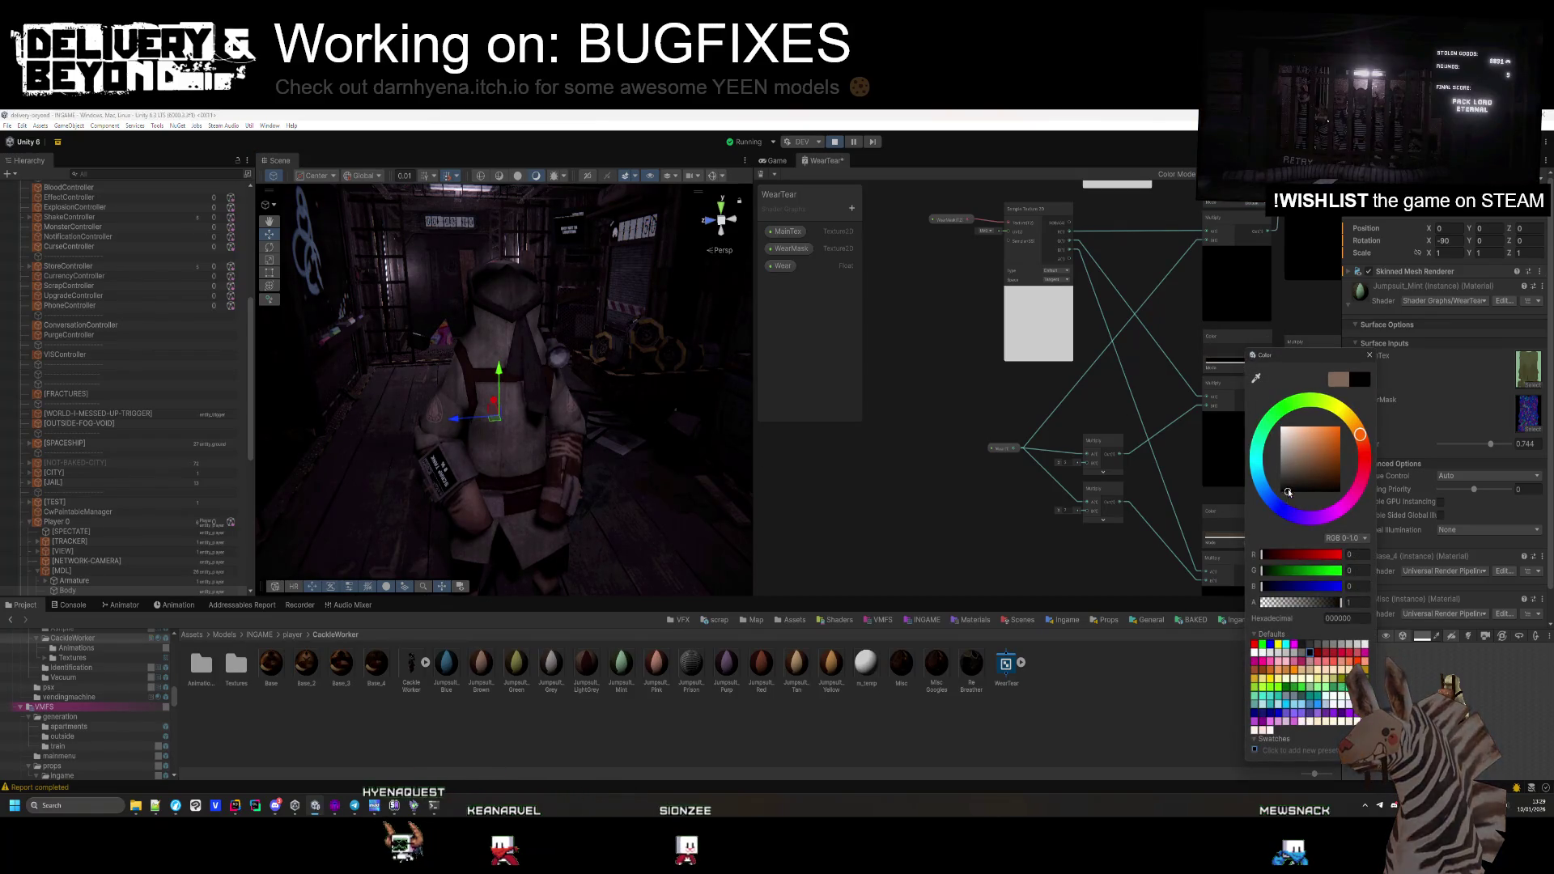
{"action": "left_click", "coordinate": [1226, 485]}
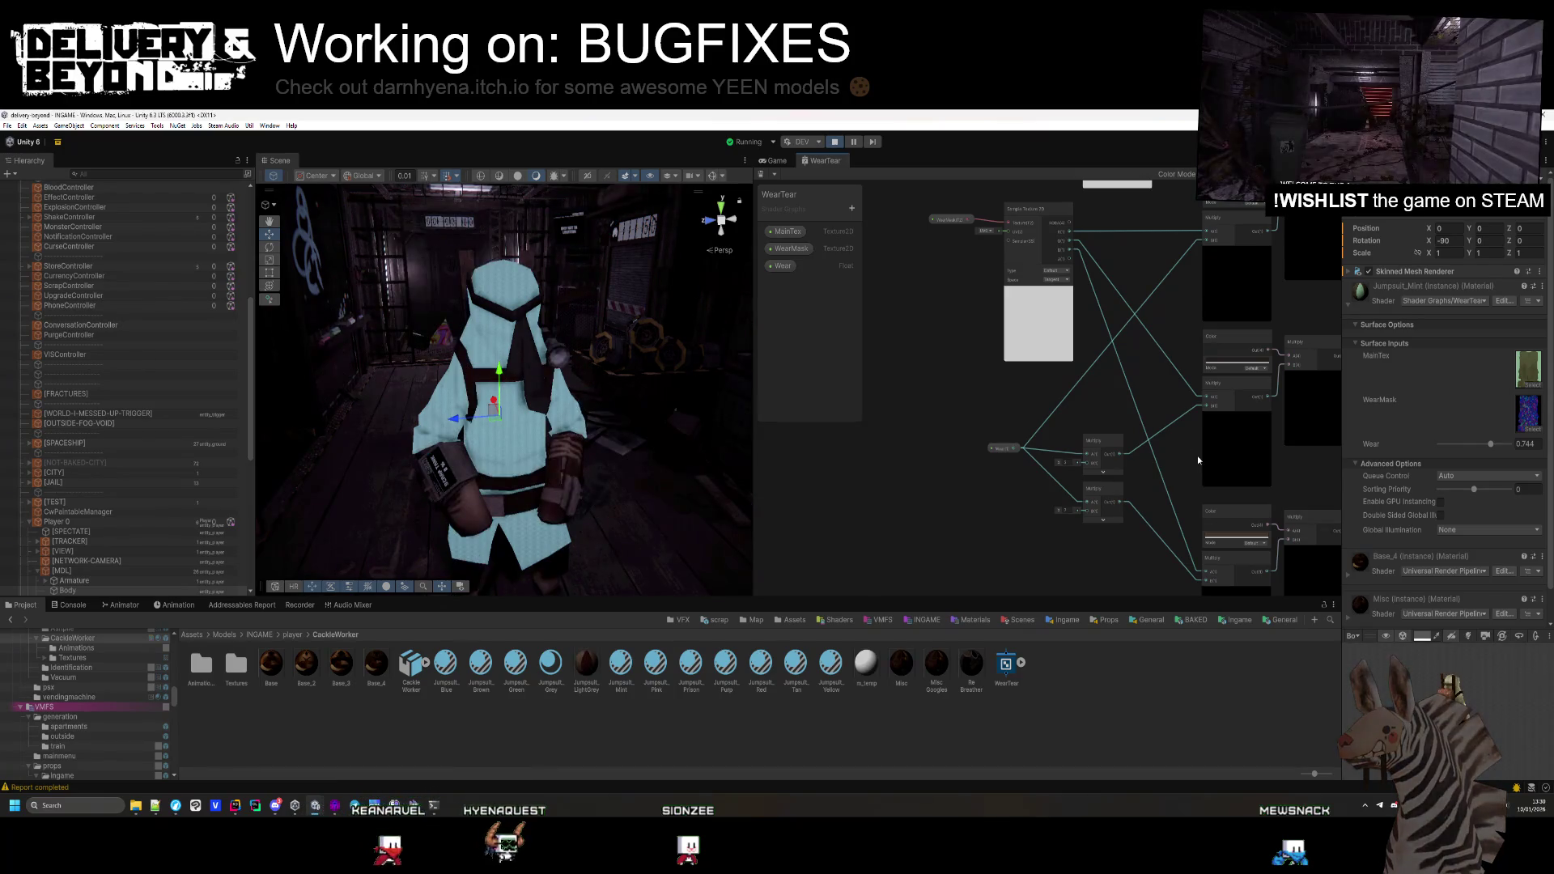
{"action": "left_click_drag", "start_coordinate": [1162, 475], "coordinate": [1120, 400]}
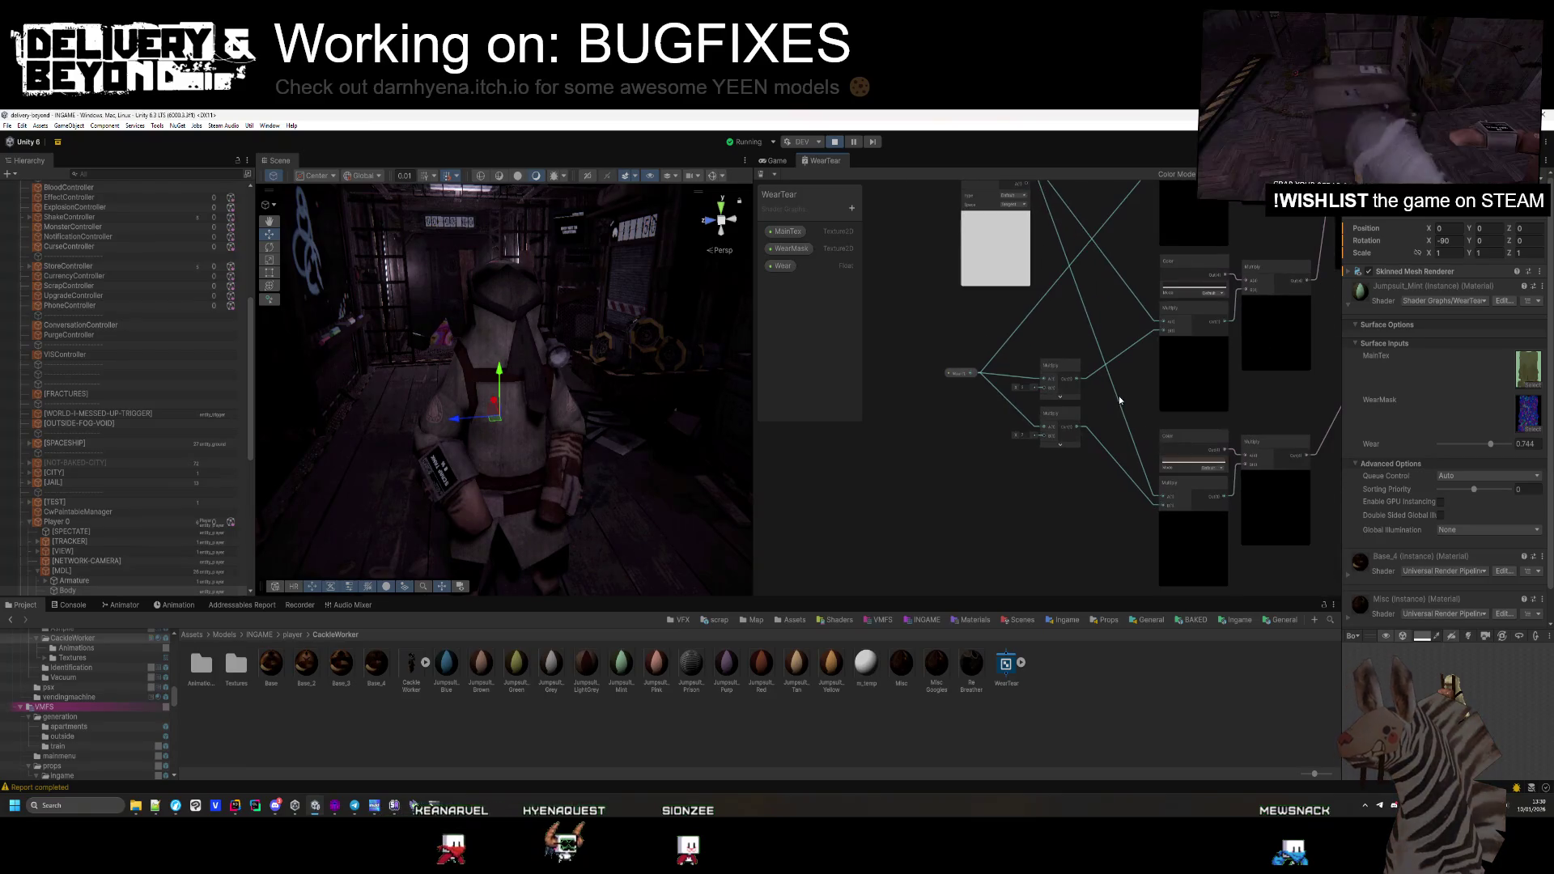
Set the other Color node to a lighter brown, 906C54, and save the graph to recompile
{"action": "left_click", "coordinate": [1182, 464]}
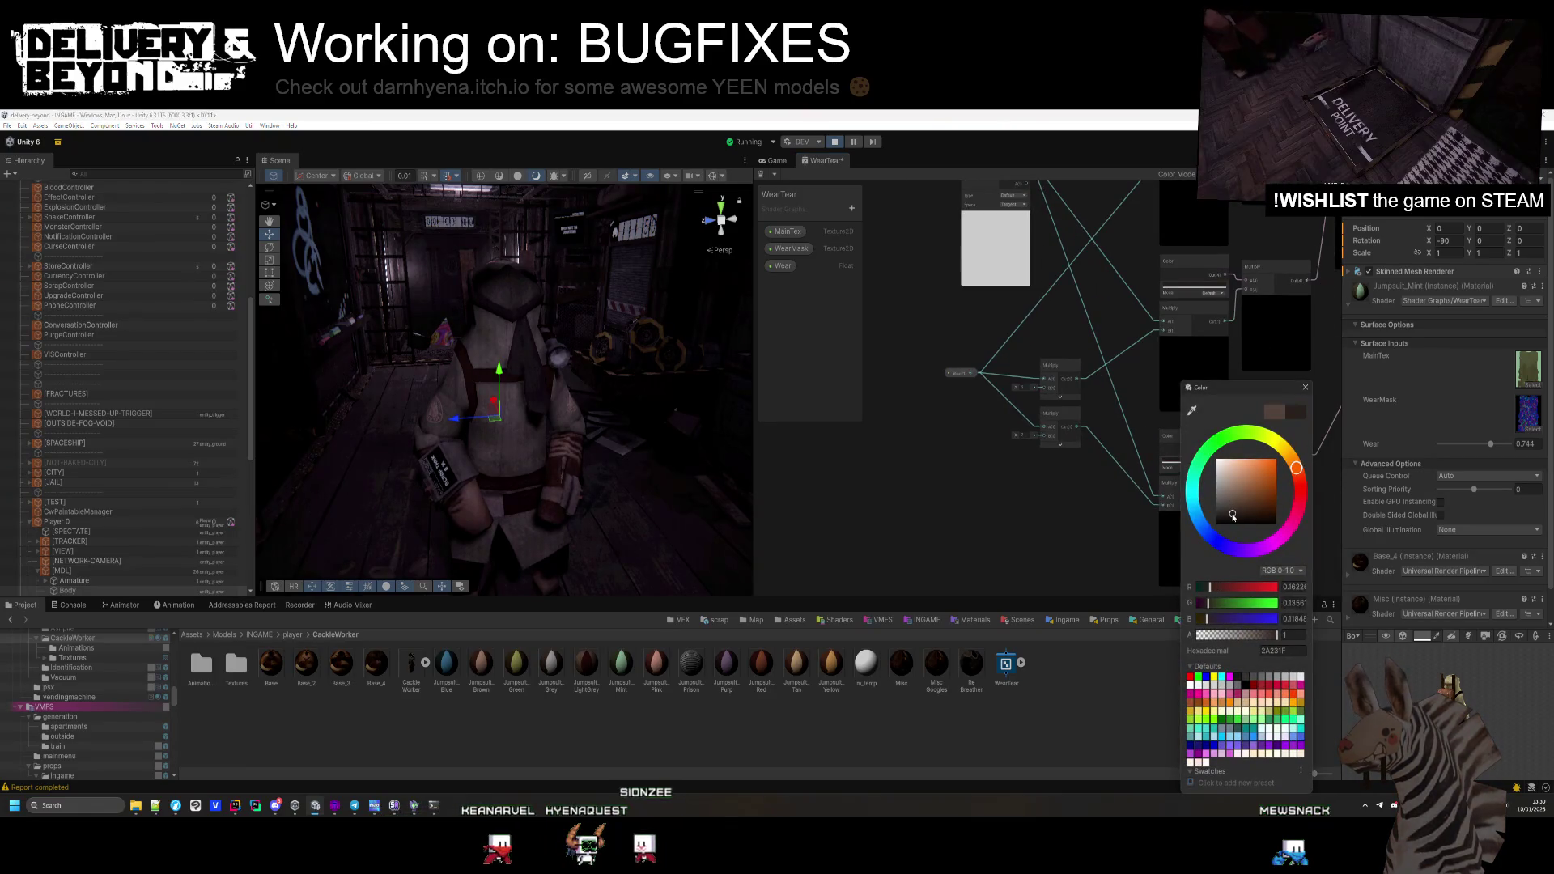
{"action": "left_click", "coordinate": [1062, 547]}
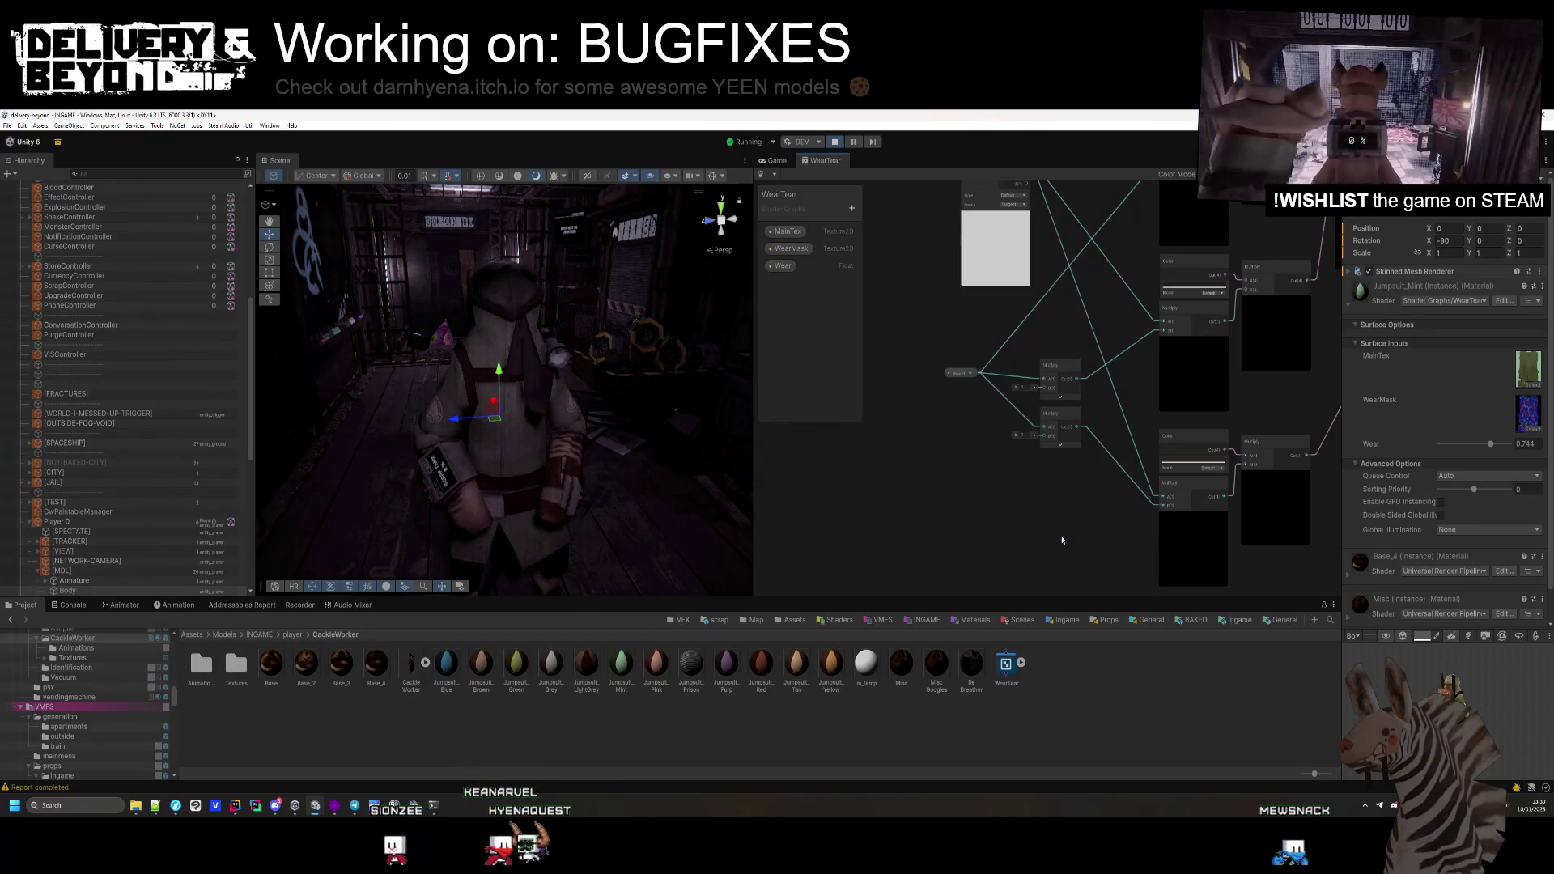
{"action": "right_click", "coordinate": [1062, 538]}
{"action": "left_click_drag", "start_coordinate": [1105, 312], "coordinate": [1145, 434]}
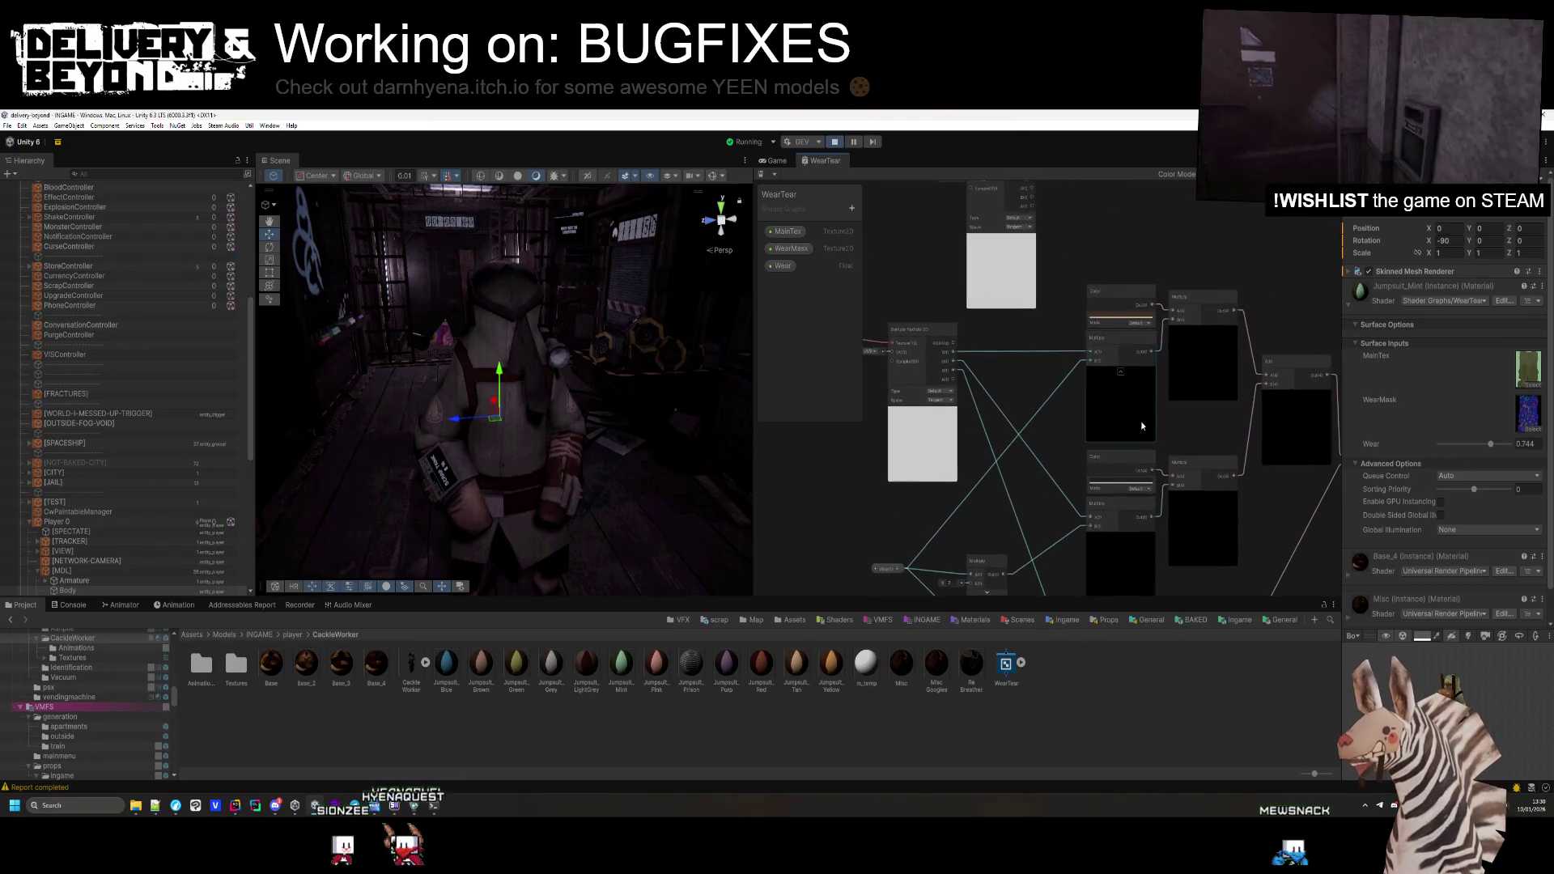
{"action": "left_click", "coordinate": [1131, 321]}
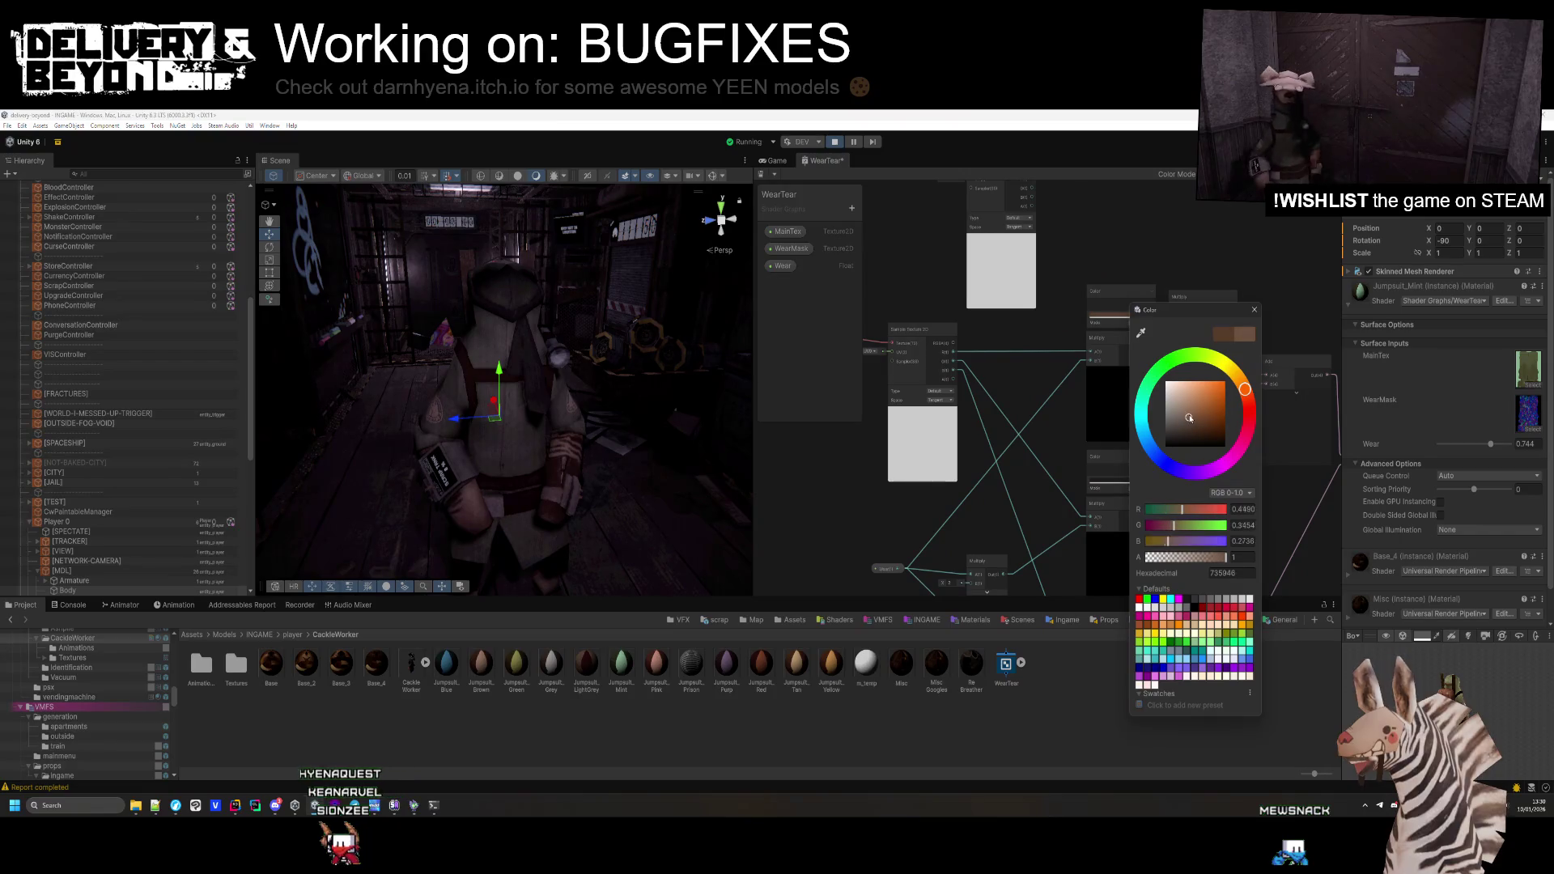
{"action": "left_click", "coordinate": [1189, 416]}
{"action": "left_click", "coordinate": [1190, 410]}
{"action": "left_click", "coordinate": [1047, 366]}
{"action": "key", "text": "ctrl+s"}
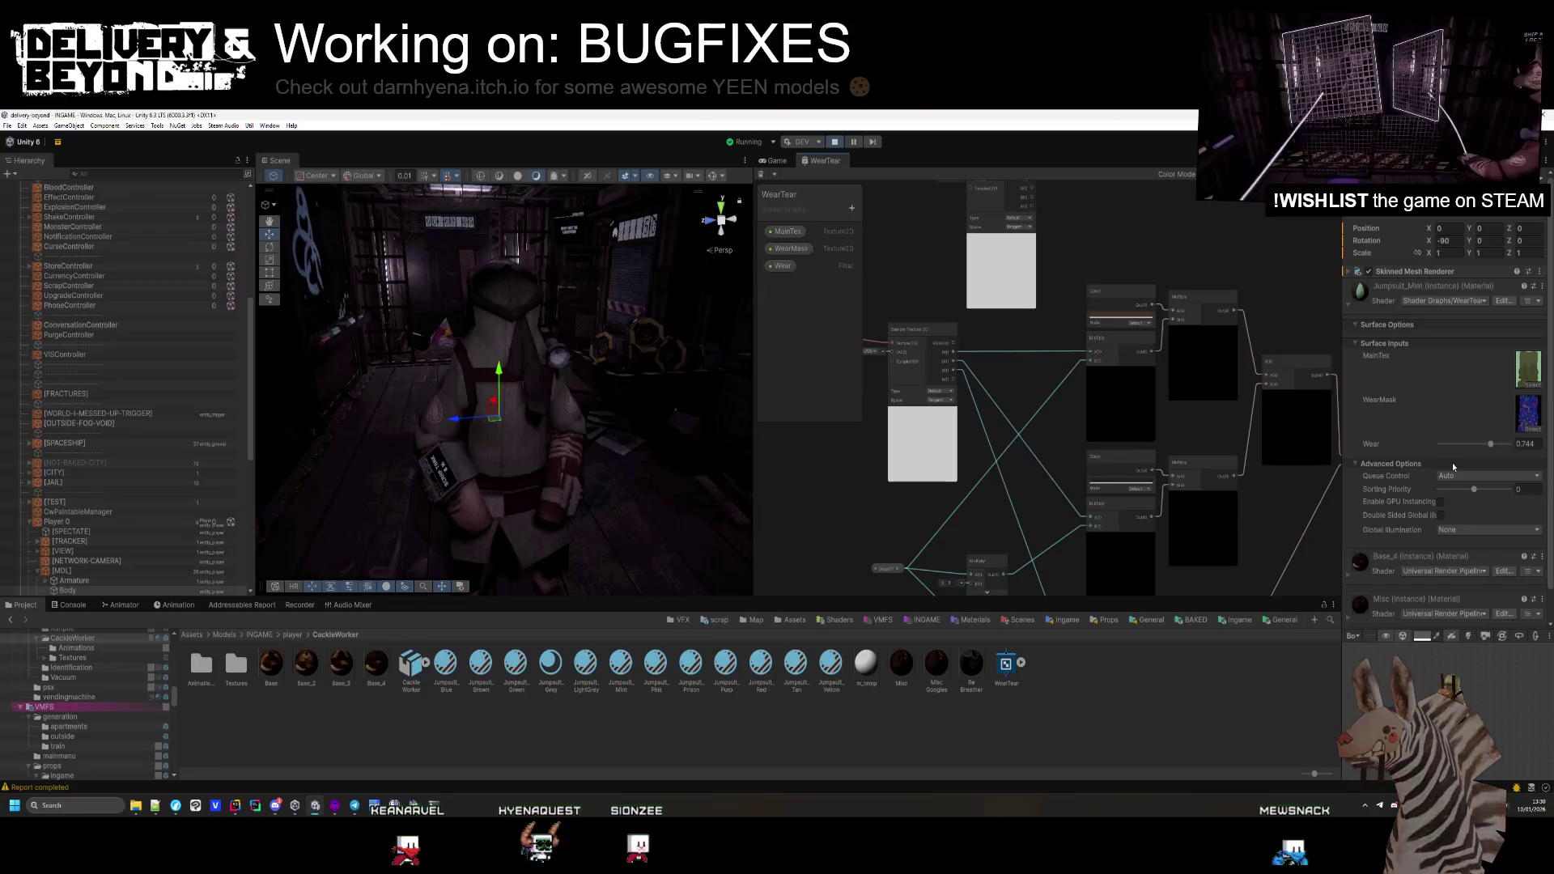
Drag Jumpsuit_Mint's Wear value back down to 0
{"action": "mouse_move", "coordinate": [1482, 448]}
{"action": "left_mouse_down"}
{"action": "mouse_move", "coordinate": [1454, 444]}
{"action": "mouse_move", "coordinate": [1540, 450]}
{"action": "mouse_move", "coordinate": [1424, 451]}
{"action": "left_mouse_up"}
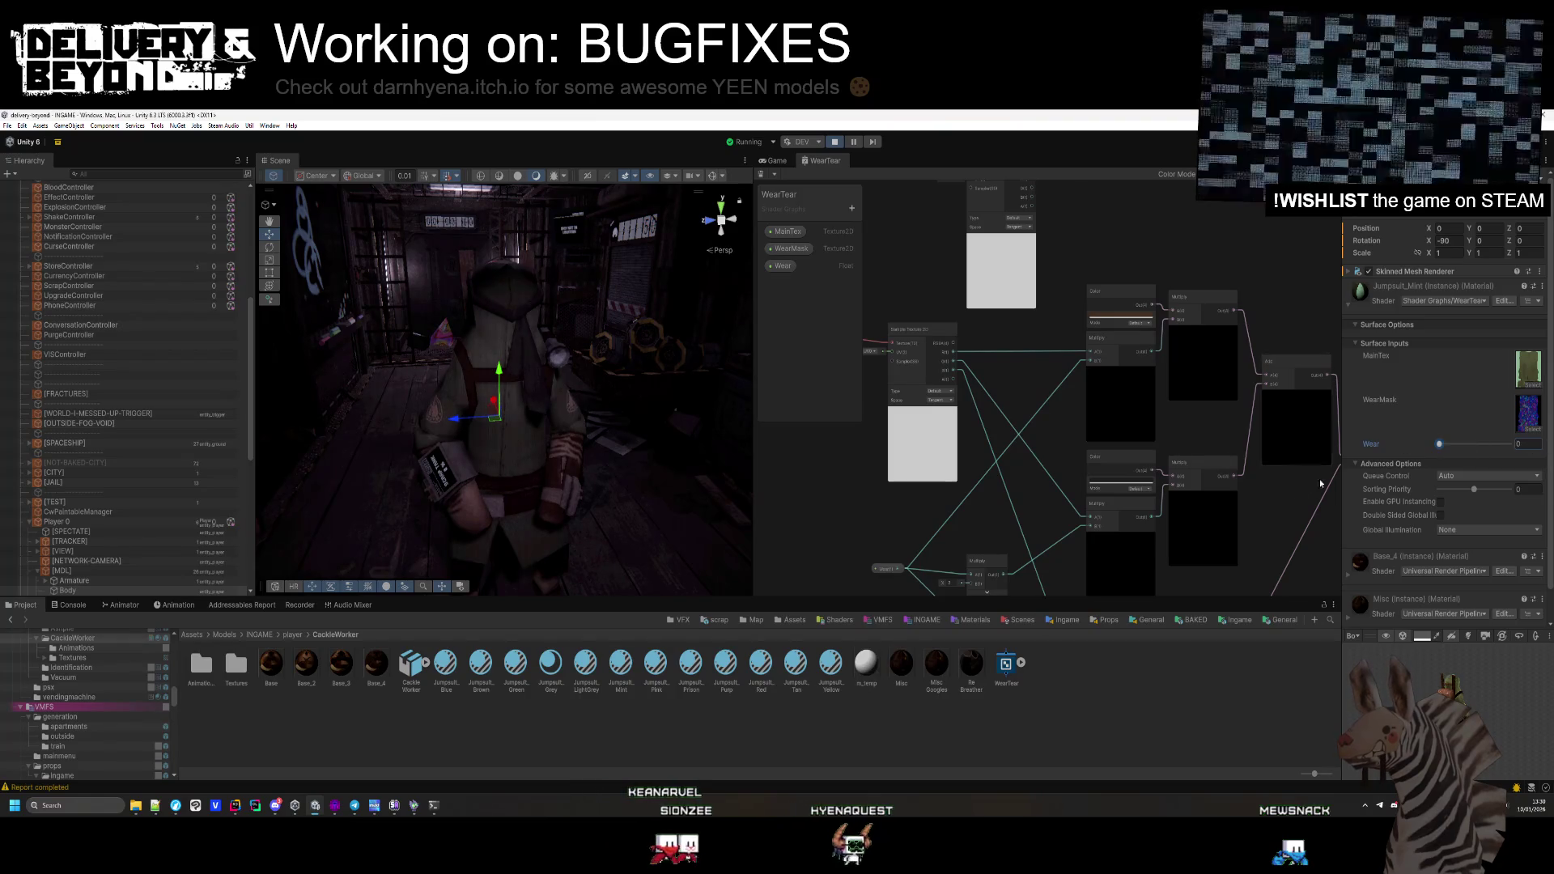
{"action": "left_click", "coordinate": [1139, 448]}
{"action": "mouse_move", "coordinate": [1138, 444]}
{"action": "left_mouse_down"}
{"action": "mouse_move", "coordinate": [1044, 357]}
{"action": "mouse_move", "coordinate": [1096, 383]}
{"action": "left_mouse_up"}
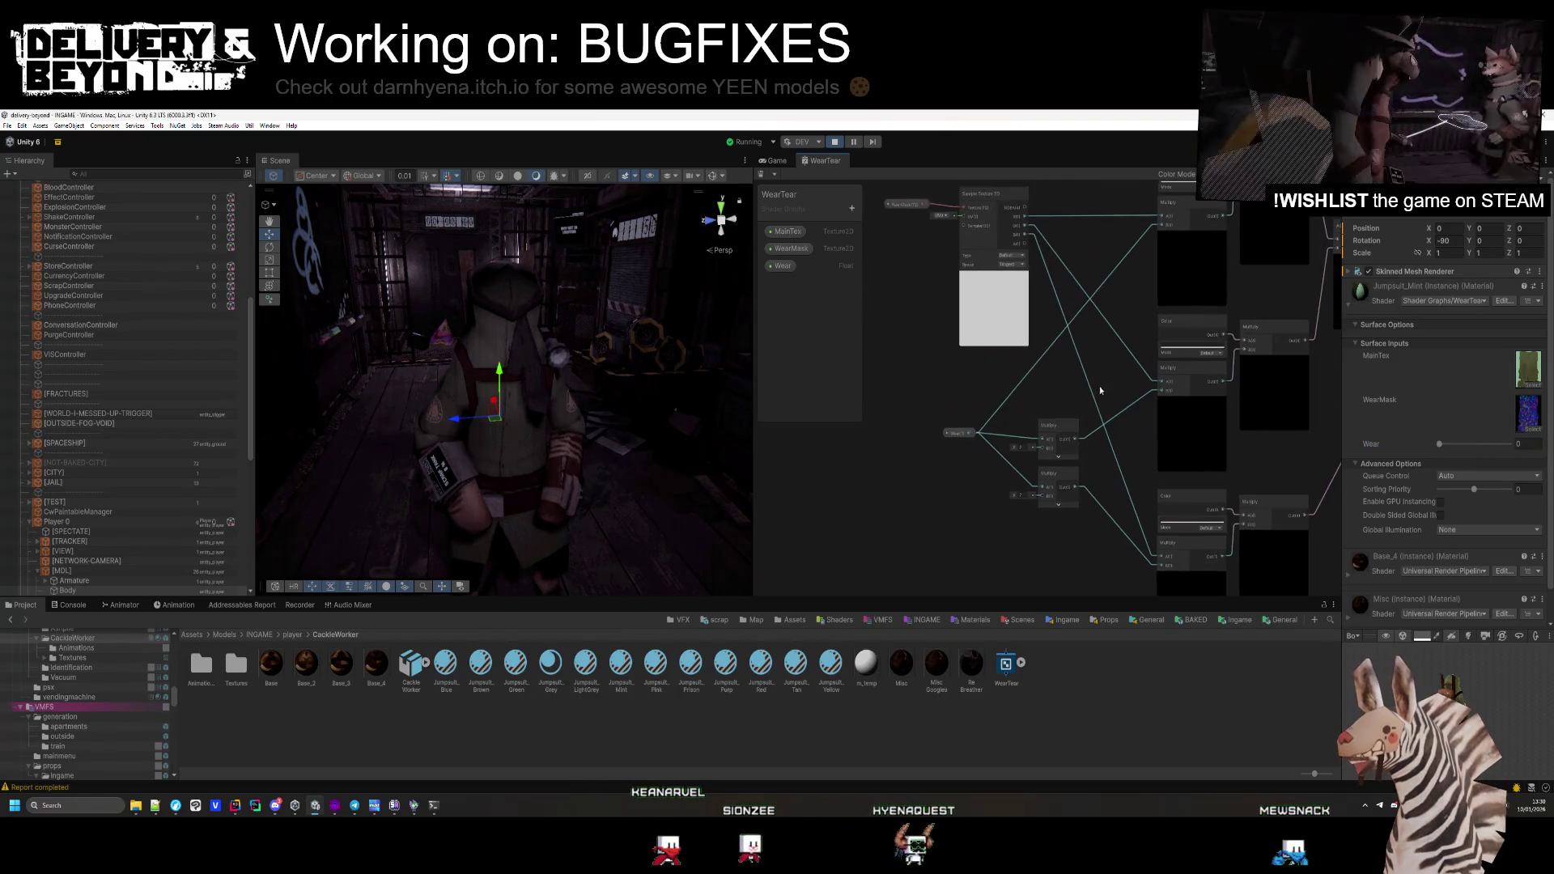
Orbit the Scene view around the character and close the WearTear shader graph tab
{"action": "mouse_move", "coordinate": [537, 409]}
{"action": "left_mouse_down"}
{"action": "mouse_move", "coordinate": [635, 409]}
{"action": "mouse_move", "coordinate": [521, 357]}
{"action": "mouse_move", "coordinate": [436, 430]}
{"action": "left_mouse_up"}
{"action": "left_click_drag", "start_coordinate": [588, 398], "coordinate": [408, 416]}
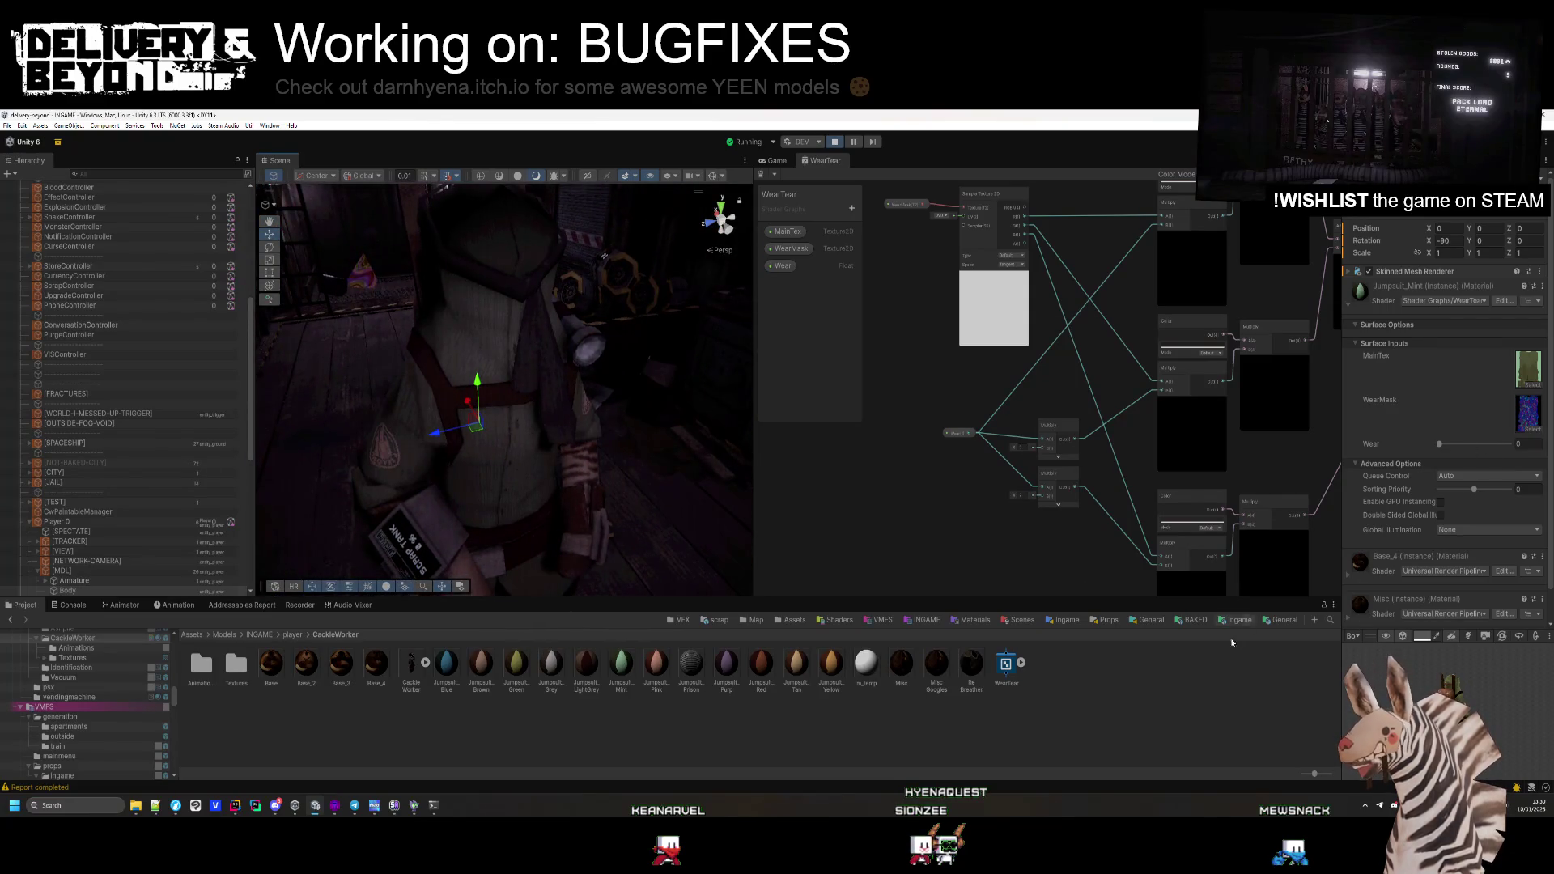
{"action": "mouse_move", "coordinate": [712, 453]}
{"action": "left_mouse_down"}
{"action": "mouse_move", "coordinate": [685, 481]}
{"action": "mouse_move", "coordinate": [582, 398]}
{"action": "mouse_move", "coordinate": [502, 368]}
{"action": "left_mouse_up"}
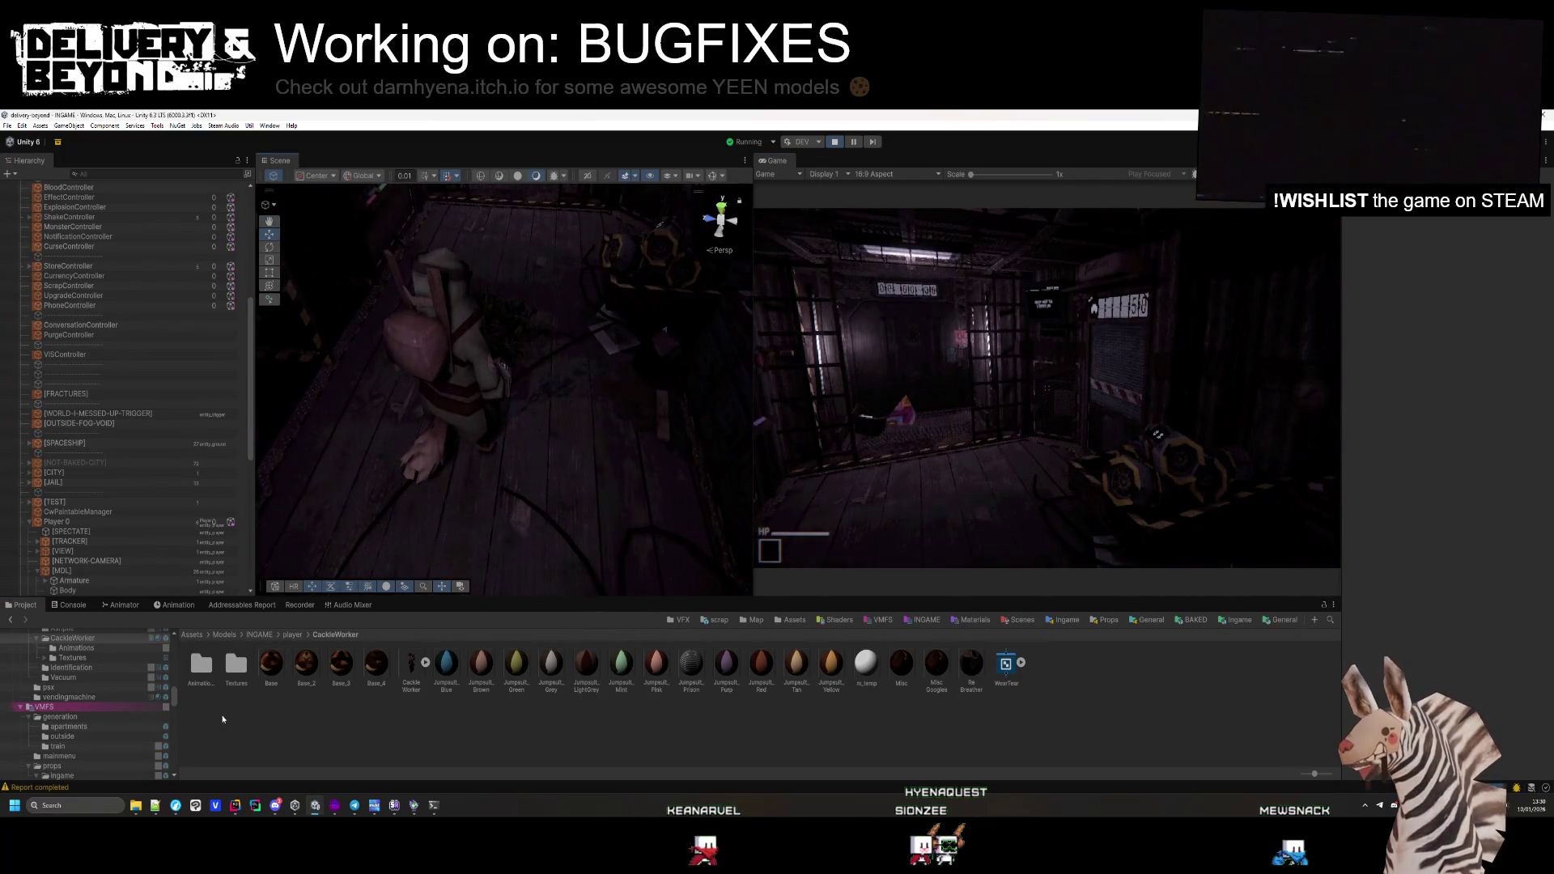
Delete the fixed shadows-broke-on-outfits item from the to-do notes in Notepad++
{"action": "key", "text": "alt+Tab"}
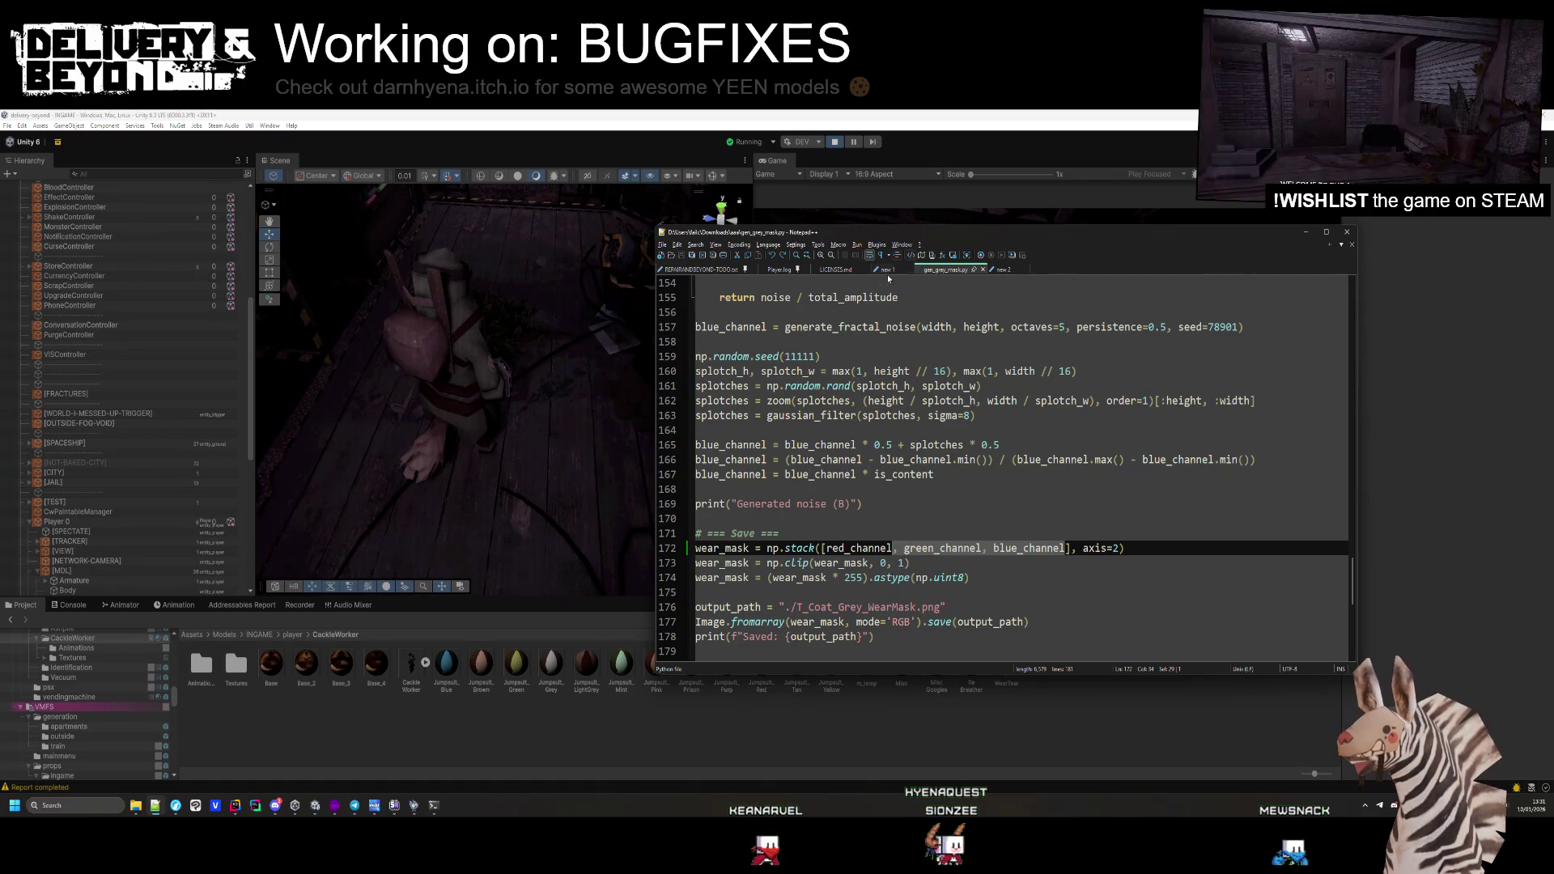
{"action": "left_click", "coordinate": [882, 269]}
{"action": "left_click_drag", "start_coordinate": [915, 312], "coordinate": [942, 298]}
{"action": "key", "text": "BackSpace"}
Back in Unity, stop play mode with Ctrl+P
{"action": "left_click", "coordinate": [738, 719]}
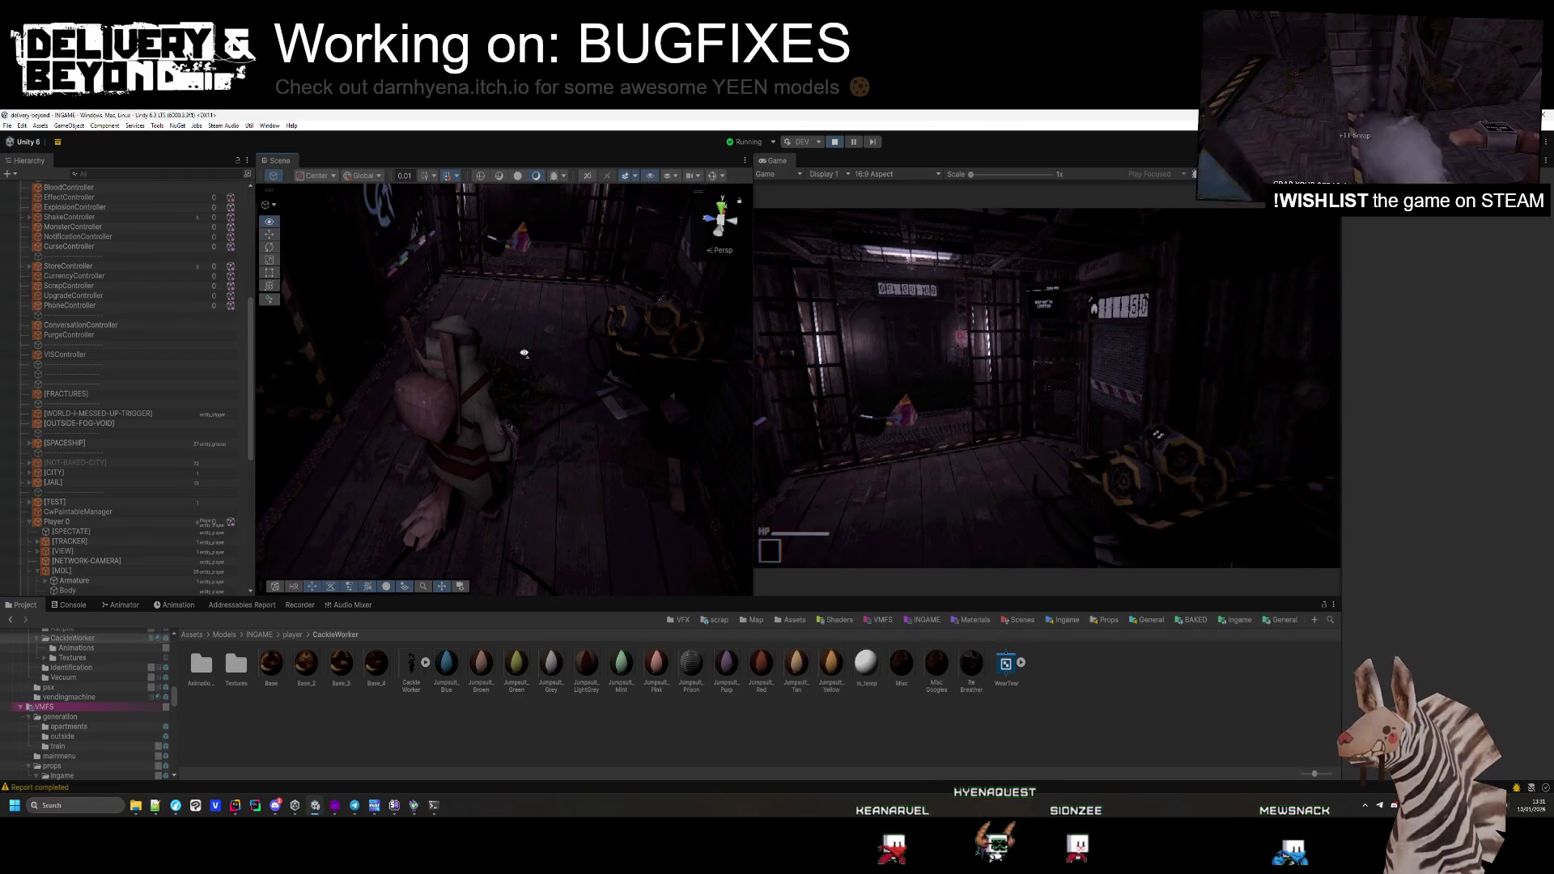
{"action": "key", "text": "ctrl+p"}
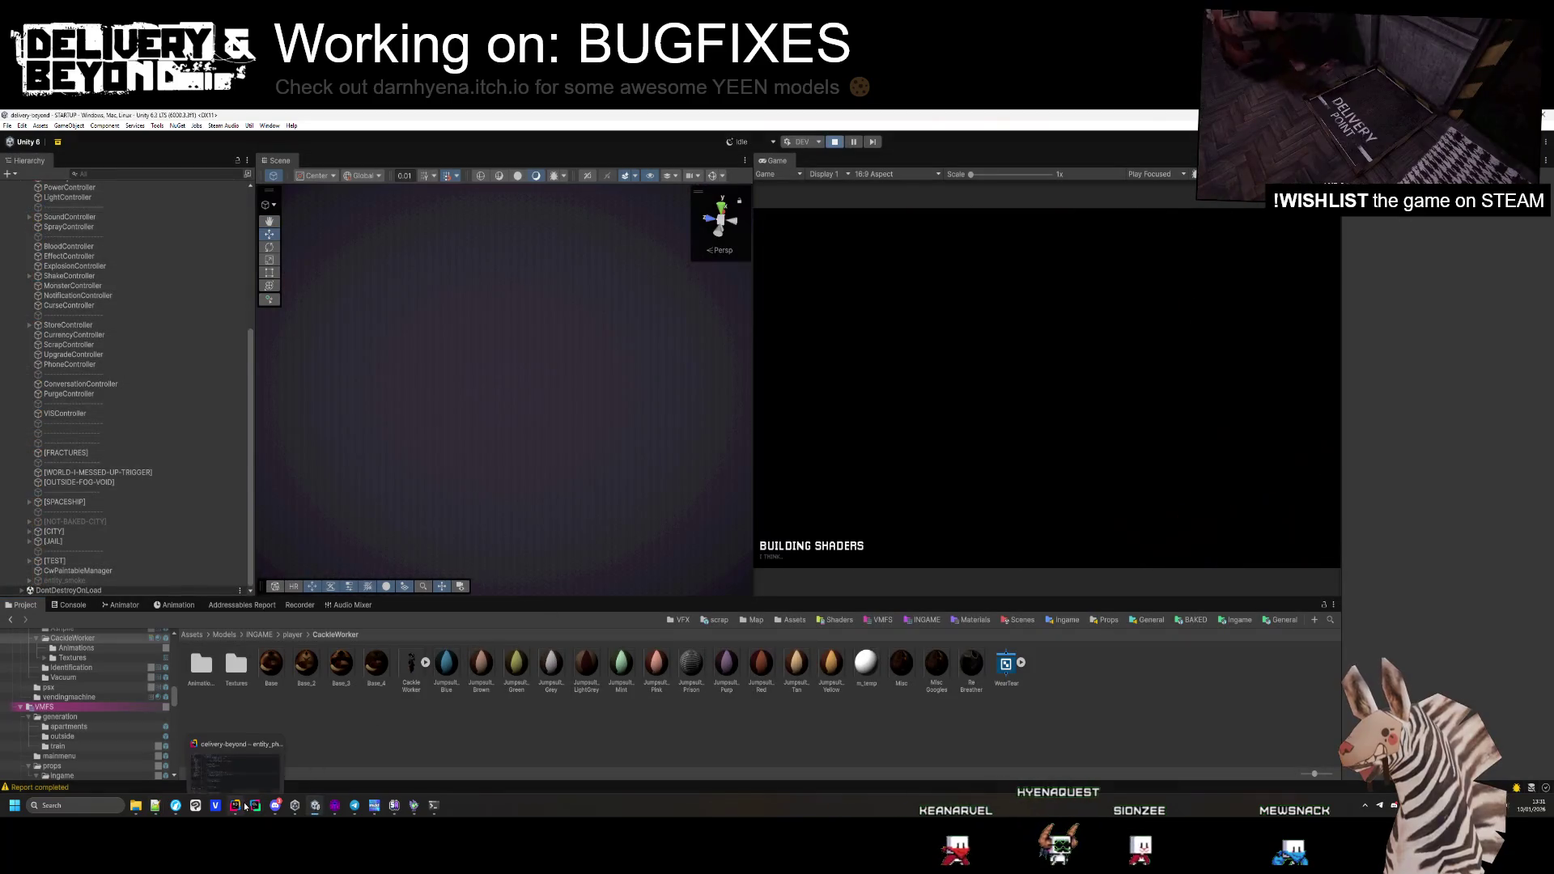
{"action": "left_click", "coordinate": [334, 806]}
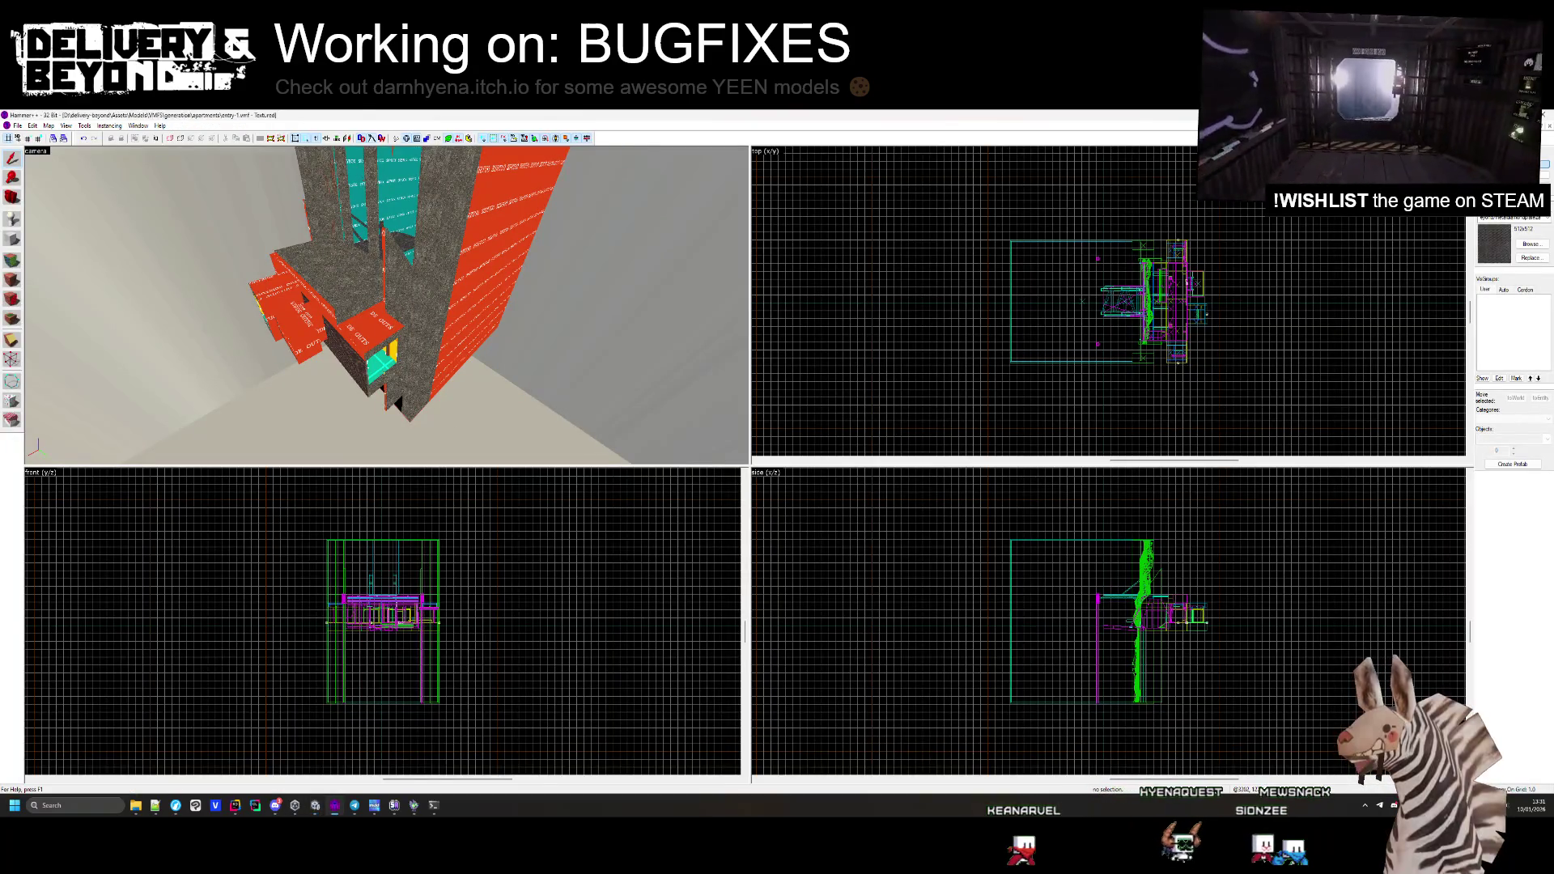
Close the current map and open train-0.vmf from the generation/train folder
{"action": "key", "text": "ctrl+F4"}
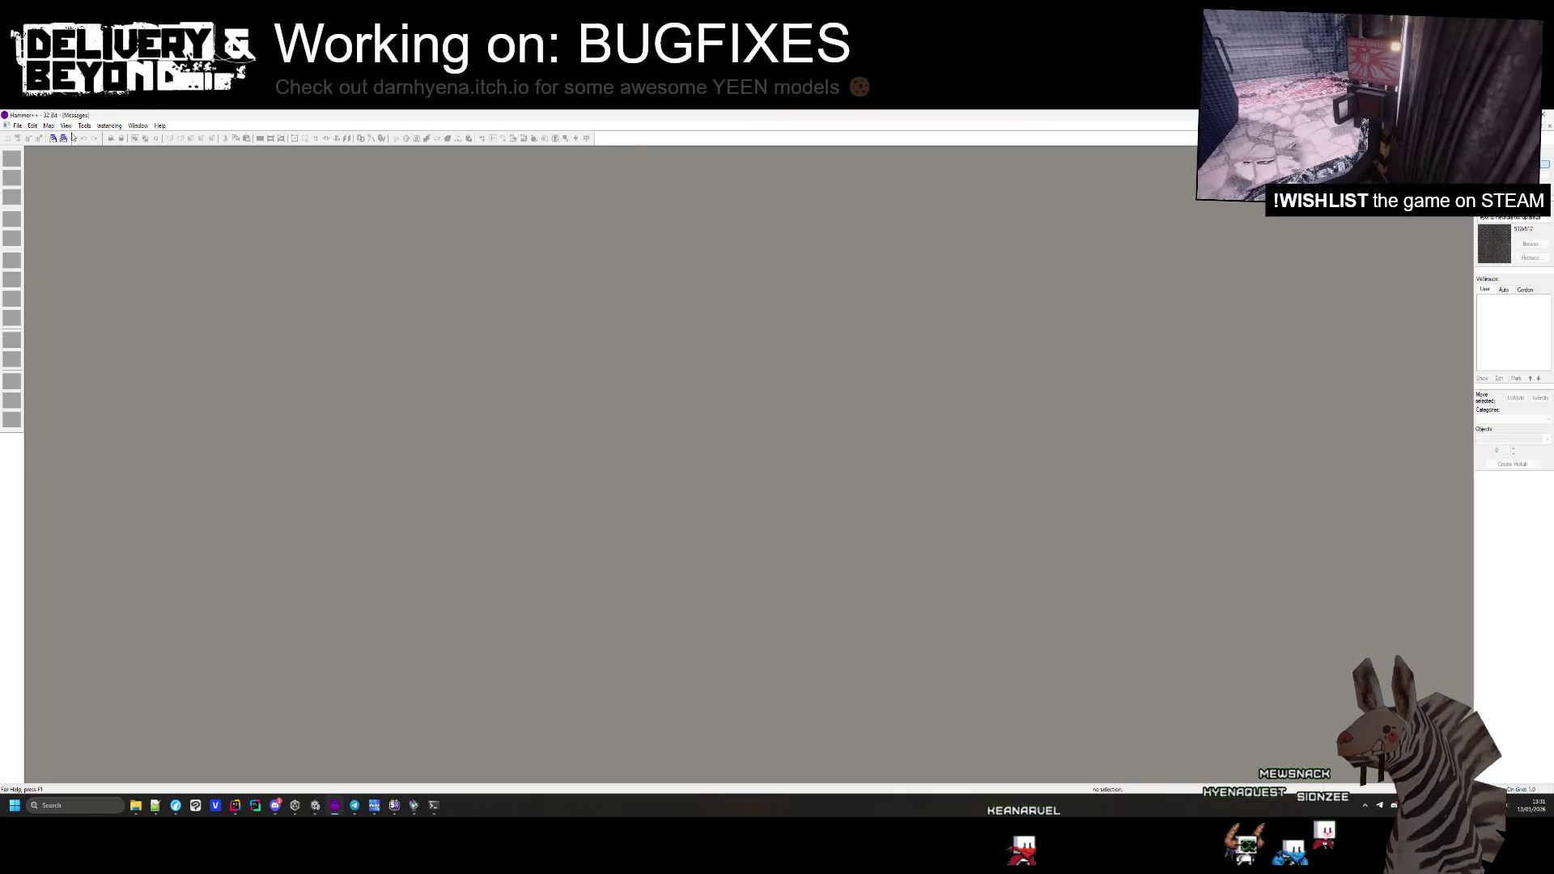
{"action": "left_click", "coordinate": [18, 126]}
{"action": "left_click", "coordinate": [37, 147]}
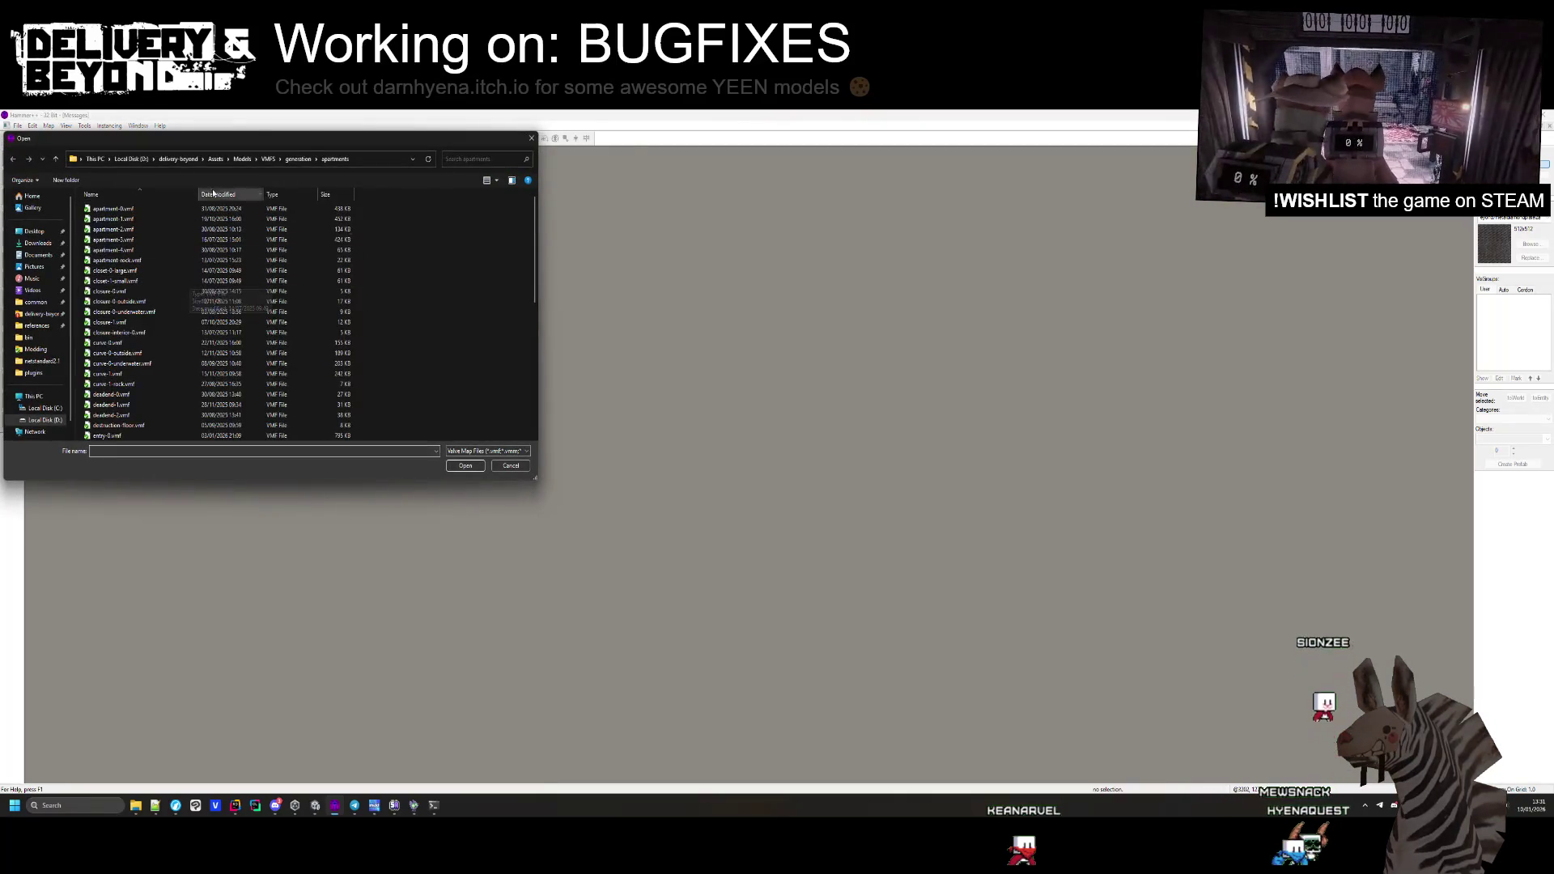
{"action": "left_click", "coordinate": [298, 159]}
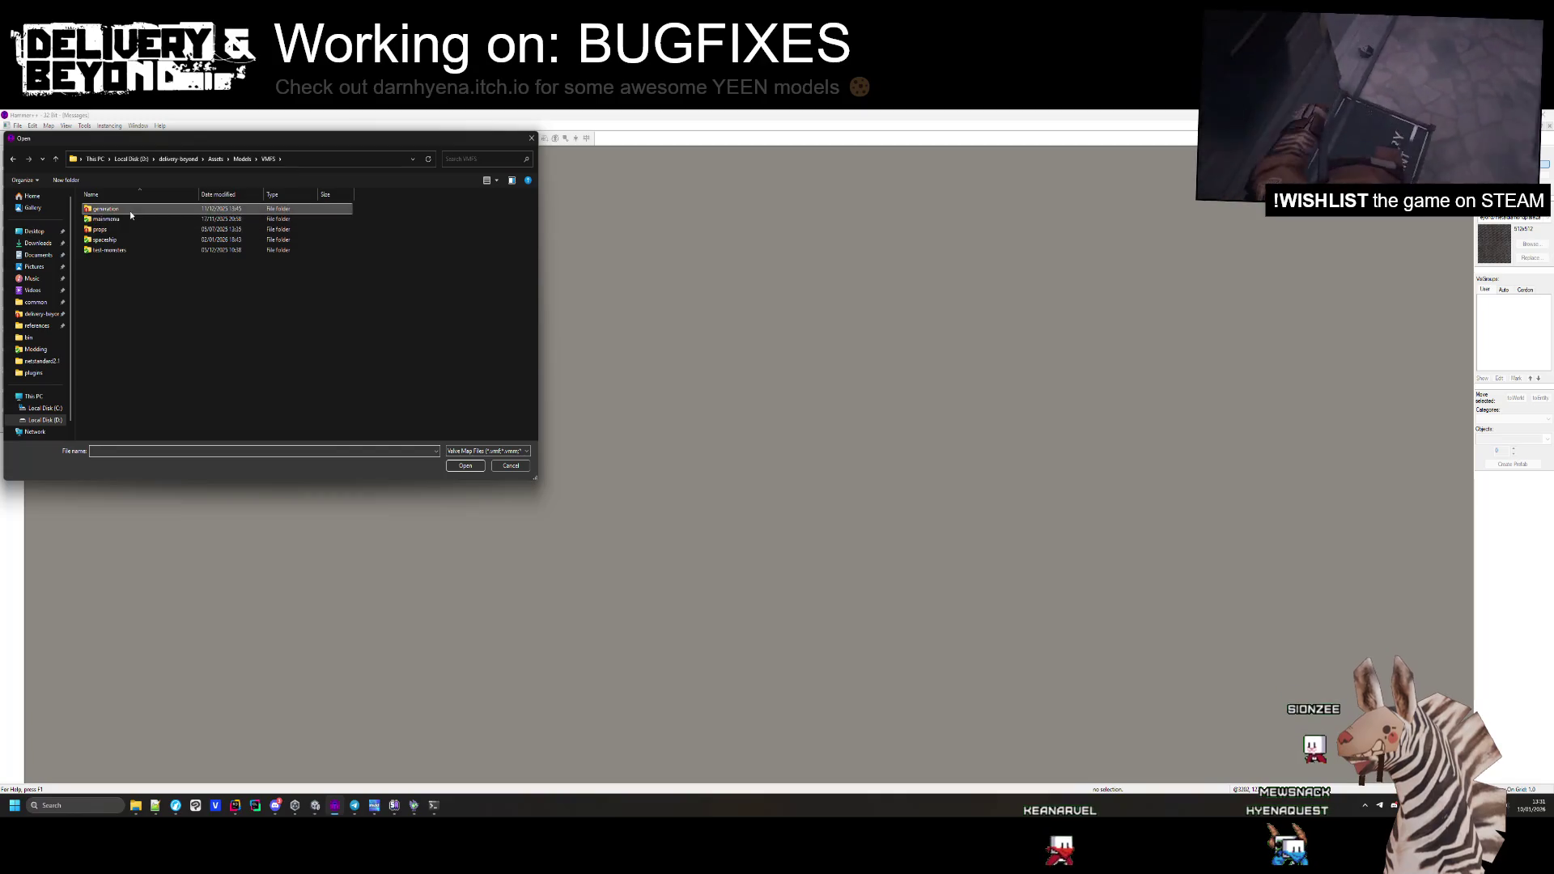
{"action": "double_click", "coordinate": [131, 229]}
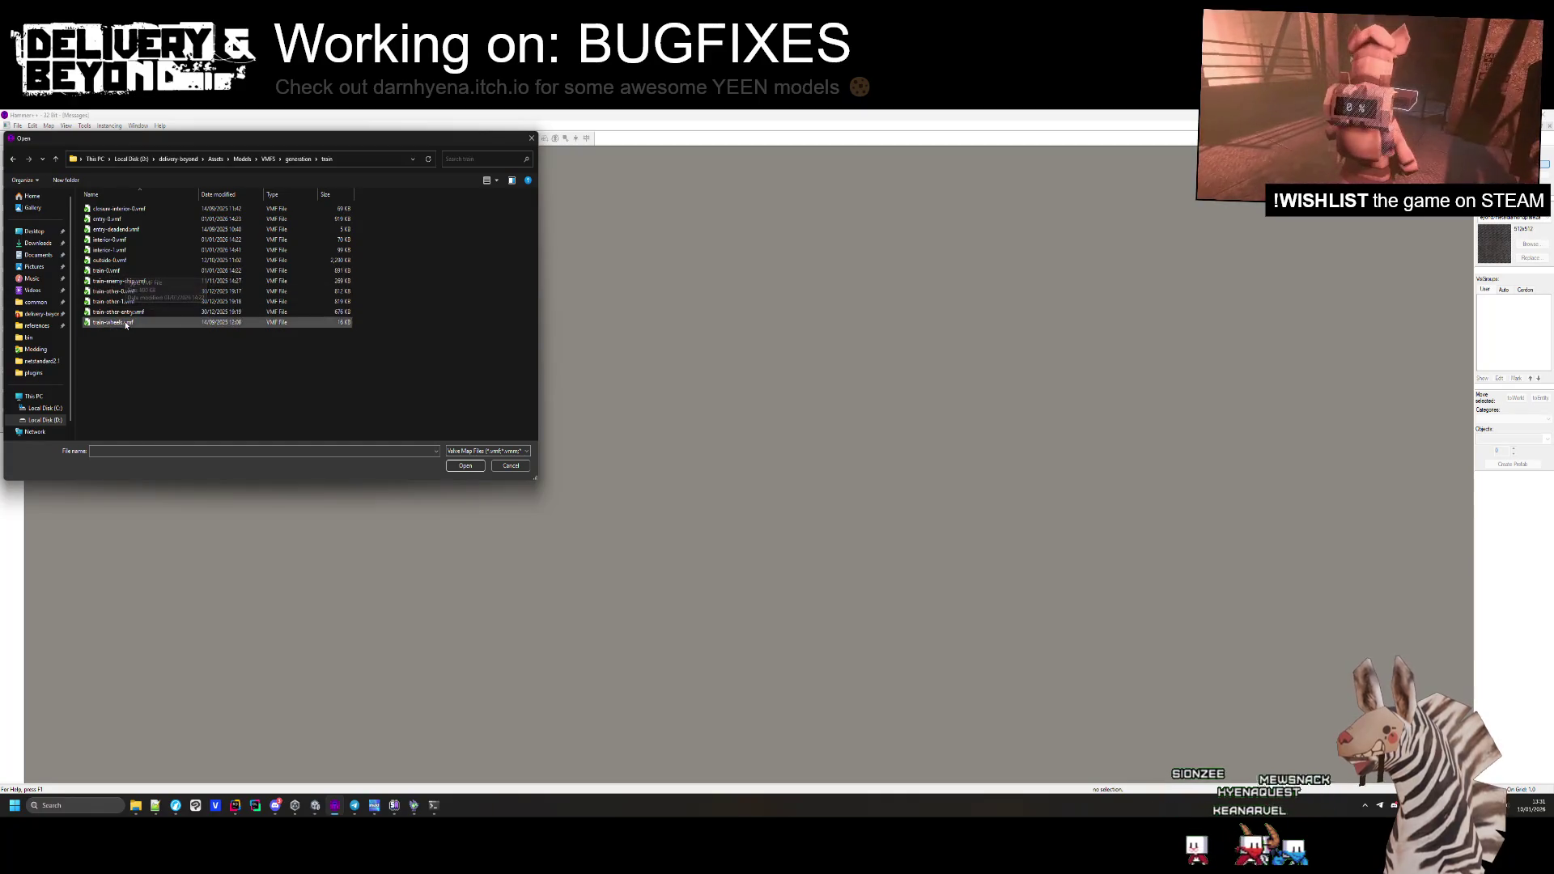
{"action": "double_click", "coordinate": [125, 274]}
Save the train map as a separate copy named train-1.vmf
{"action": "key", "text": "z"}
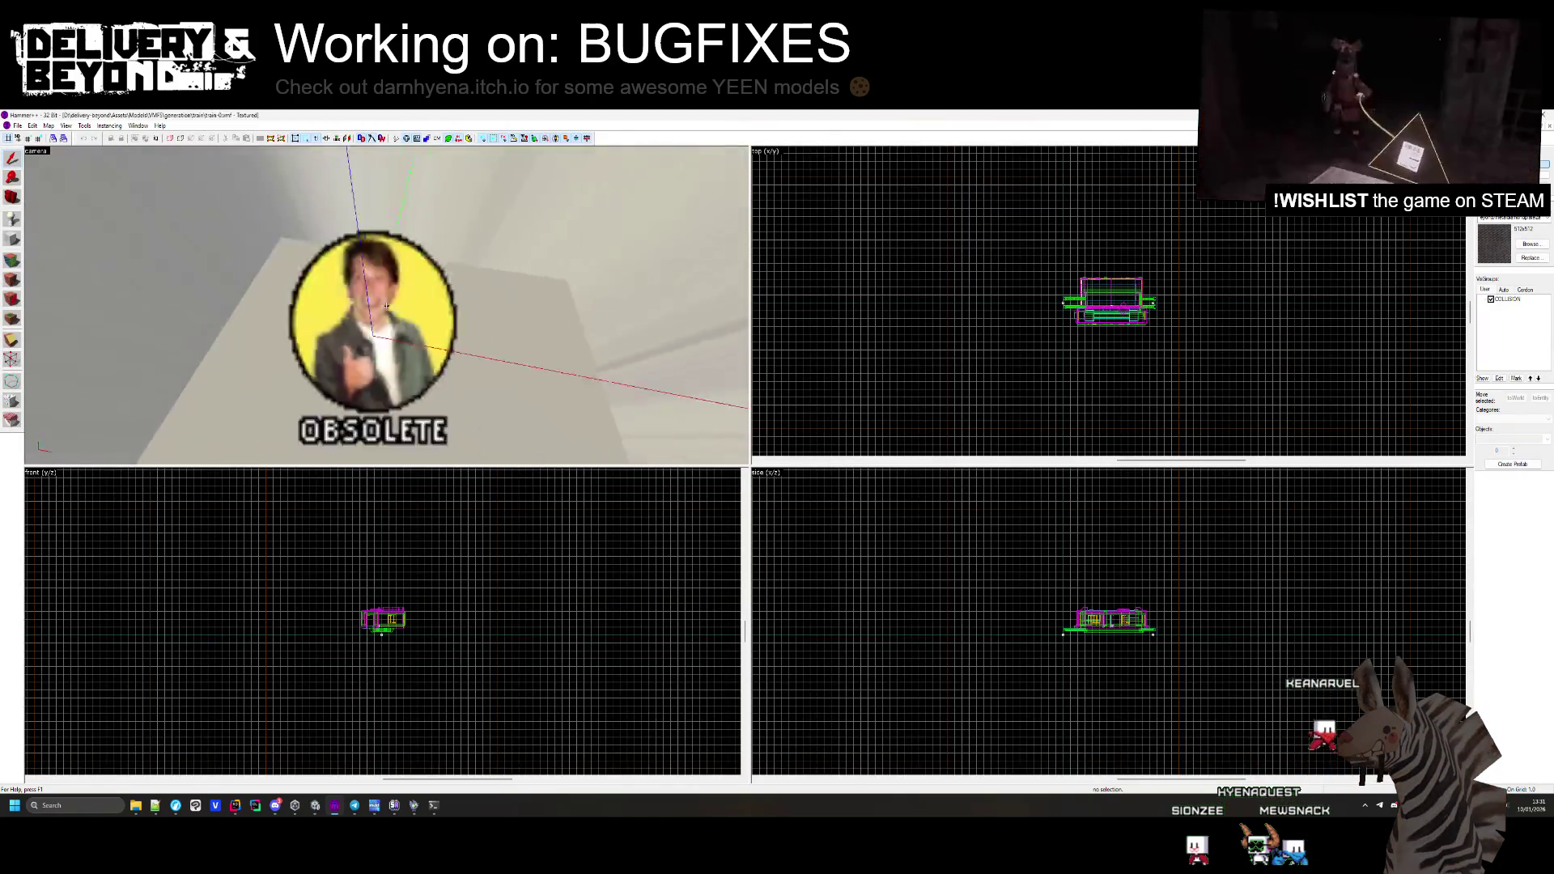
{"action": "key", "text": "s"}
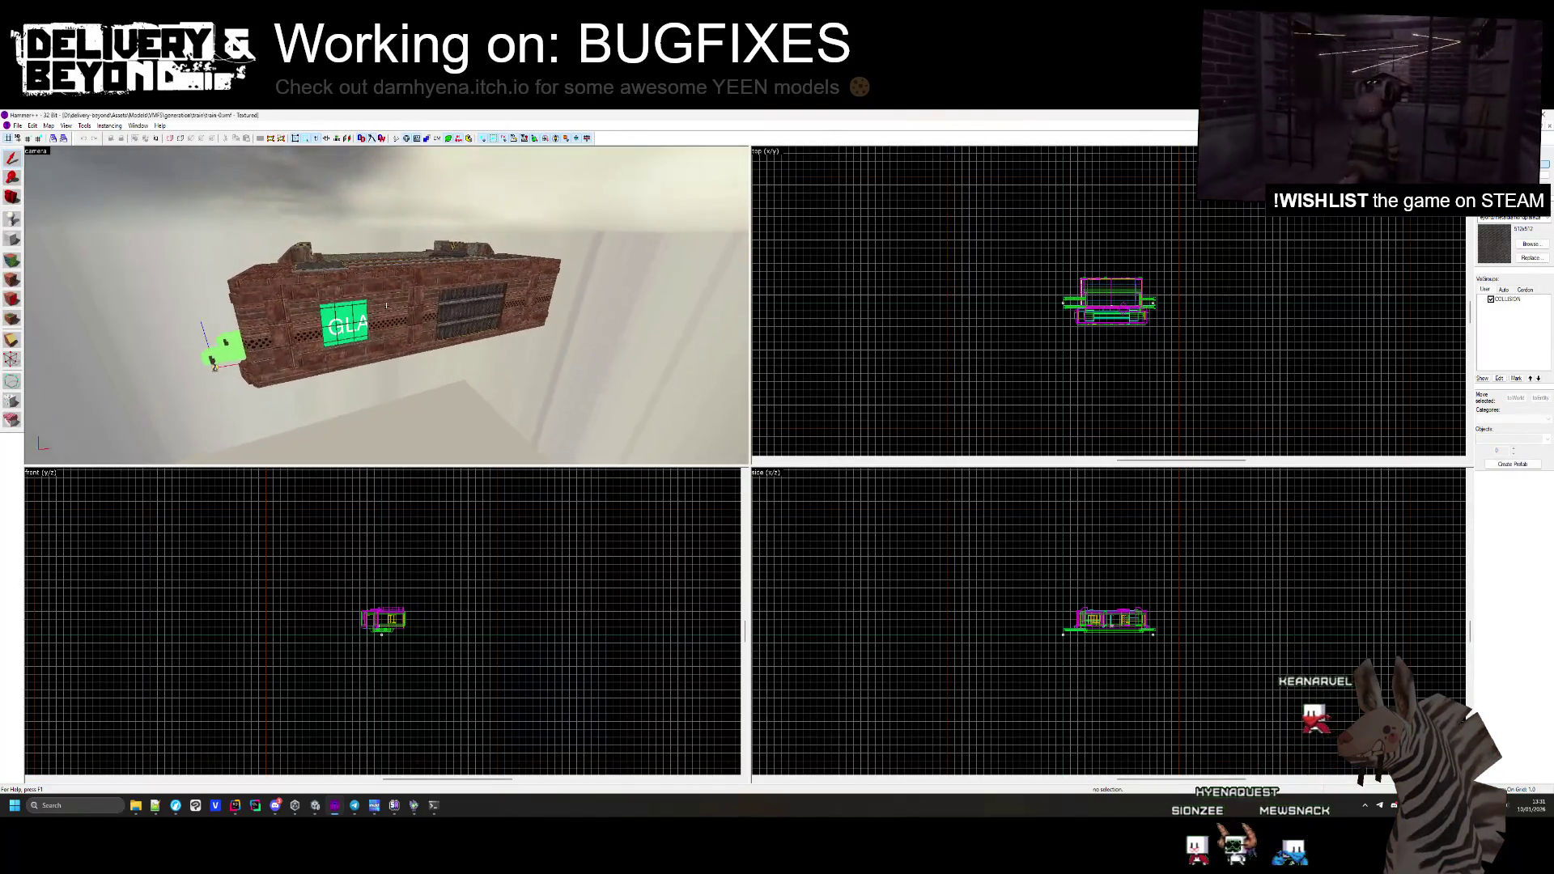
{"action": "left_click", "coordinate": [18, 126]}
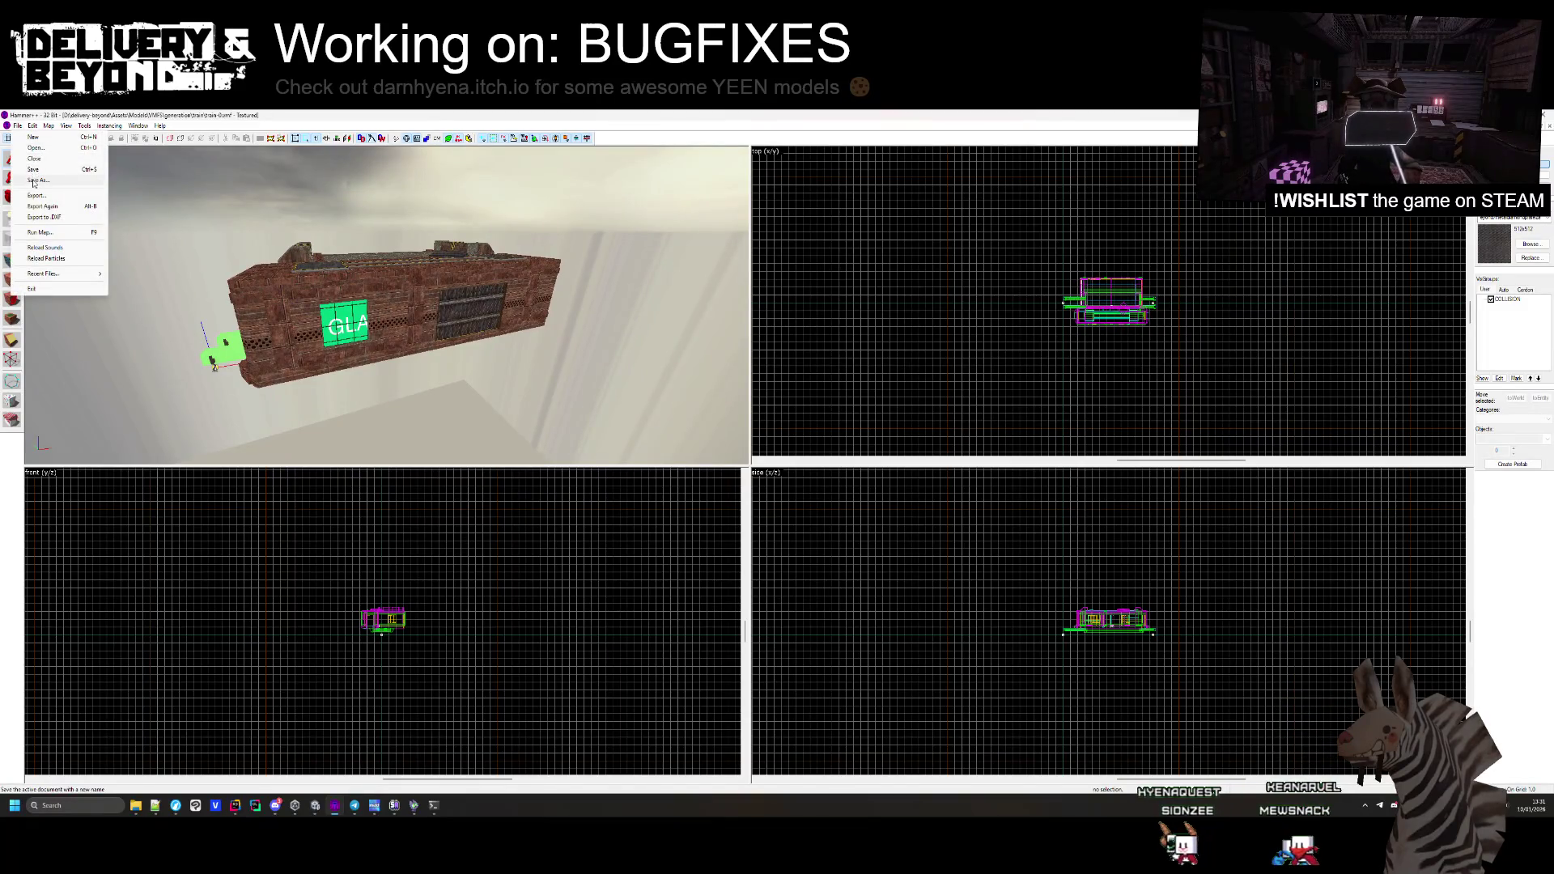
{"action": "left_click", "coordinate": [34, 181]}
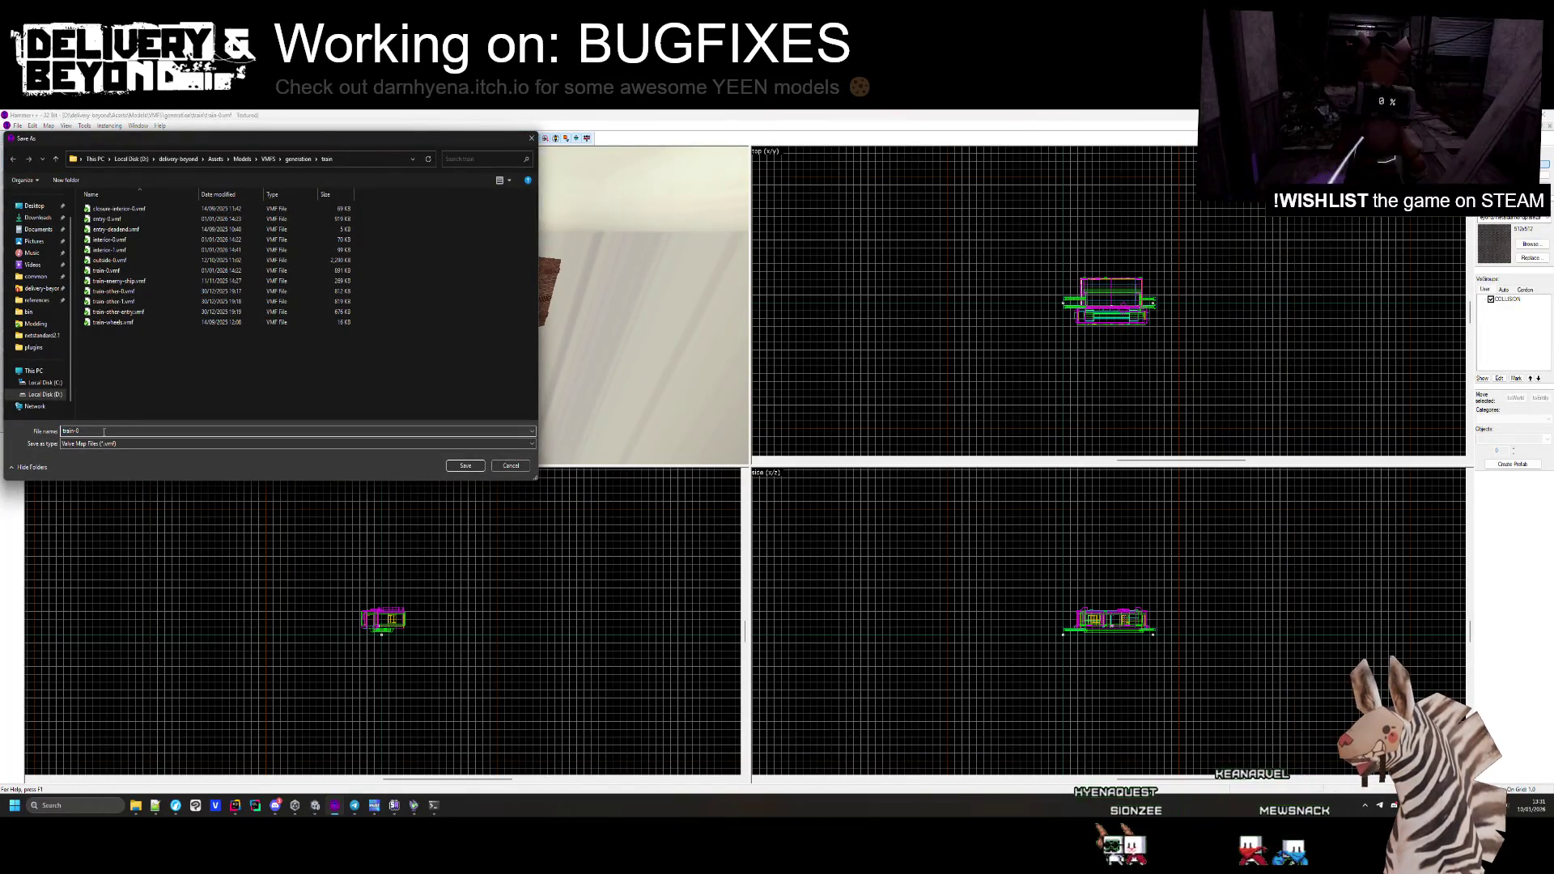
{"action": "key", "text": "Return"}
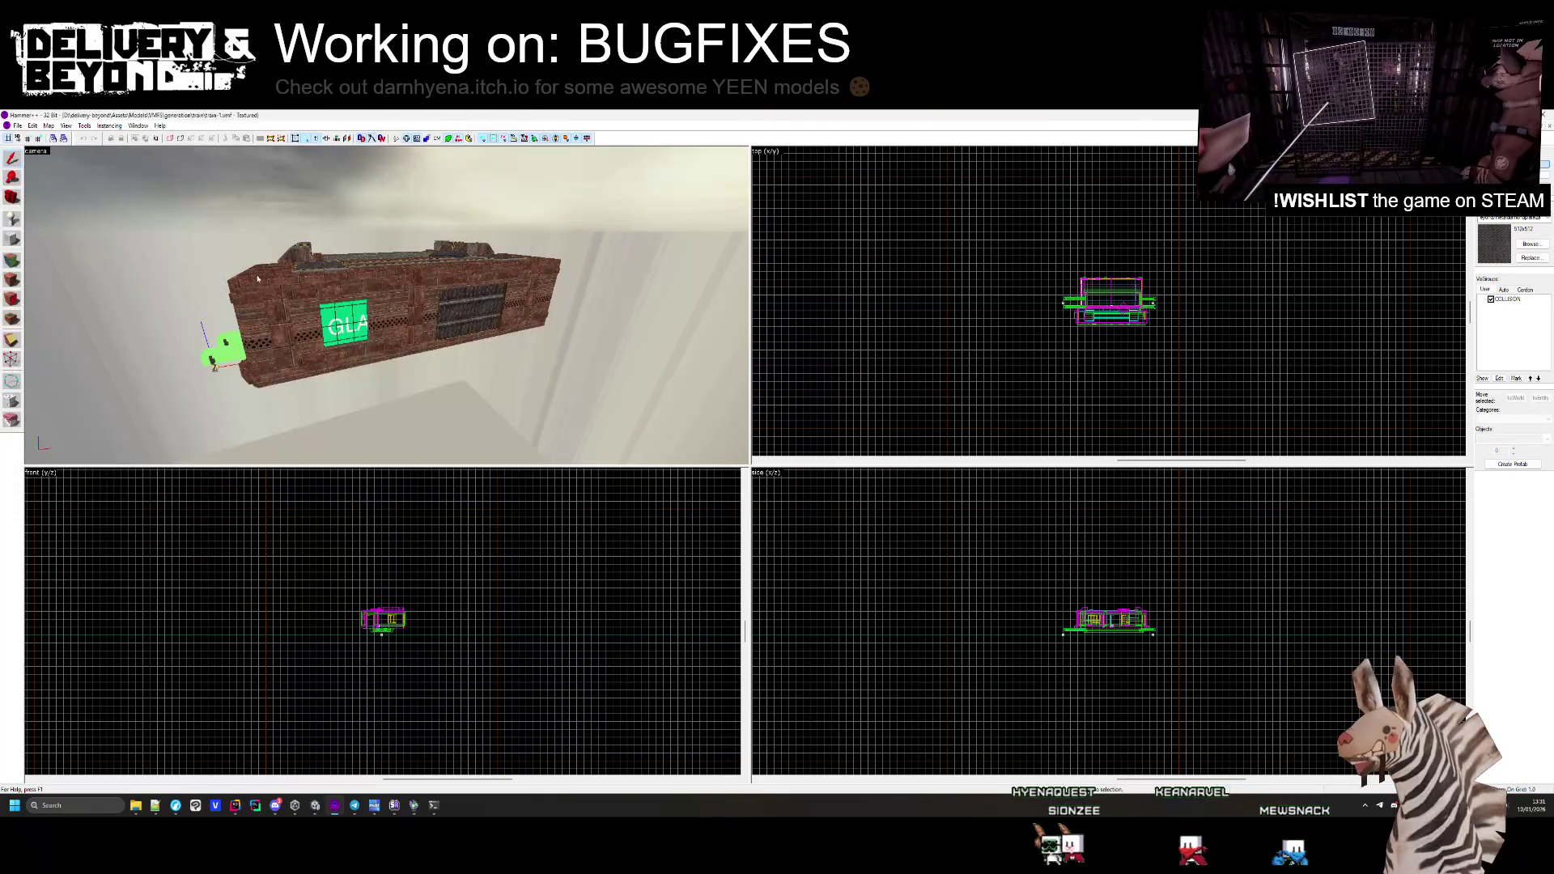
Move the camera closer to the train and select every object in the map
{"action": "key", "text": "z"}
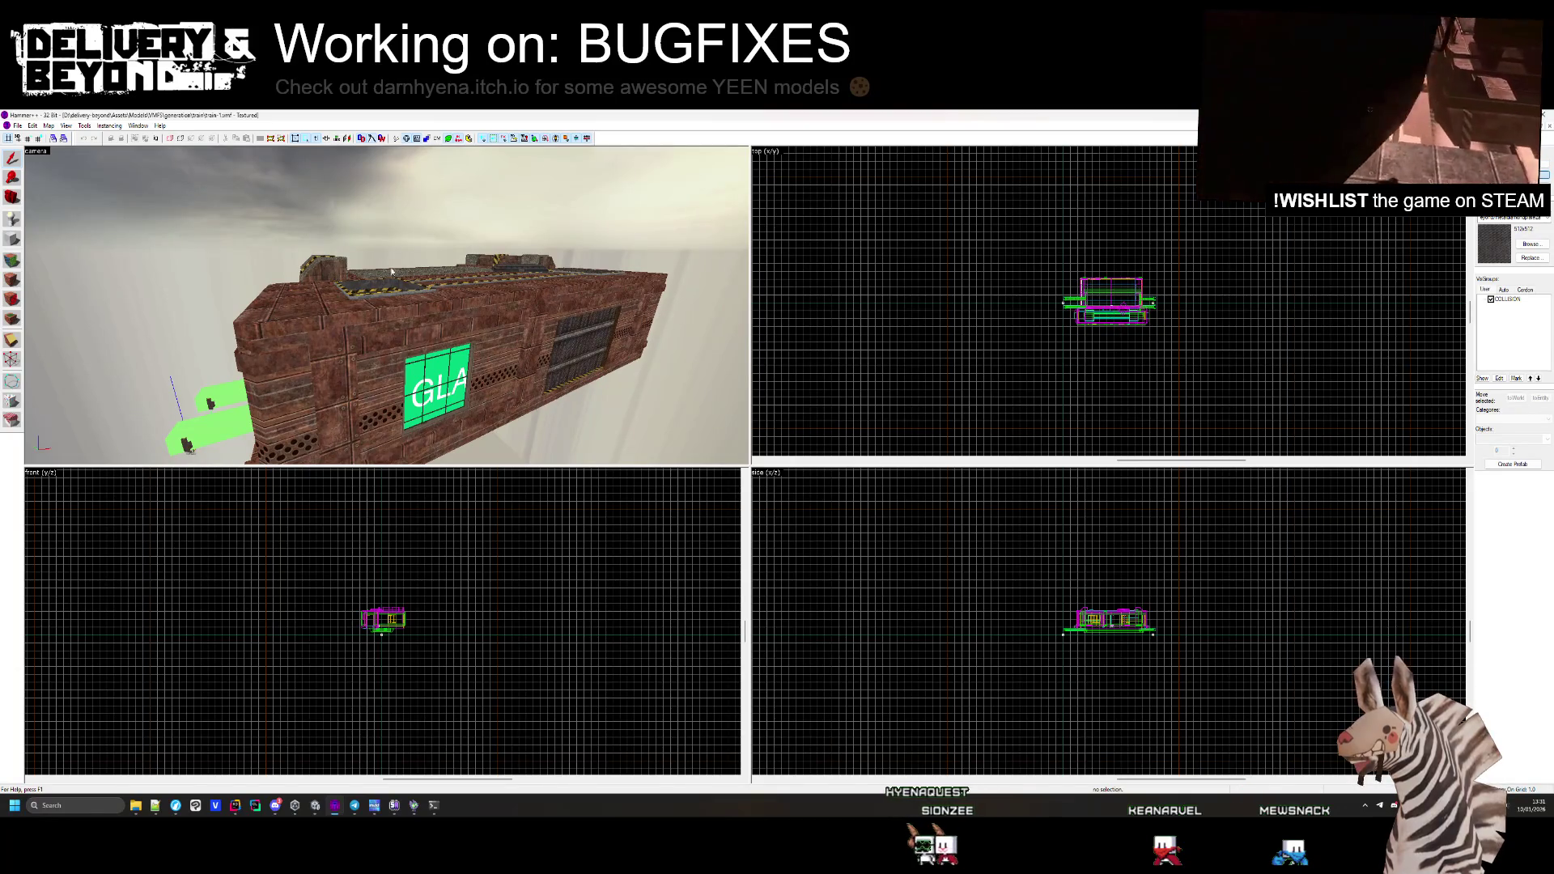
{"action": "scroll", "coordinate": [393, 625], "scroll_direction": "up", "scroll_amount": 4}
{"action": "key", "text": "ctrl+a"}
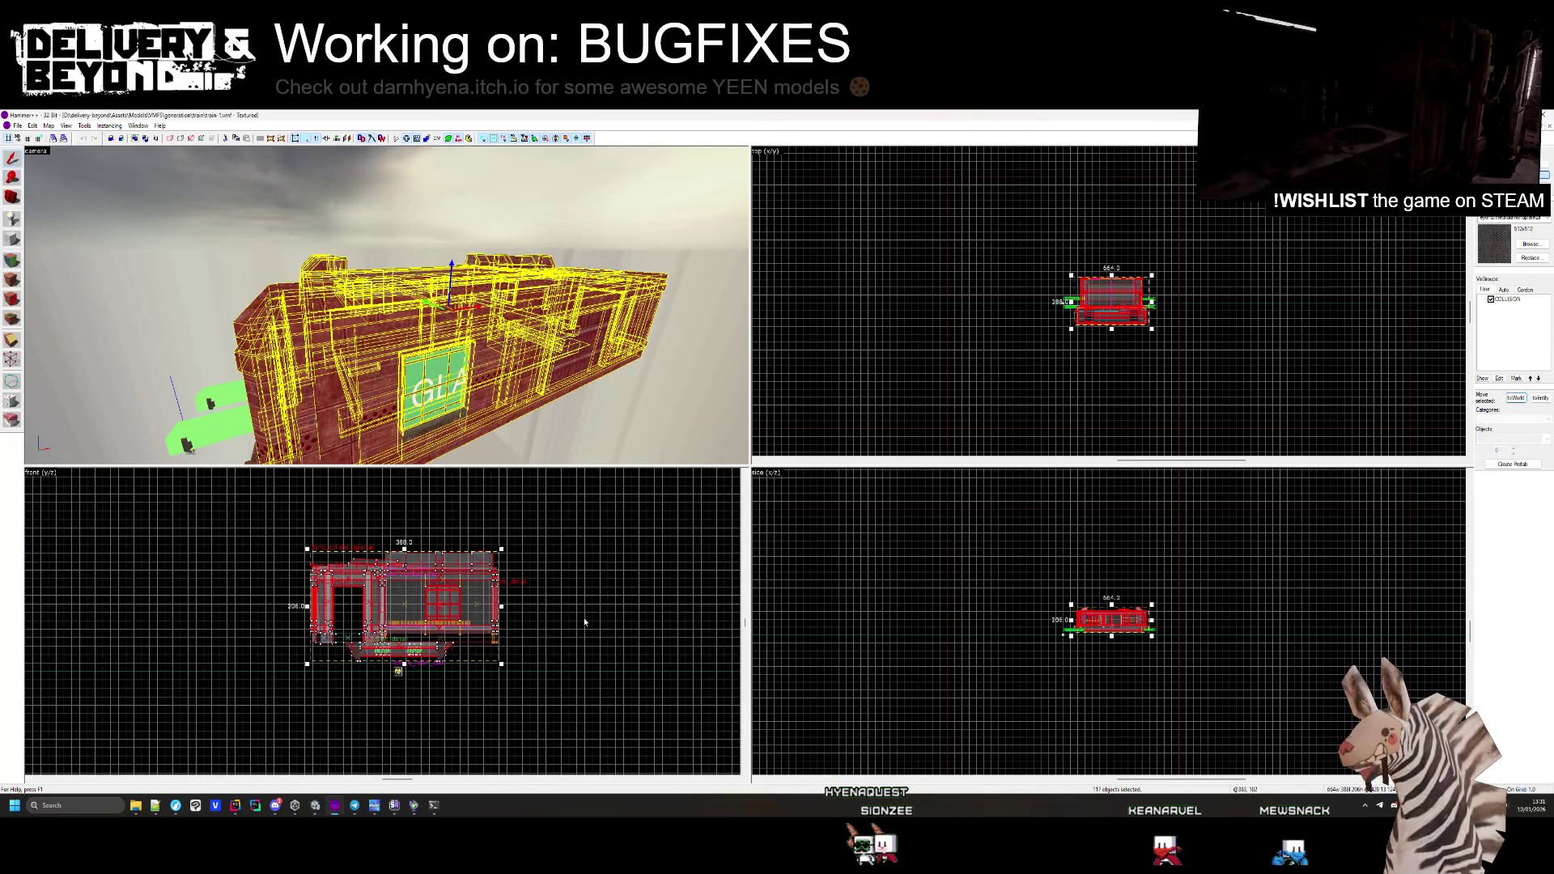
Marquee-select the train's roof brushes in the front view and hide them
{"action": "left_click", "coordinate": [584, 621]}
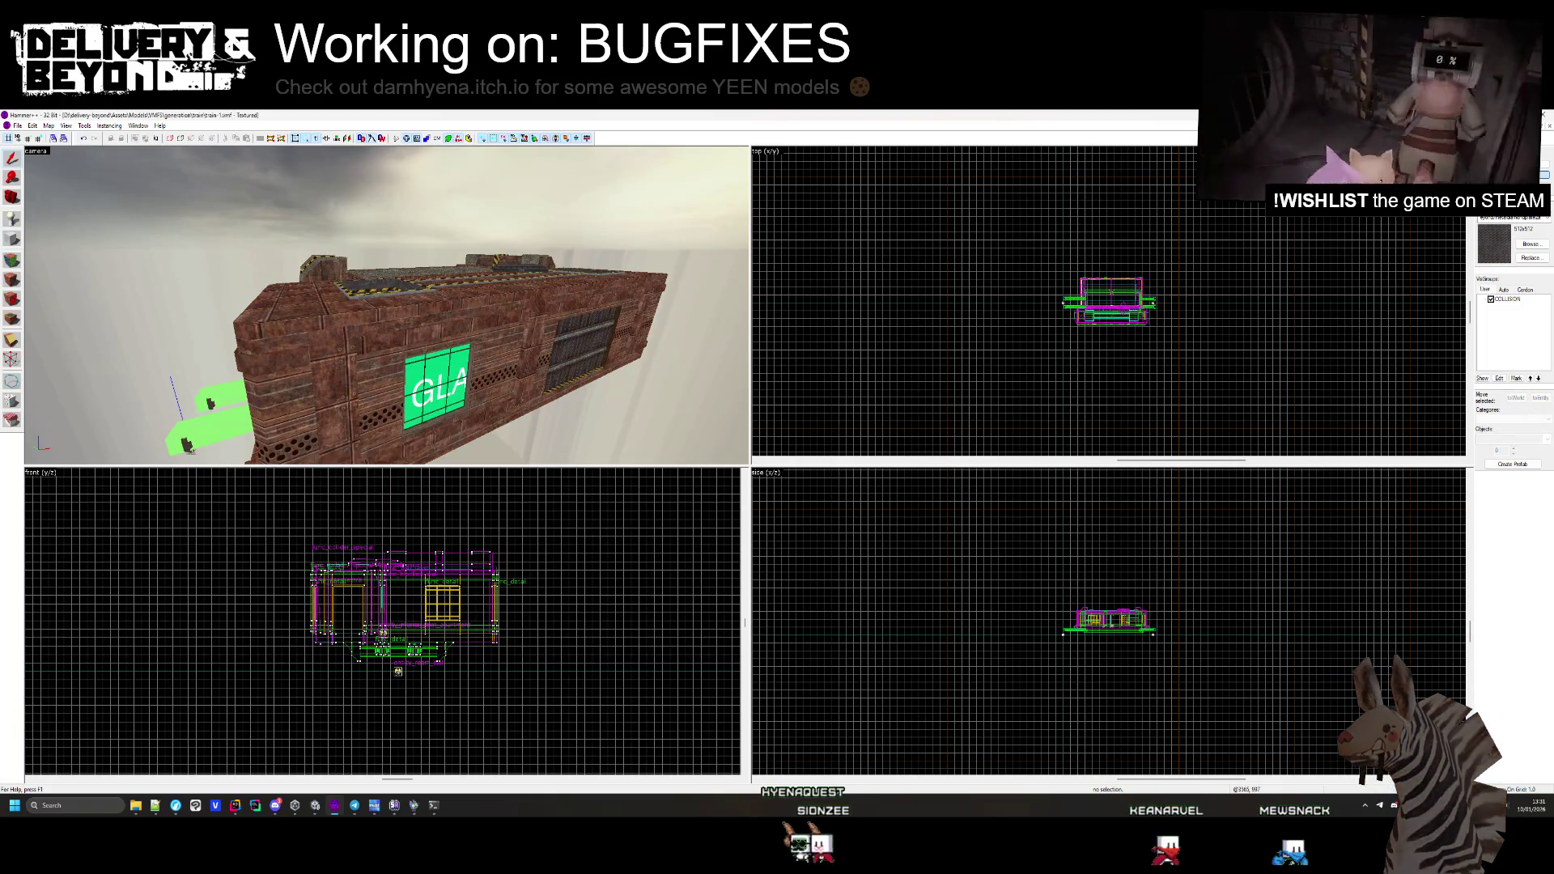
{"action": "left_click_drag", "start_coordinate": [604, 603], "coordinate": [267, 507]}
{"action": "key", "text": "Return"}
{"action": "key", "text": "h"}
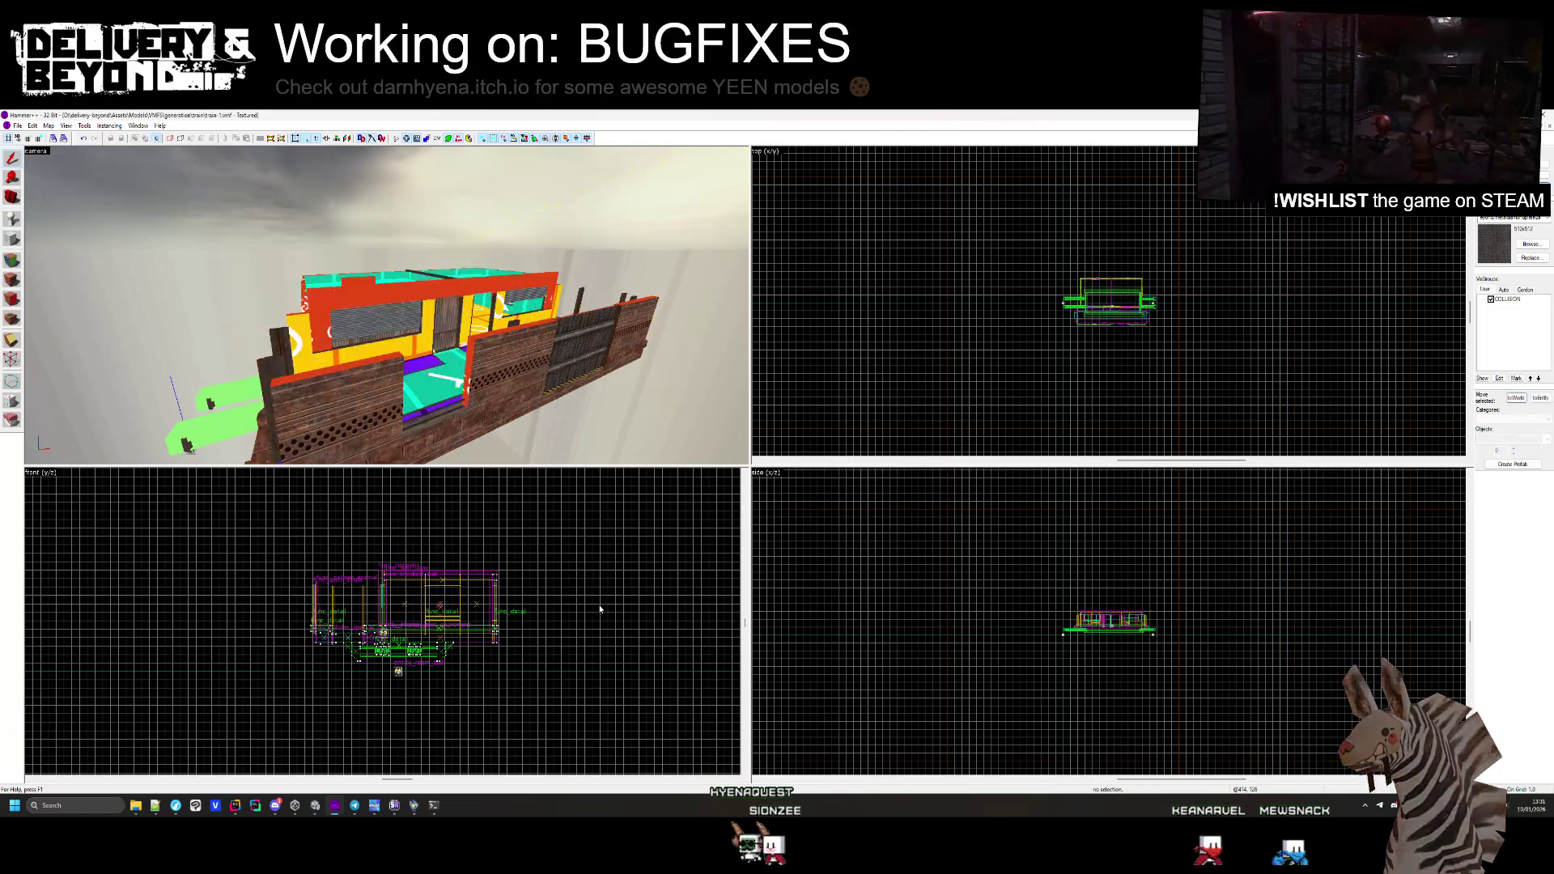
Hide the red wall, dark wooden brush and slanted wooden wall inside the train
{"action": "mouse_move", "coordinate": [501, 389]}
{"action": "left_mouse_down"}
{"action": "mouse_move", "coordinate": [378, 284]}
{"action": "mouse_move", "coordinate": [404, 246]}
{"action": "mouse_move", "coordinate": [387, 305]}
{"action": "left_mouse_up"}
{"action": "left_click", "coordinate": [387, 308]}
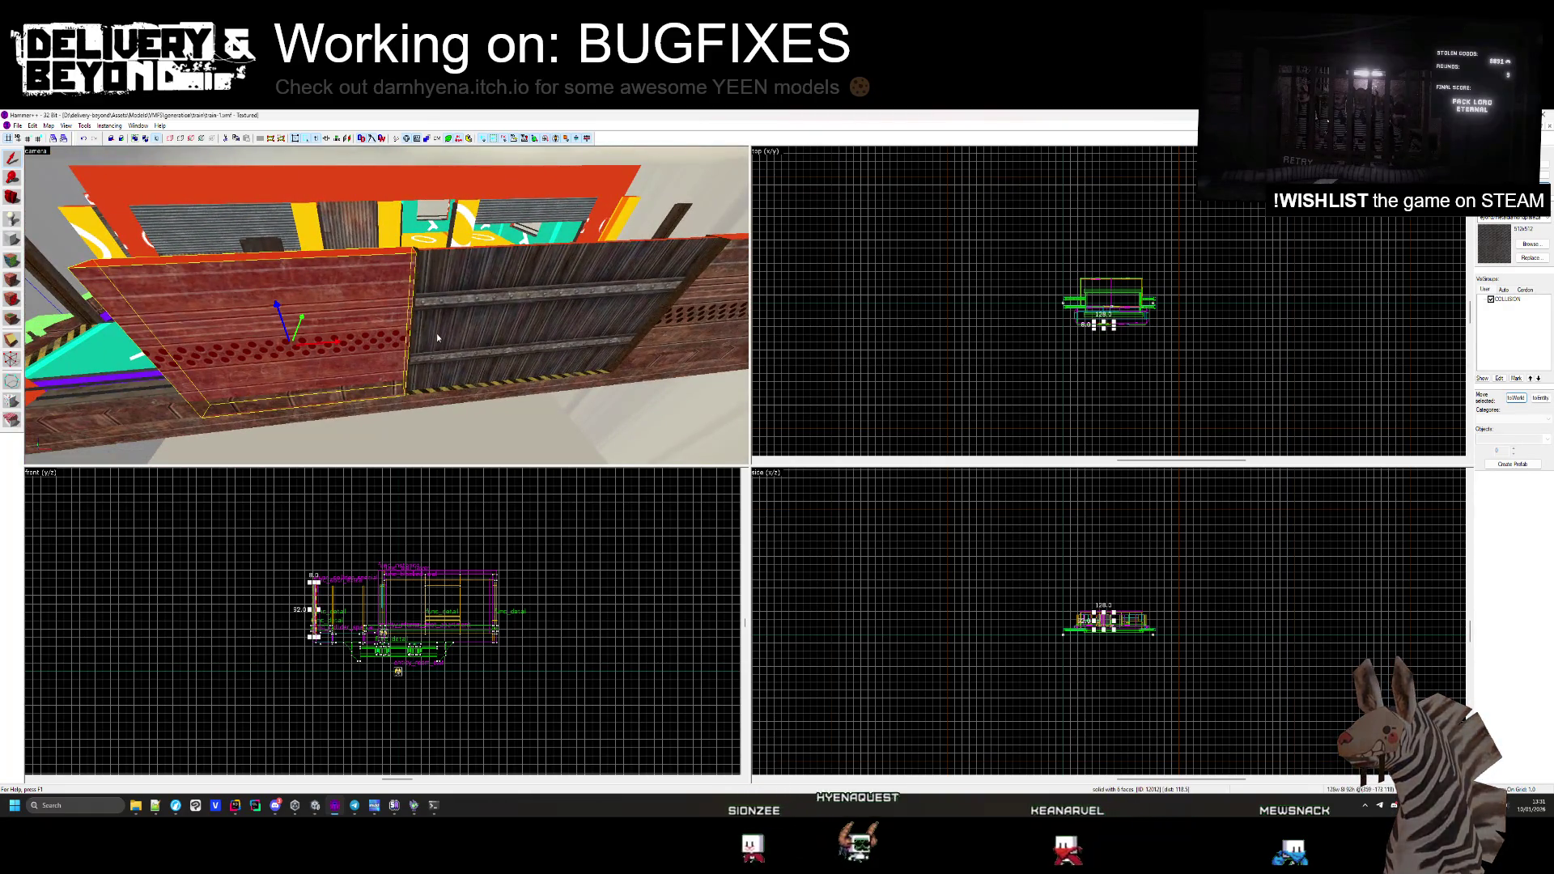
{"action": "key", "text": "Delete"}
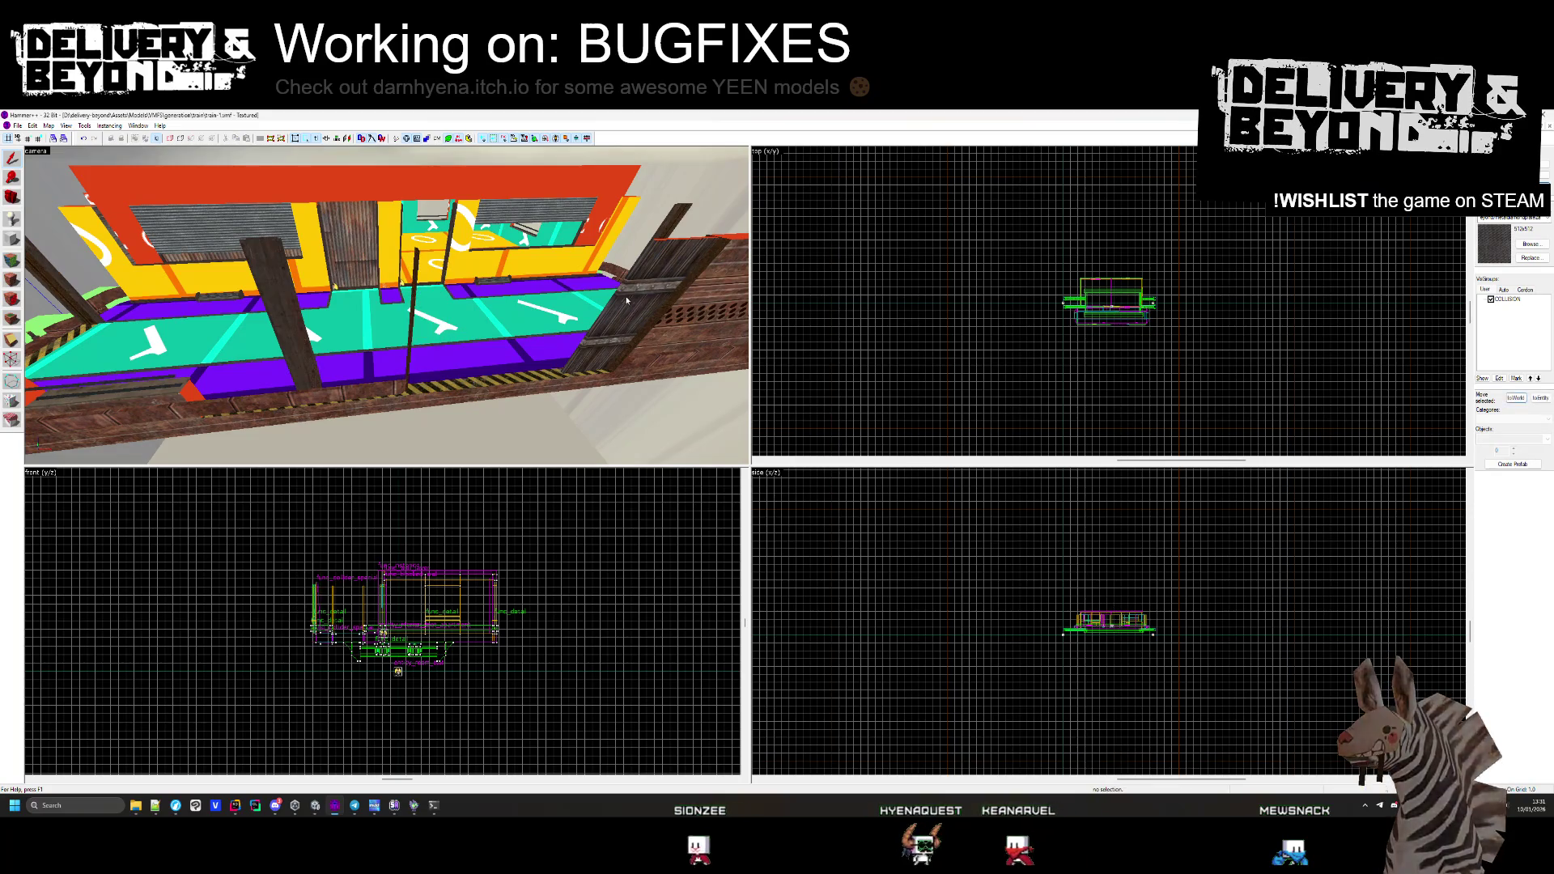
{"action": "left_click", "coordinate": [615, 300]}
{"action": "key", "text": "Delete"}
{"action": "left_click", "coordinate": [682, 300]}
{"action": "key", "text": "Delete"}
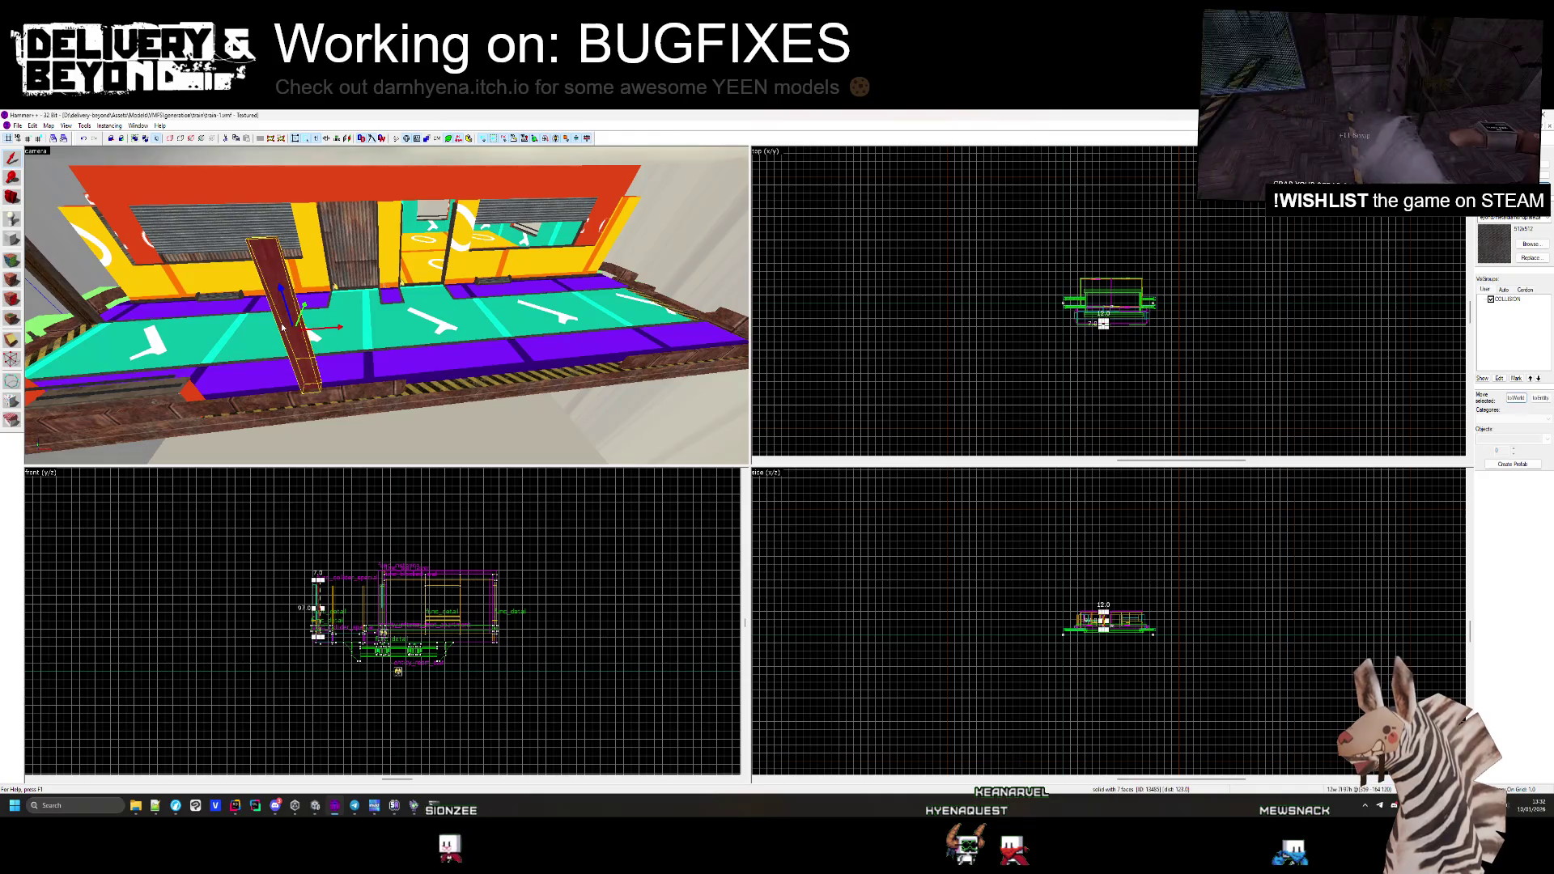
Hide the pillar brush on the left rail and fly around the train end
{"action": "key", "text": "Escape"}
{"action": "key", "text": "z"}
{"action": "key", "text": "z"}
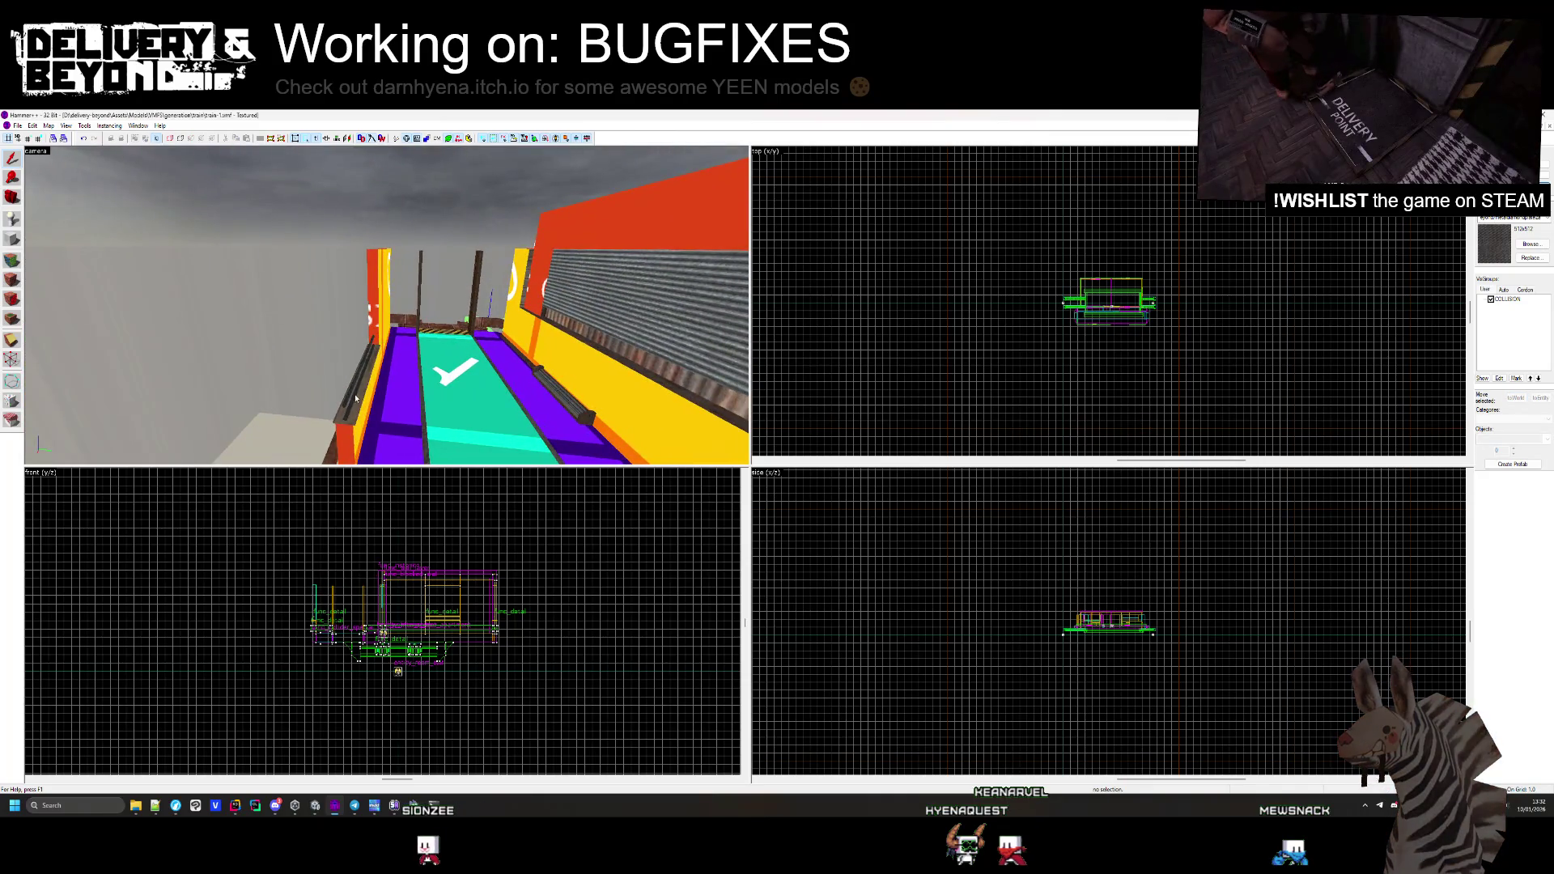
{"action": "left_click", "coordinate": [357, 394]}
{"action": "key", "text": "Delete"}
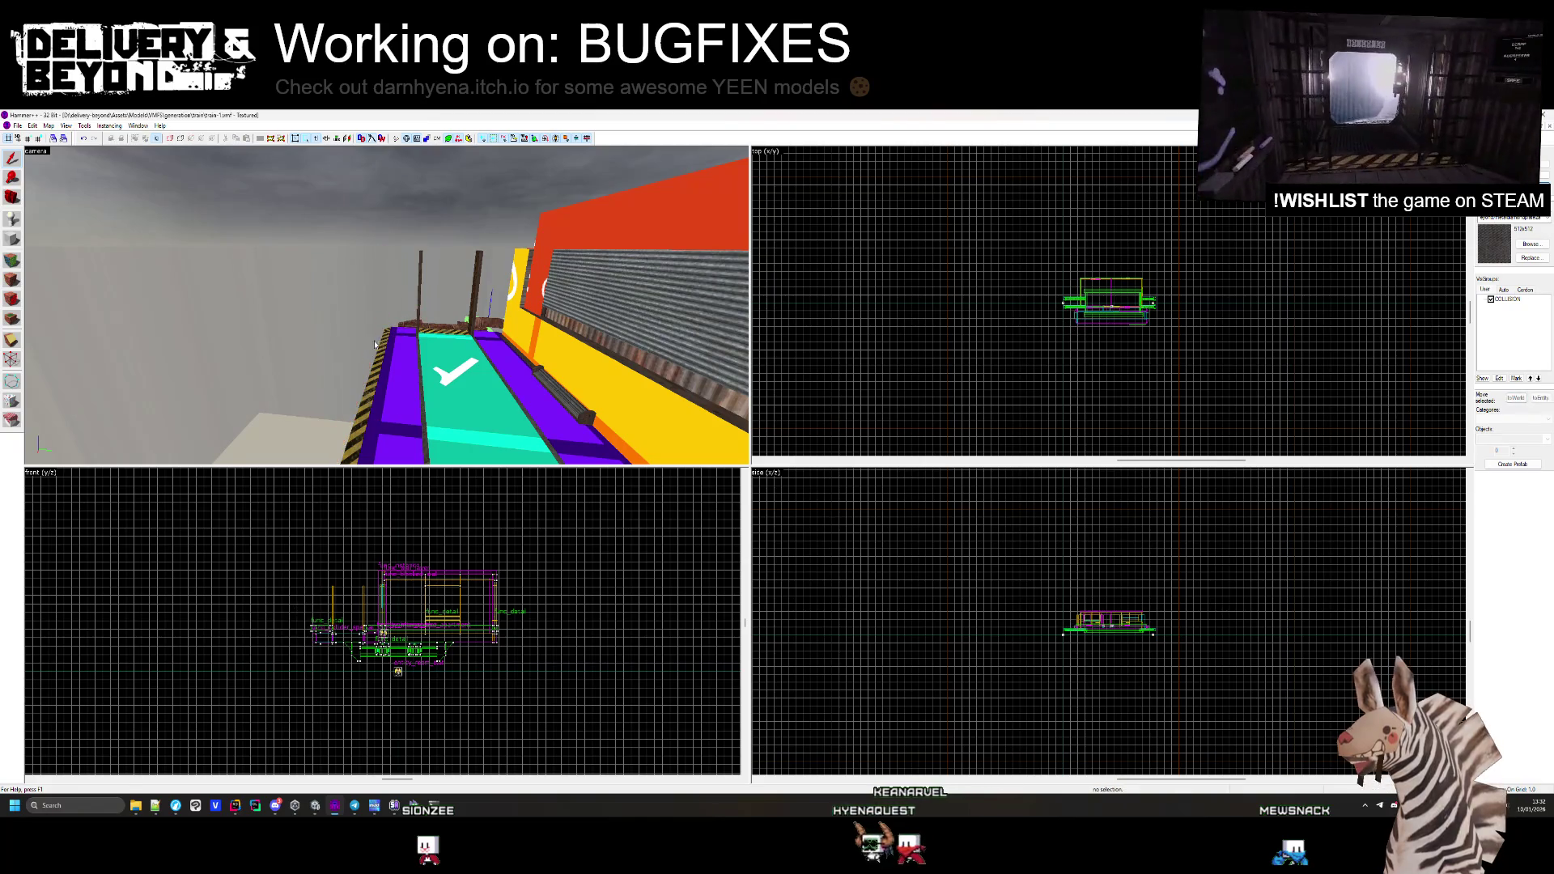
{"action": "key", "text": "z"}
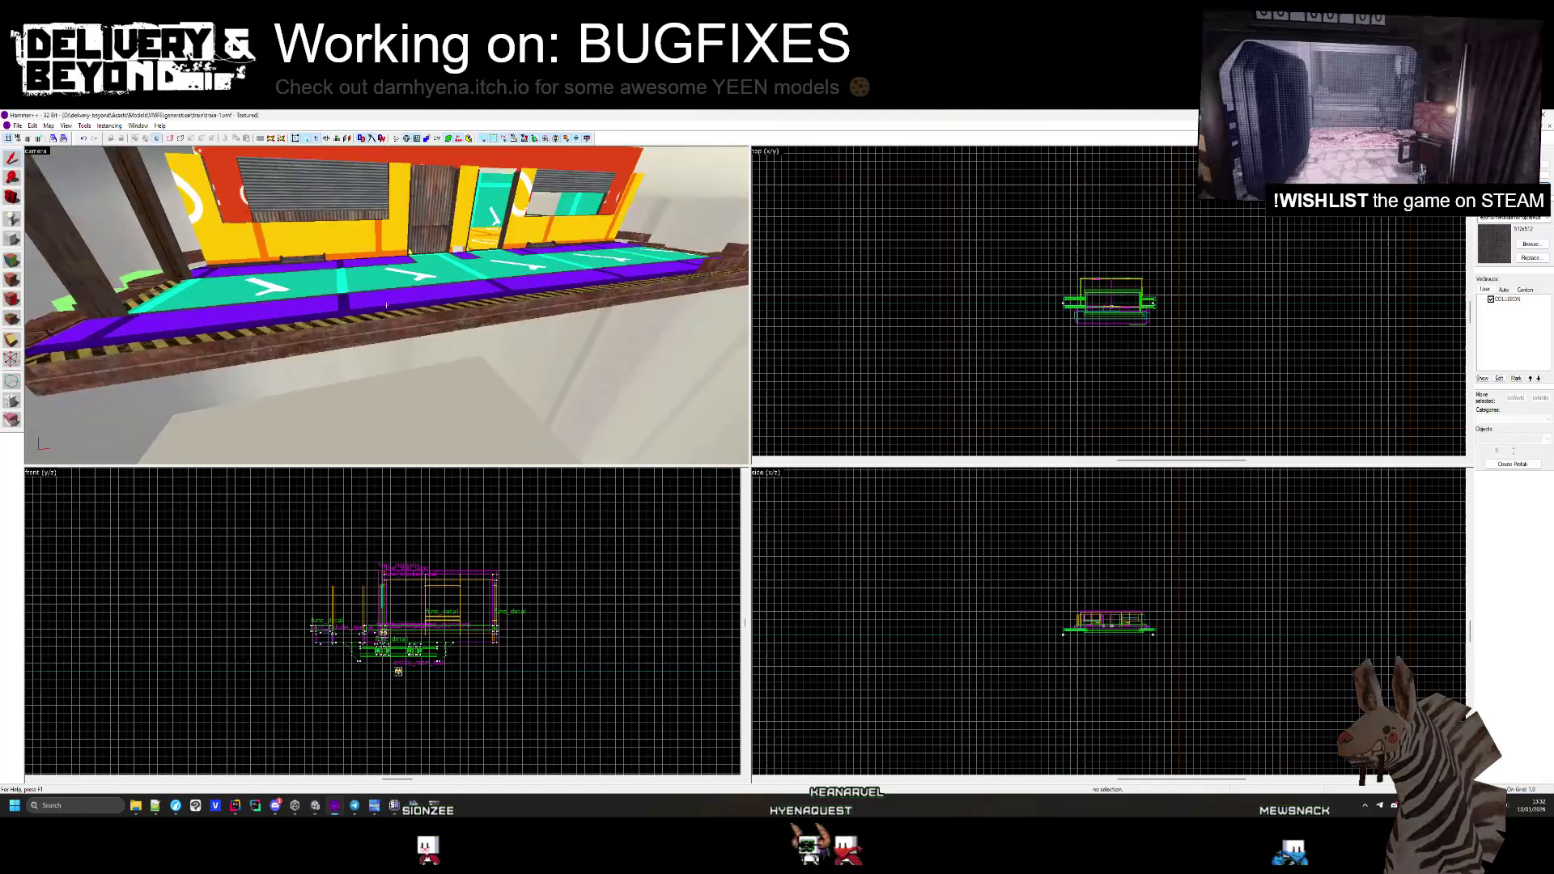
{"action": "key", "text": "w"}
{"action": "key", "text": "z"}
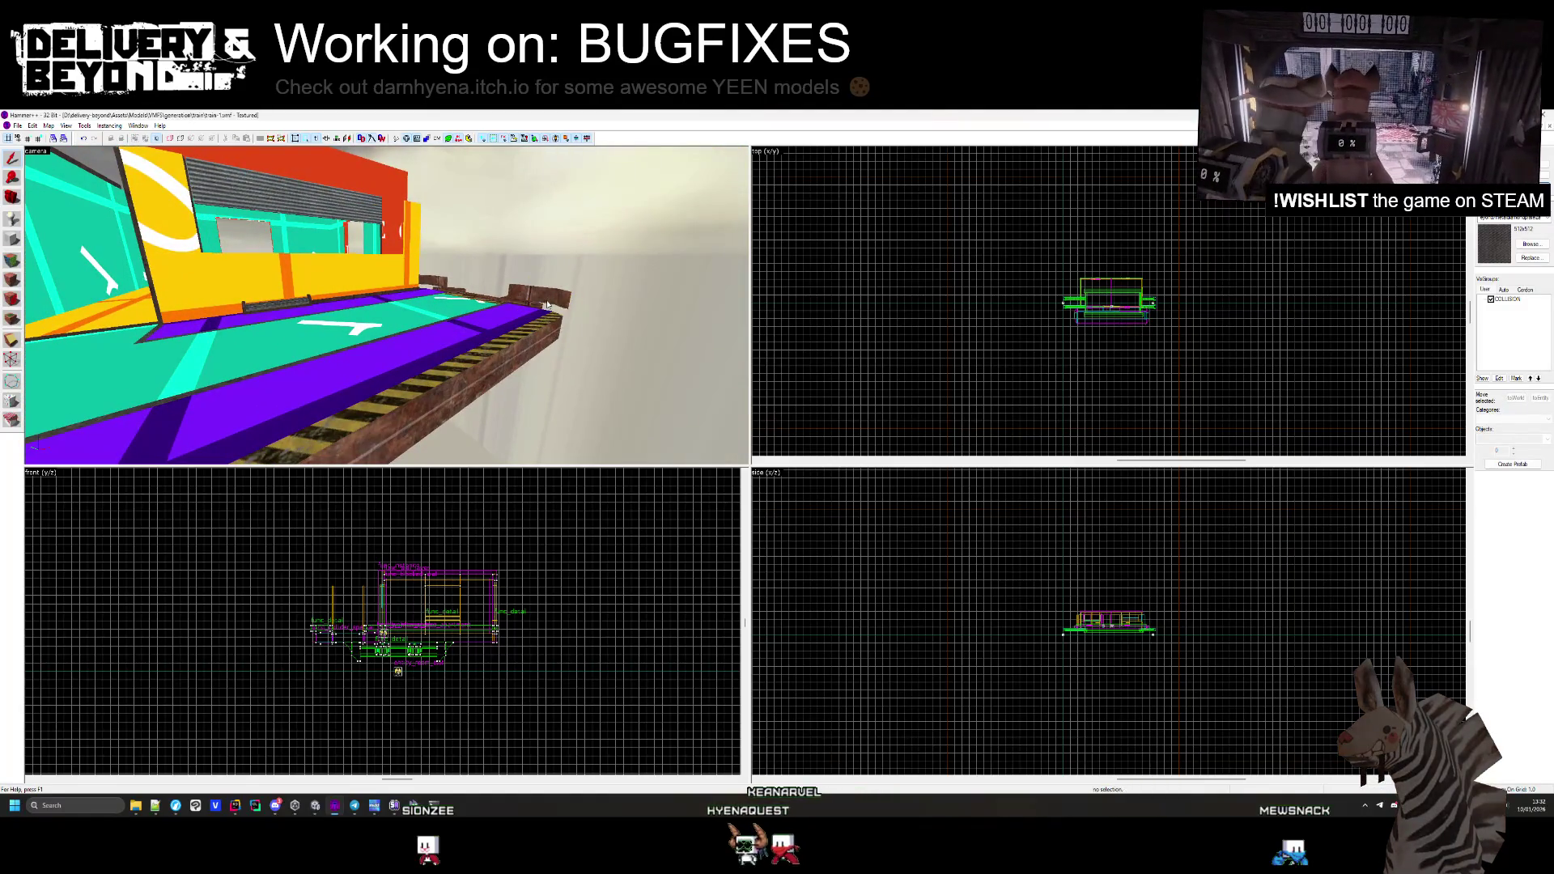
{"action": "left_click", "coordinate": [547, 304]}
{"action": "key", "text": "z"}
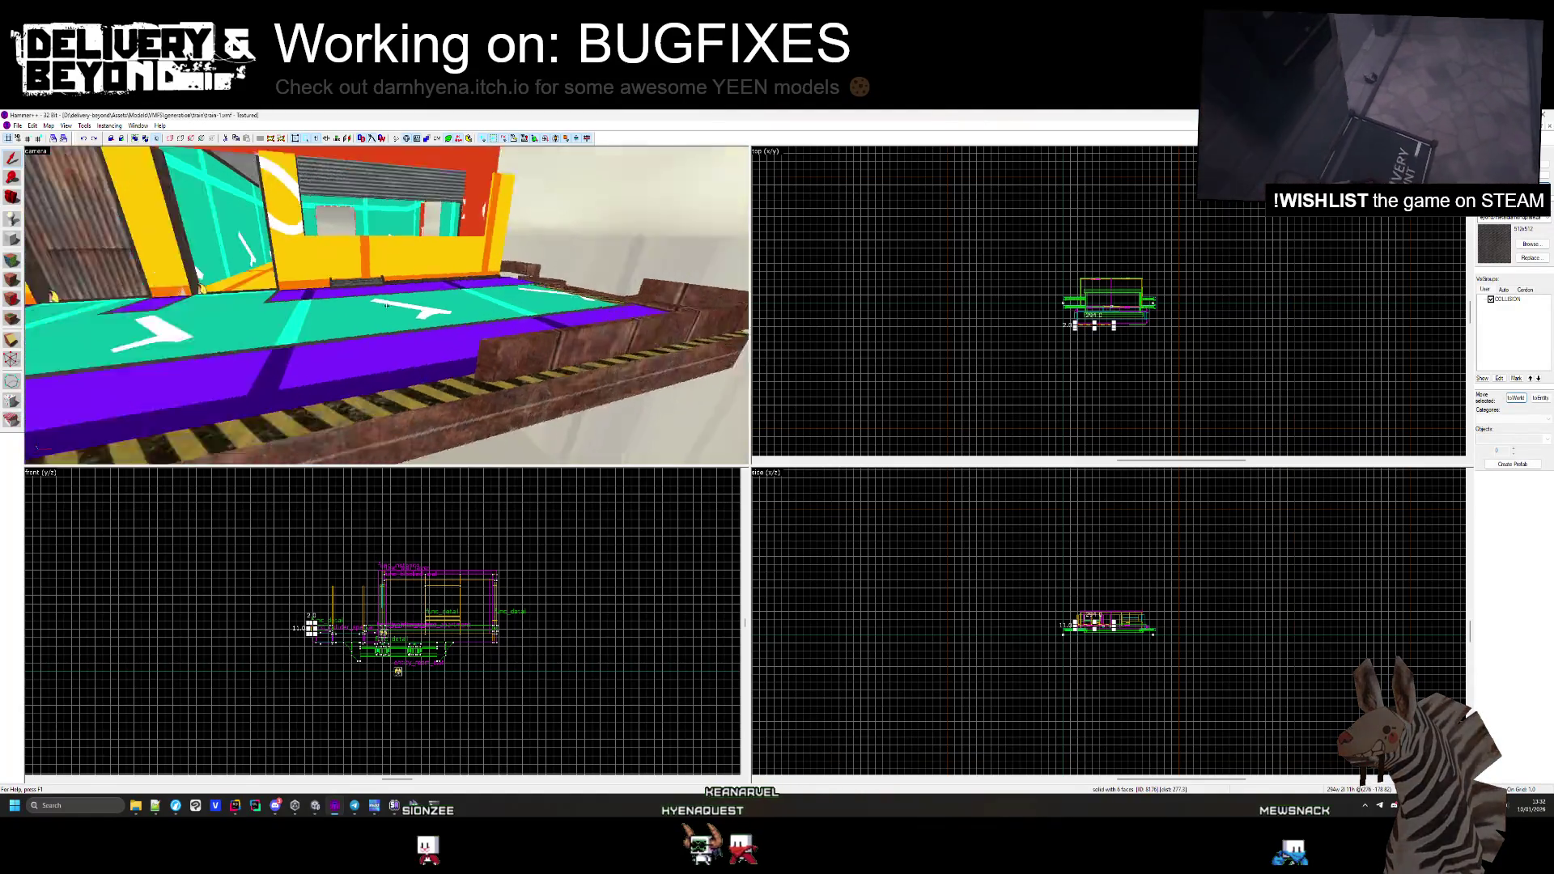
{"action": "key", "text": "Escape"}
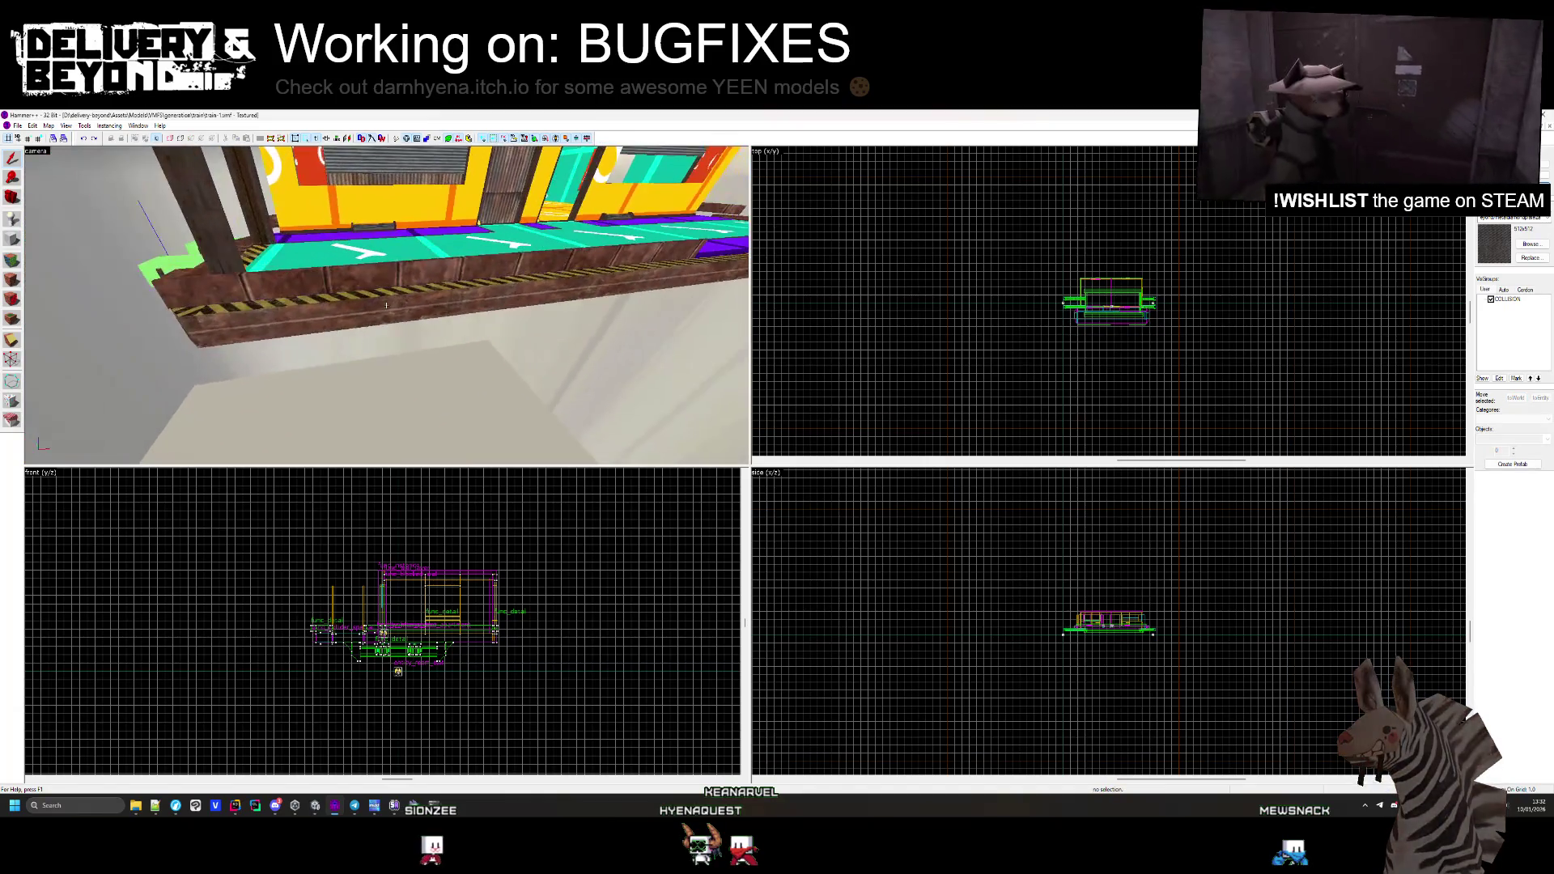
{"action": "key", "text": "a"}
{"action": "key", "text": "z"}
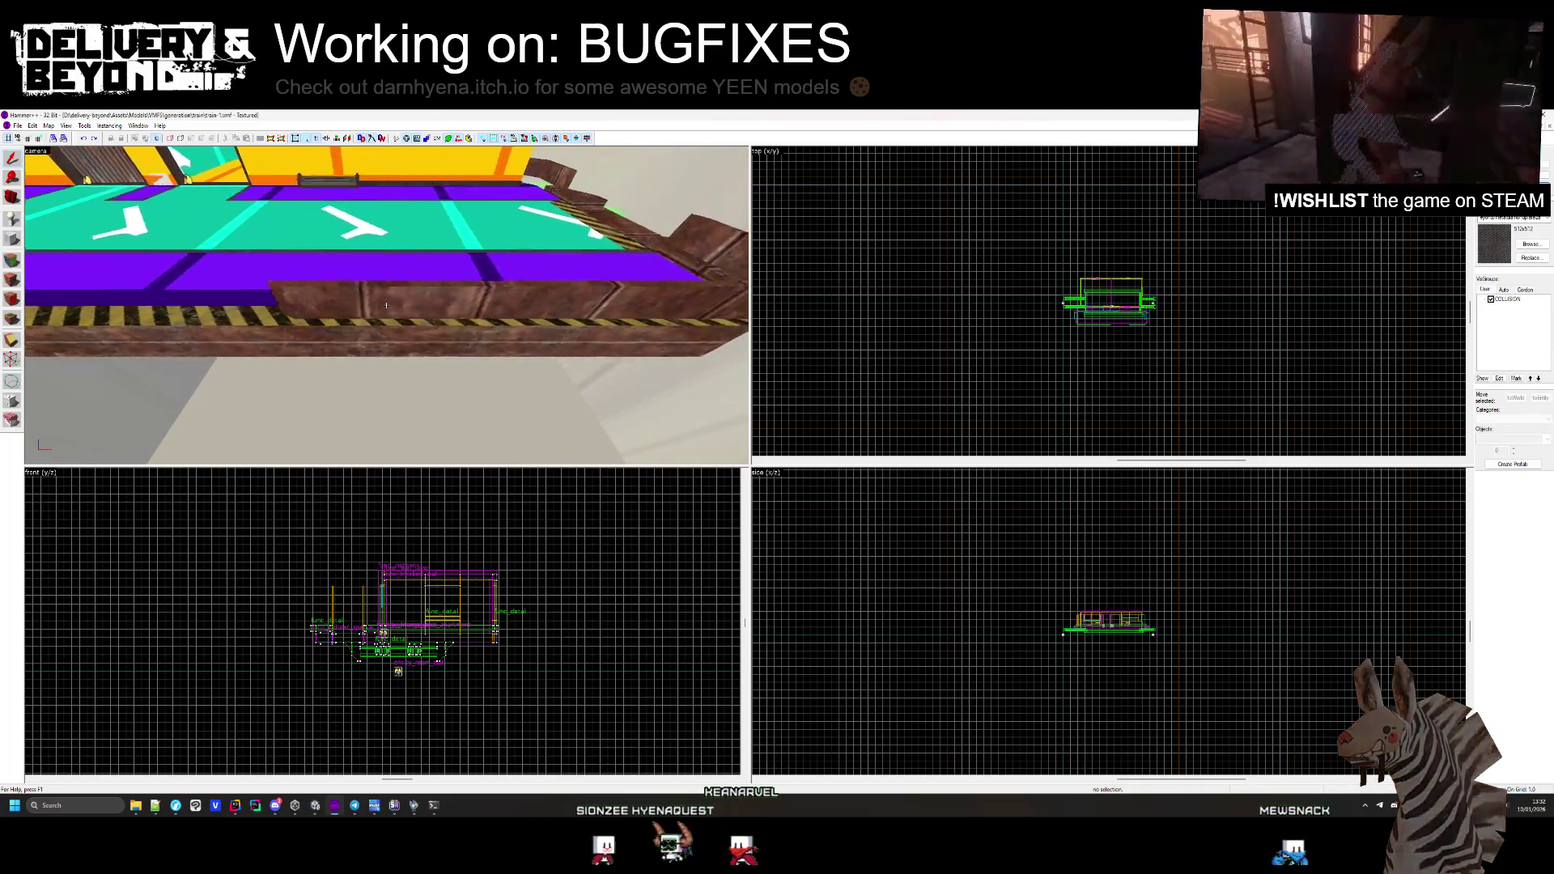
Hide the purple floor strip, the thin strip brush and the sign
{"action": "key", "text": "z"}
{"action": "left_click", "coordinate": [386, 317]}
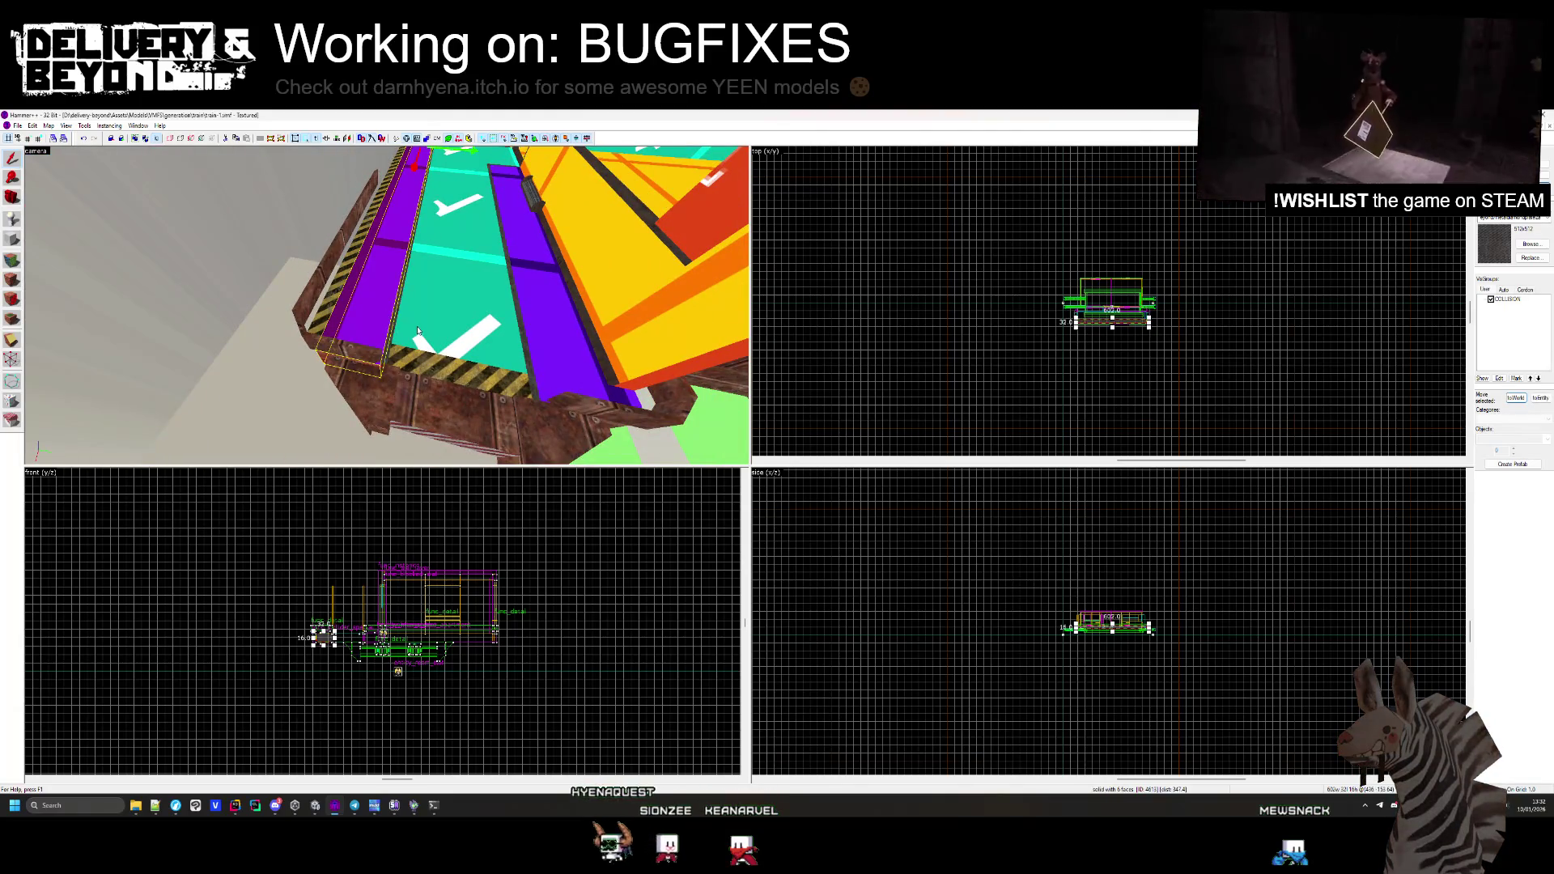
{"action": "key", "text": "h"}
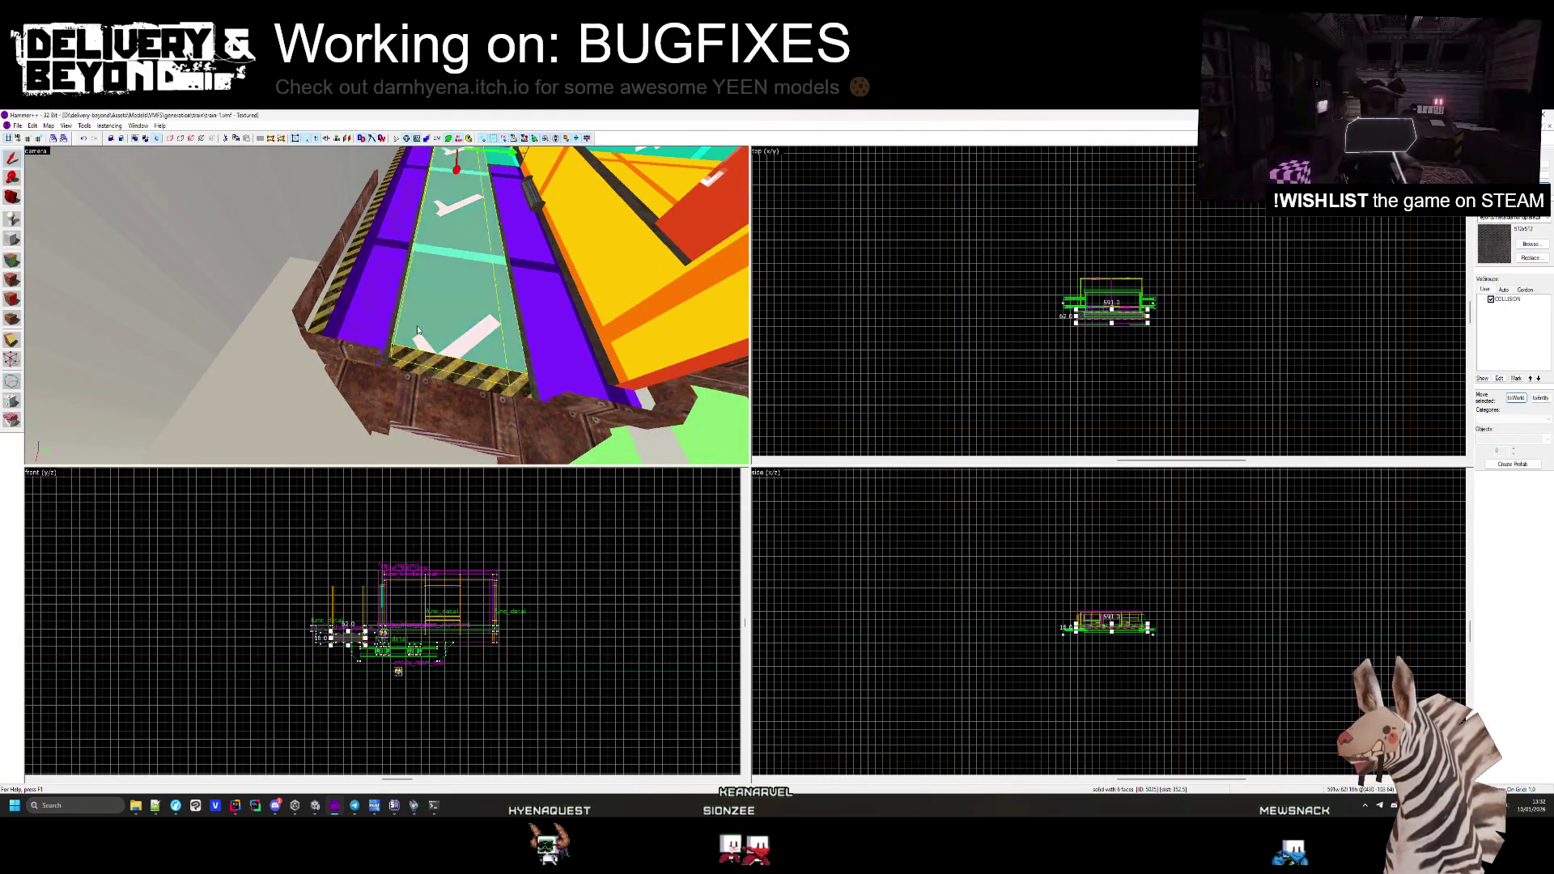
{"action": "left_click", "coordinate": [396, 321]}
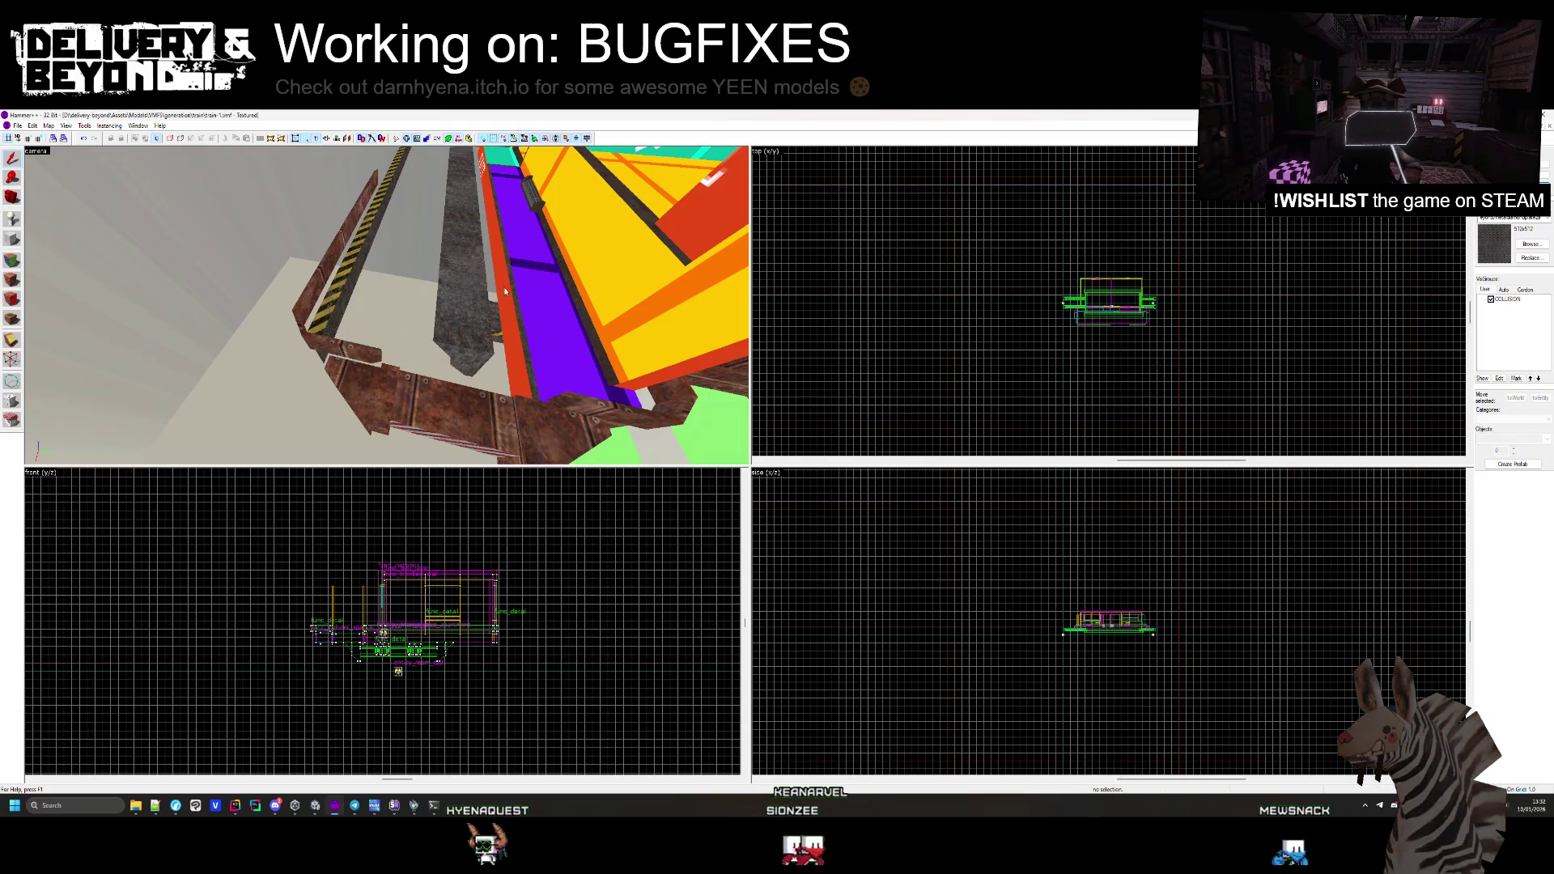
{"action": "key", "text": "h"}
{"action": "key", "text": "z"}
{"action": "left_click", "coordinate": [463, 312]}
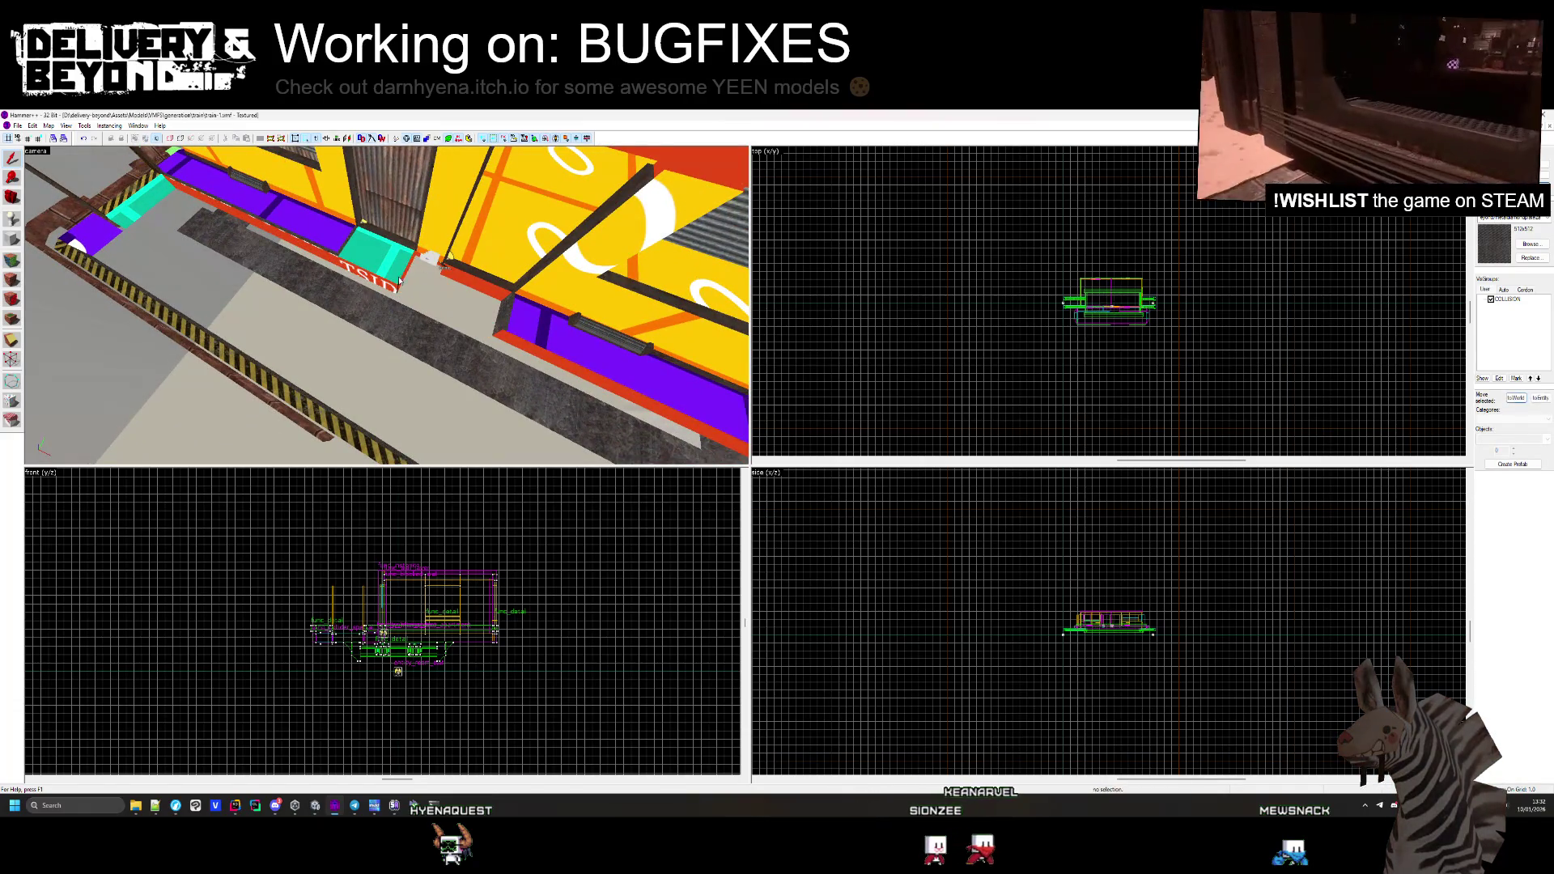
{"action": "key", "text": "h"}
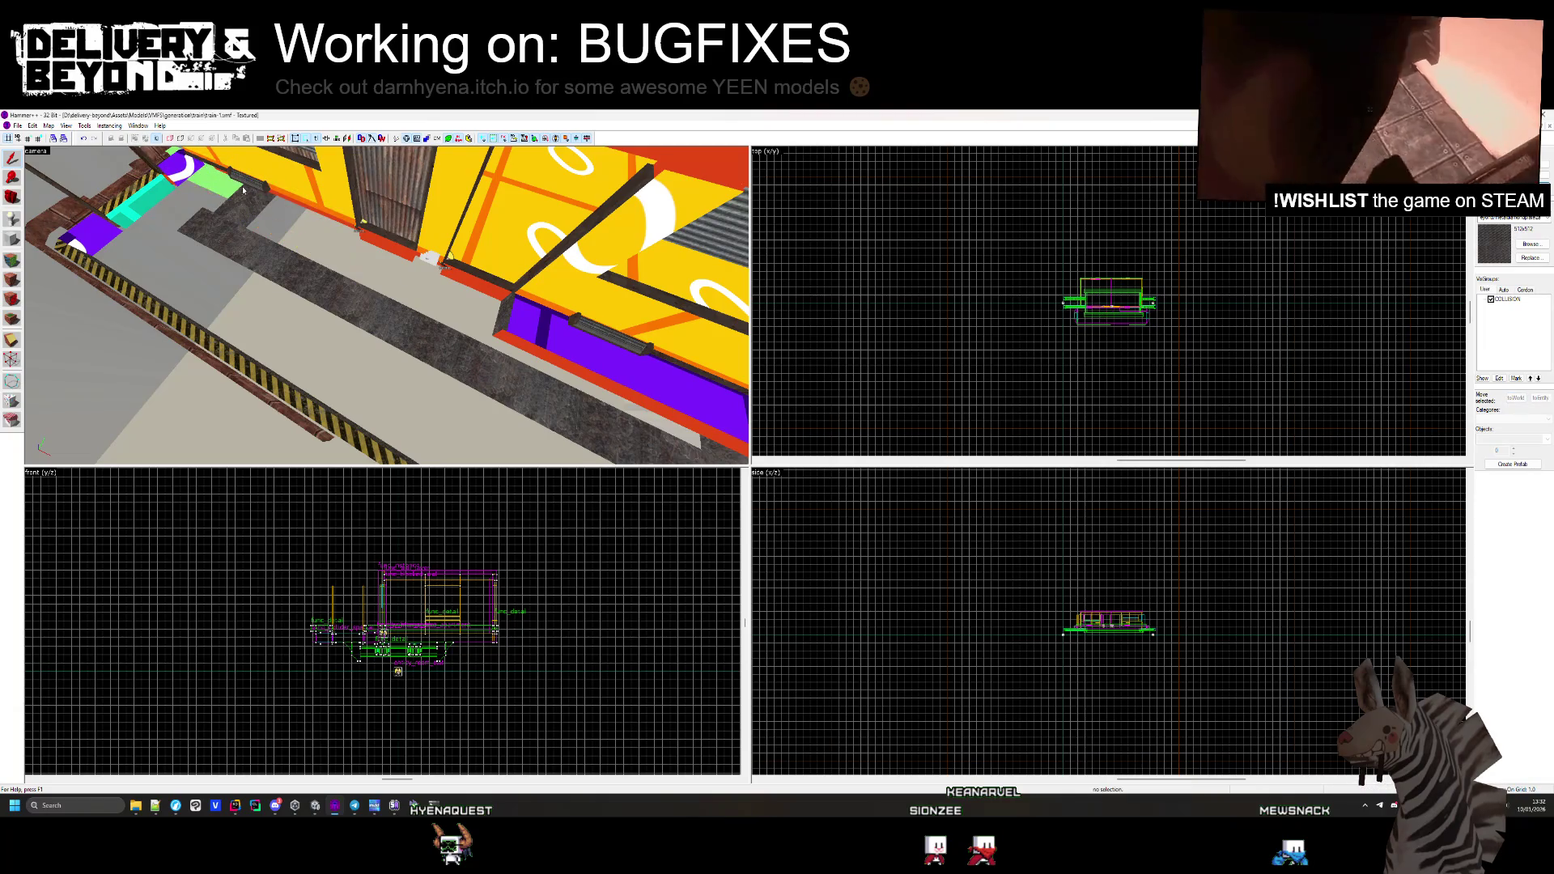
Hide the rail-corner brush, striped rail piece and upper purple piece, exposing the rail frame edges
{"action": "key", "text": "z"}
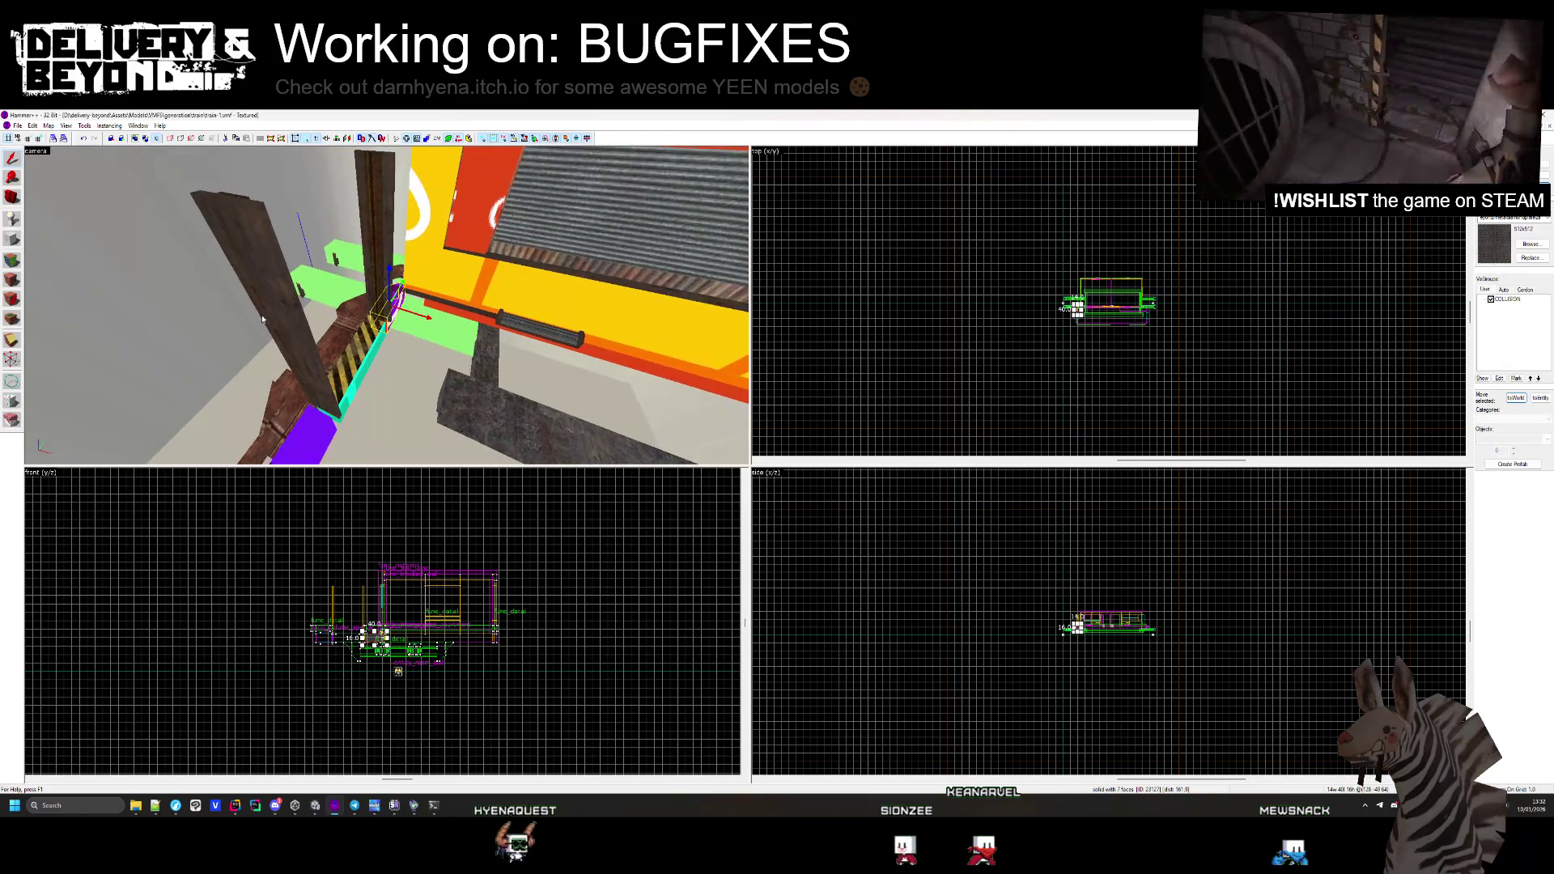
{"action": "key", "text": "z"}
{"action": "left_click", "coordinate": [354, 237]}
{"action": "key", "text": "h"}
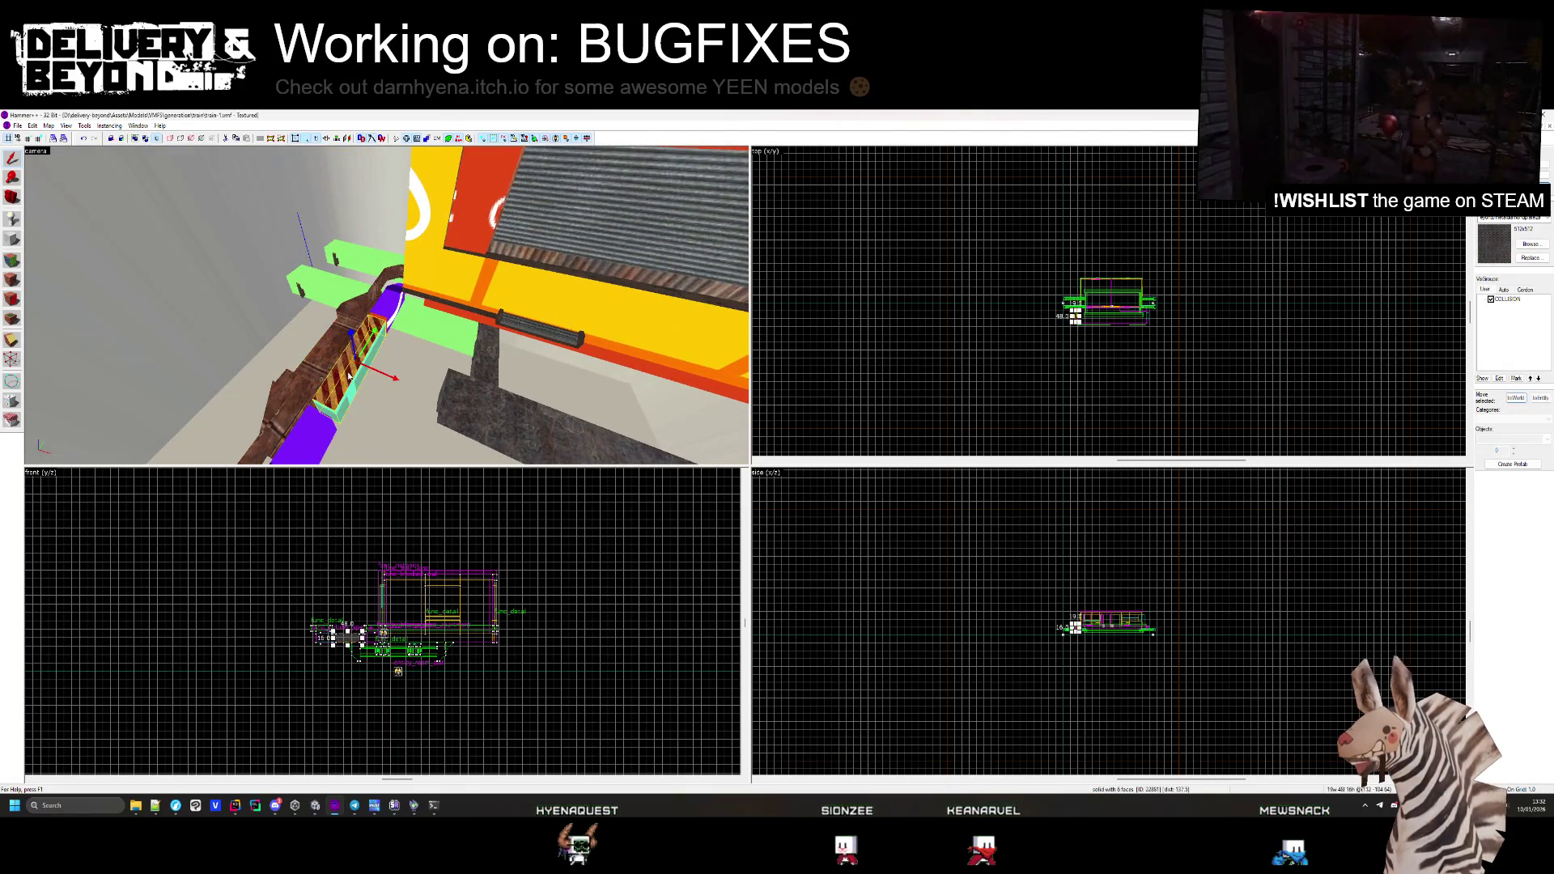
{"action": "left_click", "coordinate": [349, 364]}
{"action": "key", "text": "h"}
{"action": "left_click", "coordinate": [388, 299]}
{"action": "key", "text": "h"}
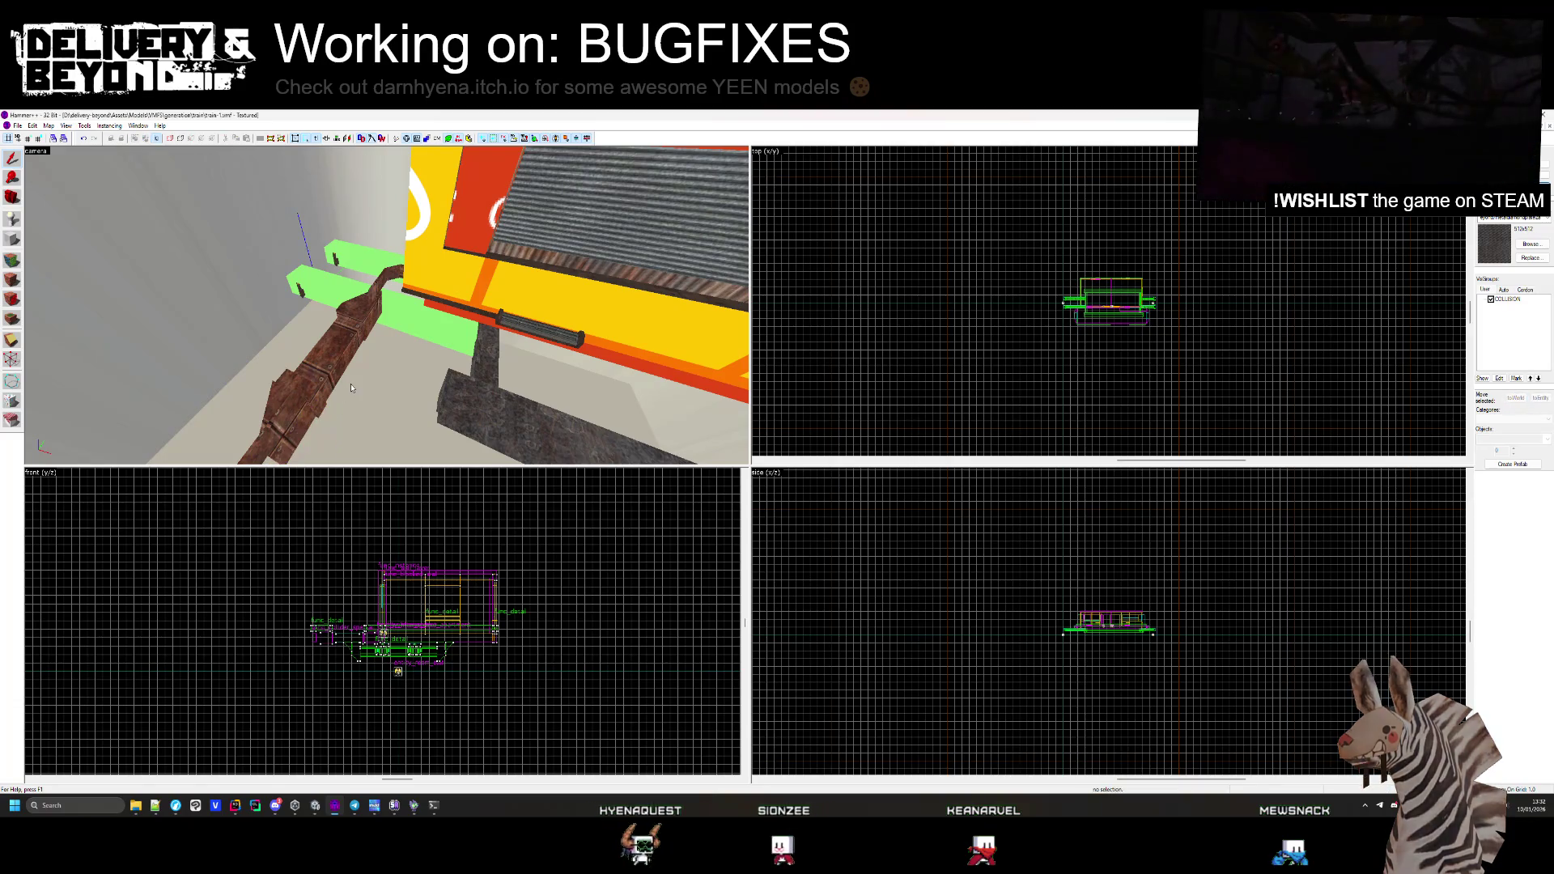
{"action": "key", "text": "z"}
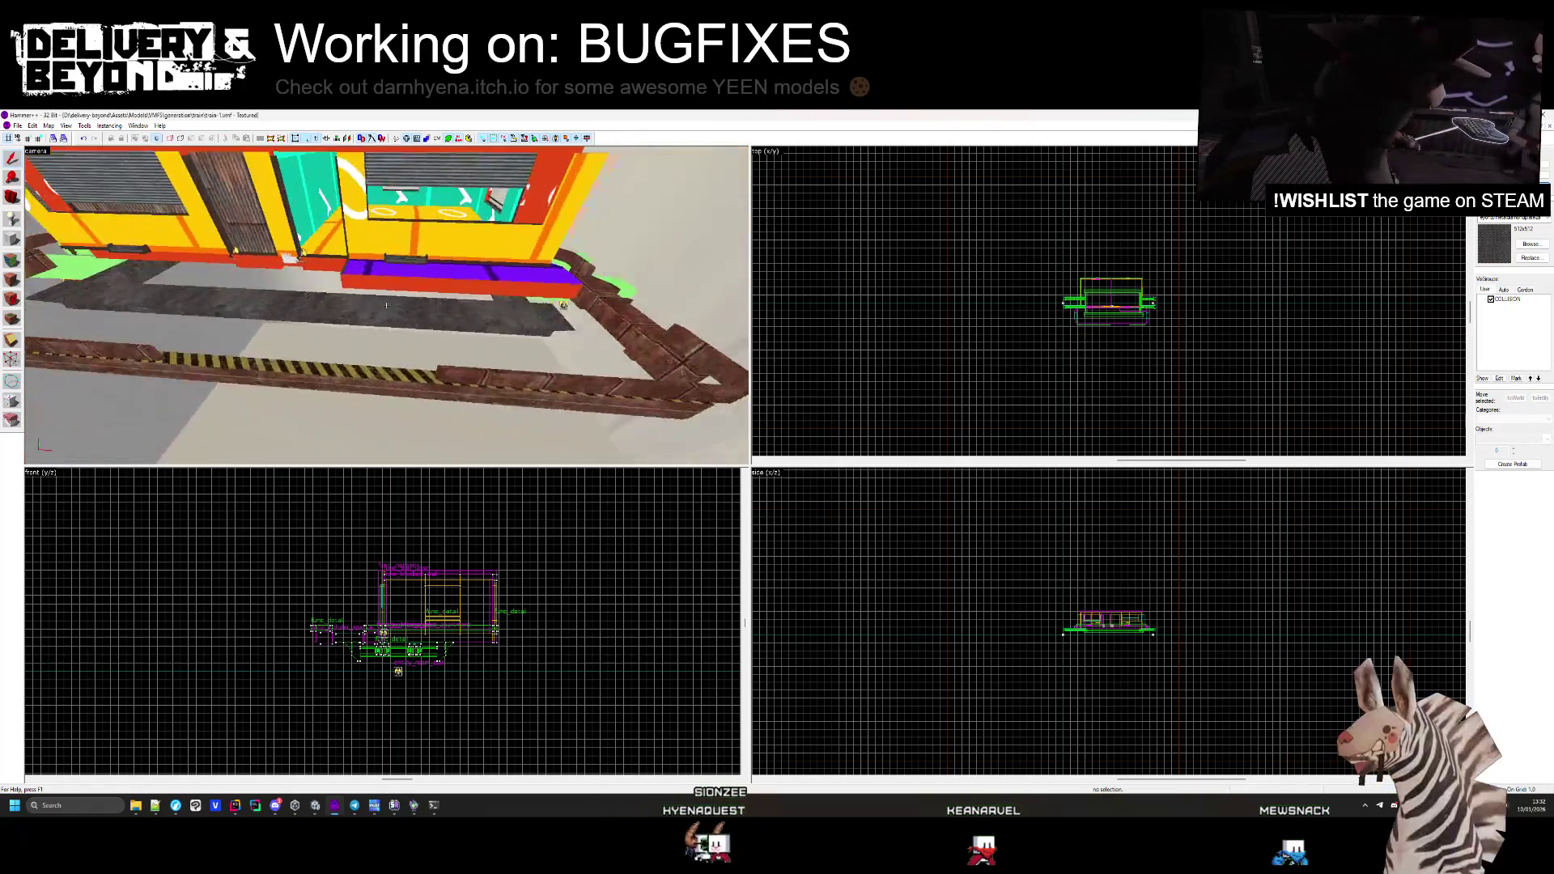
{"action": "key", "text": "z"}
{"action": "left_click", "coordinate": [448, 306]}
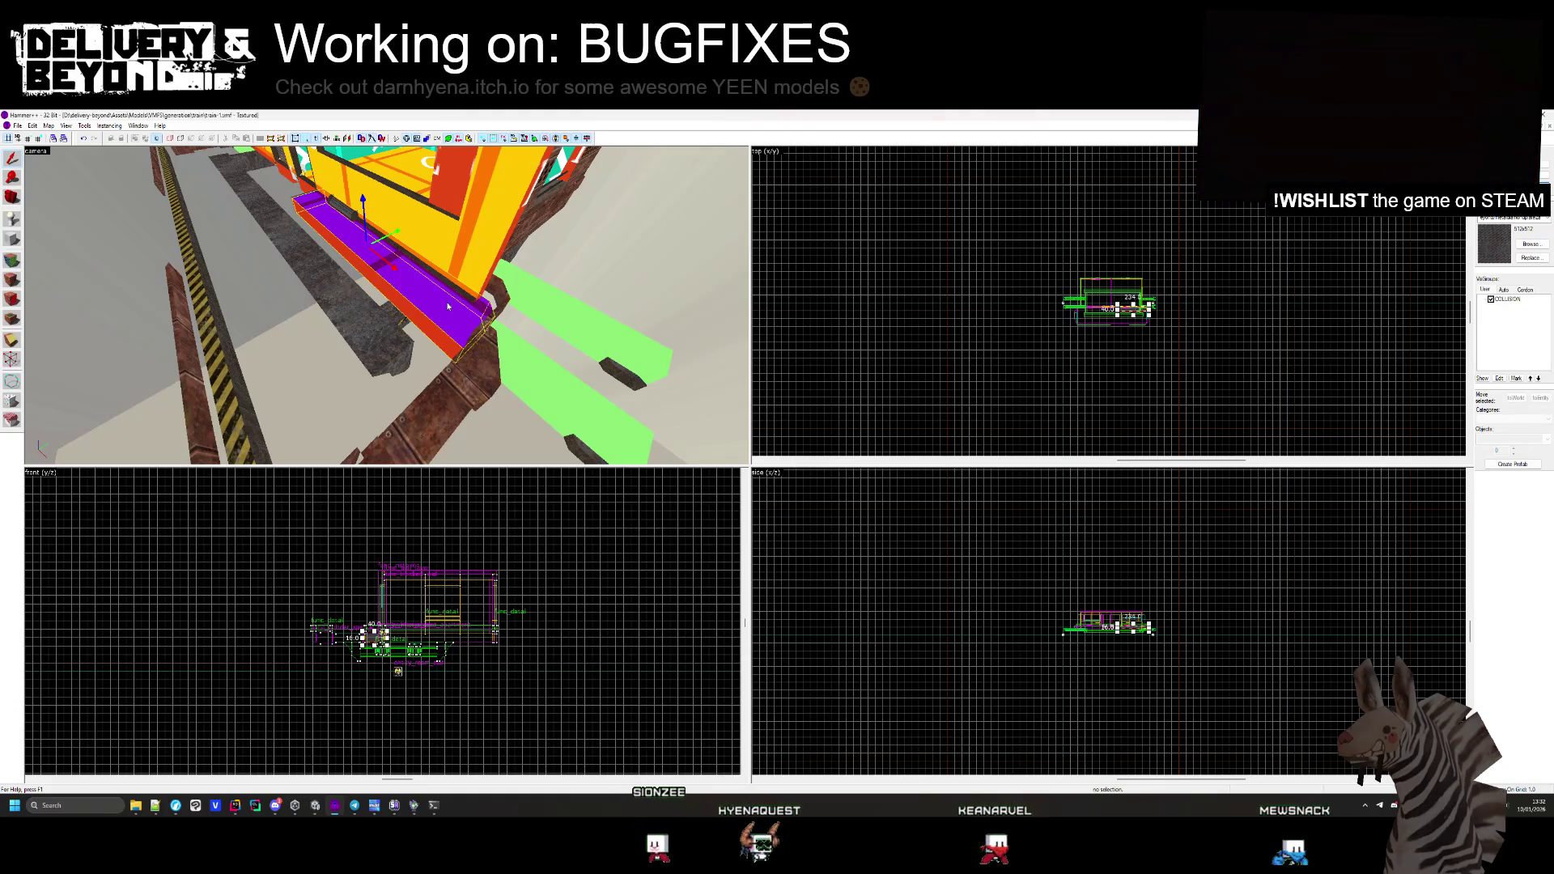
{"action": "scroll", "coordinate": [1240, 334], "scroll_direction": "up", "scroll_amount": 8}
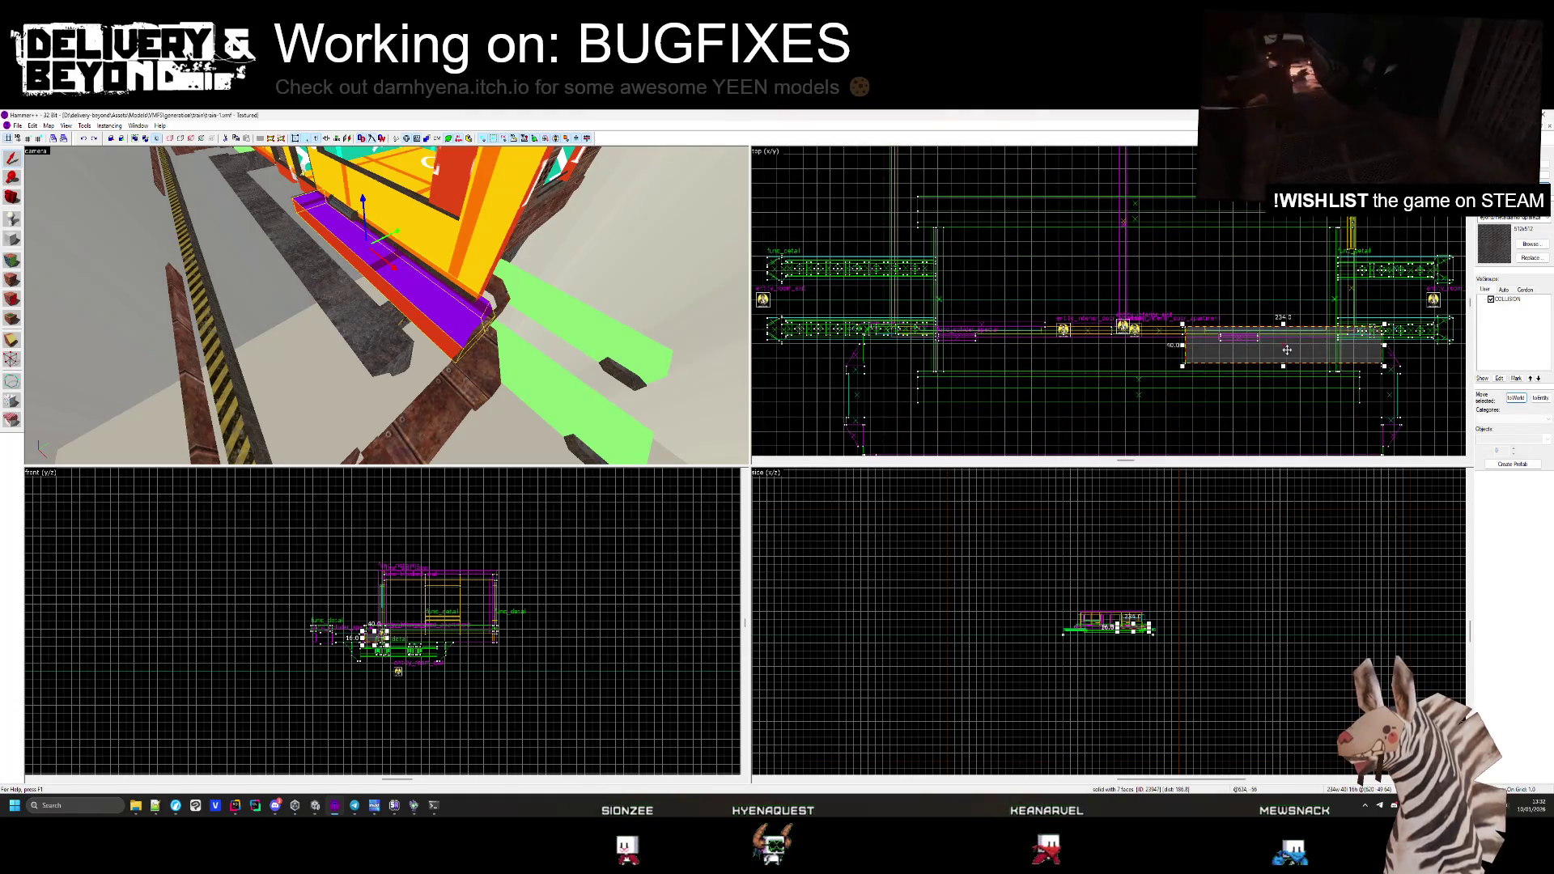
Choose the OUTSIDE texture in the texture browser
{"action": "left_click", "coordinate": [1545, 244]}
{"action": "scroll", "coordinate": [810, 421], "scroll_direction": "down", "scroll_amount": 10}
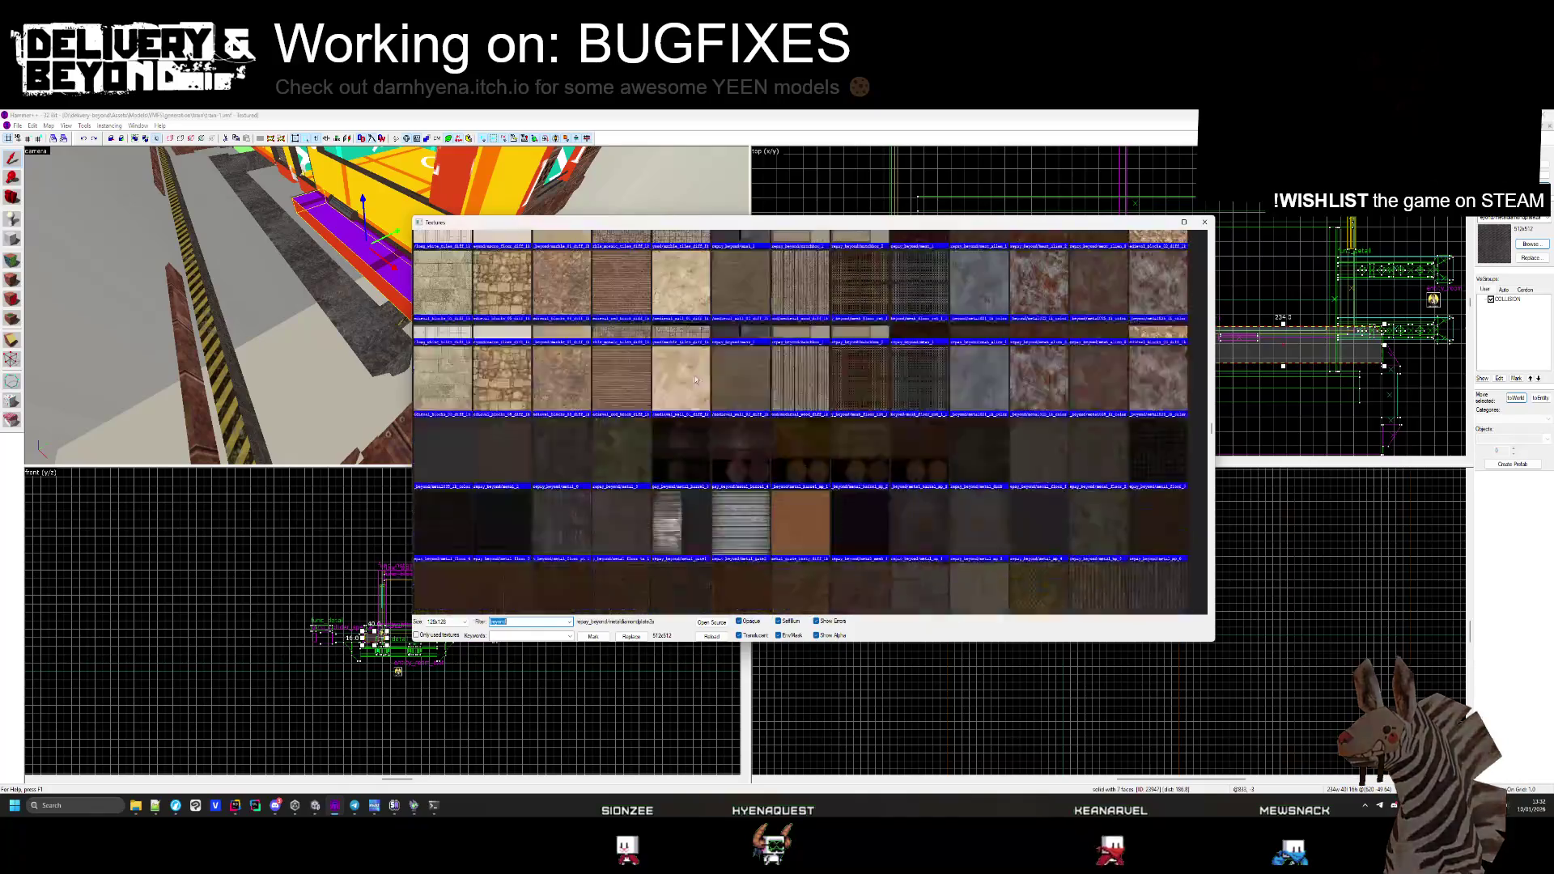
{"action": "scroll", "coordinate": [1019, 411], "scroll_direction": "up", "scroll_amount": 5}
{"action": "left_click_drag", "start_coordinate": [1207, 389], "coordinate": [1209, 232]}
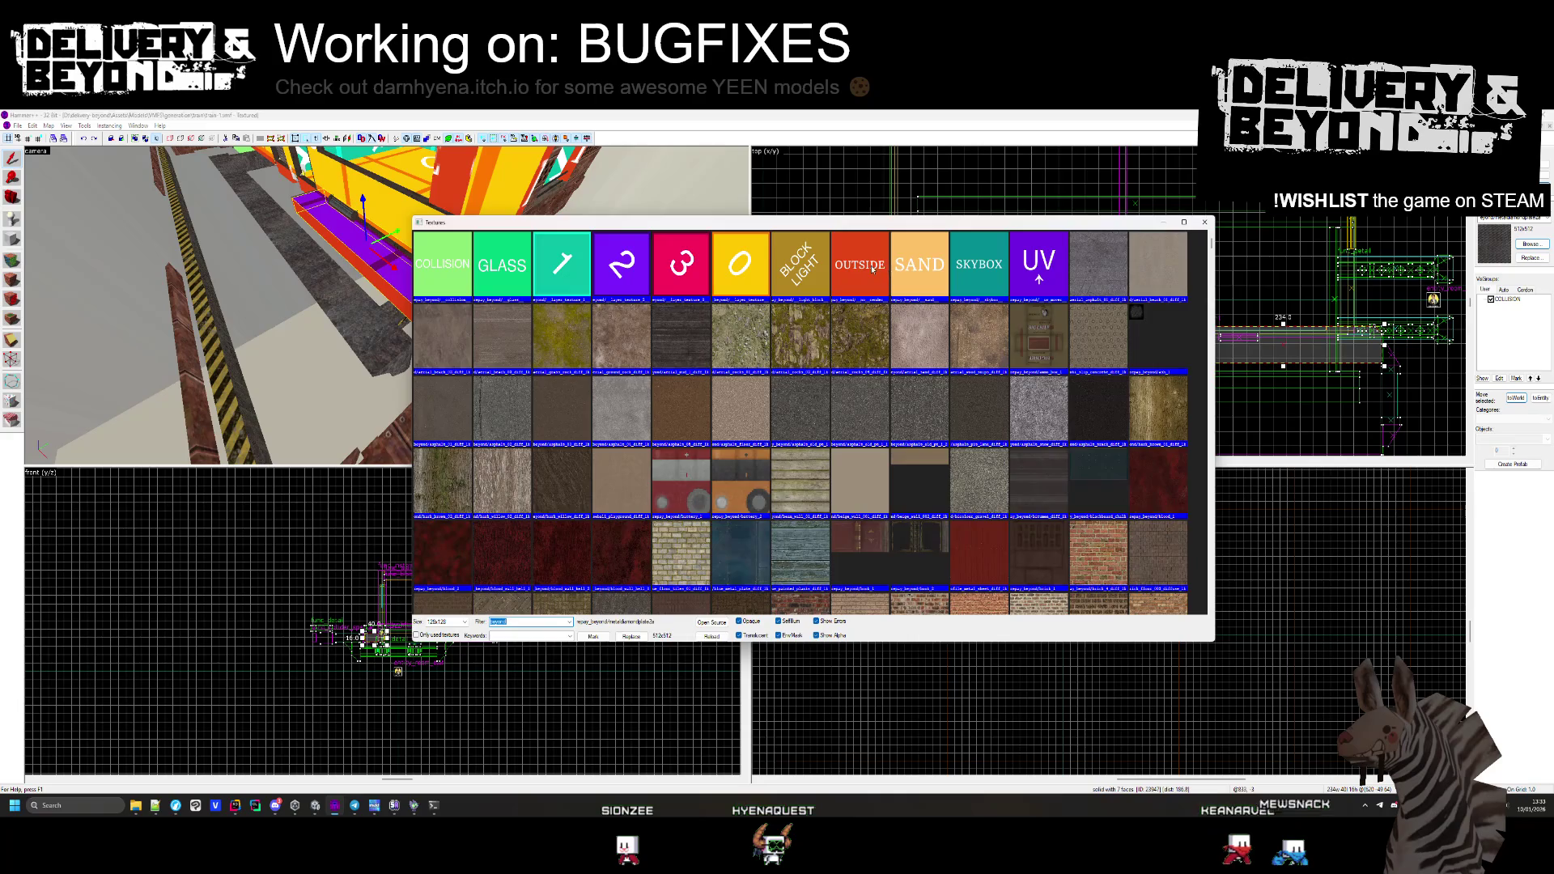
{"action": "double_click", "coordinate": [872, 270]}
Draw a 47 by 45 block brush beside the rail frame in the top view
{"action": "left_click", "coordinate": [16, 243]}
{"action": "scroll", "coordinate": [1224, 376], "scroll_direction": "up", "scroll_amount": 5}
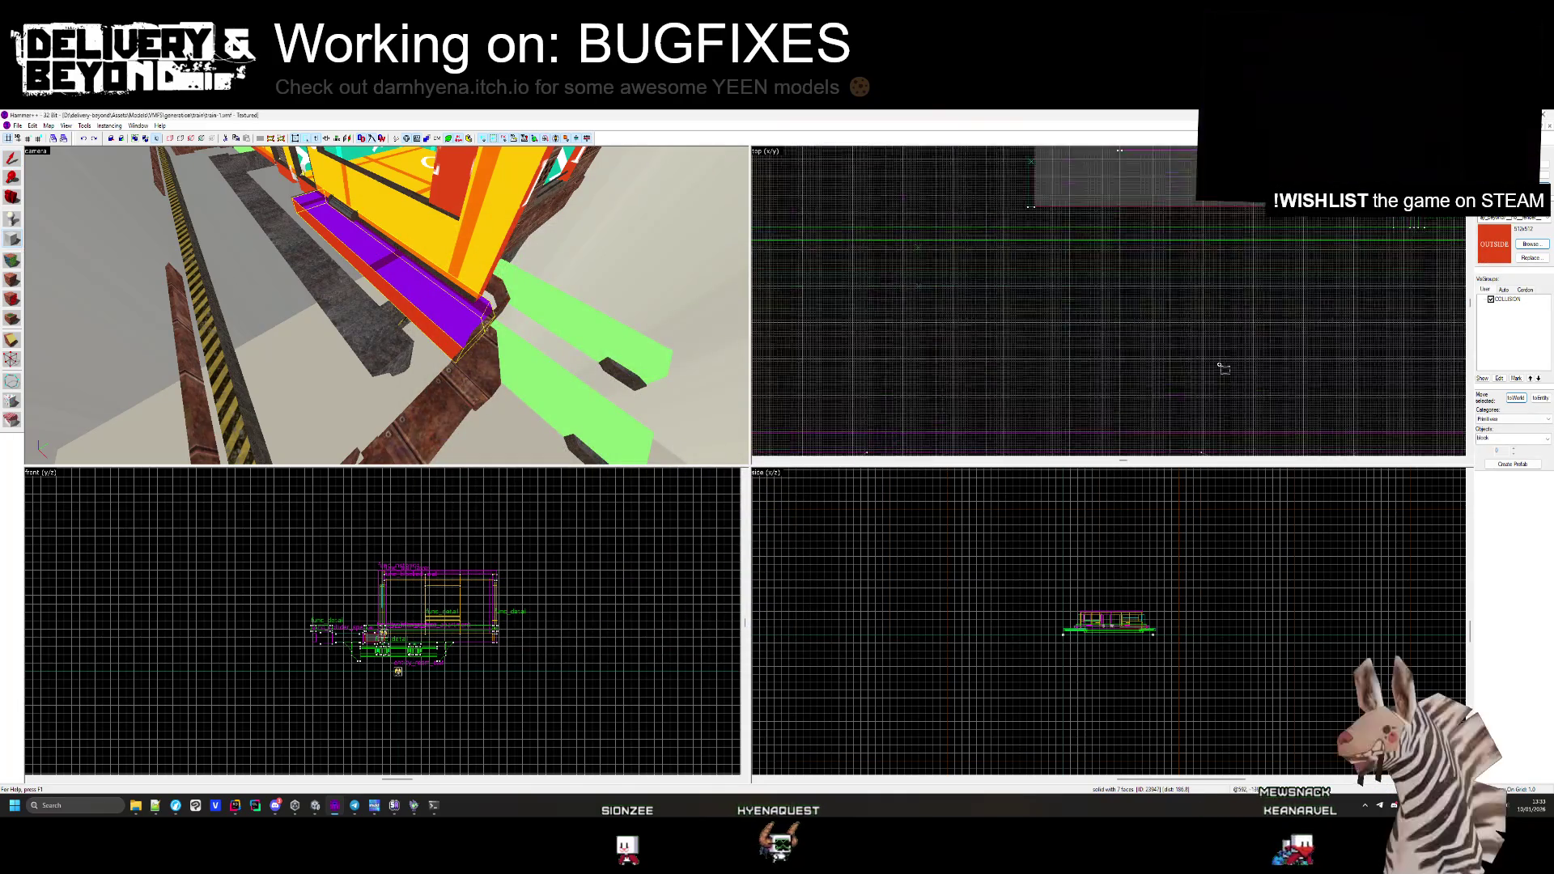
{"action": "left_click_drag", "start_coordinate": [1180, 270], "coordinate": [1285, 374]}
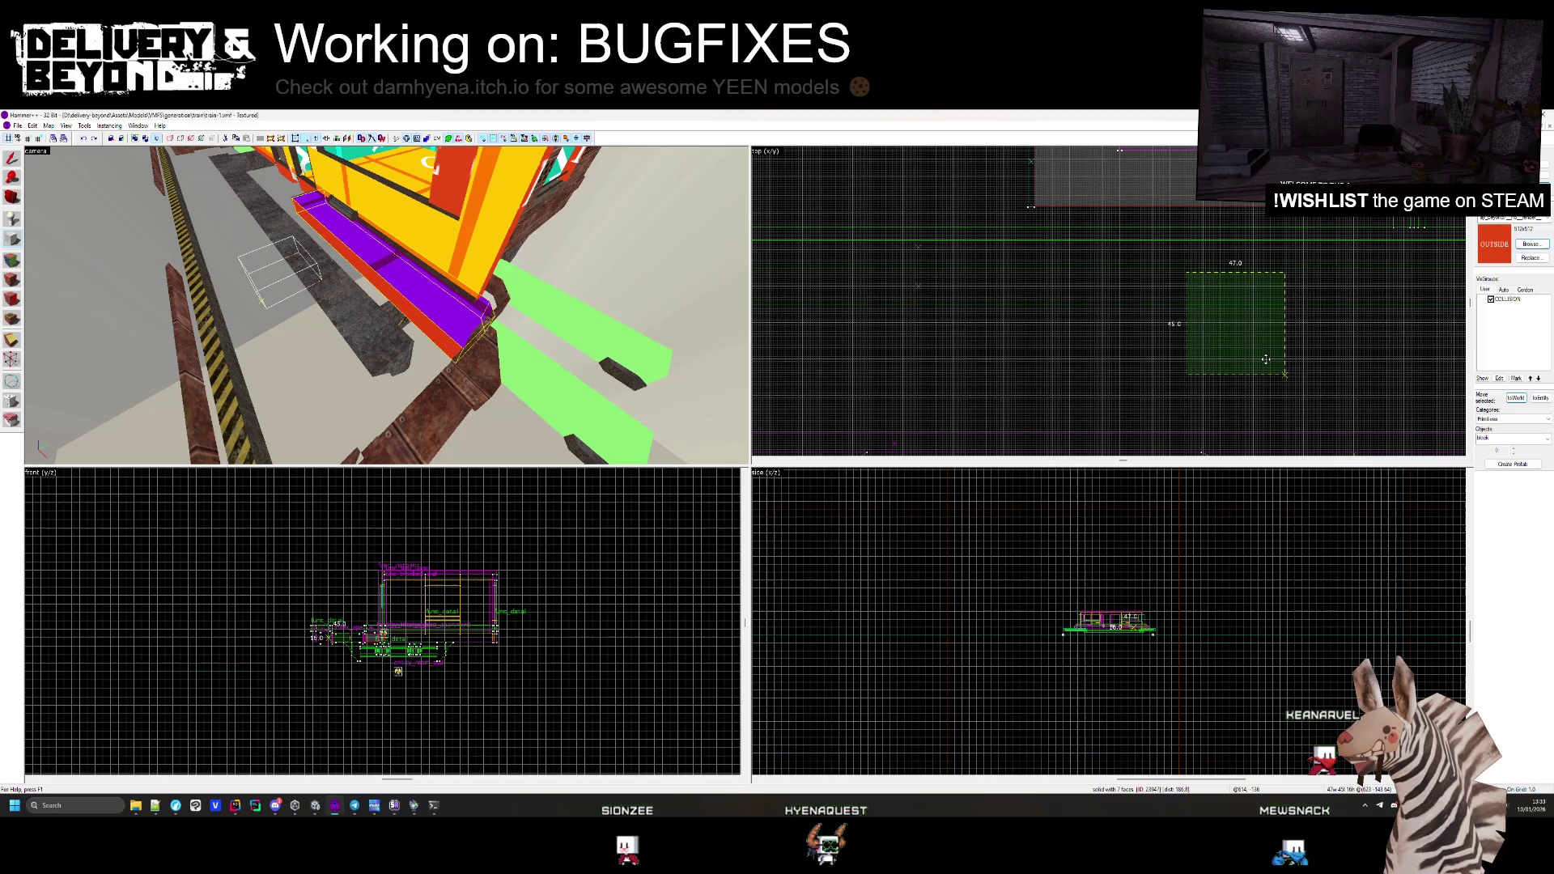
{"action": "left_click", "coordinate": [1266, 358]}
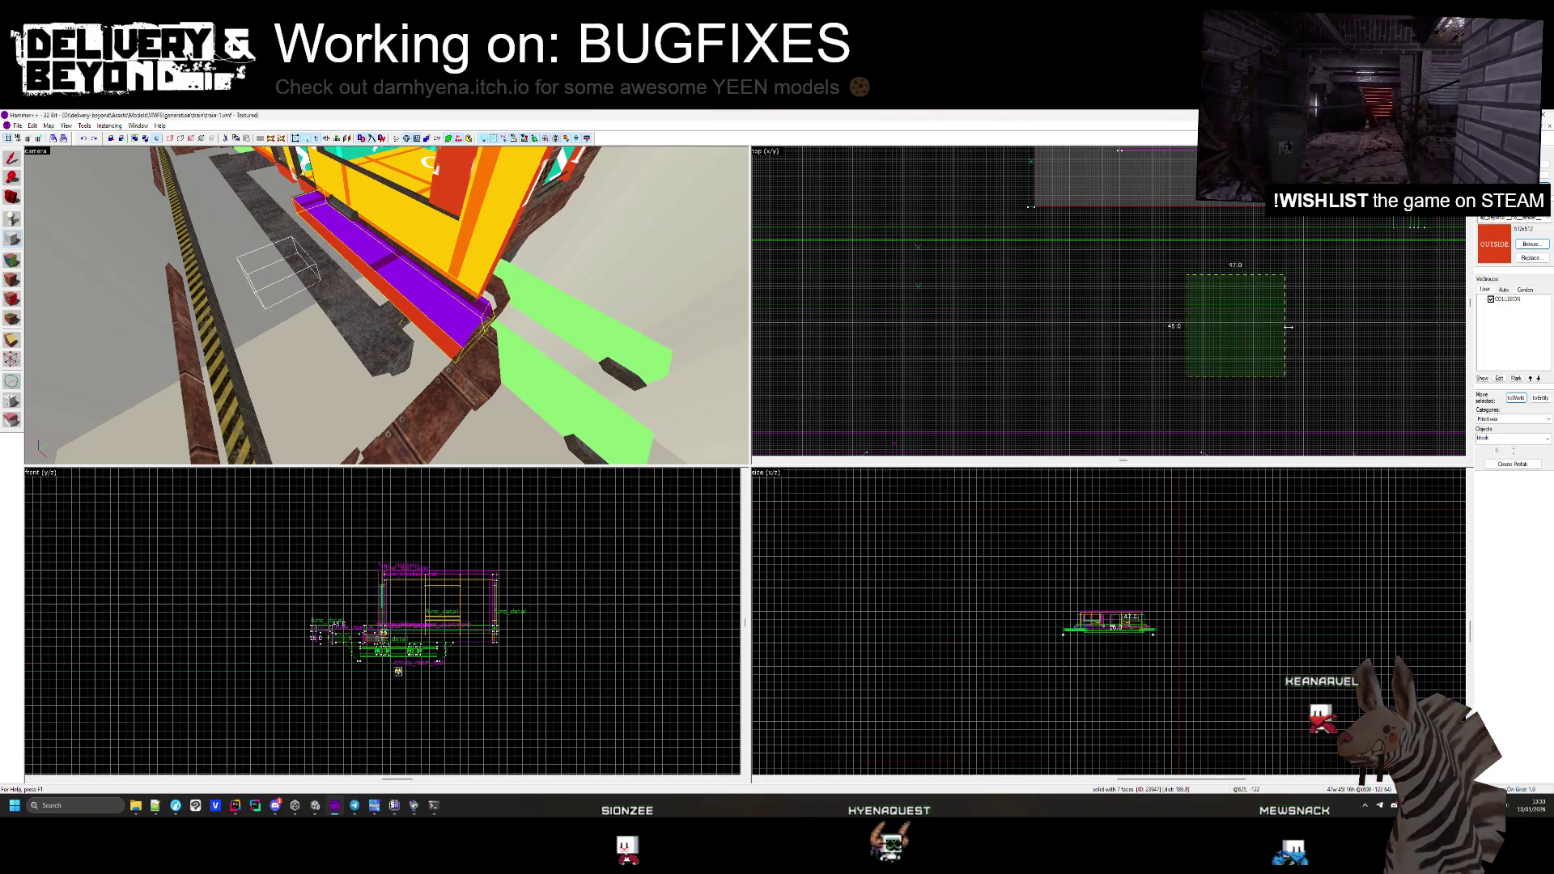
{"action": "key", "text": "Return"}
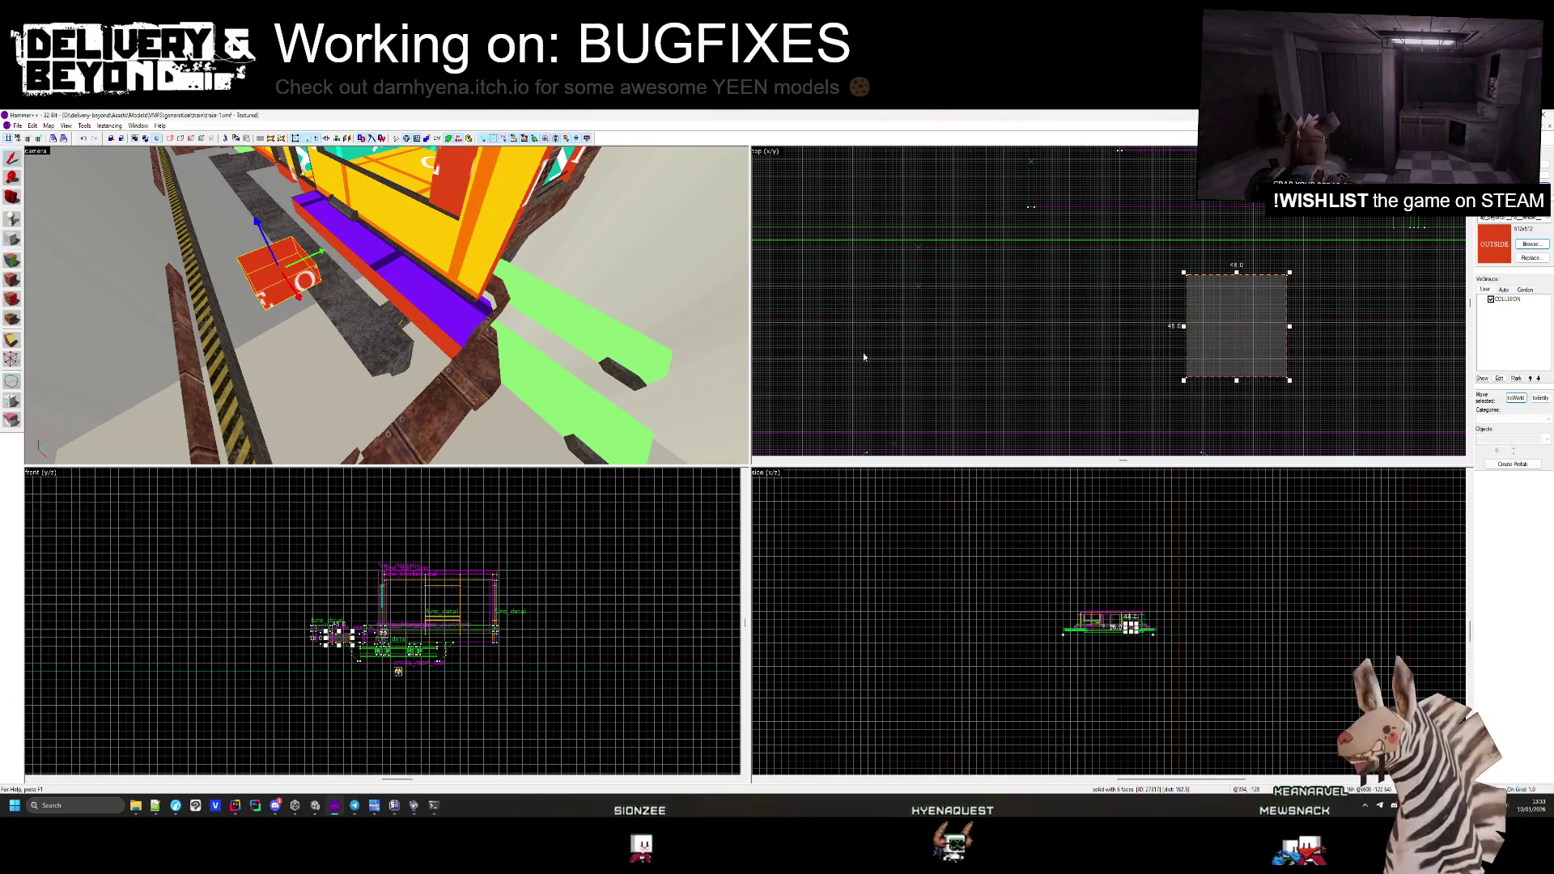
{"action": "key", "text": "Escape"}
{"action": "left_click", "coordinate": [270, 246]}
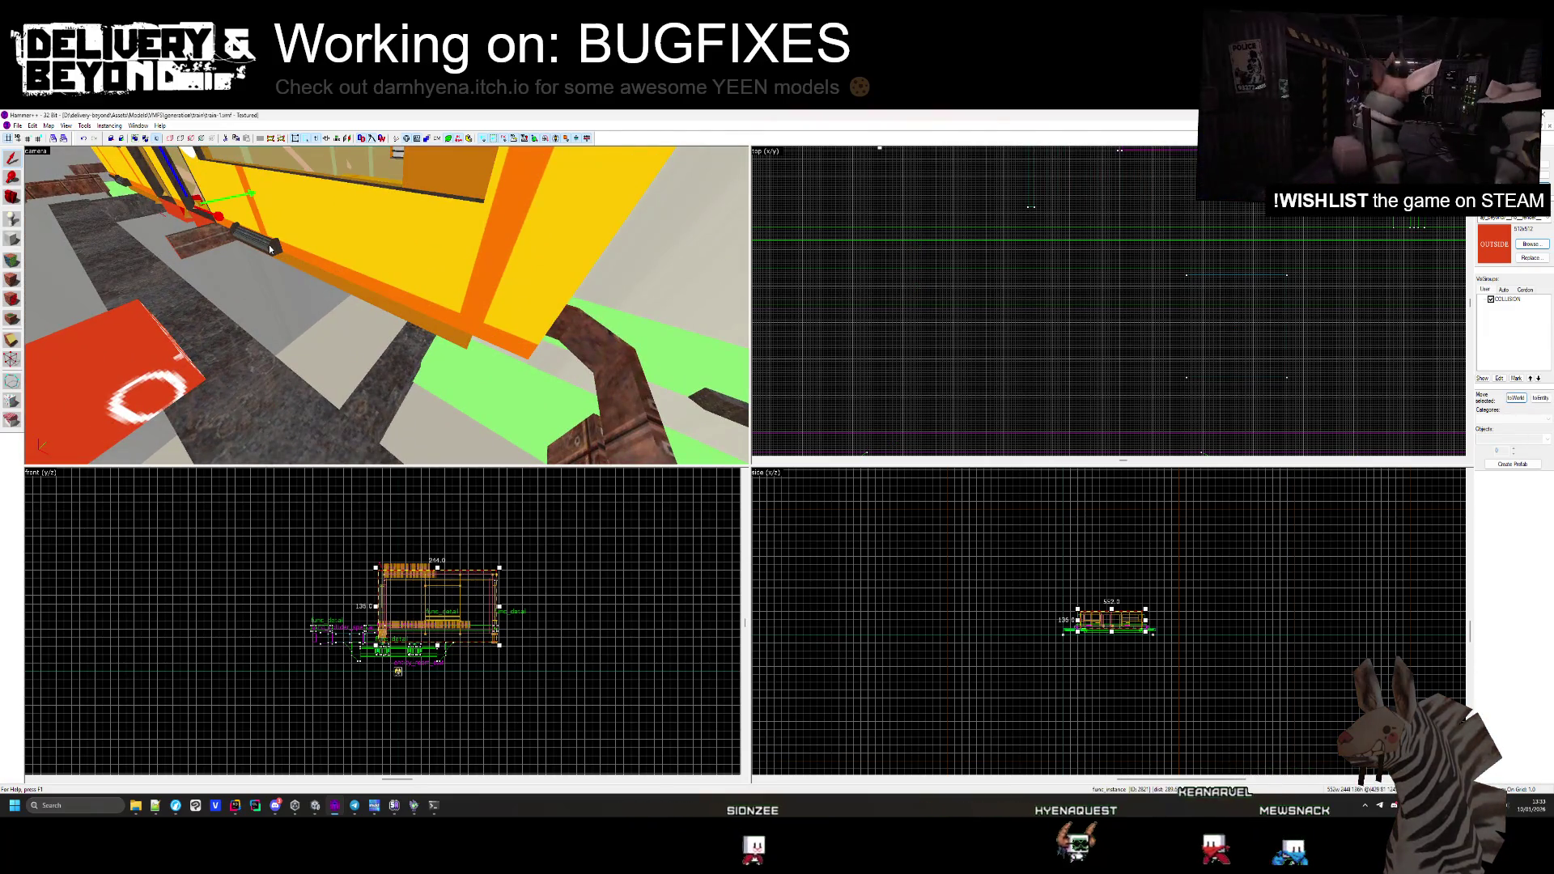
{"action": "key", "text": "Escape"}
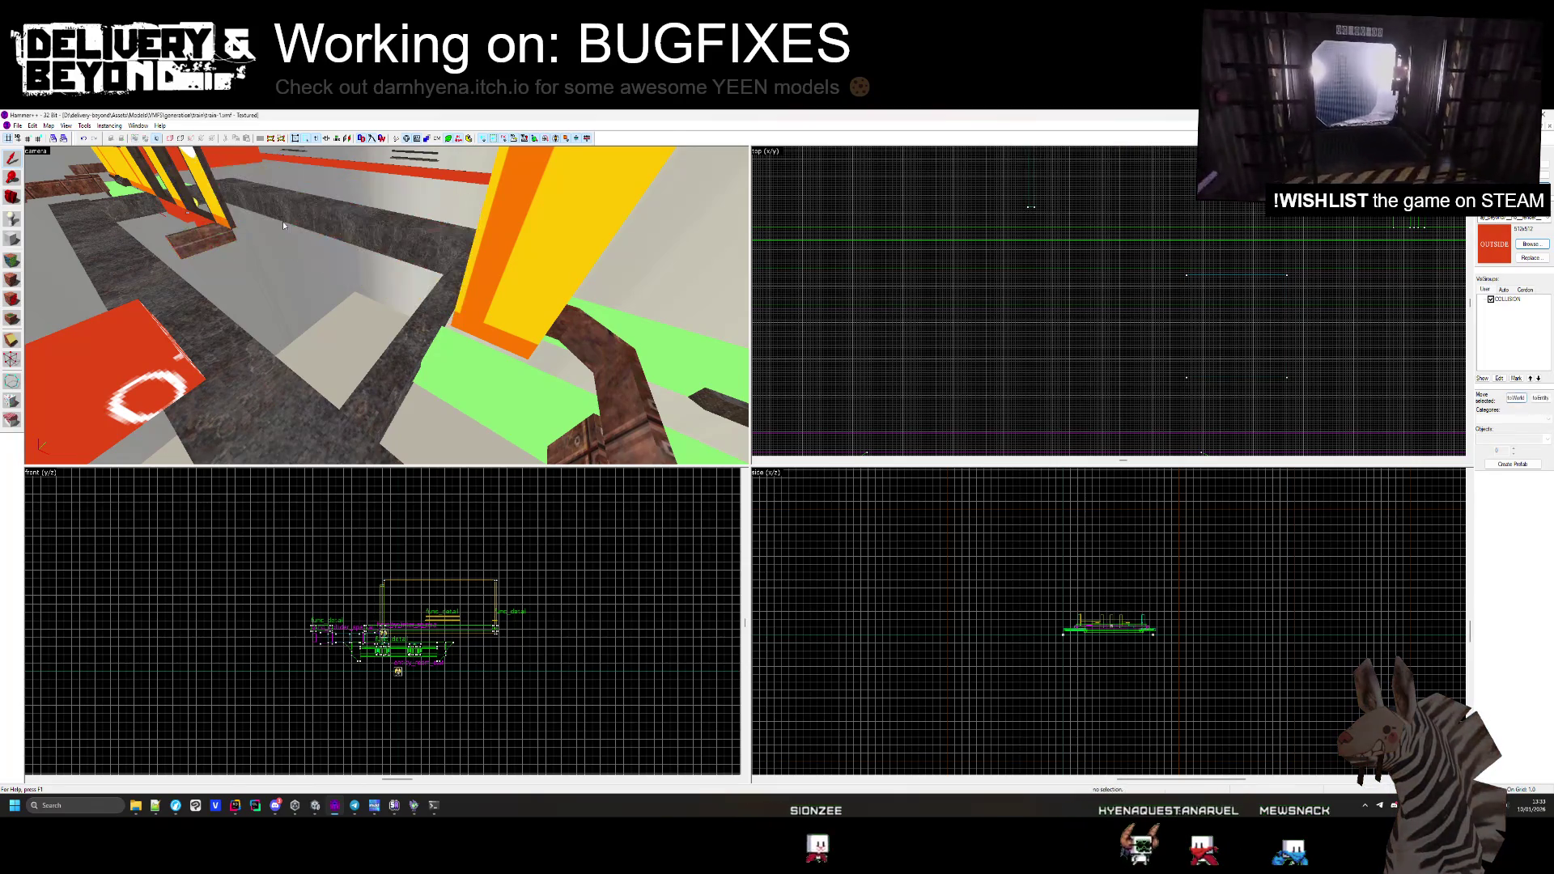
{"action": "key", "text": "z"}
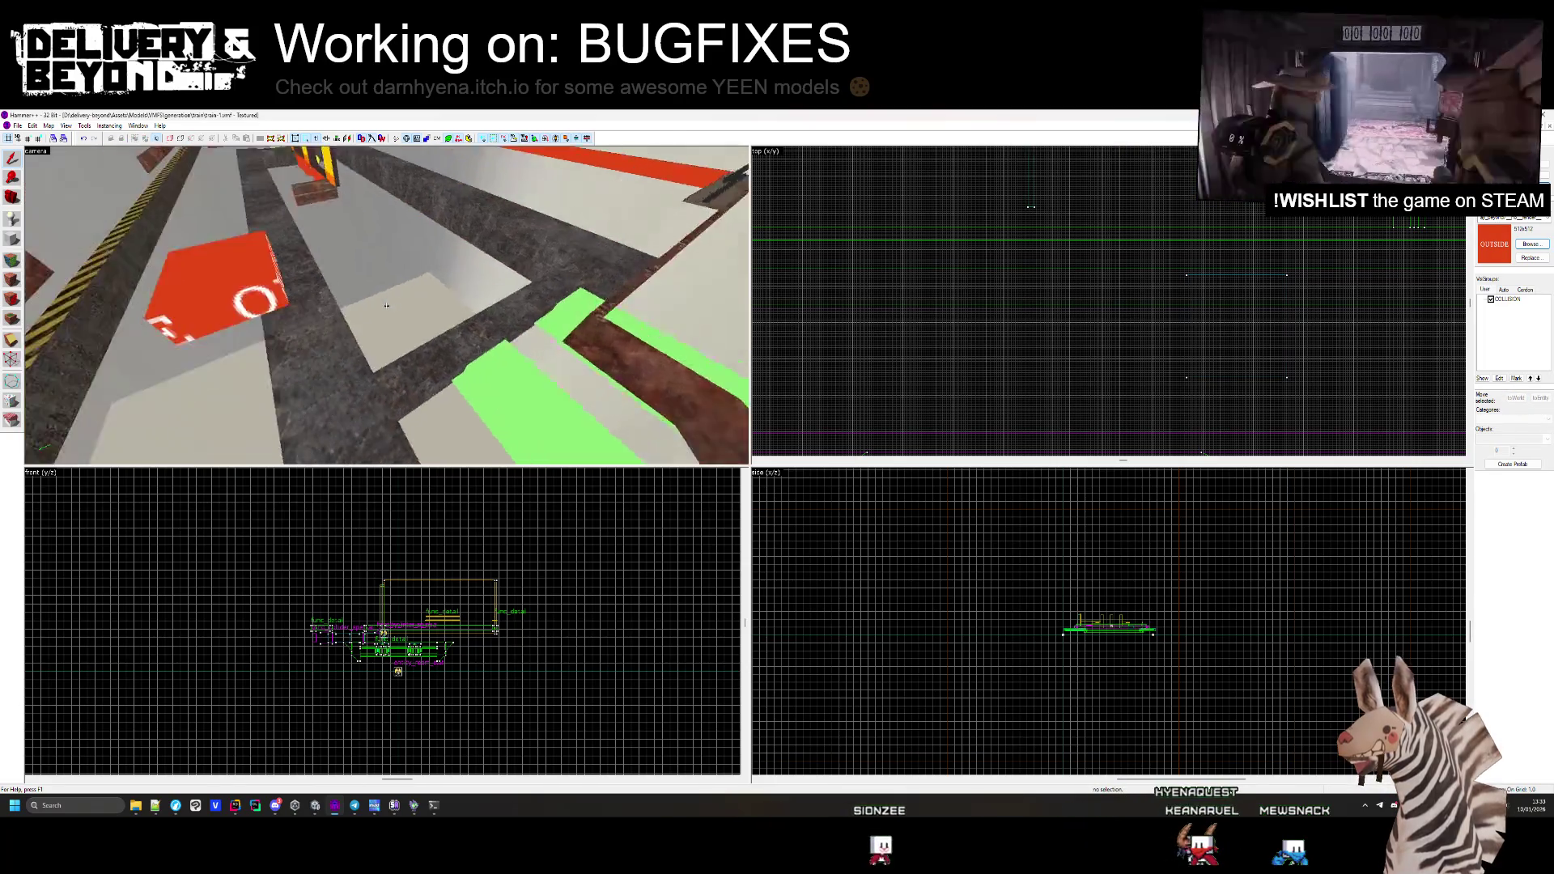
{"action": "key", "text": "w"}
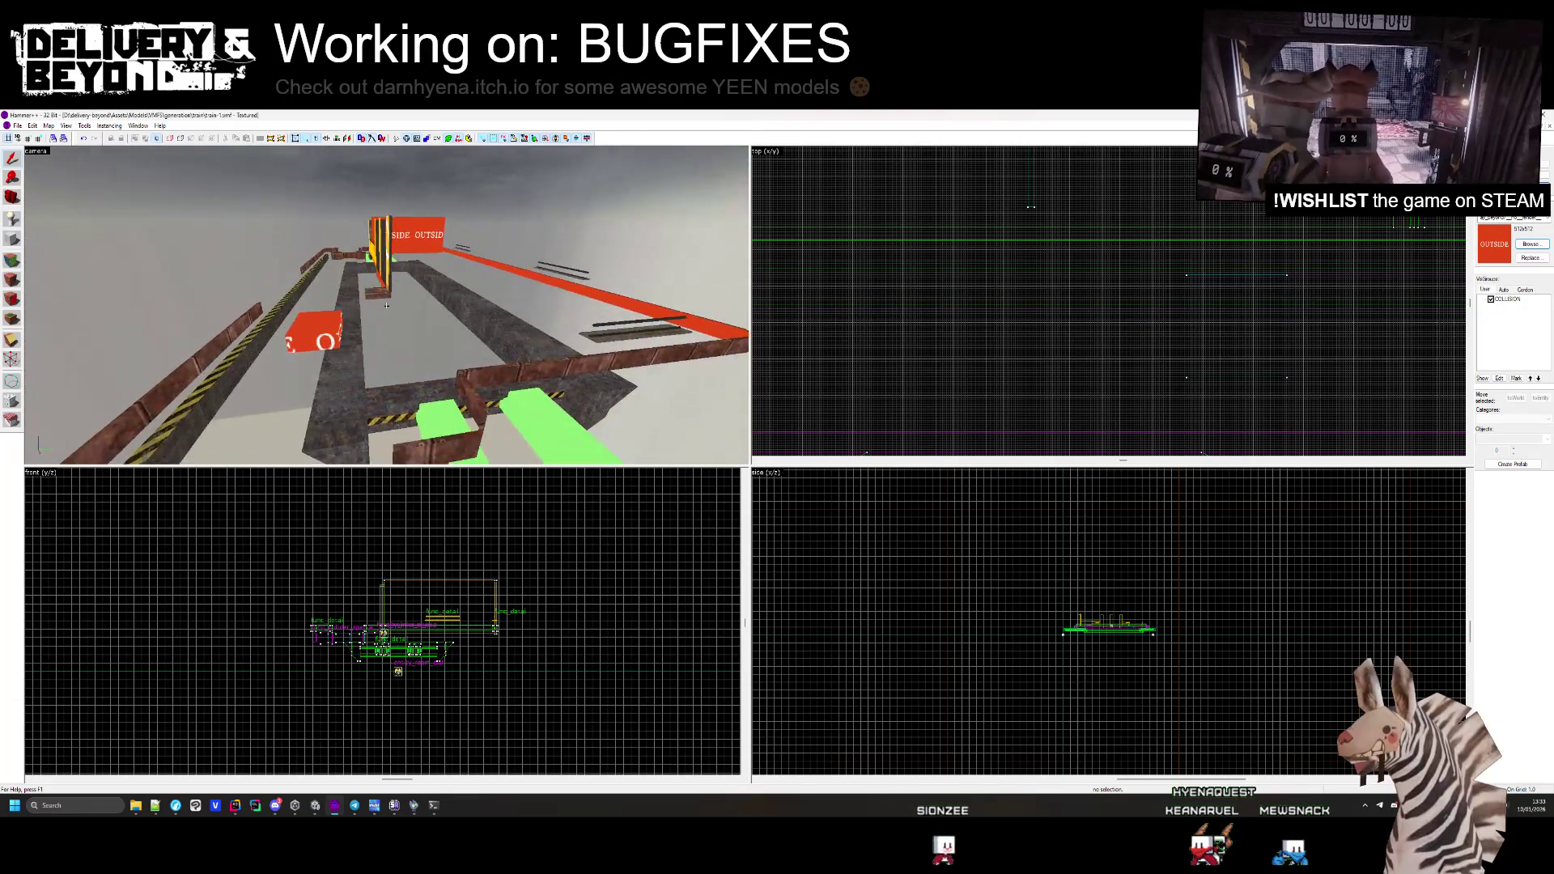
{"action": "key", "text": "w"}
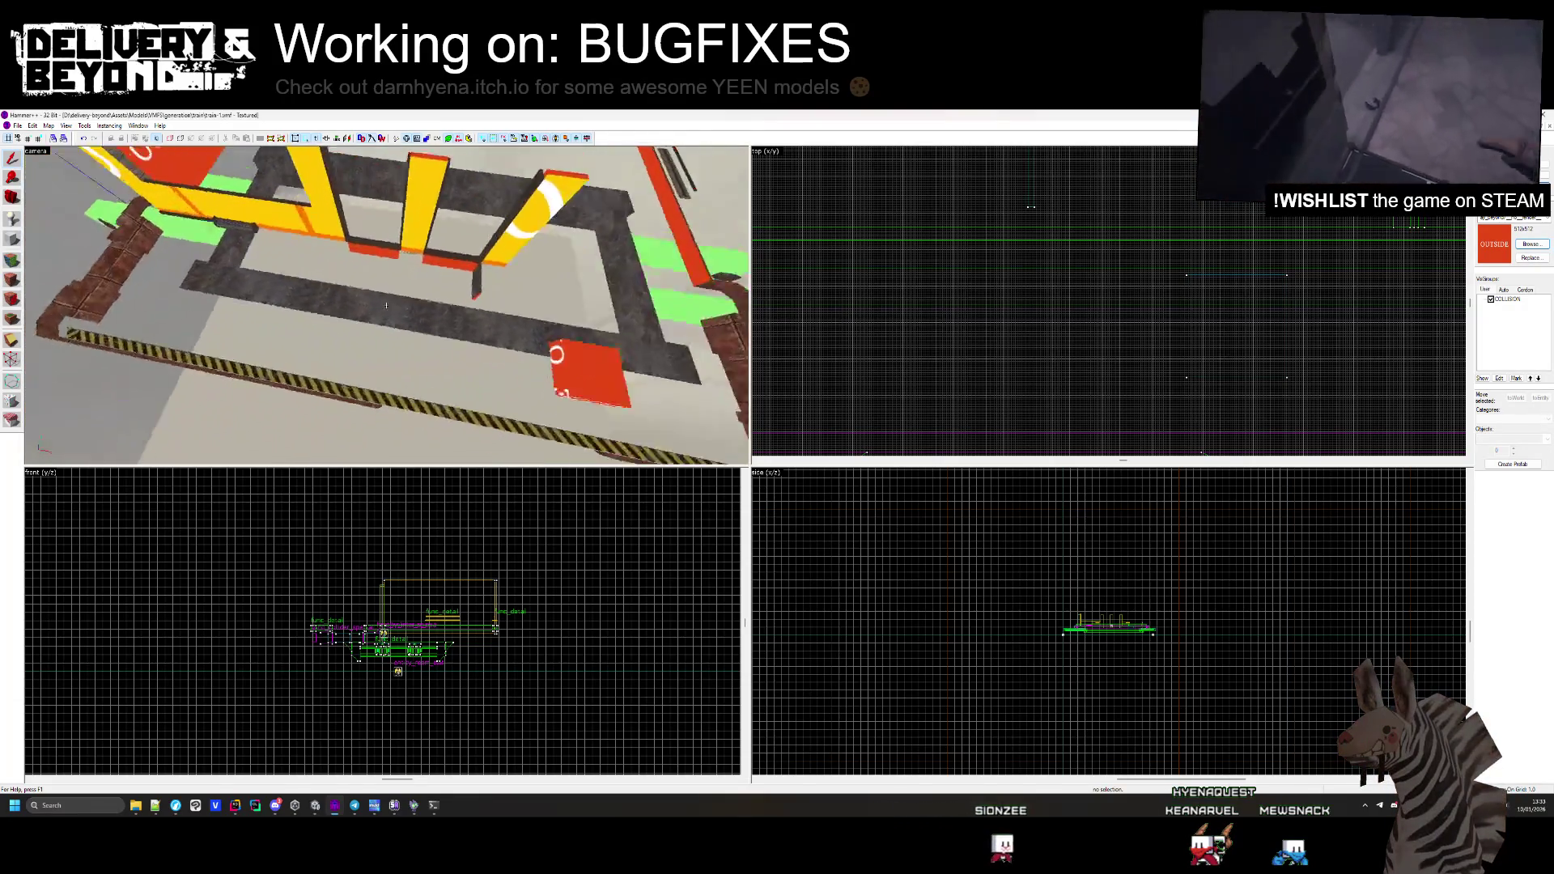
{"action": "key", "text": "w"}
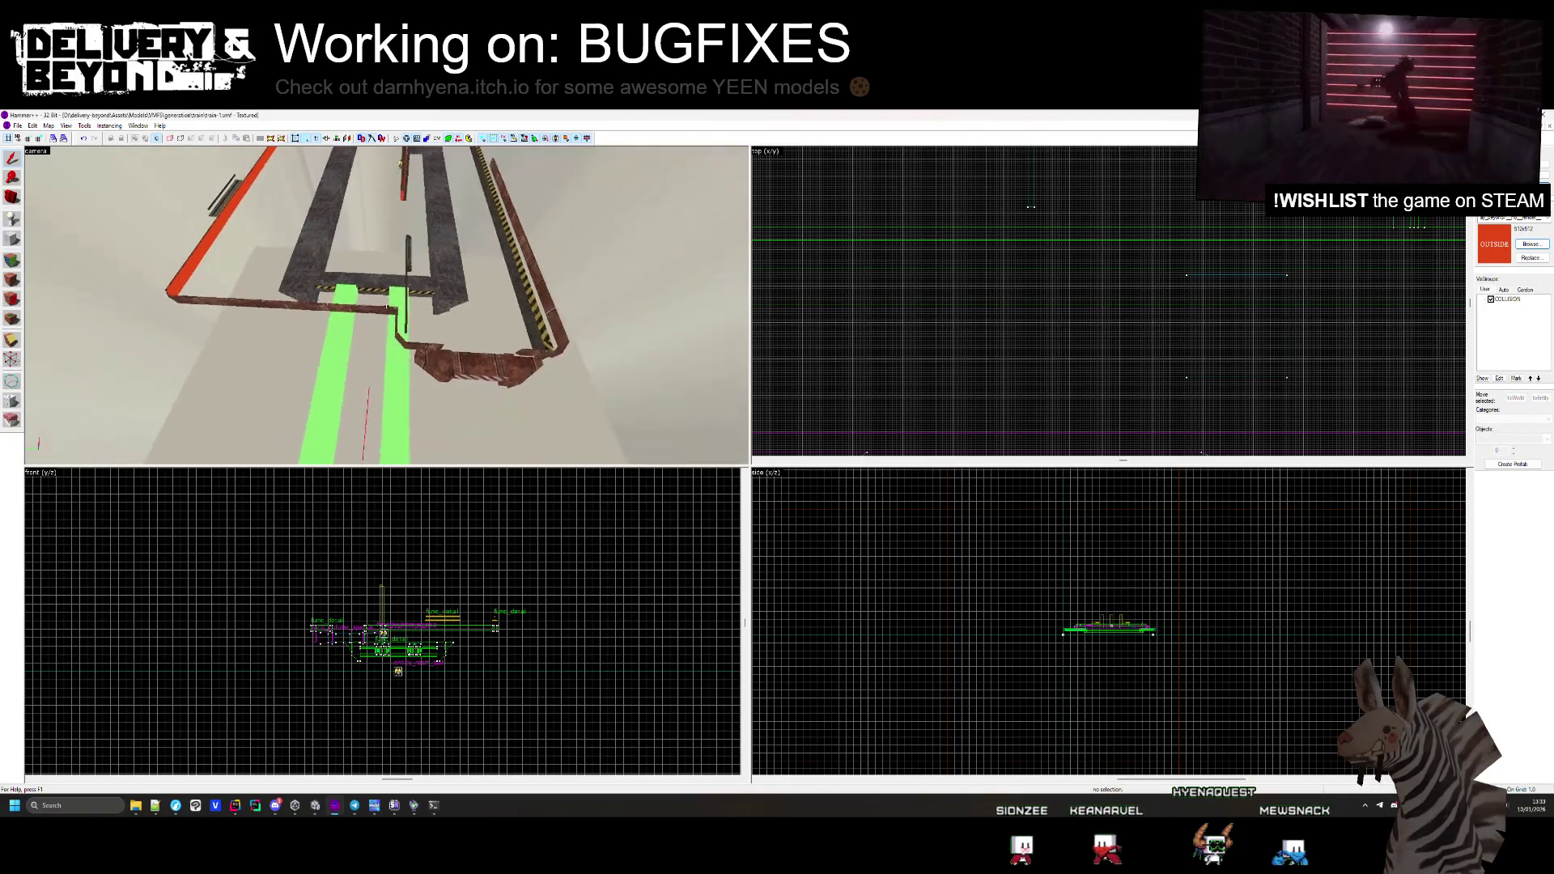
{"action": "left_click", "coordinate": [412, 299]}
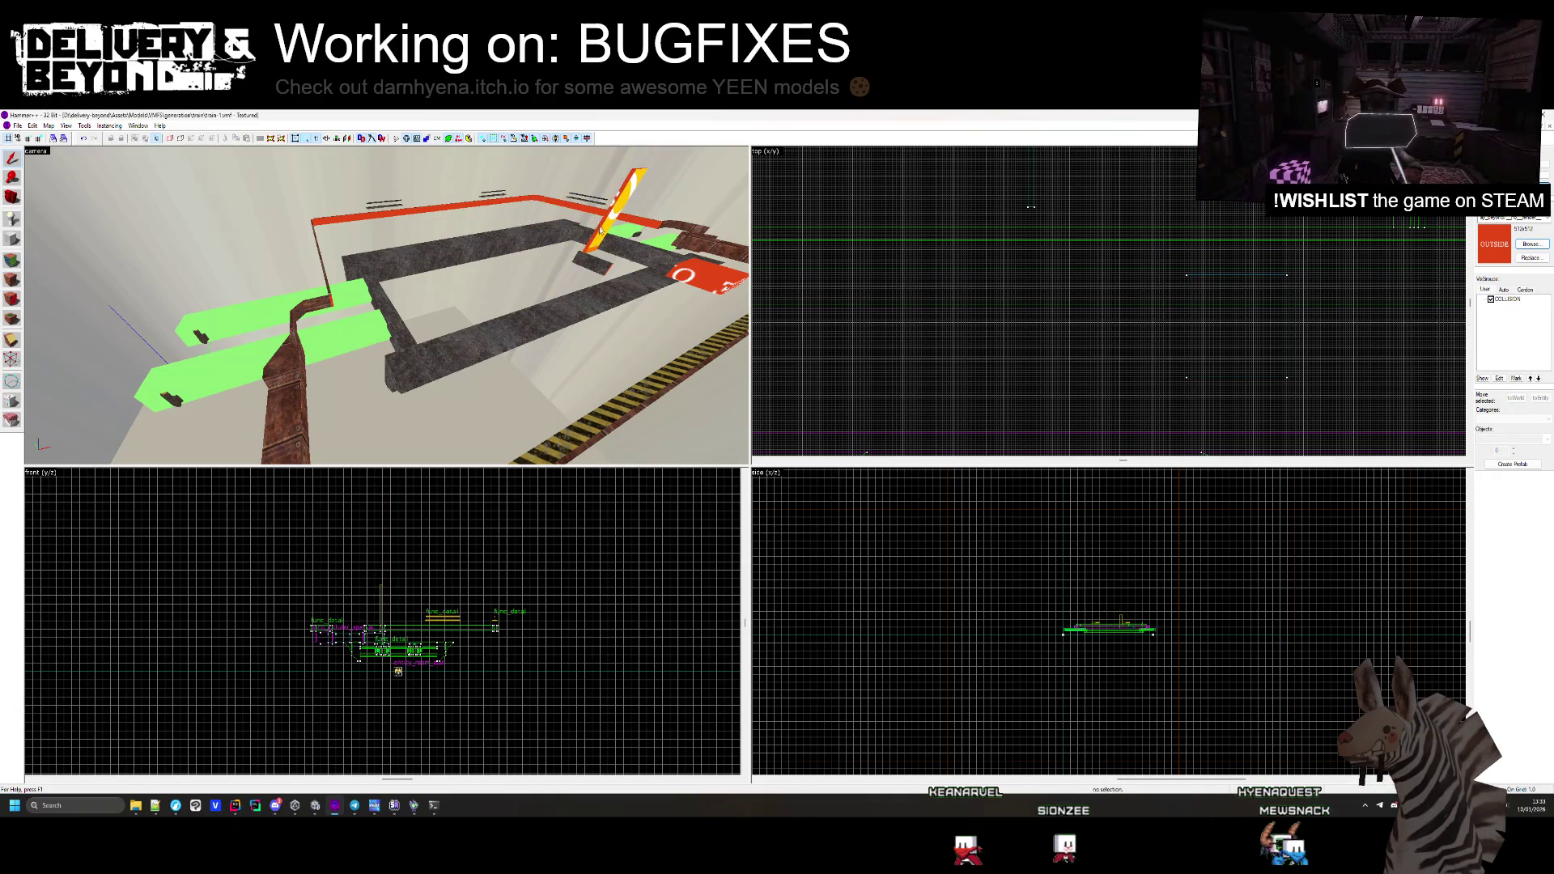
{"action": "mouse_move", "coordinate": [493, 291]}
{"action": "left_mouse_down"}
{"action": "mouse_move", "coordinate": [386, 306]}
{"action": "mouse_move", "coordinate": [404, 308]}
{"action": "left_mouse_up"}
{"action": "left_click", "coordinate": [404, 308]}
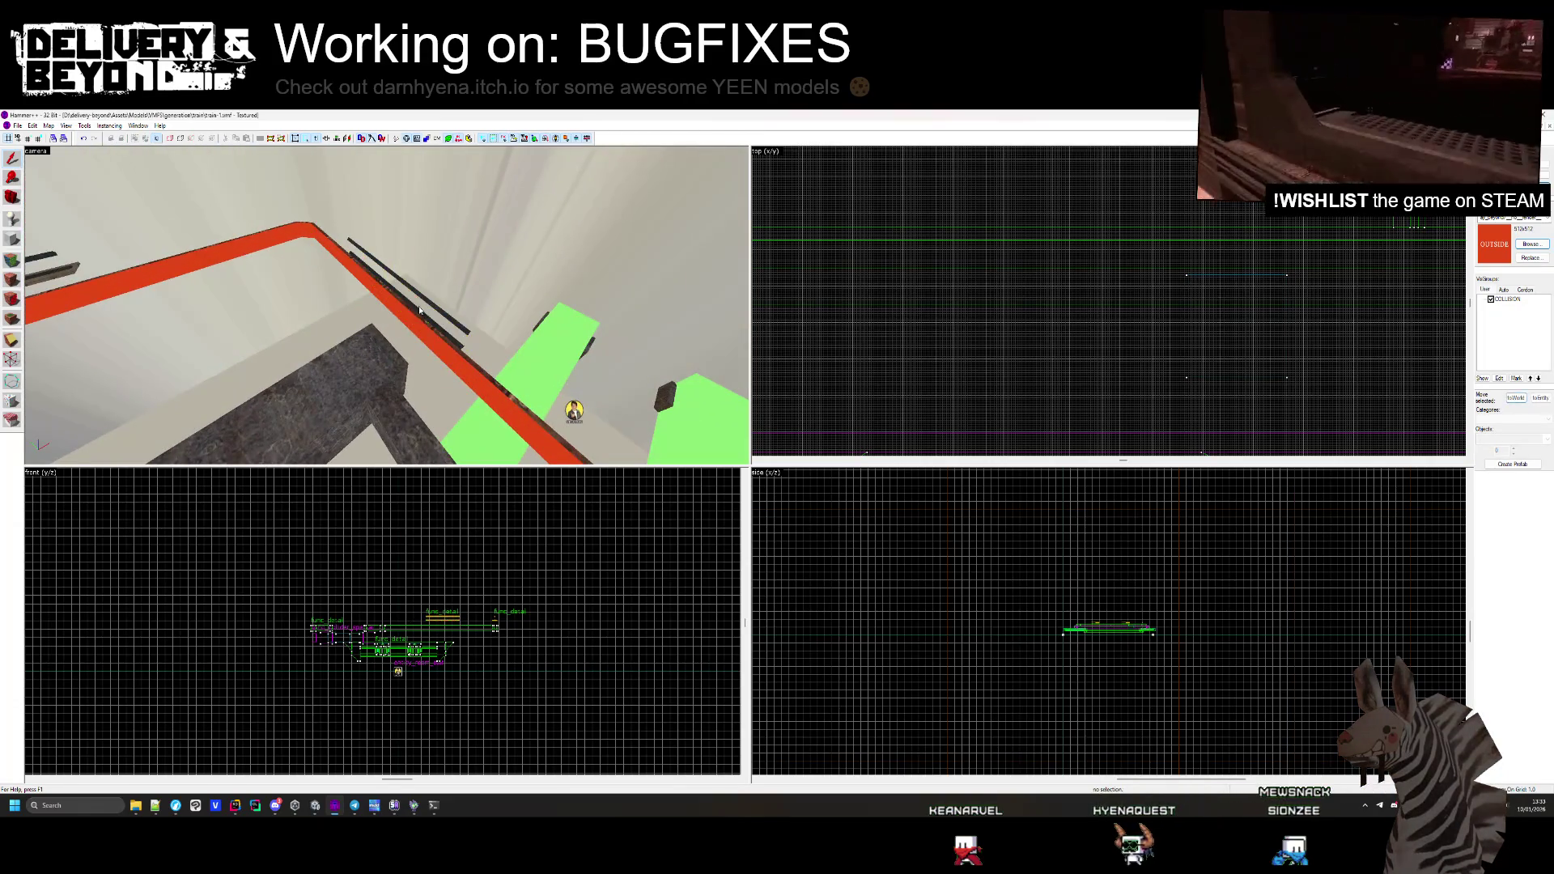
{"action": "mouse_move", "coordinate": [441, 309]}
{"action": "left_mouse_down"}
{"action": "mouse_move", "coordinate": [400, 288]}
{"action": "mouse_move", "coordinate": [387, 309]}
{"action": "left_mouse_up"}
{"action": "left_click", "coordinate": [451, 314]}
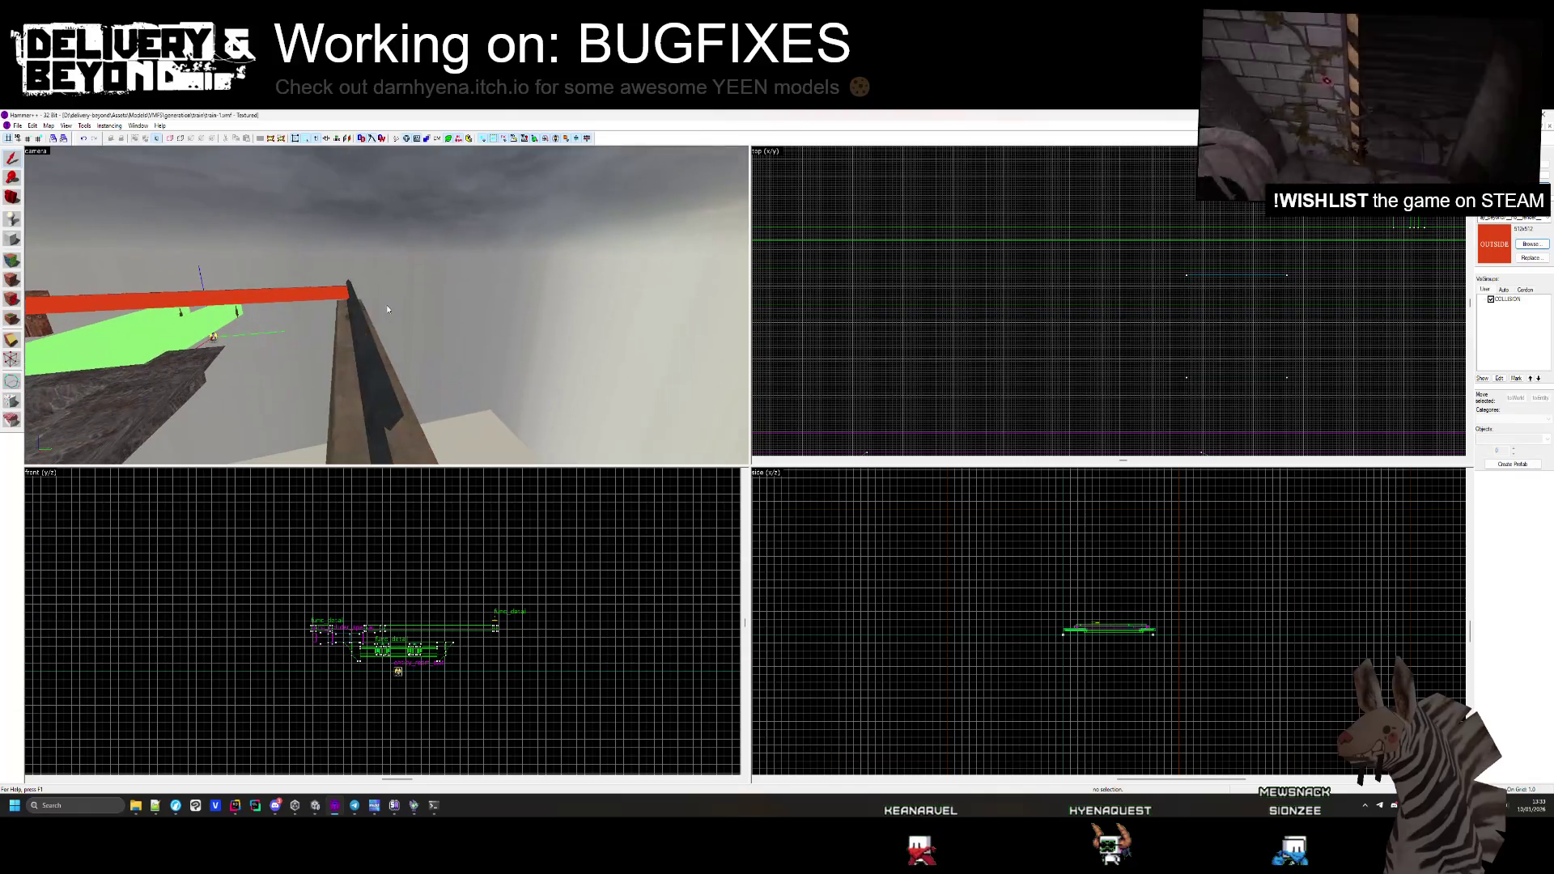
{"action": "left_click", "coordinate": [362, 343]}
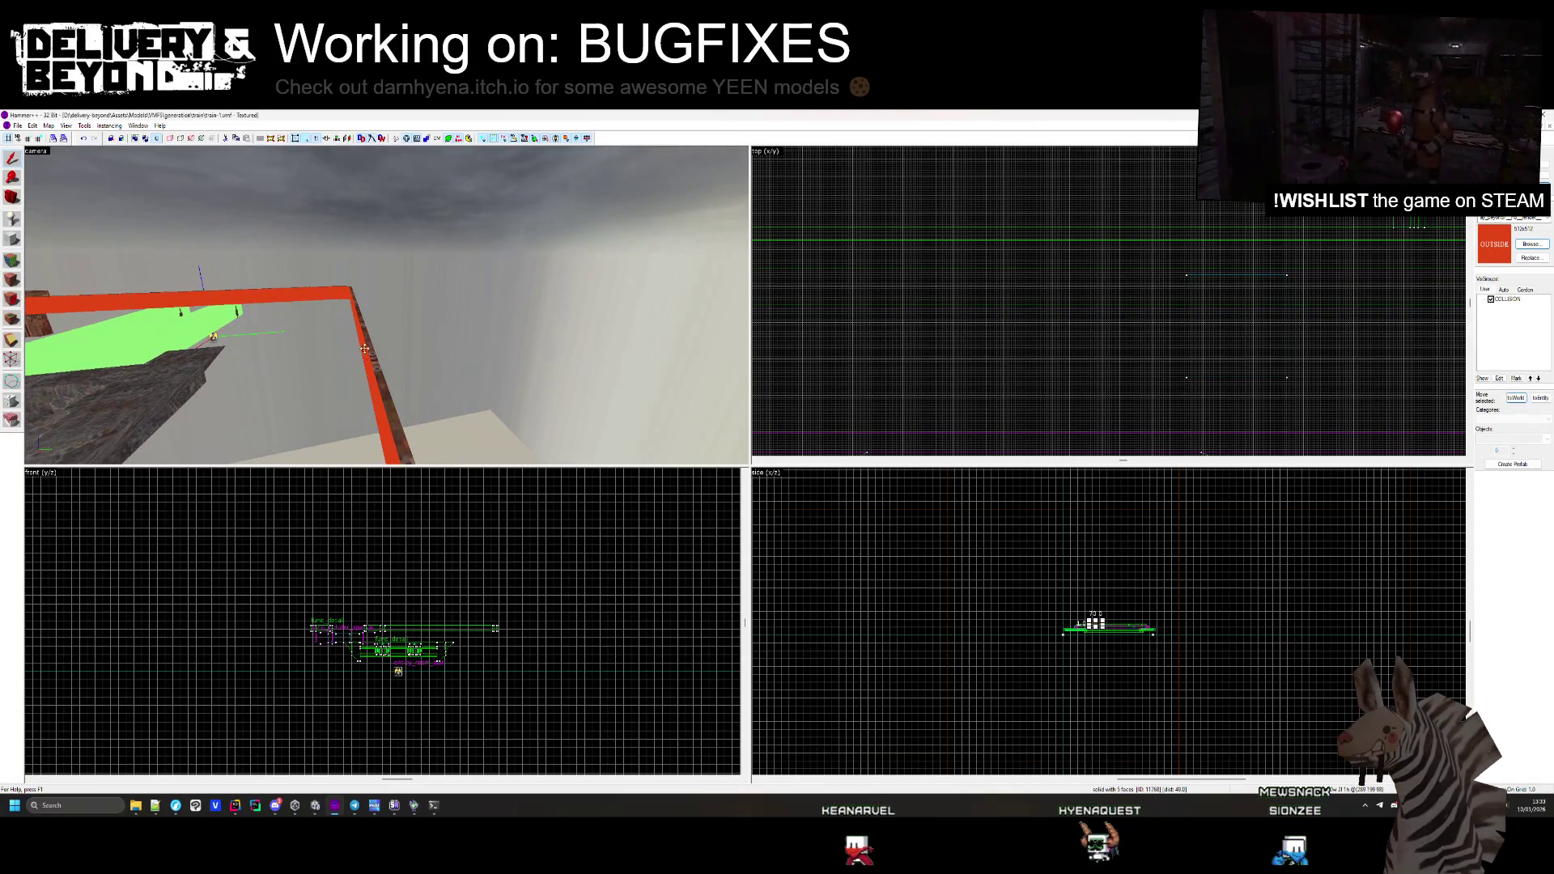
{"action": "left_click_drag", "start_coordinate": [392, 368], "coordinate": [388, 310]}
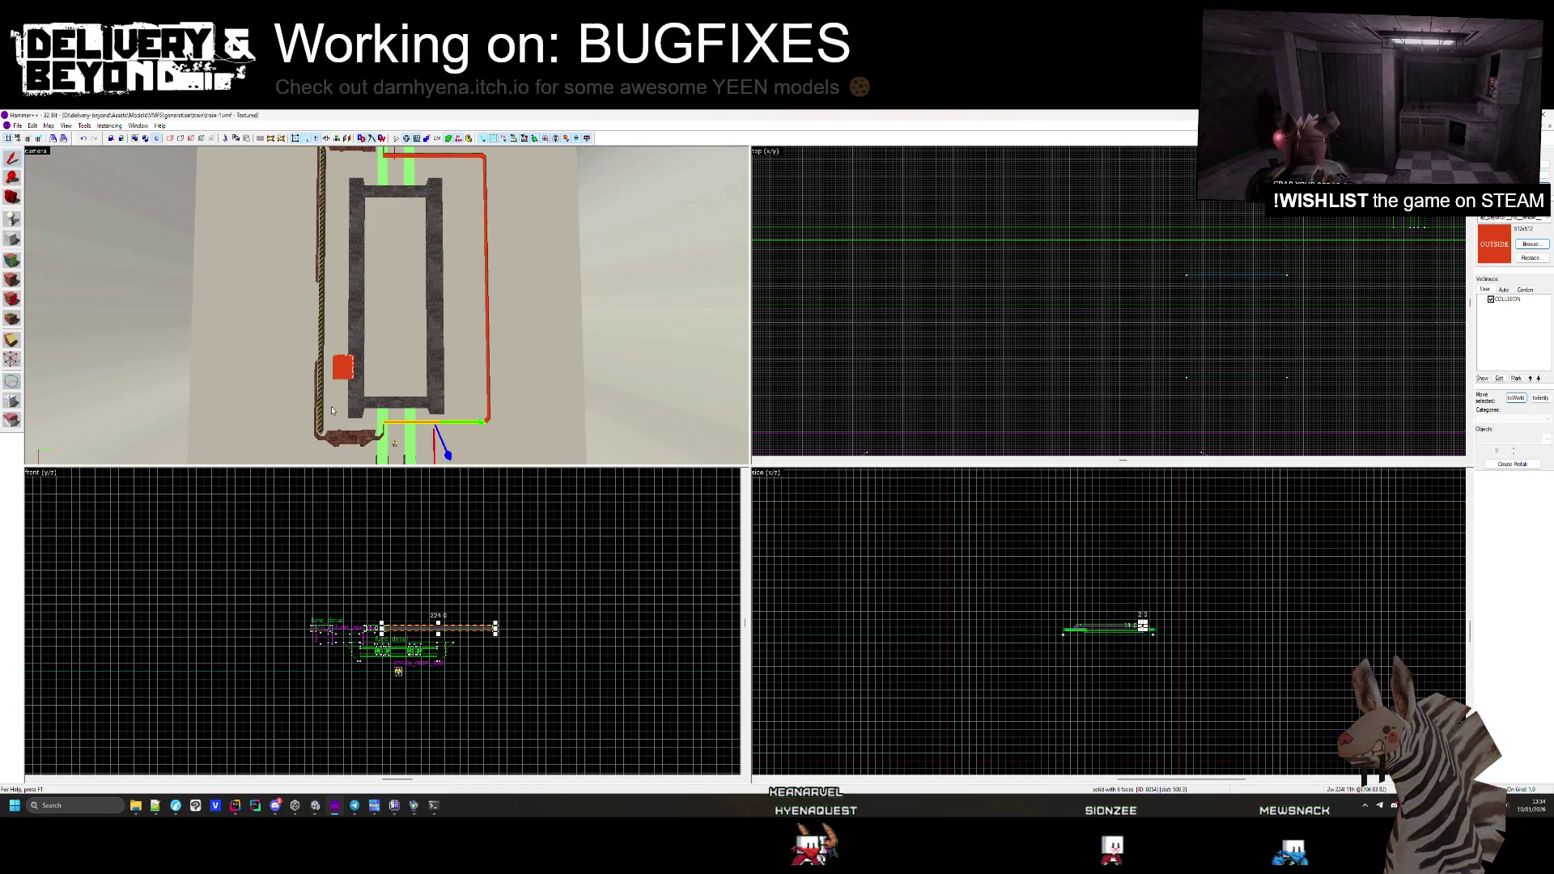
Select the red pipe pieces, rotate them about 45° in the Top view and reposition them
{"action": "left_click_drag", "start_coordinate": [438, 196], "coordinate": [390, 212]}
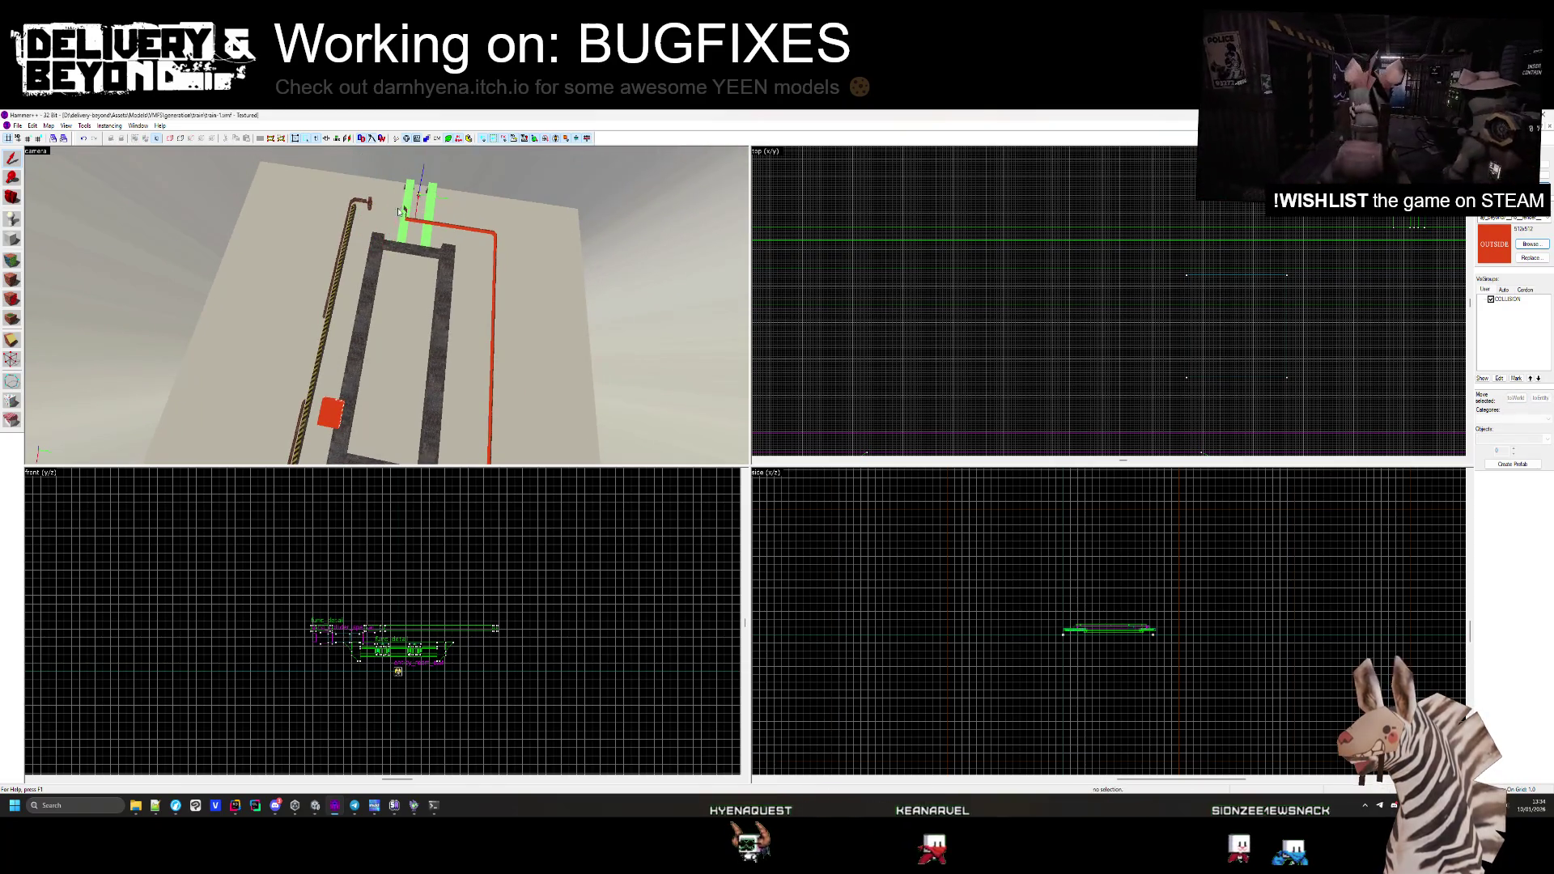
{"action": "left_click", "coordinate": [463, 297]}
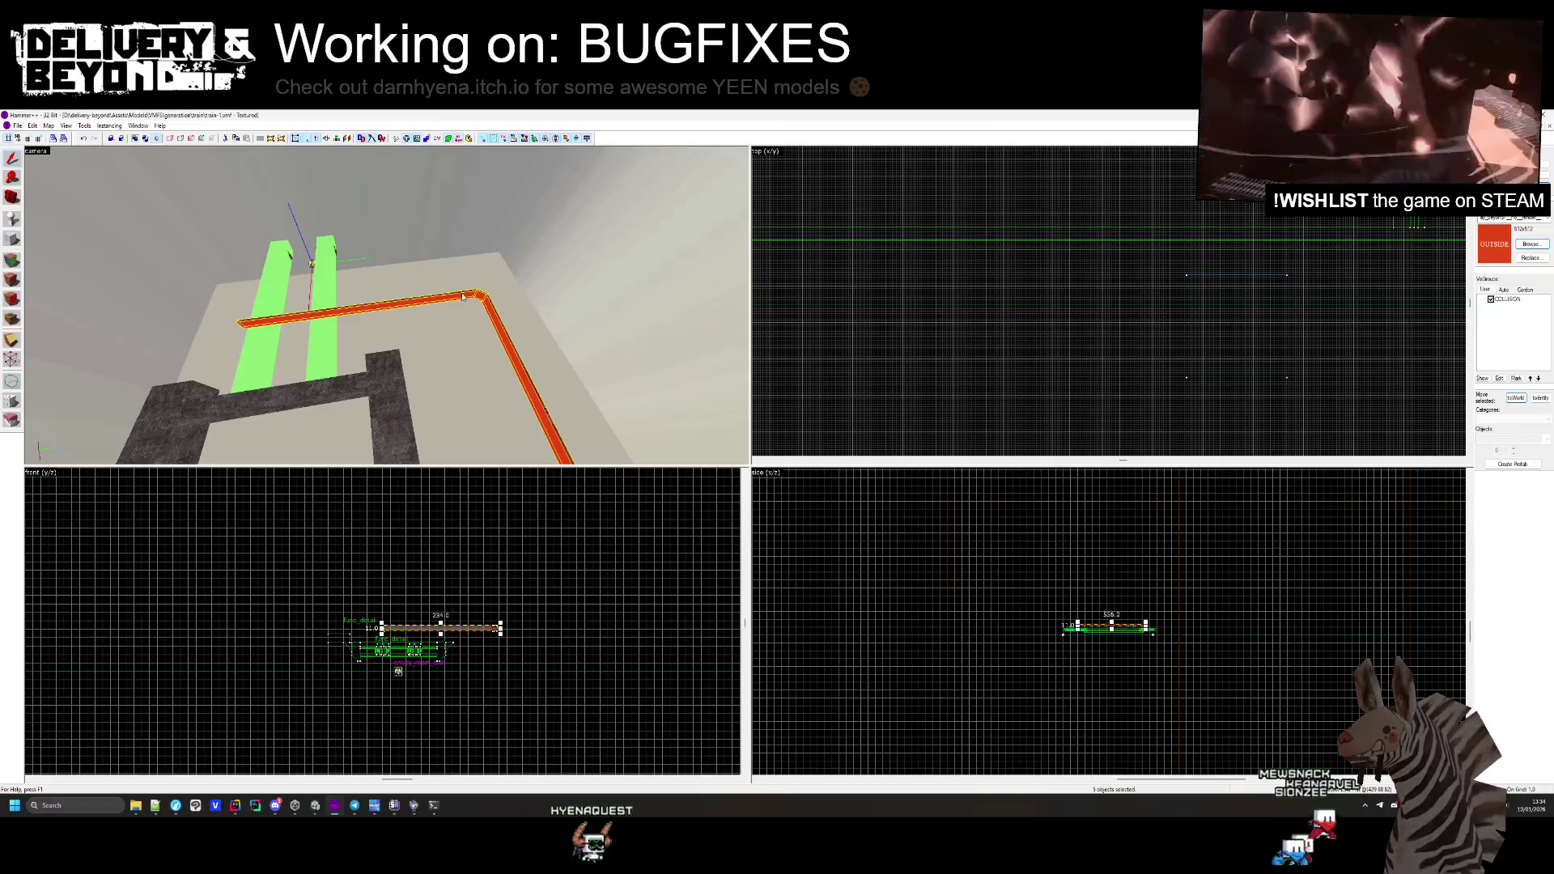
{"action": "mouse_move", "coordinate": [592, 293]}
{"action": "left_mouse_down"}
{"action": "mouse_move", "coordinate": [430, 242]}
{"action": "mouse_move", "coordinate": [615, 299]}
{"action": "mouse_move", "coordinate": [865, 338]}
{"action": "left_mouse_up"}
{"action": "scroll", "coordinate": [864, 339], "scroll_direction": "down", "scroll_amount": 3}
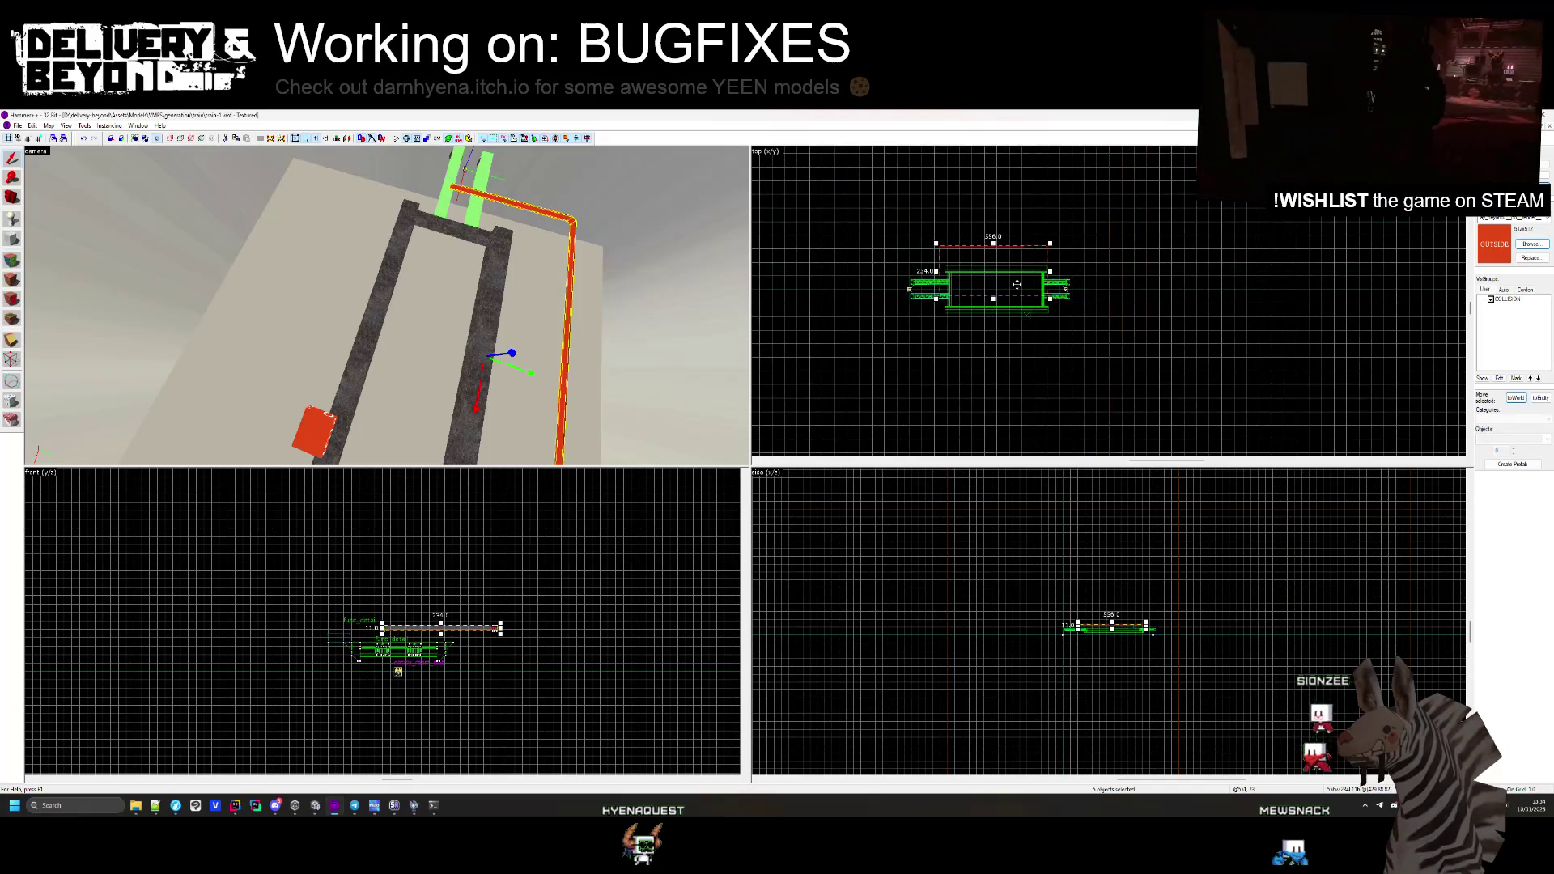
{"action": "mouse_move", "coordinate": [911, 275]}
{"action": "left_mouse_down"}
{"action": "mouse_move", "coordinate": [947, 247]}
{"action": "mouse_move", "coordinate": [911, 277]}
{"action": "left_mouse_up"}
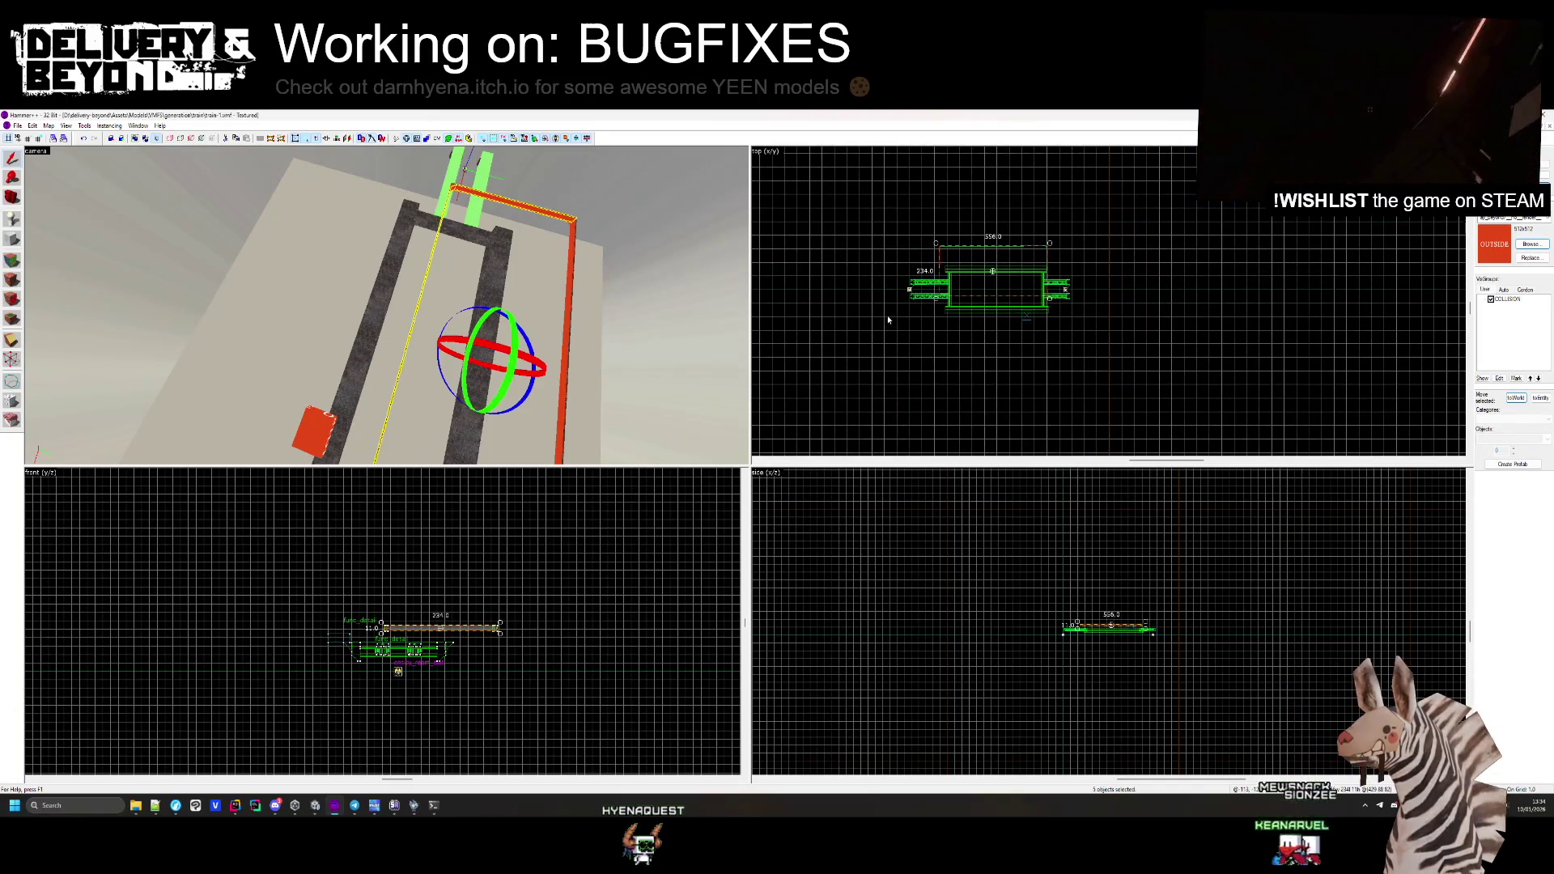
{"action": "scroll", "coordinate": [1038, 303], "scroll_direction": "up", "scroll_amount": 4}
{"action": "left_click_drag", "start_coordinate": [1038, 304], "coordinate": [1066, 330]}
Shift the vertical pipe section left and nudge the pieces into a loop around the rail frame
{"action": "left_click", "coordinate": [1073, 181]}
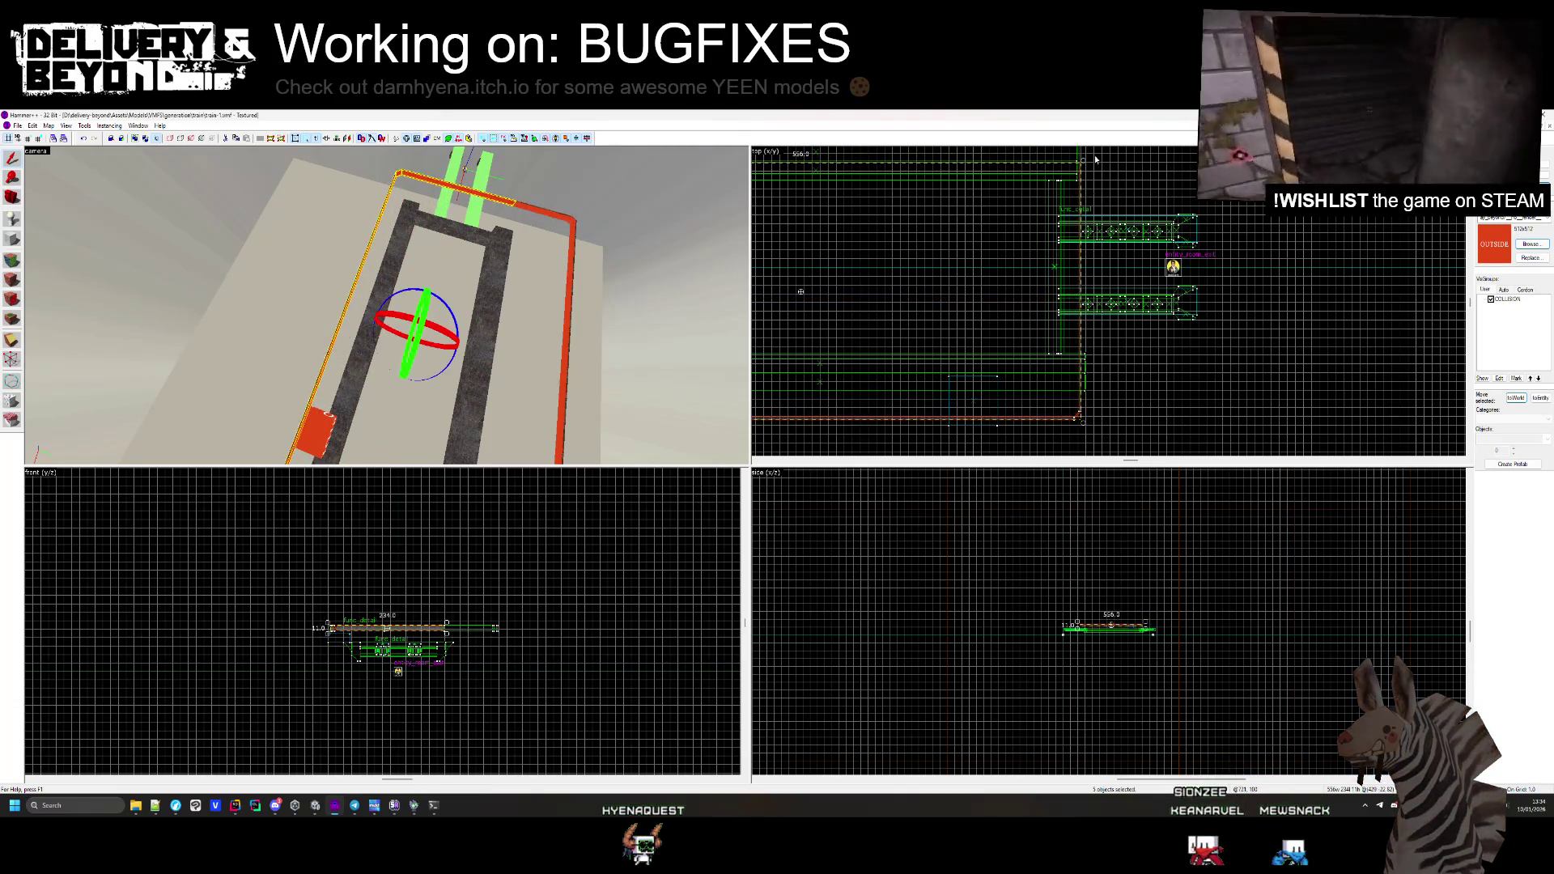
{"action": "scroll", "coordinate": [1073, 181], "scroll_direction": "up", "scroll_amount": 3}
{"action": "scroll", "coordinate": [1074, 185], "scroll_direction": "up", "scroll_amount": 3}
{"action": "mouse_move", "coordinate": [390, 309]}
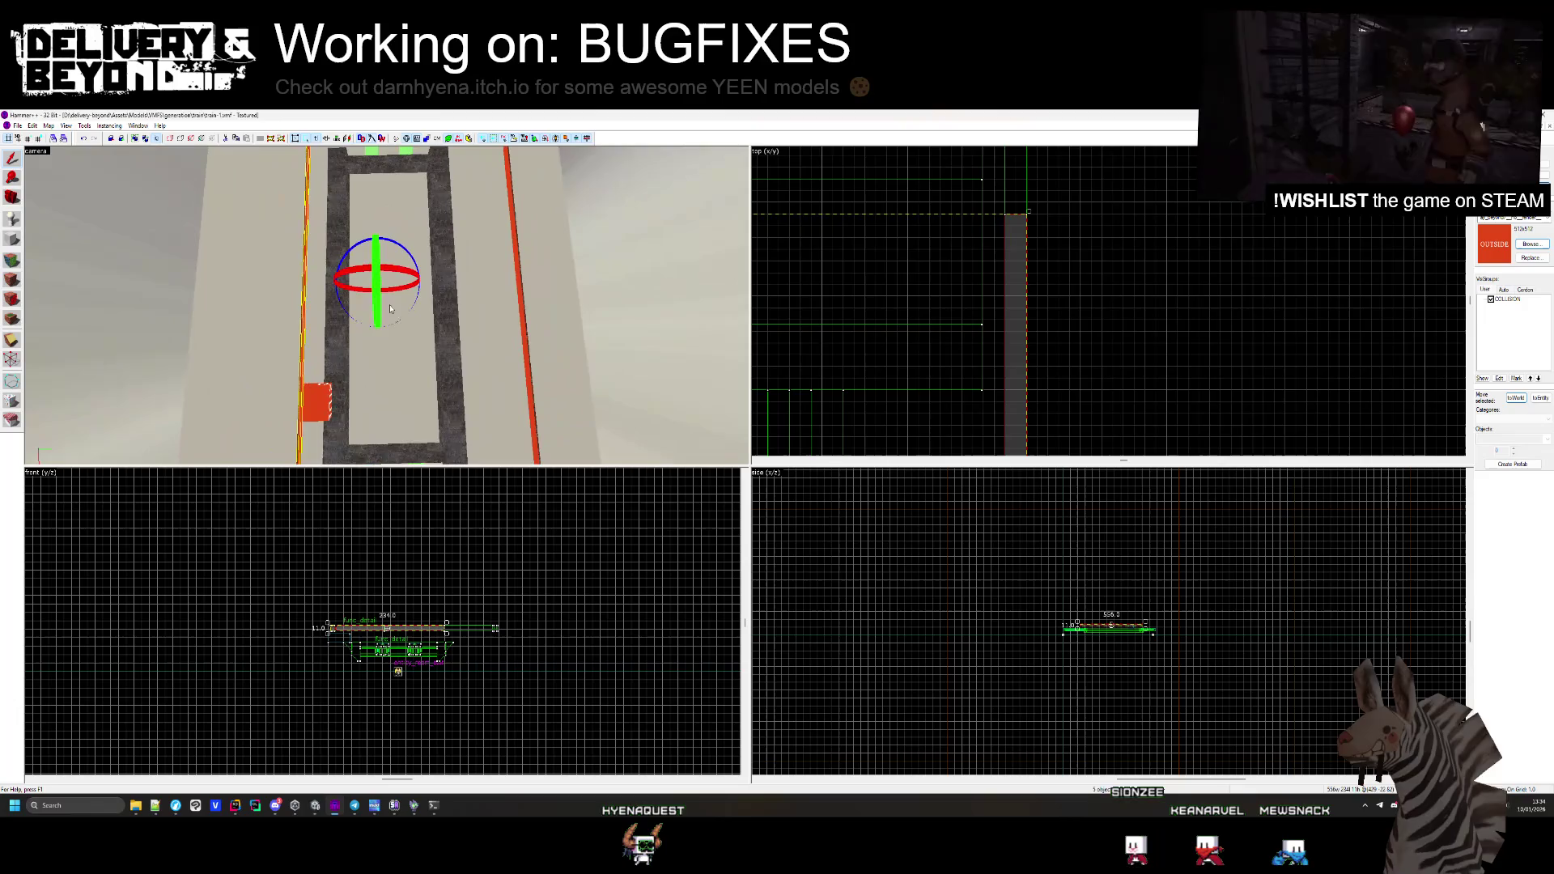
{"action": "scroll", "coordinate": [943, 195], "scroll_direction": "down", "scroll_amount": 2}
{"action": "left_click_drag", "start_coordinate": [987, 319], "coordinate": [969, 319]}
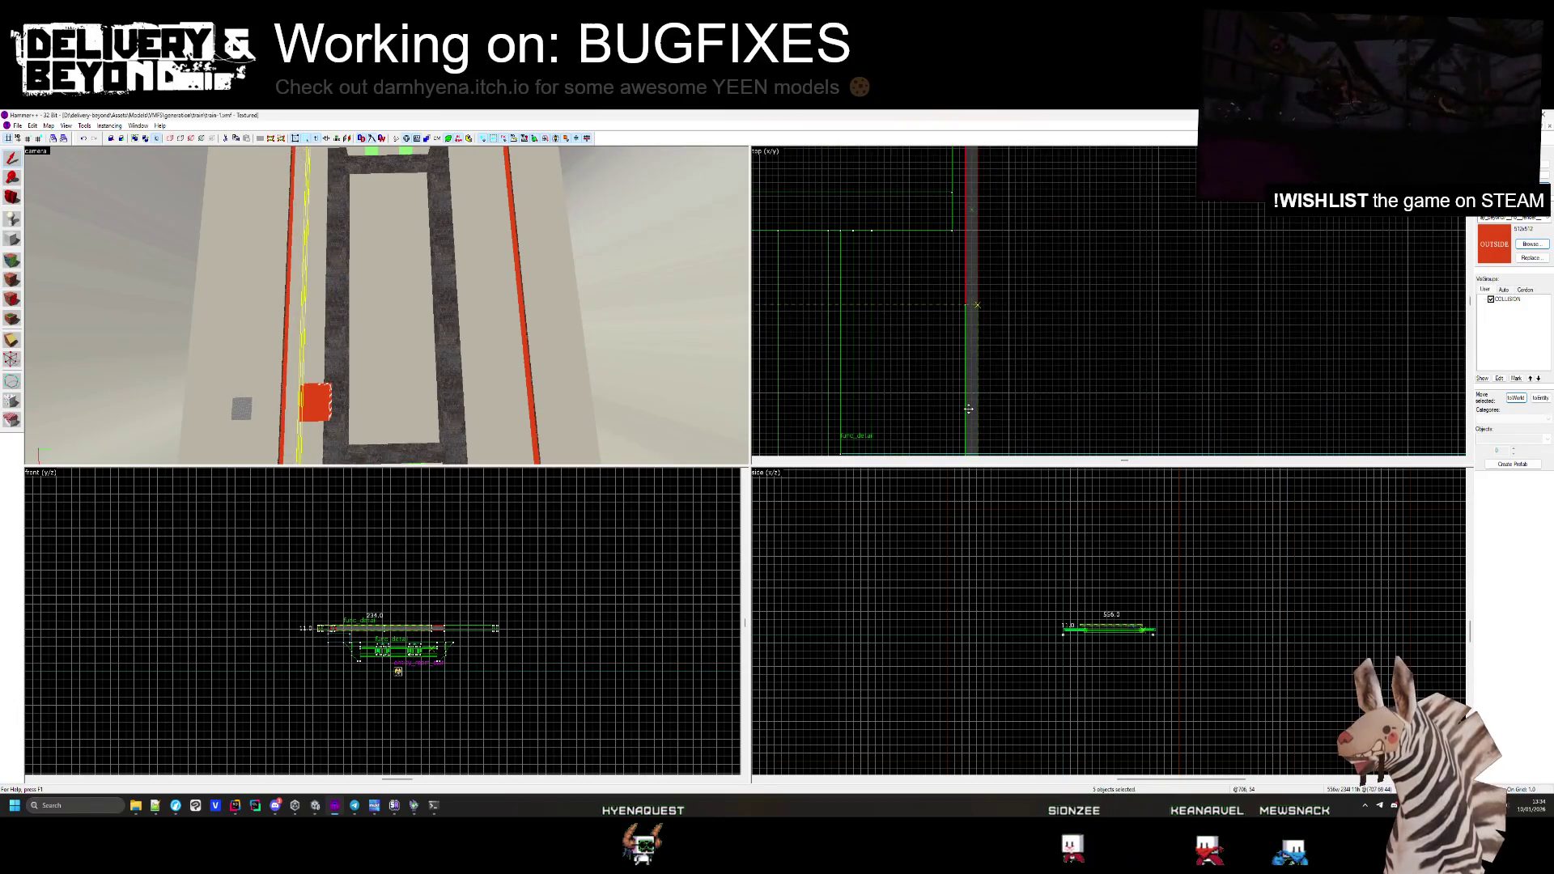
{"action": "scroll", "coordinate": [966, 320], "scroll_direction": "down", "scroll_amount": 3}
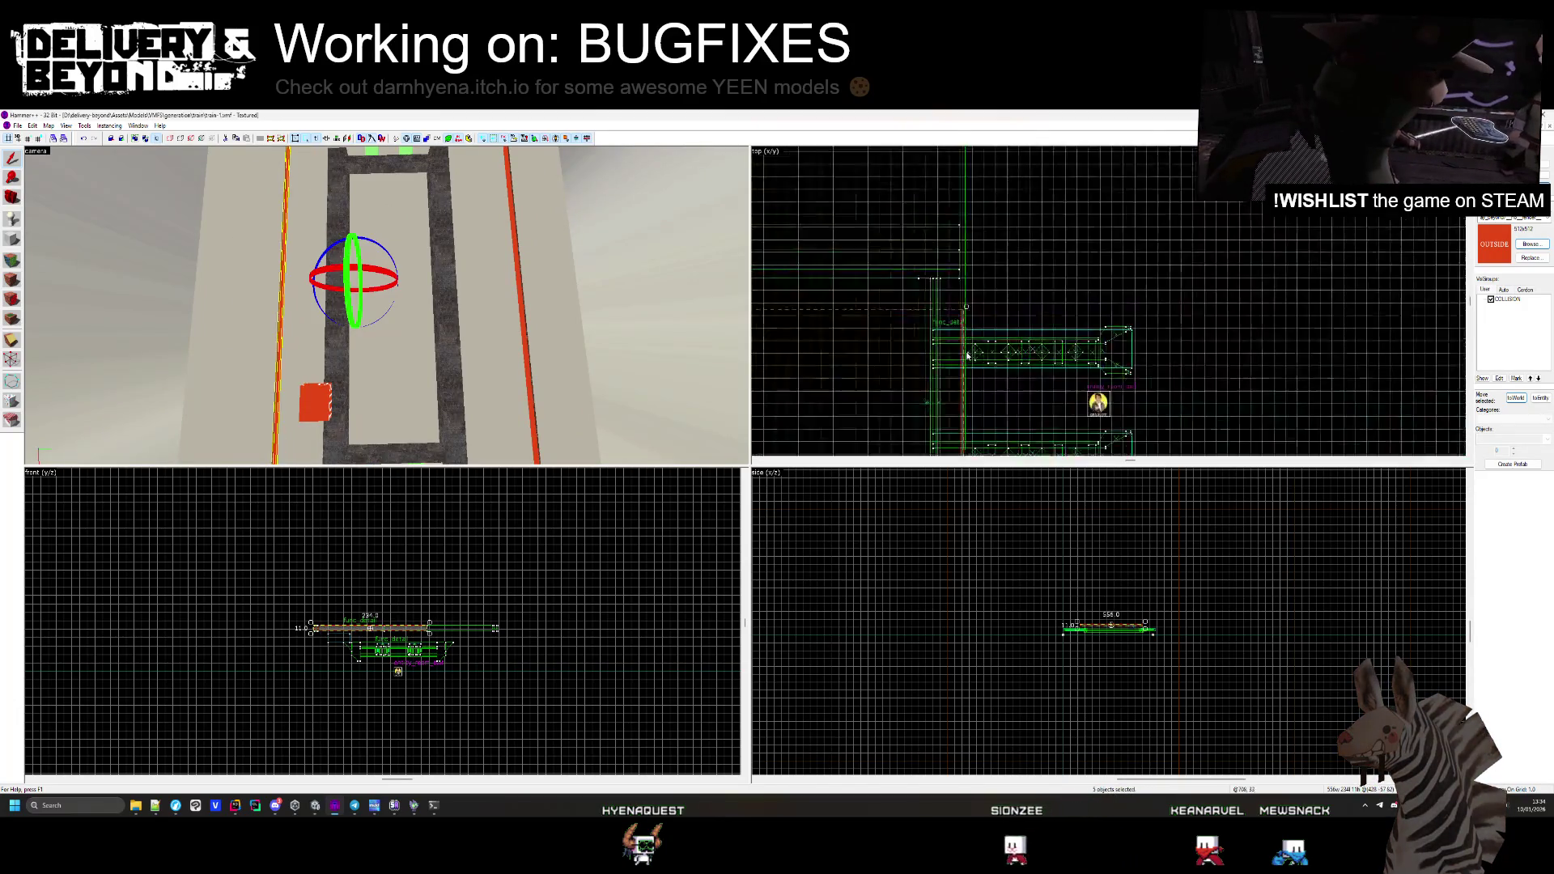
{"action": "left_click_drag", "start_coordinate": [381, 308], "coordinate": [393, 293]}
{"action": "scroll", "coordinate": [861, 193], "scroll_direction": "down", "scroll_amount": 2}
{"action": "scroll", "coordinate": [860, 194], "scroll_direction": "up", "scroll_amount": 2}
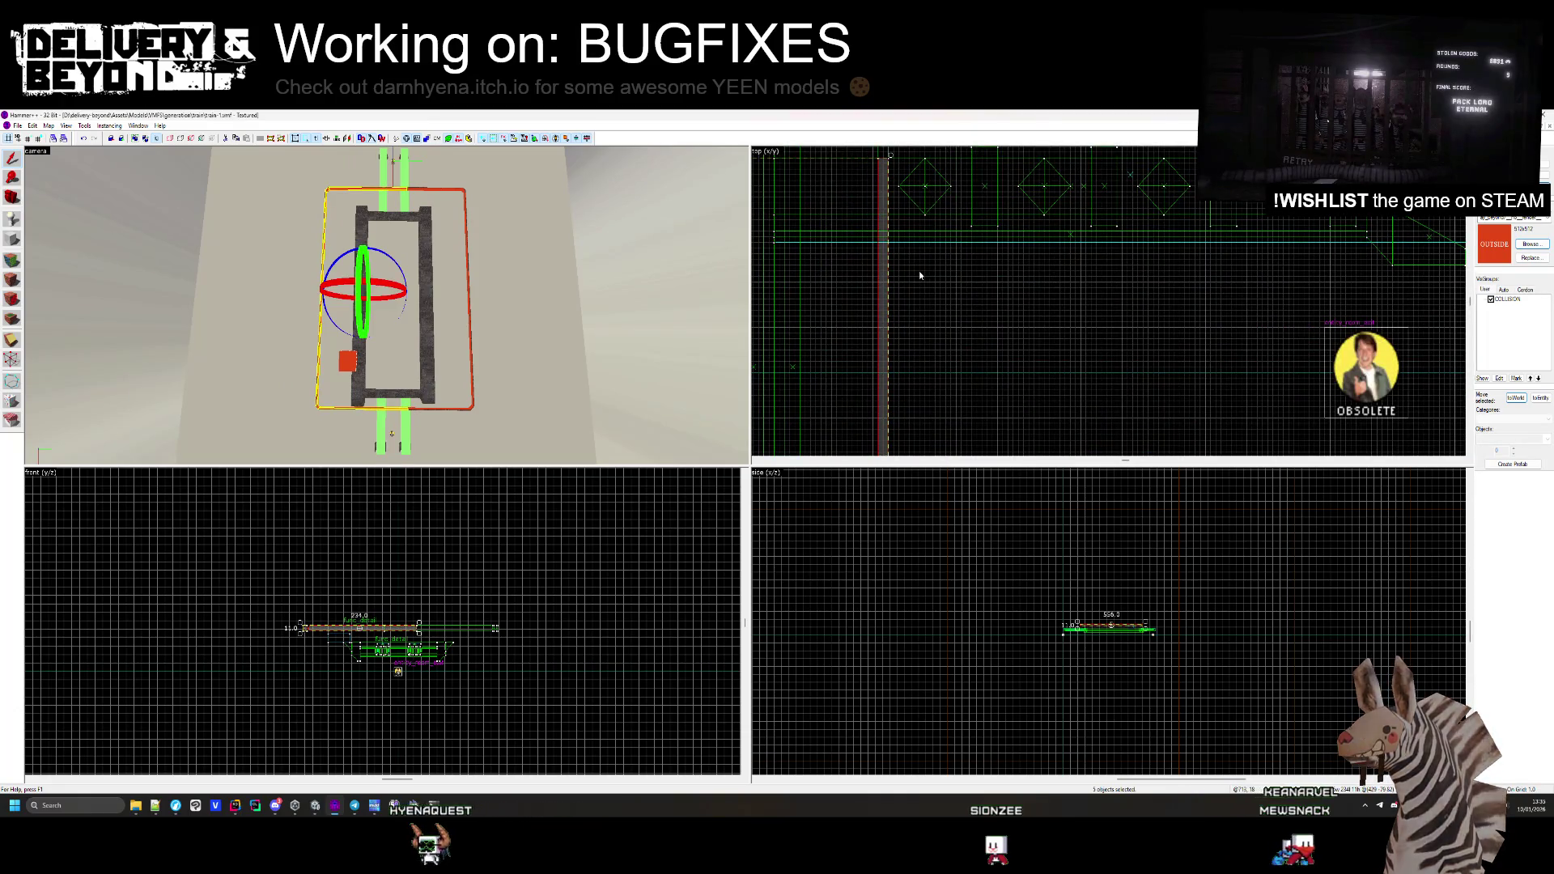
{"action": "scroll", "coordinate": [991, 336], "scroll_direction": "down", "scroll_amount": 3}
{"action": "left_click_drag", "start_coordinate": [992, 336], "coordinate": [995, 304]}
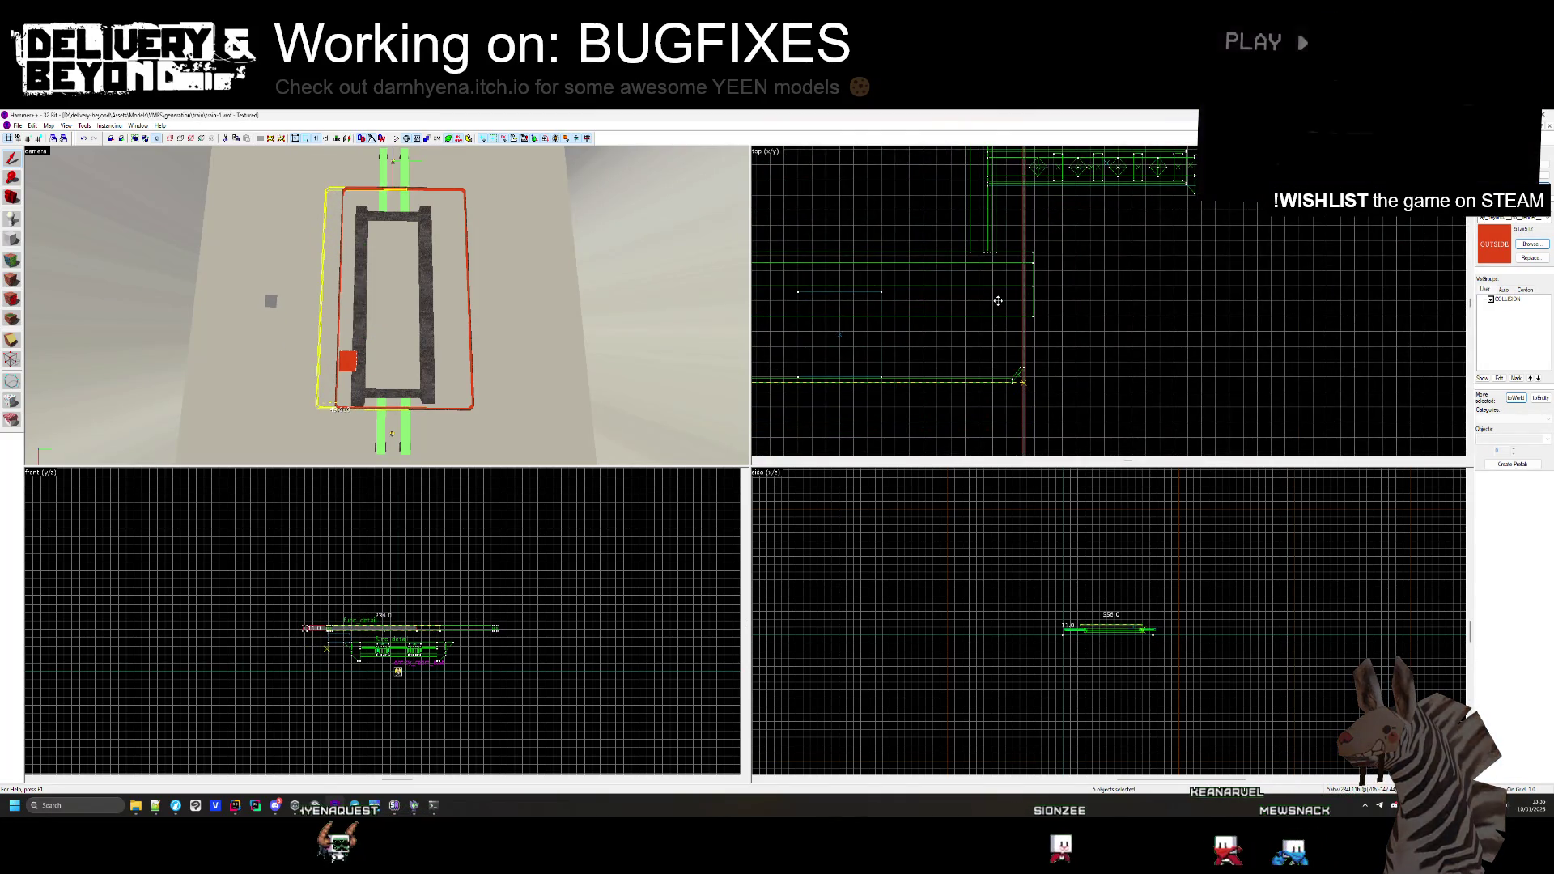
Delete the top bar of the red pipe frame
{"action": "scroll", "coordinate": [996, 303], "scroll_direction": "up", "scroll_amount": 3}
{"action": "left_click", "coordinate": [1000, 301]}
{"action": "left_click", "coordinate": [1003, 316]}
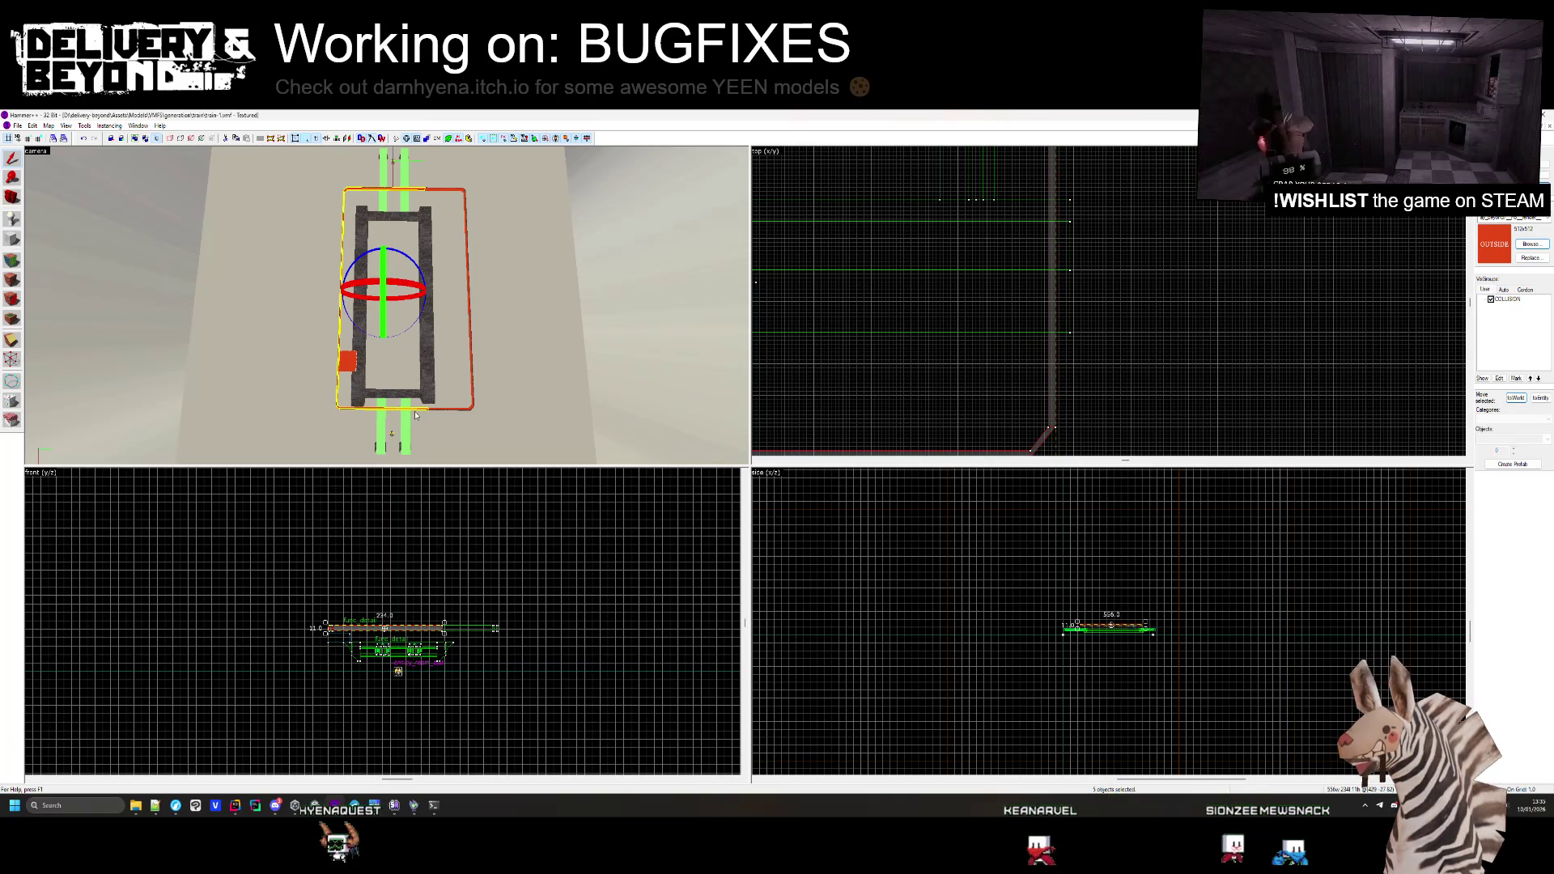
{"action": "key", "text": "Escape"}
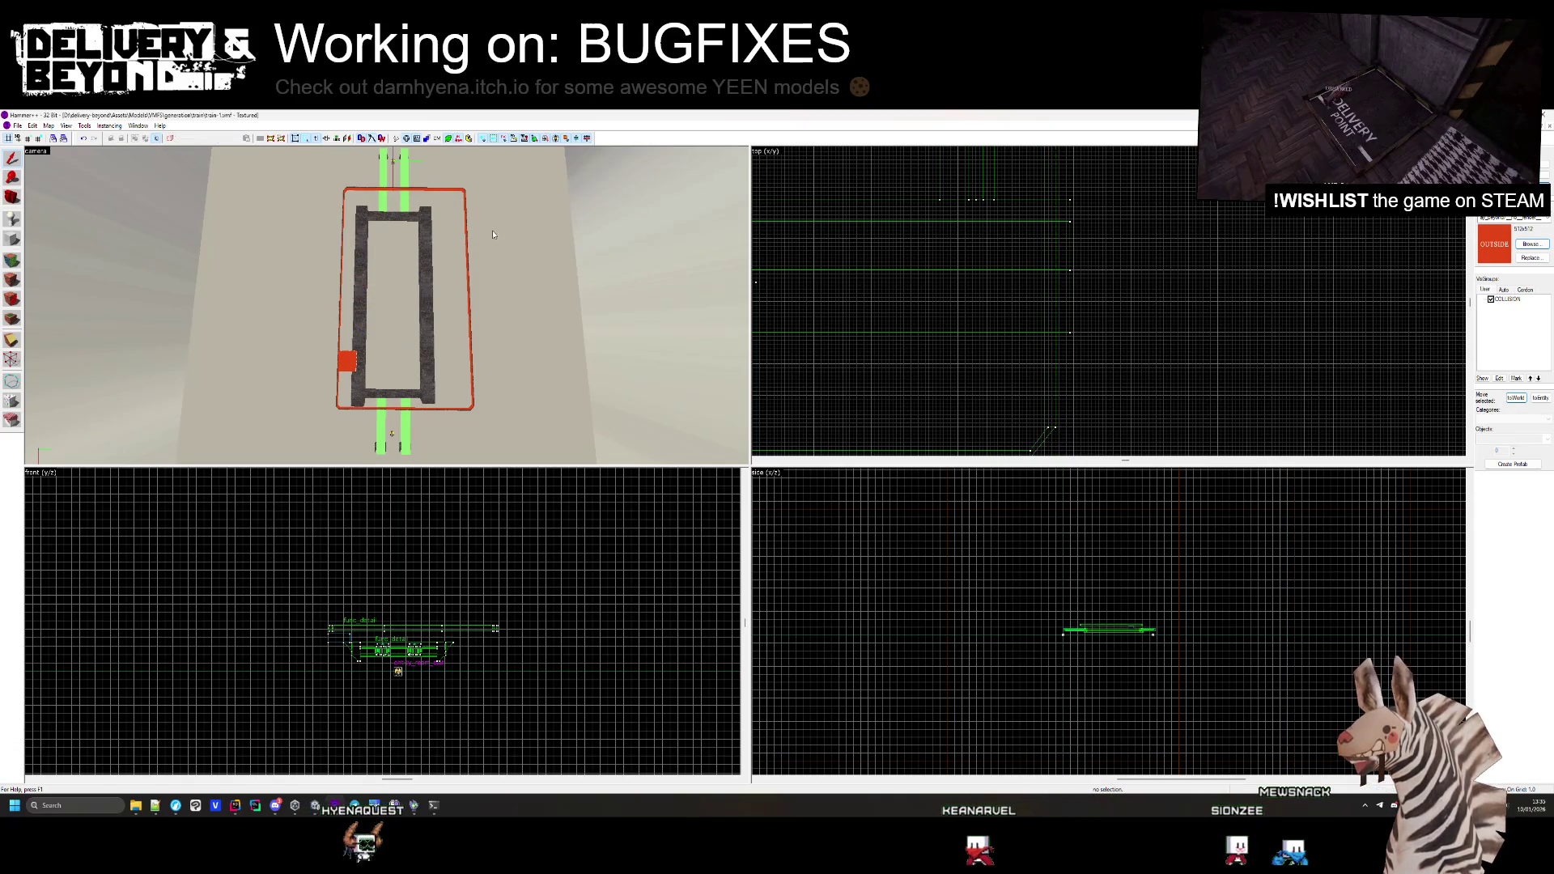
{"action": "left_click", "coordinate": [392, 194]}
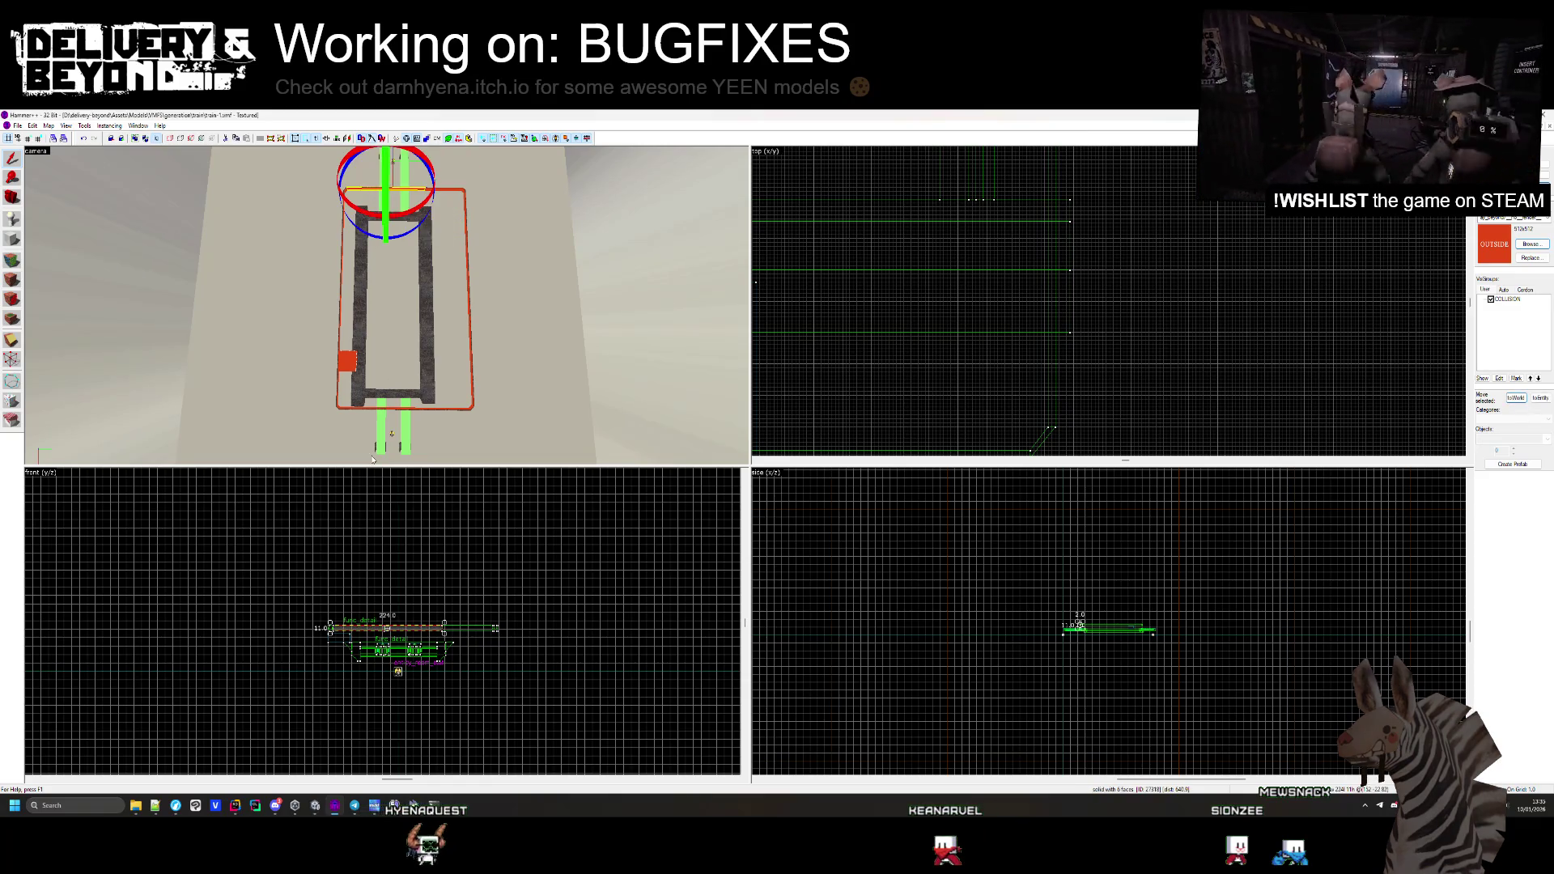
{"action": "key", "text": "Delete"}
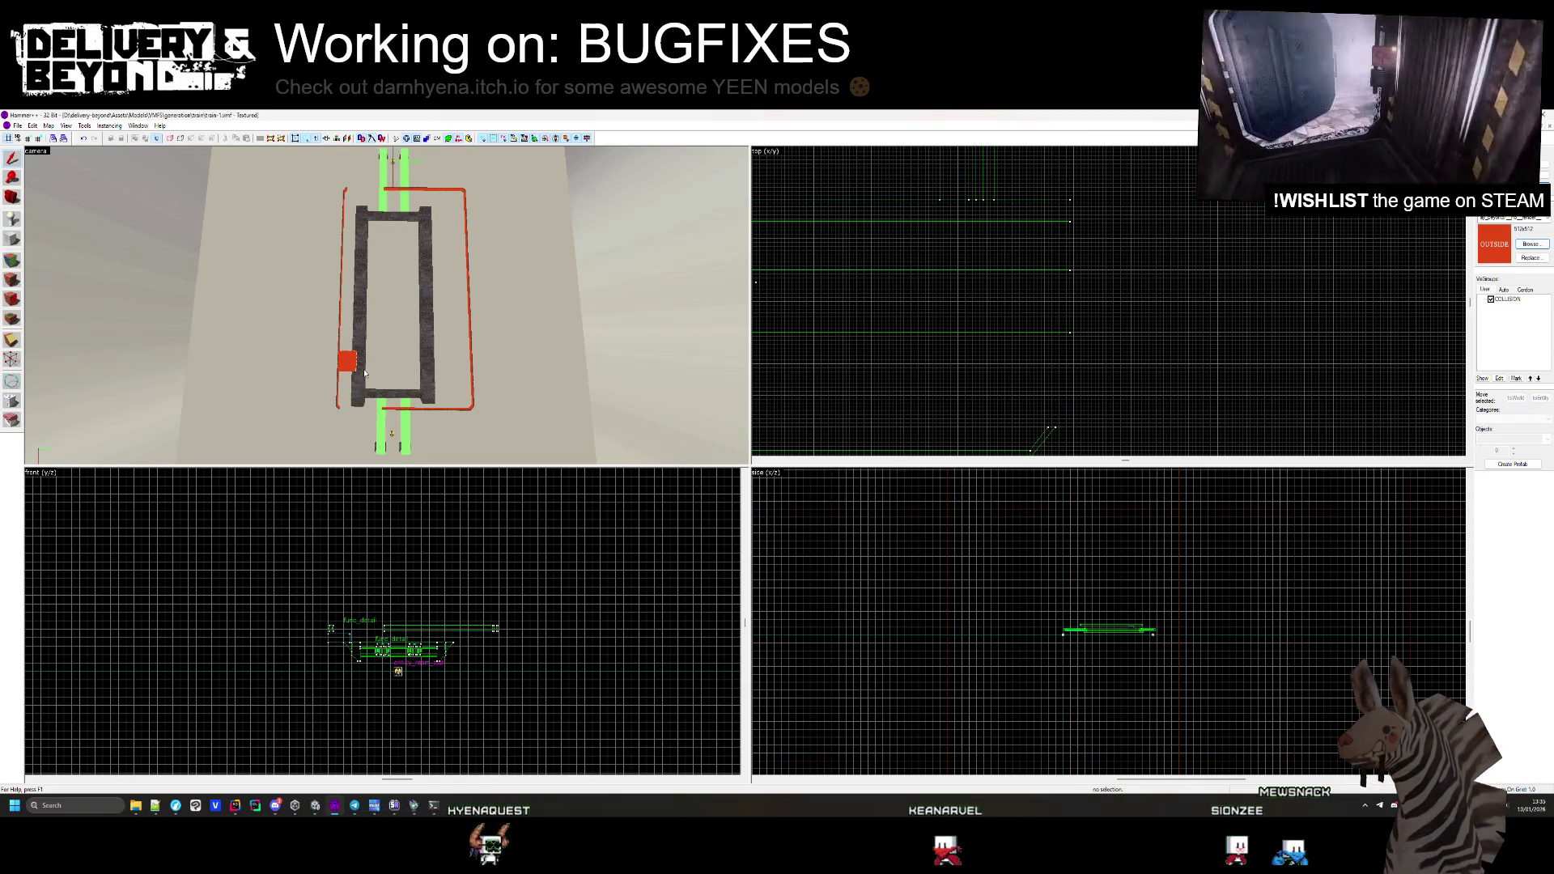
Select the top bar and the right and bottom rails, then clear the selection and fly the camera to the frame's end
{"action": "left_click", "coordinate": [409, 193]}
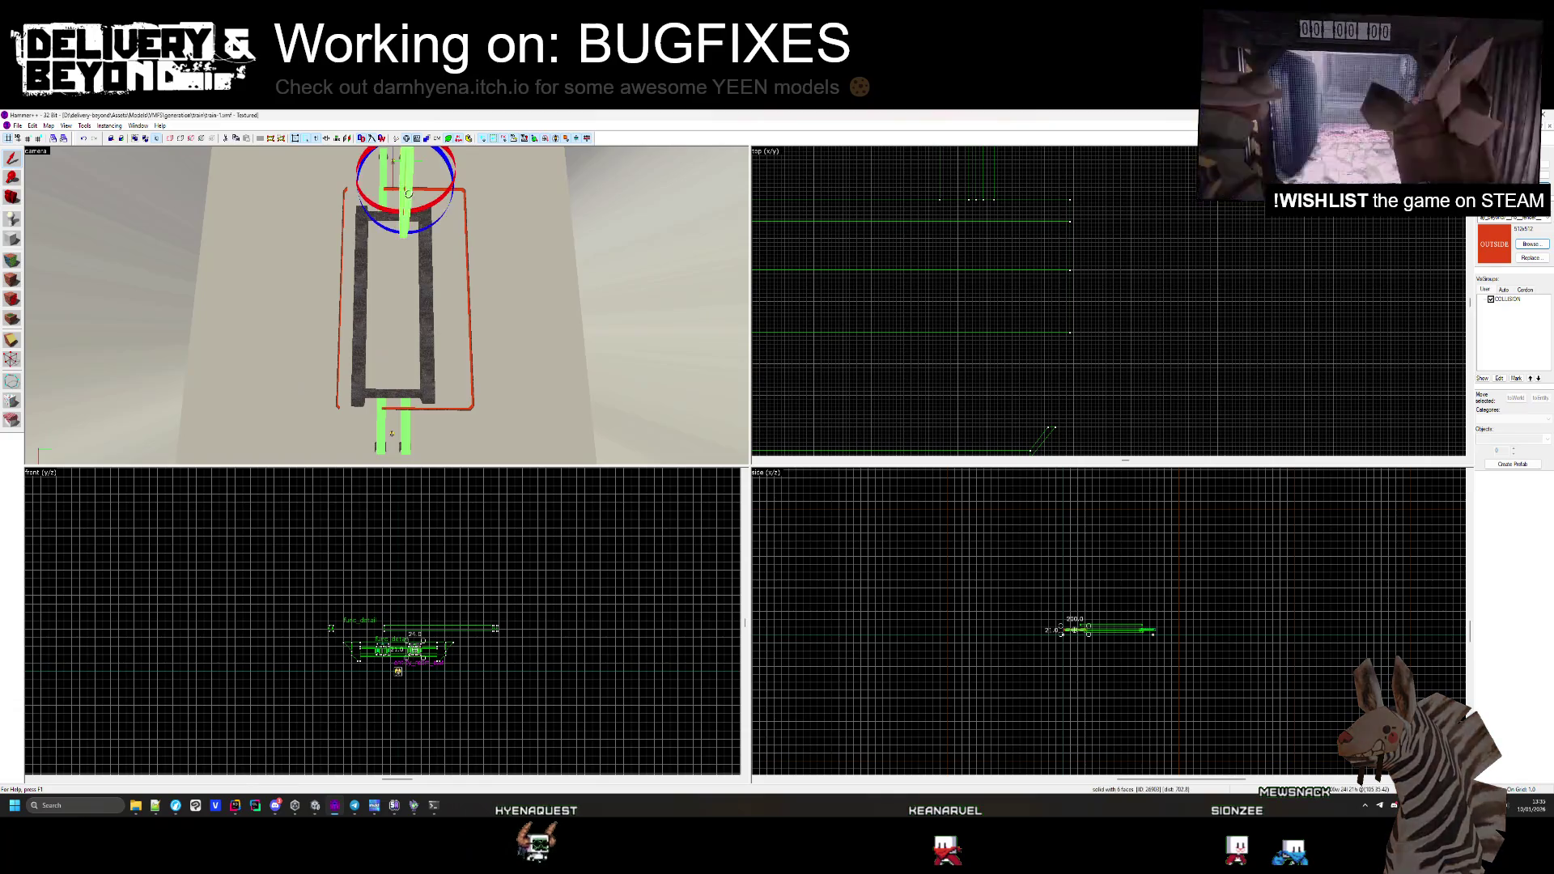
{"action": "left_click", "coordinate": [462, 192]}
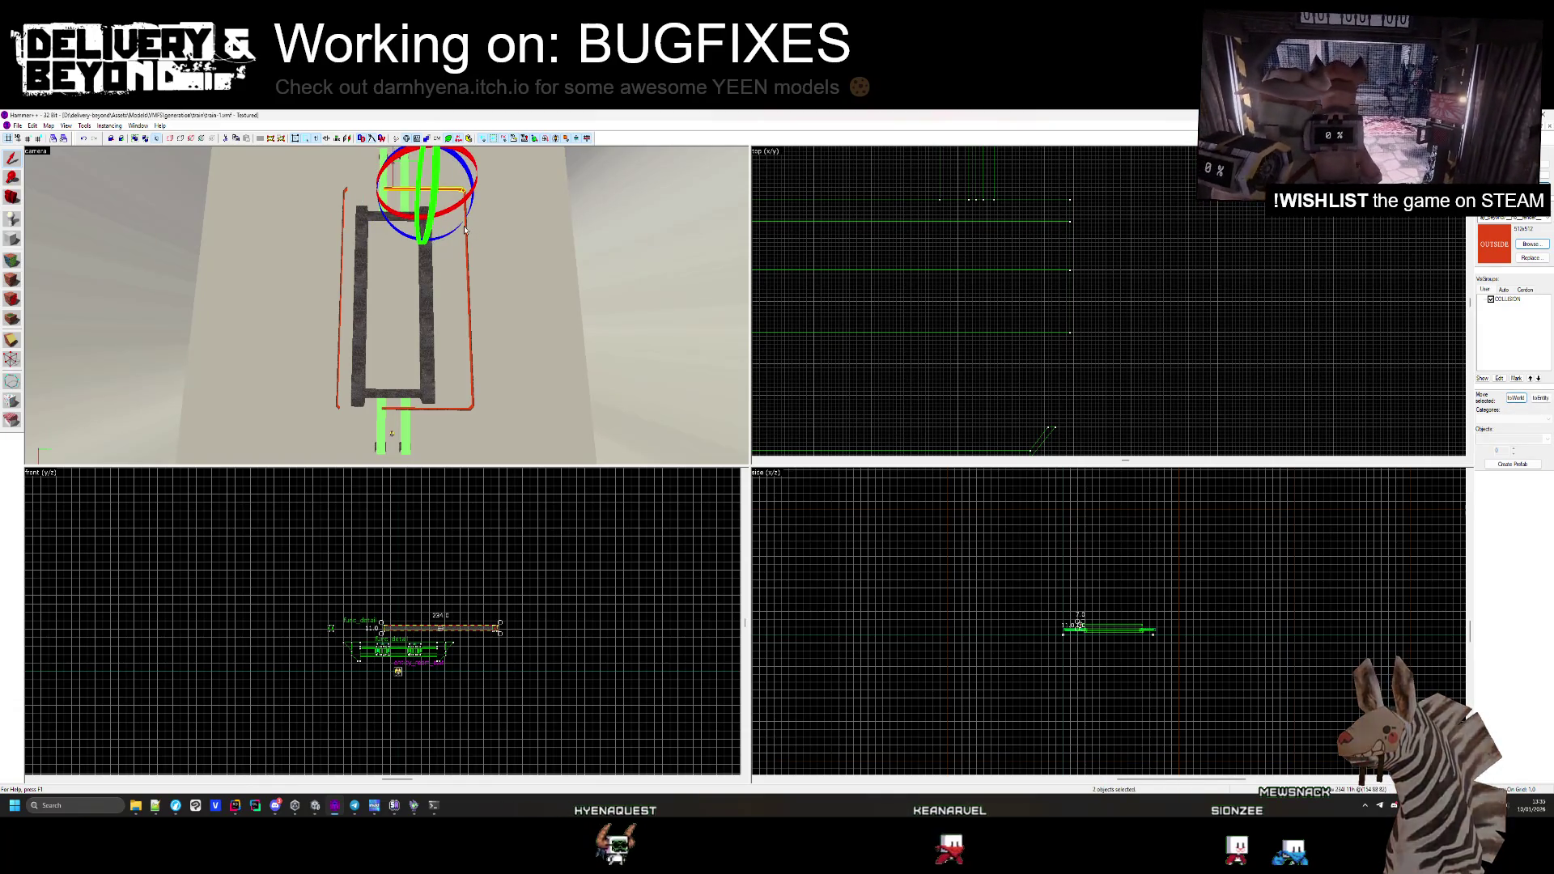
{"action": "left_click", "coordinate": [455, 409], "text": "ctrl"}
{"action": "scroll", "coordinate": [1084, 192], "scroll_direction": "up", "scroll_amount": 6}
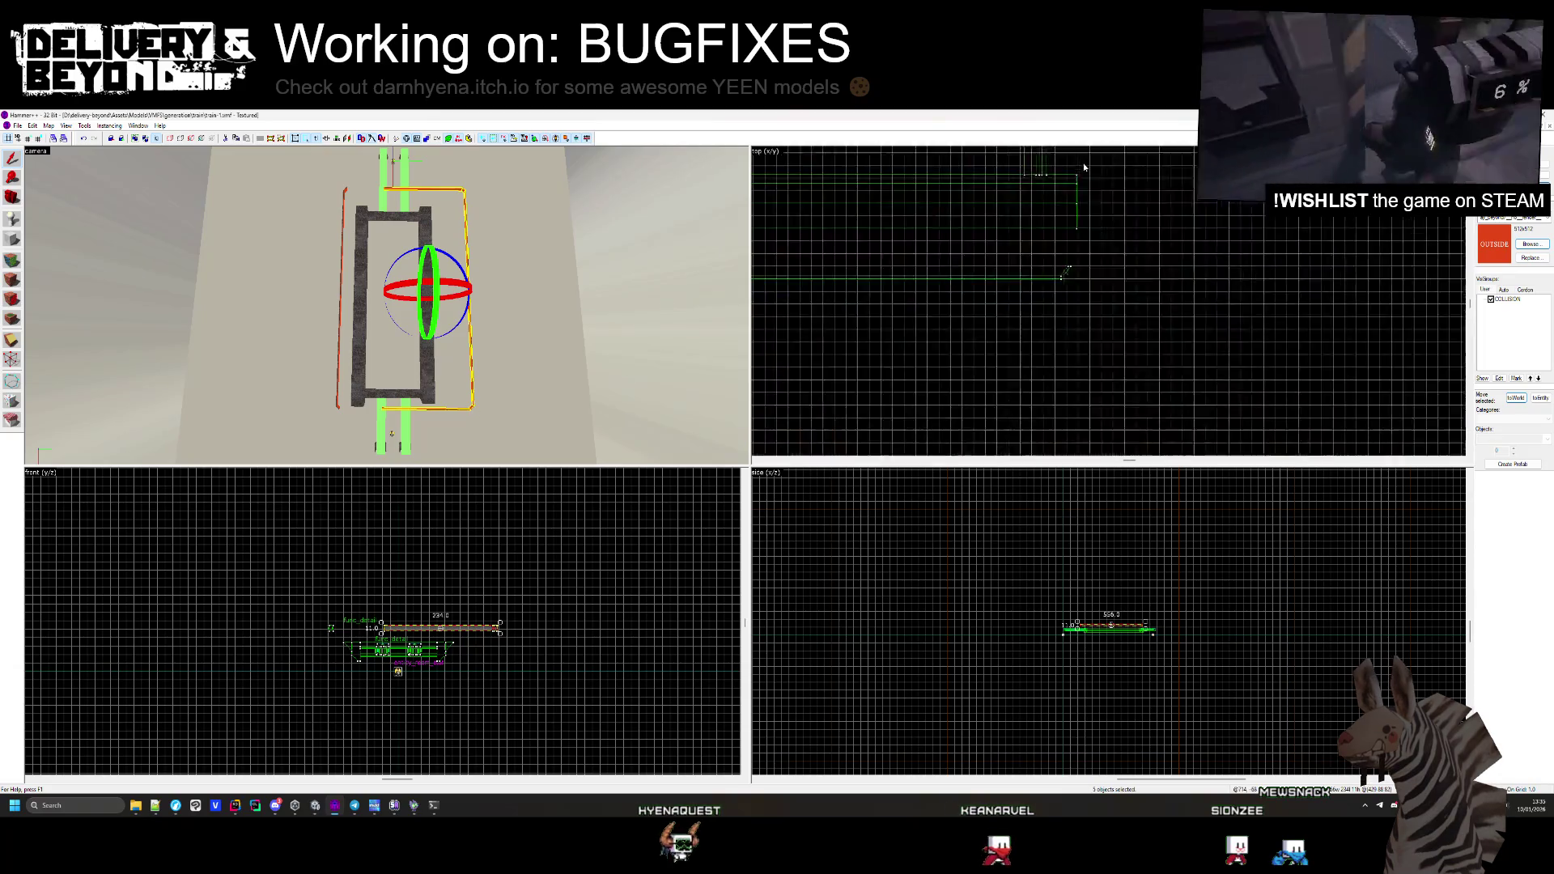
{"action": "scroll", "coordinate": [1084, 192], "scroll_direction": "up", "scroll_amount": 4}
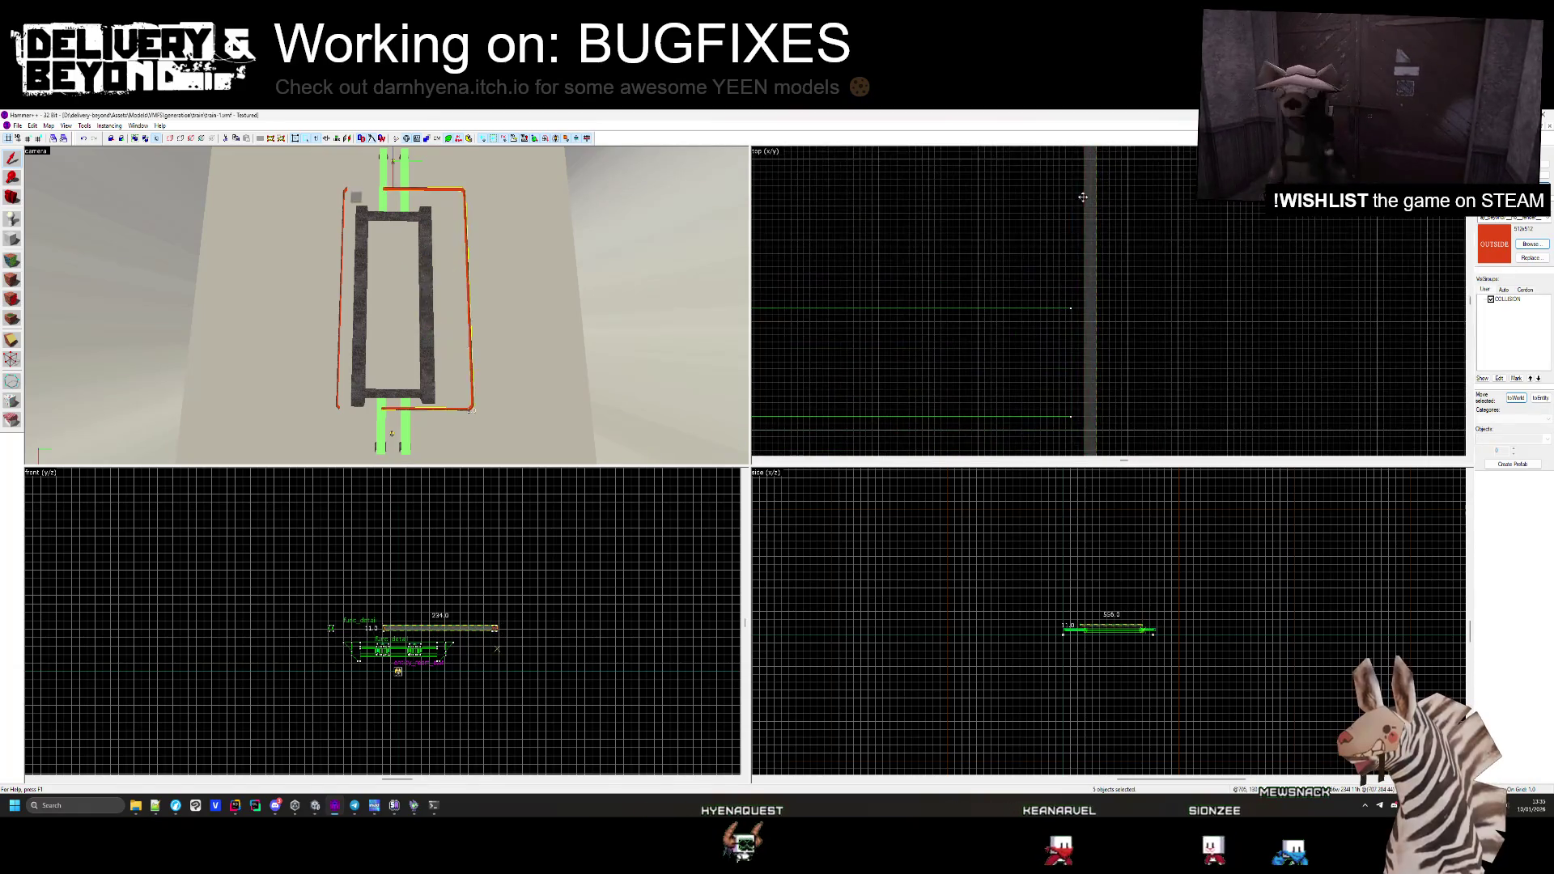
{"action": "left_click", "coordinate": [1090, 317]}
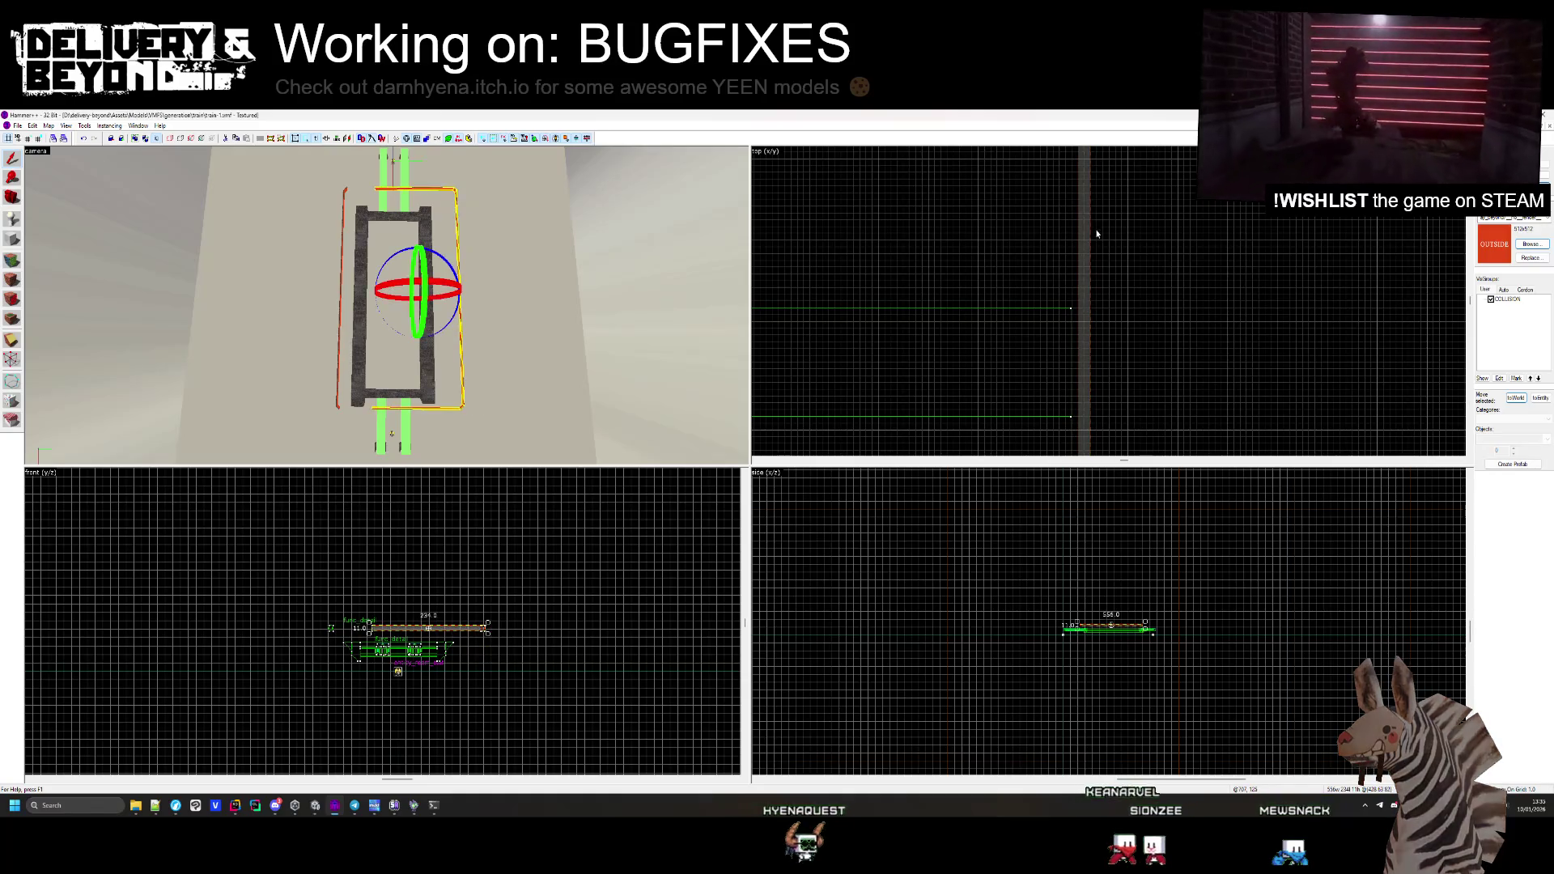
{"action": "left_click", "coordinate": [1090, 289]}
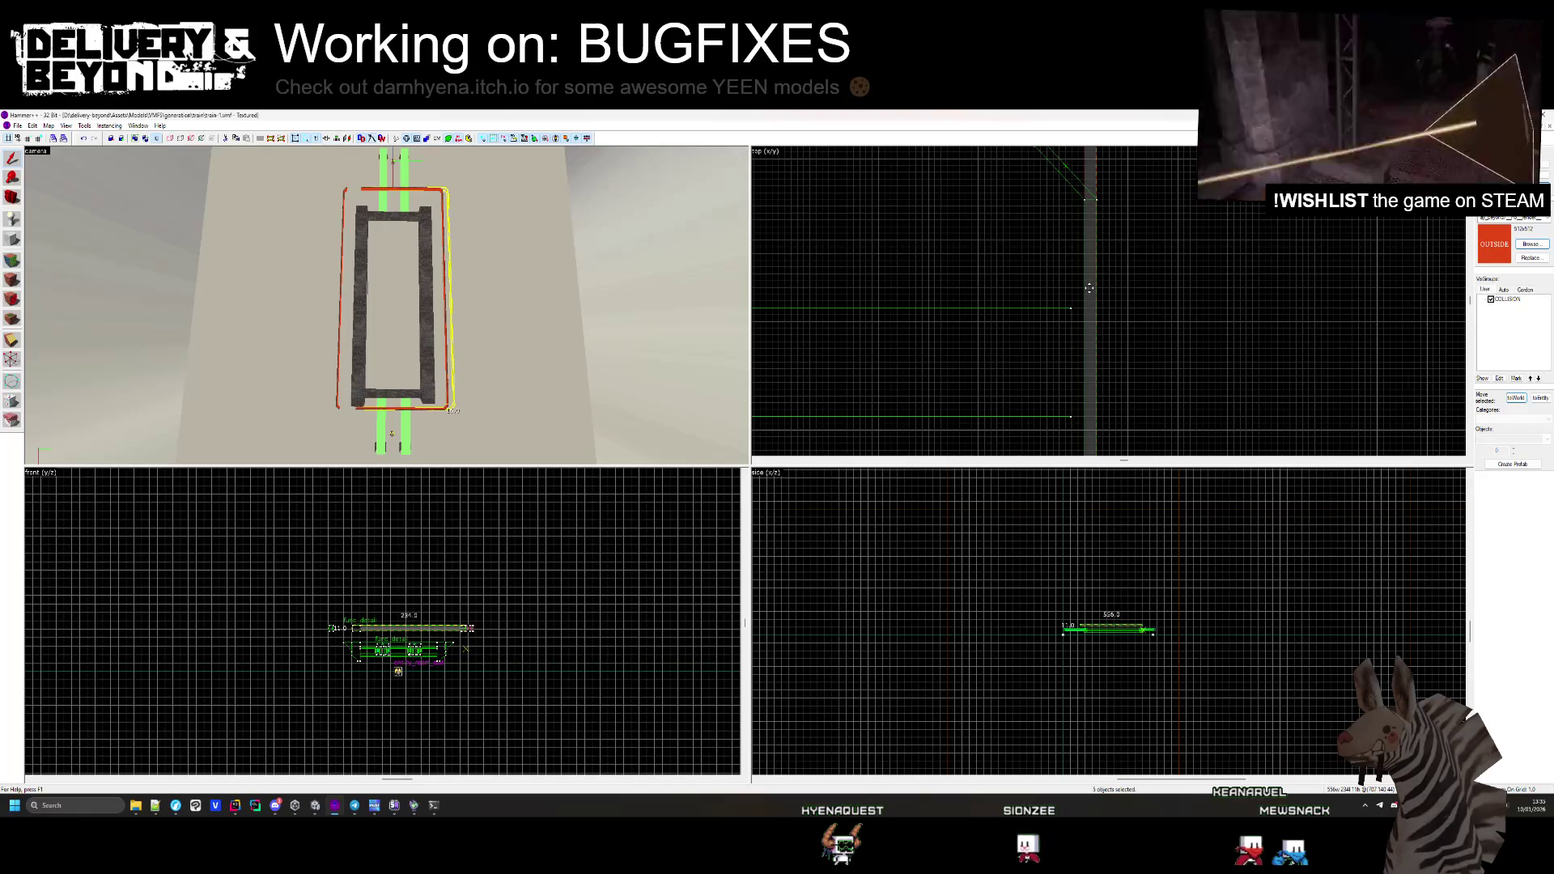
{"action": "left_click", "coordinate": [1090, 288]}
{"action": "left_click", "coordinate": [1096, 288]}
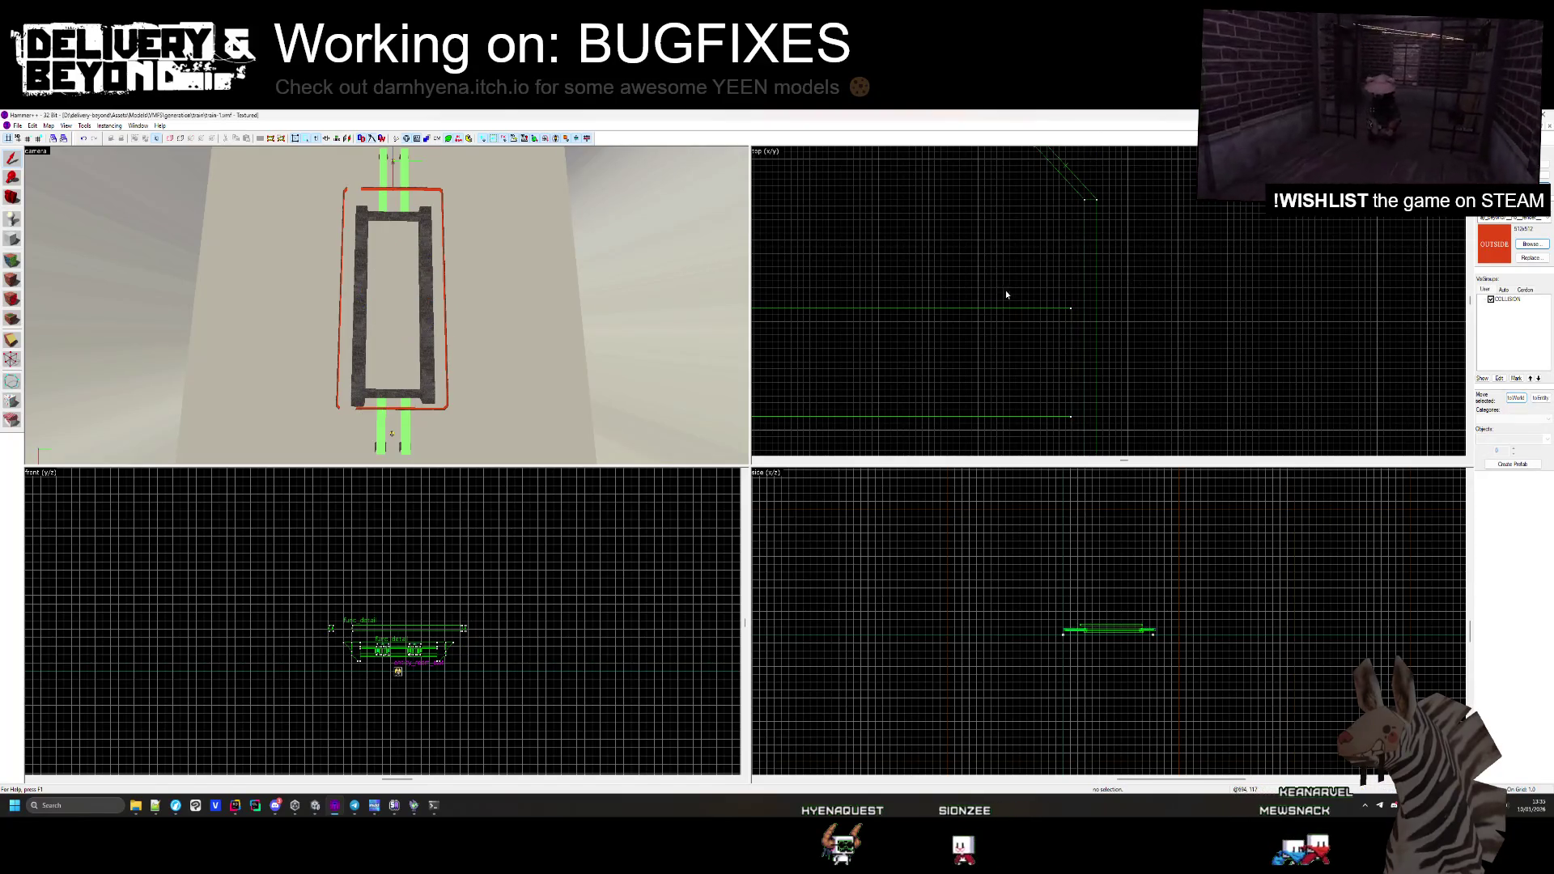
{"action": "key", "text": "z"}
{"action": "key", "text": "w"}
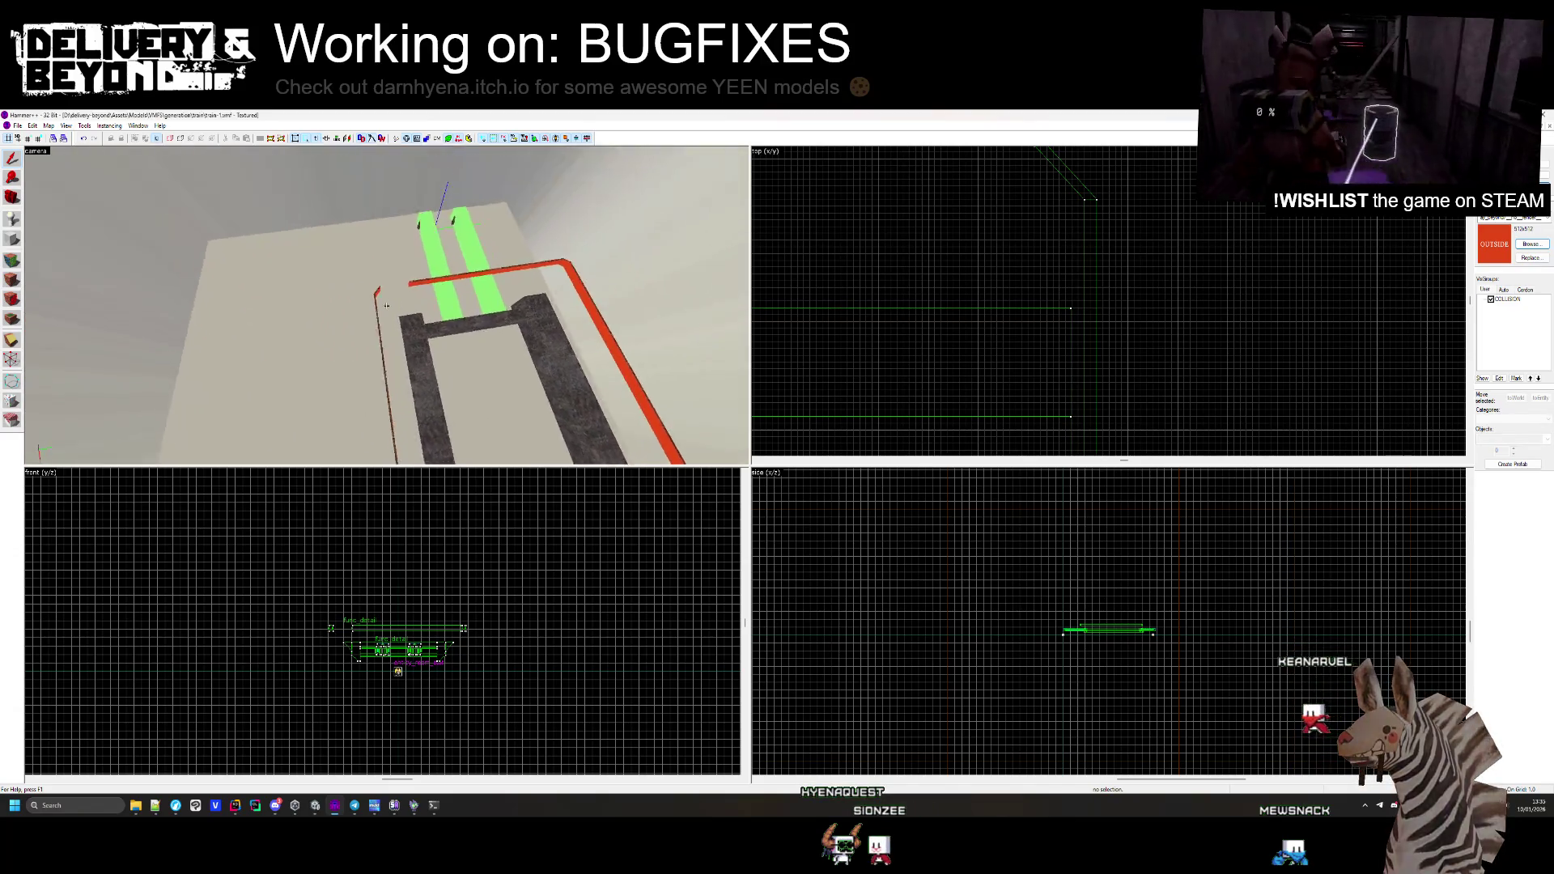
Select the six rail frame brushes in the 3D view
{"action": "key", "text": "z"}
{"action": "left_click", "coordinate": [518, 297]}
{"action": "scroll", "coordinate": [917, 261], "scroll_direction": "down", "scroll_amount": 3}
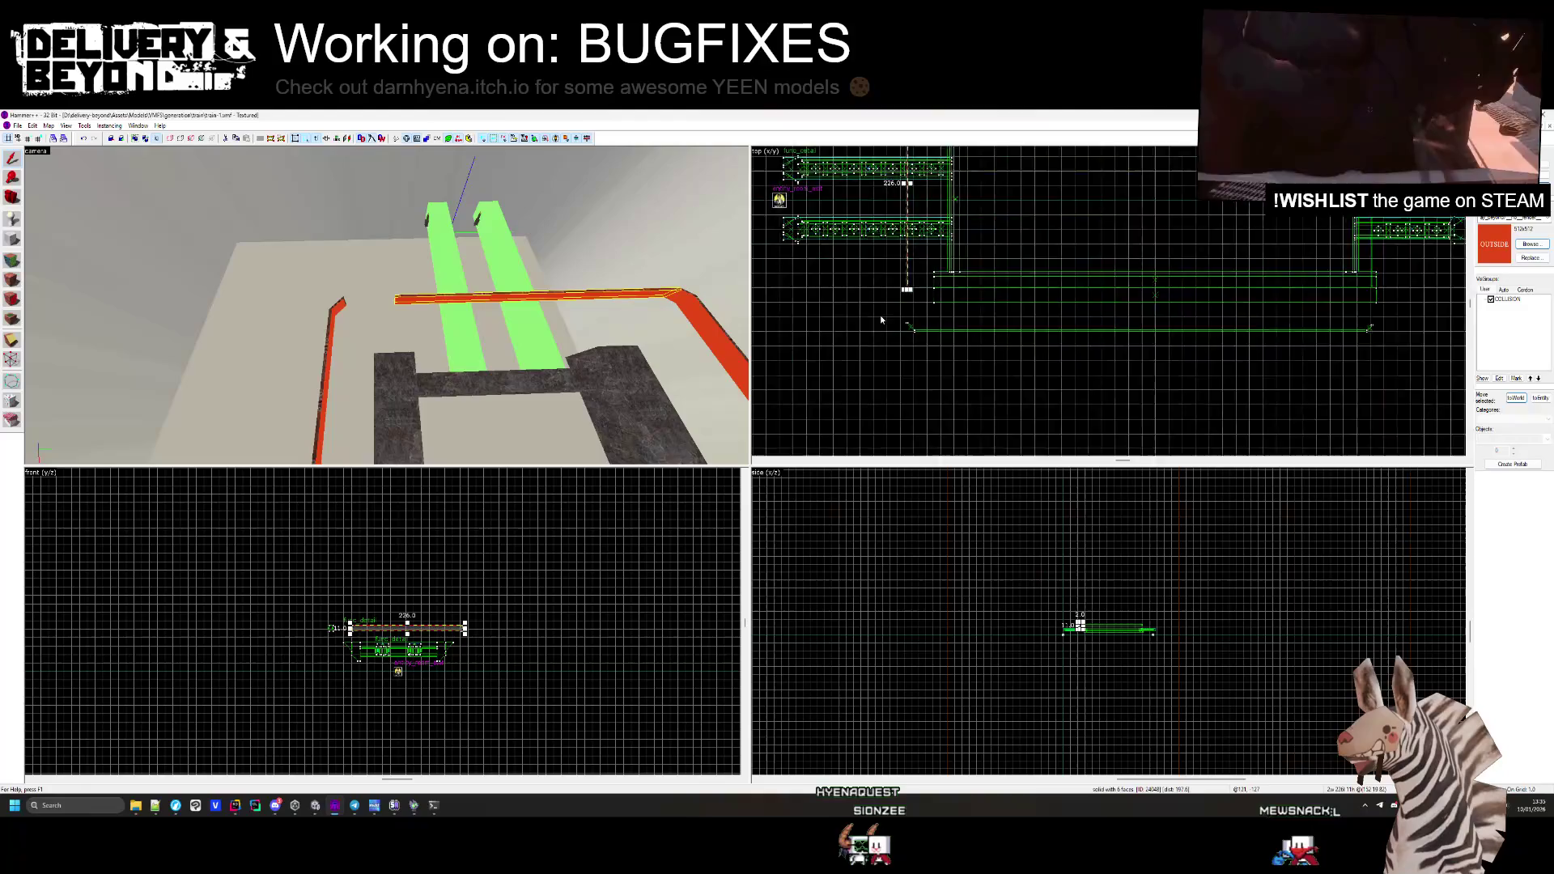
{"action": "key", "text": "Escape"}
{"action": "key", "text": "z"}
{"action": "left_click", "coordinate": [387, 306]}
{"action": "key", "text": "ctrl+shift+e"}
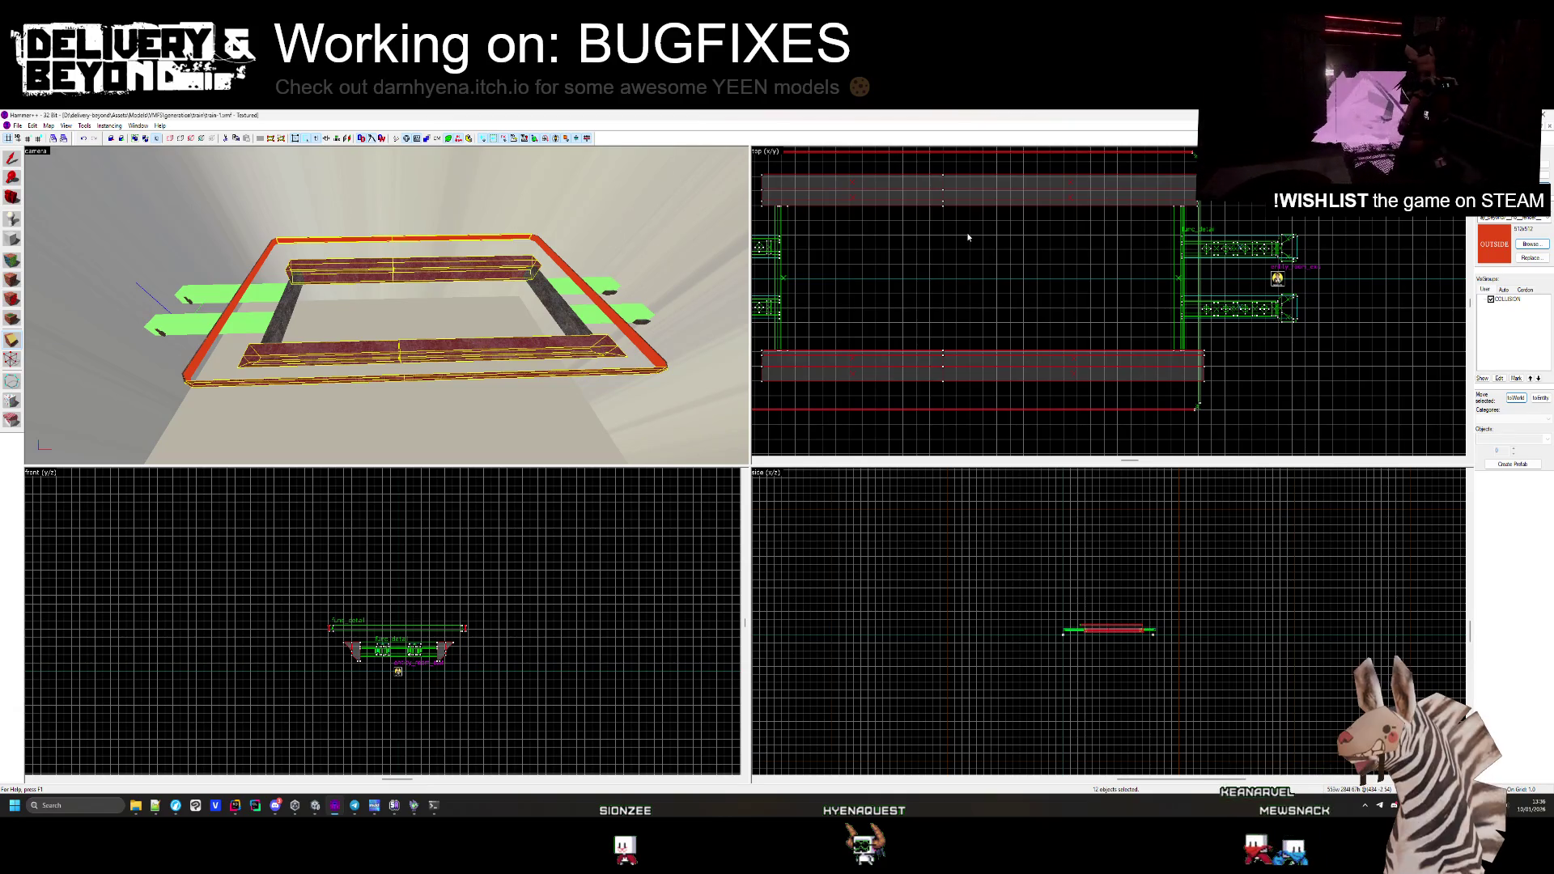
Drag the side-beam vertices inward in the Top view, splitting the frame into two halves
{"action": "scroll", "coordinate": [984, 186], "scroll_direction": "up", "scroll_amount": 5}
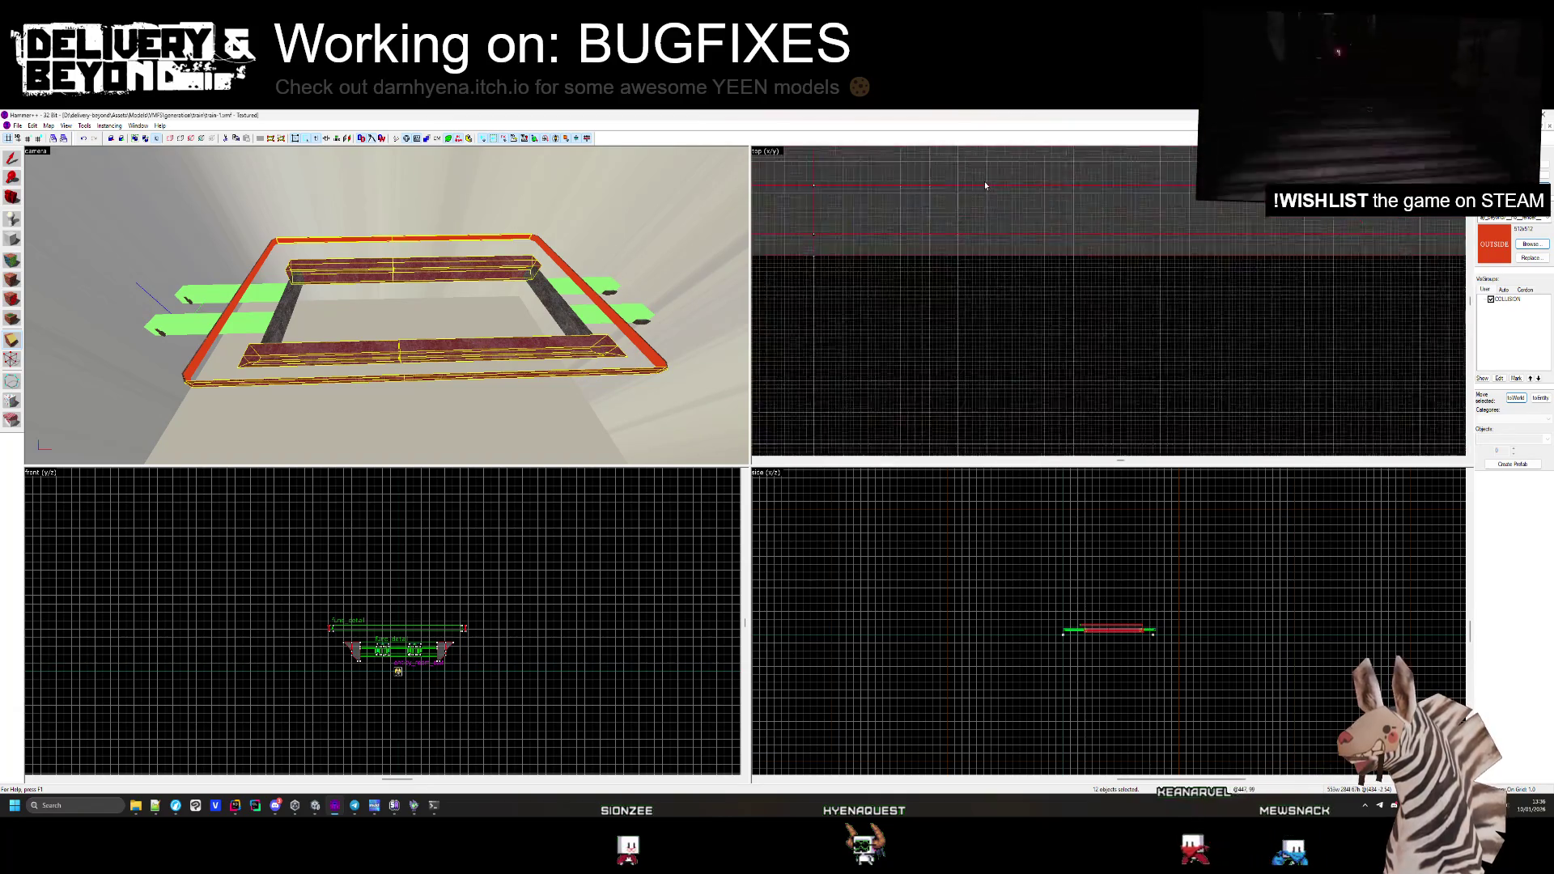
{"action": "key", "text": "shift+v"}
{"action": "scroll", "coordinate": [986, 219], "scroll_direction": "up", "scroll_amount": 2}
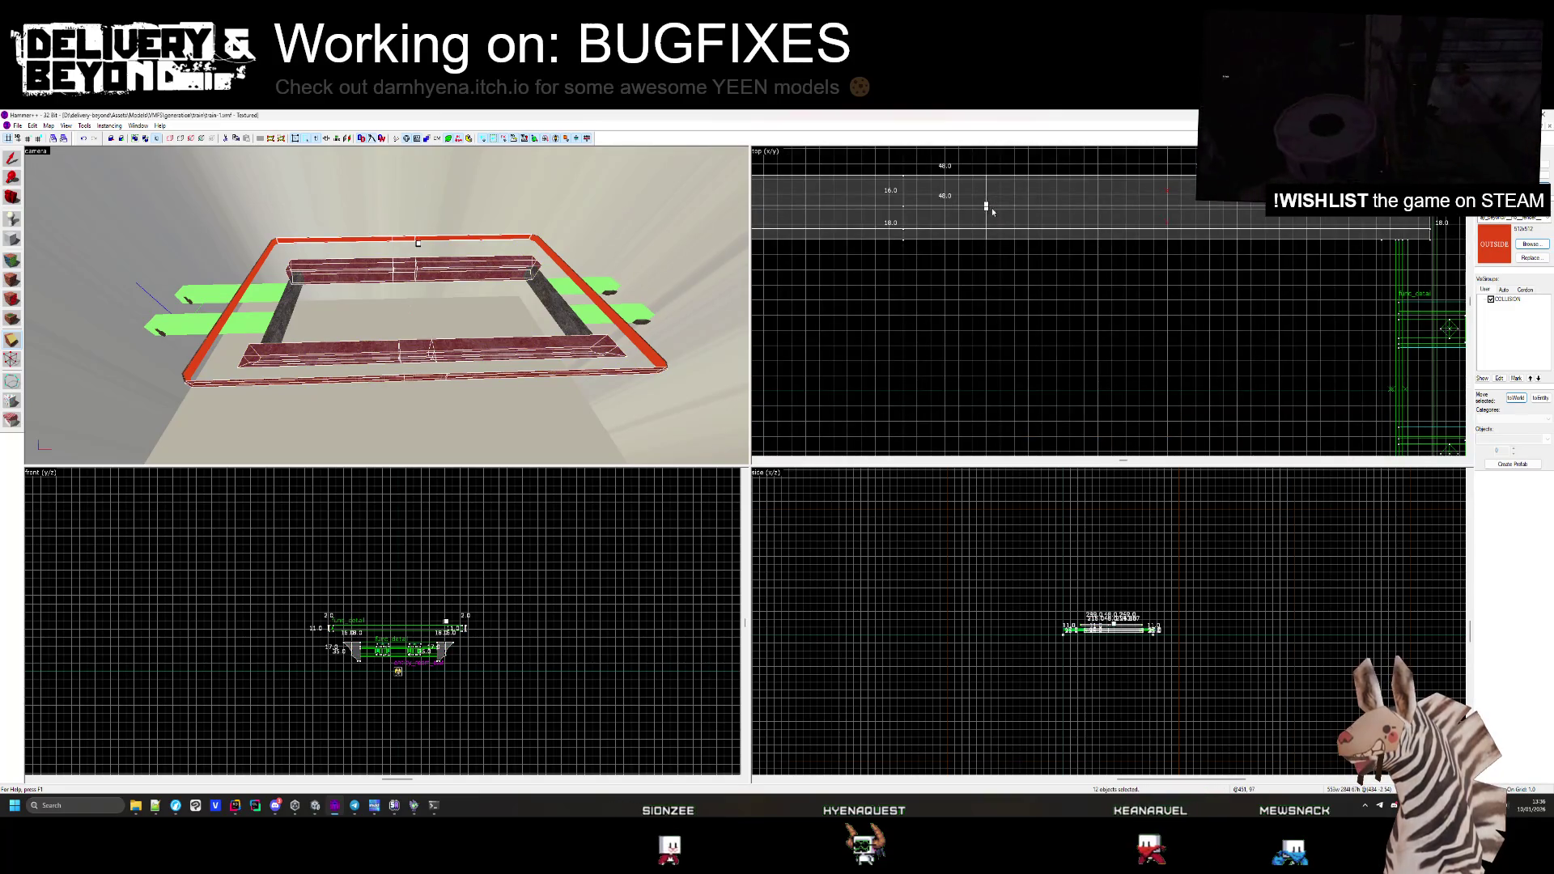
{"action": "scroll", "coordinate": [1044, 198], "scroll_direction": "up", "scroll_amount": 3}
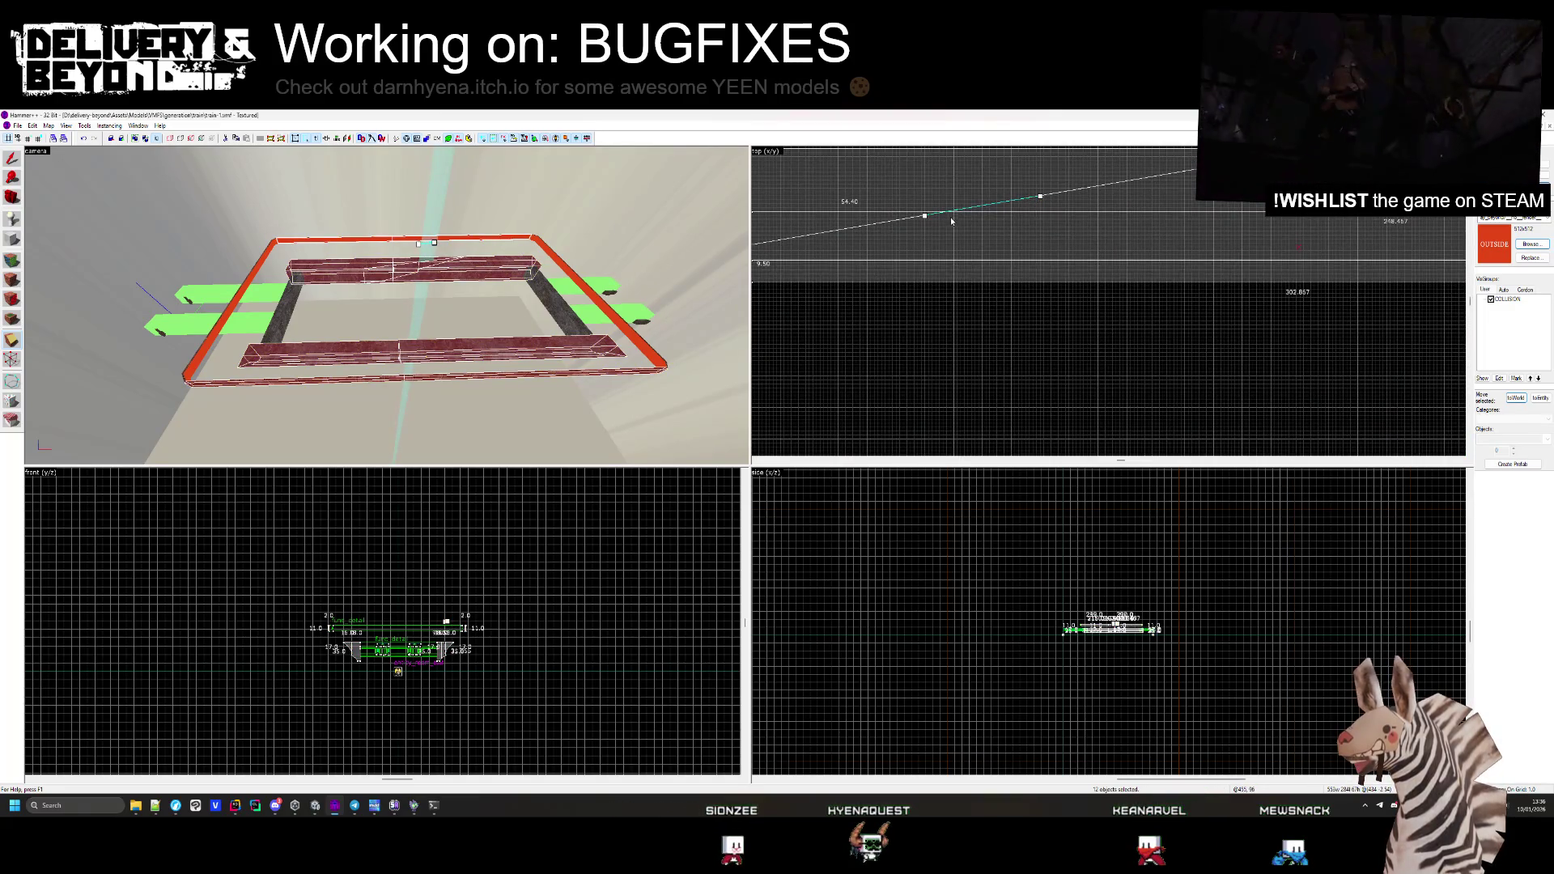
{"action": "scroll", "coordinate": [993, 313], "scroll_direction": "down", "scroll_amount": 4}
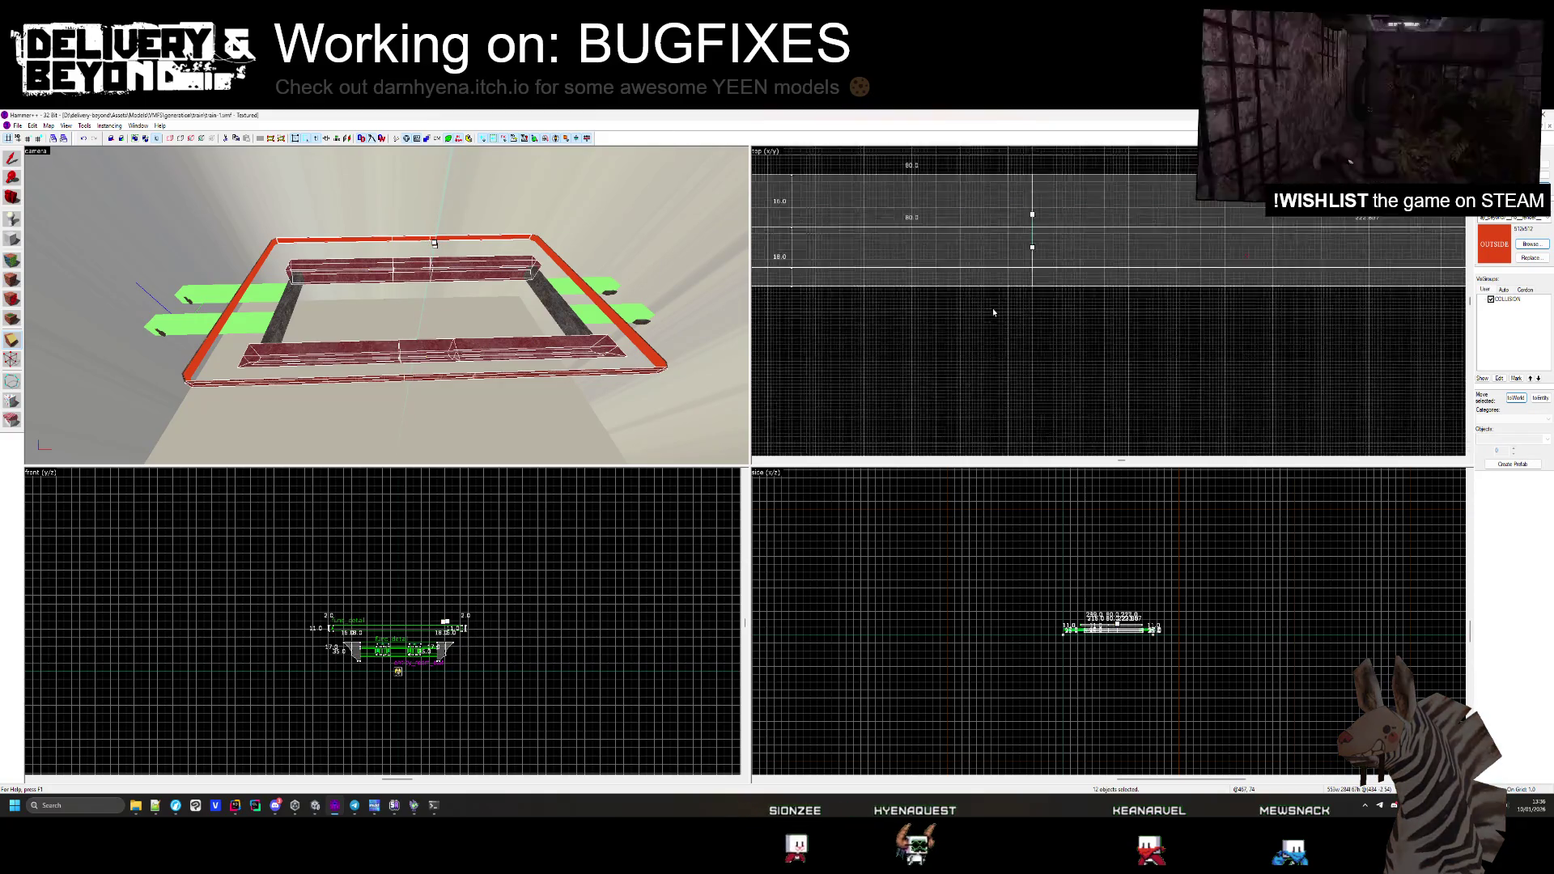
{"action": "scroll", "coordinate": [991, 304], "scroll_direction": "up", "scroll_amount": 2}
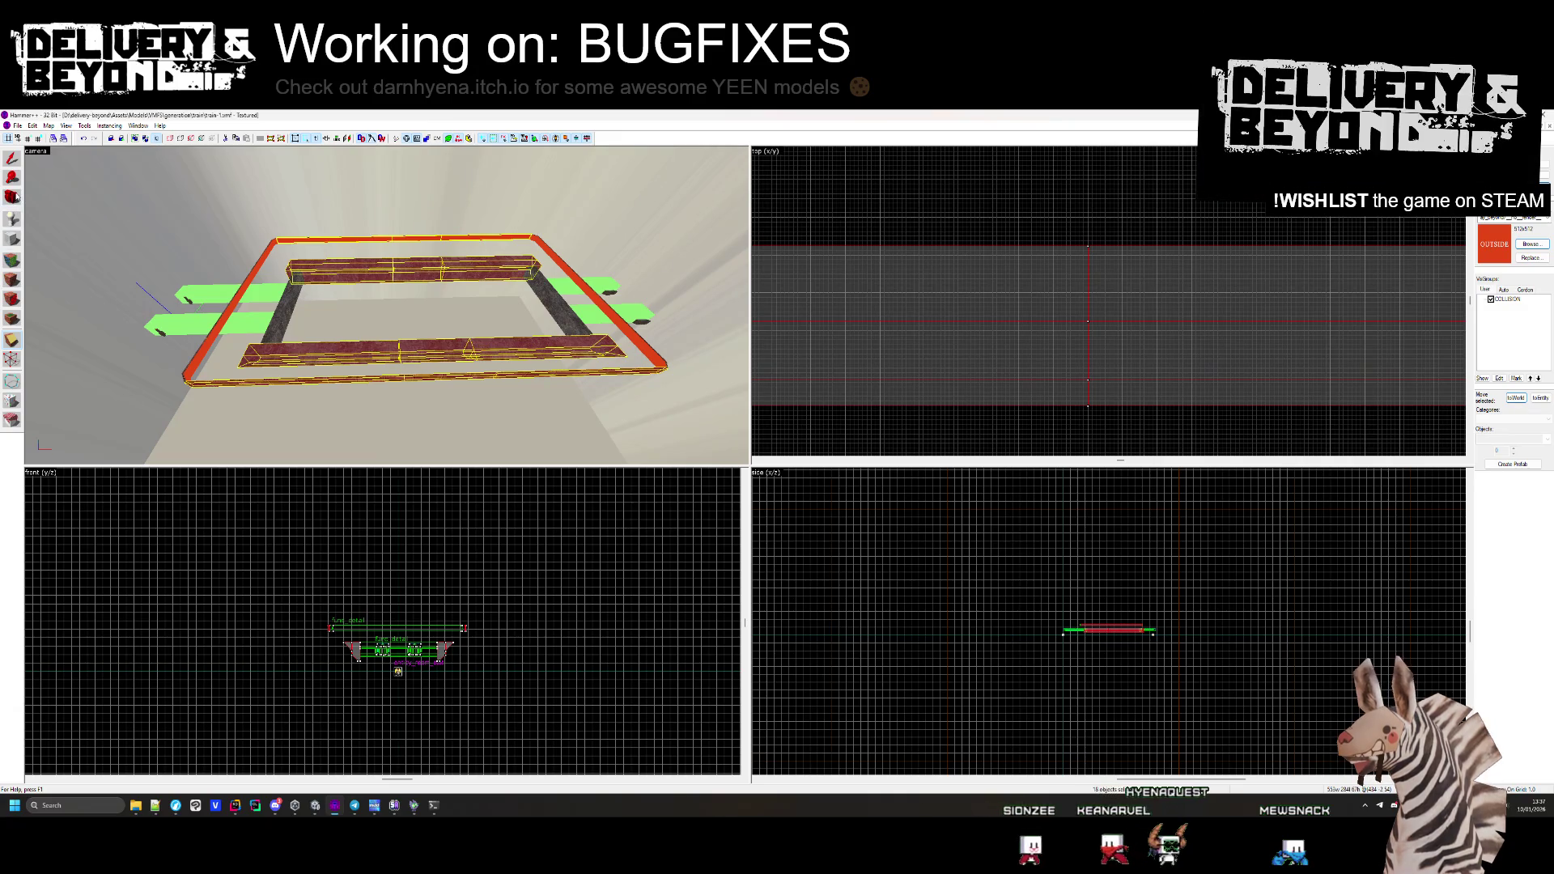
{"action": "key", "text": "Escape"}
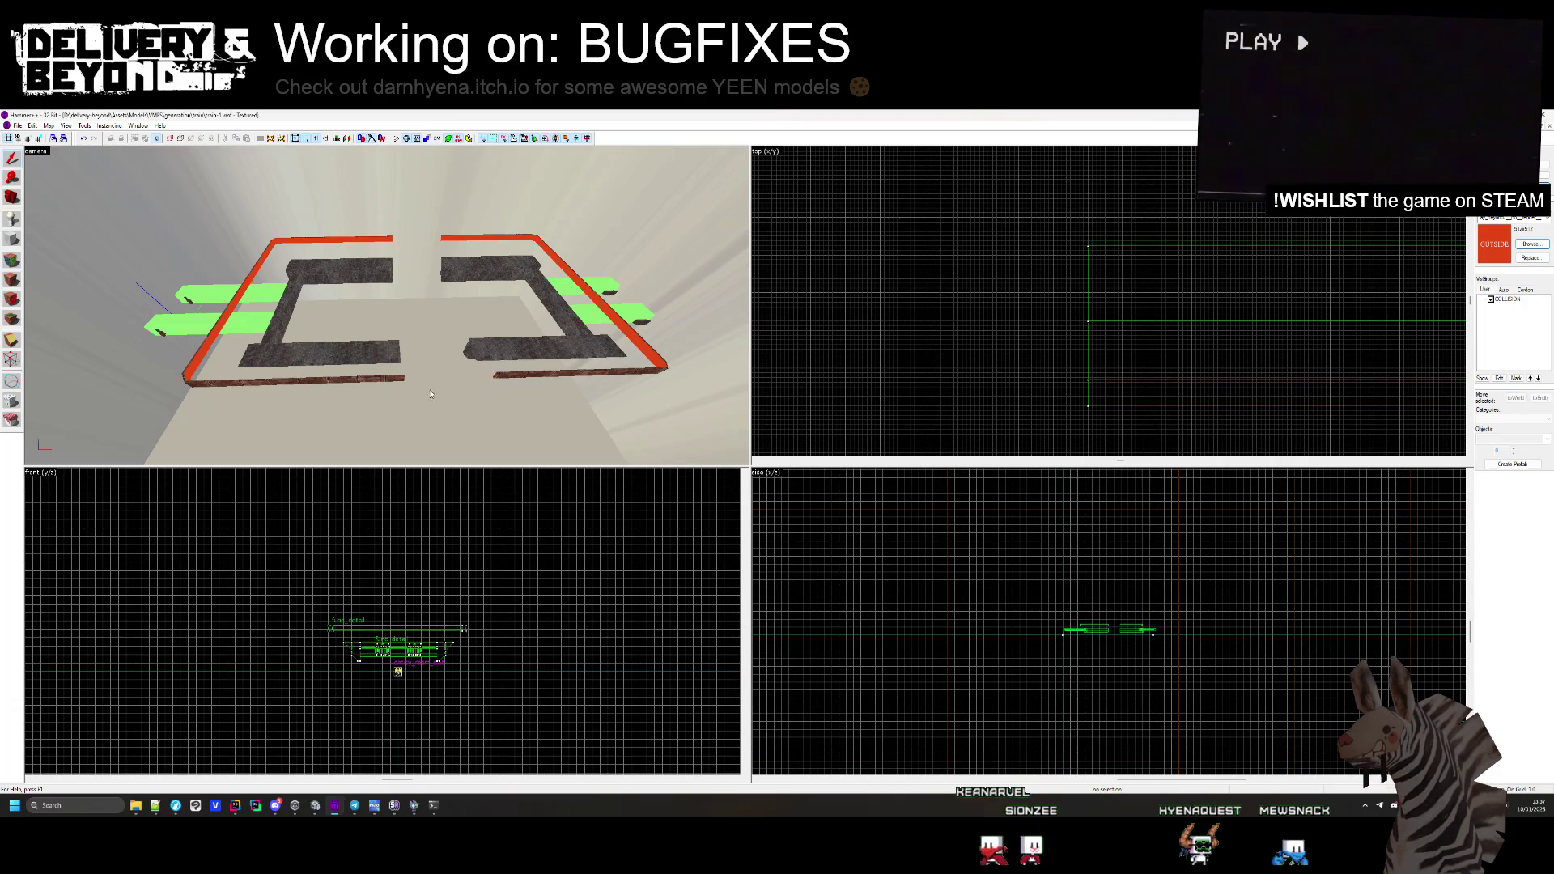
Box-select the frame's right half and drag it left to close the gap
{"action": "scroll", "coordinate": [974, 209], "scroll_direction": "down", "scroll_amount": 2}
{"action": "left_click_drag", "start_coordinate": [975, 212], "coordinate": [1215, 401]}
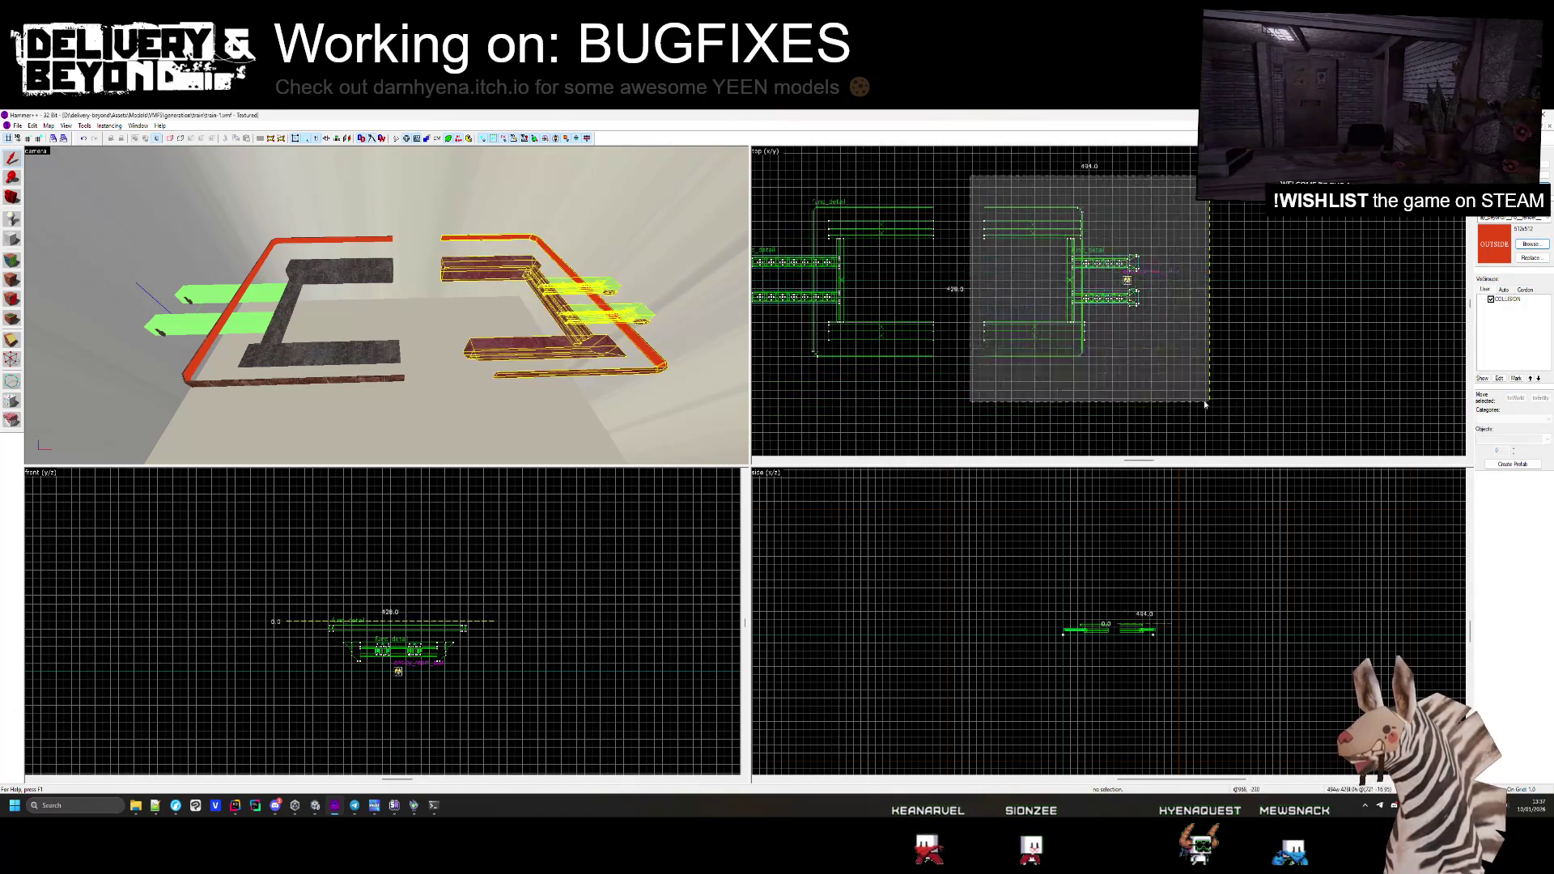
{"action": "key", "text": "Return"}
{"action": "scroll", "coordinate": [944, 215], "scroll_direction": "up", "scroll_amount": 2}
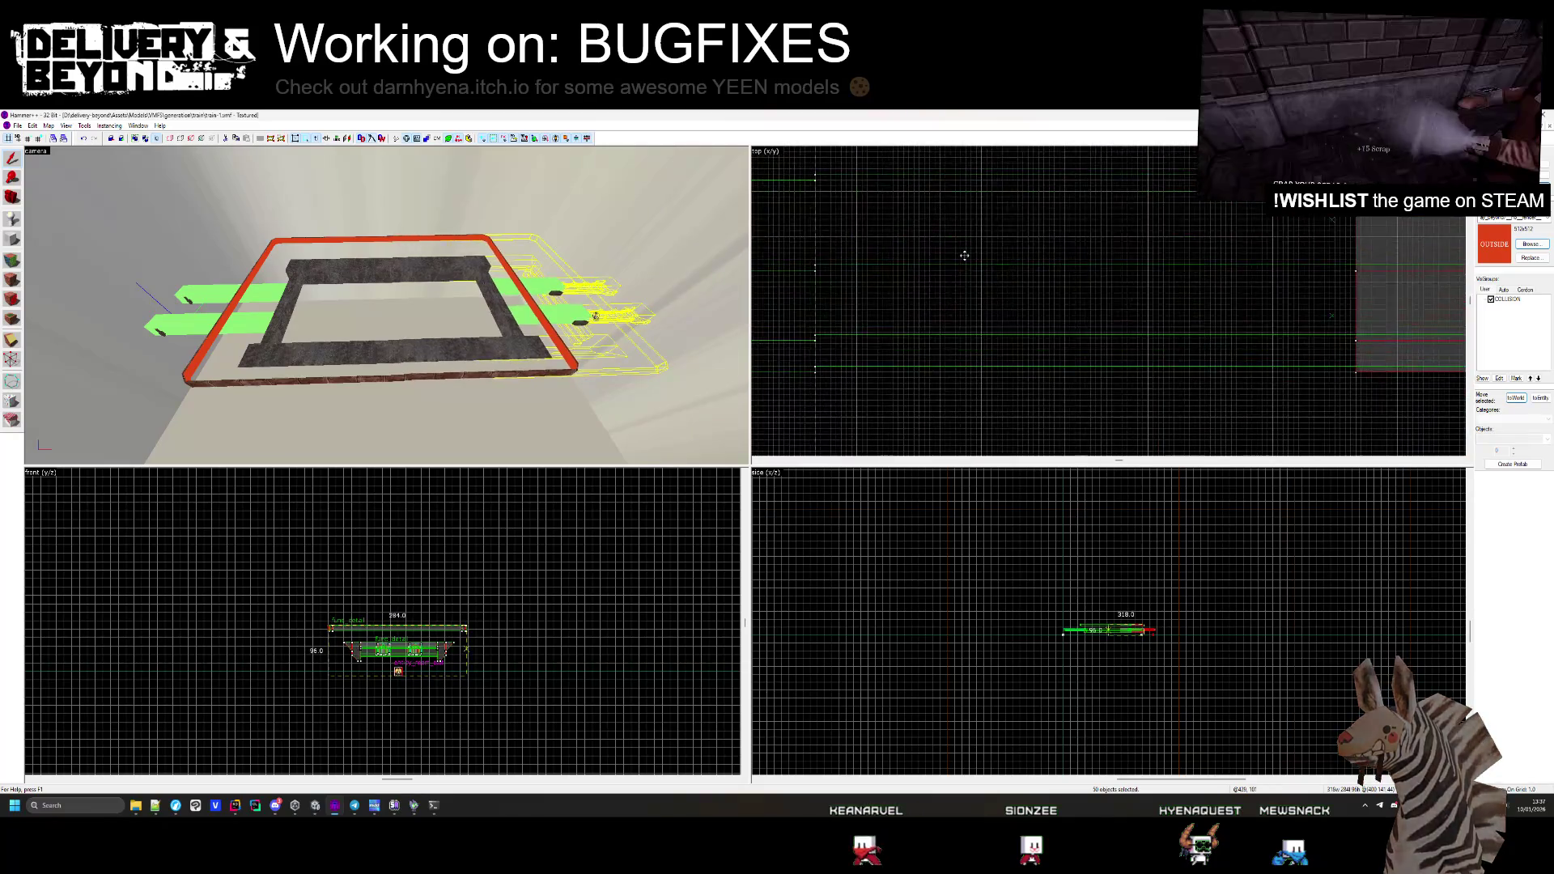
{"action": "left_click_drag", "start_coordinate": [1018, 247], "coordinate": [964, 230]}
{"action": "key", "text": "Escape"}
Fly the 3D camera over and along the frame to check the closed rectangle
{"action": "key", "text": "z"}
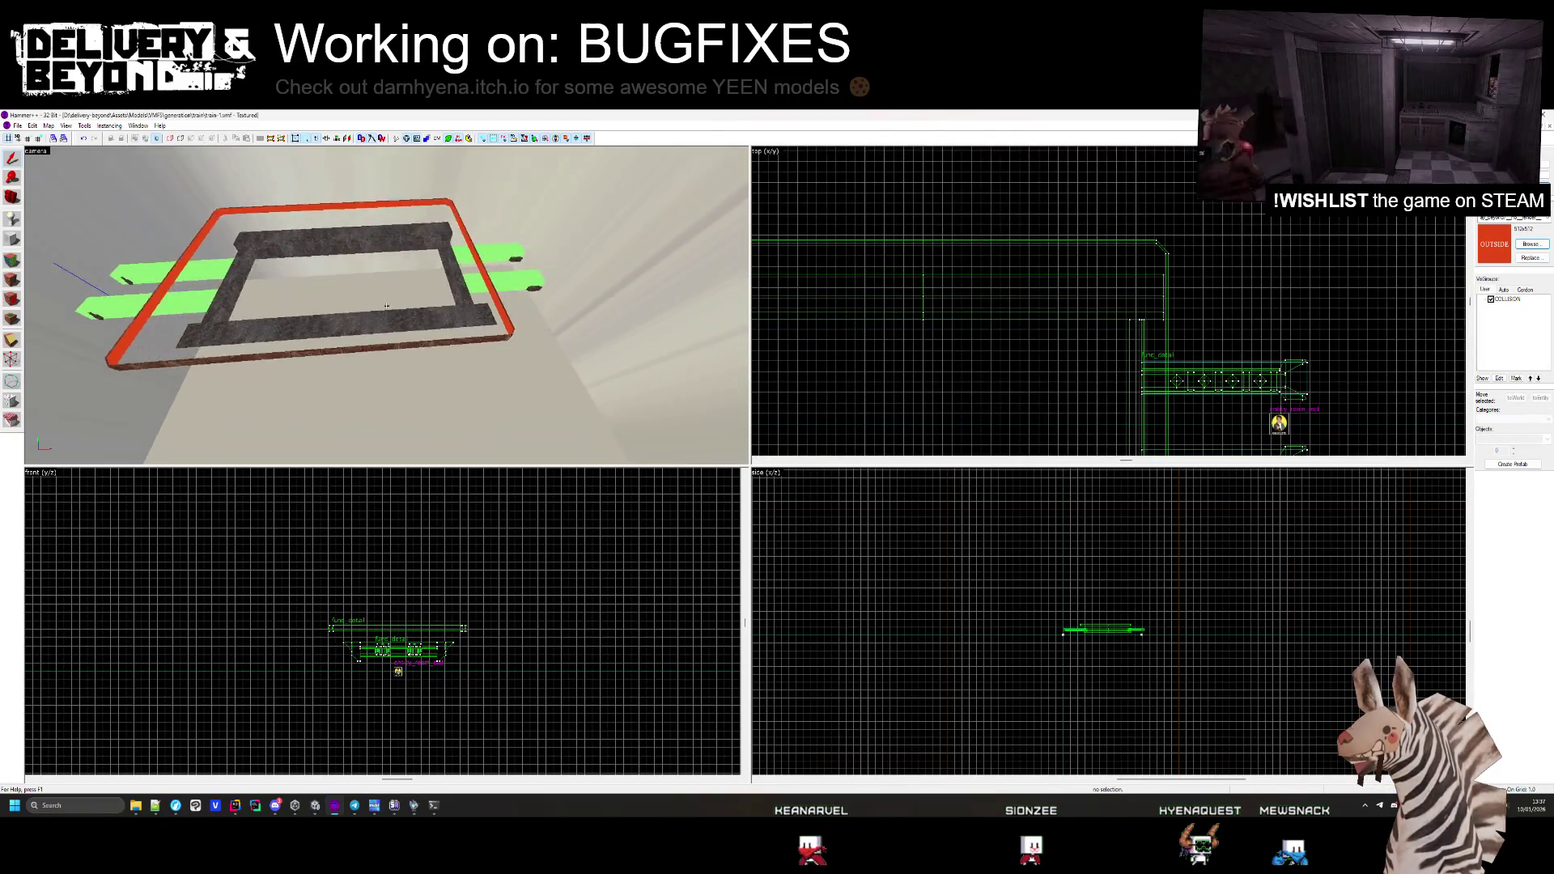
{"action": "key", "text": "s"}
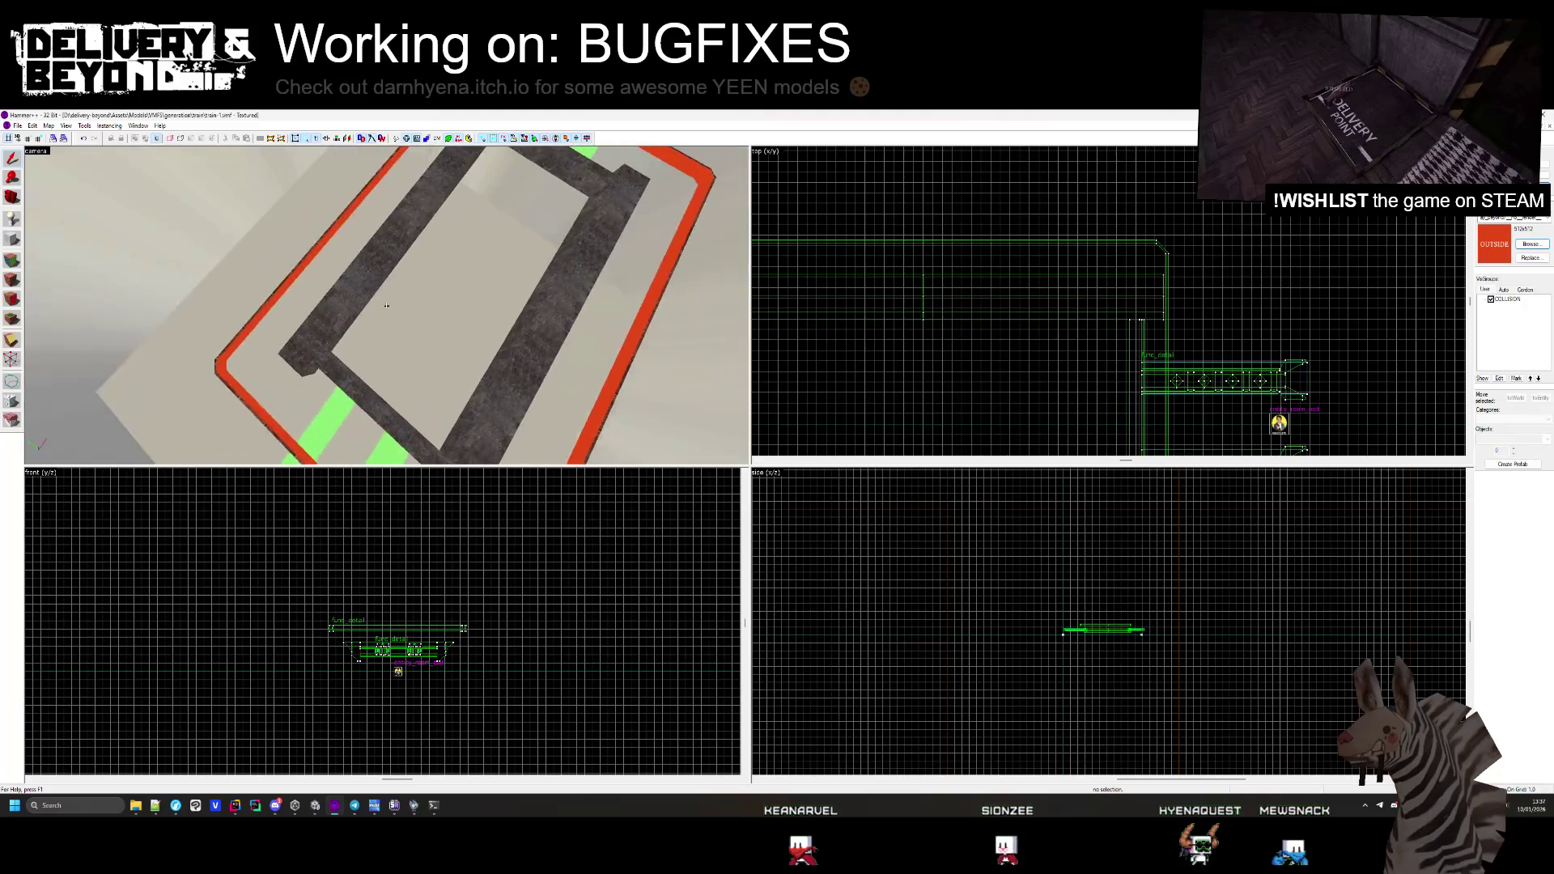
{"action": "key", "text": "w"}
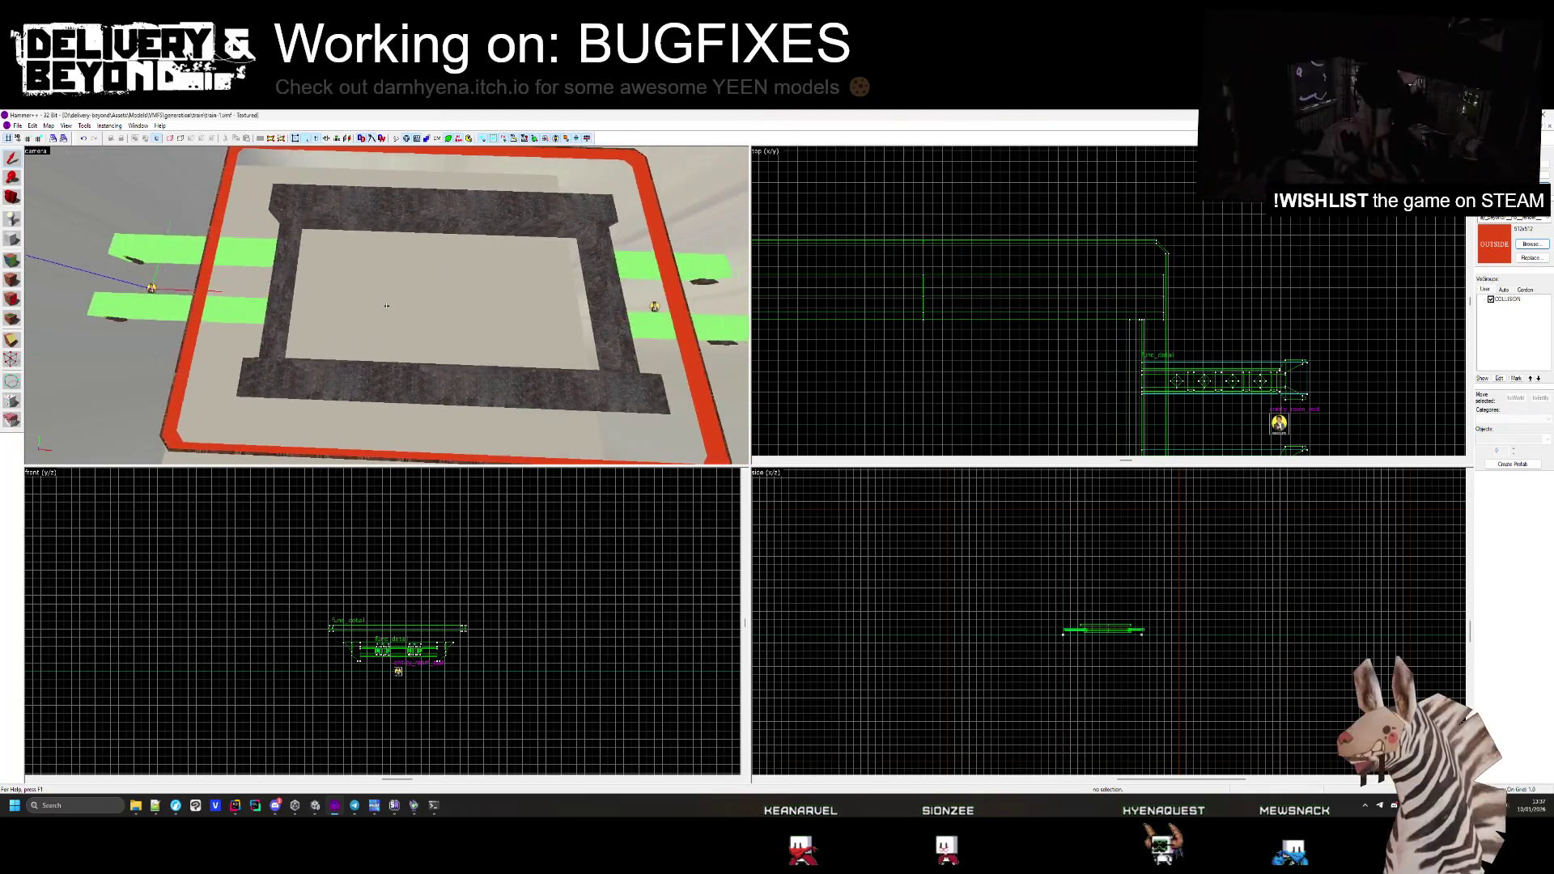
{"action": "key", "text": "w"}
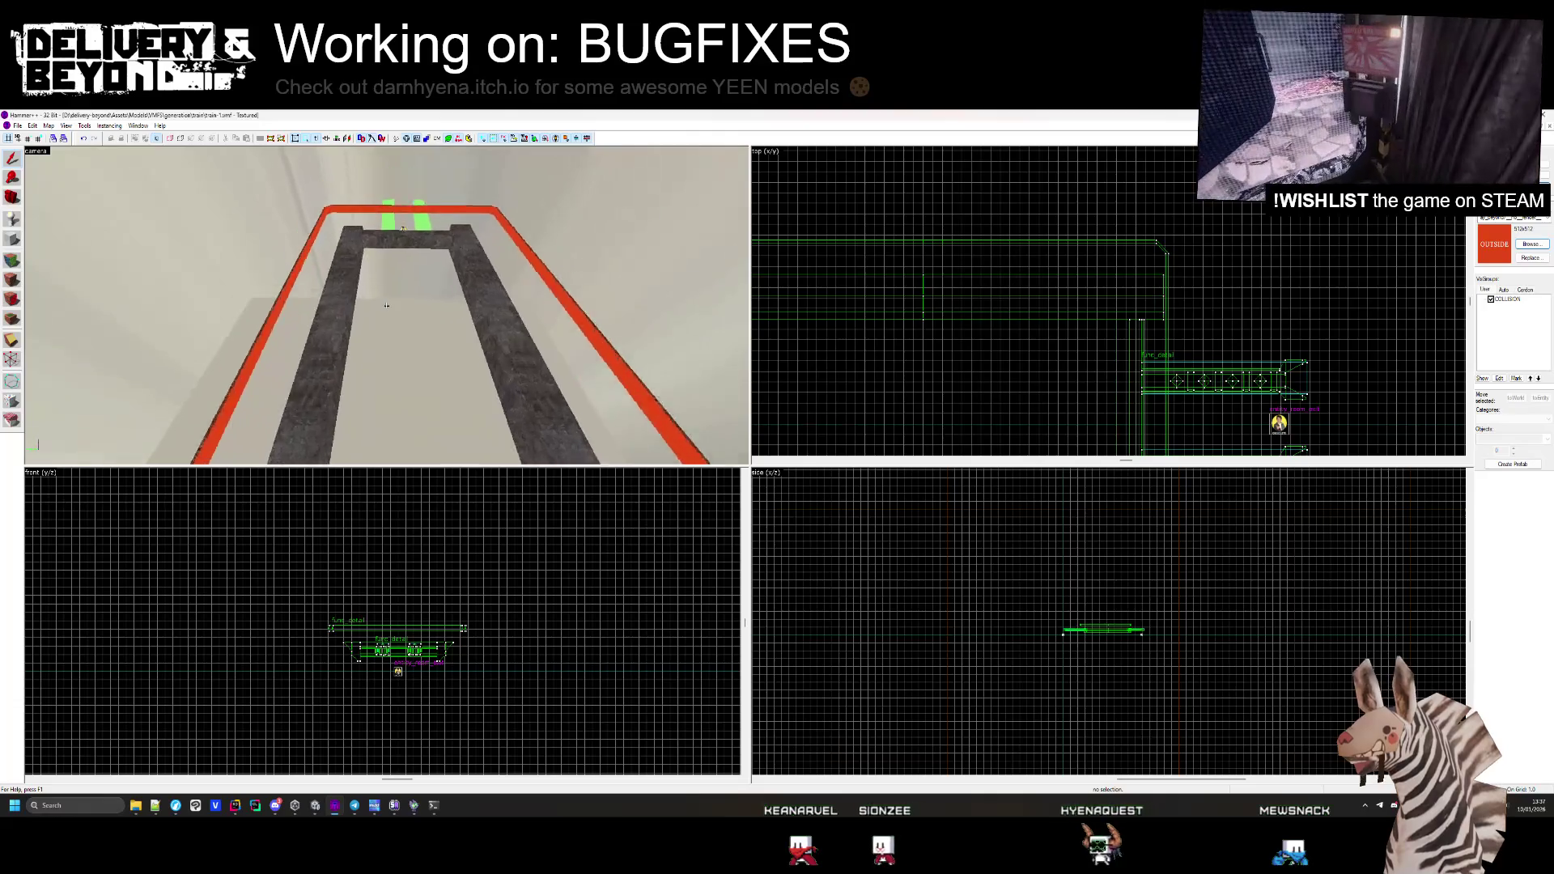
{"action": "key", "text": "s"}
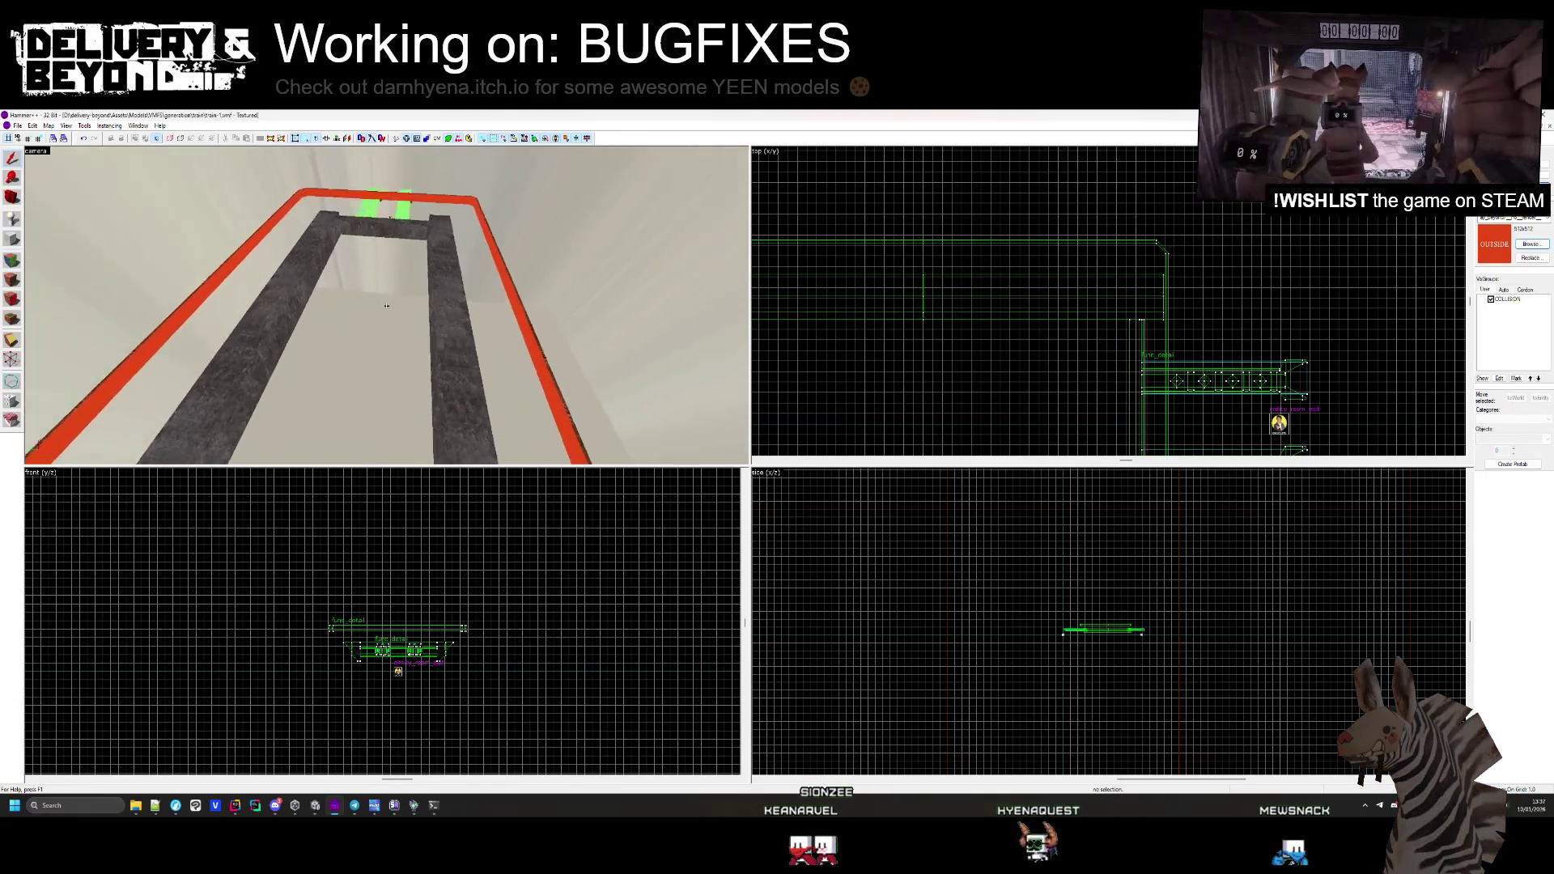
{"action": "key", "text": "z"}
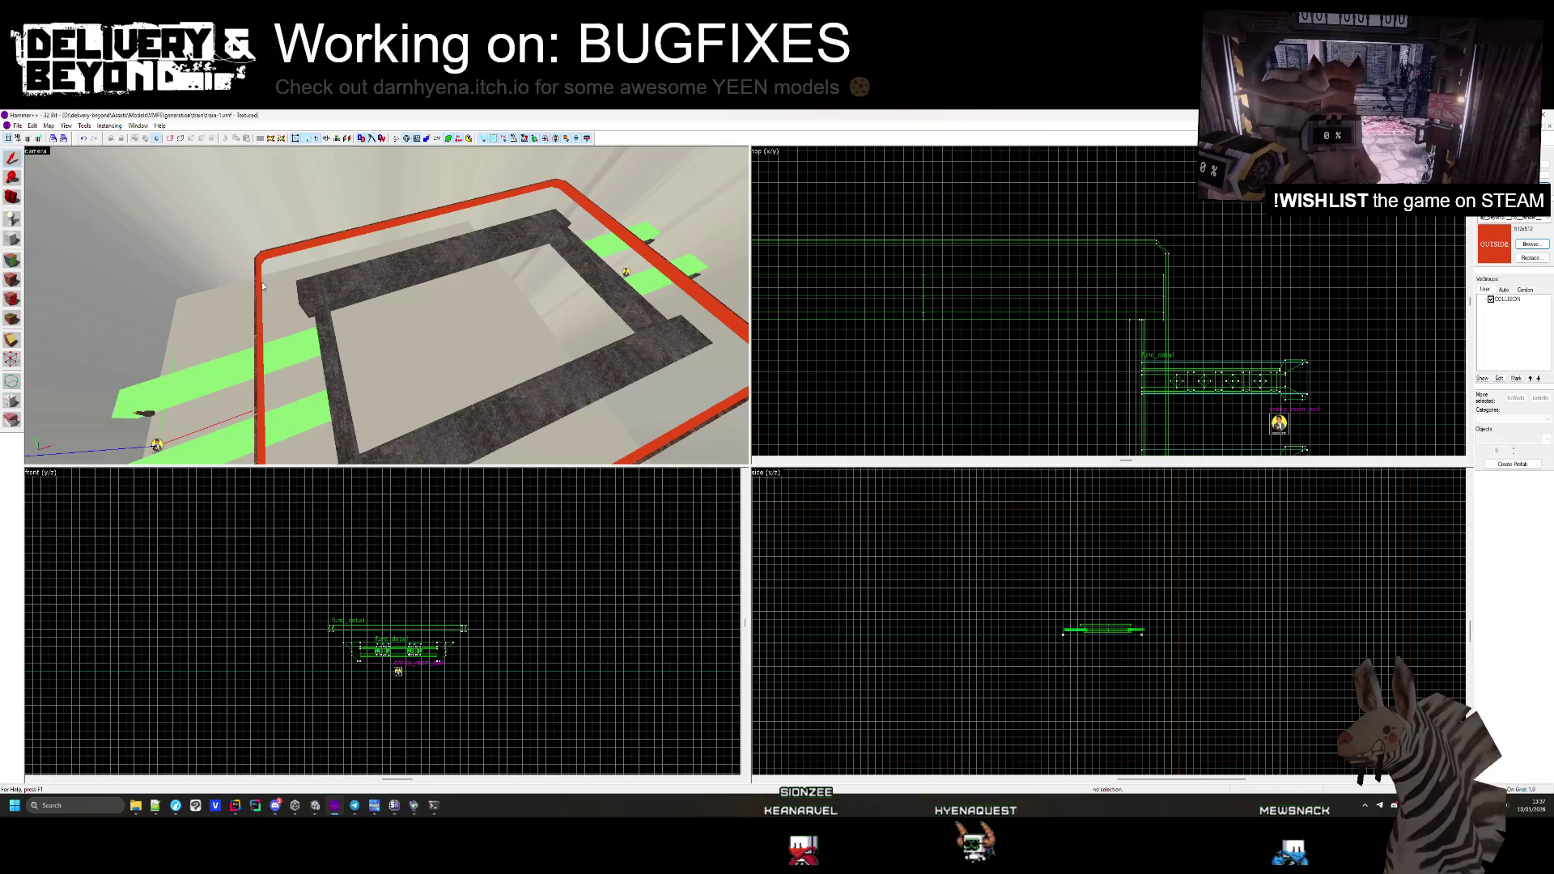
{"action": "scroll", "coordinate": [1309, 302], "scroll_direction": "down", "scroll_amount": 1}
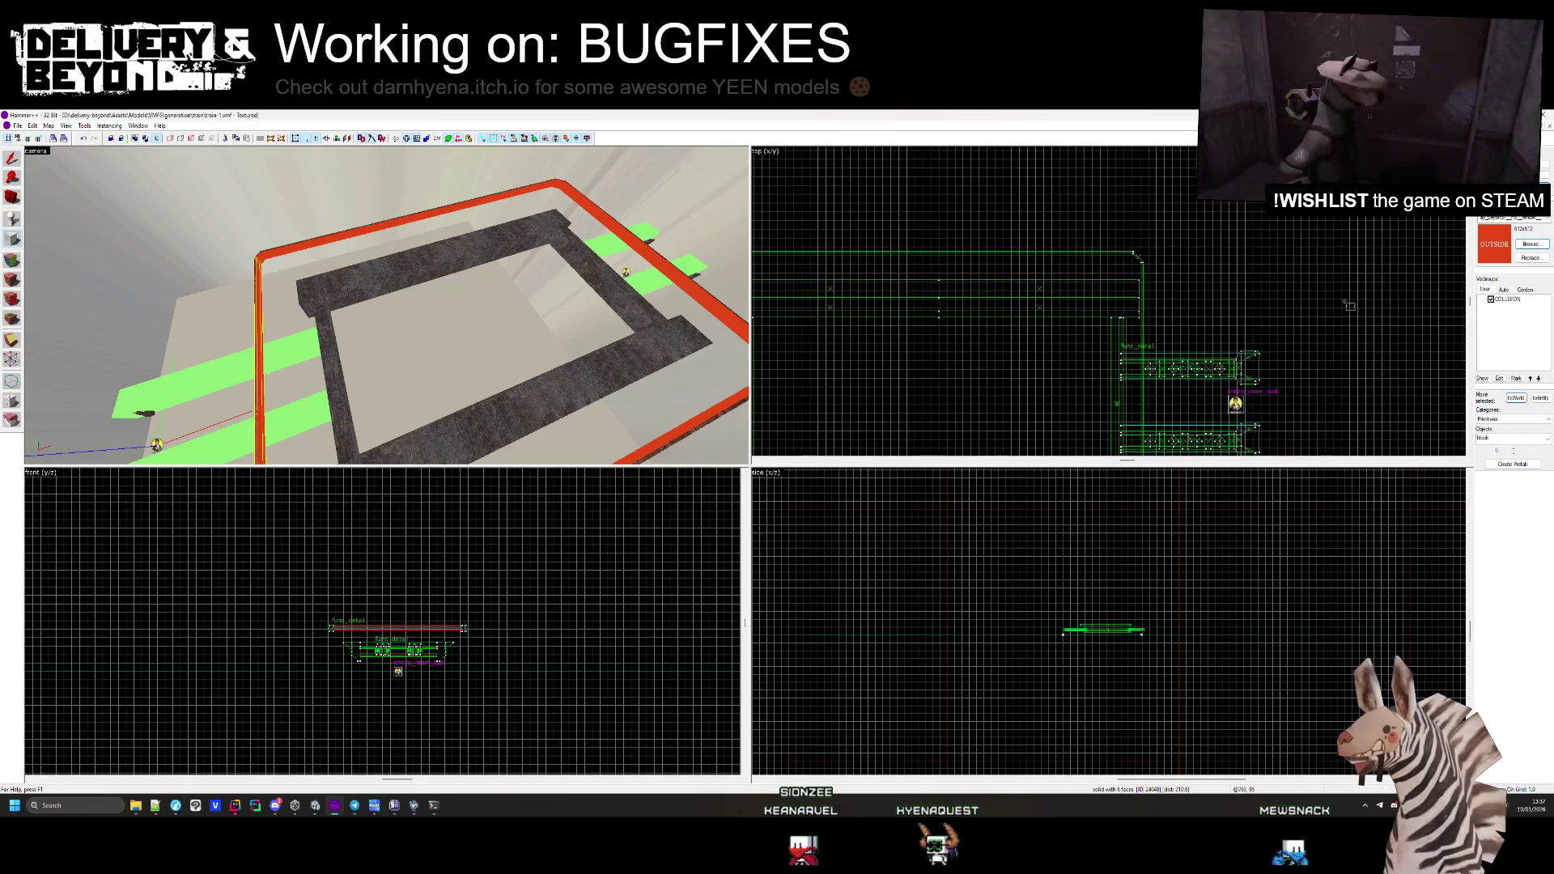
Create a 451 by 284 OUTSIDE-textured slab, 18 units tall, spanning the whole frame
{"action": "scroll", "coordinate": [992, 191], "scroll_direction": "up", "scroll_amount": 5}
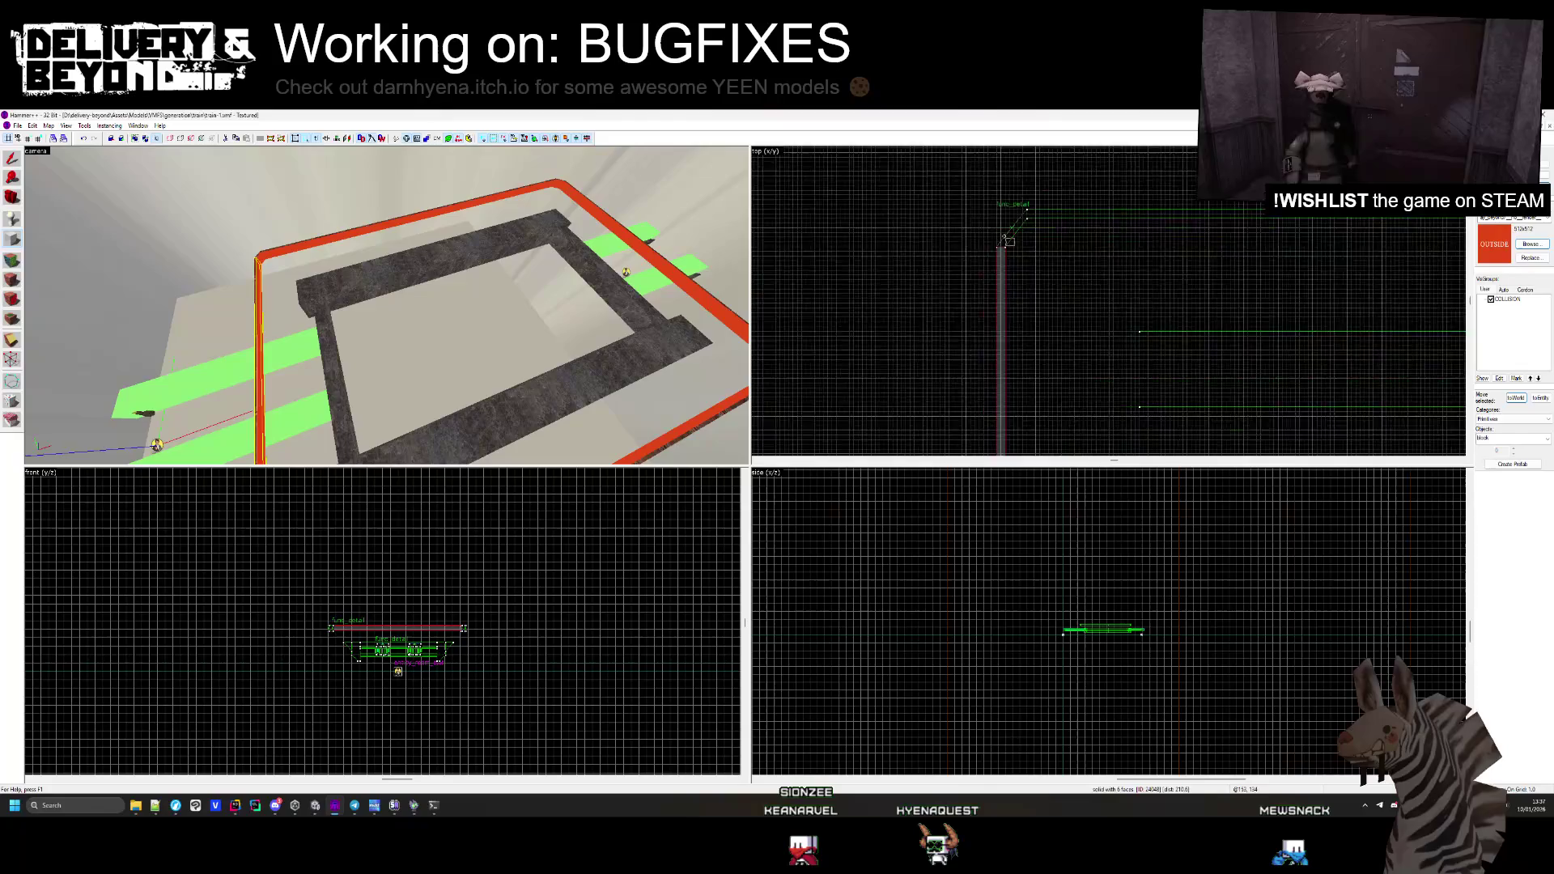
{"action": "scroll", "coordinate": [939, 208], "scroll_direction": "down", "scroll_amount": 4}
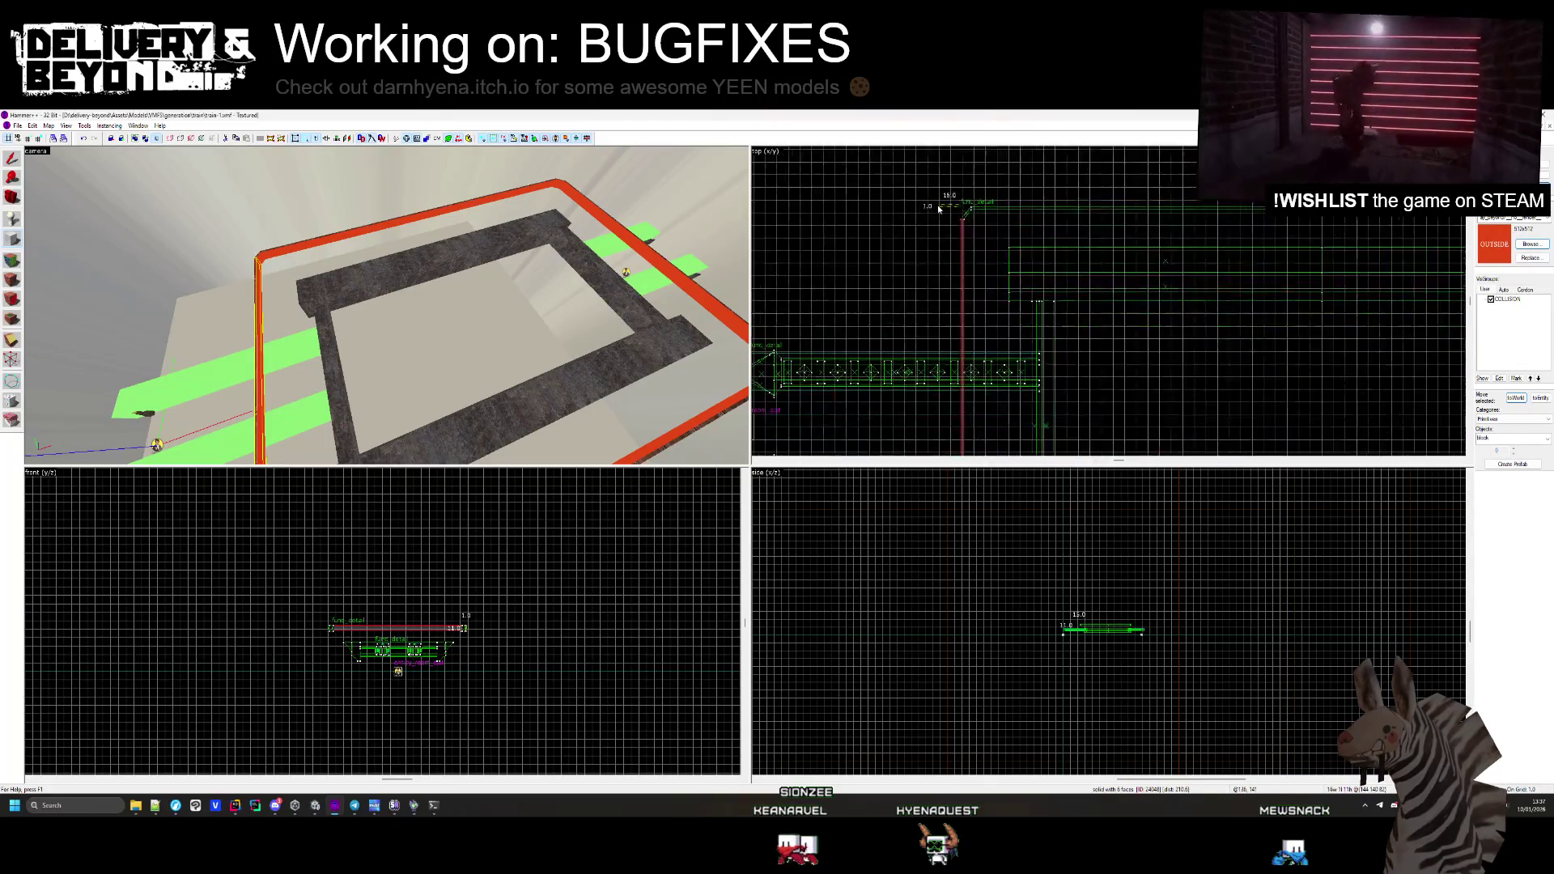
{"action": "mouse_move", "coordinate": [939, 208]}
{"action": "left_mouse_down"}
{"action": "mouse_move", "coordinate": [1267, 389]}
{"action": "mouse_move", "coordinate": [1269, 431]}
{"action": "left_mouse_up"}
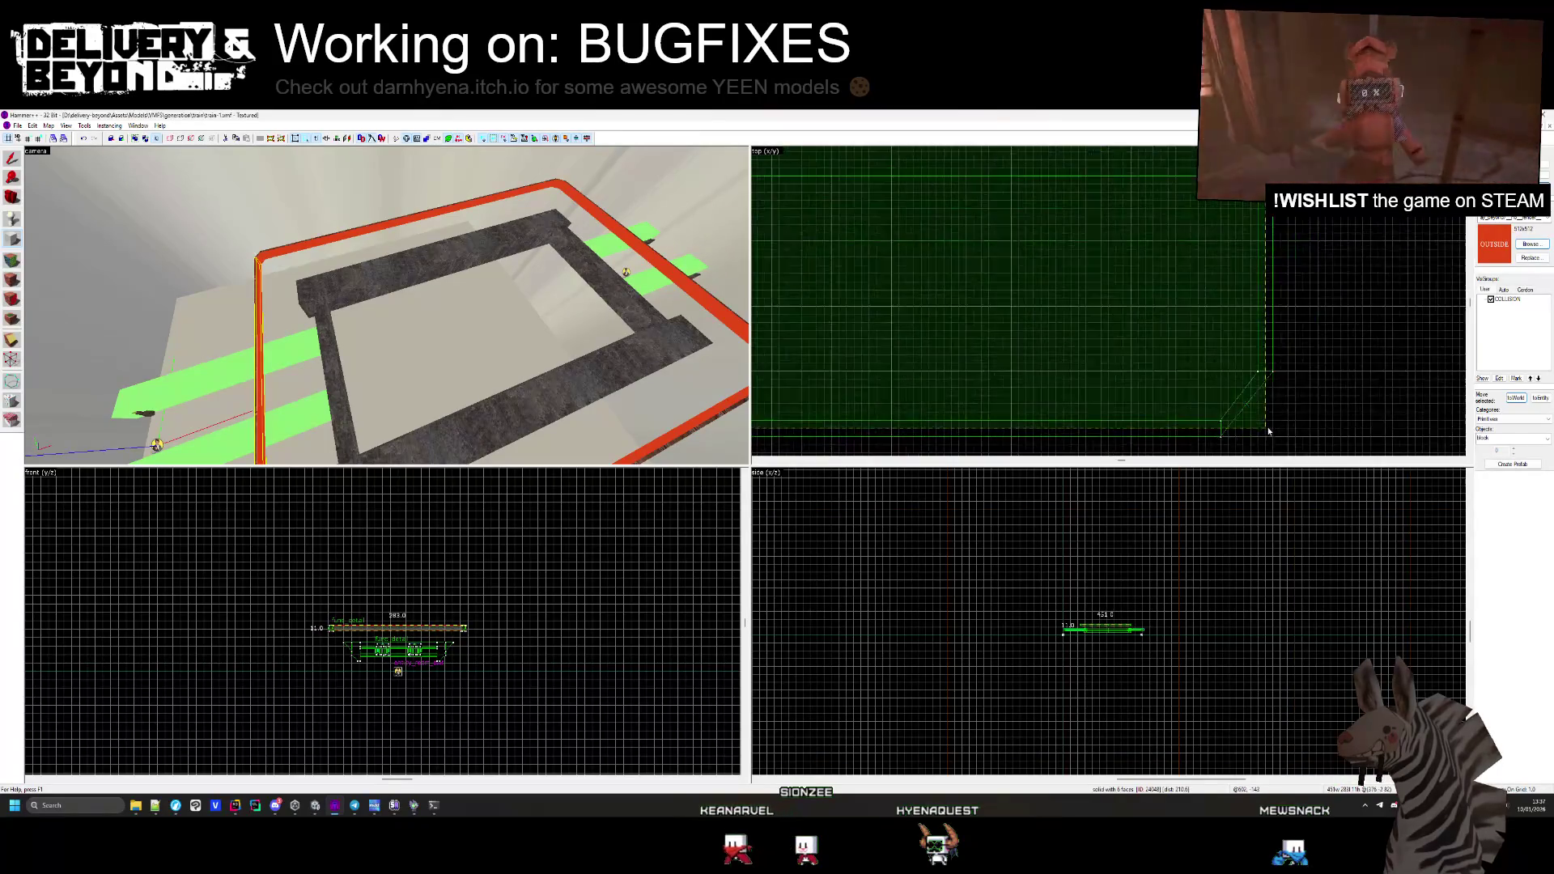
{"action": "scroll", "coordinate": [1020, 648], "scroll_direction": "up", "scroll_amount": 6}
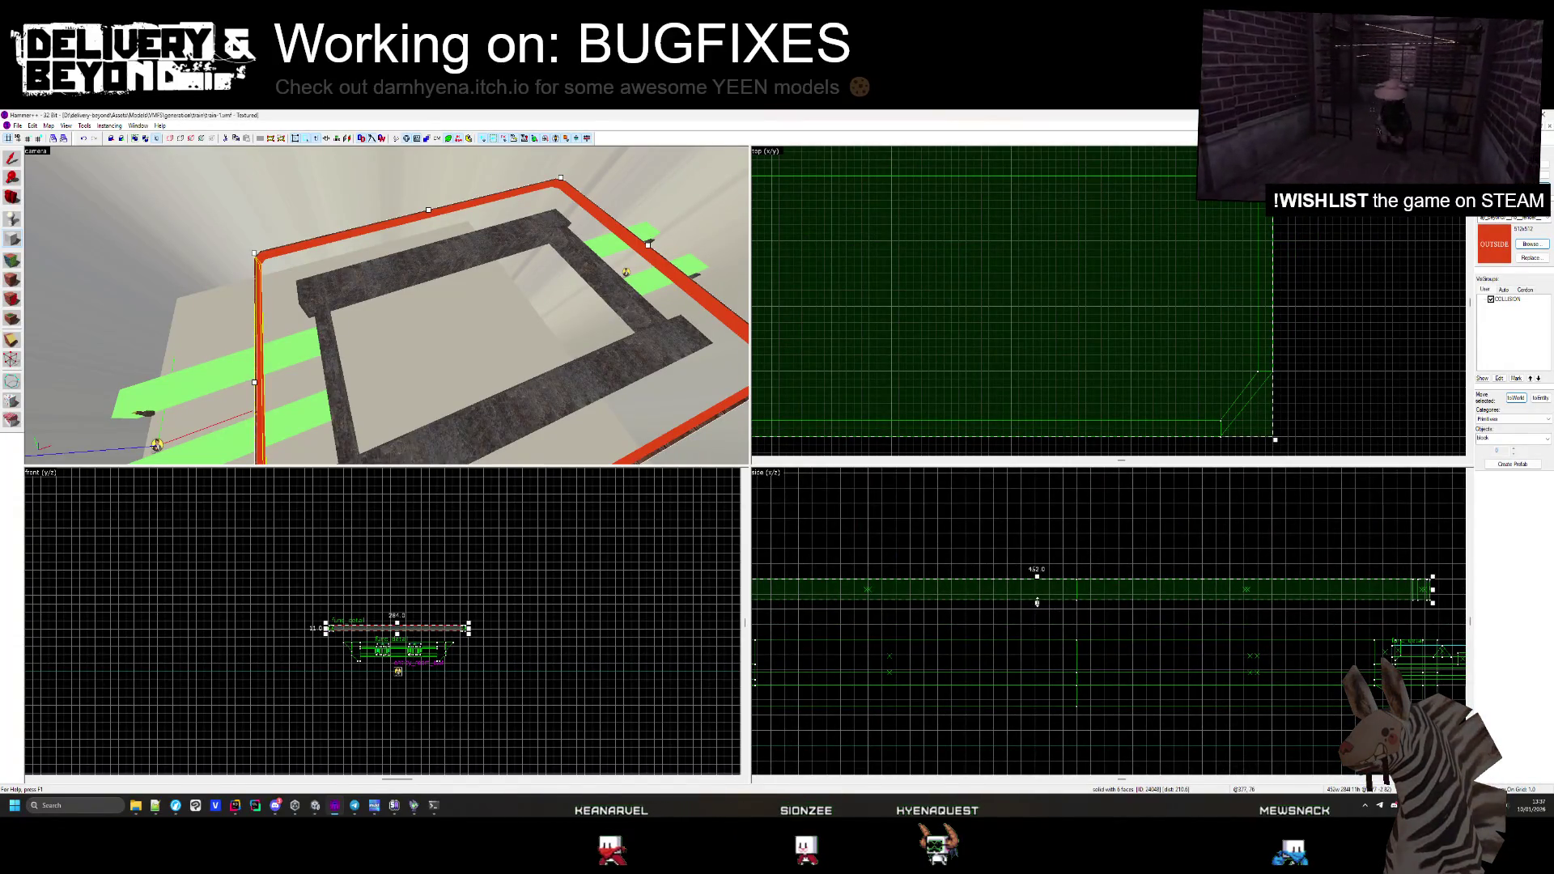
{"action": "left_click_drag", "start_coordinate": [1037, 603], "coordinate": [1048, 621]}
{"action": "key", "text": "Escape"}
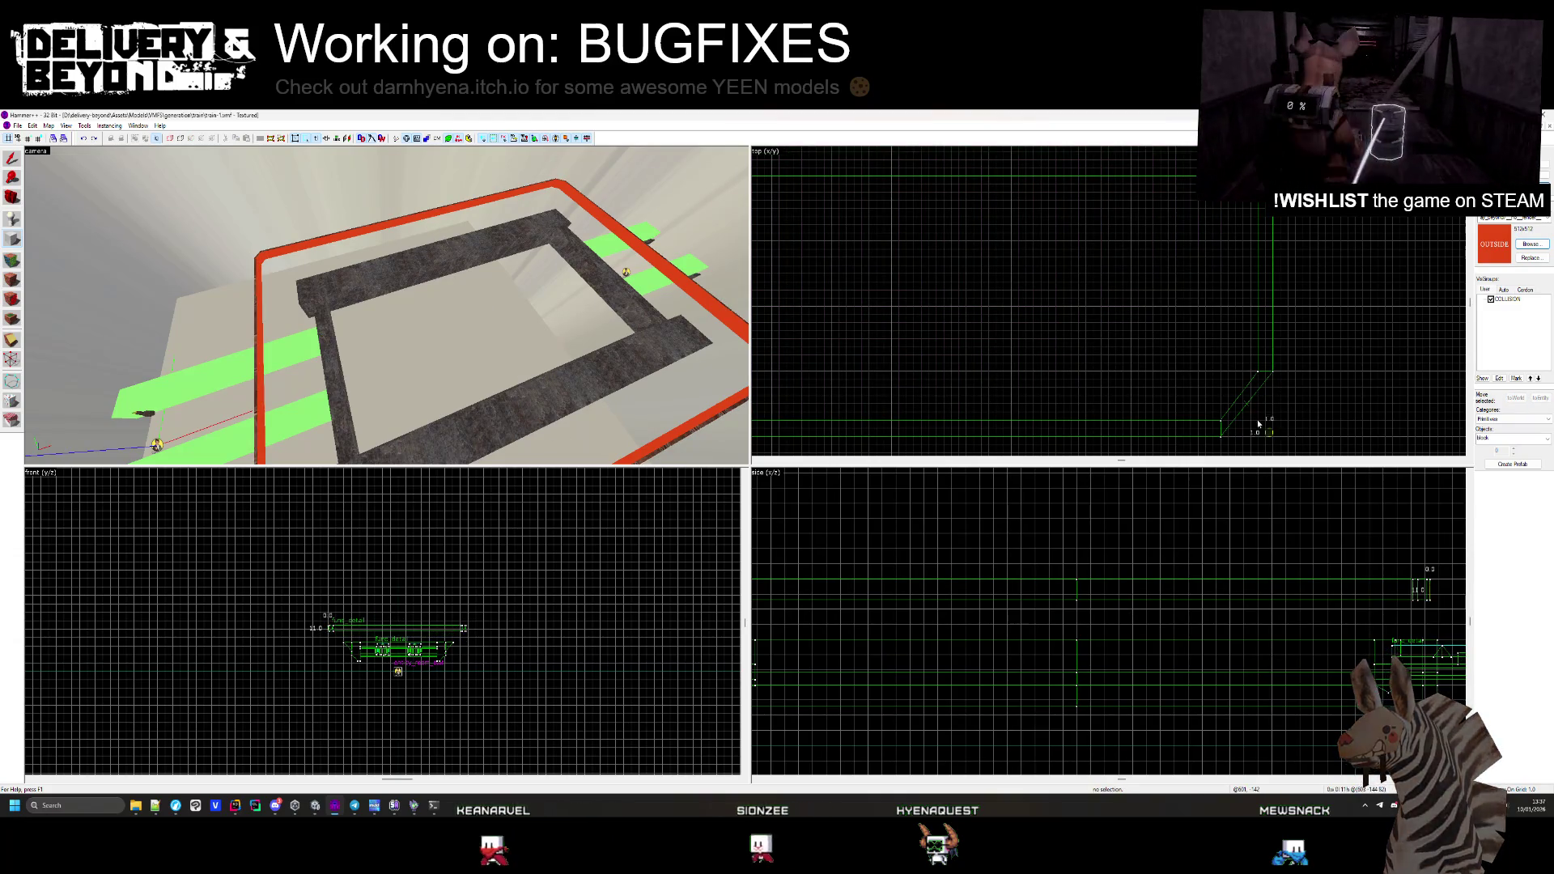
{"action": "scroll", "coordinate": [1279, 395], "scroll_direction": "down", "scroll_amount": 3}
{"action": "mouse_move", "coordinate": [1262, 403]}
{"action": "left_mouse_down"}
{"action": "mouse_move", "coordinate": [907, 171]}
{"action": "mouse_move", "coordinate": [856, 191]}
{"action": "left_mouse_up"}
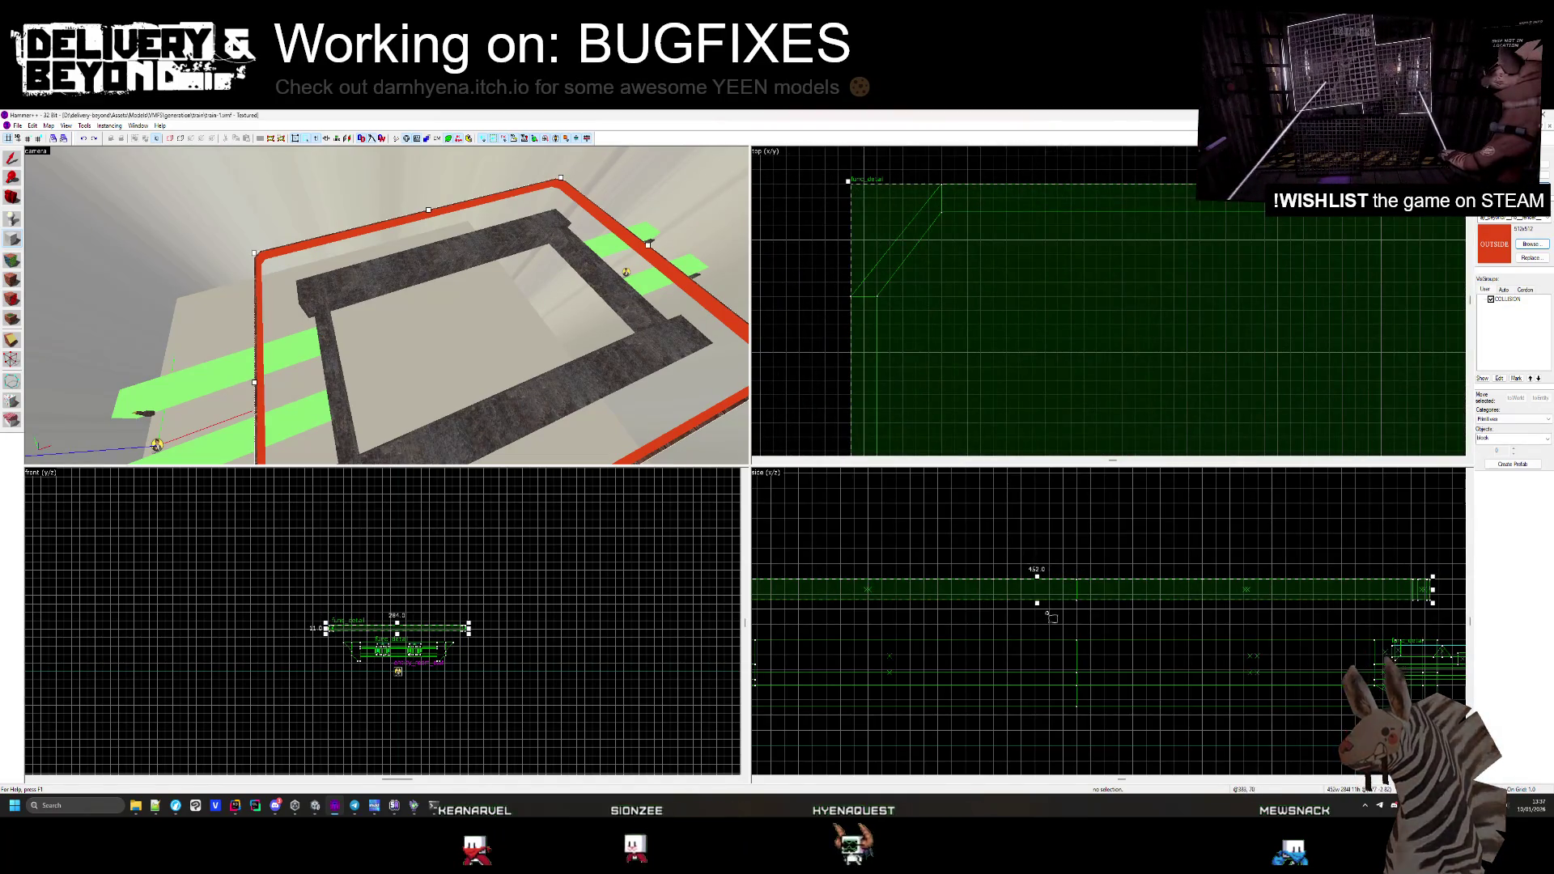
{"action": "scroll", "coordinate": [1040, 612], "scroll_direction": "up", "scroll_amount": 1}
{"action": "left_click_drag", "start_coordinate": [1038, 607], "coordinate": [1050, 652]}
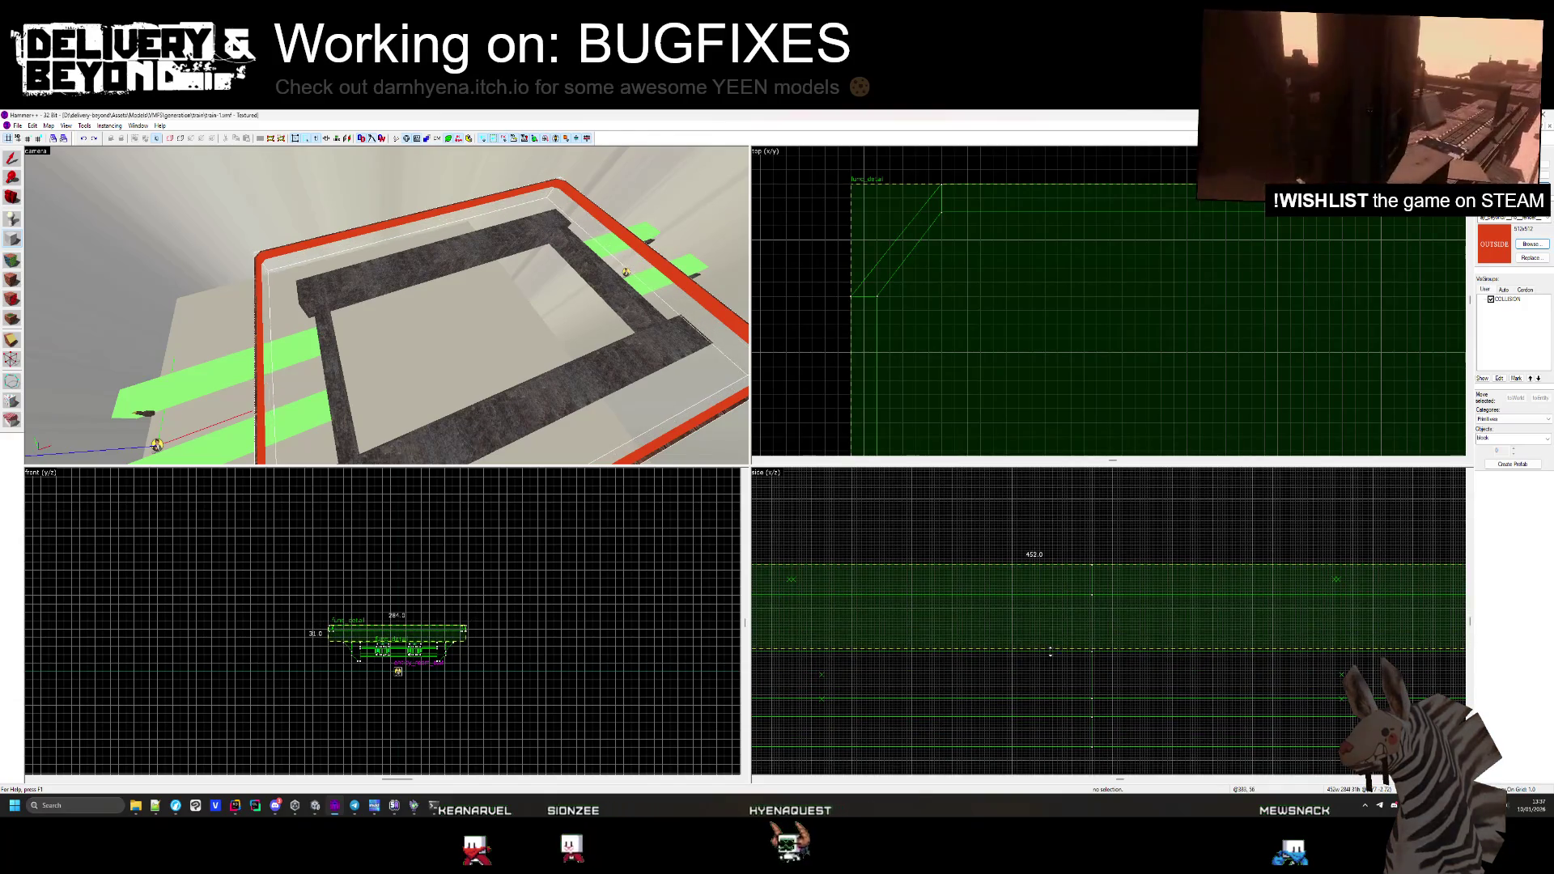
{"action": "key", "text": "Return"}
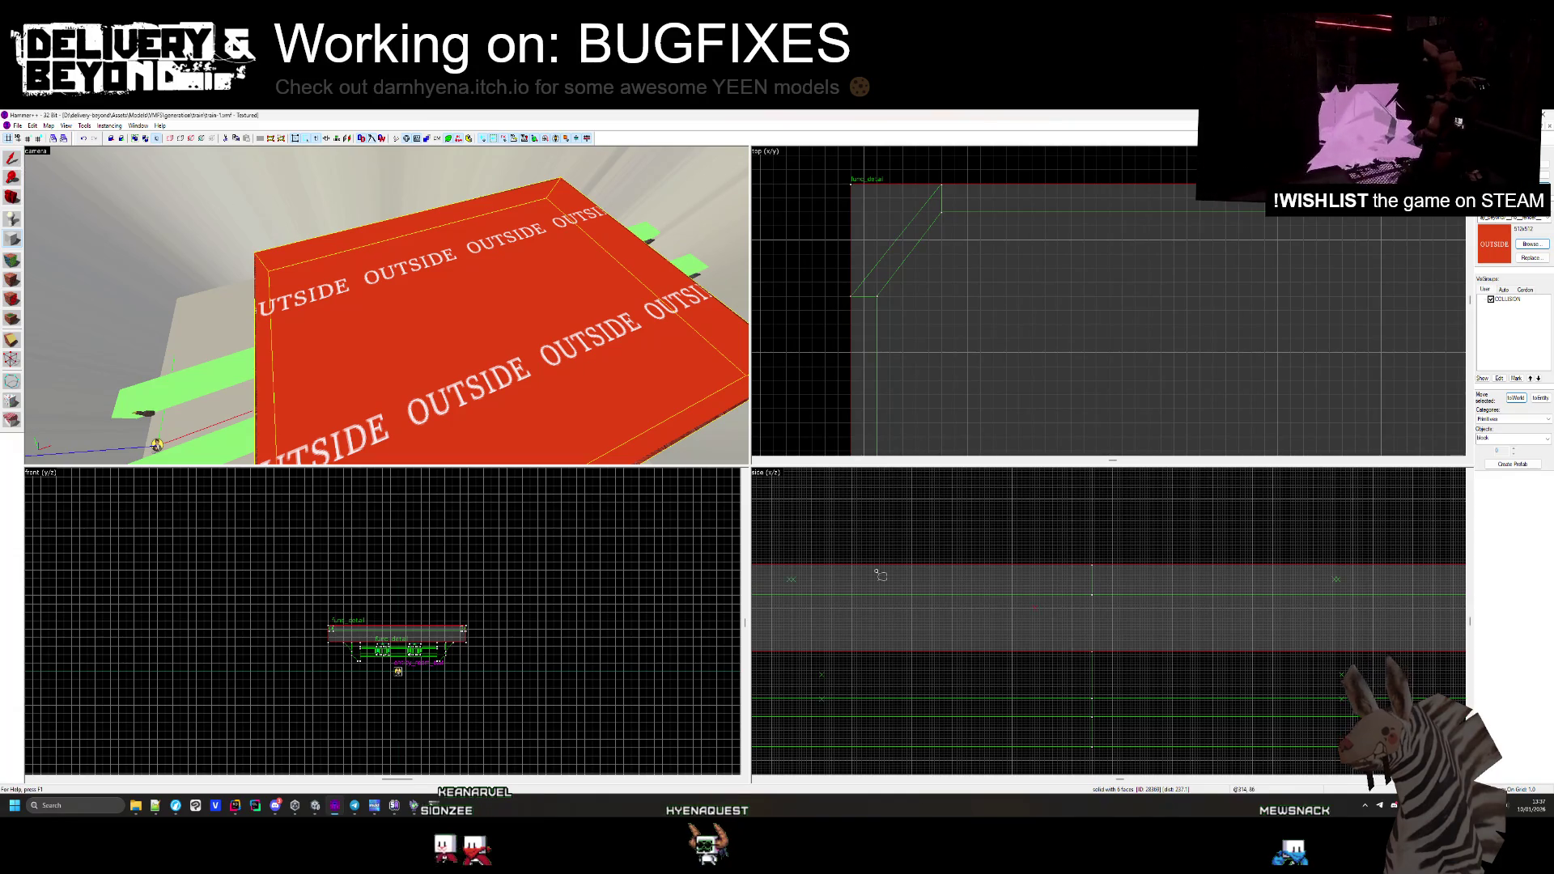
Thin the slab down to 24 units and deselect it
{"action": "scroll", "coordinate": [880, 575], "scroll_direction": "down", "scroll_amount": 1}
{"action": "left_click_drag", "start_coordinate": [1008, 562], "coordinate": [1010, 578]}
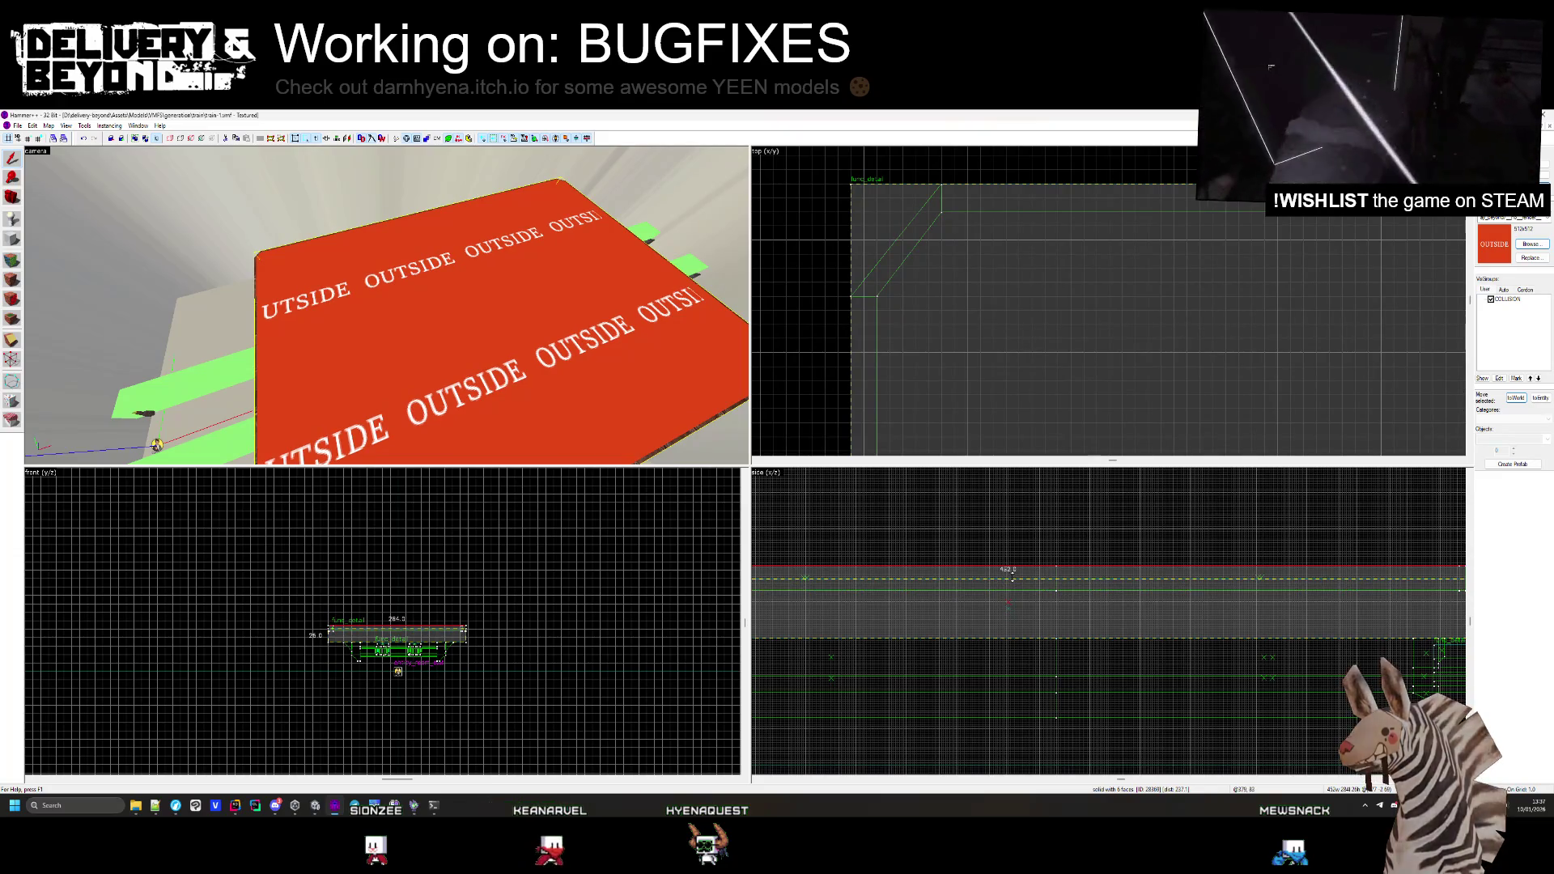
{"action": "key", "text": "Escape"}
{"action": "key", "text": "z"}
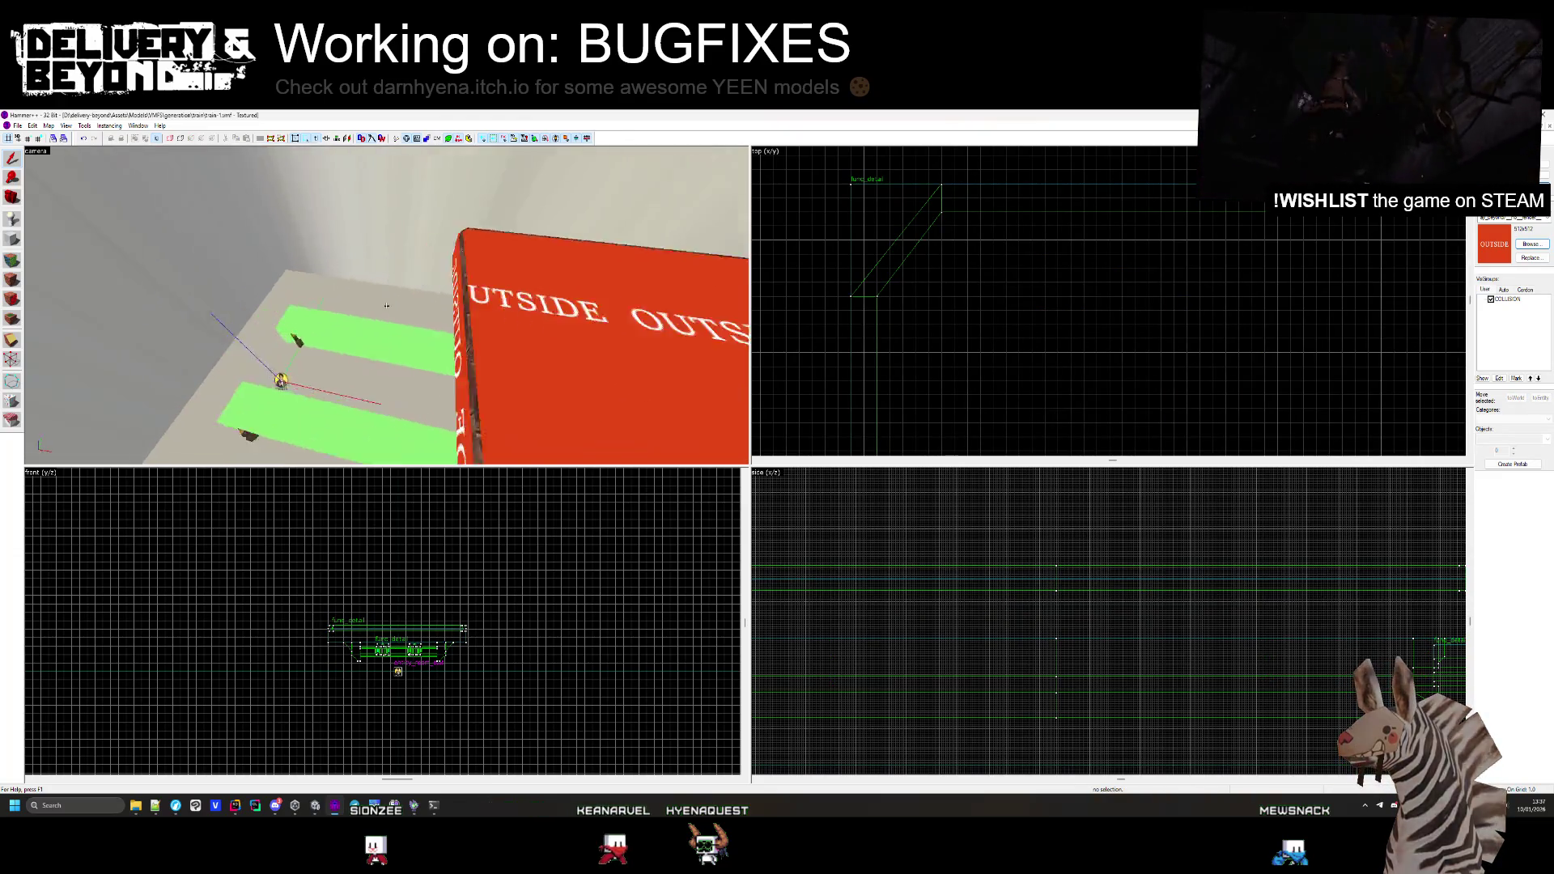
{"action": "key", "text": "s"}
Narrow the OUTSIDE slab's diagonal corner edge by one unit in vertex editing
{"action": "left_click", "coordinate": [387, 300]}
{"action": "key", "text": "w"}
{"action": "key", "text": "s"}
{"action": "key", "text": "shift+c"}
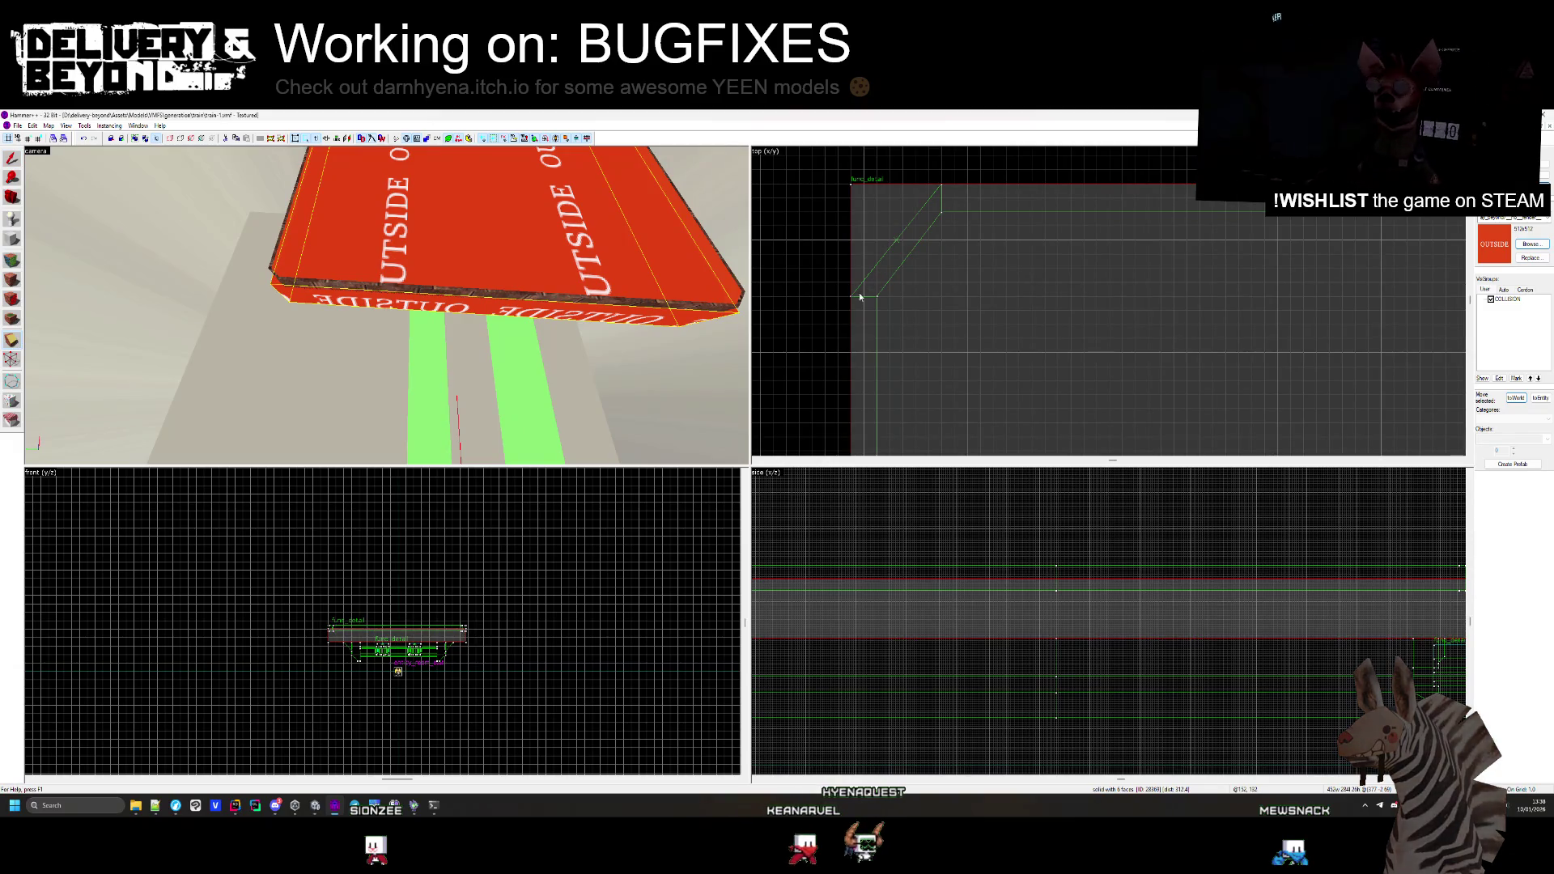
{"action": "left_click_drag", "start_coordinate": [956, 182], "coordinate": [942, 185]}
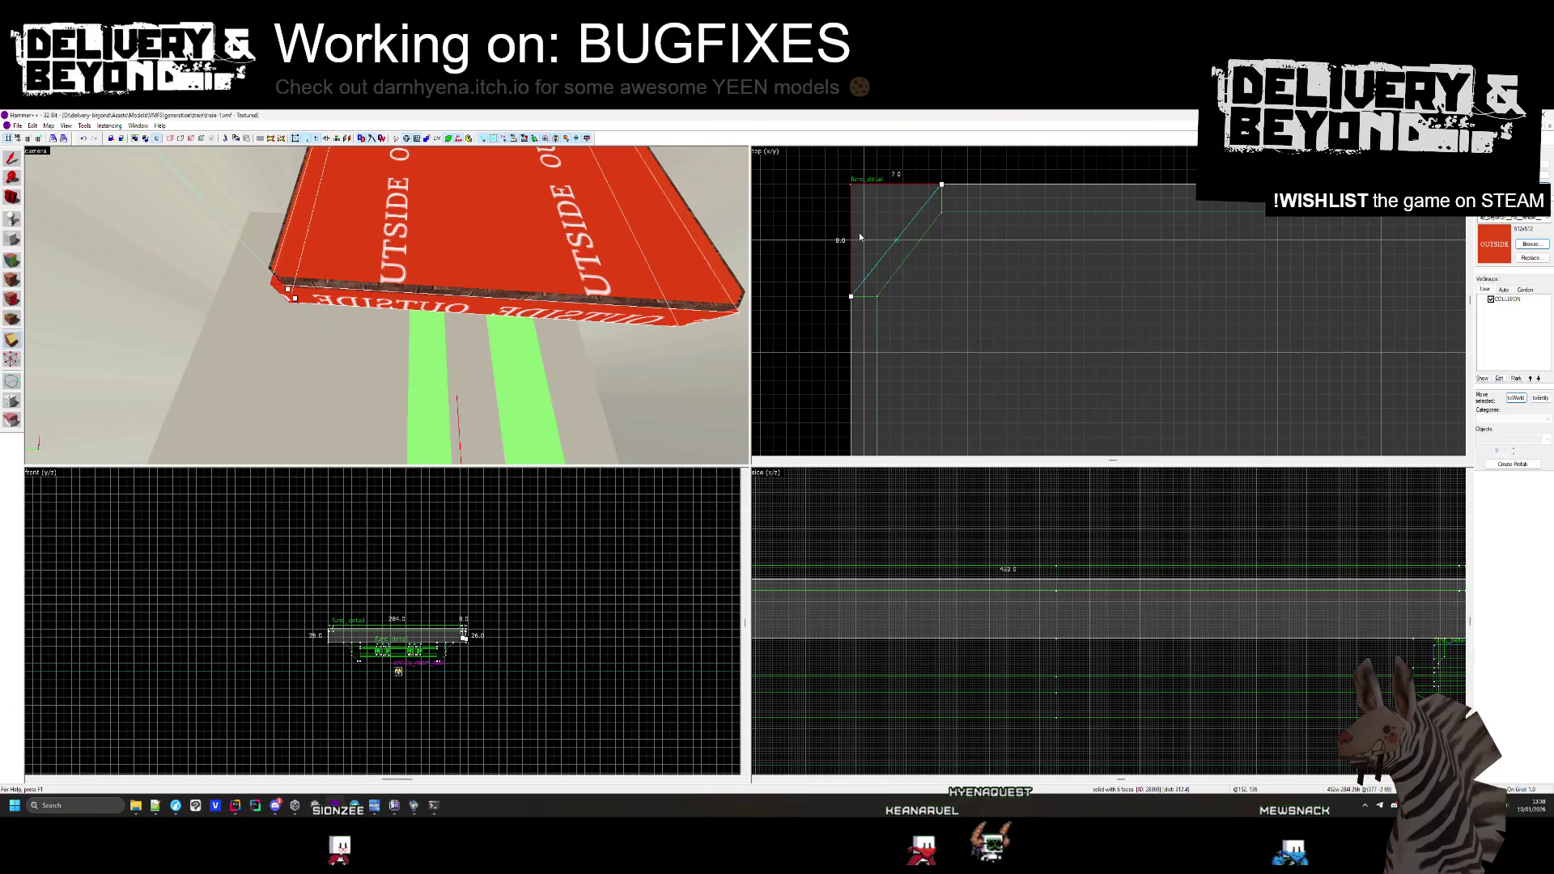
{"action": "key", "text": "shift+s"}
Clip the slab's corner off diagonally along a line drawn in the Top view
{"action": "scroll", "coordinate": [1158, 241], "scroll_direction": "down", "scroll_amount": 3}
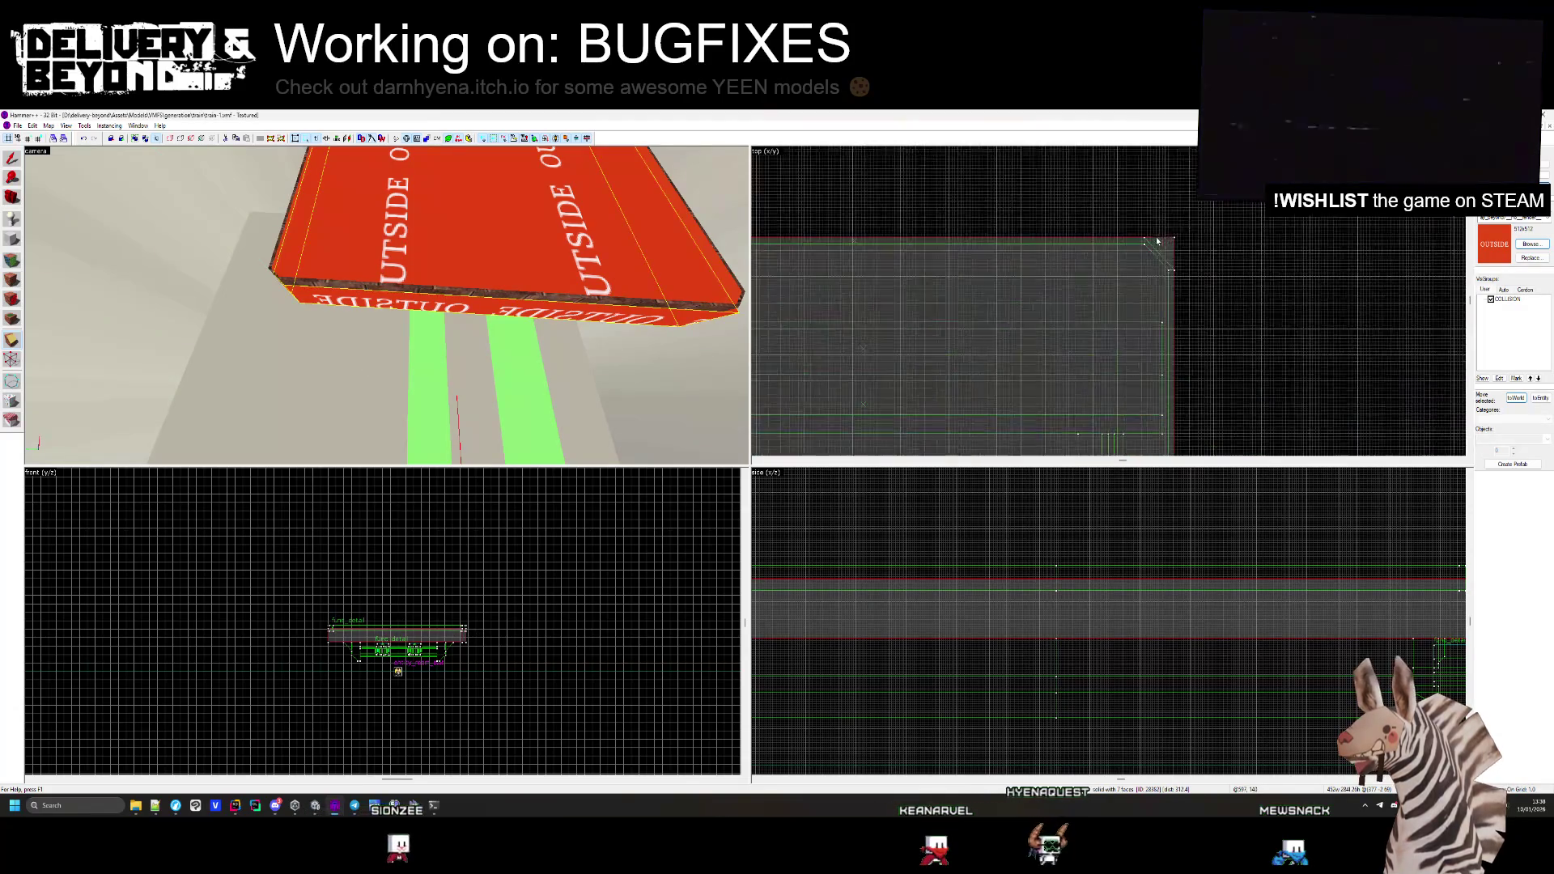
{"action": "scroll", "coordinate": [1207, 307], "scroll_direction": "up", "scroll_amount": 3}
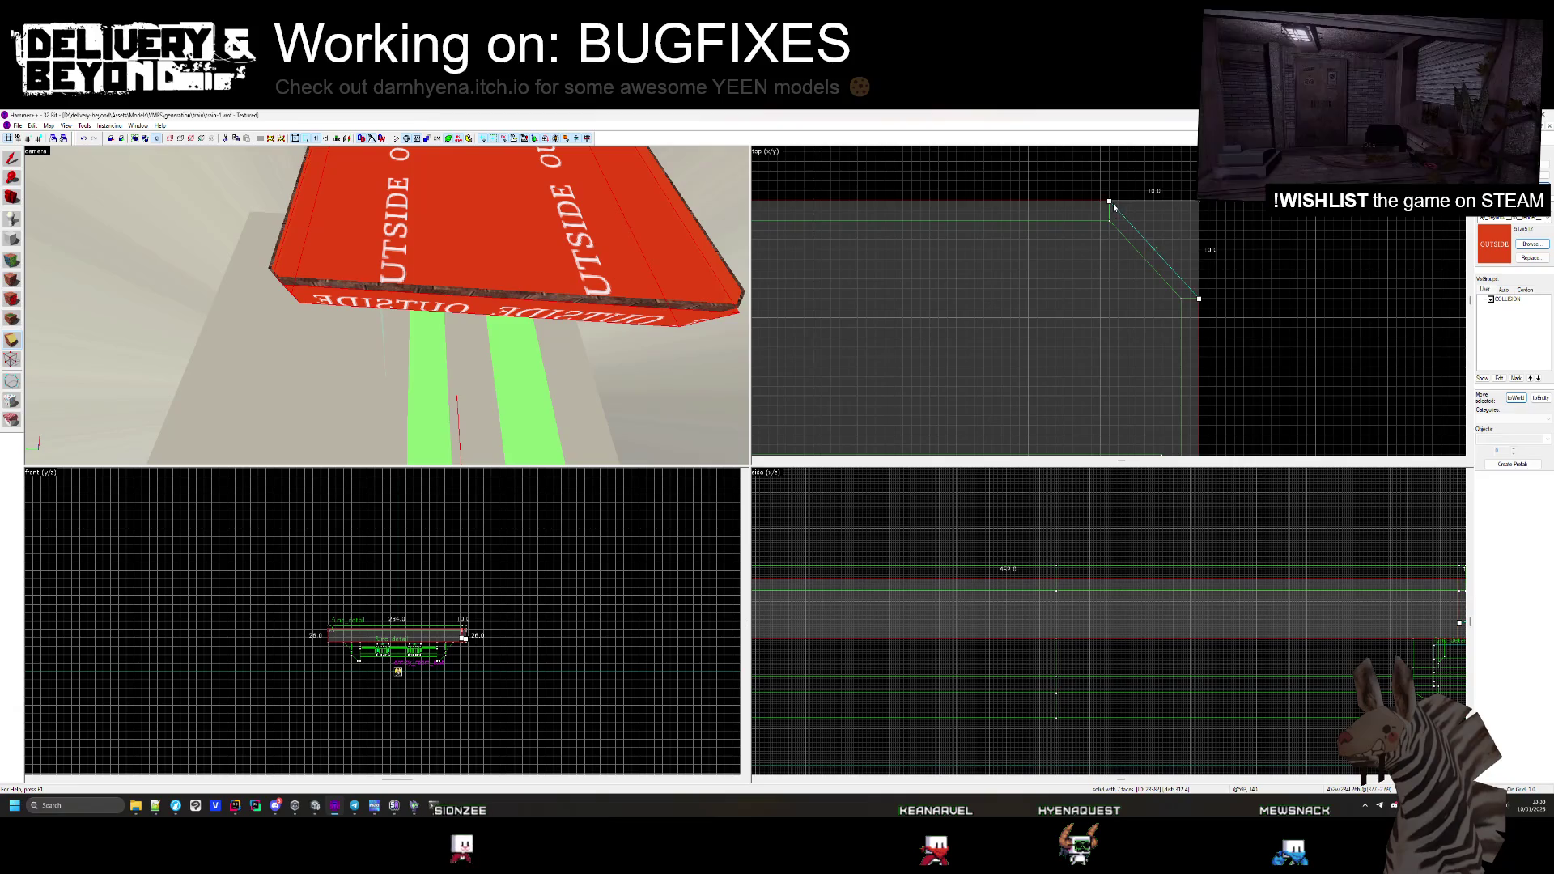
{"action": "scroll", "coordinate": [1146, 226], "scroll_direction": "down", "scroll_amount": 3}
{"action": "scroll", "coordinate": [1065, 344], "scroll_direction": "up", "scroll_amount": 3}
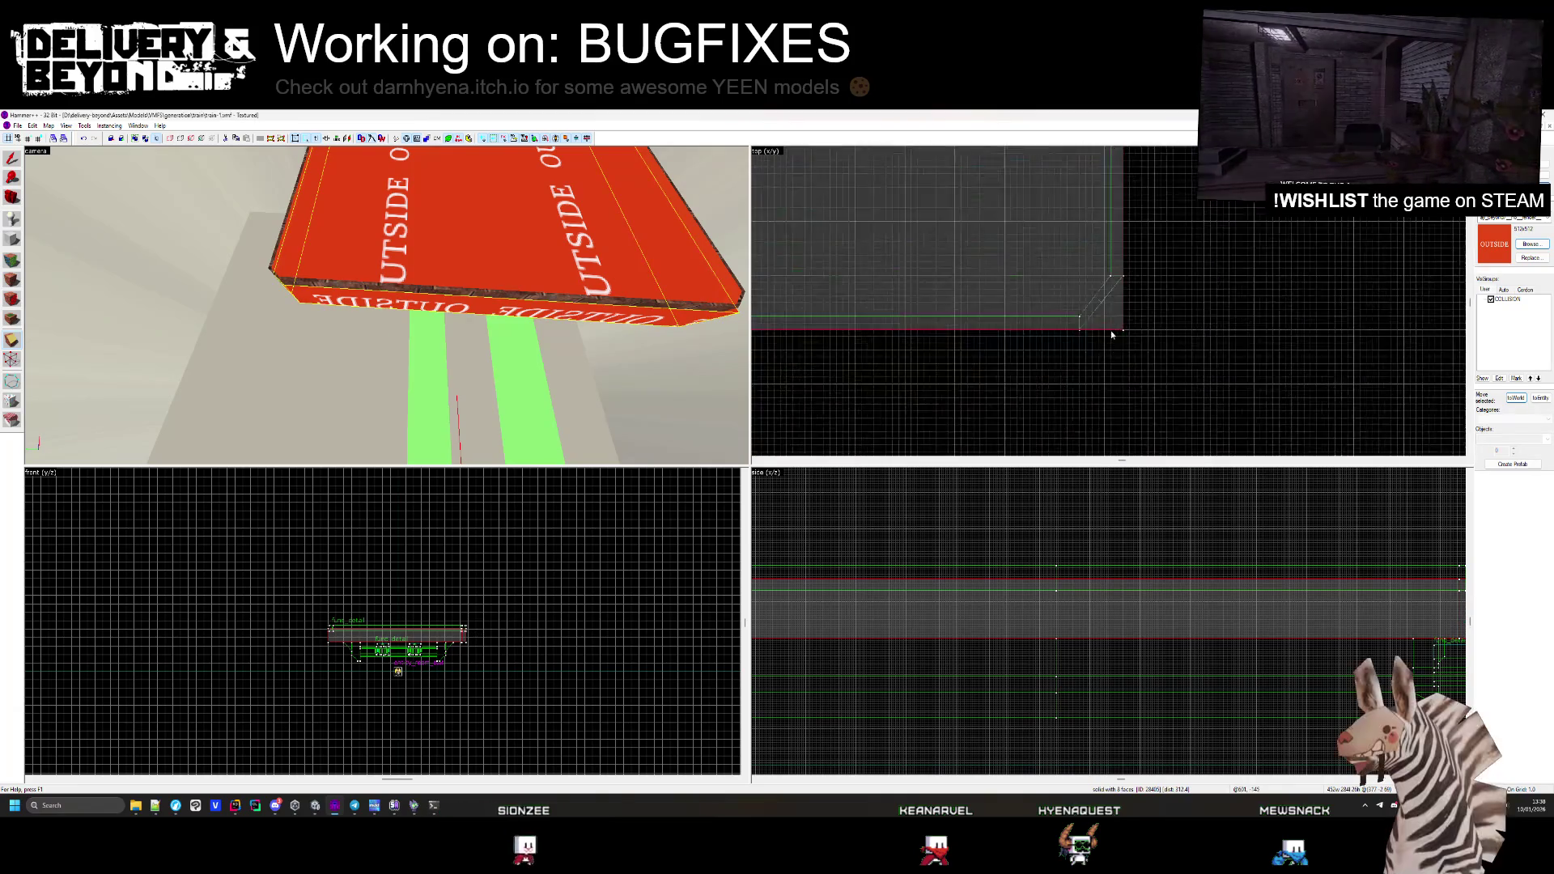
{"action": "left_click_drag", "start_coordinate": [1065, 344], "coordinate": [1134, 254]}
{"action": "key", "text": "Return"}
Reselect the OUTSIDE slab to check the chamfered corner, then deselect it
{"action": "scroll", "coordinate": [1148, 233], "scroll_direction": "down", "scroll_amount": 3}
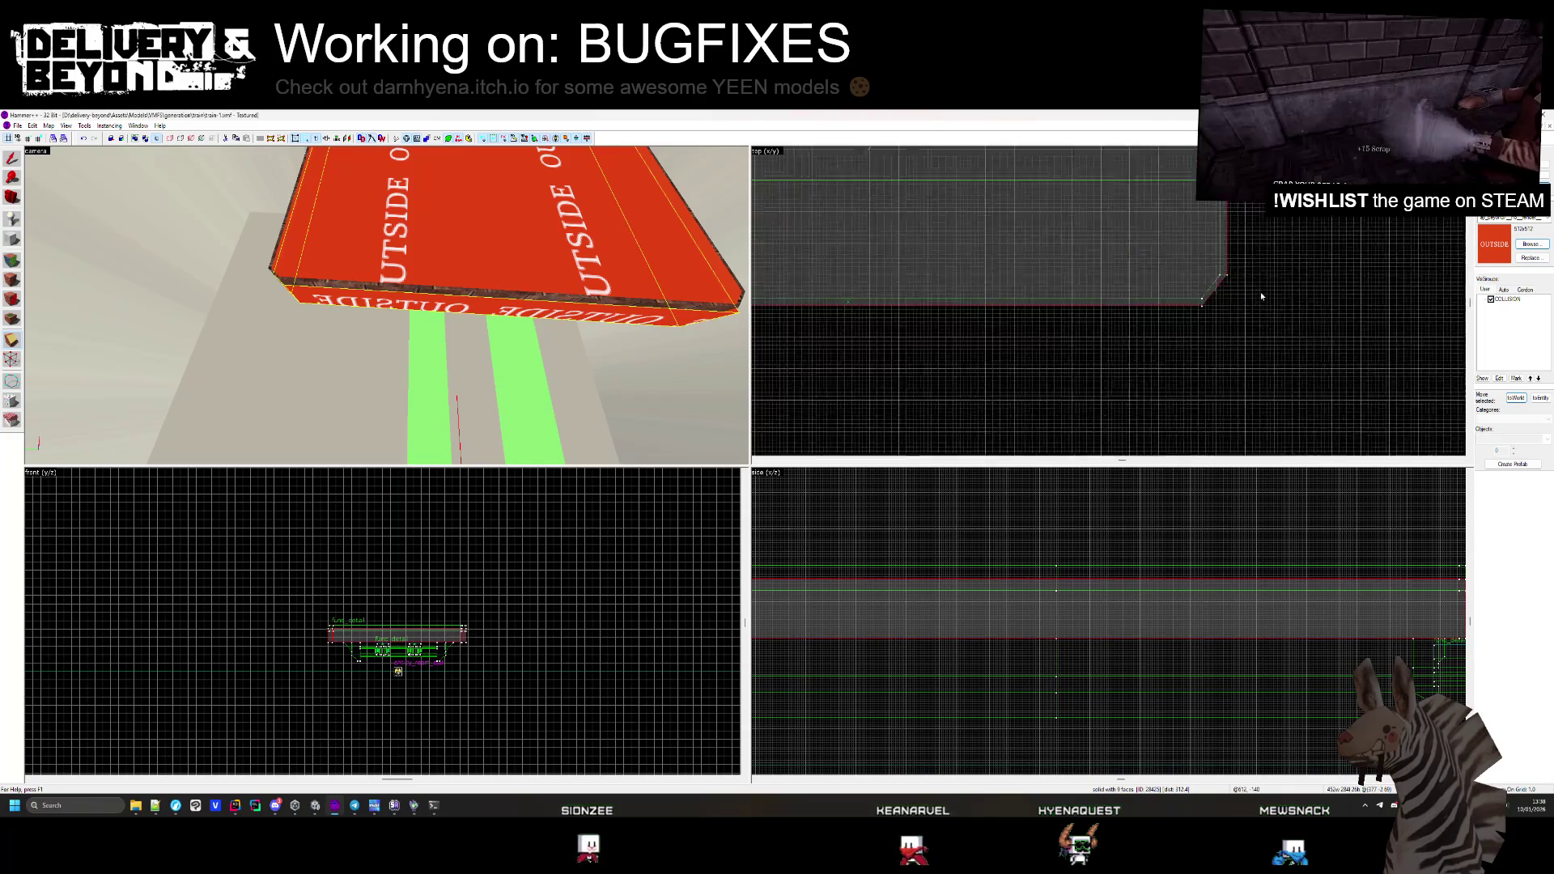
{"action": "scroll", "coordinate": [961, 319], "scroll_direction": "up", "scroll_amount": 3}
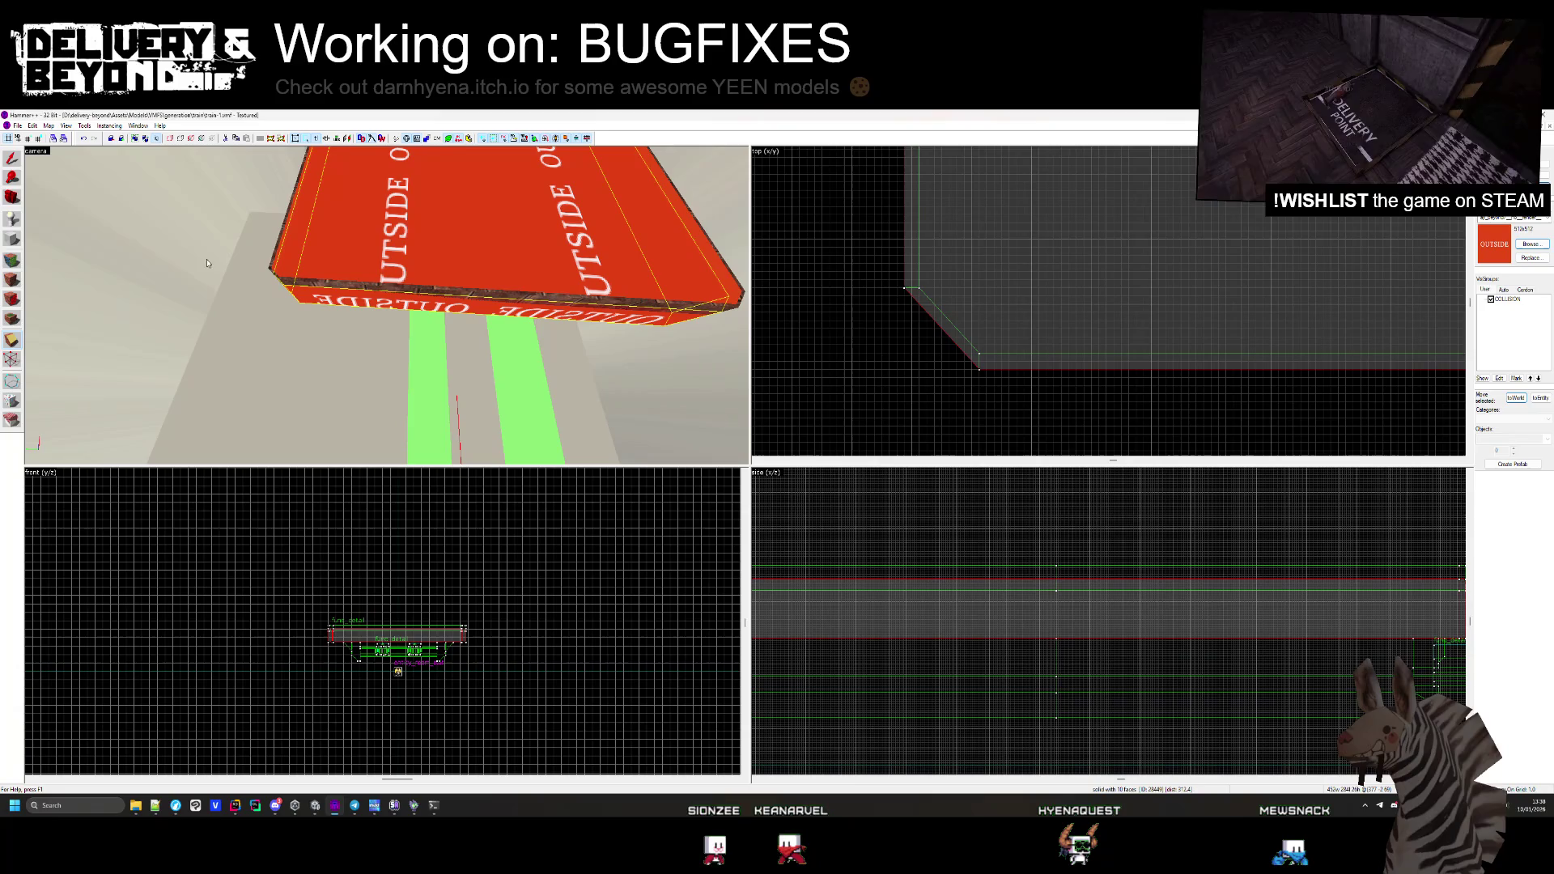
{"action": "key", "text": "Escape"}
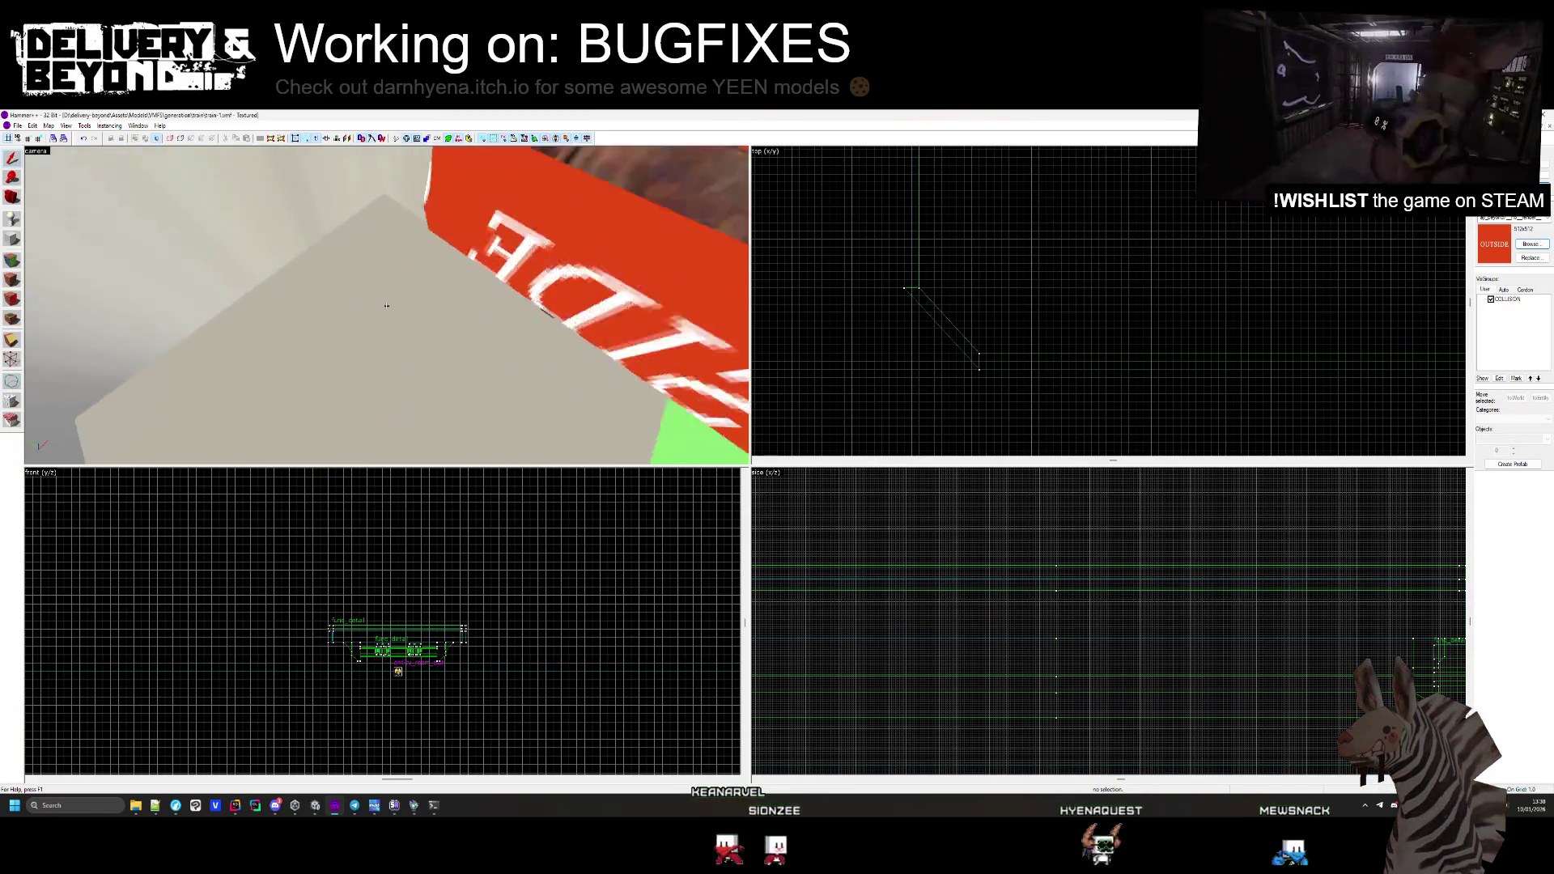
{"action": "left_click", "coordinate": [387, 340]}
{"action": "scroll", "coordinate": [403, 617], "scroll_direction": "up", "scroll_amount": 6}
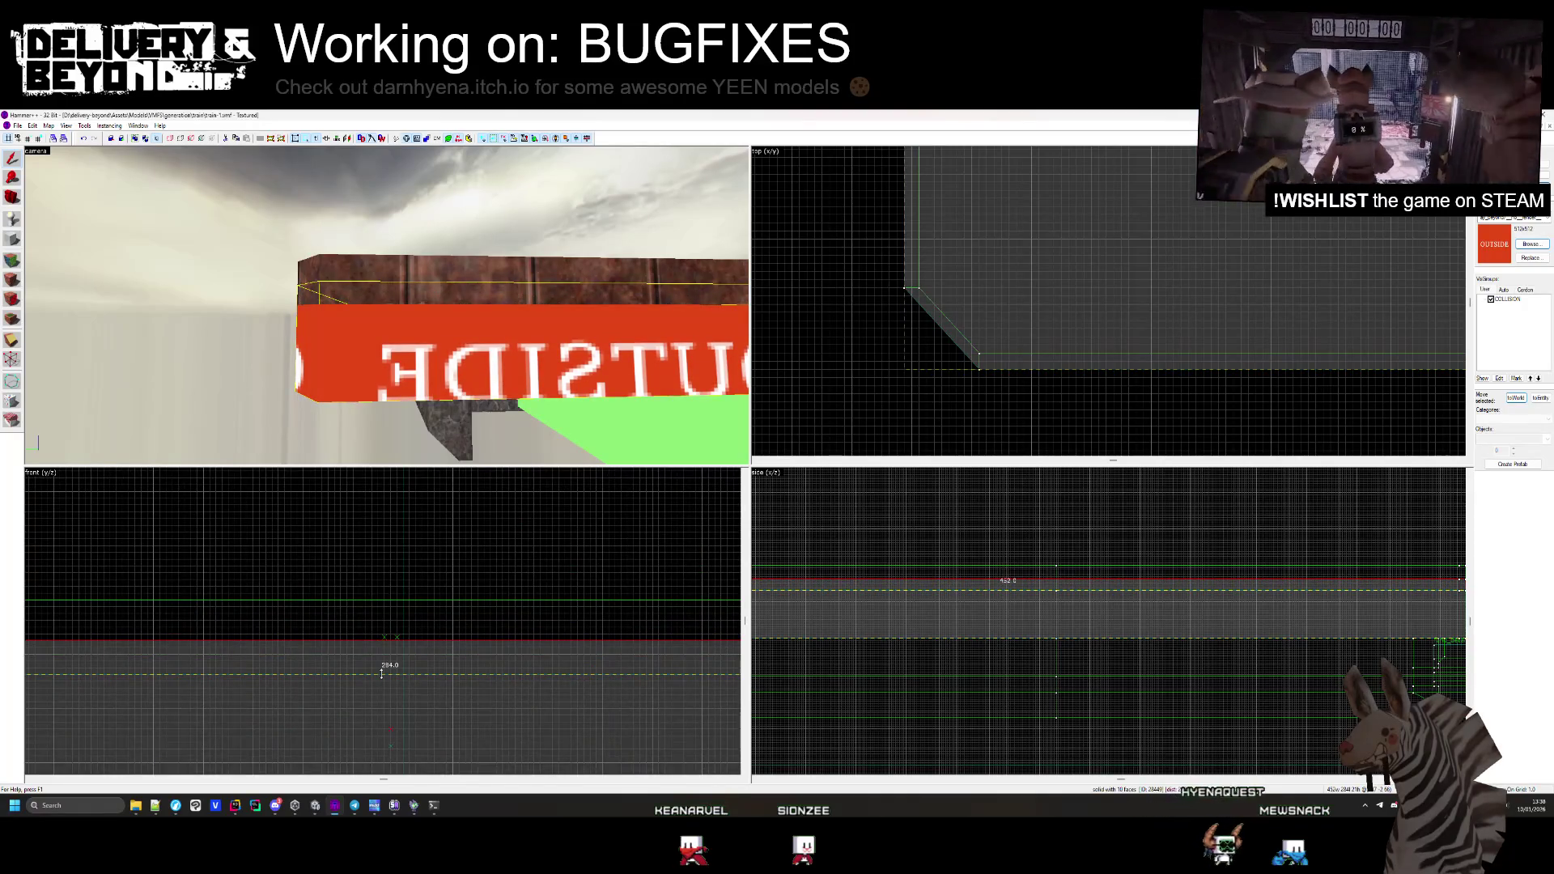
{"action": "key", "text": "Escape"}
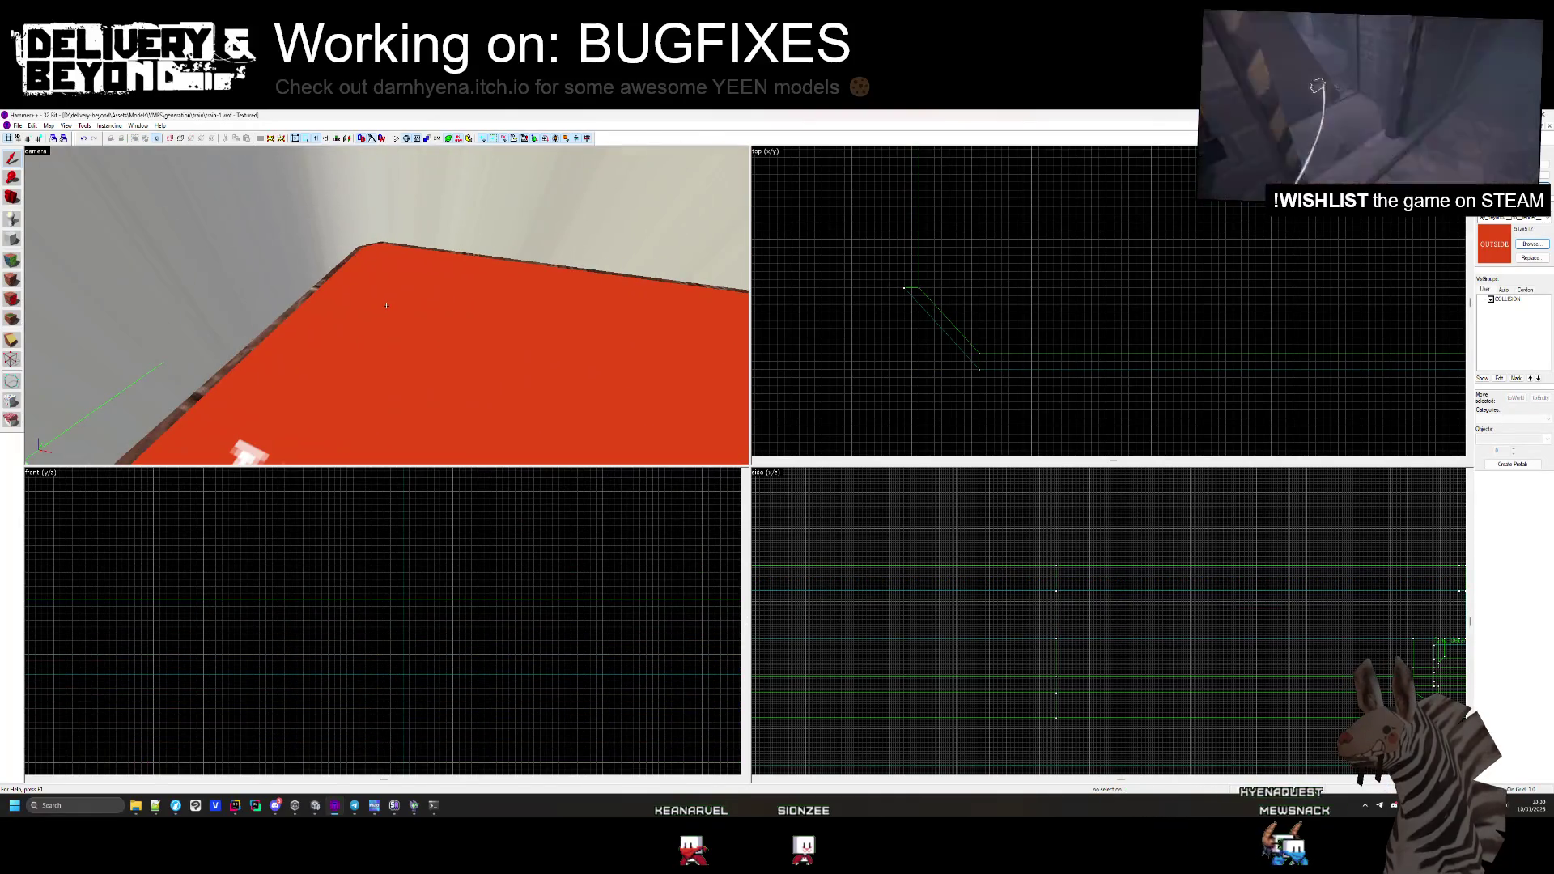
{"action": "left_click", "coordinate": [386, 306]}
{"action": "key", "text": "Escape"}
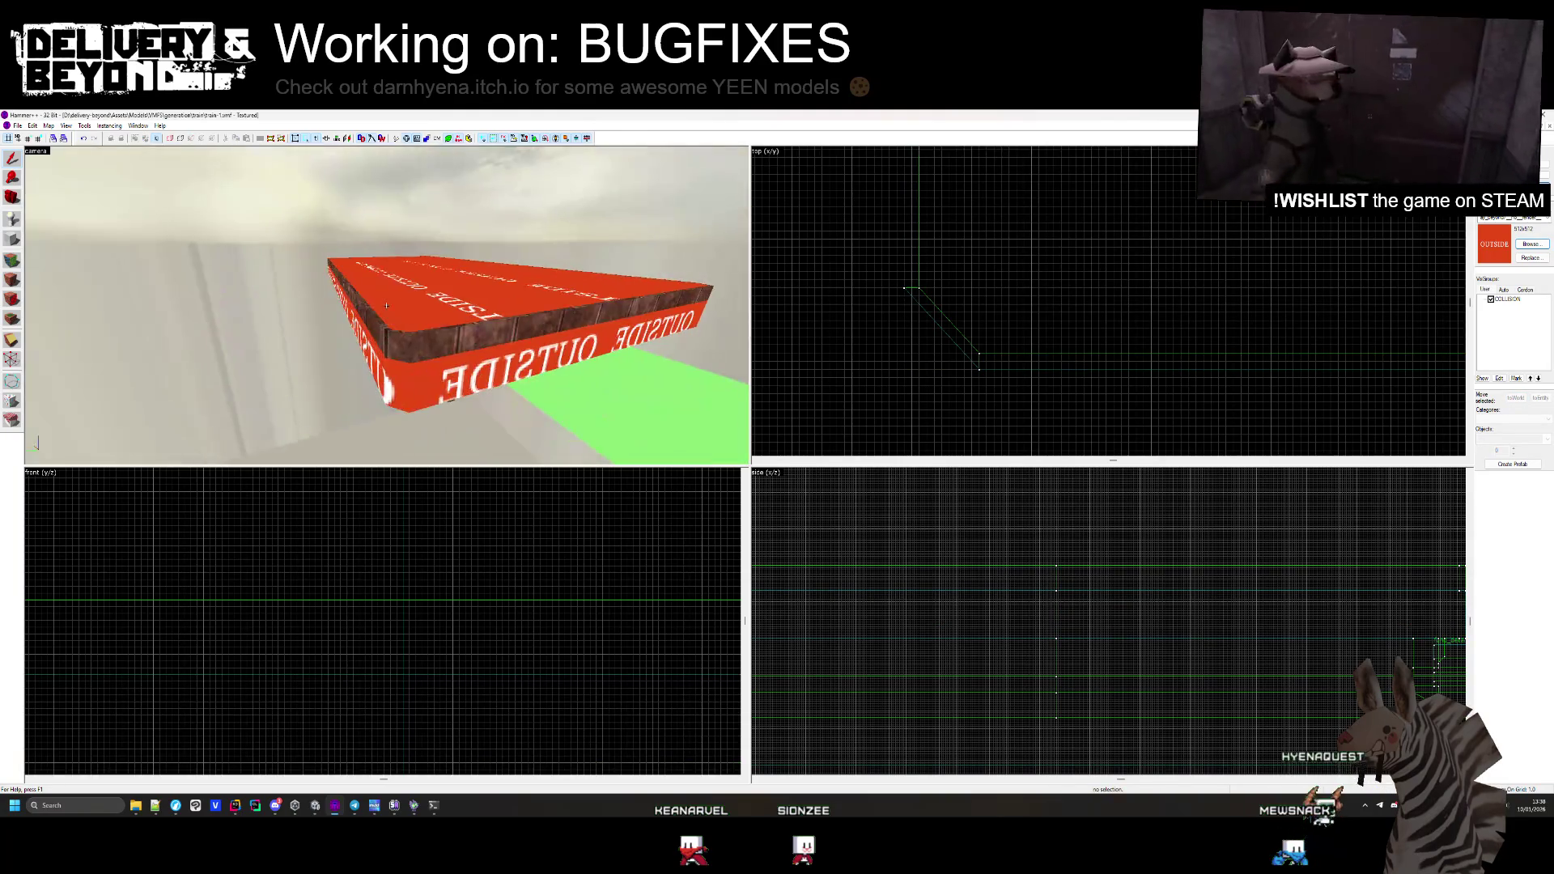
Apply the rusty metal texture to the slab's front face
{"action": "left_click", "coordinate": [14, 272]}
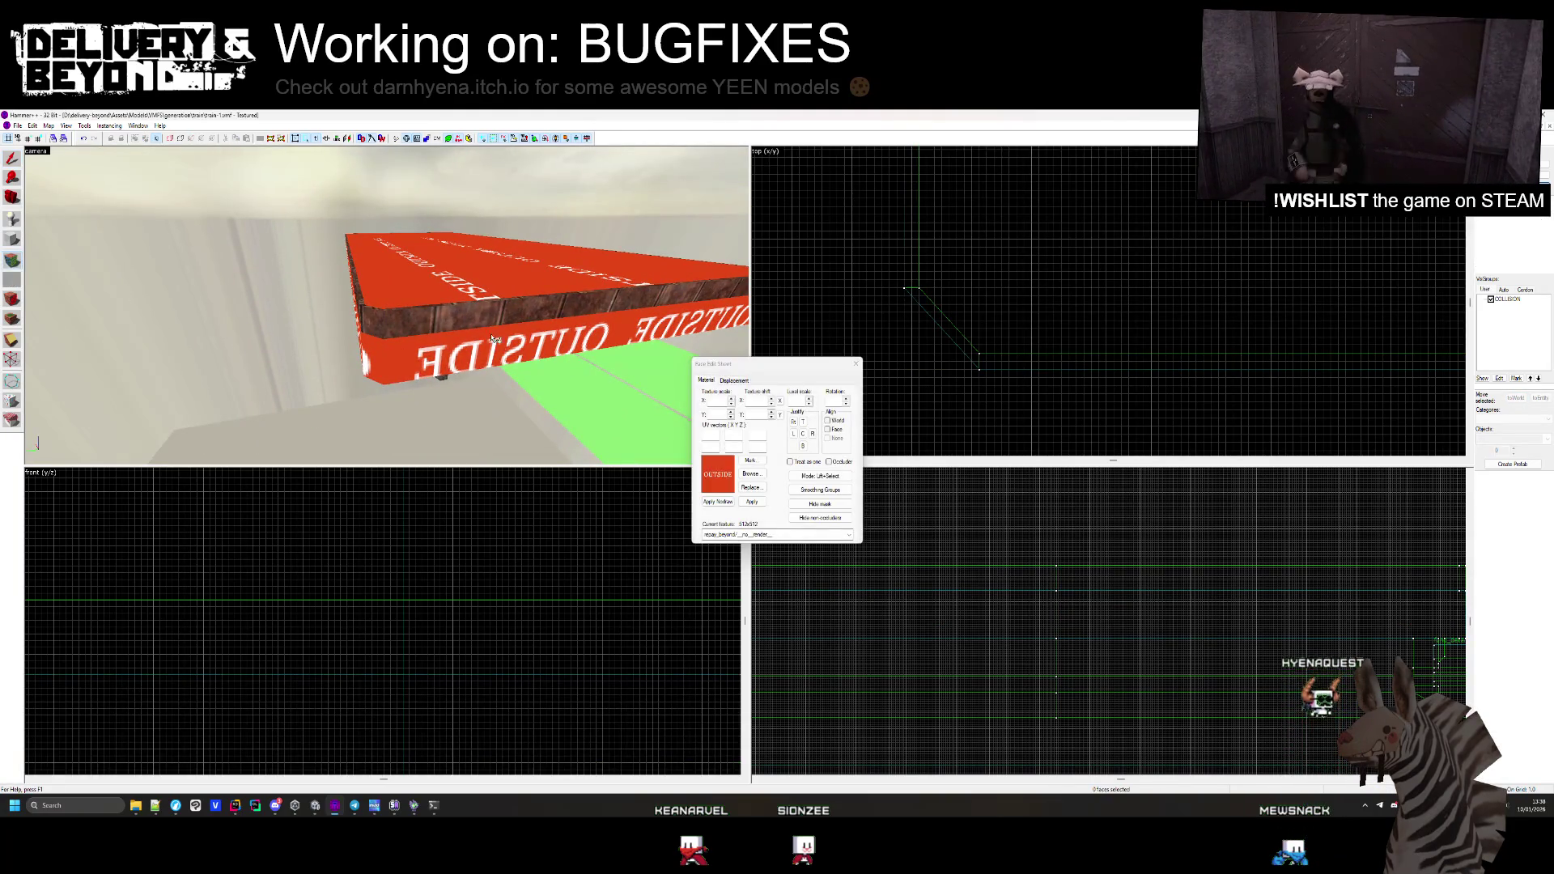
{"action": "left_click", "coordinate": [476, 348]}
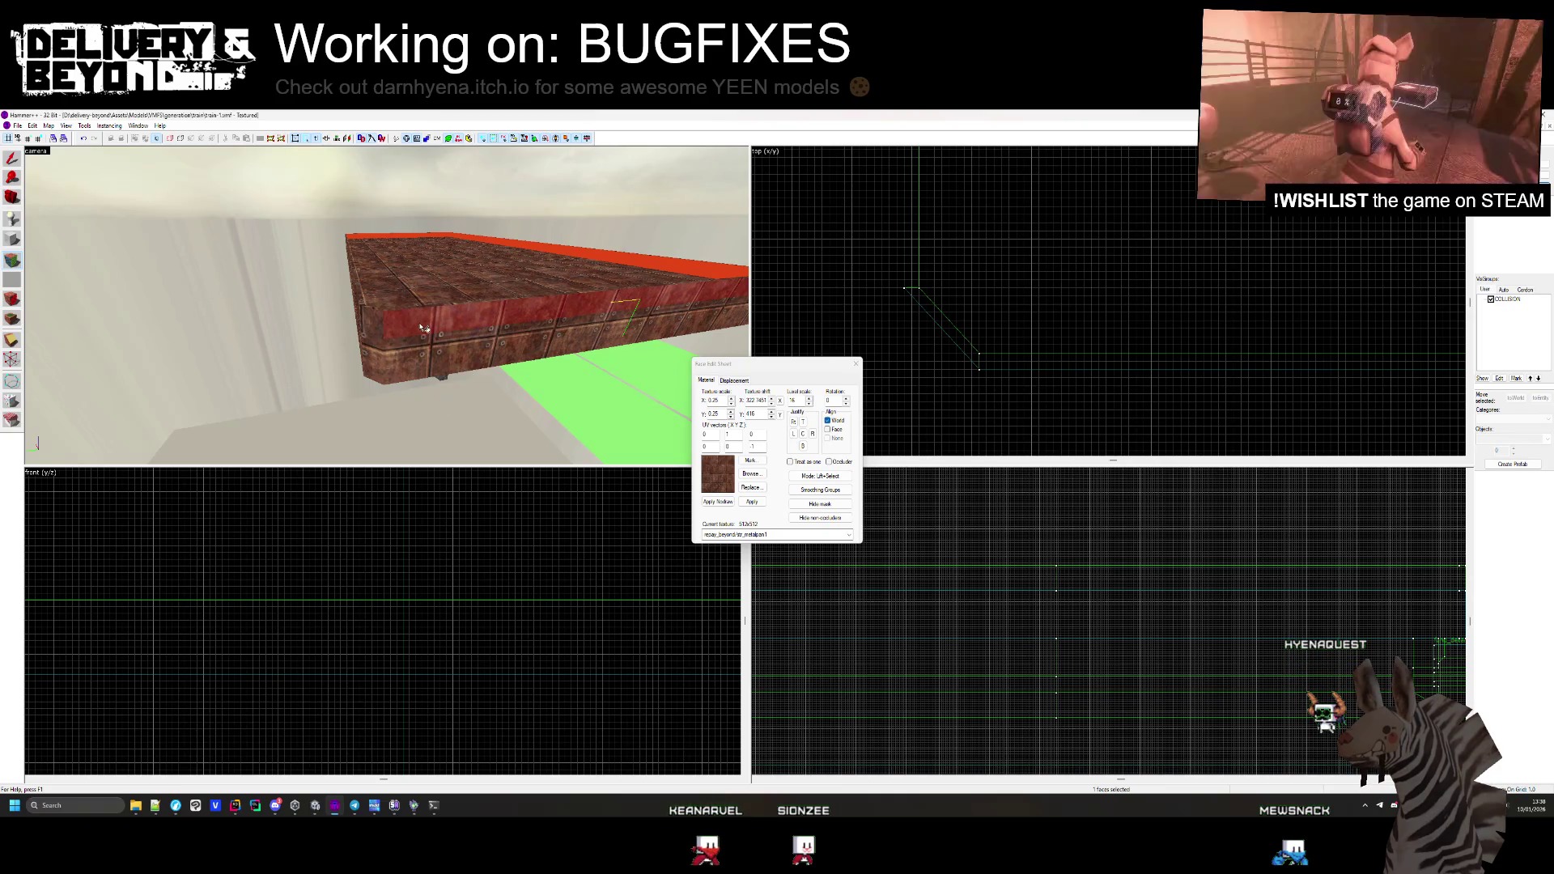
{"action": "mouse_move", "coordinate": [377, 348]}
{"action": "left_mouse_down"}
{"action": "mouse_move", "coordinate": [392, 309]}
{"action": "mouse_move", "coordinate": [729, 348]}
{"action": "mouse_move", "coordinate": [809, 388]}
{"action": "mouse_move", "coordinate": [873, 374]}
{"action": "left_mouse_up"}
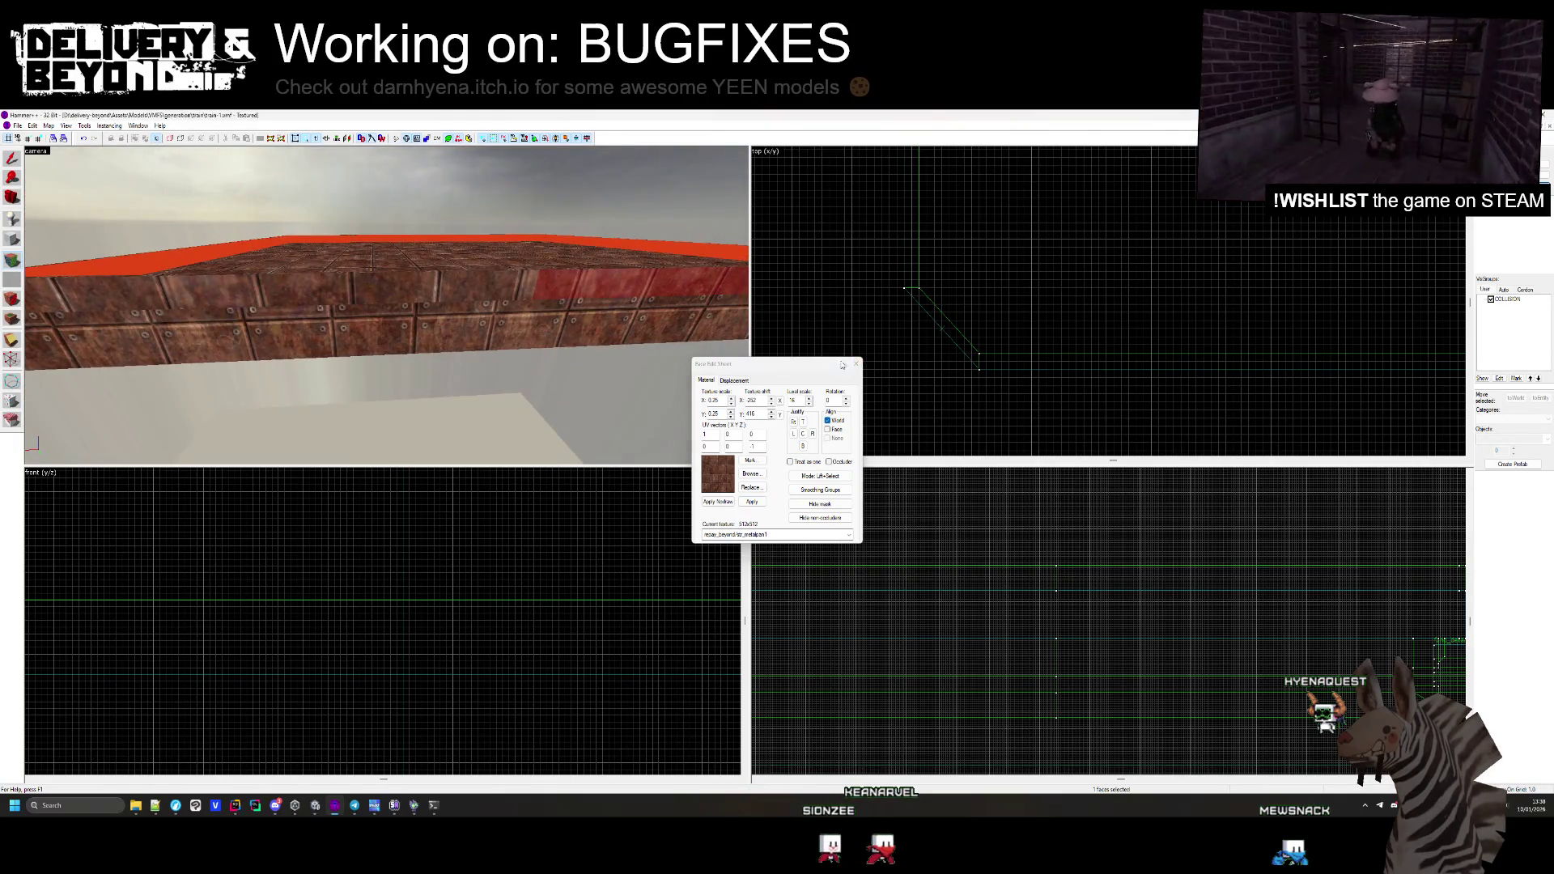
{"action": "left_click", "coordinate": [856, 364]}
Move the red side strip brush further left in the Top view
{"action": "left_click", "coordinate": [631, 283]}
{"action": "scroll", "coordinate": [891, 332], "scroll_direction": "down", "scroll_amount": 5}
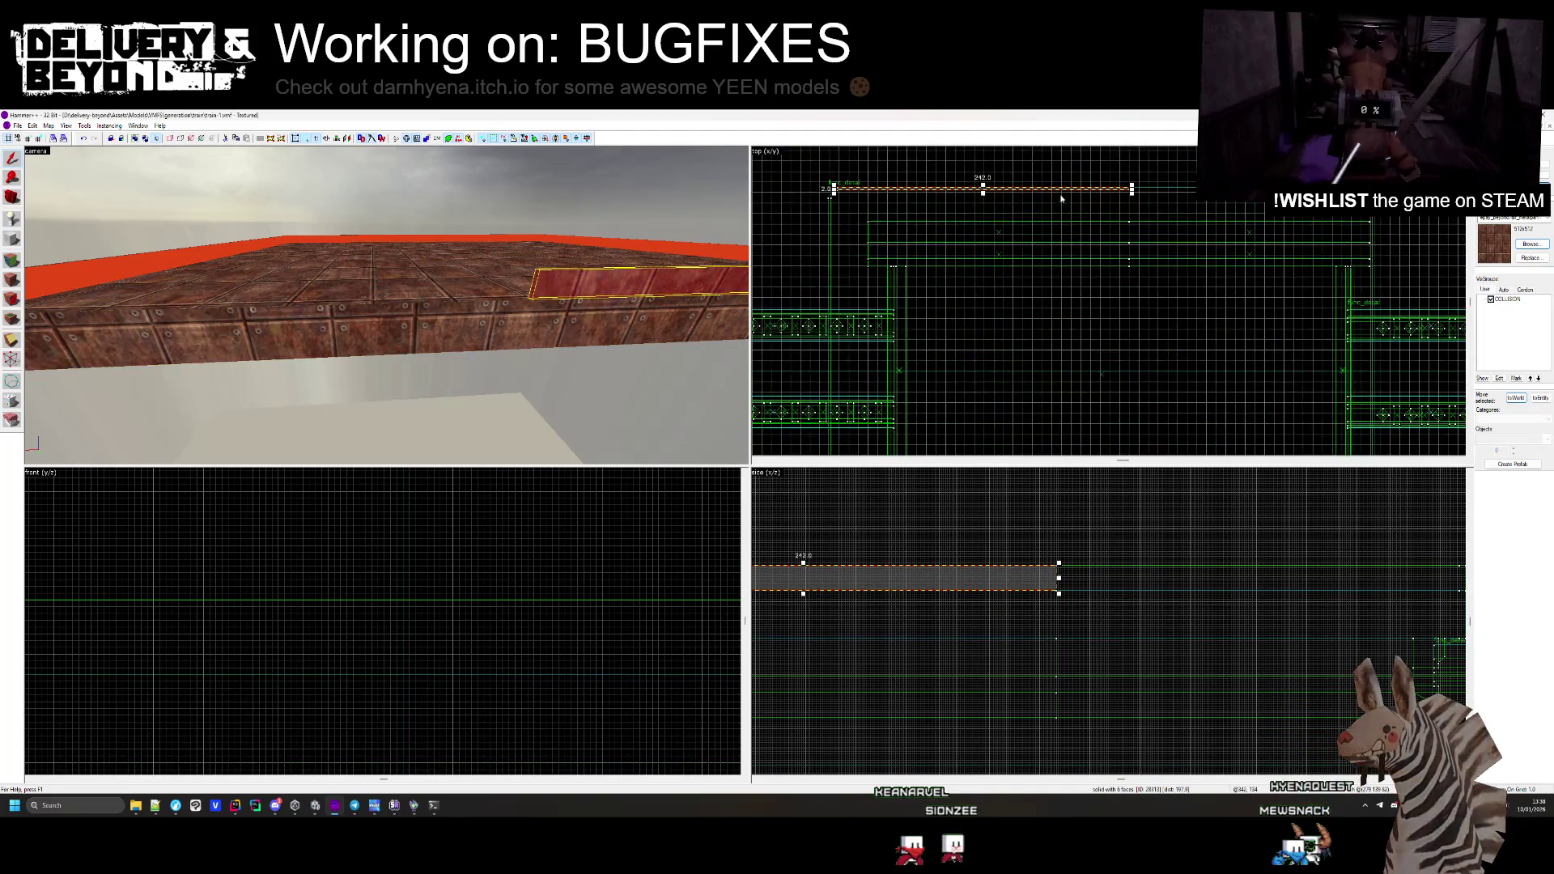
{"action": "left_click_drag", "start_coordinate": [1131, 189], "coordinate": [1086, 188]}
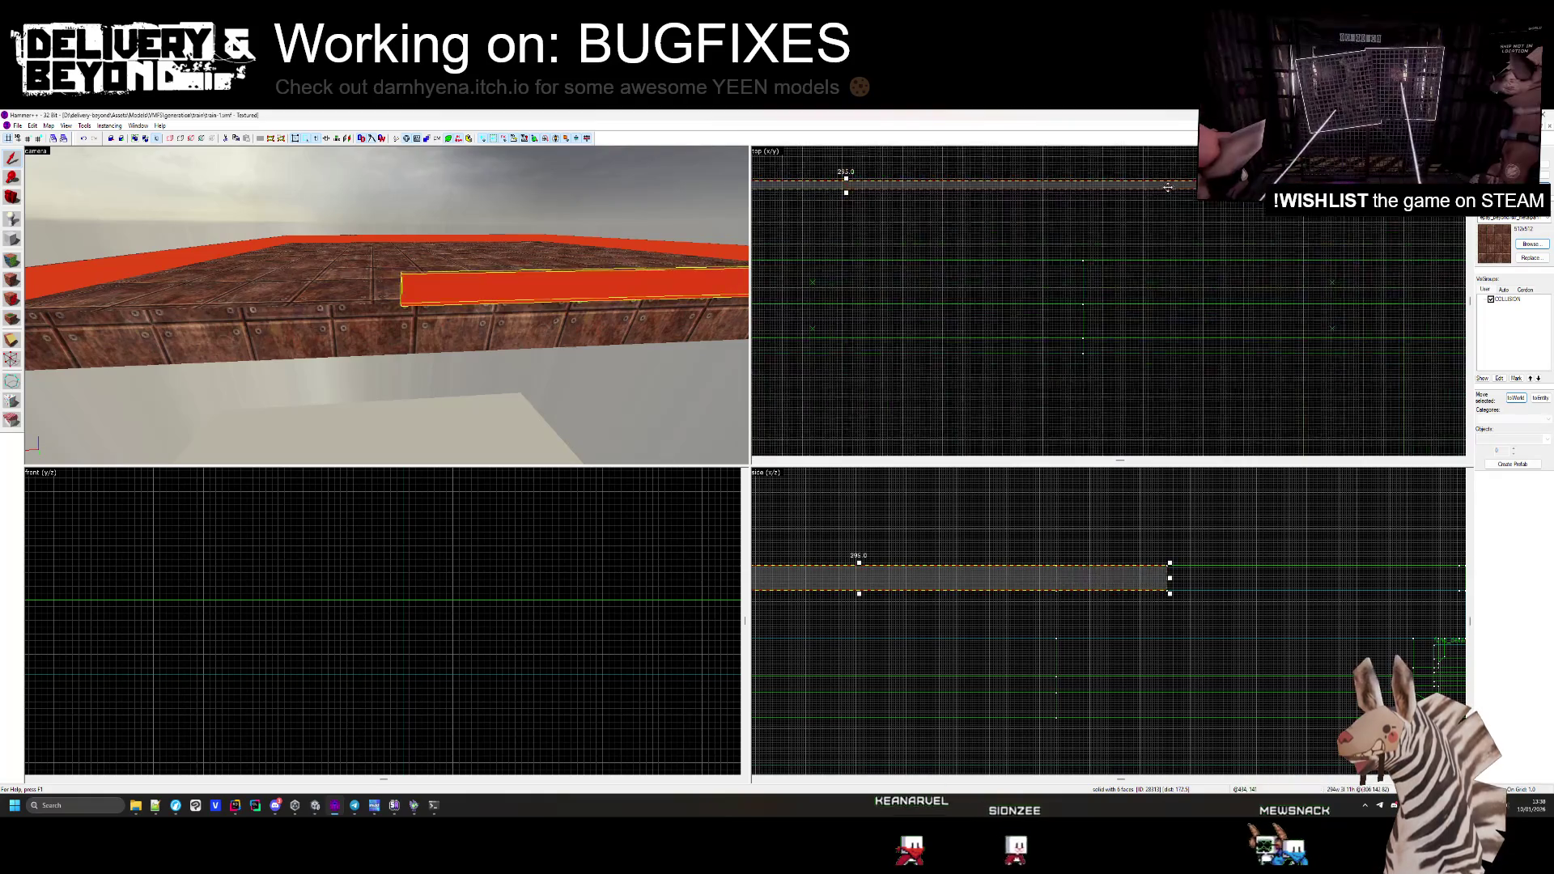
{"action": "key", "text": "Escape"}
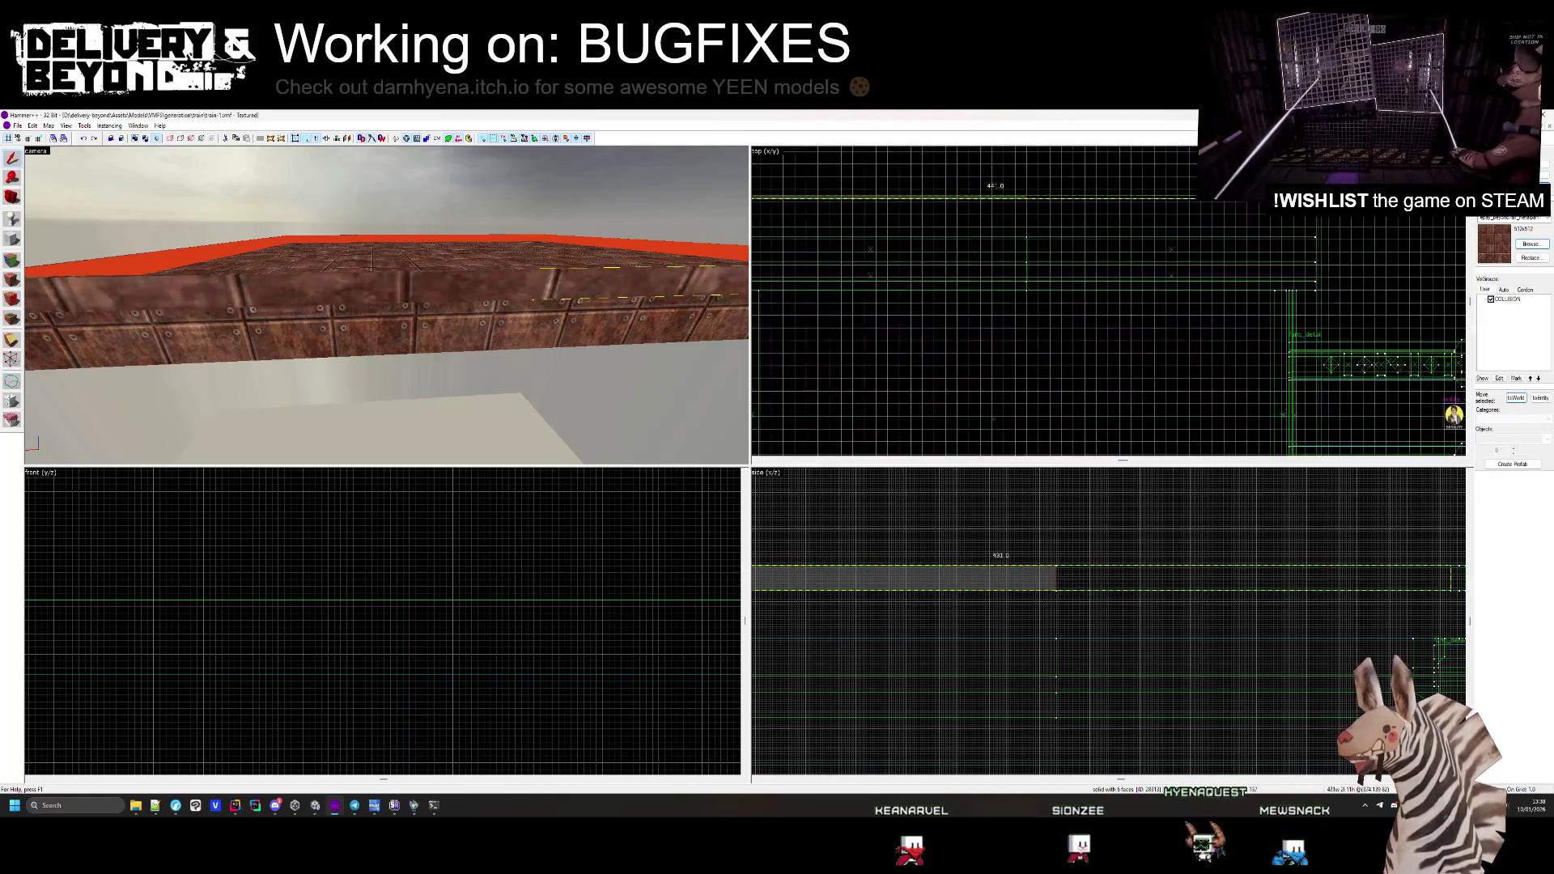
Texture the thin side strip's long and small side faces with Face-aligned rusty metal
{"action": "scroll", "coordinate": [1109, 300], "scroll_direction": "down", "scroll_amount": 3}
{"action": "left_click", "coordinate": [459, 321]}
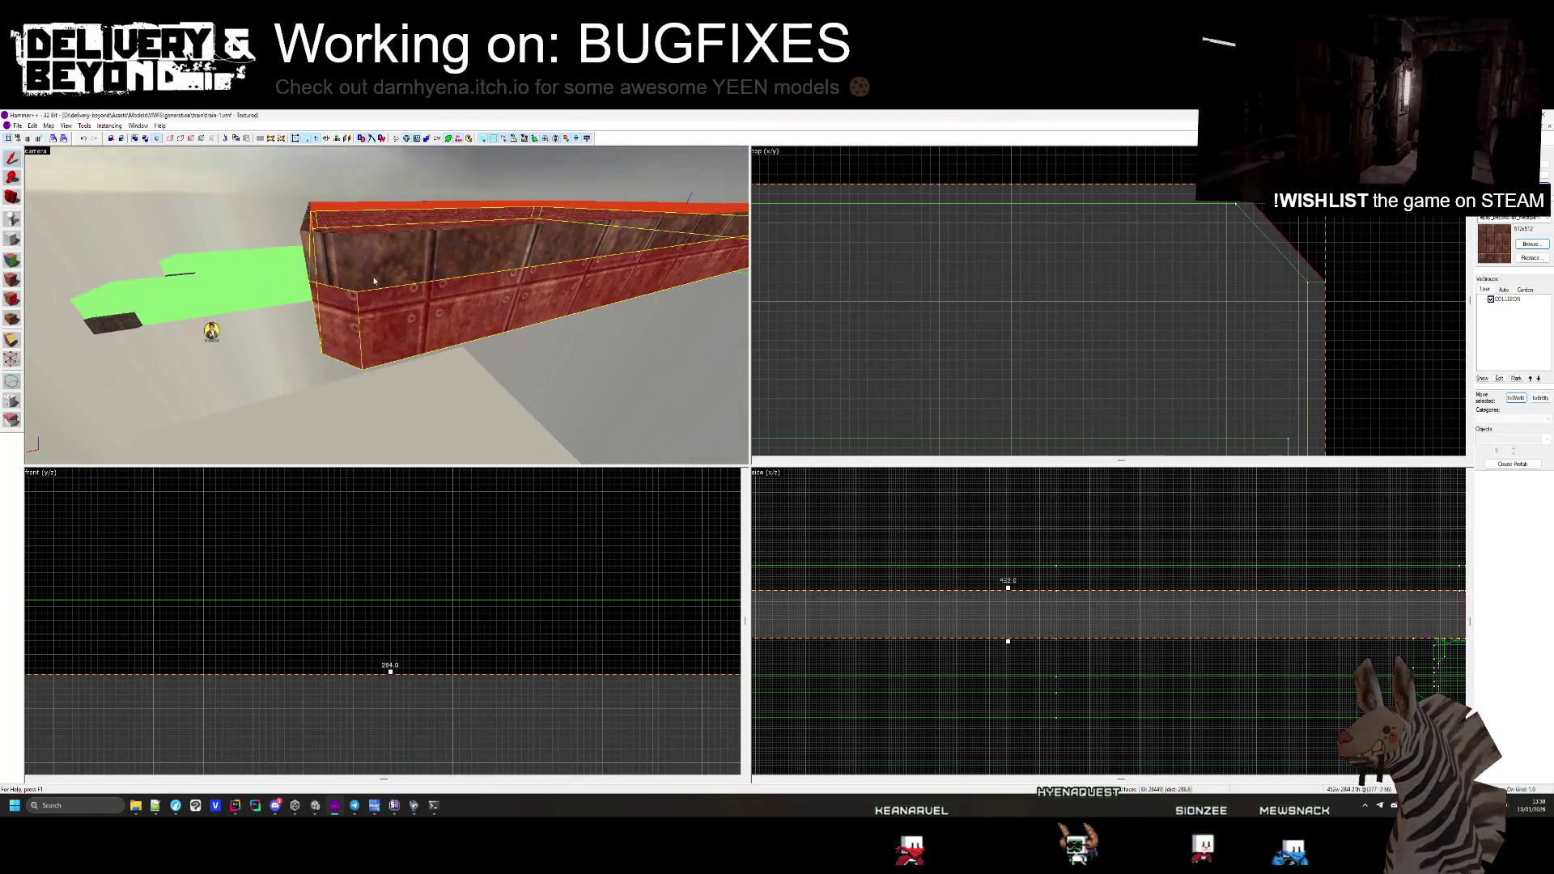
{"action": "left_click", "coordinate": [387, 306]}
{"action": "key", "text": "shift+a"}
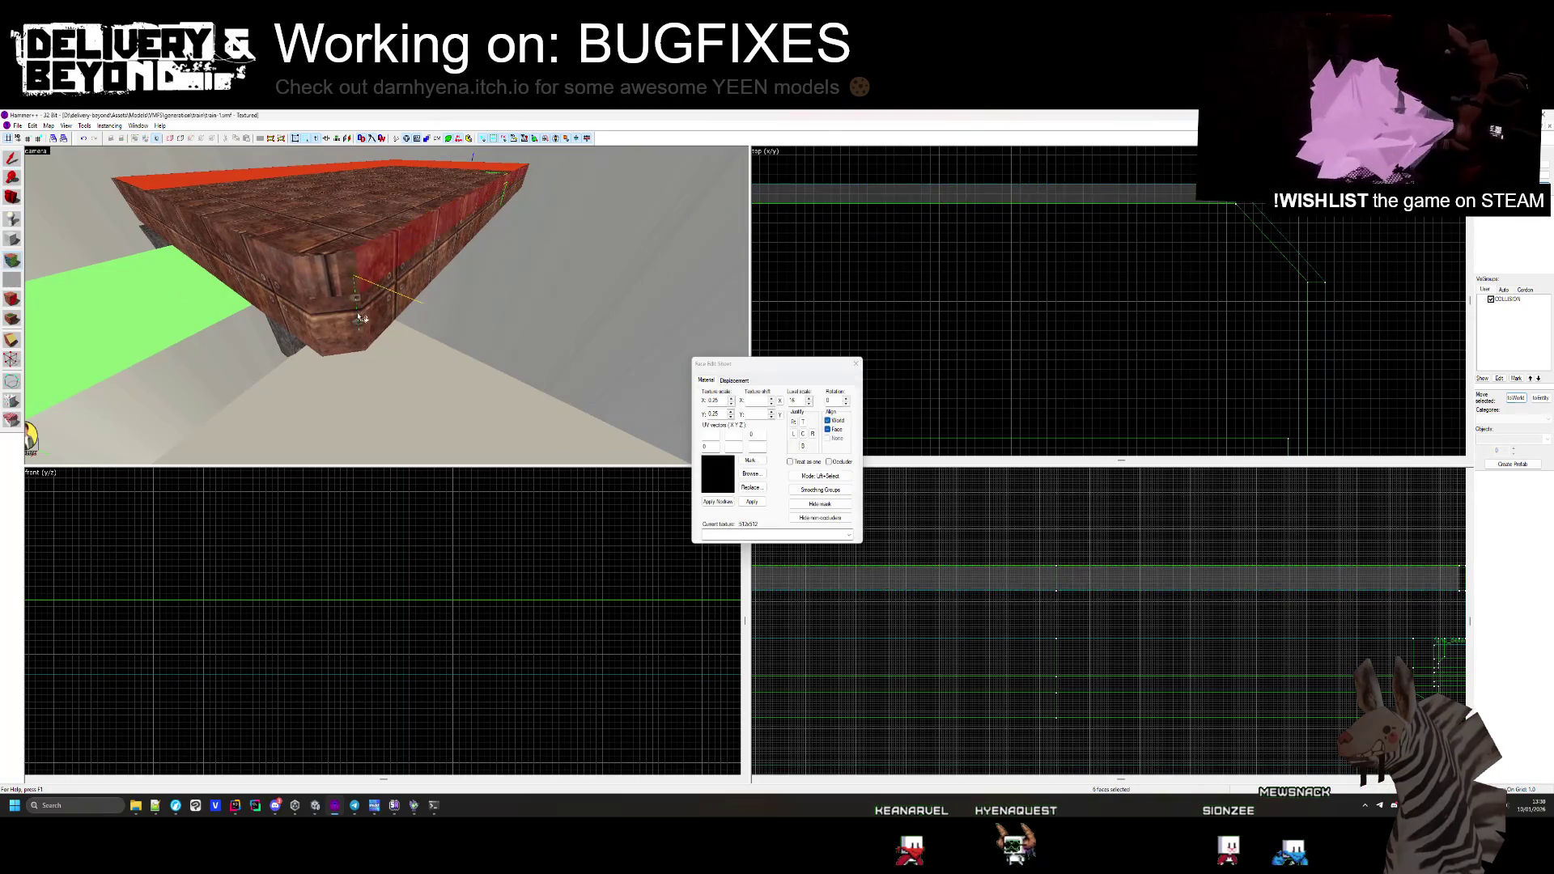
{"action": "left_click", "coordinate": [346, 322]}
{"action": "key", "text": "z"}
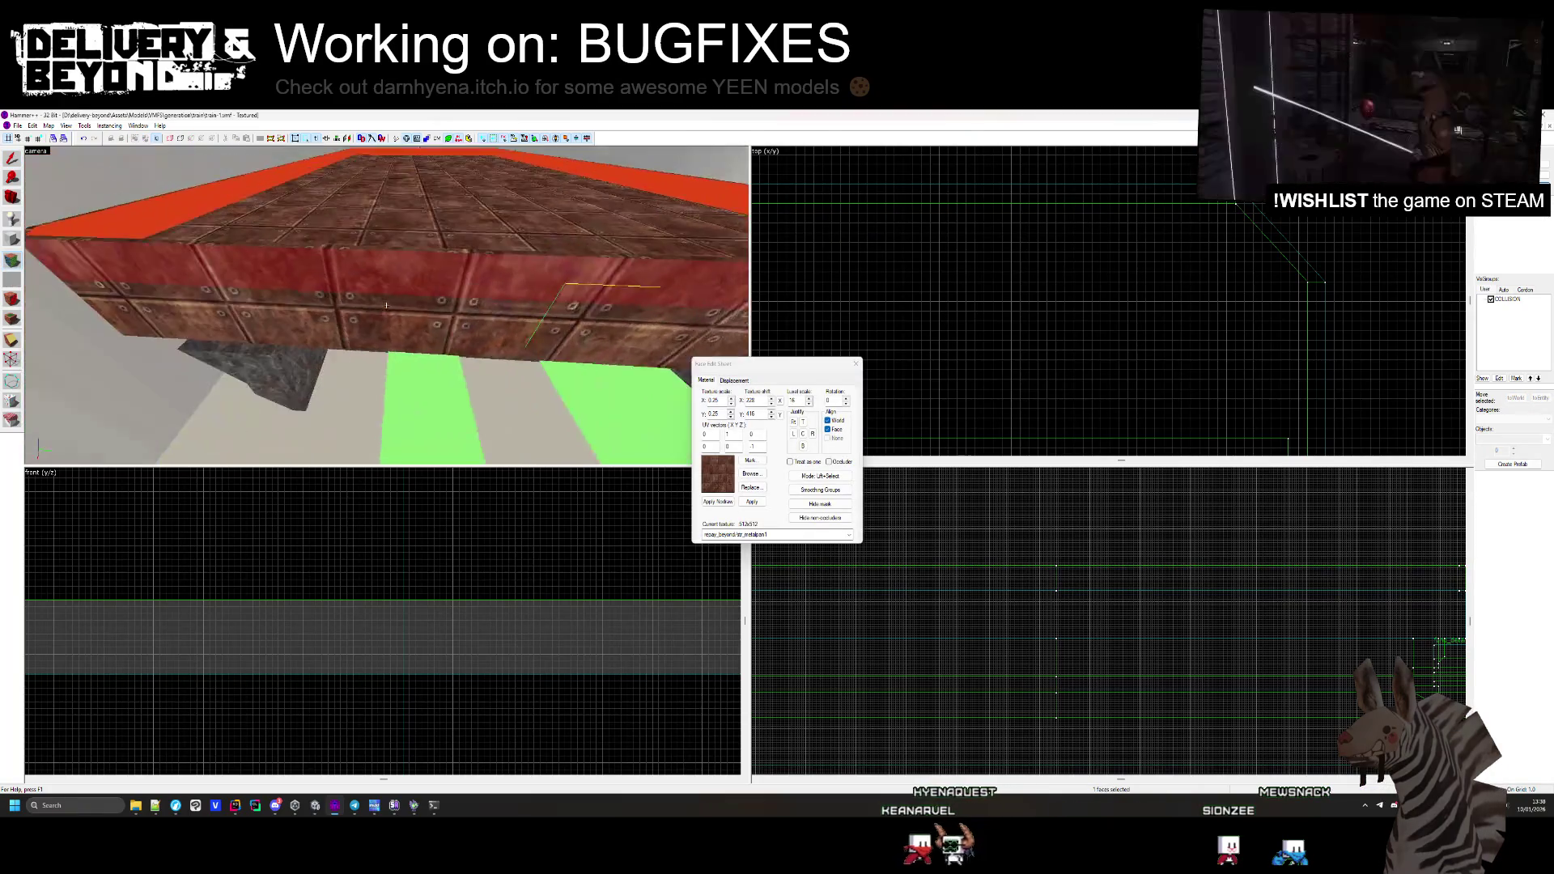
{"action": "left_click", "coordinate": [396, 280]}
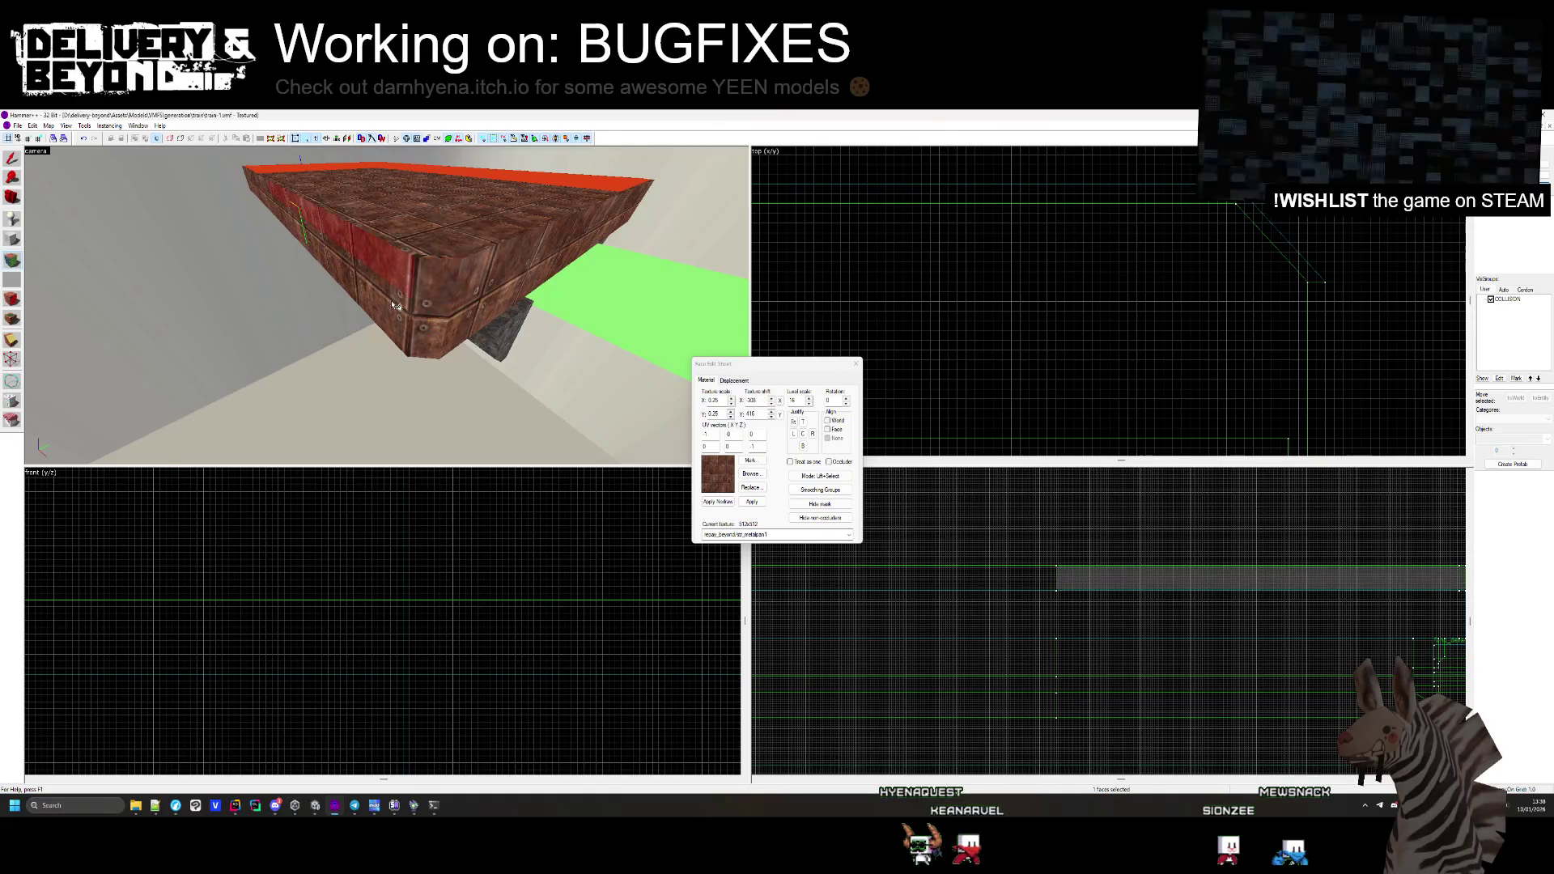
{"action": "key", "text": "z"}
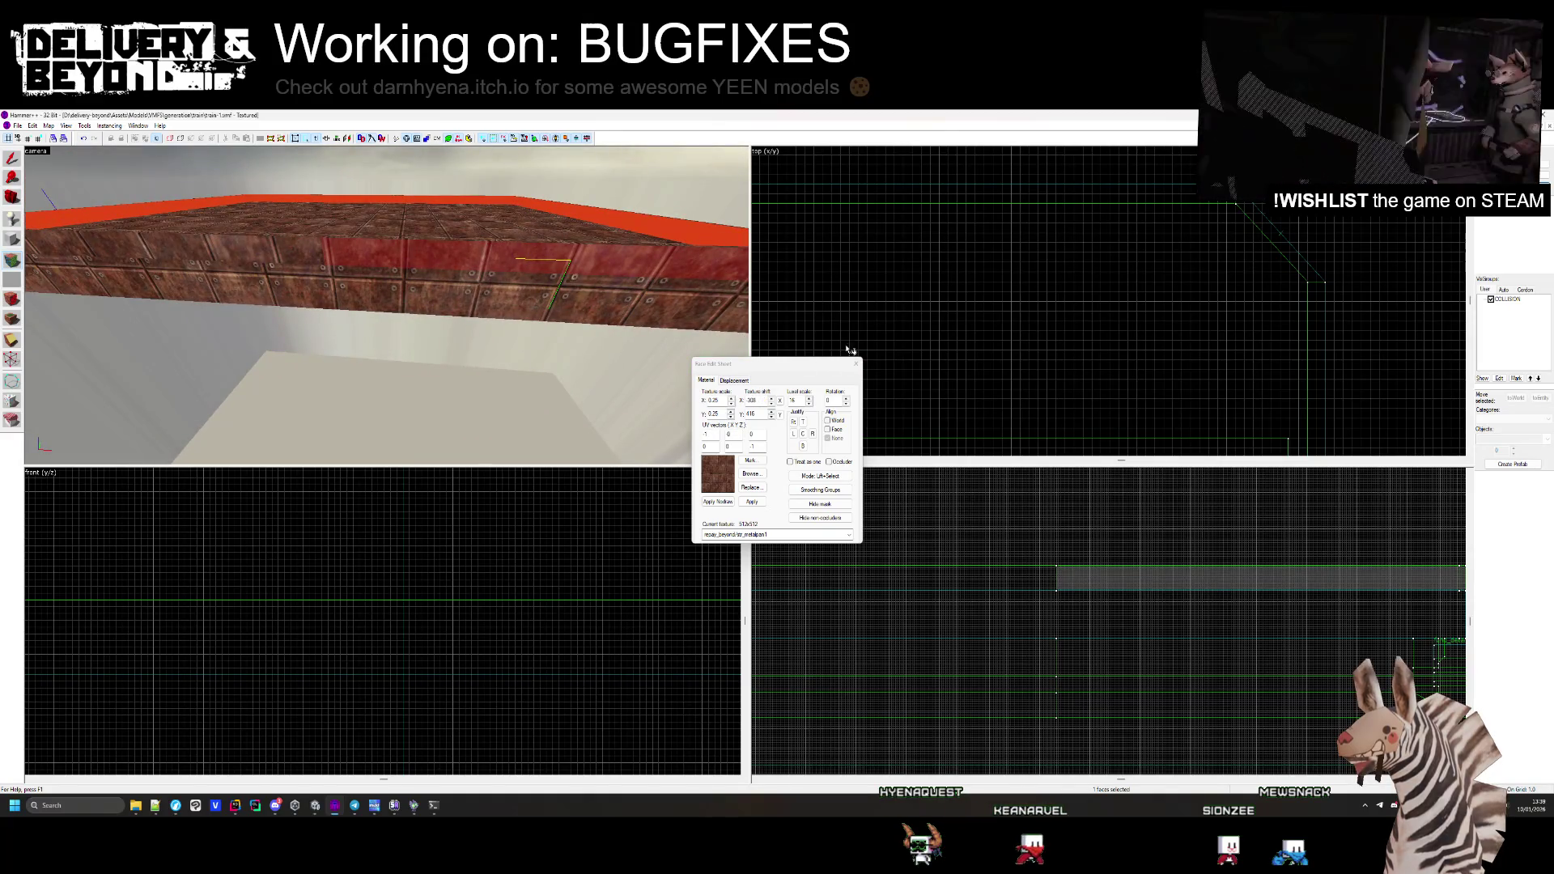
{"action": "left_click", "coordinate": [855, 363]}
{"action": "scroll", "coordinate": [1083, 249], "scroll_direction": "down", "scroll_amount": 2}
{"action": "scroll", "coordinate": [1083, 249], "scroll_direction": "down", "scroll_amount": 2}
Stretch the side strip to 435 units long, then fly the camera toward the slab
{"action": "left_click_drag", "start_coordinate": [1013, 369], "coordinate": [1130, 336]}
{"action": "scroll", "coordinate": [1093, 356], "scroll_direction": "up", "scroll_amount": 4}
{"action": "key", "text": "Escape"}
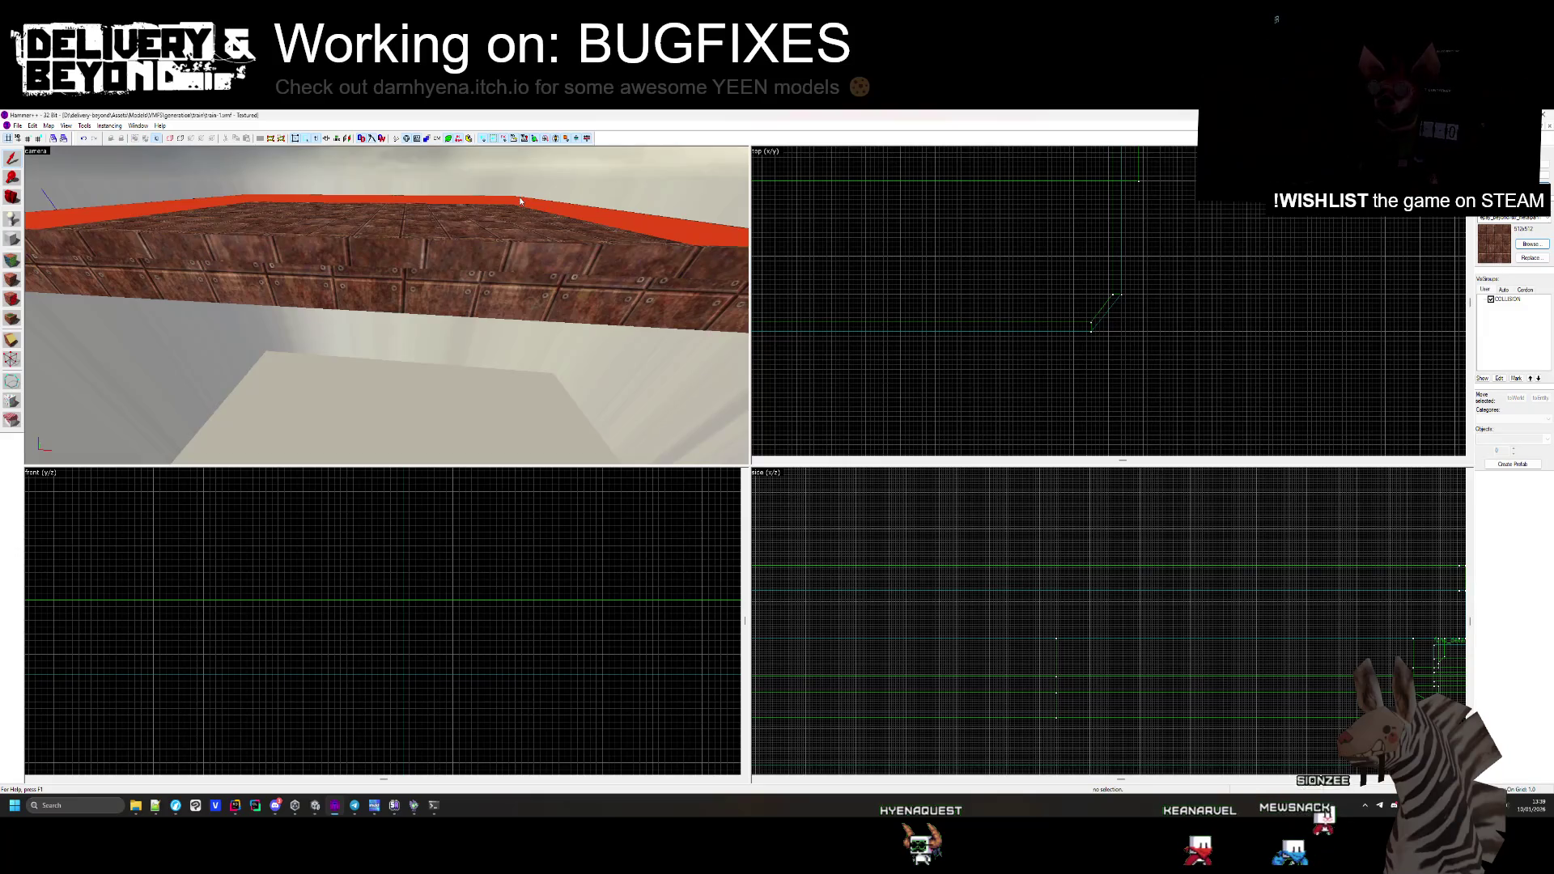
{"action": "key", "text": "z"}
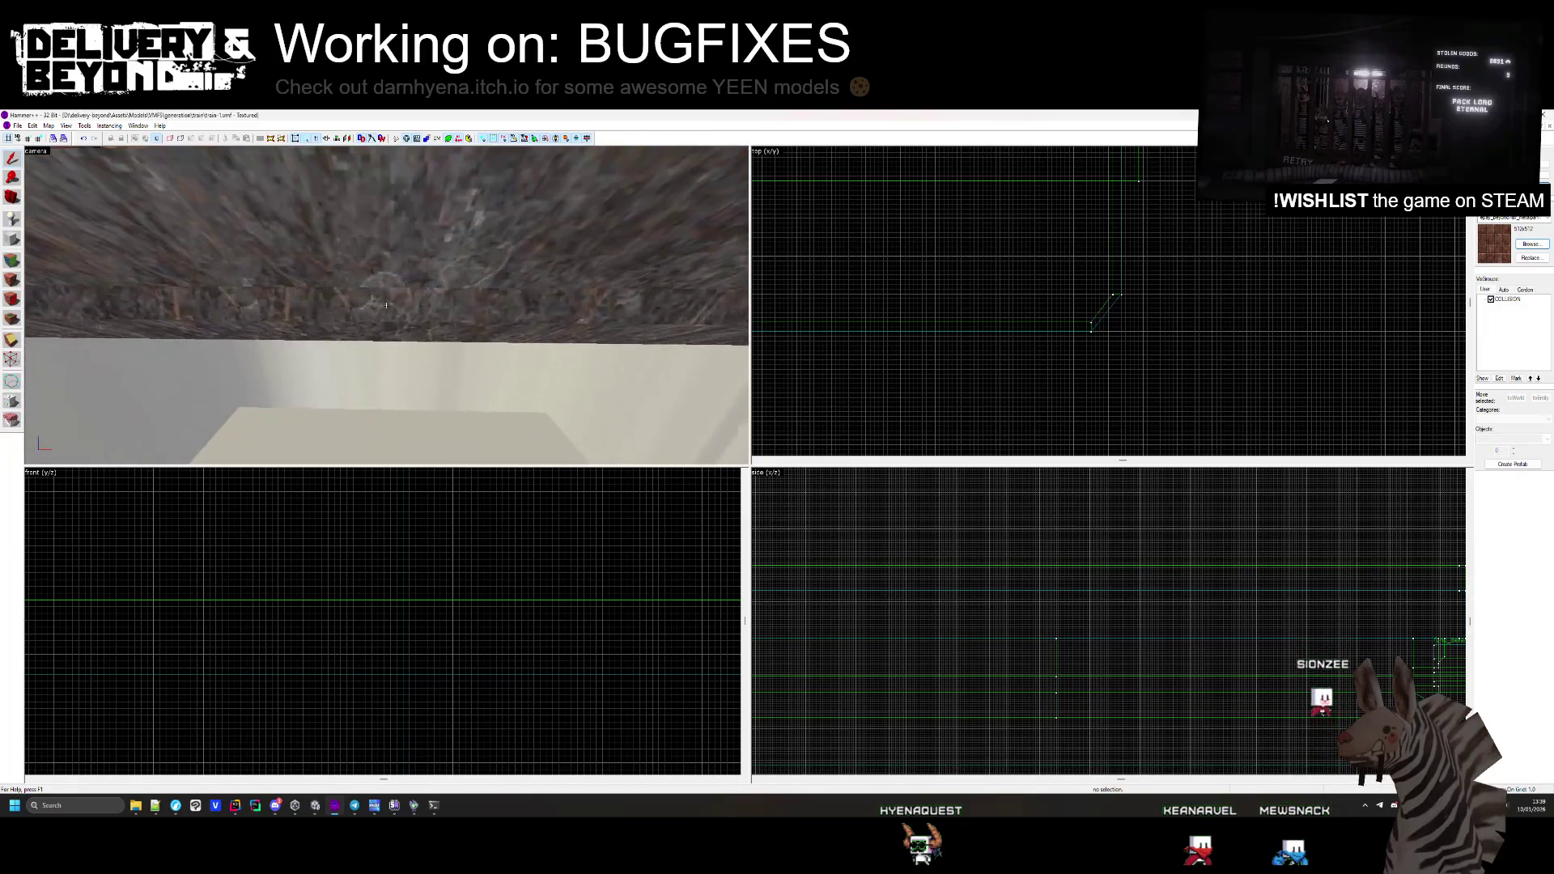
{"action": "left_click", "coordinate": [387, 303]}
{"action": "key", "text": "z"}
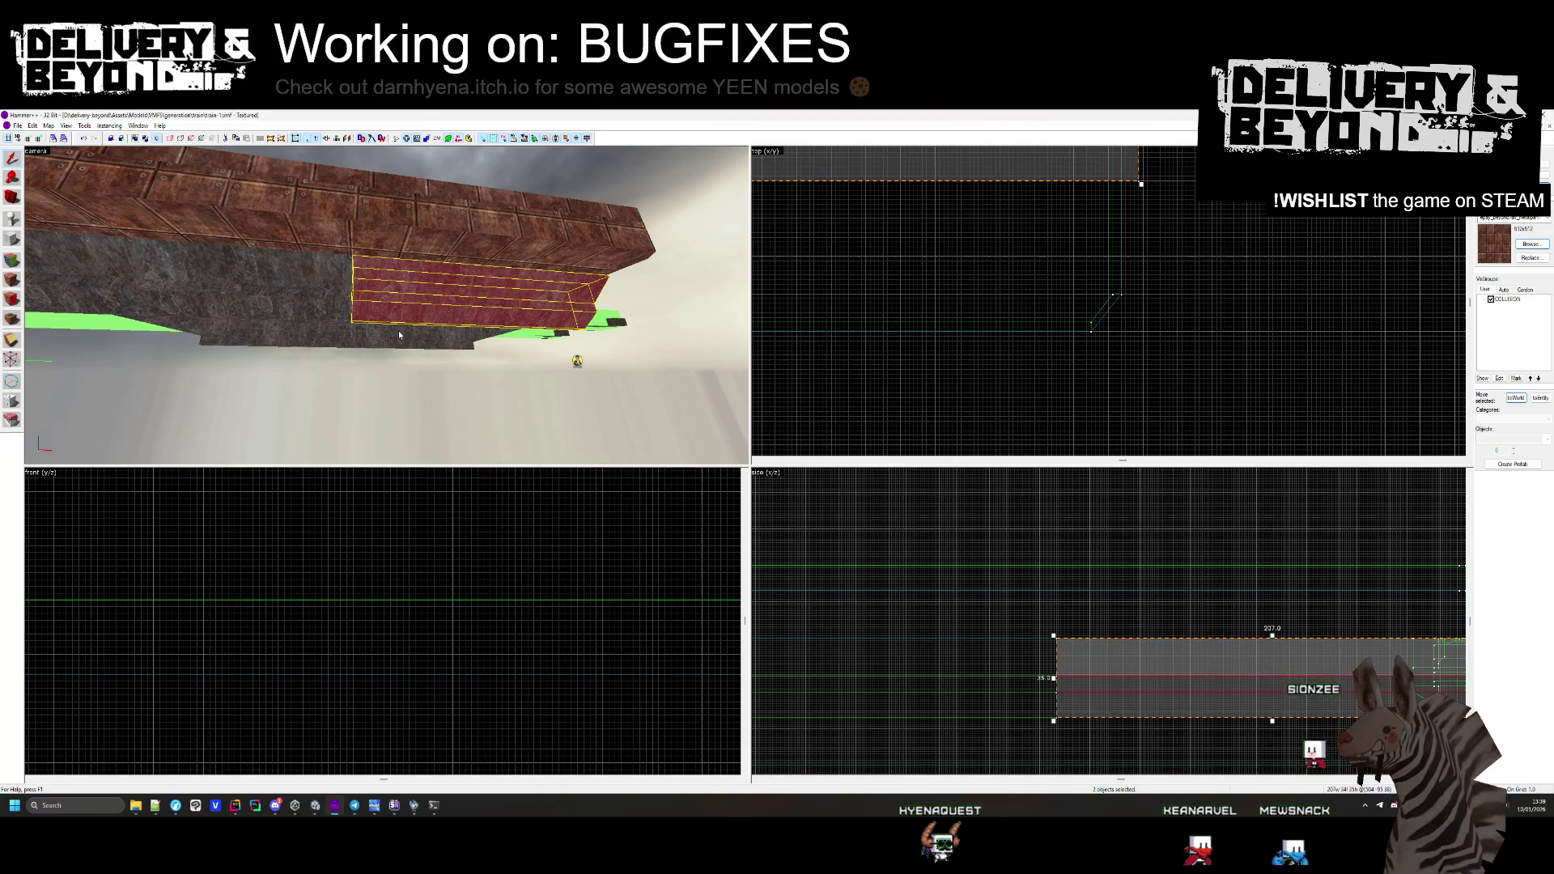
{"action": "key", "text": "Escape"}
{"action": "key", "text": "z"}
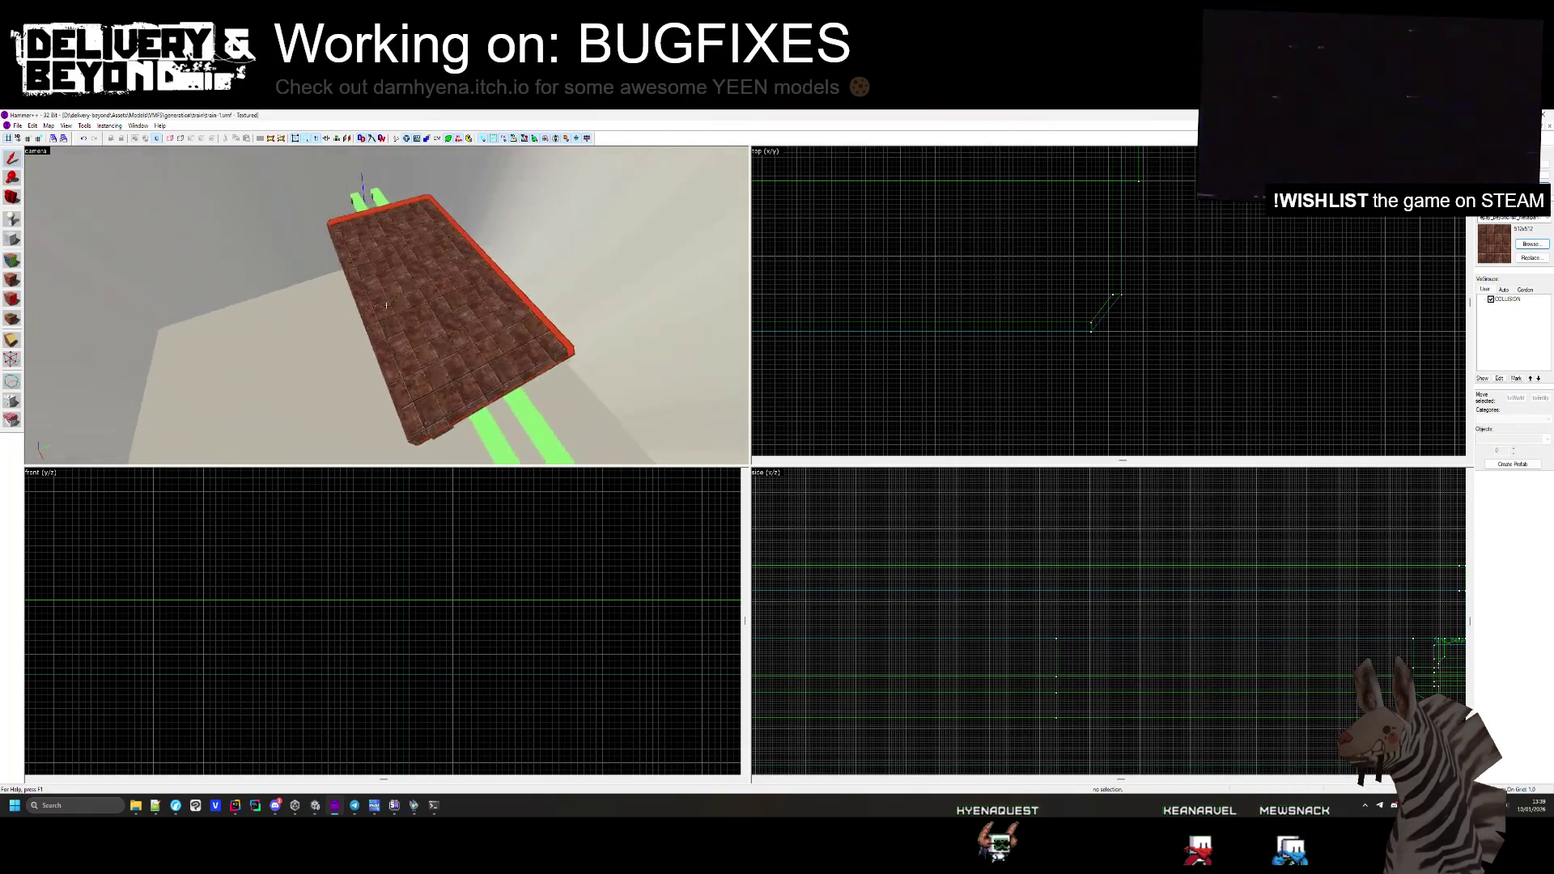
{"action": "key", "text": "z"}
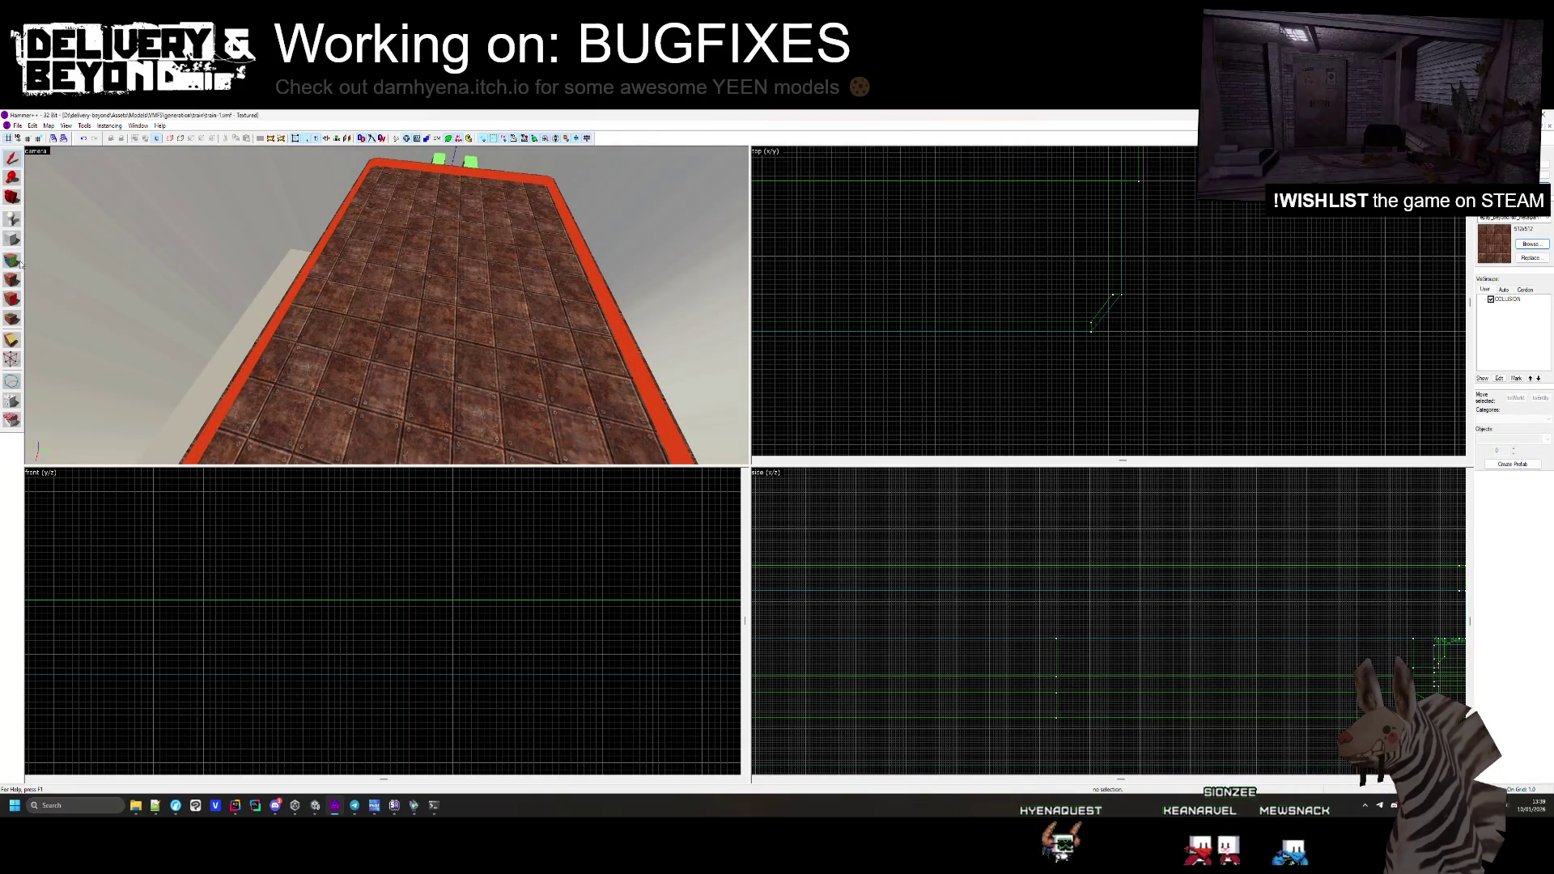
Put the red OUTSIDE texture back on the slab's top face
{"action": "key", "text": "shift+a"}
{"action": "left_click", "coordinate": [426, 319]}
{"action": "left_click", "coordinate": [856, 364]}
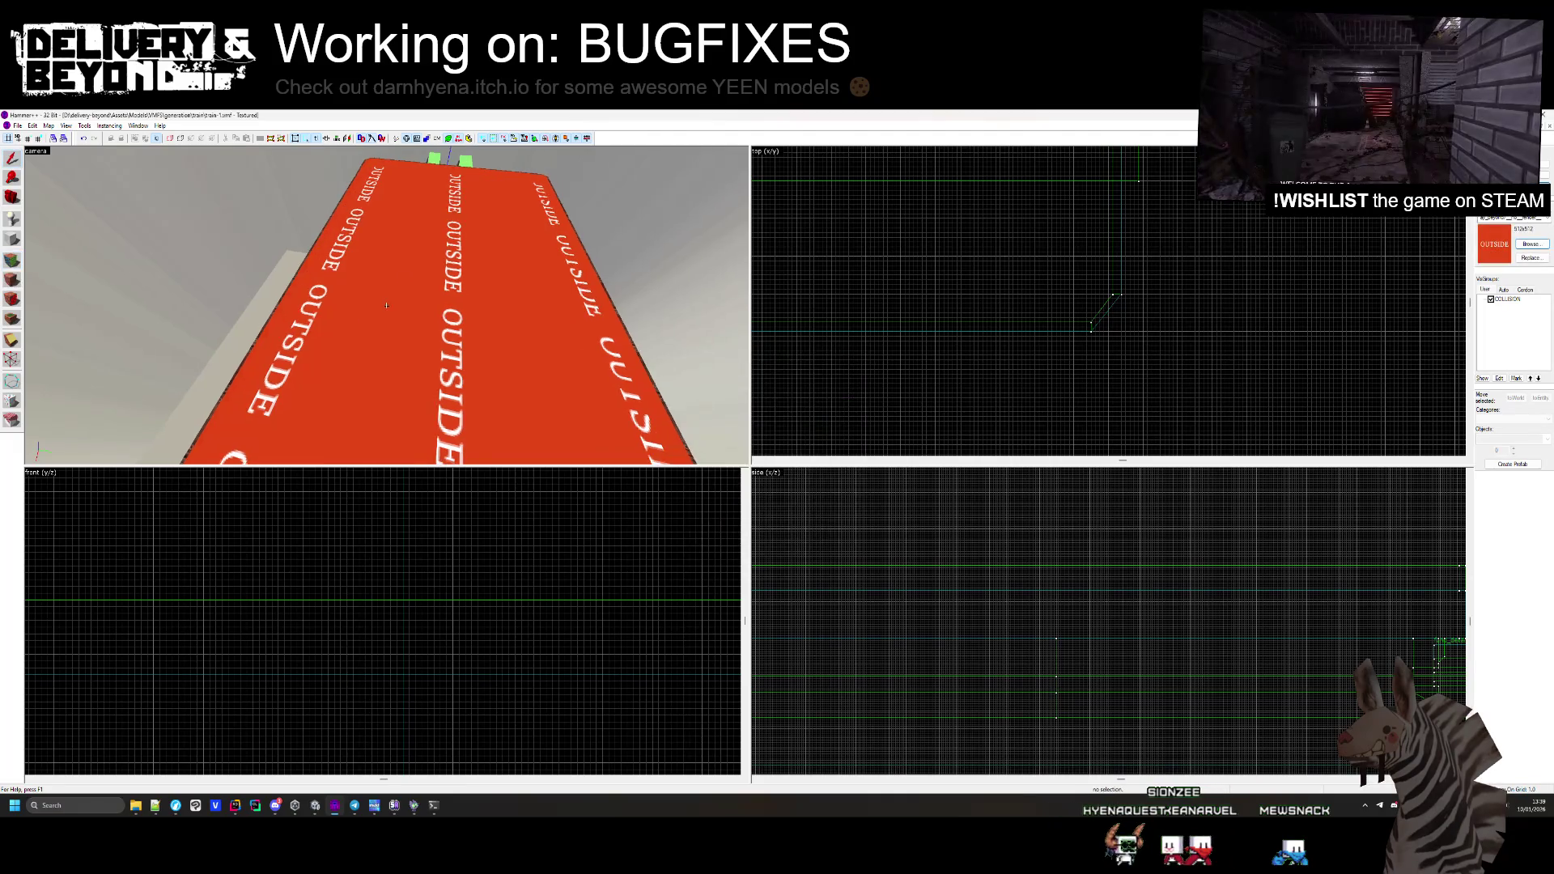
{"action": "key", "text": "z"}
{"action": "key", "text": "w"}
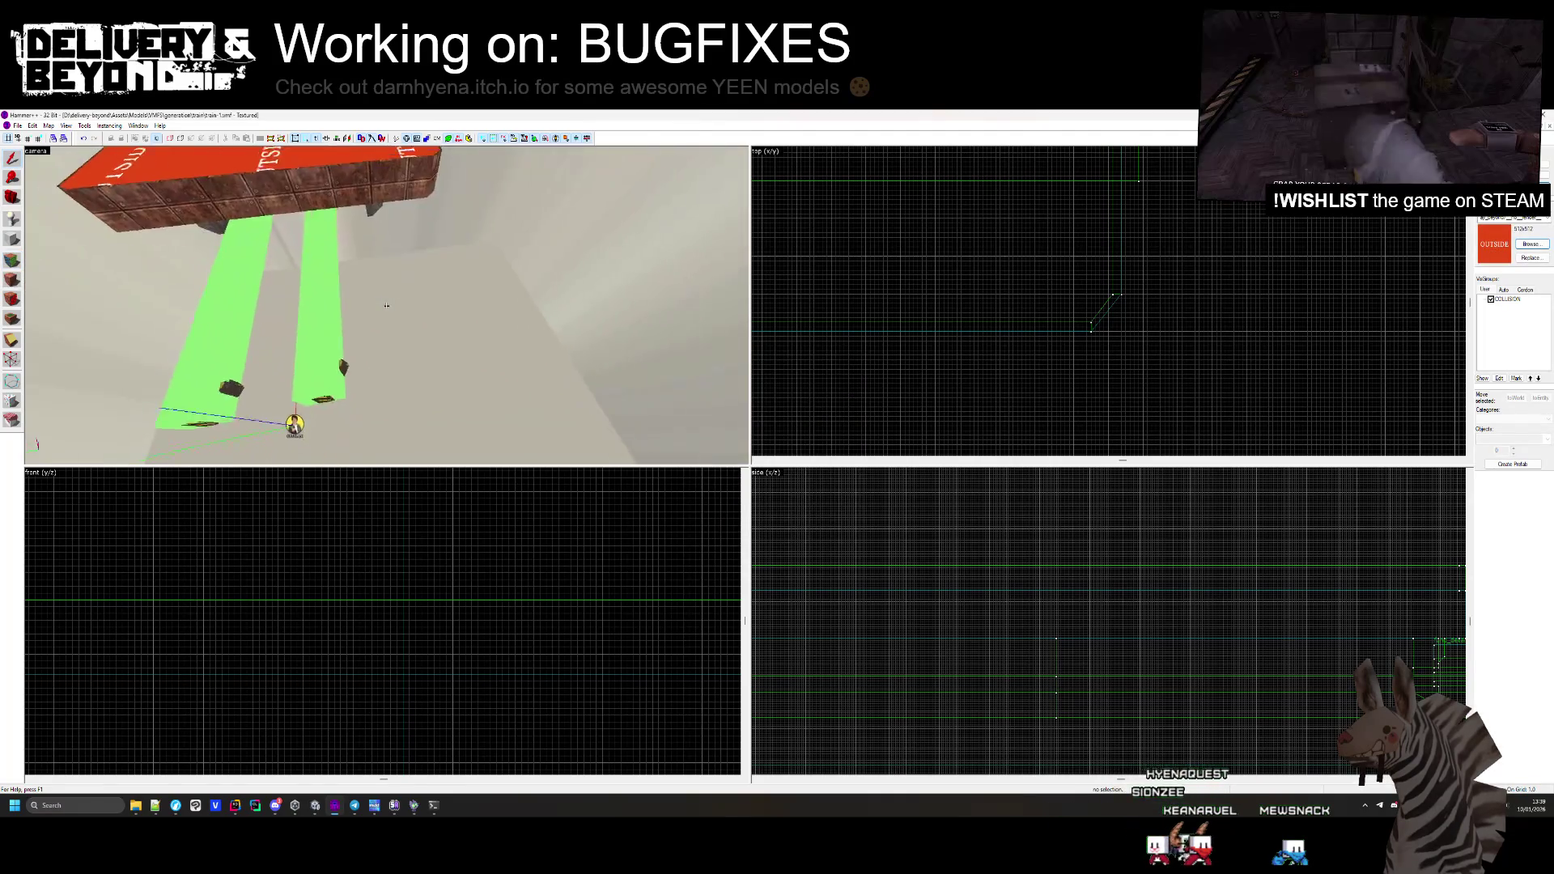
{"action": "key", "text": "z"}
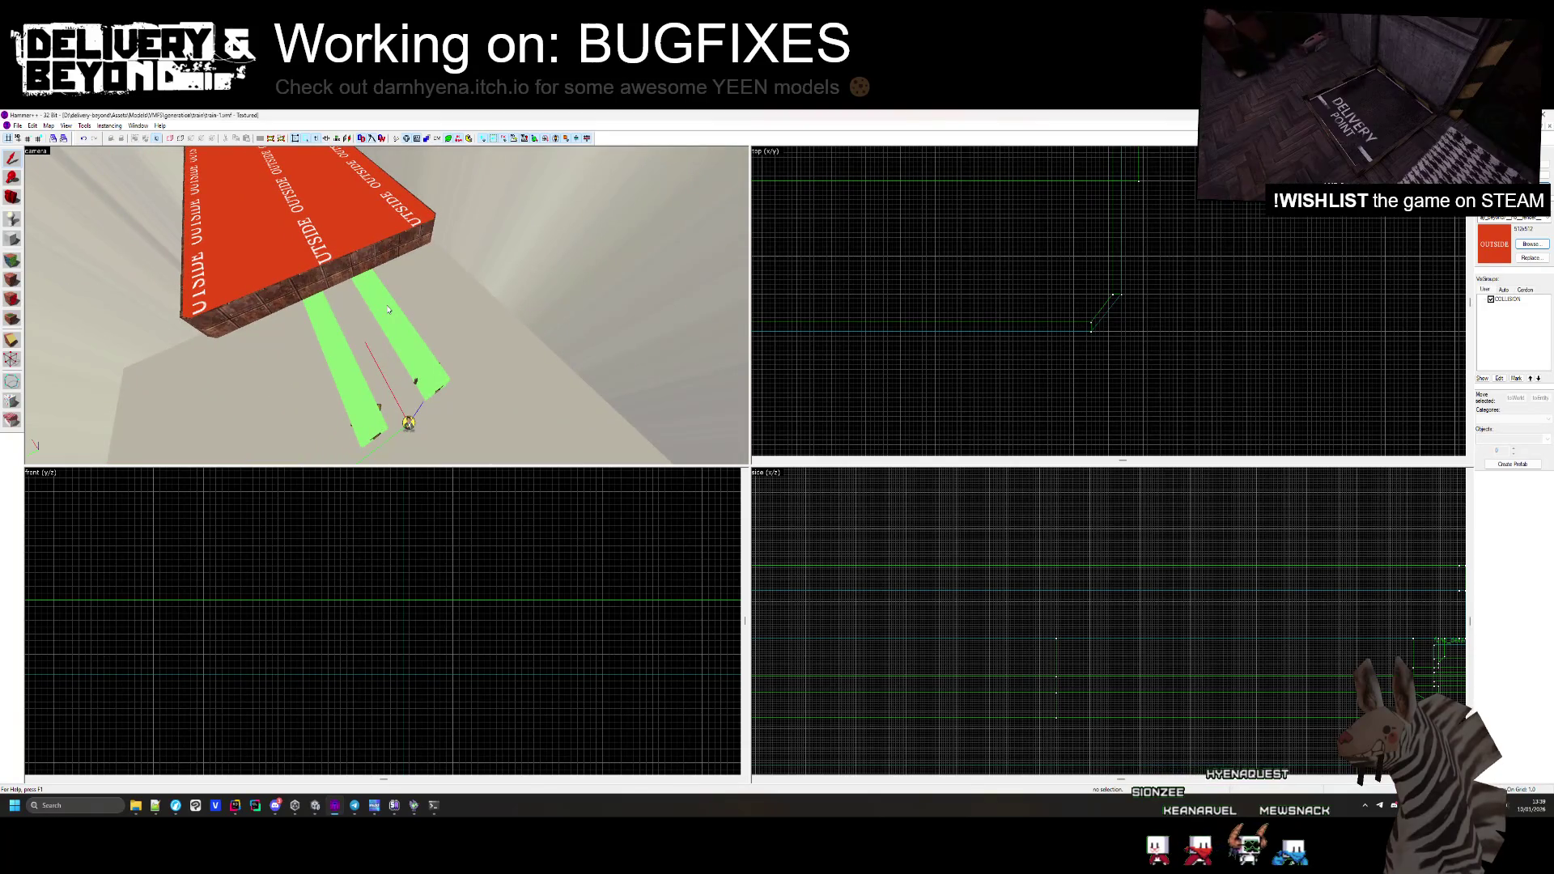
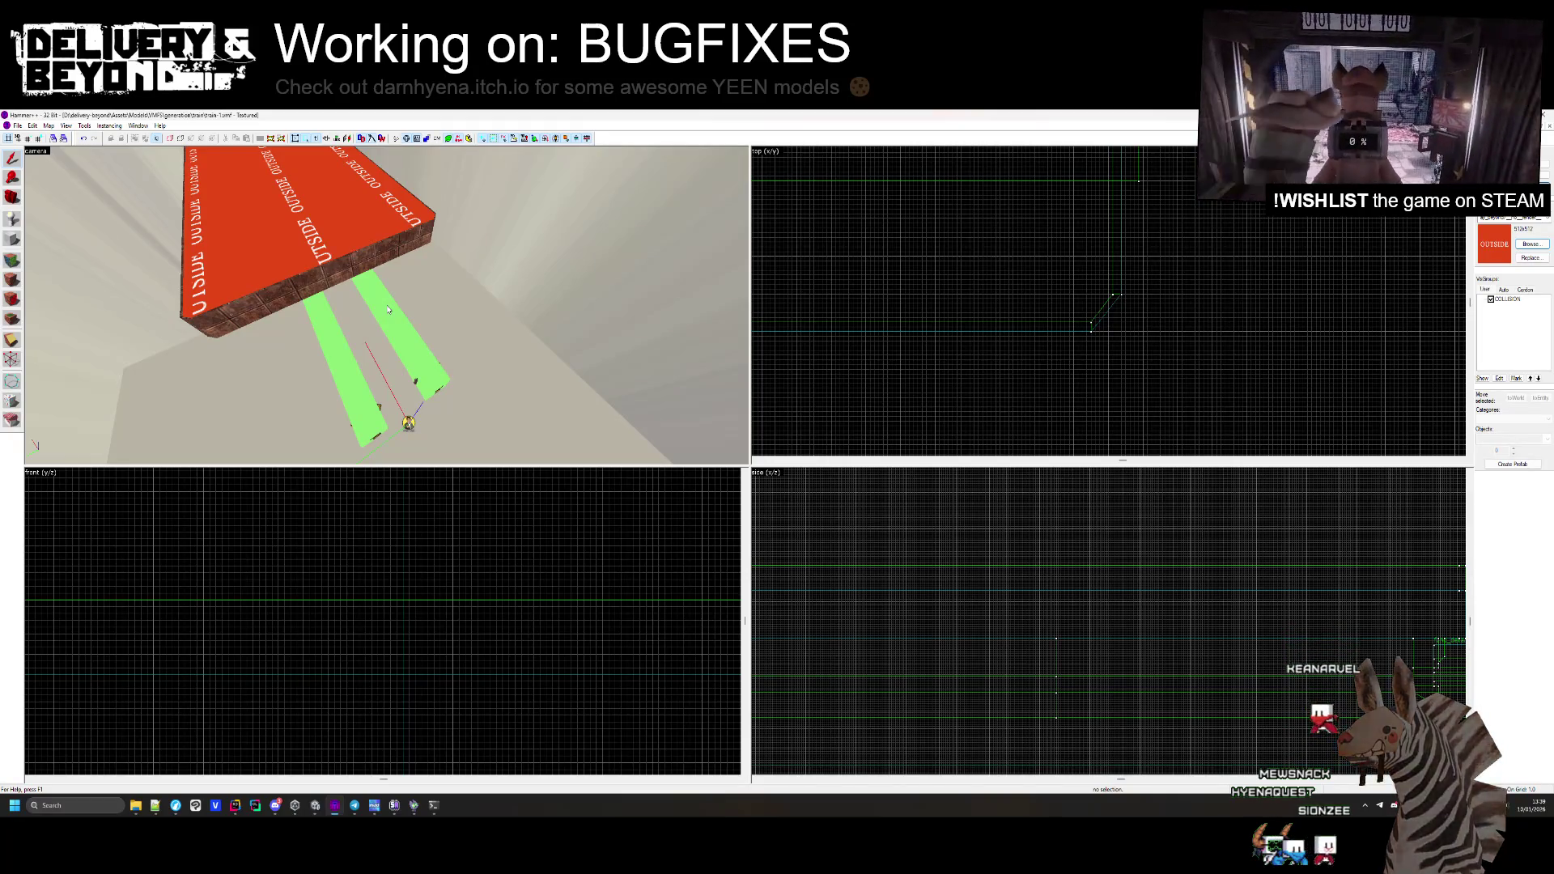
Open the texture browser for a face of the red OUTSIDE brush and scroll to the rust textures
{"action": "left_click_drag", "start_coordinate": [389, 310], "coordinate": [387, 309]}
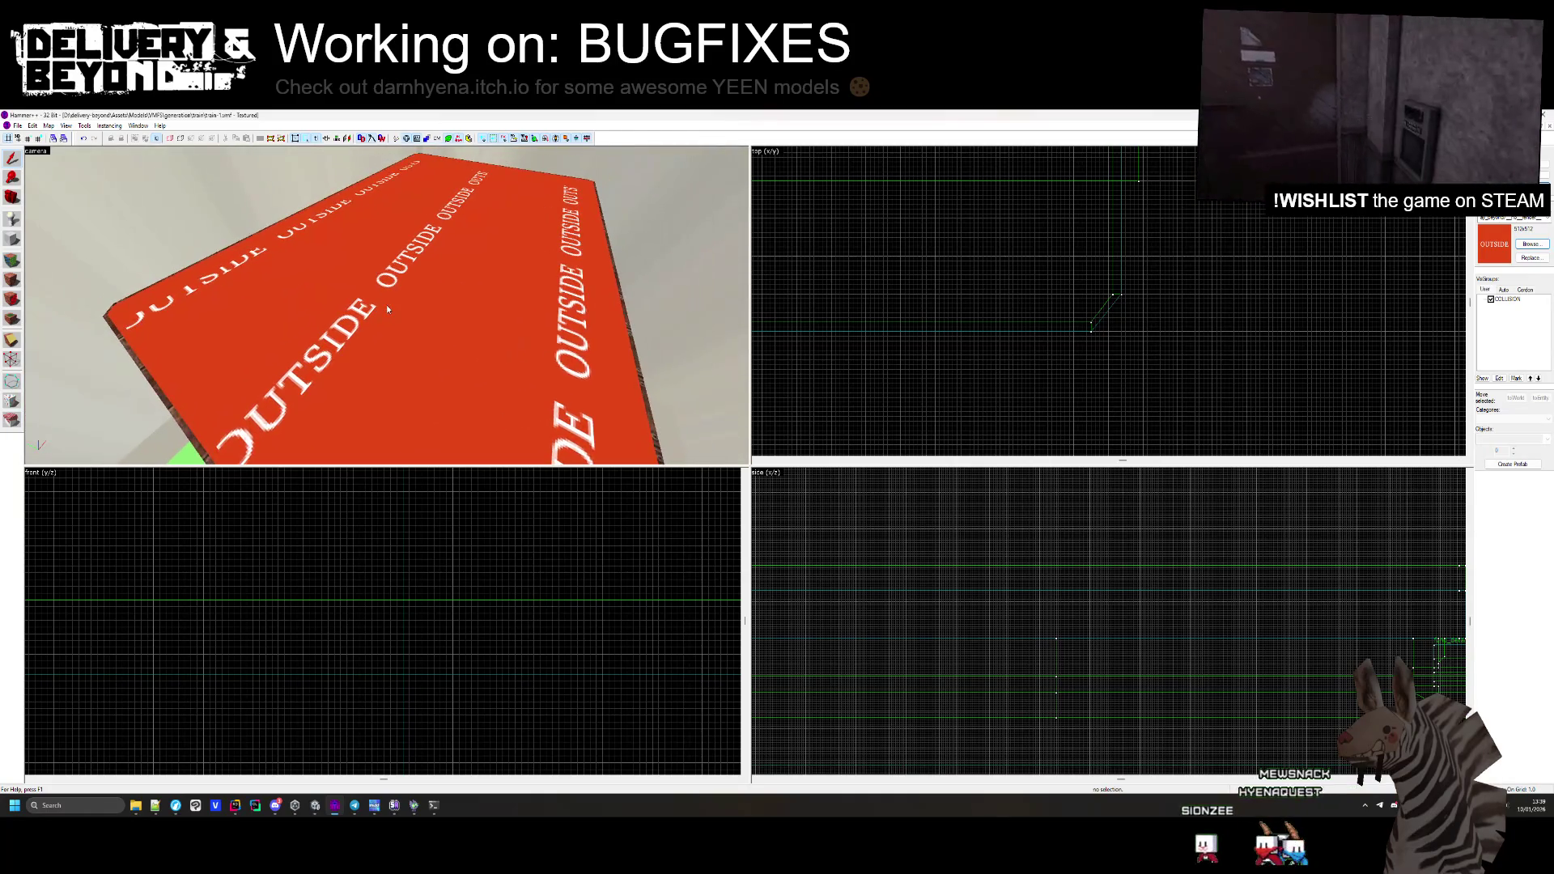
{"action": "left_click", "coordinate": [11, 279]}
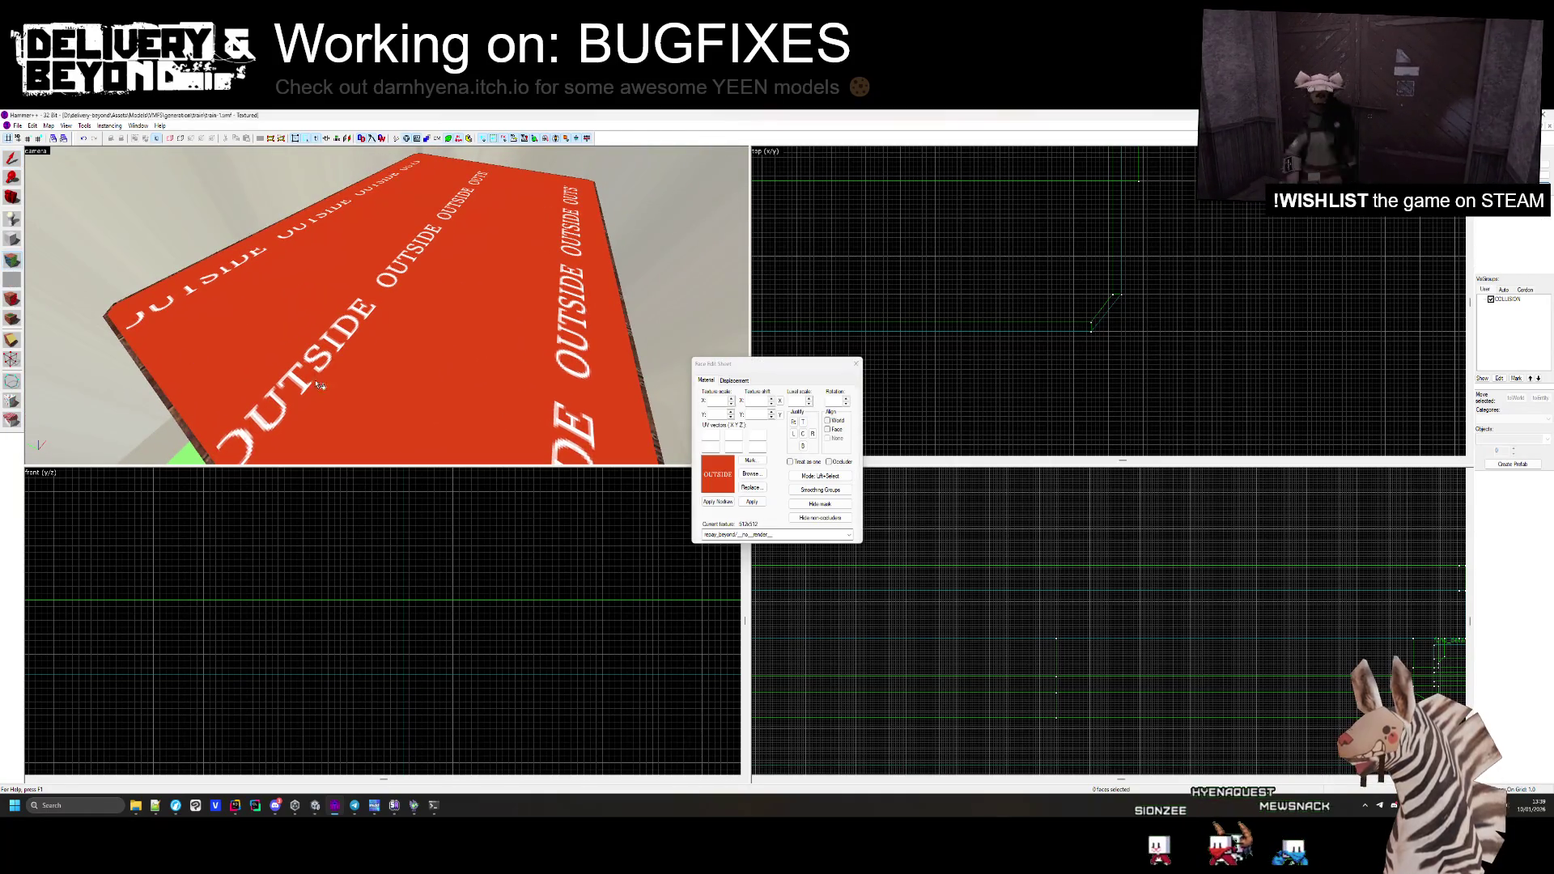
{"action": "left_click", "coordinate": [174, 289]}
{"action": "left_click", "coordinate": [751, 473]}
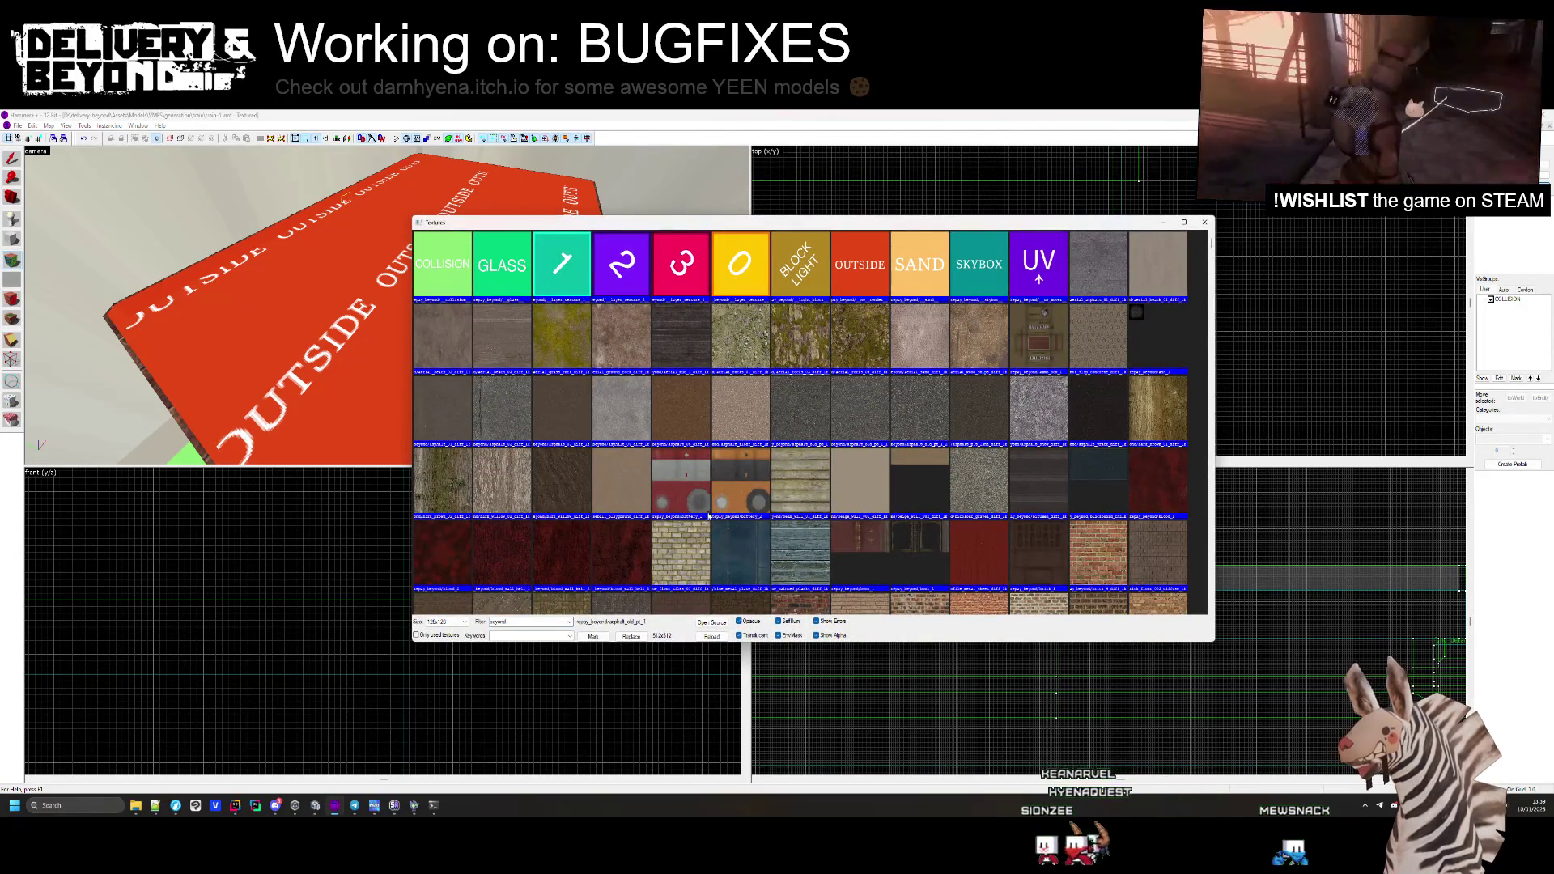
{"action": "scroll", "coordinate": [640, 472], "scroll_direction": "down", "scroll_amount": 5}
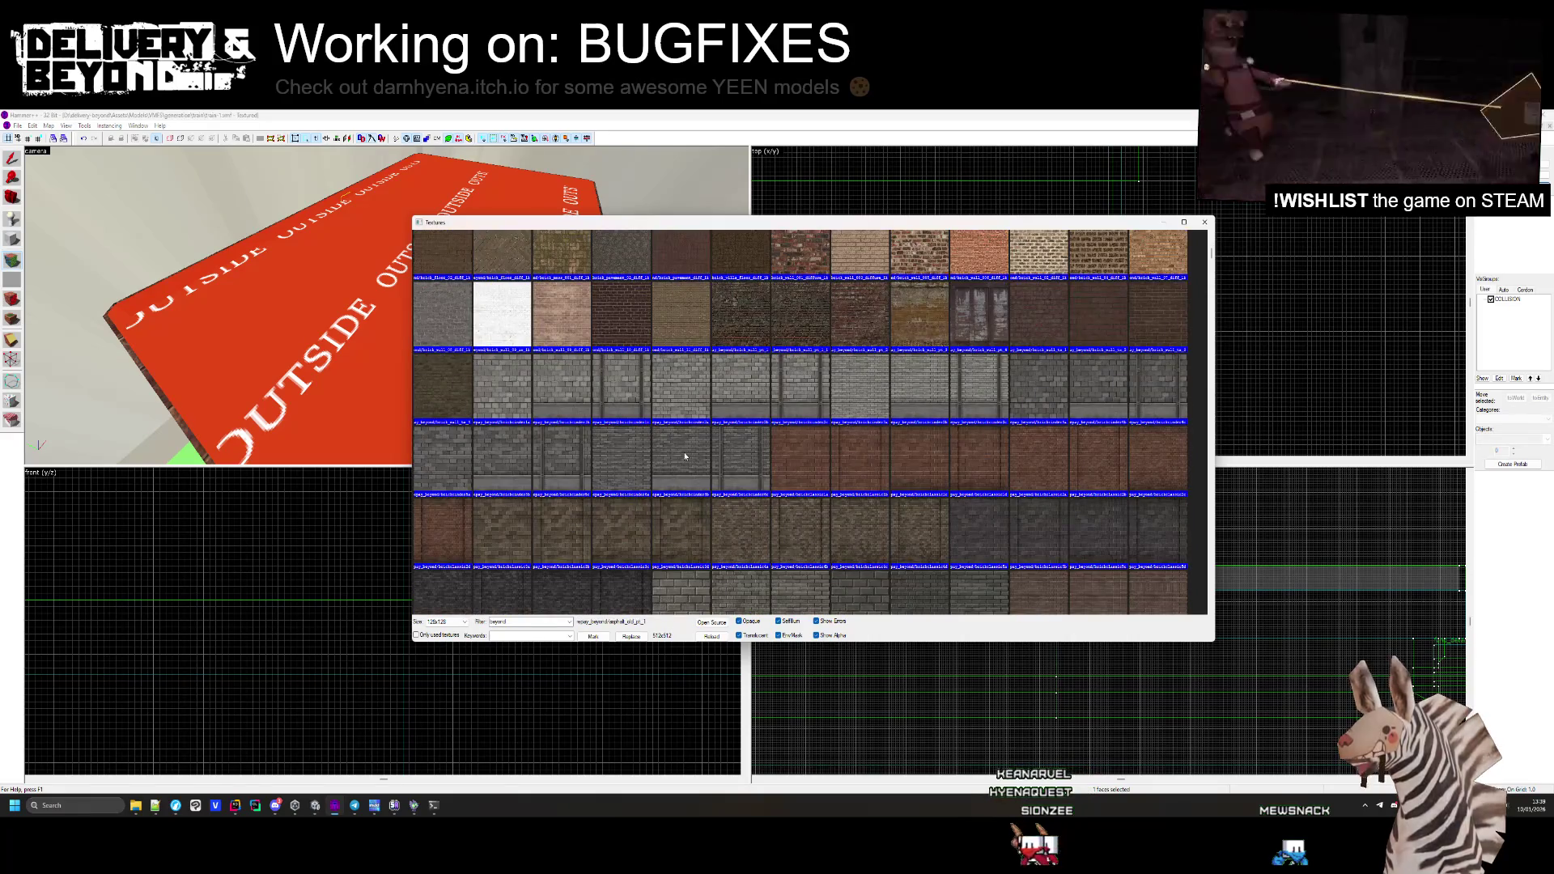
{"action": "scroll", "coordinate": [685, 453], "scroll_direction": "down", "scroll_amount": 10}
{"action": "scroll", "coordinate": [685, 444], "scroll_direction": "down", "scroll_amount": 10}
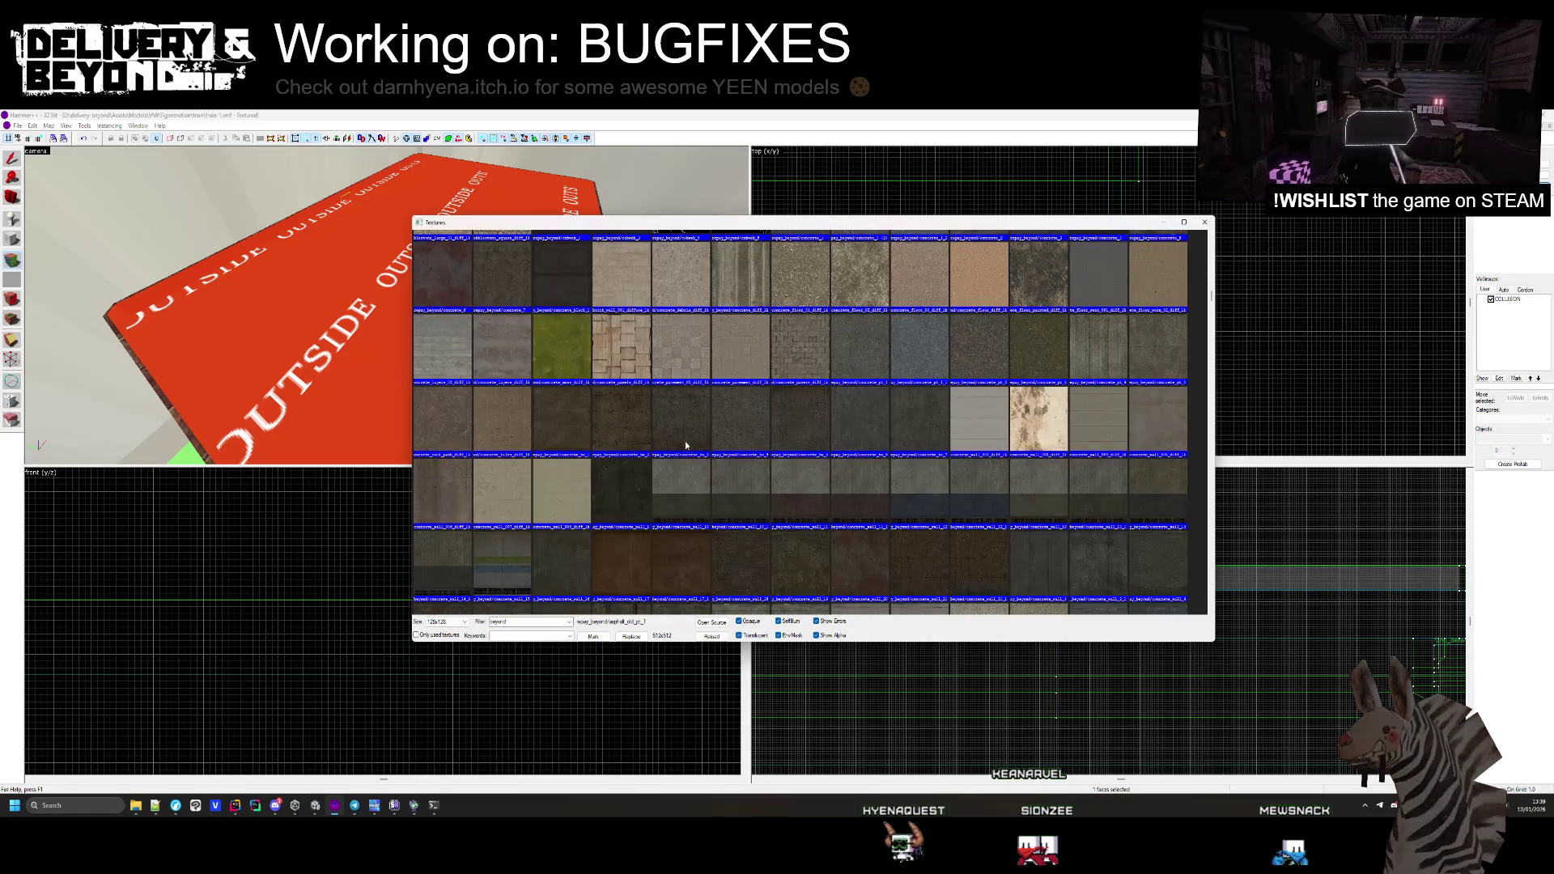
{"action": "scroll", "coordinate": [685, 444], "scroll_direction": "down", "scroll_amount": 10}
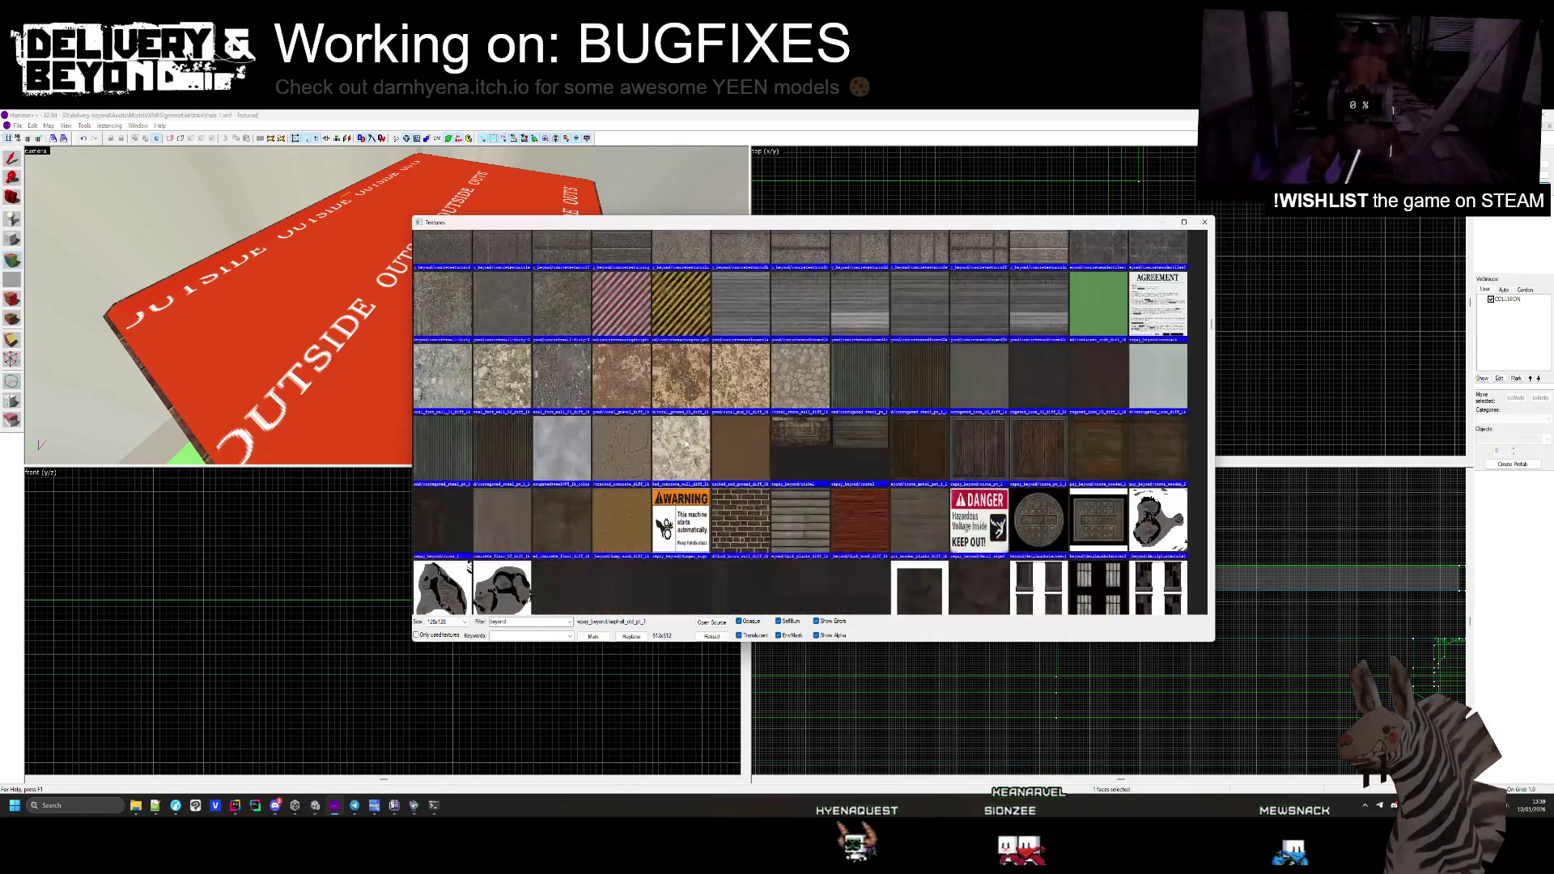
{"action": "scroll", "coordinate": [685, 444], "scroll_direction": "down", "scroll_amount": 10}
{"action": "scroll", "coordinate": [694, 442], "scroll_direction": "down", "scroll_amount": 10}
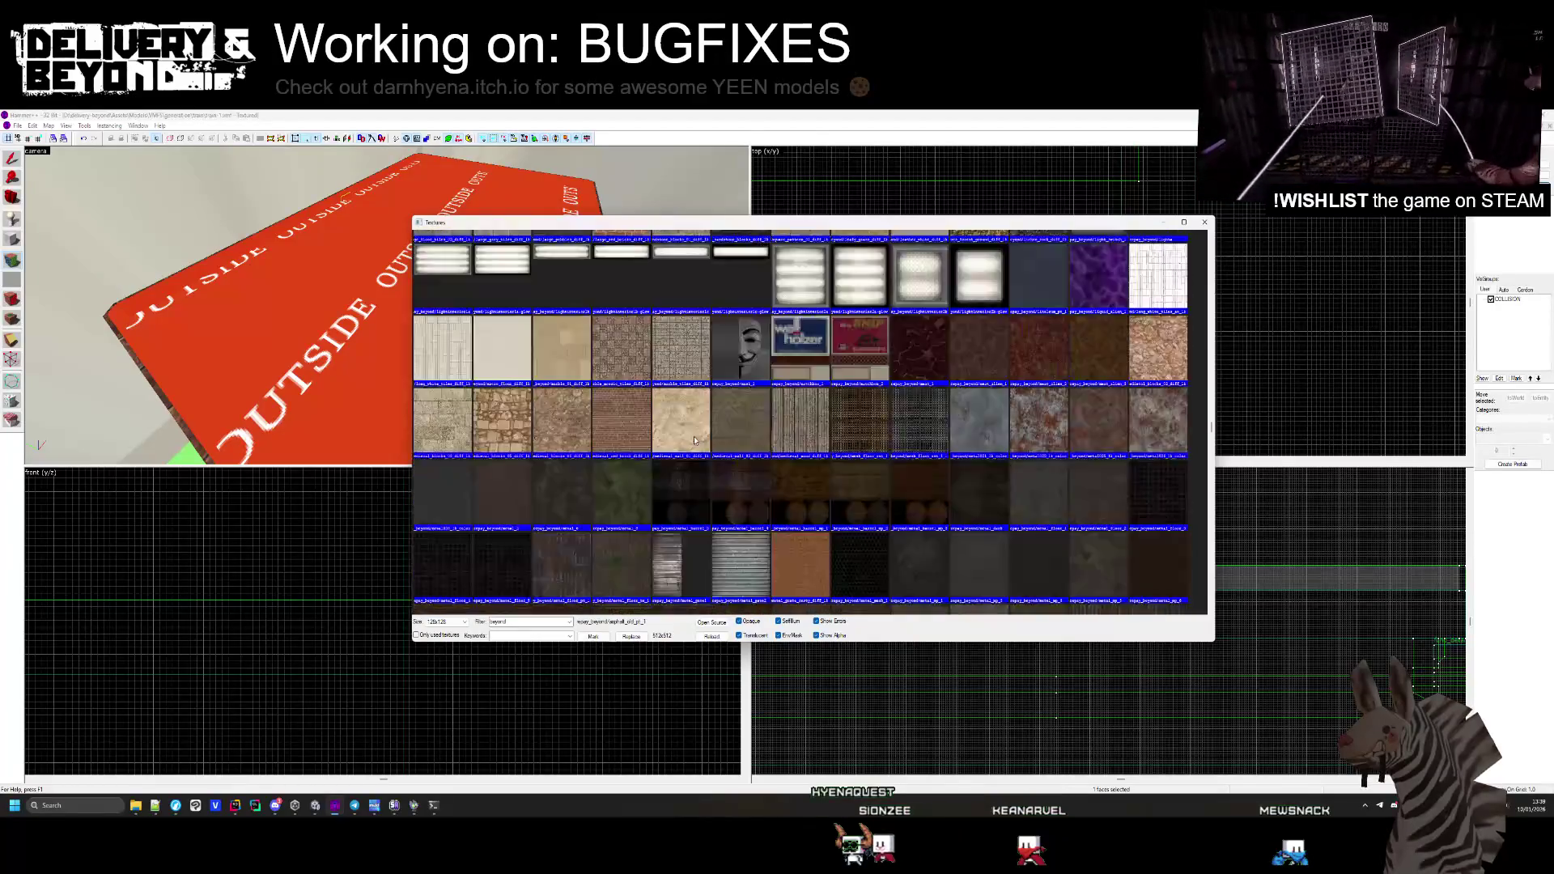
{"action": "scroll", "coordinate": [695, 441], "scroll_direction": "down", "scroll_amount": 3}
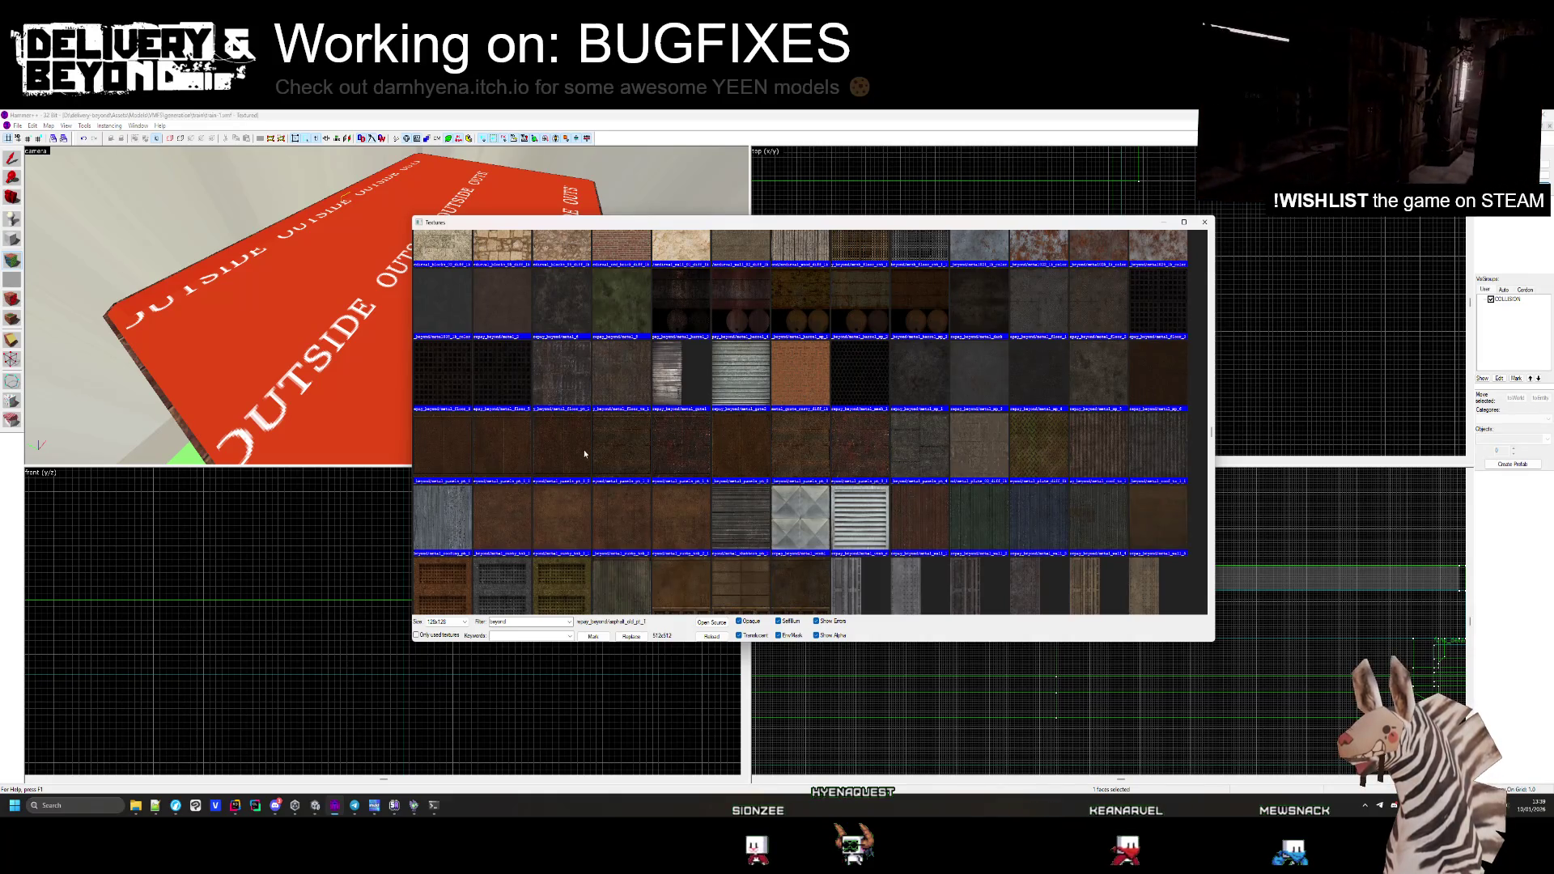
Apply the metal_rusty_tsk_1 texture to the selected face of the OUTSIDE brush
{"action": "double_click", "coordinate": [499, 513]}
{"action": "key", "text": "z"}
{"action": "key", "text": "z"}
{"action": "left_click_drag", "start_coordinate": [364, 308], "coordinate": [433, 318]}
{"action": "key", "text": "w"}
{"action": "key", "text": "z"}
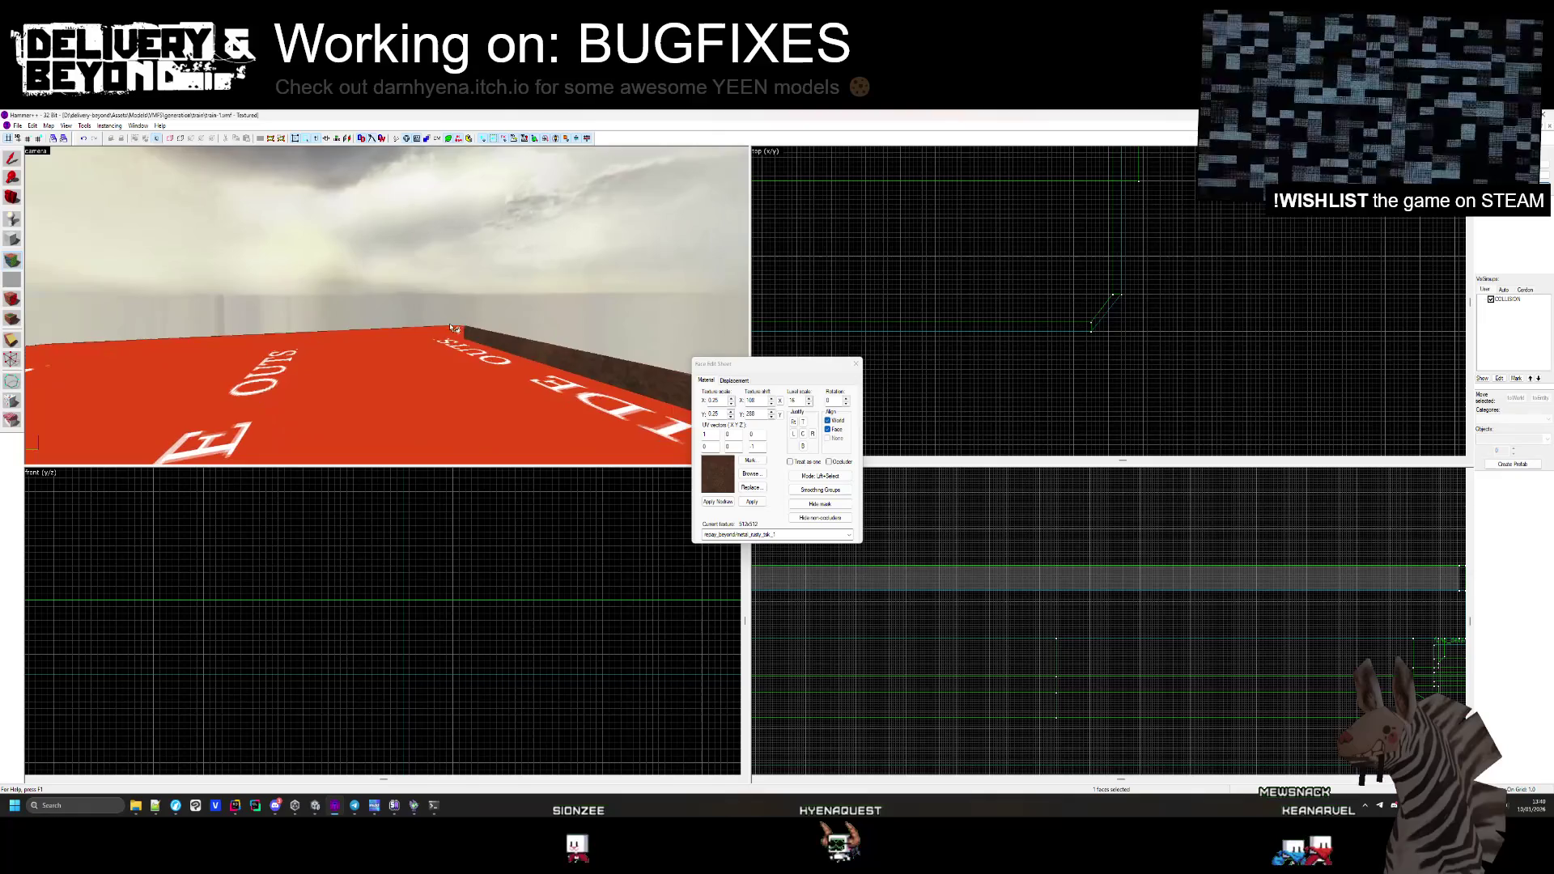
{"action": "key", "text": "z"}
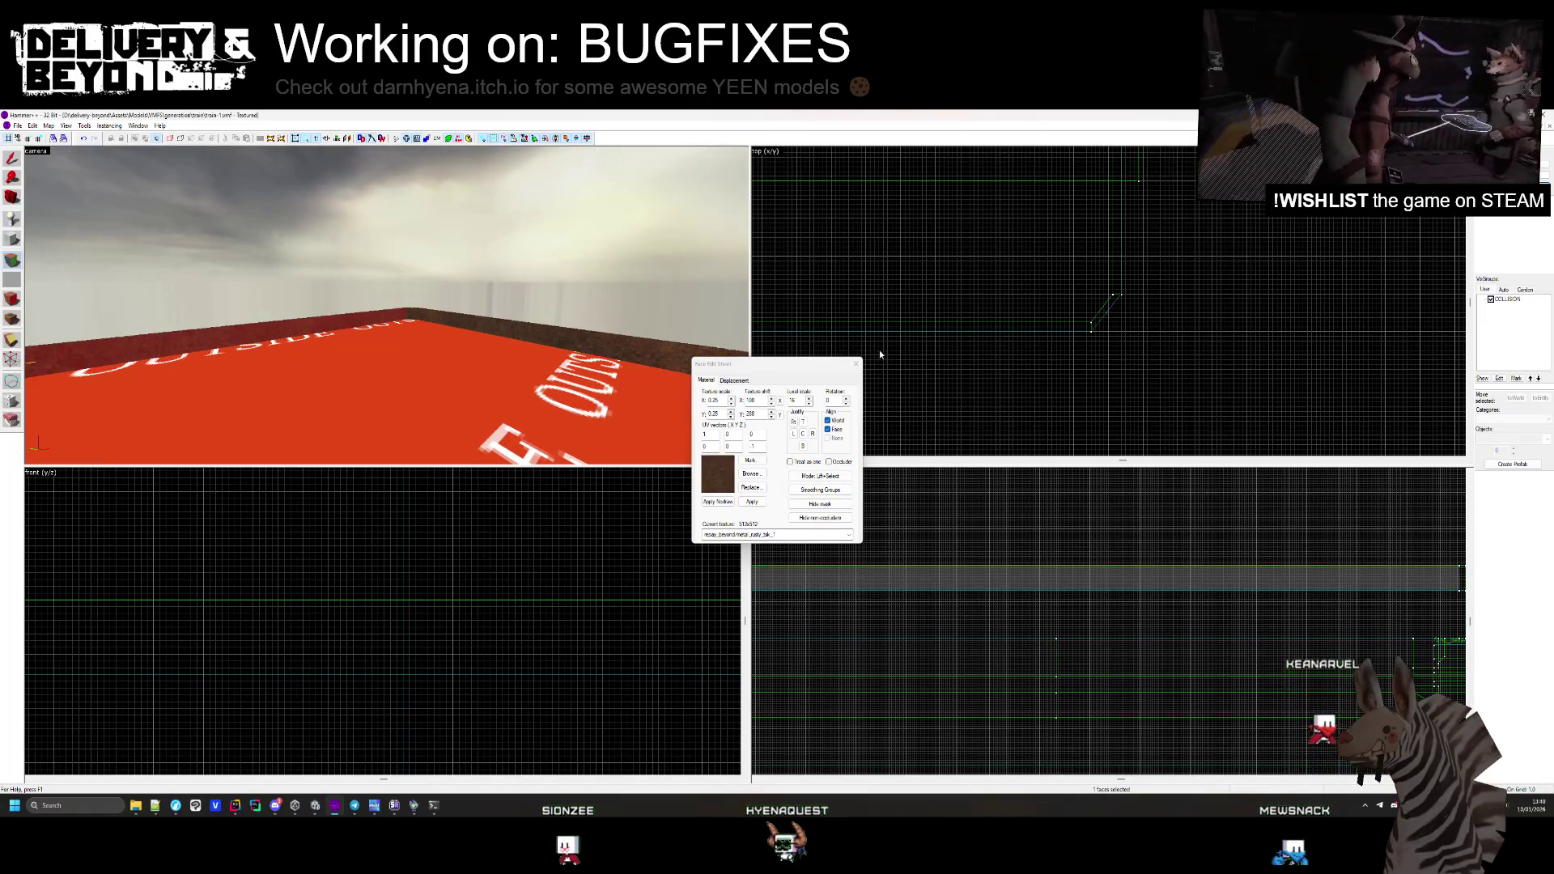
{"action": "left_click", "coordinate": [857, 364]}
{"action": "key", "text": "z"}
Make the OUTSIDE slab thinner by moving its top and bottom edges in the side view
{"action": "left_click", "coordinate": [389, 310]}
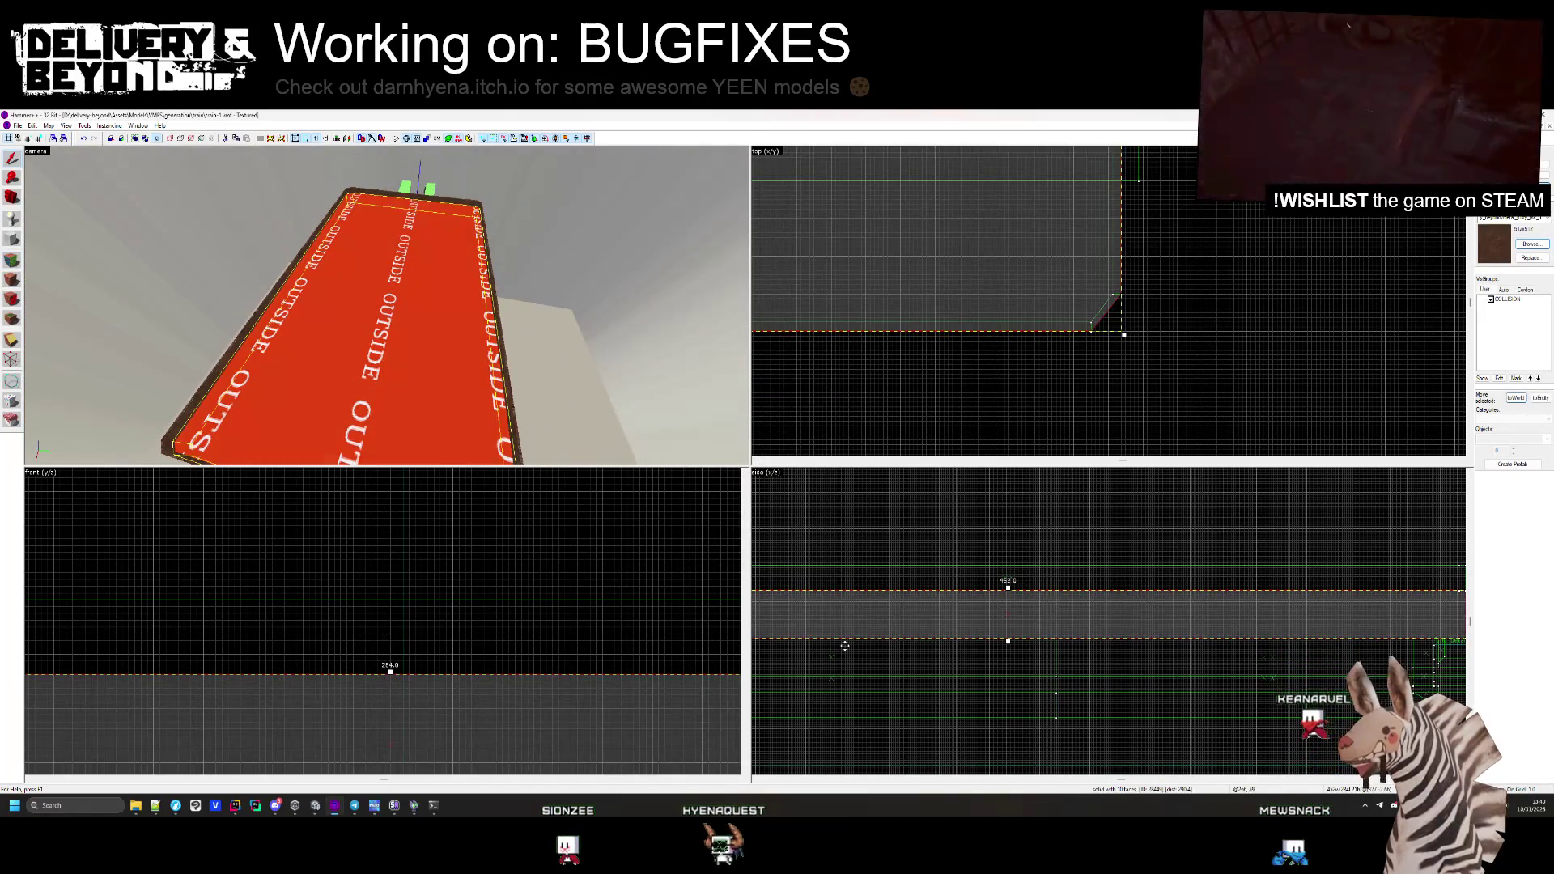
{"action": "scroll", "coordinate": [1012, 584], "scroll_direction": "up", "scroll_amount": 3}
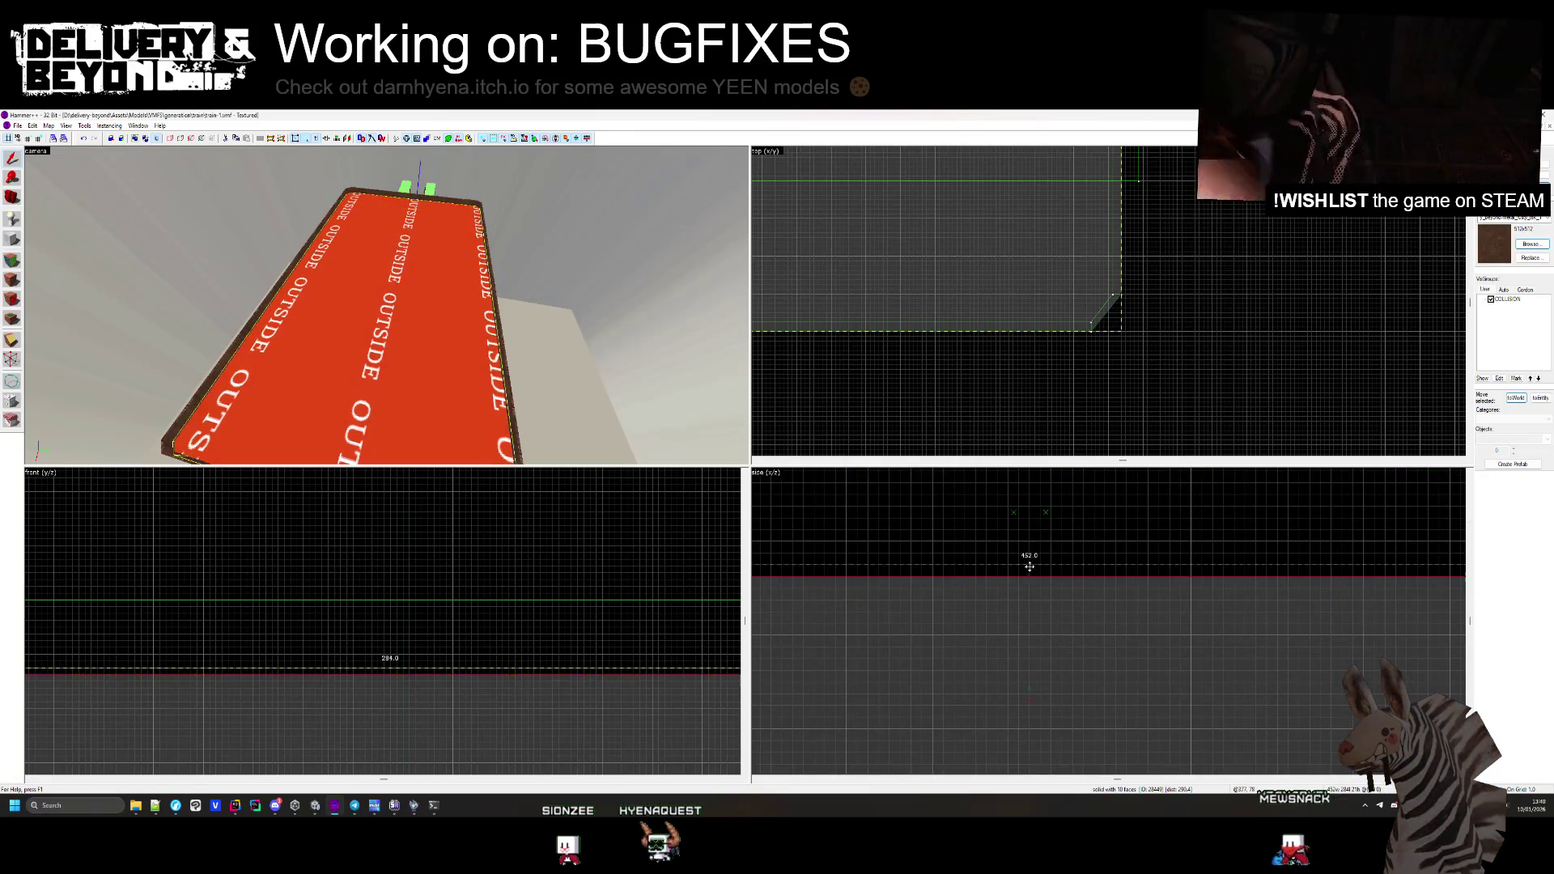
{"action": "left_click_drag", "start_coordinate": [1029, 576], "coordinate": [1027, 535]}
{"action": "scroll", "coordinate": [1041, 601], "scroll_direction": "down", "scroll_amount": 2}
{"action": "left_click_drag", "start_coordinate": [1029, 593], "coordinate": [1028, 551]}
Turn the slab's face into a displacement and leave face editing
{"action": "key", "text": "shift+a"}
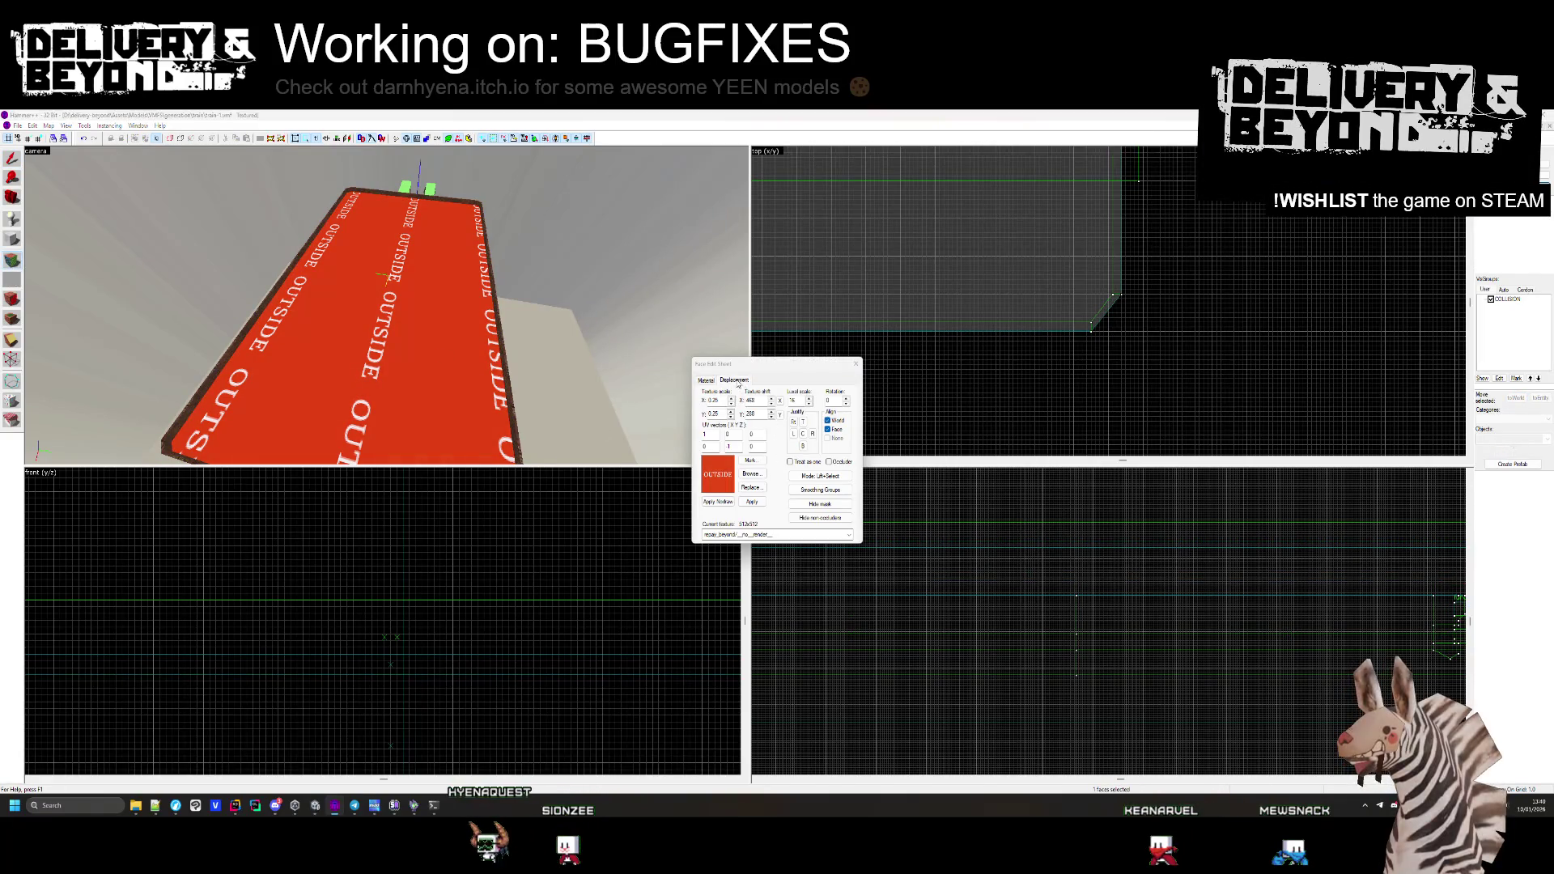
{"action": "left_click", "coordinate": [734, 381]}
{"action": "left_click", "coordinate": [715, 431]}
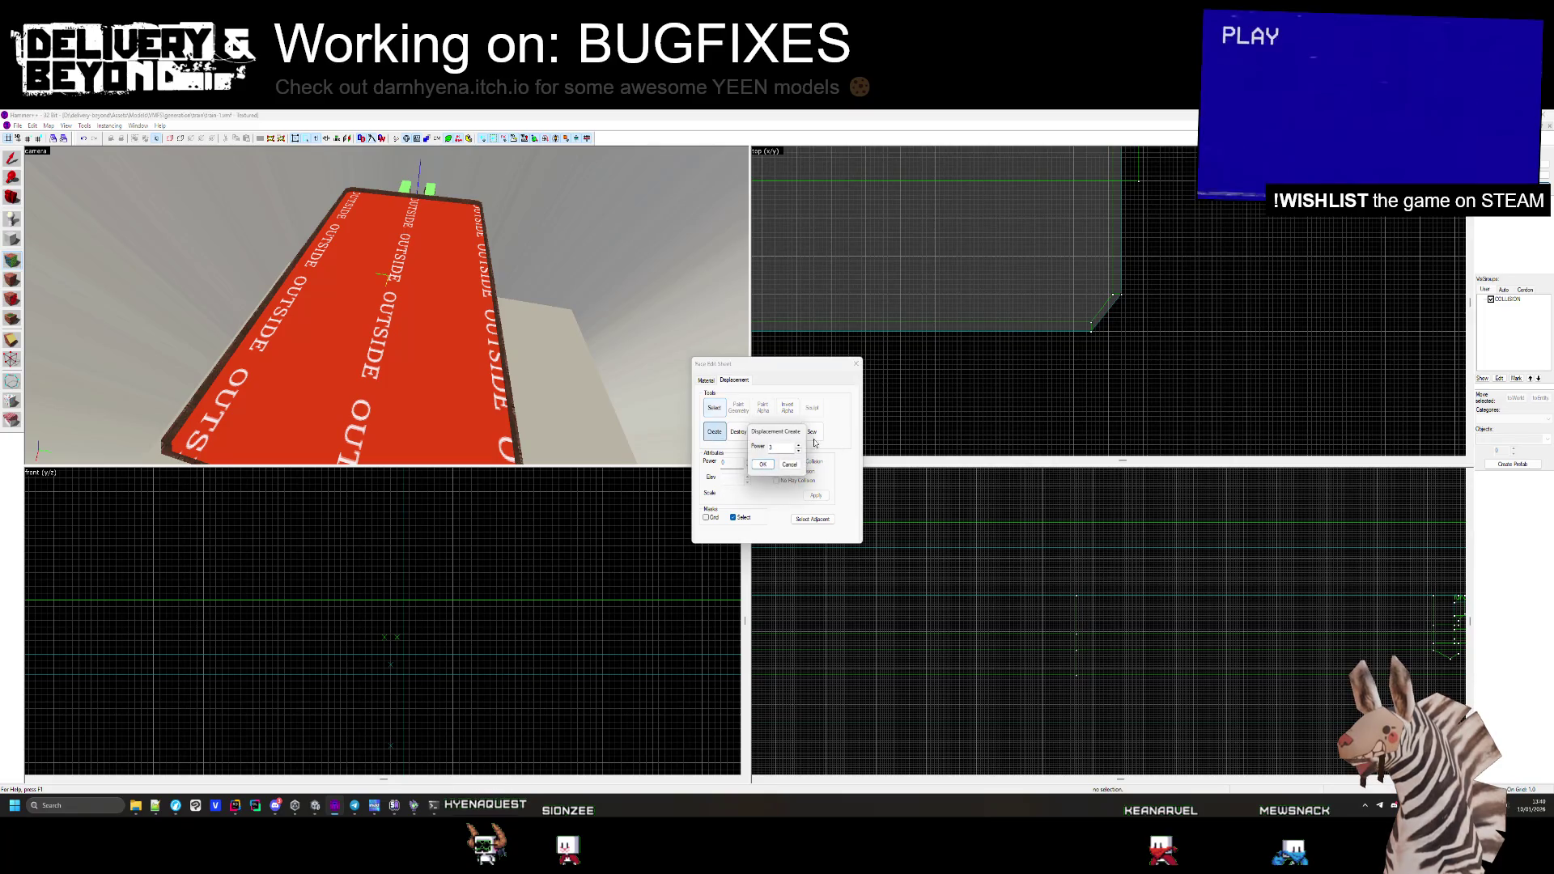
{"action": "left_click", "coordinate": [763, 465]}
{"action": "left_click", "coordinate": [706, 382]}
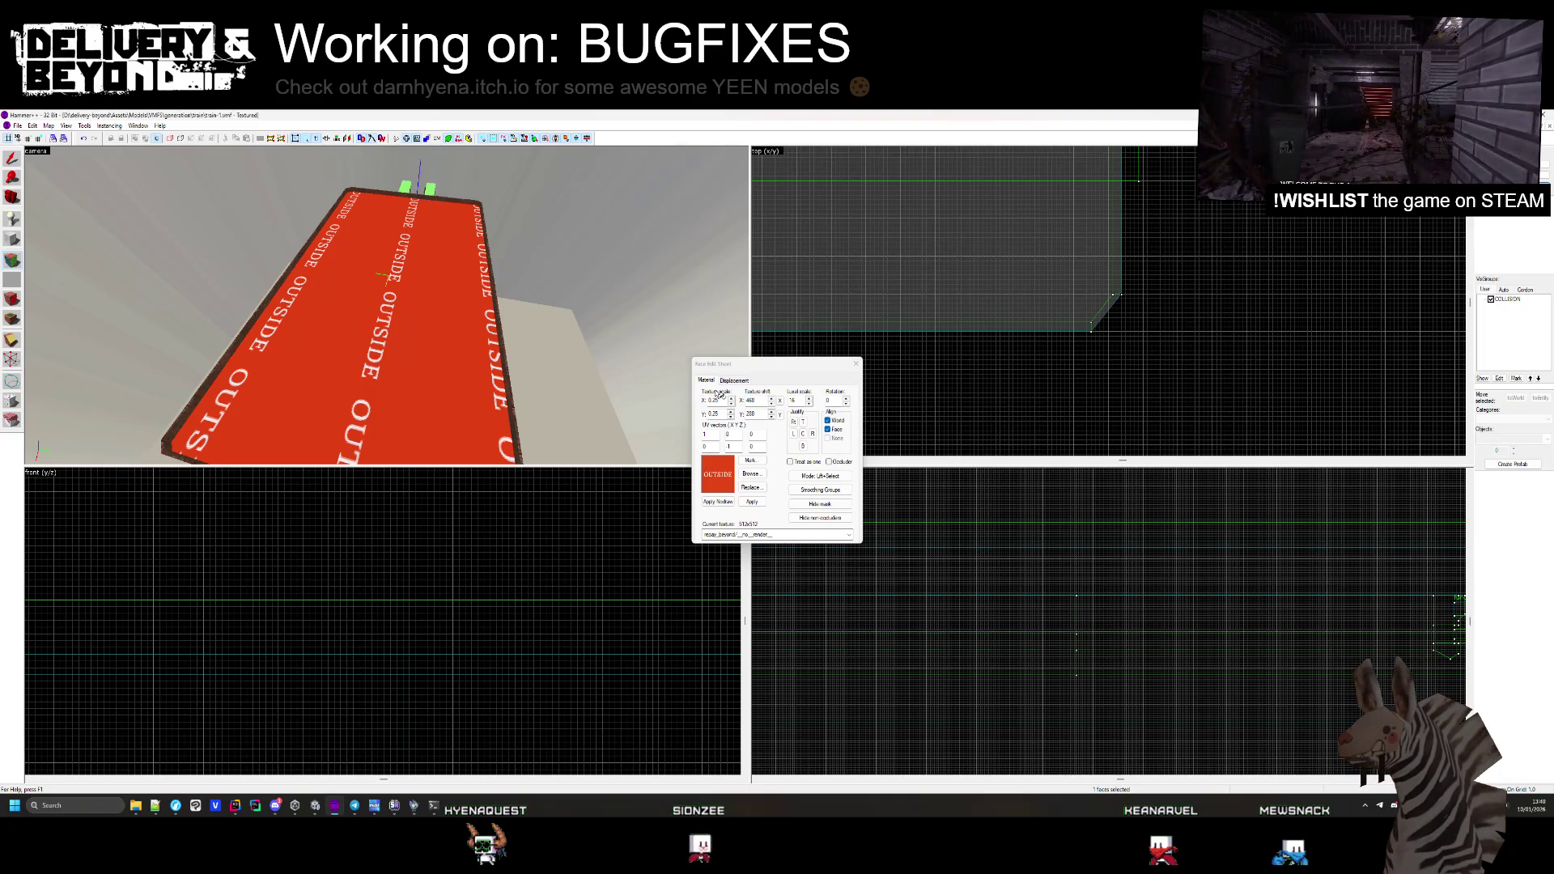
{"action": "left_click", "coordinate": [857, 363]}
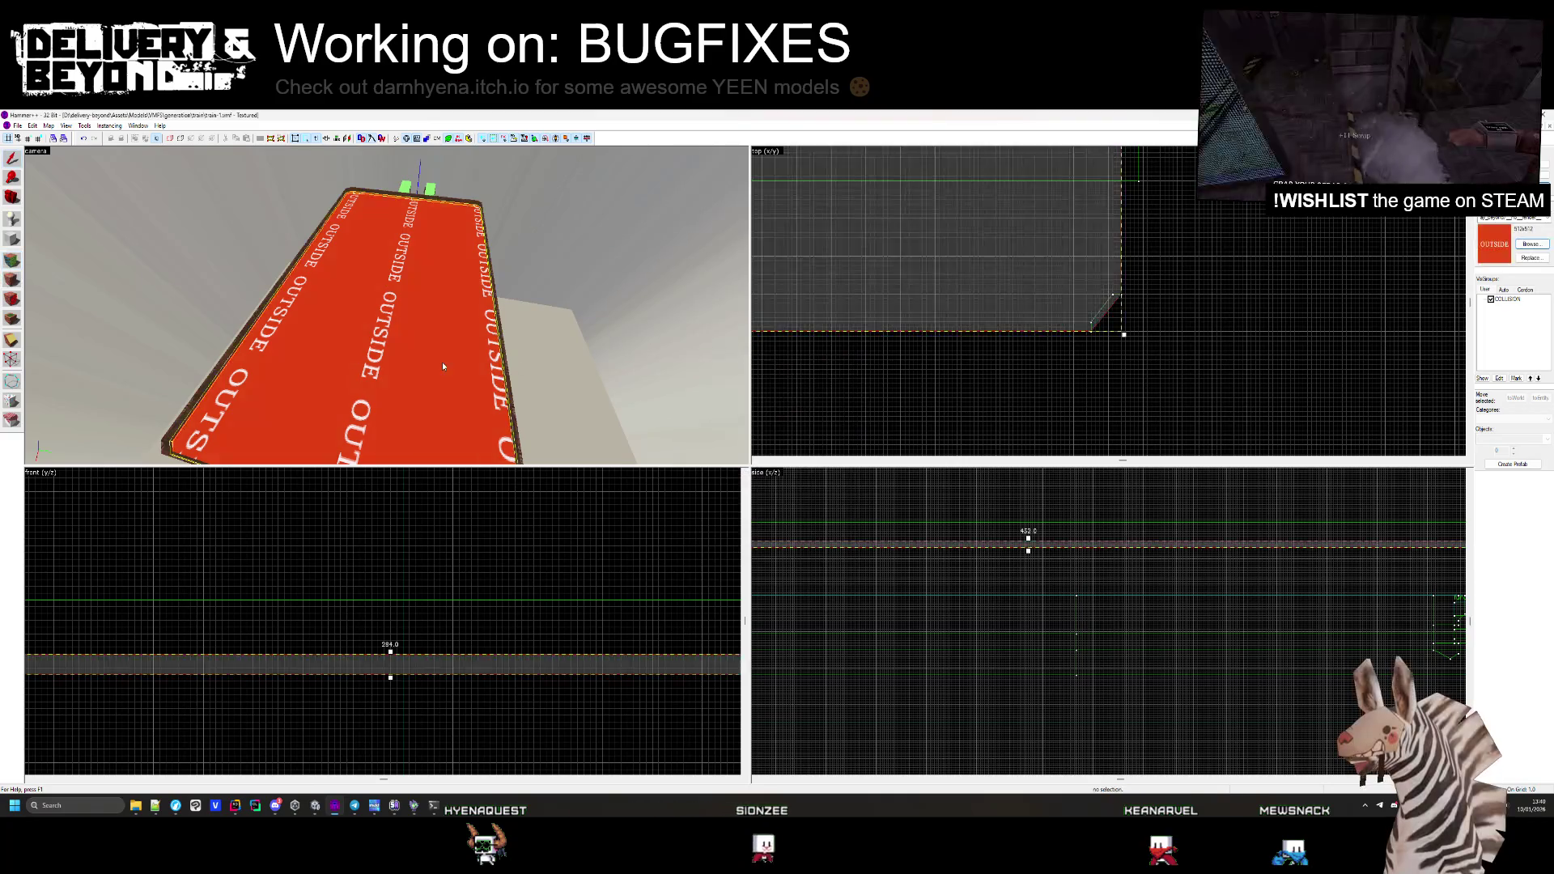
Reduce the red OUTSIDE slab's height to 1.0 unit and select it in the 3D view
{"action": "scroll", "coordinate": [1094, 327], "scroll_direction": "up", "scroll_amount": 3}
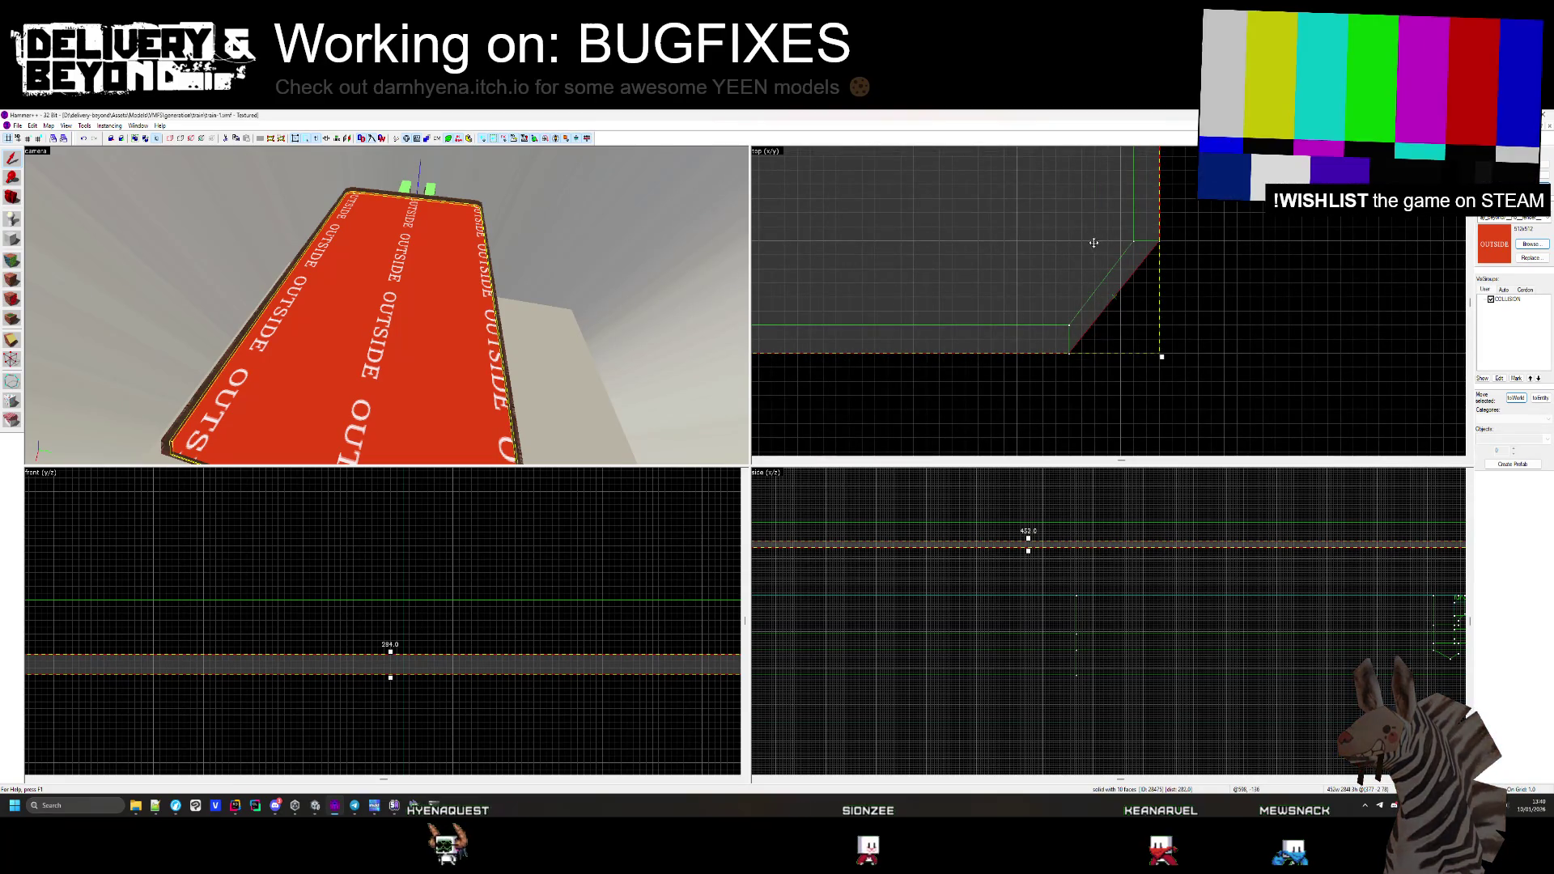
{"action": "left_click", "coordinate": [1103, 363]}
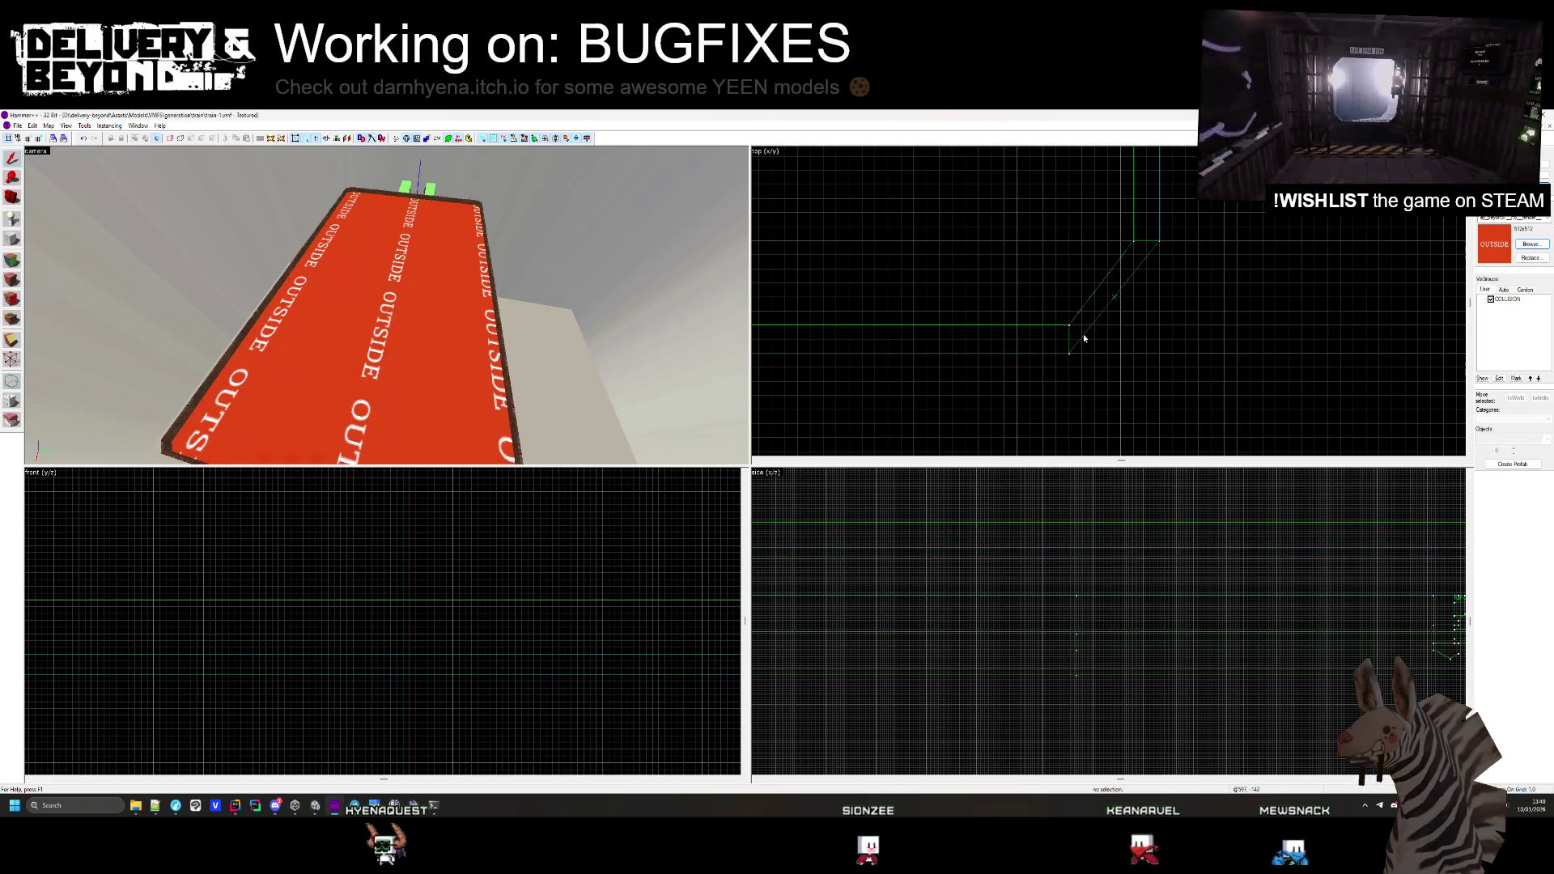
{"action": "left_click", "coordinate": [478, 437]}
{"action": "scroll", "coordinate": [427, 618], "scroll_direction": "down", "scroll_amount": 3}
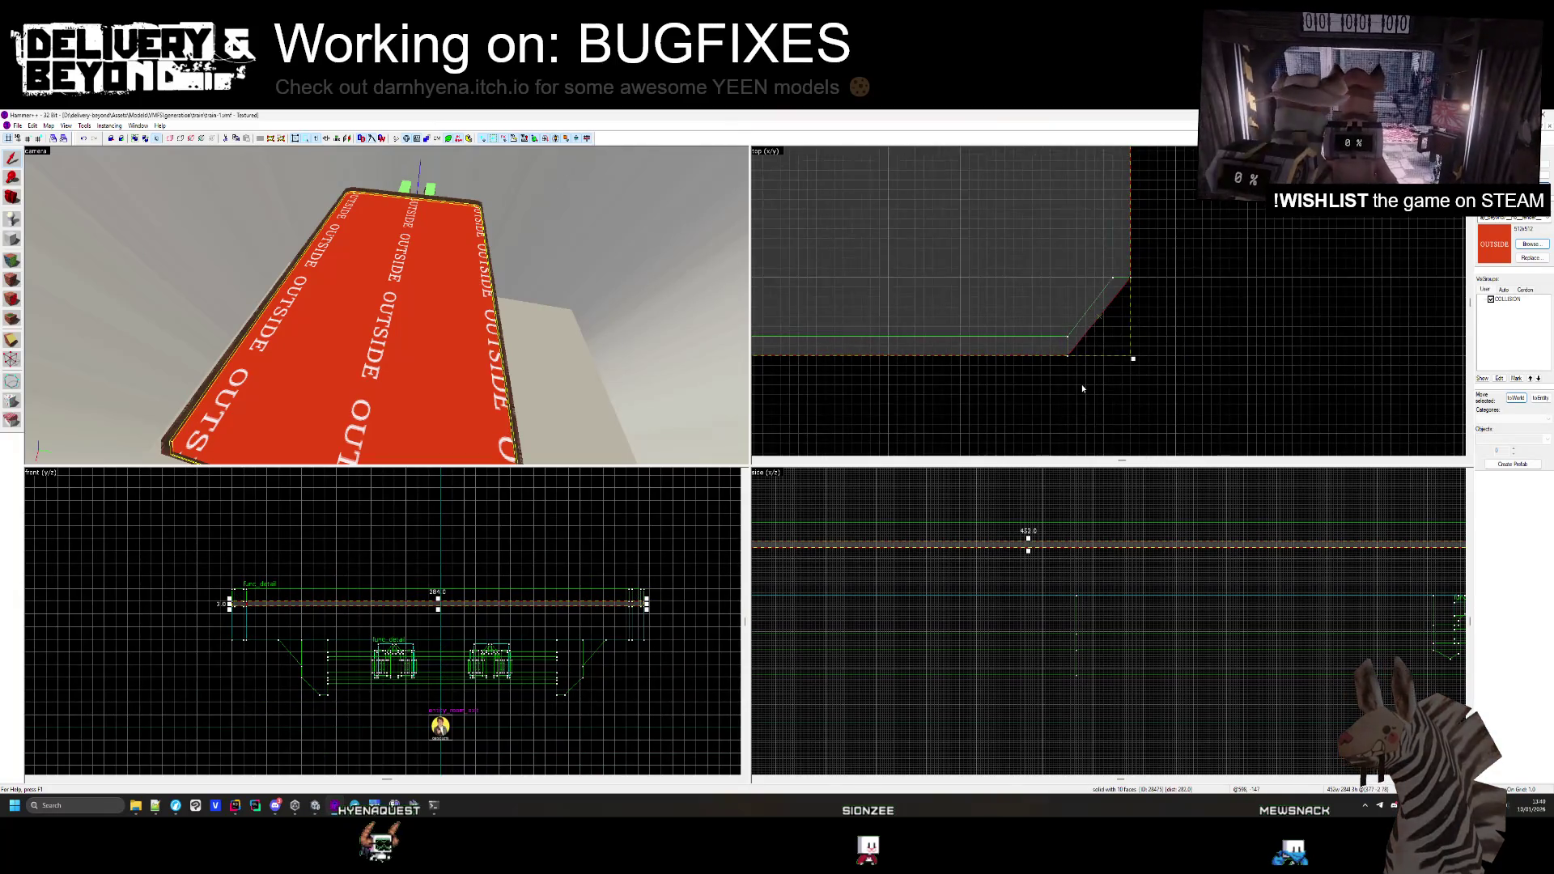
{"action": "left_click", "coordinate": [1029, 291]}
{"action": "left_click", "coordinate": [314, 358]}
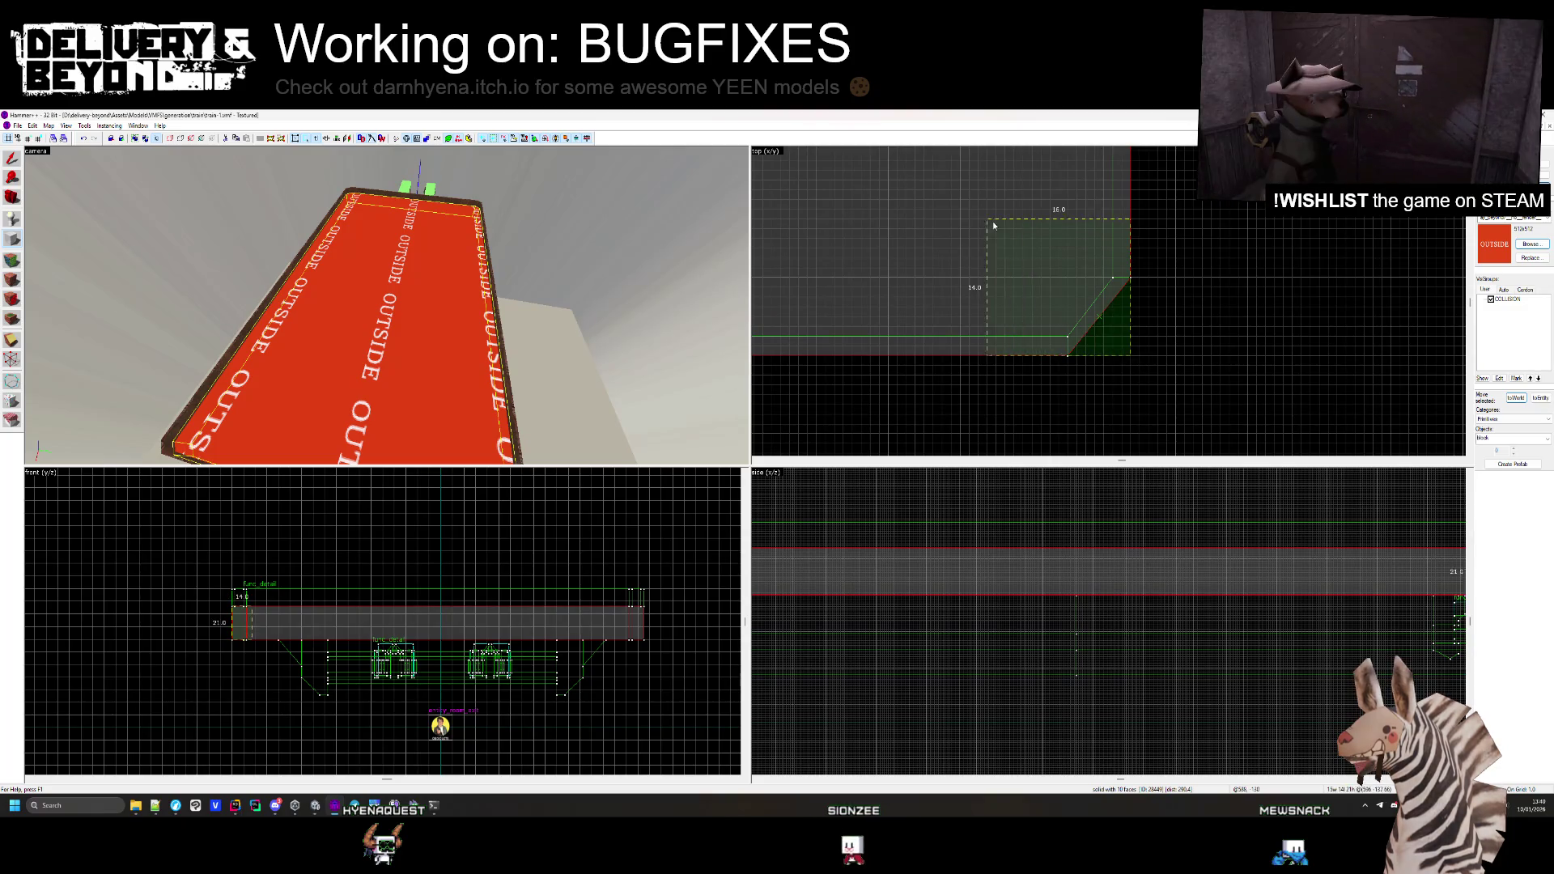
{"action": "scroll", "coordinate": [1218, 430], "scroll_direction": "down", "scroll_amount": 5}
{"action": "scroll", "coordinate": [1067, 353], "scroll_direction": "up", "scroll_amount": 5}
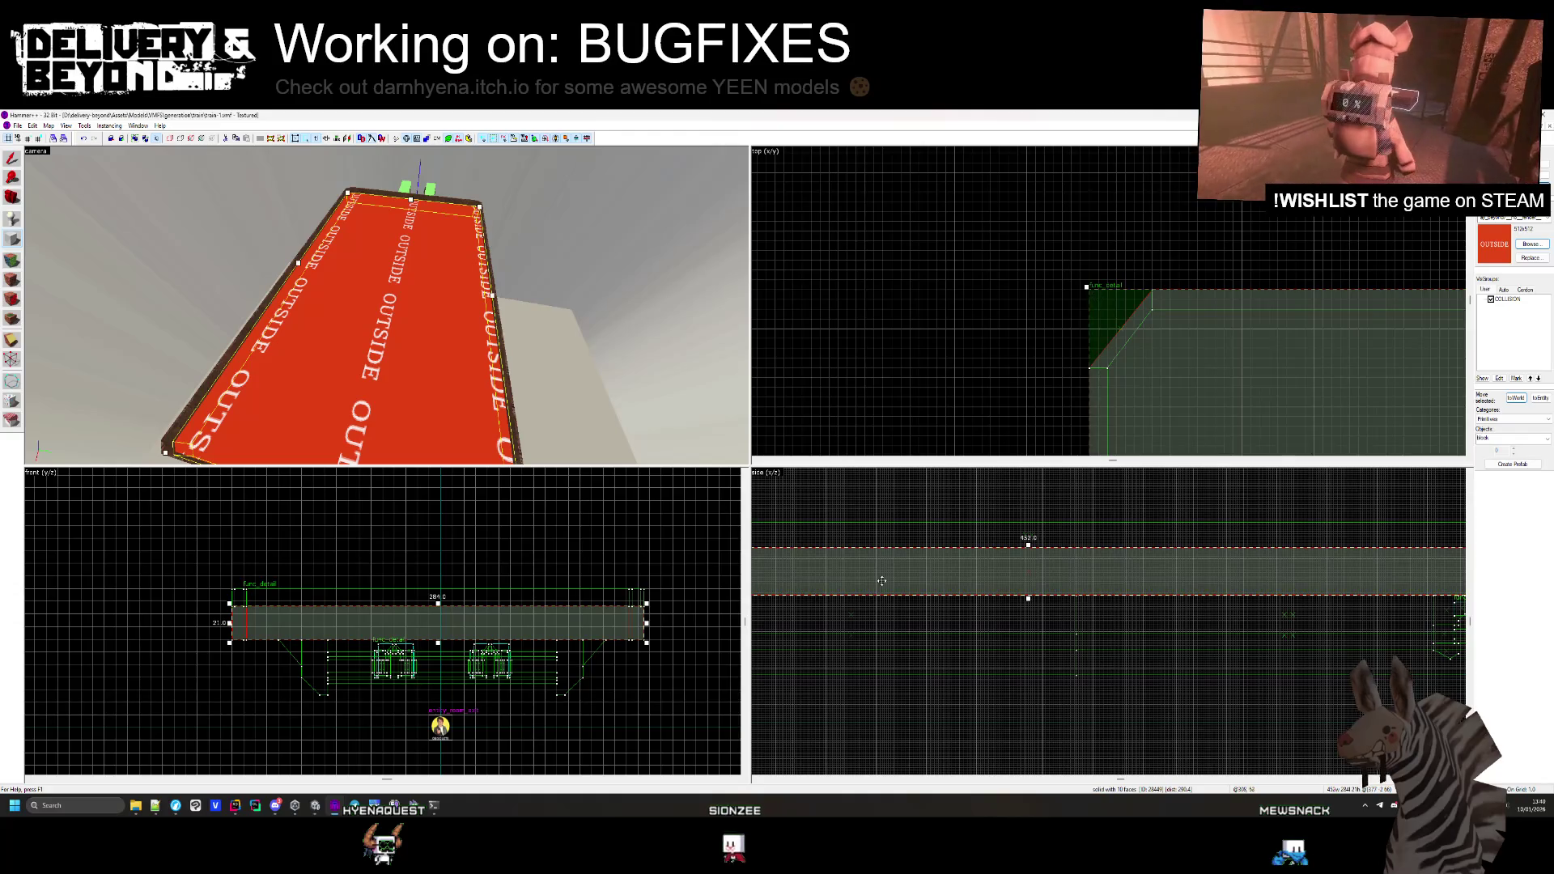
{"action": "scroll", "coordinate": [1031, 530], "scroll_direction": "up", "scroll_amount": 2}
{"action": "left_click_drag", "start_coordinate": [1033, 514], "coordinate": [1032, 515]}
{"action": "scroll", "coordinate": [1025, 505], "scroll_direction": "up", "scroll_amount": 2}
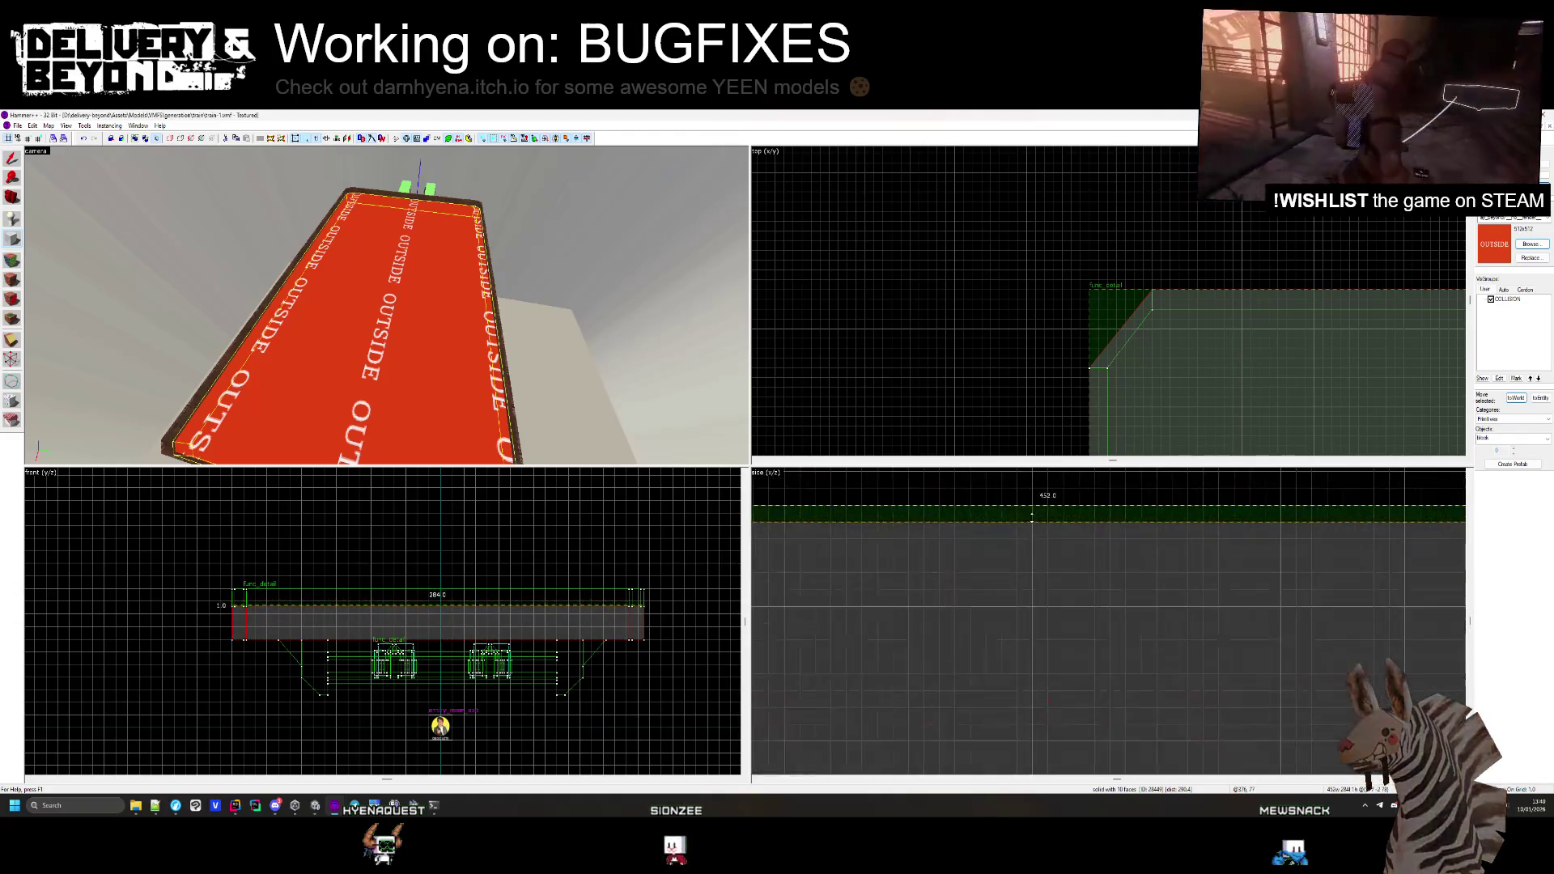
{"action": "left_click", "coordinate": [366, 311]}
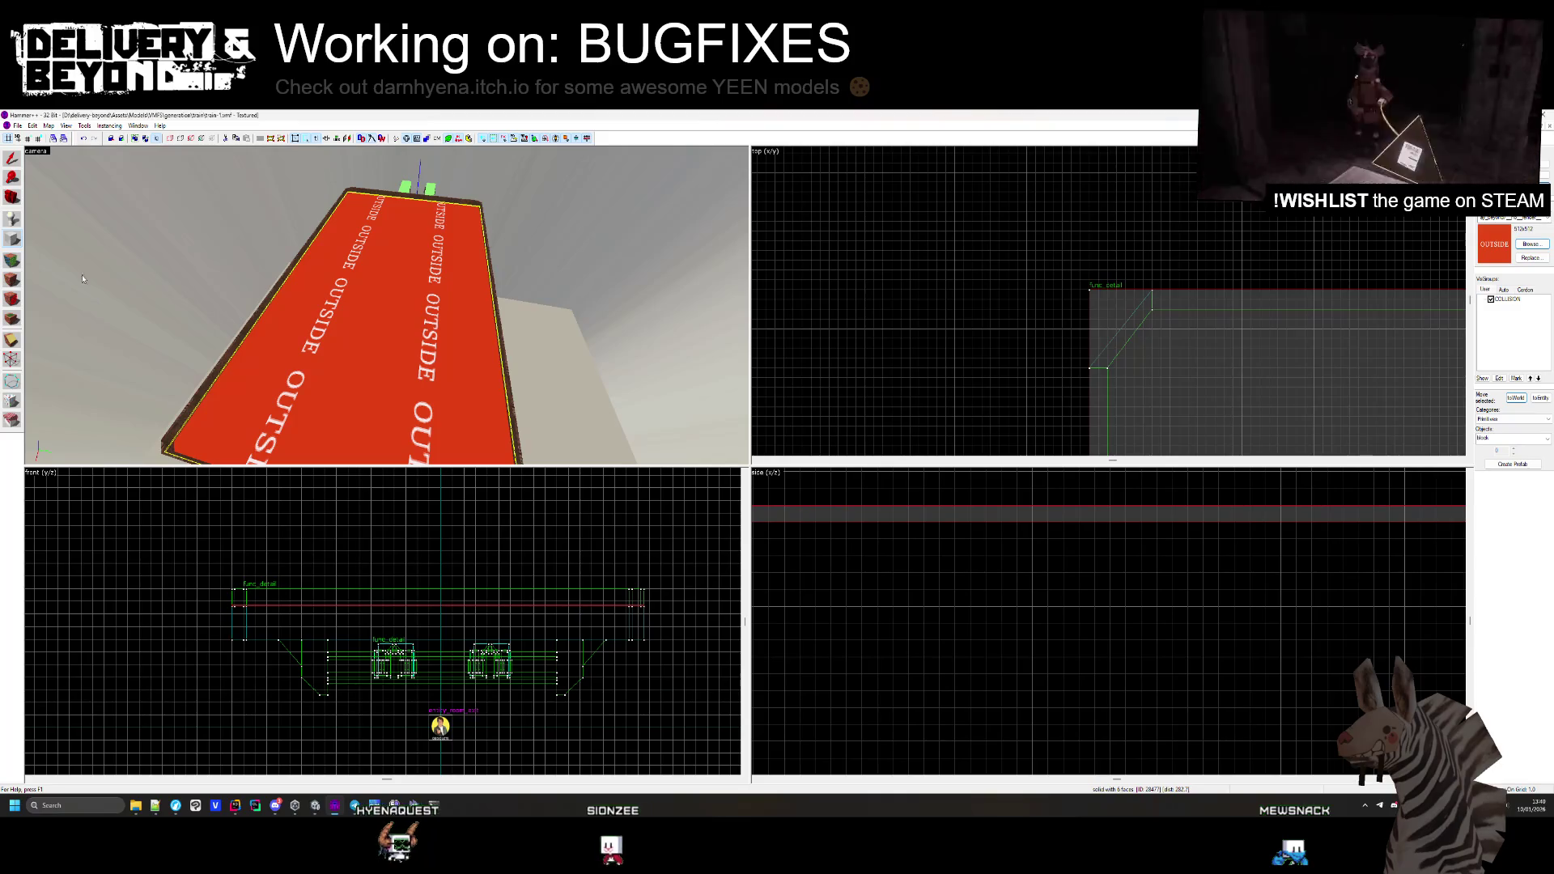
Make the slab's top face a power 3 displacement and open its texture browser
{"action": "key", "text": "shift+a"}
{"action": "left_click", "coordinate": [725, 381]}
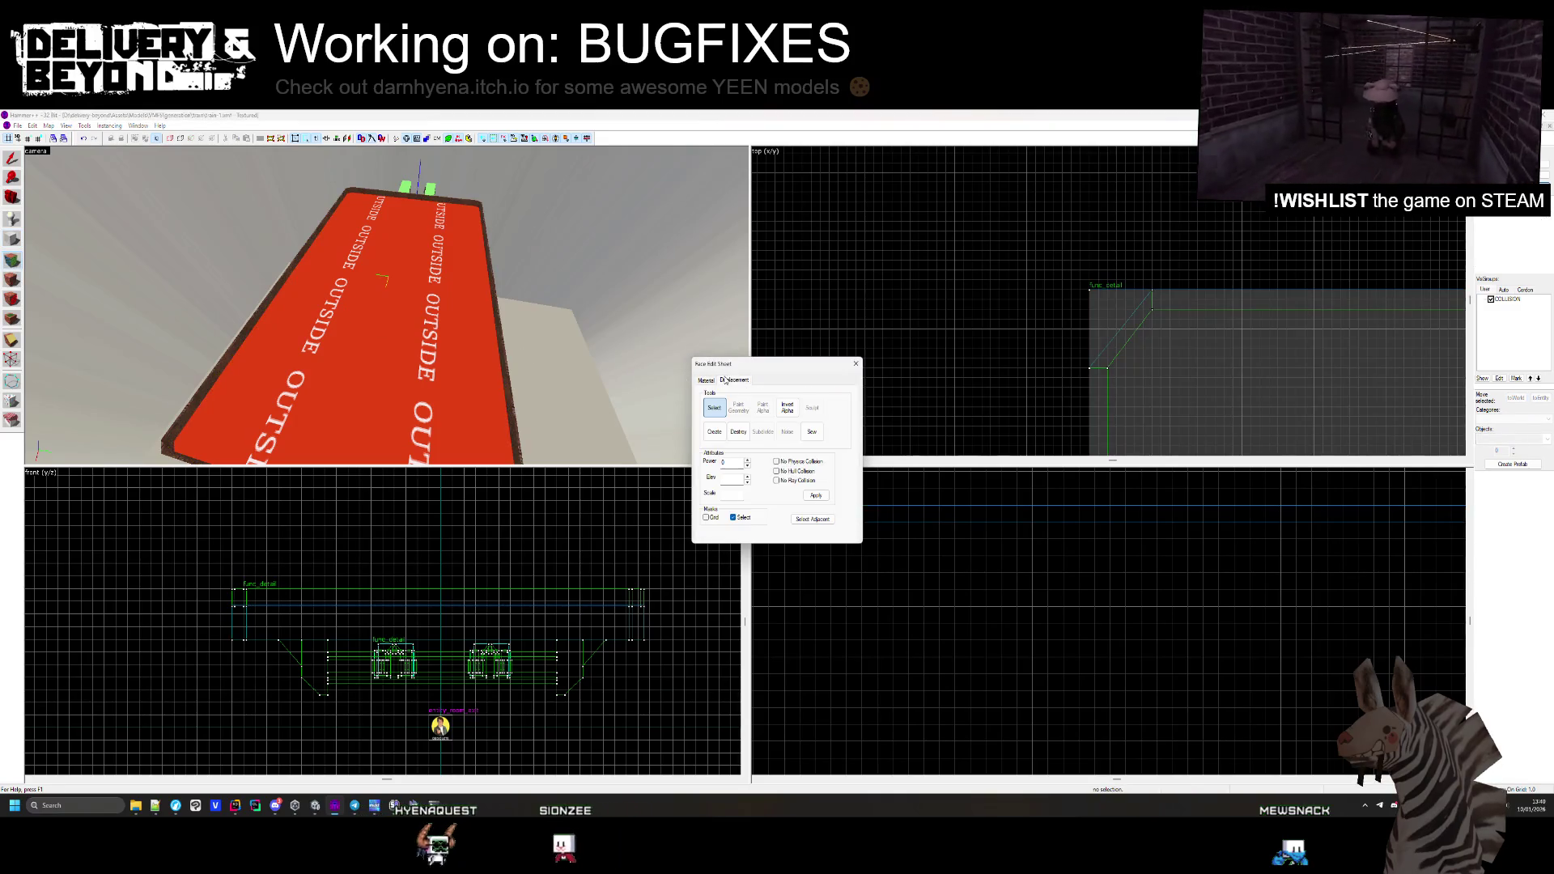
{"action": "left_click", "coordinate": [715, 432]}
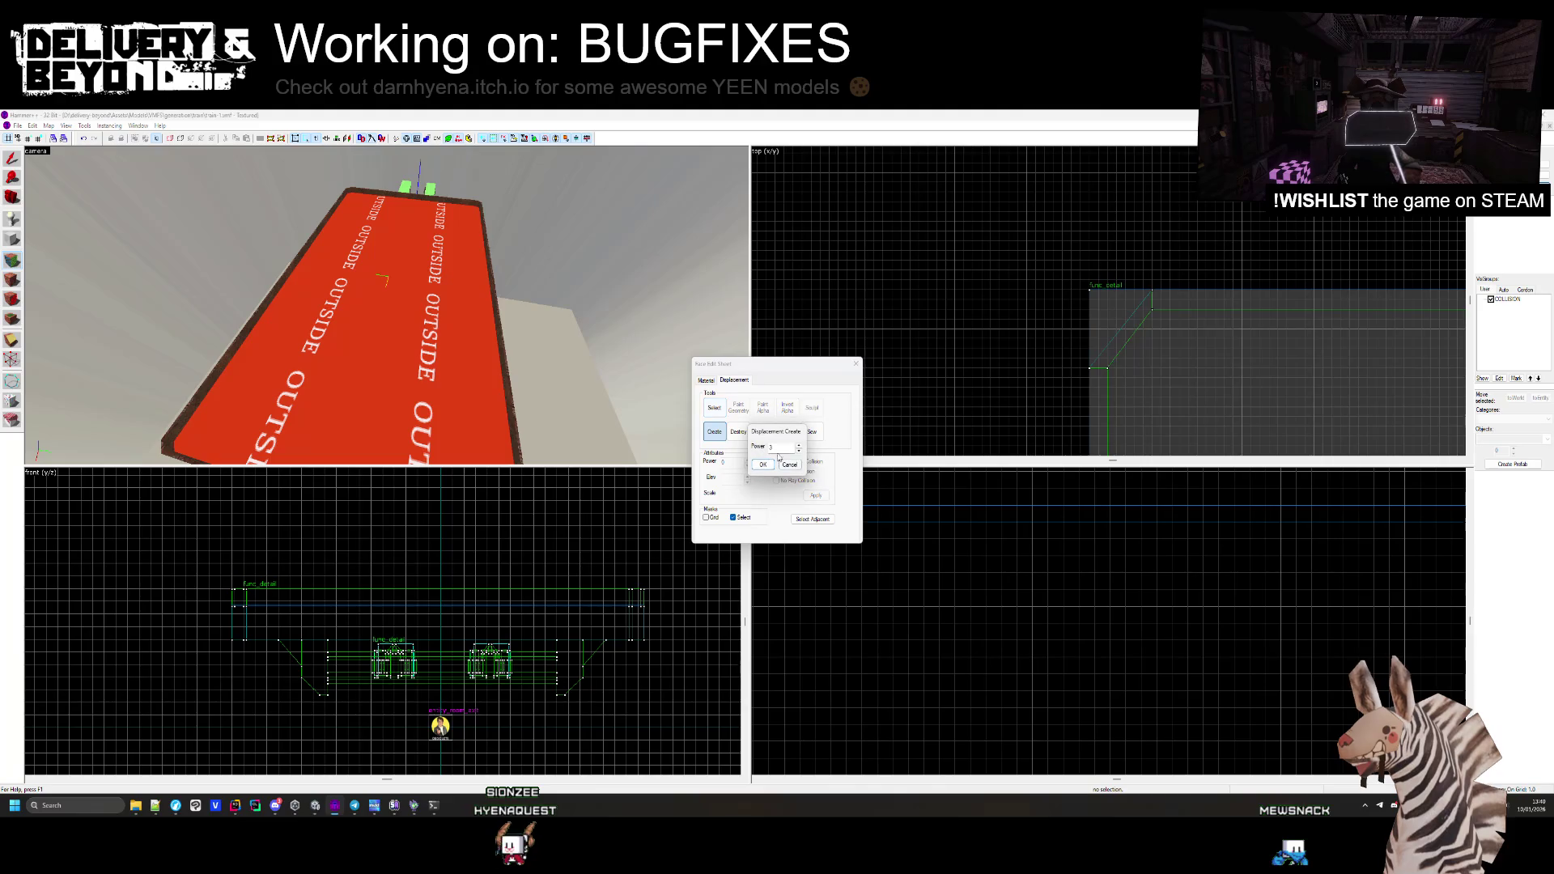
{"action": "left_click", "coordinate": [763, 465]}
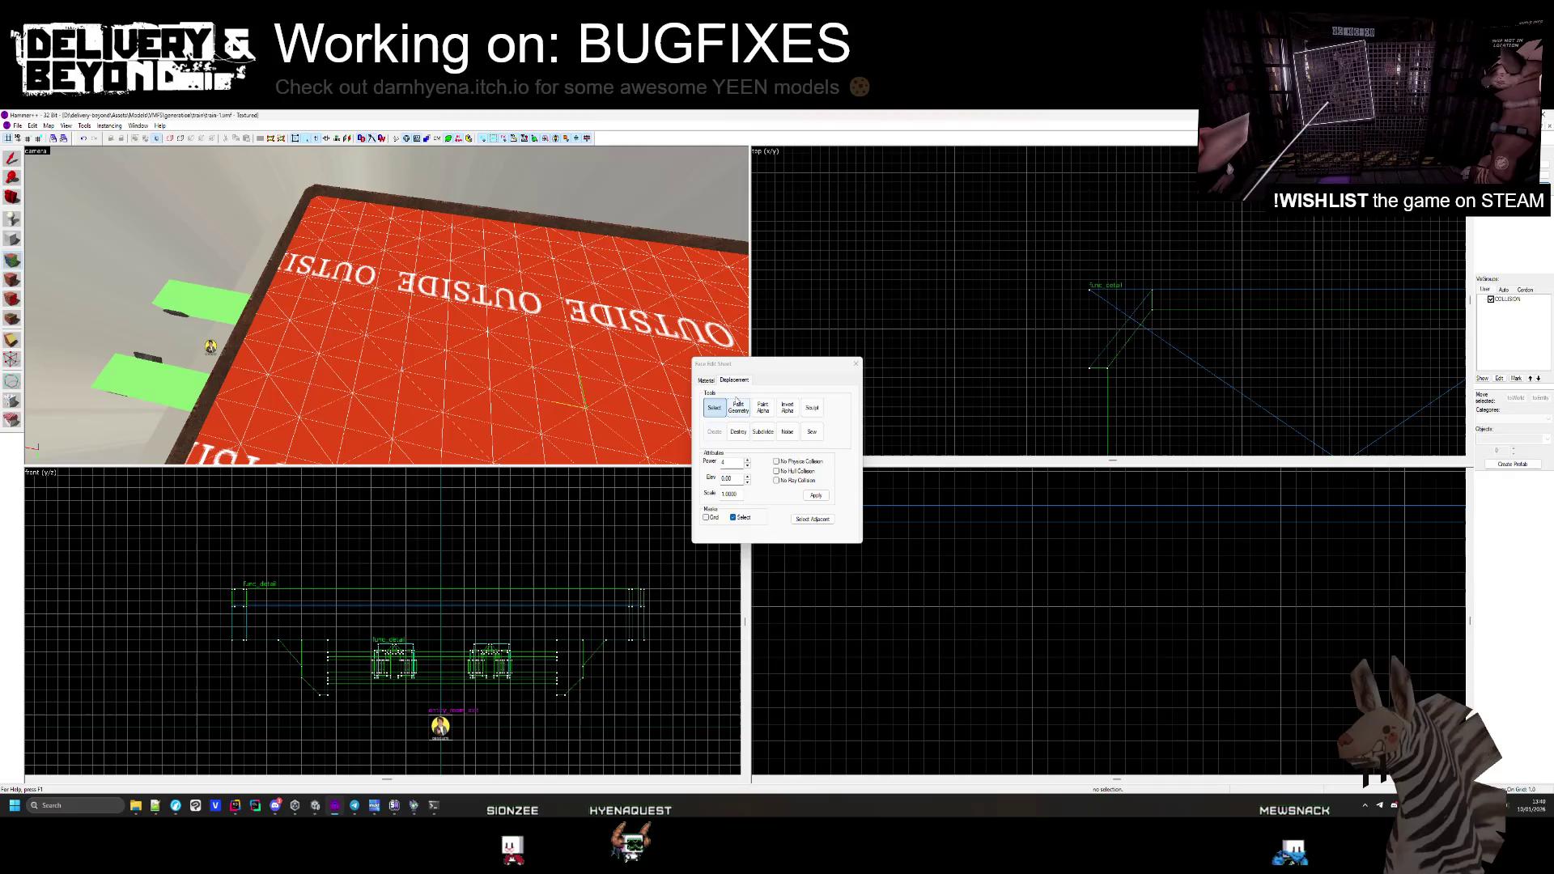
{"action": "left_click", "coordinate": [707, 380]}
{"action": "left_click", "coordinate": [759, 478]}
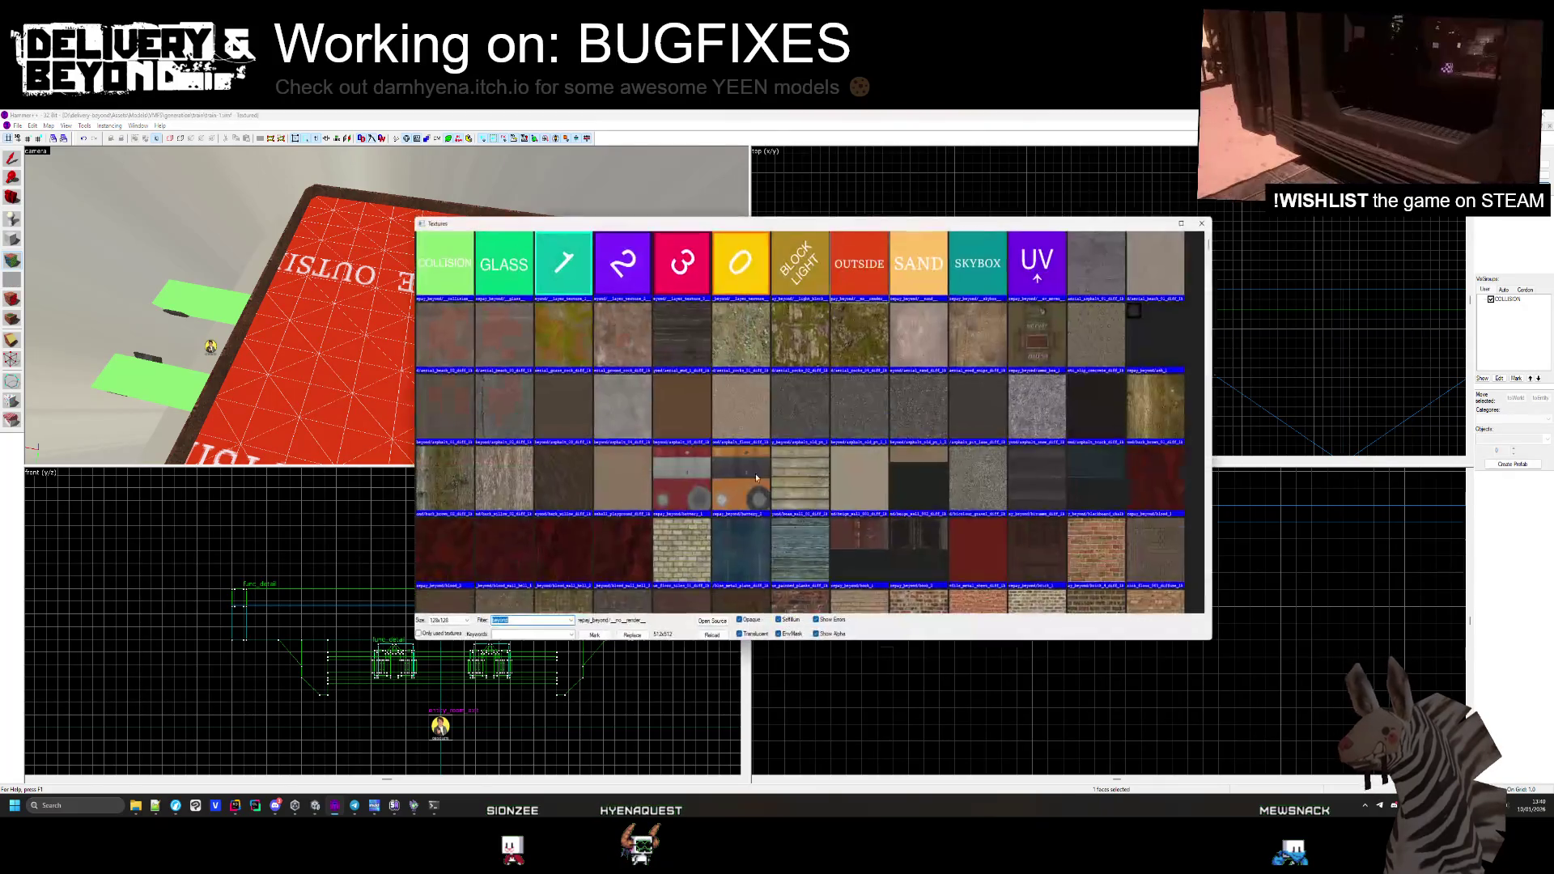
Apply the asphalt_old_pt_1_2 texture to the displaced top face
{"action": "double_click", "coordinate": [860, 413]}
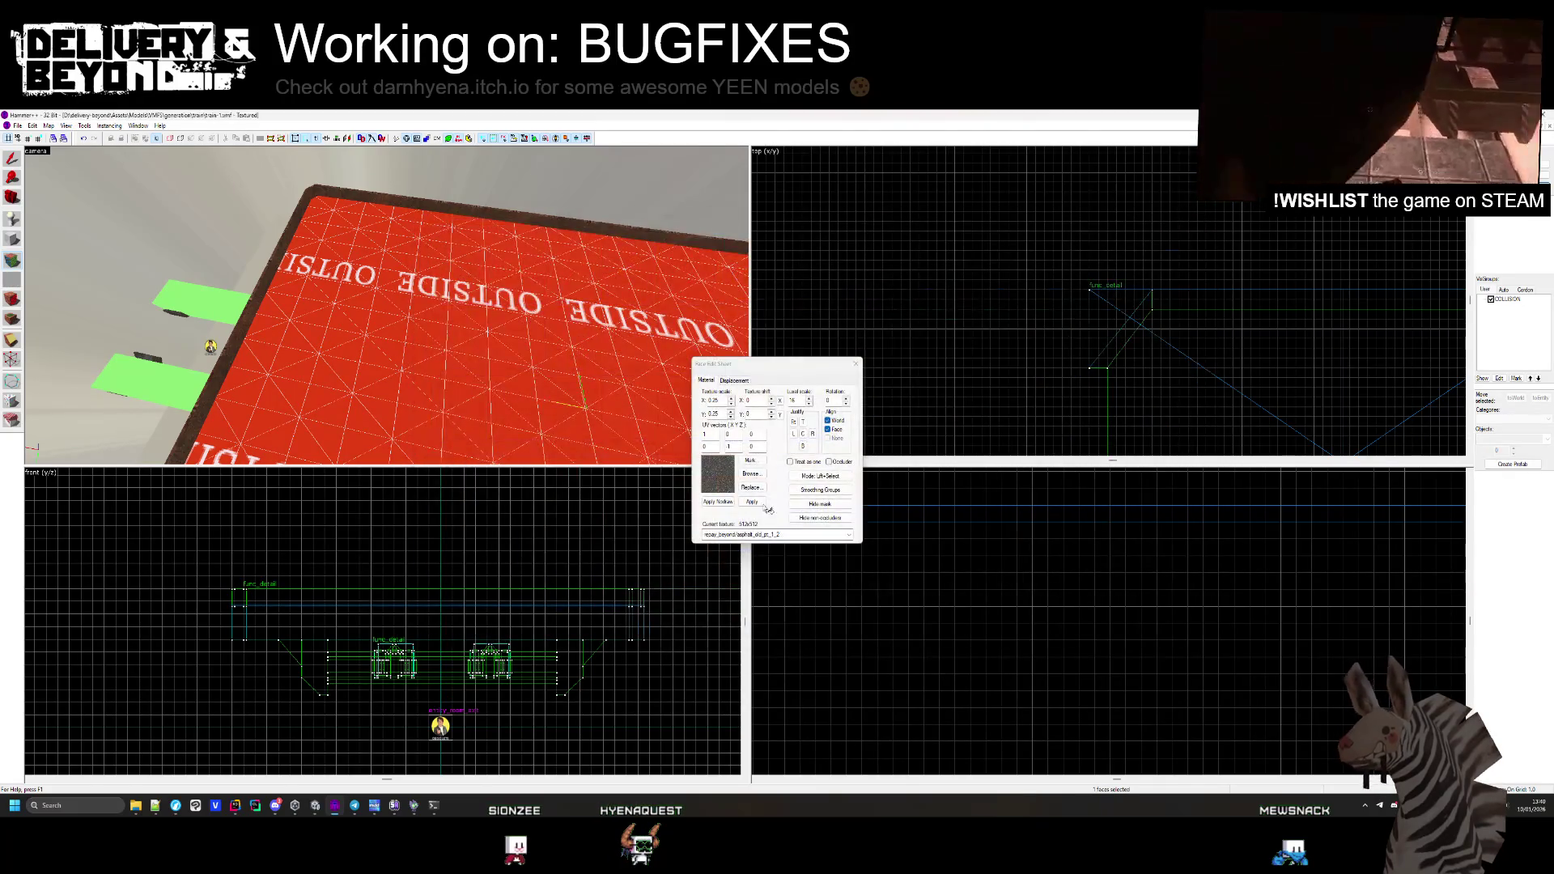
{"action": "left_click", "coordinate": [753, 502]}
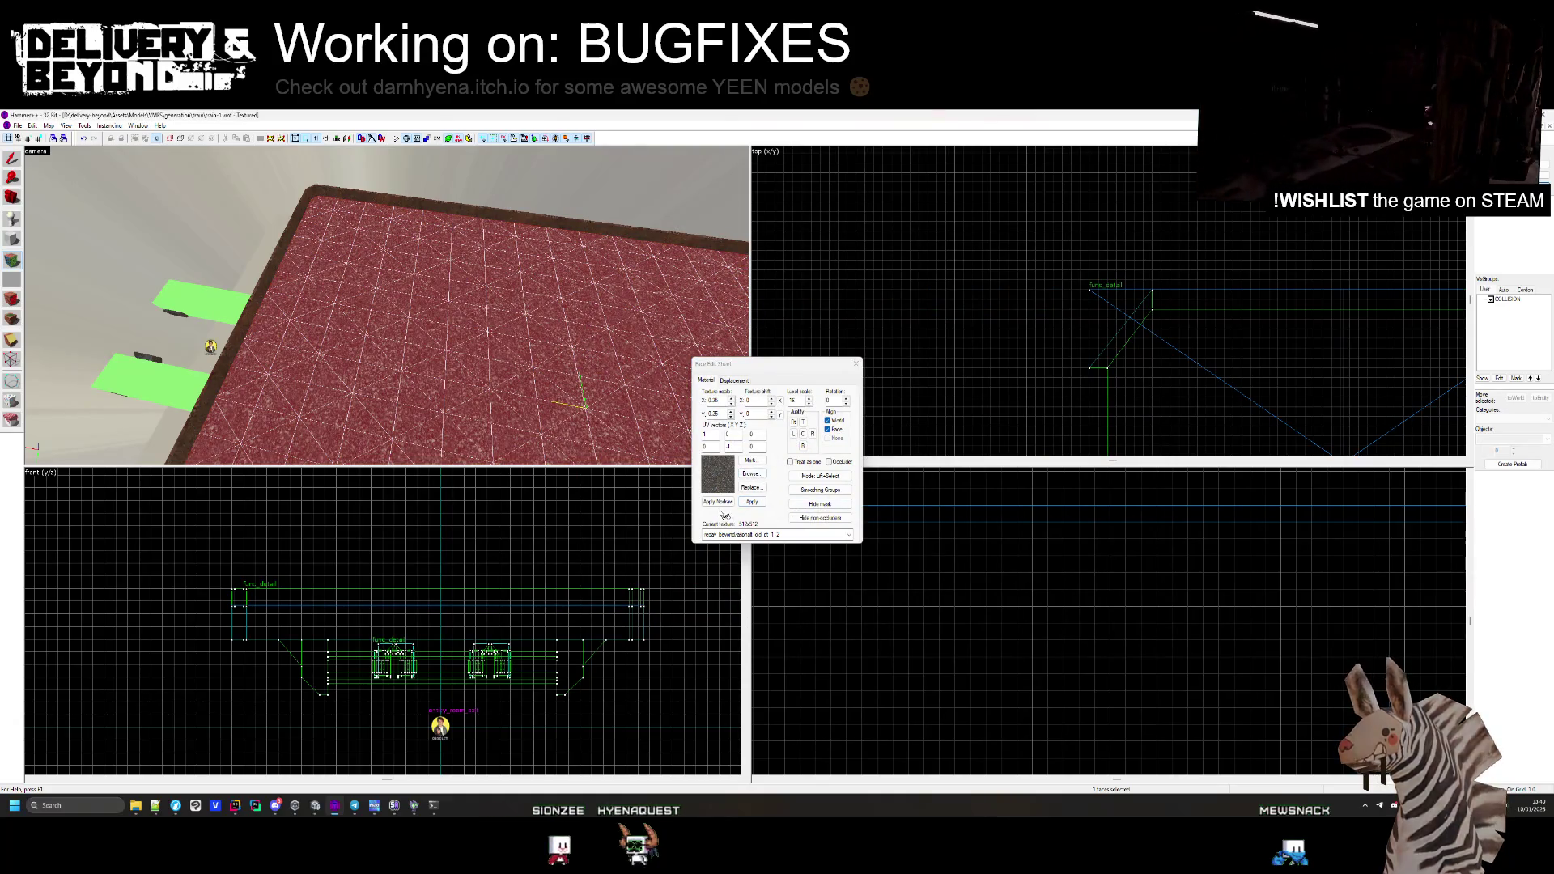
{"action": "left_click", "coordinate": [824, 505]}
Fly the 3D view up over the platform and reopen the floor's texture browser
{"action": "key", "text": "z"}
{"action": "key", "text": "w"}
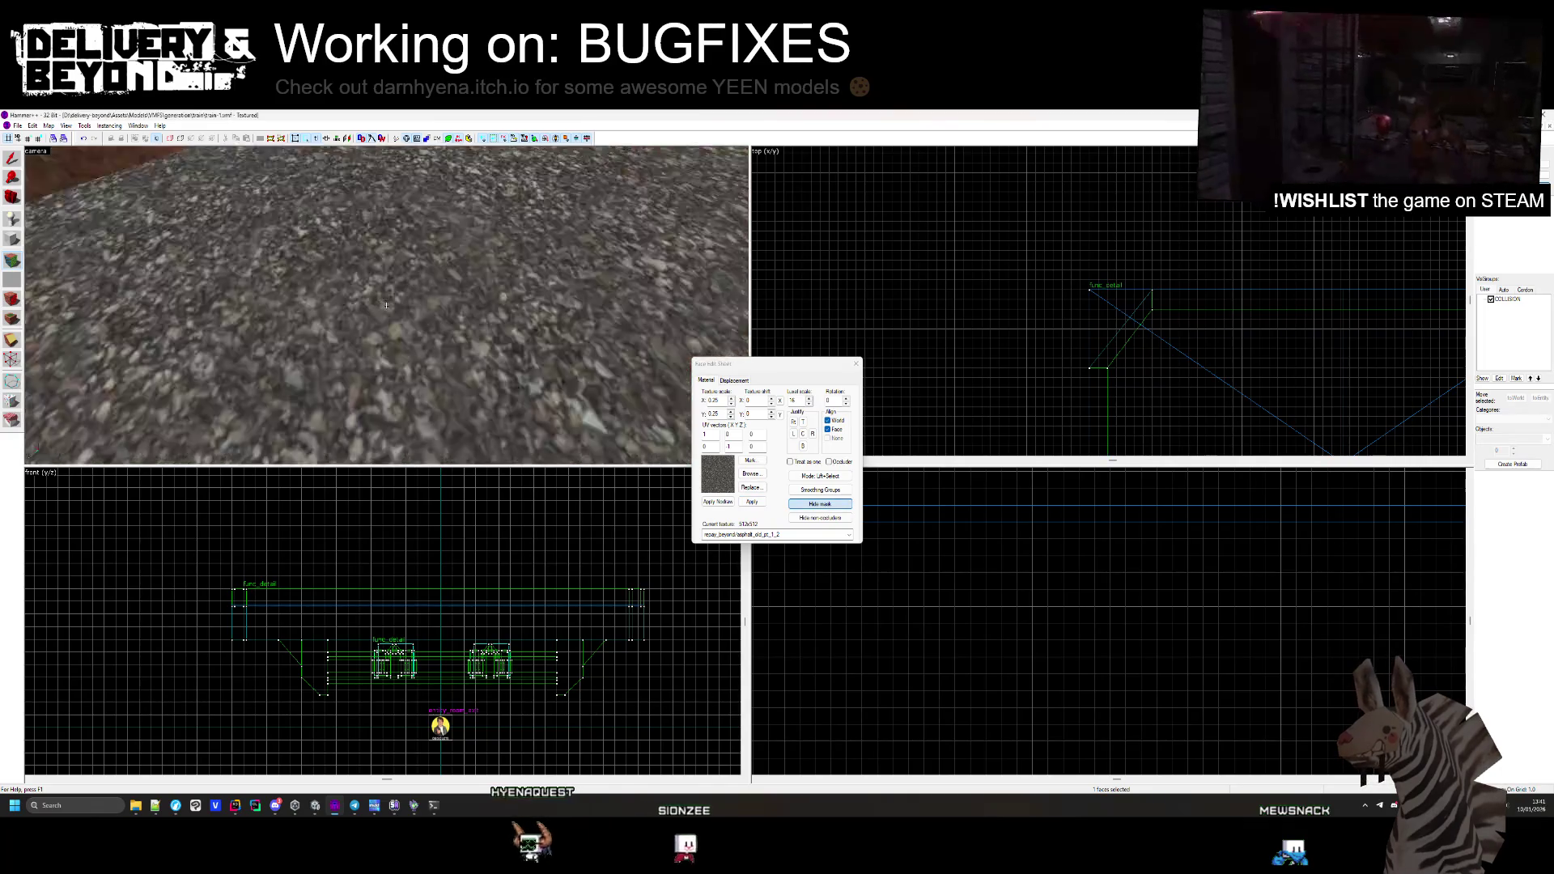
{"action": "key", "text": "s"}
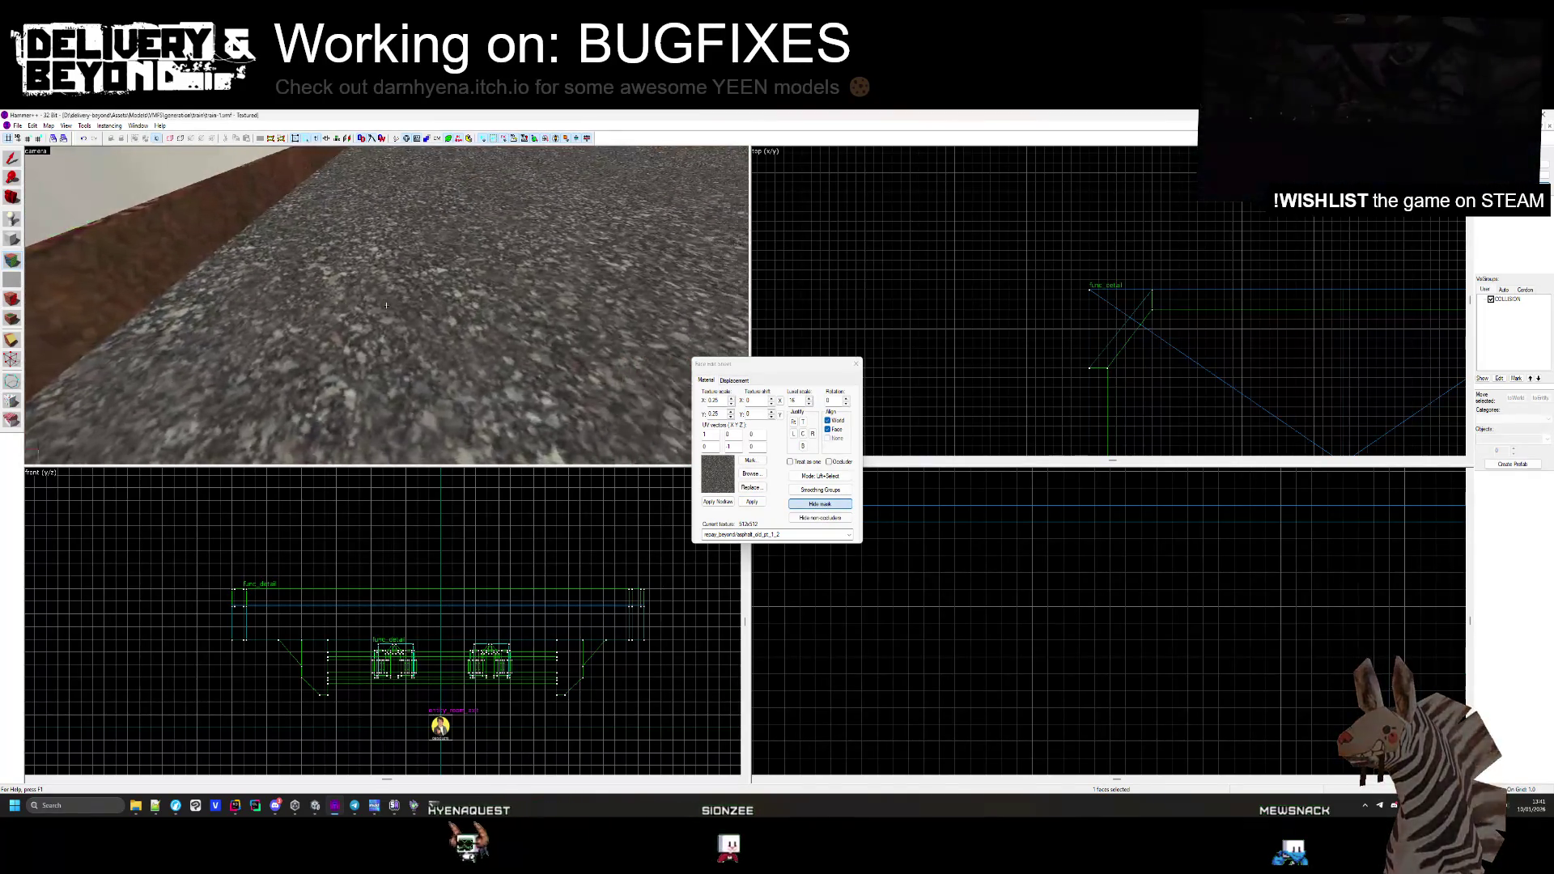
{"action": "key", "text": "s"}
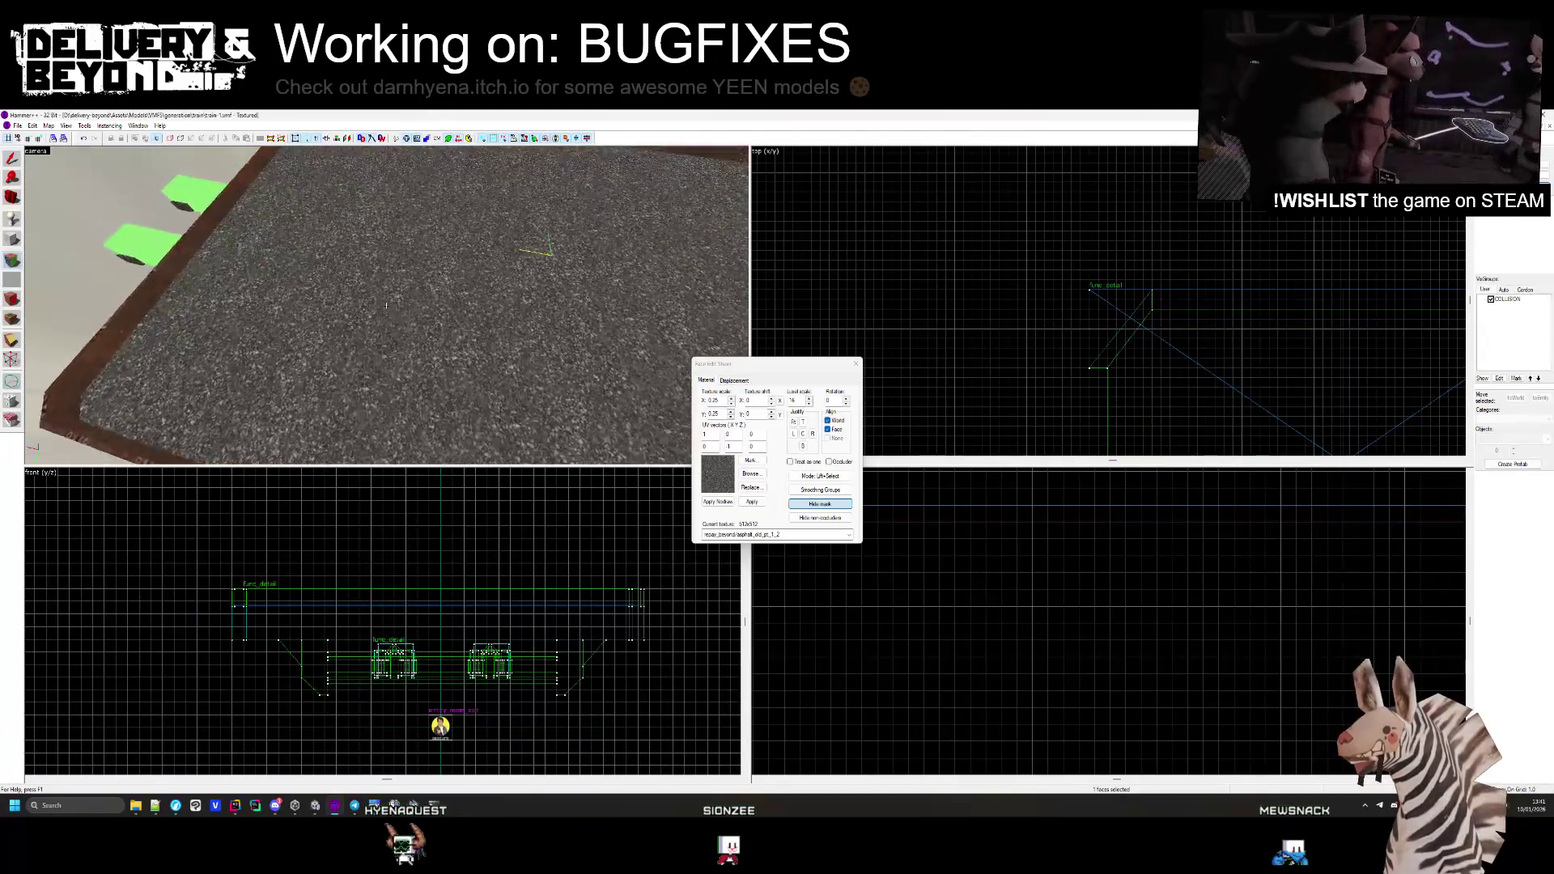
{"action": "left_click", "coordinate": [751, 475]}
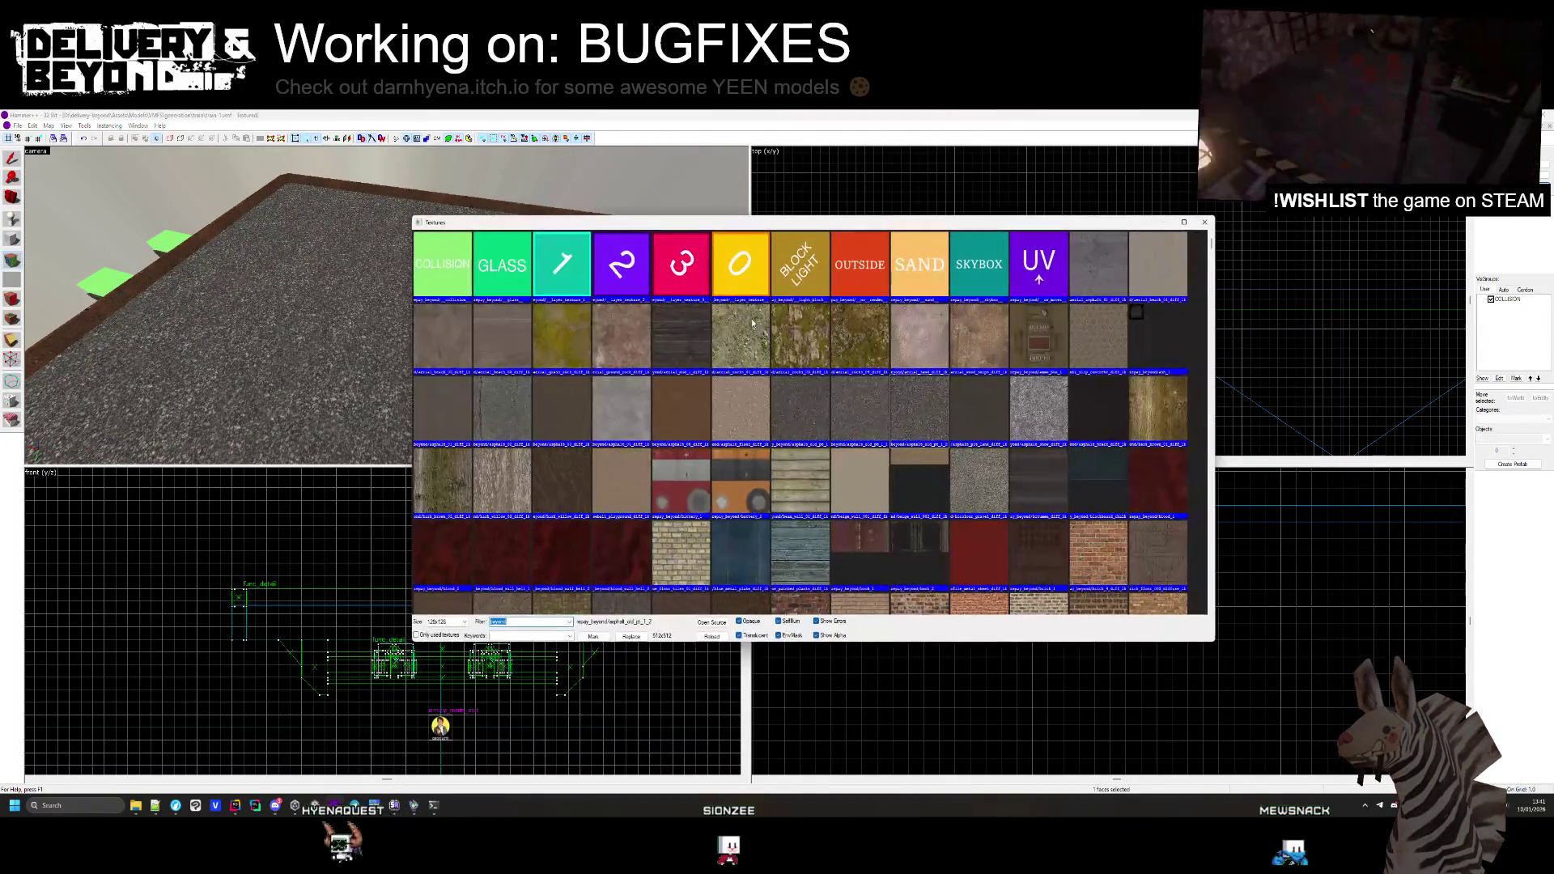
Try the asphalt_old_pt_1 and then asphalt_track_diff_1k textures on the floor
{"action": "double_click", "coordinate": [821, 430]}
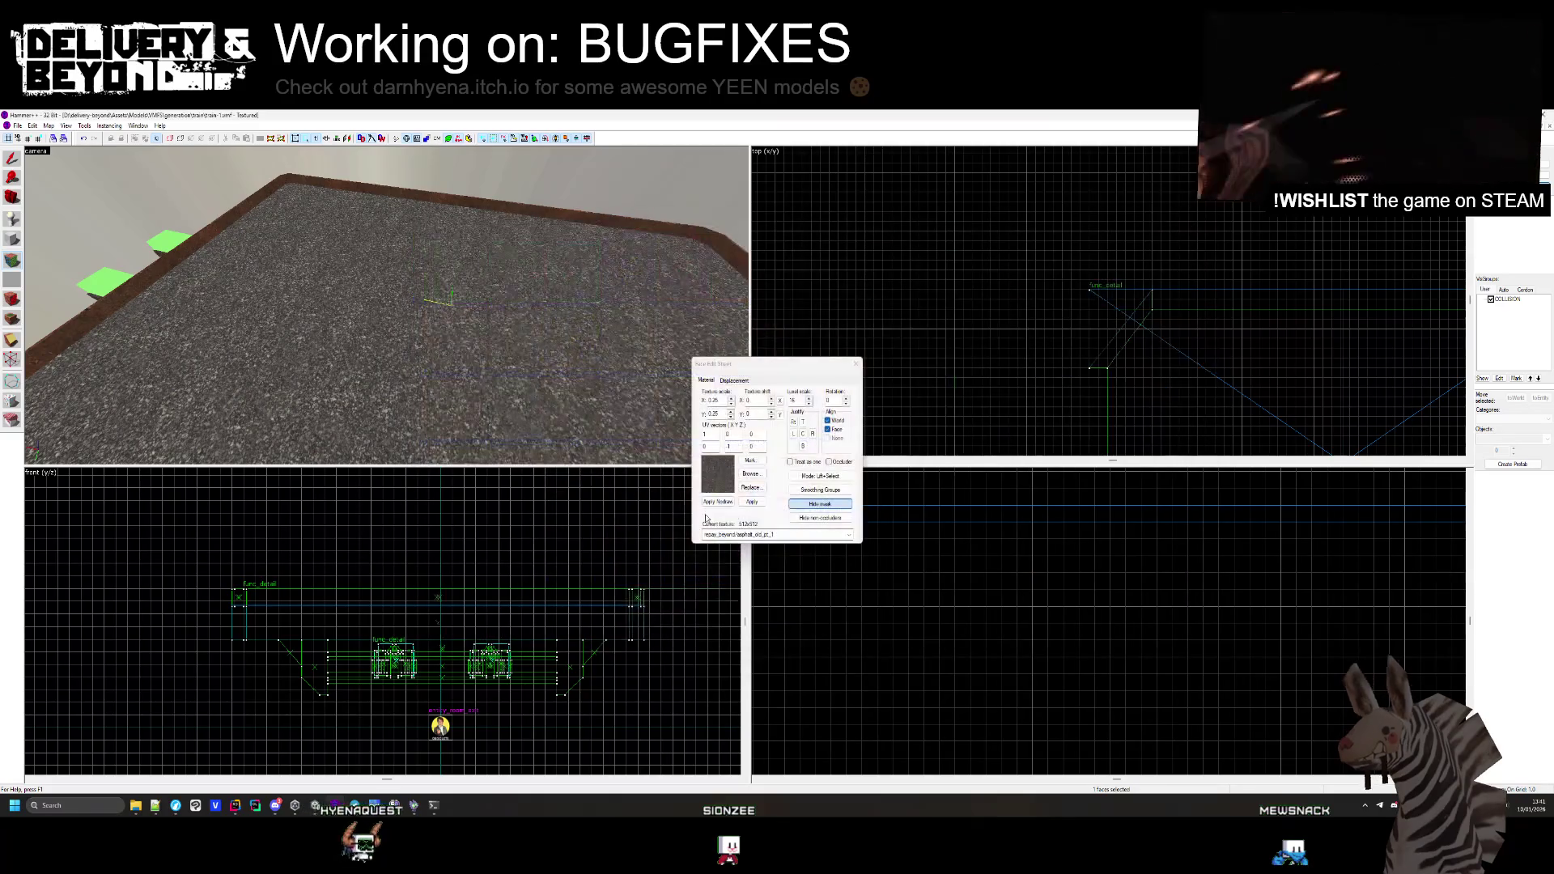
{"action": "left_click", "coordinate": [753, 503]}
{"action": "left_click", "coordinate": [756, 476]}
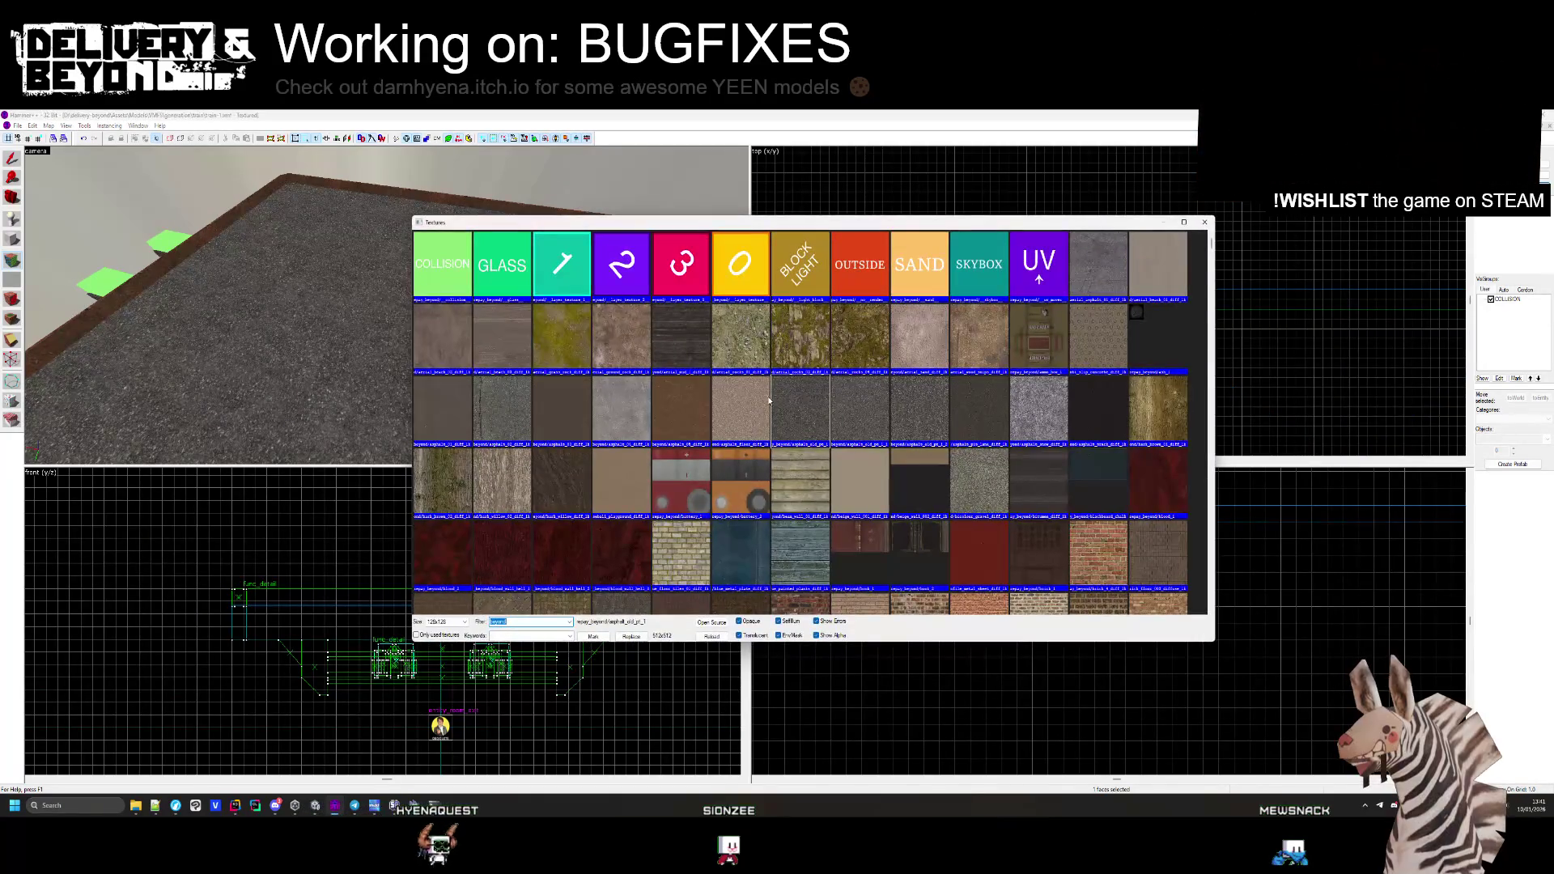
{"action": "double_click", "coordinate": [1099, 413]}
{"action": "left_click", "coordinate": [753, 502]}
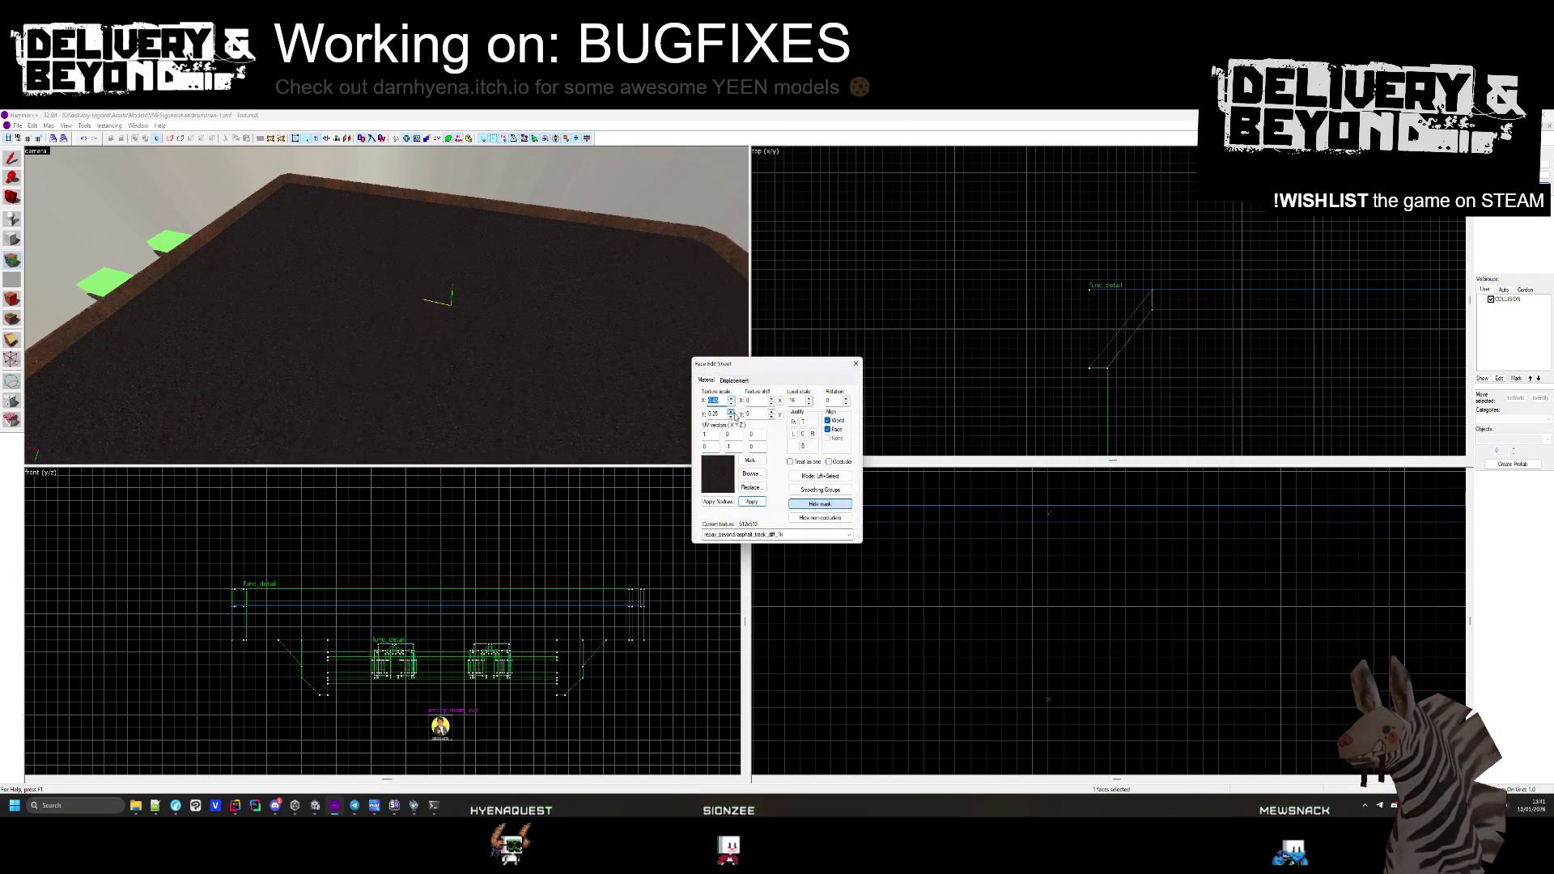
Apply burned_ground_01_diff_1k to the floor and lower its texture scale to 0.25
{"action": "left_click", "coordinate": [755, 477]}
{"action": "scroll", "coordinate": [646, 458], "scroll_direction": "down", "scroll_amount": 5}
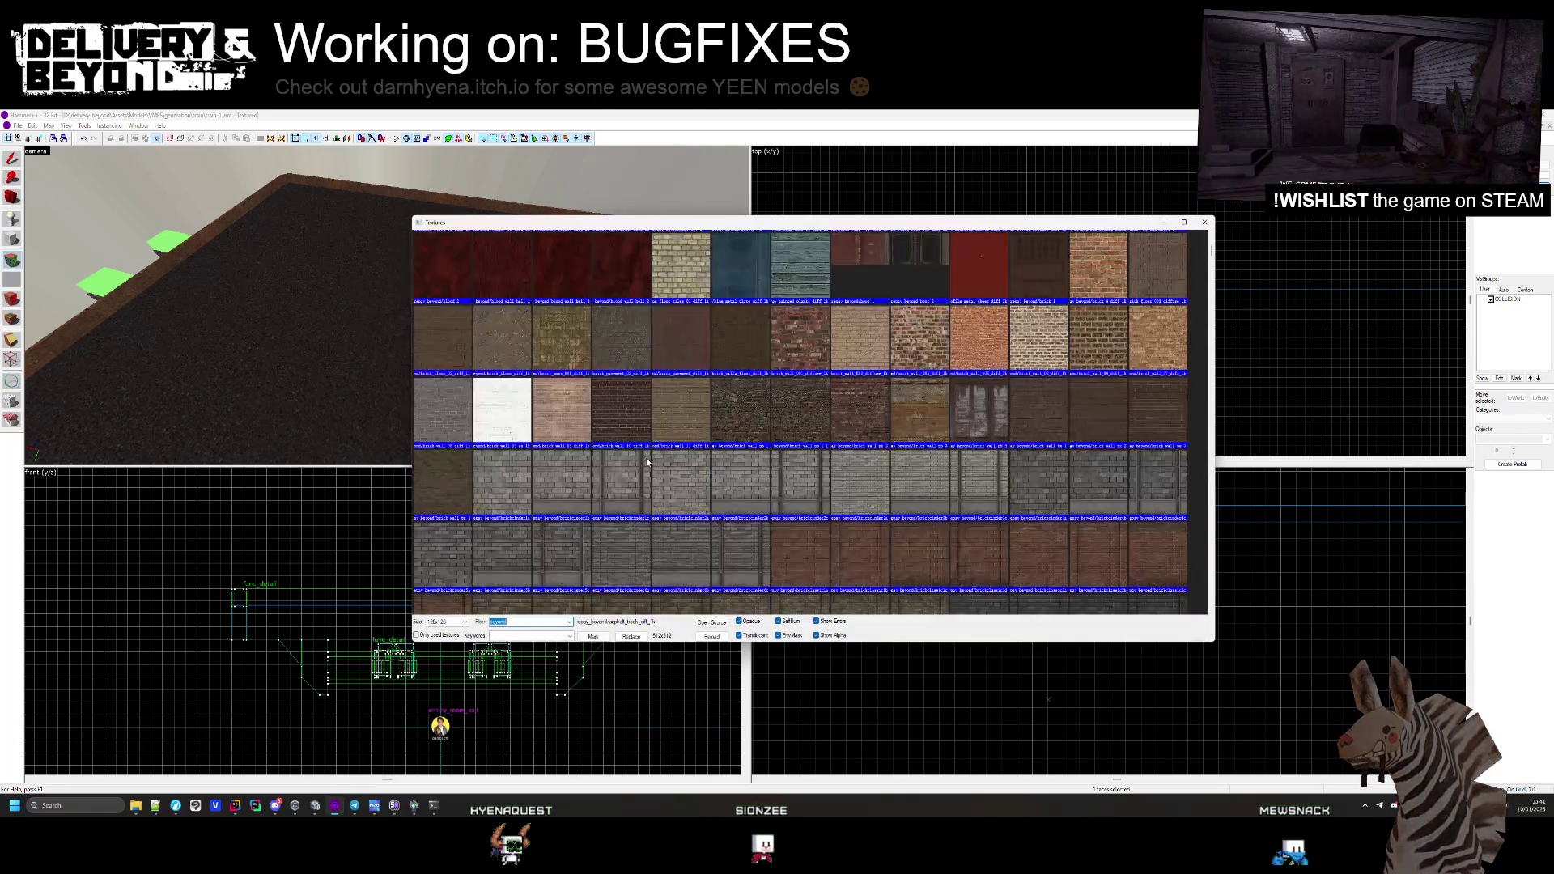
{"action": "scroll", "coordinate": [646, 458], "scroll_direction": "down", "scroll_amount": 6}
{"action": "scroll", "coordinate": [709, 446], "scroll_direction": "up", "scroll_amount": 4}
{"action": "double_click", "coordinate": [800, 412]}
{"action": "left_click", "coordinate": [752, 502]}
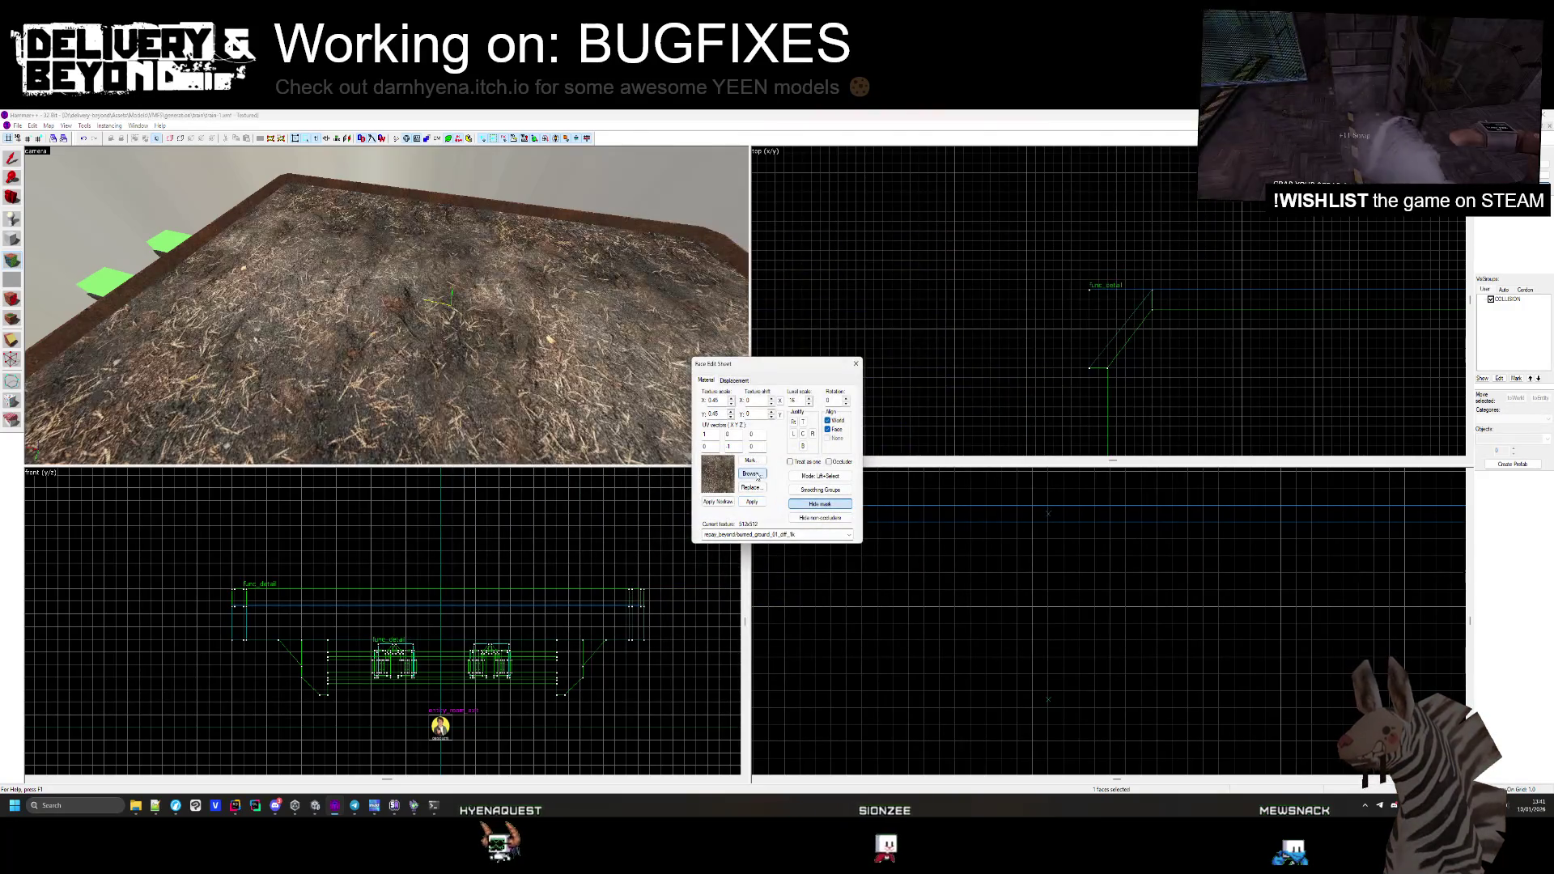
{"action": "left_click", "coordinate": [756, 475]}
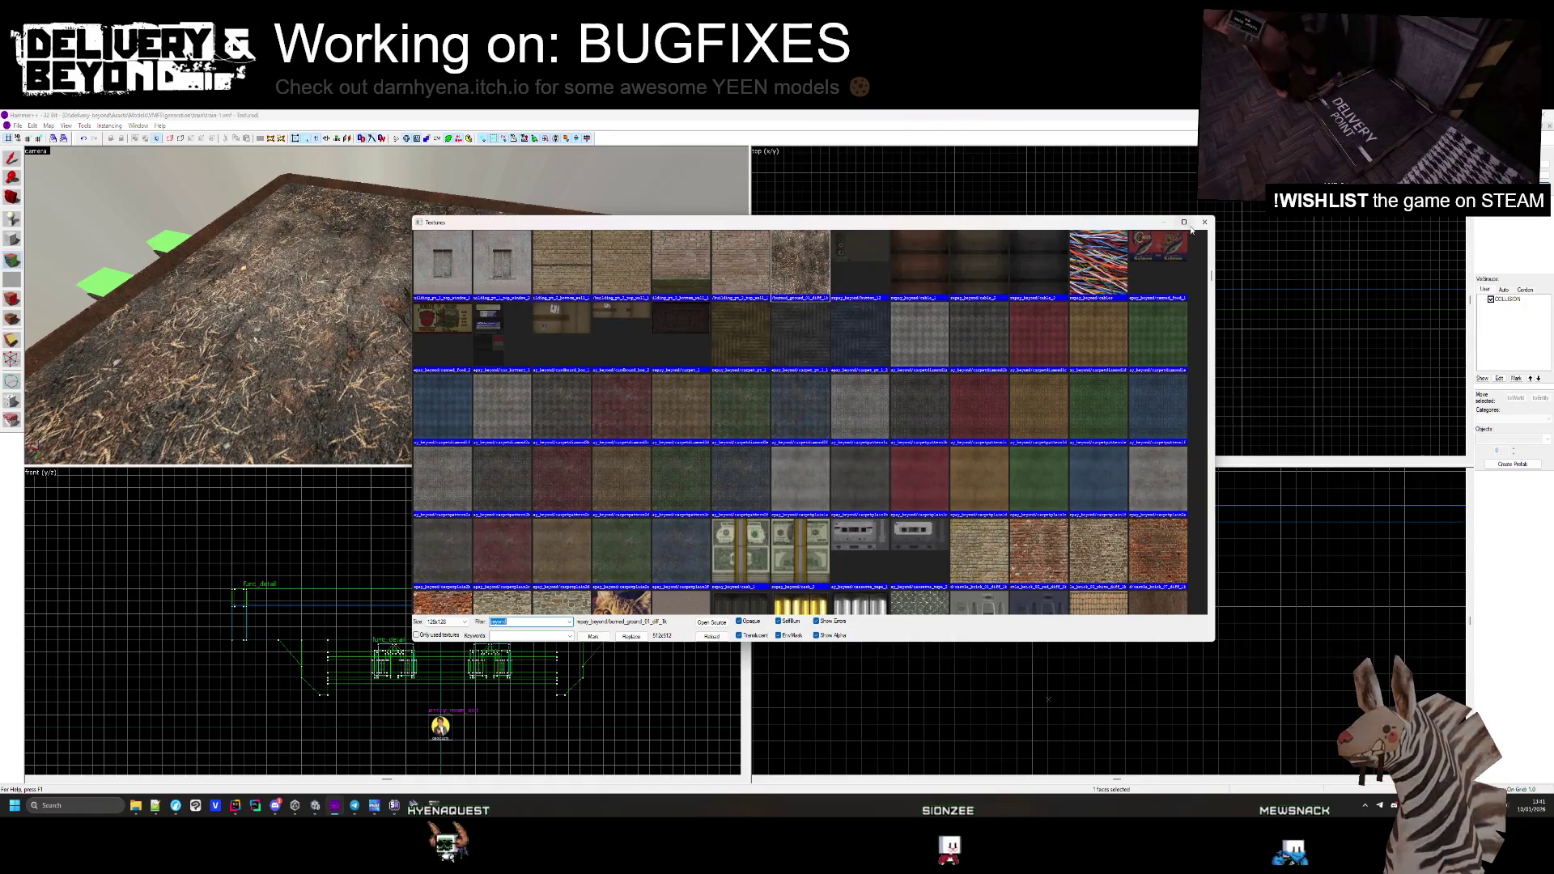
{"action": "key", "text": "Escape"}
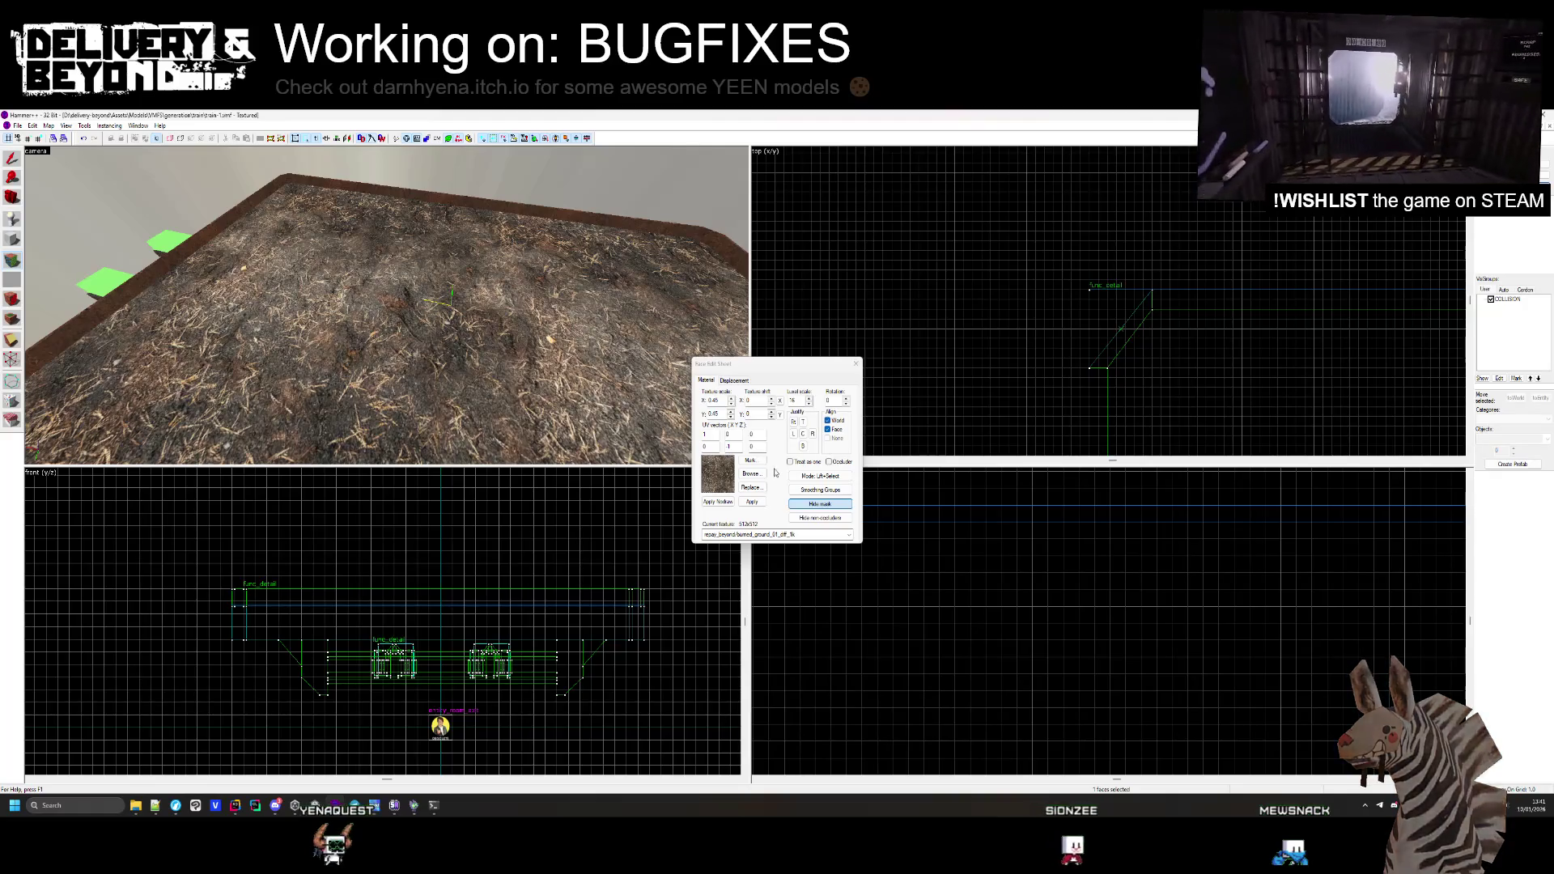
{"action": "left_click", "coordinate": [732, 414]}
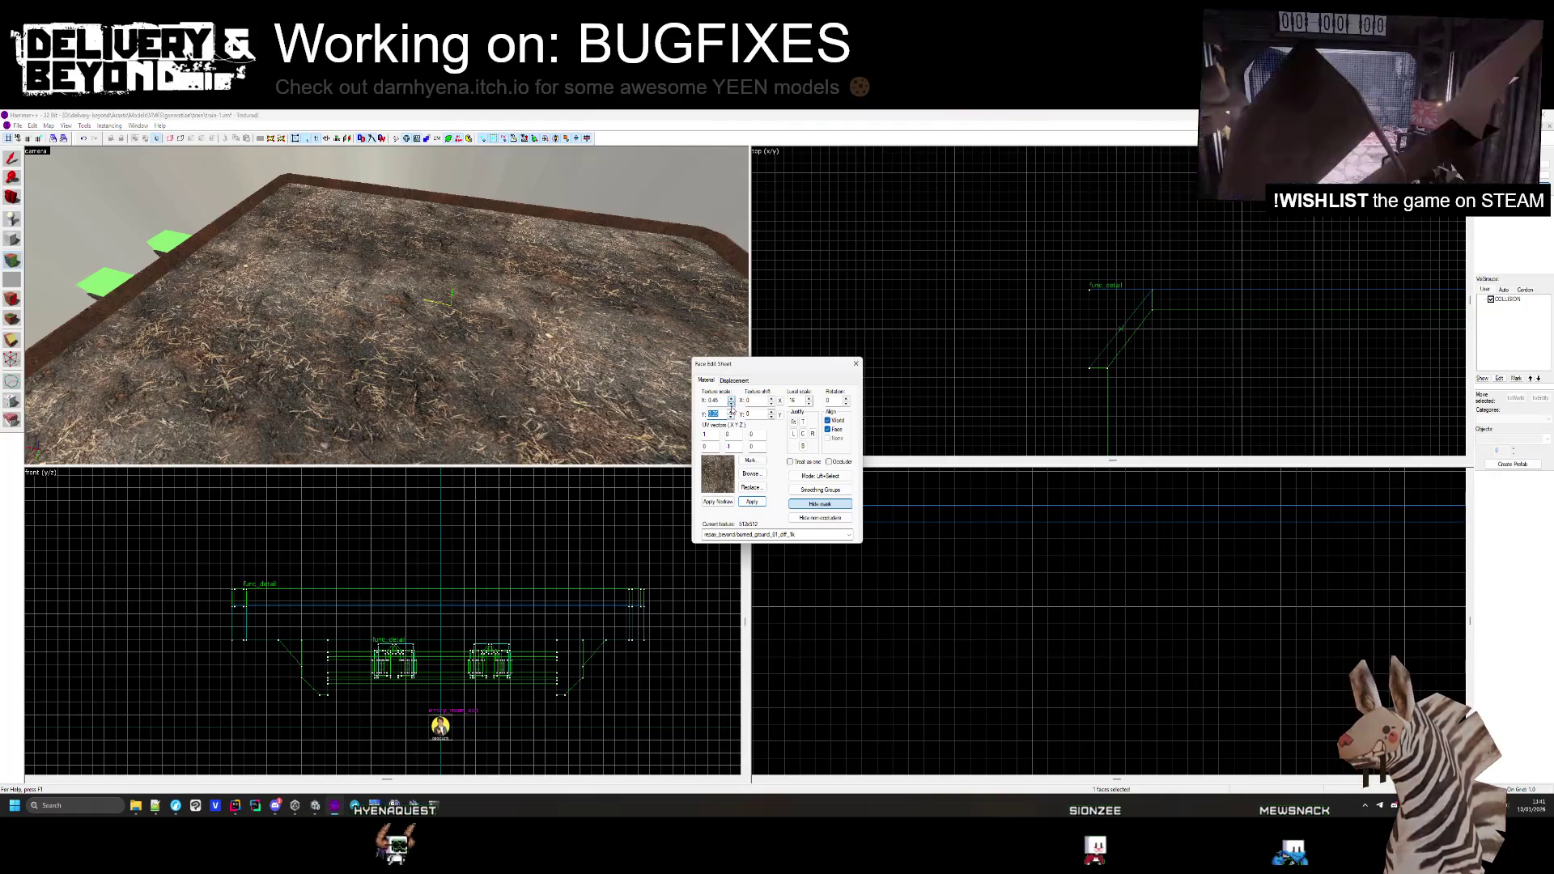
Set the second texture scale to 0.25 and add random noise to the floor displacement
{"action": "left_click", "coordinate": [731, 413]}
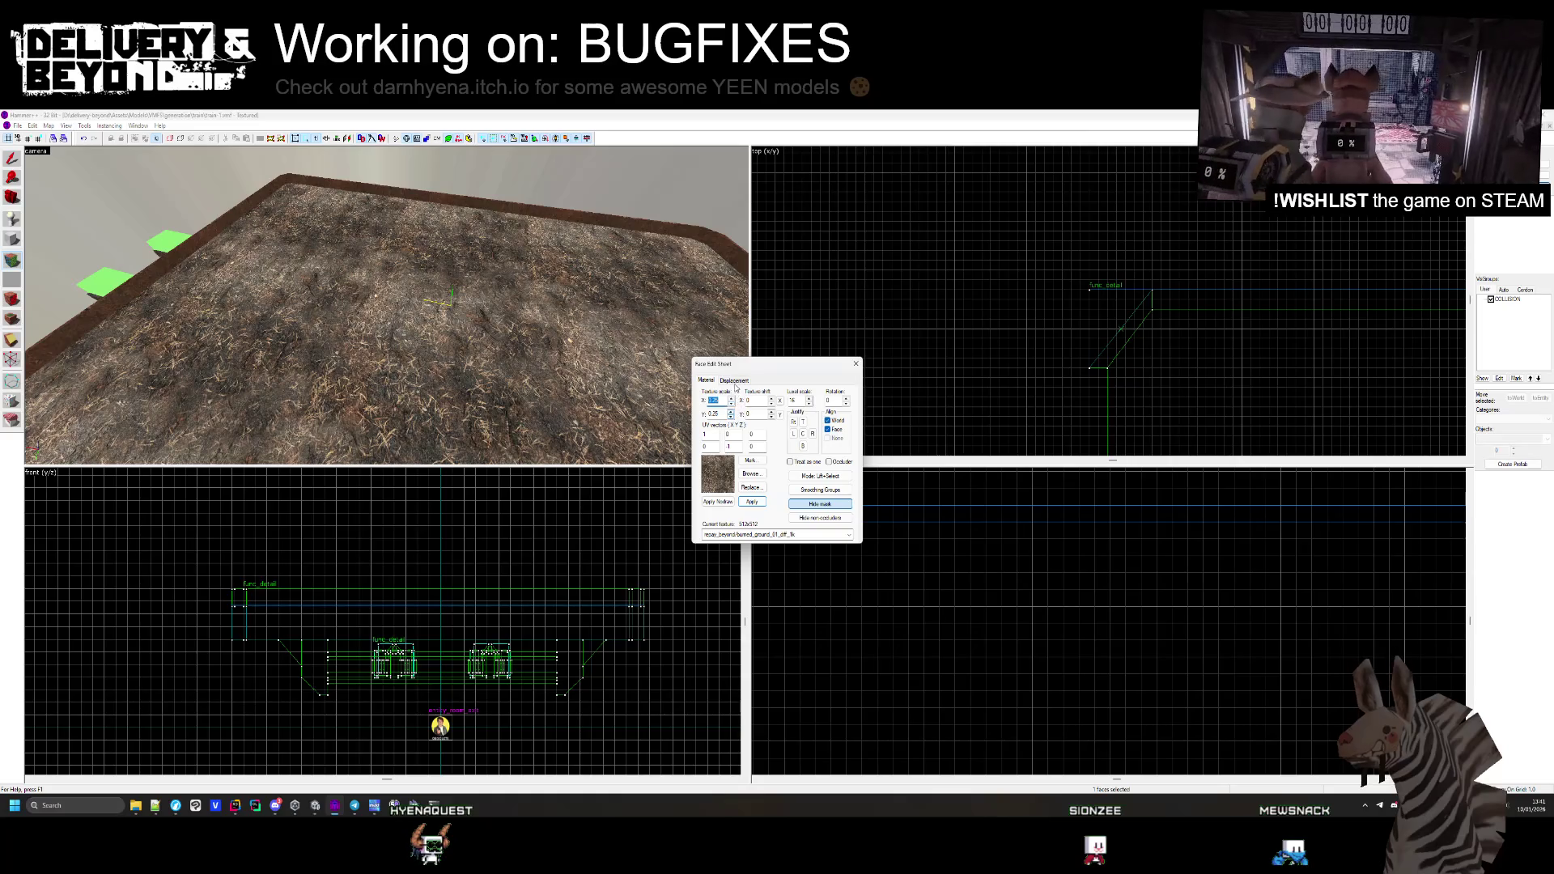
{"action": "left_click", "coordinate": [734, 382]}
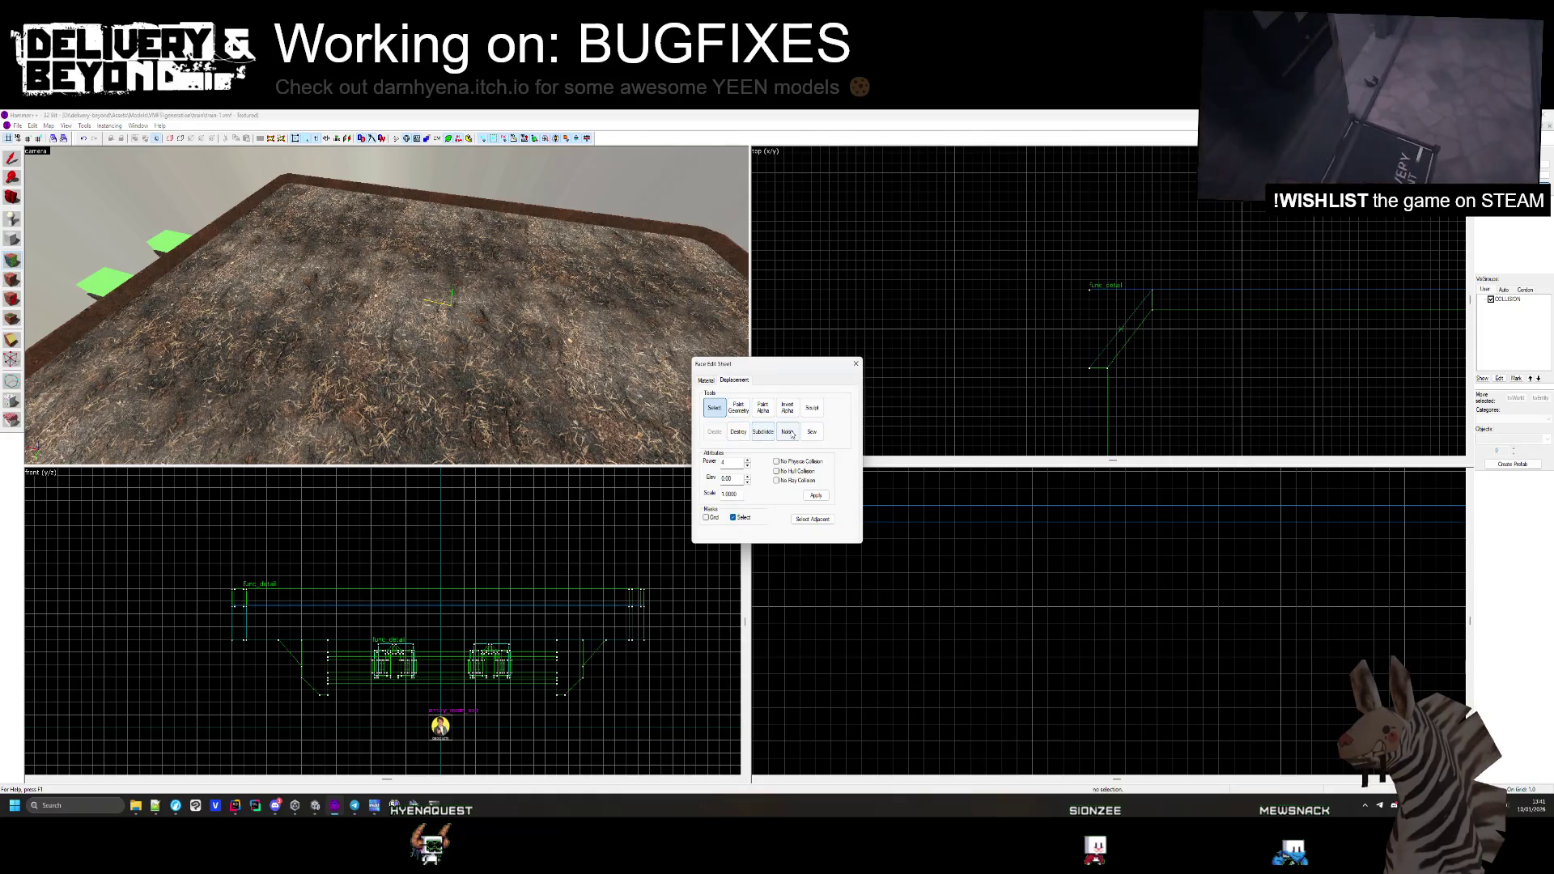
{"action": "left_click", "coordinate": [788, 432]}
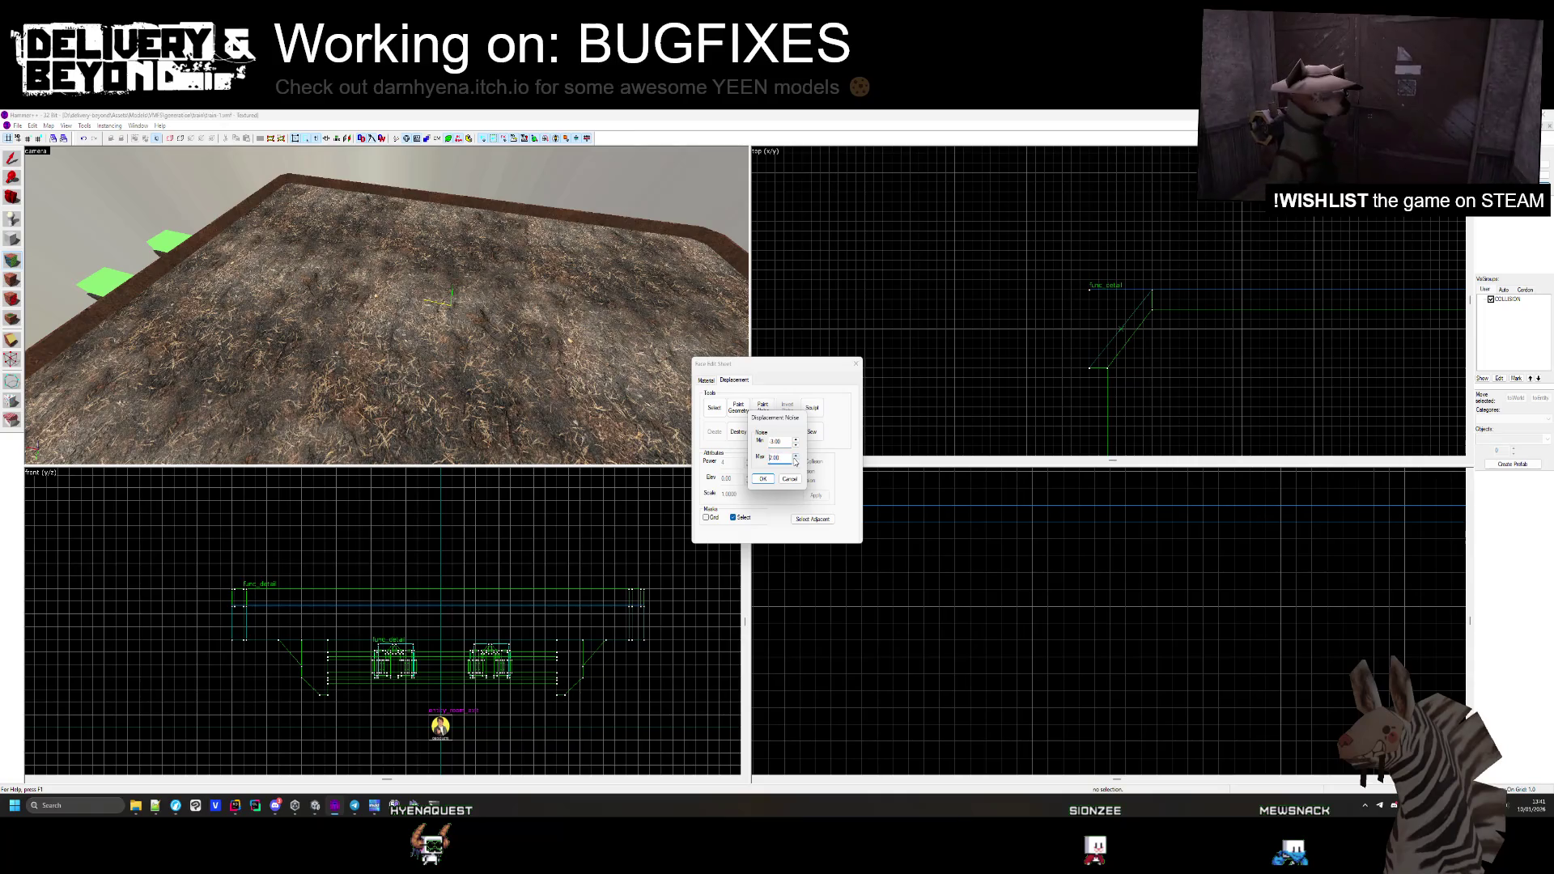
{"action": "left_click", "coordinate": [763, 479]}
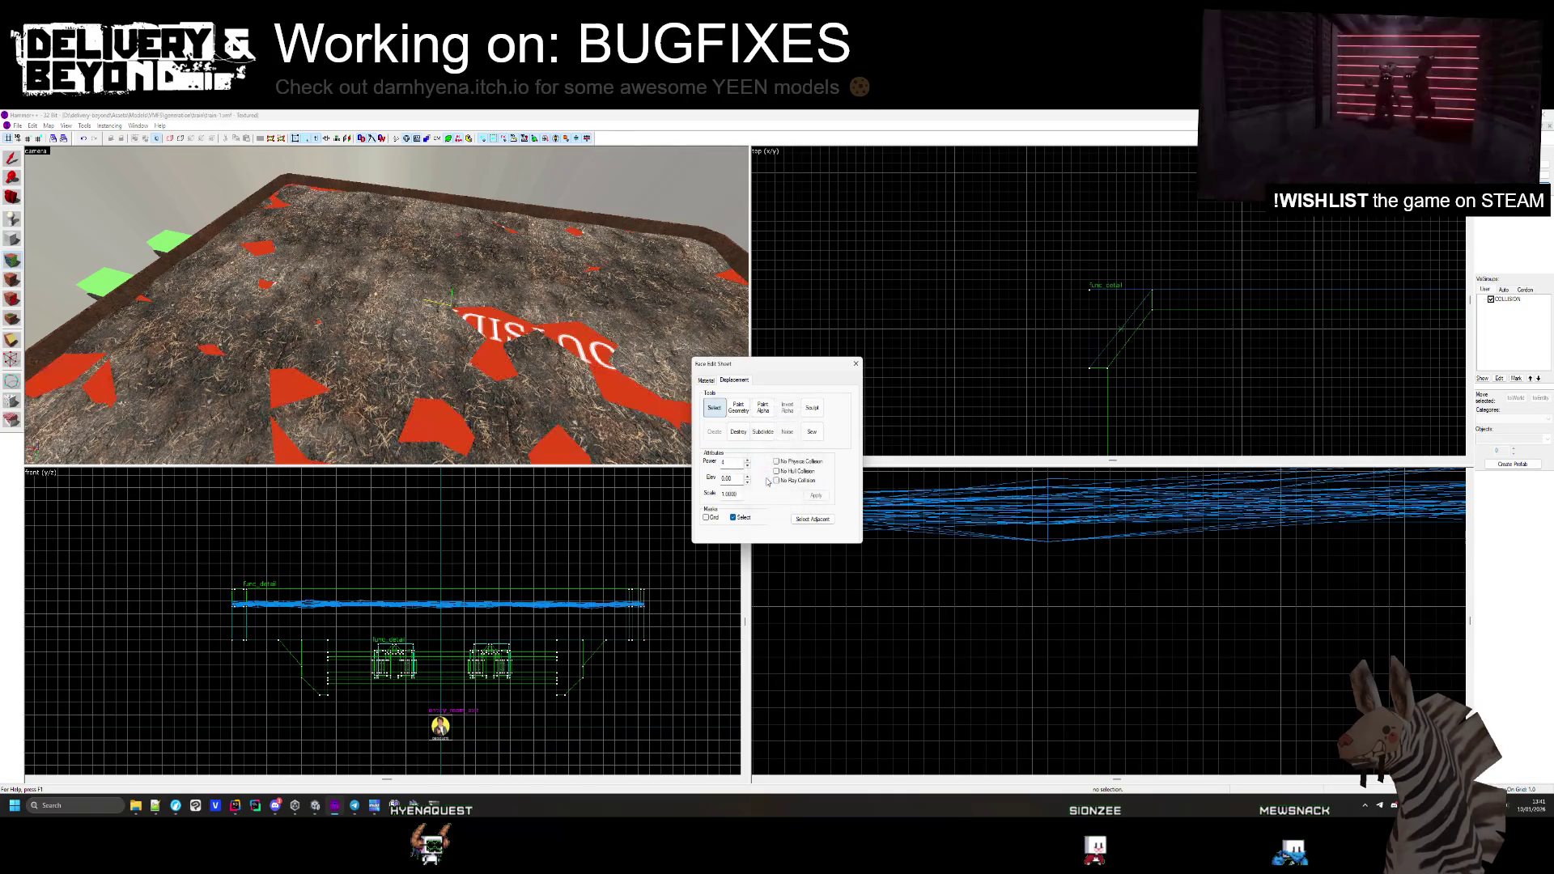
{"action": "left_click", "coordinate": [706, 380]}
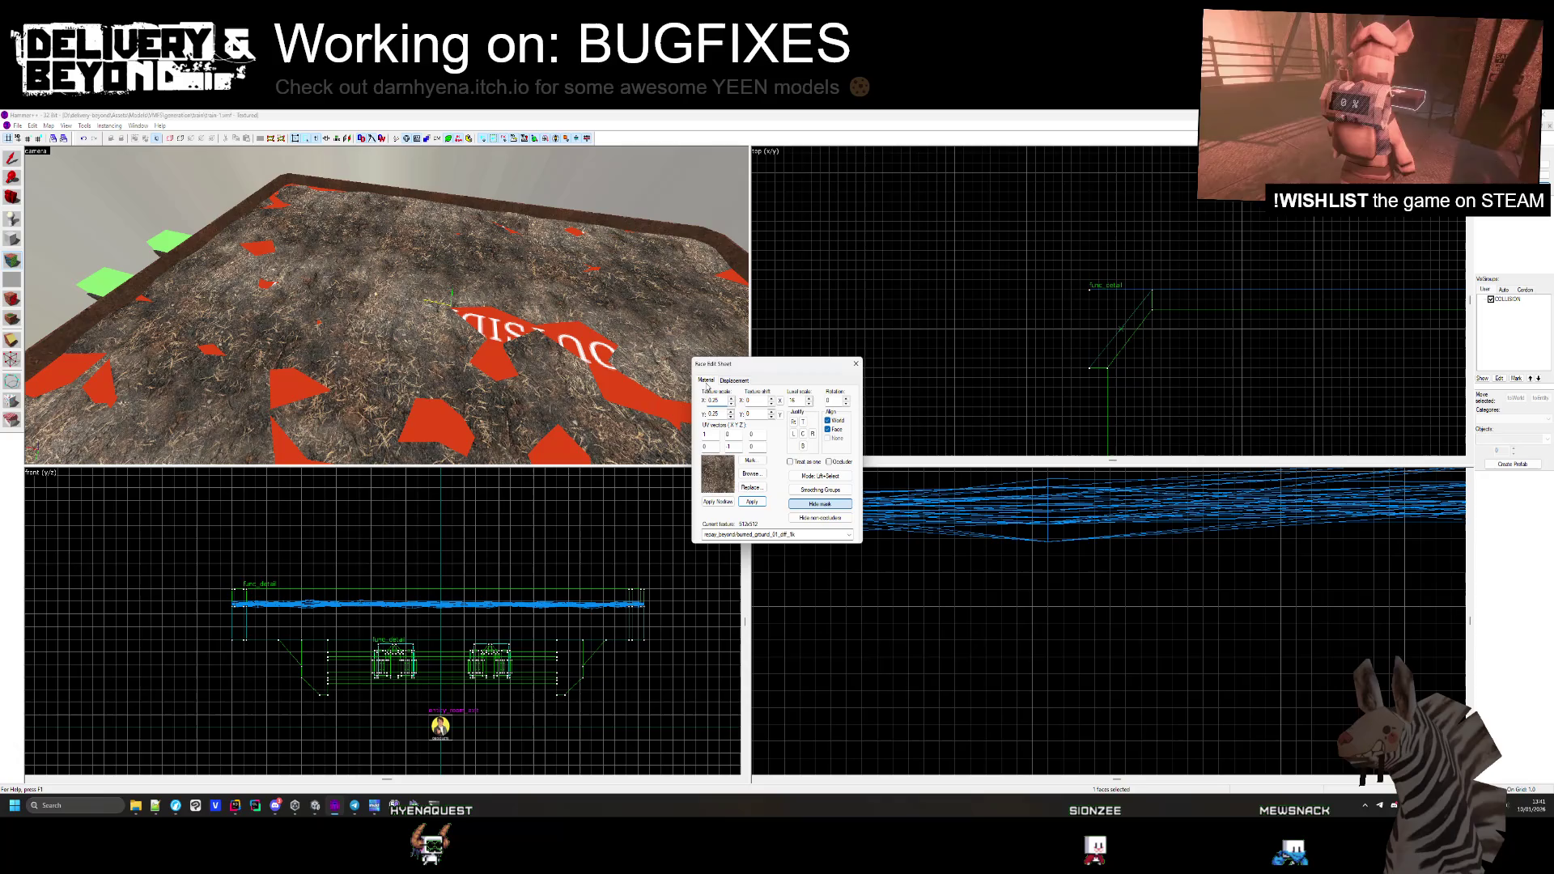
{"action": "key", "text": "Return"}
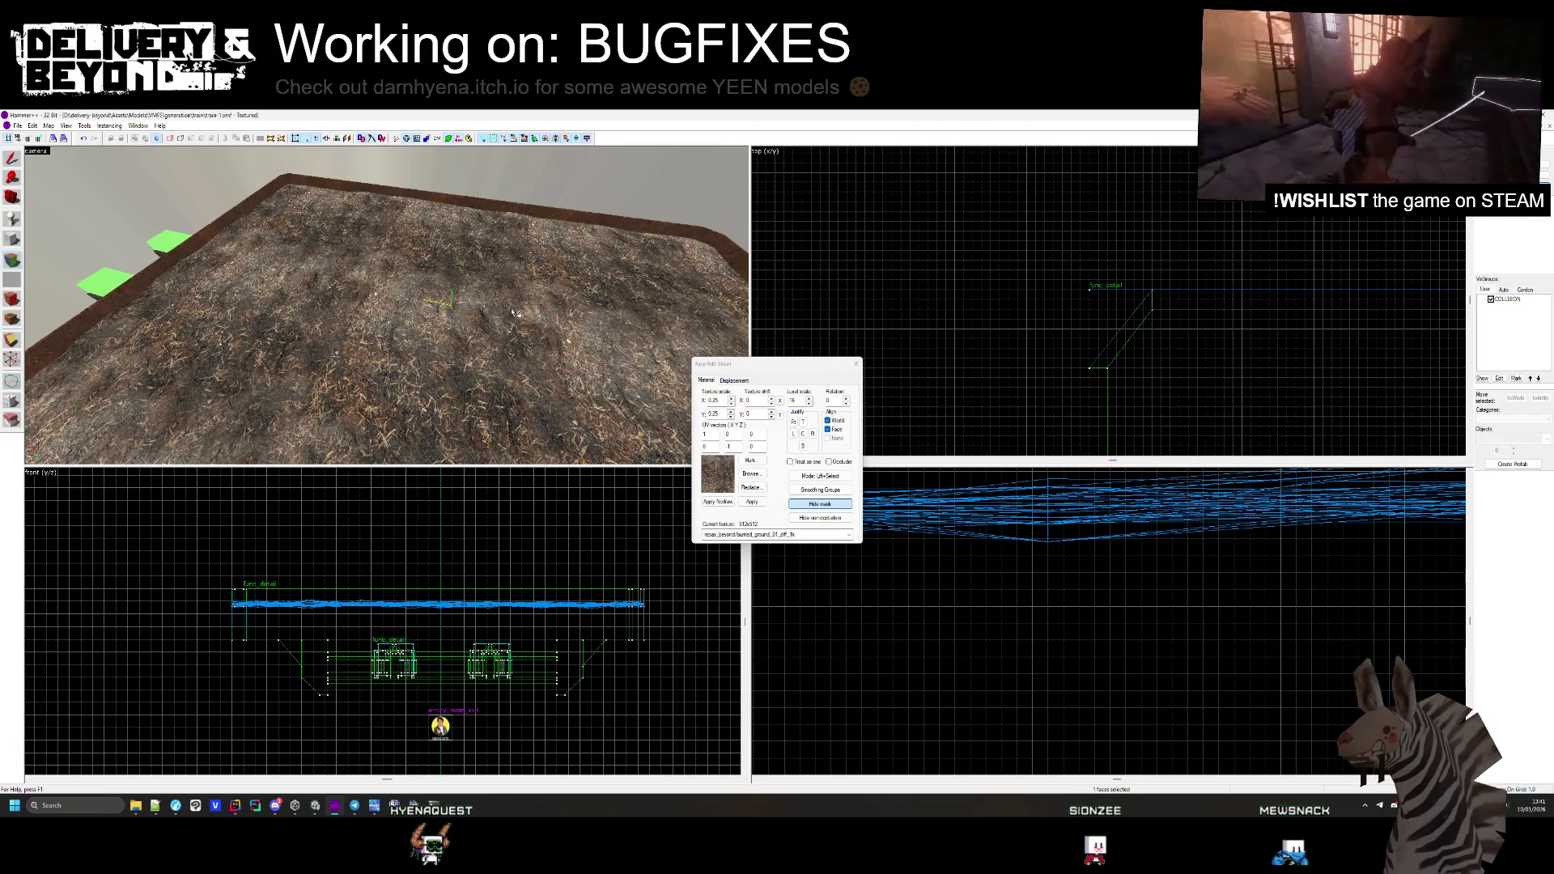
{"action": "left_click", "coordinate": [734, 381]}
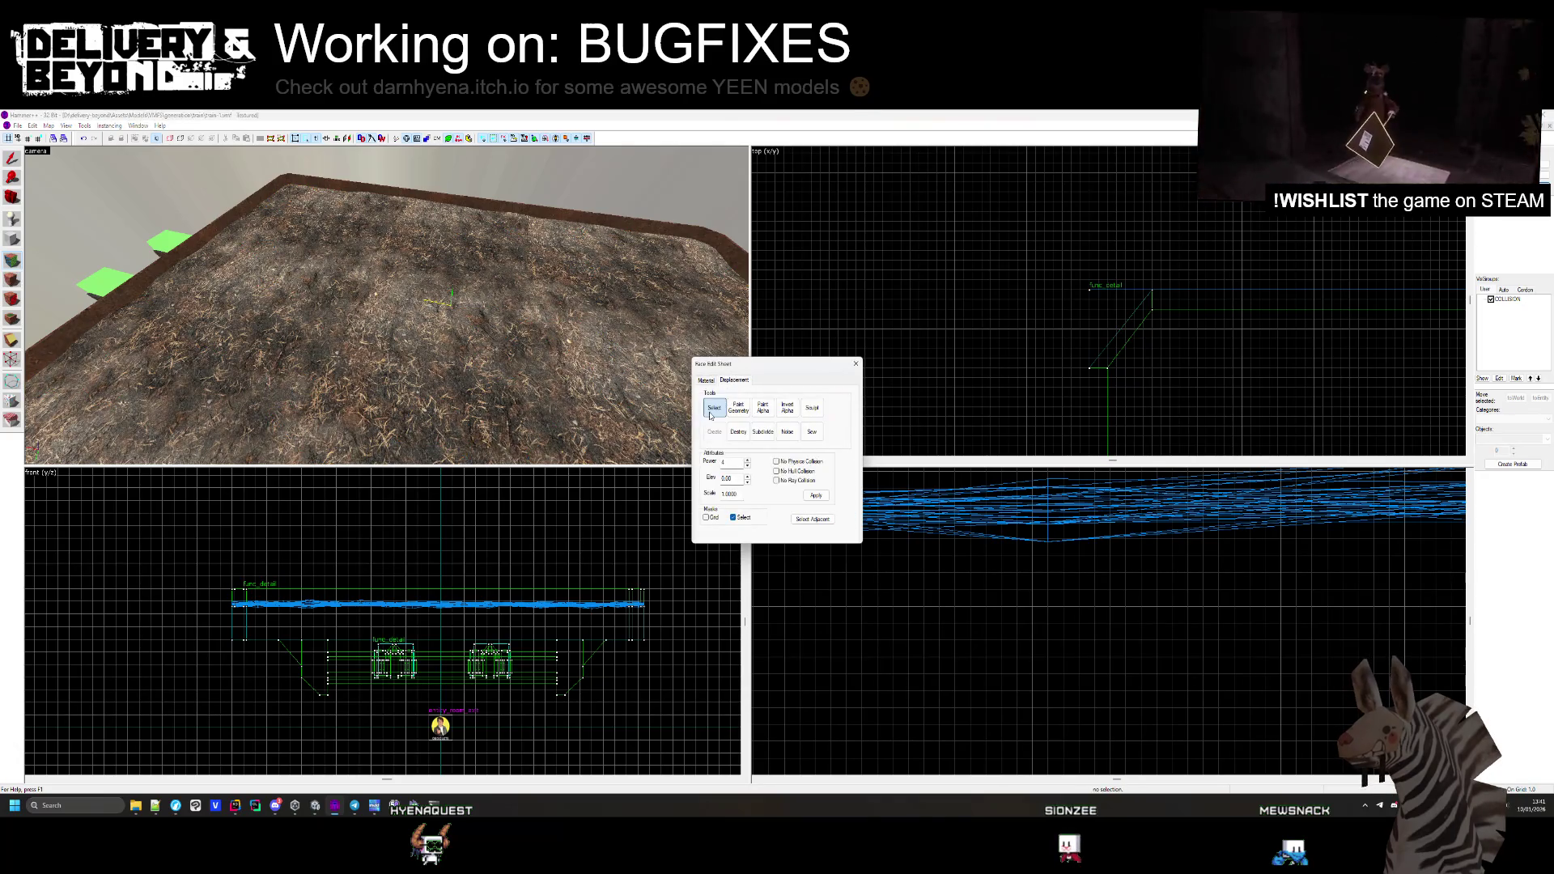
Open Paint Geometry with brush radius 40 and raise bumps in the dirt ground
{"action": "left_click", "coordinate": [733, 401]}
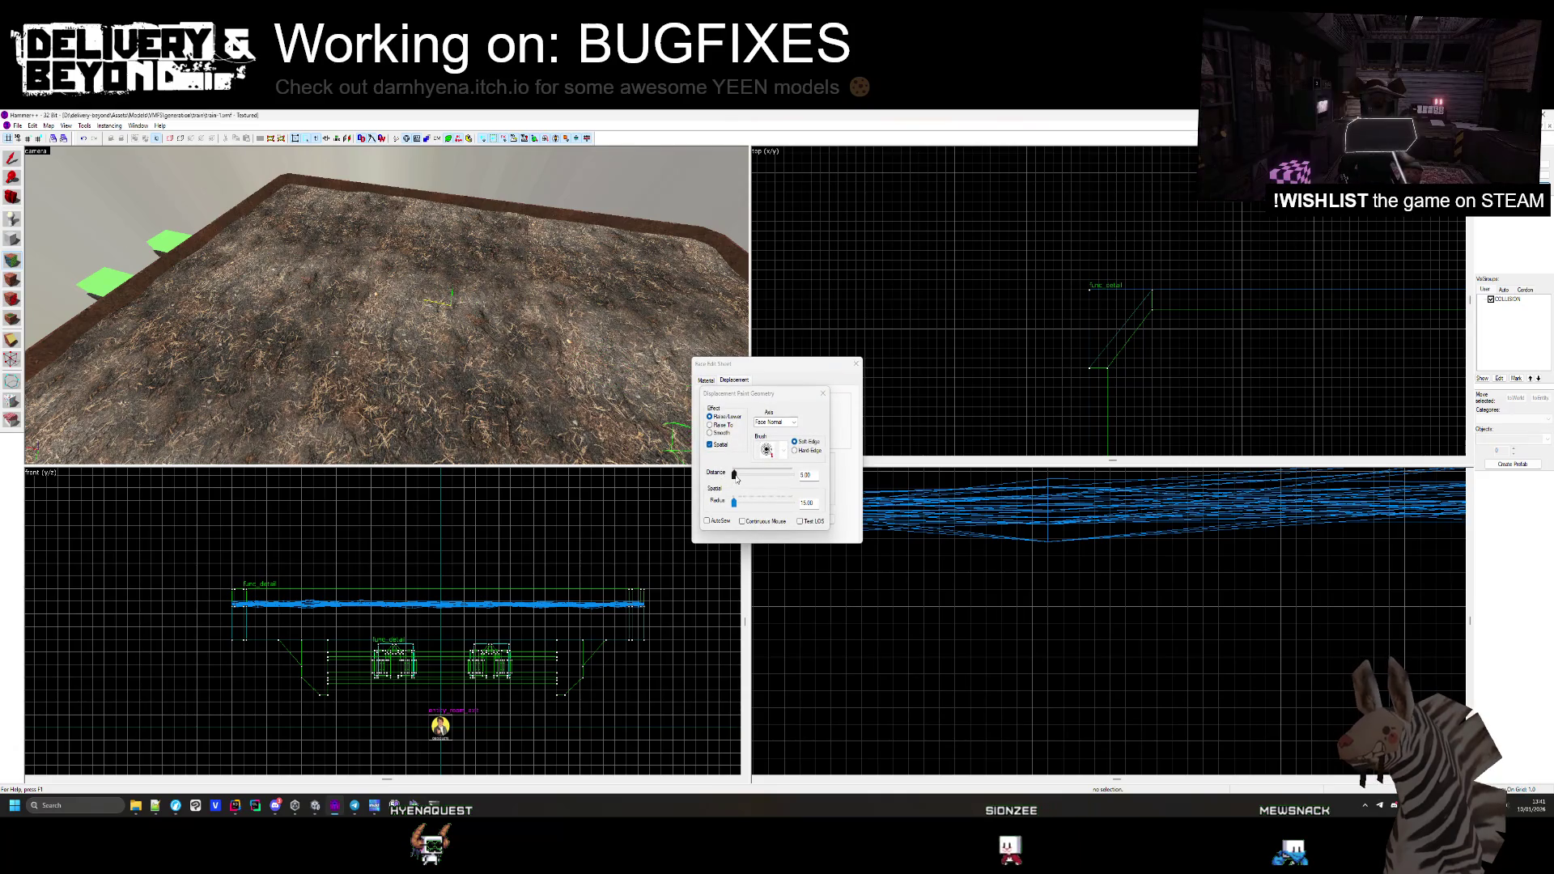
{"action": "left_click", "coordinate": [737, 478]}
{"action": "left_click_drag", "start_coordinate": [731, 509], "coordinate": [734, 477]}
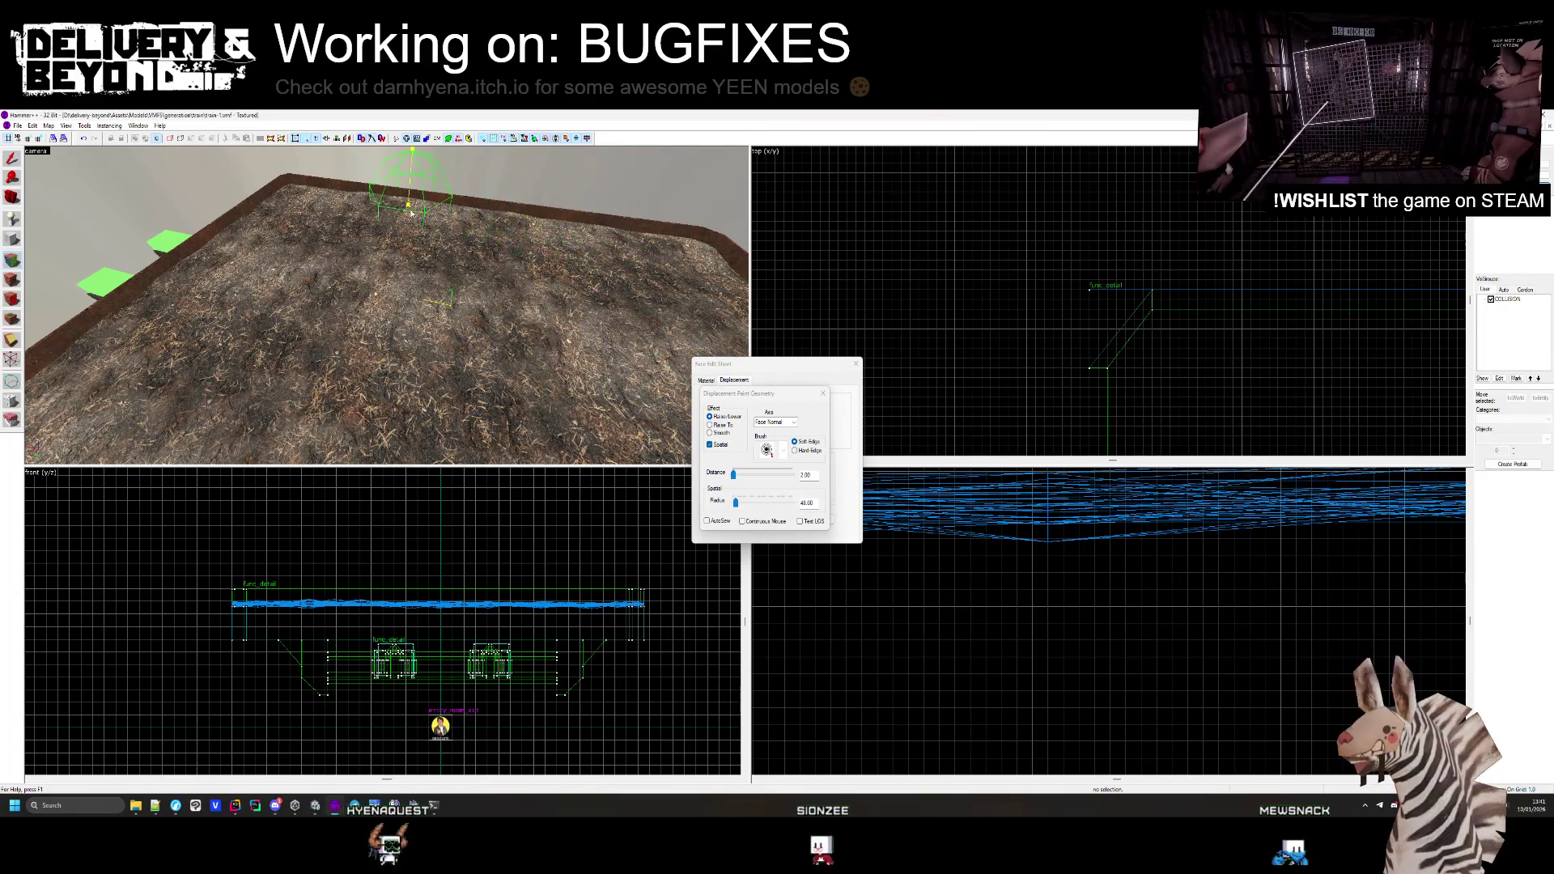
{"action": "mouse_move", "coordinate": [307, 201]}
{"action": "left_mouse_down"}
{"action": "mouse_move", "coordinate": [599, 260]}
{"action": "mouse_move", "coordinate": [640, 298]}
{"action": "mouse_move", "coordinate": [243, 194]}
{"action": "mouse_move", "coordinate": [174, 259]}
{"action": "mouse_move", "coordinate": [121, 280]}
{"action": "mouse_move", "coordinate": [129, 310]}
{"action": "left_mouse_up"}
Orbit and fly the 3D view around the platform to inspect the sculpted terrain
{"action": "key", "text": "Left"}
{"action": "key", "text": "Left"}
{"action": "key", "text": "Left"}
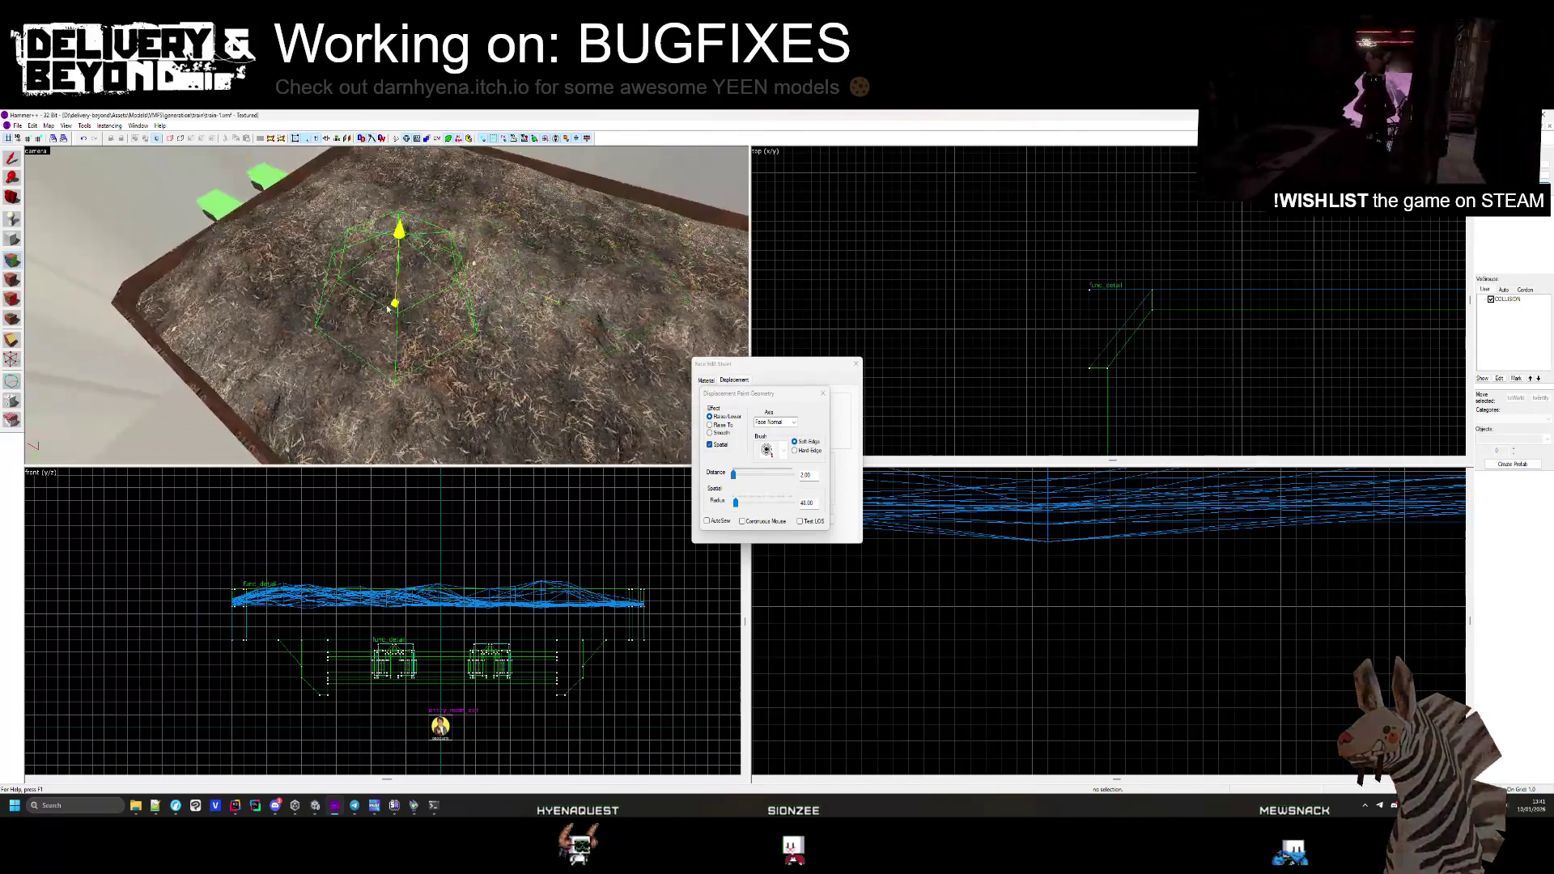
{"action": "key", "text": "Left"}
{"action": "key", "text": "Left"}
{"action": "key", "text": "Left"}
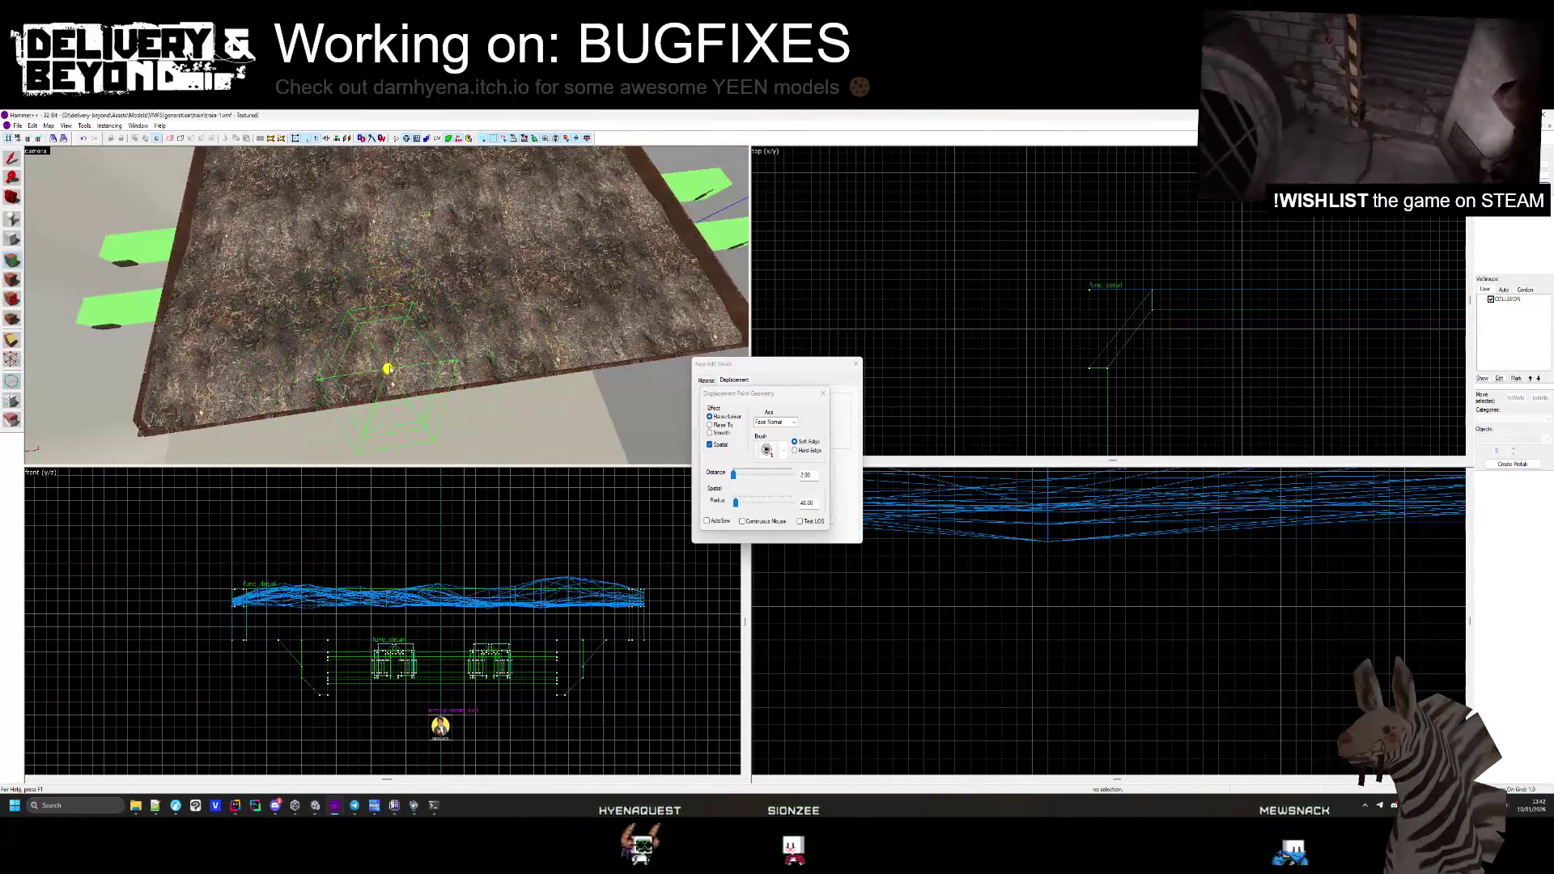
{"action": "key", "text": "Up"}
{"action": "key", "text": "Up"}
{"action": "key", "text": "Up"}
{"action": "key", "text": "Left"}
{"action": "key", "text": "Left"}
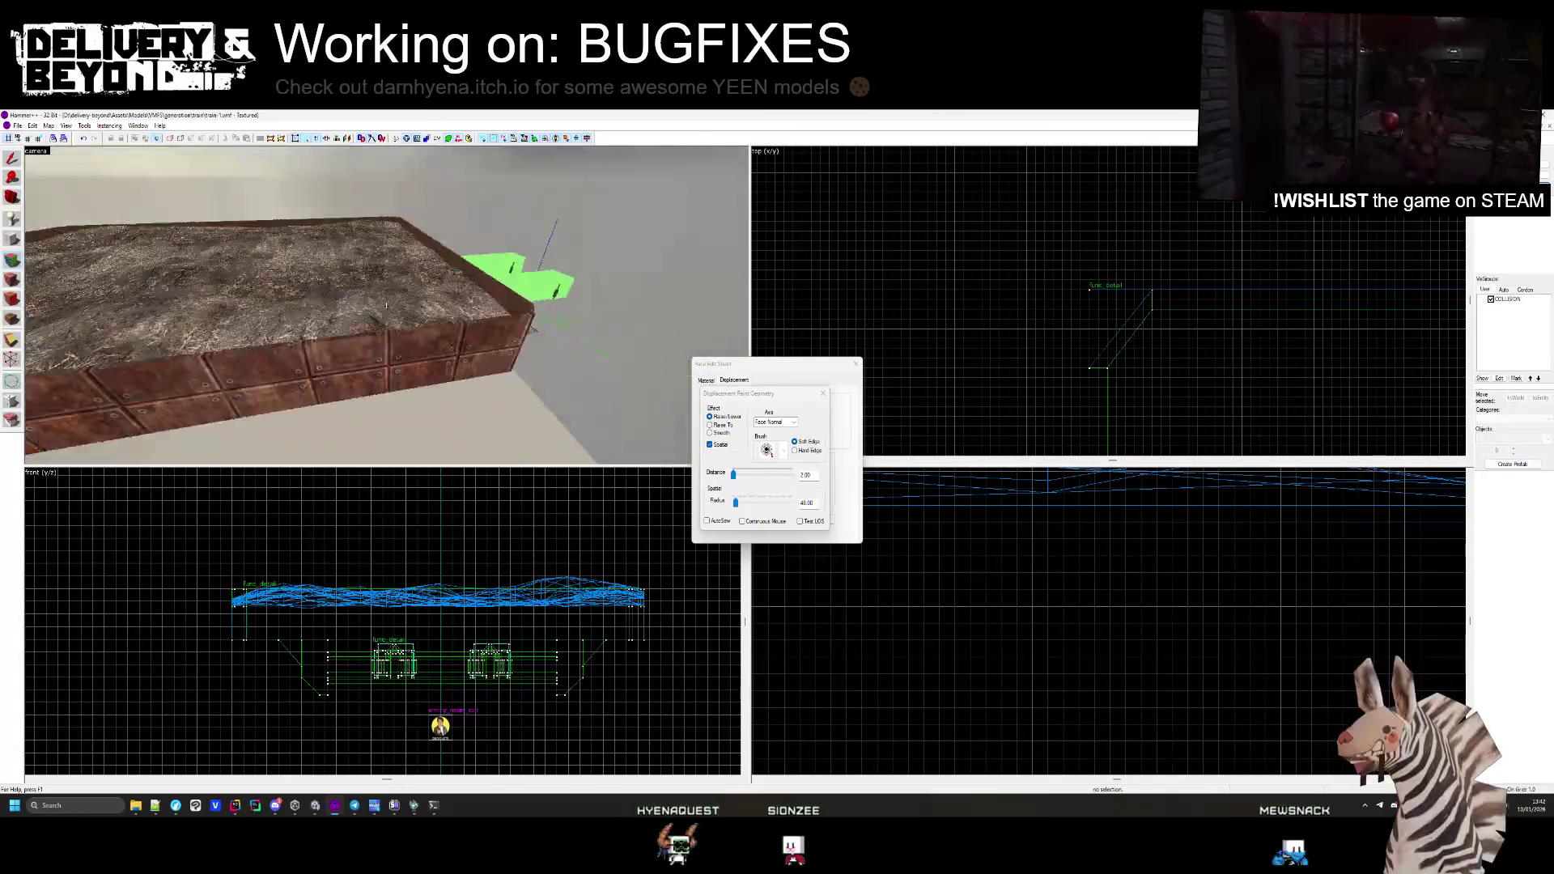
{"action": "key", "text": "Down"}
{"action": "key", "text": "Down"}
{"action": "key", "text": "Down"}
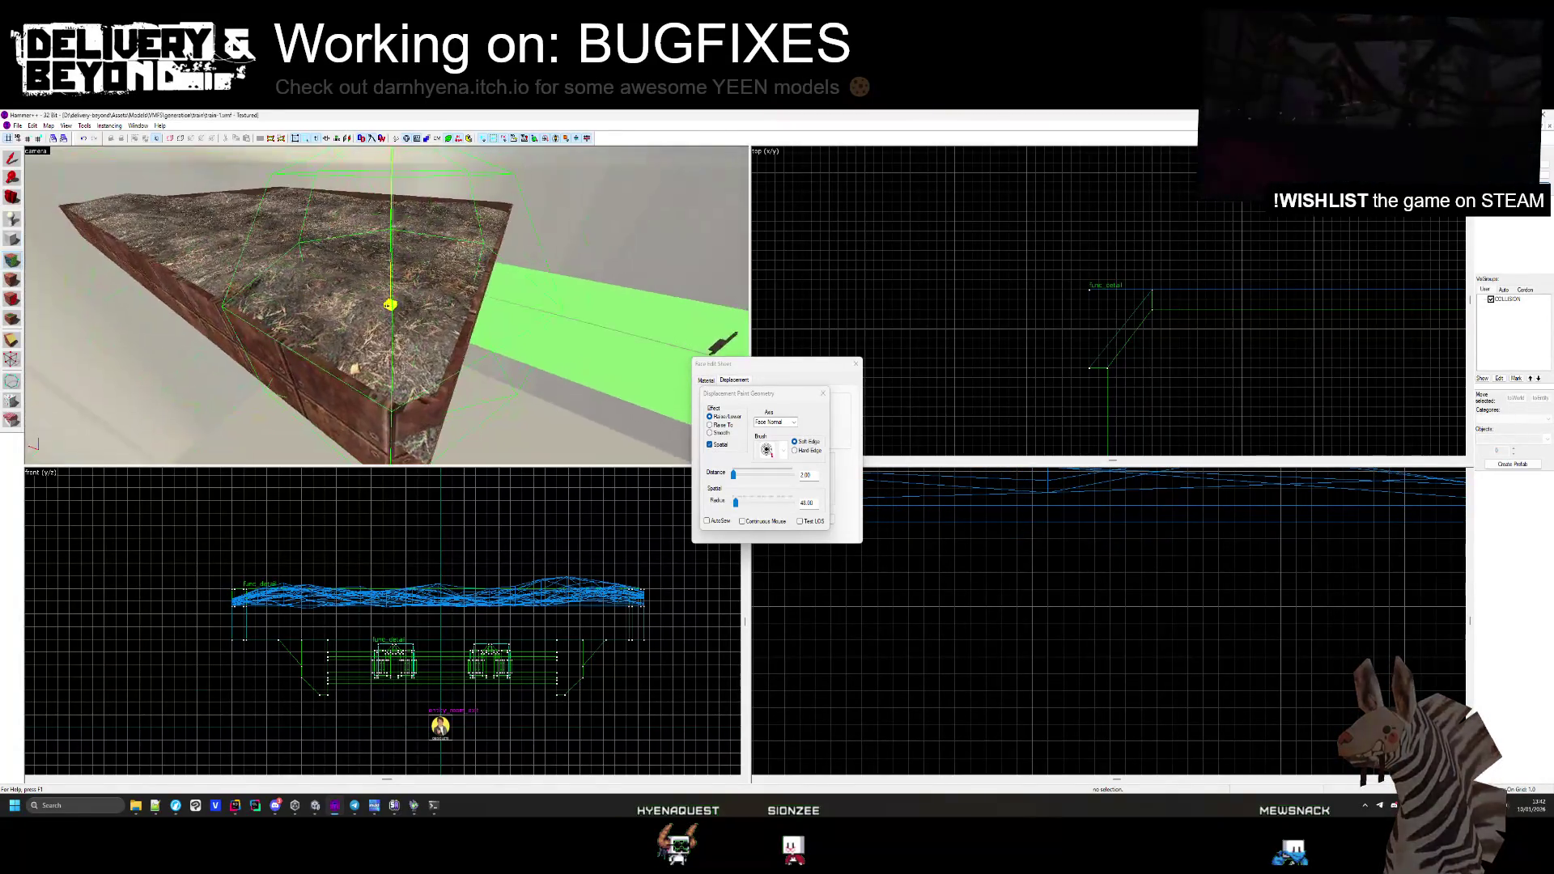
{"action": "key", "text": "Up"}
{"action": "key", "text": "Up"}
{"action": "key", "text": "Left"}
{"action": "key", "text": "Left"}
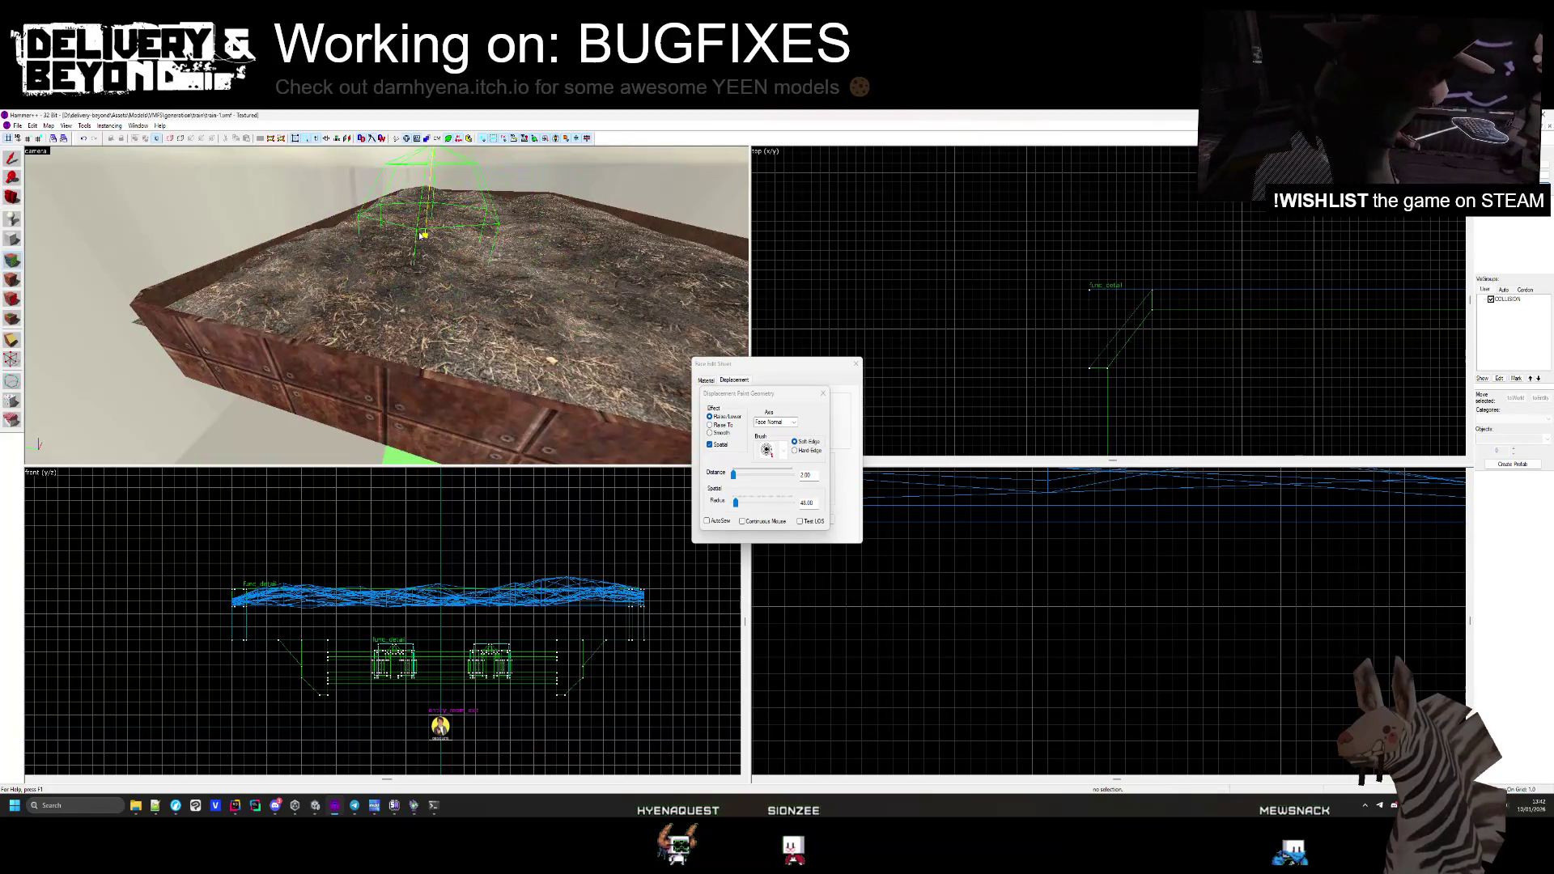
{"action": "key", "text": "Down"}
{"action": "key", "text": "Down"}
{"action": "key", "text": "Right"}
{"action": "key", "text": "Right"}
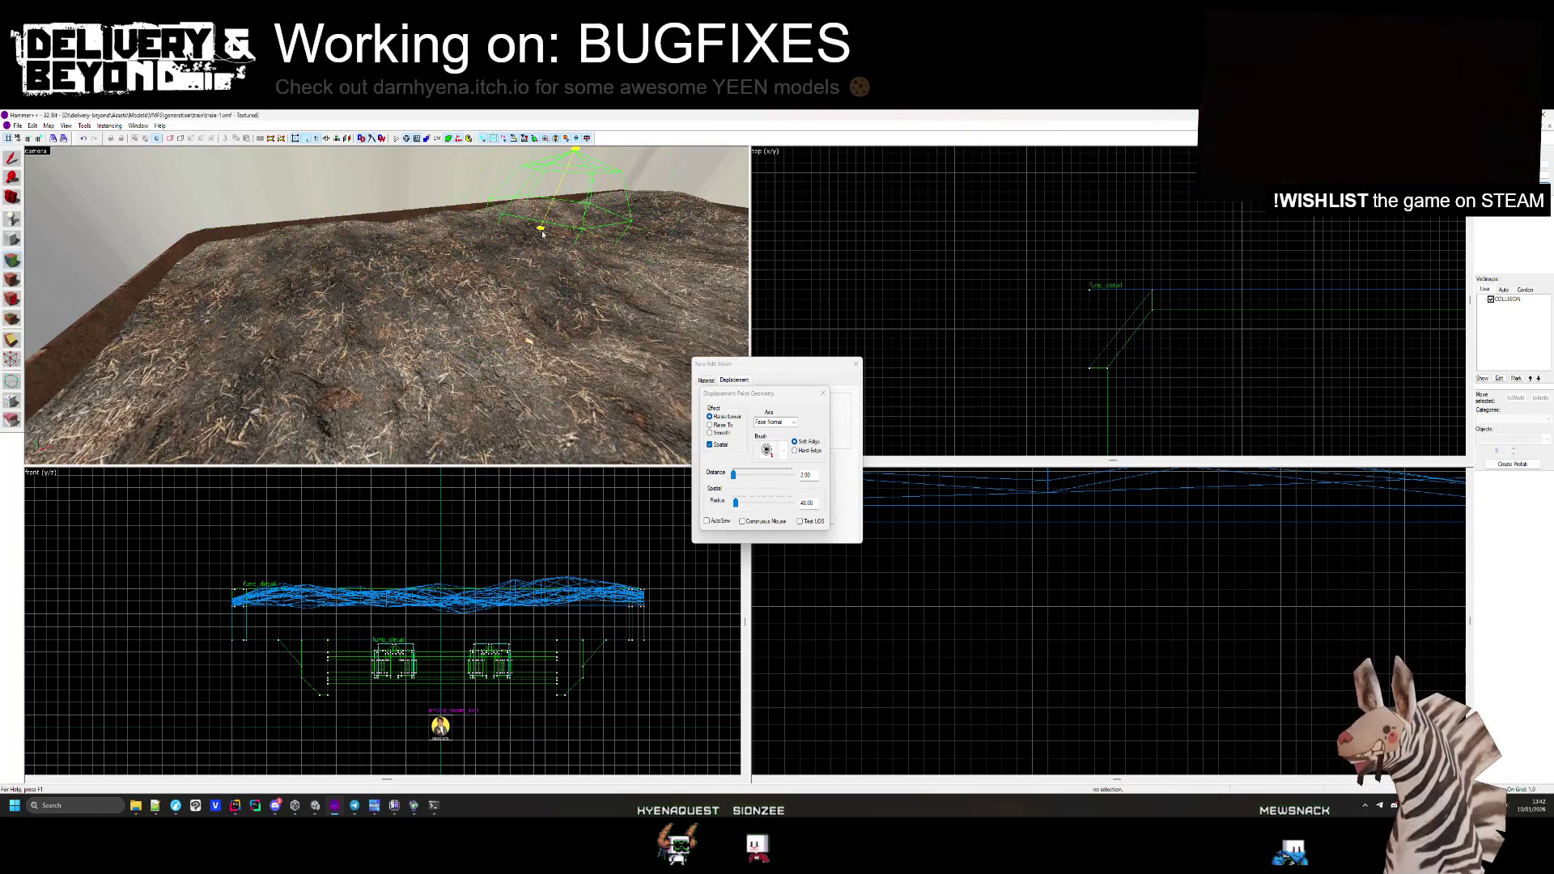
{"action": "key", "text": "Left"}
{"action": "key", "text": "Left"}
{"action": "key", "text": "Down"}
{"action": "key", "text": "Down"}
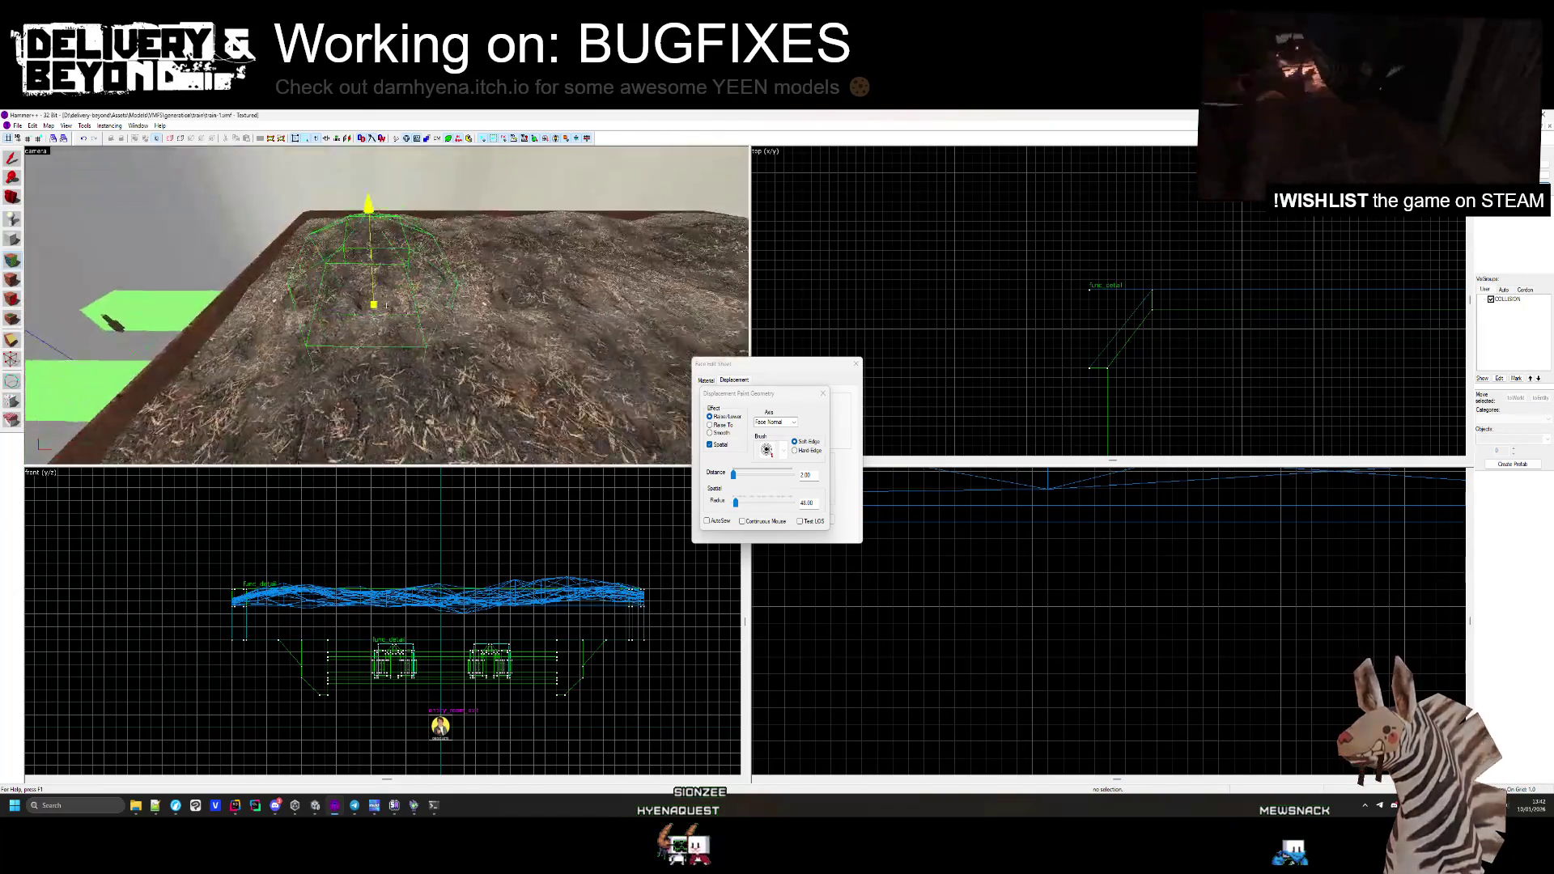
{"action": "key", "text": "Left"}
{"action": "key", "text": "Left"}
{"action": "key", "text": "Up"}
{"action": "key", "text": "Up"}
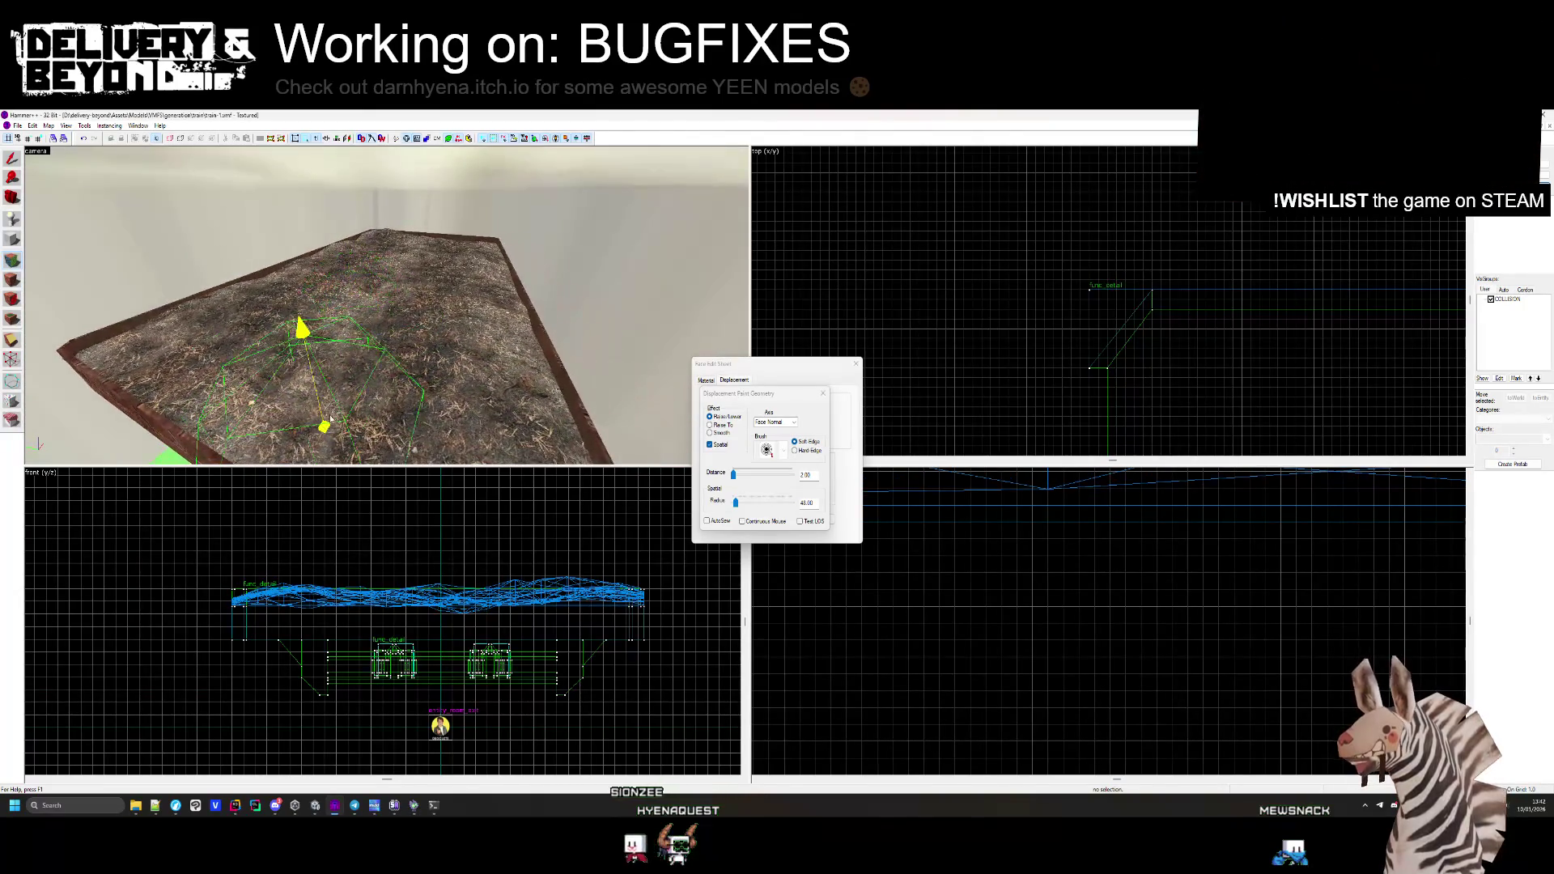
{"action": "key", "text": "Left"}
{"action": "key", "text": "Left"}
{"action": "key", "text": "Down"}
{"action": "key", "text": "Down"}
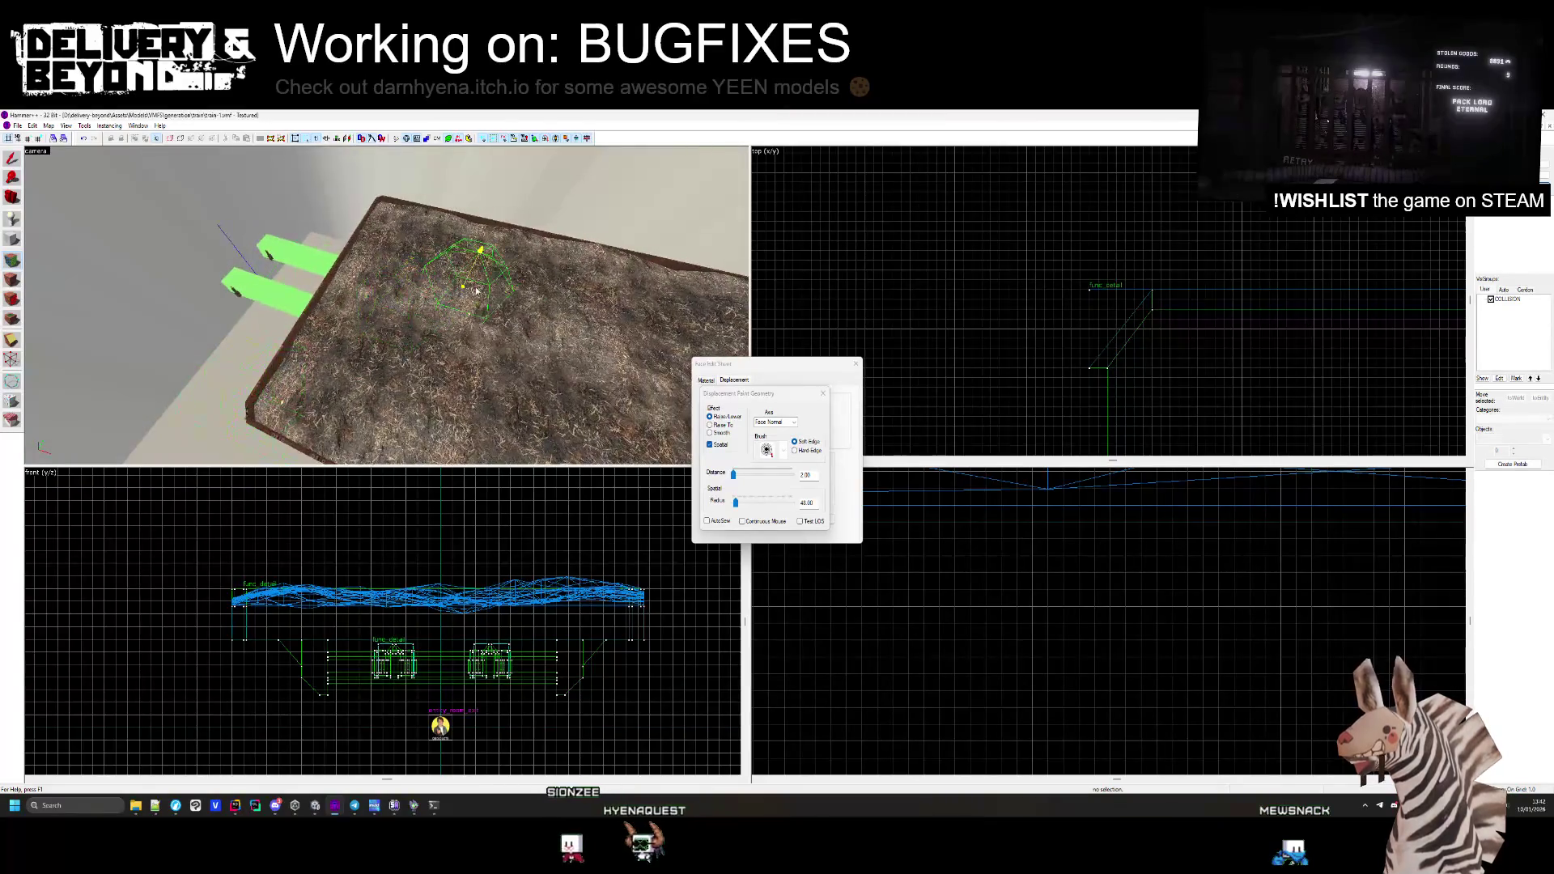
{"action": "key", "text": "Left"}
{"action": "key", "text": "Left"}
{"action": "key", "text": "Up"}
{"action": "key", "text": "Up"}
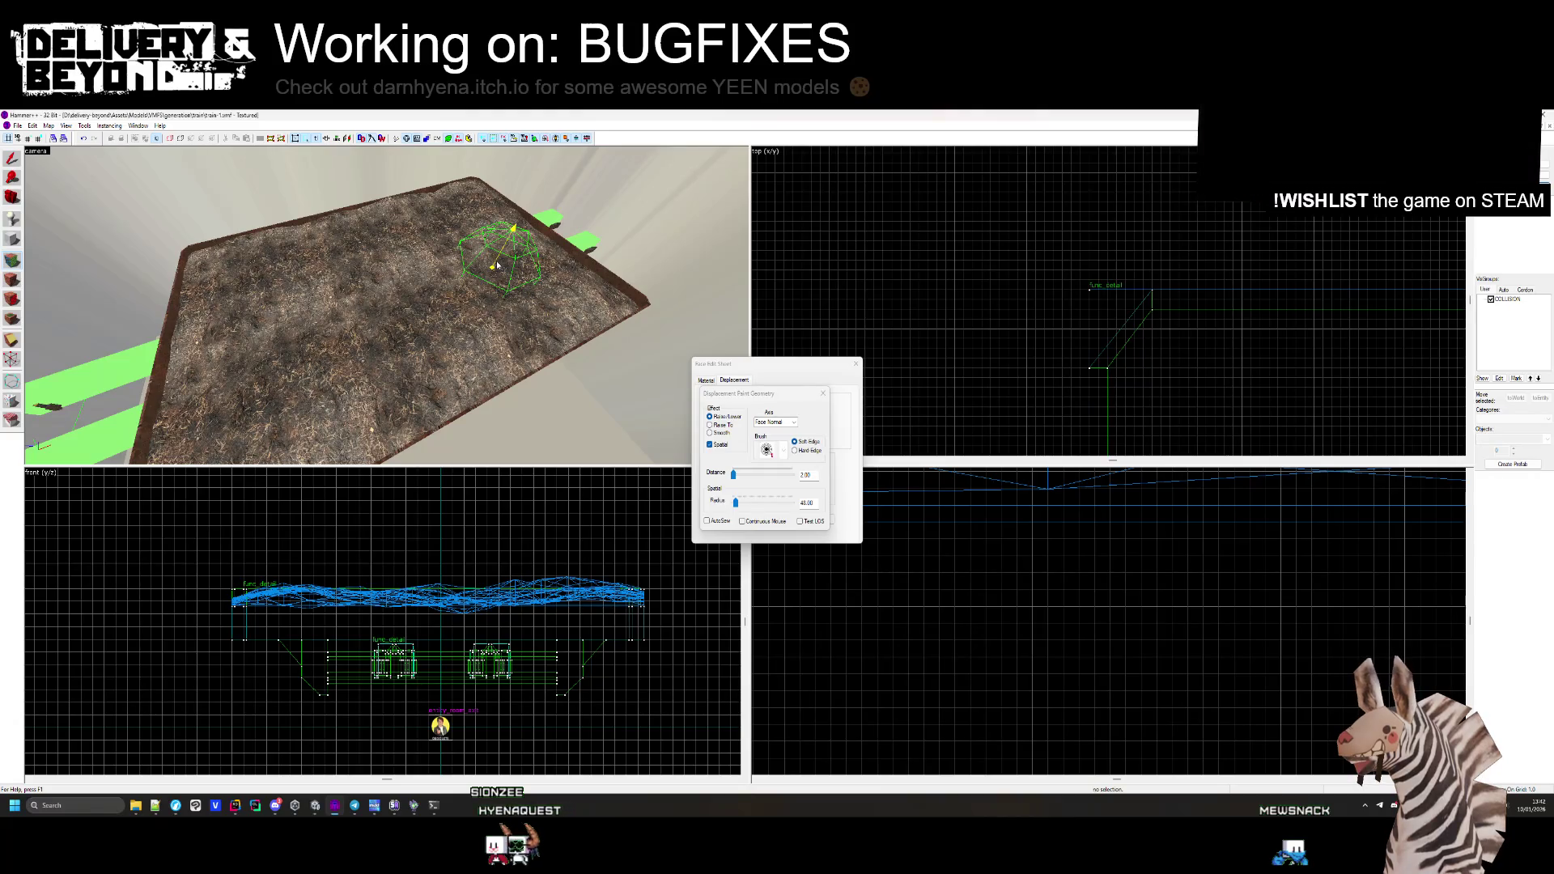
{"action": "key", "text": "Right"}
{"action": "key", "text": "Right"}
{"action": "key", "text": "Up"}
{"action": "key", "text": "Left"}
{"action": "key", "text": "Left"}
{"action": "key", "text": "Left"}
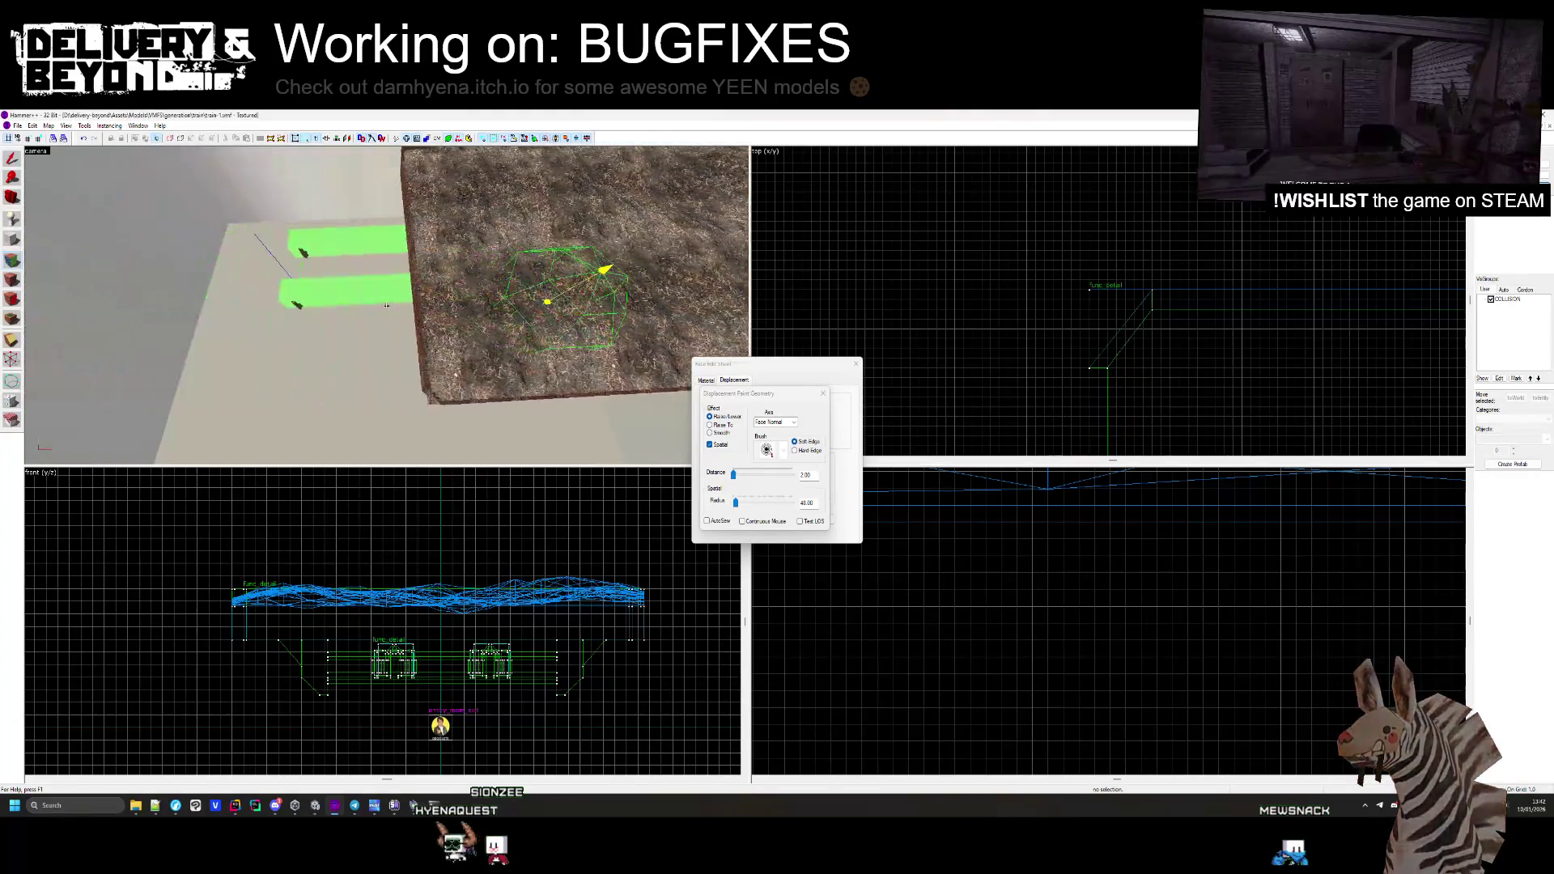
{"action": "key", "text": "Left"}
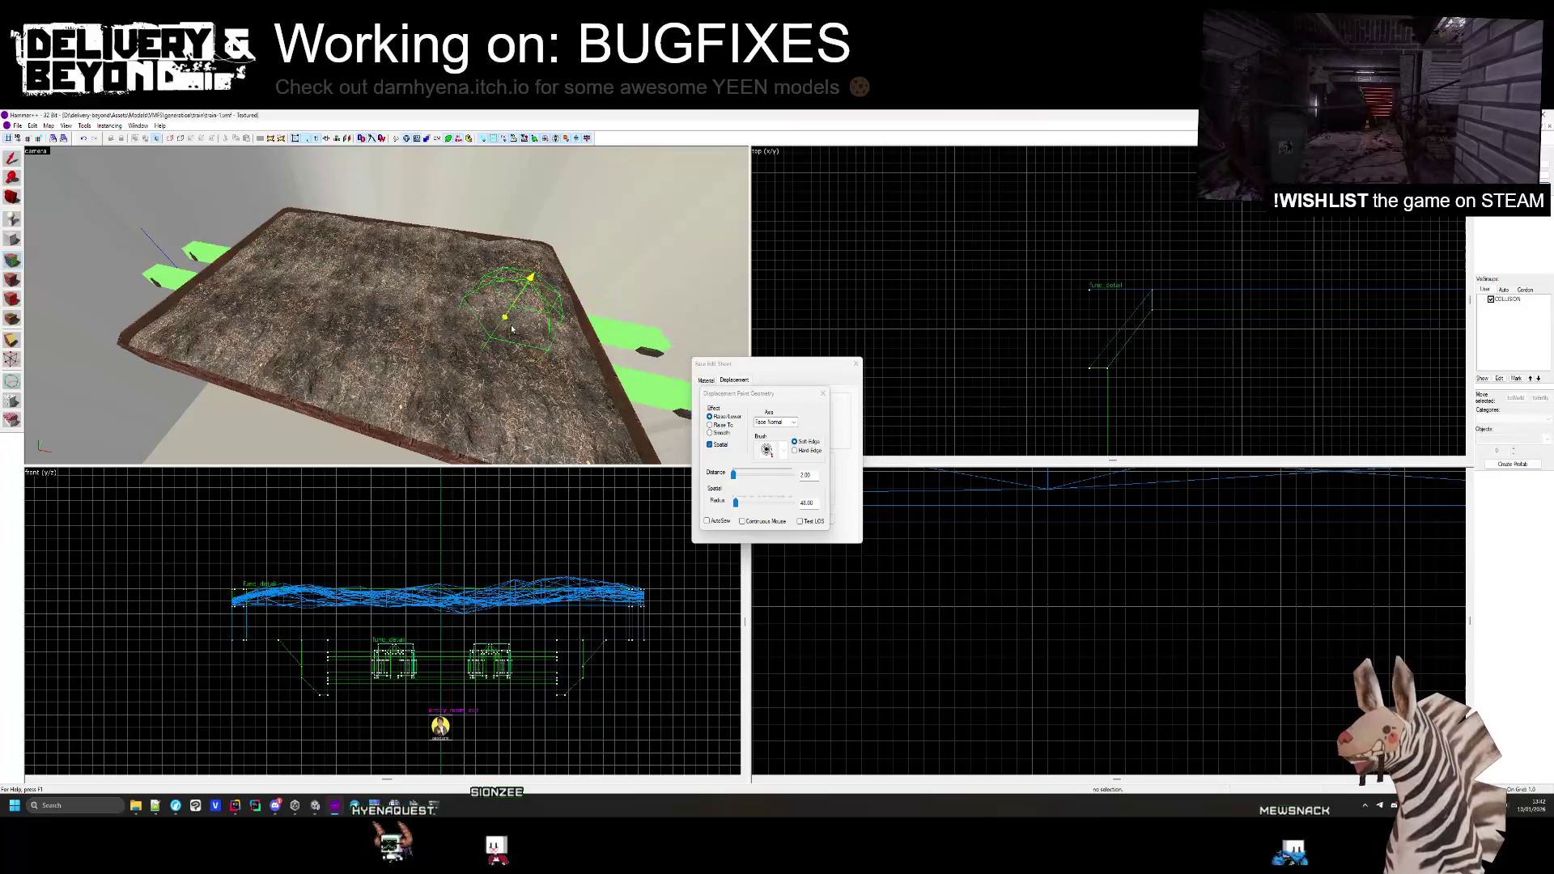
{"action": "key", "text": "z"}
{"action": "key", "text": "w"}
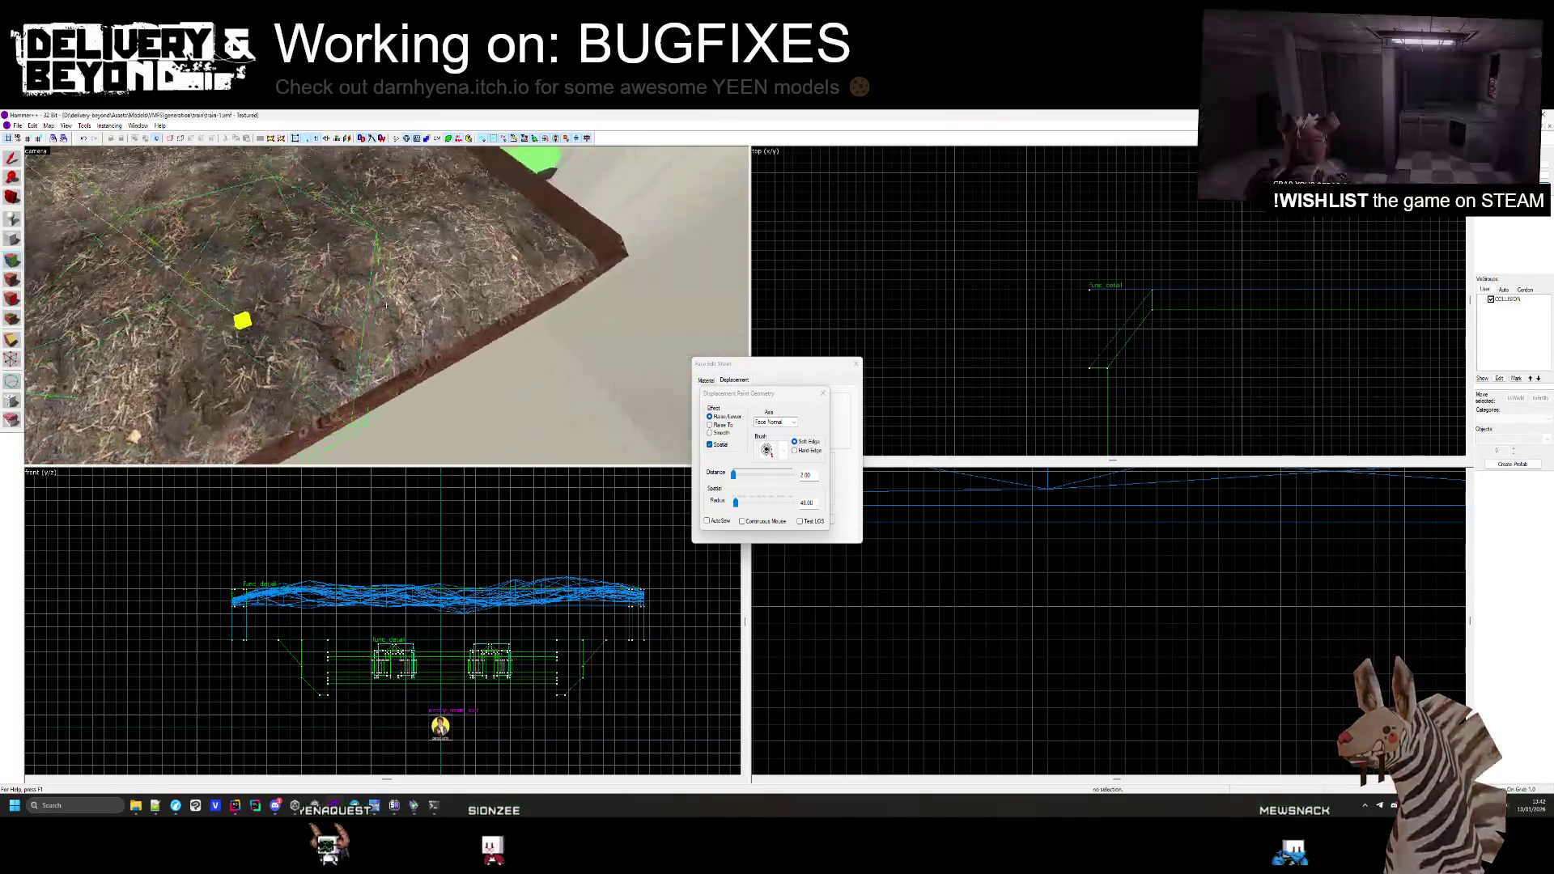
{"action": "key", "text": "z"}
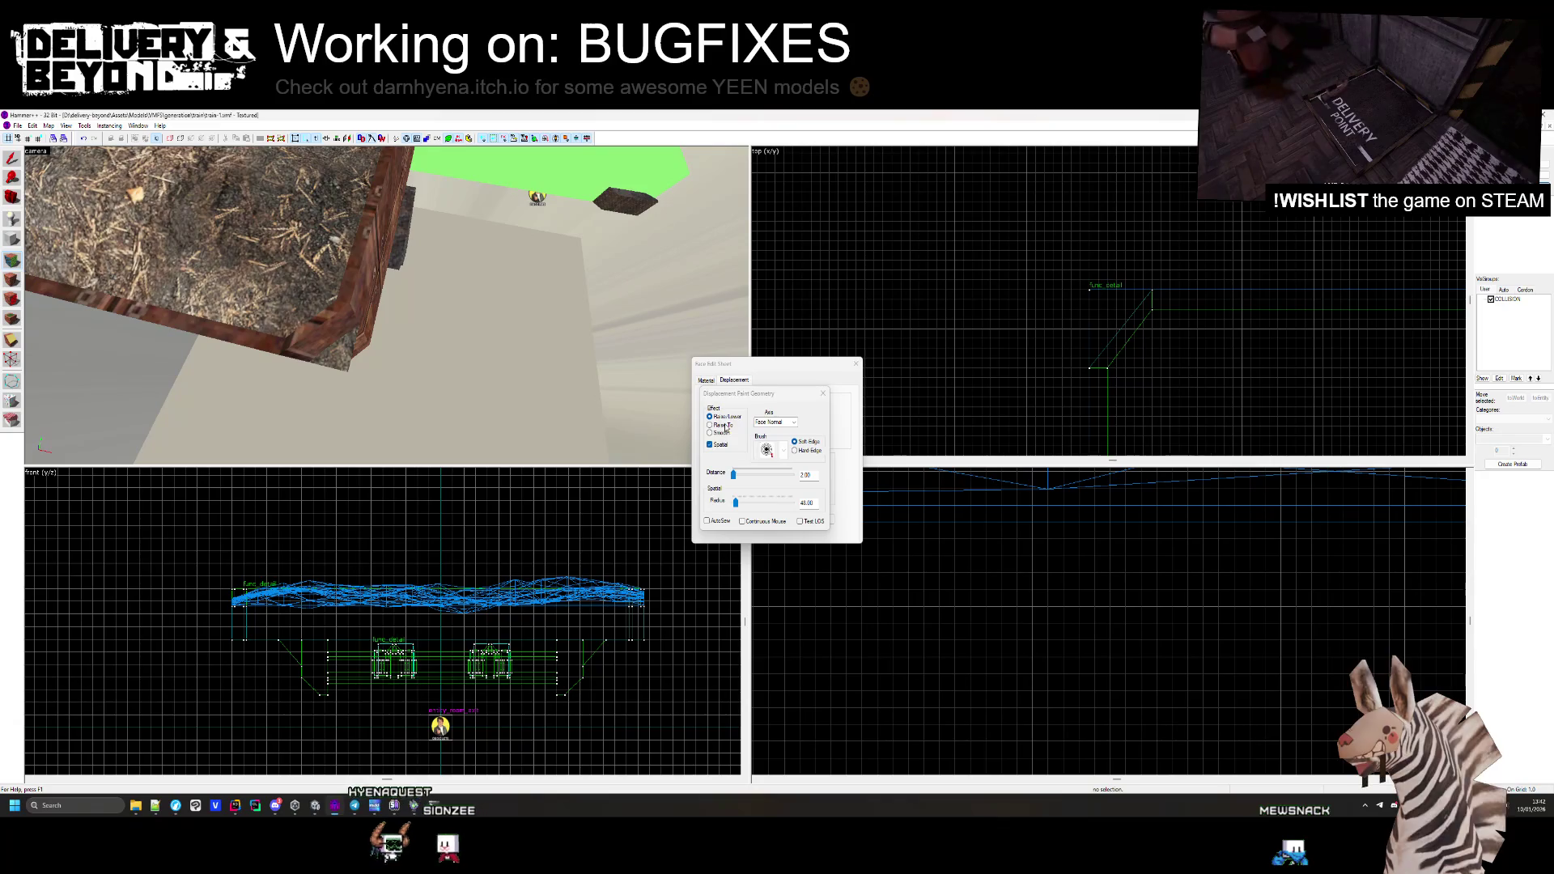
{"action": "left_click", "coordinate": [793, 427]}
Sculpt the dirt along the X axis near the rim corner and platform edge
{"action": "left_click", "coordinate": [773, 438]}
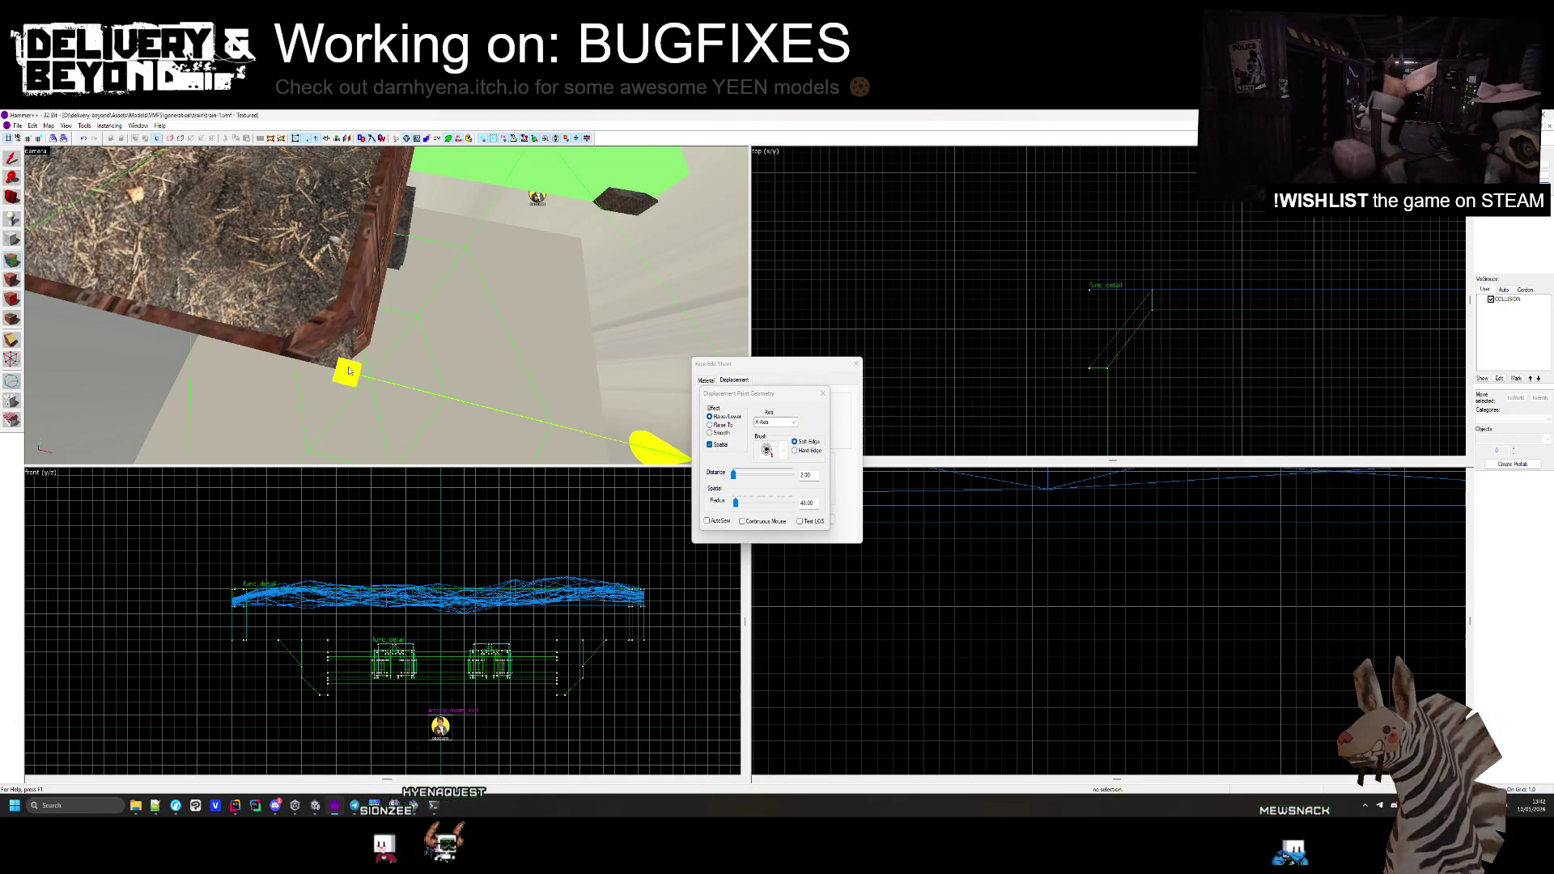
{"action": "key", "text": "z"}
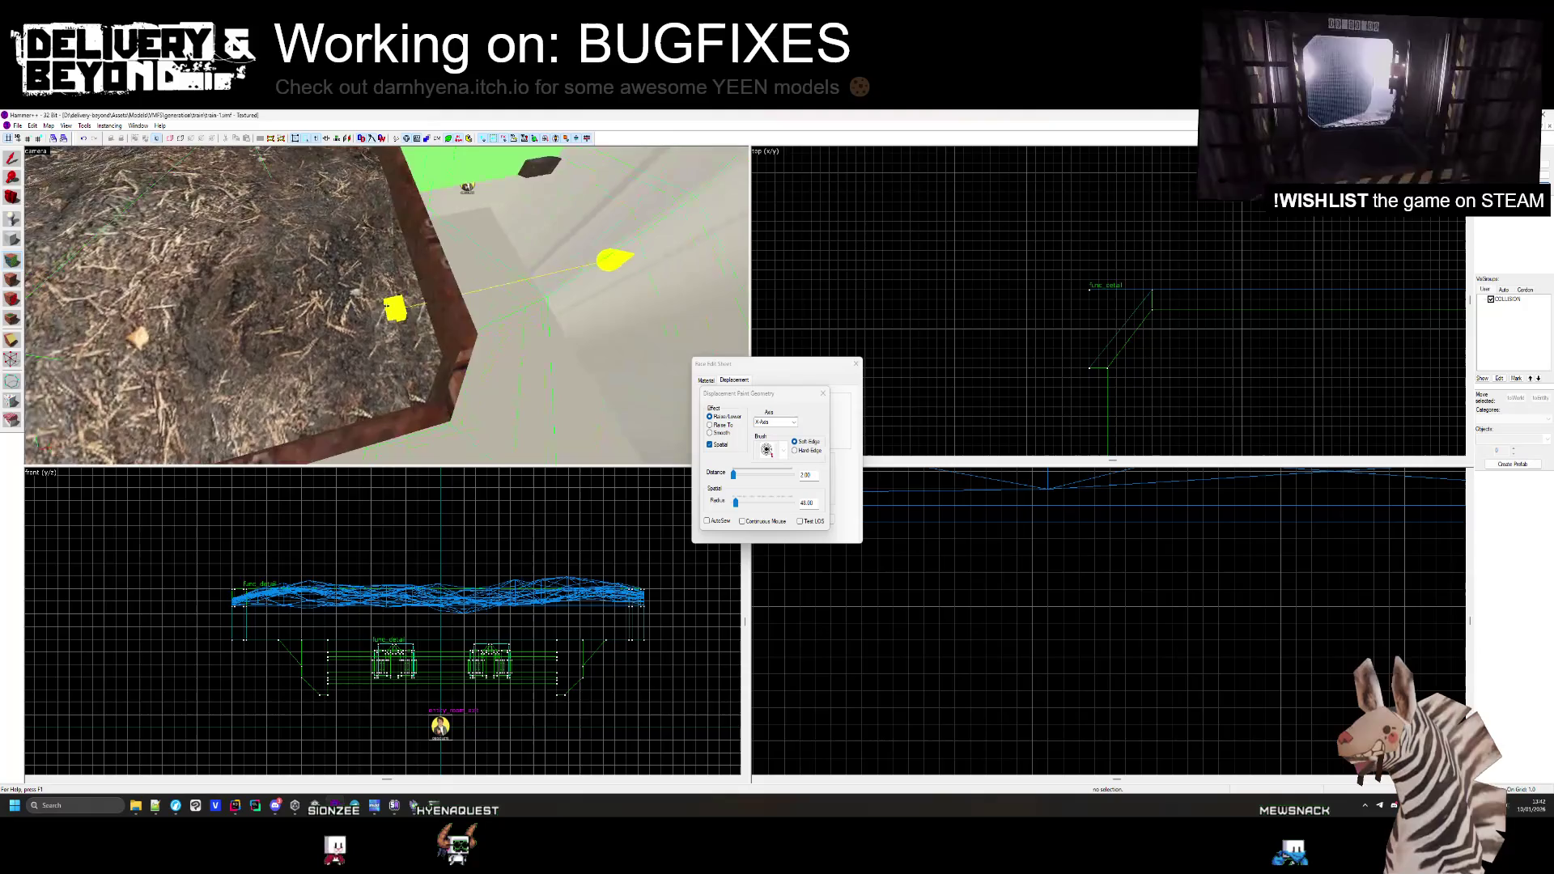
{"action": "mouse_move", "coordinate": [377, 377]}
{"action": "left_mouse_down"}
{"action": "mouse_move", "coordinate": [381, 395]}
{"action": "mouse_move", "coordinate": [420, 399]}
{"action": "mouse_move", "coordinate": [407, 402]}
{"action": "left_mouse_up"}
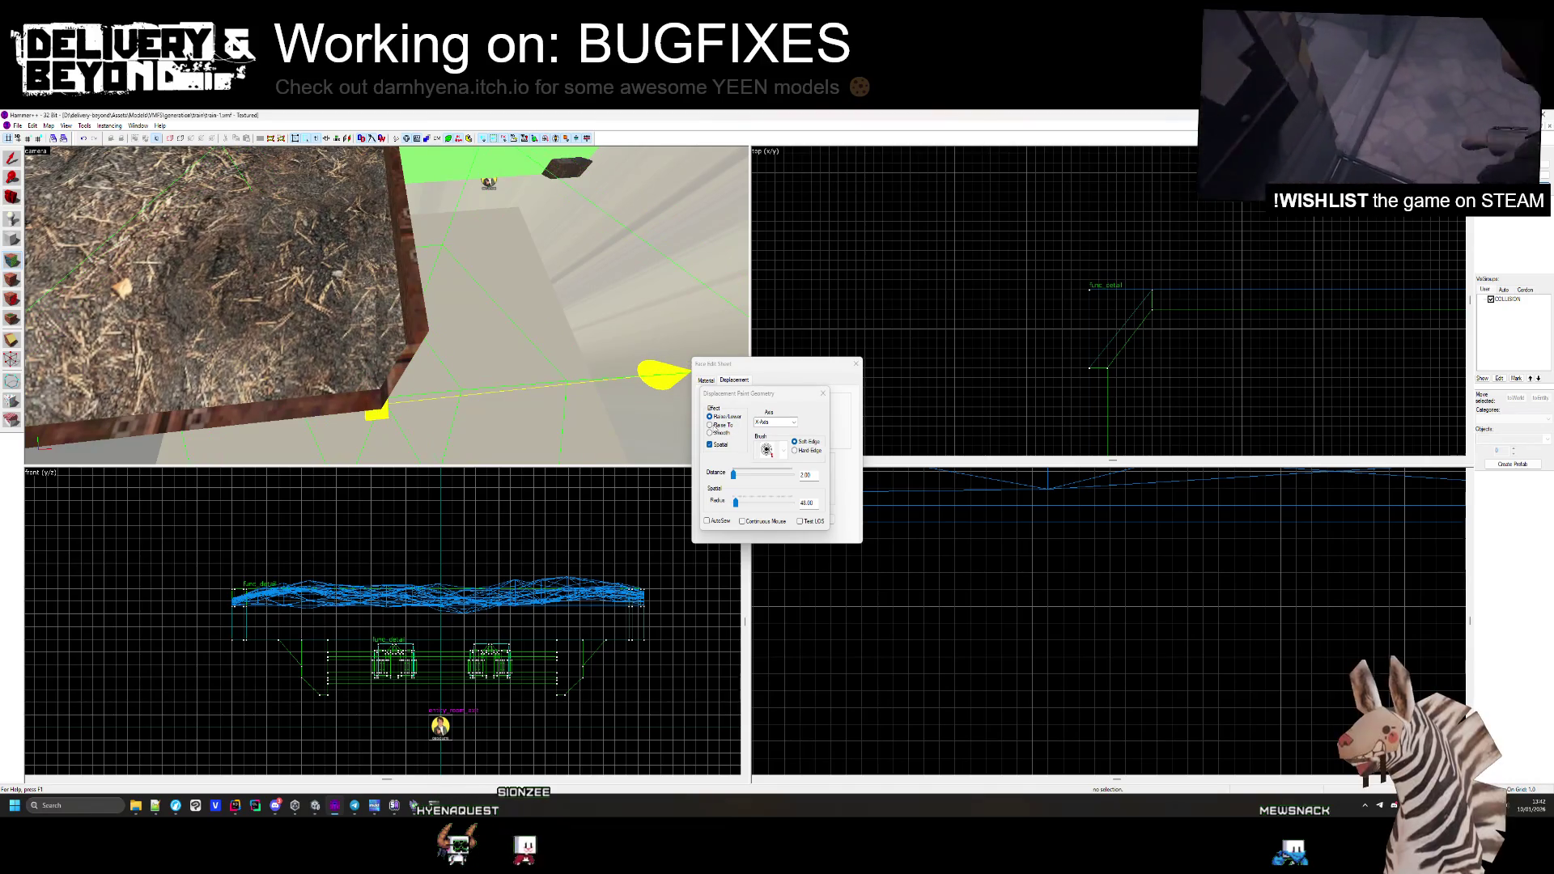
{"action": "key", "text": "z"}
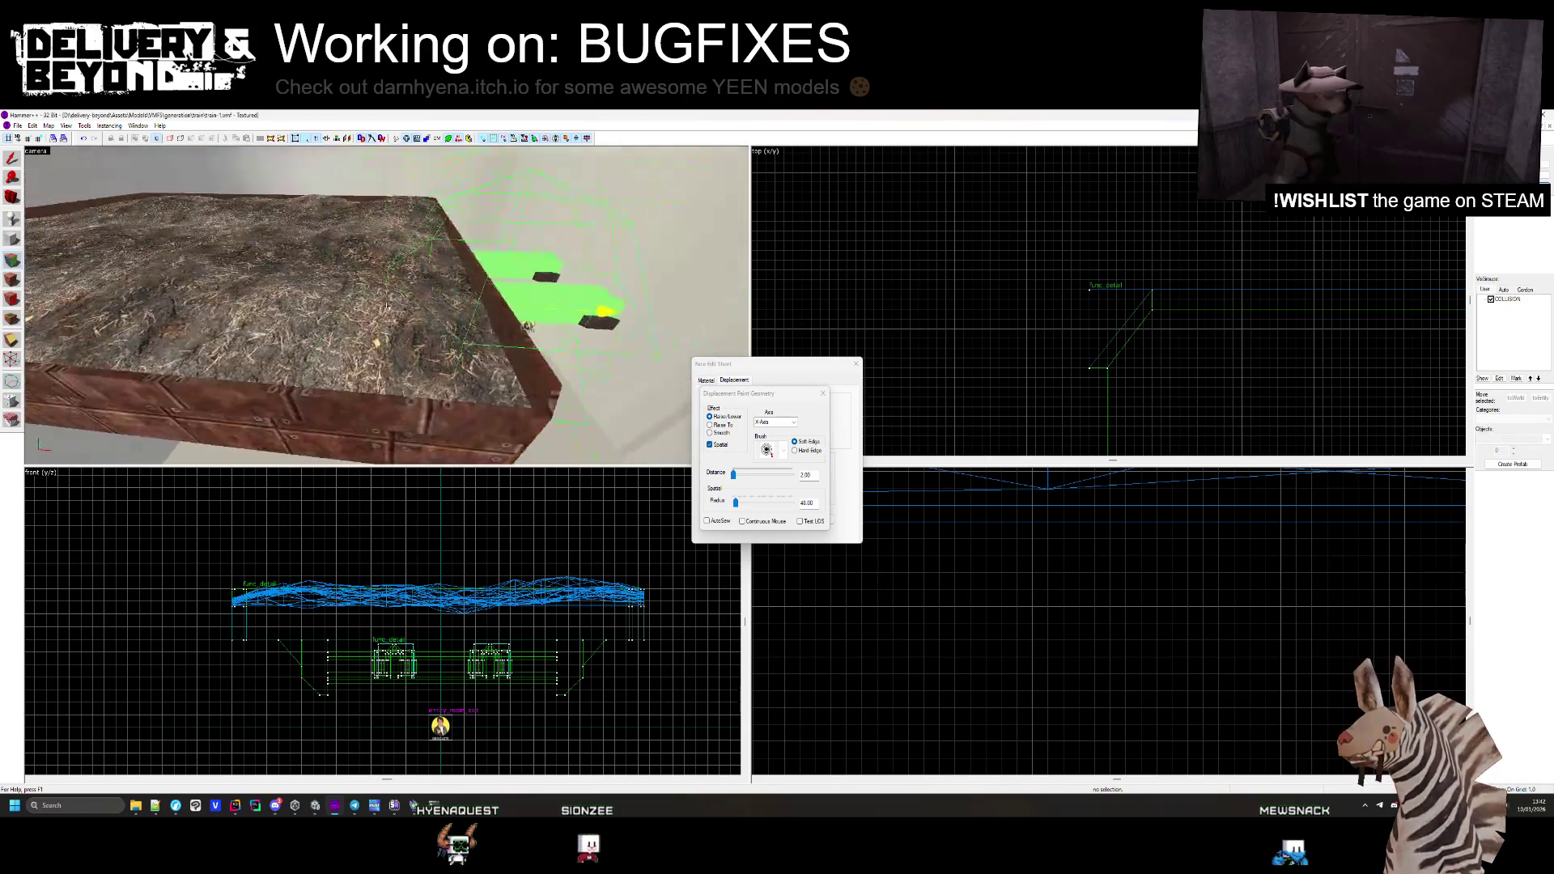
{"action": "key", "text": "z"}
{"action": "left_click_drag", "start_coordinate": [313, 371], "coordinate": [335, 377]}
{"action": "key", "text": "z"}
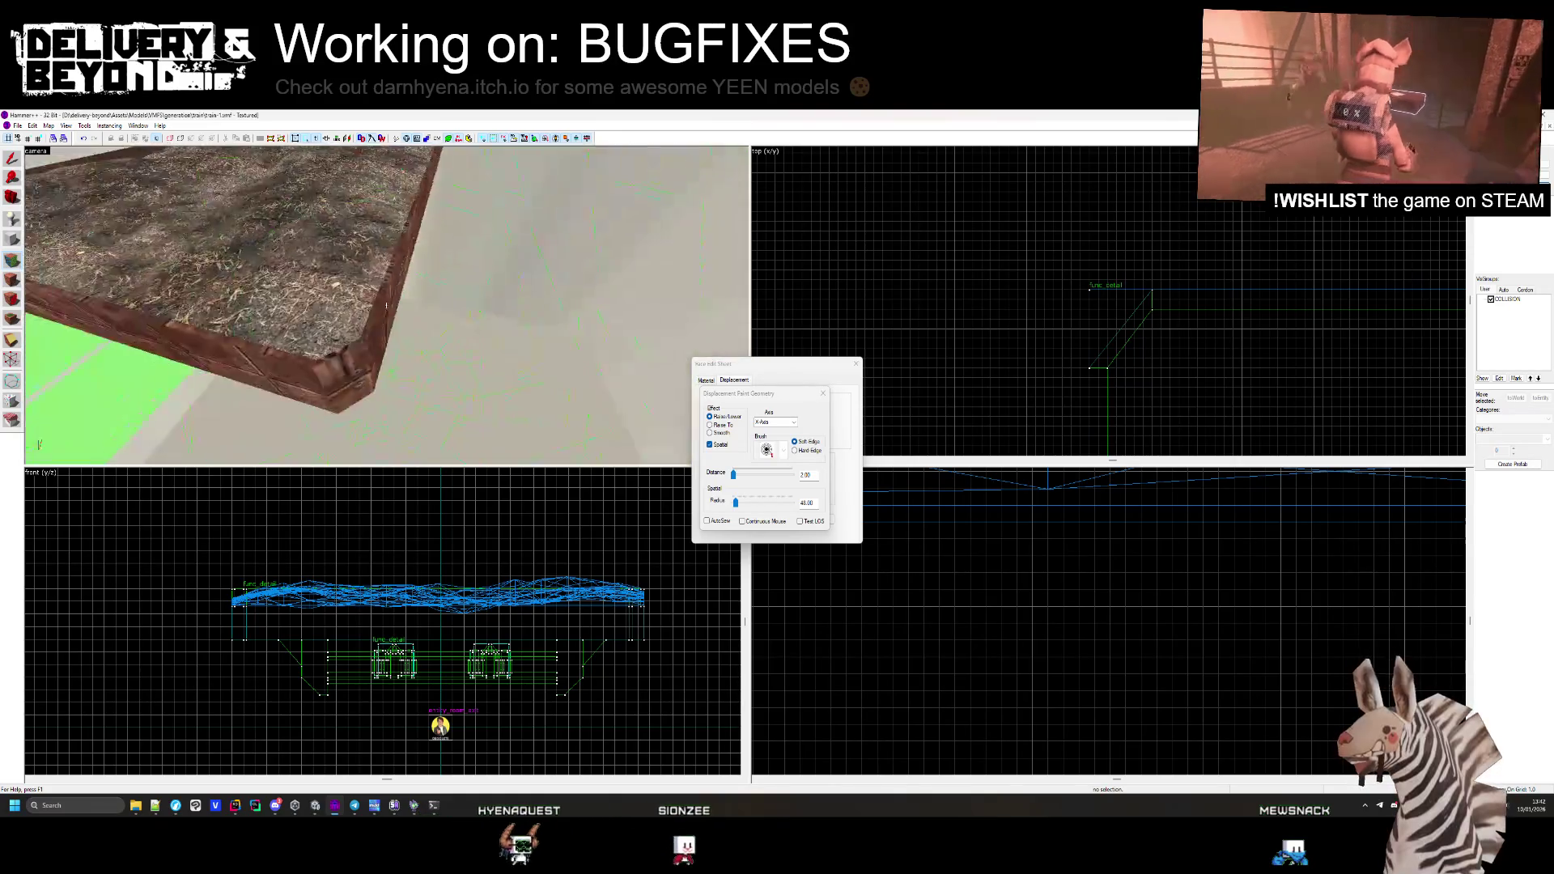
{"action": "key", "text": "z"}
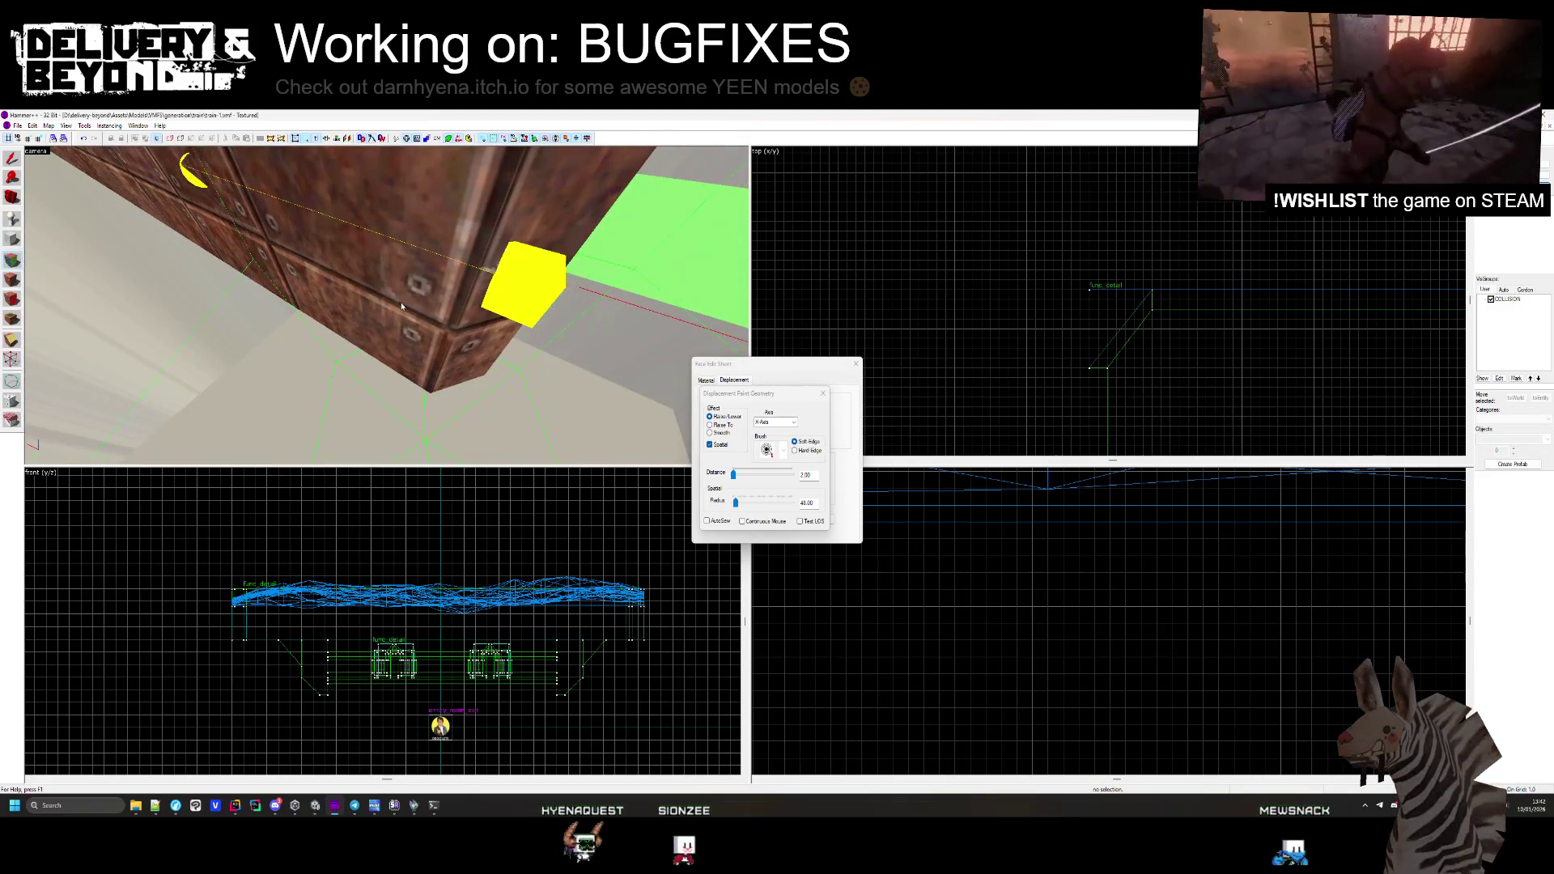
{"action": "key", "text": "z"}
{"action": "key", "text": "z"}
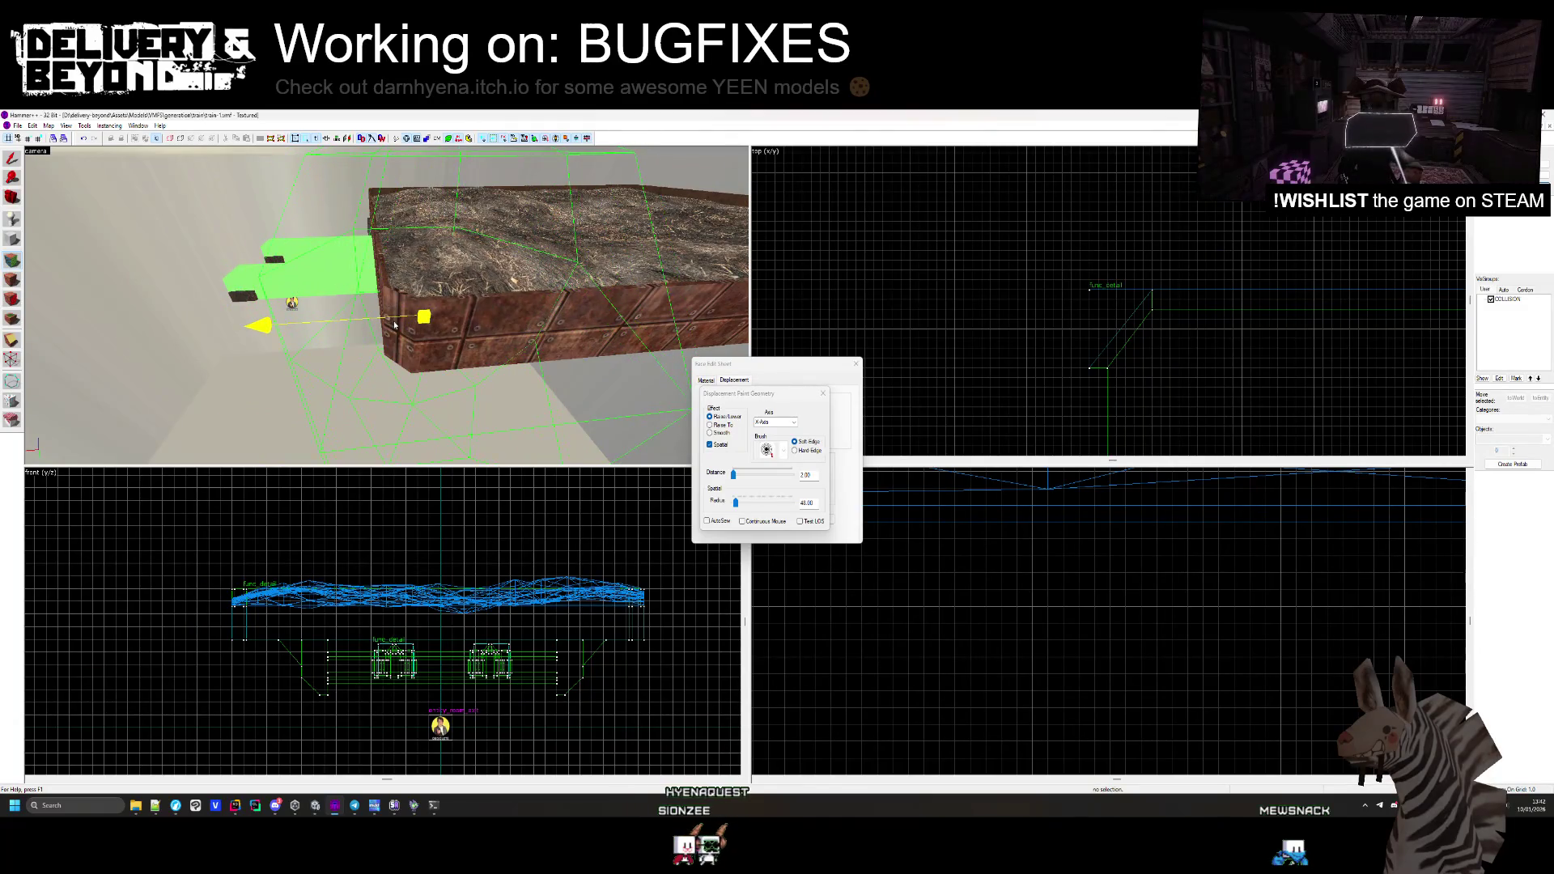
{"action": "key", "text": "w"}
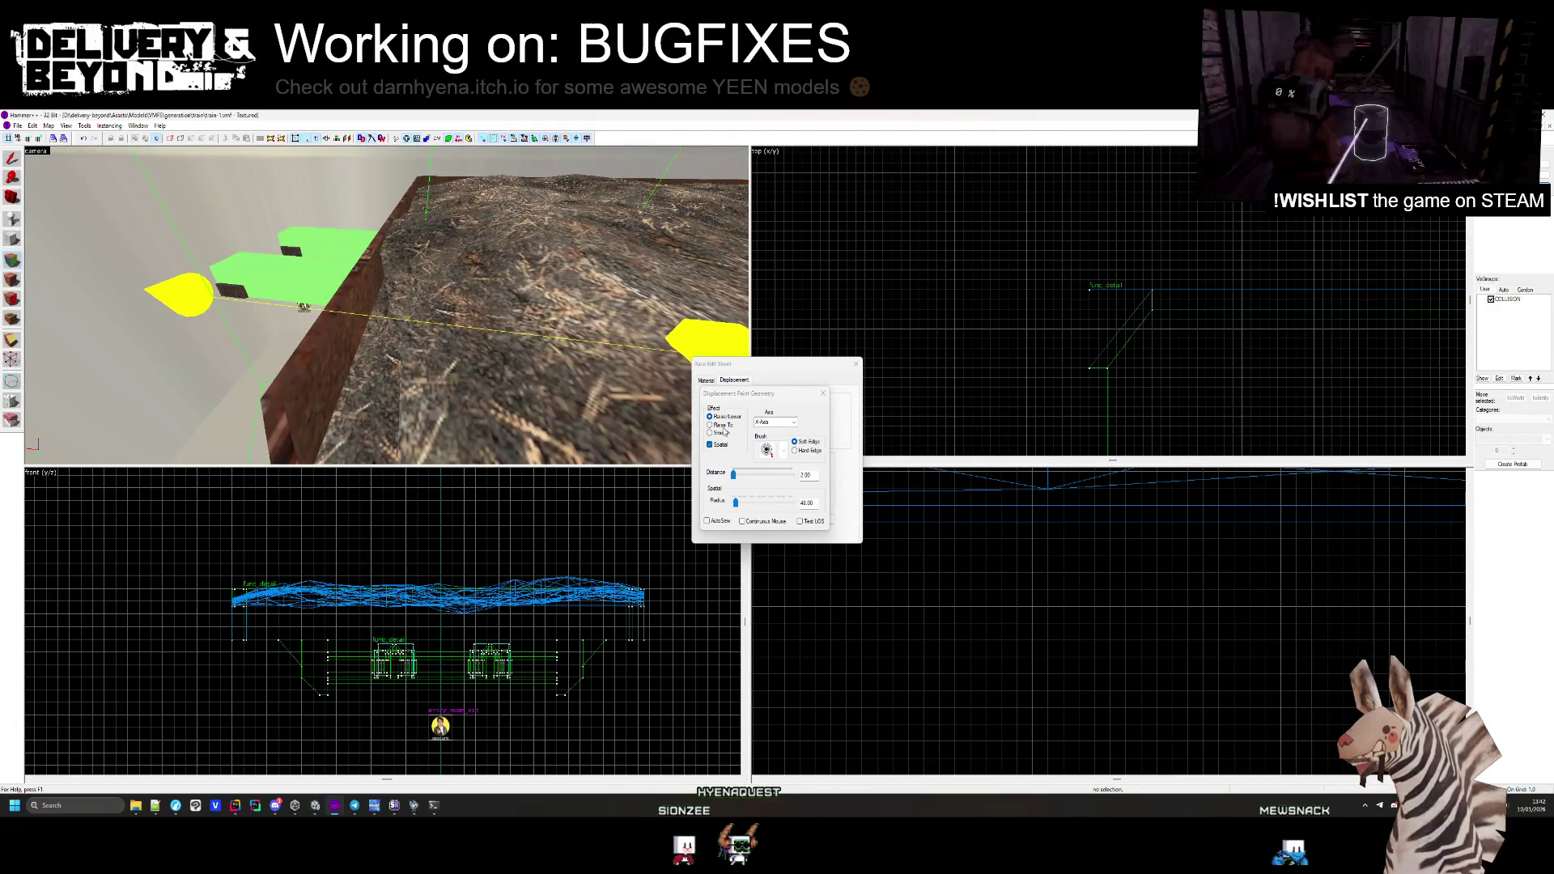
Switch sculpting to the Z axis and reshape the dirt surface vertically
{"action": "left_click", "coordinate": [785, 423]}
{"action": "left_click", "coordinate": [774, 435]}
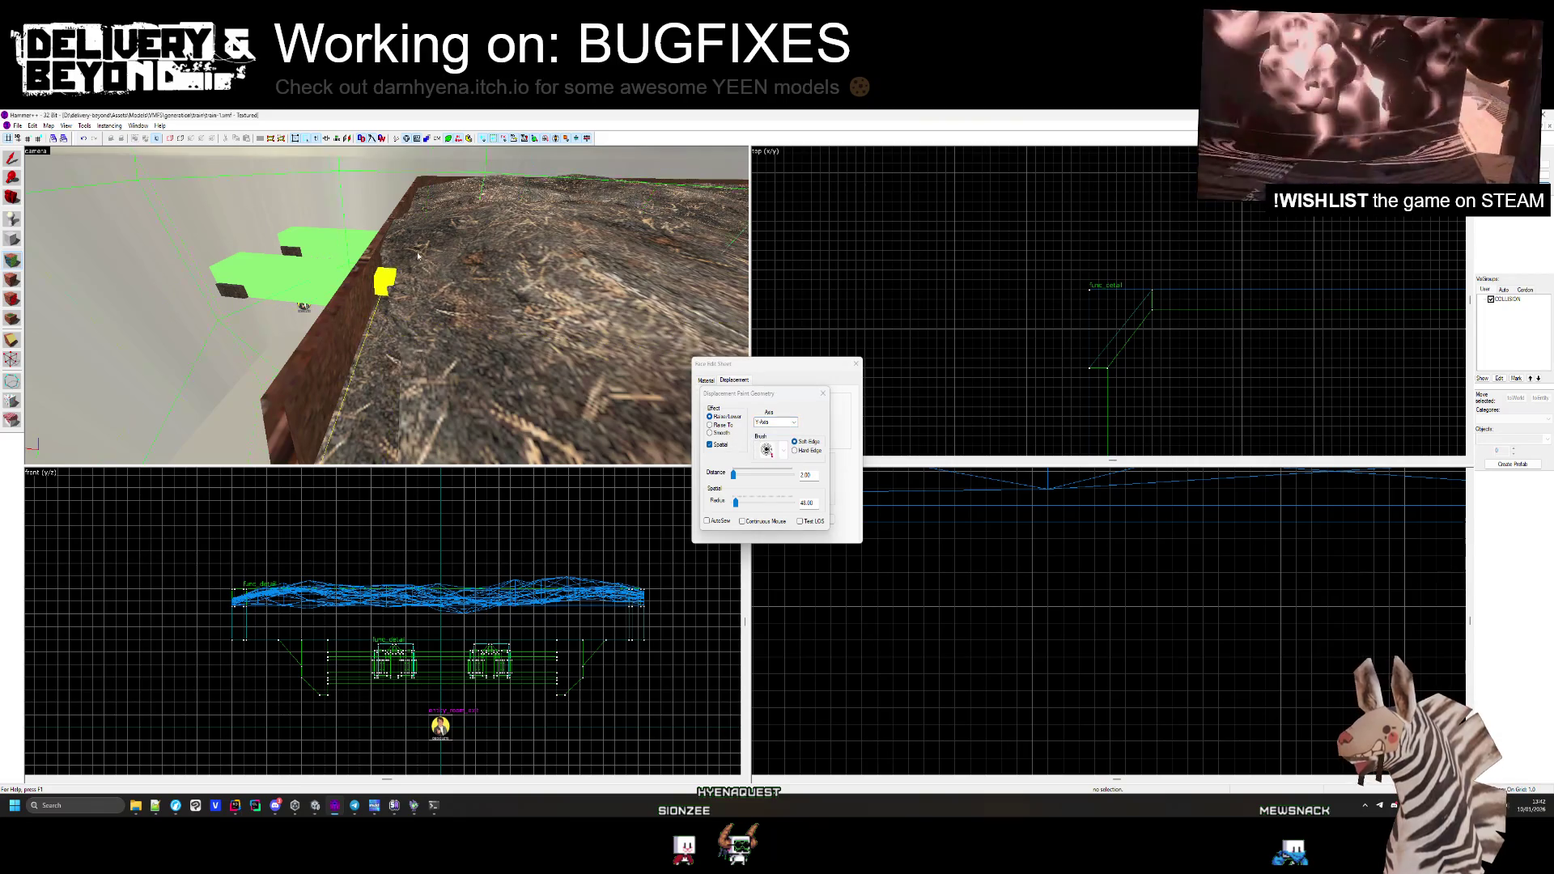
{"action": "left_click", "coordinate": [785, 423]}
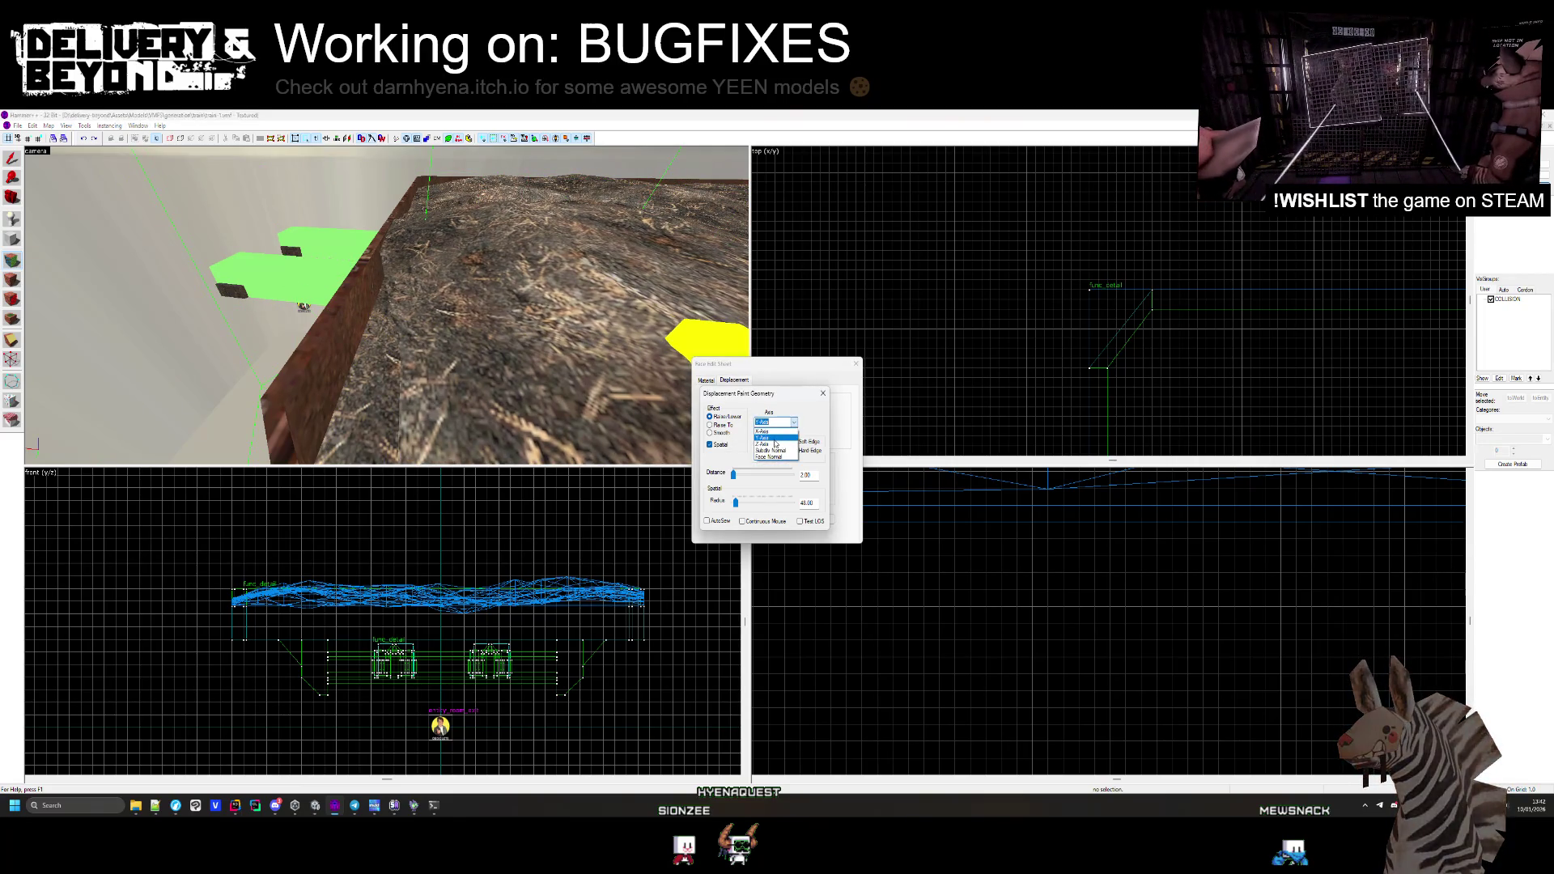
{"action": "left_click", "coordinate": [773, 429]}
{"action": "left_click", "coordinate": [789, 422]}
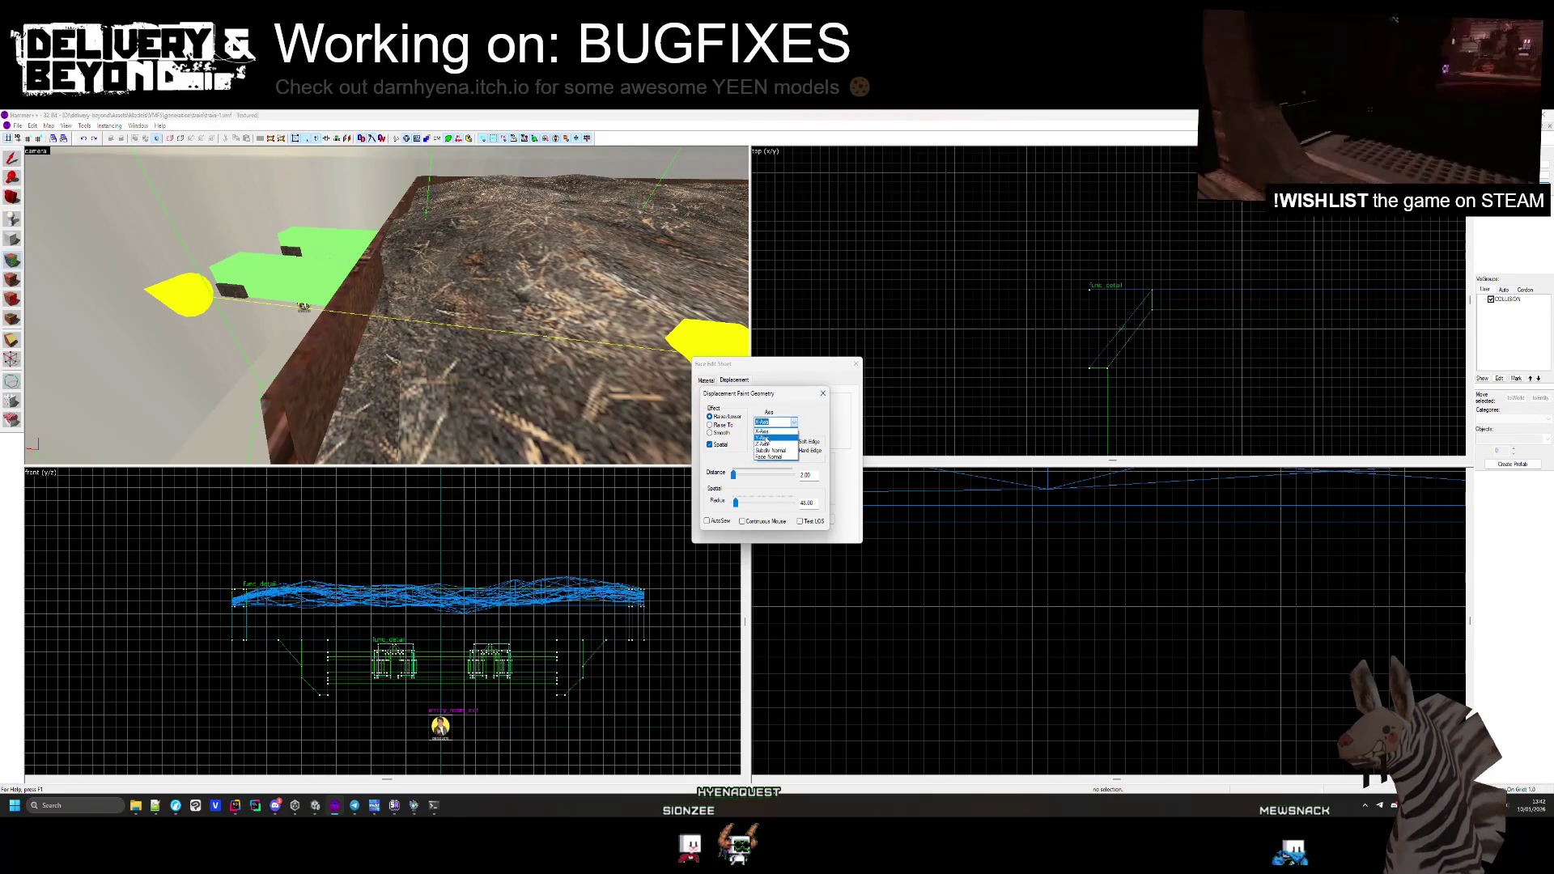
{"action": "left_click", "coordinate": [766, 444]}
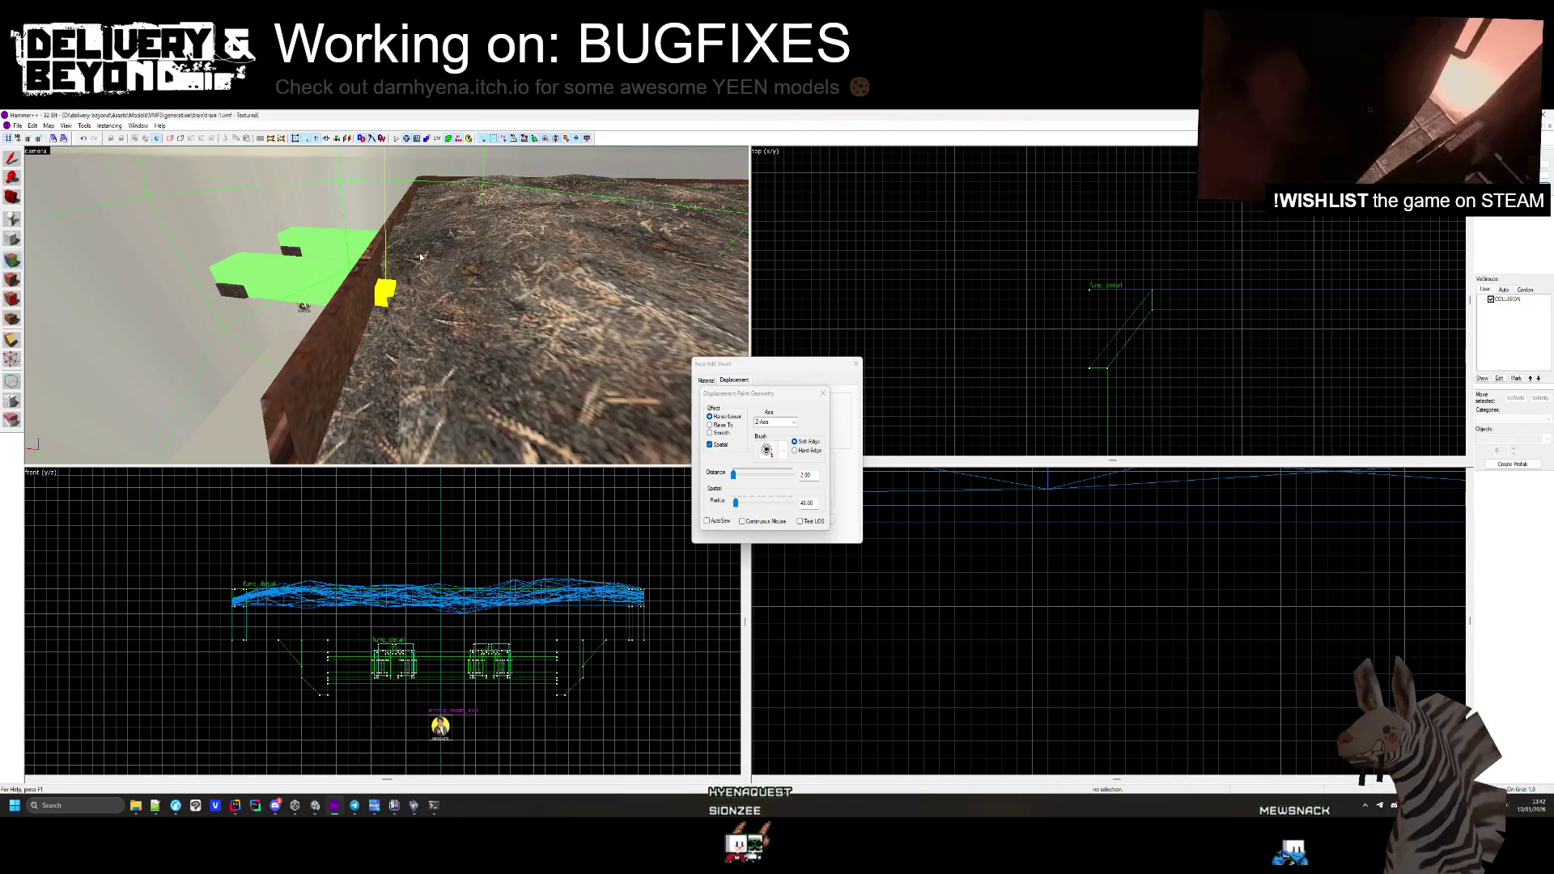
{"action": "mouse_move", "coordinate": [405, 279]}
{"action": "left_mouse_down"}
{"action": "mouse_move", "coordinate": [381, 329]}
{"action": "mouse_move", "coordinate": [350, 338]}
{"action": "mouse_move", "coordinate": [377, 349]}
{"action": "mouse_move", "coordinate": [386, 305]}
{"action": "mouse_move", "coordinate": [277, 335]}
{"action": "mouse_move", "coordinate": [504, 281]}
{"action": "mouse_move", "coordinate": [531, 257]}
{"action": "mouse_move", "coordinate": [410, 312]}
{"action": "mouse_move", "coordinate": [387, 306]}
{"action": "mouse_move", "coordinate": [387, 253]}
{"action": "mouse_move", "coordinate": [293, 245]}
{"action": "left_mouse_up"}
{"action": "left_click_drag", "start_coordinate": [389, 337], "coordinate": [537, 321]}
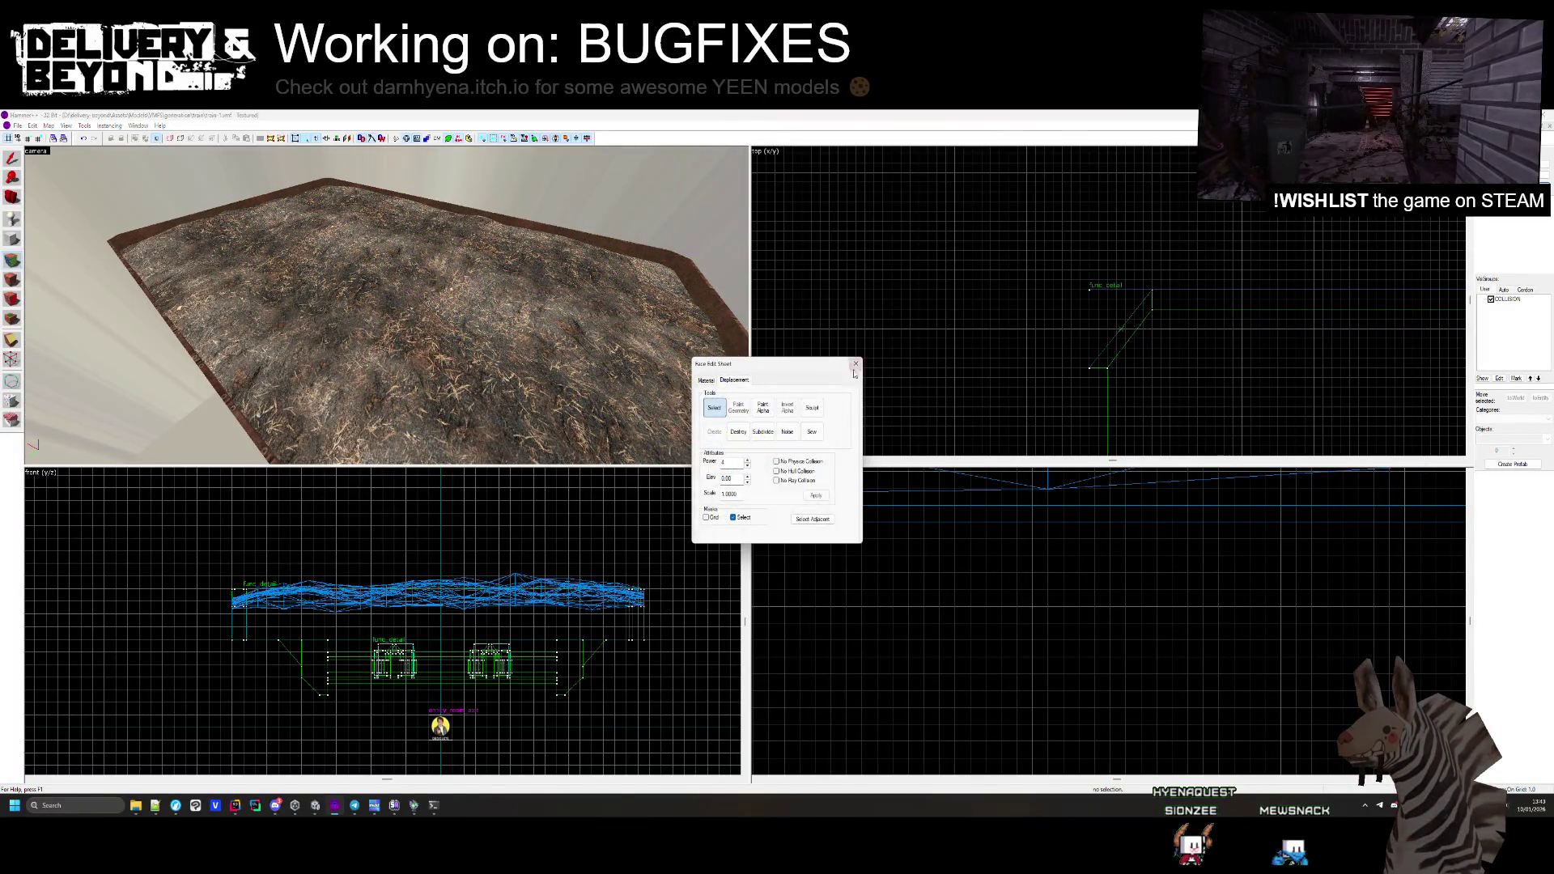
Close the face editing window and switch over to Unity
{"action": "left_click", "coordinate": [856, 364]}
{"action": "scroll", "coordinate": [387, 305], "scroll_direction": "down", "scroll_amount": 5}
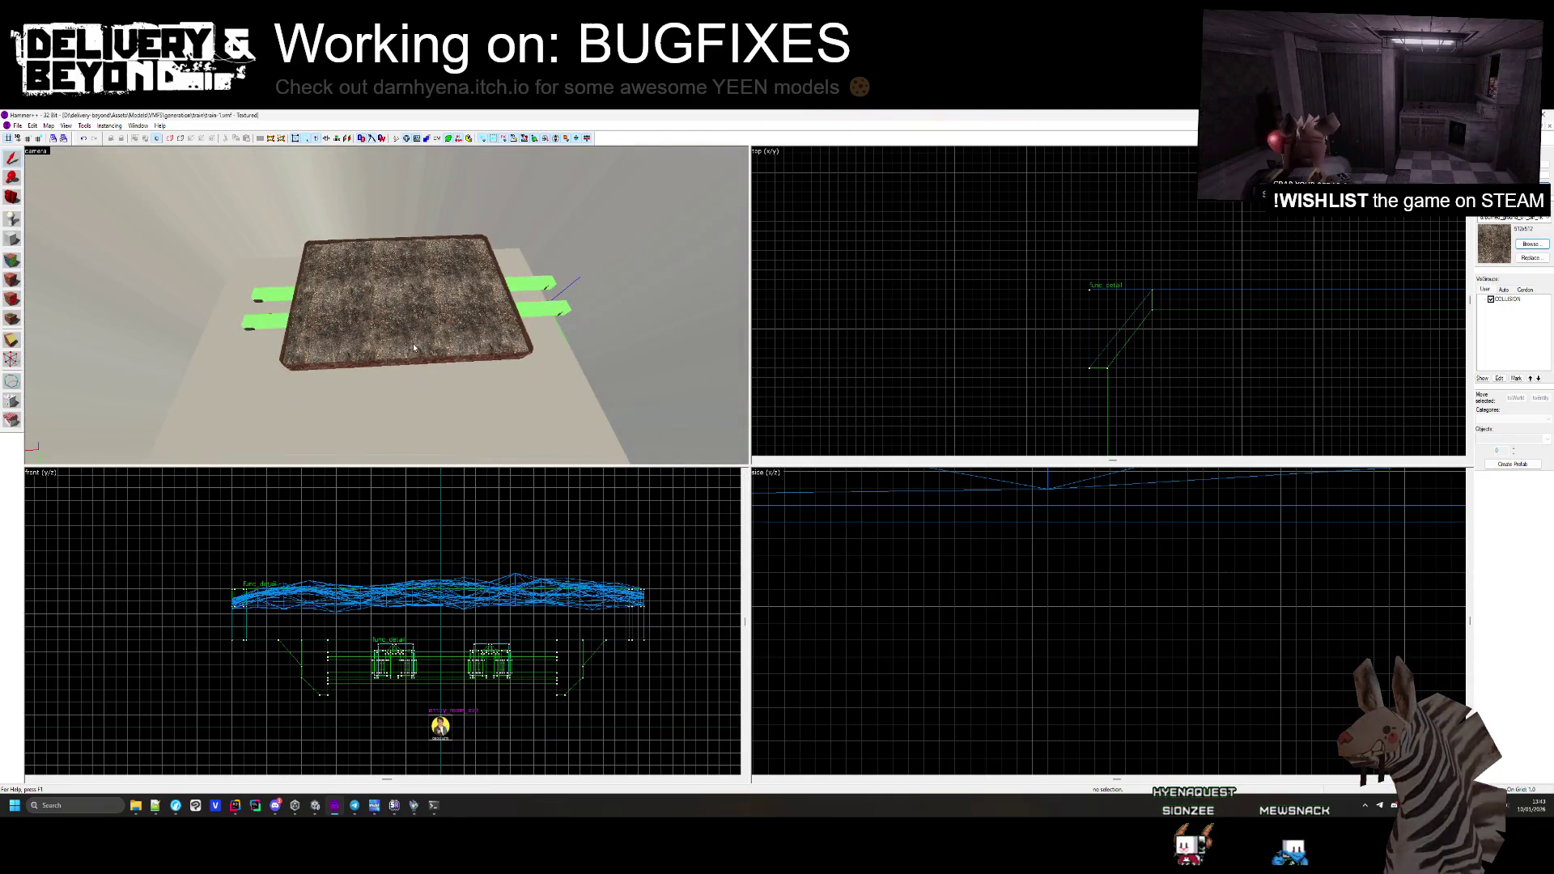
{"action": "key", "text": "alt+Tab"}
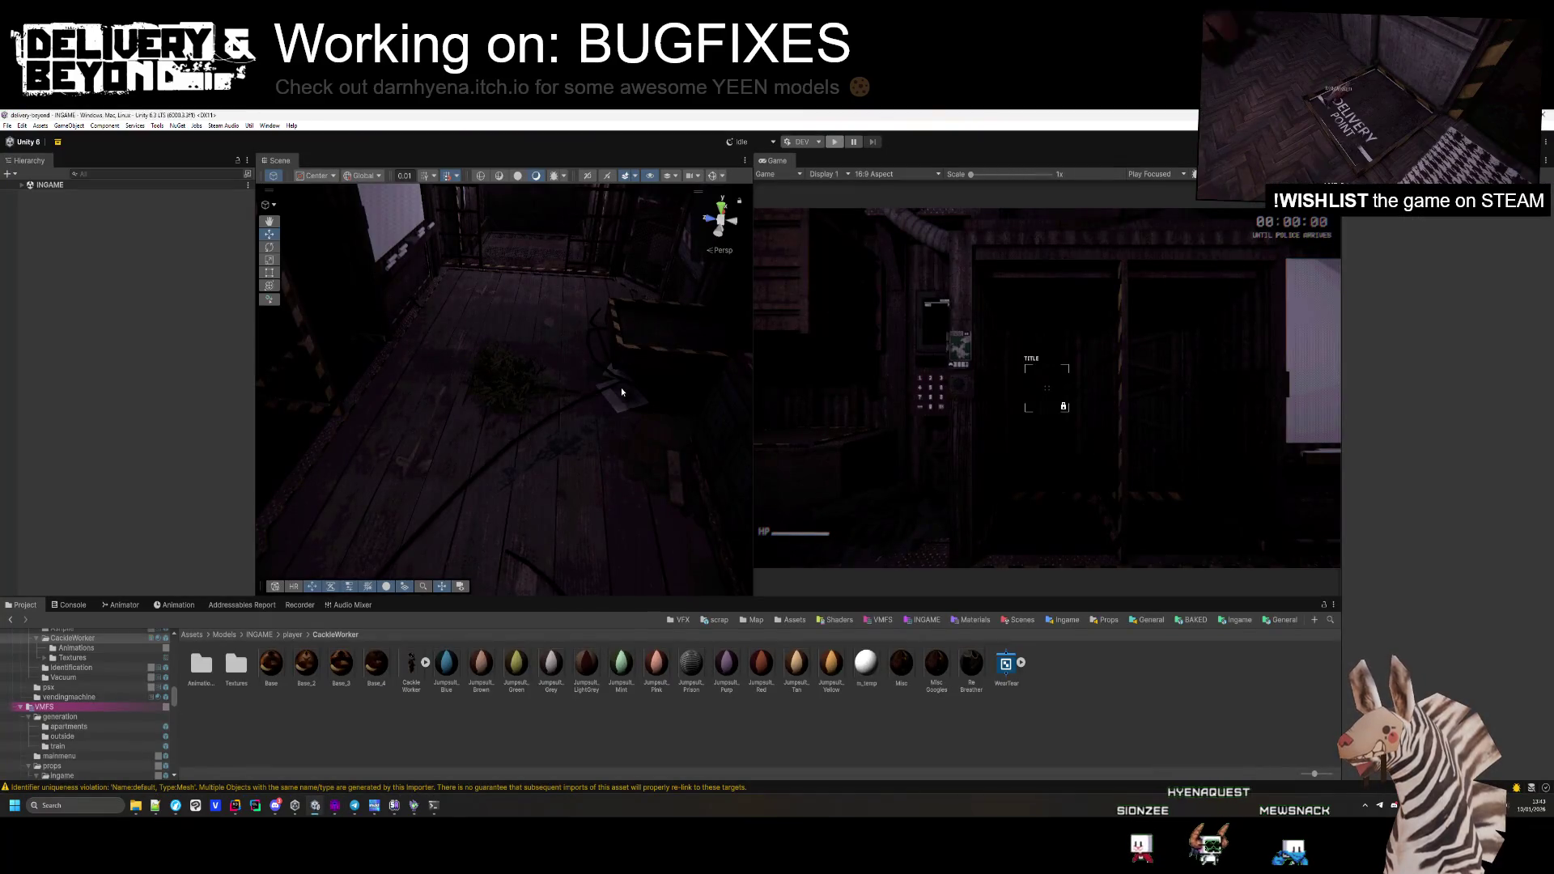
Enlarge the Scene view both wider and taller
{"action": "mouse_move", "coordinate": [757, 295]}
{"action": "left_mouse_down"}
{"action": "mouse_move", "coordinate": [1207, 348]}
{"action": "mouse_move", "coordinate": [1116, 364]}
{"action": "left_mouse_up"}
{"action": "left_click_drag", "start_coordinate": [893, 605], "coordinate": [891, 644]}
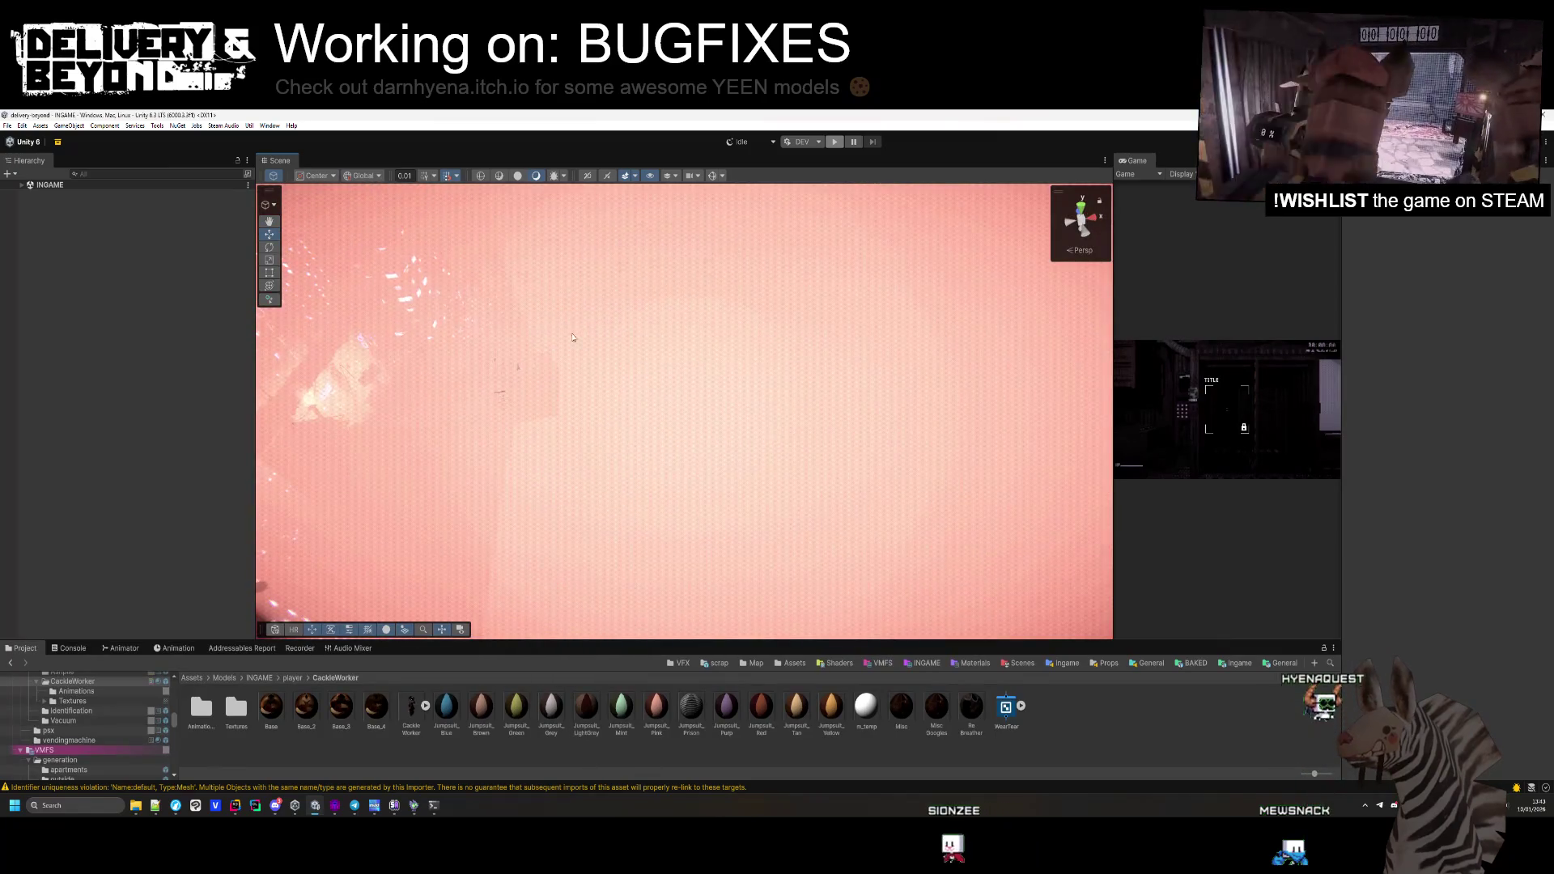
{"action": "left_click", "coordinate": [519, 176]}
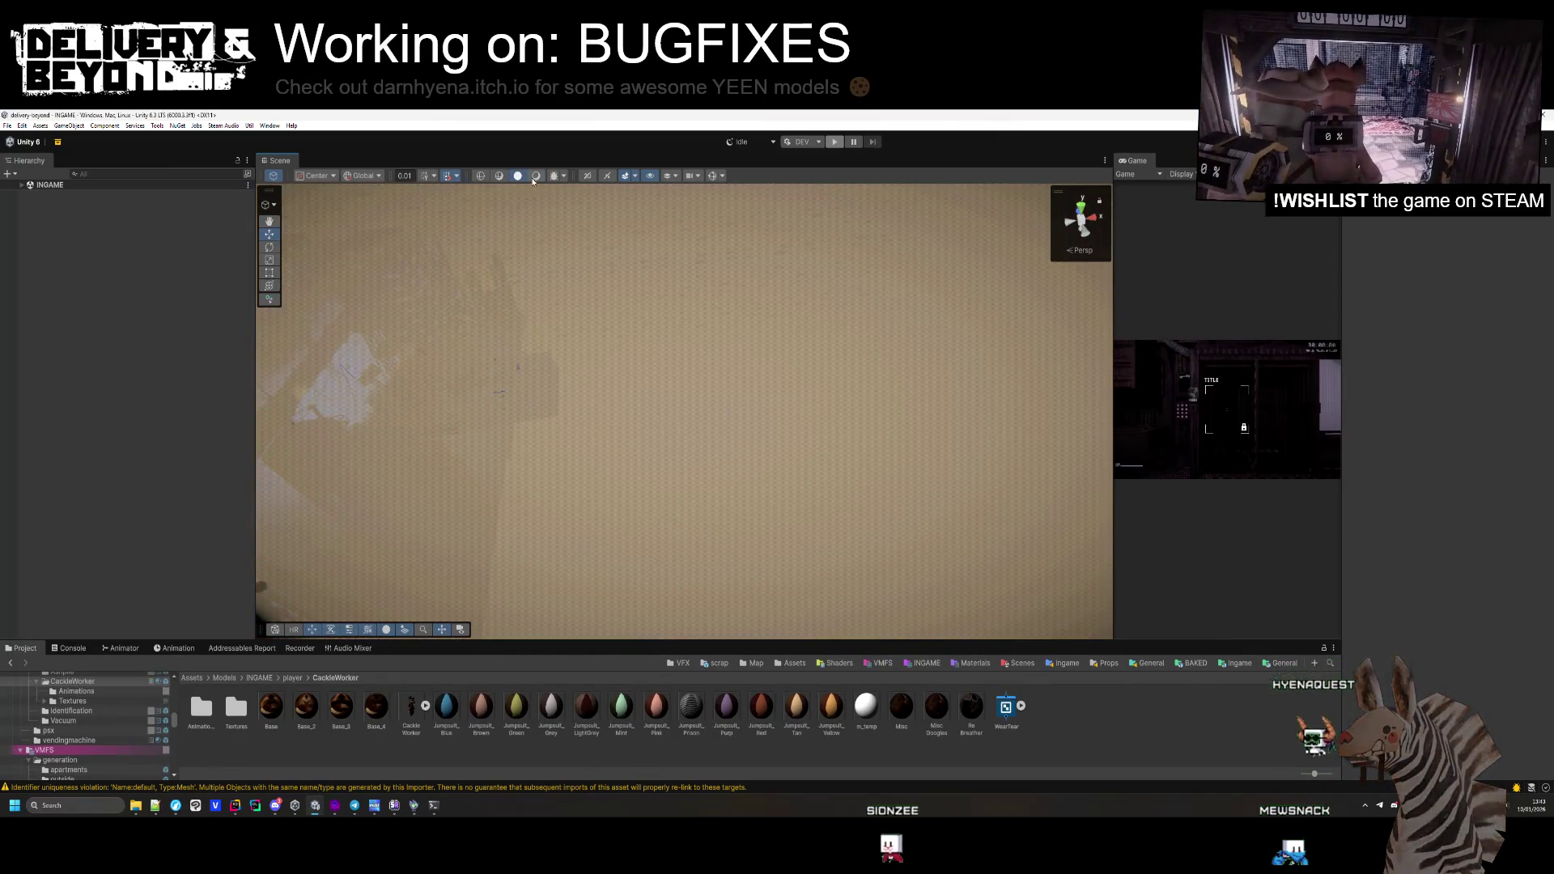
{"action": "left_click", "coordinate": [535, 176]}
Deactivate the [CITY] object under INGAME in the Hierarchy
{"action": "left_click", "coordinate": [21, 186]}
{"action": "scroll", "coordinate": [66, 380], "scroll_direction": "down", "scroll_amount": 10}
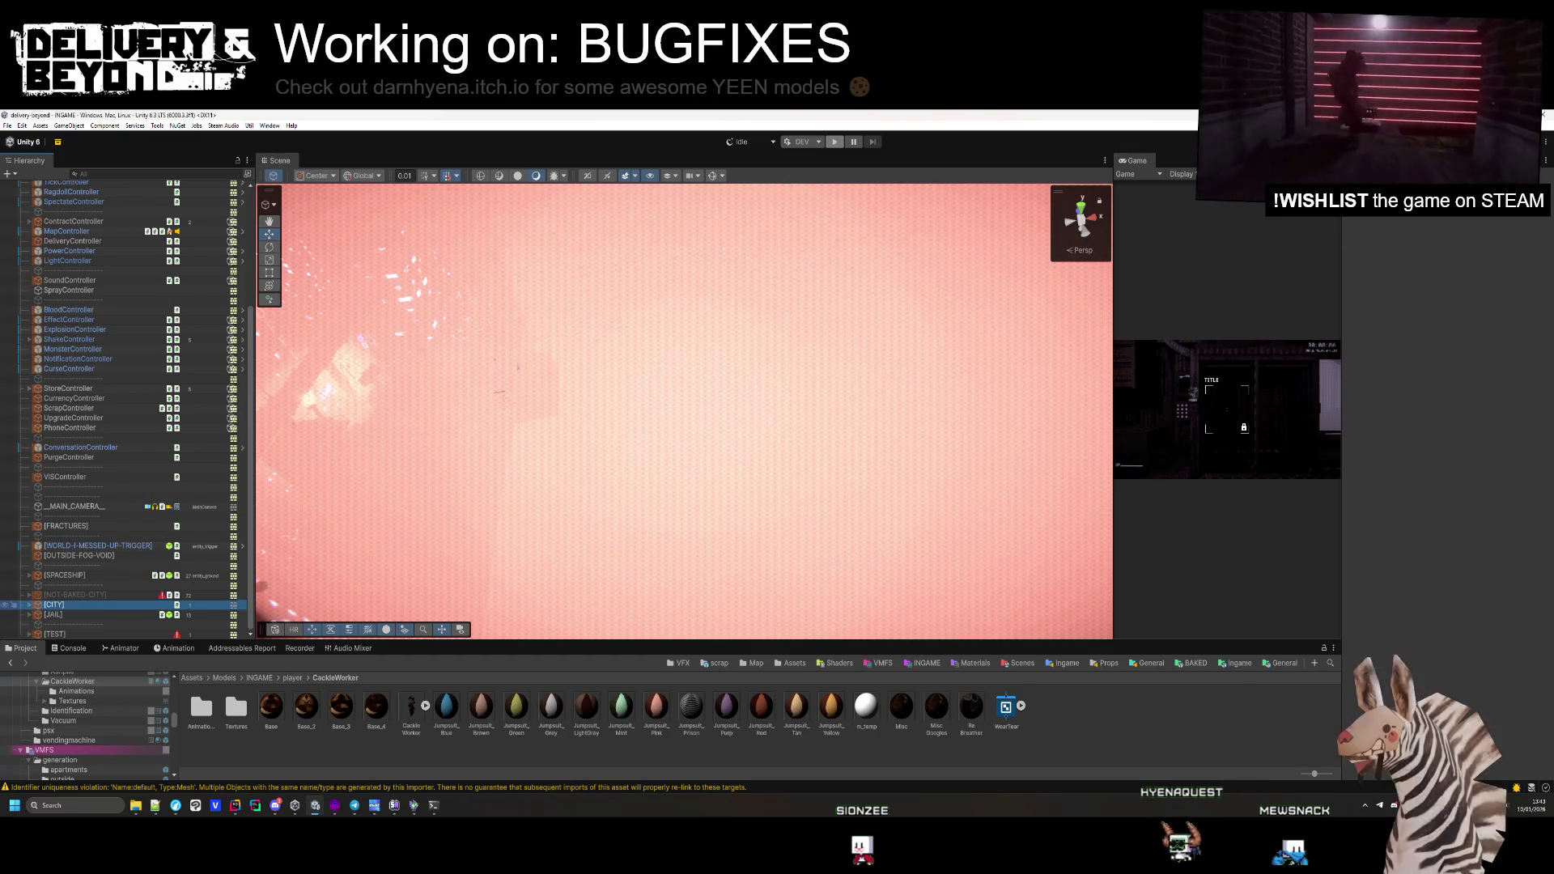
{"action": "key", "text": "alt+shift+a"}
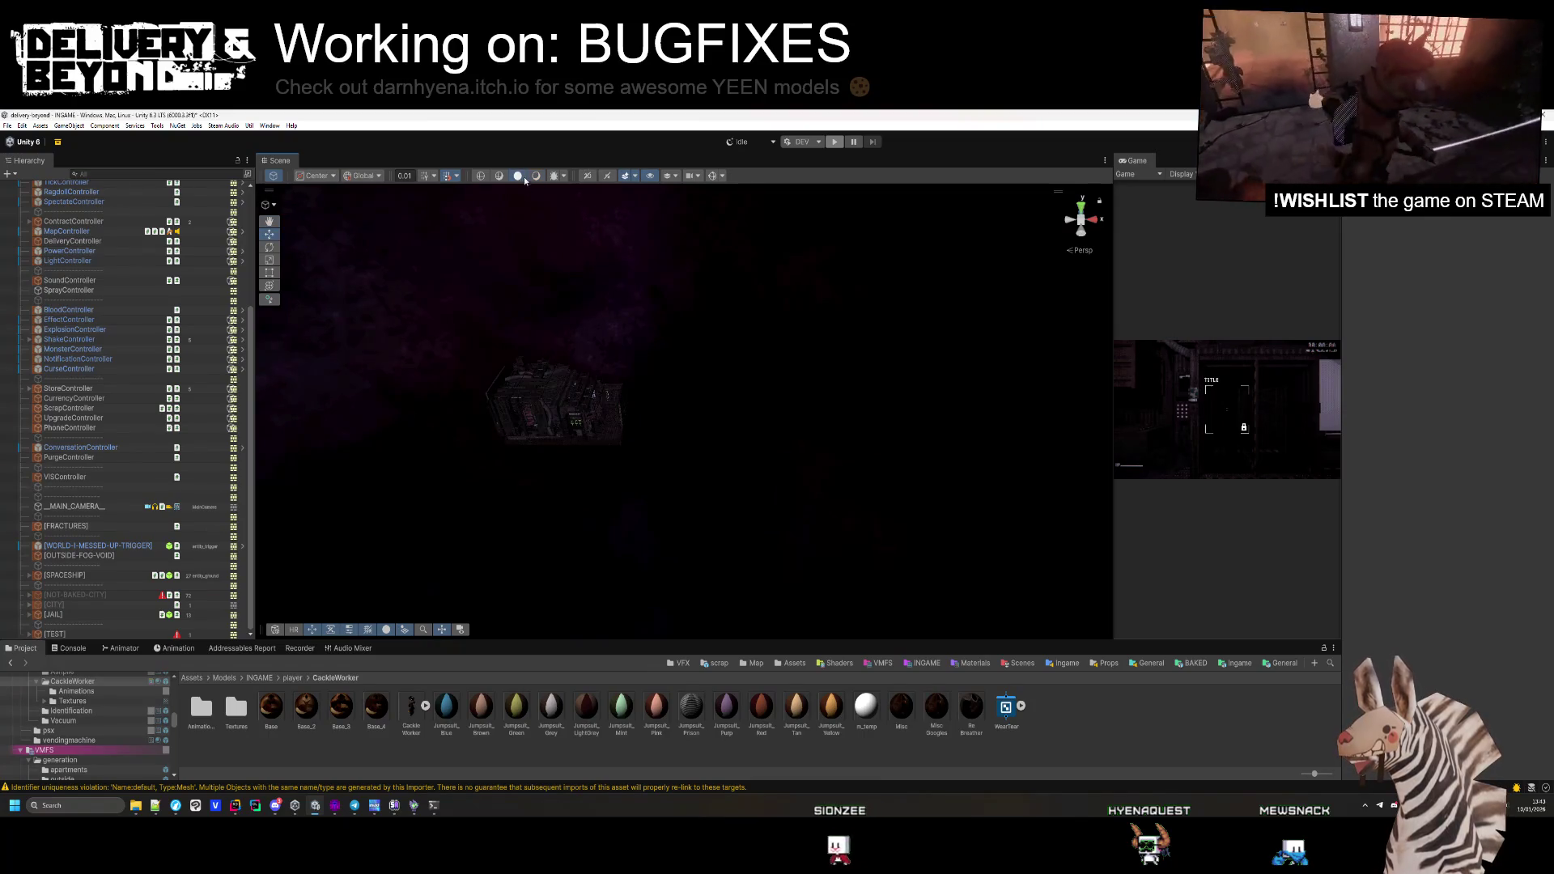
{"action": "left_click_drag", "start_coordinate": [703, 460], "coordinate": [710, 453]}
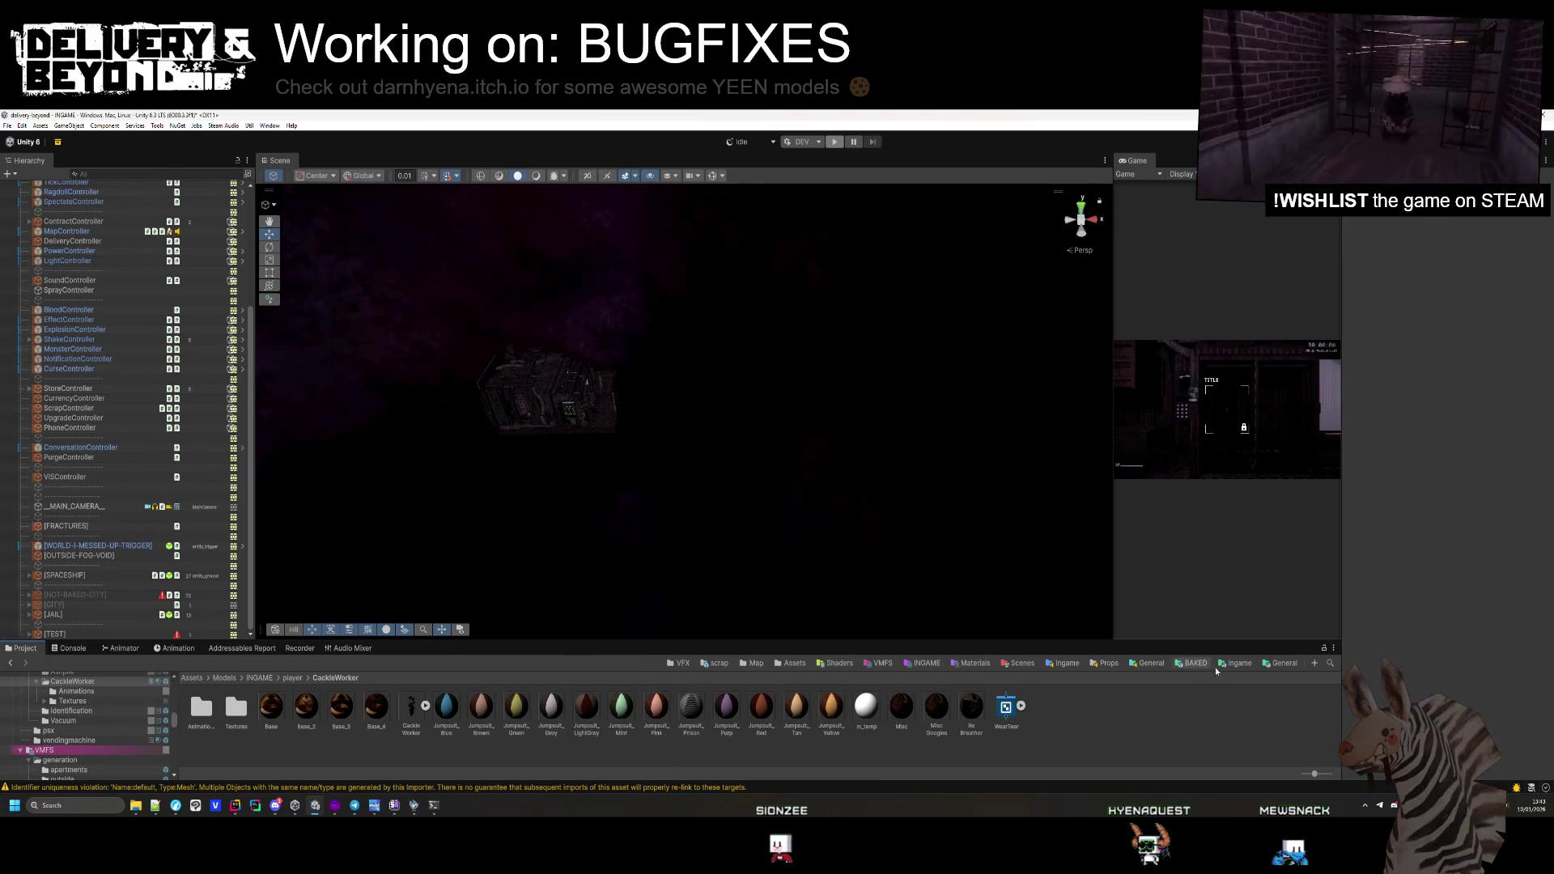
{"action": "scroll", "coordinate": [160, 396], "scroll_direction": "up", "scroll_amount": 5}
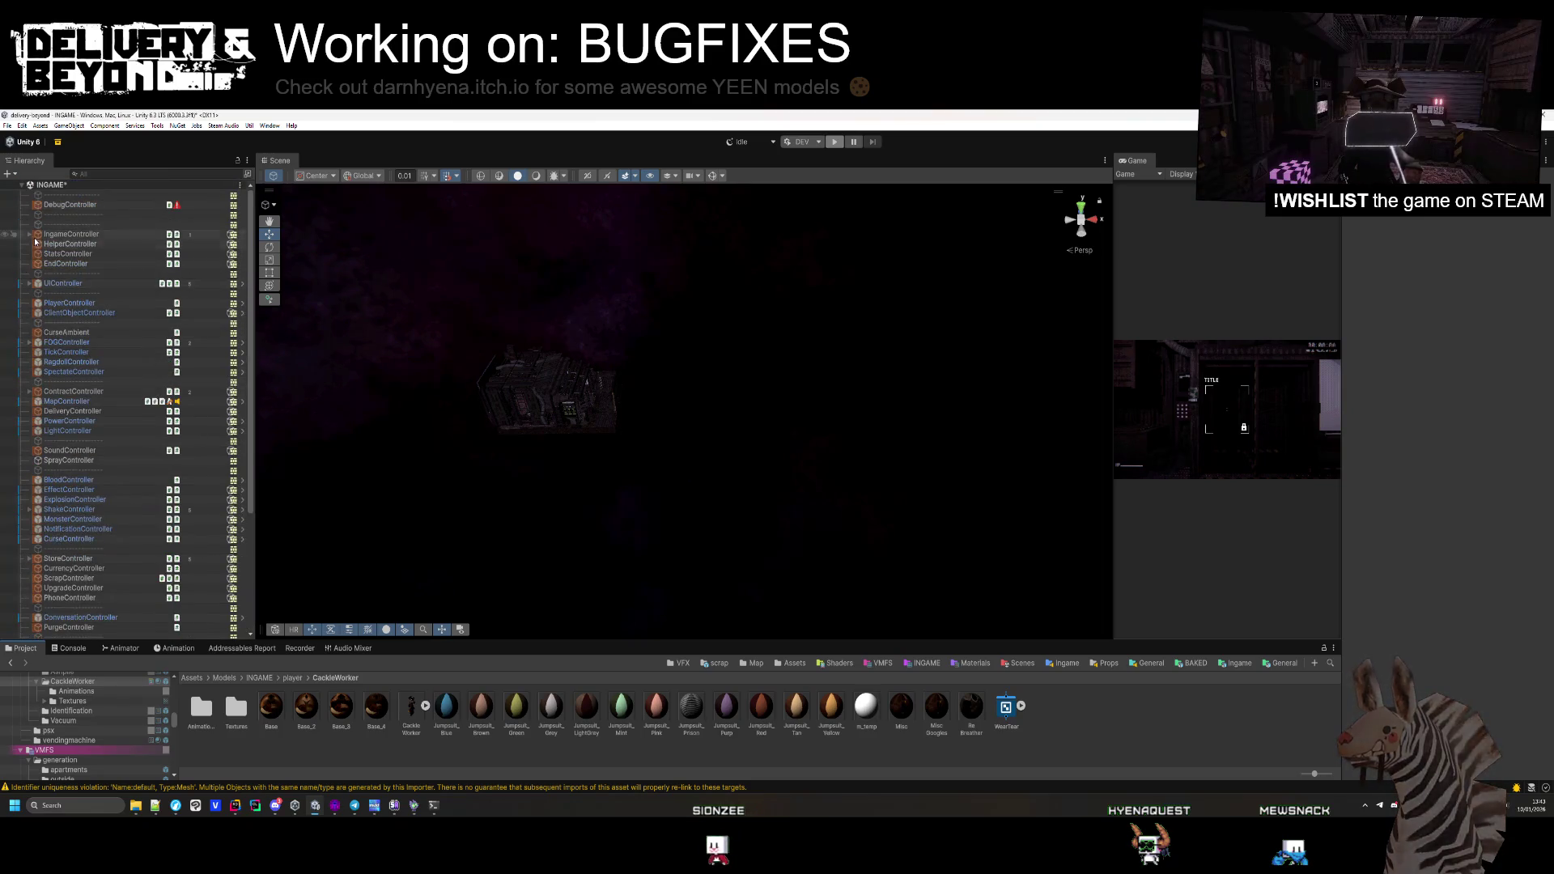
{"action": "scroll", "coordinate": [124, 519], "scroll_direction": "down", "scroll_amount": 5}
Open Assets/Models/VMFS/generation/train and show train-1's import settings
{"action": "left_click", "coordinate": [884, 664]}
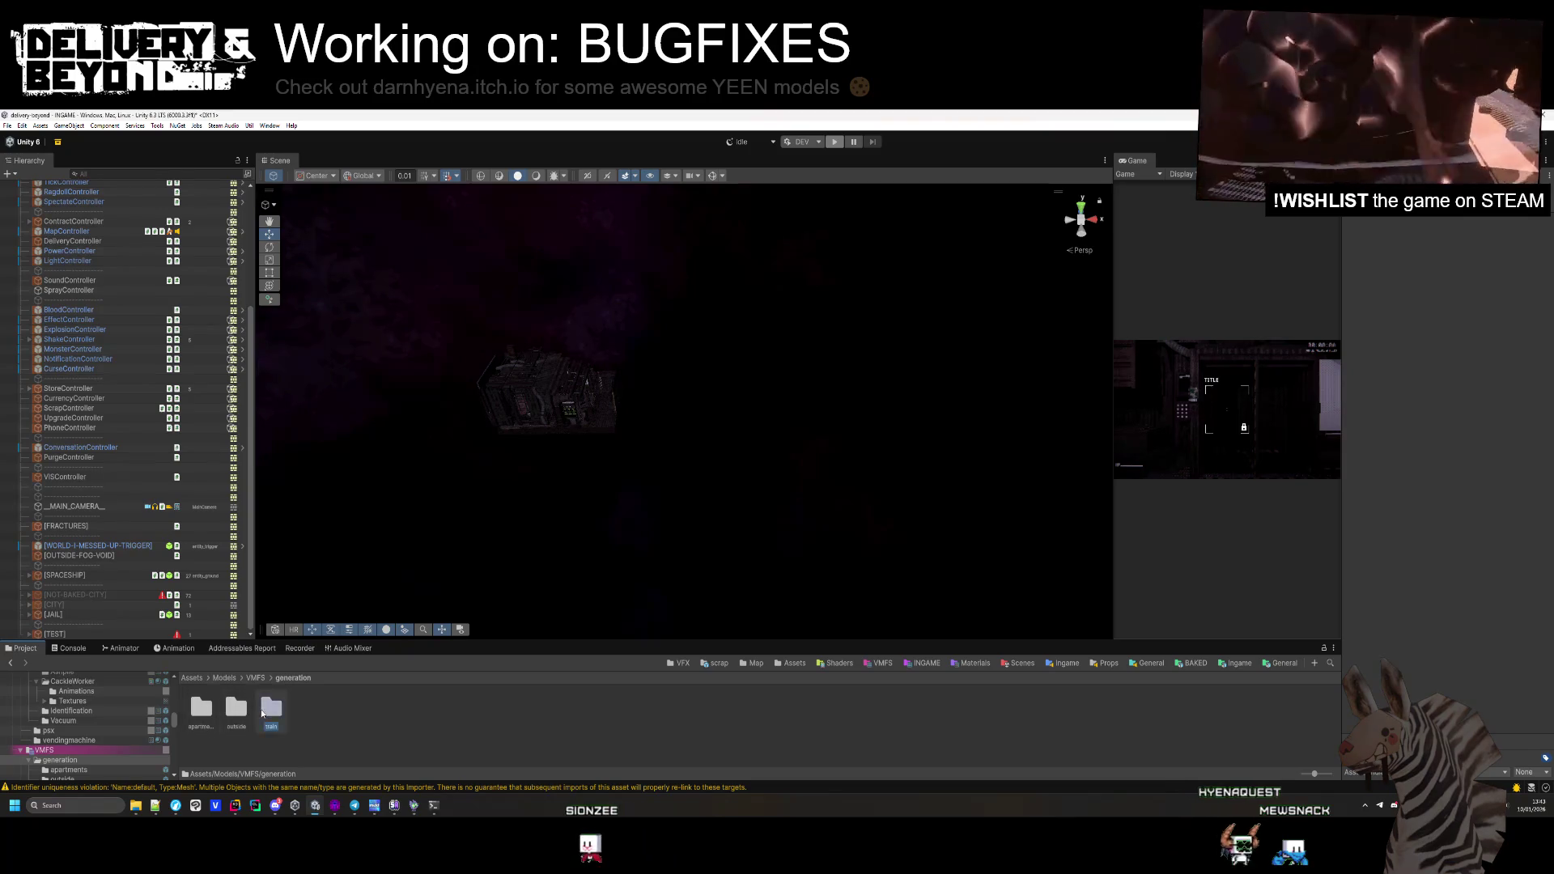
{"action": "double_click", "coordinate": [262, 712]}
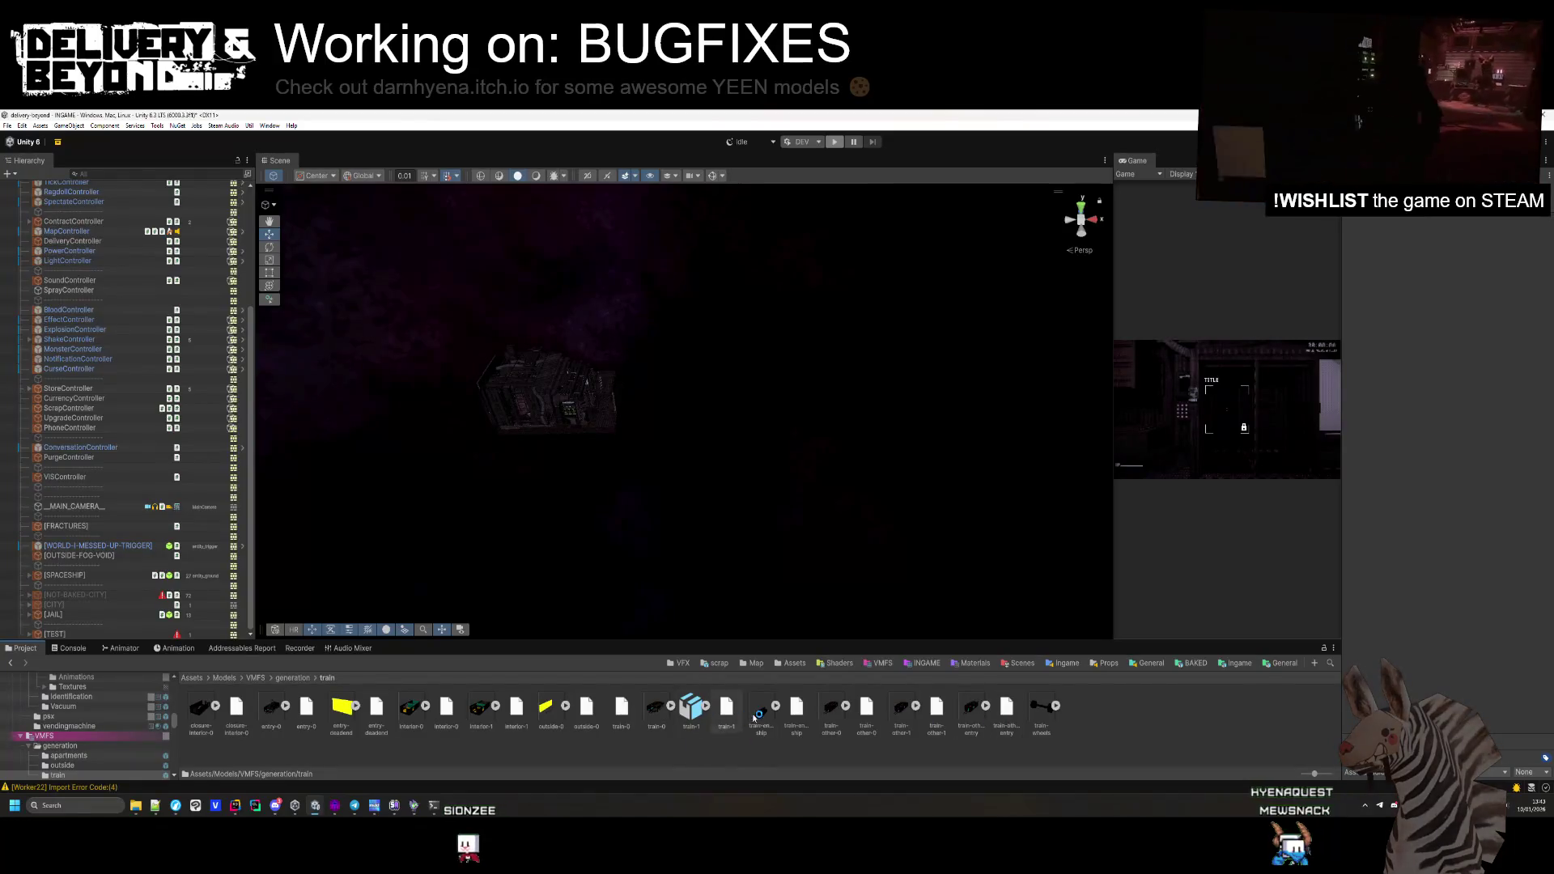
{"action": "left_click", "coordinate": [692, 712]}
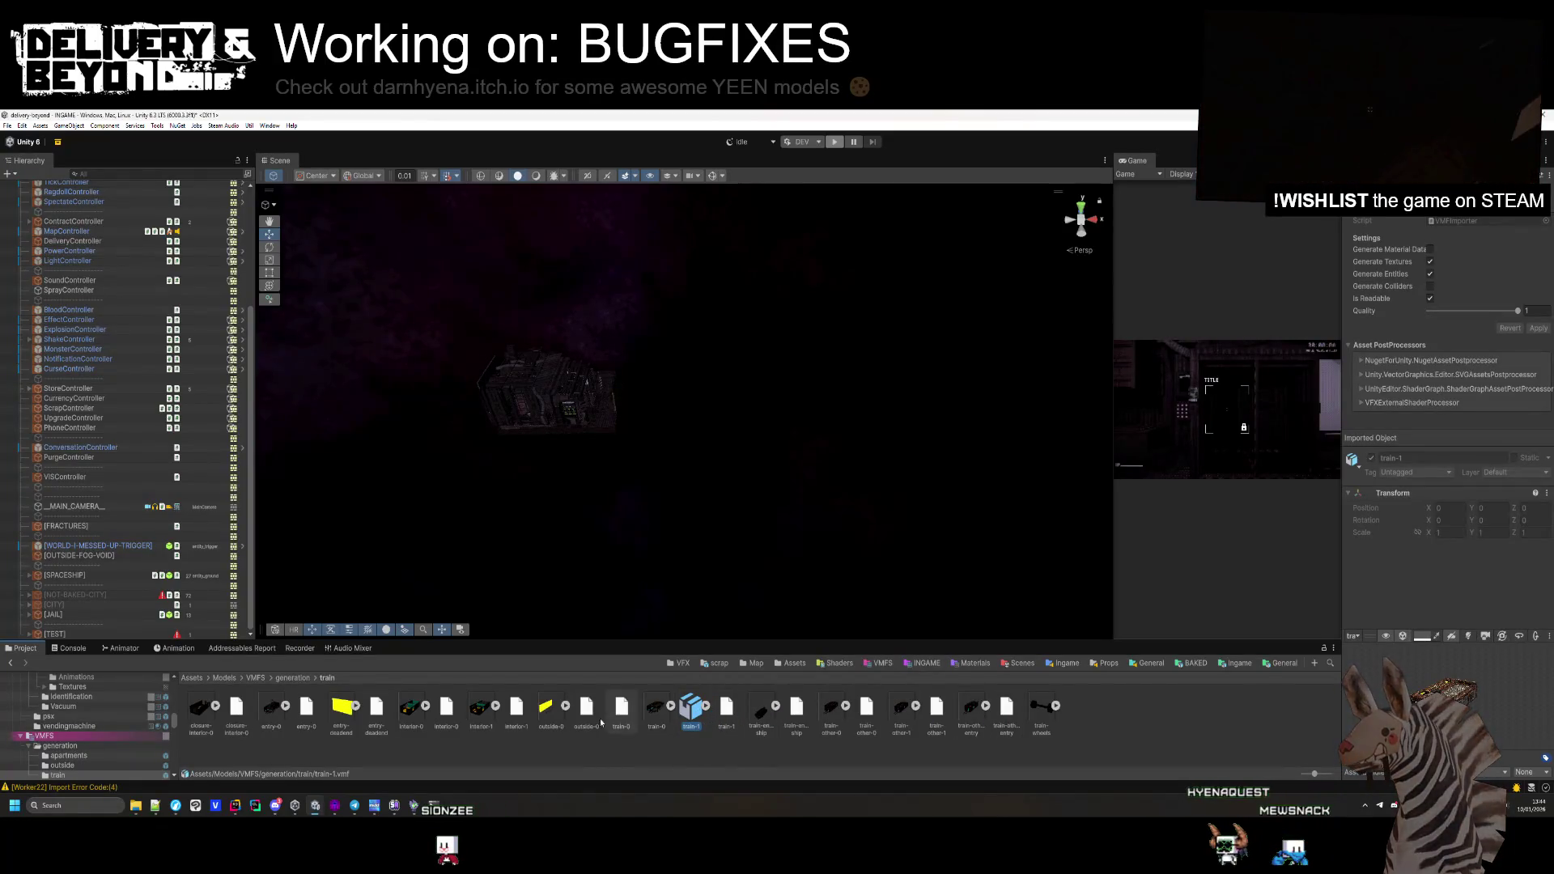
Place the train-1 model in the scene at position 0, 0, 0 and frame it
{"action": "mouse_move", "coordinate": [740, 599]}
{"action": "left_mouse_down"}
{"action": "mouse_move", "coordinate": [781, 434]}
{"action": "mouse_move", "coordinate": [737, 488]}
{"action": "left_mouse_up"}
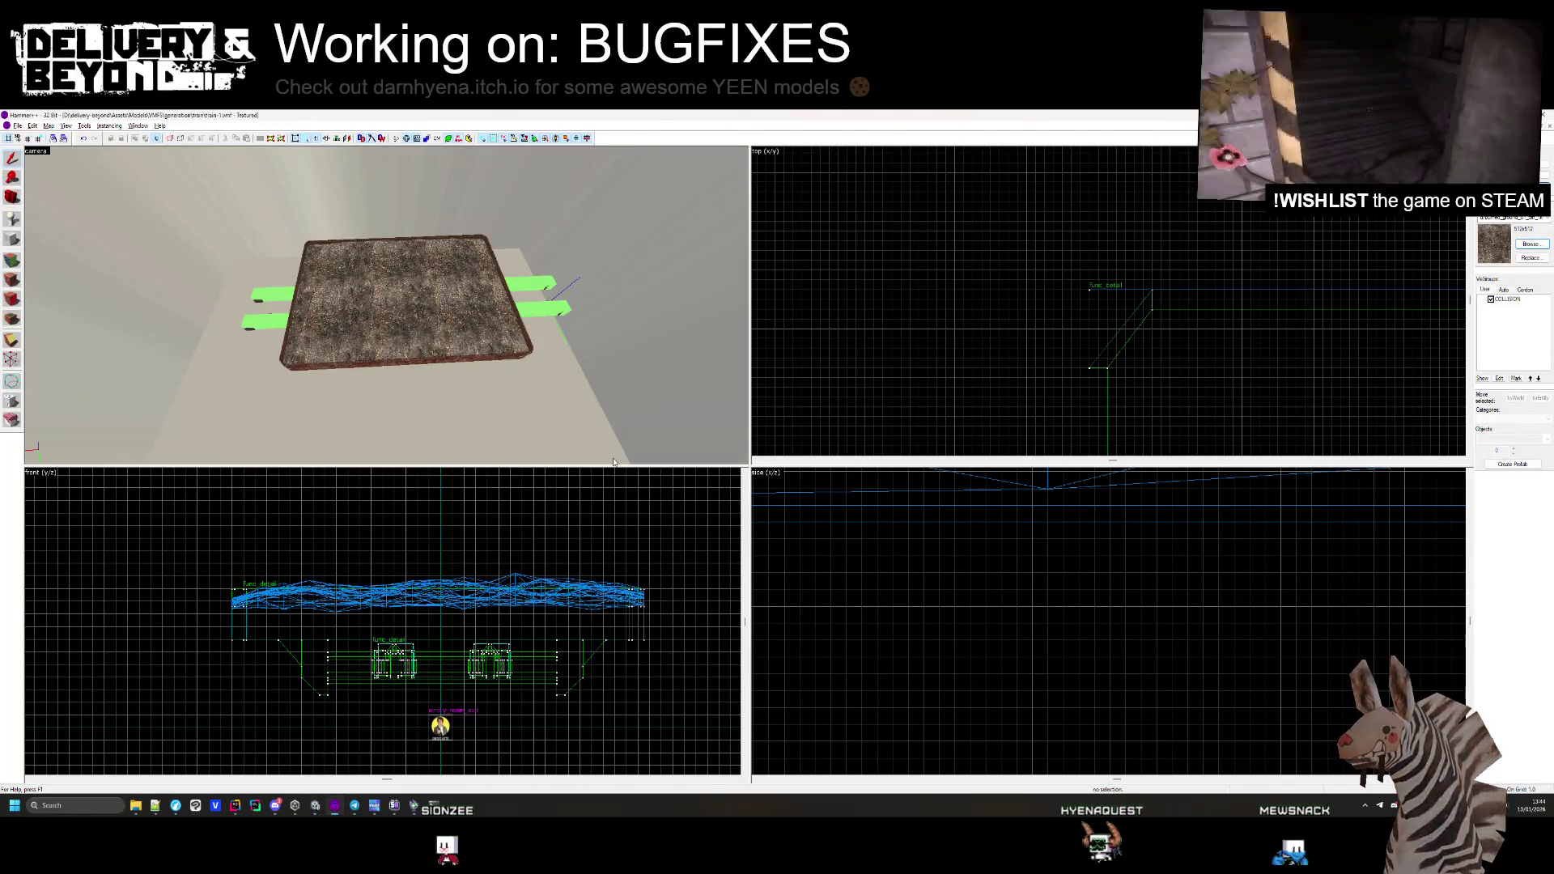
{"action": "key", "text": "alt+Tab"}
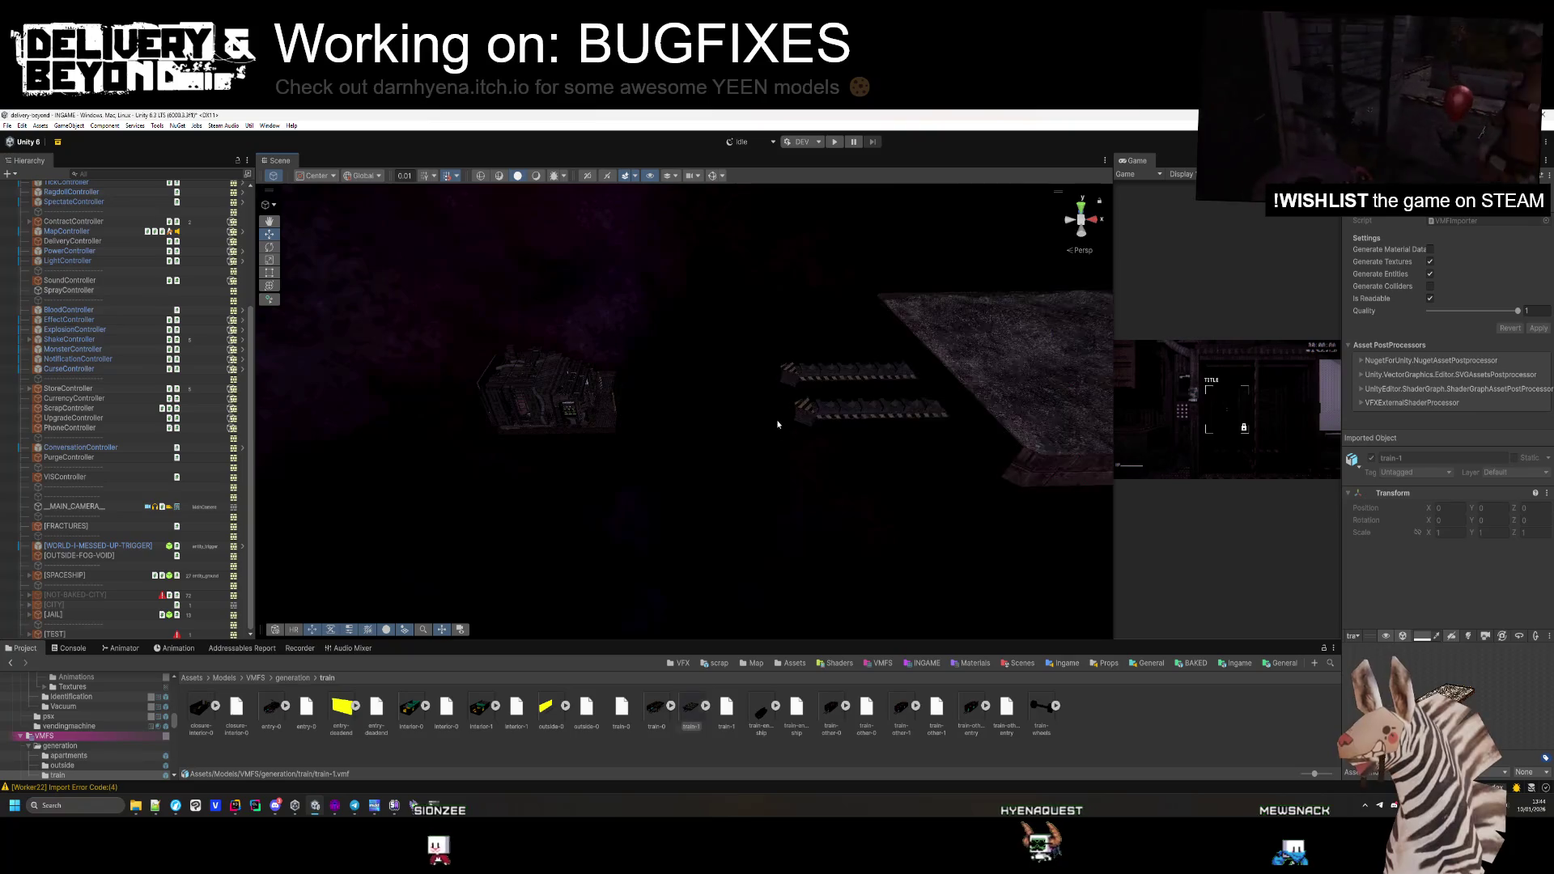
{"action": "left_click_drag", "start_coordinate": [763, 467], "coordinate": [762, 467]}
{"action": "key", "text": "f"}
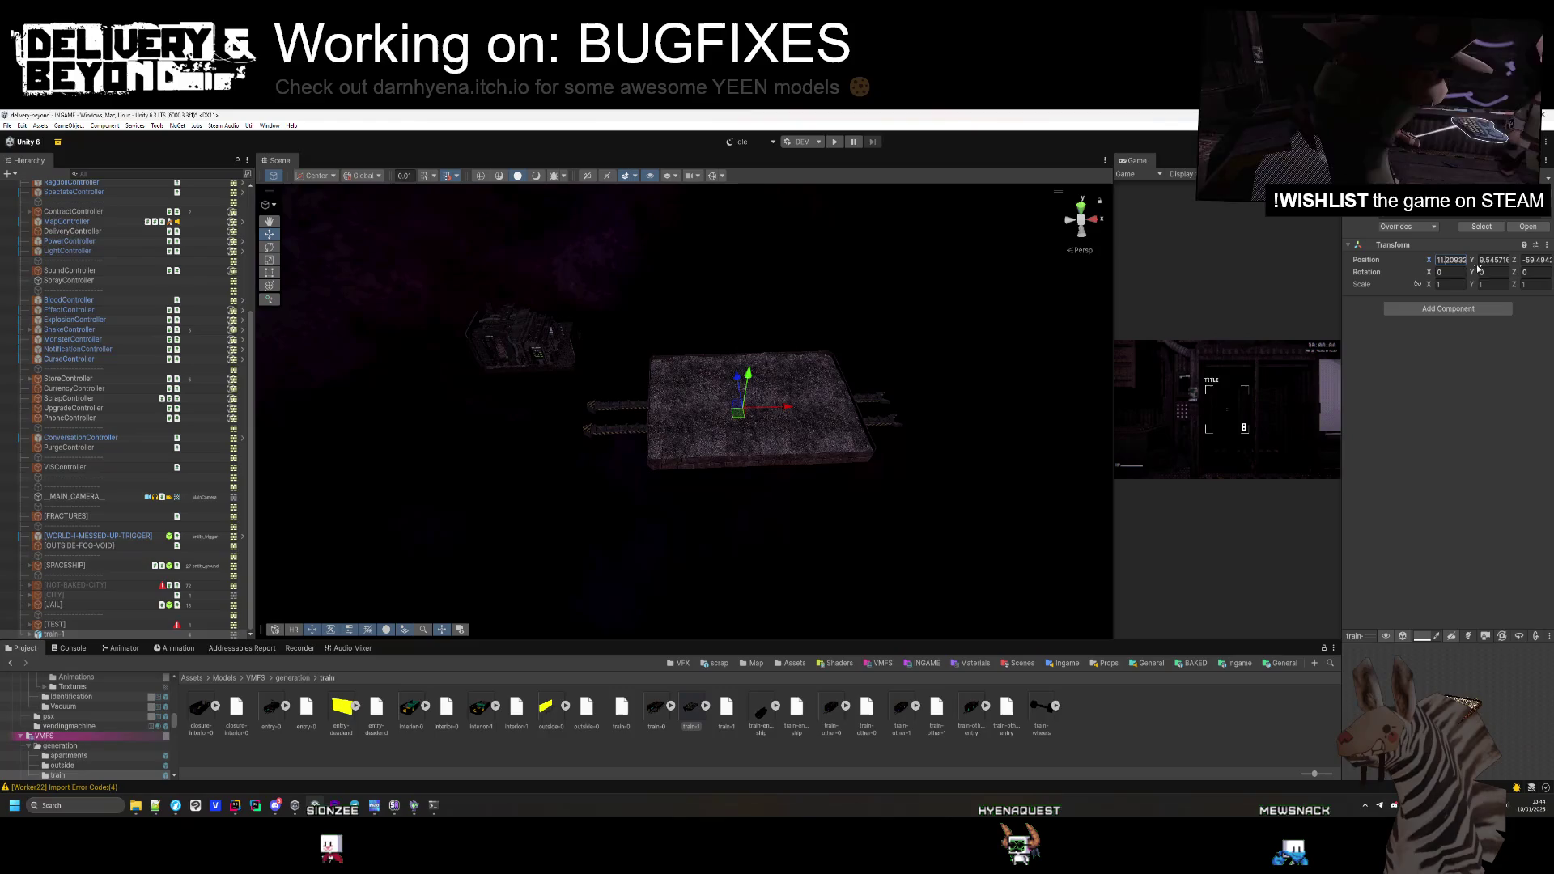
{"action": "type", "text": "0"}
{"action": "key", "text": "Tab"}
{"action": "type", "text": "0"}
{"action": "key", "text": "Tab"}
{"action": "type", "text": "0"}
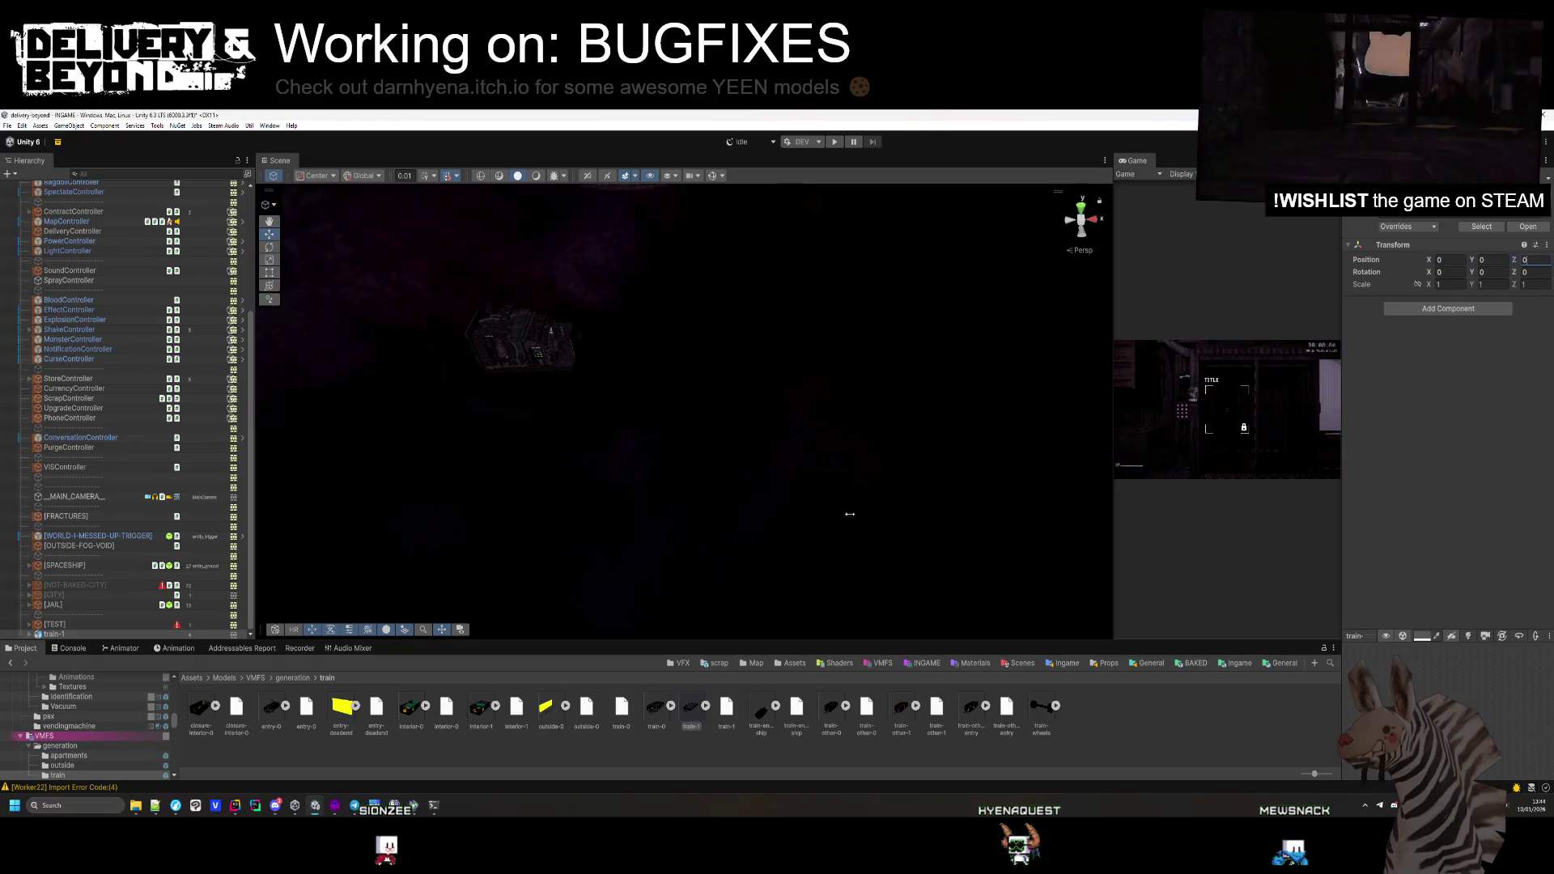
{"action": "double_click", "coordinate": [76, 633]}
{"action": "mouse_move", "coordinate": [596, 537]}
{"action": "left_mouse_down"}
{"action": "mouse_move", "coordinate": [909, 482]}
{"action": "mouse_move", "coordinate": [909, 462]}
{"action": "mouse_move", "coordinate": [843, 434]}
{"action": "mouse_move", "coordinate": [546, 431]}
{"action": "mouse_move", "coordinate": [666, 470]}
{"action": "left_mouse_up"}
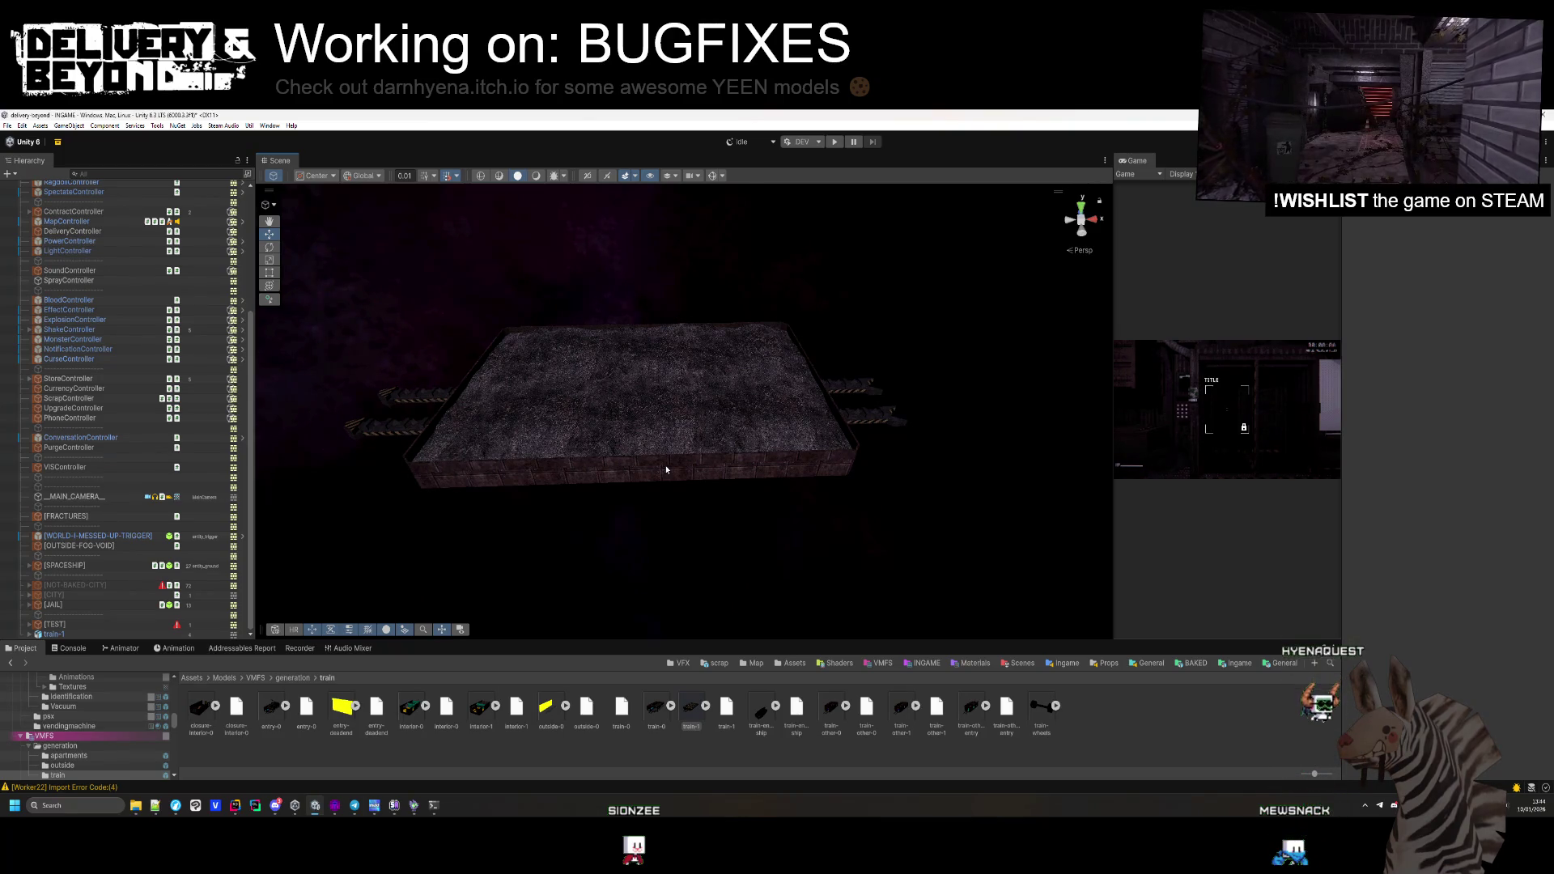
Fly over the imported platform to inspect its grass surface, edge and rails, then return to Hammer++
{"action": "key", "text": "w"}
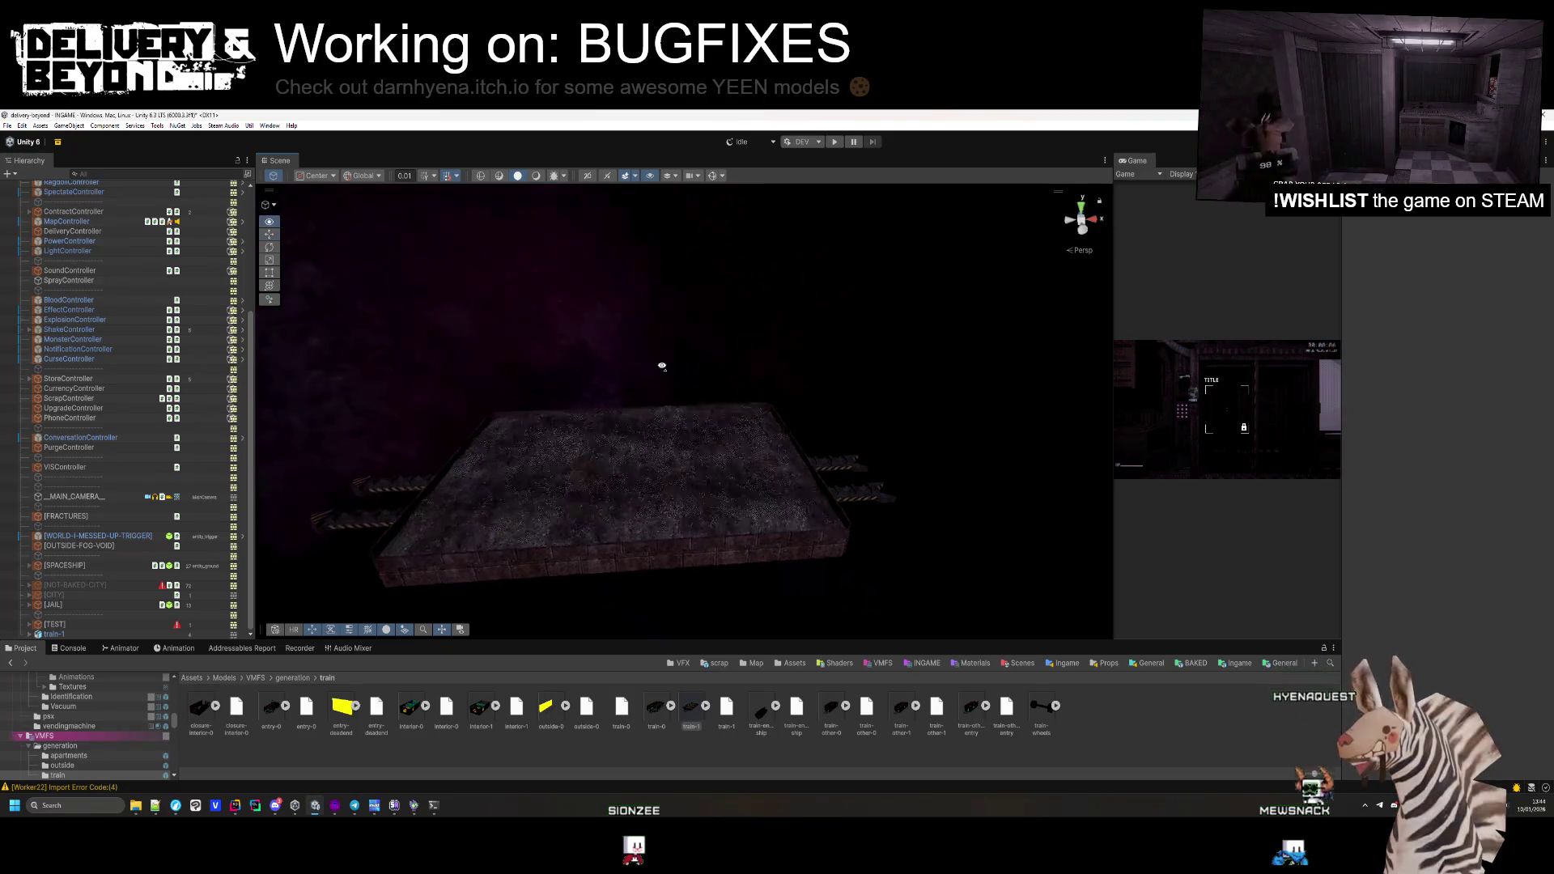
{"action": "key", "text": "s"}
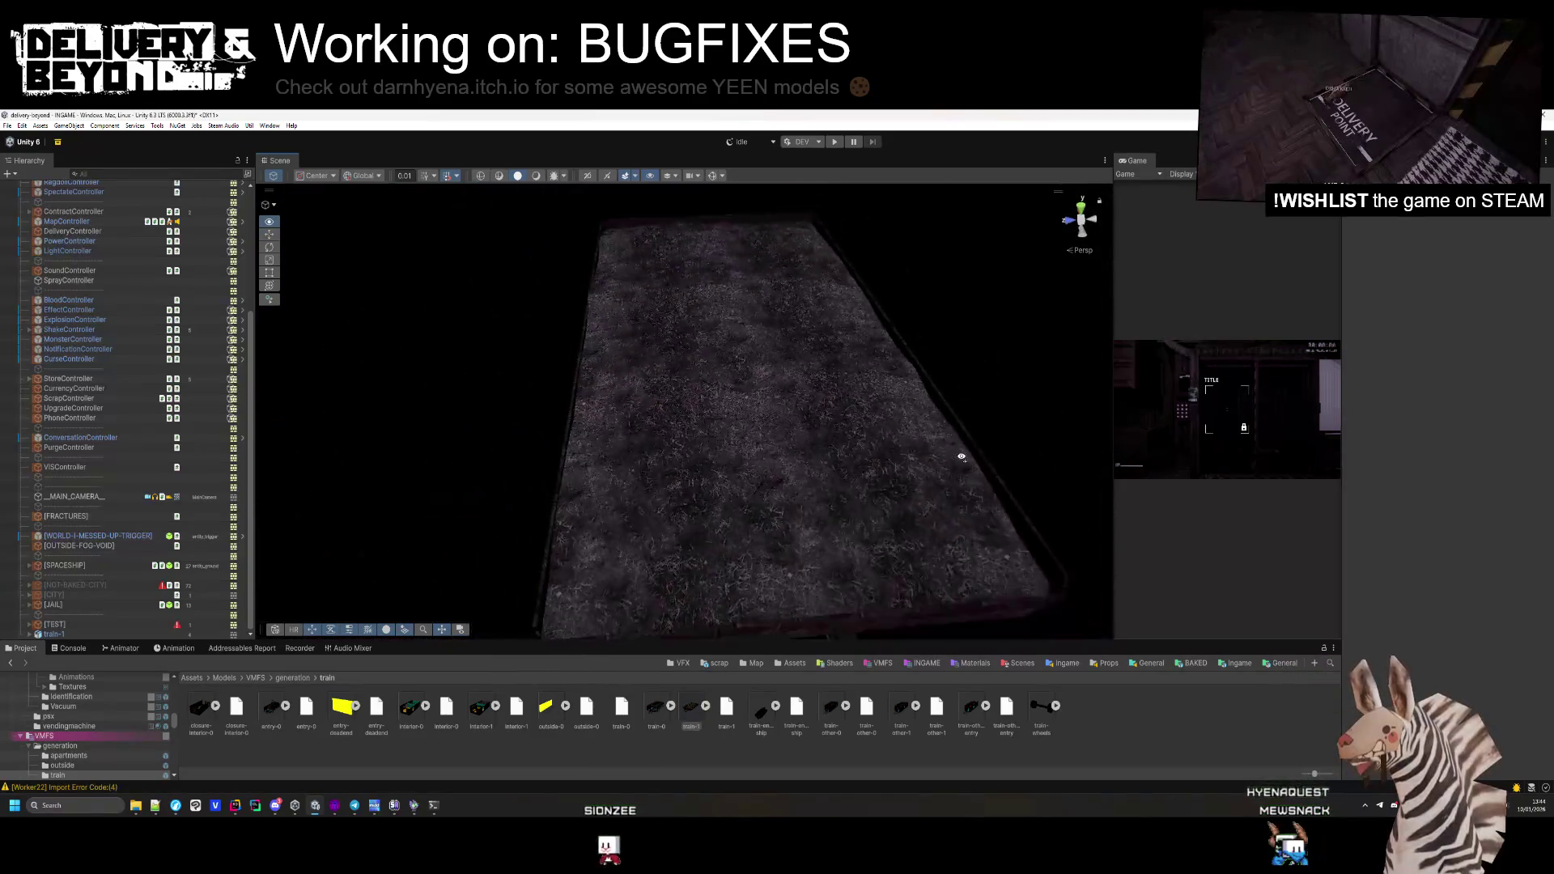
{"action": "key", "text": "w"}
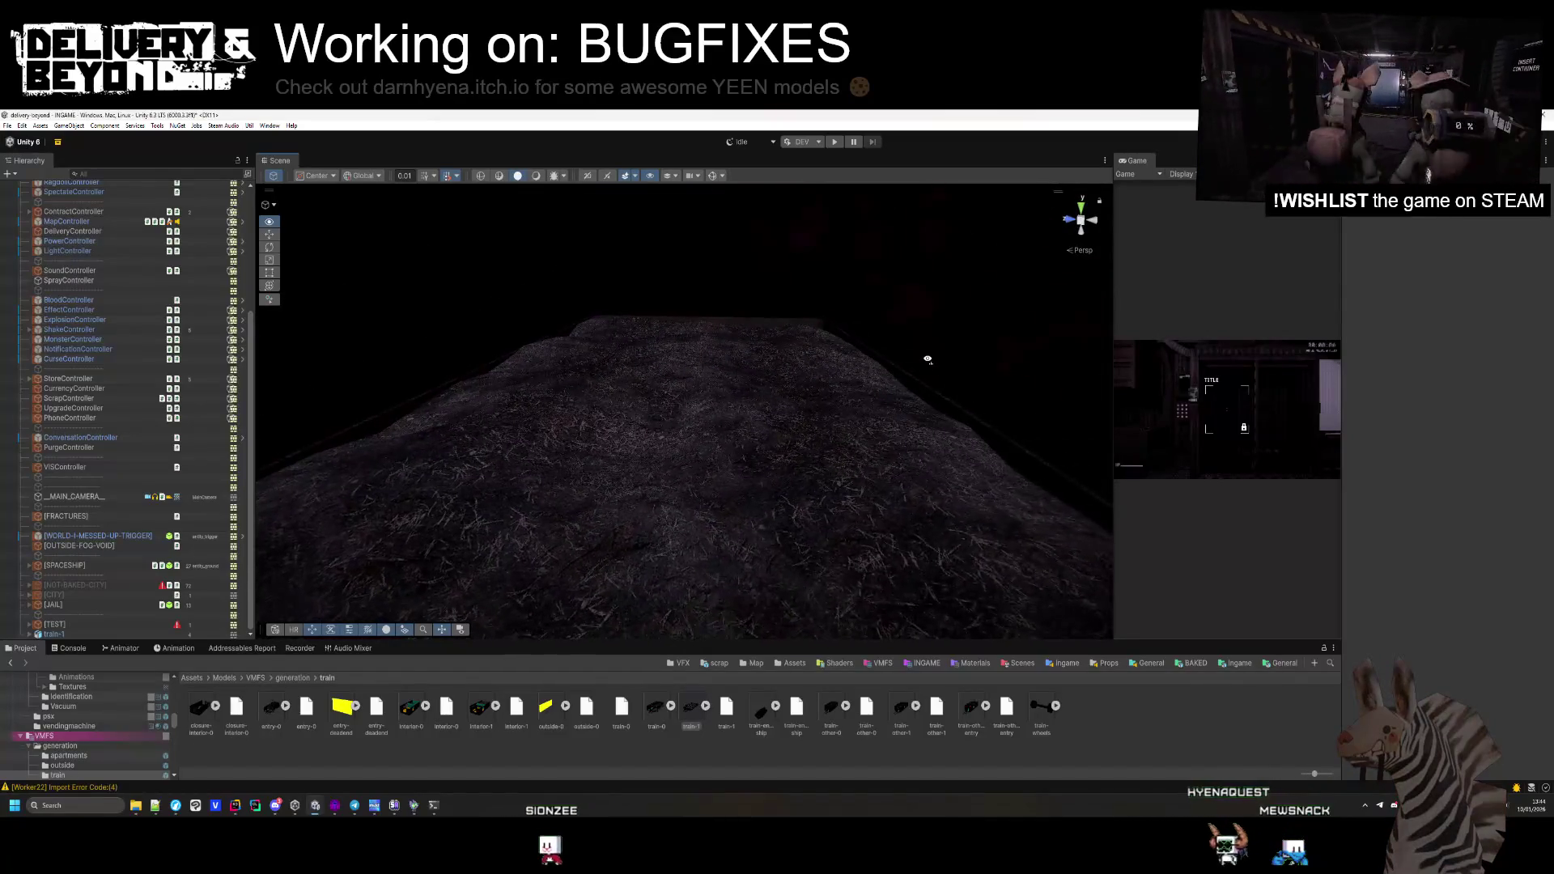
{"action": "mouse_move", "coordinate": [928, 359]}
{"action": "left_mouse_down"}
{"action": "mouse_move", "coordinate": [871, 451]}
{"action": "mouse_move", "coordinate": [715, 561]}
{"action": "mouse_move", "coordinate": [691, 521]}
{"action": "mouse_move", "coordinate": [564, 510]}
{"action": "left_mouse_up"}
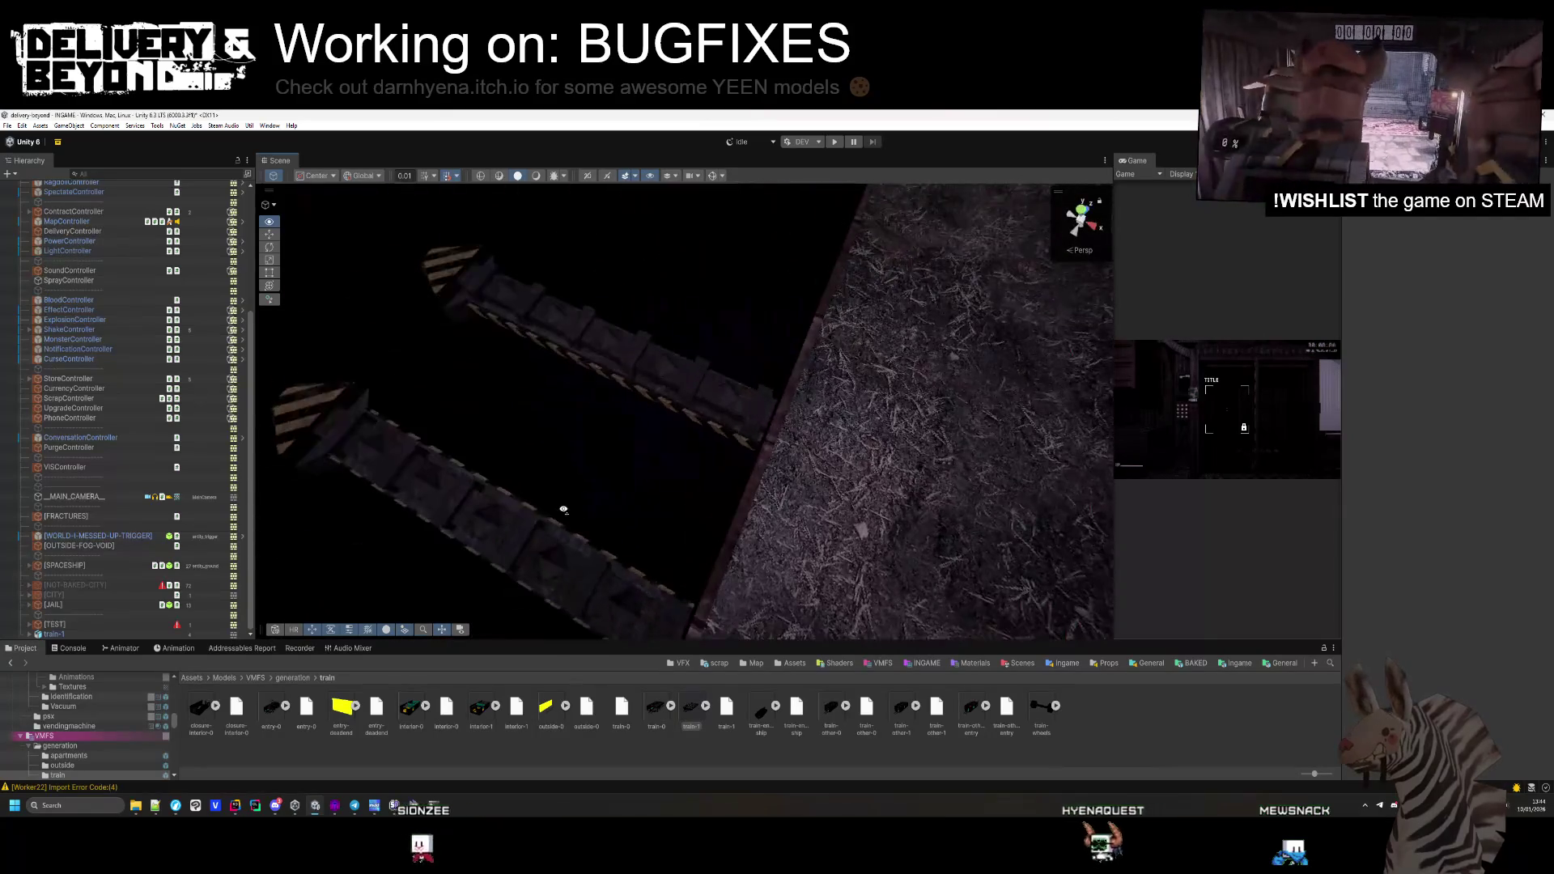
{"action": "mouse_move", "coordinate": [724, 476]}
{"action": "left_mouse_down"}
{"action": "mouse_move", "coordinate": [937, 374]}
{"action": "mouse_move", "coordinate": [950, 351]}
{"action": "mouse_move", "coordinate": [944, 426]}
{"action": "mouse_move", "coordinate": [847, 430]}
{"action": "mouse_move", "coordinate": [648, 348]}
{"action": "mouse_move", "coordinate": [758, 354]}
{"action": "mouse_move", "coordinate": [729, 372]}
{"action": "mouse_move", "coordinate": [721, 348]}
{"action": "mouse_move", "coordinate": [780, 374]}
{"action": "left_mouse_up"}
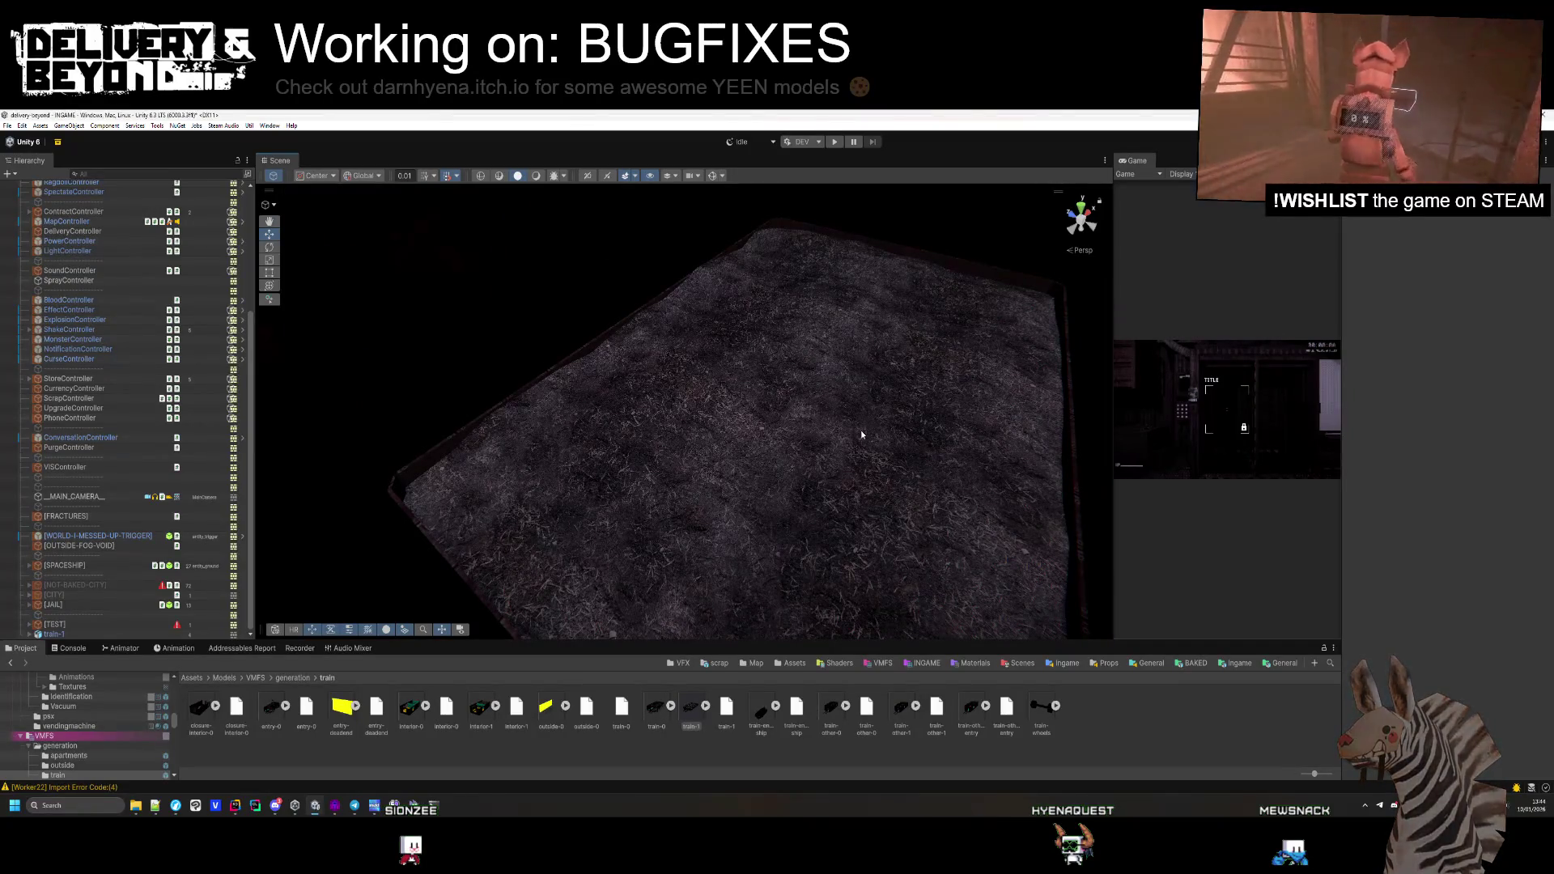
{"action": "mouse_move", "coordinate": [862, 438]}
{"action": "left_mouse_down"}
{"action": "mouse_move", "coordinate": [865, 531]}
{"action": "mouse_move", "coordinate": [887, 438]}
{"action": "mouse_move", "coordinate": [805, 371]}
{"action": "mouse_move", "coordinate": [669, 399]}
{"action": "mouse_move", "coordinate": [571, 482]}
{"action": "left_mouse_up"}
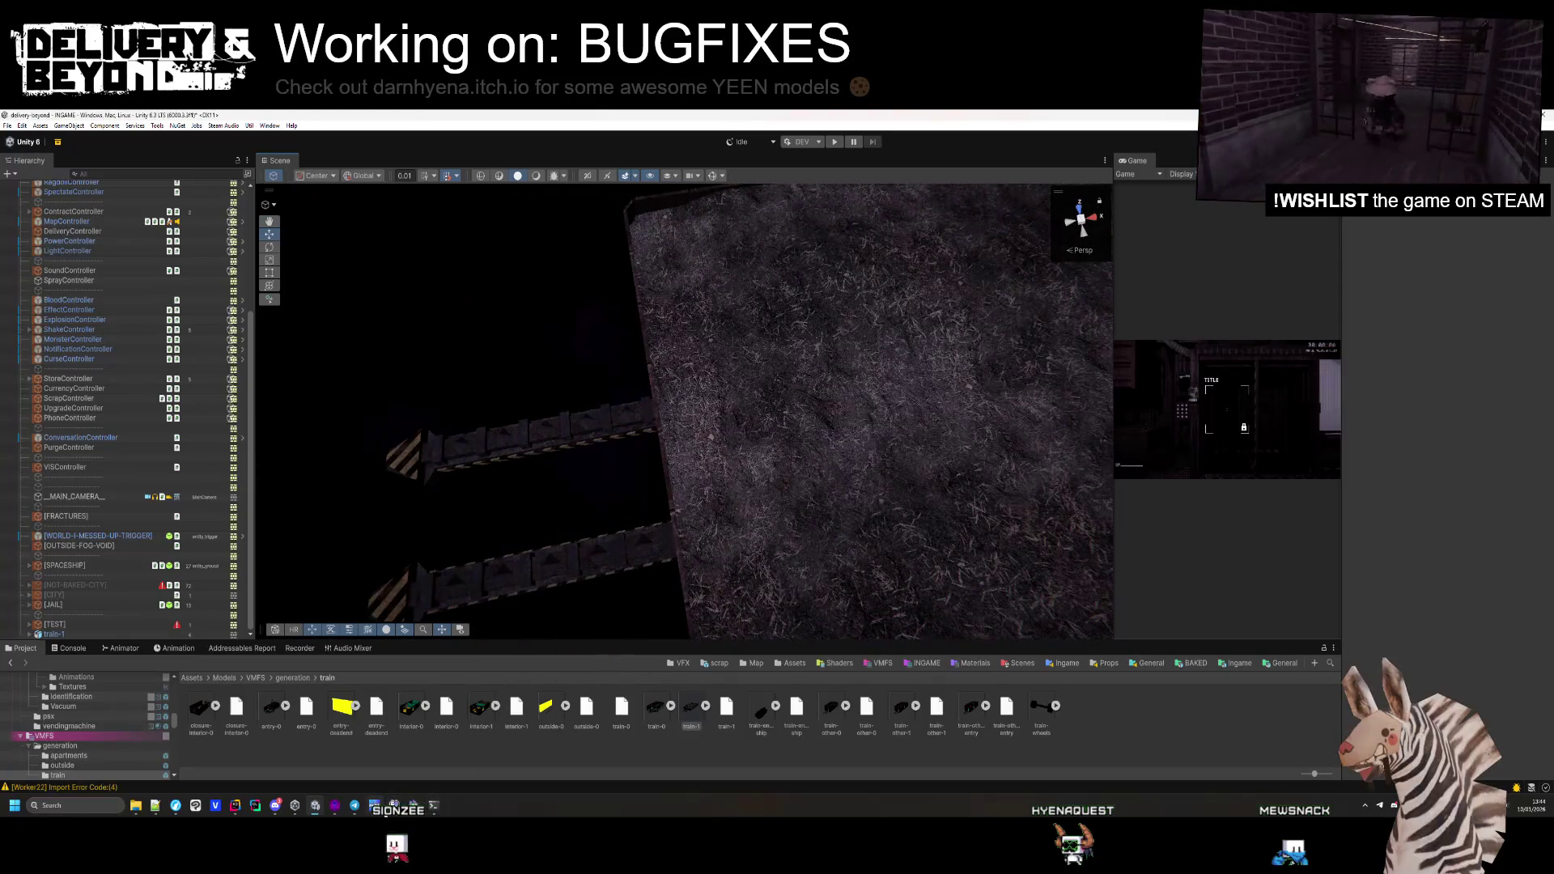
{"action": "left_click", "coordinate": [344, 812]}
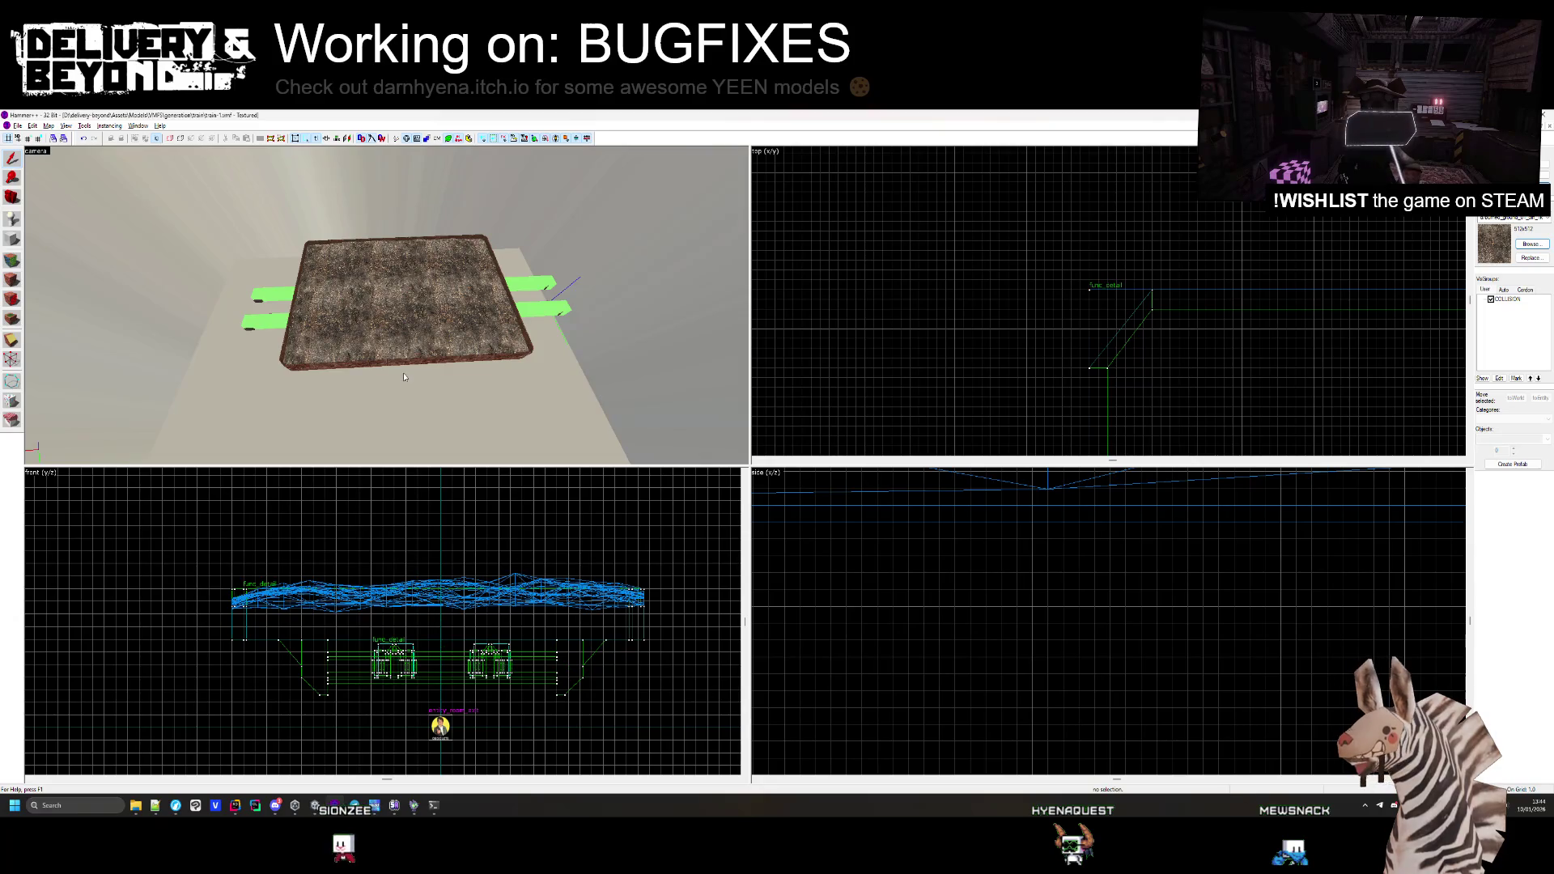
Box-select the two train rail pieces and their entity in the top view
{"action": "key", "text": "z"}
{"action": "key", "text": "w"}
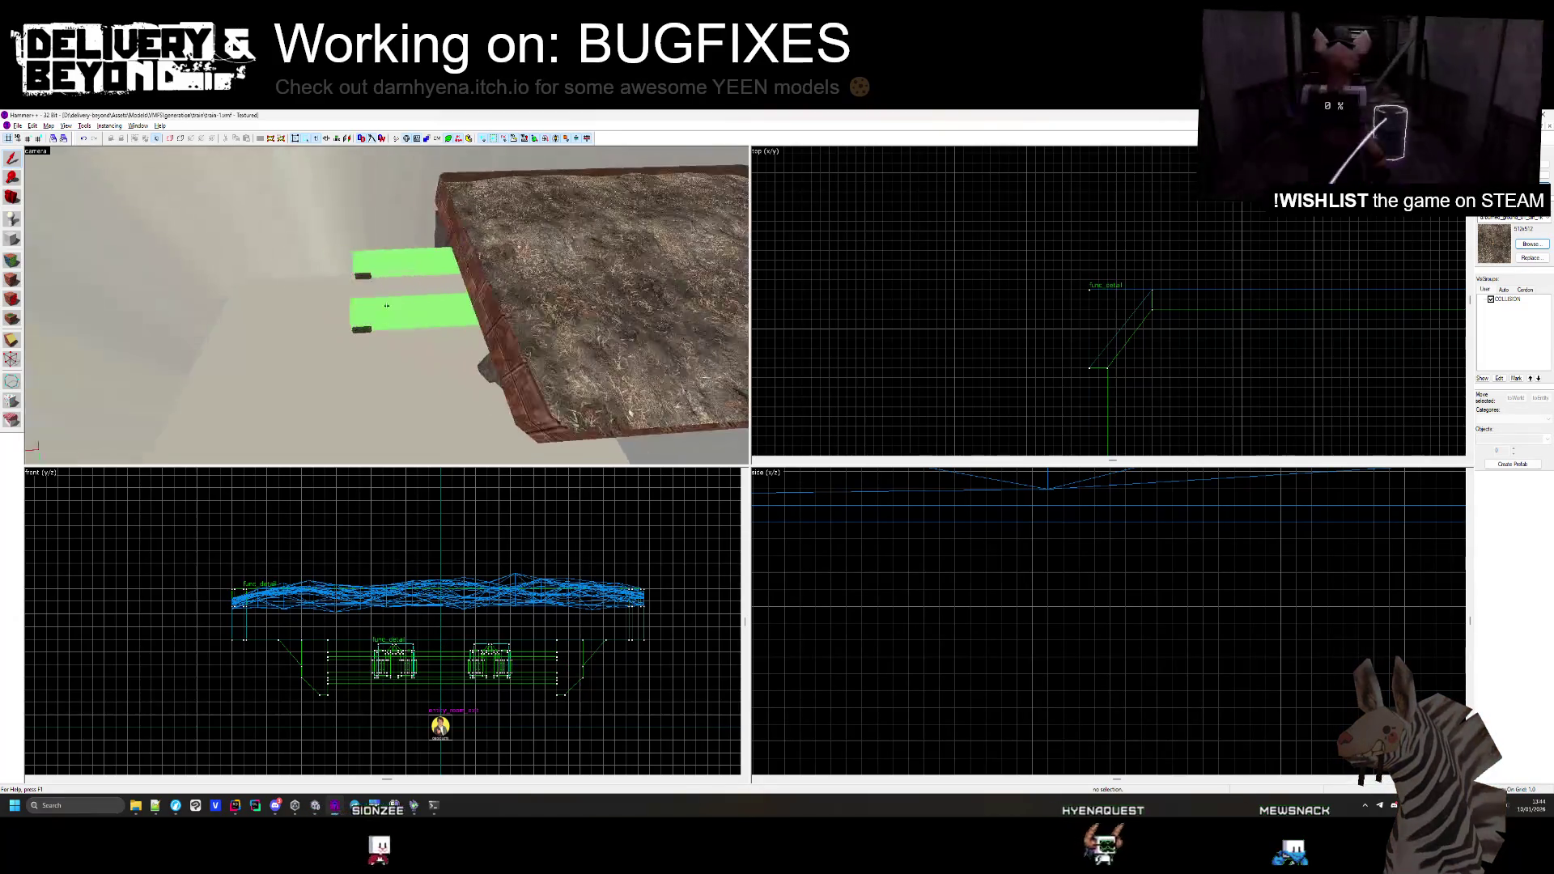
{"action": "key", "text": "d"}
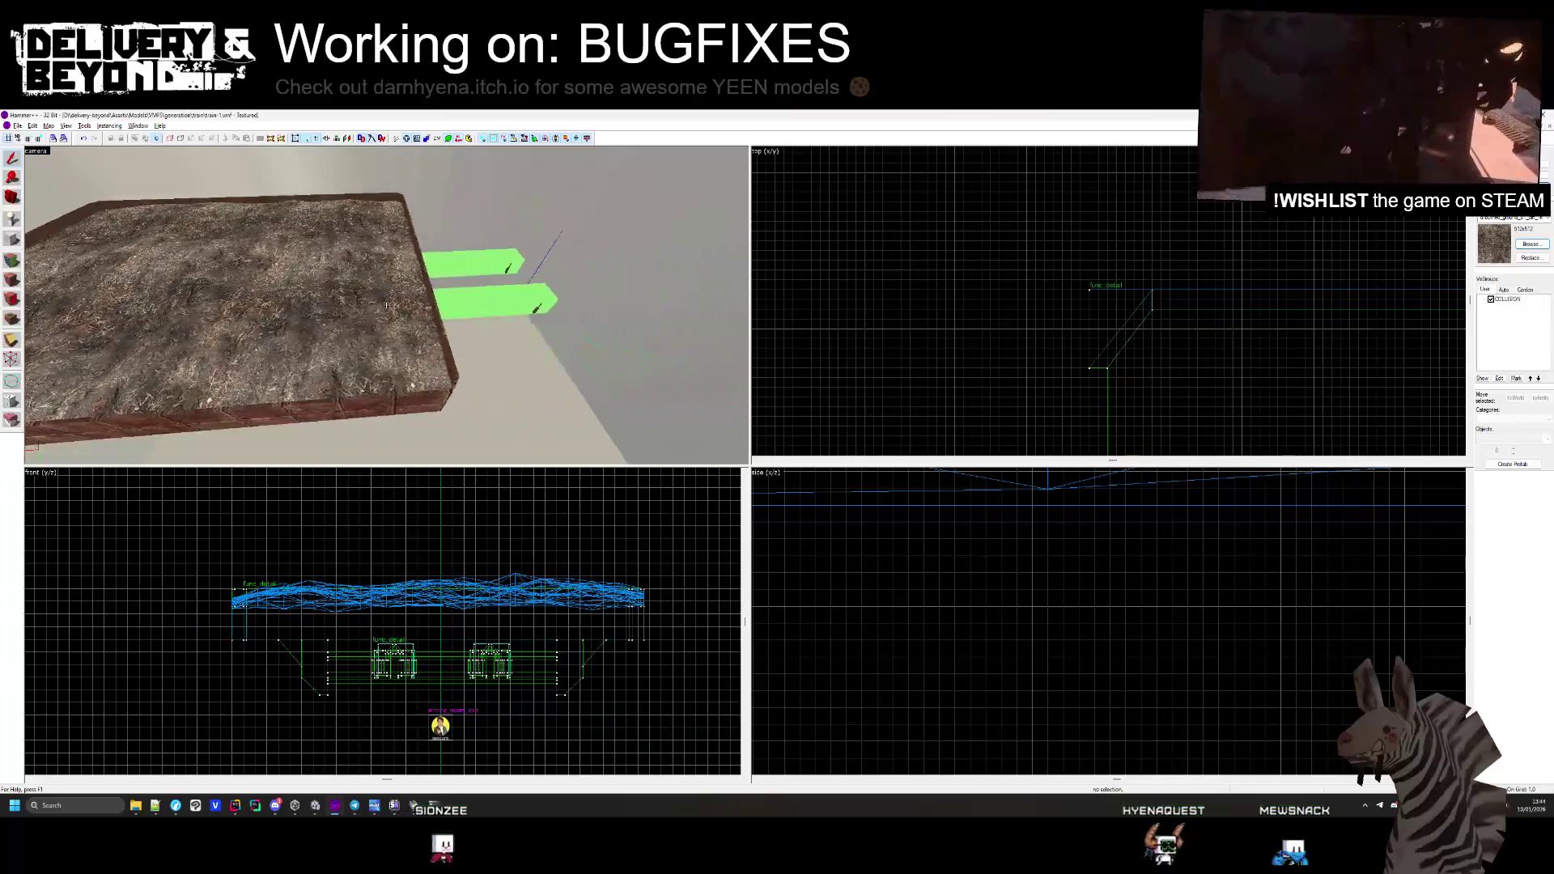
{"action": "key", "text": "a"}
{"action": "scroll", "coordinate": [970, 271], "scroll_direction": "down", "scroll_amount": 5}
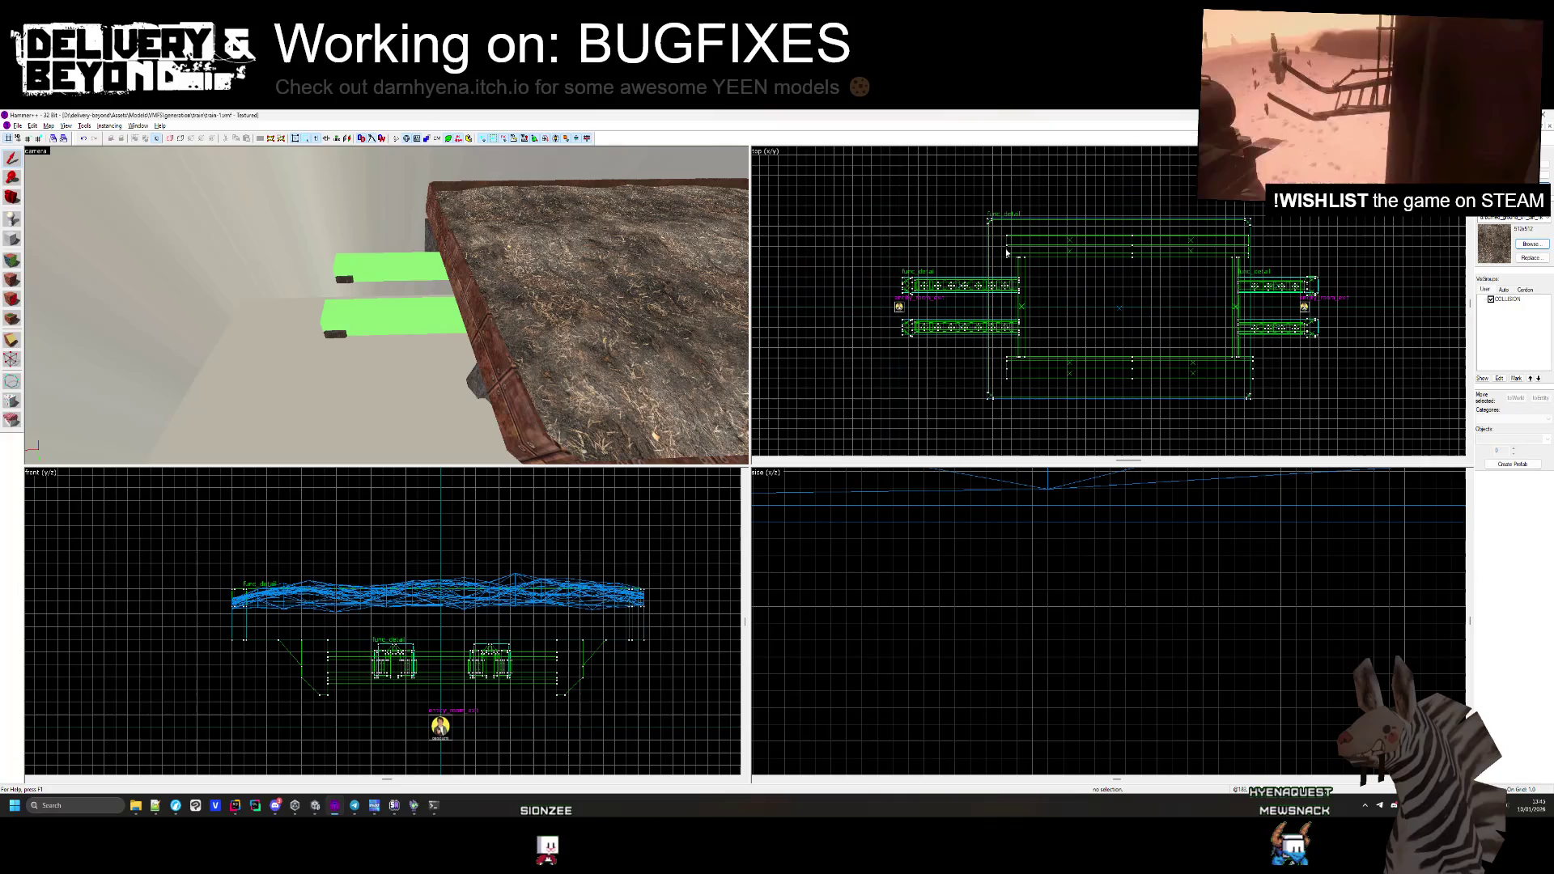
{"action": "scroll", "coordinate": [945, 291], "scroll_direction": "up", "scroll_amount": 1}
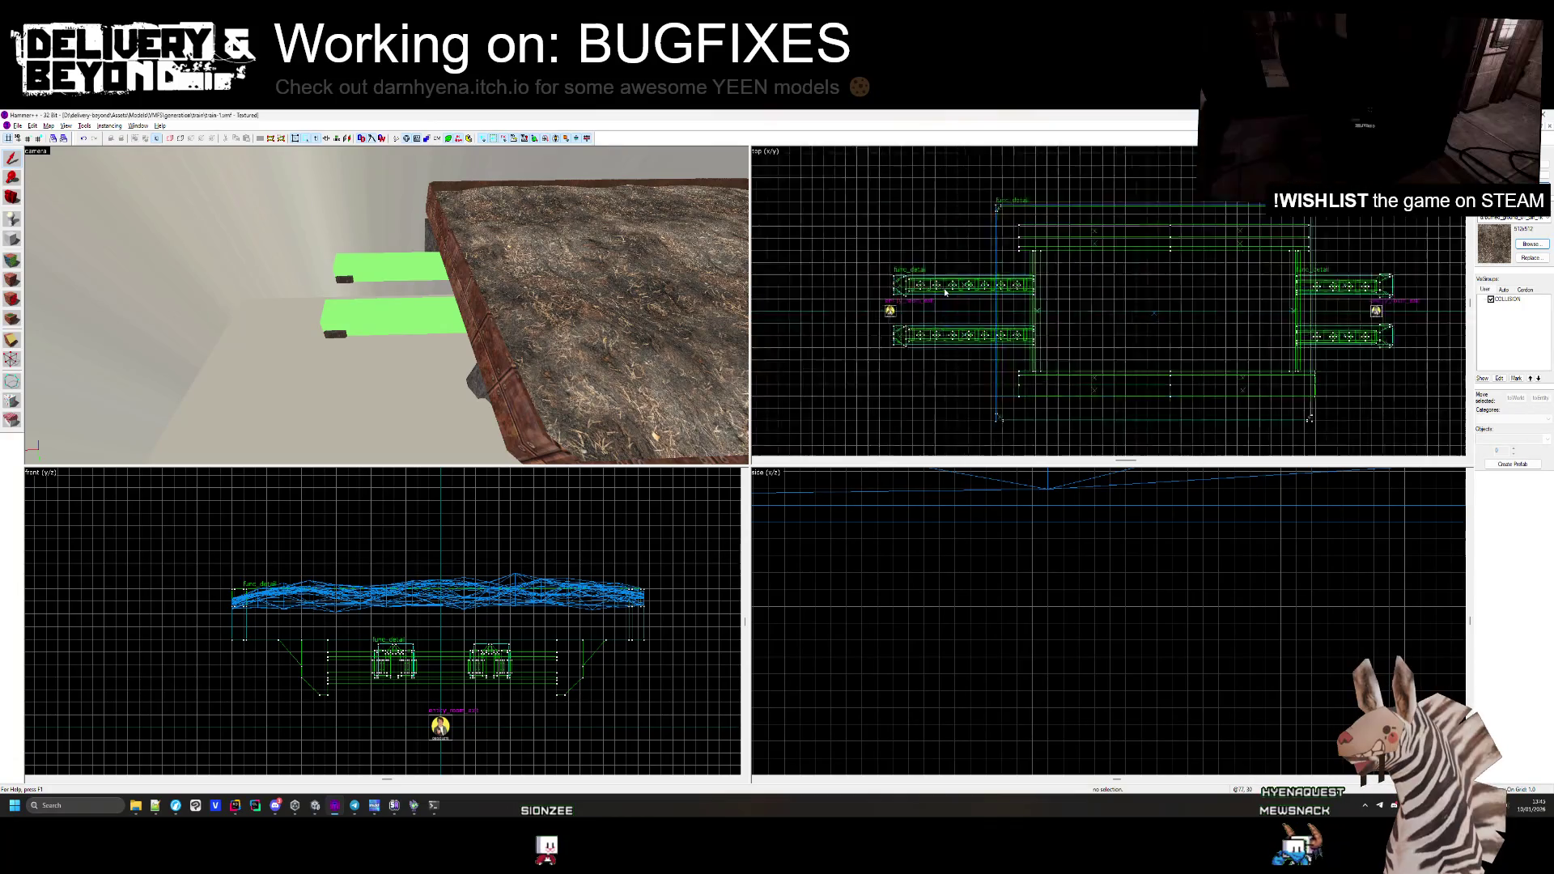
{"action": "scroll", "coordinate": [946, 292], "scroll_direction": "up", "scroll_amount": 3}
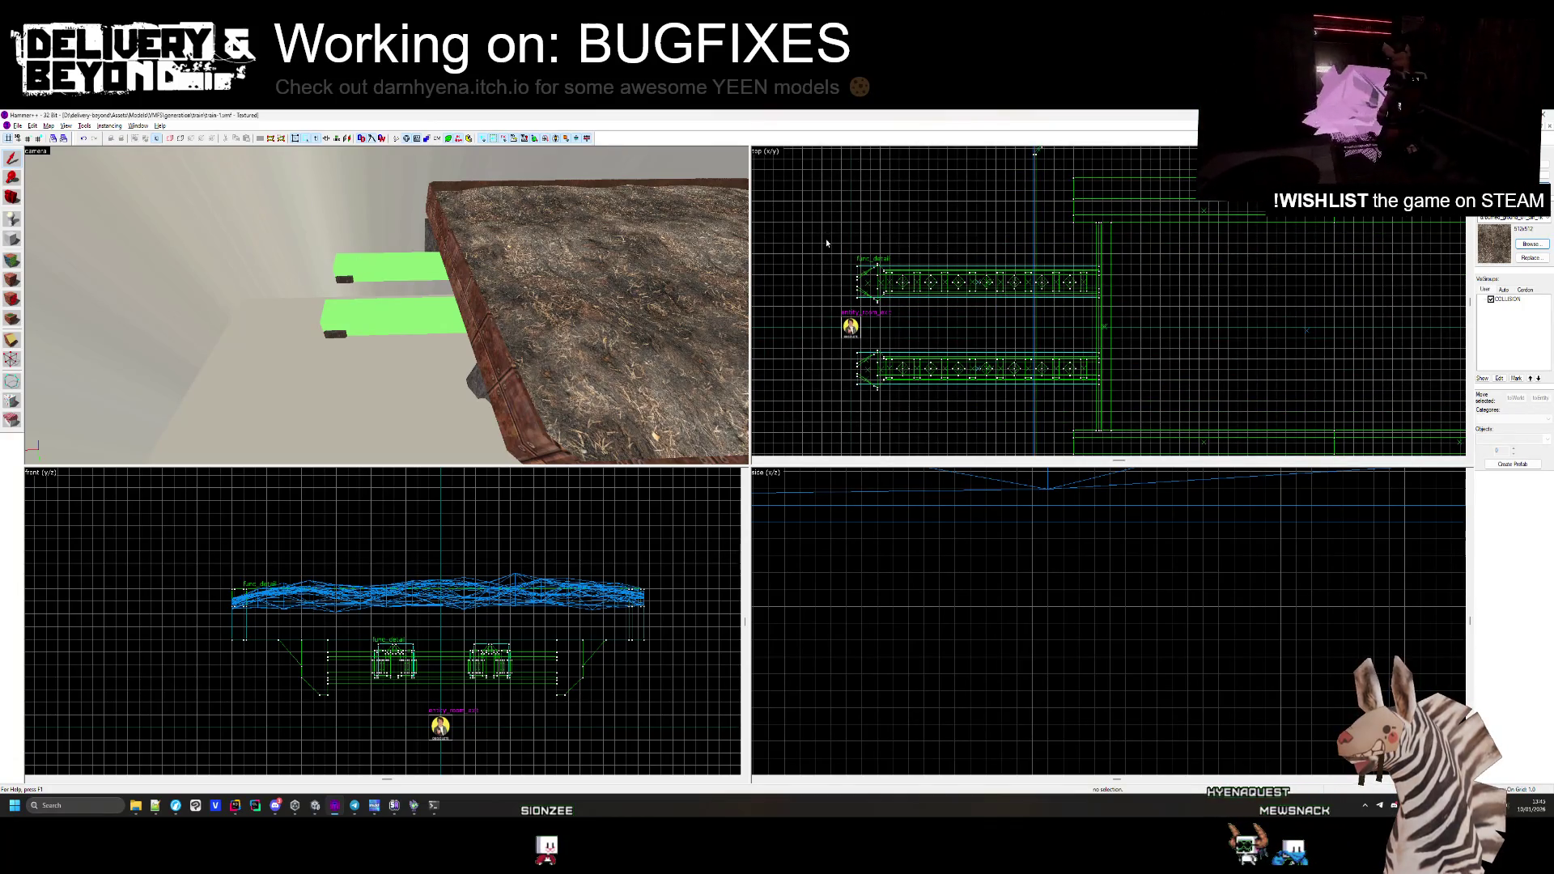
{"action": "left_click_drag", "start_coordinate": [827, 242], "coordinate": [993, 424]}
{"action": "left_click", "coordinate": [798, 235]}
{"action": "mouse_move", "coordinate": [799, 235]}
{"action": "left_mouse_down"}
{"action": "mouse_move", "coordinate": [1034, 451]}
{"action": "mouse_move", "coordinate": [1103, 423]}
{"action": "left_mouse_up"}
{"action": "left_click", "coordinate": [1092, 415]}
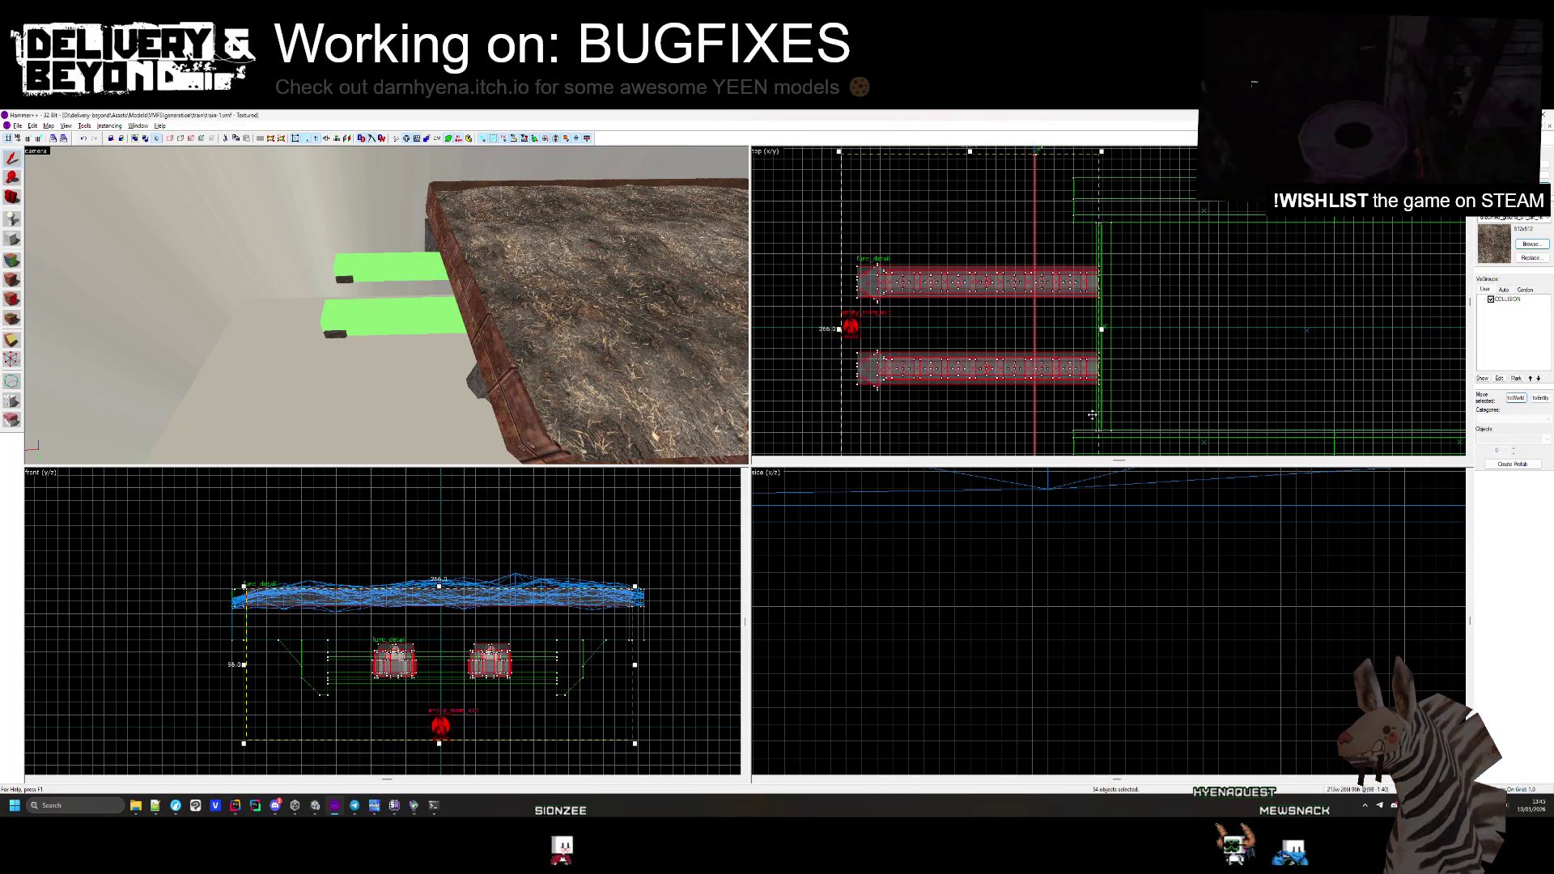
Remove the long right sections of both rails, then select everything in the map
{"action": "mouse_move", "coordinate": [453, 307]}
{"action": "left_mouse_down"}
{"action": "mouse_move", "coordinate": [386, 305]}
{"action": "mouse_move", "coordinate": [381, 279]}
{"action": "mouse_move", "coordinate": [557, 411]}
{"action": "left_mouse_up"}
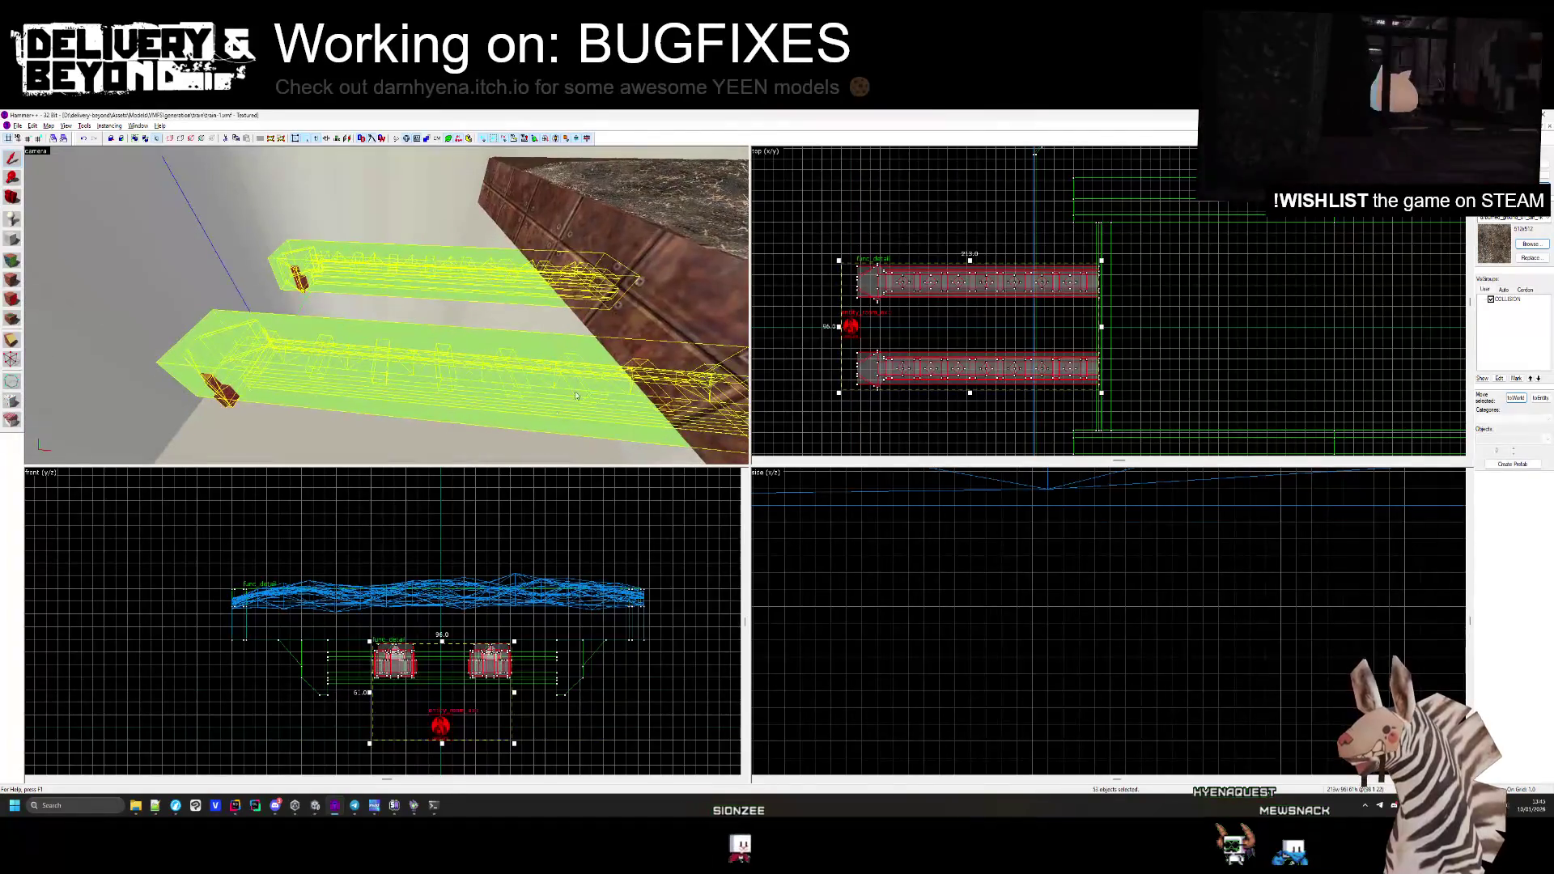
{"action": "scroll", "coordinate": [785, 407], "scroll_direction": "up", "scroll_amount": 1}
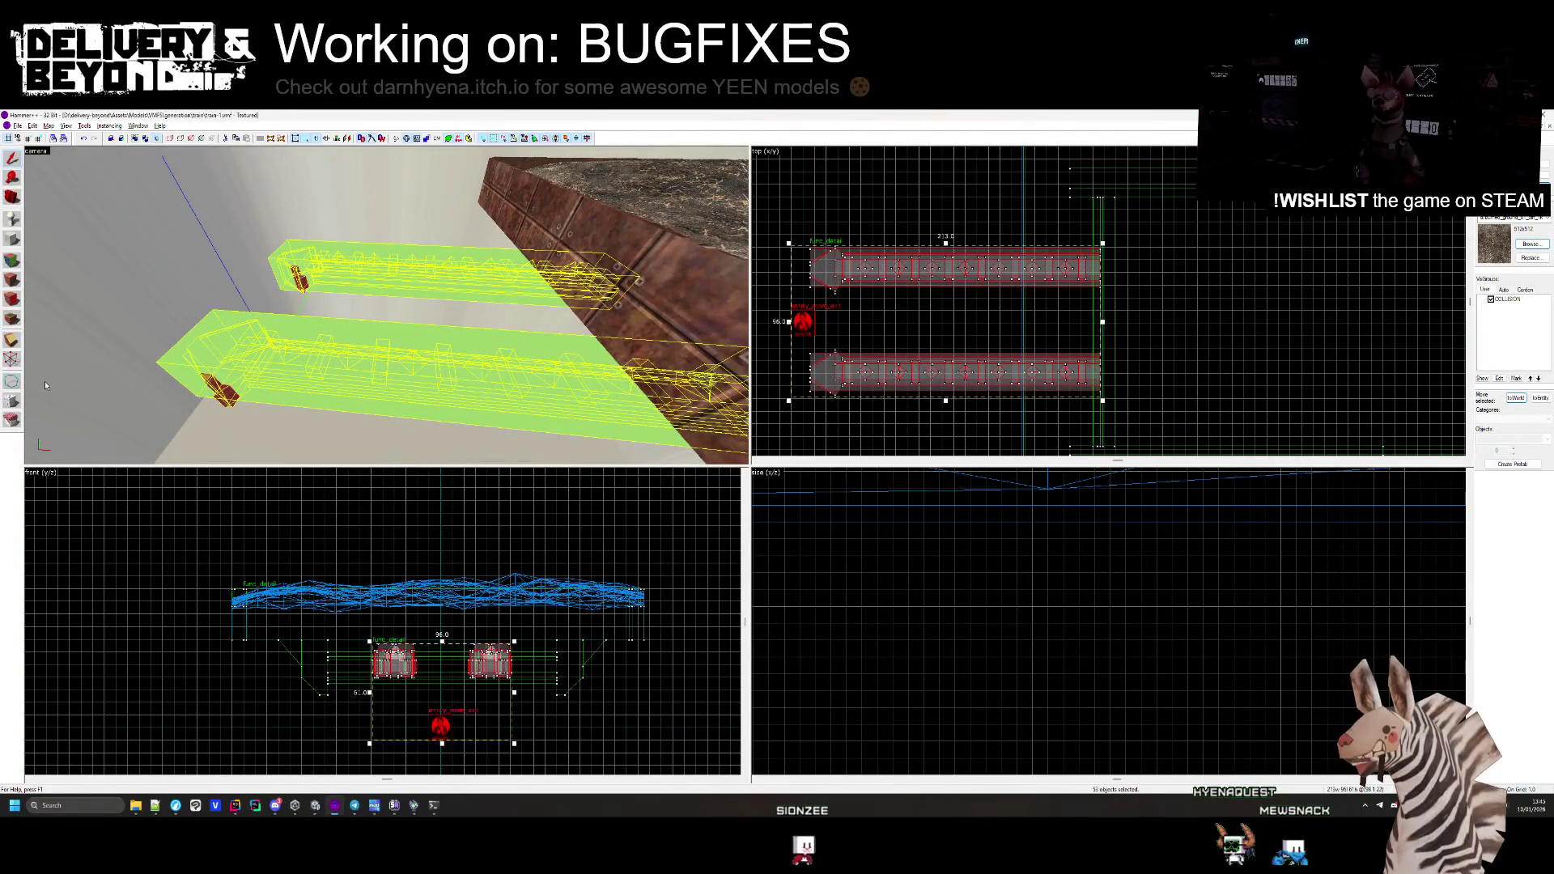
{"action": "scroll", "coordinate": [977, 262], "scroll_direction": "up", "scroll_amount": 5}
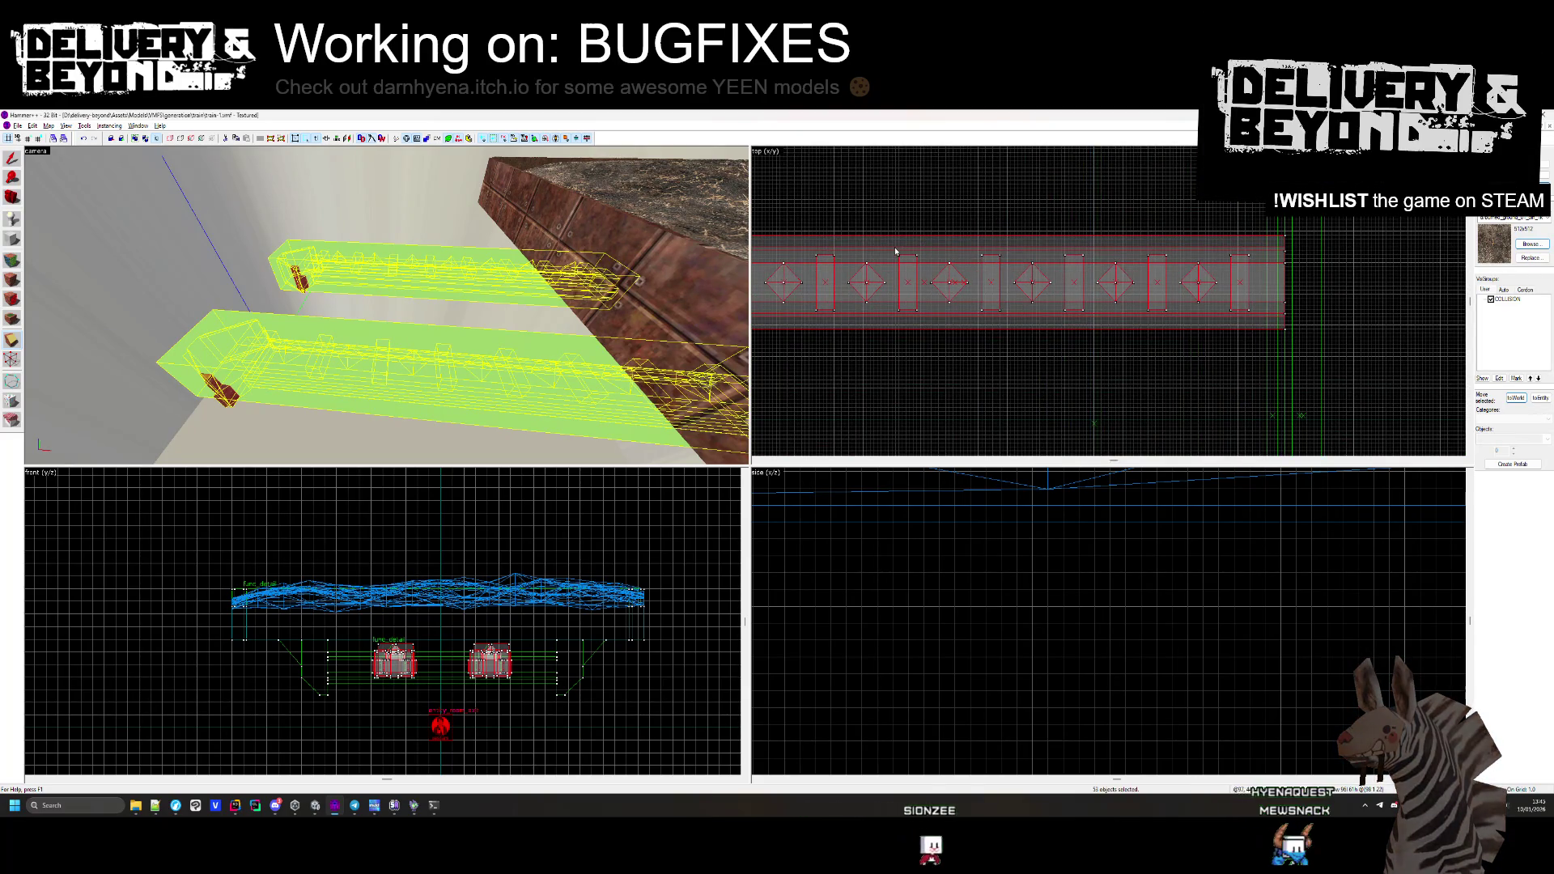
{"action": "left_click", "coordinate": [891, 247]}
{"action": "scroll", "coordinate": [985, 251], "scroll_direction": "down", "scroll_amount": 7}
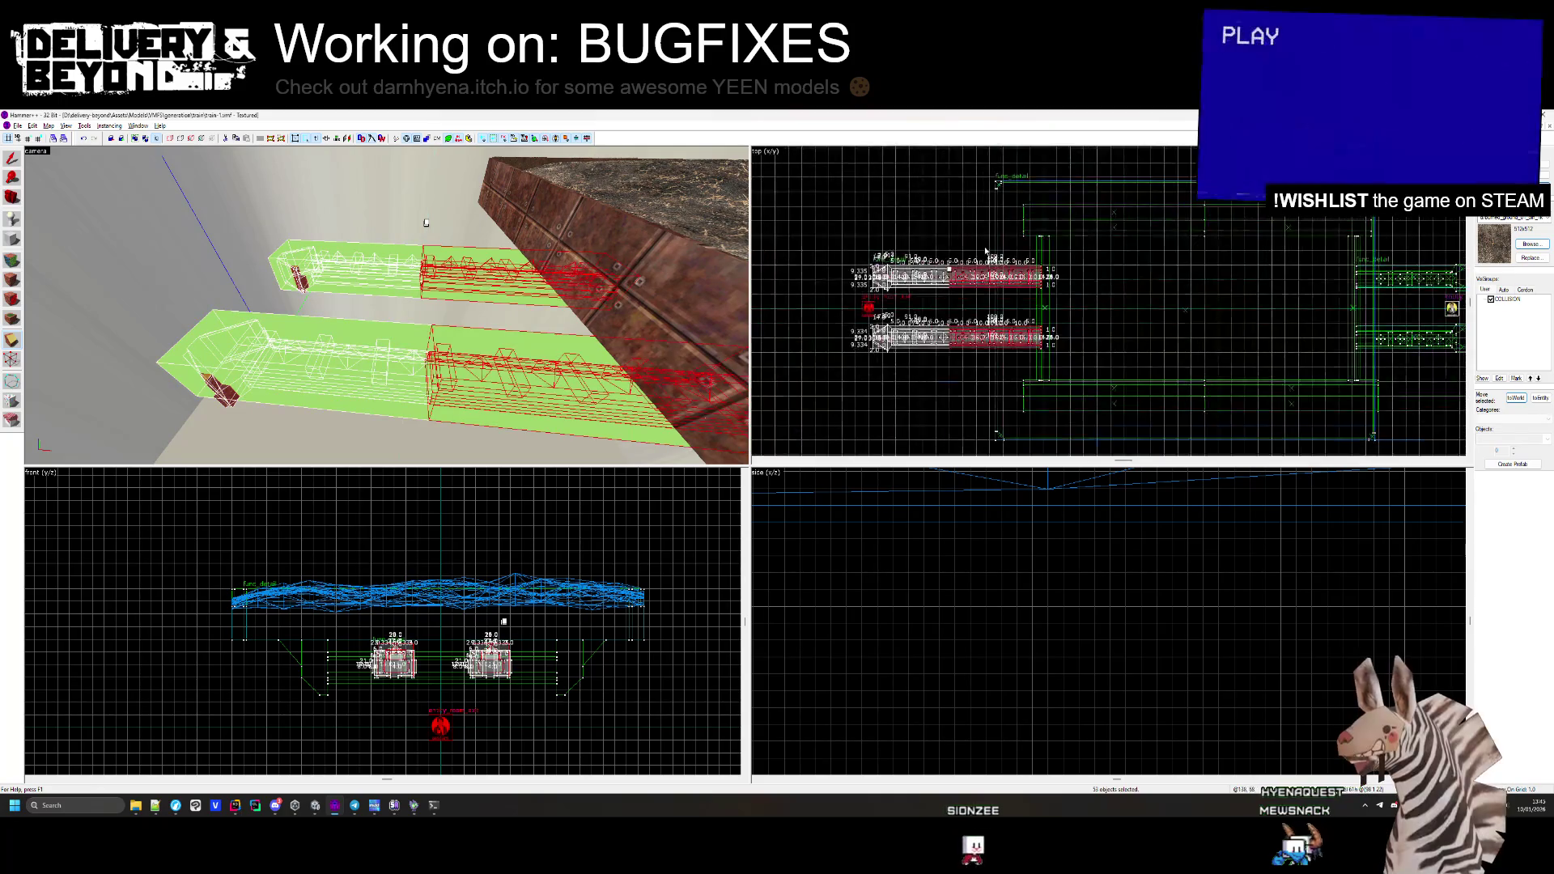
{"action": "scroll", "coordinate": [939, 316], "scroll_direction": "up", "scroll_amount": 2}
{"action": "key", "text": "ctrl+z"}
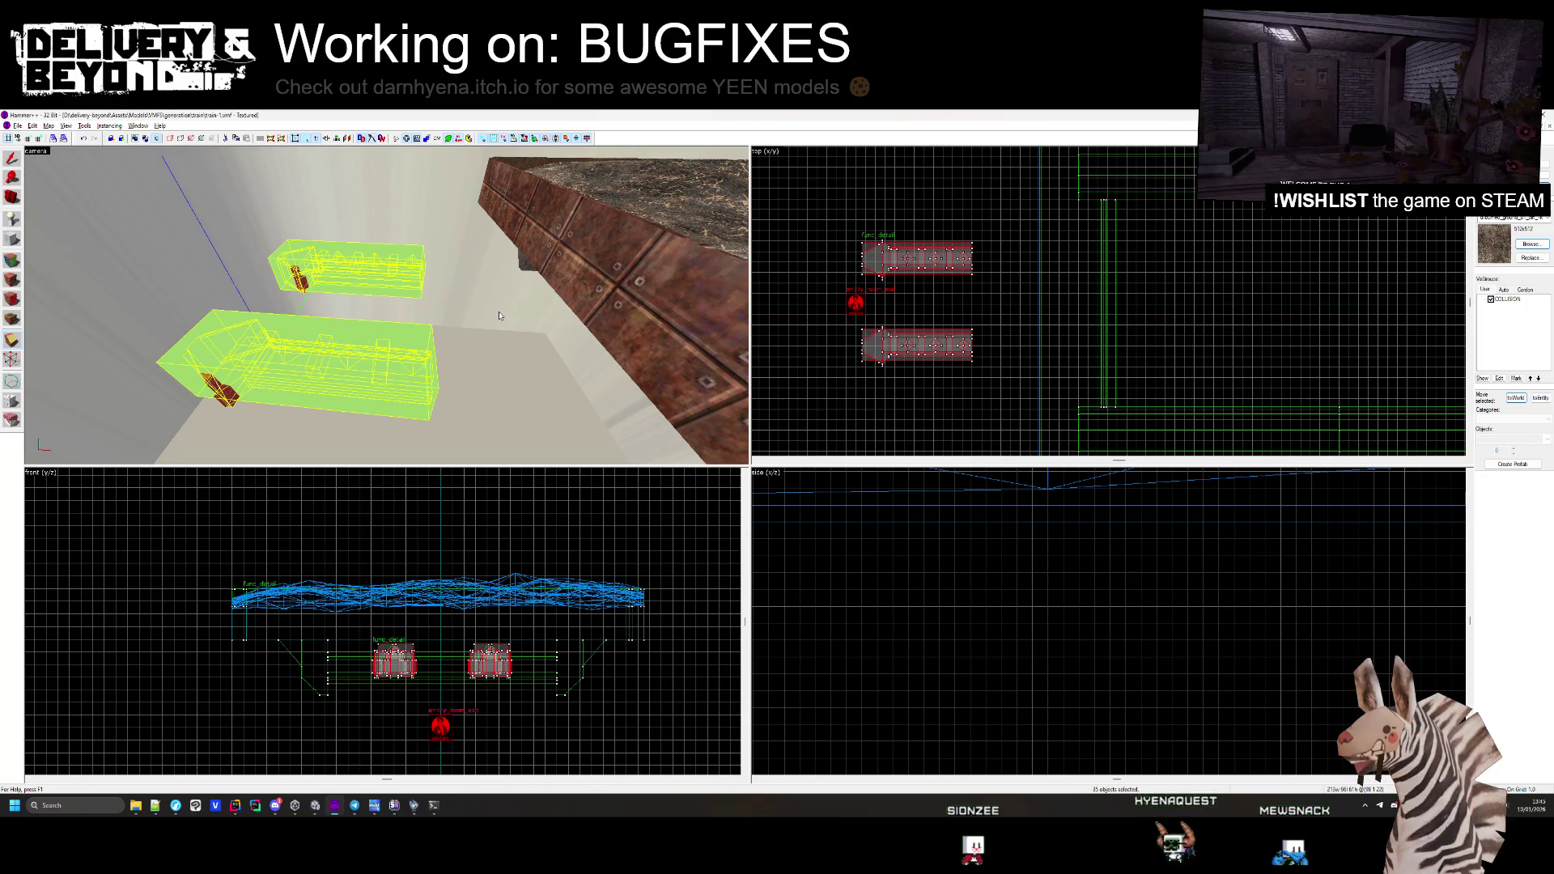
{"action": "left_click", "coordinate": [11, 160]}
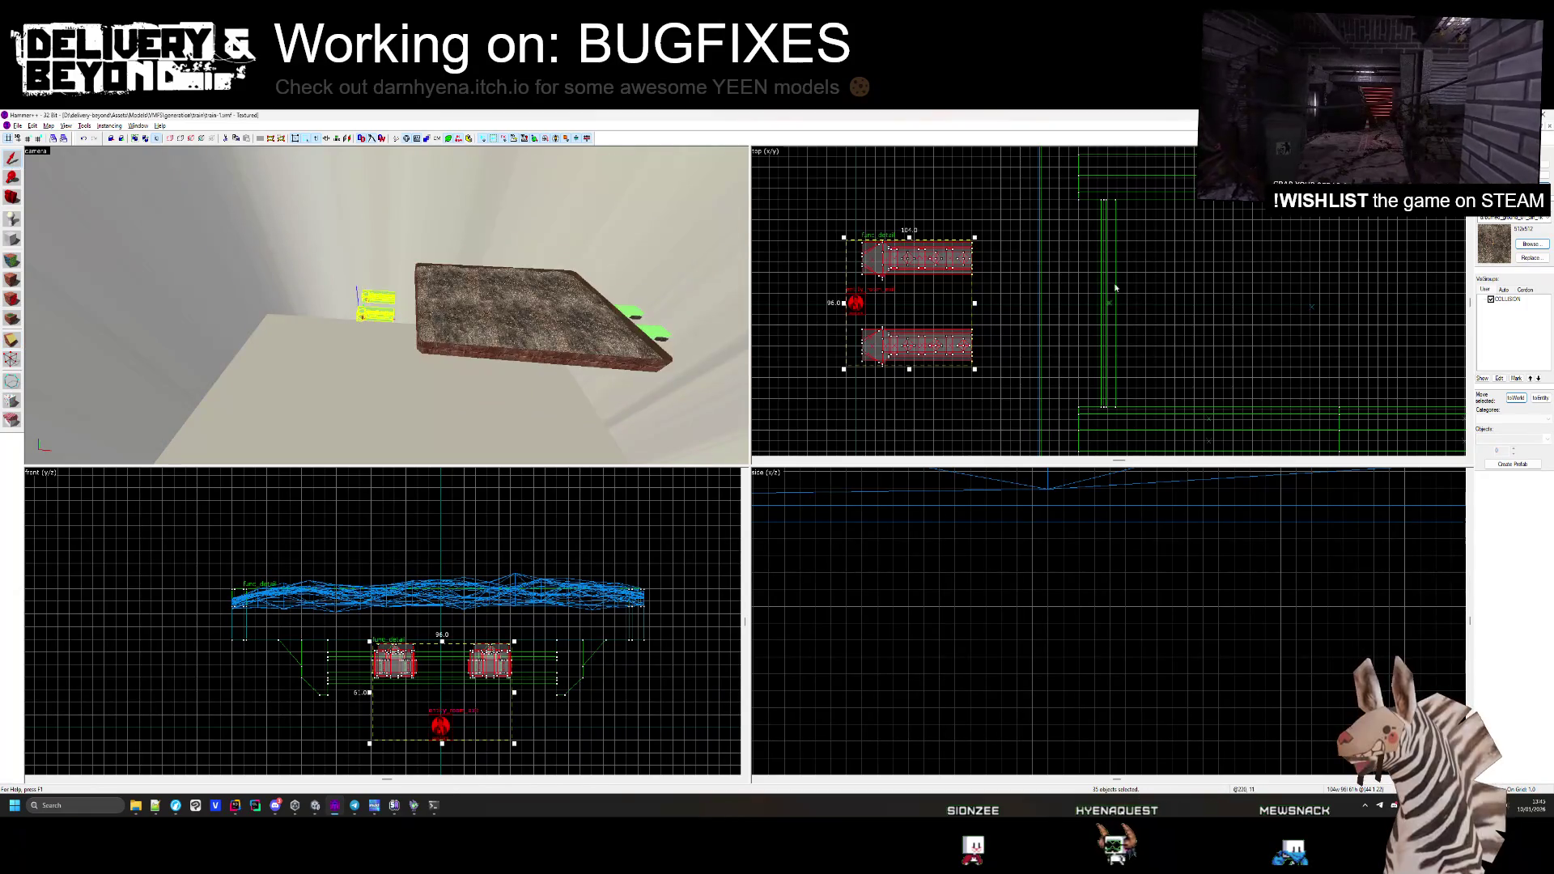
{"action": "scroll", "coordinate": [974, 211], "scroll_direction": "down", "scroll_amount": 5}
{"action": "key", "text": "ctrl+a"}
{"action": "scroll", "coordinate": [1187, 328], "scroll_direction": "up", "scroll_amount": 5}
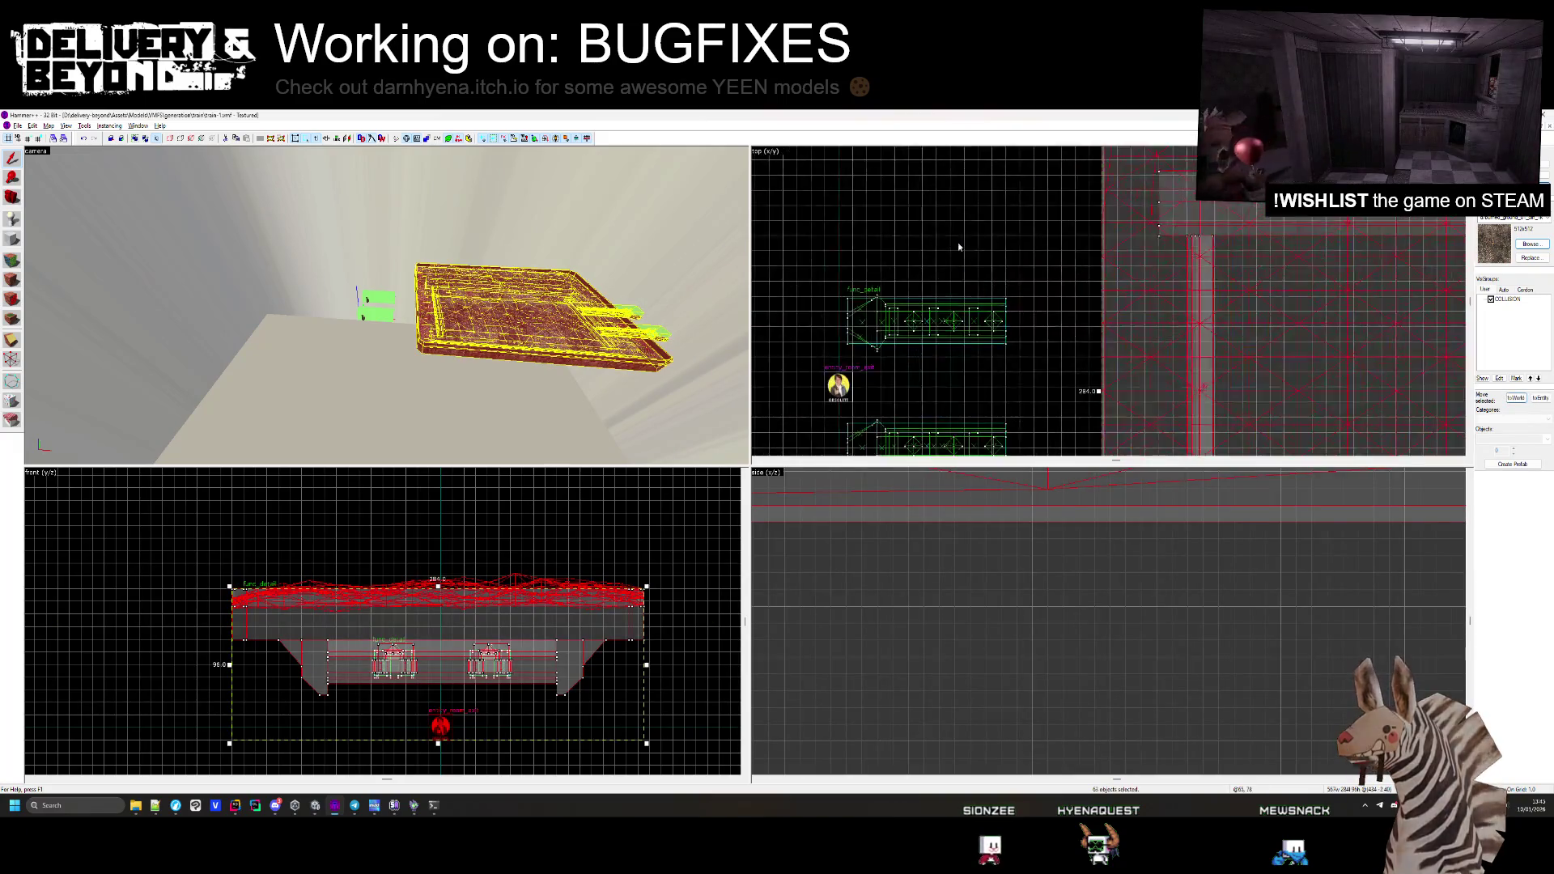
Select the whole platform and bring the green train parts into the side view
{"action": "left_click_drag", "start_coordinate": [1188, 328], "coordinate": [1157, 327]}
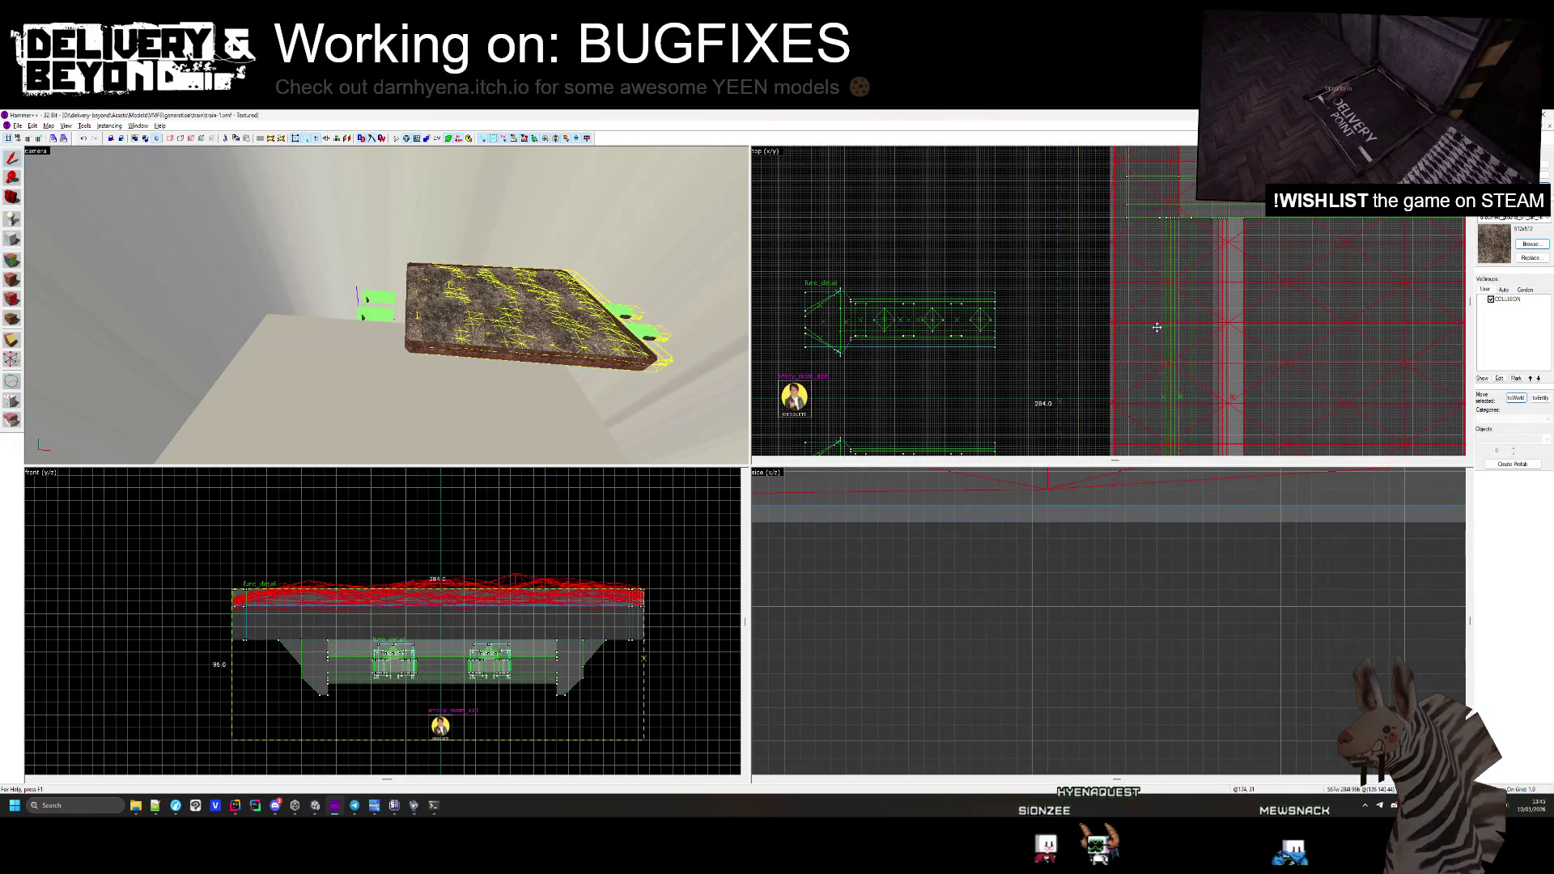
{"action": "key", "text": "ctrl+z"}
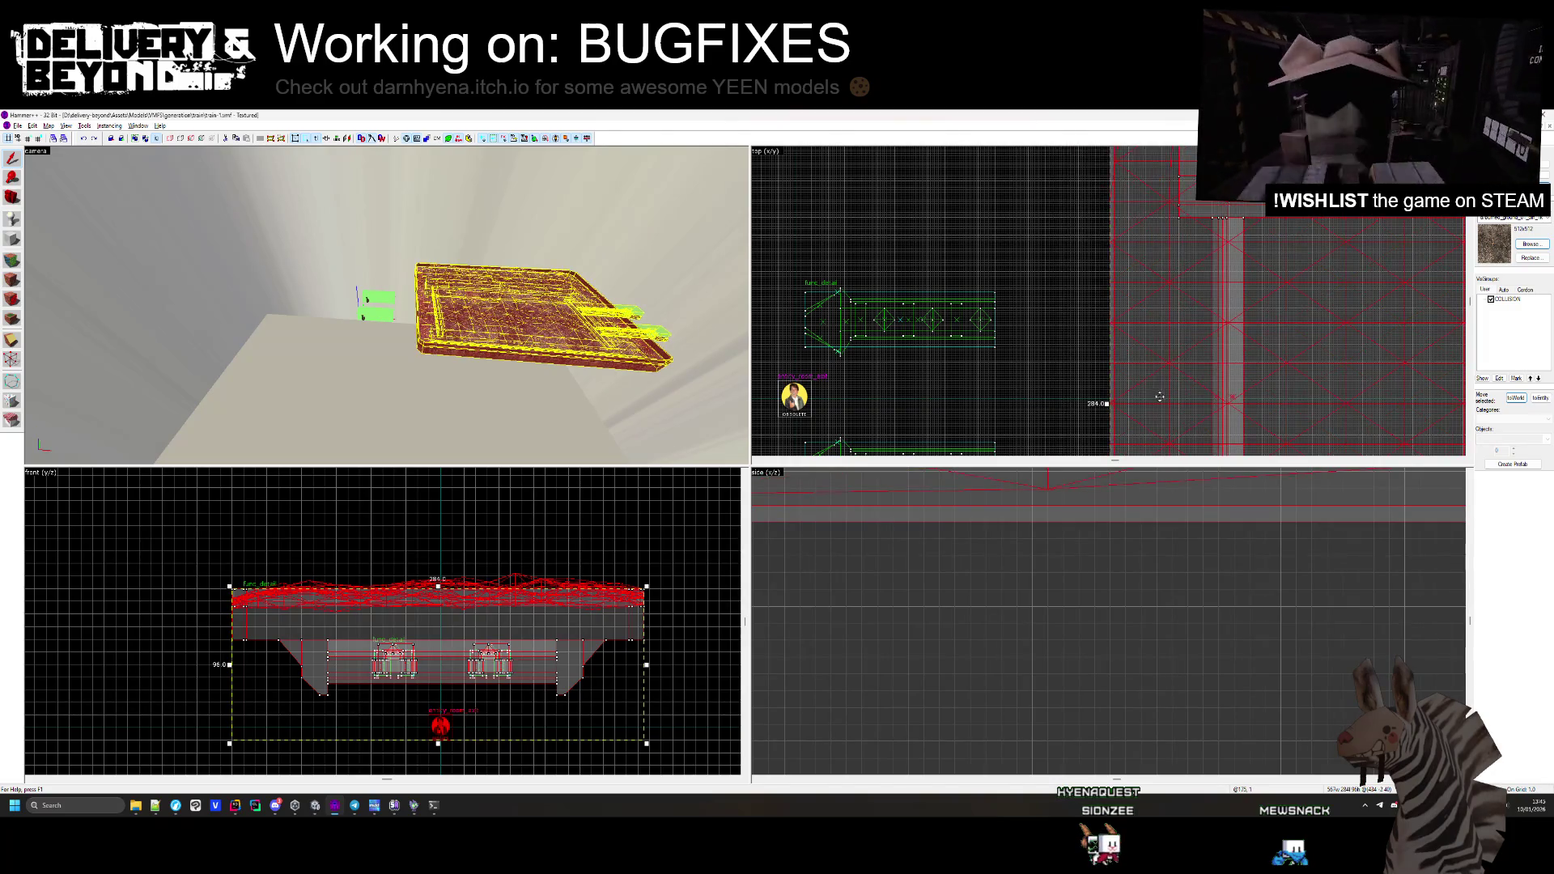
{"action": "key", "text": "ctrl+a"}
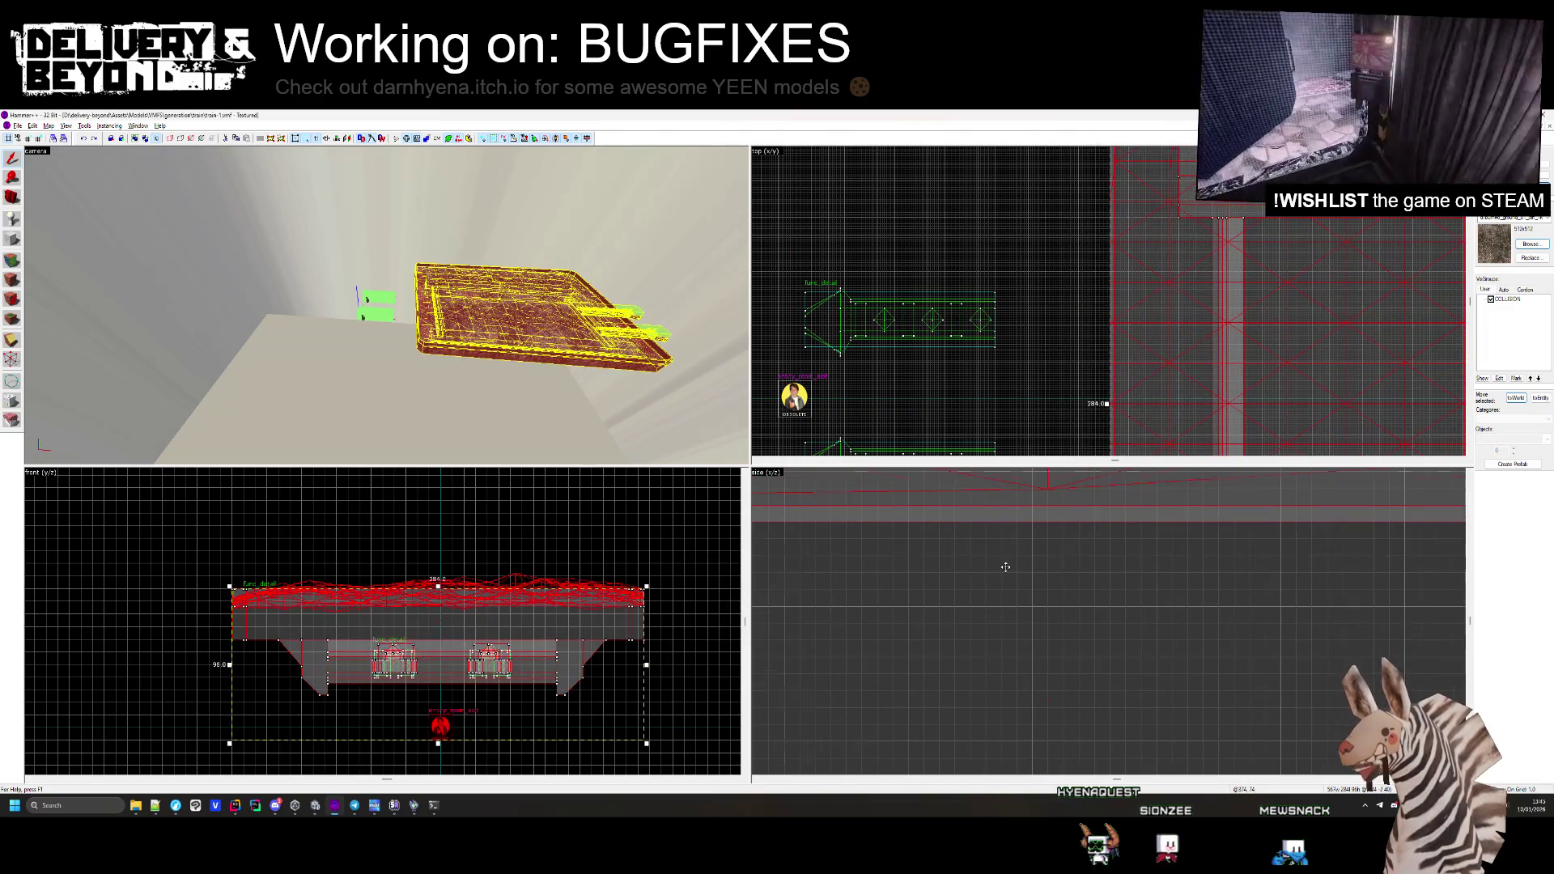
{"action": "scroll", "coordinate": [1005, 567], "scroll_direction": "down", "scroll_amount": 4}
{"action": "scroll", "coordinate": [833, 580], "scroll_direction": "up", "scroll_amount": 3}
{"action": "mouse_move", "coordinate": [833, 580]}
{"action": "left_mouse_down"}
{"action": "mouse_move", "coordinate": [1029, 578]}
{"action": "mouse_move", "coordinate": [849, 581]}
{"action": "left_mouse_up"}
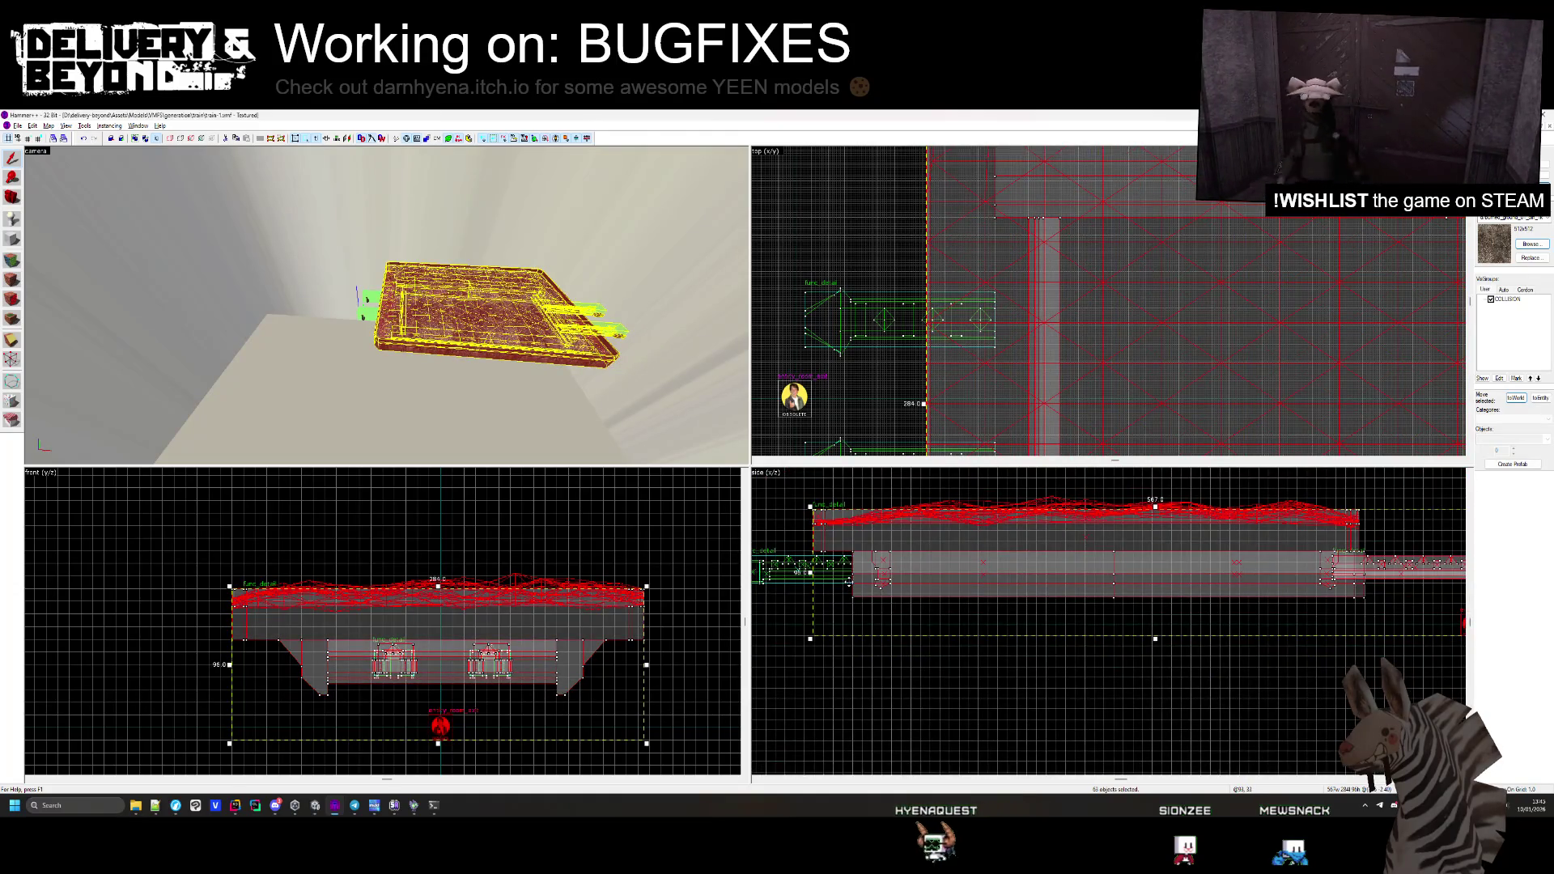
{"action": "scroll", "coordinate": [834, 581], "scroll_direction": "up", "scroll_amount": 3}
Shift the large side-view piece and the platform's side geometry slightly left
{"action": "key", "text": "z"}
{"action": "key", "text": "w"}
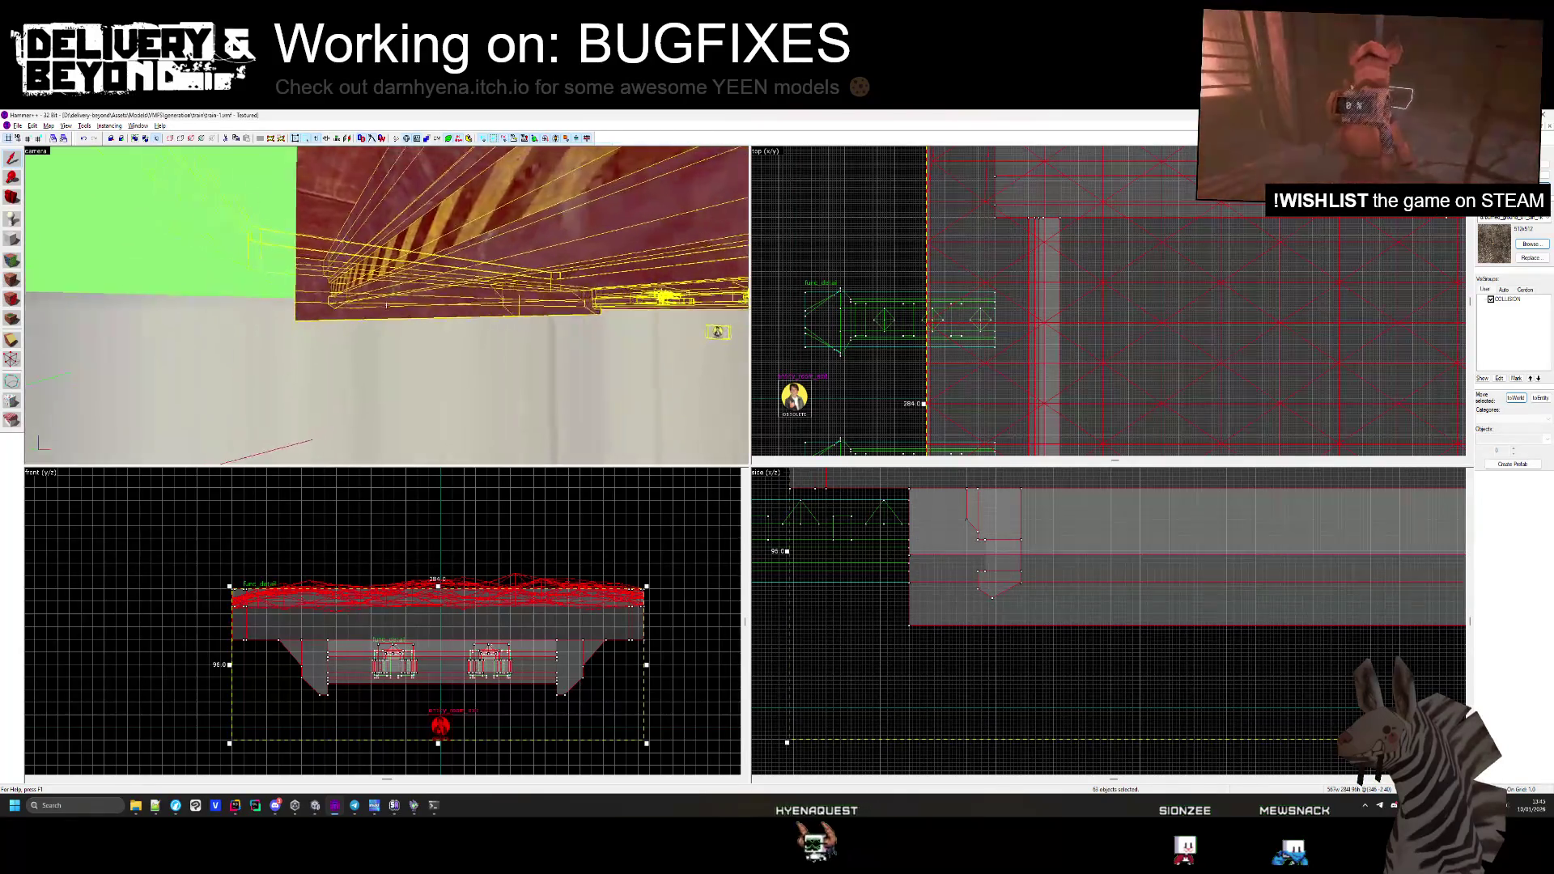
{"action": "scroll", "coordinate": [1128, 278], "scroll_direction": "up", "scroll_amount": 3}
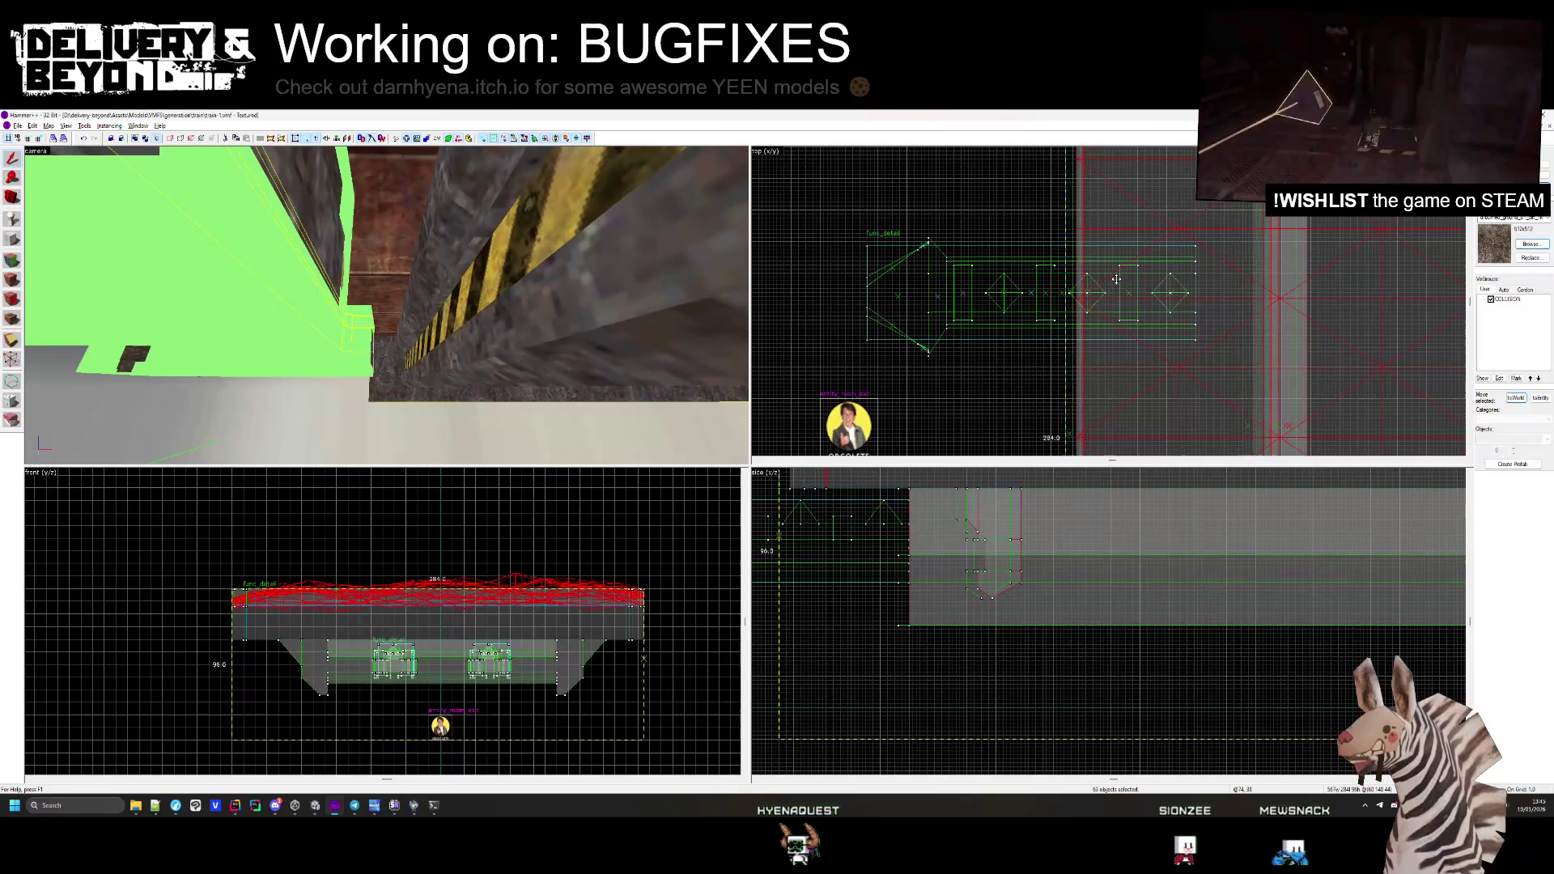
{"action": "left_click", "coordinate": [1090, 284]}
{"action": "left_click", "coordinate": [1022, 549]}
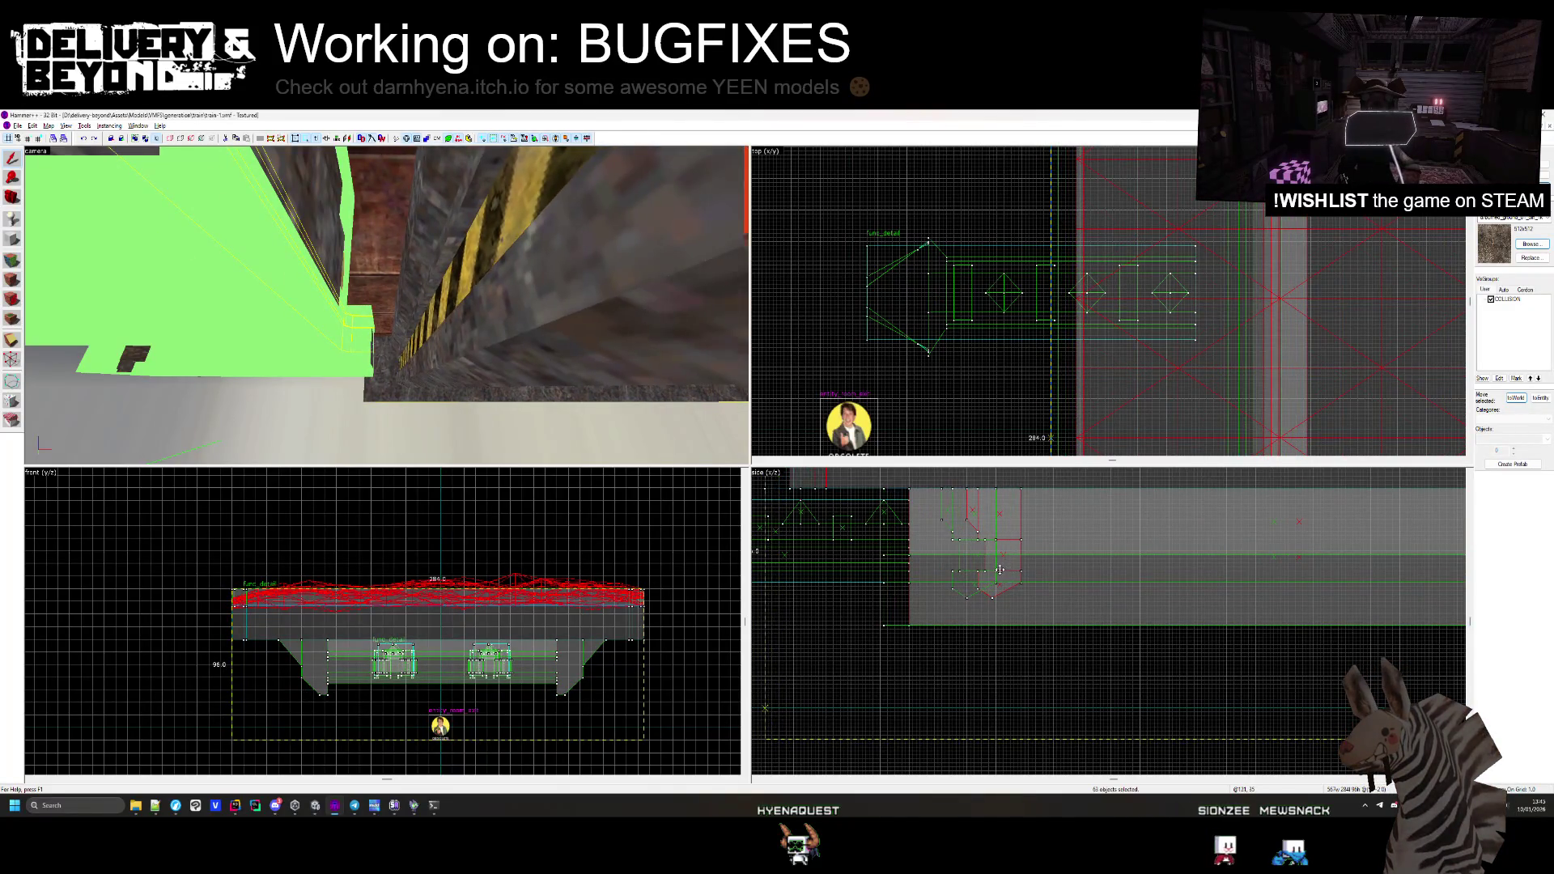
{"action": "left_click_drag", "start_coordinate": [1026, 572], "coordinate": [987, 570]}
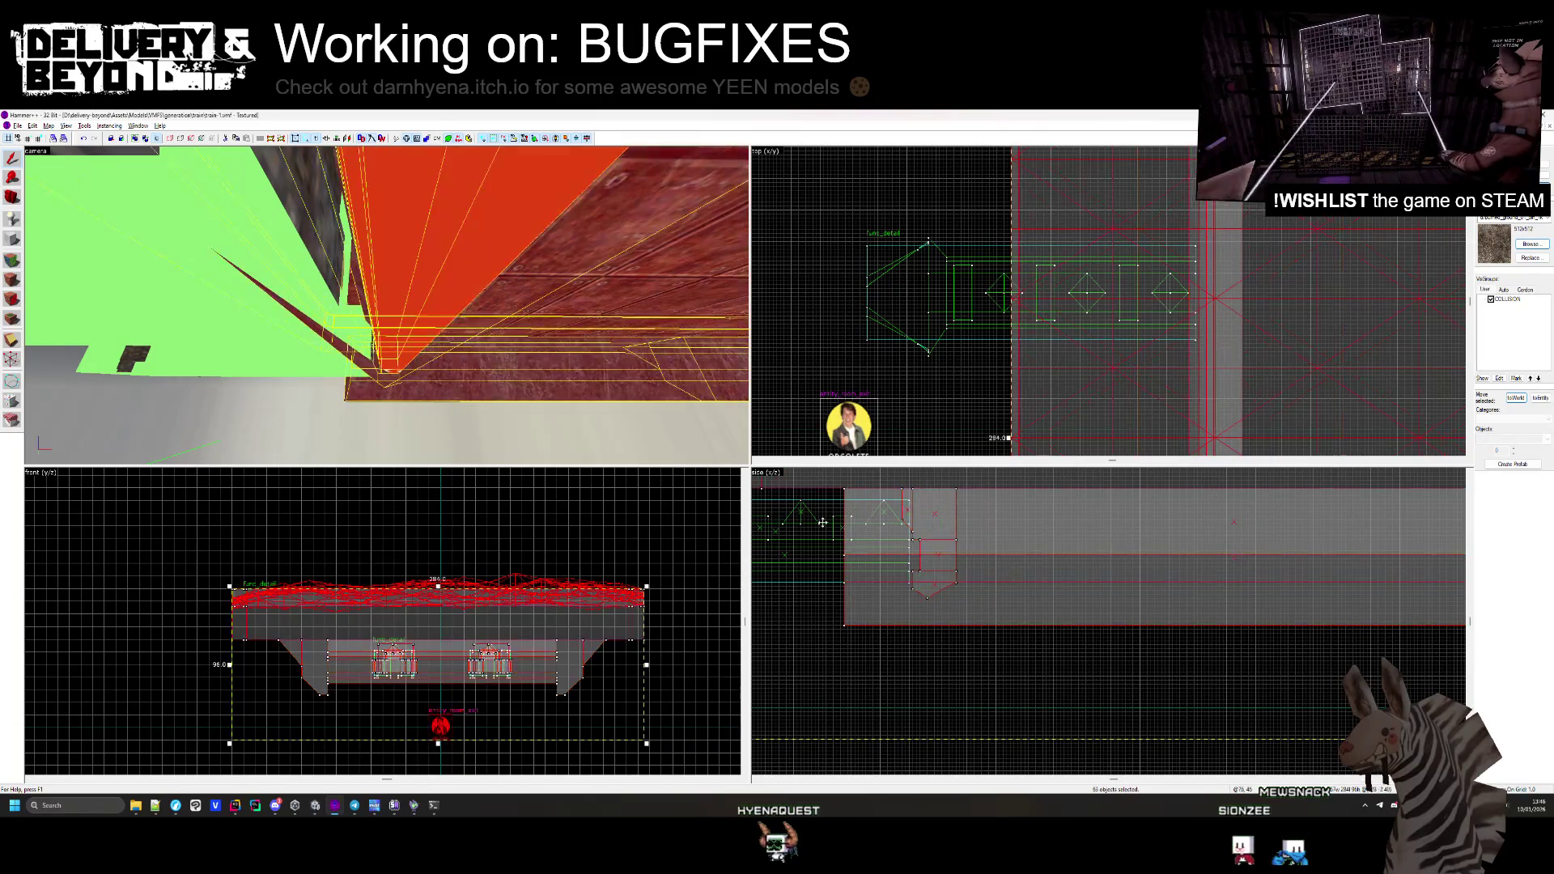
{"action": "key", "text": "z"}
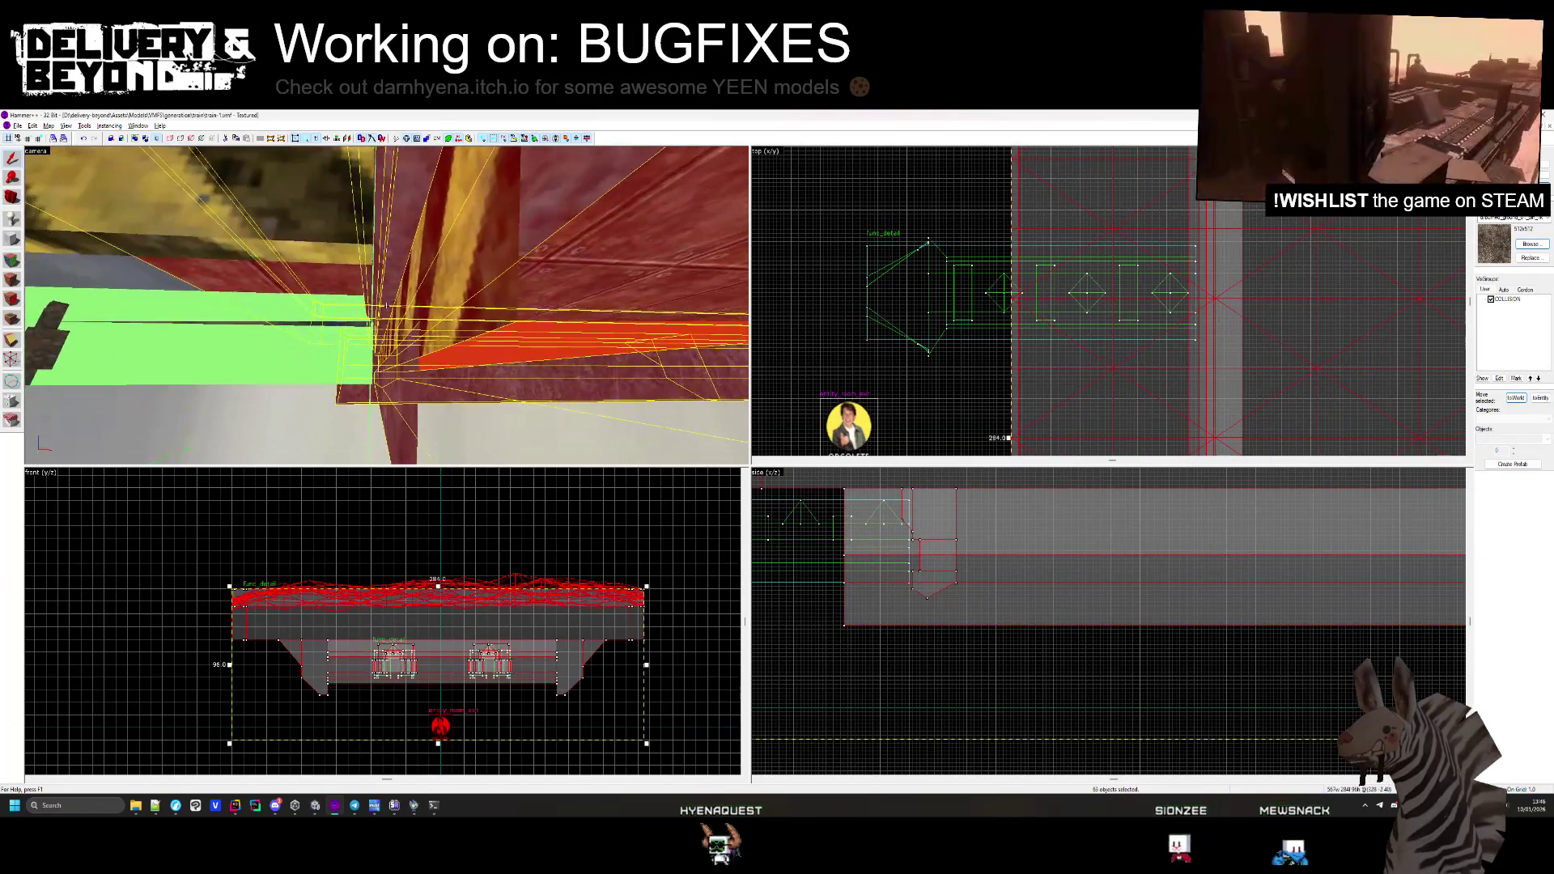
{"action": "scroll", "coordinate": [819, 545], "scroll_direction": "up", "scroll_amount": 1}
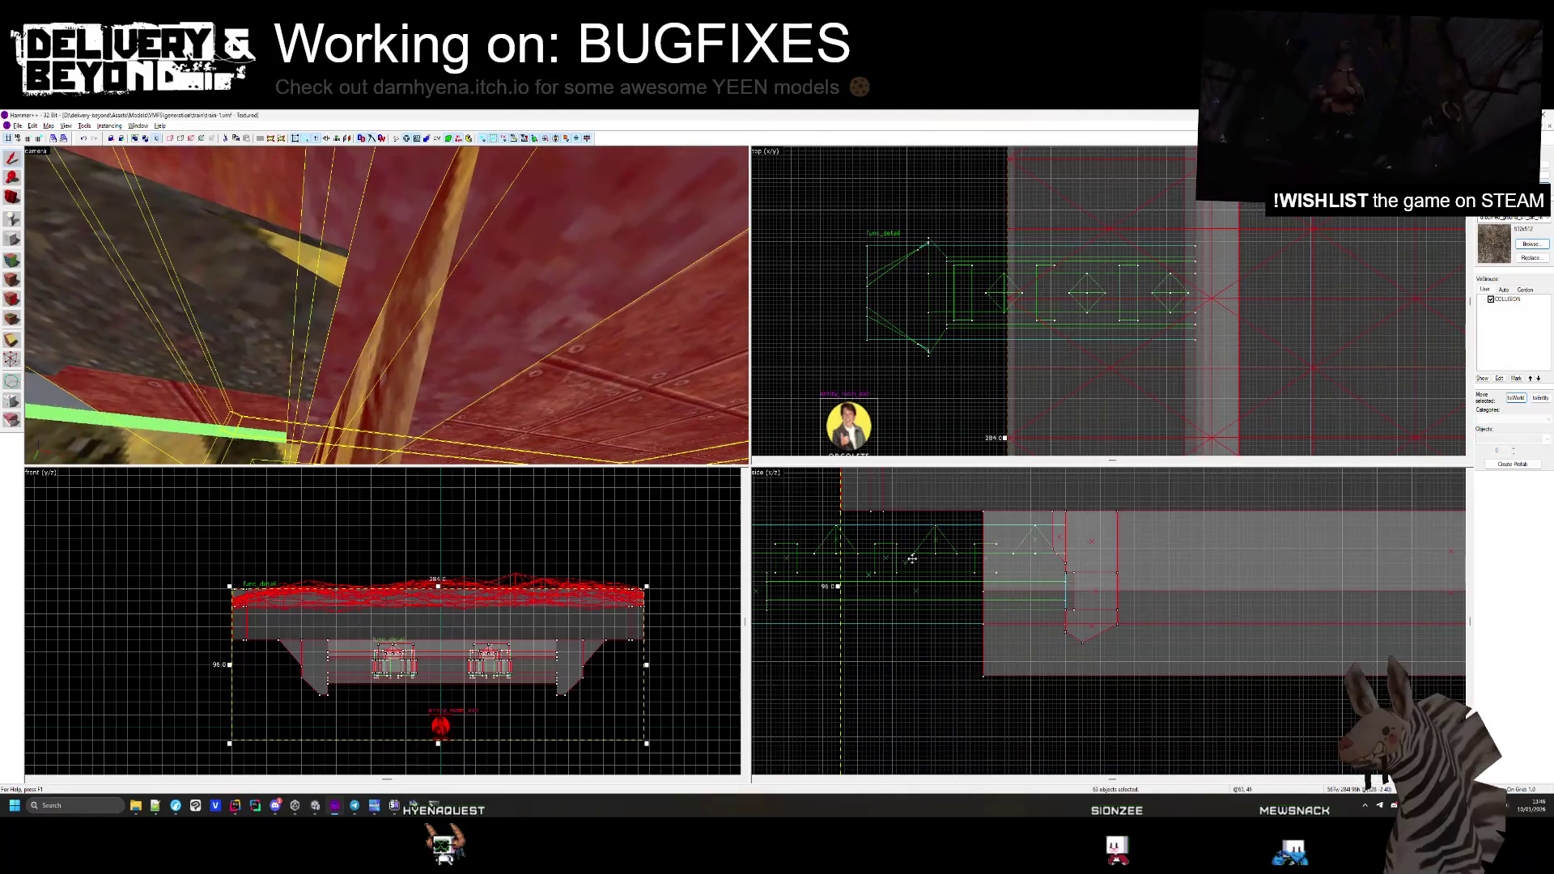
{"action": "scroll", "coordinate": [1145, 554], "scroll_direction": "up", "scroll_amount": 4}
{"action": "left_click_drag", "start_coordinate": [1146, 554], "coordinate": [1137, 554]}
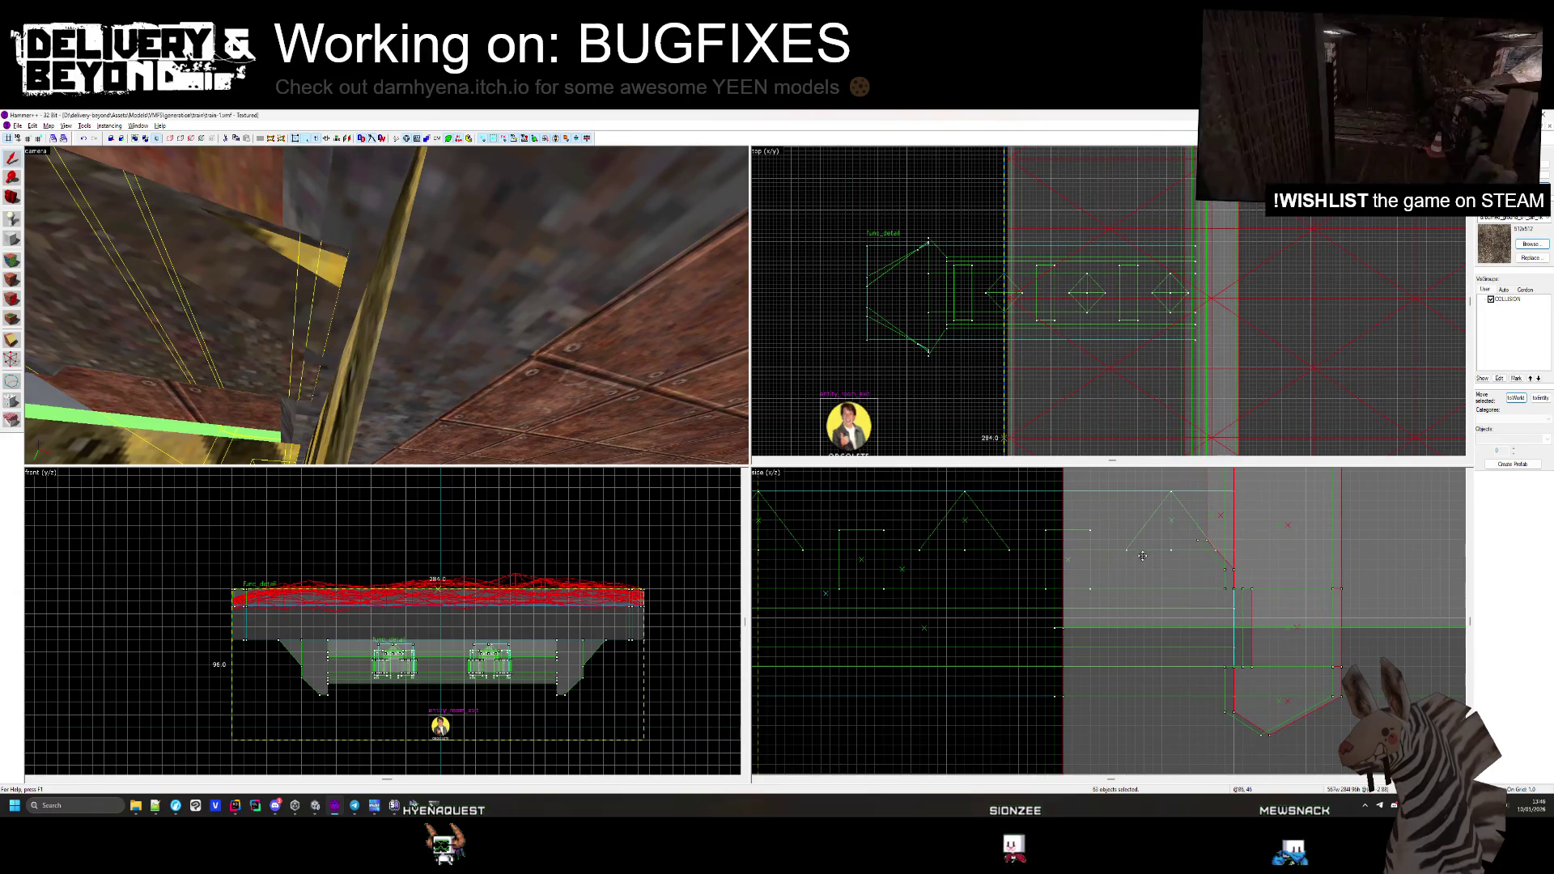
{"action": "left_click_drag", "start_coordinate": [1142, 556], "coordinate": [1140, 556]}
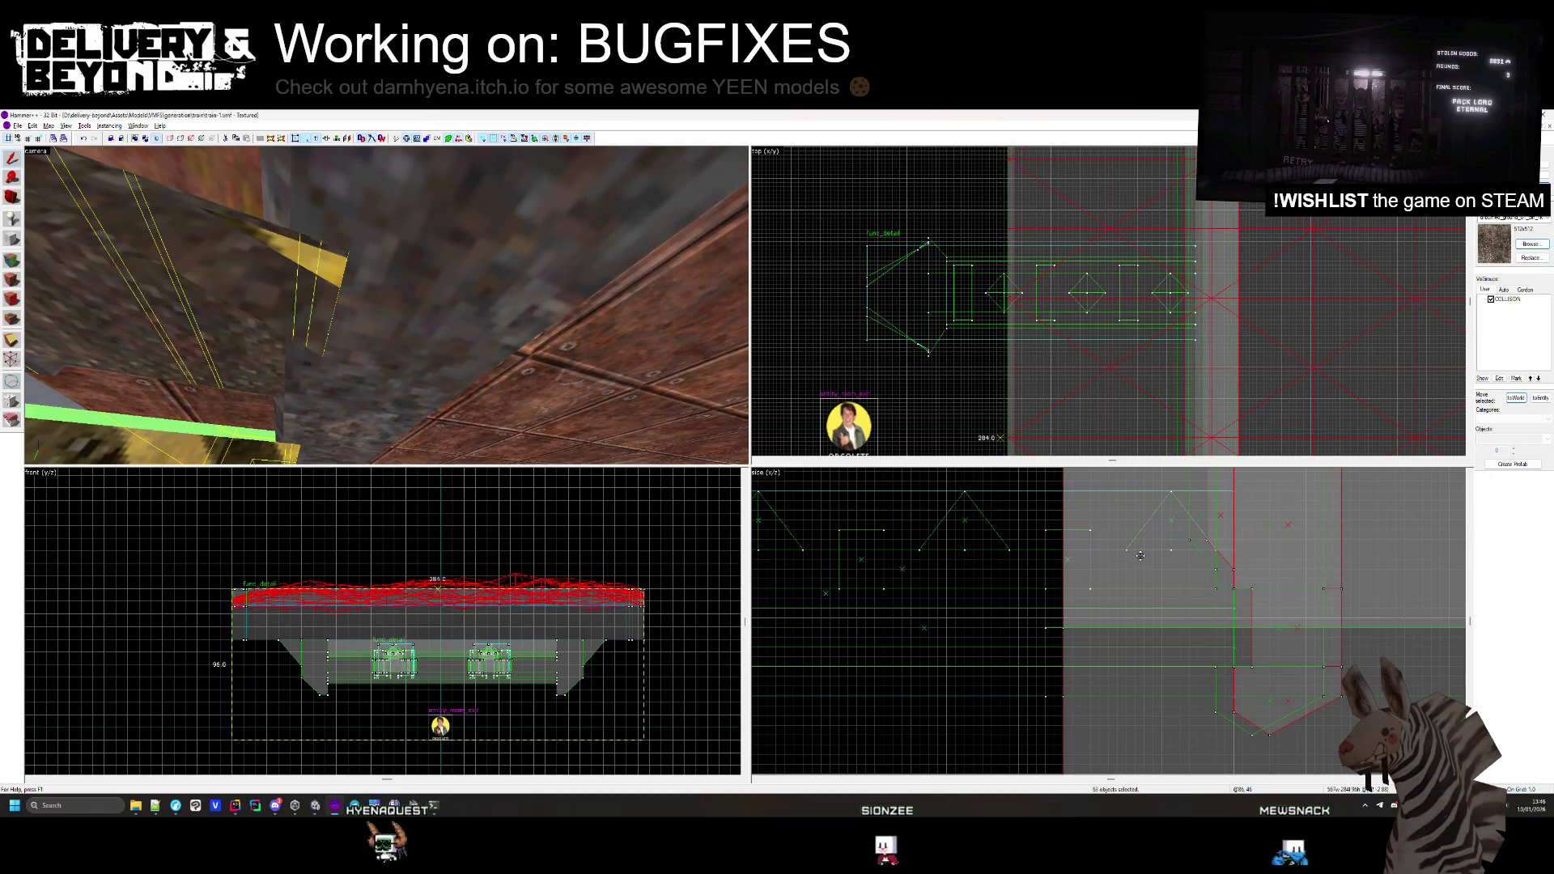
Inspect the train floor in Hammer++ and check the reimported floor in Unity
{"action": "left_click", "coordinate": [387, 304]}
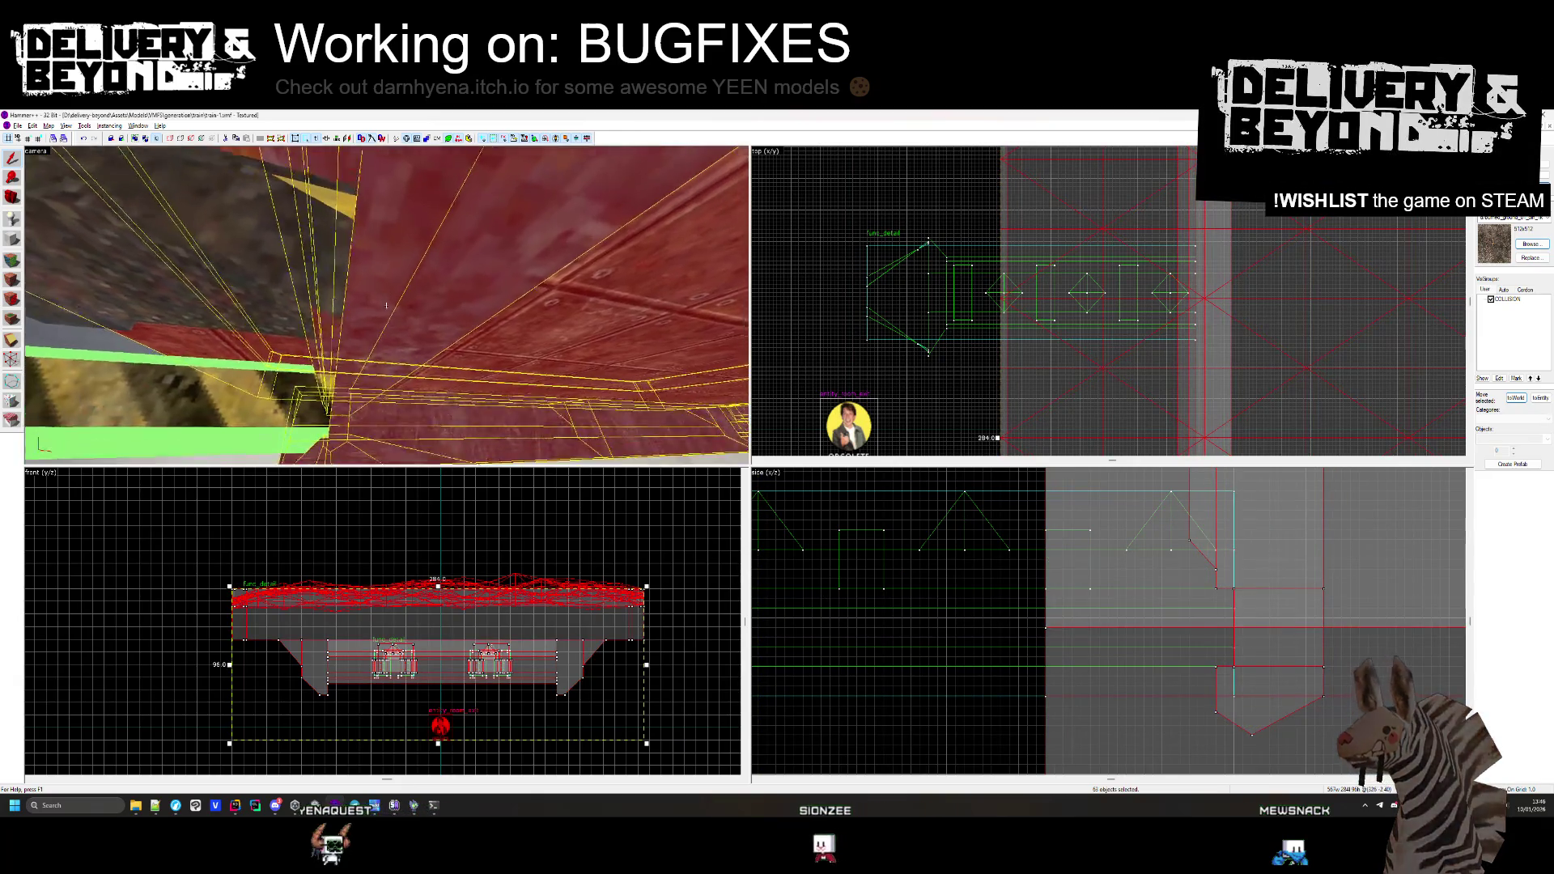
{"action": "key", "text": "w"}
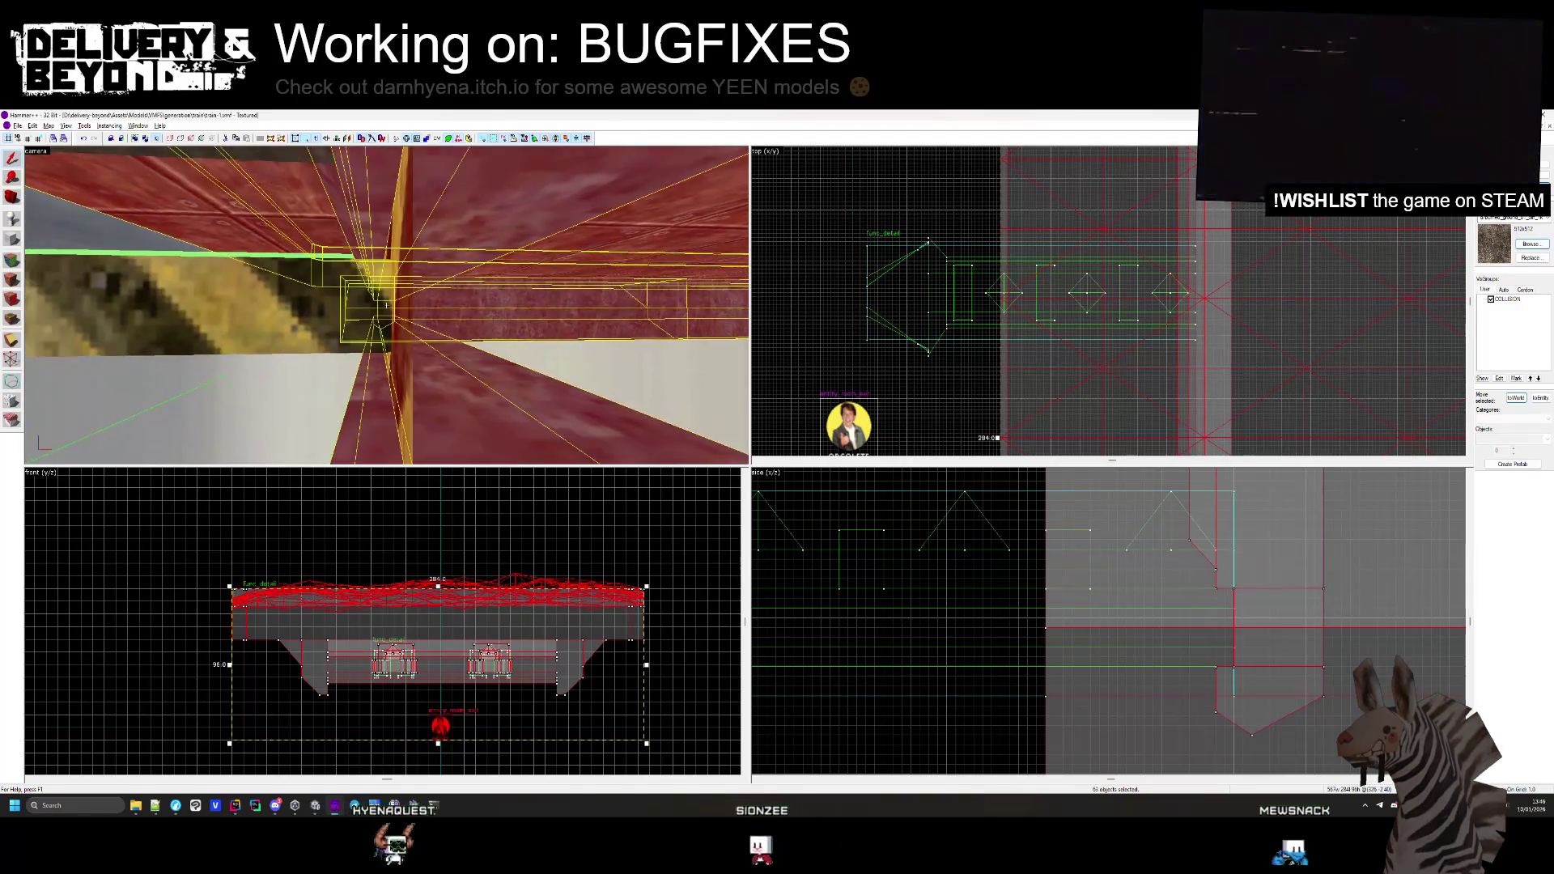
{"action": "key", "text": "s"}
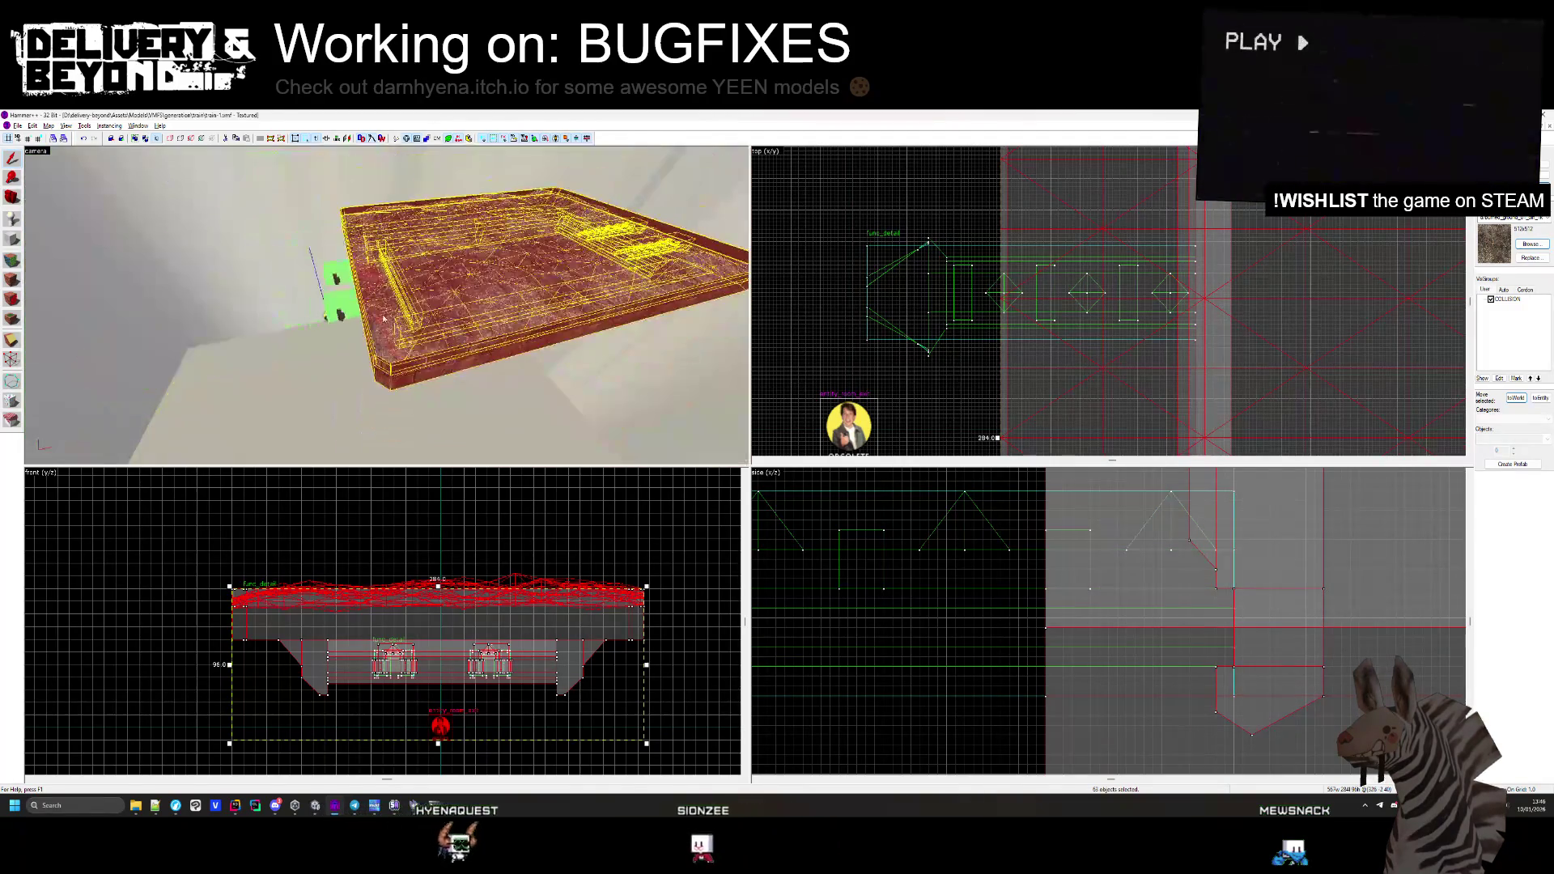
{"action": "key", "text": "Escape"}
{"action": "key", "text": "alt+Tab"}
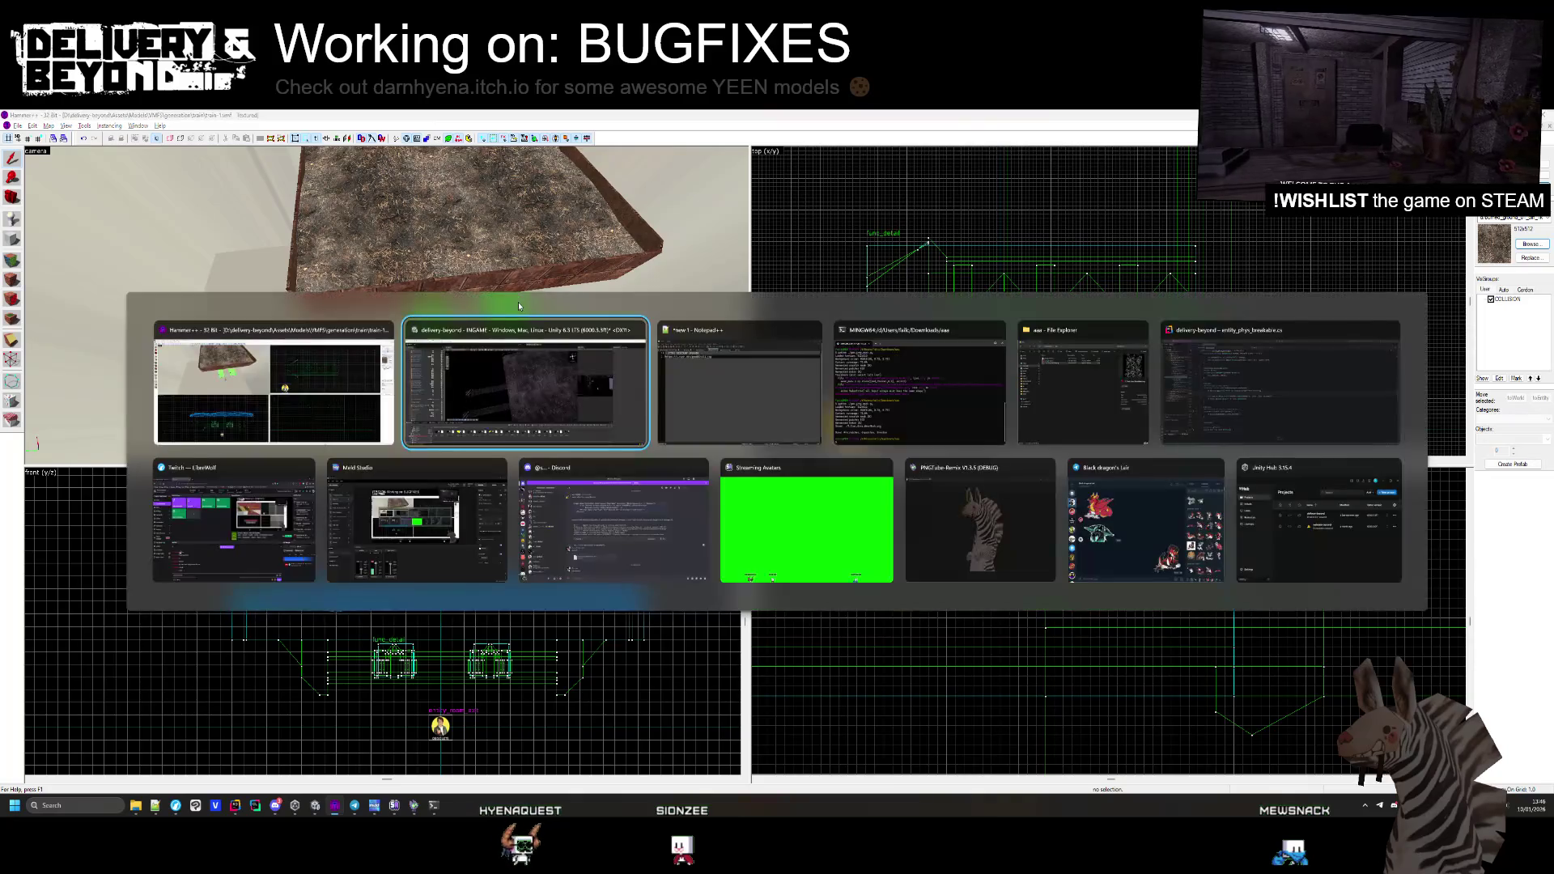
{"action": "mouse_move", "coordinate": [636, 336]}
{"action": "left_mouse_down"}
{"action": "mouse_move", "coordinate": [545, 329]}
{"action": "mouse_move", "coordinate": [652, 329]}
{"action": "mouse_move", "coordinate": [600, 308]}
{"action": "mouse_move", "coordinate": [596, 323]}
{"action": "left_mouse_up"}
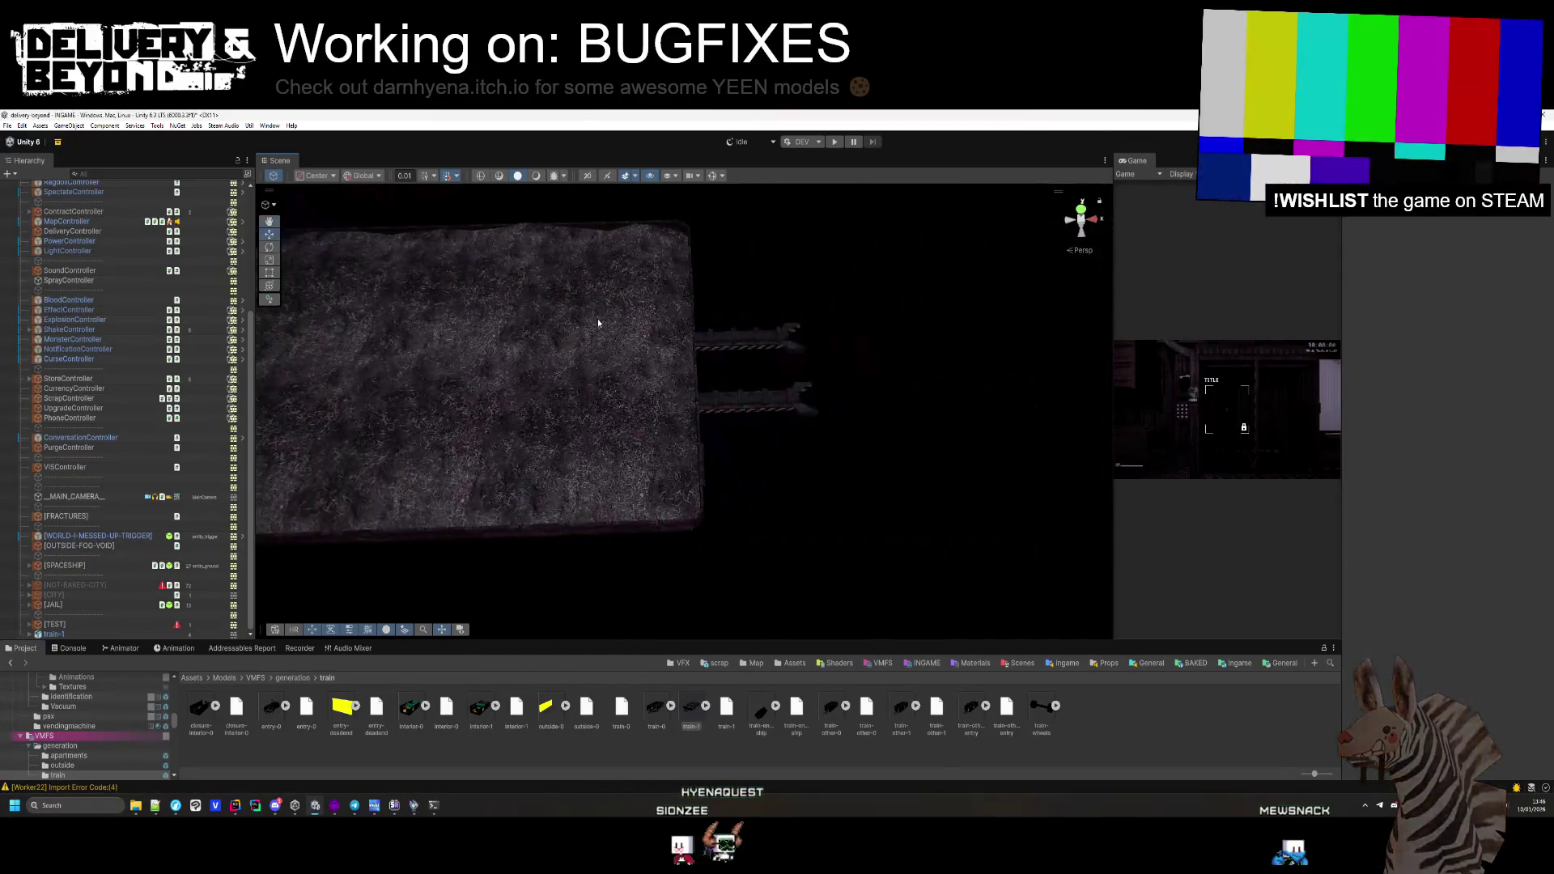
{"action": "key", "text": "alt+Tab"}
{"action": "left_click_drag", "start_coordinate": [517, 372], "coordinate": [388, 313]}
Select the two green-topped train blocks beneath the platform in the top view
{"action": "scroll", "coordinate": [911, 170], "scroll_direction": "down", "scroll_amount": 5}
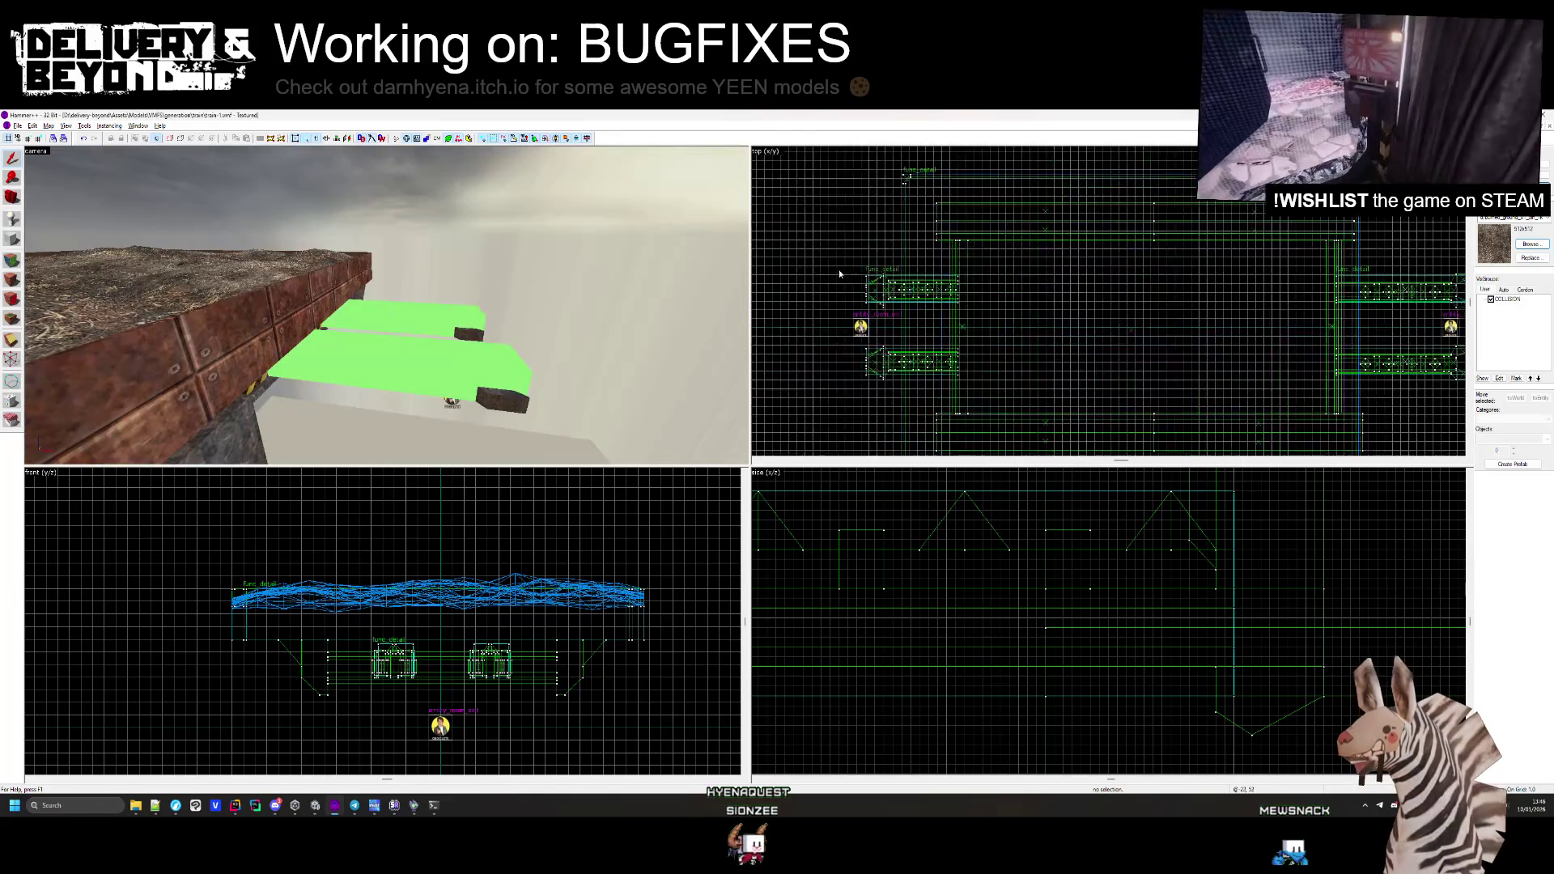
{"action": "left_click_drag", "start_coordinate": [896, 170], "coordinate": [1115, 396]}
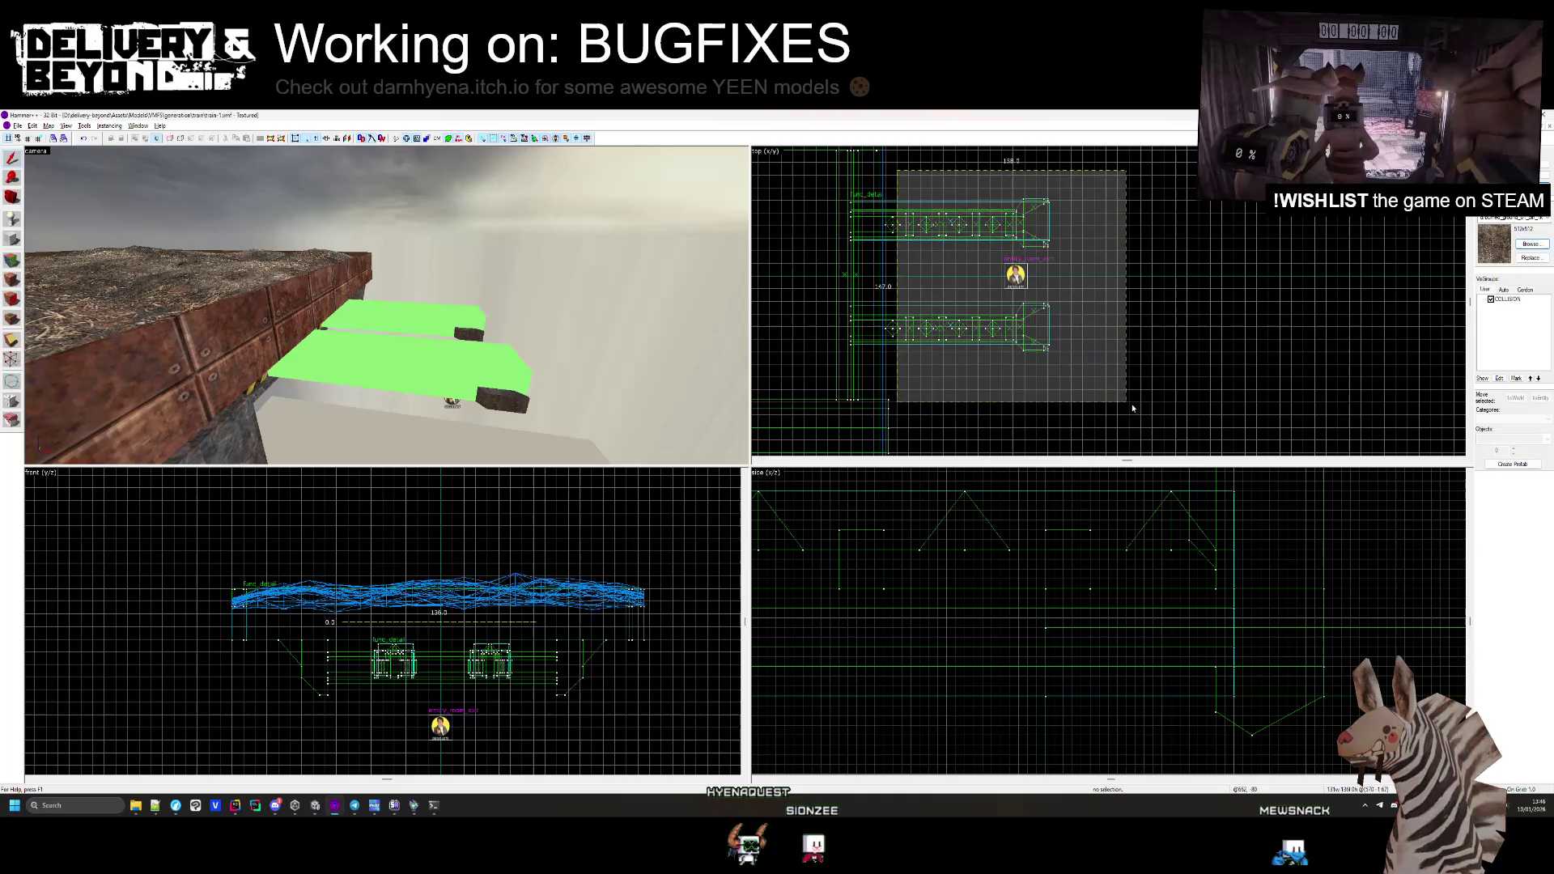
{"action": "key", "text": "Return"}
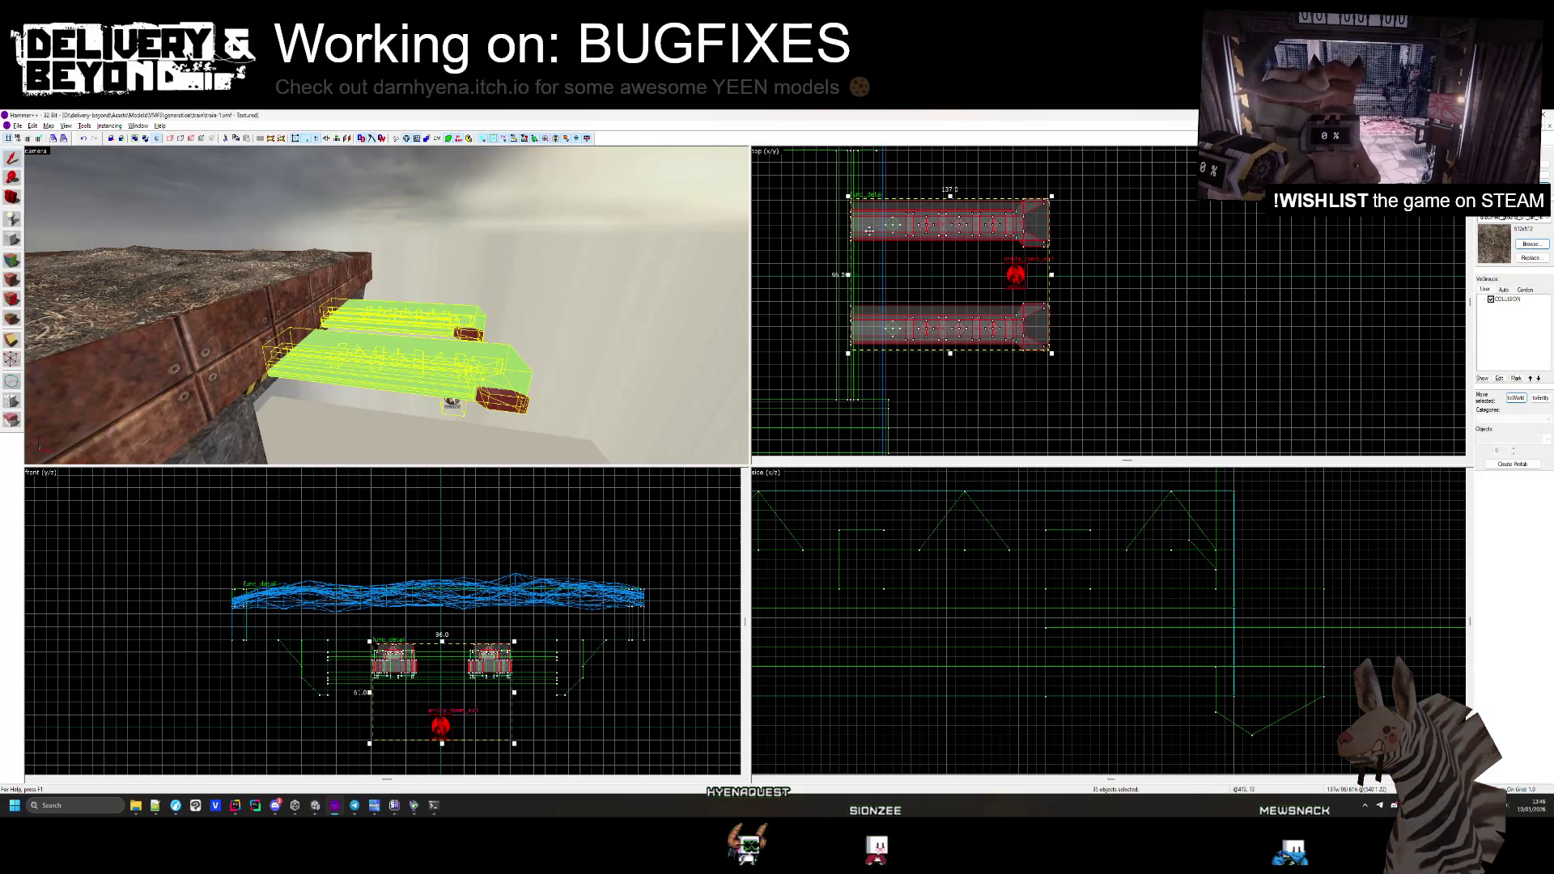
{"action": "left_click", "coordinate": [900, 188]}
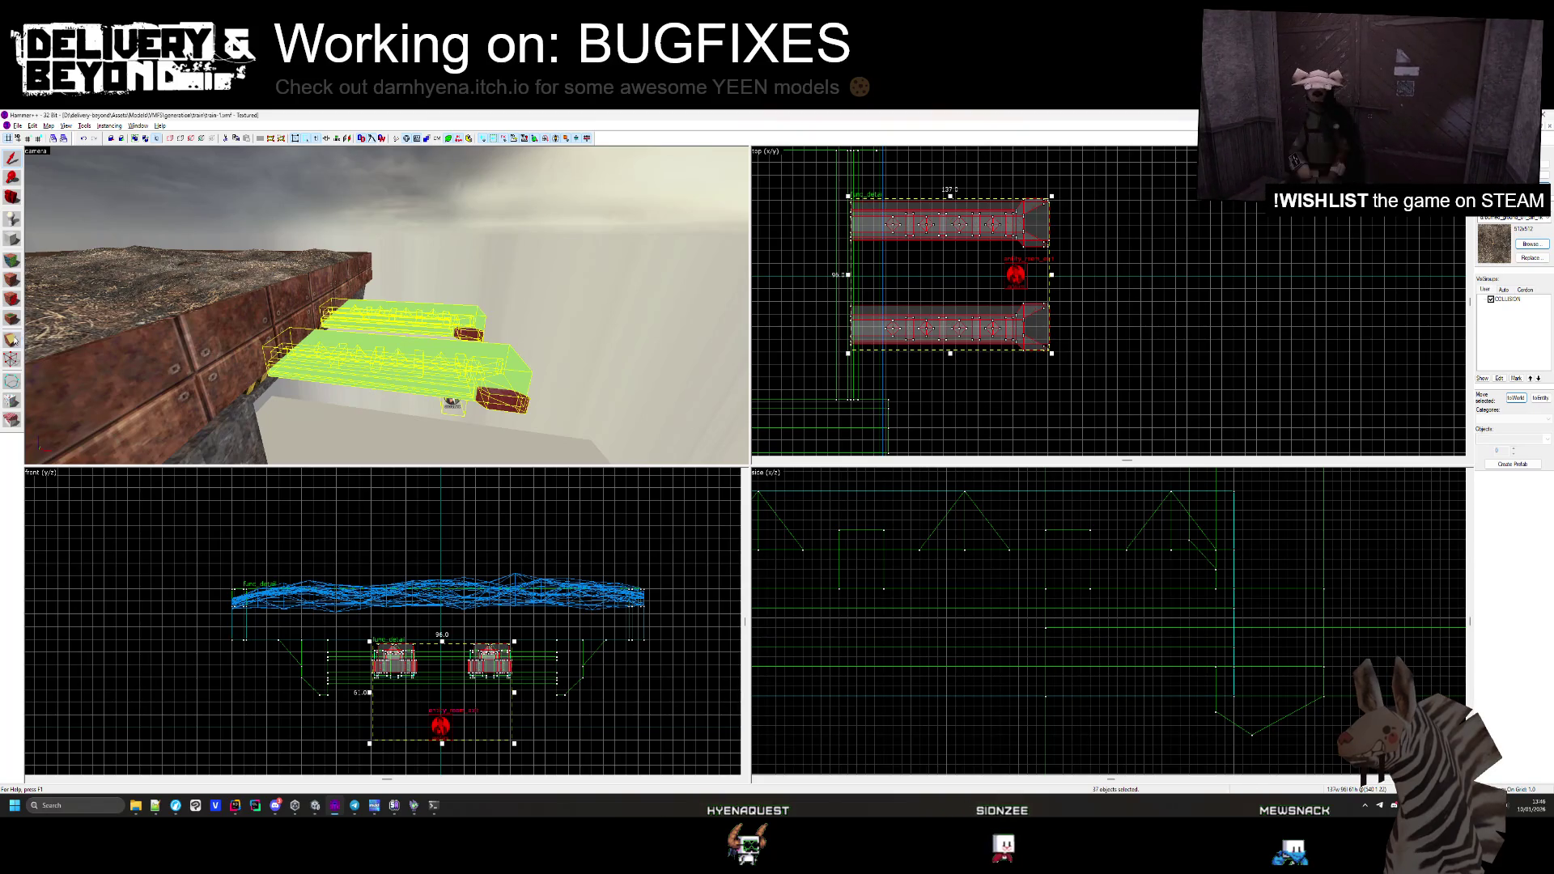
{"action": "scroll", "coordinate": [971, 248], "scroll_direction": "up", "scroll_amount": 5}
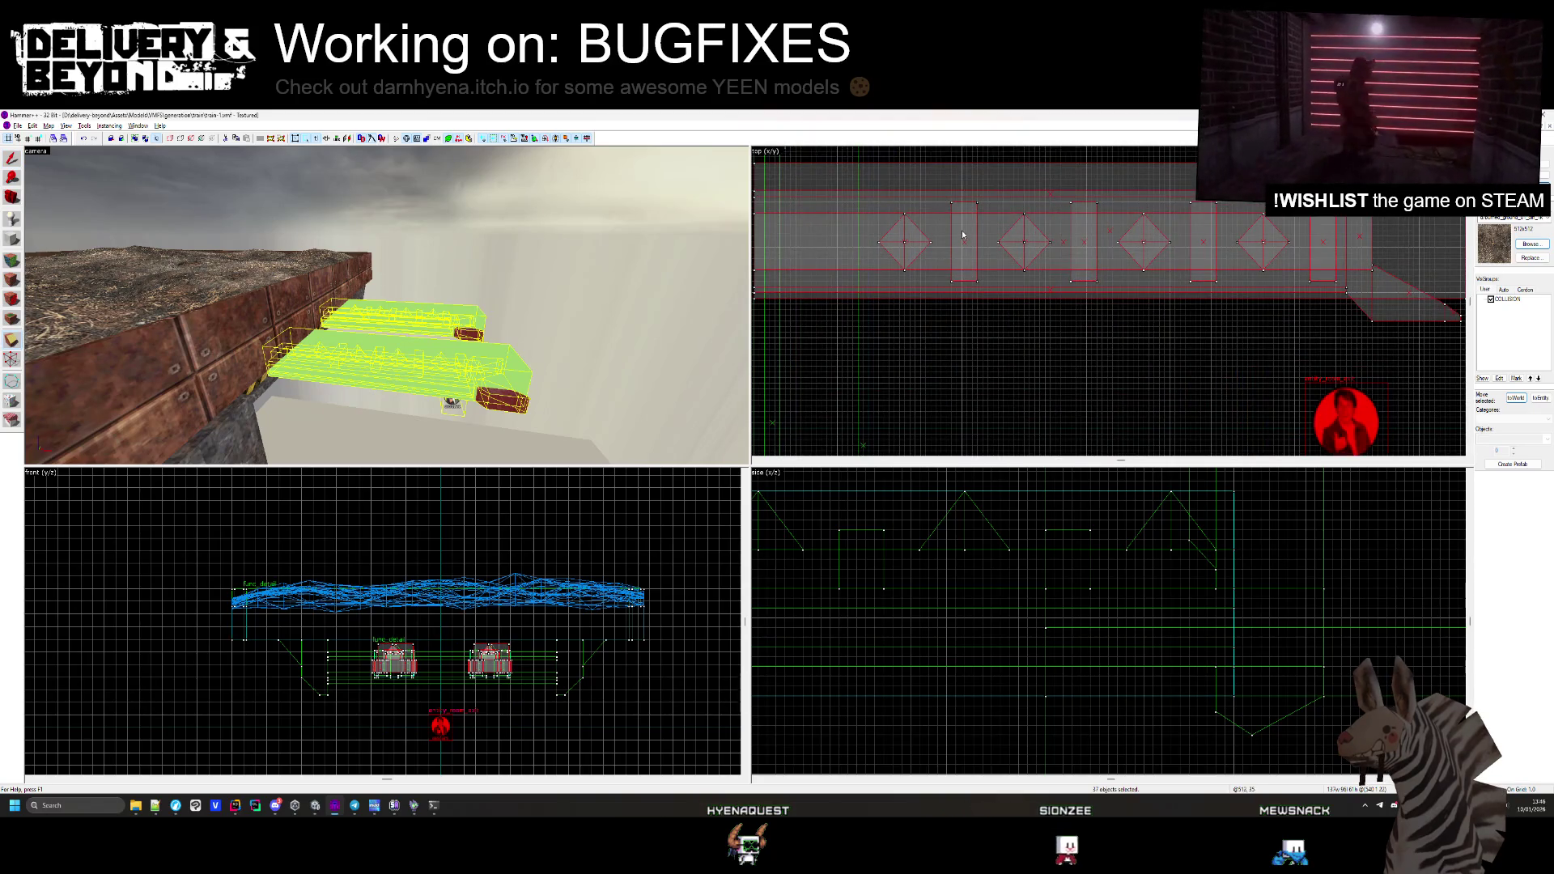
{"action": "left_click", "coordinate": [979, 252], "text": "ctrl"}
{"action": "scroll", "coordinate": [980, 252], "scroll_direction": "down", "scroll_amount": 5}
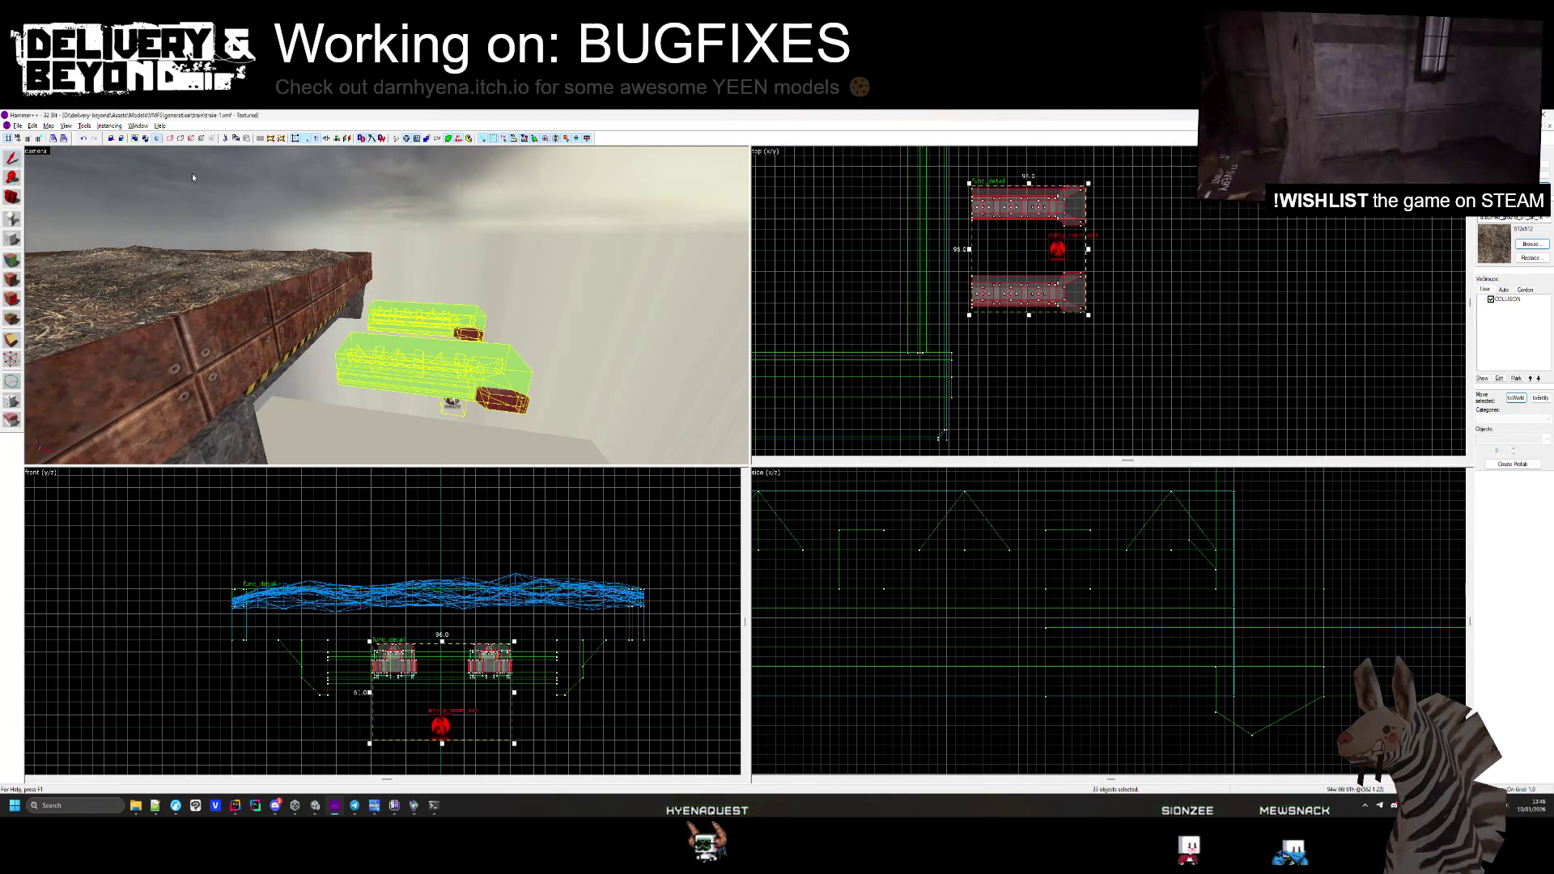
{"action": "scroll", "coordinate": [921, 201], "scroll_direction": "up", "scroll_amount": 4}
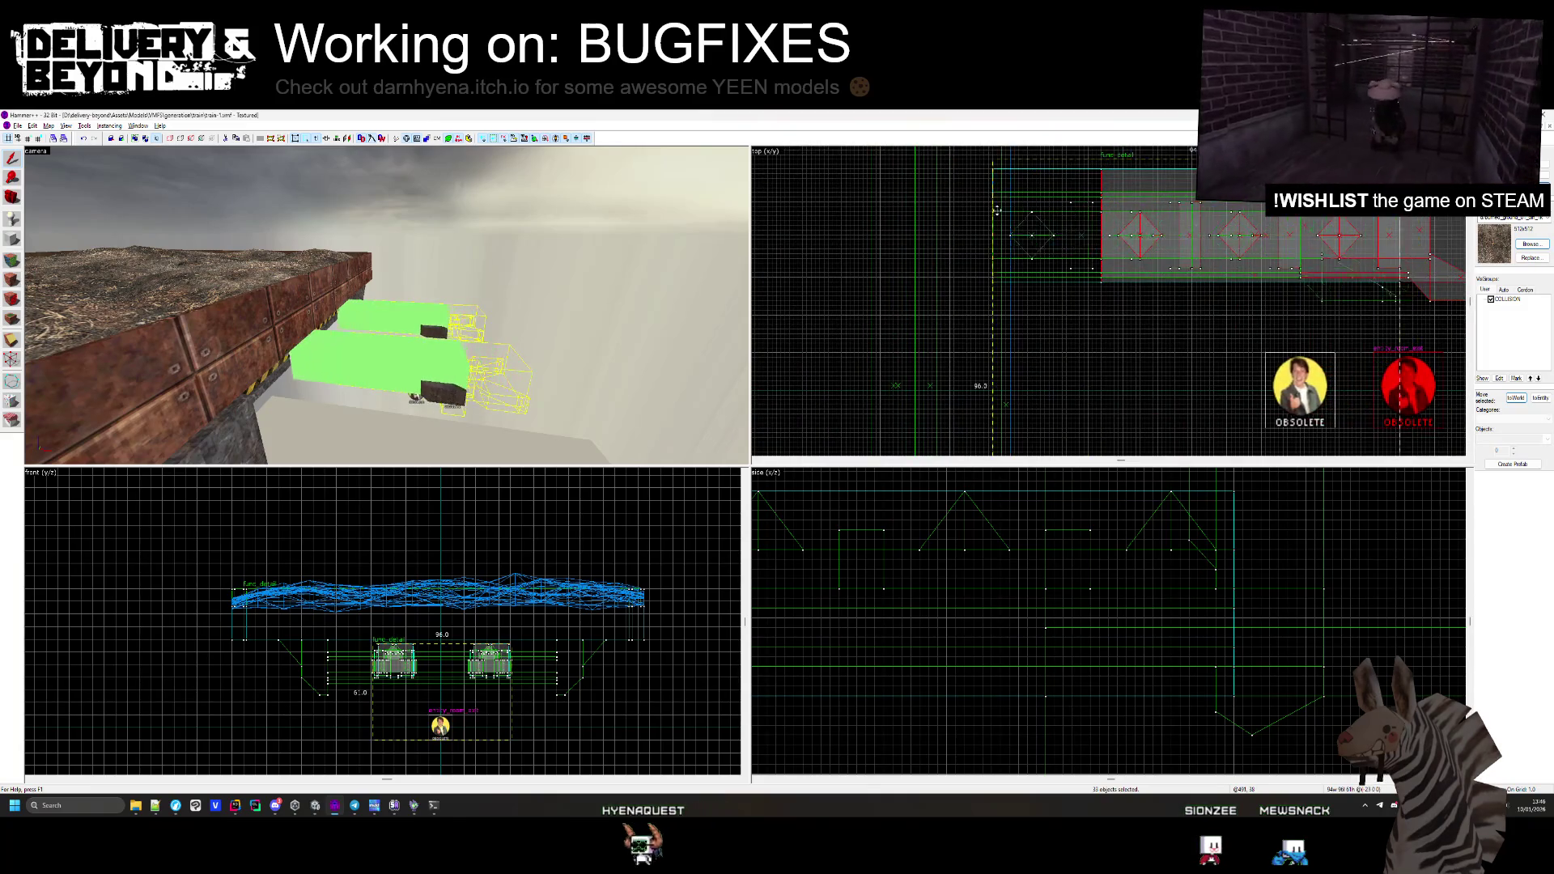
Shift the selected blocks left, then right into alignment with the platform edge, and deselect
{"action": "left_click_drag", "start_coordinate": [891, 211], "coordinate": [884, 210]}
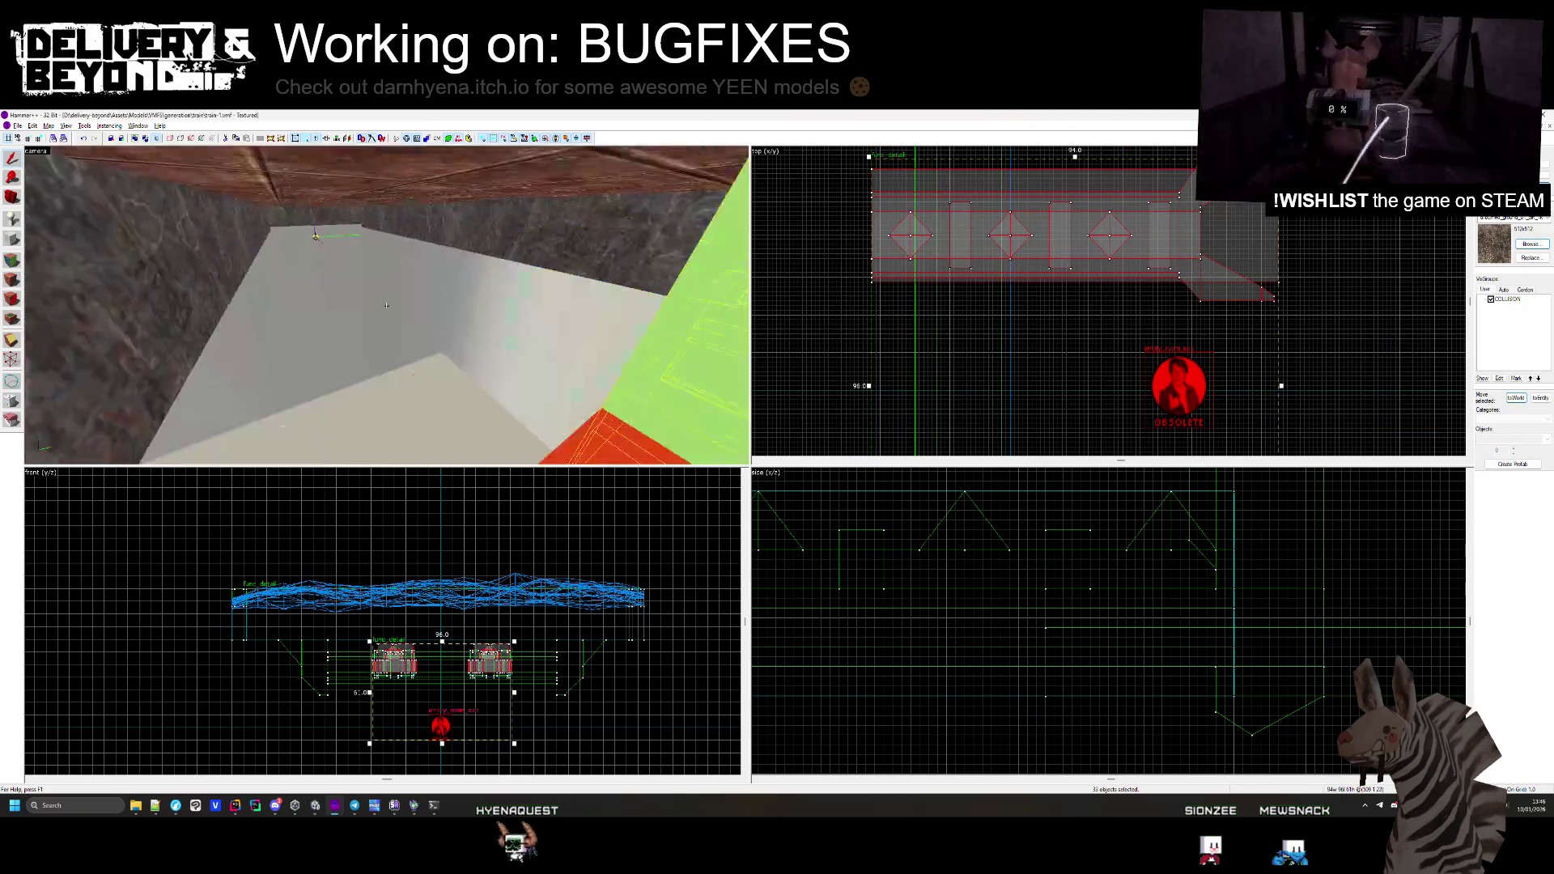
{"action": "key", "text": "w"}
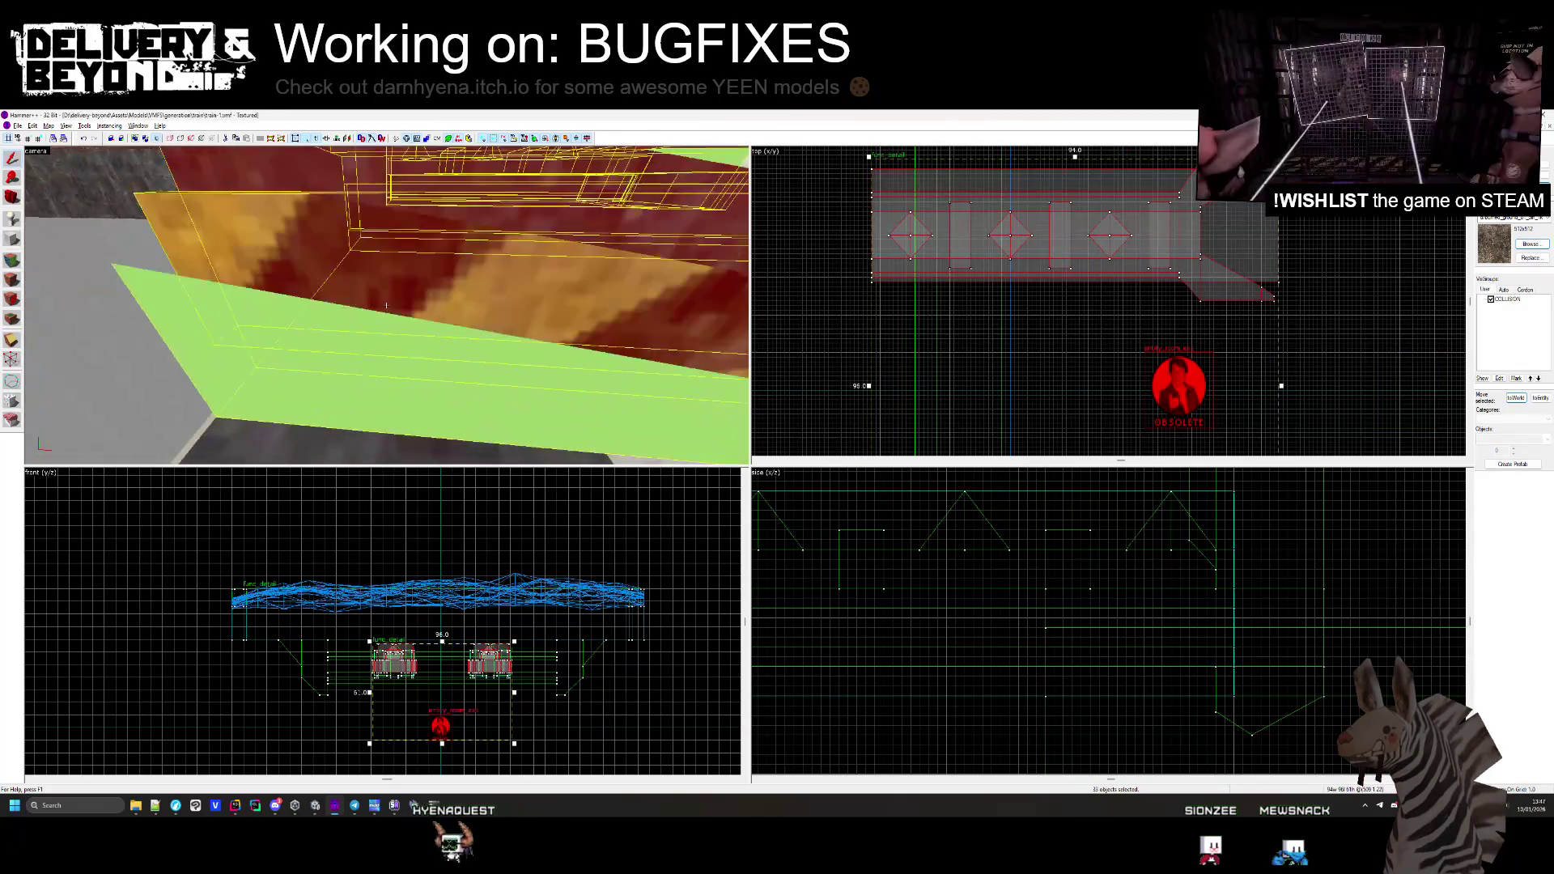
{"action": "key", "text": "w"}
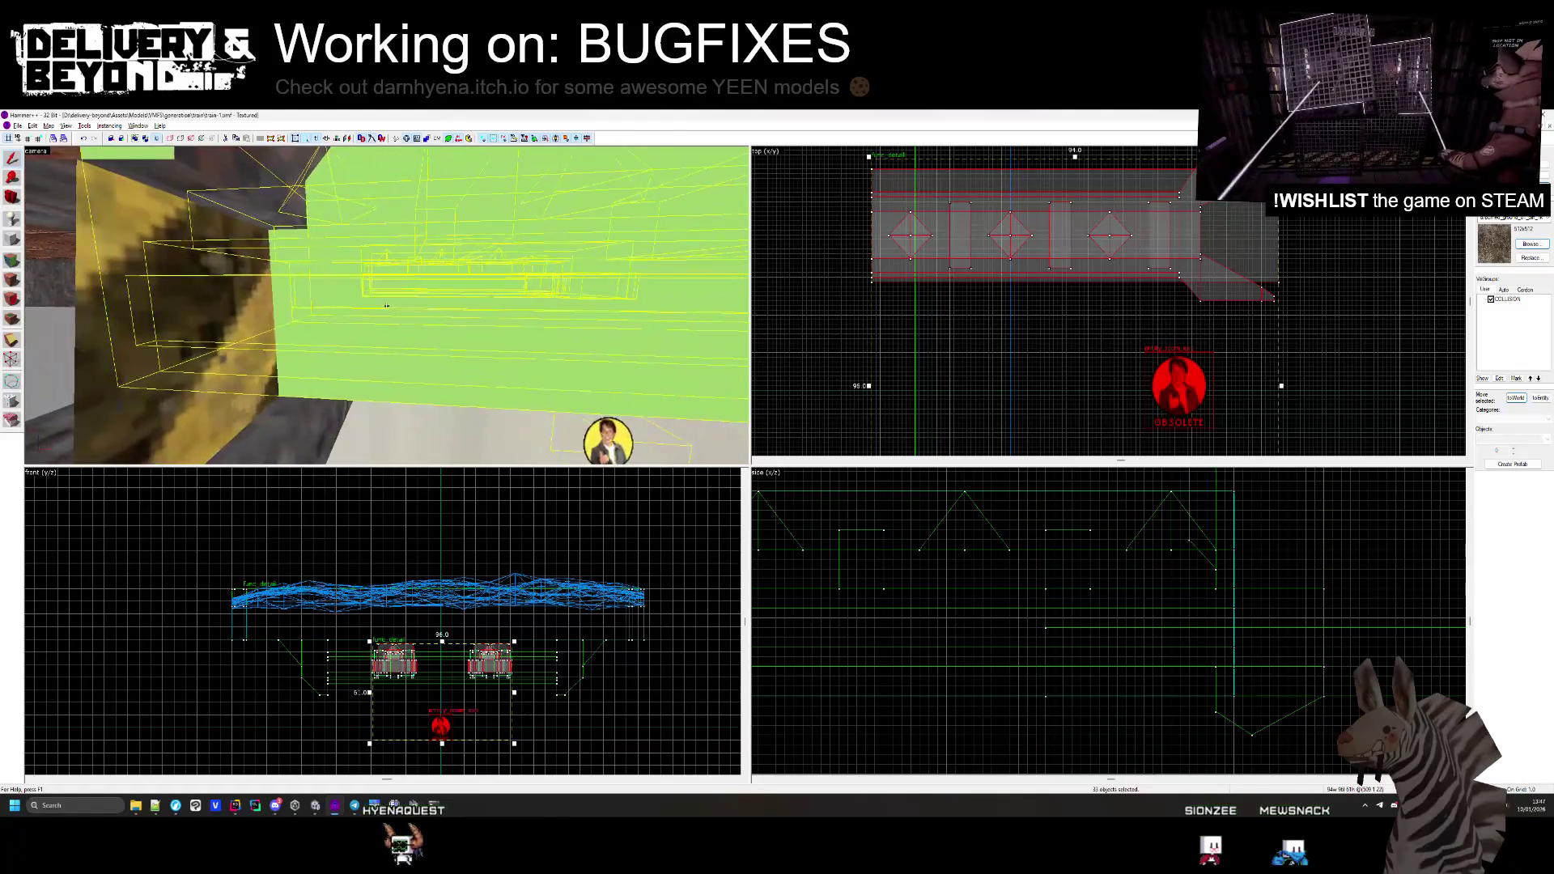
{"action": "scroll", "coordinate": [981, 281], "scroll_direction": "up", "scroll_amount": 4}
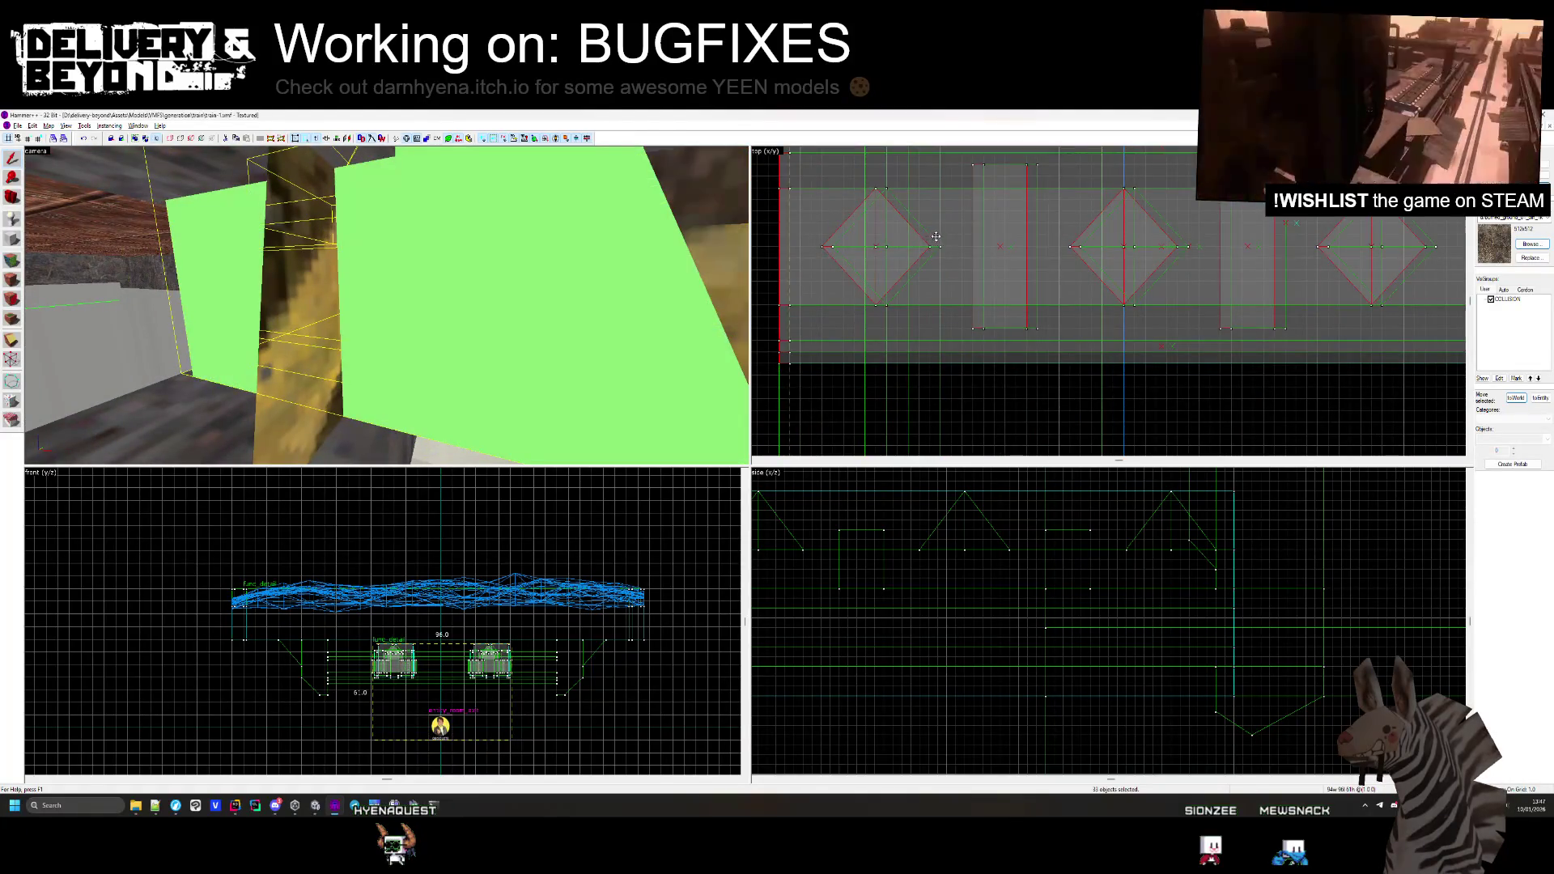
{"action": "left_click_drag", "start_coordinate": [966, 236], "coordinate": [1146, 241]}
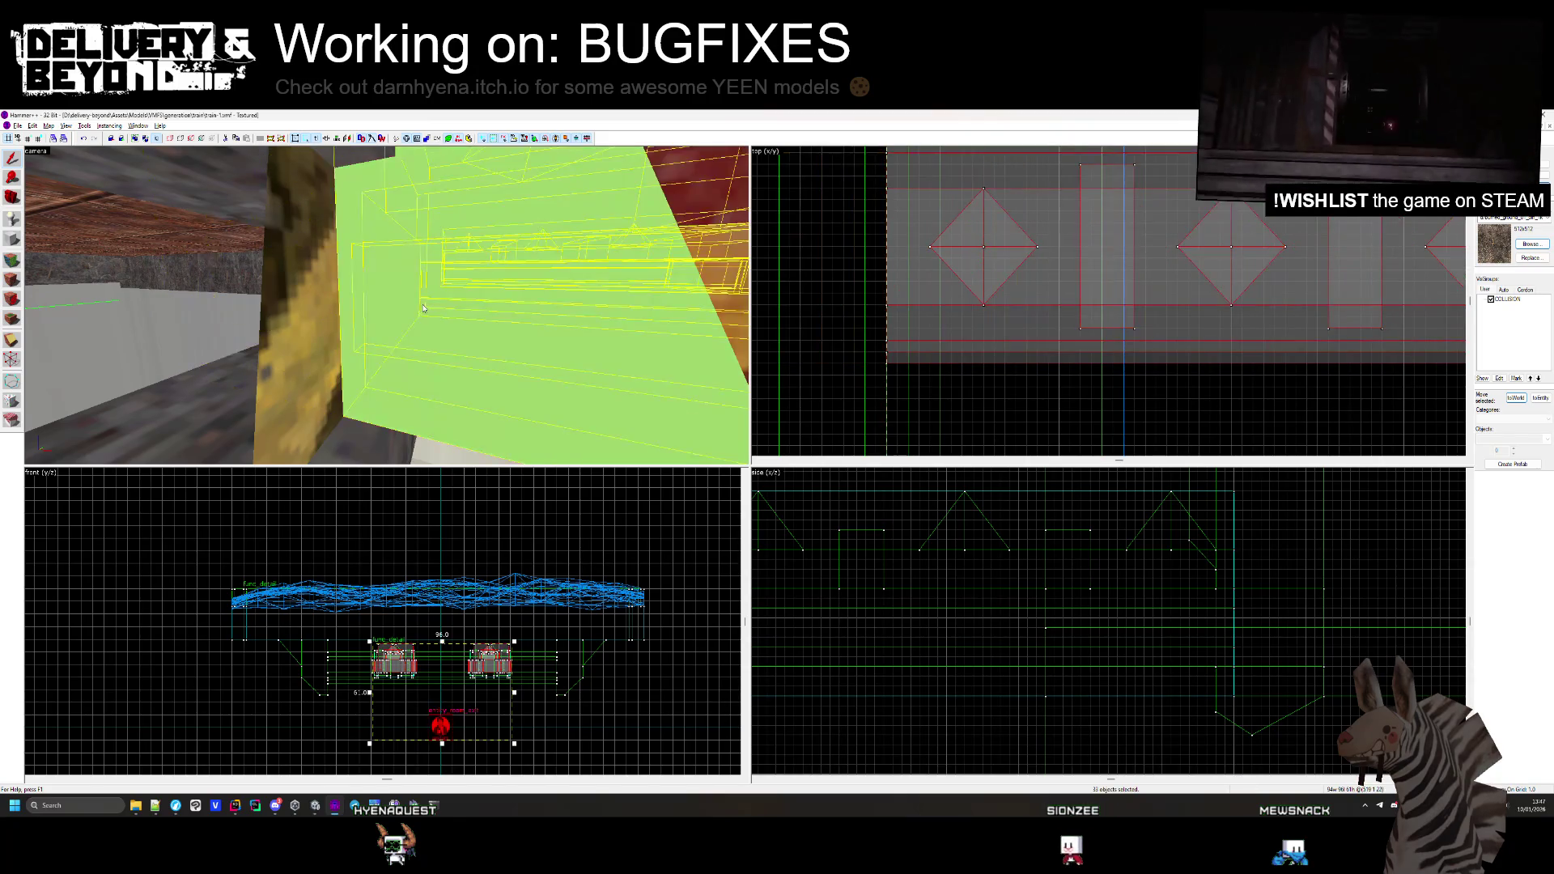
{"action": "key", "text": "Escape"}
{"action": "scroll", "coordinate": [389, 309], "scroll_direction": "down", "scroll_amount": 5}
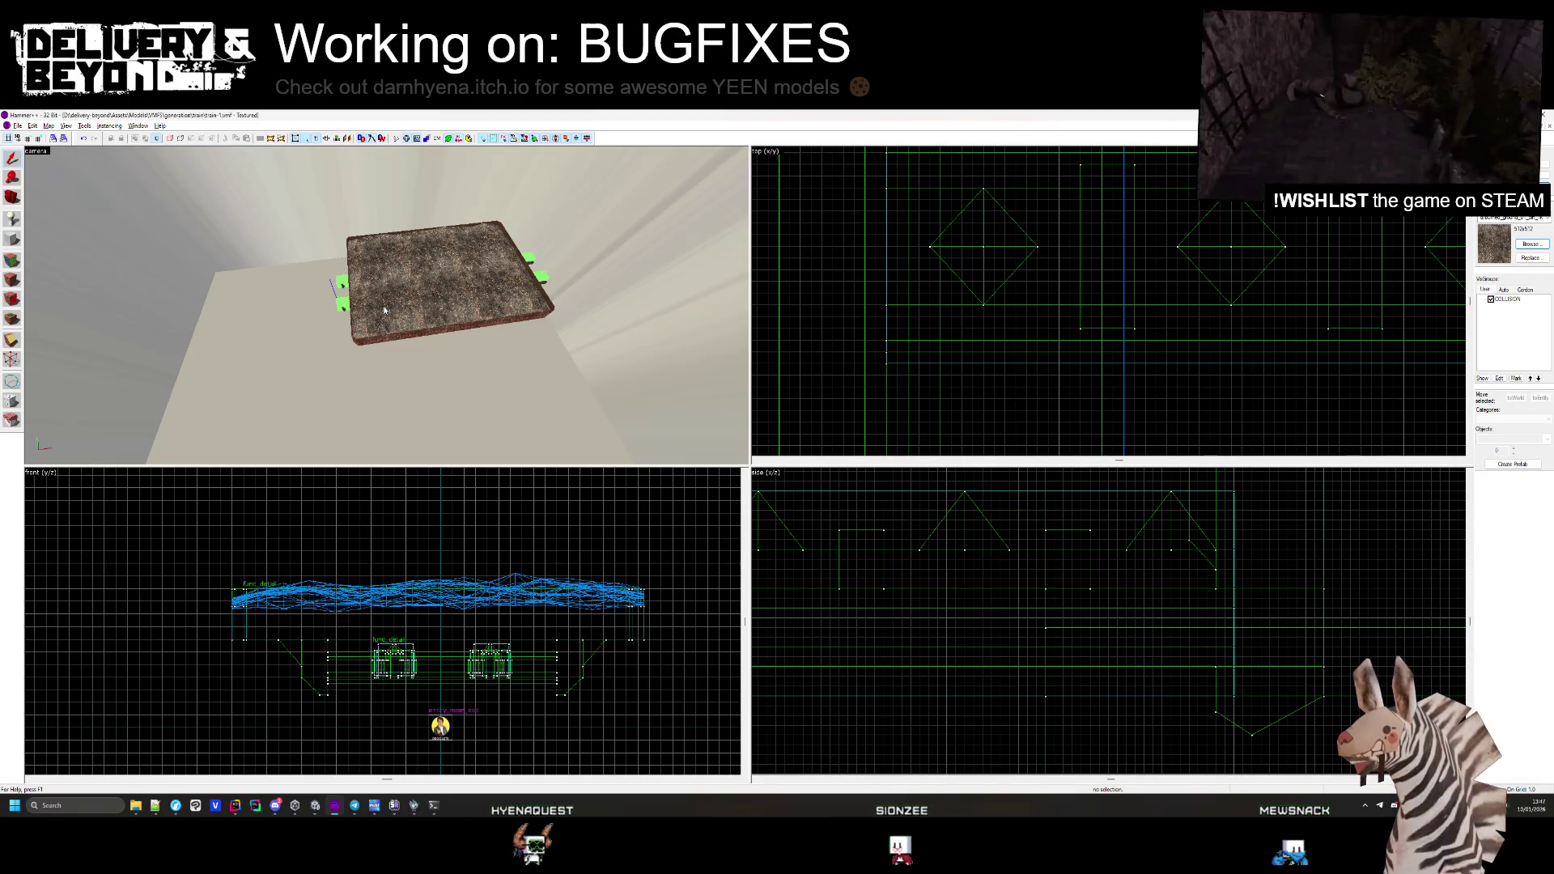
{"action": "key", "text": "alt+Tab"}
Add the Entity_room script component to train-1
{"action": "mouse_move", "coordinate": [545, 416]}
{"action": "left_mouse_down"}
{"action": "mouse_move", "coordinate": [725, 324]}
{"action": "mouse_move", "coordinate": [340, 356]}
{"action": "mouse_move", "coordinate": [116, 613]}
{"action": "left_mouse_up"}
{"action": "left_click", "coordinate": [97, 634]}
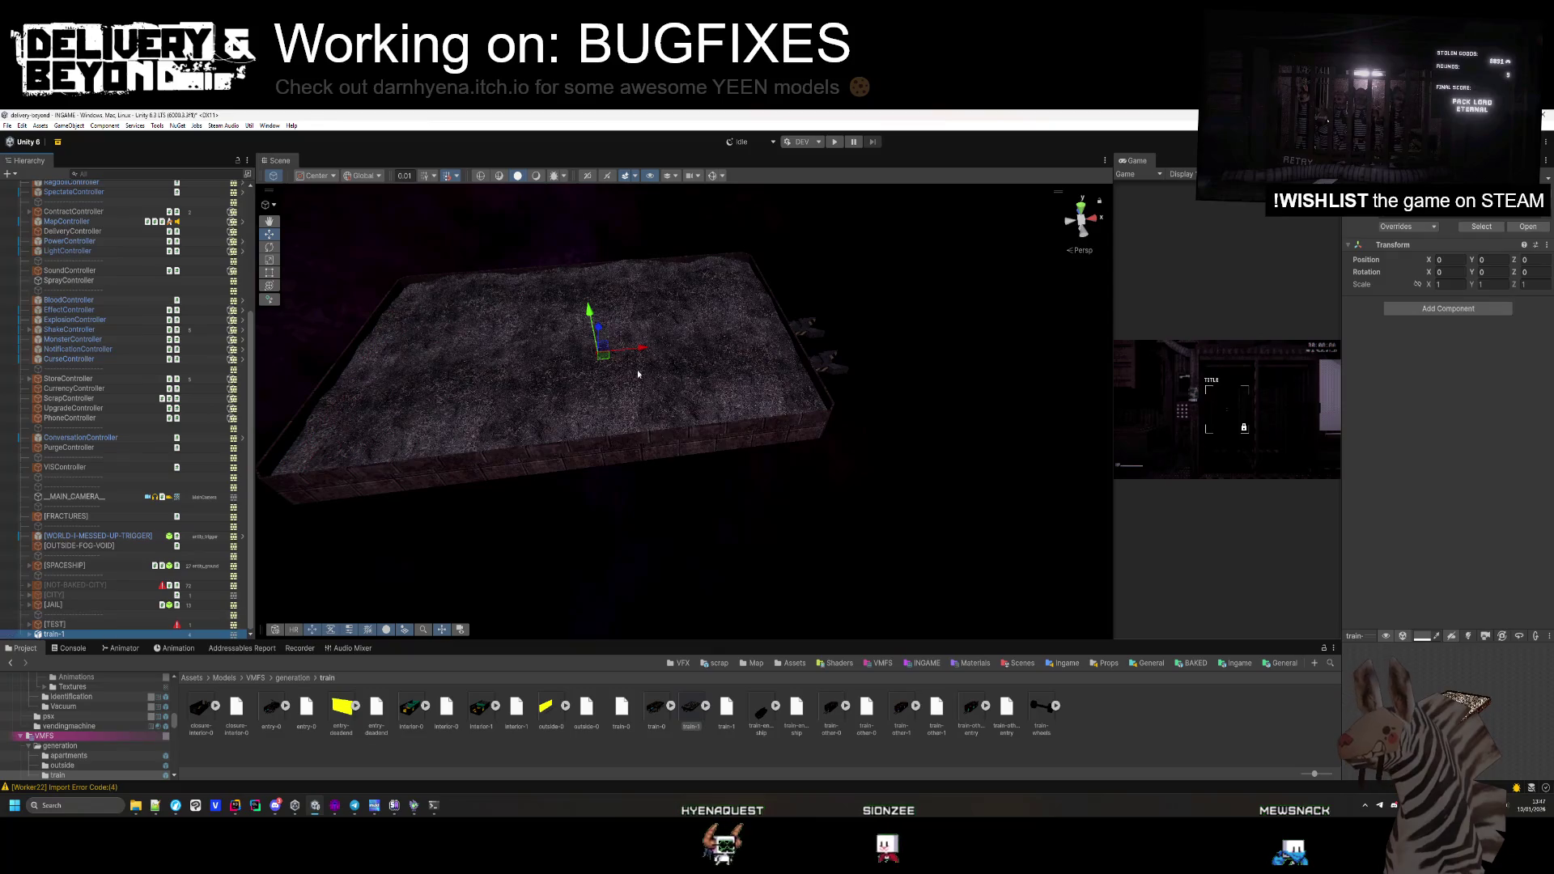
{"action": "left_click", "coordinate": [1425, 308]}
{"action": "type", "text": "room"}
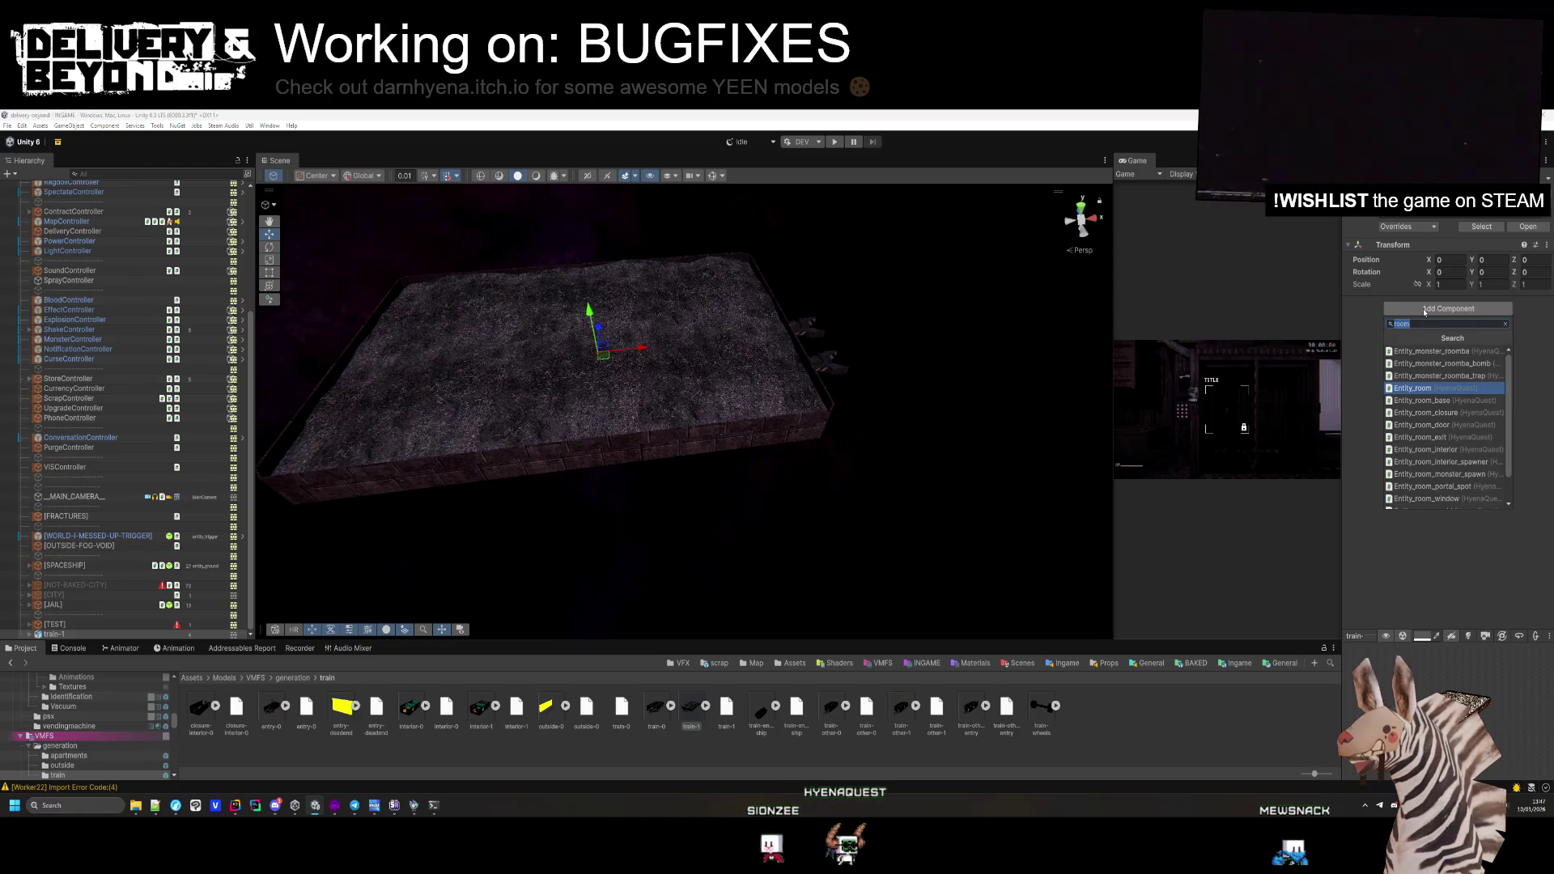
{"action": "key", "text": "Return"}
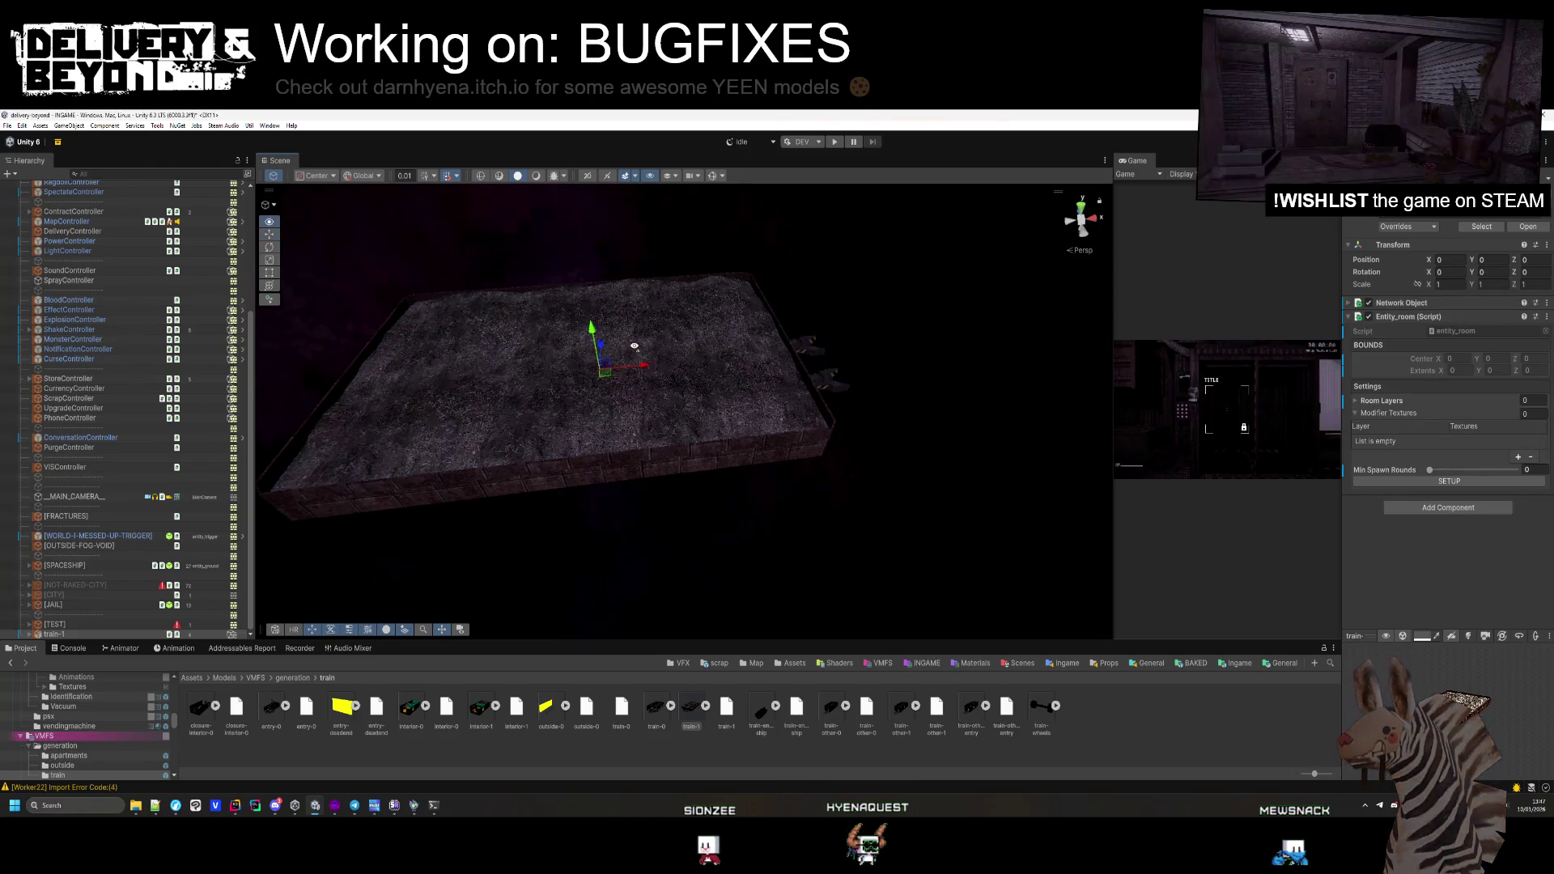
{"action": "scroll", "coordinate": [811, 322], "scroll_direction": "up", "scroll_amount": 8}
{"action": "scroll", "coordinate": [810, 322], "scroll_direction": "down", "scroll_amount": 8}
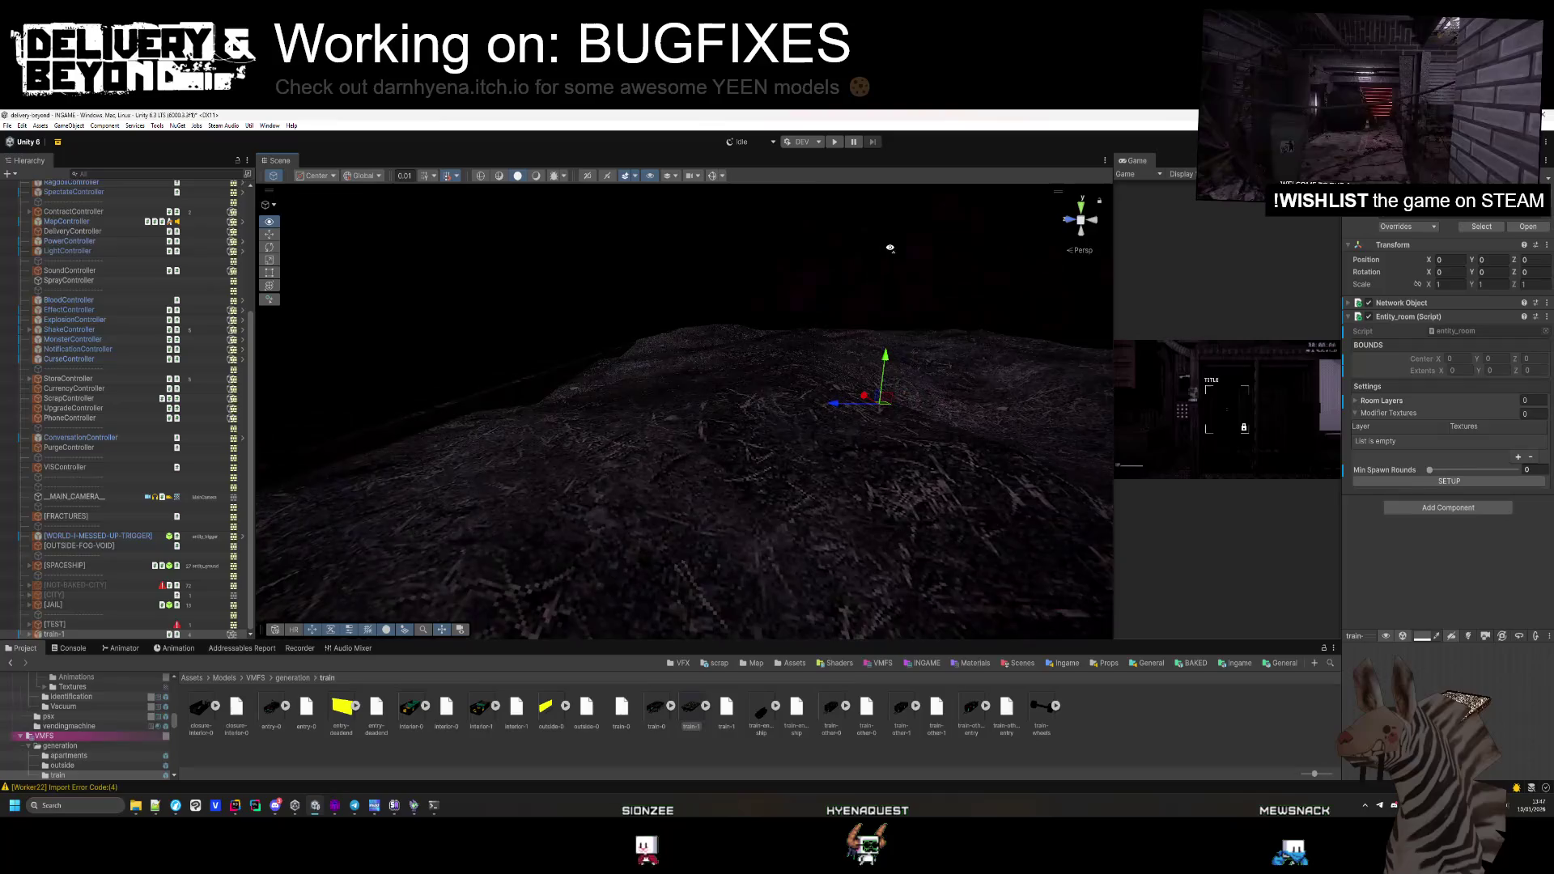
Place the train-0 platform into the scene and frame the [TEST] platform
{"action": "left_click_drag", "start_coordinate": [891, 248], "coordinate": [904, 300]}
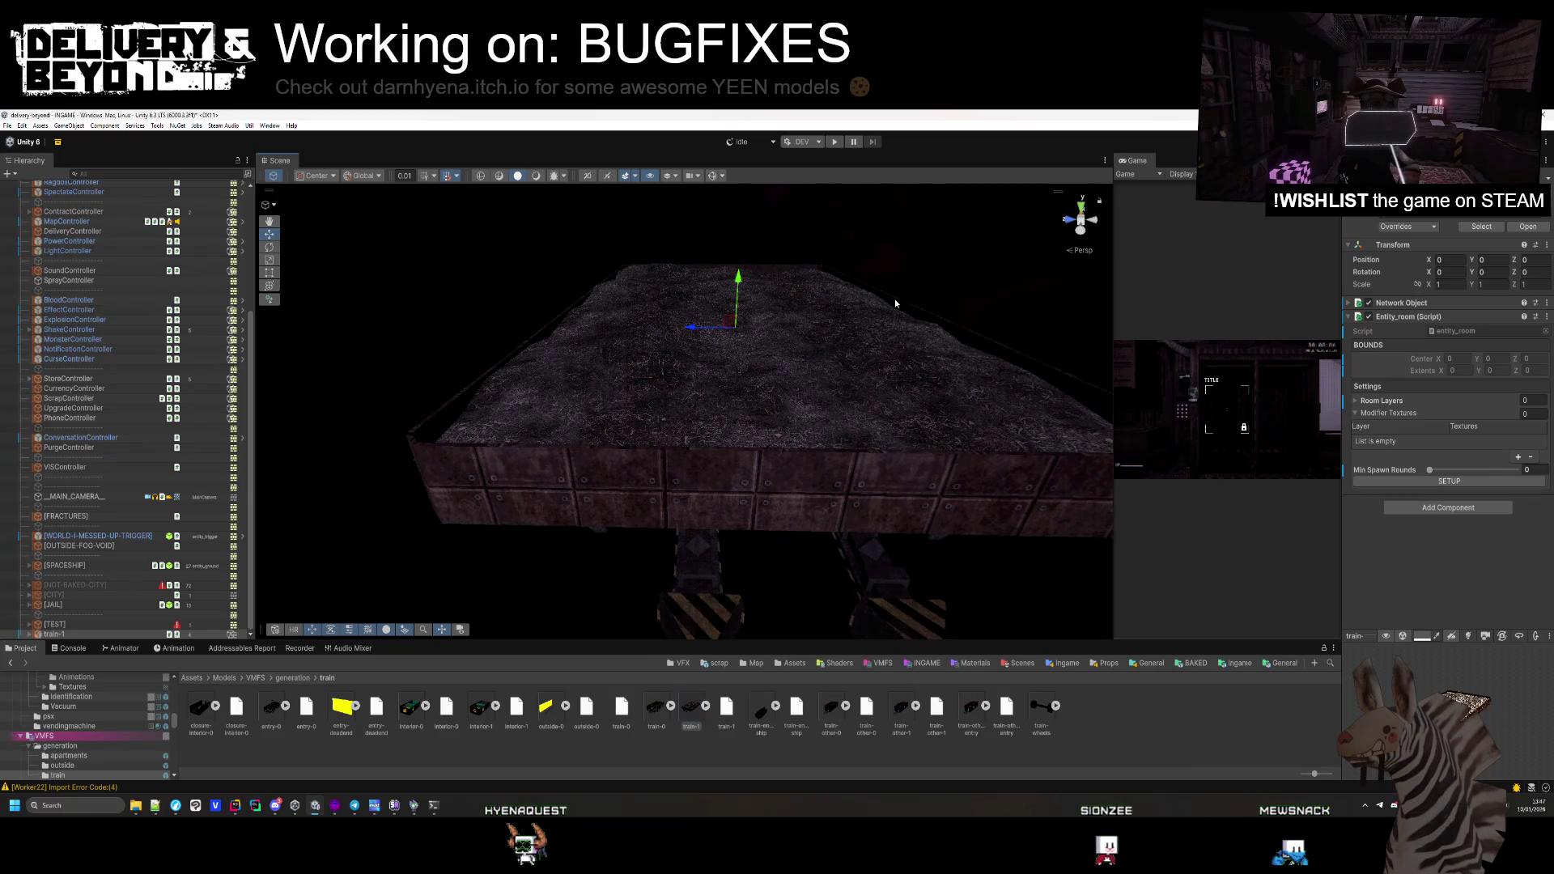
{"action": "mouse_move", "coordinate": [887, 296]}
{"action": "left_mouse_down"}
{"action": "mouse_move", "coordinate": [807, 367]}
{"action": "mouse_move", "coordinate": [766, 348]}
{"action": "mouse_move", "coordinate": [527, 331]}
{"action": "mouse_move", "coordinate": [556, 351]}
{"action": "mouse_move", "coordinate": [591, 461]}
{"action": "mouse_move", "coordinate": [451, 357]}
{"action": "mouse_move", "coordinate": [300, 324]}
{"action": "left_mouse_up"}
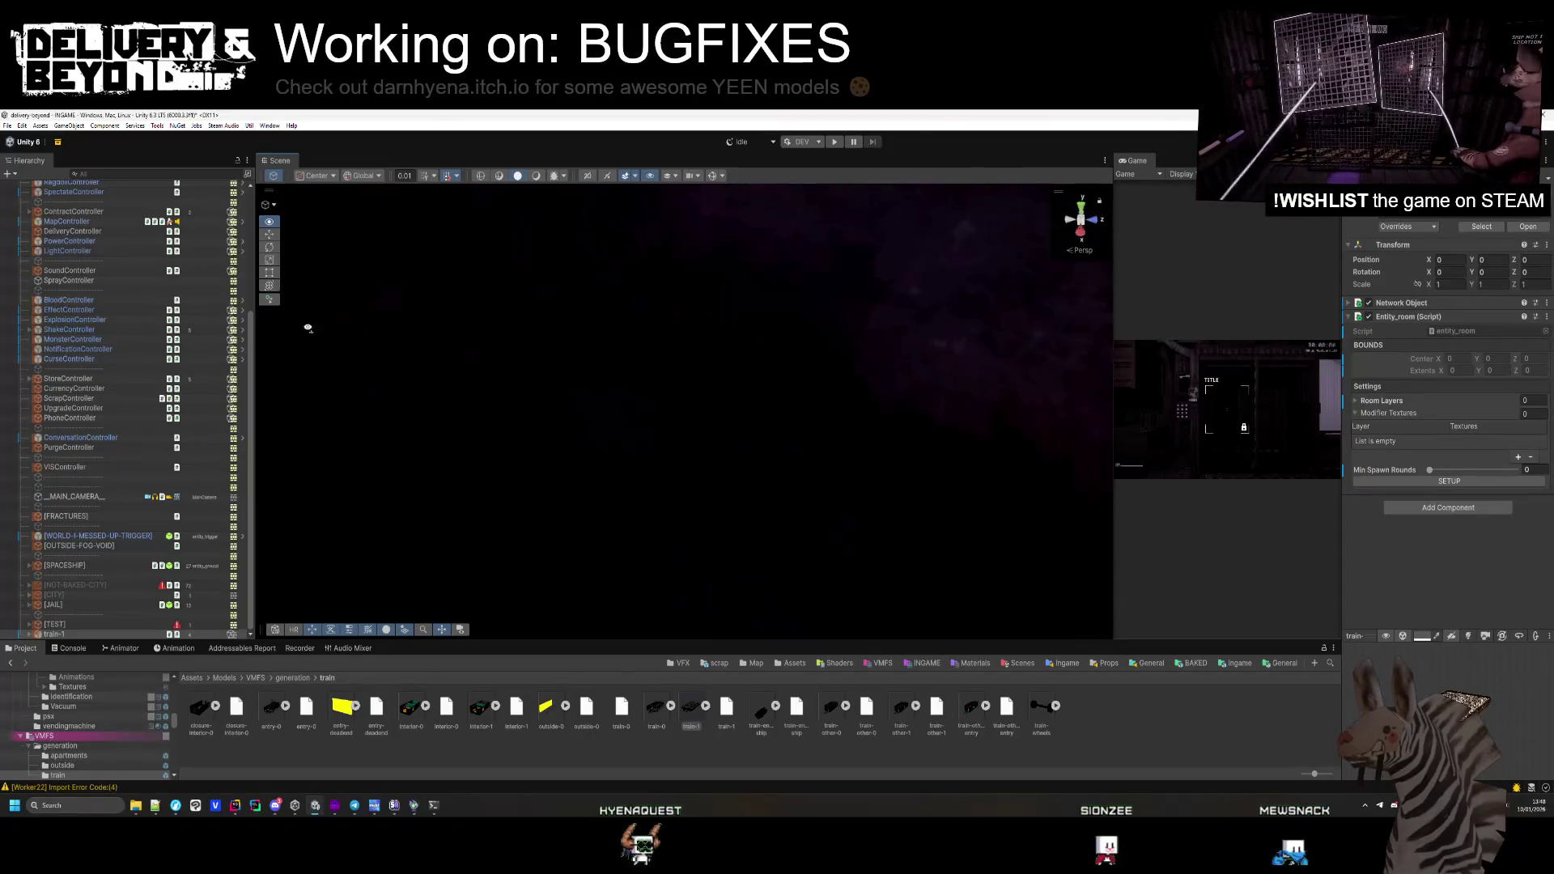
{"action": "key", "text": "f"}
{"action": "left_click_drag", "start_coordinate": [590, 472], "coordinate": [612, 503]}
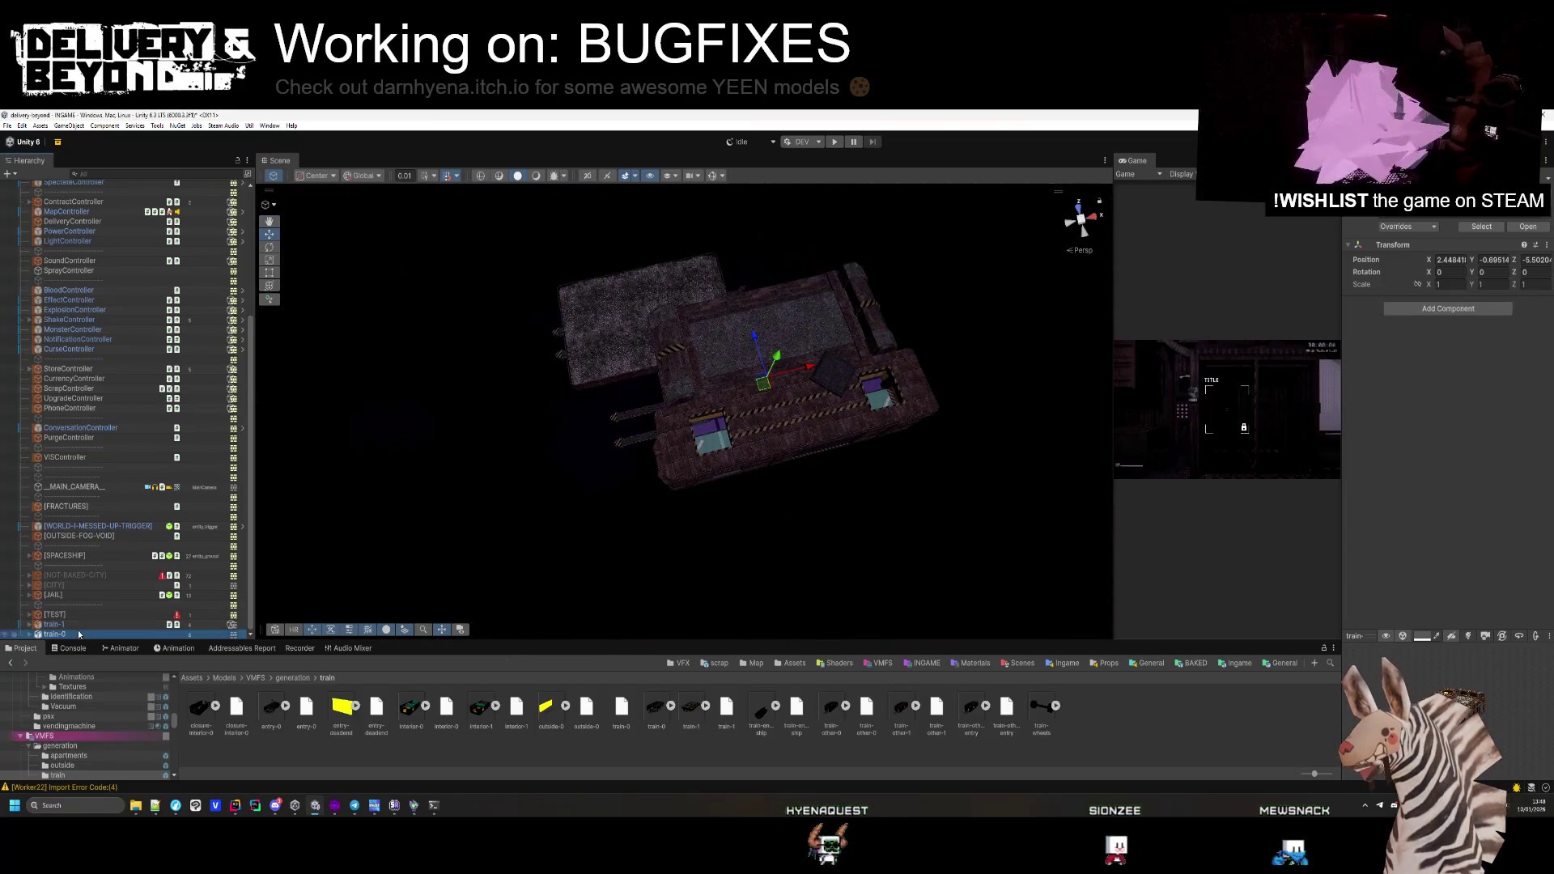
{"action": "scroll", "coordinate": [78, 630], "scroll_direction": "up", "scroll_amount": 1}
{"action": "double_click", "coordinate": [81, 624]}
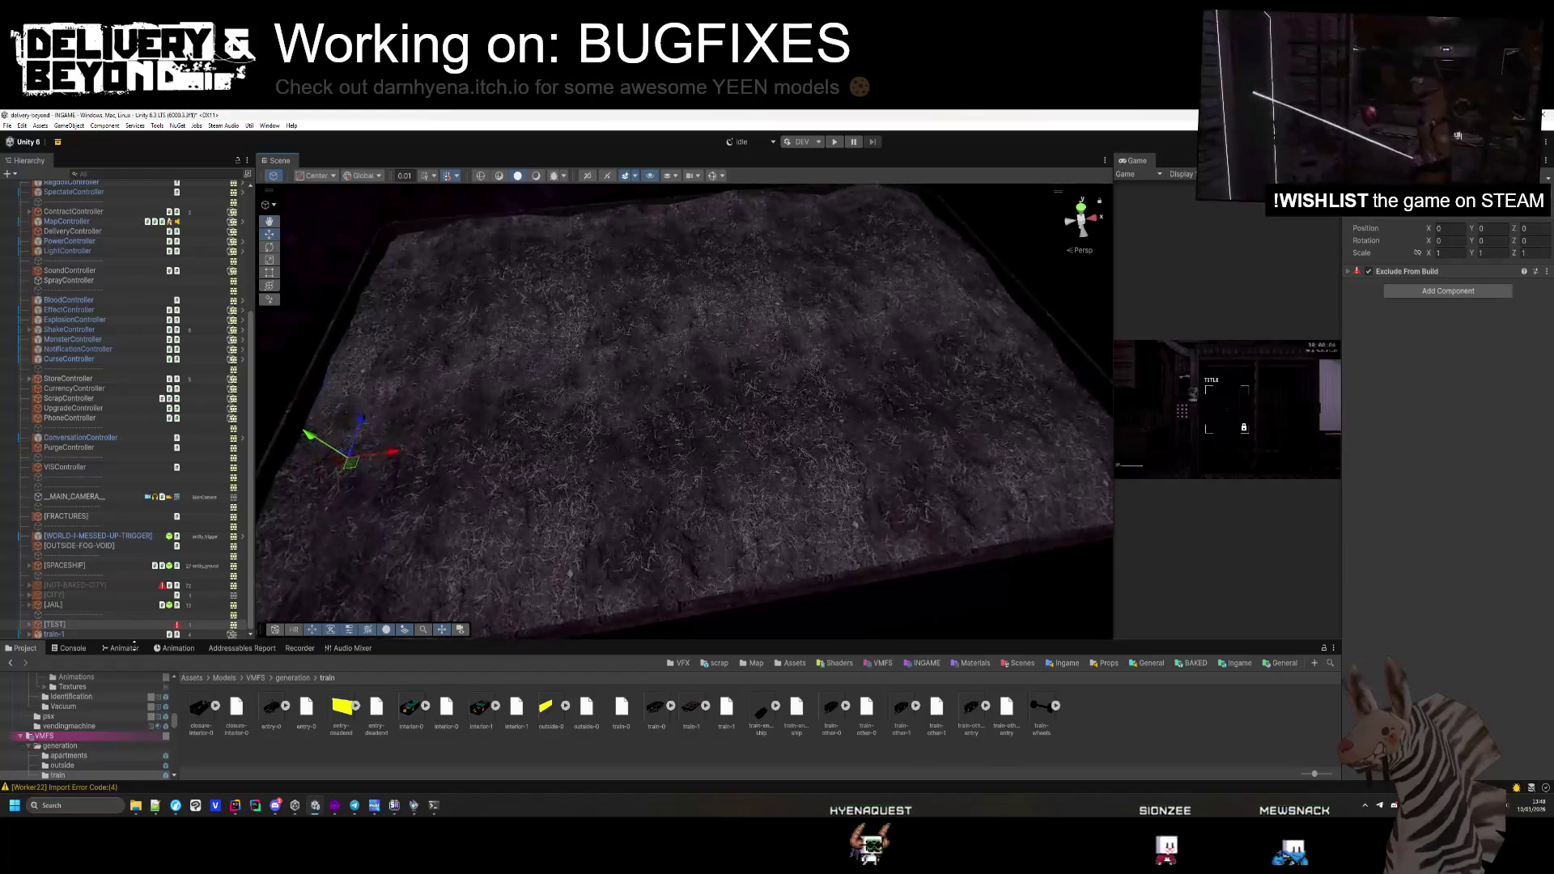
{"action": "key", "text": "alt+Tab"}
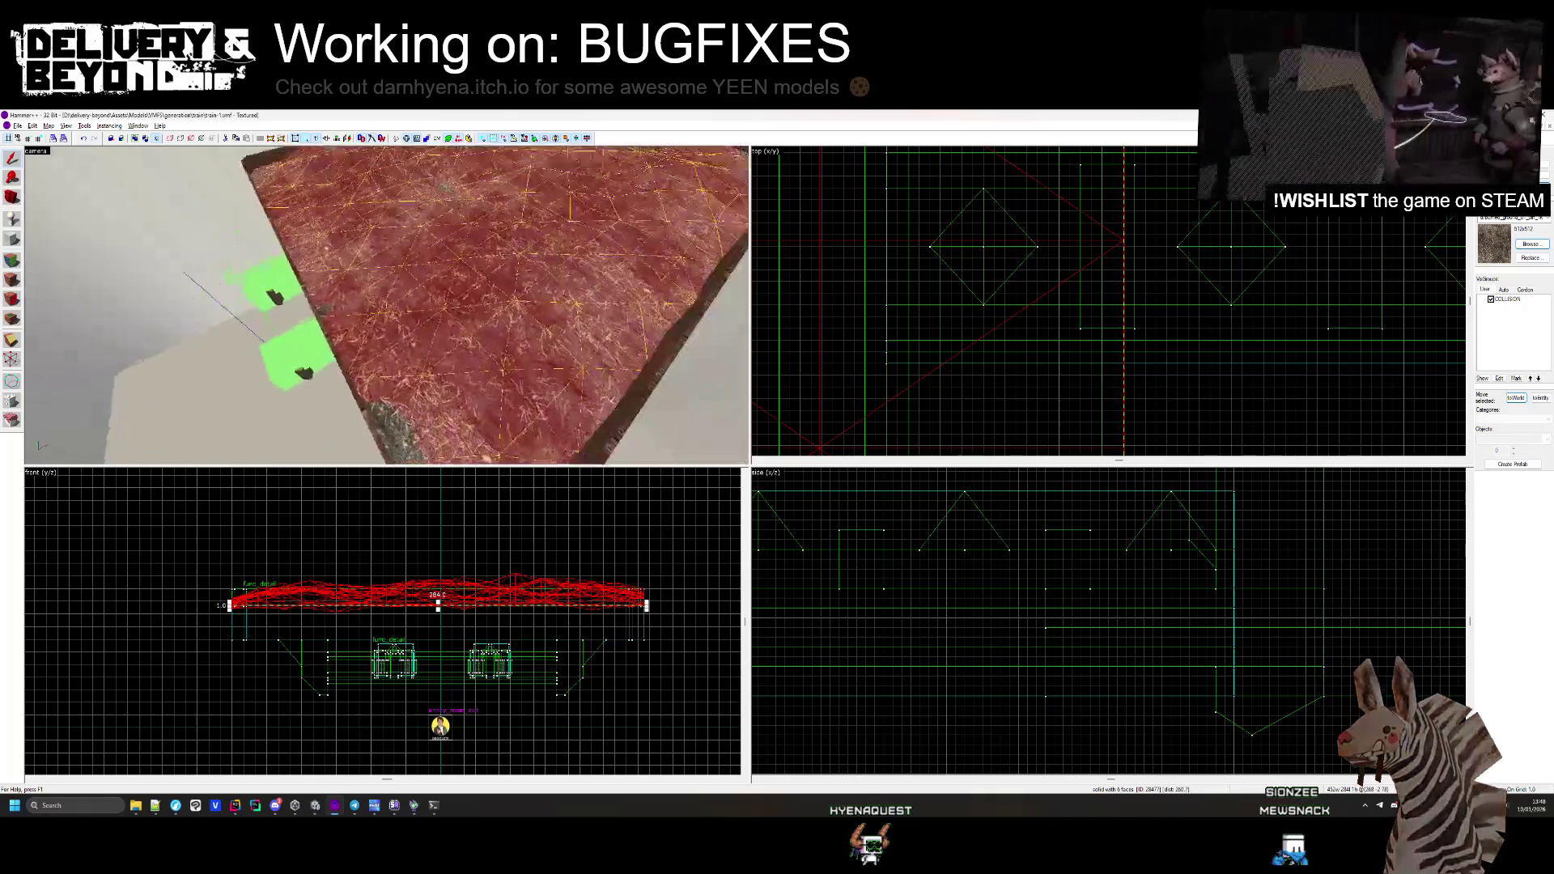
Turn the platform's top solid into a func_hot_sand brush entity
{"action": "left_click", "coordinate": [409, 389], "text": "ctrl"}
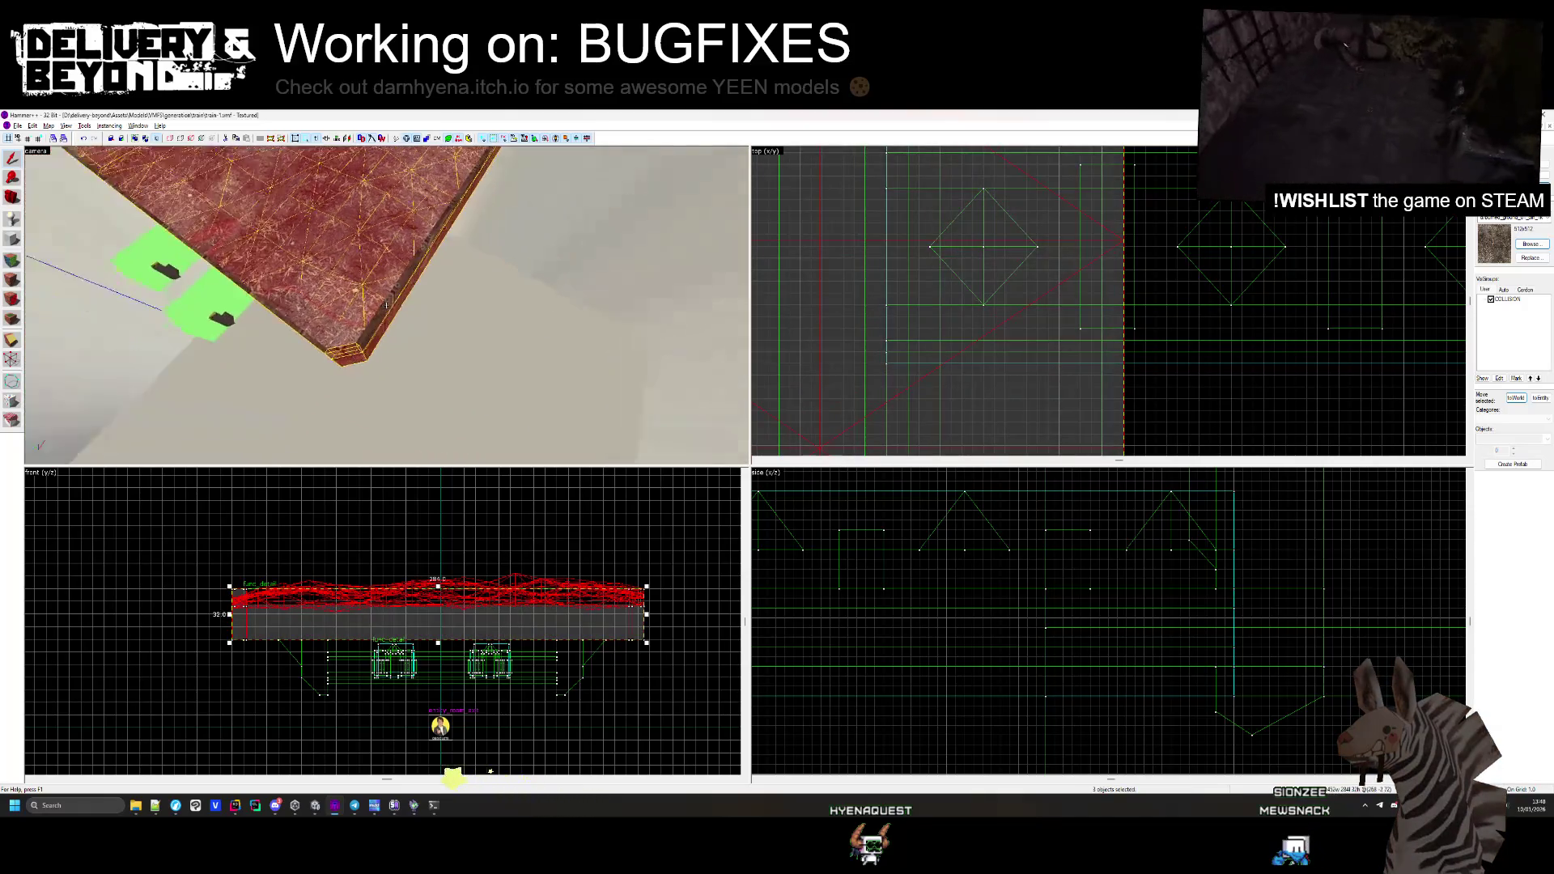
{"action": "left_click", "coordinate": [357, 317]}
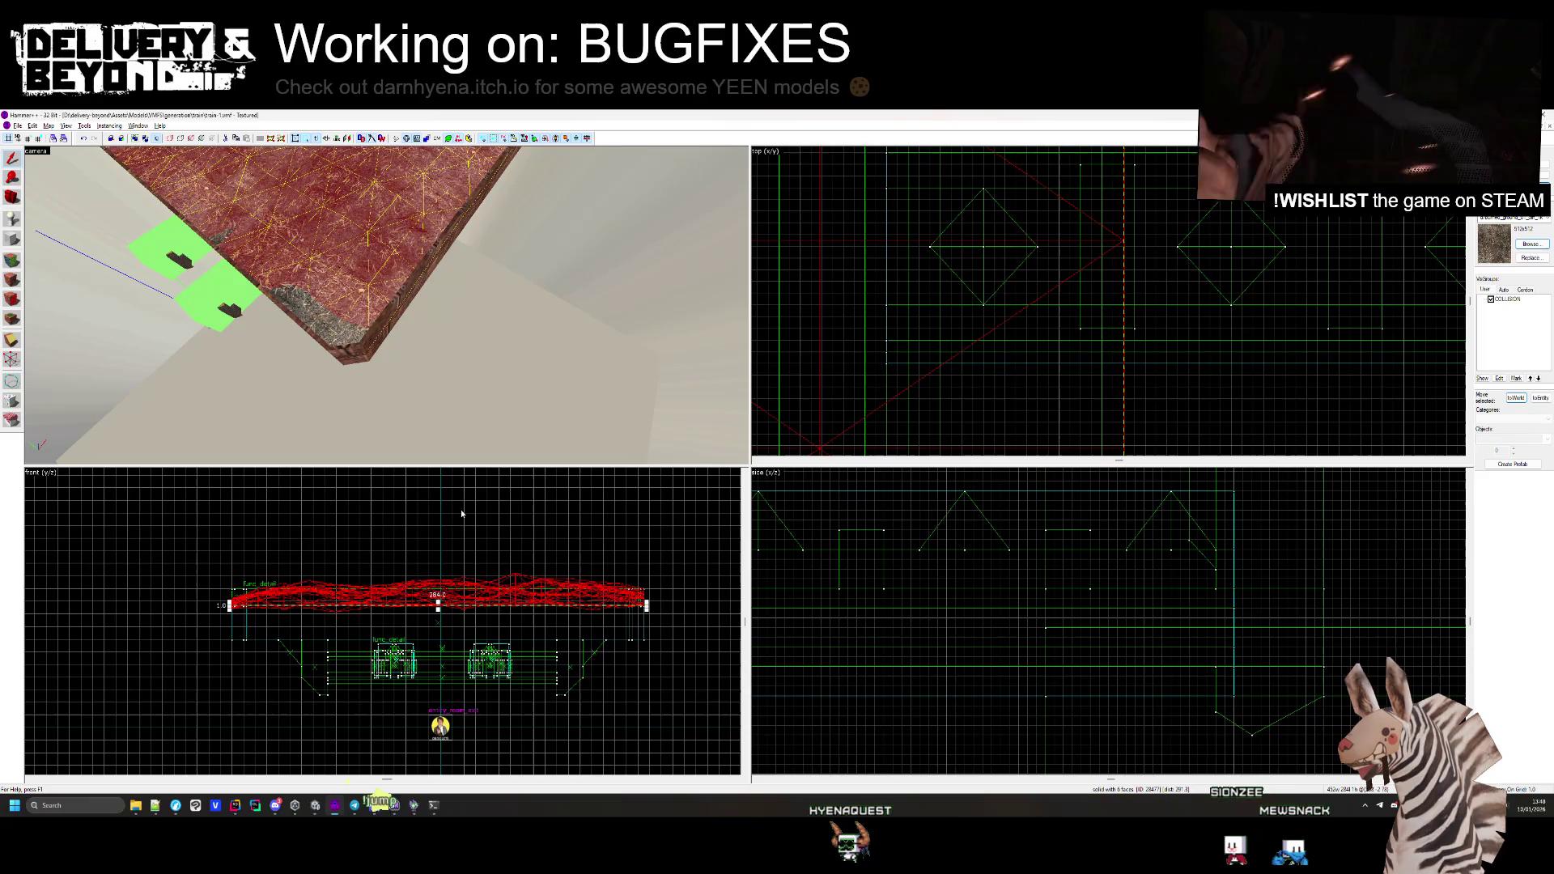
{"action": "key", "text": "ctrl+t"}
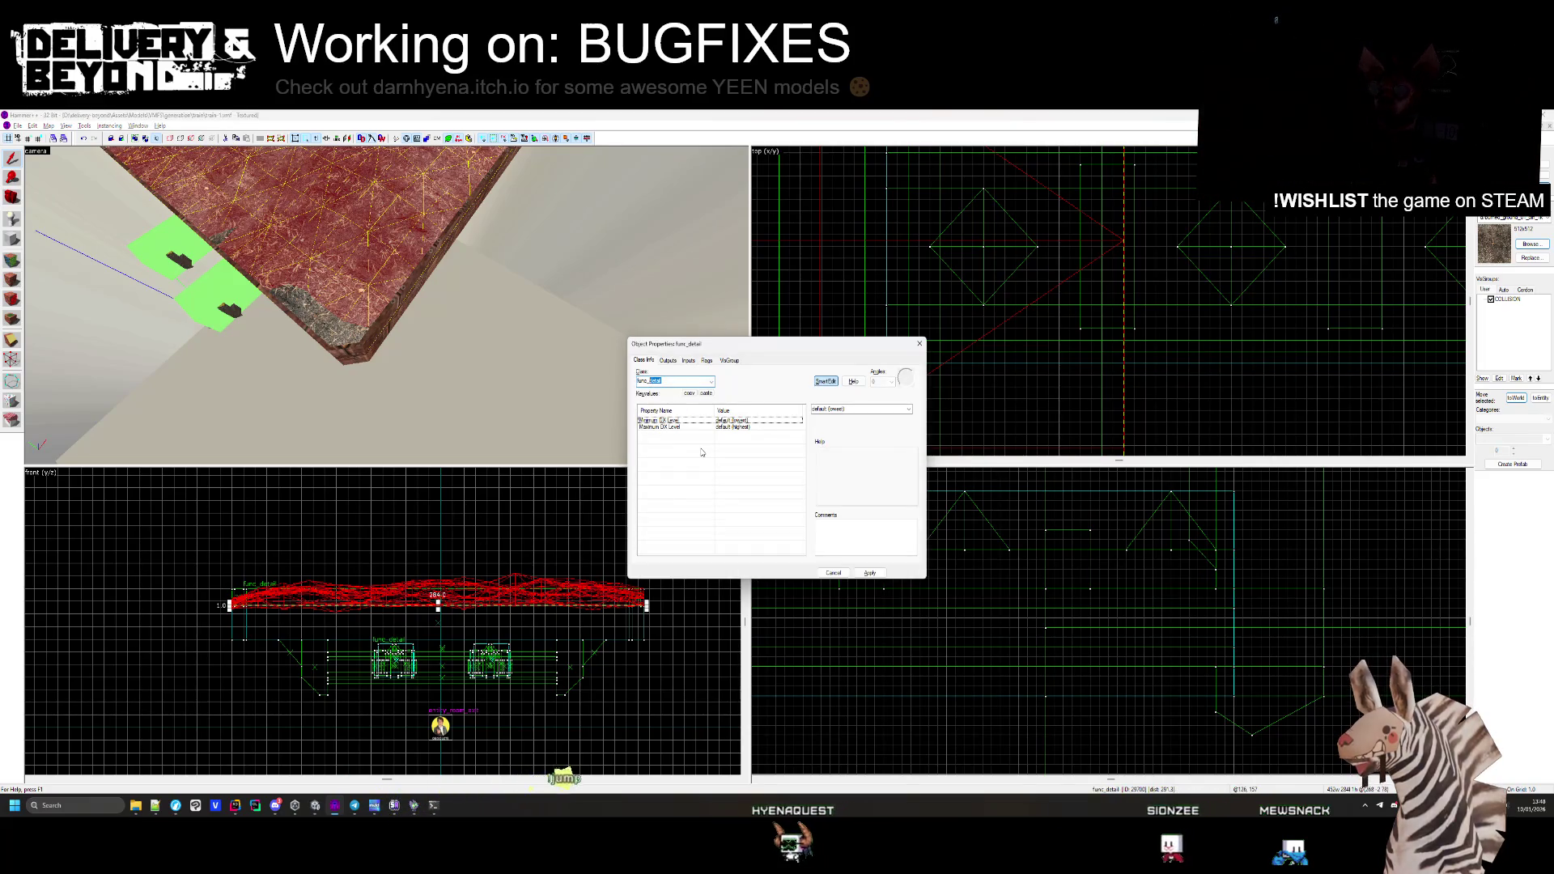
{"action": "type", "text": "nd"}
{"action": "key", "text": "Return"}
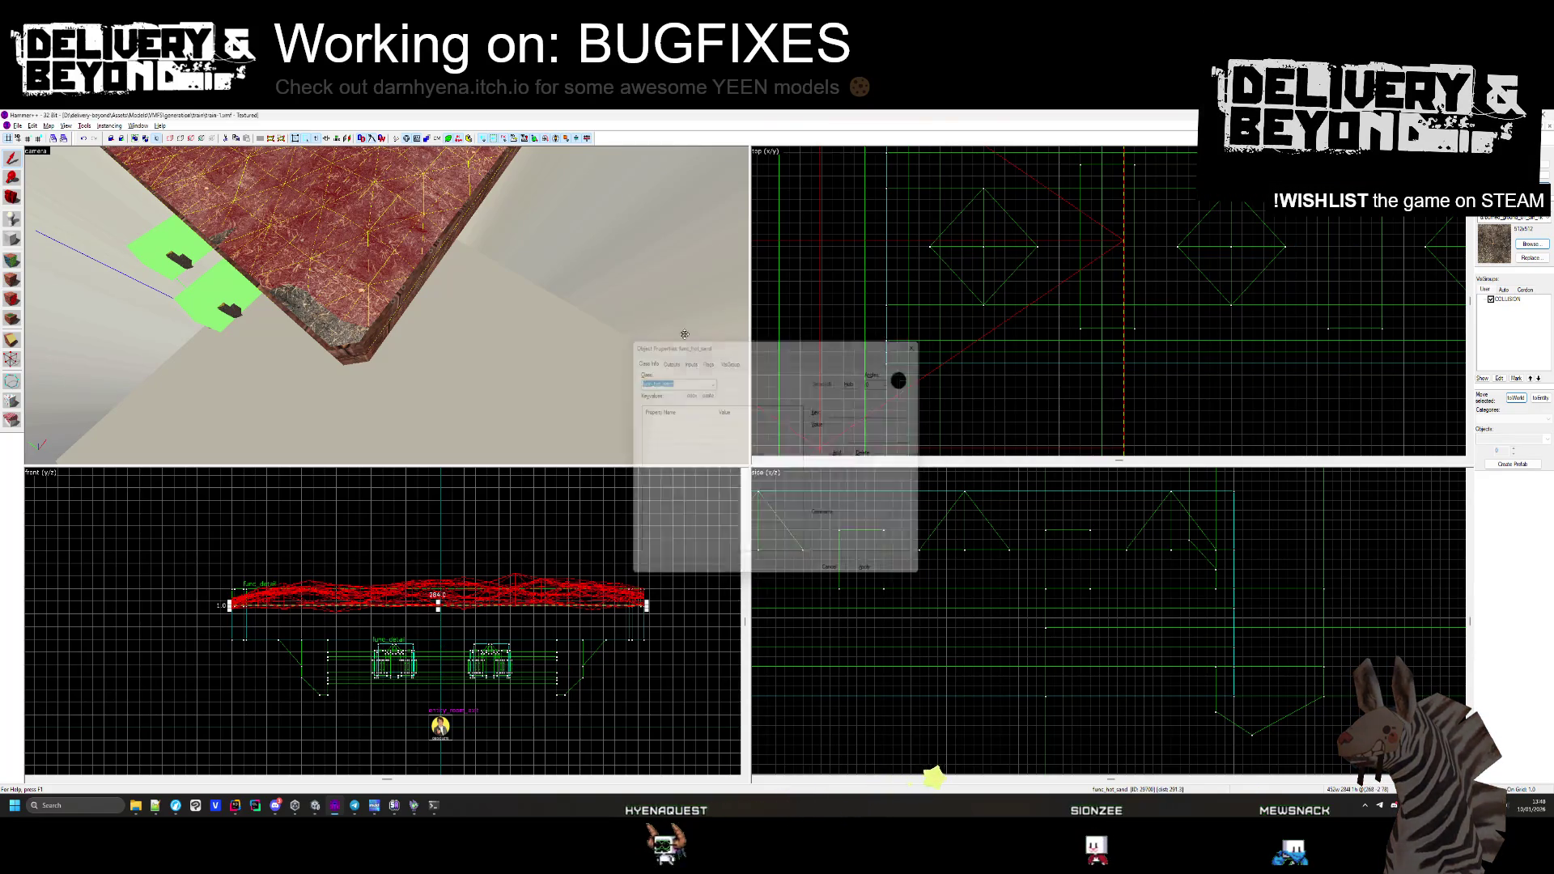
Make the tray's lower solid a func_collider_special entity and expand train-1 in Unity
{"action": "left_click", "coordinate": [365, 311]}
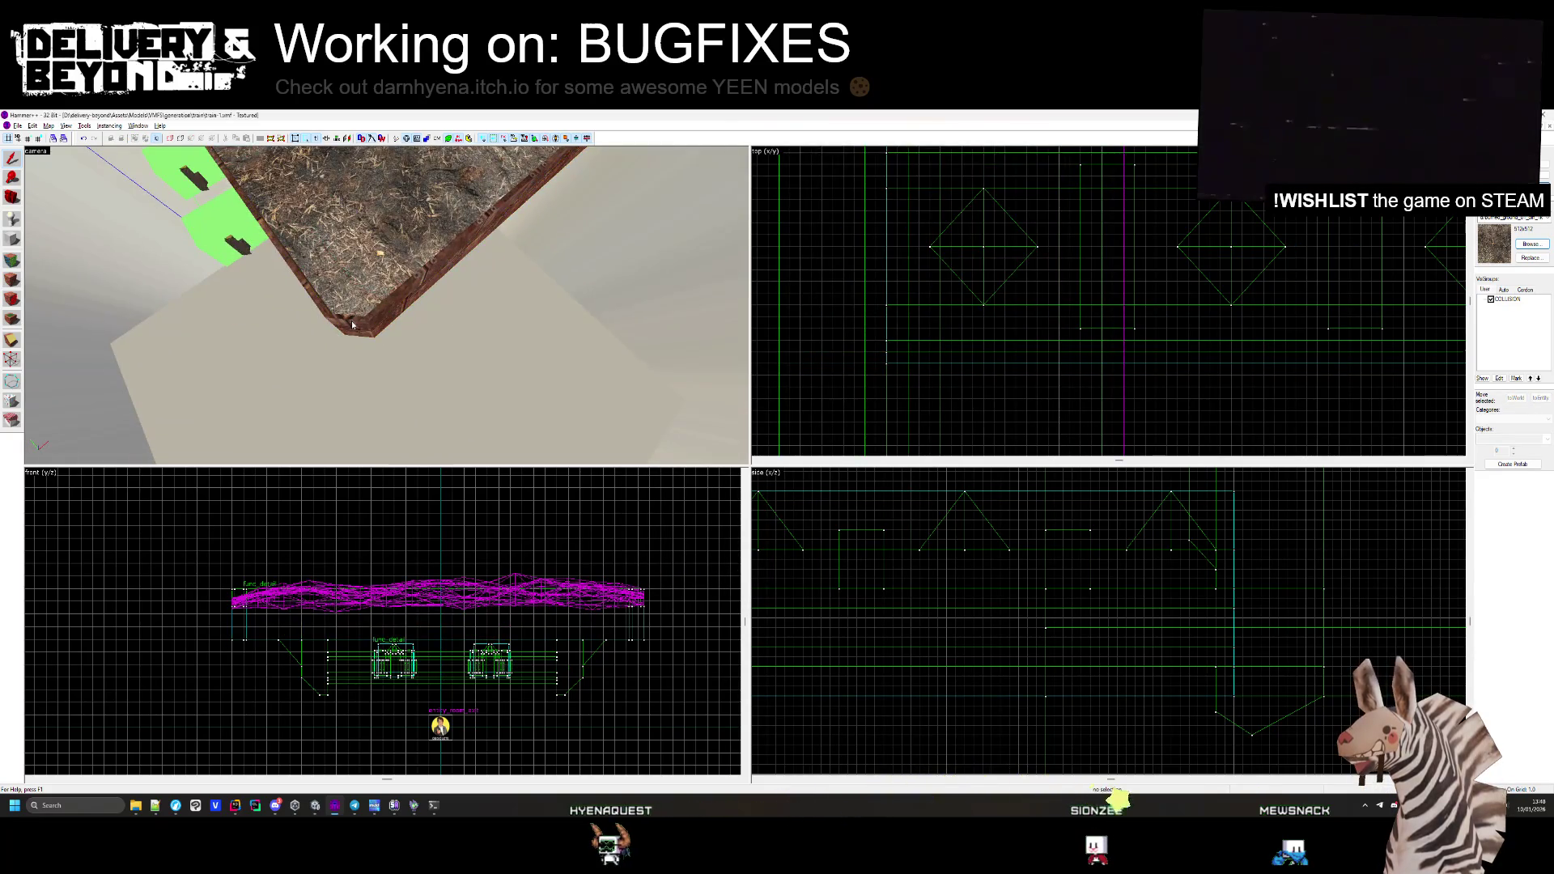
{"action": "left_click_drag", "start_coordinate": [372, 320], "coordinate": [387, 305]}
{"action": "mouse_move", "coordinate": [501, 413]}
{"action": "left_mouse_down"}
{"action": "mouse_move", "coordinate": [386, 307]}
{"action": "mouse_move", "coordinate": [354, 337]}
{"action": "left_mouse_up"}
{"action": "key", "text": "alt+Return"}
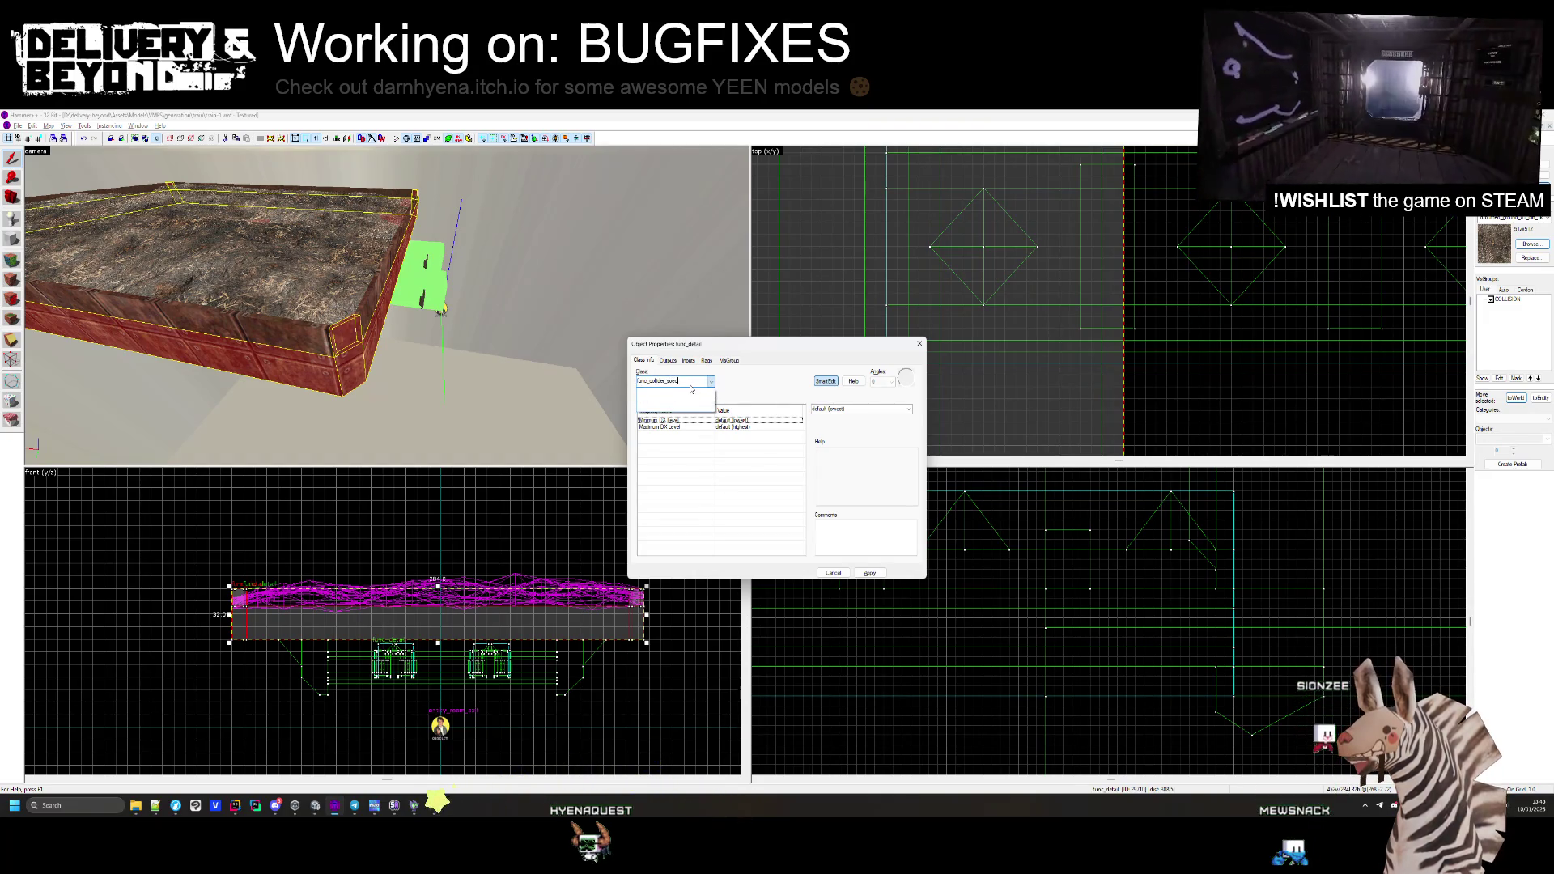
{"action": "left_click", "coordinate": [691, 389]}
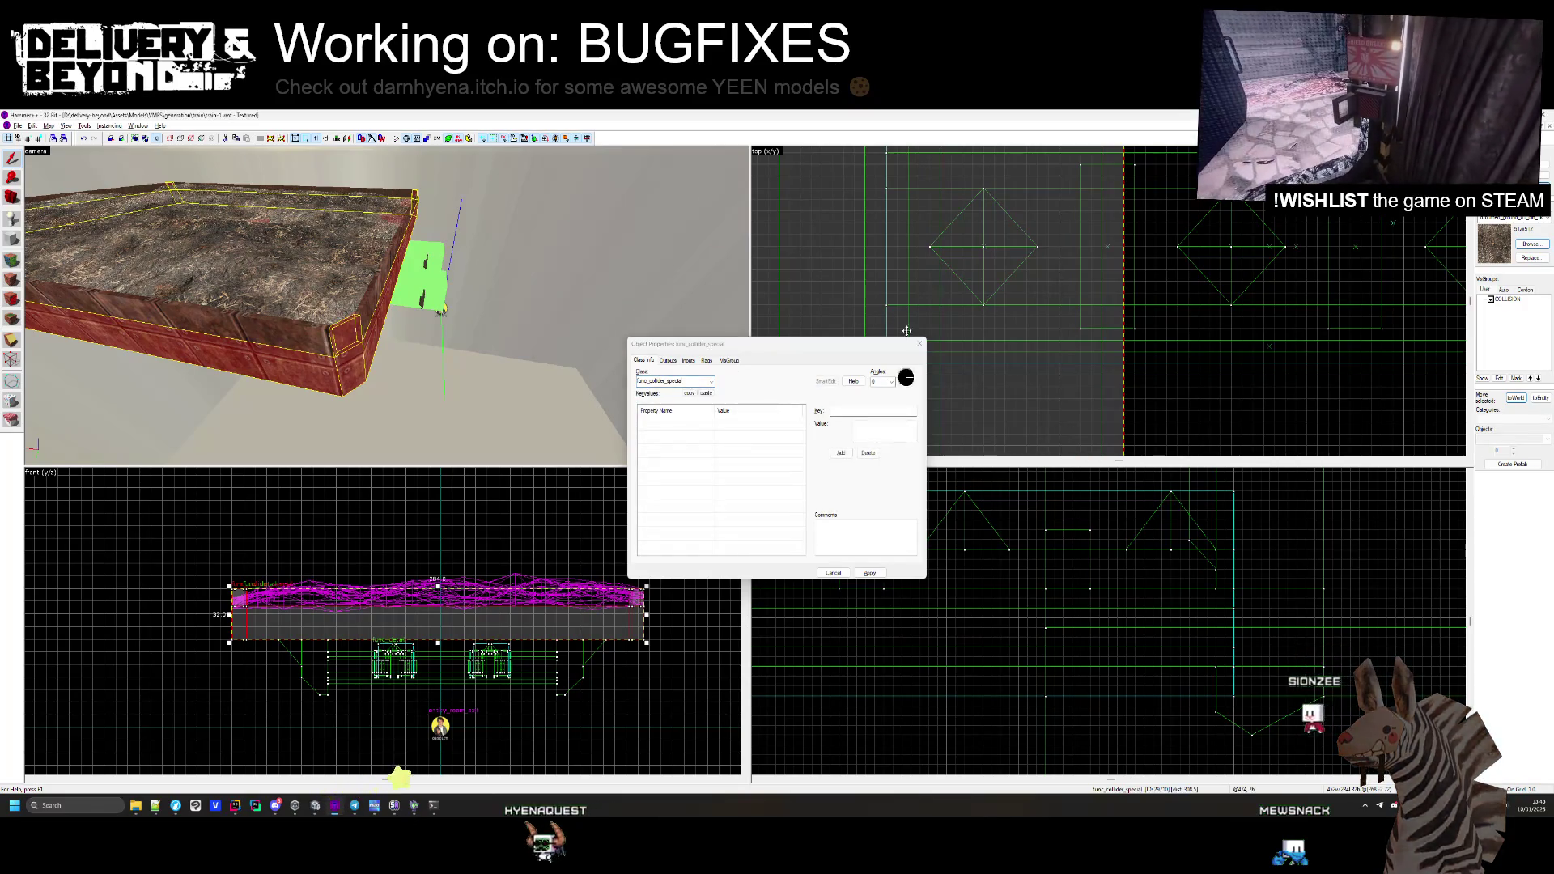
{"action": "key", "text": "Escape"}
{"action": "left_click_drag", "start_coordinate": [454, 340], "coordinate": [408, 322]}
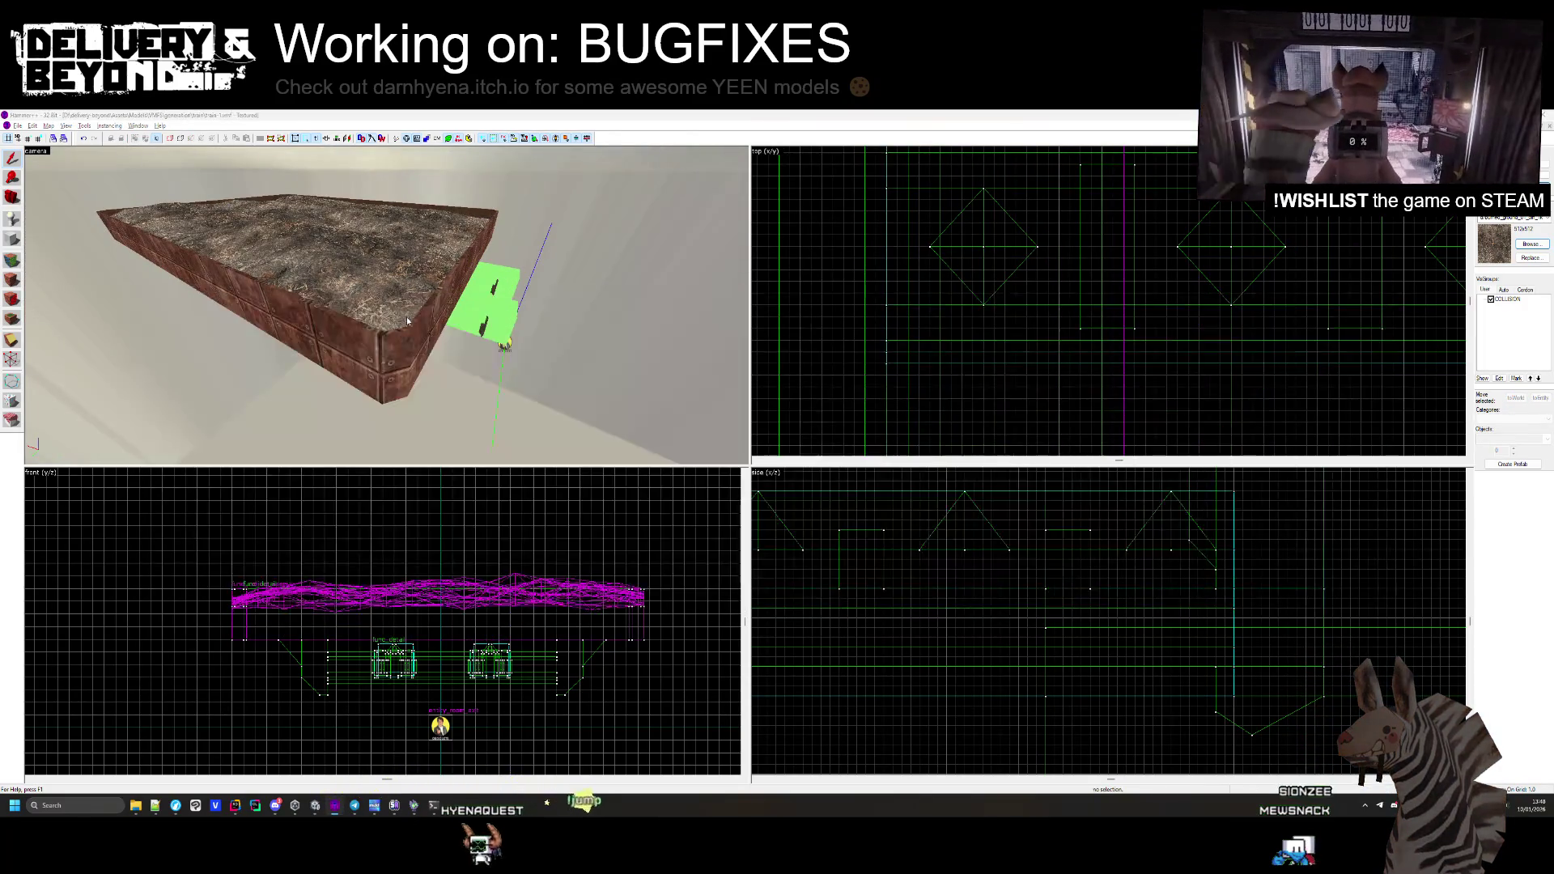
{"action": "key", "text": "alt+Tab"}
{"action": "left_click", "coordinate": [29, 635]}
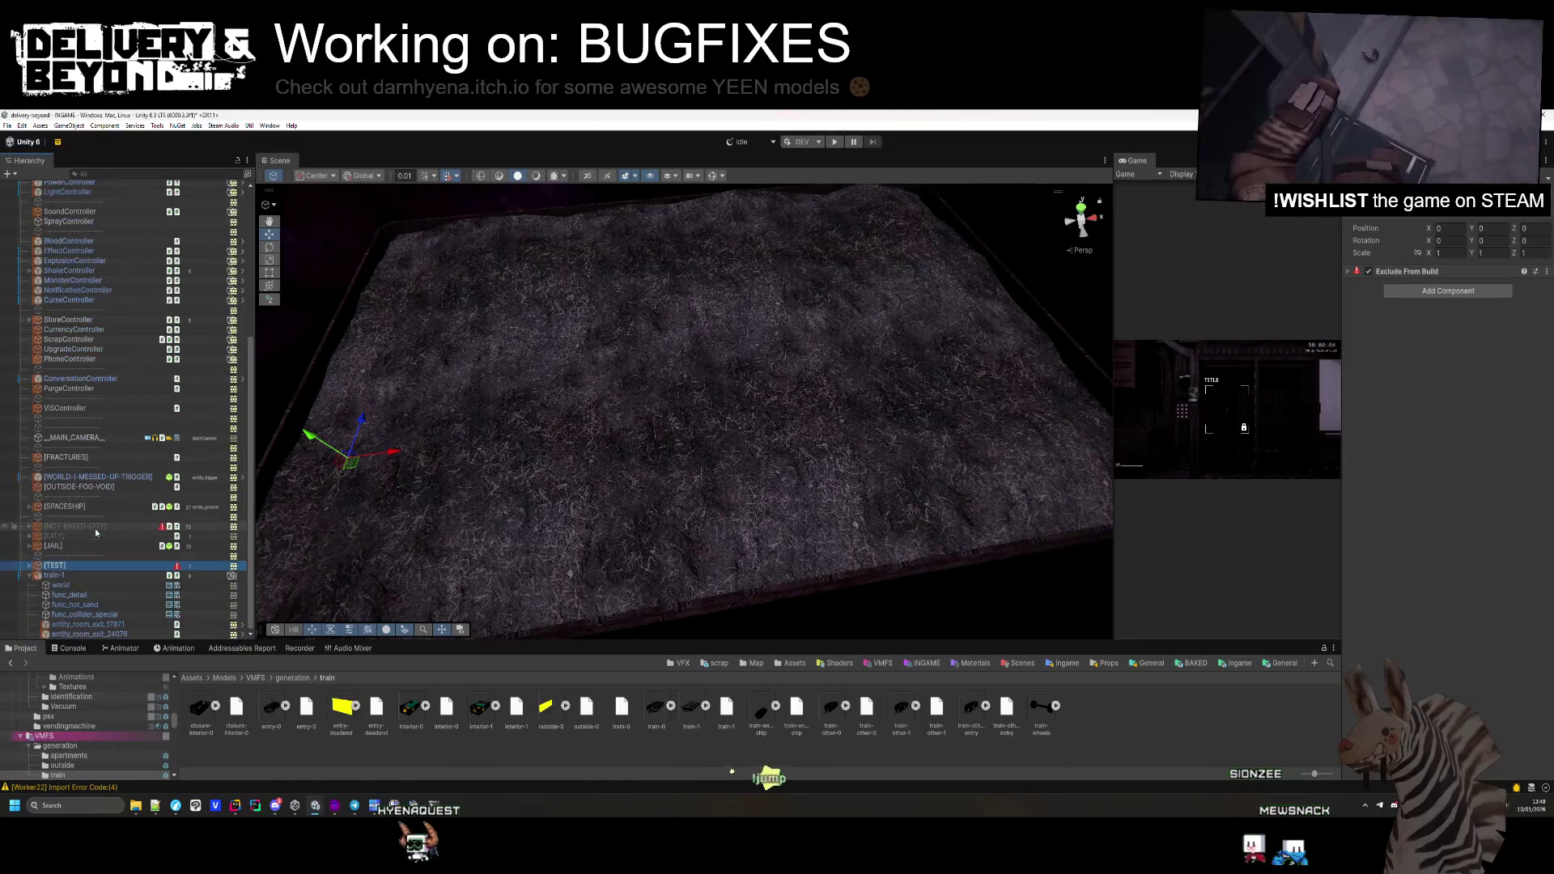
Inspect the components of func_detail, func_hot_sand, the other children and the train-1 root
{"action": "left_click", "coordinate": [77, 595]}
{"action": "left_click", "coordinate": [174, 606]}
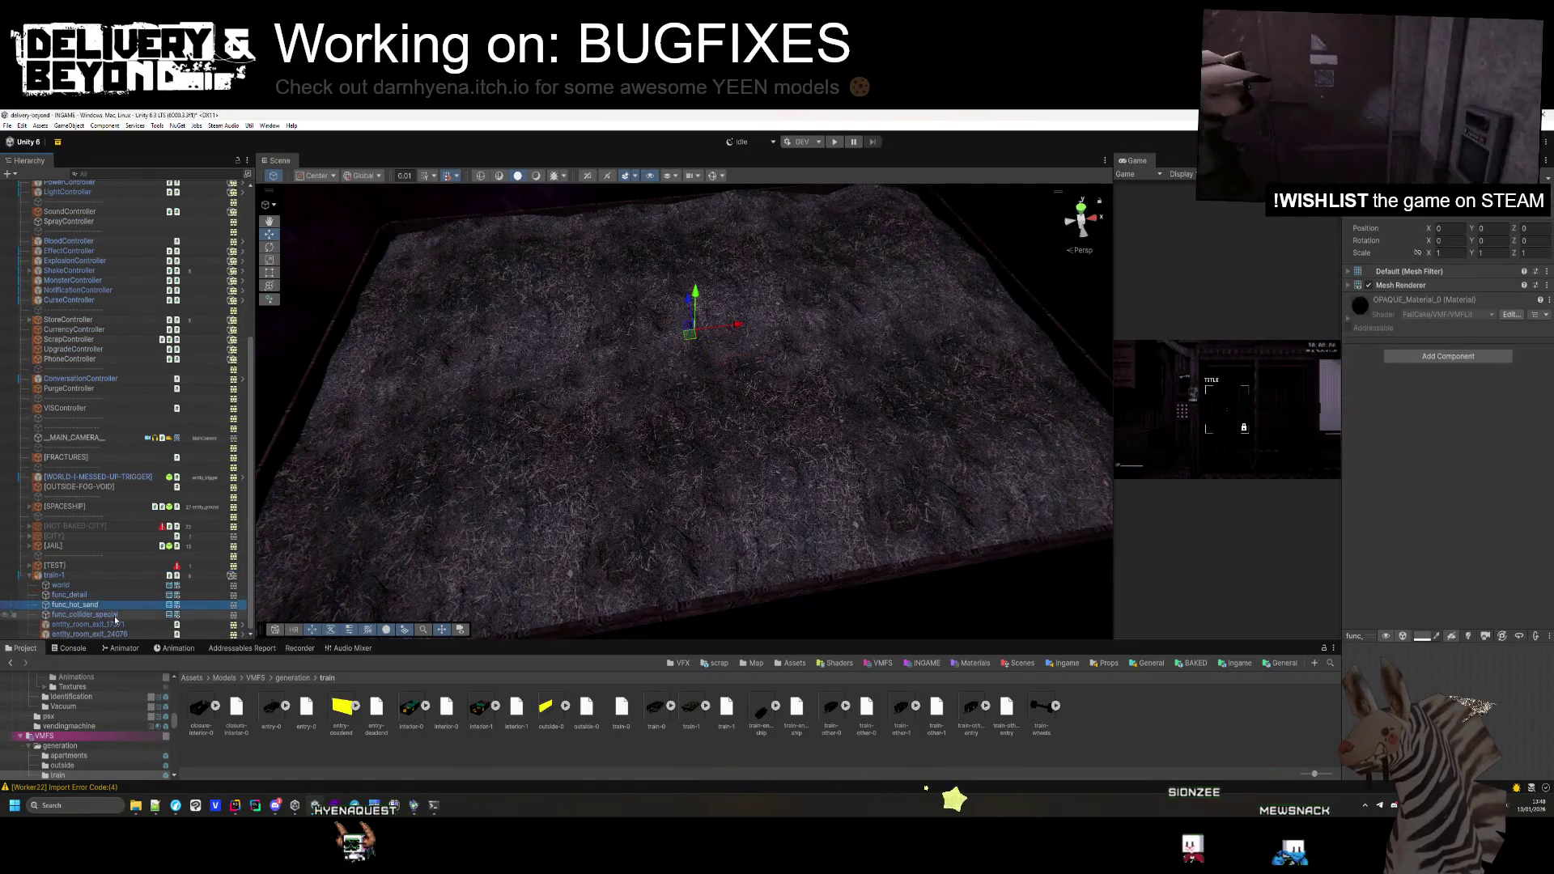
{"action": "left_click", "coordinate": [61, 585], "text": "shift"}
{"action": "left_click", "coordinate": [99, 614], "text": "ctrl"}
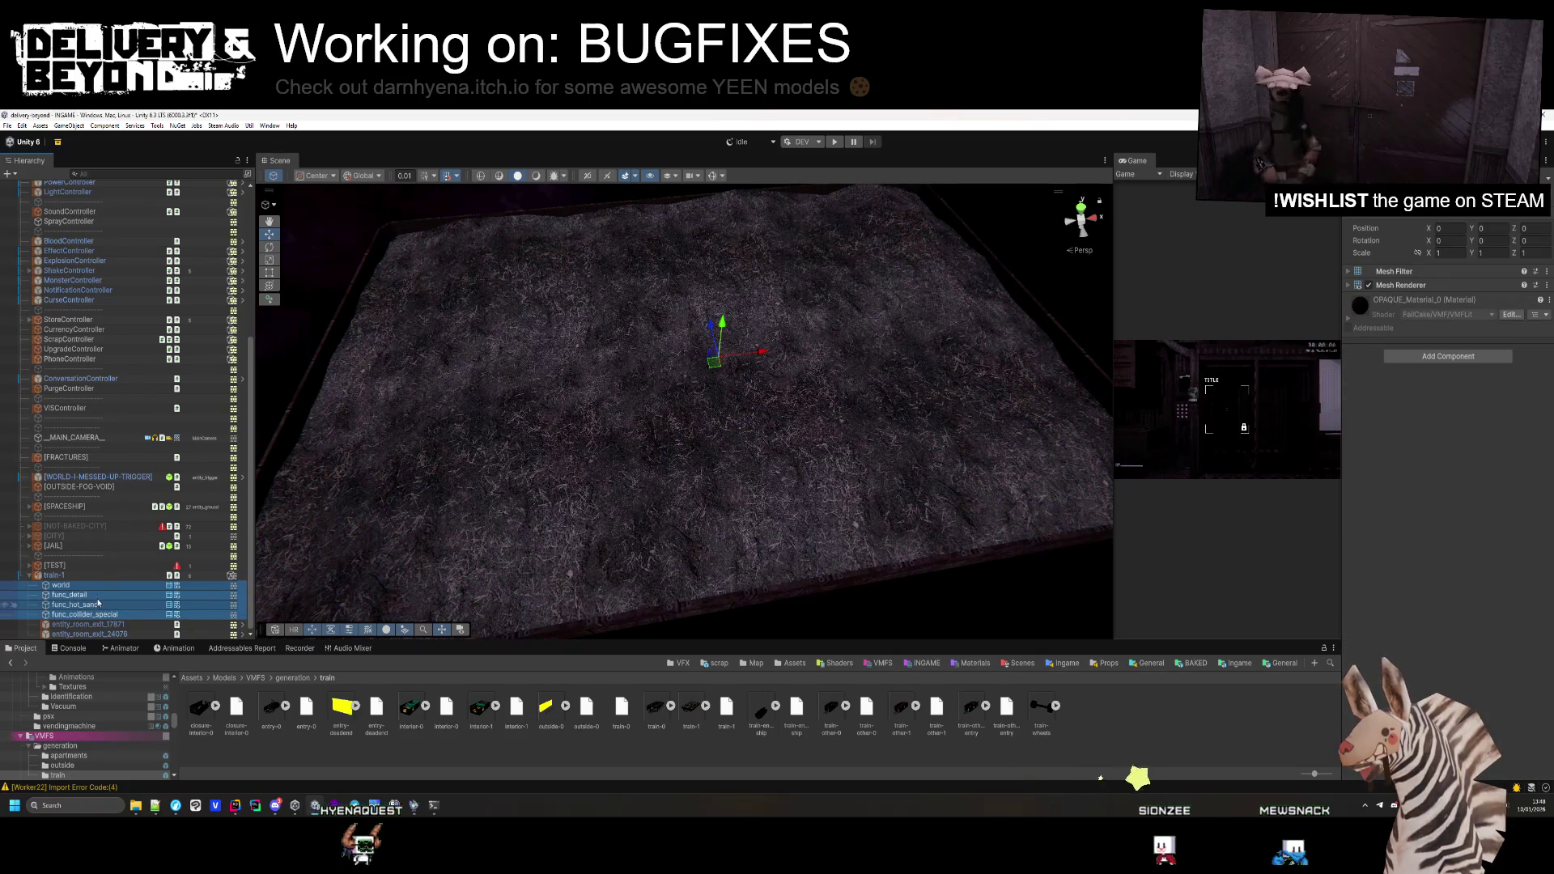
{"action": "left_click", "coordinate": [54, 575]}
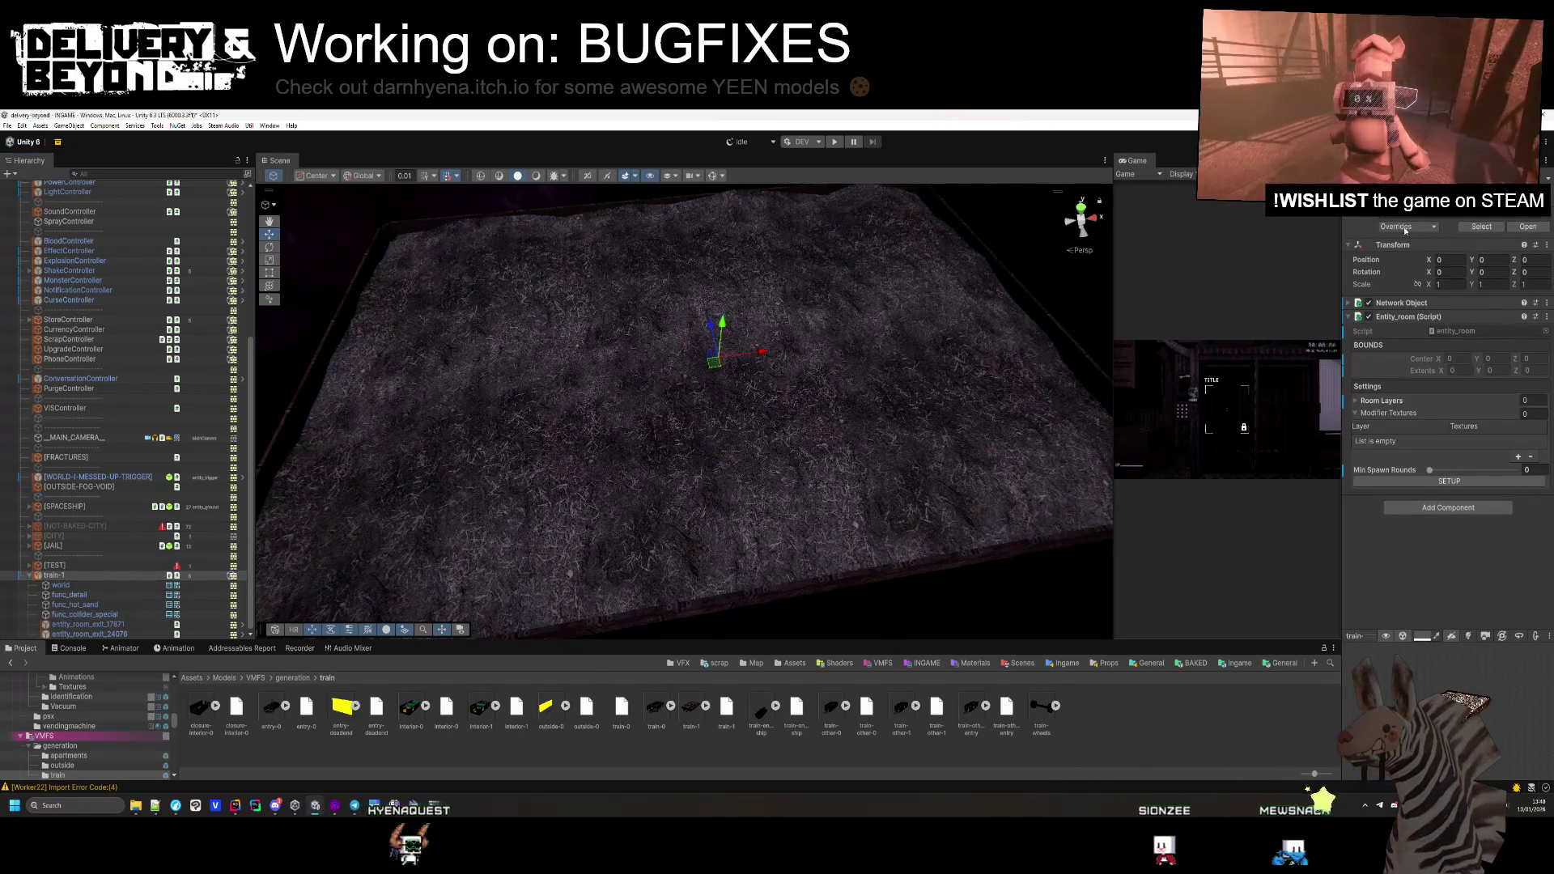
{"action": "left_click", "coordinate": [96, 606]}
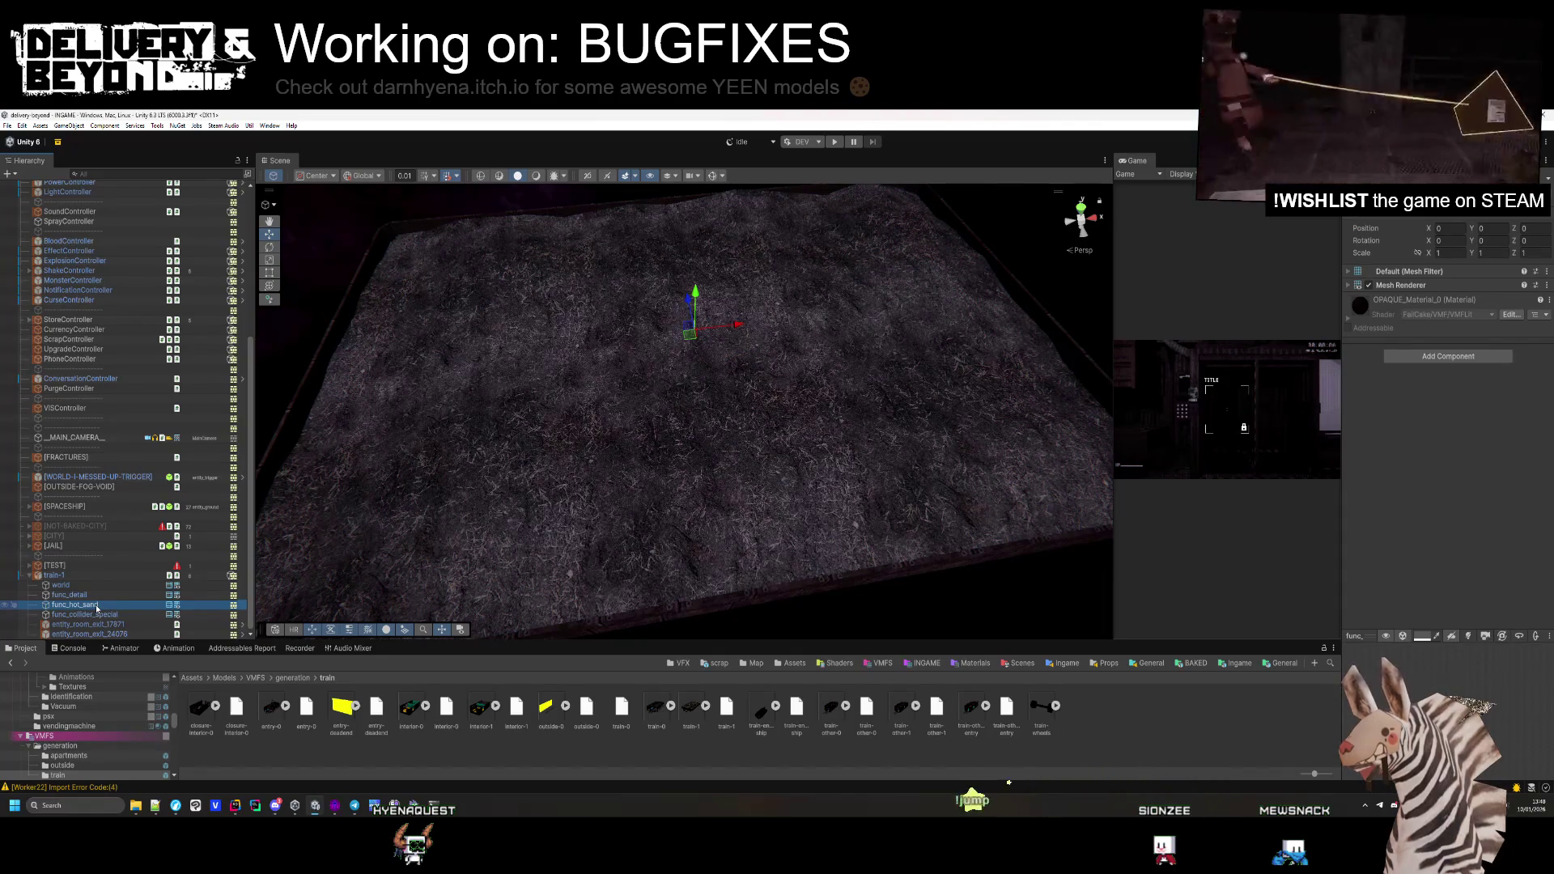
Add a Mesh Collider component to func_hot_sand
{"action": "left_click", "coordinate": [1449, 356]}
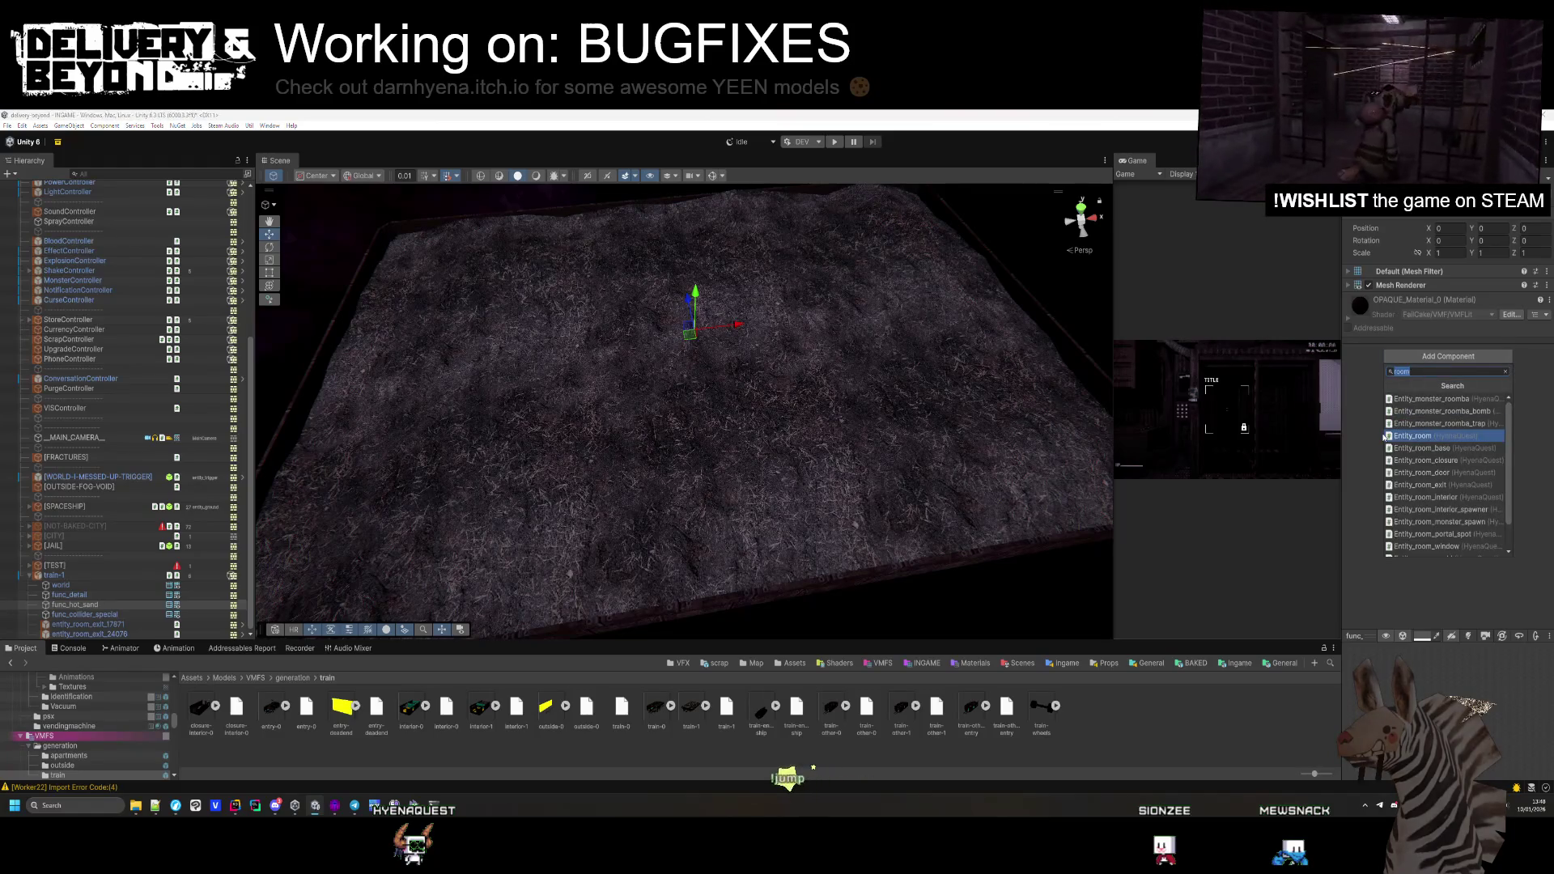
{"action": "type", "text": "mesh"}
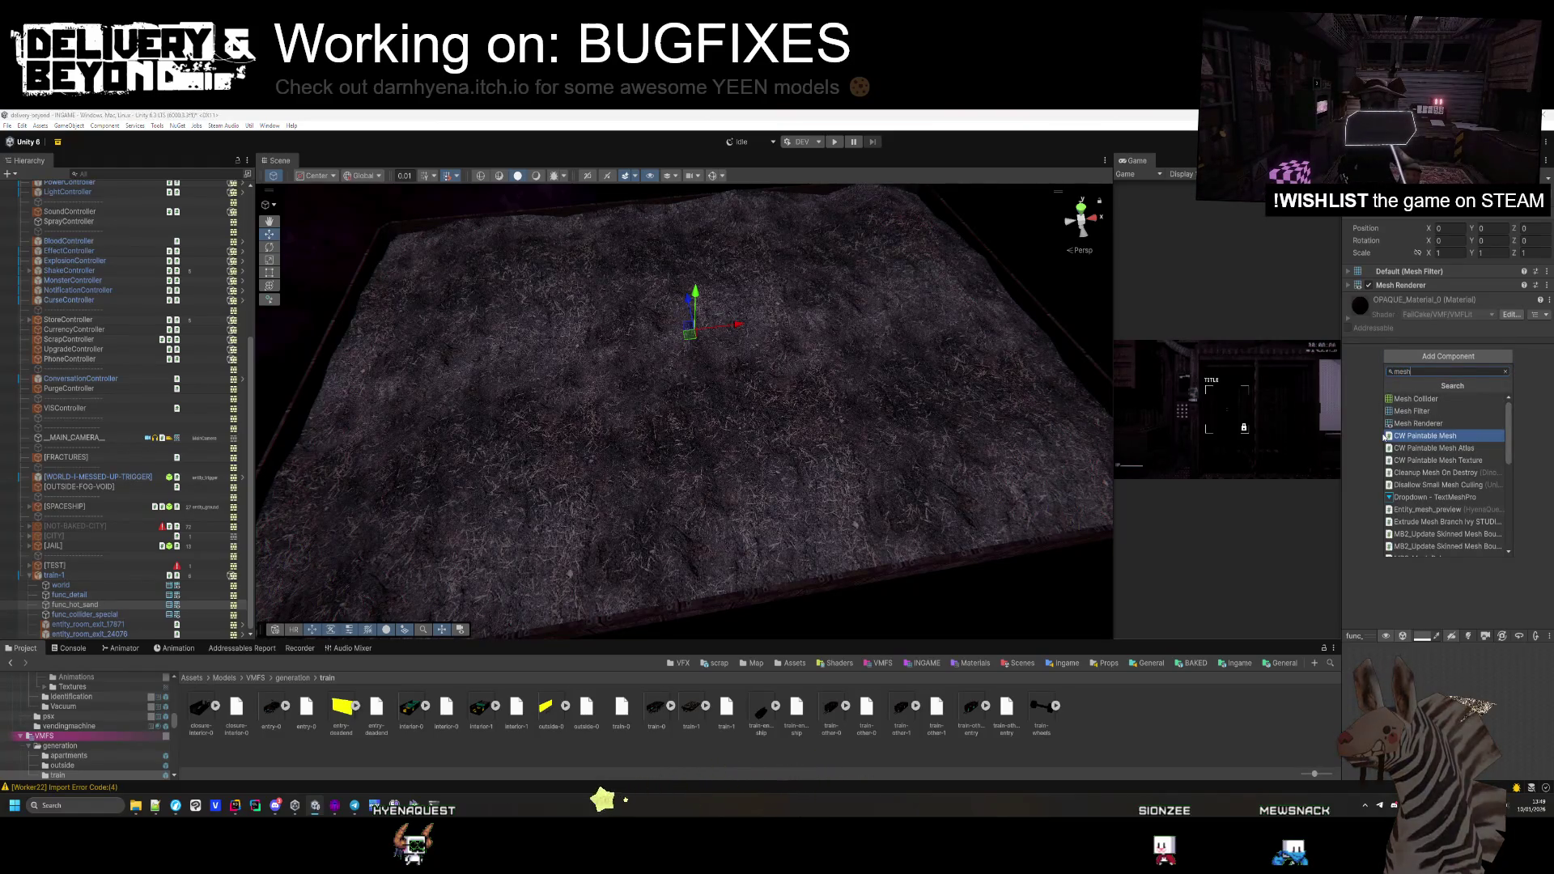
{"action": "left_click_drag", "start_coordinate": [616, 340], "coordinate": [575, 308]}
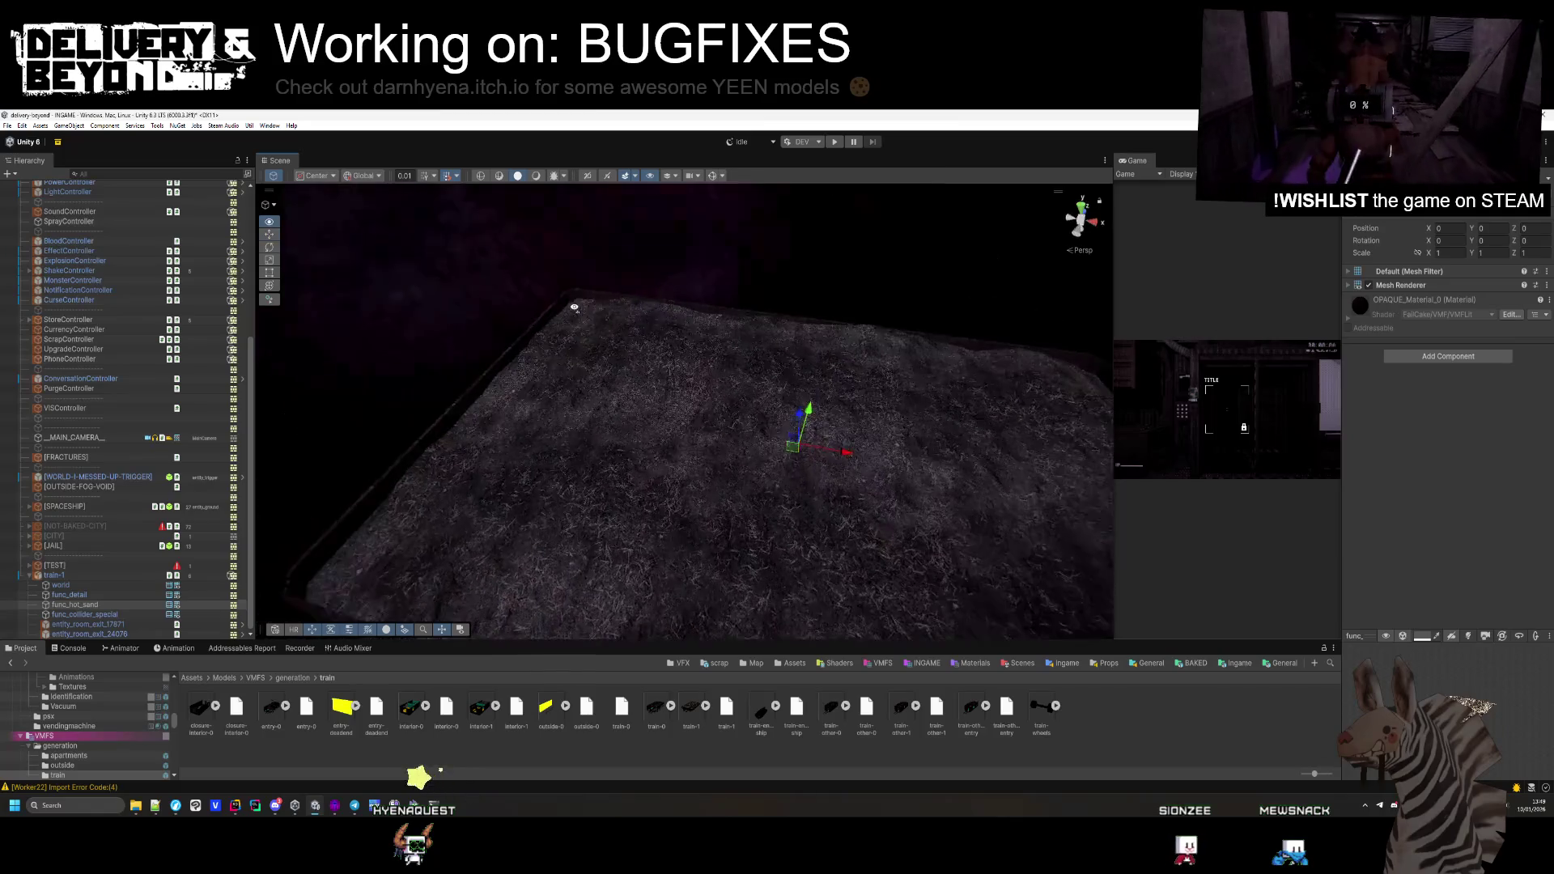
{"action": "scroll", "coordinate": [574, 308], "scroll_direction": "up", "scroll_amount": 5}
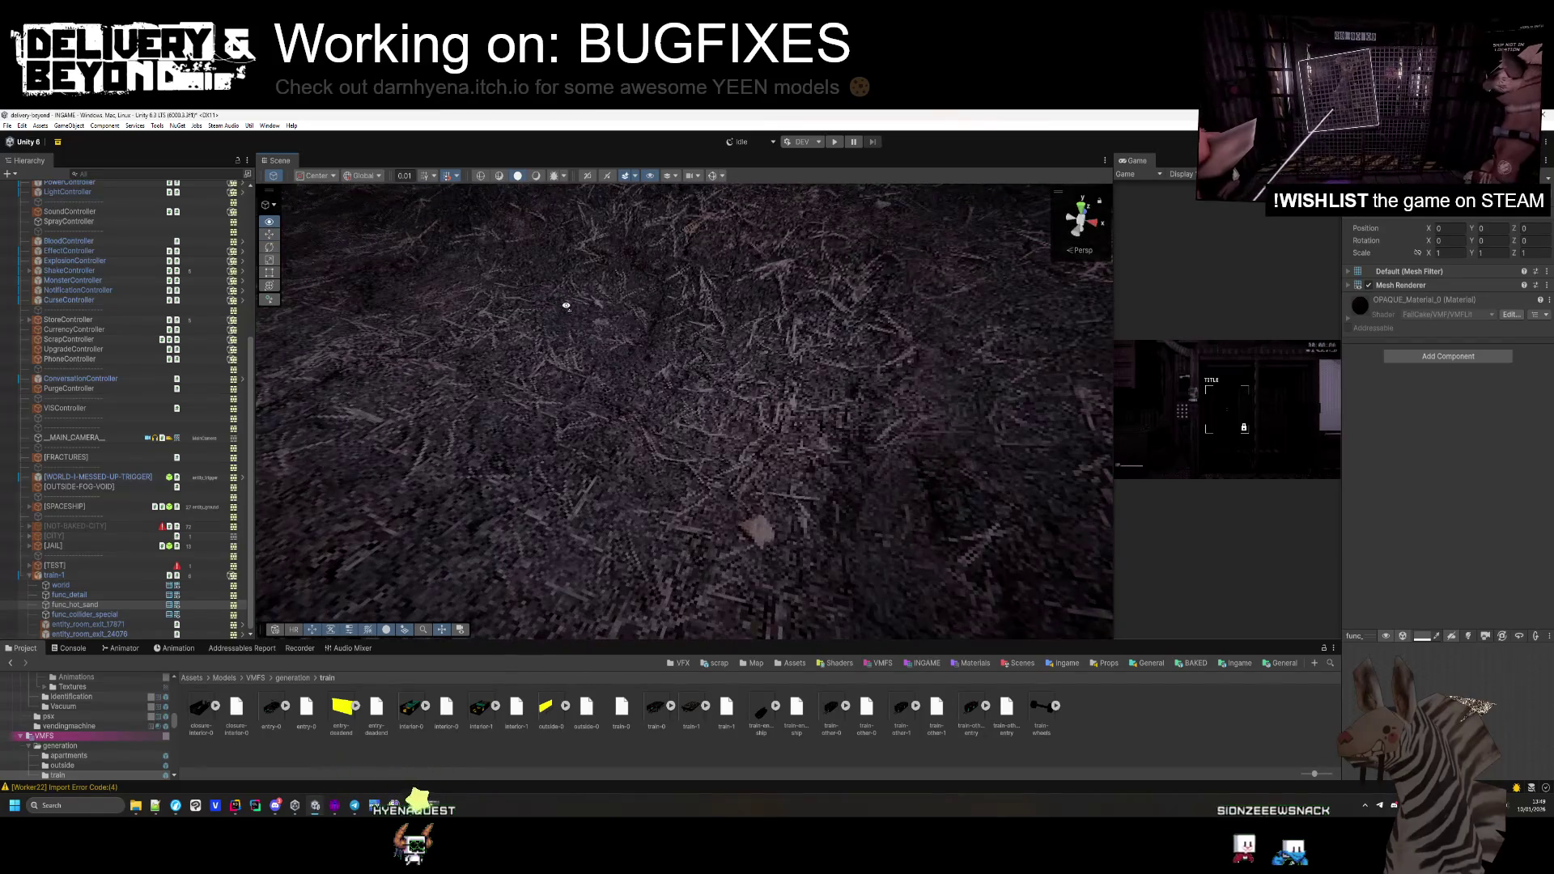
{"action": "scroll", "coordinate": [566, 305], "scroll_direction": "down", "scroll_amount": 5}
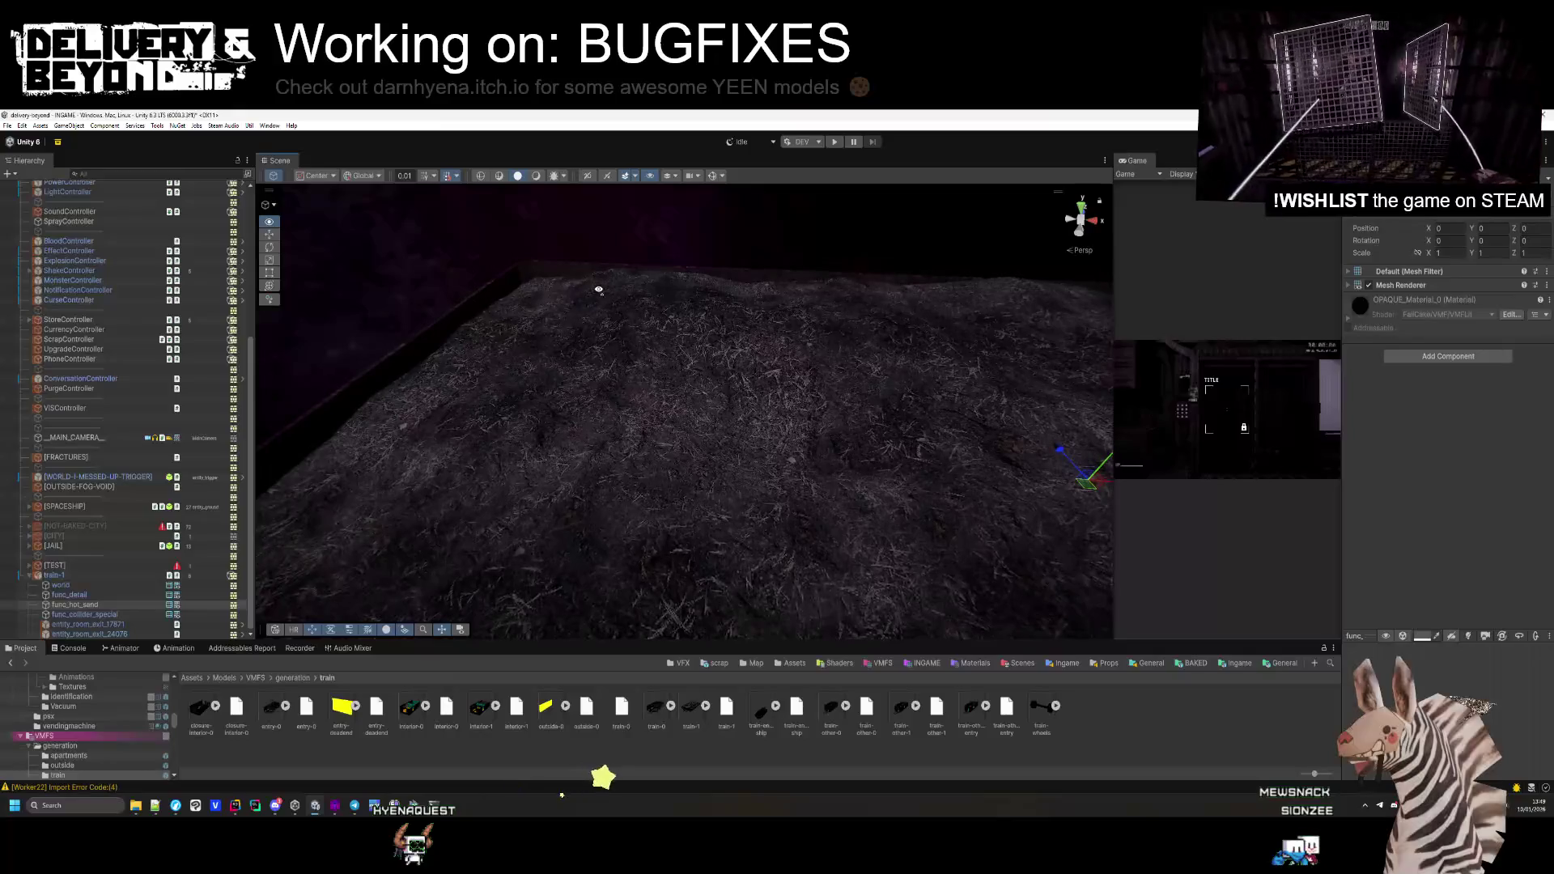
{"action": "left_click", "coordinate": [1413, 357]}
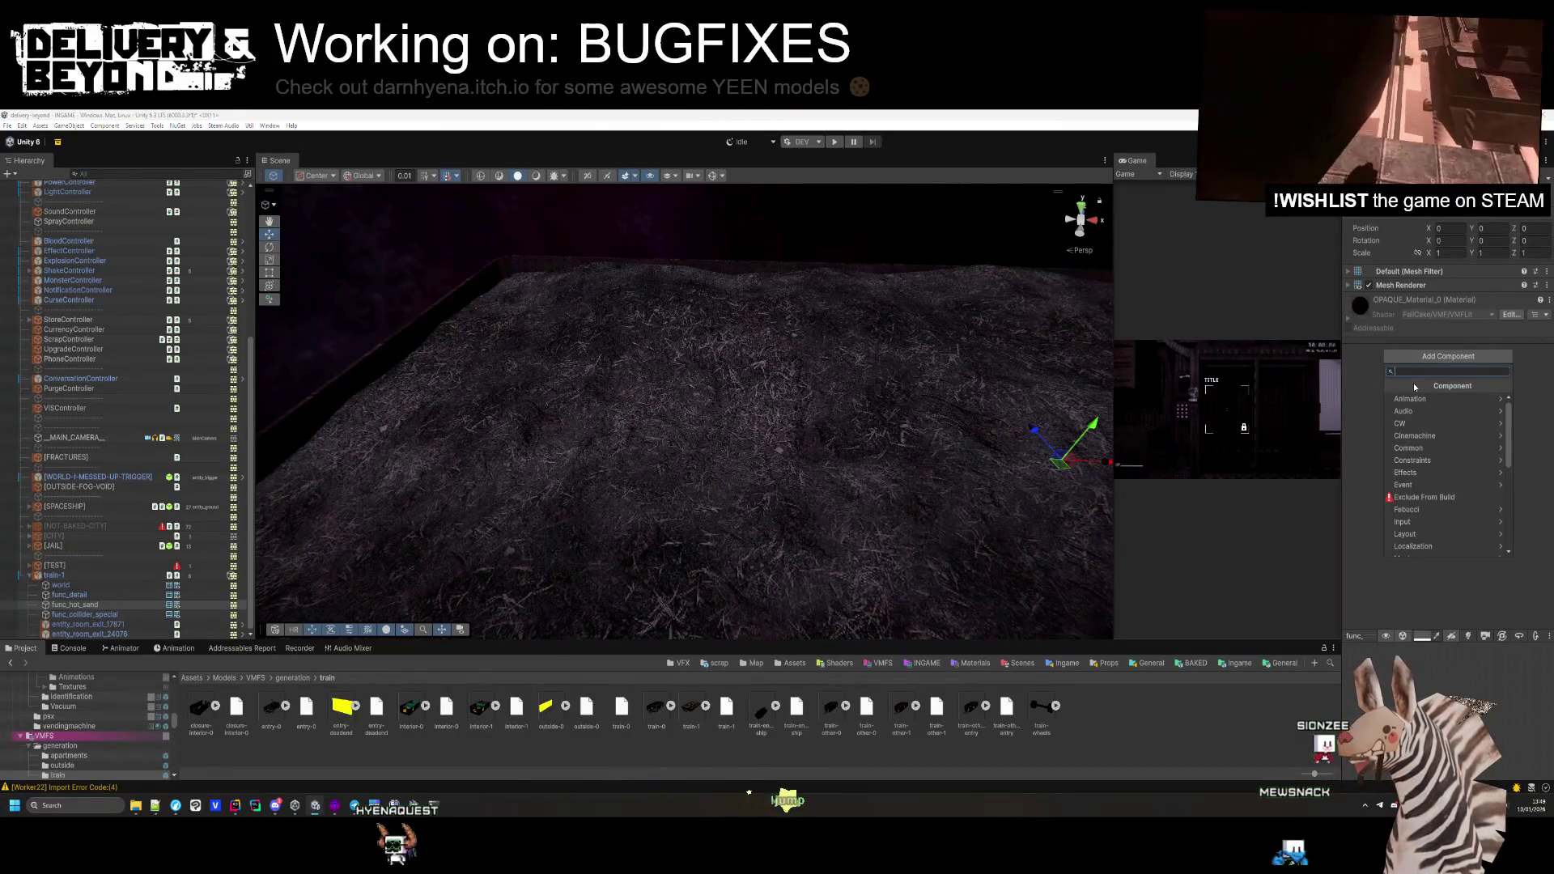
{"action": "type", "text": "mesh collider"}
{"action": "key", "text": "Return"}
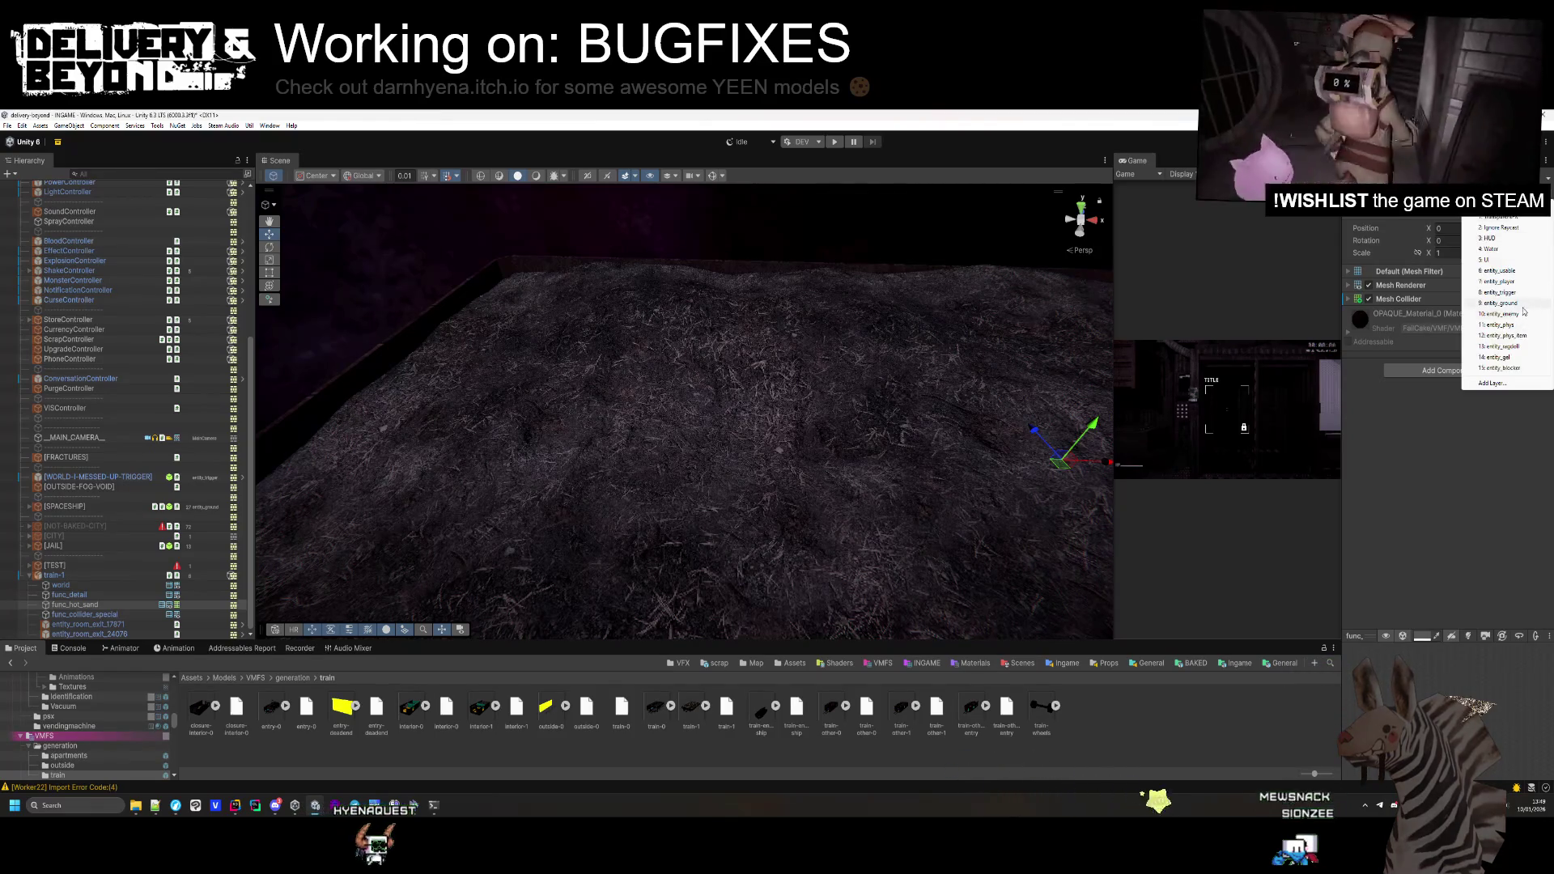
Give func_collider_special a Mesh Collider and show train-1.vmf's import settings
{"action": "left_click", "coordinate": [89, 615]}
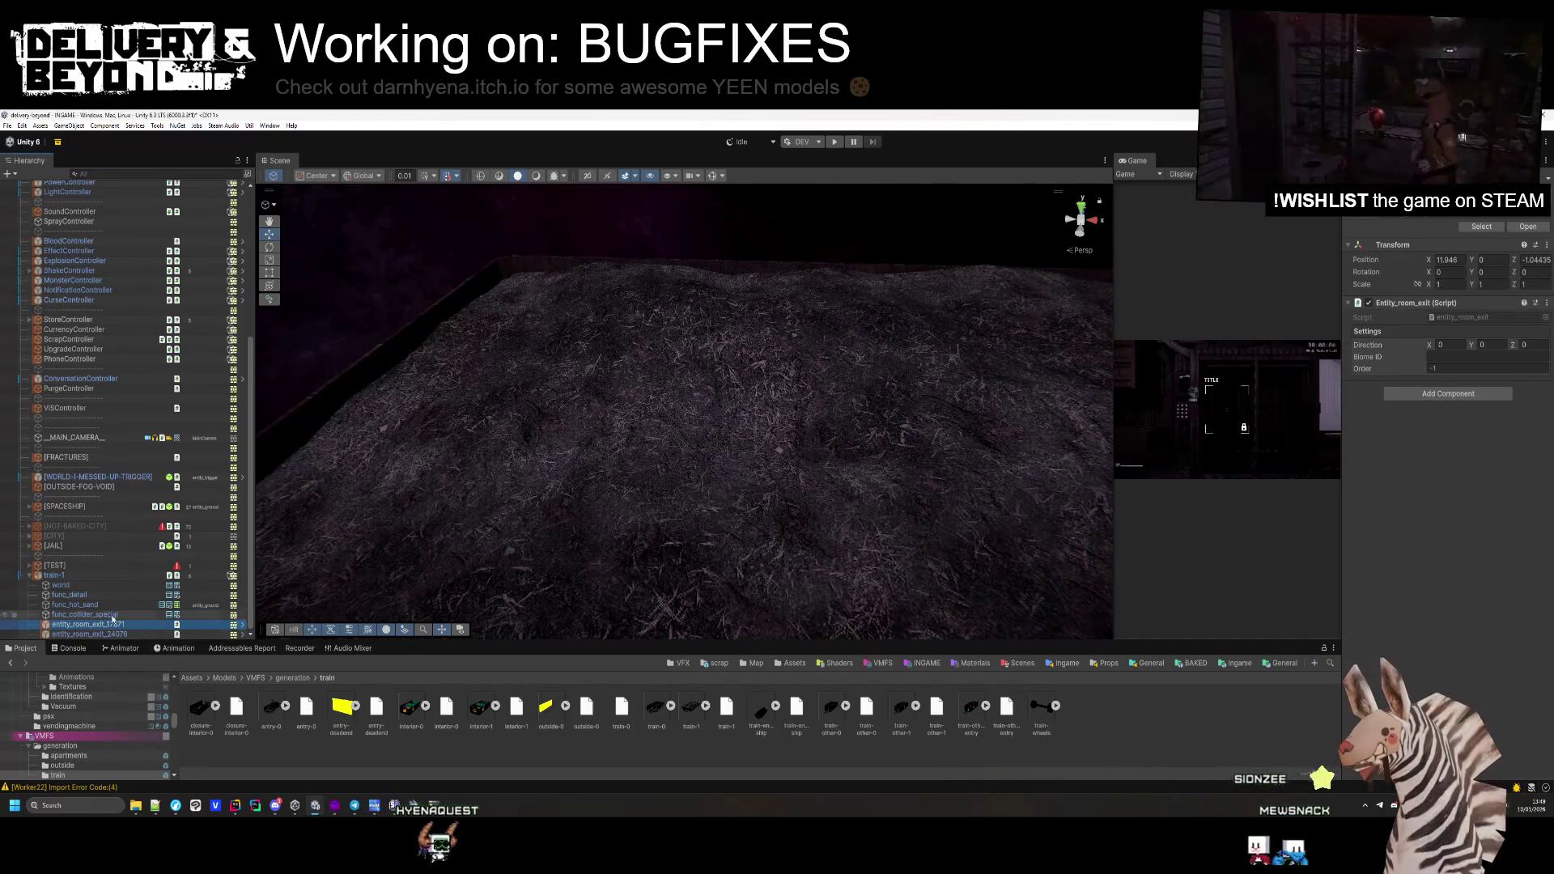
{"action": "left_click", "coordinate": [1454, 421]}
{"action": "left_click", "coordinate": [1436, 462]}
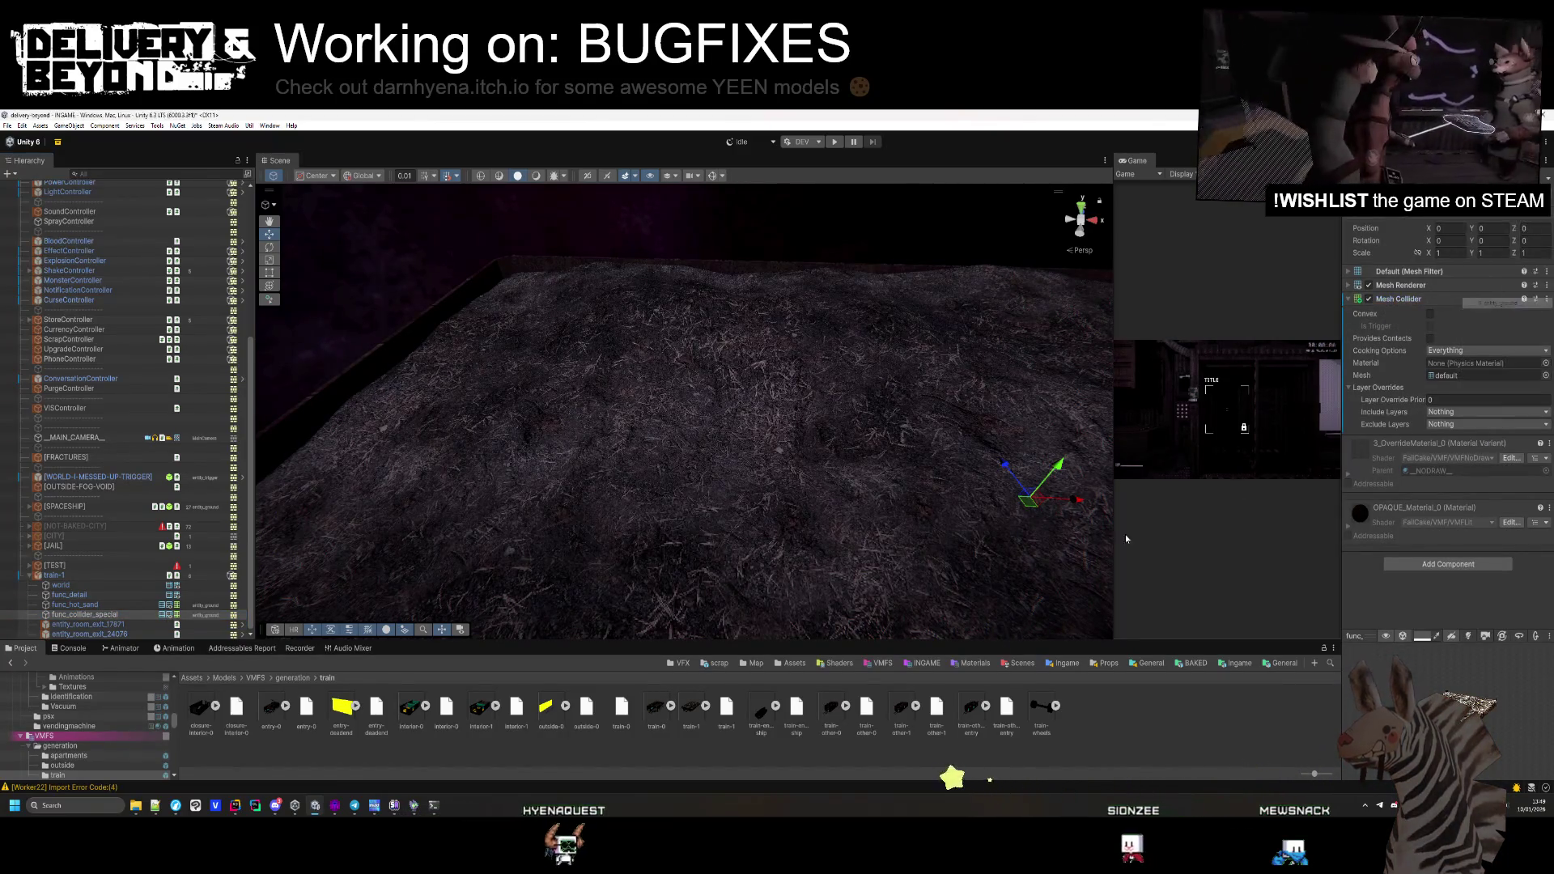
{"action": "left_click", "coordinate": [696, 711]}
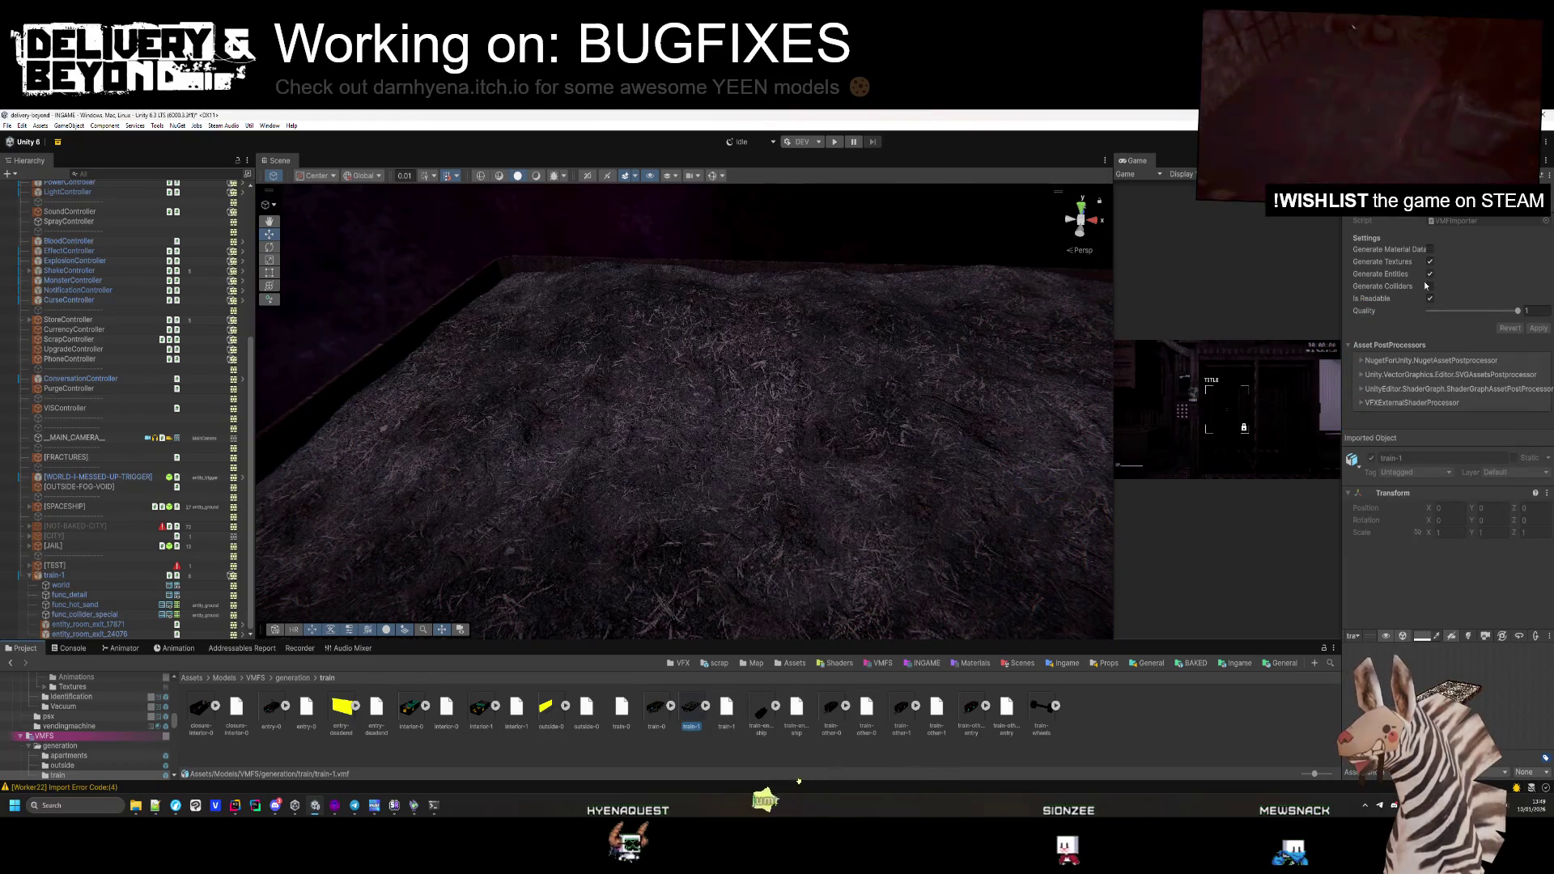
Reimport train-1.vmf with Generate Colliders enabled and add an Entity_vis_room script to train-1
{"action": "left_click", "coordinate": [1538, 328]}
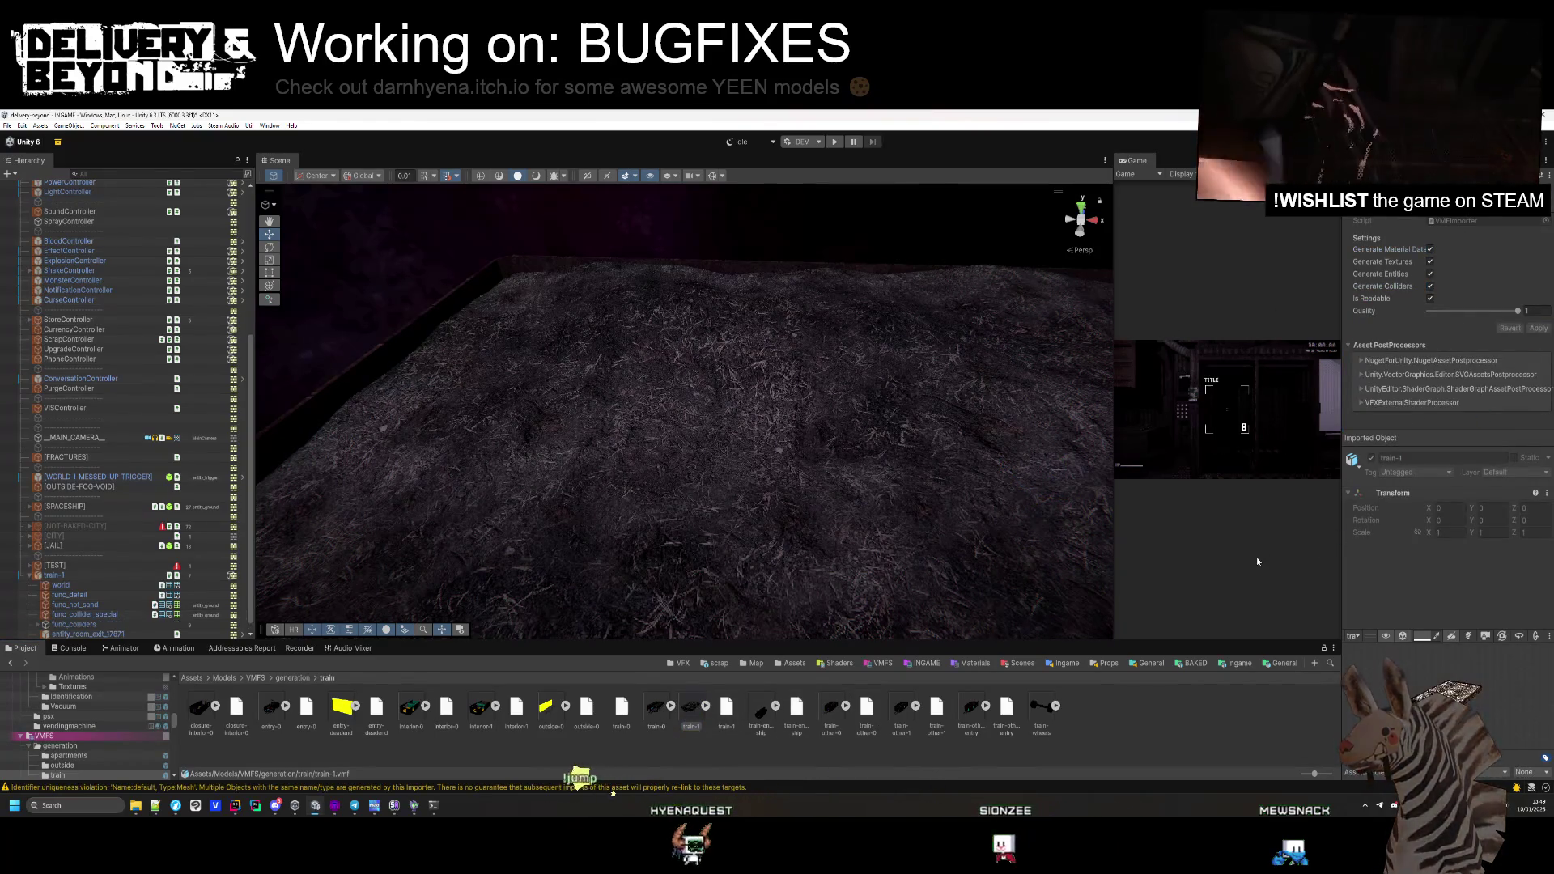
{"action": "left_click", "coordinate": [97, 595]}
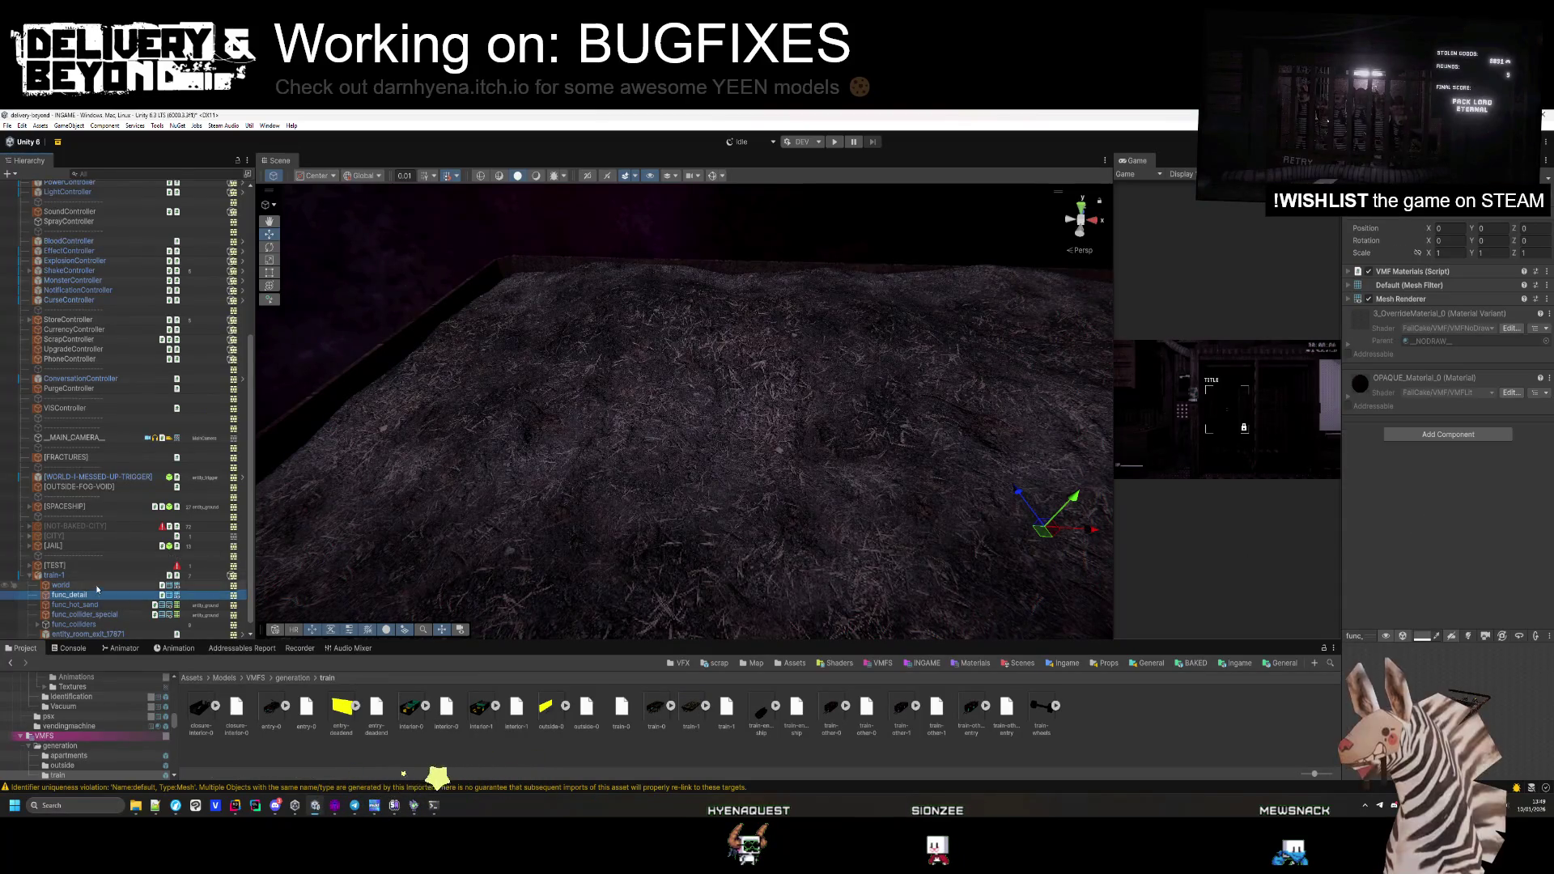
{"action": "left_click", "coordinate": [85, 575]}
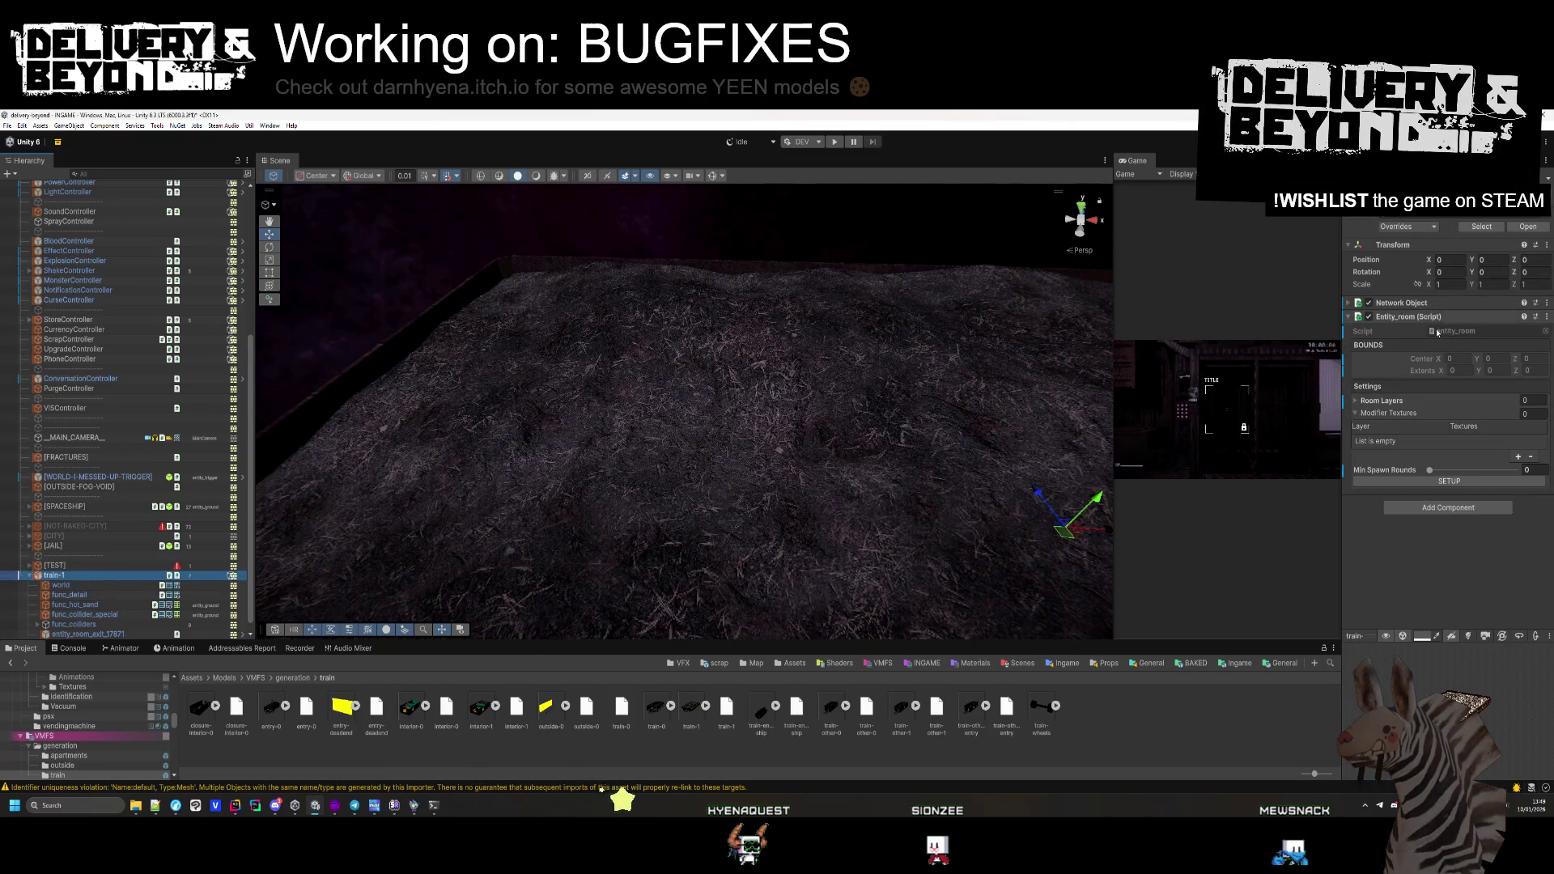
{"action": "left_click", "coordinate": [1450, 507]}
{"action": "type", "text": "vis"}
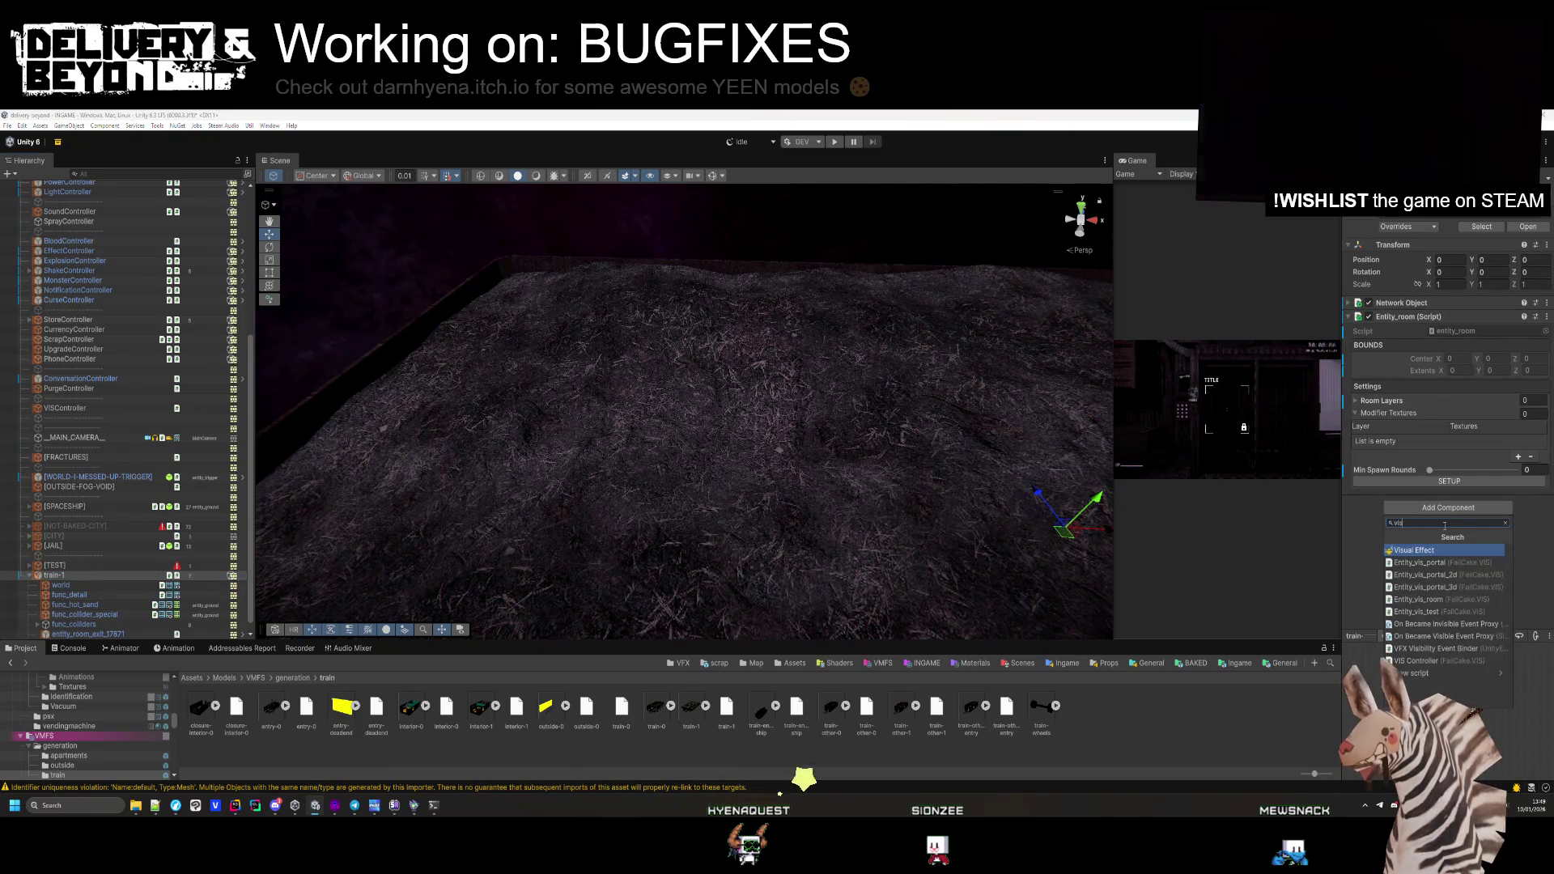
{"action": "key", "text": "Down"}
{"action": "key", "text": "Down"}
{"action": "key", "text": "Down"}
{"action": "key", "text": "Return"}
Add a Steam Audio Dynamic Object component to train-1 and frame it in the Scene view
{"action": "left_click", "coordinate": [1446, 525]}
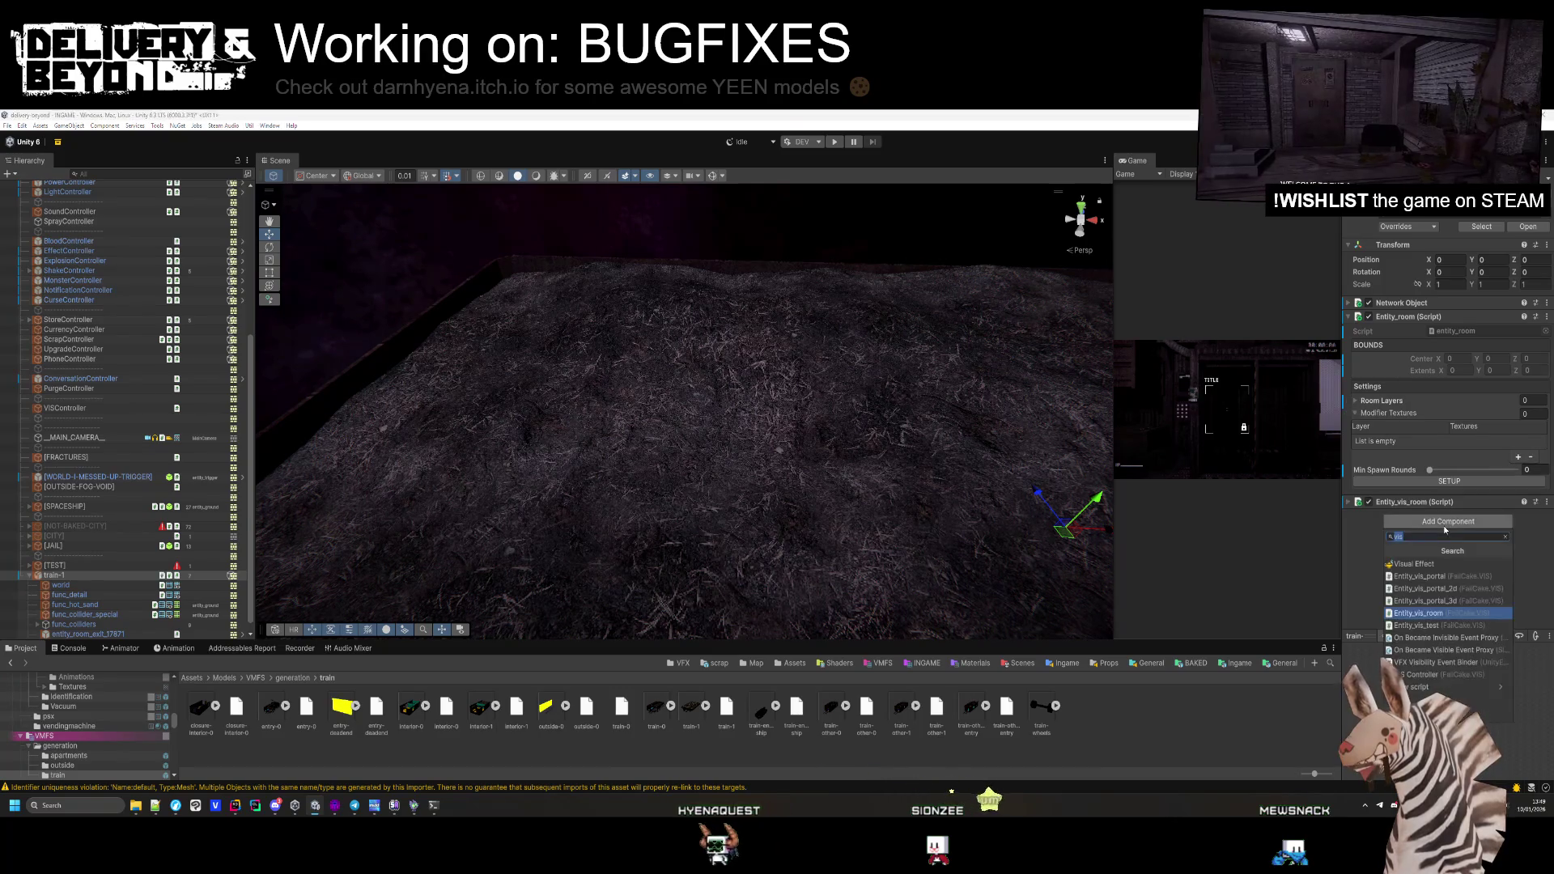
{"action": "type", "text": "audio"}
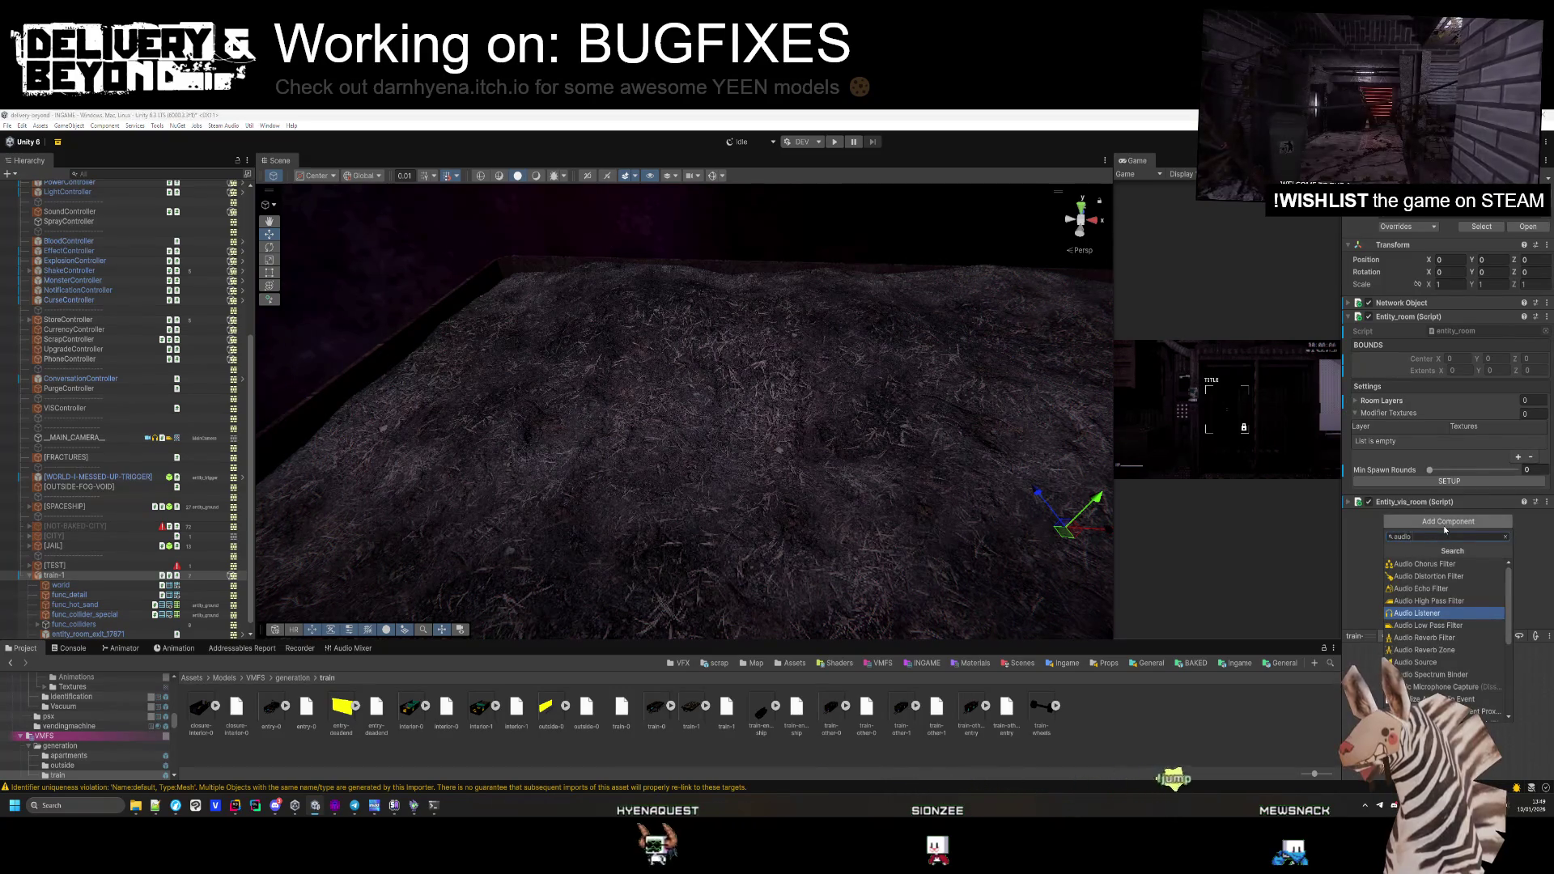
{"action": "key", "text": "BackSpace"}
{"action": "key", "text": "BackSpace"}
{"action": "key", "text": "BackSpace"}
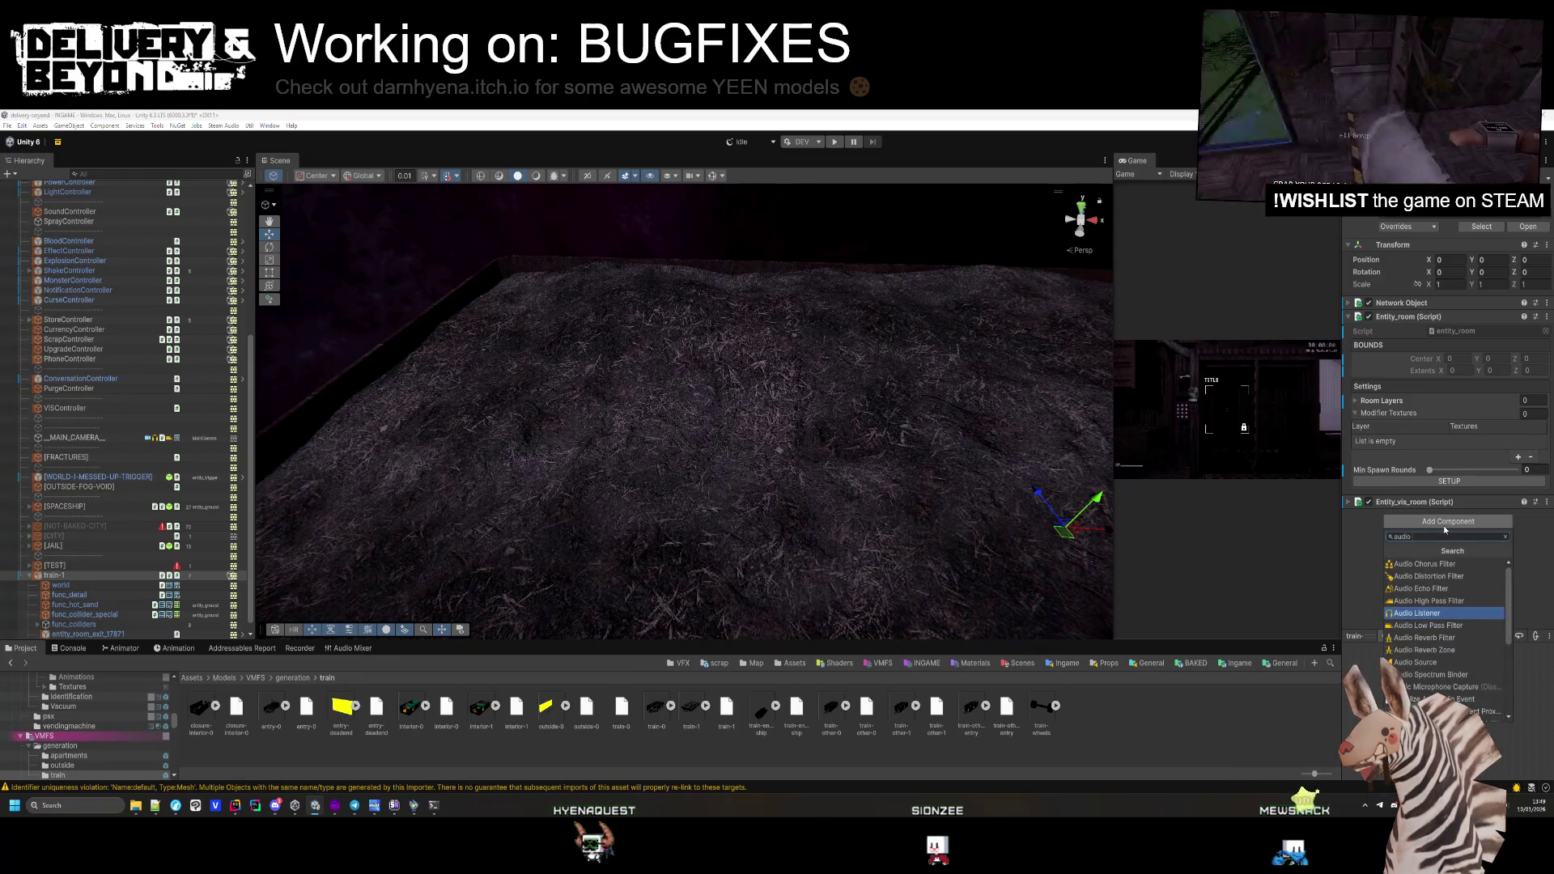
{"action": "type", "text": "dyn"}
{"action": "key", "text": "Return"}
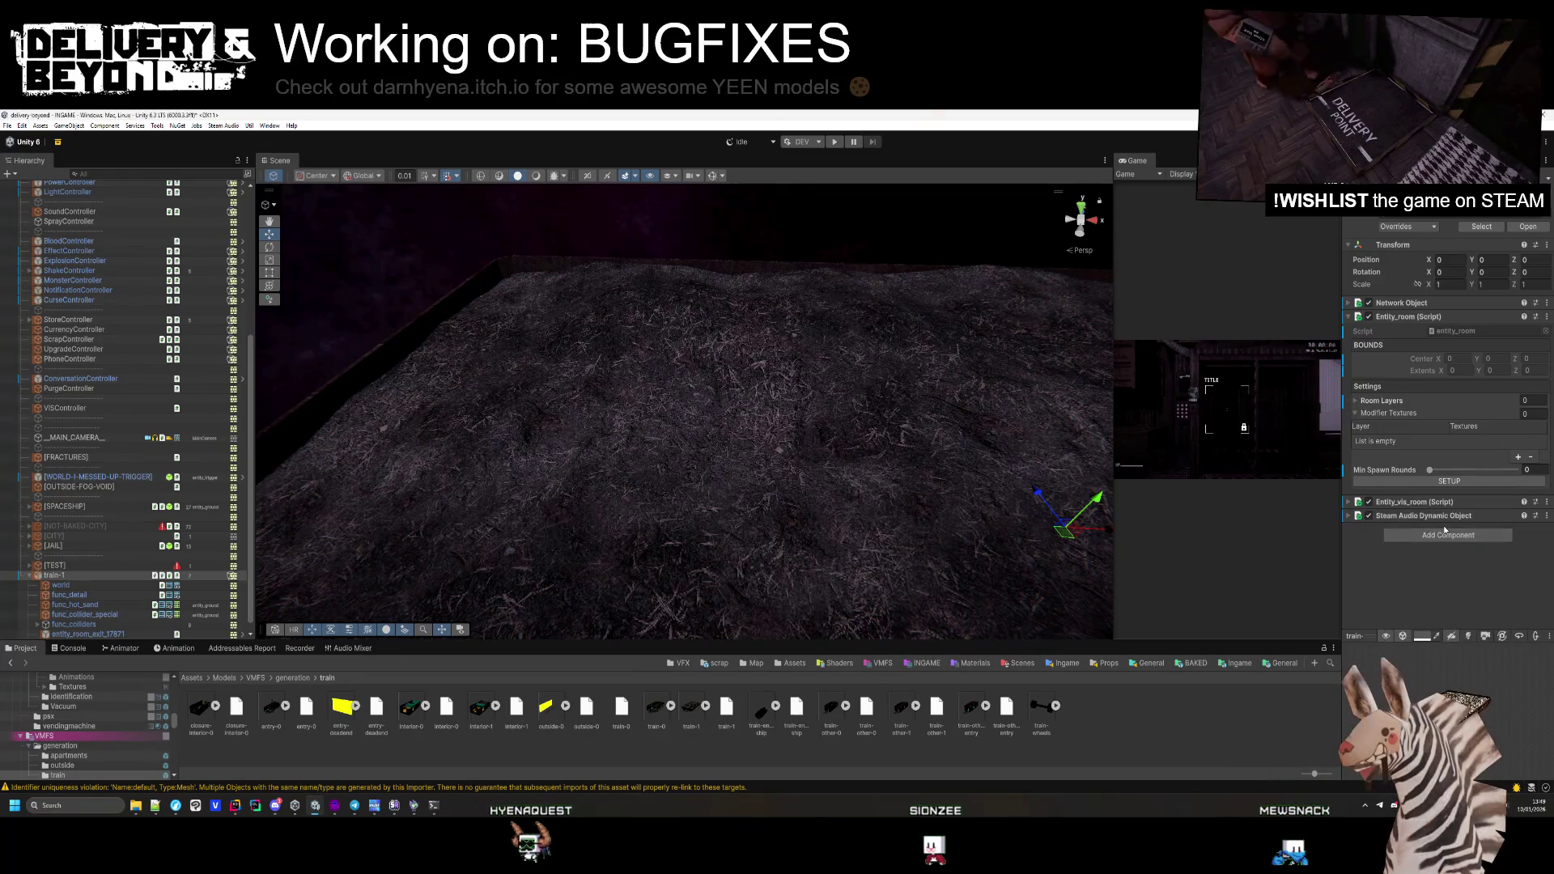
{"action": "key", "text": "f"}
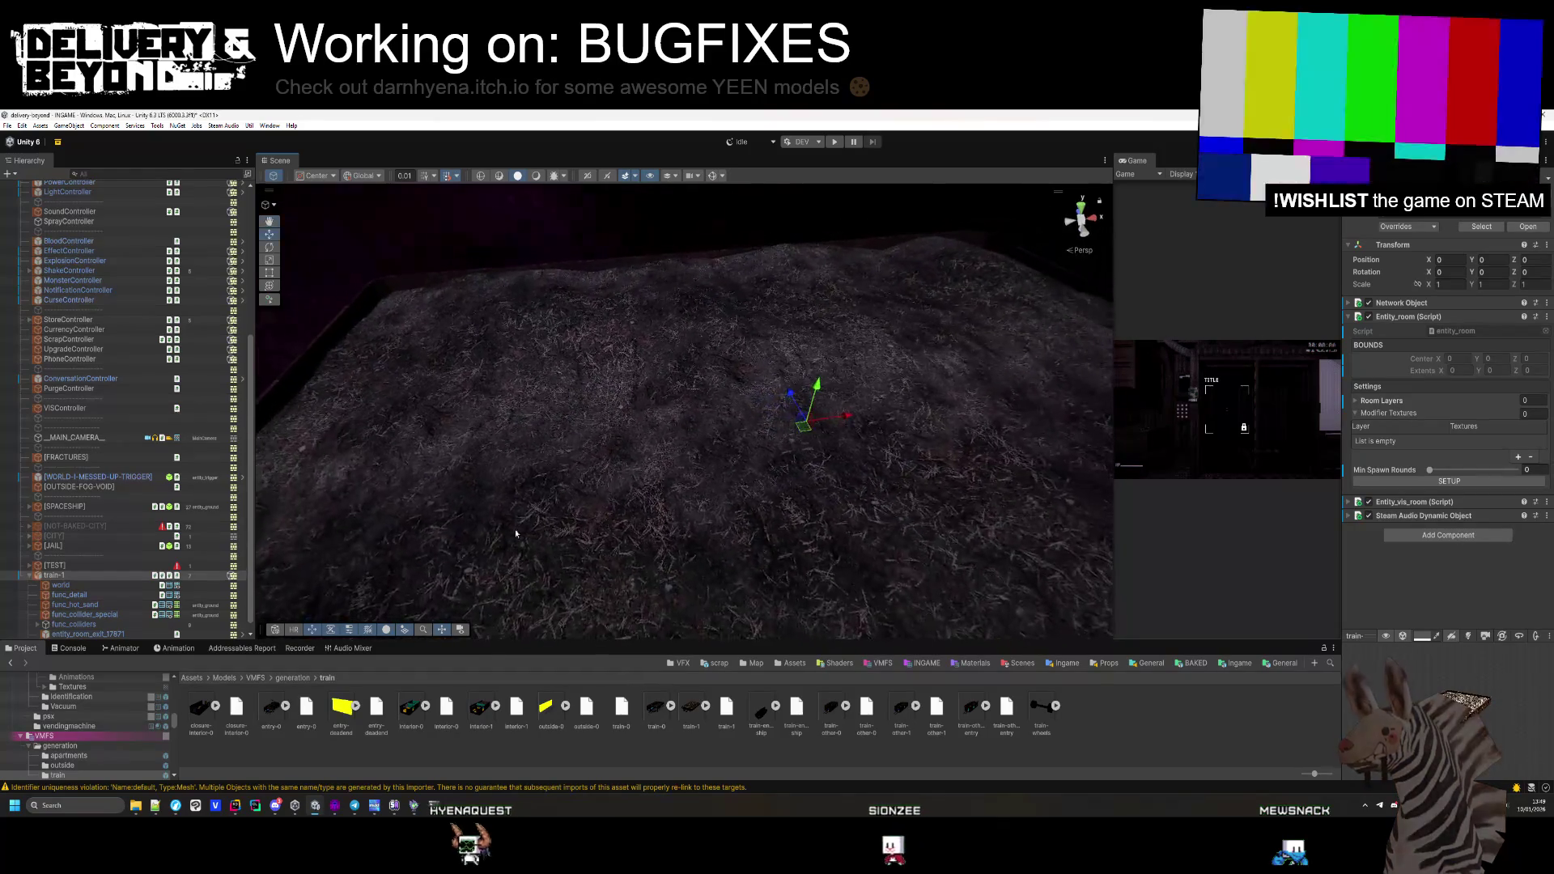
{"action": "right_click", "coordinate": [76, 576]}
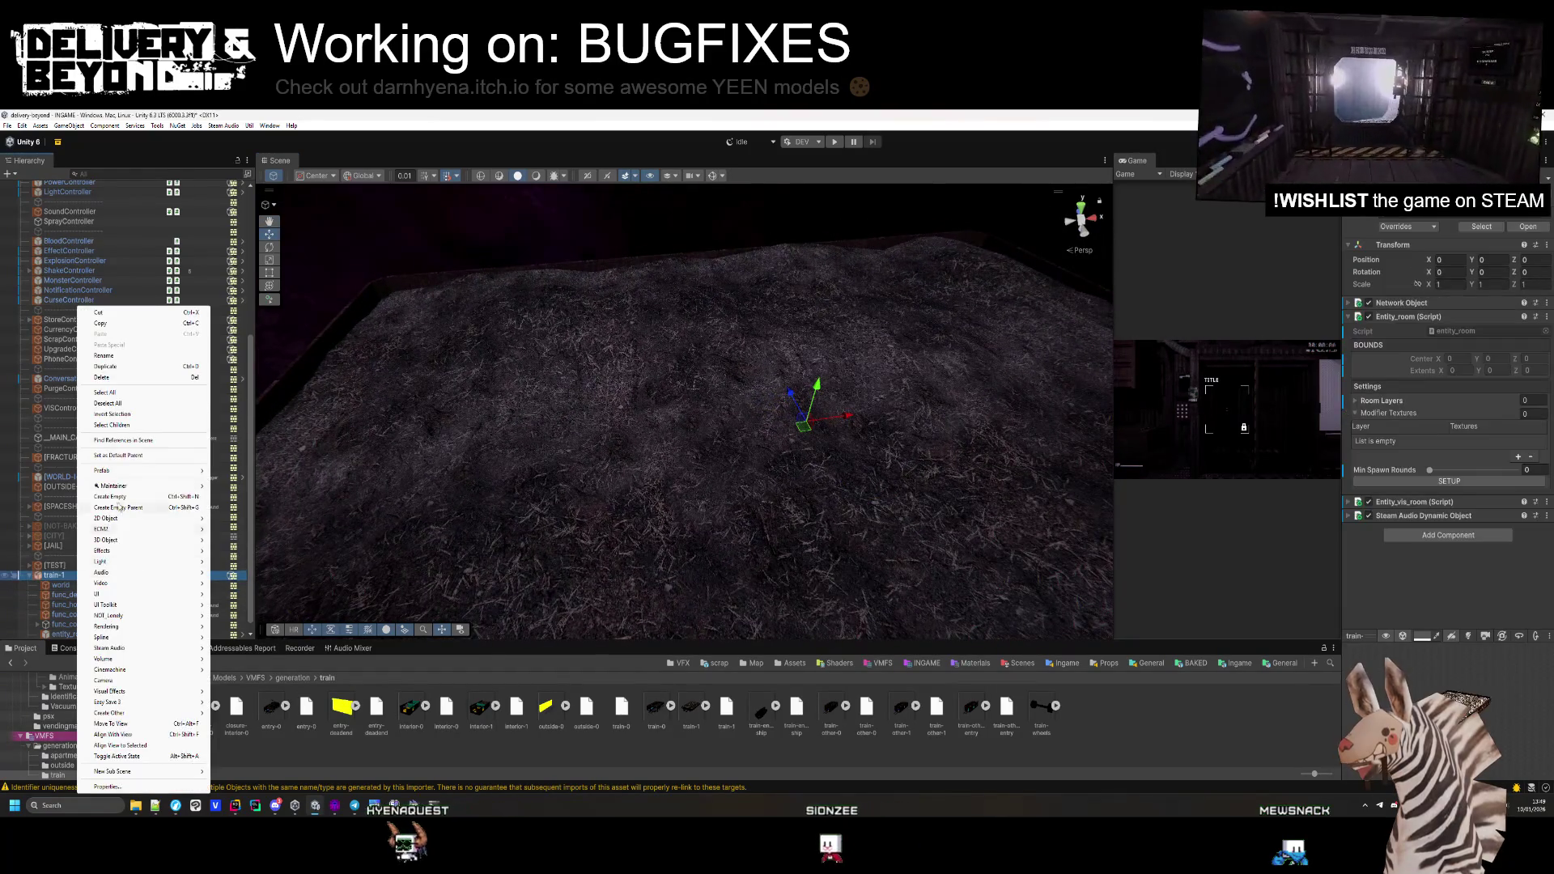
Create an empty child under train-1 named [LAYERS]
{"action": "left_click", "coordinate": [187, 579]}
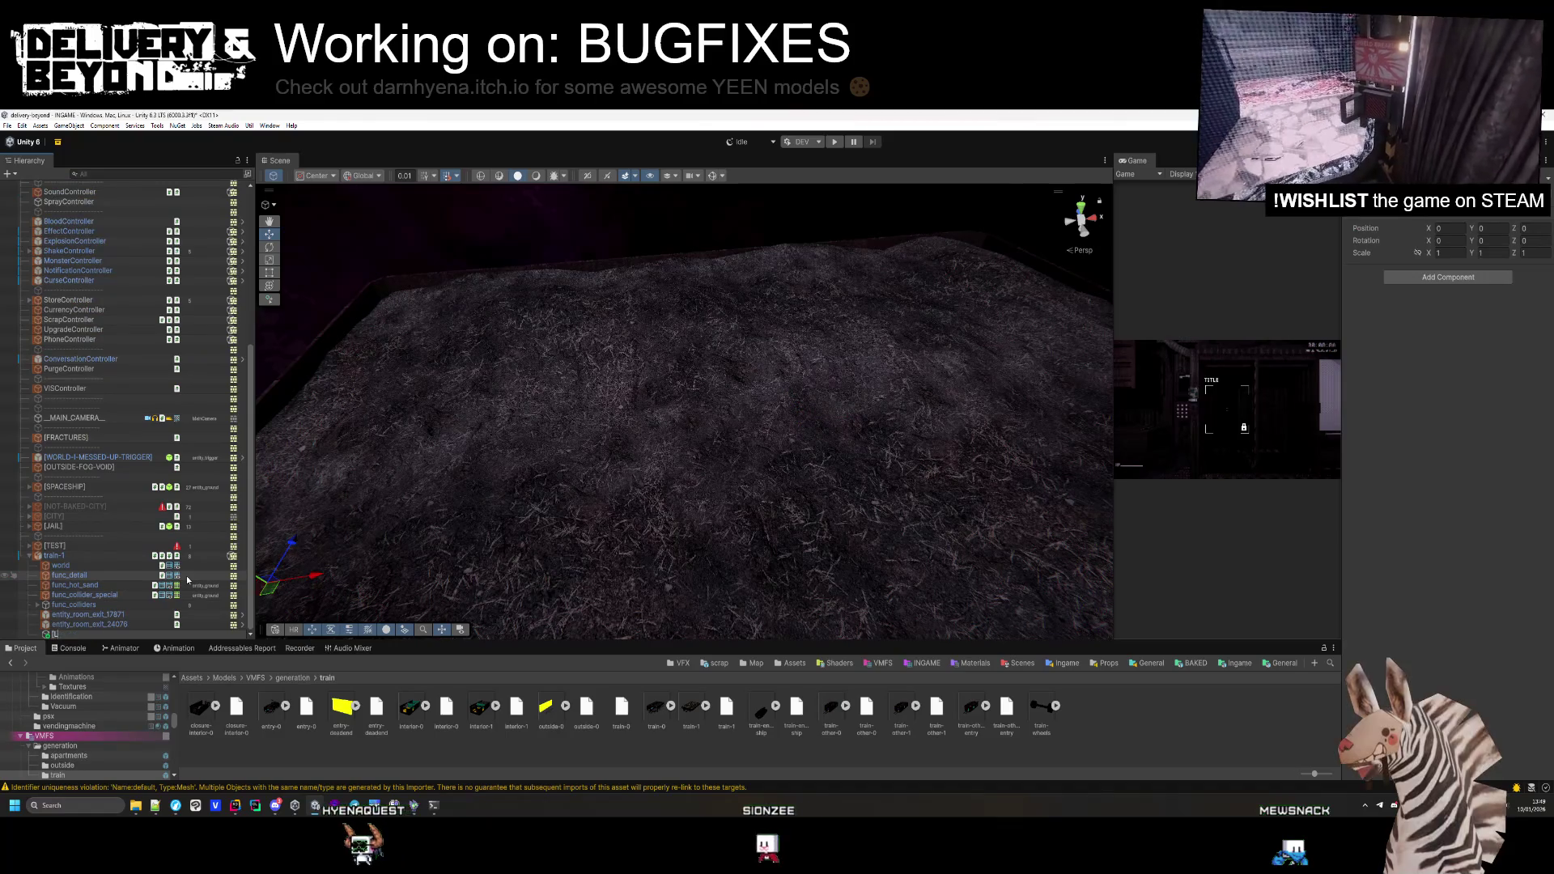
{"action": "type", "text": "[LAYERS]"}
{"action": "key", "text": "Return"}
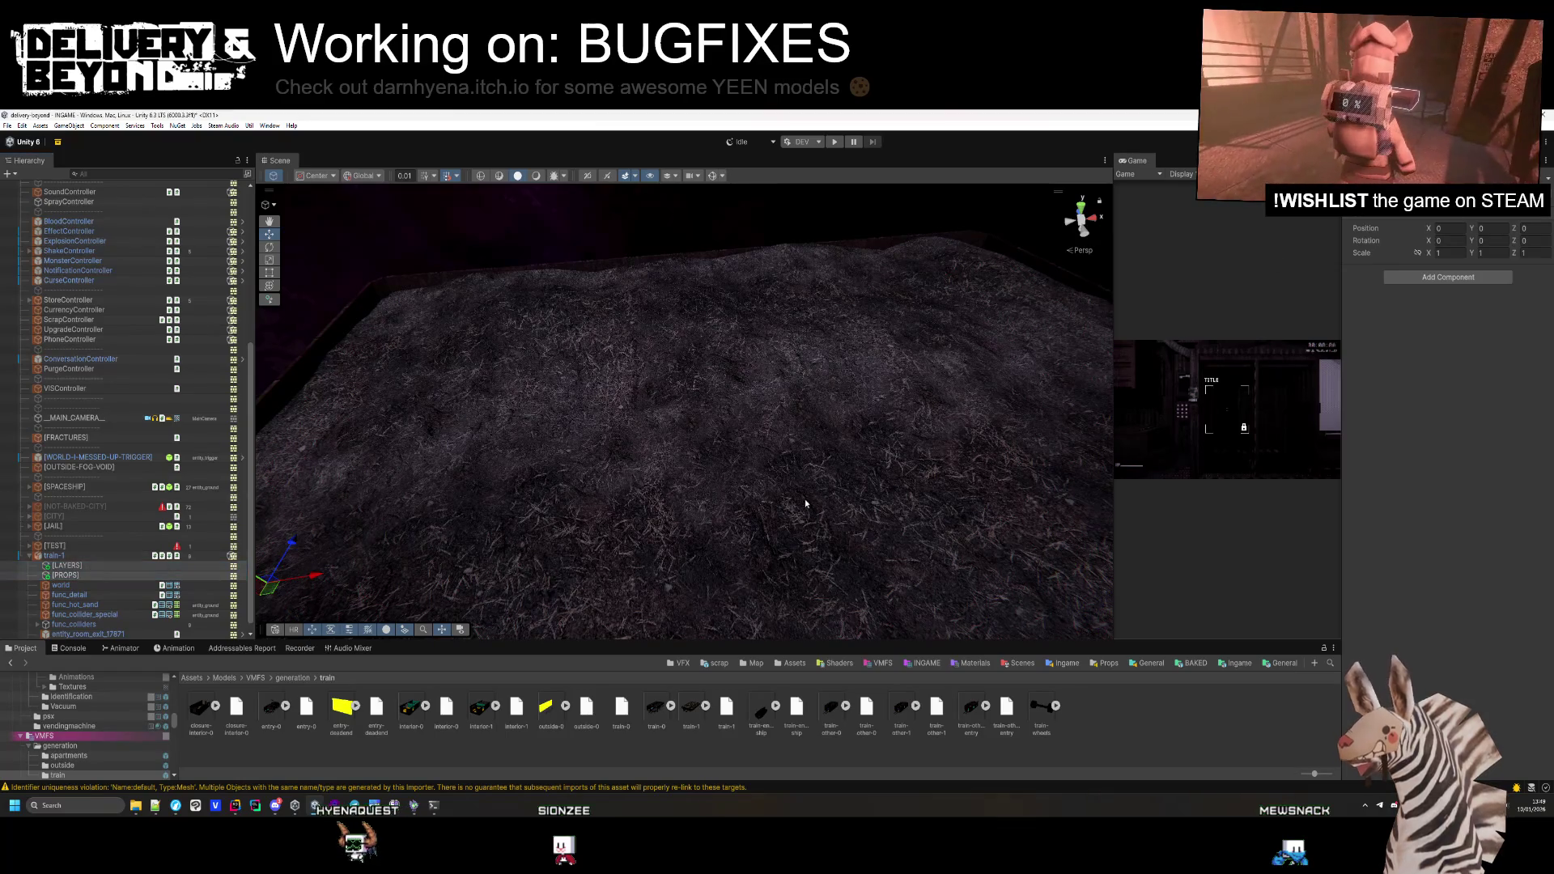
Create an empty child named entity_hurt under the [PROPS] group
{"action": "left_click", "coordinate": [114, 595]}
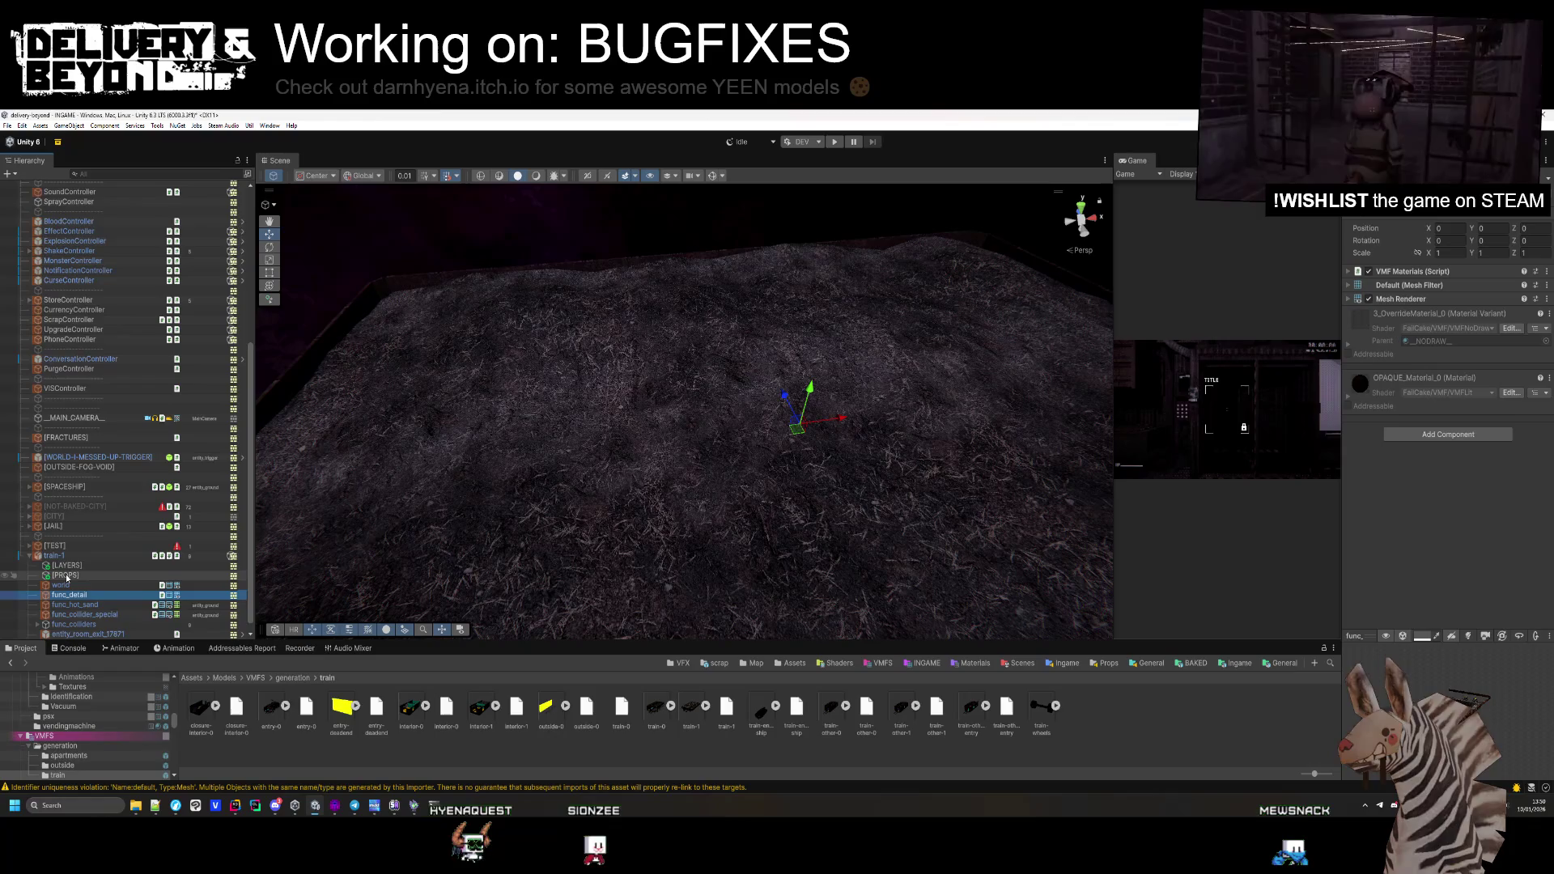
{"action": "scroll", "coordinate": [67, 577], "scroll_direction": "down", "scroll_amount": 1}
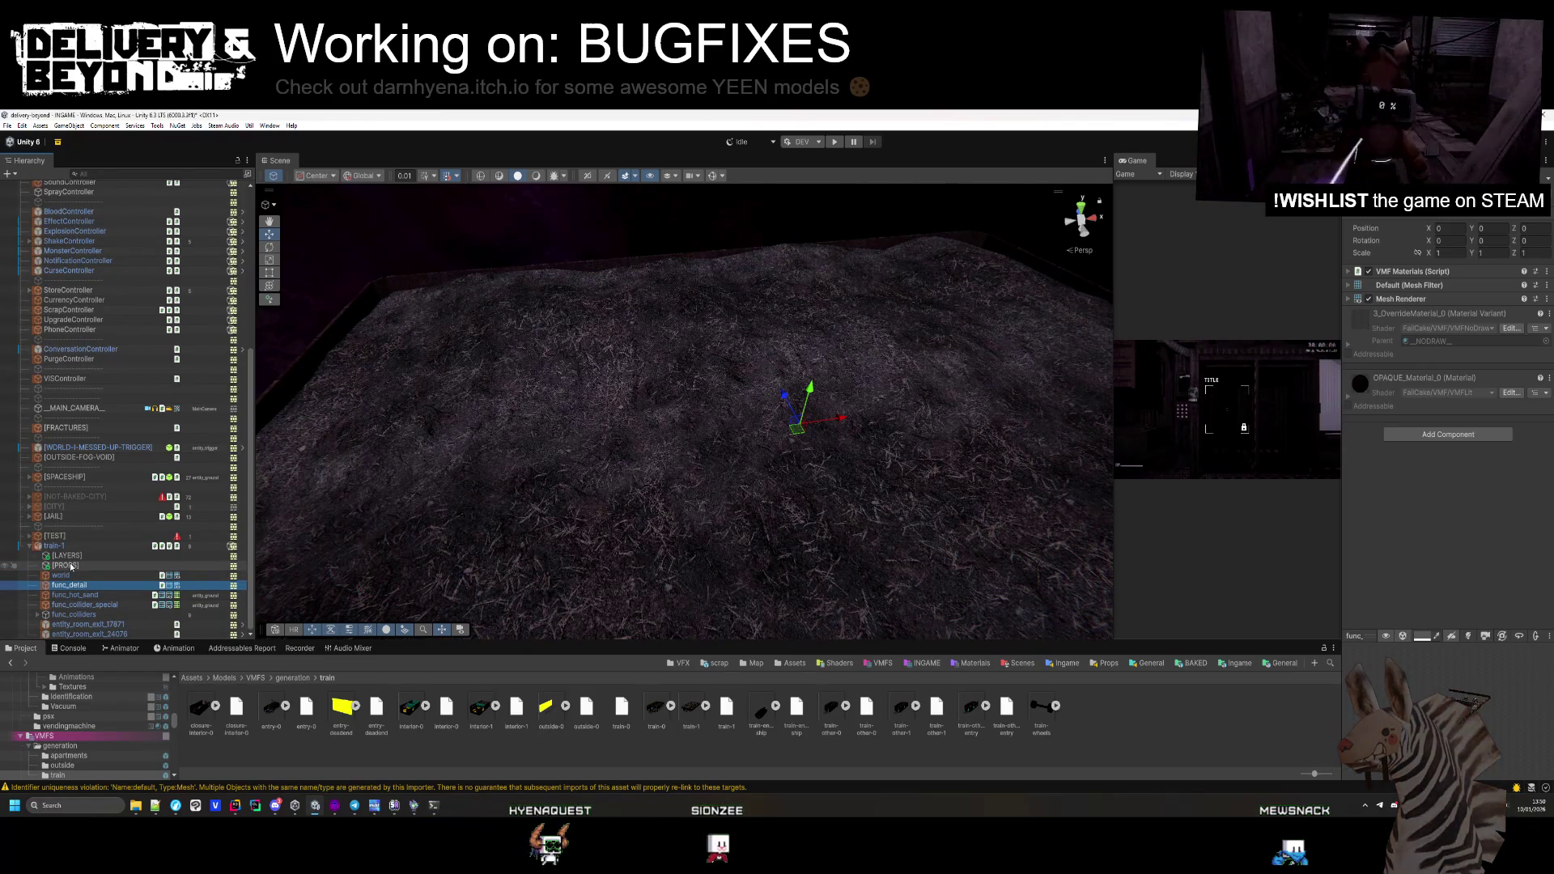
{"action": "right_click", "coordinate": [71, 567]}
{"action": "left_click", "coordinate": [161, 593]}
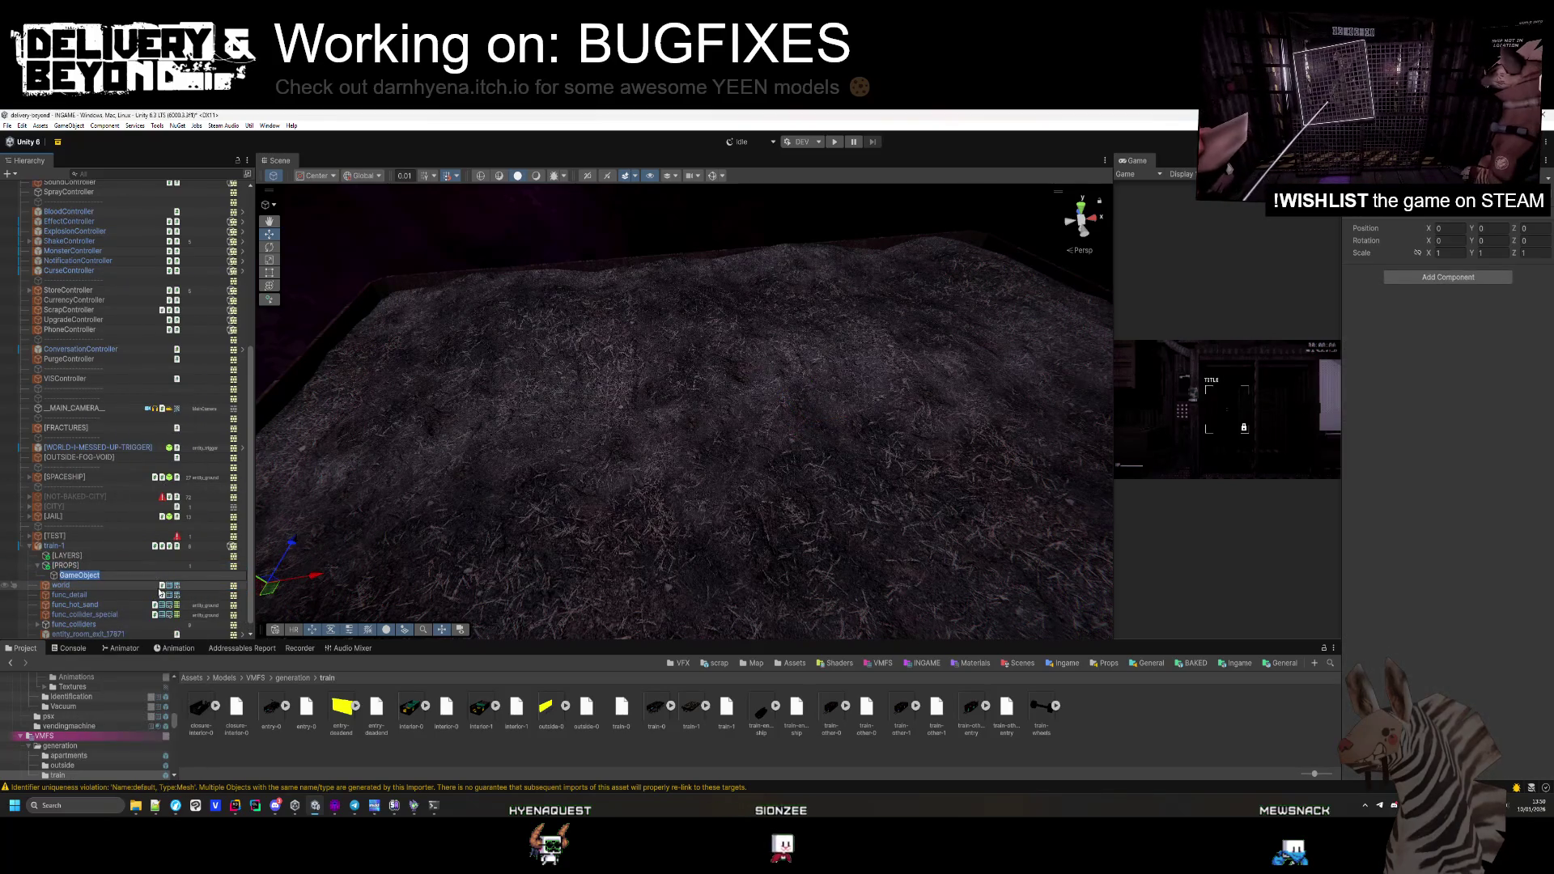
{"action": "type", "text": "entity_hurt"}
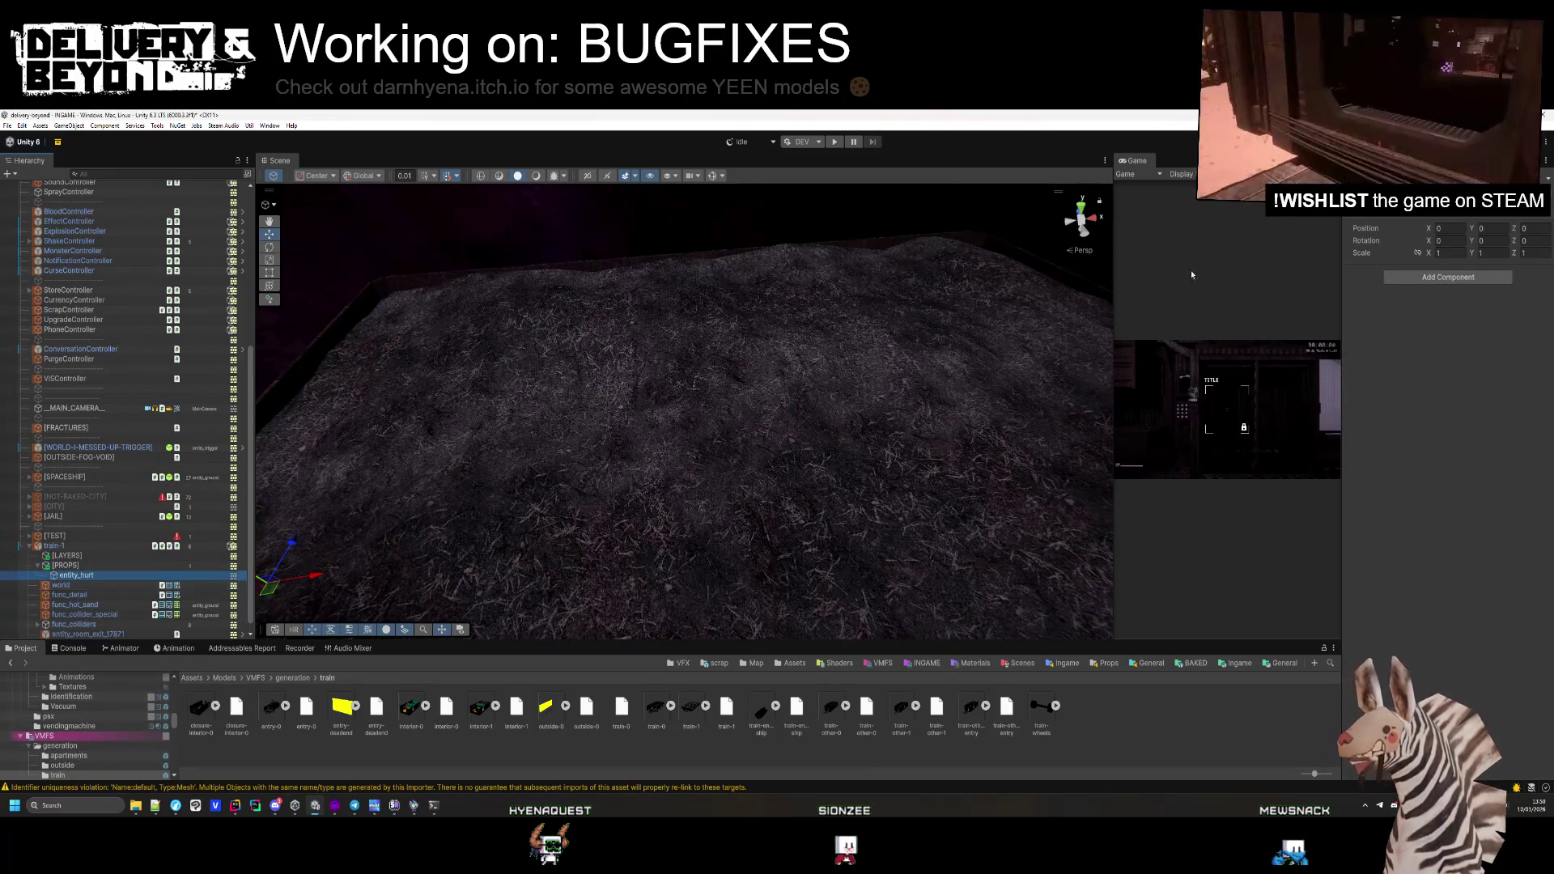
{"action": "left_click", "coordinate": [1448, 277]}
Add a Mesh Collider to entity_hurt and inspect func_hot_sand's mesh and VMF Materials
{"action": "type", "text": "mesh col"}
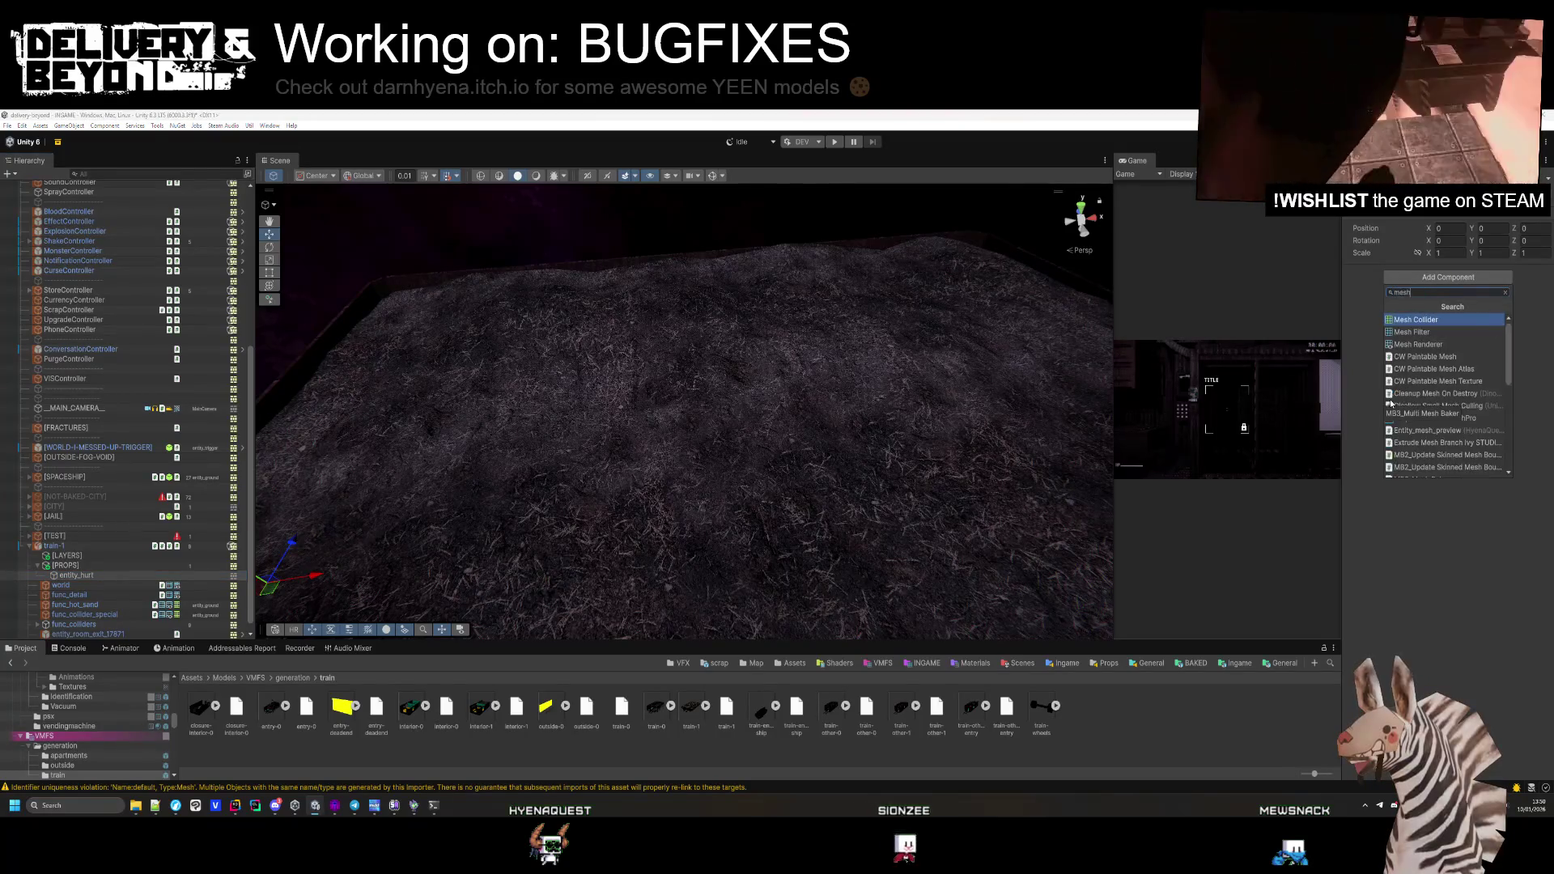
{"action": "key", "text": "Return"}
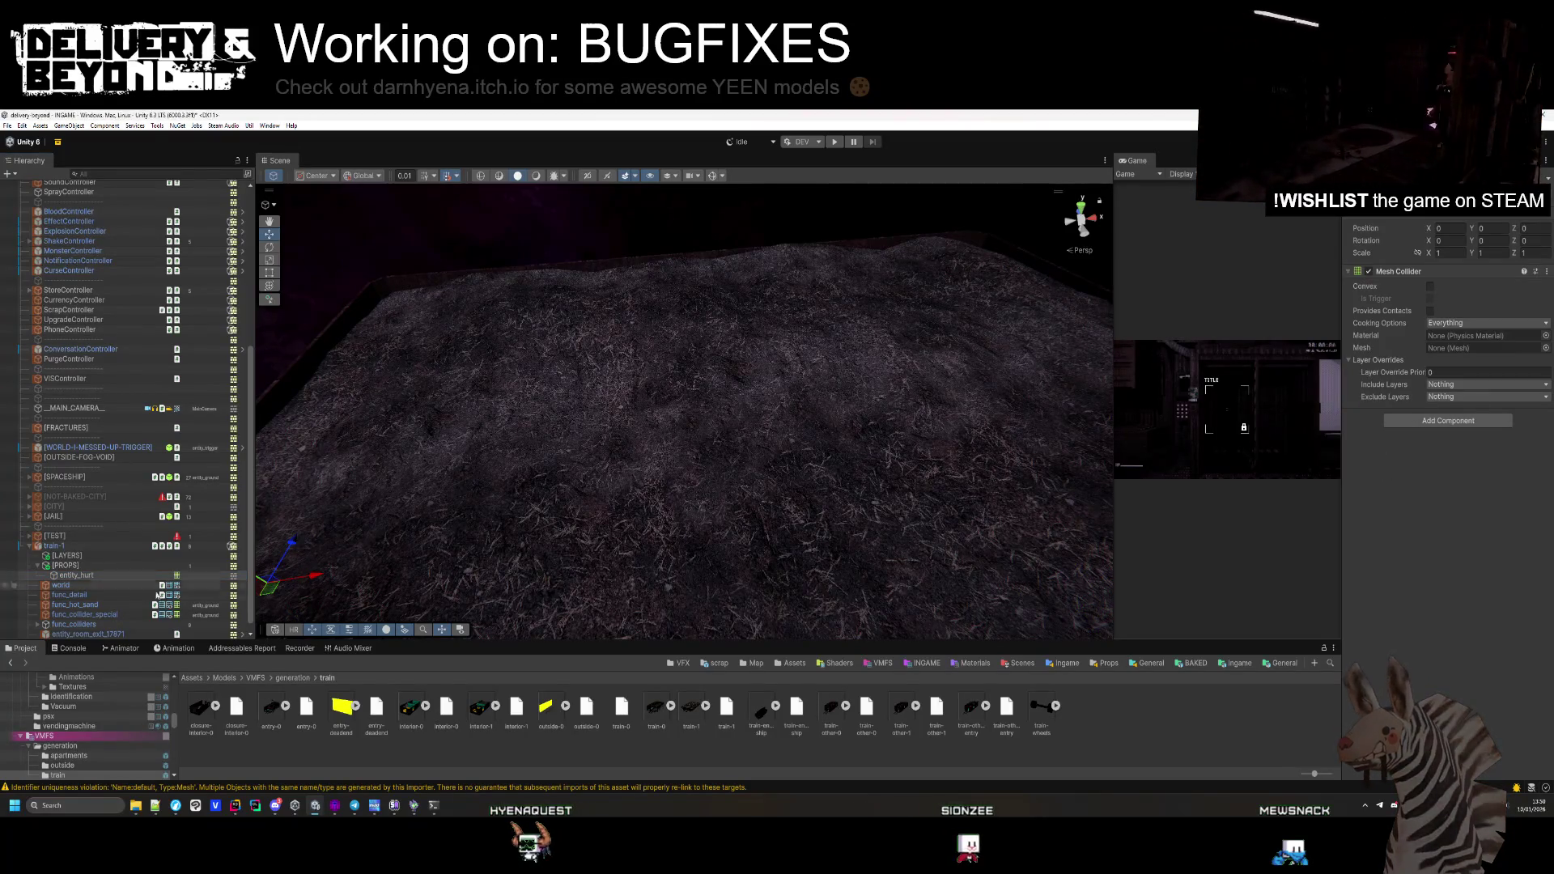
{"action": "left_click", "coordinate": [931, 388]}
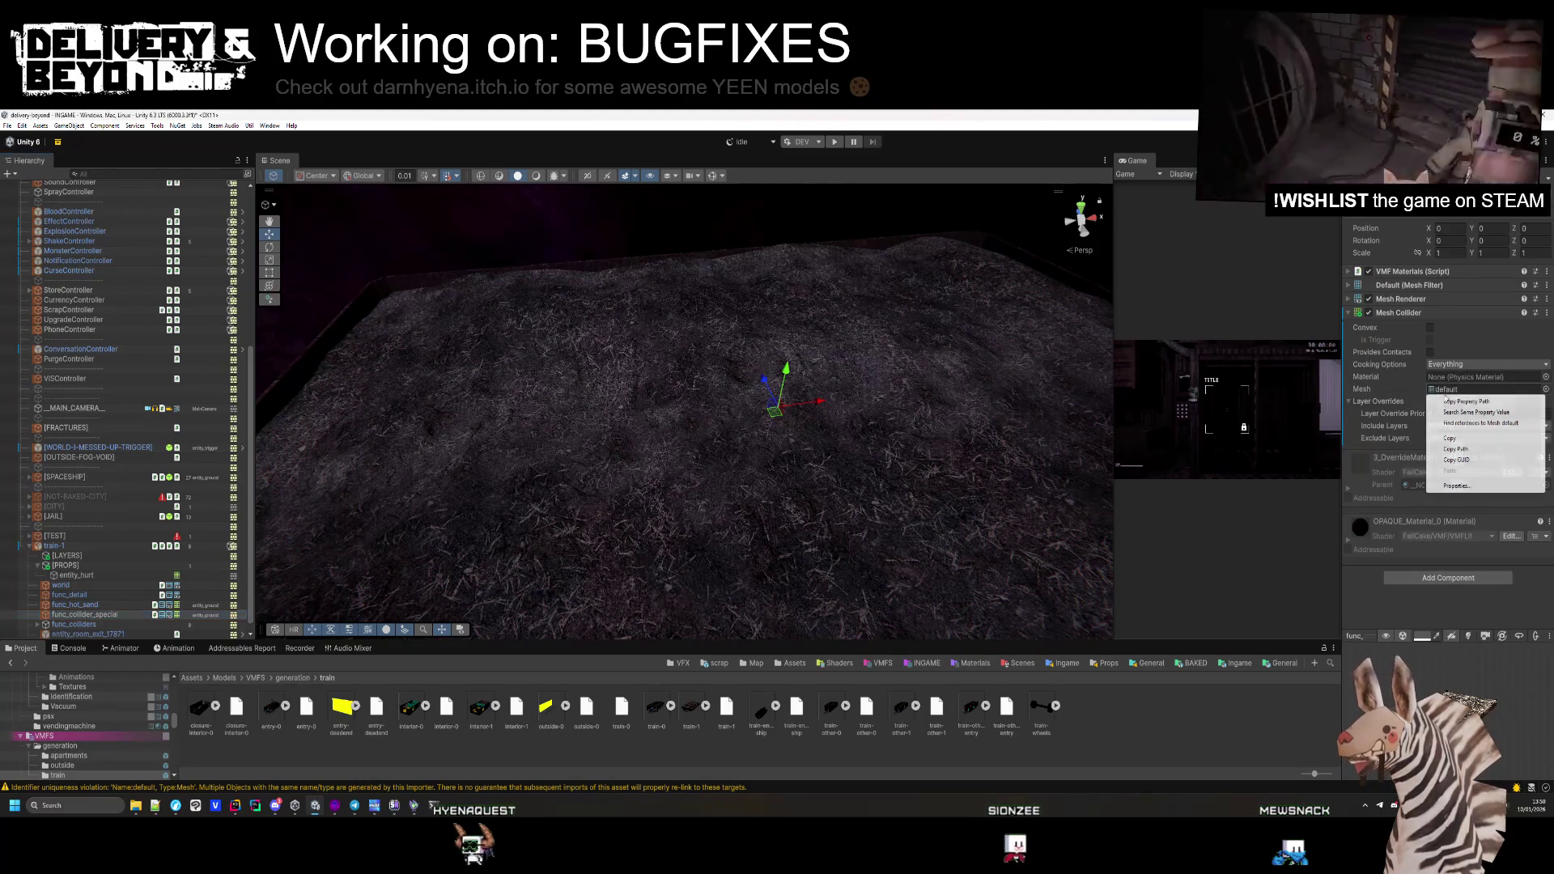
{"action": "left_click", "coordinate": [74, 604]}
{"action": "right_click", "coordinate": [1449, 390]}
{"action": "left_click", "coordinate": [1485, 402]}
{"action": "left_click", "coordinate": [1418, 272]}
{"action": "left_click", "coordinate": [1418, 272]}
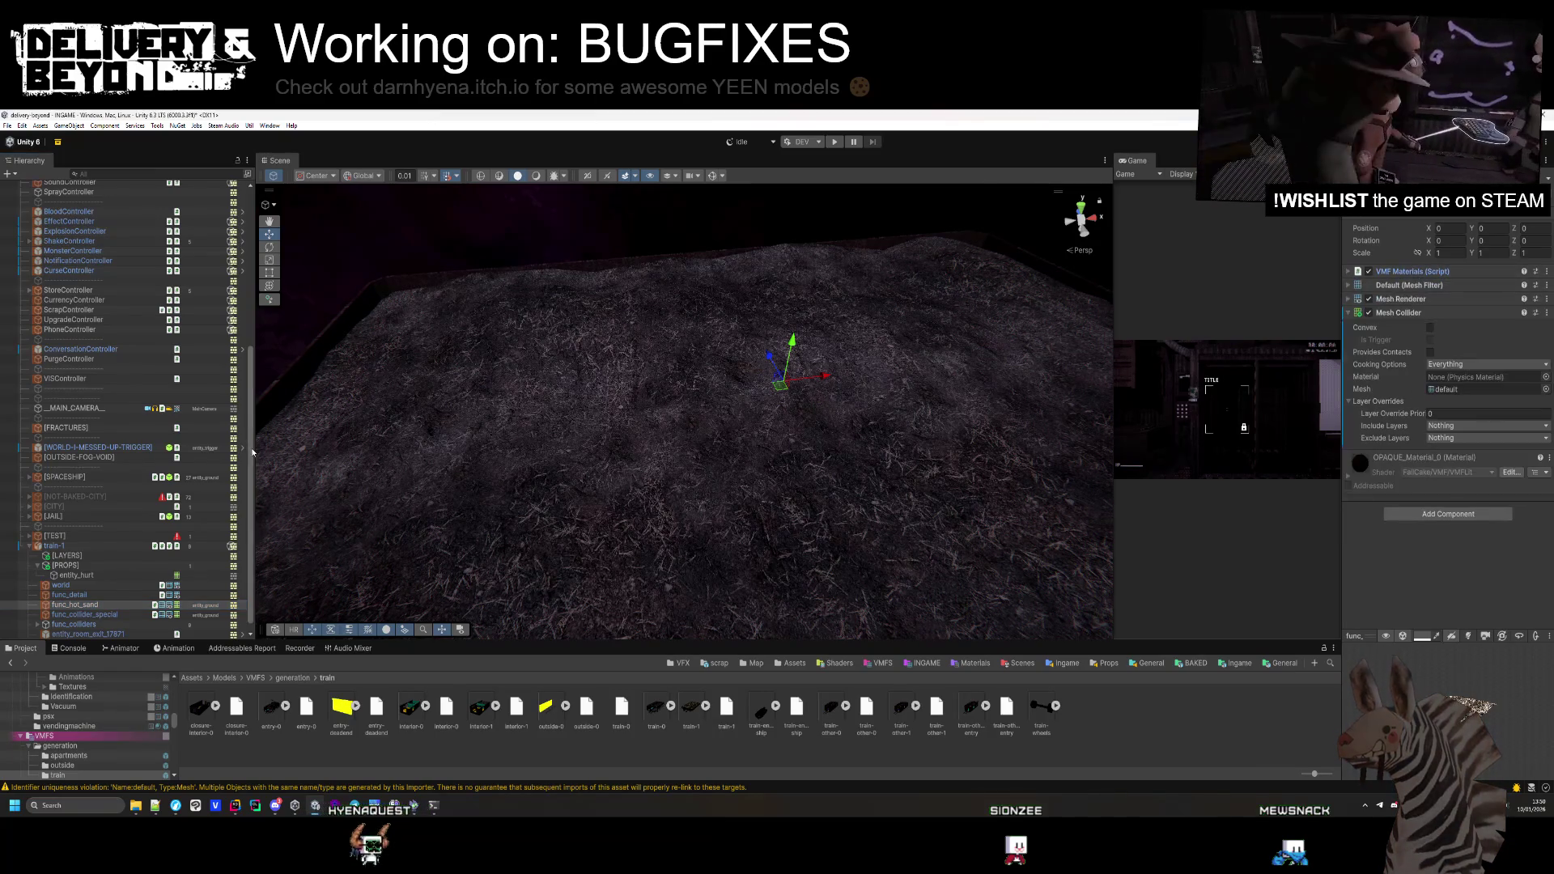
{"action": "right_click", "coordinate": [1425, 272]}
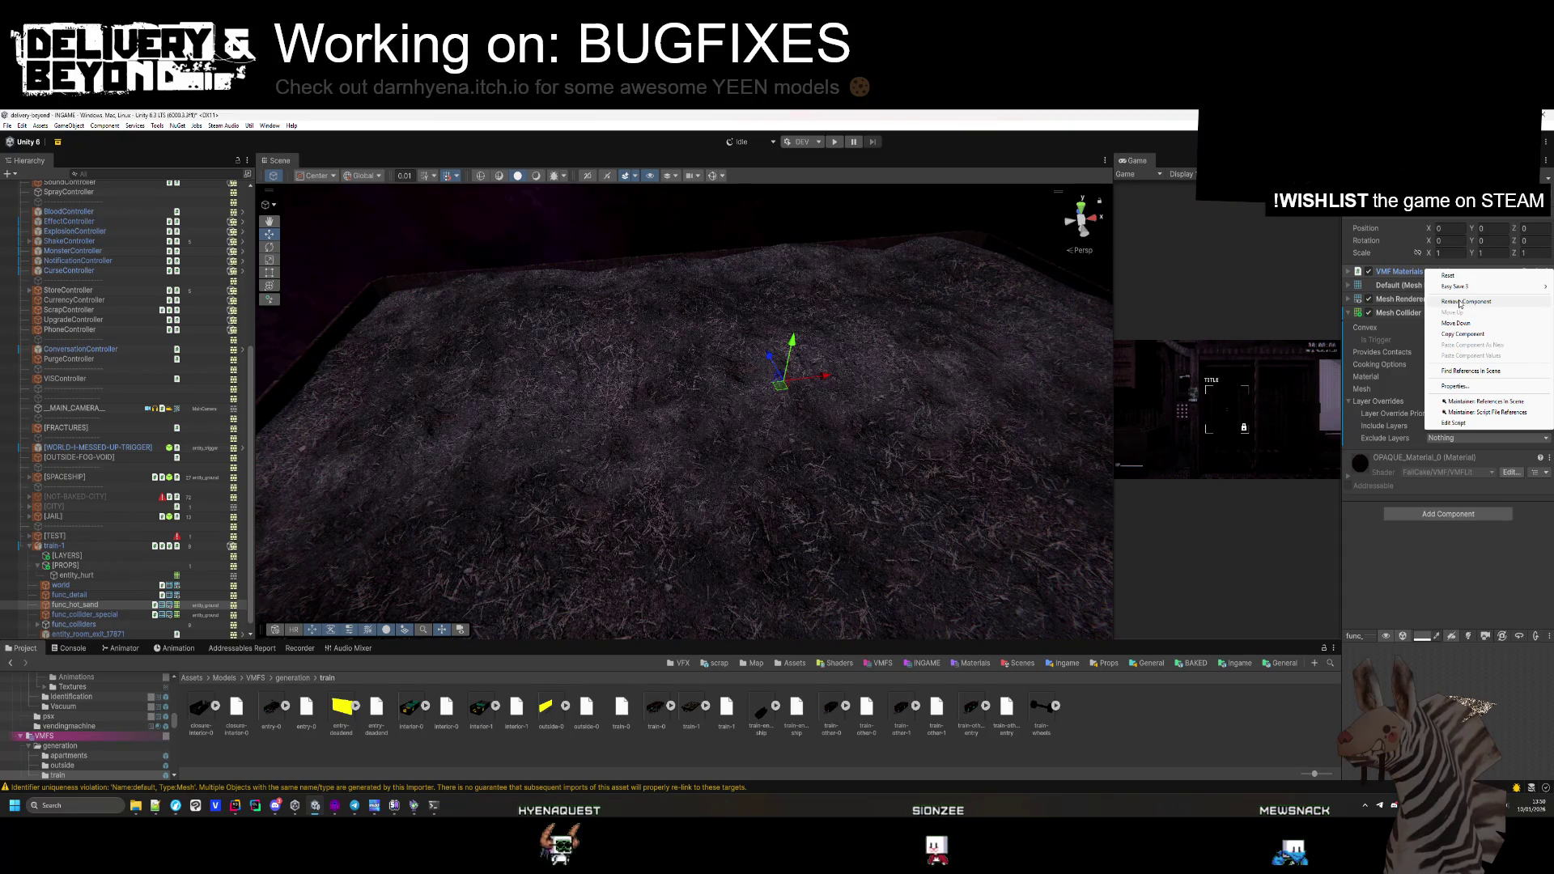
{"action": "key", "text": "Escape"}
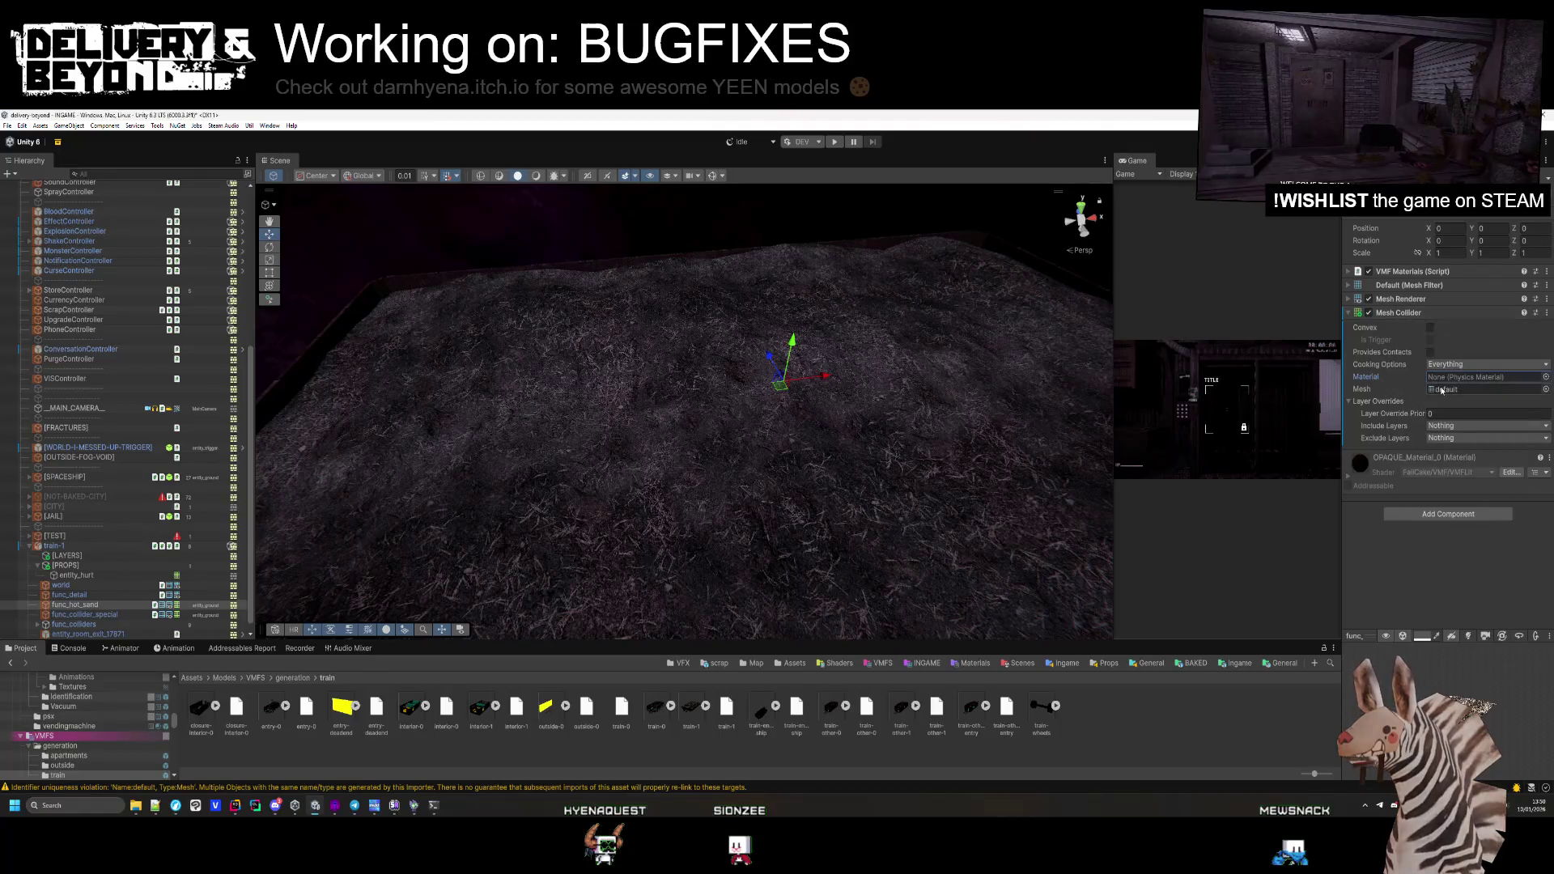
Give entity_hurt's Mesh Collider the default mesh and make it a convex trigger
{"action": "left_click", "coordinate": [79, 575]}
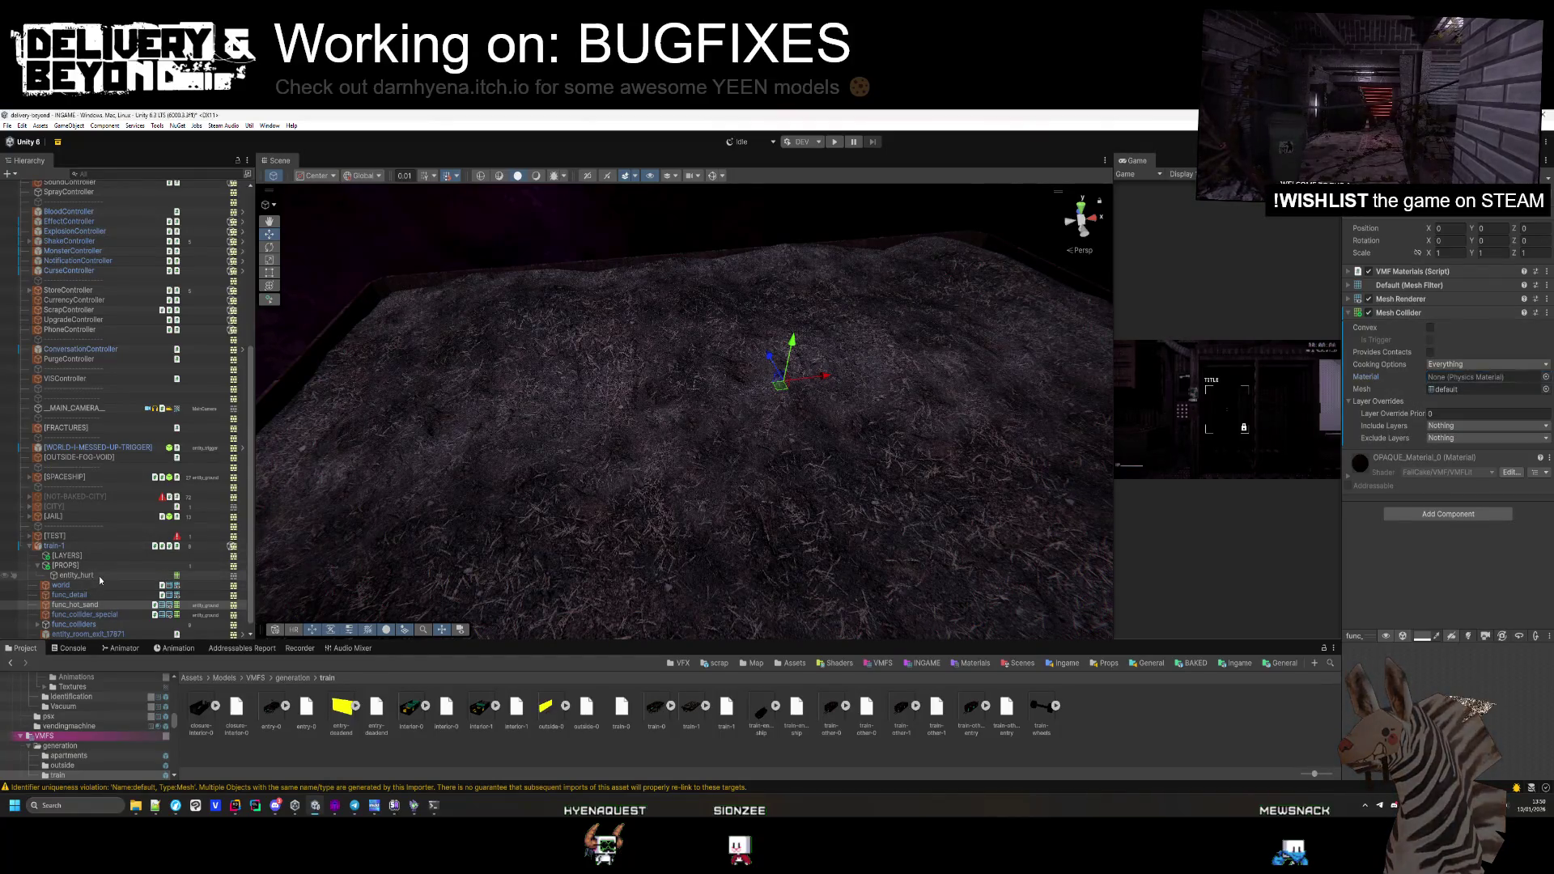
{"action": "left_click", "coordinate": [1449, 348]}
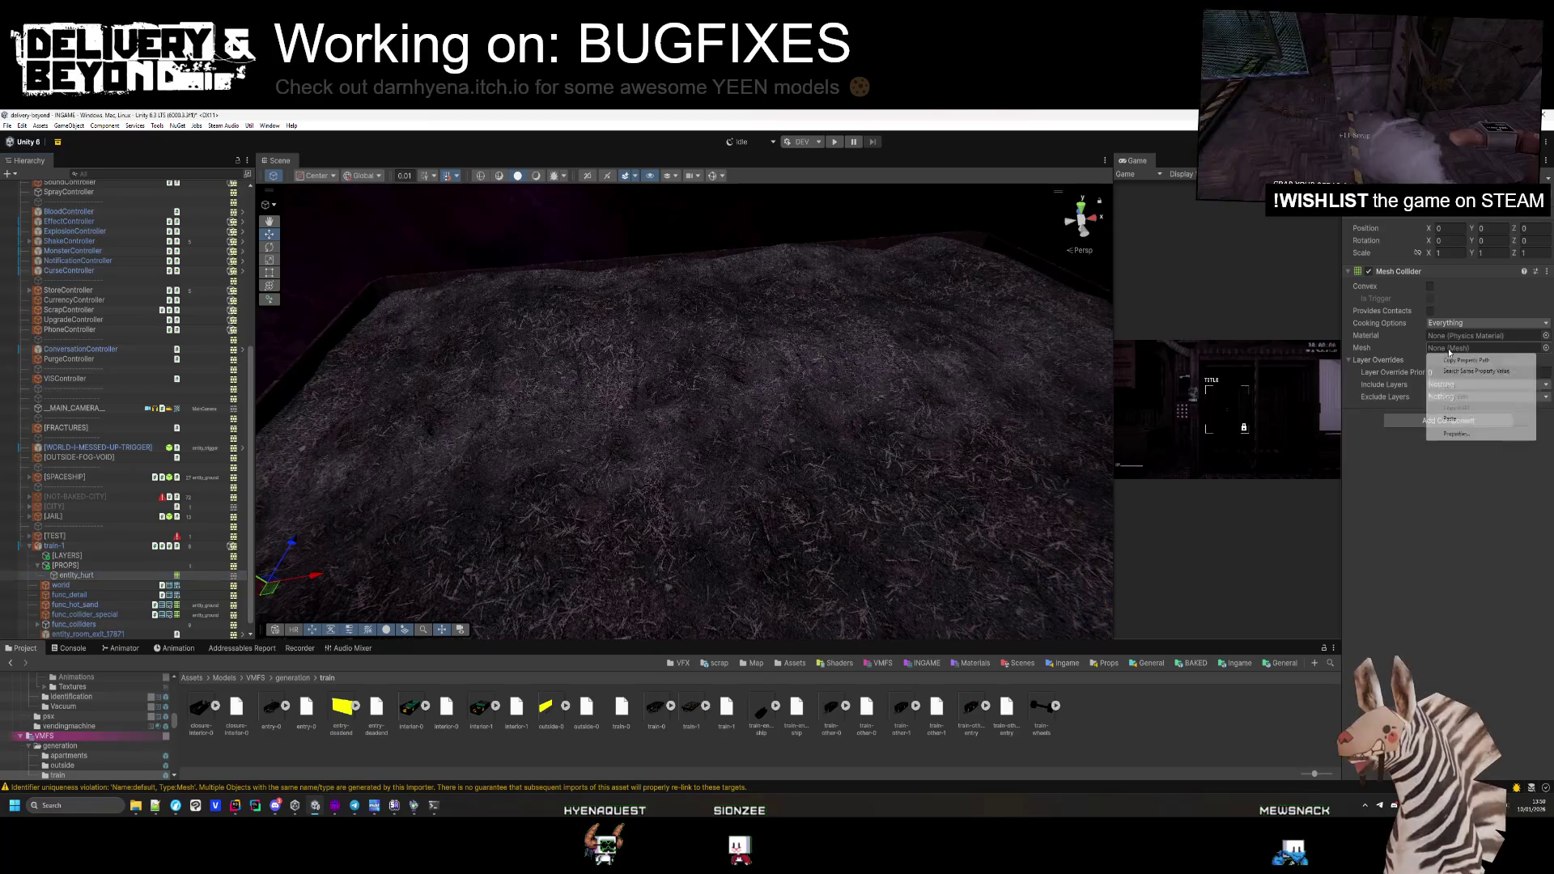
{"action": "left_click", "coordinate": [1466, 419]}
{"action": "left_click", "coordinate": [1430, 298]}
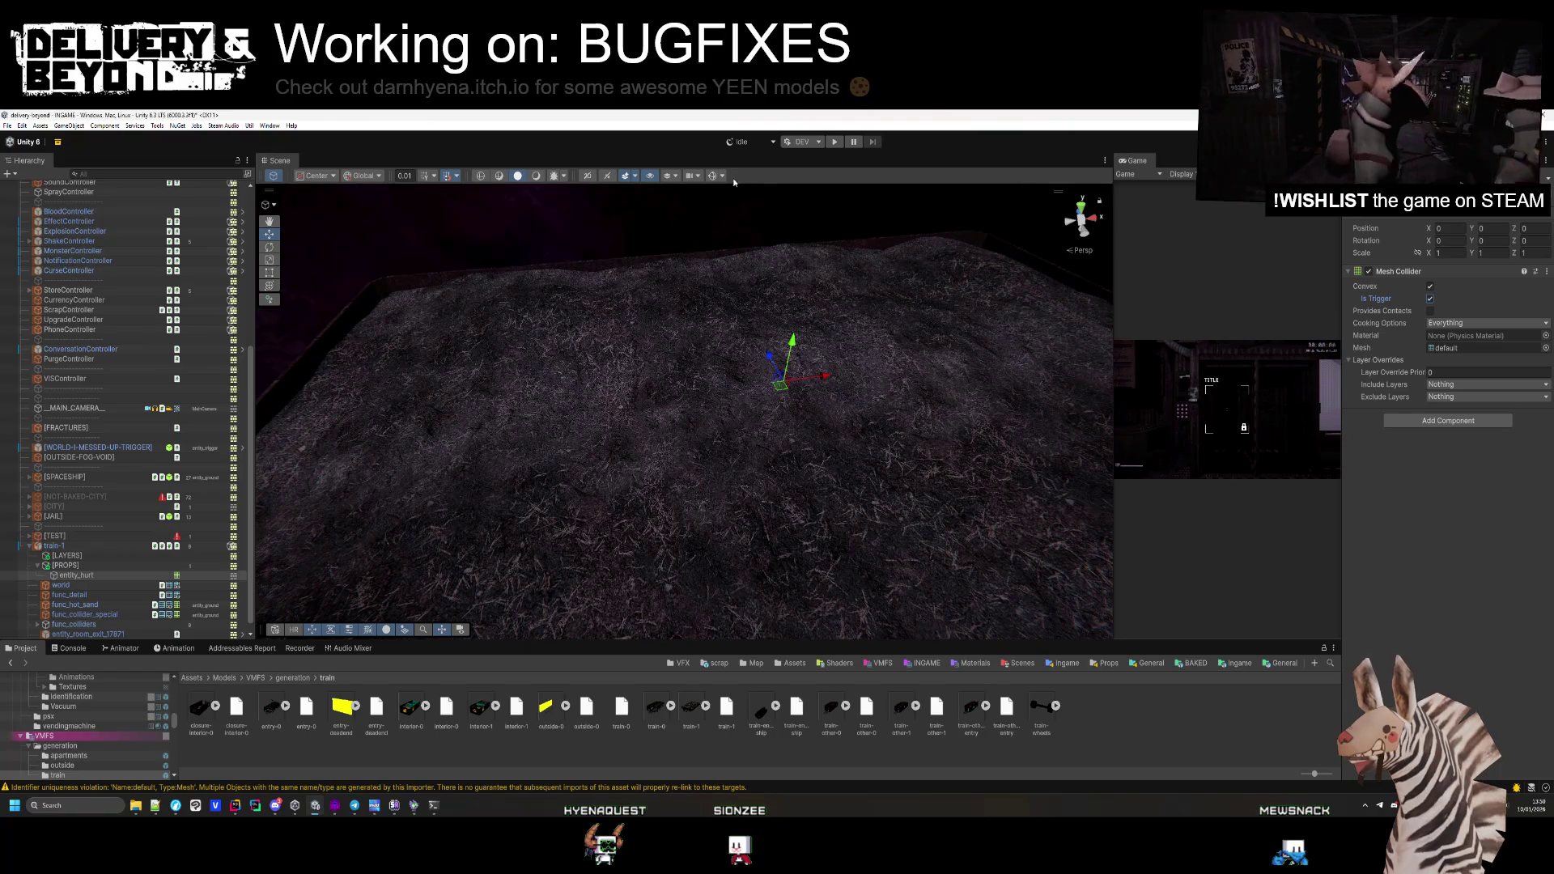
{"action": "mouse_move", "coordinate": [730, 214]}
{"action": "left_mouse_down"}
{"action": "mouse_move", "coordinate": [527, 319]}
{"action": "mouse_move", "coordinate": [547, 328]}
{"action": "left_mouse_up"}
Add an Entity_damage script to the entity_hurt trigger
{"action": "key", "text": "f"}
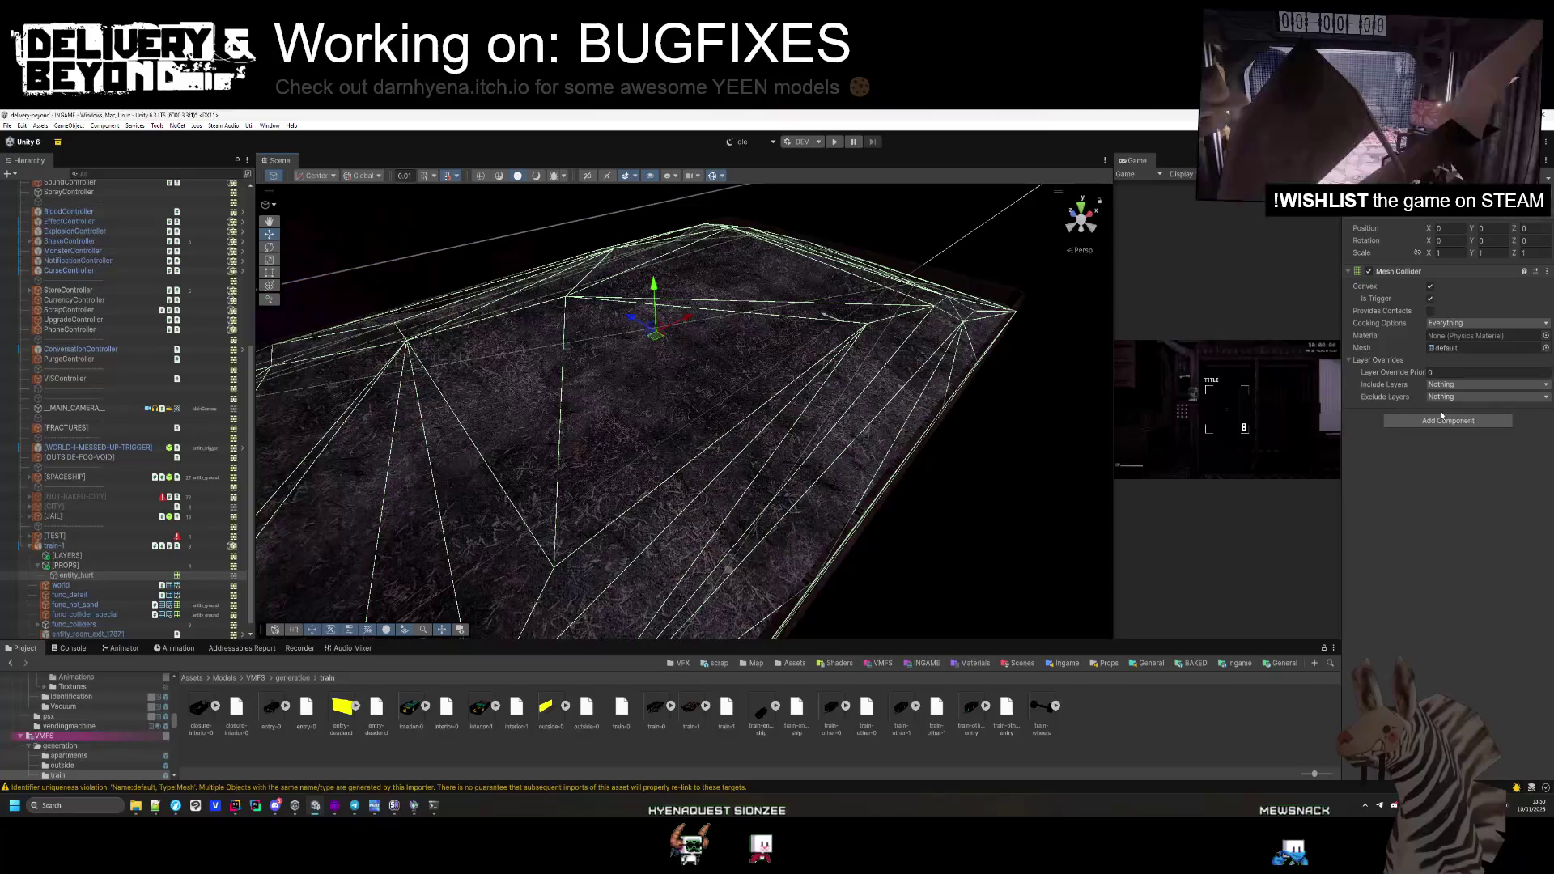
{"action": "left_click", "coordinate": [1442, 419]}
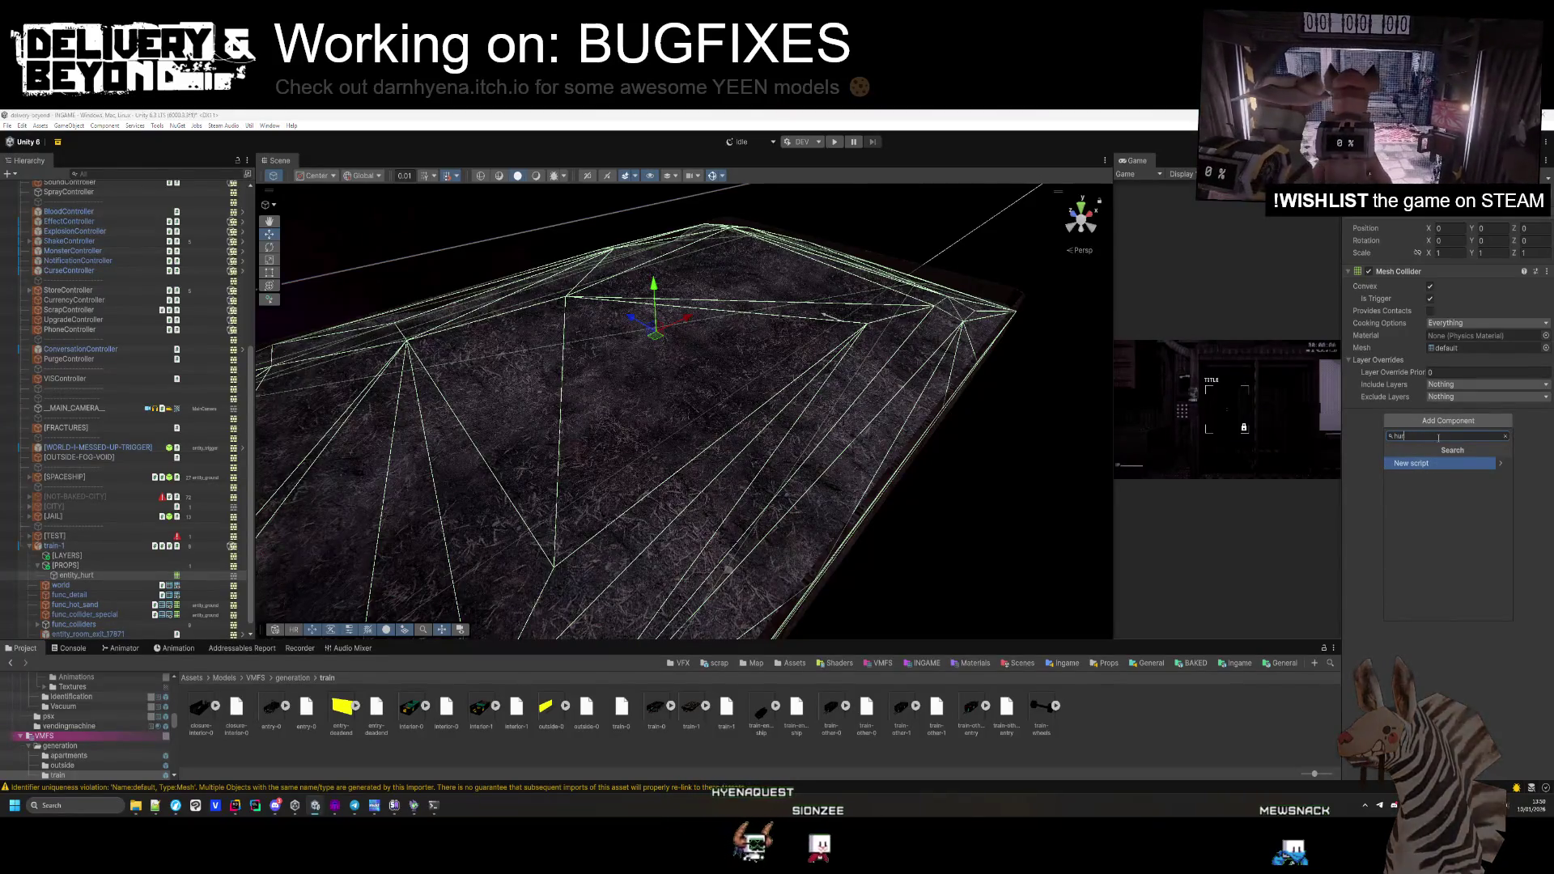
{"action": "type", "text": "damage"}
{"action": "key", "text": "Down"}
{"action": "key", "text": "Return"}
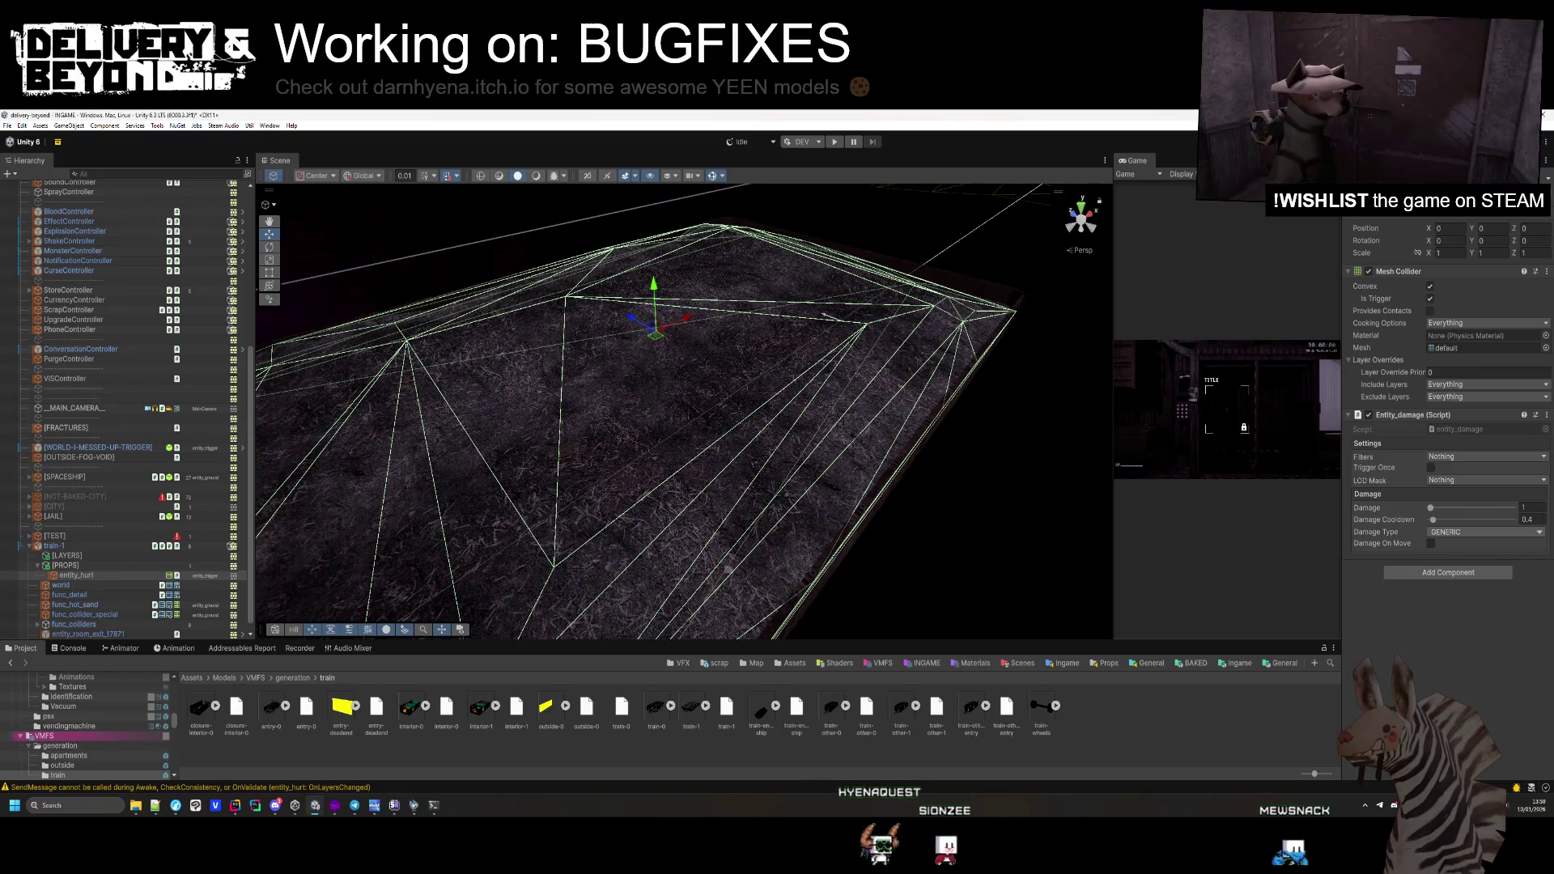
Set Entity_damage to filter entity_player and use the BURN damage type
{"action": "left_click", "coordinate": [1448, 457]}
{"action": "left_click", "coordinate": [1473, 567]}
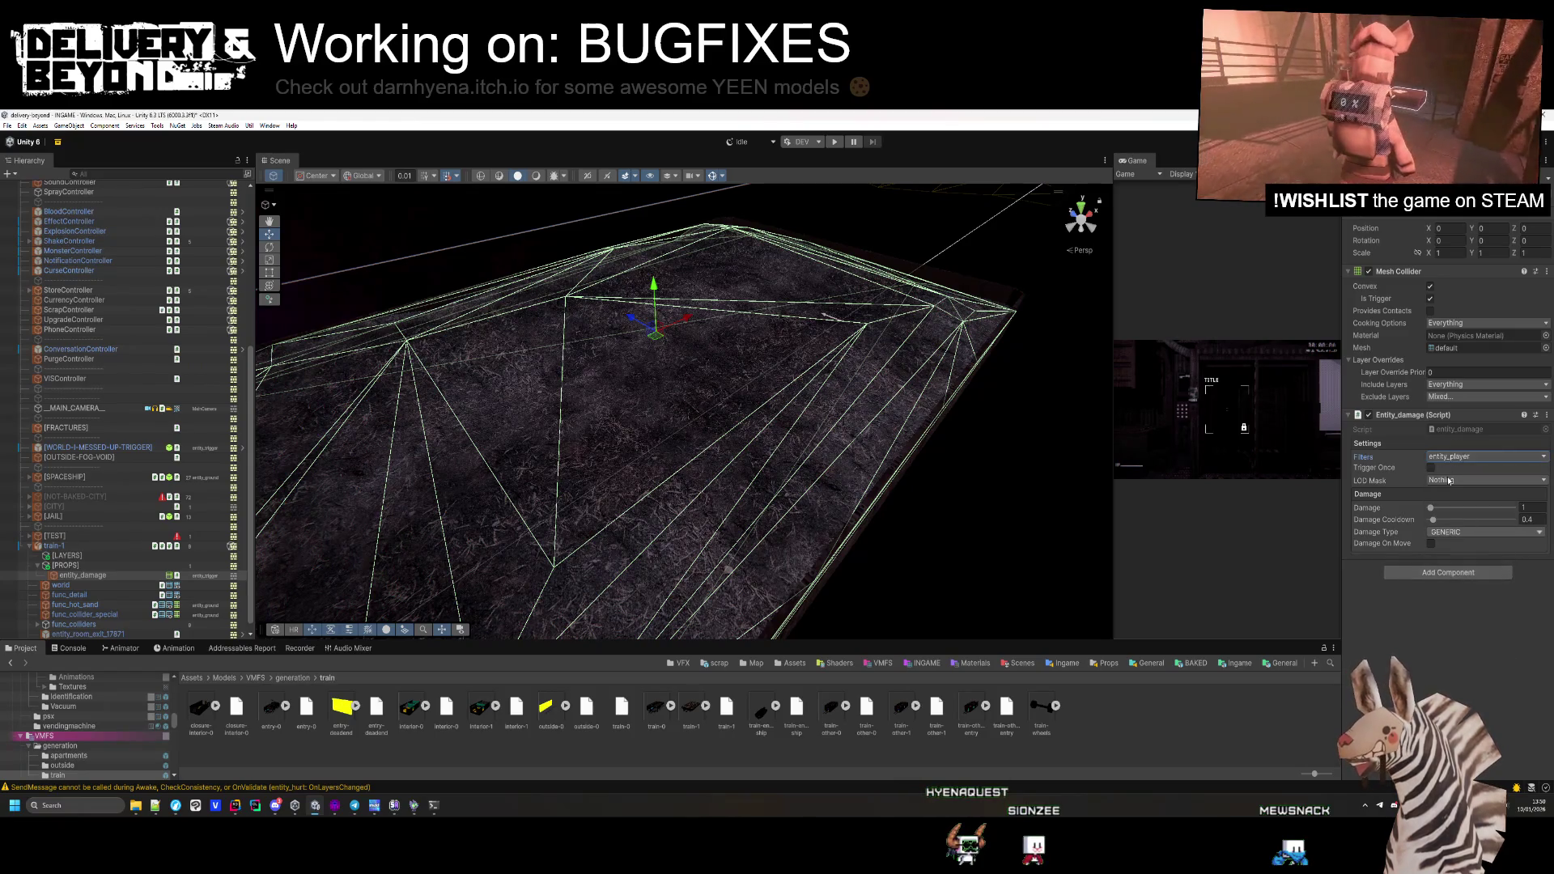
{"action": "left_click", "coordinate": [1441, 534]}
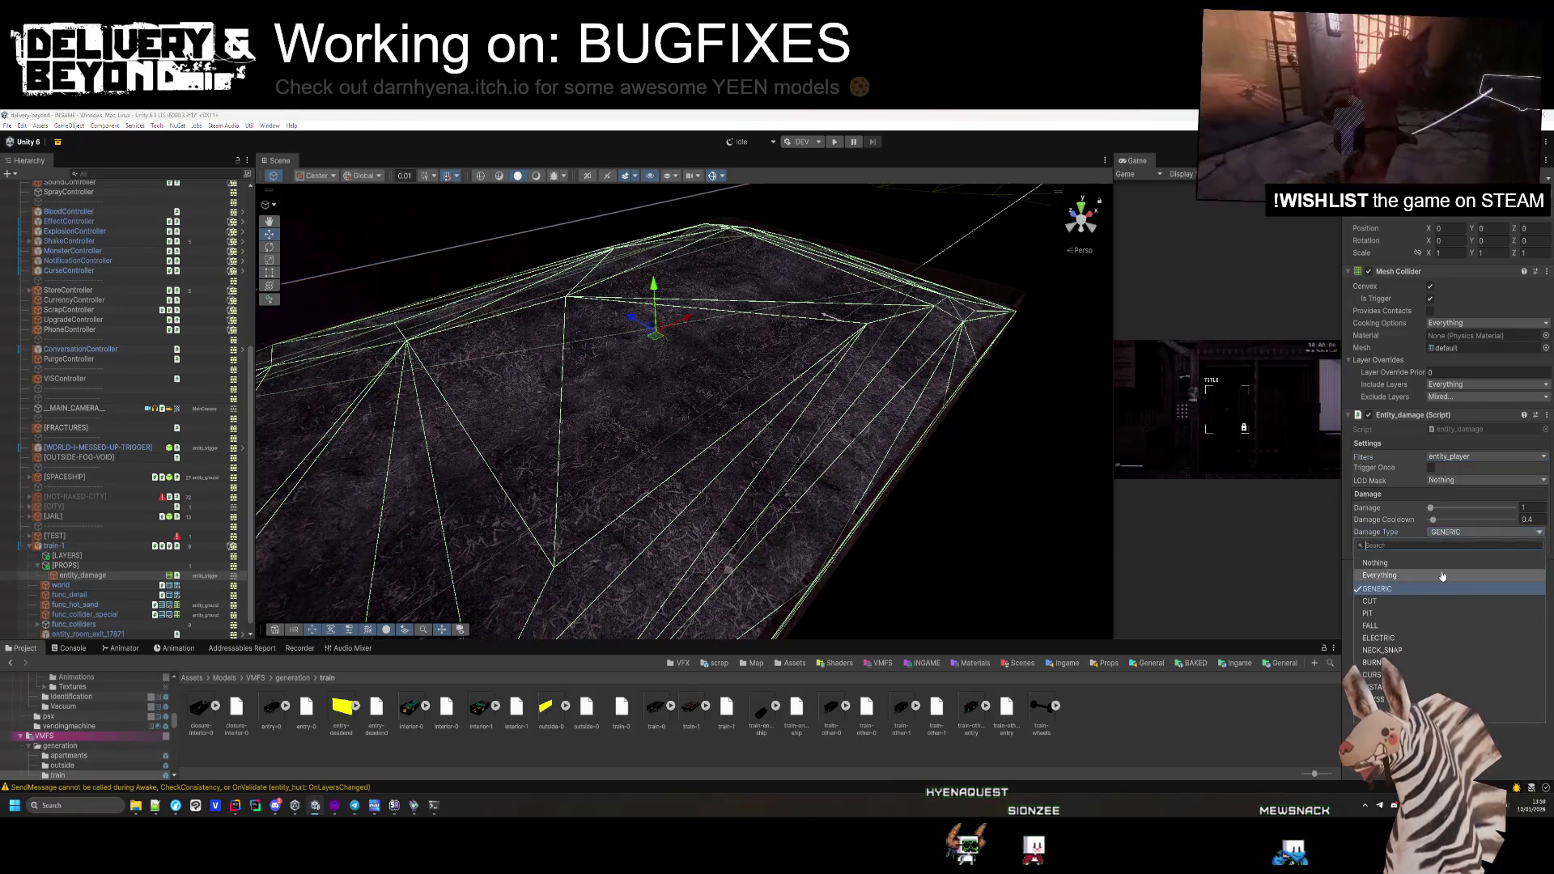
{"action": "left_click", "coordinate": [1377, 563]}
{"action": "left_click", "coordinate": [1449, 532]}
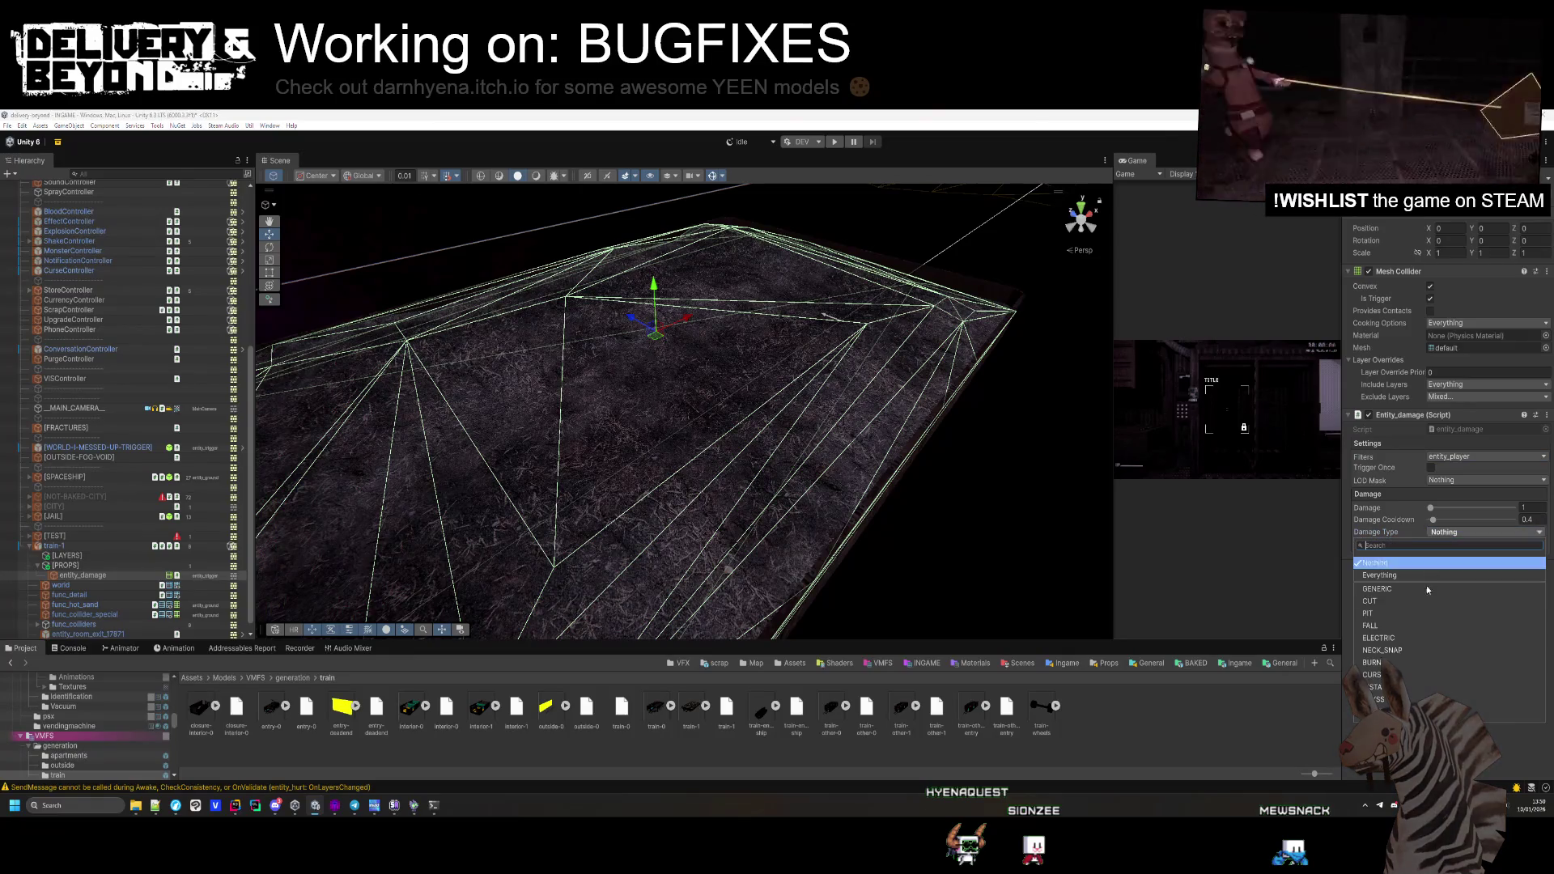
{"action": "left_click", "coordinate": [1391, 662]}
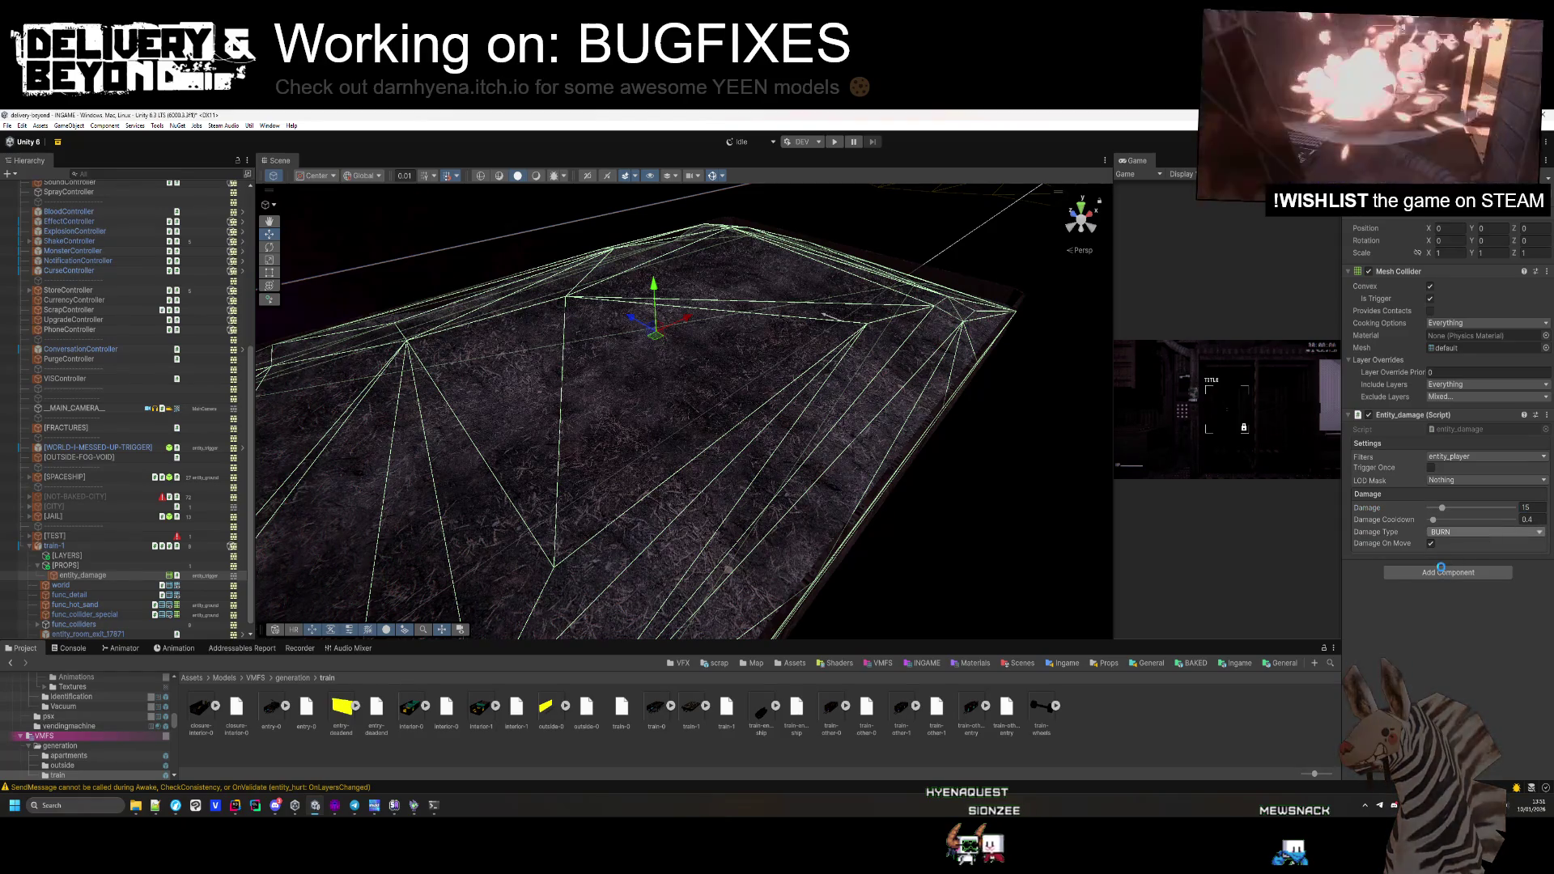
{"action": "mouse_move", "coordinate": [704, 263]}
{"action": "left_mouse_down"}
{"action": "mouse_move", "coordinate": [767, 190]}
{"action": "mouse_move", "coordinate": [891, 267]}
{"action": "mouse_move", "coordinate": [1015, 385]}
{"action": "mouse_move", "coordinate": [881, 339]}
{"action": "mouse_move", "coordinate": [579, 377]}
{"action": "mouse_move", "coordinate": [586, 332]}
{"action": "mouse_move", "coordinate": [618, 426]}
{"action": "mouse_move", "coordinate": [484, 537]}
{"action": "left_mouse_up"}
{"action": "left_click", "coordinate": [485, 537]}
{"action": "key", "text": "ctrl+z"}
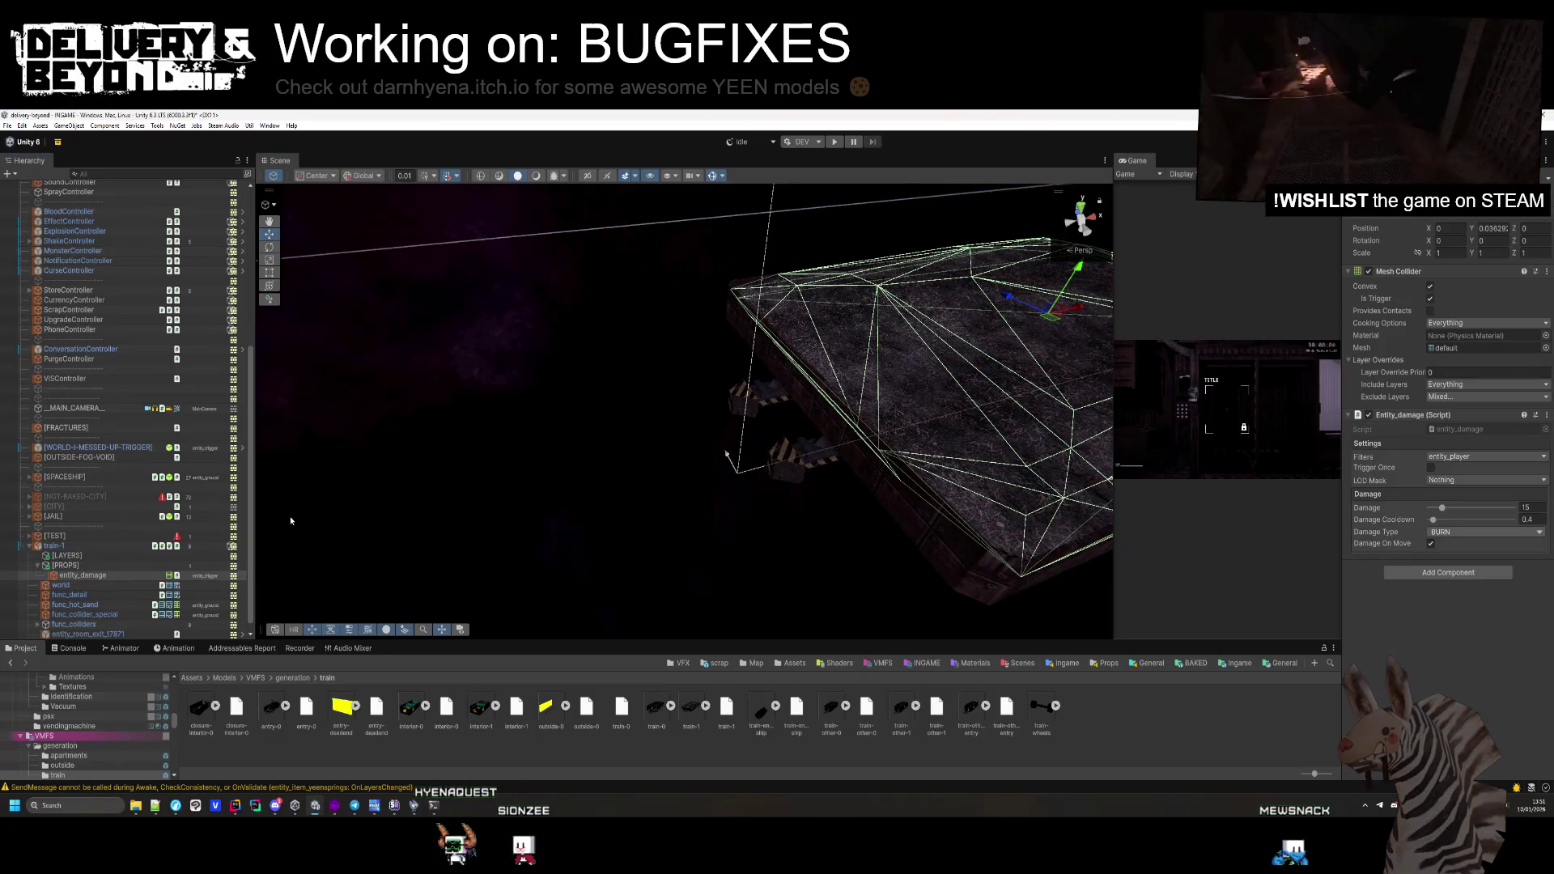
{"action": "mouse_move", "coordinate": [379, 551]}
{"action": "left_mouse_down"}
{"action": "mouse_move", "coordinate": [393, 528]}
{"action": "mouse_move", "coordinate": [522, 499]}
{"action": "left_mouse_up"}
{"action": "left_click_drag", "start_coordinate": [364, 553], "coordinate": [364, 497]}
{"action": "double_click", "coordinate": [74, 634]}
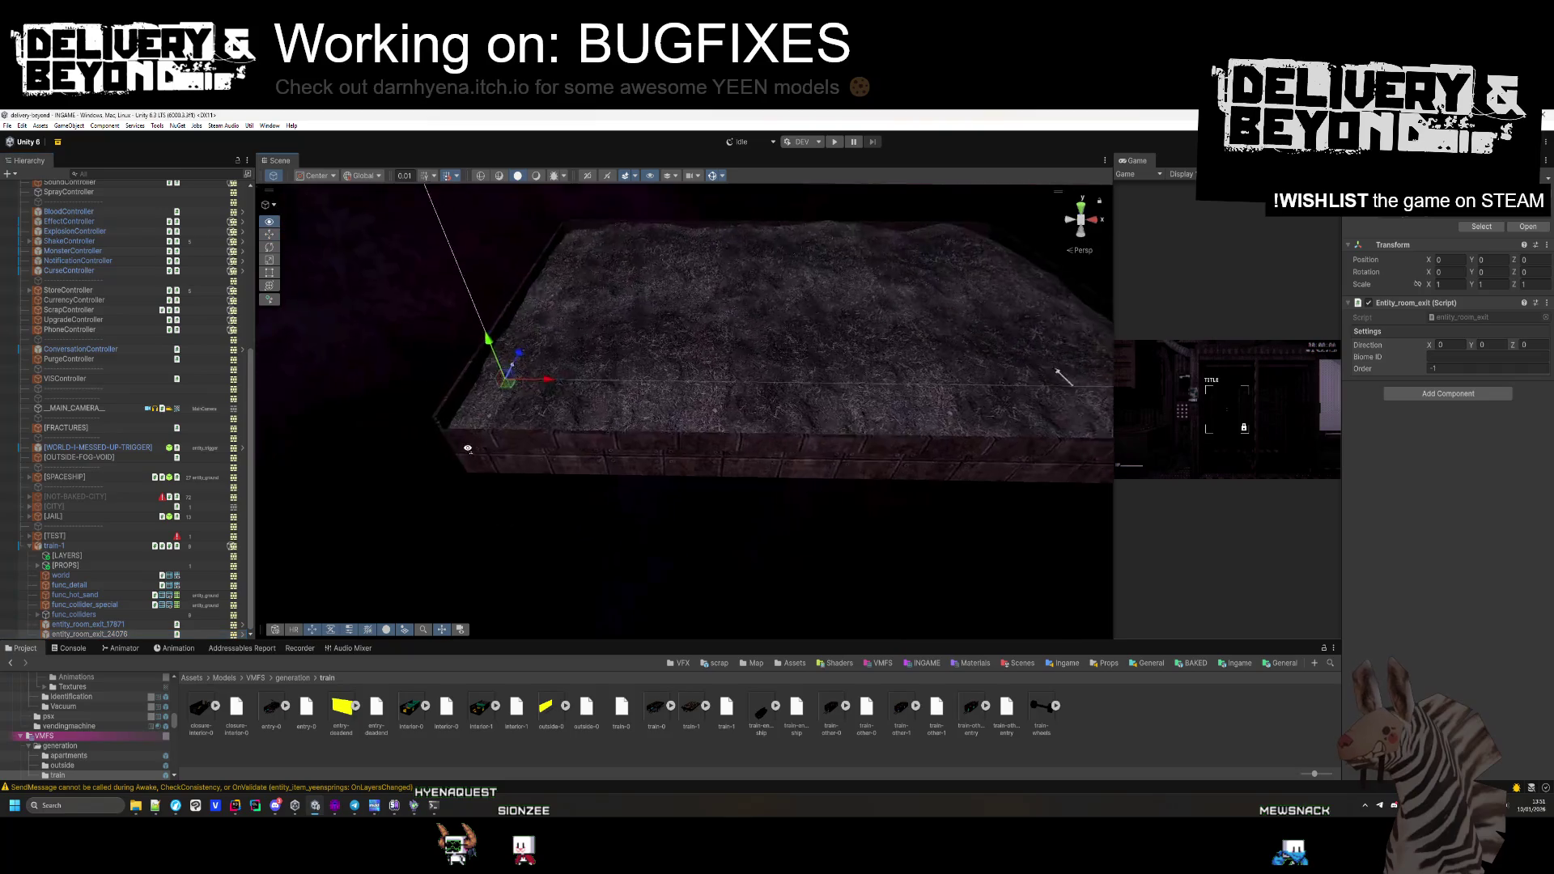
{"action": "left_click", "coordinate": [1488, 348]}
{"action": "type", "text": "90"}
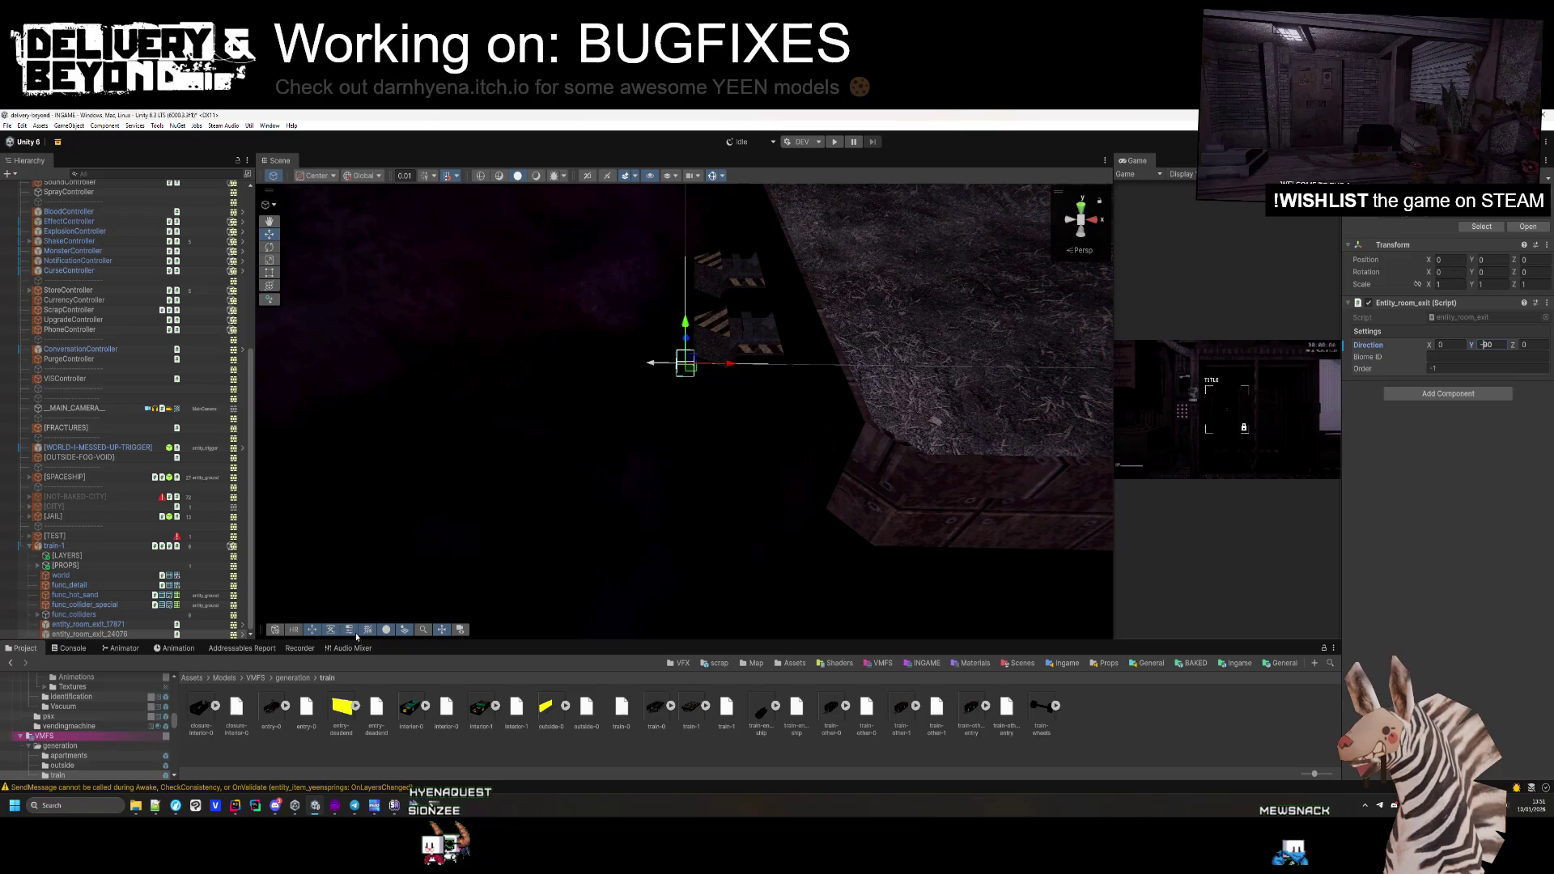
{"action": "left_click", "coordinate": [123, 625]}
{"action": "mouse_move", "coordinate": [1012, 456]}
{"action": "left_mouse_down"}
{"action": "mouse_move", "coordinate": [538, 403]}
{"action": "mouse_move", "coordinate": [617, 468]}
{"action": "mouse_move", "coordinate": [680, 420]}
{"action": "left_mouse_up"}
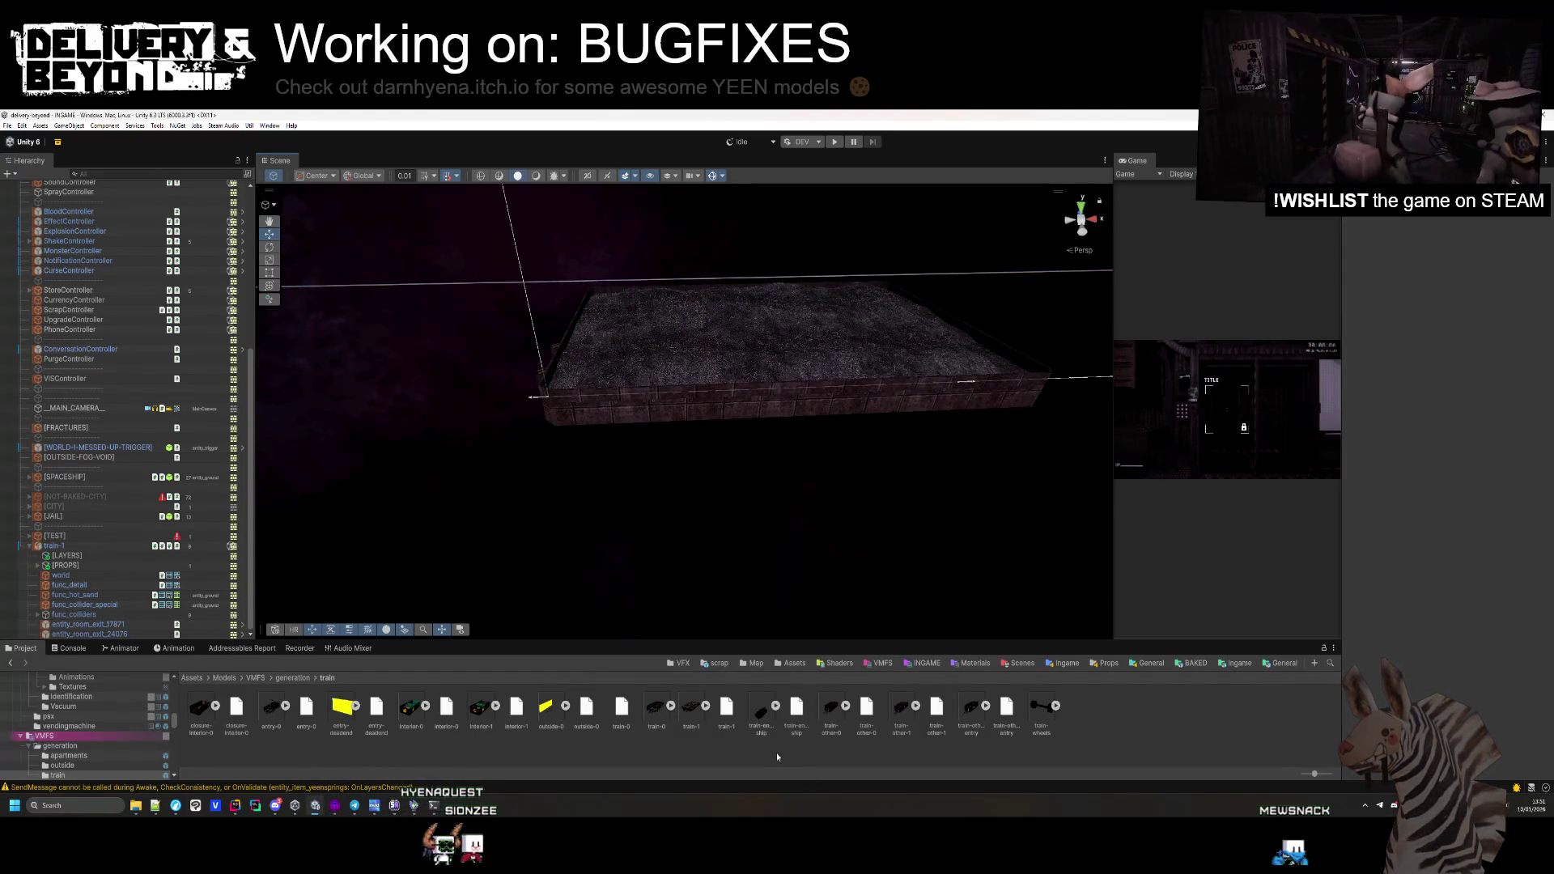
{"action": "scroll", "coordinate": [89, 729], "scroll_direction": "down", "scroll_amount": 2}
Create an empty [LAYER-0] child under the [LAYERS] group
{"action": "right_click", "coordinate": [72, 554]}
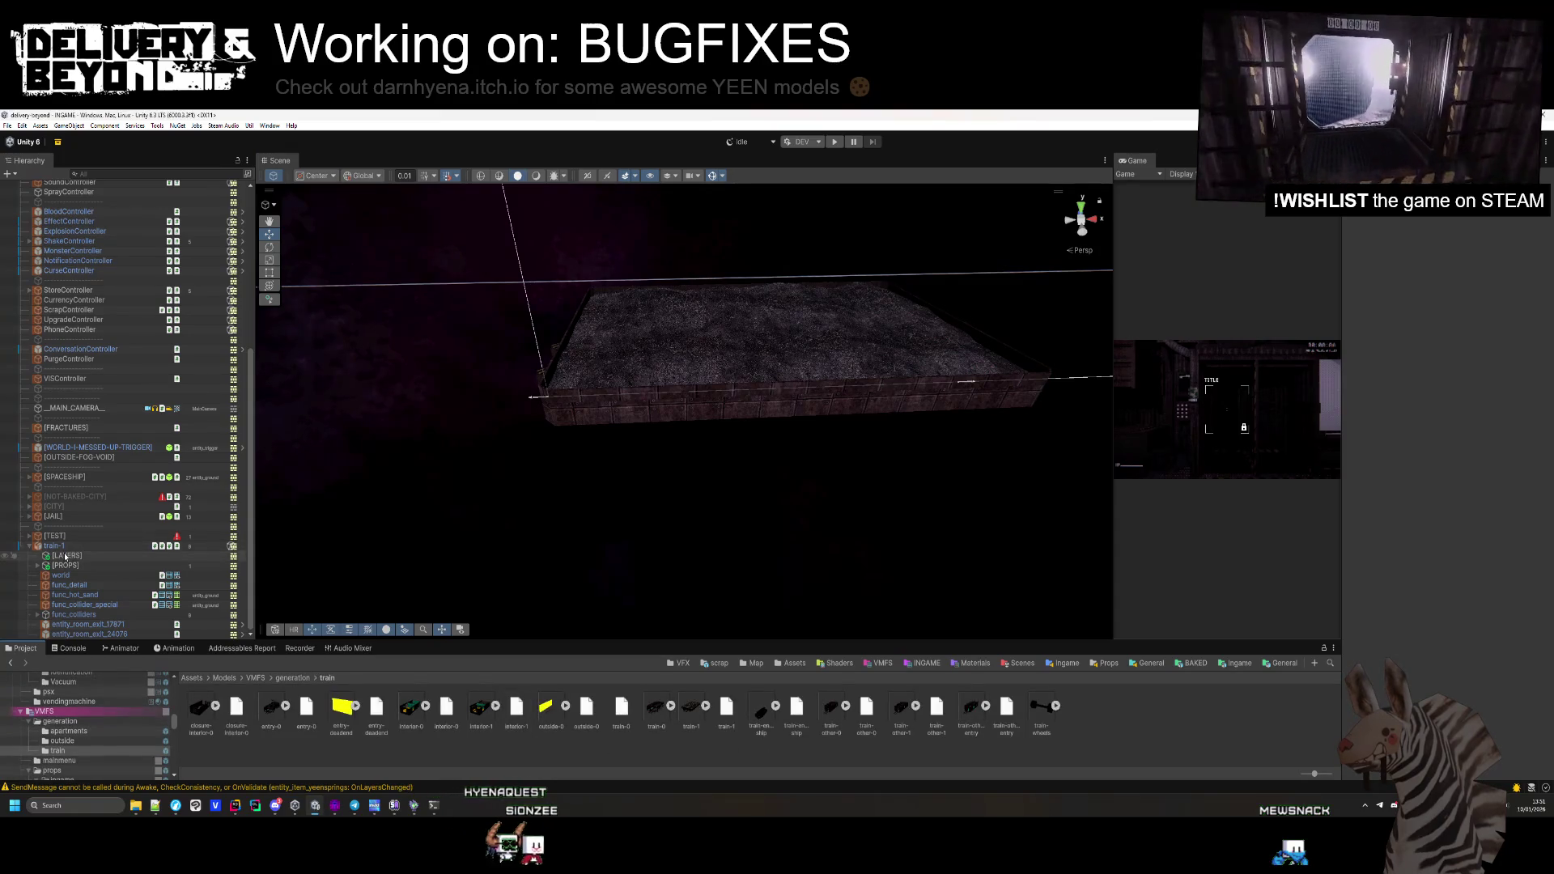
{"action": "left_click", "coordinate": [138, 508]}
{"action": "type", "text": "[LAYER-0]"}
{"action": "key", "text": "Return"}
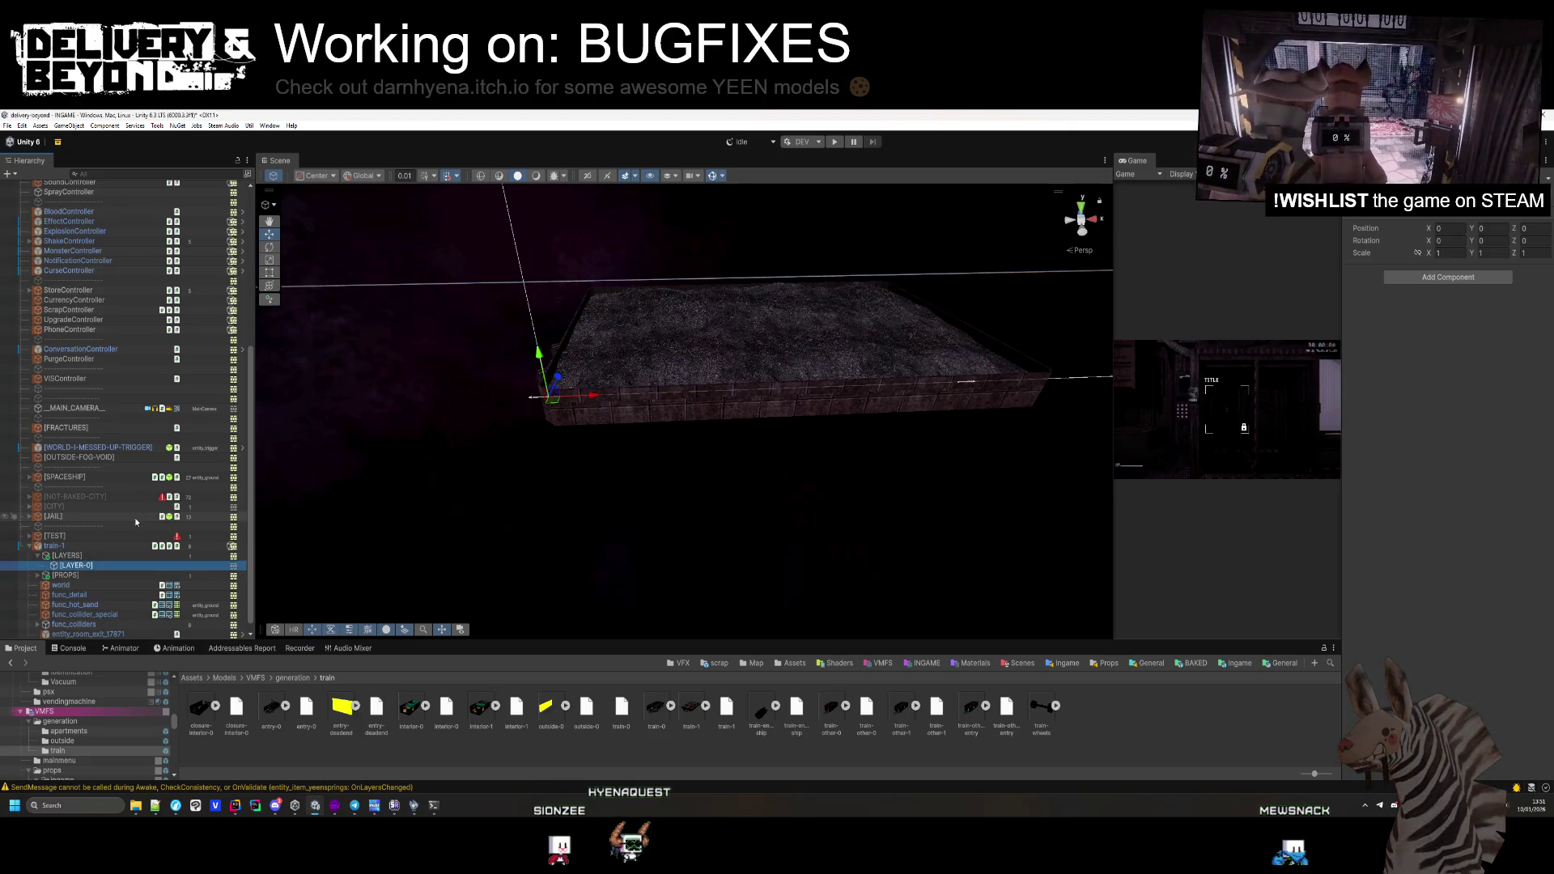
Add a Room Layers entry on train-1's Entity_room pointing to [LAYER-0] with weight 1
{"action": "left_click", "coordinate": [85, 546]}
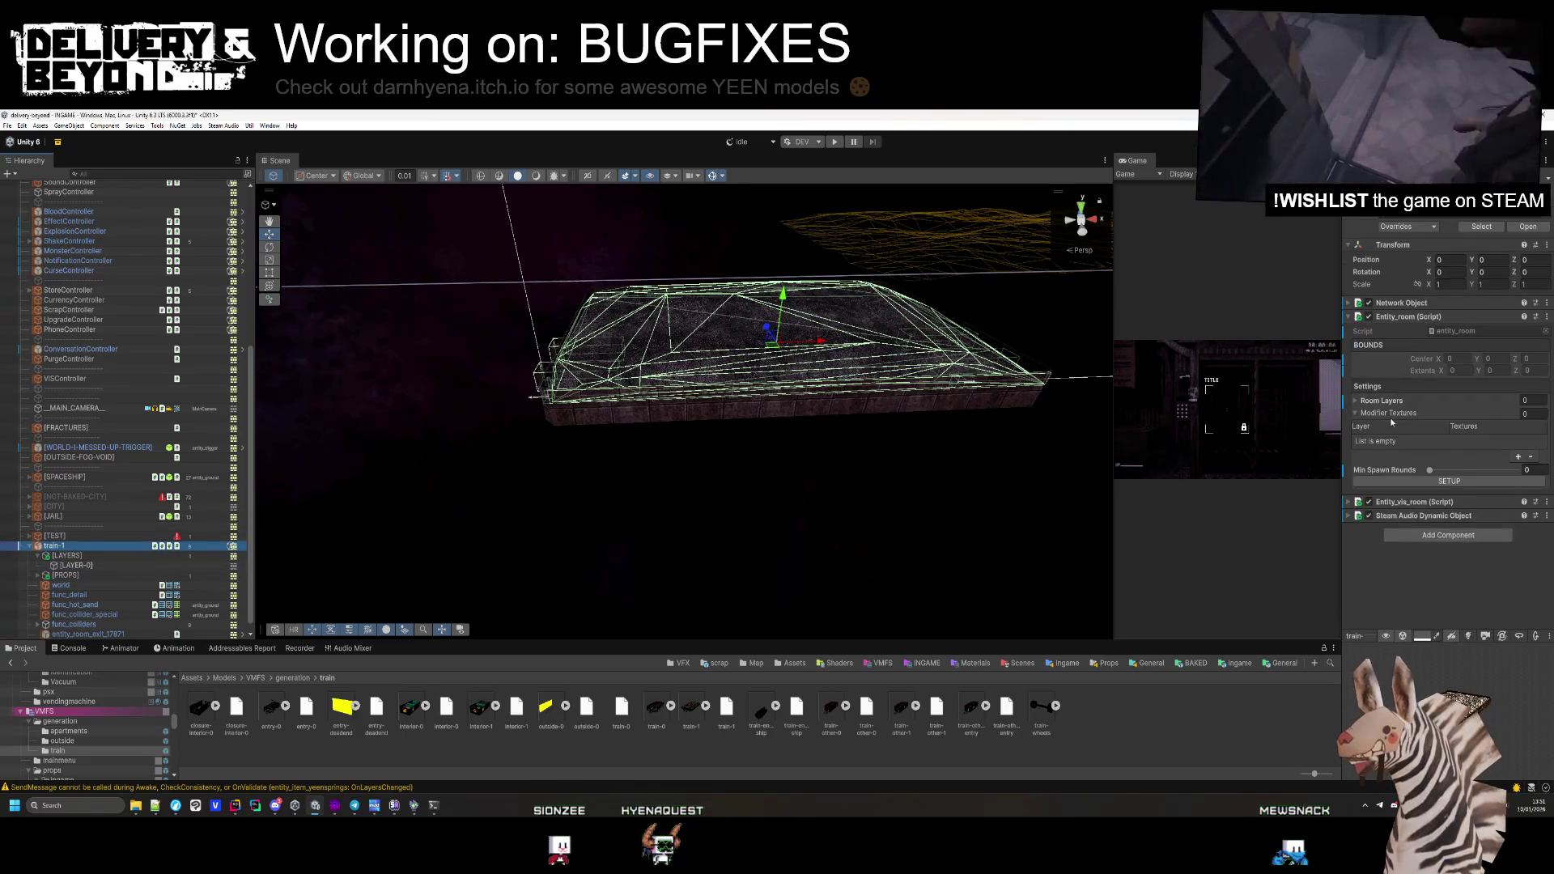
{"action": "left_click", "coordinate": [1518, 457]}
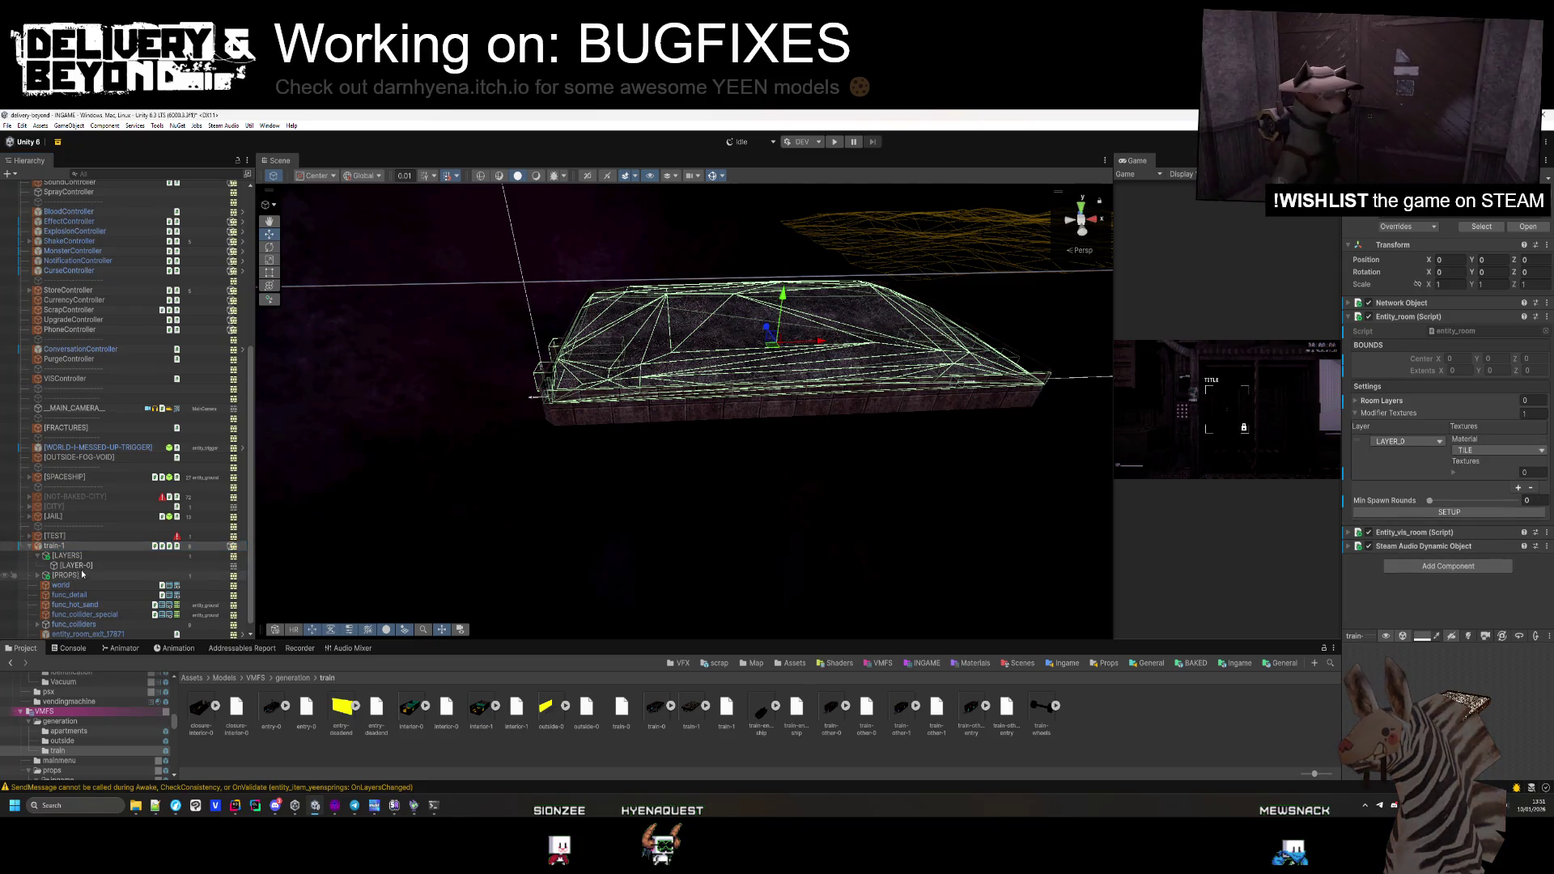
{"action": "left_click", "coordinate": [1531, 488]}
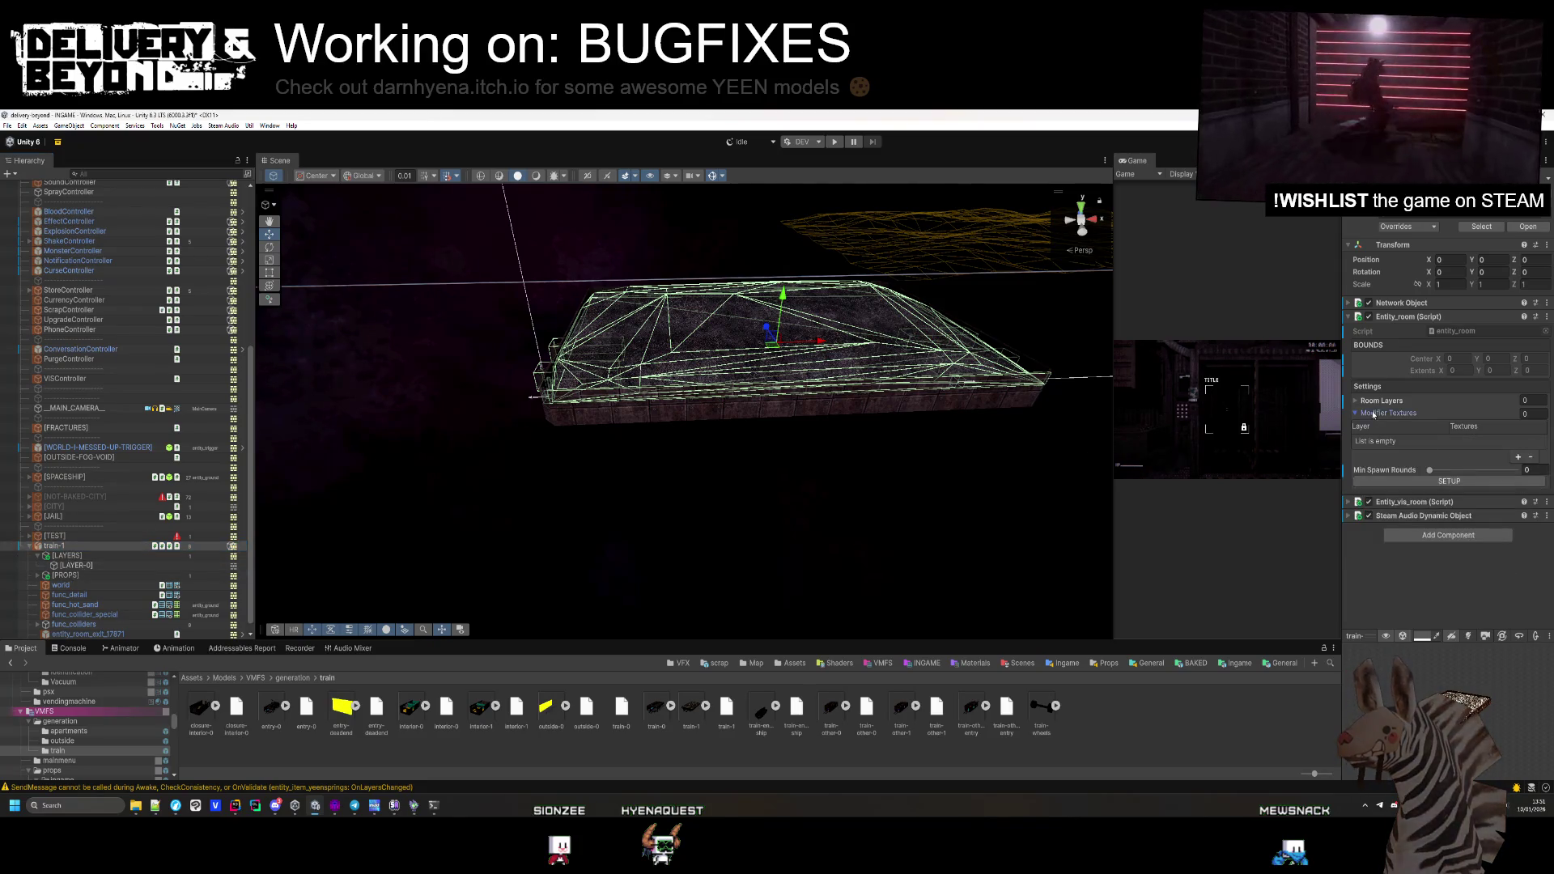
{"action": "left_click", "coordinate": [1515, 432]}
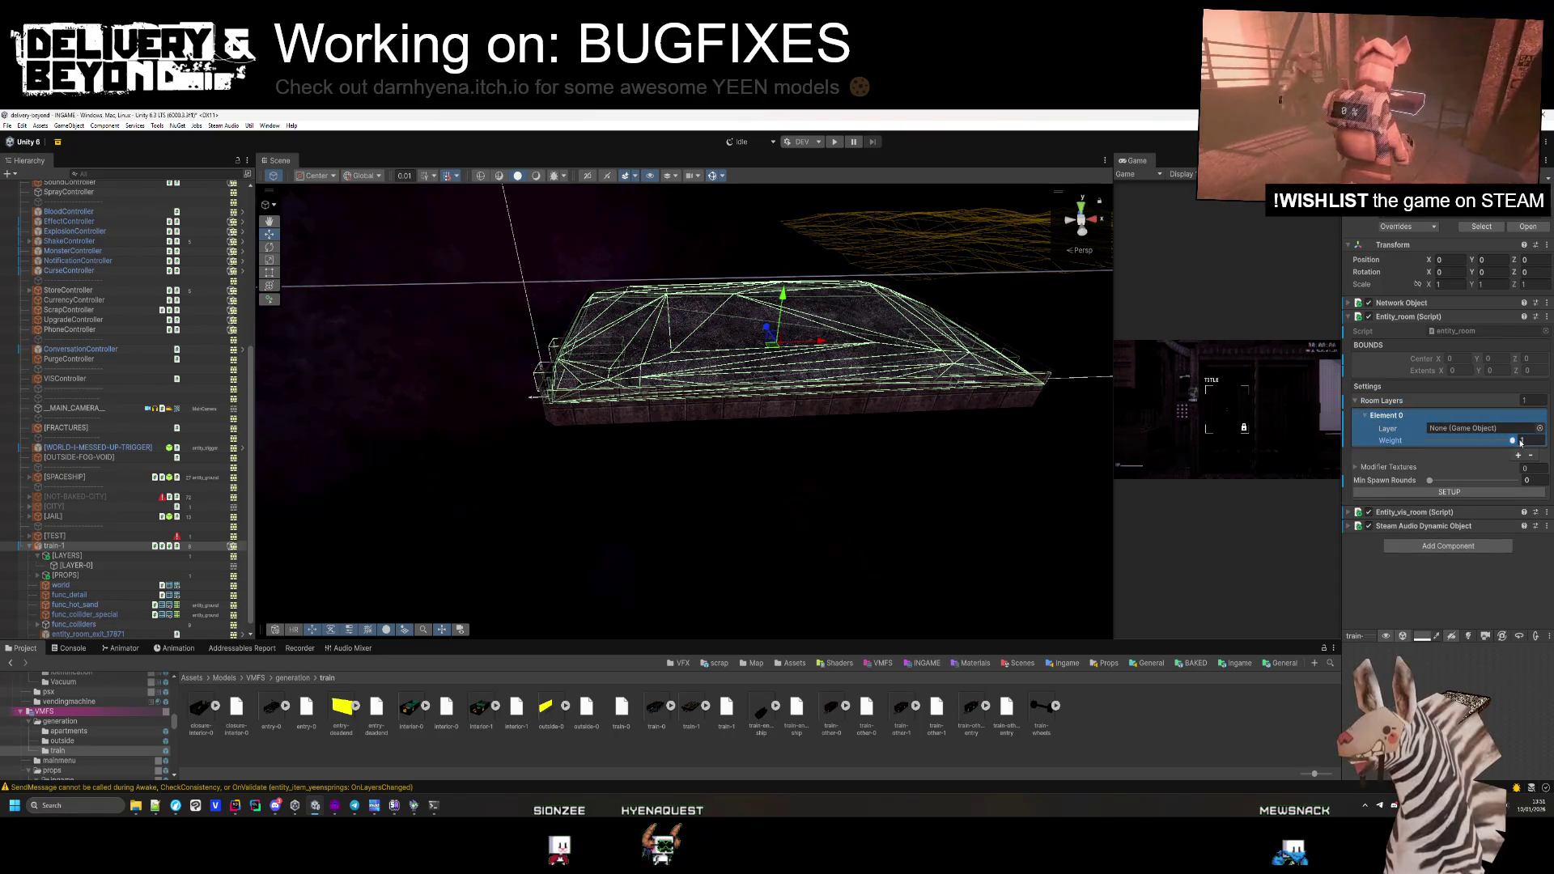
{"action": "left_click", "coordinate": [109, 566]}
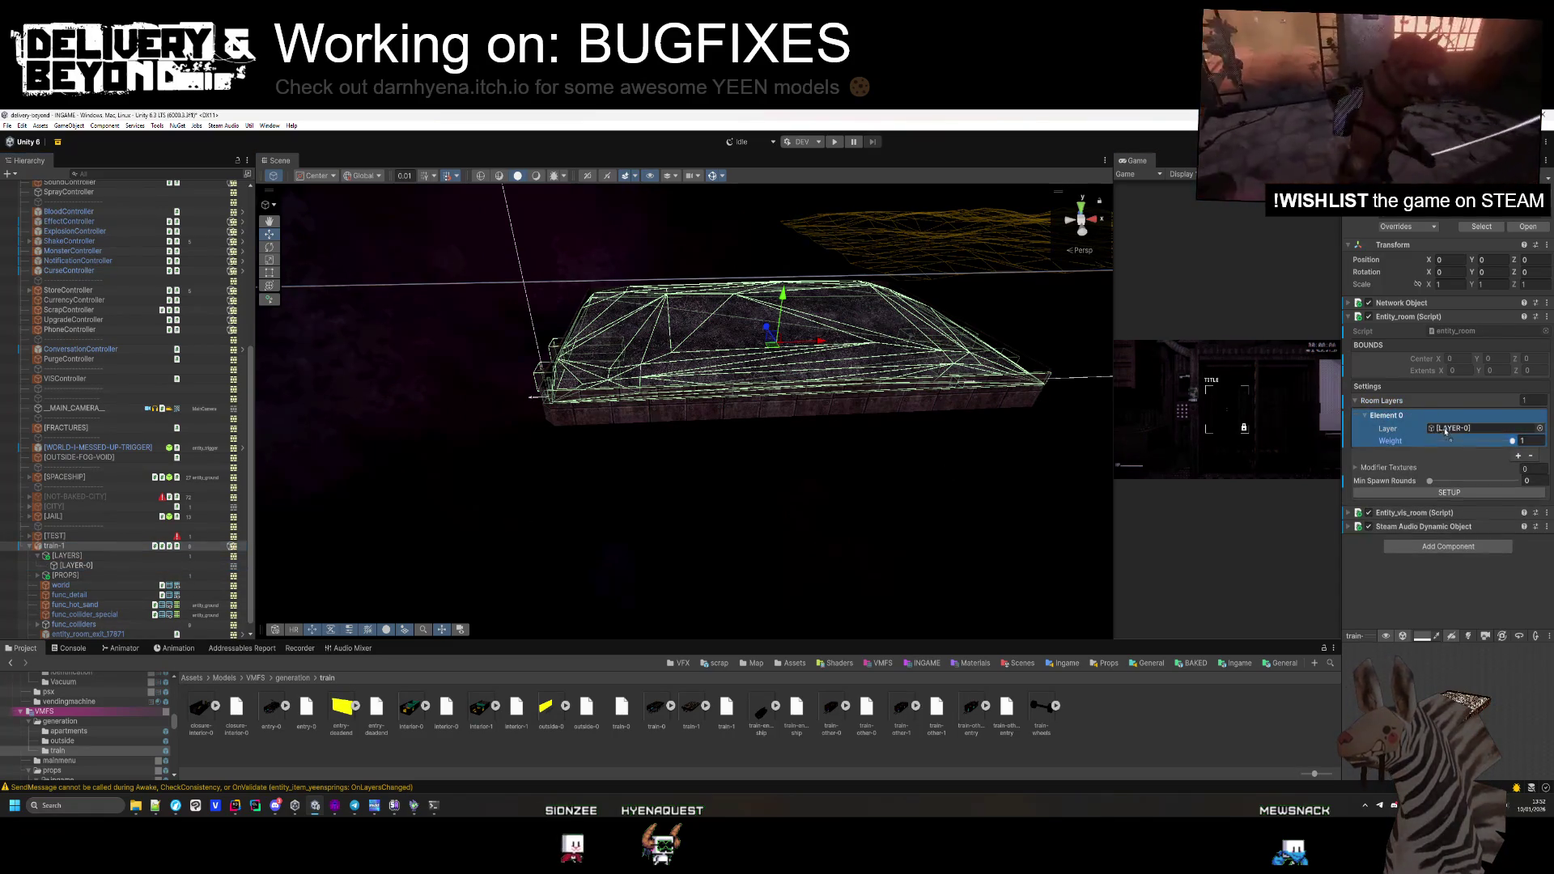
{"action": "mouse_move", "coordinate": [623, 454]}
{"action": "left_mouse_down"}
{"action": "mouse_move", "coordinate": [597, 451]}
{"action": "mouse_move", "coordinate": [604, 469]}
{"action": "mouse_move", "coordinate": [758, 480]}
{"action": "mouse_move", "coordinate": [704, 486]}
{"action": "left_mouse_up"}
{"action": "scroll", "coordinate": [746, 478], "scroll_direction": "up", "scroll_amount": 5}
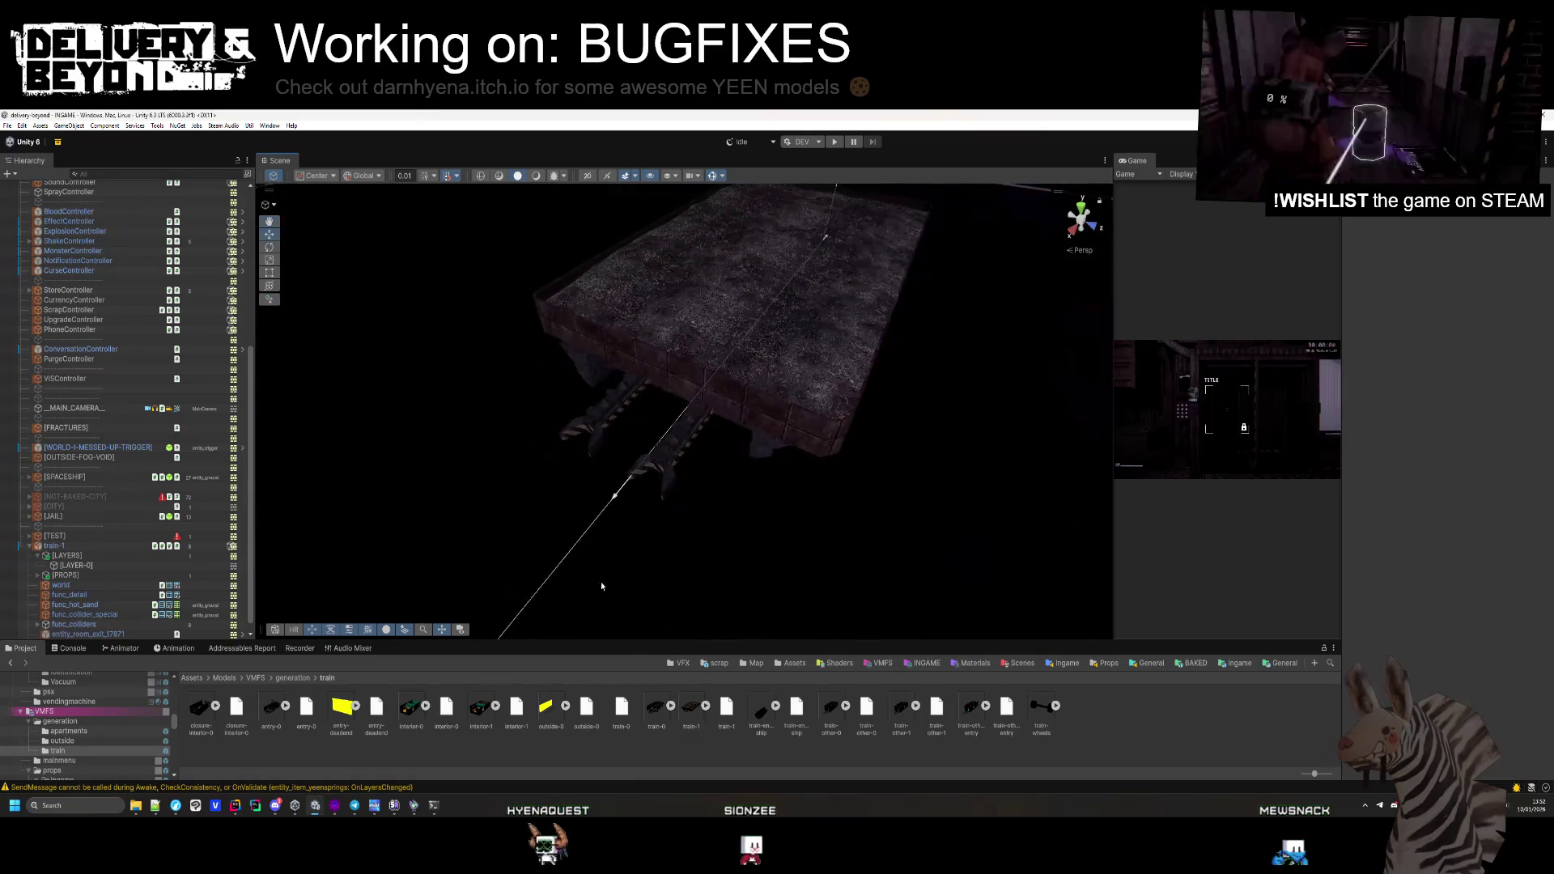
{"action": "key", "text": "alt+Tab"}
{"action": "key", "text": "alt+Tab"}
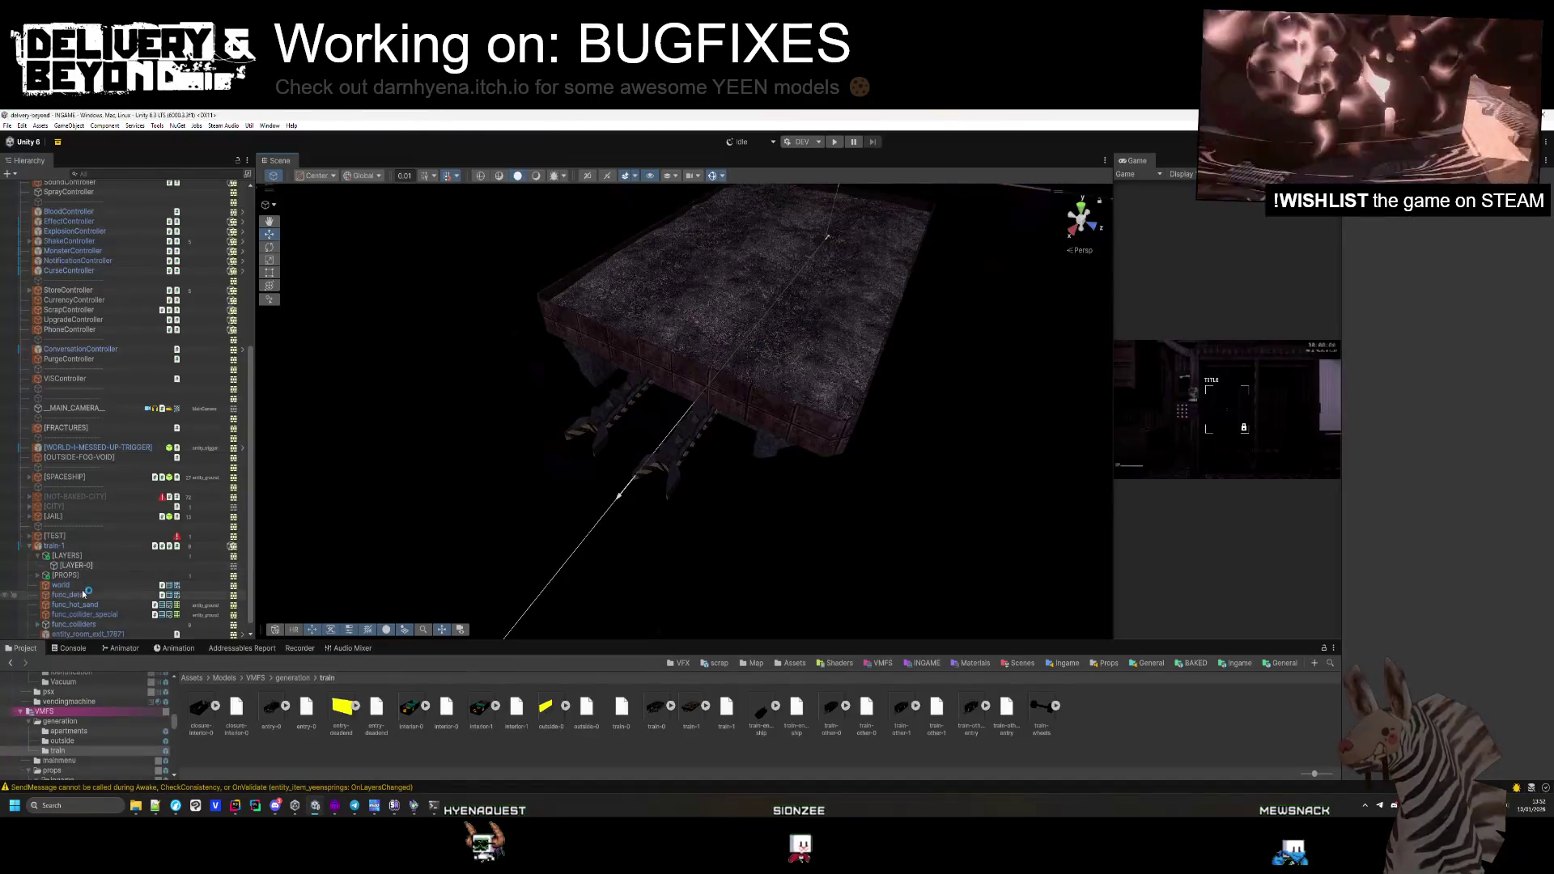
Toggle func_detail on and off to compare, leaving it disabled
{"action": "left_click", "coordinate": [71, 595]}
{"action": "key", "text": "alt+shift+a"}
{"action": "key", "text": "alt+shift+a"}
{"action": "key", "text": "alt+shift+a"}
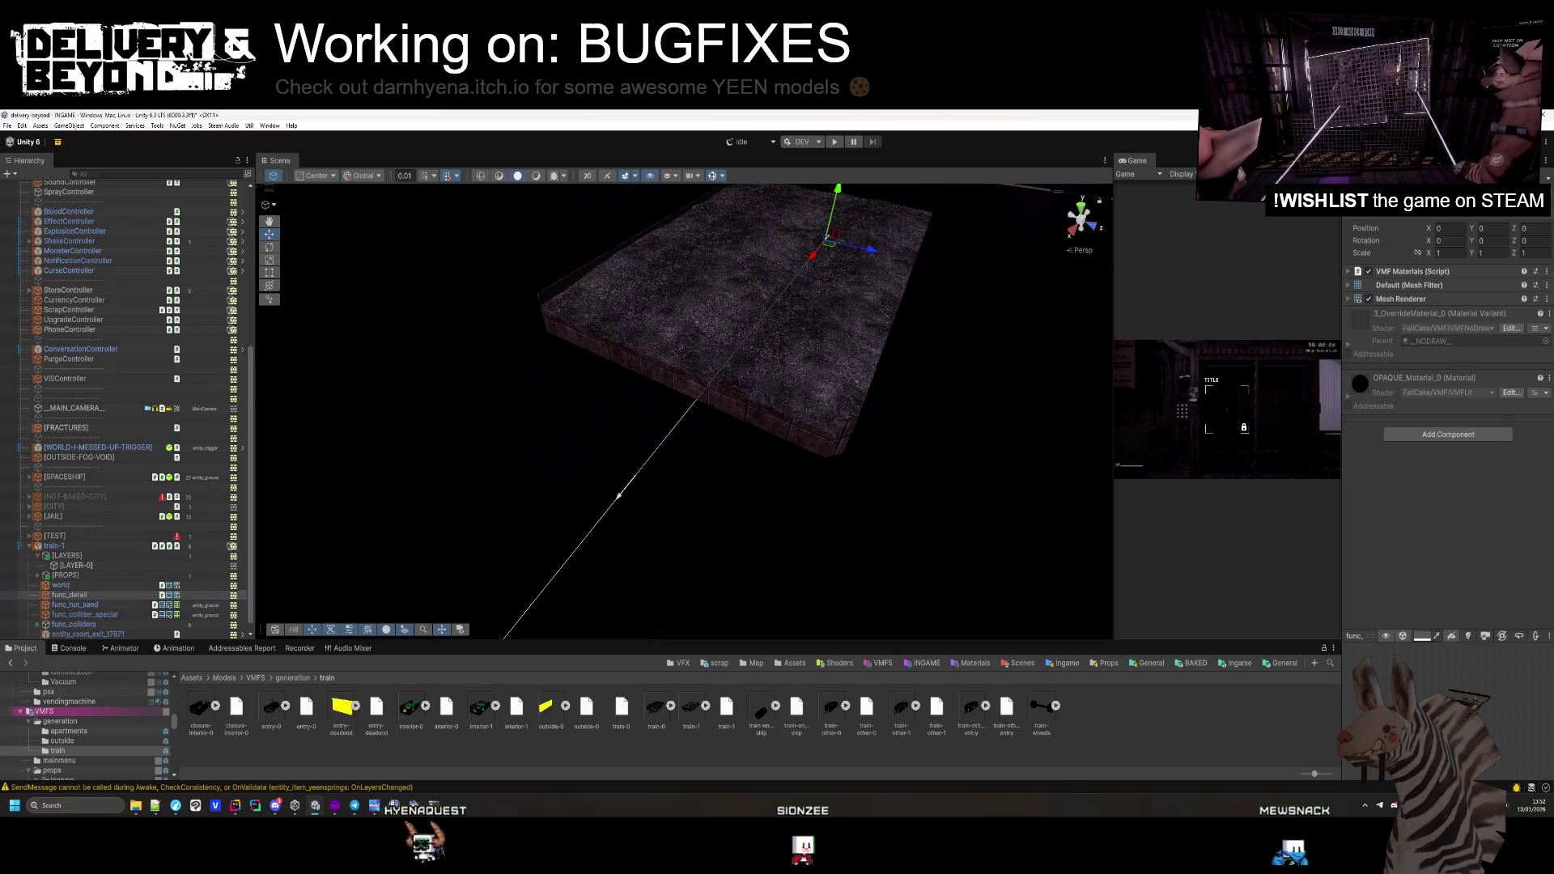
{"action": "key", "text": "alt+shift+a"}
{"action": "key", "text": "alt+shift+a"}
{"action": "key", "text": "alt+shift+a"}
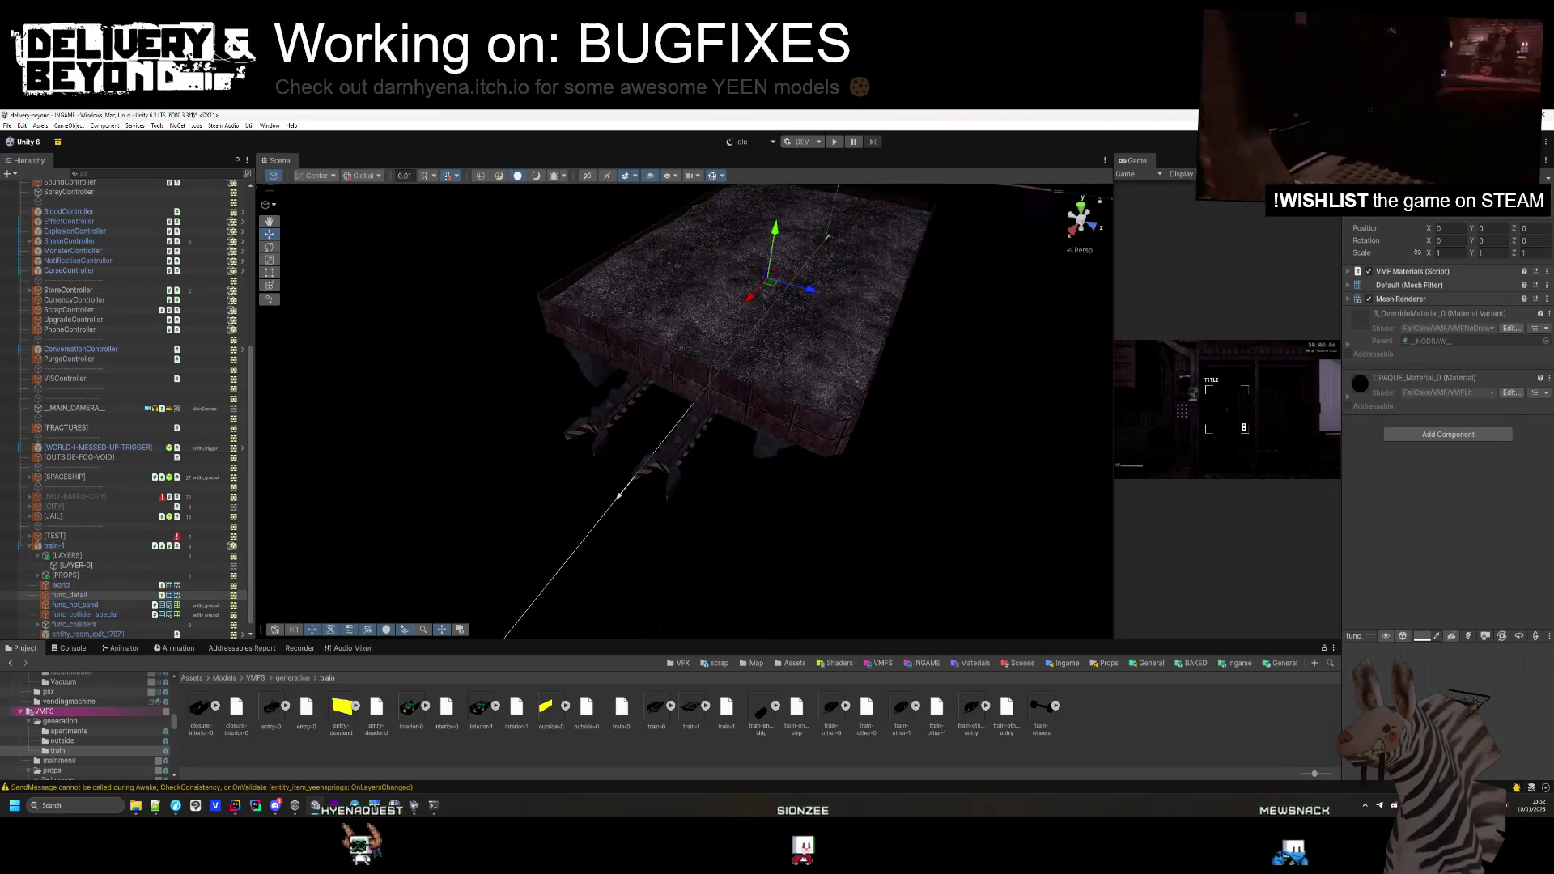
{"action": "key", "text": "alt+shift+a"}
{"action": "key", "text": "alt+shift+a"}
{"action": "key", "text": "alt+shift+a"}
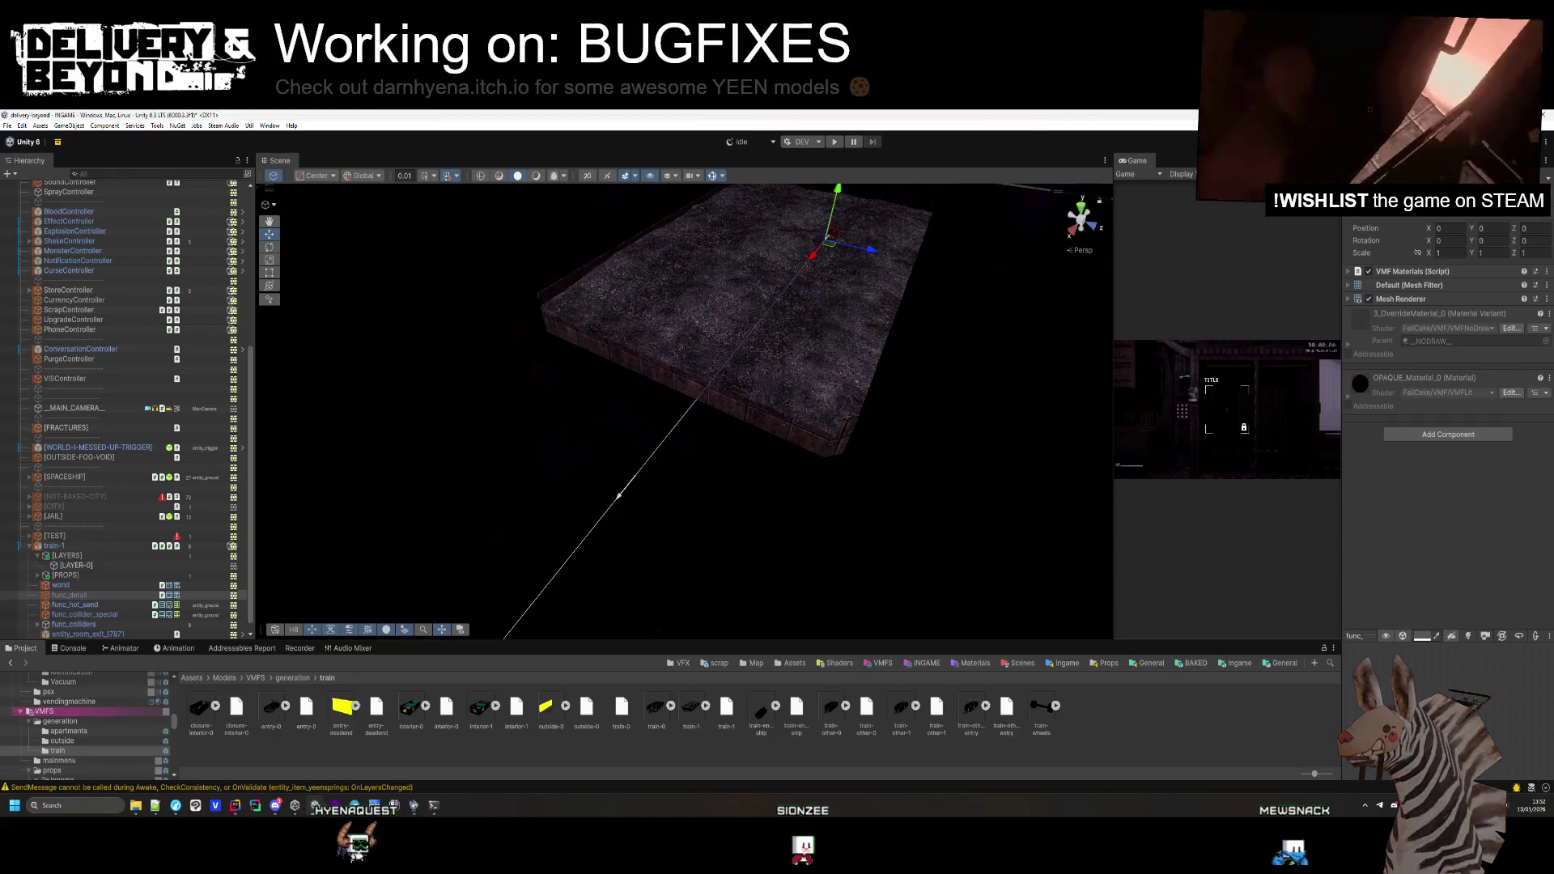
In Hammer++, select the rusty rim wall pieces of the train bed
{"action": "key", "text": "alt+shift+a"}
{"action": "key", "text": "alt+Tab"}
{"action": "left_click", "coordinate": [377, 342]}
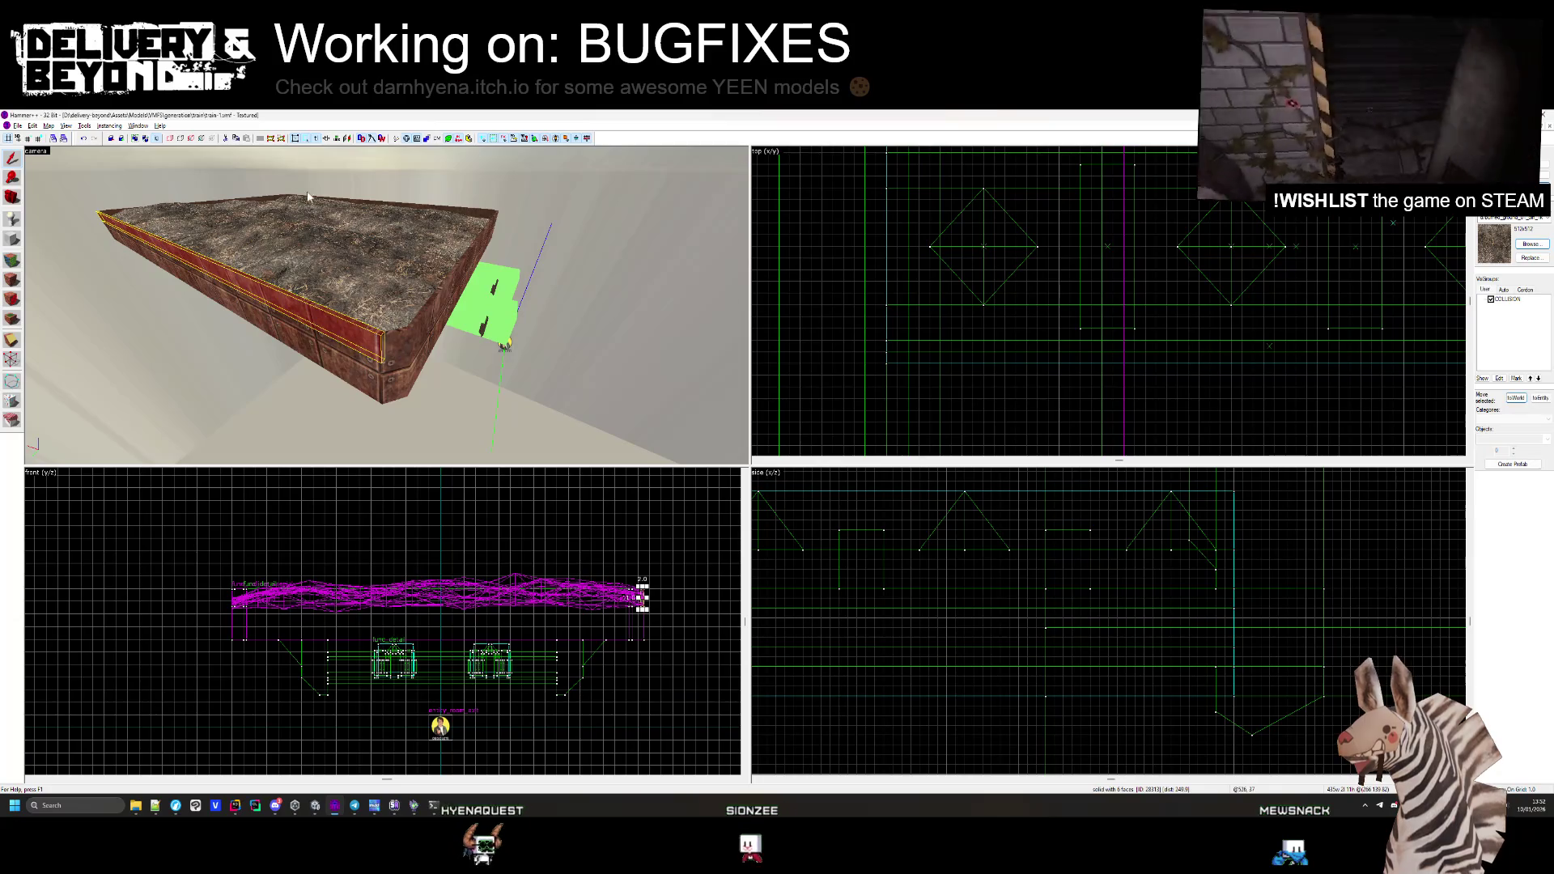
{"action": "key", "text": "Escape"}
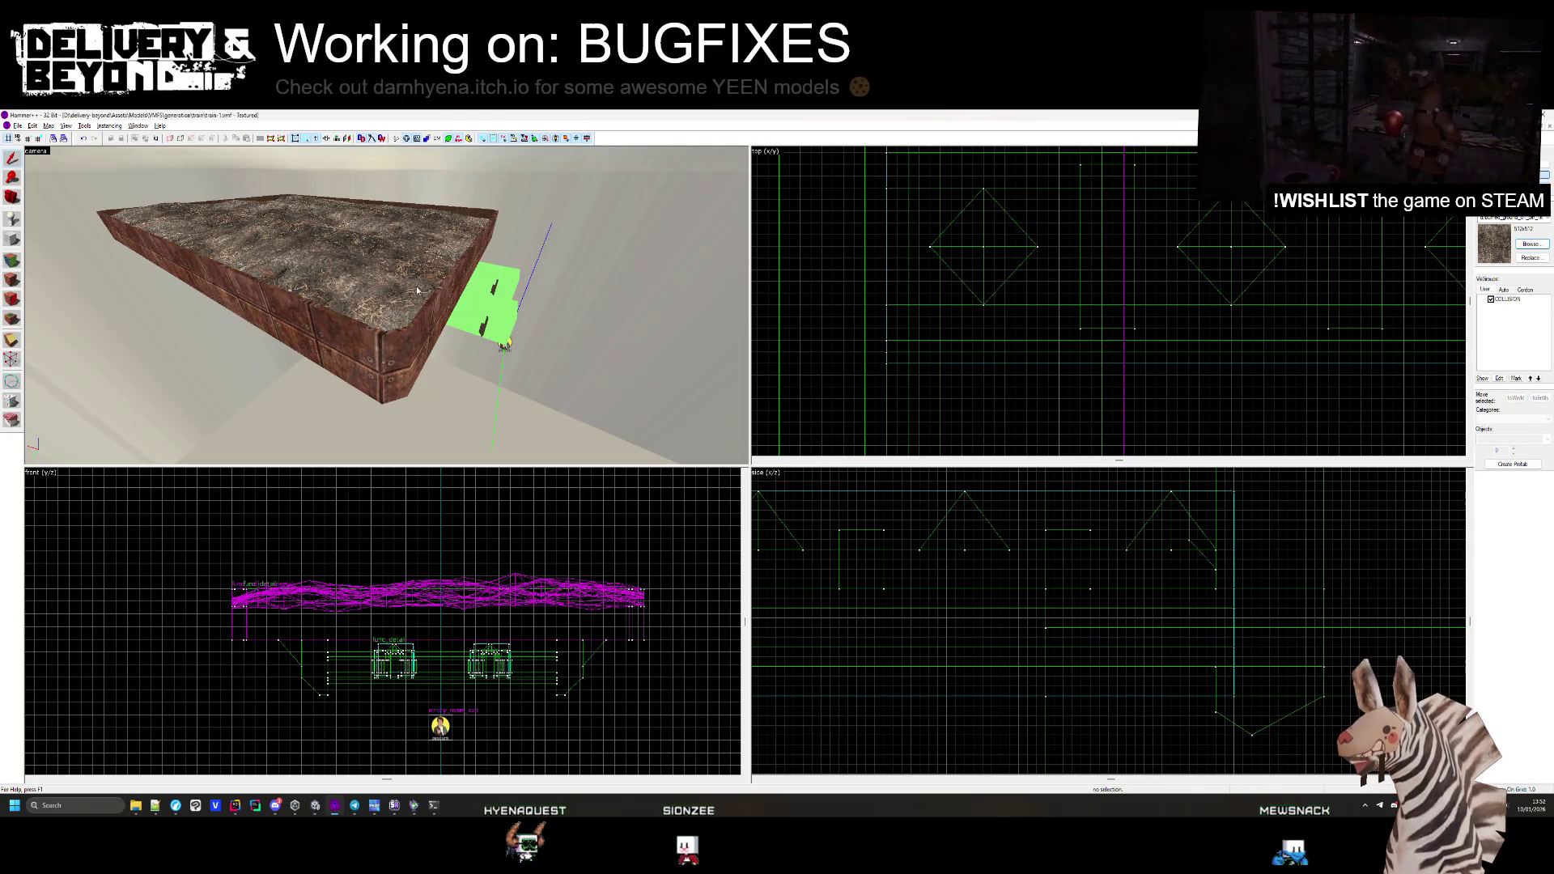
{"action": "left_click", "coordinate": [450, 285]}
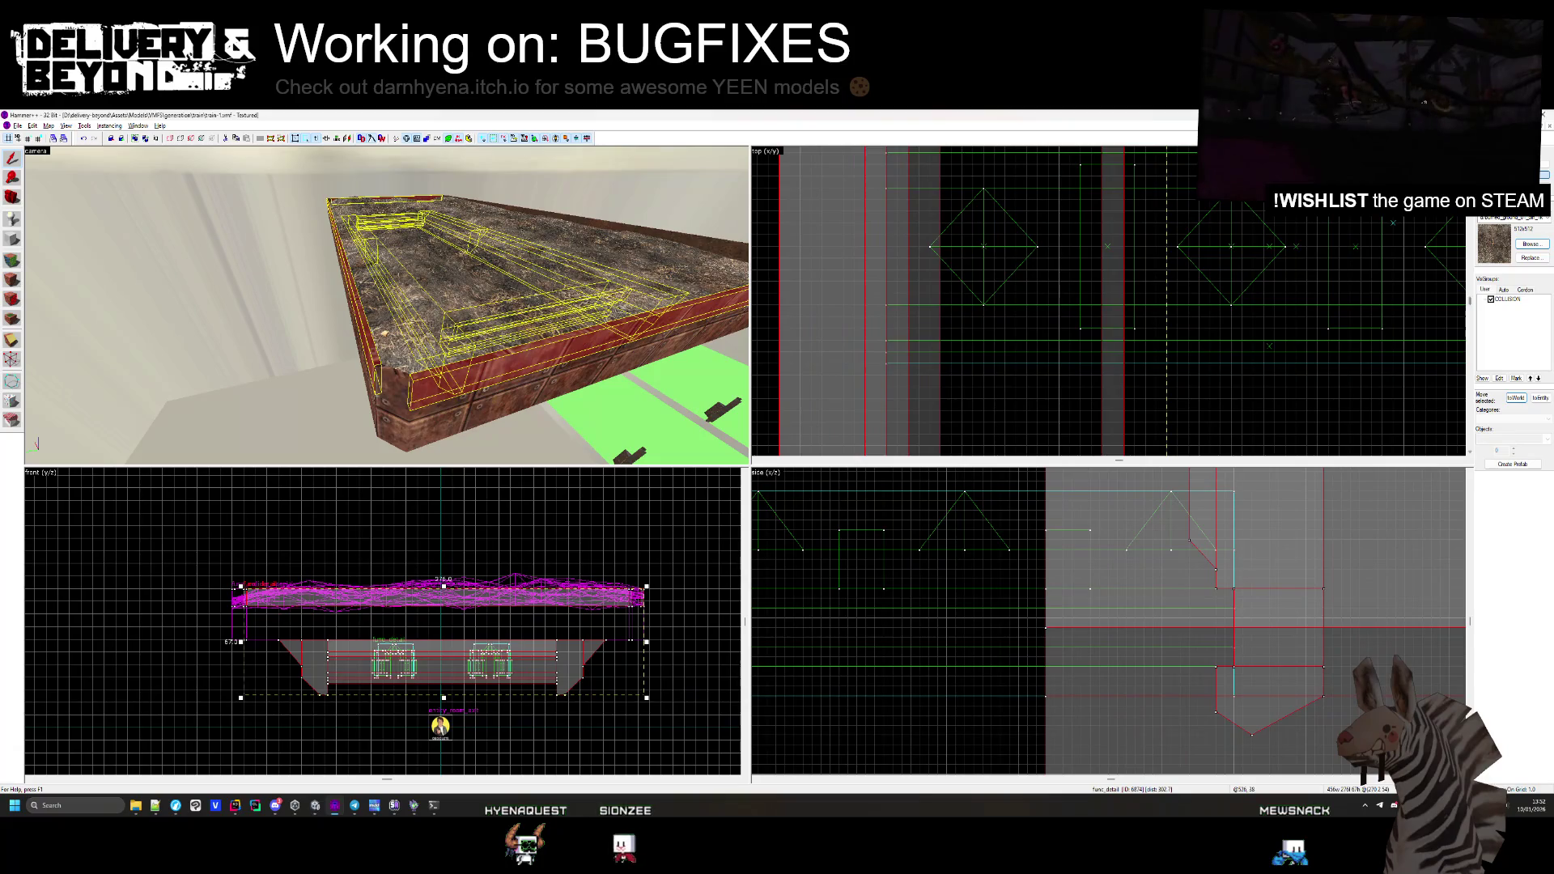
{"action": "key", "text": "Escape"}
{"action": "left_click", "coordinate": [361, 341]}
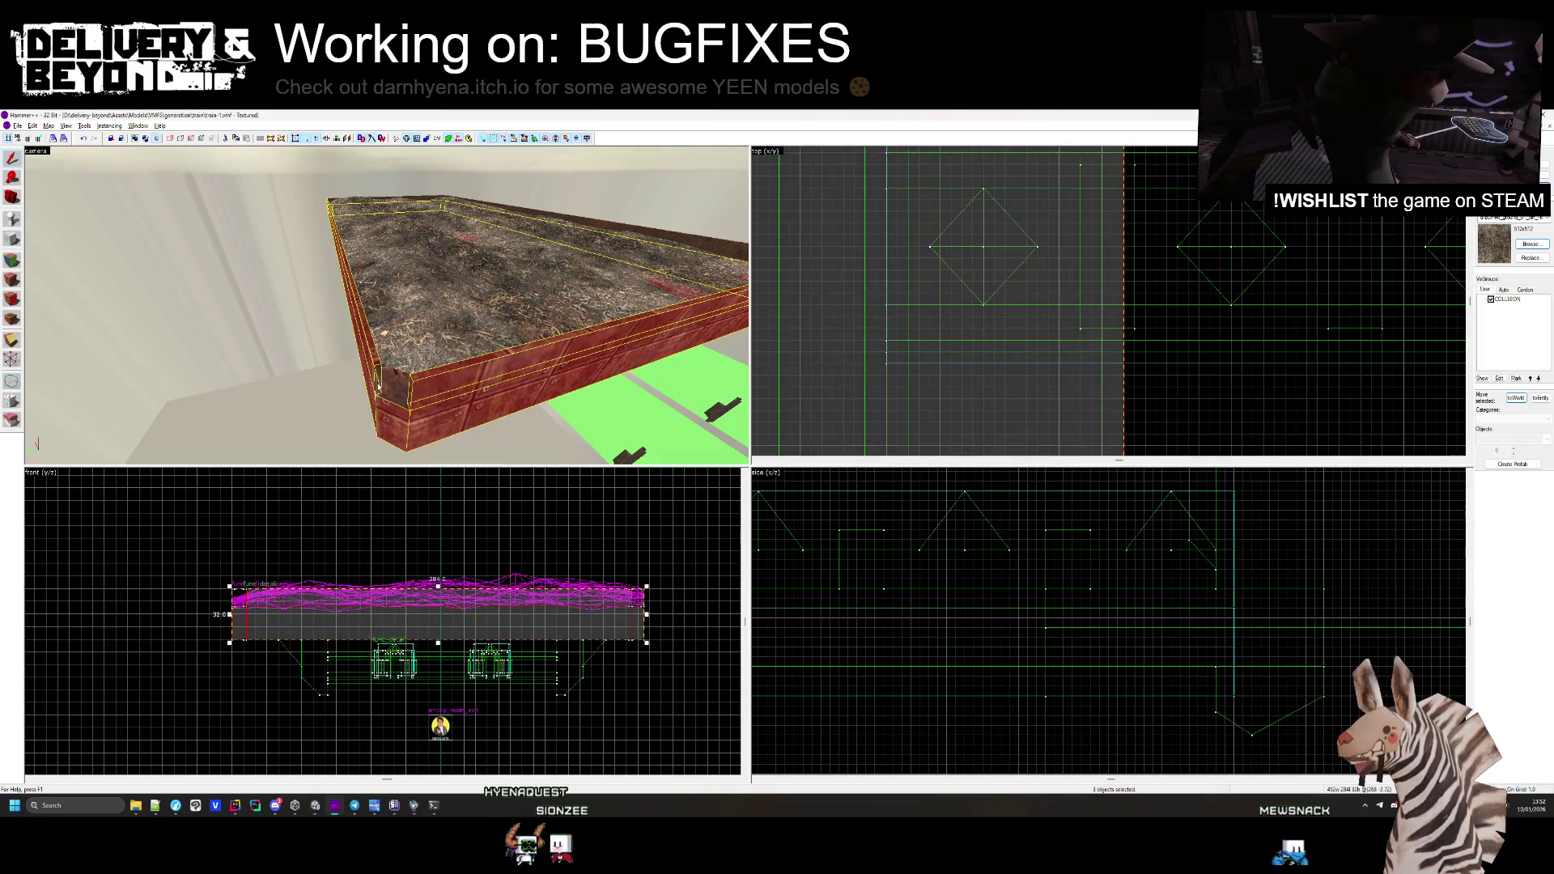
{"action": "left_click", "coordinate": [378, 383], "text": "ctrl"}
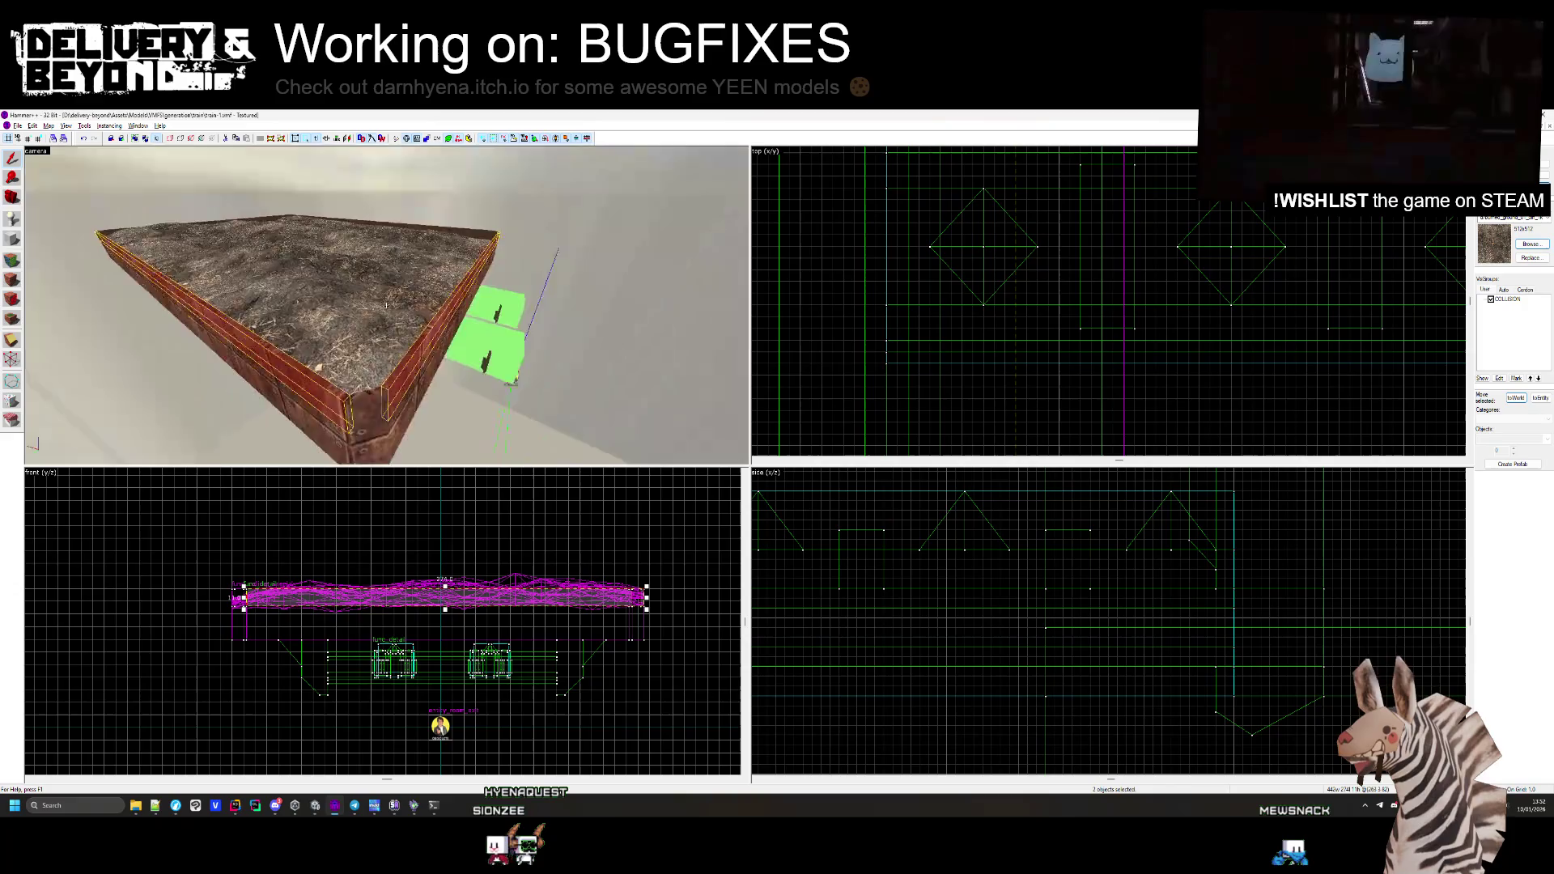
{"action": "left_click", "coordinate": [387, 305], "text": "ctrl"}
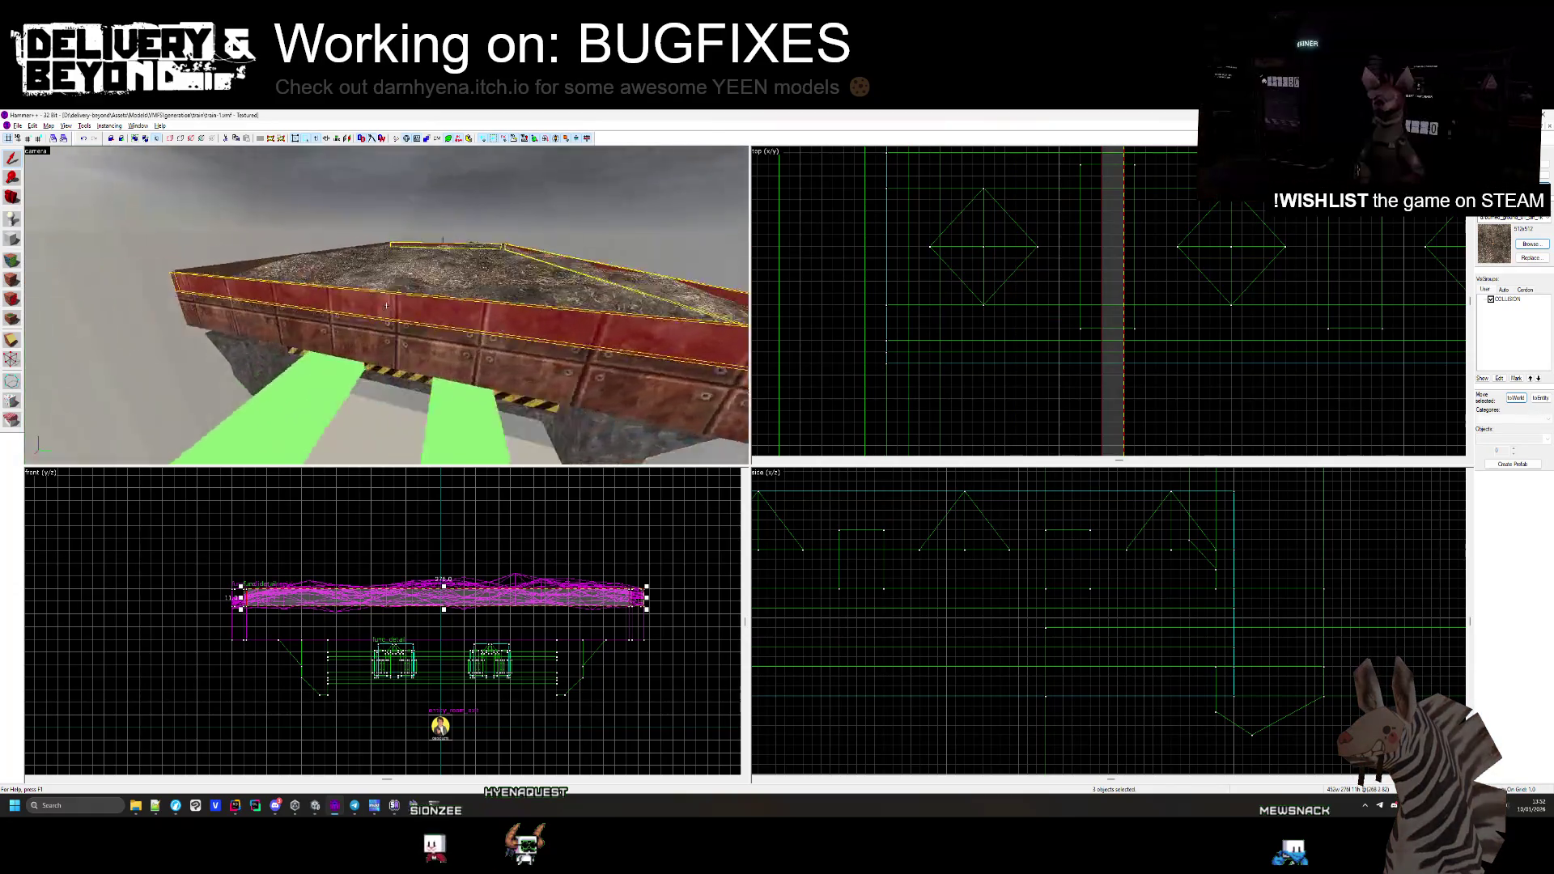
{"action": "left_click_drag", "start_coordinate": [387, 306], "coordinate": [388, 310]}
Open the rim faces in the Face Edit Sheet, then return to Unity
{"action": "right_click", "coordinate": [955, 353]}
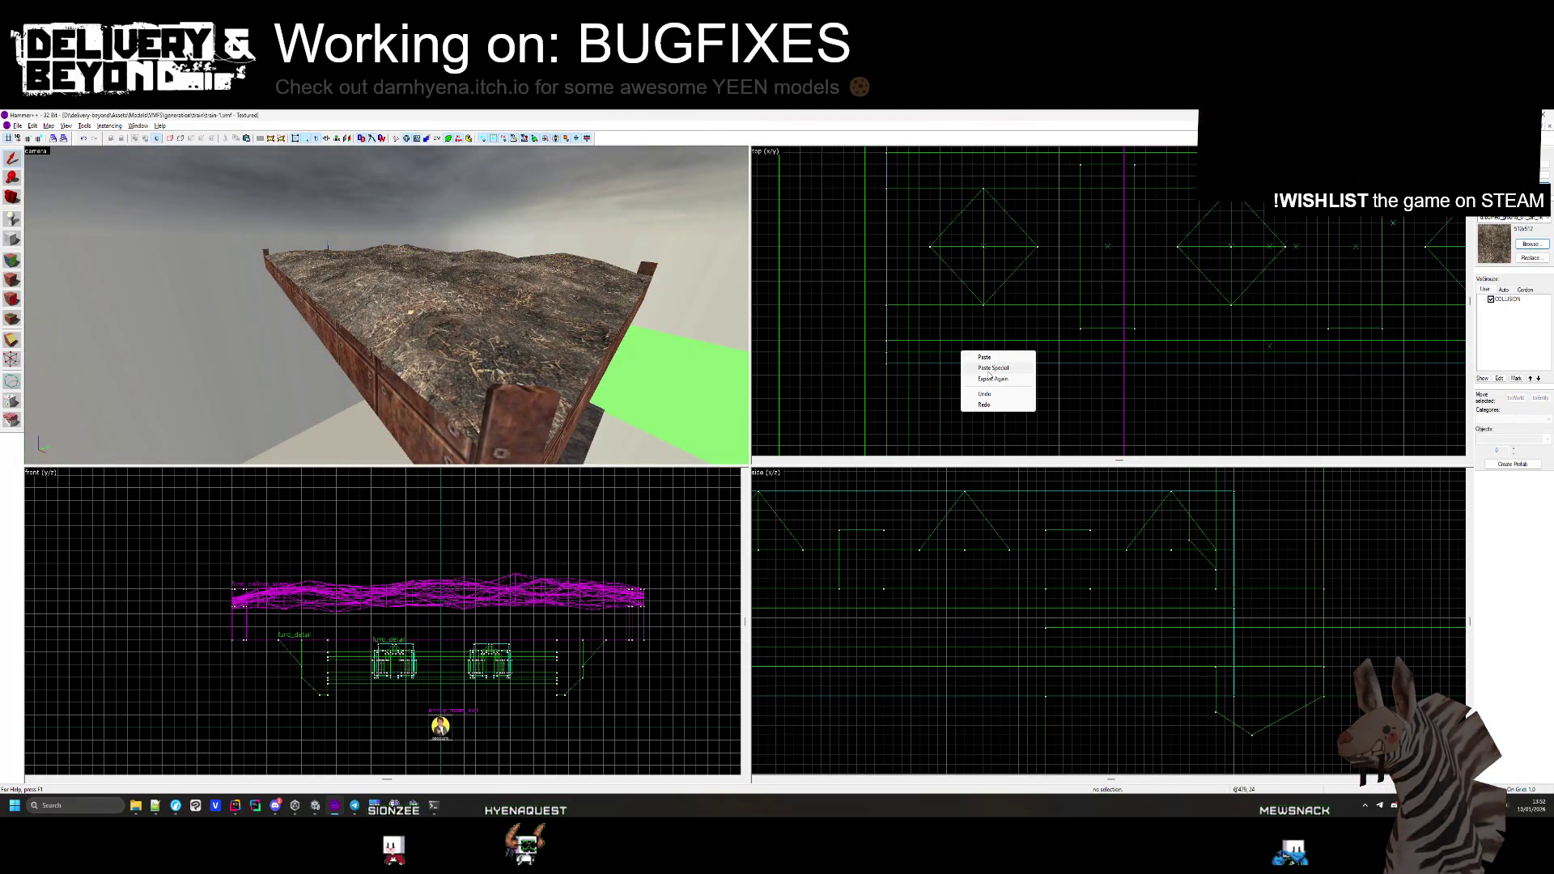
{"action": "left_click", "coordinate": [1009, 404]}
{"action": "key", "text": "Return"}
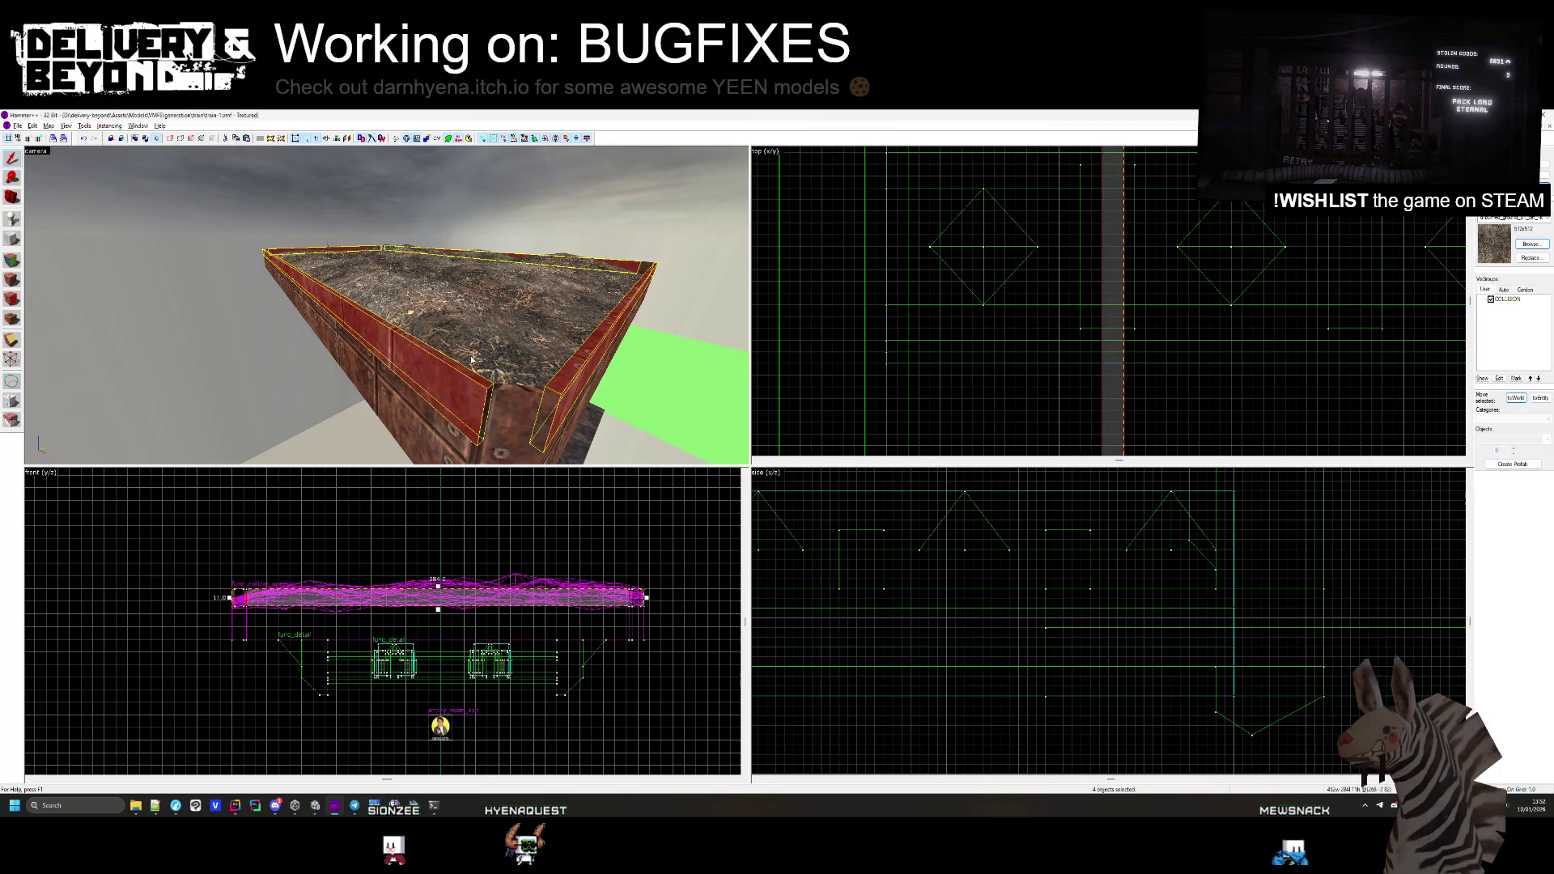
{"action": "left_click", "coordinate": [13, 279]}
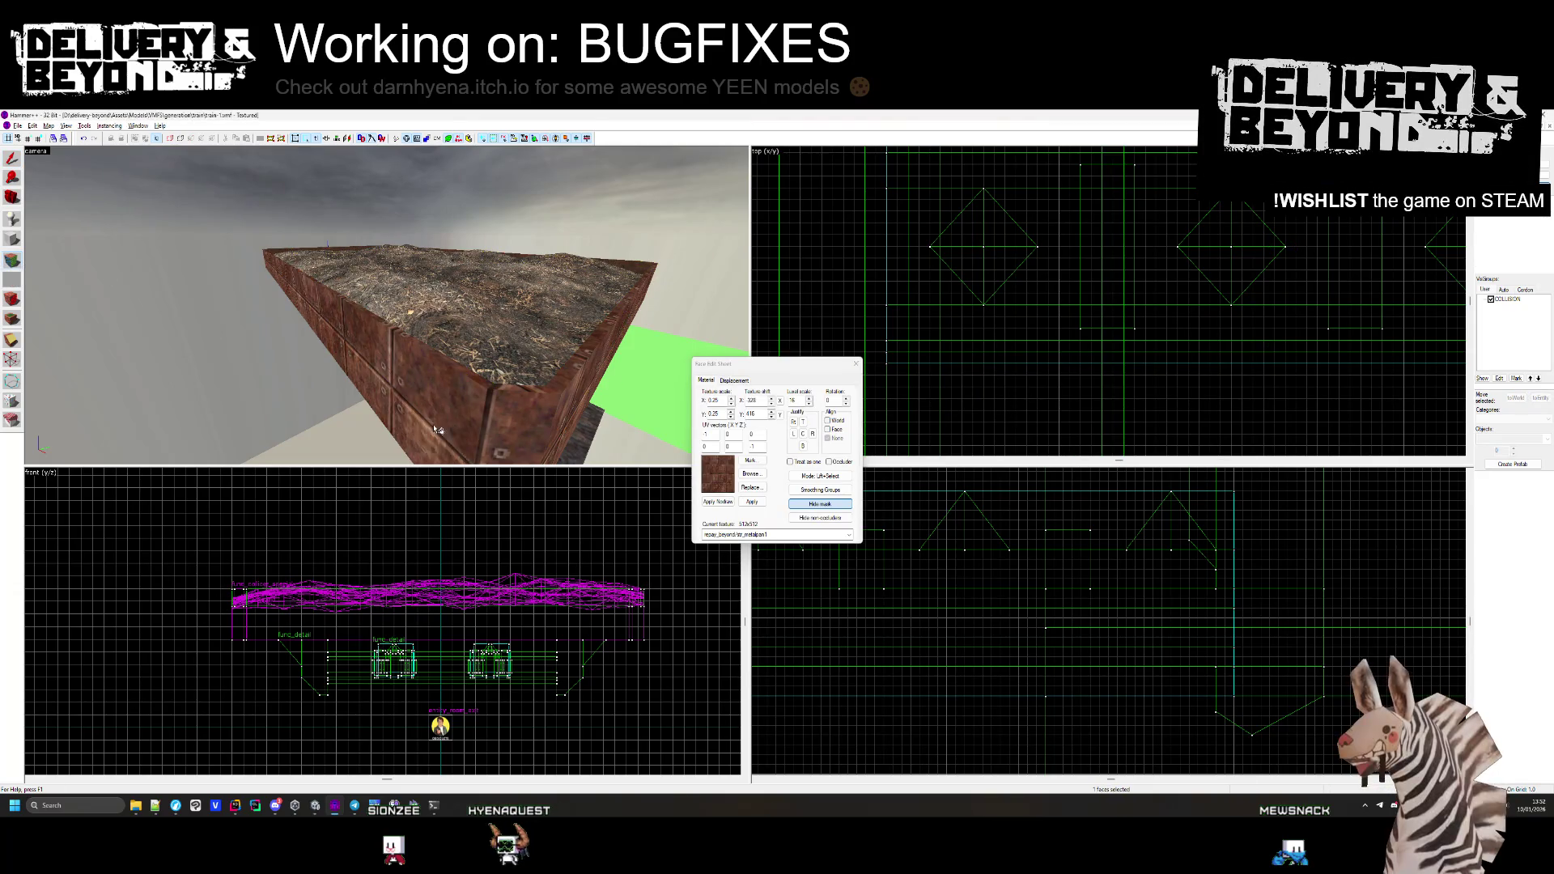
{"action": "key", "text": "z"}
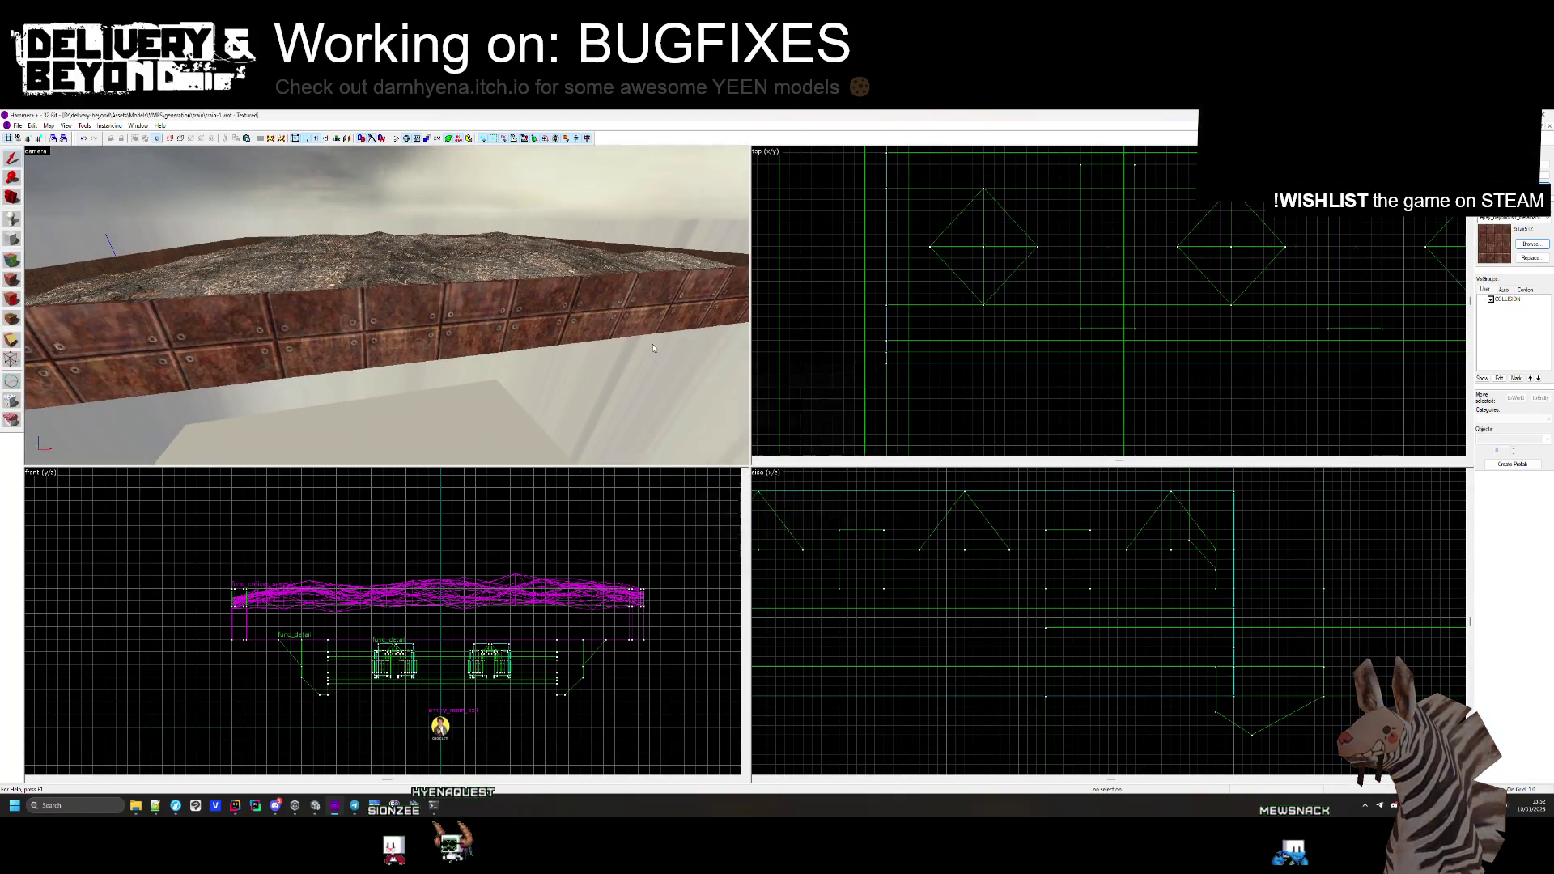
{"action": "key", "text": "alt+Tab"}
{"action": "left_click_drag", "start_coordinate": [649, 369], "coordinate": [877, 470]}
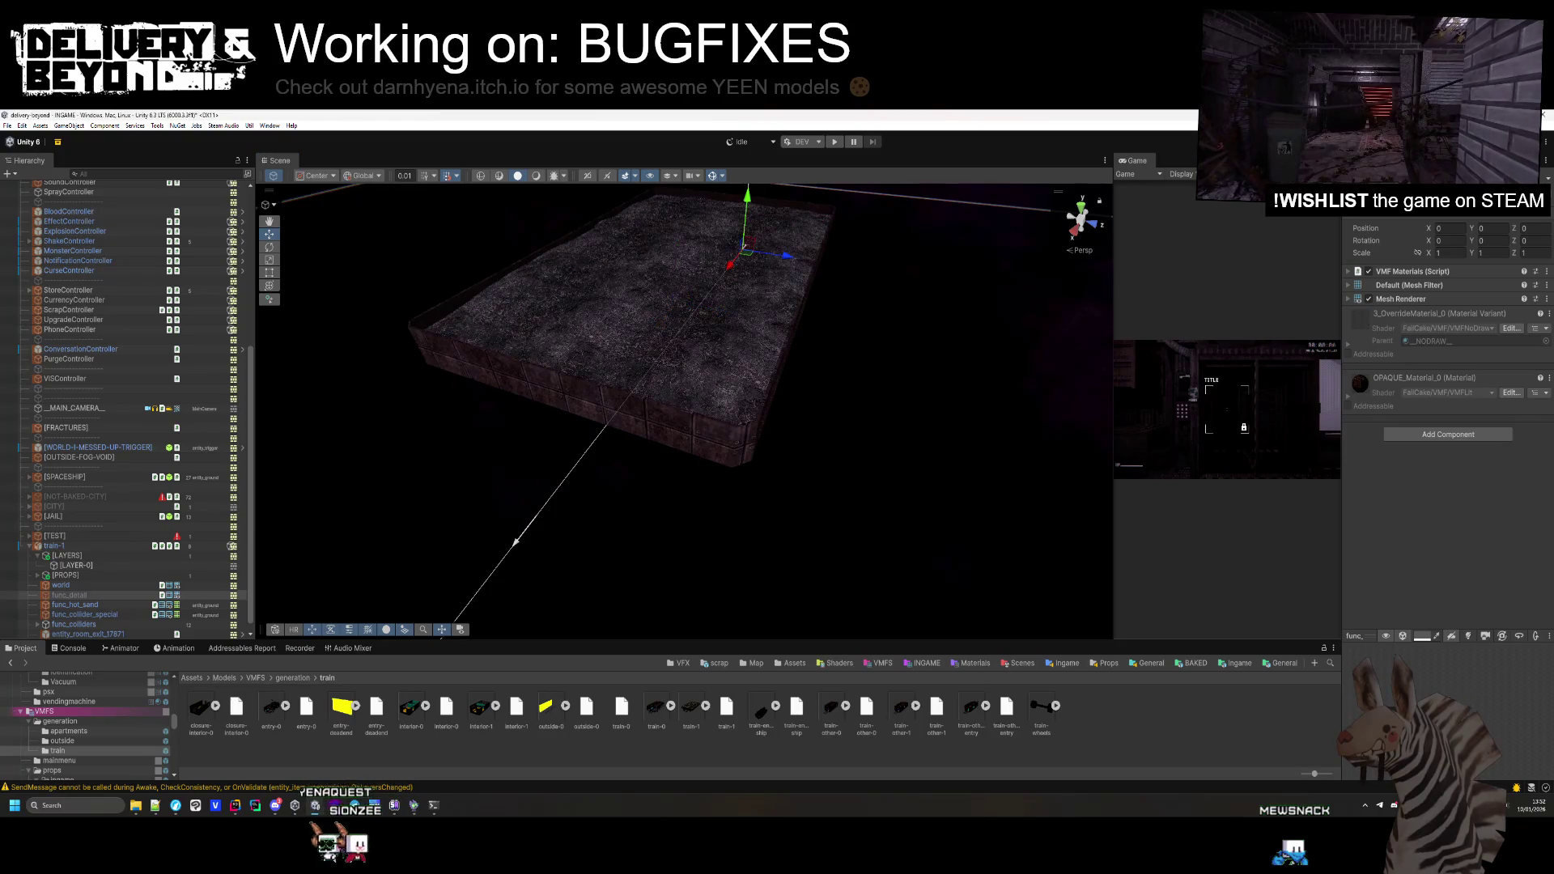
Select train-1, widen the Game view and enter Play mode to test the train room
{"action": "left_click_drag", "start_coordinate": [805, 410], "coordinate": [717, 413]}
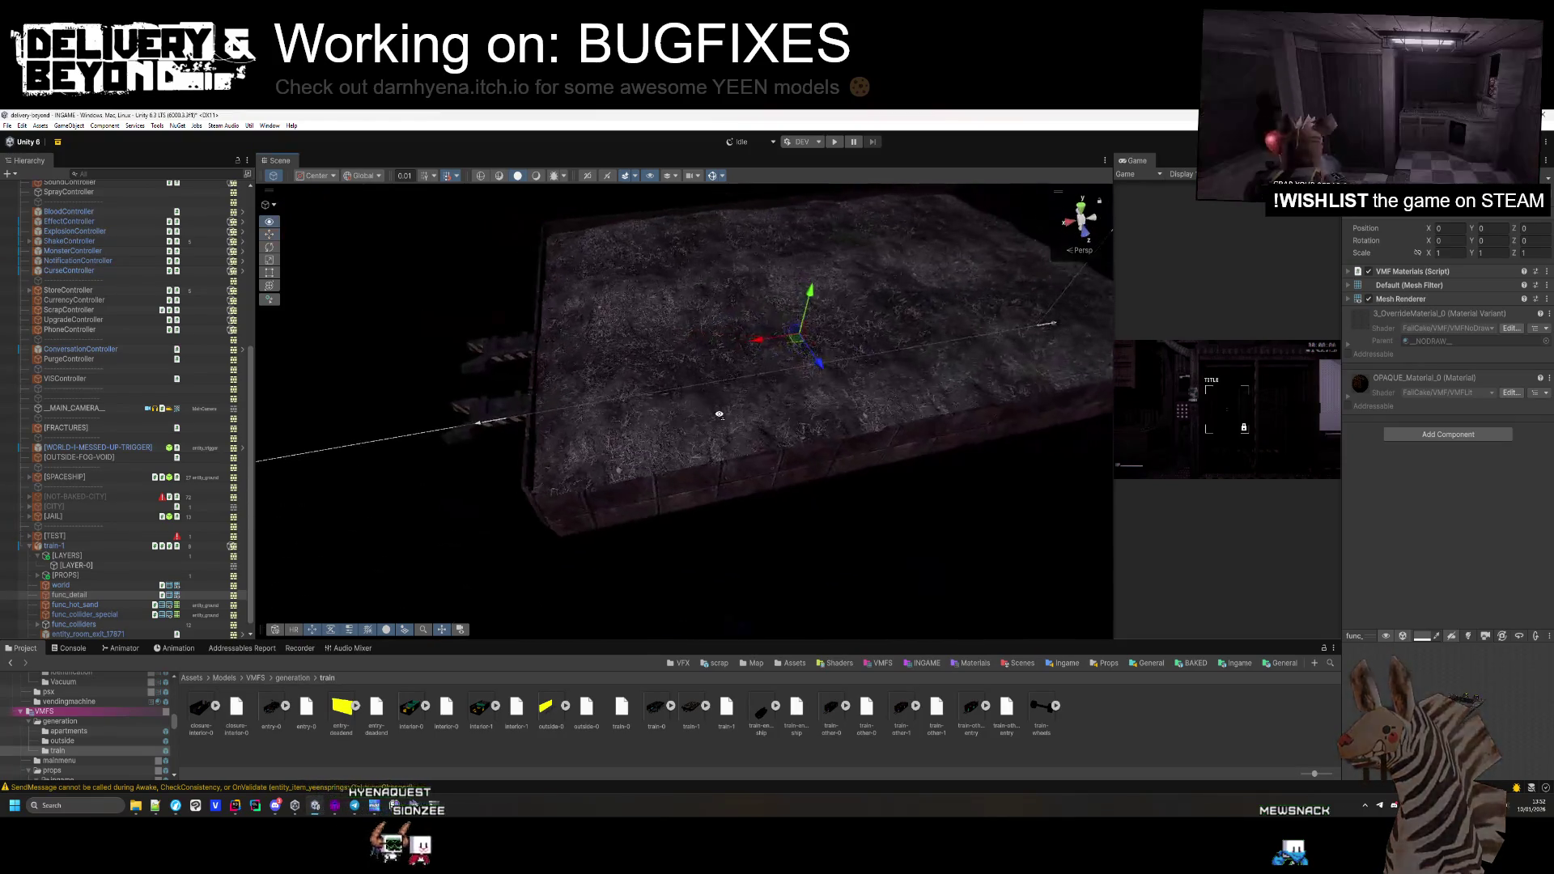
{"action": "left_click", "coordinate": [54, 546]}
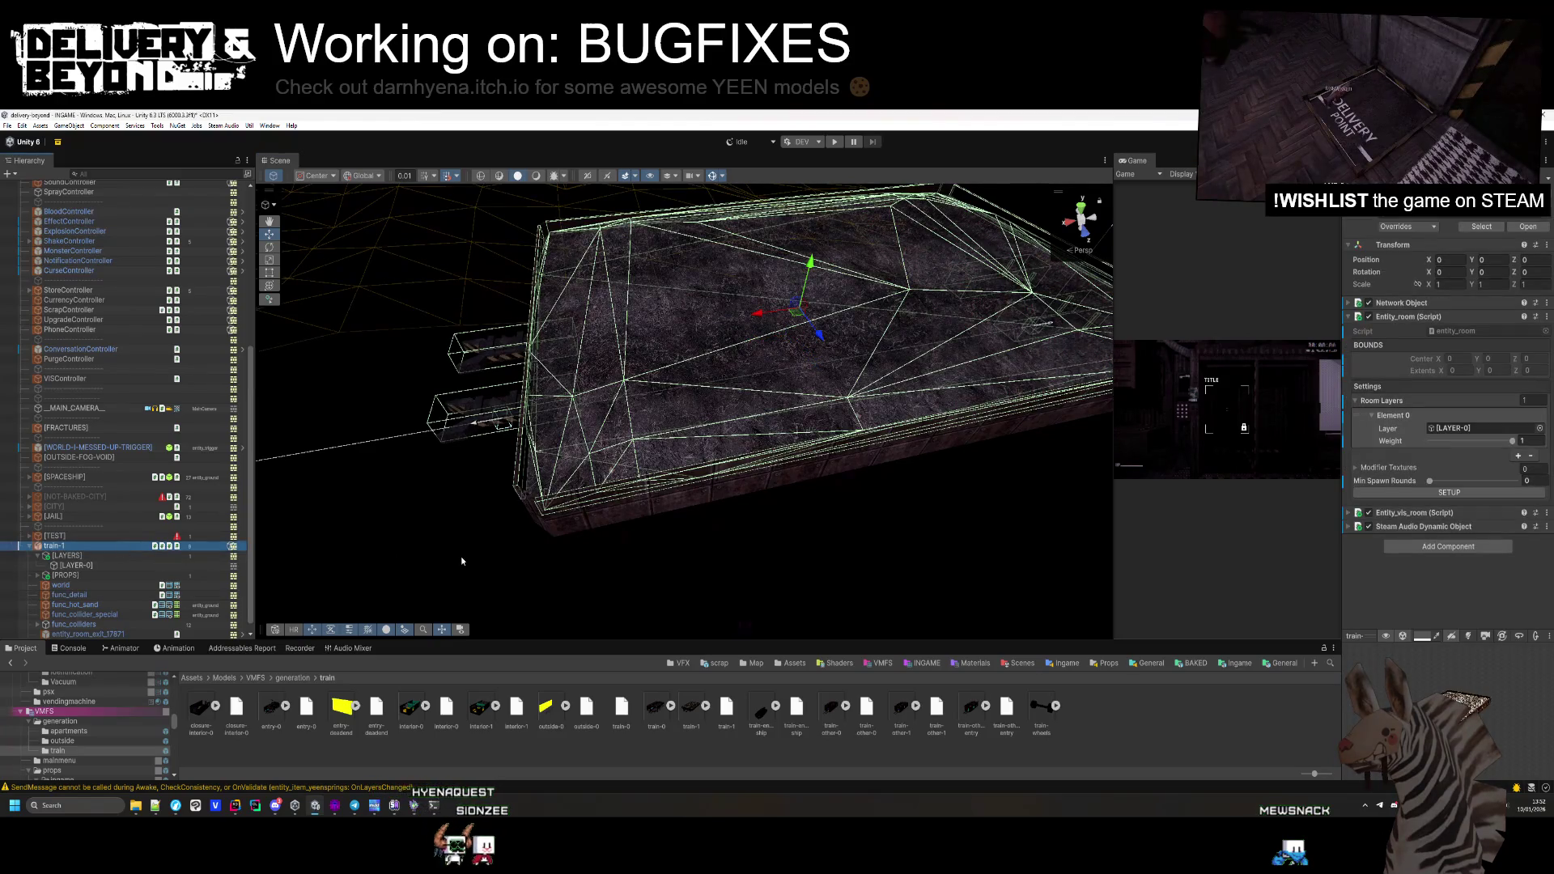
{"action": "mouse_move", "coordinate": [478, 561]}
{"action": "left_mouse_down"}
{"action": "mouse_move", "coordinate": [805, 375]}
{"action": "mouse_move", "coordinate": [802, 502]}
{"action": "left_mouse_up"}
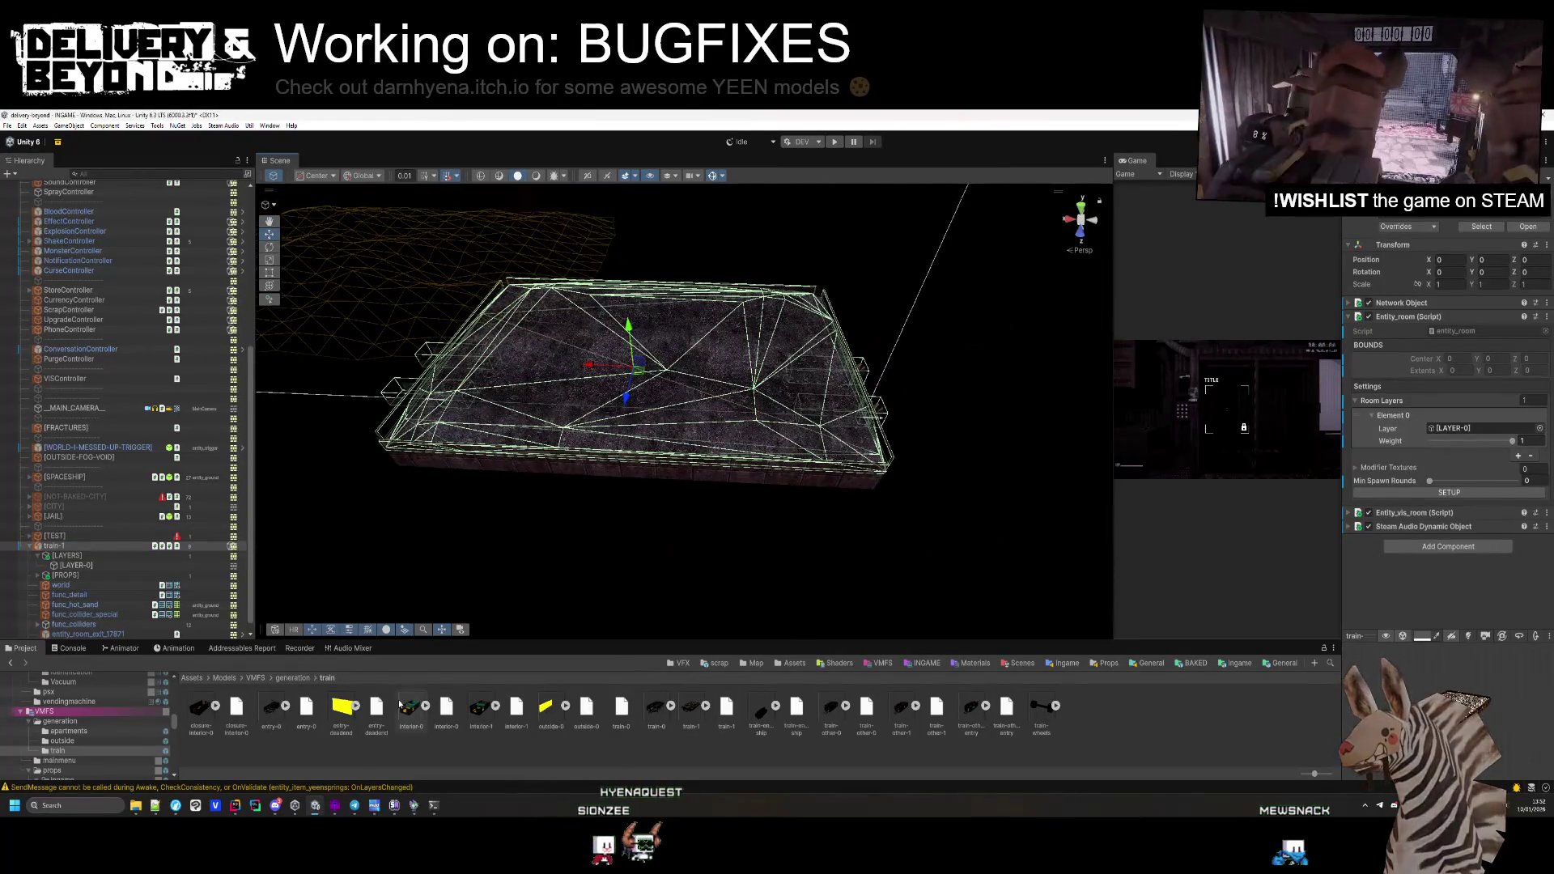
{"action": "left_click_drag", "start_coordinate": [705, 486], "coordinate": [716, 432]}
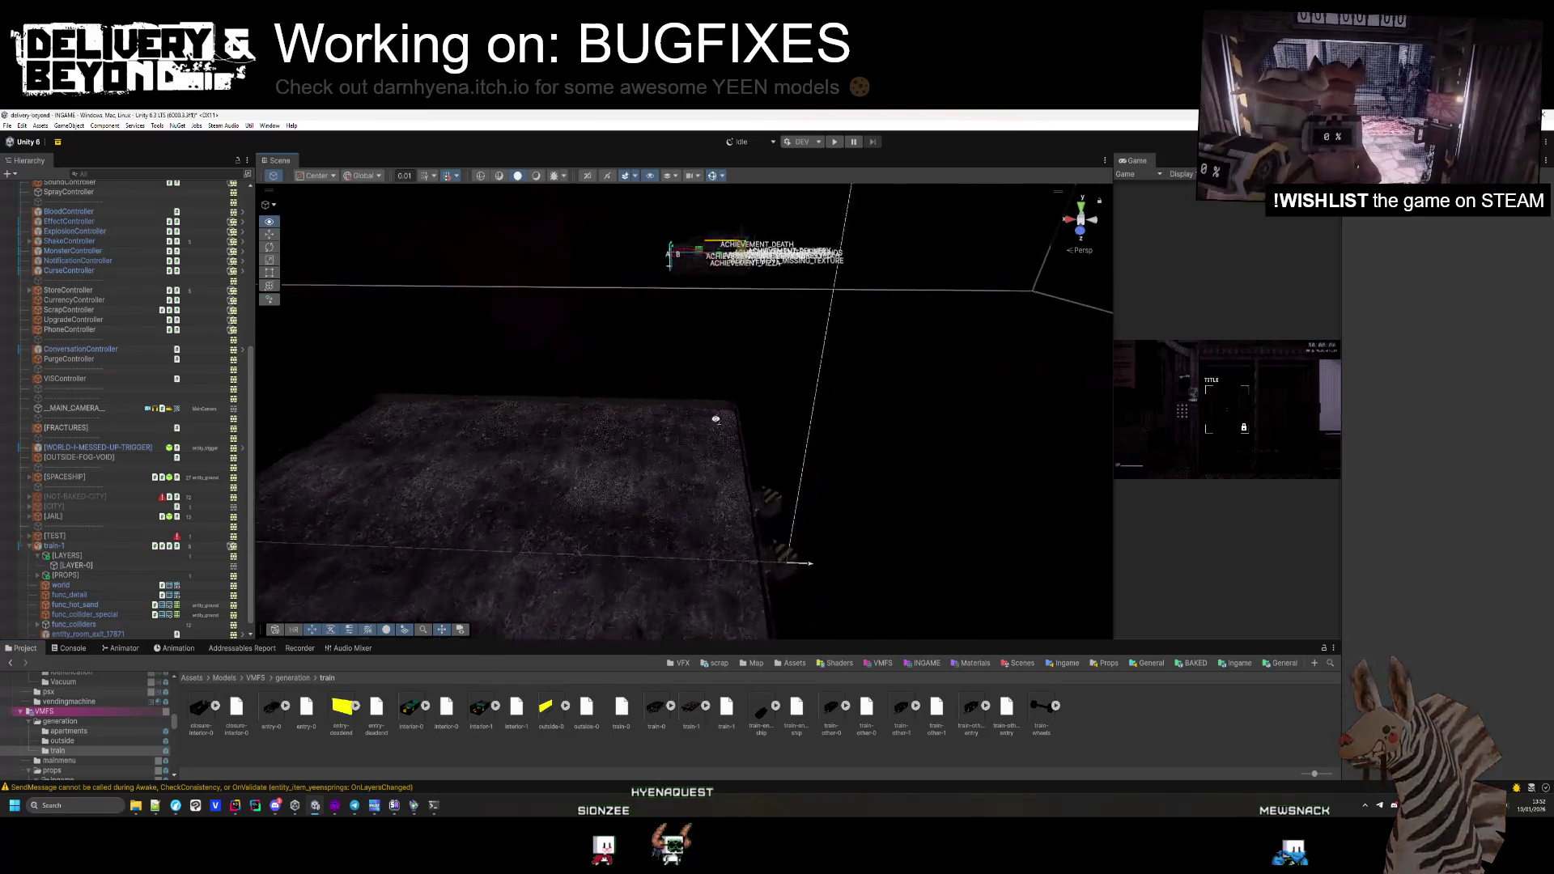
{"action": "scroll", "coordinate": [427, 514], "scroll_direction": "up", "scroll_amount": 10}
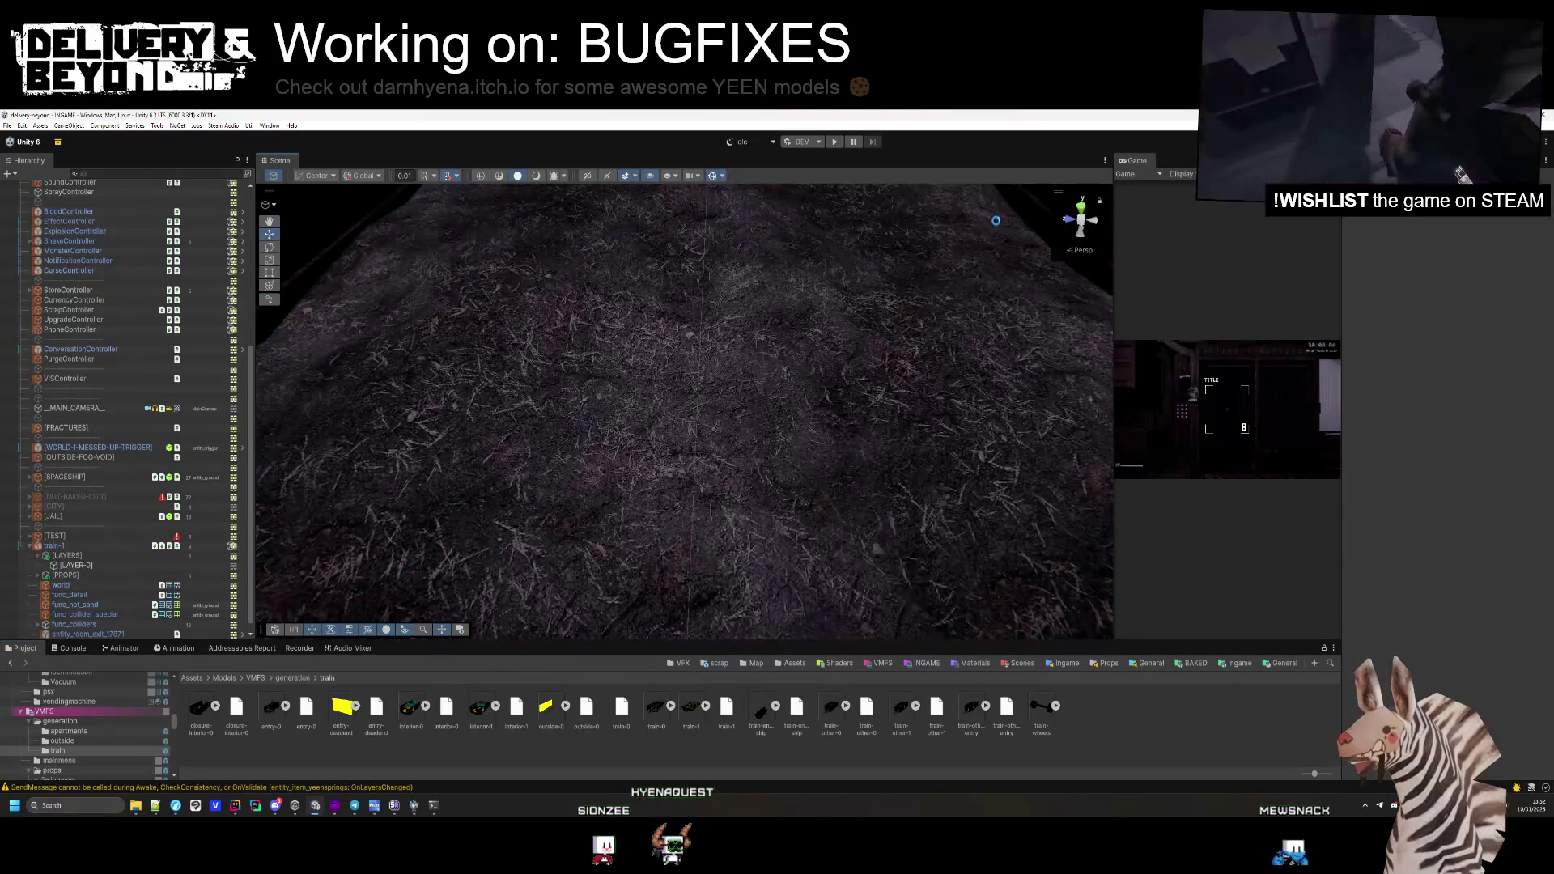
{"action": "left_click_drag", "start_coordinate": [1113, 252], "coordinate": [646, 252]}
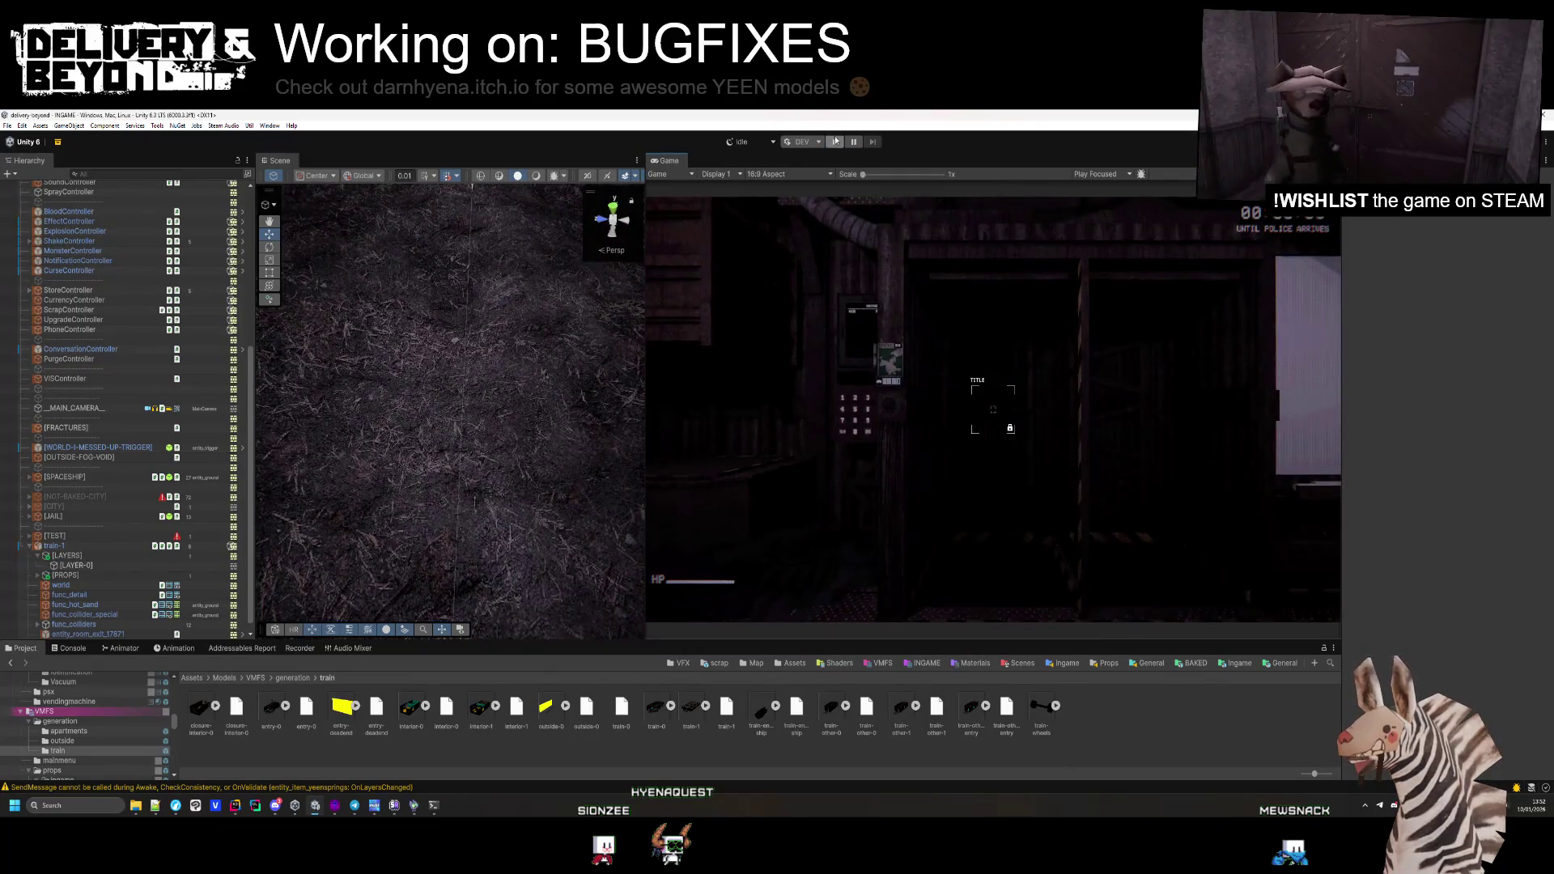
{"action": "left_click", "coordinate": [835, 143]}
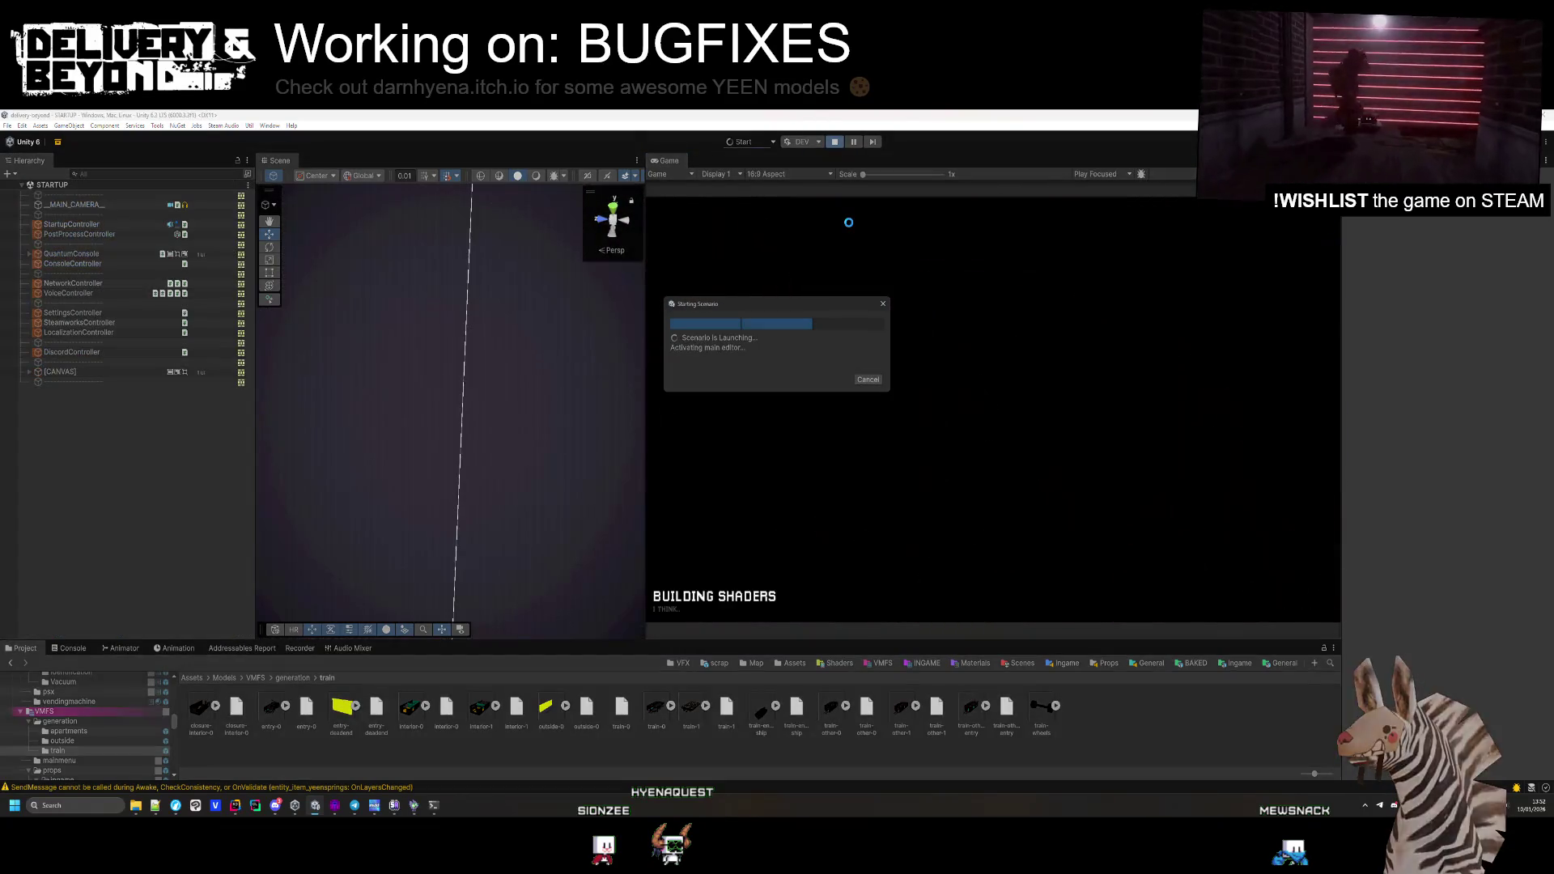
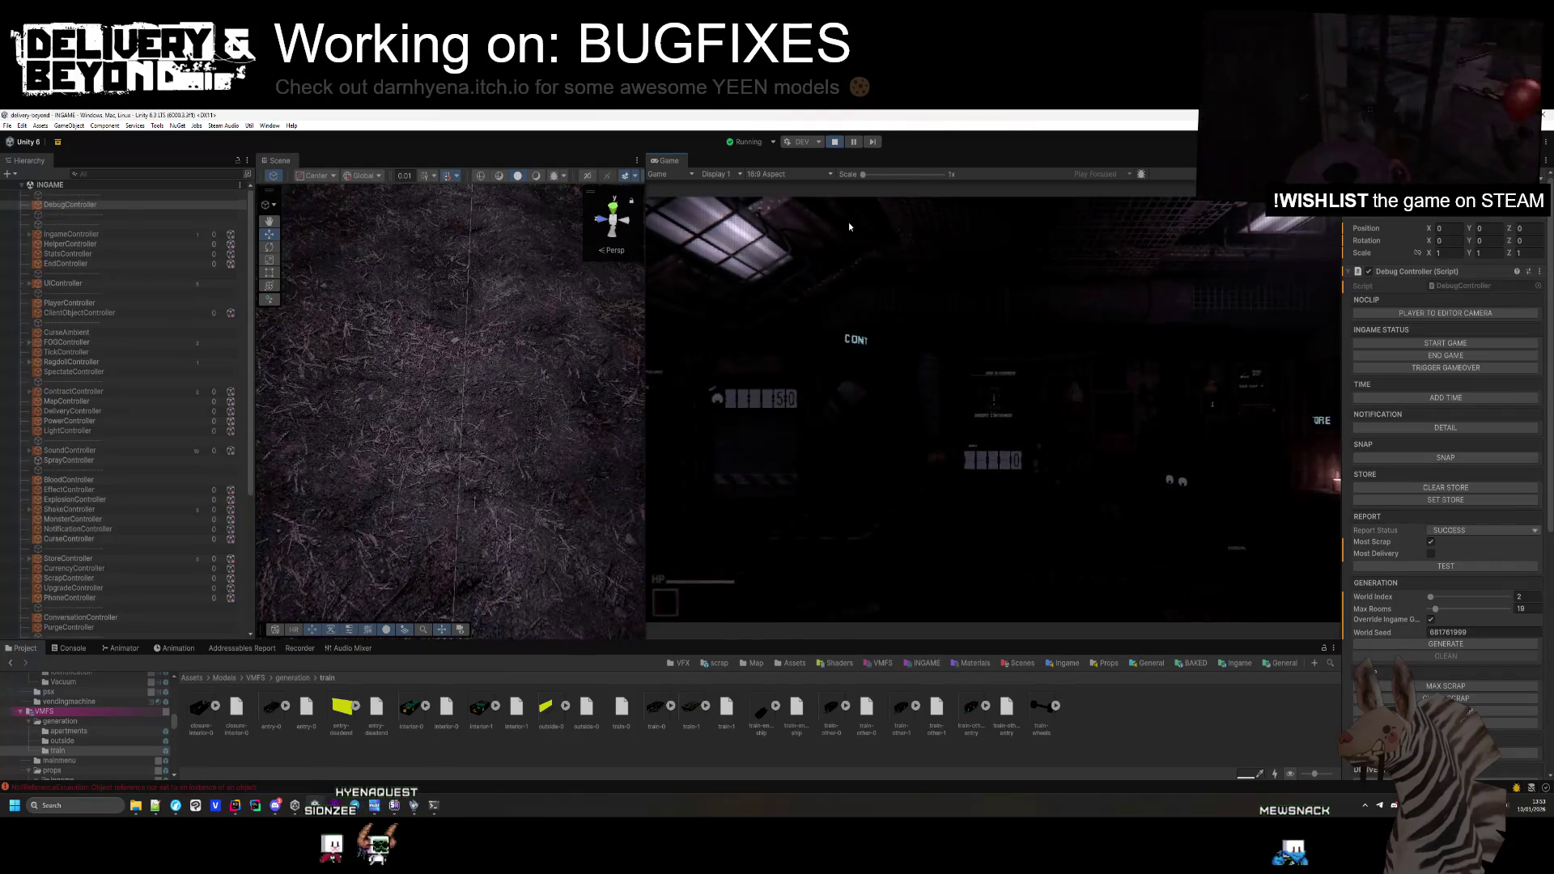
Inspect the NullReferenceException in the Console, then return to the project files
{"action": "key", "text": "super"}
{"action": "left_click", "coordinate": [513, 781]}
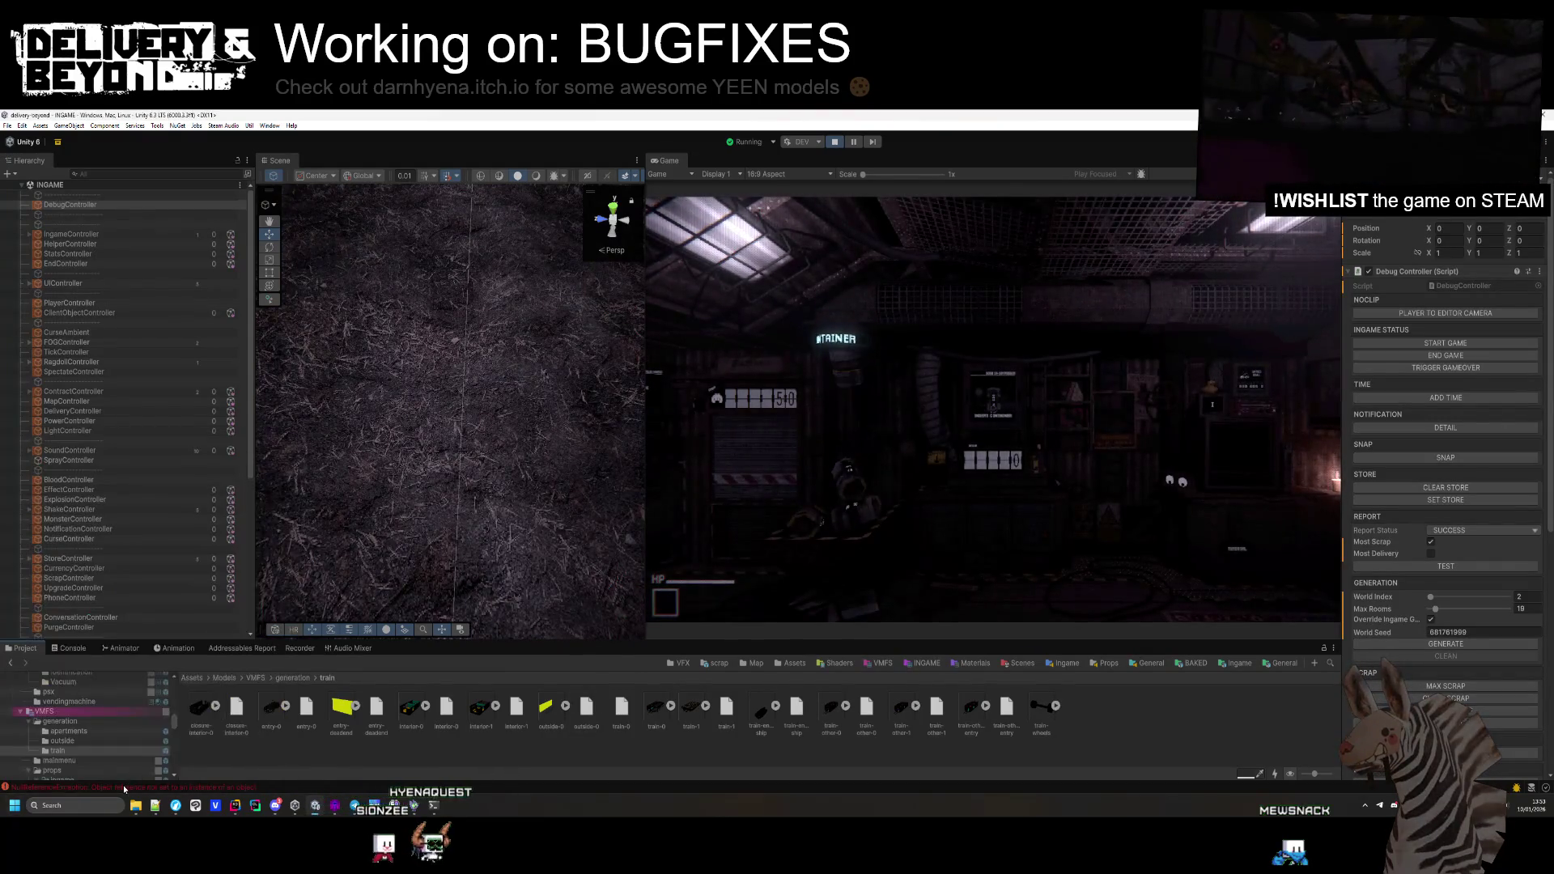
{"action": "left_click", "coordinate": [124, 785]}
{"action": "left_click", "coordinate": [188, 740]}
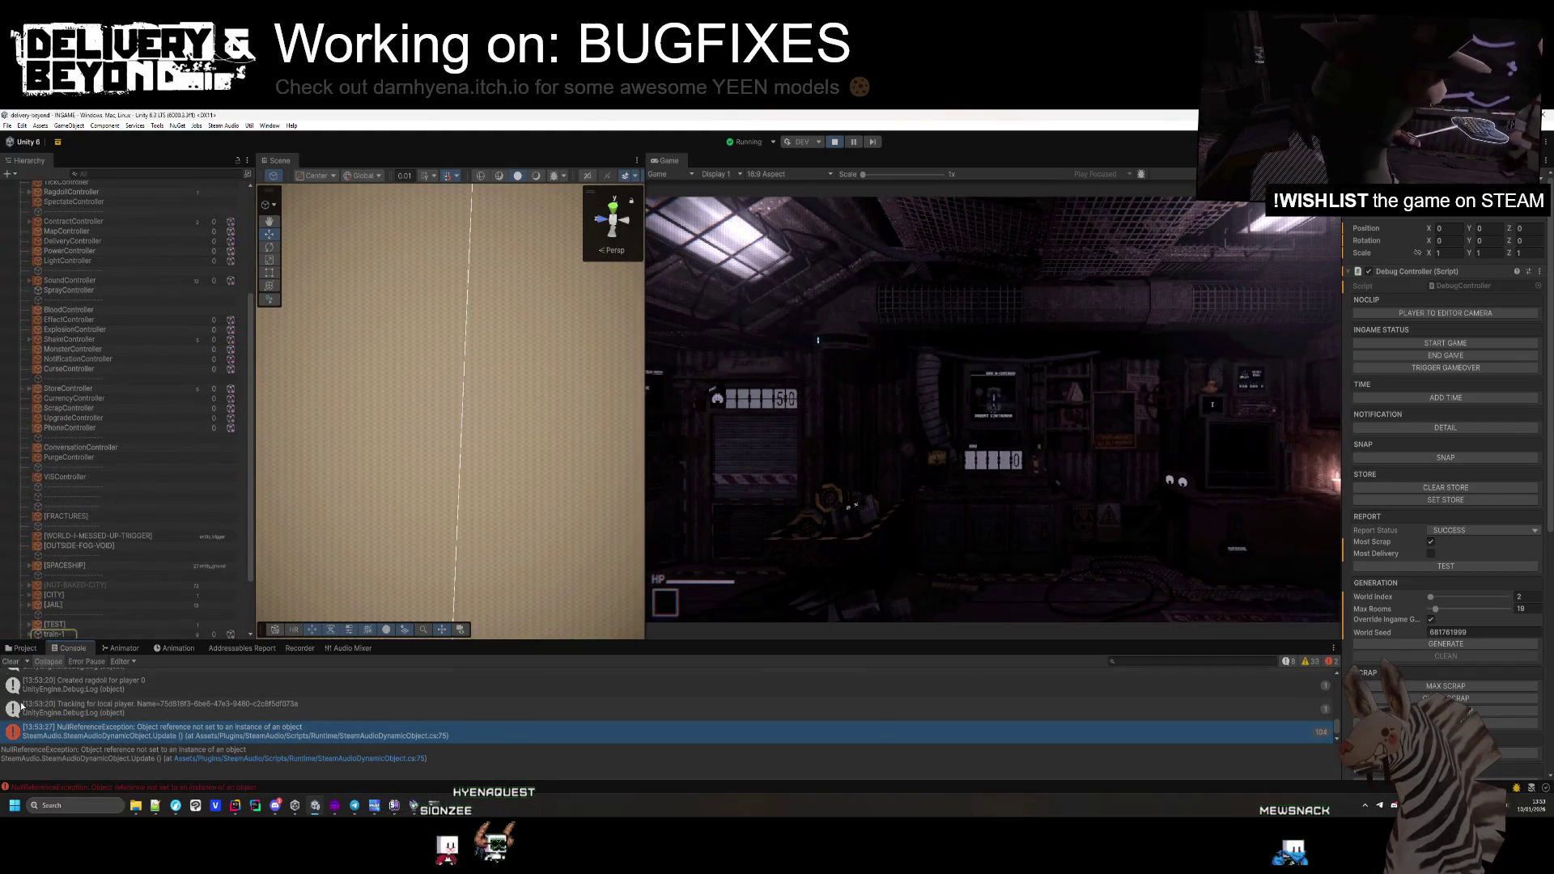
{"action": "left_click", "coordinate": [23, 648]}
{"action": "left_click", "coordinate": [1446, 314]}
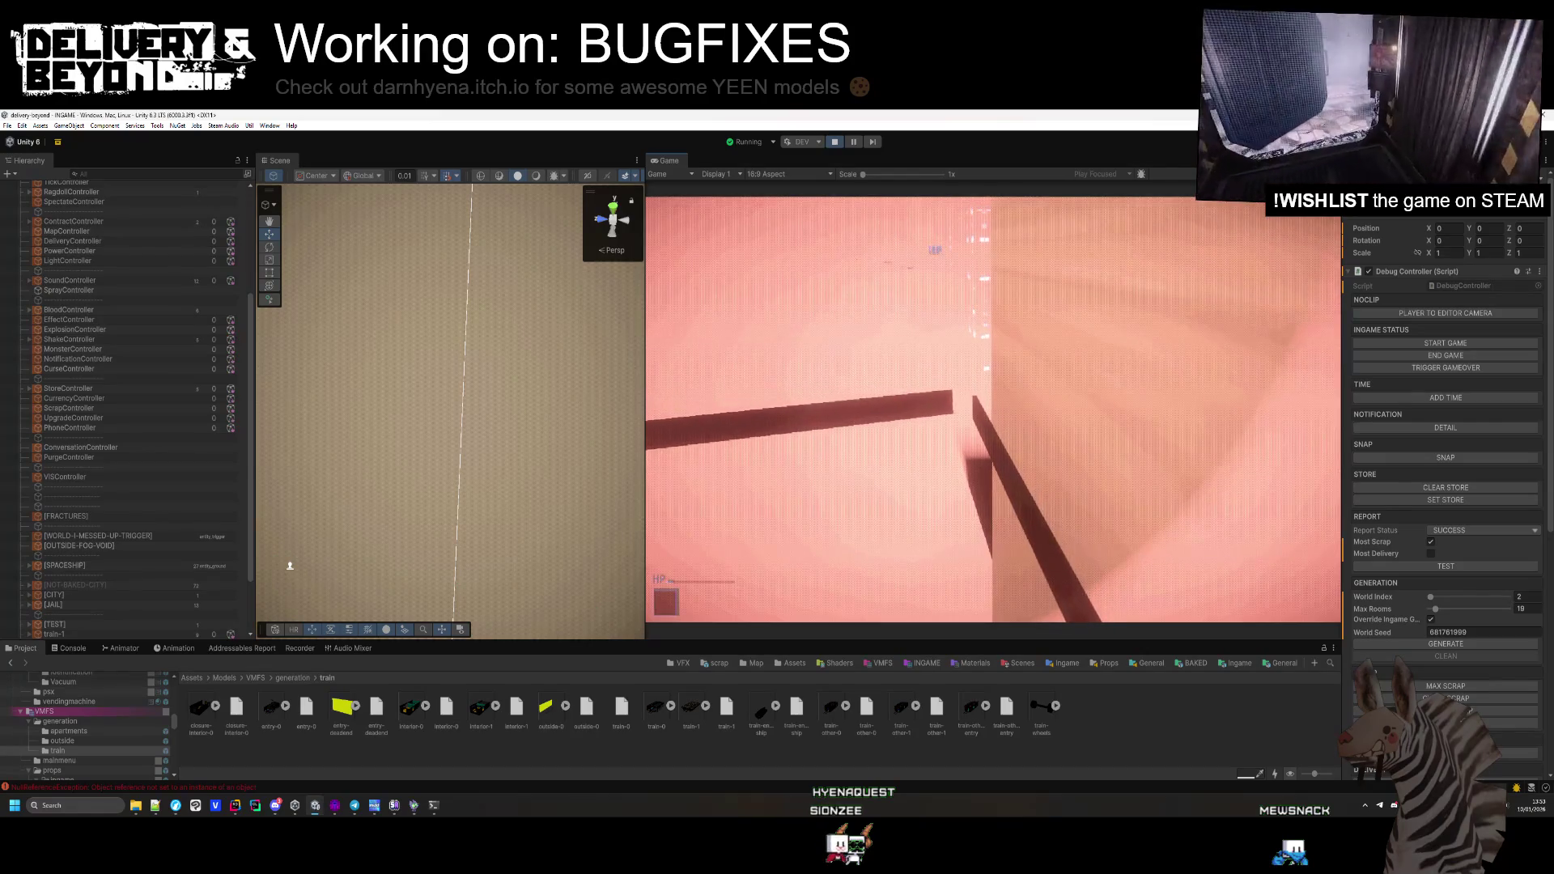
Pull the scene view back to show the room and player, then stop the running game
{"action": "key", "text": "super"}
{"action": "key", "text": "super"}
{"action": "key", "text": "super"}
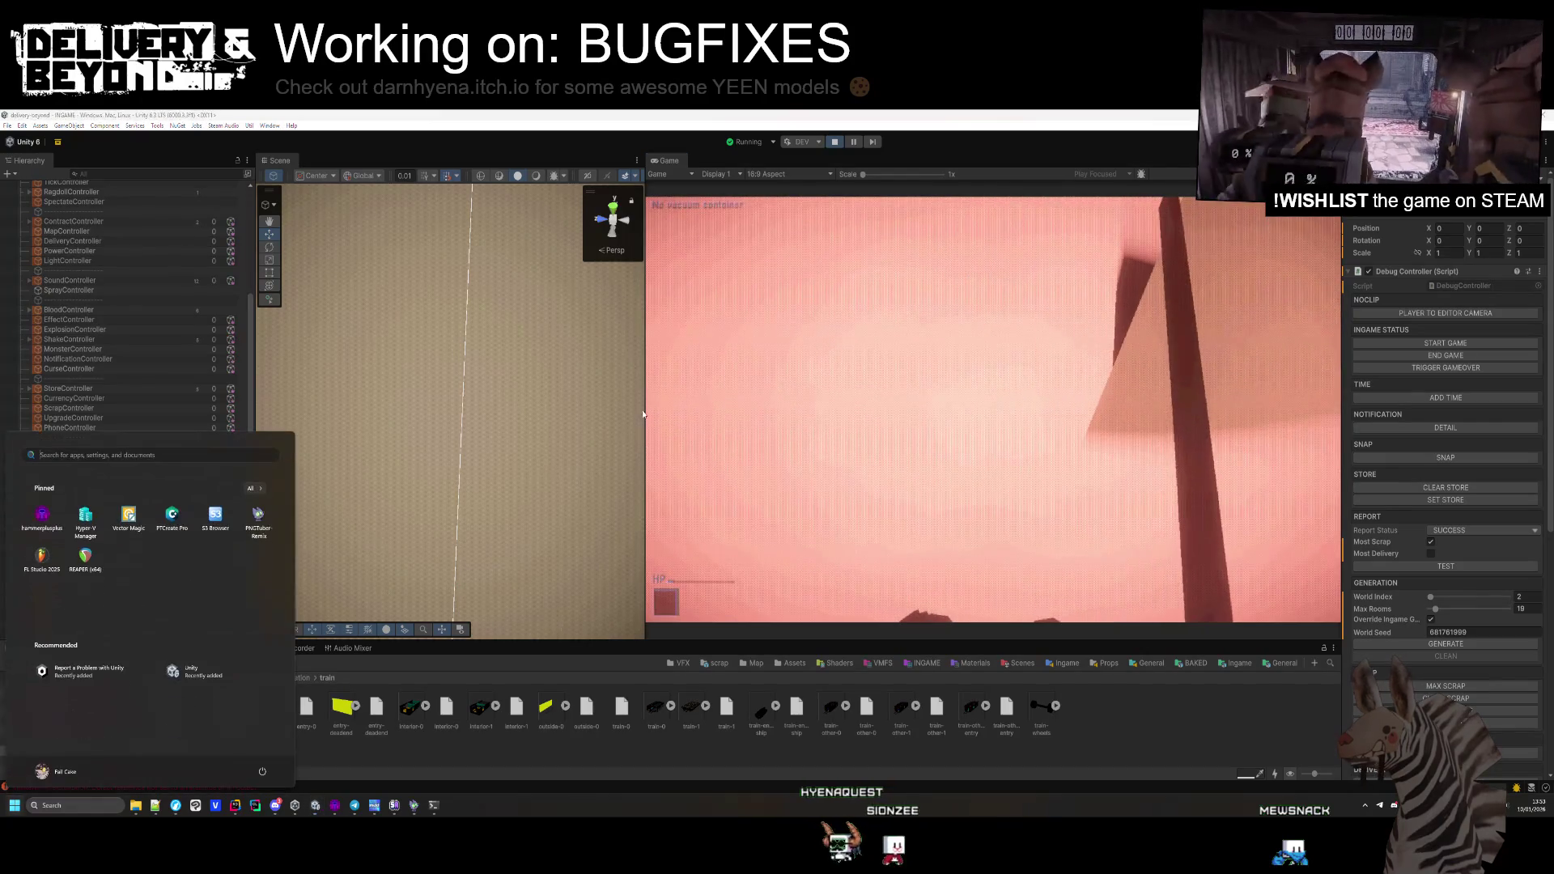
{"action": "left_click", "coordinate": [458, 349]}
{"action": "mouse_move", "coordinate": [459, 348]}
{"action": "left_mouse_down"}
{"action": "mouse_move", "coordinate": [495, 344]}
{"action": "mouse_move", "coordinate": [425, 415]}
{"action": "mouse_move", "coordinate": [426, 402]}
{"action": "left_mouse_up"}
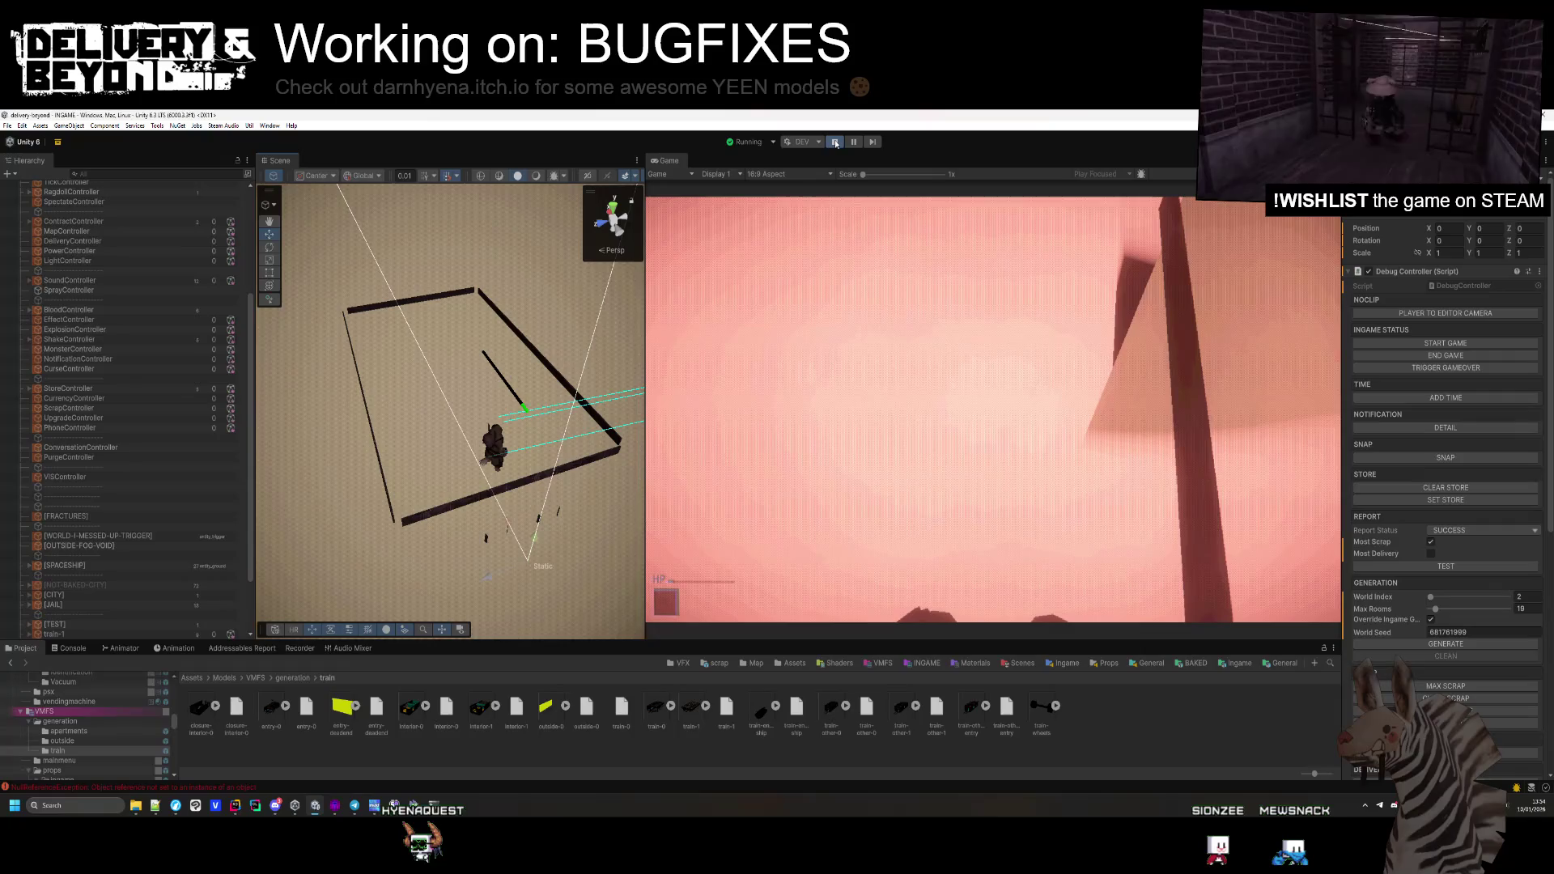
{"action": "scroll", "coordinate": [167, 554], "scroll_direction": "down", "scroll_amount": 3}
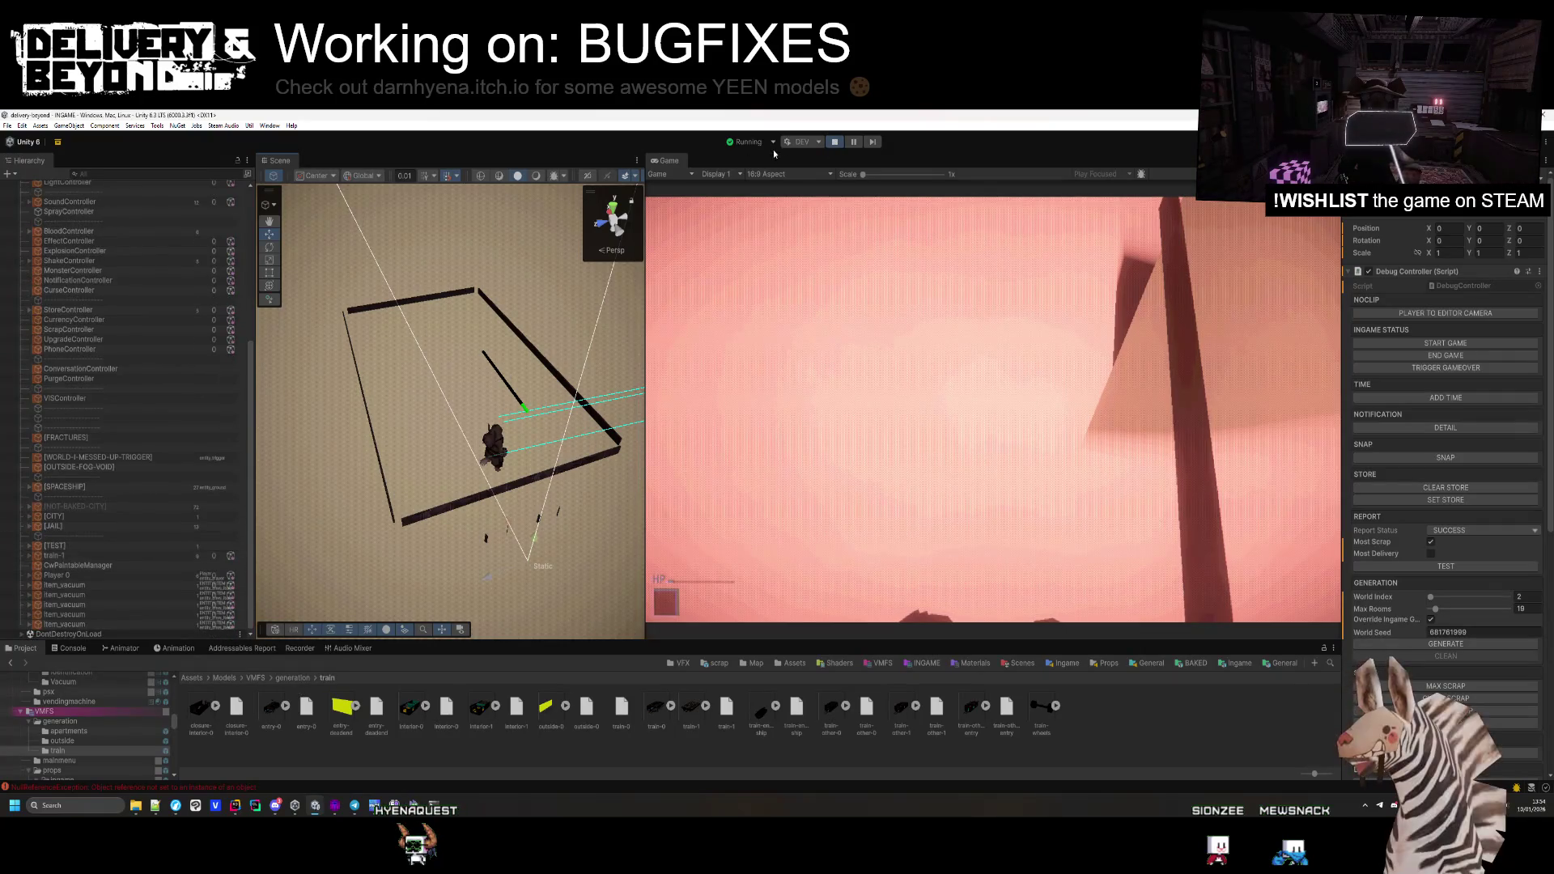
{"action": "left_click", "coordinate": [835, 144]}
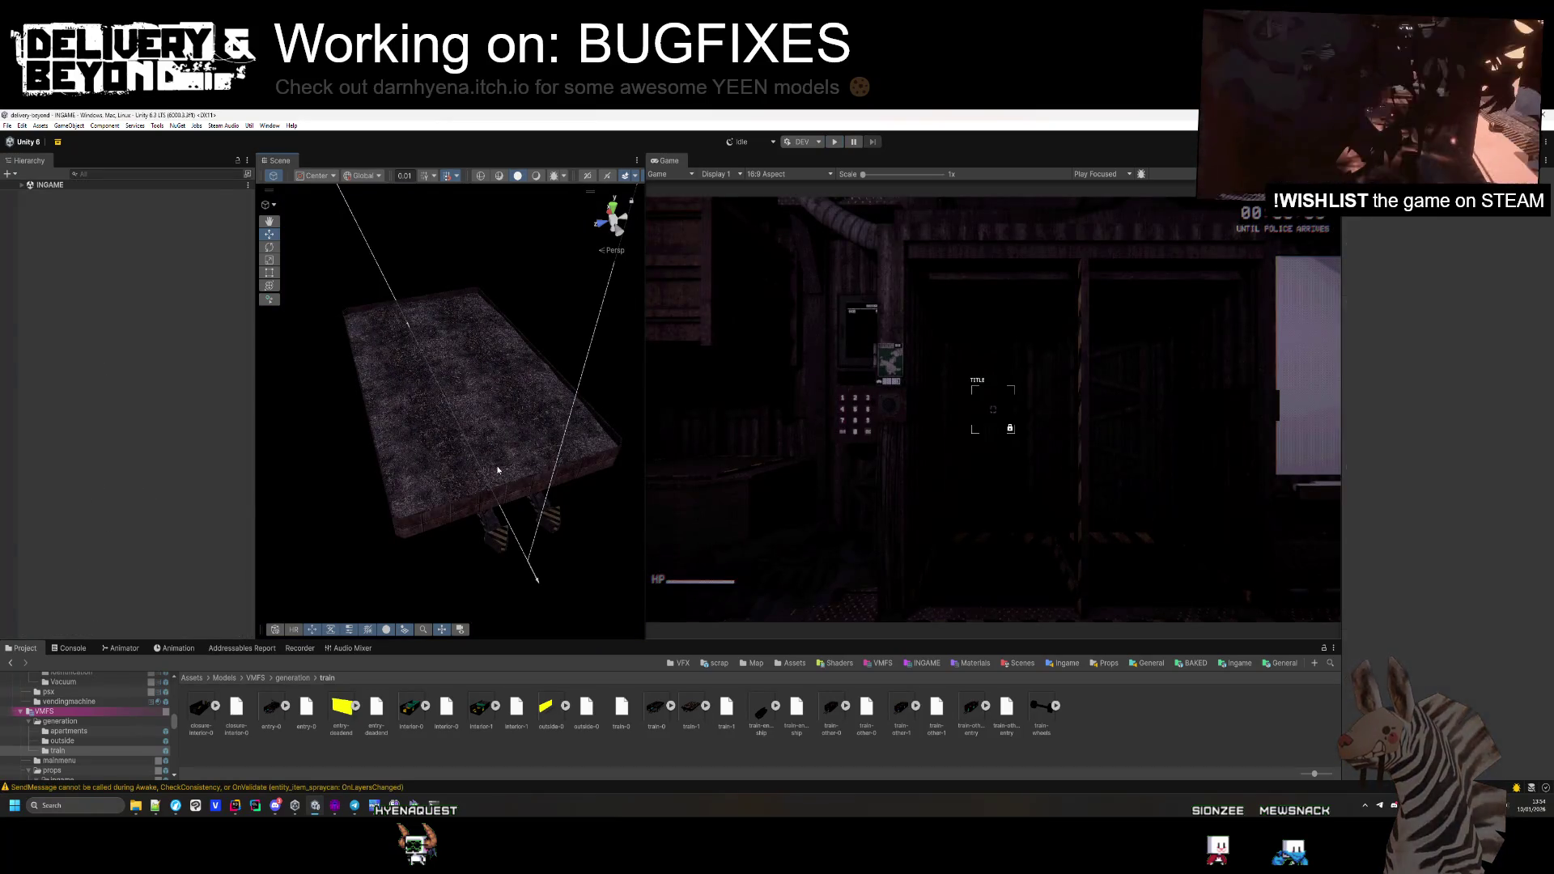
Save the train object as the train-1 prefab in Templates/Ingame/Map/Train
{"action": "left_click", "coordinate": [498, 470]}
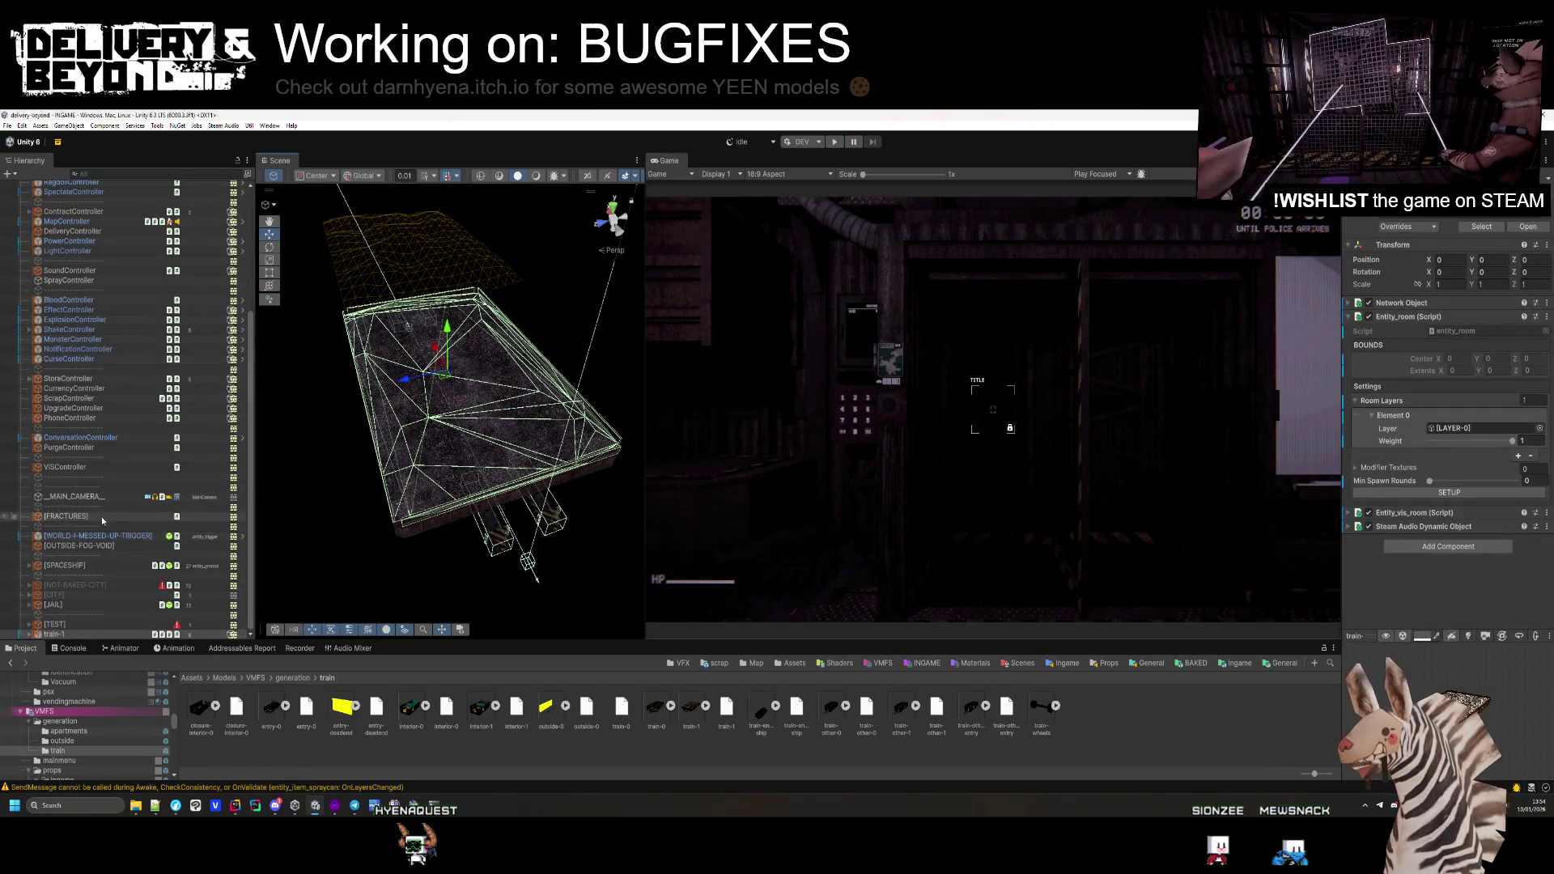
{"action": "left_click", "coordinate": [29, 635]}
{"action": "scroll", "coordinate": [60, 323], "scroll_direction": "down", "scroll_amount": 3}
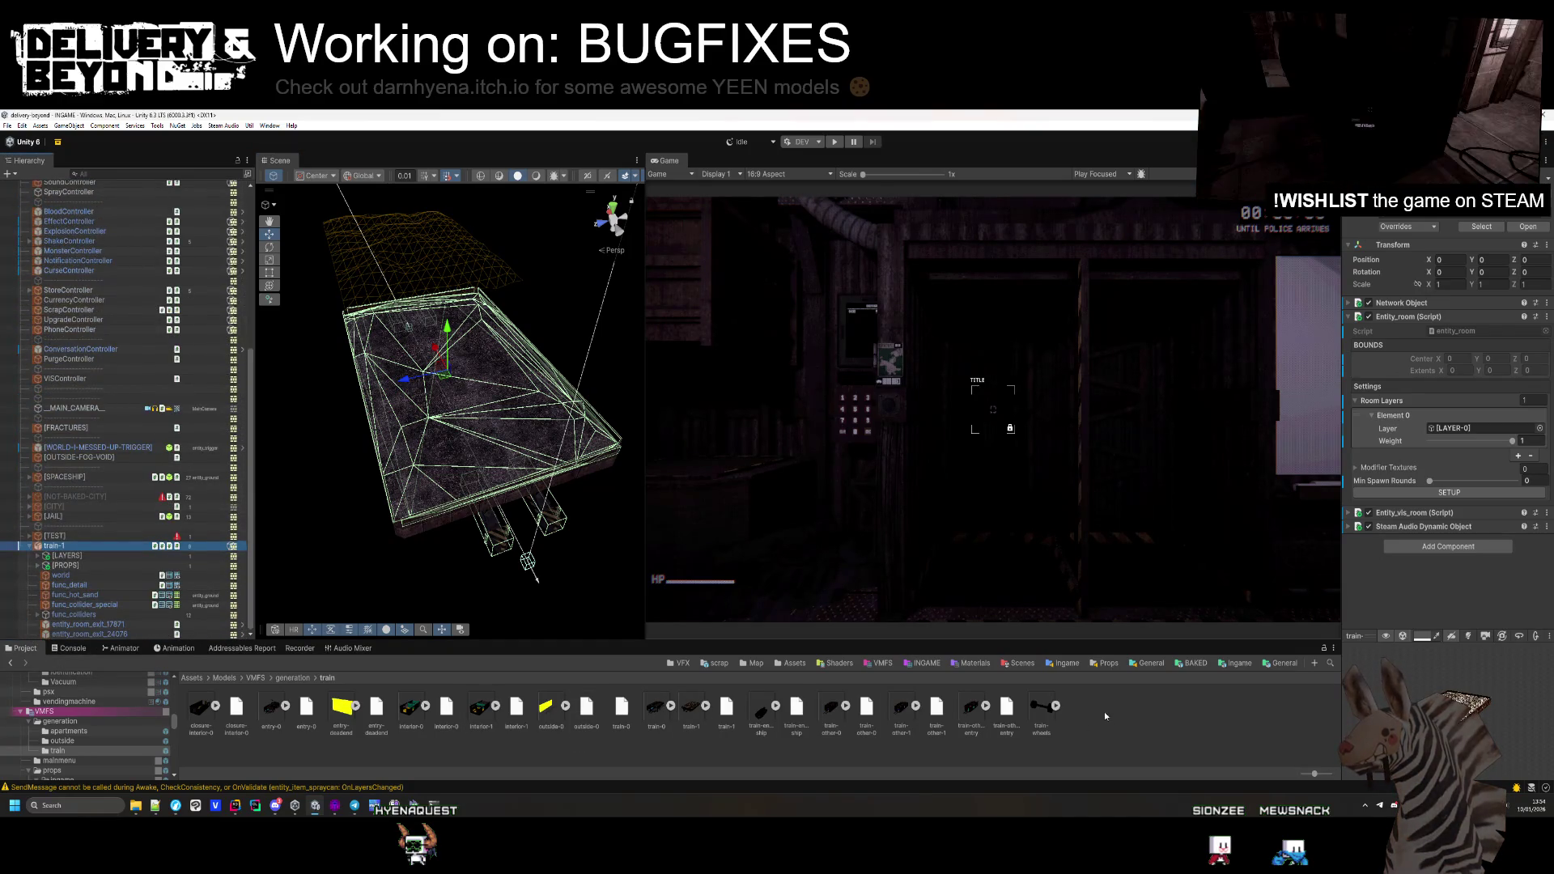
{"action": "left_click", "coordinate": [1235, 663]}
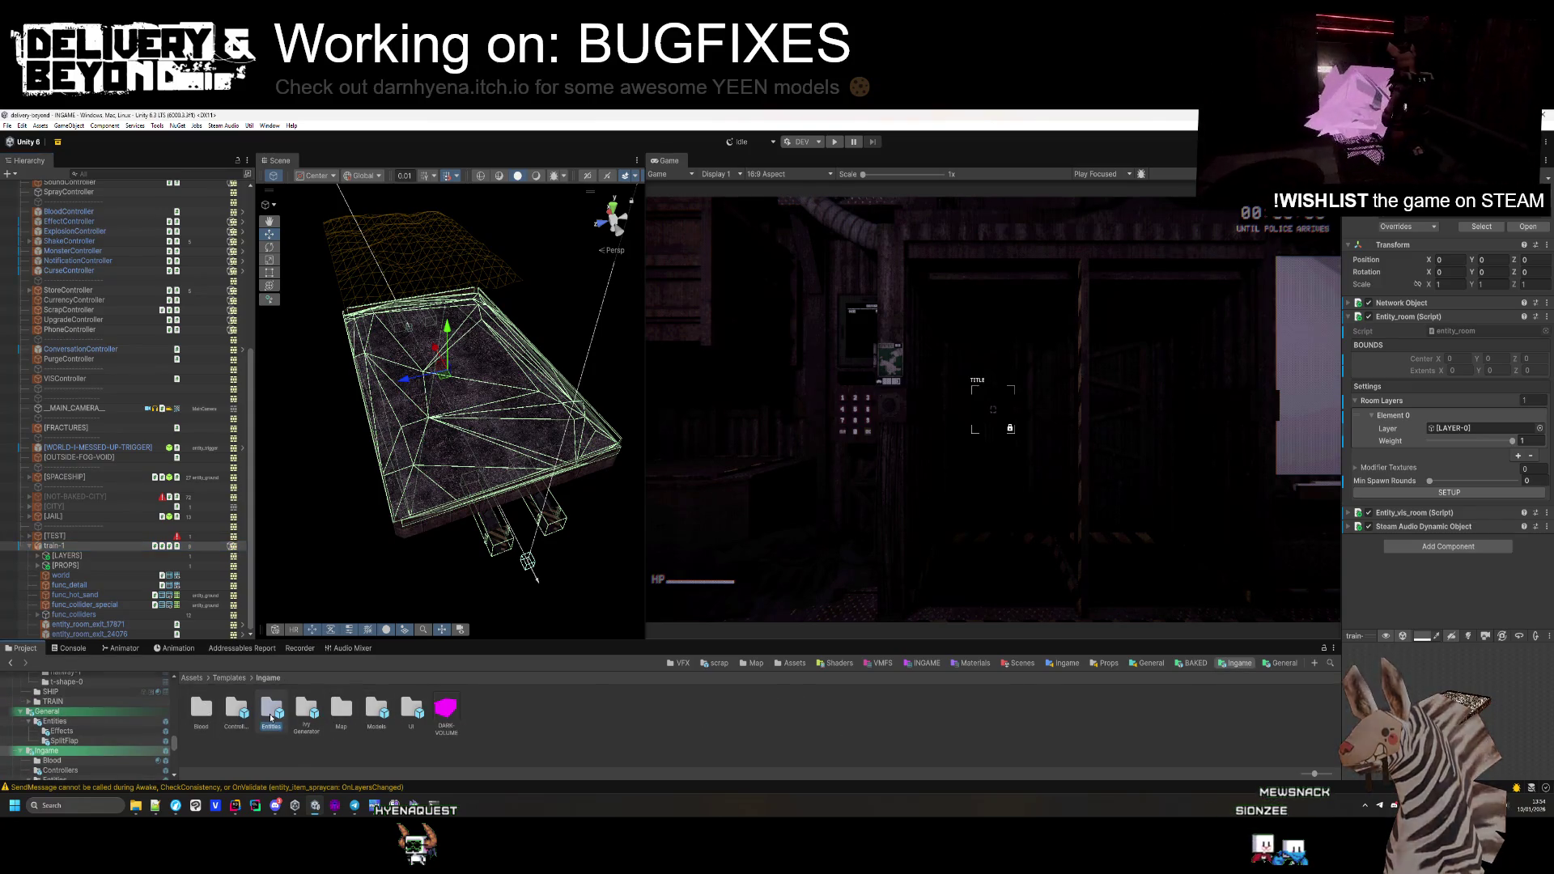
{"action": "double_click", "coordinate": [341, 709]}
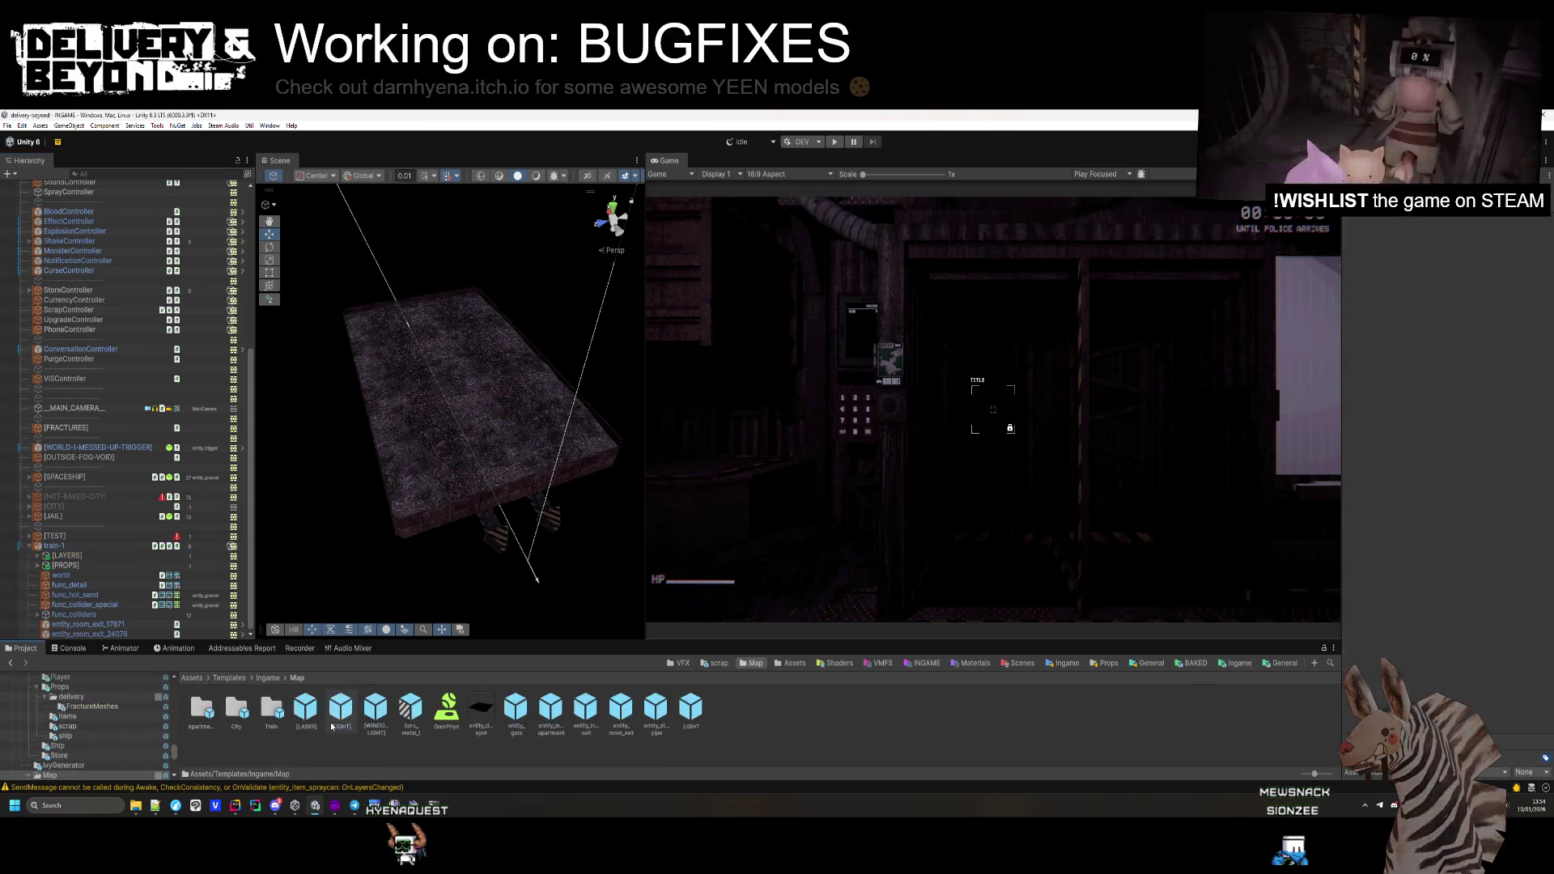
{"action": "double_click", "coordinate": [255, 717]}
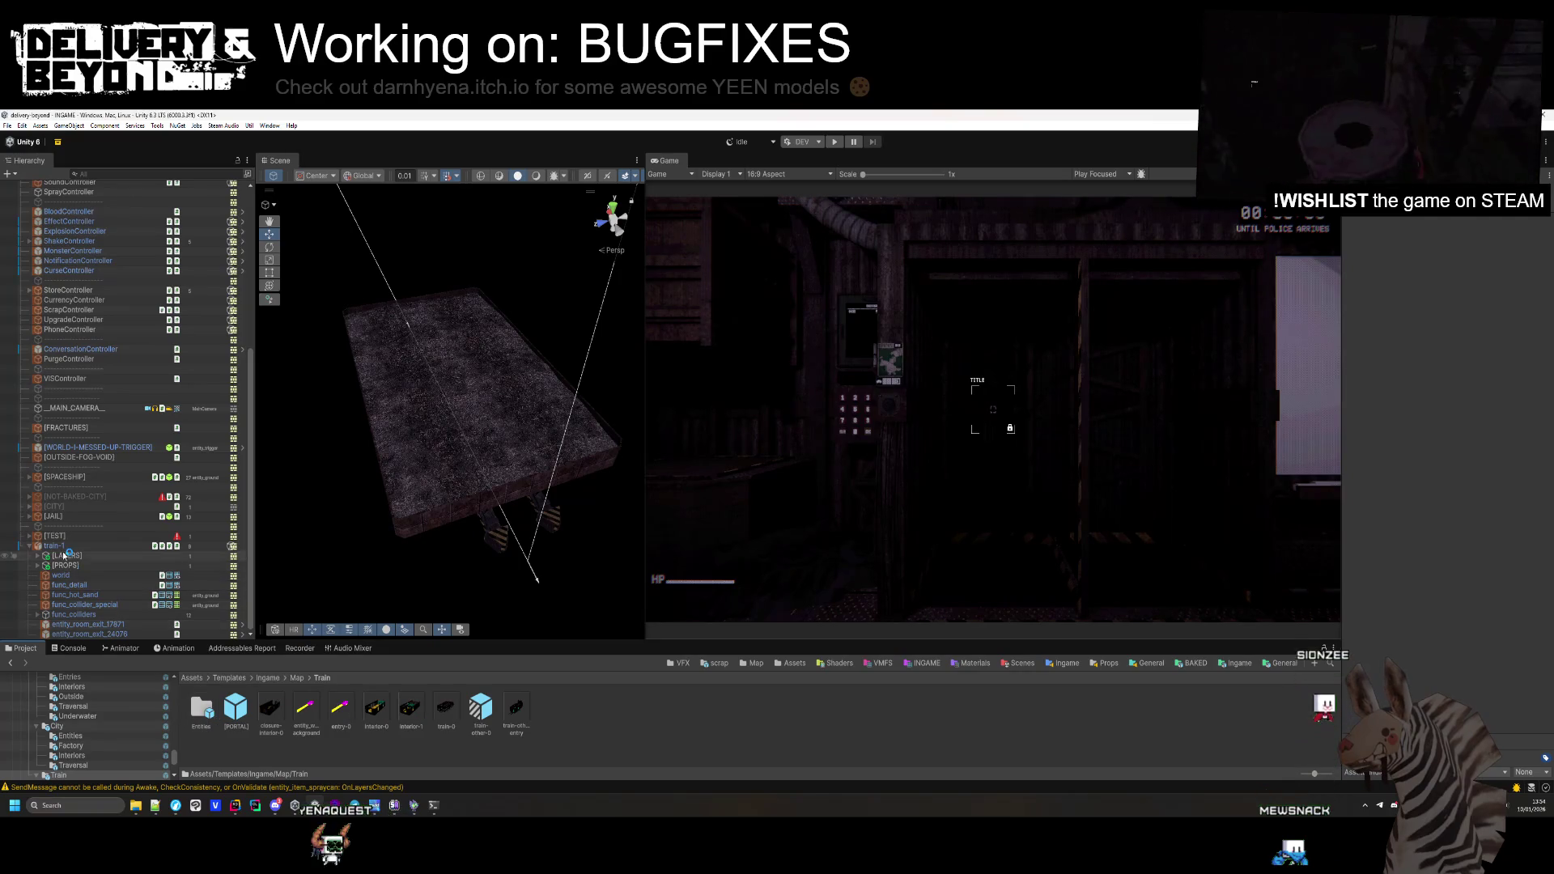
{"action": "mouse_move", "coordinate": [58, 551]}
{"action": "left_mouse_down"}
{"action": "mouse_move", "coordinate": [364, 696]}
{"action": "mouse_move", "coordinate": [576, 754]}
{"action": "left_mouse_up"}
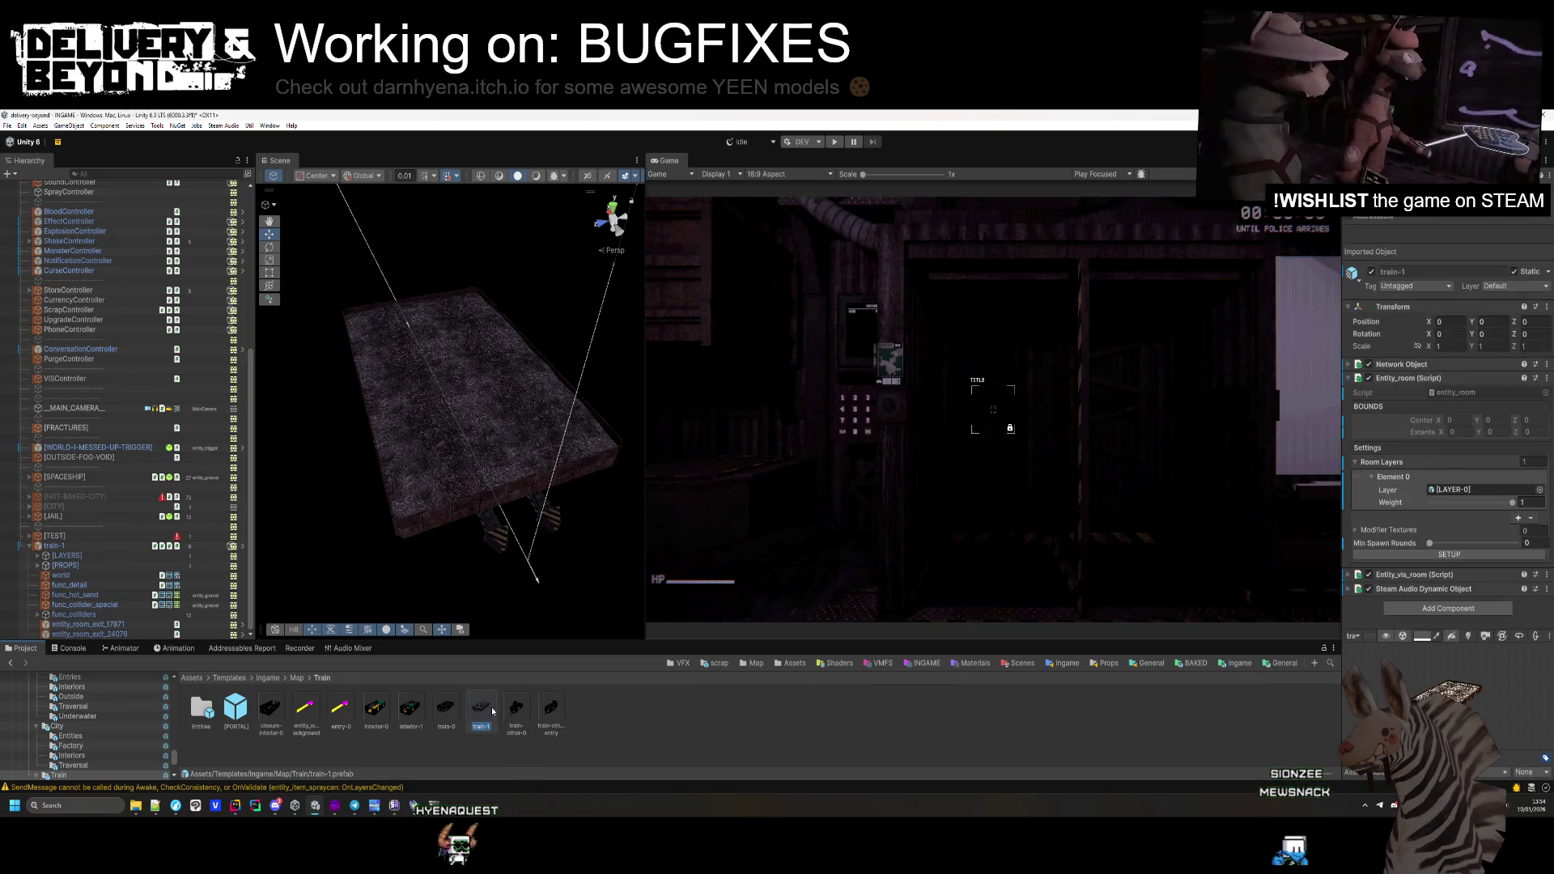
Delete the train instance from the scene and open train-1 in Prefab Mode
{"action": "left_click", "coordinate": [481, 755]}
{"action": "left_click", "coordinate": [99, 548]}
{"action": "key", "text": "Delete"}
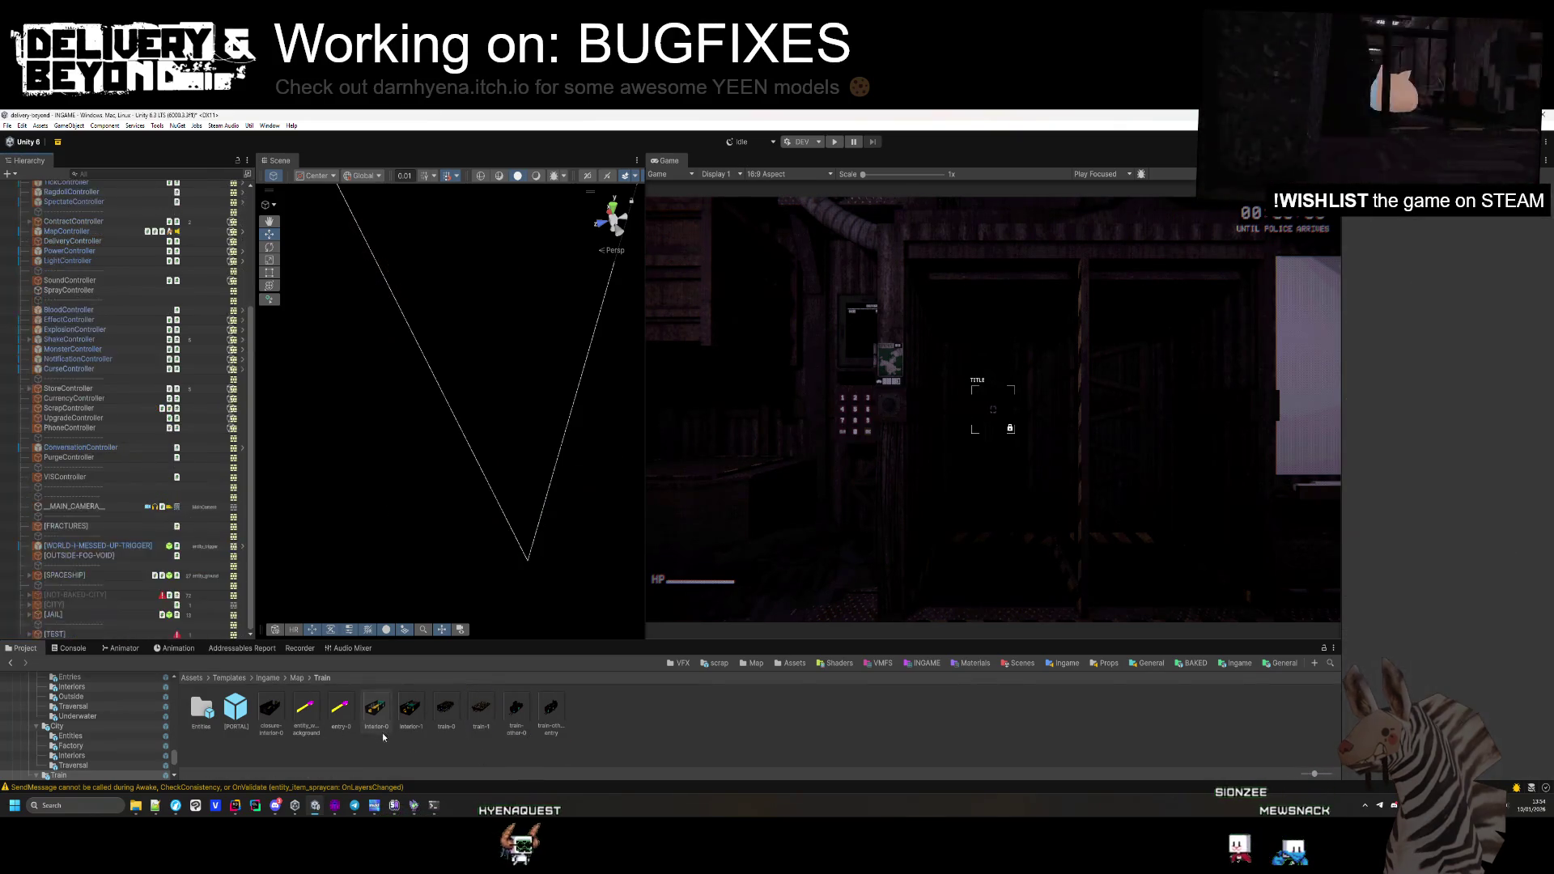
{"action": "double_click", "coordinate": [460, 715]}
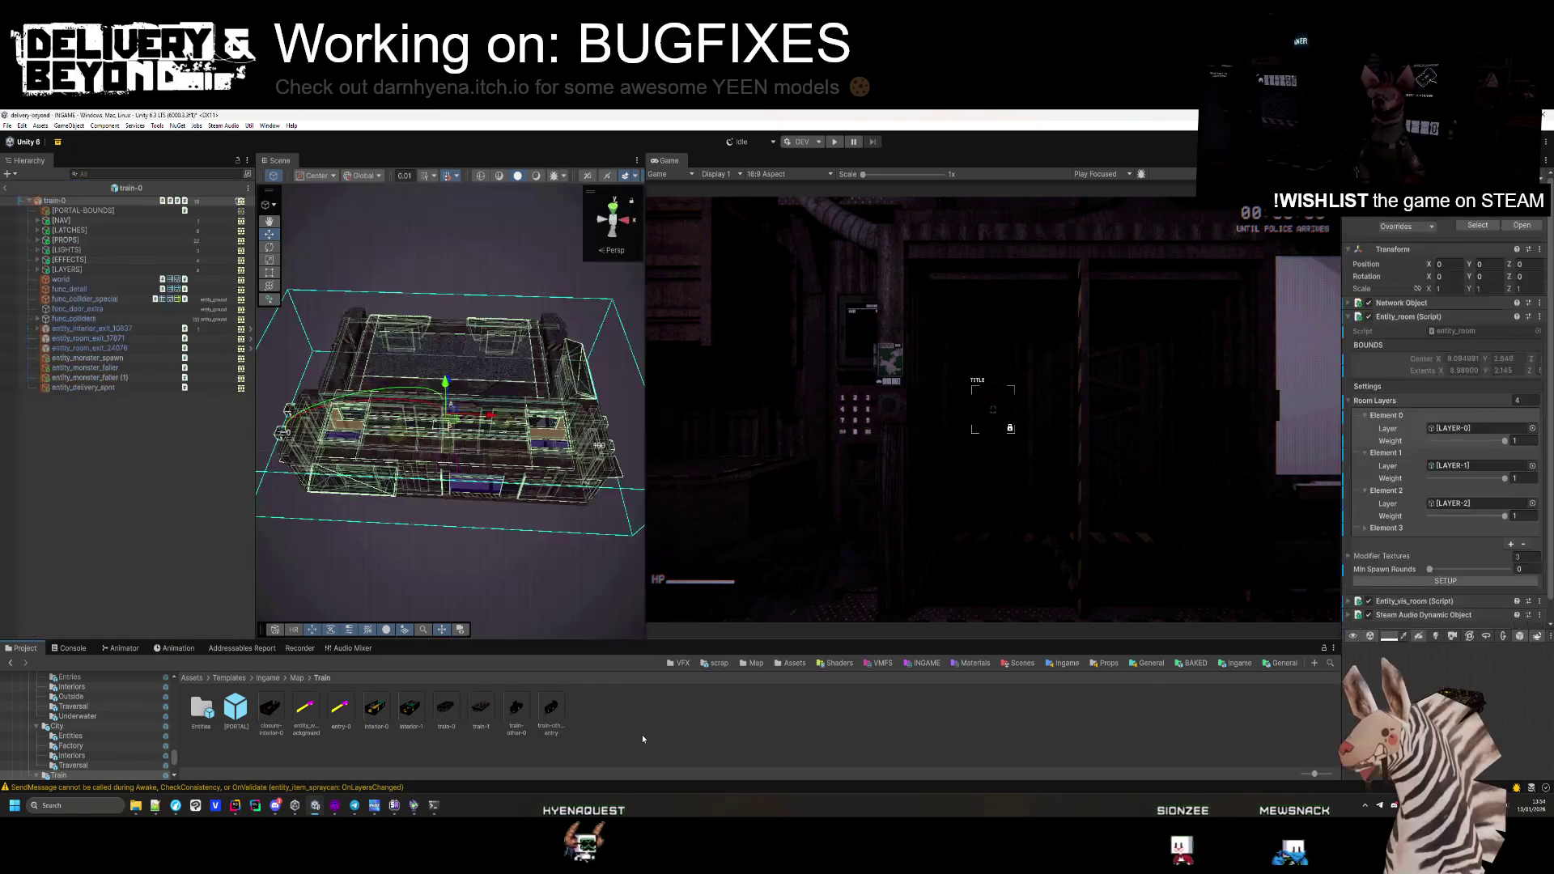
{"action": "mouse_move", "coordinate": [481, 534]}
{"action": "left_mouse_down"}
{"action": "mouse_move", "coordinate": [454, 551]}
{"action": "mouse_move", "coordinate": [446, 583]}
{"action": "left_mouse_up"}
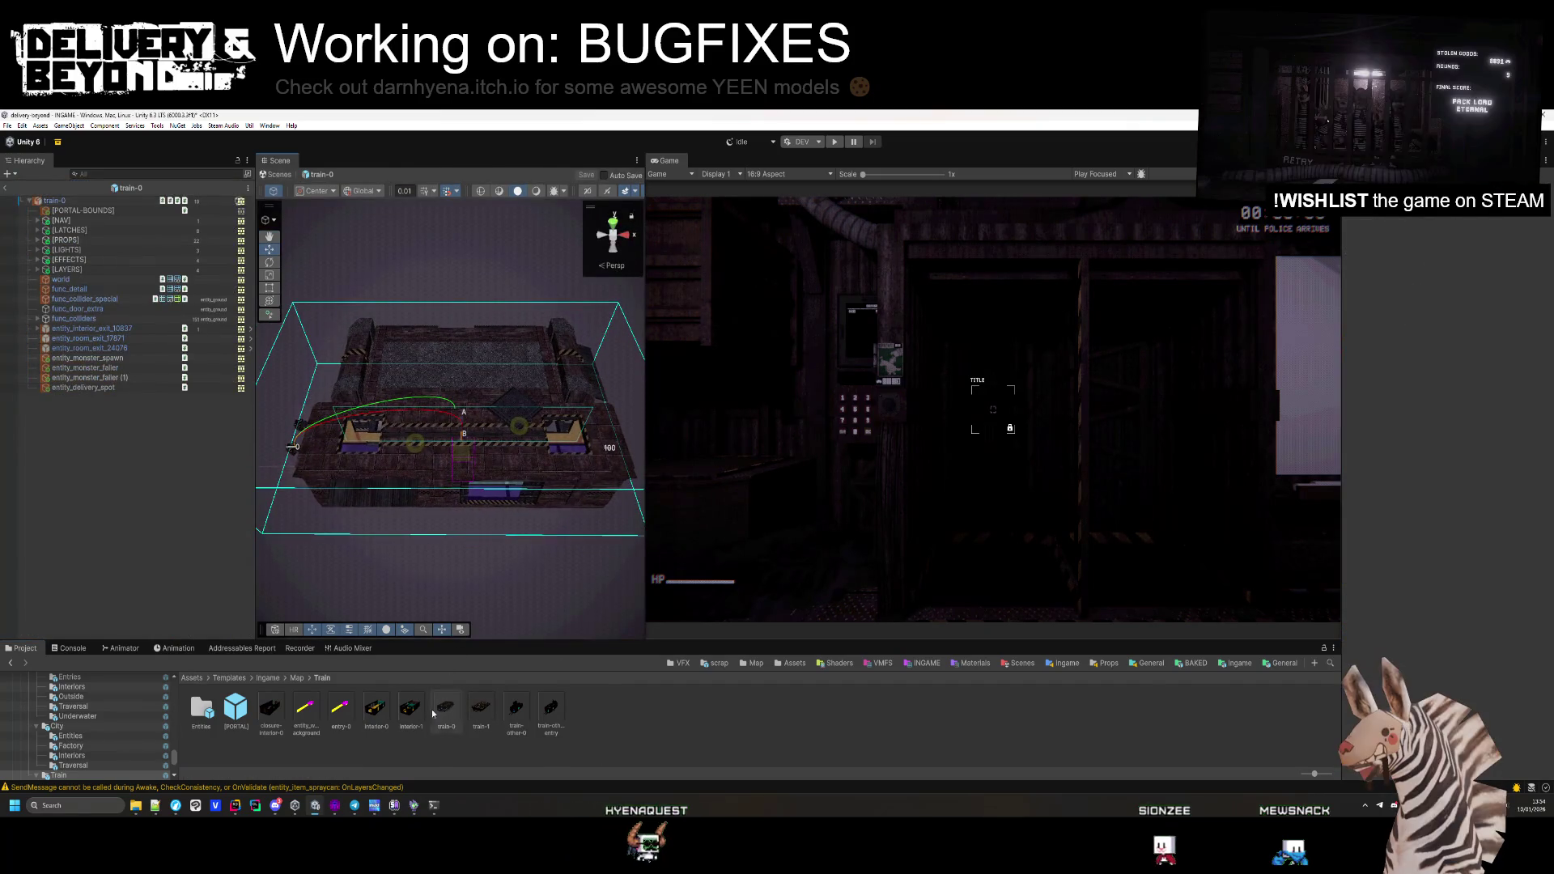
{"action": "double_click", "coordinate": [489, 717]}
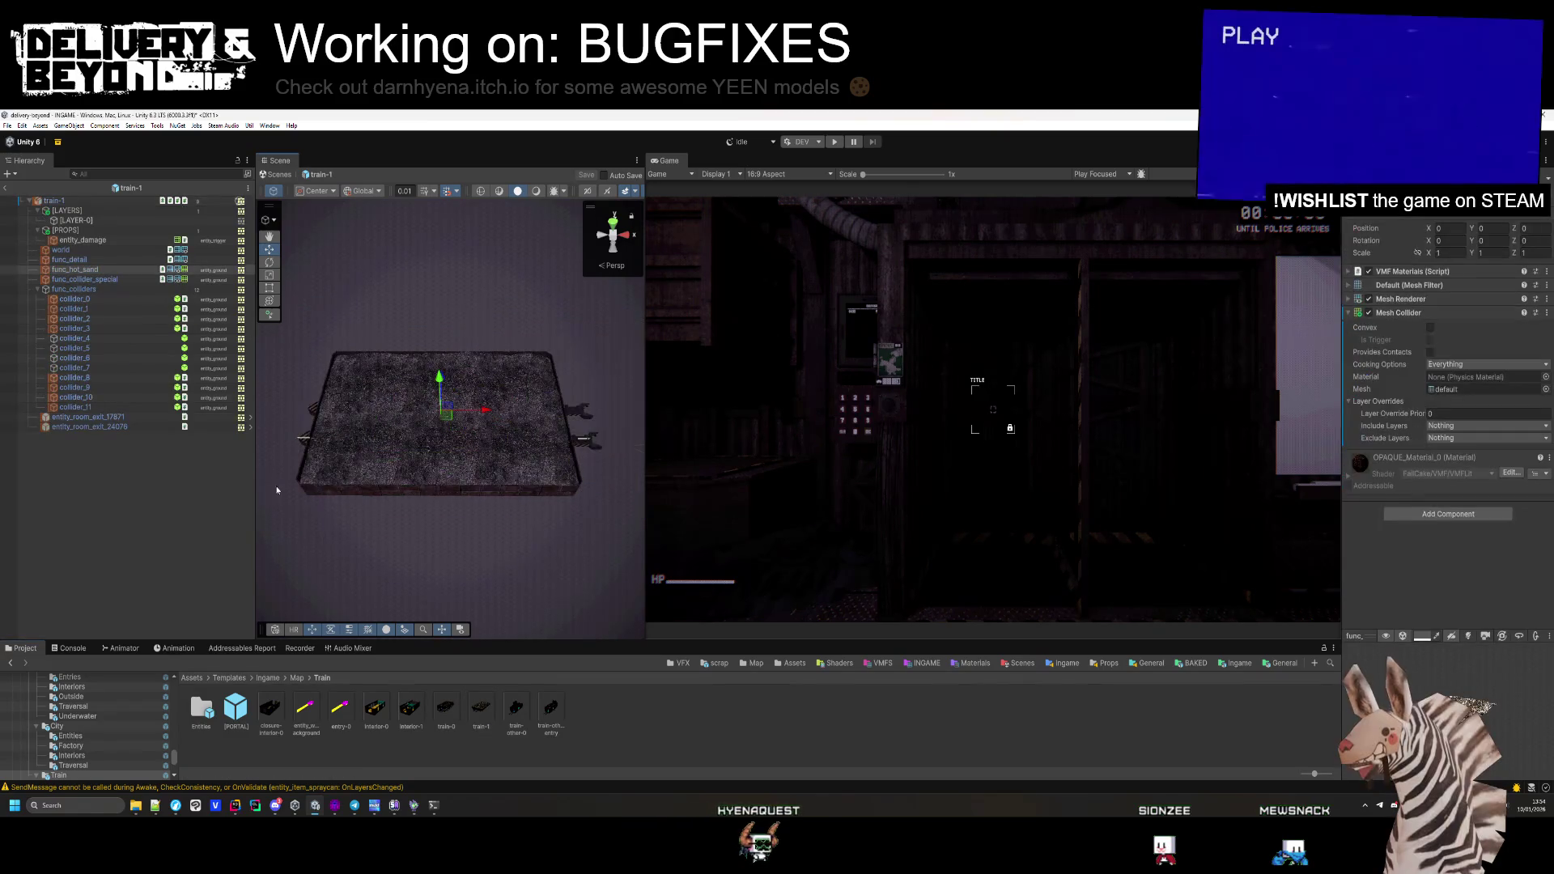
{"action": "left_click", "coordinate": [94, 418]}
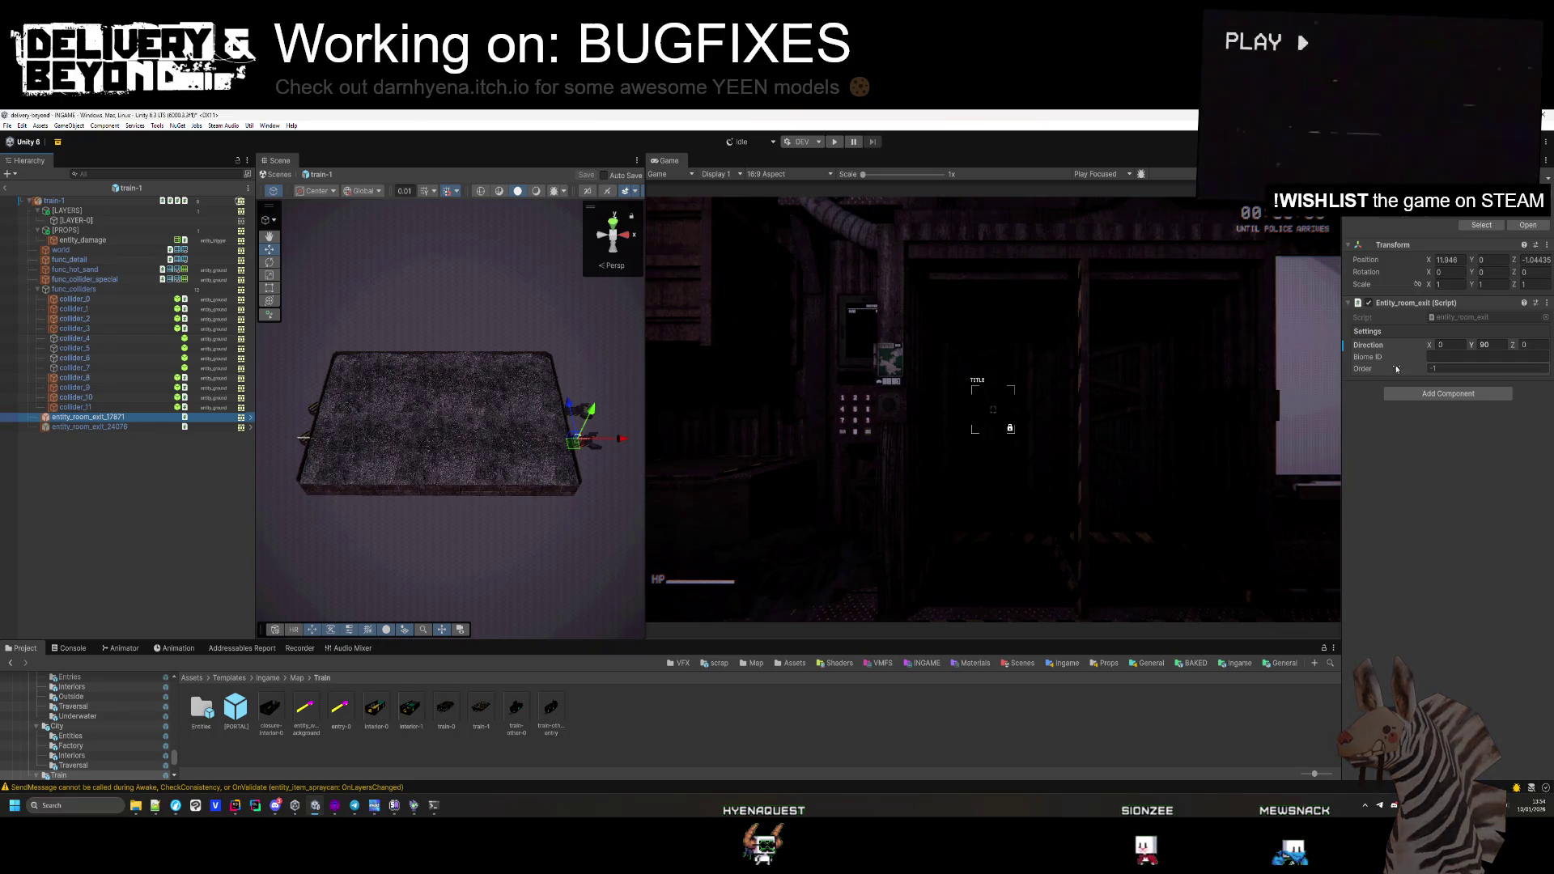
Set the first room exit's Order to 100 and save train-1
{"action": "left_click", "coordinate": [1450, 368]}
{"action": "type", "text": "100"}
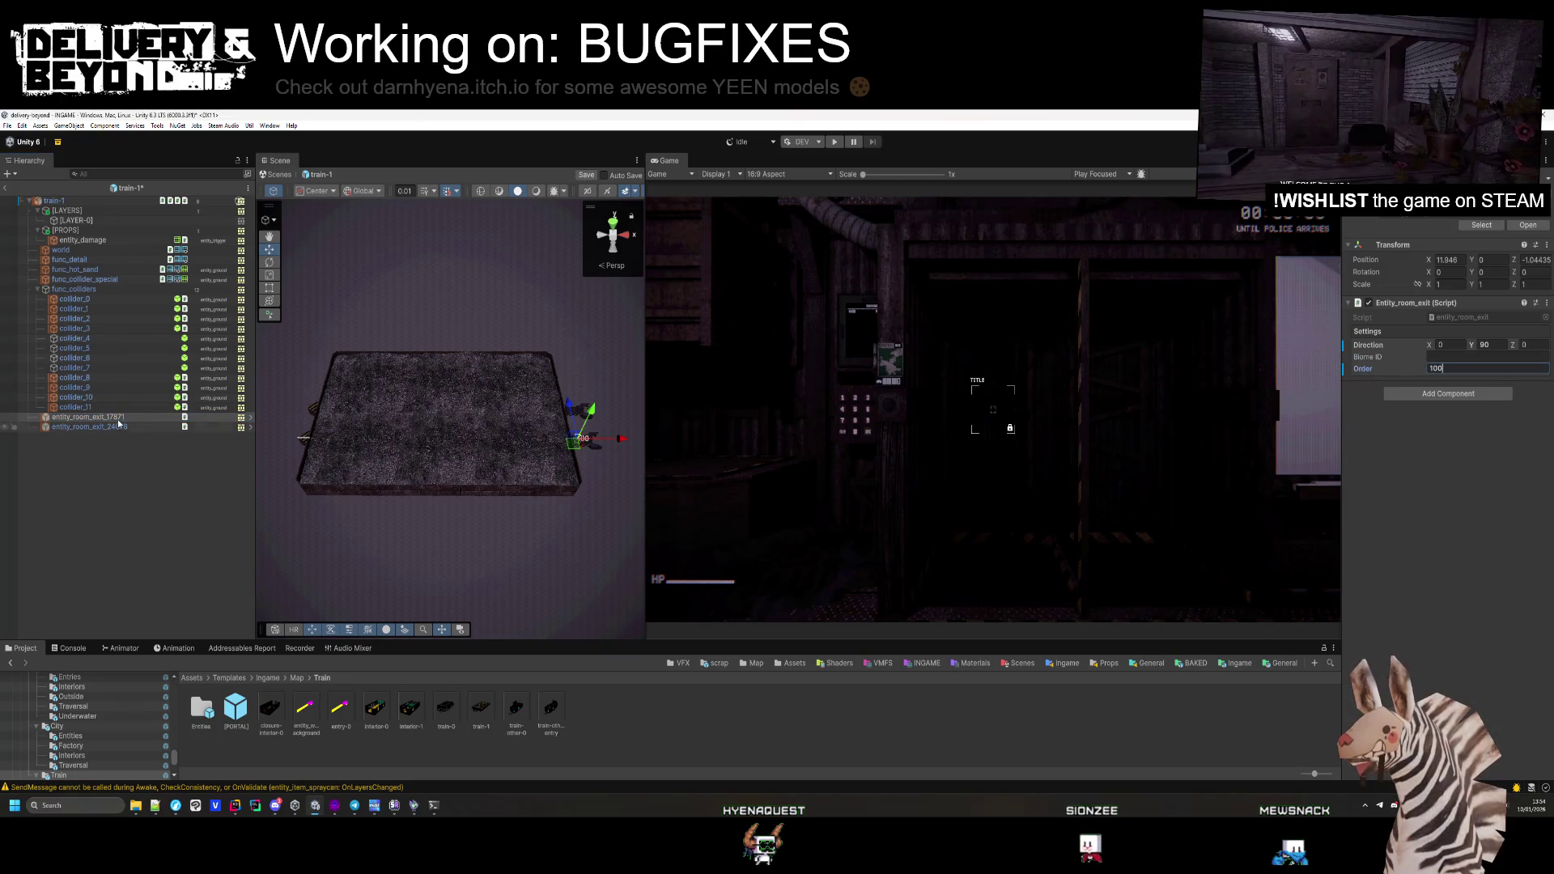
{"action": "left_click", "coordinate": [89, 426]}
{"action": "left_click", "coordinate": [102, 481]}
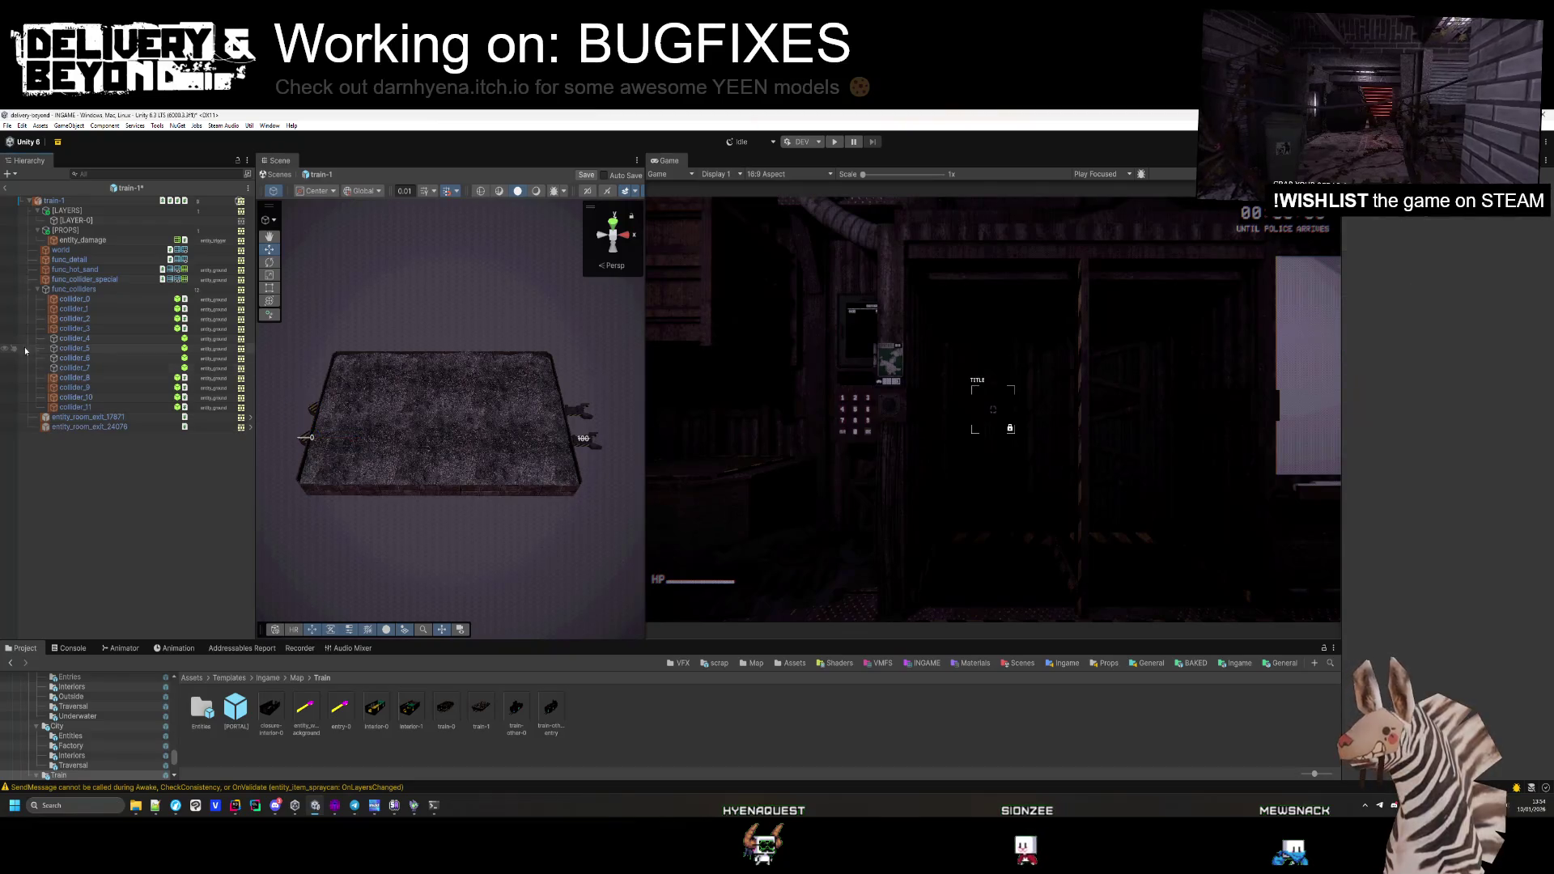
{"action": "key", "text": "ctrl+s"}
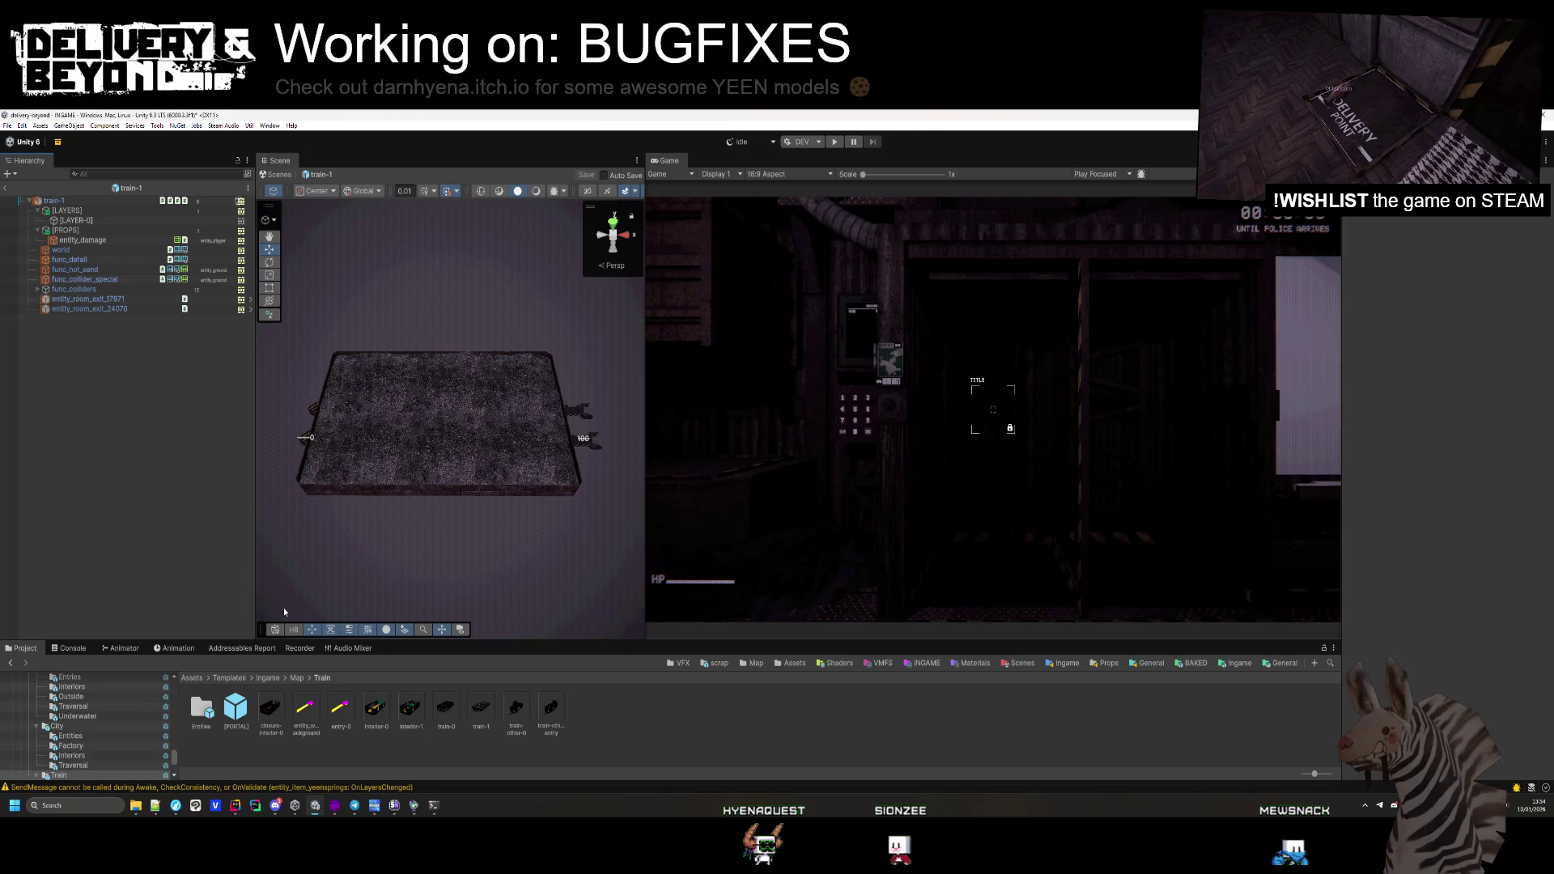
Compare the [PORTAL-BOUNDS] portals in interior-0 and train-0, then reopen train-1
{"action": "left_click", "coordinate": [375, 709]}
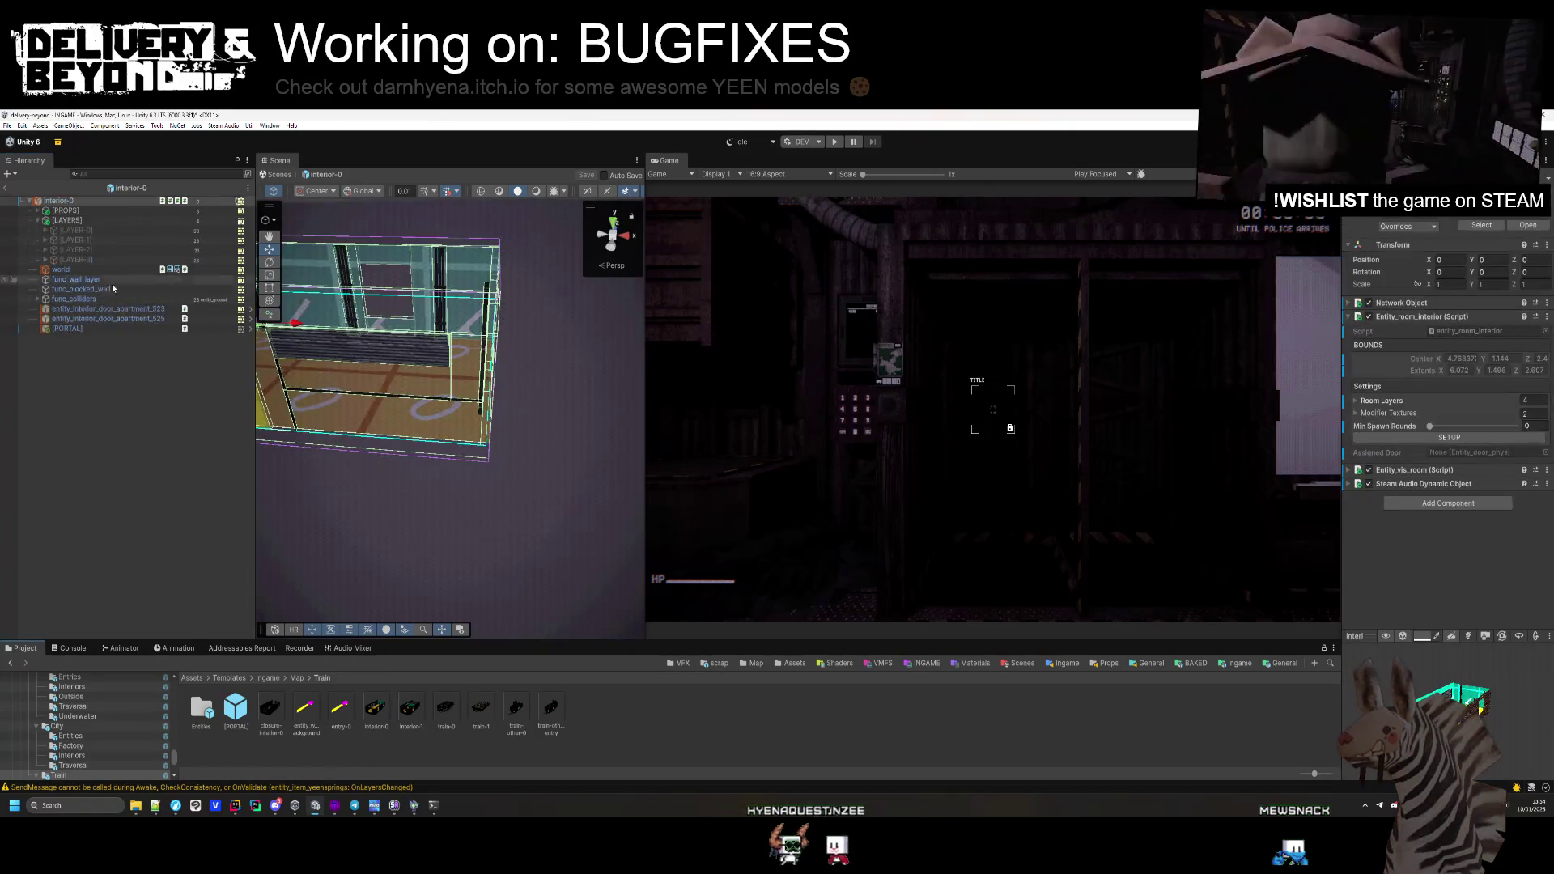
{"action": "left_click", "coordinate": [98, 328]}
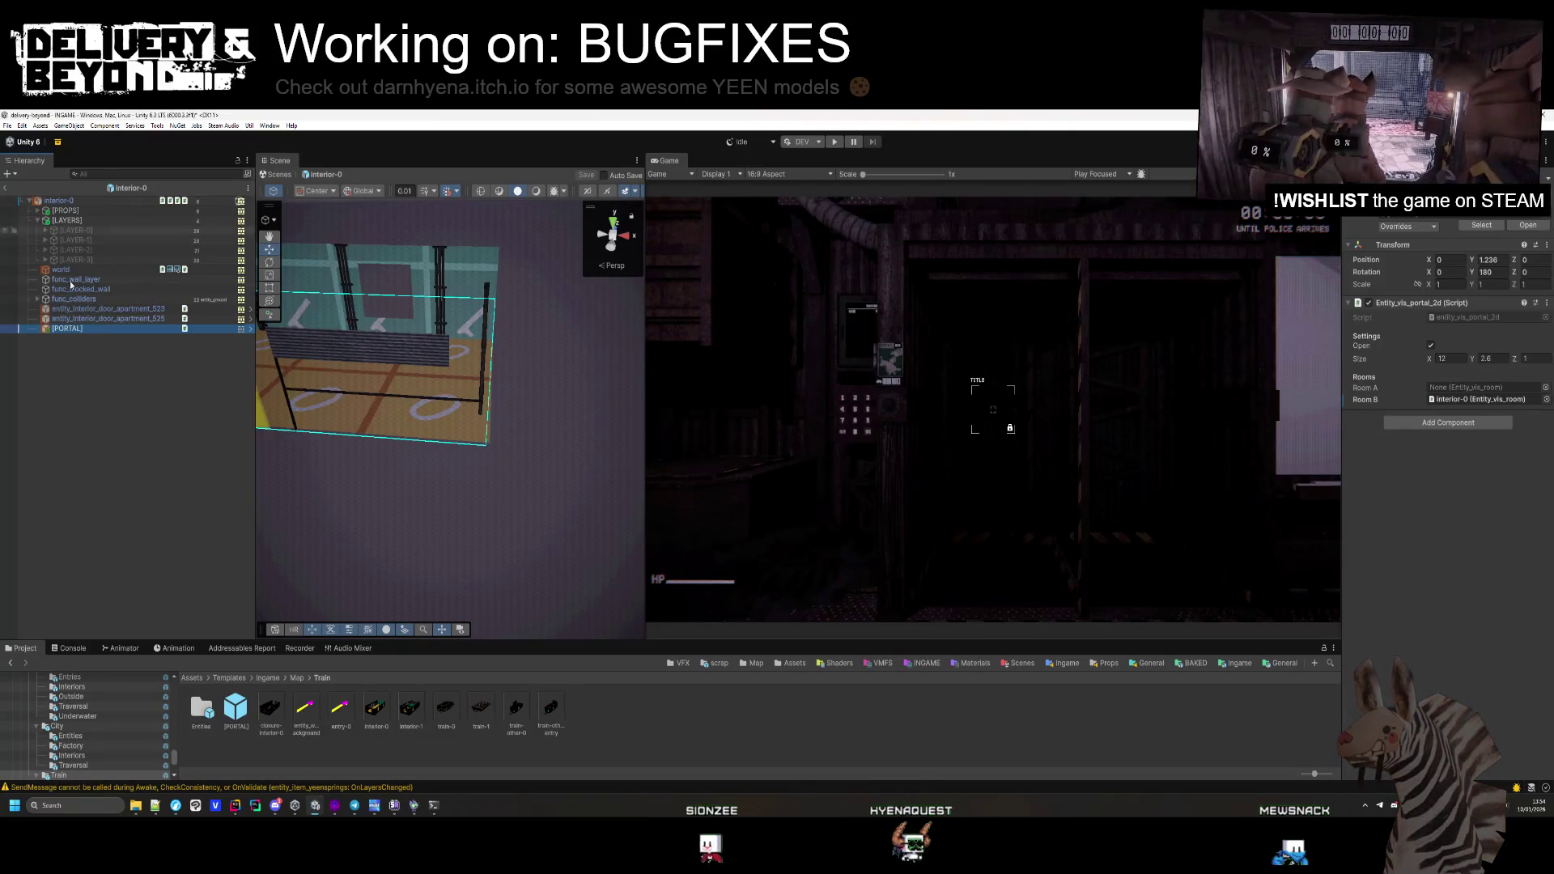
{"action": "double_click", "coordinate": [446, 708]}
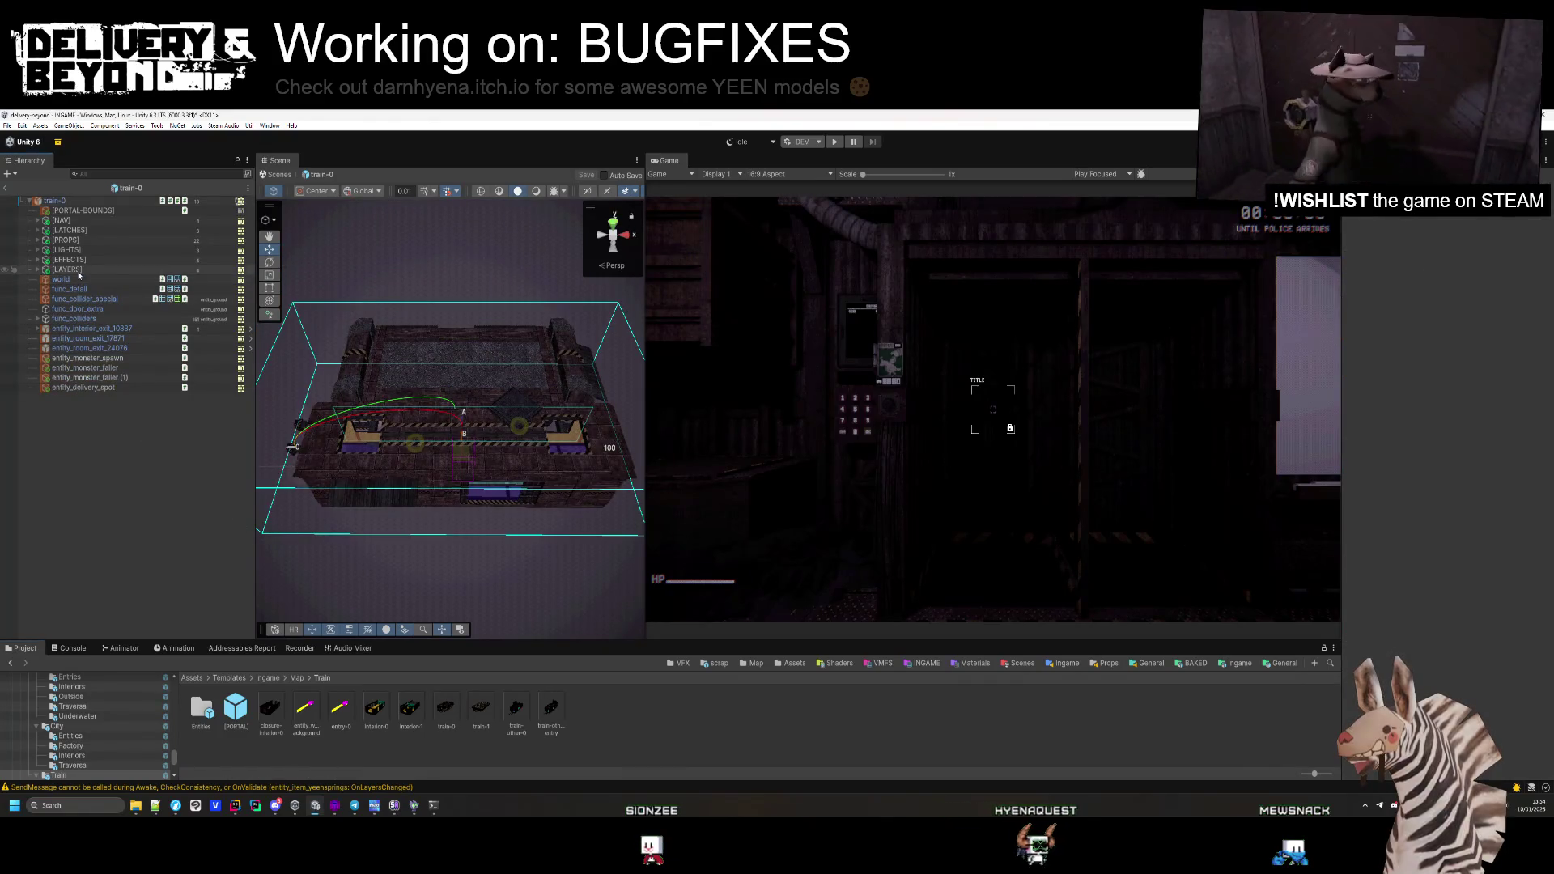
{"action": "left_click", "coordinate": [78, 212]}
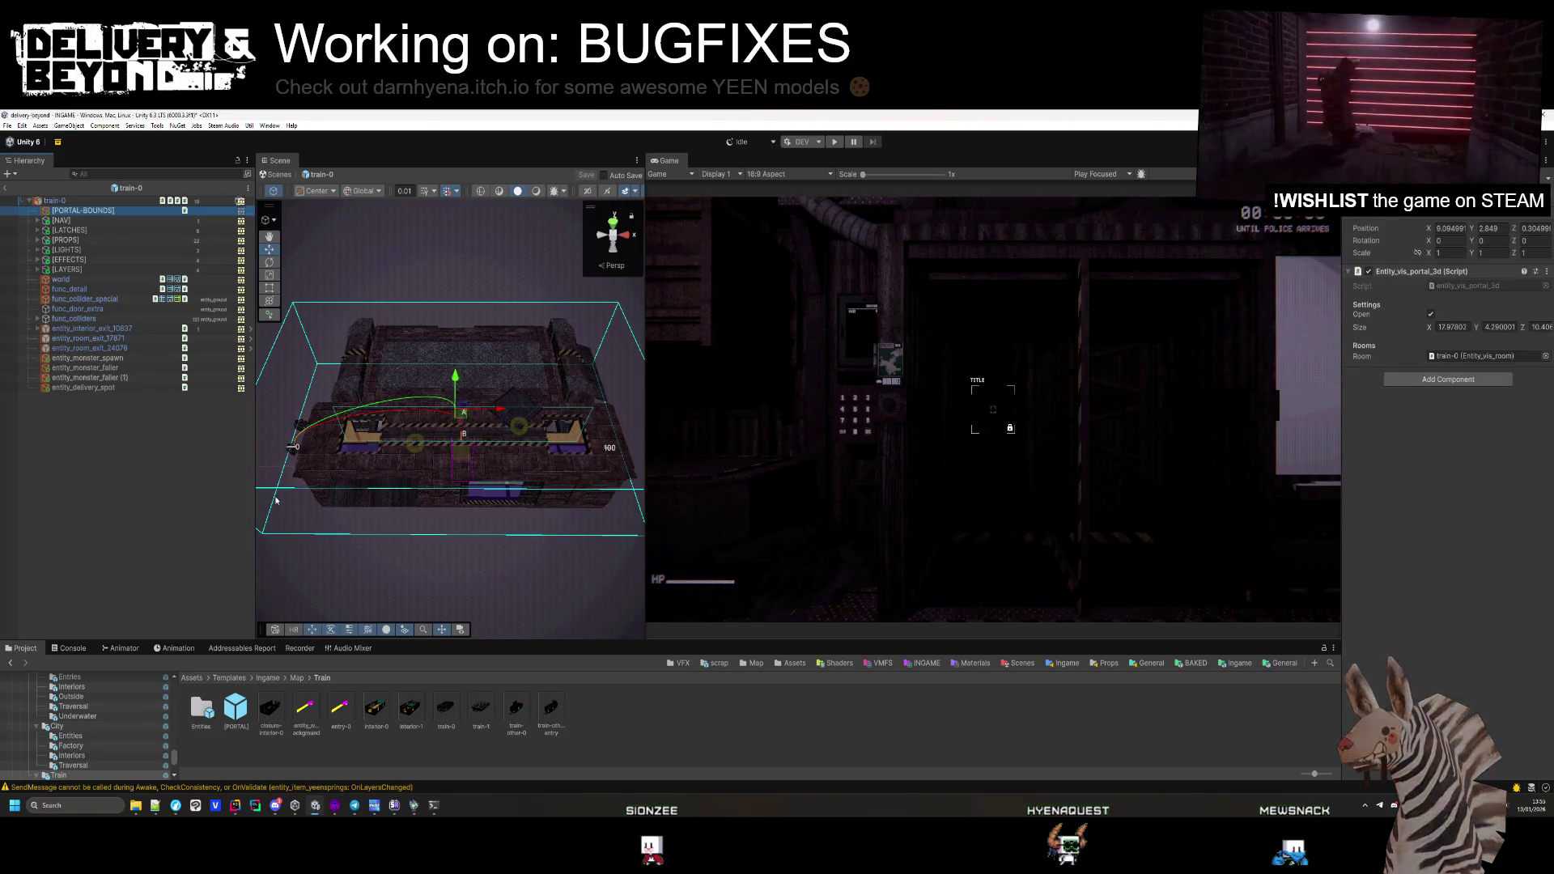
{"action": "double_click", "coordinate": [482, 710]}
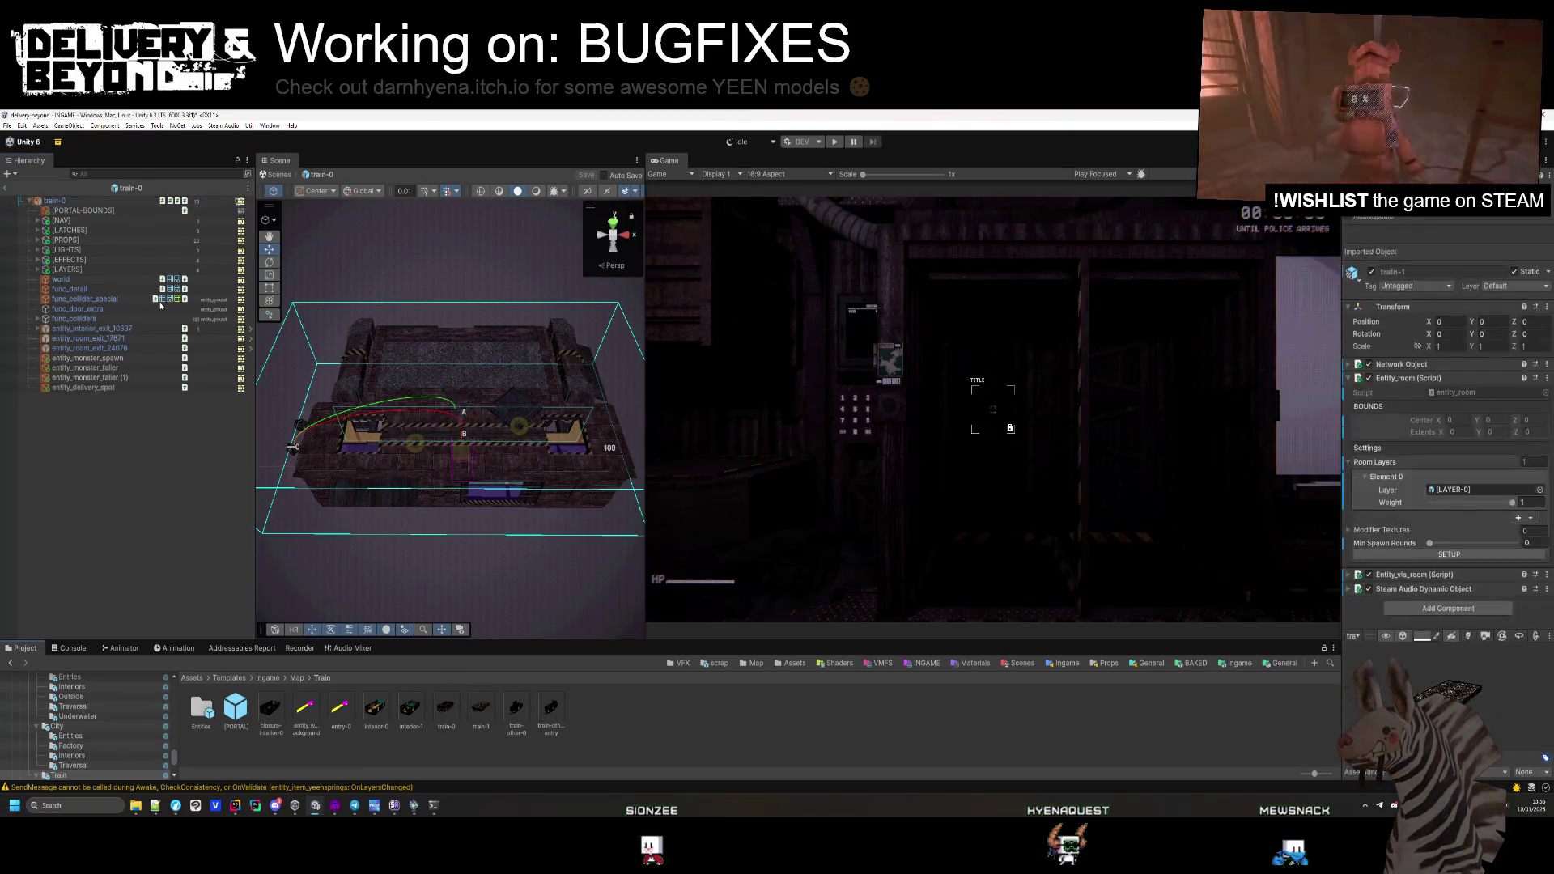
{"action": "left_click_drag", "start_coordinate": [445, 405], "coordinate": [502, 381]}
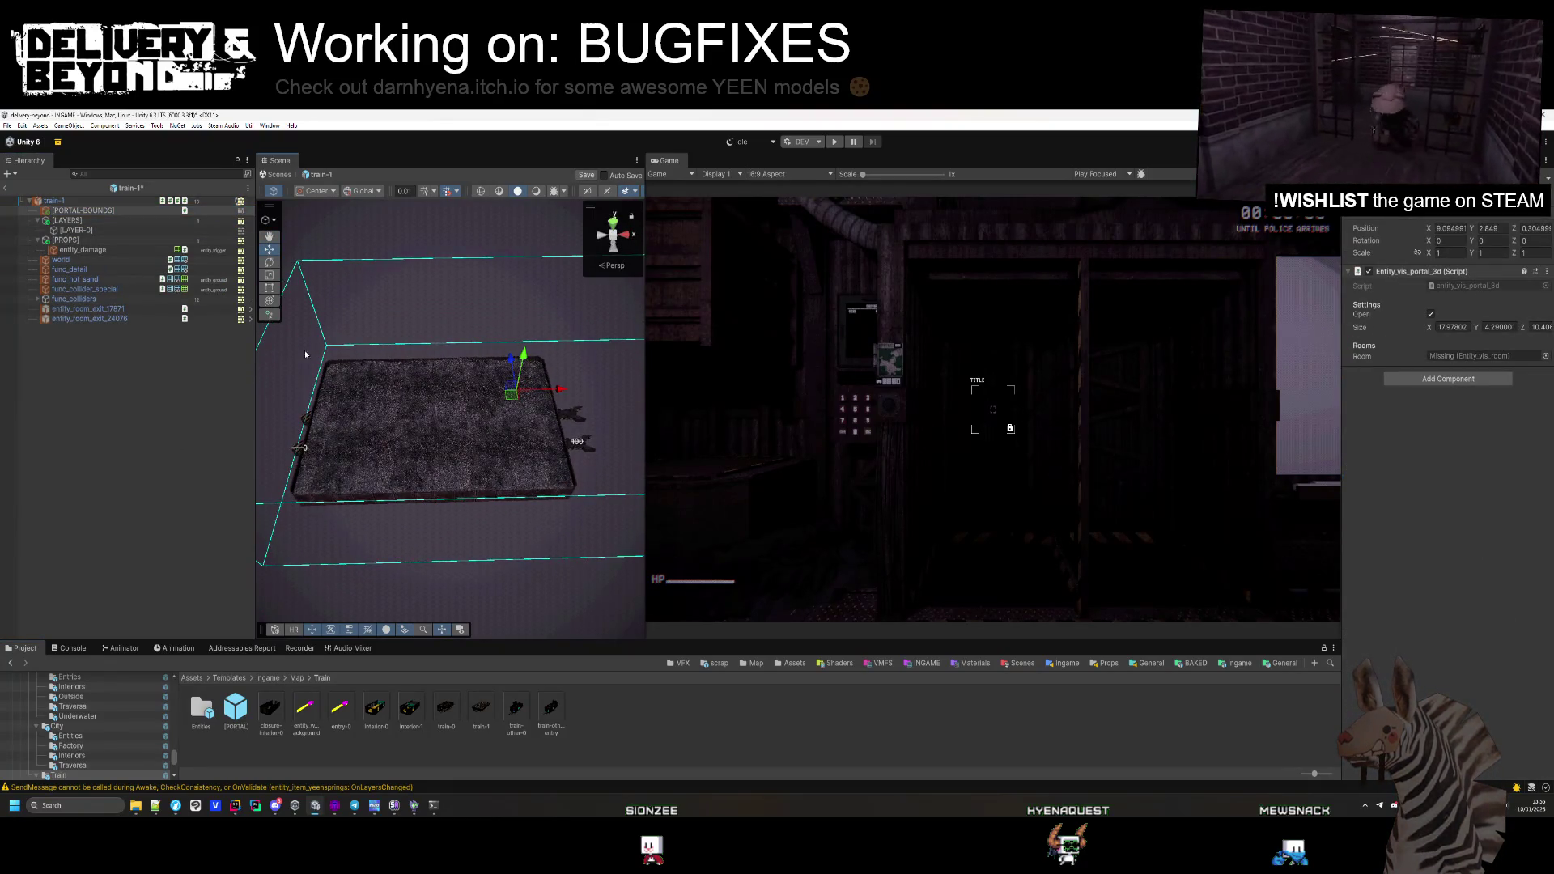
Recalculate the train-1 room bounds and save the prefab
{"action": "left_click", "coordinate": [55, 201]}
{"action": "left_click", "coordinate": [1450, 493]}
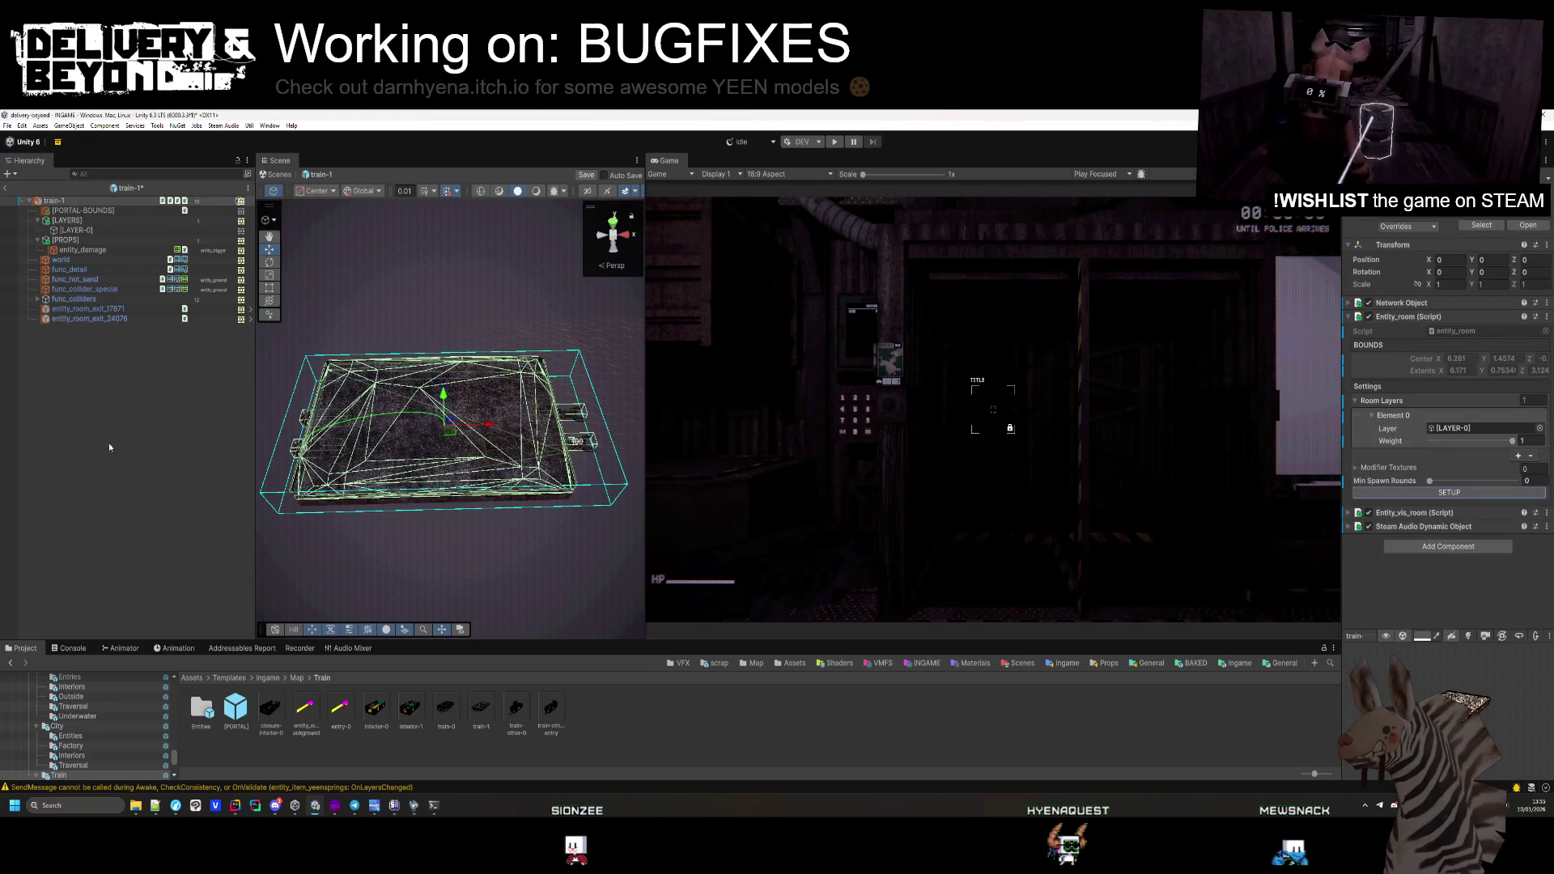
{"action": "key", "text": "ctrl+s"}
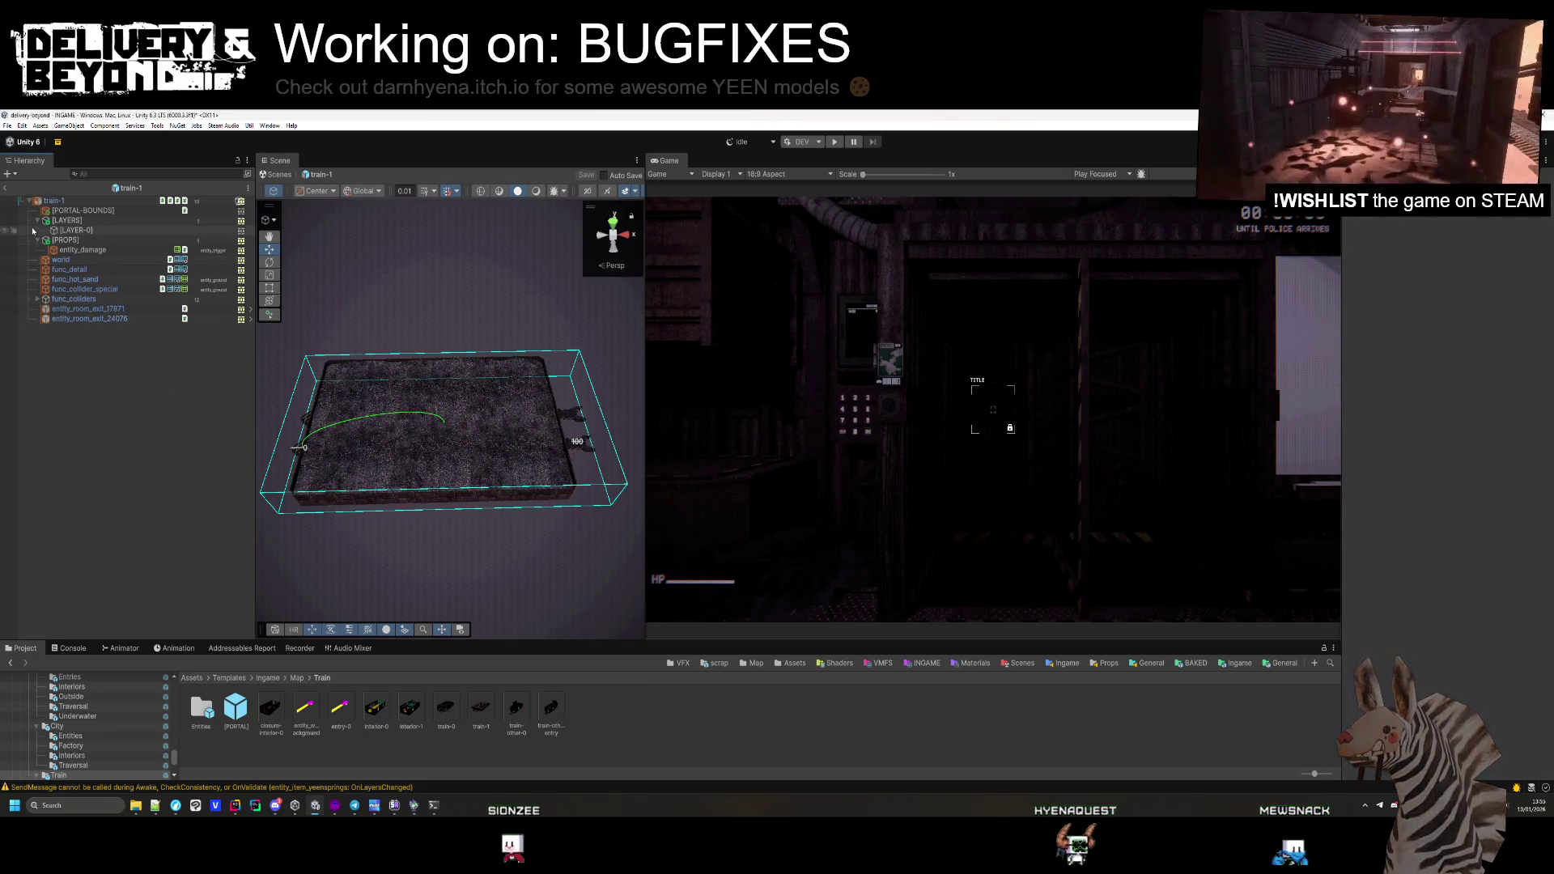
Add Steam Audio Geometry to the mesh objects world through func_collider_special
{"action": "left_click", "coordinate": [39, 224]}
{"action": "left_click", "coordinate": [38, 221]}
{"action": "left_click", "coordinate": [81, 239]}
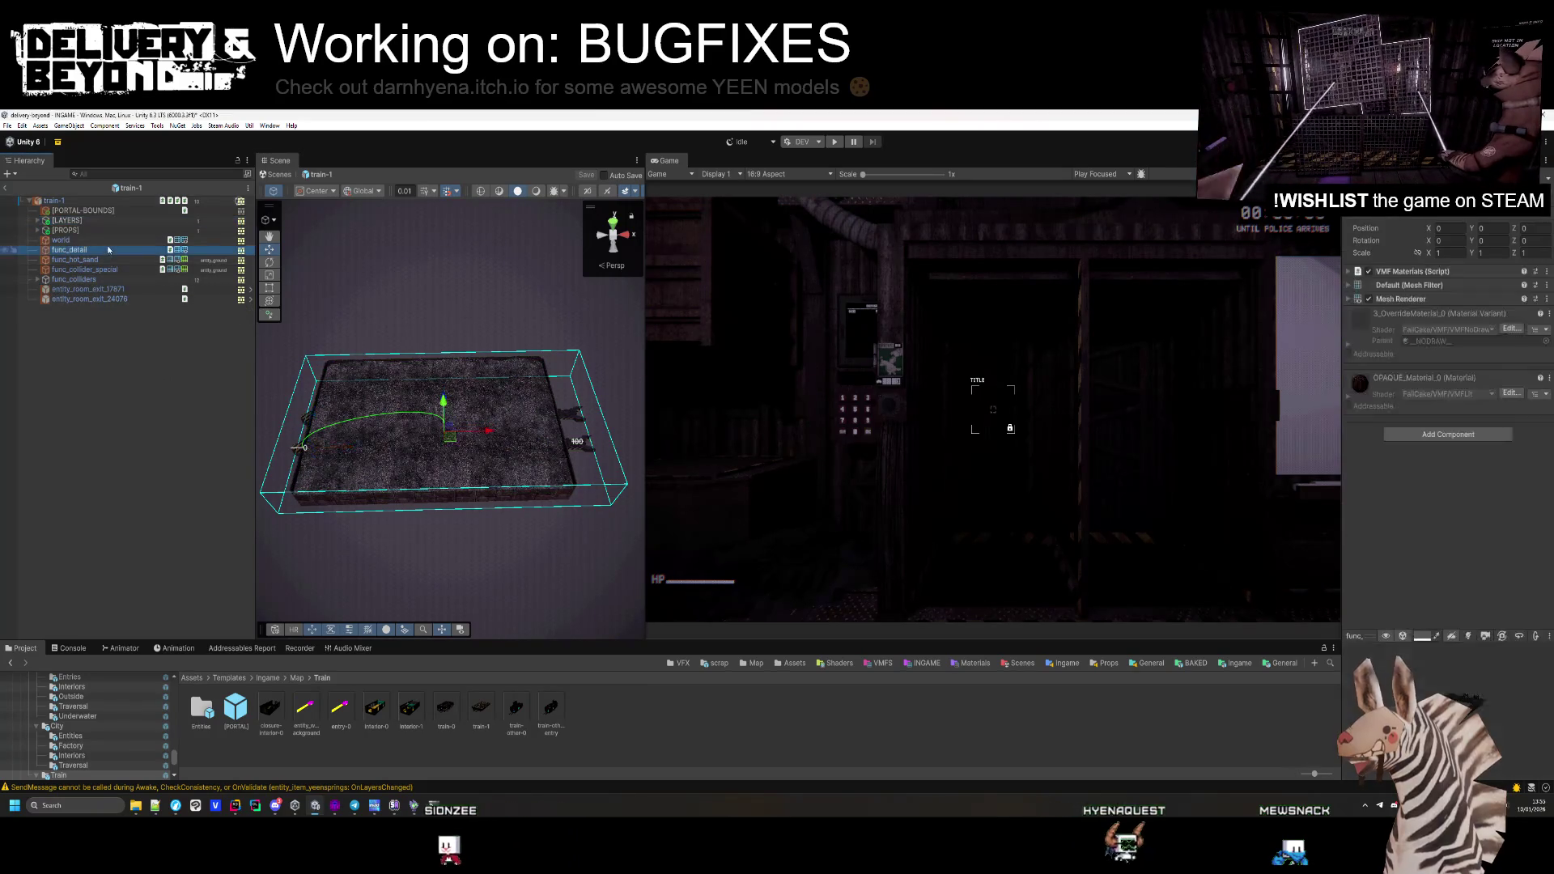
{"action": "left_click", "coordinate": [103, 270], "text": "shift"}
{"action": "left_click", "coordinate": [1448, 498]}
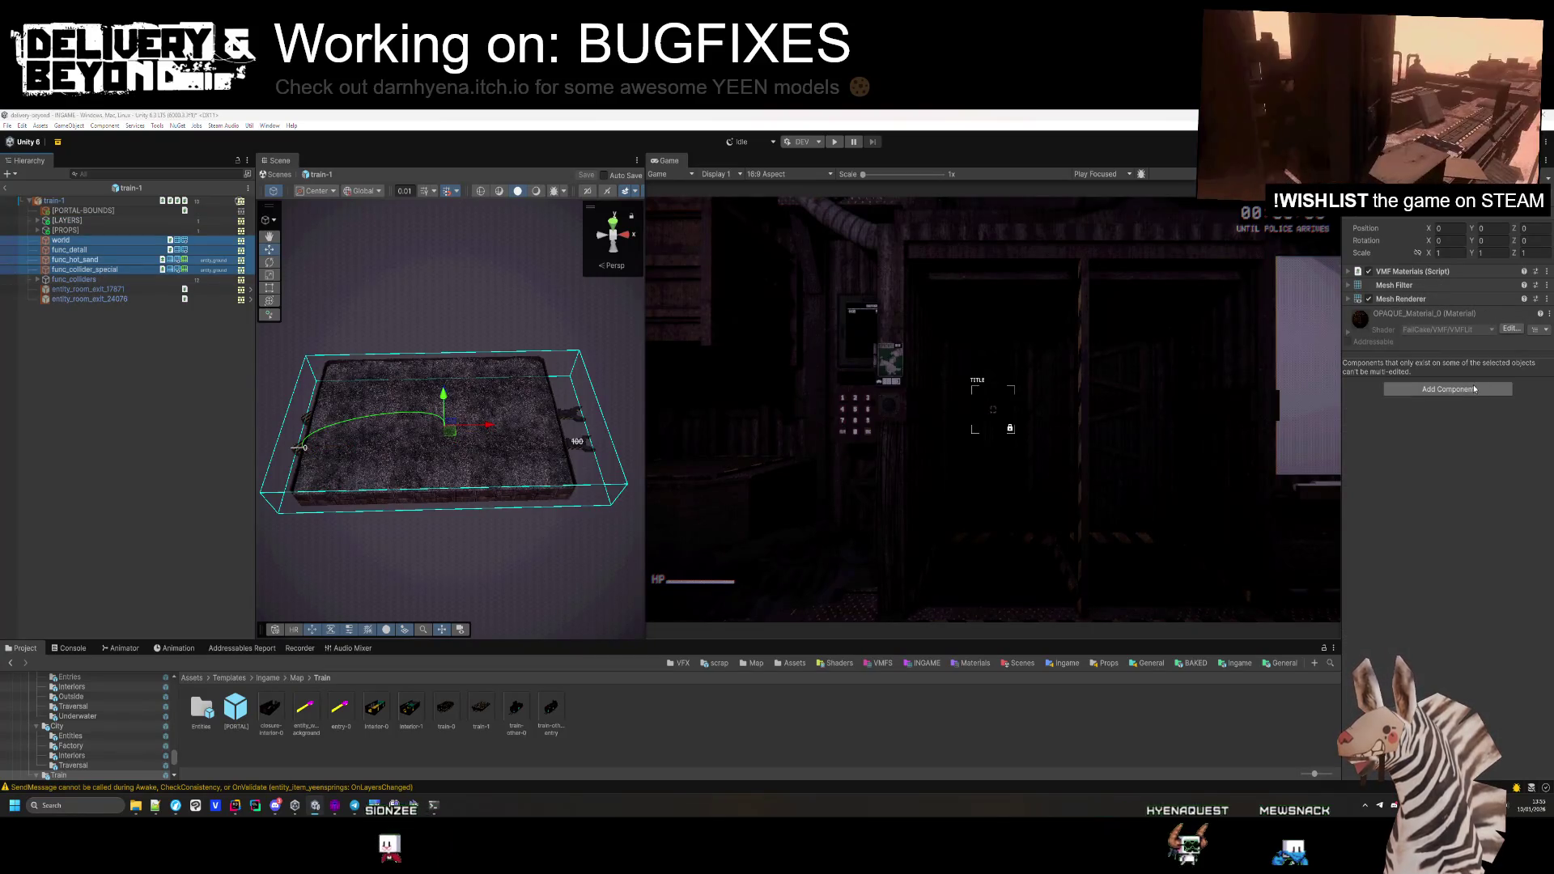
{"action": "type", "text": "geome"}
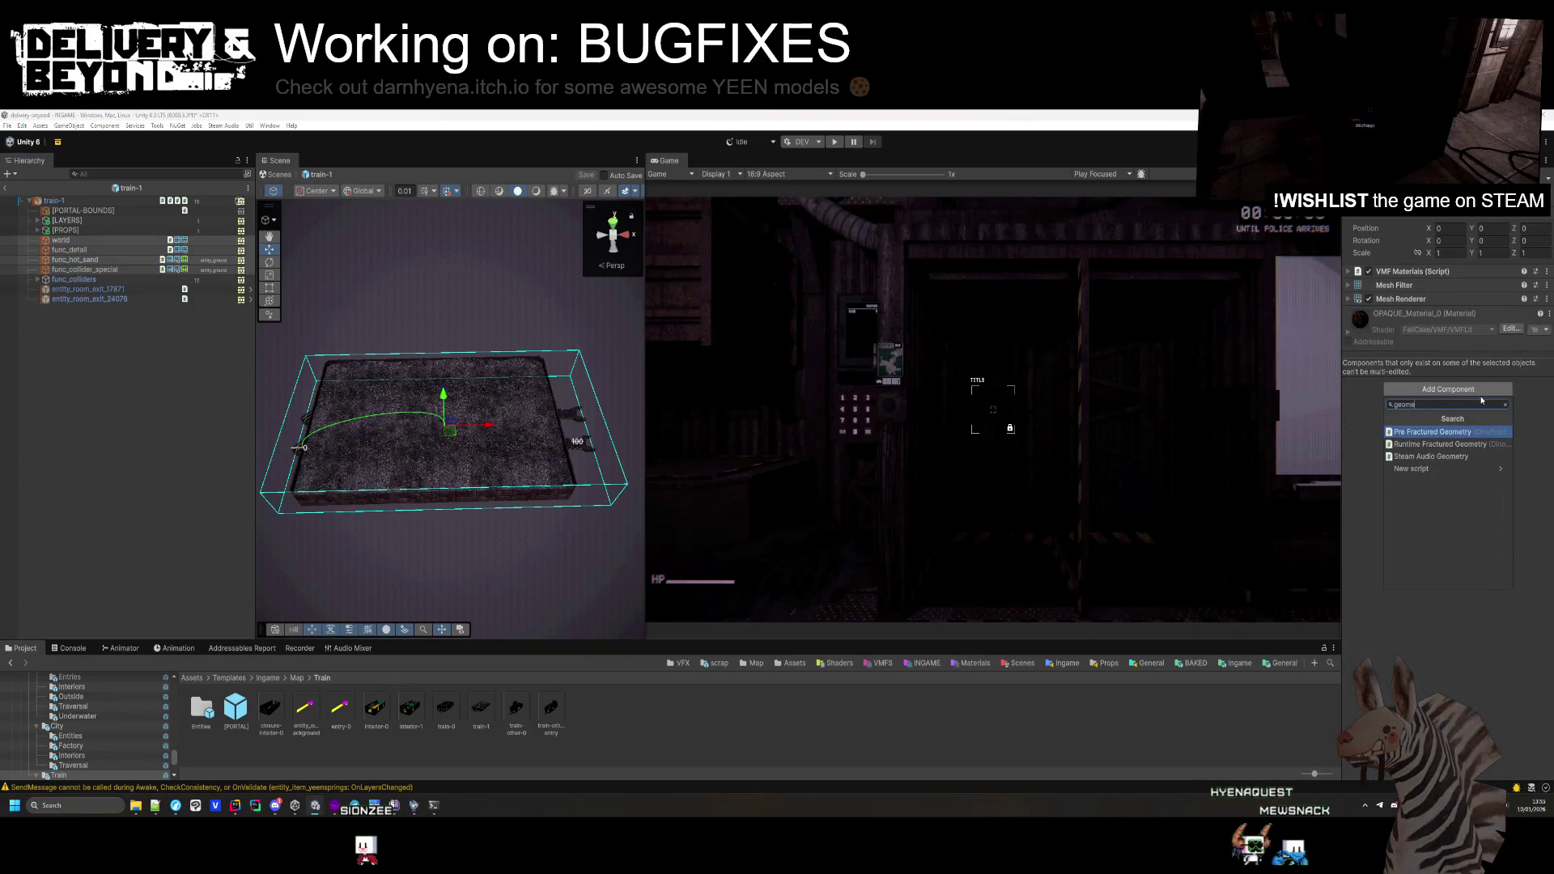
{"action": "left_click", "coordinate": [1432, 457]}
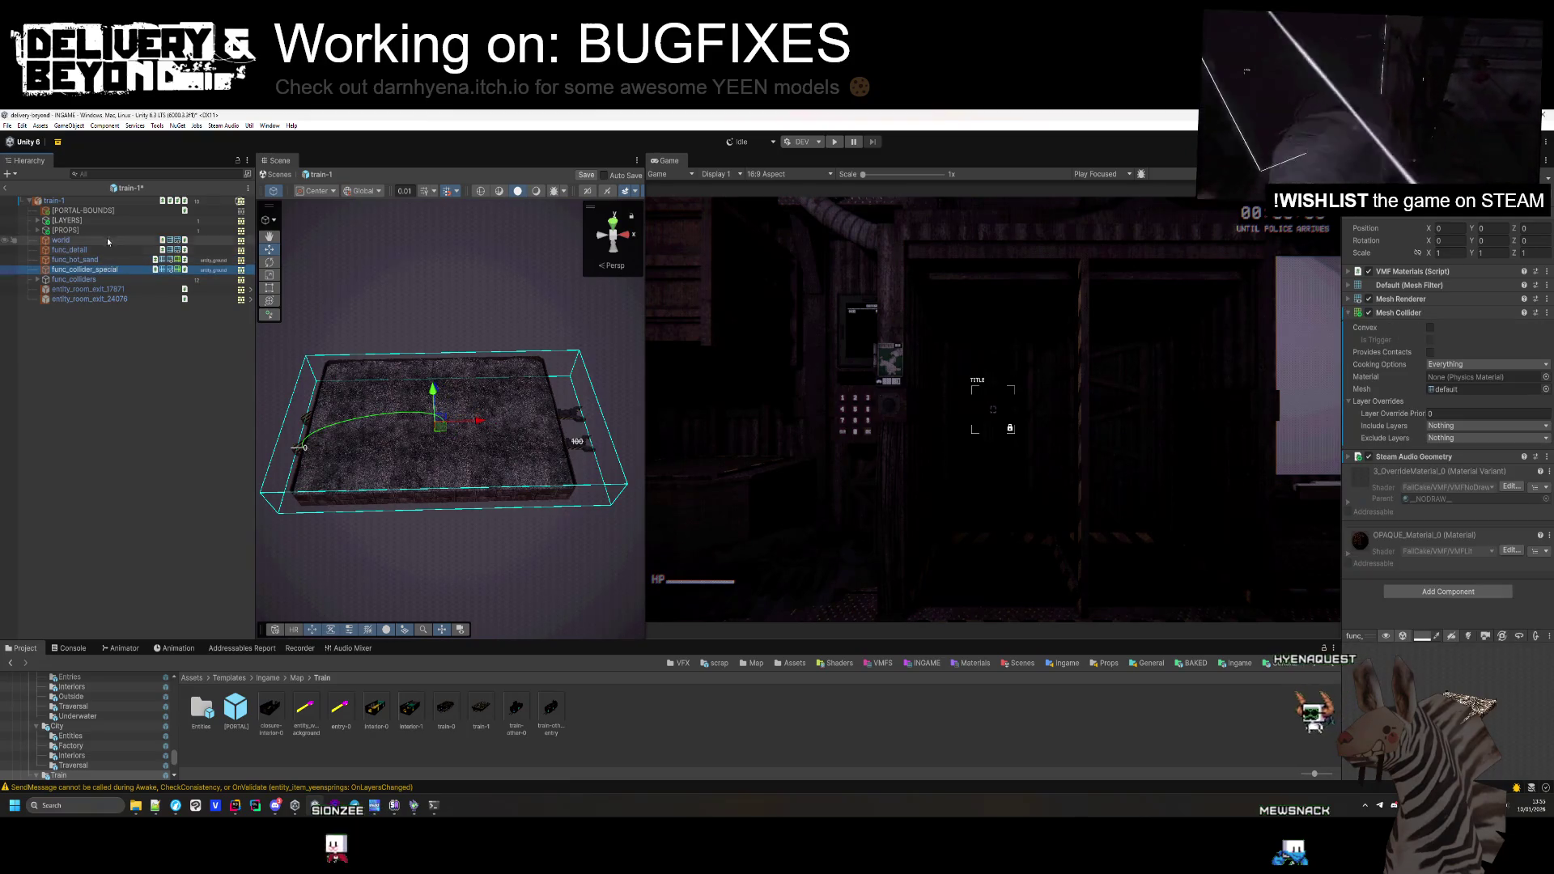
Save train-1 from its root and start exporting the dynamic audio object
{"action": "left_click", "coordinate": [103, 202]}
{"action": "key", "text": "ctrl+s"}
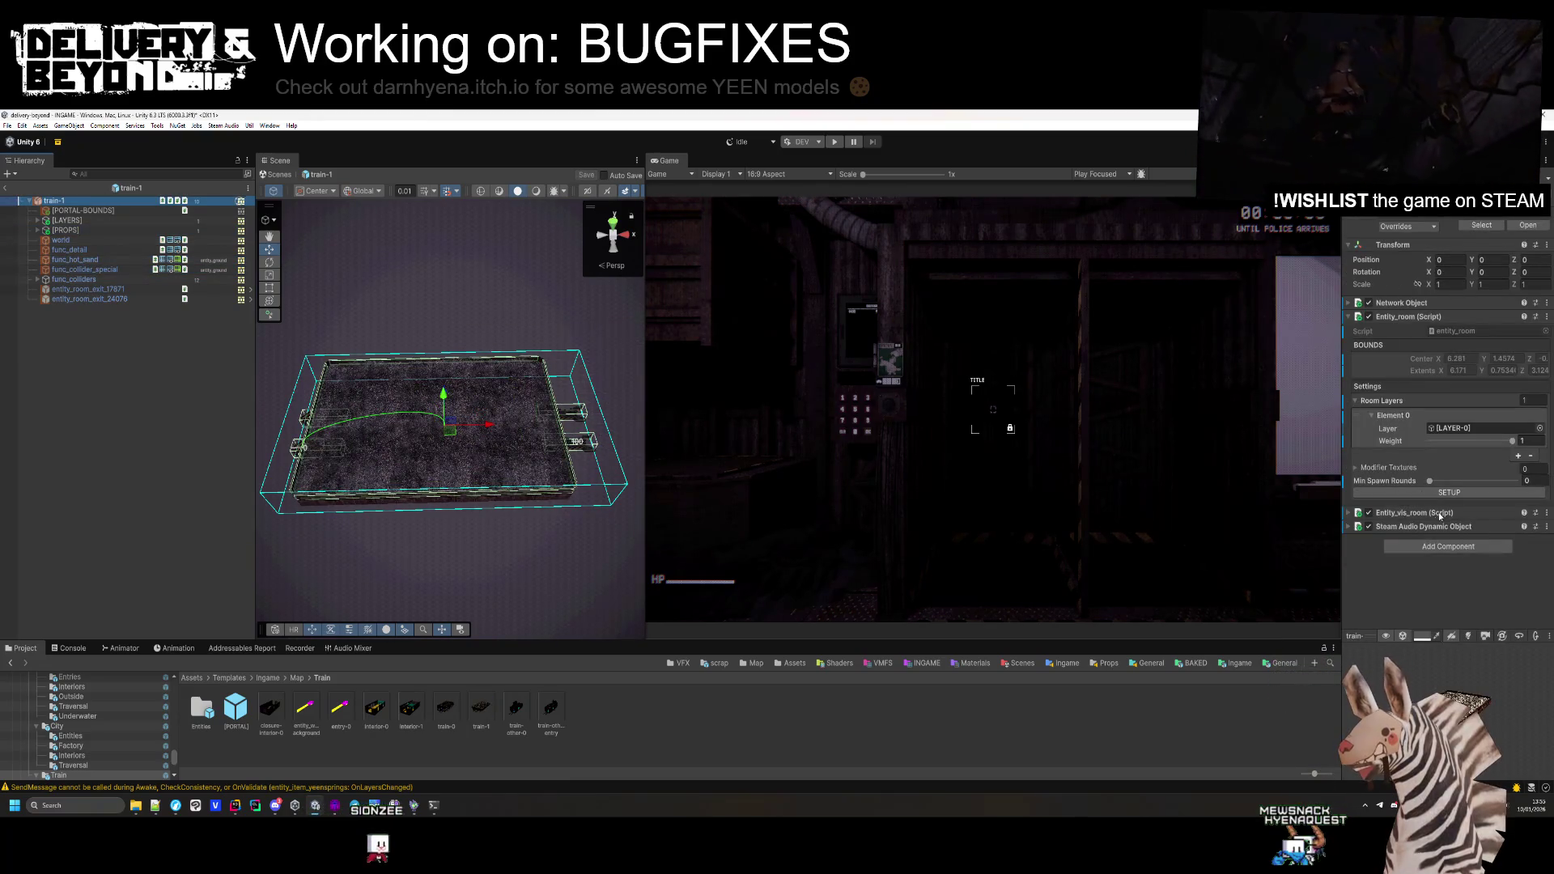
{"action": "scroll", "coordinate": [1464, 576], "scroll_direction": "down", "scroll_amount": 1}
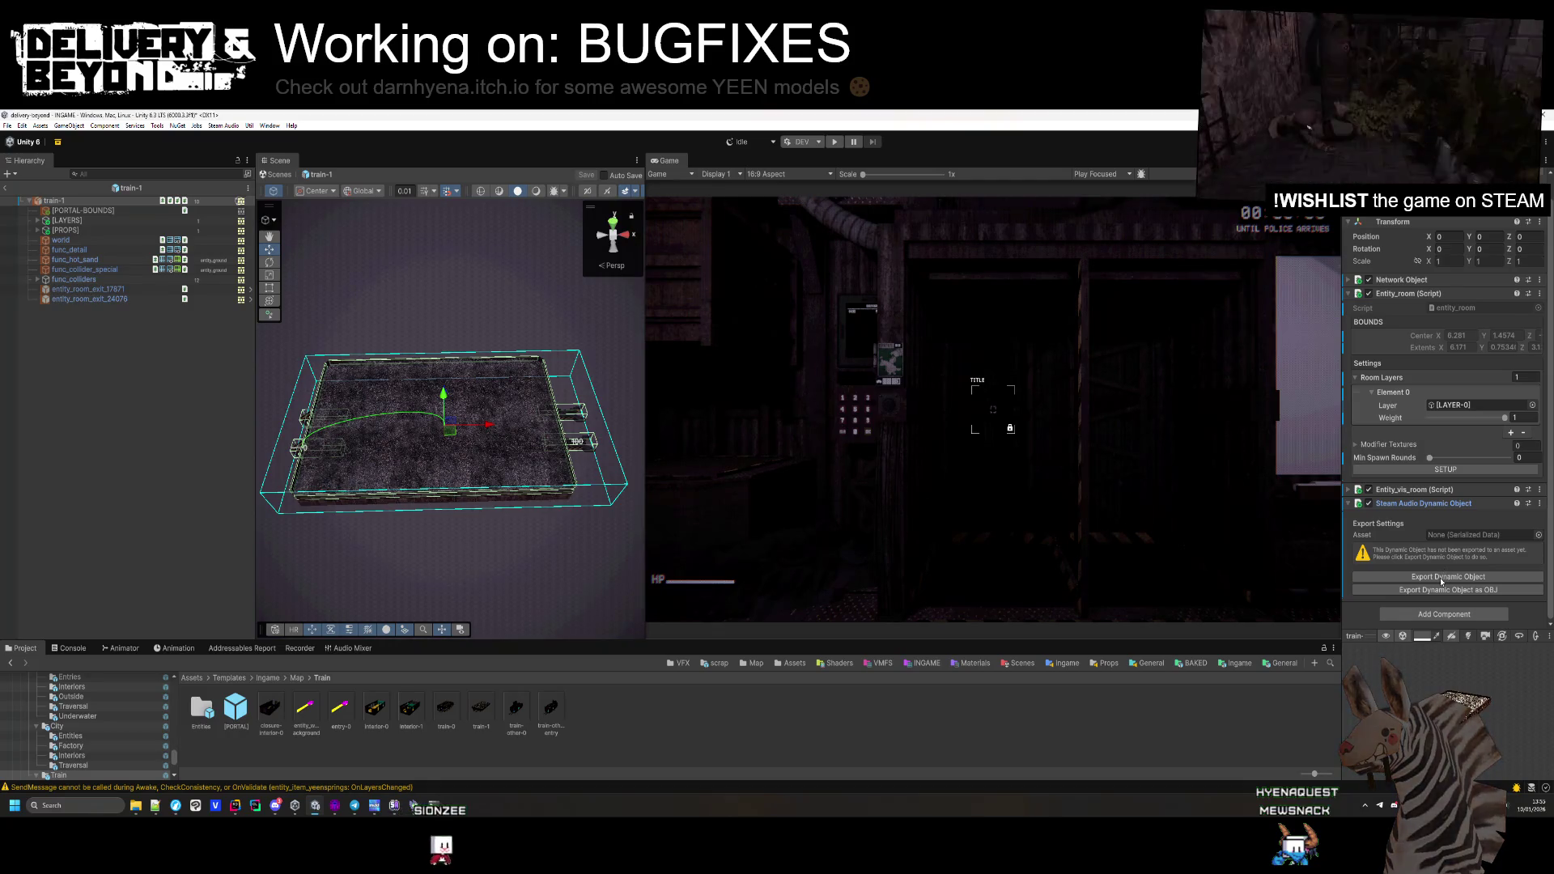
{"action": "left_click", "coordinate": [1442, 579]}
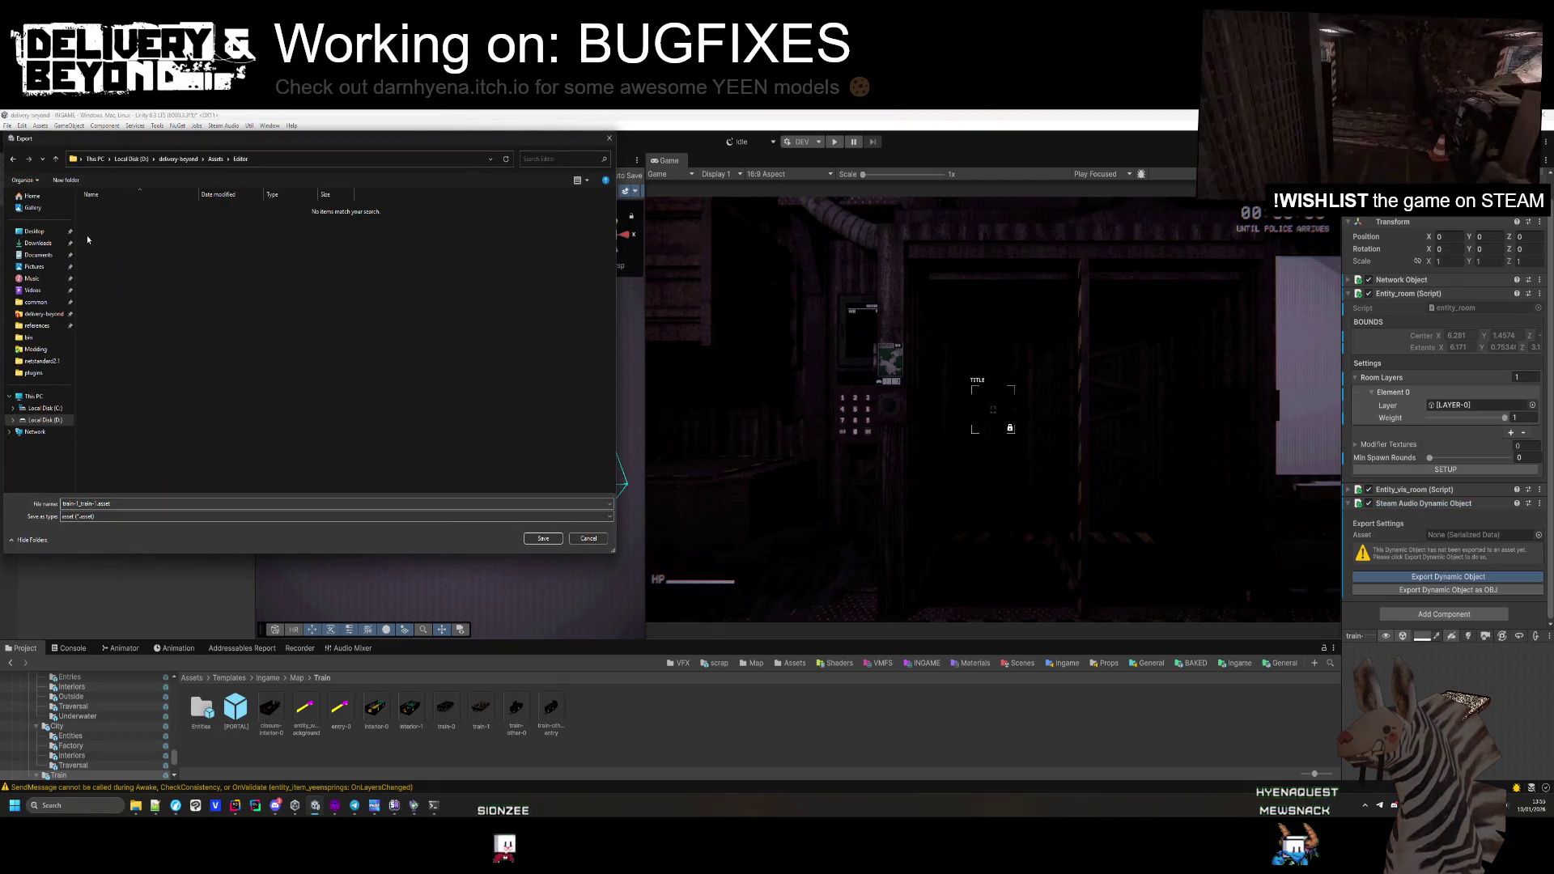
Export the dynamic object as train-1_train-1 into Assets/Data/Audio/TRAIN and save the prefab
{"action": "key", "text": "alt+Up"}
{"action": "double_click", "coordinate": [106, 243]}
{"action": "double_click", "coordinate": [105, 222]}
{"action": "double_click", "coordinate": [106, 232]}
{"action": "left_click", "coordinate": [544, 539]}
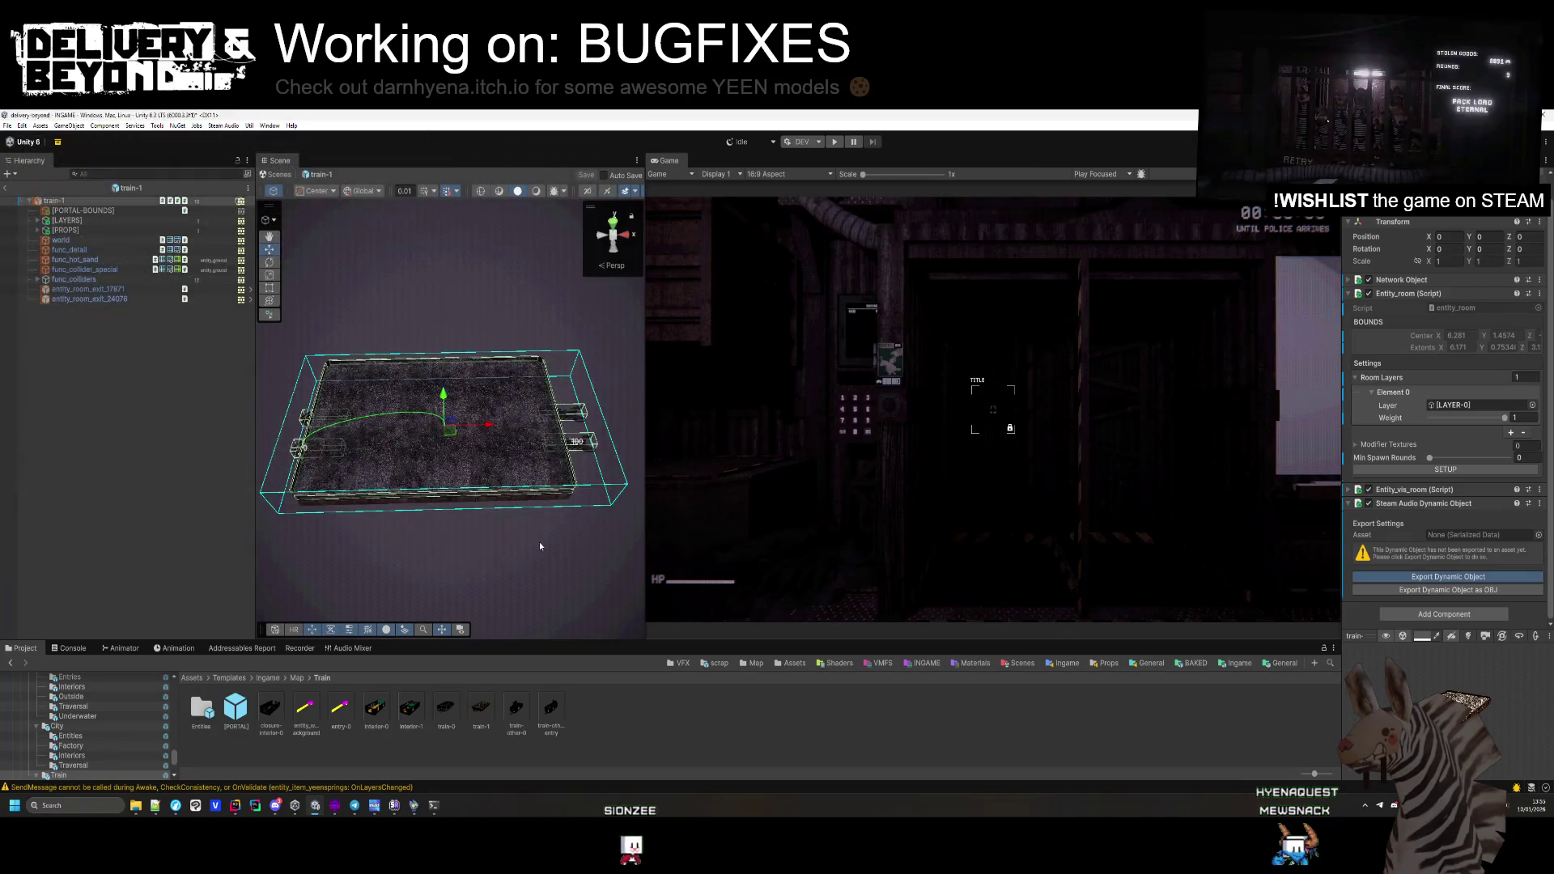
{"action": "key", "text": "ctrl+s"}
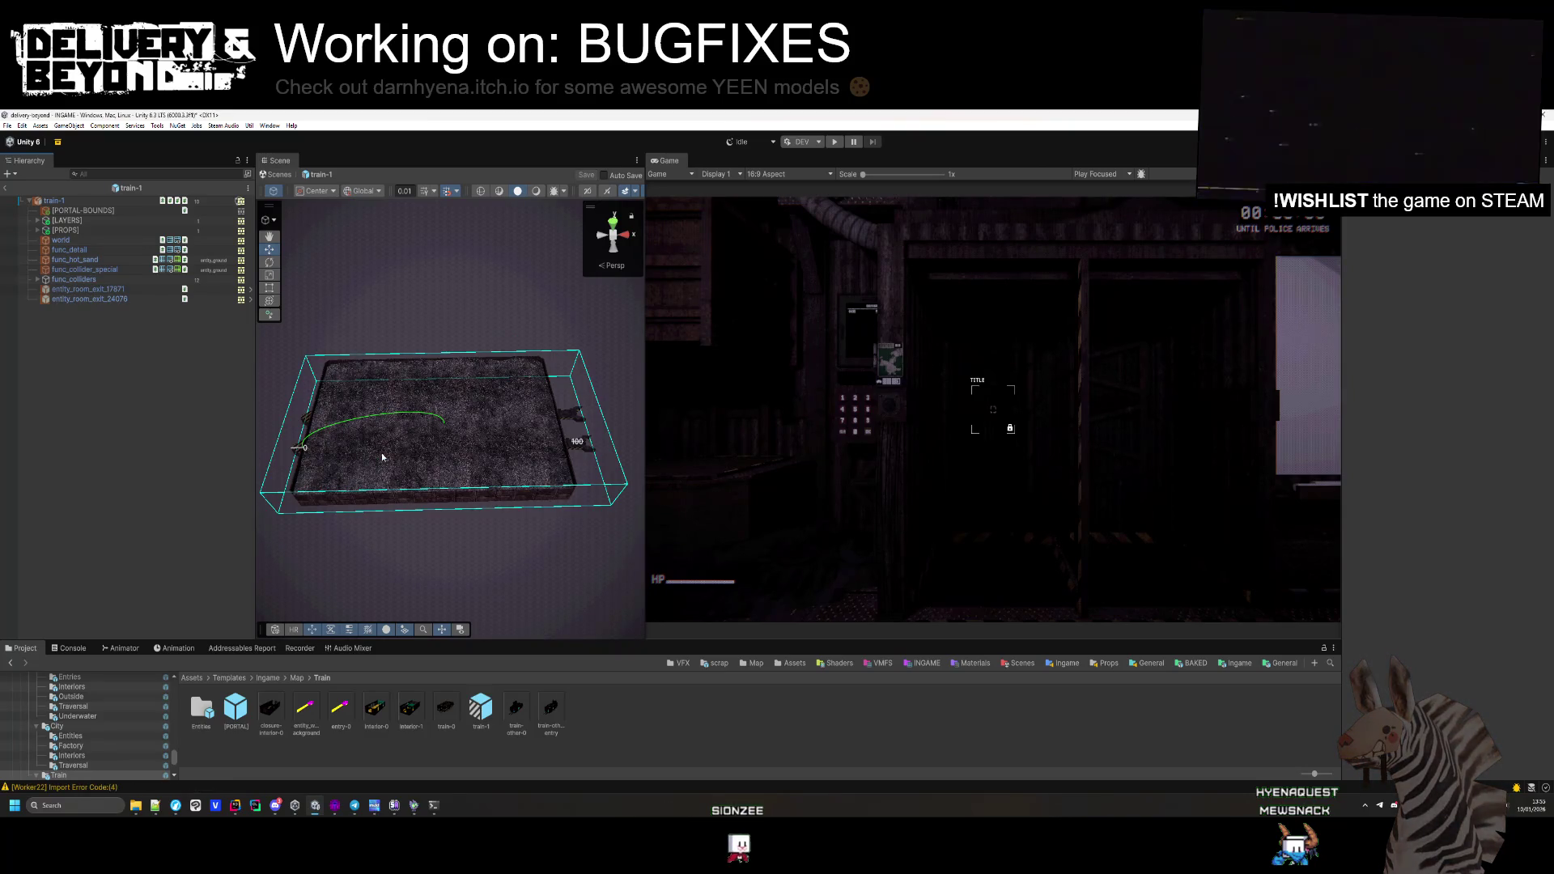
Bring up the Train world settings from Resources/World
{"action": "left_click_drag", "start_coordinate": [382, 457], "coordinate": [435, 464]}
{"action": "left_click", "coordinate": [753, 663]}
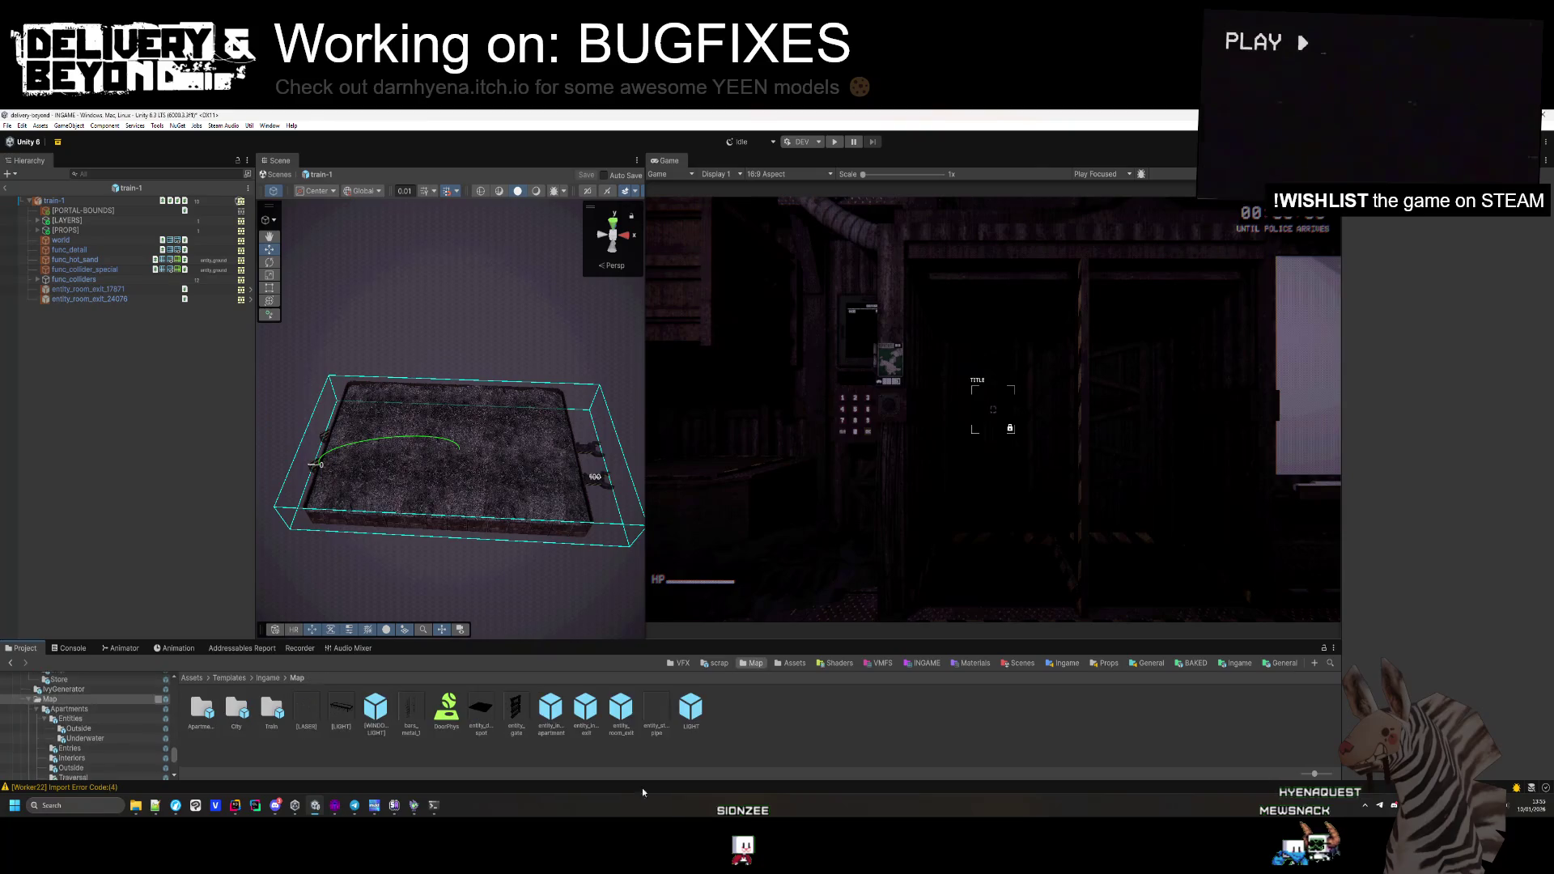
{"action": "left_click", "coordinate": [785, 664]}
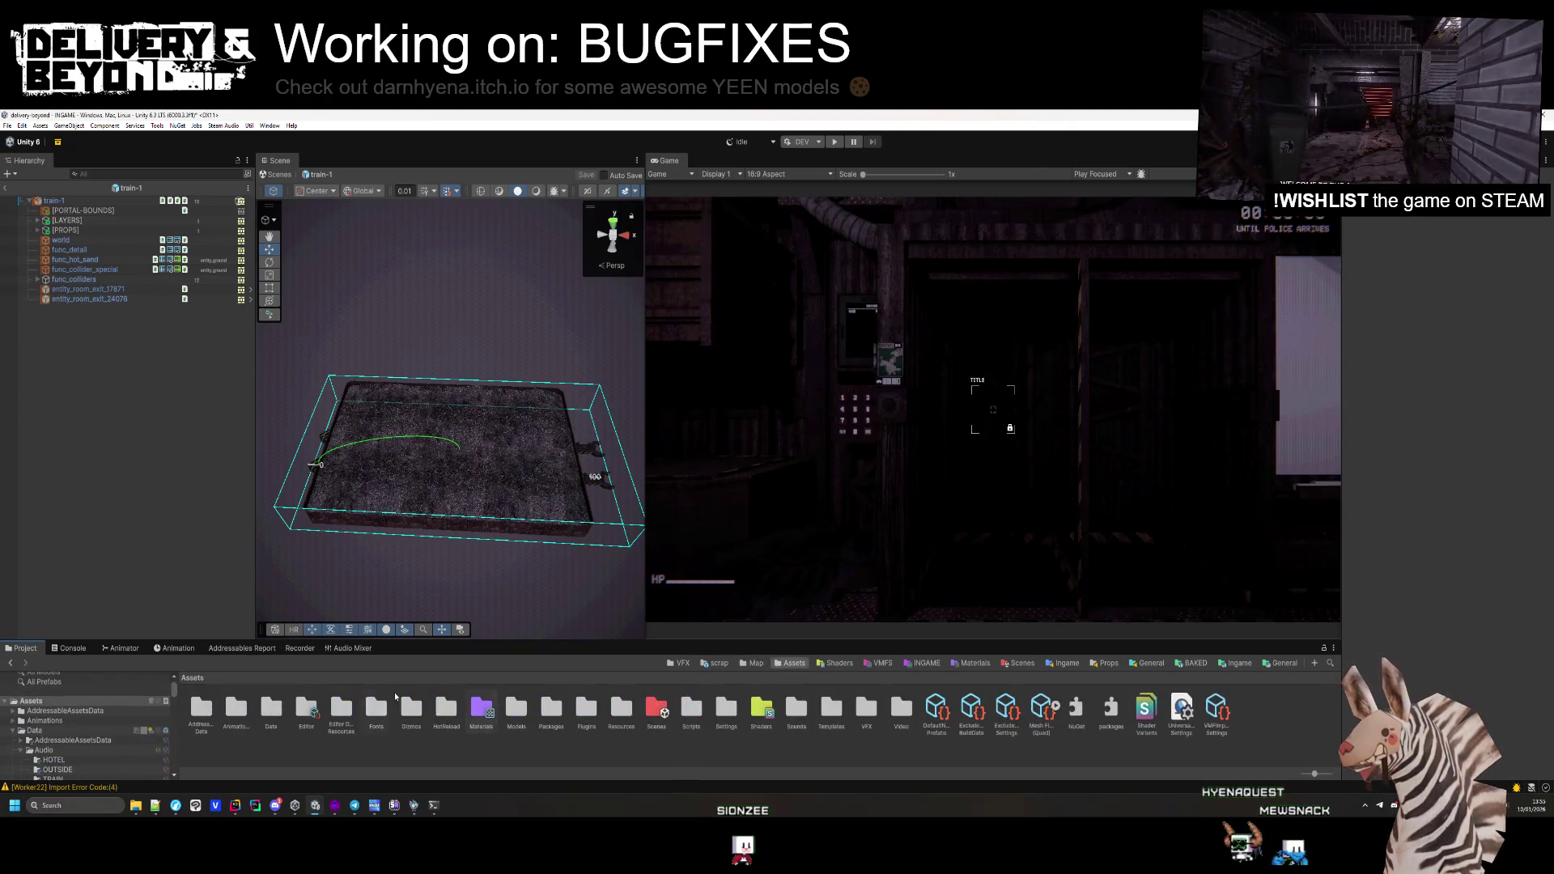
{"action": "double_click", "coordinate": [621, 711]}
{"action": "double_click", "coordinate": [235, 712]}
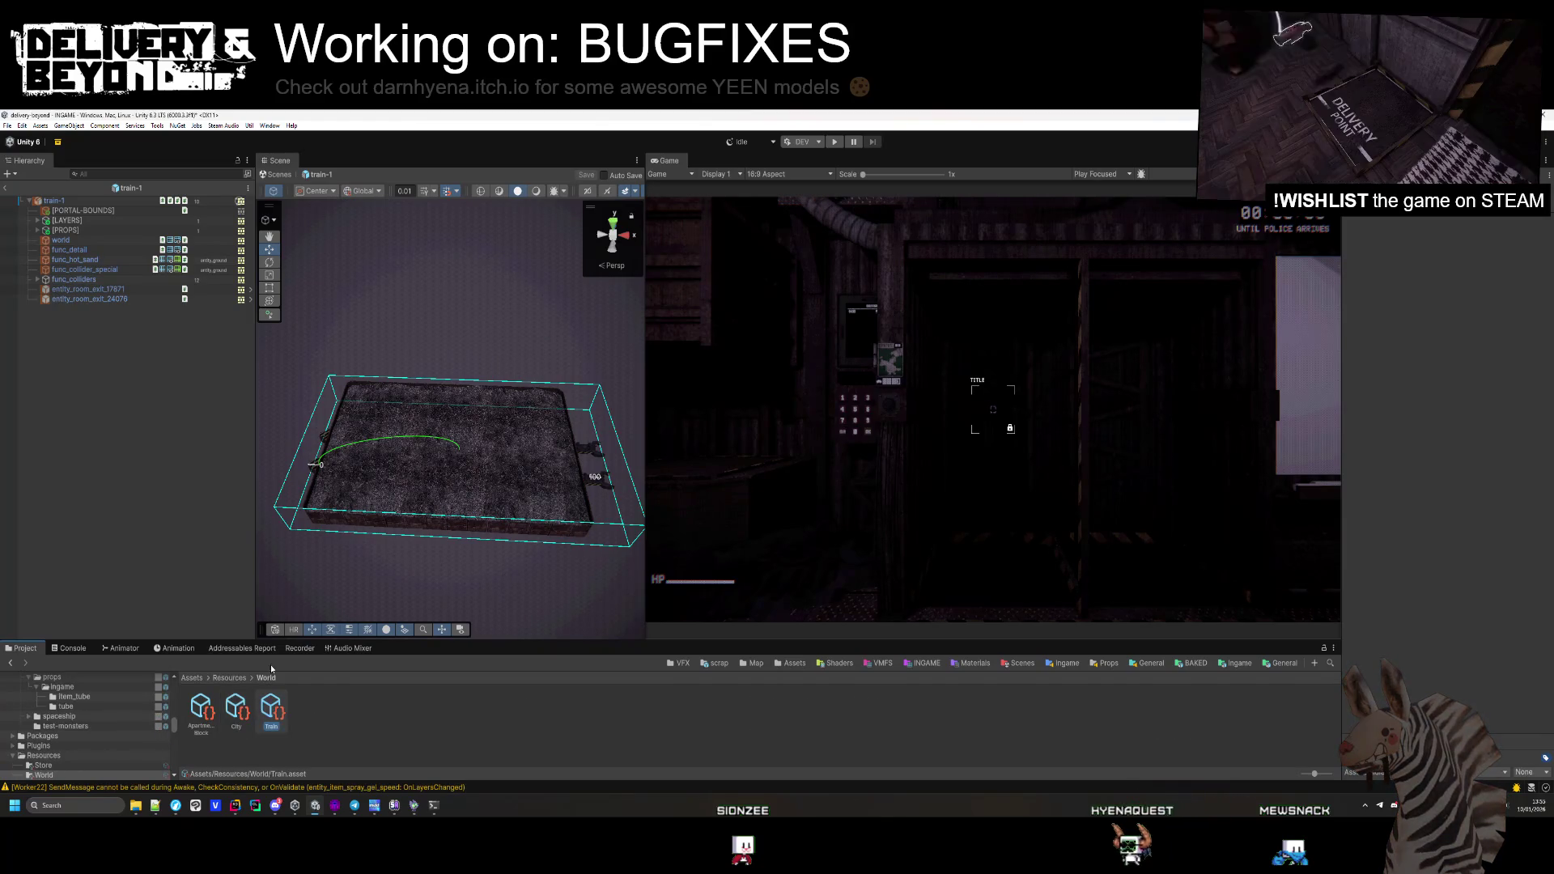
{"action": "left_click", "coordinate": [229, 678]}
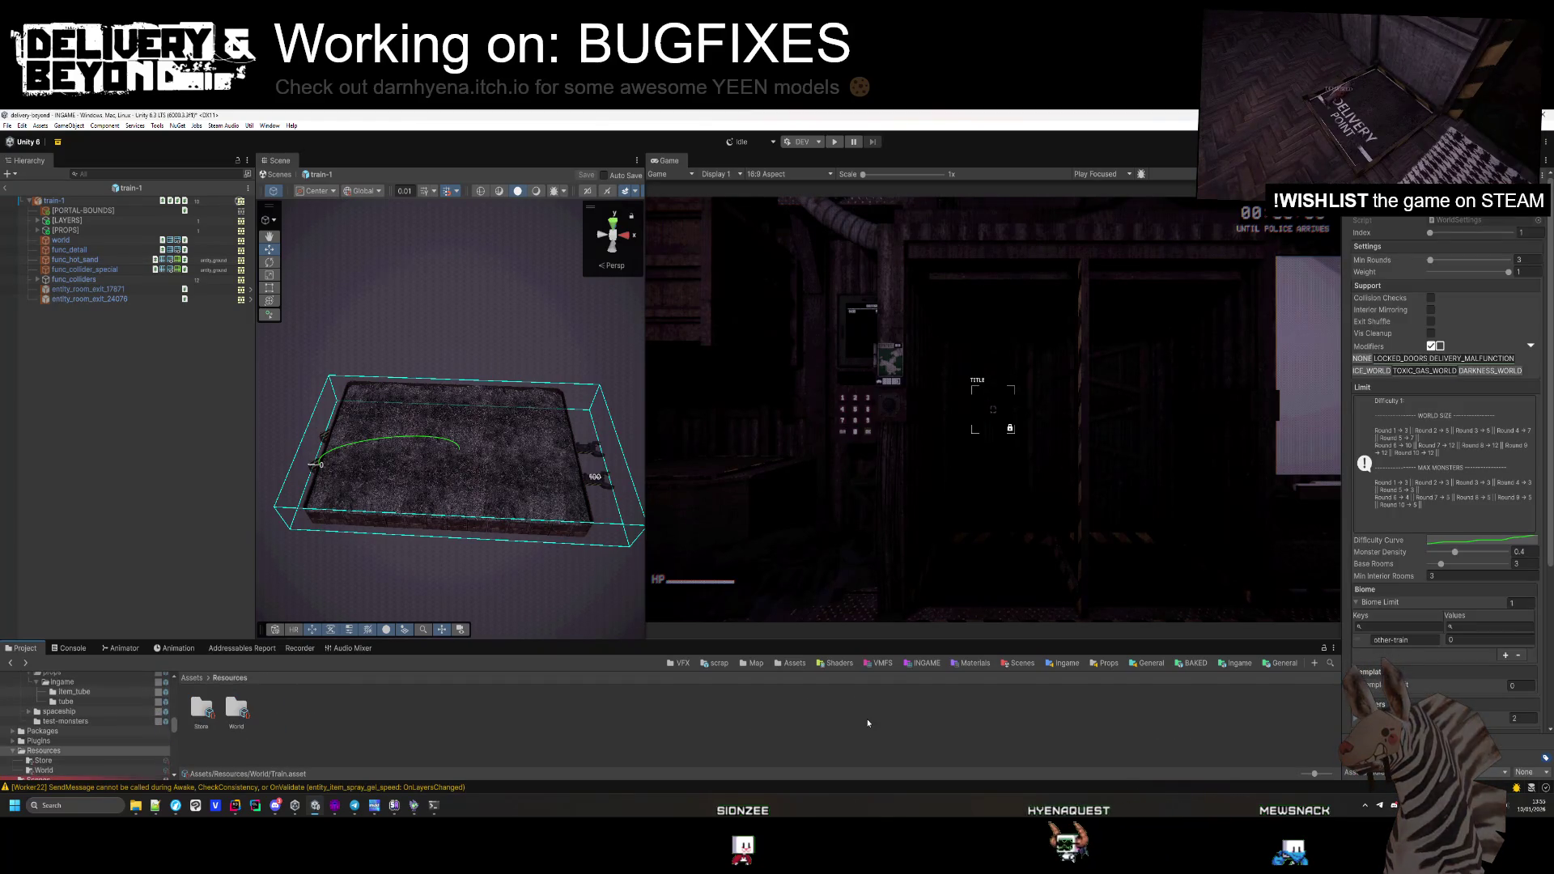
Add train-1 to the Train world's room templates, raising it to 3 rooms
{"action": "left_click", "coordinate": [756, 663]}
{"action": "double_click", "coordinate": [659, 732]}
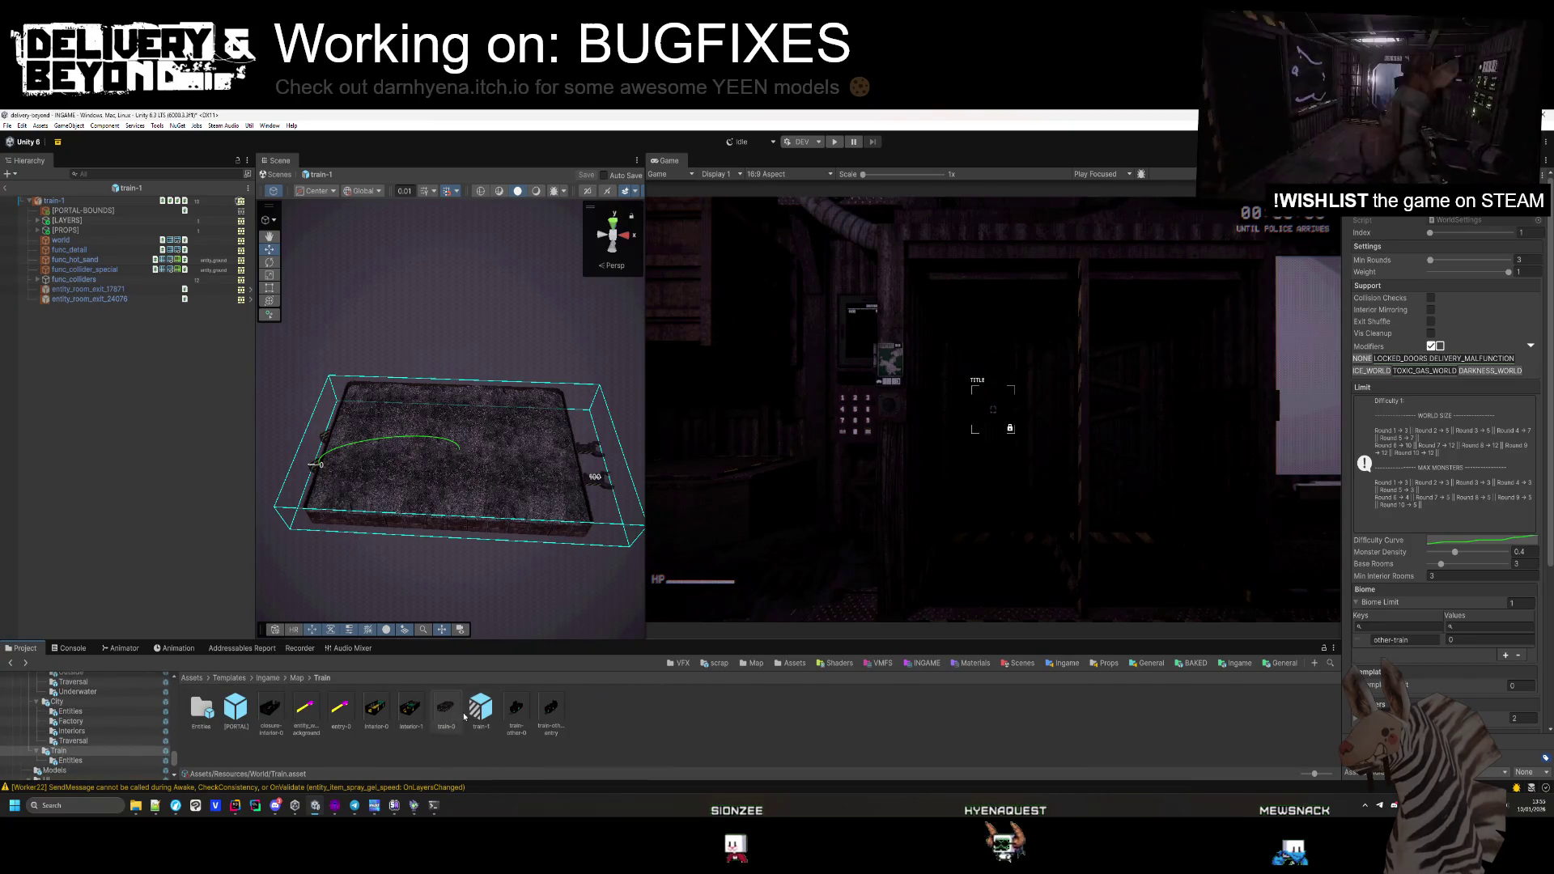
{"action": "scroll", "coordinate": [1384, 534], "scroll_direction": "down", "scroll_amount": 5}
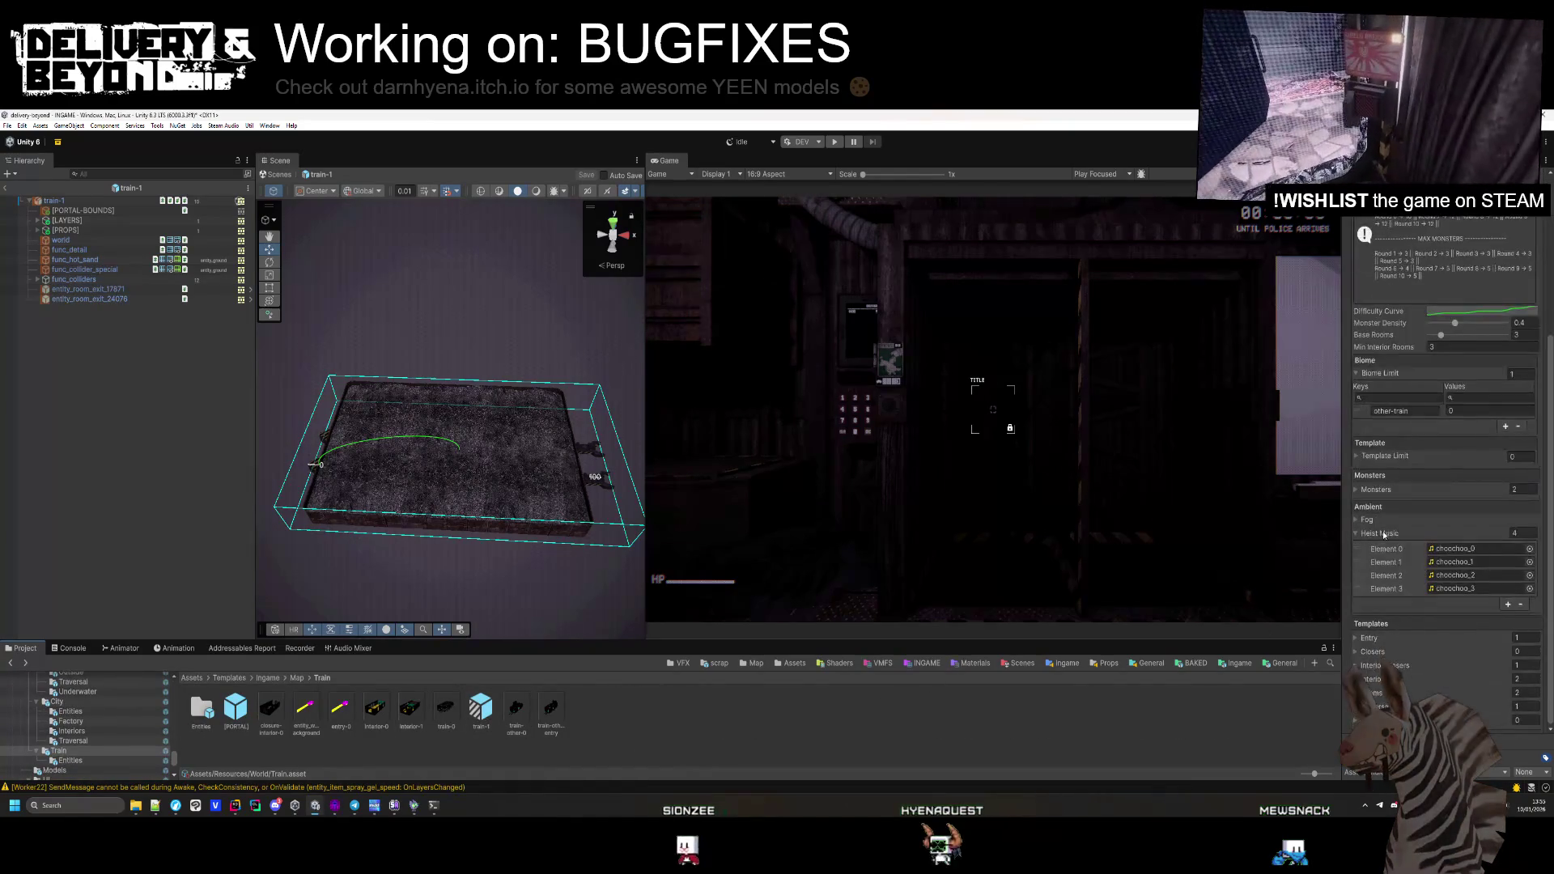
{"action": "left_click", "coordinate": [1357, 693]}
{"action": "scroll", "coordinate": [1366, 678], "scroll_direction": "down", "scroll_amount": 1}
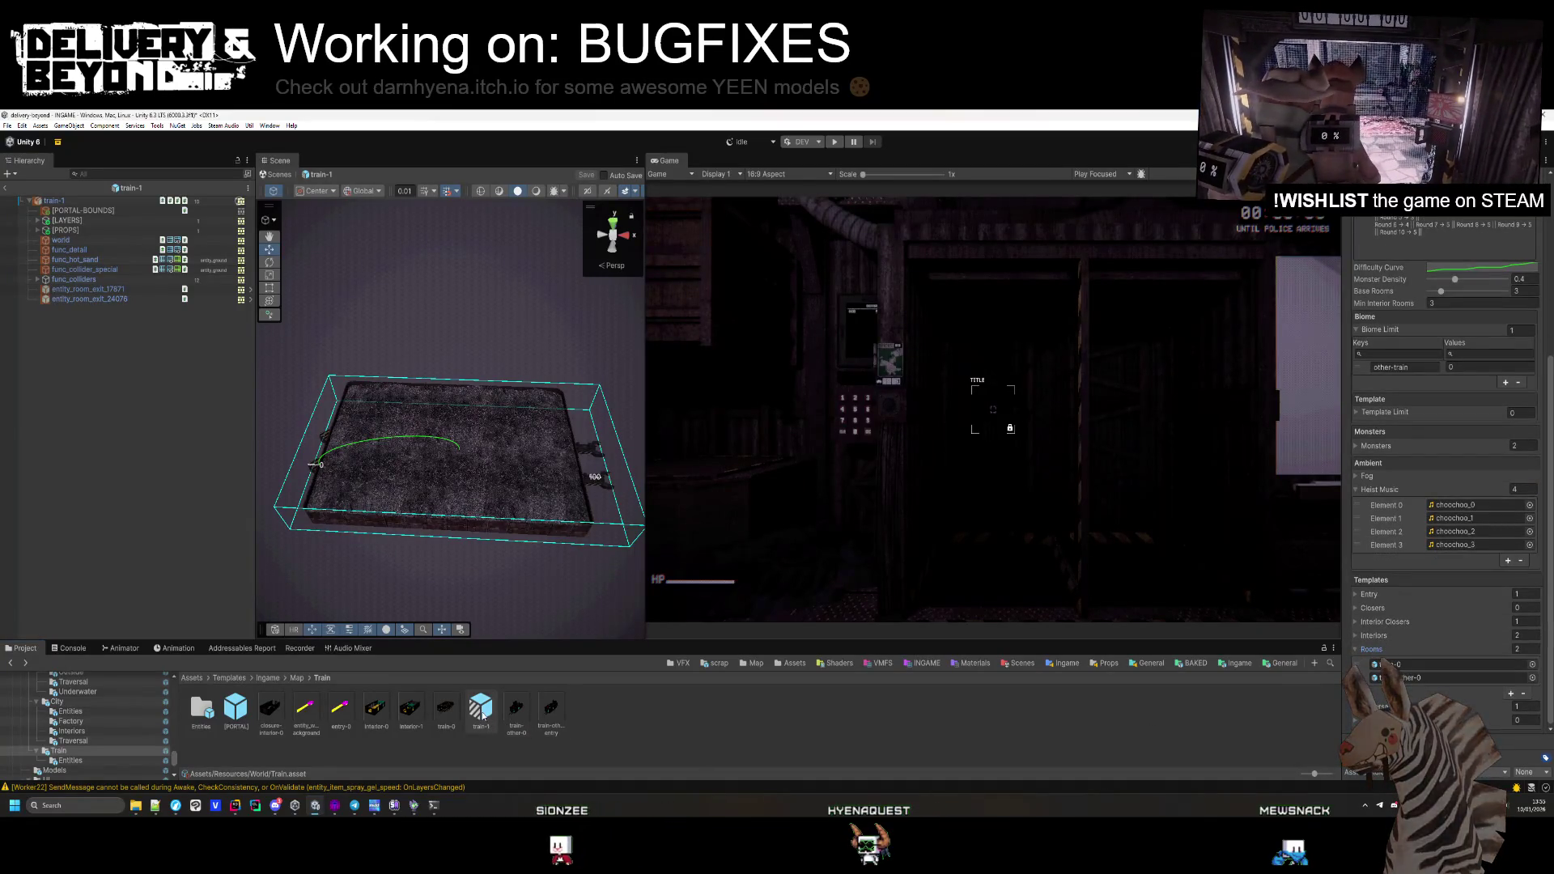
{"action": "left_click_drag", "start_coordinate": [481, 711], "coordinate": [962, 724]}
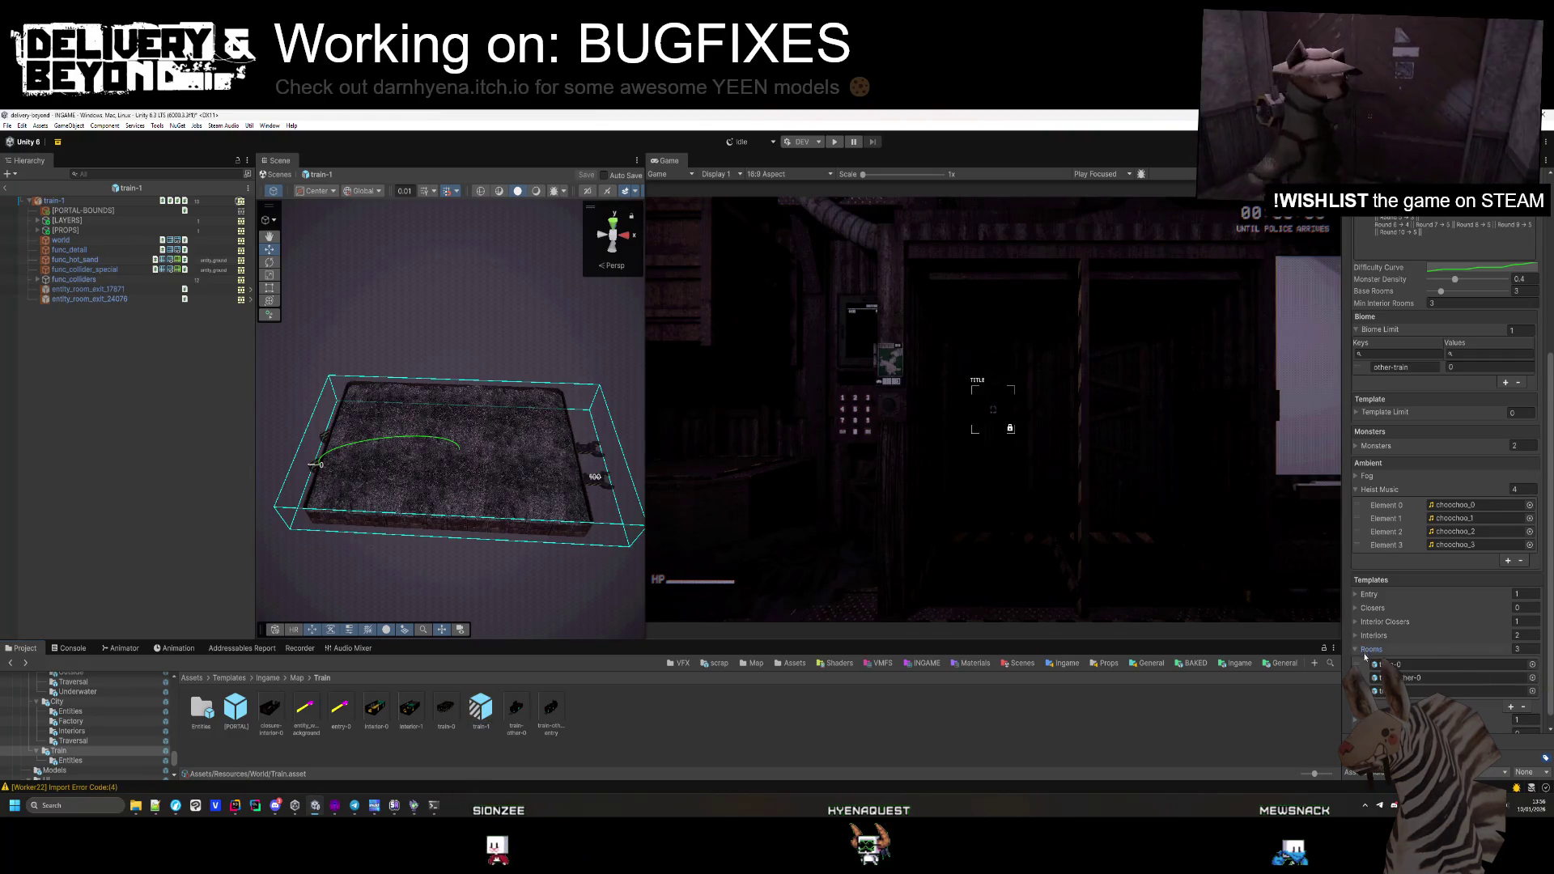
{"action": "left_click", "coordinate": [944, 707]}
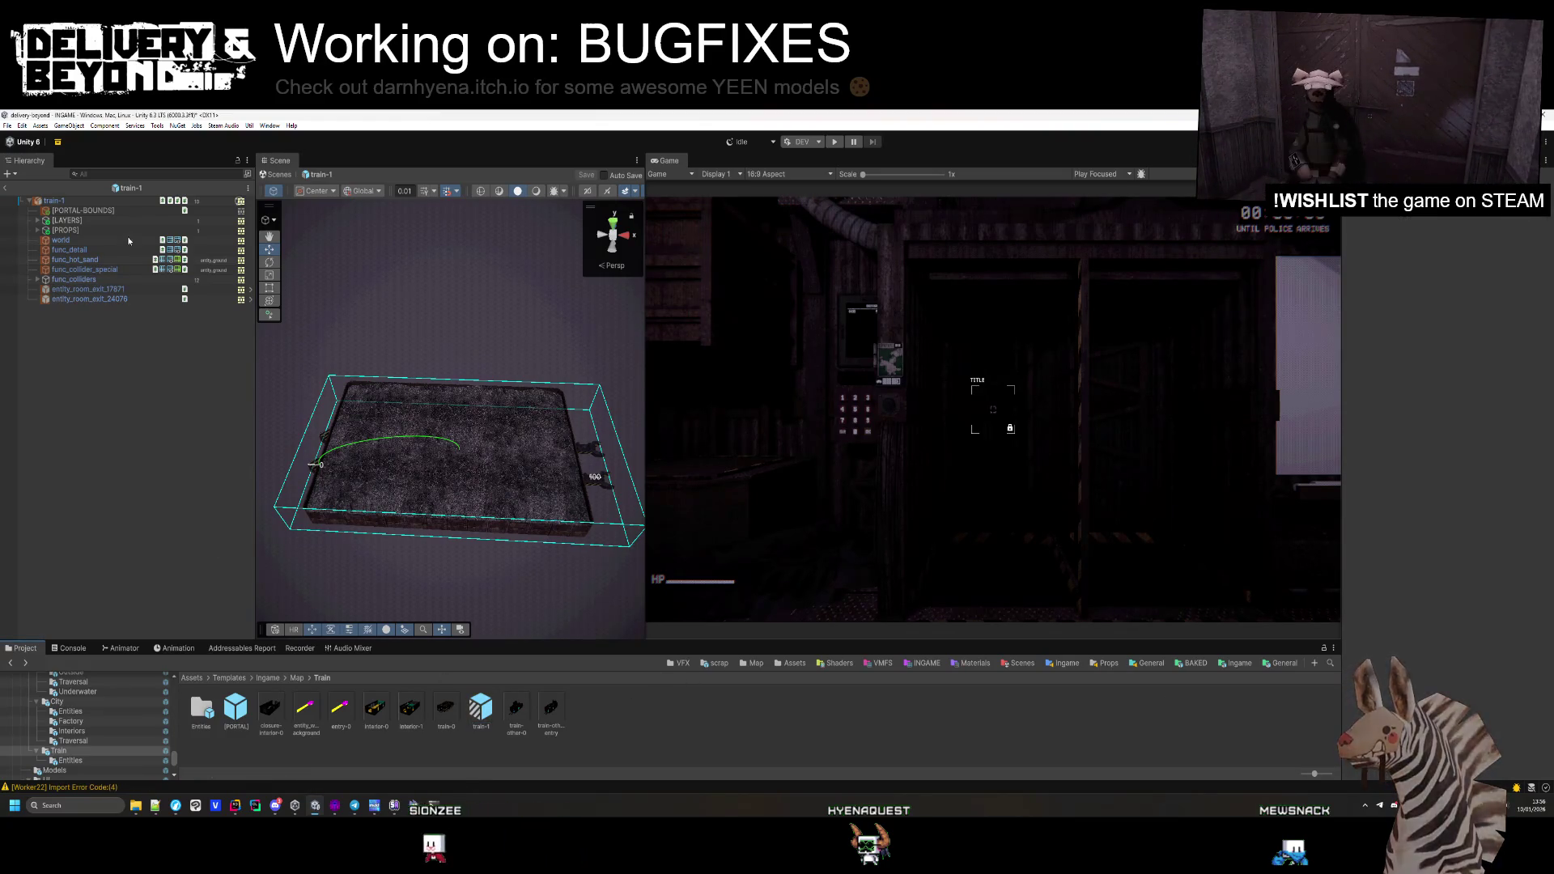
{"action": "left_click", "coordinate": [92, 743]}
Close train-1's prefab options and move in close to the train floor
{"action": "key", "text": "Down"}
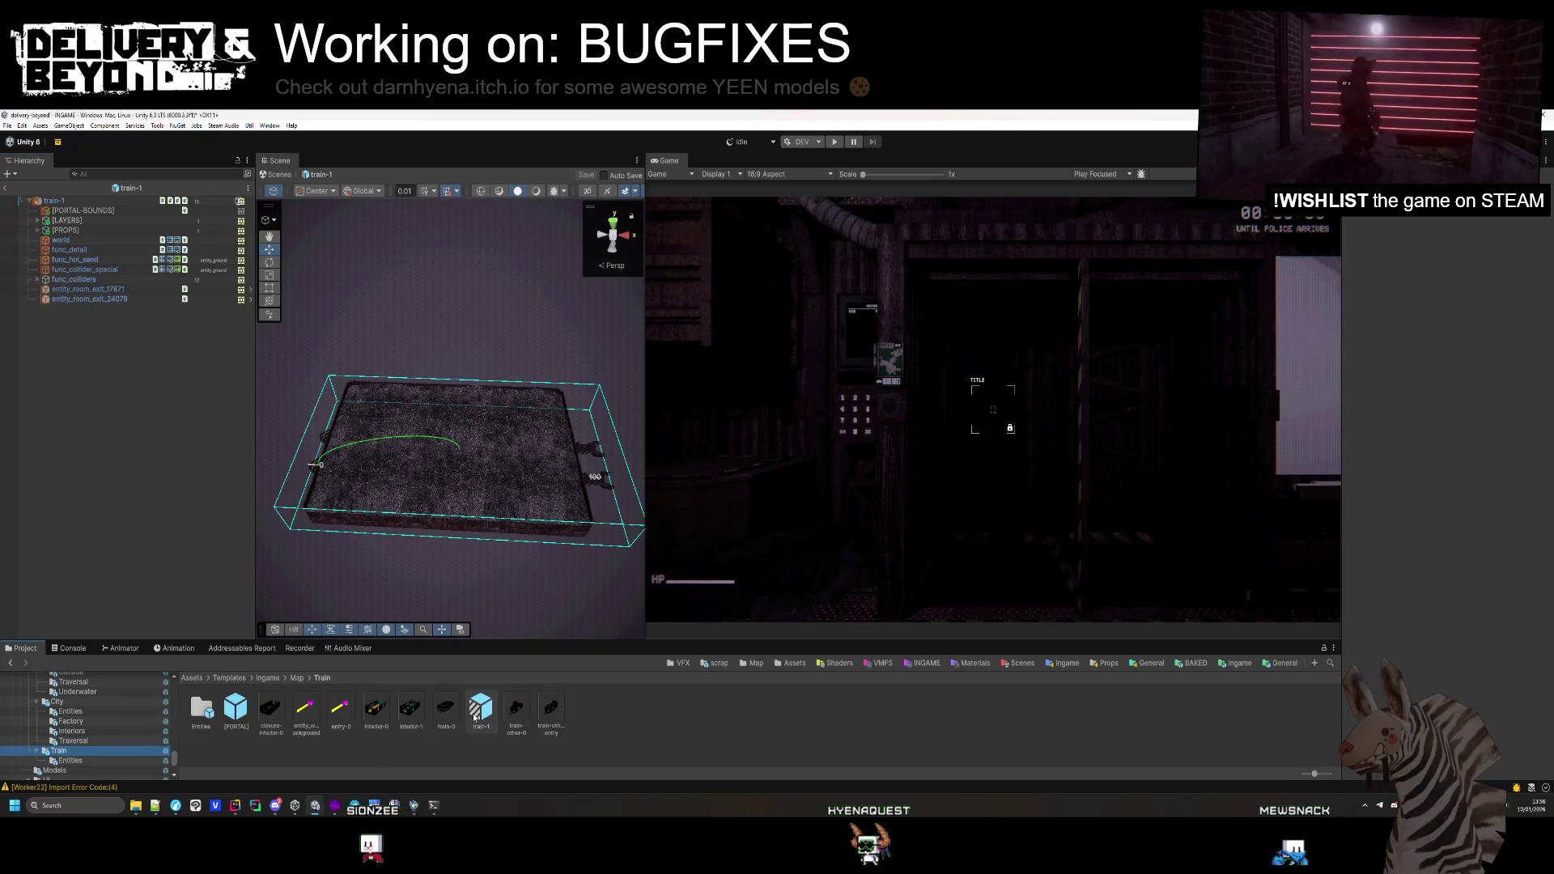
{"action": "right_click", "coordinate": [476, 717]}
{"action": "key", "text": "Escape"}
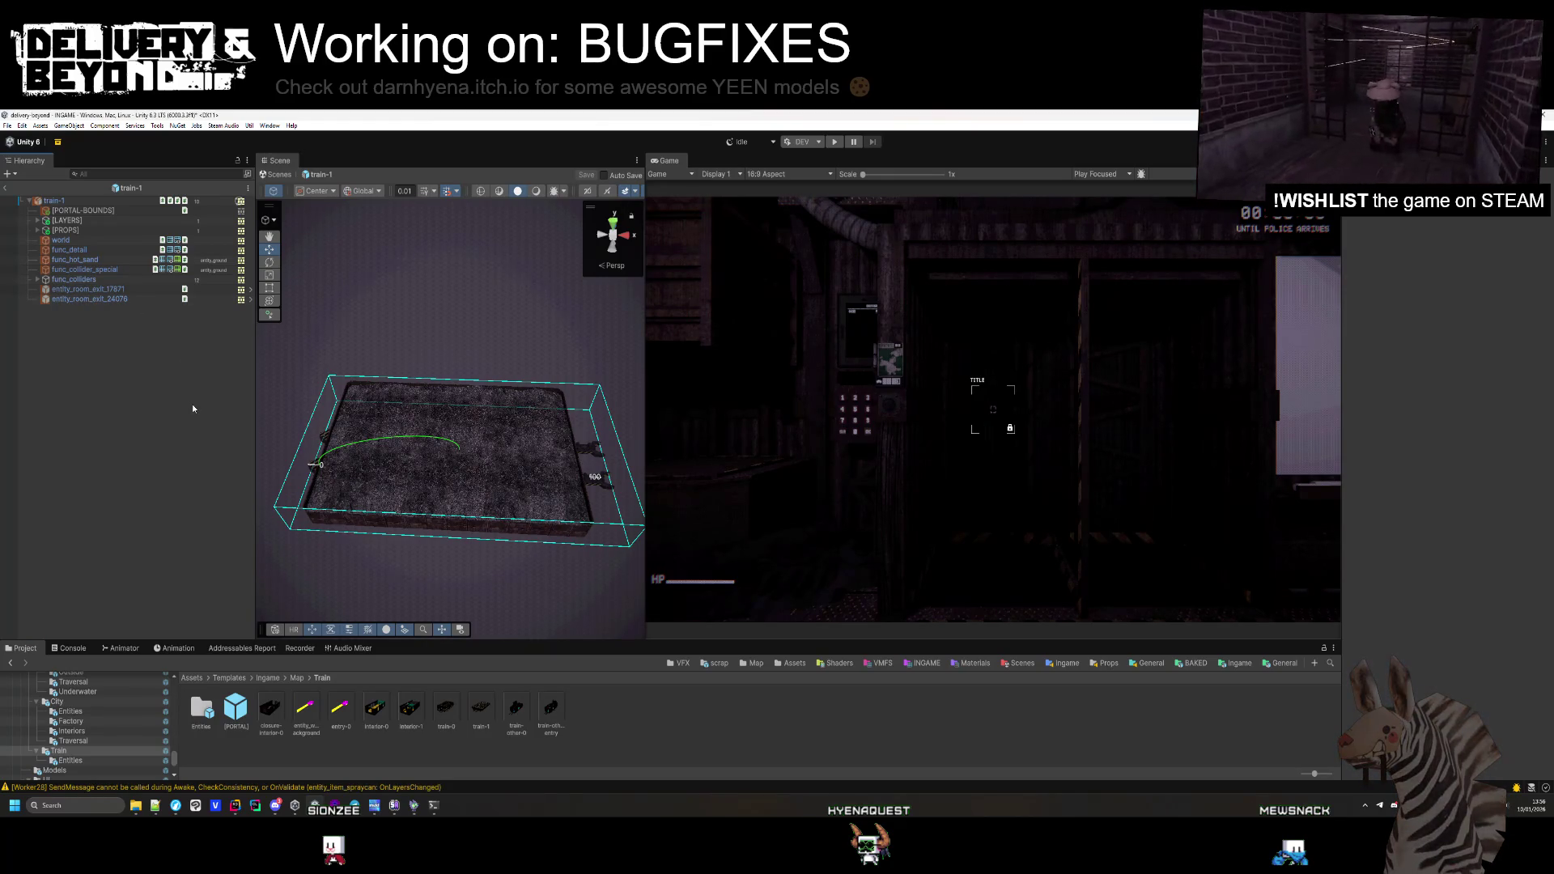
{"action": "mouse_move", "coordinate": [437, 409]}
{"action": "left_mouse_down"}
{"action": "mouse_move", "coordinate": [459, 418]}
{"action": "mouse_move", "coordinate": [624, 354]}
{"action": "mouse_move", "coordinate": [779, 345]}
{"action": "left_mouse_up"}
{"action": "scroll", "coordinate": [434, 437], "scroll_direction": "up", "scroll_amount": 3}
Select [LAYER-0] under [LAYERS], then view the flatcar map in Hammer
{"action": "left_click", "coordinate": [38, 221]}
{"action": "left_click", "coordinate": [90, 230]}
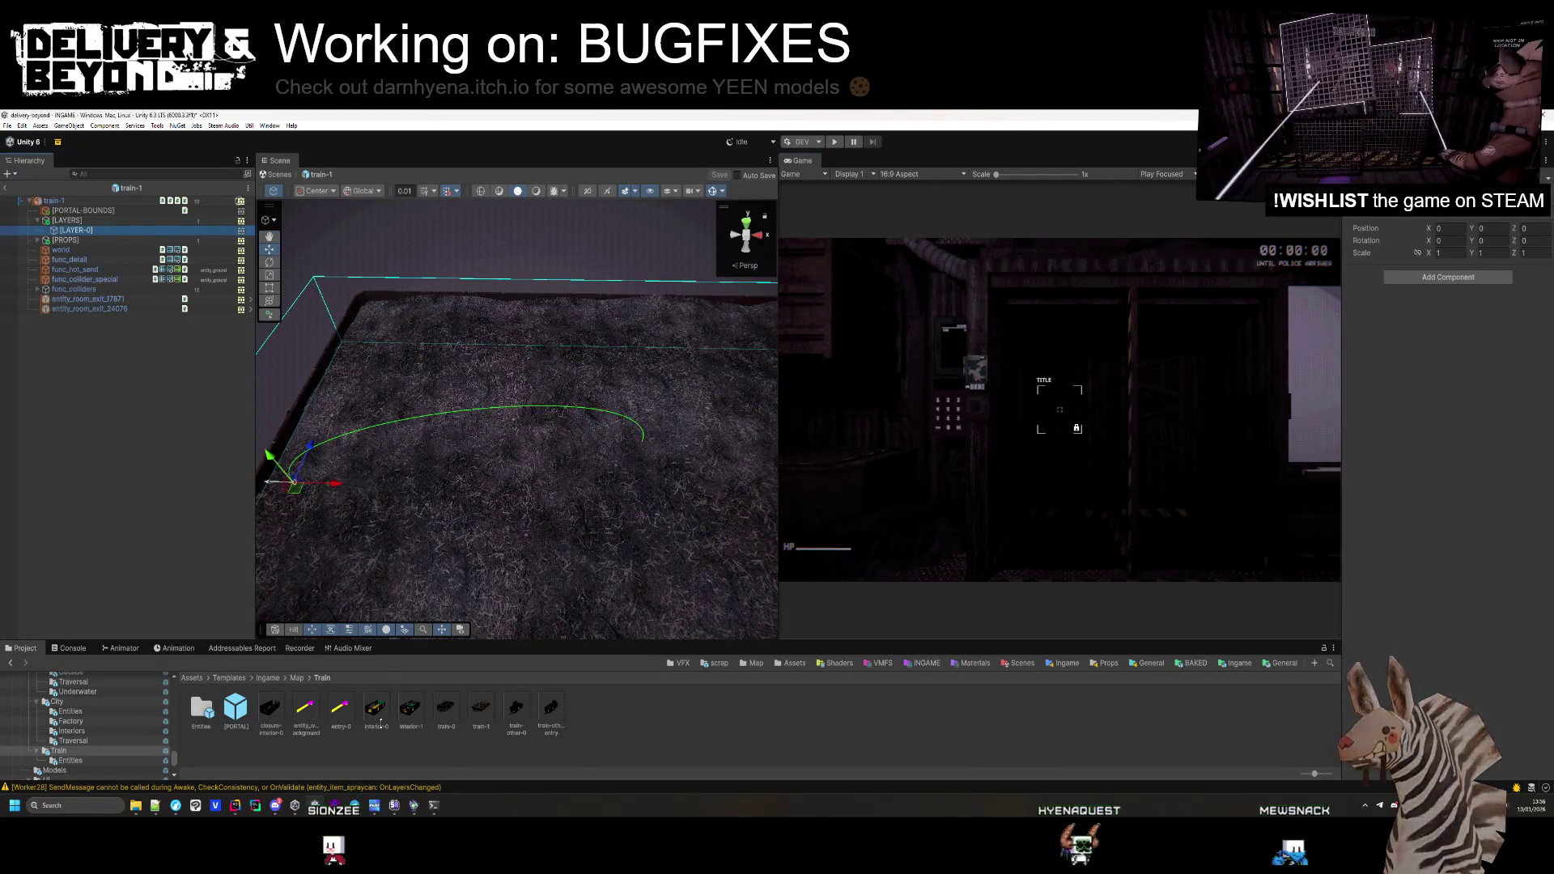
{"action": "key", "text": "alt+Tab"}
{"action": "left_click_drag", "start_coordinate": [532, 391], "coordinate": [386, 306]}
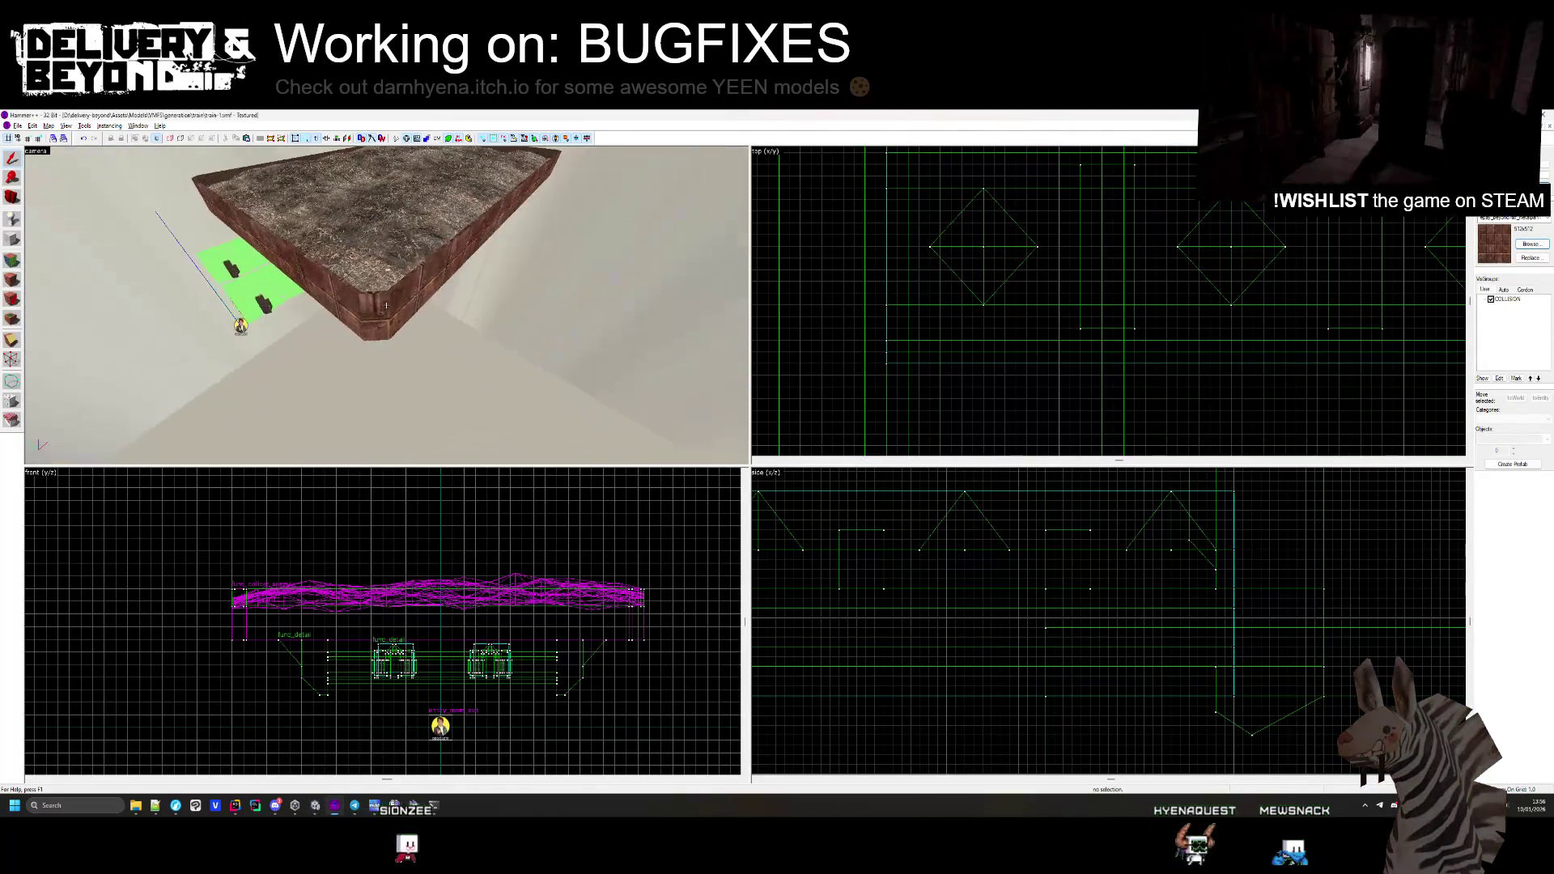
Align a crate face's texture to world in Hammer's face texture editor
{"action": "scroll", "coordinate": [386, 307], "scroll_direction": "up", "scroll_amount": 3}
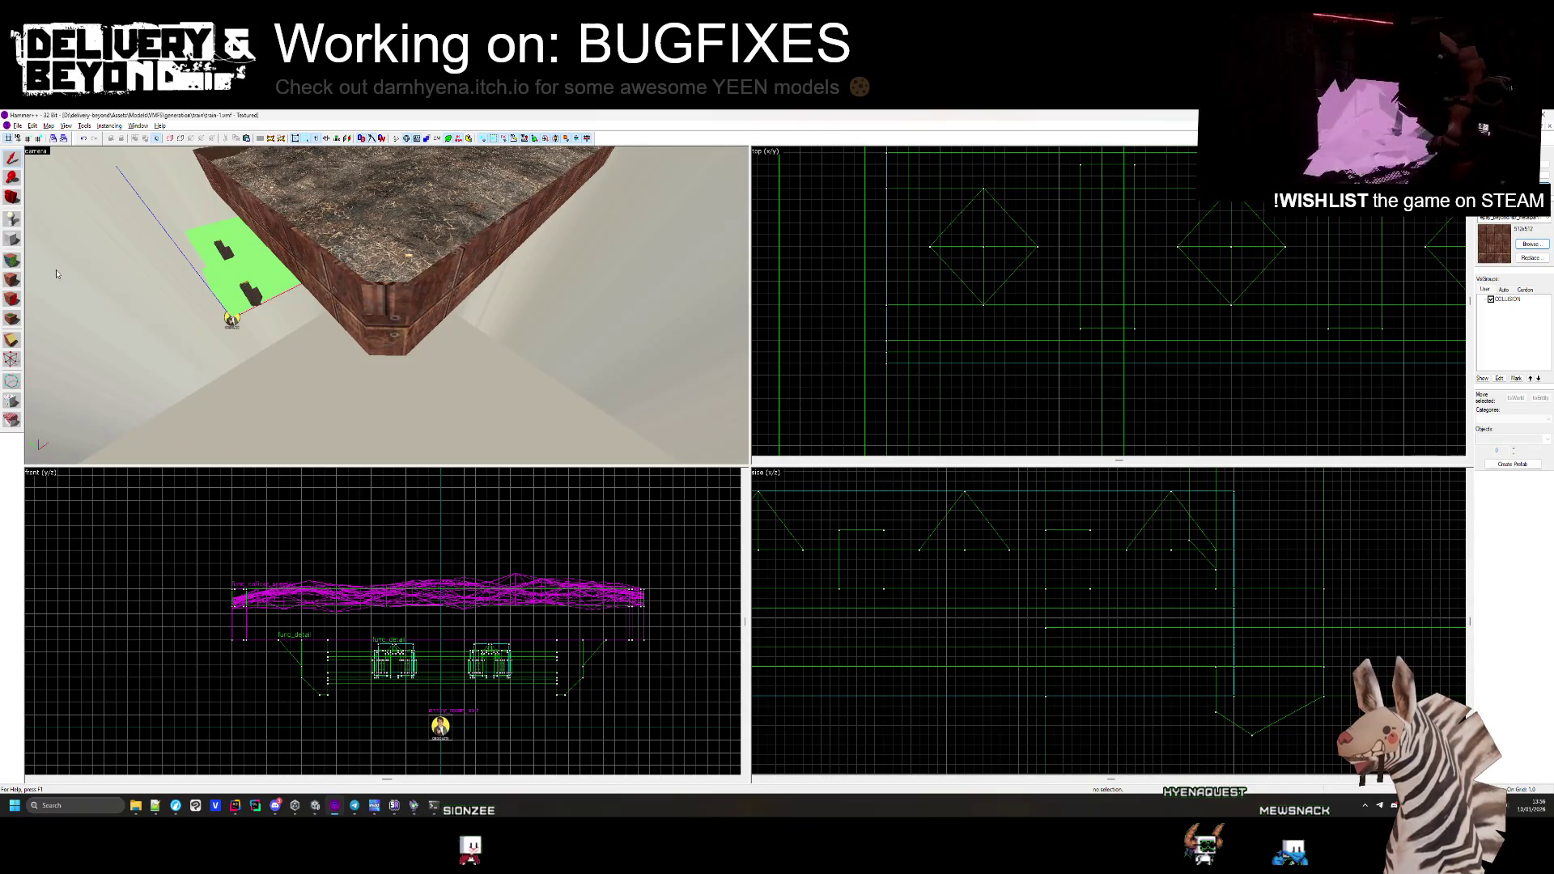
{"action": "left_click", "coordinate": [12, 279]}
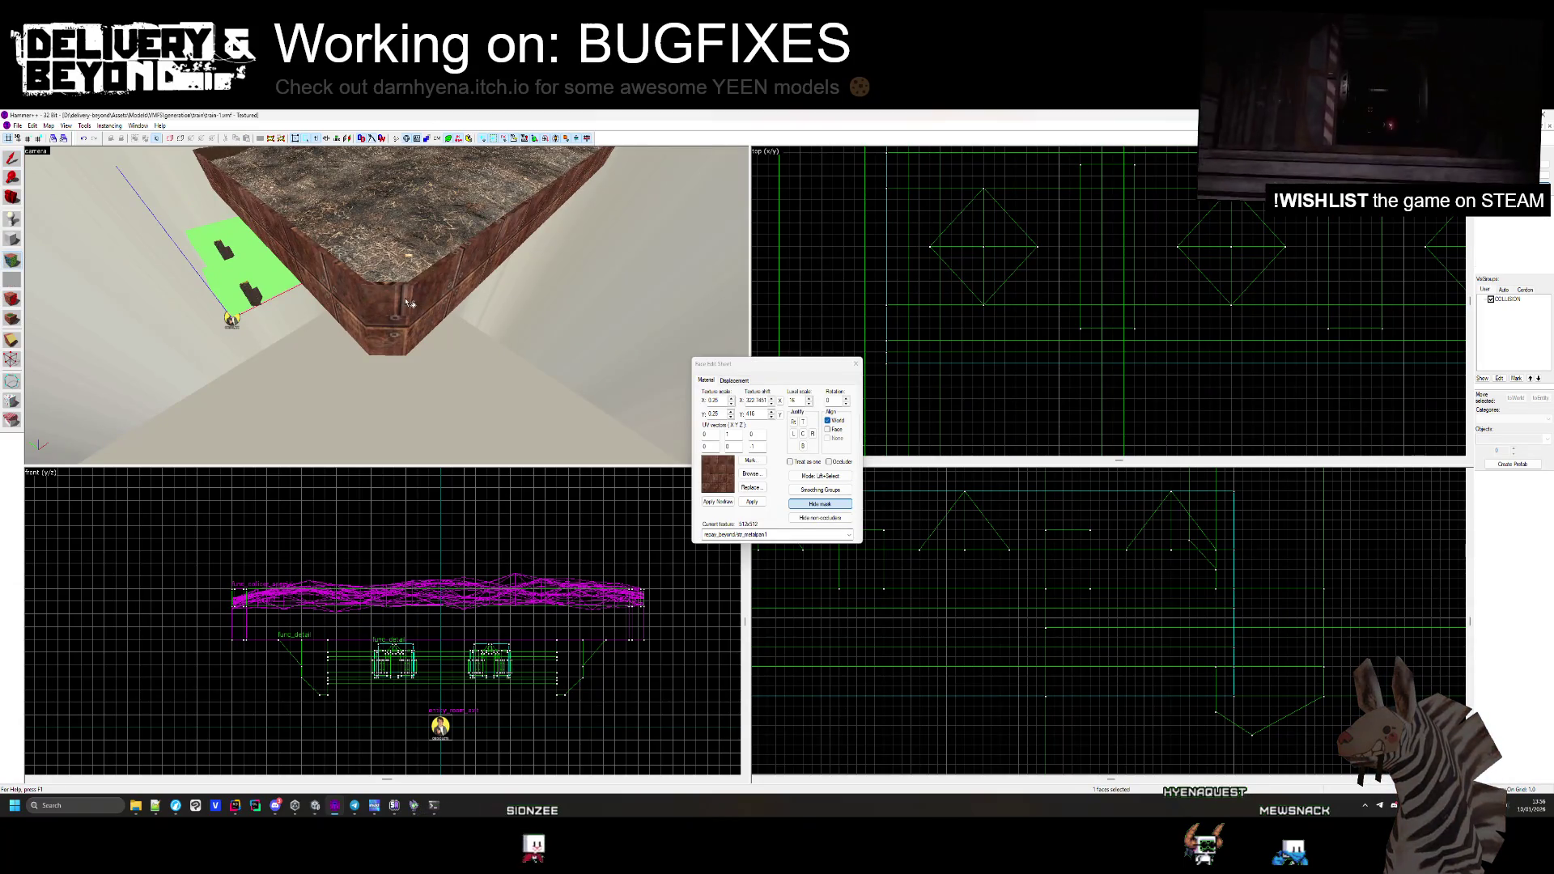
{"action": "left_click_drag", "start_coordinate": [390, 295], "coordinate": [442, 363]}
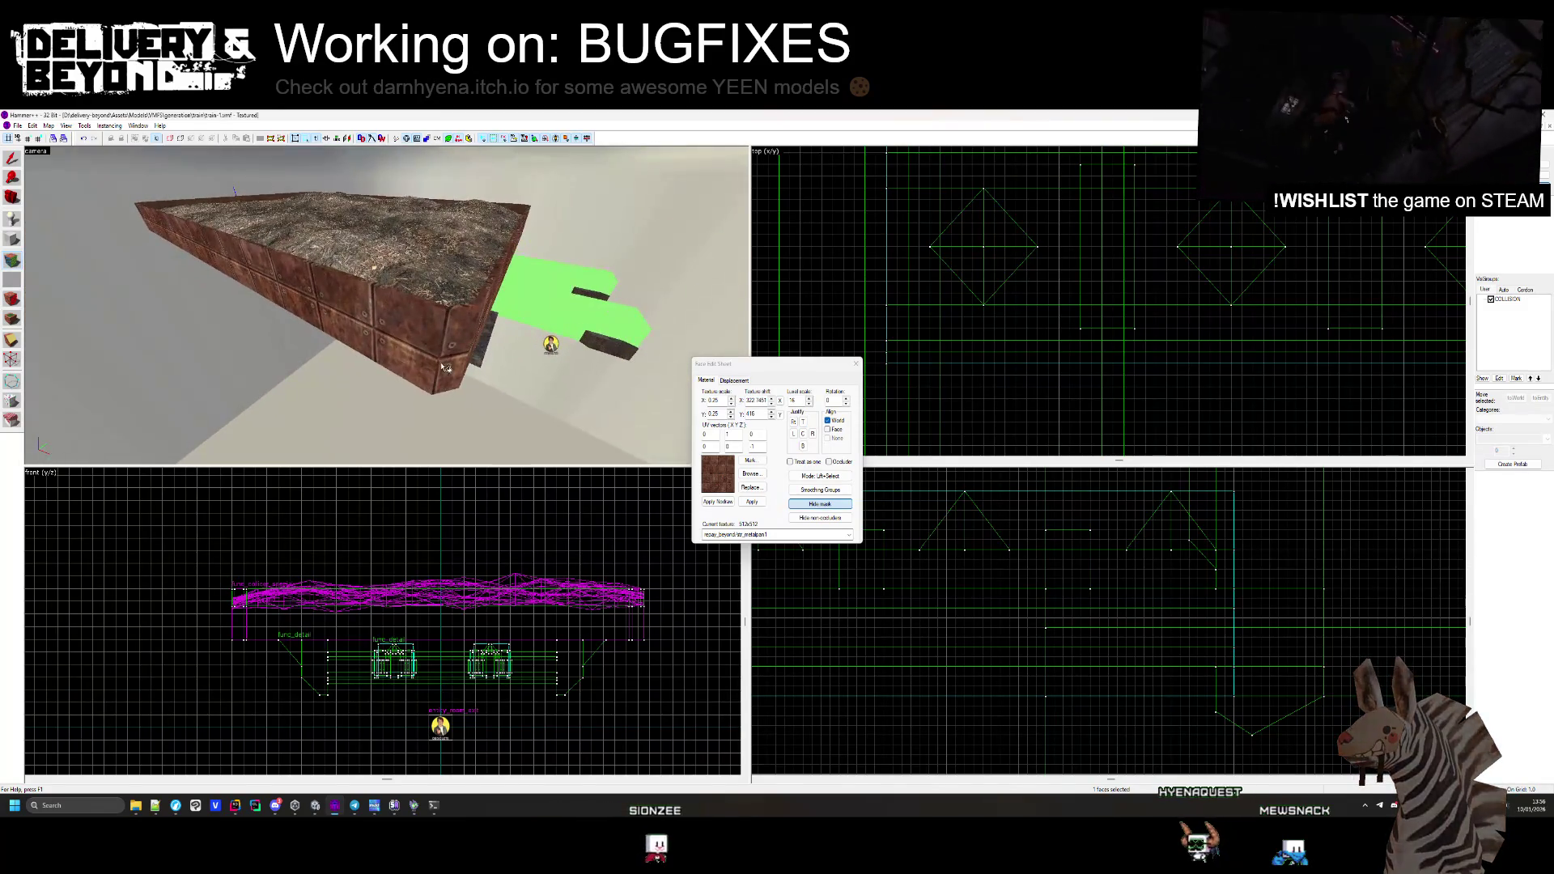
{"action": "left_click", "coordinate": [386, 305]}
{"action": "left_click_drag", "start_coordinate": [386, 305], "coordinate": [396, 349]}
{"action": "scroll", "coordinate": [453, 336], "scroll_direction": "down", "scroll_amount": 5}
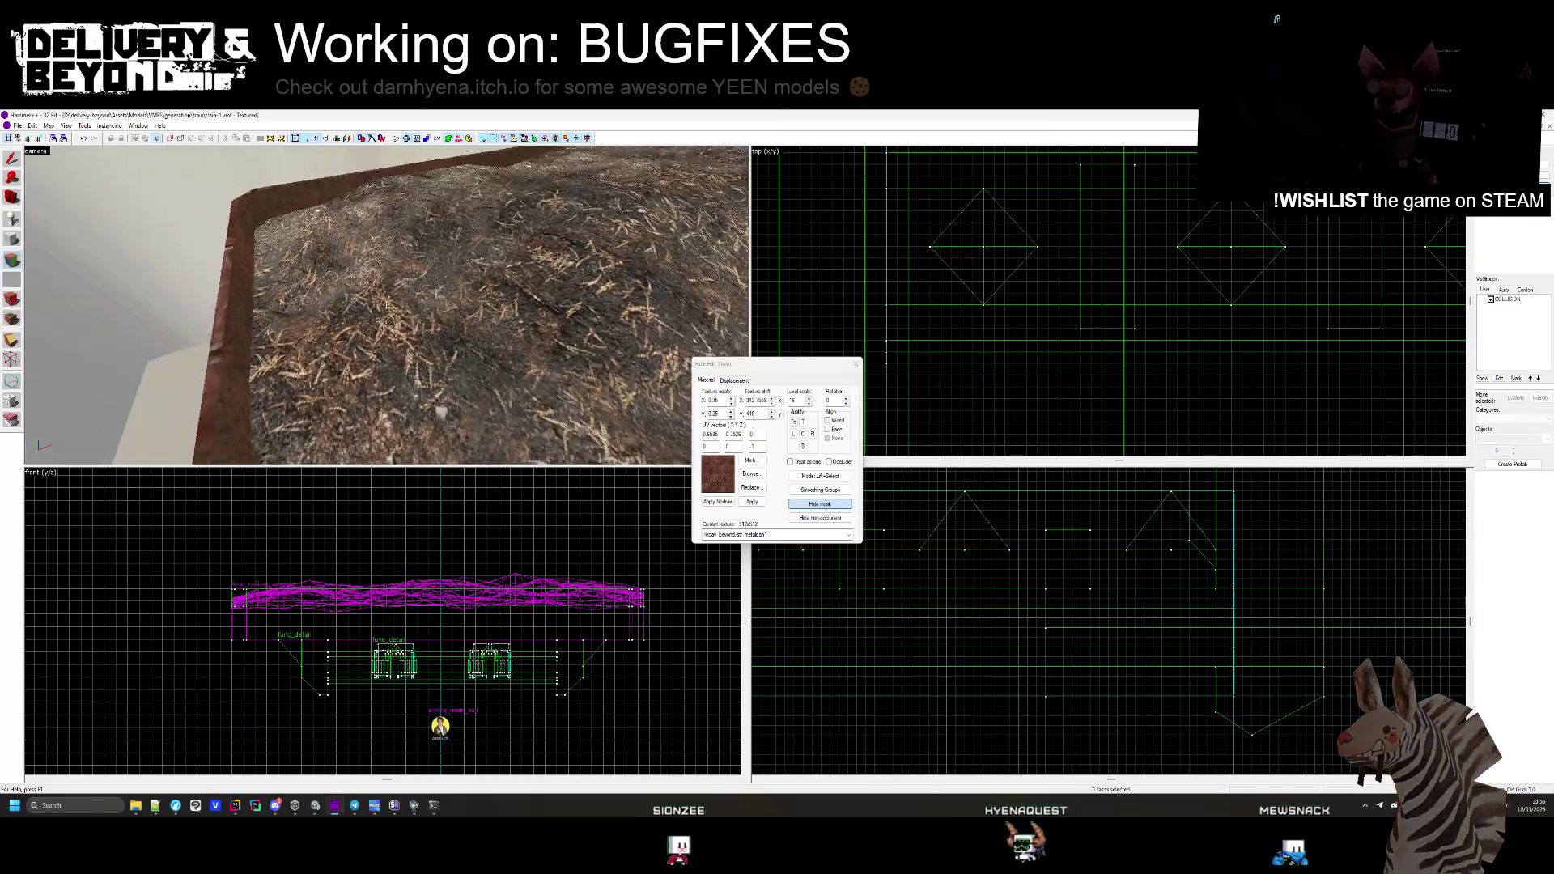
{"action": "left_click", "coordinate": [856, 364]}
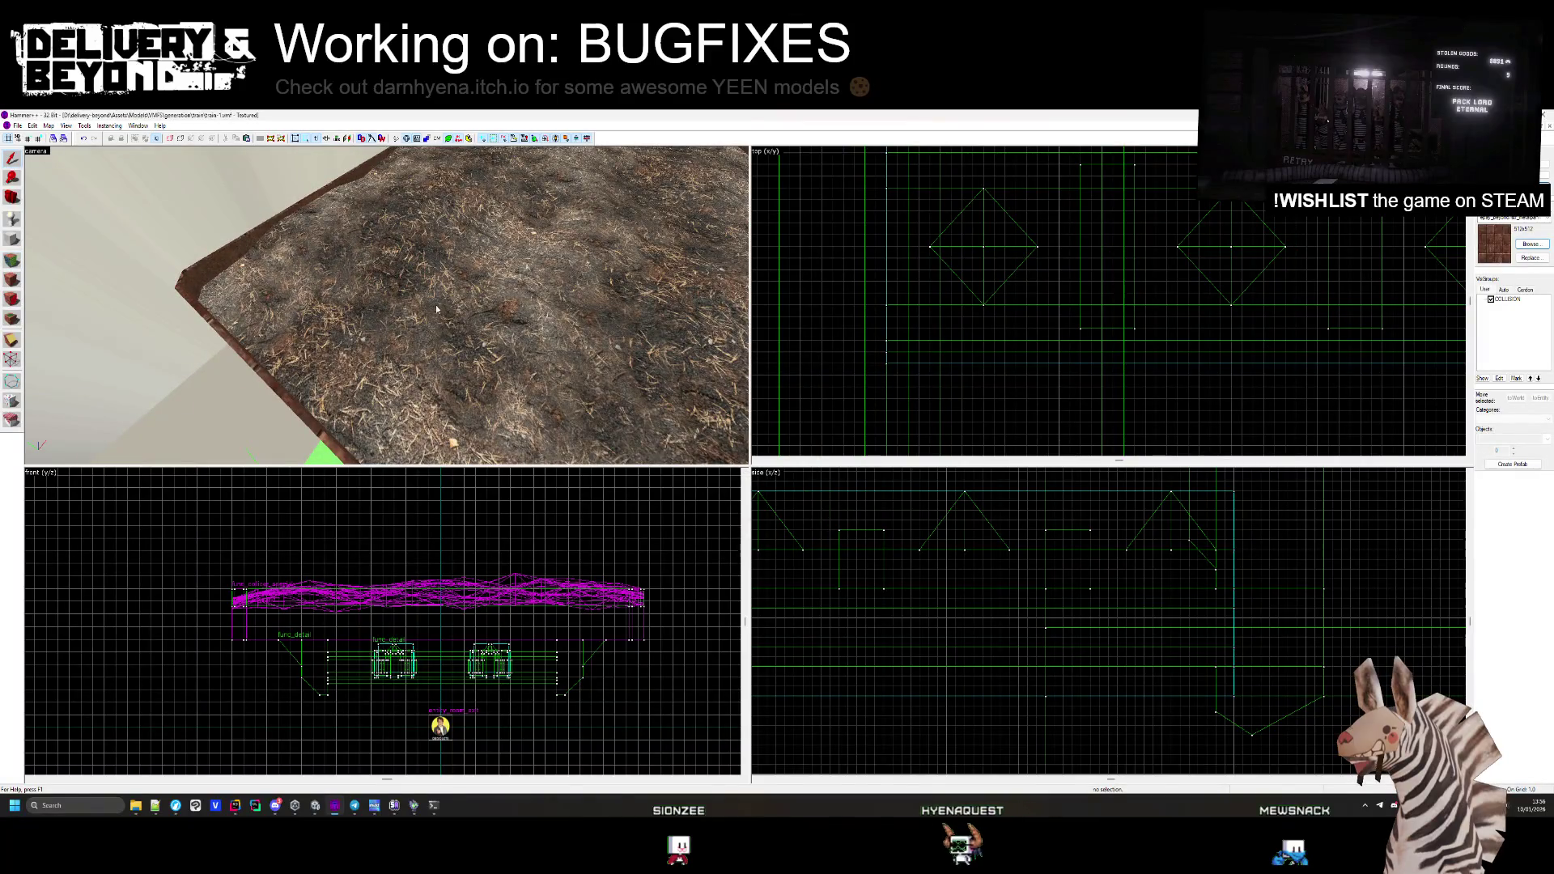
Look over the flatcar deck, clear the selection, and return to Unity
{"action": "scroll", "coordinate": [386, 305], "scroll_direction": "up", "scroll_amount": 5}
{"action": "left_click_drag", "start_coordinate": [386, 305], "coordinate": [388, 309]}
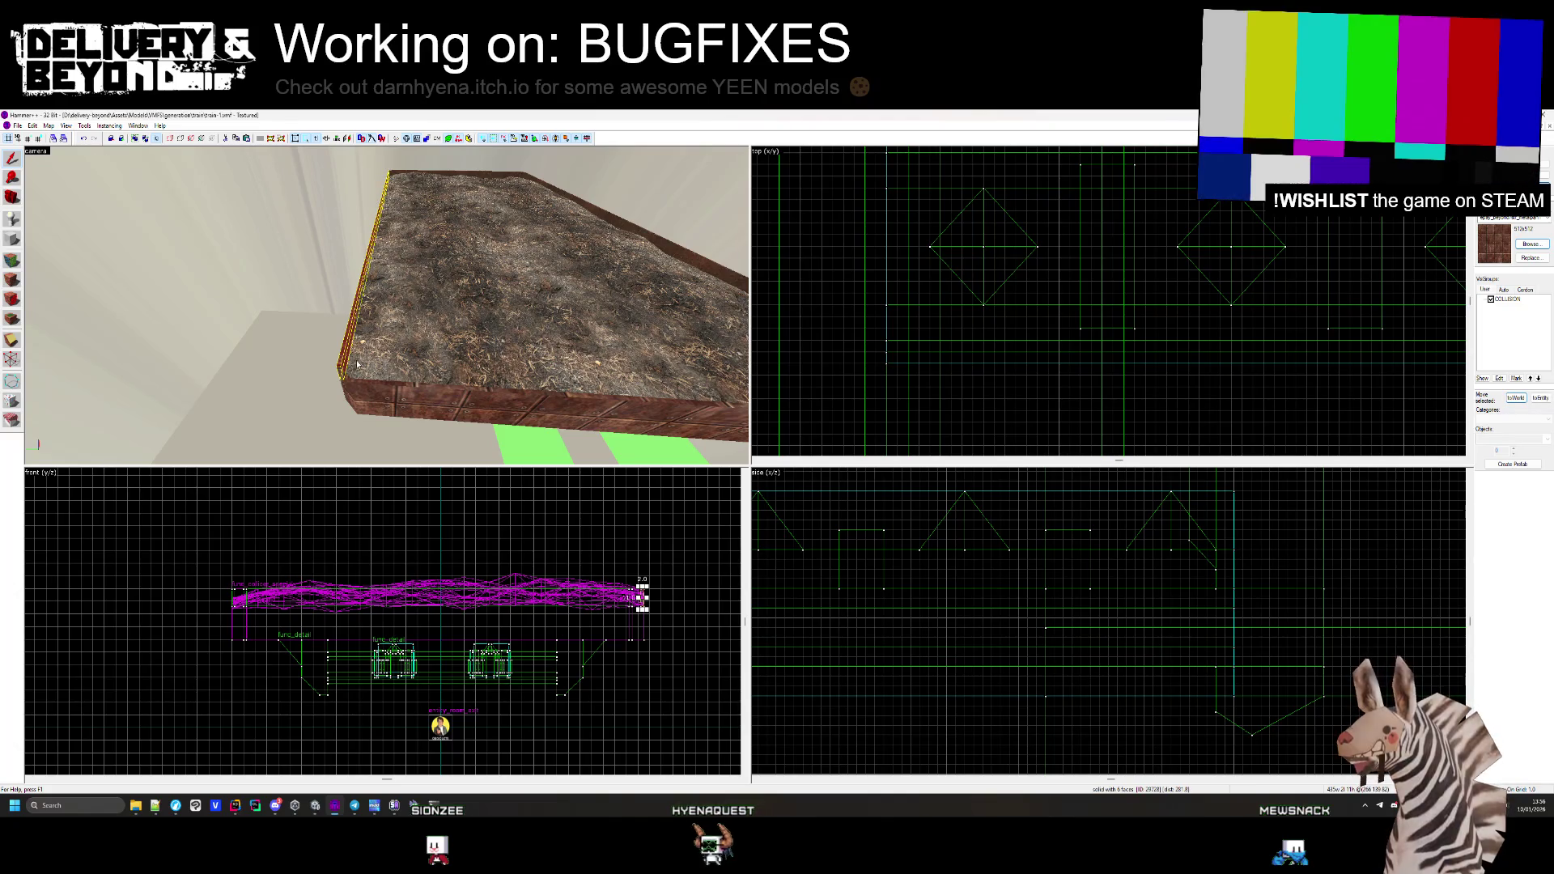
{"action": "key", "text": "Escape"}
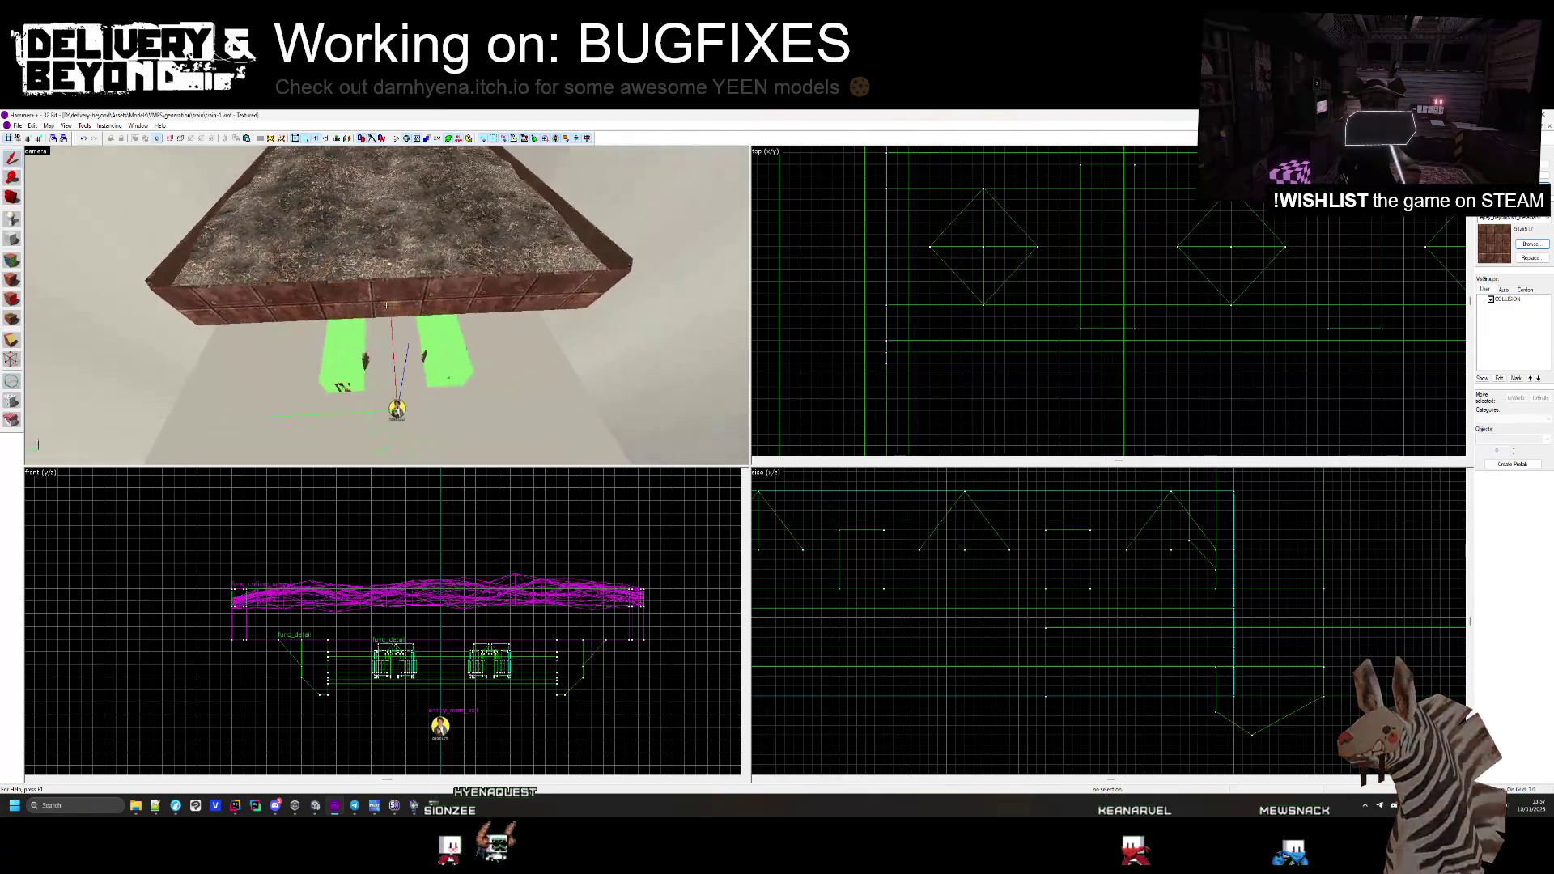
{"action": "key", "text": "alt+Tab"}
Leave train-1, set DebugController to World Index 1 and Max Rooms 5, and play
{"action": "left_click", "coordinate": [117, 322]}
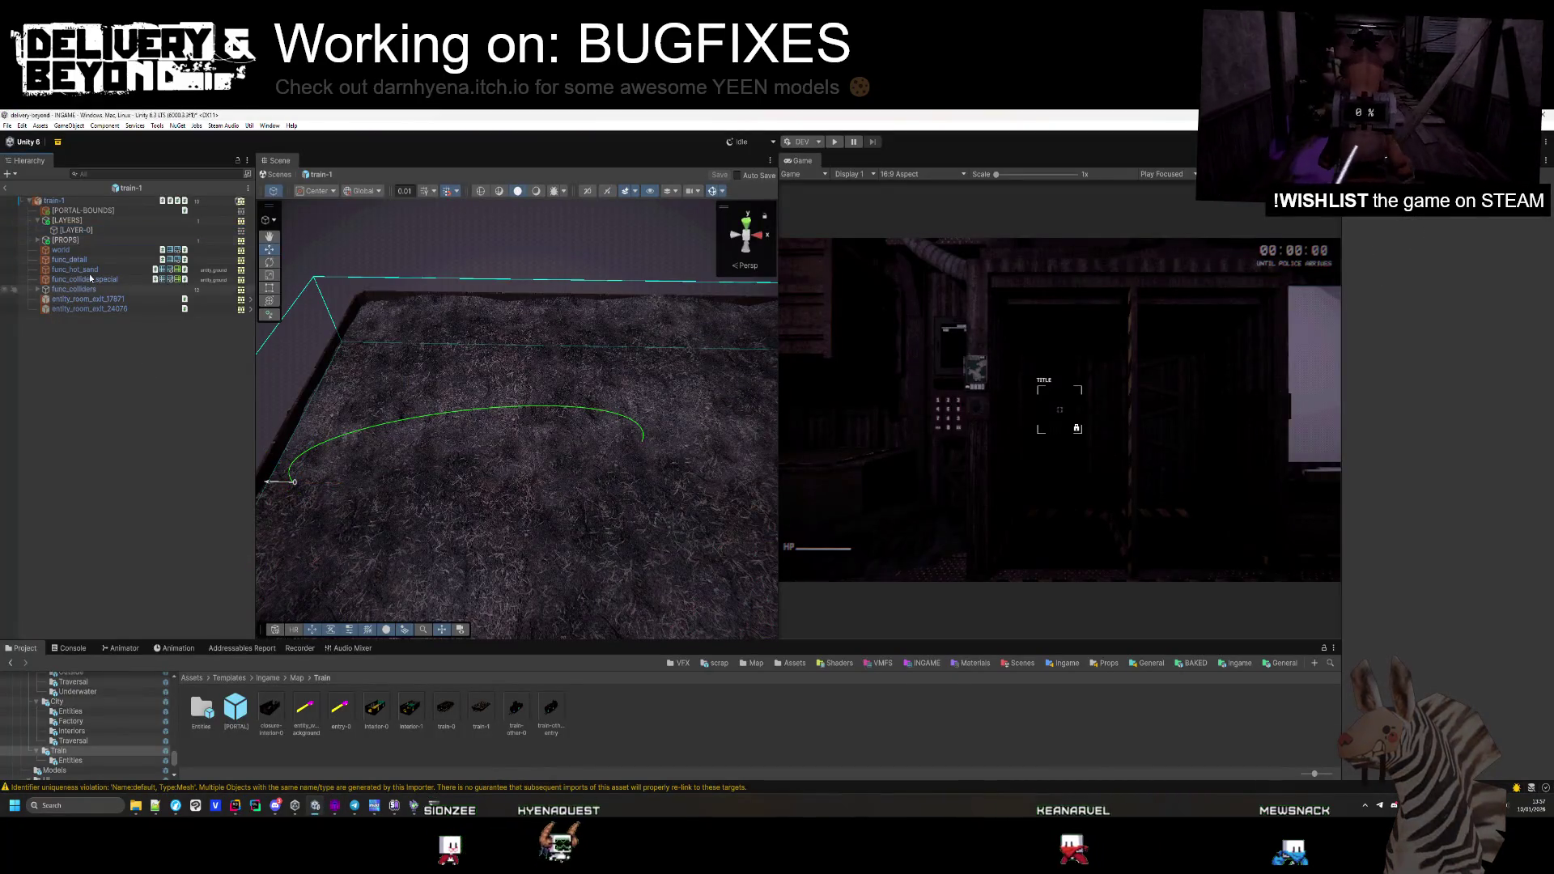
{"action": "left_click", "coordinate": [10, 190]}
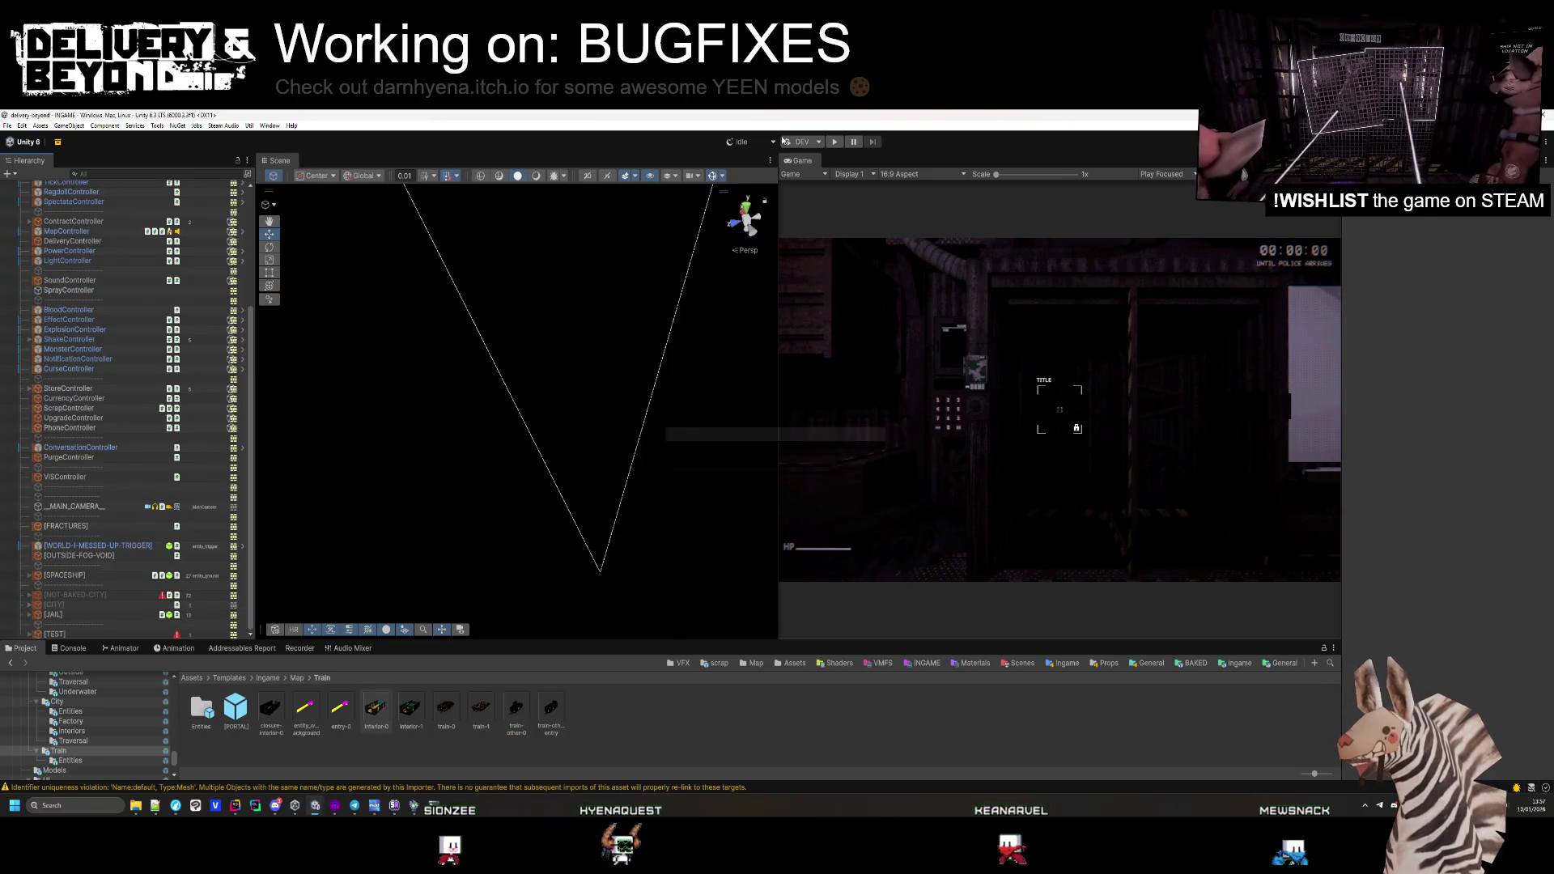
{"action": "scroll", "coordinate": [83, 255], "scroll_direction": "up", "scroll_amount": 5}
{"action": "left_click", "coordinate": [70, 204]}
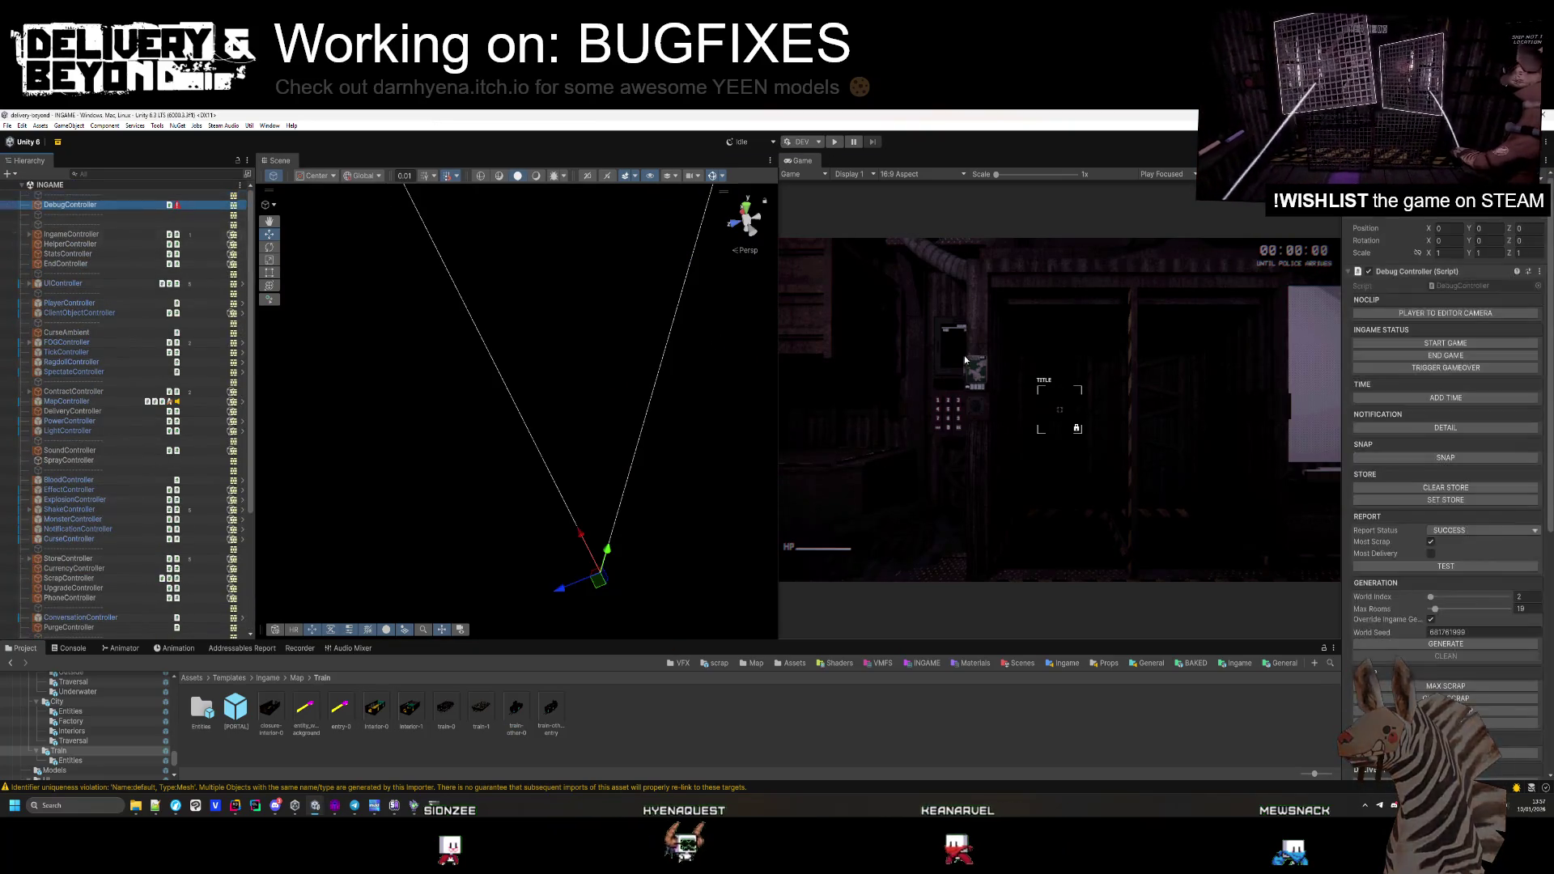
{"action": "left_click", "coordinate": [1526, 606]}
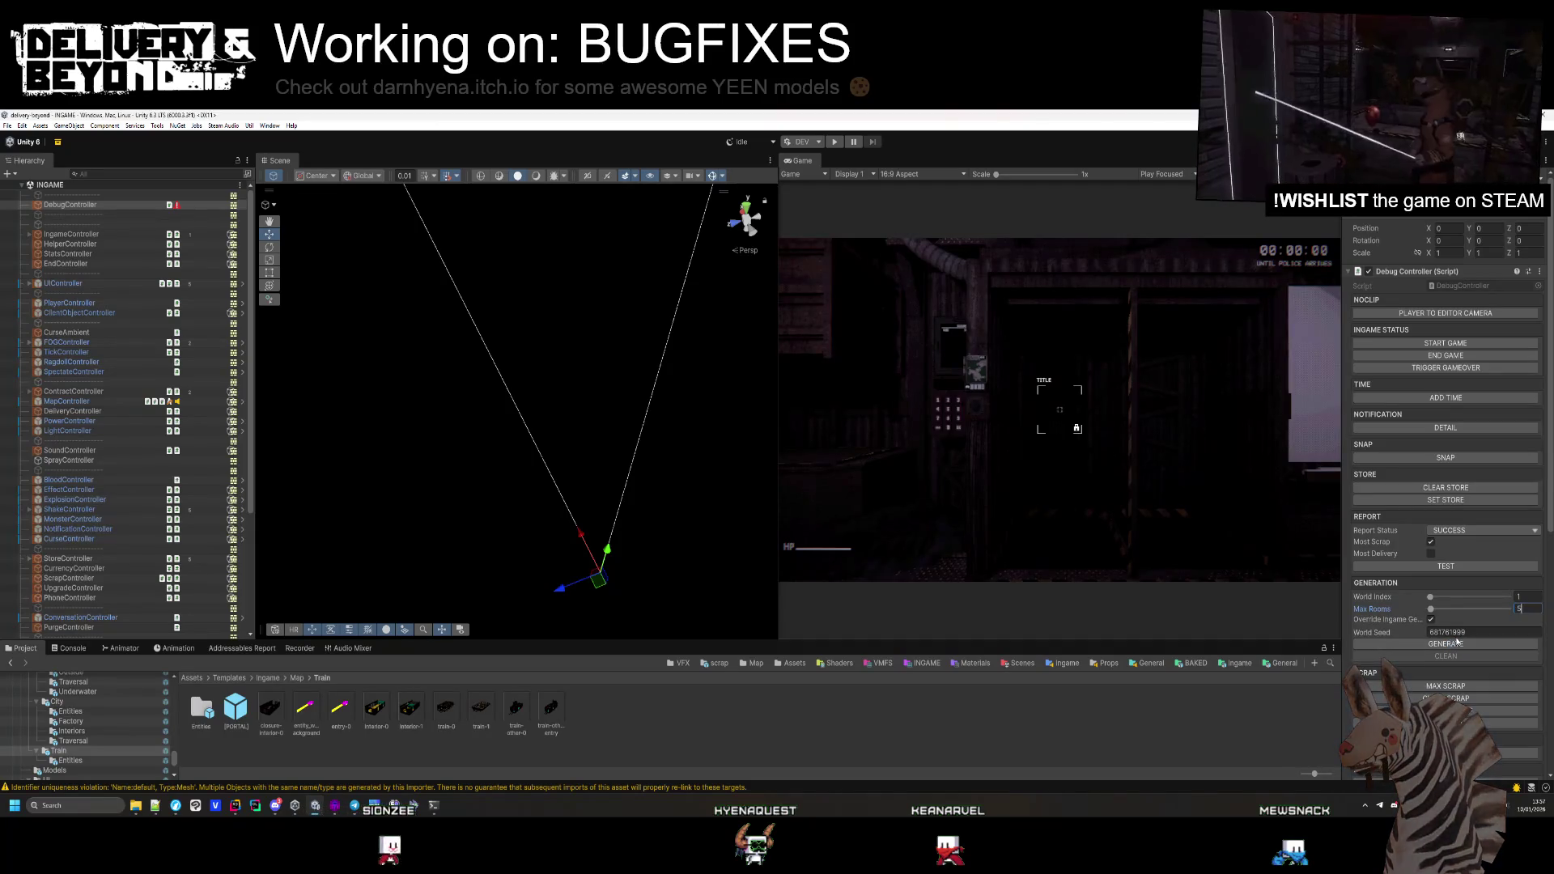
{"action": "left_click", "coordinate": [835, 142]}
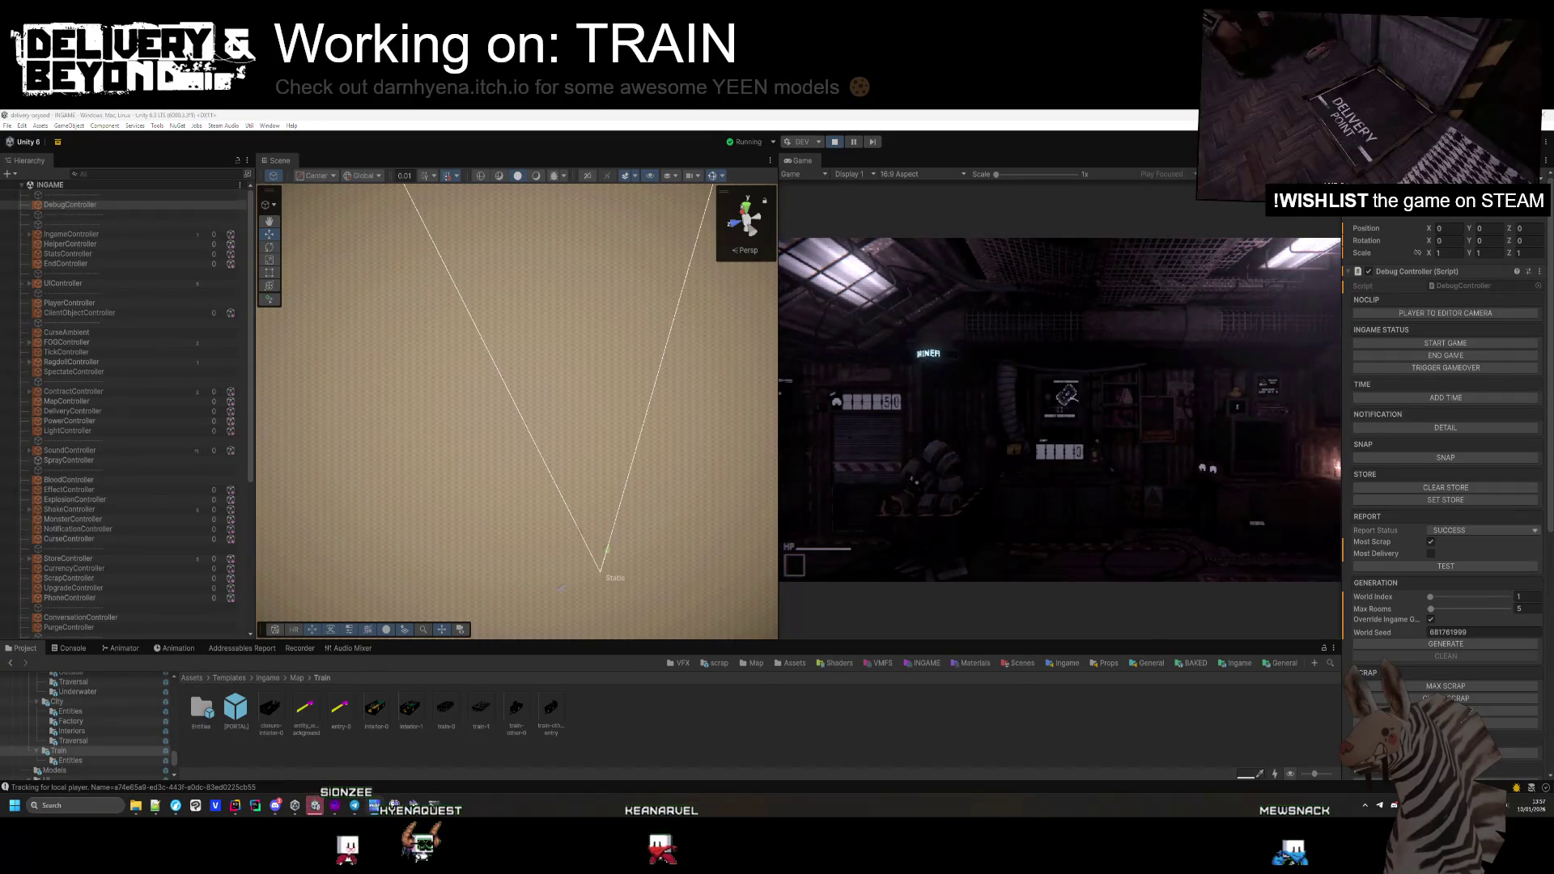
{"action": "key", "text": "super"}
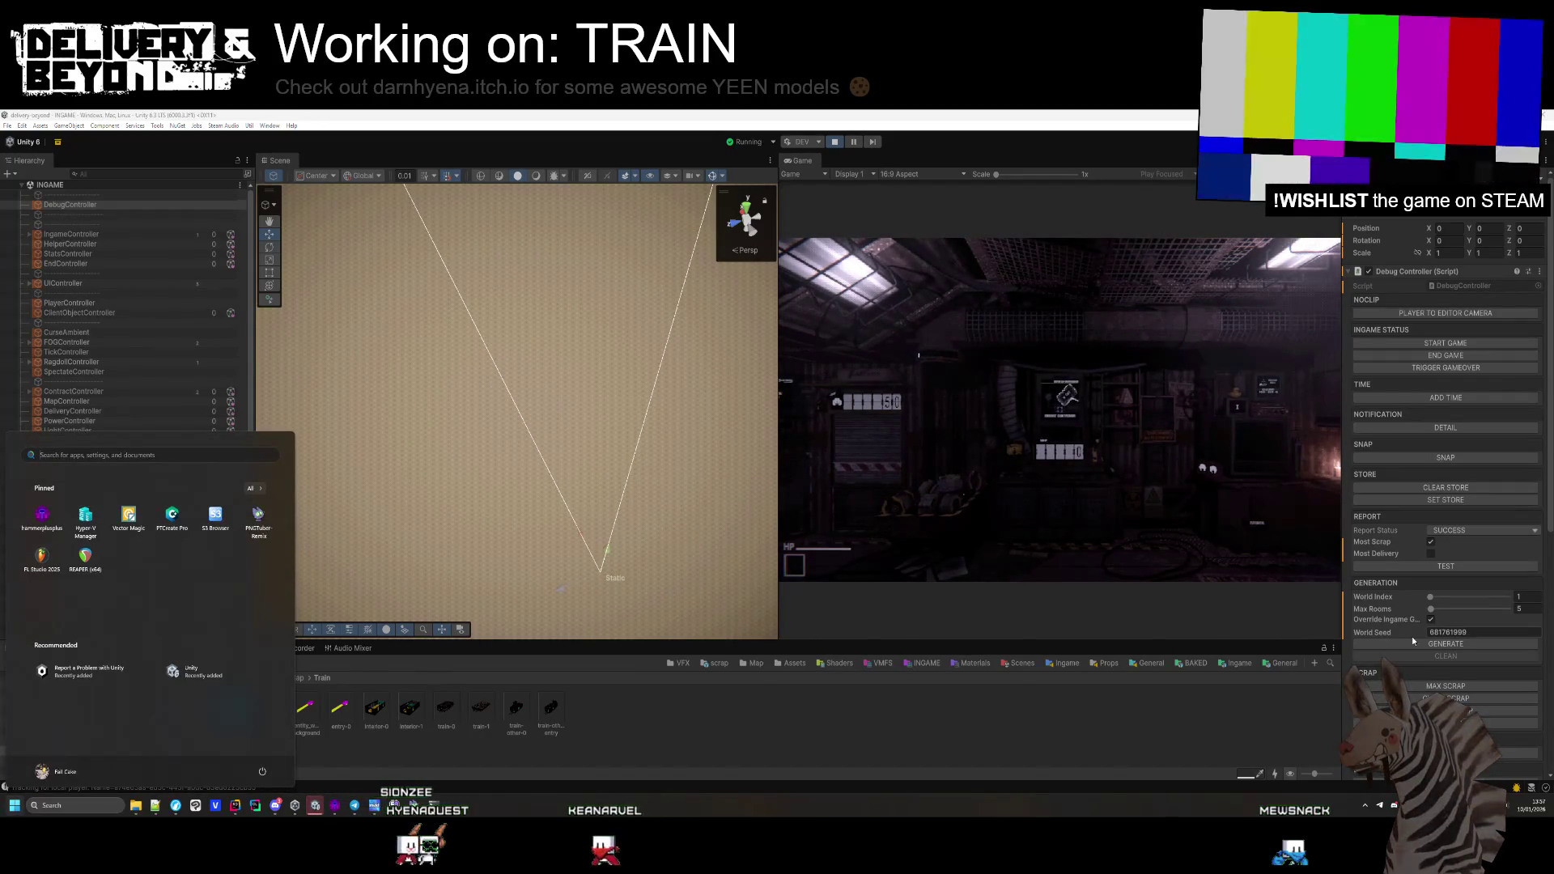
Generate a 5-room level from the Debug Controller and bring the train into view
{"action": "left_click", "coordinate": [1413, 642]}
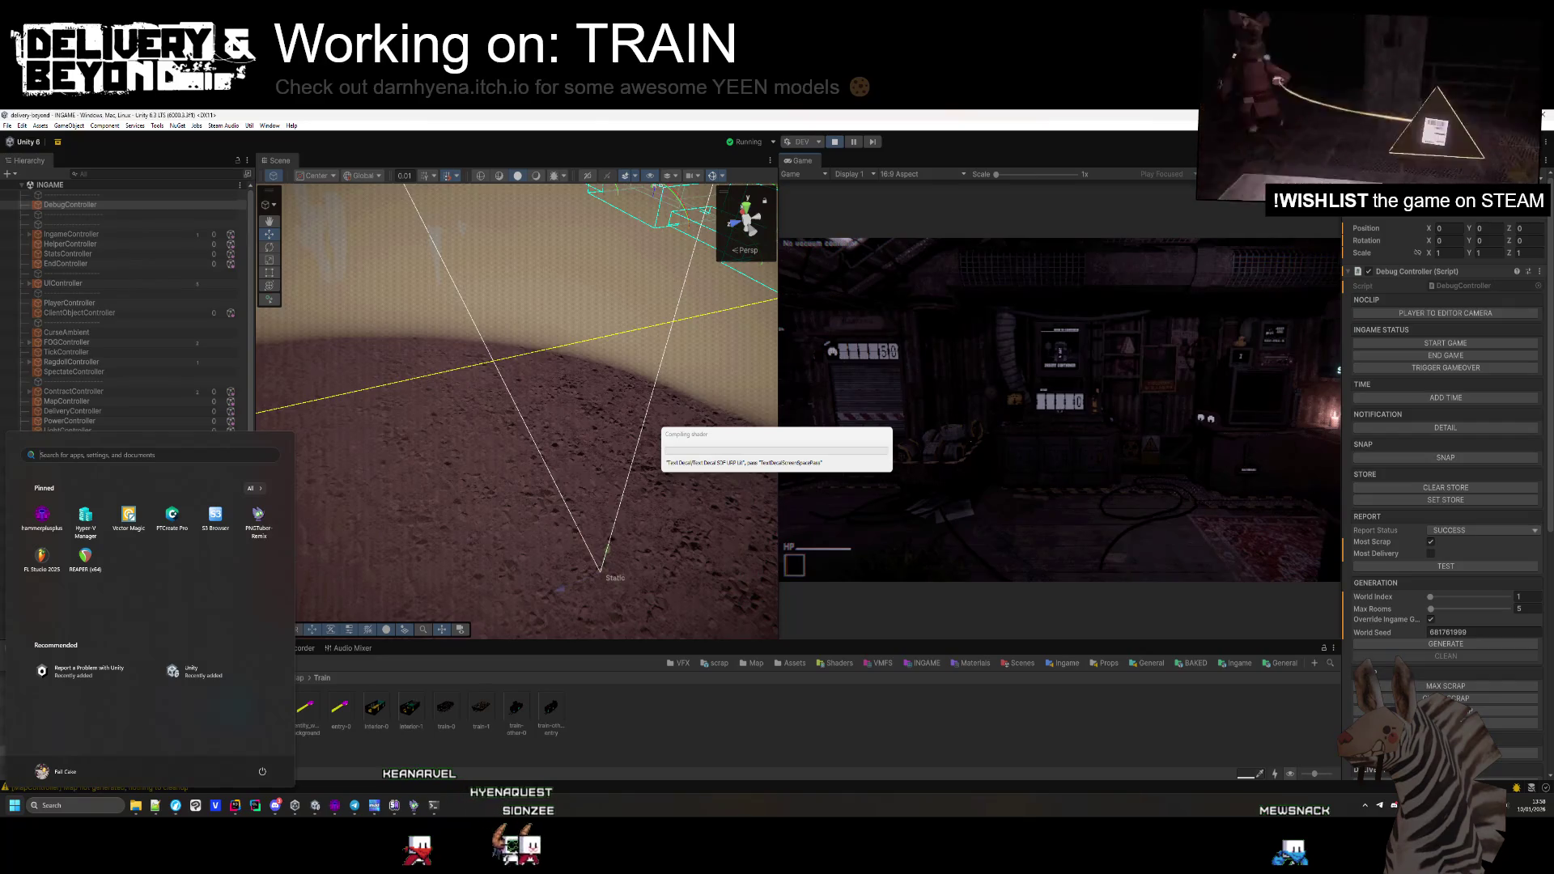
{"action": "left_click", "coordinate": [1061, 410]}
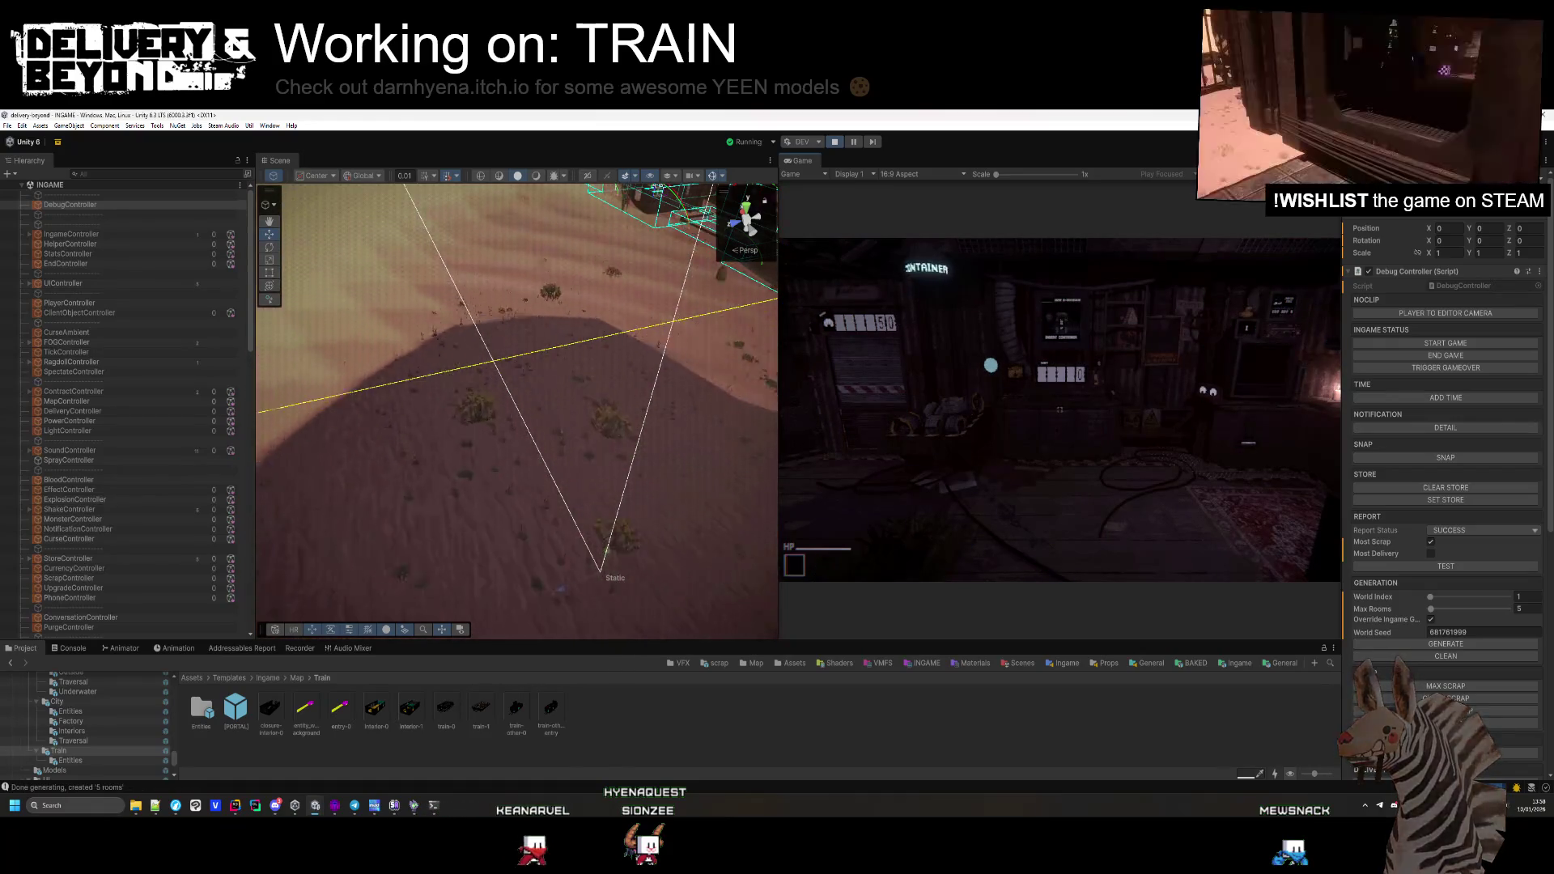
{"action": "key", "text": "super"}
{"action": "mouse_move", "coordinate": [656, 429]}
{"action": "left_mouse_down"}
{"action": "mouse_move", "coordinate": [733, 308]}
{"action": "mouse_move", "coordinate": [499, 398]}
{"action": "mouse_move", "coordinate": [567, 425]}
{"action": "left_mouse_up"}
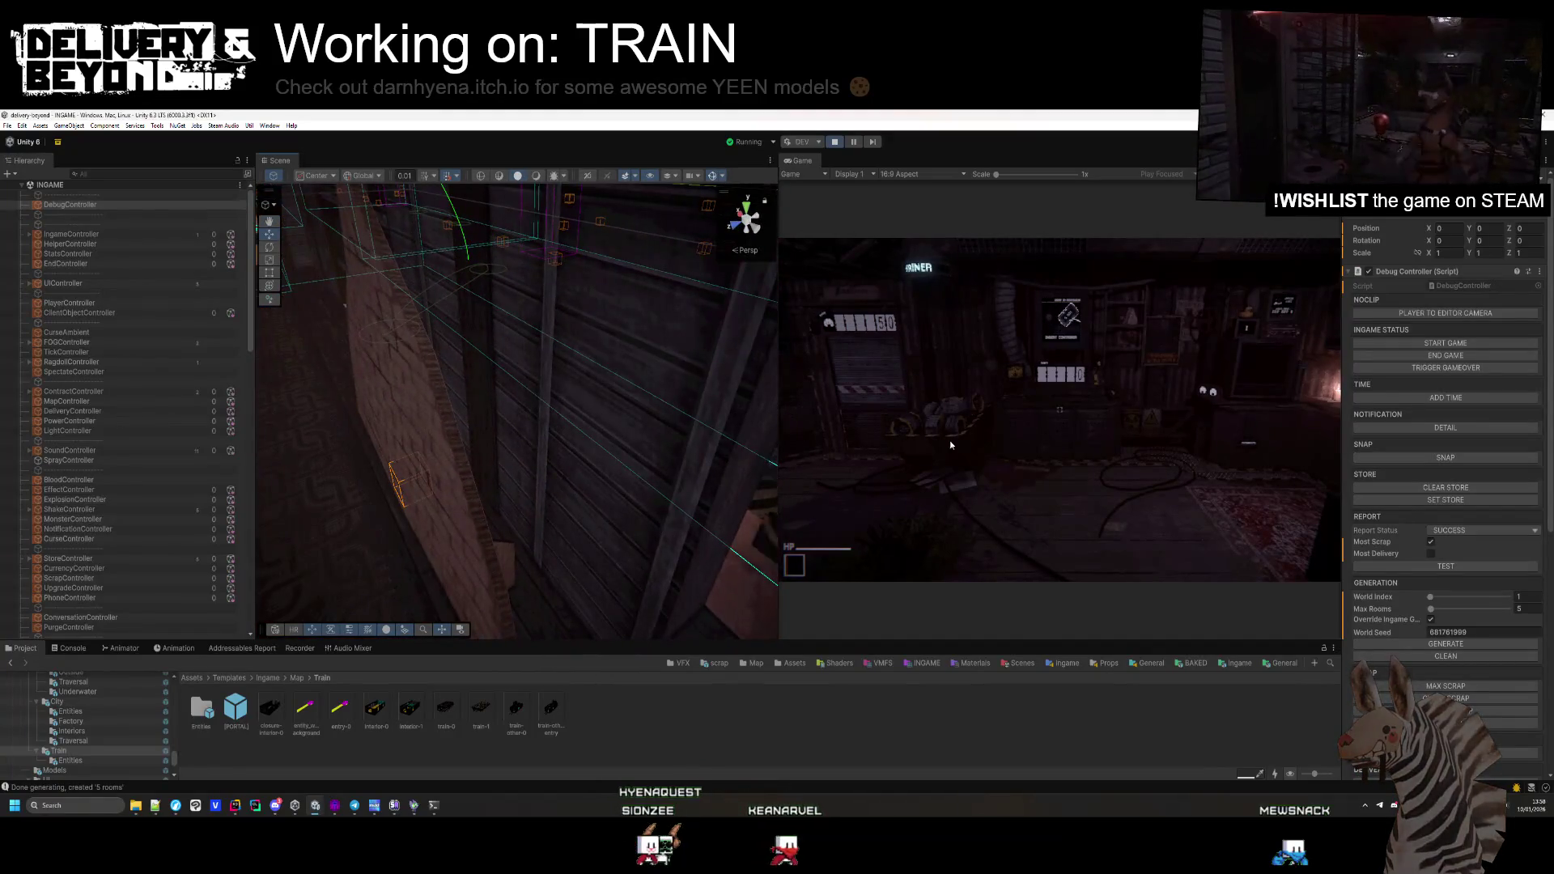
Play-test the level, survey the train carriages and tracks, then stop with Ctrl+P
{"action": "left_click", "coordinate": [924, 442]}
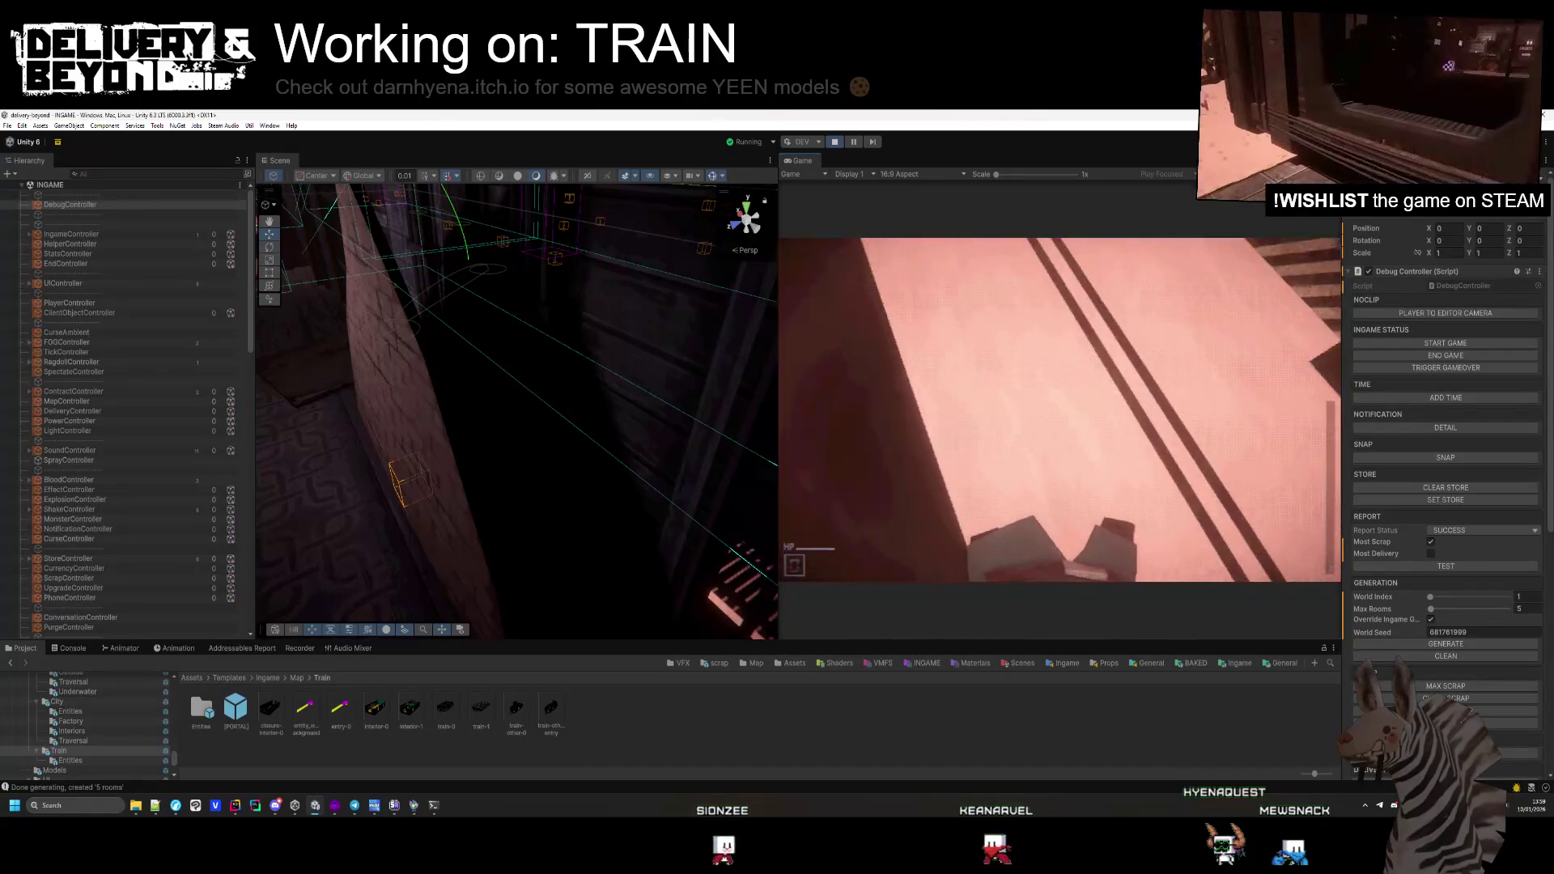
{"action": "key", "text": "super"}
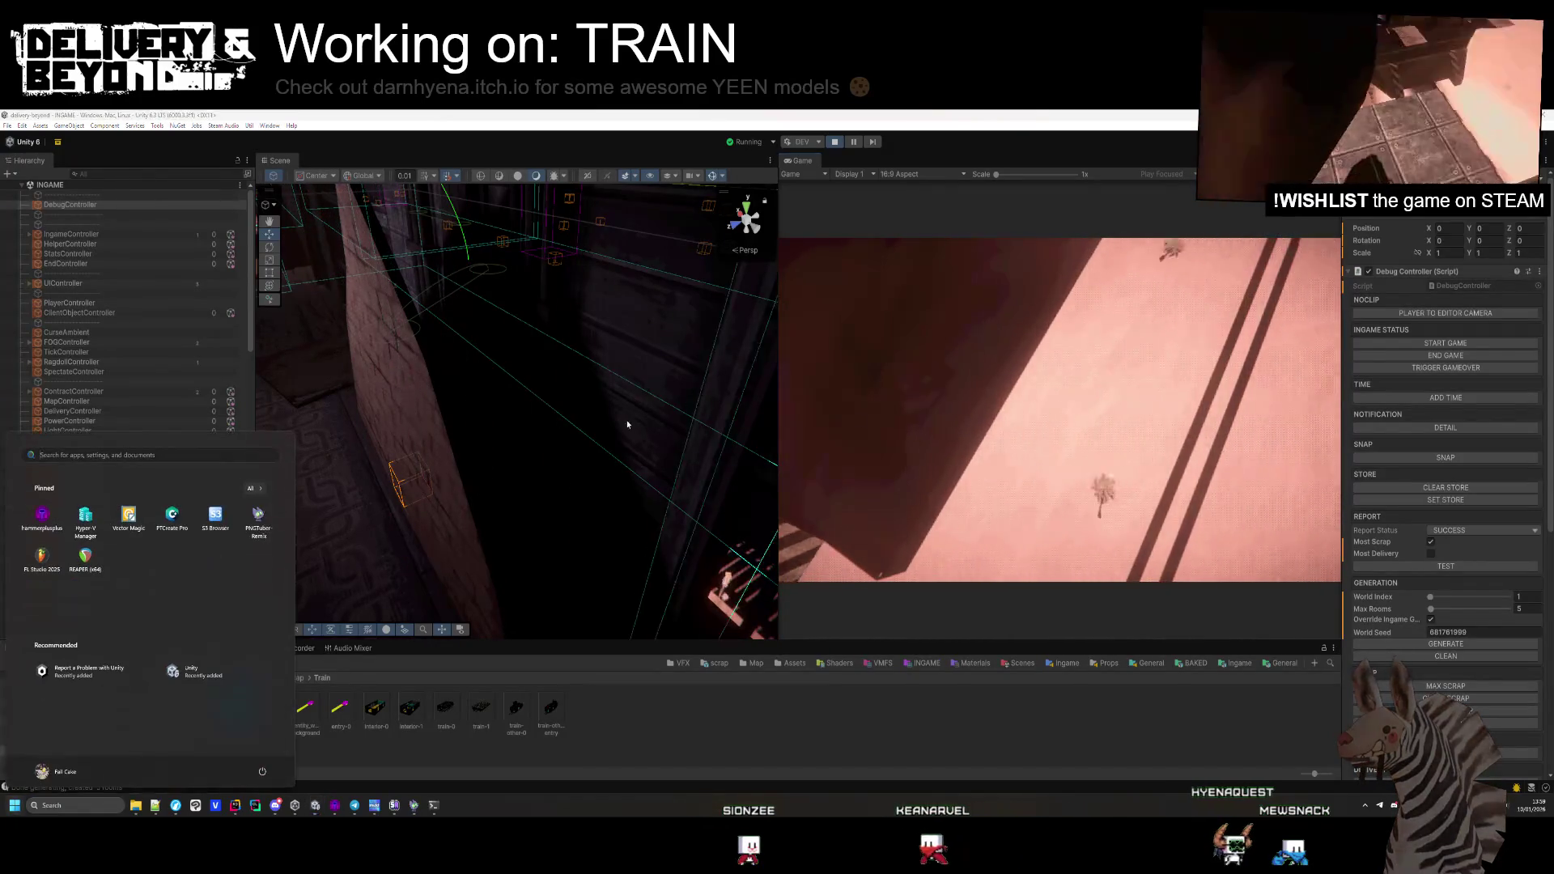
{"action": "key", "text": "Escape"}
{"action": "left_click_drag", "start_coordinate": [483, 434], "coordinate": [426, 512]}
{"action": "mouse_move", "coordinate": [664, 526]}
{"action": "left_mouse_down"}
{"action": "mouse_move", "coordinate": [511, 397]}
{"action": "mouse_move", "coordinate": [637, 412]}
{"action": "mouse_move", "coordinate": [611, 417]}
{"action": "mouse_move", "coordinate": [571, 376]}
{"action": "left_mouse_up"}
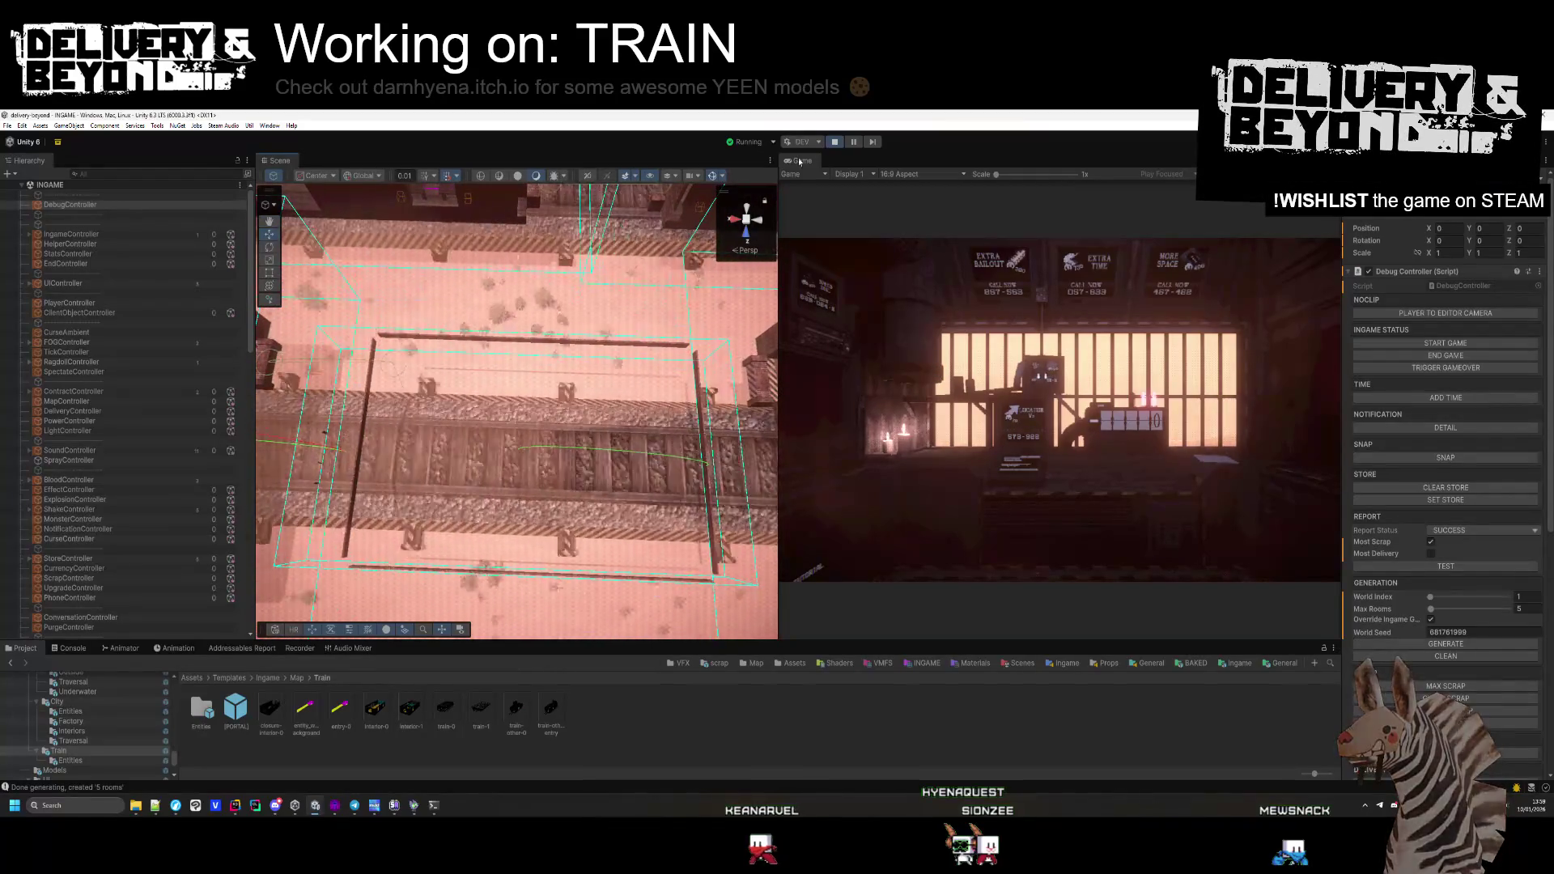
{"action": "key", "text": "ctrl+p"}
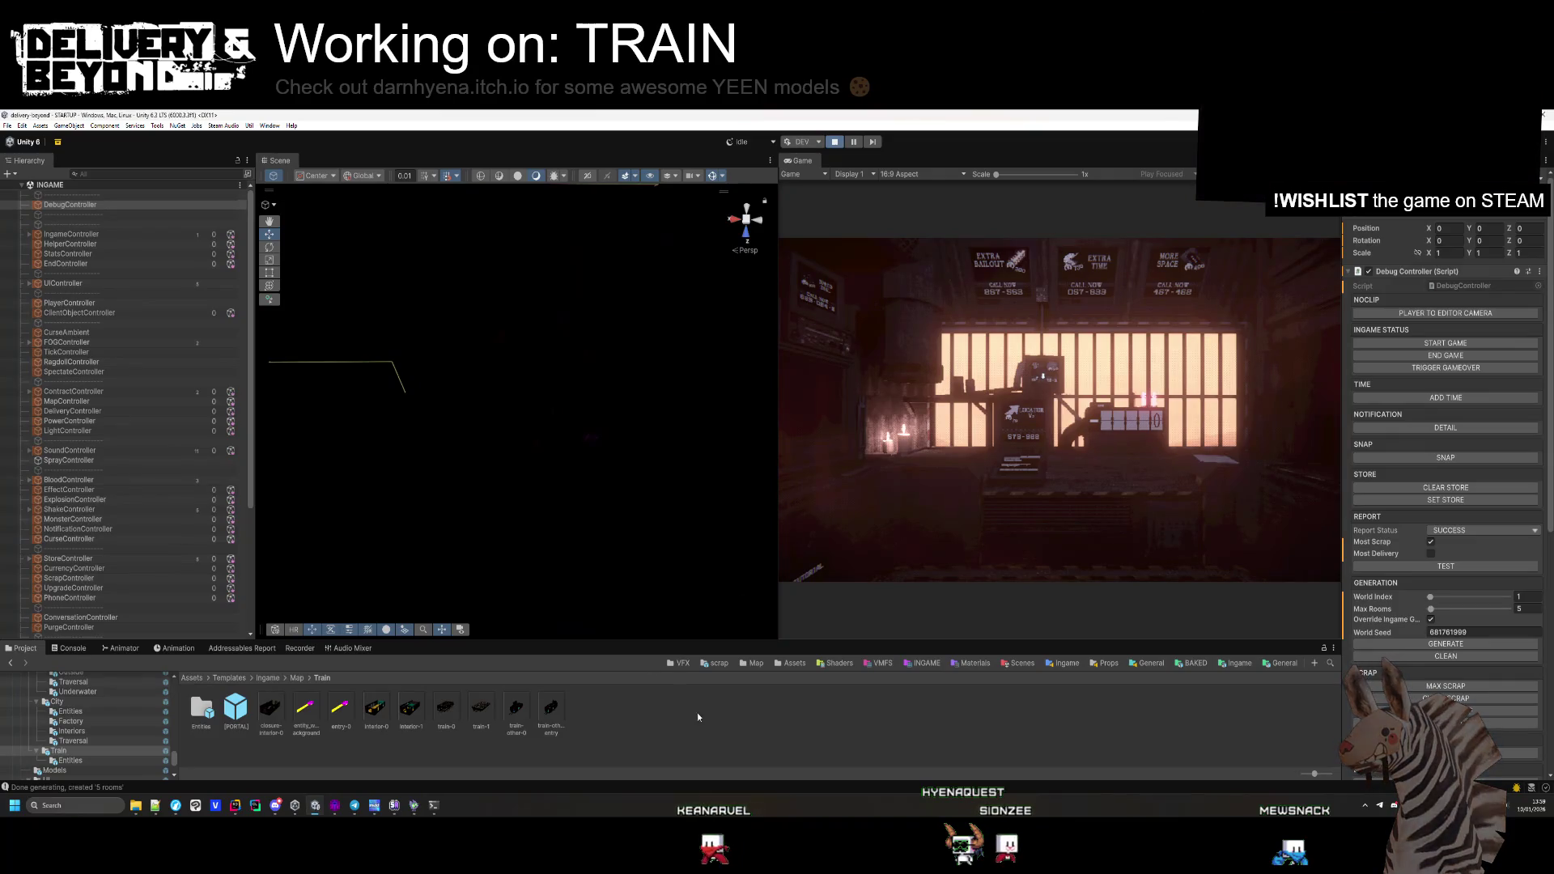
Open the train-1 prefab for editing in Prefab Mode
{"action": "left_click", "coordinate": [497, 715]}
{"action": "key", "text": "Return"}
{"action": "left_click_drag", "start_coordinate": [578, 474], "coordinate": [664, 503]}
Enlarge the Project asset browser and give the Scene view the full window width
{"action": "left_click", "coordinate": [778, 666]}
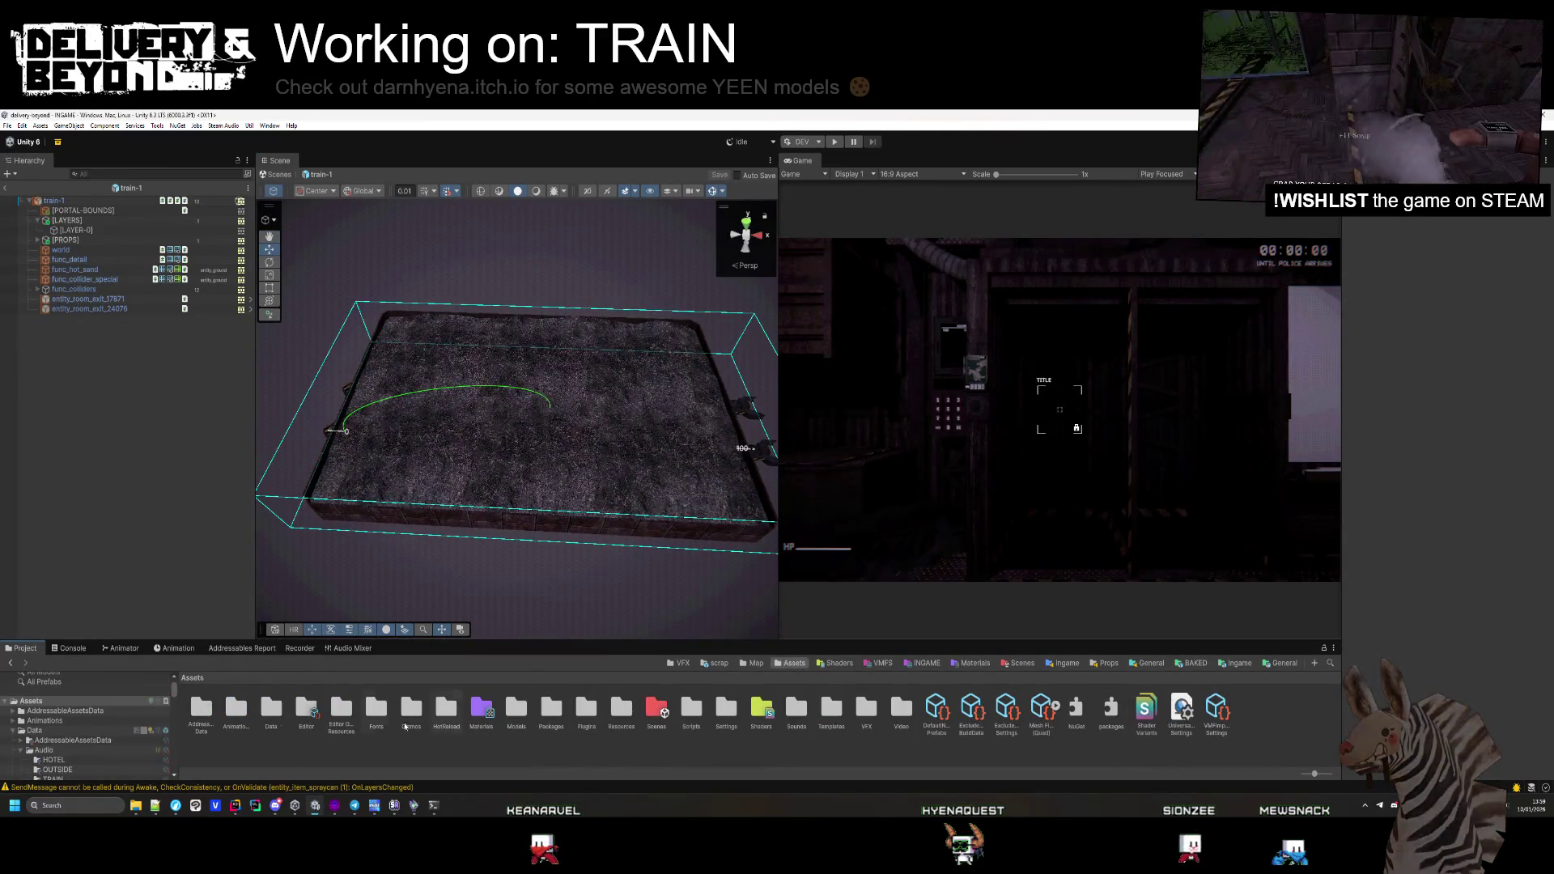
{"action": "left_click", "coordinate": [1235, 664]}
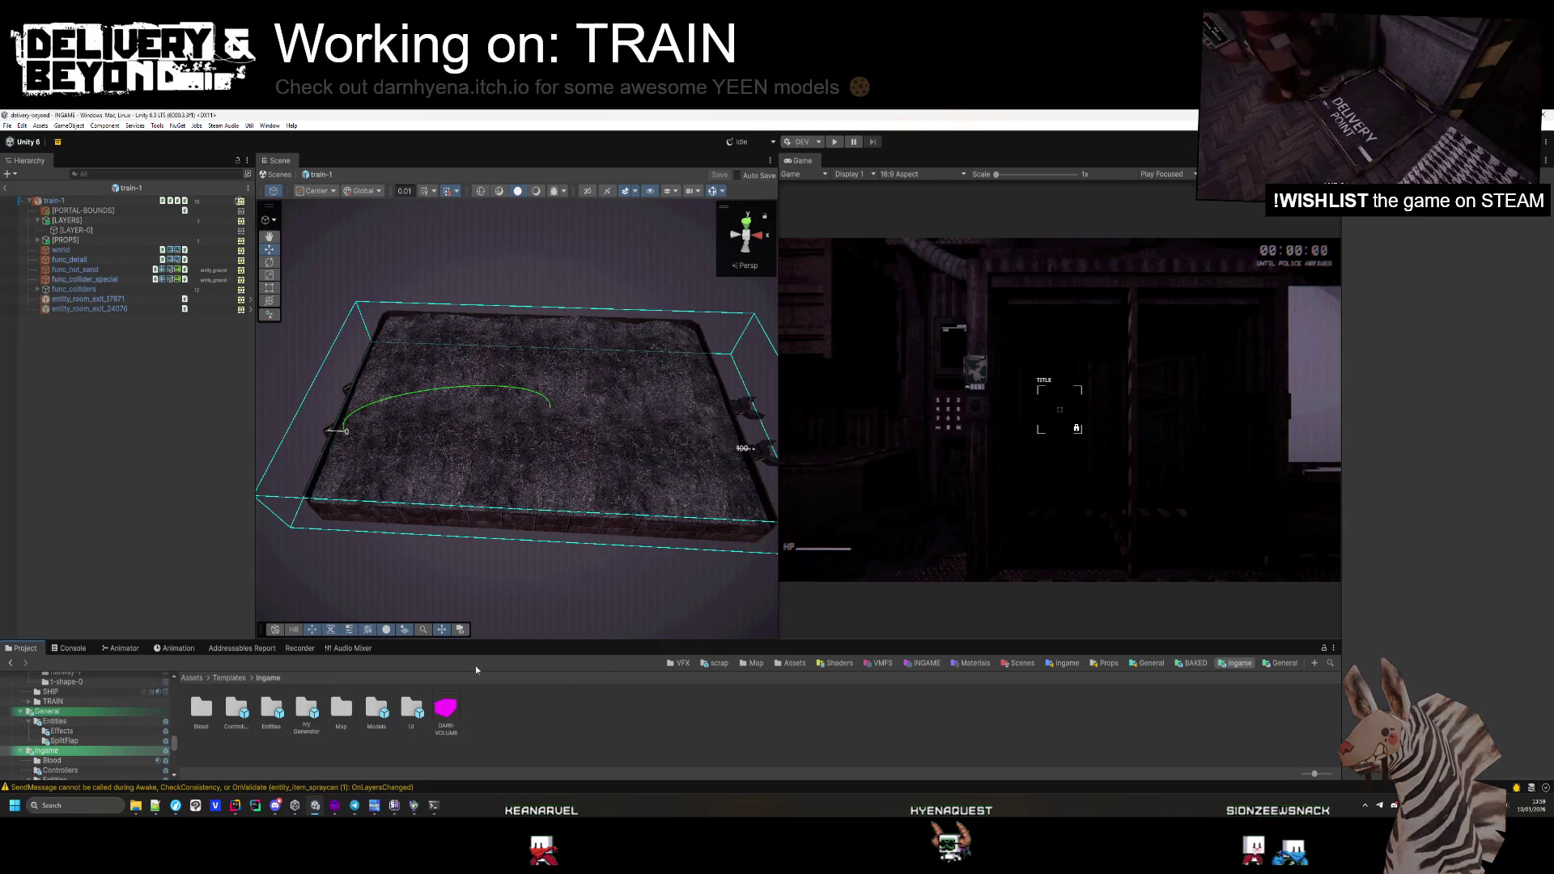
{"action": "scroll", "coordinate": [84, 742], "scroll_direction": "down", "scroll_amount": 3}
{"action": "scroll", "coordinate": [82, 737], "scroll_direction": "up", "scroll_amount": 15}
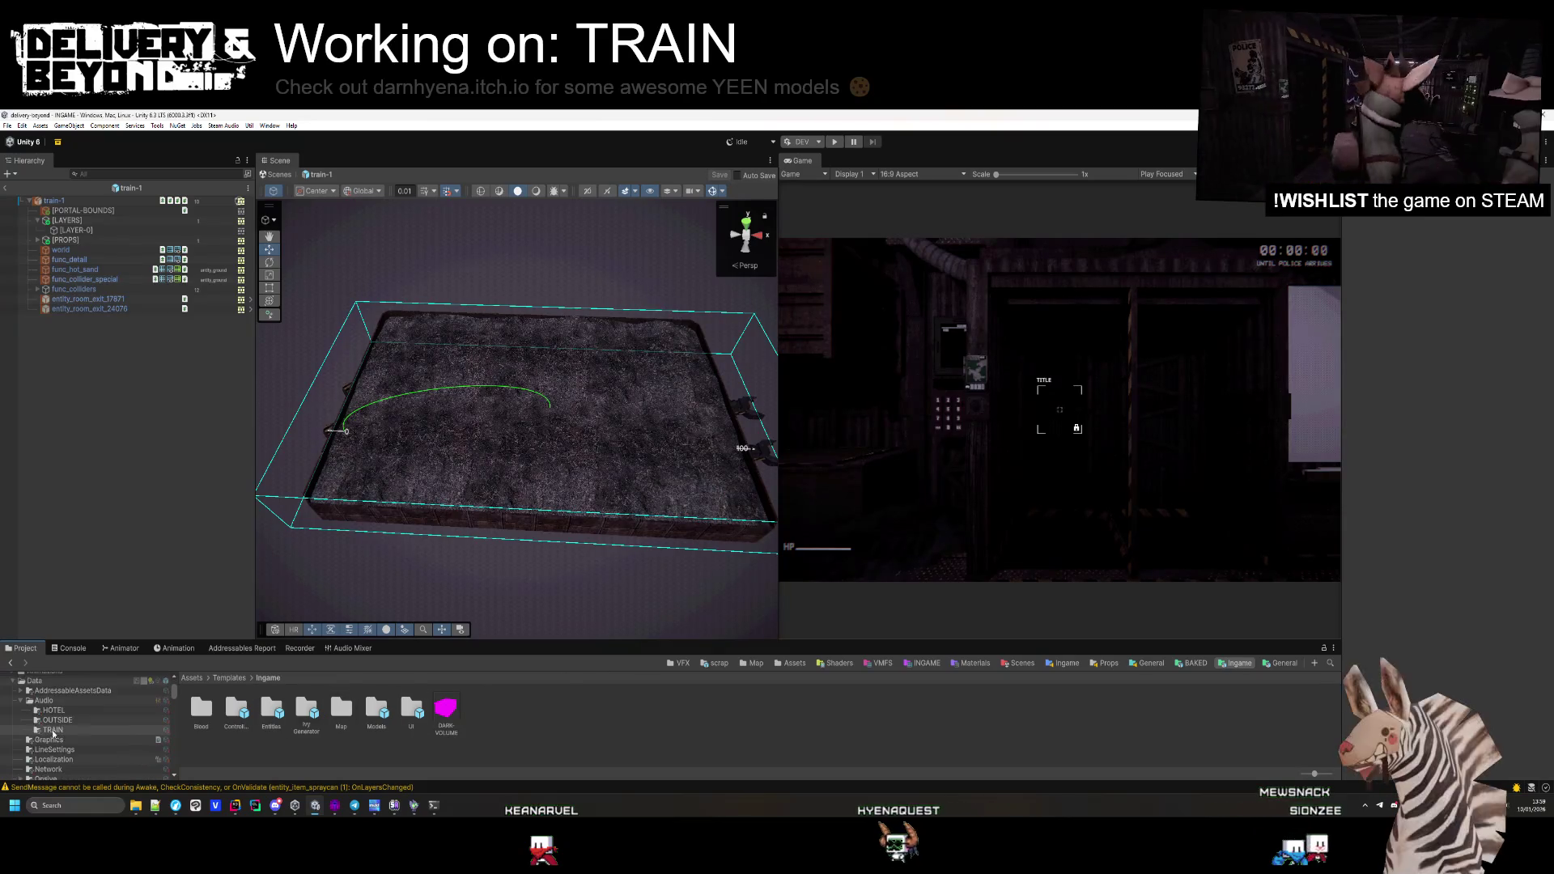
{"action": "left_click_drag", "start_coordinate": [190, 638], "coordinate": [193, 600]}
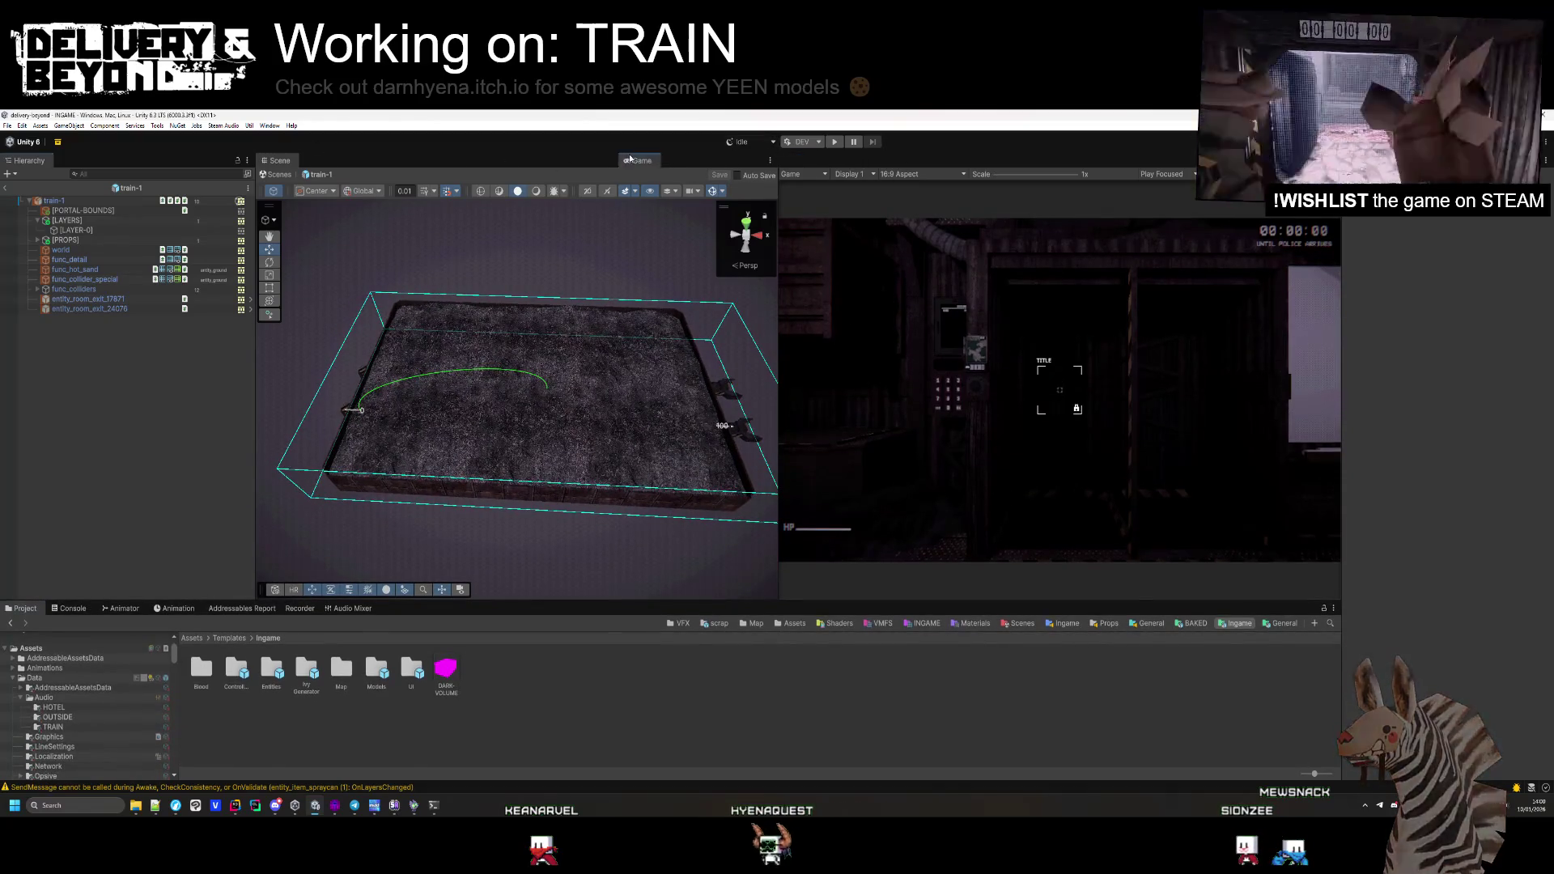
{"action": "left_click_drag", "start_coordinate": [801, 160], "coordinate": [324, 161]}
{"action": "left_click", "coordinate": [280, 160]}
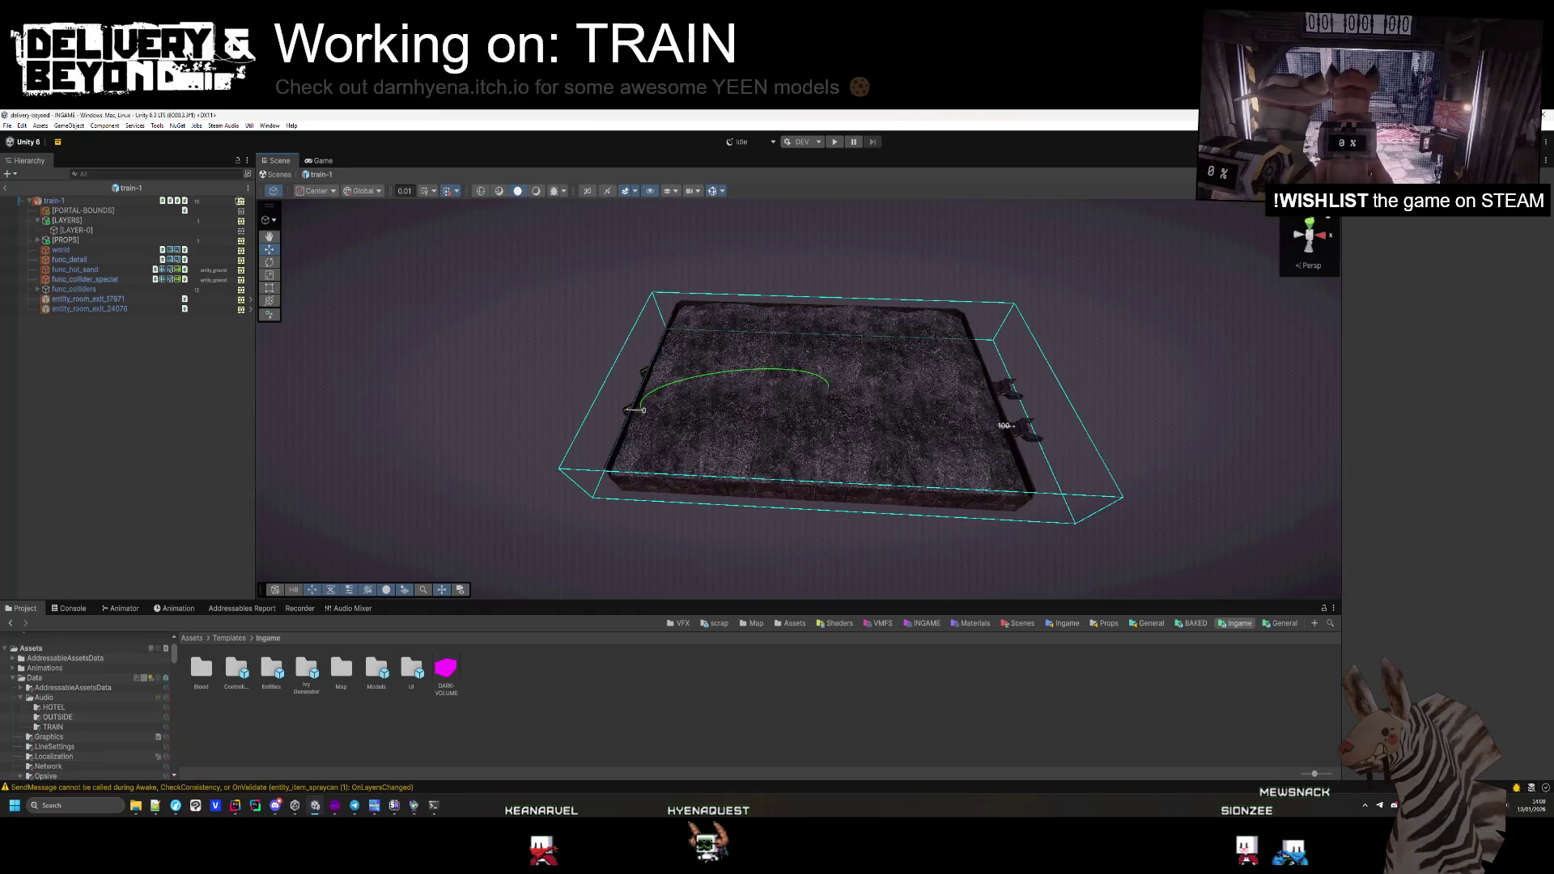
Collapse the Data folder and list the PSX Bunkers > Models > FBX models
{"action": "scroll", "coordinate": [50, 687], "scroll_direction": "down", "scroll_amount": 2}
{"action": "left_click", "coordinate": [12, 642]}
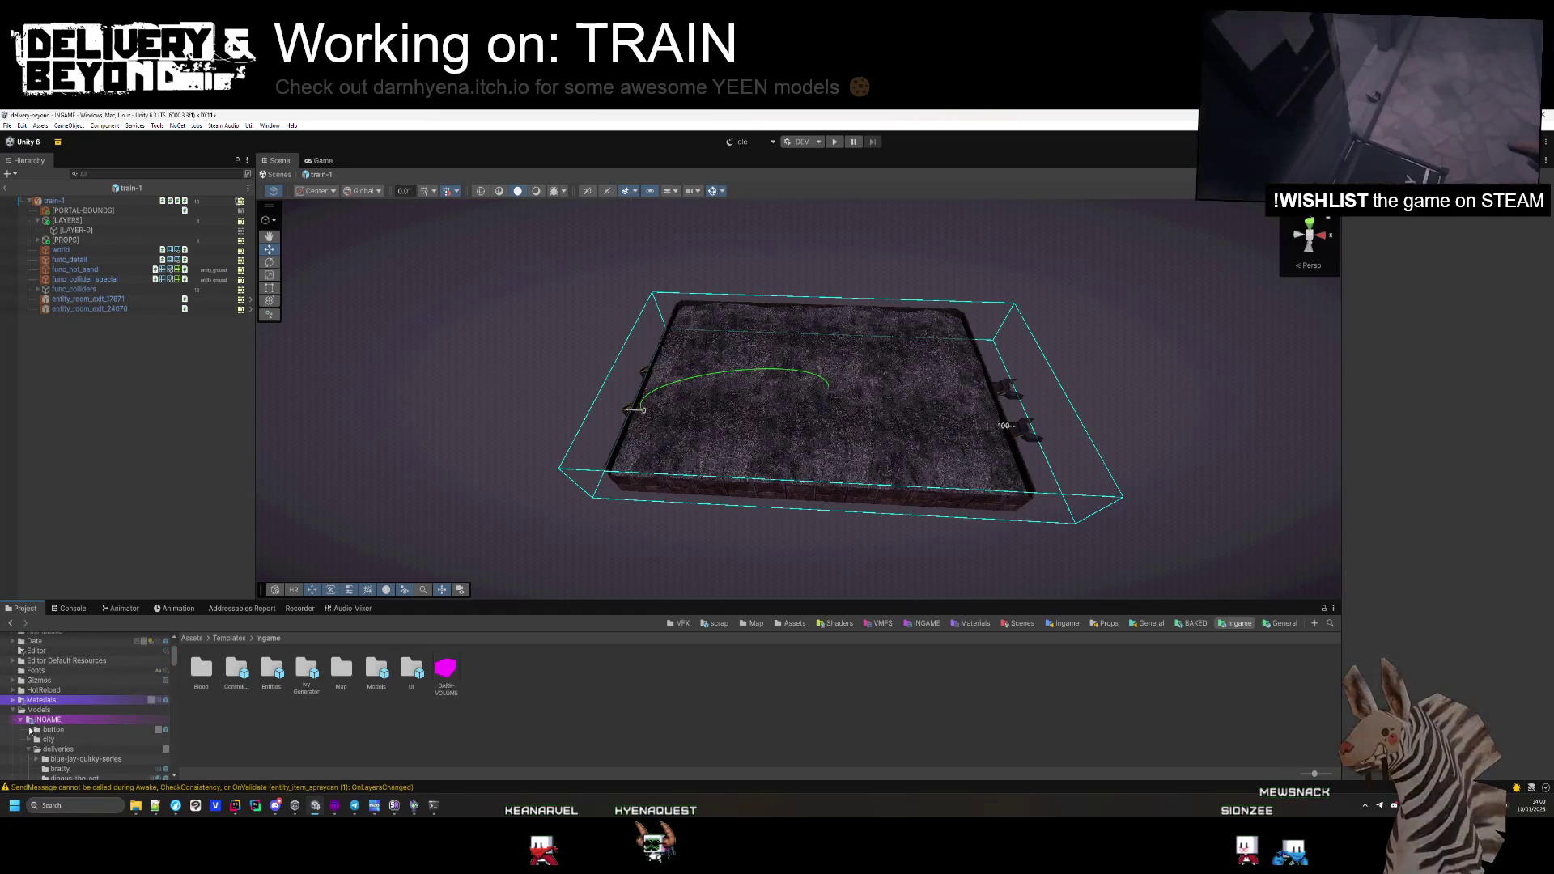
{"action": "scroll", "coordinate": [24, 712], "scroll_direction": "down", "scroll_amount": 10}
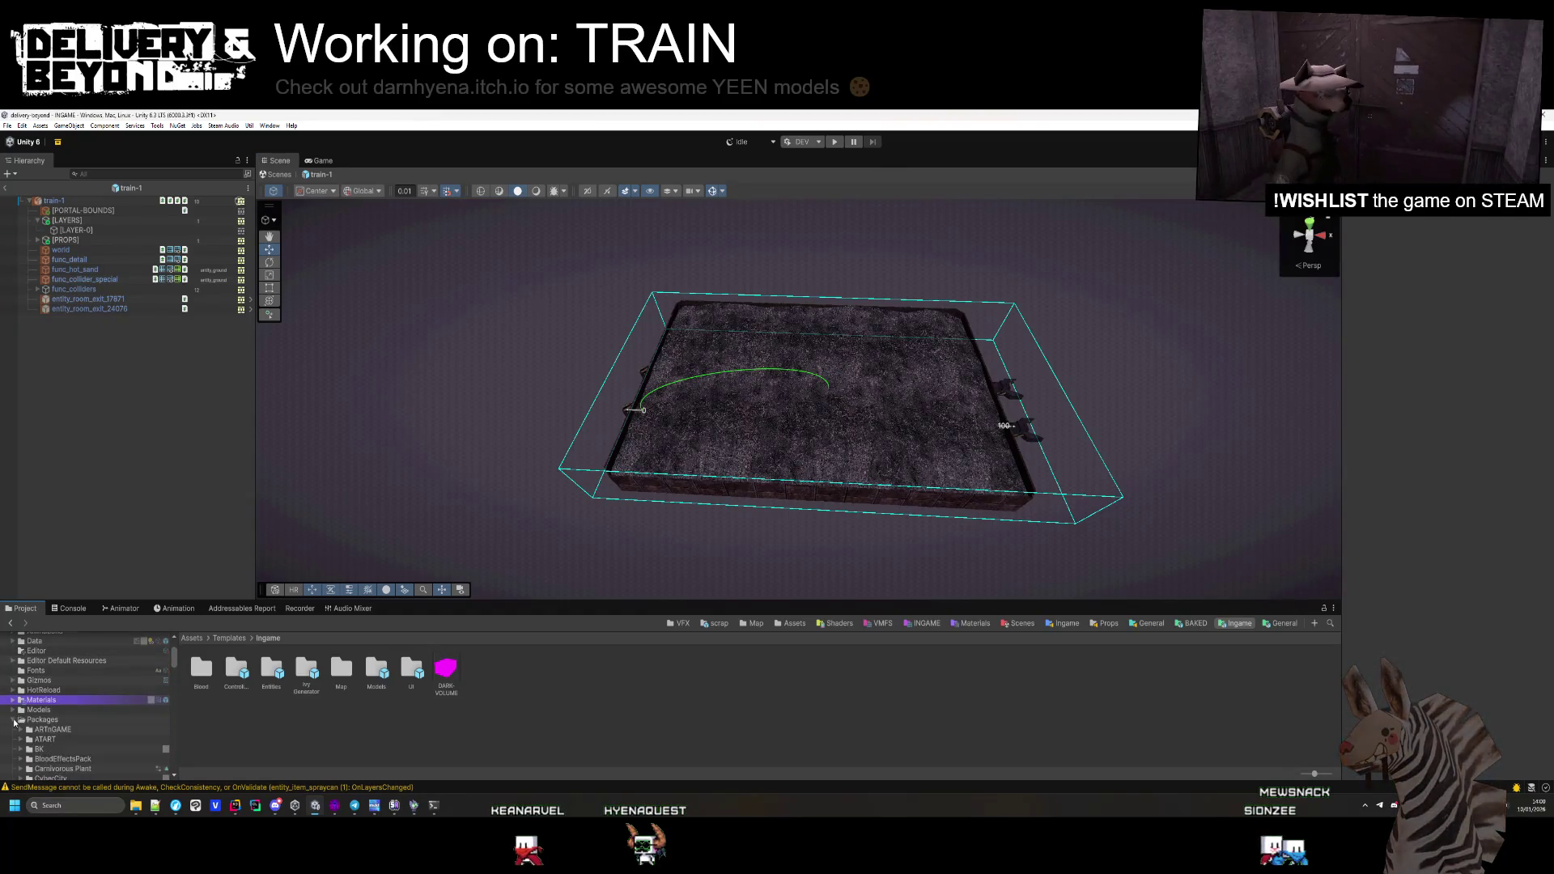
{"action": "left_click", "coordinate": [54, 726]}
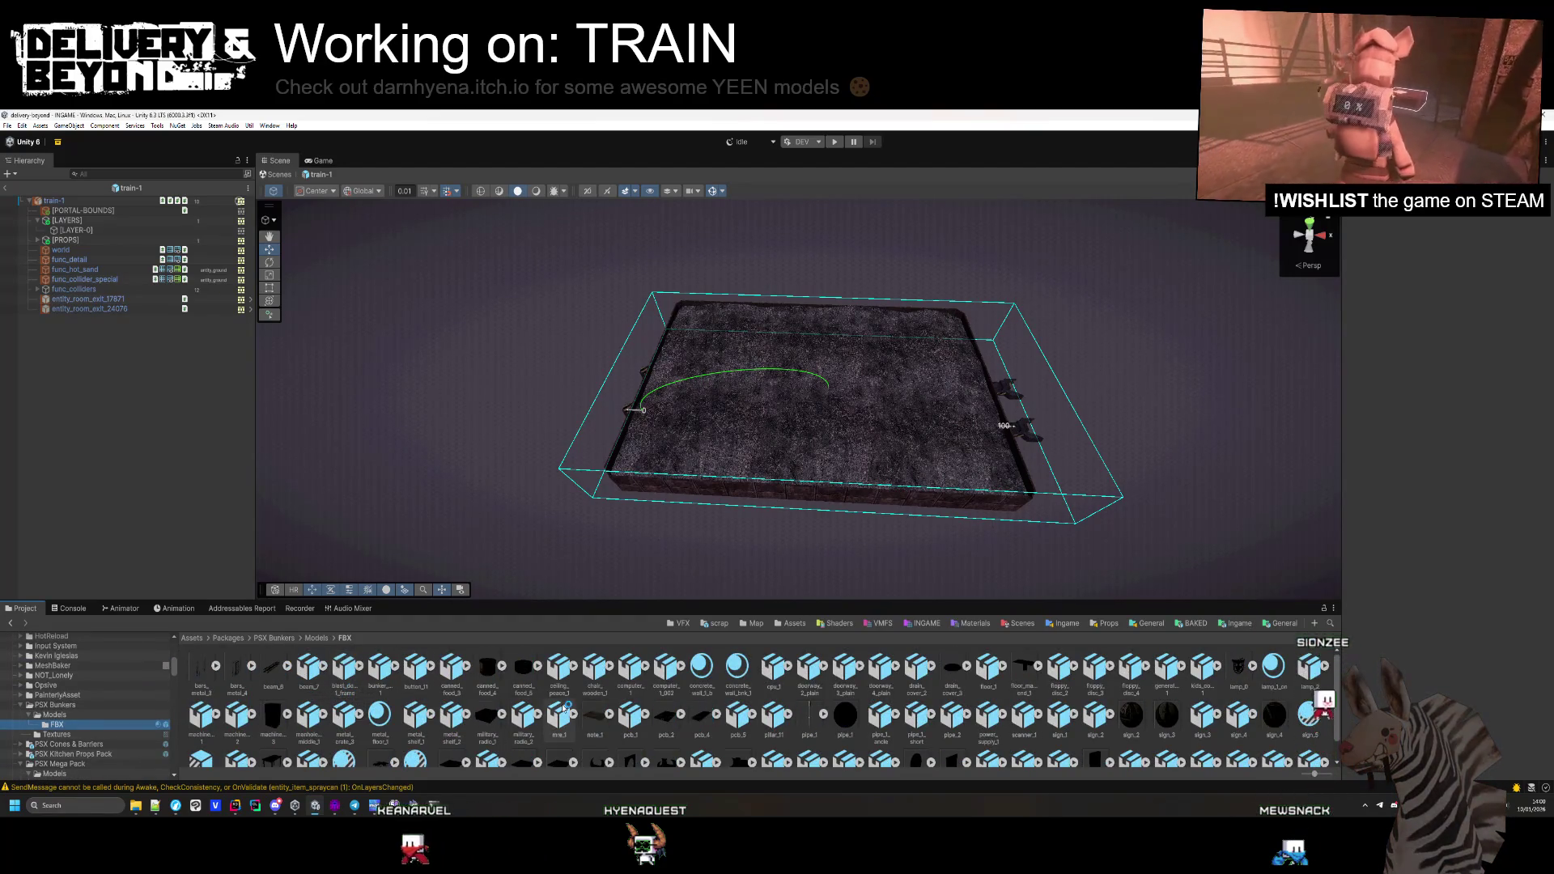
Drop a metal_fence_hr_2 barbed-wire fence from the modular props onto the flatcar
{"action": "scroll", "coordinate": [361, 709], "scroll_direction": "down", "scroll_amount": 1}
{"action": "scroll", "coordinate": [361, 708], "scroll_direction": "up", "scroll_amount": 1}
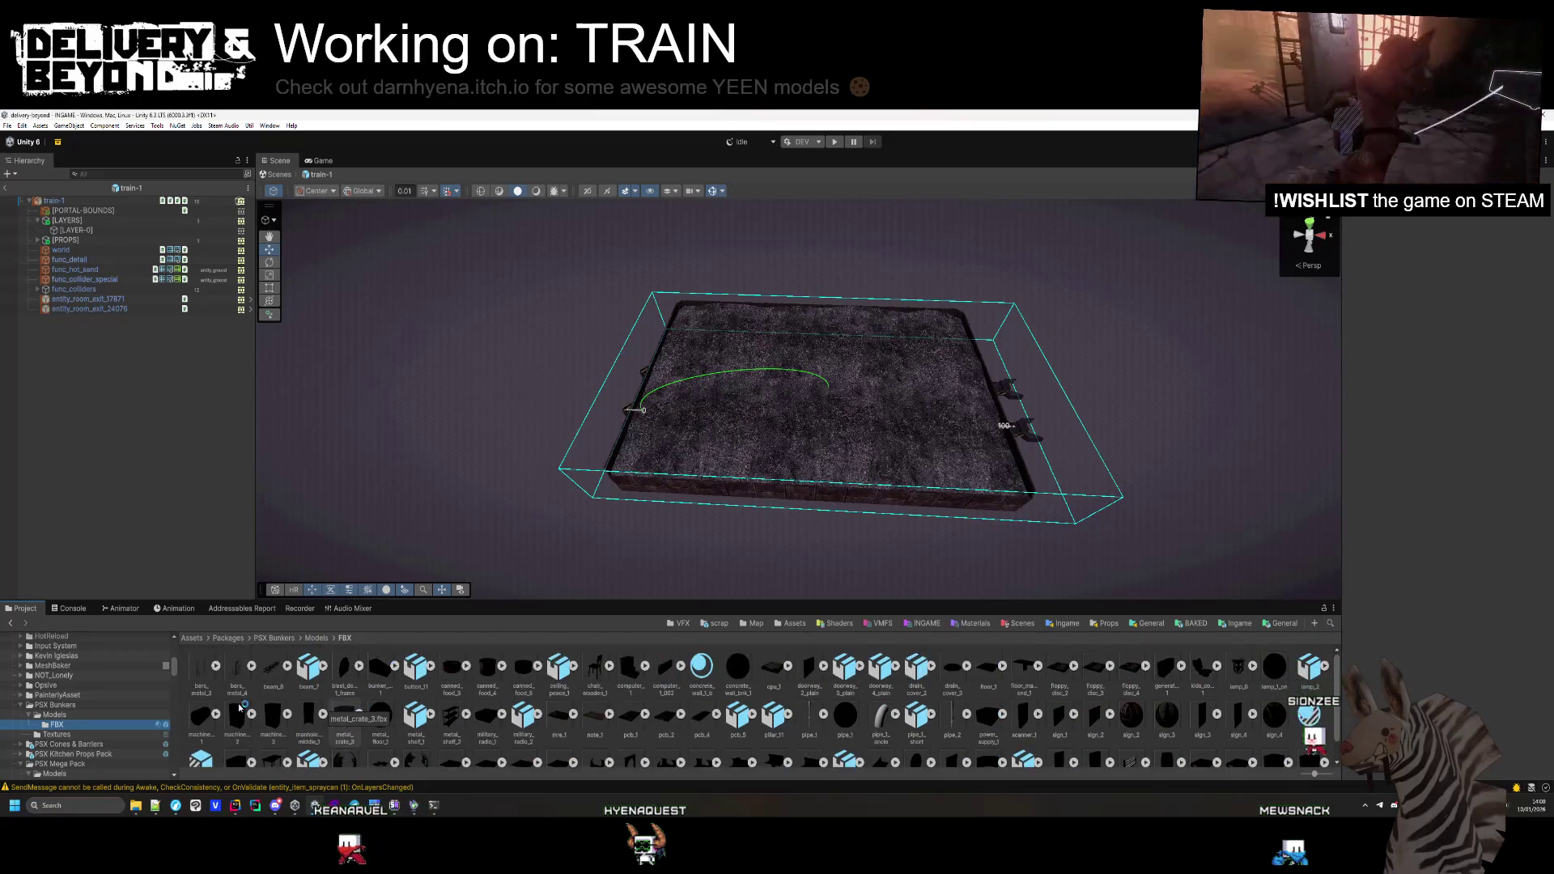
{"action": "scroll", "coordinate": [82, 711], "scroll_direction": "down", "scroll_amount": 1}
{"action": "scroll", "coordinate": [67, 697], "scroll_direction": "down", "scroll_amount": 4}
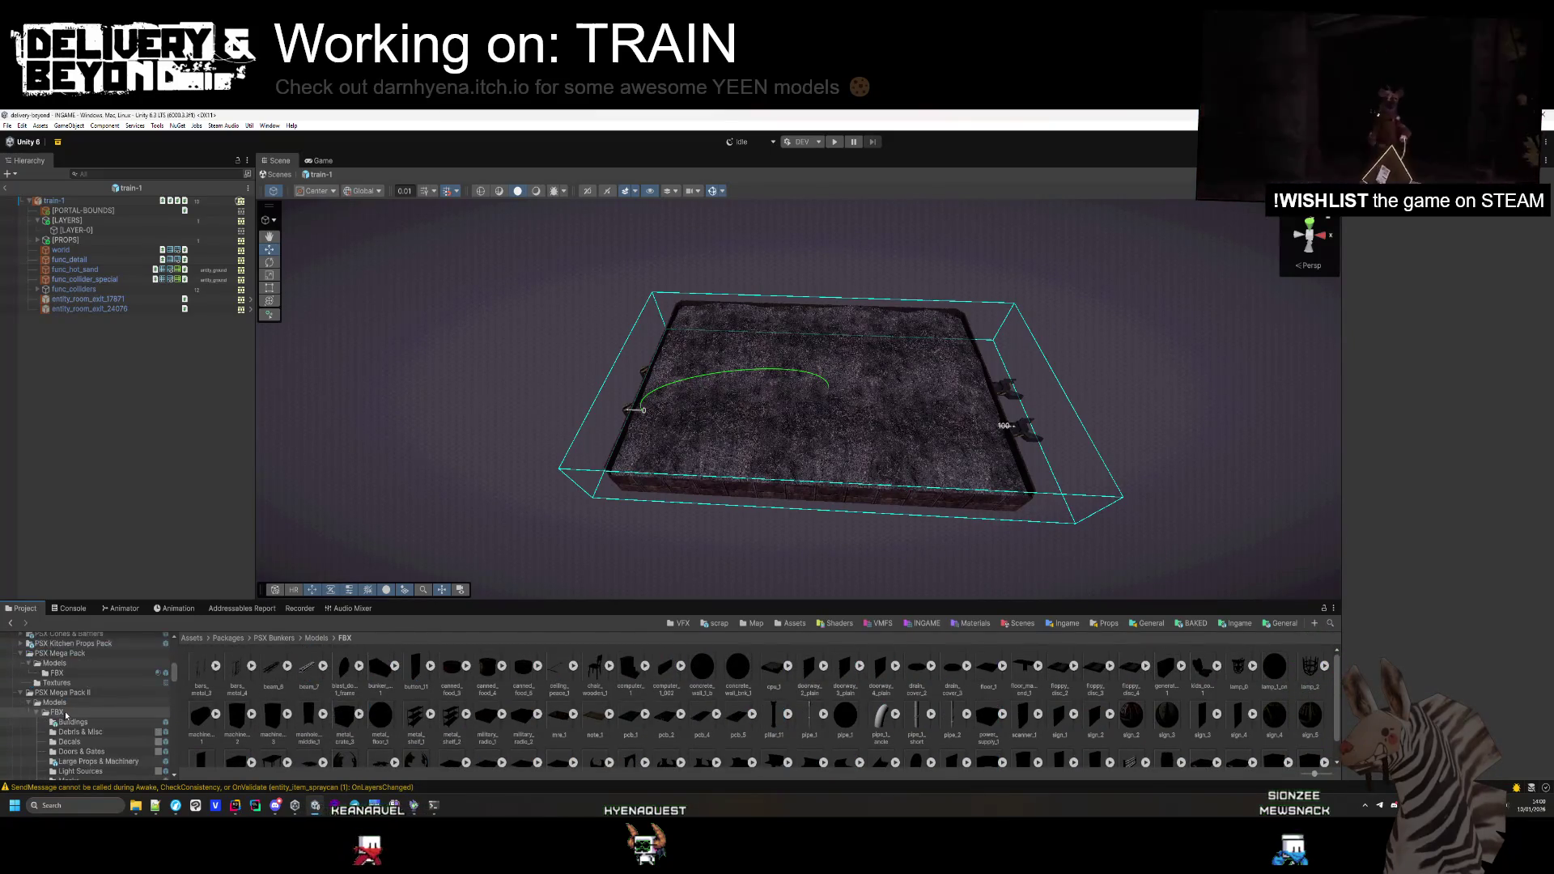
{"action": "left_click", "coordinate": [81, 678]}
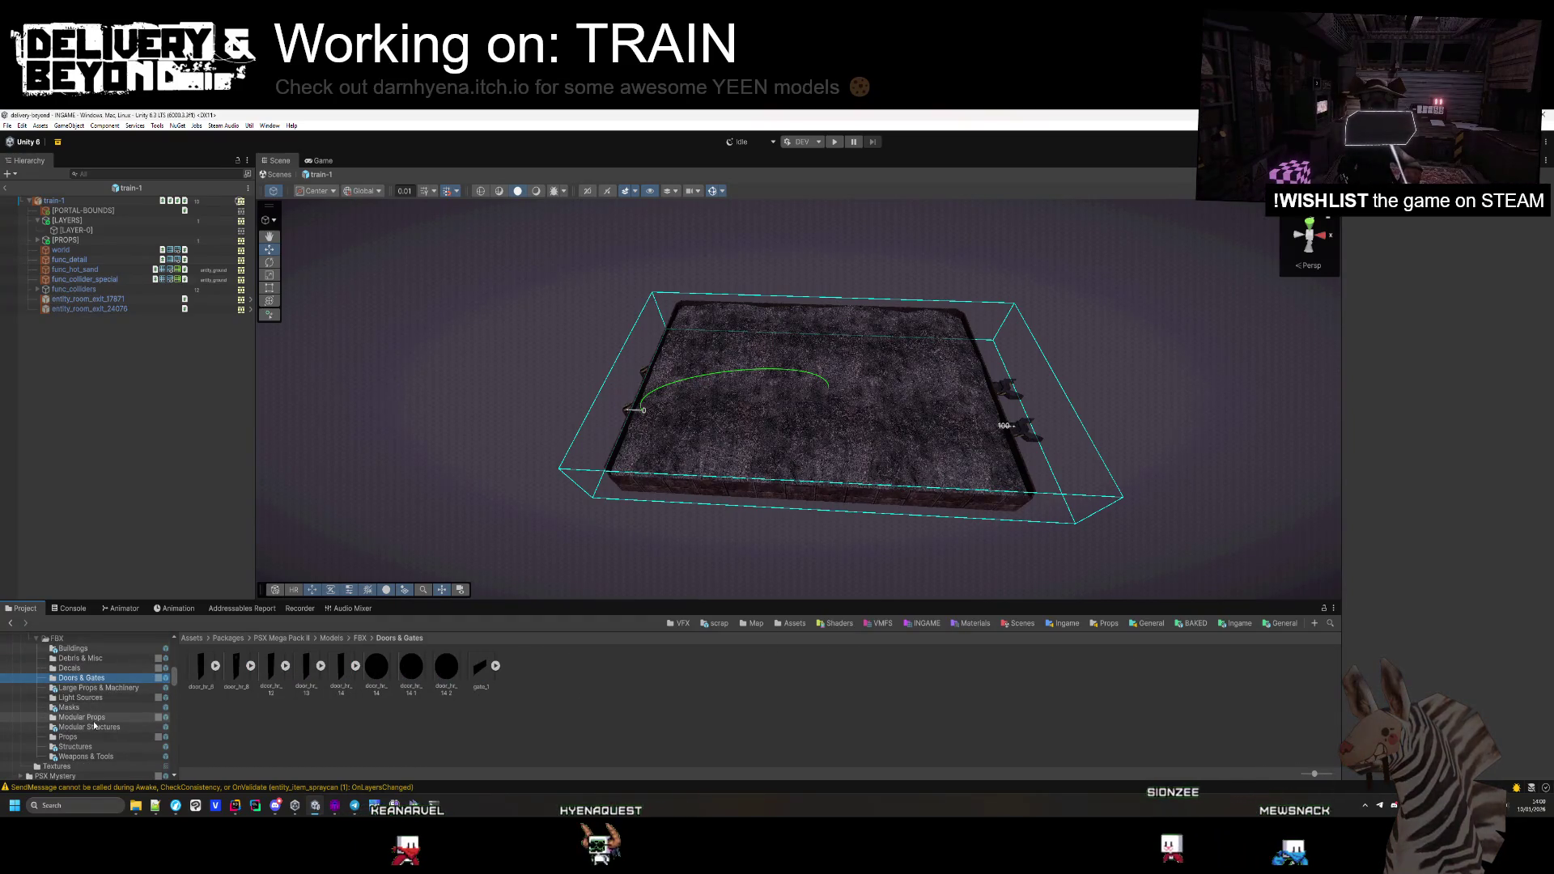
{"action": "left_click", "coordinate": [94, 721]}
{"action": "mouse_move", "coordinate": [505, 702]}
{"action": "left_mouse_down"}
{"action": "mouse_move", "coordinate": [583, 550]}
{"action": "mouse_move", "coordinate": [697, 405]}
{"action": "mouse_move", "coordinate": [717, 658]}
{"action": "left_mouse_up"}
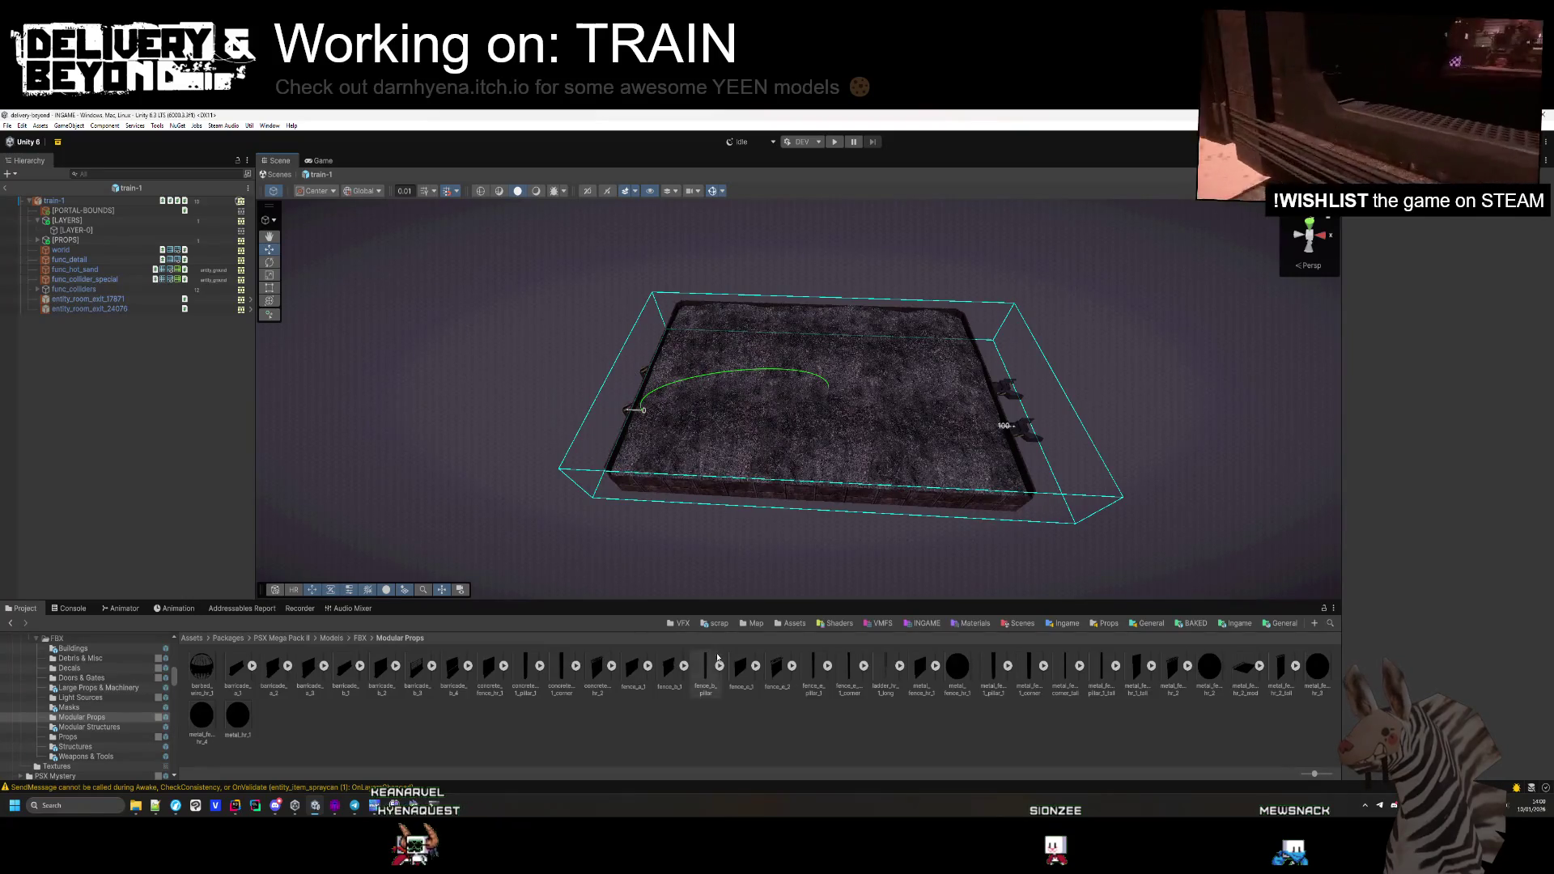
Lower the fence onto the flatcar deck at its edge, with height scaled to about 0.6
{"action": "mouse_move", "coordinate": [661, 499]}
{"action": "left_mouse_down"}
{"action": "mouse_move", "coordinate": [693, 484]}
{"action": "mouse_move", "coordinate": [538, 454]}
{"action": "mouse_move", "coordinate": [565, 475]}
{"action": "mouse_move", "coordinate": [822, 399]}
{"action": "mouse_move", "coordinate": [739, 440]}
{"action": "left_mouse_up"}
{"action": "left_click", "coordinate": [734, 462]}
{"action": "left_click_drag", "start_coordinate": [797, 285], "coordinate": [797, 332]}
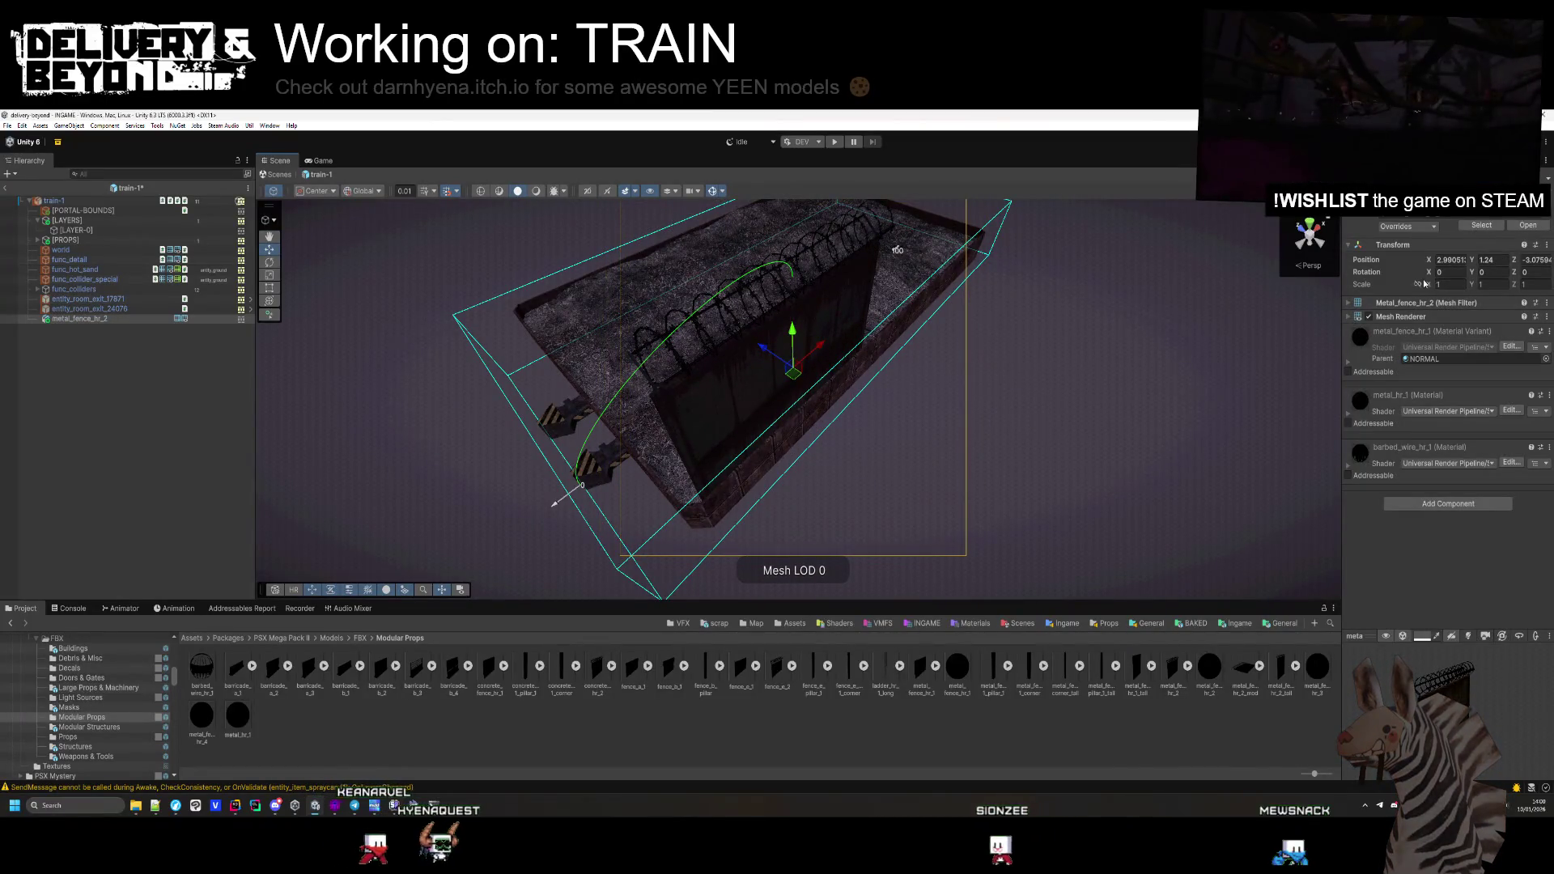
{"action": "left_click_drag", "start_coordinate": [1472, 284], "coordinate": [1460, 284]}
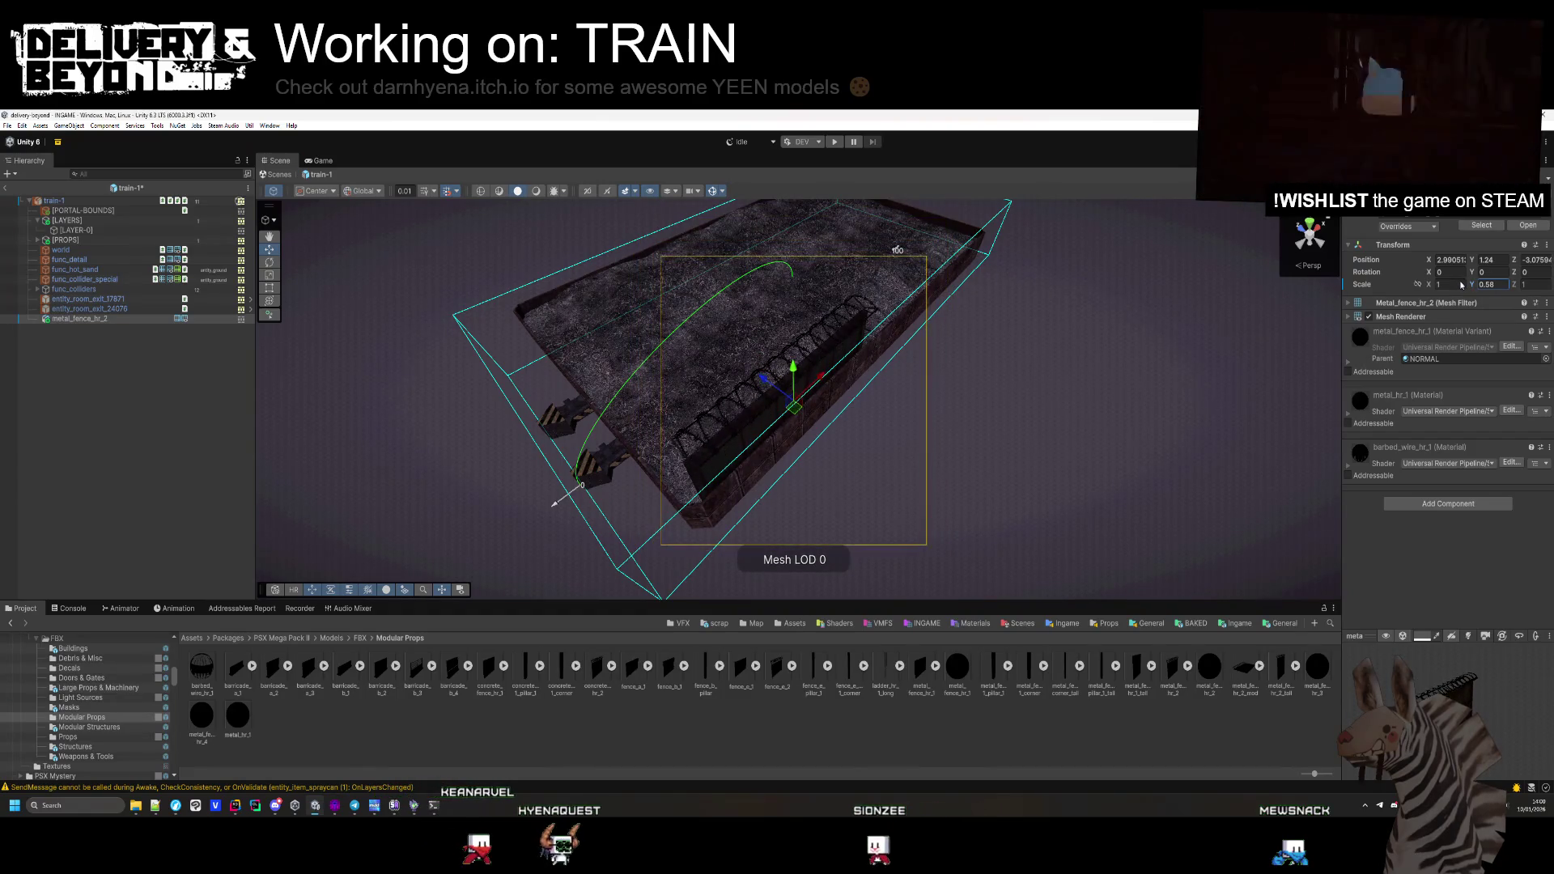
{"action": "scroll", "coordinate": [1026, 338], "scroll_direction": "up", "scroll_amount": 5}
{"action": "left_click_drag", "start_coordinate": [789, 343], "coordinate": [782, 330]}
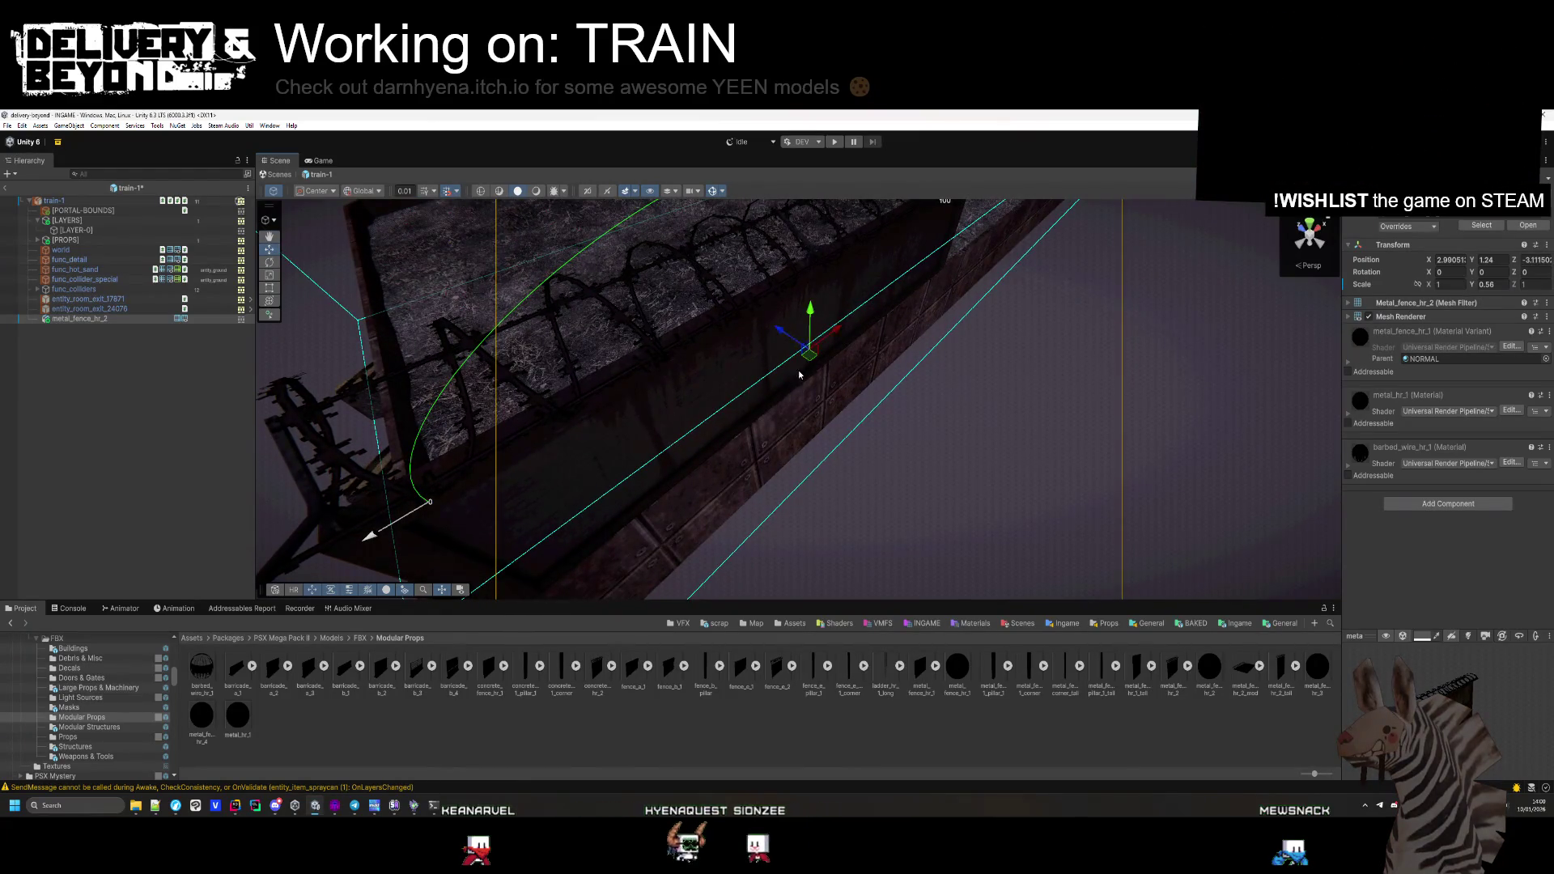
{"action": "key", "text": "f"}
{"action": "mouse_move", "coordinate": [858, 244]}
{"action": "left_mouse_down"}
{"action": "mouse_move", "coordinate": [716, 660]}
{"action": "mouse_move", "coordinate": [745, 549]}
{"action": "left_mouse_up"}
{"action": "left_click_drag", "start_coordinate": [741, 295], "coordinate": [727, 292]}
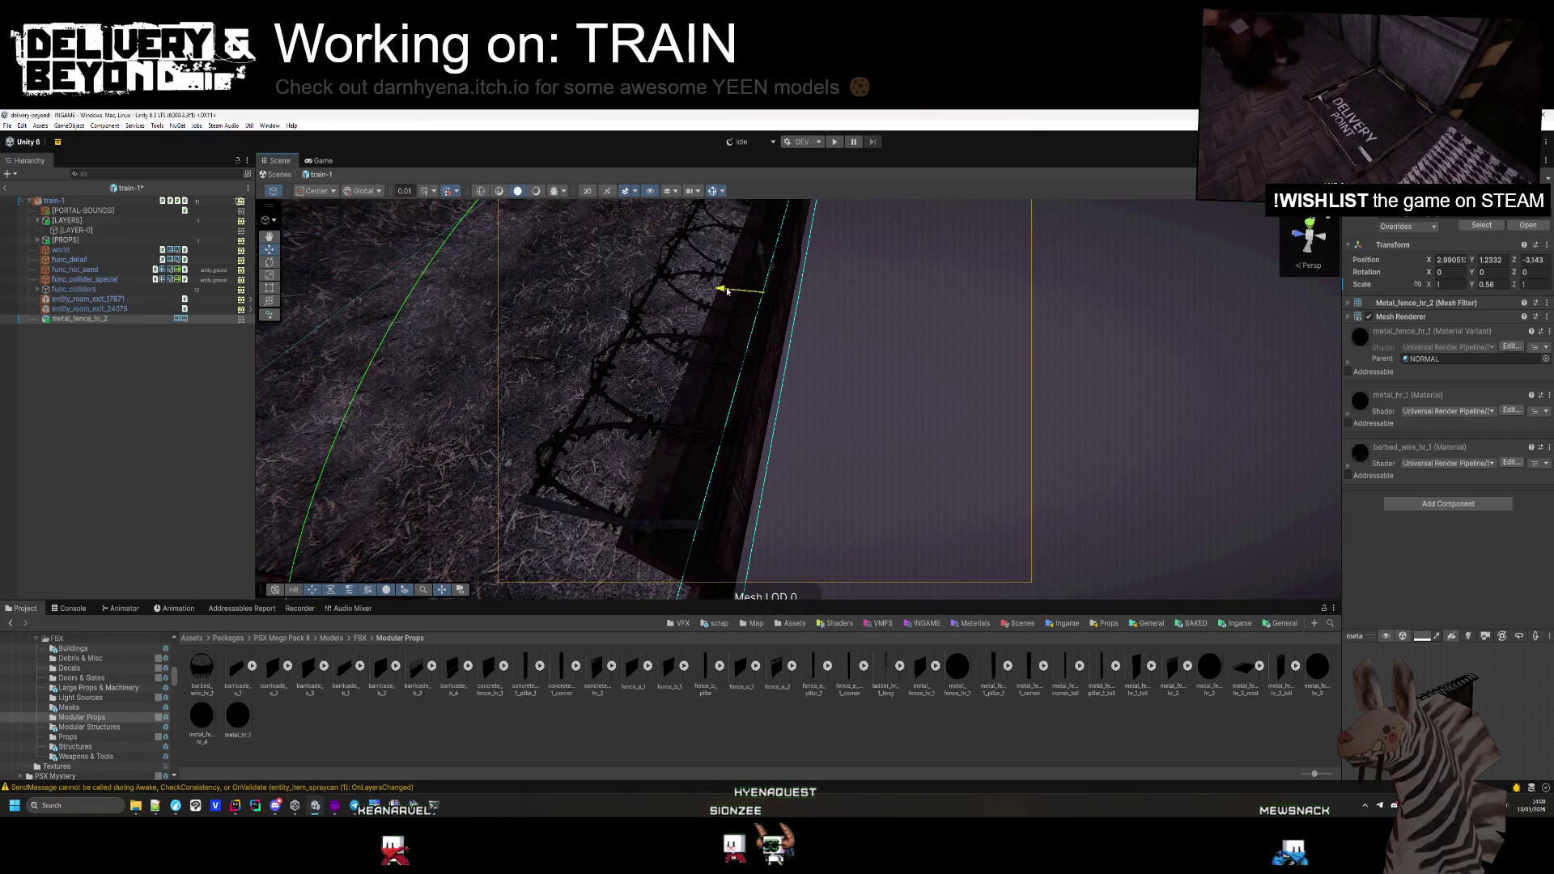
{"action": "scroll", "coordinate": [897, 359], "scroll_direction": "down", "scroll_amount": 5}
Duplicate the fence, slide the copy along the side, then delete the trial copy
{"action": "key", "text": "ctrl+d"}
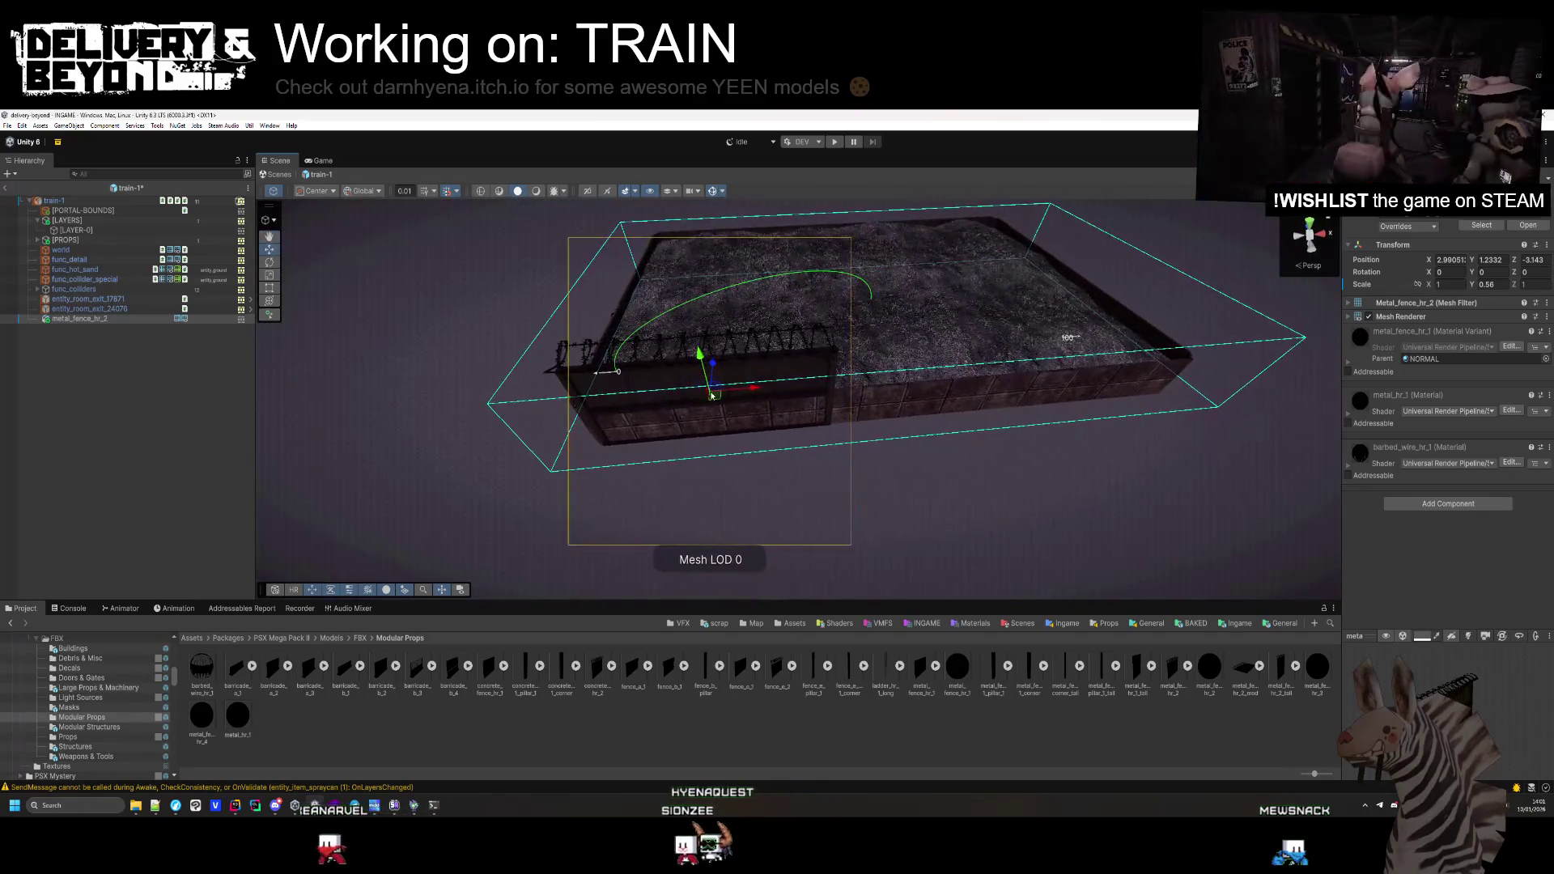
{"action": "mouse_move", "coordinate": [766, 391]}
{"action": "left_mouse_down"}
{"action": "mouse_move", "coordinate": [891, 397]}
{"action": "mouse_move", "coordinate": [922, 419]}
{"action": "mouse_move", "coordinate": [728, 409]}
{"action": "mouse_move", "coordinate": [503, 446]}
{"action": "mouse_move", "coordinate": [825, 441]}
{"action": "mouse_move", "coordinate": [798, 458]}
{"action": "mouse_move", "coordinate": [891, 472]}
{"action": "mouse_move", "coordinate": [798, 451]}
{"action": "mouse_move", "coordinate": [645, 509]}
{"action": "mouse_move", "coordinate": [729, 485]}
{"action": "left_mouse_up"}
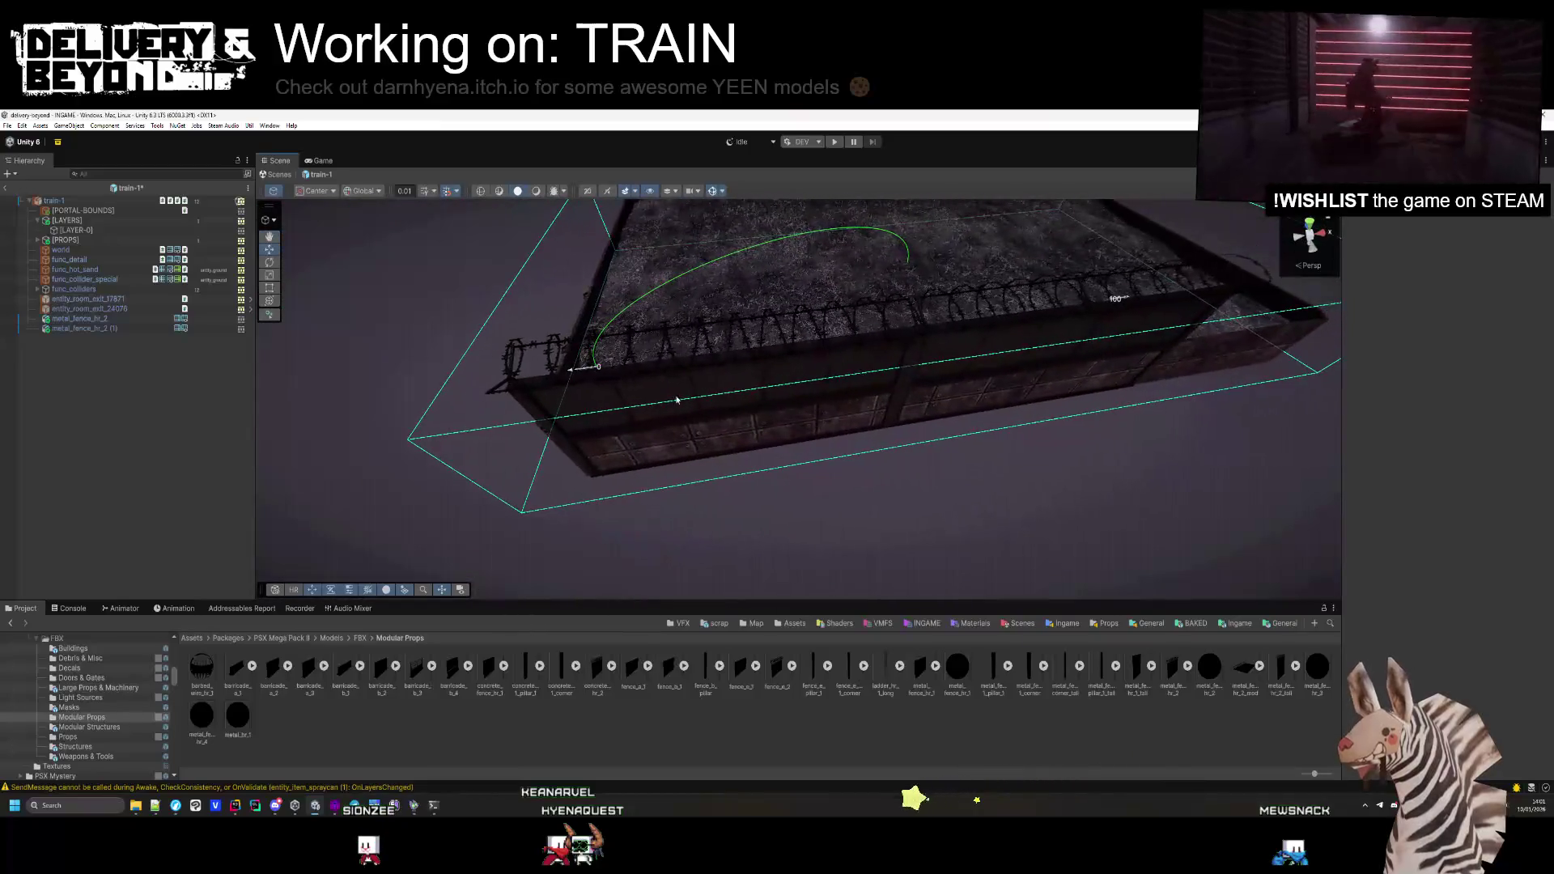
{"action": "key", "text": "Delete"}
{"action": "left_click", "coordinate": [87, 319]}
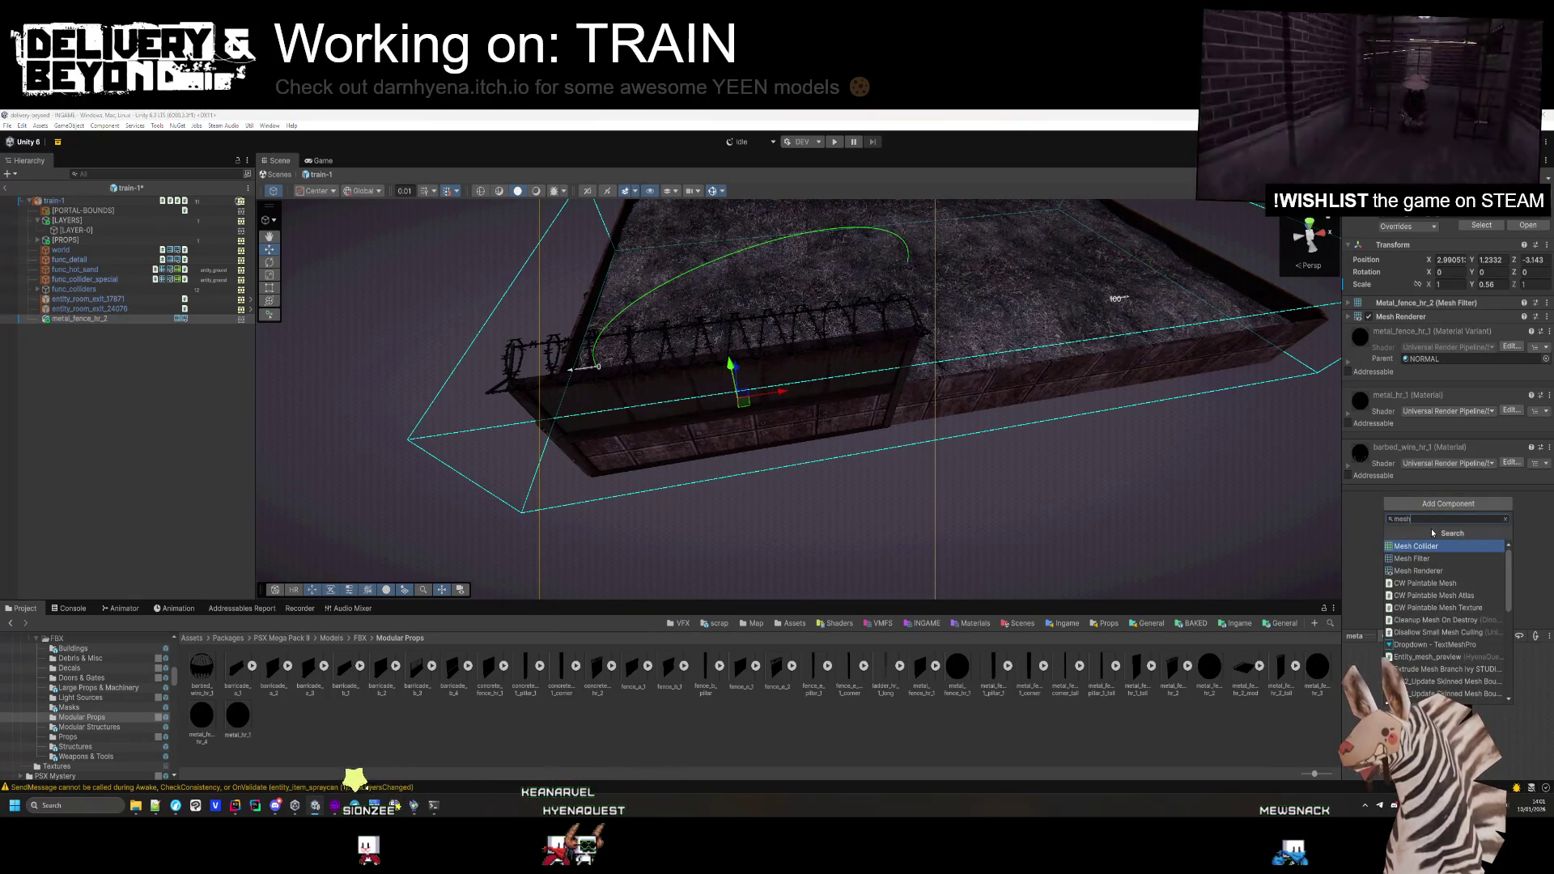
Add a Box Collider to metal_fence_hr_2 and fit it snugly, about 0.1 deep, around the panel
{"action": "type", "text": "box"}
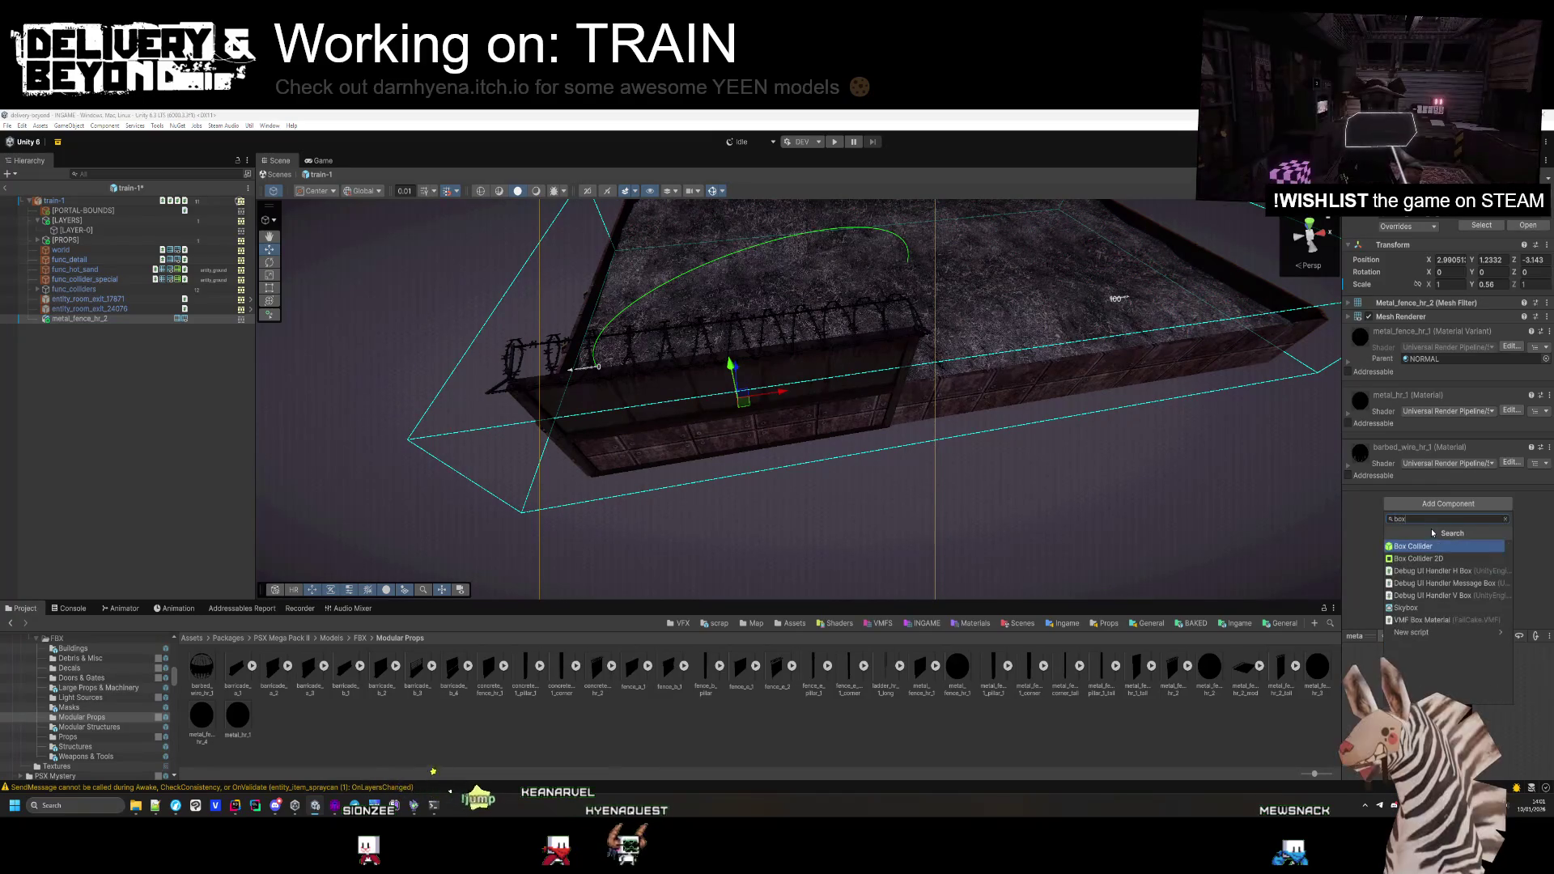
{"action": "key", "text": "Return"}
{"action": "mouse_move", "coordinate": [649, 396]}
{"action": "left_mouse_down"}
{"action": "mouse_move", "coordinate": [890, 361]}
{"action": "mouse_move", "coordinate": [889, 420]}
{"action": "left_mouse_up"}
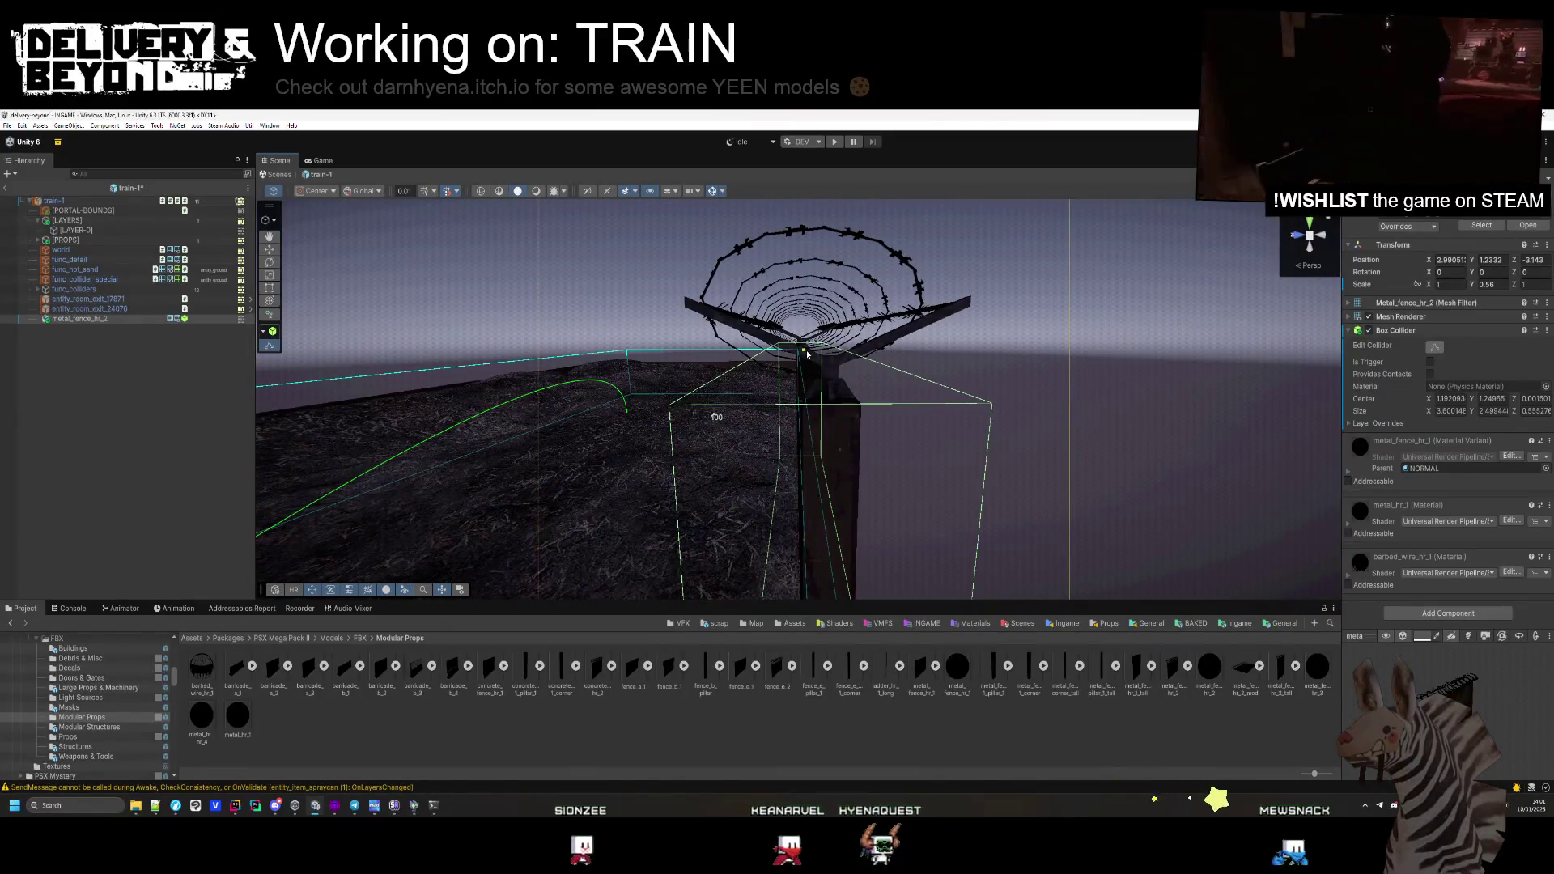
{"action": "left_click_drag", "start_coordinate": [808, 354], "coordinate": [807, 349]}
{"action": "scroll", "coordinate": [799, 369], "scroll_direction": "up", "scroll_amount": 3}
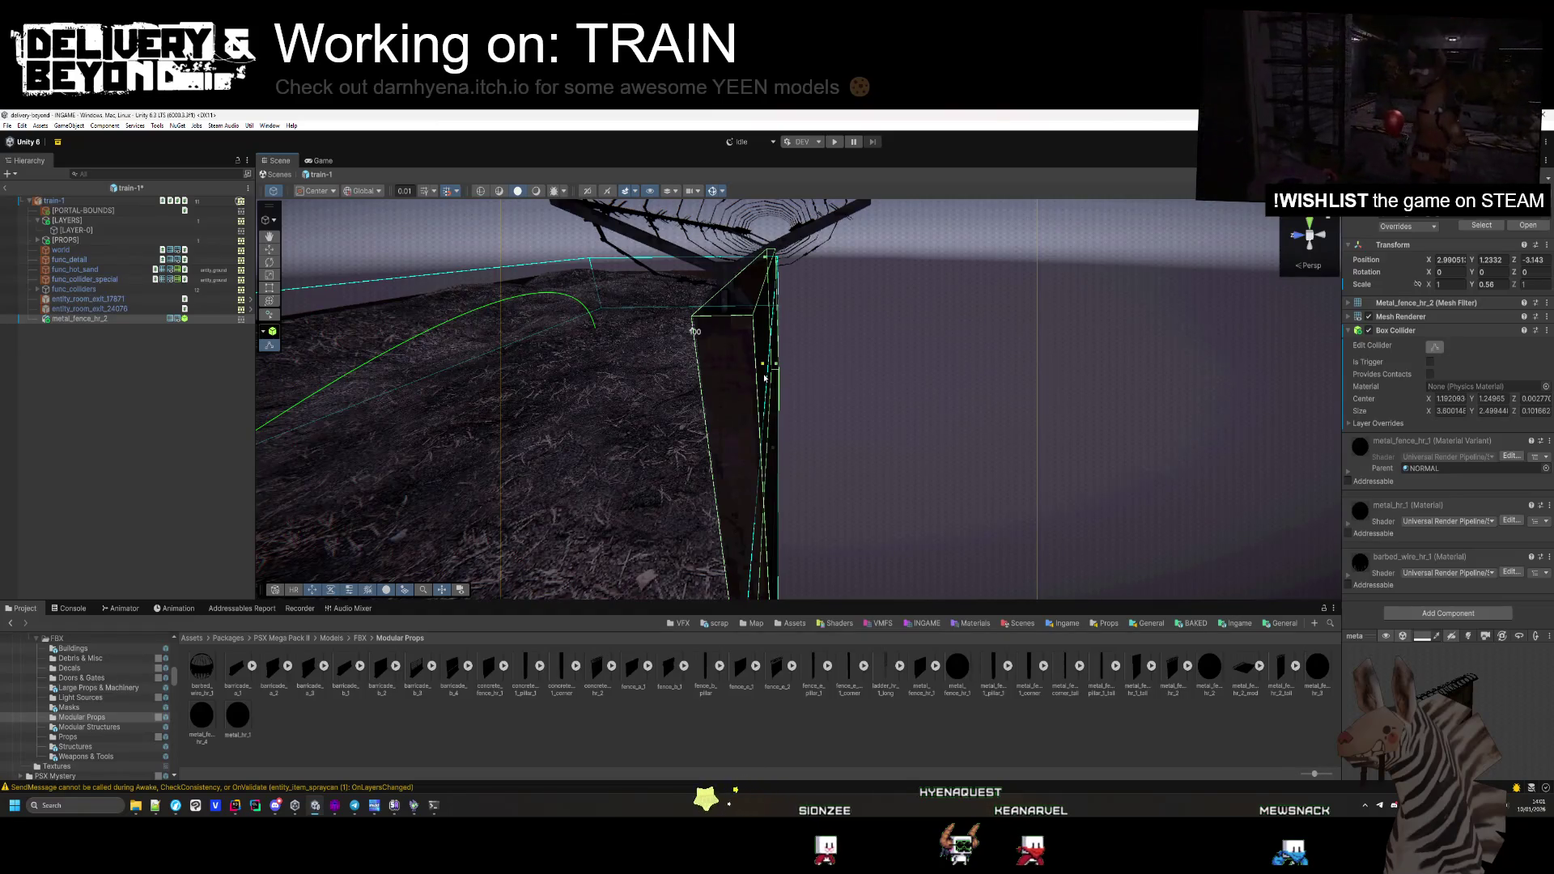
{"action": "mouse_move", "coordinate": [765, 377]}
{"action": "left_mouse_down"}
{"action": "mouse_move", "coordinate": [771, 416]}
{"action": "mouse_move", "coordinate": [403, 490]}
{"action": "mouse_move", "coordinate": [600, 407]}
{"action": "mouse_move", "coordinate": [567, 421]}
{"action": "mouse_move", "coordinate": [595, 433]}
{"action": "left_mouse_up"}
{"action": "key", "text": "f"}
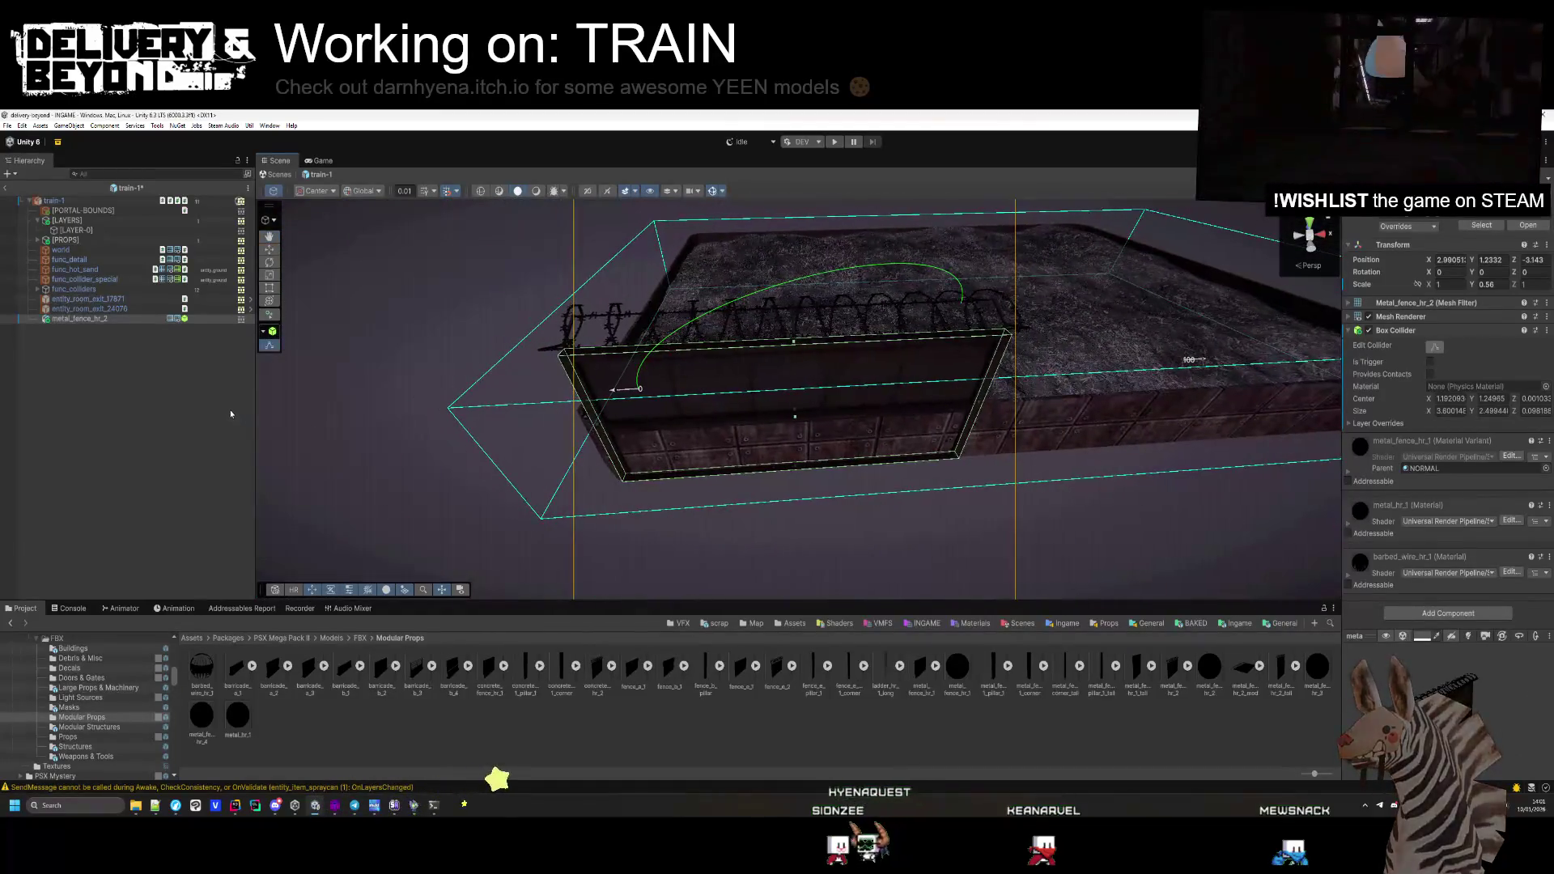
{"action": "left_click", "coordinate": [89, 319]}
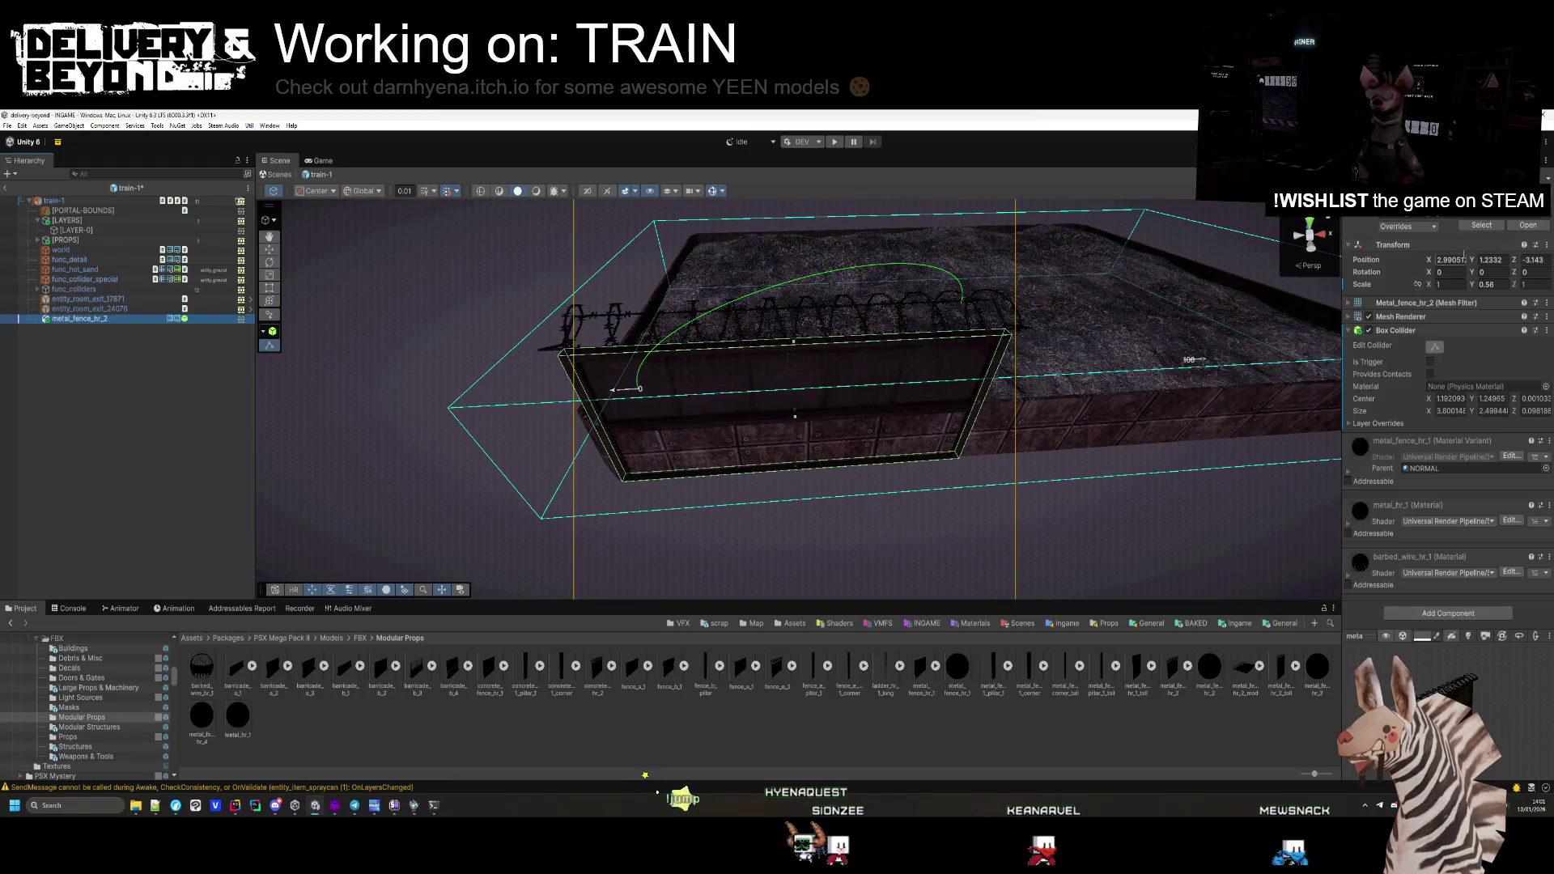
{"action": "left_click", "coordinate": [1409, 330]}
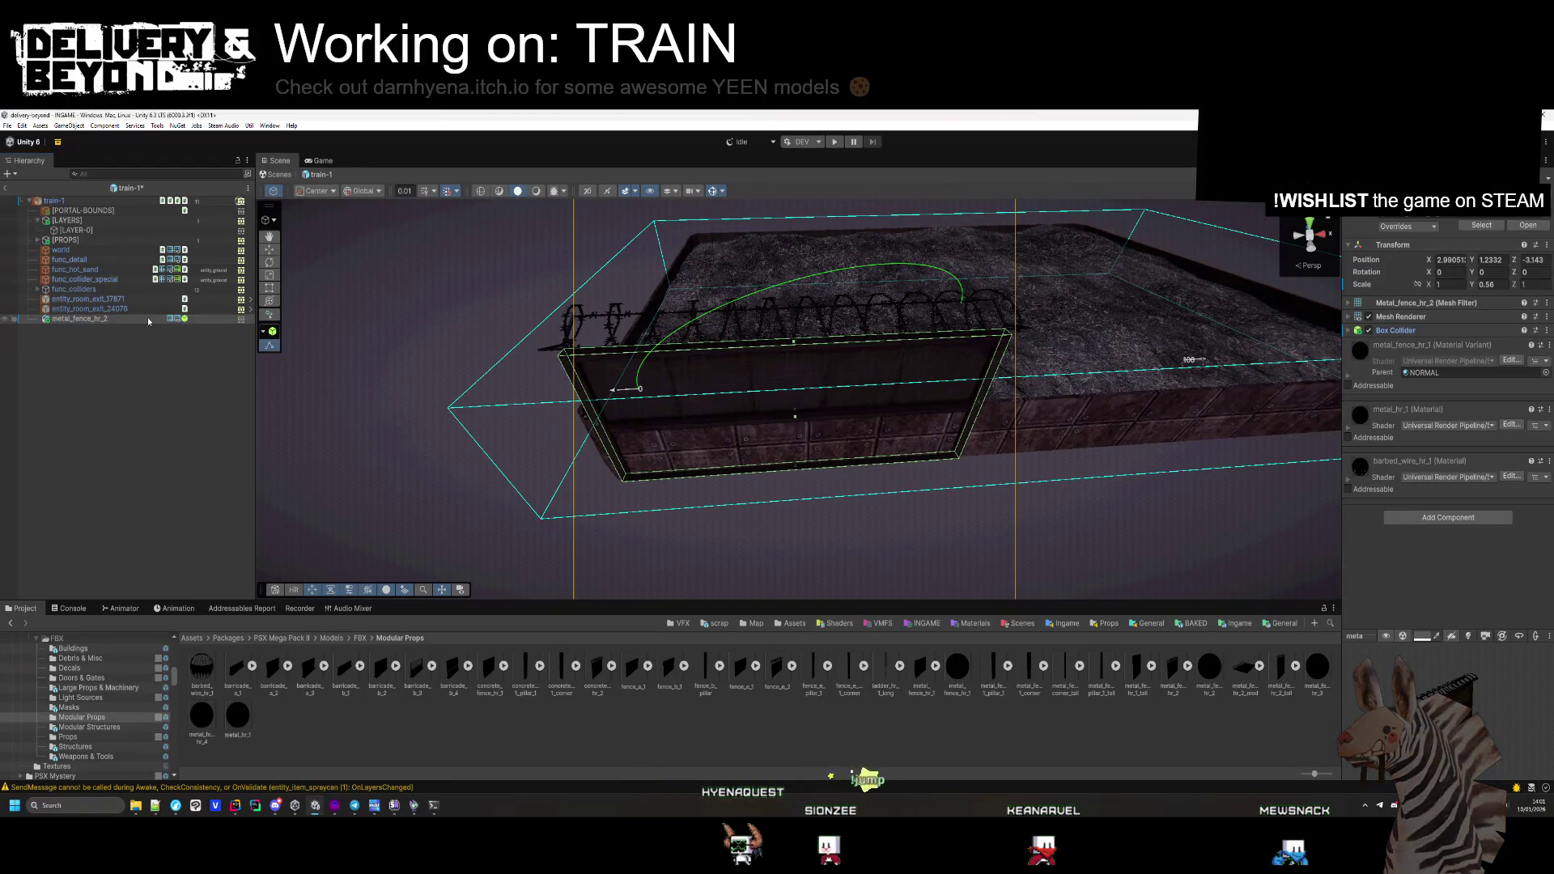
Create an empty child named entity_damage under the fence with a Box Collider
{"action": "right_click", "coordinate": [123, 319]}
{"action": "left_click", "coordinate": [142, 497]}
{"action": "type", "text": "e"}
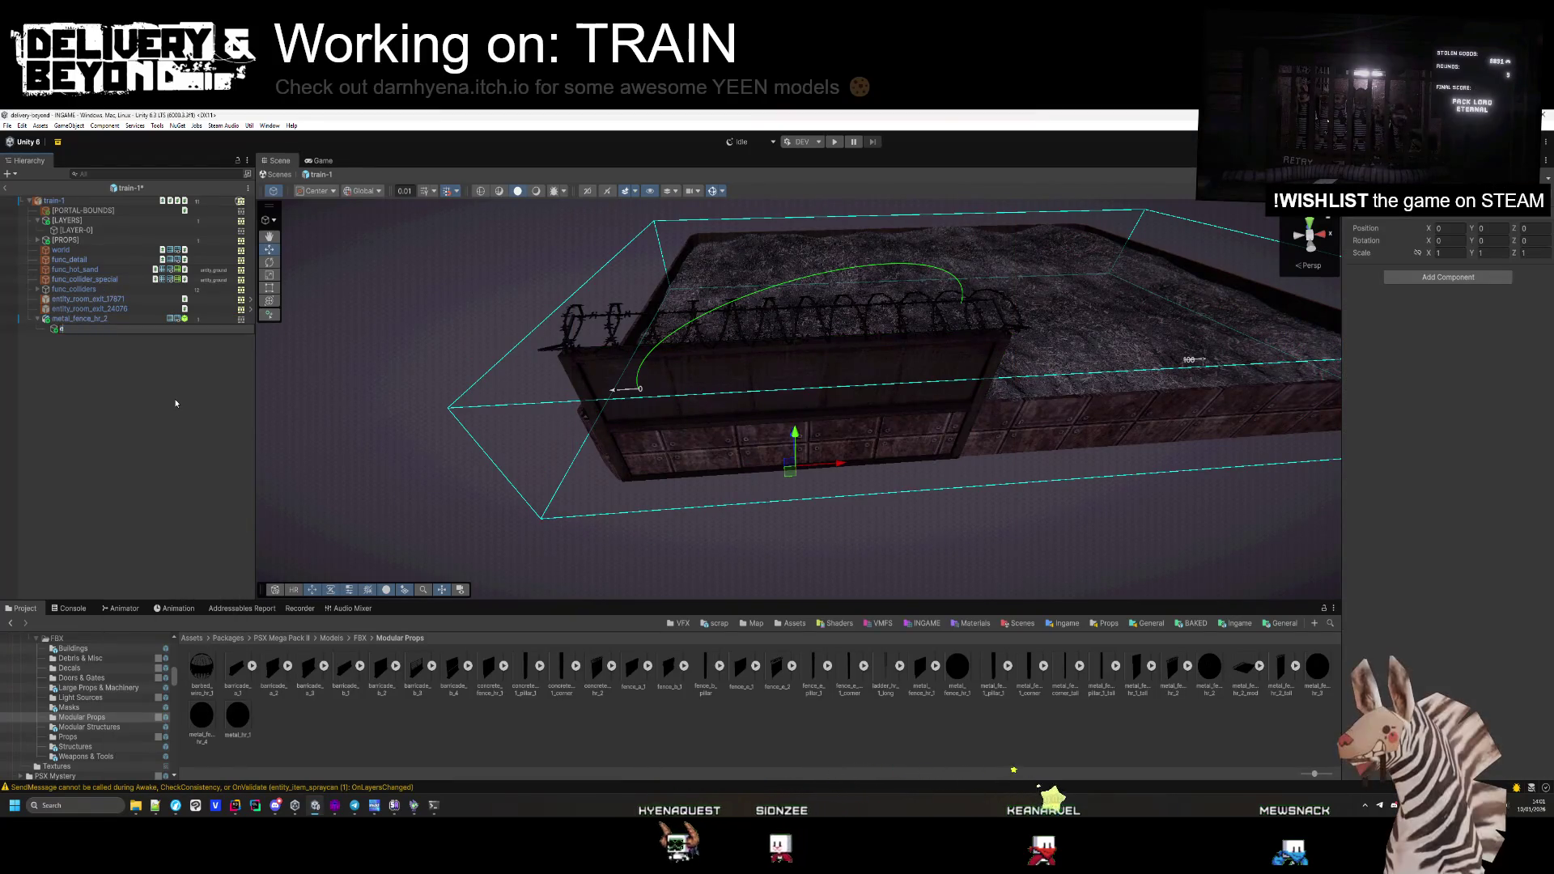
{"action": "type", "text": "ntity_damage"}
{"action": "key", "text": "Return"}
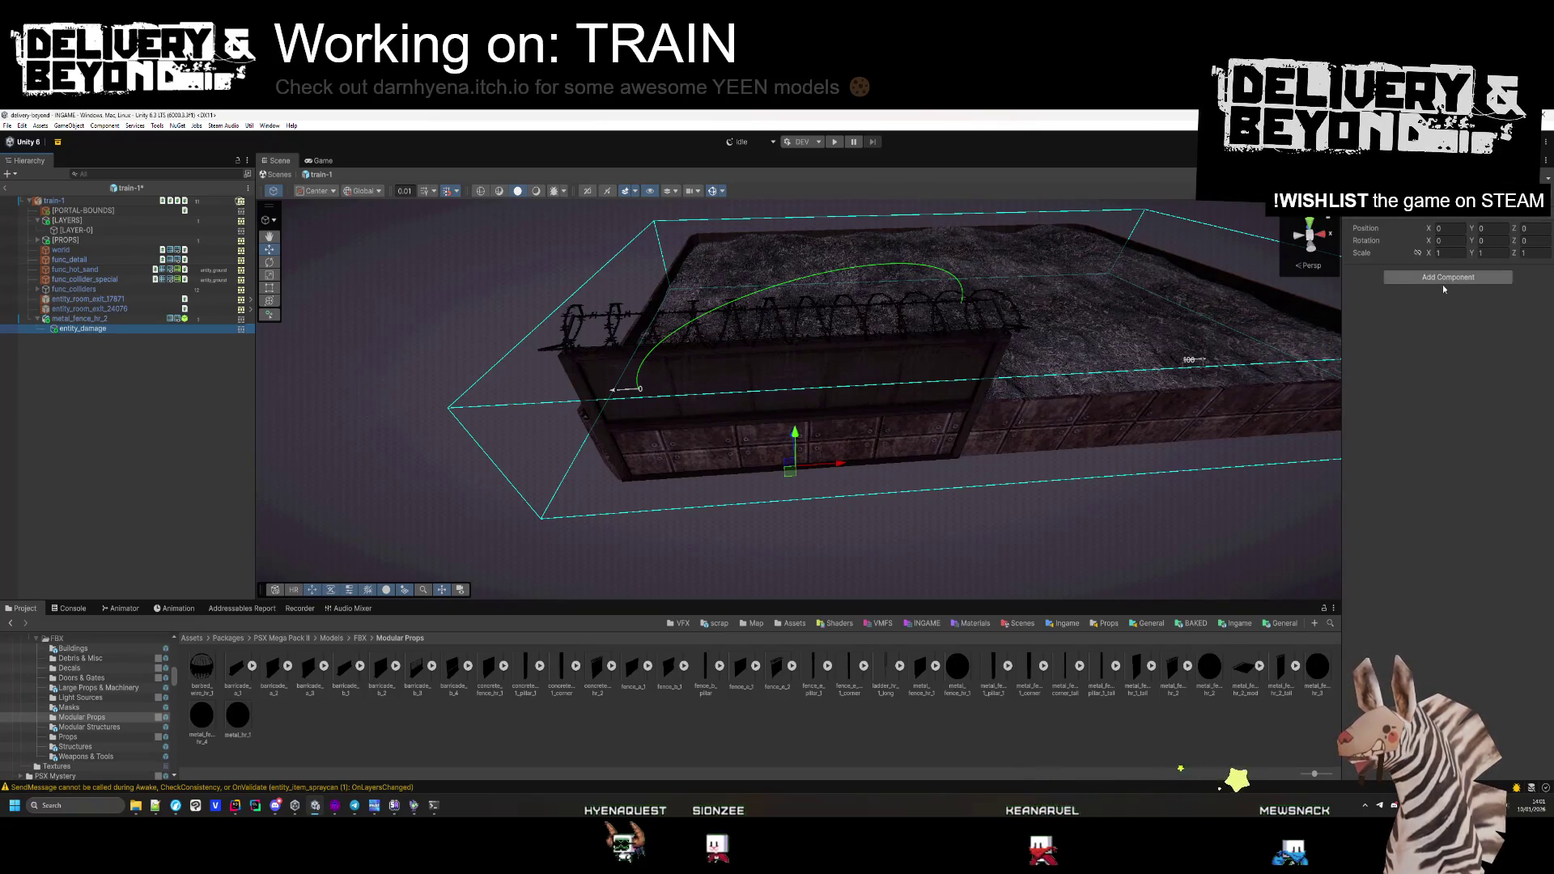
{"action": "left_click", "coordinate": [1446, 278]}
{"action": "type", "text": "box"}
{"action": "key", "text": "Return"}
Add the Entity_damage script with CUT damage type, Damage On Move, and damage 5
{"action": "left_click", "coordinate": [1449, 290]}
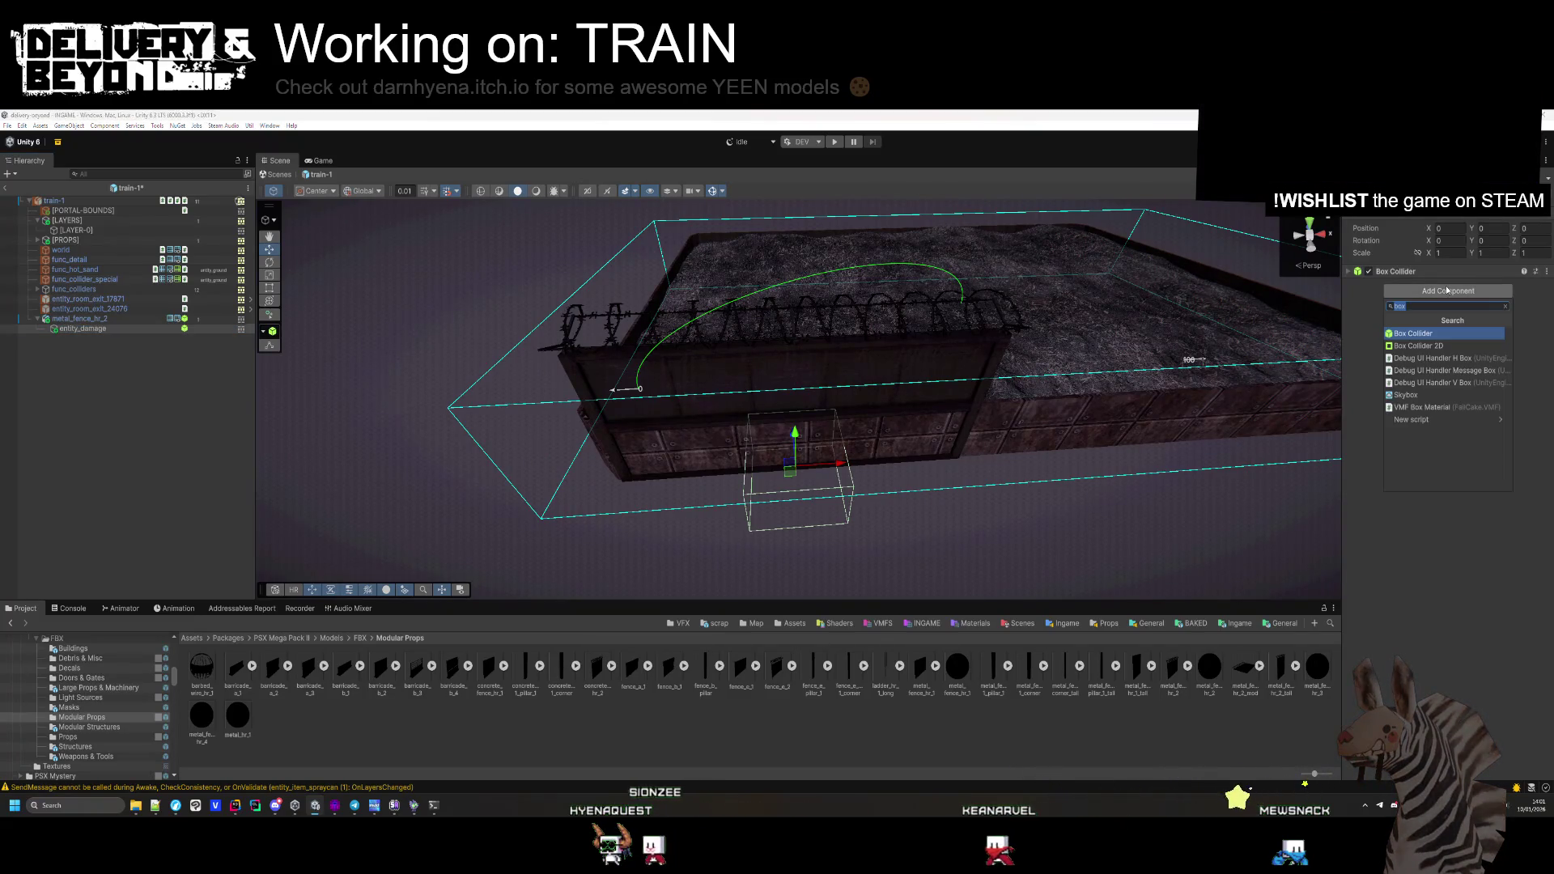
{"action": "type", "text": "damage"}
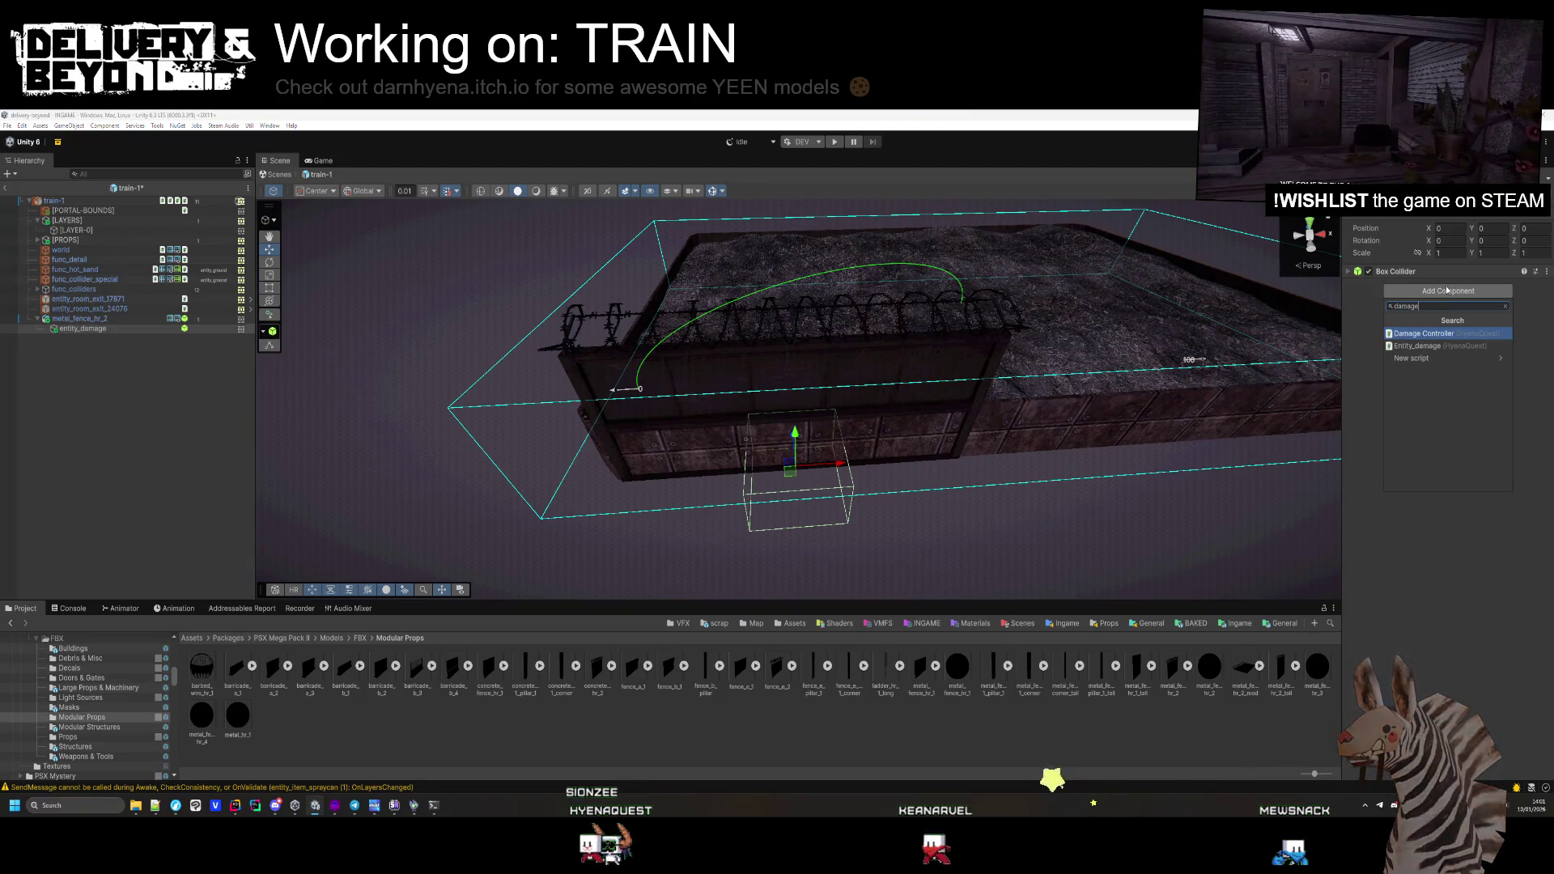
{"action": "left_click", "coordinate": [1438, 346]}
{"action": "left_click", "coordinate": [1448, 403]}
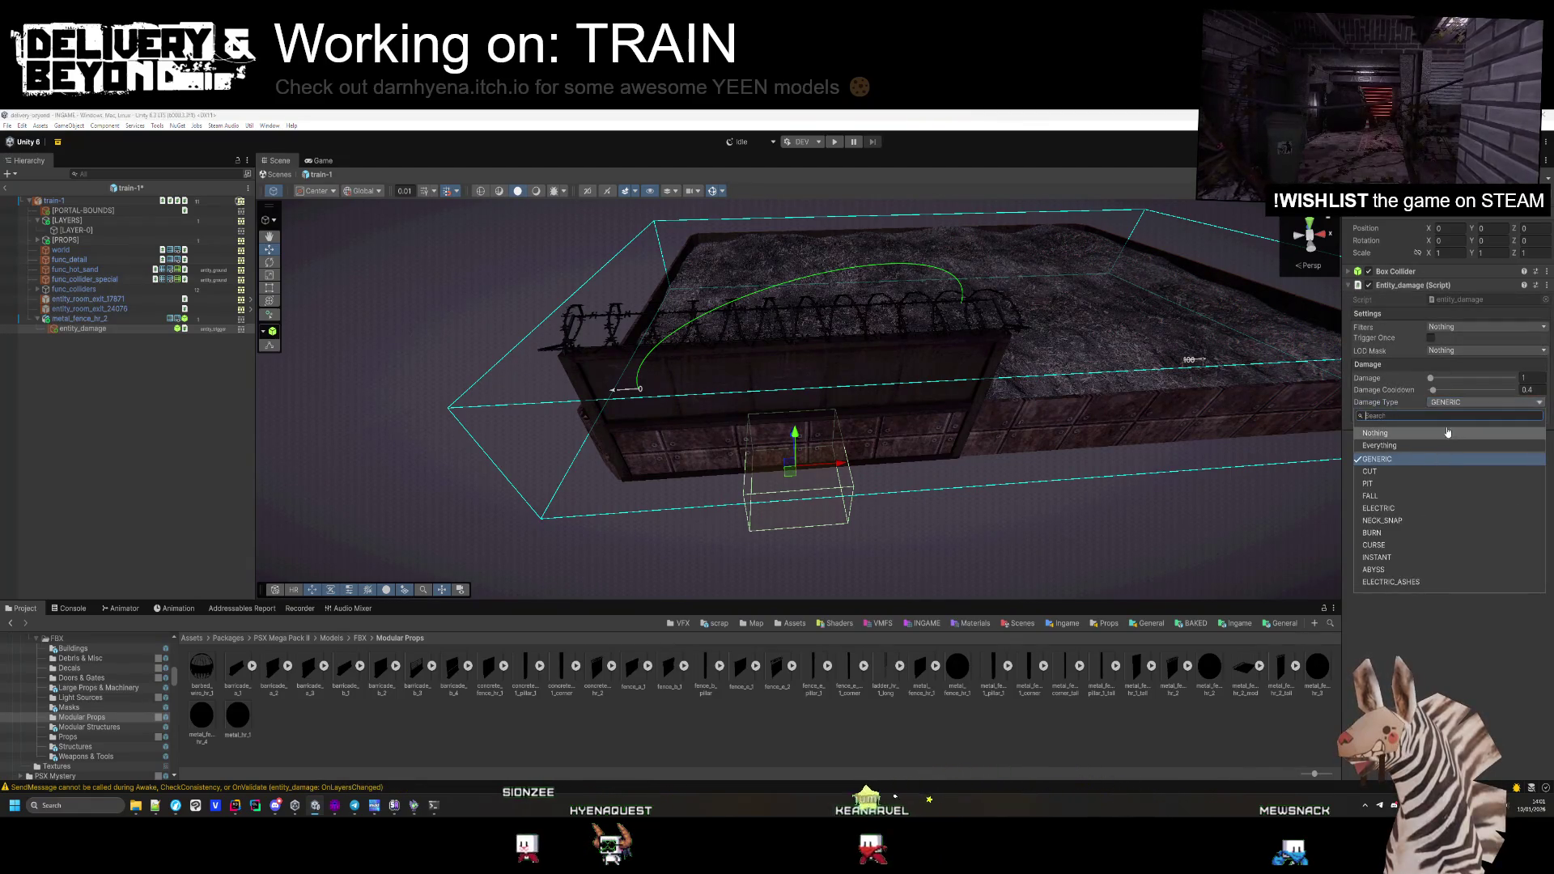
{"action": "left_click", "coordinate": [1423, 411]}
{"action": "left_click", "coordinate": [1430, 414]}
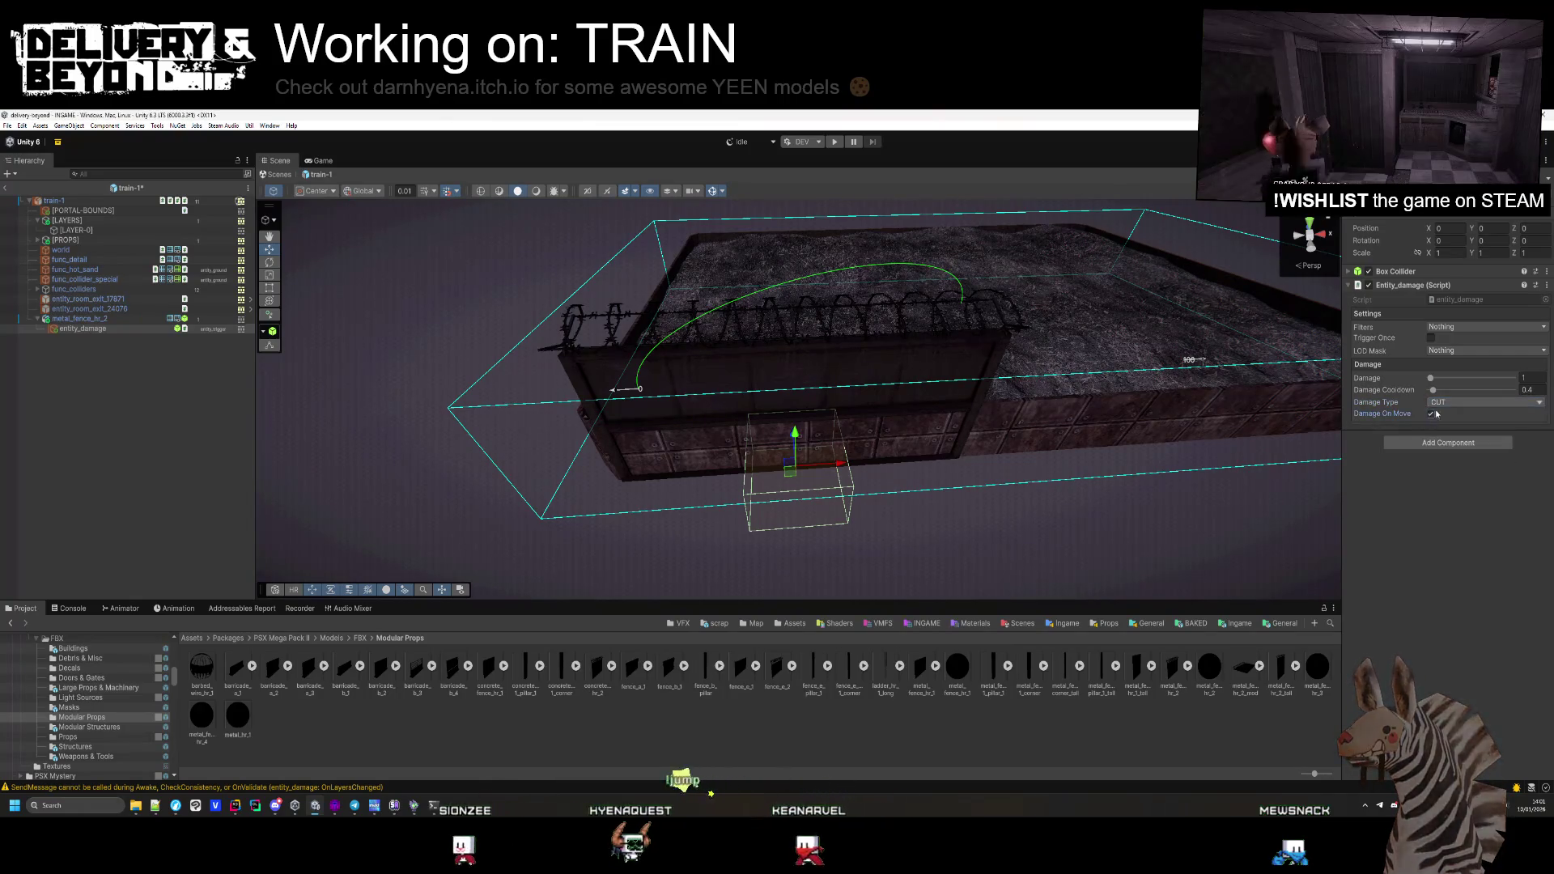
{"action": "left_click", "coordinate": [1530, 378]}
{"action": "type", "text": "5"}
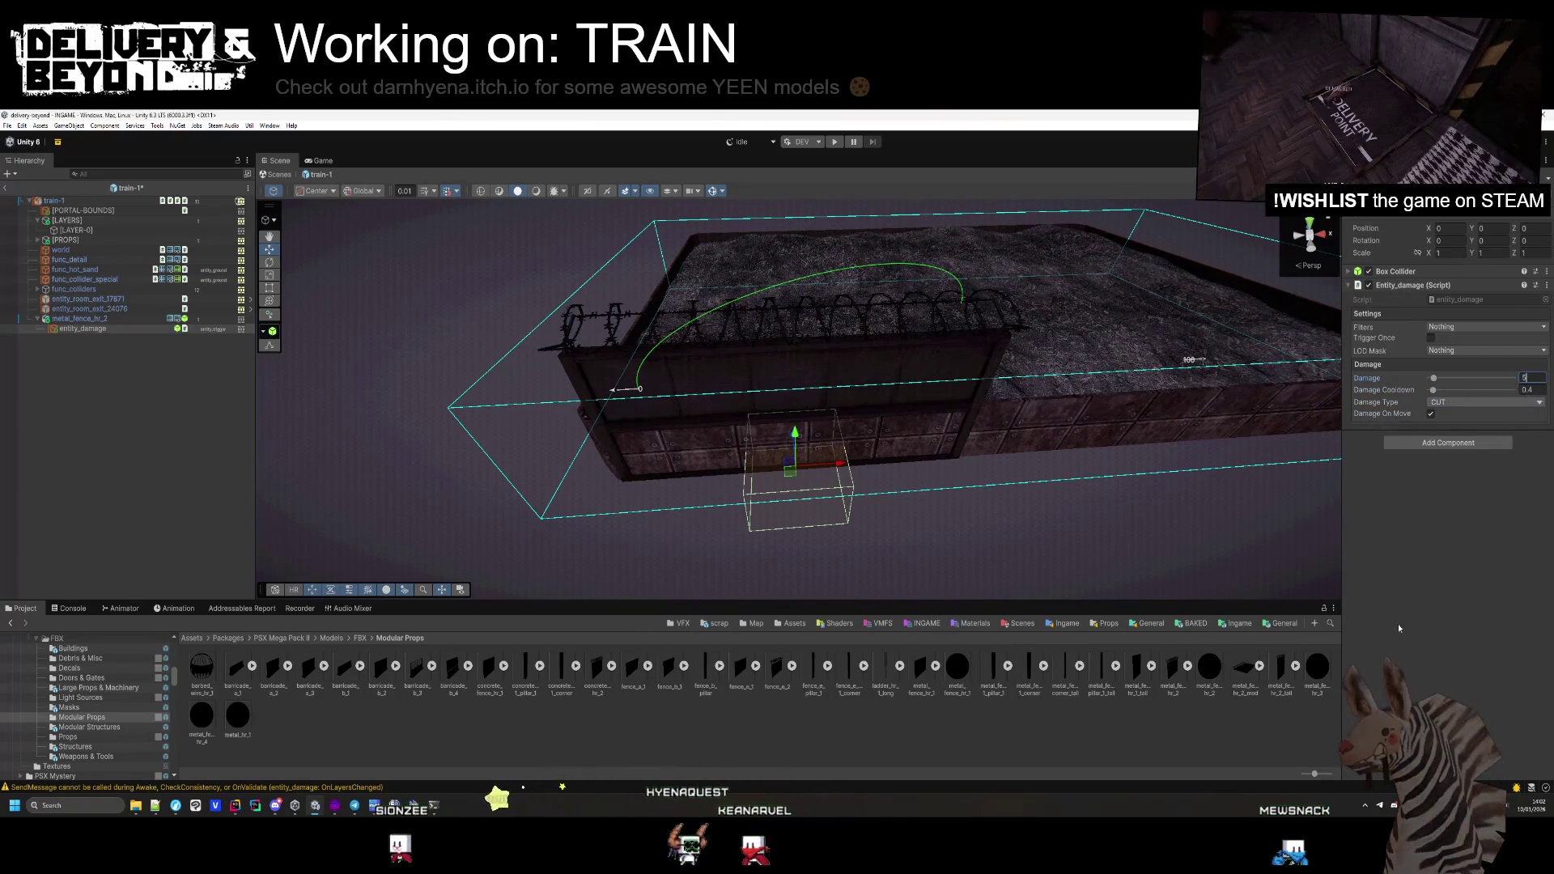
{"action": "key", "text": "Return"}
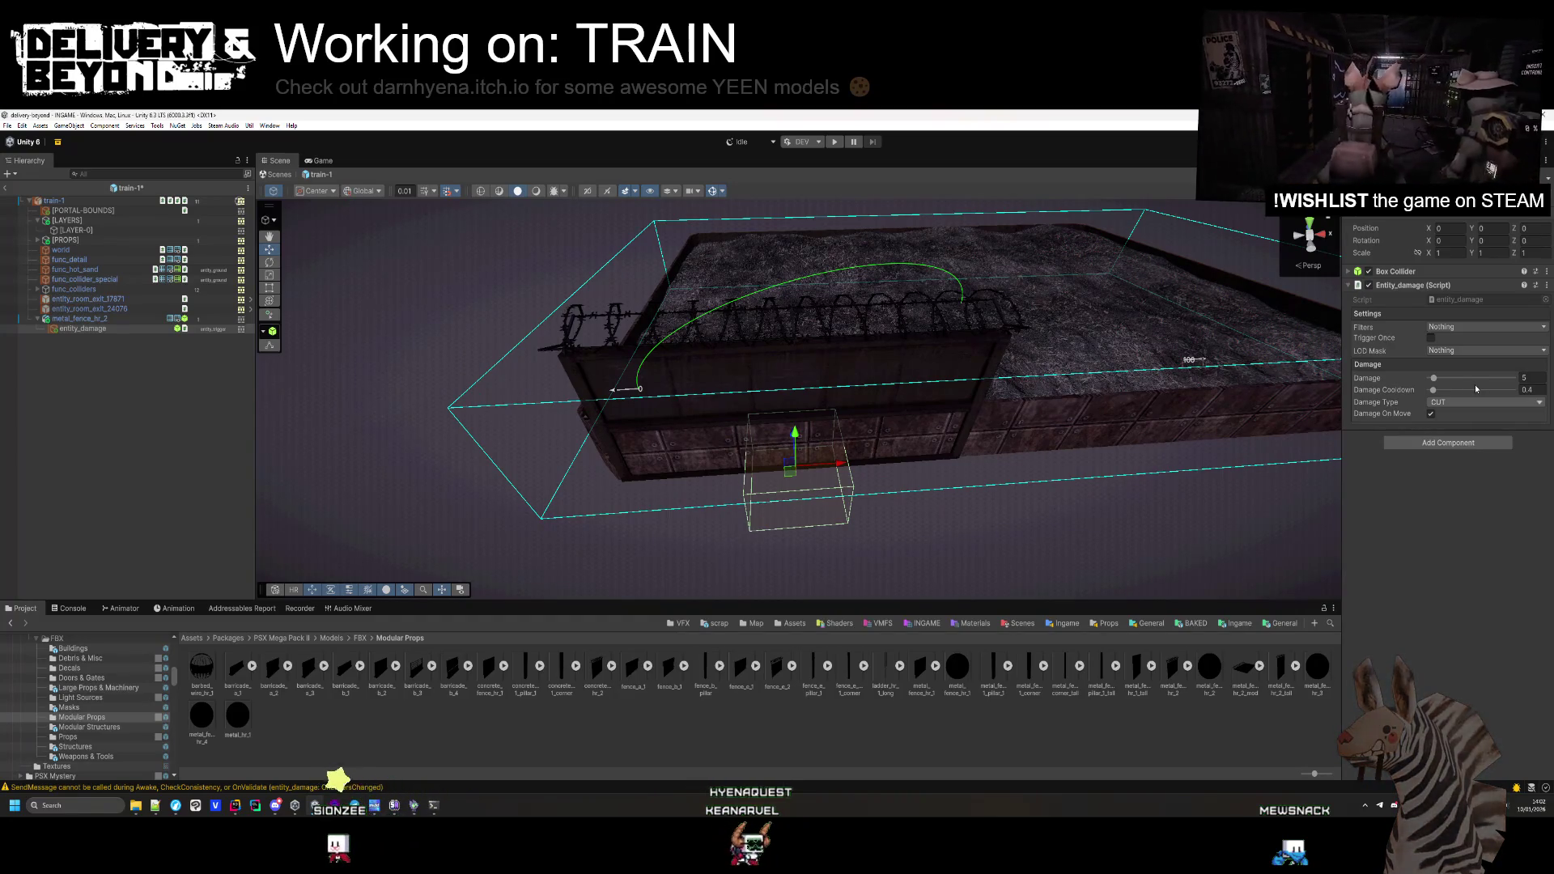
Filter the damage to entity_player and stretch the trigger box to about 3.3 tall
{"action": "left_click", "coordinate": [1476, 327]}
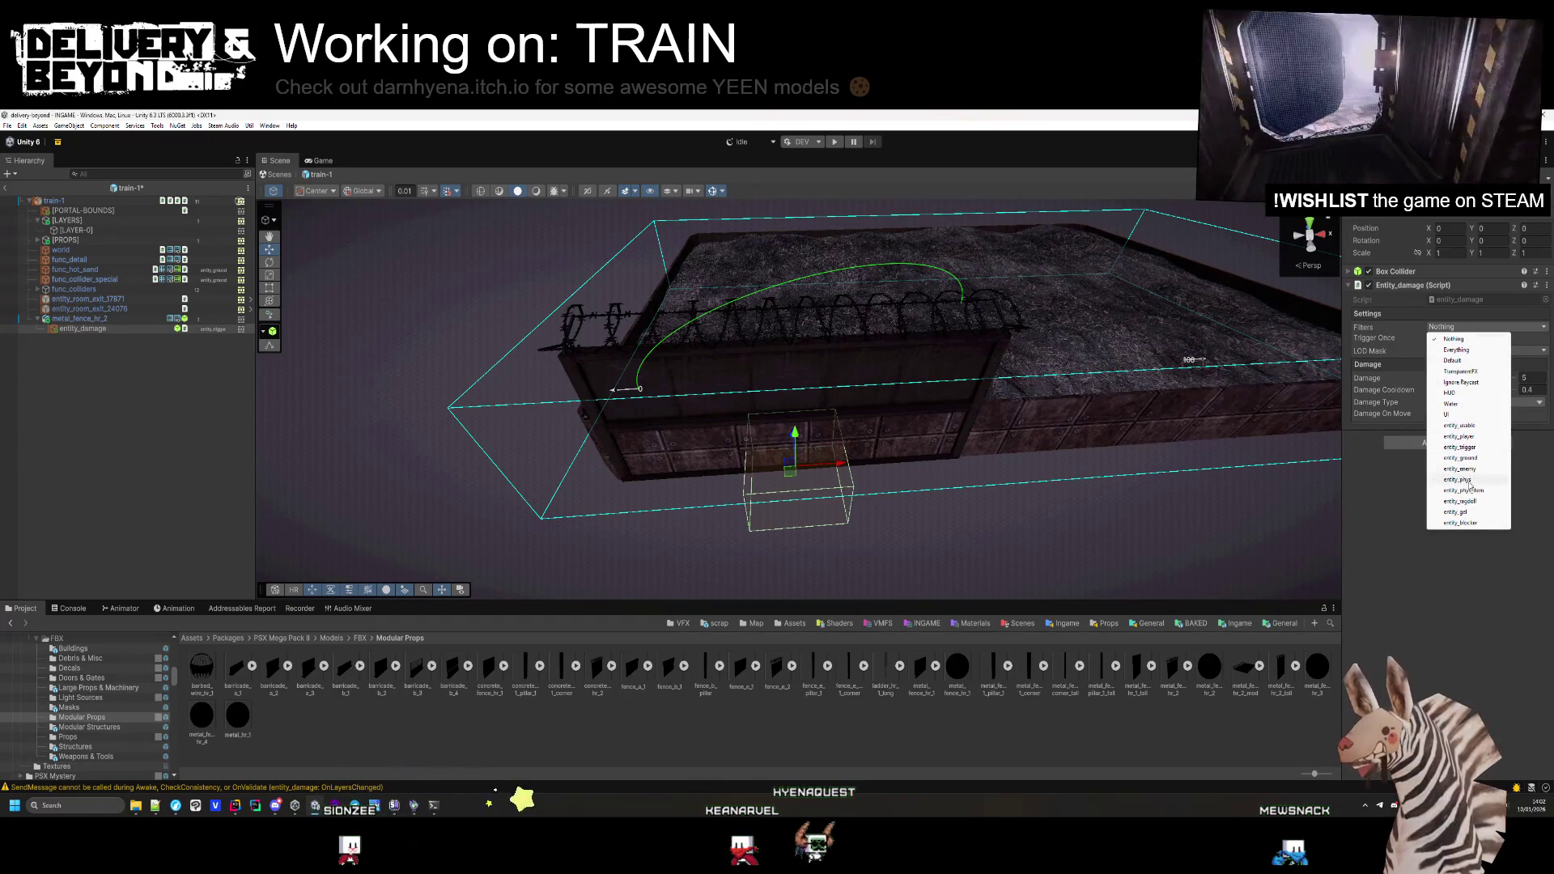
{"action": "left_click", "coordinate": [1463, 436]}
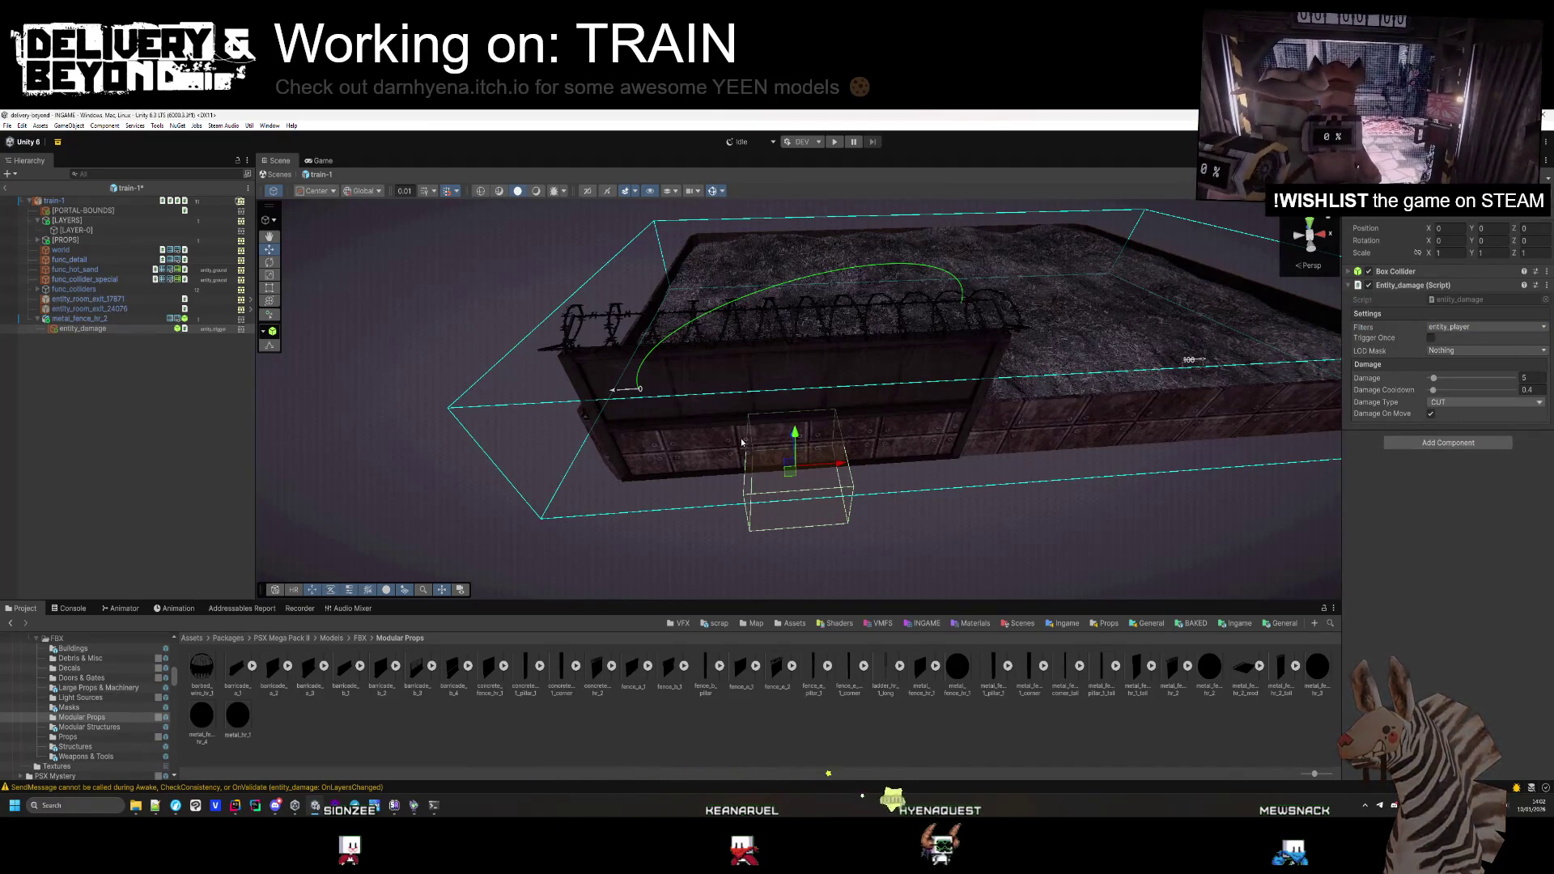
{"action": "left_click", "coordinate": [1404, 272]}
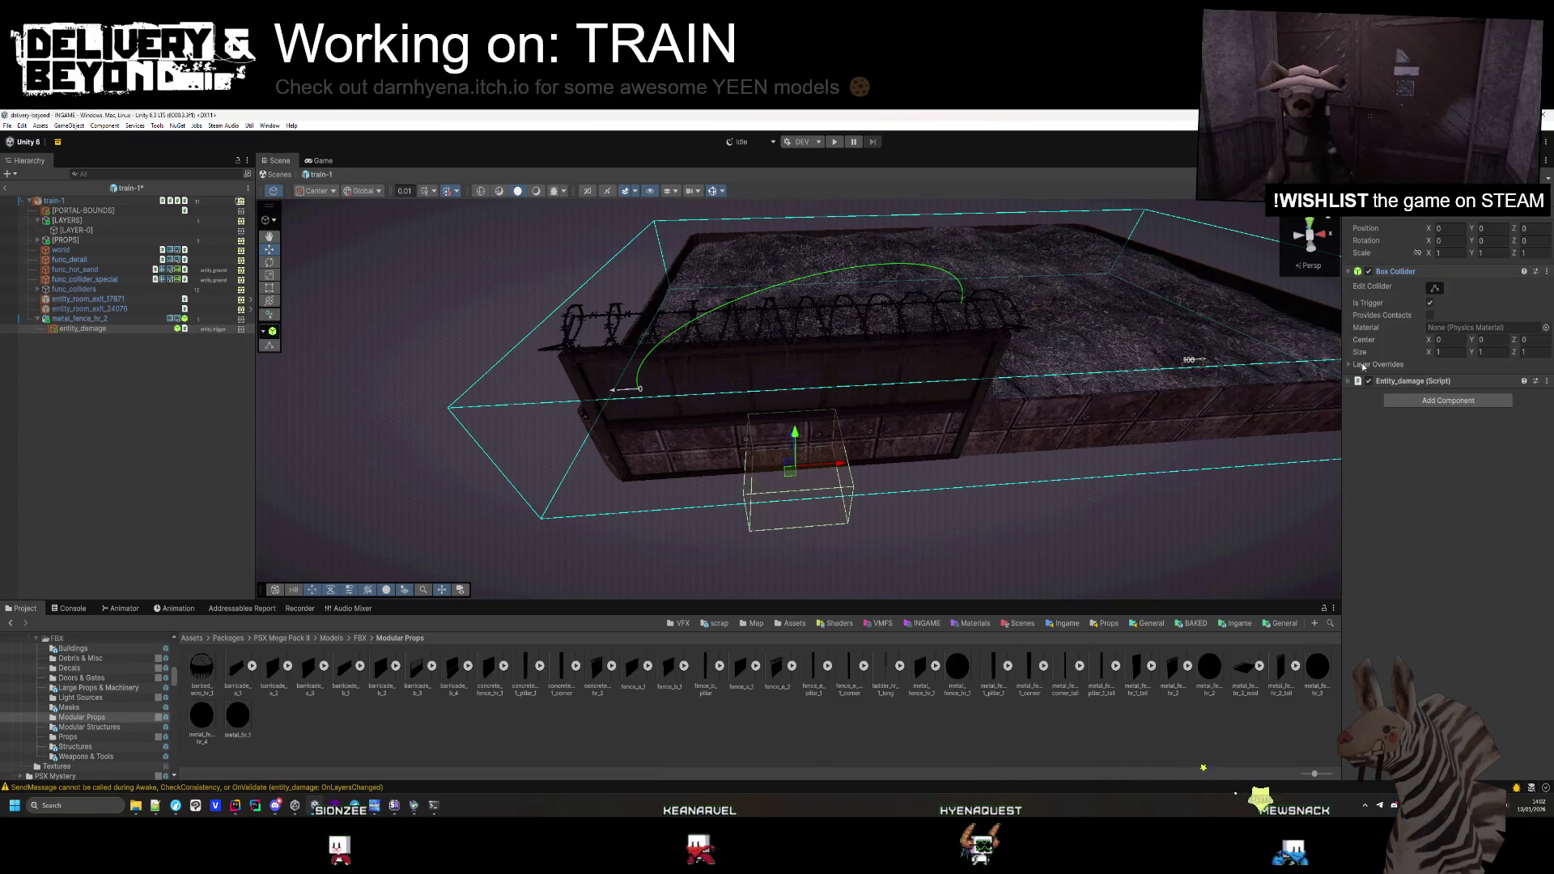
{"action": "left_click_drag", "start_coordinate": [802, 448], "coordinate": [797, 313]}
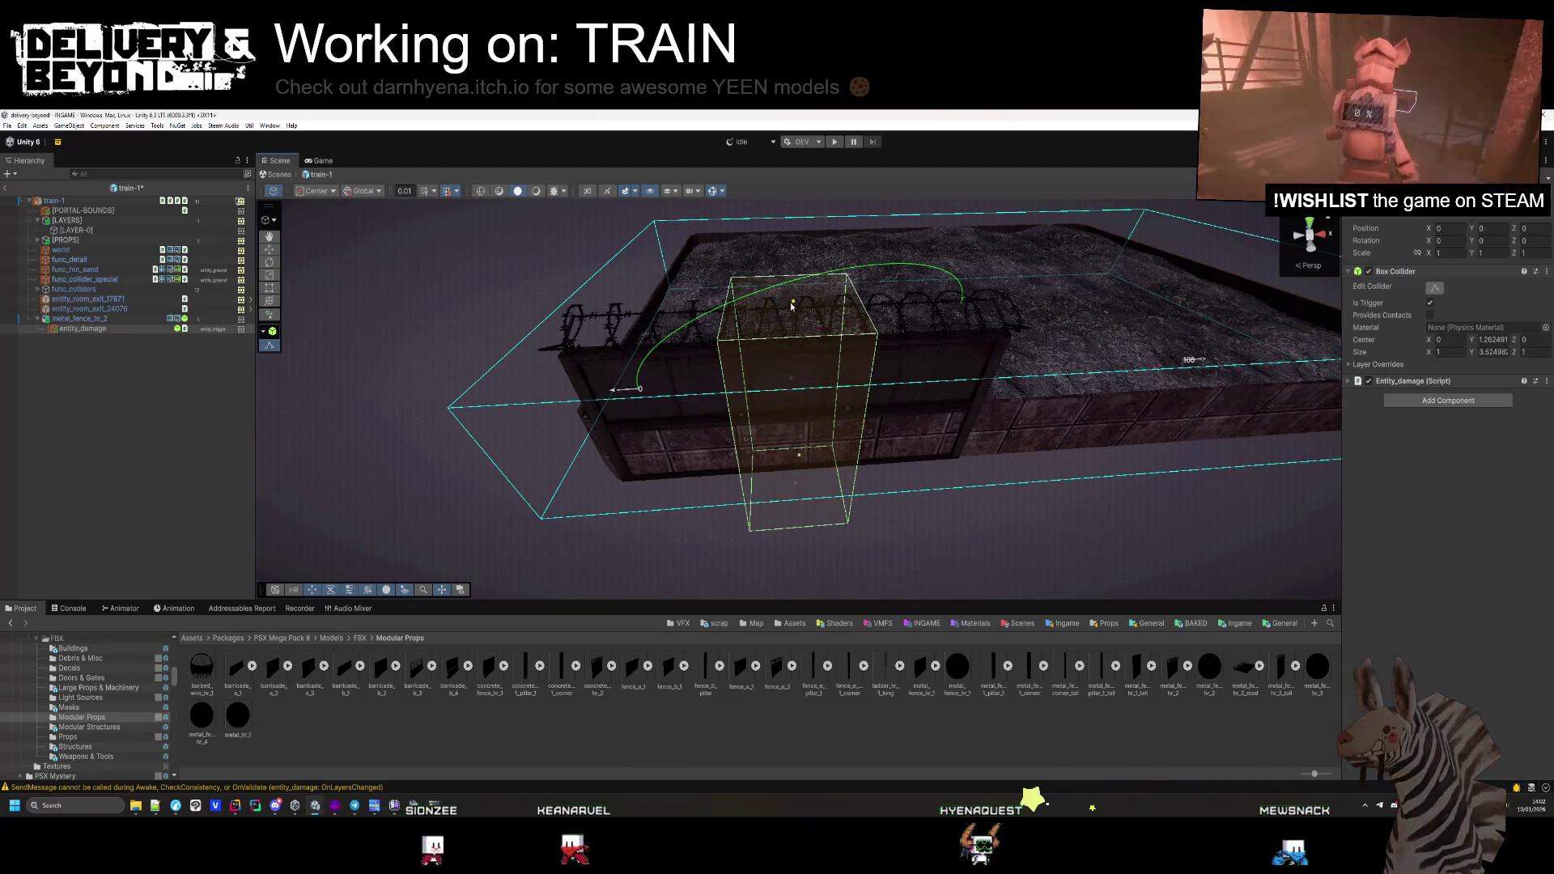
Reshape the entity_damage trigger into a thin strip covering the barbed wire atop the wall
{"action": "mouse_move", "coordinate": [796, 487]}
{"action": "left_mouse_down"}
{"action": "mouse_move", "coordinate": [798, 340]}
{"action": "mouse_move", "coordinate": [807, 385]}
{"action": "mouse_move", "coordinate": [833, 330]}
{"action": "mouse_move", "coordinate": [825, 356]}
{"action": "left_mouse_up"}
{"action": "mouse_move", "coordinate": [833, 291]}
{"action": "left_mouse_down"}
{"action": "mouse_move", "coordinate": [825, 356]}
{"action": "mouse_move", "coordinate": [749, 389]}
{"action": "mouse_move", "coordinate": [669, 470]}
{"action": "mouse_move", "coordinate": [739, 405]}
{"action": "mouse_move", "coordinate": [677, 371]}
{"action": "left_mouse_up"}
{"action": "mouse_move", "coordinate": [767, 336]}
{"action": "left_mouse_down"}
{"action": "mouse_move", "coordinate": [915, 356]}
{"action": "mouse_move", "coordinate": [878, 365]}
{"action": "mouse_move", "coordinate": [847, 340]}
{"action": "mouse_move", "coordinate": [850, 287]}
{"action": "left_mouse_up"}
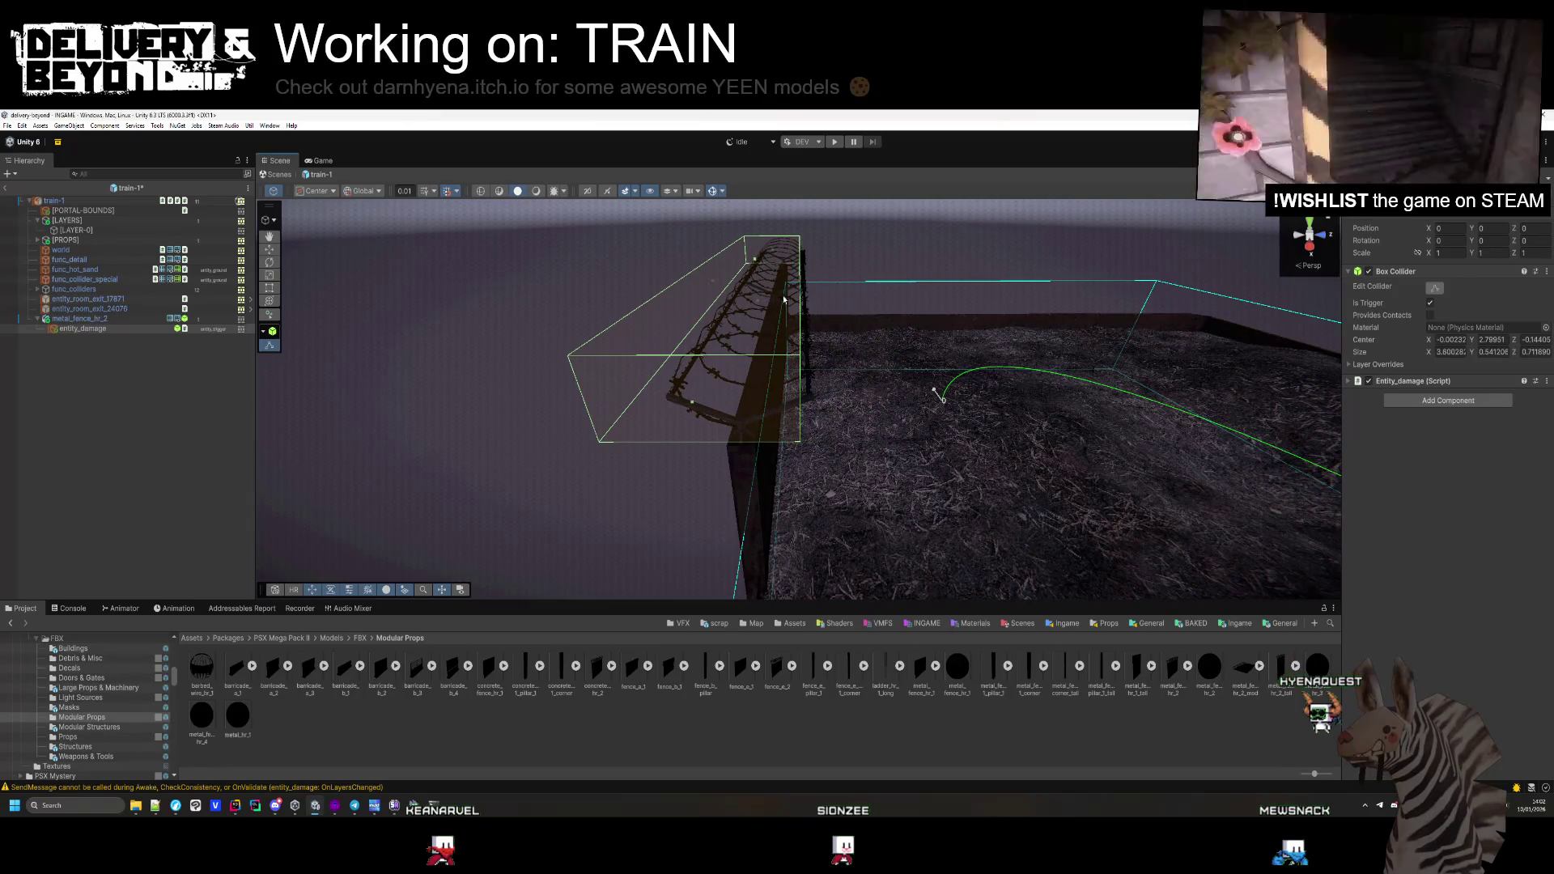
{"action": "left_click_drag", "start_coordinate": [752, 294], "coordinate": [1069, 392]}
{"action": "left_click_drag", "start_coordinate": [749, 355], "coordinate": [272, 509]}
Narrow the fence to Scale X 0.8 and move it to Position X 2.62
{"action": "left_click", "coordinate": [199, 501]}
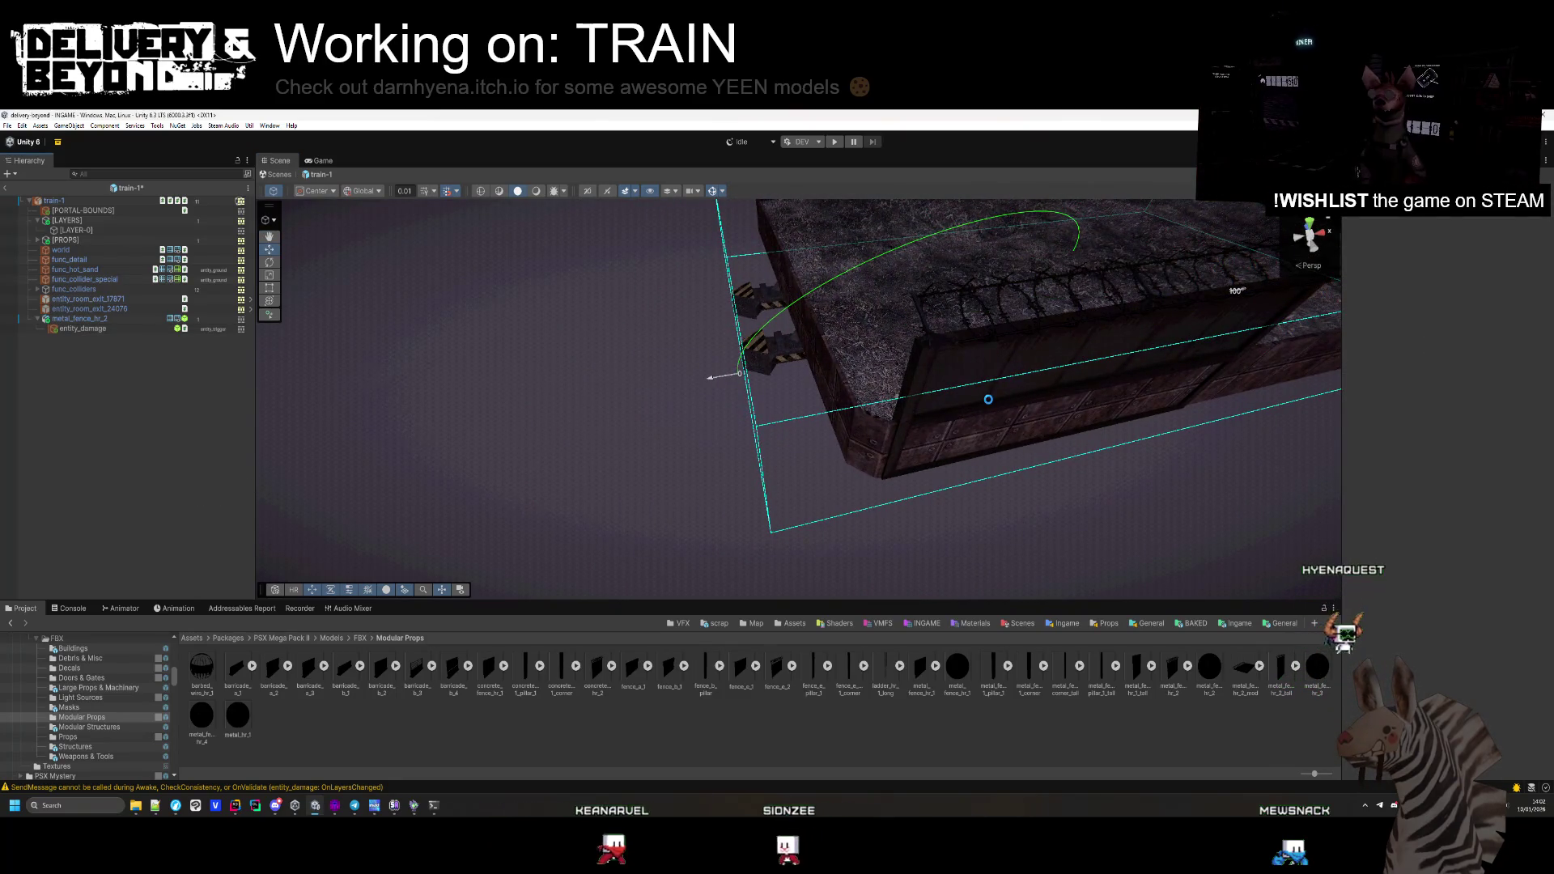
{"action": "left_click", "coordinate": [1045, 374]}
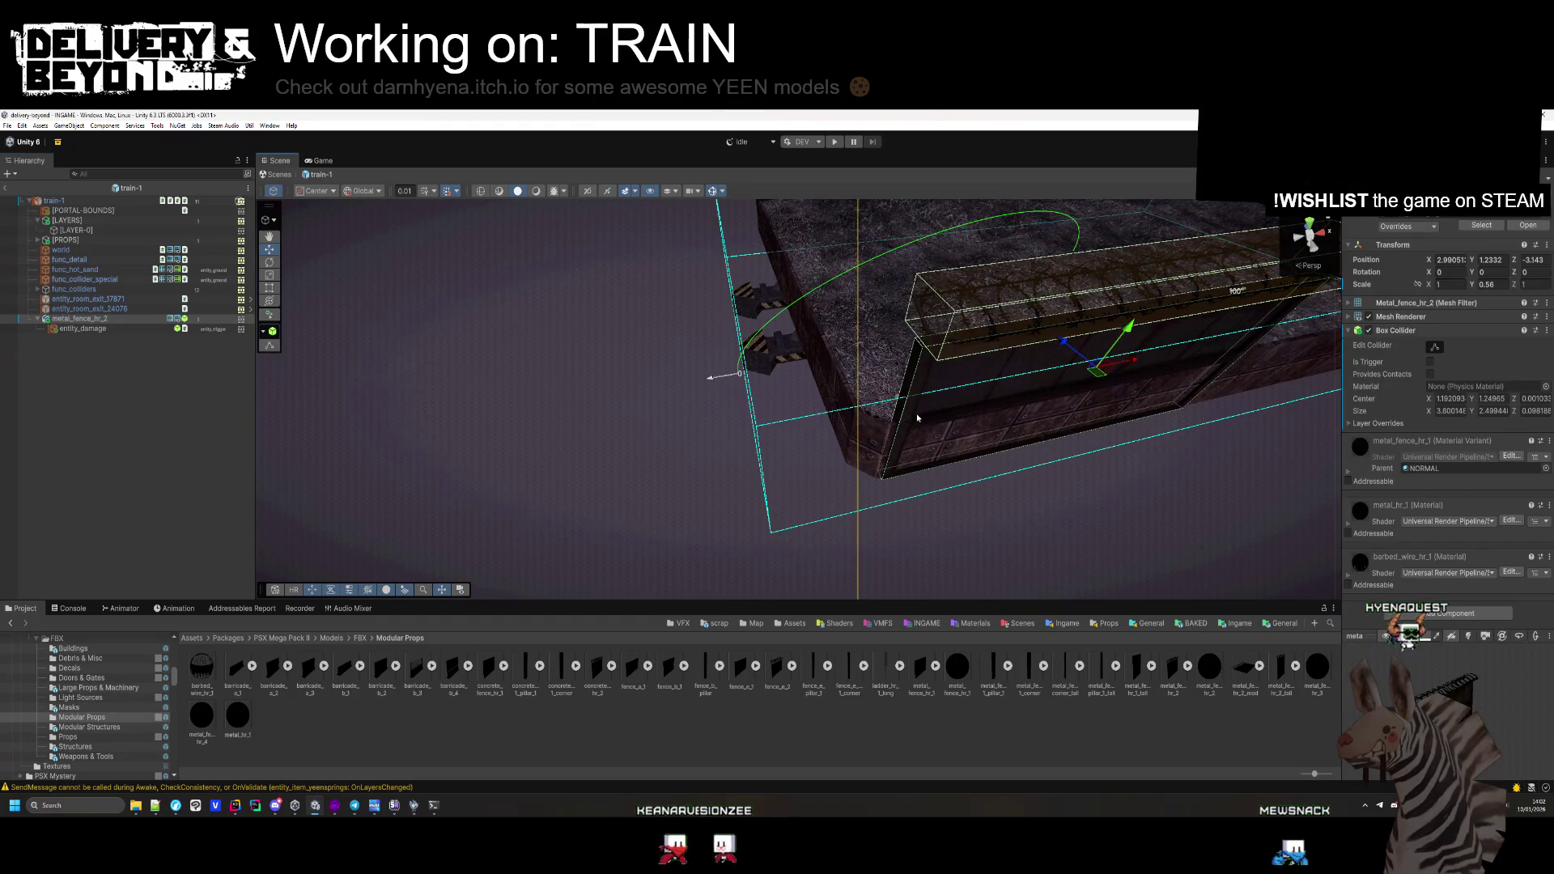
{"action": "left_click_drag", "start_coordinate": [640, 408], "coordinate": [567, 409]}
{"action": "left_click_drag", "start_coordinate": [1429, 287], "coordinate": [1421, 287]}
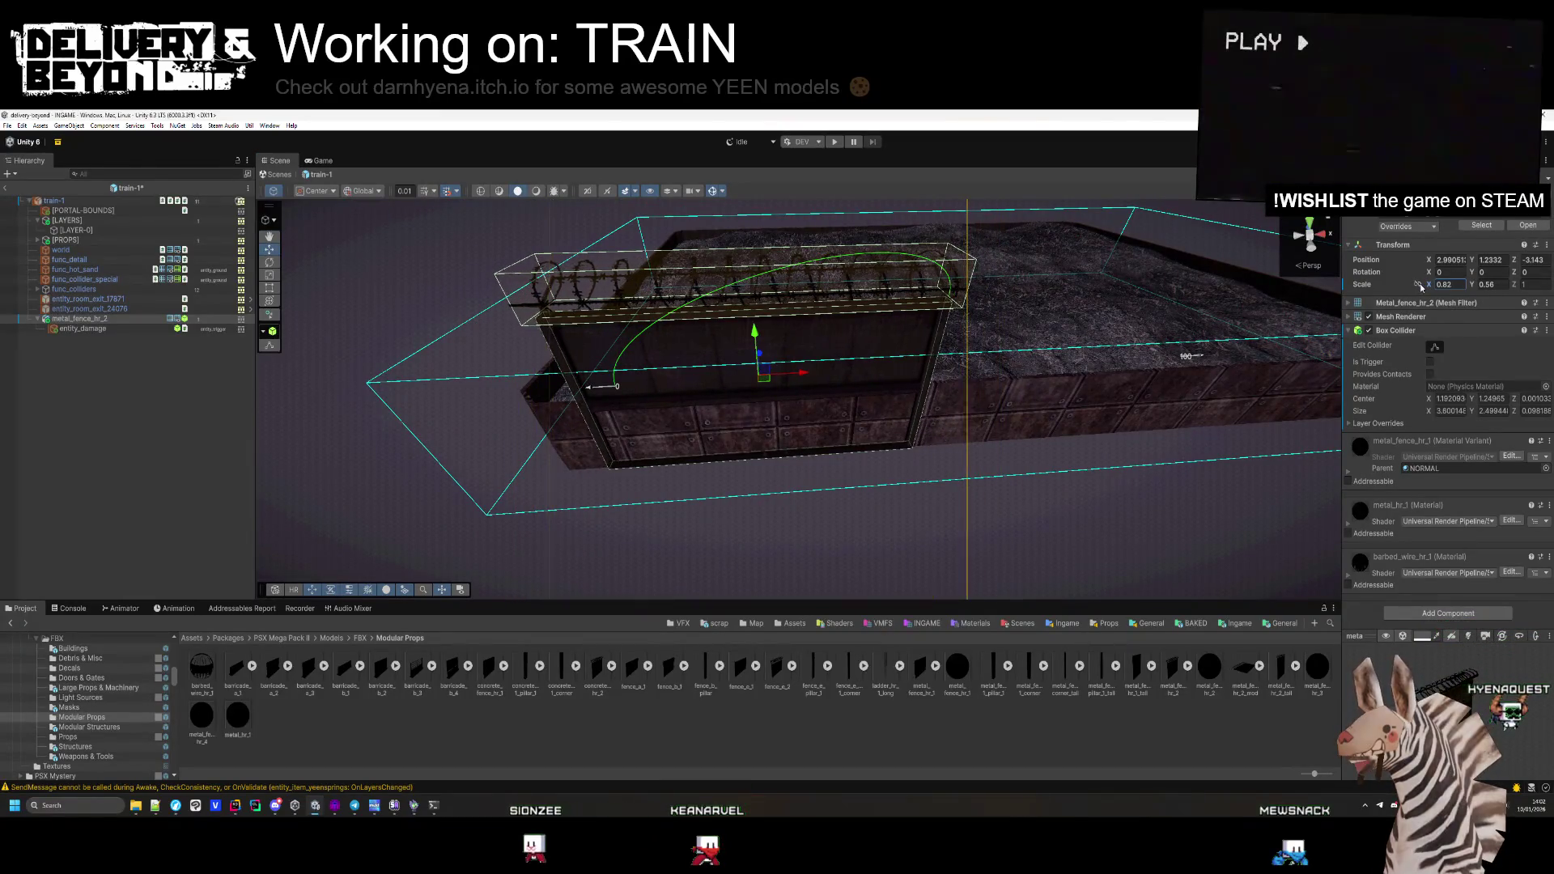
{"action": "left_click_drag", "start_coordinate": [802, 373], "coordinate": [757, 380]}
{"action": "left_click", "coordinate": [47, 321]}
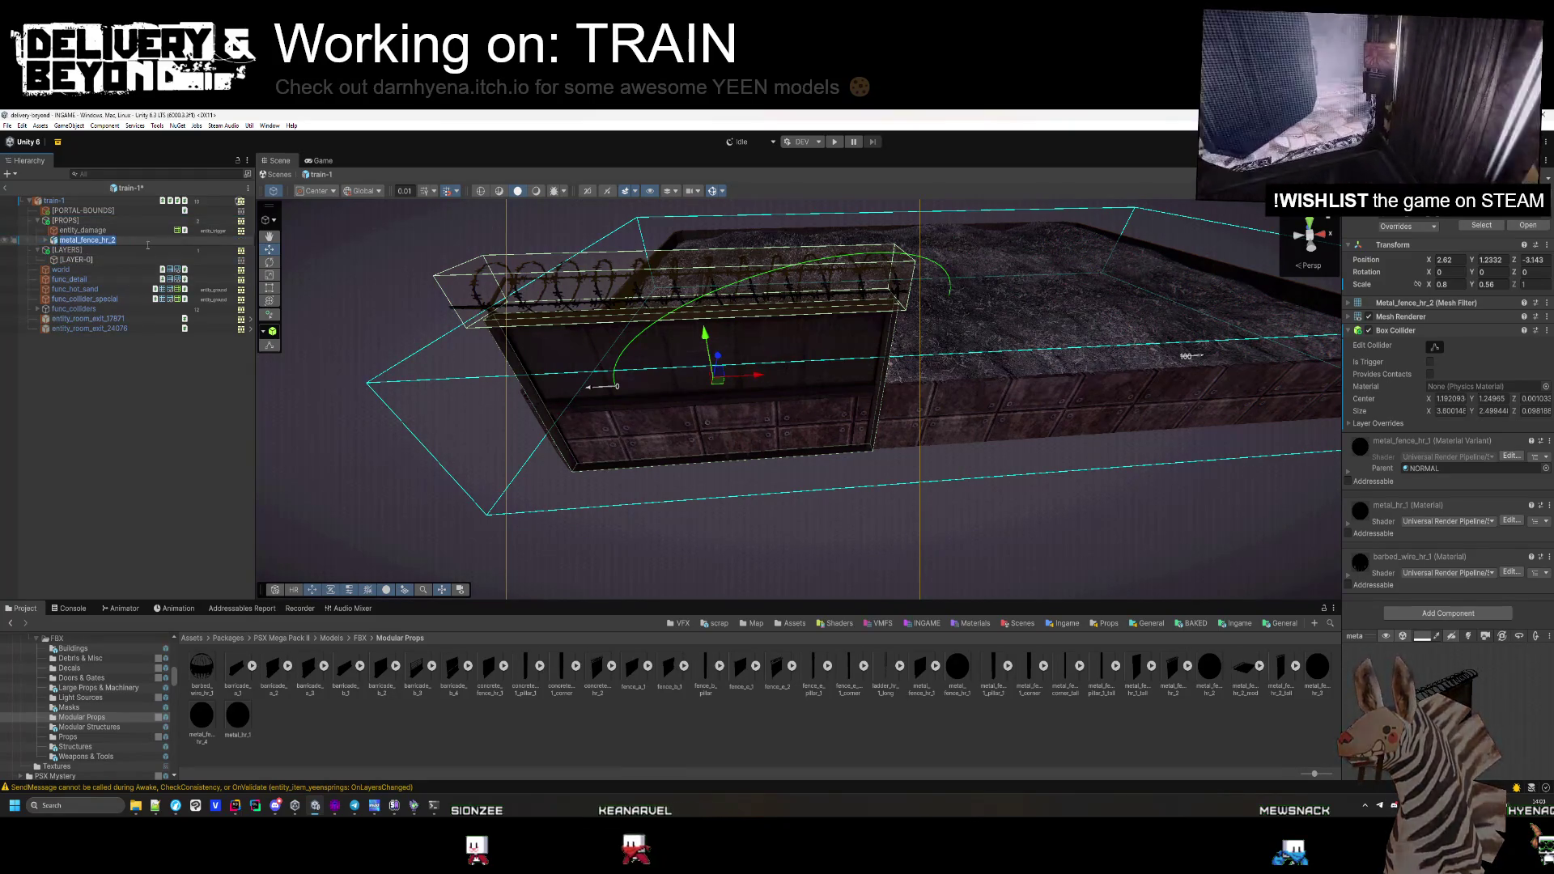
Put metal_fence_hr_2 on the entity_ground layer, applying it to the fences
{"action": "key", "text": "Delete"}
{"action": "key", "text": "Return"}
{"action": "left_click", "coordinate": [120, 241]}
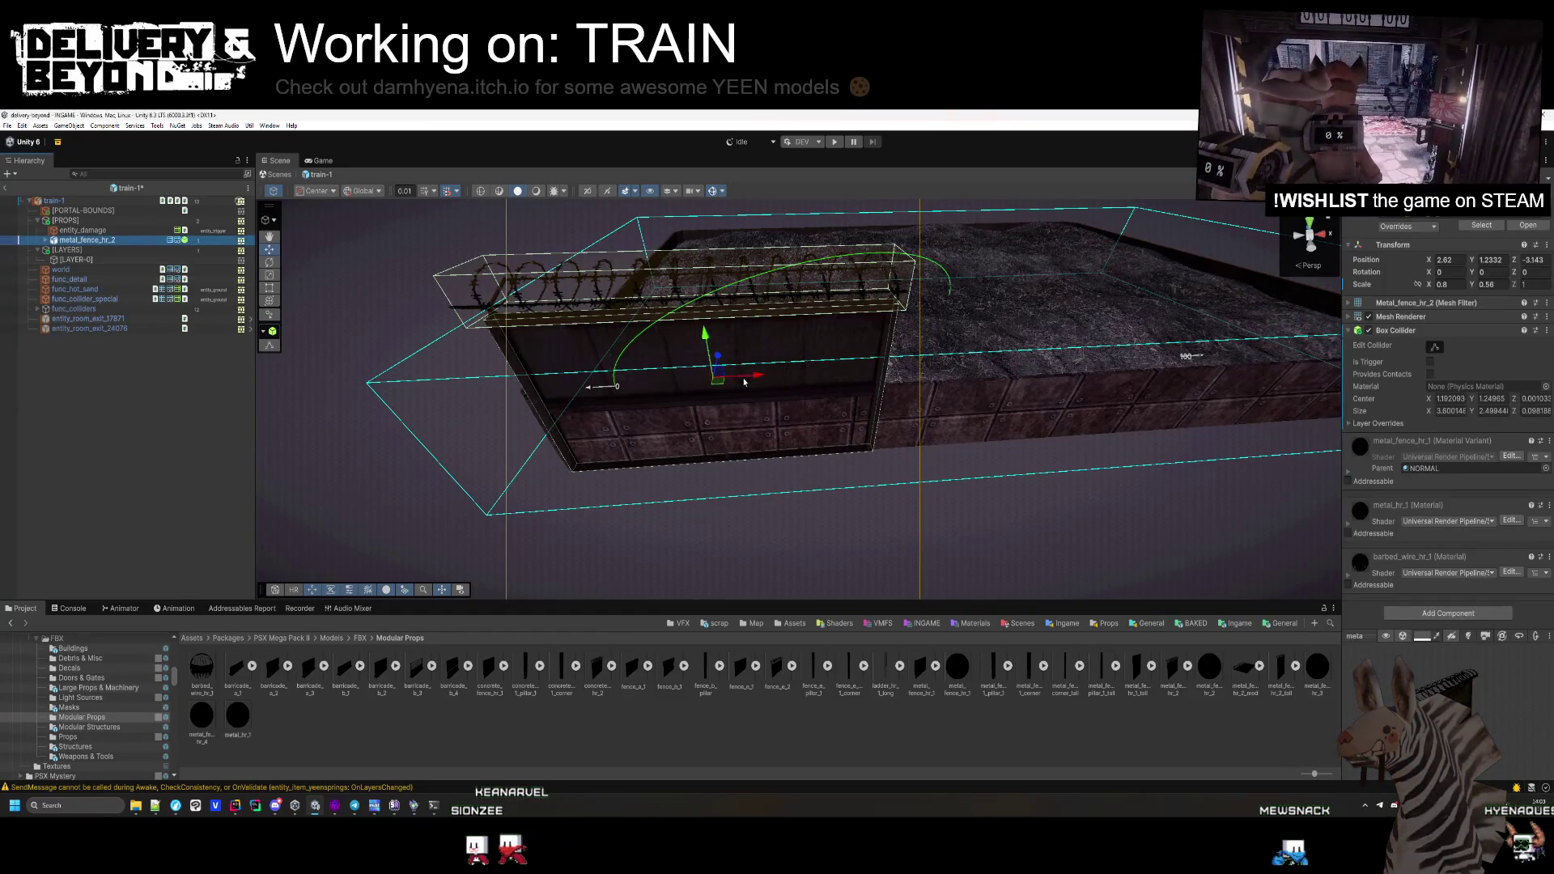
{"action": "left_click", "coordinate": [1506, 210]}
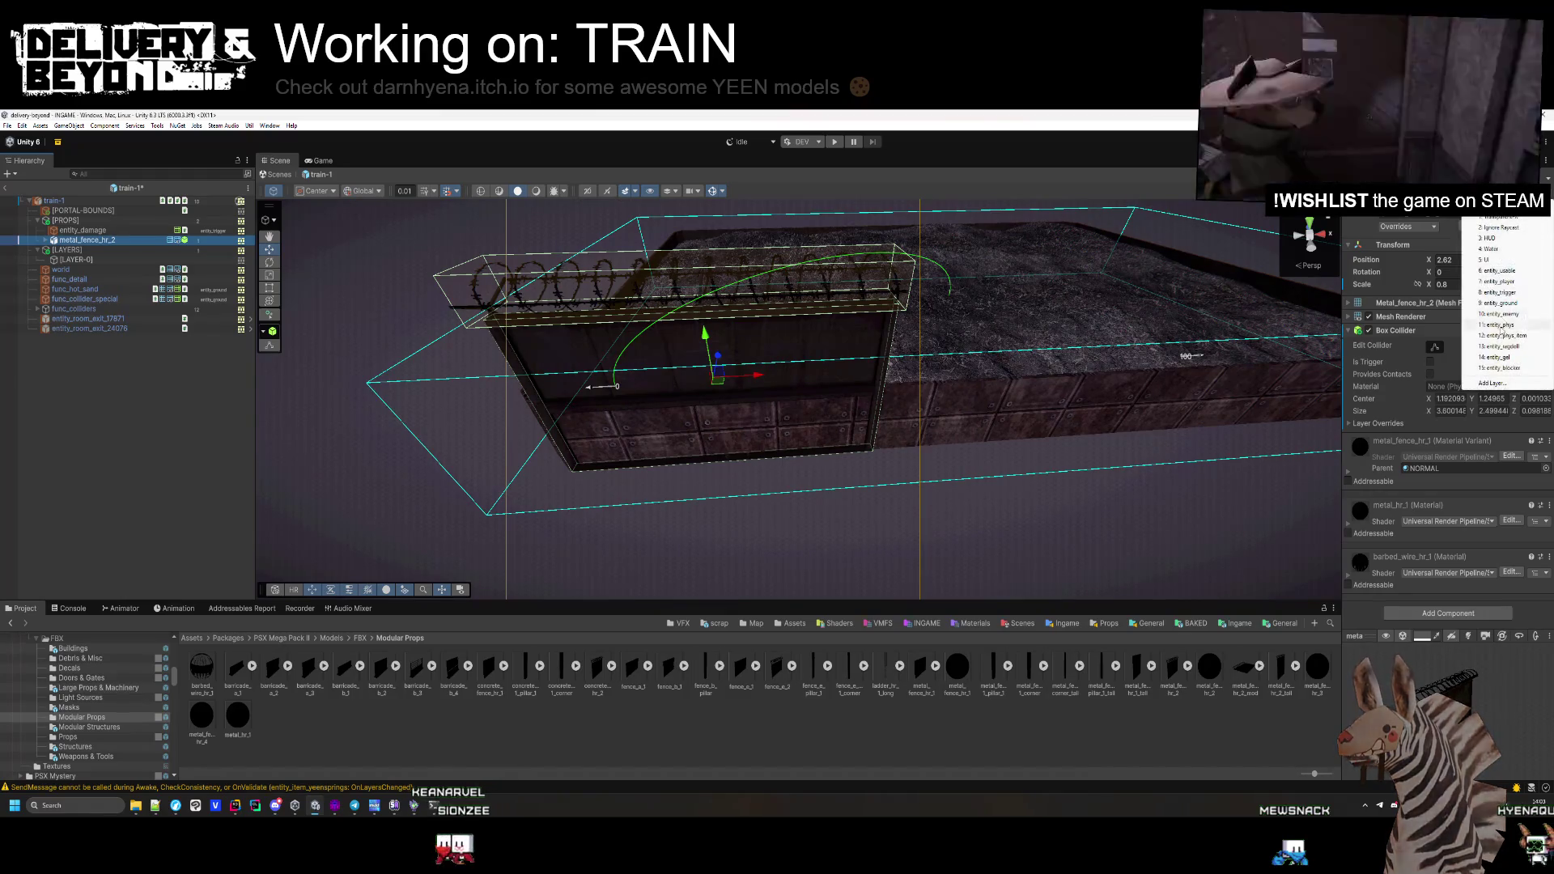
{"action": "left_click", "coordinate": [1500, 305]}
{"action": "key", "text": "Return"}
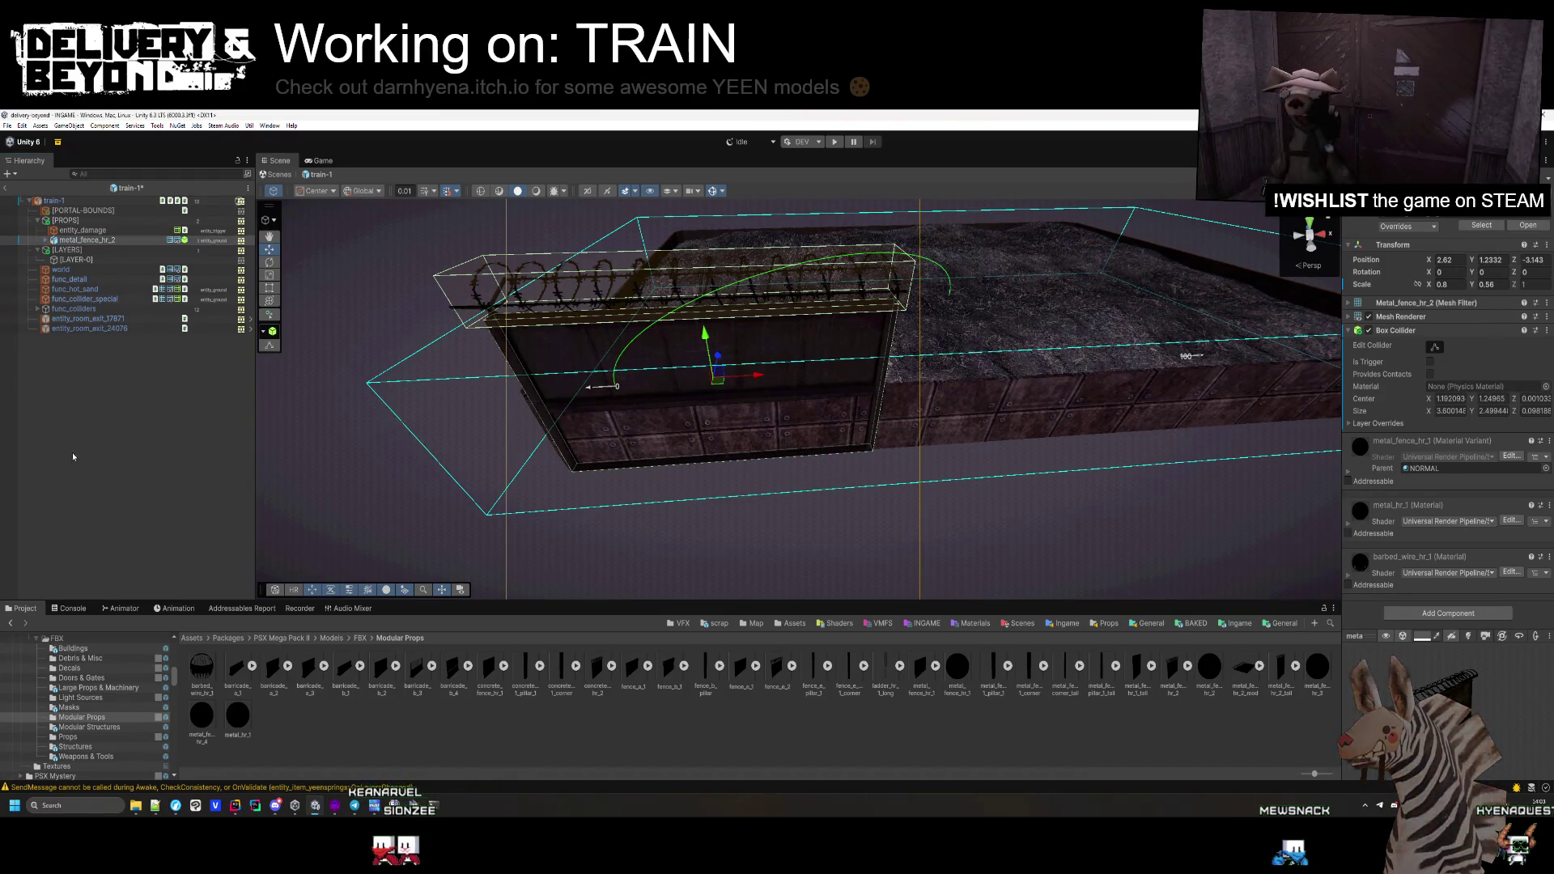
Slide the fence right along the flatcar's edge
{"action": "left_click", "coordinate": [119, 241]}
{"action": "left_click_drag", "start_coordinate": [761, 377], "coordinate": [1092, 382]}
{"action": "scroll", "coordinate": [1088, 383], "scroll_direction": "up", "scroll_amount": 5}
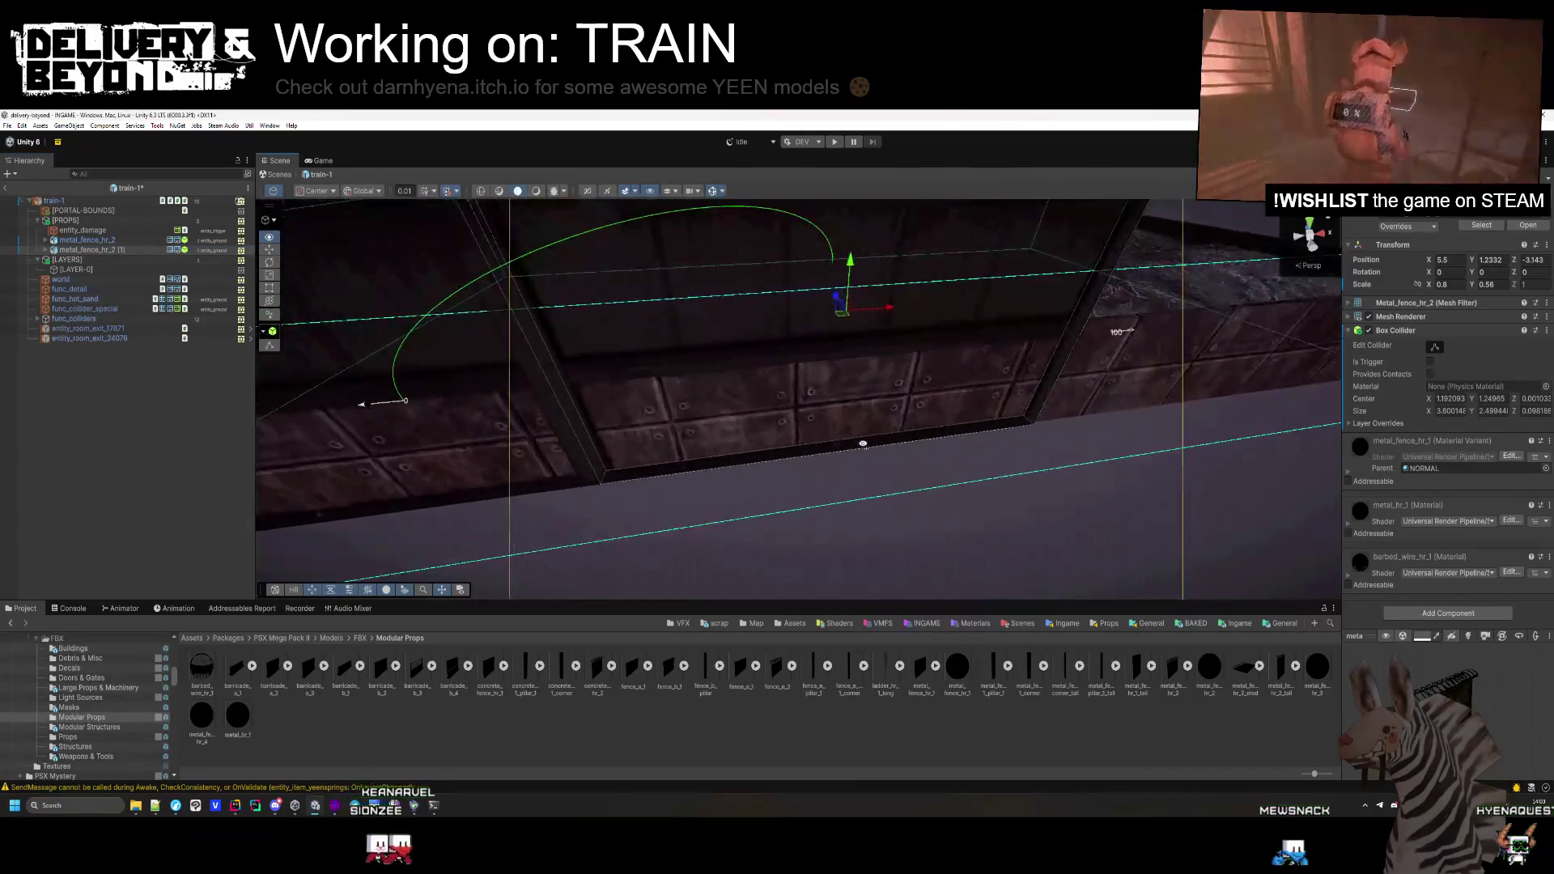
{"action": "left_click_drag", "start_coordinate": [994, 310], "coordinate": [995, 310]}
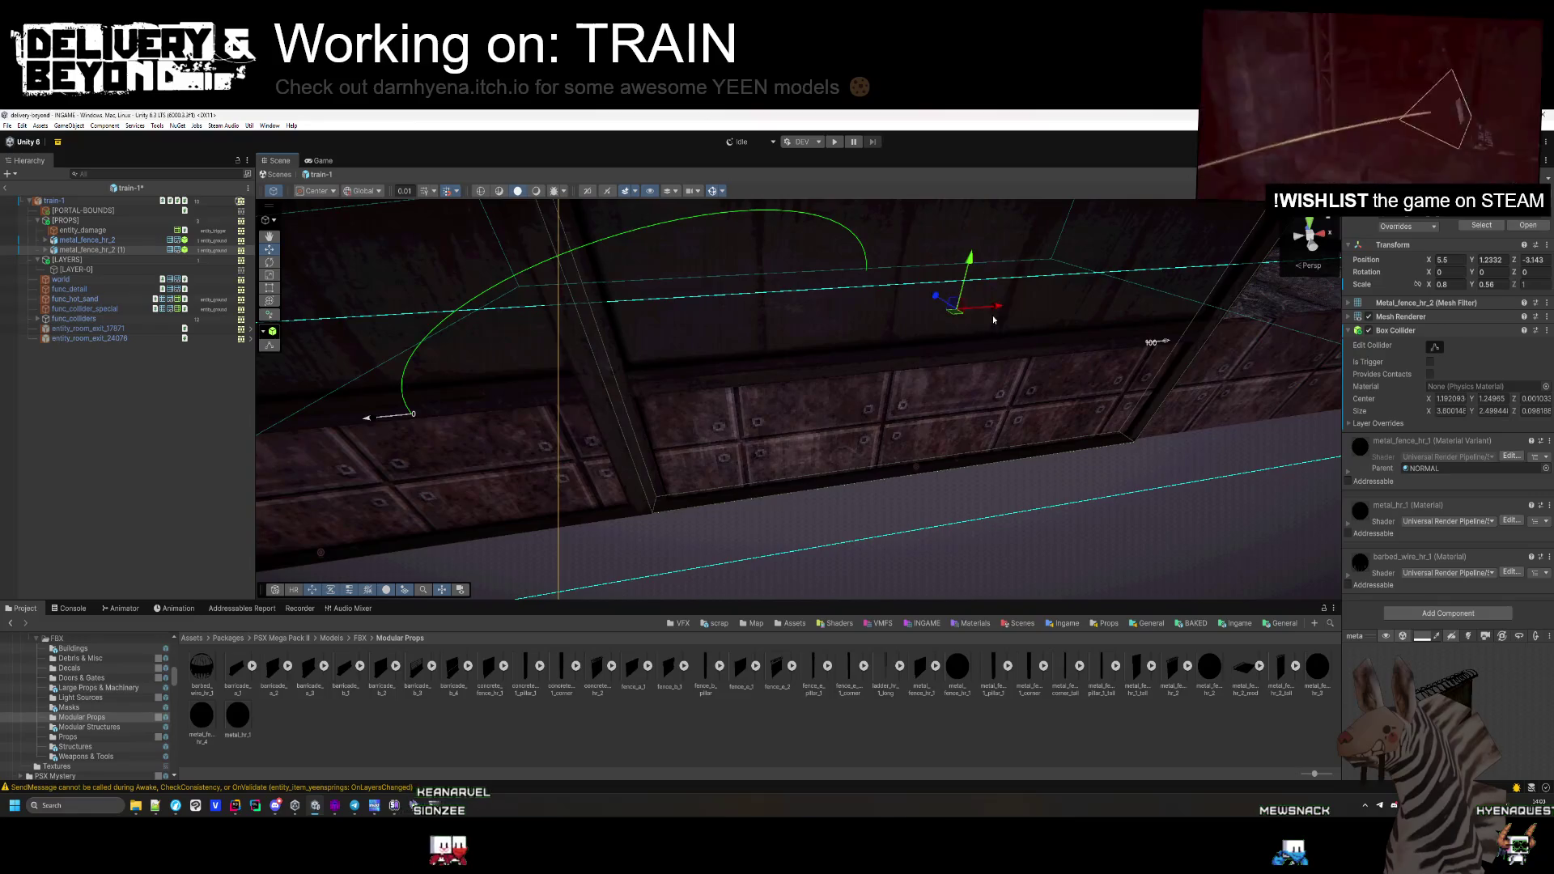
{"action": "scroll", "coordinate": [995, 312], "scroll_direction": "down", "scroll_amount": 5}
Duplicate the fence and space the sections into a three-piece row along the edge
{"action": "key", "text": "ctrl+d"}
{"action": "mouse_move", "coordinate": [749, 381]}
{"action": "left_mouse_down"}
{"action": "mouse_move", "coordinate": [1037, 397]}
{"action": "mouse_move", "coordinate": [1037, 442]}
{"action": "left_mouse_up"}
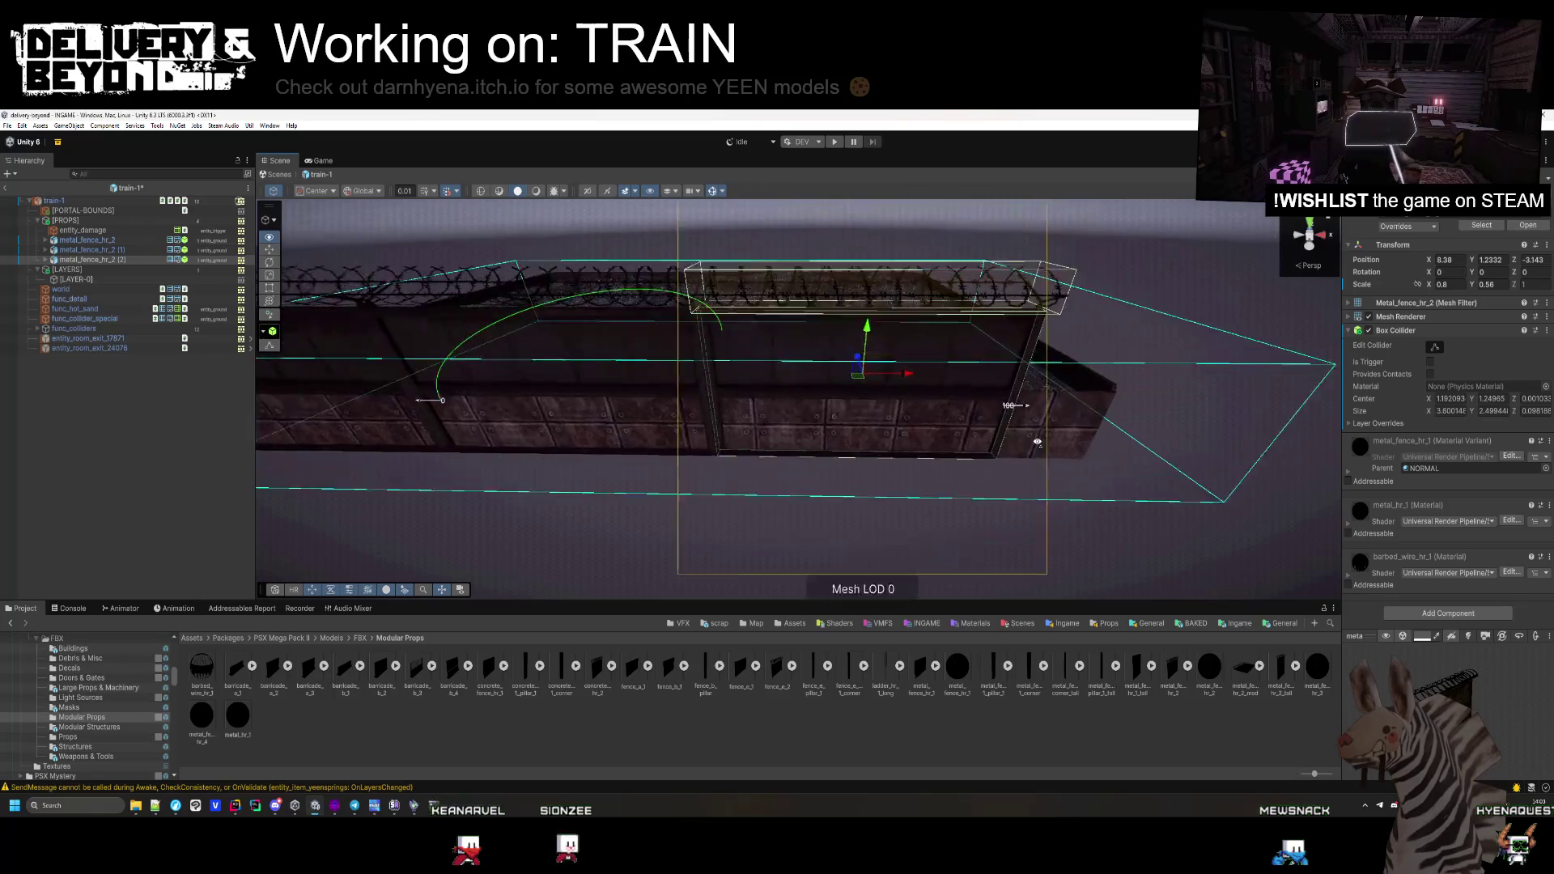
{"action": "scroll", "coordinate": [1037, 442], "scroll_direction": "up", "scroll_amount": 3}
{"action": "left_click_drag", "start_coordinate": [802, 377], "coordinate": [881, 384]}
{"action": "mouse_move", "coordinate": [616, 401]}
{"action": "left_mouse_down"}
{"action": "mouse_move", "coordinate": [567, 407]}
{"action": "mouse_move", "coordinate": [518, 340]}
{"action": "left_mouse_up"}
{"action": "left_click", "coordinate": [499, 323]}
{"action": "mouse_move", "coordinate": [587, 370]}
{"action": "left_mouse_down"}
{"action": "mouse_move", "coordinate": [638, 374]}
{"action": "mouse_move", "coordinate": [634, 475]}
{"action": "mouse_move", "coordinate": [969, 514]}
{"action": "mouse_move", "coordinate": [988, 527]}
{"action": "mouse_move", "coordinate": [899, 518]}
{"action": "mouse_move", "coordinate": [1012, 539]}
{"action": "left_mouse_up"}
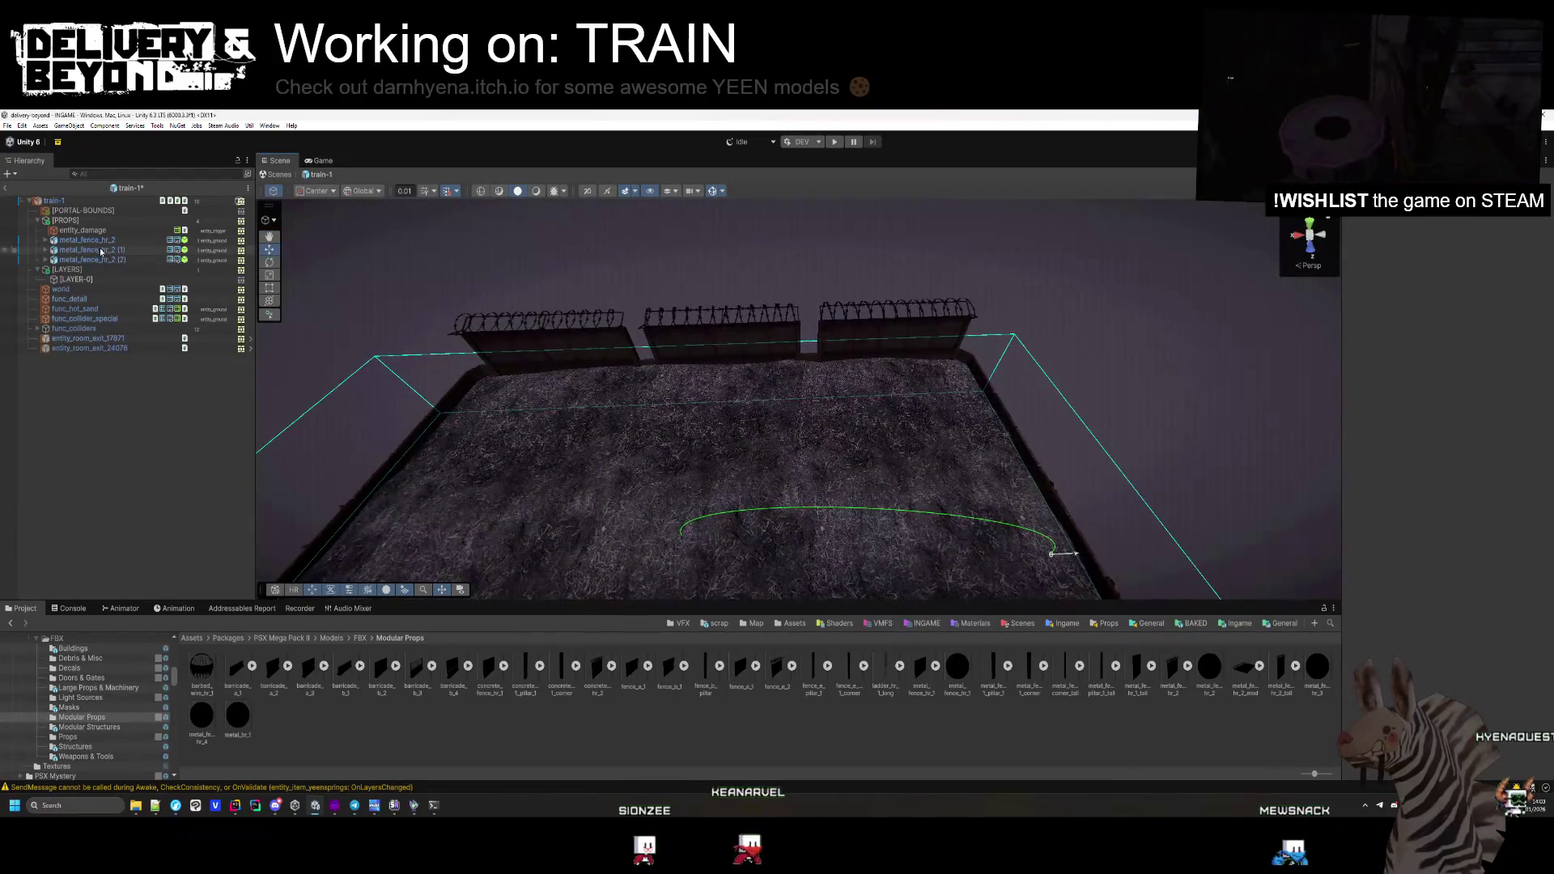
Increase the middle fence section's Scale X from 0.8 so it closes the gaps between neighbours
{"action": "left_click", "coordinate": [717, 324]}
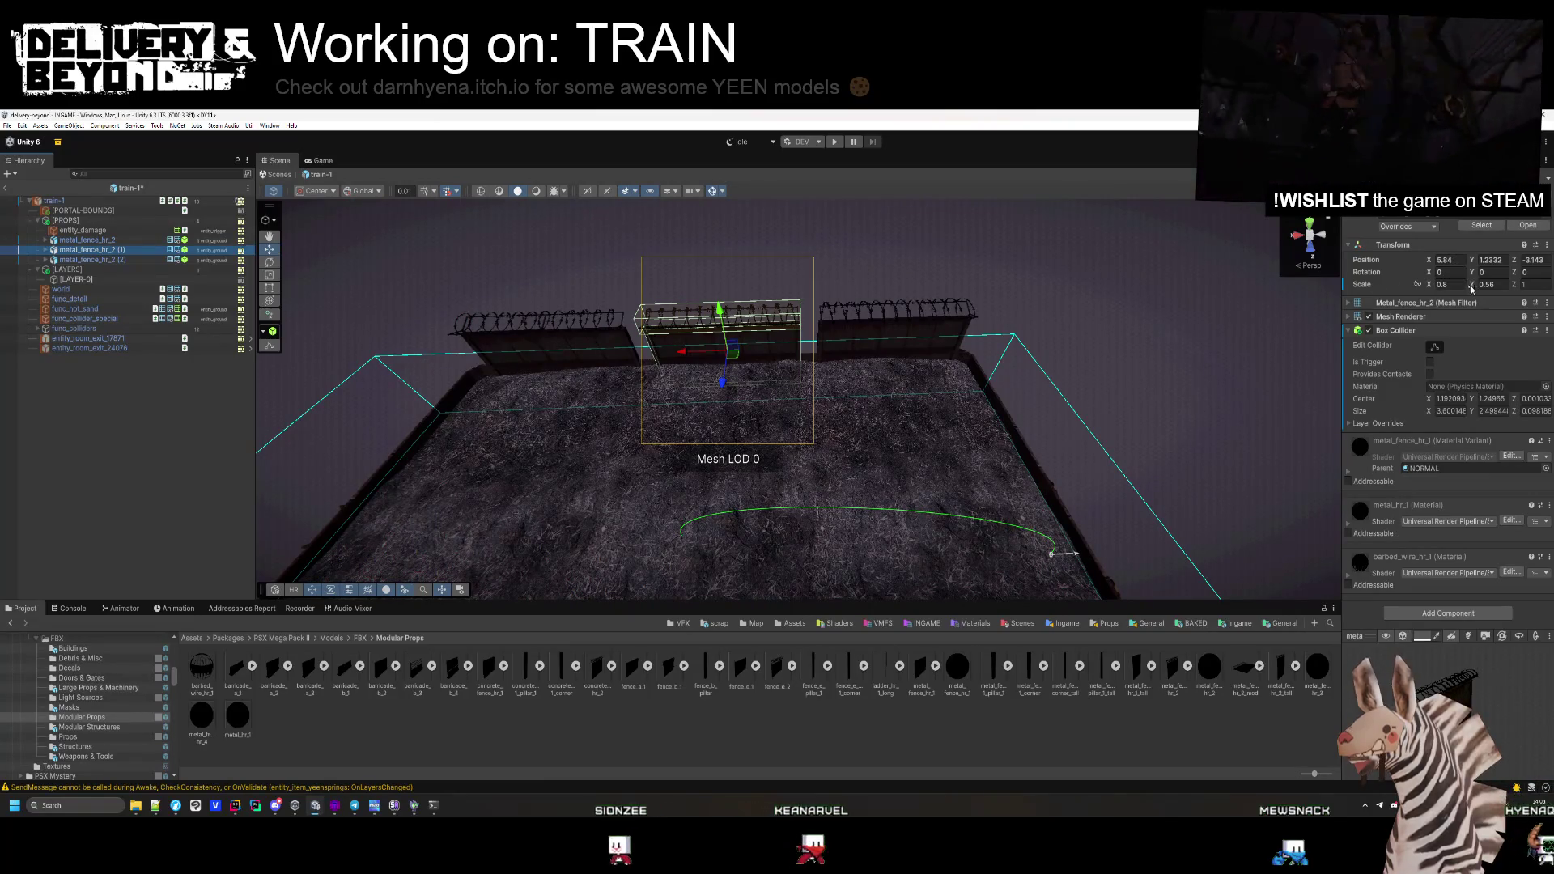
{"action": "left_click", "coordinate": [1437, 285]}
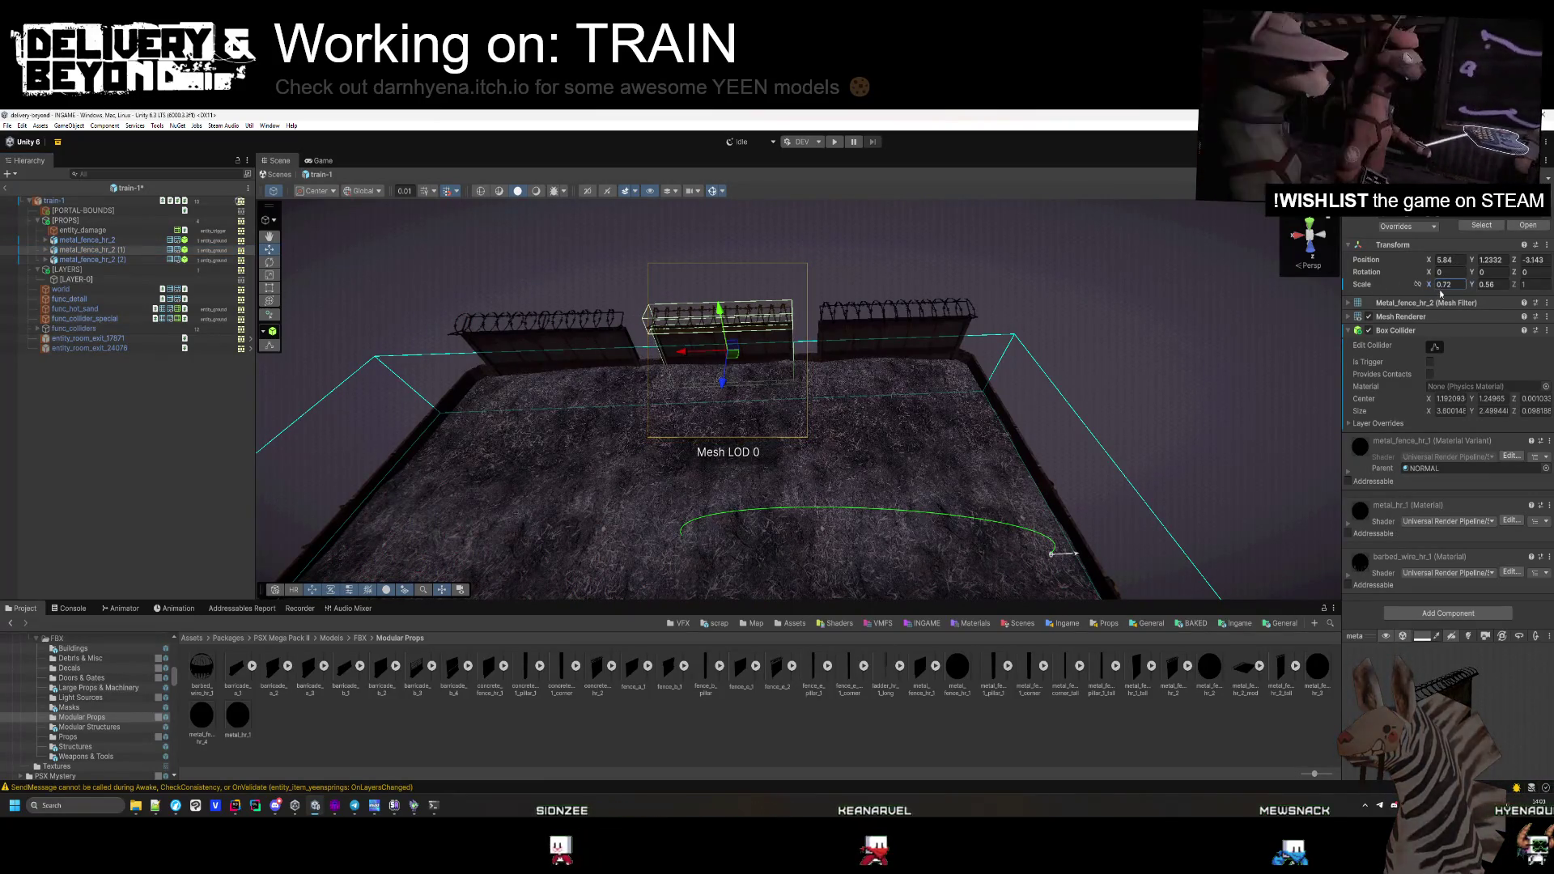
{"action": "left_click_drag", "start_coordinate": [1429, 287], "coordinate": [1431, 287]}
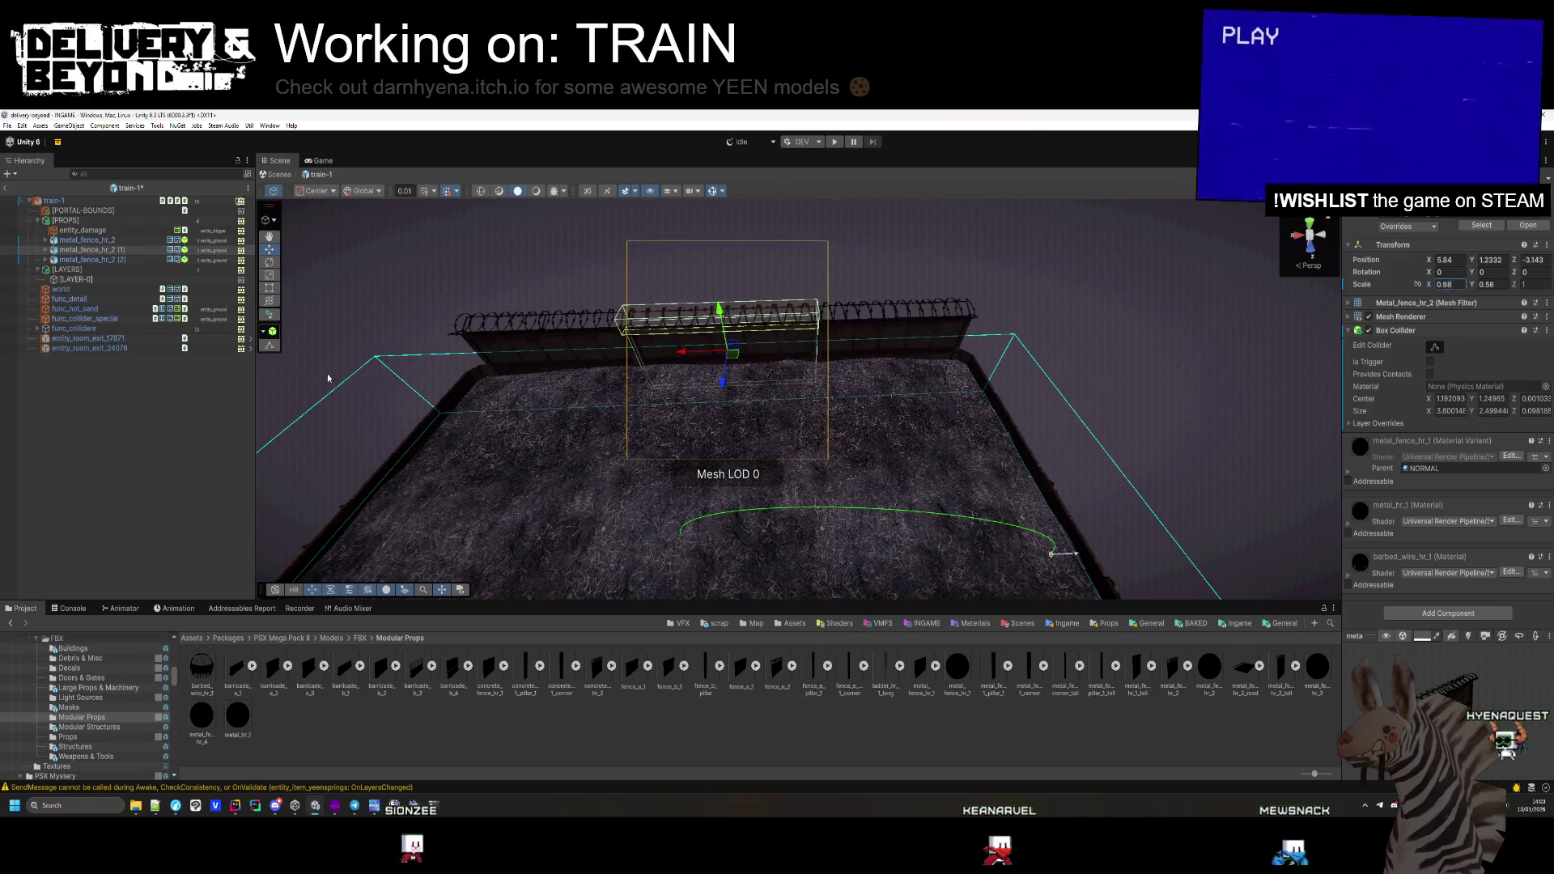
{"action": "left_click", "coordinate": [496, 389]}
{"action": "mouse_move", "coordinate": [497, 389]}
{"action": "left_mouse_down"}
{"action": "mouse_move", "coordinate": [516, 385]}
{"action": "mouse_move", "coordinate": [521, 357]}
{"action": "mouse_move", "coordinate": [426, 360]}
{"action": "left_mouse_up"}
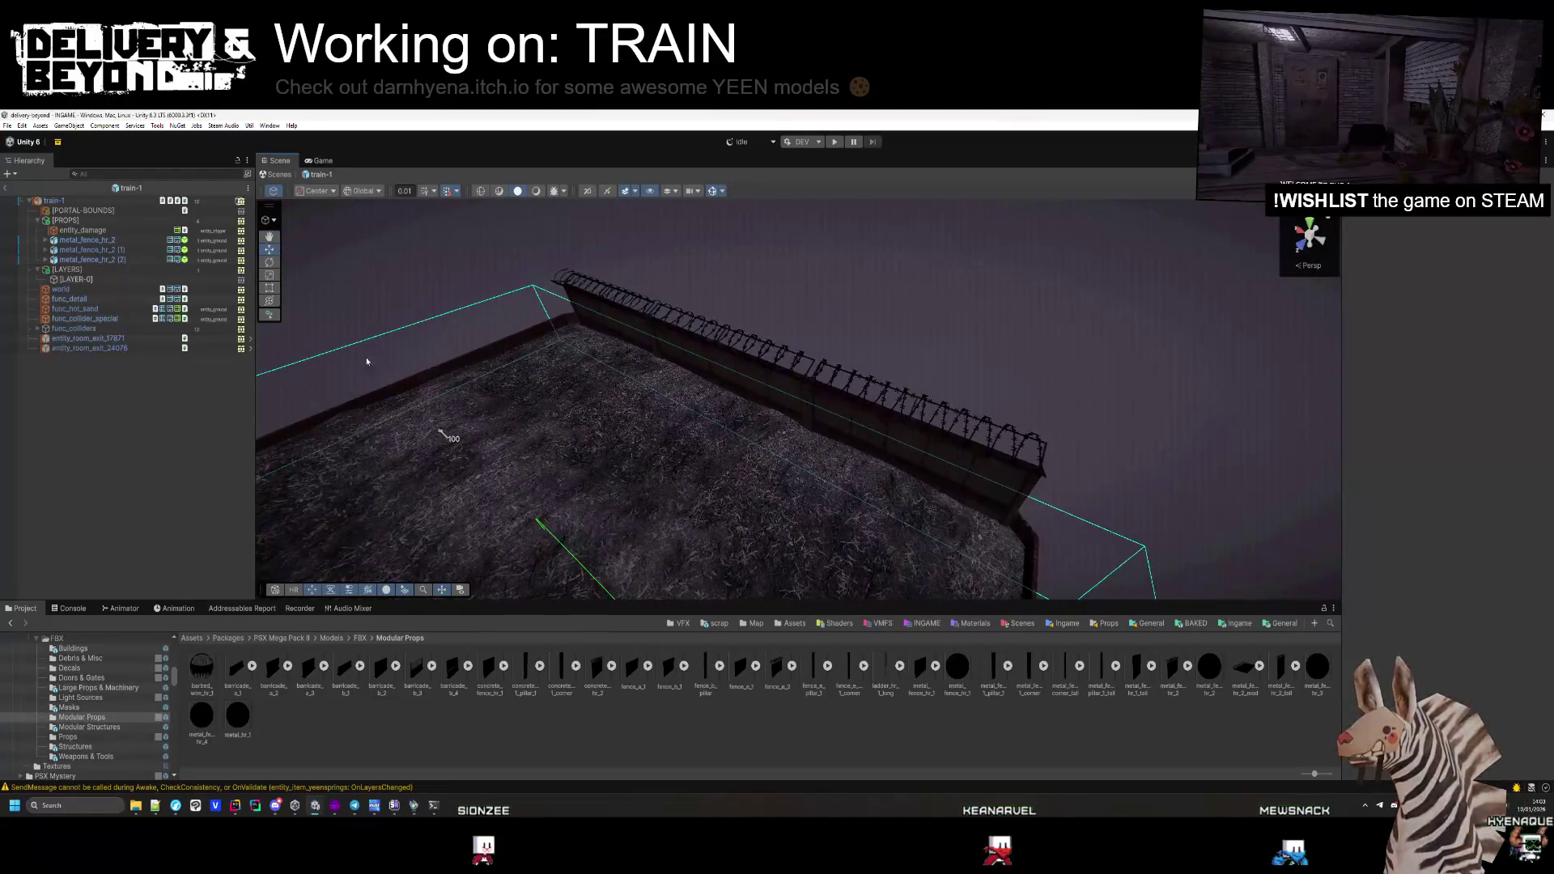
Duplicate the three fence sections and move the copies to the flatcar's opposite edge
{"action": "left_click", "coordinate": [89, 240]}
{"action": "left_click", "coordinate": [97, 259], "text": "shift"}
{"action": "key", "text": "ctrl+d"}
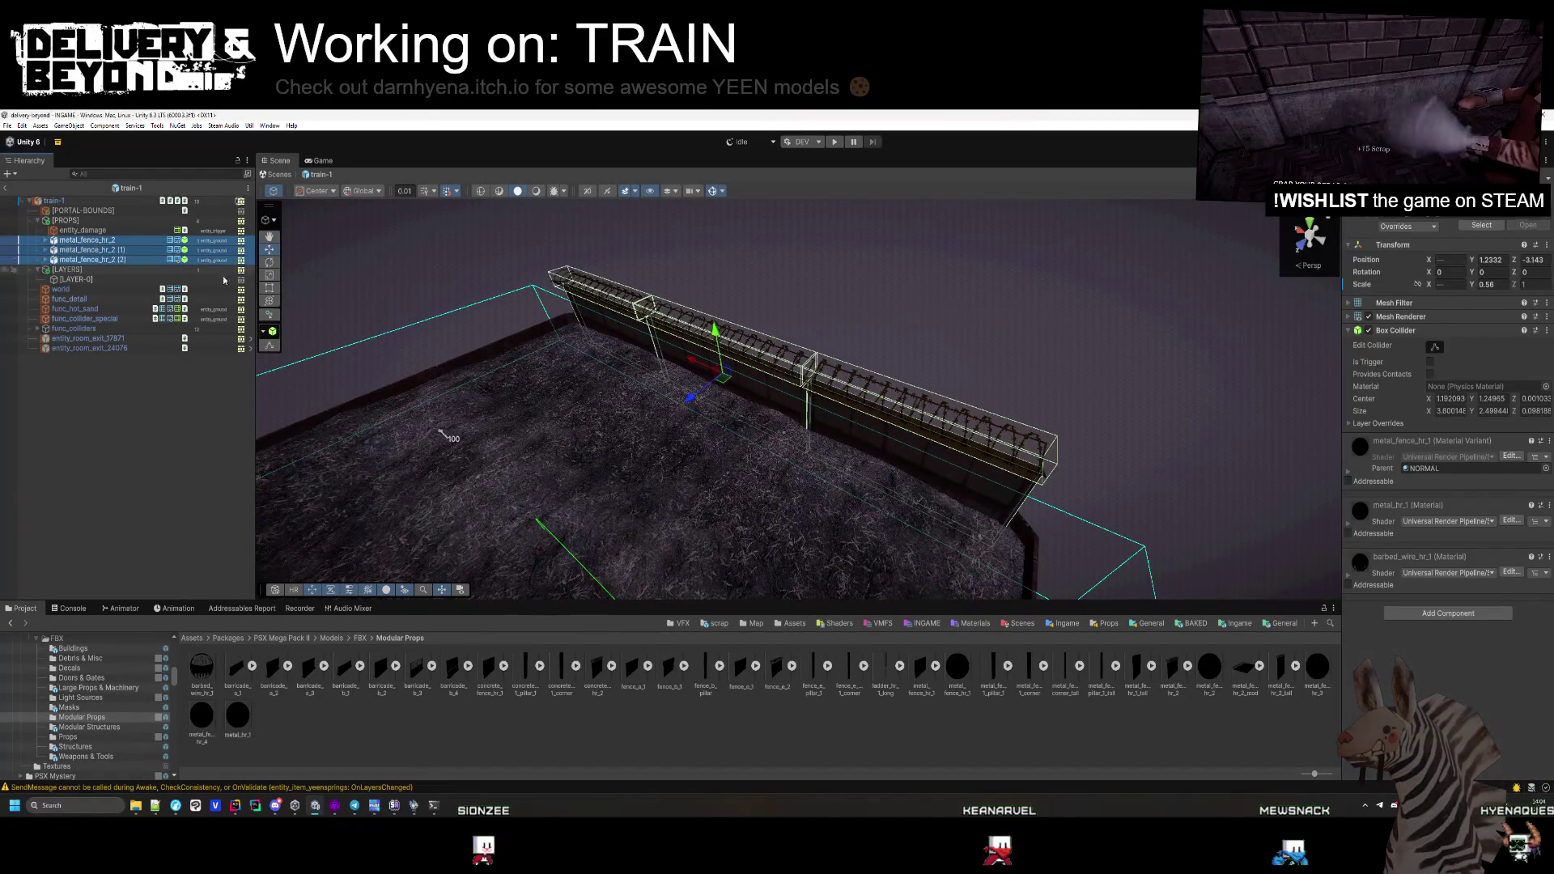
{"action": "left_click_drag", "start_coordinate": [567, 454], "coordinate": [623, 486]}
{"action": "mouse_move", "coordinate": [955, 381]}
{"action": "left_mouse_down"}
{"action": "mouse_move", "coordinate": [712, 348]}
{"action": "mouse_move", "coordinate": [513, 399]}
{"action": "mouse_move", "coordinate": [420, 455]}
{"action": "mouse_move", "coordinate": [603, 420]}
{"action": "mouse_move", "coordinate": [612, 301]}
{"action": "mouse_move", "coordinate": [575, 291]}
{"action": "left_mouse_up"}
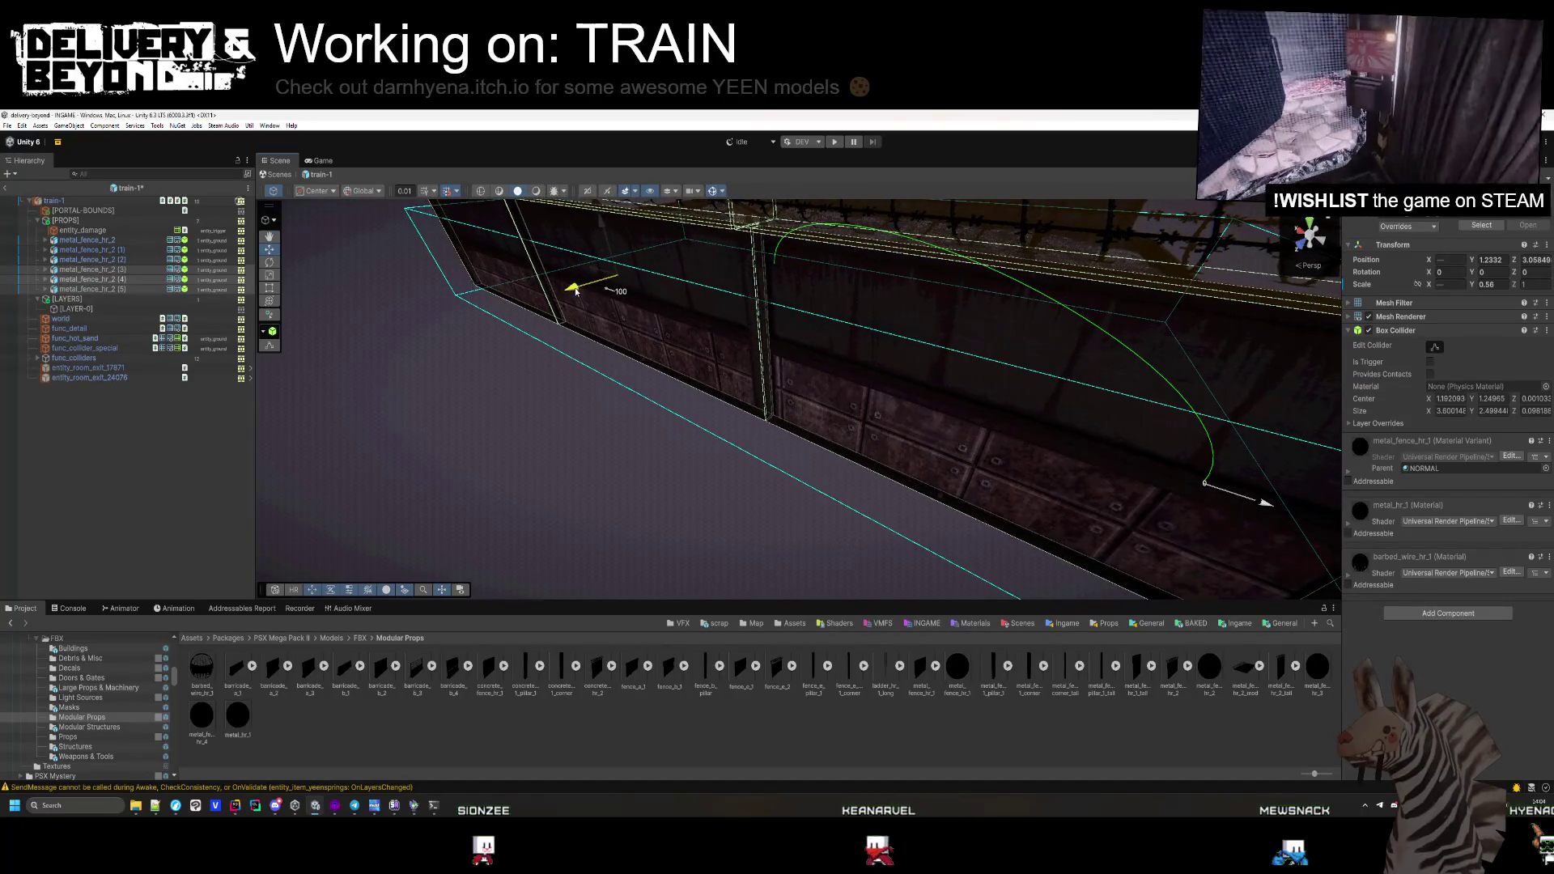
{"action": "mouse_move", "coordinate": [306, 504]}
{"action": "left_mouse_down"}
{"action": "mouse_move", "coordinate": [346, 503]}
{"action": "mouse_move", "coordinate": [234, 418]}
{"action": "left_mouse_up"}
{"action": "key", "text": "f"}
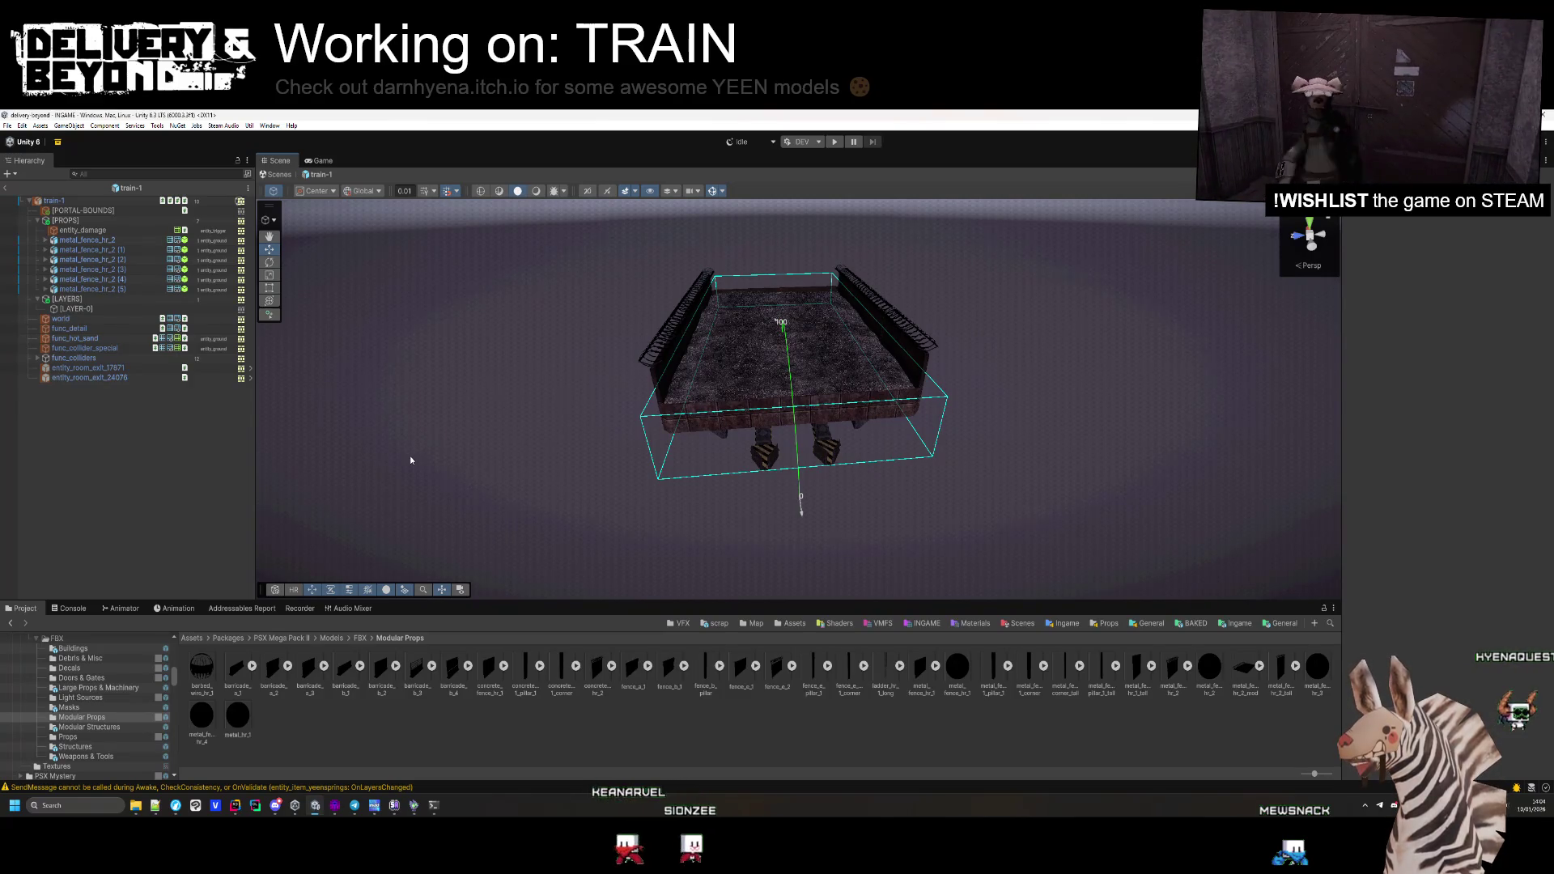
Set Scale Z to 0.72 on all six fence pieces
{"action": "left_click", "coordinate": [676, 340]}
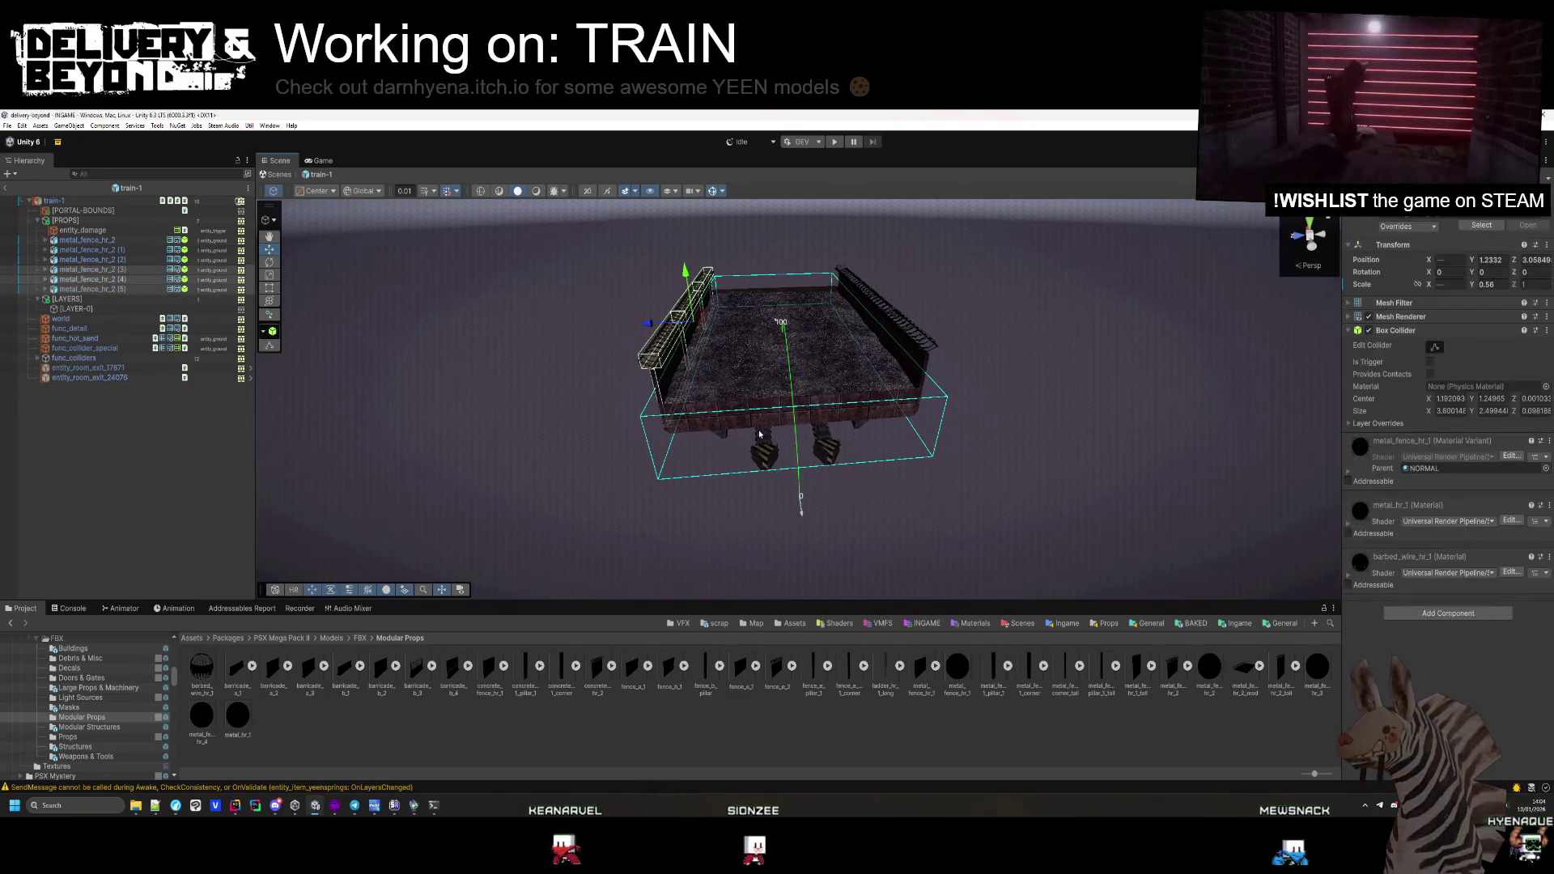
{"action": "left_click", "coordinate": [130, 244], "text": "shift"}
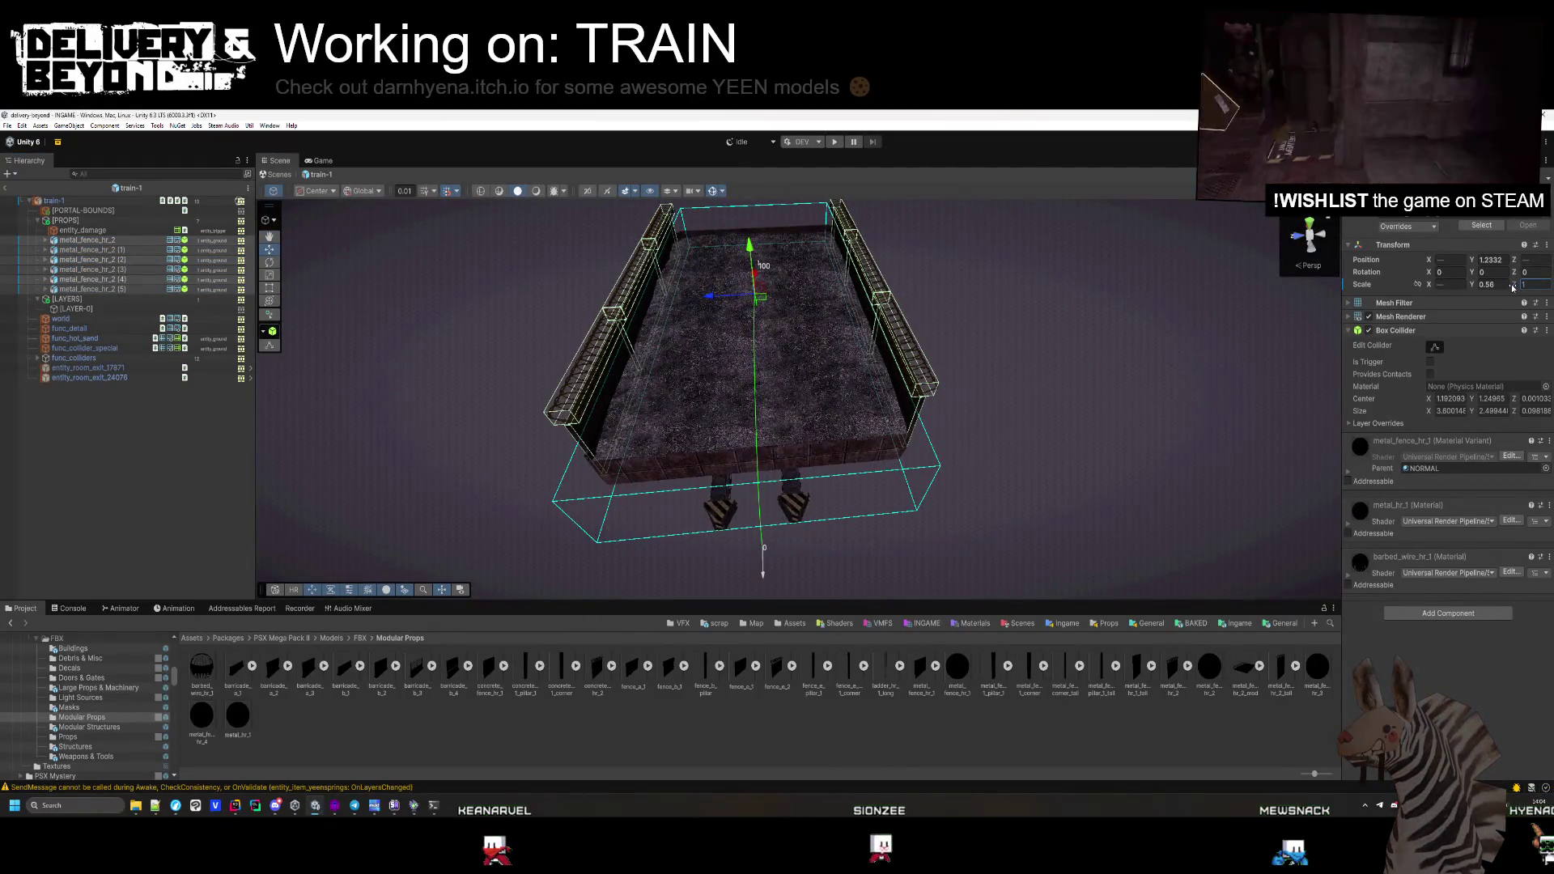
{"action": "type", "text": "0.9"}
{"action": "key", "text": "BackSpace"}
{"action": "type", "text": "72"}
{"action": "mouse_move", "coordinate": [728, 372]}
{"action": "left_mouse_down"}
{"action": "mouse_move", "coordinate": [624, 440]}
{"action": "mouse_move", "coordinate": [718, 445]}
{"action": "mouse_move", "coordinate": [612, 421]}
{"action": "mouse_move", "coordinate": [708, 409]}
{"action": "left_mouse_up"}
{"action": "key", "text": "f"}
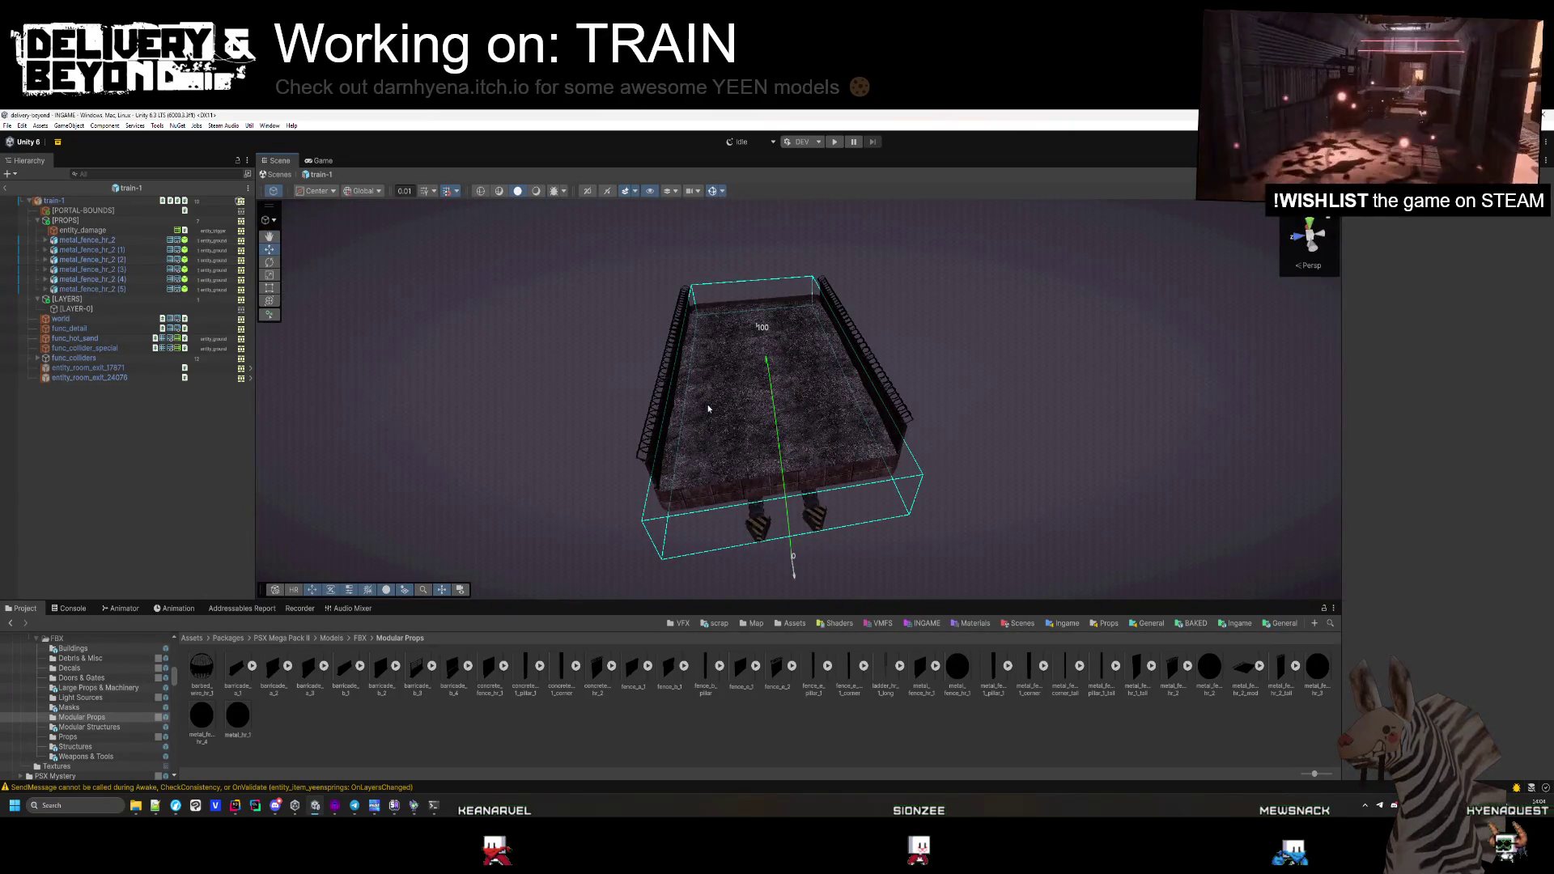
In Hammer, reposition the flatcar's side wall brush and extend its bottom edge down the platform side
{"action": "left_click", "coordinate": [335, 806]}
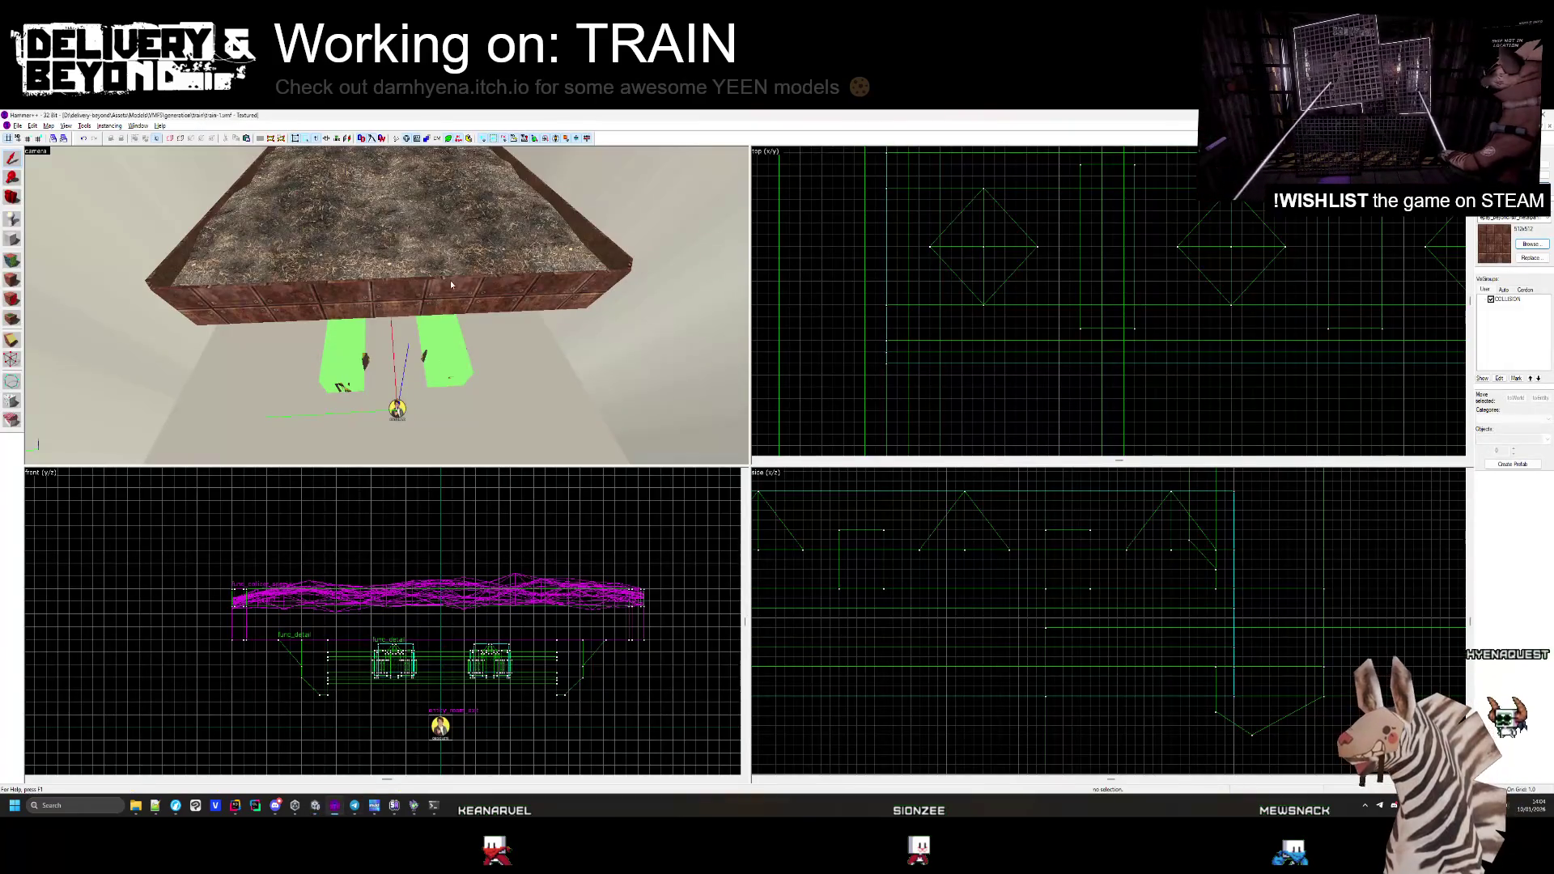
{"action": "left_click", "coordinate": [399, 290]}
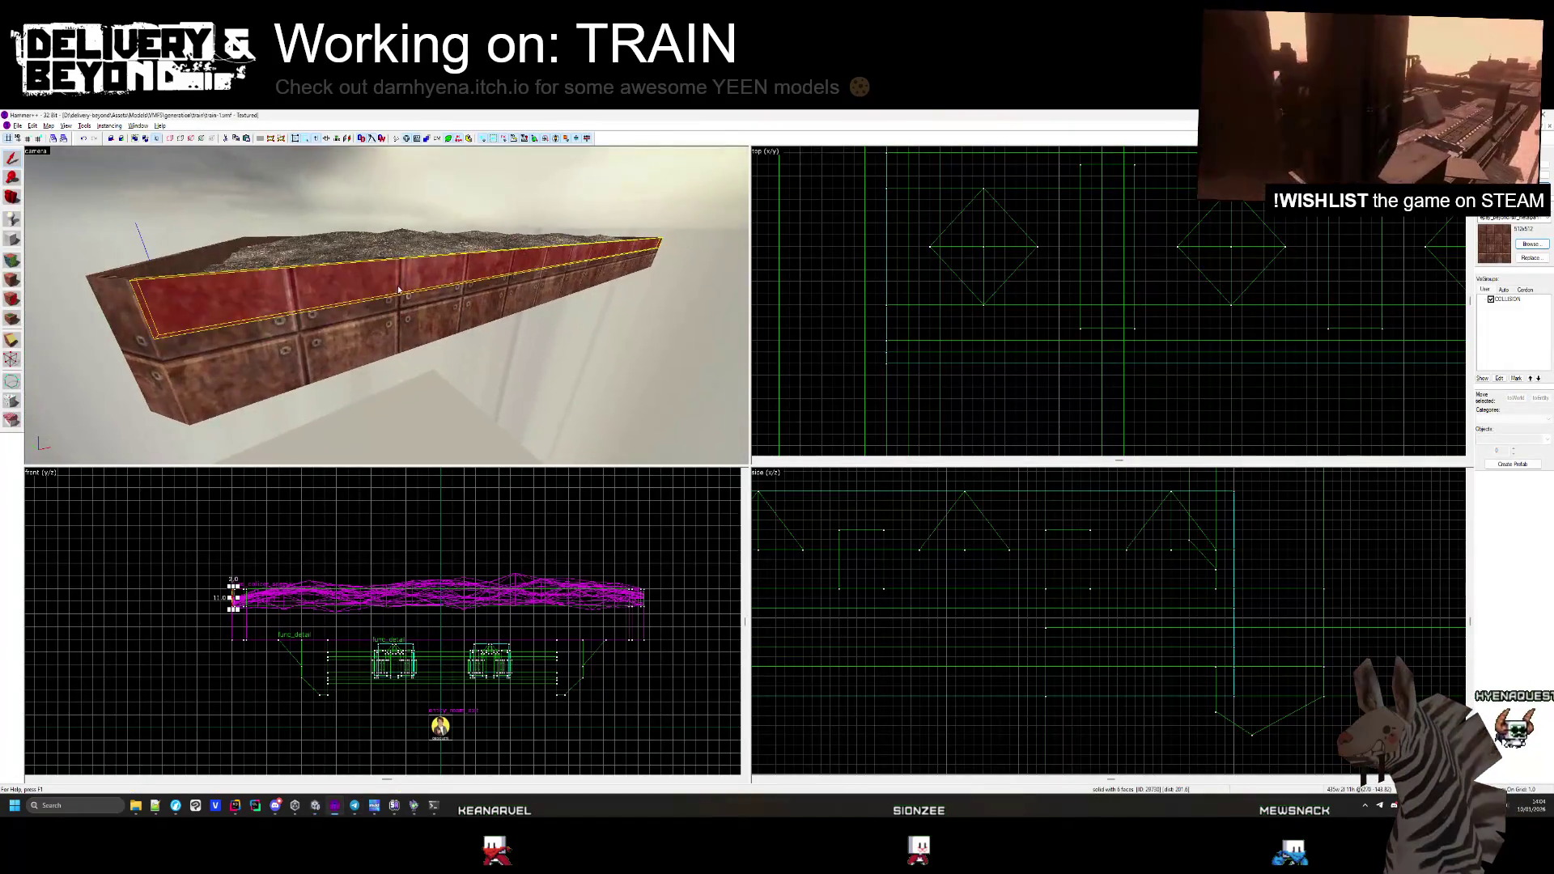
{"action": "scroll", "coordinate": [1052, 224], "scroll_direction": "down", "scroll_amount": 5}
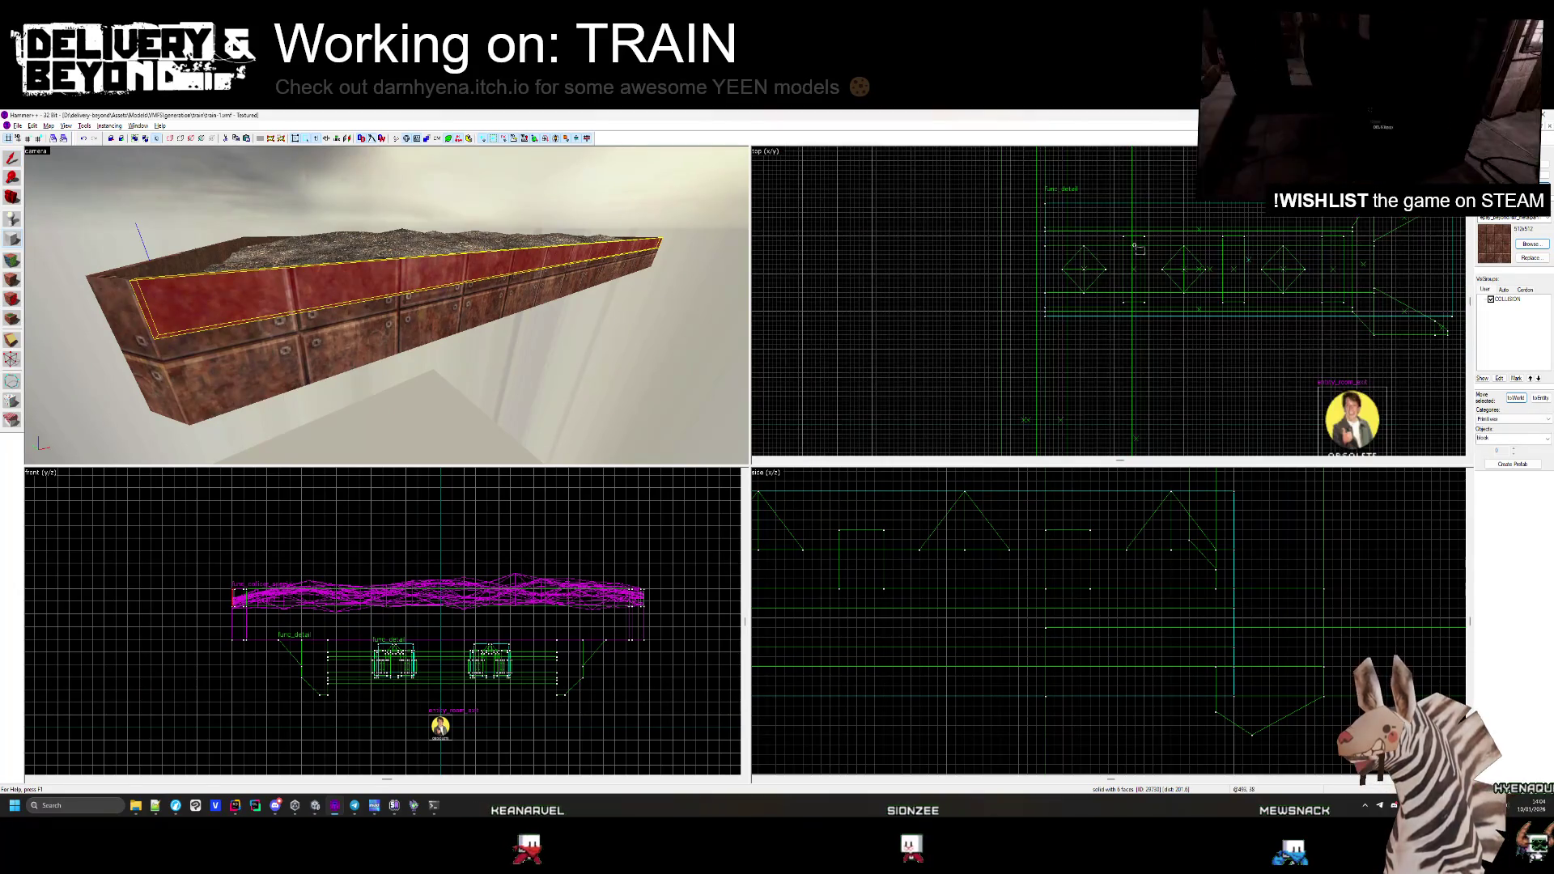
{"action": "scroll", "coordinate": [1053, 223], "scroll_direction": "up", "scroll_amount": 8}
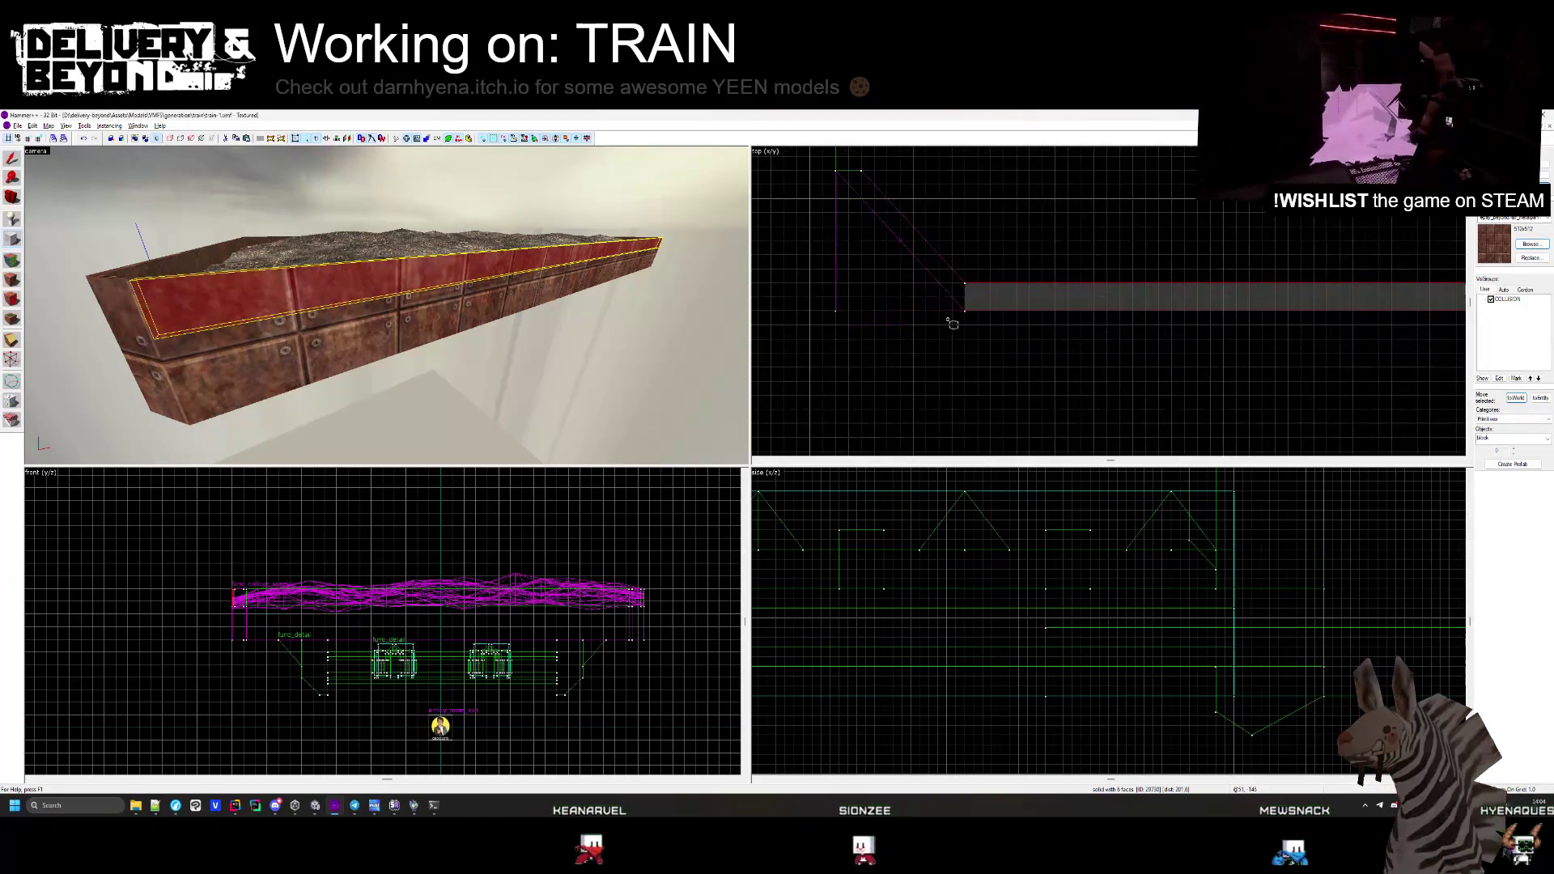
{"action": "left_click_drag", "start_coordinate": [1118, 330], "coordinate": [1156, 324]}
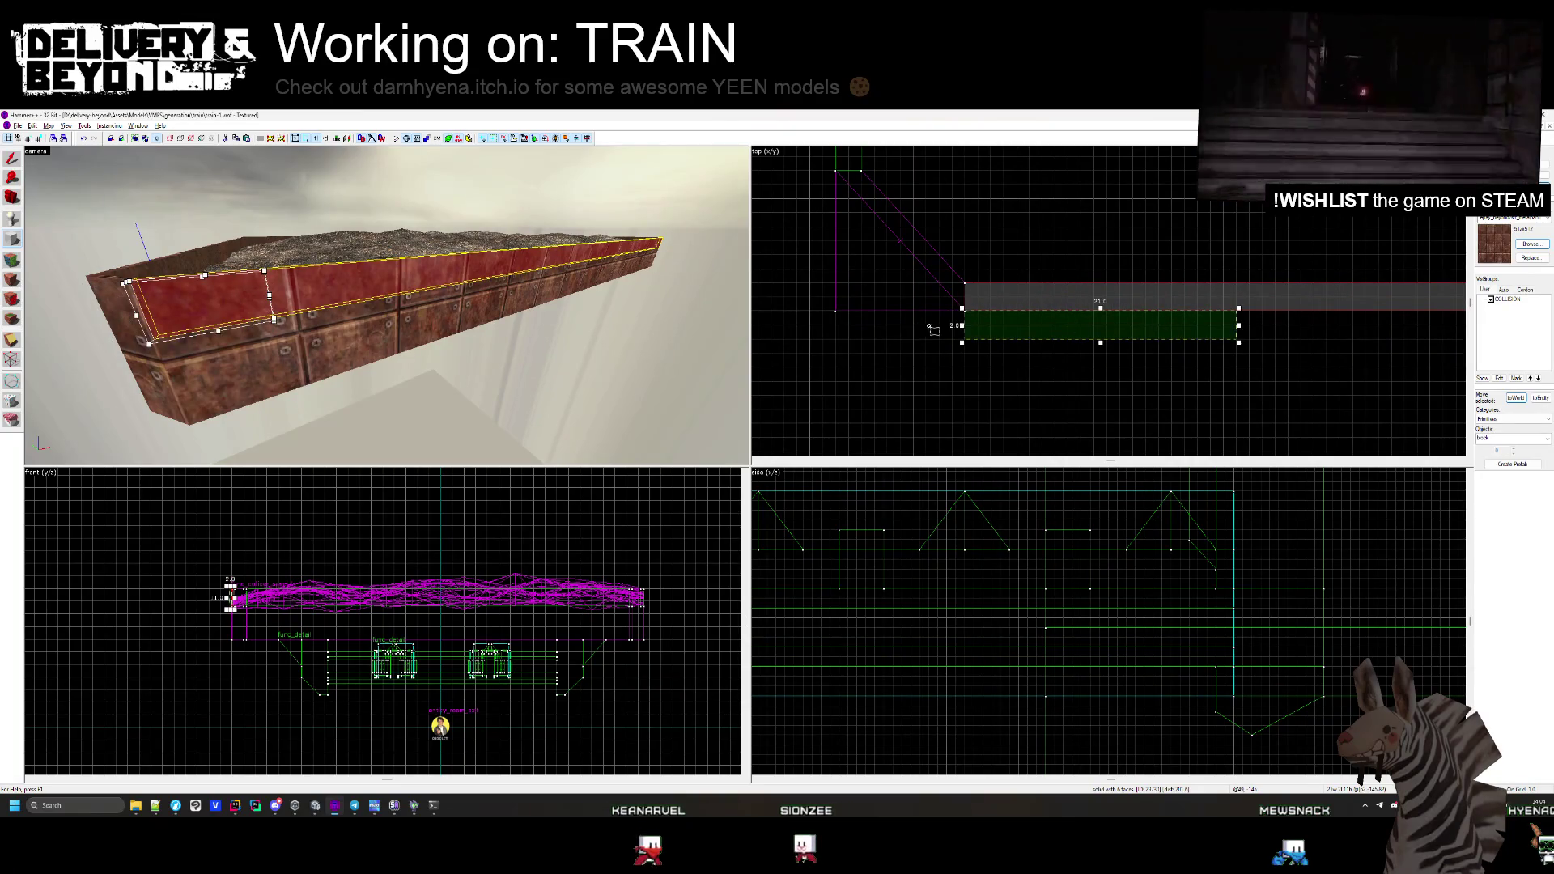
{"action": "scroll", "coordinate": [974, 331], "scroll_direction": "down", "scroll_amount": 2}
{"action": "scroll", "coordinate": [972, 325], "scroll_direction": "up", "scroll_amount": 5}
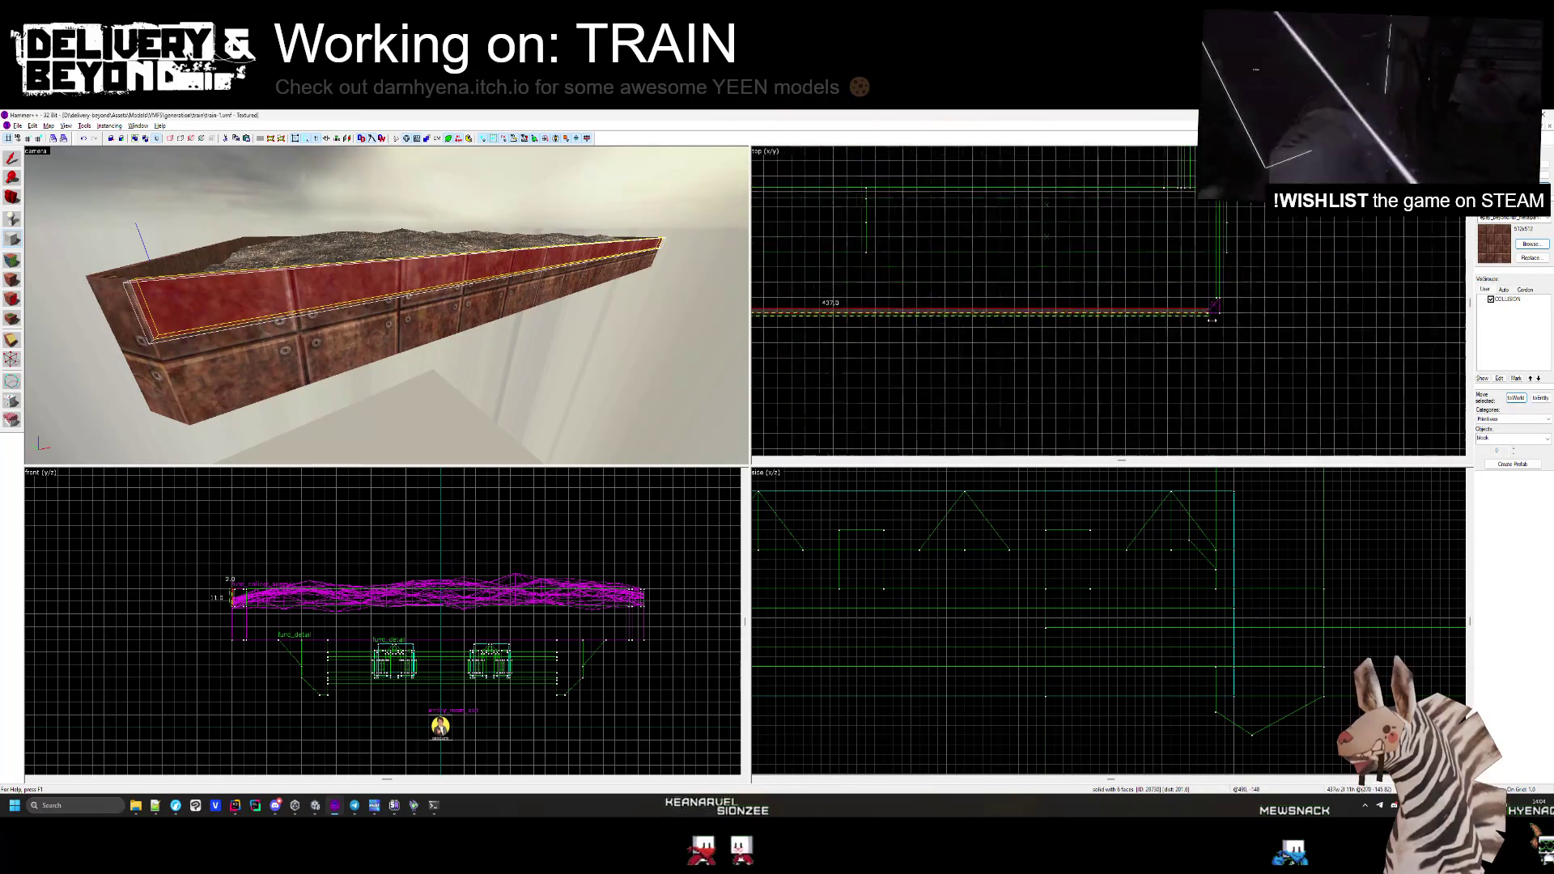
{"action": "scroll", "coordinate": [1023, 567], "scroll_direction": "down", "scroll_amount": 5}
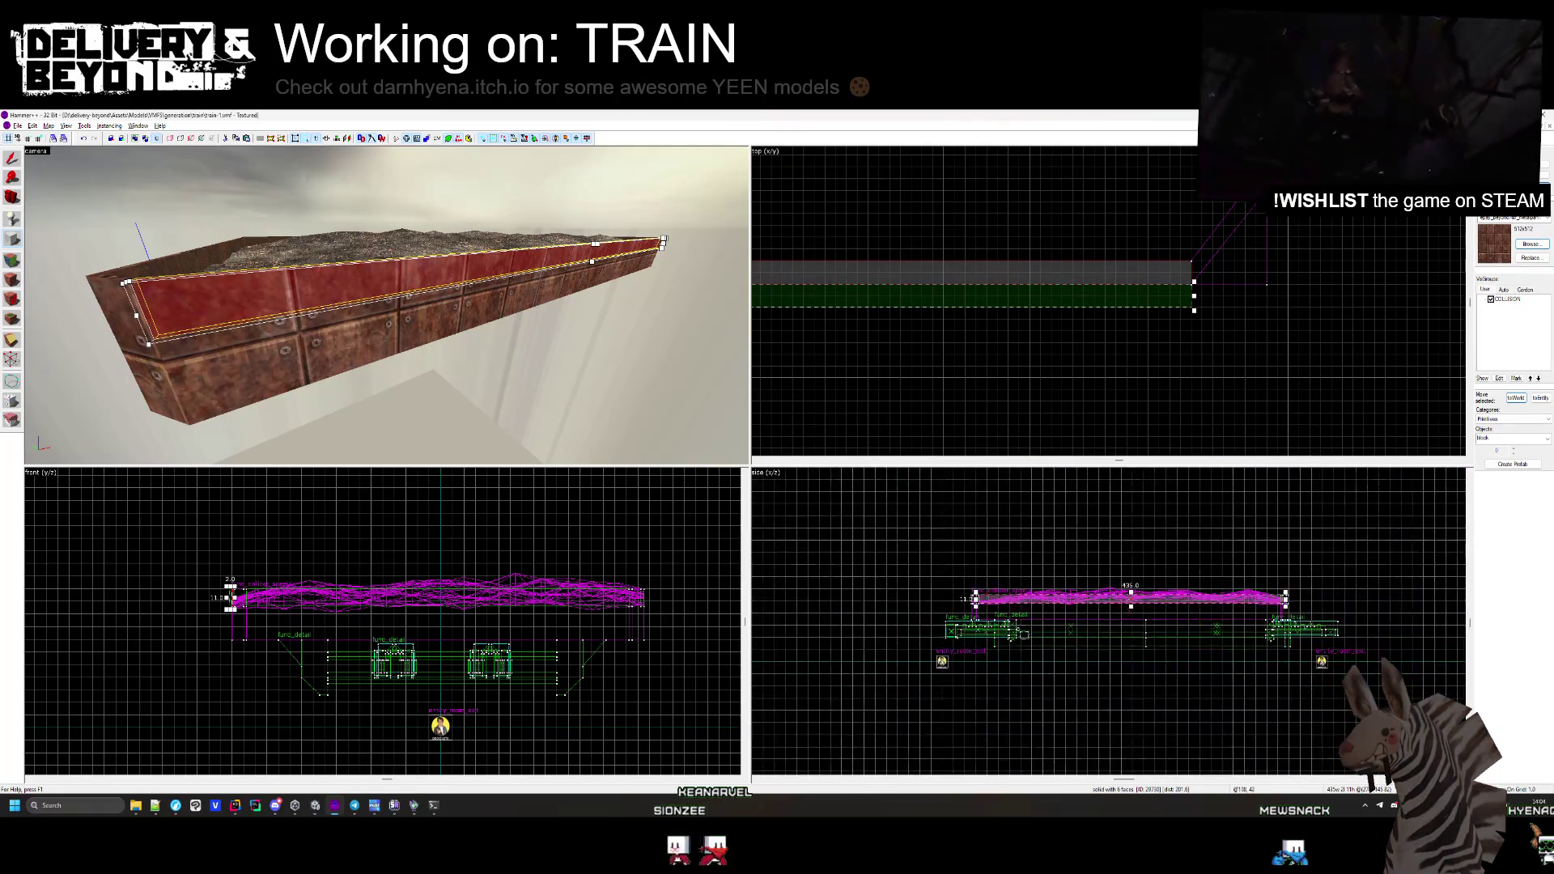
{"action": "scroll", "coordinate": [1072, 586], "scroll_direction": "up", "scroll_amount": 5}
{"action": "mouse_move", "coordinate": [1073, 575]}
{"action": "left_mouse_down"}
{"action": "mouse_move", "coordinate": [1064, 658]}
{"action": "mouse_move", "coordinate": [1089, 599]}
{"action": "left_mouse_up"}
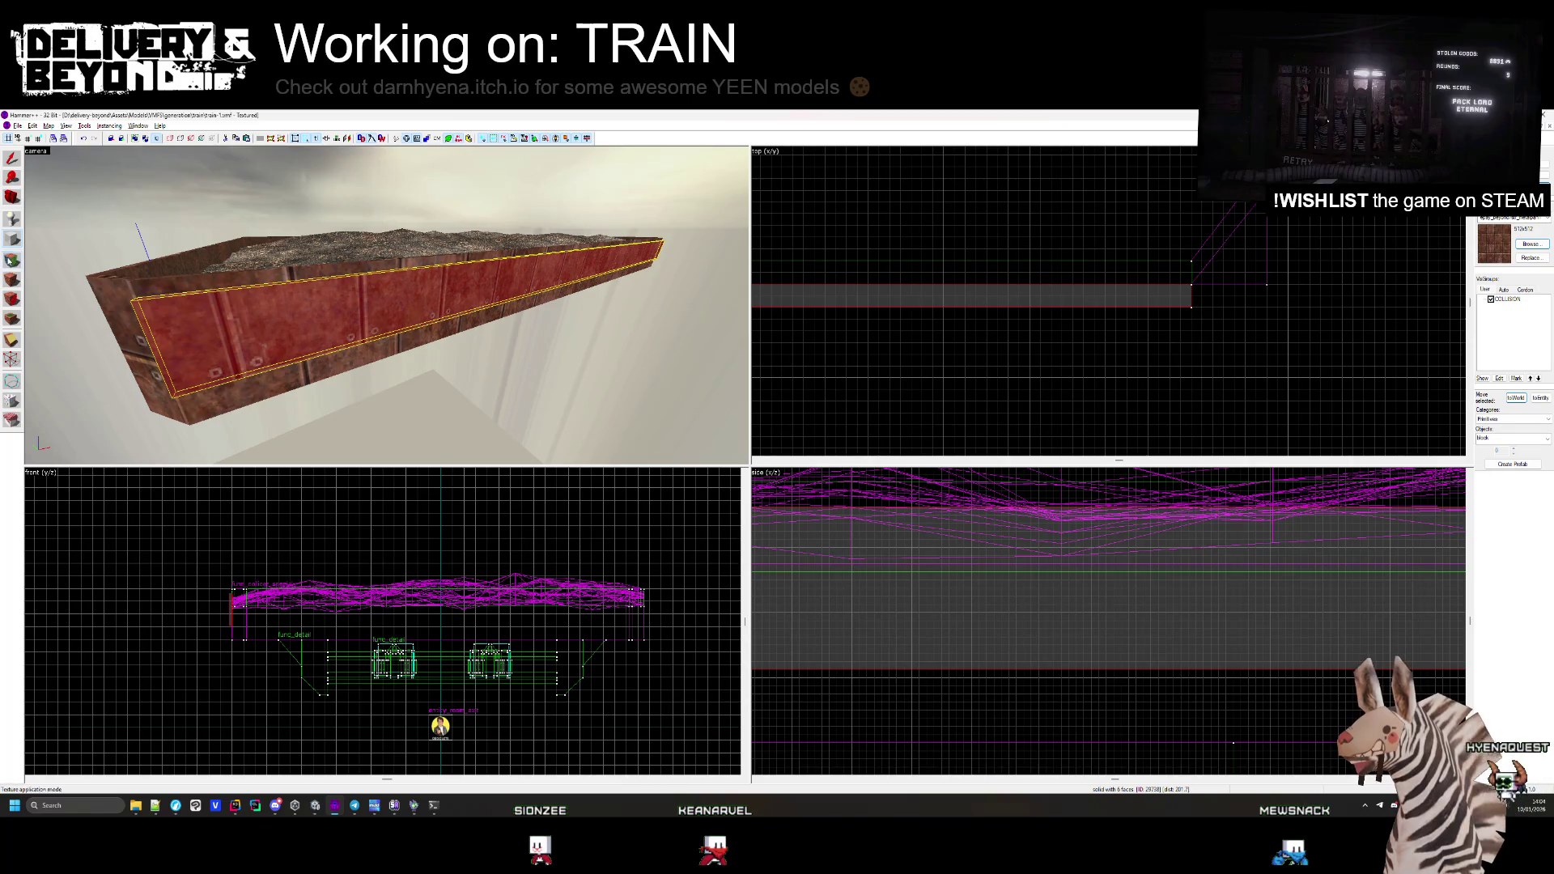
Select only the side wall brush's front face in face editing
{"action": "key", "text": "shift+a"}
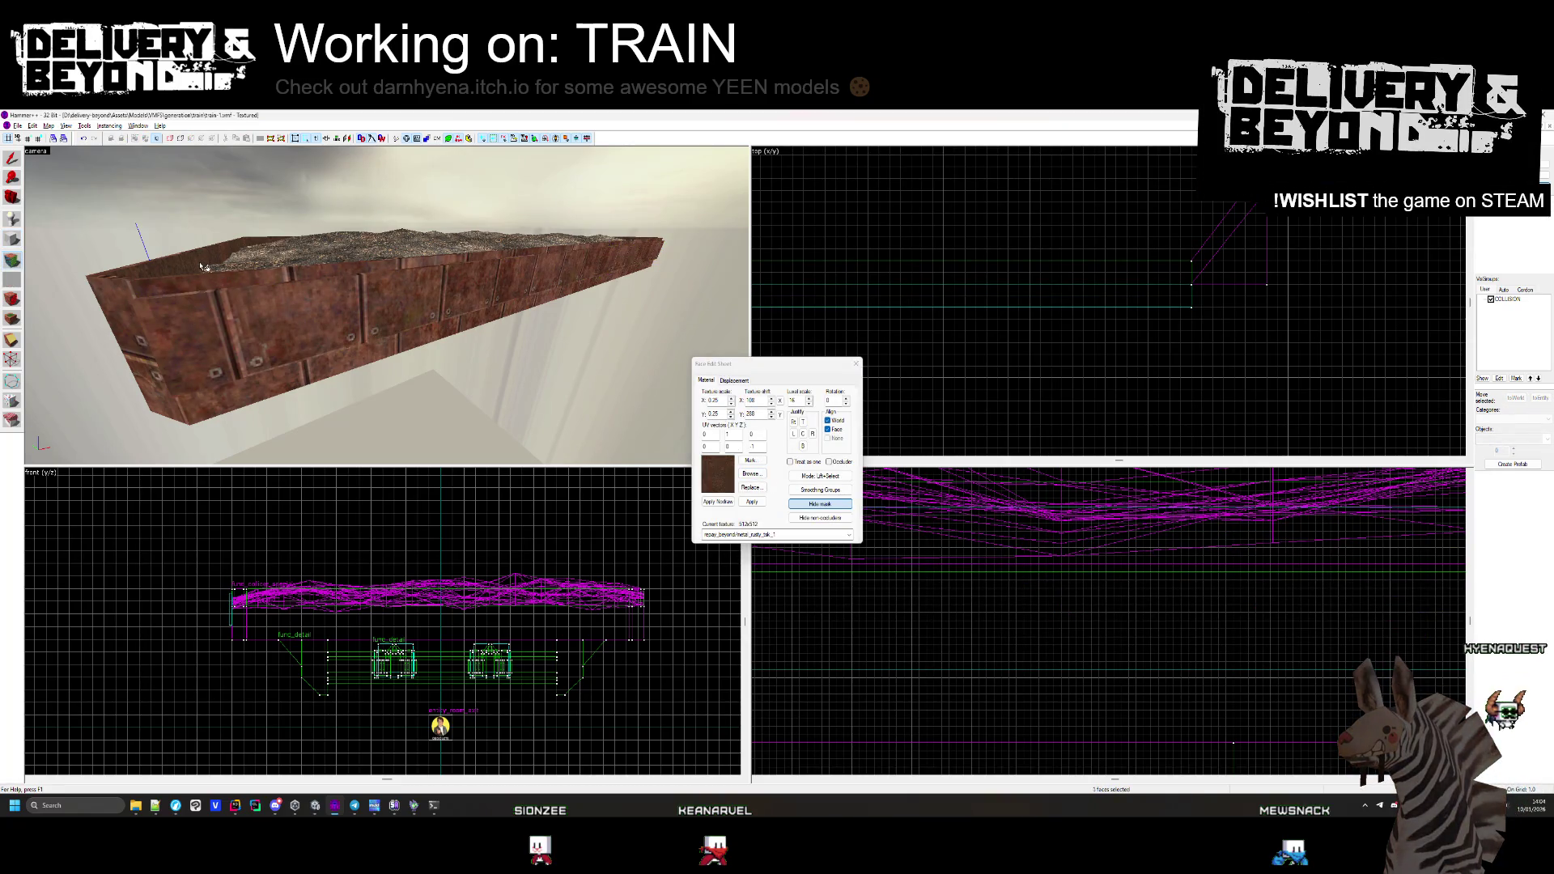
{"action": "left_click", "coordinate": [411, 321]}
{"action": "left_click", "coordinate": [856, 364]}
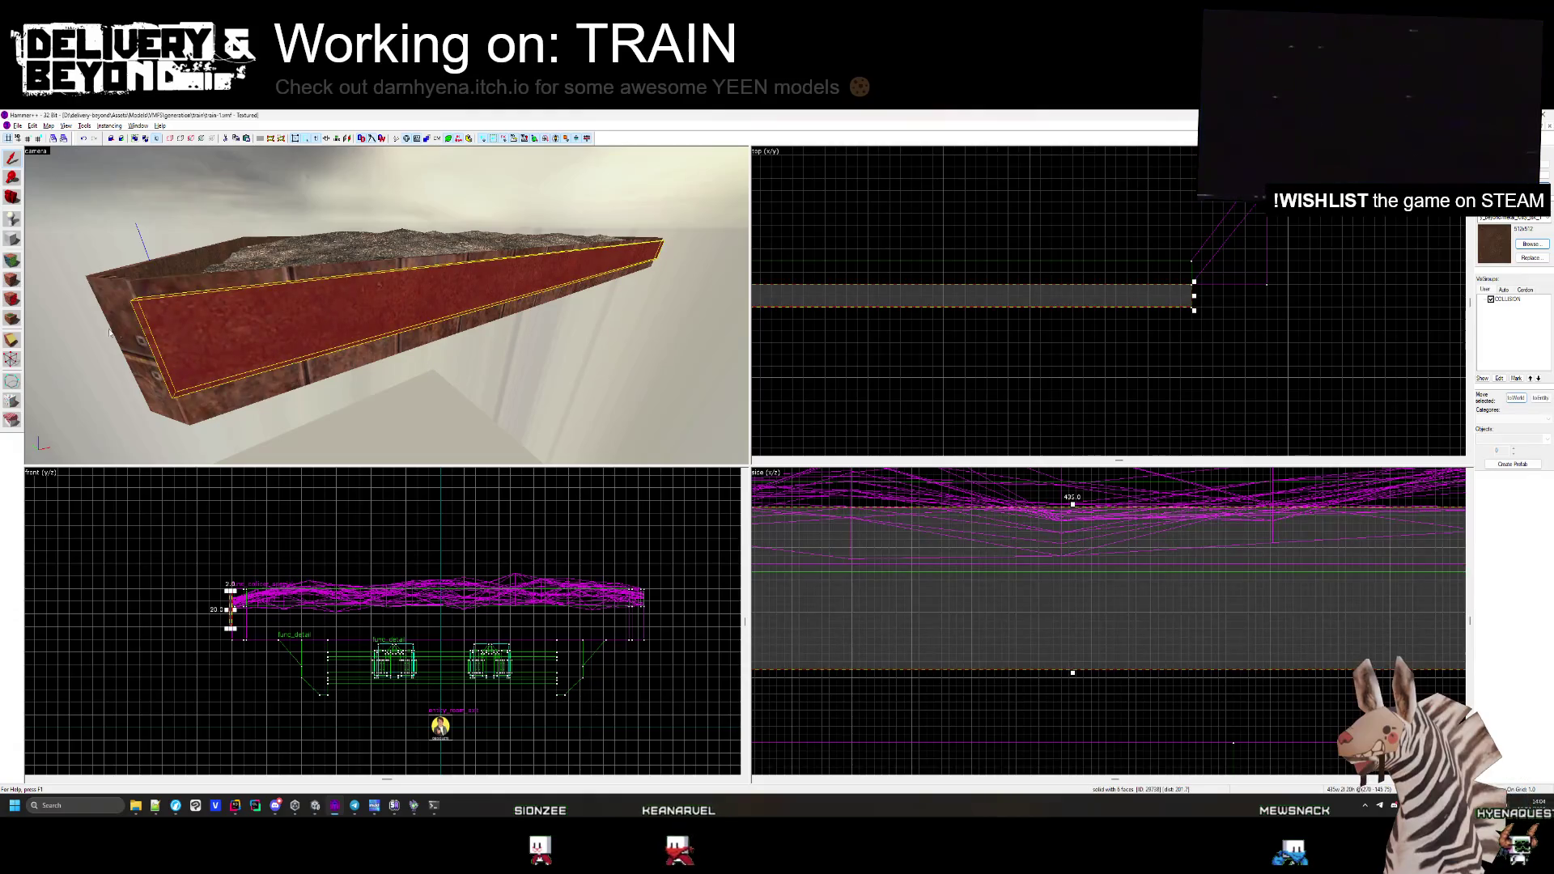
Clip both ends of the side wall brush diagonally to fit the flatcar's corners
{"action": "left_click", "coordinate": [12, 341]}
{"action": "left_click_drag", "start_coordinate": [1190, 287], "coordinate": [1151, 312]}
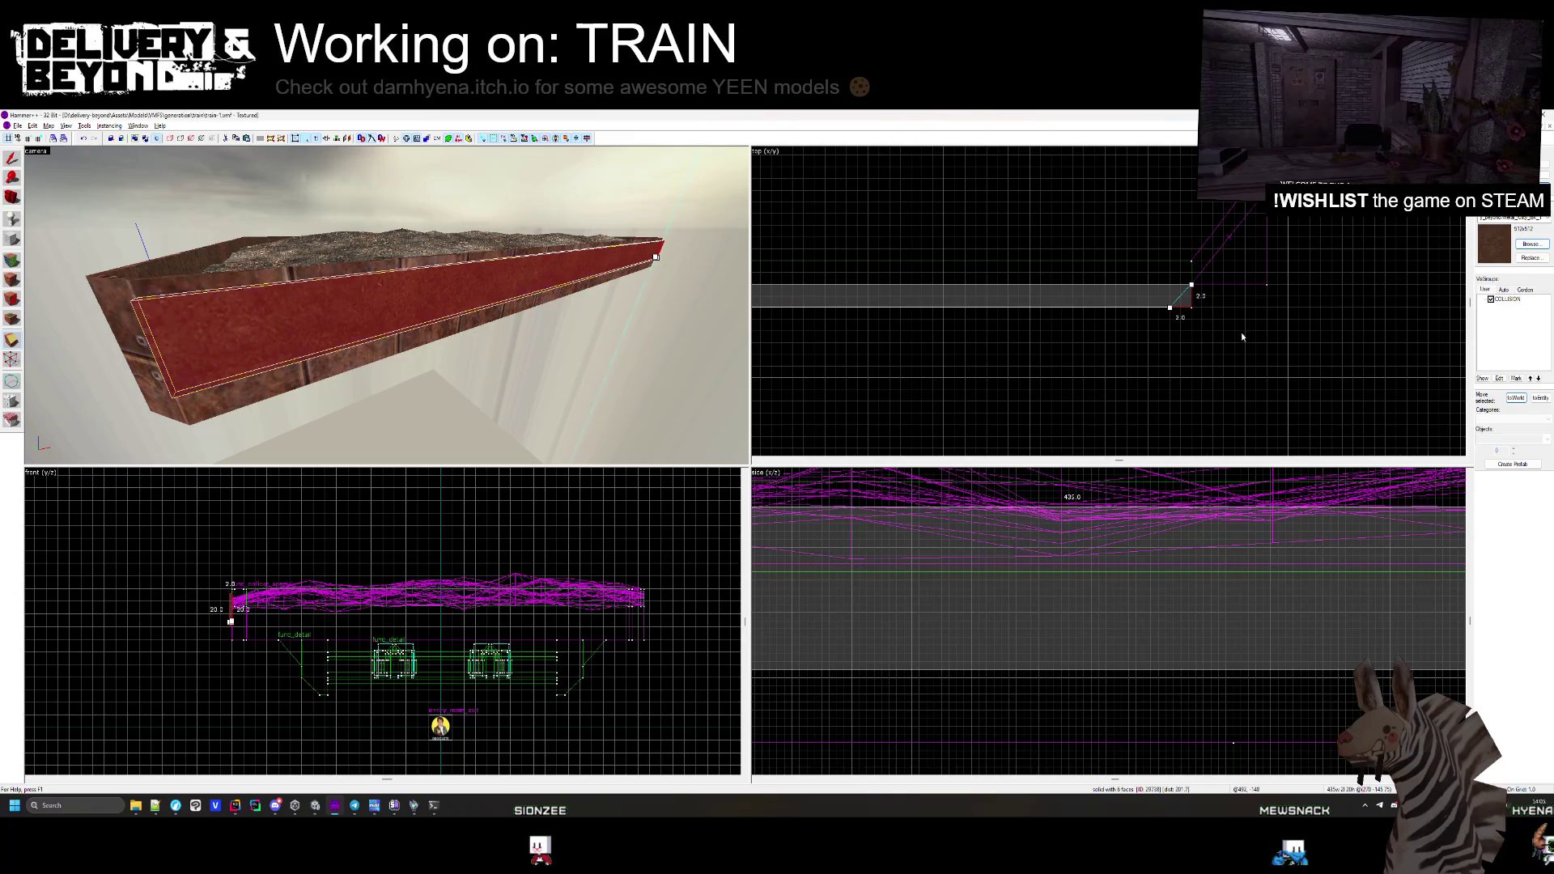
{"action": "key", "text": "Return"}
{"action": "key", "text": "Left"}
{"action": "key", "text": "Left"}
{"action": "key", "text": "Left"}
{"action": "left_click_drag", "start_coordinate": [1043, 350], "coordinate": [1055, 356]}
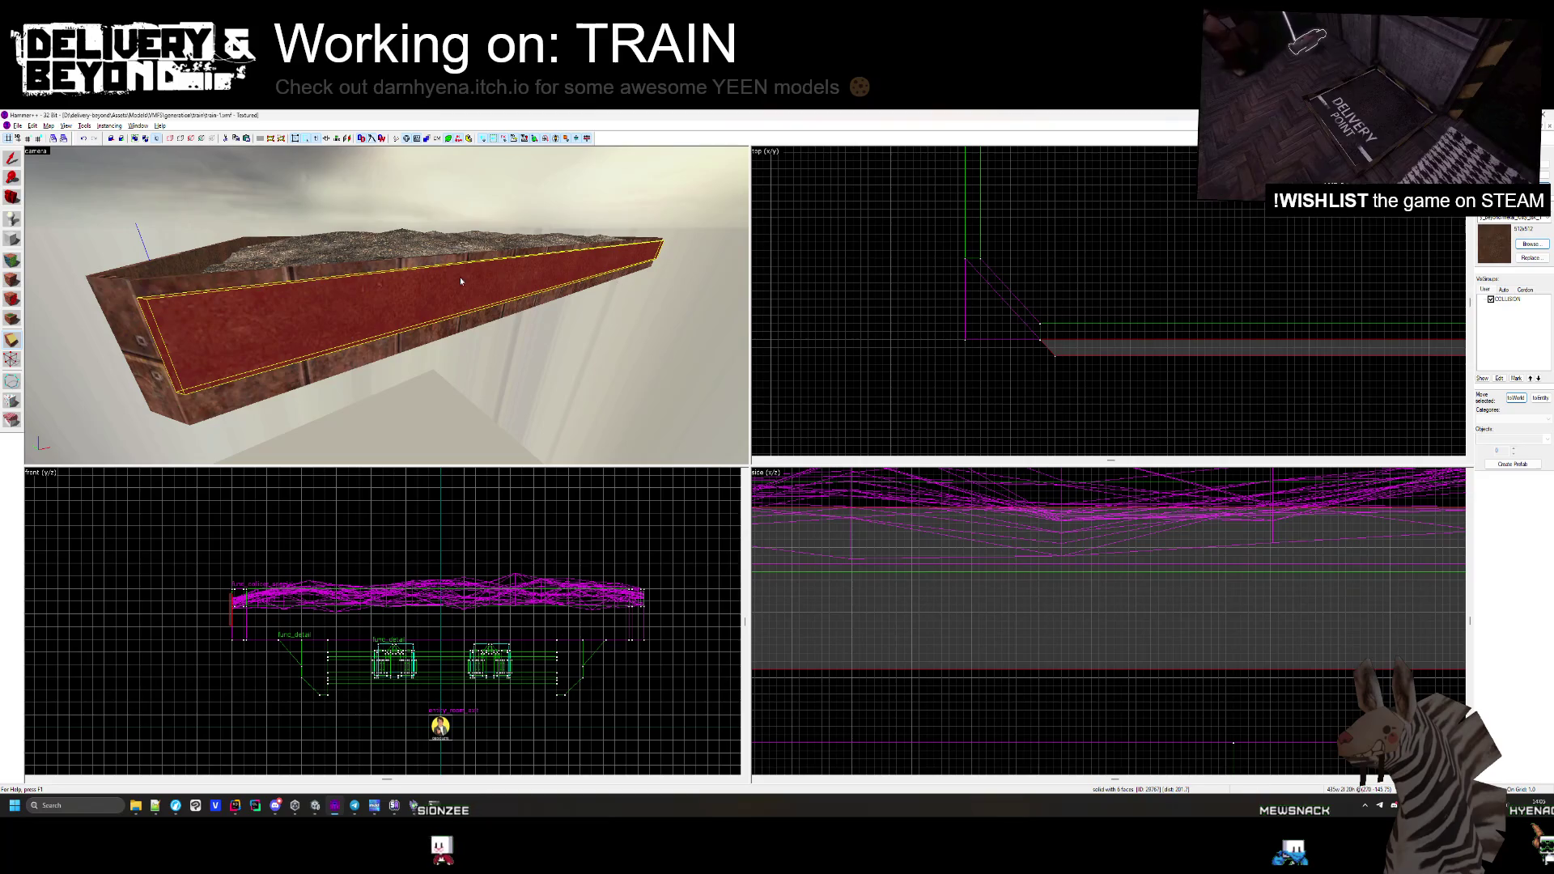
{"action": "key", "text": "shift+s"}
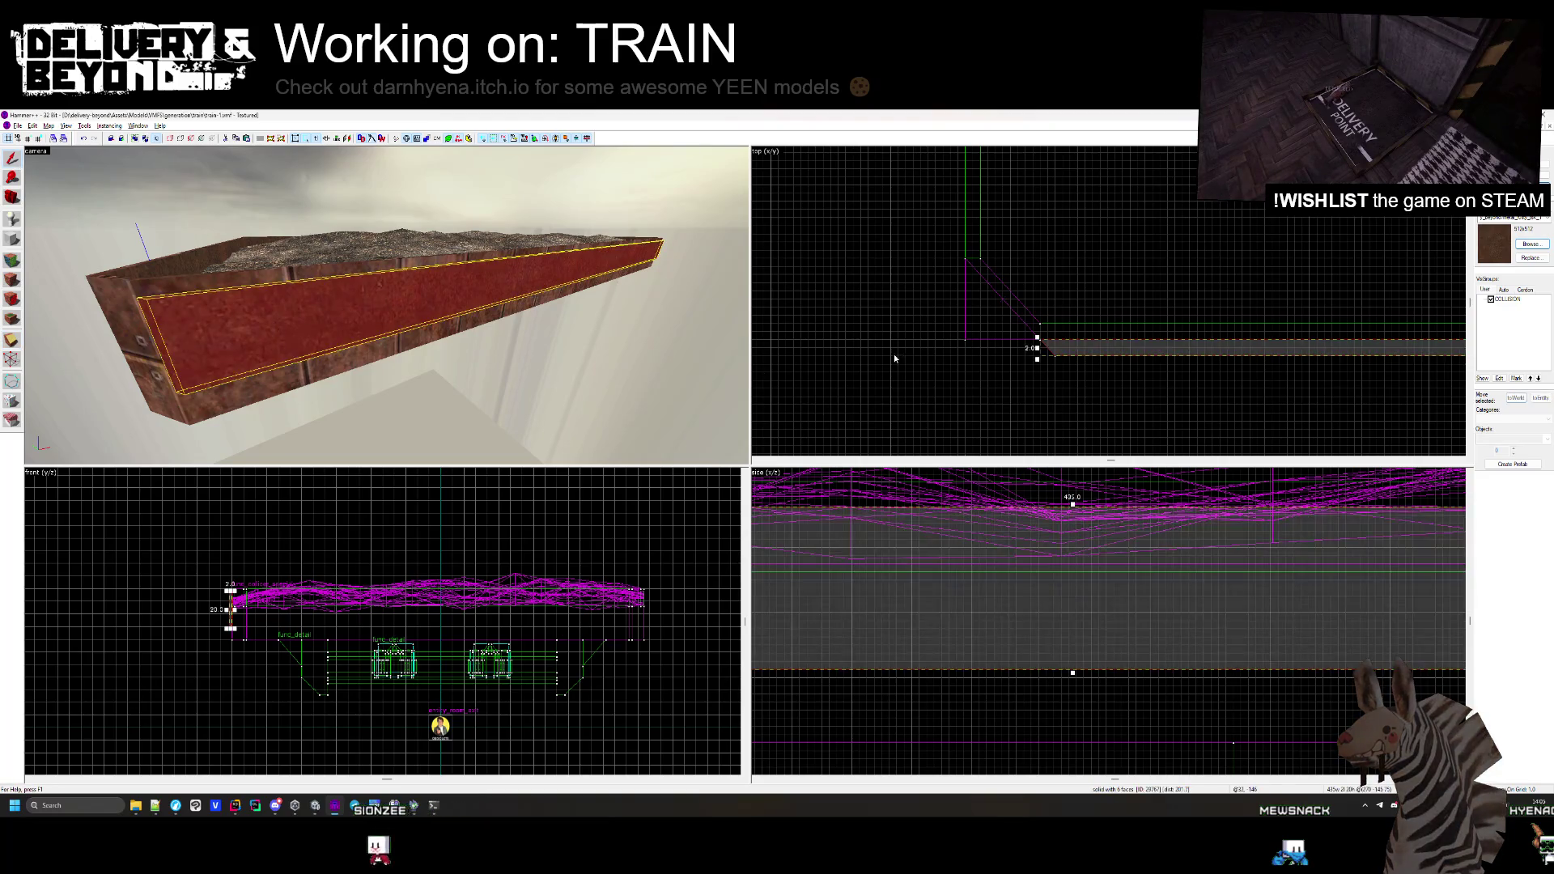
{"action": "scroll", "coordinate": [1011, 405], "scroll_direction": "down", "scroll_amount": 3}
{"action": "scroll", "coordinate": [1049, 389], "scroll_direction": "down", "scroll_amount": 3}
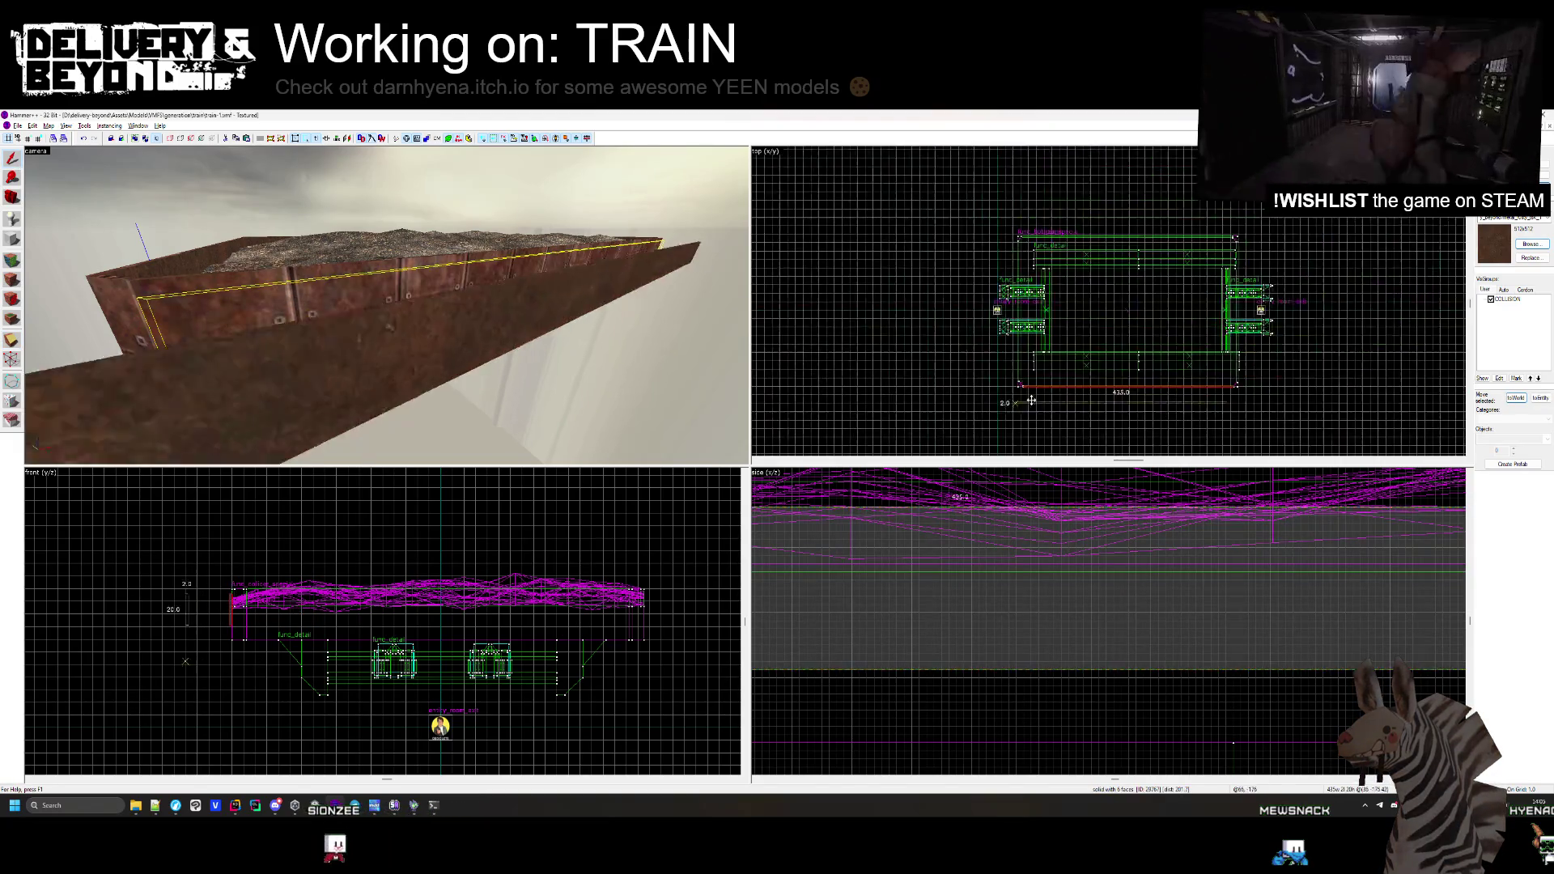
Select the flatcar's side wall brushes in Hammer
{"action": "scroll", "coordinate": [1041, 232], "scroll_direction": "up", "scroll_amount": 4}
{"action": "left_click", "coordinate": [1041, 233]}
{"action": "scroll", "coordinate": [1024, 243], "scroll_direction": "up", "scroll_amount": 2}
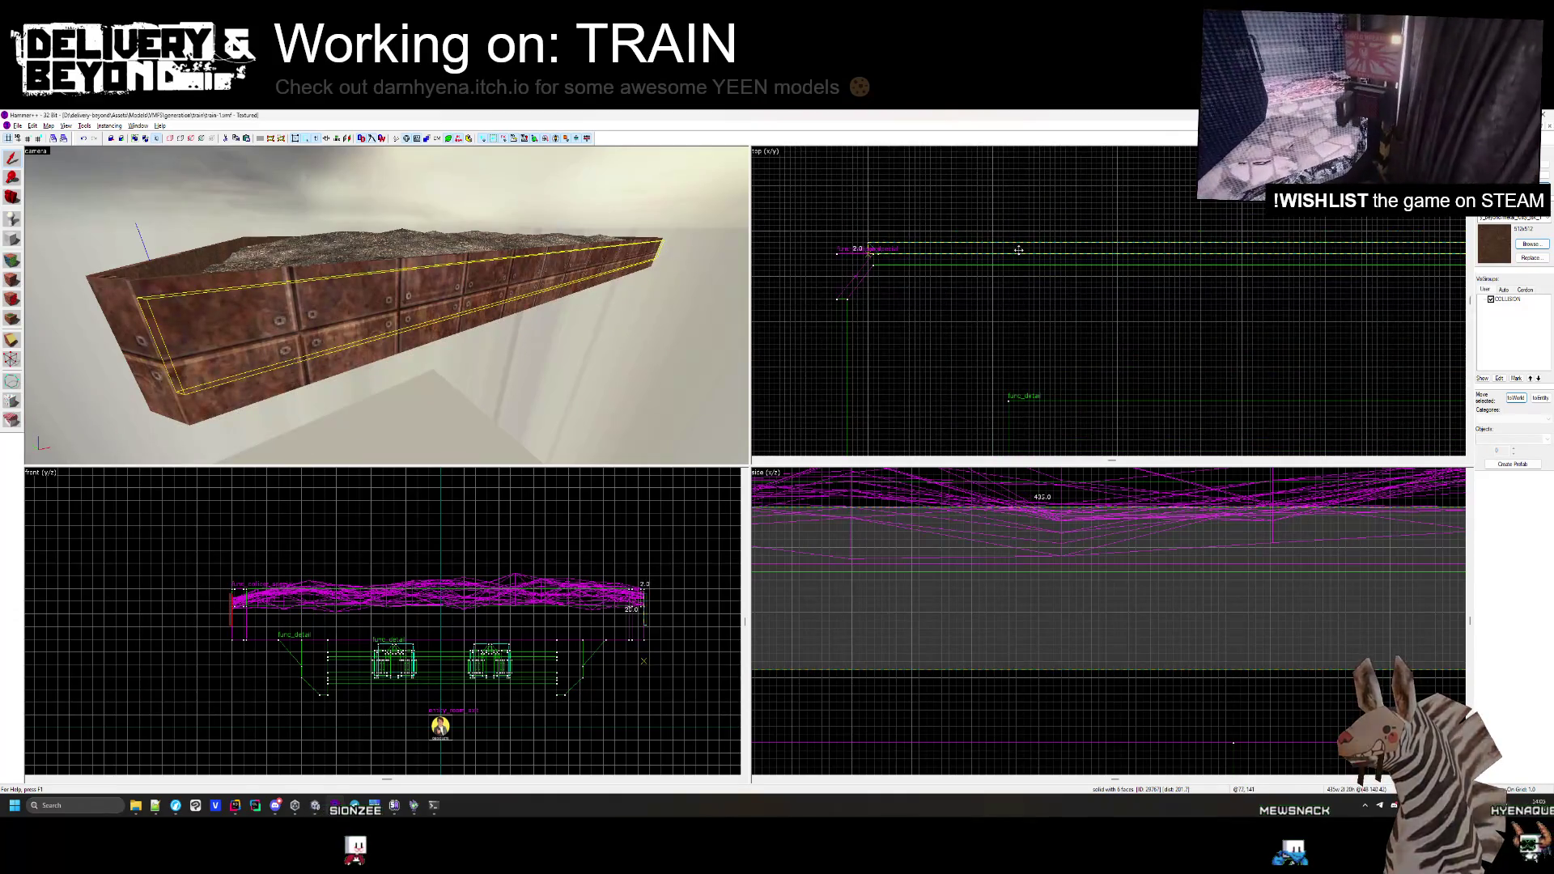
{"action": "left_click", "coordinate": [908, 263]}
{"action": "scroll", "coordinate": [909, 283], "scroll_direction": "down", "scroll_amount": 3}
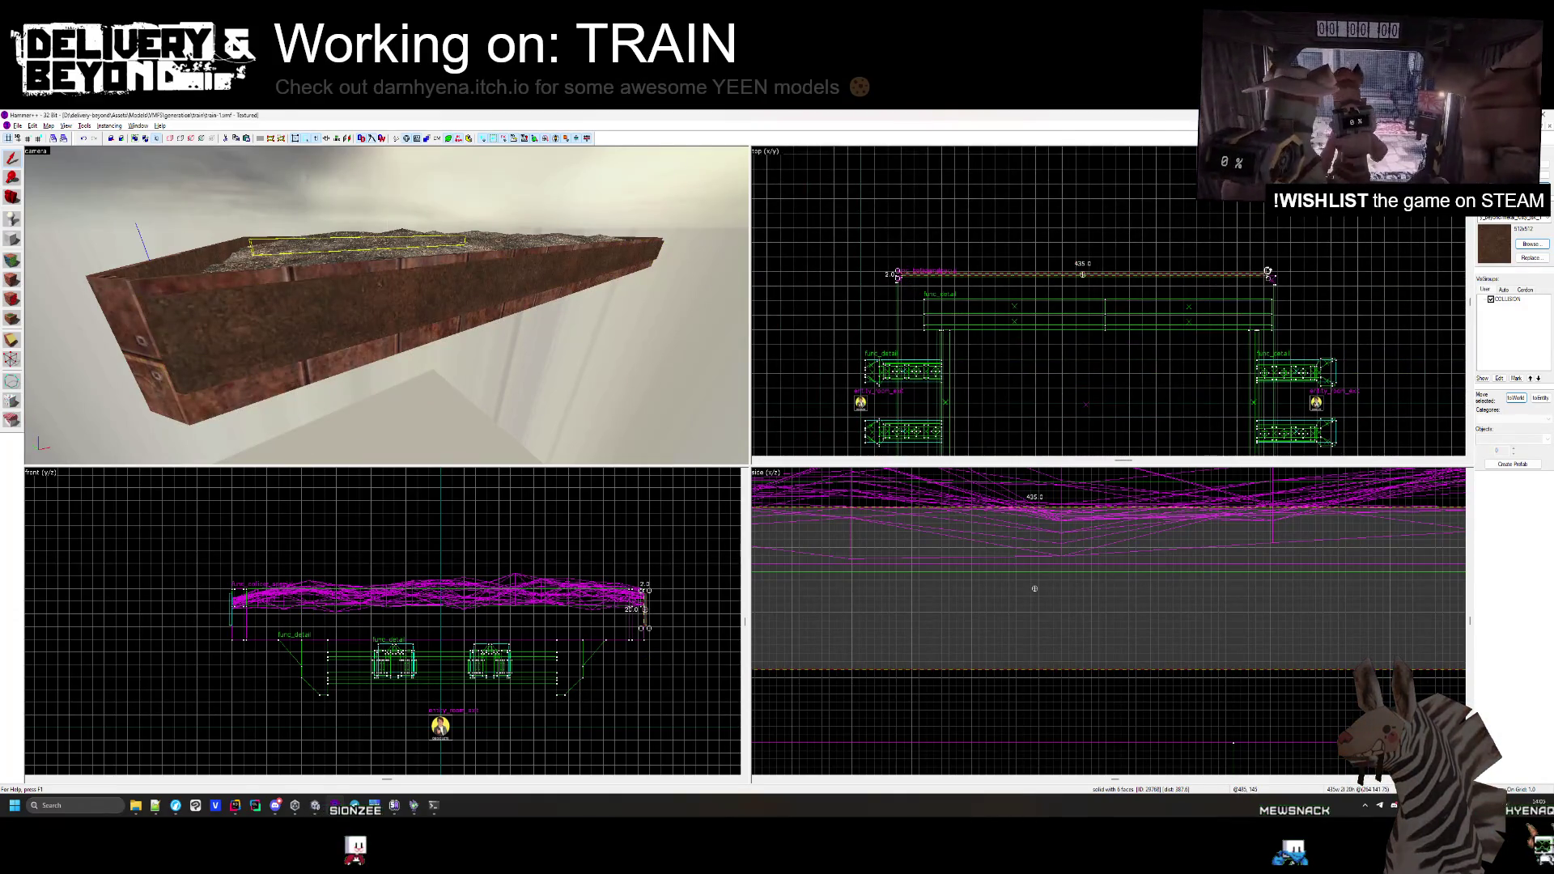
{"action": "scroll", "coordinate": [882, 276], "scroll_direction": "up", "scroll_amount": 5}
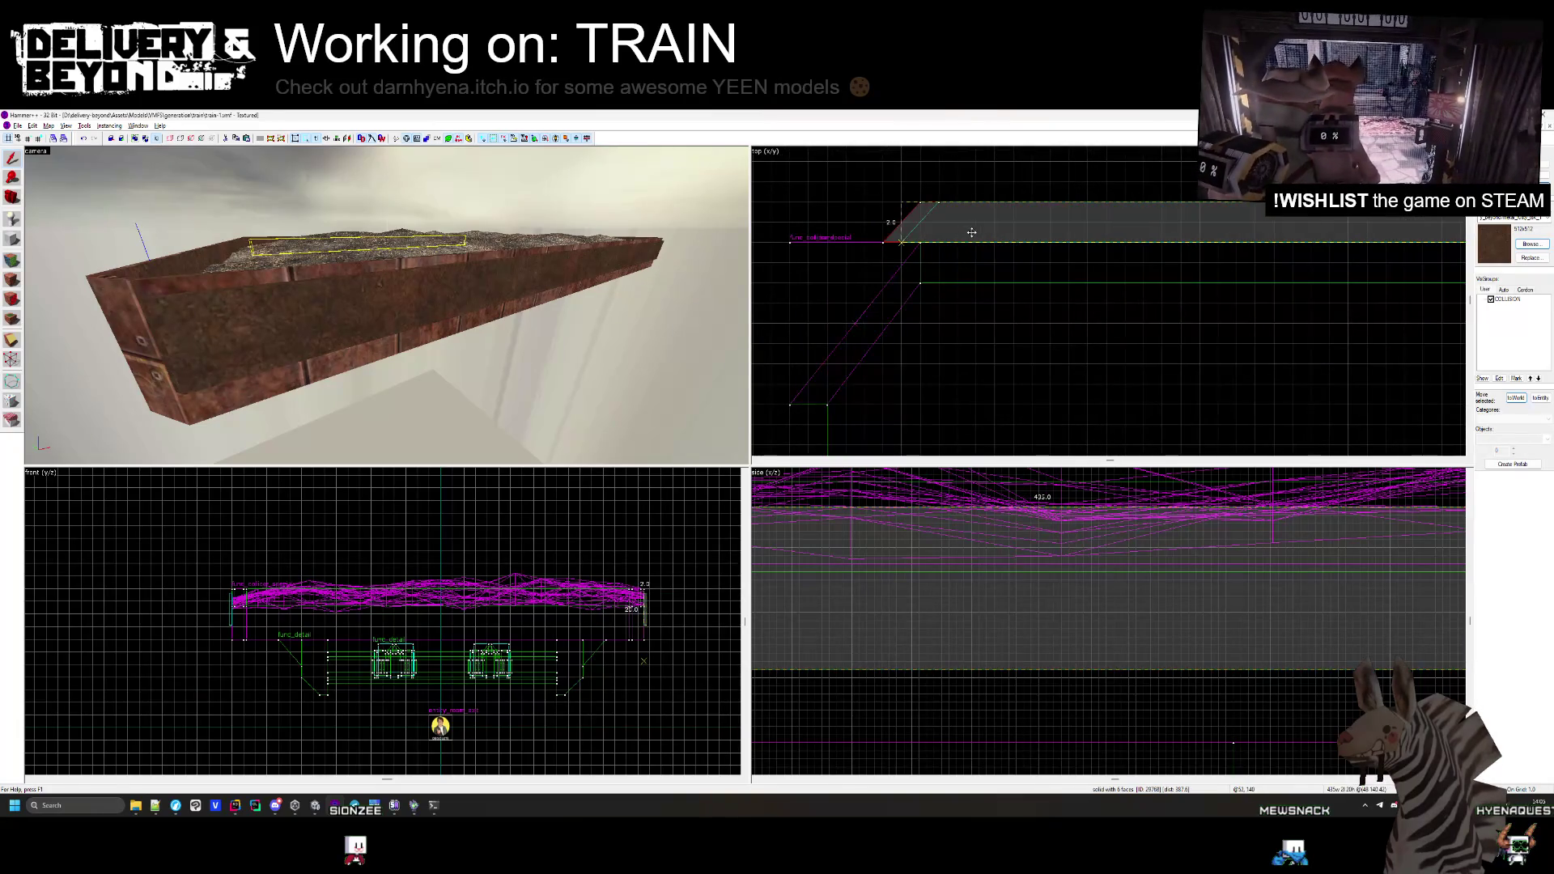
{"action": "left_click", "coordinate": [972, 232]}
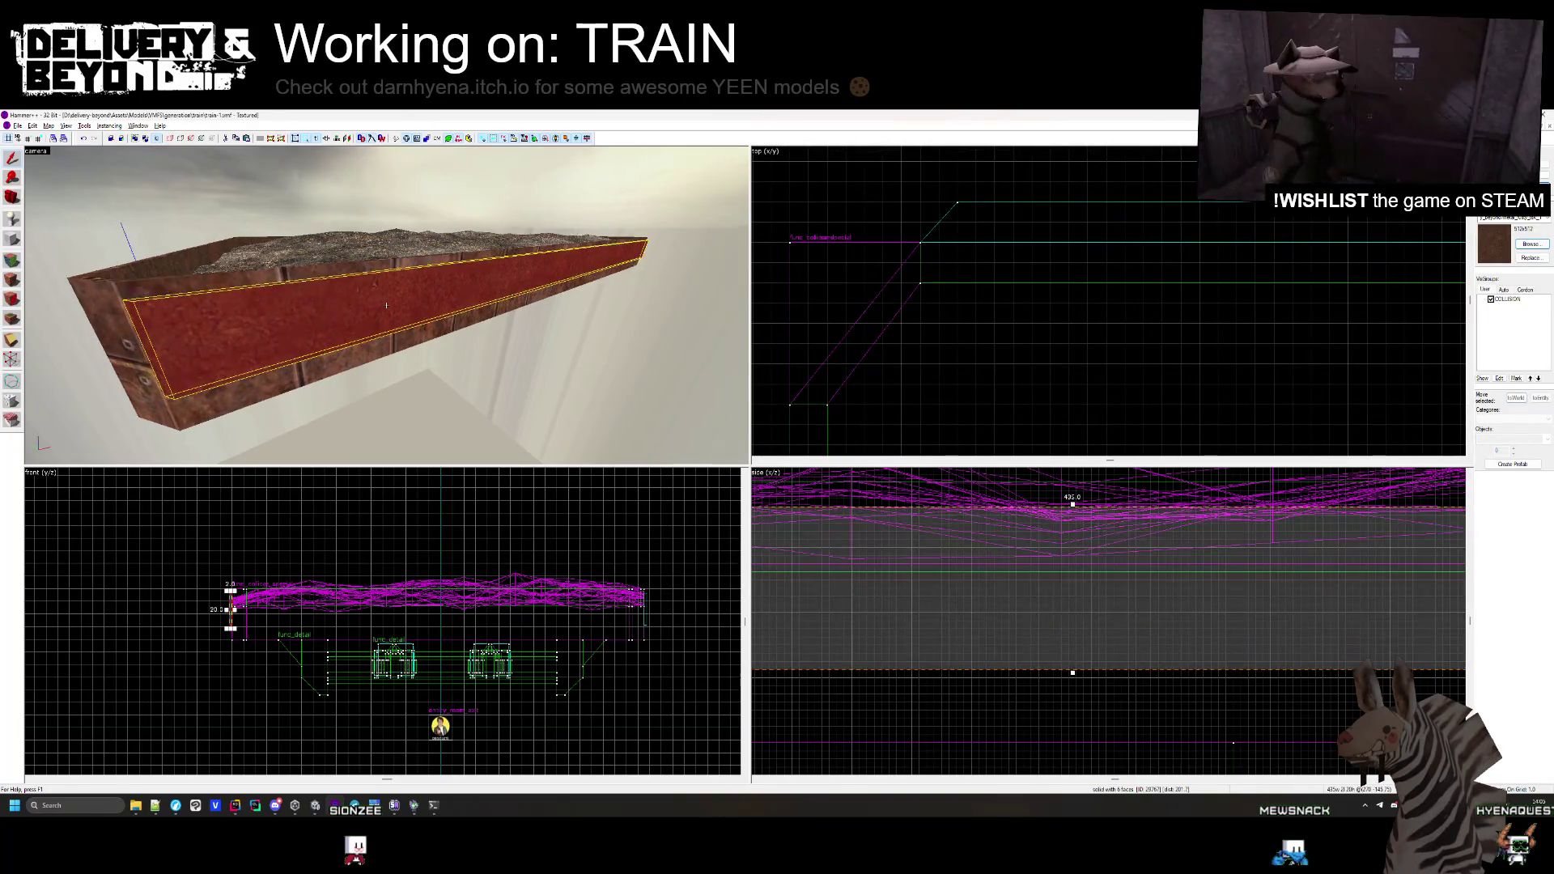
{"action": "key", "text": "Escape"}
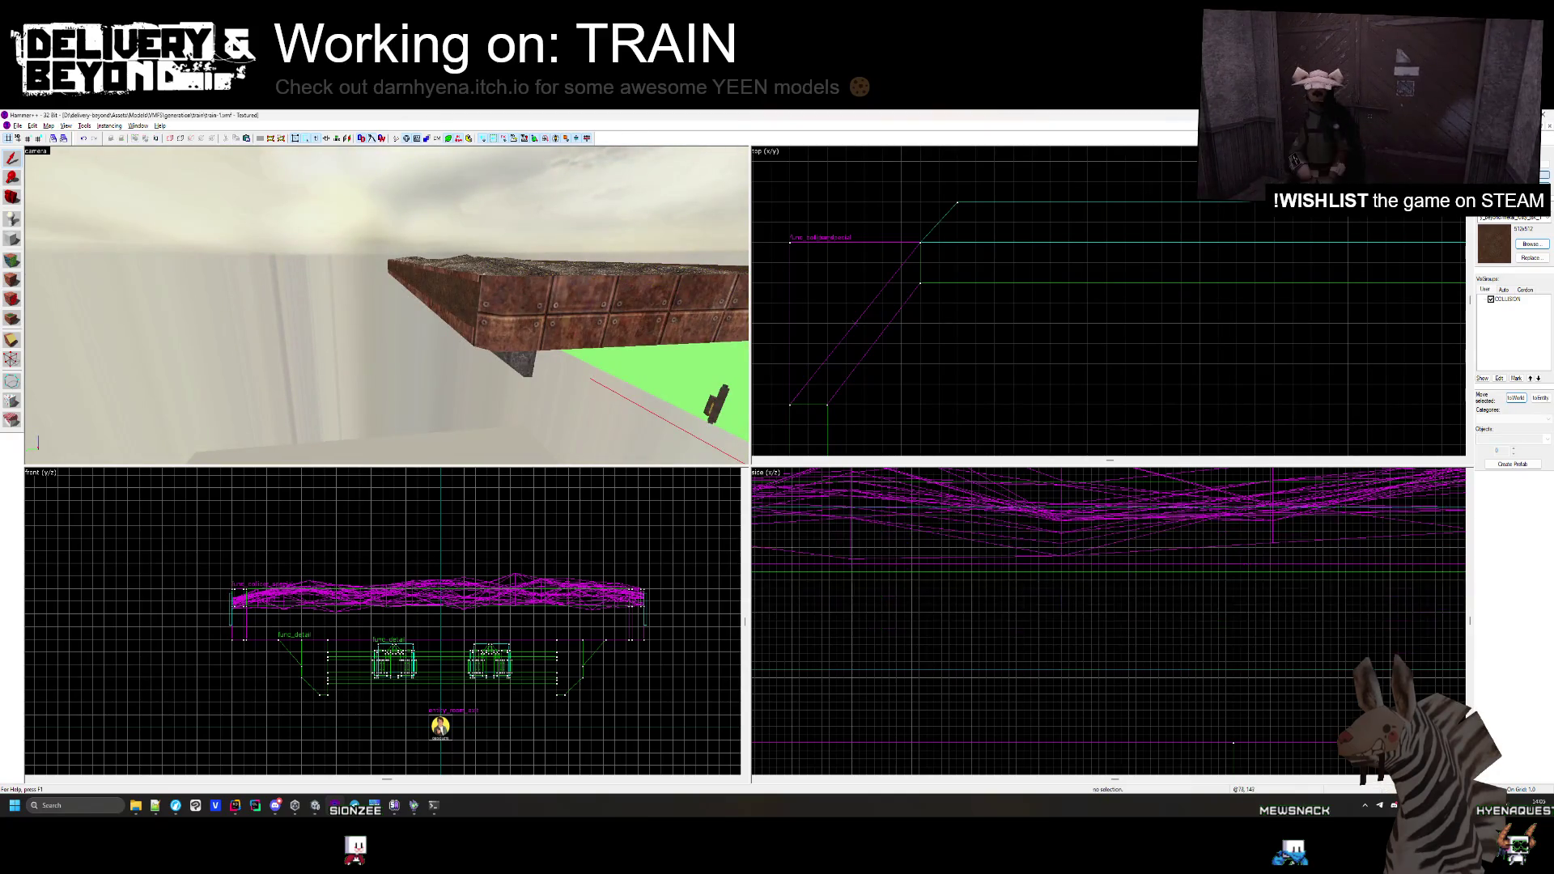
{"action": "left_click", "coordinate": [514, 356]}
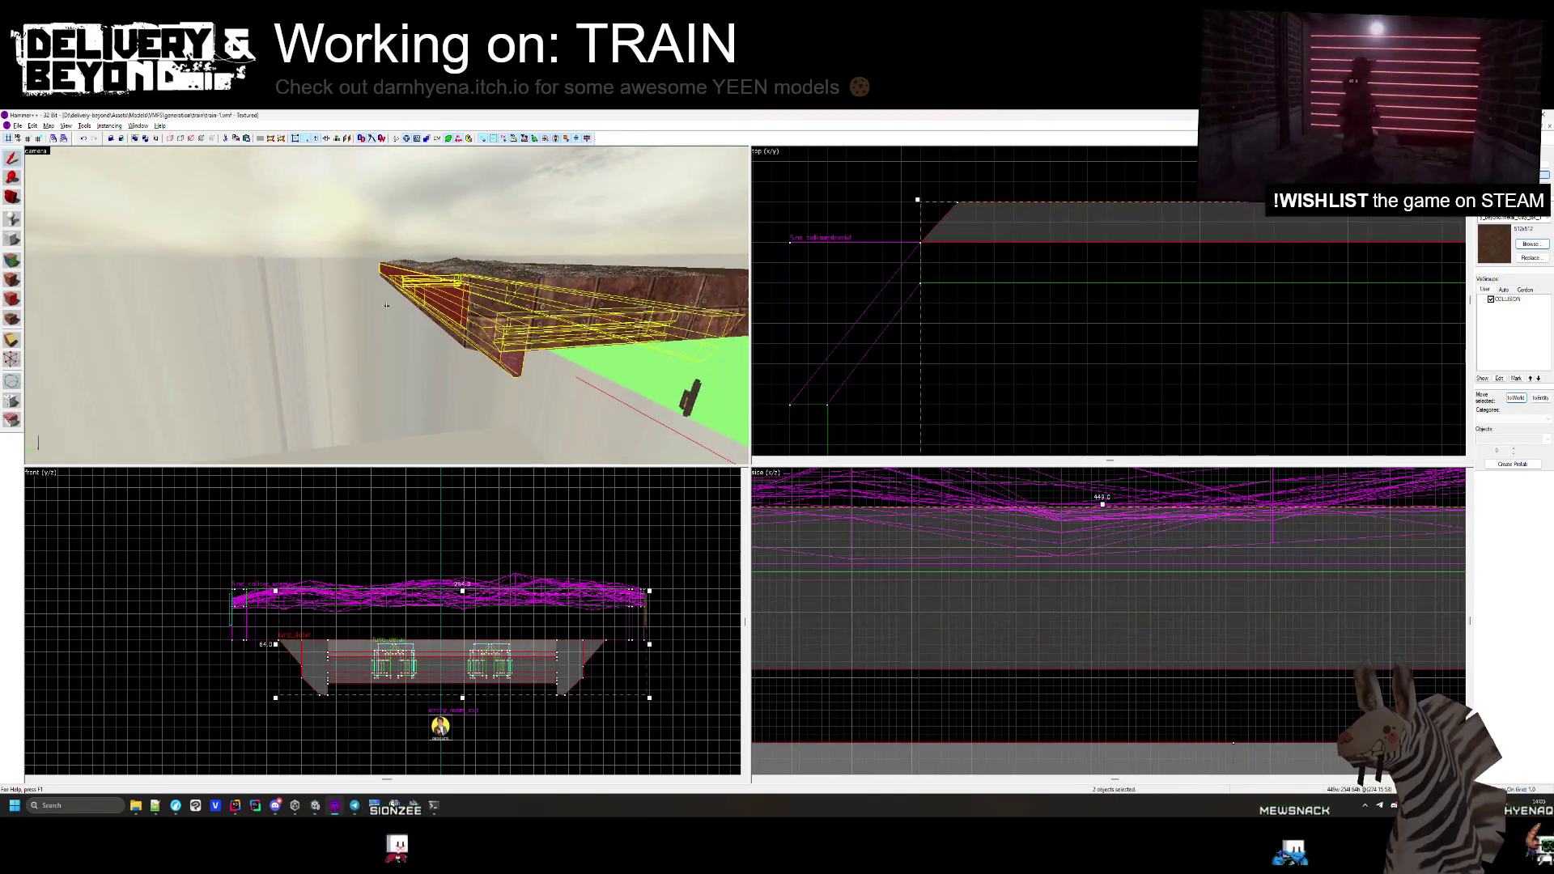
Tie the selected brushes to the existing func_detail and check the carriage in Unity
{"action": "key", "text": "ctrl+t"}
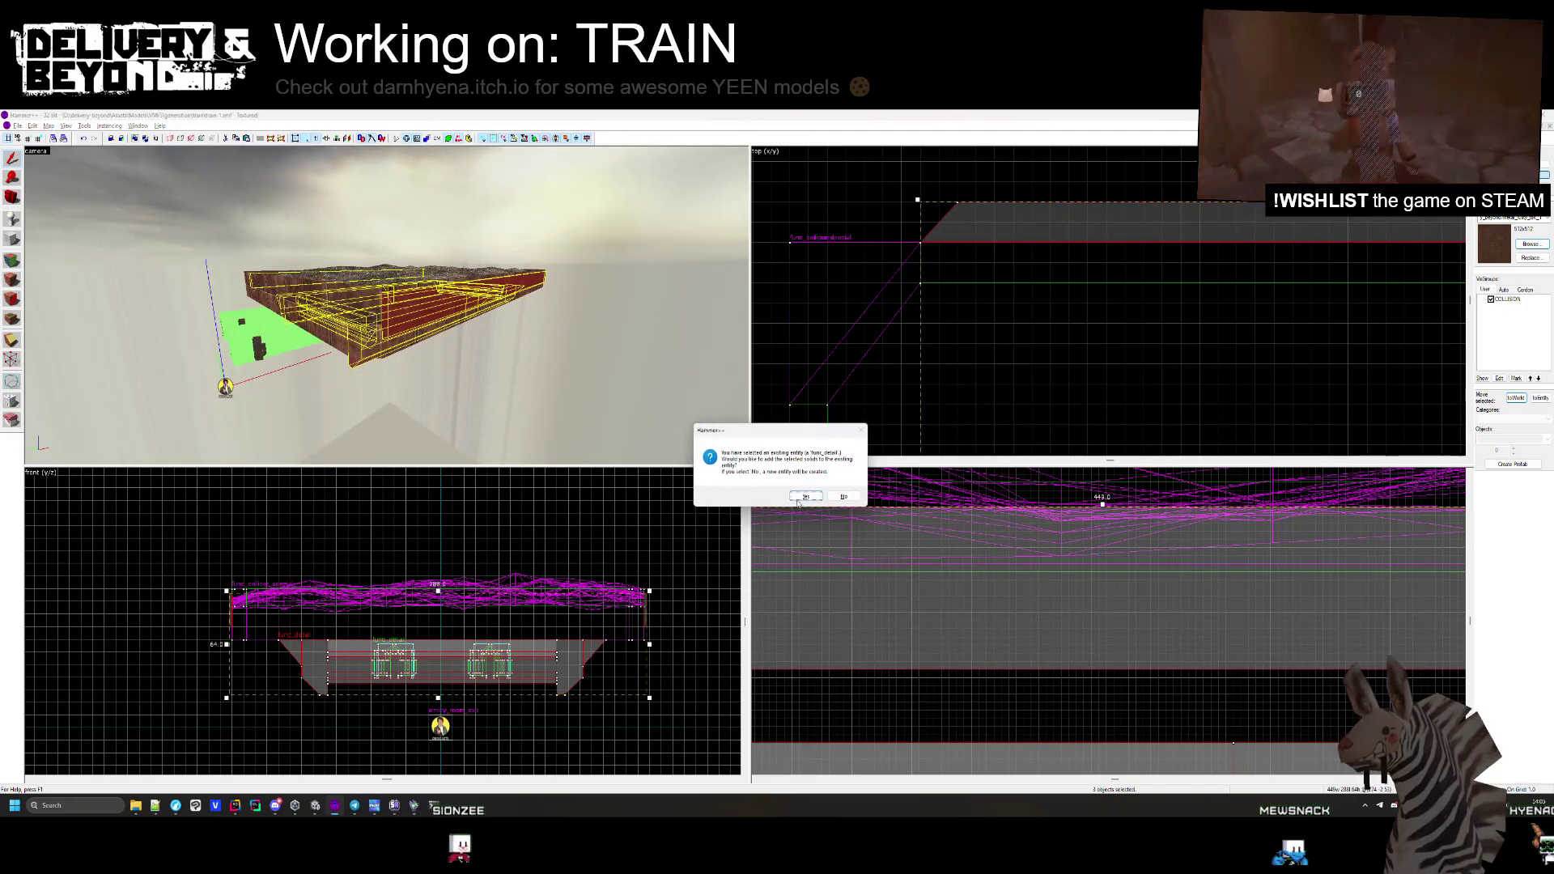
{"action": "key", "text": "Return"}
{"action": "key", "text": "Escape"}
{"action": "key", "text": "alt+Tab"}
{"action": "mouse_move", "coordinate": [532, 463]}
{"action": "left_mouse_down"}
{"action": "mouse_move", "coordinate": [555, 485]}
{"action": "mouse_move", "coordinate": [744, 452]}
{"action": "mouse_move", "coordinate": [864, 406]}
{"action": "mouse_move", "coordinate": [931, 401]}
{"action": "mouse_move", "coordinate": [939, 415]}
{"action": "mouse_move", "coordinate": [874, 399]}
{"action": "left_mouse_up"}
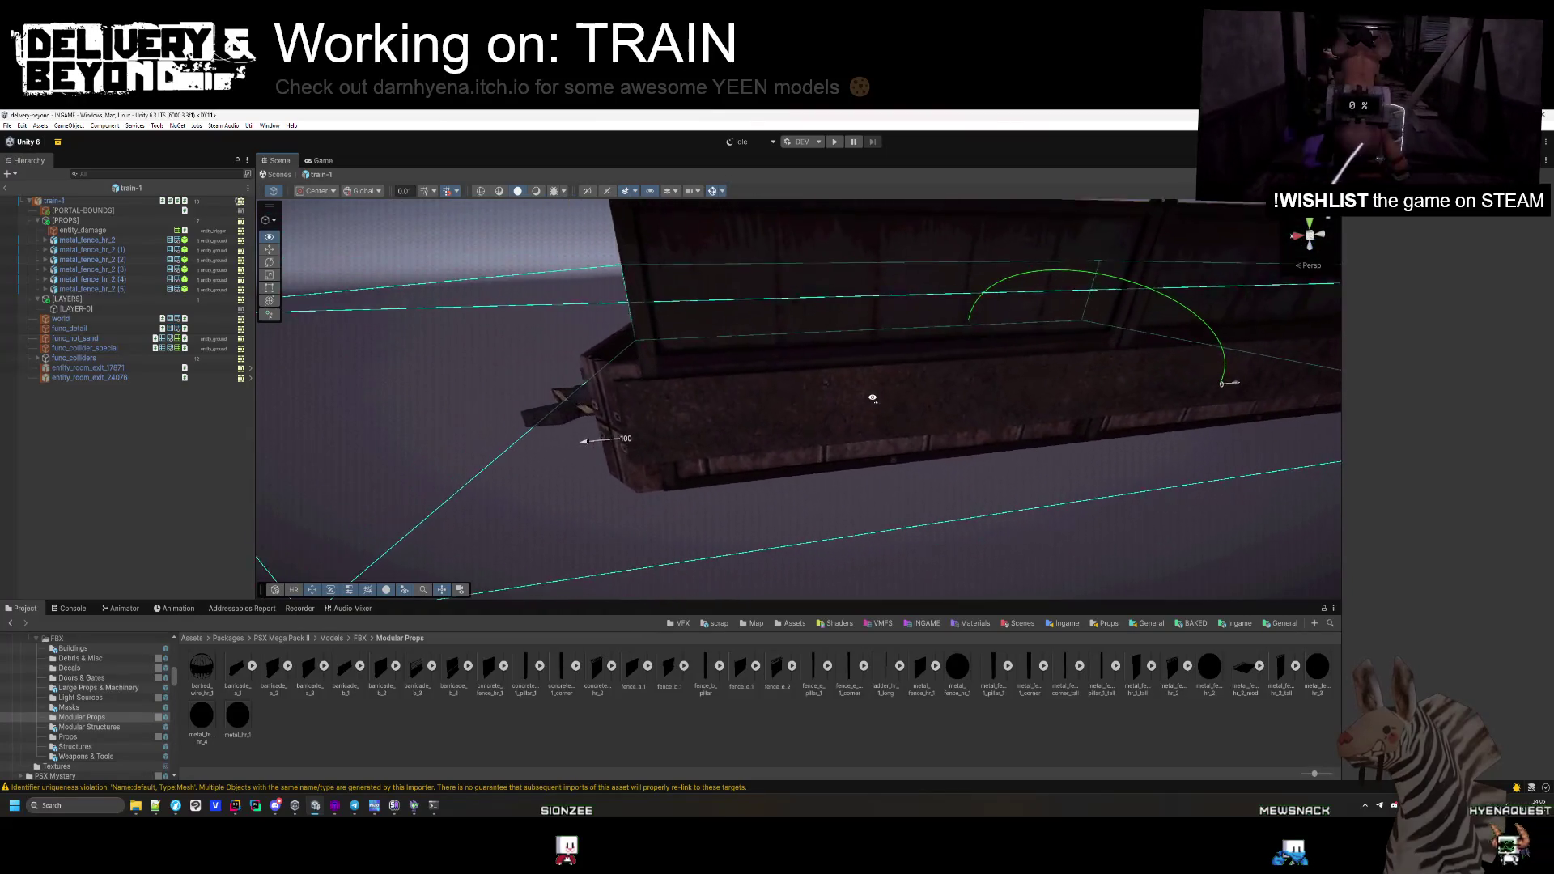
{"action": "key", "text": "alt+Tab"}
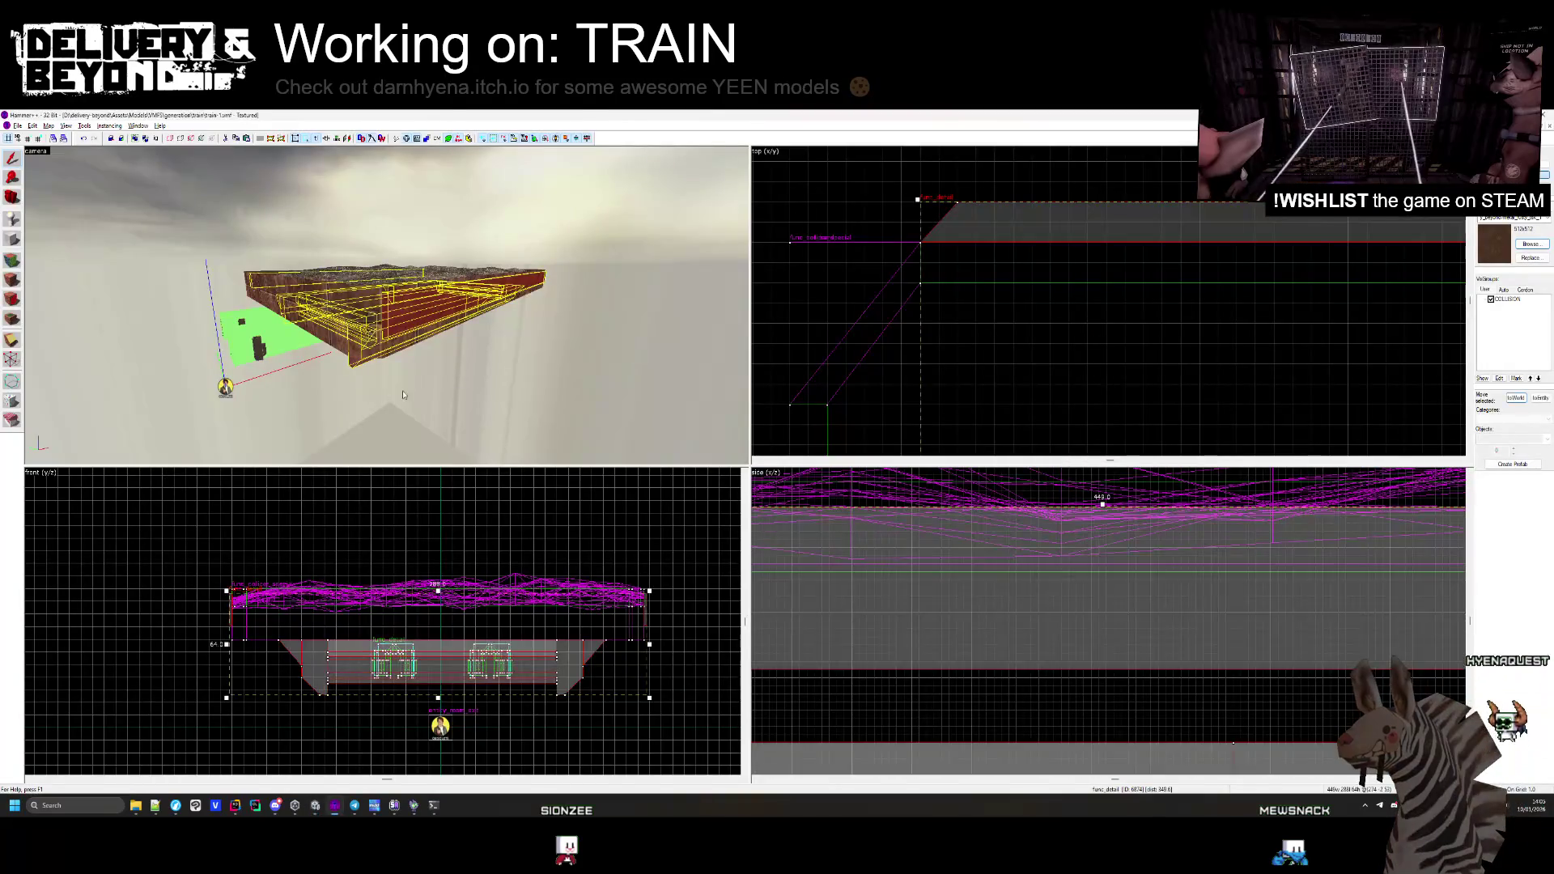
Flatten the carriage's rim brush to 4 units high
{"action": "left_click", "coordinate": [379, 341]}
{"action": "left_click_drag", "start_coordinate": [379, 341], "coordinate": [390, 315]}
{"action": "scroll", "coordinate": [972, 636], "scroll_direction": "down", "scroll_amount": 2}
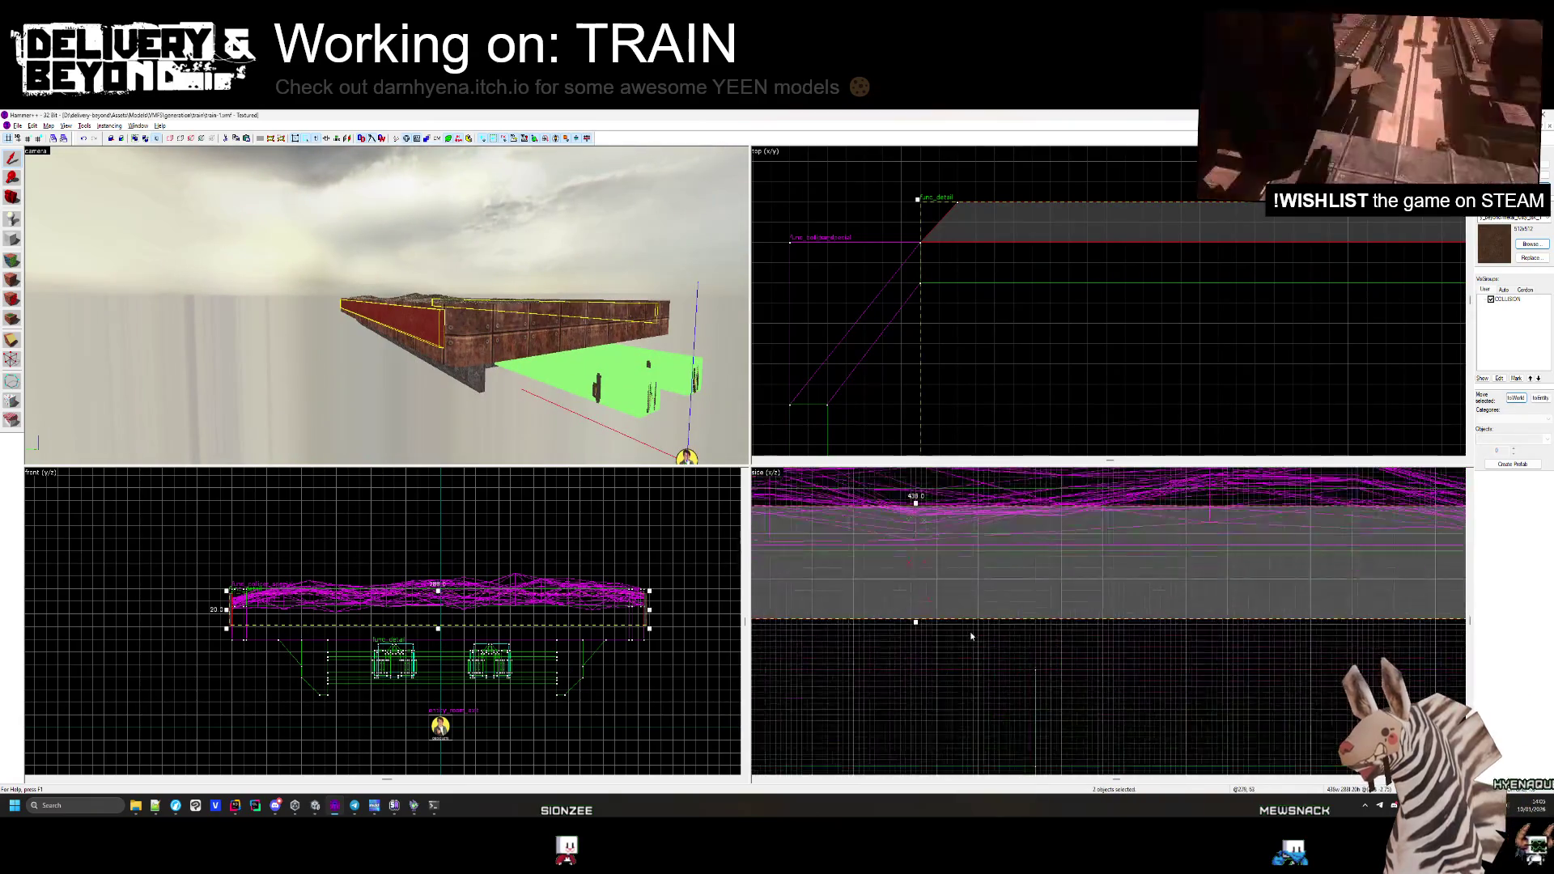
{"action": "mouse_move", "coordinate": [915, 624]}
{"action": "left_mouse_down"}
{"action": "mouse_move", "coordinate": [917, 676]}
{"action": "mouse_move", "coordinate": [923, 523]}
{"action": "mouse_move", "coordinate": [929, 606]}
{"action": "left_mouse_up"}
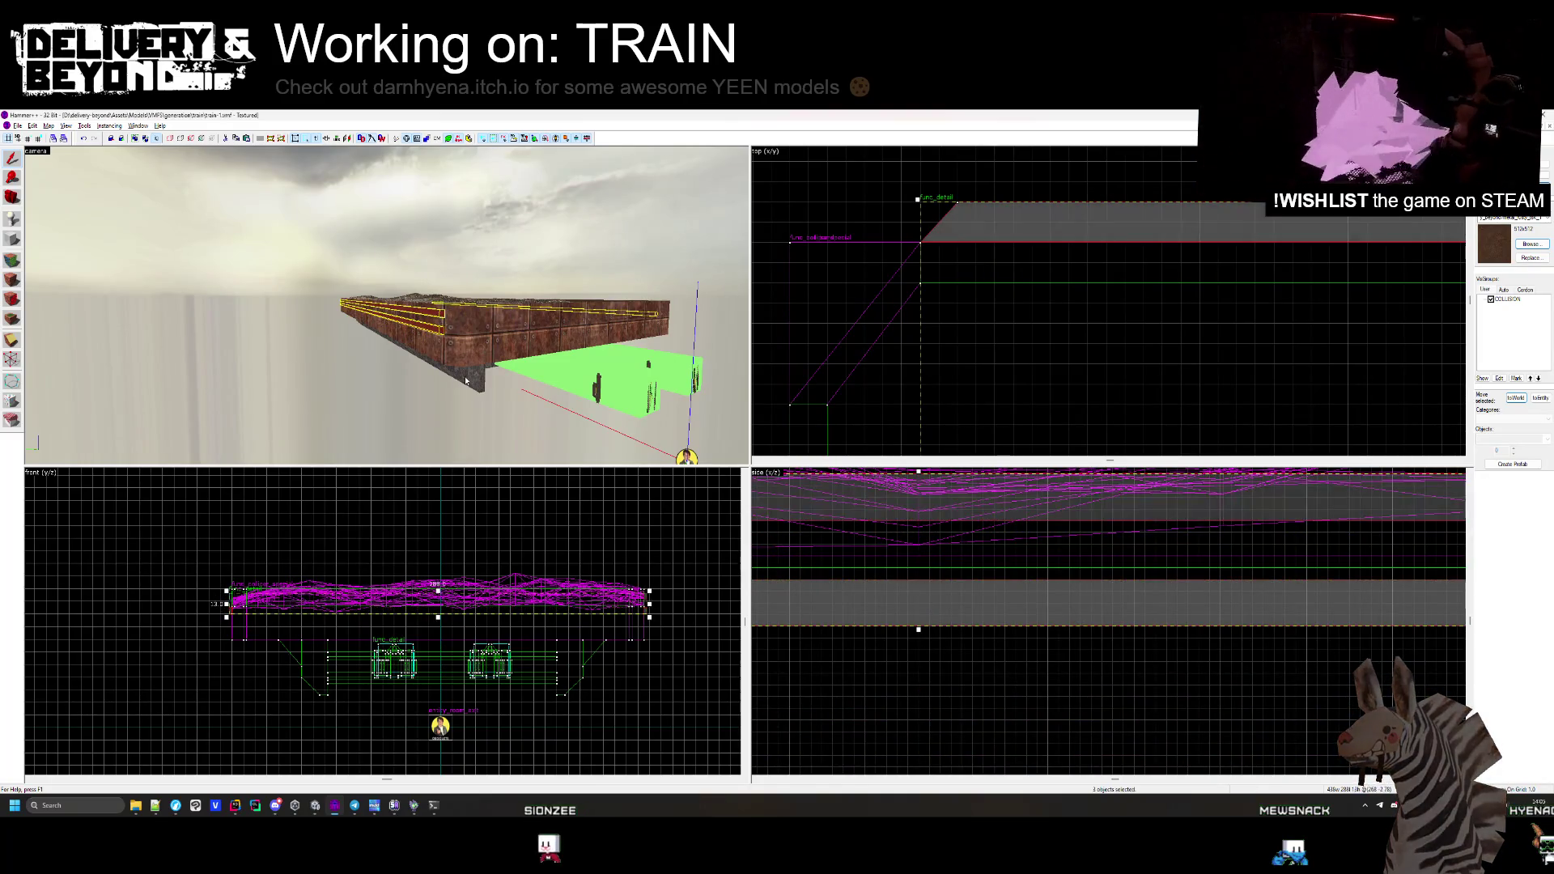
Move the rim and the other edge brushes lower, then frame the carriage in Unity
{"action": "left_click", "coordinate": [455, 357], "text": "ctrl"}
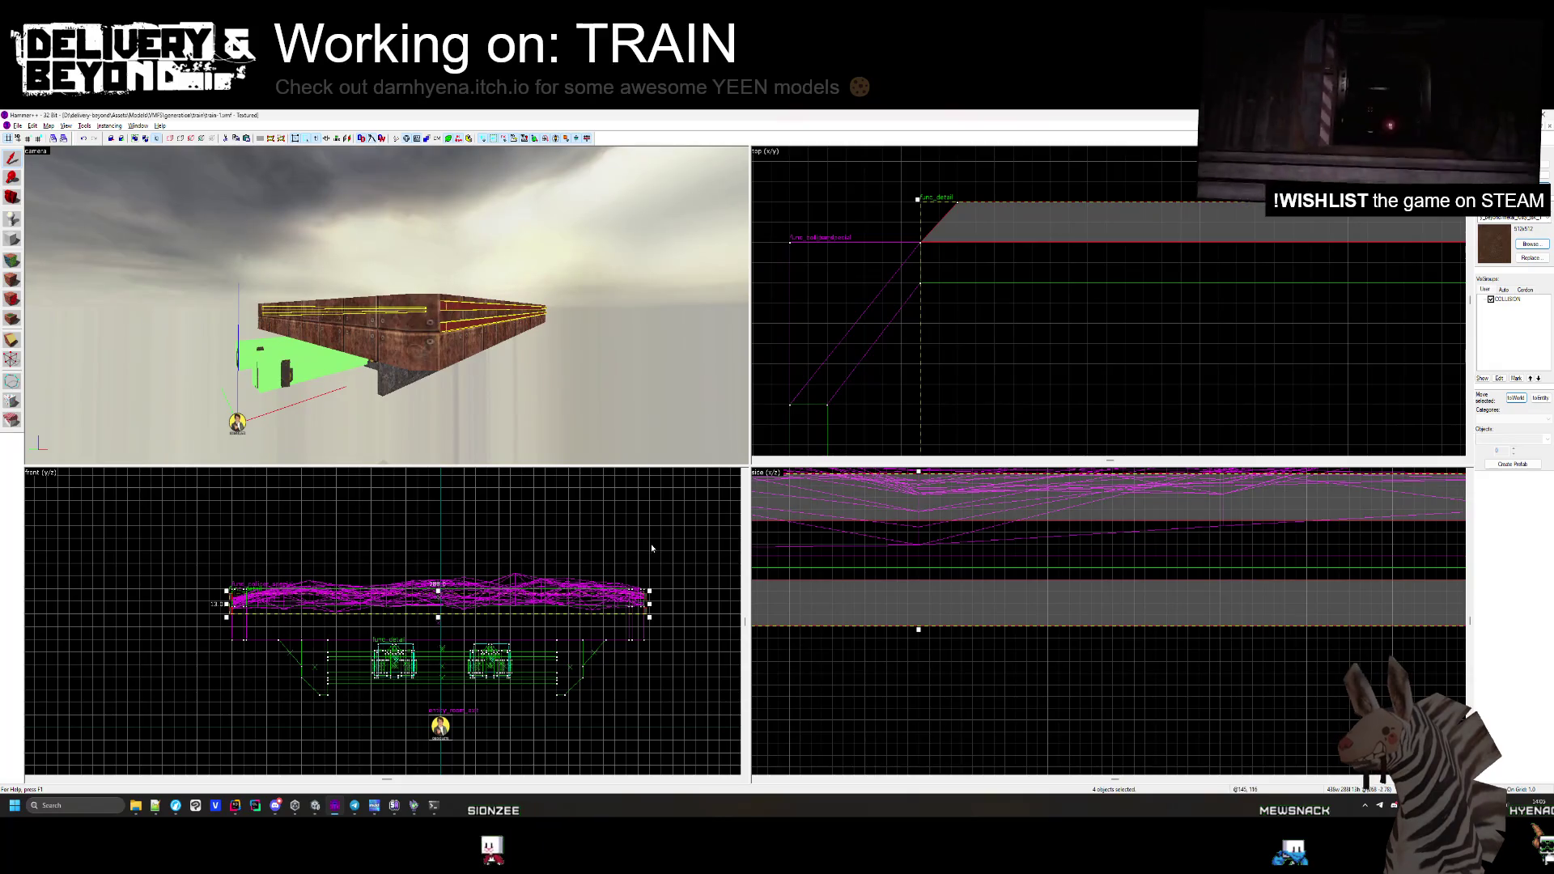
{"action": "left_click", "coordinate": [970, 511], "text": "ctrl"}
{"action": "left_click_drag", "start_coordinate": [969, 511], "coordinate": [967, 629]}
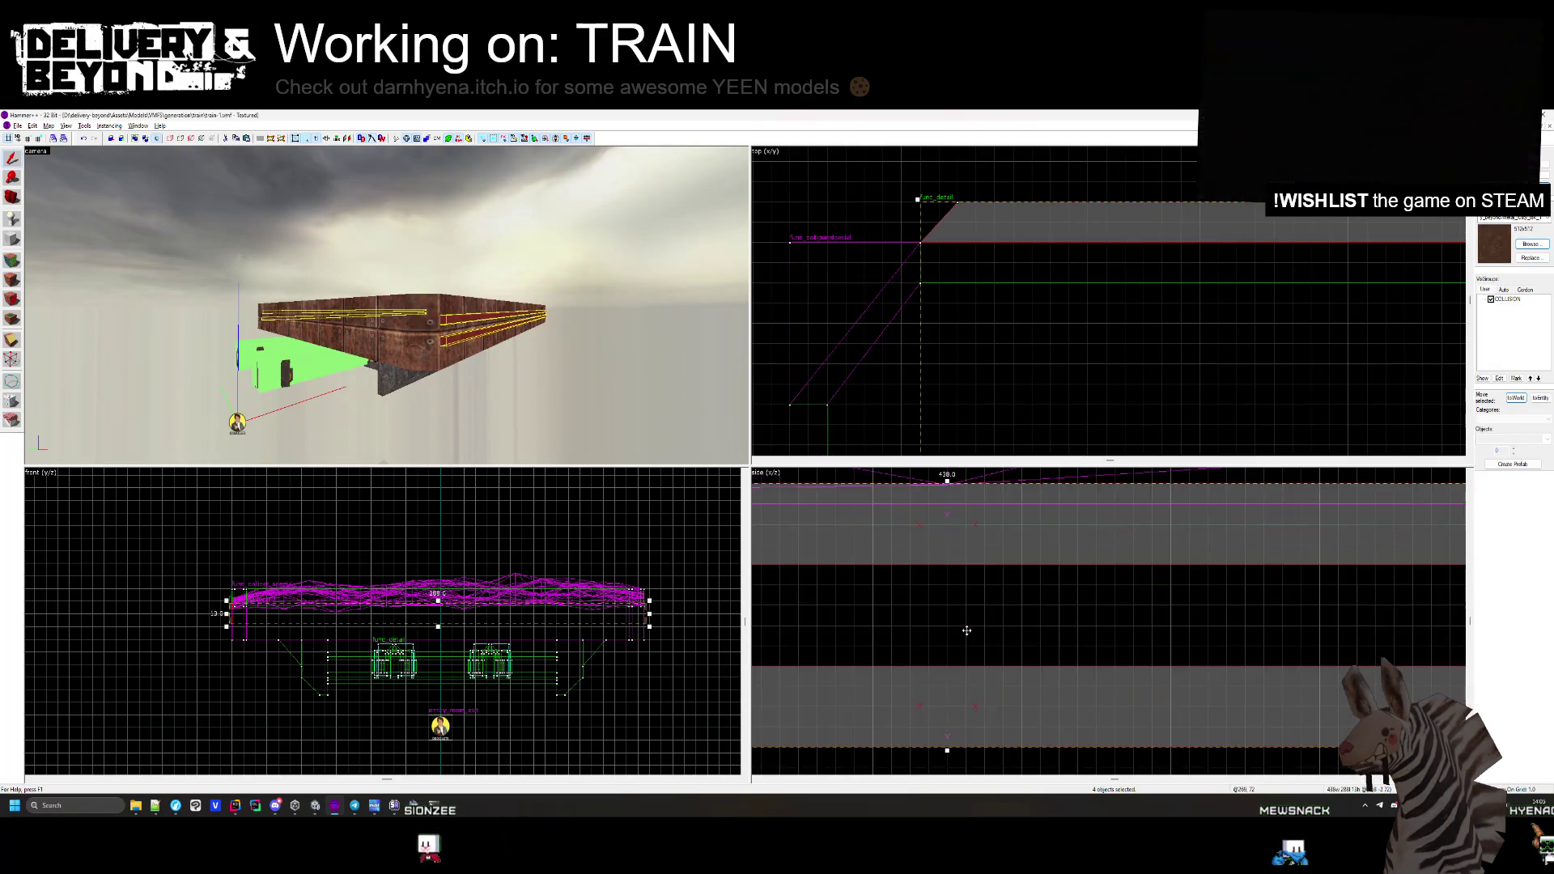
{"action": "scroll", "coordinate": [959, 634], "scroll_direction": "down", "scroll_amount": 3}
{"action": "key", "text": "alt+Tab"}
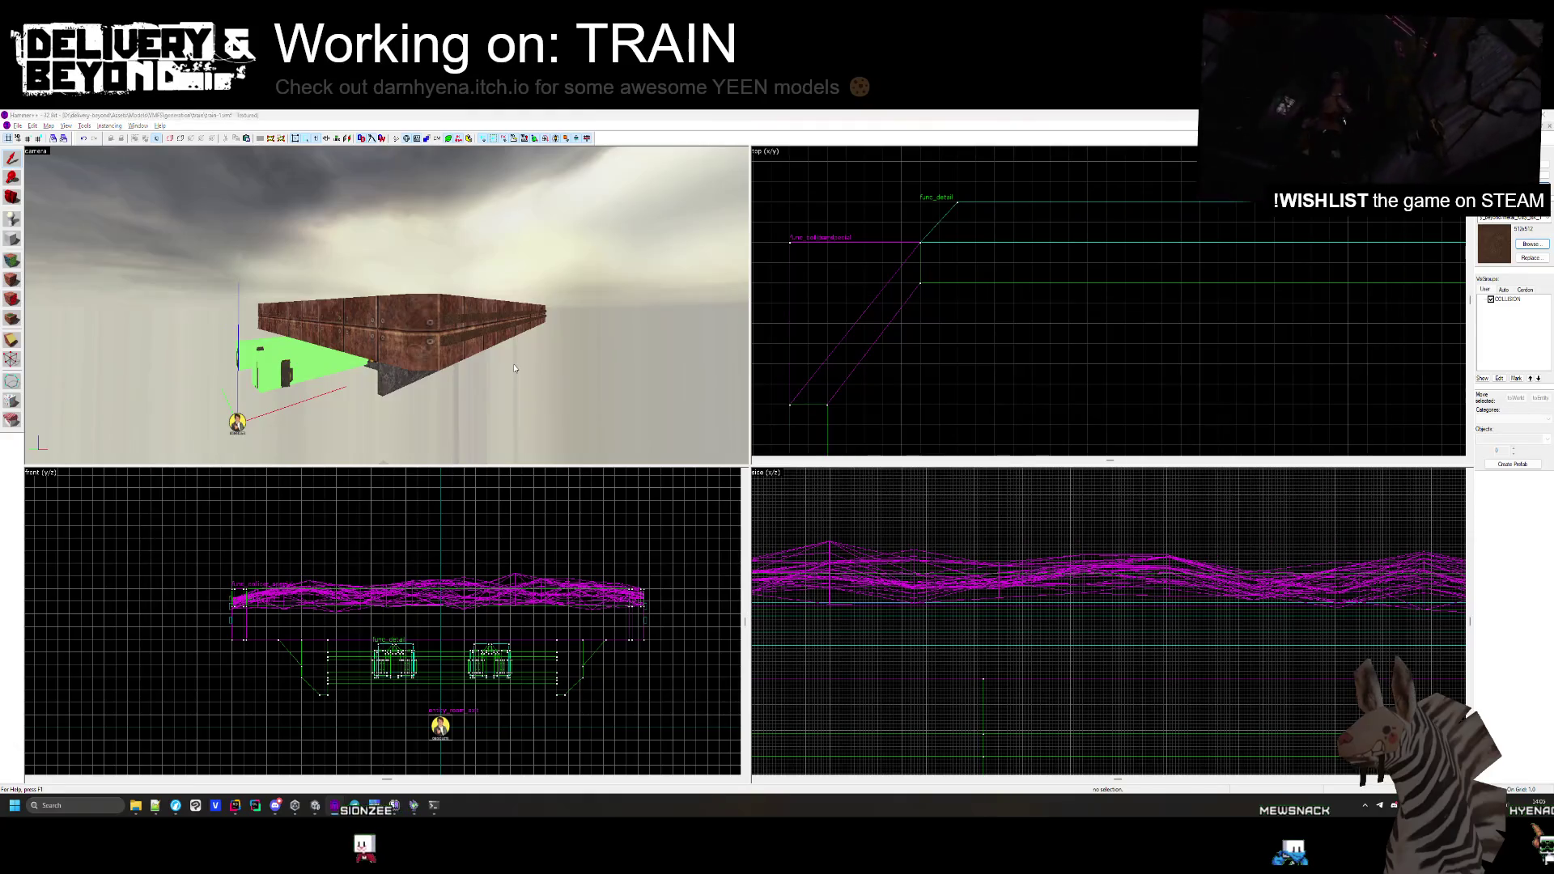
{"action": "key", "text": "f"}
{"action": "scroll", "coordinate": [585, 421], "scroll_direction": "down", "scroll_amount": 3}
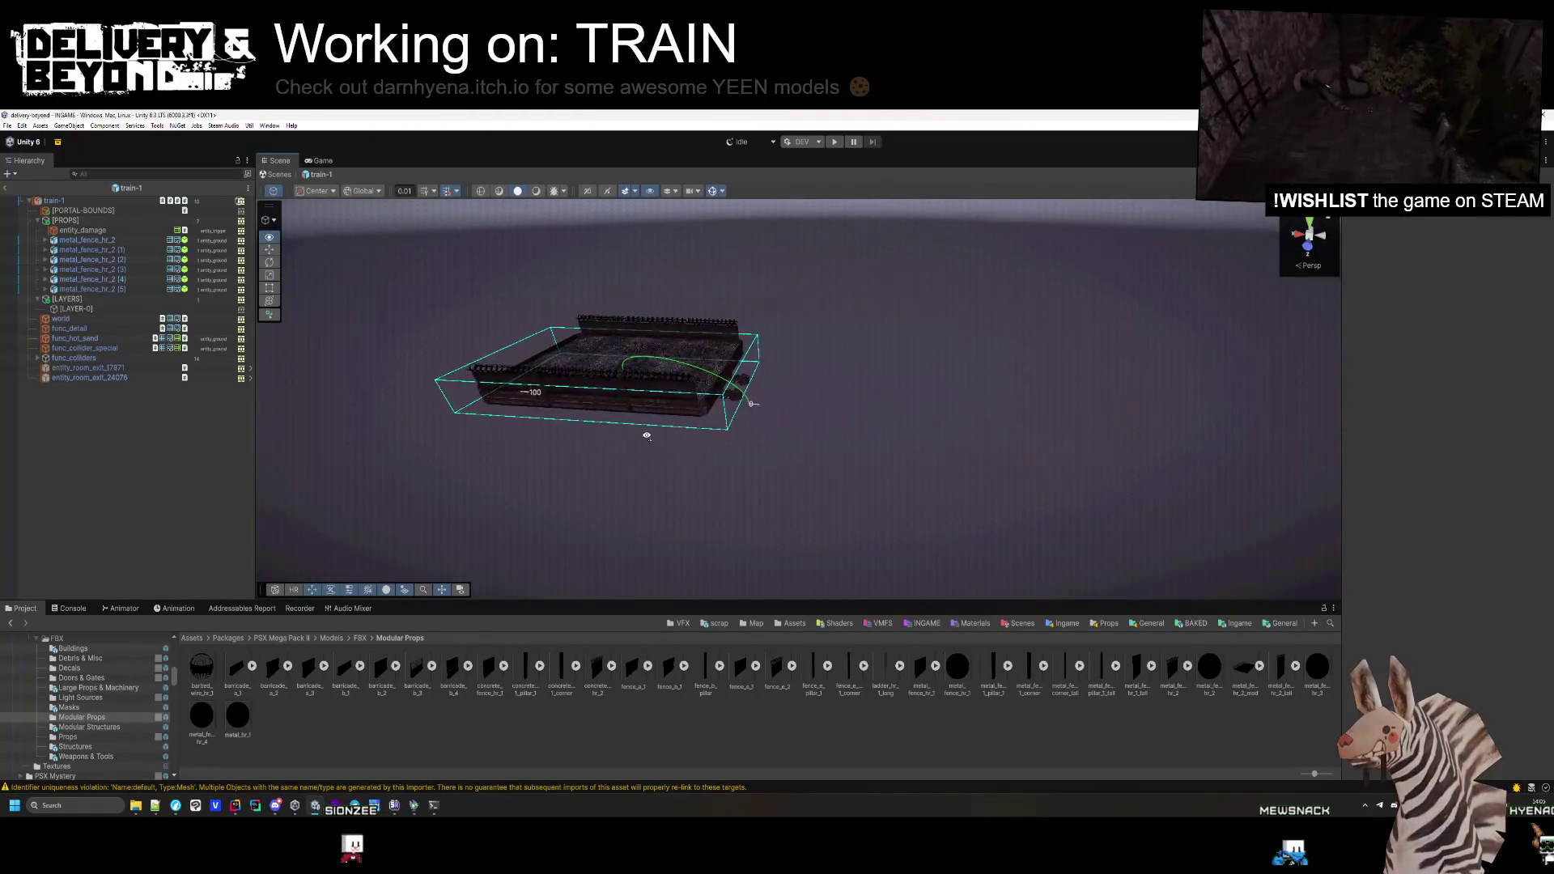
Orbit around the barbed-wire carriage to inspect its gravel floor, walls and platform edge
{"action": "left_click_drag", "start_coordinate": [585, 421], "coordinate": [513, 423]}
{"action": "scroll", "coordinate": [745, 433], "scroll_direction": "up", "scroll_amount": 3}
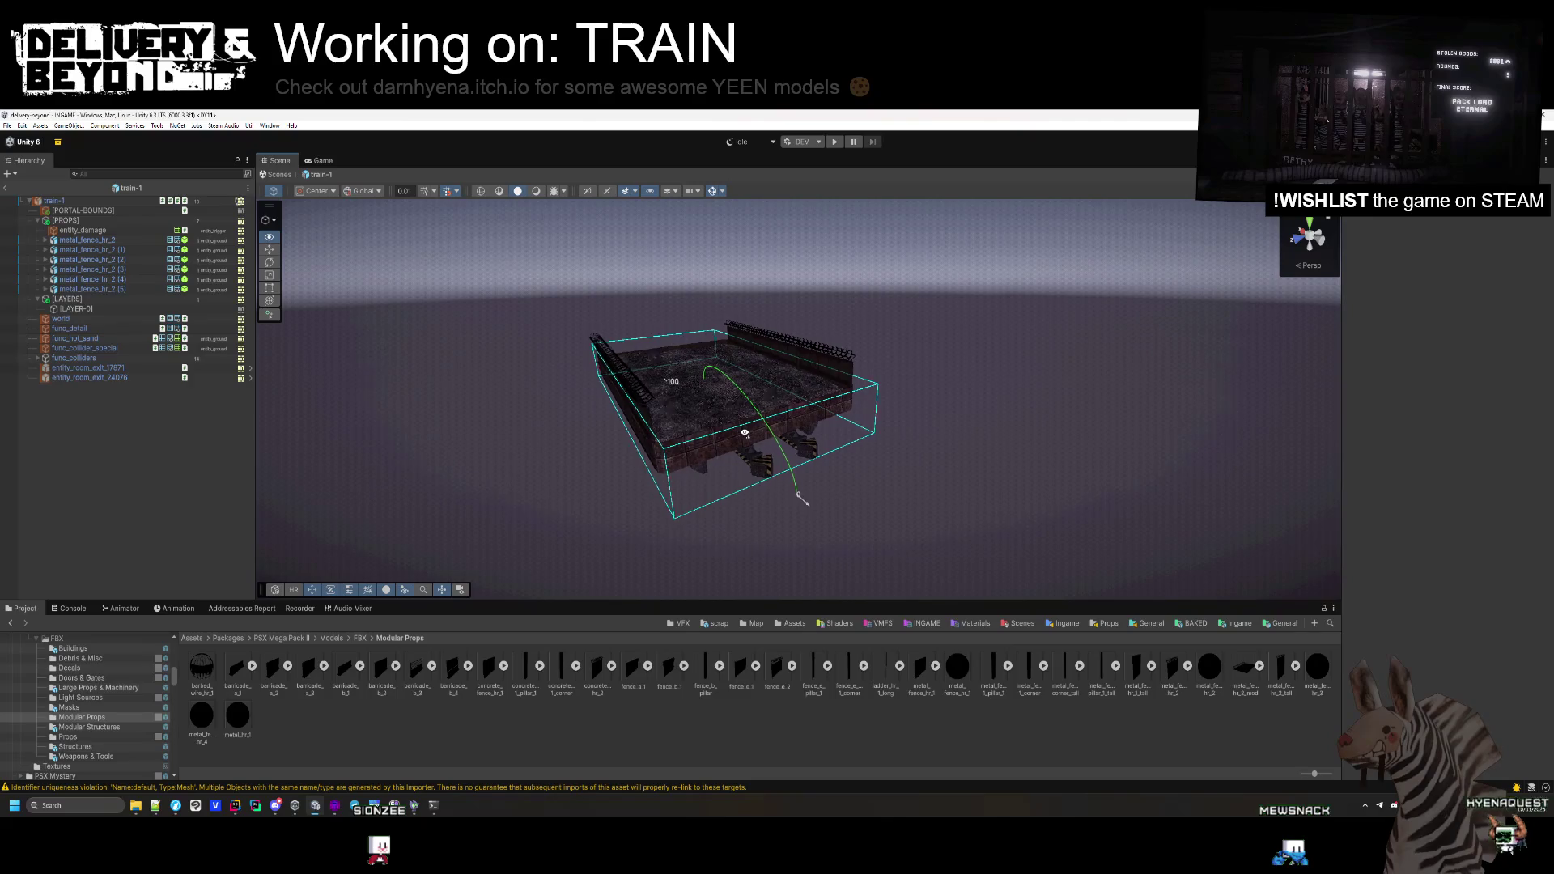
{"action": "left_click_drag", "start_coordinate": [744, 433], "coordinate": [795, 469]}
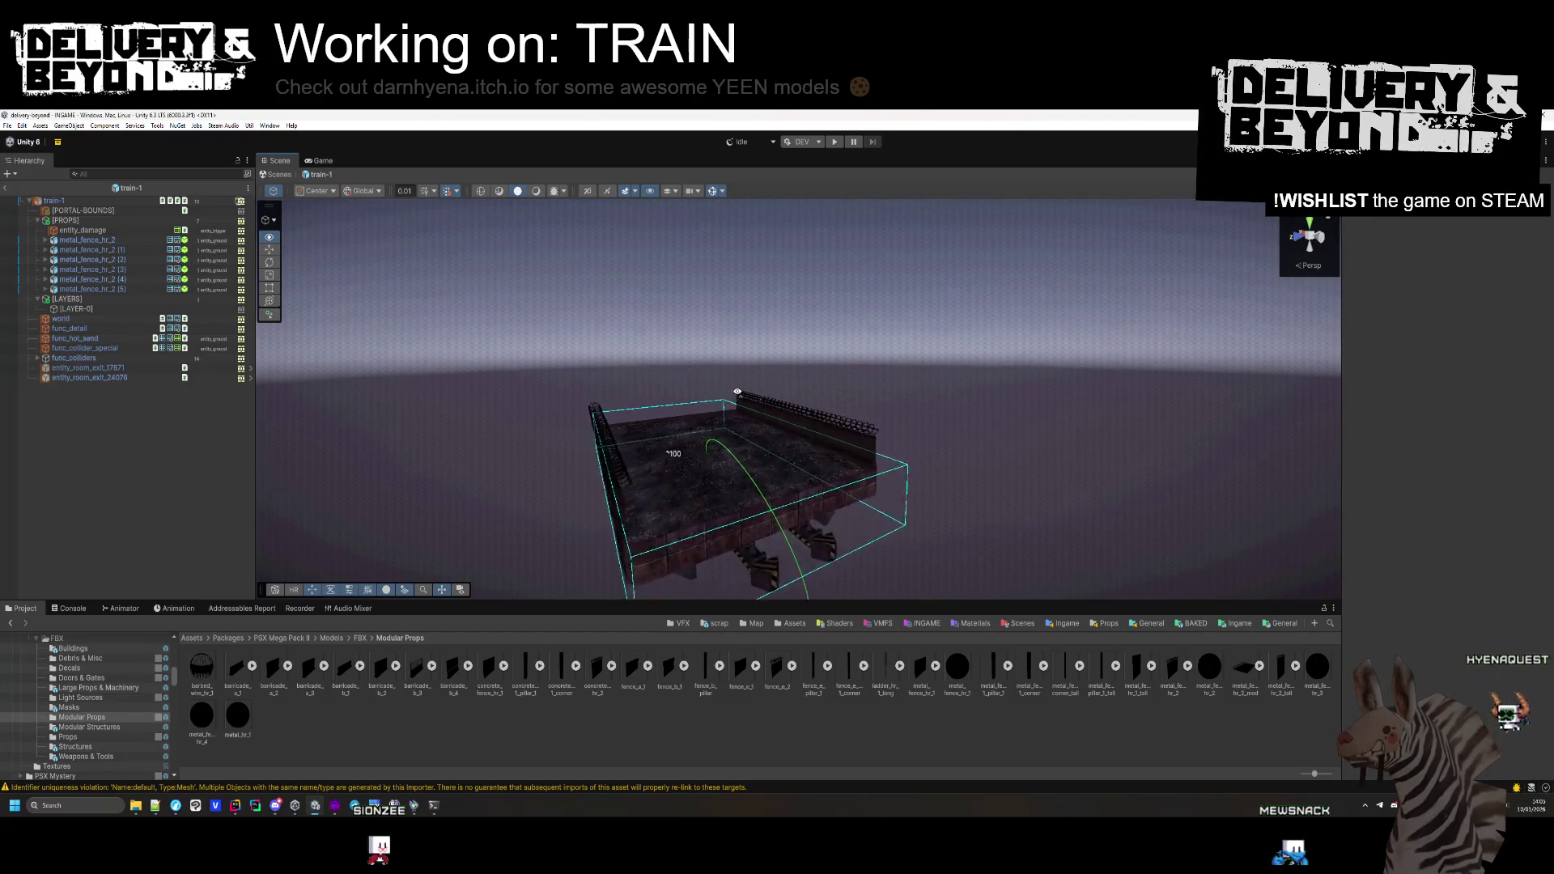
{"action": "scroll", "coordinate": [646, 555], "scroll_direction": "up", "scroll_amount": 5}
{"action": "scroll", "coordinate": [646, 555], "scroll_direction": "down", "scroll_amount": 5}
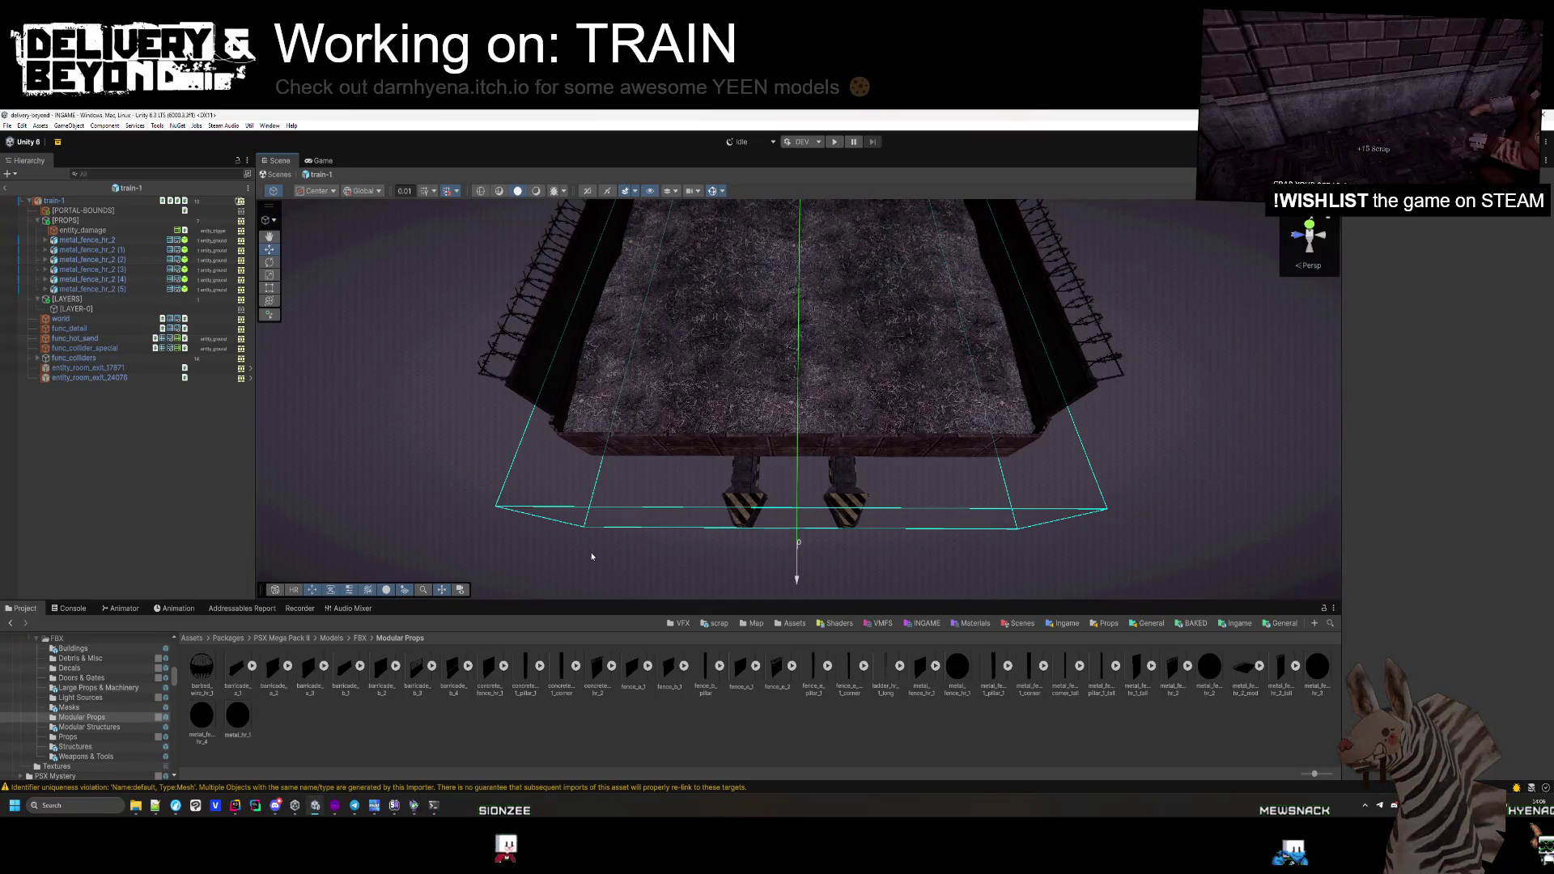
{"action": "mouse_move", "coordinate": [592, 557]}
{"action": "left_mouse_down"}
{"action": "mouse_move", "coordinate": [788, 371]}
{"action": "mouse_move", "coordinate": [806, 323]}
{"action": "mouse_move", "coordinate": [832, 404]}
{"action": "mouse_move", "coordinate": [814, 316]}
{"action": "mouse_move", "coordinate": [728, 305]}
{"action": "mouse_move", "coordinate": [871, 361]}
{"action": "mouse_move", "coordinate": [1113, 346]}
{"action": "mouse_move", "coordinate": [967, 581]}
{"action": "left_mouse_up"}
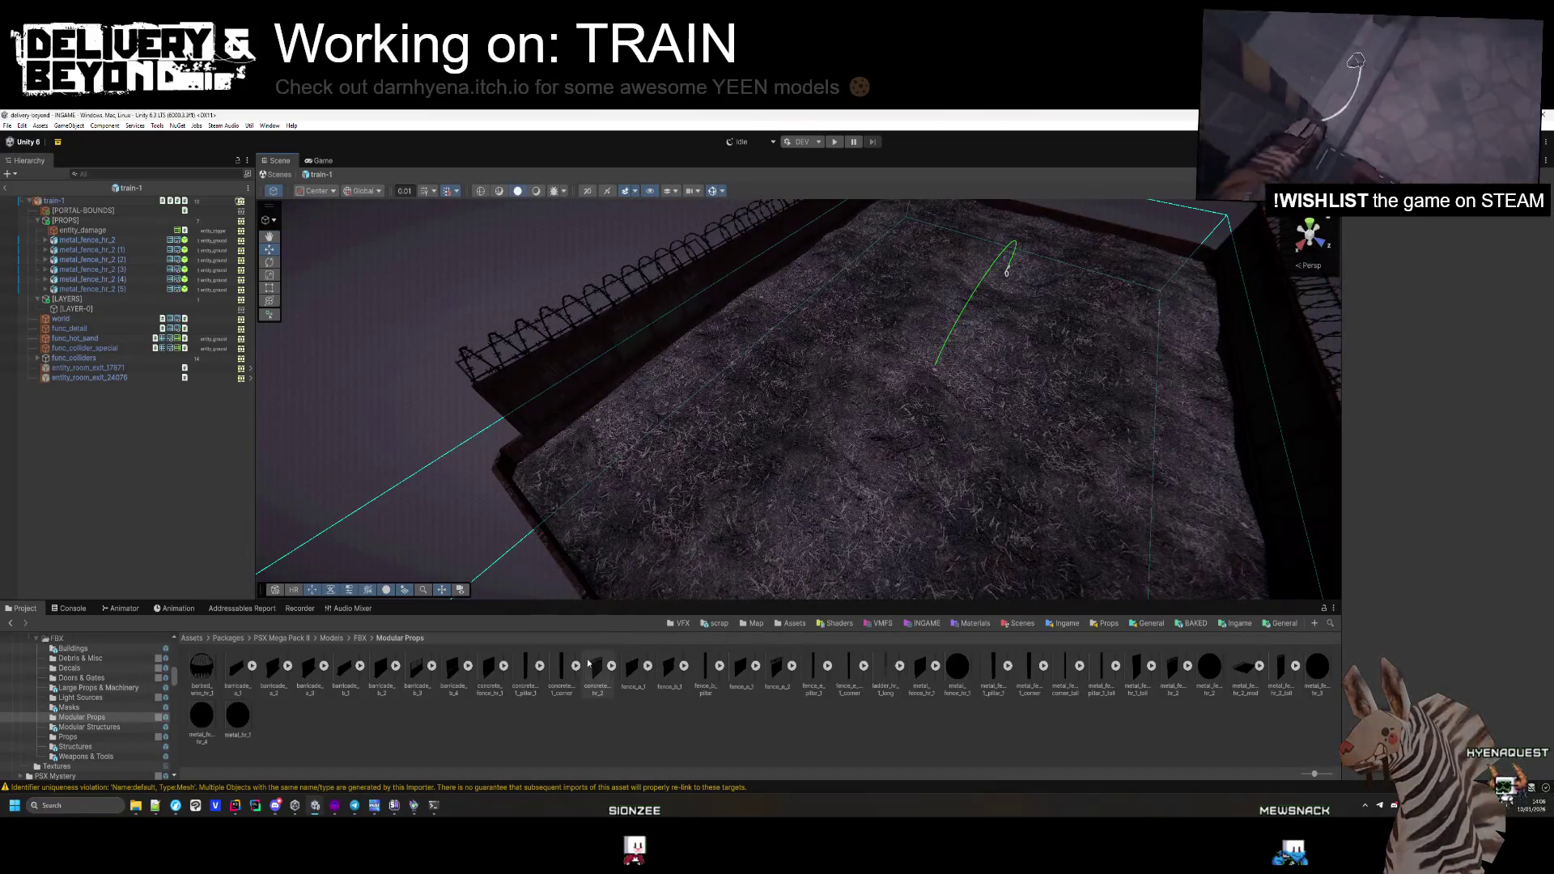
{"action": "mouse_move", "coordinate": [615, 502]}
{"action": "left_mouse_down"}
{"action": "mouse_move", "coordinate": [653, 474]}
{"action": "mouse_move", "coordinate": [909, 472]}
{"action": "mouse_move", "coordinate": [896, 527]}
{"action": "left_mouse_up"}
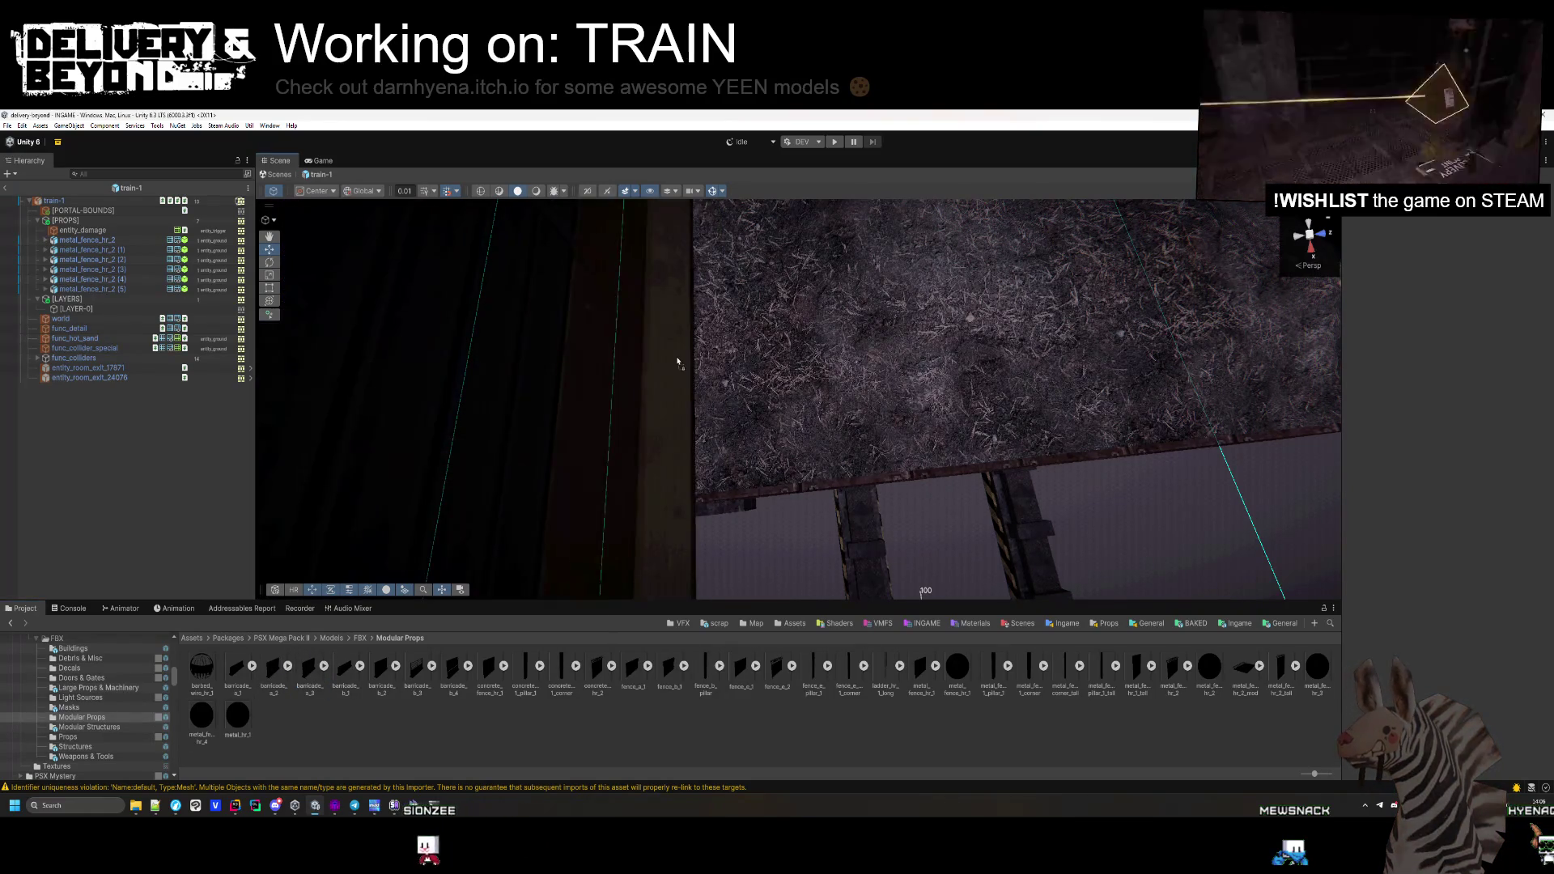
{"action": "mouse_move", "coordinate": [632, 441]}
{"action": "left_mouse_down"}
{"action": "mouse_move", "coordinate": [669, 427]}
{"action": "mouse_move", "coordinate": [662, 273]}
{"action": "left_mouse_up"}
{"action": "mouse_move", "coordinate": [781, 397]}
{"action": "left_mouse_down"}
{"action": "mouse_move", "coordinate": [850, 340]}
{"action": "mouse_move", "coordinate": [915, 333]}
{"action": "left_mouse_up"}
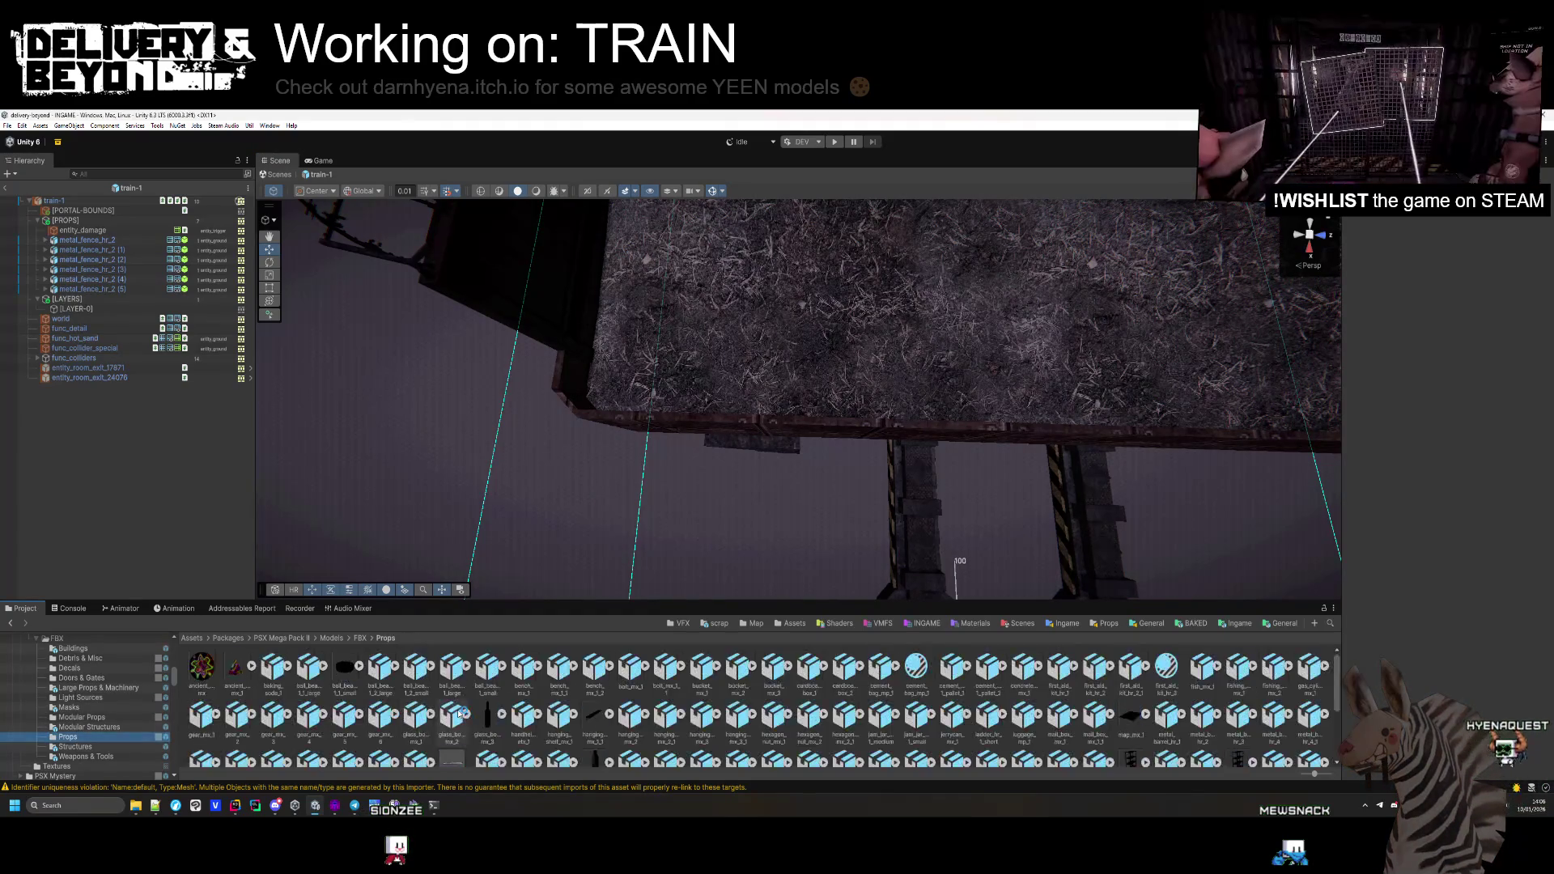
Place a wooden_board_3 prop on the carriage ledge and slide it along Z
{"action": "scroll", "coordinate": [462, 714], "scroll_direction": "down", "scroll_amount": 10}
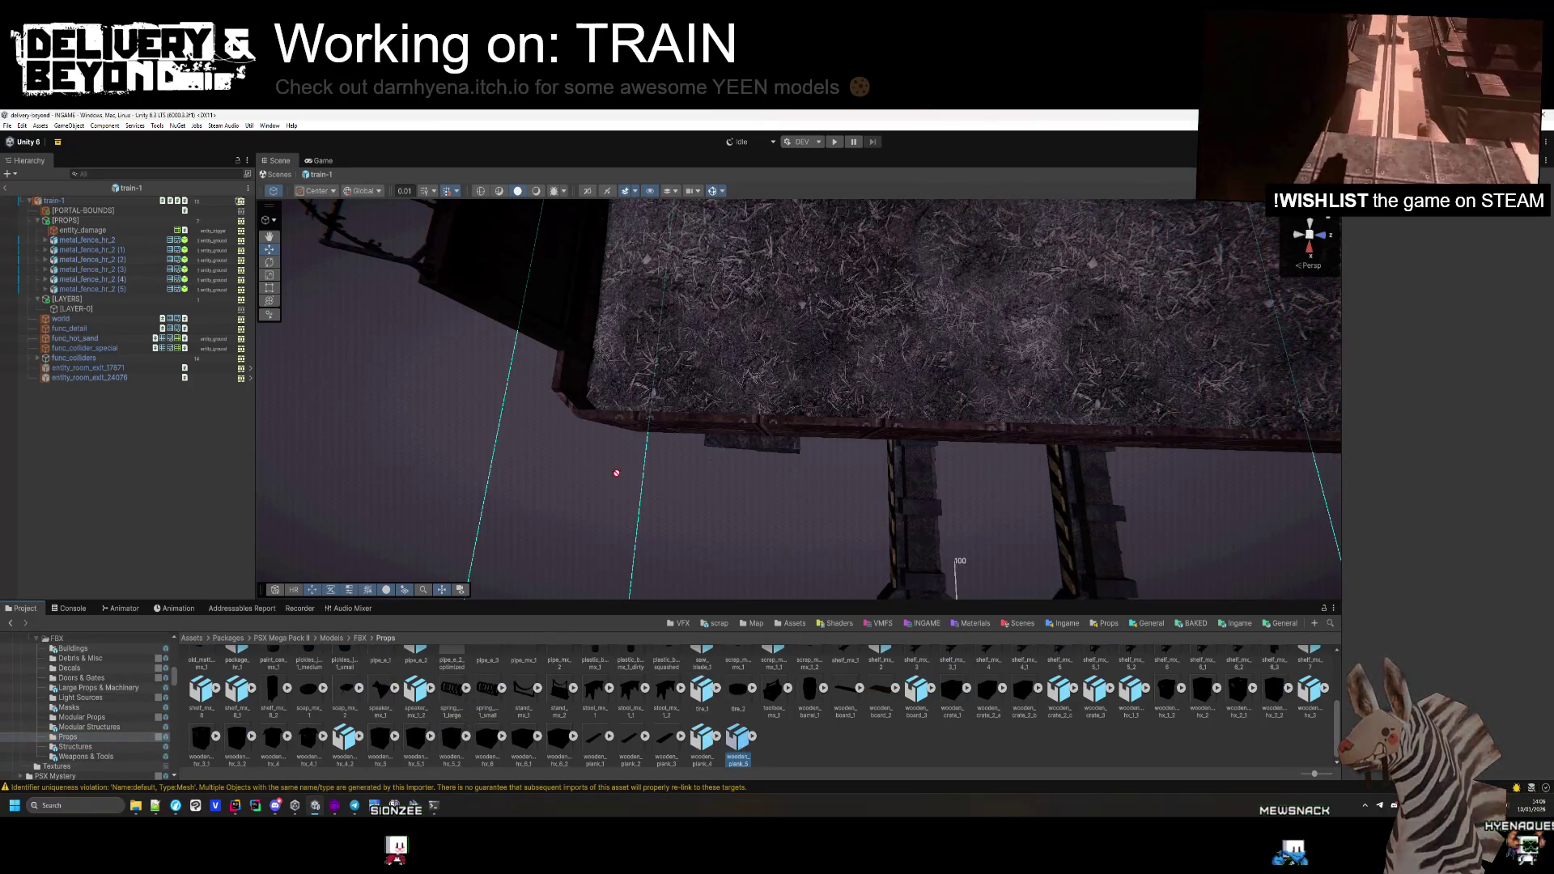
{"action": "left_click_drag", "start_coordinate": [731, 750], "coordinate": [648, 418]}
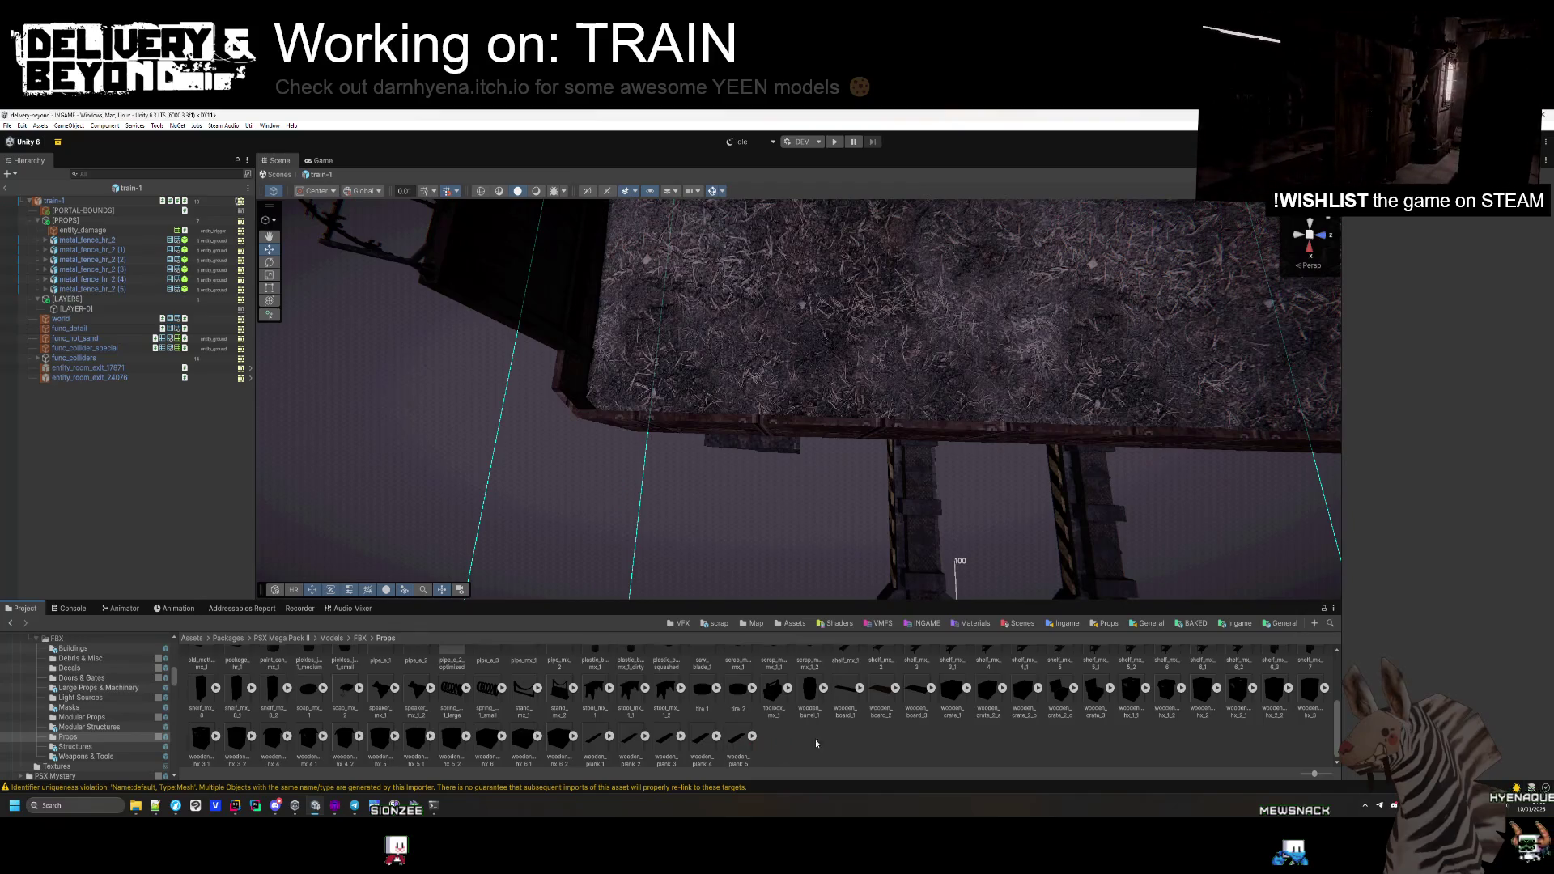
{"action": "mouse_move", "coordinate": [908, 694]}
{"action": "left_mouse_down"}
{"action": "mouse_move", "coordinate": [671, 417]}
{"action": "mouse_move", "coordinate": [911, 421]}
{"action": "mouse_move", "coordinate": [850, 421]}
{"action": "mouse_move", "coordinate": [874, 428]}
{"action": "left_mouse_up"}
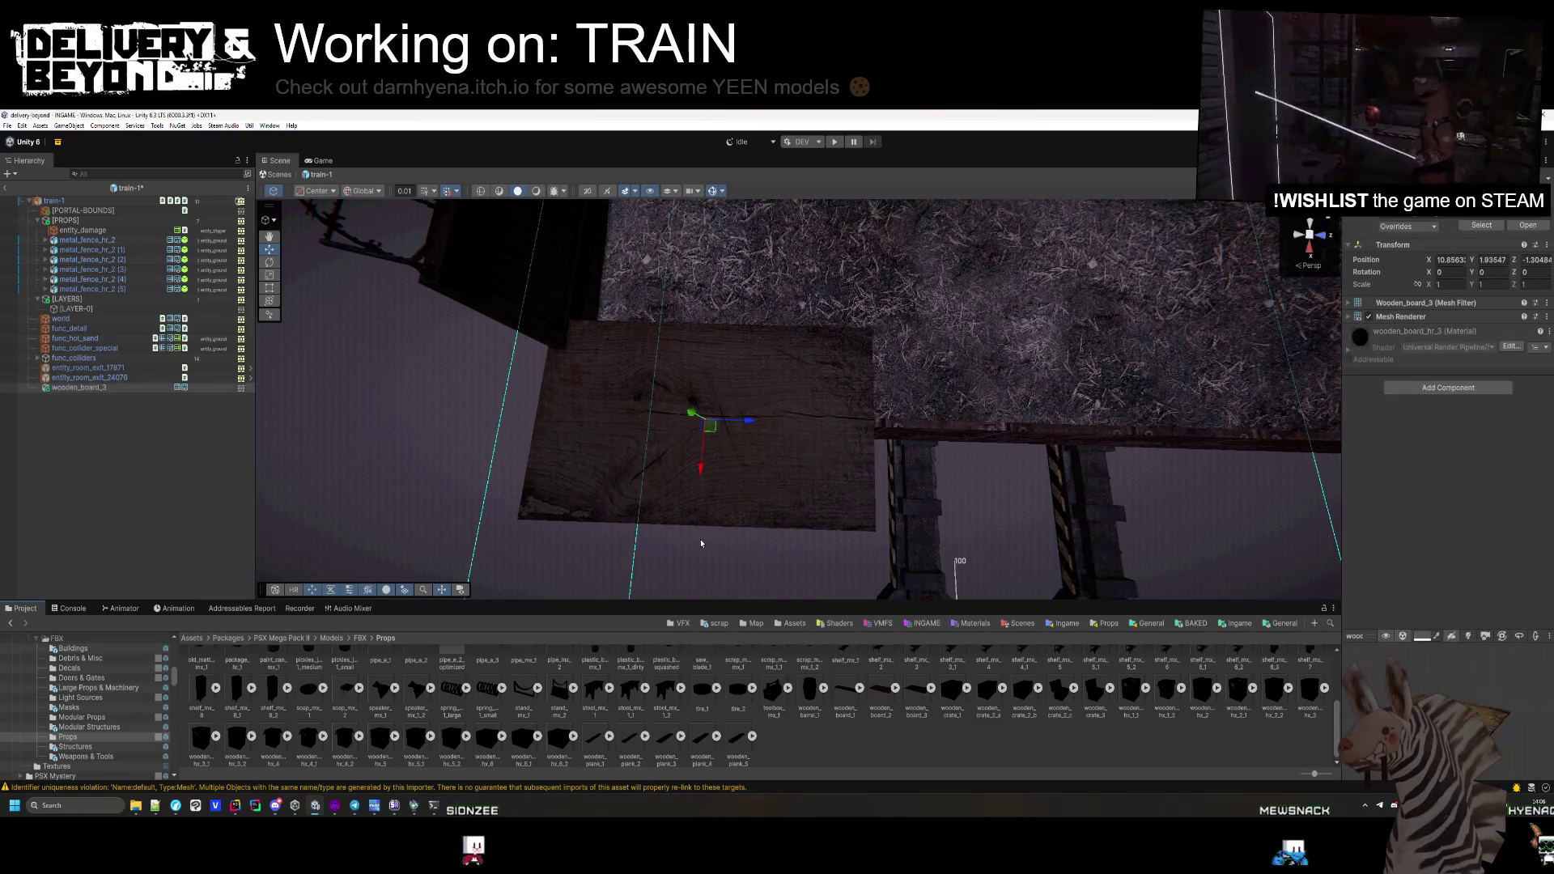
{"action": "mouse_move", "coordinate": [746, 422]}
{"action": "left_mouse_down"}
{"action": "mouse_move", "coordinate": [763, 418]}
{"action": "mouse_move", "coordinate": [706, 418]}
{"action": "left_mouse_up"}
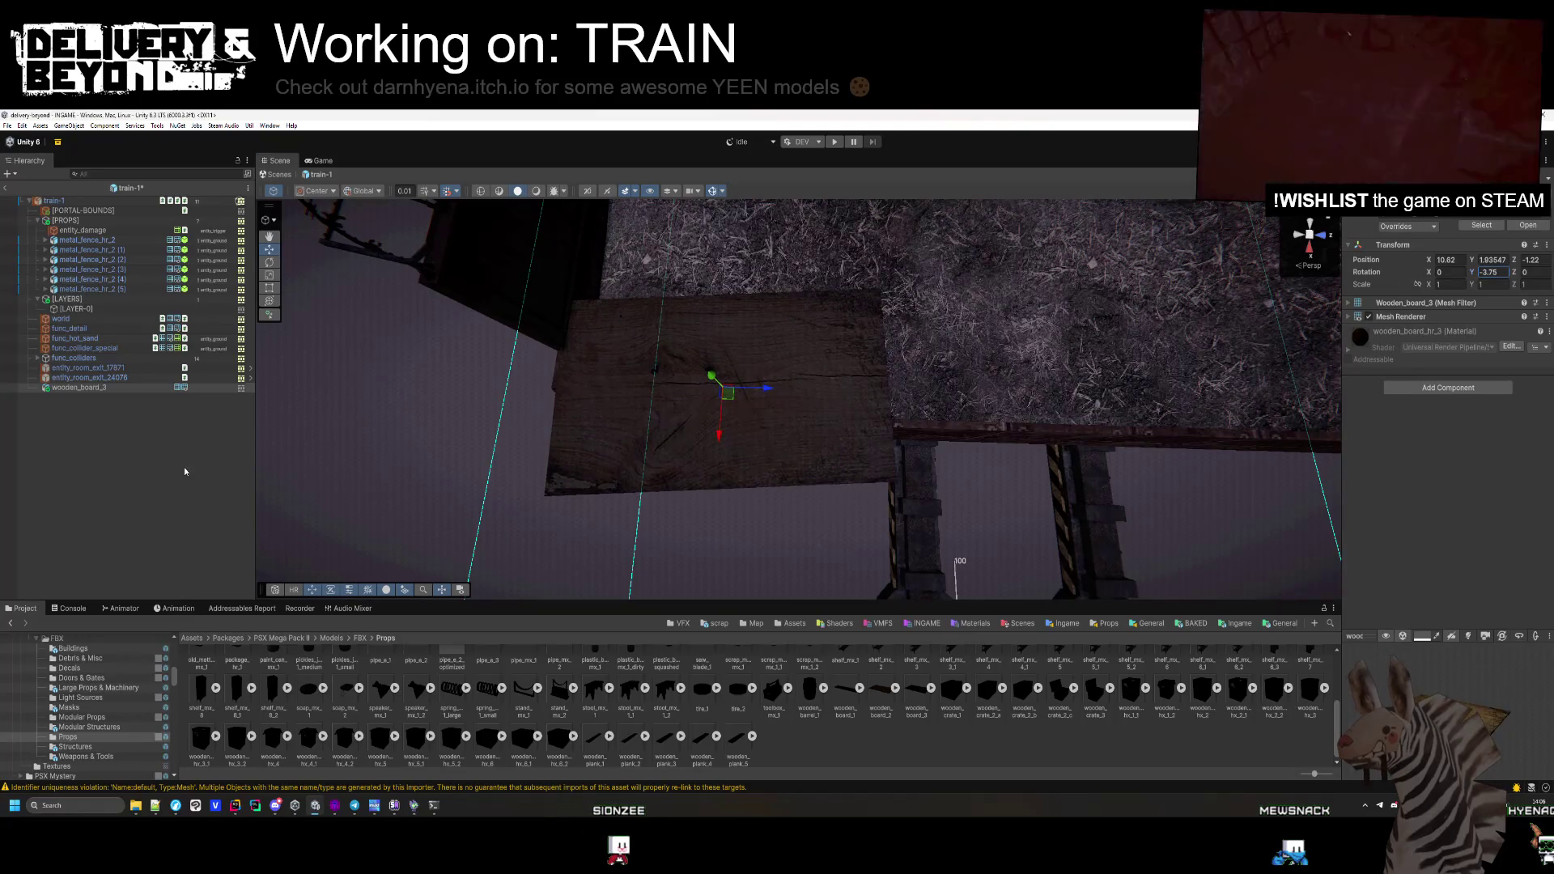
Give the board a Box Collider and put it on the entity_ground layer
{"action": "left_click", "coordinate": [1441, 388]}
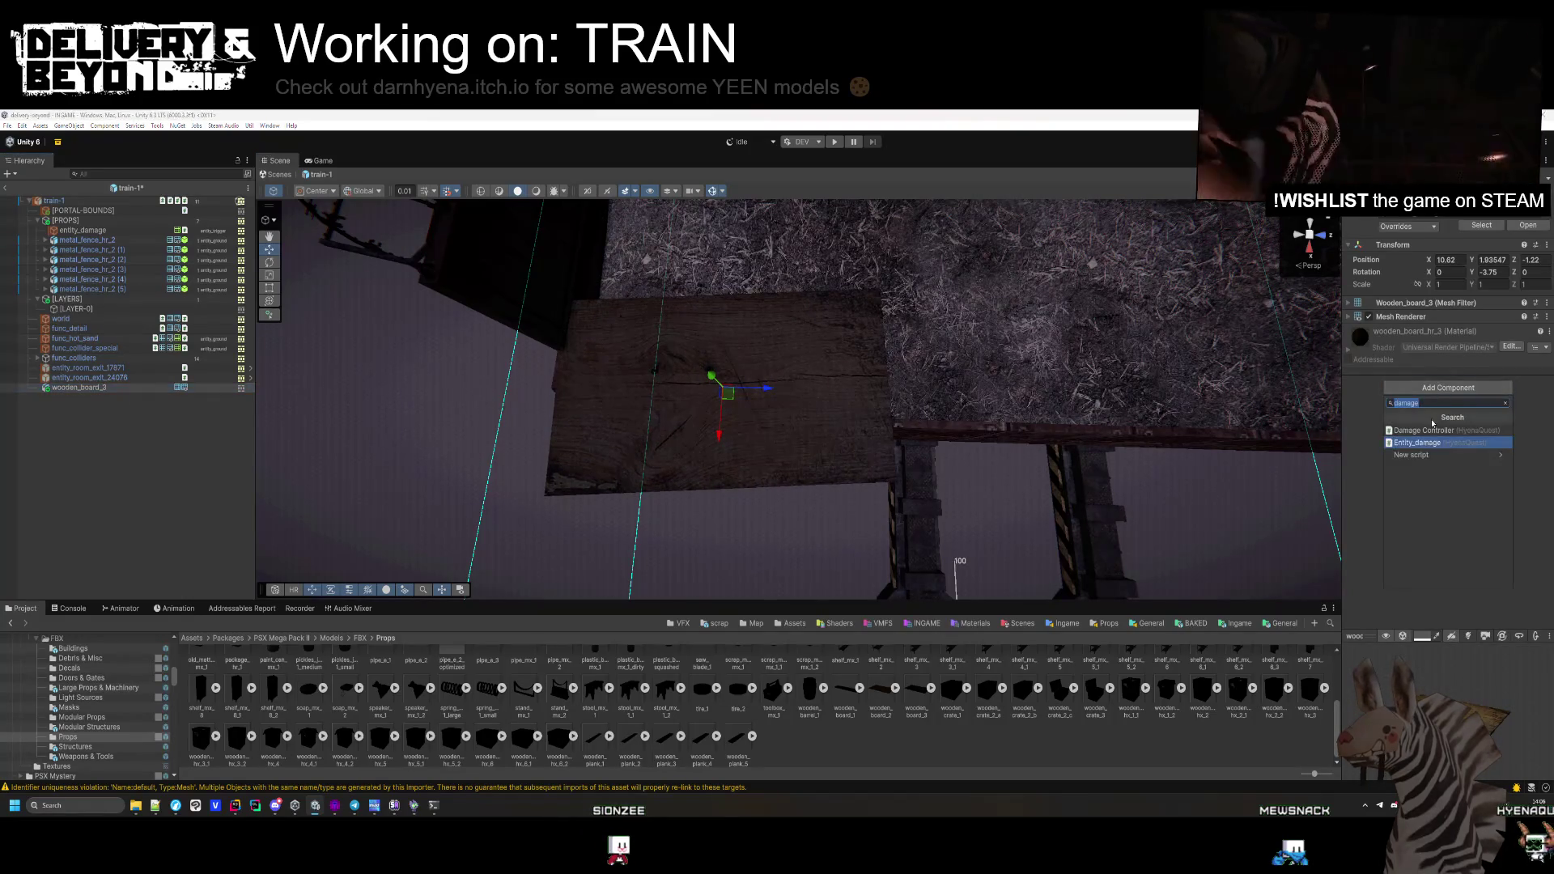
{"action": "left_click", "coordinate": [1422, 430]}
{"action": "left_click_drag", "start_coordinate": [682, 241], "coordinate": [712, 291]}
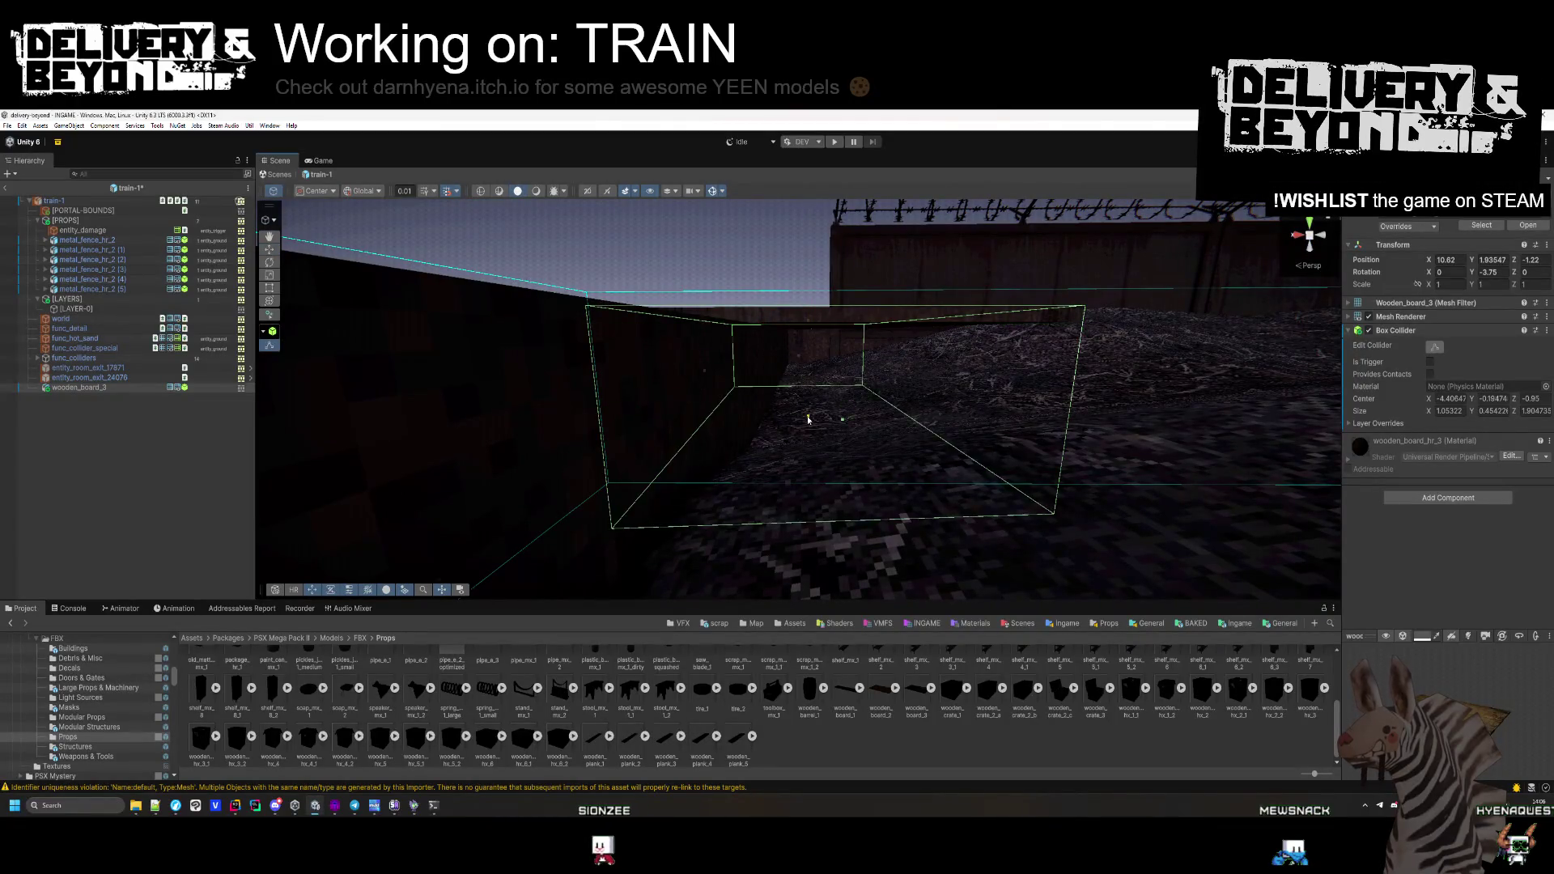
{"action": "left_click_drag", "start_coordinate": [835, 454], "coordinate": [1274, 453]}
{"action": "left_click", "coordinate": [1506, 212]}
{"action": "left_click", "coordinate": [1497, 303]}
{"action": "left_click", "coordinate": [511, 424]}
{"action": "mouse_move", "coordinate": [511, 424]}
{"action": "left_mouse_down"}
{"action": "mouse_move", "coordinate": [489, 436]}
{"action": "mouse_move", "coordinate": [673, 444]}
{"action": "mouse_move", "coordinate": [665, 410]}
{"action": "mouse_move", "coordinate": [694, 545]}
{"action": "mouse_move", "coordinate": [709, 522]}
{"action": "mouse_move", "coordinate": [675, 451]}
{"action": "left_mouse_up"}
Duplicate wooden_board_3, moving the copy to the opposite side and turning it around
{"action": "left_click", "coordinate": [651, 403]}
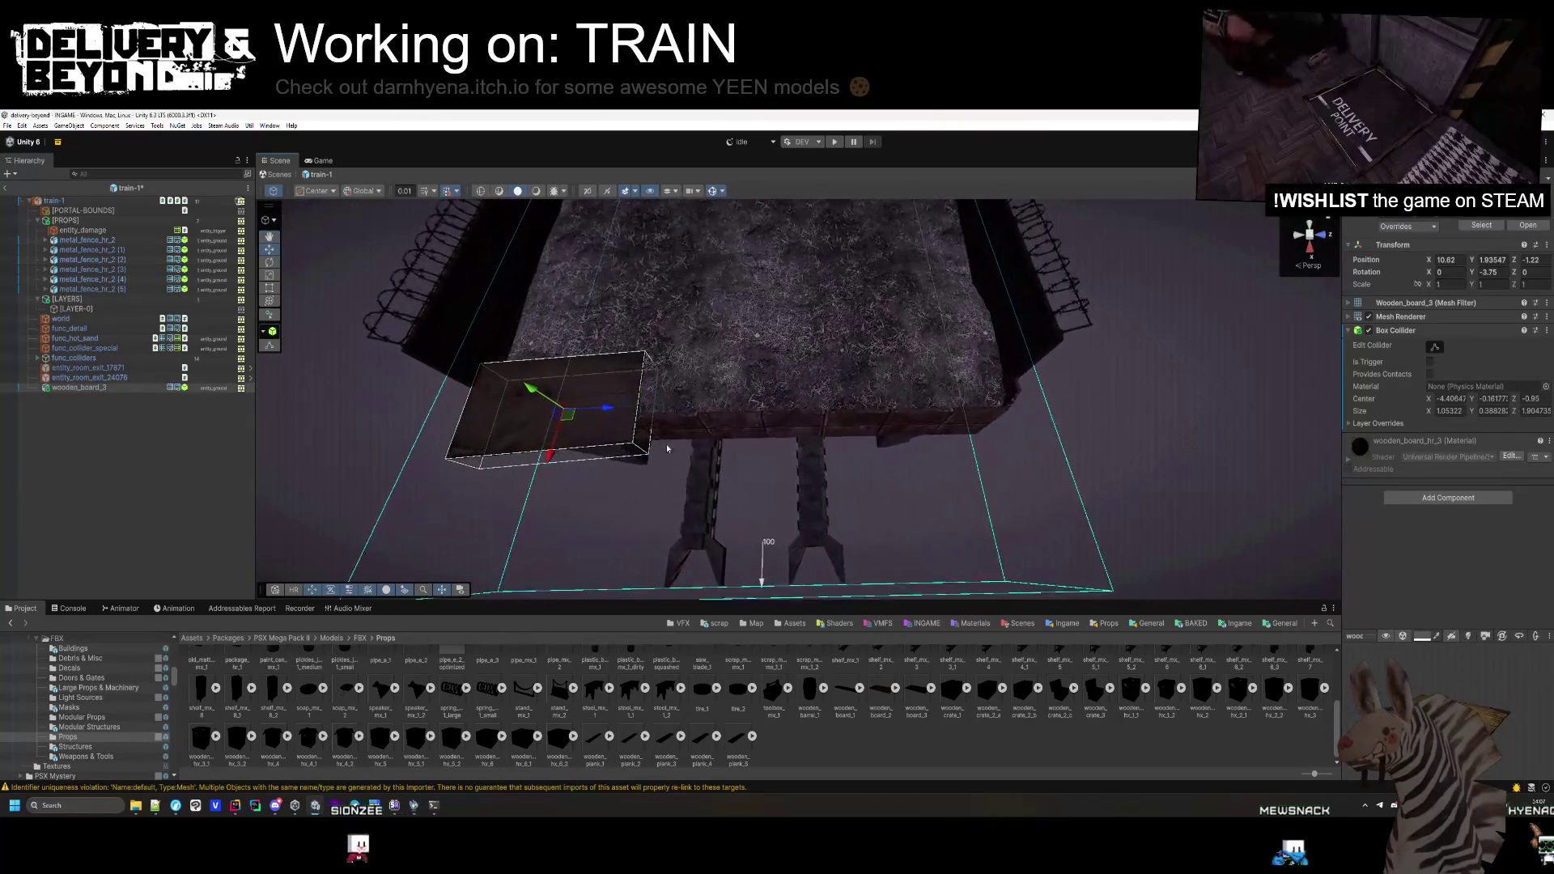
{"action": "key", "text": "ctrl+d"}
{"action": "left_click_drag", "start_coordinate": [607, 410], "coordinate": [764, 411]}
{"action": "mouse_move", "coordinate": [1471, 272]}
{"action": "left_mouse_down"}
{"action": "mouse_move", "coordinate": [1376, 308]}
{"action": "mouse_move", "coordinate": [249, 443]}
{"action": "mouse_move", "coordinate": [899, 398]}
{"action": "mouse_move", "coordinate": [935, 423]}
{"action": "left_mouse_up"}
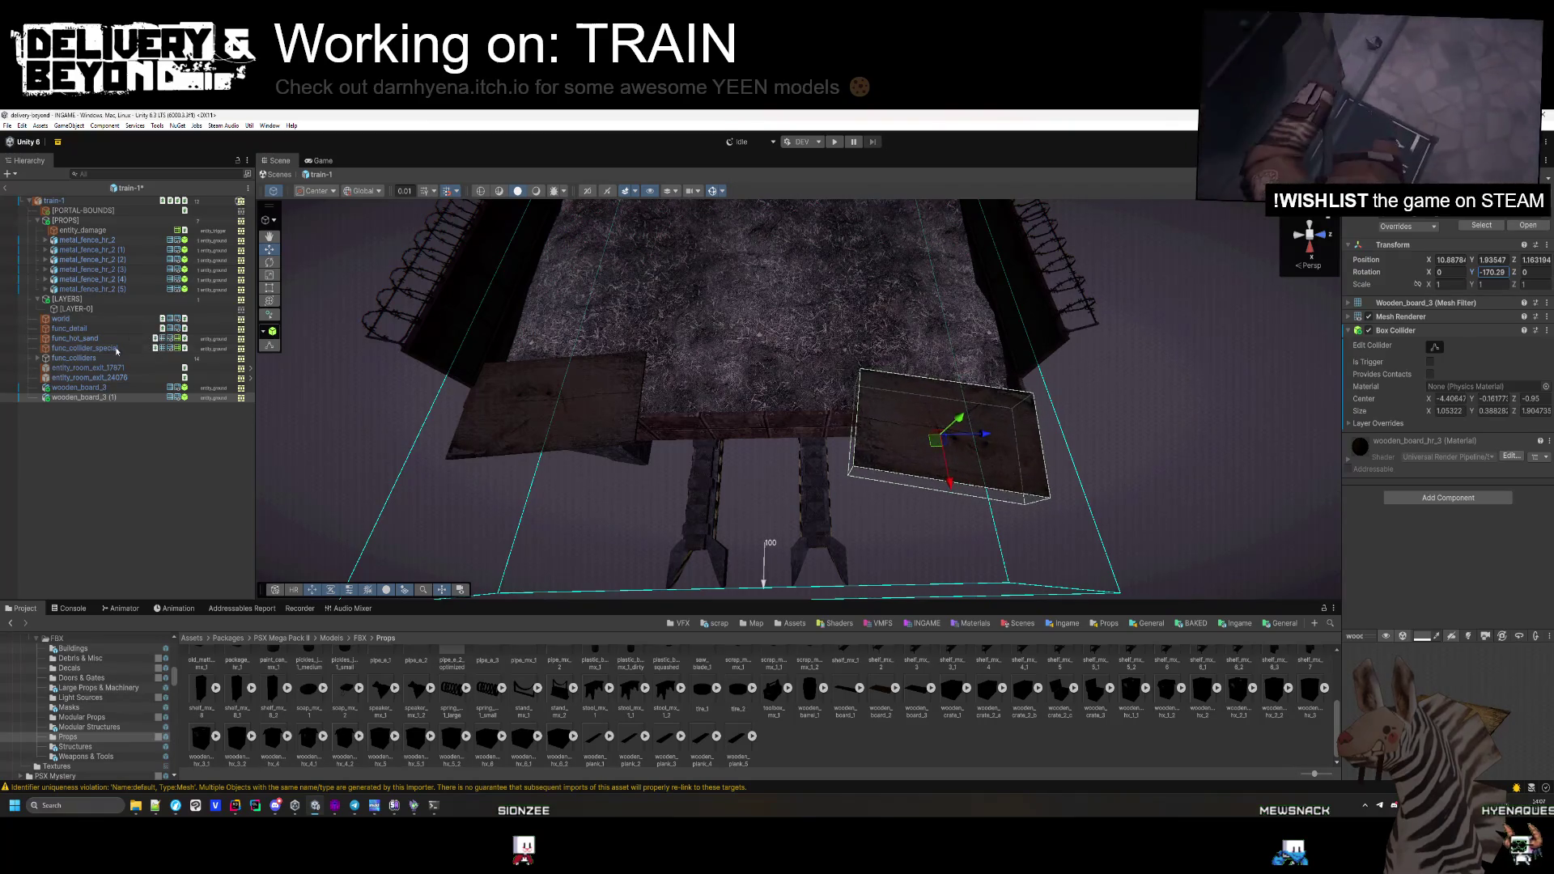
{"action": "left_click_drag", "start_coordinate": [951, 473], "coordinate": [937, 456]}
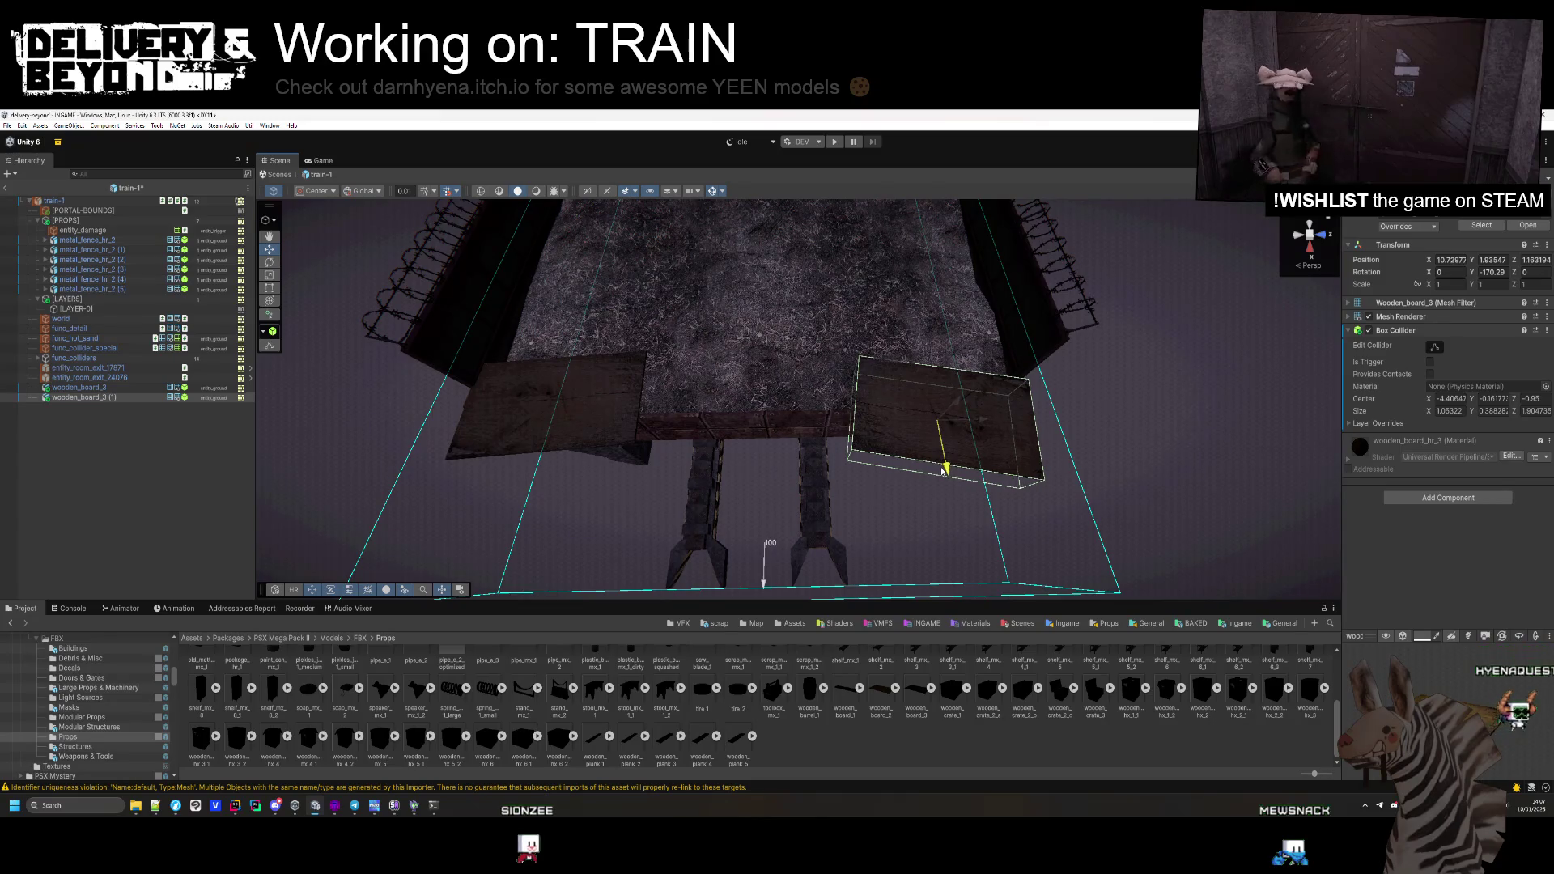
Drop a wooden_board_2 plank into the gap between them and turn it slightly
{"action": "left_click", "coordinate": [725, 405]}
{"action": "mouse_move", "coordinate": [726, 405]}
{"action": "left_mouse_down"}
{"action": "mouse_move", "coordinate": [860, 375]}
{"action": "mouse_move", "coordinate": [1012, 260]}
{"action": "mouse_move", "coordinate": [931, 270]}
{"action": "mouse_move", "coordinate": [706, 387]}
{"action": "left_mouse_up"}
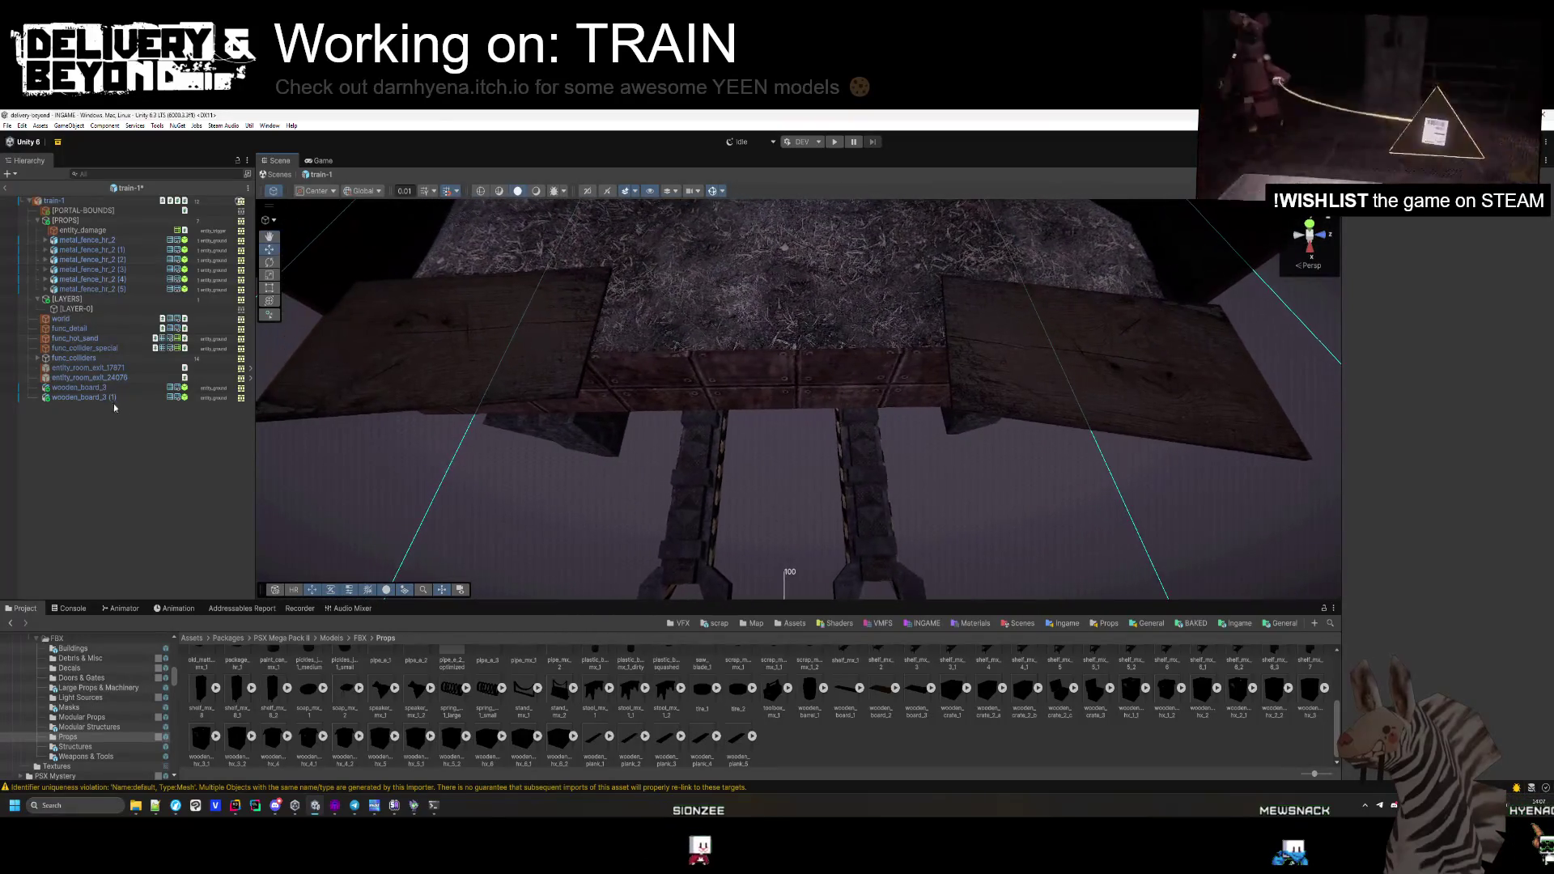
{"action": "mouse_move", "coordinate": [851, 710]}
{"action": "left_mouse_down"}
{"action": "mouse_move", "coordinate": [729, 381]}
{"action": "mouse_move", "coordinate": [584, 349]}
{"action": "mouse_move", "coordinate": [767, 370]}
{"action": "left_mouse_up"}
{"action": "mouse_move", "coordinate": [1474, 275]}
{"action": "left_mouse_down"}
{"action": "mouse_move", "coordinate": [1489, 279]}
{"action": "mouse_move", "coordinate": [1169, 320]}
{"action": "left_mouse_up"}
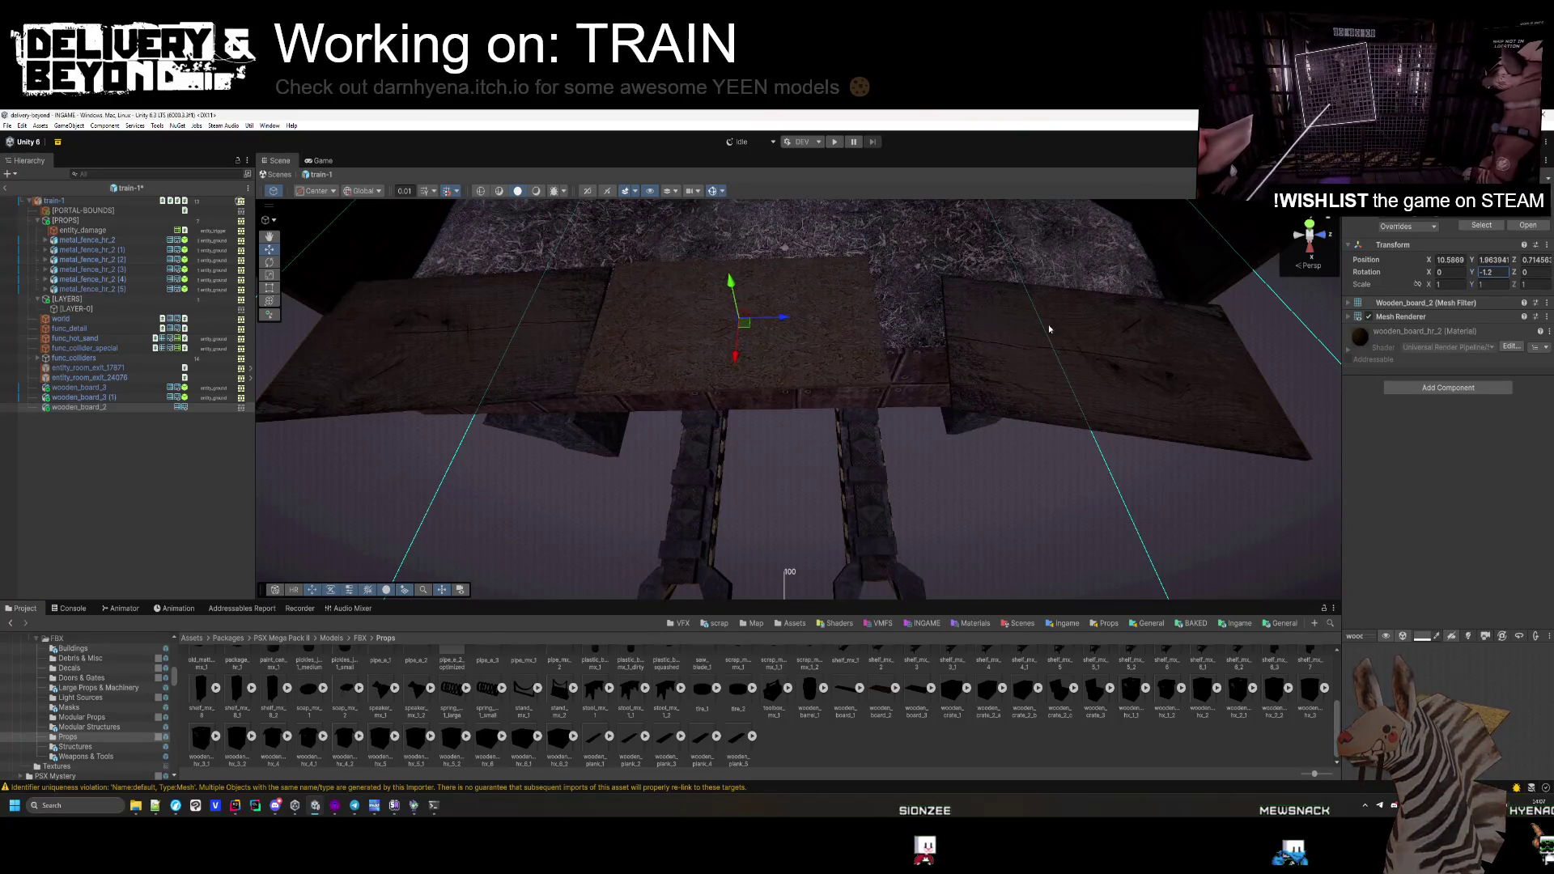
Slide wooden_board_2 into place and set its Y rotation to 0.83
{"action": "left_click_drag", "start_coordinate": [786, 317], "coordinate": [922, 320]}
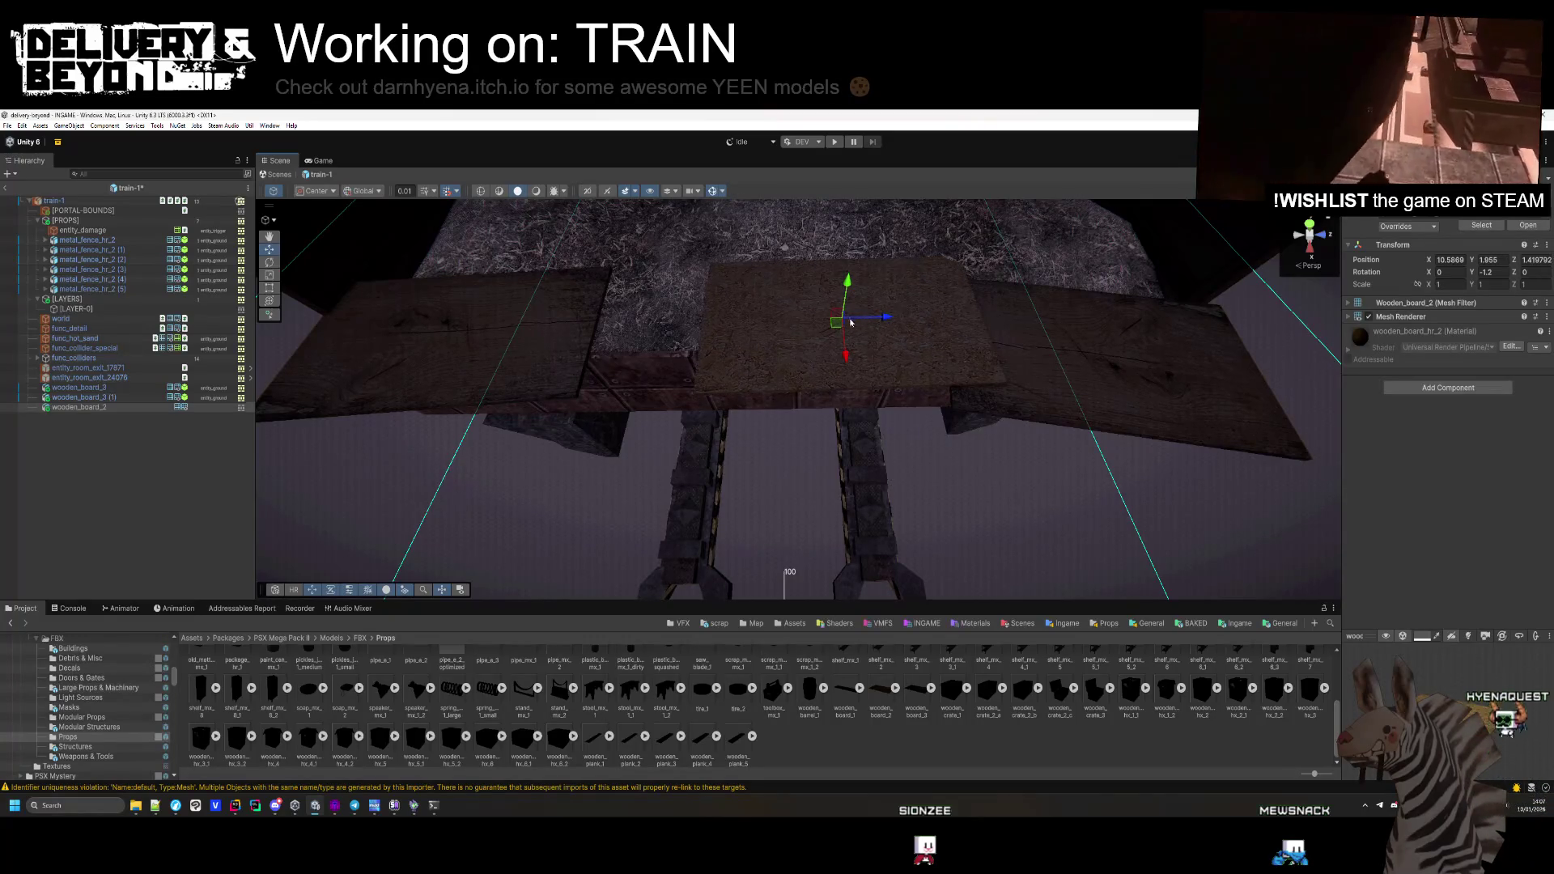
{"action": "left_click_drag", "start_coordinate": [835, 334], "coordinate": [825, 341]}
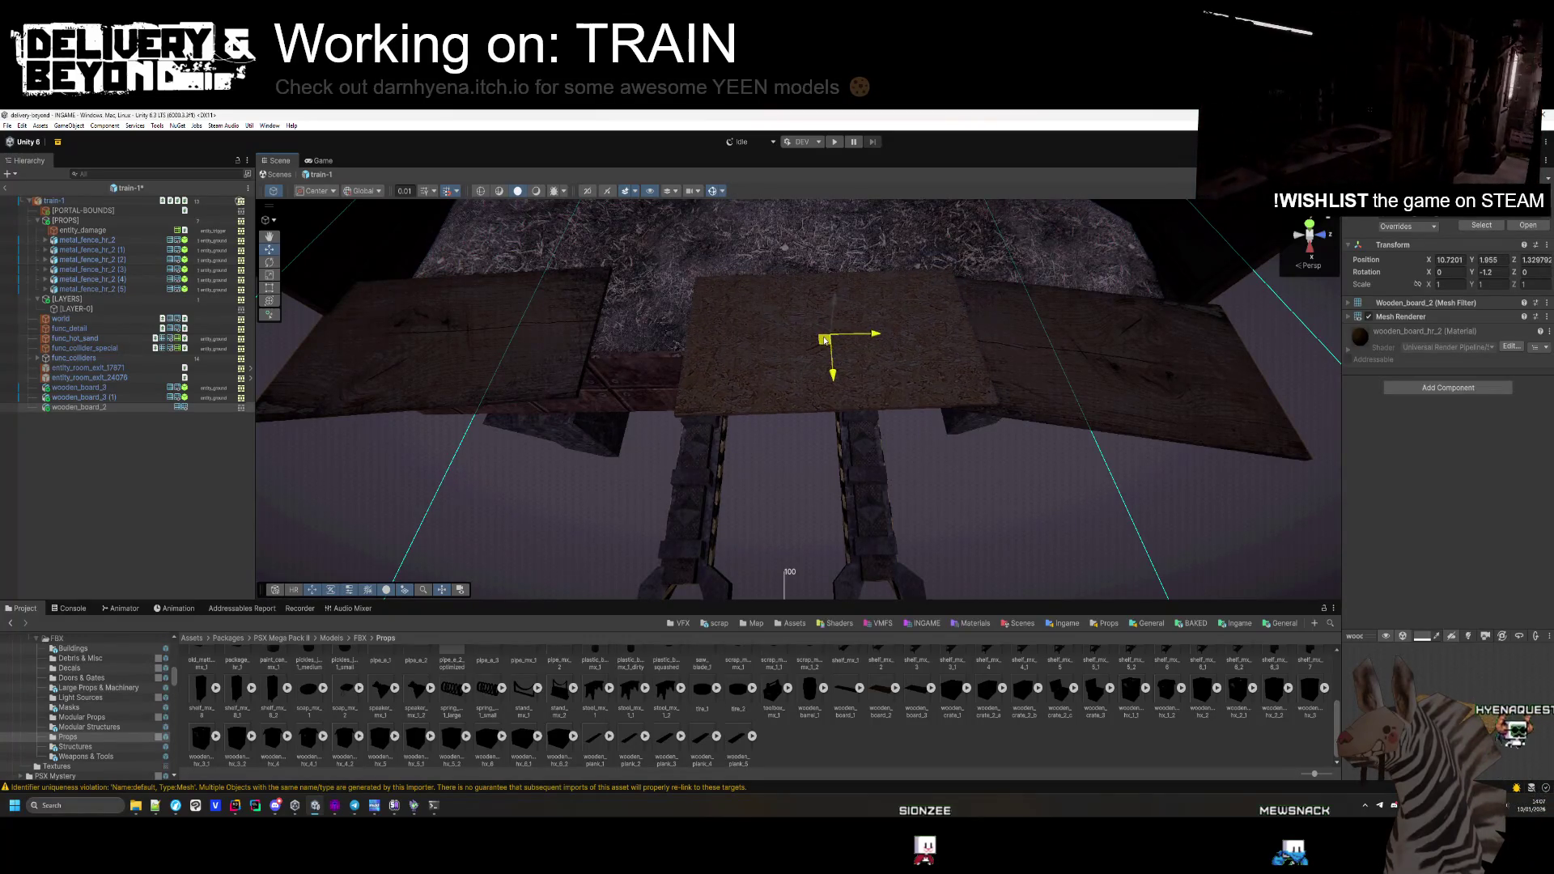
{"action": "key", "text": "BackSpace"}
{"action": "key", "text": "BackSpace"}
{"action": "key", "text": "BackSpace"}
{"action": "type", "text": "0.83"}
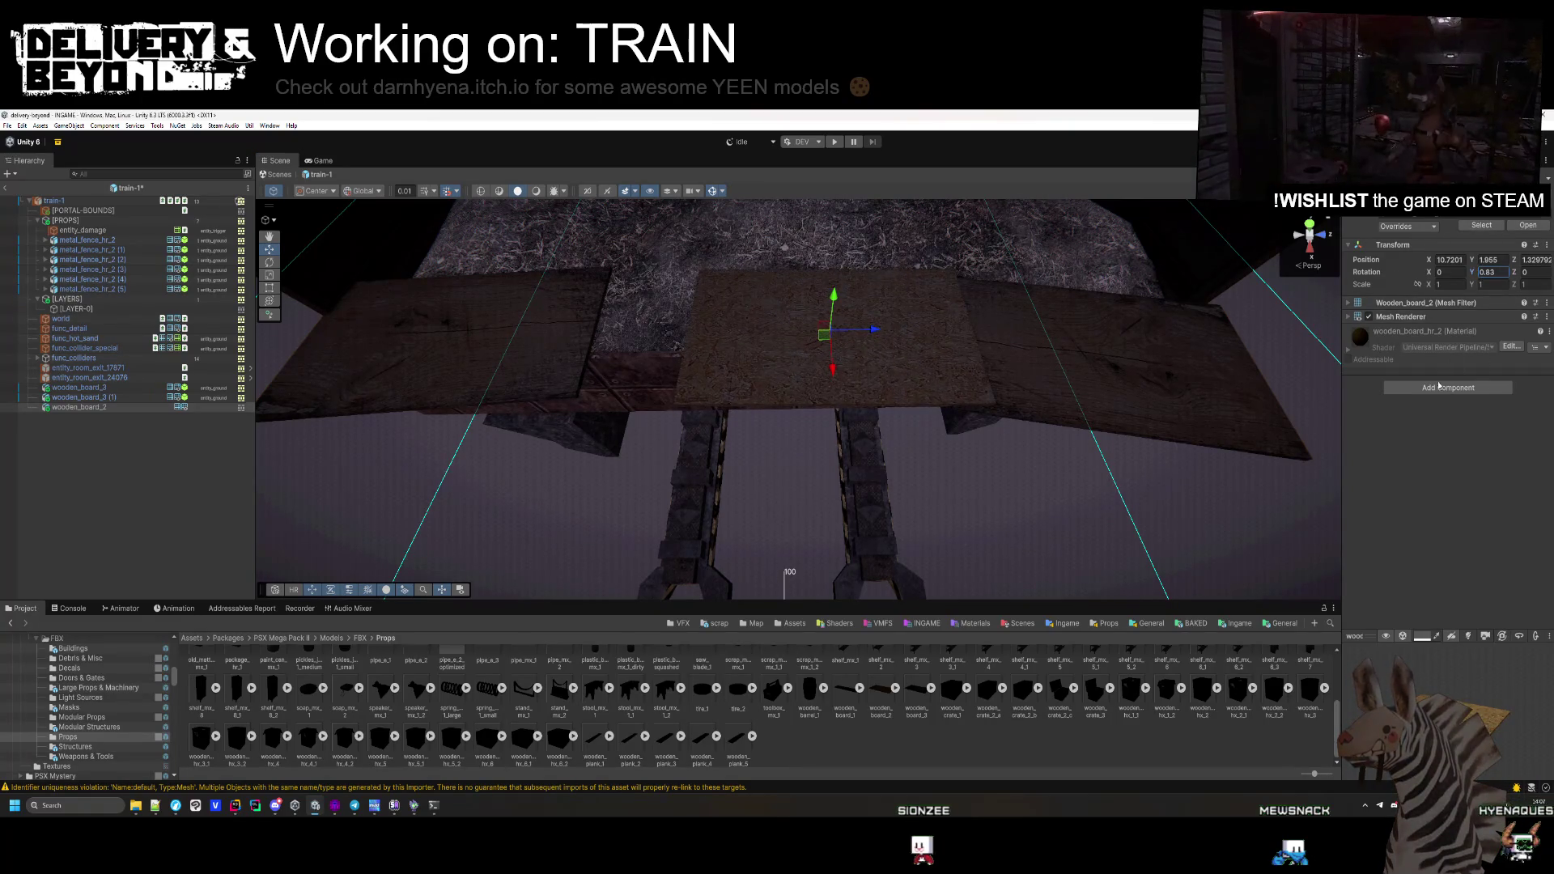
Add a Box Collider to wooden_board_2 and put it on the entity_ground layer
{"action": "left_click", "coordinate": [1413, 442]}
{"action": "mouse_move", "coordinate": [876, 387]}
{"action": "left_mouse_down"}
{"action": "mouse_move", "coordinate": [848, 241]}
{"action": "mouse_move", "coordinate": [809, 291]}
{"action": "mouse_move", "coordinate": [737, 508]}
{"action": "left_mouse_up"}
{"action": "key", "text": "f"}
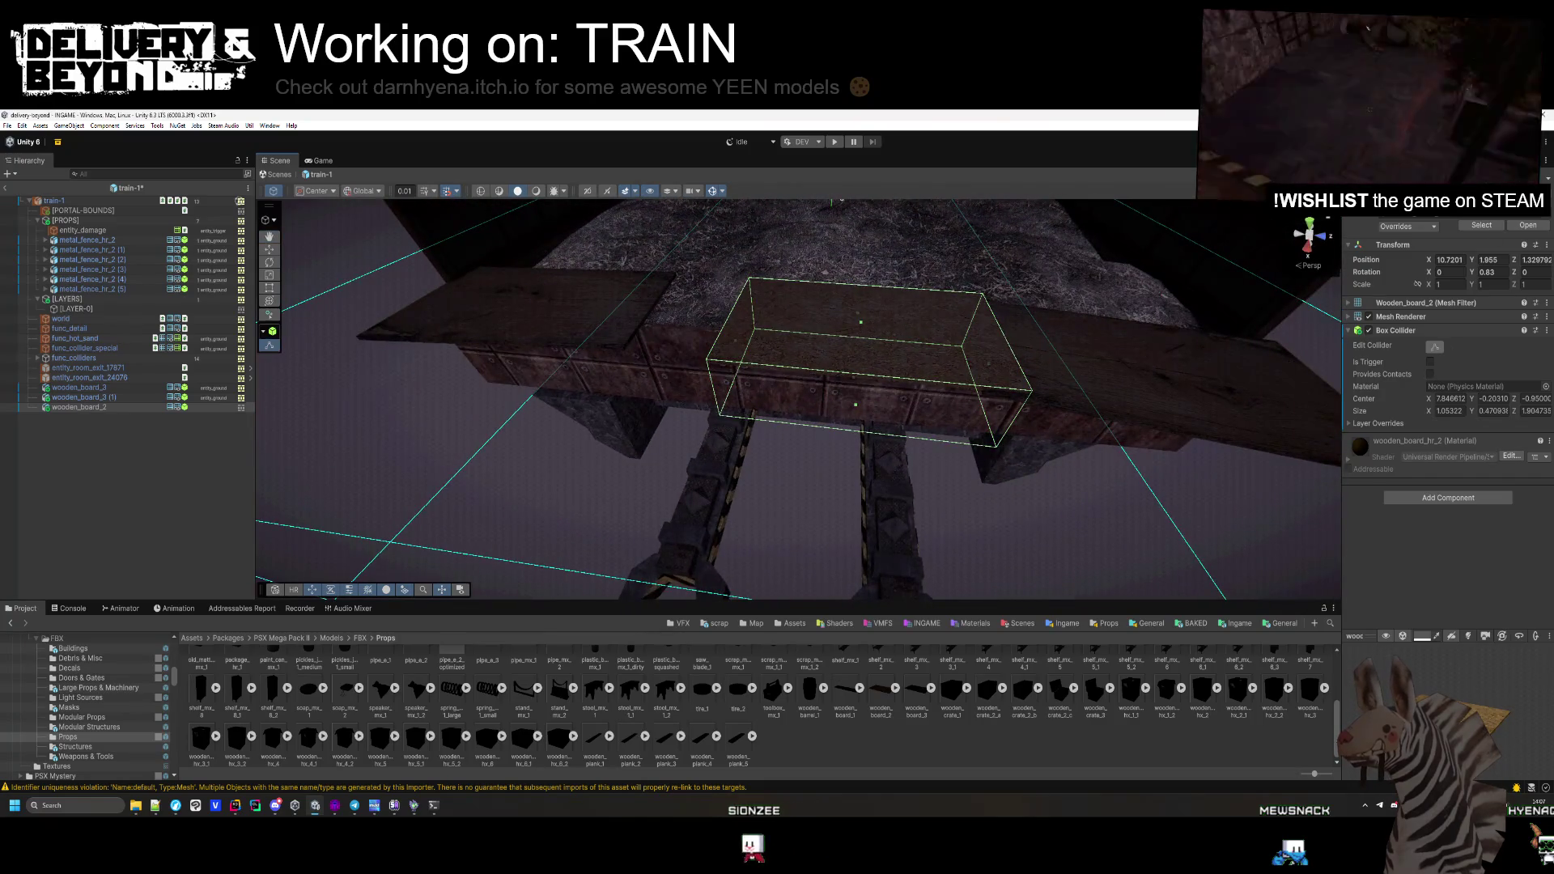
{"action": "left_click", "coordinate": [1502, 208]}
{"action": "left_click", "coordinate": [1502, 303]}
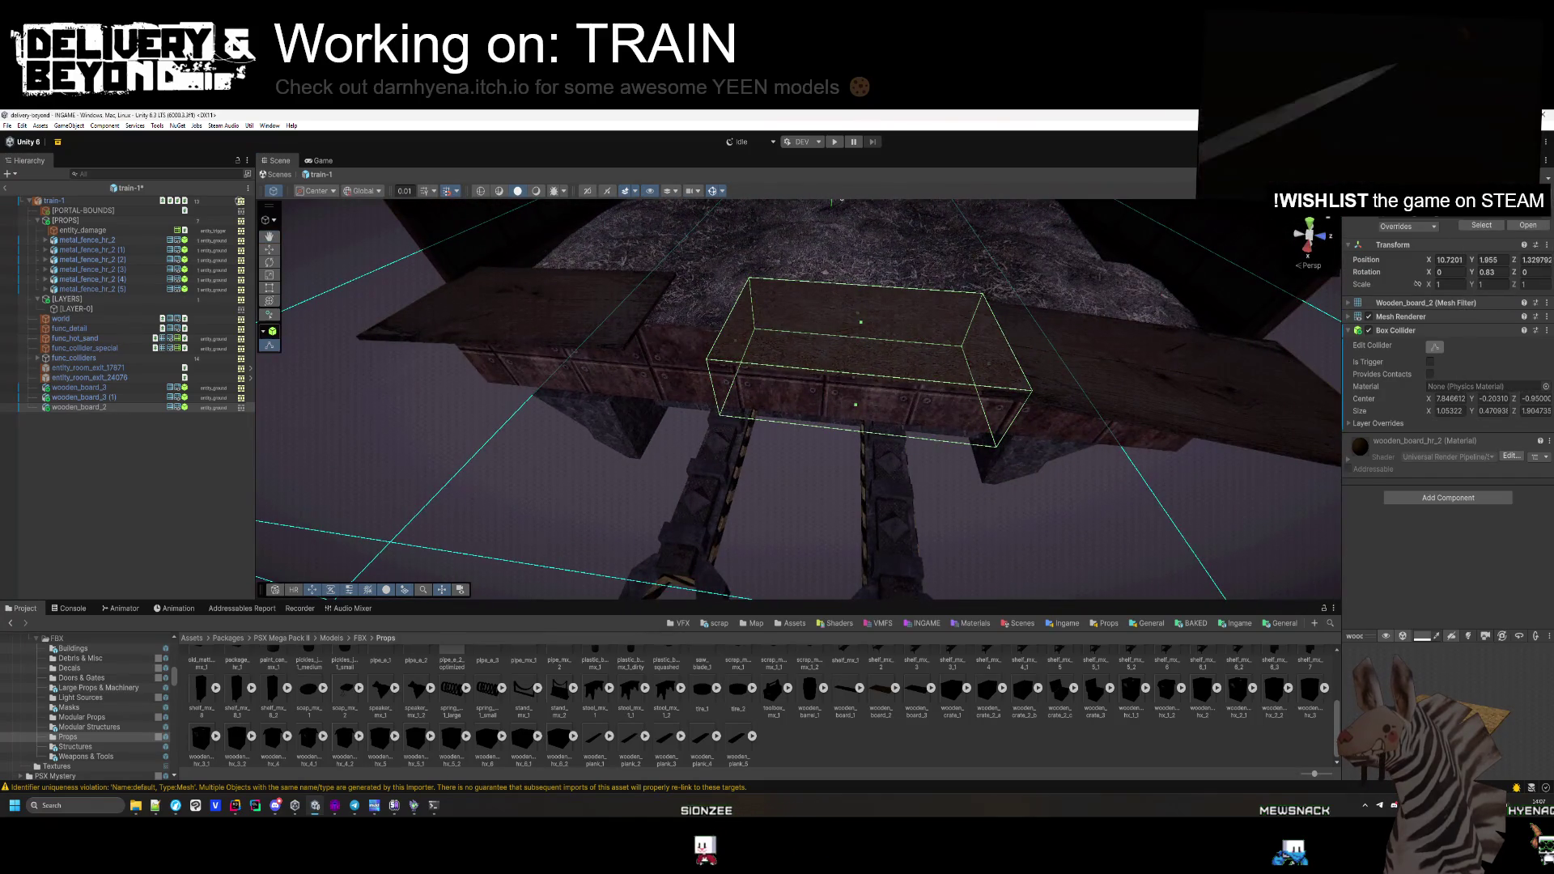
{"action": "left_click", "coordinate": [469, 379]}
{"action": "double_click", "coordinate": [100, 408]}
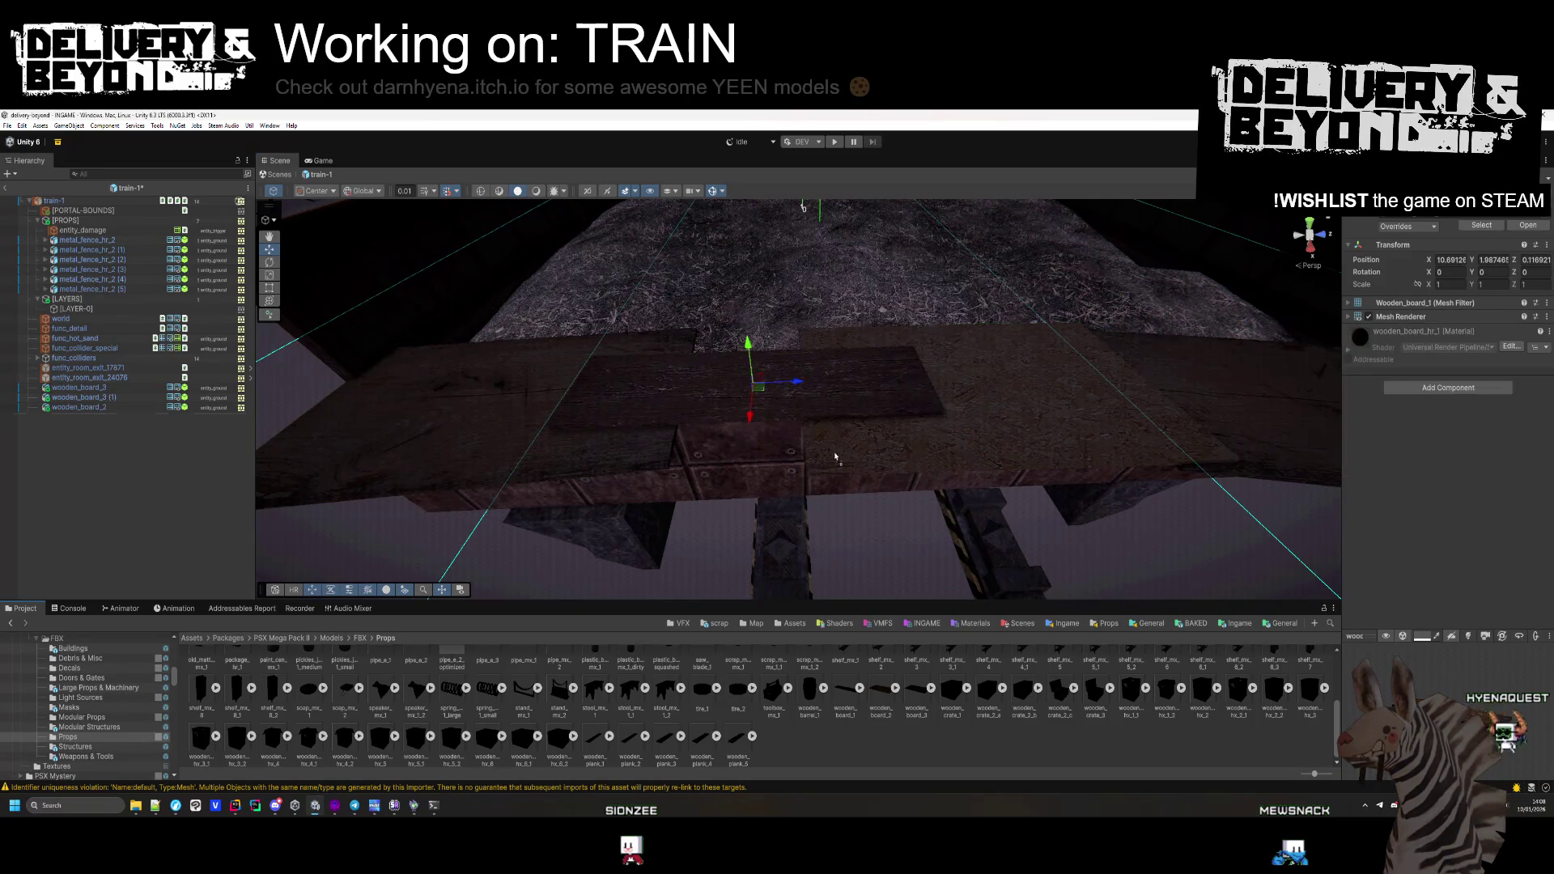
Add wooden_board_1 at the car's end with Y rotation 5.08 and a Box Collider
{"action": "mouse_move", "coordinate": [846, 688]}
{"action": "left_mouse_down"}
{"action": "mouse_move", "coordinate": [850, 413]}
{"action": "mouse_move", "coordinate": [882, 425]}
{"action": "left_mouse_up"}
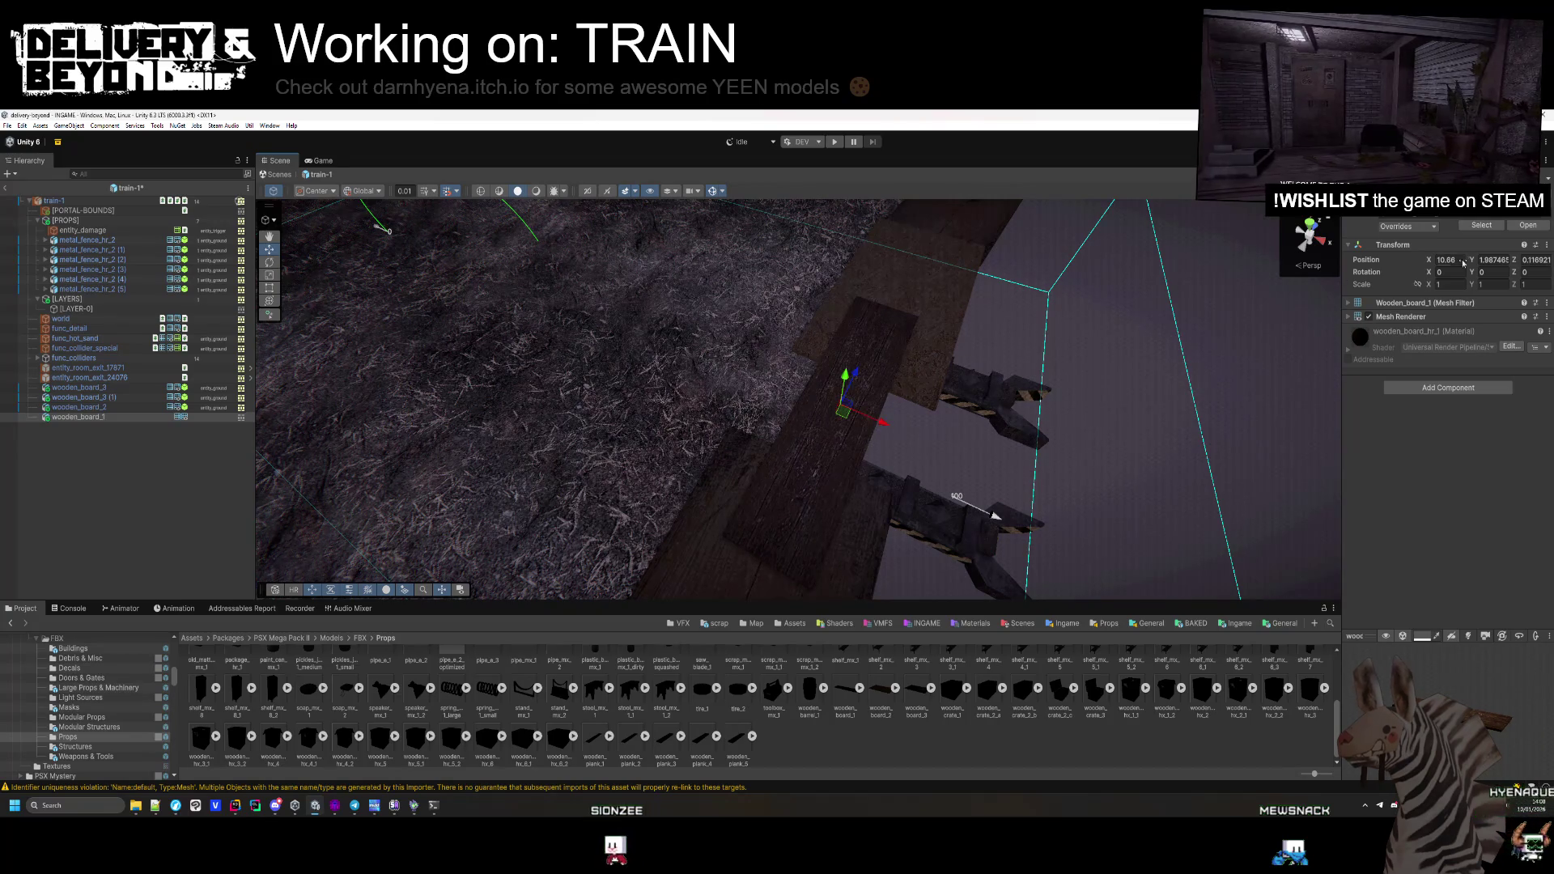
{"action": "type", "text": "1805.08"}
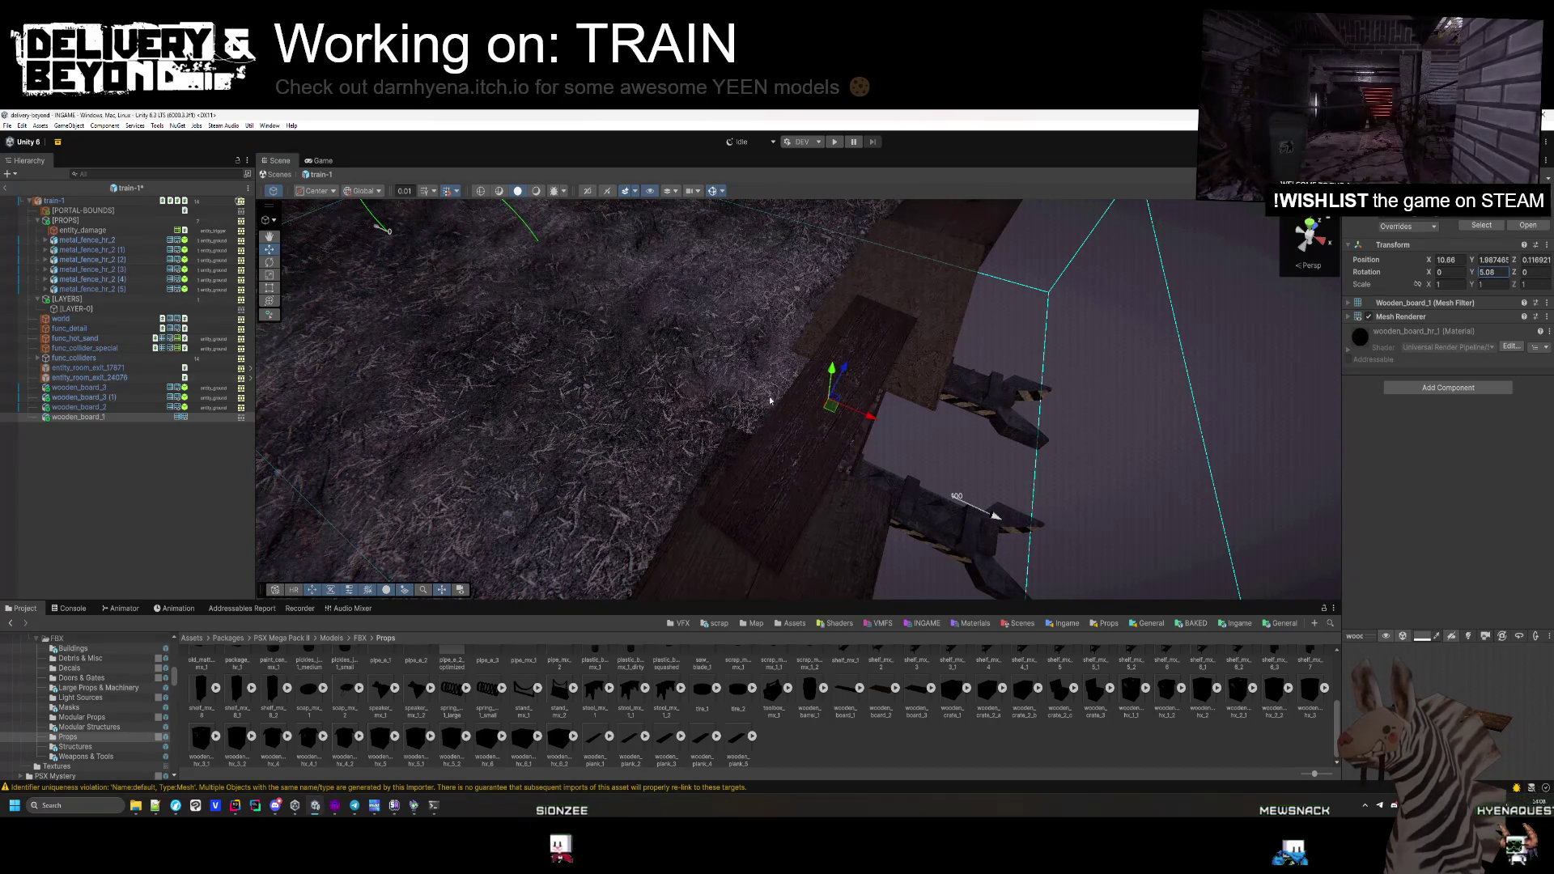
{"action": "left_click_drag", "start_coordinate": [854, 404], "coordinate": [850, 408]}
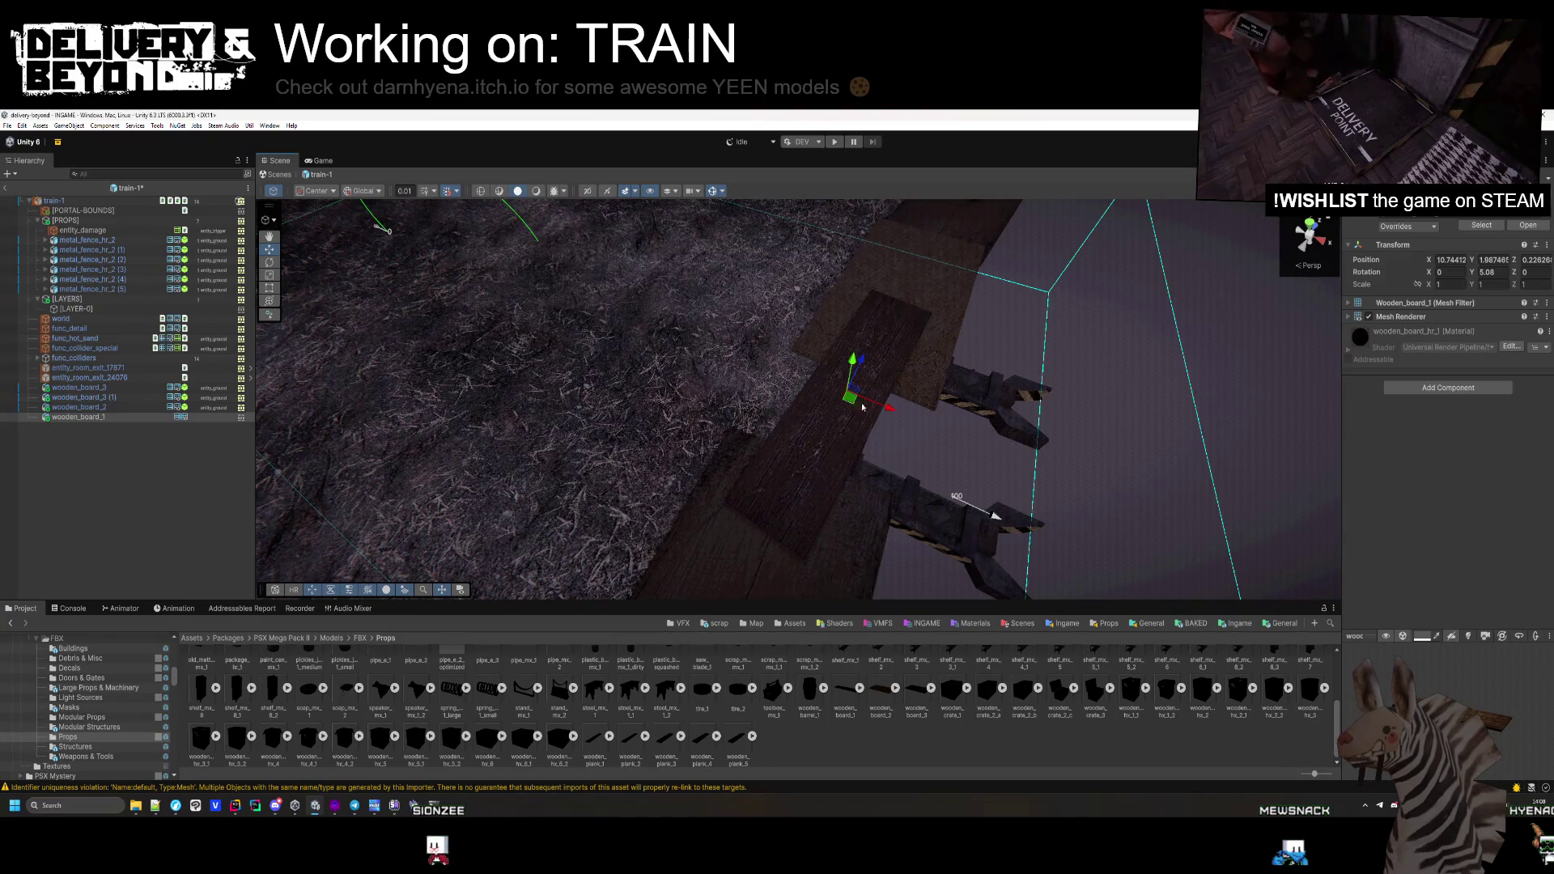
{"action": "left_click", "coordinate": [1413, 431]}
Put wooden_board_1 on entity_ground and move all four boards under [PROPS]
{"action": "left_click_drag", "start_coordinate": [1300, 373], "coordinate": [628, 338]}
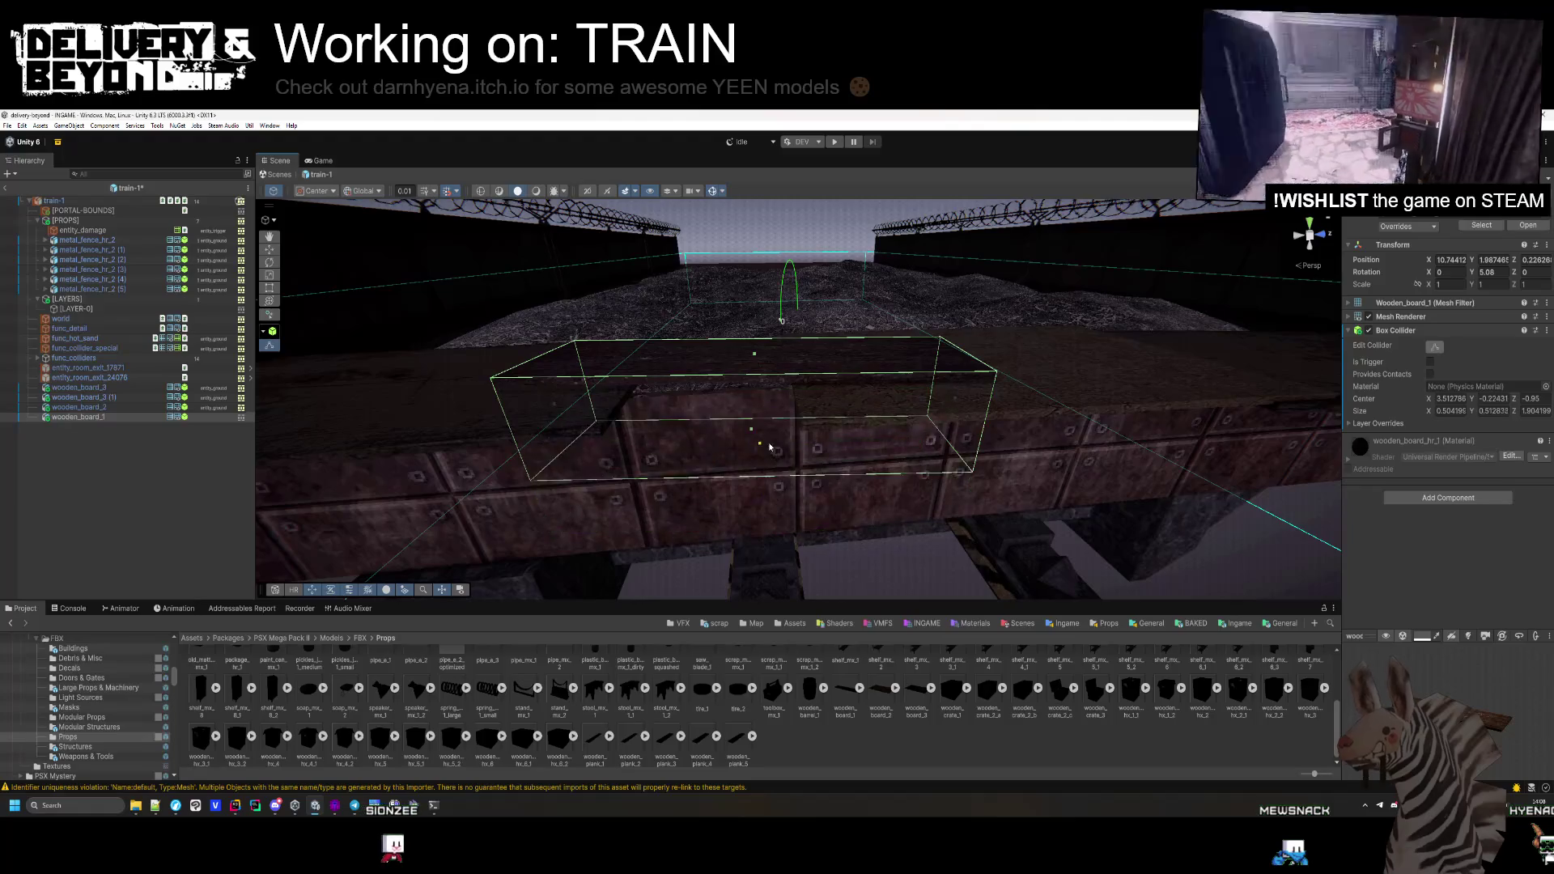
{"action": "left_click_drag", "start_coordinate": [837, 468], "coordinate": [1027, 513]}
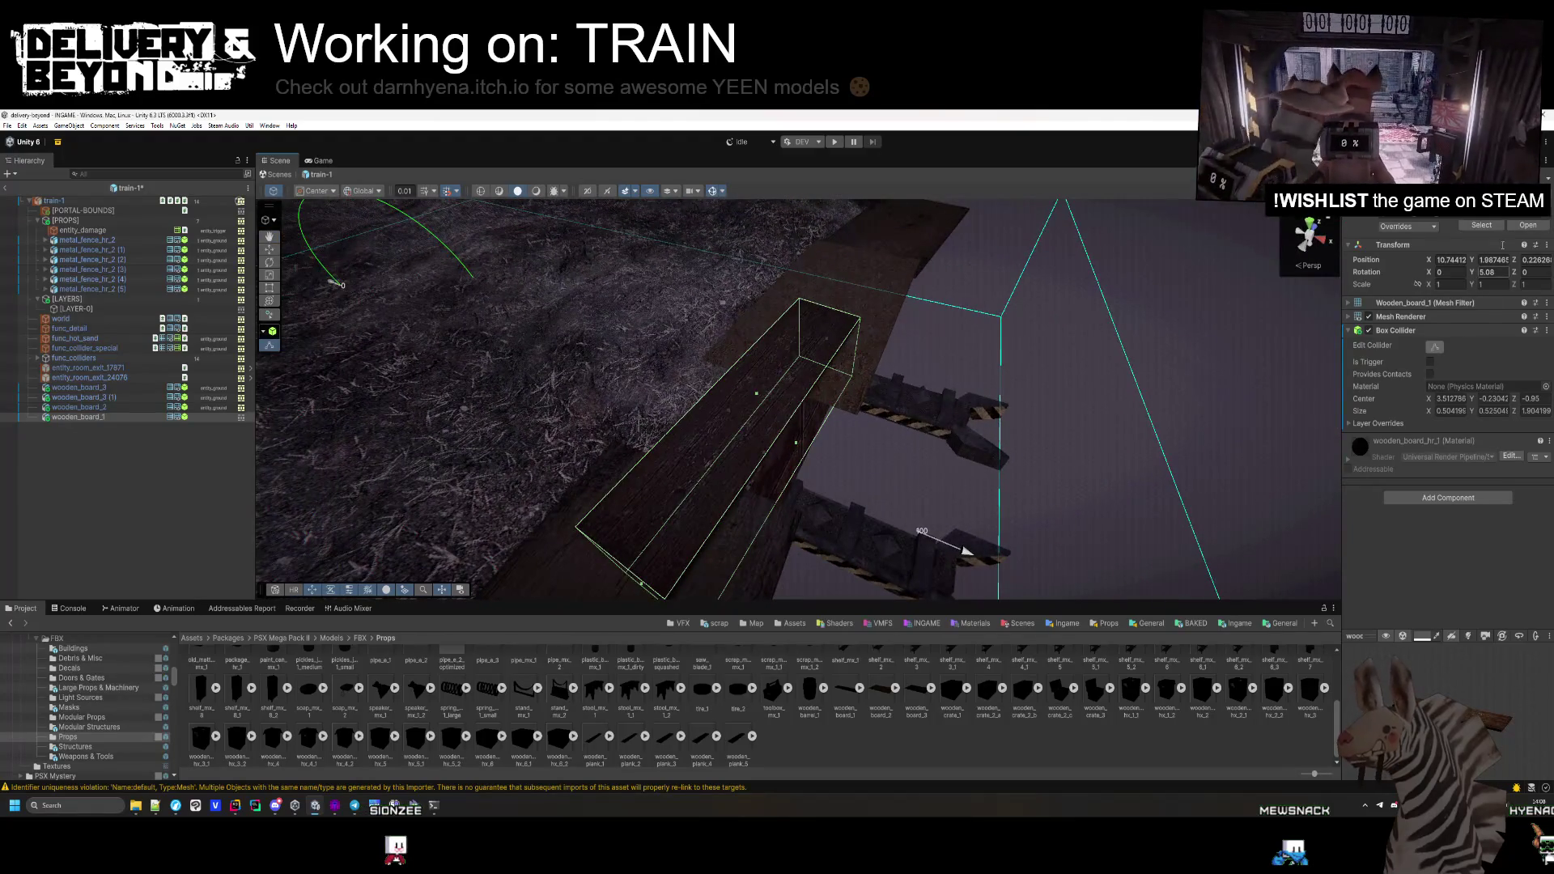
{"action": "left_click", "coordinate": [81, 558]}
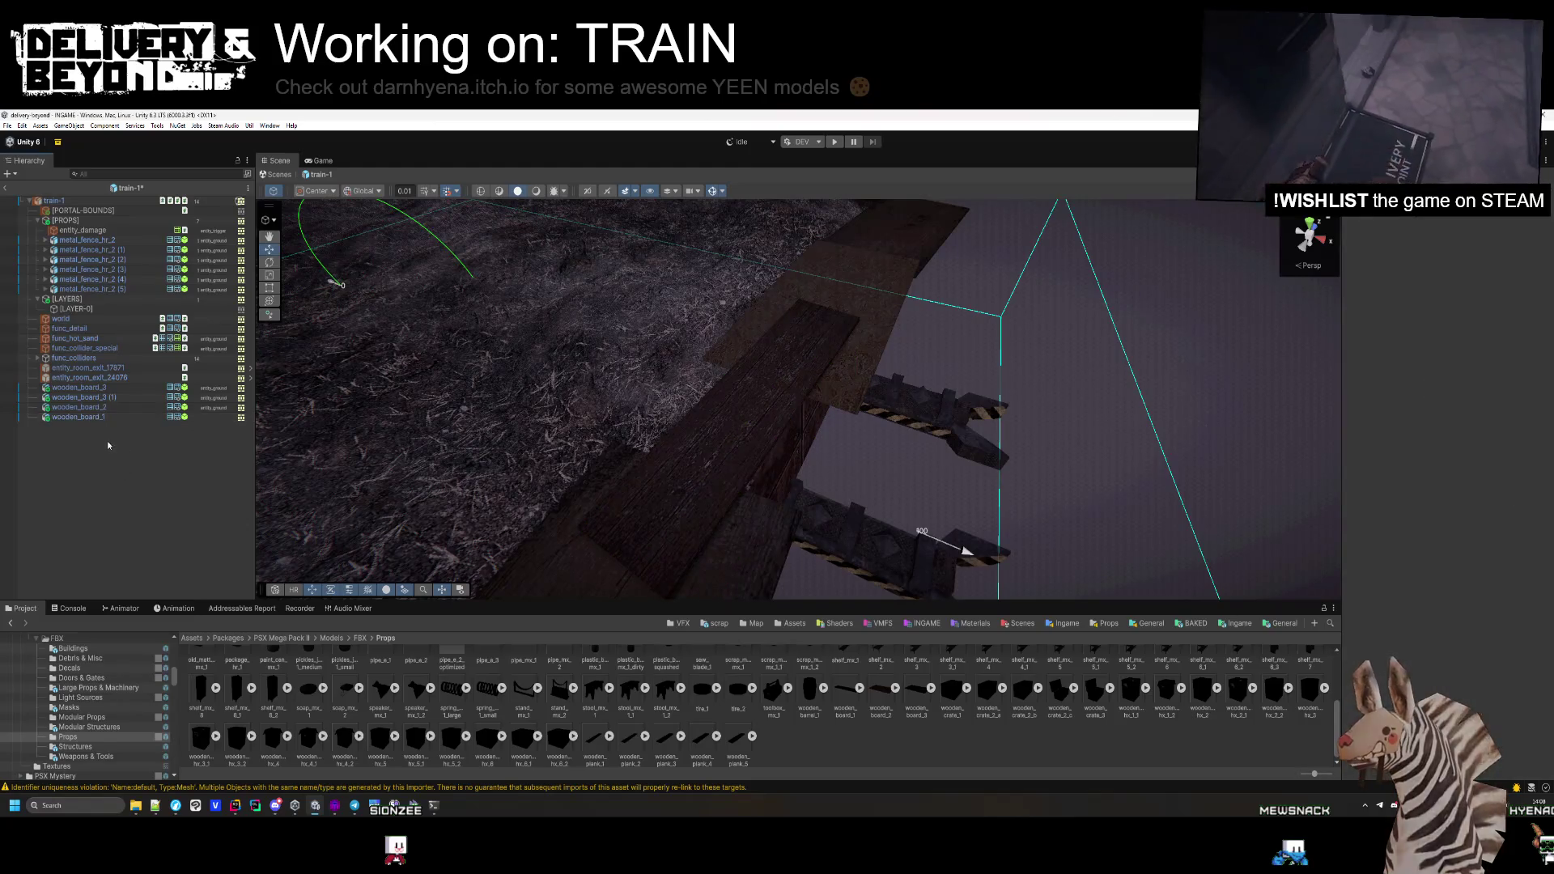
{"action": "left_click", "coordinate": [118, 417]}
{"action": "left_click", "coordinate": [1508, 209]}
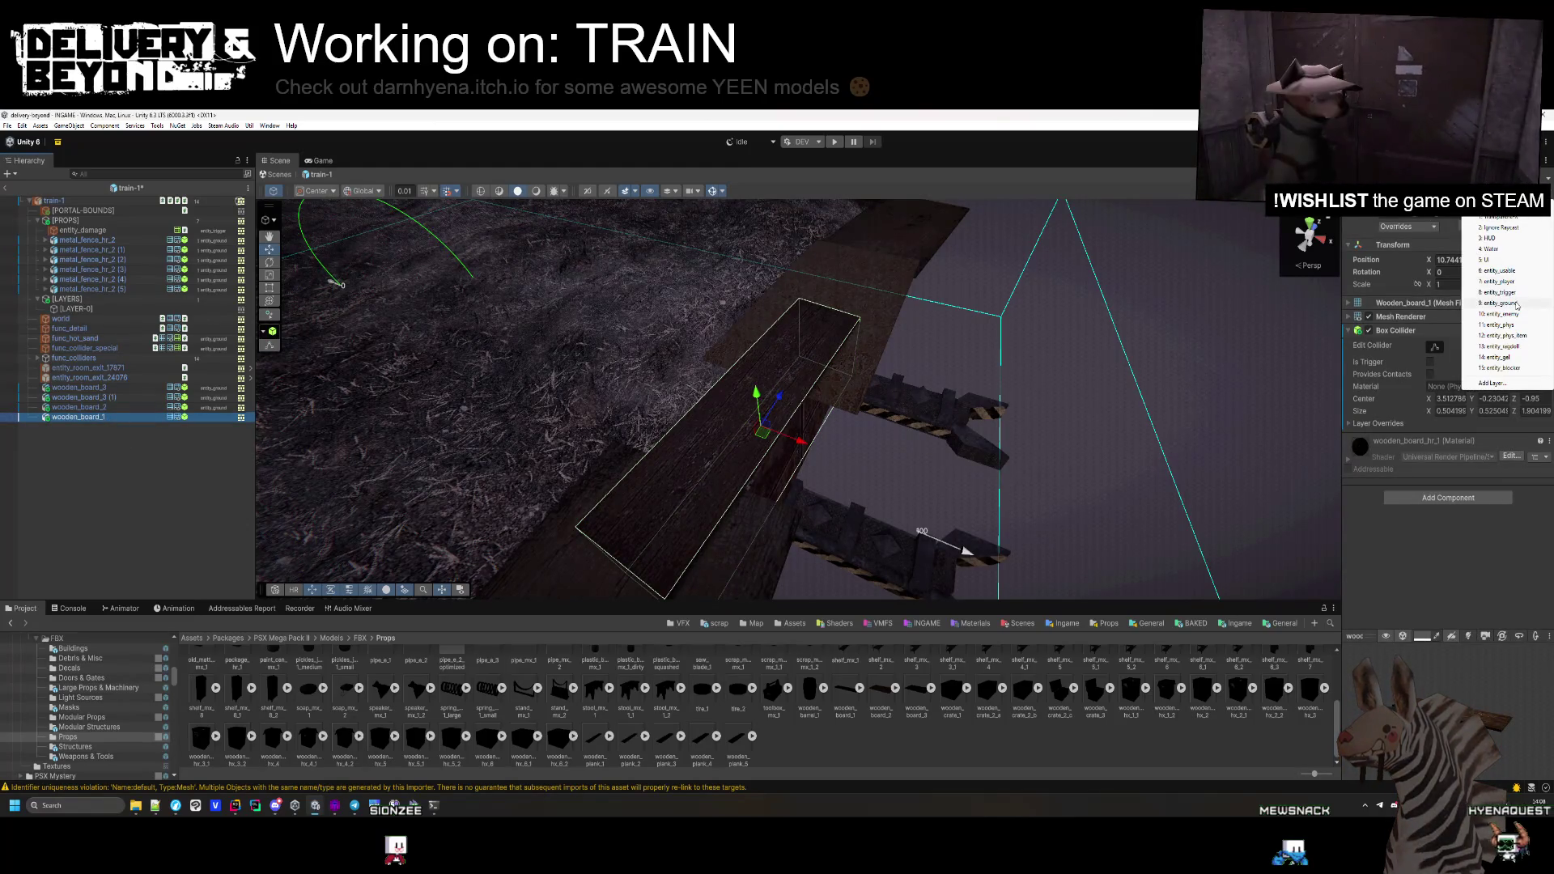
{"action": "left_click", "coordinate": [1502, 303]}
{"action": "left_click", "coordinate": [120, 389], "text": "shift"}
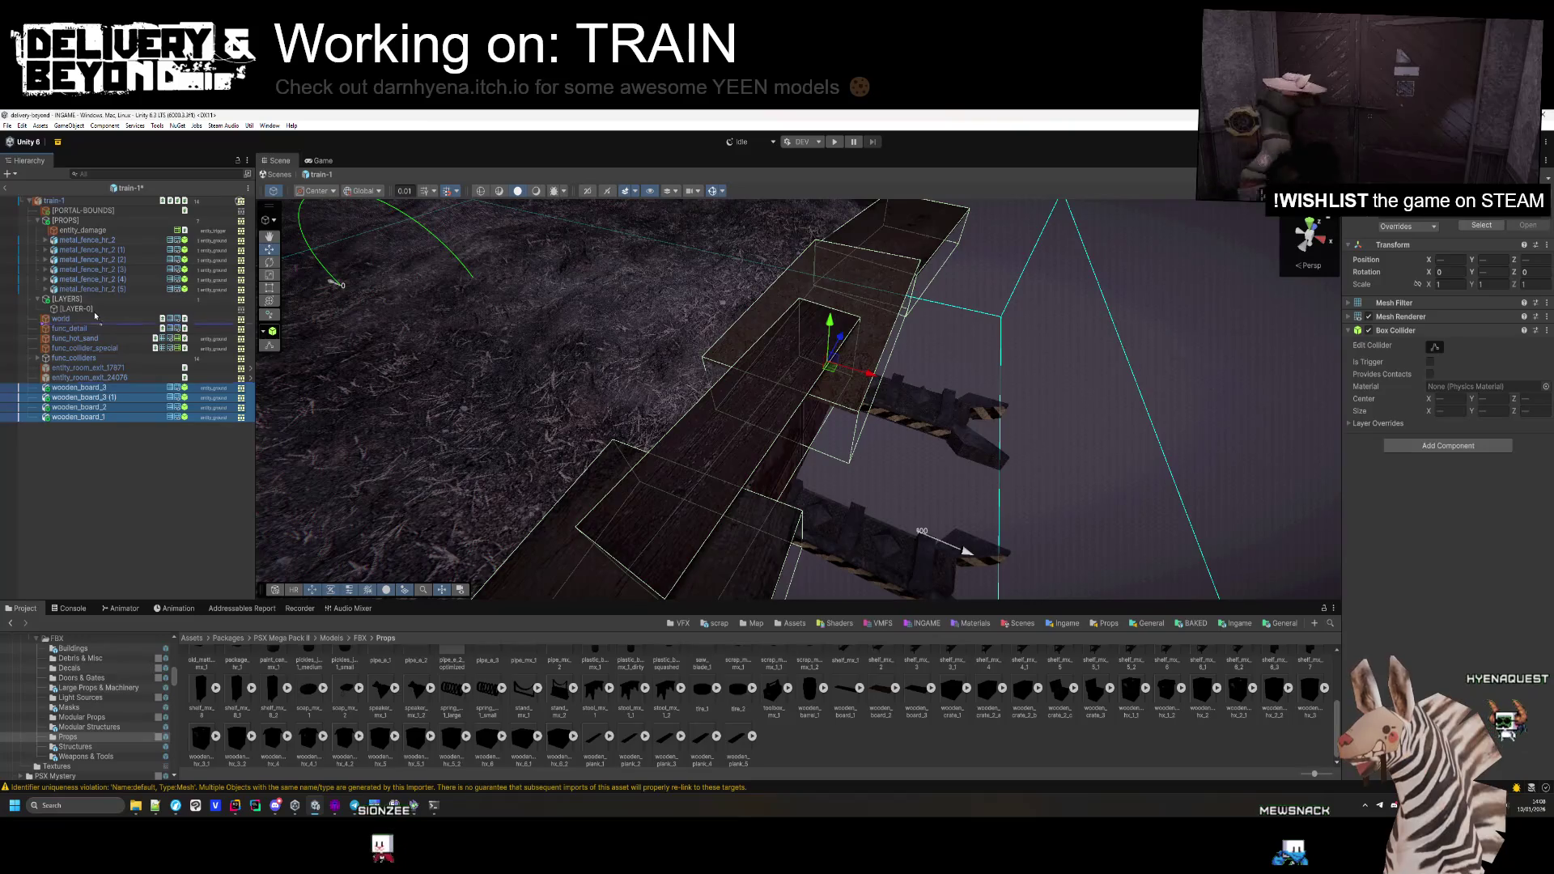
{"action": "left_click_drag", "start_coordinate": [101, 300], "coordinate": [101, 296]}
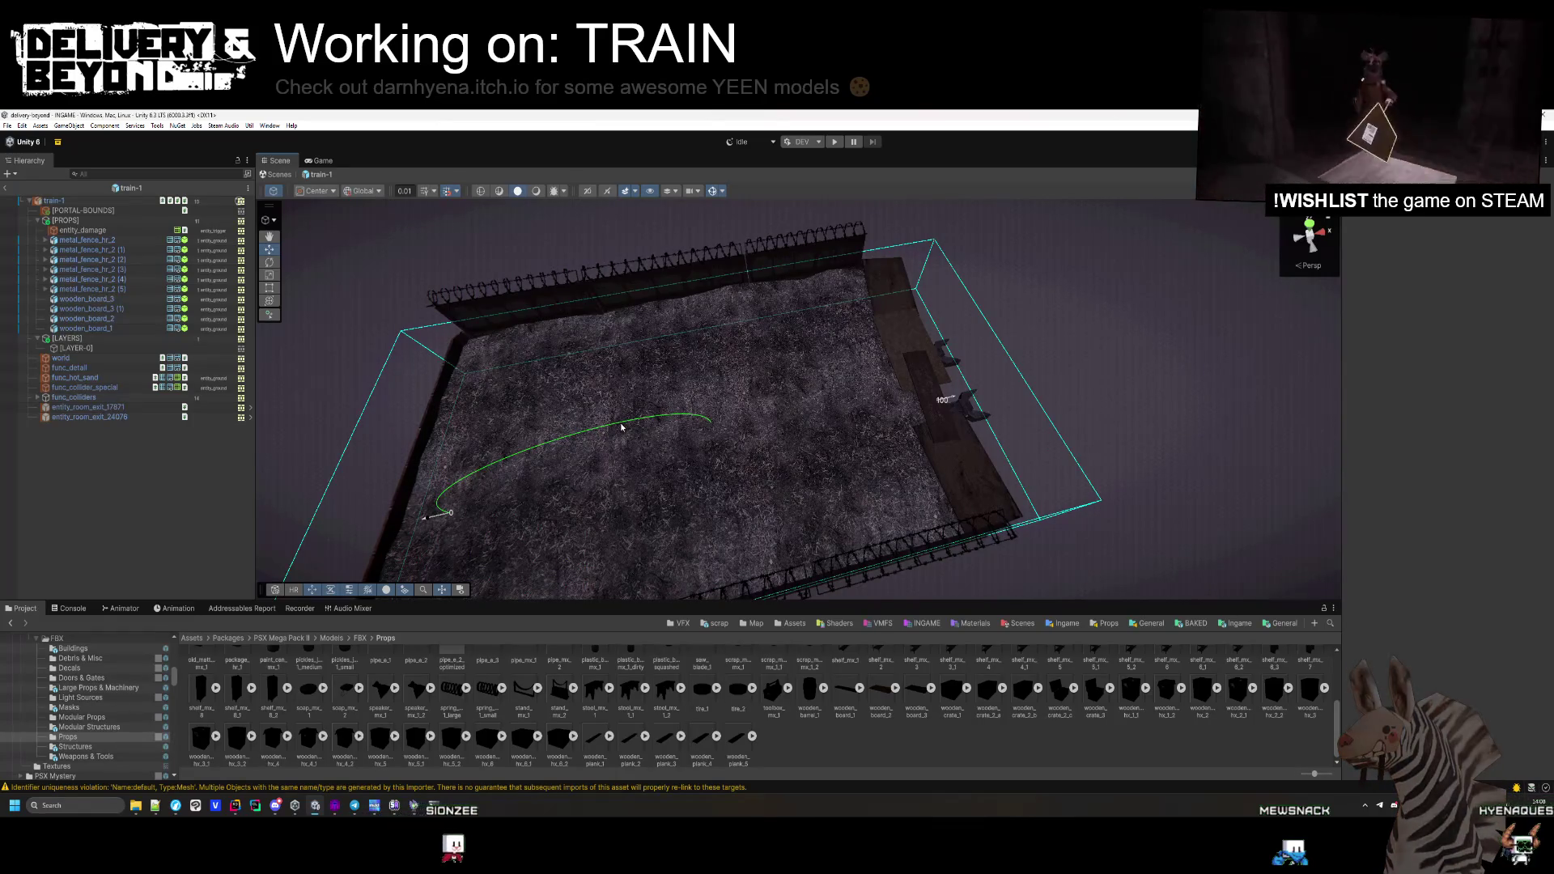
Duplicate wooden_board_2 and move the copy to the car's opposite end
{"action": "left_click", "coordinate": [868, 293]}
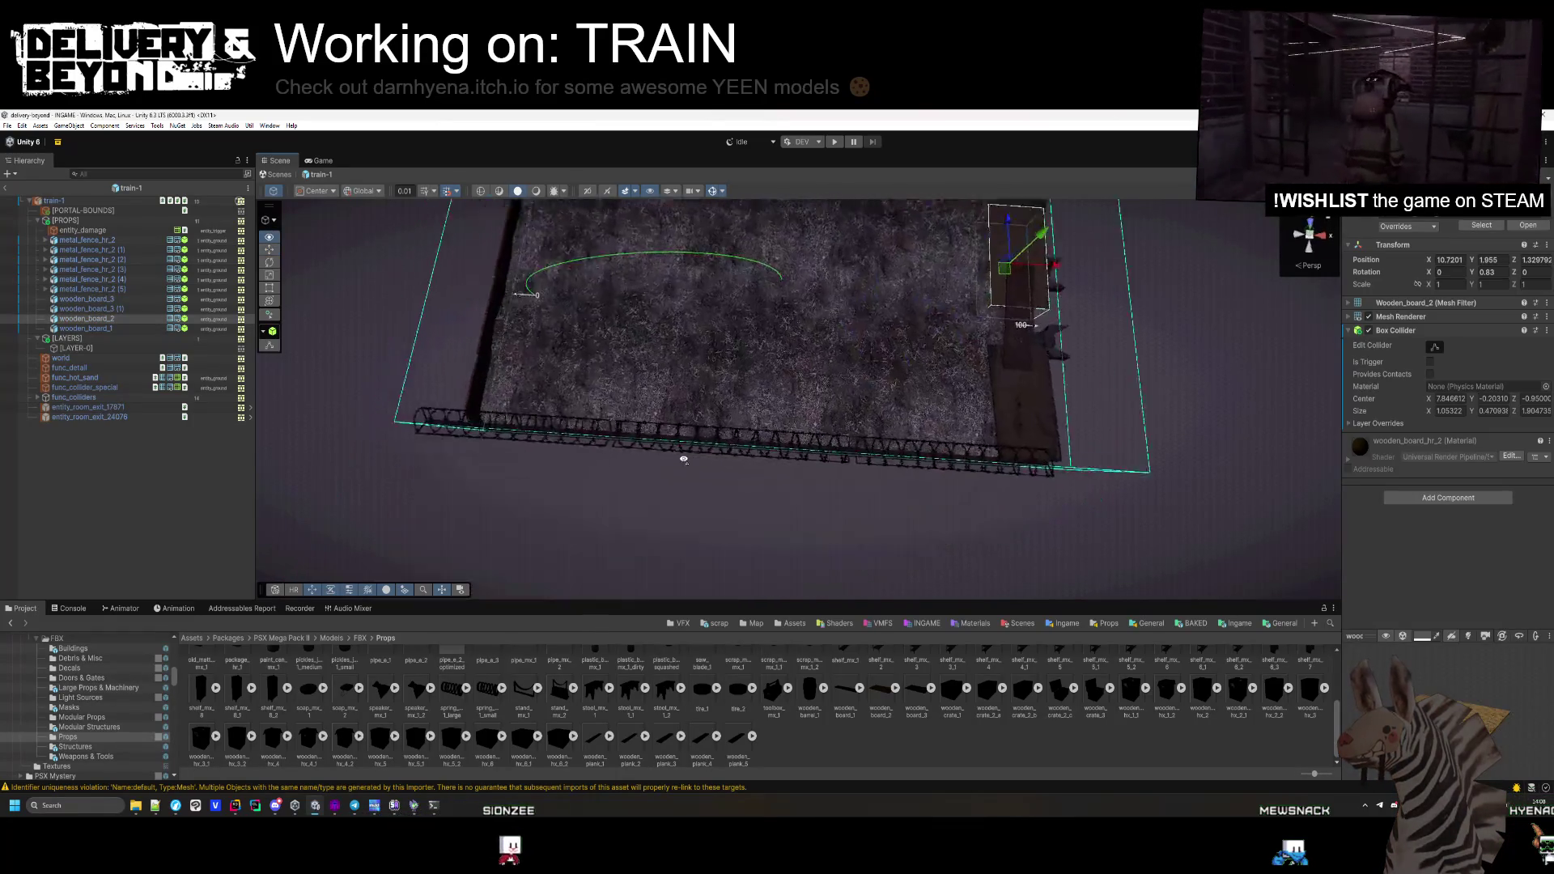
{"action": "key", "text": "ctrl+d"}
{"action": "left_click_drag", "start_coordinate": [1058, 275], "coordinate": [757, 338]}
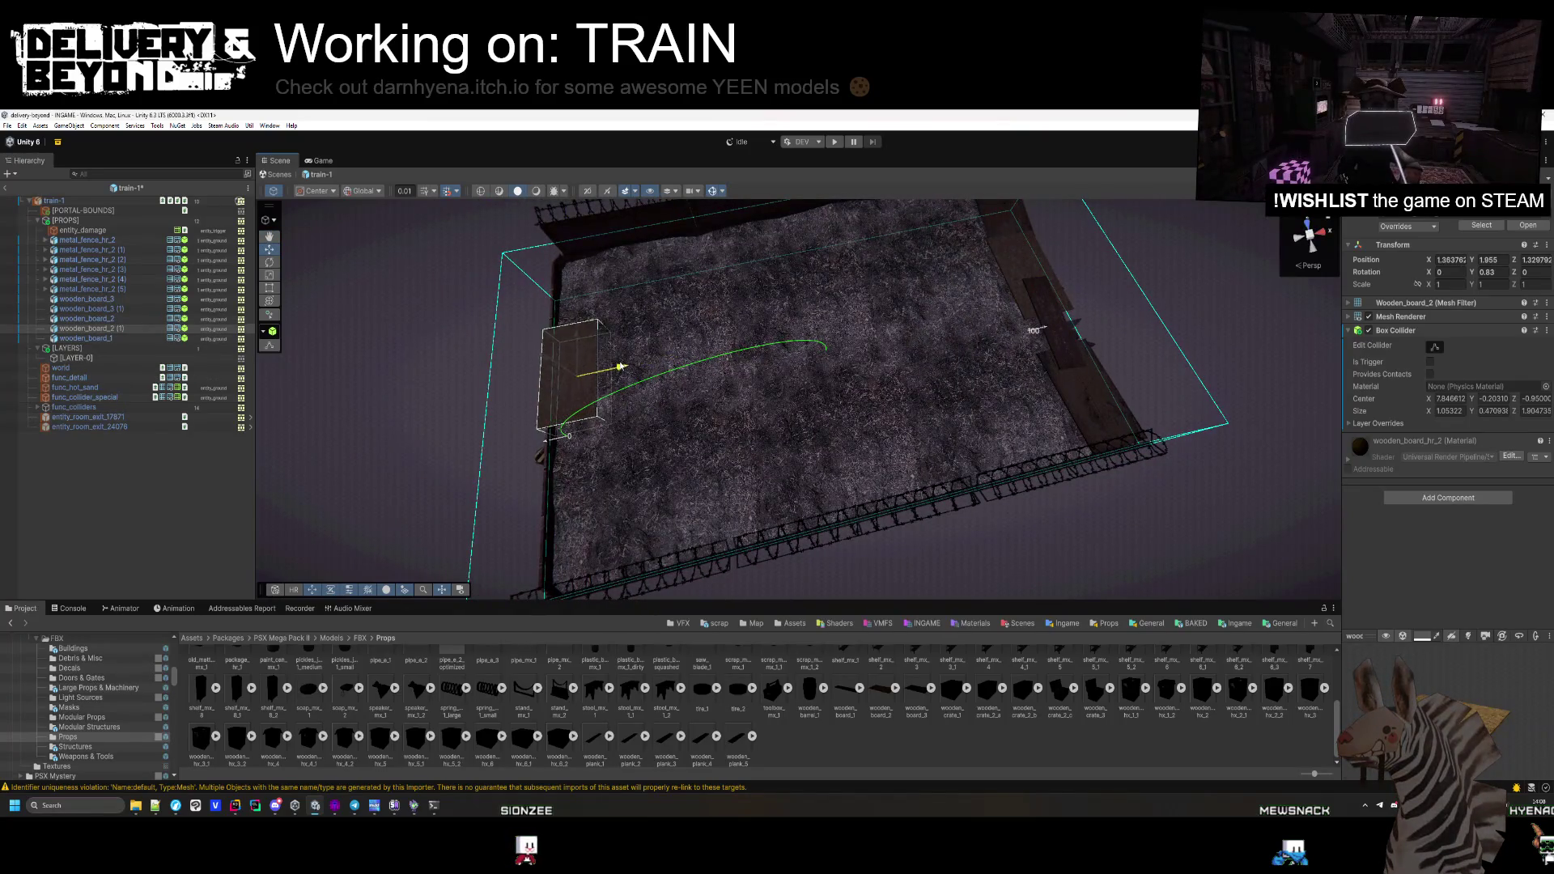
{"action": "key", "text": "f"}
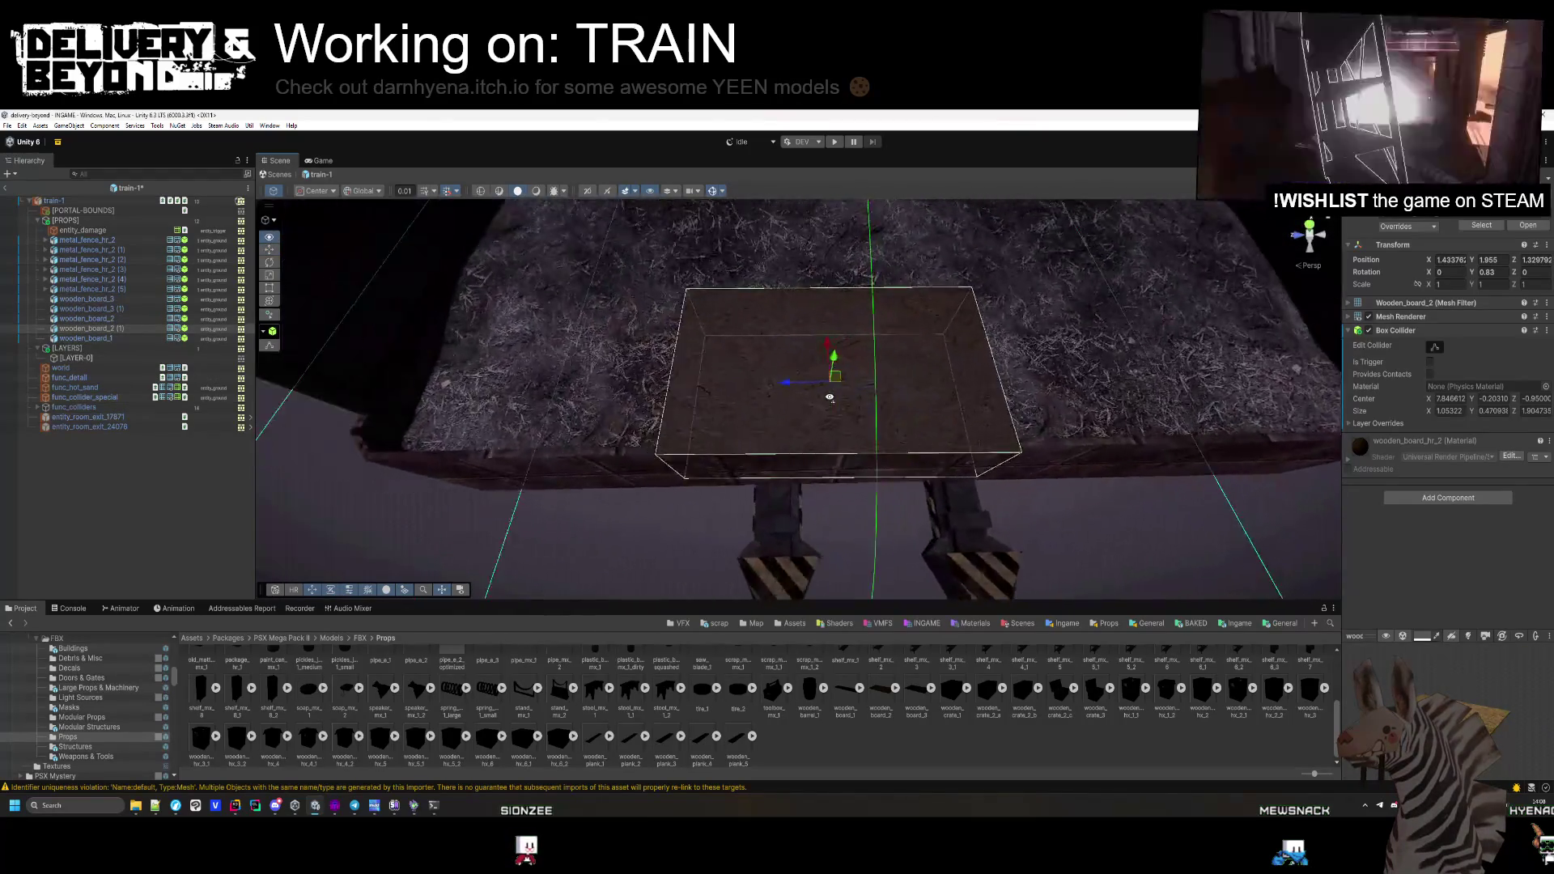
{"action": "mouse_move", "coordinate": [838, 387]}
{"action": "left_mouse_down"}
{"action": "mouse_move", "coordinate": [611, 398]}
{"action": "mouse_move", "coordinate": [661, 381]}
{"action": "left_mouse_up"}
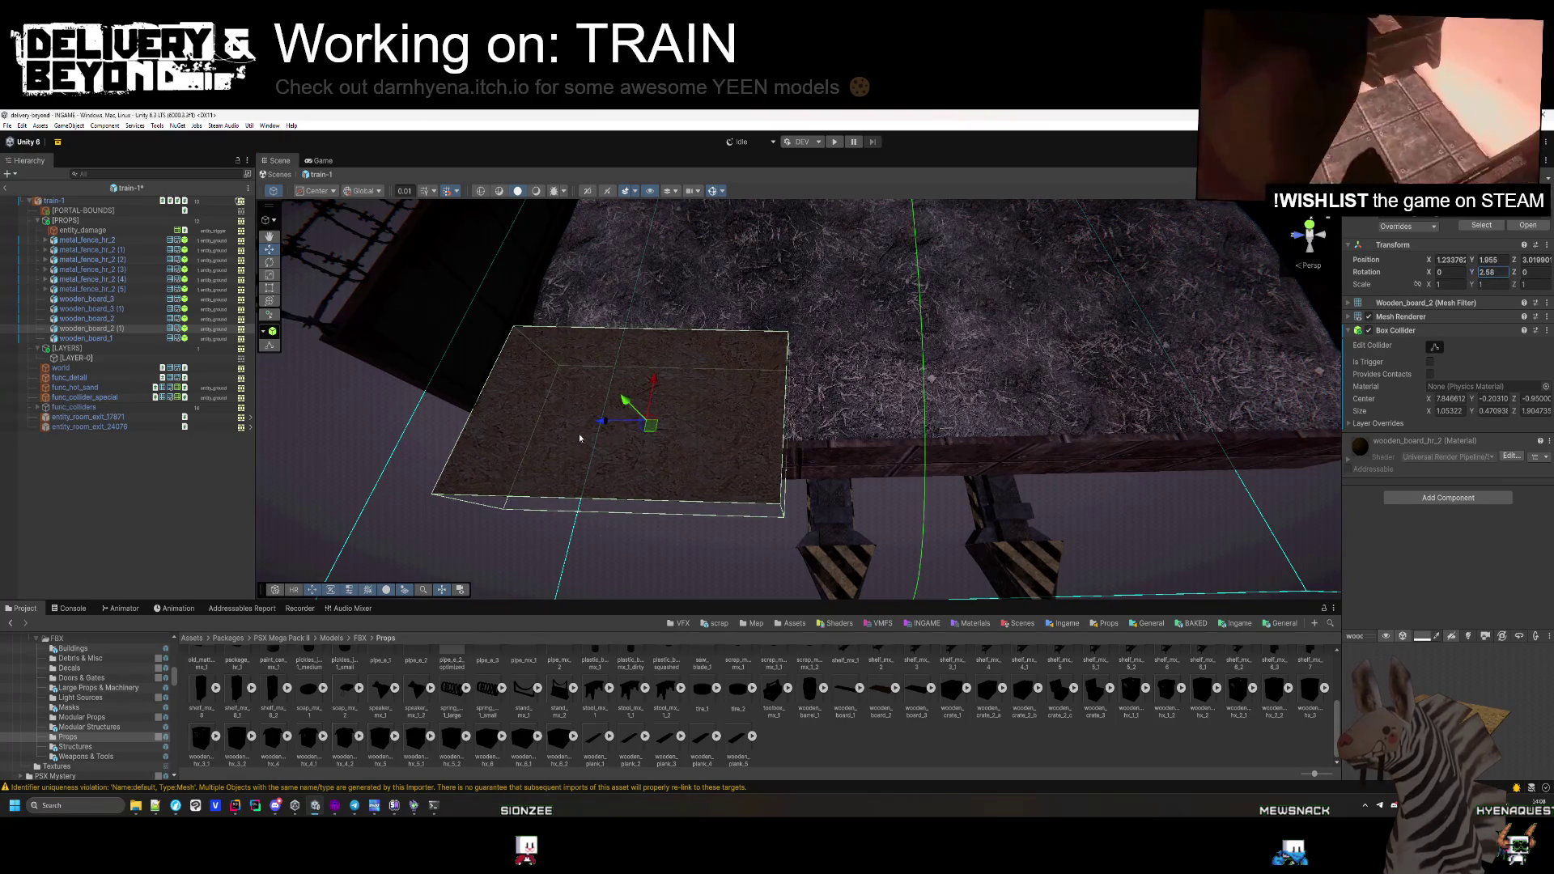
Add a wooden_board_3 (2) copy at that end, sliding it along Z
{"action": "scroll", "coordinate": [637, 442], "scroll_direction": "down", "scroll_amount": 5}
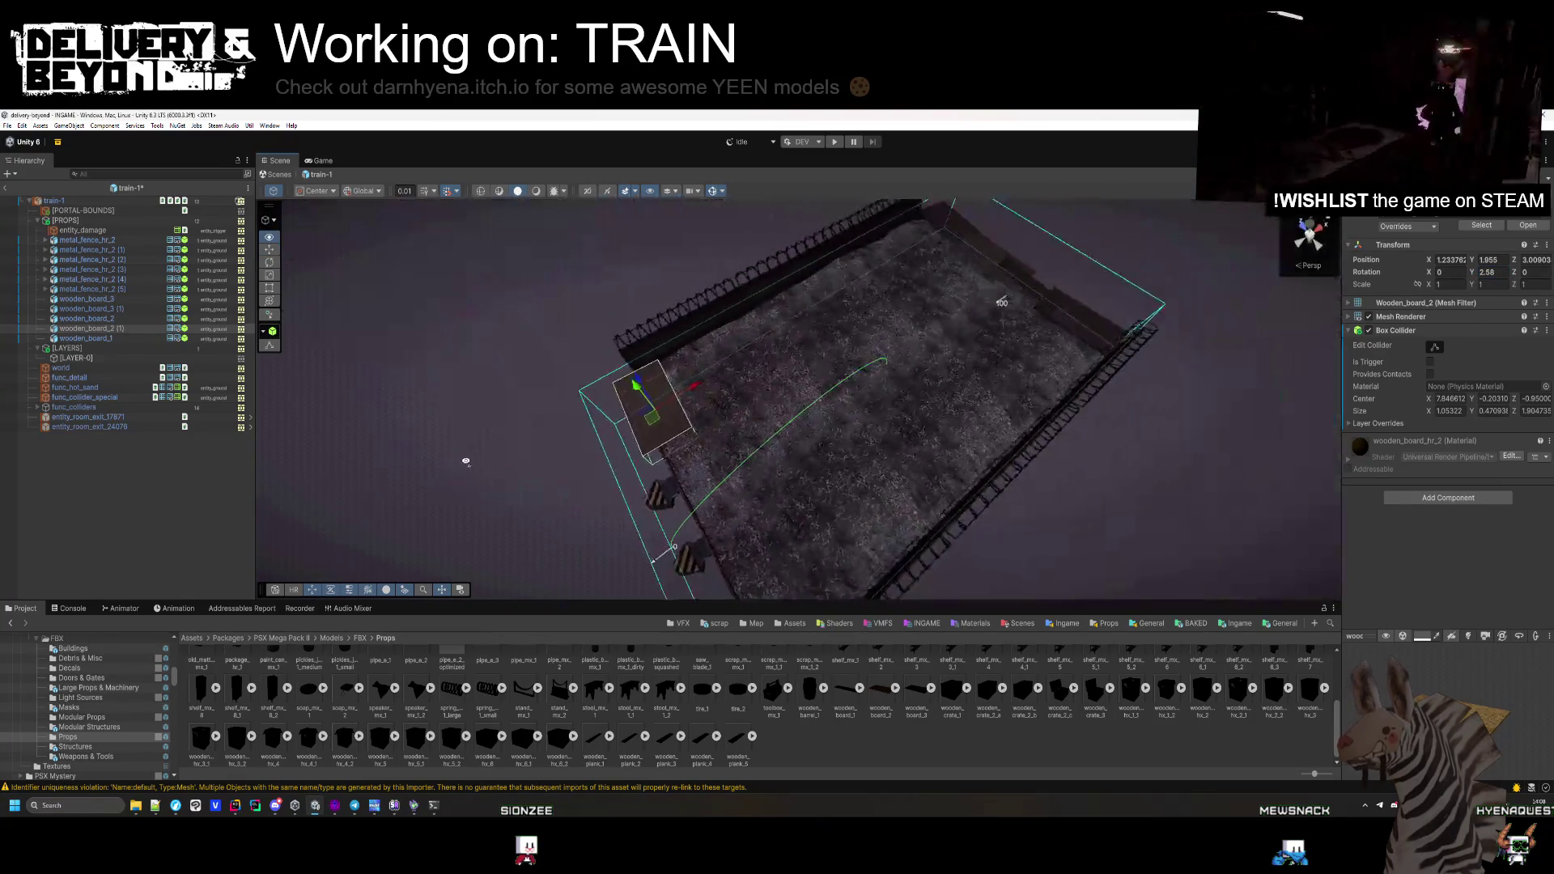
{"action": "mouse_move", "coordinate": [917, 688]}
{"action": "left_mouse_down"}
{"action": "mouse_move", "coordinate": [712, 542]}
{"action": "mouse_move", "coordinate": [835, 544]}
{"action": "left_mouse_up"}
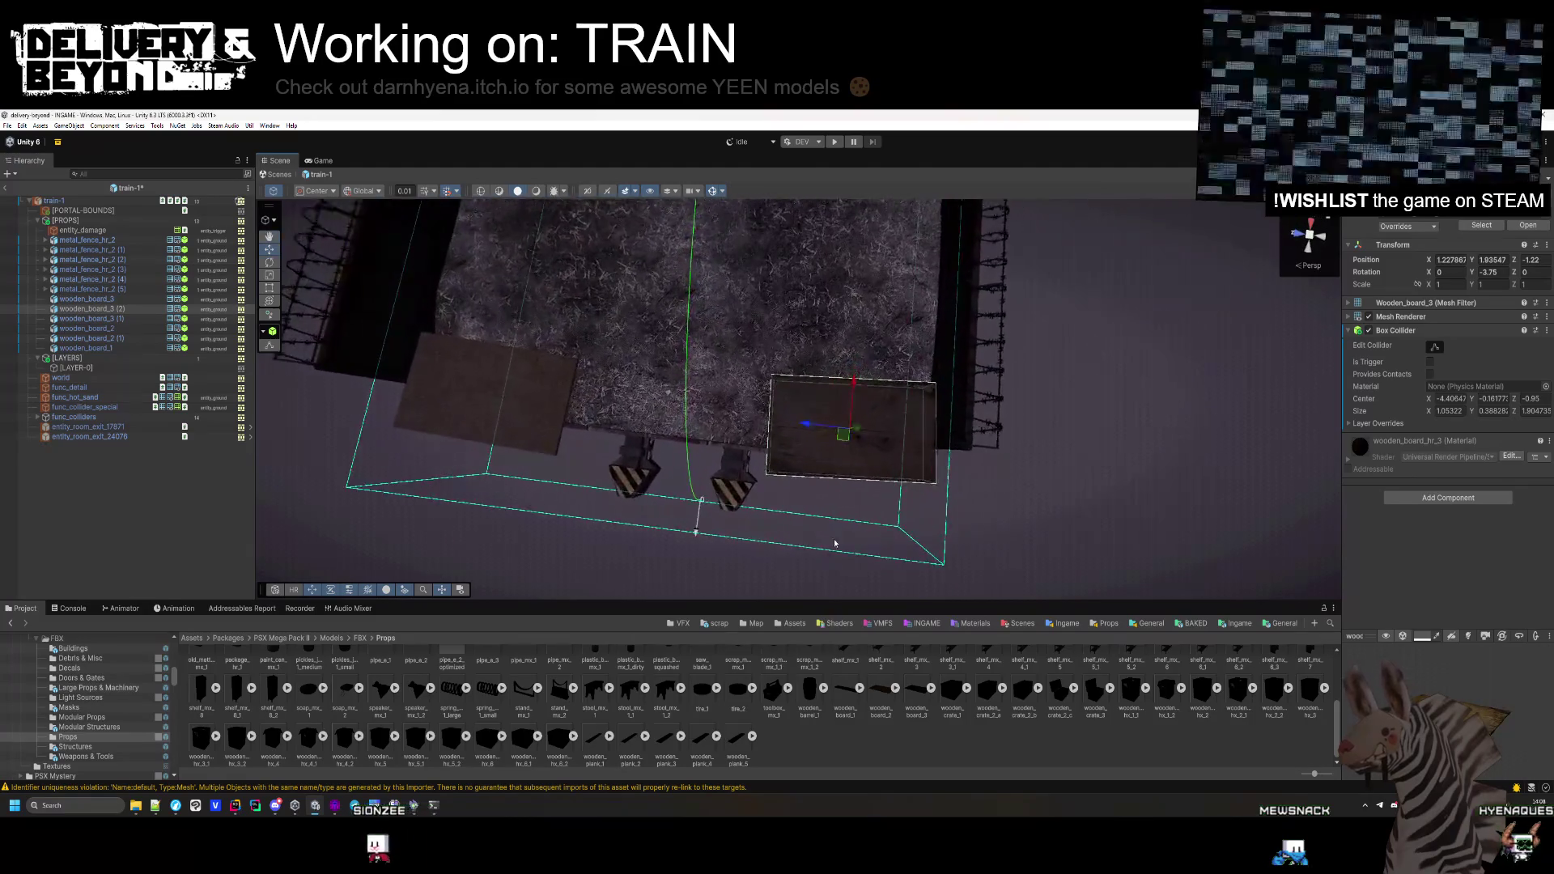
{"action": "mouse_move", "coordinate": [821, 452]}
{"action": "left_mouse_down"}
{"action": "mouse_move", "coordinate": [586, 416]}
{"action": "mouse_move", "coordinate": [761, 380]}
{"action": "mouse_move", "coordinate": [833, 330]}
{"action": "mouse_move", "coordinate": [858, 340]}
{"action": "mouse_move", "coordinate": [844, 348]}
{"action": "left_mouse_up"}
{"action": "left_click", "coordinate": [361, 470]}
{"action": "mouse_move", "coordinate": [361, 469]}
{"action": "left_mouse_down"}
{"action": "mouse_move", "coordinate": [704, 503]}
{"action": "mouse_move", "coordinate": [607, 435]}
{"action": "mouse_move", "coordinate": [696, 461]}
{"action": "left_mouse_up"}
{"action": "left_click", "coordinate": [937, 432]}
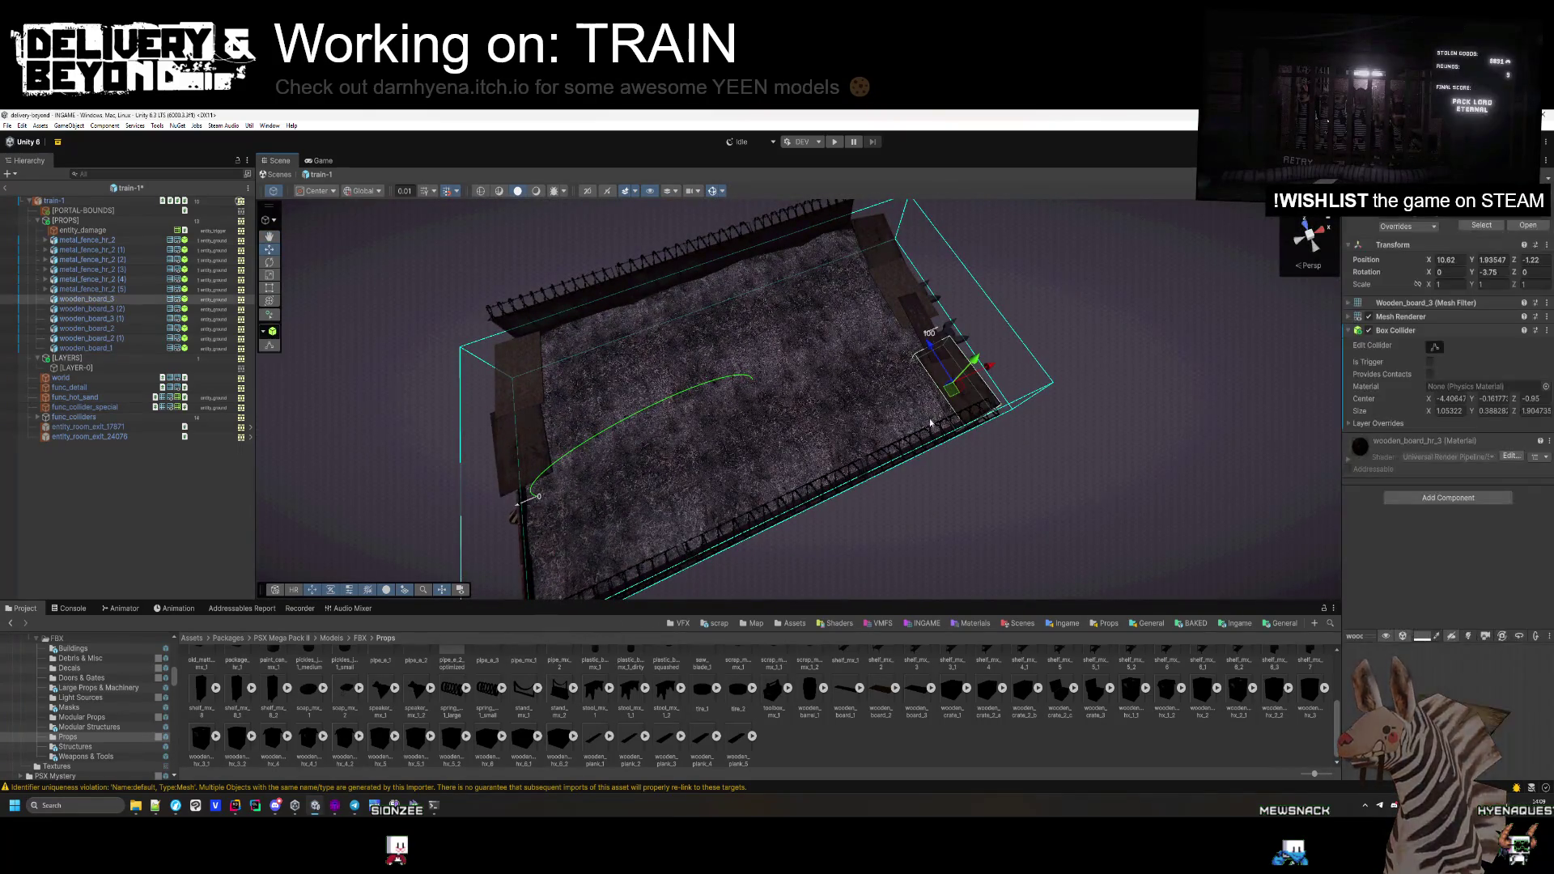
Duplicate wooden_board_3 as wooden_board_3 (3), placed beside the planks and turned 3.54°
{"action": "key", "text": "ctrl+d"}
{"action": "left_click_drag", "start_coordinate": [963, 376], "coordinate": [883, 409]}
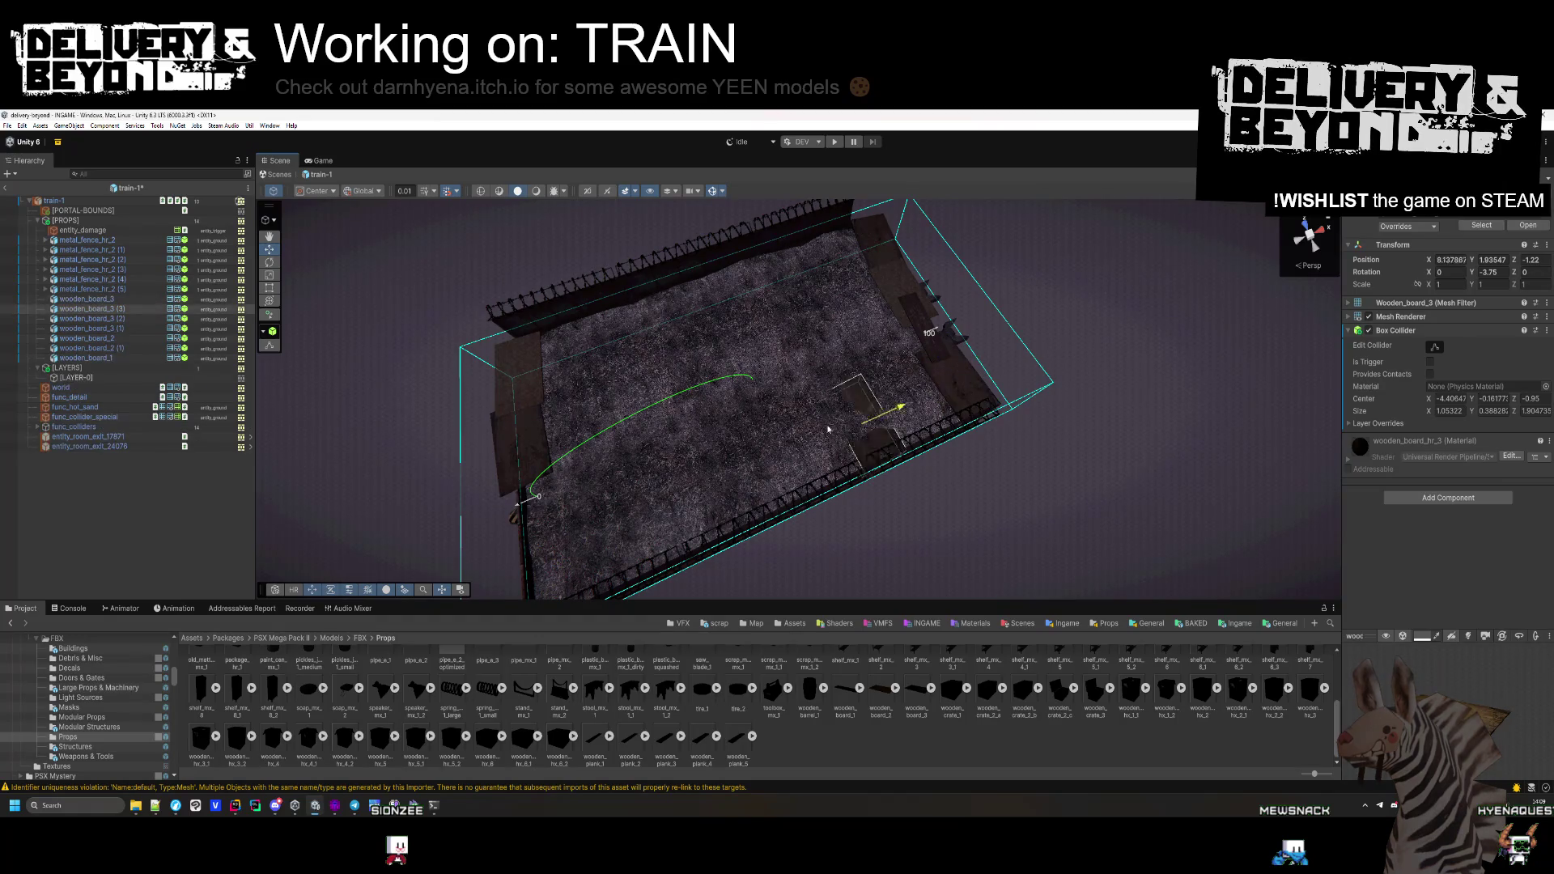
{"action": "mouse_move", "coordinate": [578, 510]}
{"action": "left_mouse_down"}
{"action": "mouse_move", "coordinate": [843, 483]}
{"action": "mouse_move", "coordinate": [791, 489]}
{"action": "mouse_move", "coordinate": [825, 430]}
{"action": "left_mouse_up"}
{"action": "key", "text": "f"}
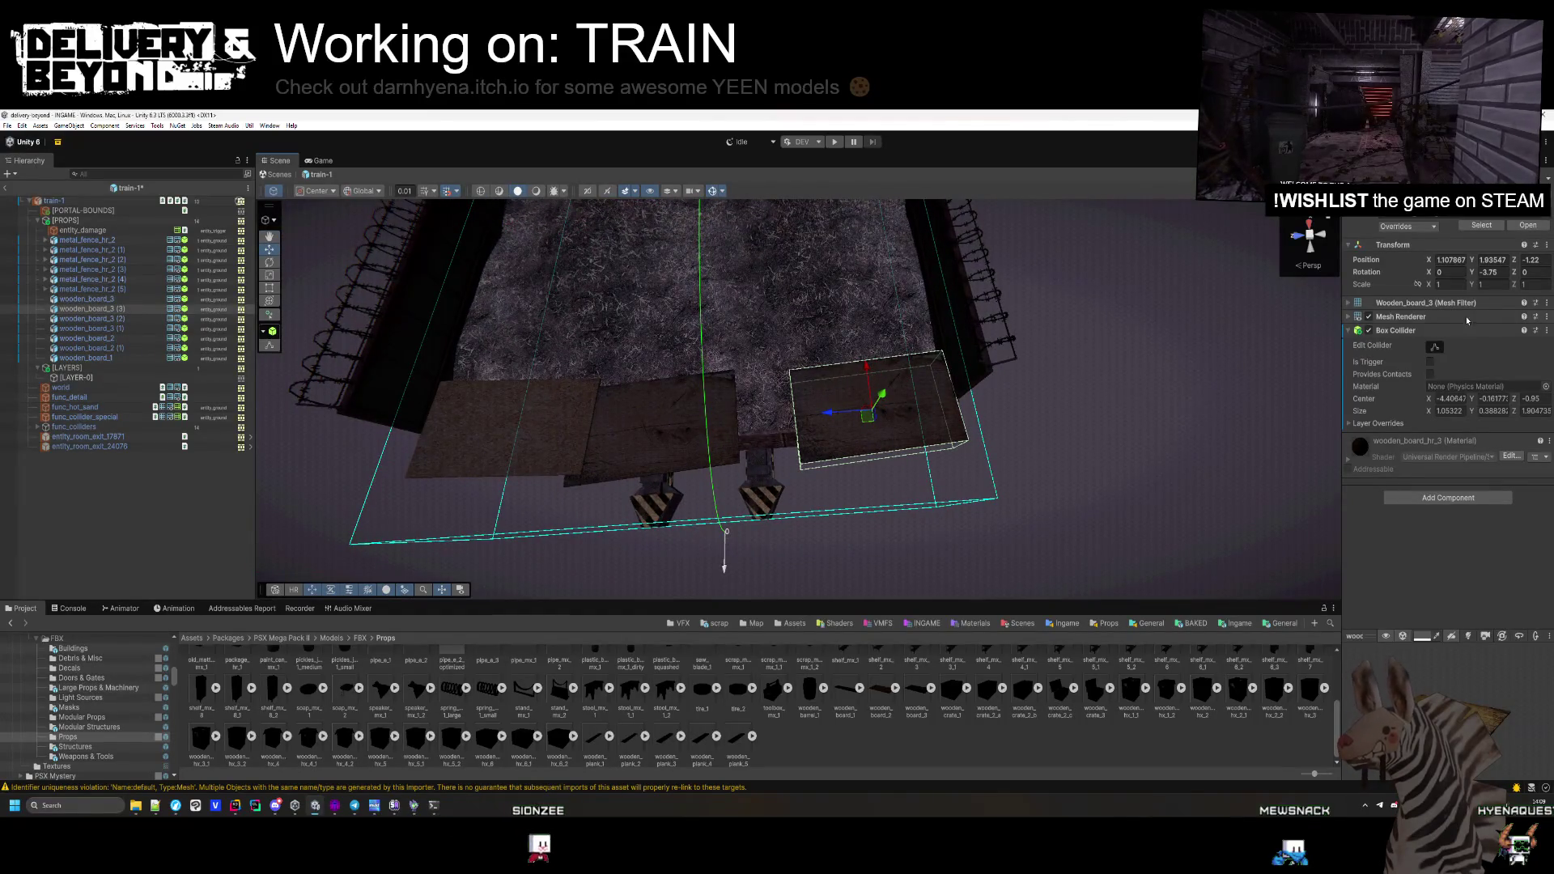
{"action": "left_click_drag", "start_coordinate": [1474, 272], "coordinate": [1538, 273]}
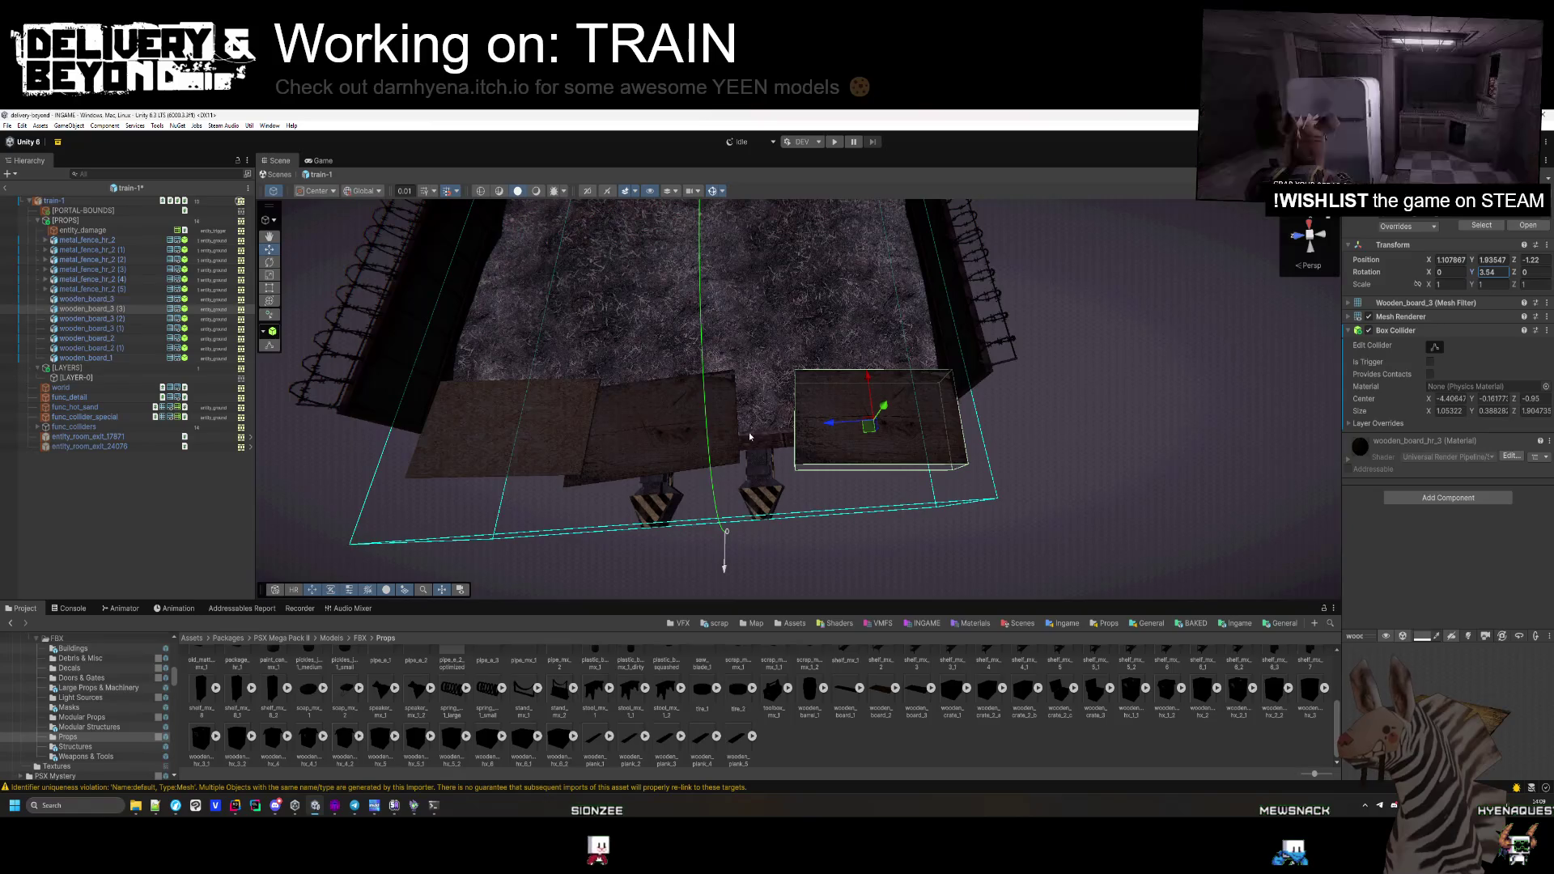
{"action": "left_click_drag", "start_coordinate": [771, 427], "coordinate": [774, 426]}
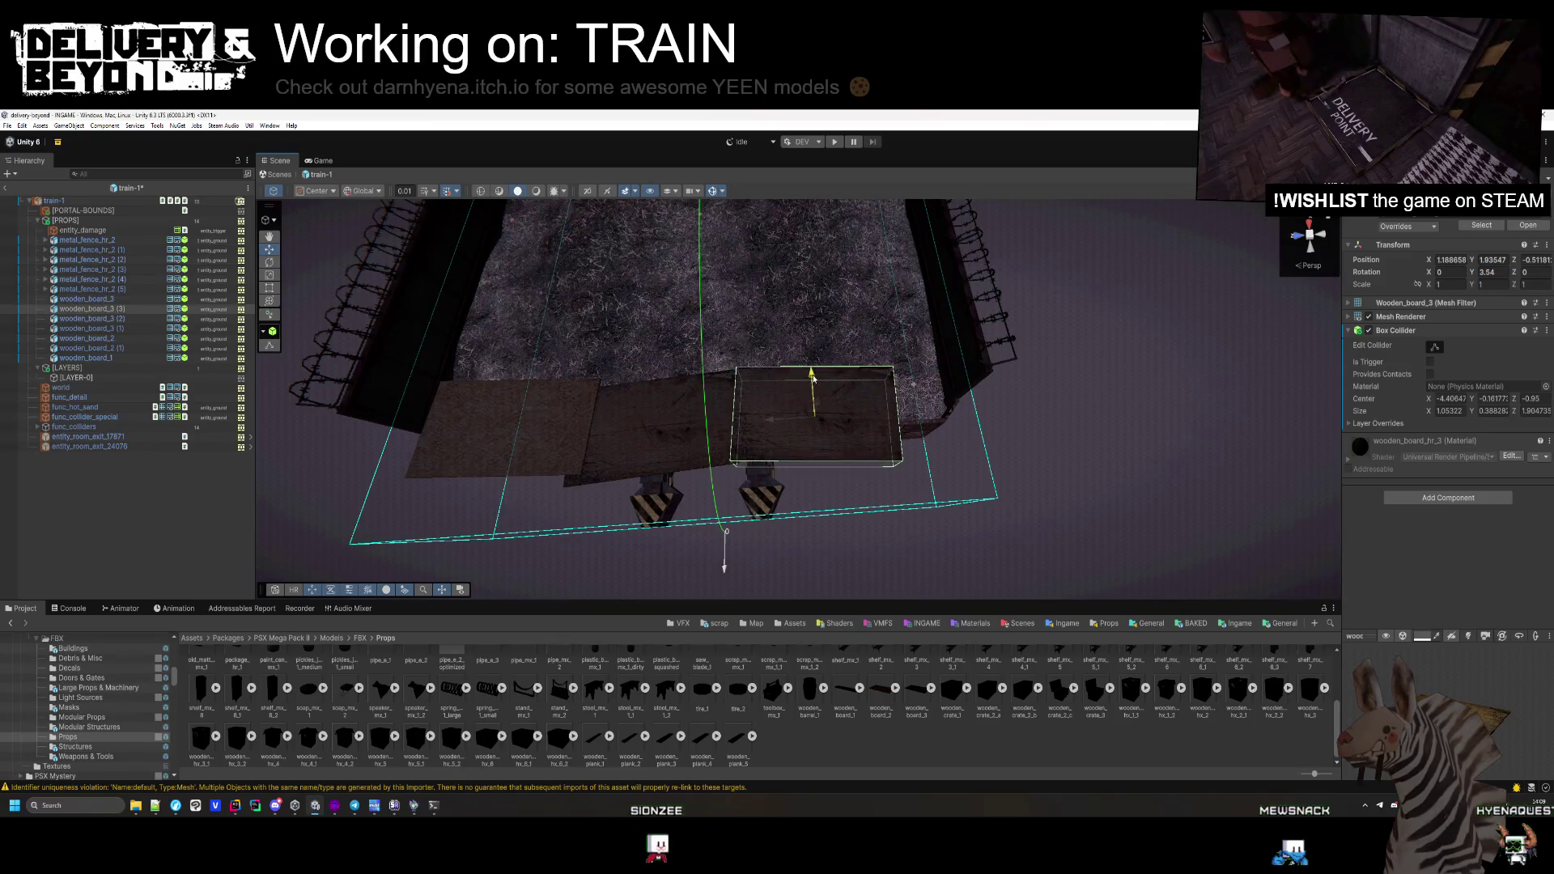
{"action": "left_click", "coordinate": [788, 537]}
{"action": "mouse_move", "coordinate": [788, 537]}
{"action": "left_mouse_down"}
{"action": "mouse_move", "coordinate": [756, 455]}
{"action": "mouse_move", "coordinate": [763, 399]}
{"action": "mouse_move", "coordinate": [769, 437]}
{"action": "left_mouse_up"}
{"action": "left_click", "coordinate": [750, 545]}
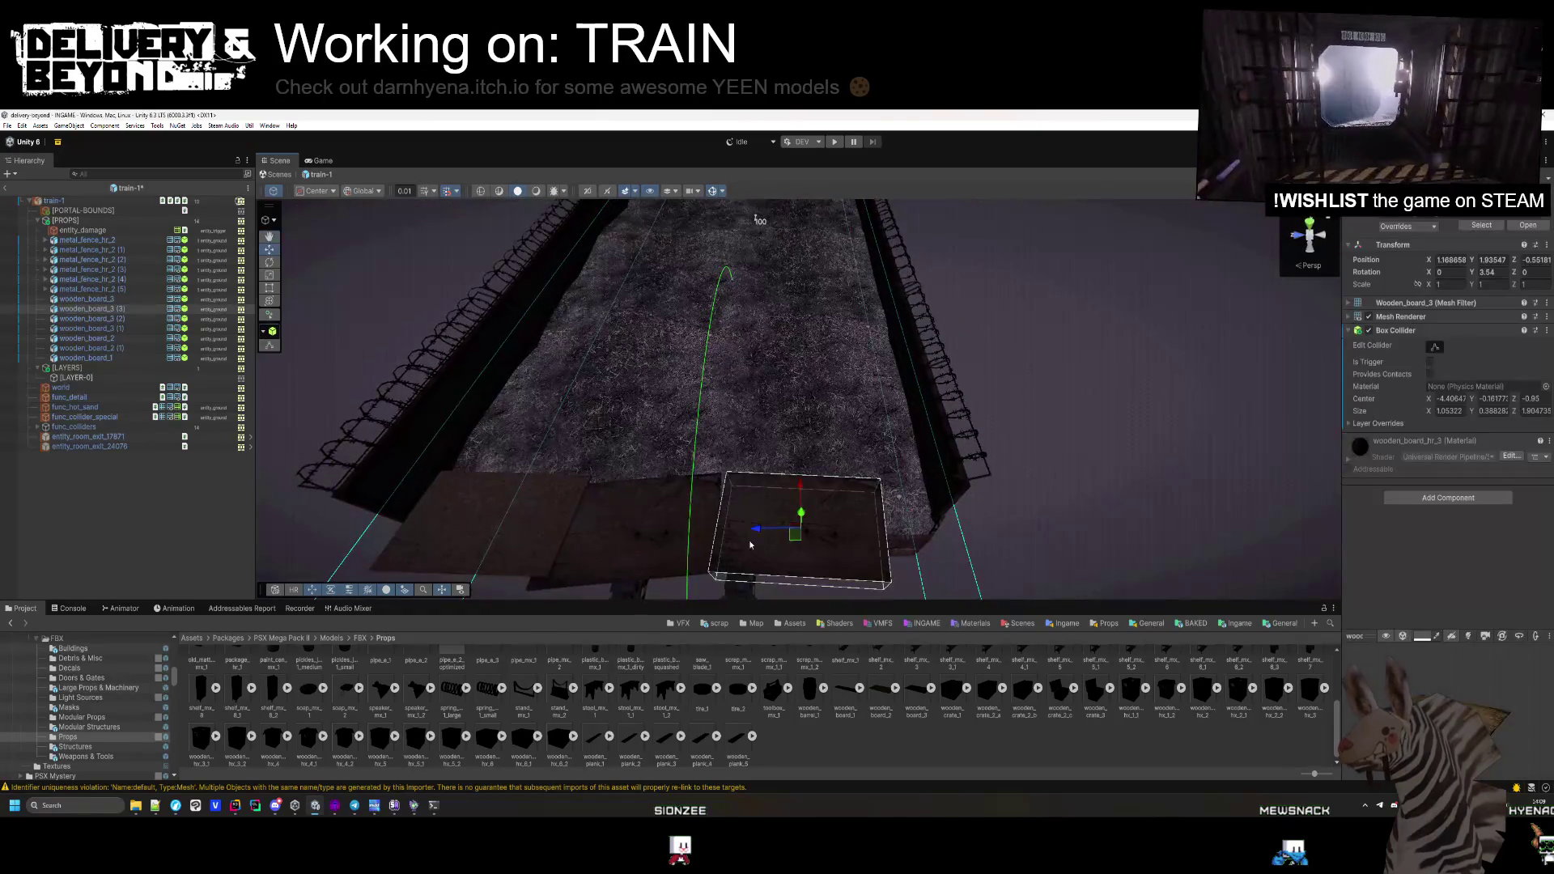
{"action": "left_click_drag", "start_coordinate": [781, 550], "coordinate": [875, 392]}
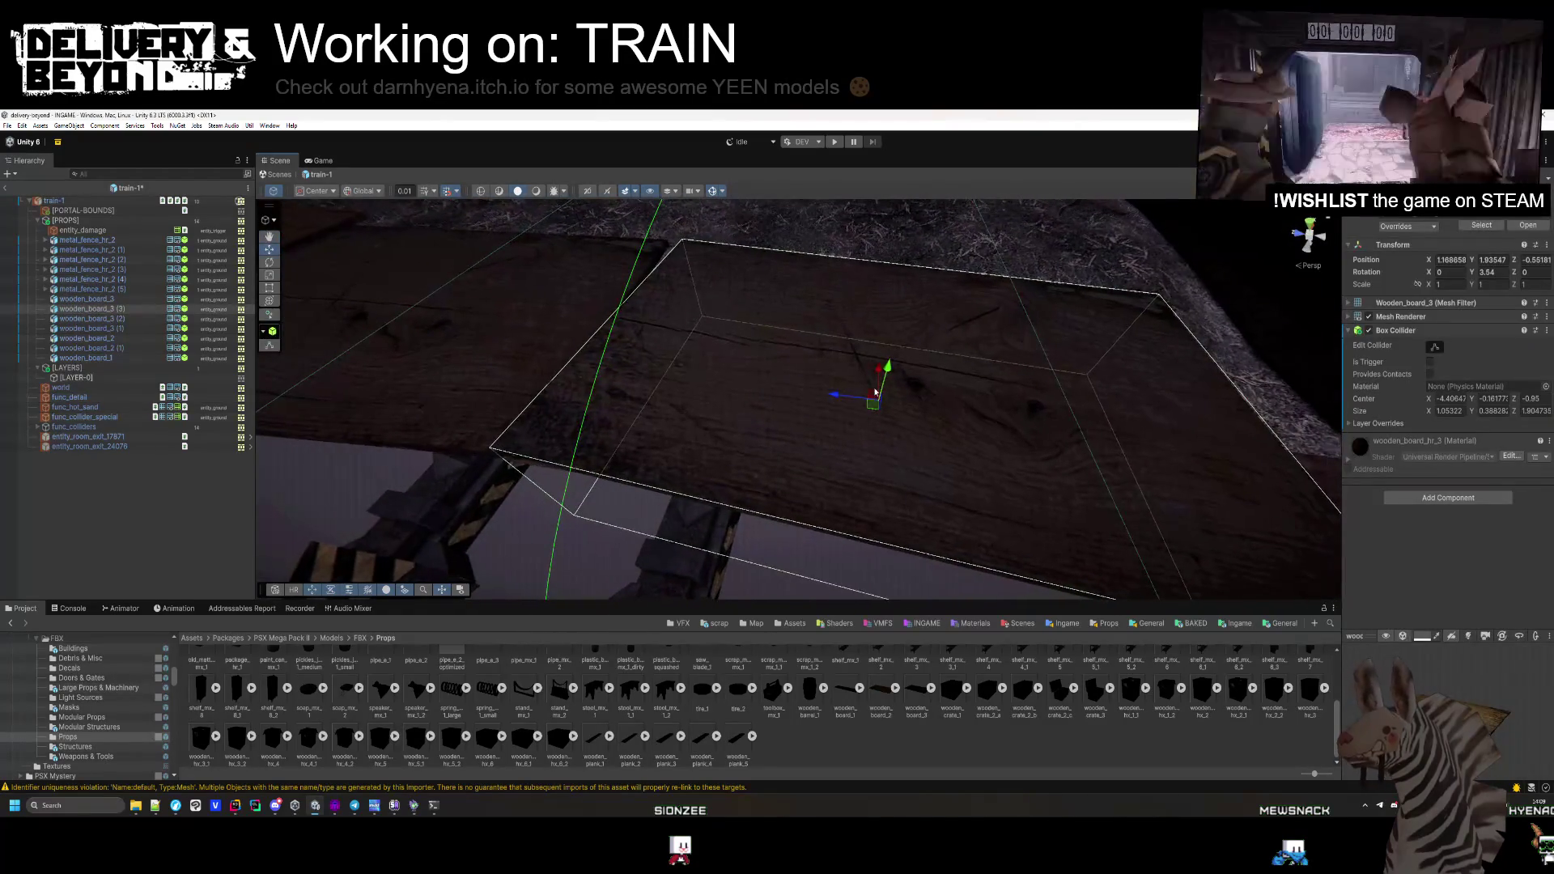
{"action": "mouse_move", "coordinate": [581, 550]}
{"action": "left_mouse_down"}
{"action": "mouse_move", "coordinate": [628, 531]}
{"action": "mouse_move", "coordinate": [531, 514]}
{"action": "mouse_move", "coordinate": [770, 555]}
{"action": "mouse_move", "coordinate": [835, 615]}
{"action": "mouse_move", "coordinate": [1117, 548]}
{"action": "mouse_move", "coordinate": [604, 562]}
{"action": "mouse_move", "coordinate": [573, 503]}
{"action": "mouse_move", "coordinate": [764, 283]}
{"action": "left_mouse_up"}
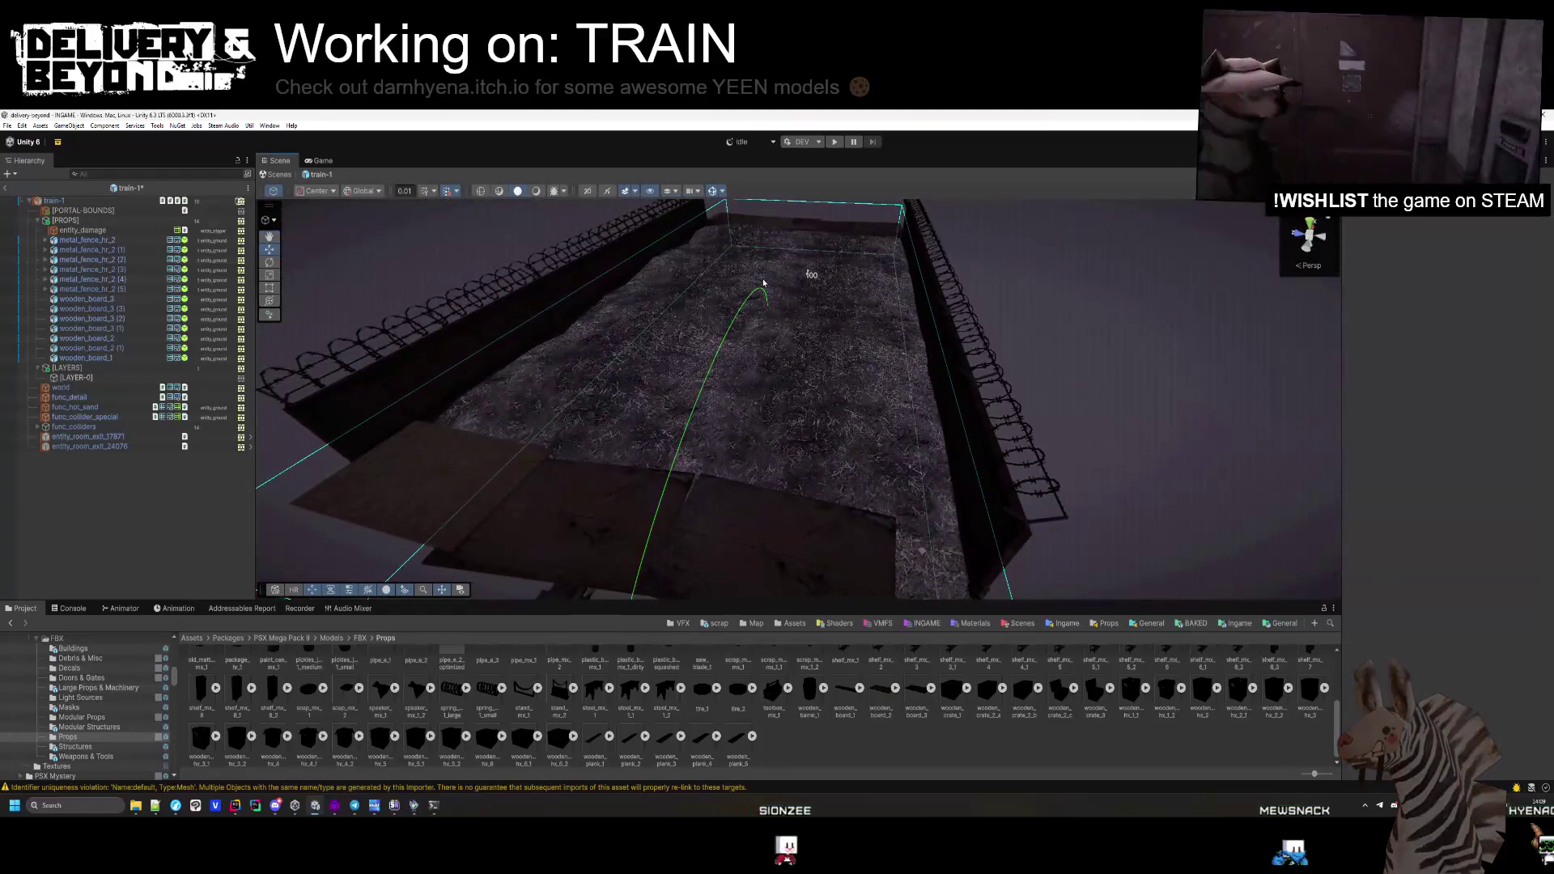
Duplicate a board as wooden_board_1 (1) overhanging the flatcar's end
{"action": "left_click", "coordinate": [821, 227]}
{"action": "key", "text": "ctrl+d"}
{"action": "mouse_move", "coordinate": [809, 332]}
{"action": "left_mouse_down"}
{"action": "mouse_move", "coordinate": [968, 277]}
{"action": "mouse_move", "coordinate": [804, 322]}
{"action": "left_mouse_up"}
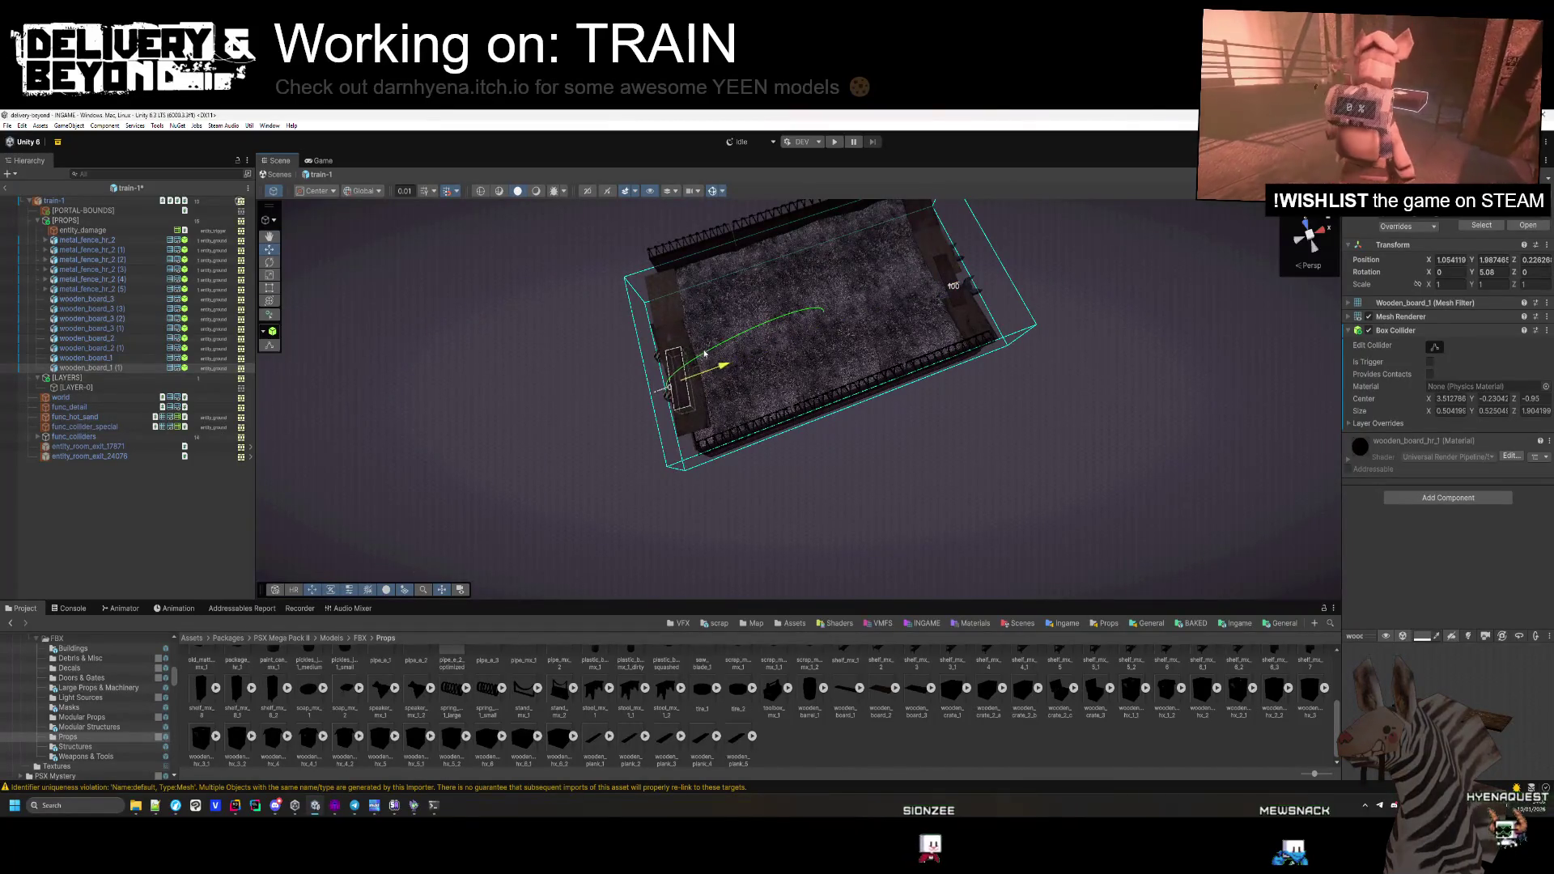
{"action": "key", "text": "f"}
{"action": "mouse_move", "coordinate": [656, 455]}
{"action": "left_mouse_down"}
{"action": "mouse_move", "coordinate": [931, 396]}
{"action": "mouse_move", "coordinate": [974, 441]}
{"action": "mouse_move", "coordinate": [984, 212]}
{"action": "mouse_move", "coordinate": [990, 274]}
{"action": "mouse_move", "coordinate": [947, 281]}
{"action": "mouse_move", "coordinate": [866, 451]}
{"action": "mouse_move", "coordinate": [1221, 351]}
{"action": "left_mouse_up"}
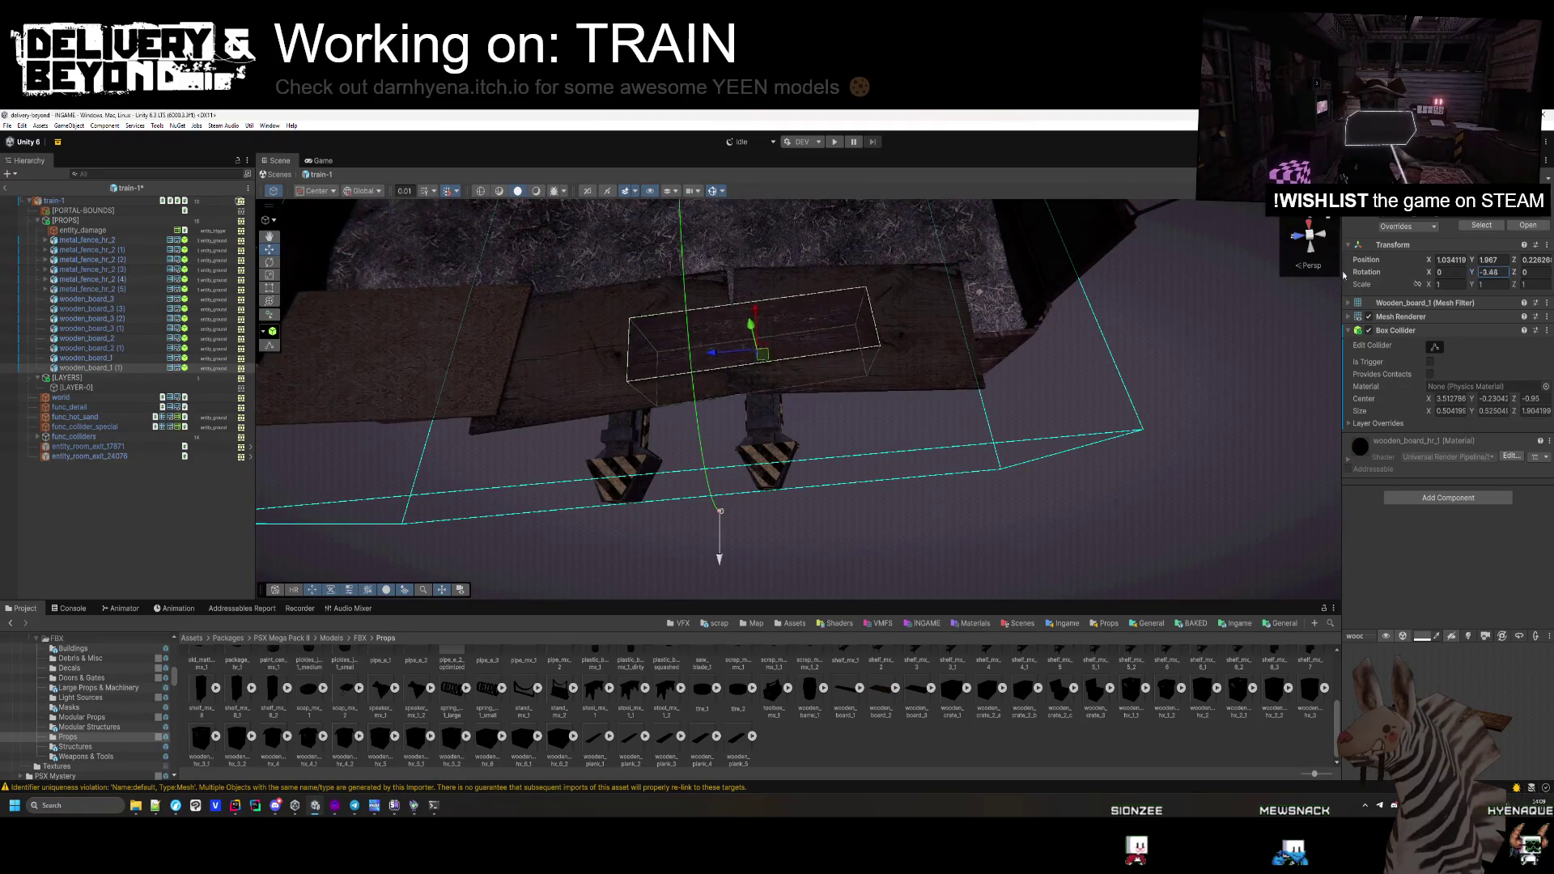
{"action": "left_click", "coordinate": [644, 546]}
{"action": "mouse_move", "coordinate": [644, 545]}
{"action": "left_mouse_down"}
{"action": "mouse_move", "coordinate": [684, 486]}
{"action": "mouse_move", "coordinate": [617, 485]}
{"action": "mouse_move", "coordinate": [712, 493]}
{"action": "mouse_move", "coordinate": [669, 527]}
{"action": "mouse_move", "coordinate": [656, 458]}
{"action": "left_mouse_up"}
Make a second copy, wooden_board_1 (2), at the flatcar's end
{"action": "left_click", "coordinate": [656, 457]}
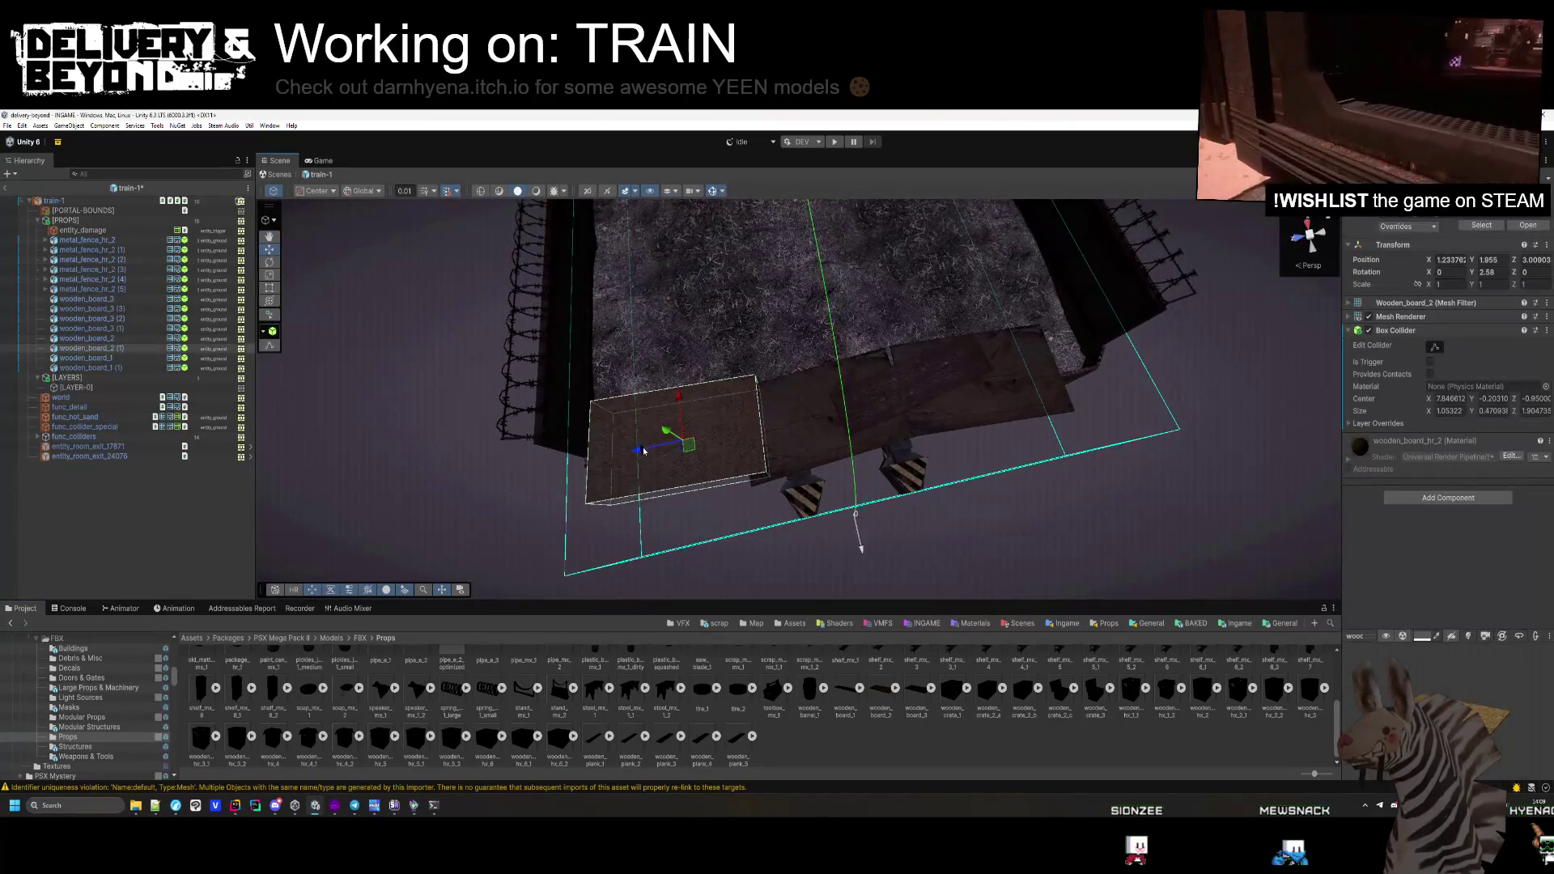
{"action": "left_click", "coordinate": [850, 521]}
{"action": "mouse_move", "coordinate": [851, 521]}
{"action": "left_mouse_down"}
{"action": "mouse_move", "coordinate": [805, 399]}
{"action": "mouse_move", "coordinate": [729, 380]}
{"action": "left_mouse_up"}
{"action": "scroll", "coordinate": [729, 380], "scroll_direction": "up", "scroll_amount": 5}
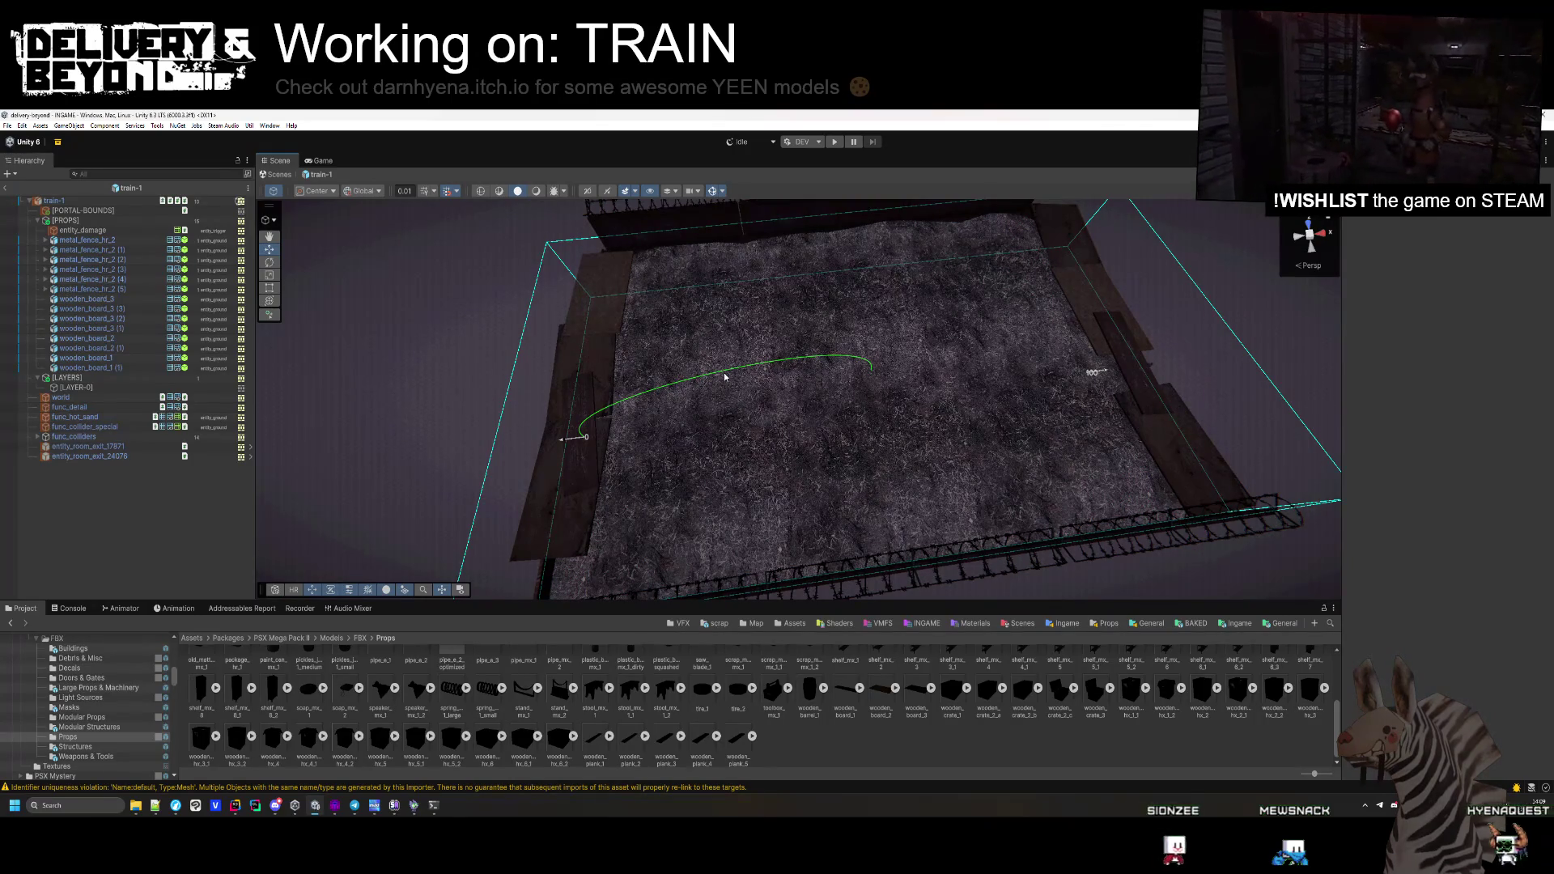
{"action": "key", "text": "ctrl+d"}
{"action": "key", "text": "f"}
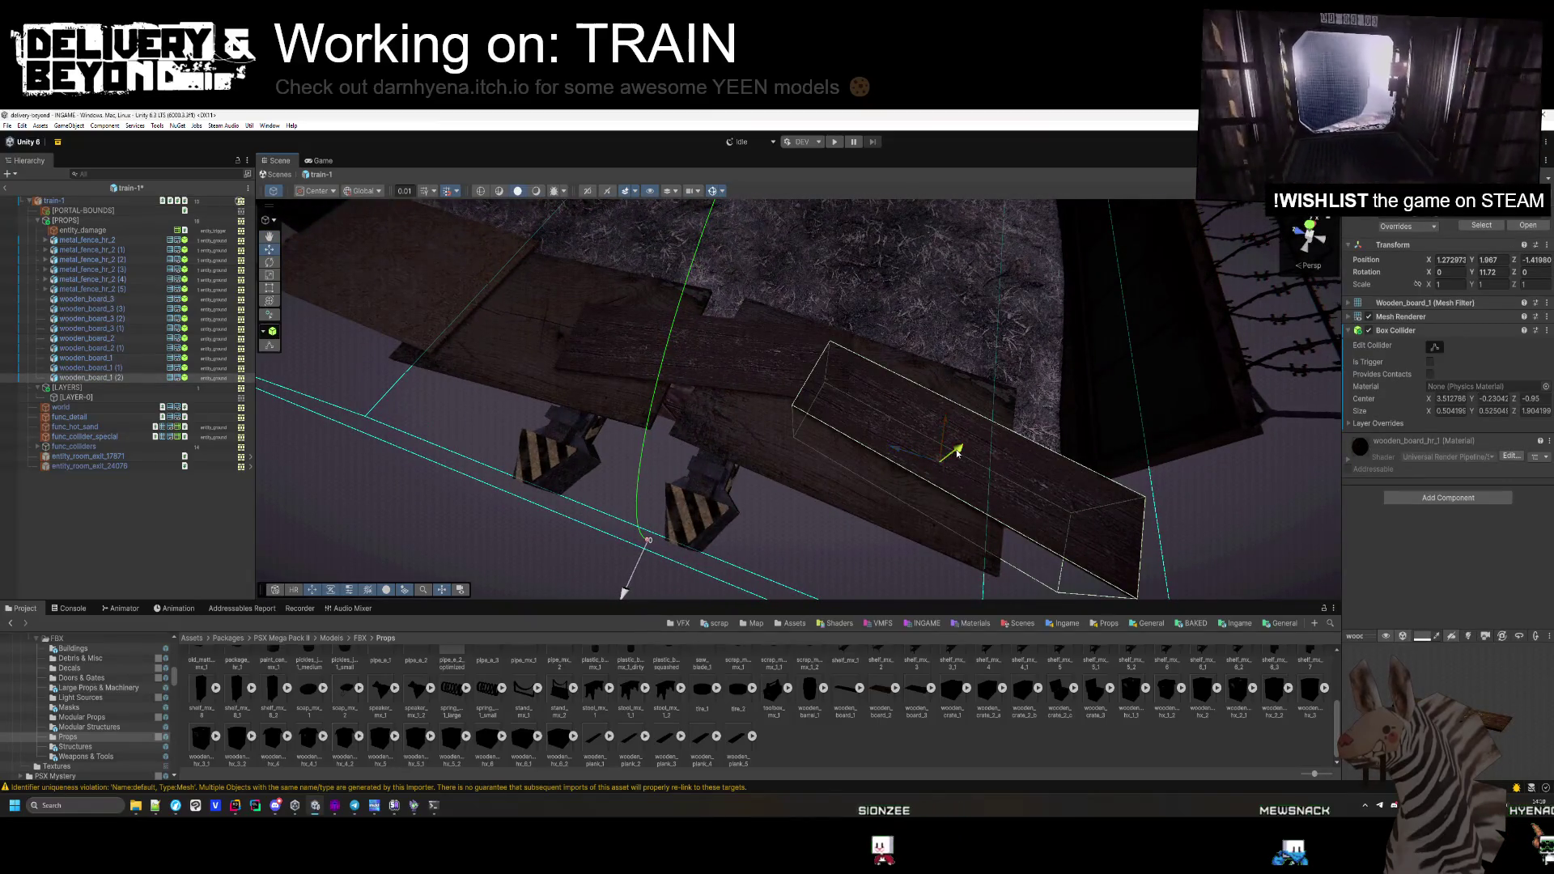
{"action": "mouse_move", "coordinate": [956, 451]}
{"action": "left_mouse_down"}
{"action": "mouse_move", "coordinate": [812, 496]}
{"action": "mouse_move", "coordinate": [712, 405]}
{"action": "mouse_move", "coordinate": [744, 294]}
{"action": "mouse_move", "coordinate": [565, 555]}
{"action": "mouse_move", "coordinate": [726, 348]}
{"action": "mouse_move", "coordinate": [836, 453]}
{"action": "mouse_move", "coordinate": [713, 359]}
{"action": "mouse_move", "coordinate": [712, 372]}
{"action": "mouse_move", "coordinate": [690, 336]}
{"action": "mouse_move", "coordinate": [818, 475]}
{"action": "mouse_move", "coordinate": [1093, 531]}
{"action": "mouse_move", "coordinate": [750, 572]}
{"action": "mouse_move", "coordinate": [825, 467]}
{"action": "left_mouse_up"}
{"action": "left_click", "coordinate": [642, 555]}
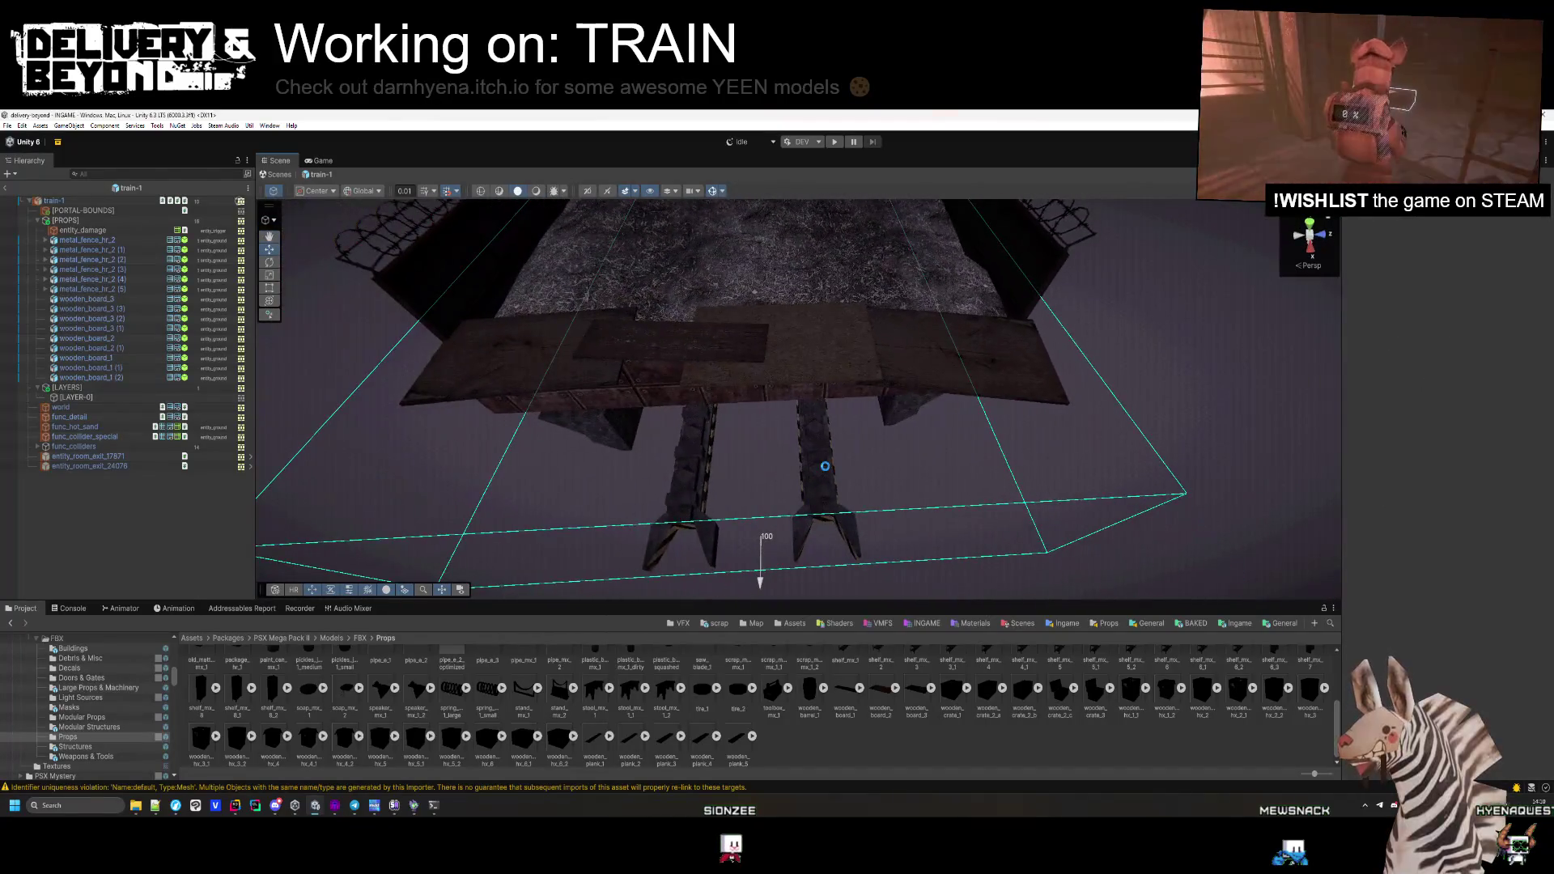
Collapse [PROPS] and add an empty [FX] group just below [PORTAL-BOUNDS] in train-1
{"action": "left_click", "coordinate": [63, 220]}
{"action": "key", "text": "Left"}
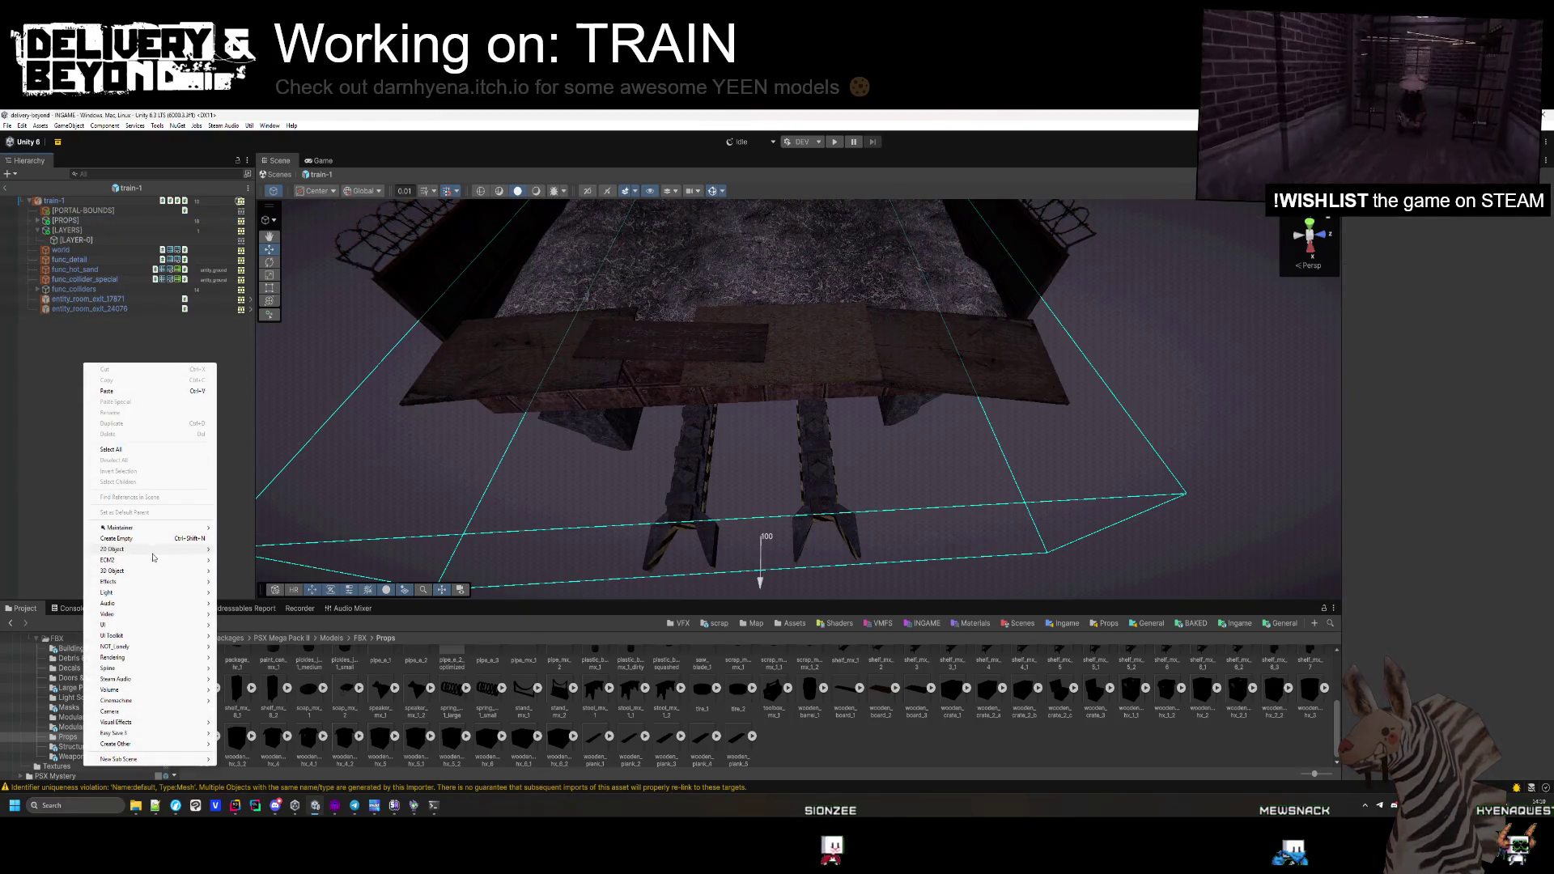
{"action": "left_click", "coordinate": [115, 539]}
{"action": "type", "text": "[FX]"}
{"action": "key", "text": "Return"}
{"action": "left_click_drag", "start_coordinate": [85, 222], "coordinate": [85, 216]}
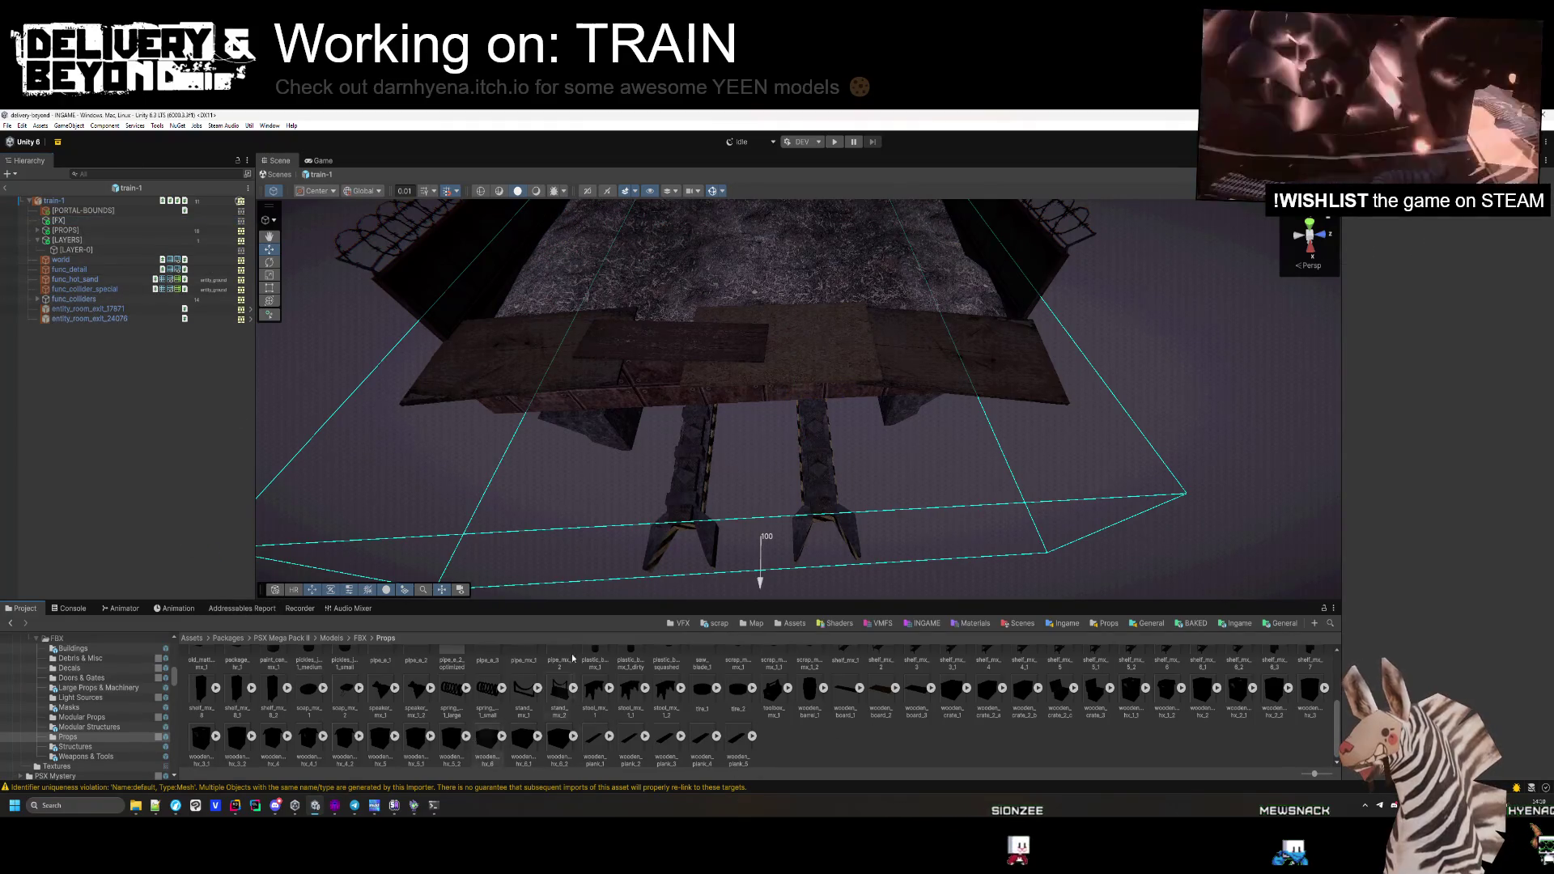
Browse to the Templates/Ingame/Map/Train folder and select the train-0 prefab
{"action": "key", "text": "alt+Left"}
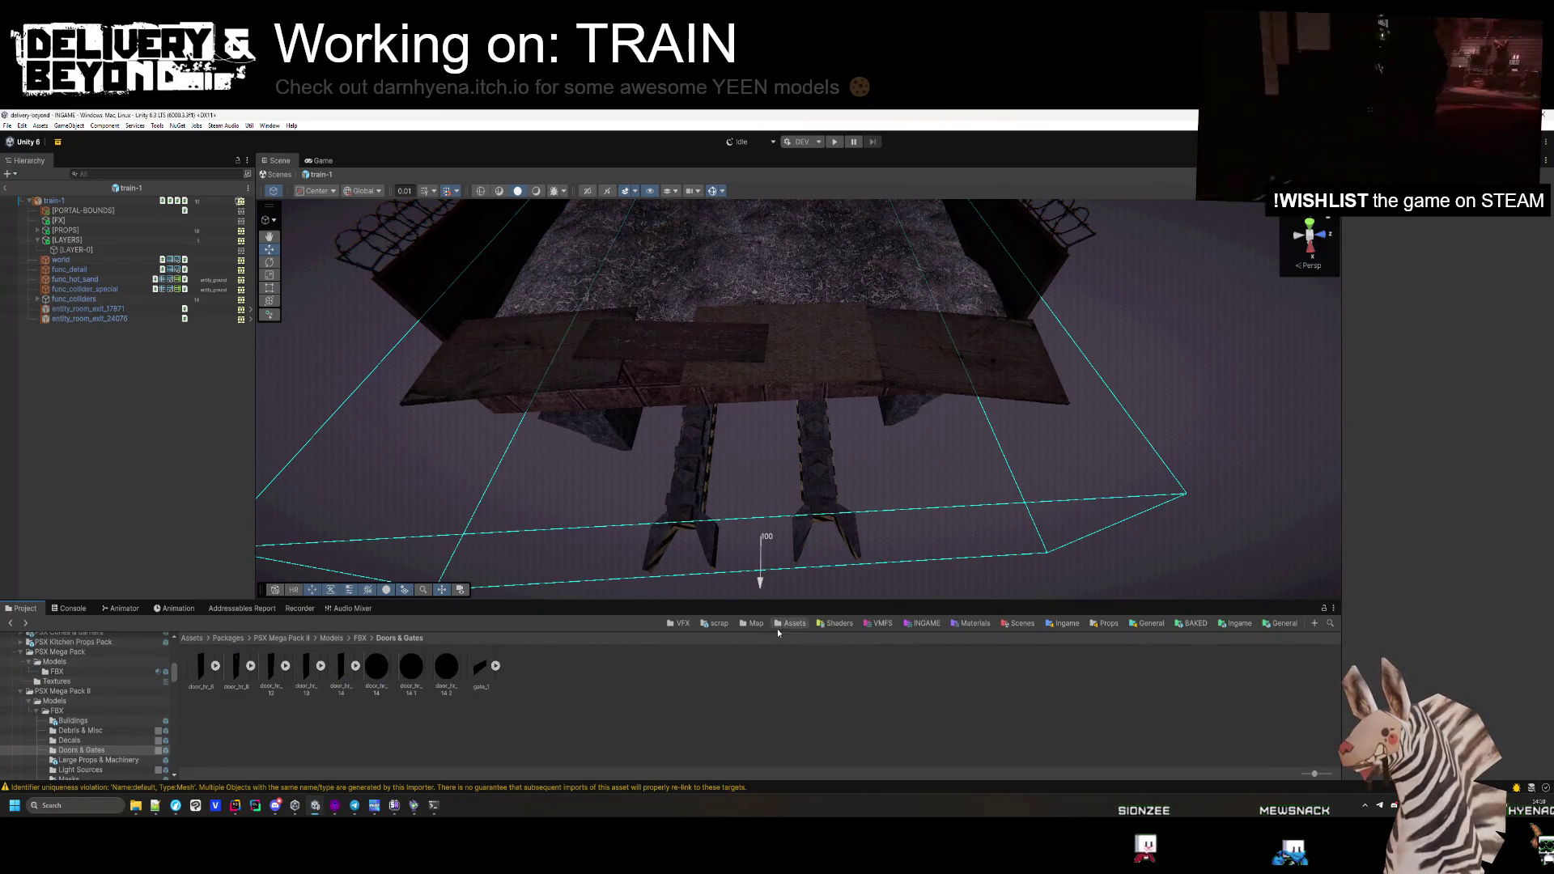
{"action": "left_click", "coordinate": [755, 623]}
{"action": "double_click", "coordinate": [243, 668]}
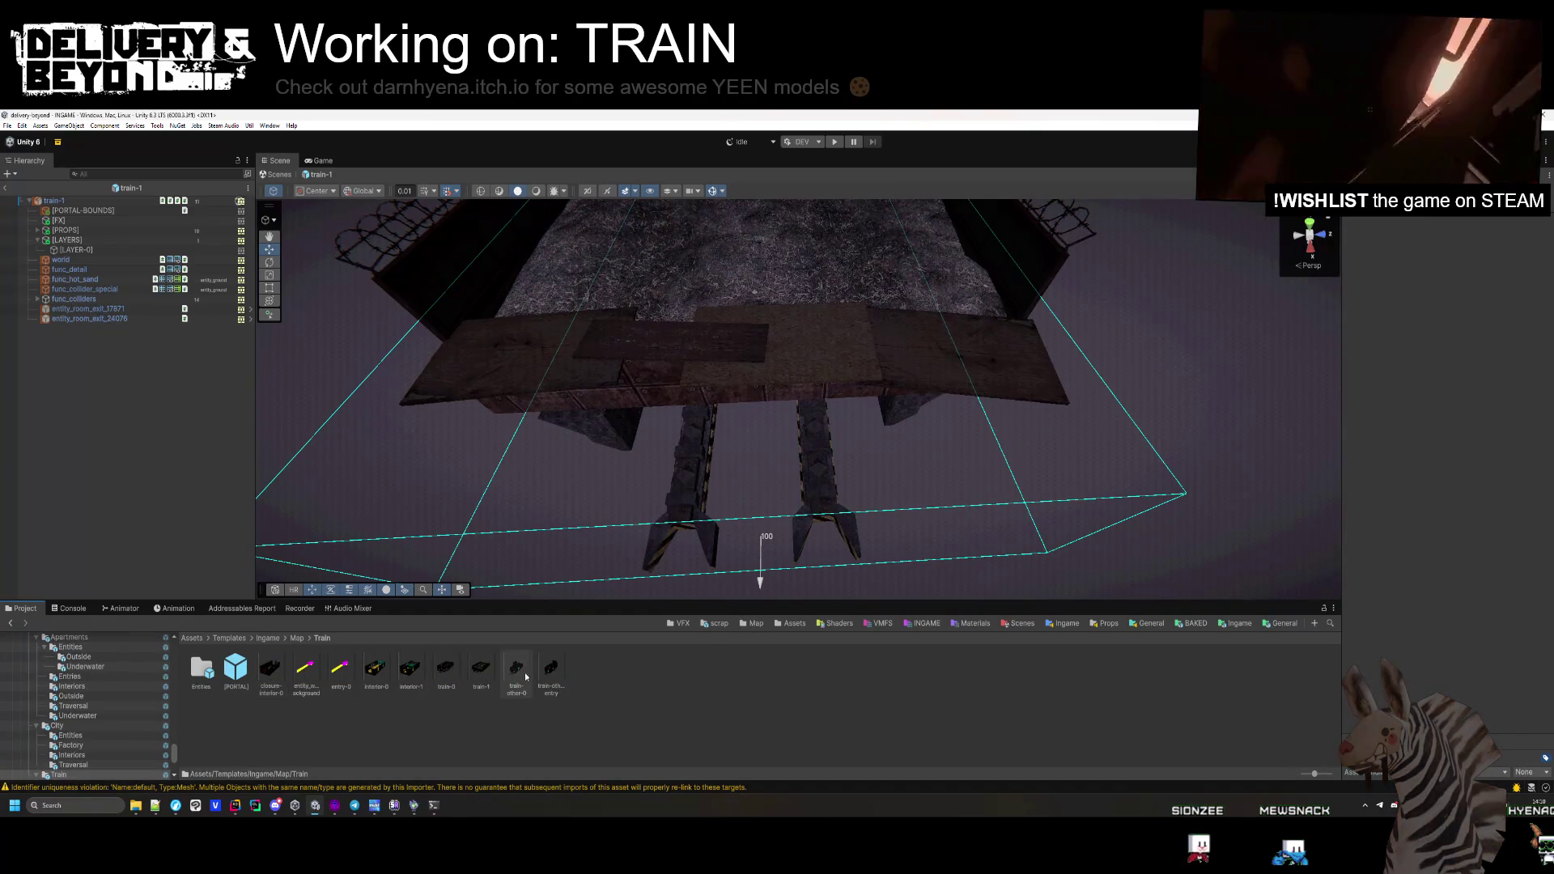
{"action": "left_click", "coordinate": [441, 677]}
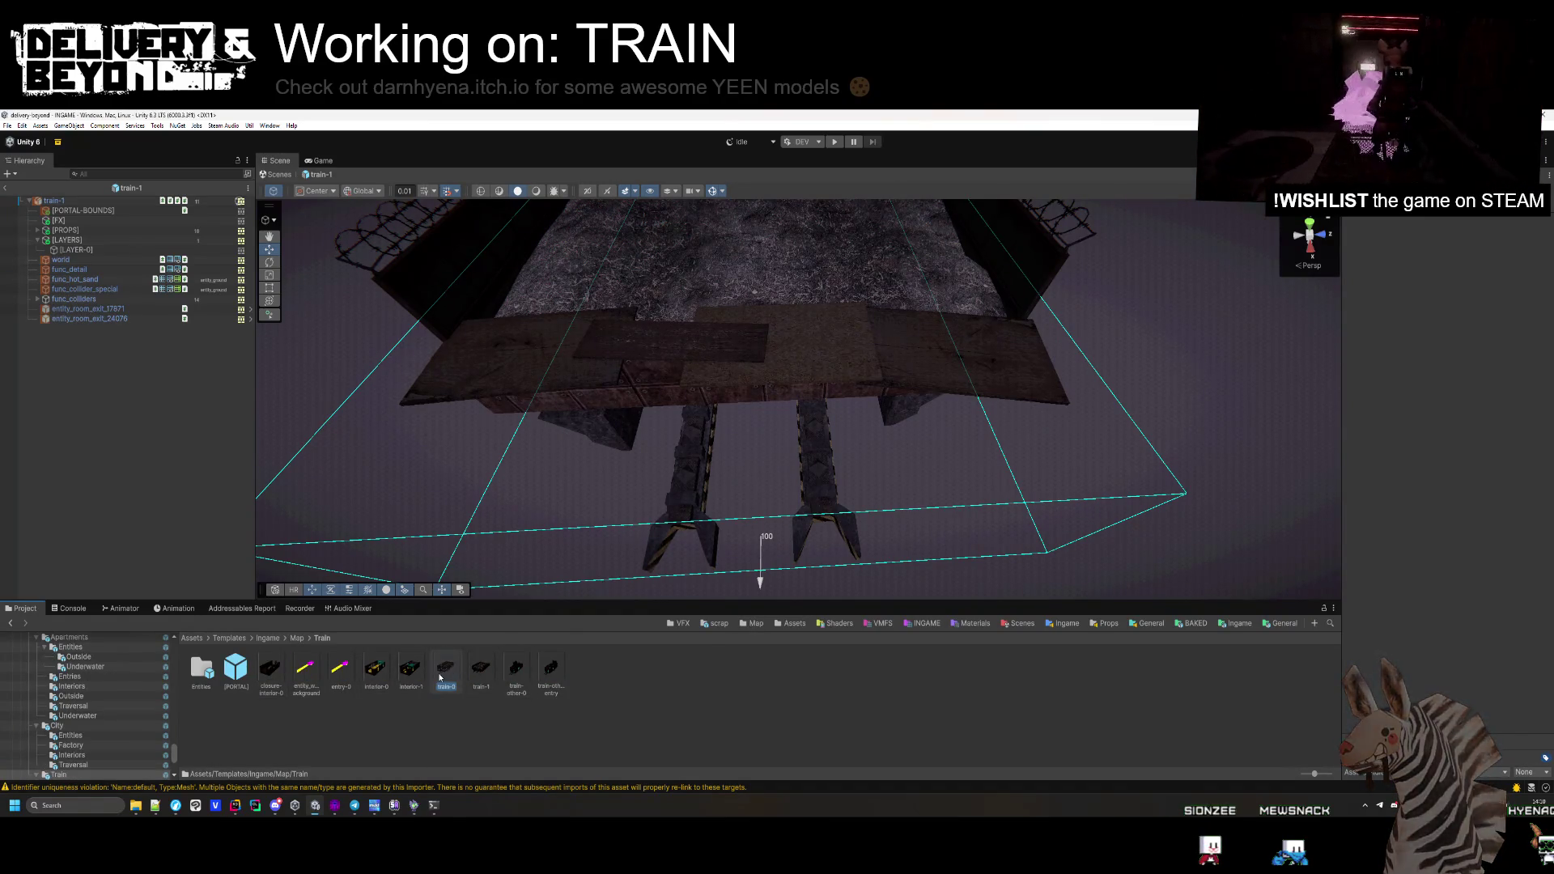
Open the train-0 prefab to inspect how its [NAV] group is set up
{"action": "double_click", "coordinate": [440, 677]}
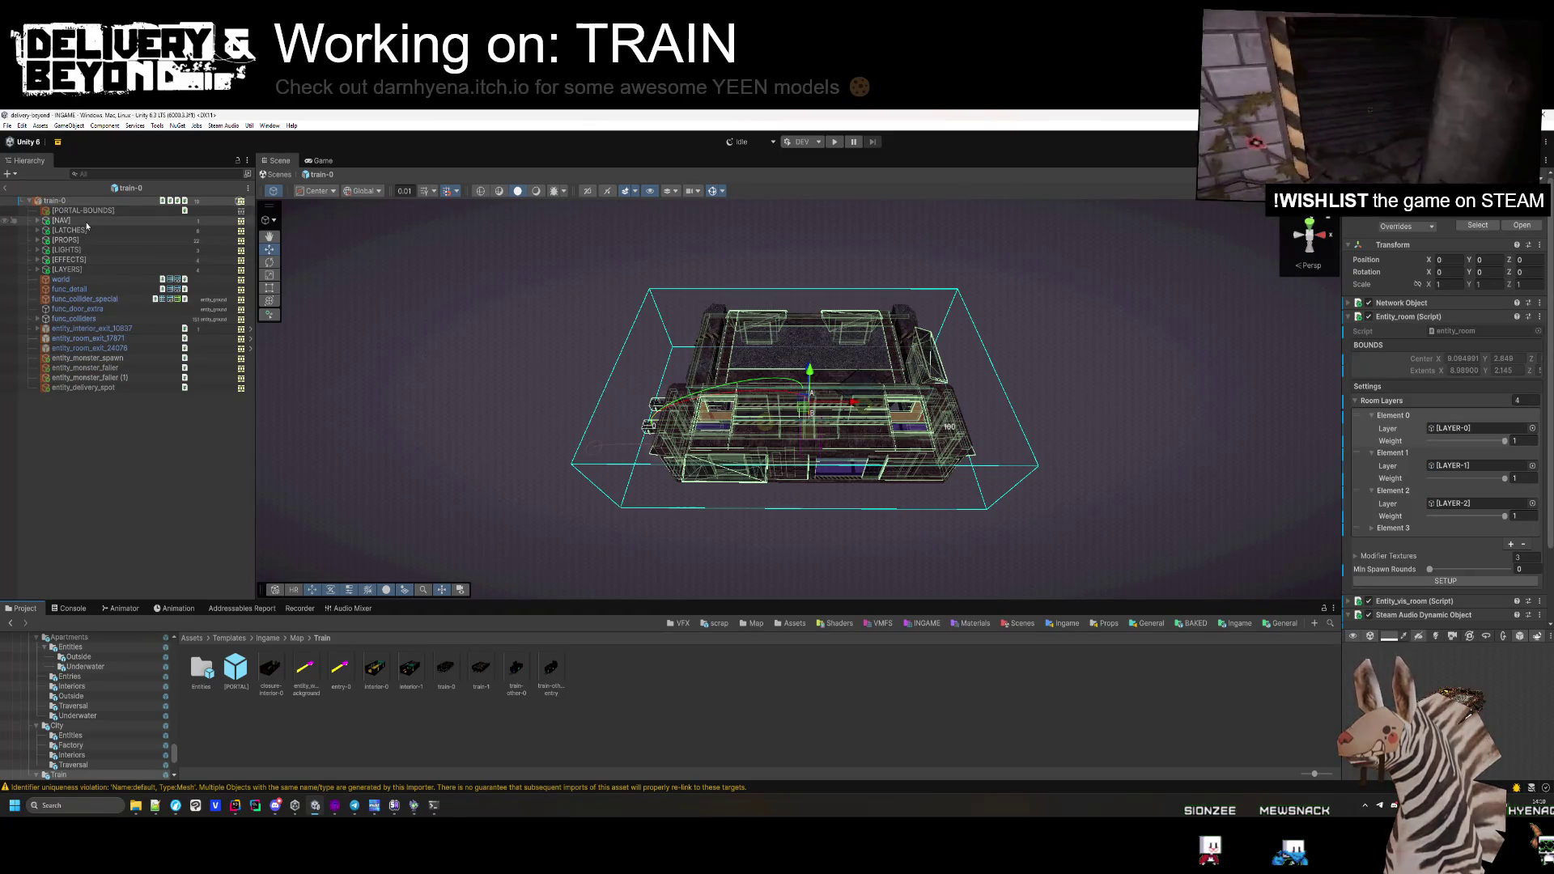
{"action": "left_click", "coordinate": [85, 221]}
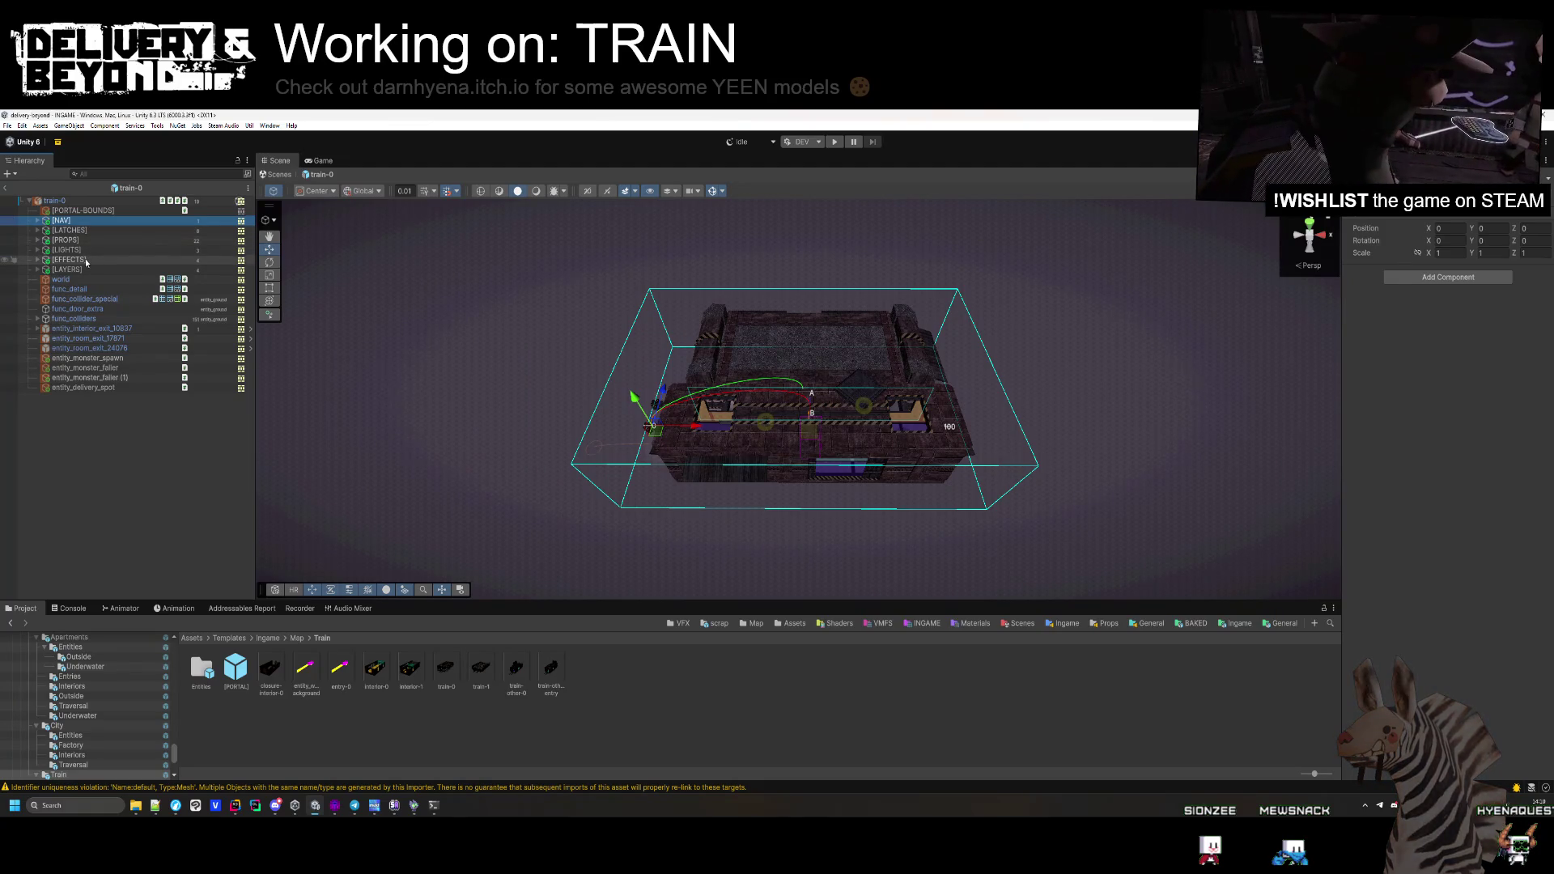
{"action": "left_click", "coordinate": [163, 428]}
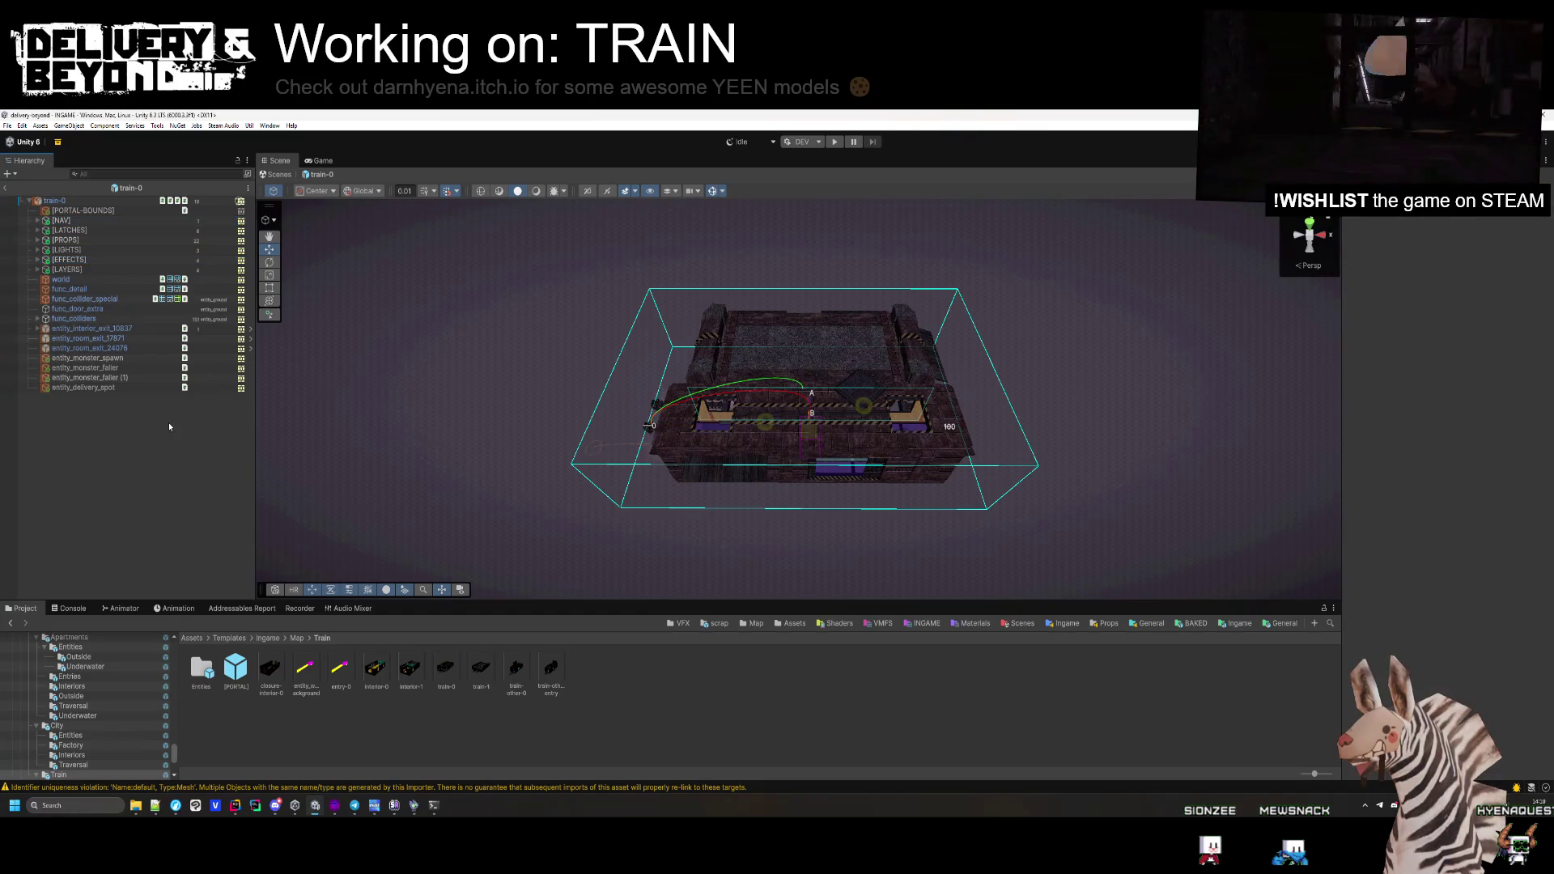
Return to the Train folder, reopen train-1 and expand its [NAV] group
{"action": "left_click", "coordinate": [298, 638]}
{"action": "double_click", "coordinate": [271, 668]}
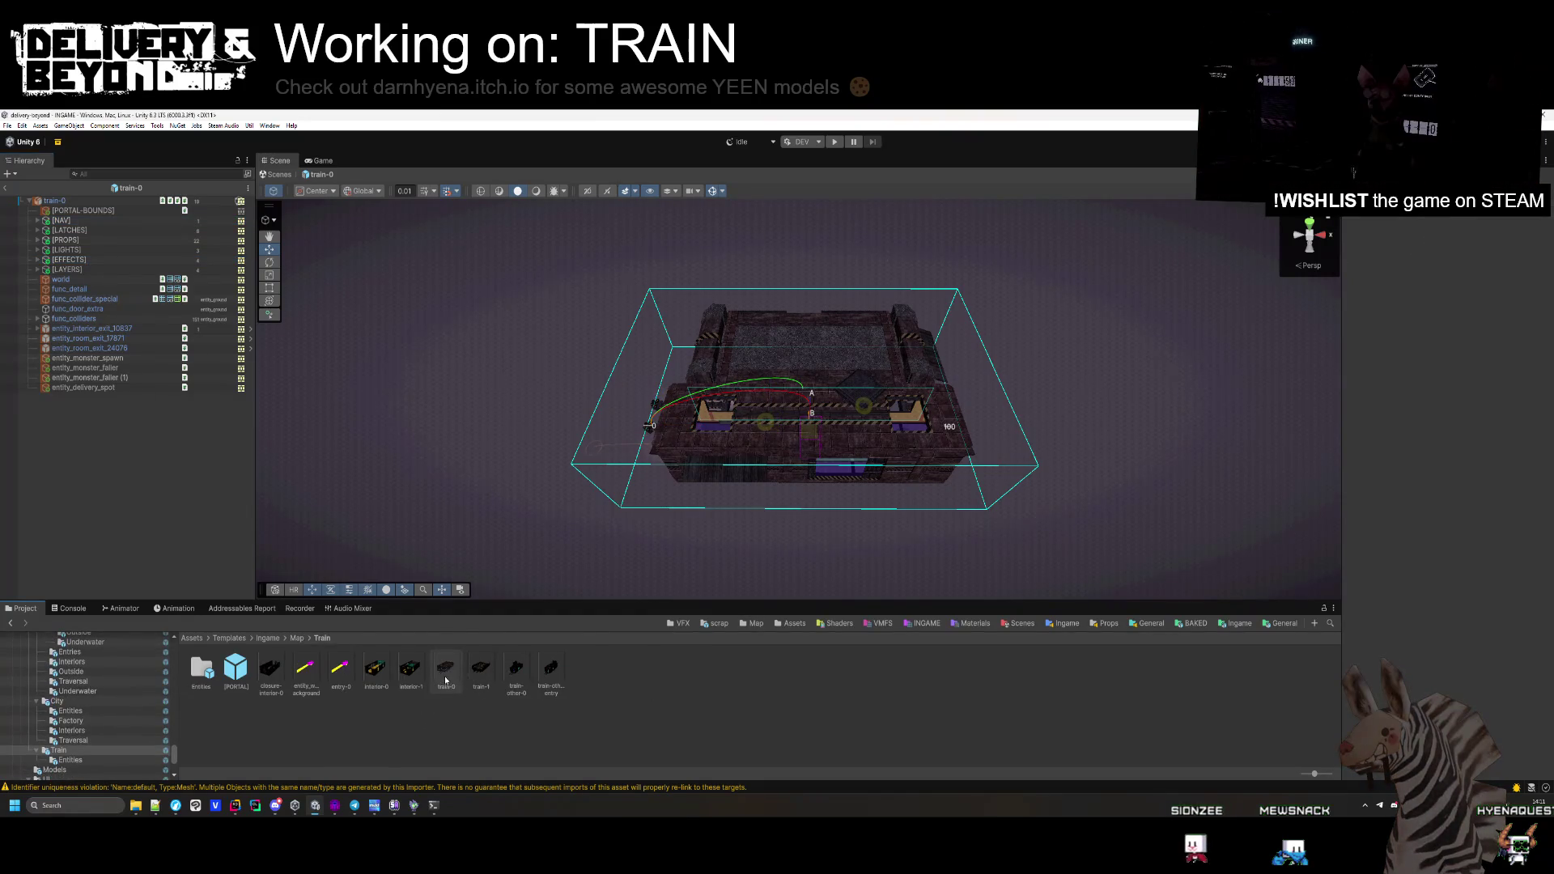
{"action": "double_click", "coordinate": [482, 685]}
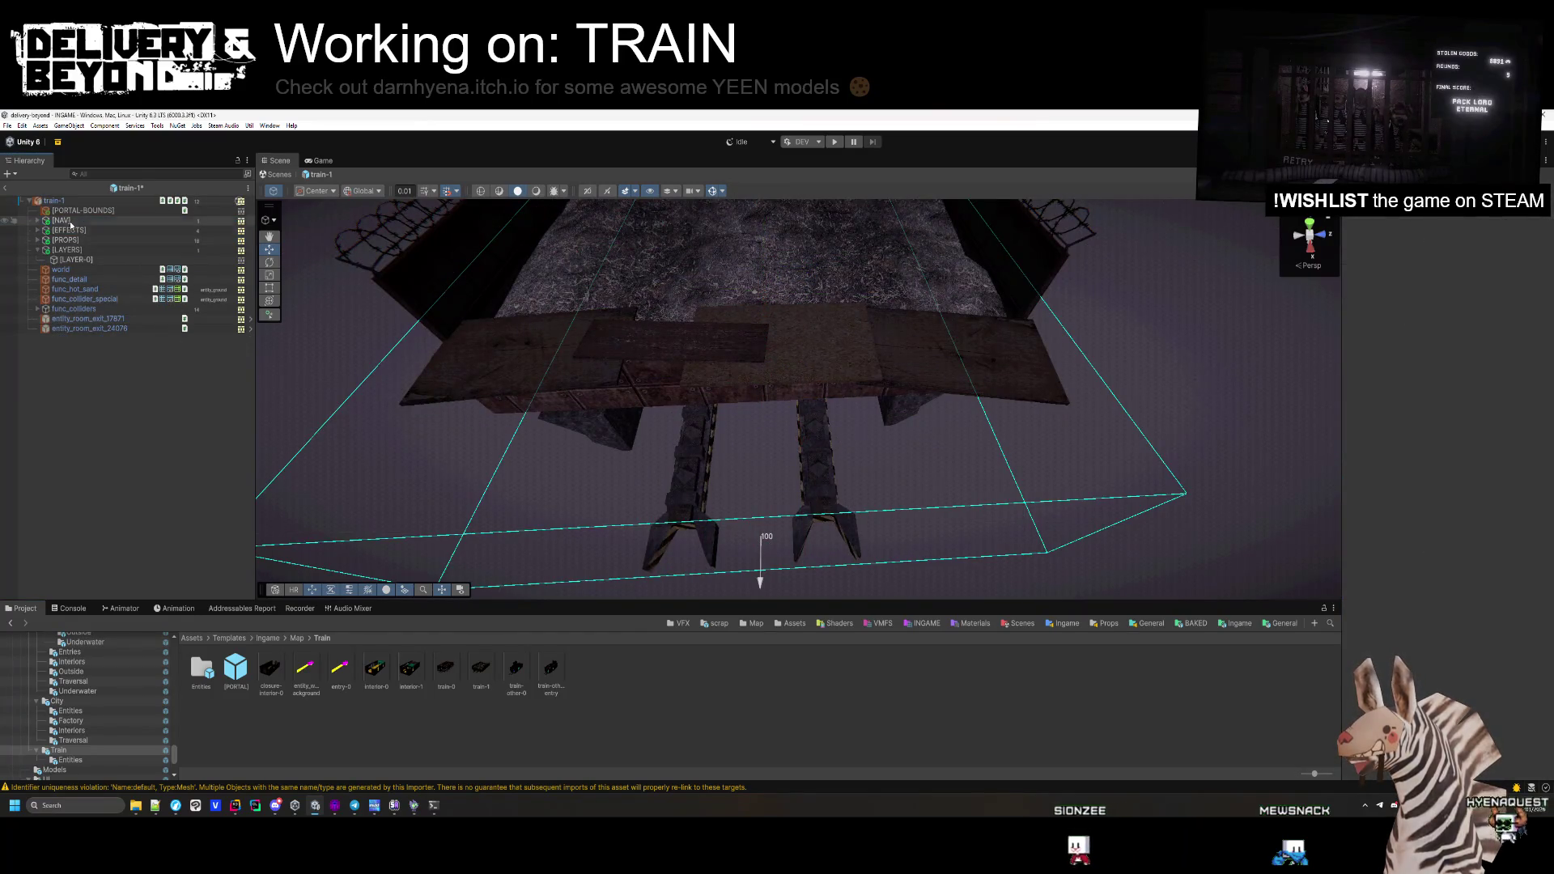
{"action": "left_click", "coordinate": [37, 220]}
Move the LINK jump link onto the flatcar's edge, raised to about Y 2.01, Z -1.8
{"action": "double_click", "coordinate": [67, 230]}
{"action": "left_click_drag", "start_coordinate": [464, 284], "coordinate": [501, 344]}
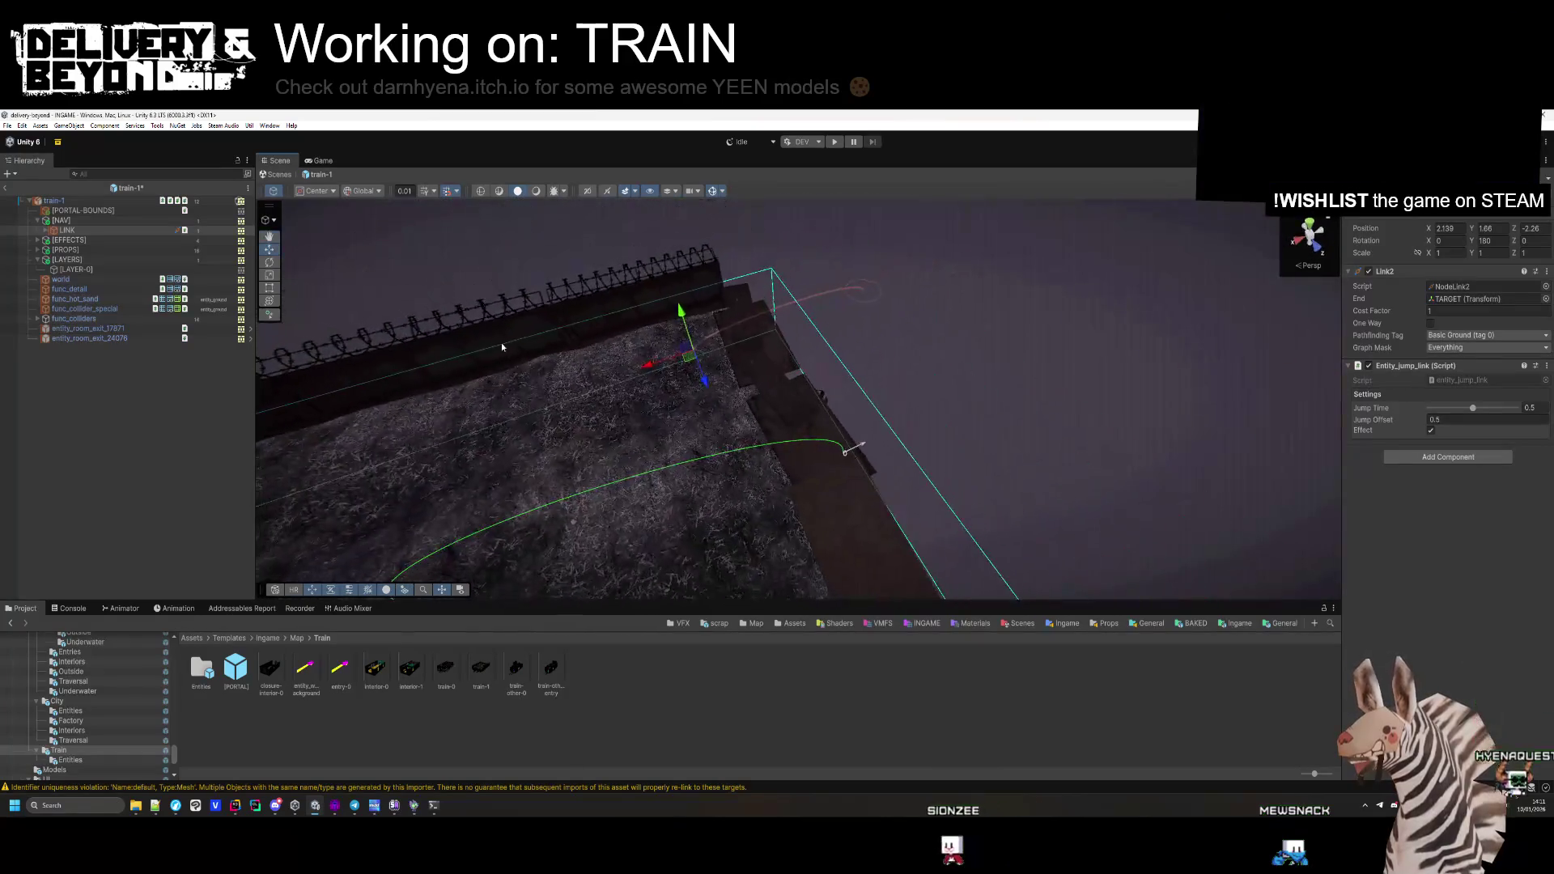
{"action": "left_click_drag", "start_coordinate": [686, 355], "coordinate": [808, 476]}
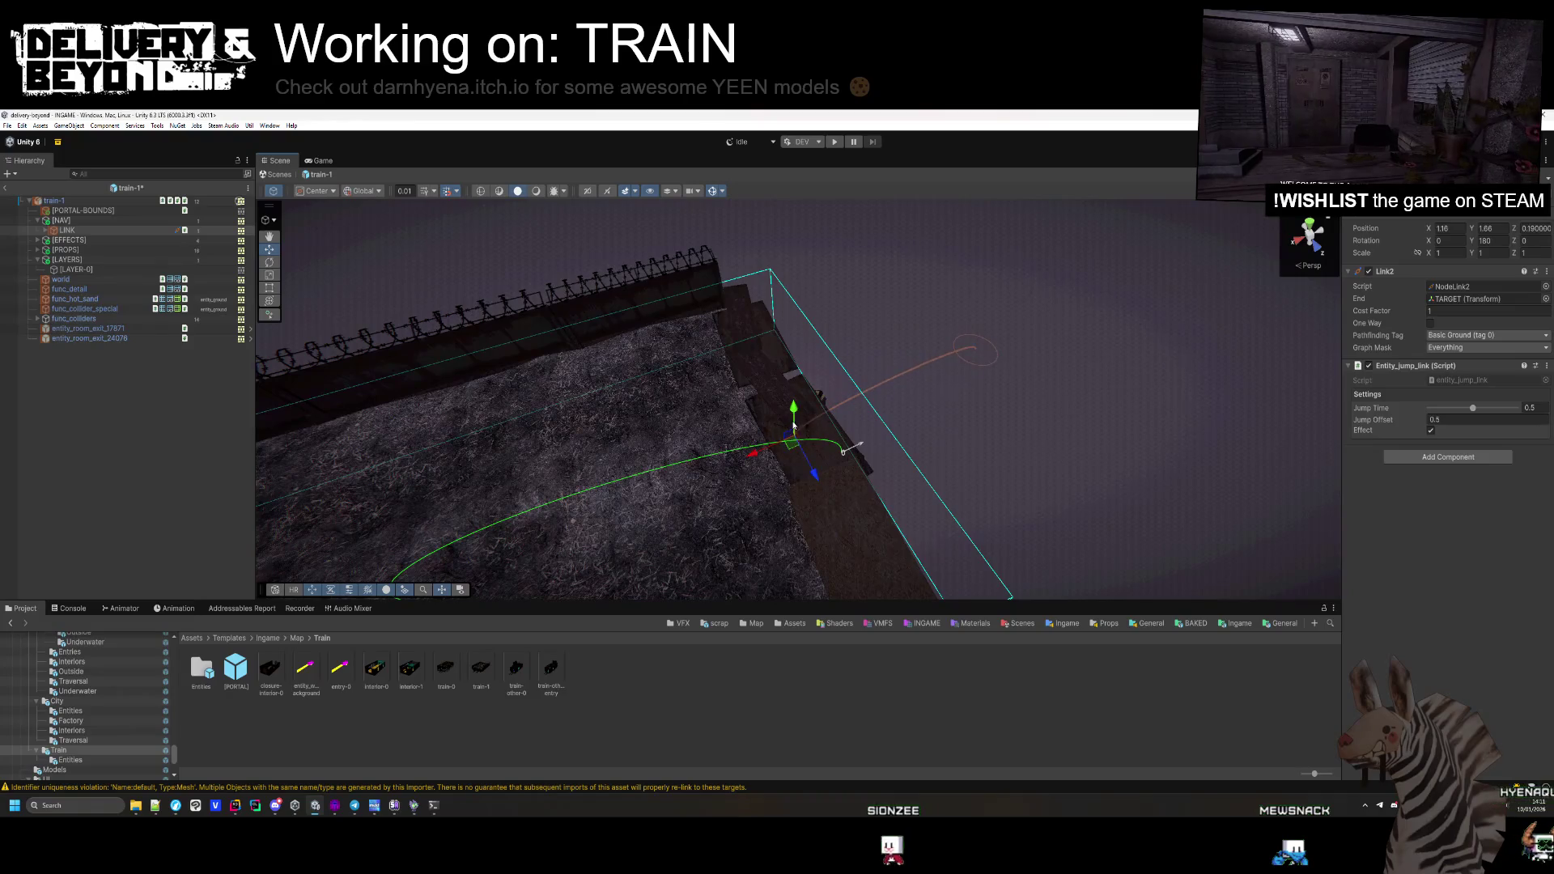
{"action": "mouse_move", "coordinate": [794, 415]}
{"action": "left_mouse_down"}
{"action": "mouse_move", "coordinate": [799, 398]}
{"action": "mouse_move", "coordinate": [778, 446]}
{"action": "mouse_move", "coordinate": [710, 463]}
{"action": "left_mouse_up"}
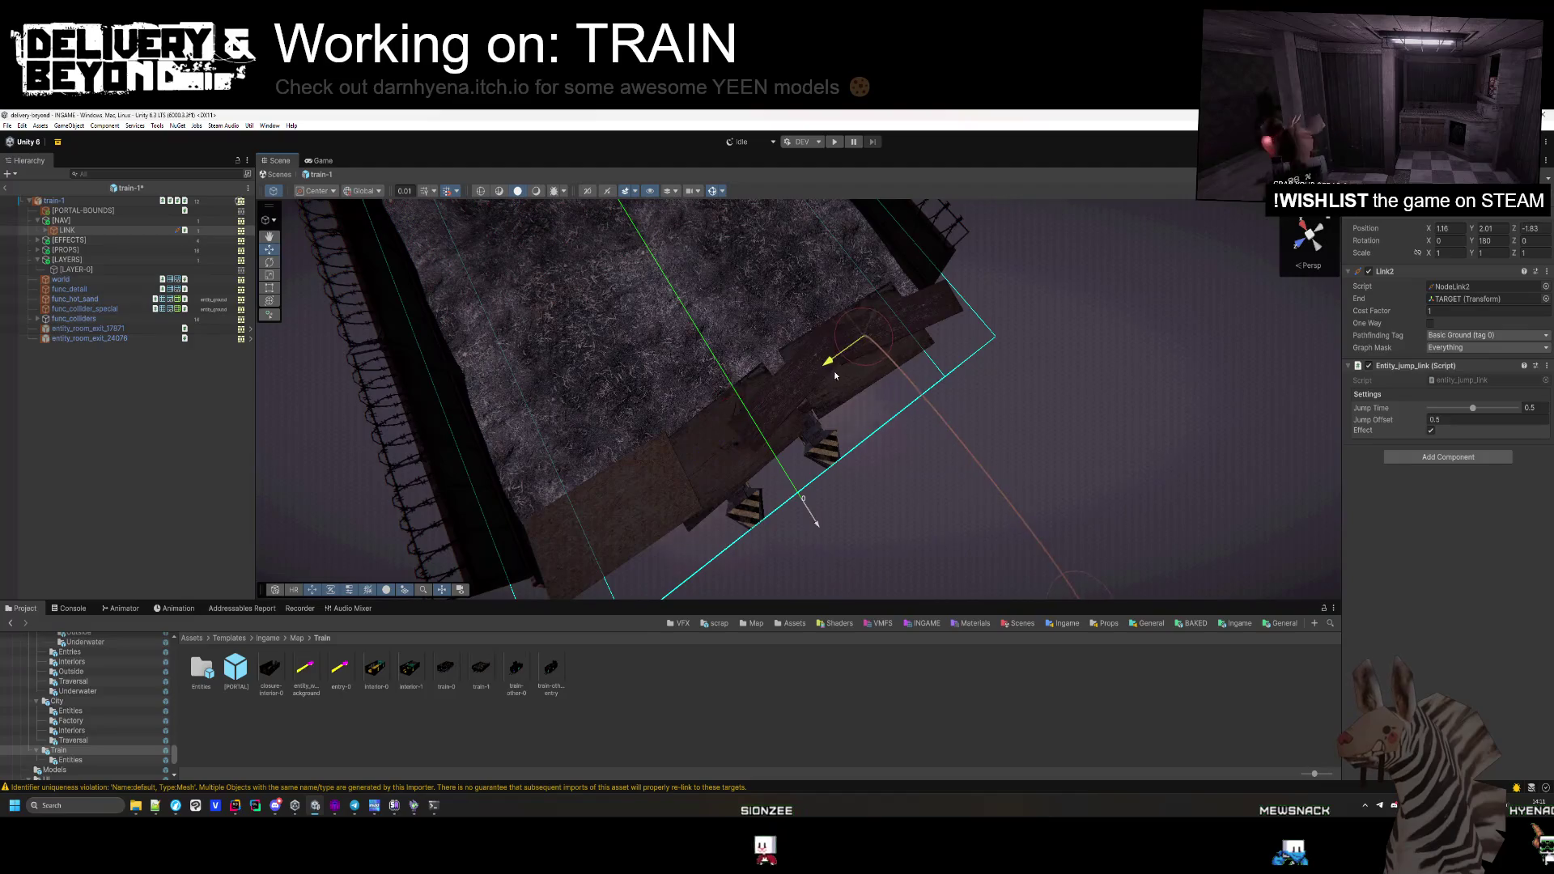
{"action": "left_click_drag", "start_coordinate": [833, 376], "coordinate": [983, 310]}
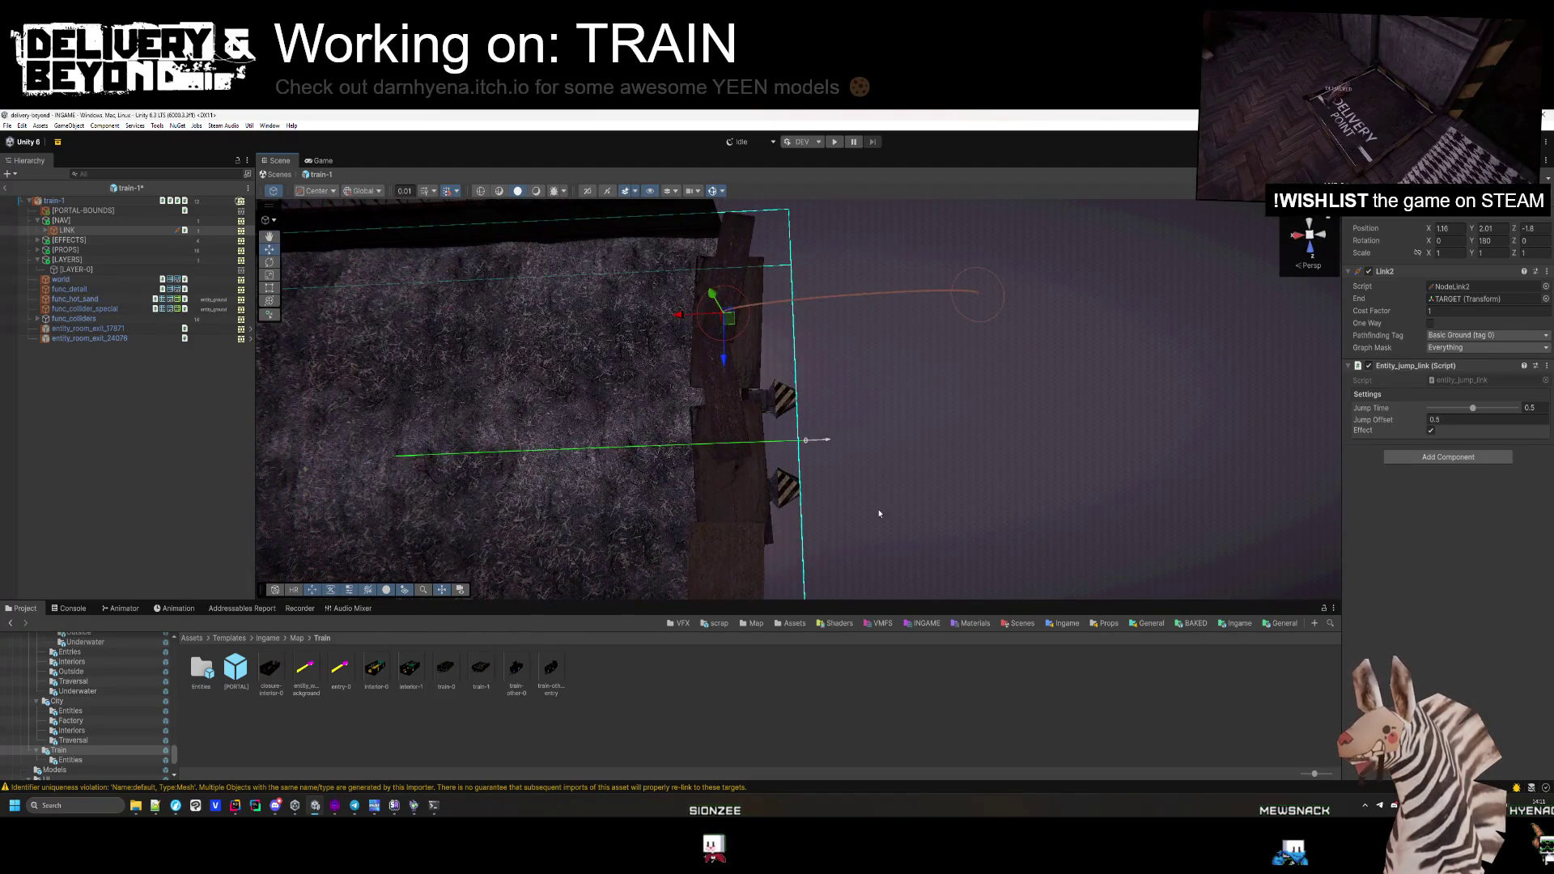
{"action": "left_click", "coordinate": [155, 403]}
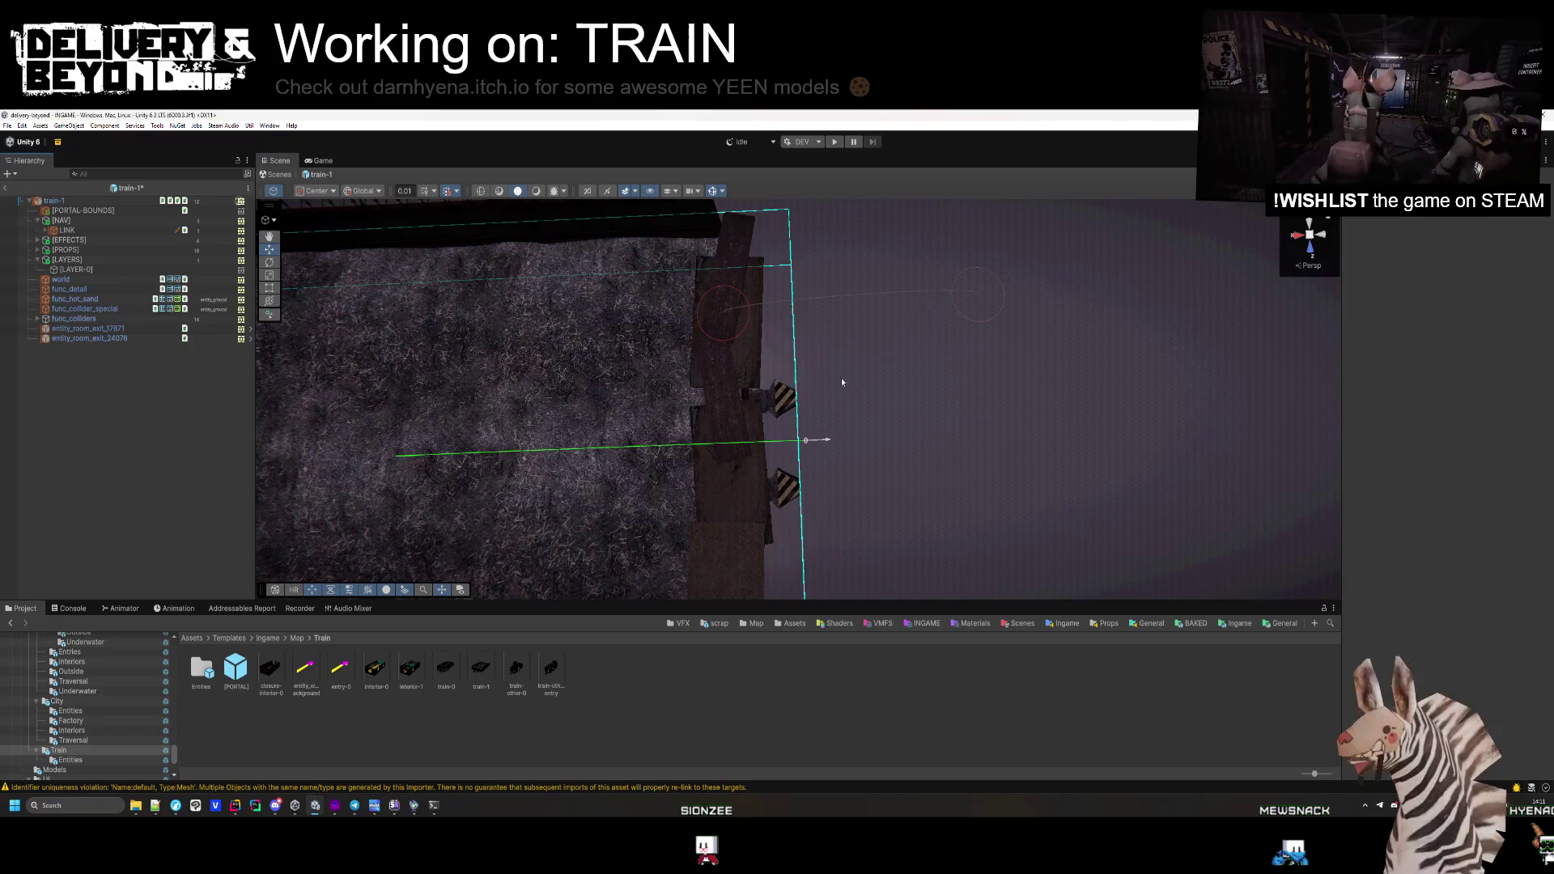
{"action": "mouse_move", "coordinate": [831, 321]}
{"action": "left_mouse_down"}
{"action": "mouse_move", "coordinate": [861, 357]}
{"action": "mouse_move", "coordinate": [833, 337]}
{"action": "mouse_move", "coordinate": [932, 335]}
{"action": "mouse_move", "coordinate": [847, 368]}
{"action": "mouse_move", "coordinate": [874, 416]}
{"action": "mouse_move", "coordinate": [843, 382]}
{"action": "mouse_move", "coordinate": [88, 208]}
{"action": "left_mouse_up"}
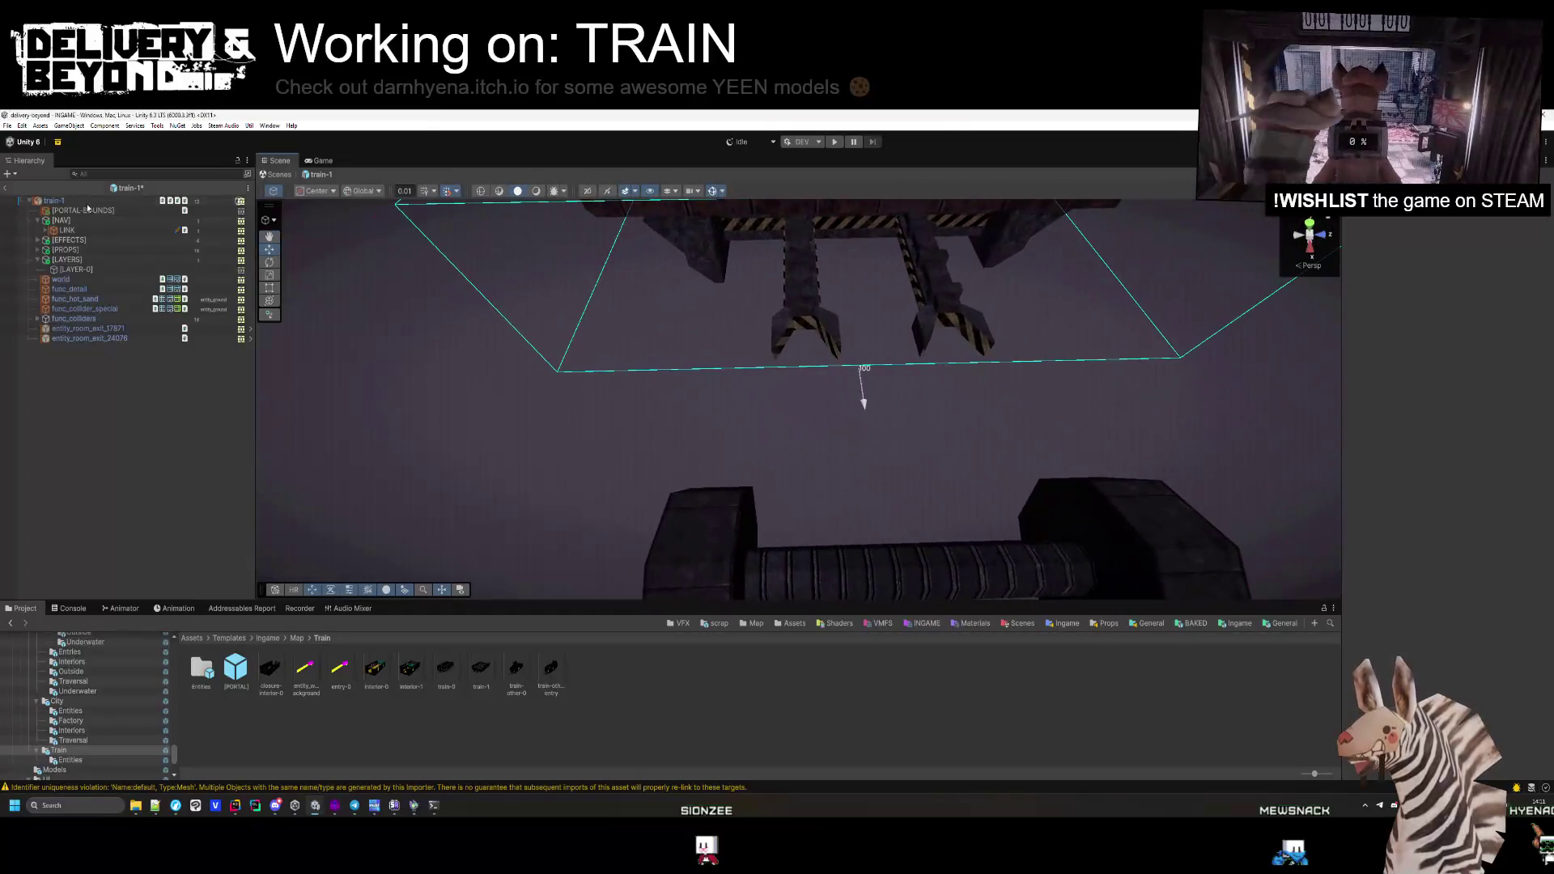
Check the two TRAINSMOKE effects and wheel objects under the flatcar, then fold away [EFFECTS]
{"action": "left_click", "coordinate": [37, 241]}
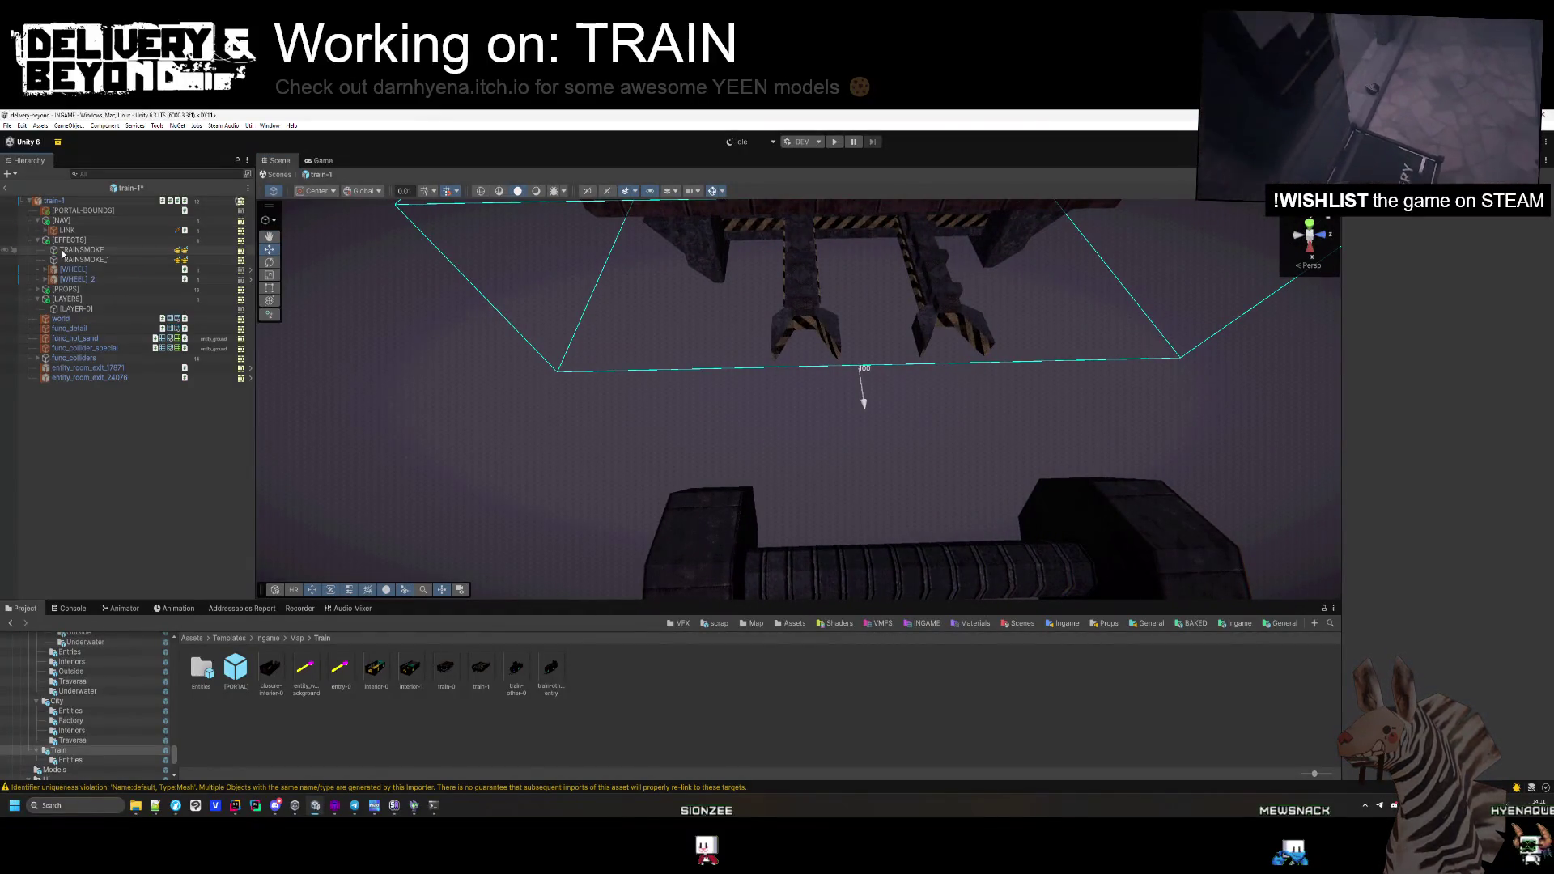
{"action": "double_click", "coordinate": [113, 269]}
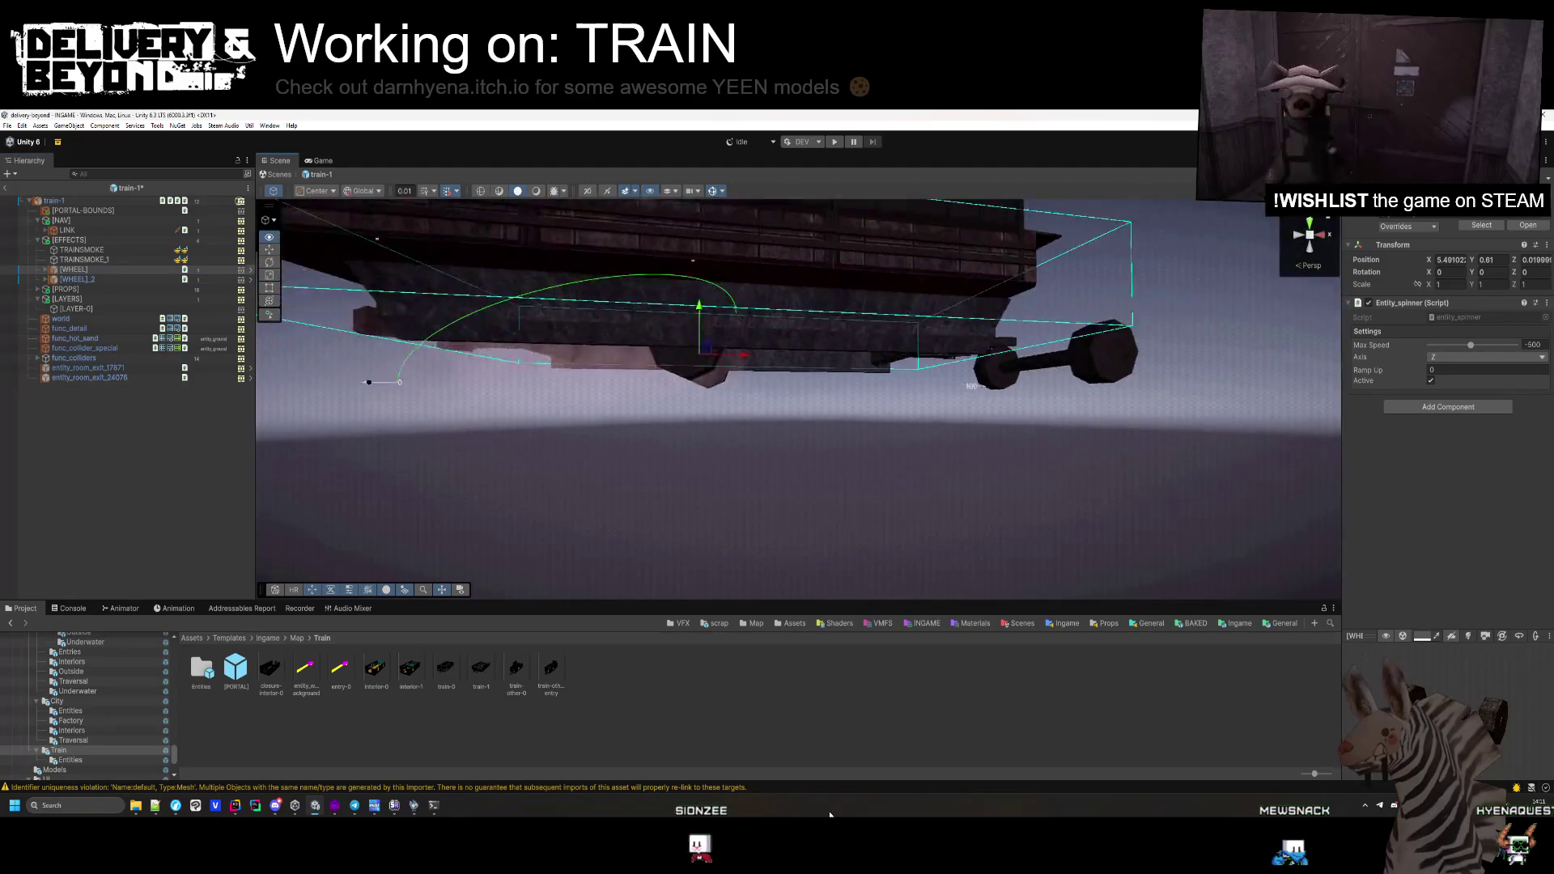
{"action": "left_click", "coordinate": [85, 251], "text": "shift"}
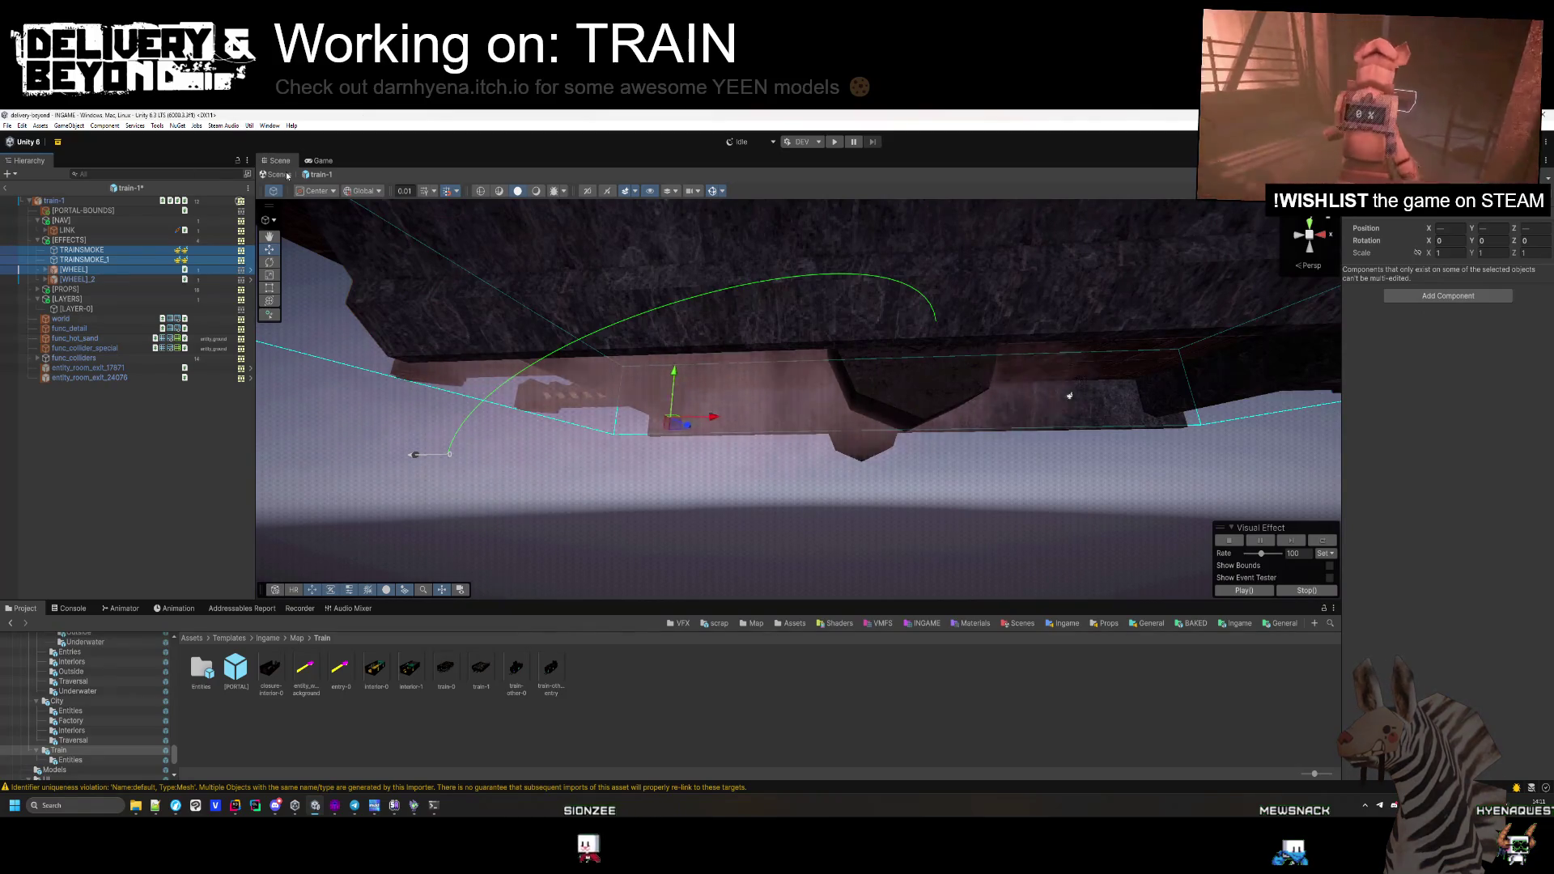
{"action": "key", "text": "z"}
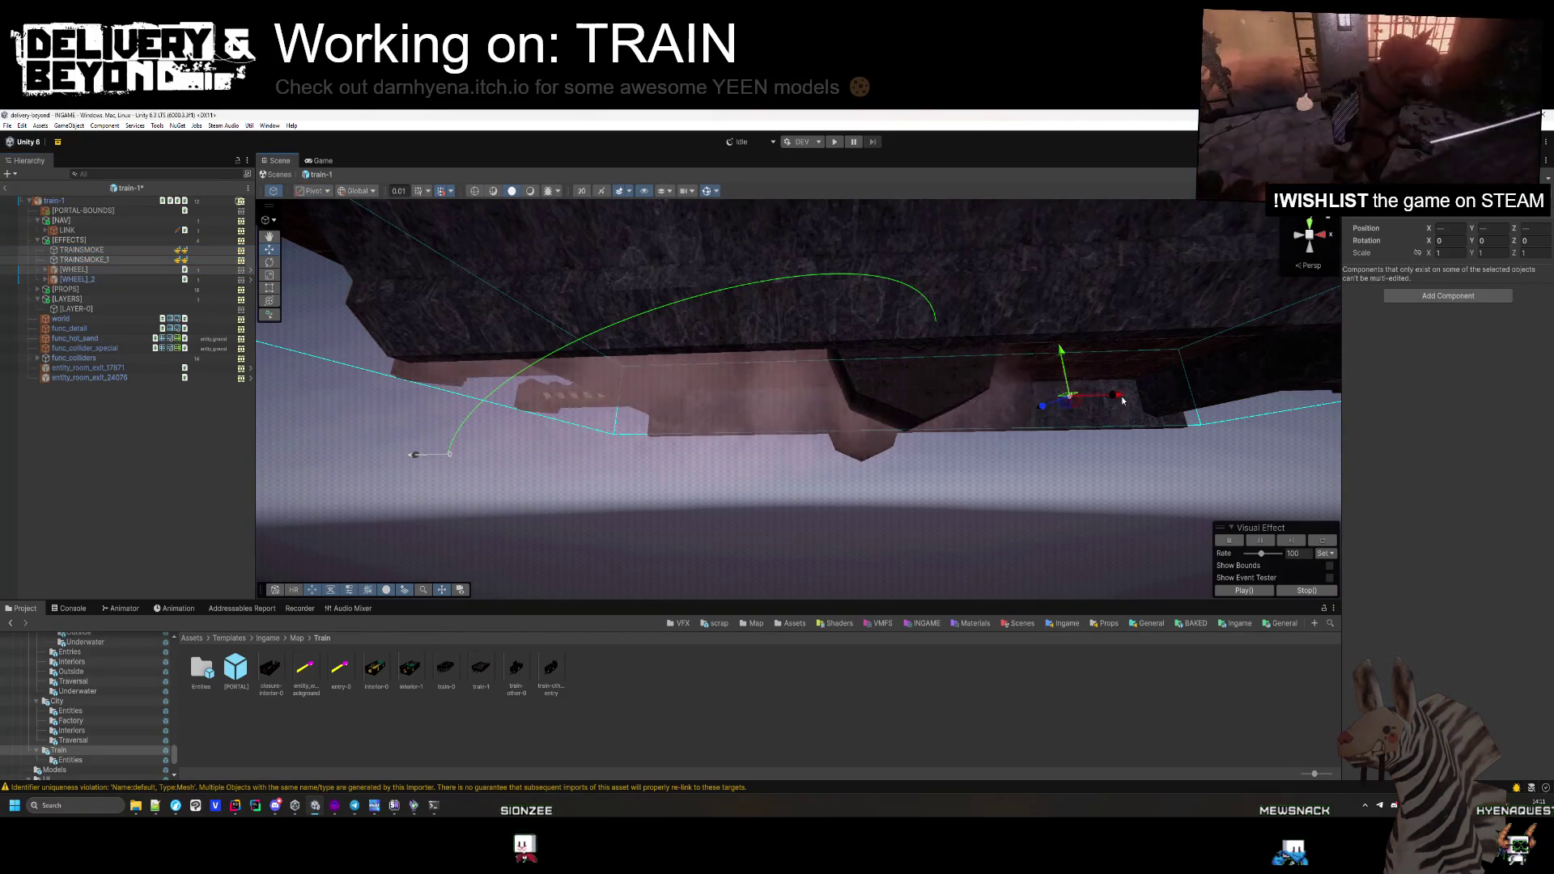
{"action": "mouse_move", "coordinate": [416, 444]}
{"action": "left_mouse_down"}
{"action": "mouse_move", "coordinate": [819, 520]}
{"action": "mouse_move", "coordinate": [864, 479]}
{"action": "mouse_move", "coordinate": [783, 492]}
{"action": "mouse_move", "coordinate": [1248, 435]}
{"action": "left_mouse_up"}
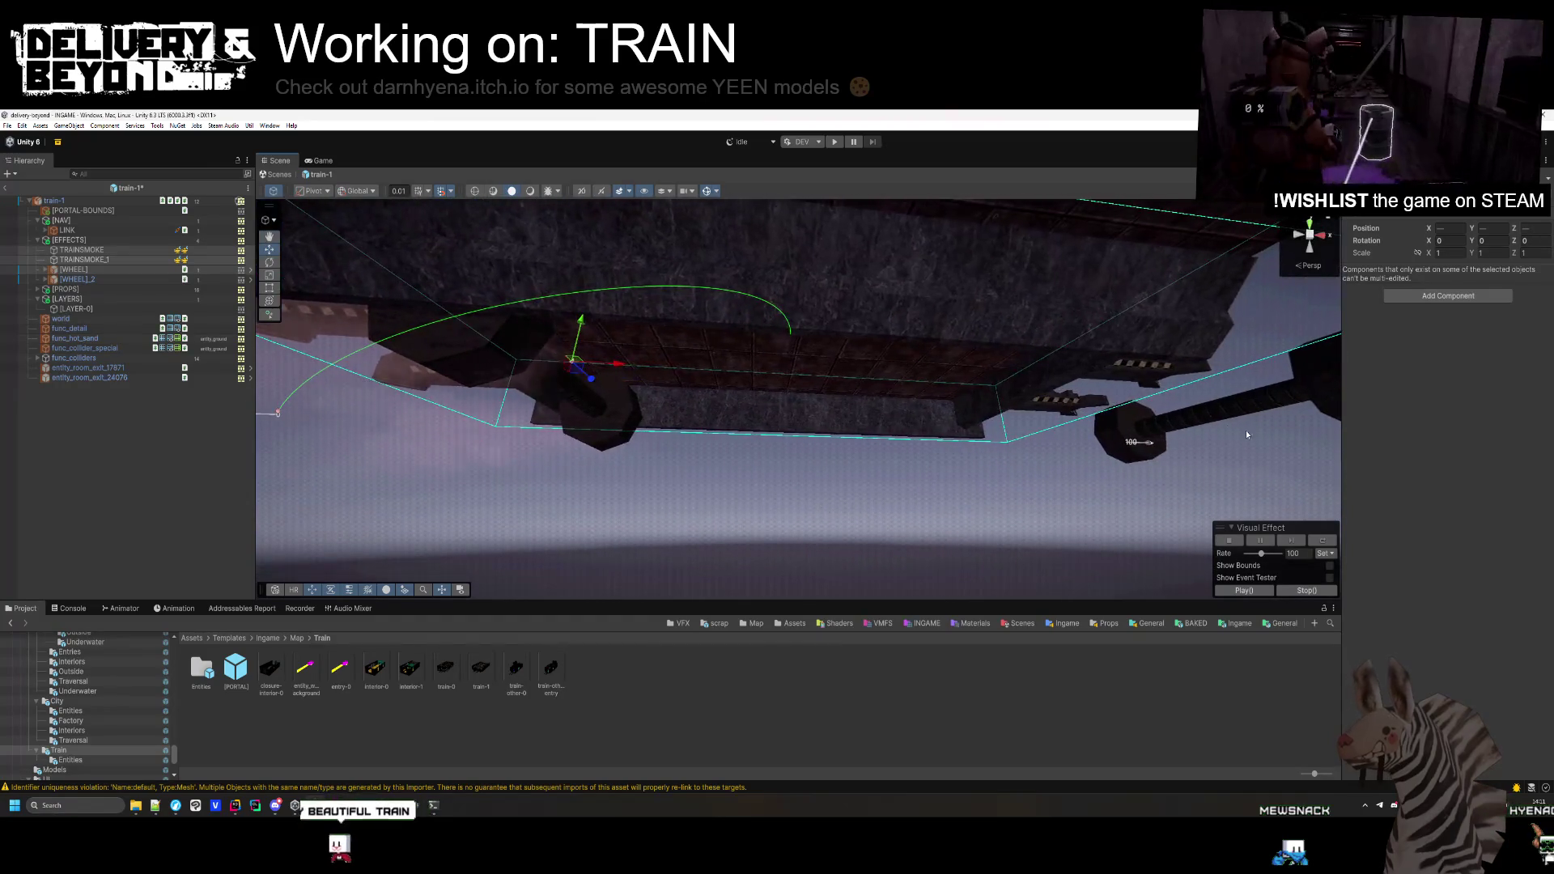
{"action": "left_click", "coordinate": [77, 279]}
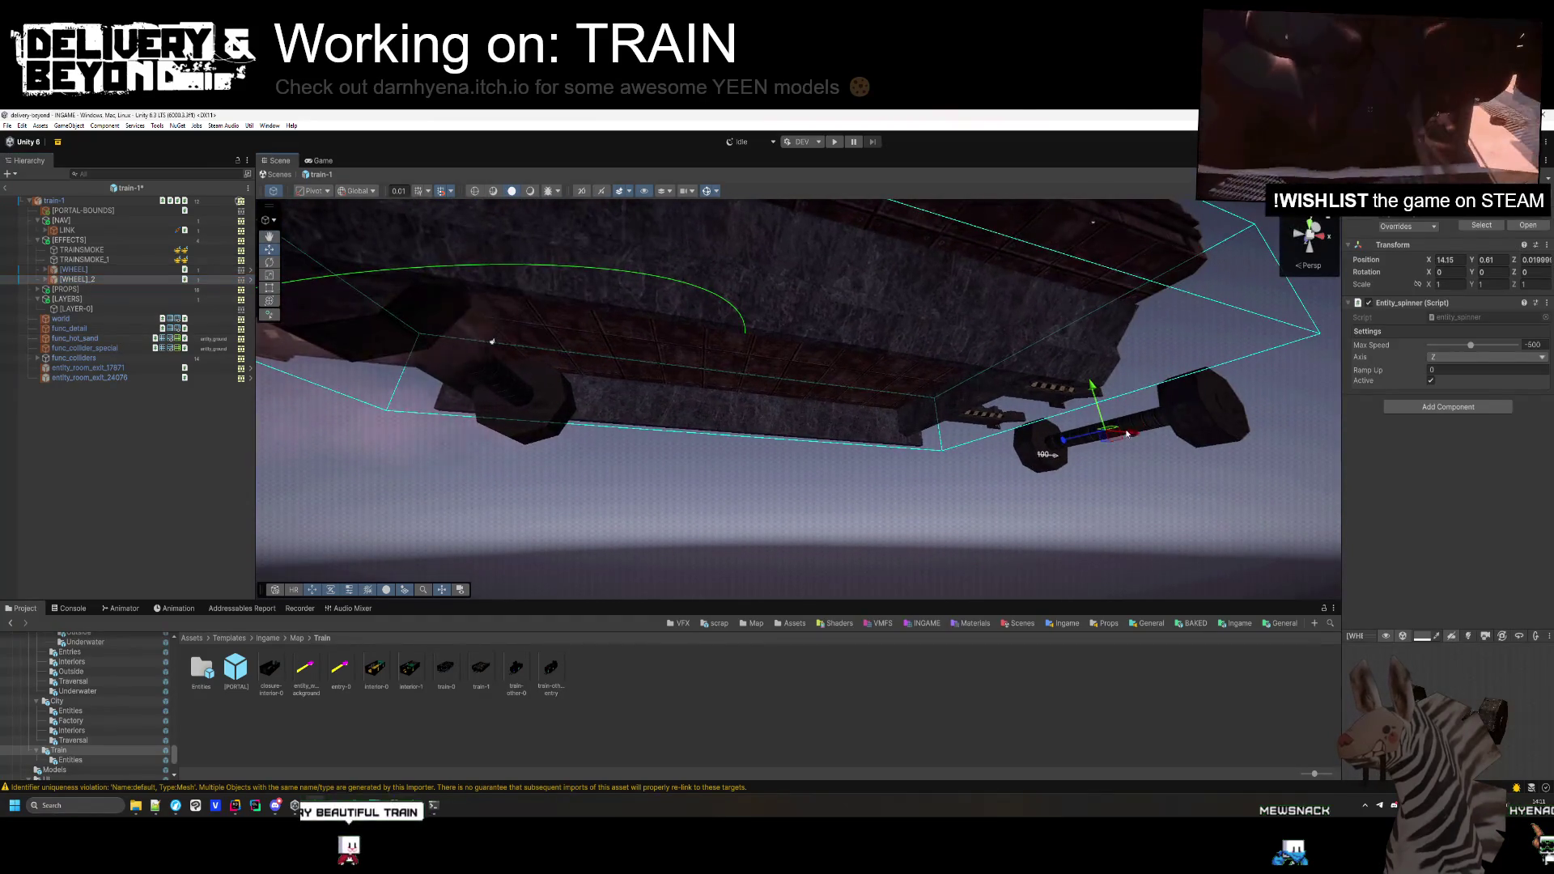
{"action": "mouse_move", "coordinate": [935, 443]}
{"action": "left_mouse_down"}
{"action": "mouse_move", "coordinate": [958, 521]}
{"action": "mouse_move", "coordinate": [874, 459]}
{"action": "mouse_move", "coordinate": [895, 466]}
{"action": "mouse_move", "coordinate": [970, 401]}
{"action": "mouse_move", "coordinate": [696, 114]}
{"action": "left_mouse_up"}
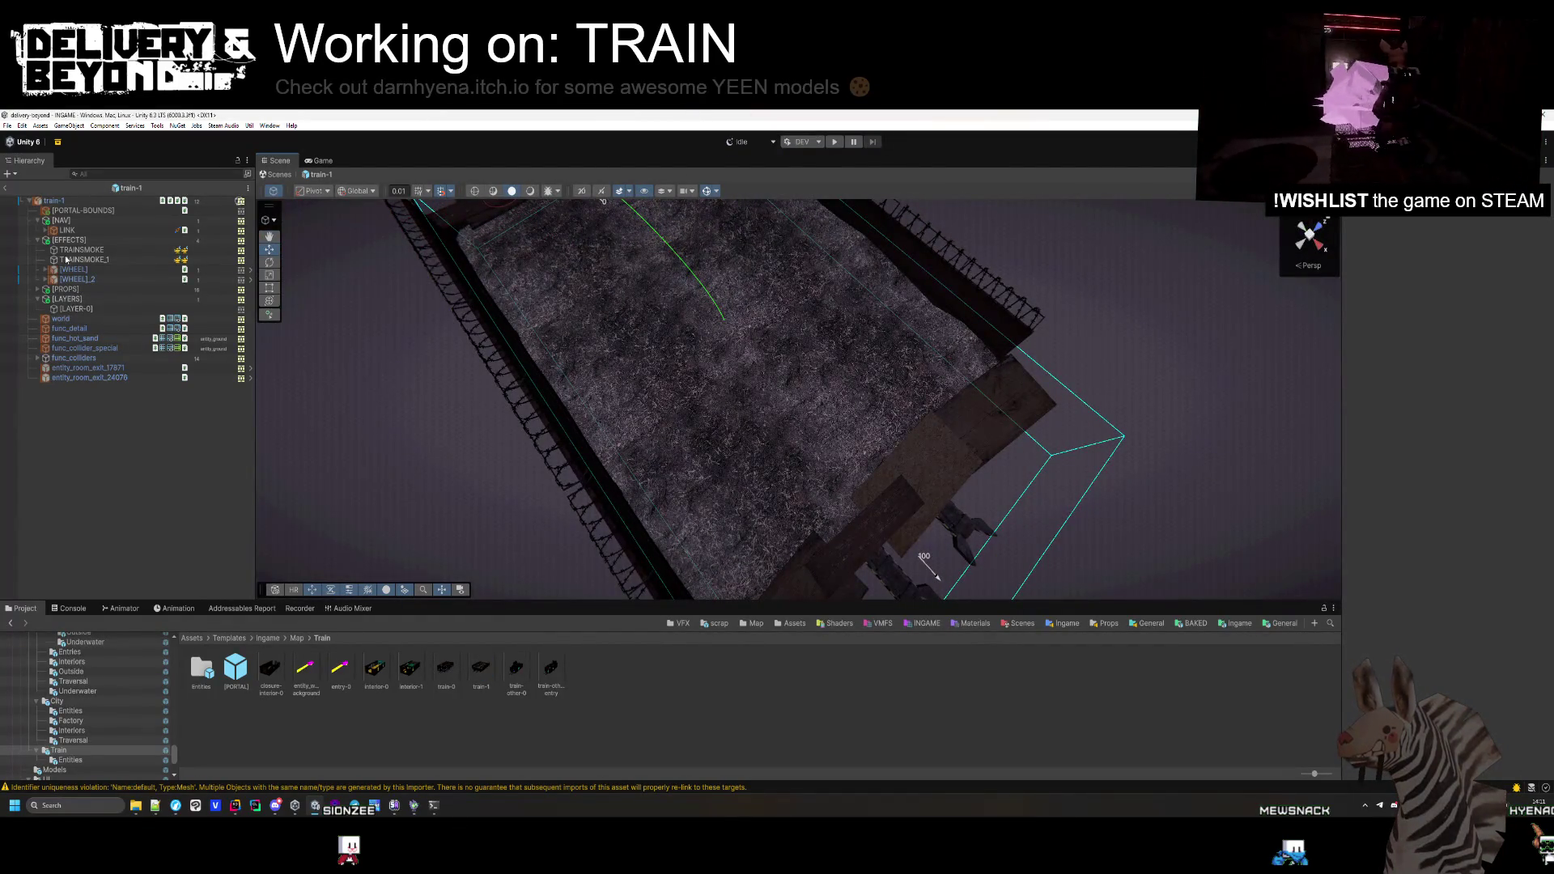
{"action": "left_click", "coordinate": [39, 241]}
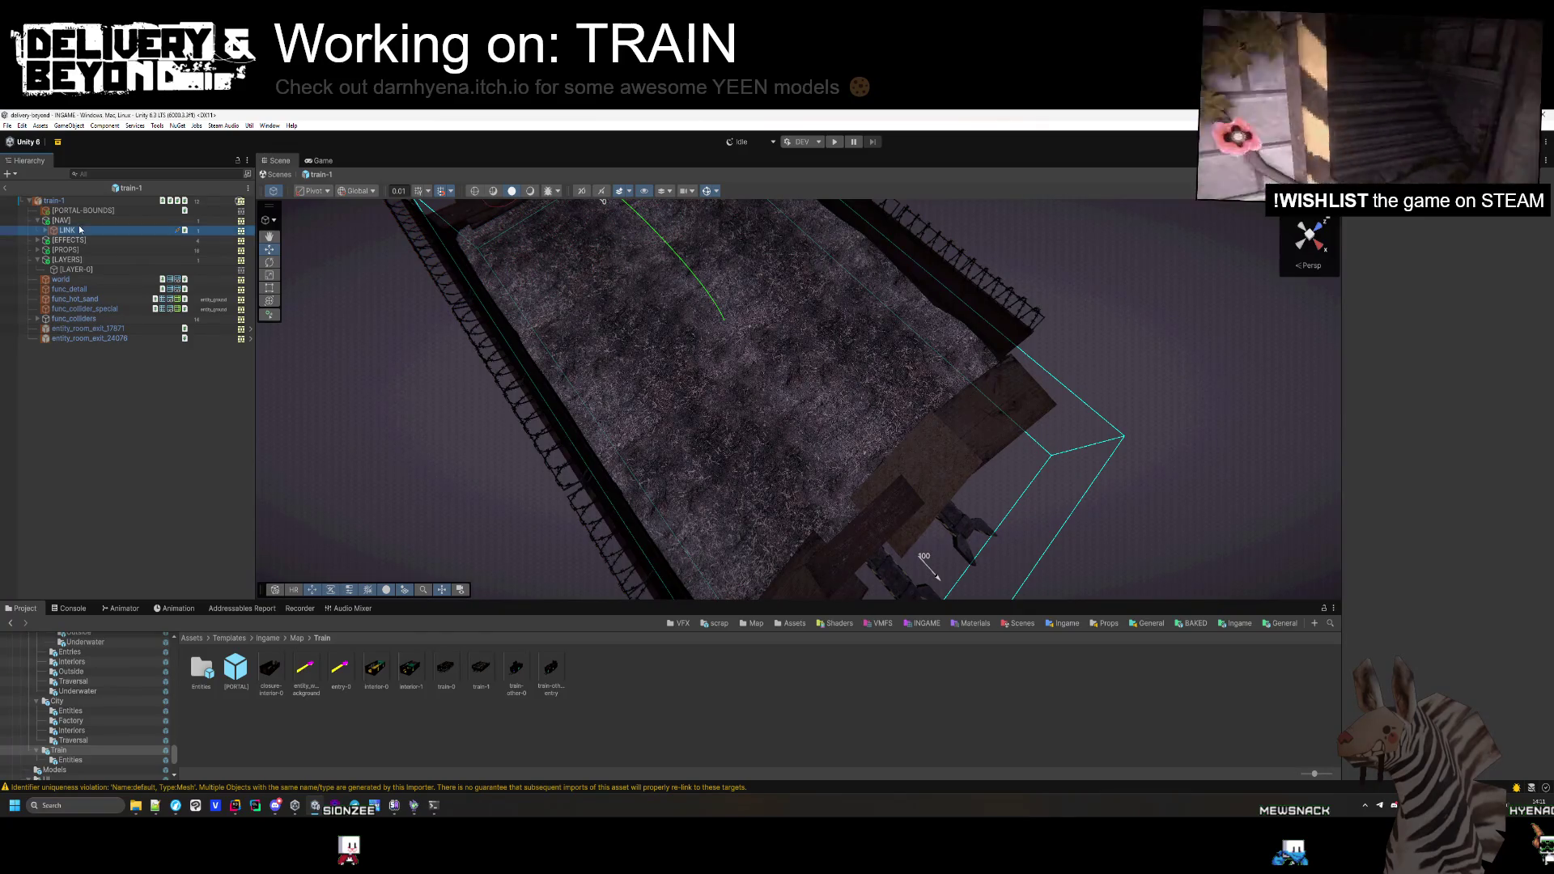
{"action": "mouse_move", "coordinate": [616, 340]}
{"action": "left_mouse_down"}
{"action": "mouse_move", "coordinate": [545, 254]}
{"action": "mouse_move", "coordinate": [435, 392]}
{"action": "left_mouse_up"}
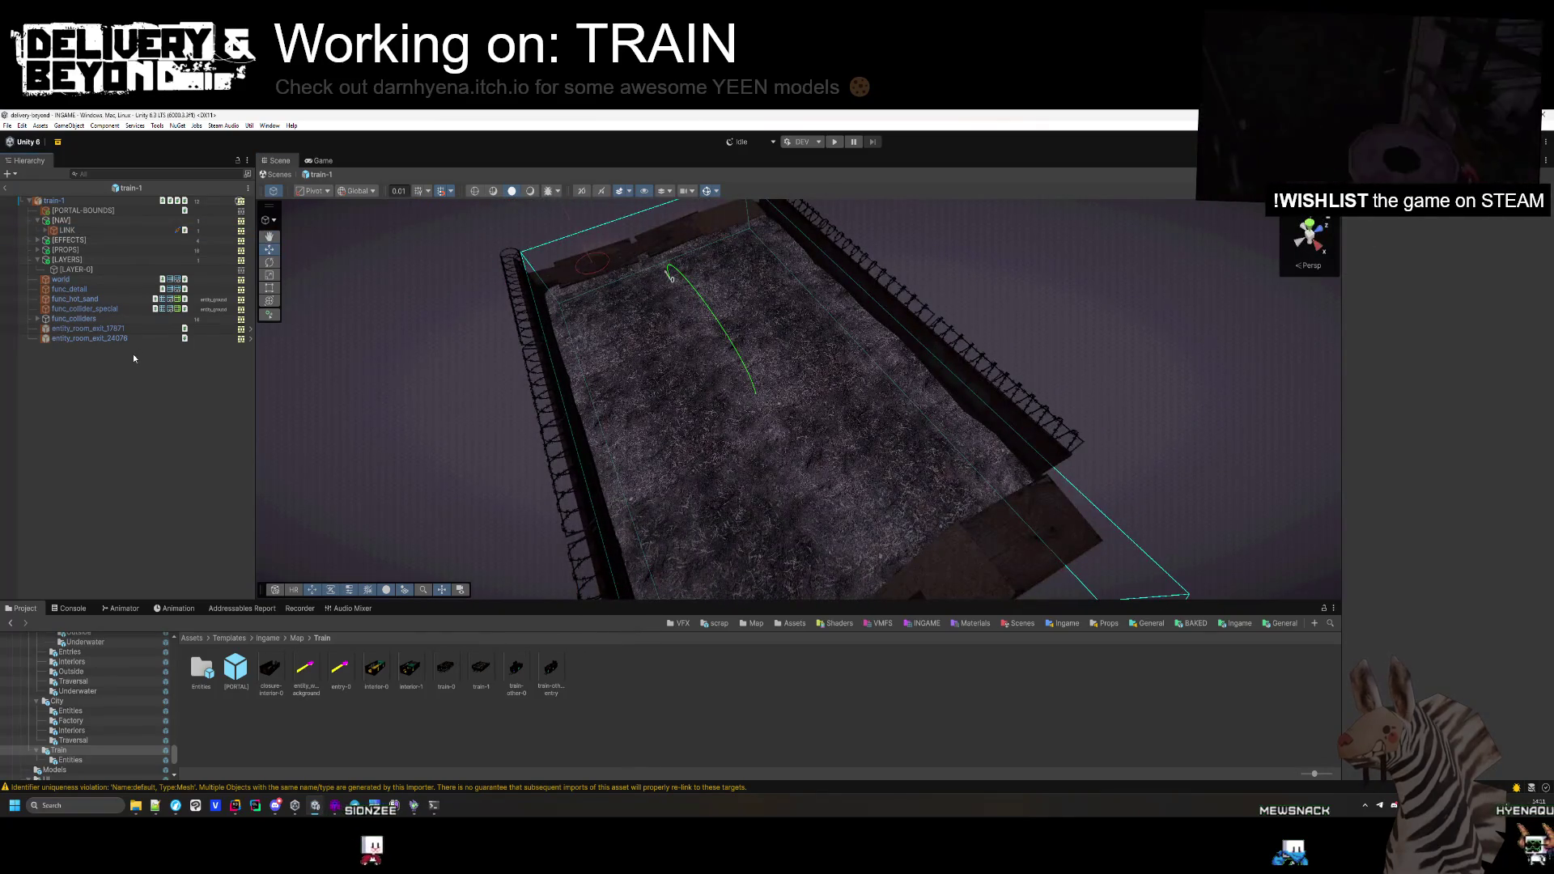
Place the PSX Bunkers sign_3 model on the barbed-wire fence at X 10.5, Y 2.41, turned 90°
{"action": "scroll", "coordinate": [81, 704], "scroll_direction": "down", "scroll_amount": 5}
{"action": "left_click", "coordinate": [56, 661]}
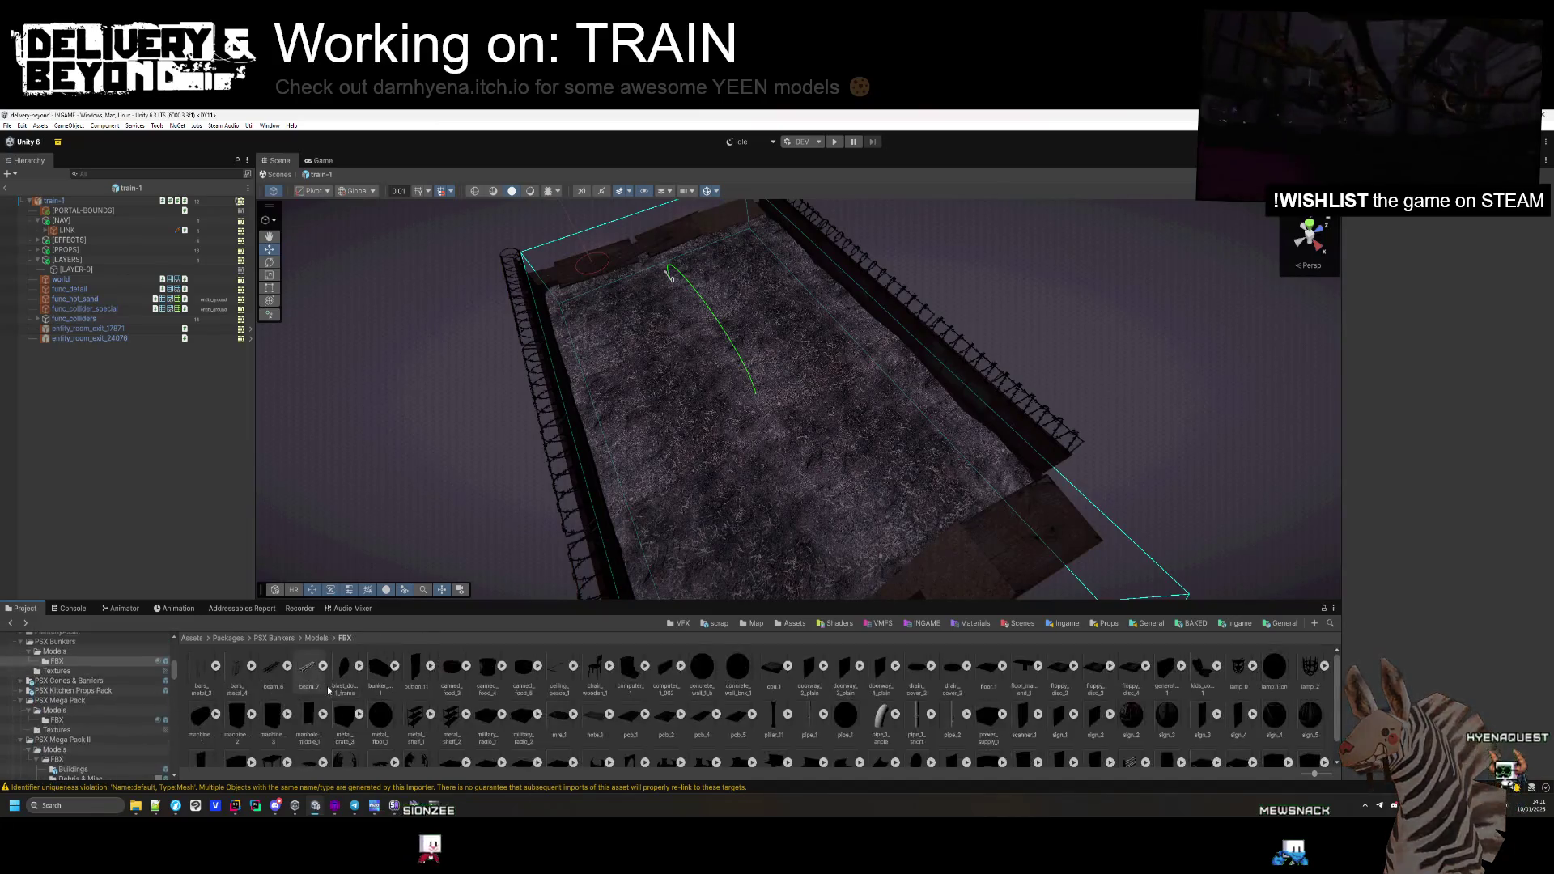
{"action": "scroll", "coordinate": [486, 712], "scroll_direction": "down", "scroll_amount": 1}
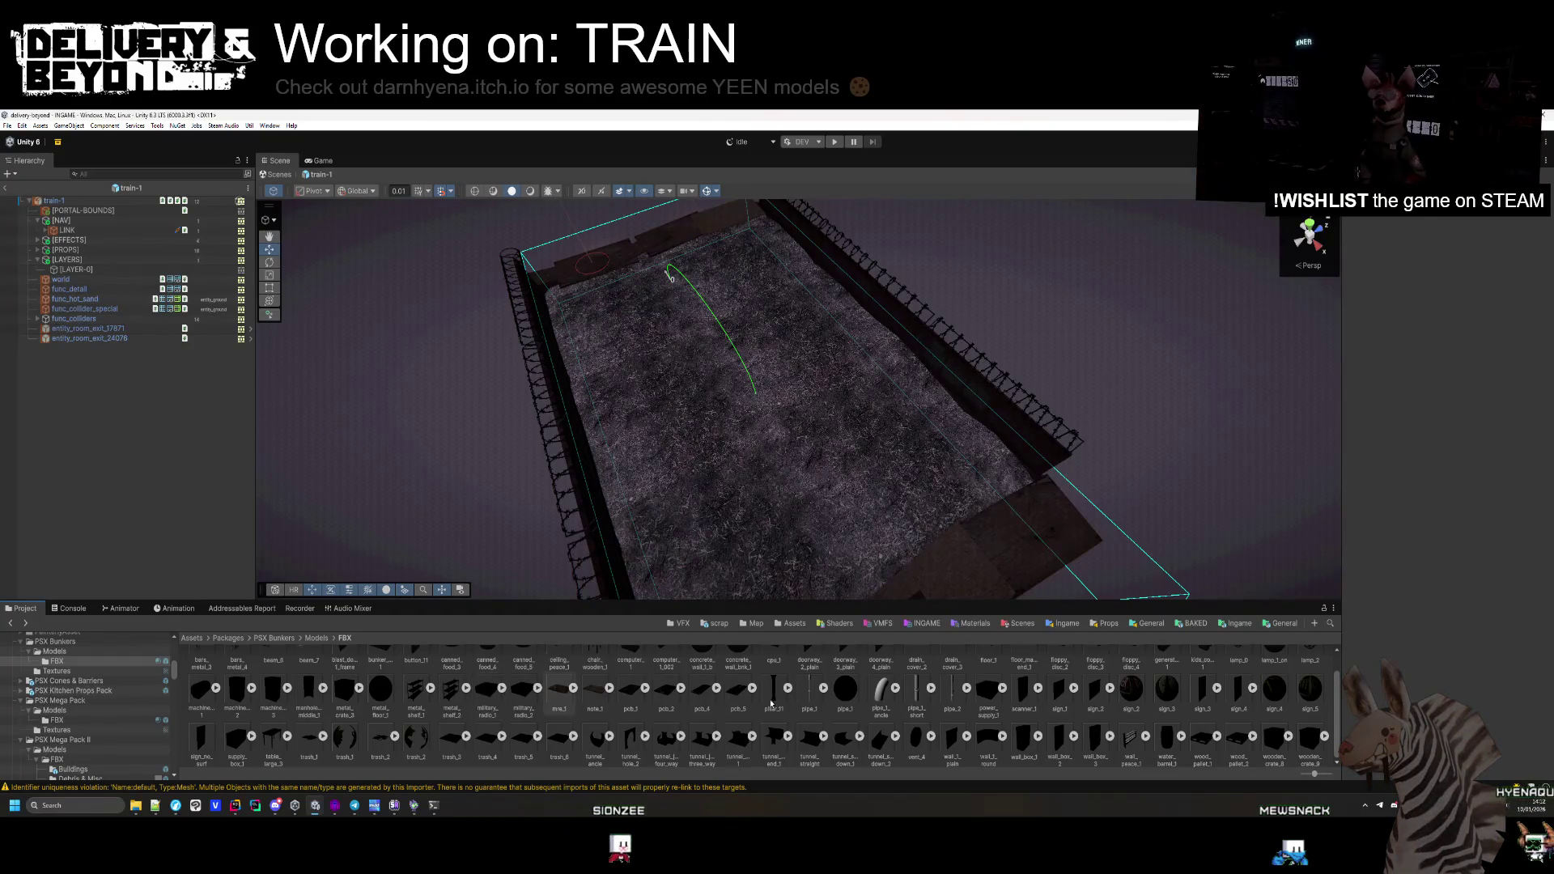
{"action": "mouse_move", "coordinate": [640, 478]}
{"action": "left_mouse_down"}
{"action": "mouse_move", "coordinate": [681, 497]}
{"action": "mouse_move", "coordinate": [392, 423]}
{"action": "mouse_move", "coordinate": [246, 360]}
{"action": "mouse_move", "coordinate": [182, 376]}
{"action": "mouse_move", "coordinate": [207, 234]}
{"action": "mouse_move", "coordinate": [241, 243]}
{"action": "left_mouse_up"}
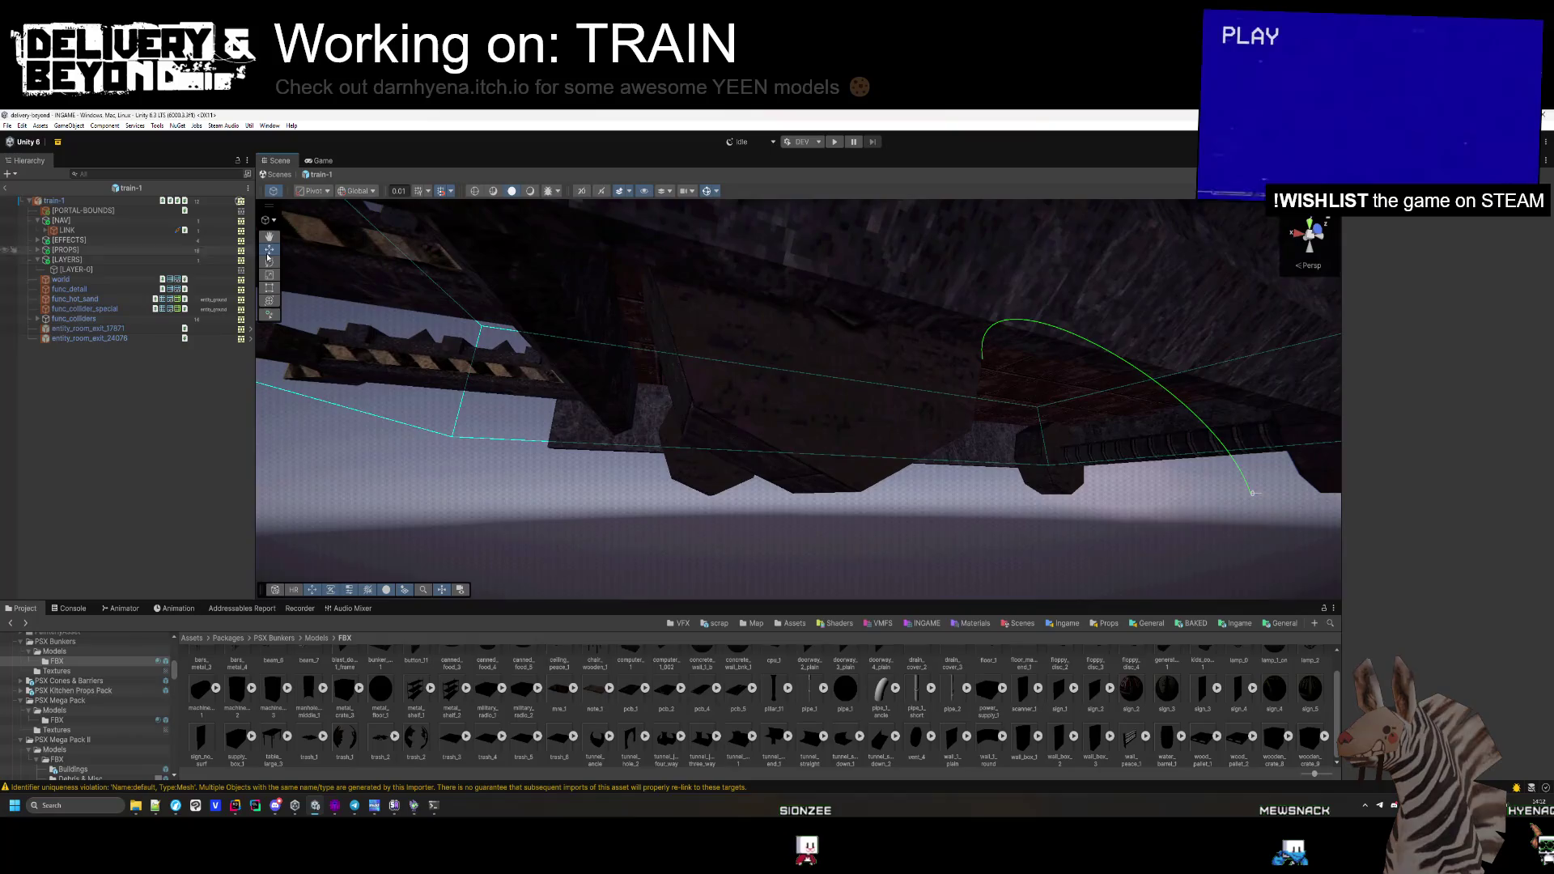
{"action": "mouse_move", "coordinate": [785, 475]}
{"action": "left_mouse_down"}
{"action": "mouse_move", "coordinate": [597, 420]}
{"action": "mouse_move", "coordinate": [763, 534]}
{"action": "mouse_move", "coordinate": [787, 523]}
{"action": "mouse_move", "coordinate": [861, 364]}
{"action": "mouse_move", "coordinate": [878, 673]}
{"action": "mouse_move", "coordinate": [504, 664]}
{"action": "left_mouse_up"}
{"action": "scroll", "coordinate": [571, 718], "scroll_direction": "up", "scroll_amount": 1}
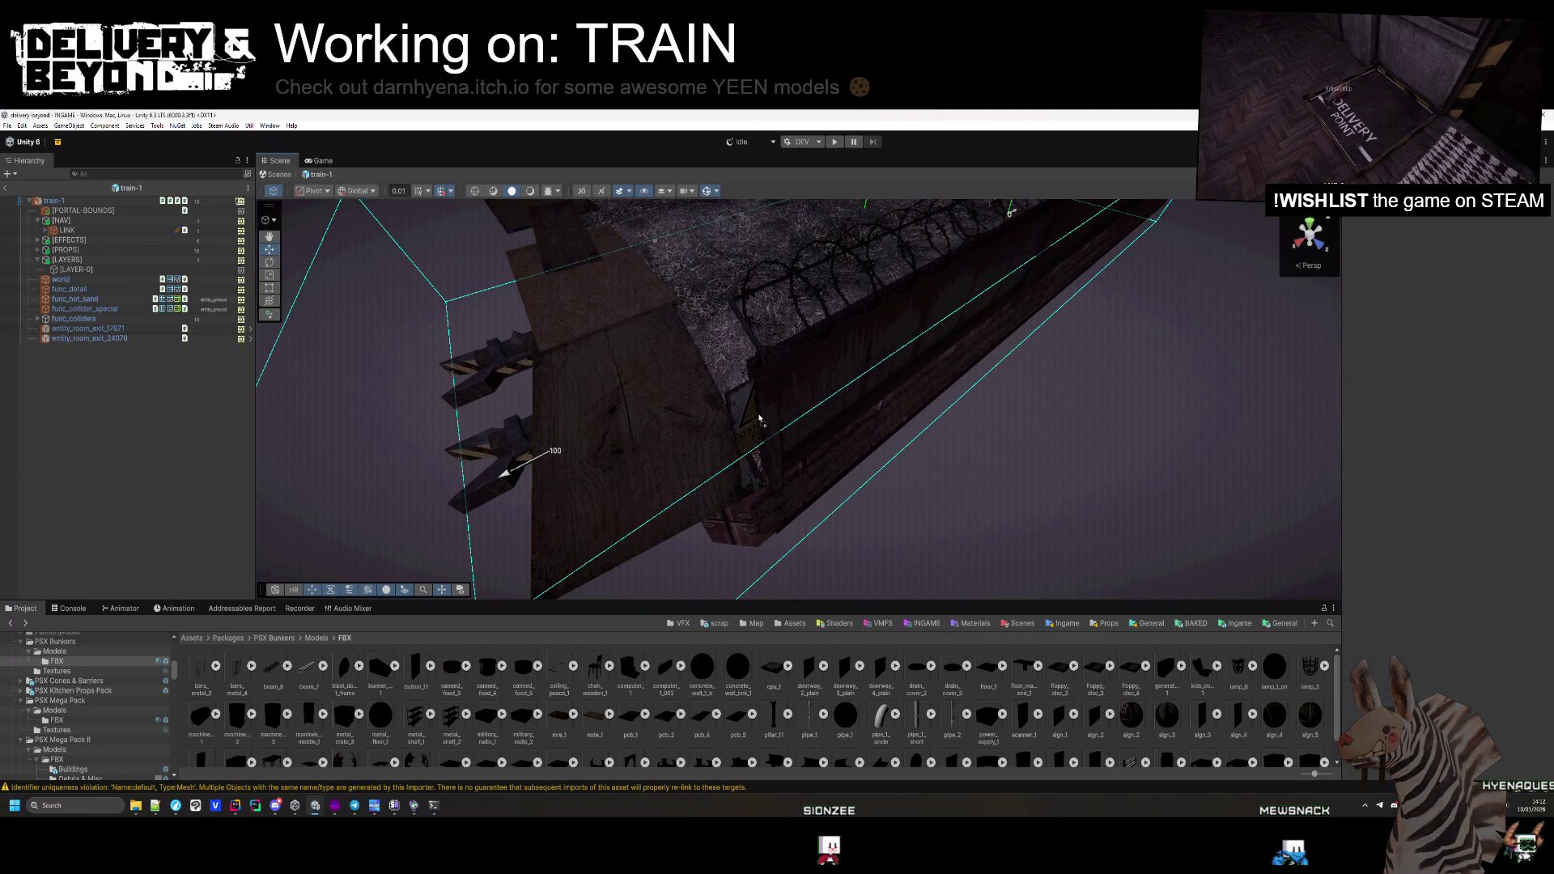
{"action": "left_click_drag", "start_coordinate": [759, 419], "coordinate": [756, 421]}
{"action": "mouse_move", "coordinate": [925, 464]}
{"action": "left_mouse_down"}
{"action": "mouse_move", "coordinate": [842, 445]}
{"action": "mouse_move", "coordinate": [895, 486]}
{"action": "mouse_move", "coordinate": [1159, 486]}
{"action": "mouse_move", "coordinate": [937, 468]}
{"action": "mouse_move", "coordinate": [777, 486]}
{"action": "mouse_move", "coordinate": [919, 490]}
{"action": "left_mouse_up"}
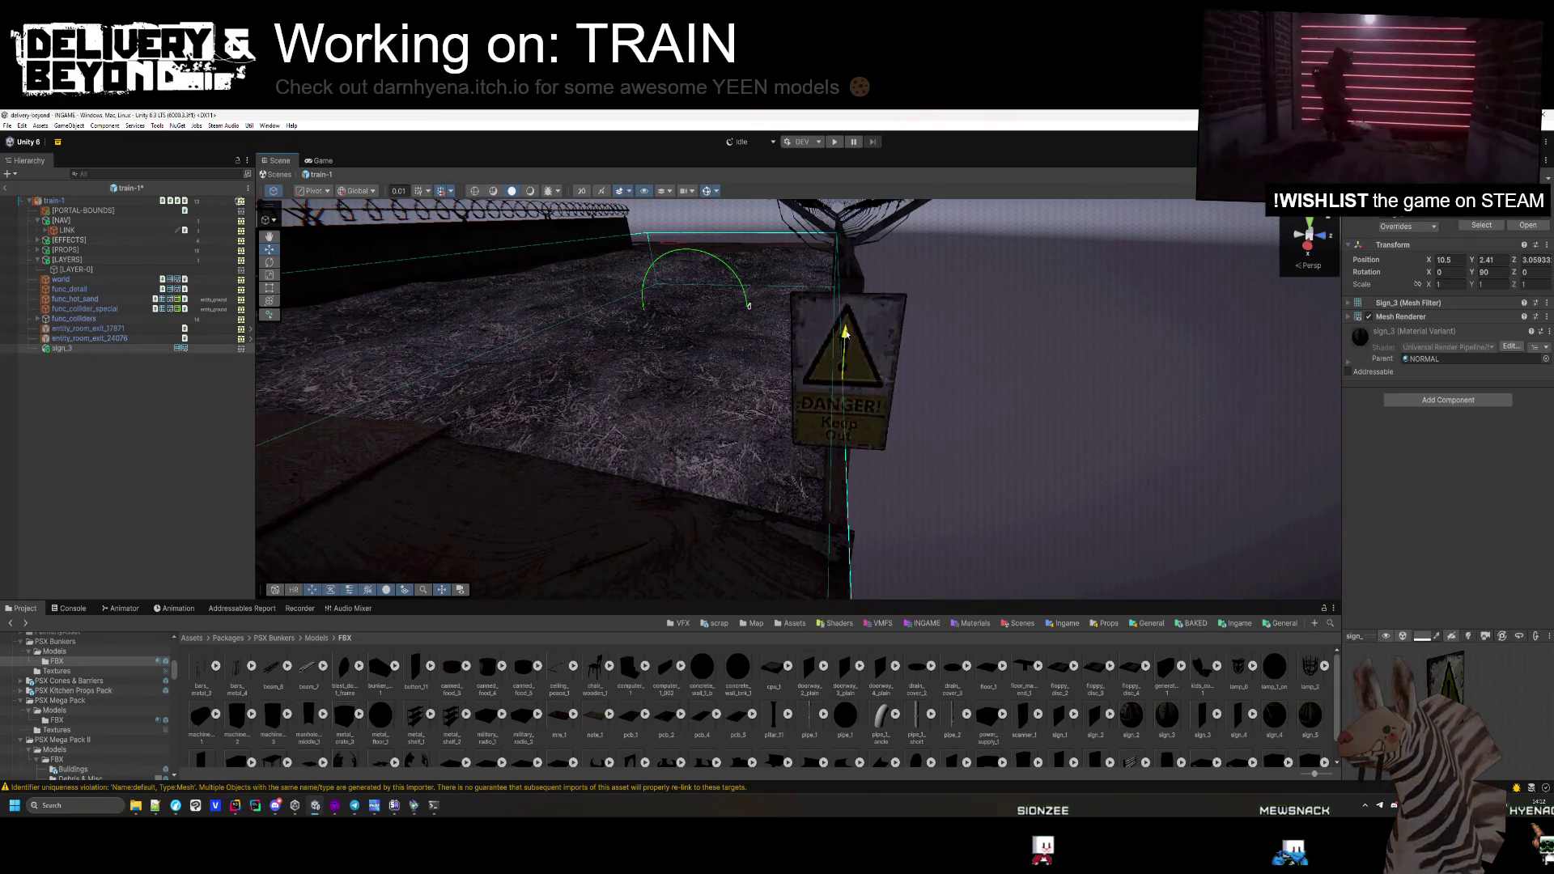
Inspect the danger sign's NORMAL material surface options and its Render Face setting
{"action": "left_click", "coordinate": [880, 375]}
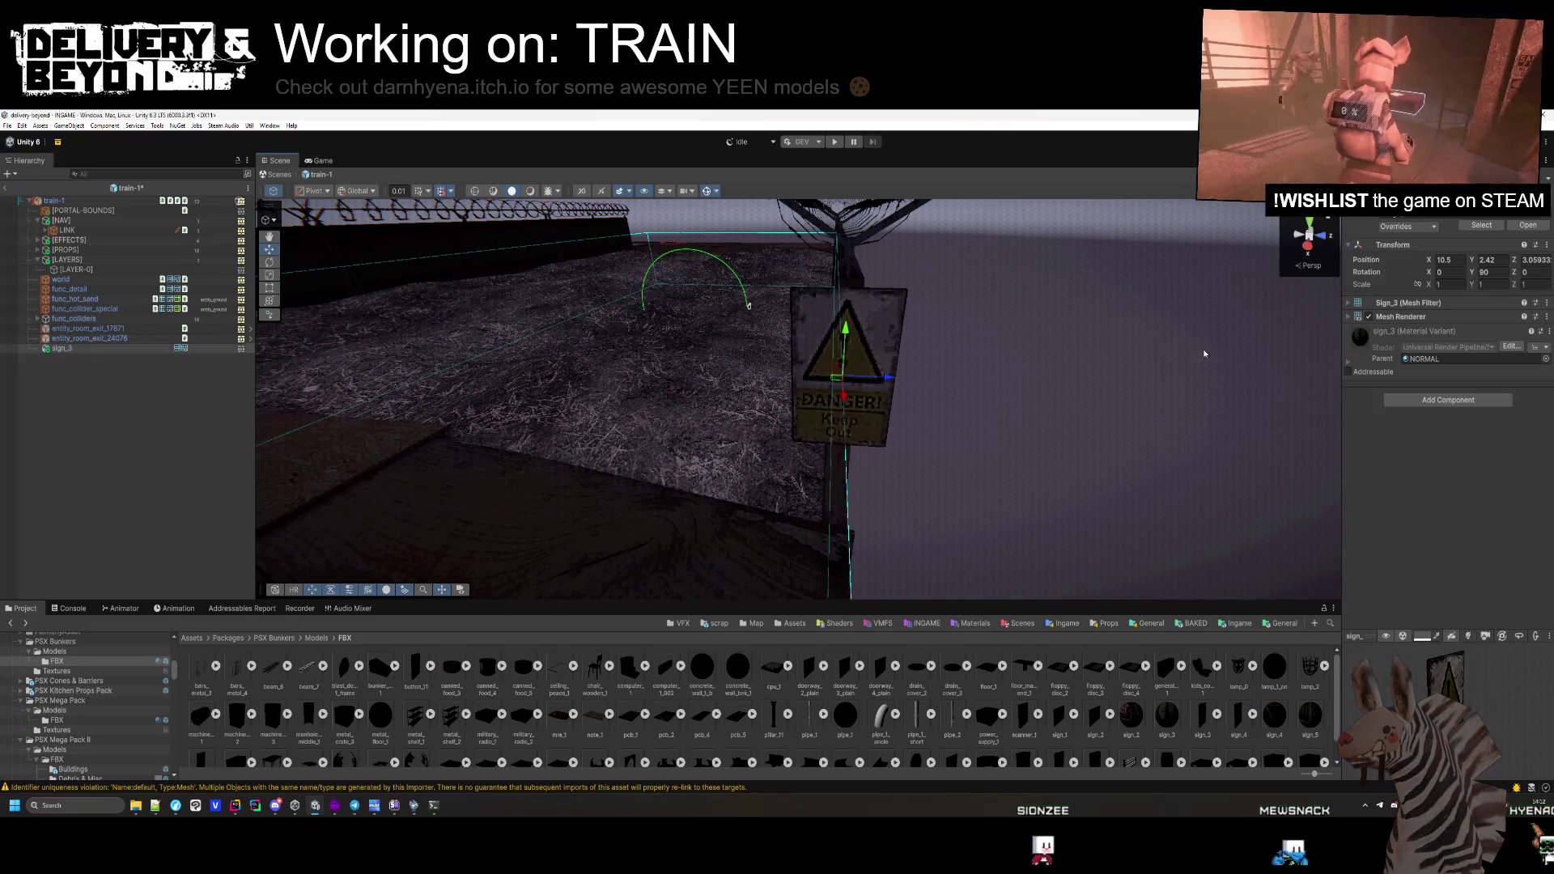
{"action": "left_click", "coordinate": [1419, 361]}
{"action": "left_click", "coordinate": [1347, 362]}
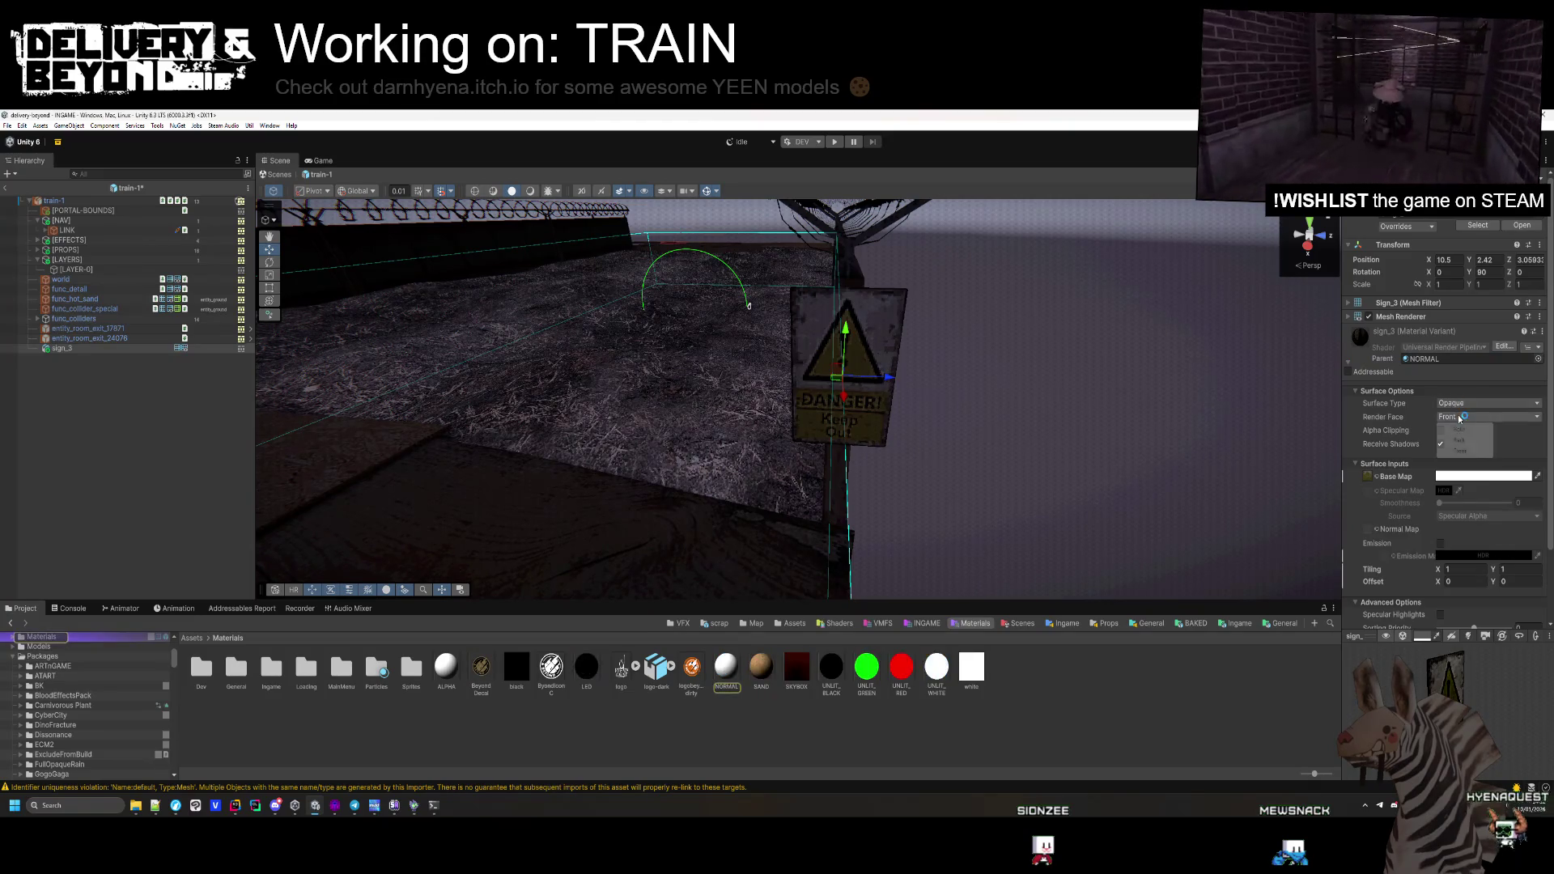
{"action": "mouse_move", "coordinate": [1013, 404]}
{"action": "left_mouse_down"}
{"action": "mouse_move", "coordinate": [601, 390]}
{"action": "mouse_move", "coordinate": [1048, 392]}
{"action": "mouse_move", "coordinate": [1041, 430]}
{"action": "left_mouse_up"}
{"action": "left_click", "coordinate": [1501, 416]}
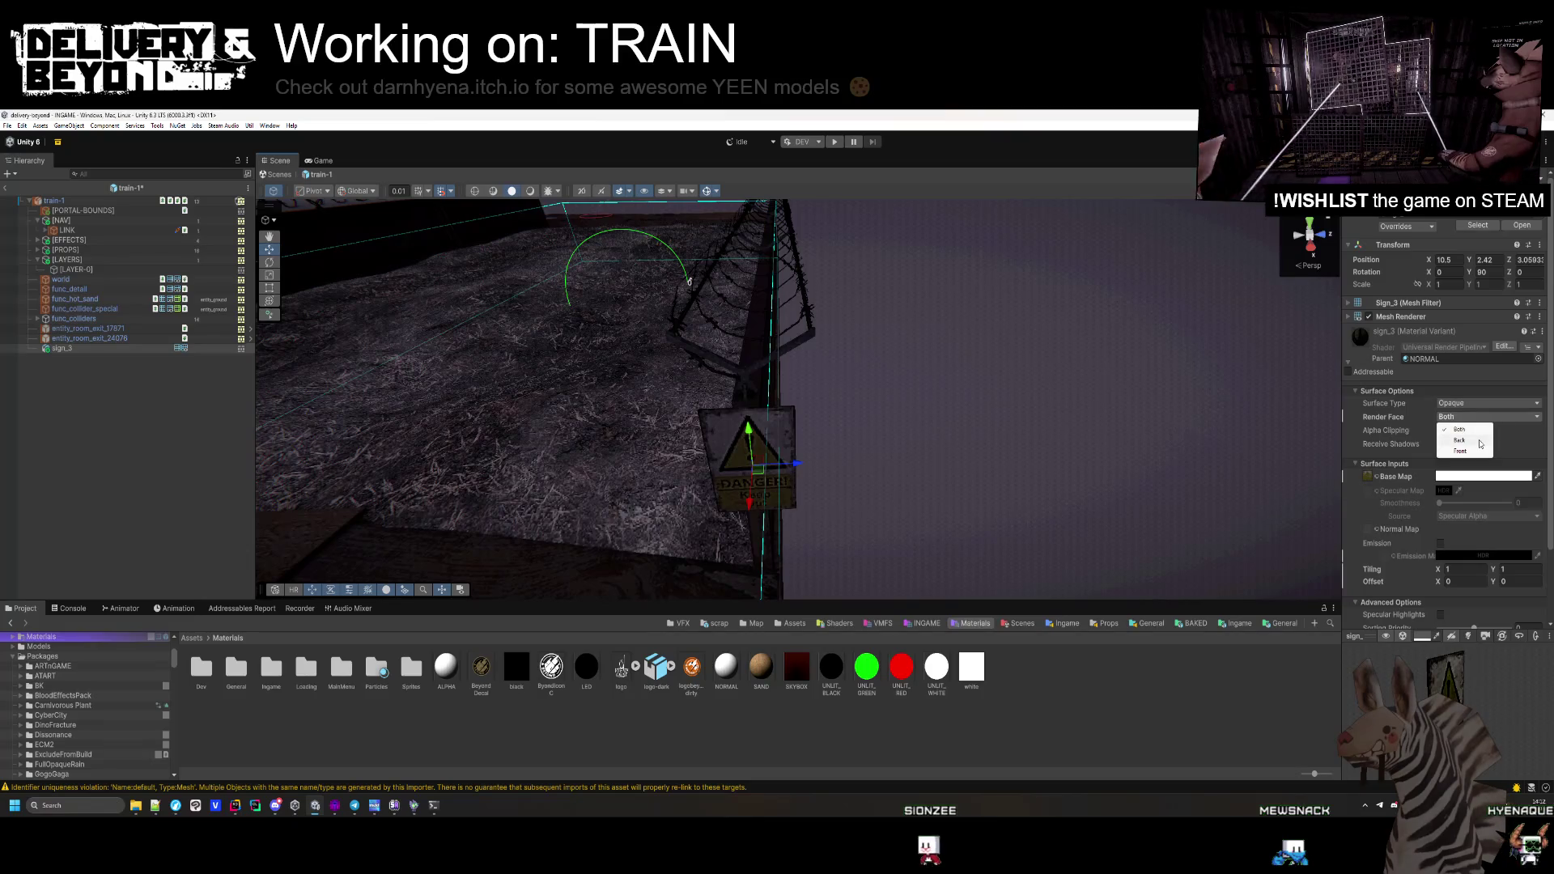
{"action": "mouse_move", "coordinate": [957, 432]}
{"action": "left_mouse_down"}
{"action": "mouse_move", "coordinate": [617, 434]}
{"action": "mouse_move", "coordinate": [704, 453]}
{"action": "left_mouse_up"}
{"action": "left_click", "coordinate": [727, 479]}
{"action": "left_click", "coordinate": [977, 443]}
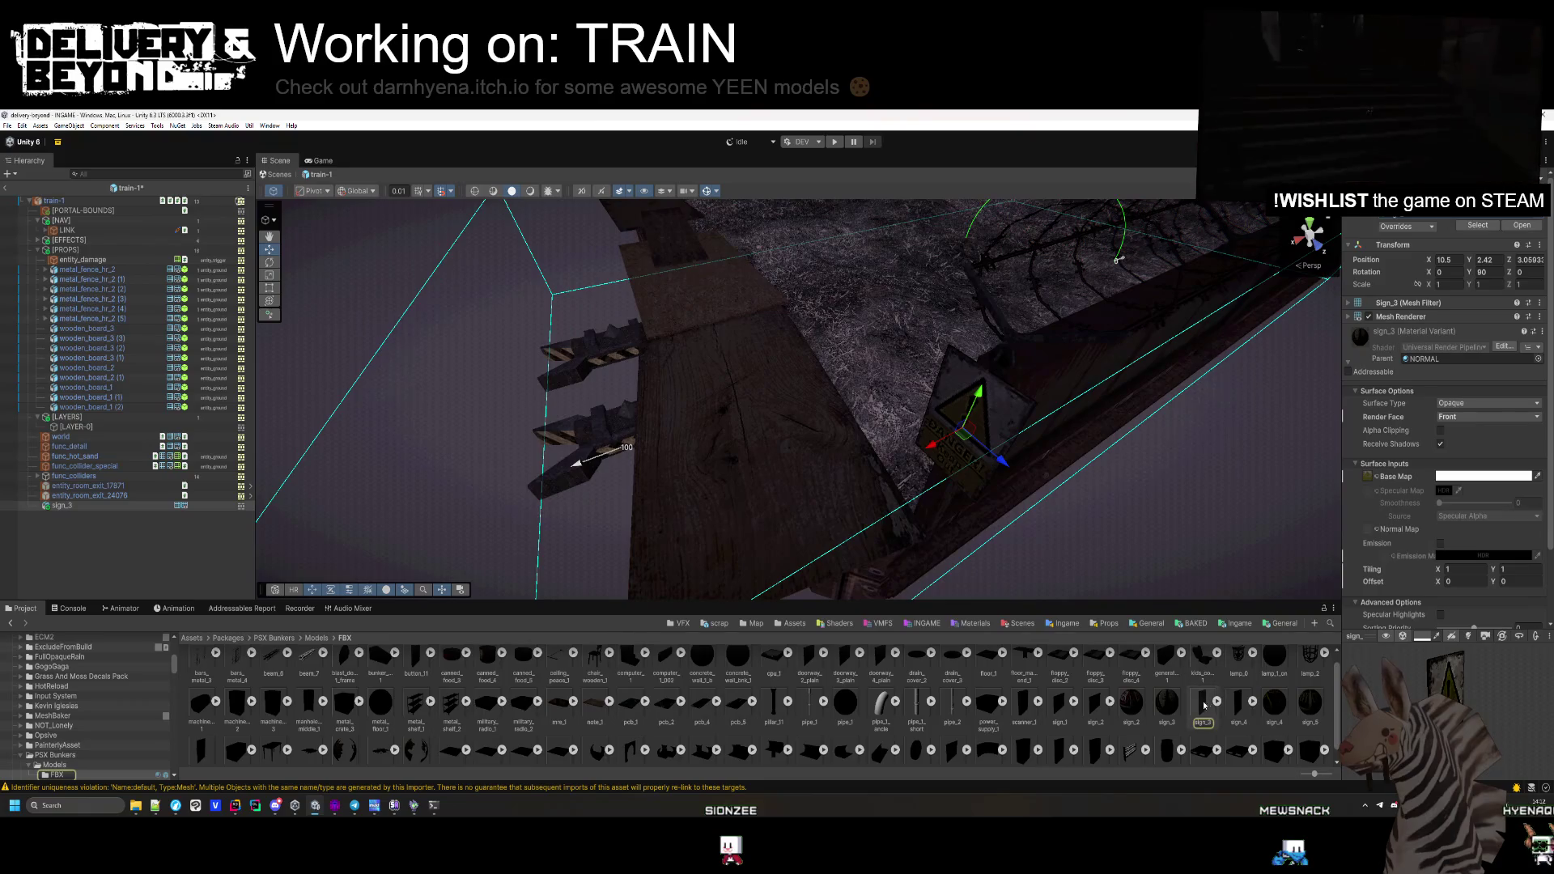
Duplicate sign_3 as a child copy and move sign_3 into the [PROPS] group
{"action": "left_click", "coordinate": [94, 507]}
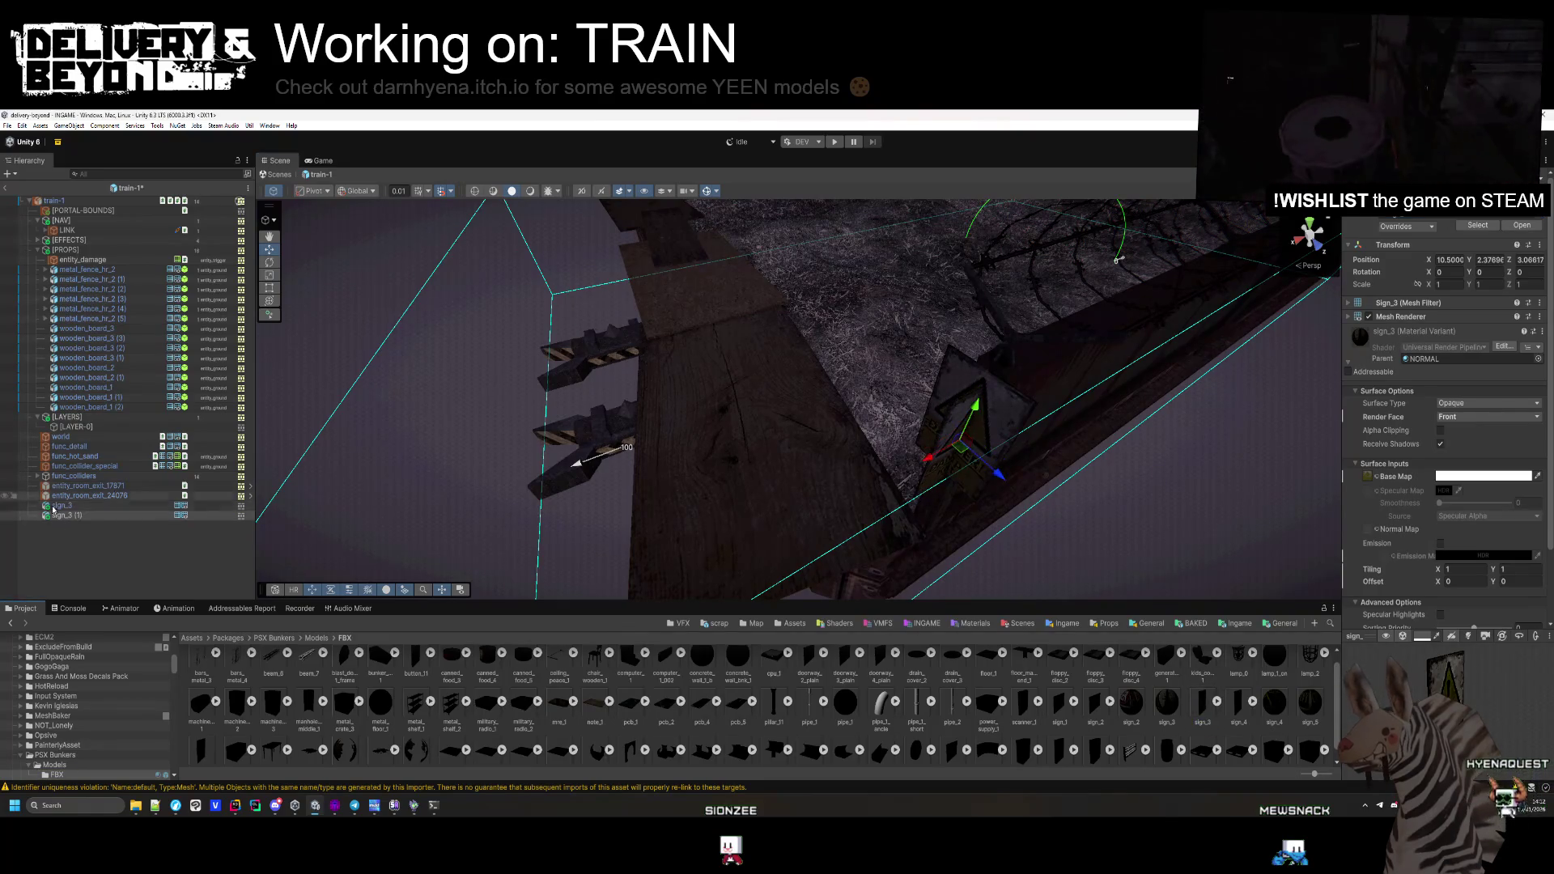
{"action": "key", "text": "ctrl+d"}
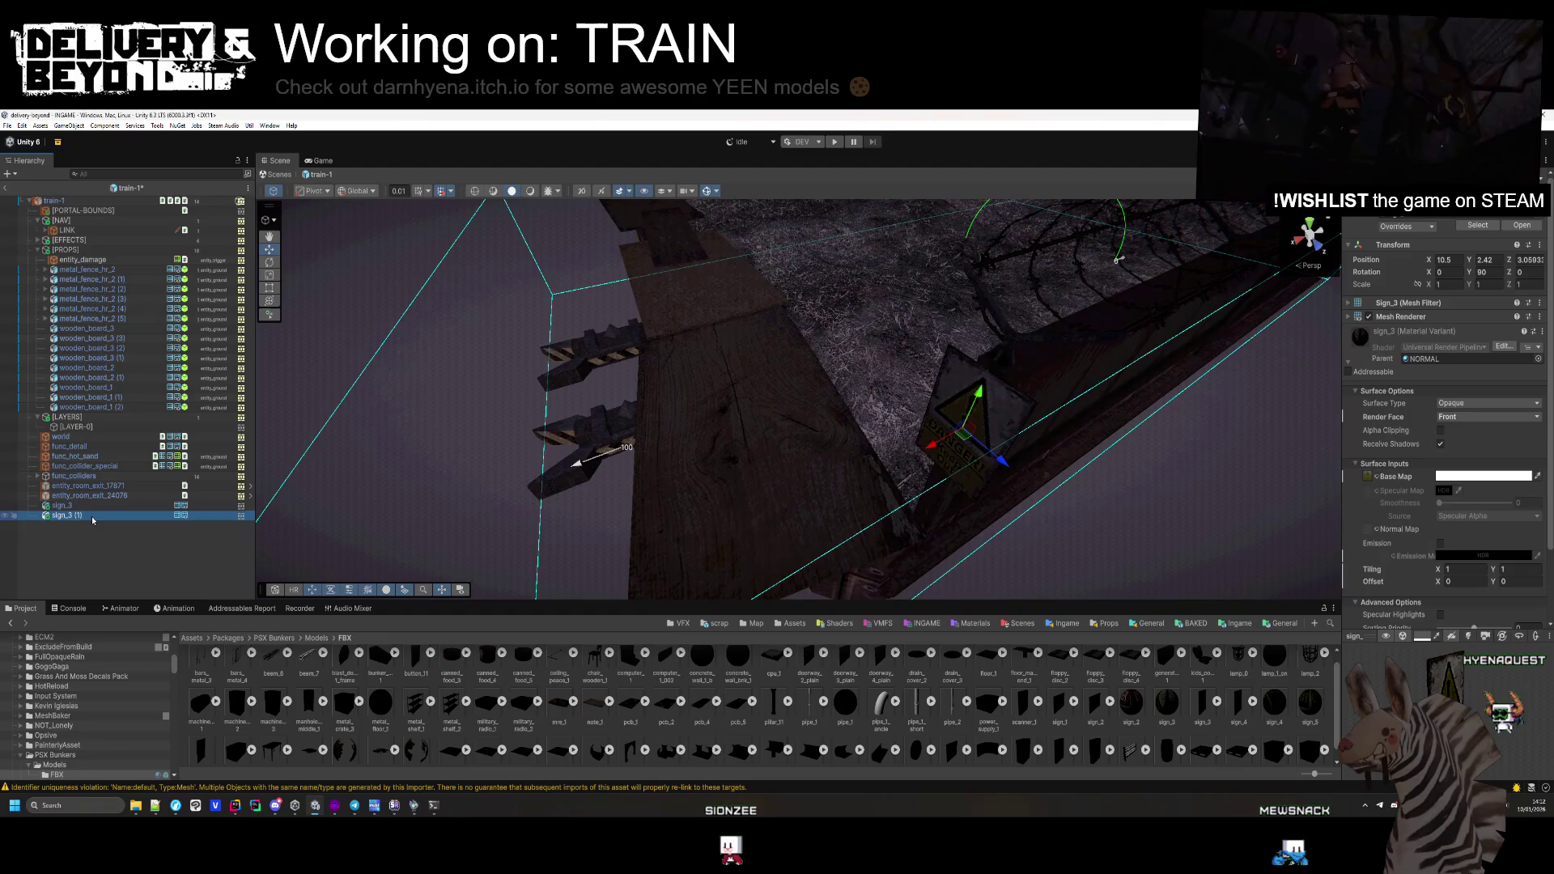
{"action": "left_click_drag", "start_coordinate": [91, 510], "coordinate": [91, 506]}
{"action": "left_click", "coordinate": [36, 507]}
{"action": "type", "text": "180"}
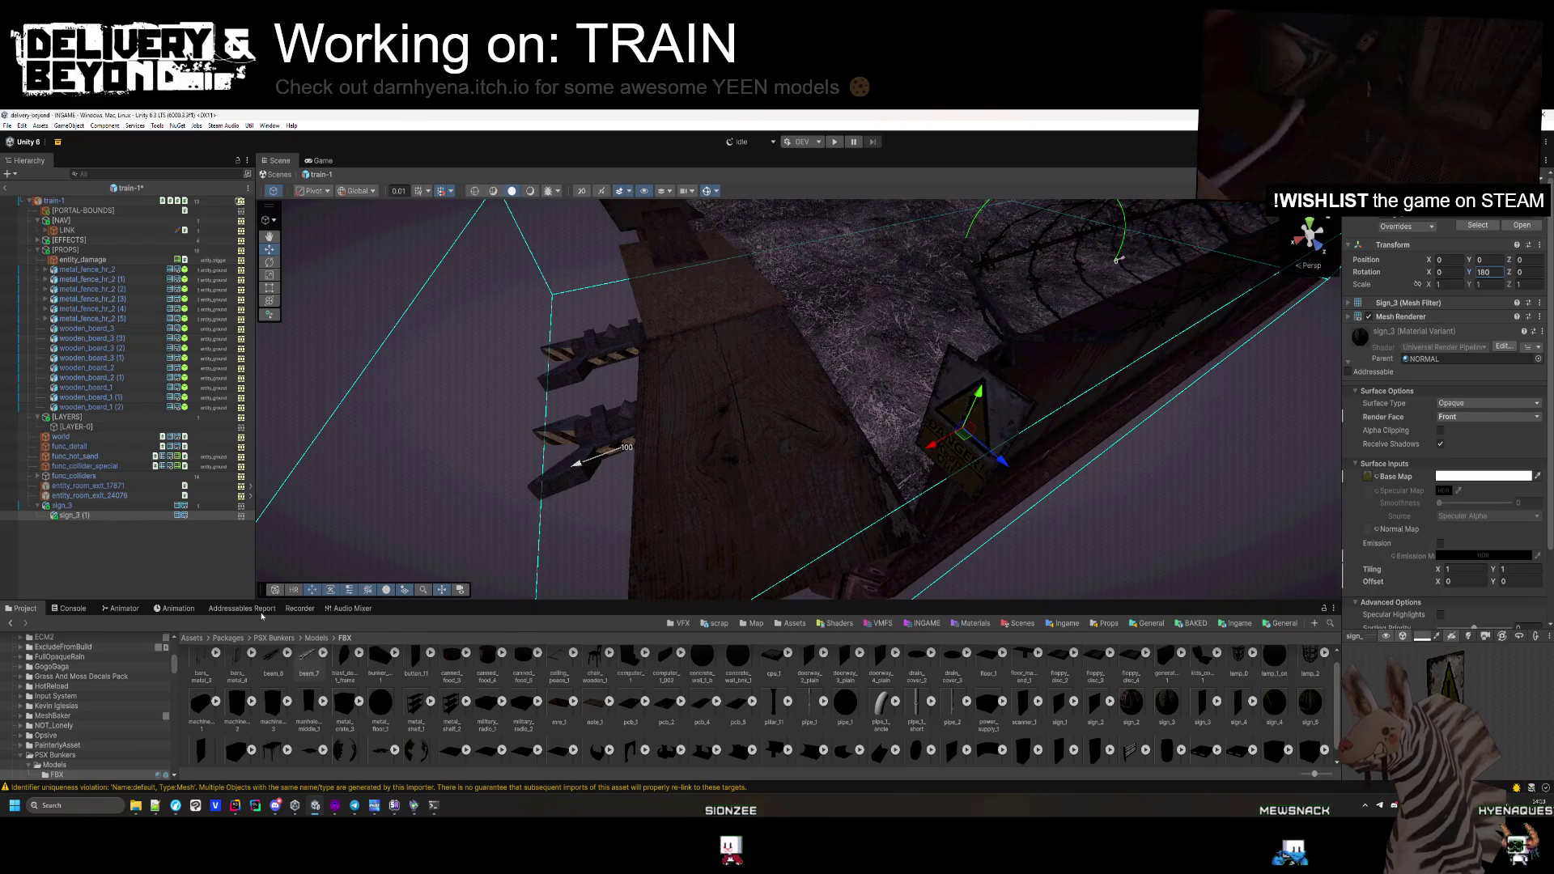
{"action": "mouse_move", "coordinate": [728, 446]}
{"action": "left_mouse_down"}
{"action": "mouse_move", "coordinate": [757, 513]}
{"action": "mouse_move", "coordinate": [507, 521]}
{"action": "mouse_move", "coordinate": [460, 447]}
{"action": "mouse_move", "coordinate": [402, 440]}
{"action": "mouse_move", "coordinate": [513, 559]}
{"action": "mouse_move", "coordinate": [804, 521]}
{"action": "mouse_move", "coordinate": [812, 466]}
{"action": "left_mouse_up"}
{"action": "left_click", "coordinate": [37, 507]}
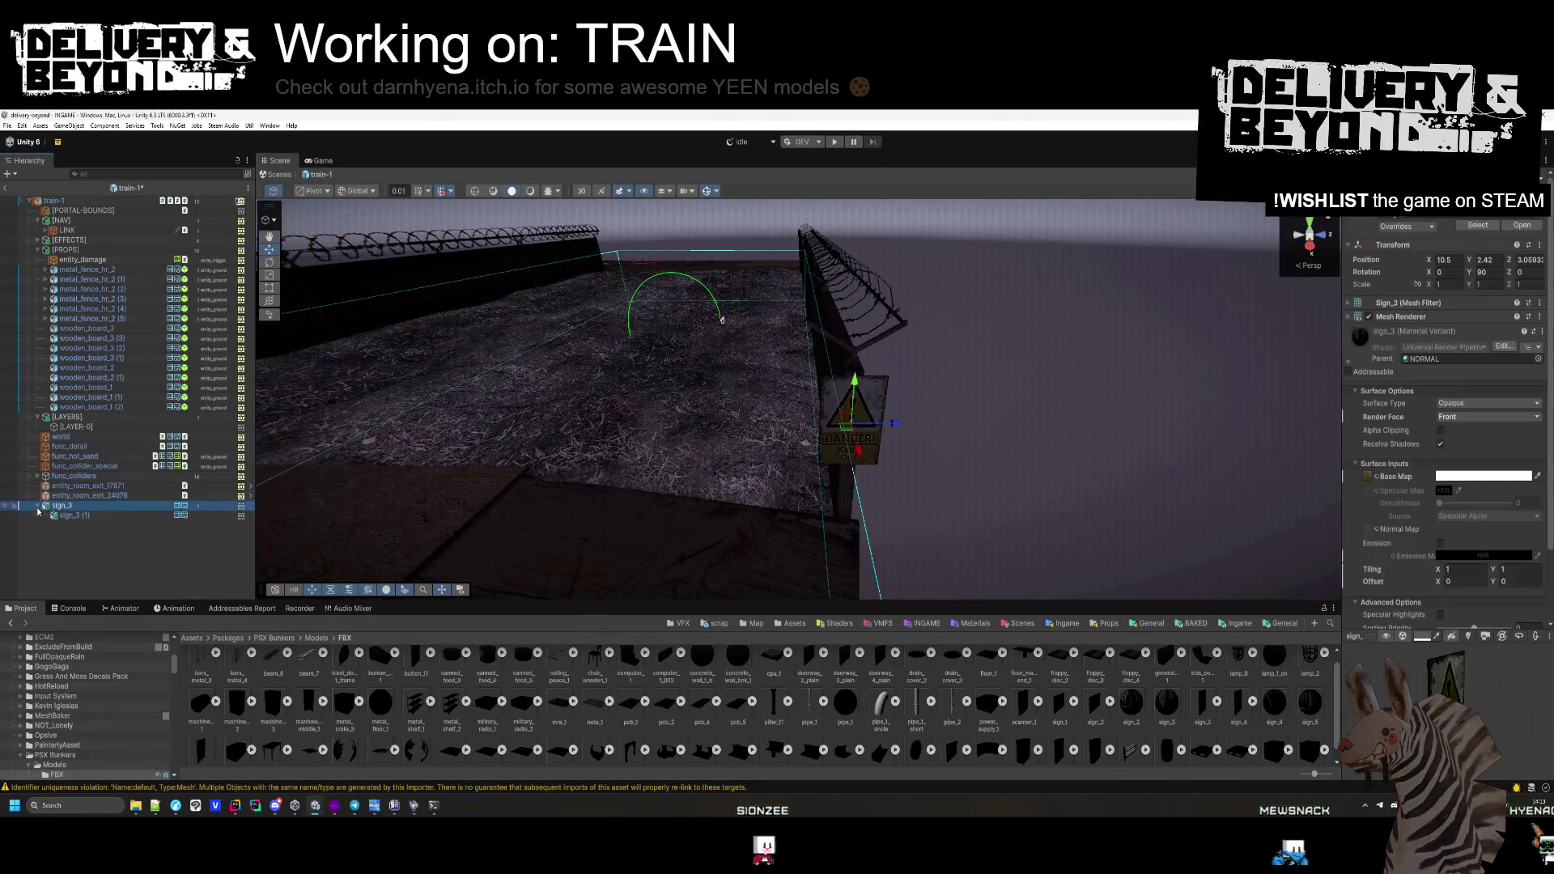
{"action": "left_click_drag", "start_coordinate": [108, 270], "coordinate": [105, 270]}
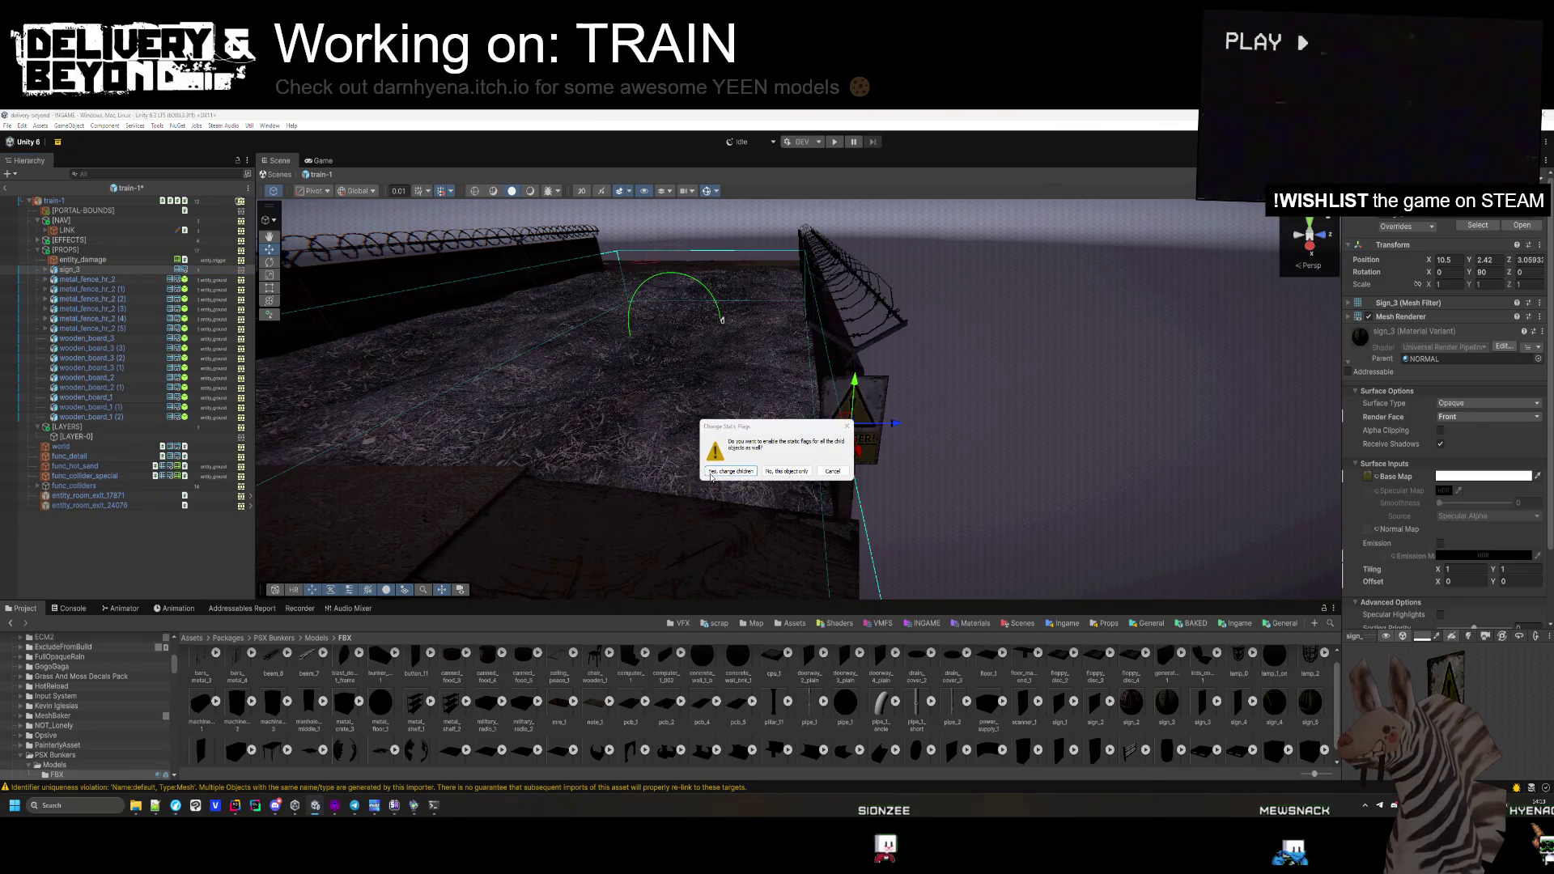
Apply static flags to the sign's children and slide a first sign copy along the fence
{"action": "left_click", "coordinate": [706, 475]}
{"action": "scroll", "coordinate": [538, 462], "scroll_direction": "down", "scroll_amount": 5}
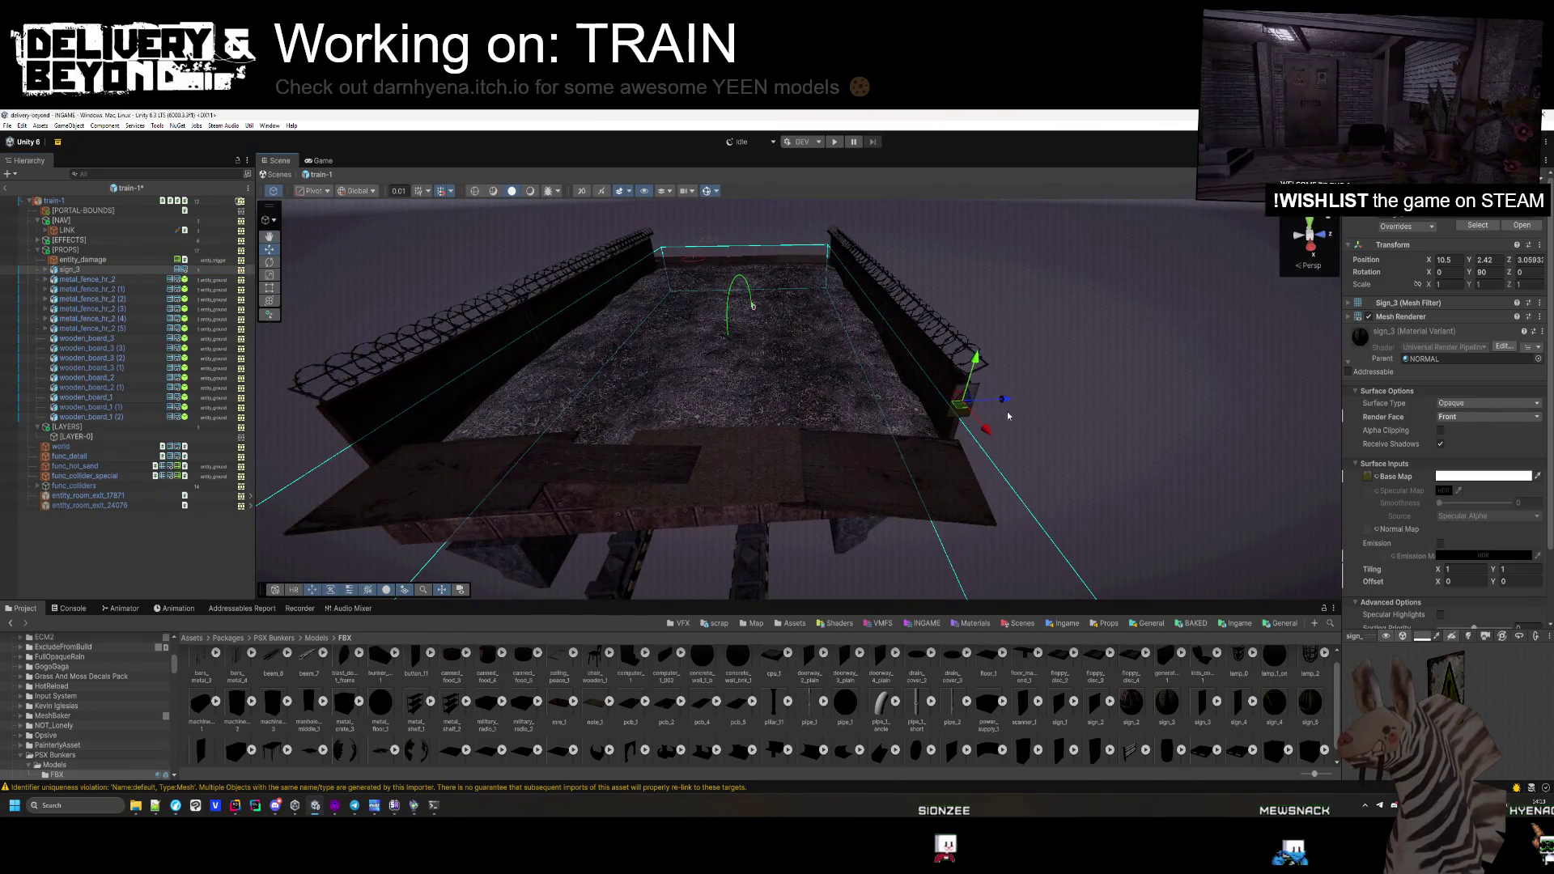
{"action": "key", "text": "ctrl+d"}
{"action": "left_click_drag", "start_coordinate": [1002, 400], "coordinate": [723, 419]}
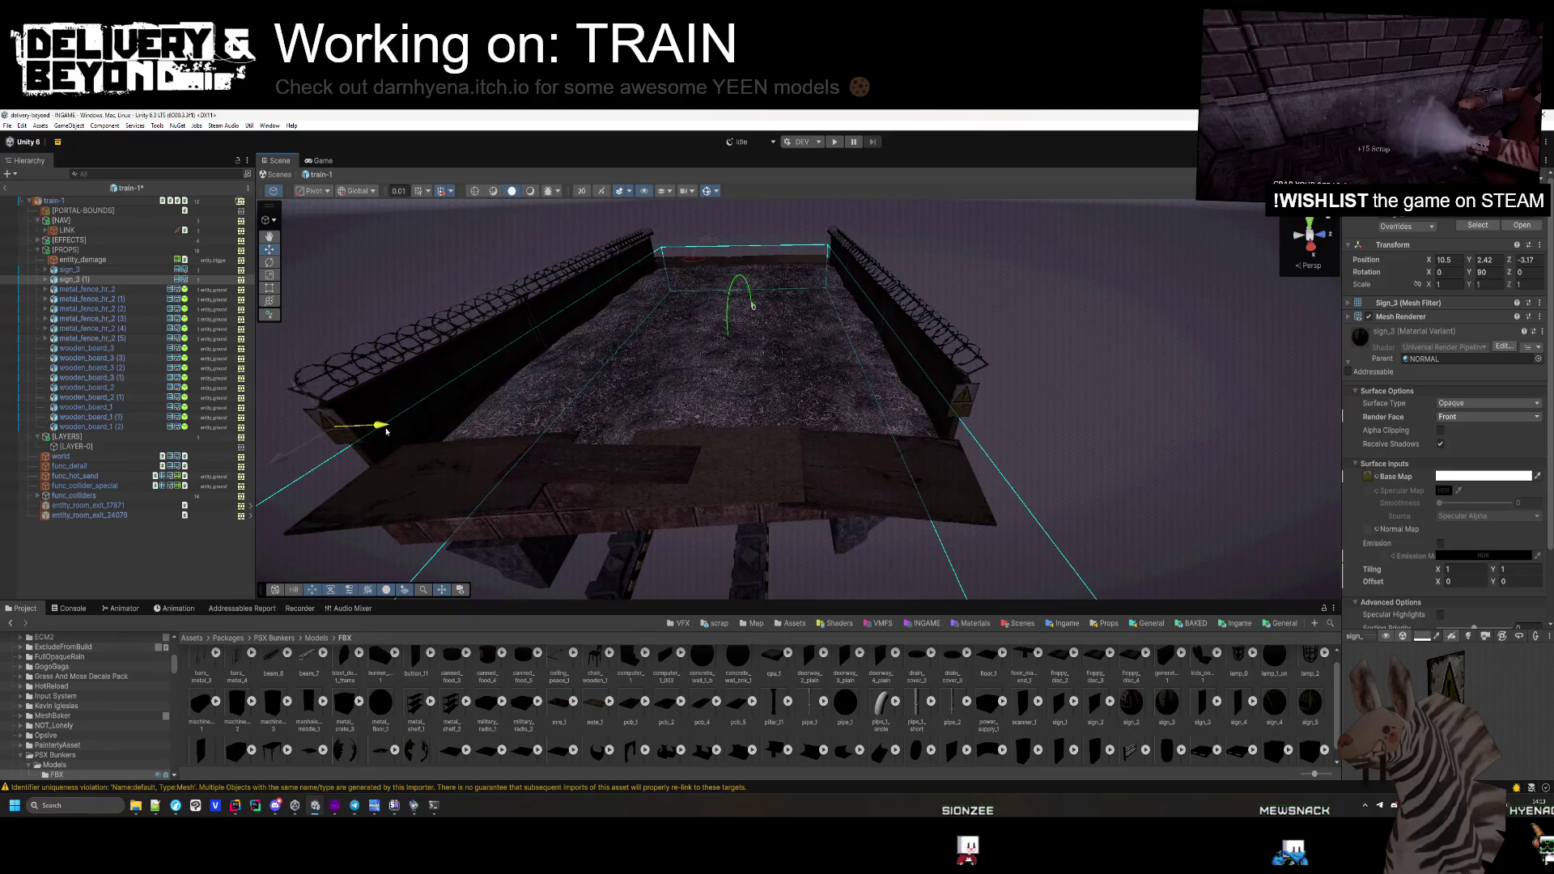
{"action": "key", "text": "f"}
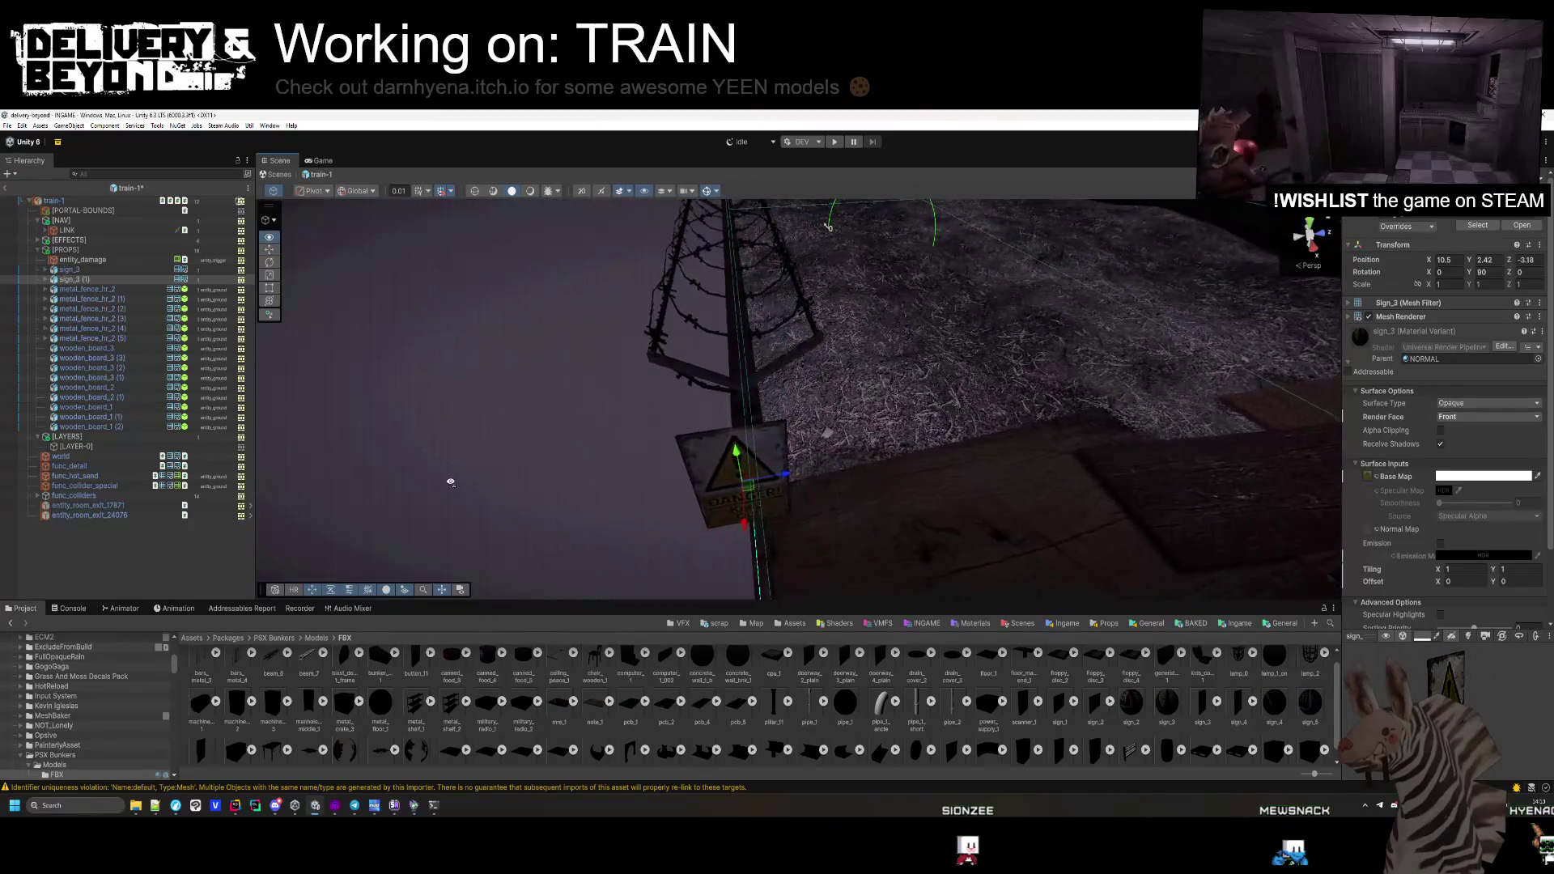
{"action": "left_click_drag", "start_coordinate": [451, 481], "coordinate": [712, 479]}
{"action": "scroll", "coordinate": [740, 474], "scroll_direction": "down", "scroll_amount": 5}
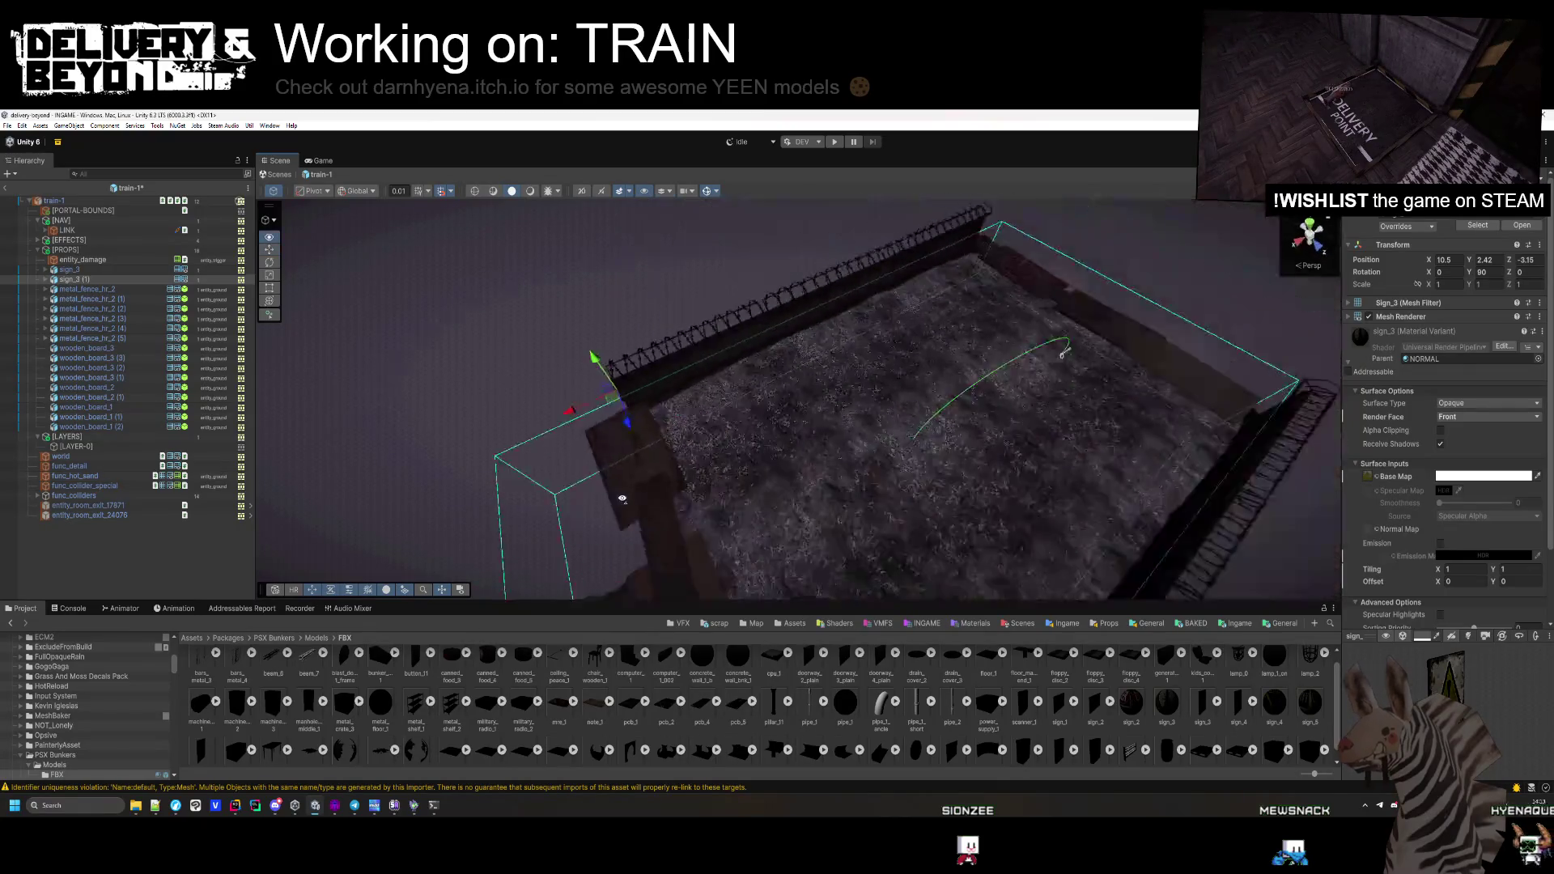
Add more sign copies along the fenced edges, giving sign_3 through sign_3 (3)
{"action": "key", "text": "ctrl+d"}
{"action": "left_click_drag", "start_coordinate": [765, 320], "coordinate": [664, 453]}
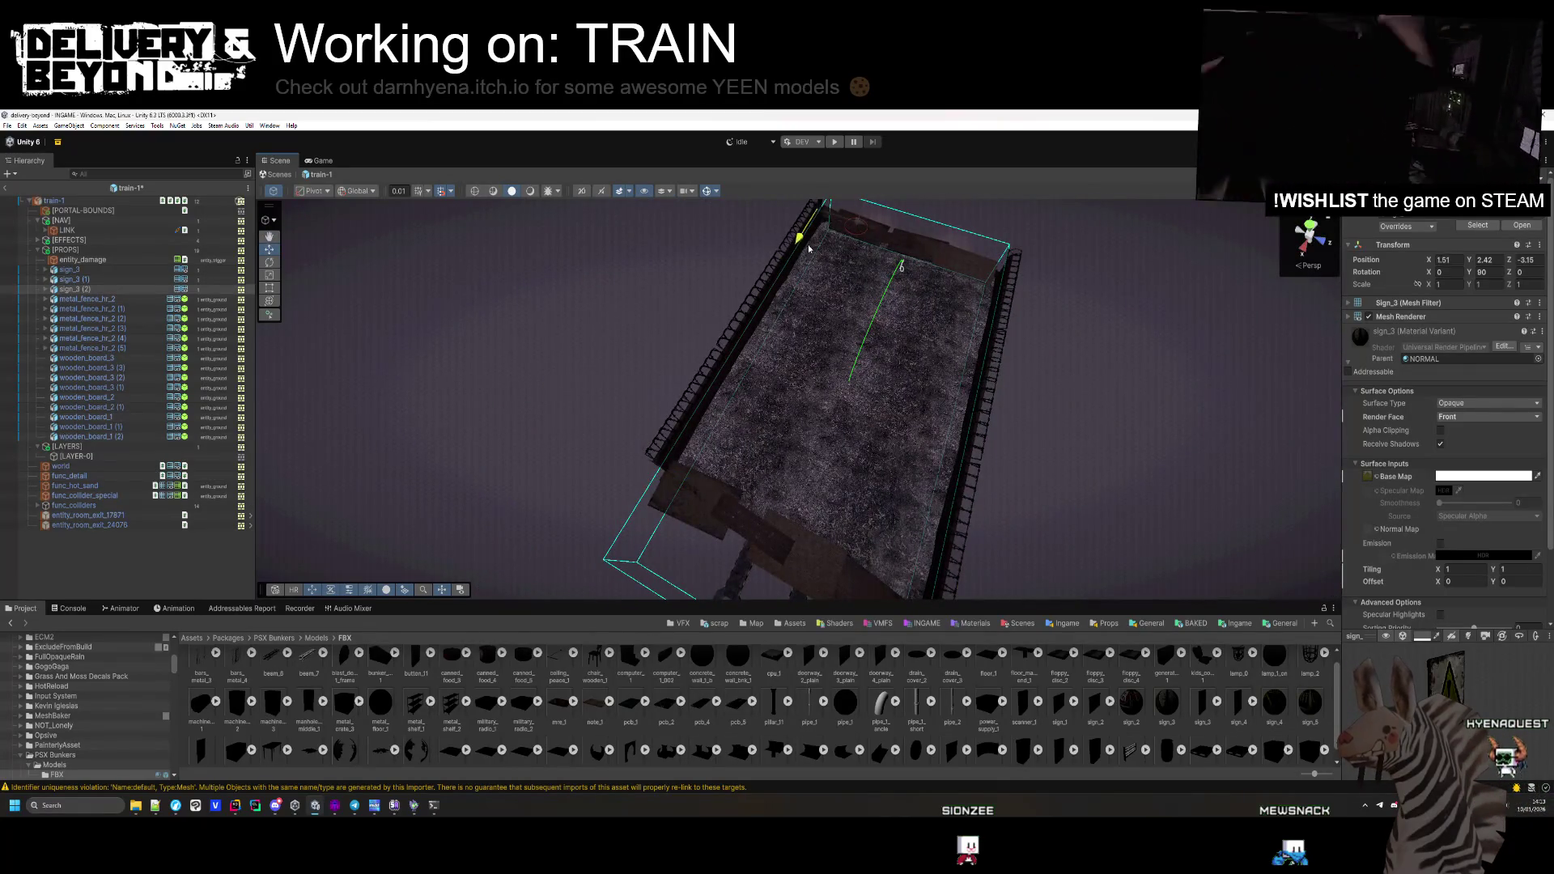
{"action": "key", "text": "f"}
{"action": "mouse_move", "coordinate": [878, 297]}
{"action": "left_mouse_down"}
{"action": "mouse_move", "coordinate": [306, 392]}
{"action": "mouse_move", "coordinate": [381, 403]}
{"action": "mouse_move", "coordinate": [666, 337]}
{"action": "mouse_move", "coordinate": [763, 388]}
{"action": "mouse_move", "coordinate": [344, 382]}
{"action": "mouse_move", "coordinate": [565, 365]}
{"action": "mouse_move", "coordinate": [636, 399]}
{"action": "mouse_move", "coordinate": [744, 562]}
{"action": "mouse_move", "coordinate": [794, 556]}
{"action": "left_mouse_up"}
{"action": "key", "text": "ctrl+d"}
{"action": "left_click", "coordinate": [635, 399]}
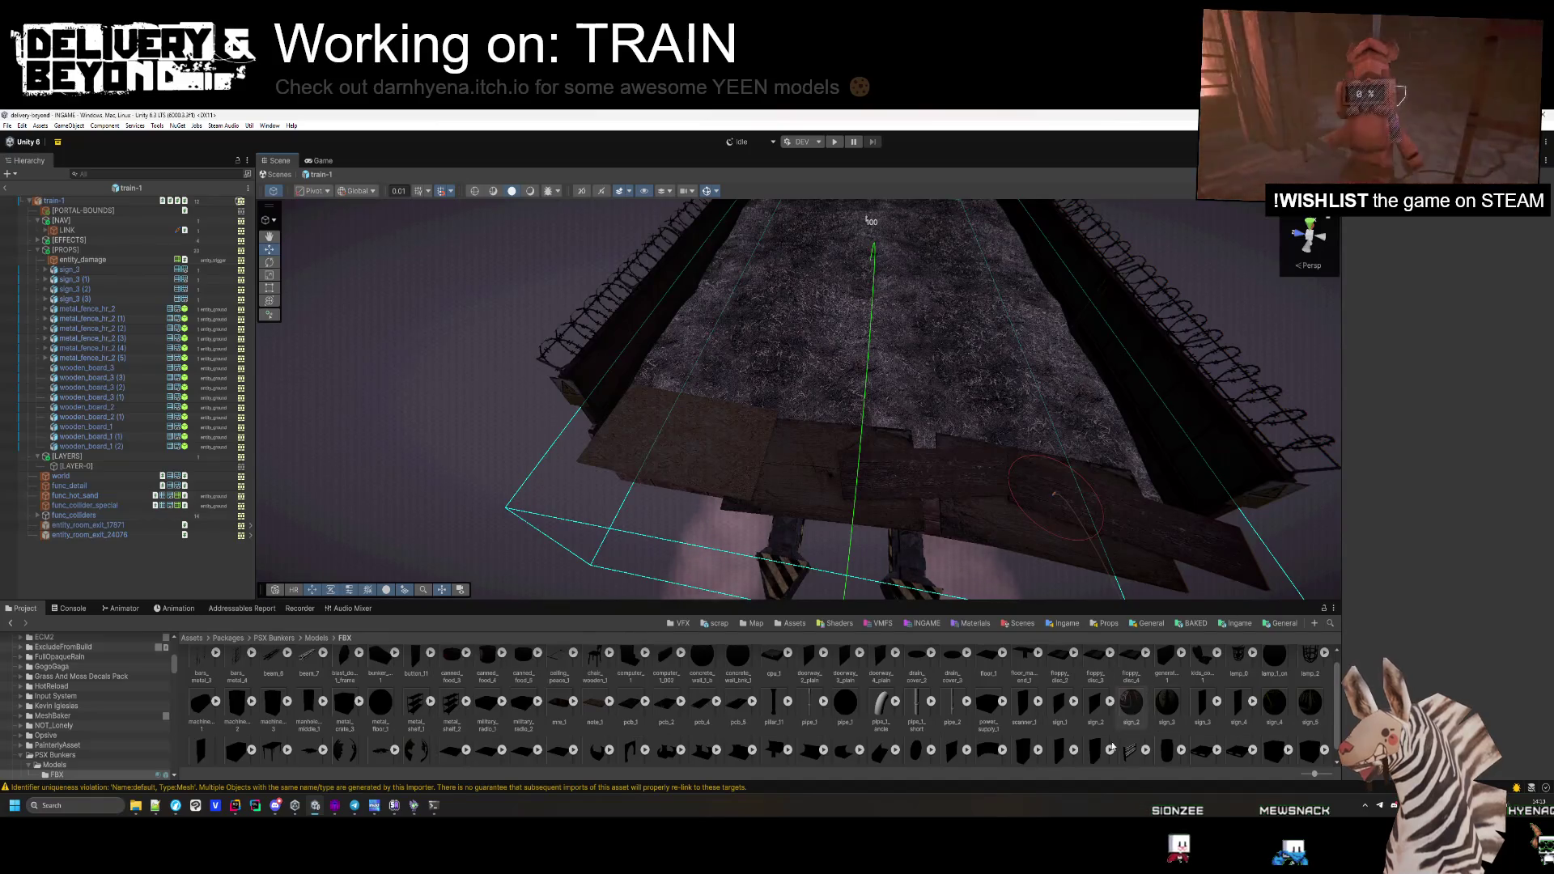
{"action": "scroll", "coordinate": [1115, 737], "scroll_direction": "down", "scroll_amount": 1}
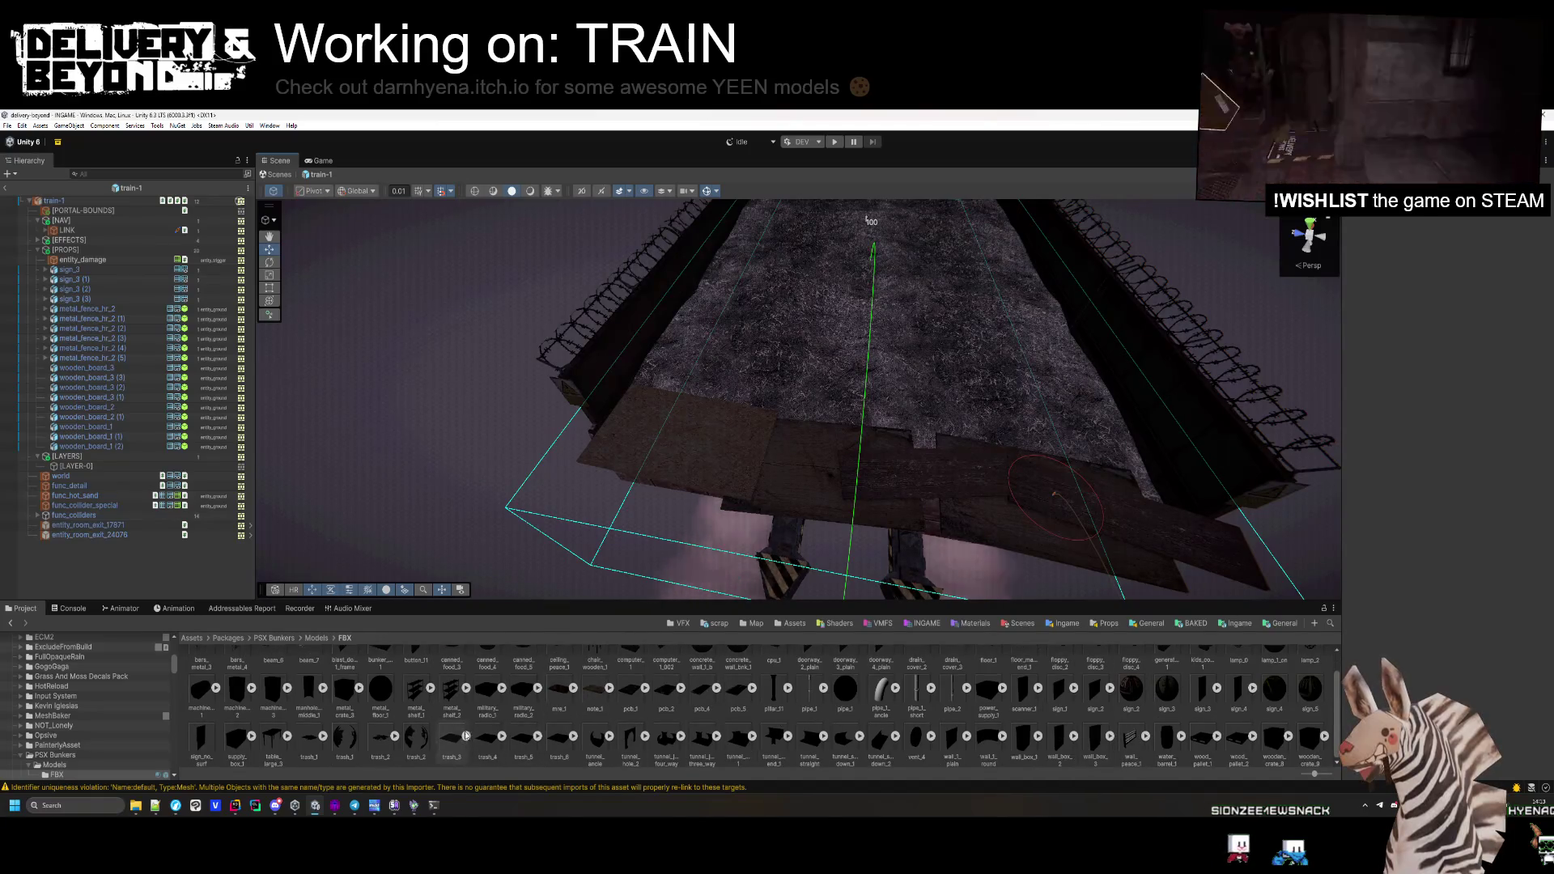
{"action": "scroll", "coordinate": [758, 741], "scroll_direction": "up", "scroll_amount": 2}
{"action": "left_click_drag", "start_coordinate": [834, 413], "coordinate": [851, 397]}
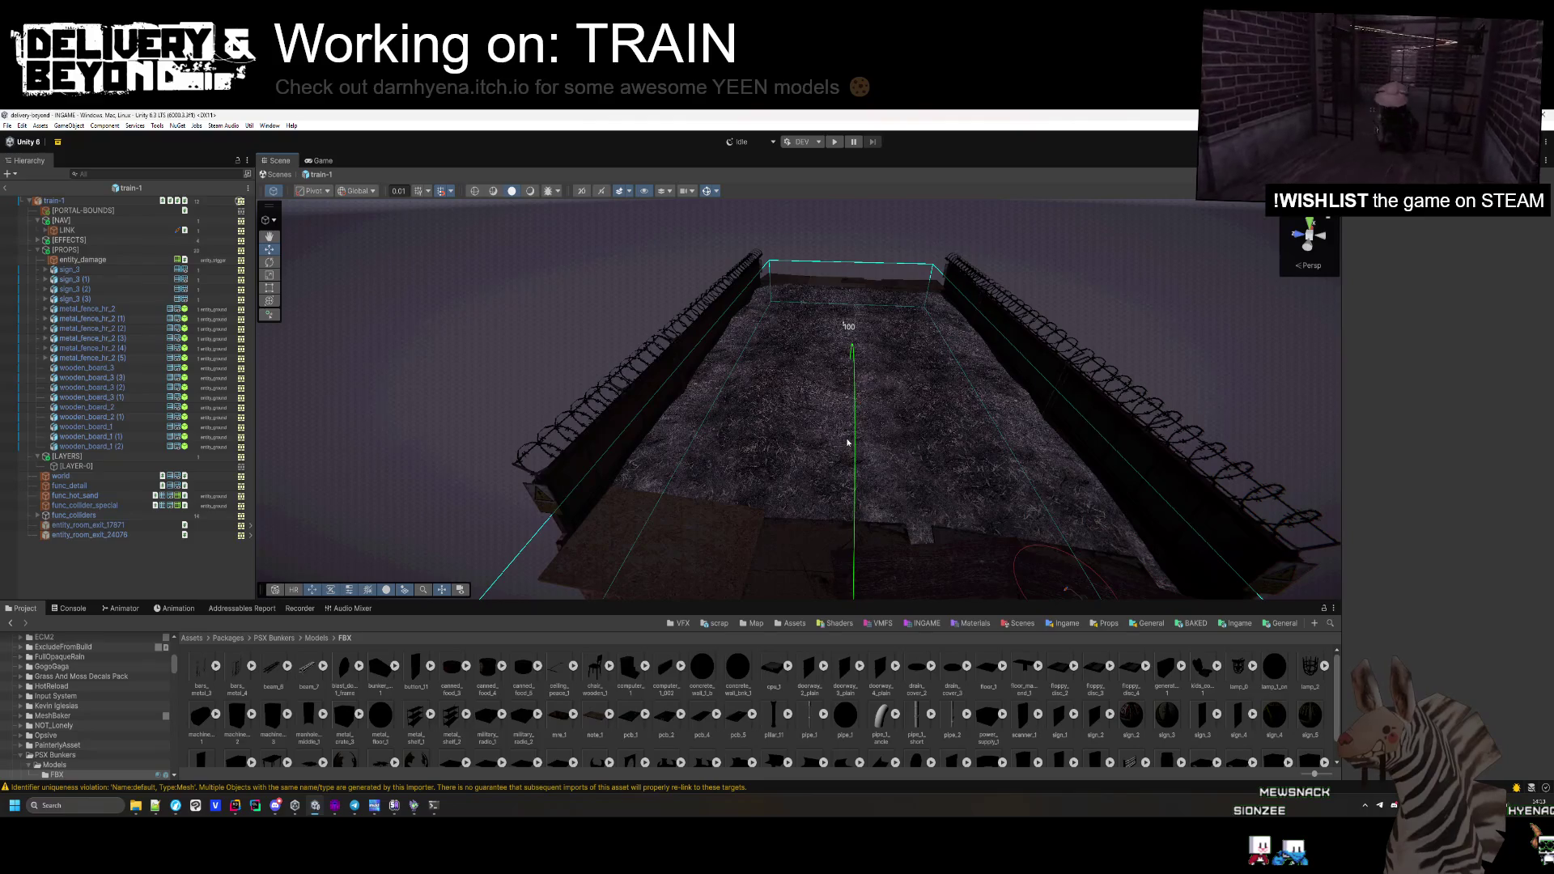
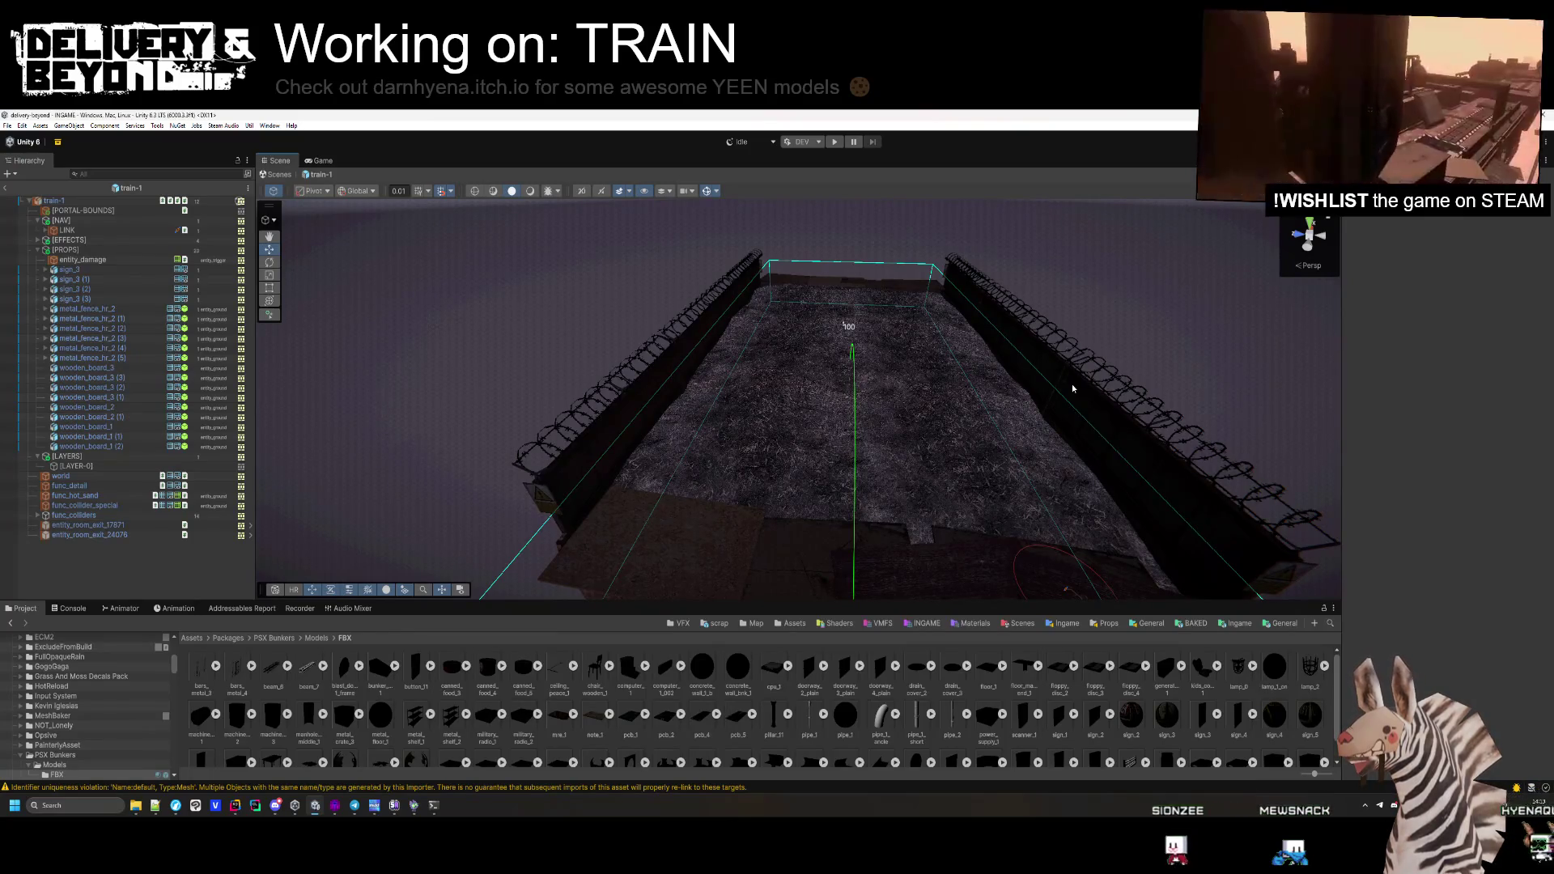
Orbit the Scene view around the razor-wire-fenced train car, then bring Hammer++ to the front
{"action": "mouse_move", "coordinate": [1072, 388]}
{"action": "left_mouse_down"}
{"action": "mouse_move", "coordinate": [993, 462]}
{"action": "mouse_move", "coordinate": [793, 441]}
{"action": "mouse_move", "coordinate": [733, 476]}
{"action": "left_mouse_up"}
{"action": "mouse_move", "coordinate": [734, 480]}
{"action": "left_mouse_down"}
{"action": "mouse_move", "coordinate": [882, 391]}
{"action": "mouse_move", "coordinate": [961, 434]}
{"action": "mouse_move", "coordinate": [961, 450]}
{"action": "left_mouse_up"}
{"action": "left_click", "coordinate": [337, 807]}
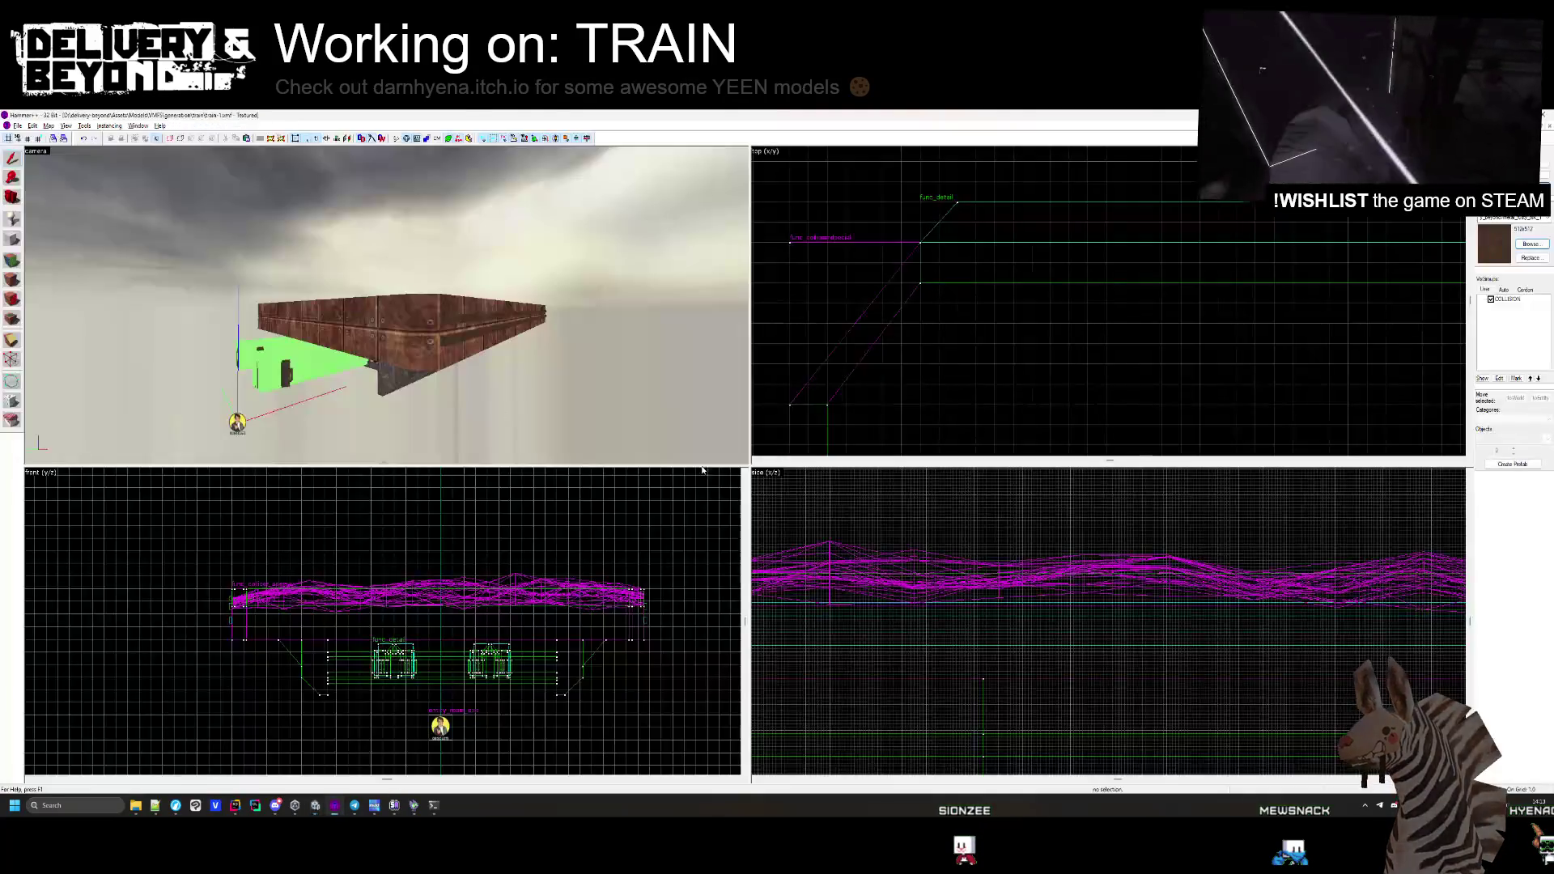
Select the deck floor solid and pick the grey asphalt texture as the active texture
{"action": "left_click", "coordinate": [427, 326]}
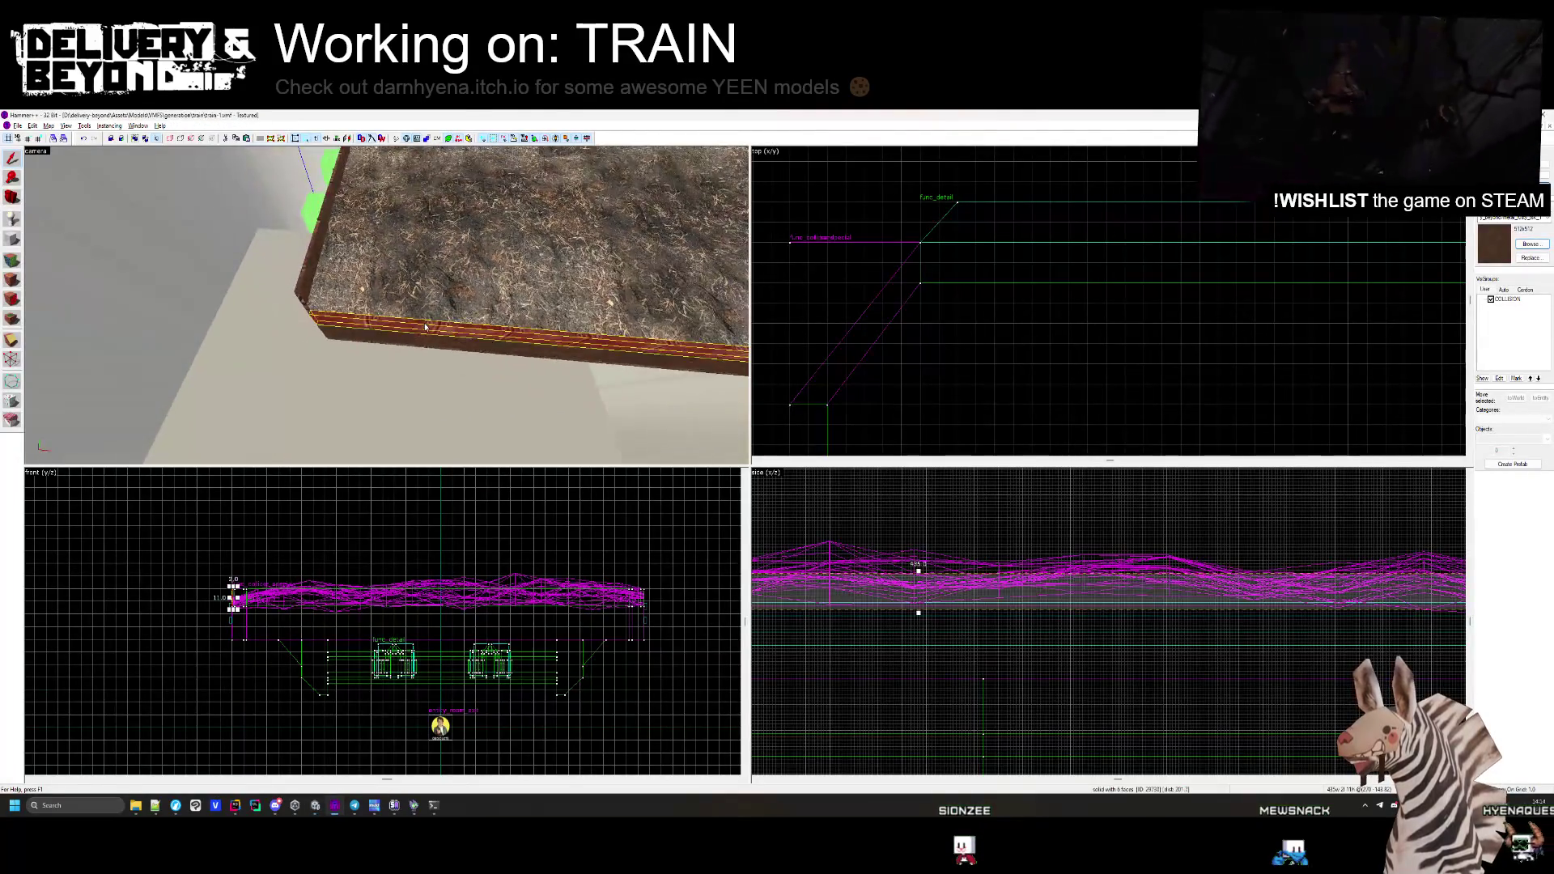
{"action": "left_click", "coordinate": [1531, 244]}
{"action": "scroll", "coordinate": [688, 322], "scroll_direction": "down", "scroll_amount": 10}
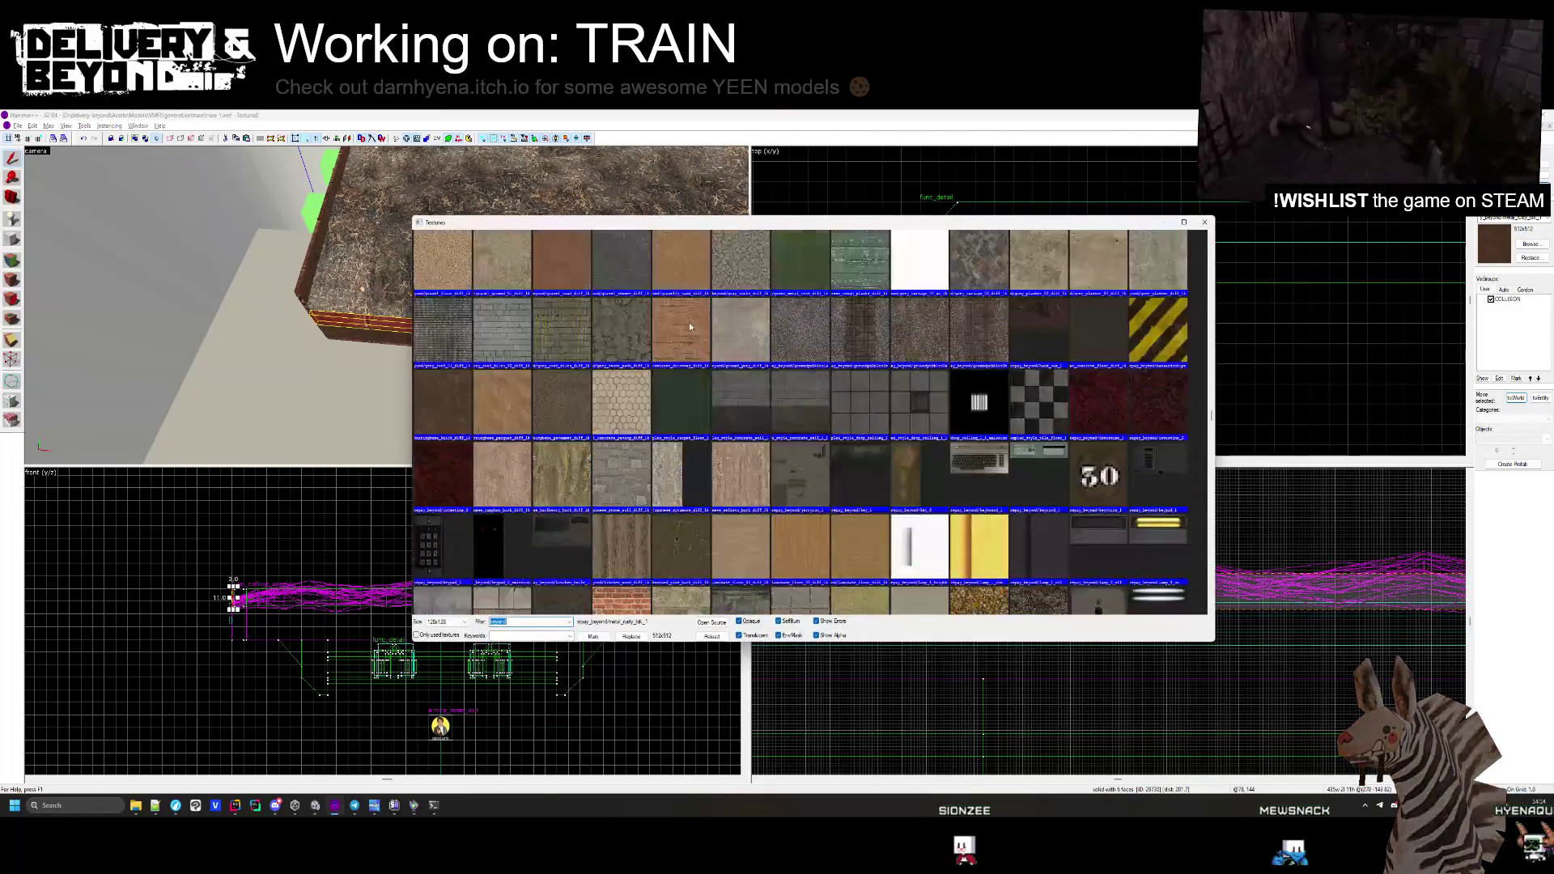
{"action": "scroll", "coordinate": [694, 343], "scroll_direction": "up", "scroll_amount": 10}
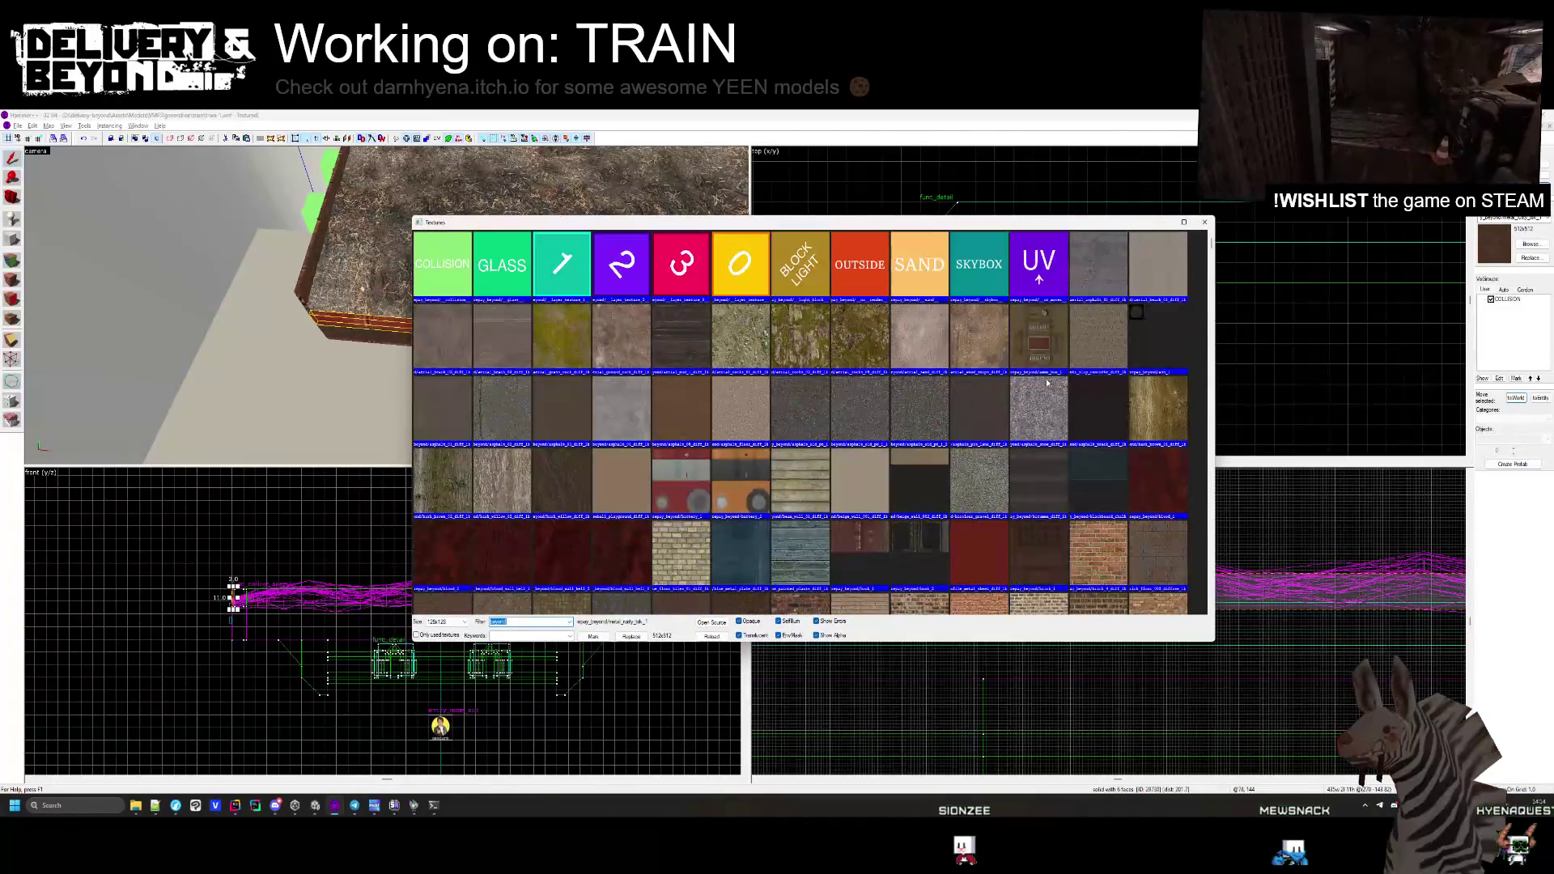
{"action": "double_click", "coordinate": [1118, 281]}
{"action": "scroll", "coordinate": [989, 323], "scroll_direction": "down", "scroll_amount": 5}
{"action": "scroll", "coordinate": [946, 369], "scroll_direction": "up", "scroll_amount": 10}
{"action": "scroll", "coordinate": [1026, 334], "scroll_direction": "down", "scroll_amount": 3}
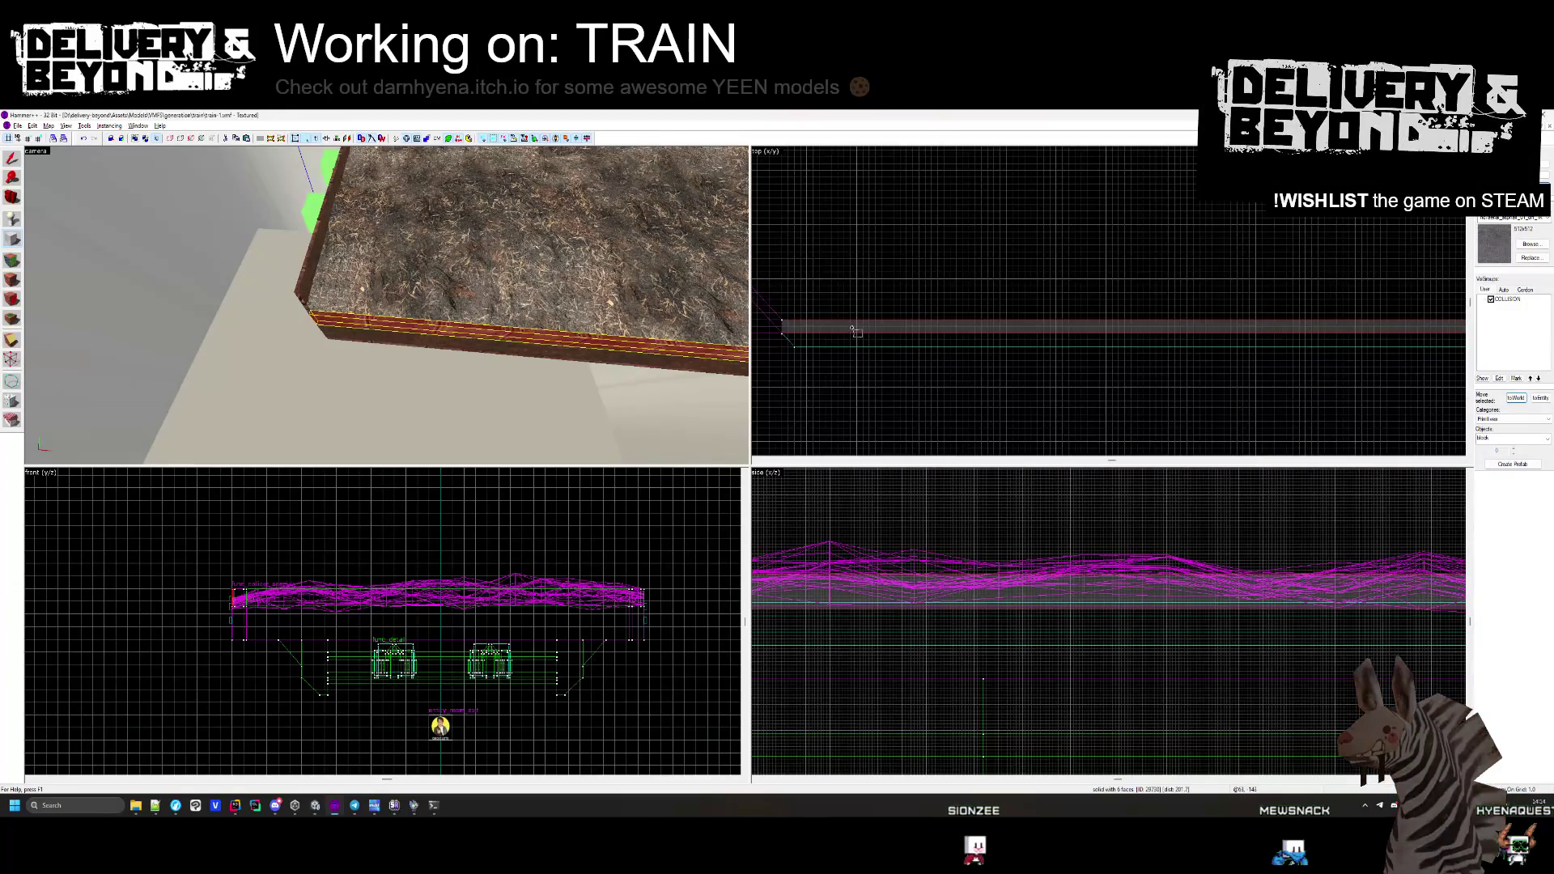
{"action": "key", "text": "alt+Tab"}
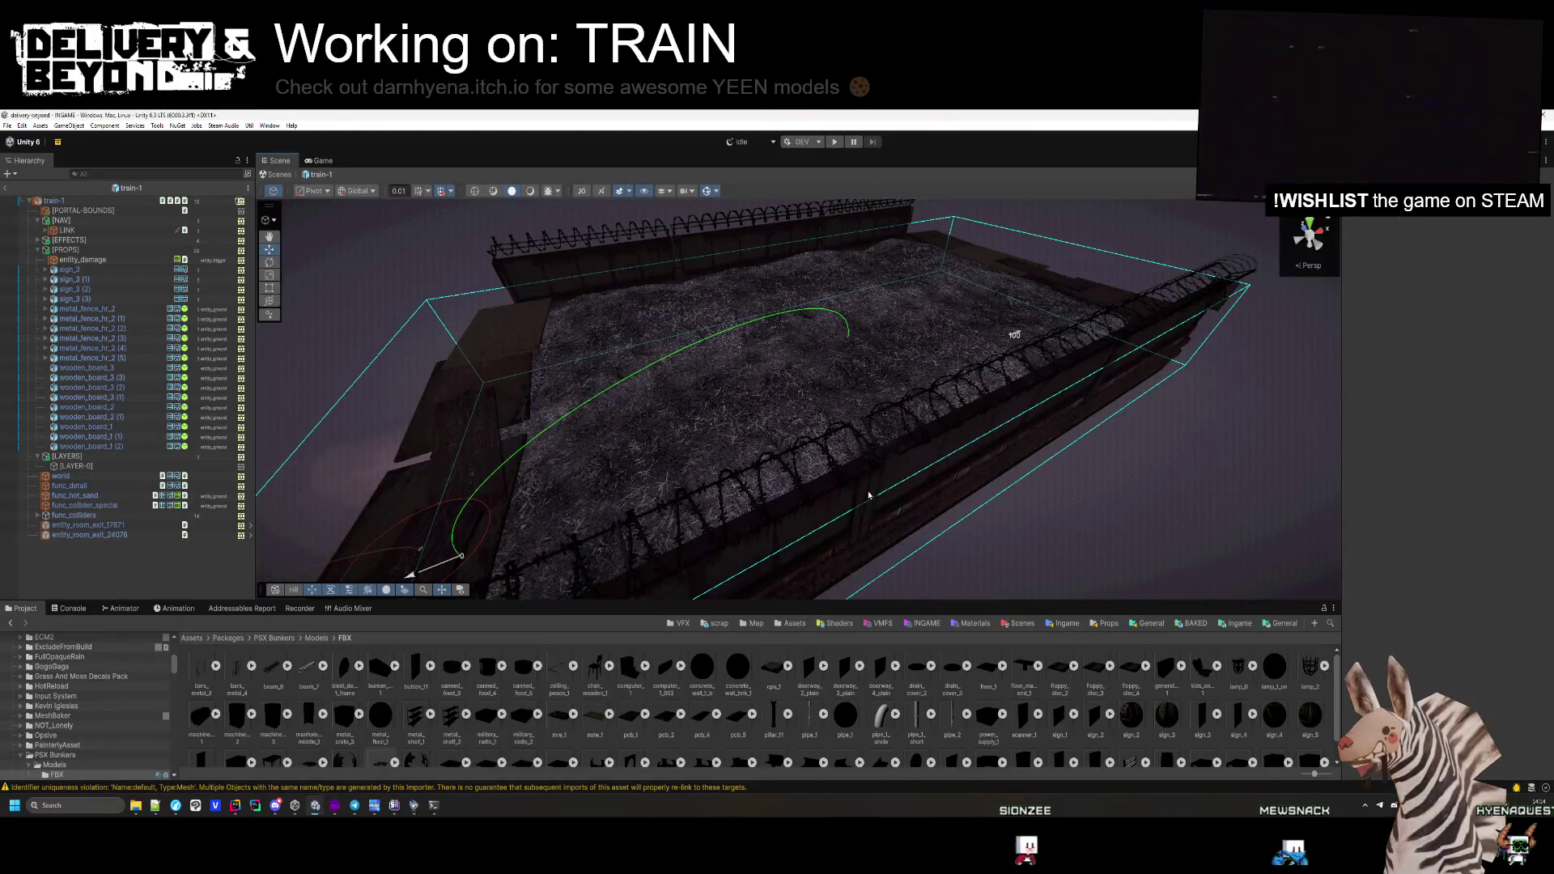
{"action": "key", "text": "alt+Tab"}
{"action": "scroll", "coordinate": [1061, 332], "scroll_direction": "down", "scroll_amount": 2}
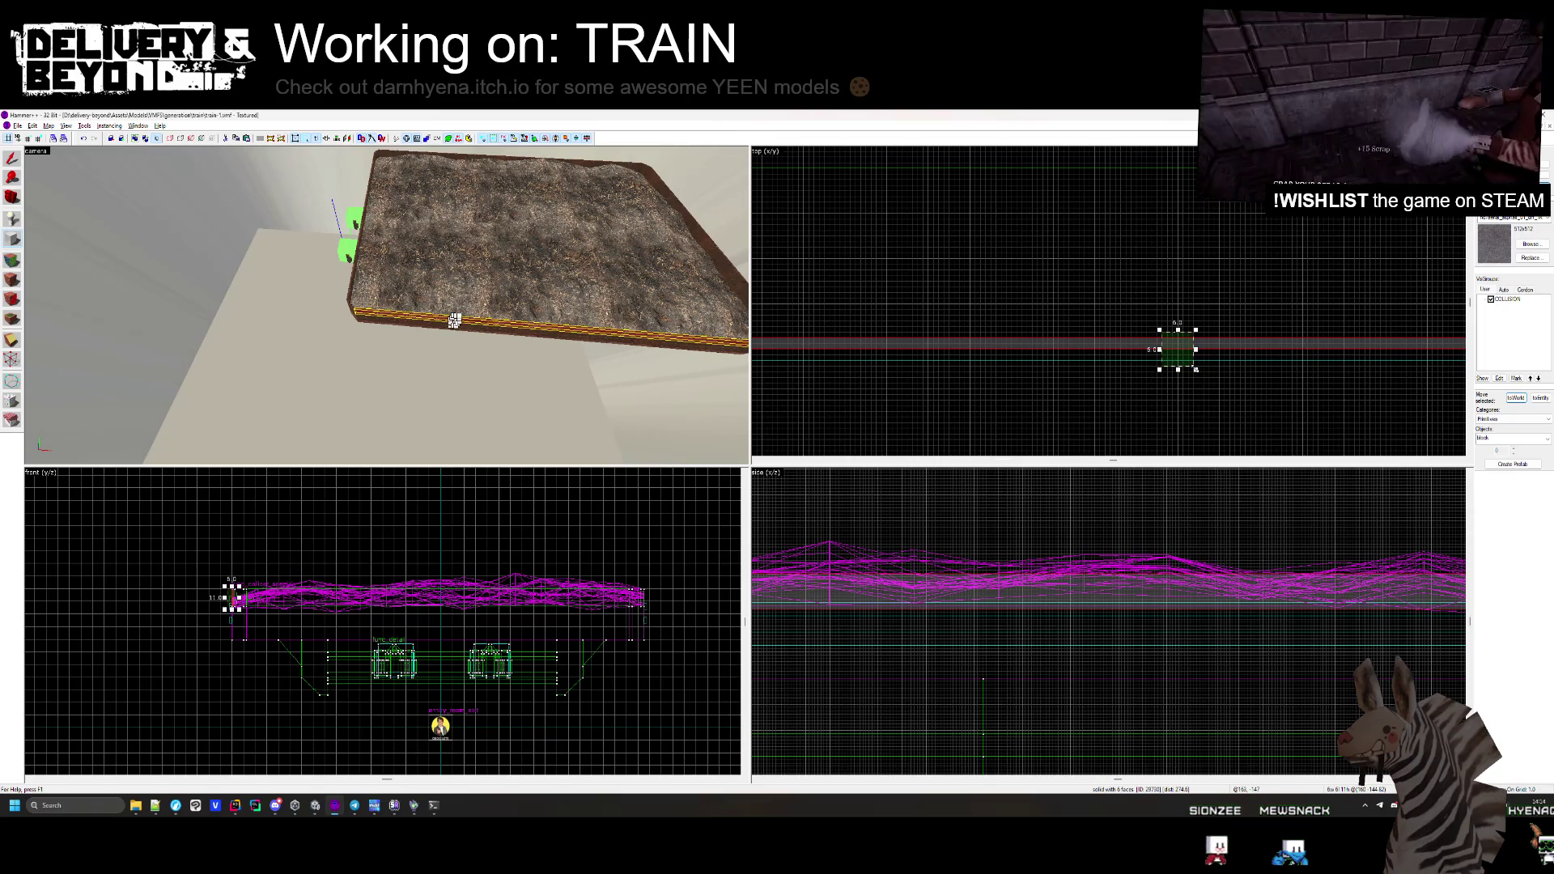
Select the small post brush and drag it right along the deck edge, previewing it in Unity
{"action": "left_click", "coordinate": [1038, 383]}
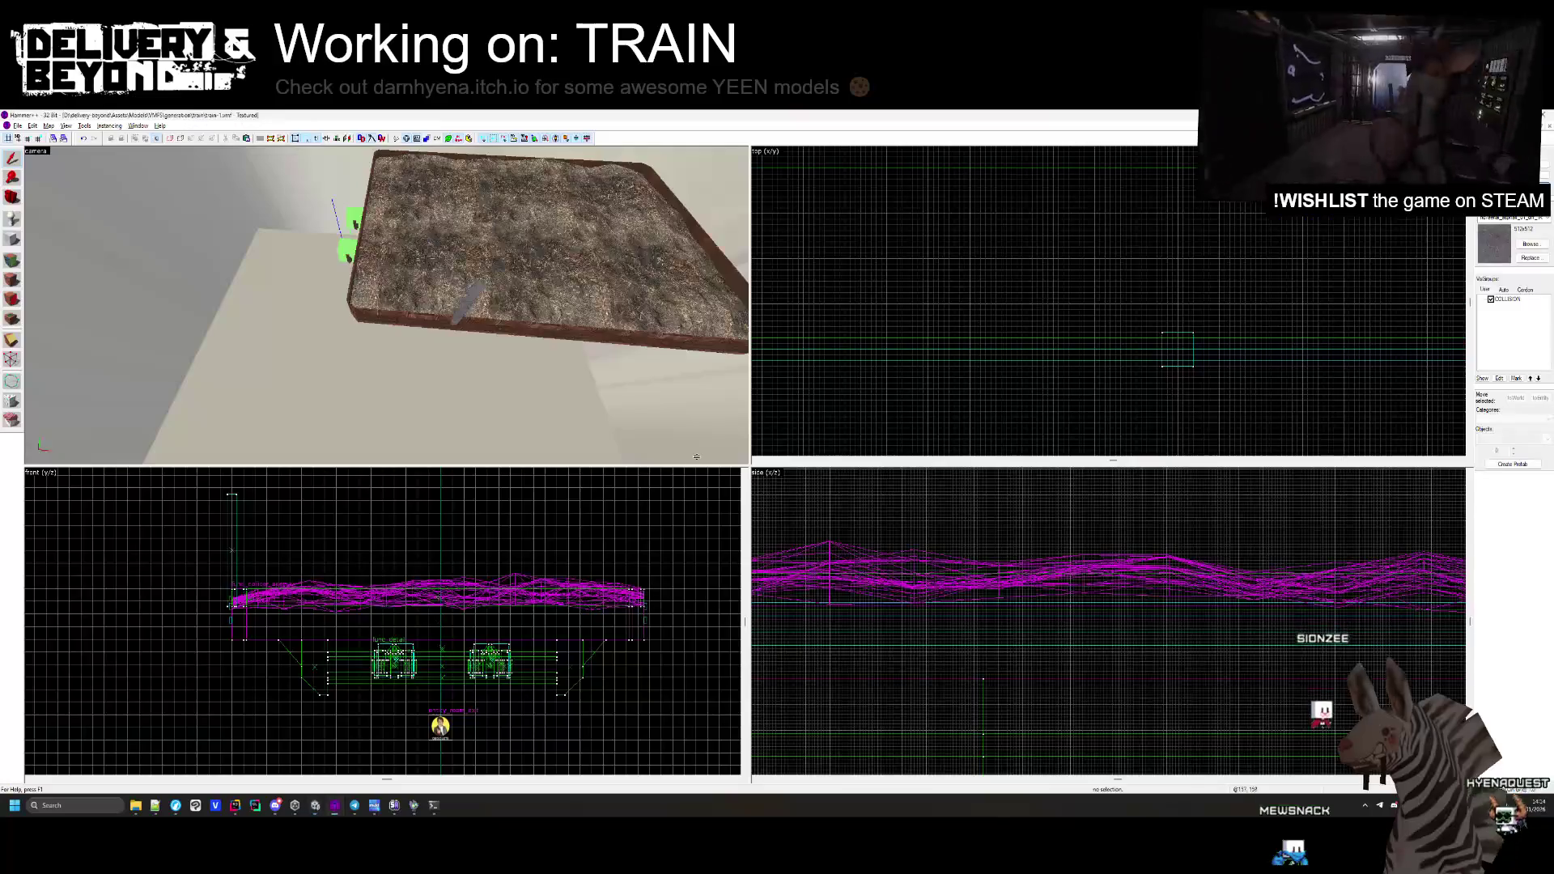
{"action": "left_click", "coordinate": [1178, 350]}
{"action": "scroll", "coordinate": [1134, 340], "scroll_direction": "up", "scroll_amount": 2}
{"action": "left_click_drag", "start_coordinate": [1036, 344], "coordinate": [1205, 346]}
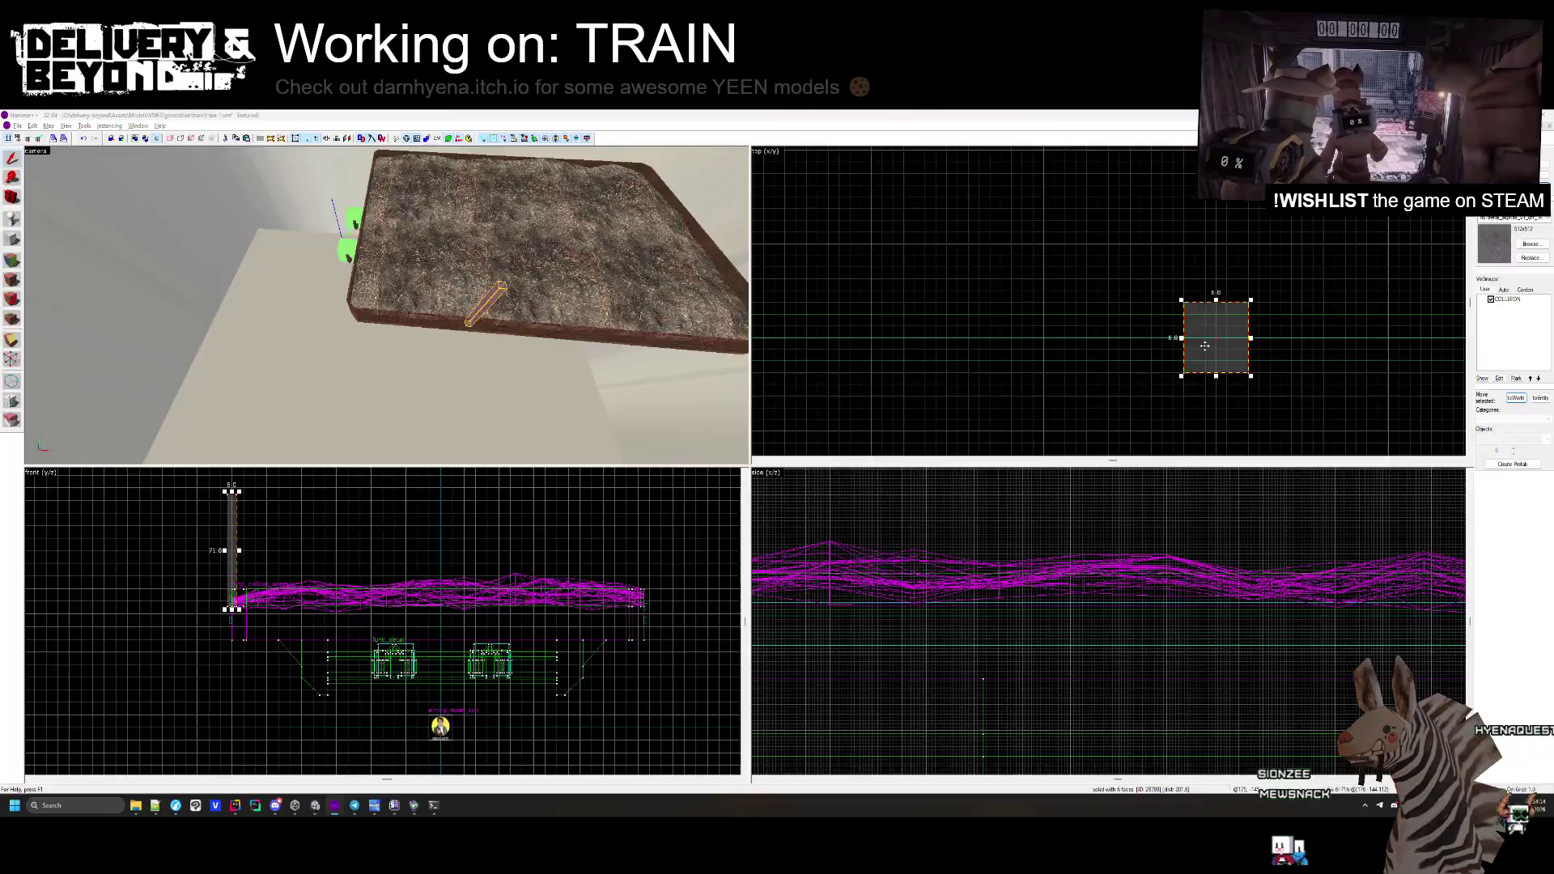
{"action": "key", "text": "alt+Tab"}
{"action": "key", "text": "alt+Tab"}
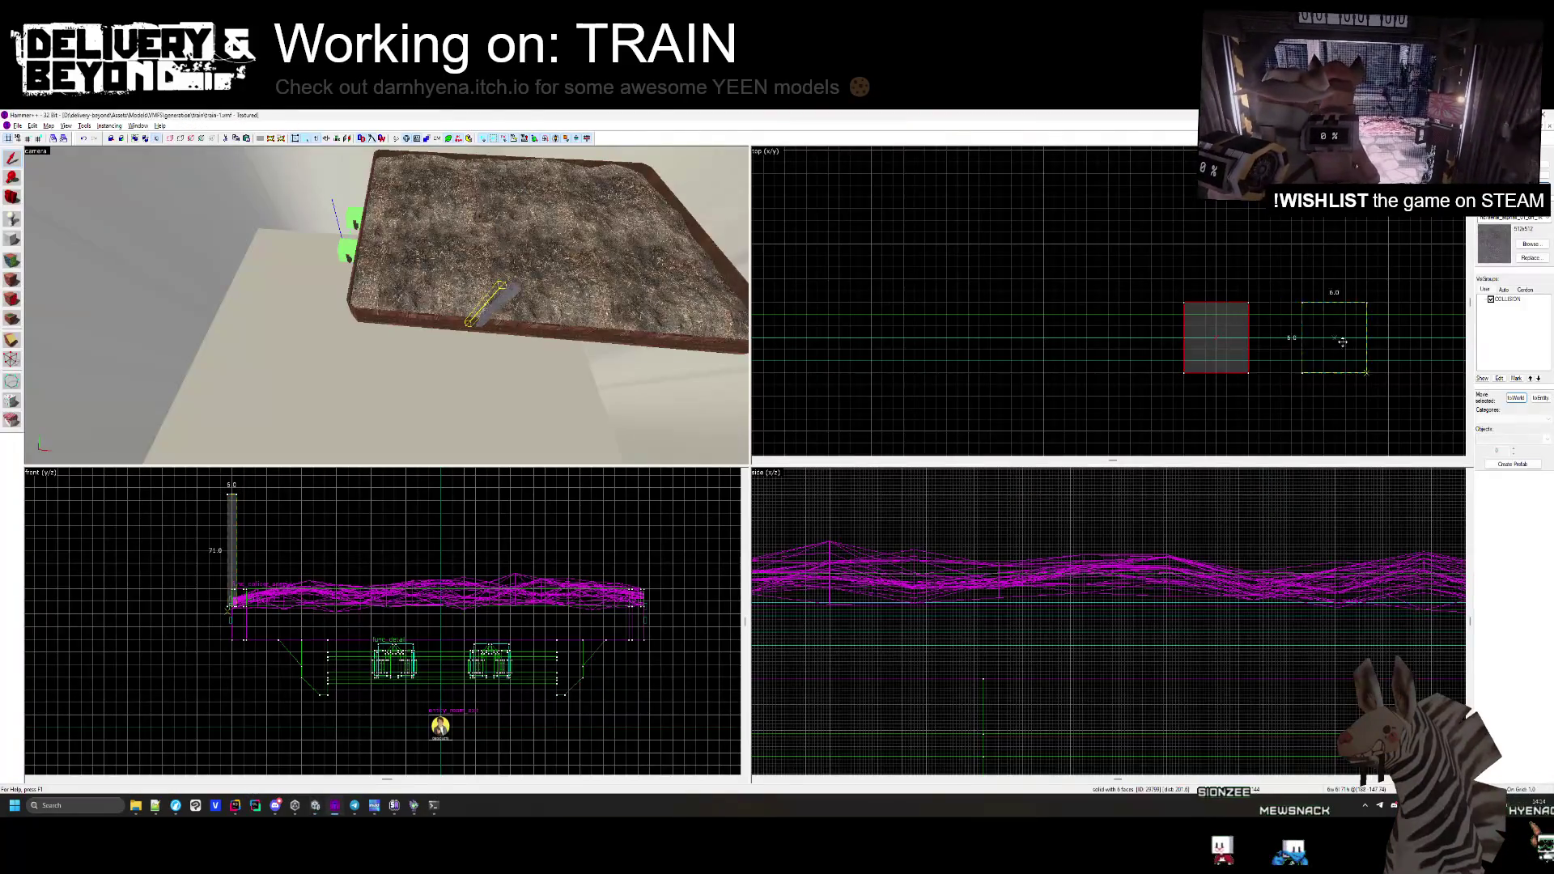
{"action": "left_click_drag", "start_coordinate": [1384, 343], "coordinate": [1383, 343]}
{"action": "key", "text": "alt+Tab"}
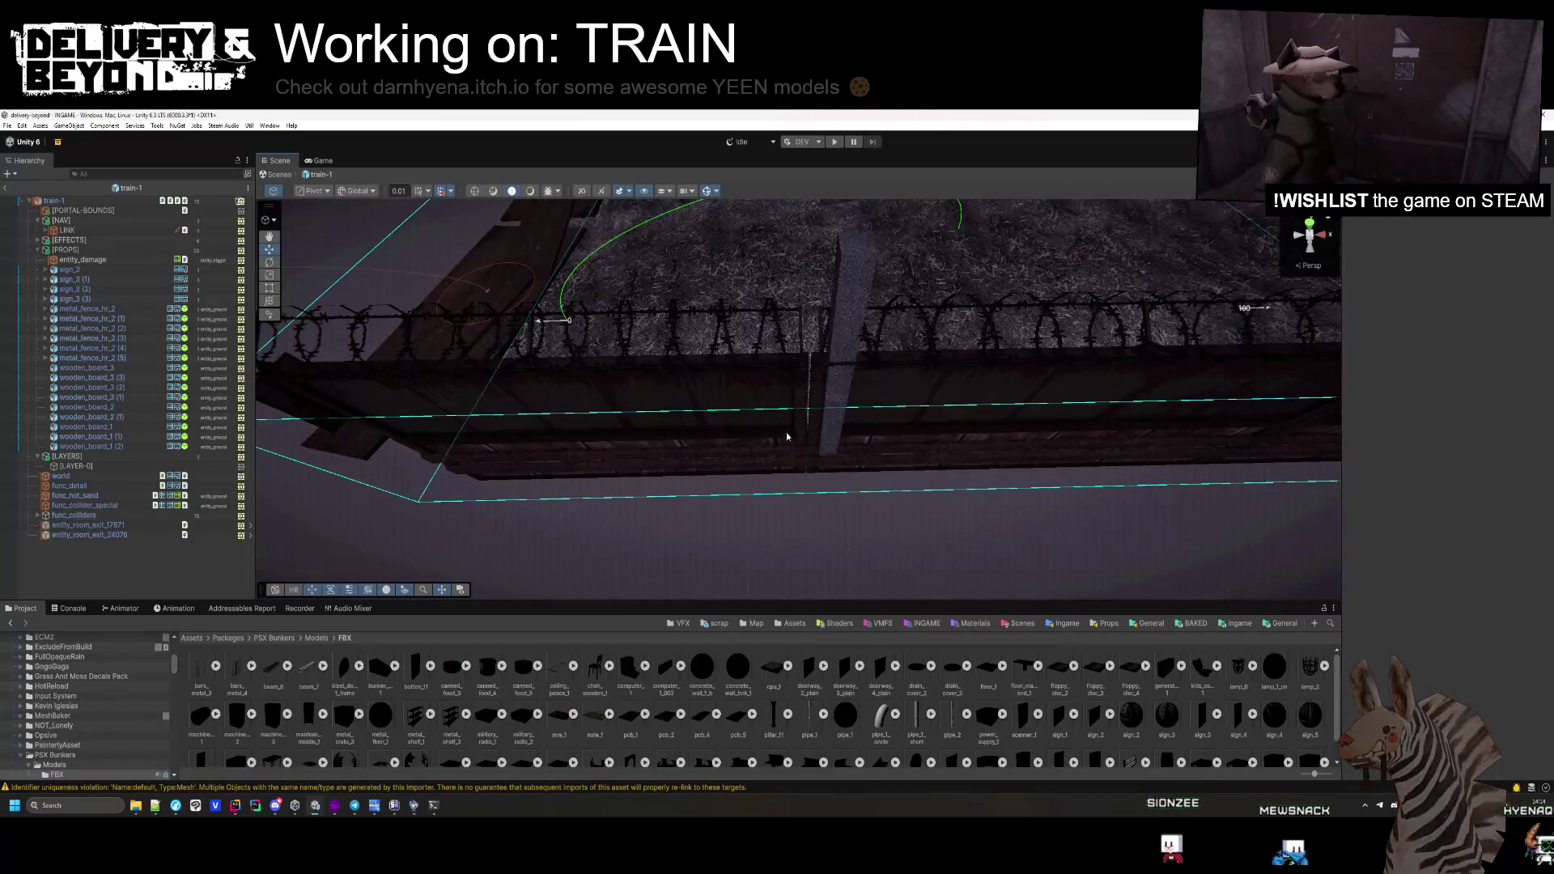
{"action": "key", "text": "alt+Tab"}
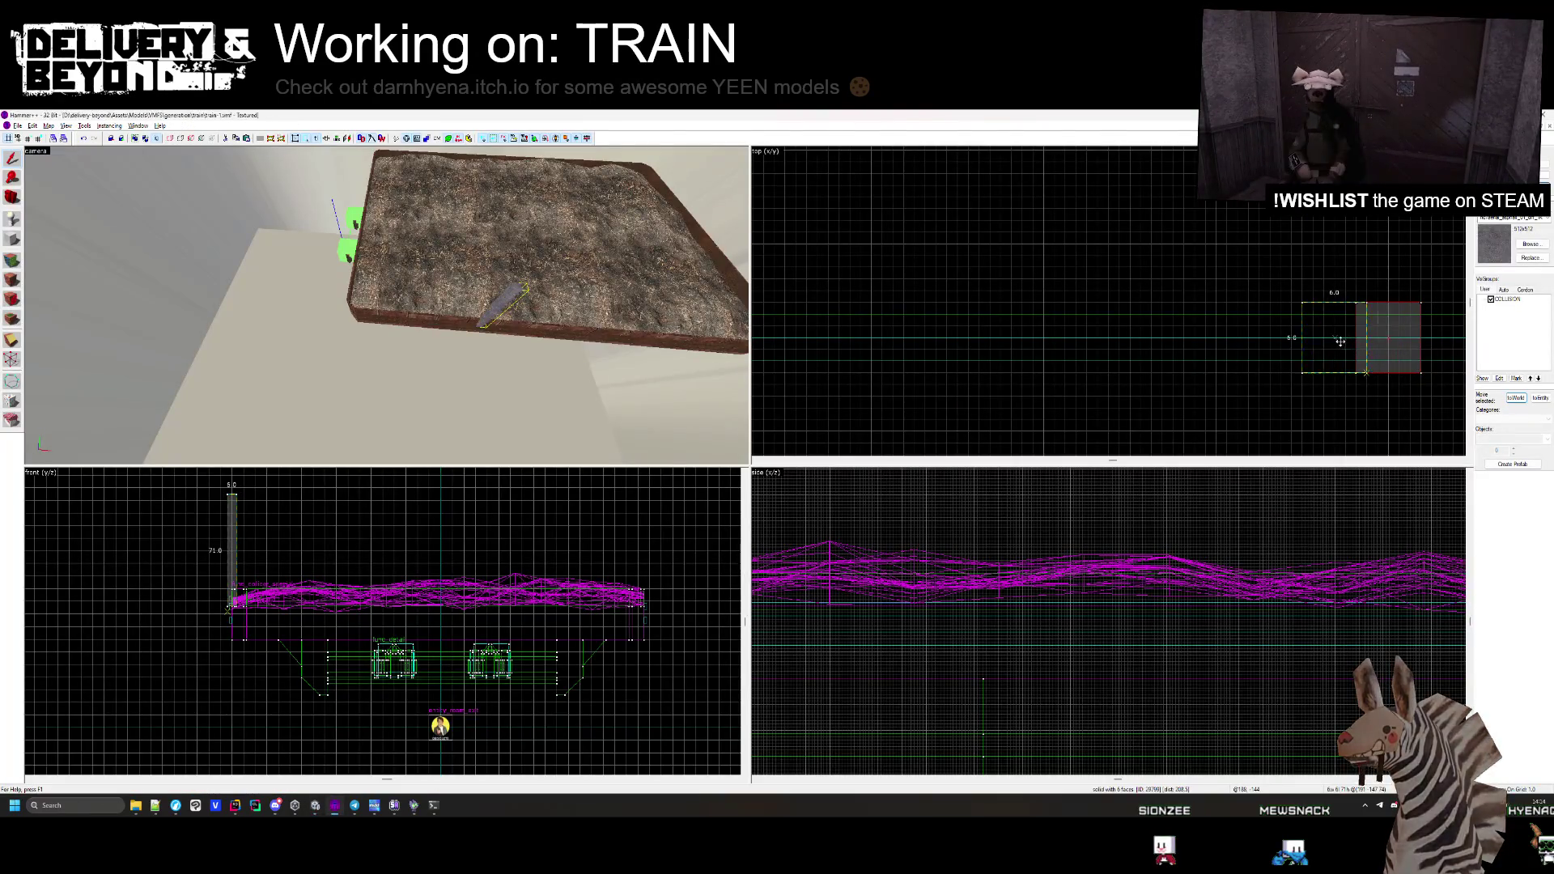
{"action": "key", "text": "alt+Tab"}
{"action": "key", "text": "alt+Tab"}
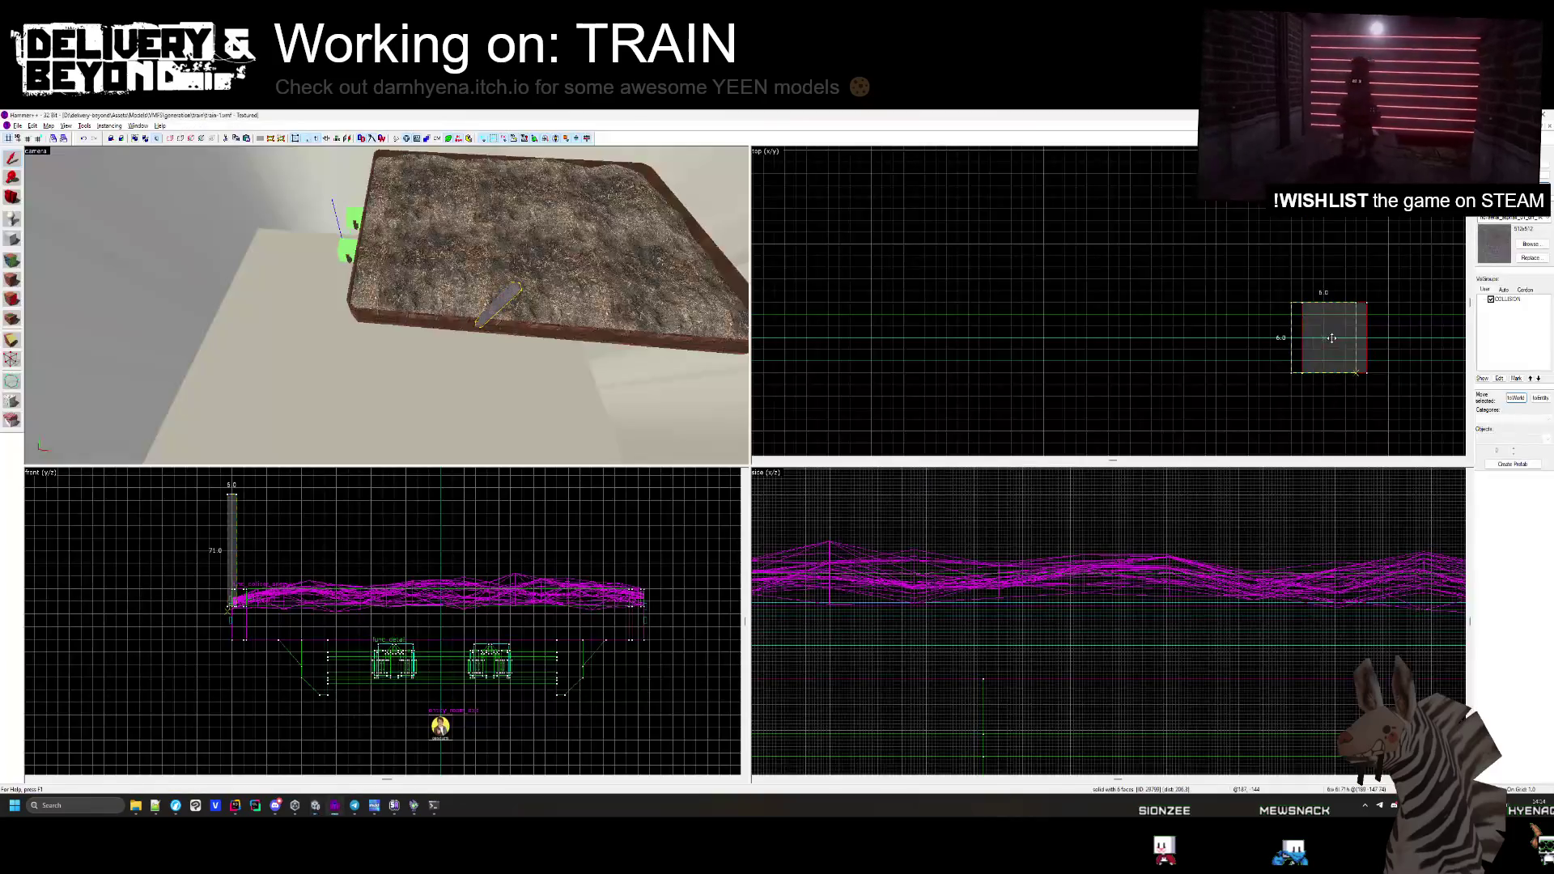
{"action": "key", "text": "alt+Tab"}
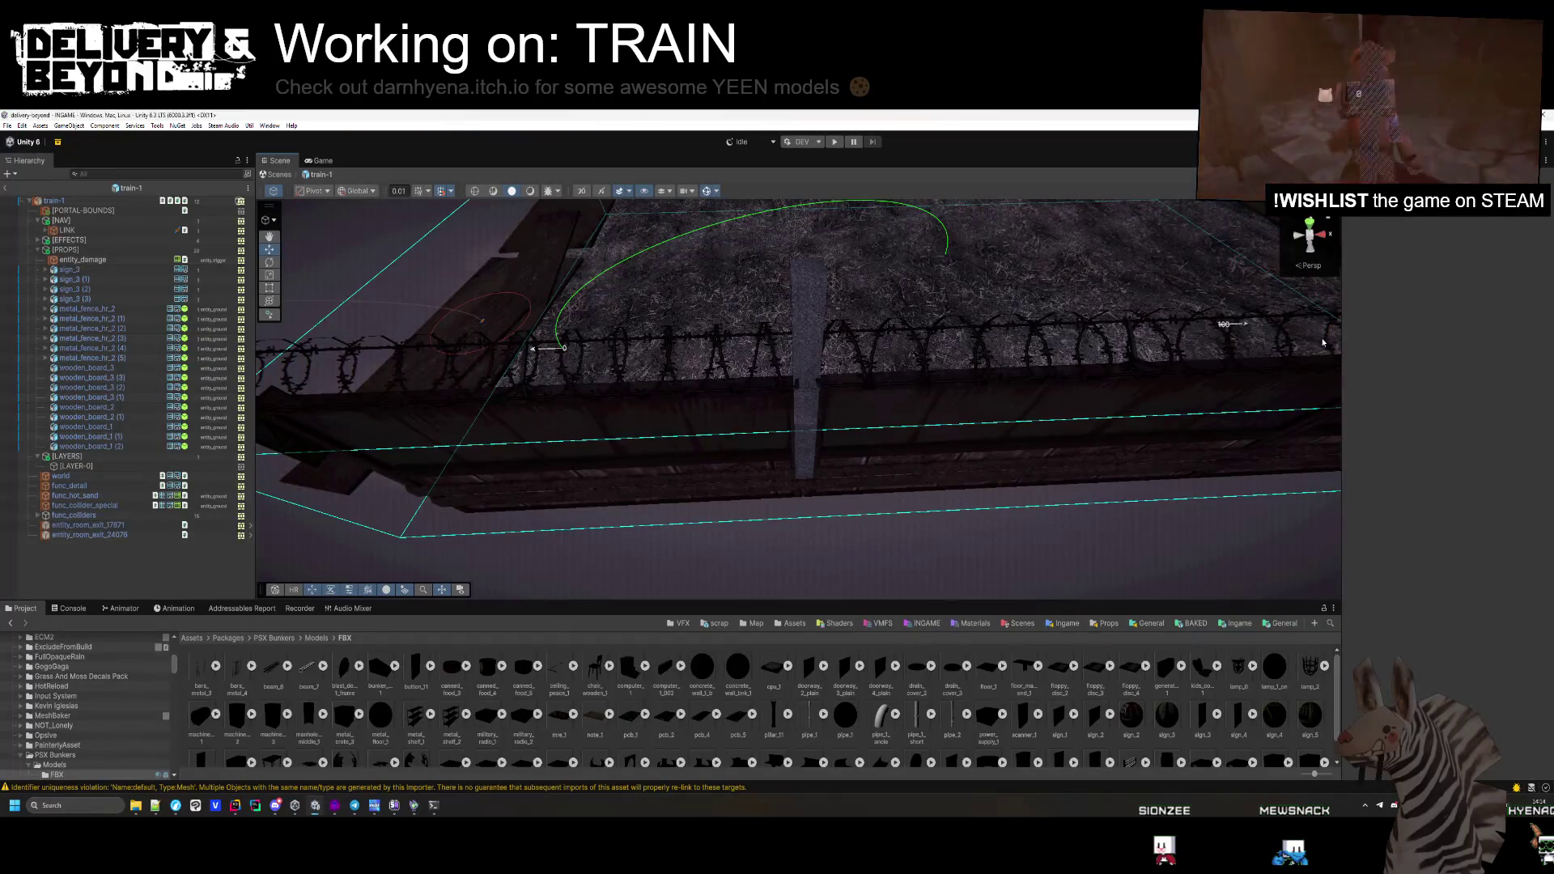
Shift the post brush further right in three drags, checking both posts against the fence in Unity
{"action": "scroll", "coordinate": [825, 383], "scroll_direction": "down", "scroll_amount": 5}
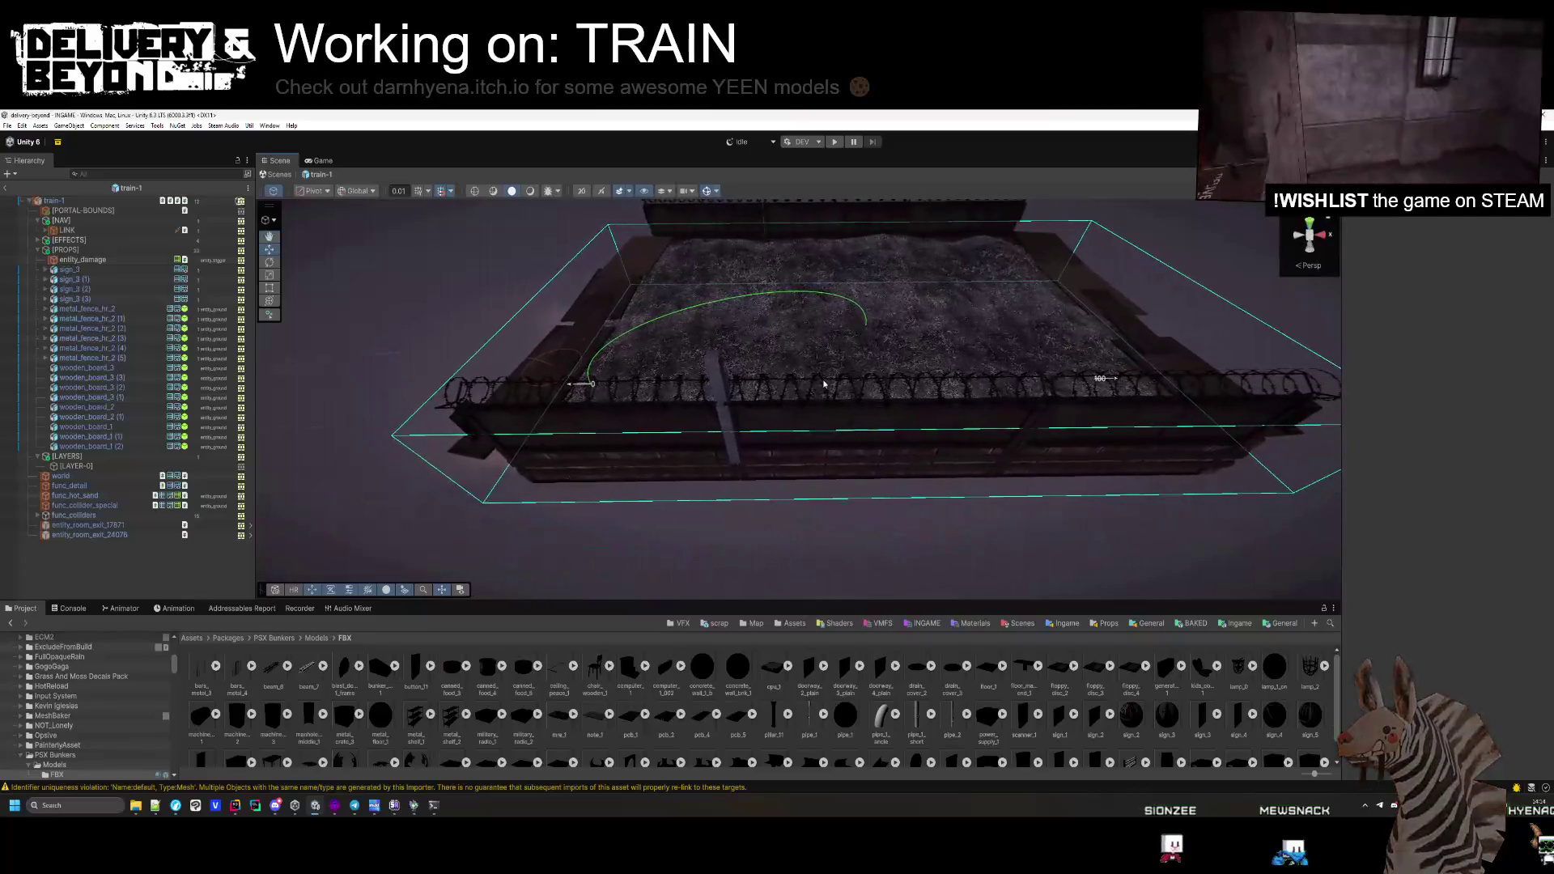
{"action": "key", "text": "alt+Tab"}
{"action": "left_click_drag", "start_coordinate": [939, 369], "coordinate": [1370, 369]}
{"action": "key", "text": "alt+Tab"}
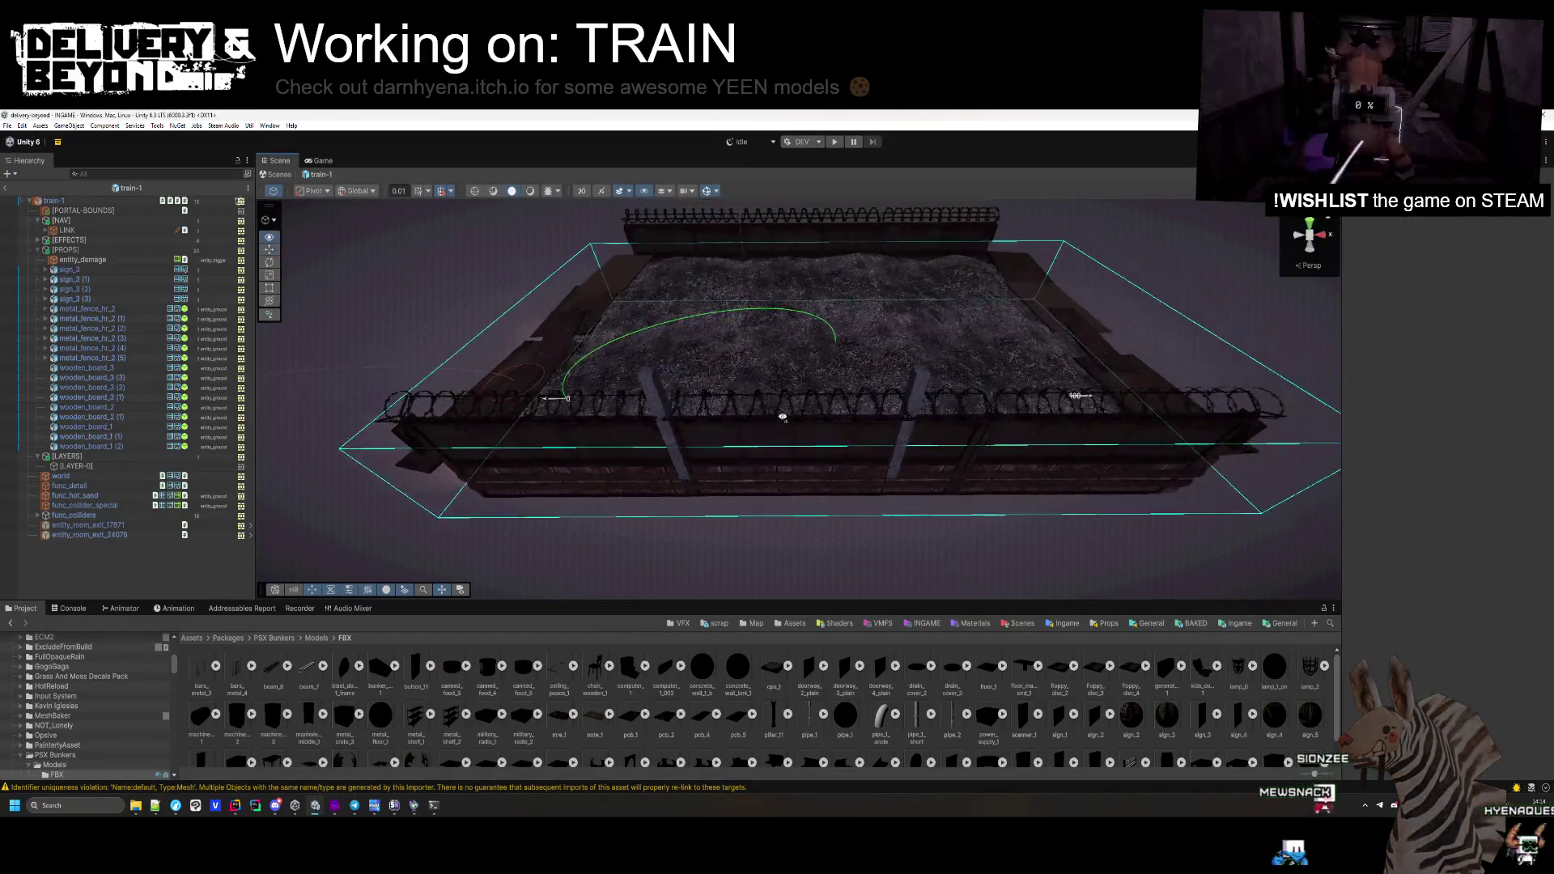
{"action": "key", "text": "alt+Tab"}
{"action": "left_click_drag", "start_coordinate": [893, 371], "coordinate": [1031, 366]}
{"action": "key", "text": "alt+Tab"}
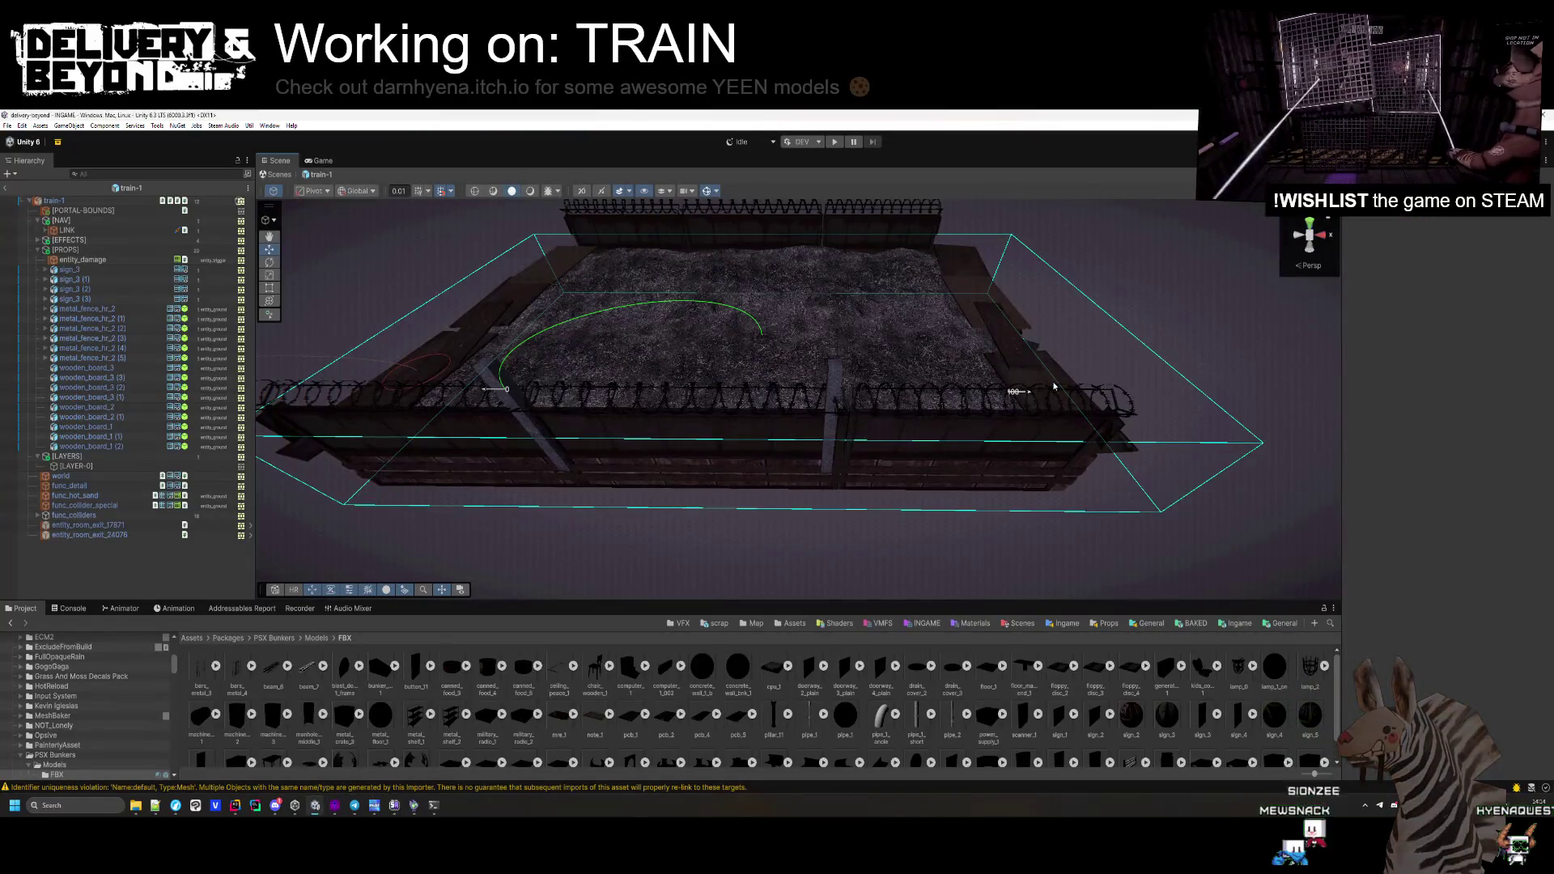
{"action": "key", "text": "alt+Tab"}
{"action": "left_click_drag", "start_coordinate": [1065, 364], "coordinate": [1100, 369]}
{"action": "key", "text": "alt+Tab"}
{"action": "key", "text": "alt+Tab"}
{"action": "key", "text": "alt+Tab"}
{"action": "mouse_move", "coordinate": [854, 446]}
{"action": "left_mouse_down"}
{"action": "mouse_move", "coordinate": [833, 451]}
{"action": "mouse_move", "coordinate": [986, 439]}
{"action": "mouse_move", "coordinate": [1218, 481]}
{"action": "left_mouse_up"}
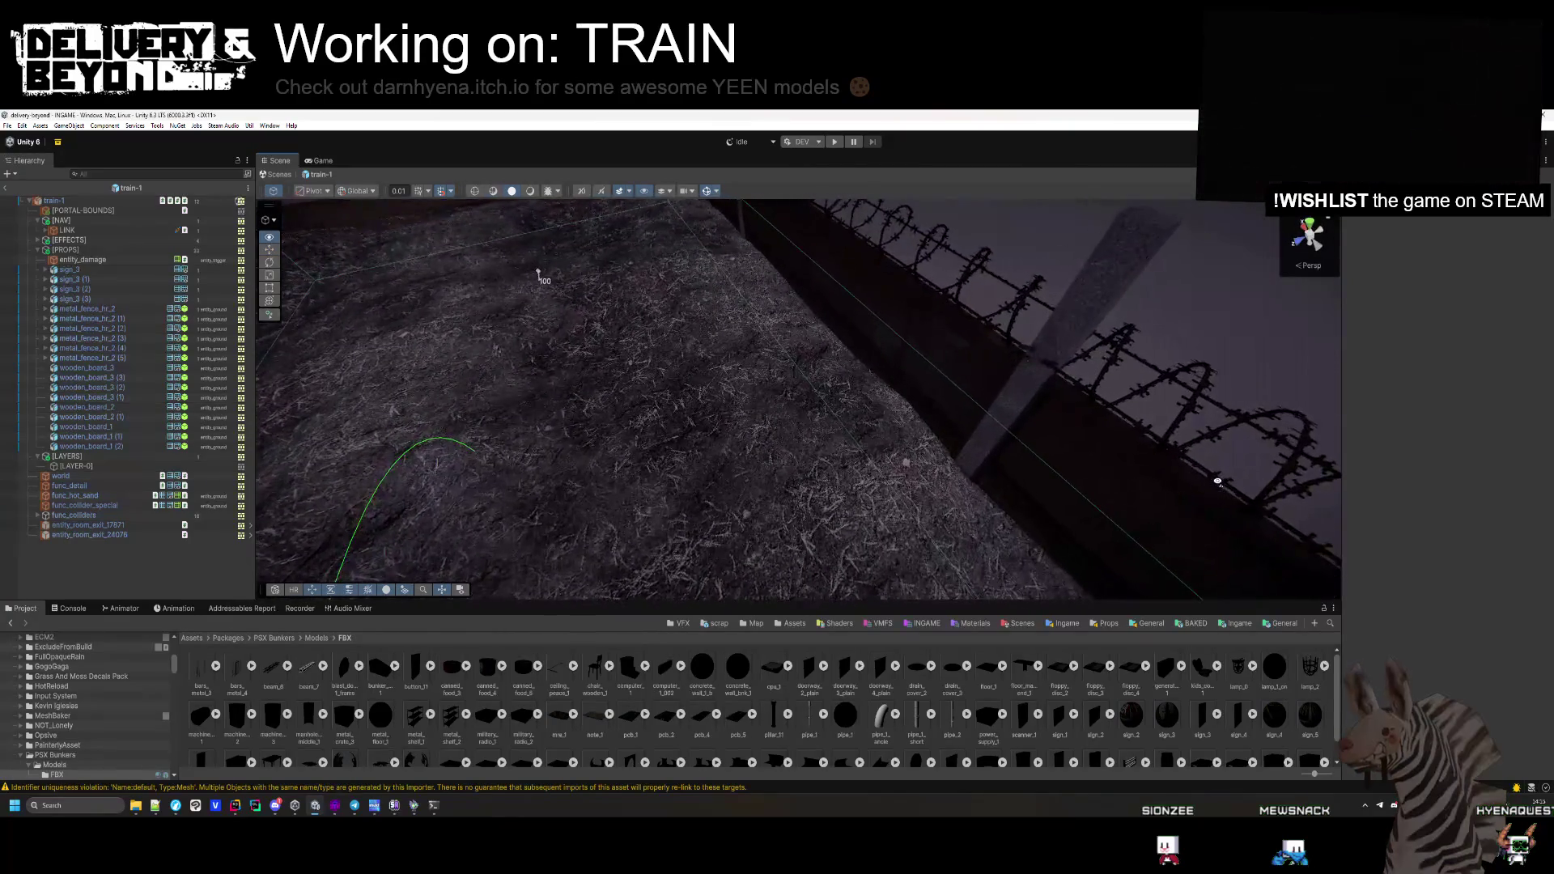
{"action": "key", "text": "alt+Tab"}
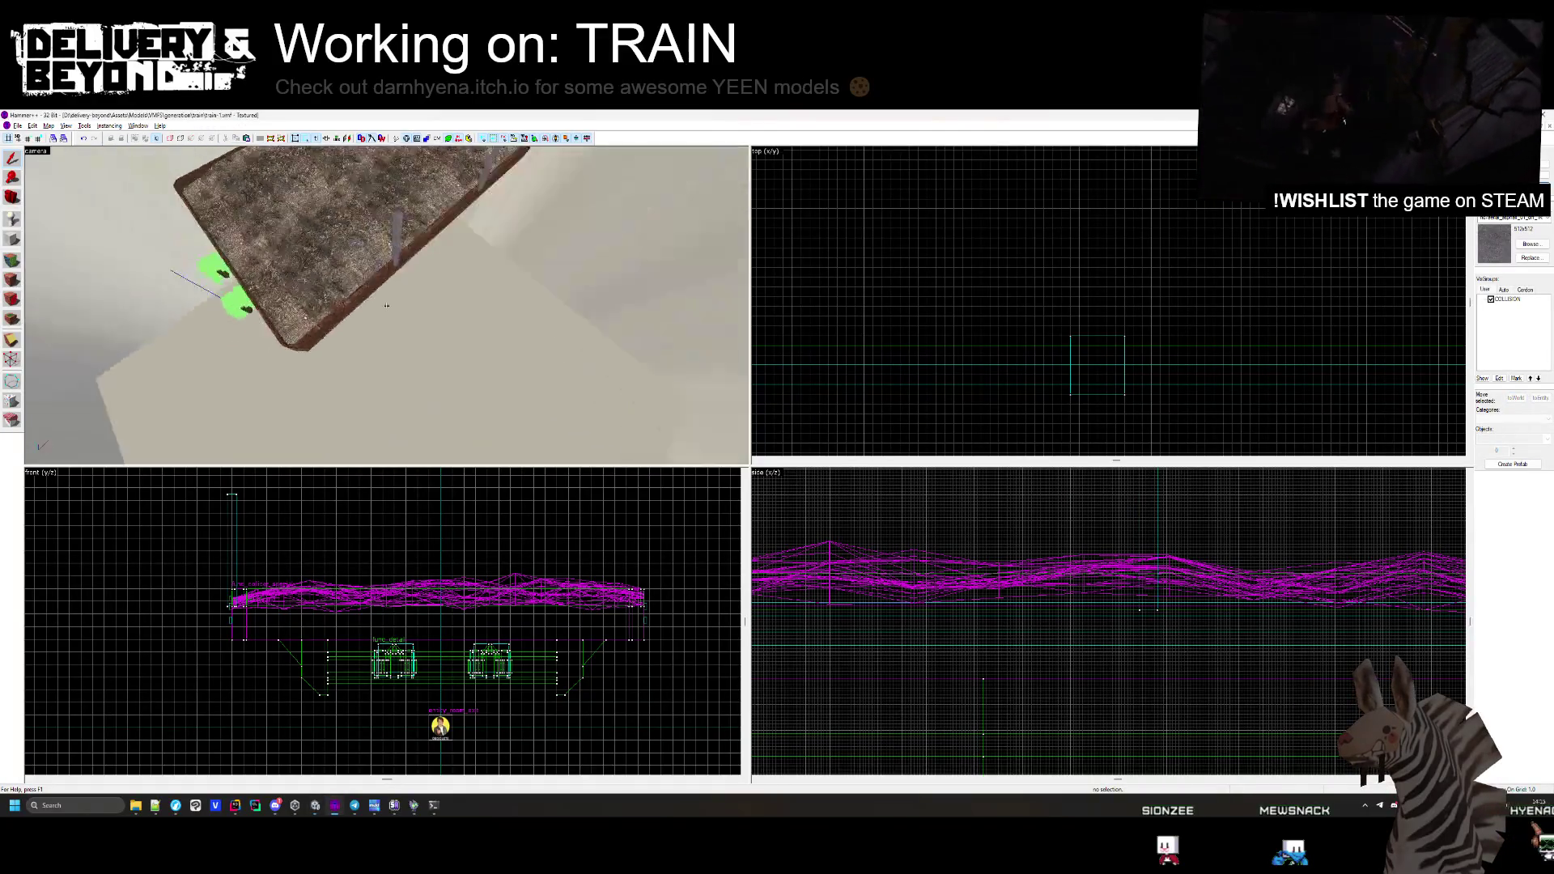
Select the thin pole at the square's corner and cut a chamfer into its corner
{"action": "key", "text": "w"}
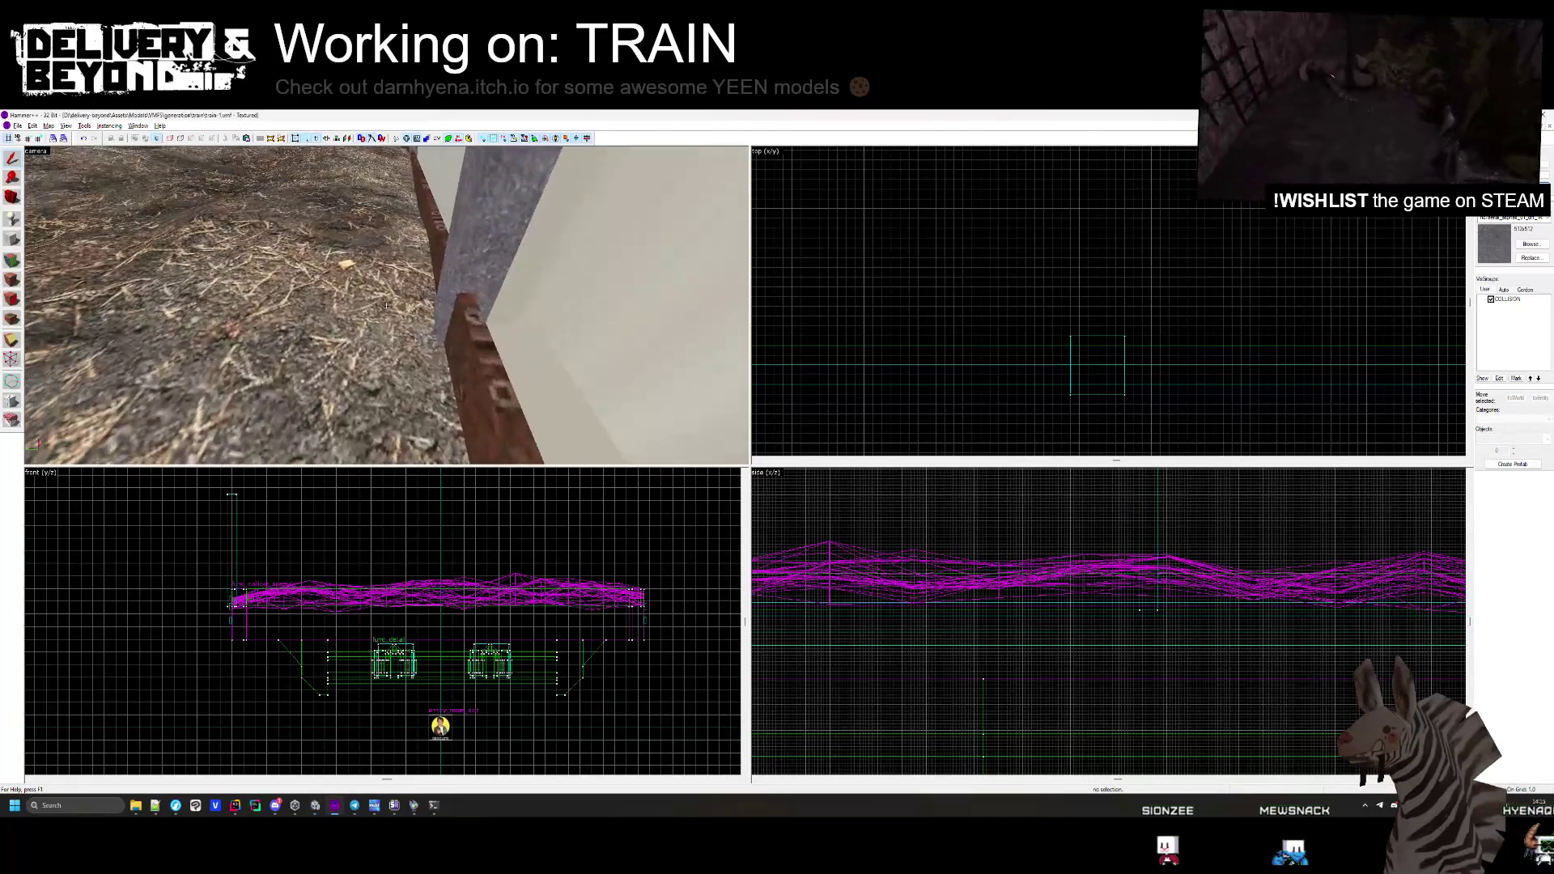
{"action": "key", "text": "s"}
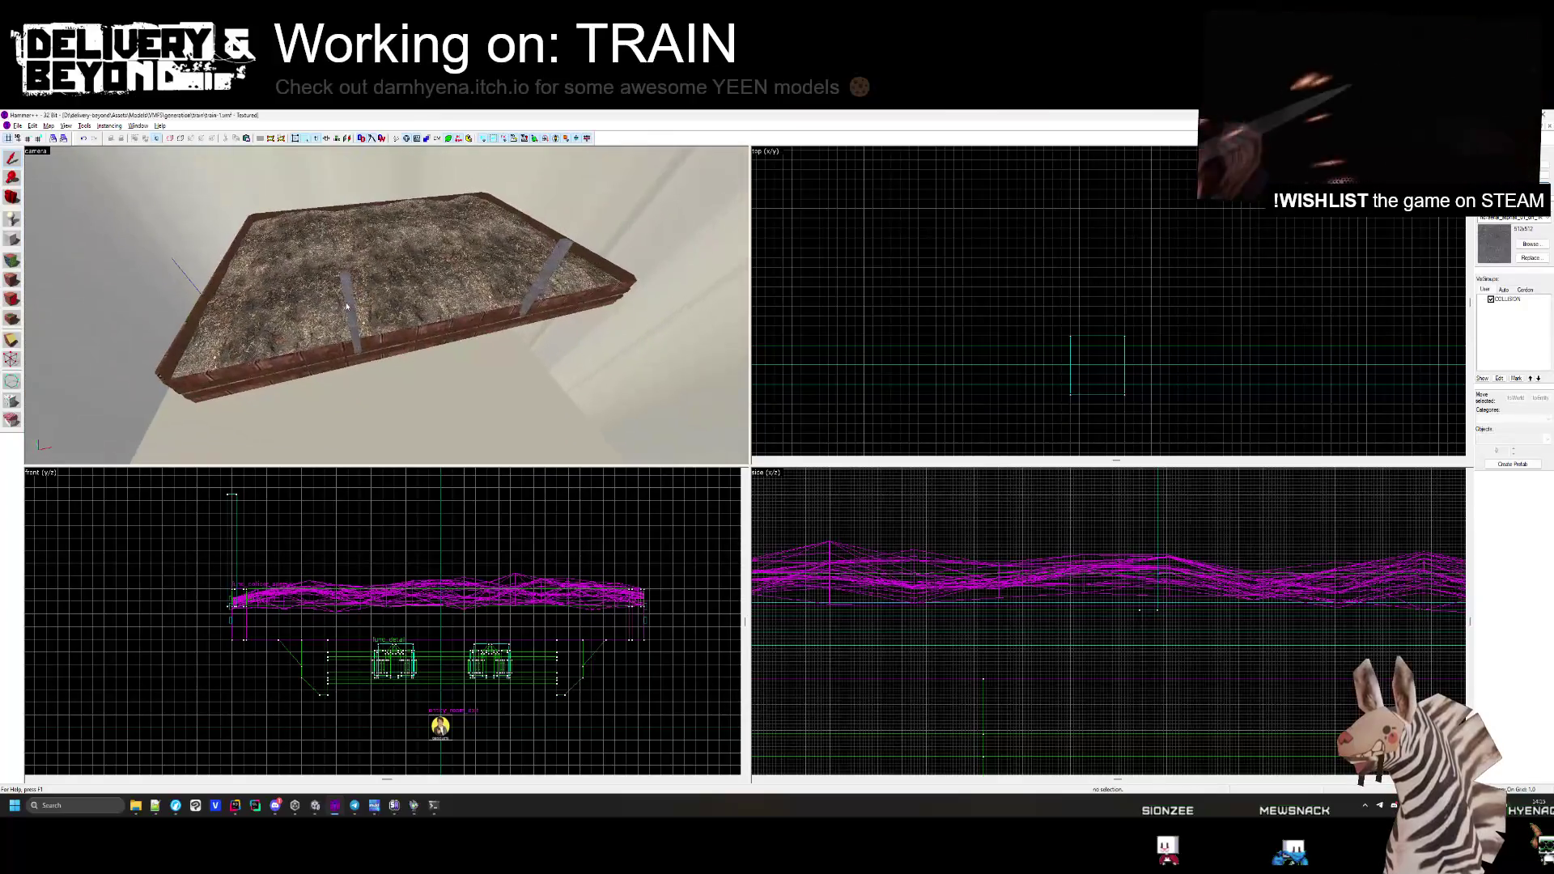
{"action": "scroll", "coordinate": [1052, 308], "scroll_direction": "up", "scroll_amount": 4}
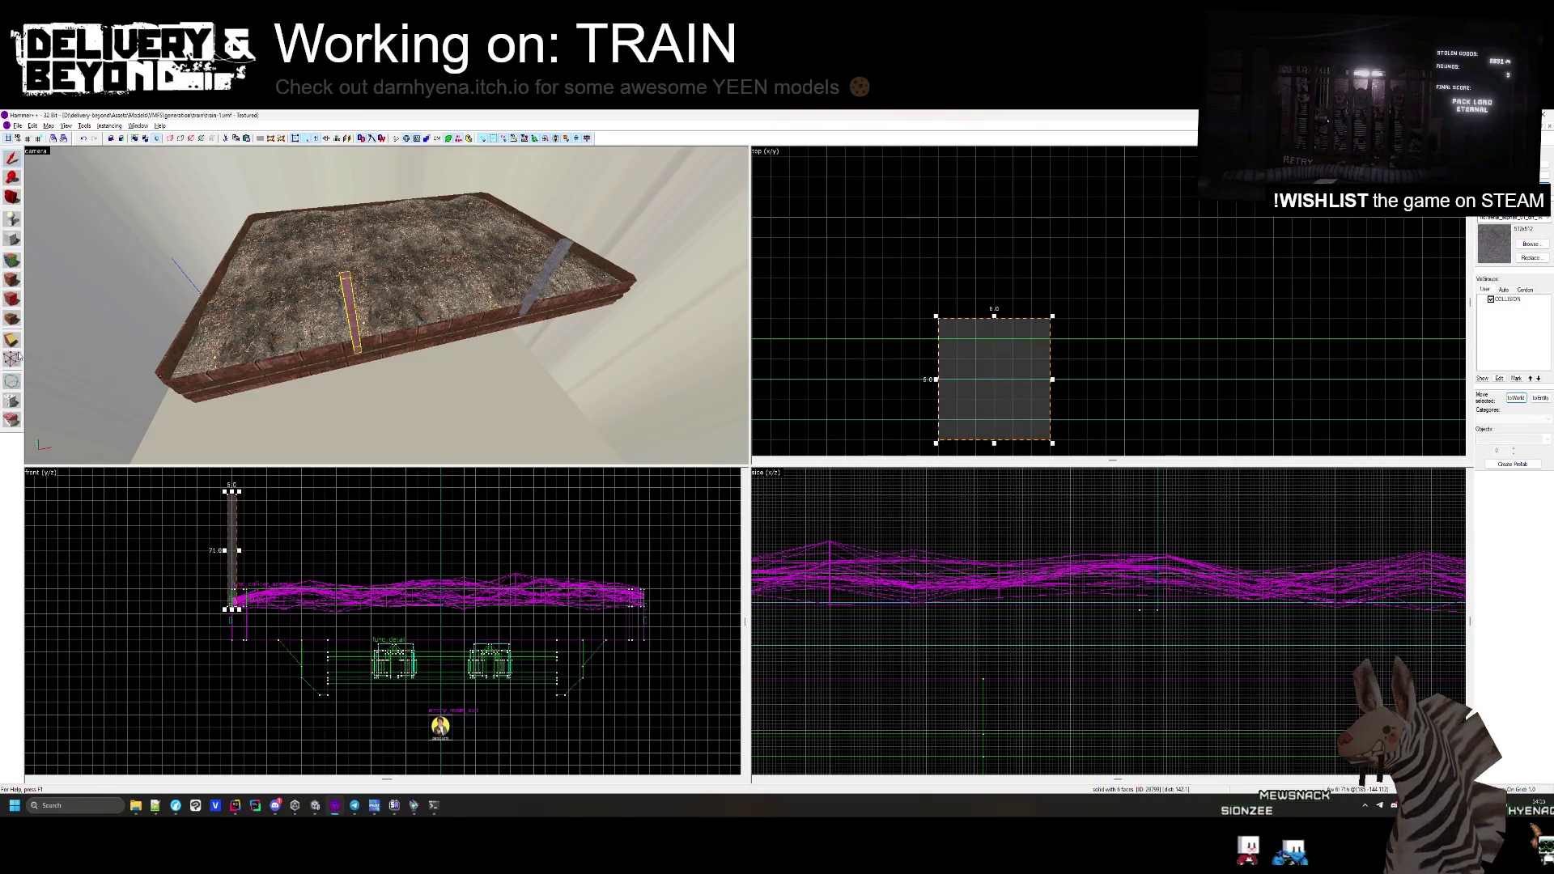
{"action": "scroll", "coordinate": [936, 361], "scroll_direction": "up", "scroll_amount": 2}
{"action": "left_click", "coordinate": [915, 334]}
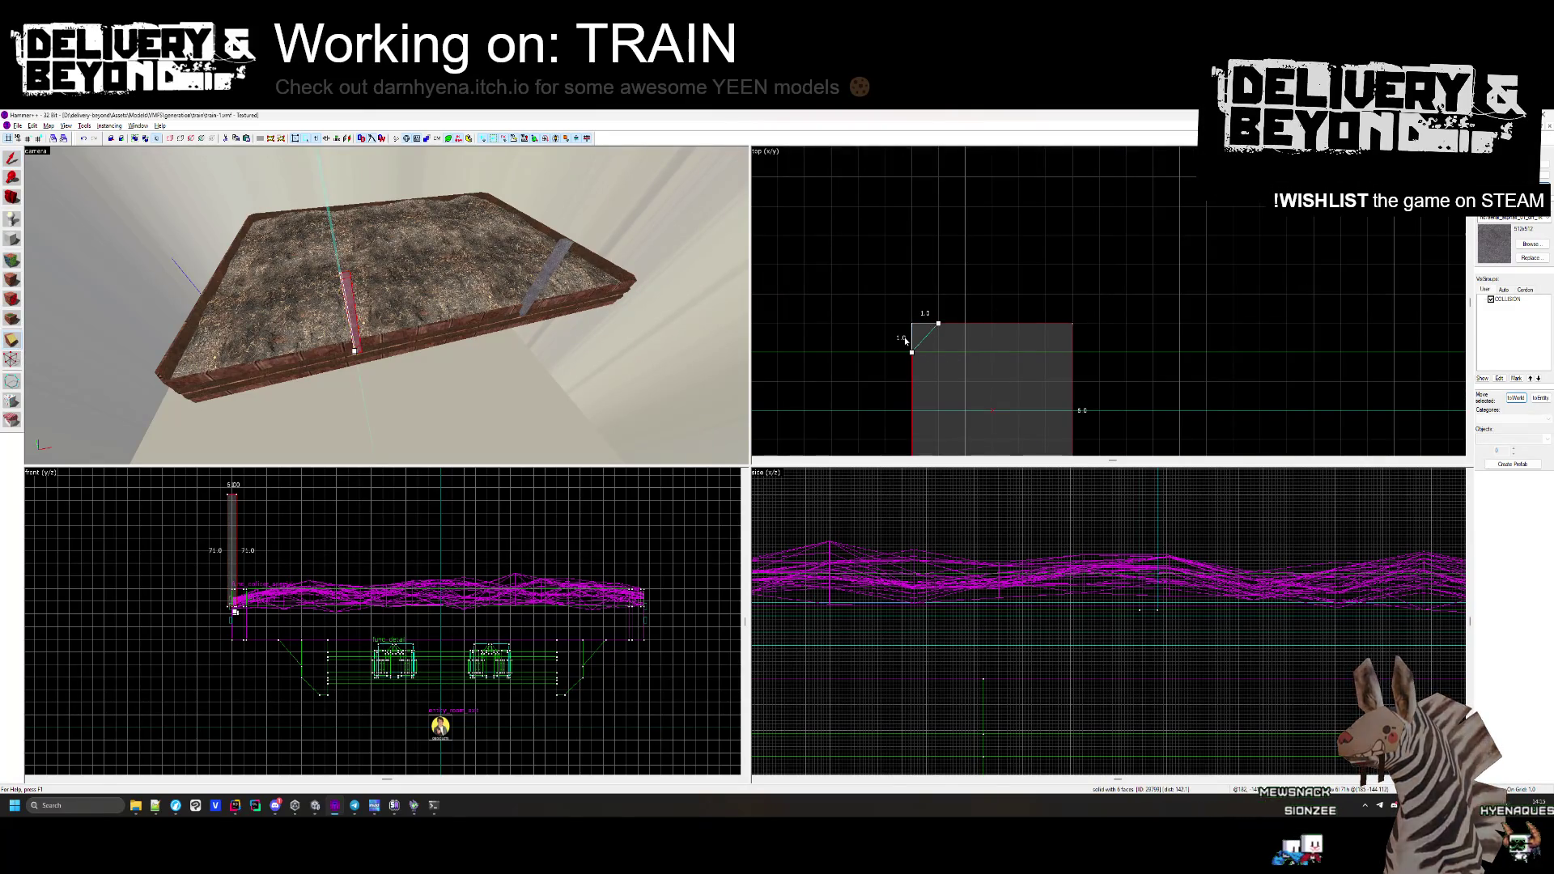
{"action": "scroll", "coordinate": [915, 335], "scroll_direction": "up", "scroll_amount": 3}
{"action": "scroll", "coordinate": [1020, 348], "scroll_direction": "down", "scroll_amount": 1}
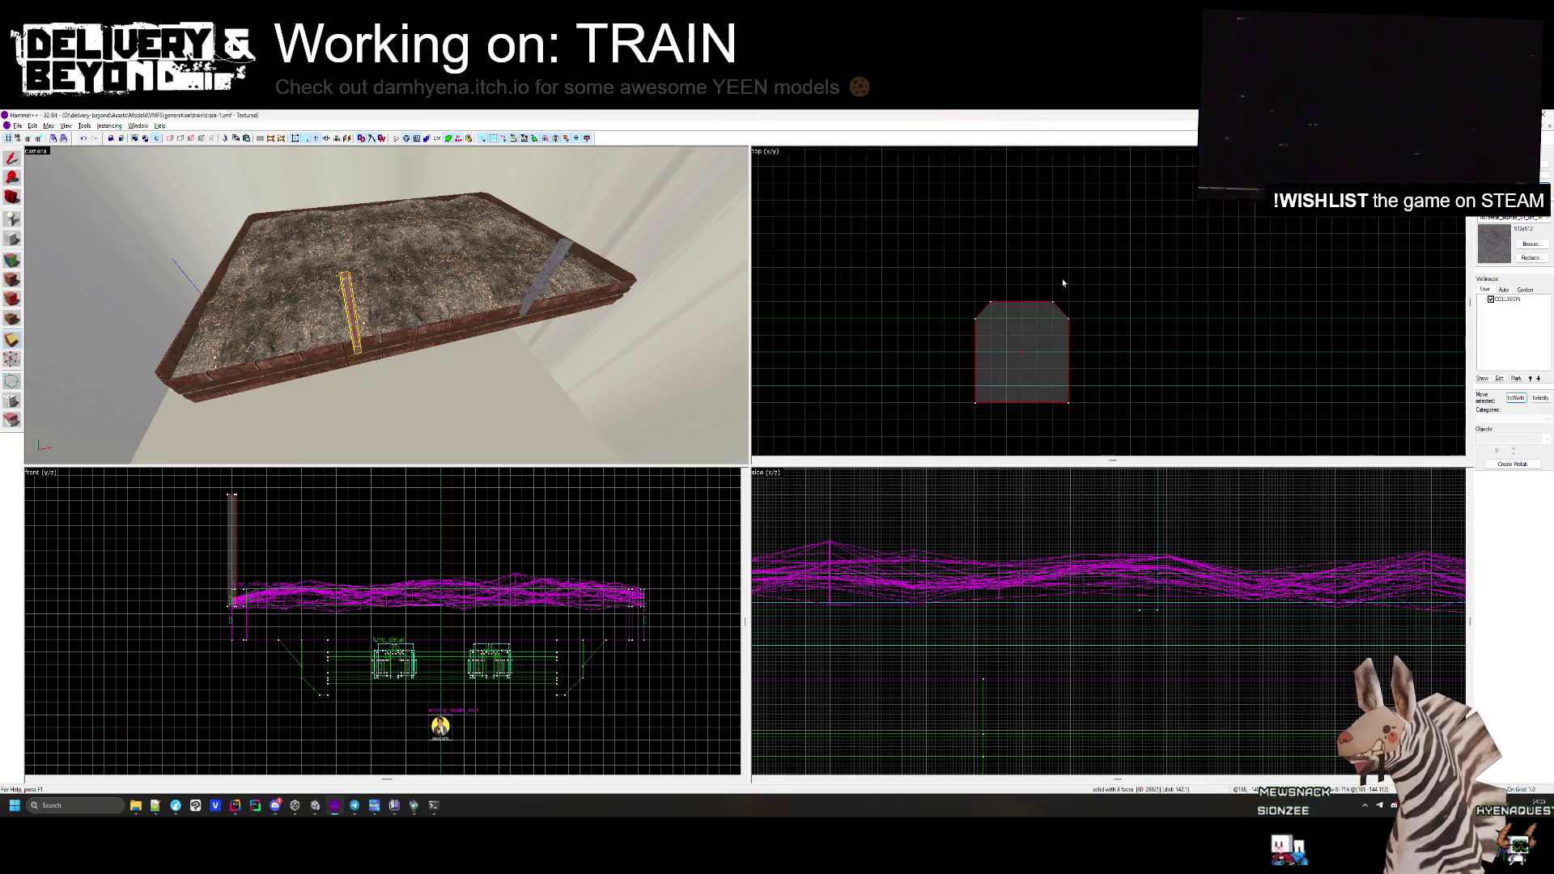
{"action": "left_click_drag", "start_coordinate": [1069, 398], "coordinate": [1051, 413]}
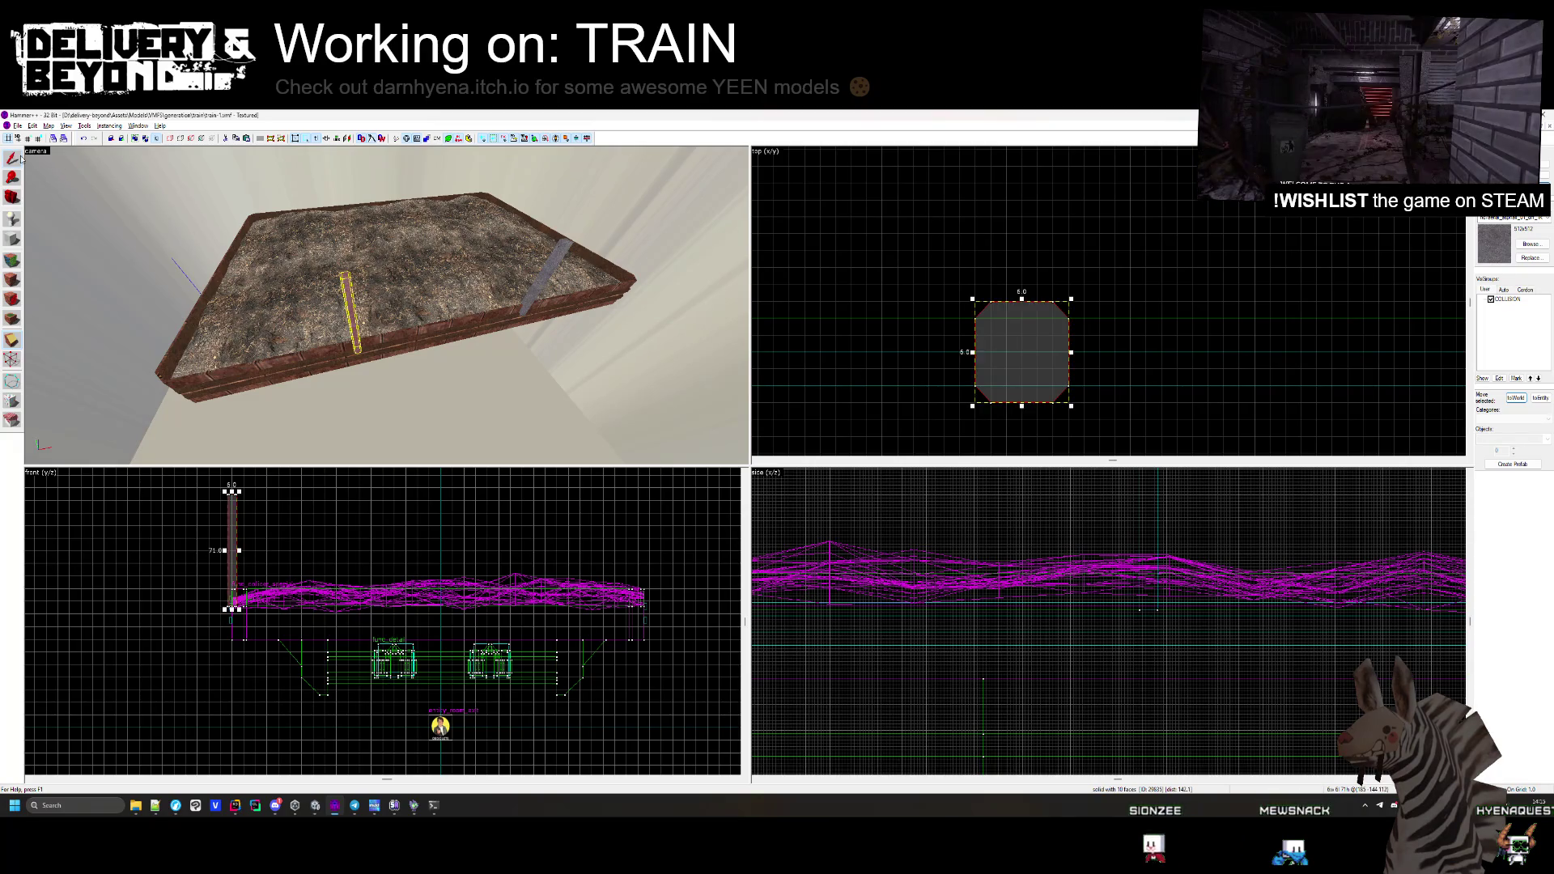
{"action": "key", "text": "Escape"}
Edit the pole's vertices with the Vertex tool to finish its octagonal corners
{"action": "left_click_drag", "start_coordinate": [348, 324], "coordinate": [389, 349]}
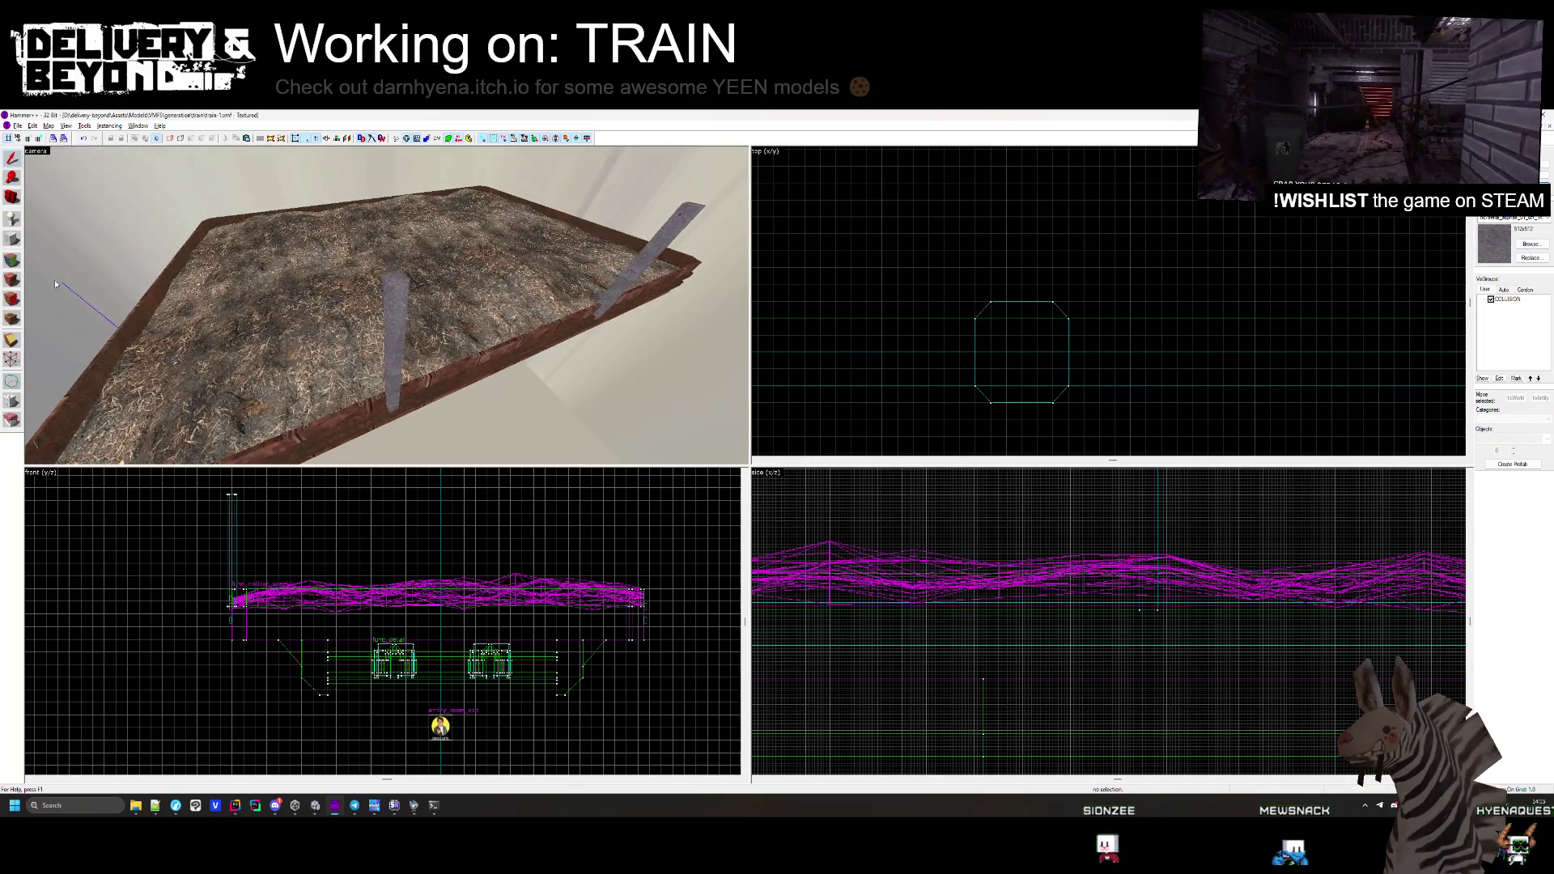
{"action": "left_click", "coordinate": [388, 350]}
{"action": "left_click", "coordinate": [12, 340]}
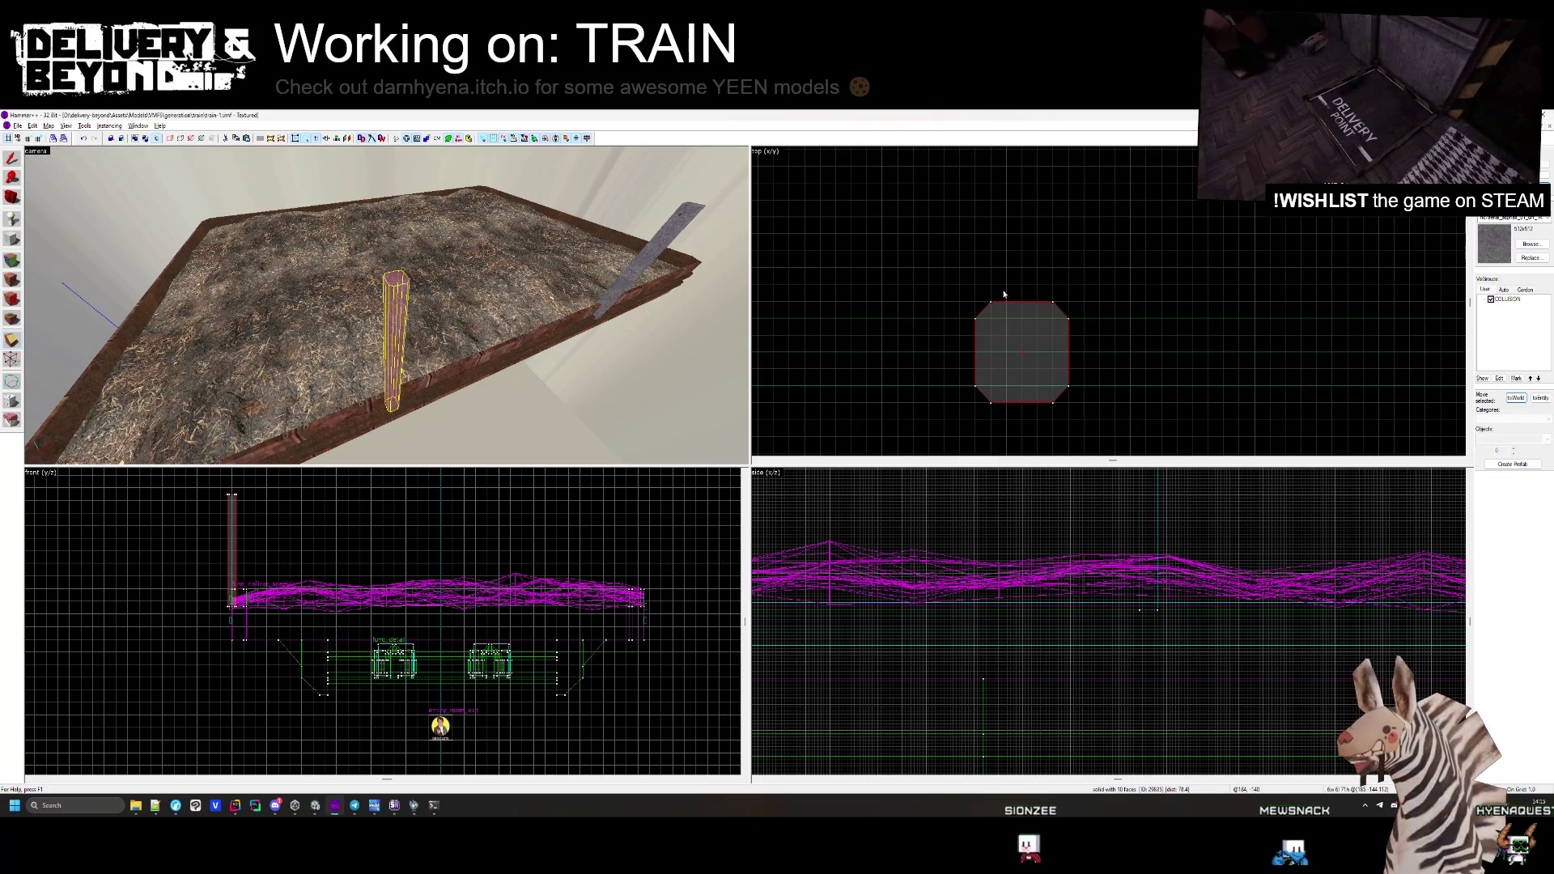
{"action": "left_click", "coordinate": [12, 158]}
{"action": "left_click", "coordinate": [1022, 324]}
{"action": "scroll", "coordinate": [1026, 322], "scroll_direction": "up", "scroll_amount": 2}
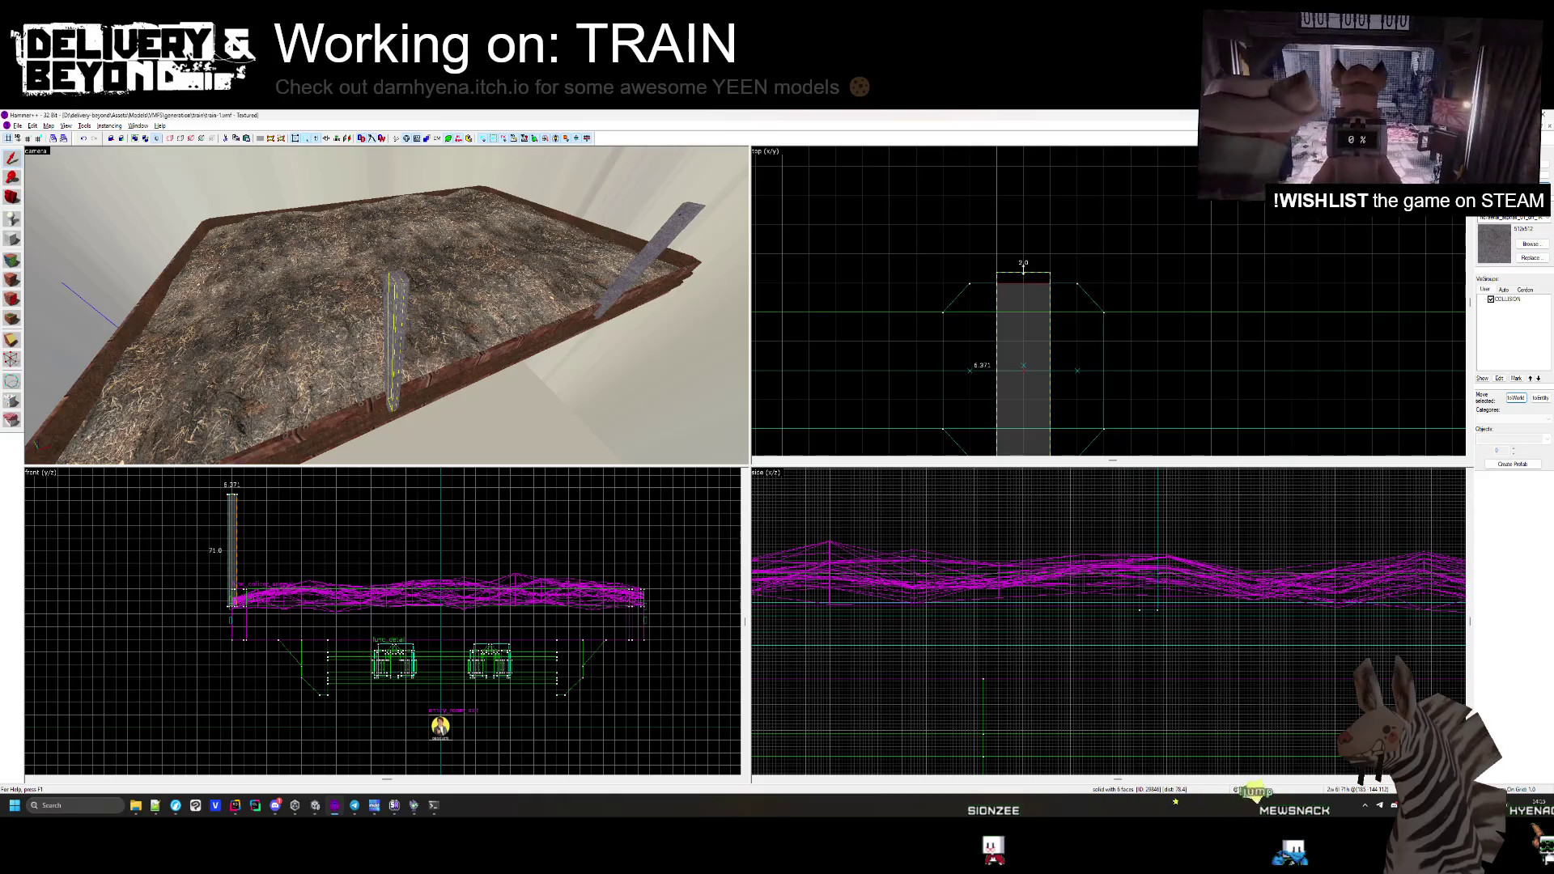
{"action": "scroll", "coordinate": [1024, 272], "scroll_direction": "down", "scroll_amount": 3}
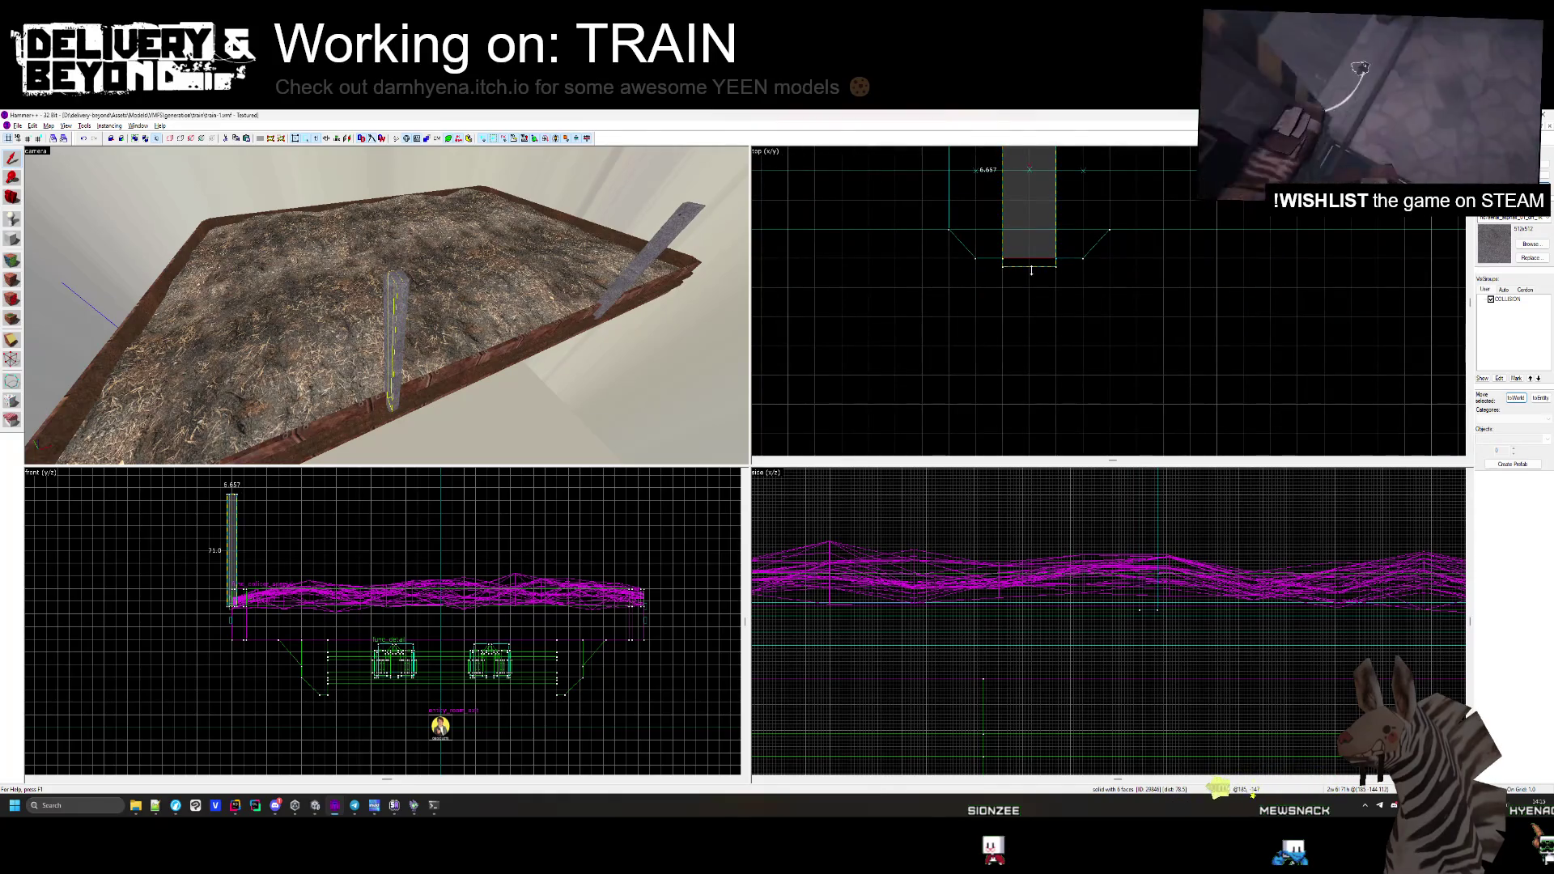
Select the grey pillar and bring up the texture browser for it
{"action": "left_click", "coordinate": [1033, 321]}
{"action": "scroll", "coordinate": [1033, 321], "scroll_direction": "down", "scroll_amount": 2}
{"action": "left_click", "coordinate": [400, 291]}
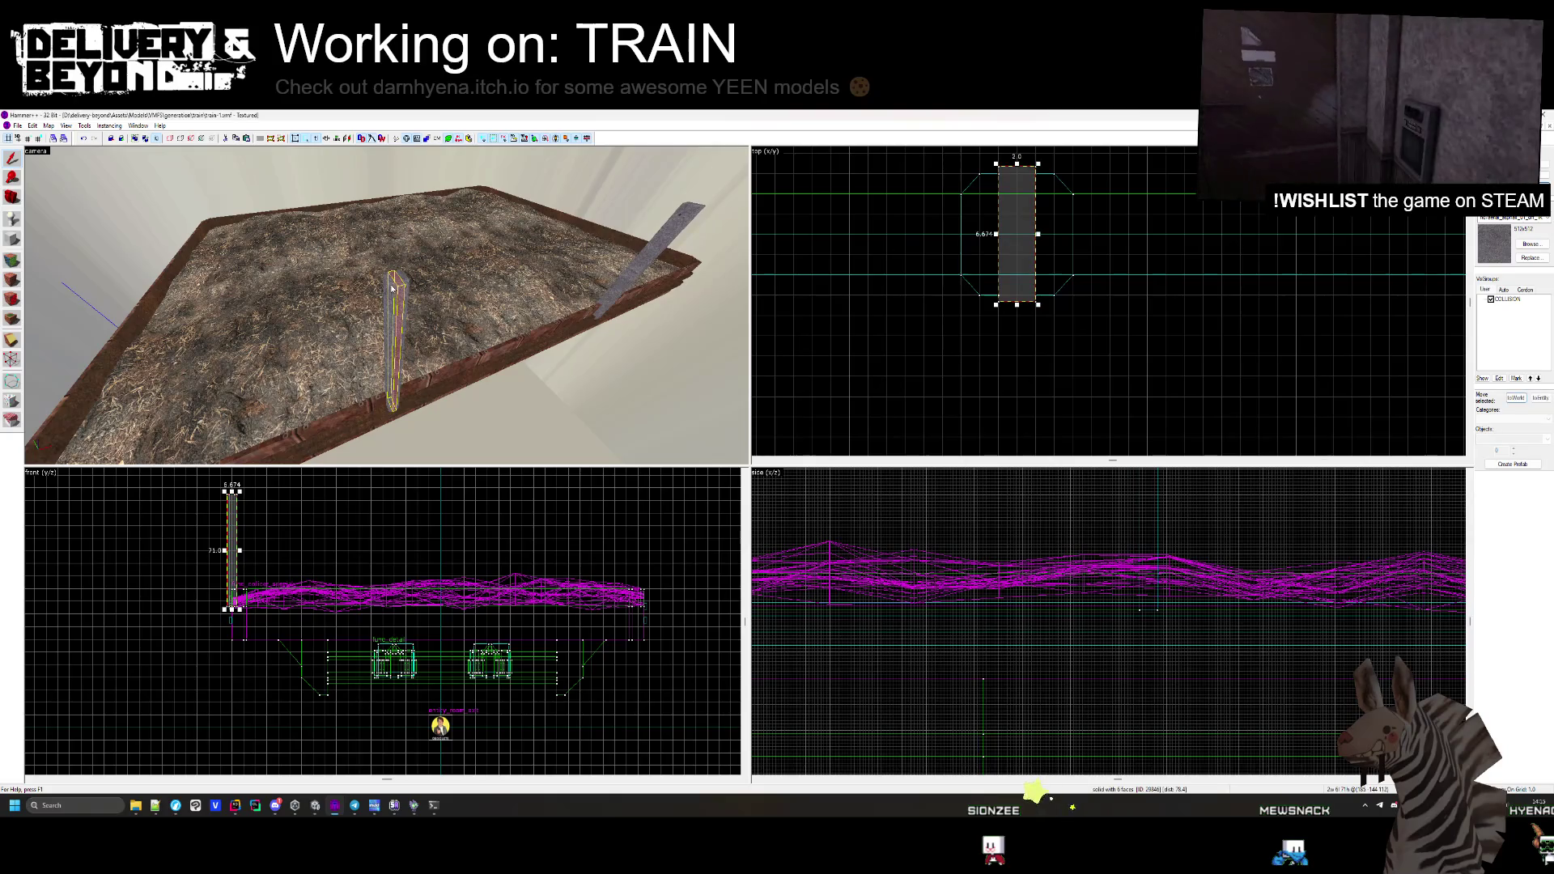
{"action": "left_click", "coordinate": [1530, 243]}
{"action": "scroll", "coordinate": [872, 454], "scroll_direction": "down", "scroll_amount": 10}
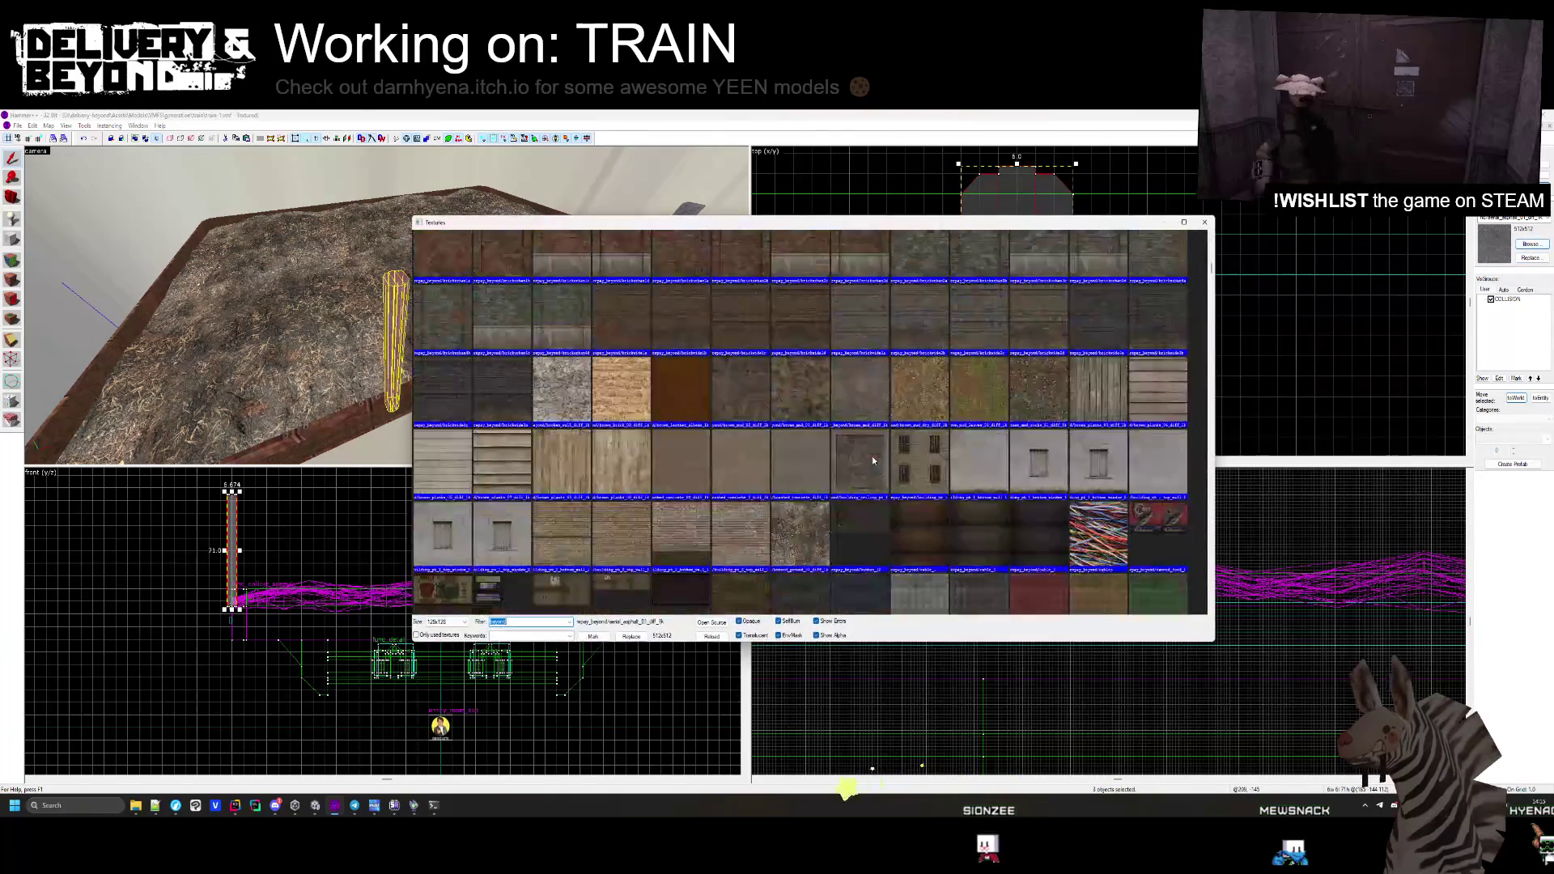
Apply the dark rusty texture to the upright pillar
{"action": "scroll", "coordinate": [877, 463], "scroll_direction": "up", "scroll_amount": 2}
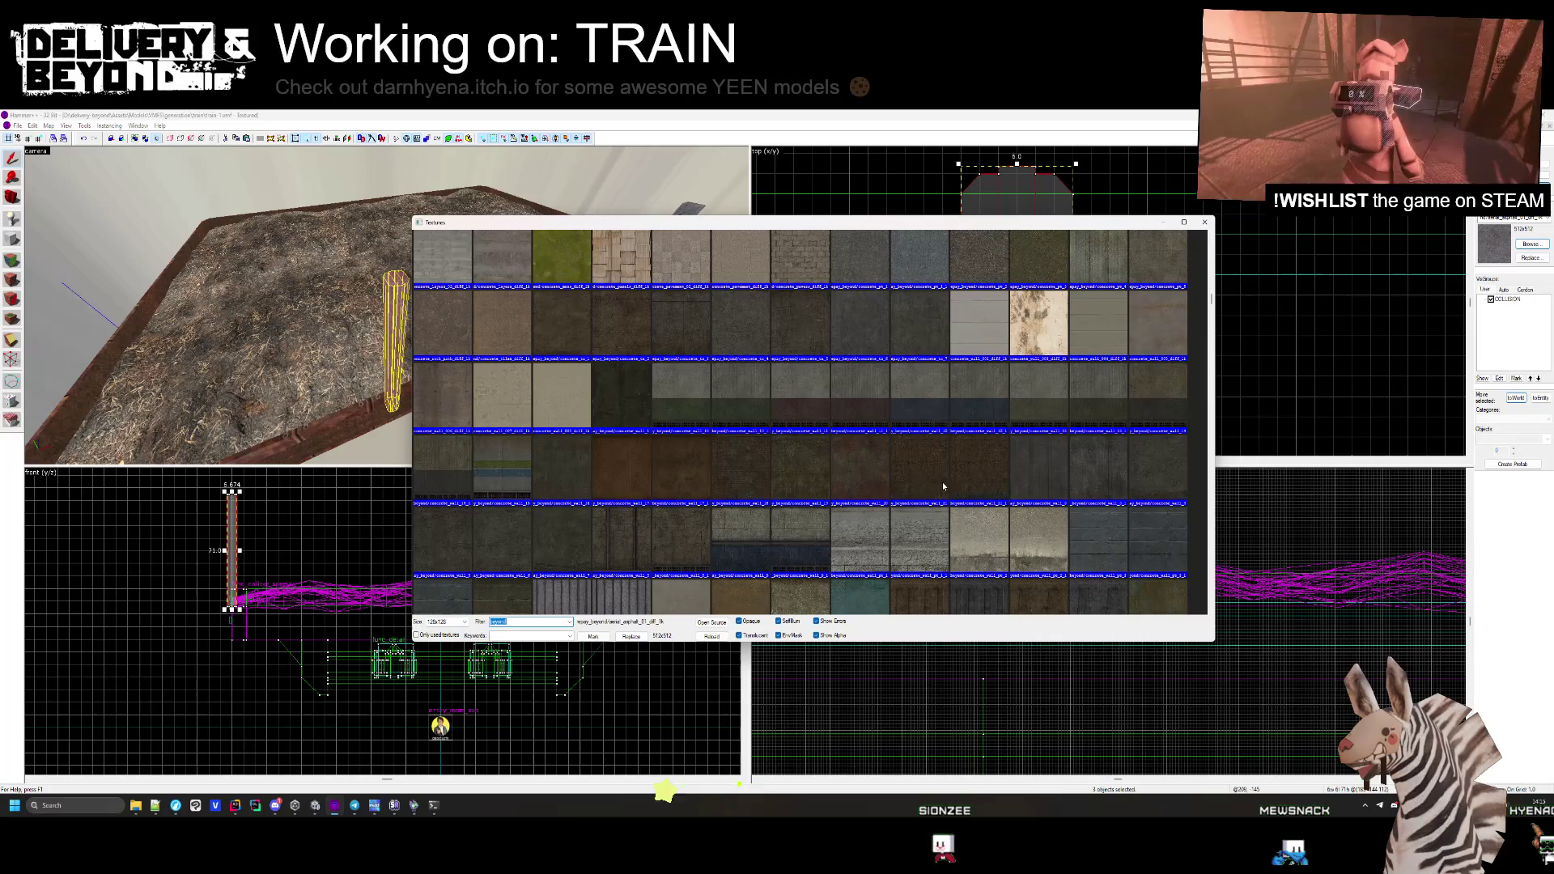
{"action": "double_click", "coordinate": [872, 479]}
{"action": "key", "text": "Escape"}
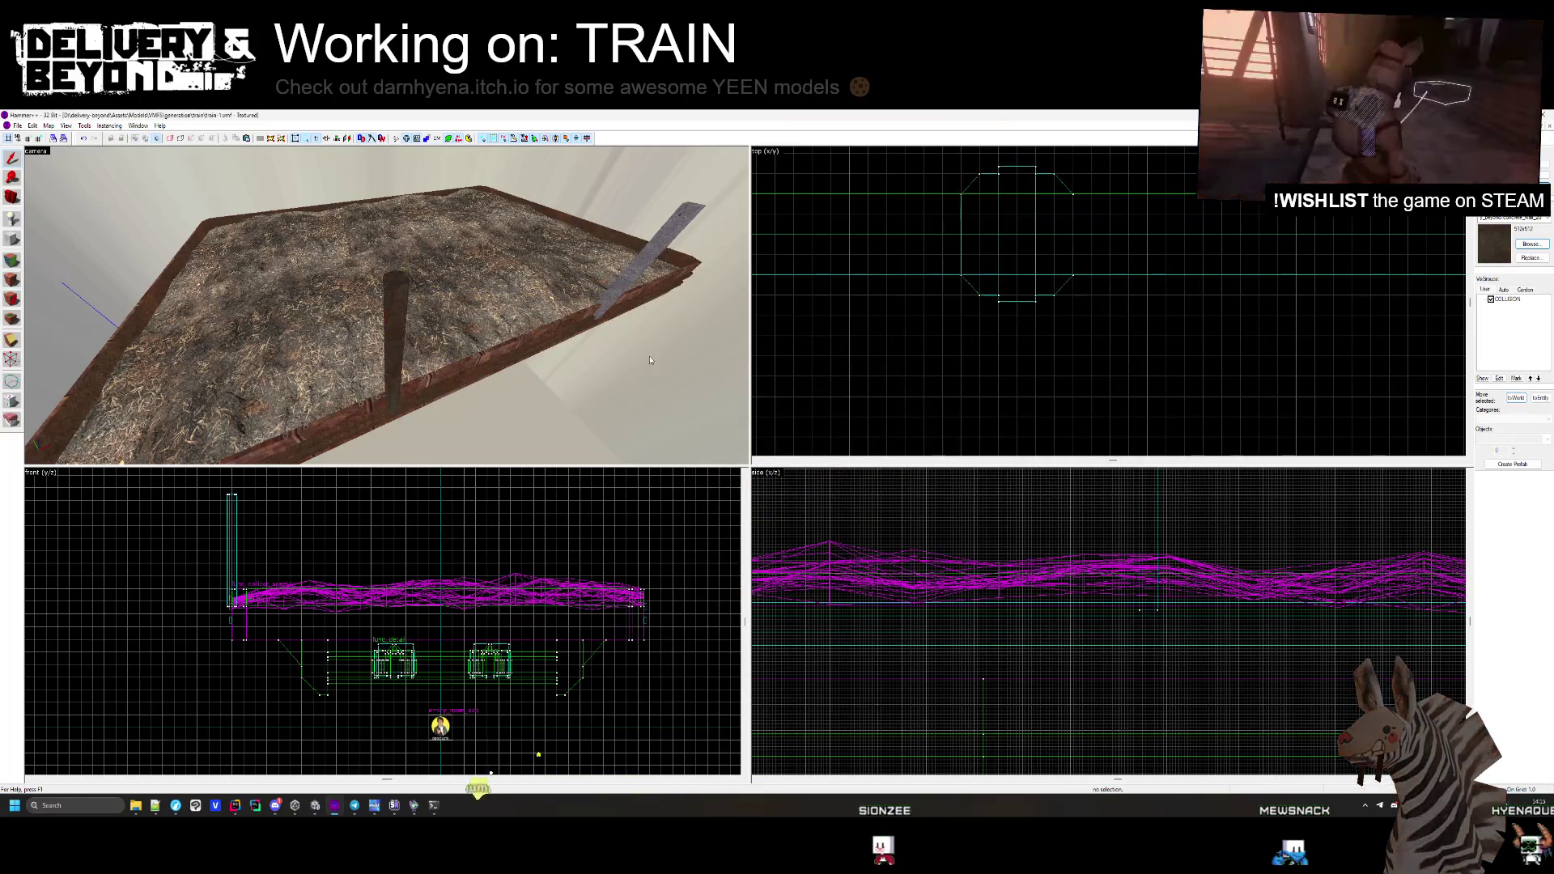
{"action": "left_click_drag", "start_coordinate": [387, 306], "coordinate": [404, 355]}
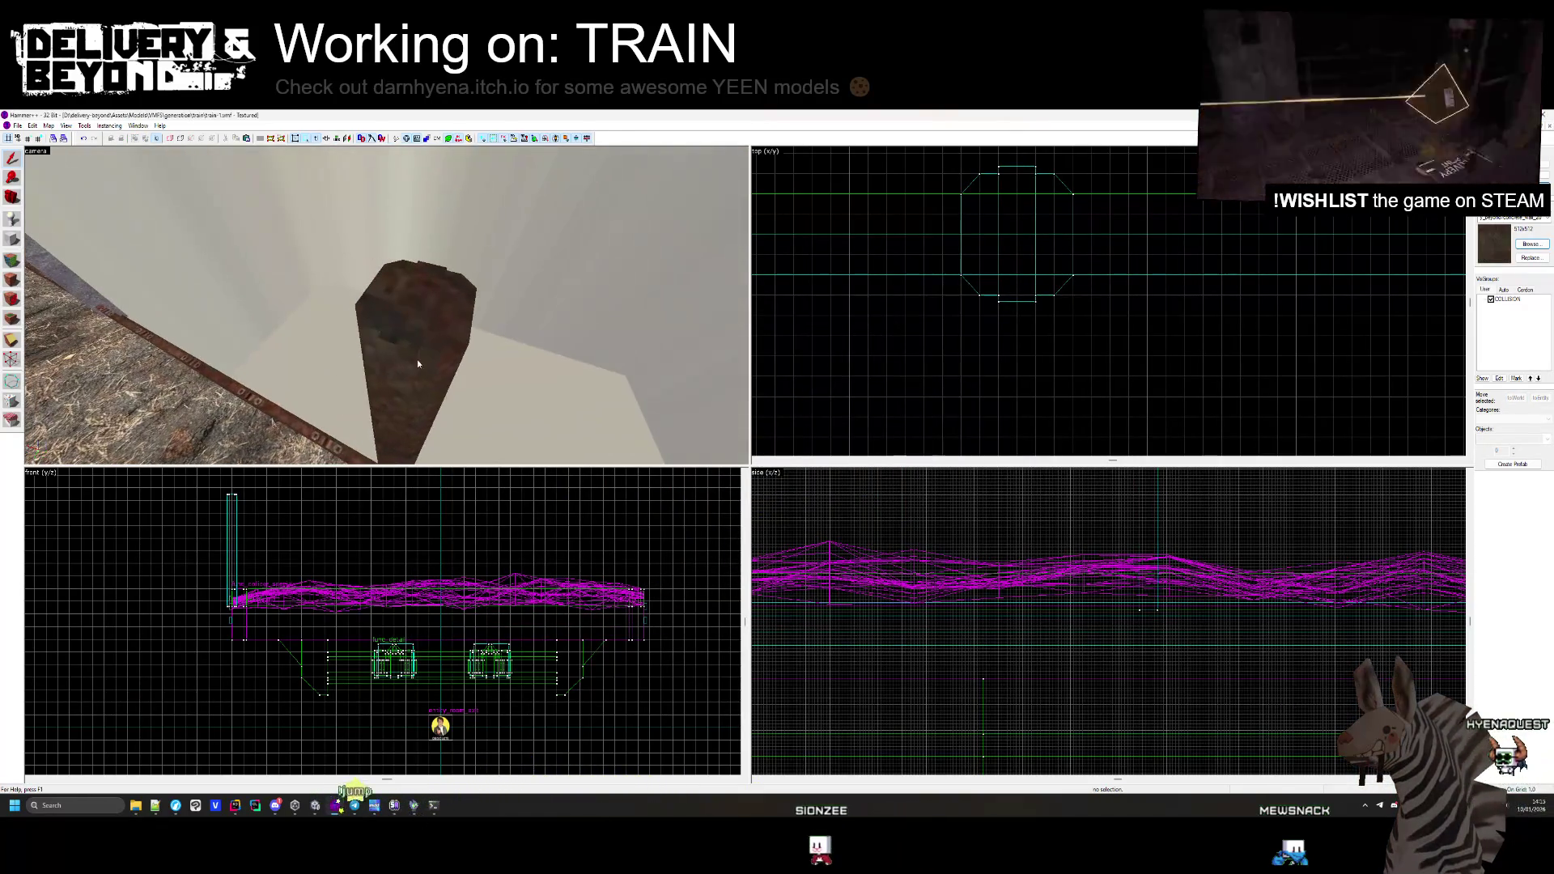
Apply the concretewarningstripe2 hazard stripes to each deck rim face and align them
{"action": "left_click", "coordinate": [1532, 243]}
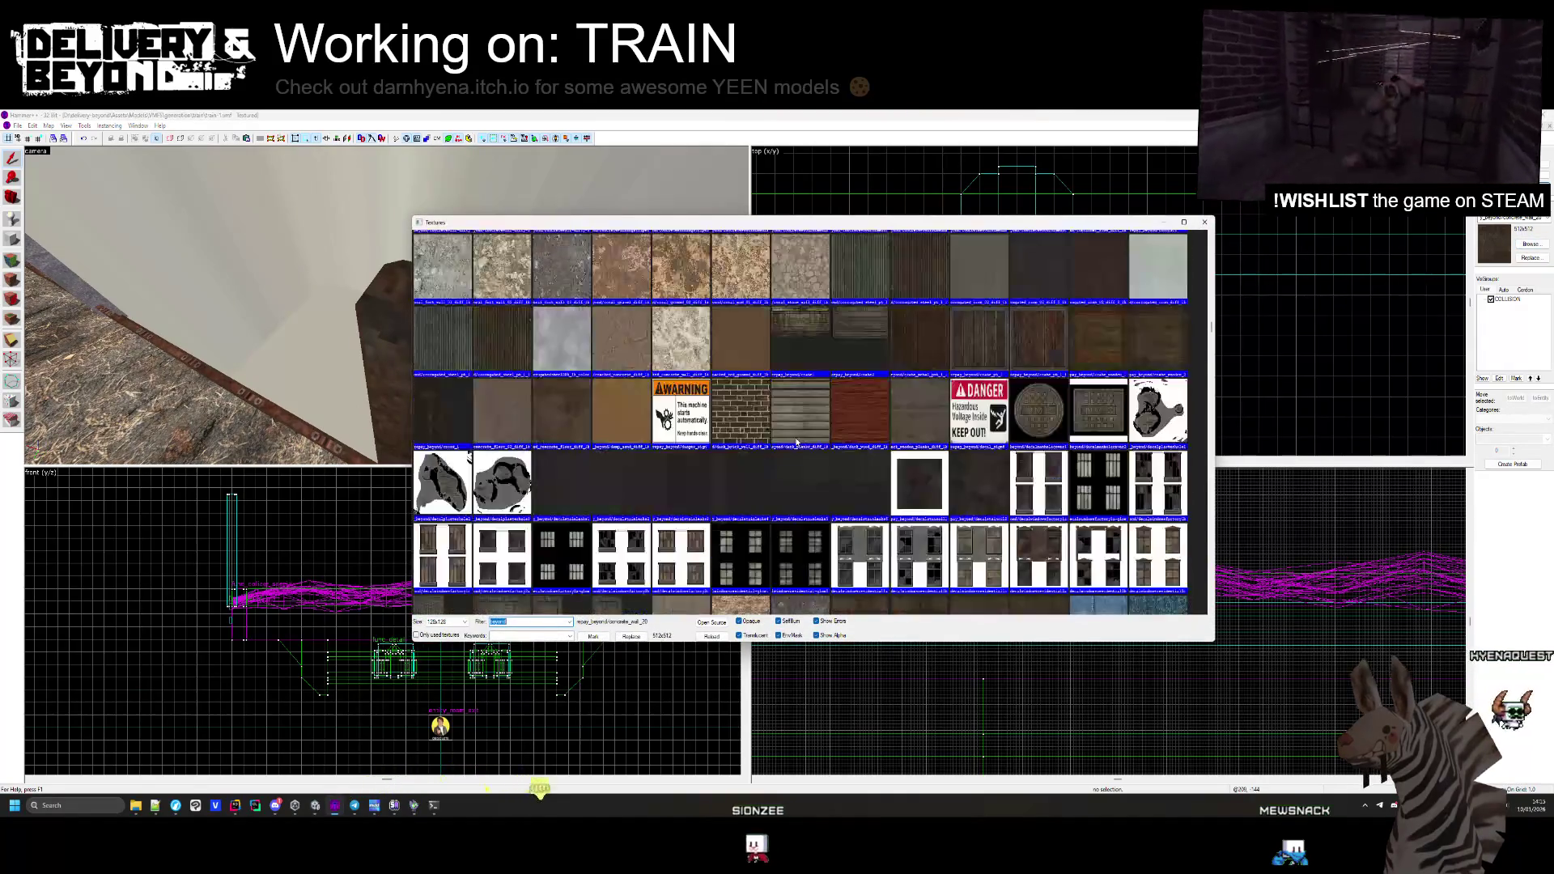
{"action": "double_click", "coordinate": [621, 386]}
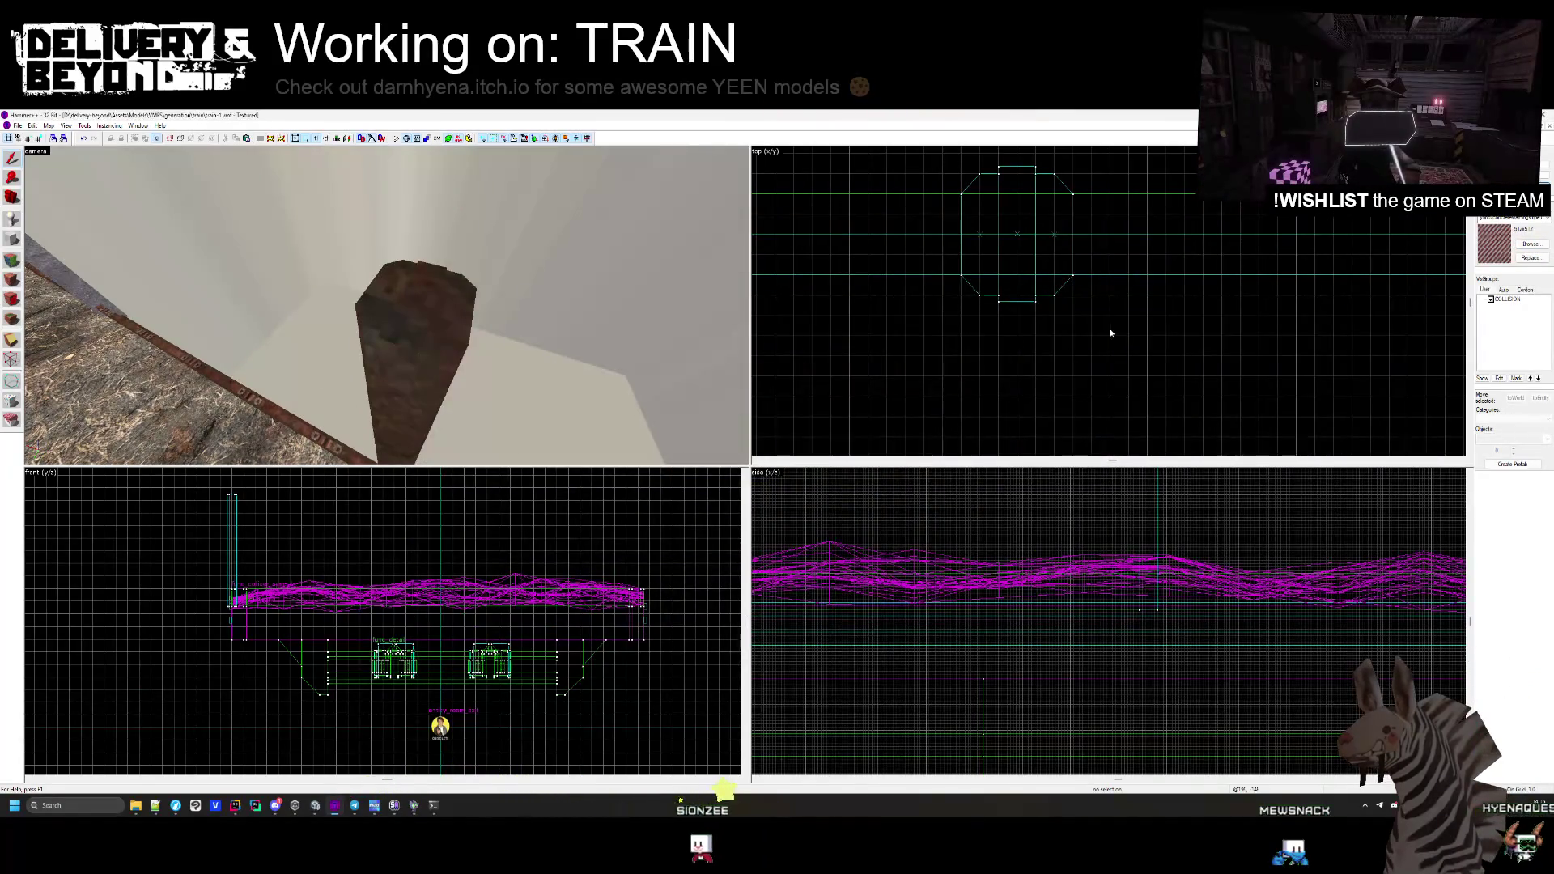
{"action": "left_click", "coordinate": [1531, 244]}
{"action": "double_click", "coordinate": [441, 461]}
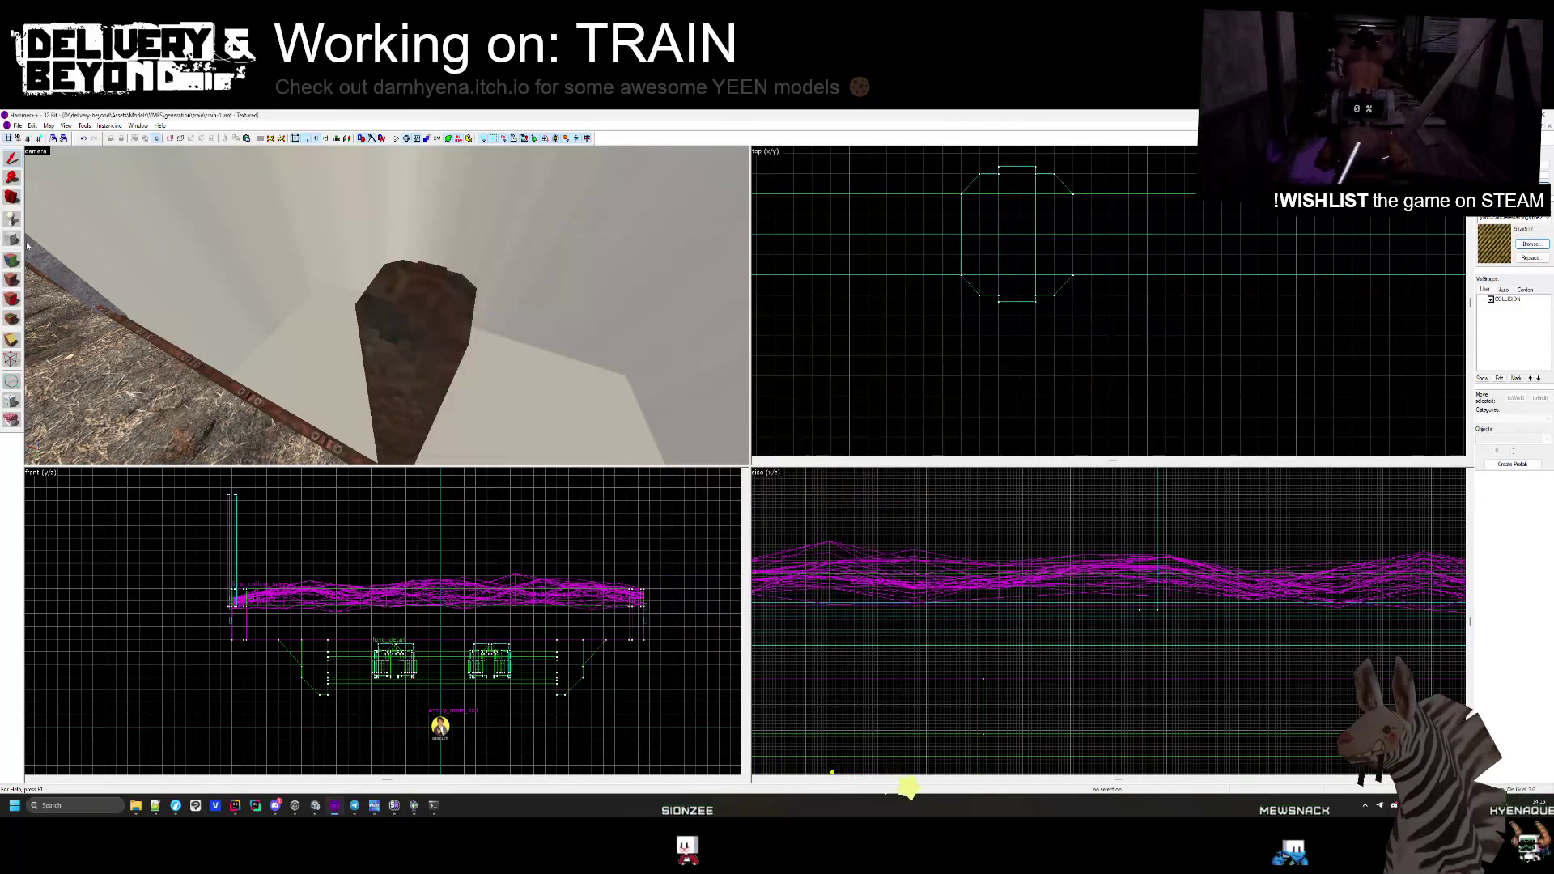
{"action": "key", "text": "shift+a"}
{"action": "mouse_move", "coordinate": [386, 306]}
{"action": "left_mouse_down"}
{"action": "mouse_move", "coordinate": [443, 305]}
{"action": "mouse_move", "coordinate": [386, 306]}
{"action": "mouse_move", "coordinate": [404, 334]}
{"action": "mouse_move", "coordinate": [355, 317]}
{"action": "mouse_move", "coordinate": [417, 319]}
{"action": "left_mouse_up"}
{"action": "left_click", "coordinate": [443, 305]}
{"action": "left_click", "coordinate": [404, 335]}
{"action": "left_click", "coordinate": [416, 319]}
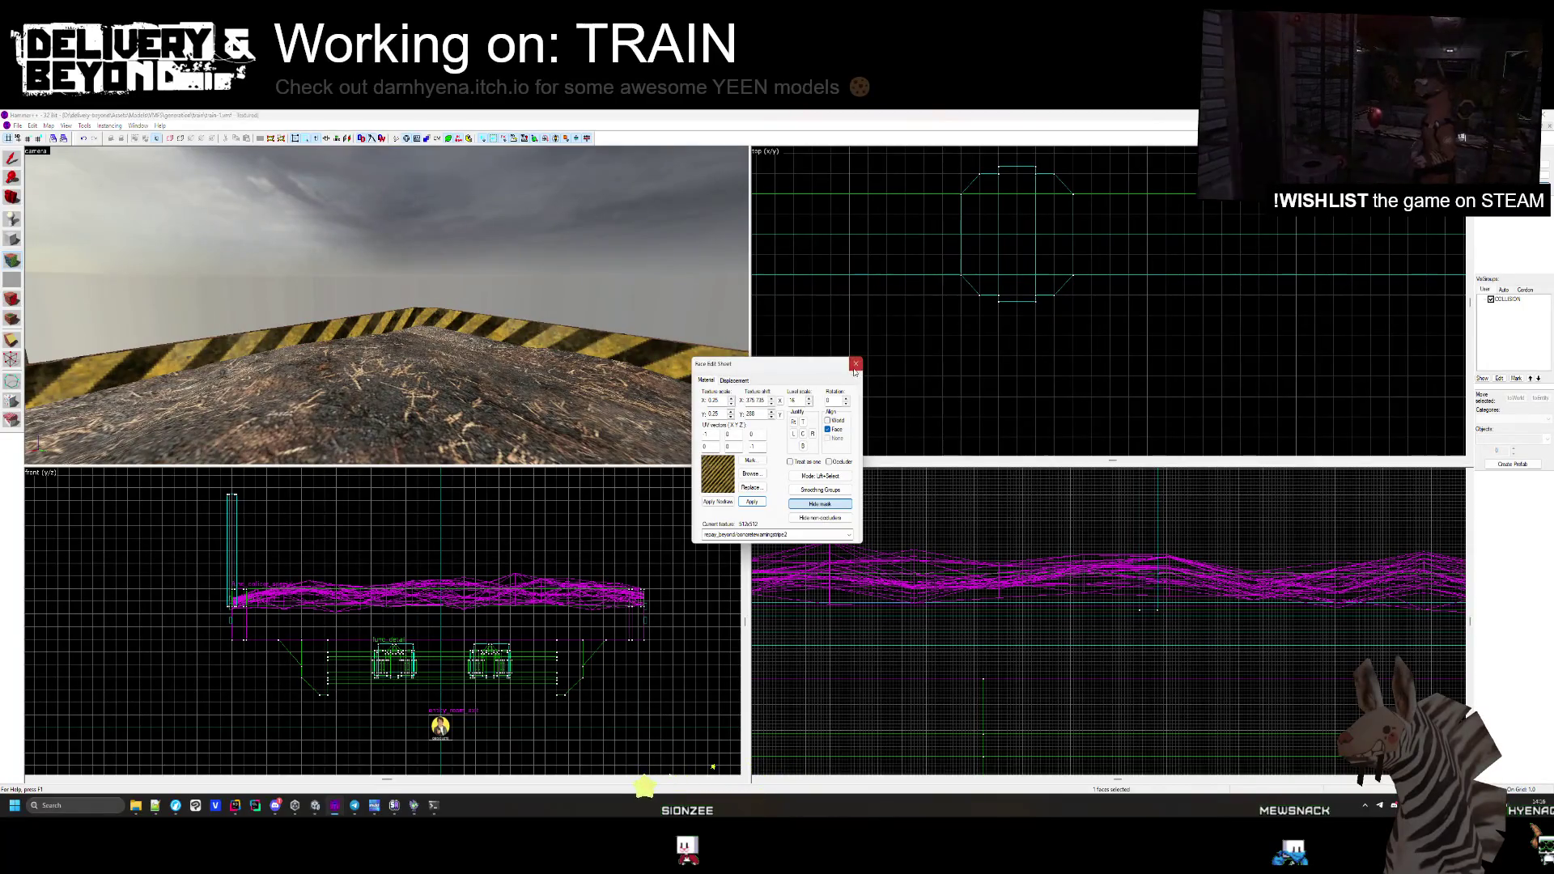
Check the hazard-striped wagon rim by orbiting around it in Unity
{"action": "left_click", "coordinate": [856, 364]}
{"action": "key", "text": "alt+Tab"}
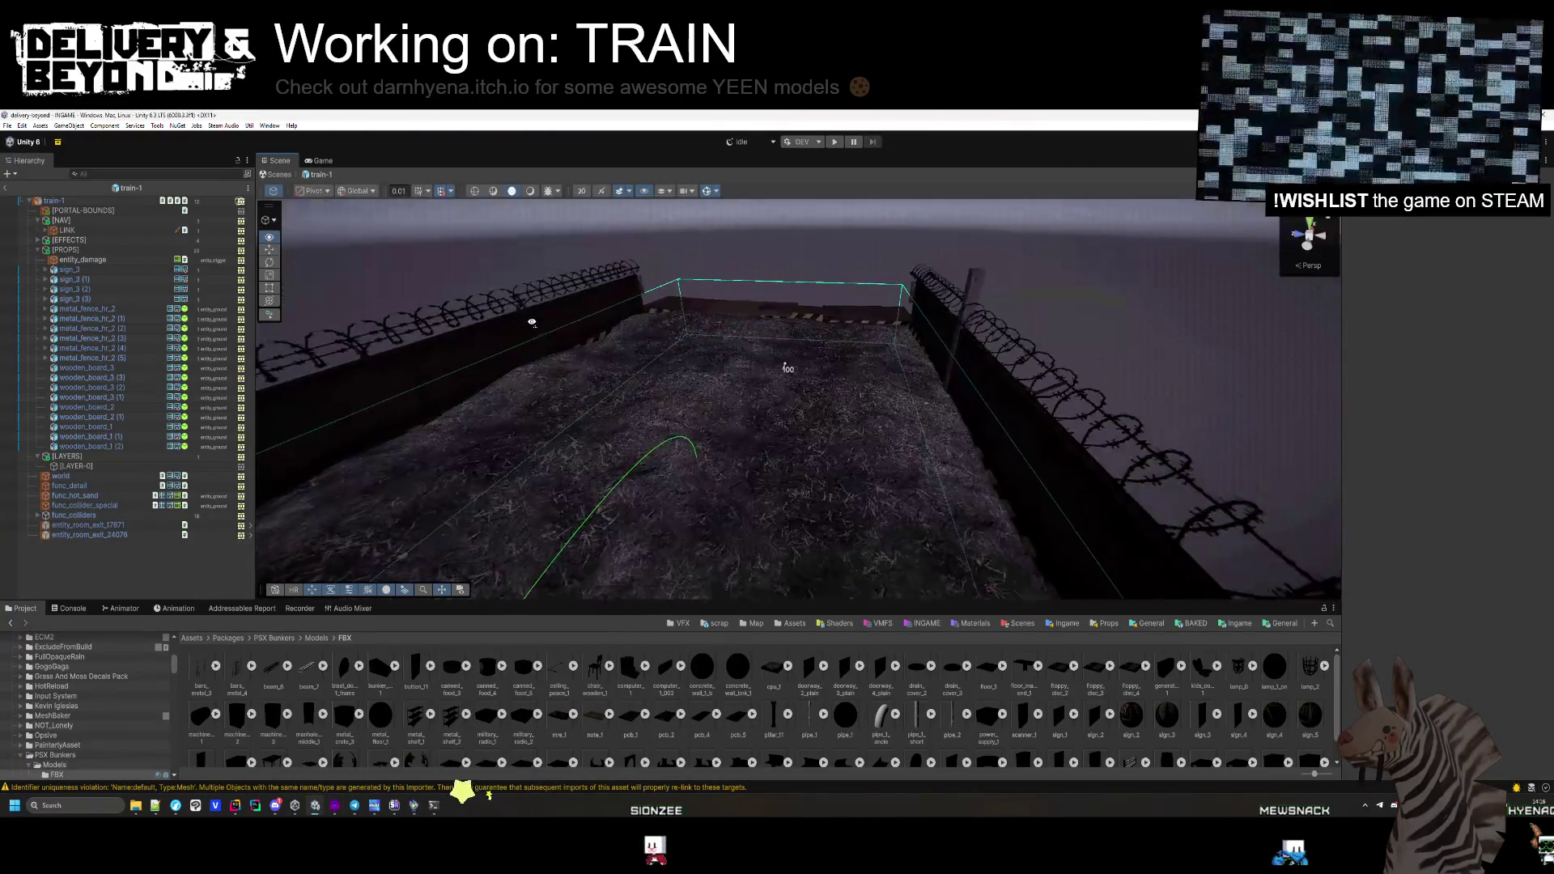
{"action": "left_click_drag", "start_coordinate": [532, 322], "coordinate": [432, 357]}
{"action": "key", "text": "alt+Tab"}
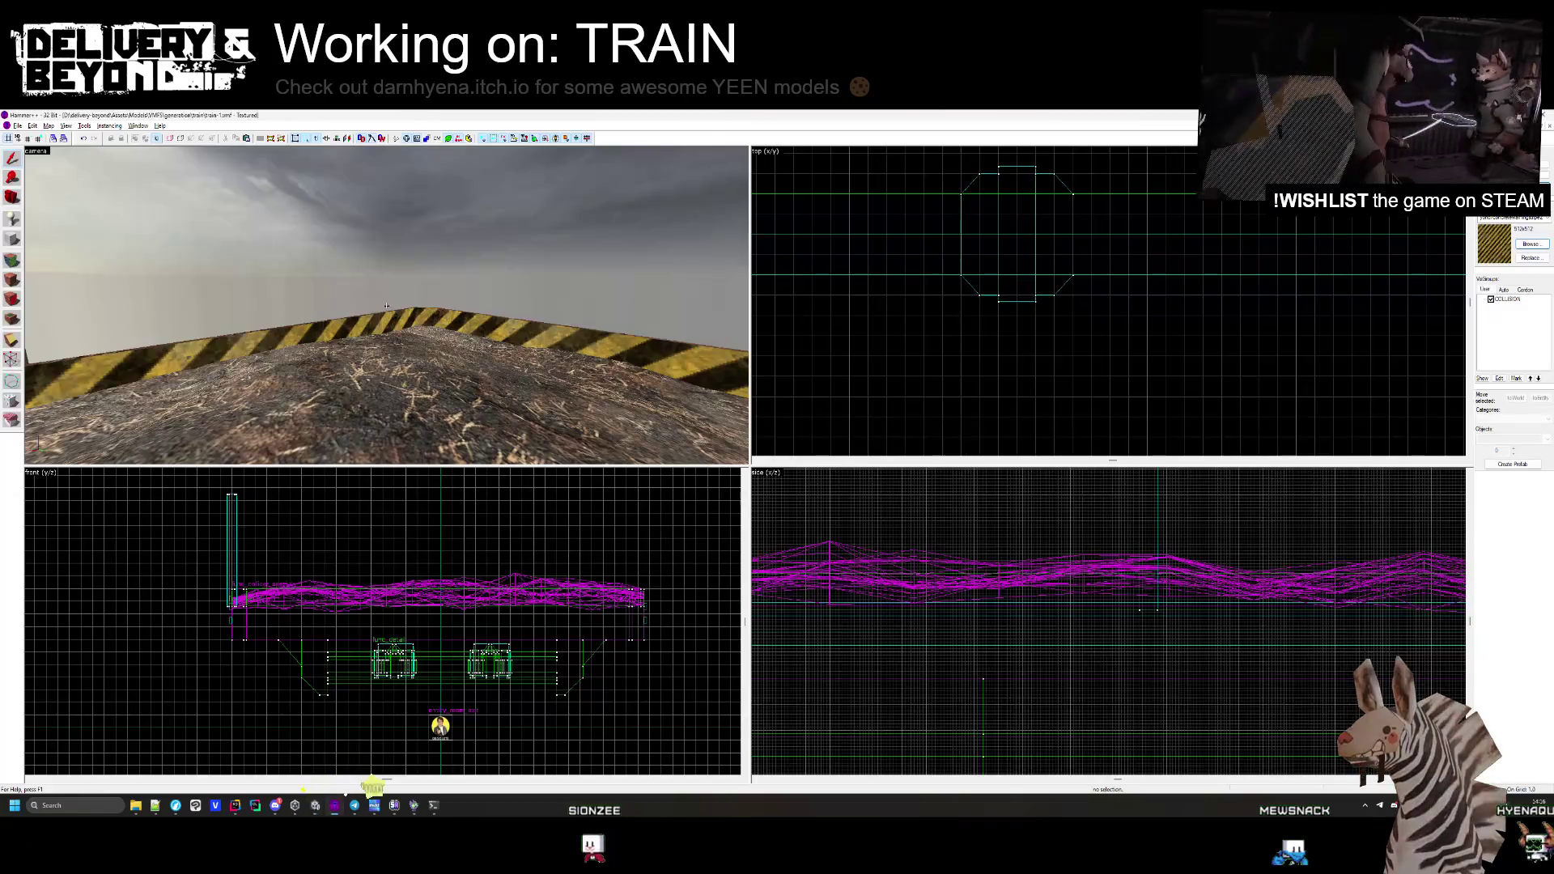
Apply the red-and-white striped texture to the wooden pole
{"action": "key", "text": "z"}
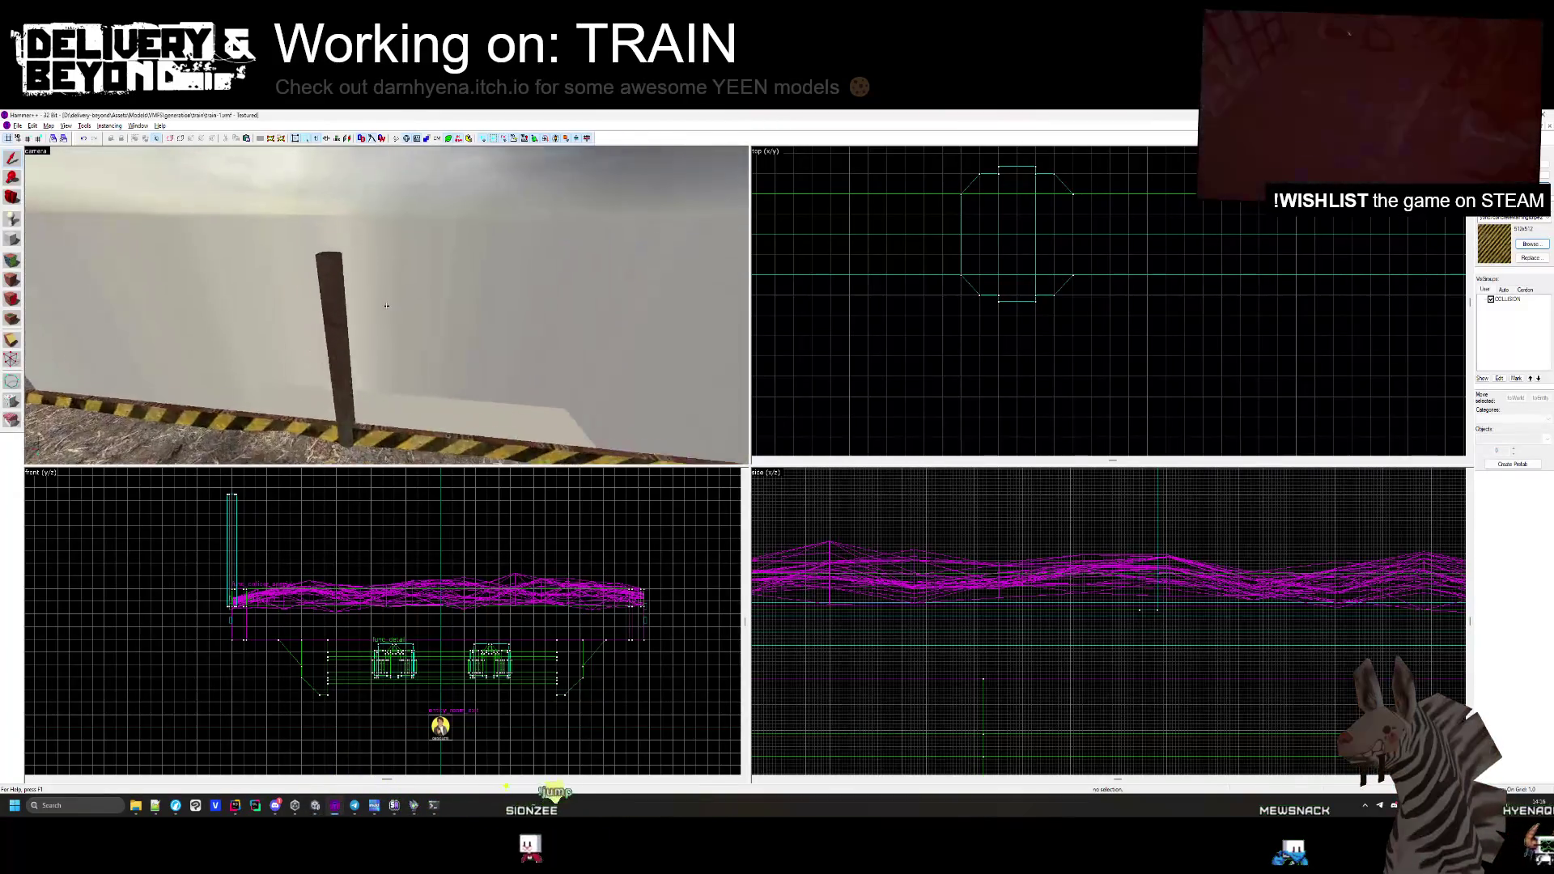
{"action": "key", "text": "w"}
{"action": "left_click", "coordinate": [1530, 244]}
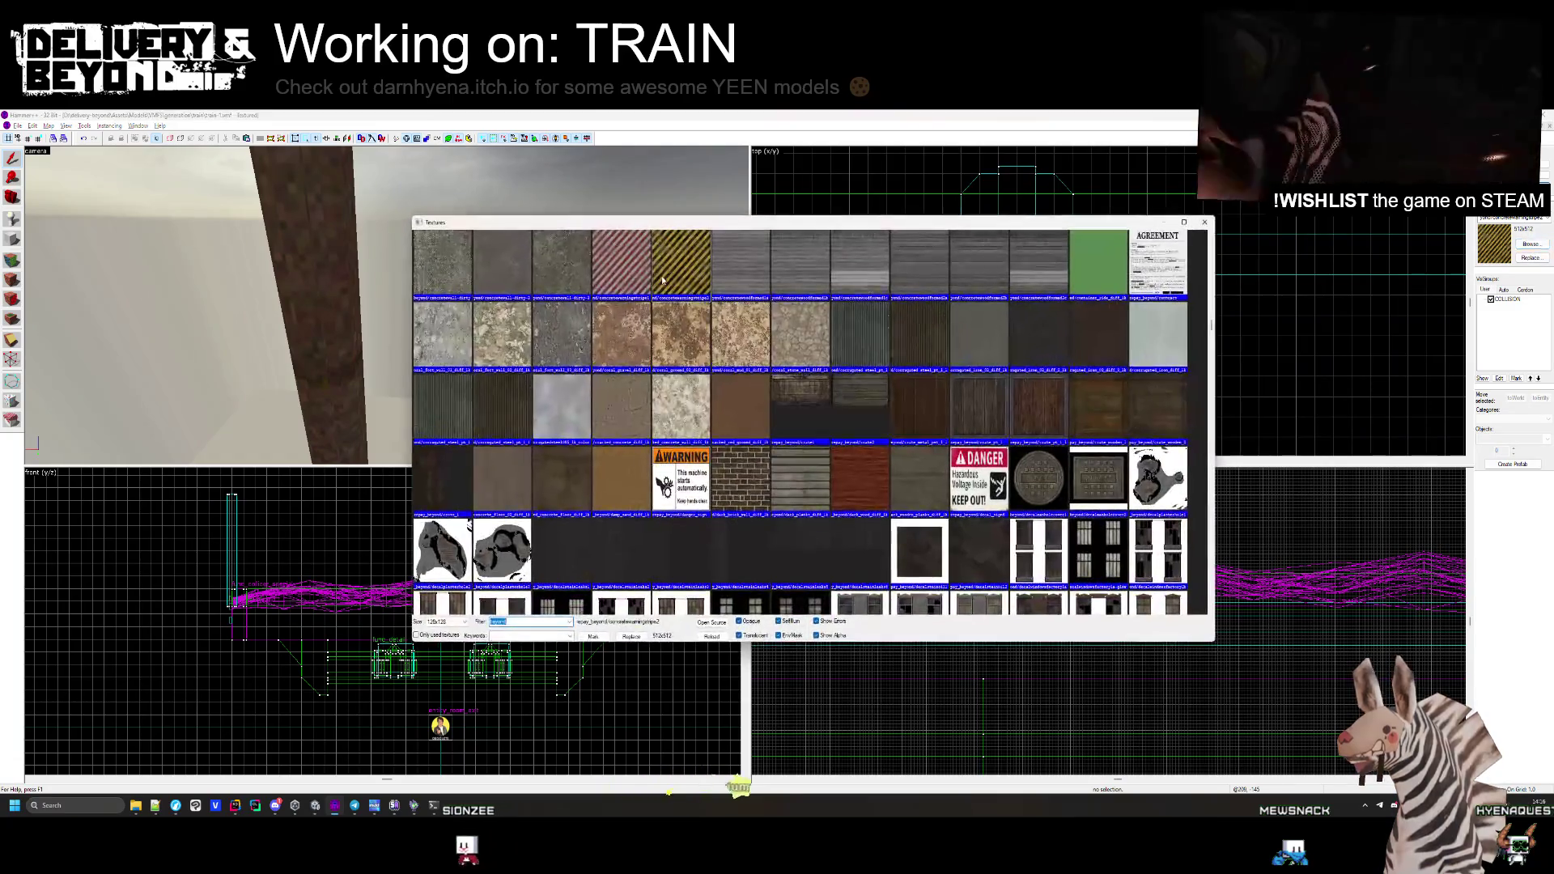
{"action": "double_click", "coordinate": [453, 267]}
{"action": "left_click", "coordinate": [12, 259]}
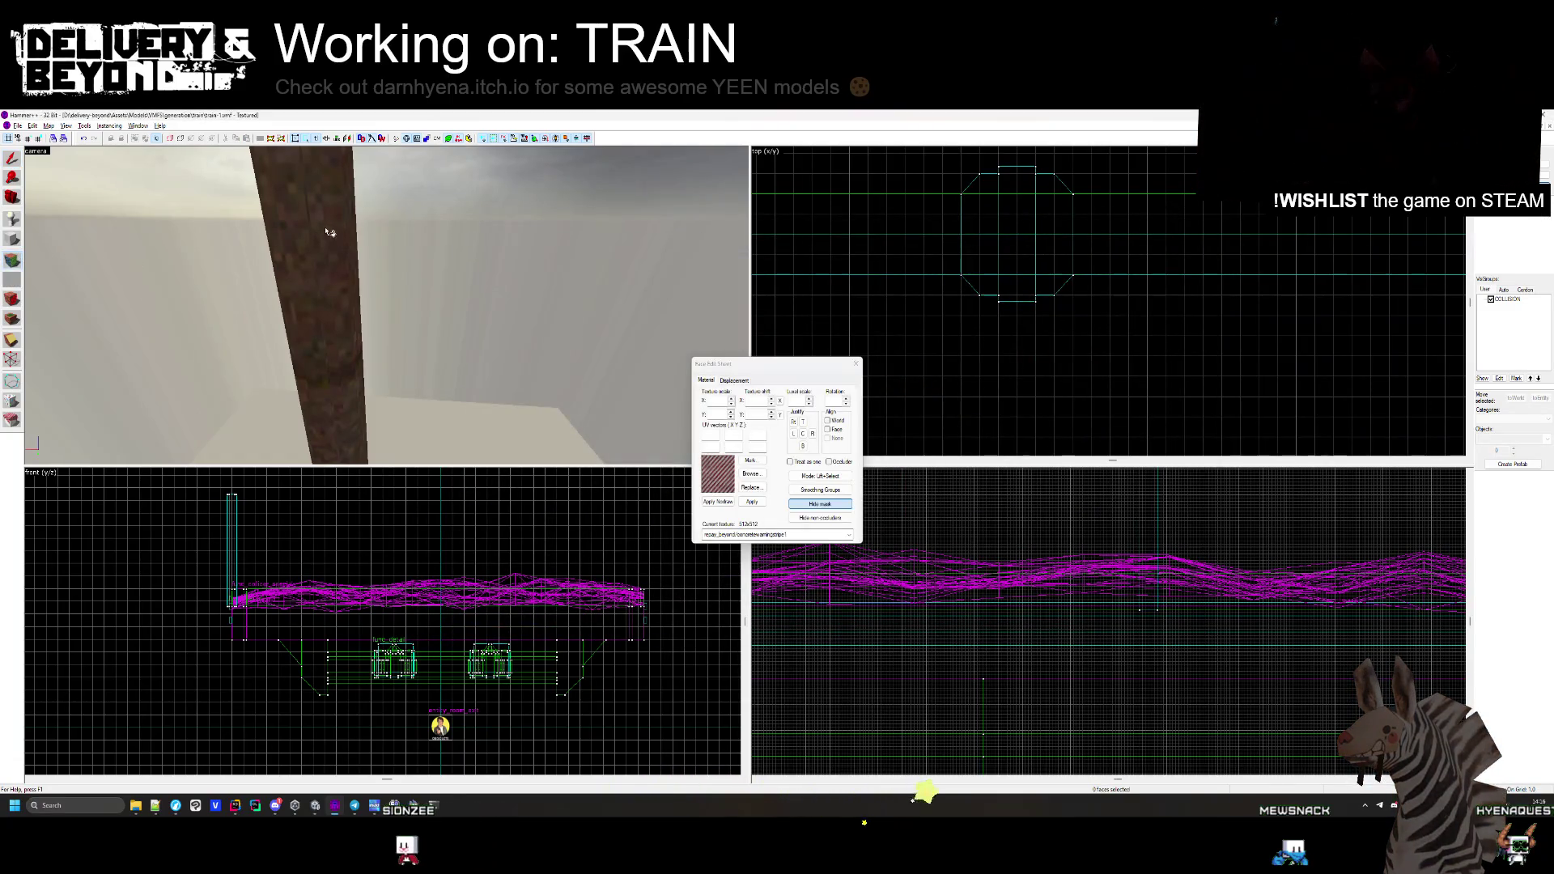
{"action": "key", "text": "s"}
{"action": "key", "text": "w"}
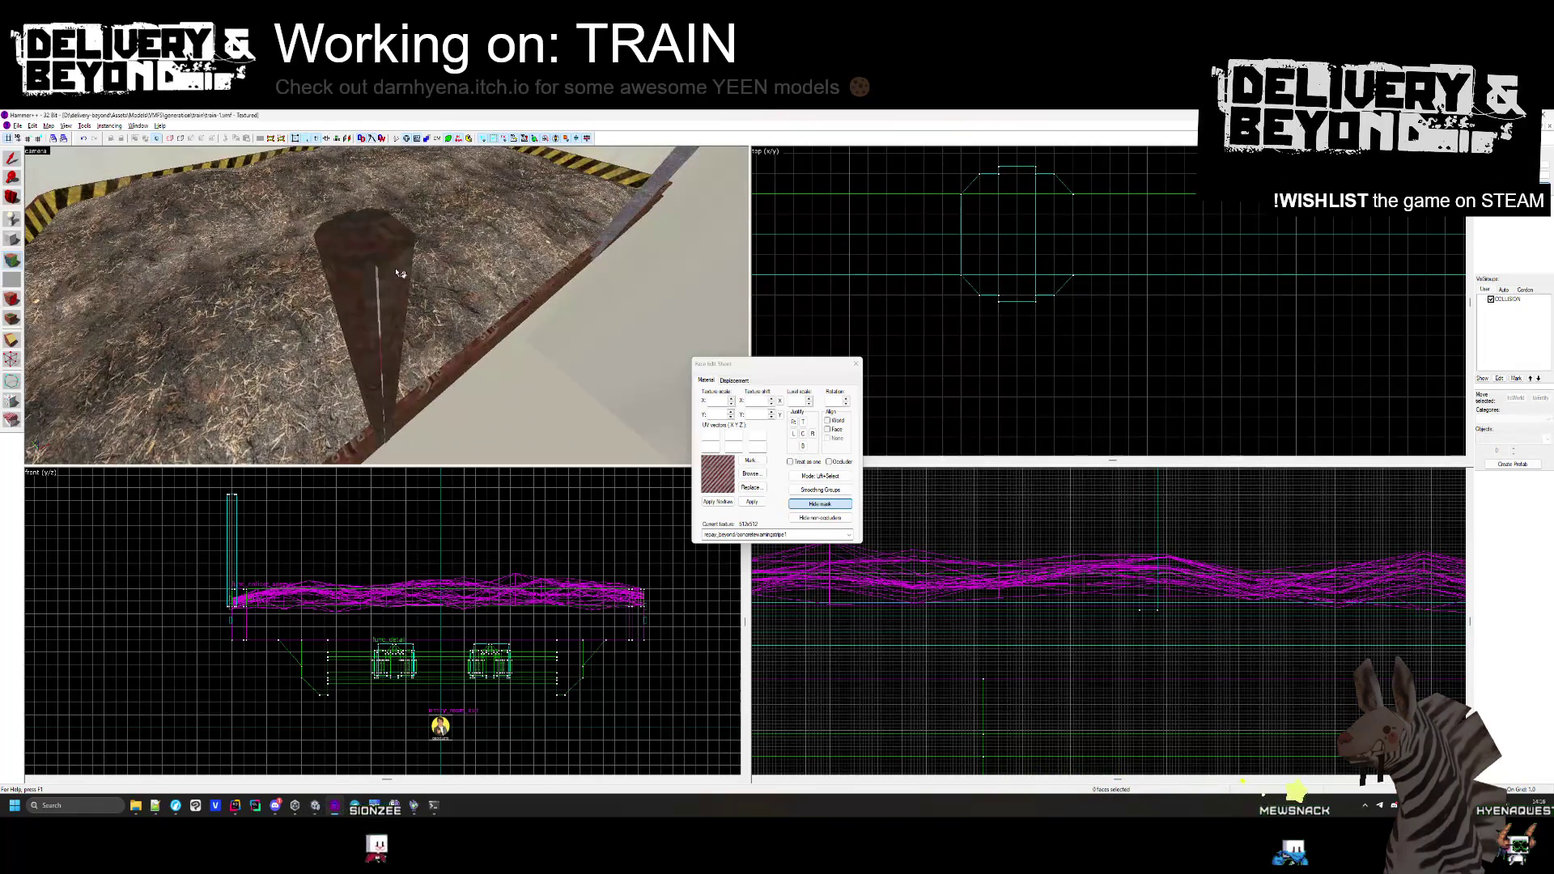
{"action": "key", "text": "Up"}
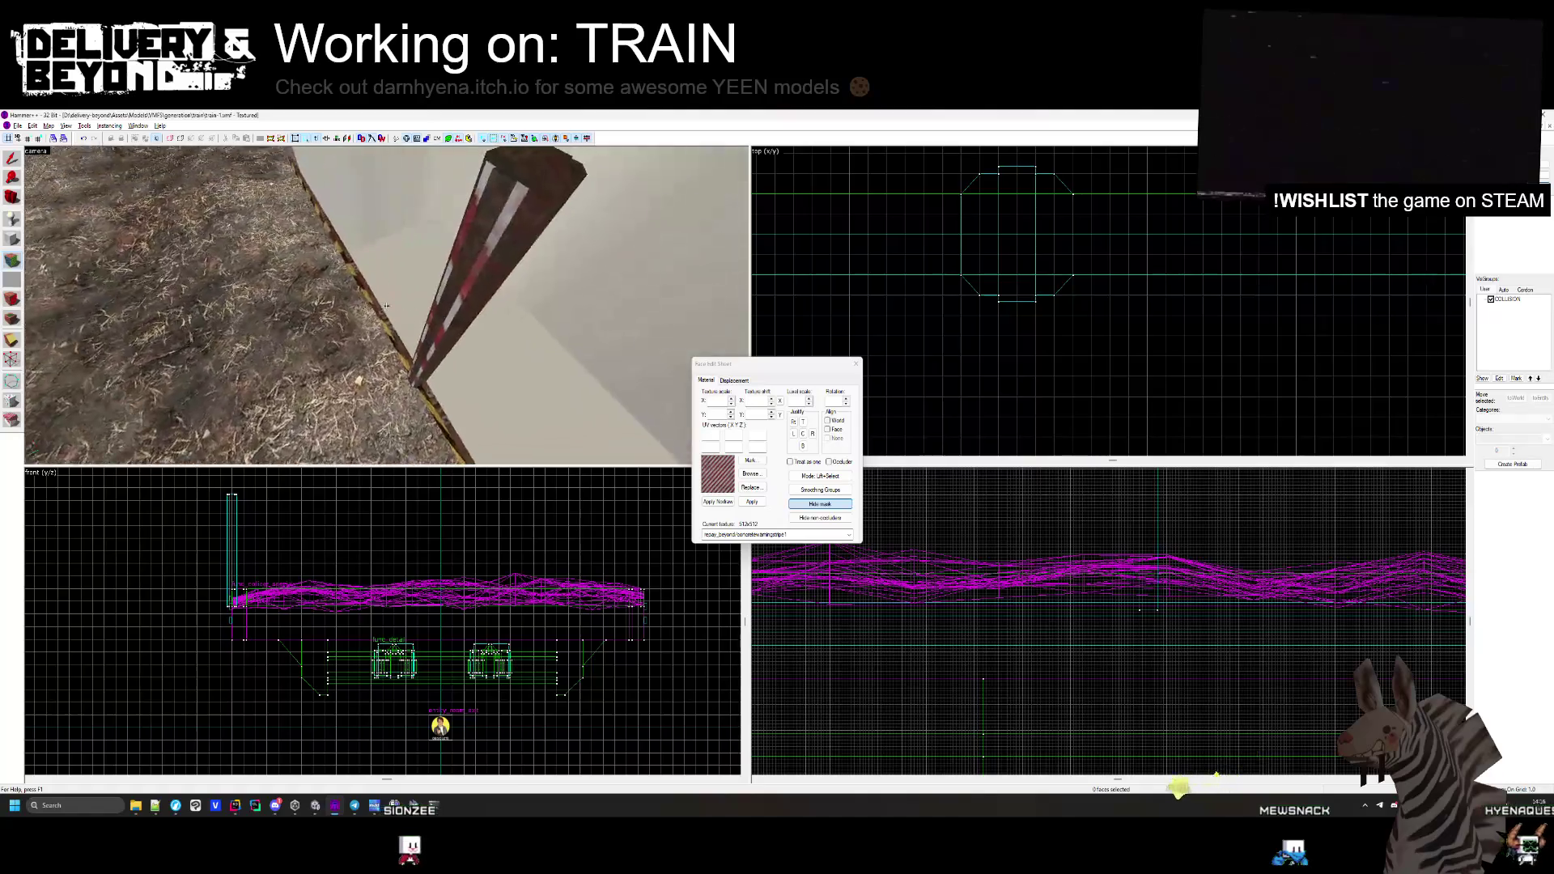
{"action": "key", "text": "w"}
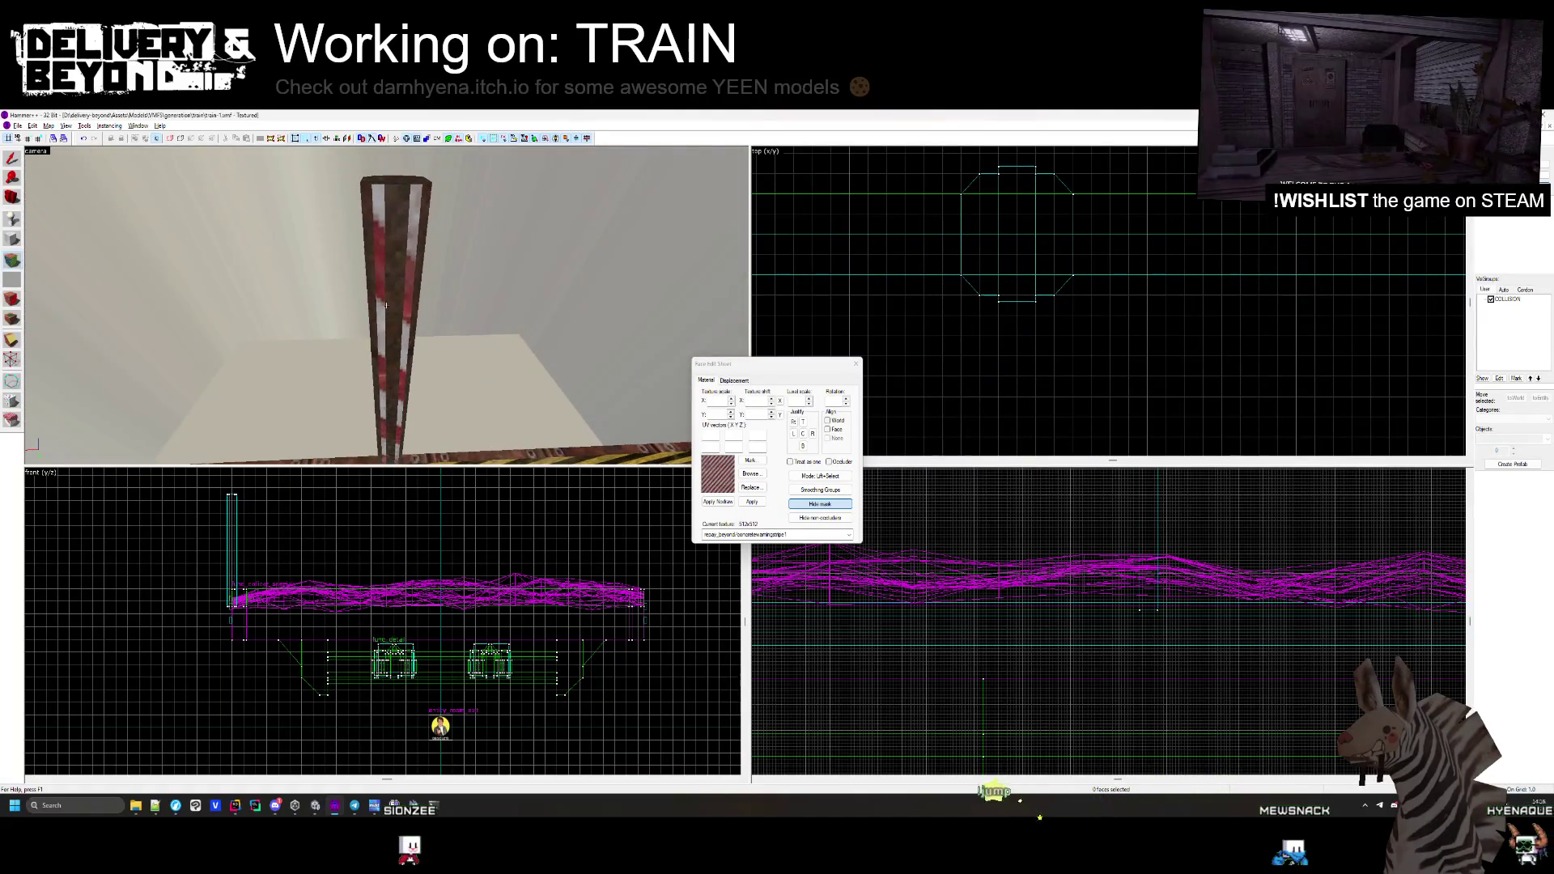
{"action": "key", "text": "Down"}
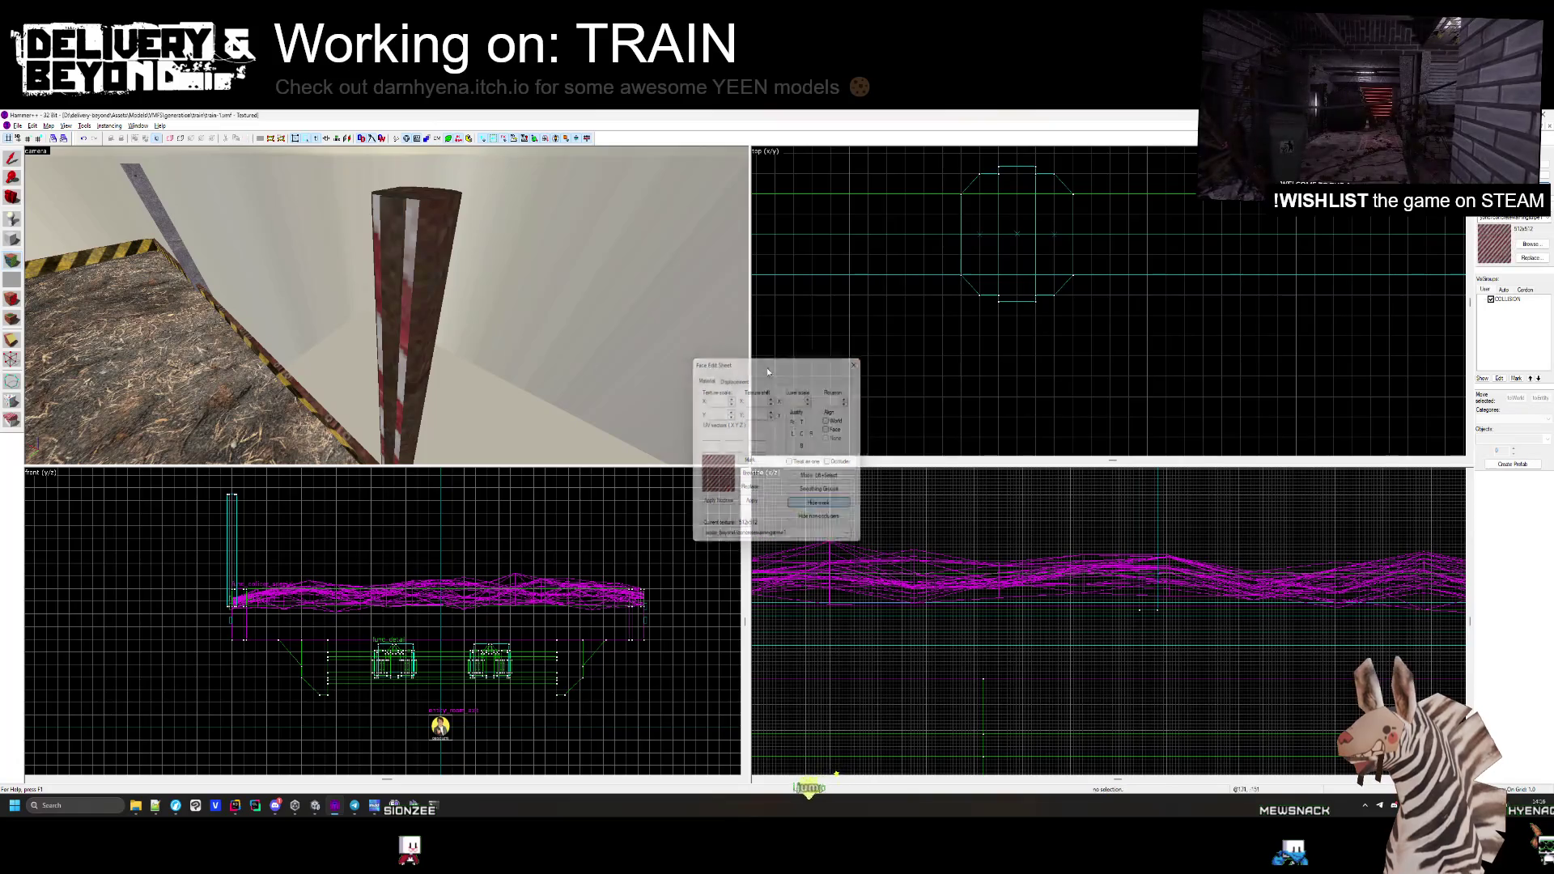
{"action": "key", "text": "Down"}
Preview the striped pole in Unity, then select and deselect the other pole brushes
{"action": "key", "text": "alt+Tab"}
{"action": "mouse_move", "coordinate": [532, 366]}
{"action": "left_mouse_down"}
{"action": "mouse_move", "coordinate": [820, 395]}
{"action": "mouse_move", "coordinate": [791, 375]}
{"action": "left_mouse_up"}
{"action": "key", "text": "alt+Tab"}
{"action": "left_click", "coordinate": [409, 245], "text": "ctrl"}
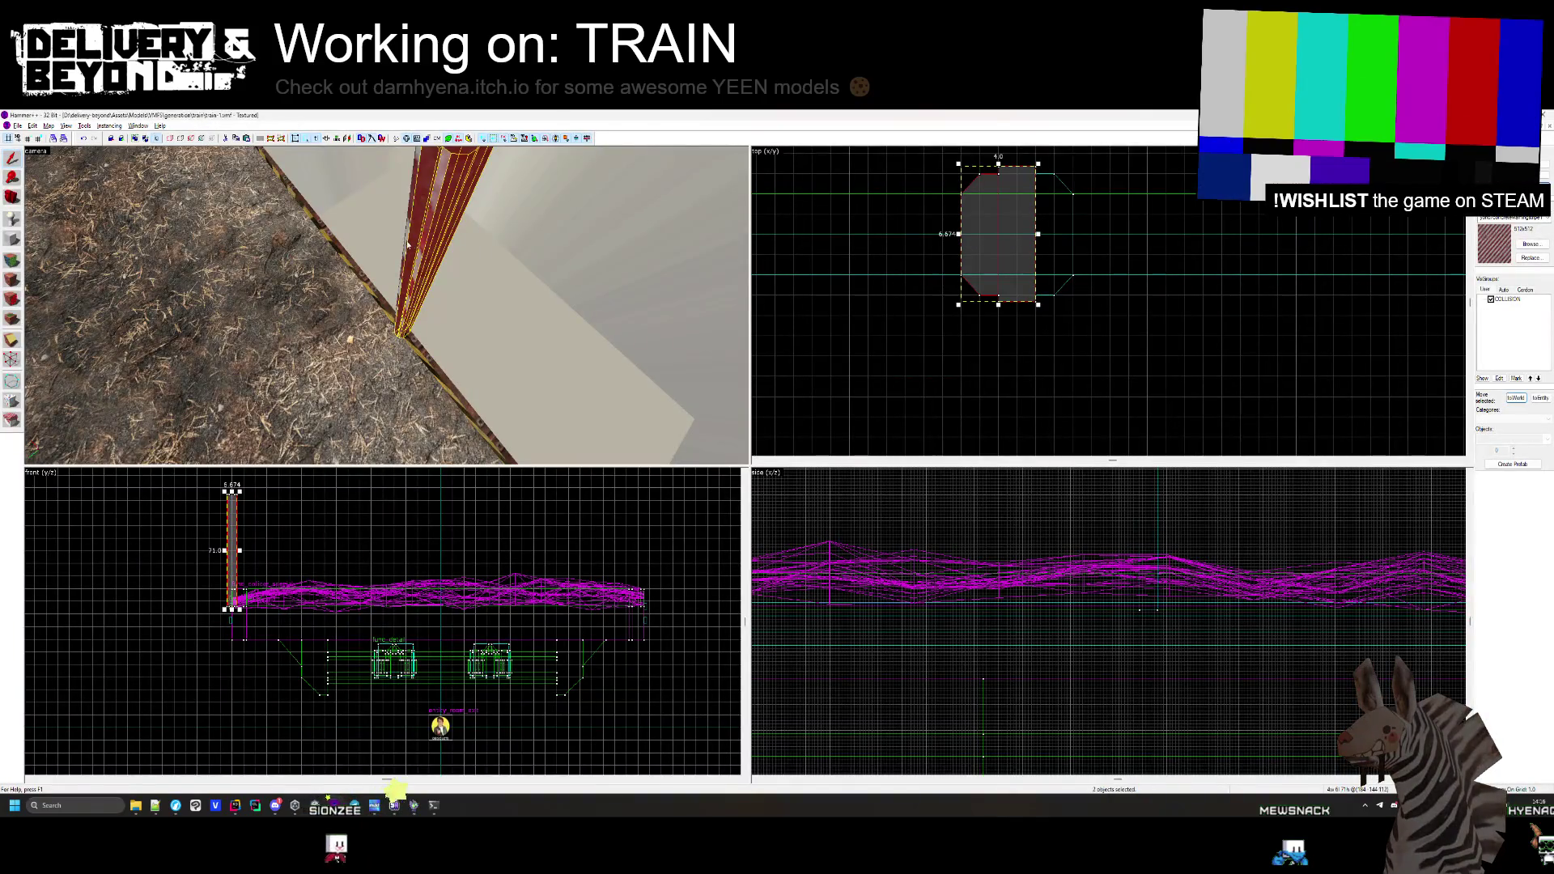
{"action": "left_click", "coordinate": [408, 240], "text": "ctrl"}
{"action": "scroll", "coordinate": [239, 567], "scroll_direction": "up", "scroll_amount": 5}
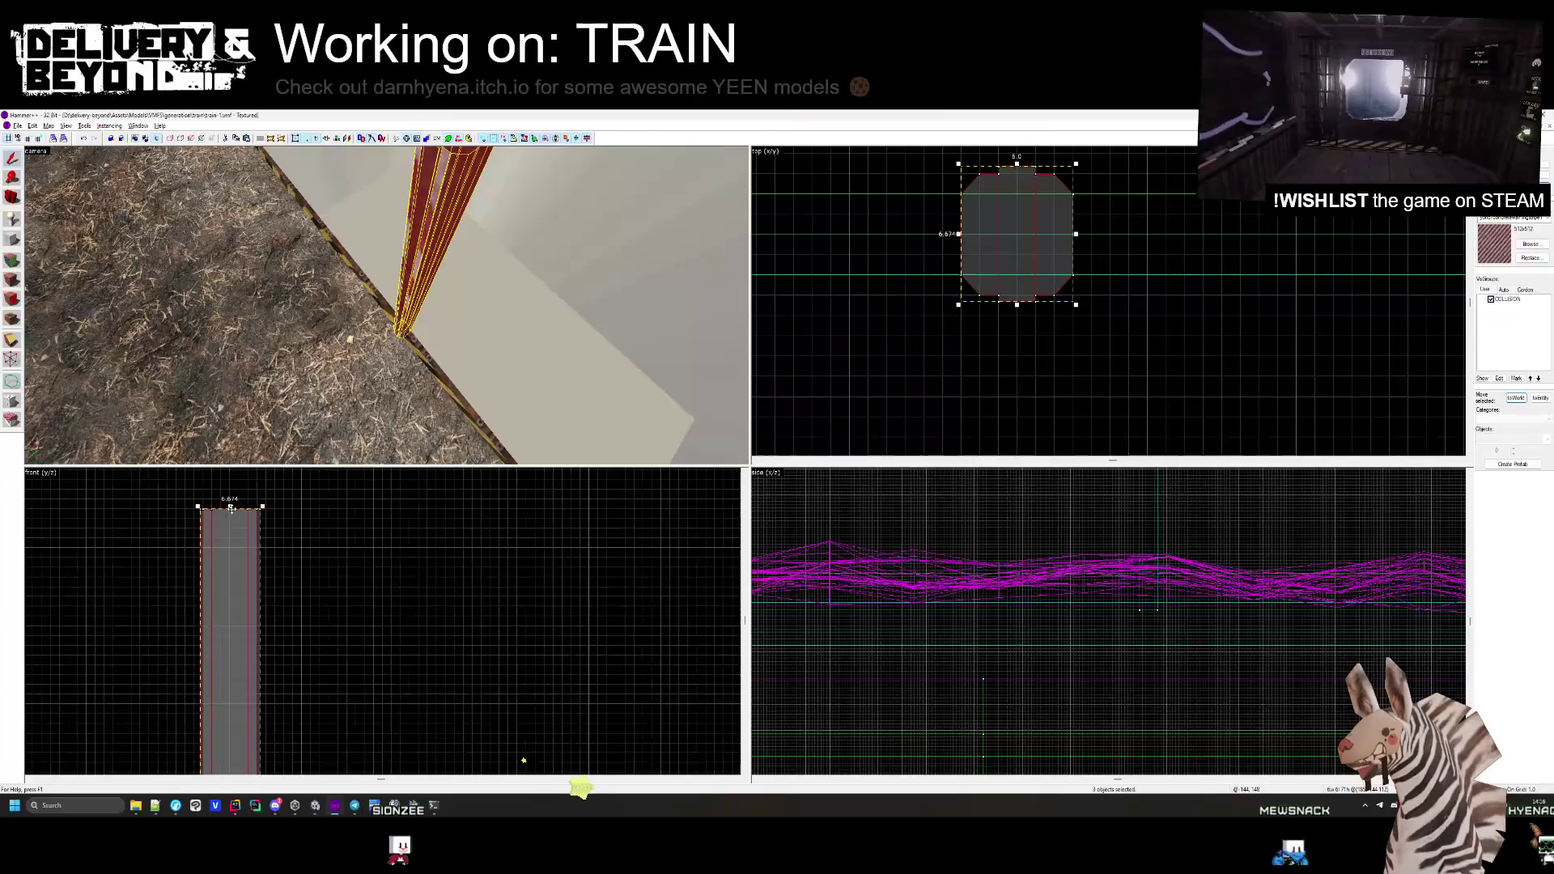
{"action": "key", "text": "Escape"}
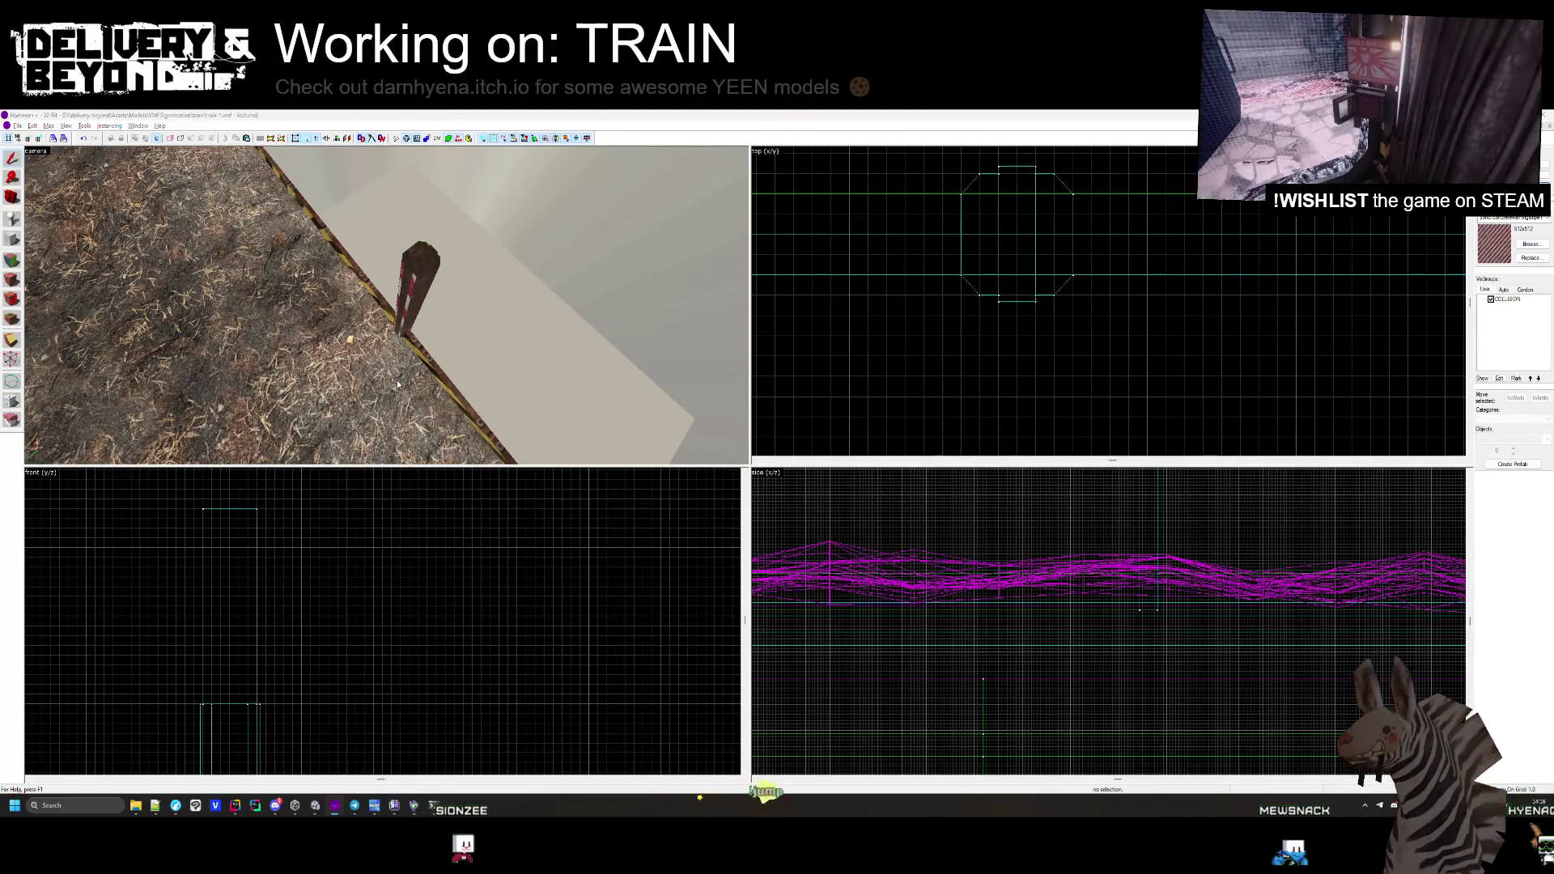
{"action": "key", "text": "alt+Tab"}
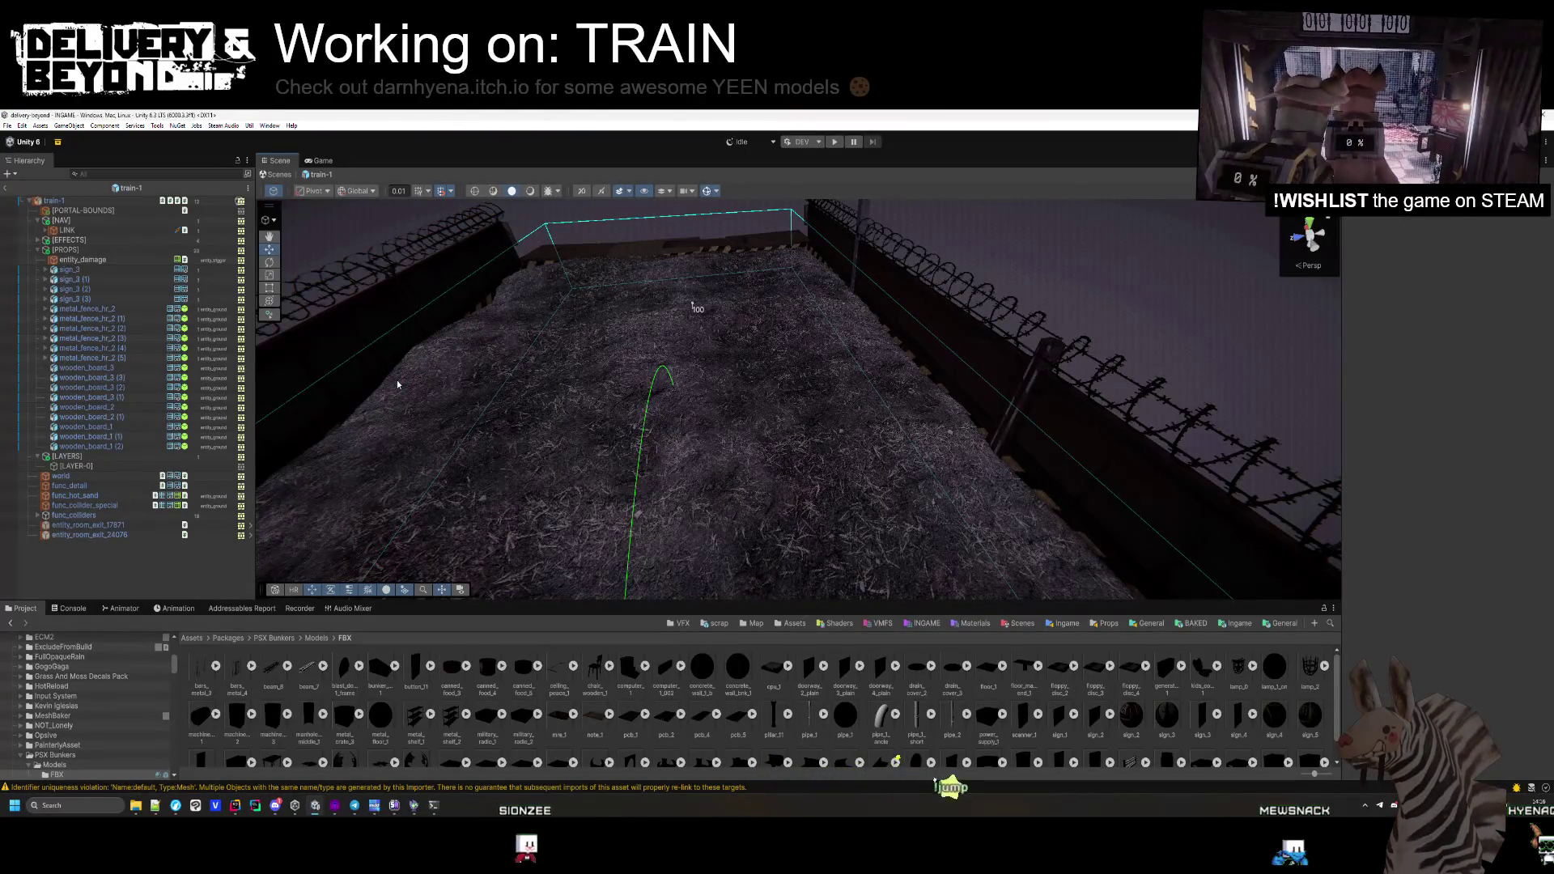
{"action": "key", "text": "alt+Tab"}
Undo the pole's last two changes and reselect the pole brushes for retexturing
{"action": "left_click", "coordinate": [421, 261]}
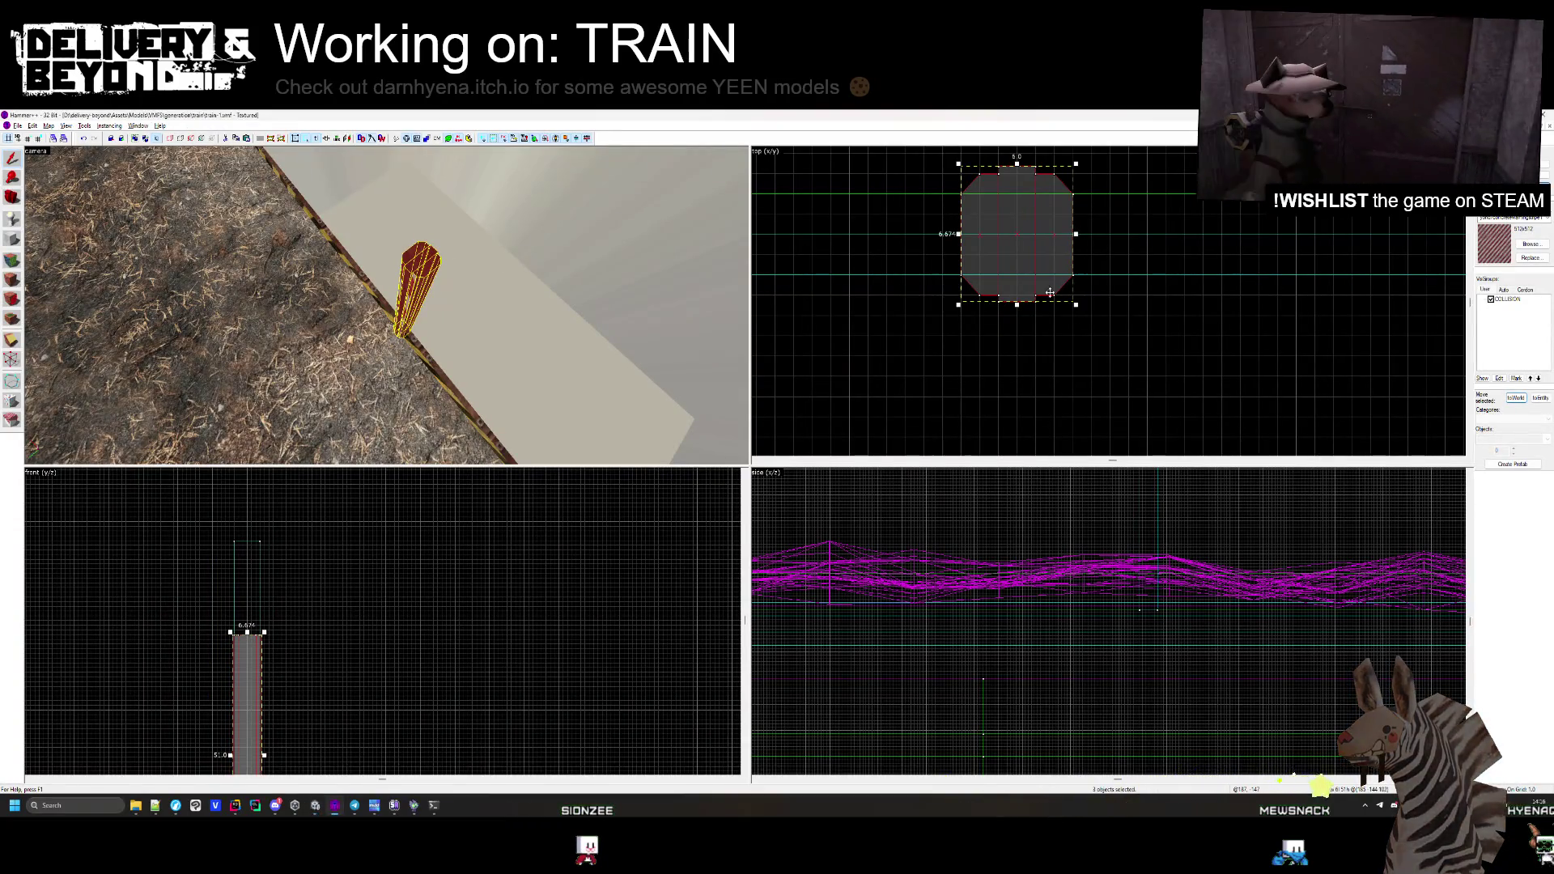
{"action": "key", "text": "ctrl+z"}
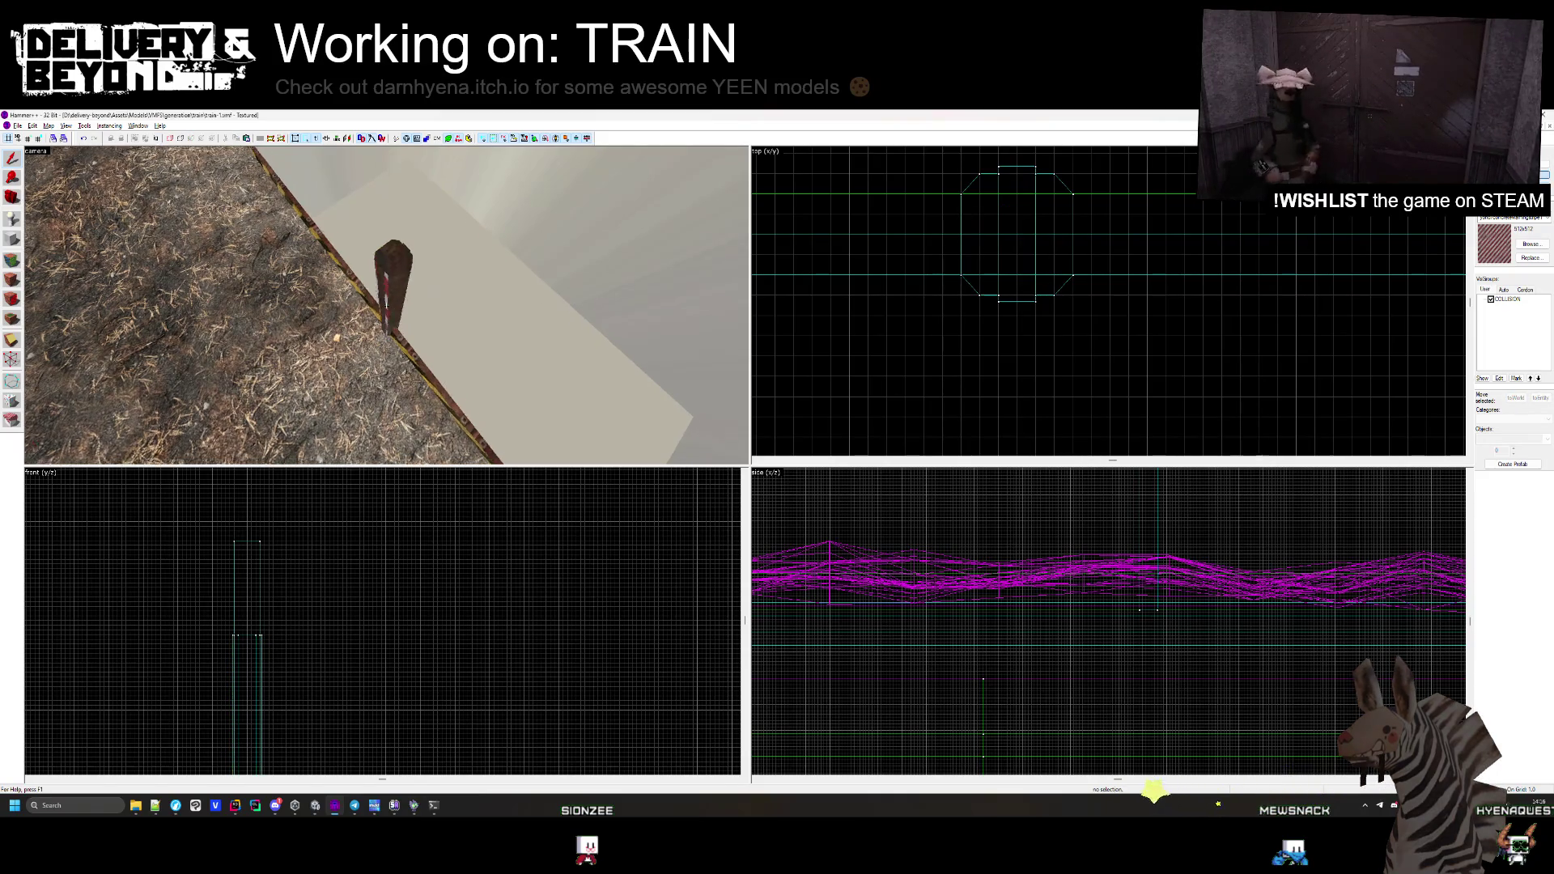
{"action": "key", "text": "ctrl+z"}
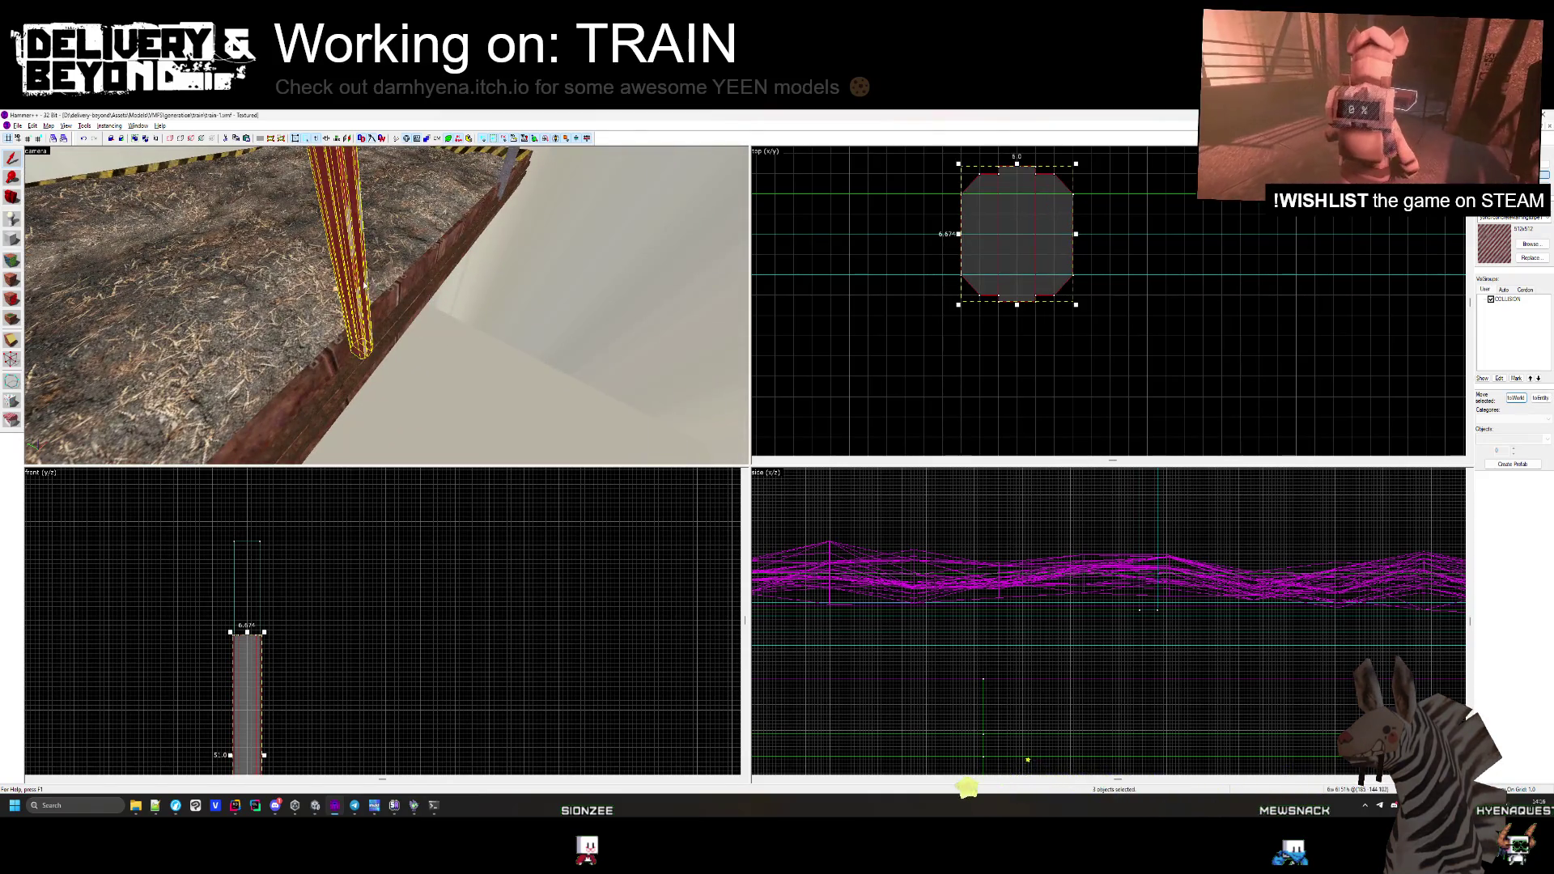
{"action": "left_click", "coordinate": [1014, 256]}
{"action": "left_click", "coordinate": [363, 220]}
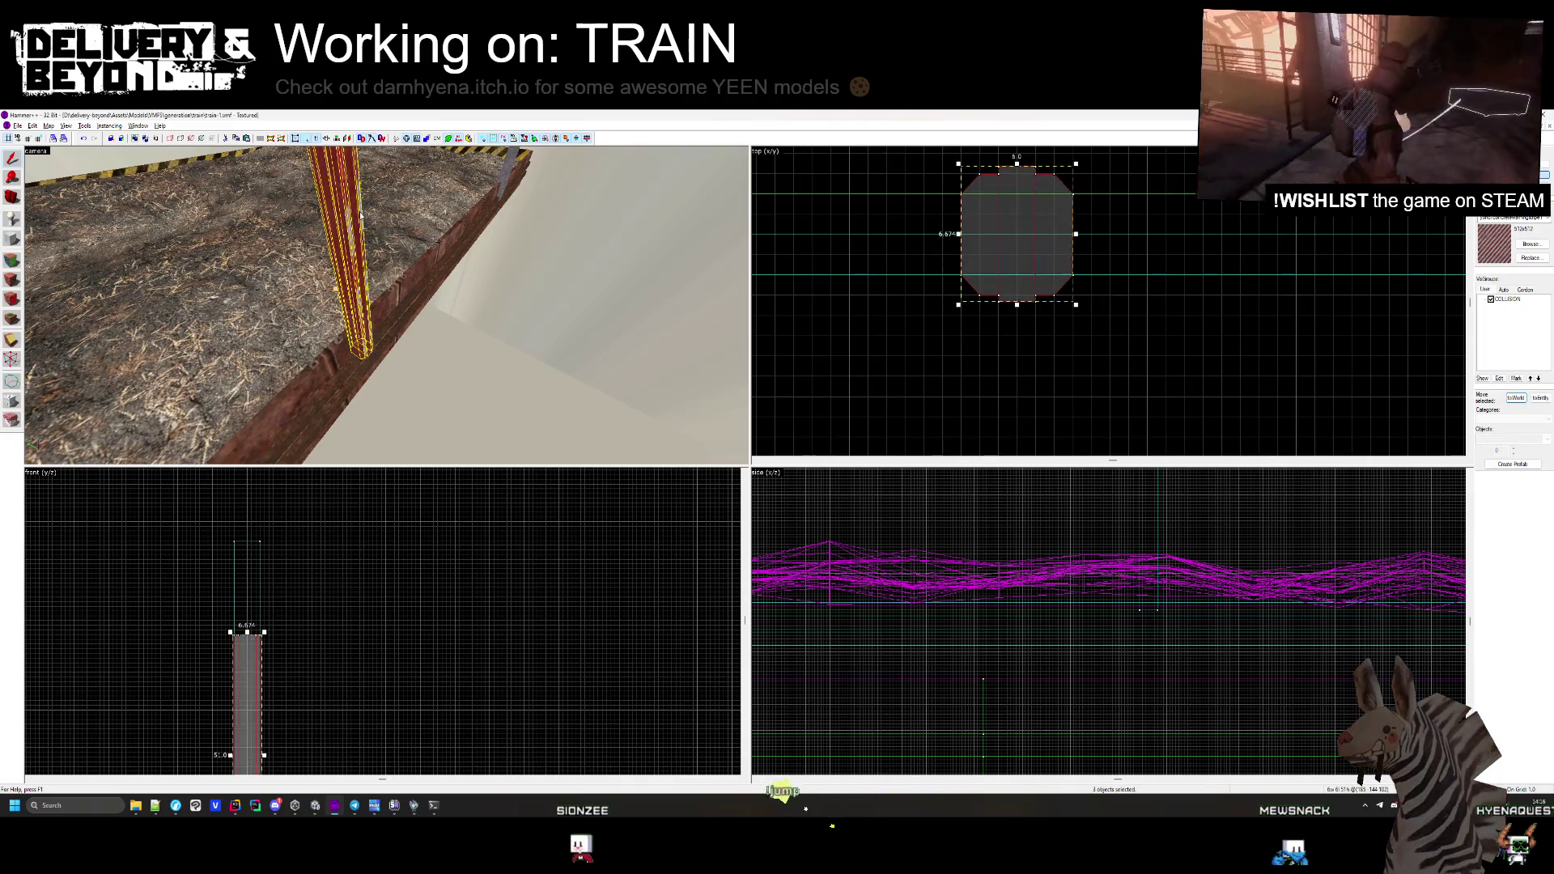
{"action": "left_click", "coordinate": [1527, 244]}
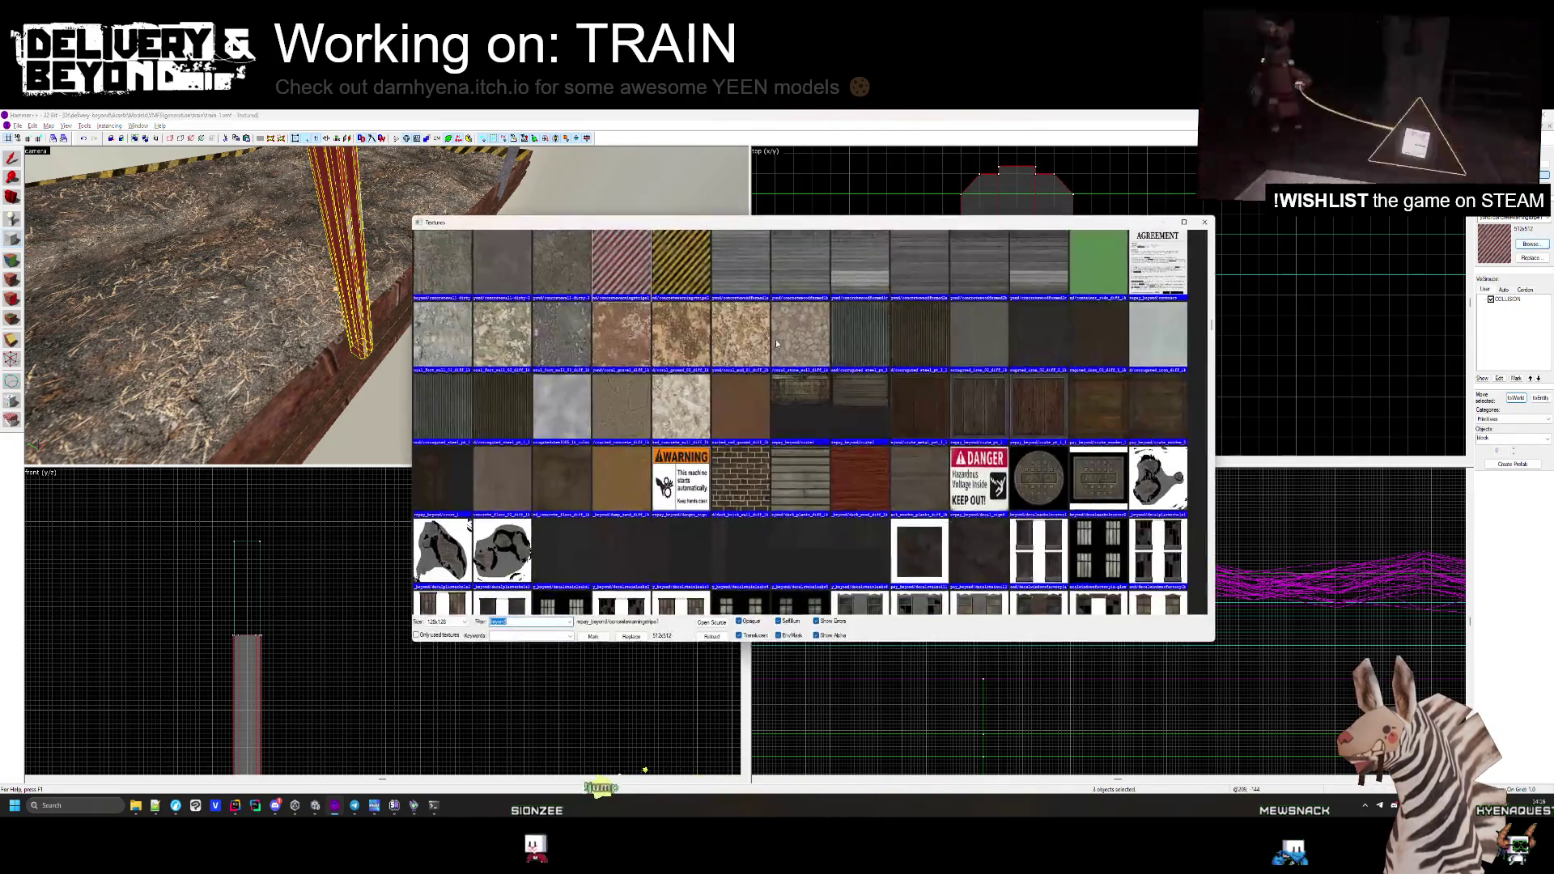
Apply the COLLISION texture to the brush and tie it to a func_detail entity
{"action": "double_click", "coordinate": [472, 261]}
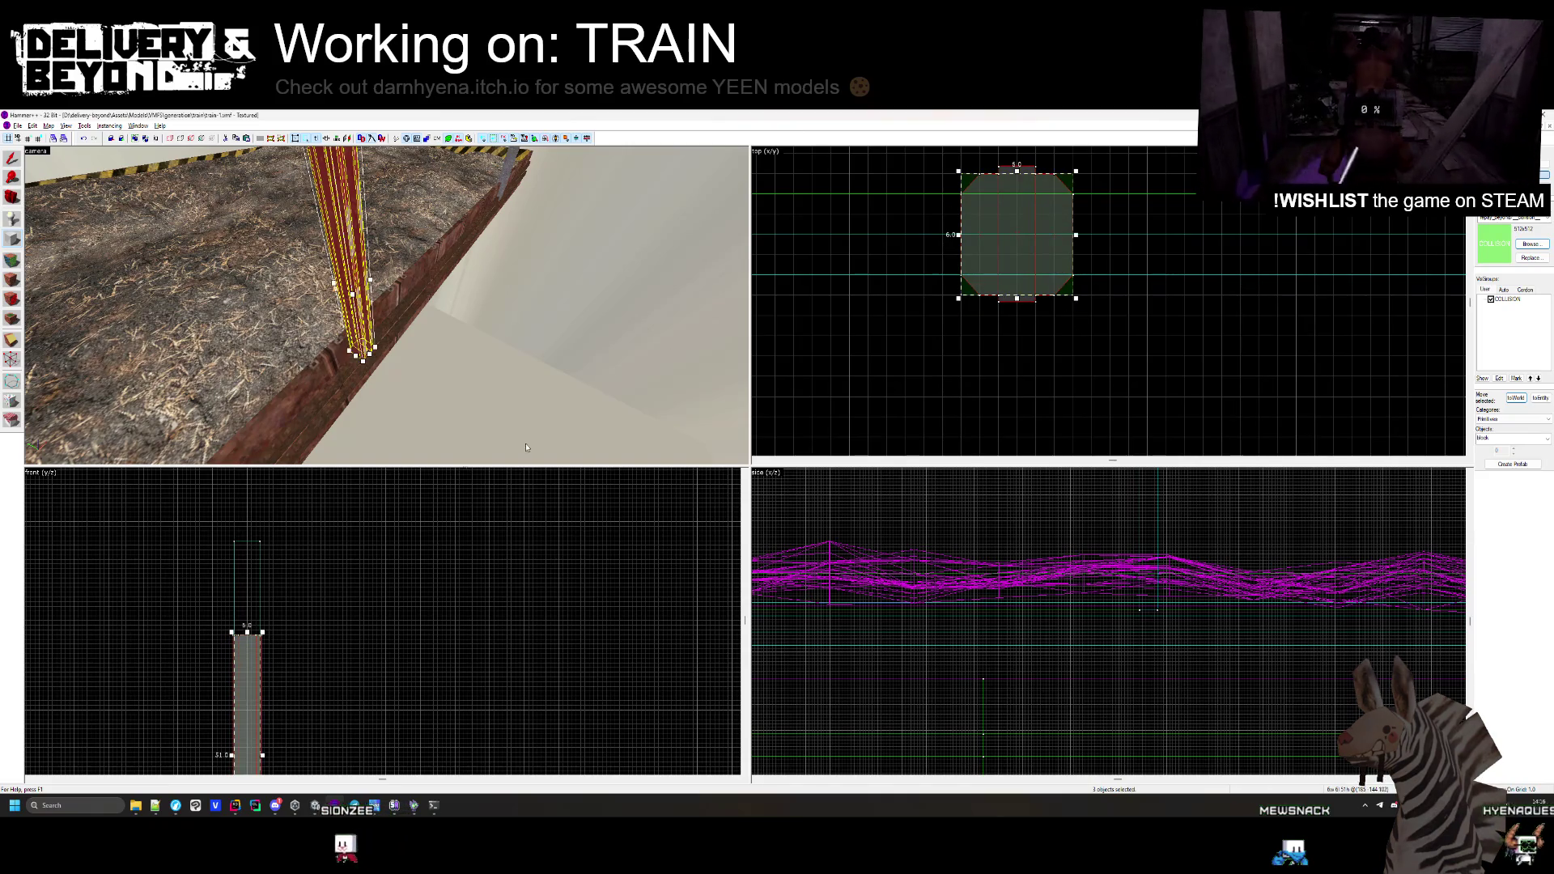
{"action": "left_click", "coordinate": [11, 183]}
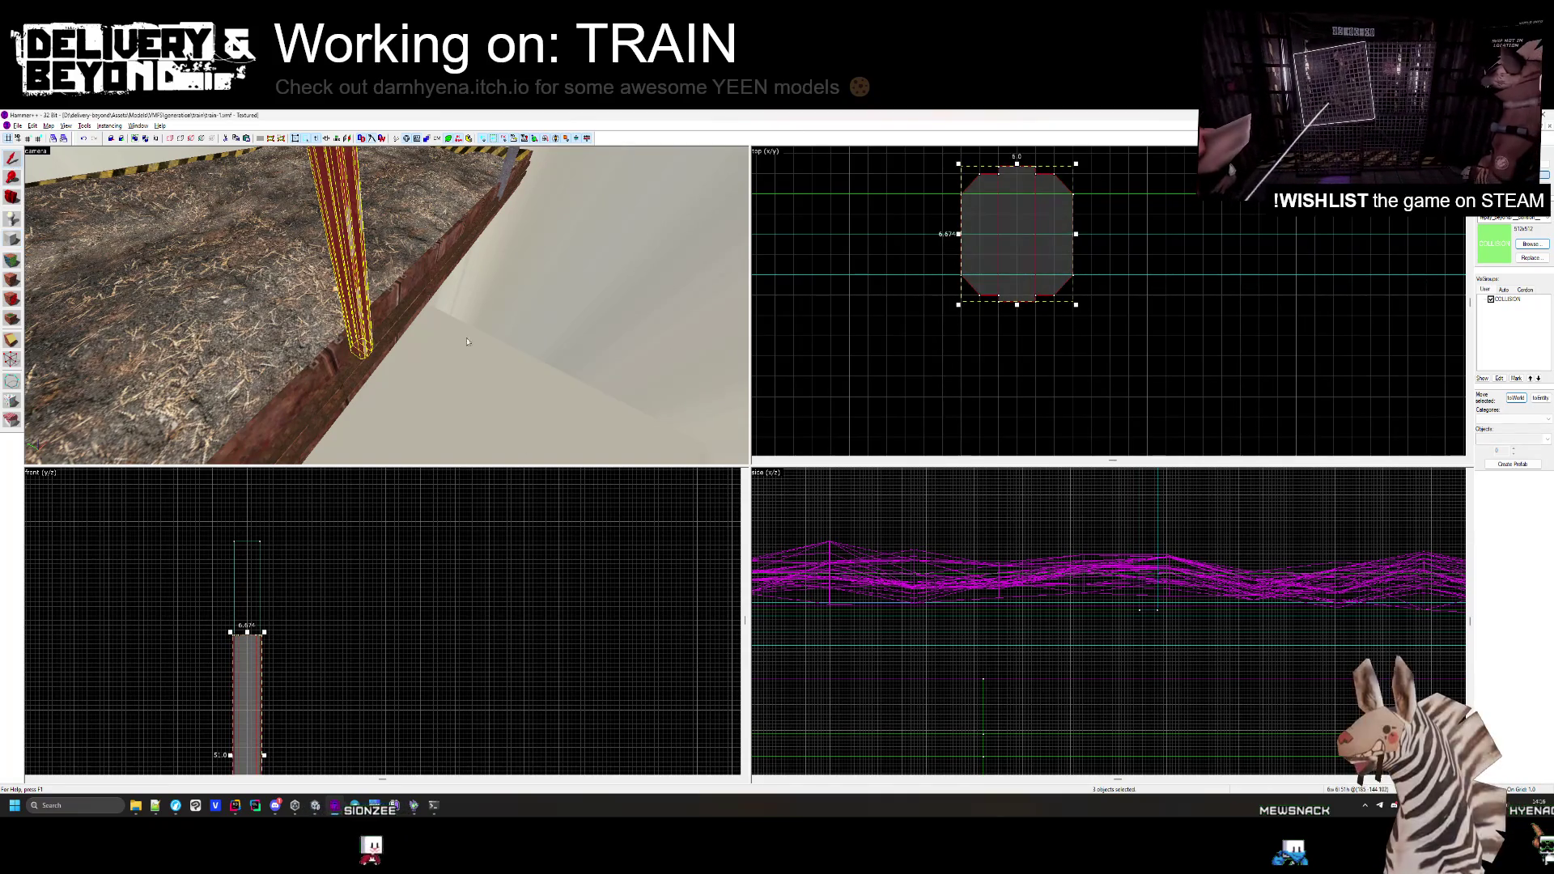
{"action": "key", "text": "ctrl+t"}
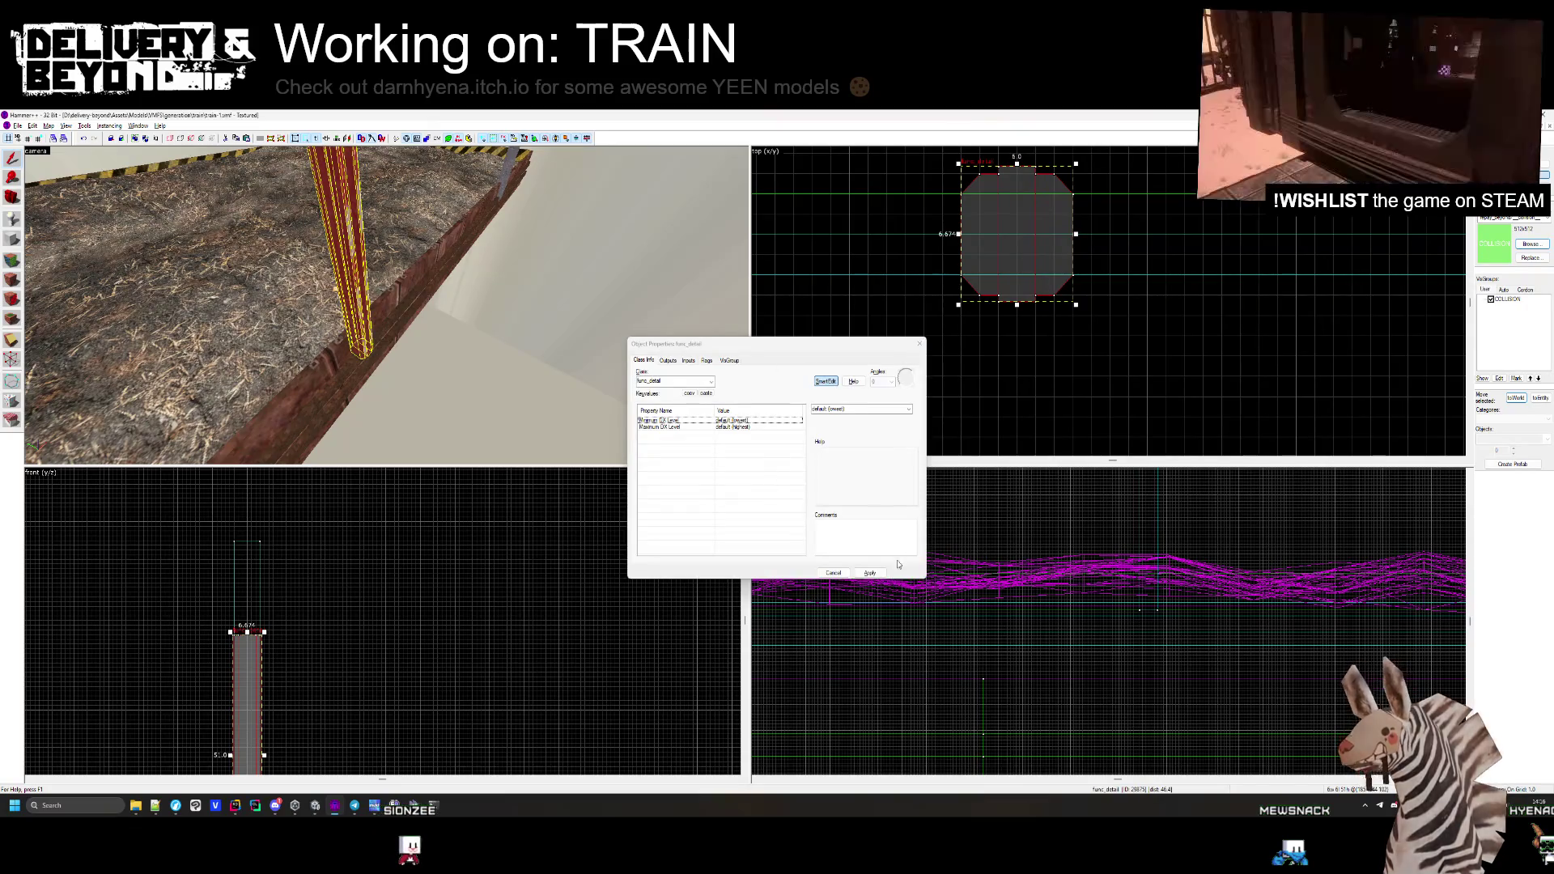
{"action": "left_click", "coordinate": [920, 347]}
Delete the tall pink pillar solid
{"action": "scroll", "coordinate": [1261, 295], "scroll_direction": "down", "scroll_amount": 5}
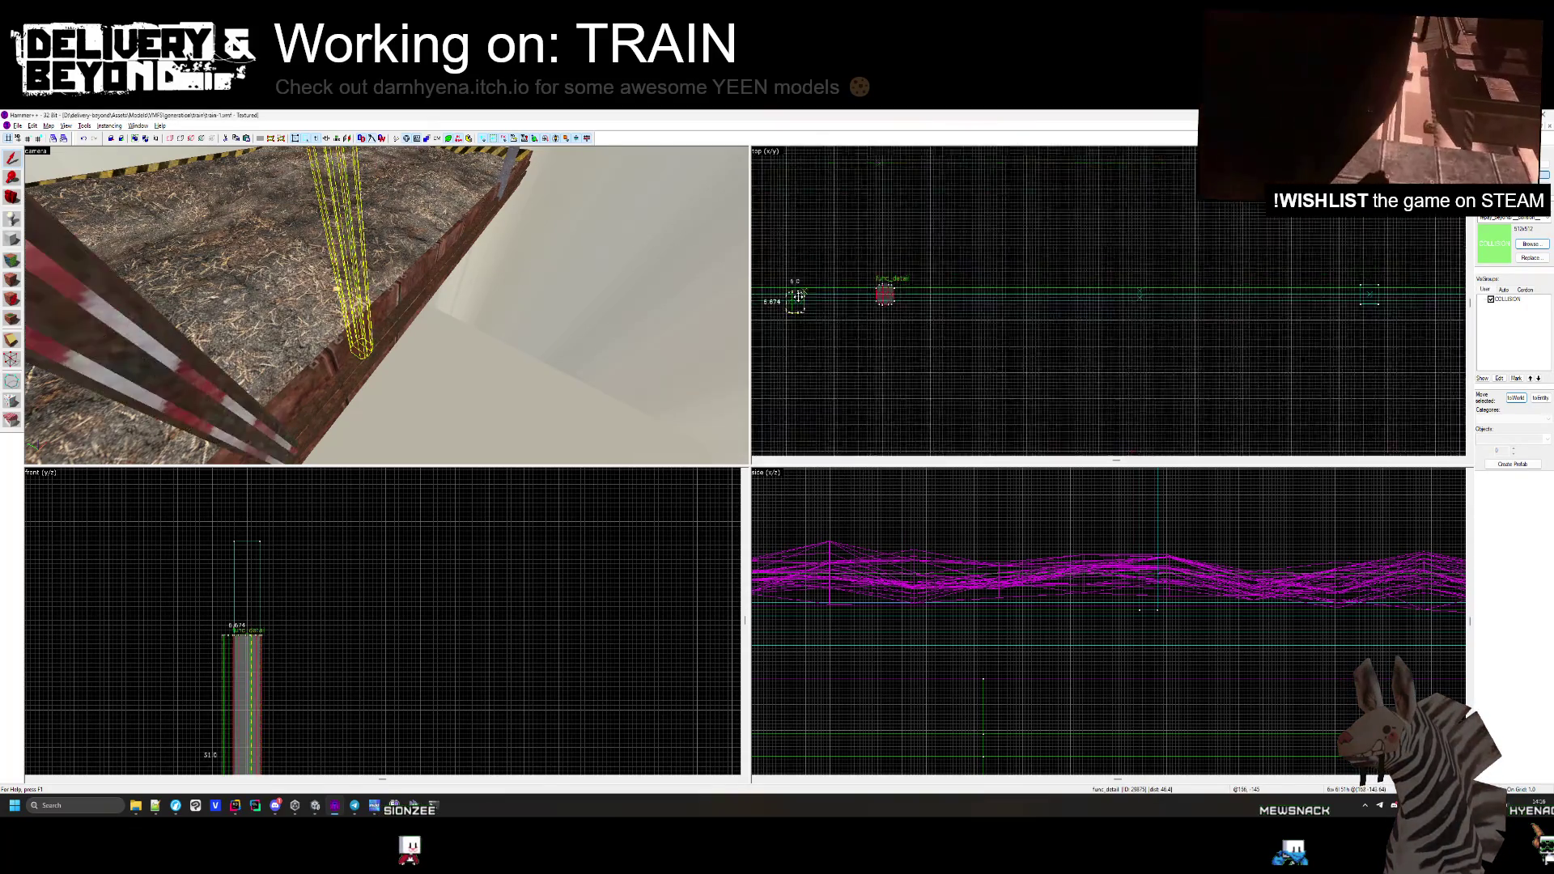
{"action": "scroll", "coordinate": [1260, 295], "scroll_direction": "up", "scroll_amount": 5}
{"action": "left_click", "coordinate": [1283, 324]}
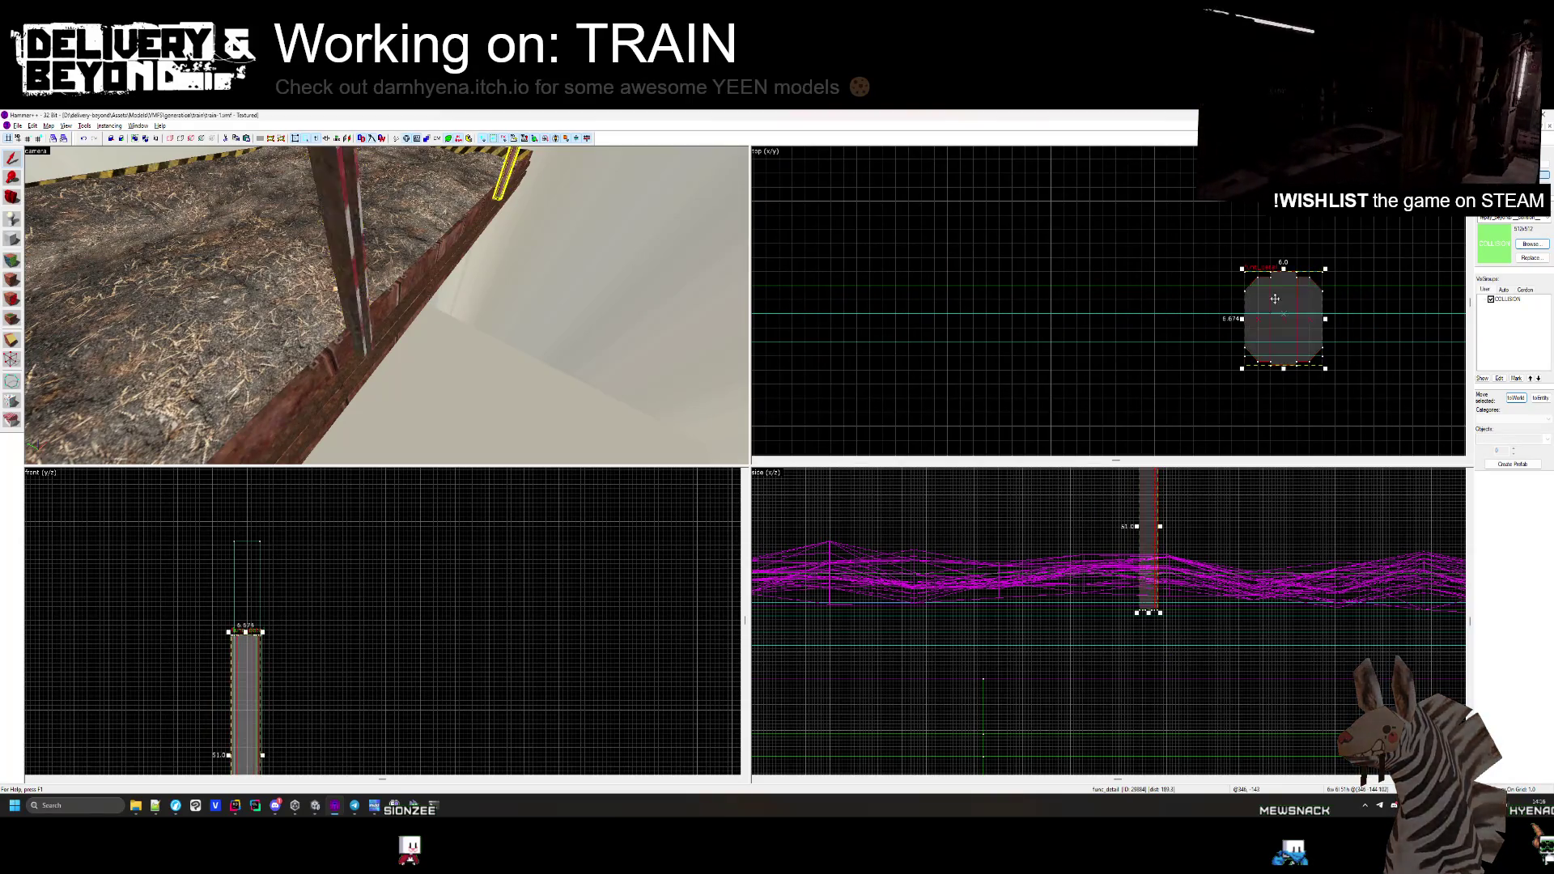
{"action": "left_click", "coordinate": [247, 350]}
{"action": "key", "text": "Delete"}
Reselect the func_detail brush, undo a trial move in the top view, and deselect everything
{"action": "left_click", "coordinate": [243, 380]}
{"action": "scroll", "coordinate": [1306, 330], "scroll_direction": "up", "scroll_amount": 3}
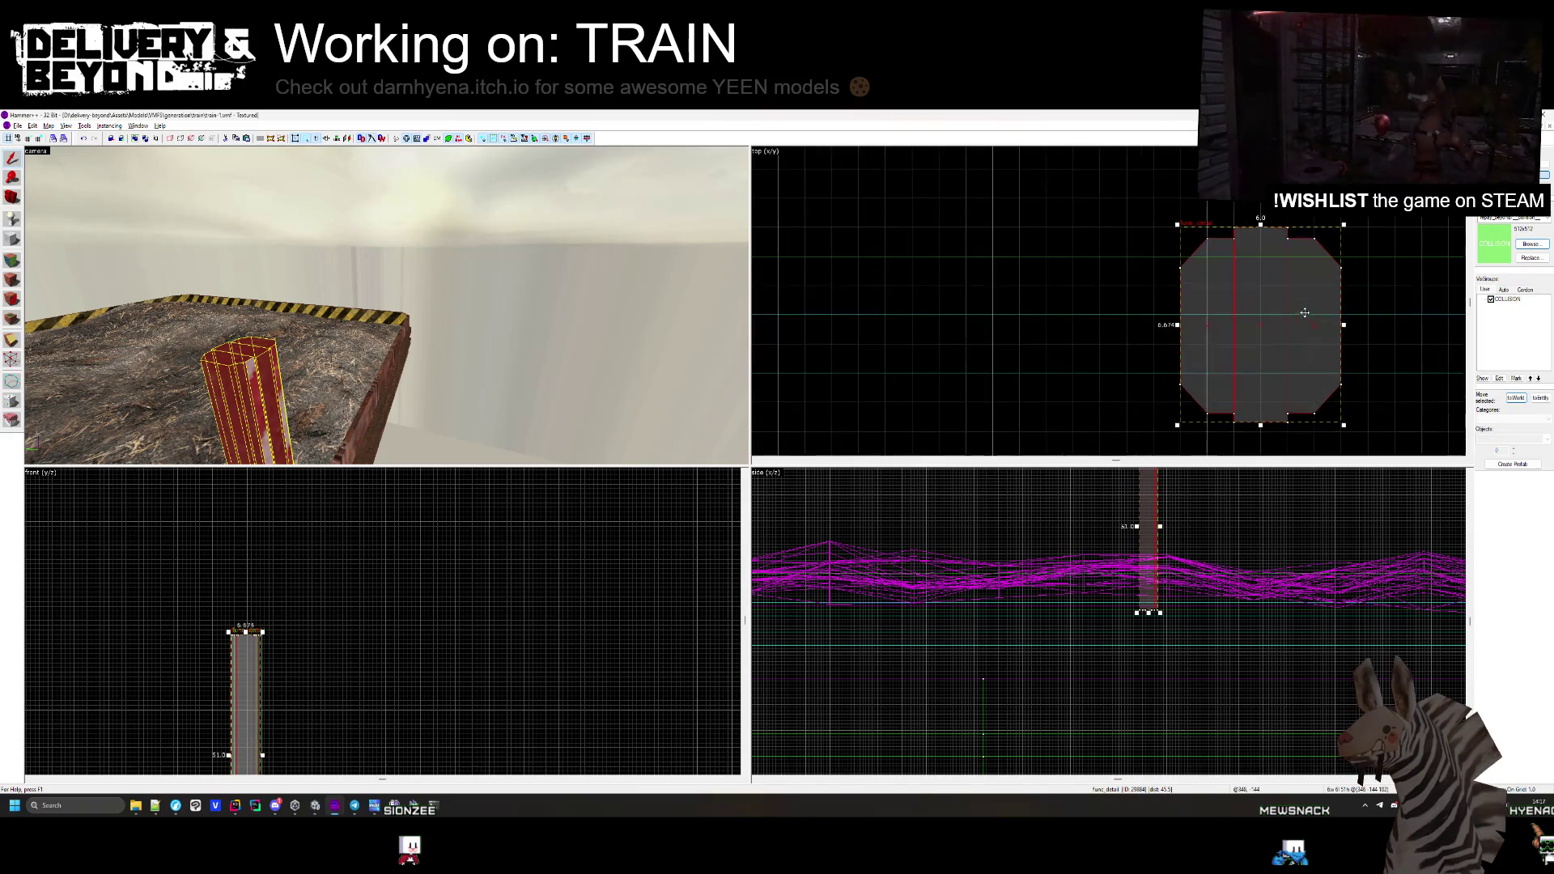
{"action": "left_click", "coordinate": [1302, 329]}
{"action": "left_click", "coordinate": [1296, 328]}
{"action": "left_click", "coordinate": [1291, 328]}
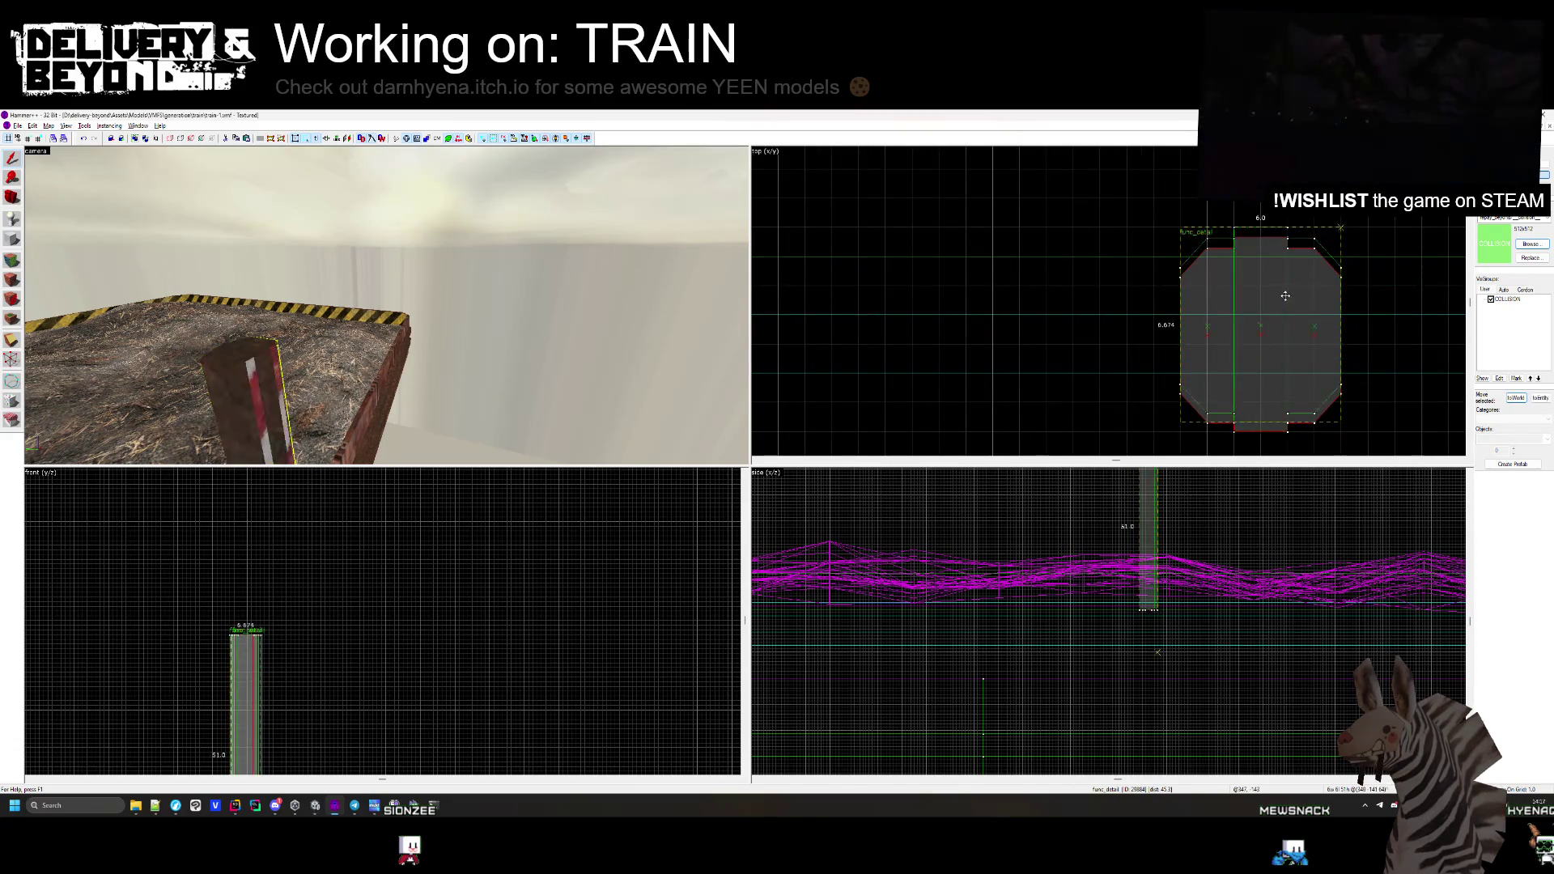
{"action": "left_click", "coordinate": [1286, 327]}
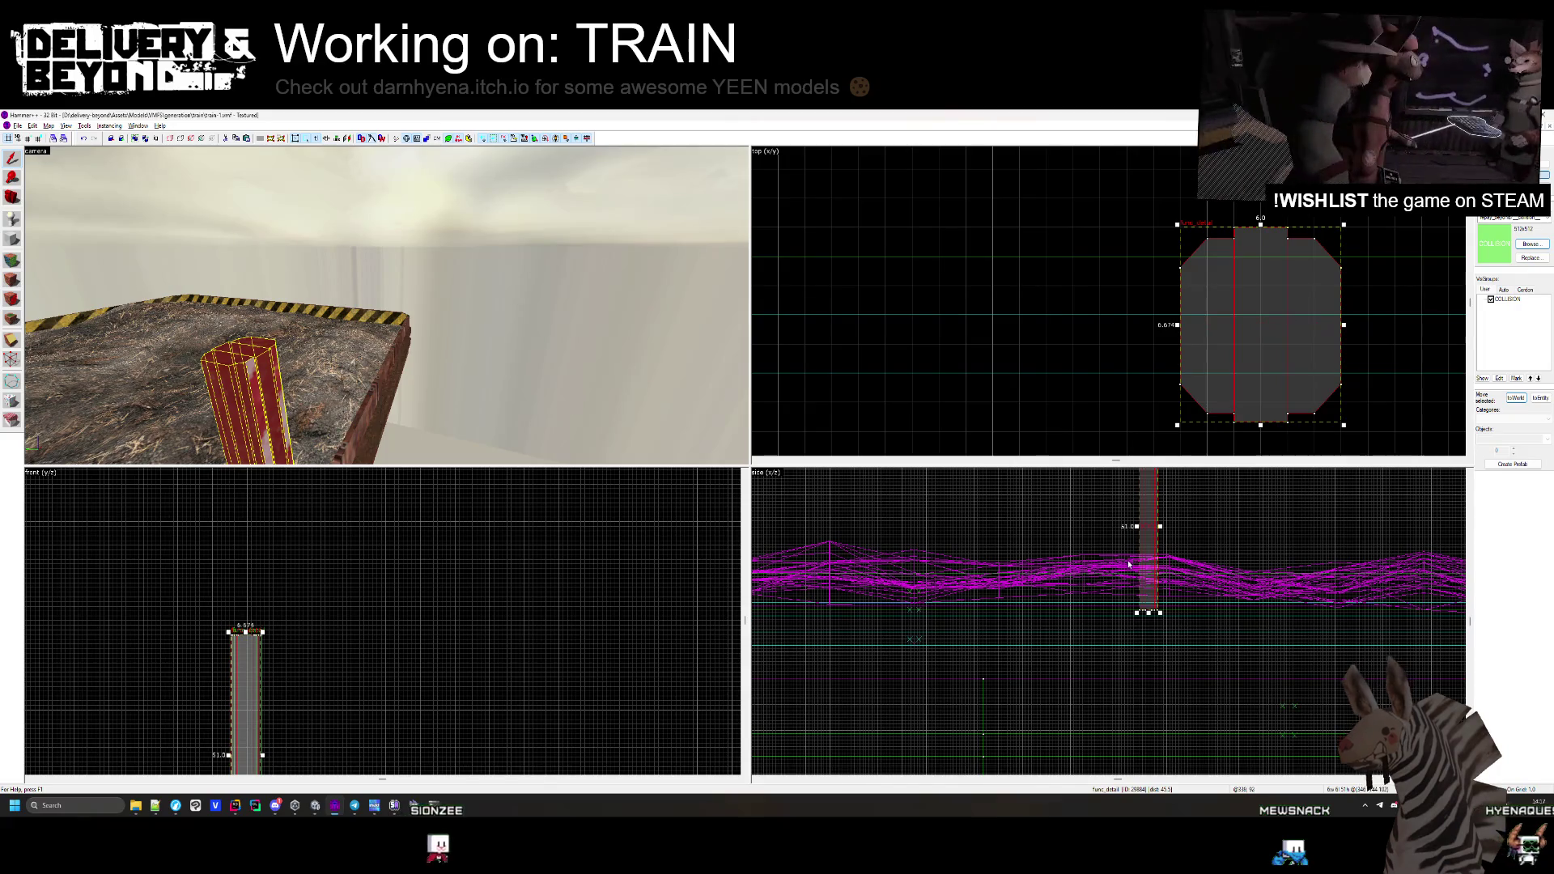
{"action": "scroll", "coordinate": [325, 624], "scroll_direction": "up", "scroll_amount": 5}
{"action": "mouse_move", "coordinate": [326, 639]}
{"action": "left_mouse_down"}
{"action": "mouse_move", "coordinate": [554, 665]}
{"action": "mouse_move", "coordinate": [522, 672]}
{"action": "left_mouse_up"}
{"action": "key", "text": "ctrl+z"}
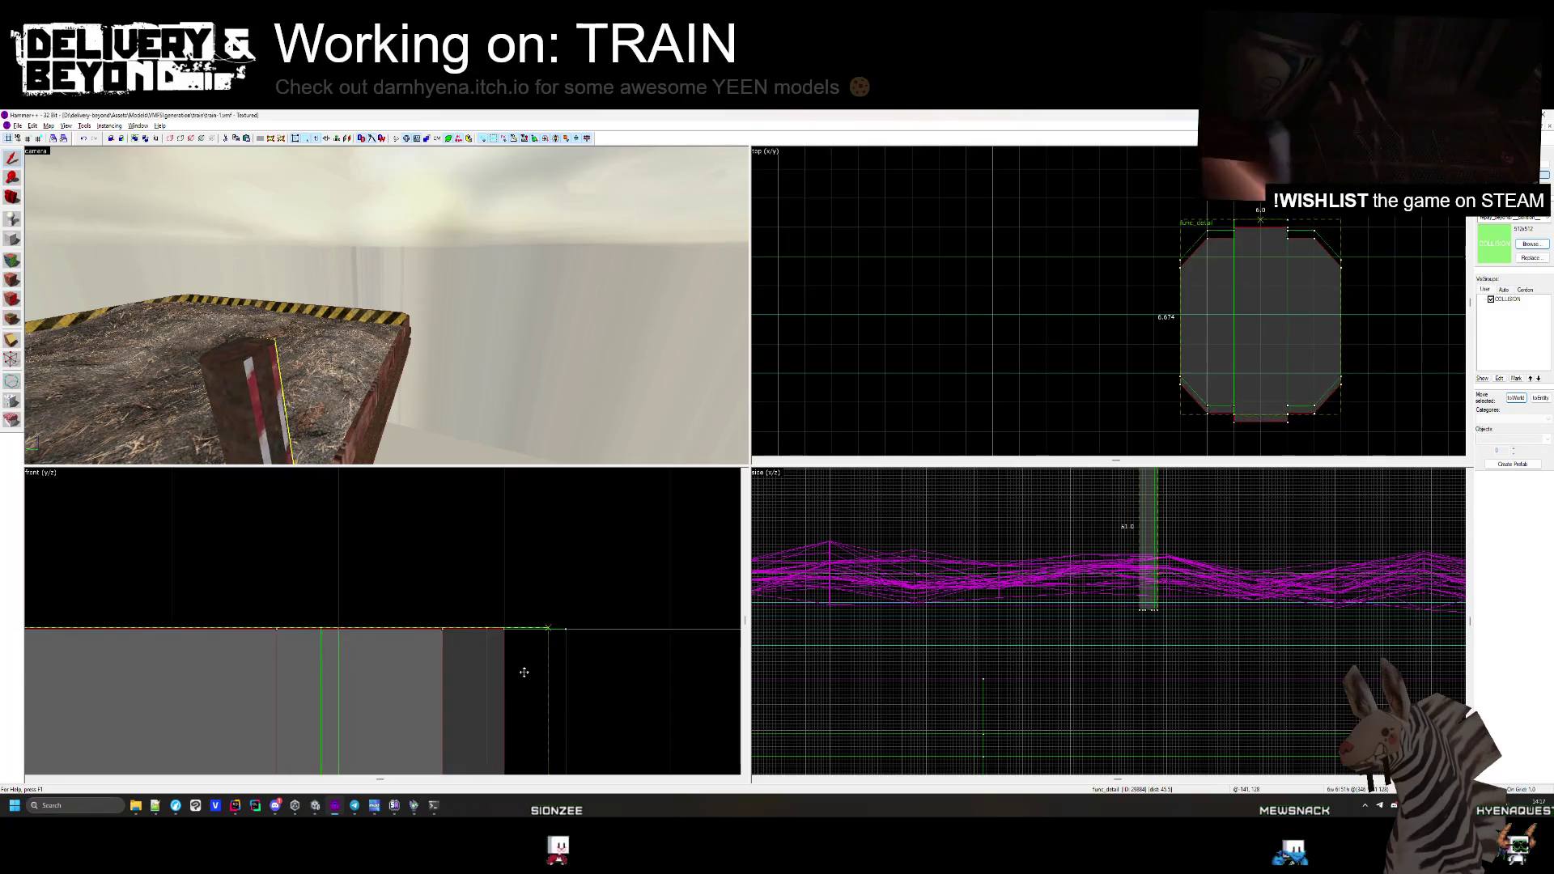
{"action": "scroll", "coordinate": [534, 672], "scroll_direction": "up", "scroll_amount": 2}
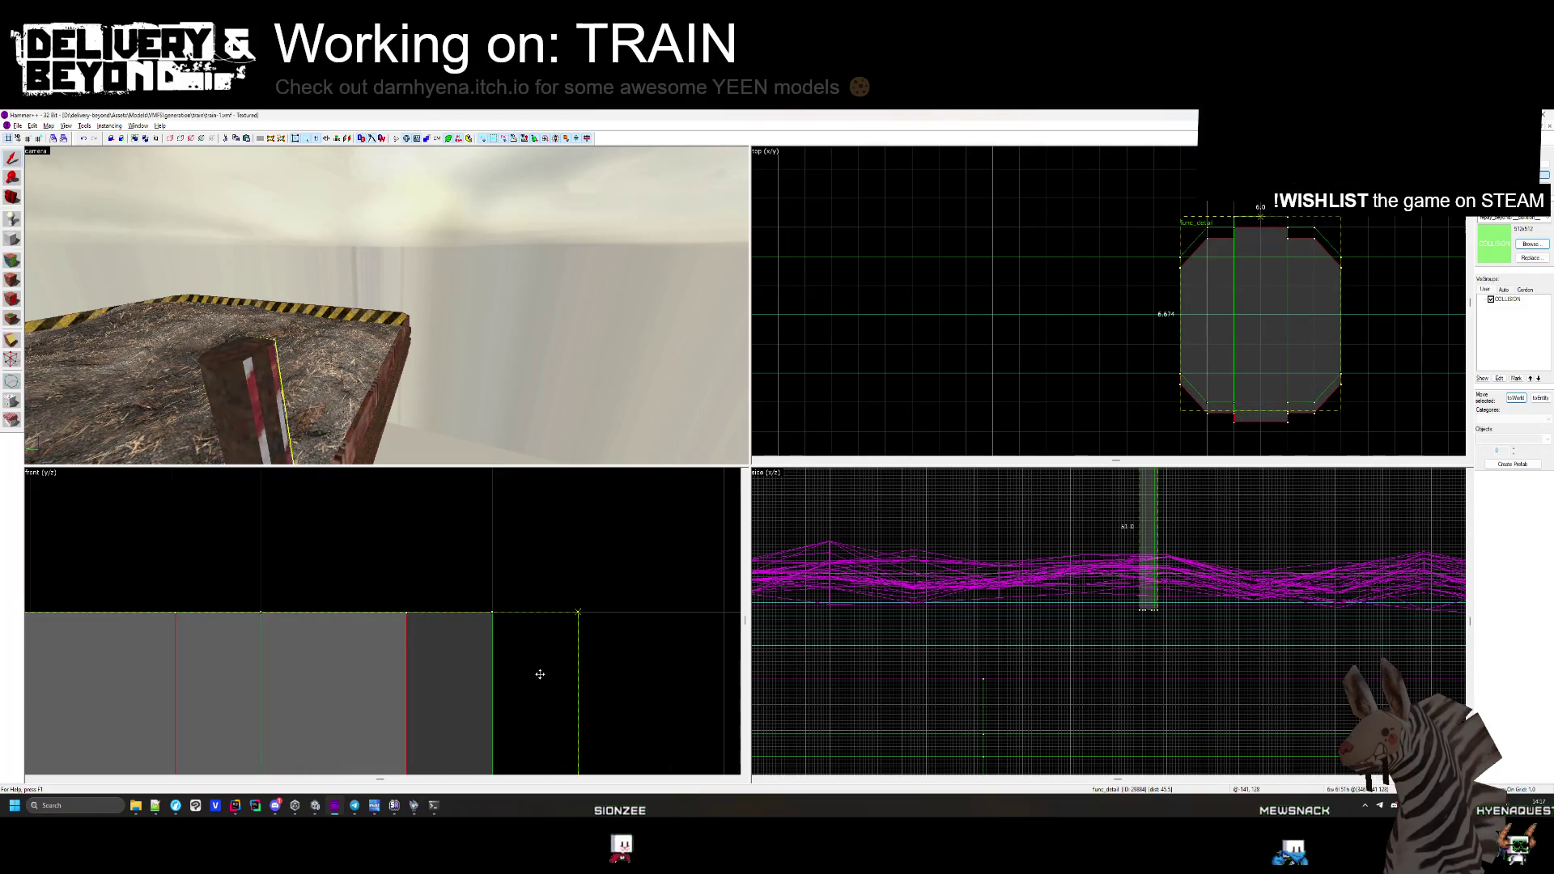
{"action": "left_click", "coordinate": [442, 507]}
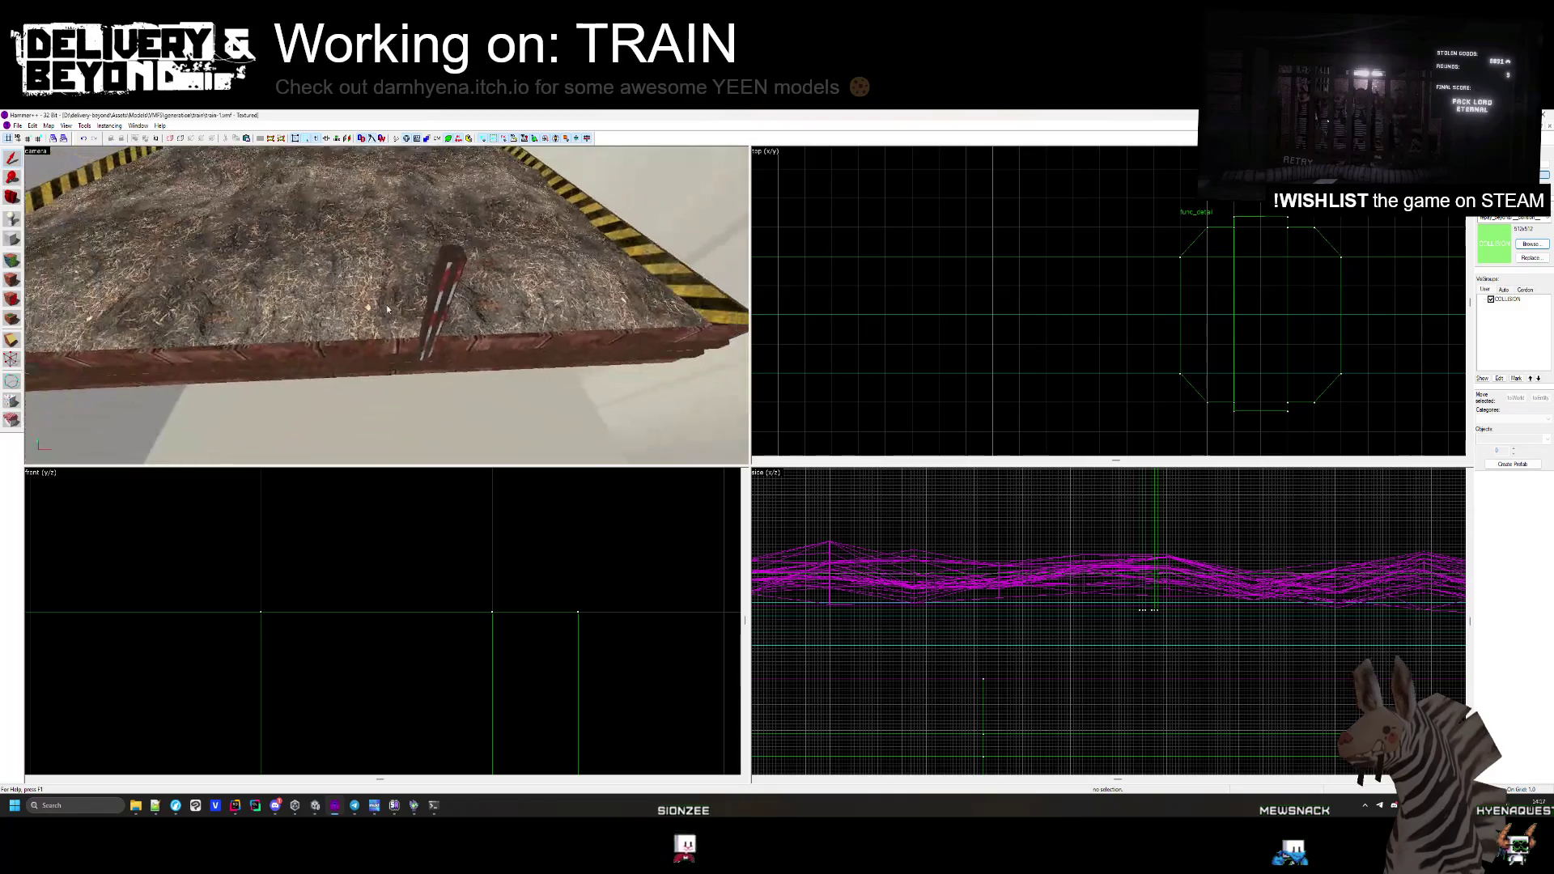
Select both slanted planks and nudge them slightly along the deck
{"action": "left_click", "coordinate": [243, 283]}
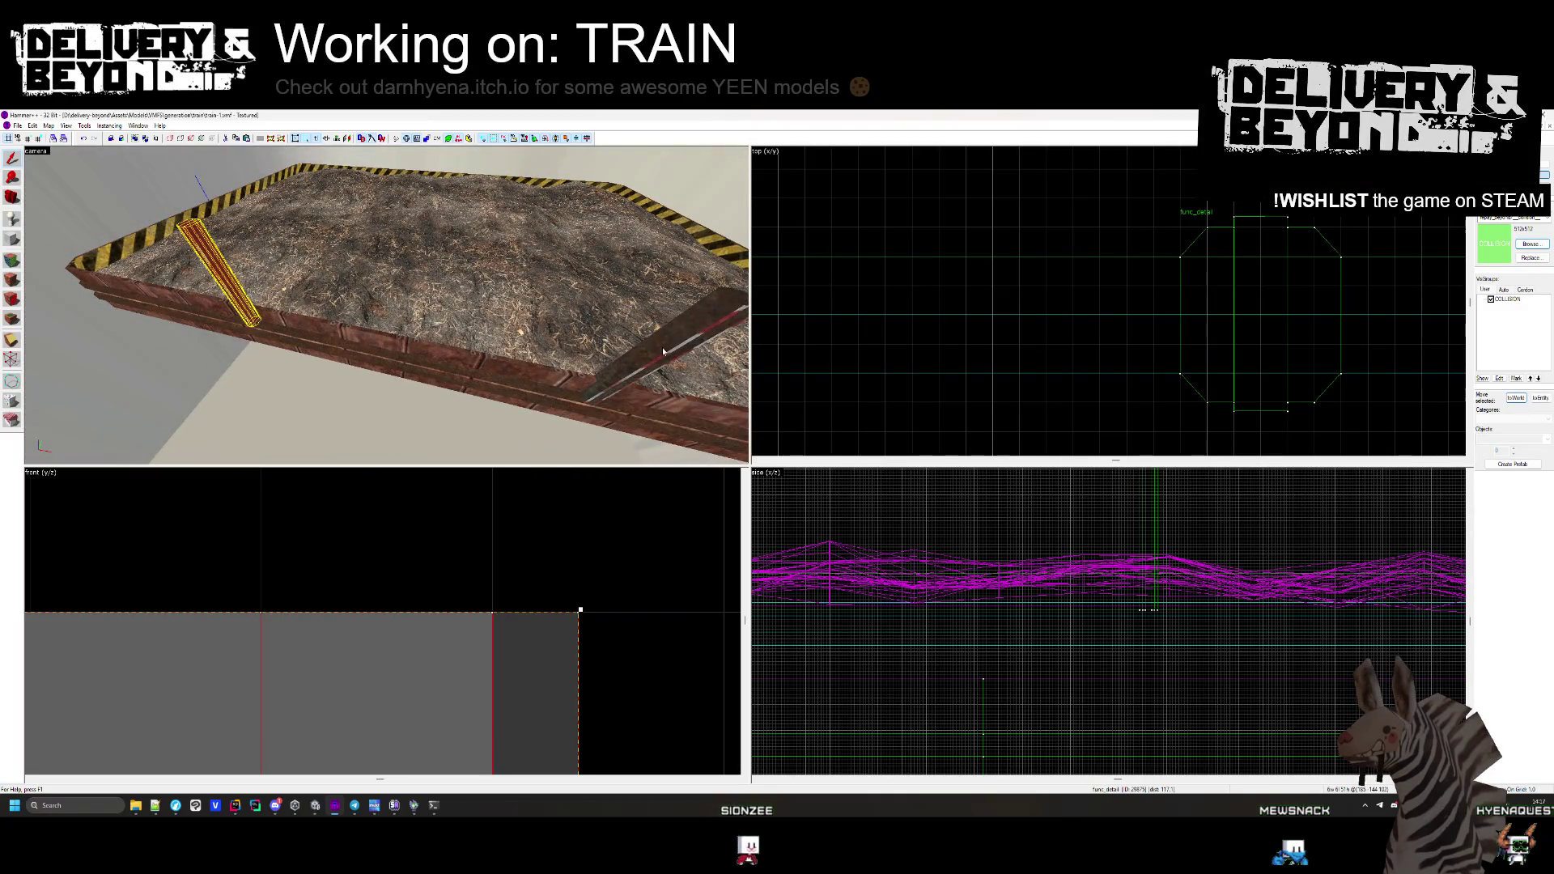
{"action": "left_click", "coordinate": [663, 353], "text": "ctrl"}
{"action": "scroll", "coordinate": [1087, 339], "scroll_direction": "down", "scroll_amount": 4}
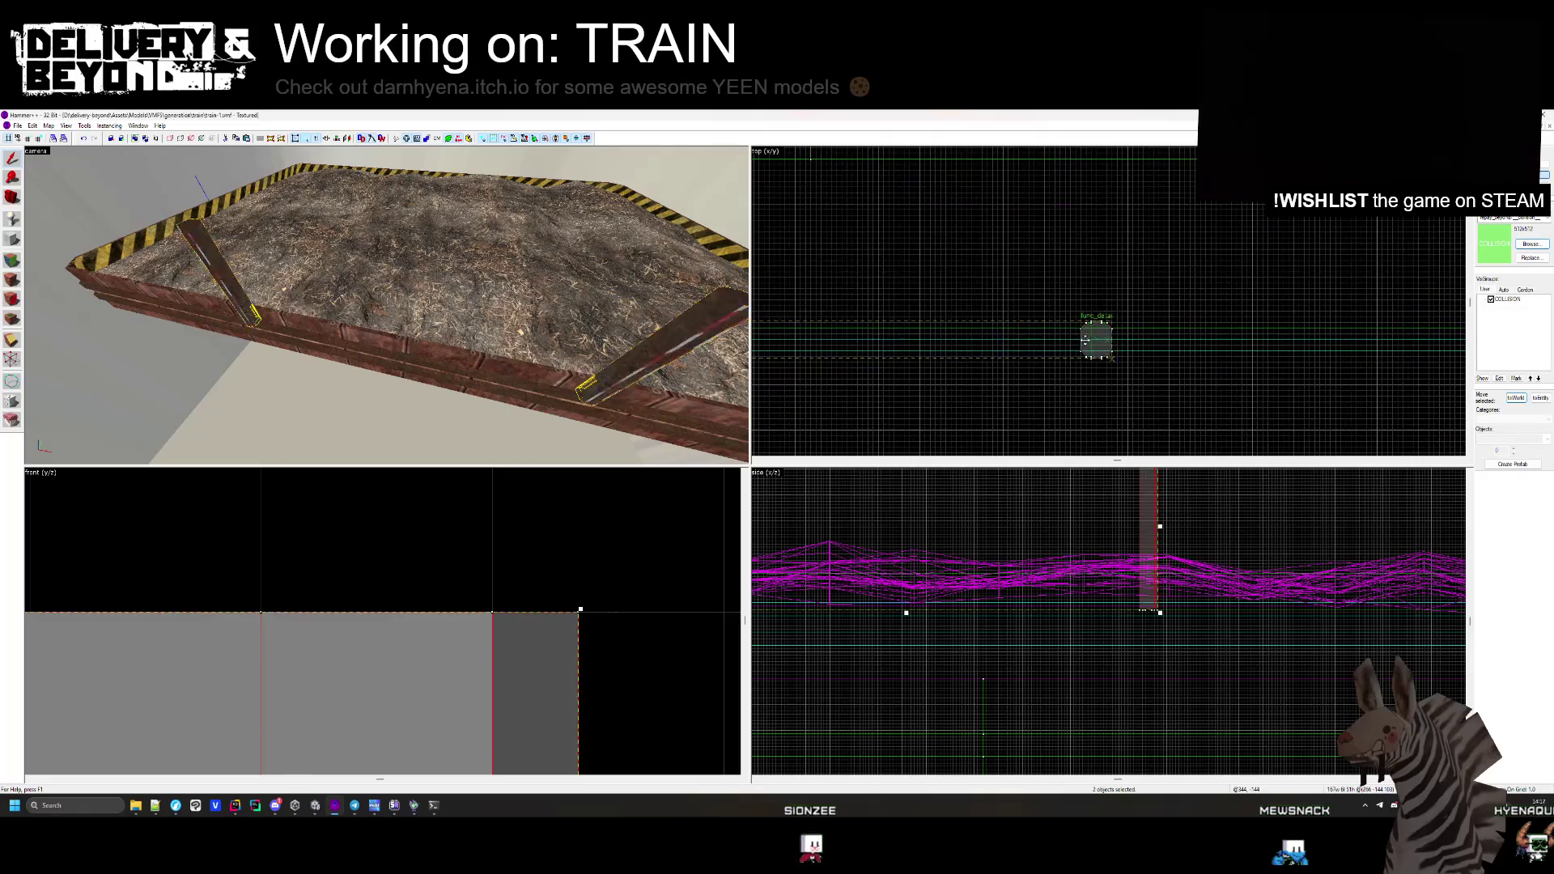
{"action": "scroll", "coordinate": [1086, 340], "scroll_direction": "up", "scroll_amount": 6}
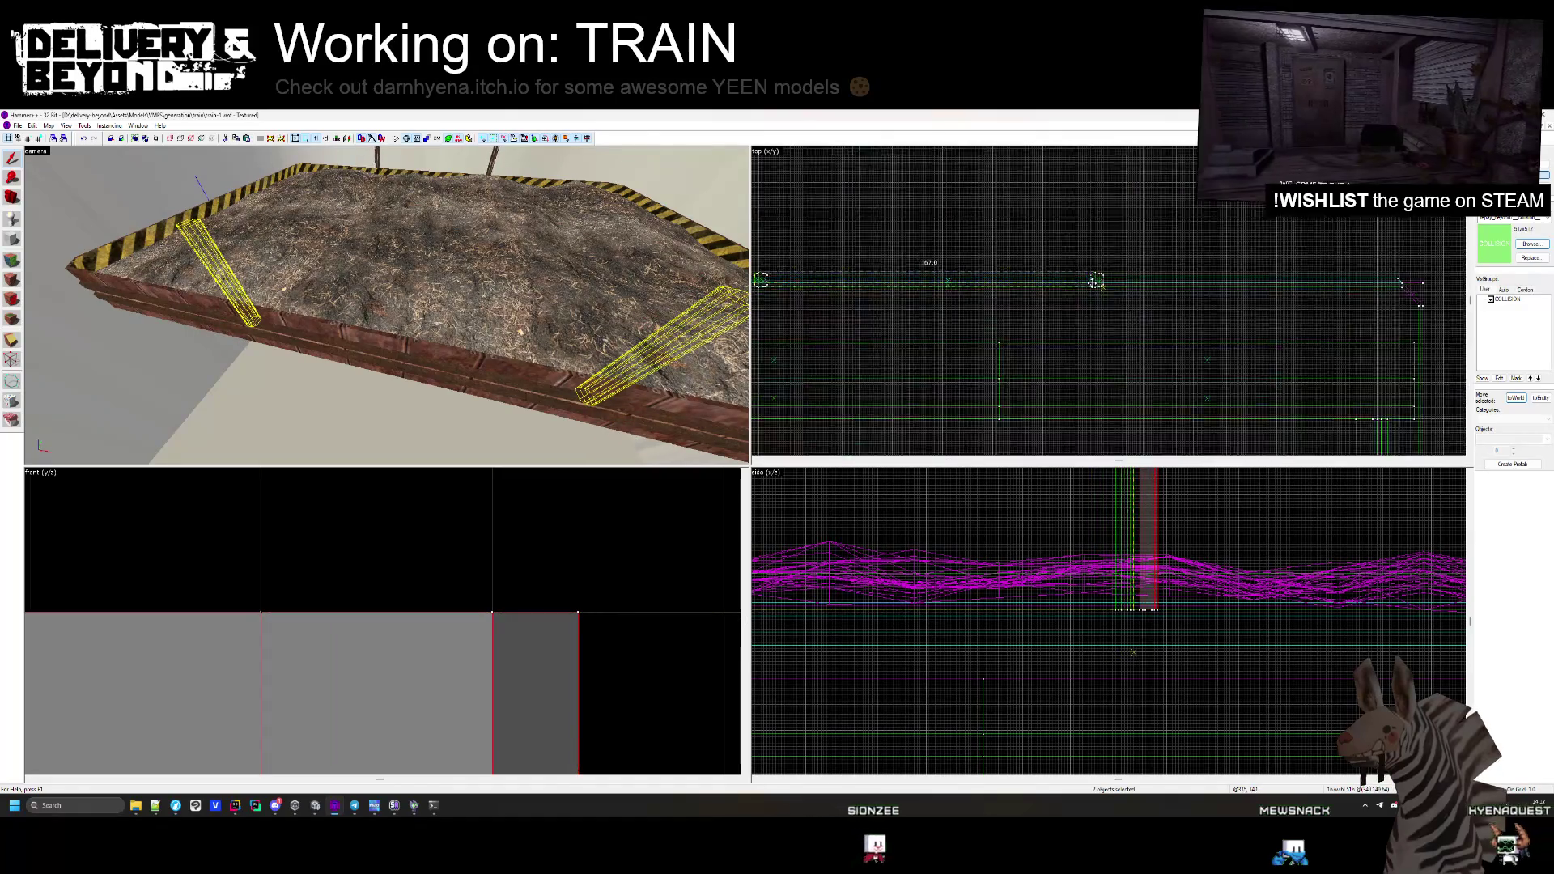
{"action": "scroll", "coordinate": [1096, 281], "scroll_direction": "down", "scroll_amount": 5}
{"action": "left_click_drag", "start_coordinate": [1165, 271], "coordinate": [1164, 274]}
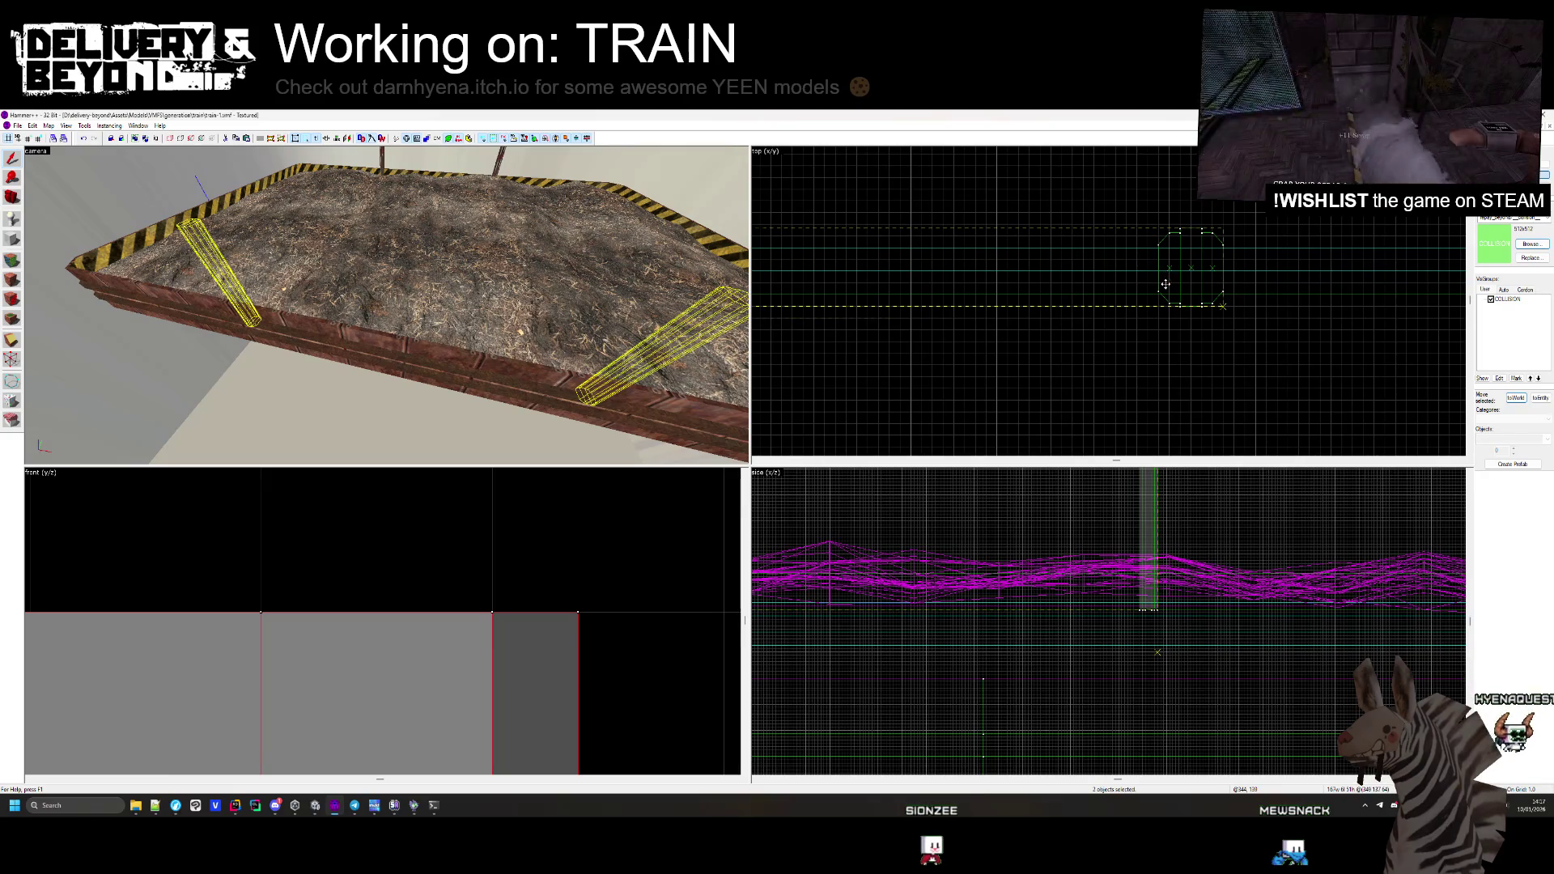
Inspect the posts along the deck's far edge, deselect all, and switch to Unity
{"action": "left_click", "coordinate": [1165, 285]}
{"action": "scroll", "coordinate": [1113, 318], "scroll_direction": "up", "scroll_amount": 4}
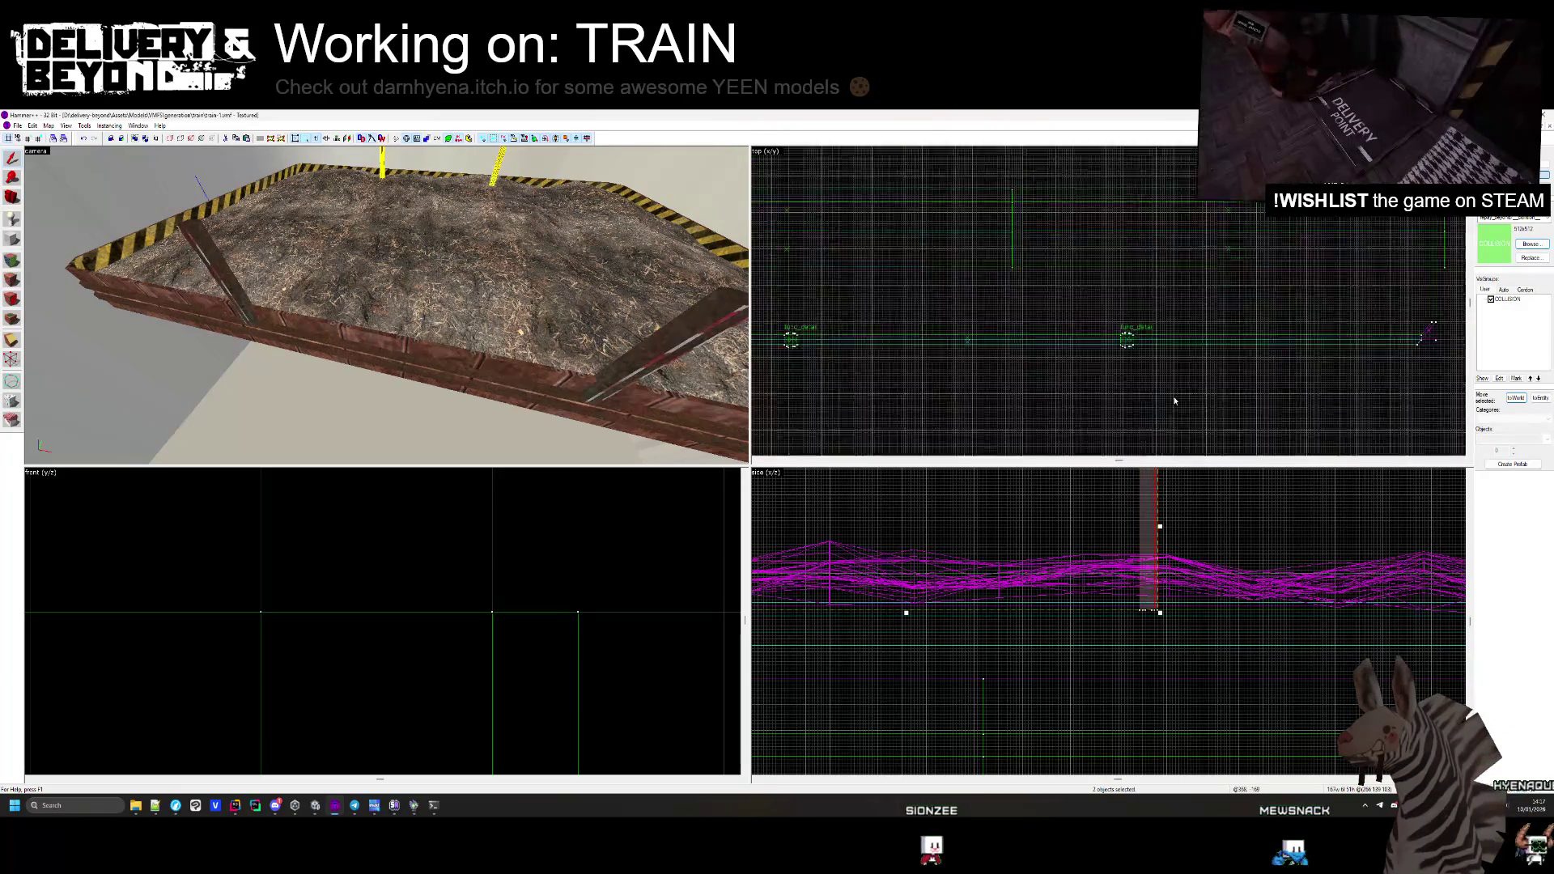
{"action": "scroll", "coordinate": [1093, 307], "scroll_direction": "up", "scroll_amount": 3}
{"action": "scroll", "coordinate": [1044, 210], "scroll_direction": "down", "scroll_amount": 4}
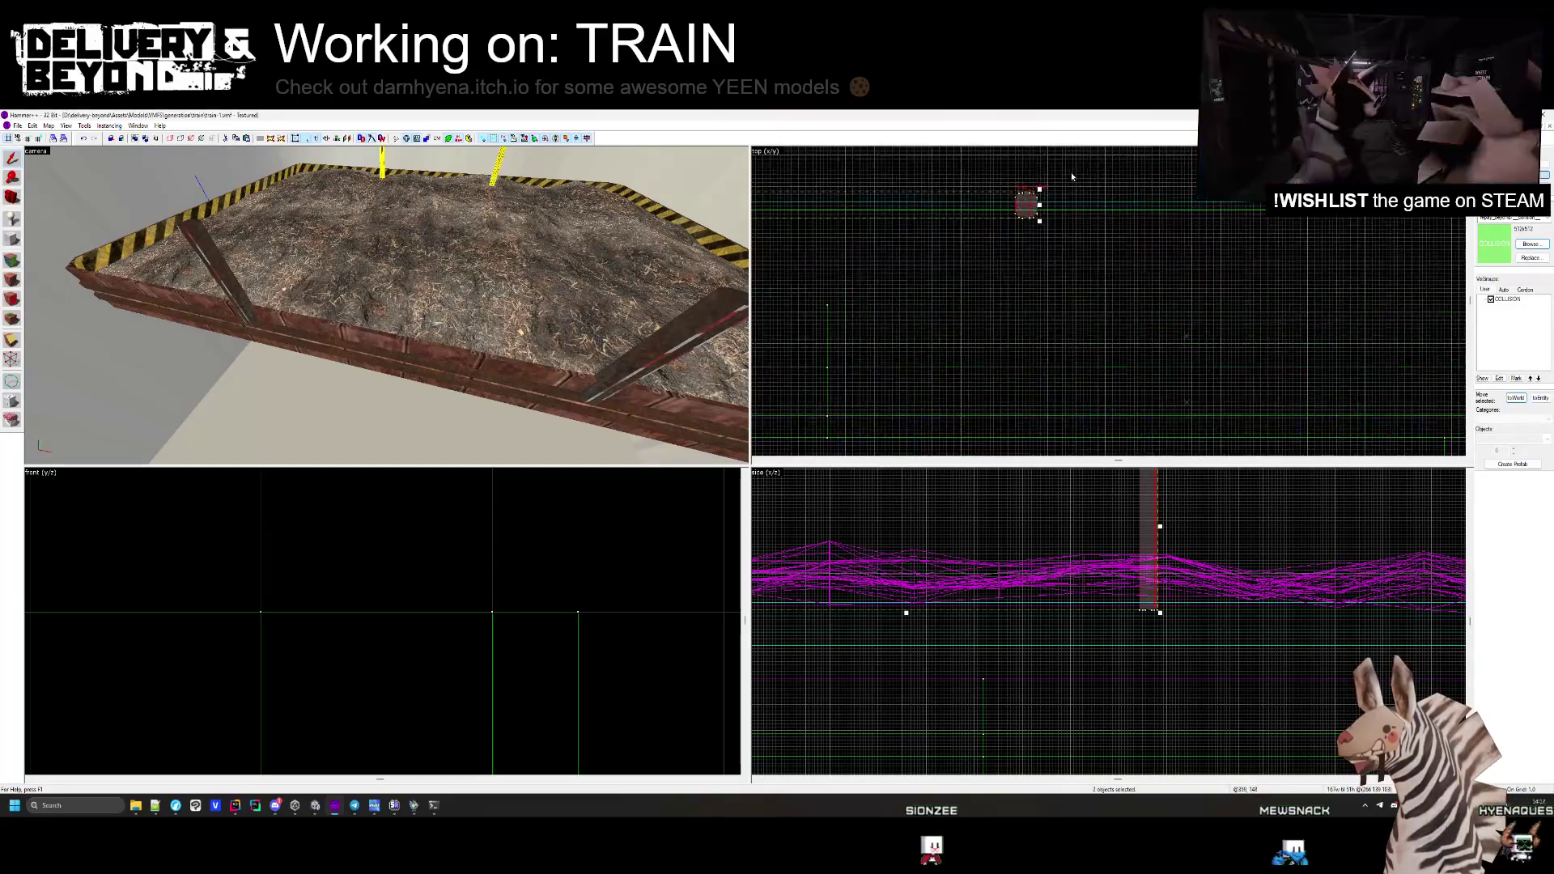
{"action": "scroll", "coordinate": [1053, 234], "scroll_direction": "up", "scroll_amount": 5}
{"action": "scroll", "coordinate": [1085, 340], "scroll_direction": "up", "scroll_amount": 5}
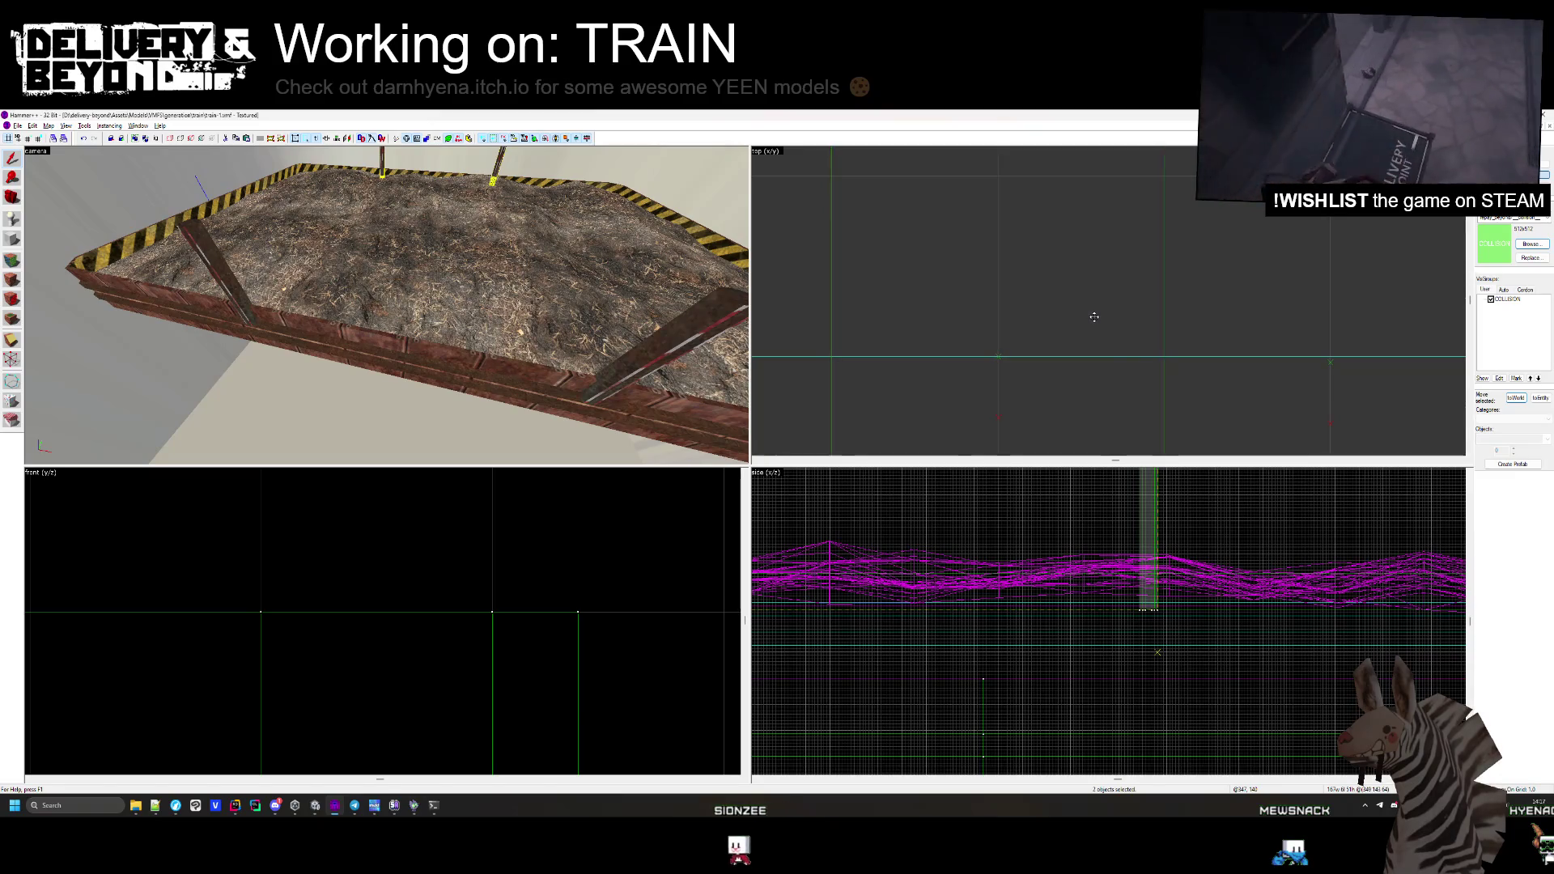
{"action": "scroll", "coordinate": [1084, 329], "scroll_direction": "down", "scroll_amount": 4}
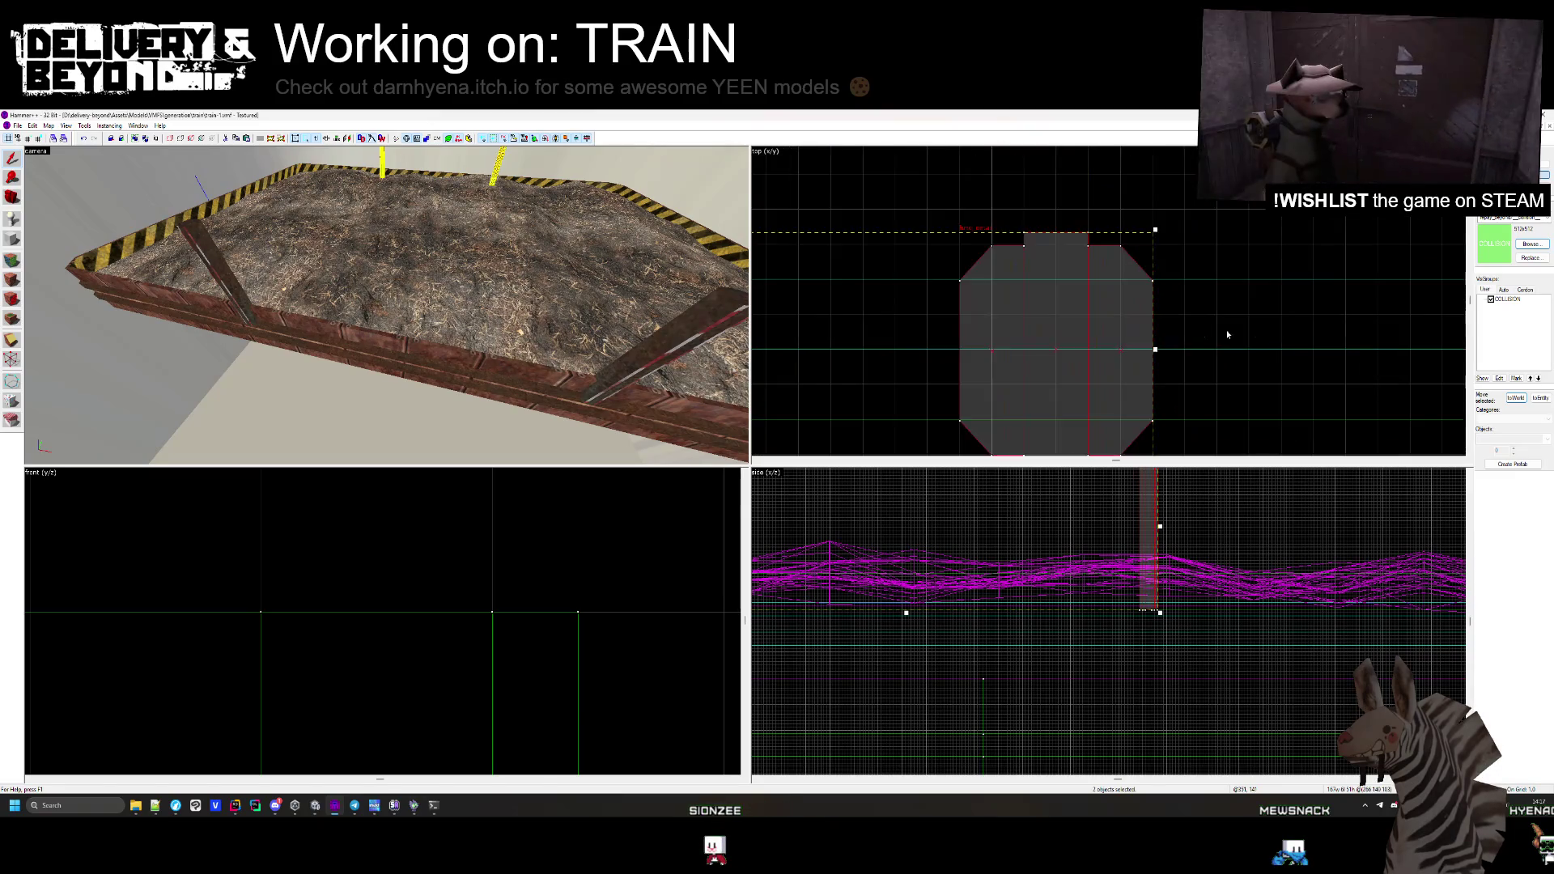
{"action": "key", "text": "Escape"}
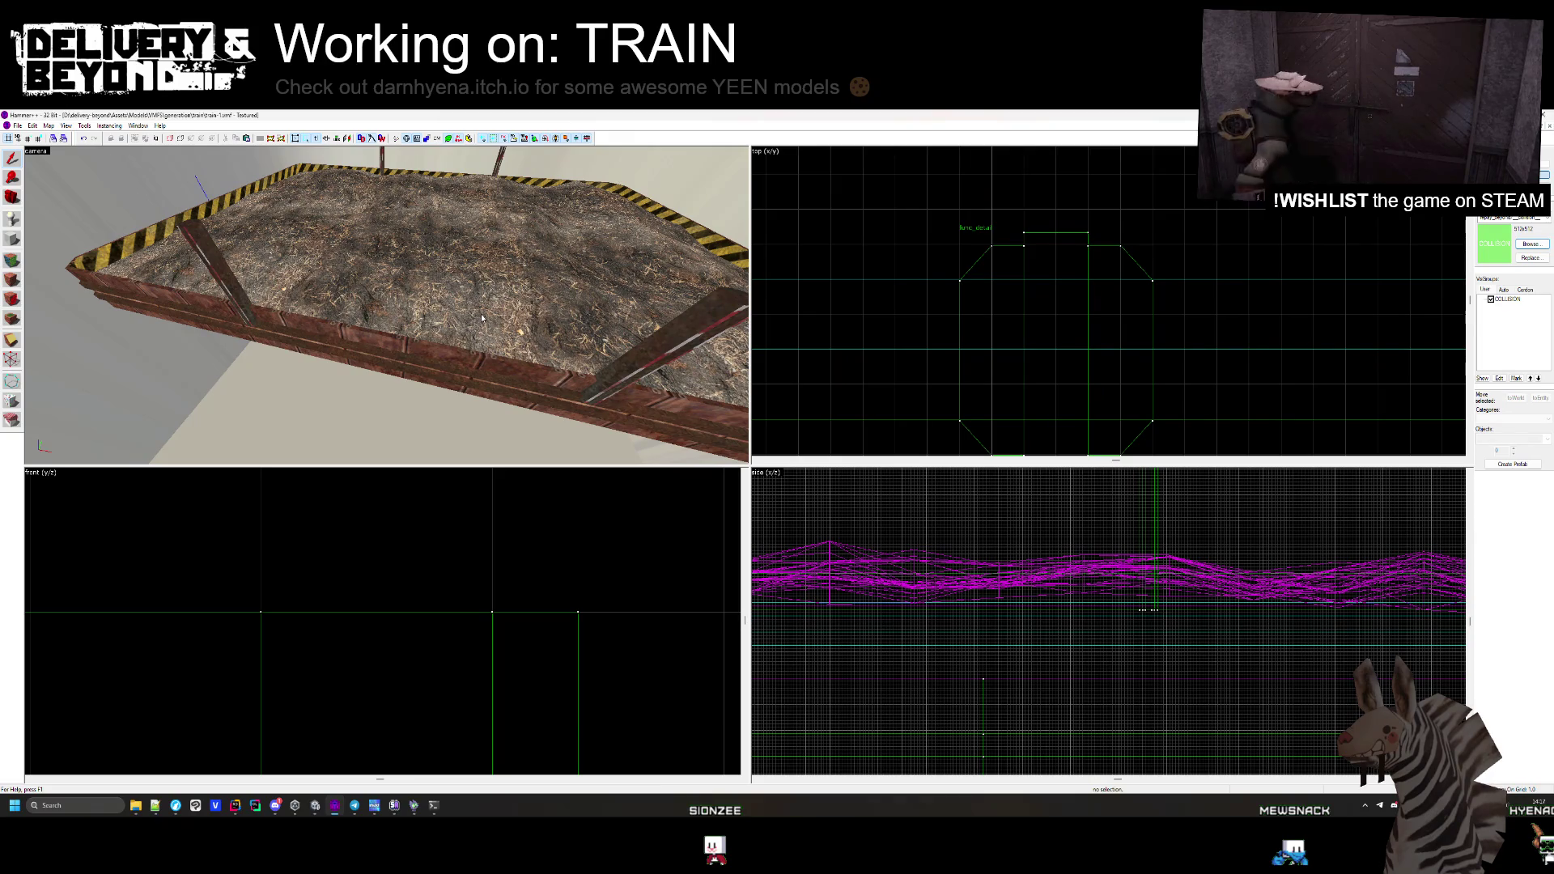
{"action": "key", "text": "alt+Tab"}
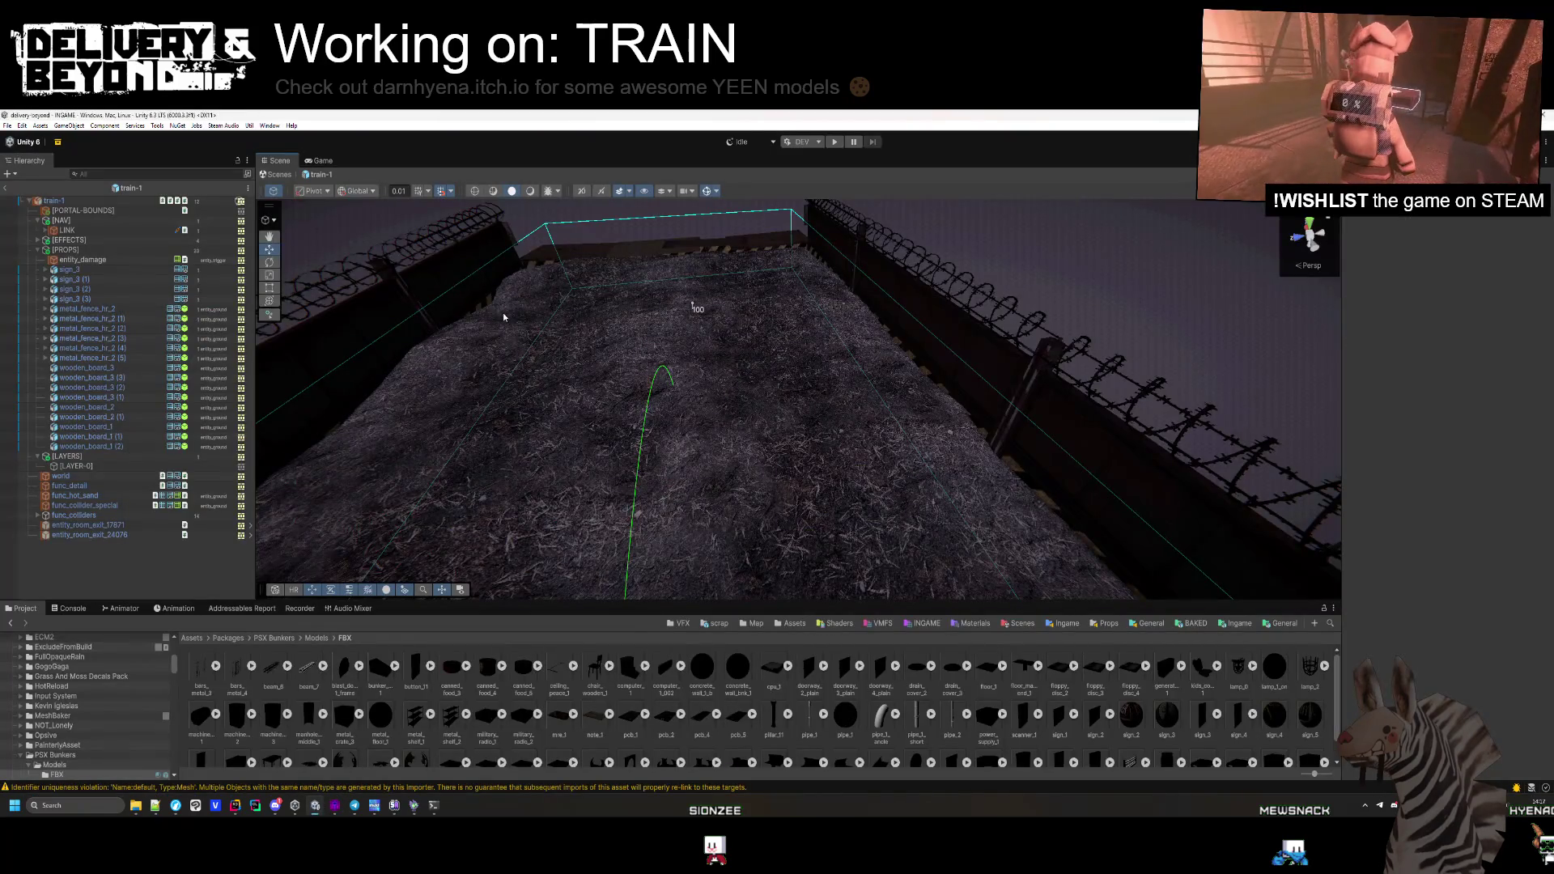
In Hammer, shift a copy of the slanted func_detail plank beside the right-side deck plank
{"action": "key", "text": "alt+Tab"}
{"action": "left_click", "coordinate": [218, 258]}
{"action": "scroll", "coordinate": [860, 303], "scroll_direction": "up", "scroll_amount": 5}
{"action": "key", "text": "ctrl+z"}
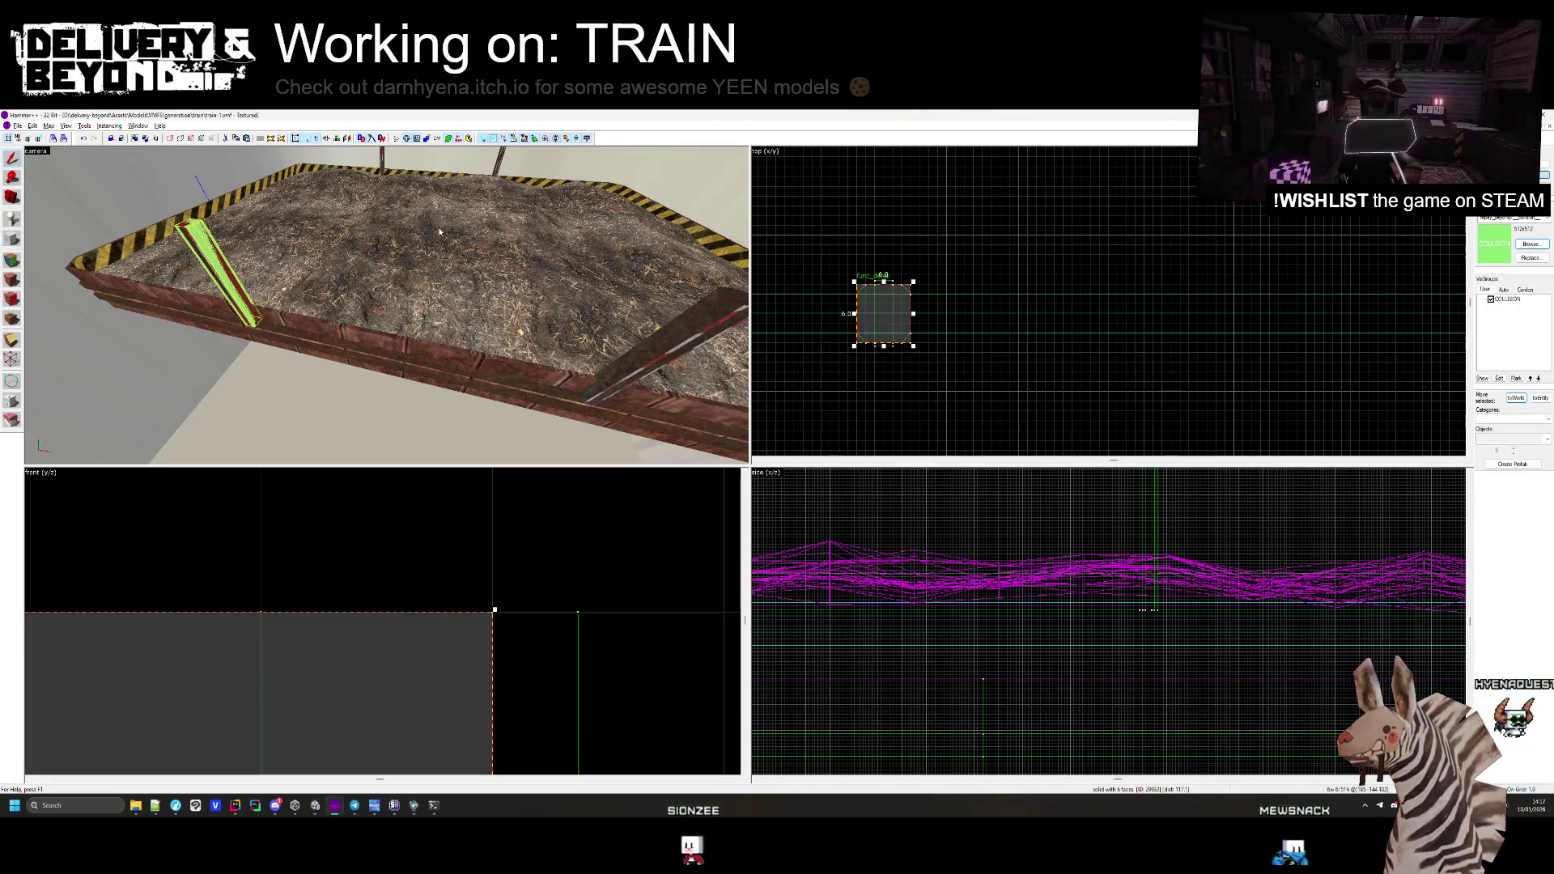
{"action": "scroll", "coordinate": [884, 314], "scroll_direction": "up", "scroll_amount": 1}
{"action": "left_click_drag", "start_coordinate": [1028, 266], "coordinate": [1072, 283]}
Check the new plank brushes in the Top view, clear the selection and return to Unity
{"action": "scroll", "coordinate": [1015, 387], "scroll_direction": "down", "scroll_amount": 3}
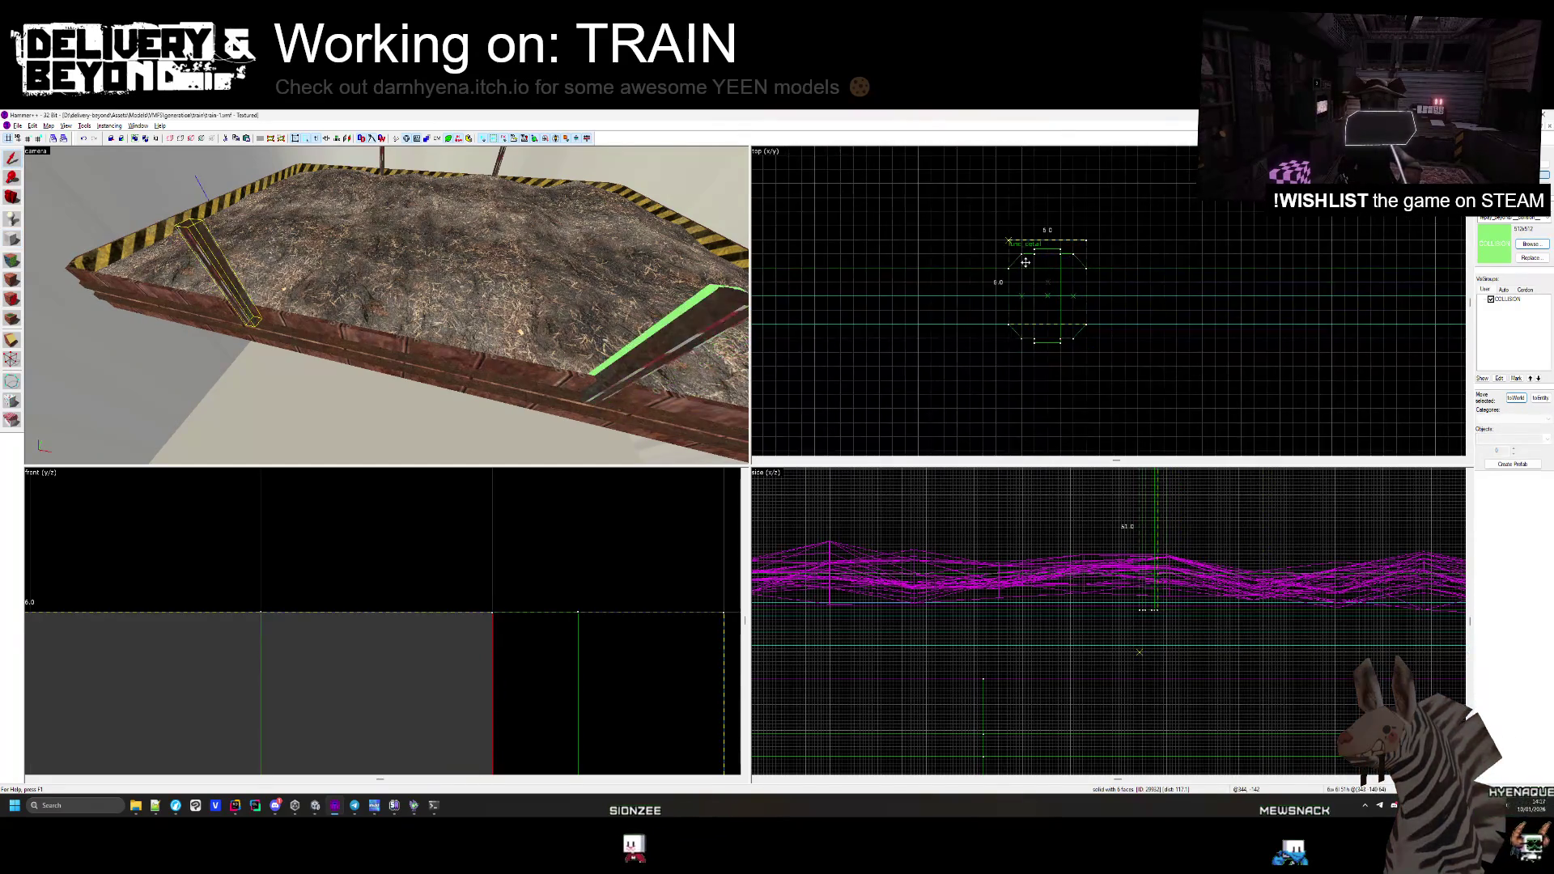
{"action": "scroll", "coordinate": [1014, 387], "scroll_direction": "down", "scroll_amount": 3}
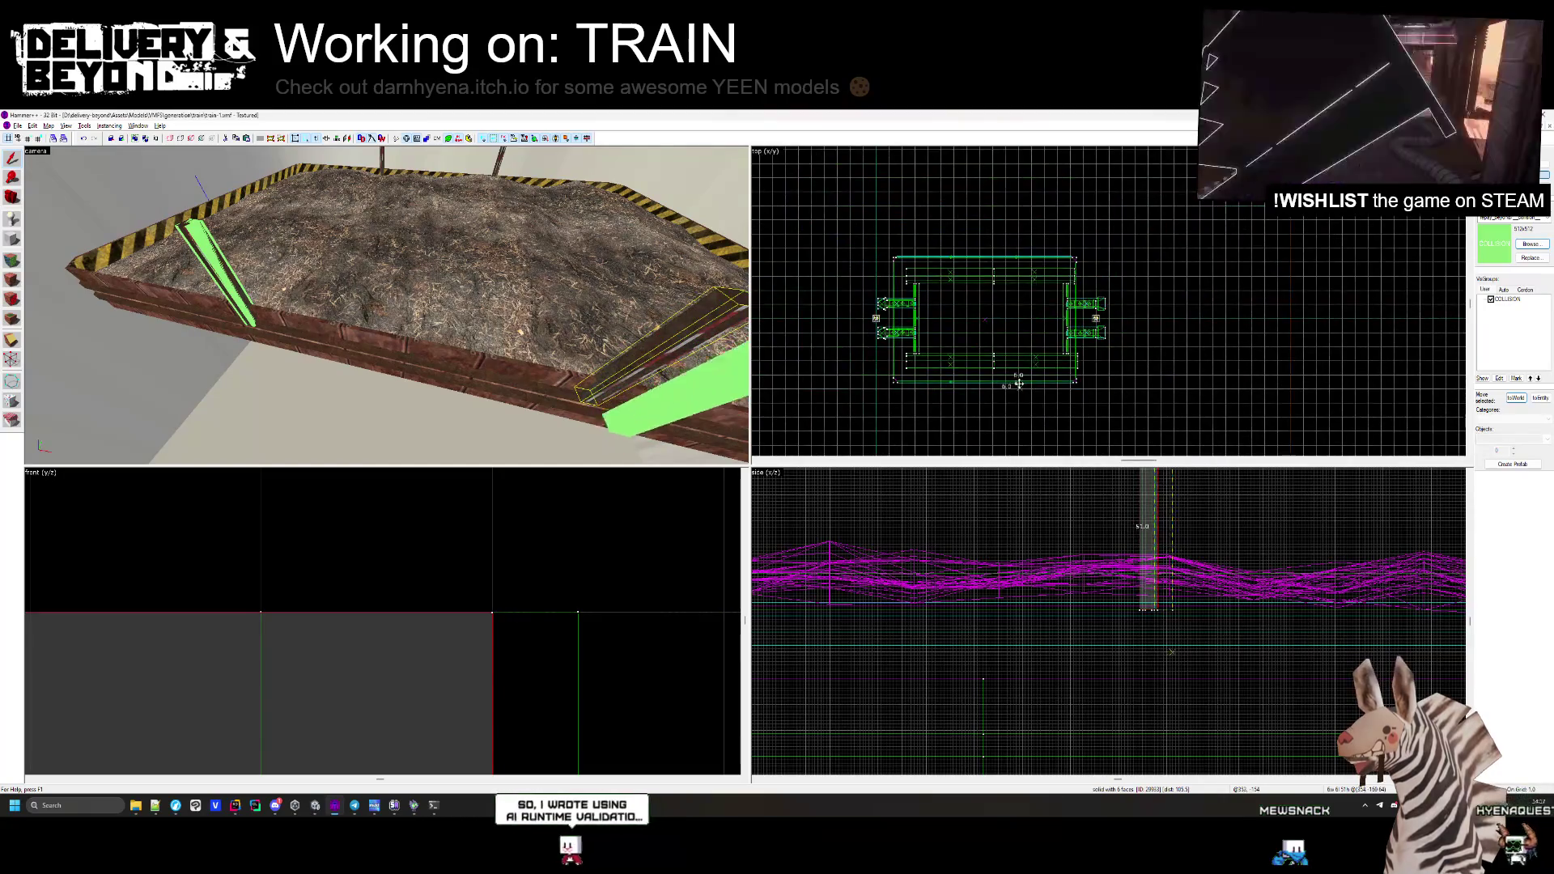
{"action": "scroll", "coordinate": [1028, 374], "scroll_direction": "up", "scroll_amount": 5}
{"action": "scroll", "coordinate": [1028, 374], "scroll_direction": "down", "scroll_amount": 2}
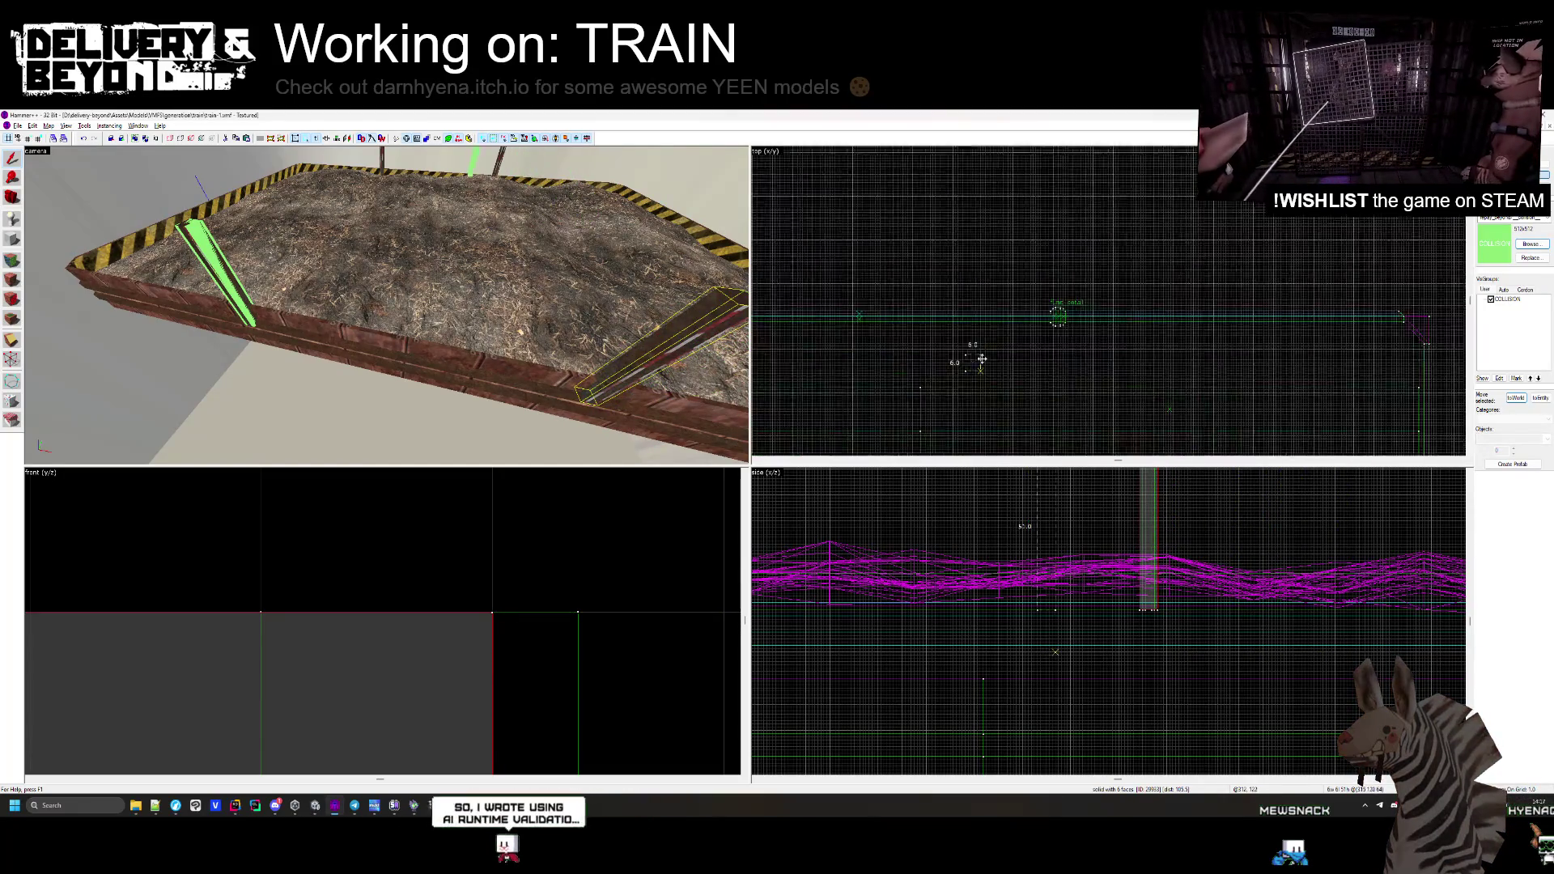
{"action": "scroll", "coordinate": [1096, 284], "scroll_direction": "up", "scroll_amount": 3}
{"action": "left_click", "coordinate": [1127, 277]}
{"action": "scroll", "coordinate": [1084, 287], "scroll_direction": "down", "scroll_amount": 4}
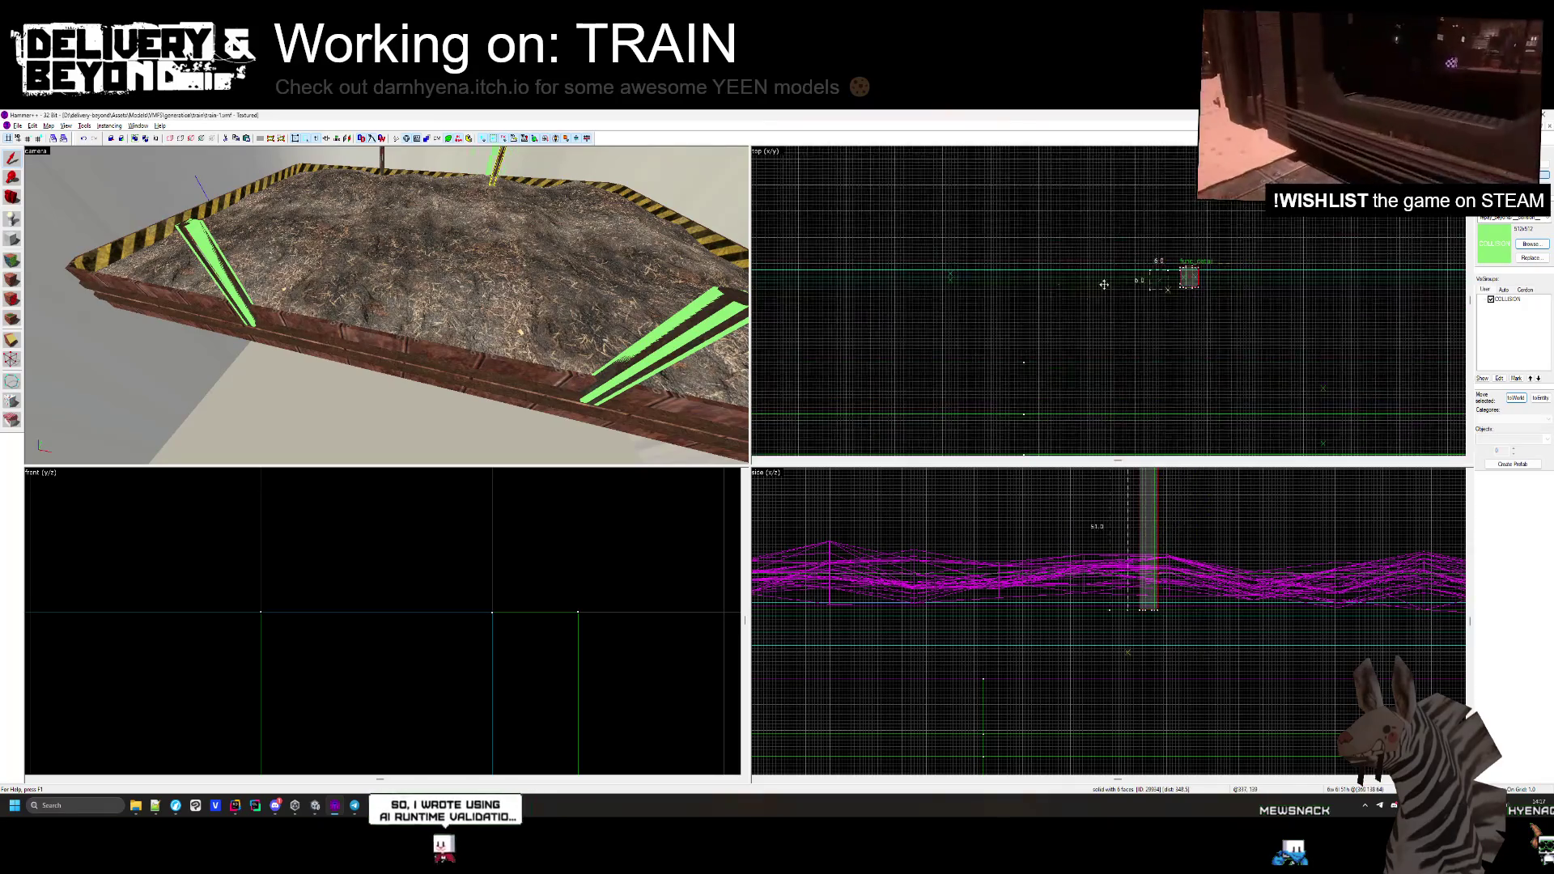
{"action": "scroll", "coordinate": [1080, 292], "scroll_direction": "up", "scroll_amount": 3}
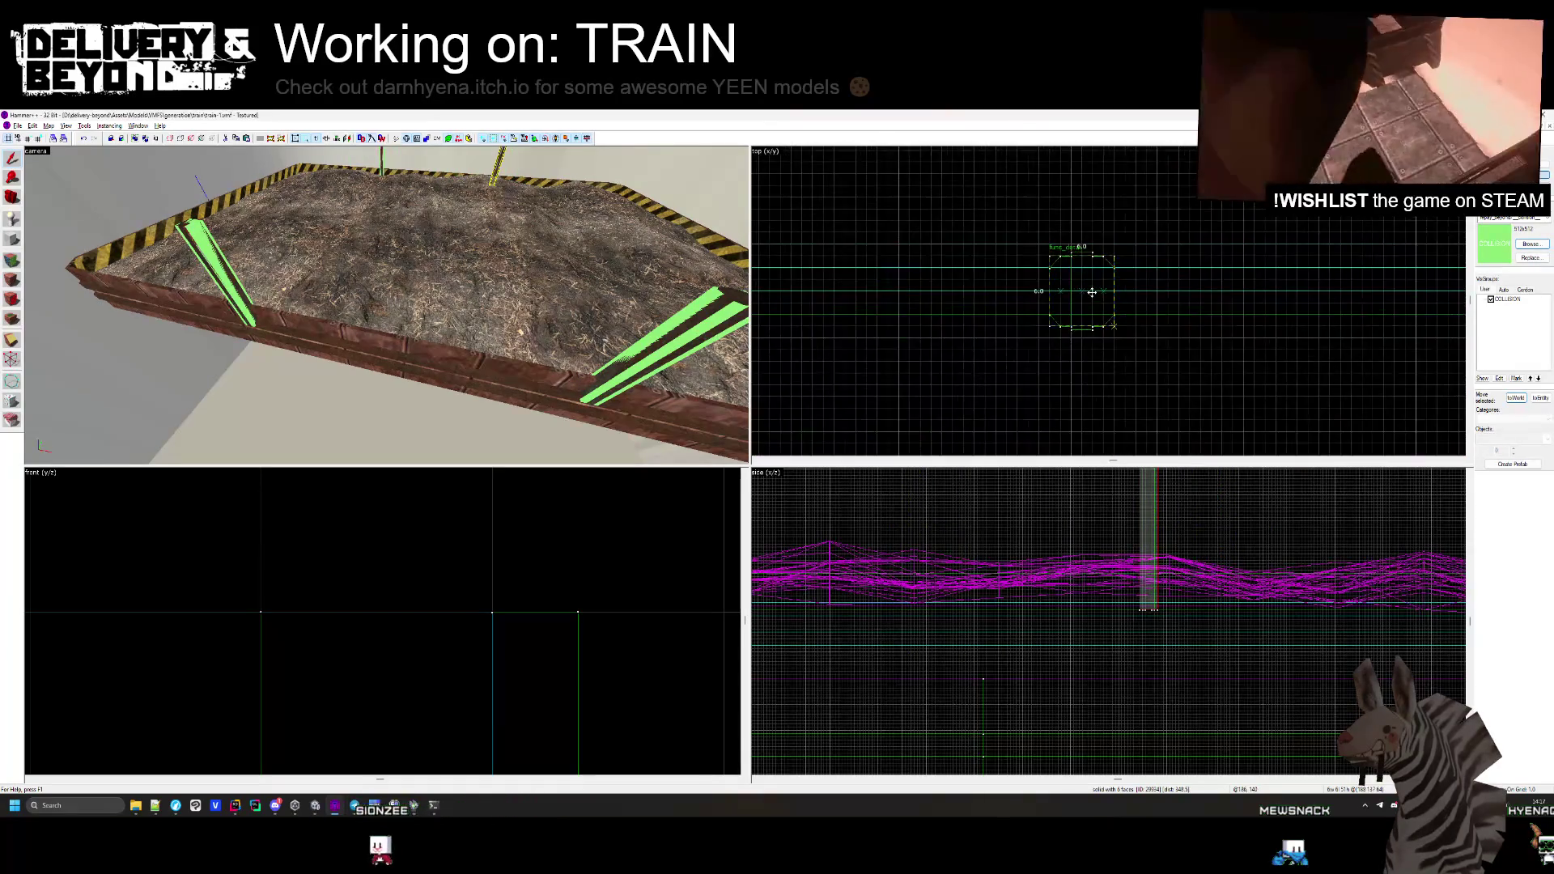
{"action": "key", "text": "Escape"}
{"action": "key", "text": "alt+Tab"}
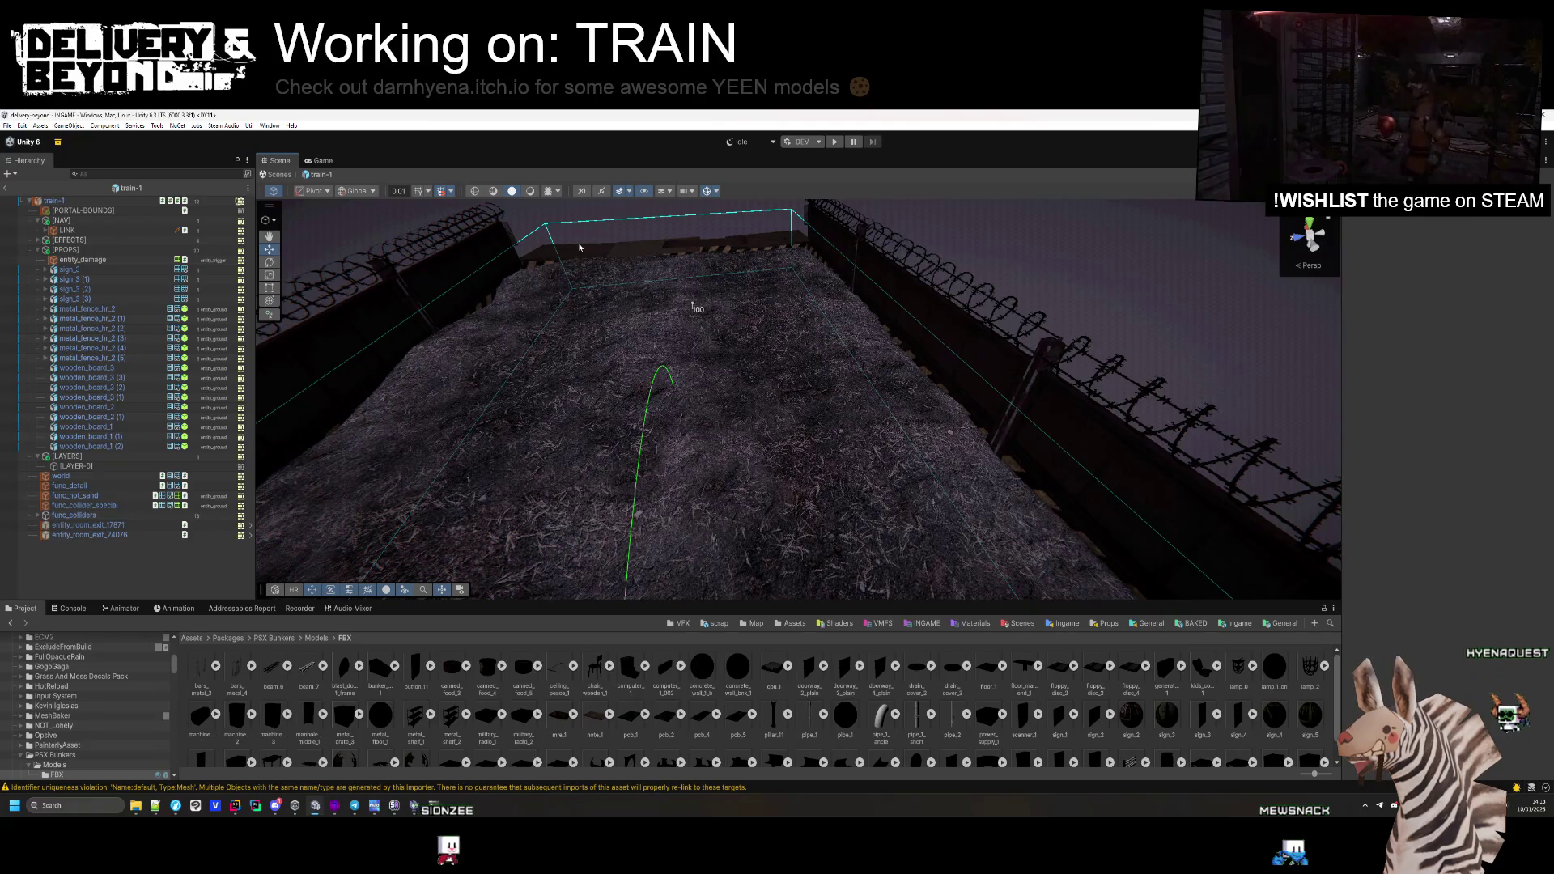
Collapse [PROPS], expand [EFFECTS] to list its smoke and wheel entries, and go to Templates/Ingame
{"action": "mouse_move", "coordinate": [825, 437]}
{"action": "left_mouse_down"}
{"action": "mouse_move", "coordinate": [761, 489]}
{"action": "mouse_move", "coordinate": [1044, 555]}
{"action": "mouse_move", "coordinate": [568, 383]}
{"action": "mouse_move", "coordinate": [583, 441]}
{"action": "mouse_move", "coordinate": [556, 440]}
{"action": "mouse_move", "coordinate": [619, 454]}
{"action": "left_mouse_up"}
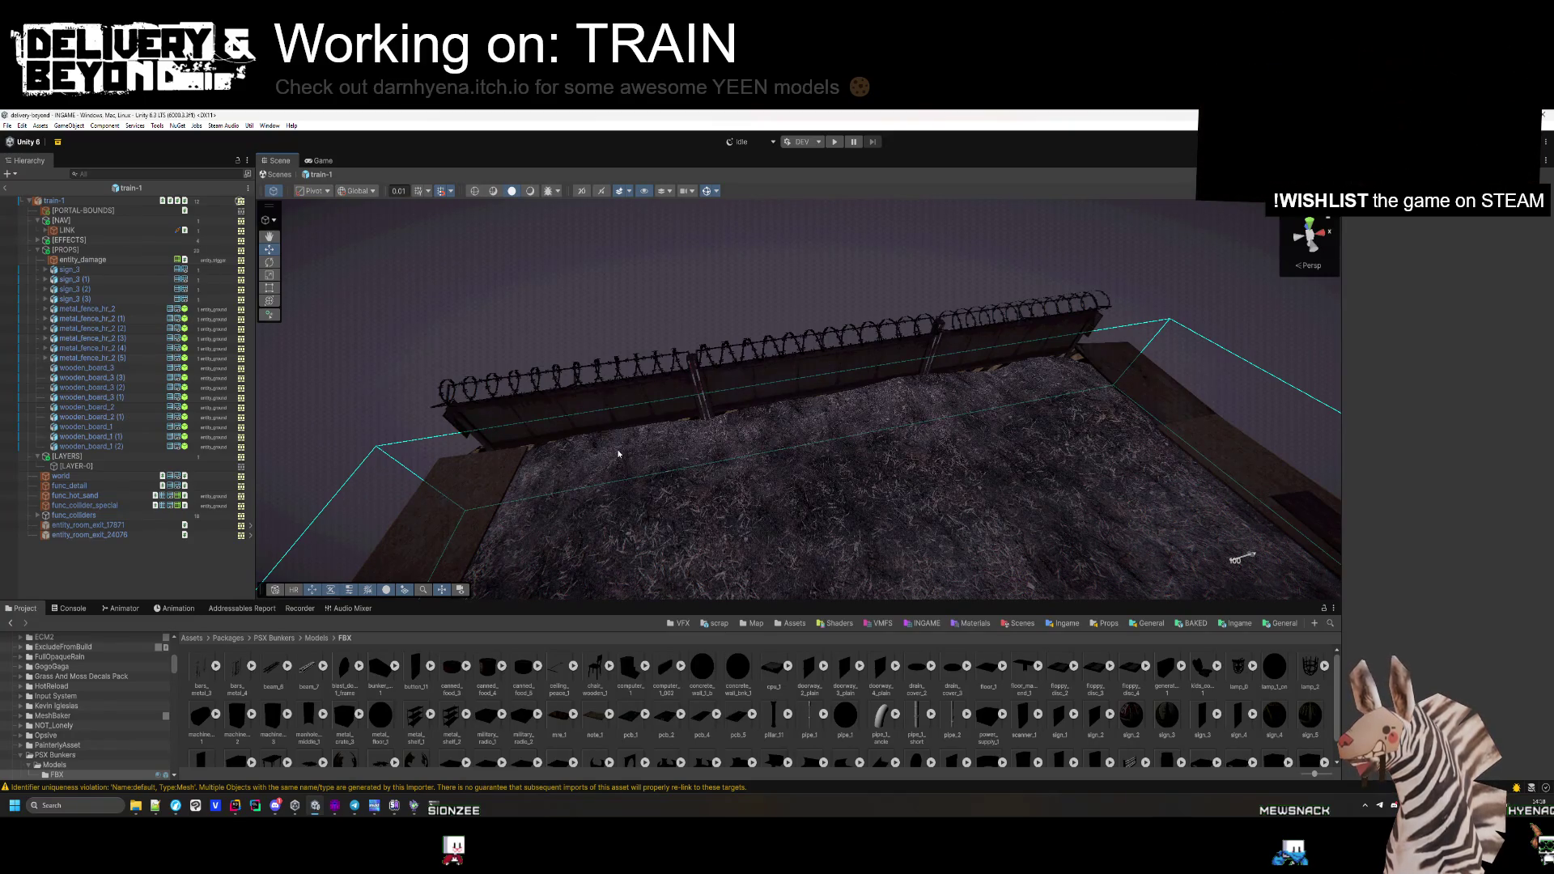
{"action": "mouse_move", "coordinate": [618, 454]}
{"action": "left_mouse_down"}
{"action": "mouse_move", "coordinate": [750, 451]}
{"action": "mouse_move", "coordinate": [732, 451]}
{"action": "mouse_move", "coordinate": [822, 416]}
{"action": "mouse_move", "coordinate": [1080, 471]}
{"action": "mouse_move", "coordinate": [1086, 437]}
{"action": "mouse_move", "coordinate": [1050, 402]}
{"action": "mouse_move", "coordinate": [920, 392]}
{"action": "mouse_move", "coordinate": [920, 243]}
{"action": "mouse_move", "coordinate": [892, 515]}
{"action": "mouse_move", "coordinate": [763, 496]}
{"action": "mouse_move", "coordinate": [975, 486]}
{"action": "mouse_move", "coordinate": [1114, 545]}
{"action": "mouse_move", "coordinate": [1148, 465]}
{"action": "mouse_move", "coordinate": [810, 583]}
{"action": "left_mouse_up"}
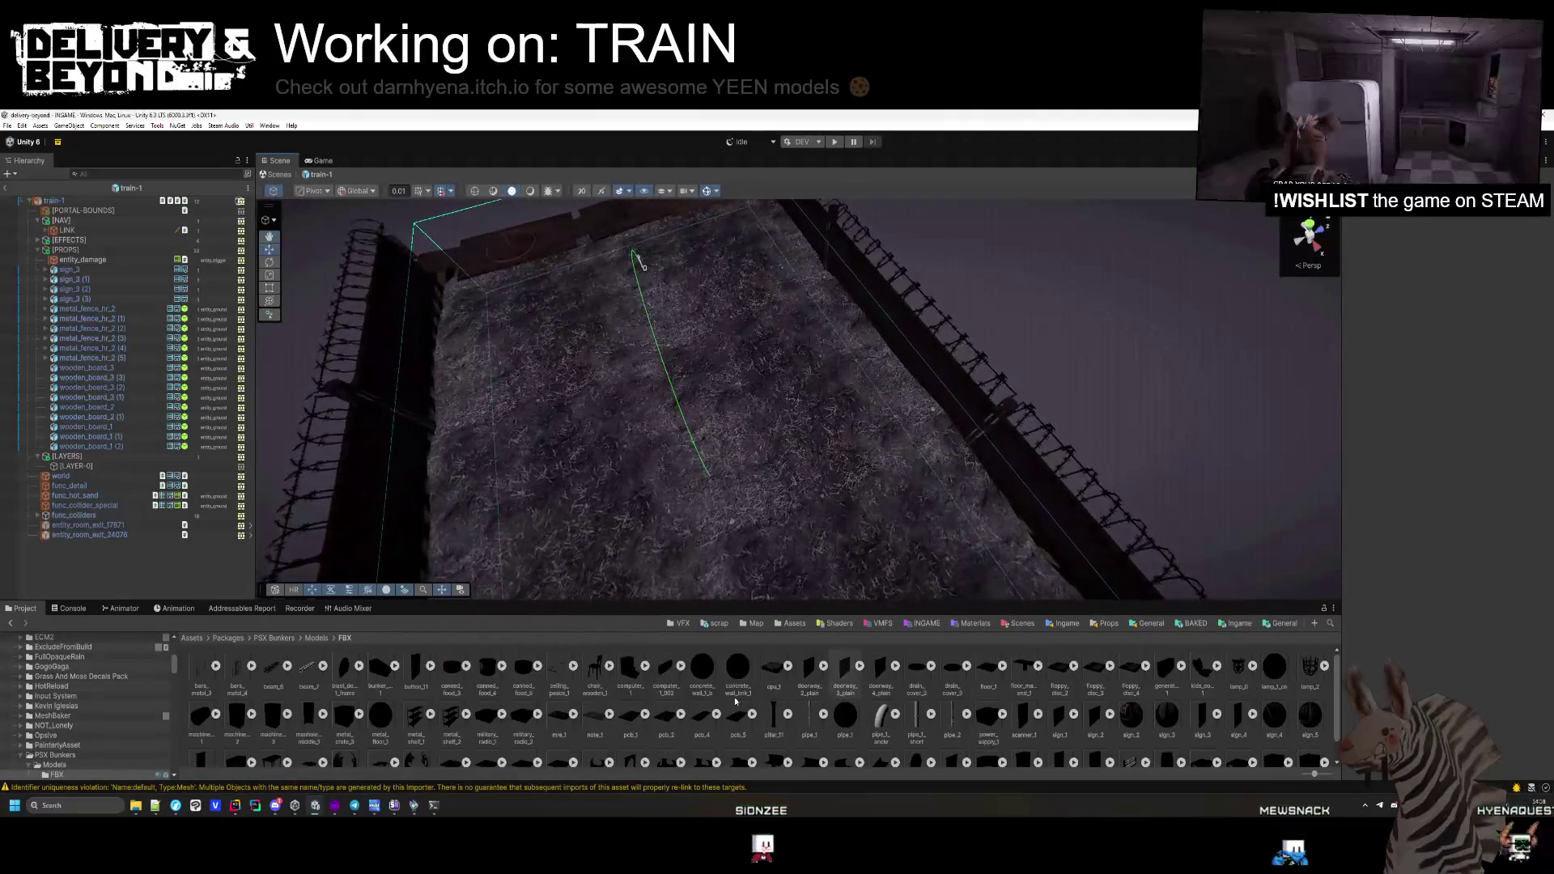
{"action": "left_click", "coordinate": [37, 251]}
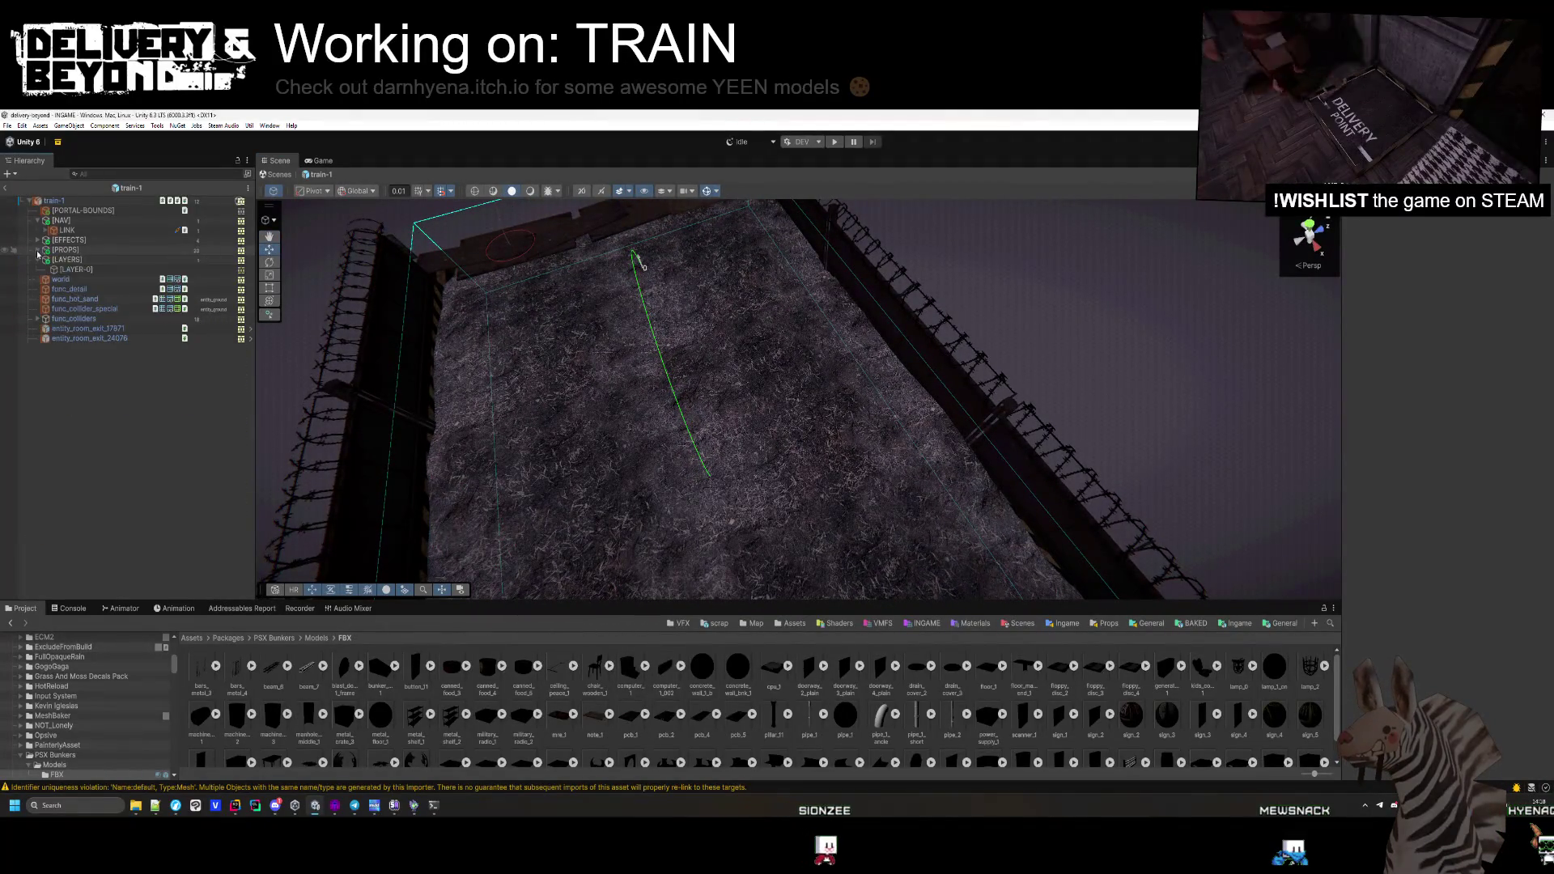
{"action": "left_click", "coordinate": [37, 242]}
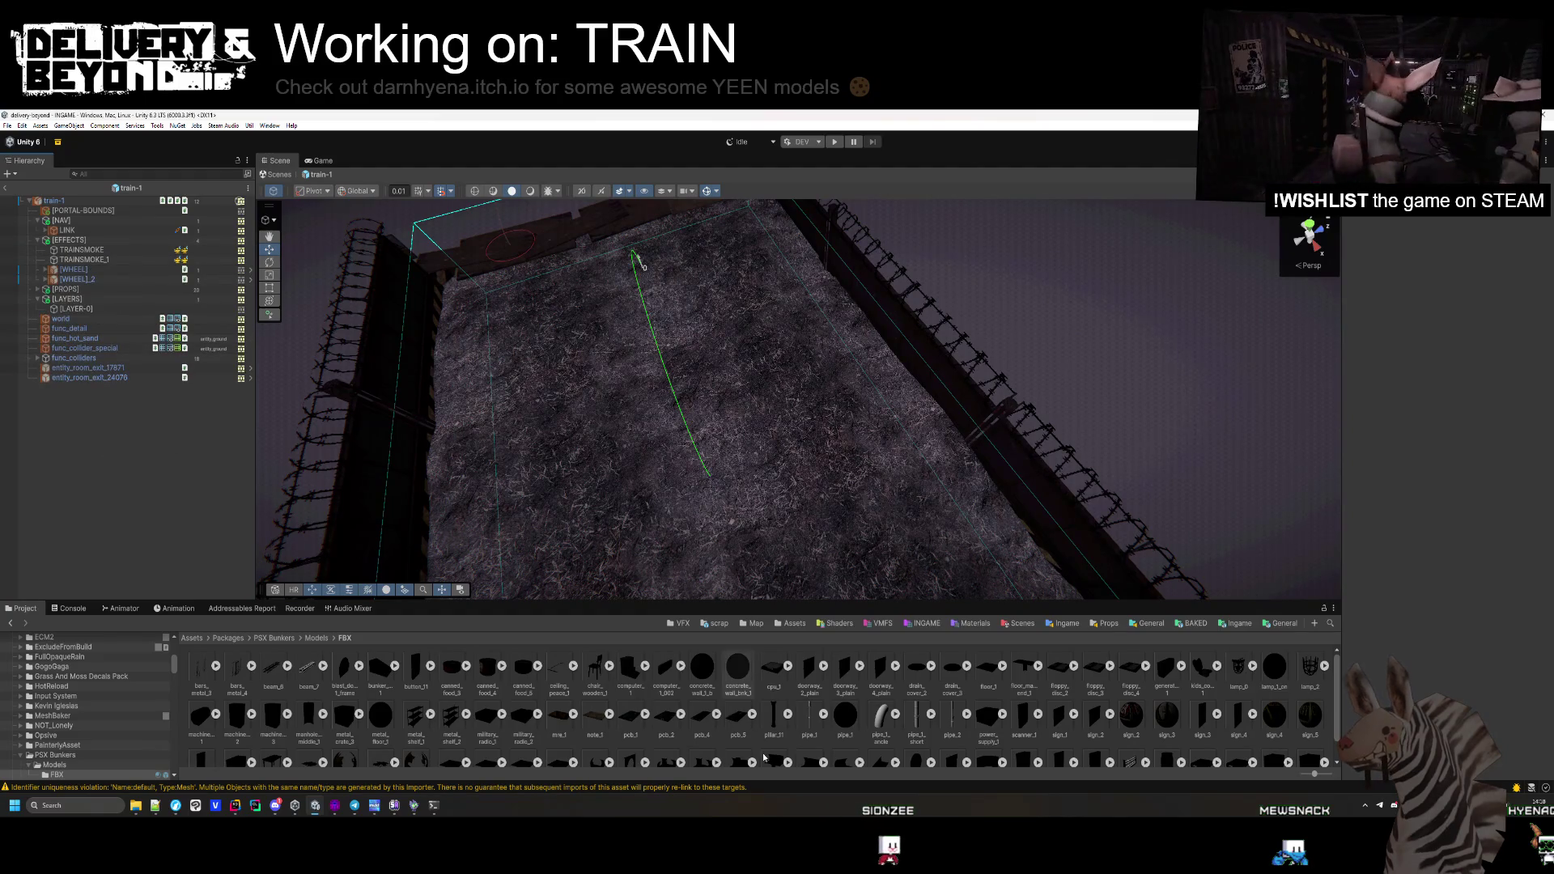
{"action": "mouse_move", "coordinate": [729, 453]}
{"action": "left_mouse_down"}
{"action": "mouse_move", "coordinate": [715, 392]}
{"action": "mouse_move", "coordinate": [1183, 538]}
{"action": "mouse_move", "coordinate": [1121, 496]}
{"action": "mouse_move", "coordinate": [1009, 489]}
{"action": "mouse_move", "coordinate": [1008, 515]}
{"action": "mouse_move", "coordinate": [1009, 475]}
{"action": "mouse_move", "coordinate": [993, 474]}
{"action": "left_mouse_up"}
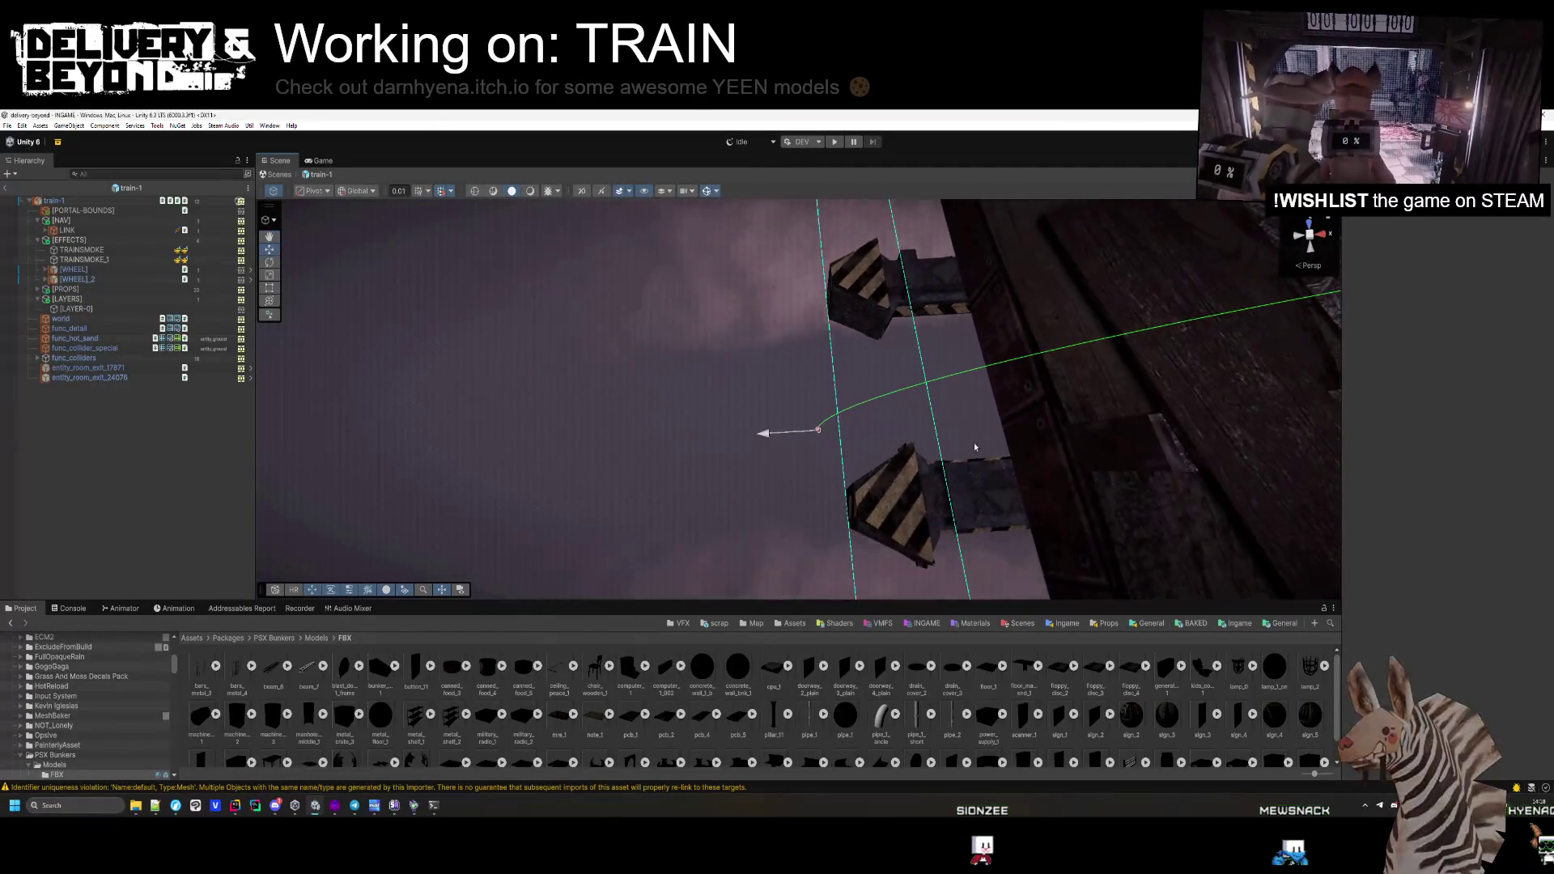
{"action": "left_click", "coordinate": [1226, 624]}
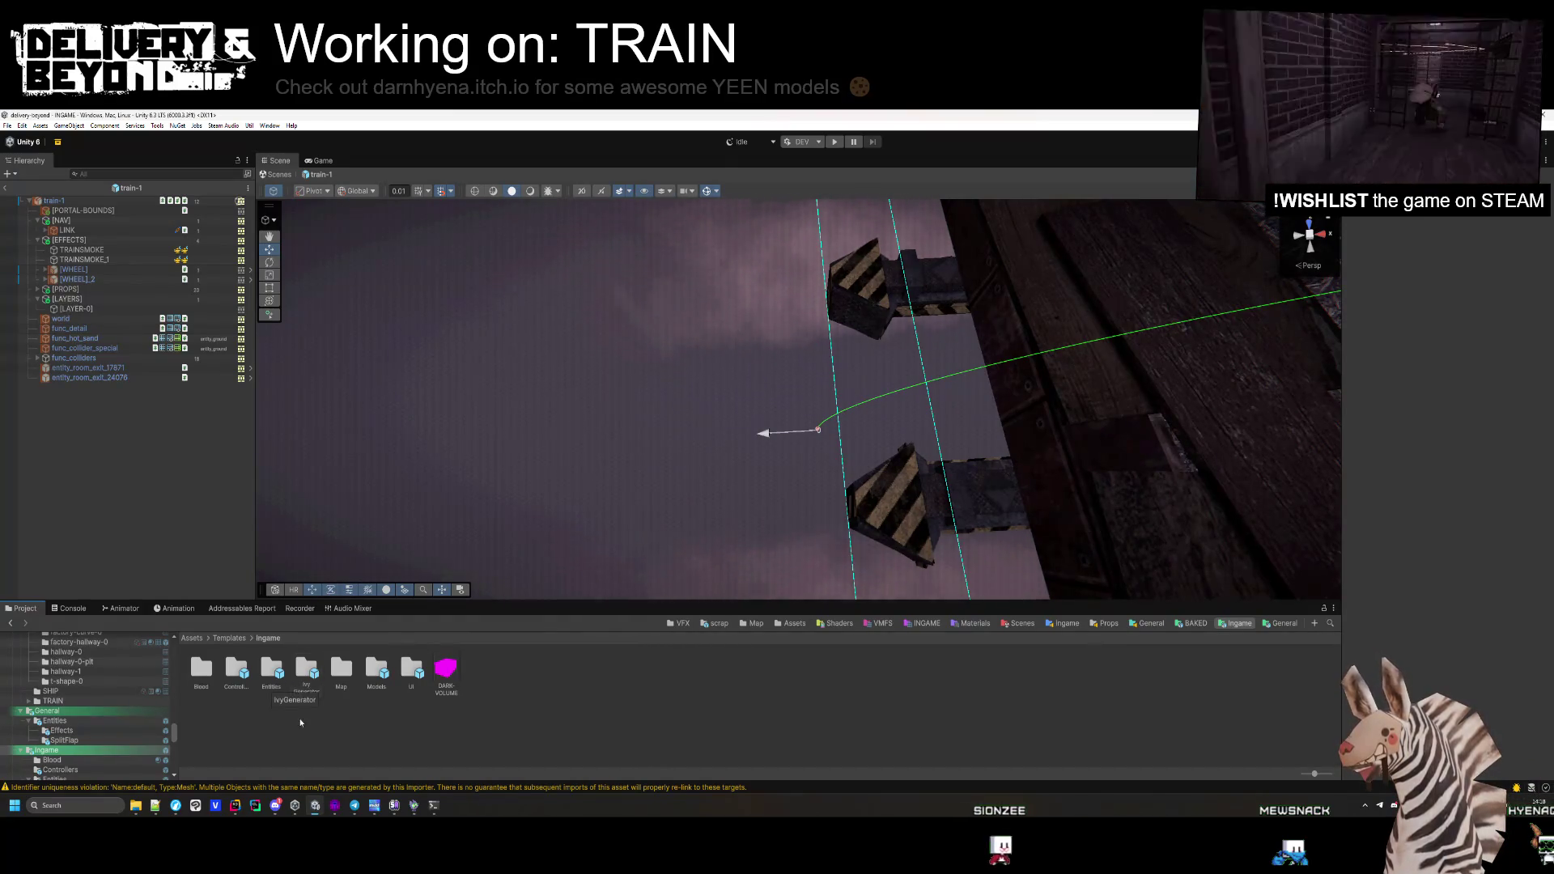
Browse Entities > Map > Train and open the train-0 prefab
{"action": "double_click", "coordinate": [280, 678]}
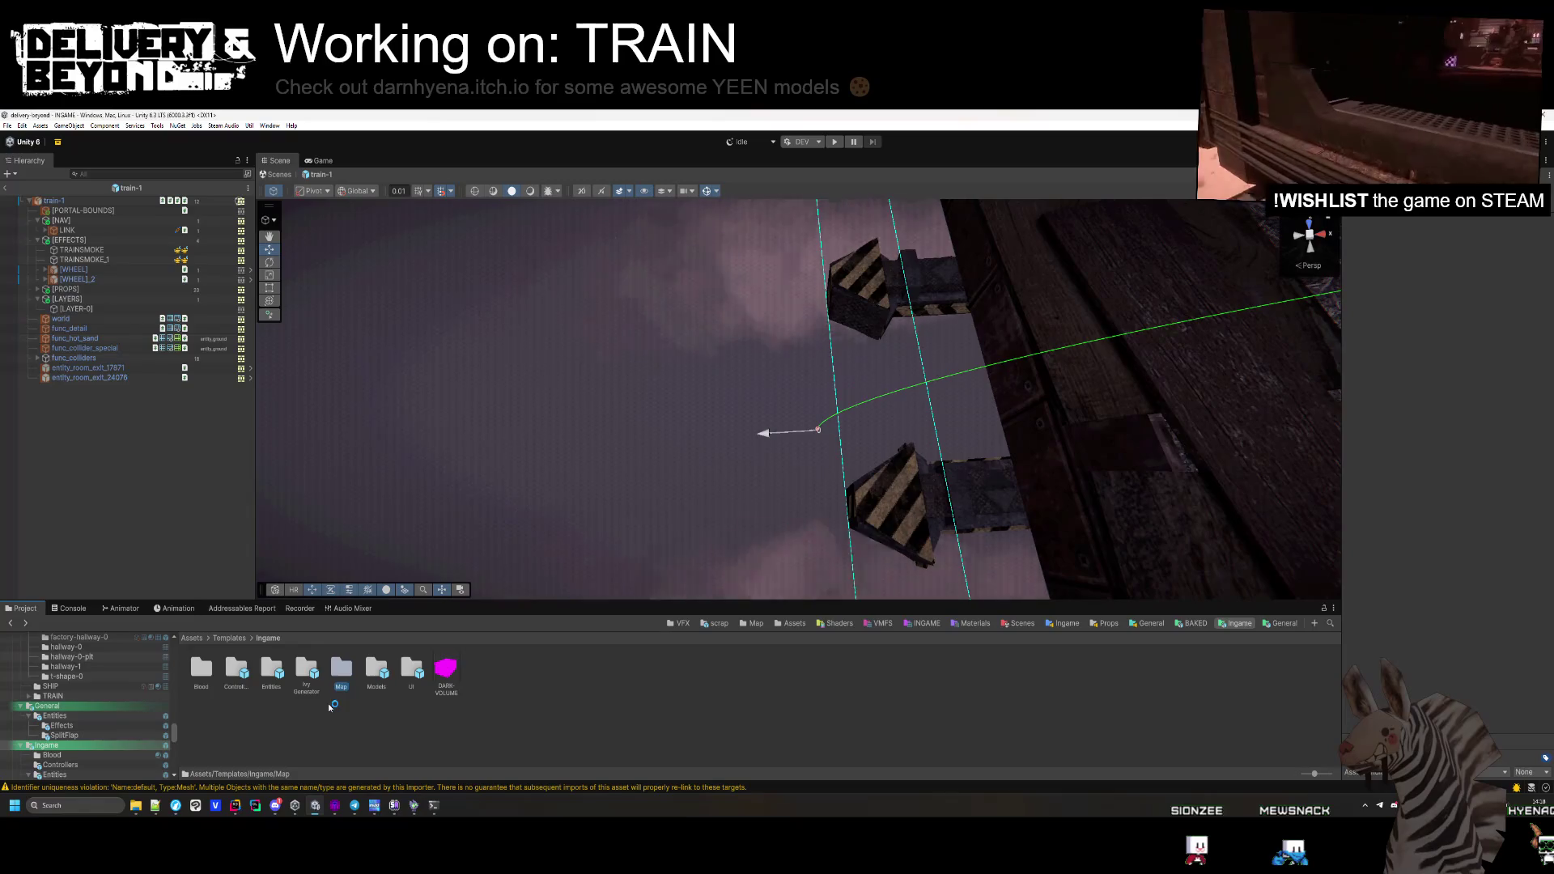
{"action": "double_click", "coordinate": [341, 668]}
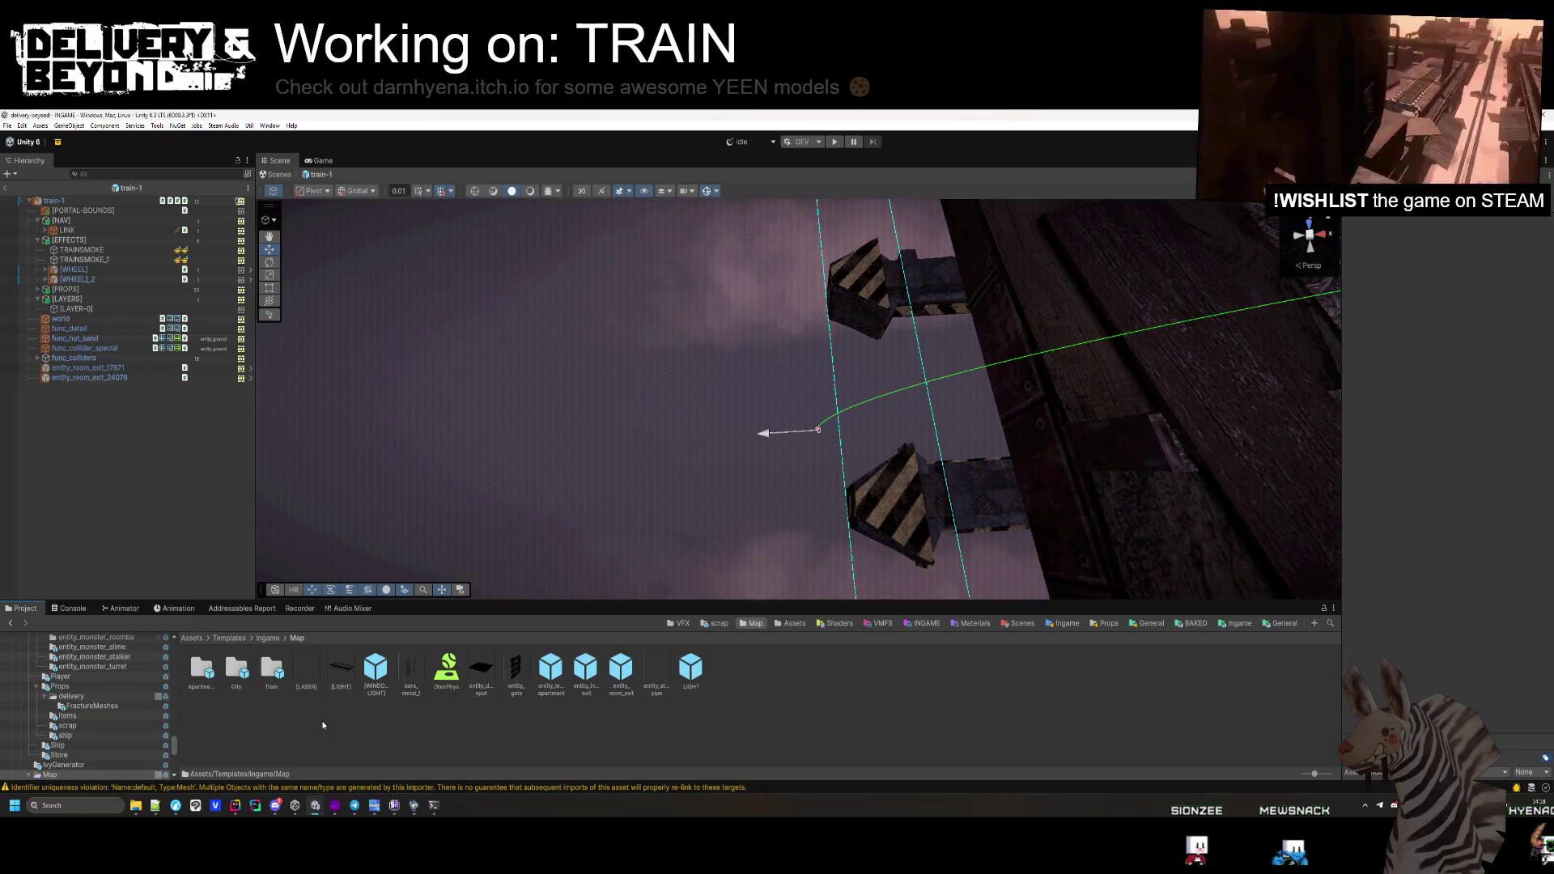
{"action": "double_click", "coordinate": [195, 674]}
{"action": "left_click", "coordinate": [297, 638]}
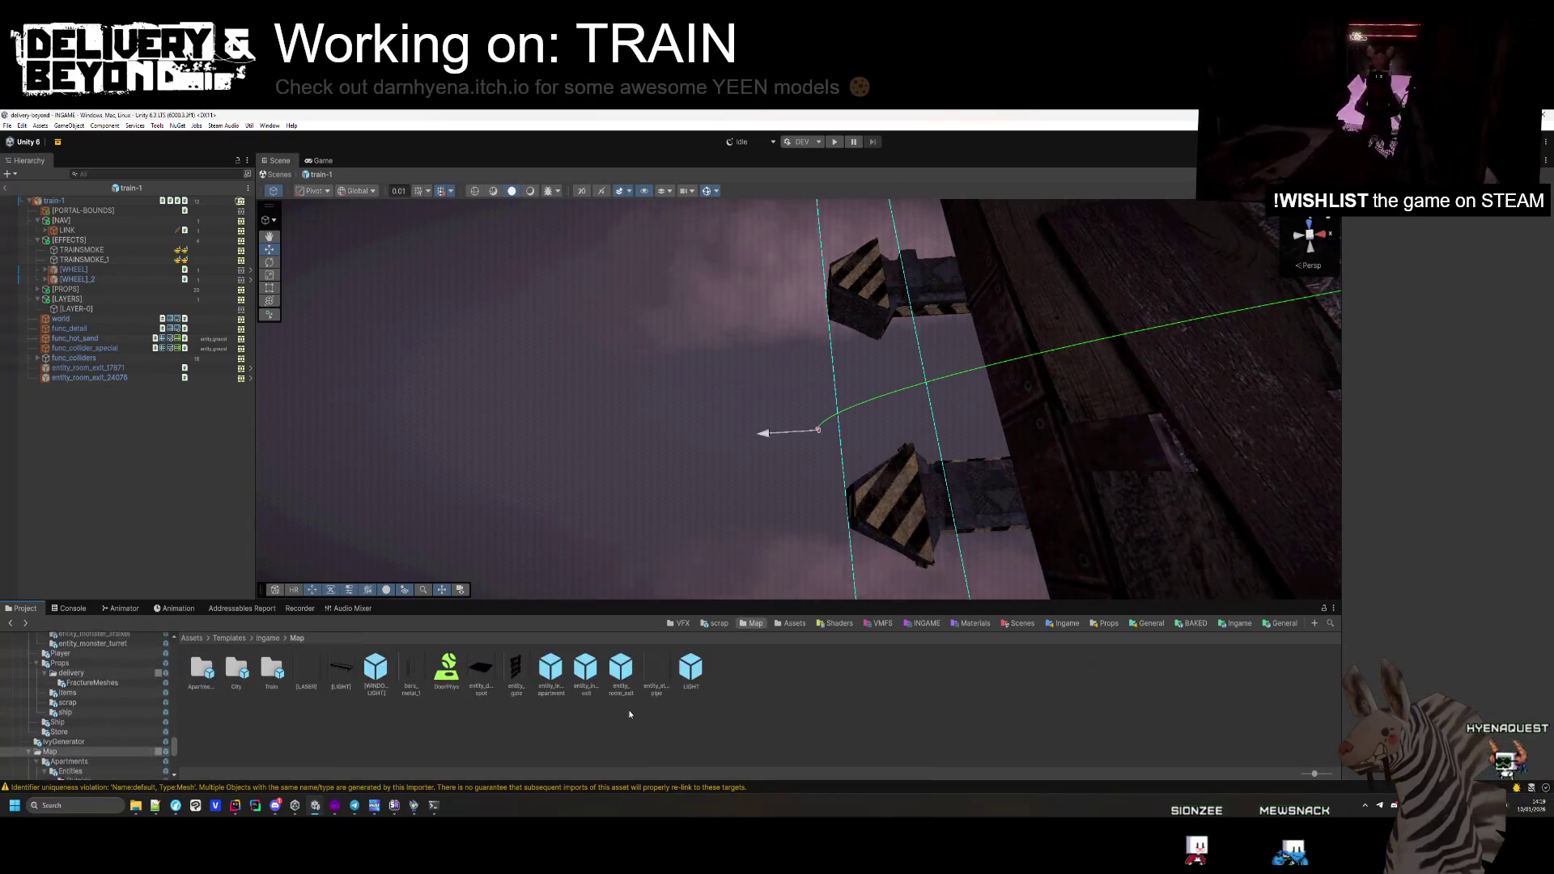
{"action": "double_click", "coordinate": [238, 674]}
{"action": "left_click", "coordinate": [297, 638]}
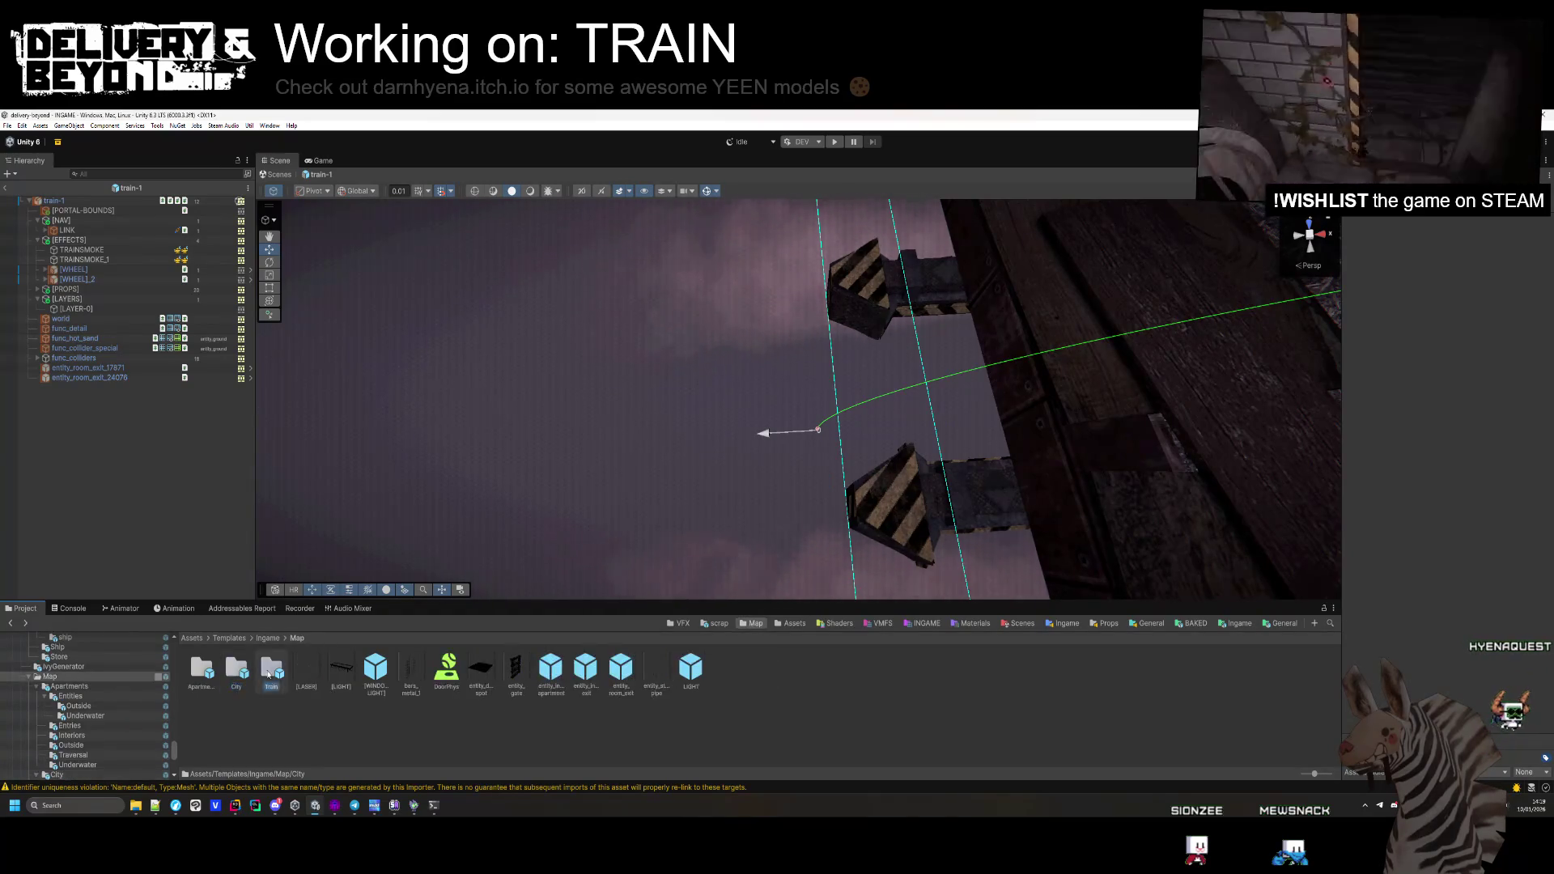
{"action": "double_click", "coordinate": [271, 671]}
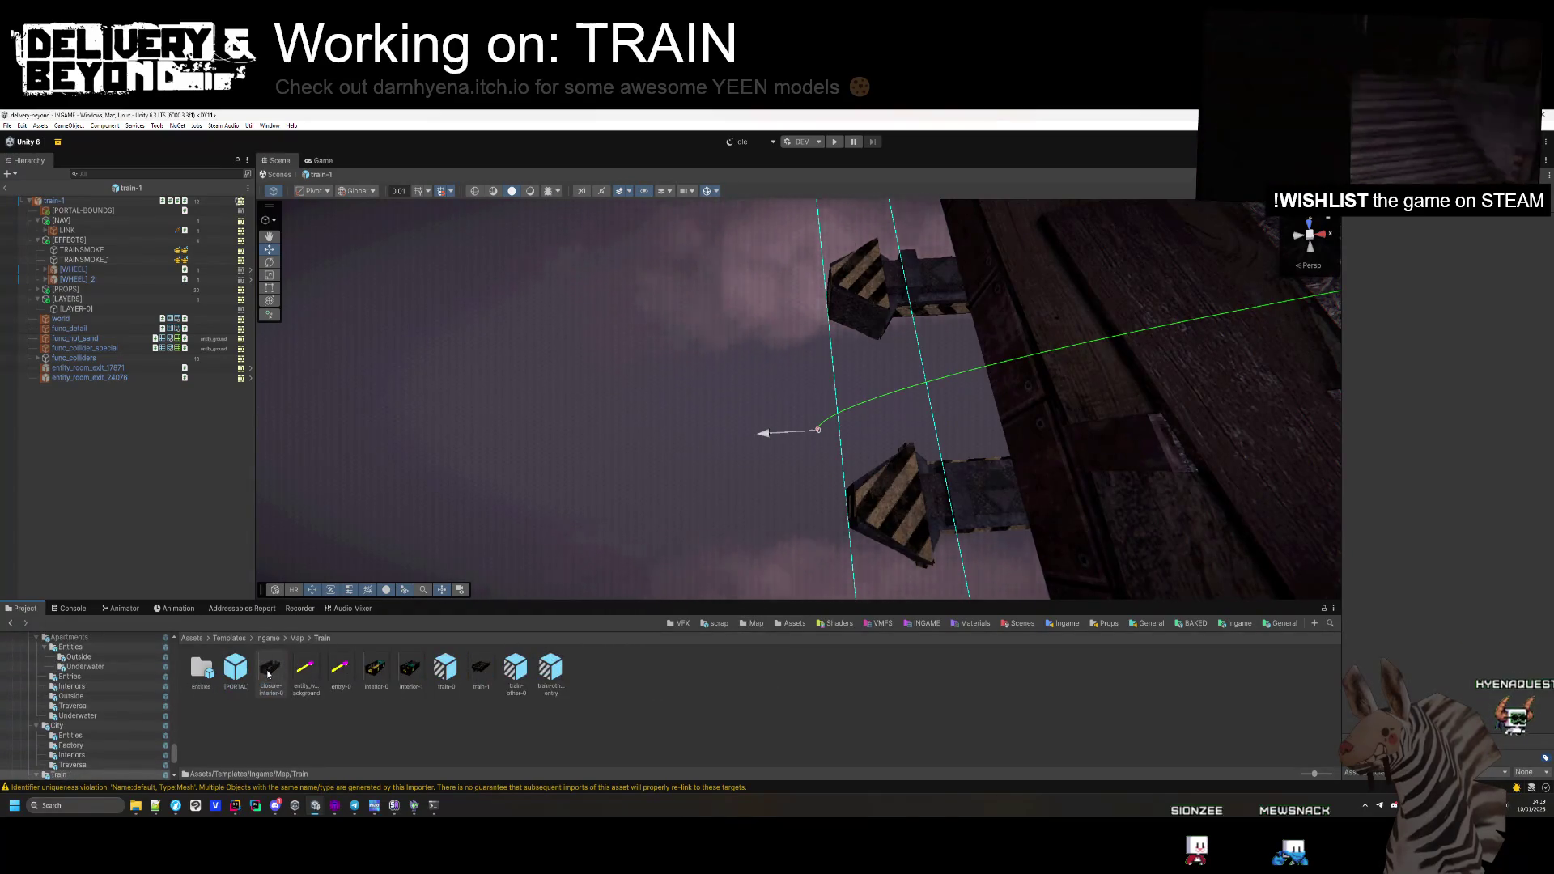
{"action": "double_click", "coordinate": [446, 670]}
Copy train-0's LED_1 and LED_2 lamps, then open the train-1 prefab
{"action": "mouse_move", "coordinate": [696, 411]}
{"action": "left_mouse_down"}
{"action": "mouse_move", "coordinate": [629, 388]}
{"action": "mouse_move", "coordinate": [660, 398]}
{"action": "mouse_move", "coordinate": [653, 417]}
{"action": "mouse_move", "coordinate": [622, 384]}
{"action": "left_mouse_up"}
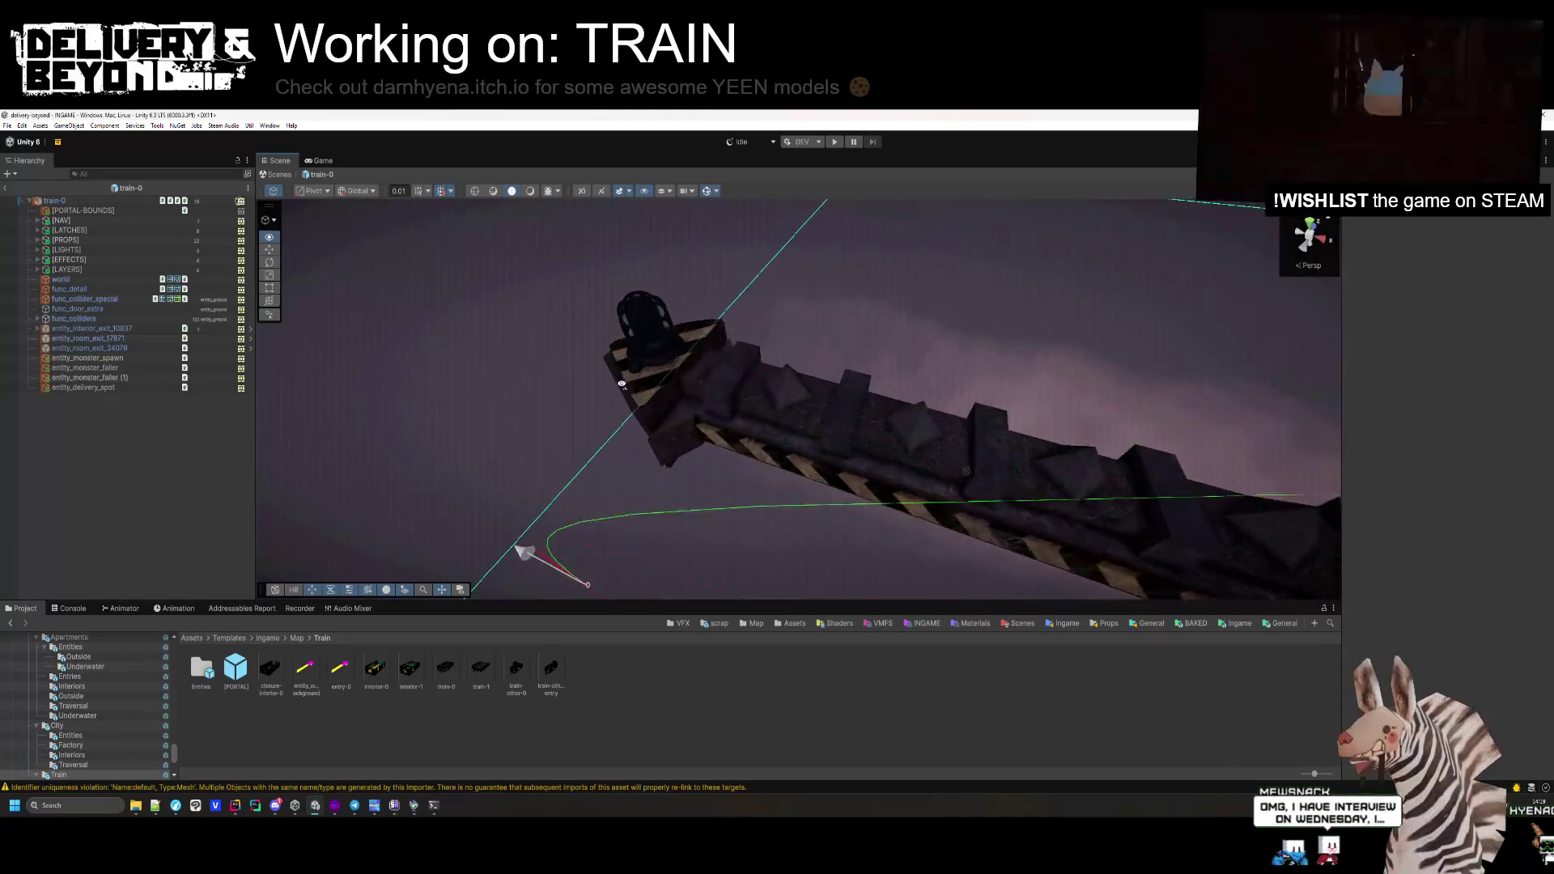
{"action": "left_click", "coordinate": [713, 324]}
{"action": "key", "text": "f"}
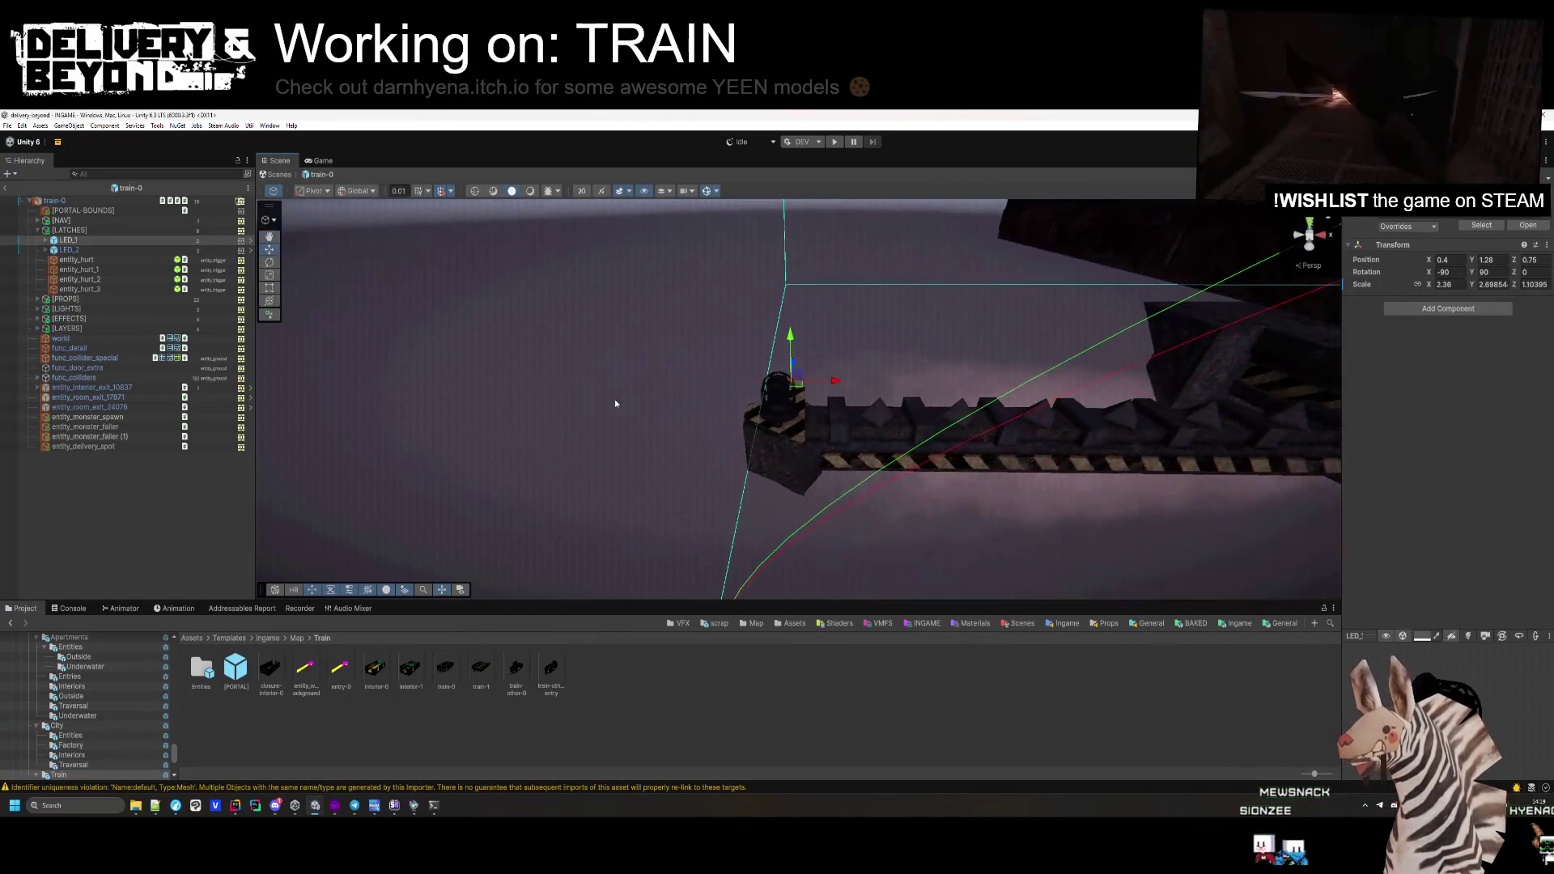
{"action": "left_click", "coordinate": [68, 249], "text": "ctrl"}
{"action": "key", "text": "f"}
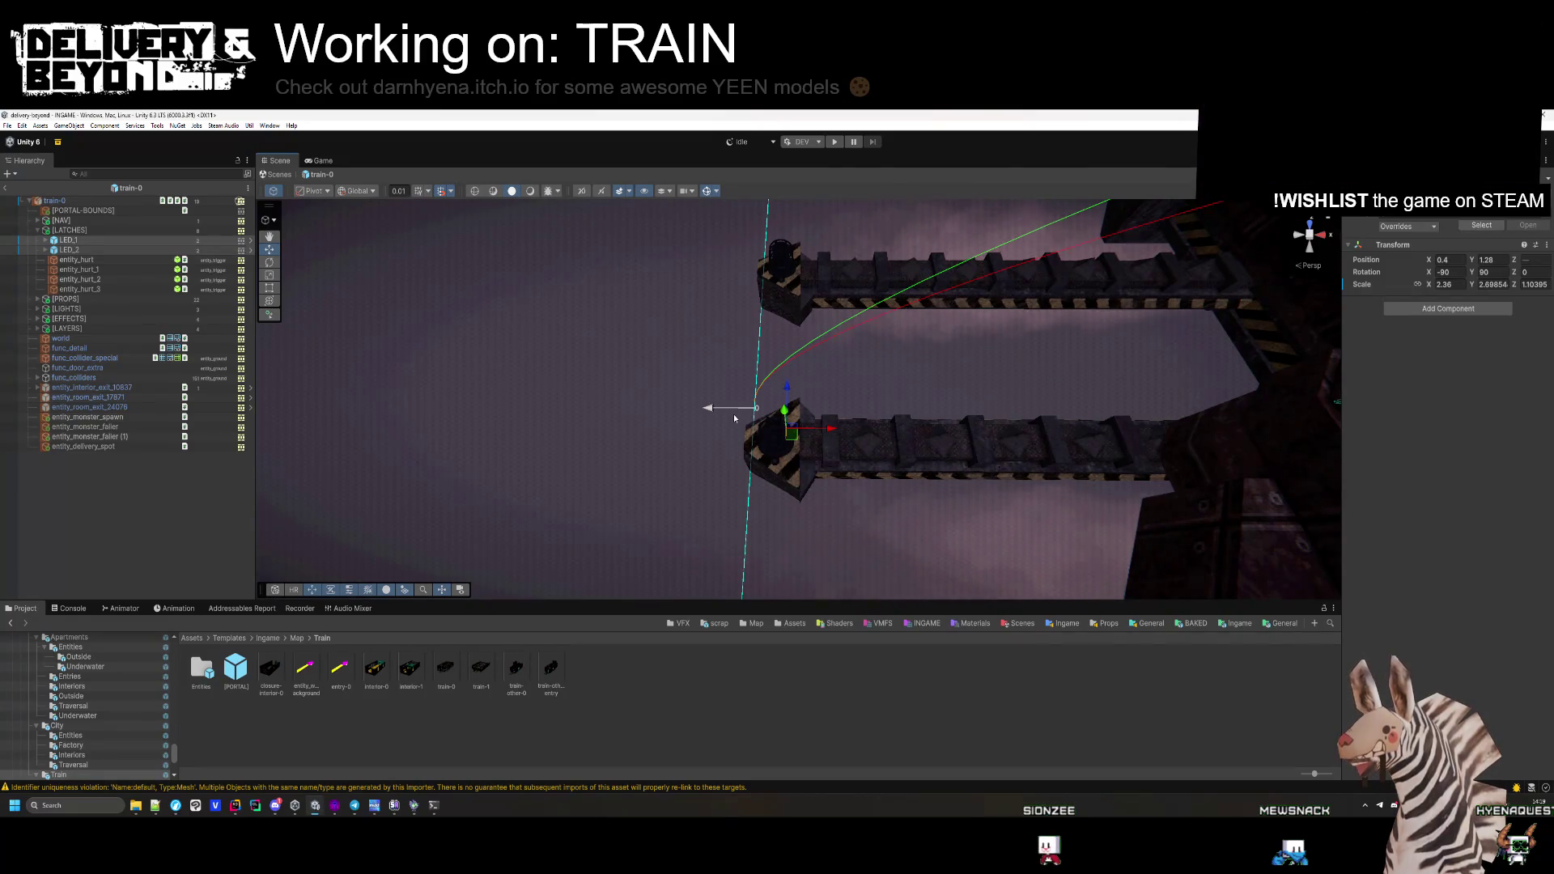
{"action": "left_click", "coordinate": [585, 459]}
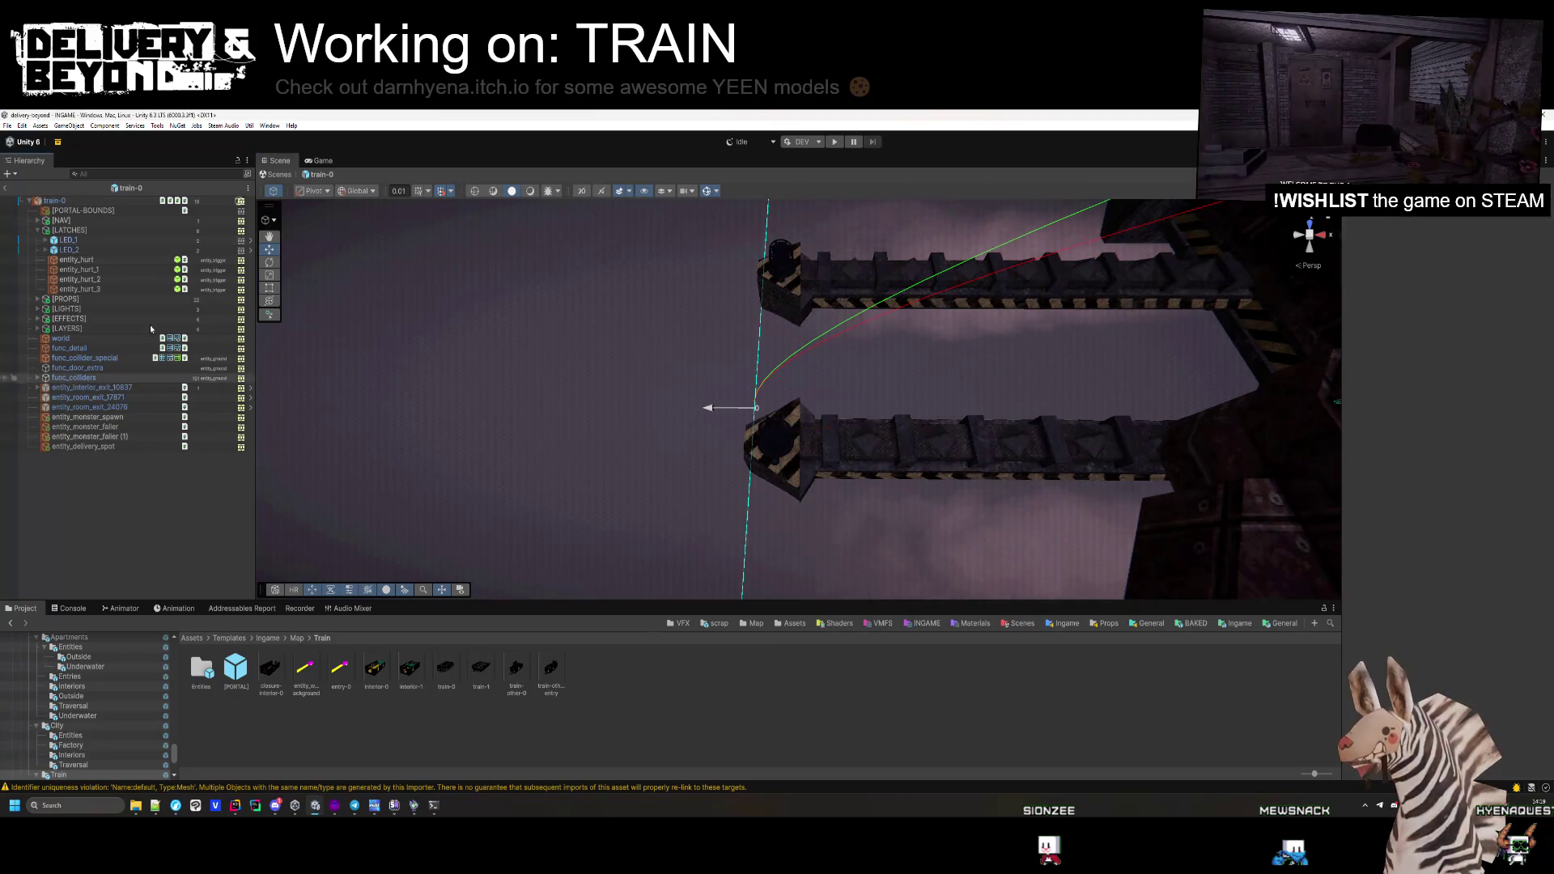
{"action": "left_click", "coordinate": [93, 244]}
{"action": "left_click", "coordinate": [364, 551]}
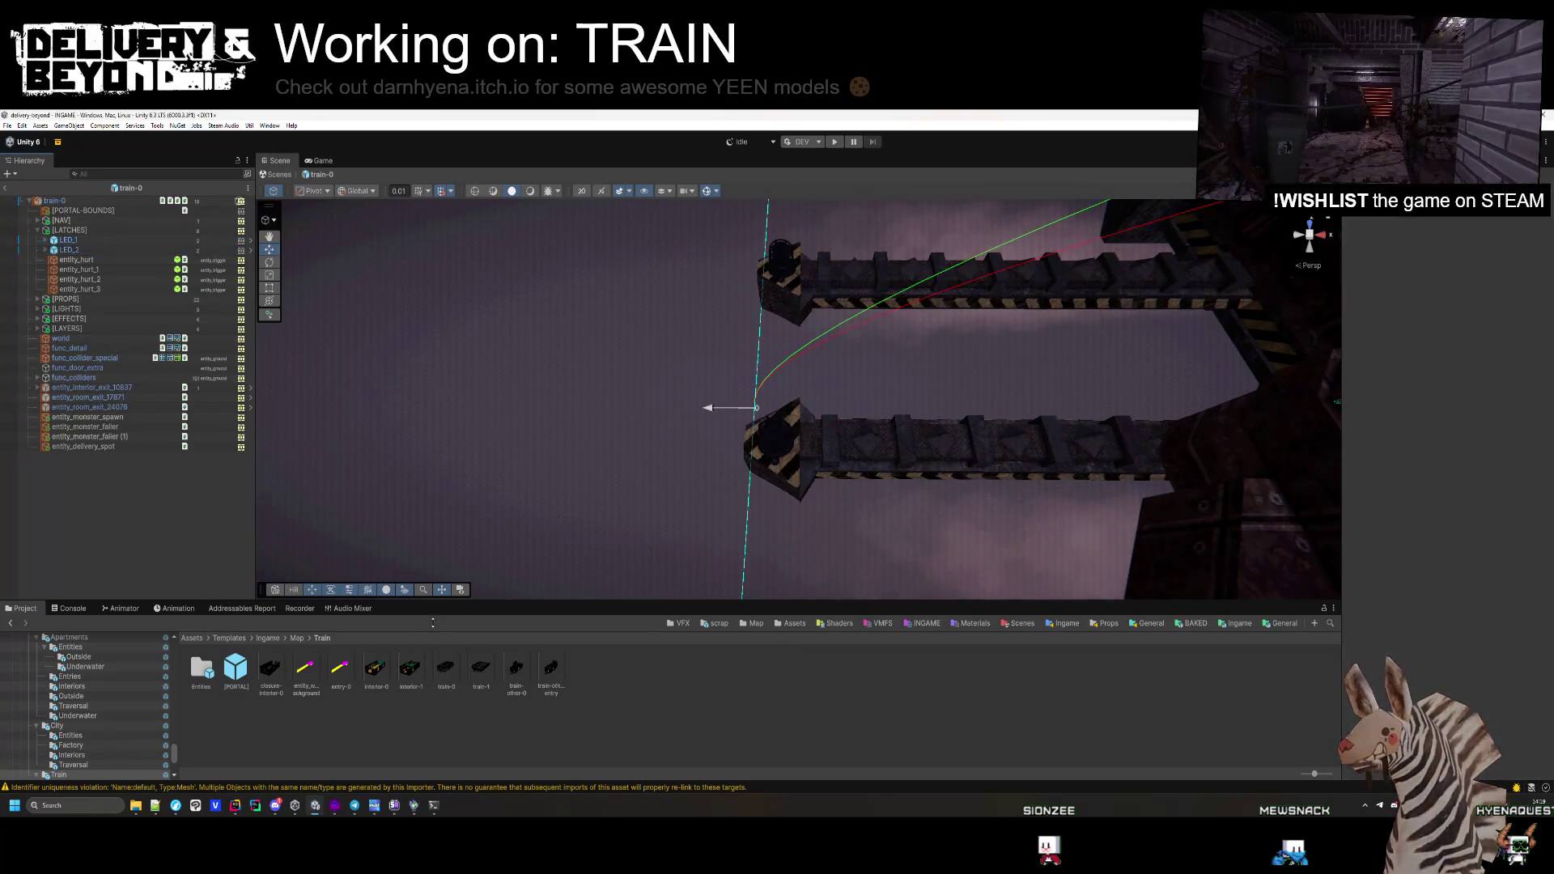
{"action": "double_click", "coordinate": [488, 678]}
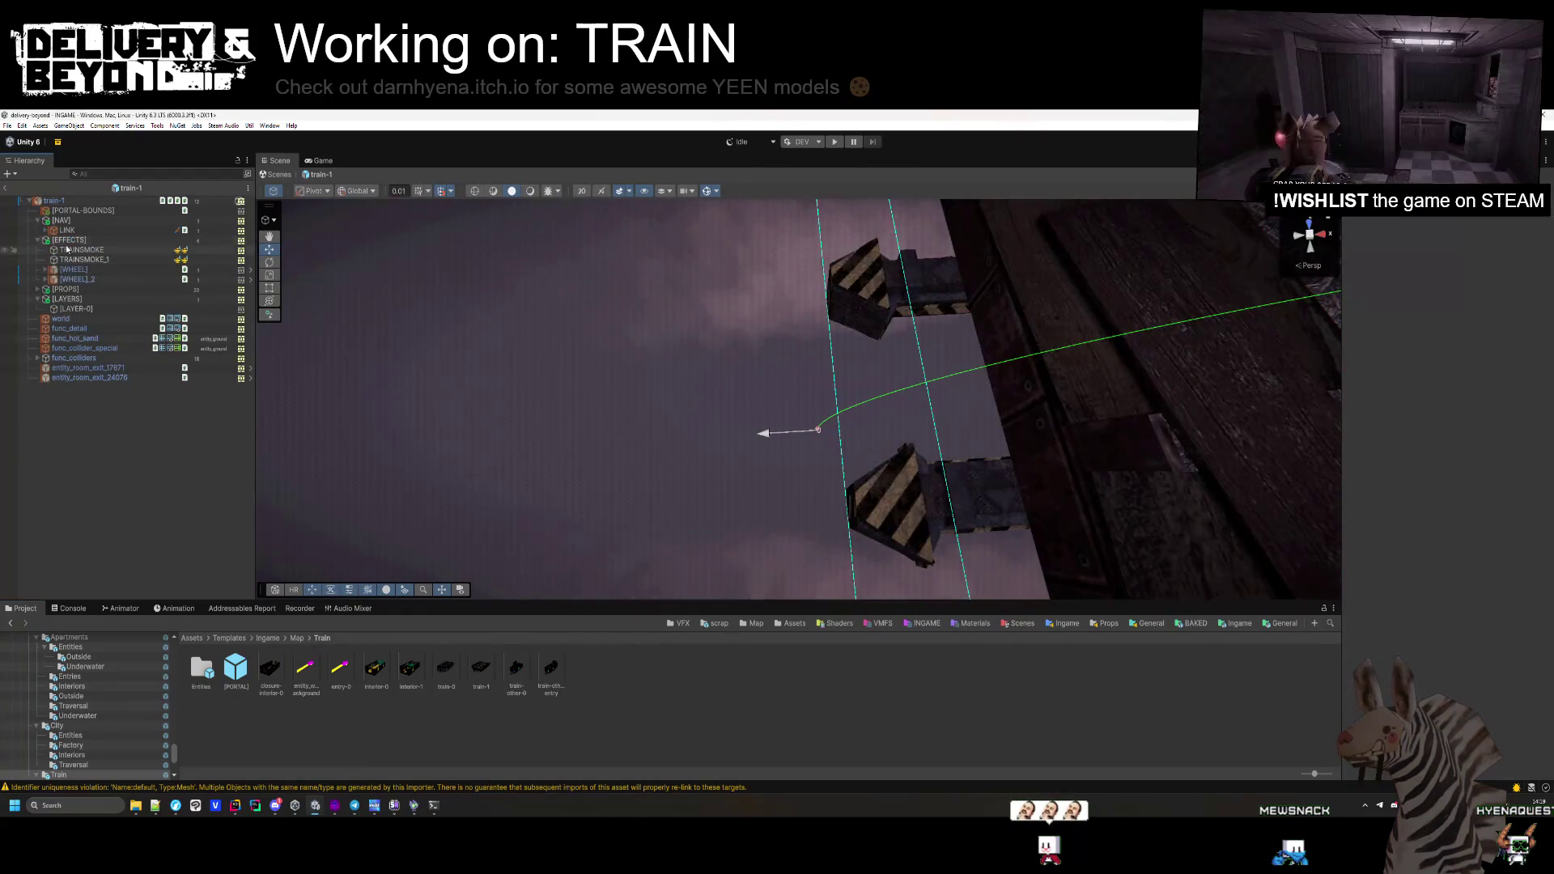
Paste LED_1 and LED_2 into train-1 and nest them under [EFFECTS]
{"action": "left_click", "coordinate": [65, 242]}
{"action": "key", "text": "ctrl+v"}
{"action": "mouse_move", "coordinate": [781, 424]}
{"action": "left_mouse_down"}
{"action": "mouse_move", "coordinate": [636, 371]}
{"action": "mouse_move", "coordinate": [665, 285]}
{"action": "mouse_move", "coordinate": [632, 368]}
{"action": "mouse_move", "coordinate": [347, 449]}
{"action": "left_mouse_up"}
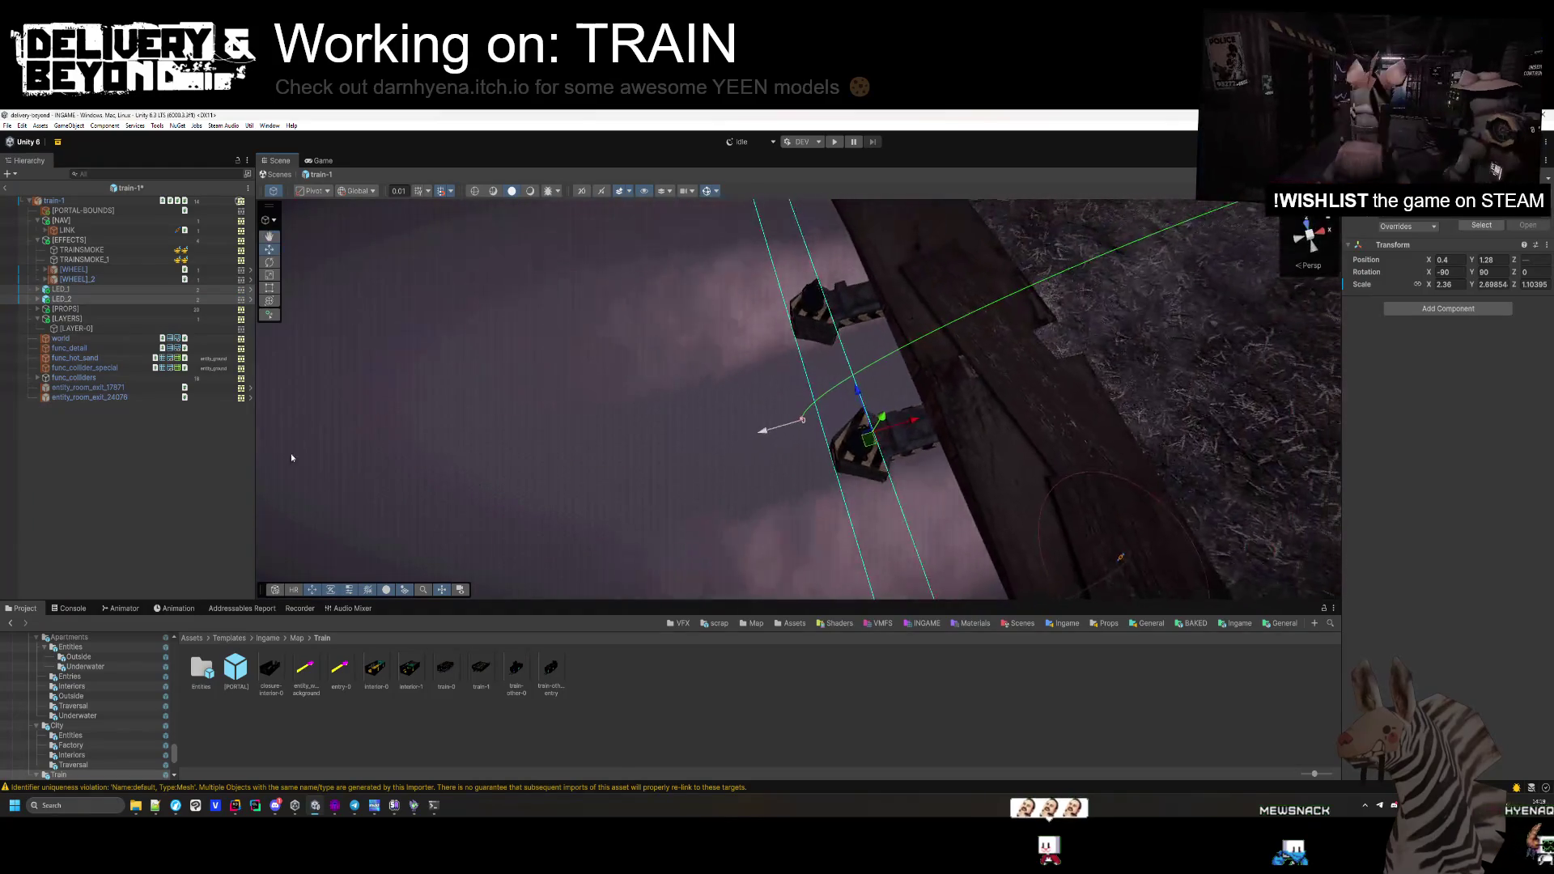
{"action": "left_click", "coordinate": [89, 290]}
{"action": "left_click", "coordinate": [91, 299], "text": "shift"}
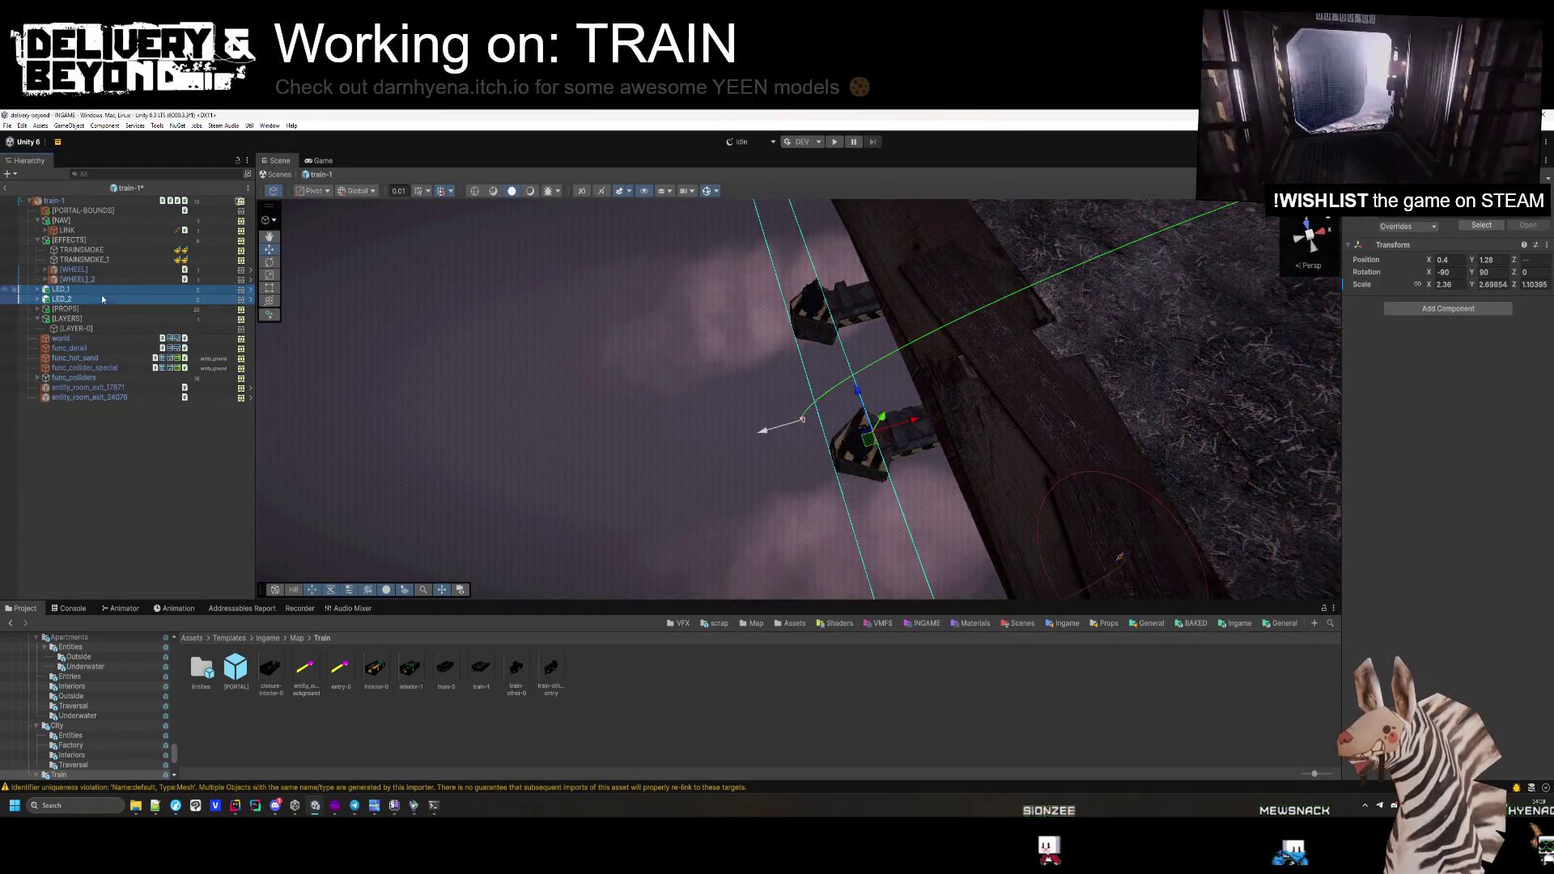
{"action": "left_click_drag", "start_coordinate": [100, 295], "coordinate": [69, 239]}
Duplicate LED_1 and move the LED_1 (1) copy onto the deck fence
{"action": "mouse_move", "coordinate": [542, 421]}
{"action": "left_mouse_down"}
{"action": "mouse_move", "coordinate": [546, 383]}
{"action": "mouse_move", "coordinate": [621, 427]}
{"action": "mouse_move", "coordinate": [738, 424]}
{"action": "mouse_move", "coordinate": [781, 444]}
{"action": "mouse_move", "coordinate": [909, 389]}
{"action": "mouse_move", "coordinate": [964, 401]}
{"action": "left_mouse_up"}
{"action": "left_click", "coordinate": [964, 402]}
{"action": "key", "text": "f"}
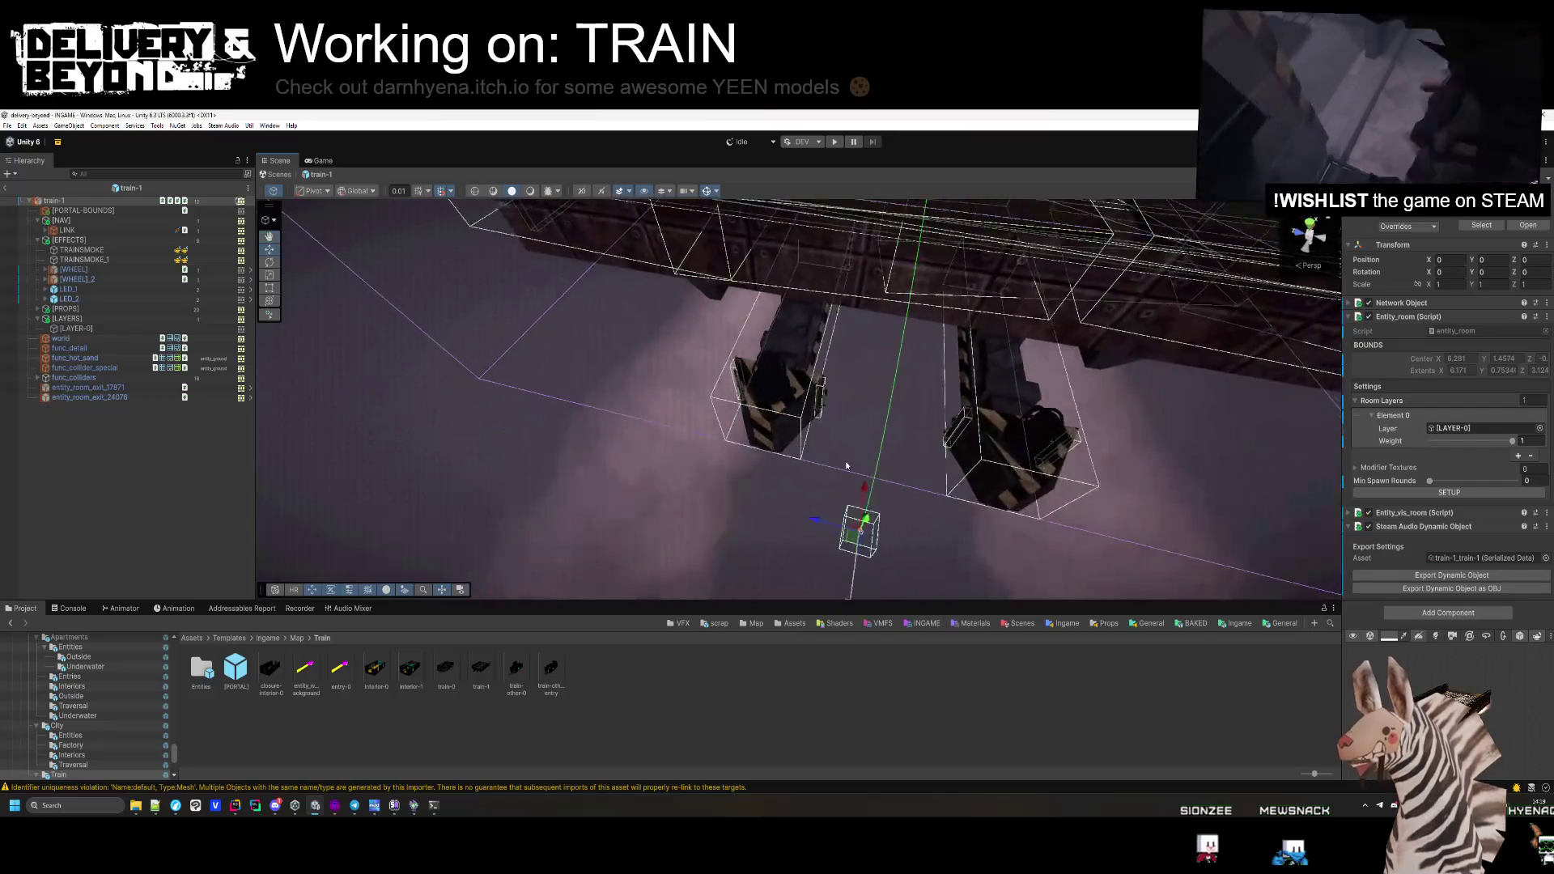
{"action": "mouse_move", "coordinate": [628, 352]}
{"action": "left_mouse_down"}
{"action": "mouse_move", "coordinate": [799, 521]}
{"action": "mouse_move", "coordinate": [538, 263]}
{"action": "mouse_move", "coordinate": [526, 284]}
{"action": "left_mouse_up"}
{"action": "key", "text": "ctrl+d"}
{"action": "left_click_drag", "start_coordinate": [673, 518], "coordinate": [801, 425]}
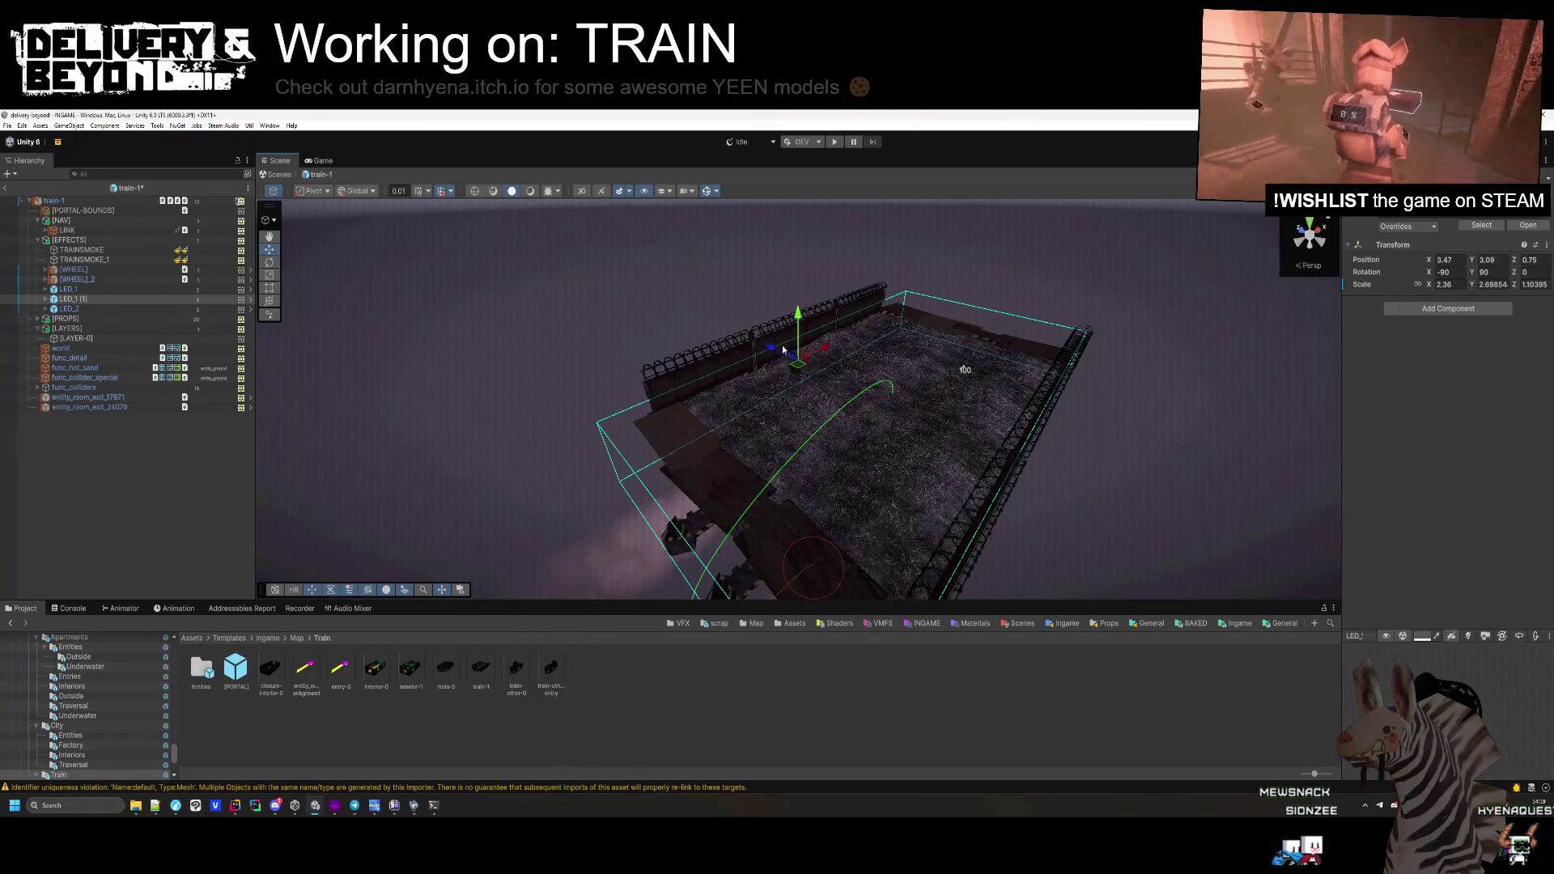
Slide LED_1 (1) along the barbed-wire wall and shrink it to about two-thirds size
{"action": "mouse_move", "coordinate": [721, 328]}
{"action": "left_mouse_down"}
{"action": "mouse_move", "coordinate": [613, 455]}
{"action": "mouse_move", "coordinate": [754, 227]}
{"action": "left_mouse_up"}
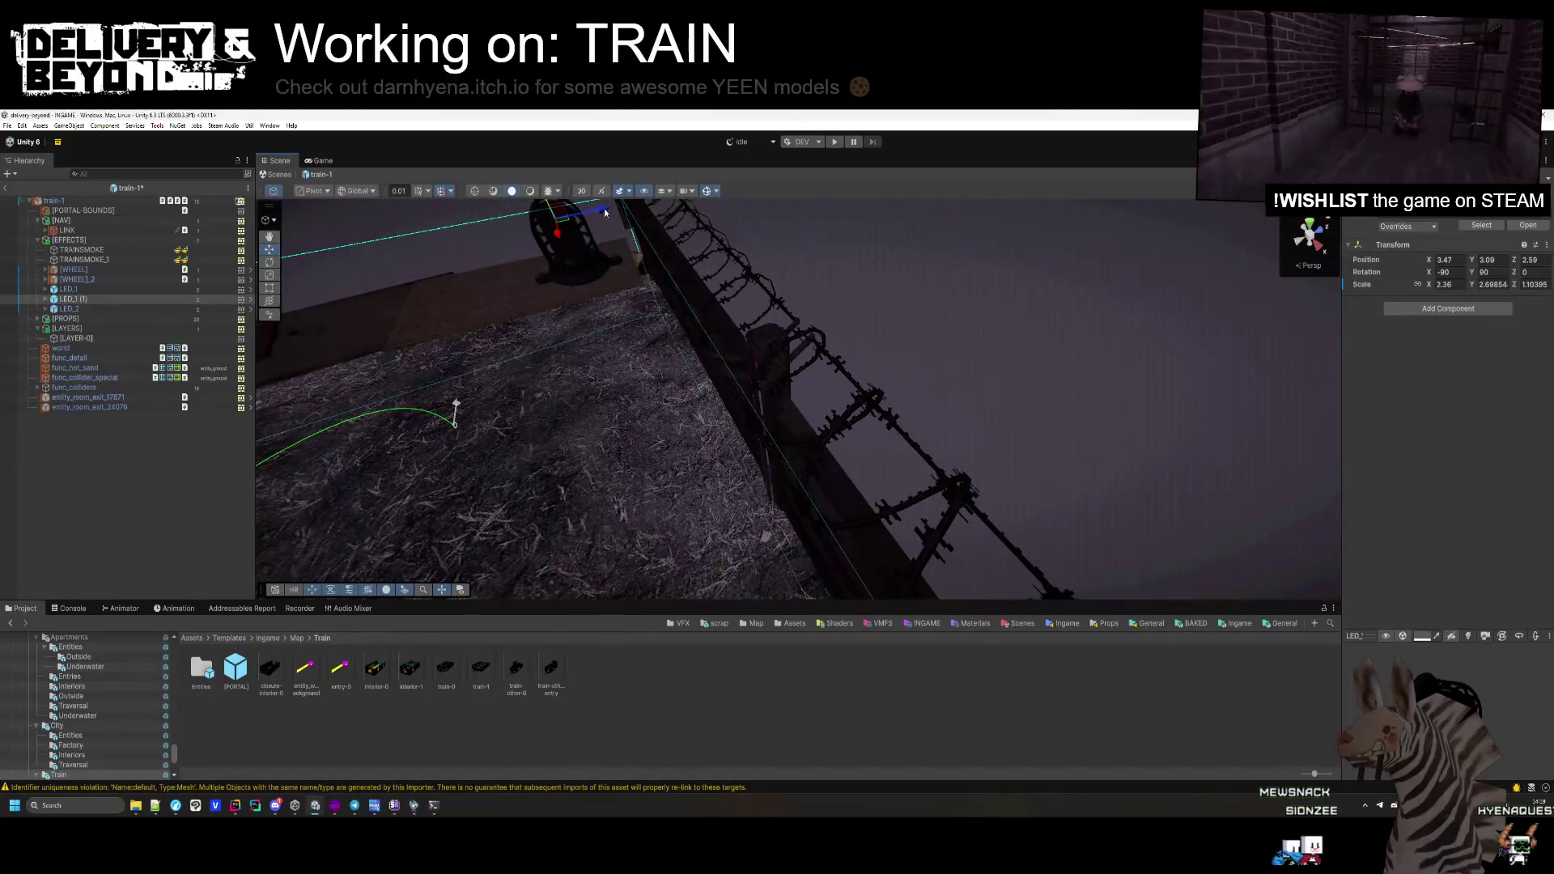
{"action": "mouse_move", "coordinate": [737, 288]}
{"action": "left_mouse_down"}
{"action": "mouse_move", "coordinate": [765, 276]}
{"action": "mouse_move", "coordinate": [957, 388]}
{"action": "left_mouse_up"}
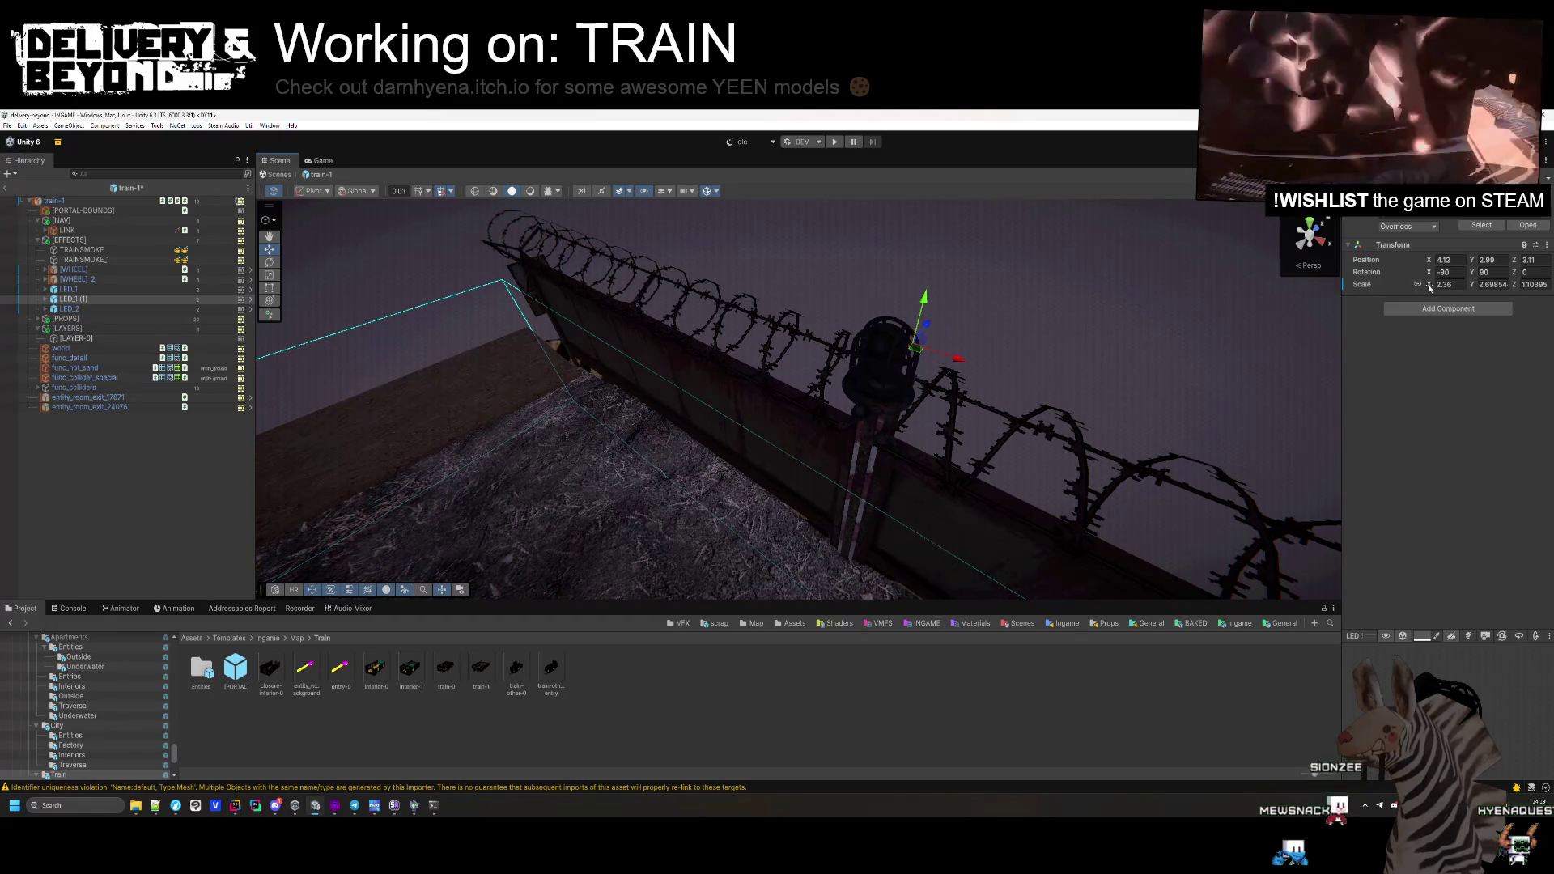
{"action": "left_click_drag", "start_coordinate": [1426, 287], "coordinate": [1422, 287]}
{"action": "mouse_move", "coordinate": [890, 364]}
{"action": "left_mouse_down"}
{"action": "mouse_move", "coordinate": [733, 229]}
{"action": "mouse_move", "coordinate": [831, 330]}
{"action": "mouse_move", "coordinate": [931, 280]}
{"action": "mouse_move", "coordinate": [941, 323]}
{"action": "mouse_move", "coordinate": [896, 391]}
{"action": "mouse_move", "coordinate": [868, 391]}
{"action": "left_mouse_up"}
{"action": "scroll", "coordinate": [809, 323], "scroll_direction": "down", "scroll_amount": 3}
{"action": "mouse_move", "coordinate": [1060, 443]}
{"action": "left_mouse_down"}
{"action": "mouse_move", "coordinate": [1131, 406]}
{"action": "mouse_move", "coordinate": [1131, 297]}
{"action": "left_mouse_up"}
{"action": "scroll", "coordinate": [1131, 298], "scroll_direction": "up", "scroll_amount": 3}
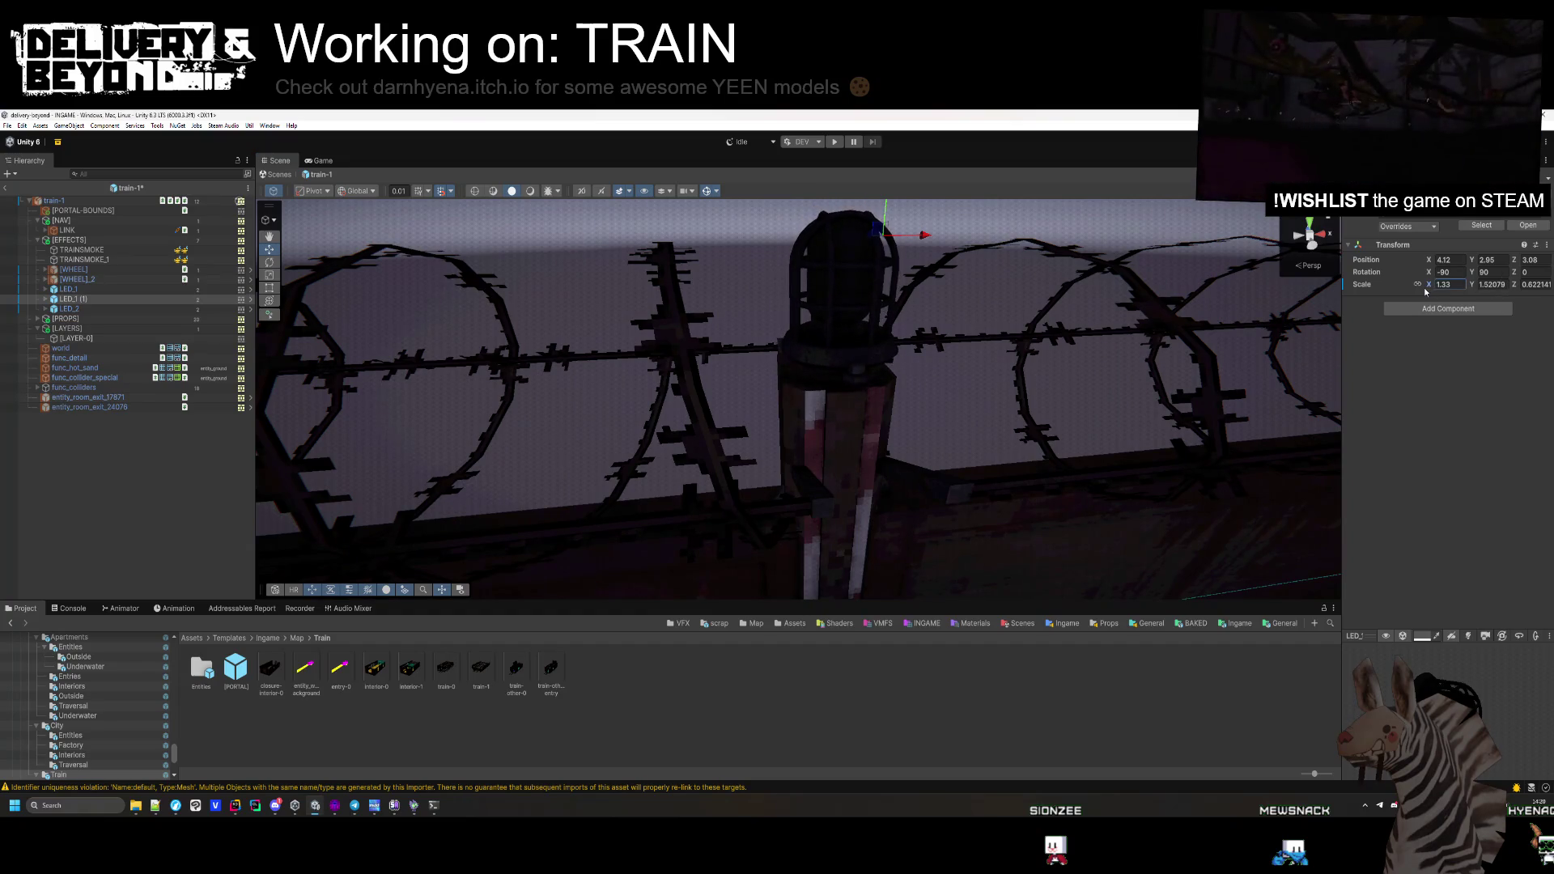
{"action": "left_click_drag", "start_coordinate": [968, 334], "coordinate": [899, 213]}
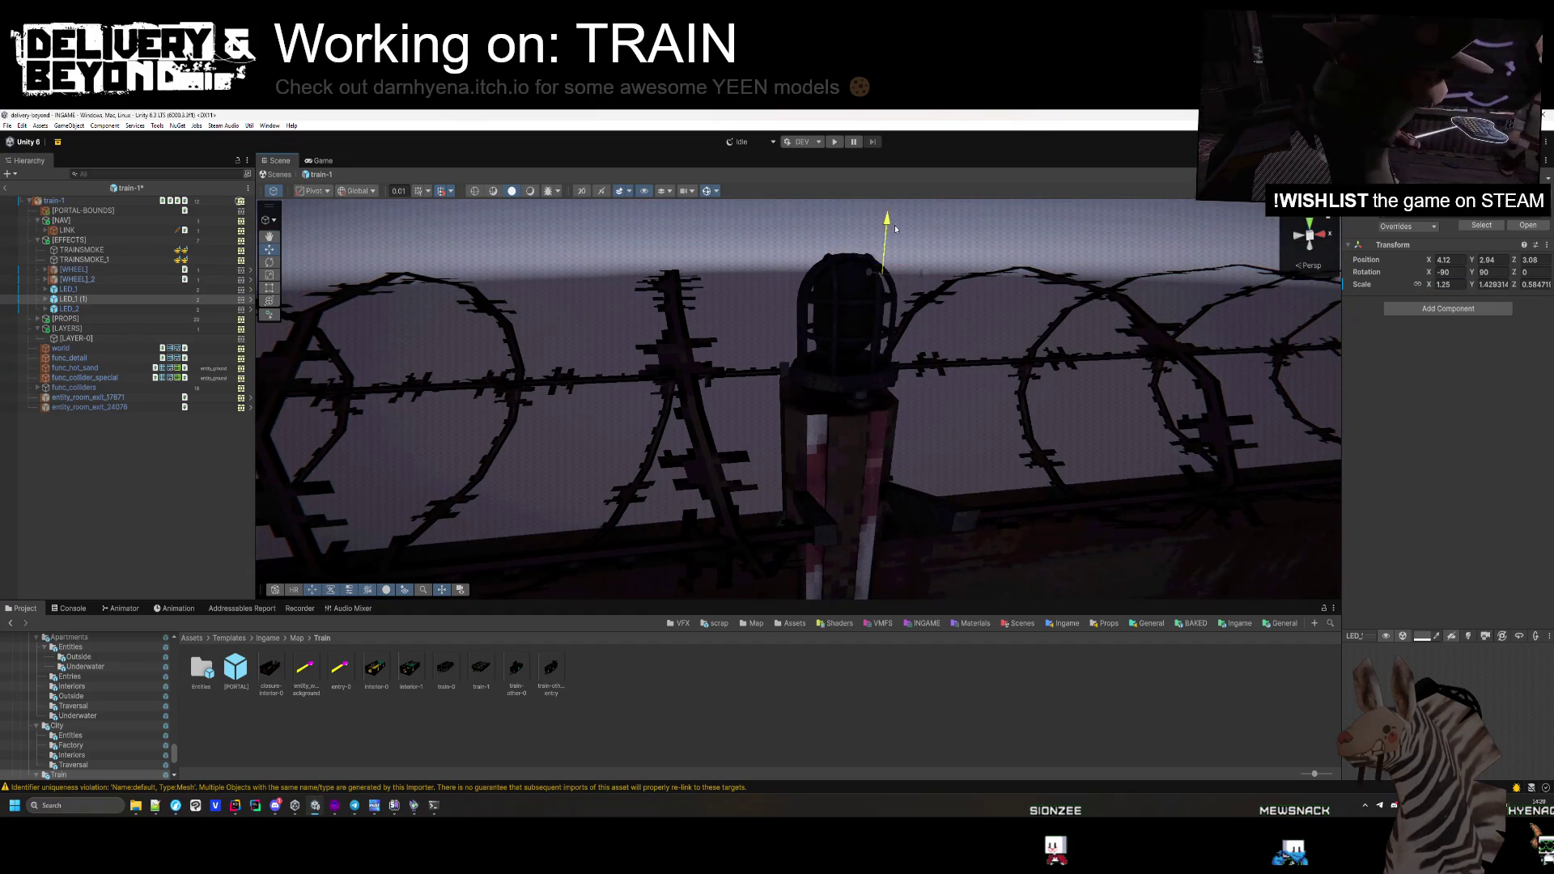
{"action": "mouse_move", "coordinate": [916, 402]}
{"action": "left_mouse_down"}
{"action": "mouse_move", "coordinate": [951, 332]}
{"action": "mouse_move", "coordinate": [861, 542]}
{"action": "mouse_move", "coordinate": [888, 385]}
{"action": "mouse_move", "coordinate": [740, 477]}
{"action": "mouse_move", "coordinate": [711, 461]}
{"action": "mouse_move", "coordinate": [843, 443]}
{"action": "mouse_move", "coordinate": [1030, 328]}
{"action": "mouse_move", "coordinate": [822, 281]}
{"action": "mouse_move", "coordinate": [1020, 494]}
{"action": "mouse_move", "coordinate": [971, 494]}
{"action": "mouse_move", "coordinate": [1107, 521]}
{"action": "mouse_move", "coordinate": [827, 547]}
{"action": "mouse_move", "coordinate": [874, 519]}
{"action": "left_mouse_up"}
{"action": "left_click", "coordinate": [883, 387]}
{"action": "left_click", "coordinate": [882, 387]}
Duplicate the wall lamp twice, placing the copies further along the fence and side rail
{"action": "key", "text": "ctrl+d"}
{"action": "left_click_drag", "start_coordinate": [740, 408], "coordinate": [1117, 400]}
{"action": "key", "text": "f"}
{"action": "scroll", "coordinate": [1026, 405], "scroll_direction": "up", "scroll_amount": 5}
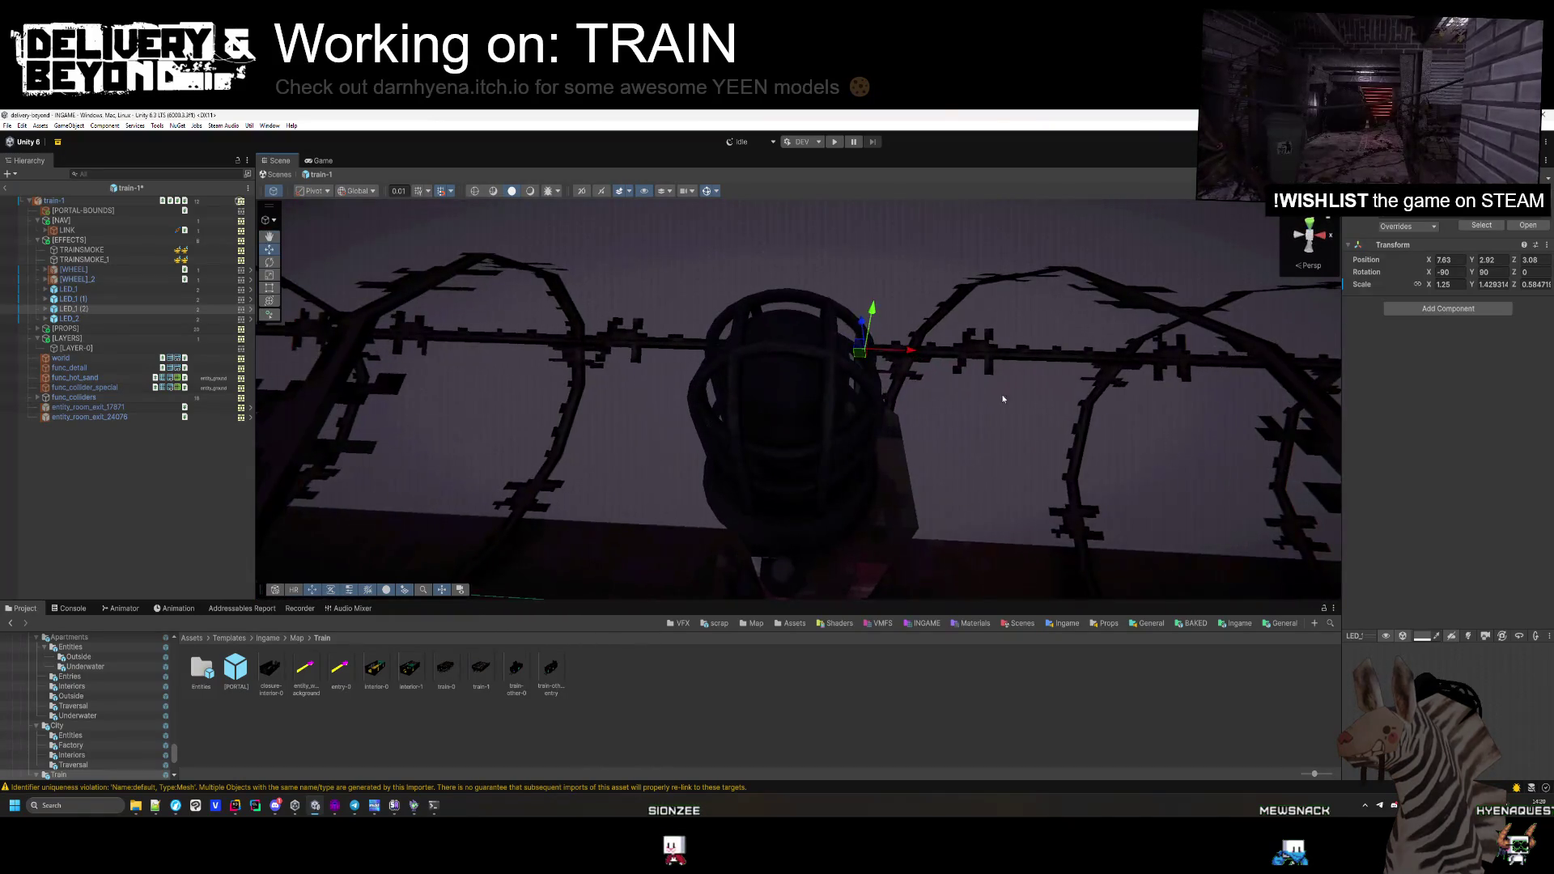
{"action": "mouse_move", "coordinate": [905, 357]}
{"action": "left_mouse_down"}
{"action": "mouse_move", "coordinate": [946, 373]}
{"action": "mouse_move", "coordinate": [846, 490]}
{"action": "mouse_move", "coordinate": [1156, 522]}
{"action": "mouse_move", "coordinate": [1060, 549]}
{"action": "left_mouse_up"}
{"action": "key", "text": "ctrl+d"}
{"action": "left_click_drag", "start_coordinate": [618, 357], "coordinate": [614, 352]}
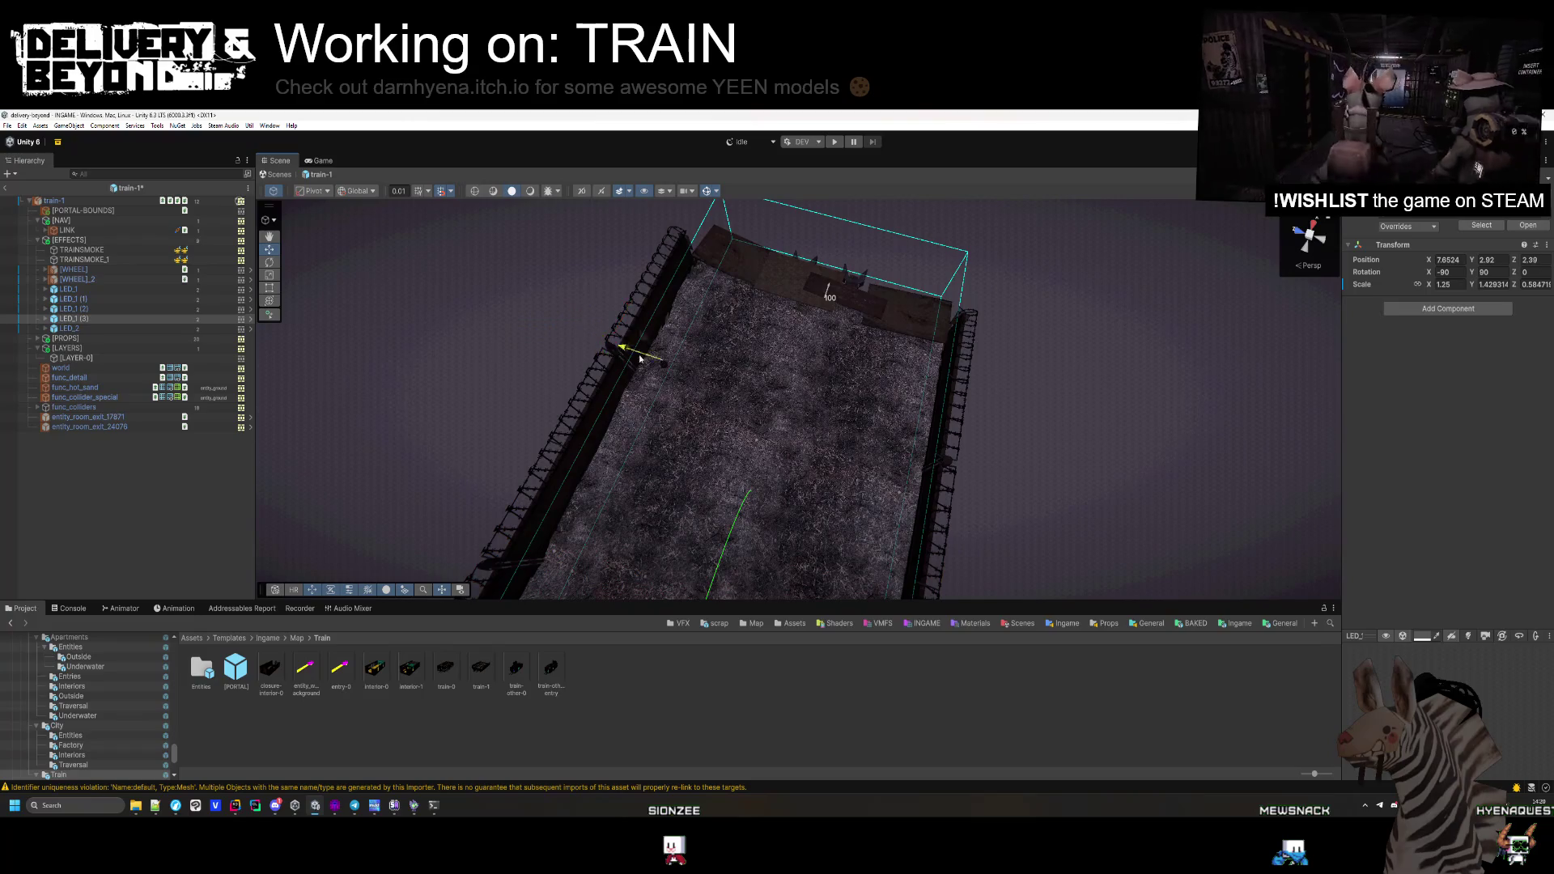
{"action": "scroll", "coordinate": [996, 454], "scroll_direction": "up", "scroll_amount": 10}
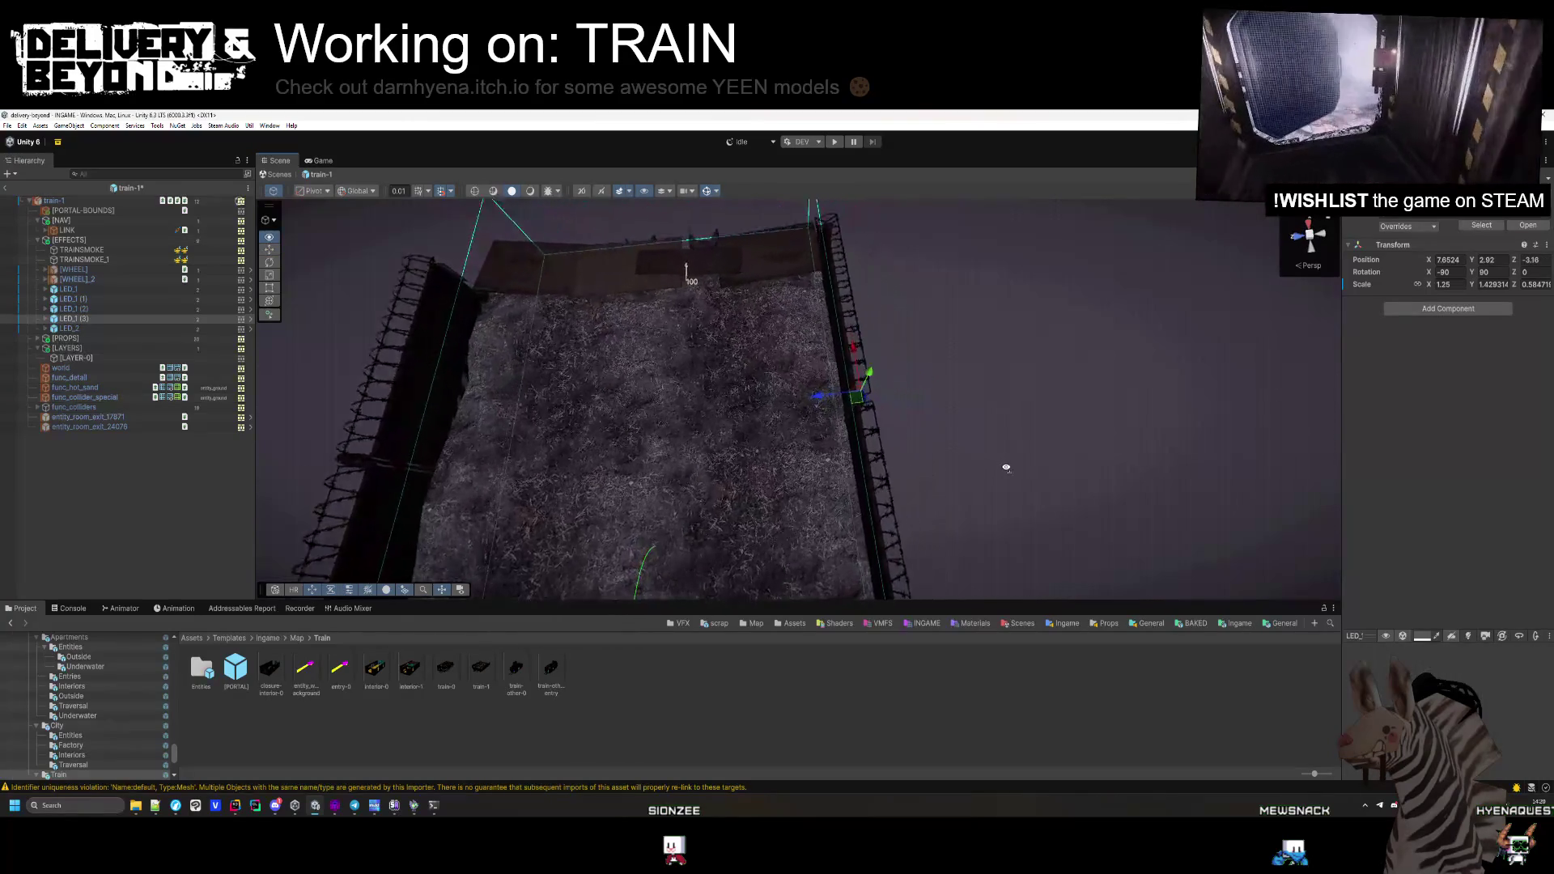
{"action": "left_click_drag", "start_coordinate": [1023, 432], "coordinate": [907, 277]}
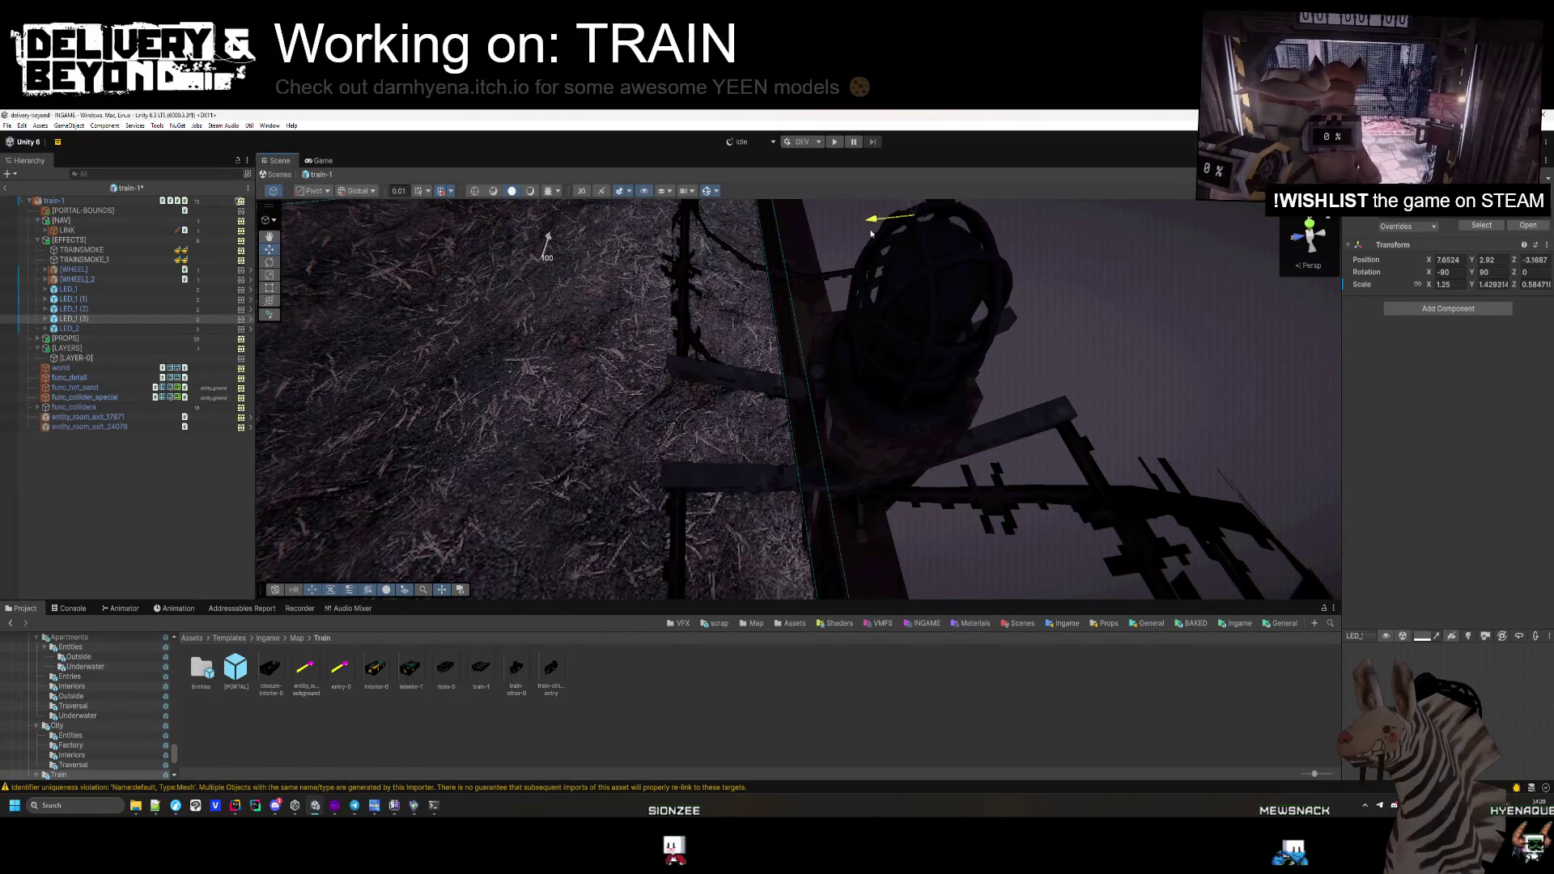
{"action": "left_click_drag", "start_coordinate": [865, 250], "coordinate": [833, 403]}
Add one more lamp copy on the rail, save train-1, and collapse [EFFECTS] and [NAV]
{"action": "key", "text": "ctrl+d"}
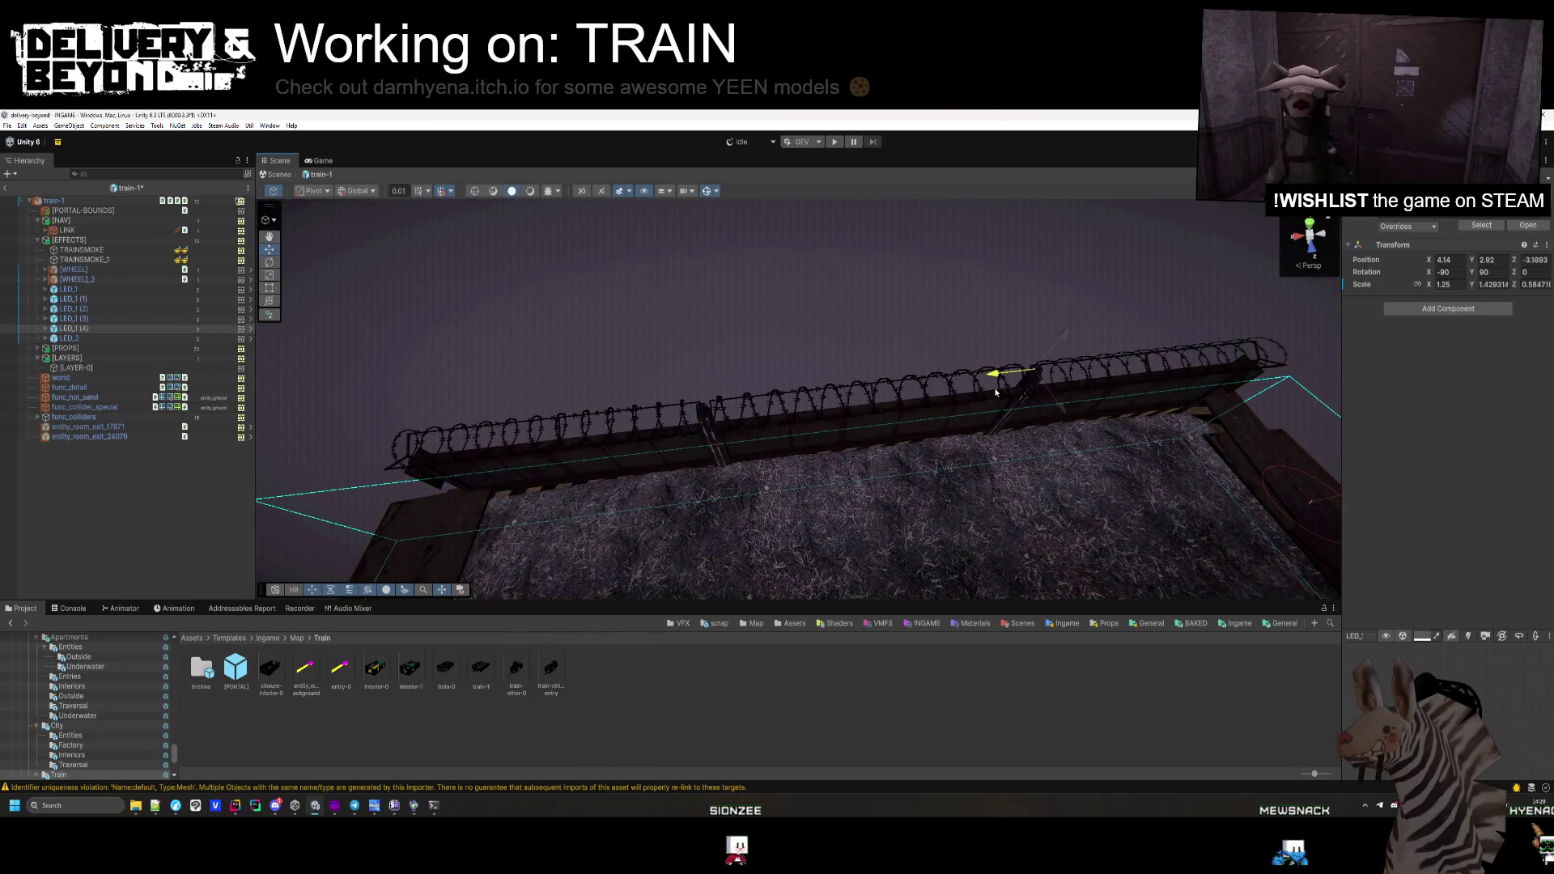
{"action": "scroll", "coordinate": [987, 416], "scroll_direction": "up", "scroll_amount": 8}
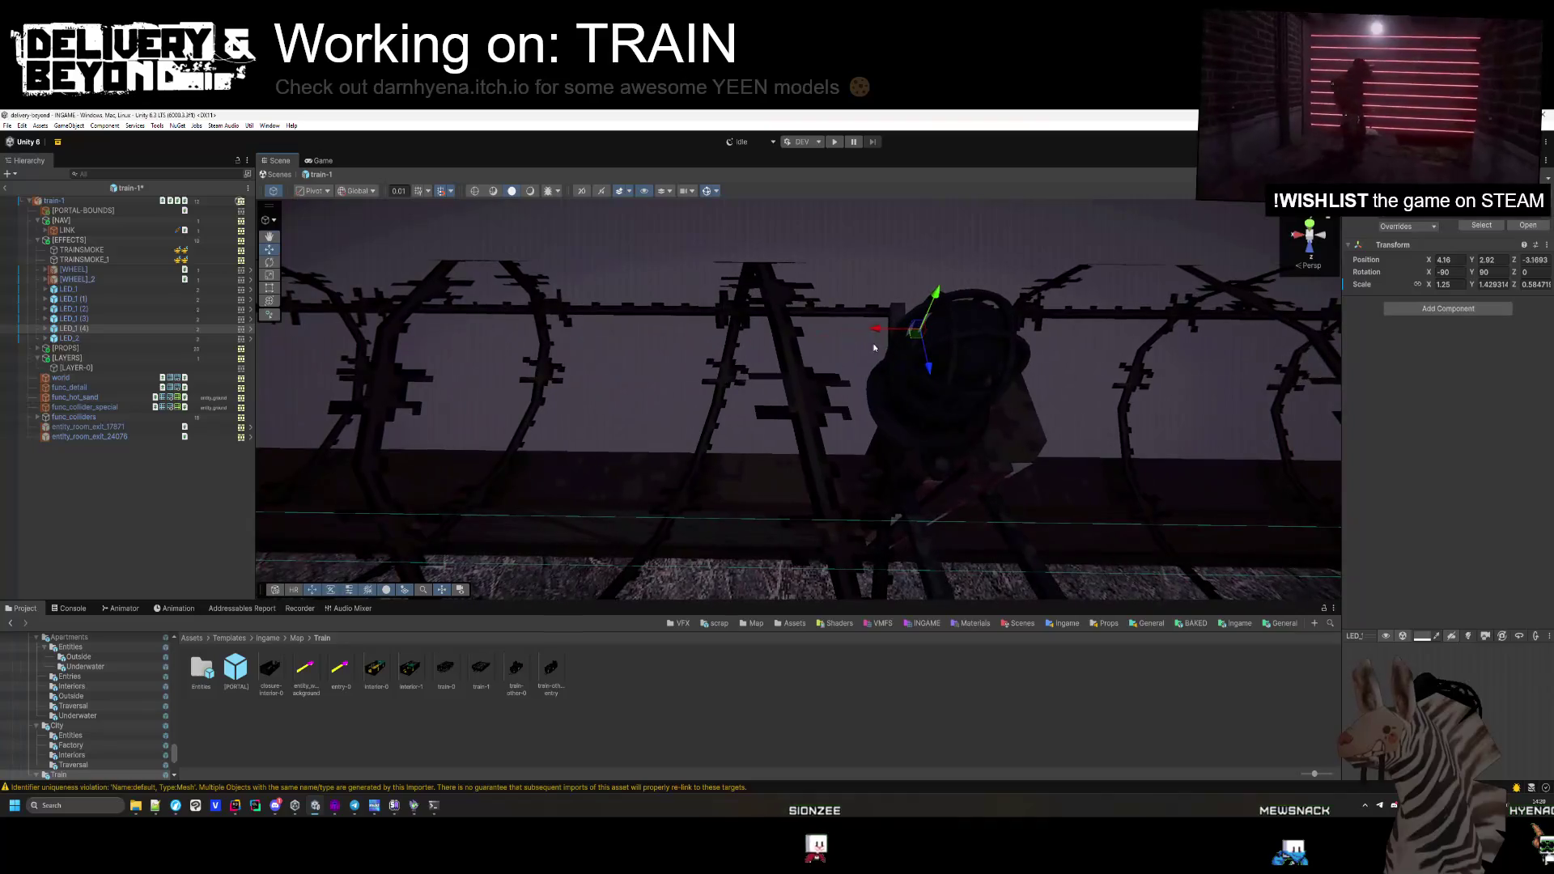
{"action": "left_click_drag", "start_coordinate": [875, 348], "coordinate": [923, 341]}
{"action": "mouse_move", "coordinate": [1045, 450]}
{"action": "left_mouse_down"}
{"action": "mouse_move", "coordinate": [810, 348]}
{"action": "mouse_move", "coordinate": [816, 365]}
{"action": "left_mouse_up"}
{"action": "key", "text": "ctrl+s"}
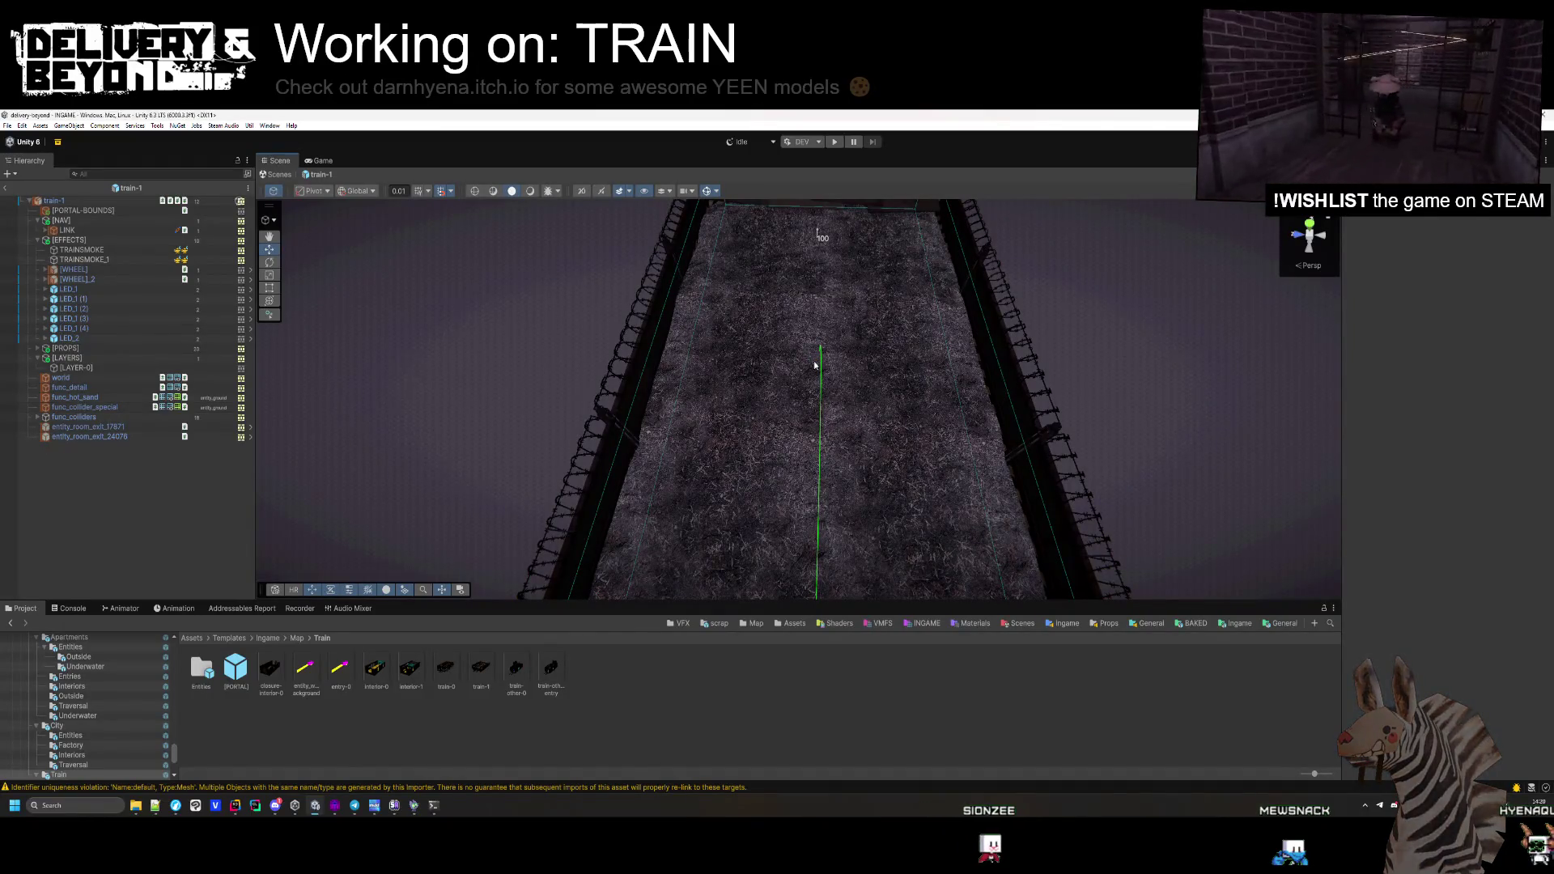
{"action": "left_click", "coordinate": [38, 239]}
{"action": "left_click", "coordinate": [37, 220]}
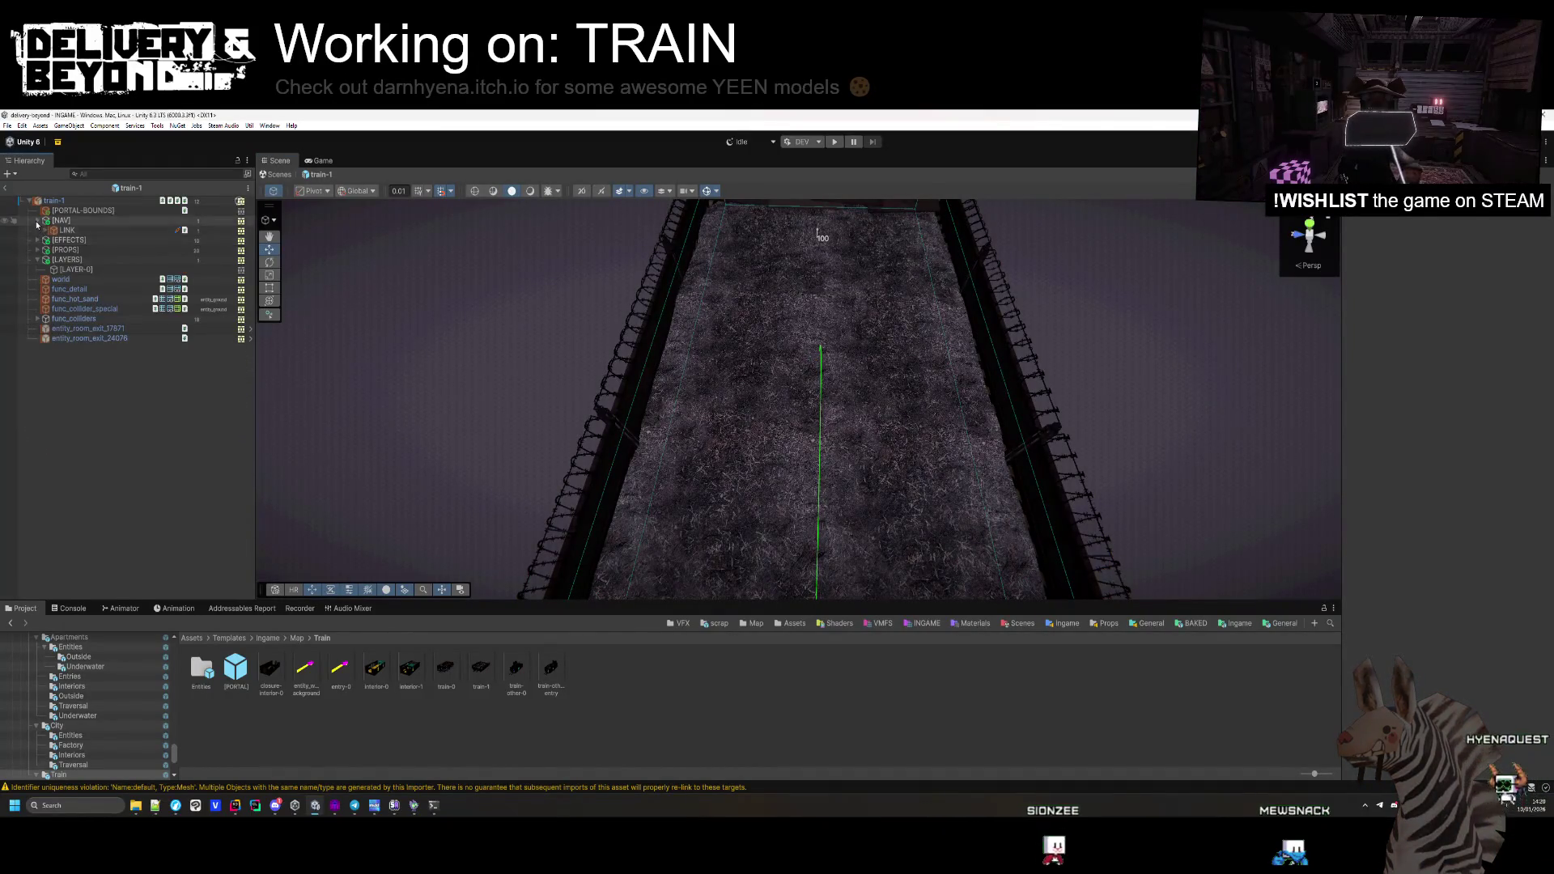
Select [LAYER-0] and browse to the PSX Mega Pack II Models/PSX/Masks folder
{"action": "mouse_move", "coordinate": [656, 381]}
{"action": "left_mouse_down"}
{"action": "mouse_move", "coordinate": [725, 434]}
{"action": "mouse_move", "coordinate": [912, 451]}
{"action": "mouse_move", "coordinate": [933, 467]}
{"action": "mouse_move", "coordinate": [975, 427]}
{"action": "mouse_move", "coordinate": [958, 374]}
{"action": "left_mouse_up"}
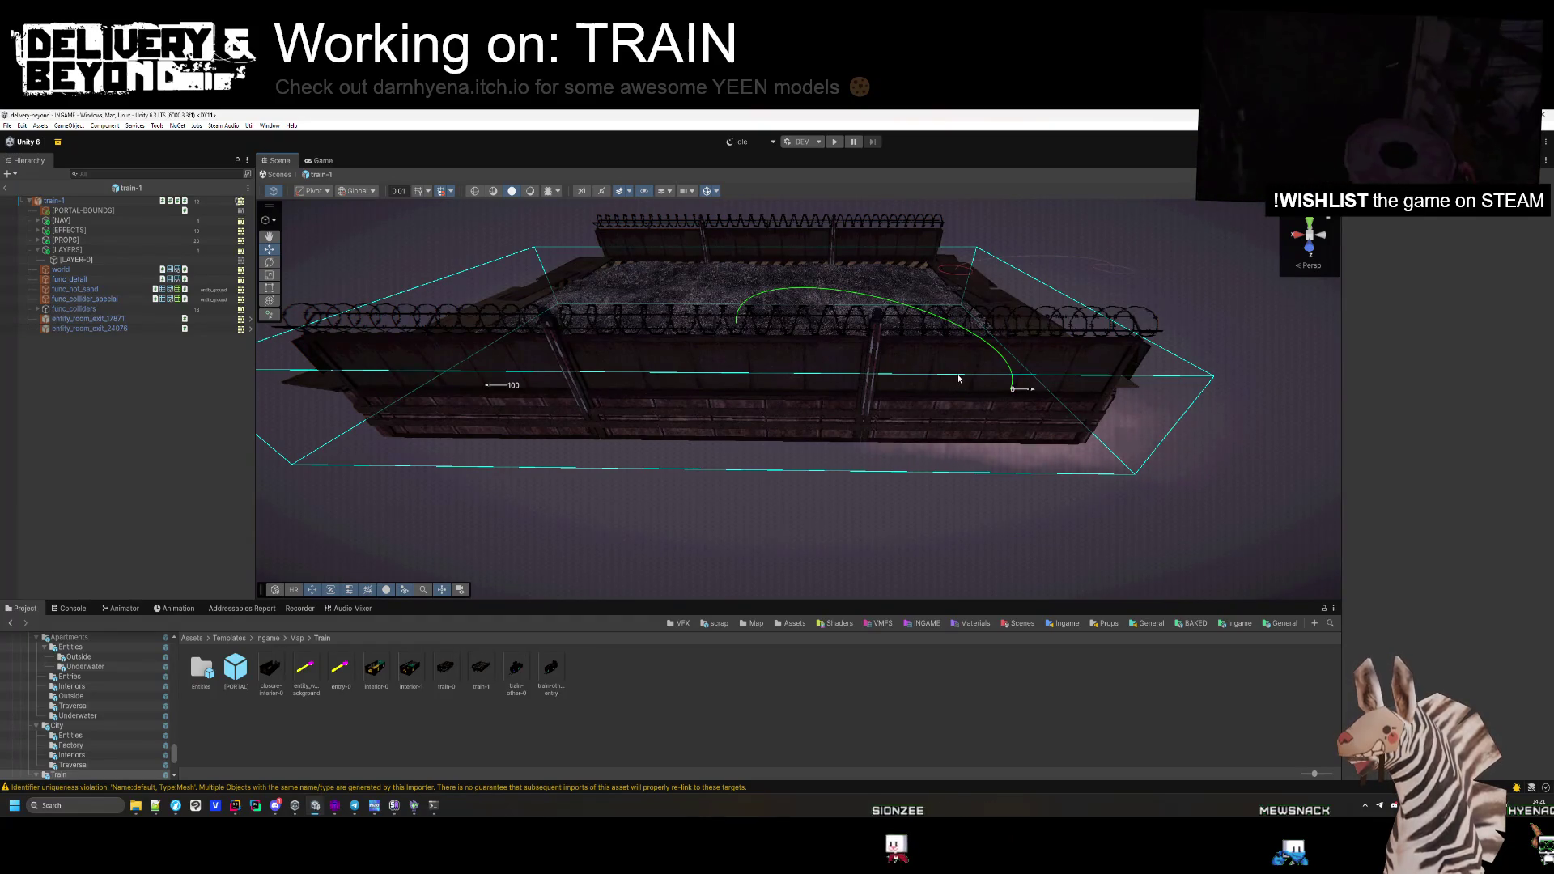
{"action": "left_click", "coordinate": [87, 260]}
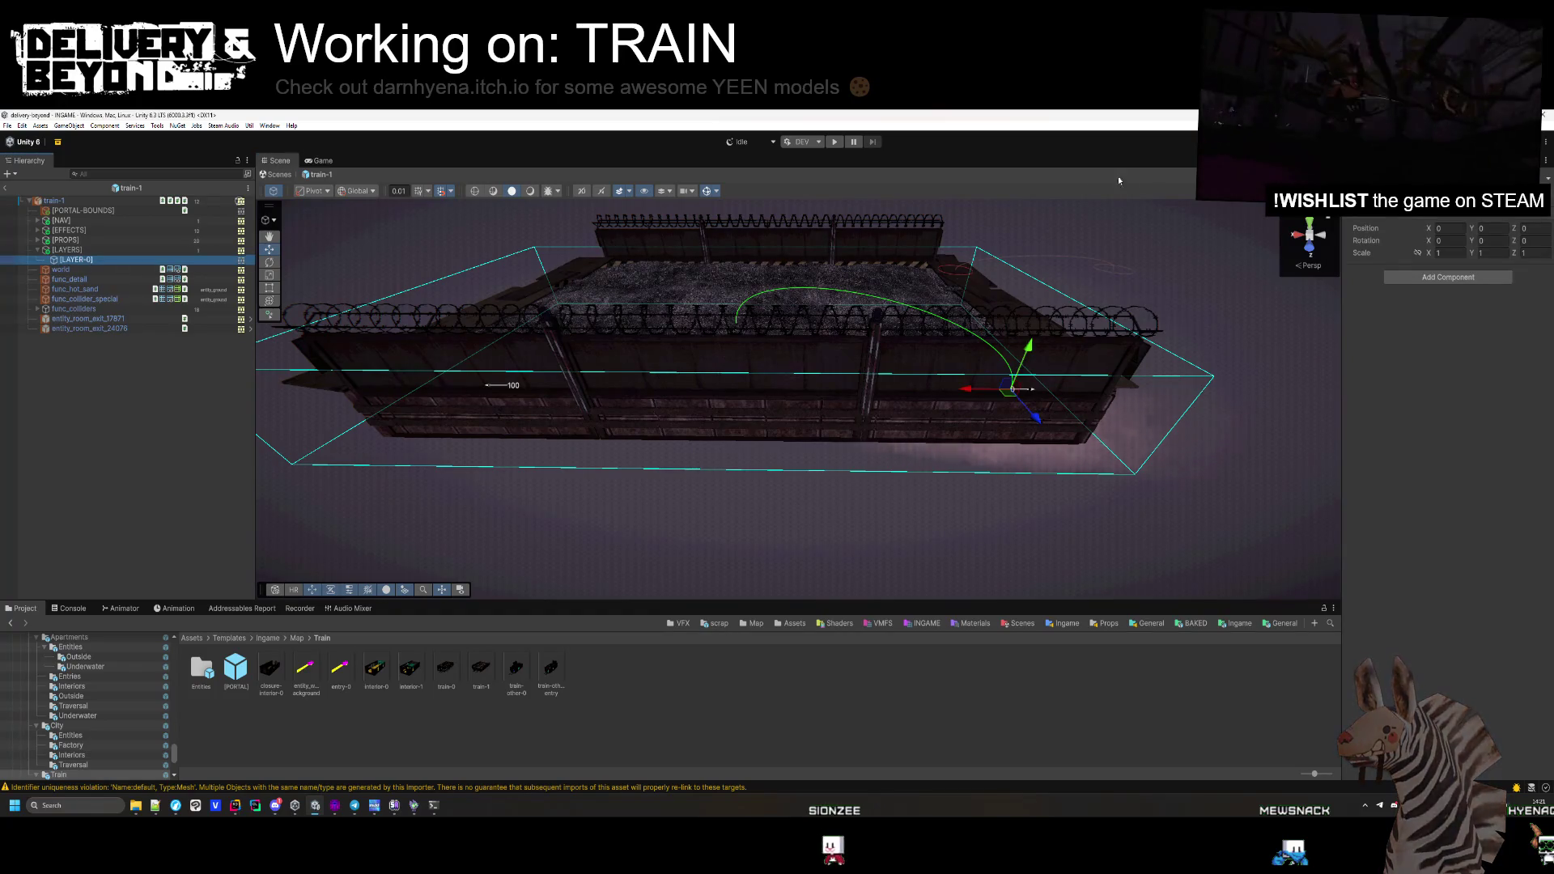
{"action": "left_click_drag", "start_coordinate": [359, 505], "coordinate": [389, 486]}
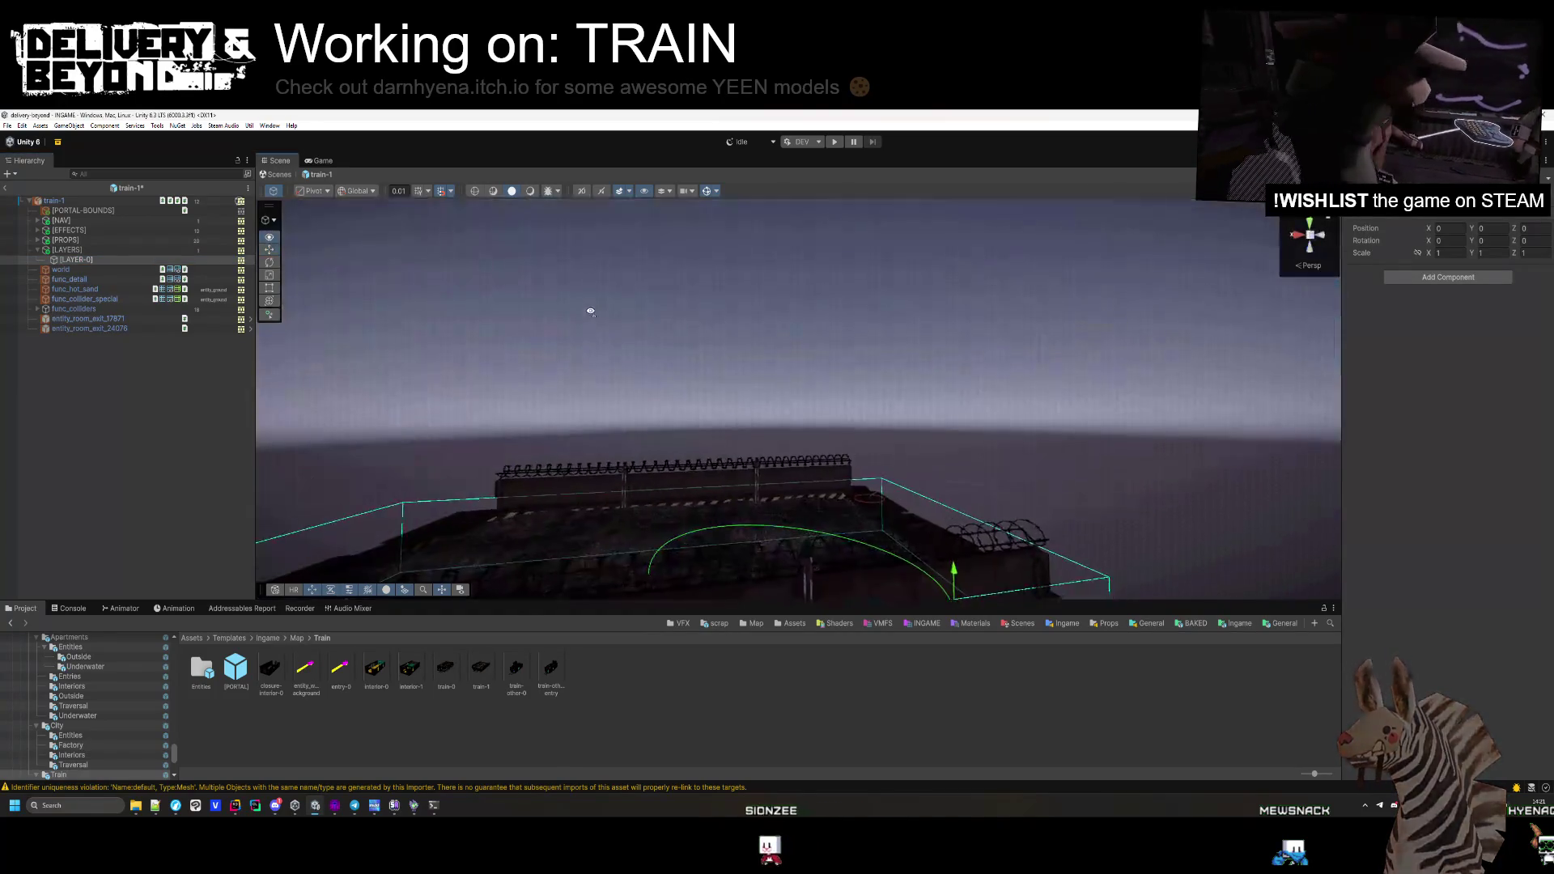
{"action": "scroll", "coordinate": [388, 486], "scroll_direction": "up", "scroll_amount": 5}
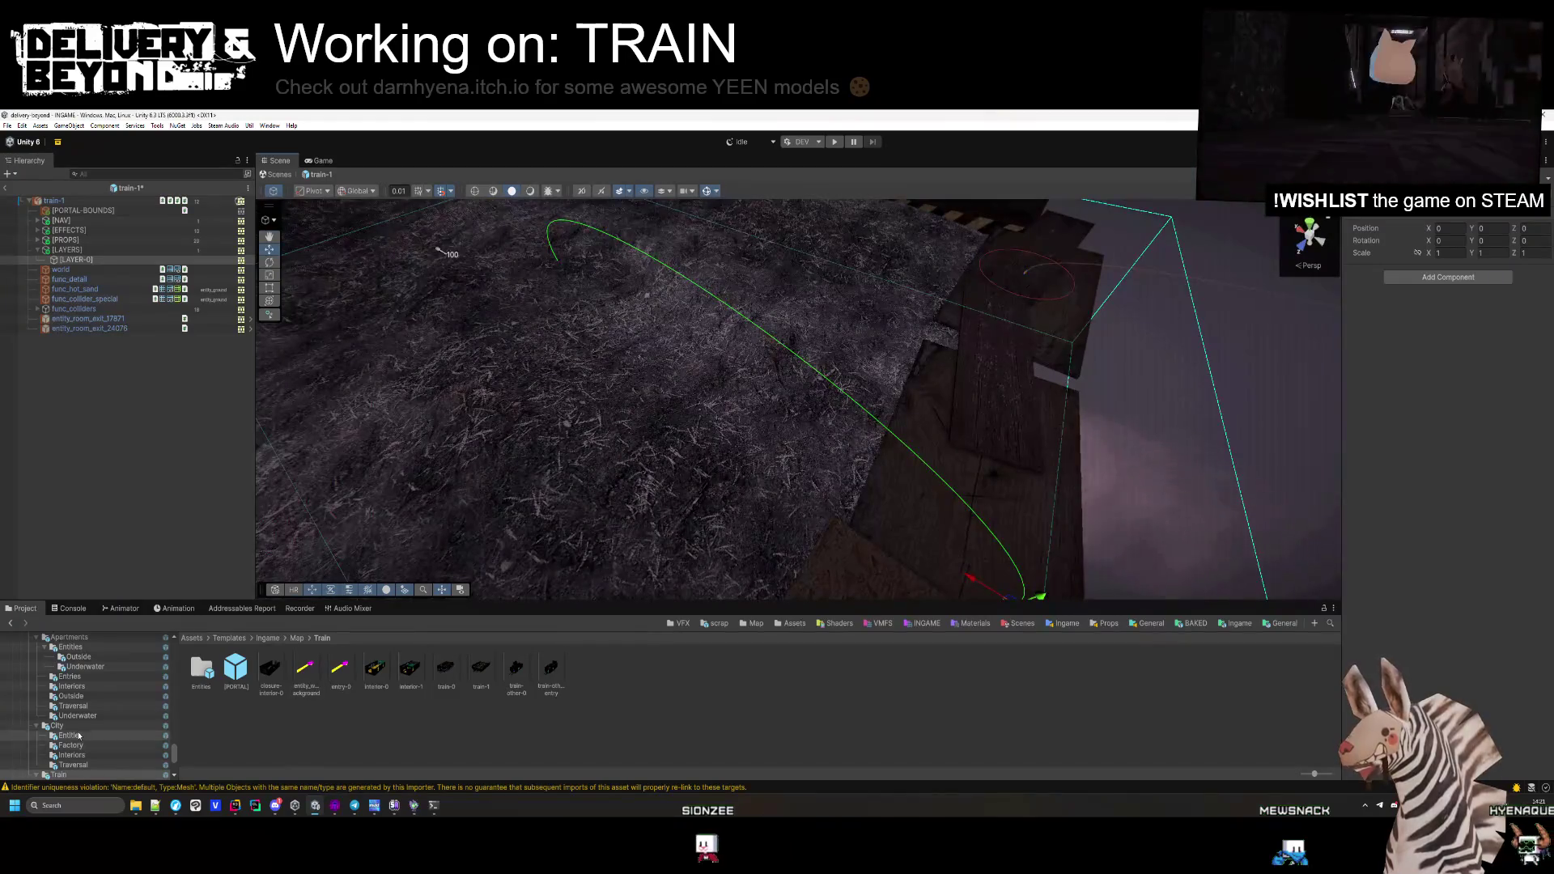
{"action": "scroll", "coordinate": [85, 729], "scroll_direction": "down", "scroll_amount": 2}
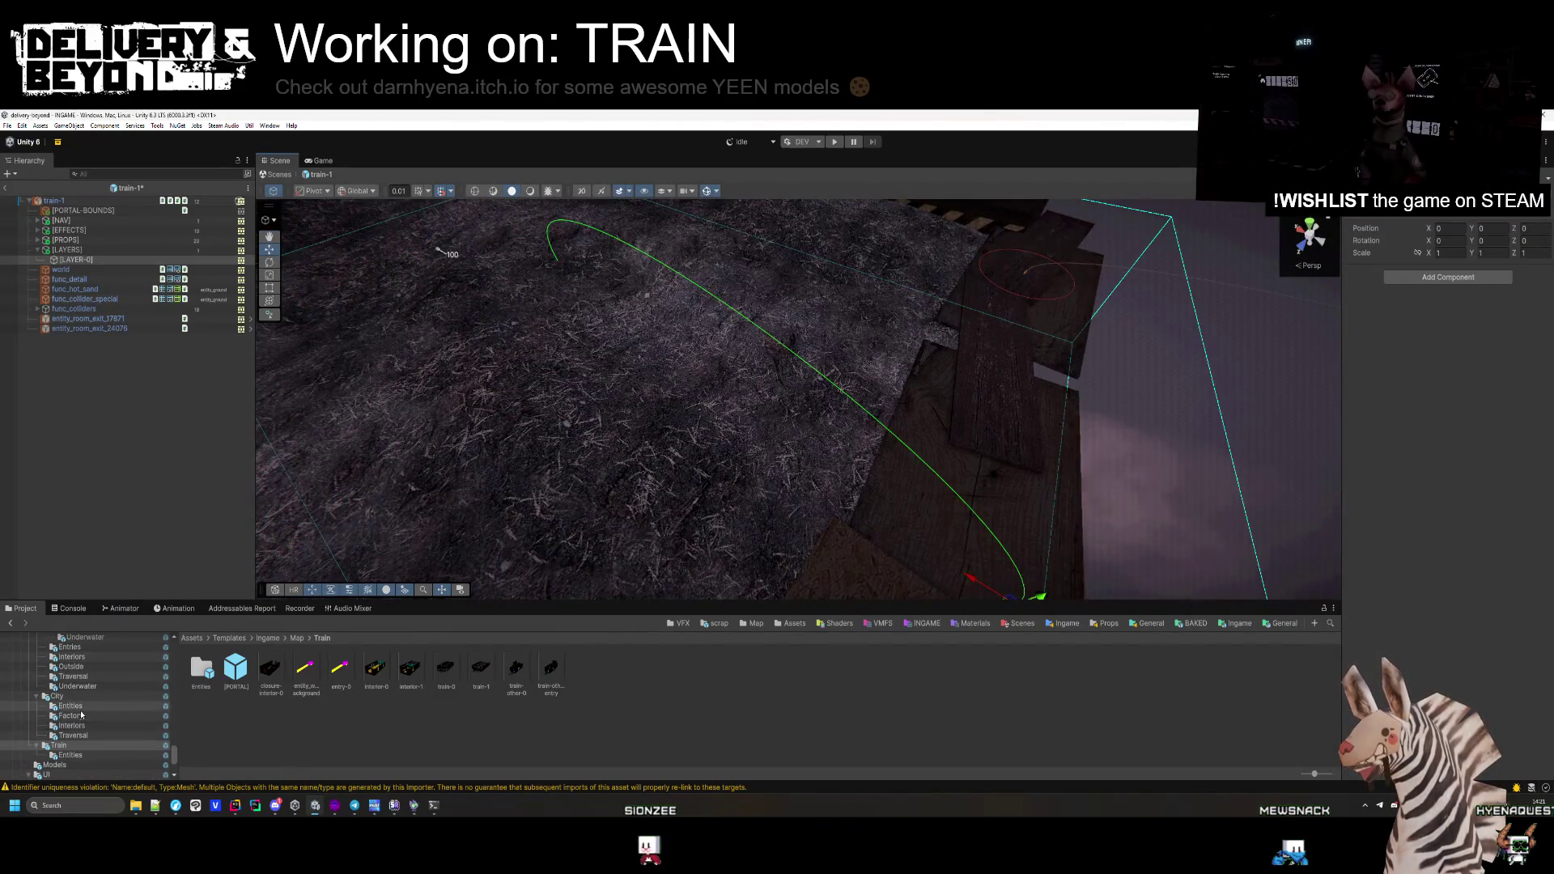
{"action": "scroll", "coordinate": [102, 686], "scroll_direction": "up", "scroll_amount": 3}
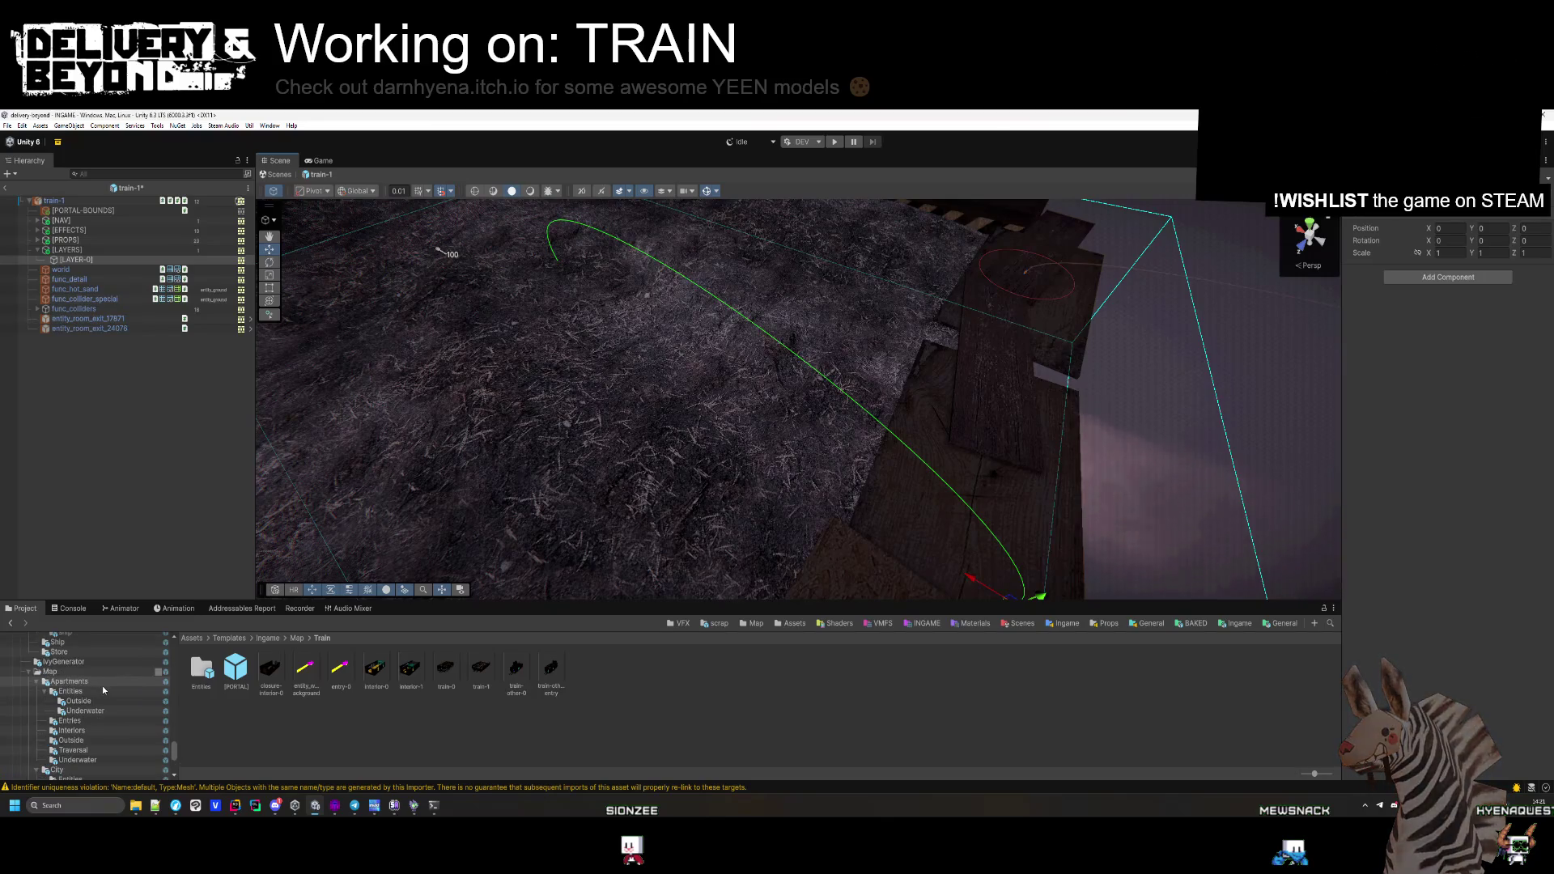
{"action": "scroll", "coordinate": [102, 687], "scroll_direction": "down", "scroll_amount": 5}
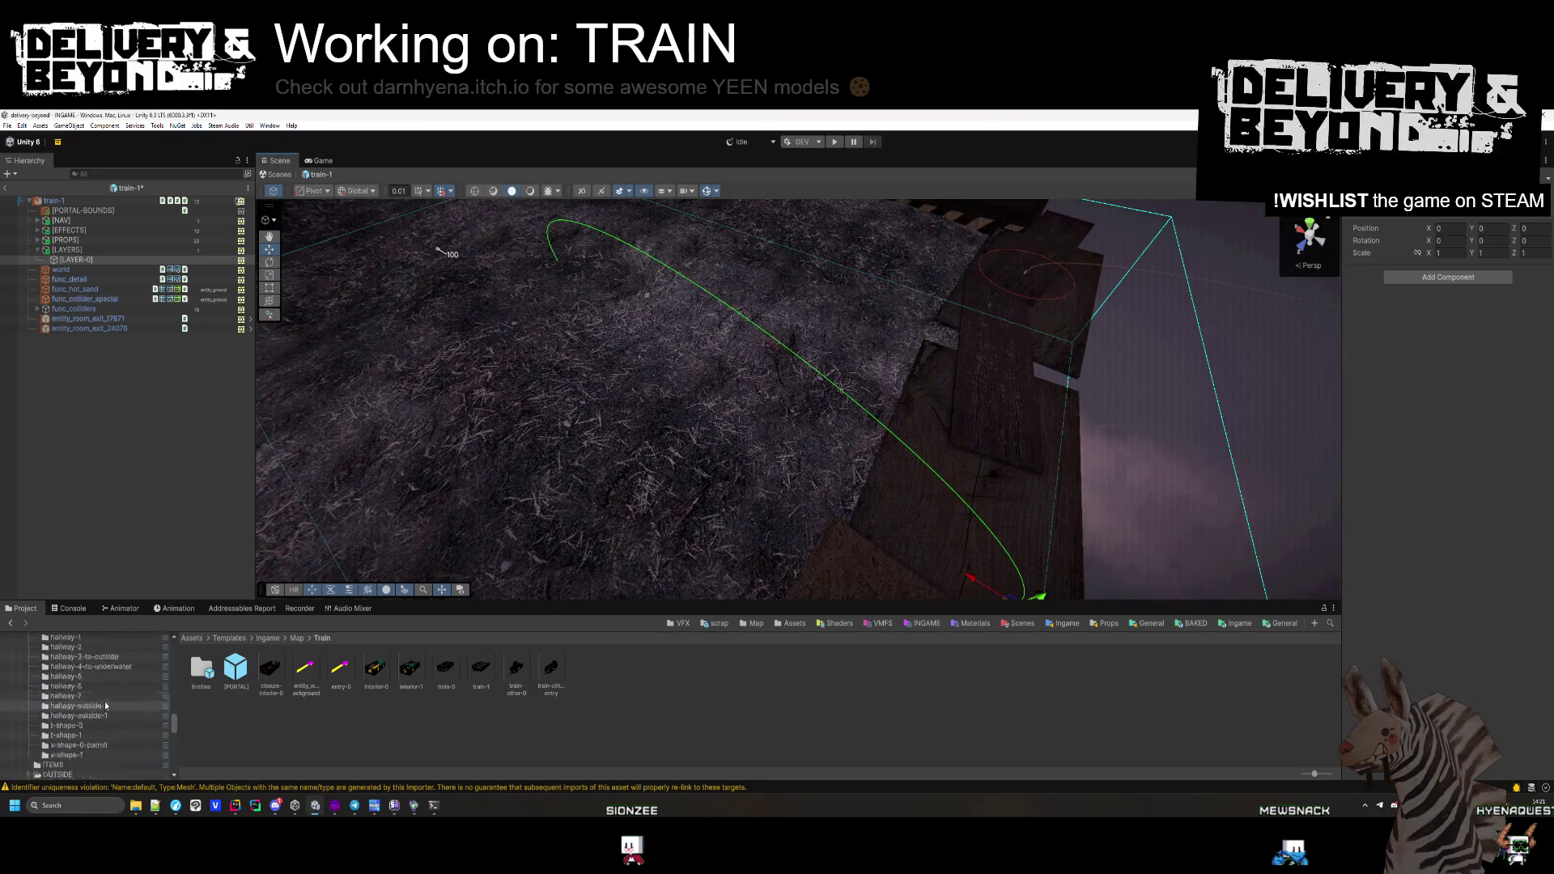
{"action": "scroll", "coordinate": [106, 709], "scroll_direction": "down", "scroll_amount": 5}
{"action": "left_click", "coordinate": [102, 706]}
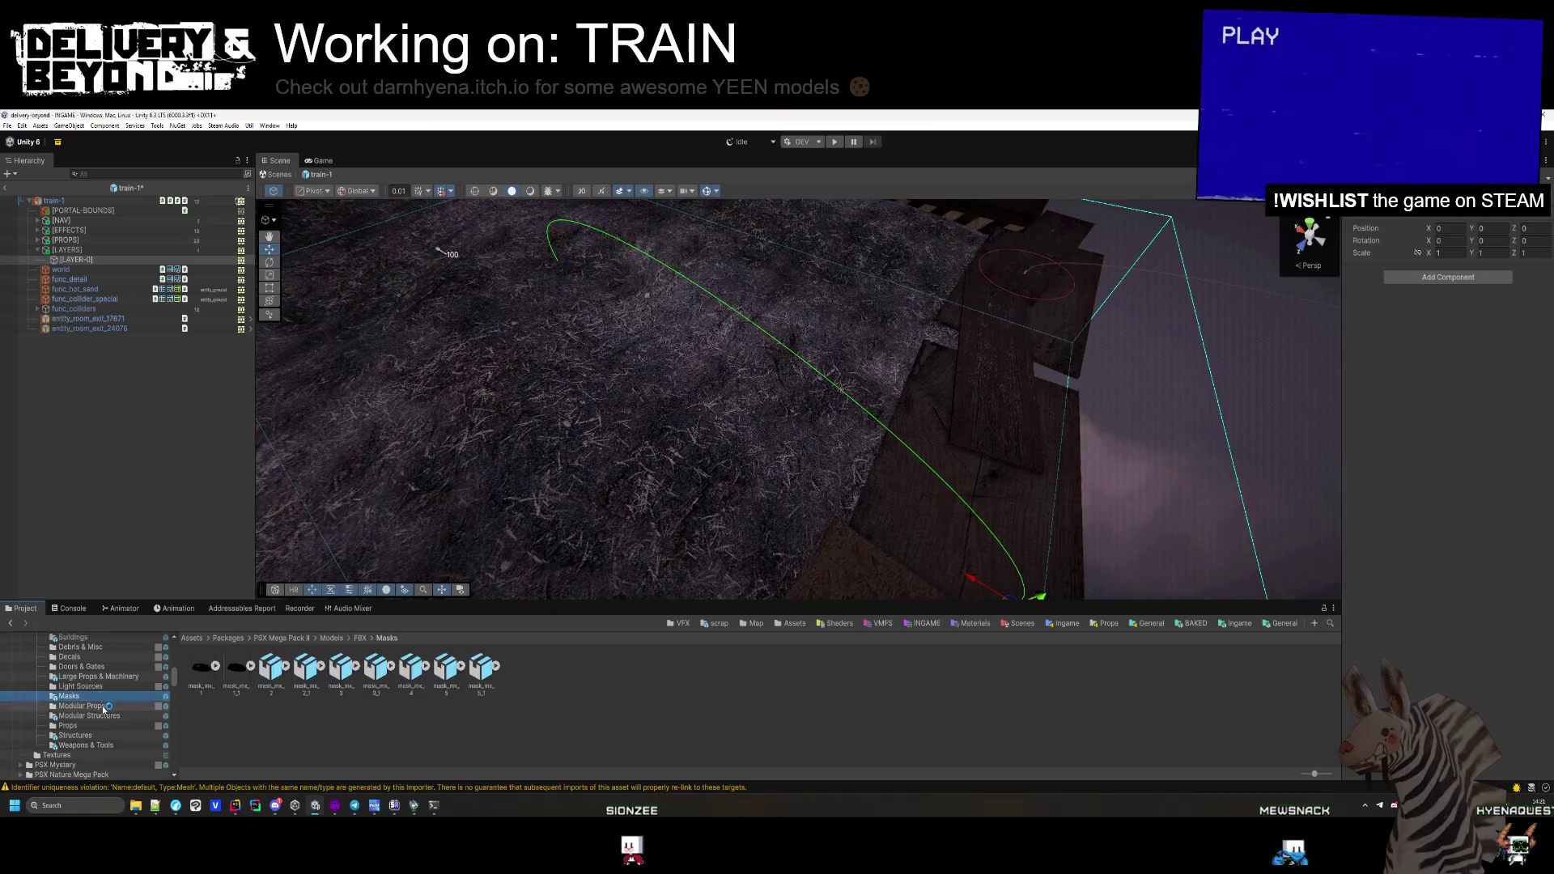
Place shipping_container_mx_1 from Large Props & Machinery on the deck, rotated and scaled to 0.42
{"action": "left_click", "coordinate": [101, 677]}
{"action": "scroll", "coordinate": [106, 689], "scroll_direction": "up", "scroll_amount": 2}
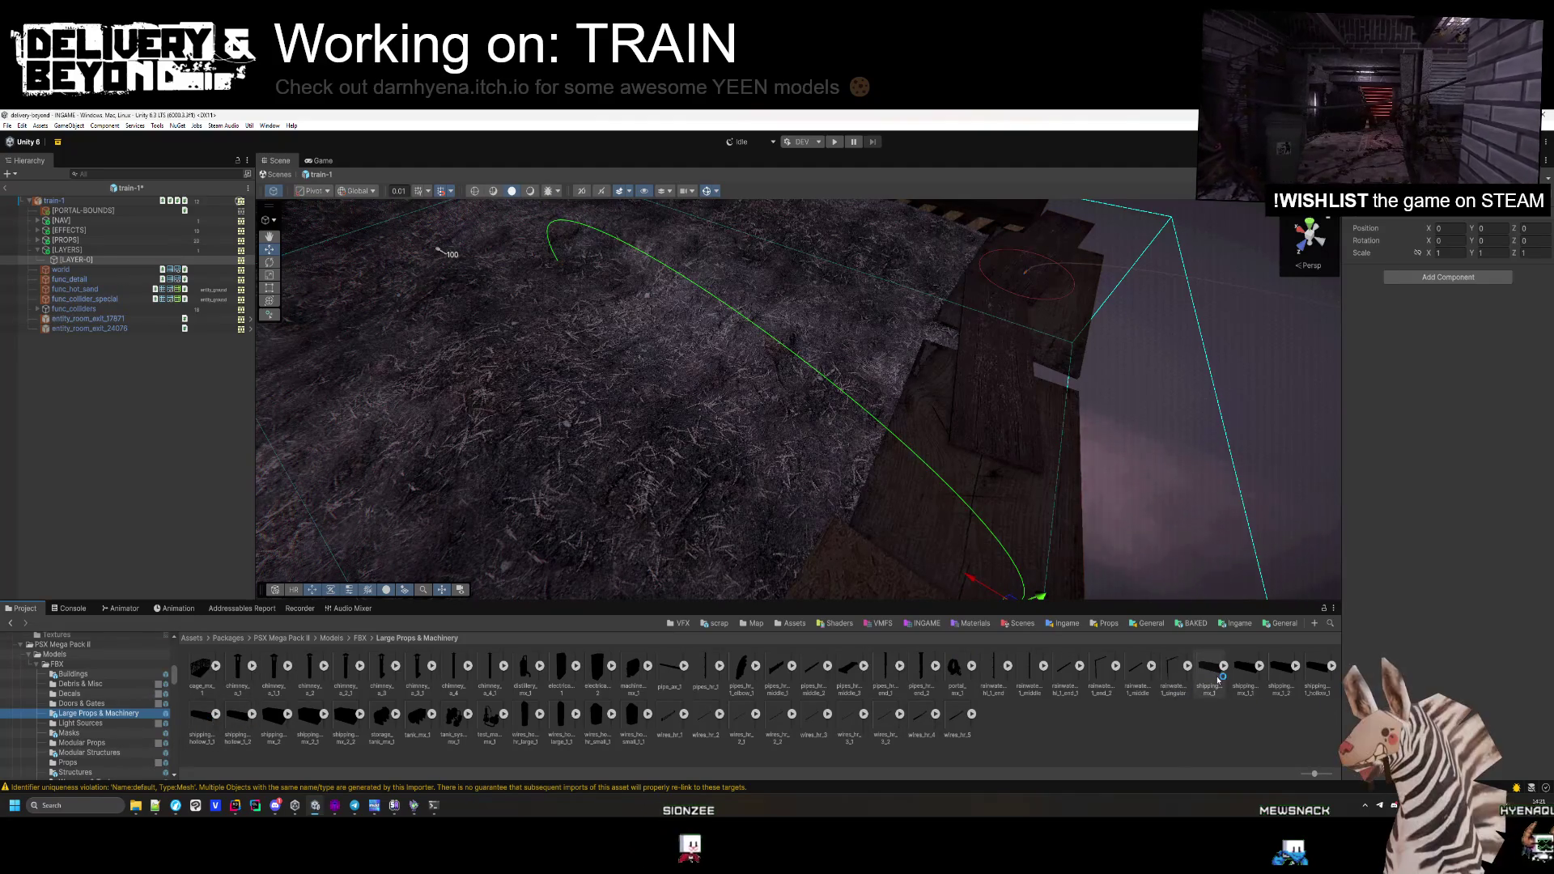
{"action": "mouse_move", "coordinate": [1218, 680]}
{"action": "left_mouse_down"}
{"action": "mouse_move", "coordinate": [616, 340]}
{"action": "mouse_move", "coordinate": [631, 348]}
{"action": "left_mouse_up"}
{"action": "left_click_drag", "start_coordinate": [794, 273], "coordinate": [806, 364]}
{"action": "mouse_move", "coordinate": [1472, 273]}
{"action": "left_mouse_down"}
{"action": "mouse_move", "coordinate": [891, 299]}
{"action": "mouse_move", "coordinate": [121, 303]}
{"action": "mouse_move", "coordinate": [1337, 273]}
{"action": "left_mouse_up"}
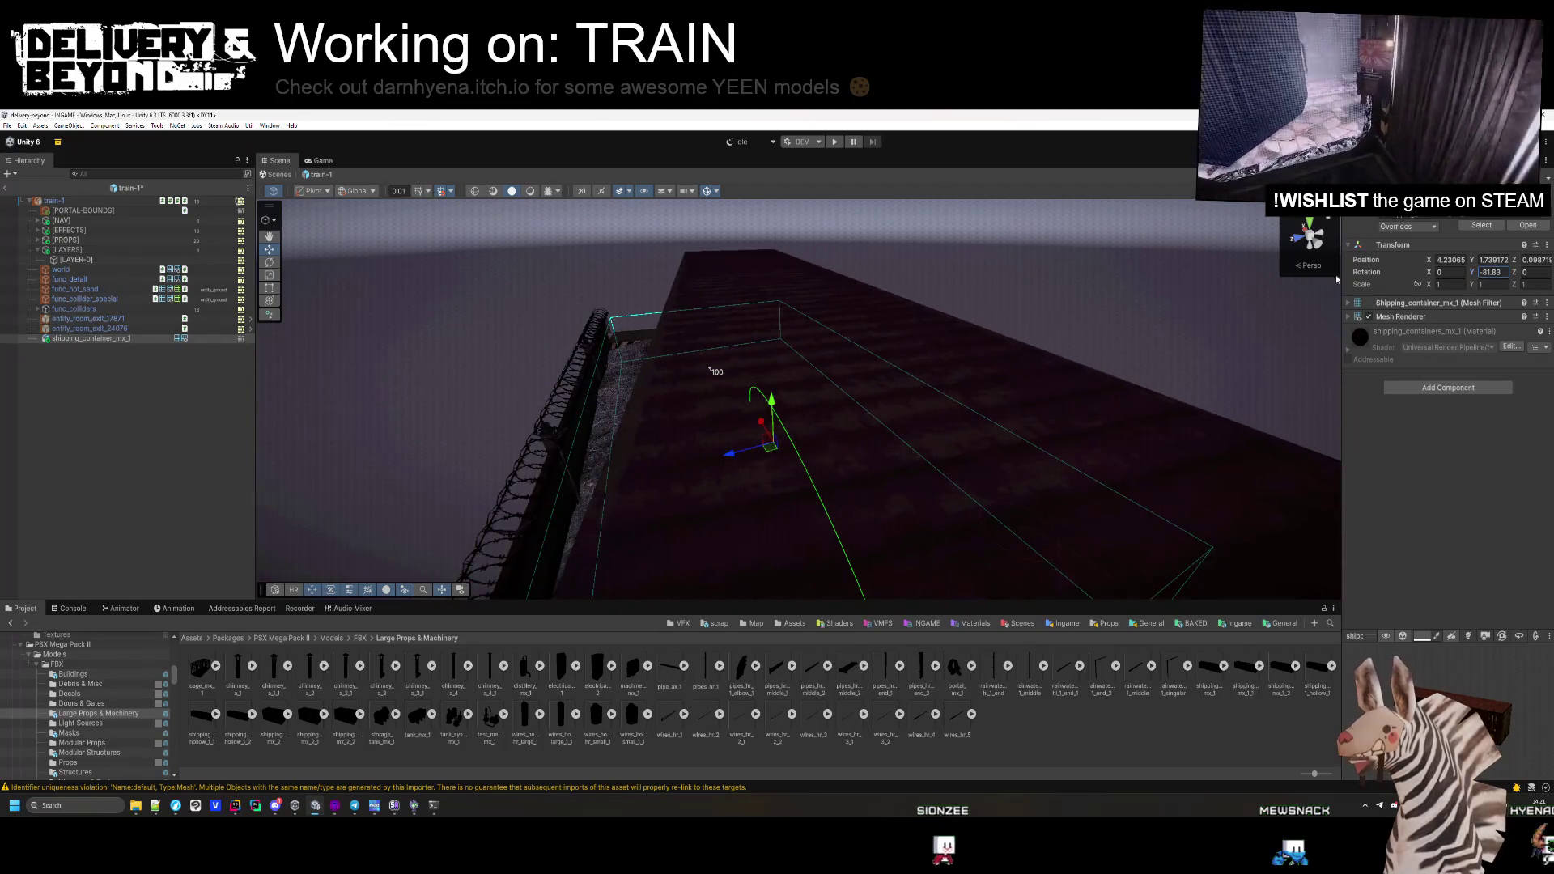
{"action": "type", "text": "0.42"}
{"action": "key", "text": "Return"}
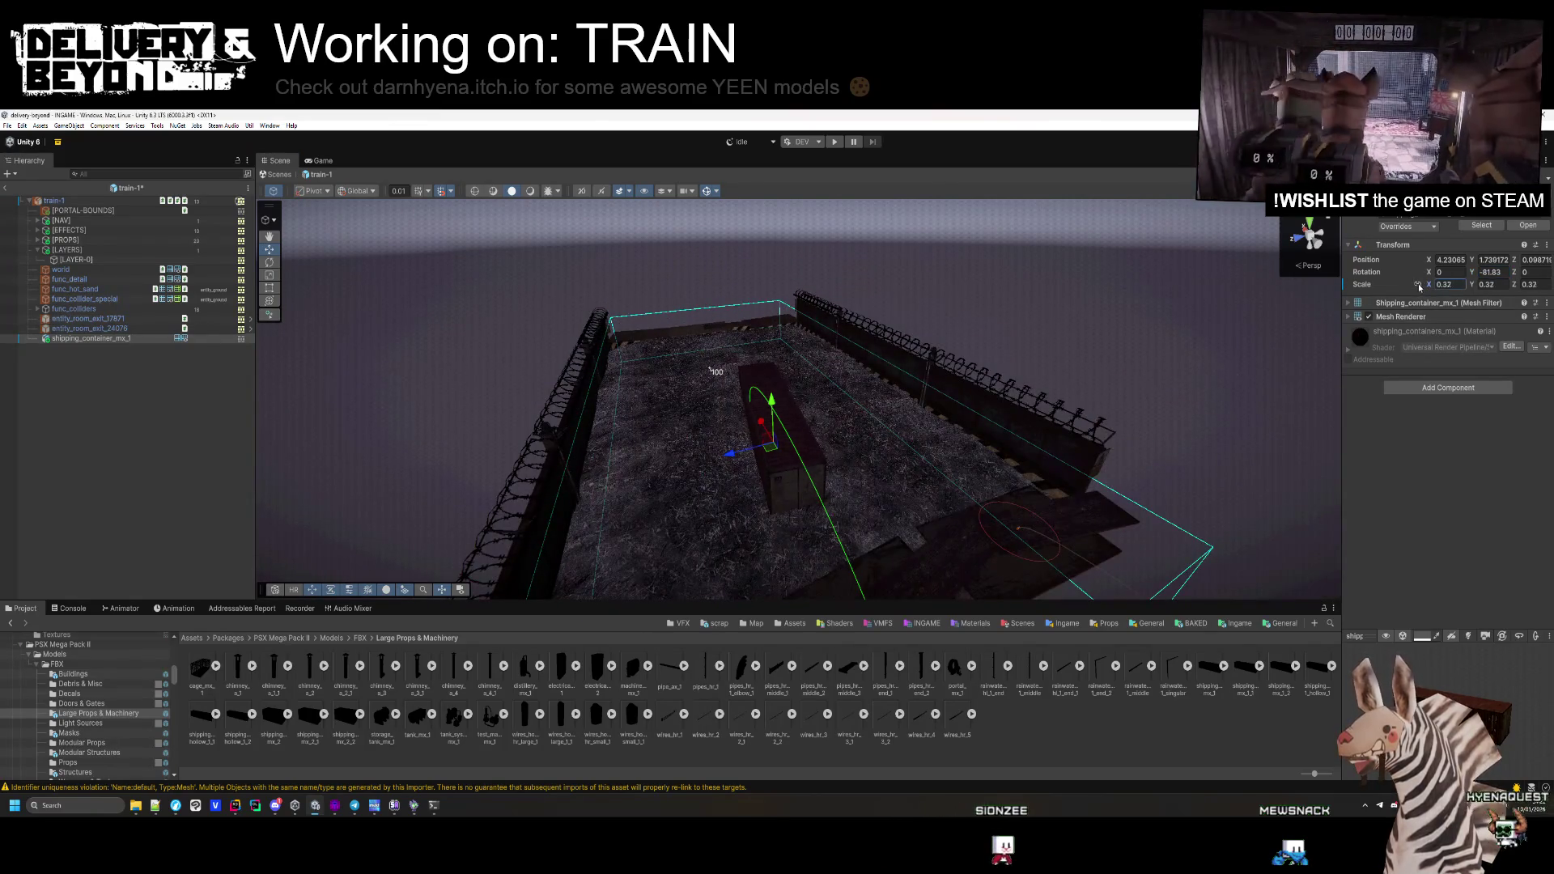
Raise the container to Position Y about 1.06 so it rests on the straw deck
{"action": "mouse_move", "coordinate": [772, 401]}
{"action": "left_mouse_down"}
{"action": "mouse_move", "coordinate": [770, 518]}
{"action": "mouse_move", "coordinate": [773, 443]}
{"action": "mouse_move", "coordinate": [915, 405]}
{"action": "mouse_move", "coordinate": [906, 433]}
{"action": "mouse_move", "coordinate": [799, 431]}
{"action": "mouse_move", "coordinate": [1151, 527]}
{"action": "left_mouse_up"}
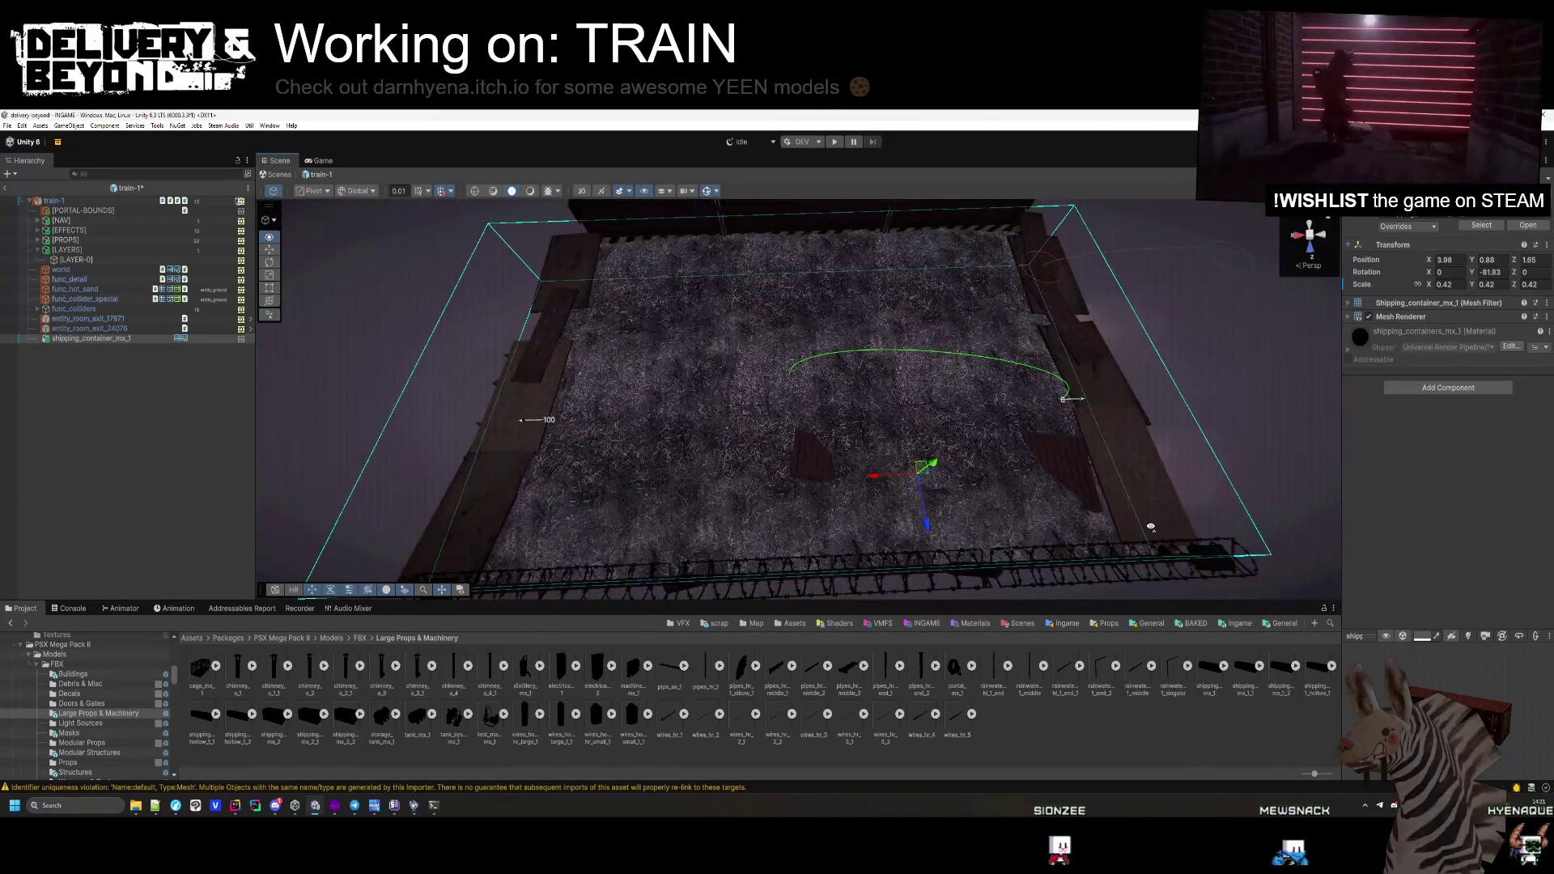
{"action": "left_click_drag", "start_coordinate": [933, 465], "coordinate": [937, 461]}
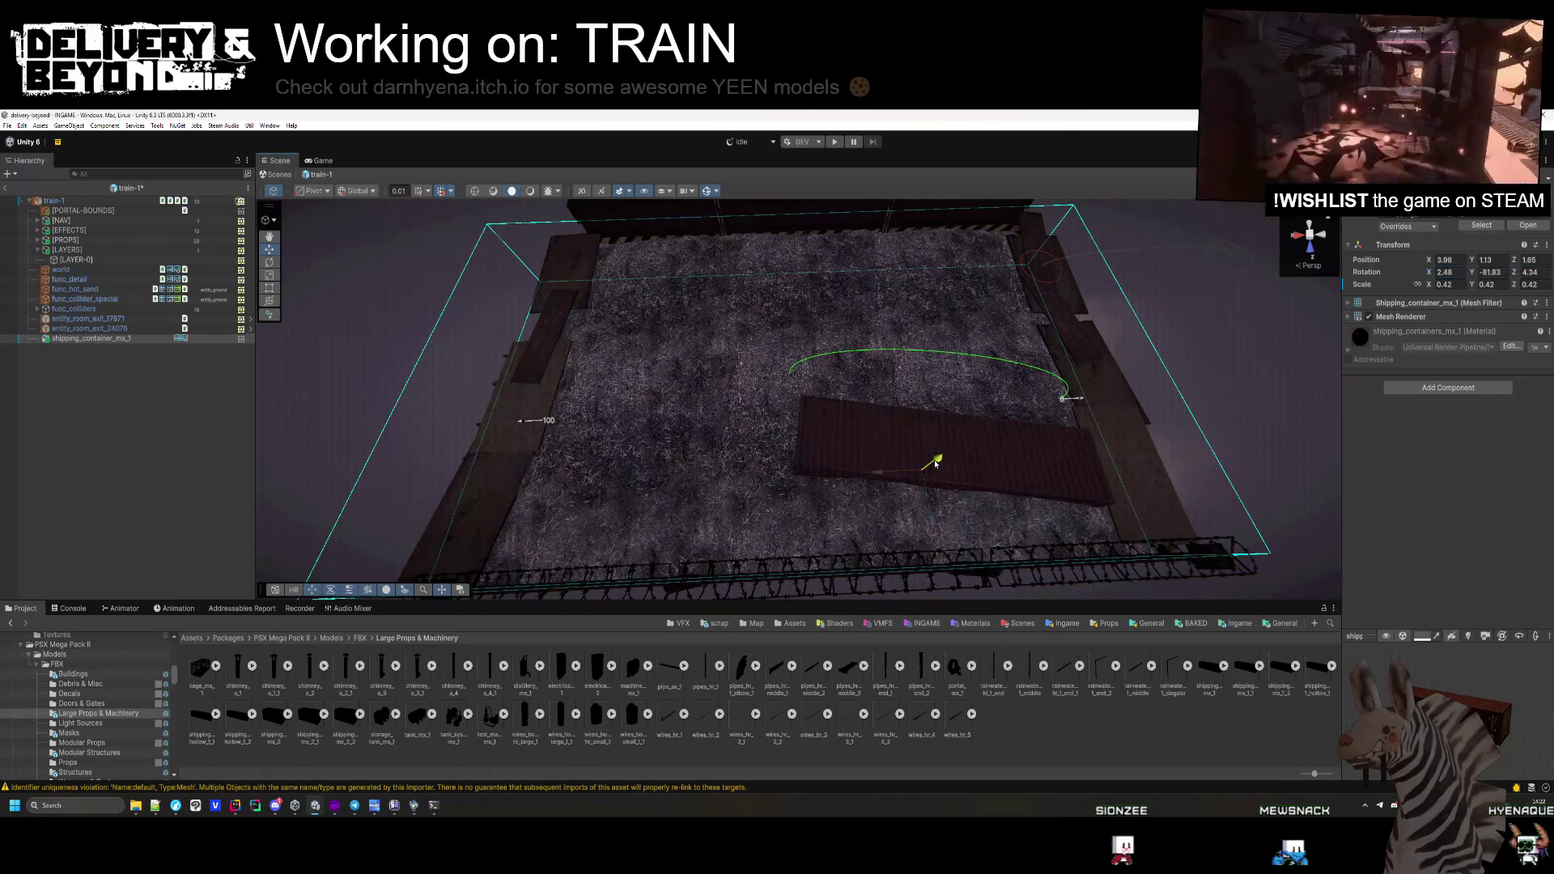
{"action": "mouse_move", "coordinate": [1122, 410]}
{"action": "left_mouse_down"}
{"action": "mouse_move", "coordinate": [972, 496]}
{"action": "mouse_move", "coordinate": [909, 475]}
{"action": "mouse_move", "coordinate": [877, 440]}
{"action": "mouse_move", "coordinate": [575, 378]}
{"action": "mouse_move", "coordinate": [669, 461]}
{"action": "mouse_move", "coordinate": [965, 405]}
{"action": "left_mouse_up"}
{"action": "left_click", "coordinate": [670, 461]}
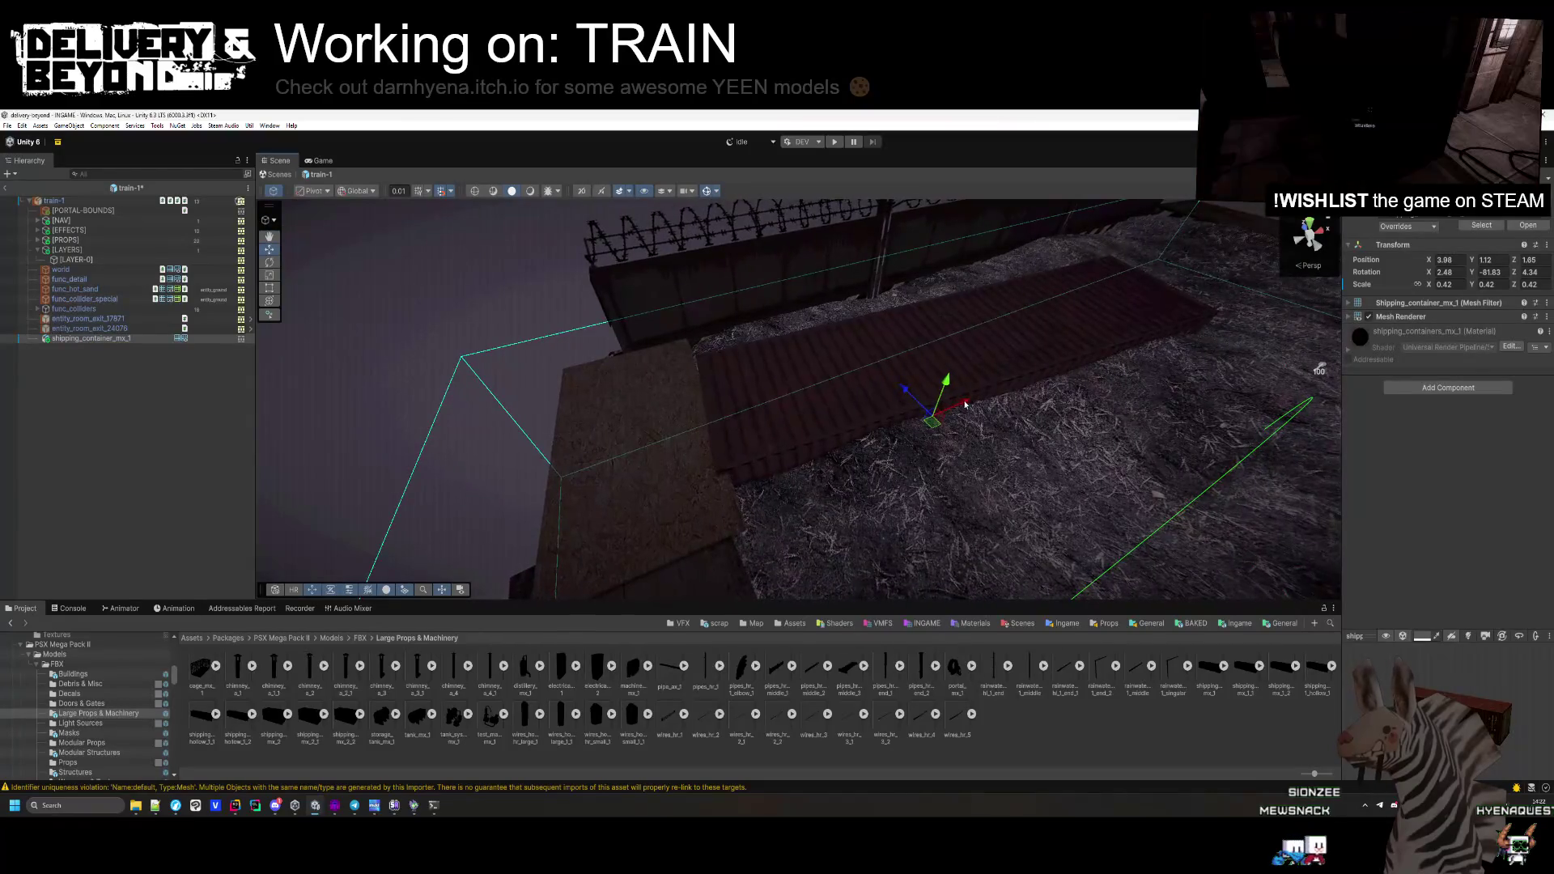
{"action": "mouse_move", "coordinate": [471, 509]}
{"action": "left_mouse_down"}
{"action": "mouse_move", "coordinate": [496, 451]}
{"action": "mouse_move", "coordinate": [795, 479]}
{"action": "mouse_move", "coordinate": [1044, 430]}
{"action": "mouse_move", "coordinate": [689, 334]}
{"action": "mouse_move", "coordinate": [545, 367]}
{"action": "mouse_move", "coordinate": [798, 420]}
{"action": "mouse_move", "coordinate": [959, 360]}
{"action": "mouse_move", "coordinate": [842, 389]}
{"action": "mouse_move", "coordinate": [911, 370]}
{"action": "left_mouse_up"}
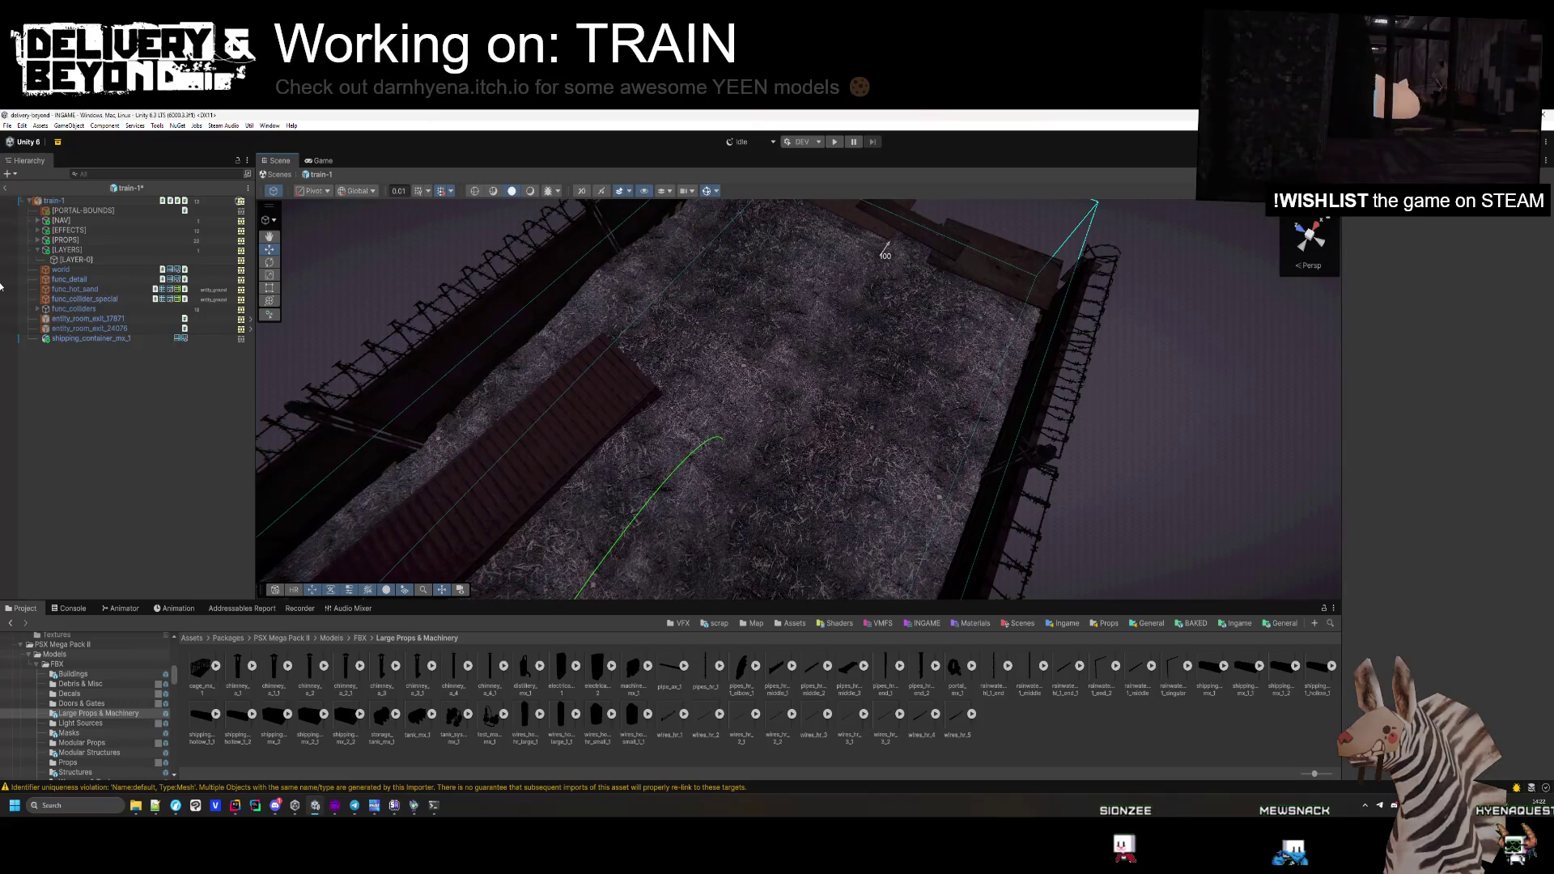
Give shipping_container_mx_1 a Box Collider and entity_ground layer, then nest it under [LAYER-0]
{"action": "left_click", "coordinate": [37, 250]}
{"action": "left_click", "coordinate": [89, 339]}
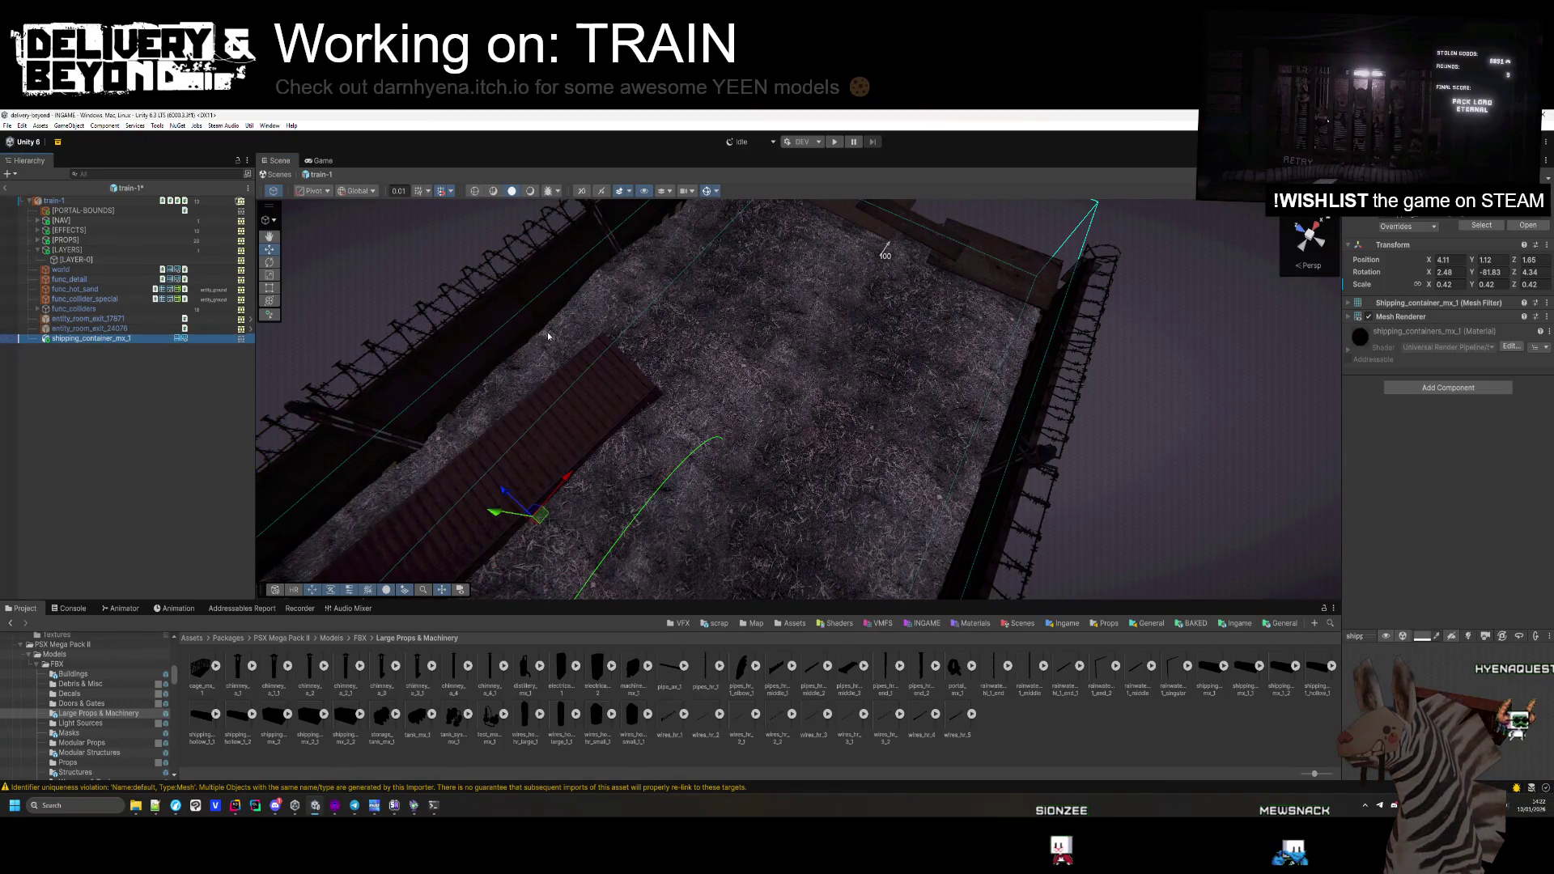
{"action": "left_click", "coordinate": [1441, 388]}
{"action": "left_click", "coordinate": [1447, 437]}
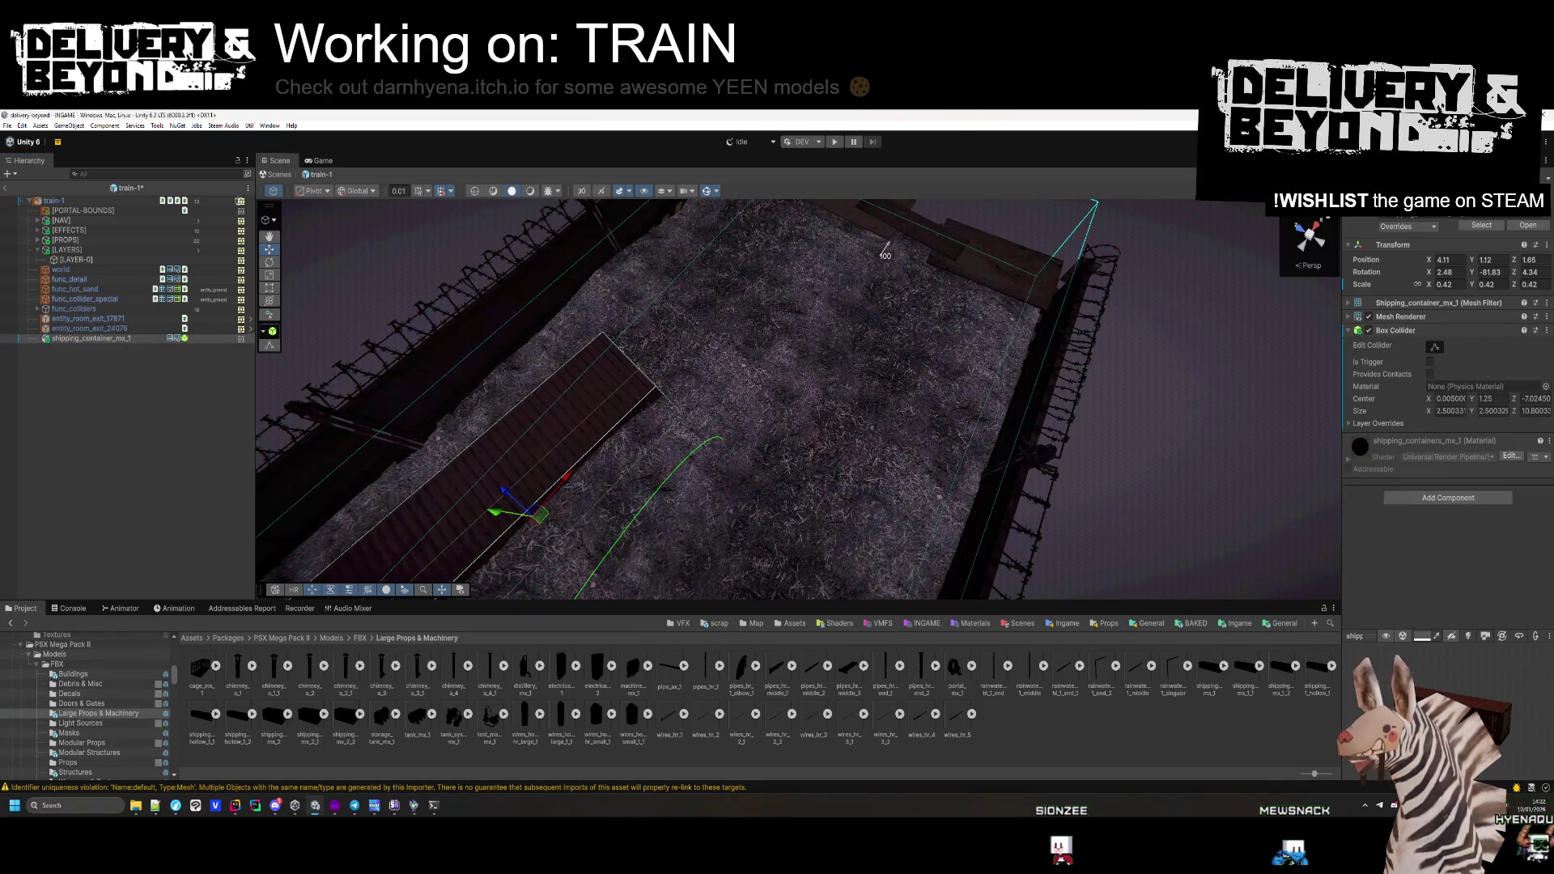
{"action": "left_click", "coordinate": [1506, 212]}
{"action": "left_click", "coordinate": [1512, 306]}
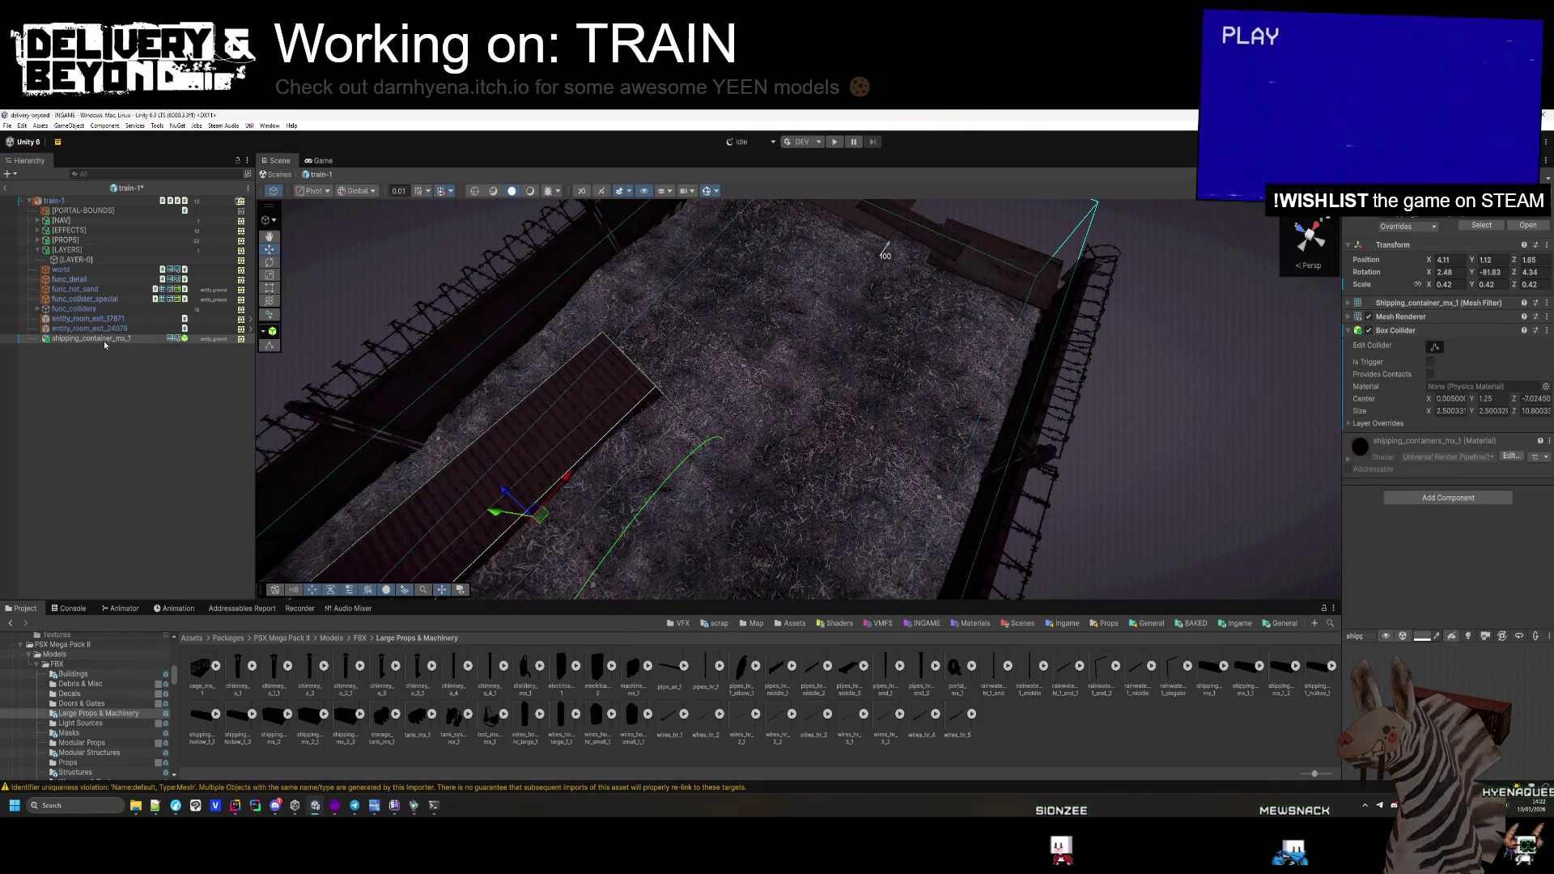
{"action": "left_click_drag", "start_coordinate": [77, 261], "coordinate": [77, 261]}
{"action": "left_click", "coordinate": [114, 461]}
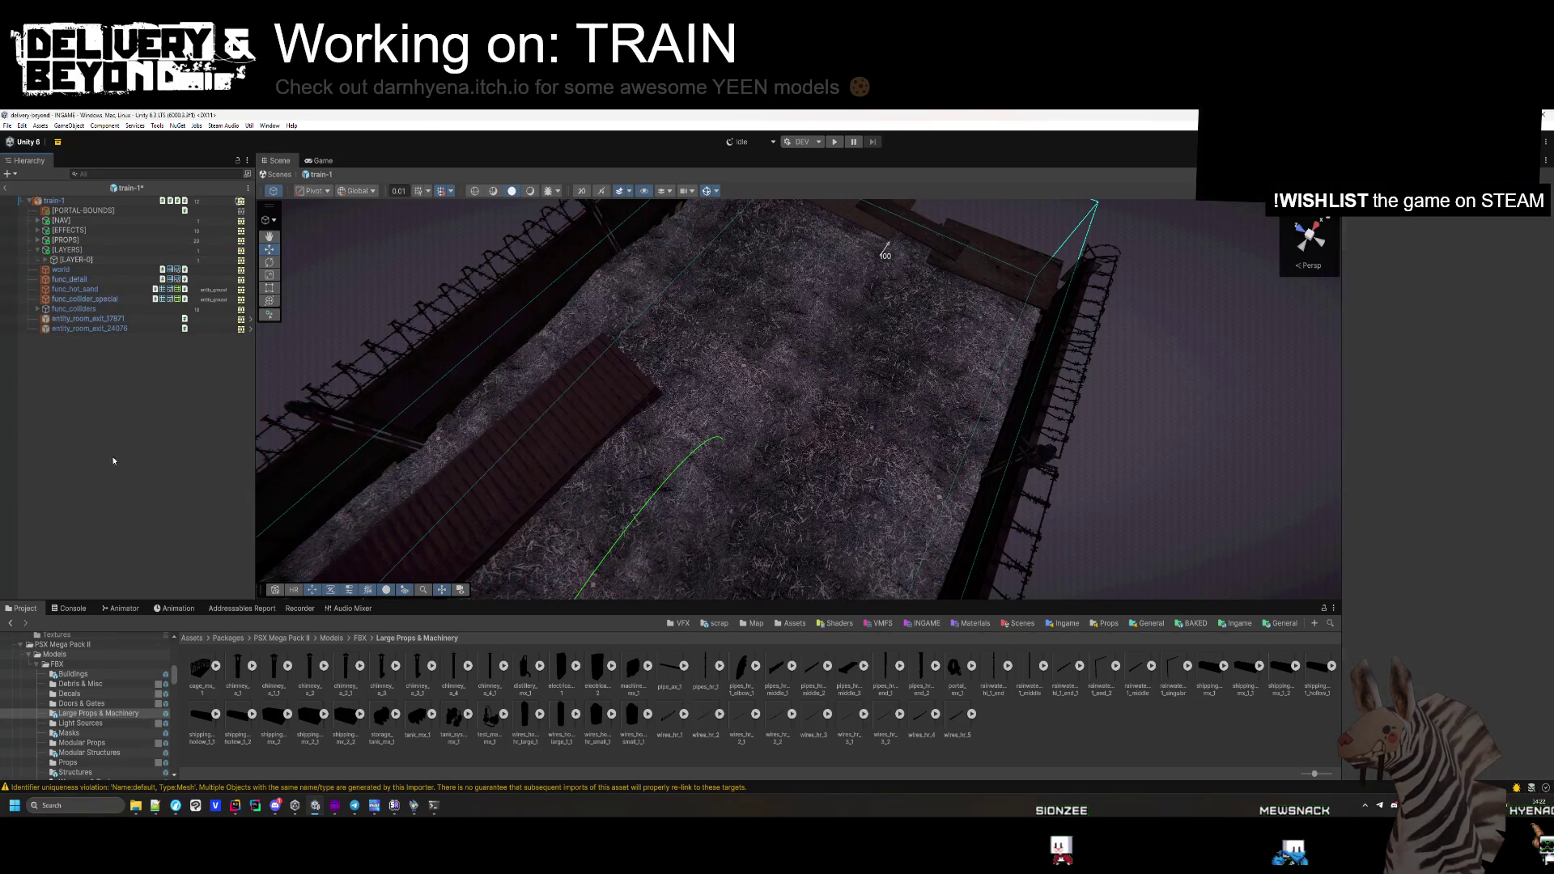
{"action": "left_click", "coordinate": [45, 260]}
{"action": "mouse_move", "coordinate": [486, 356]}
{"action": "left_mouse_down"}
{"action": "mouse_move", "coordinate": [520, 365]}
{"action": "mouse_move", "coordinate": [476, 333]}
{"action": "left_mouse_up"}
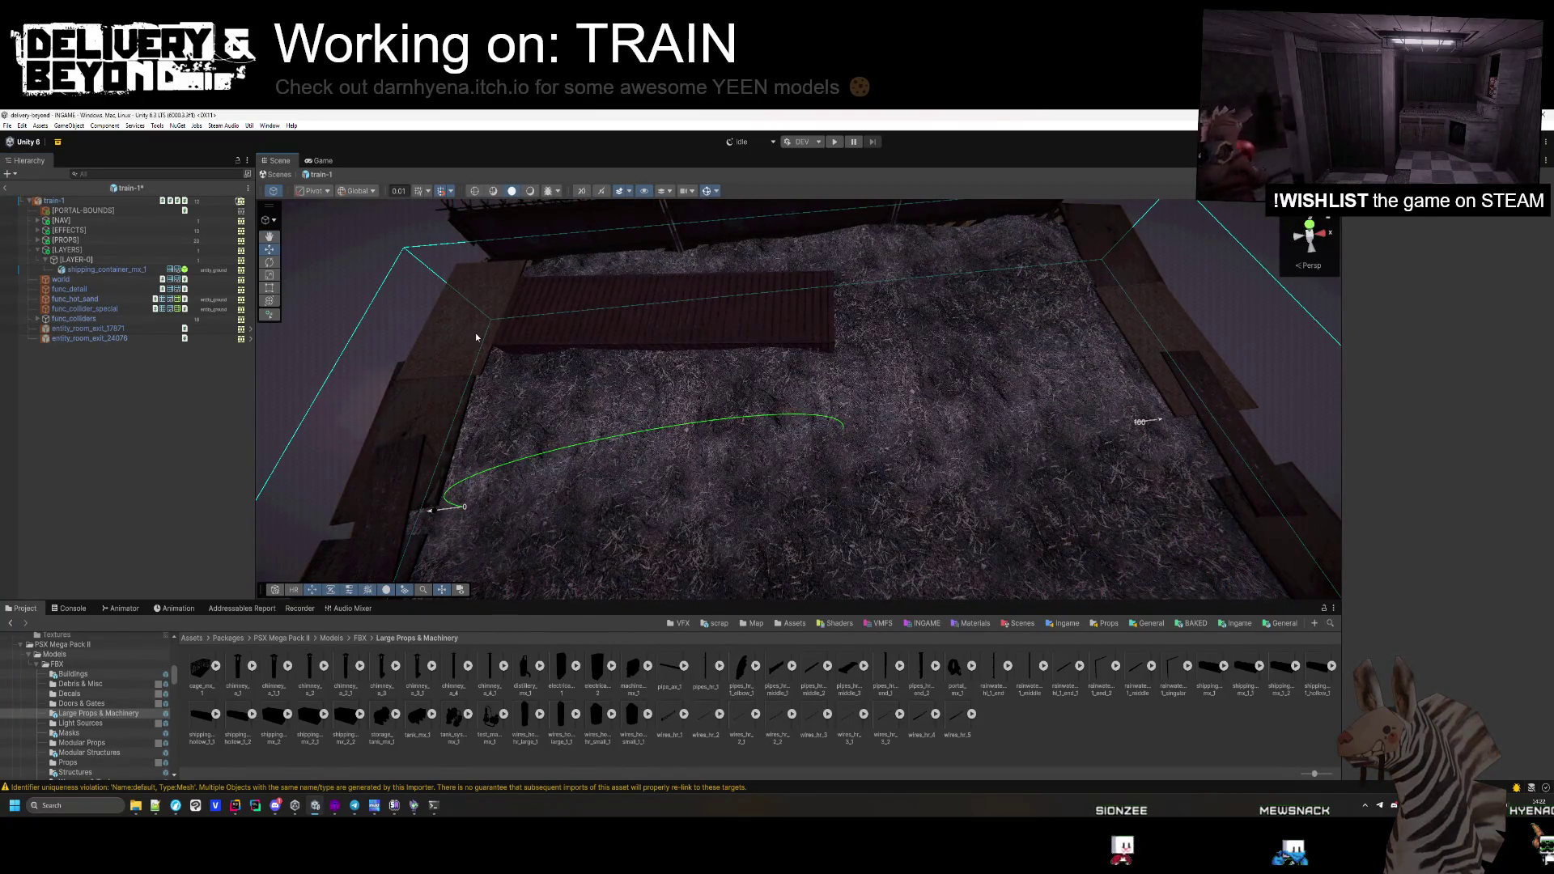
Search the VFX assets for 'fire', drop UNI_Bonfire onto the train-1 deck and frame it
{"action": "left_click", "coordinate": [1224, 622]}
{"action": "left_click", "coordinate": [680, 623]}
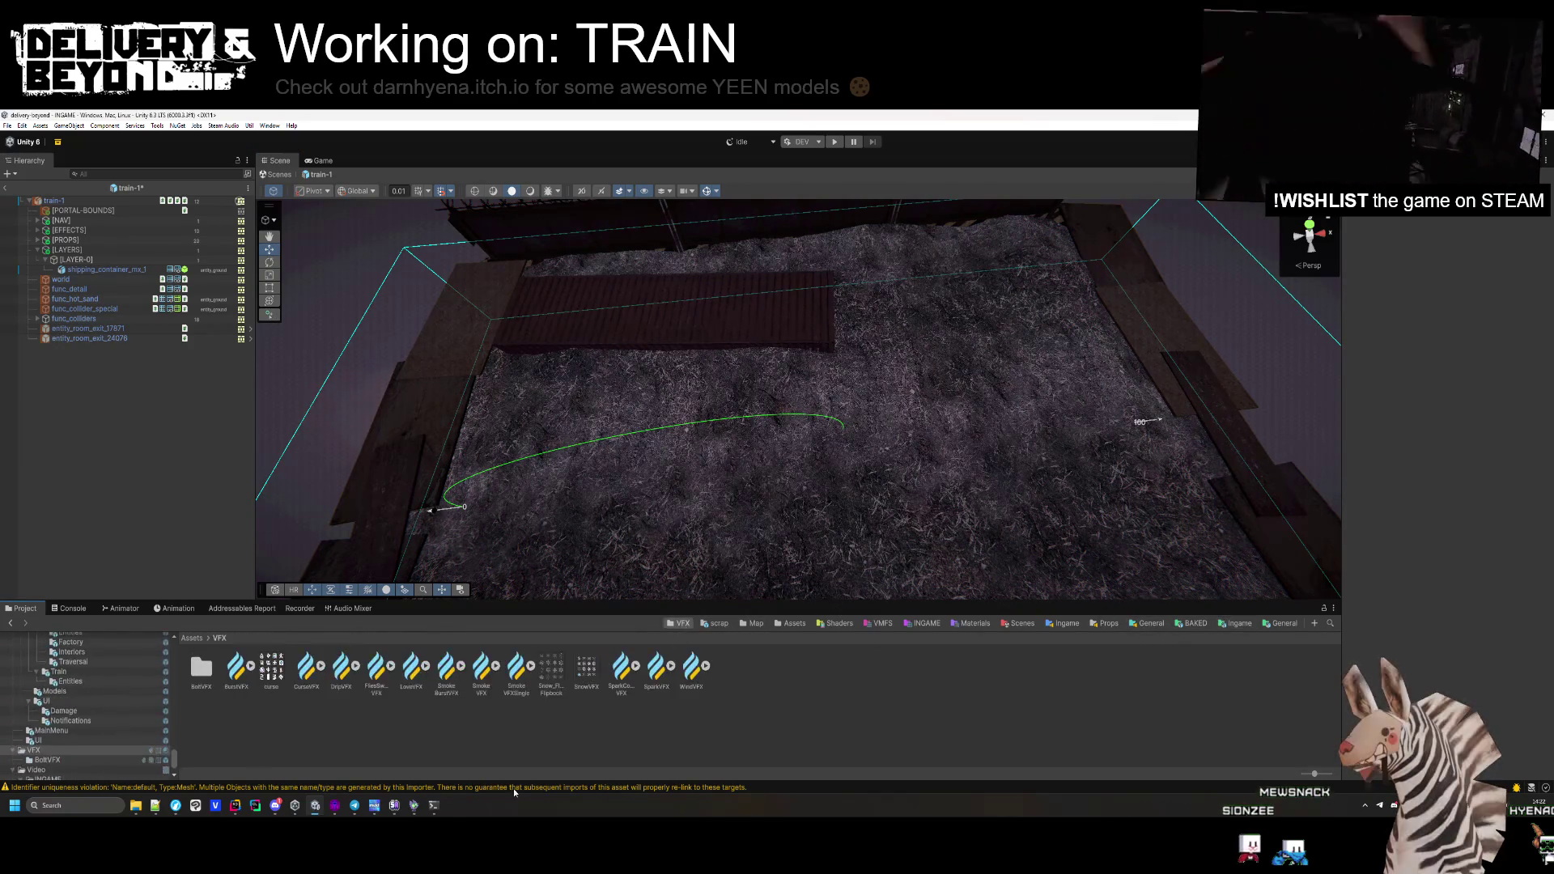
{"action": "left_click", "coordinate": [218, 675]}
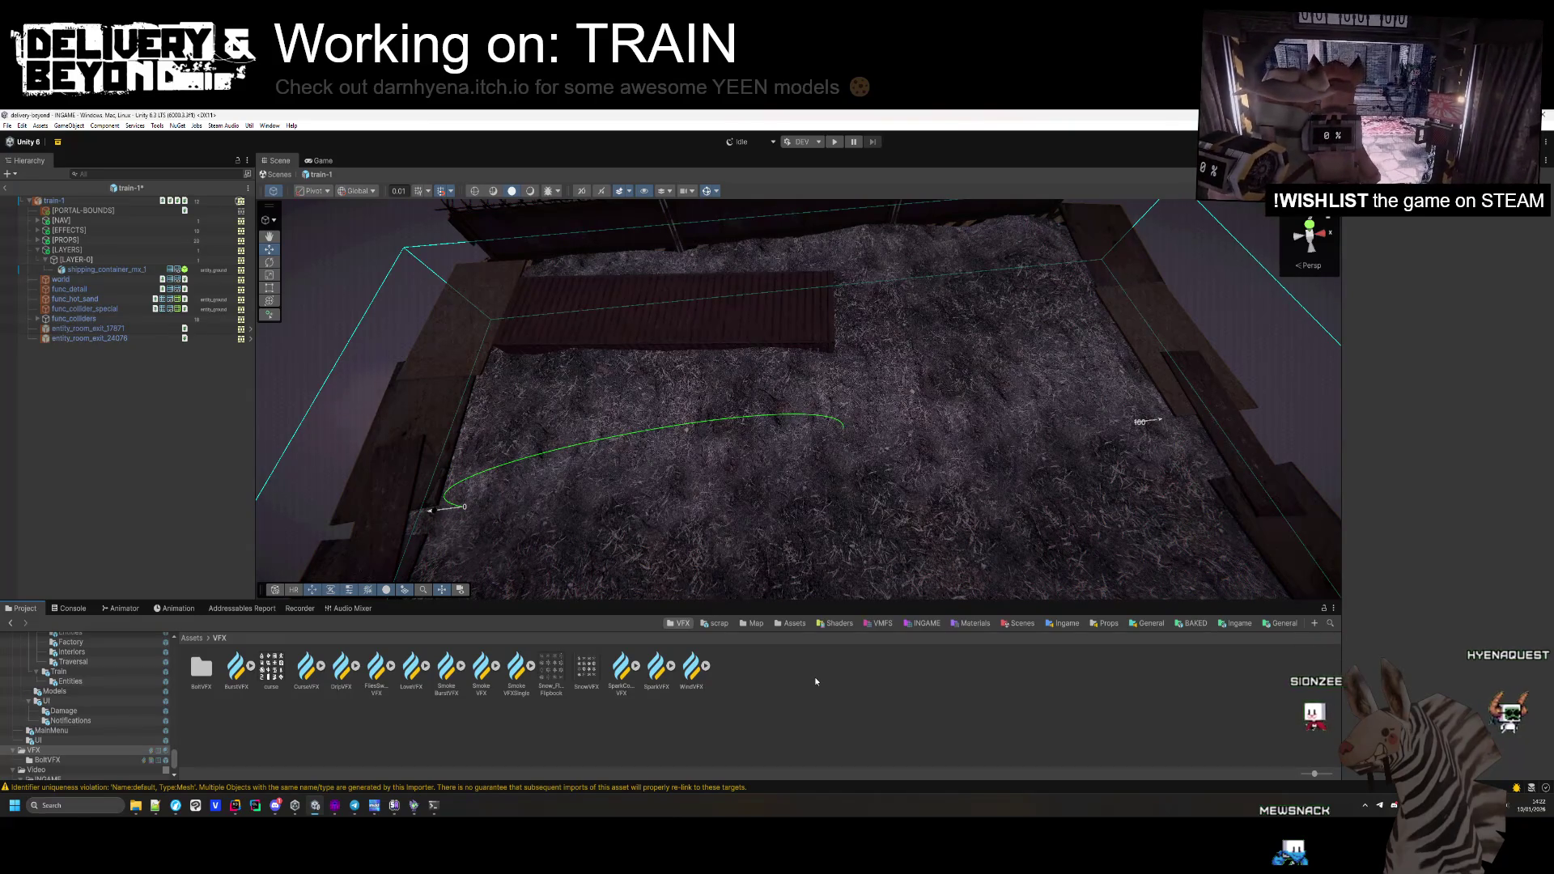
{"action": "left_click", "coordinate": [1331, 625]}
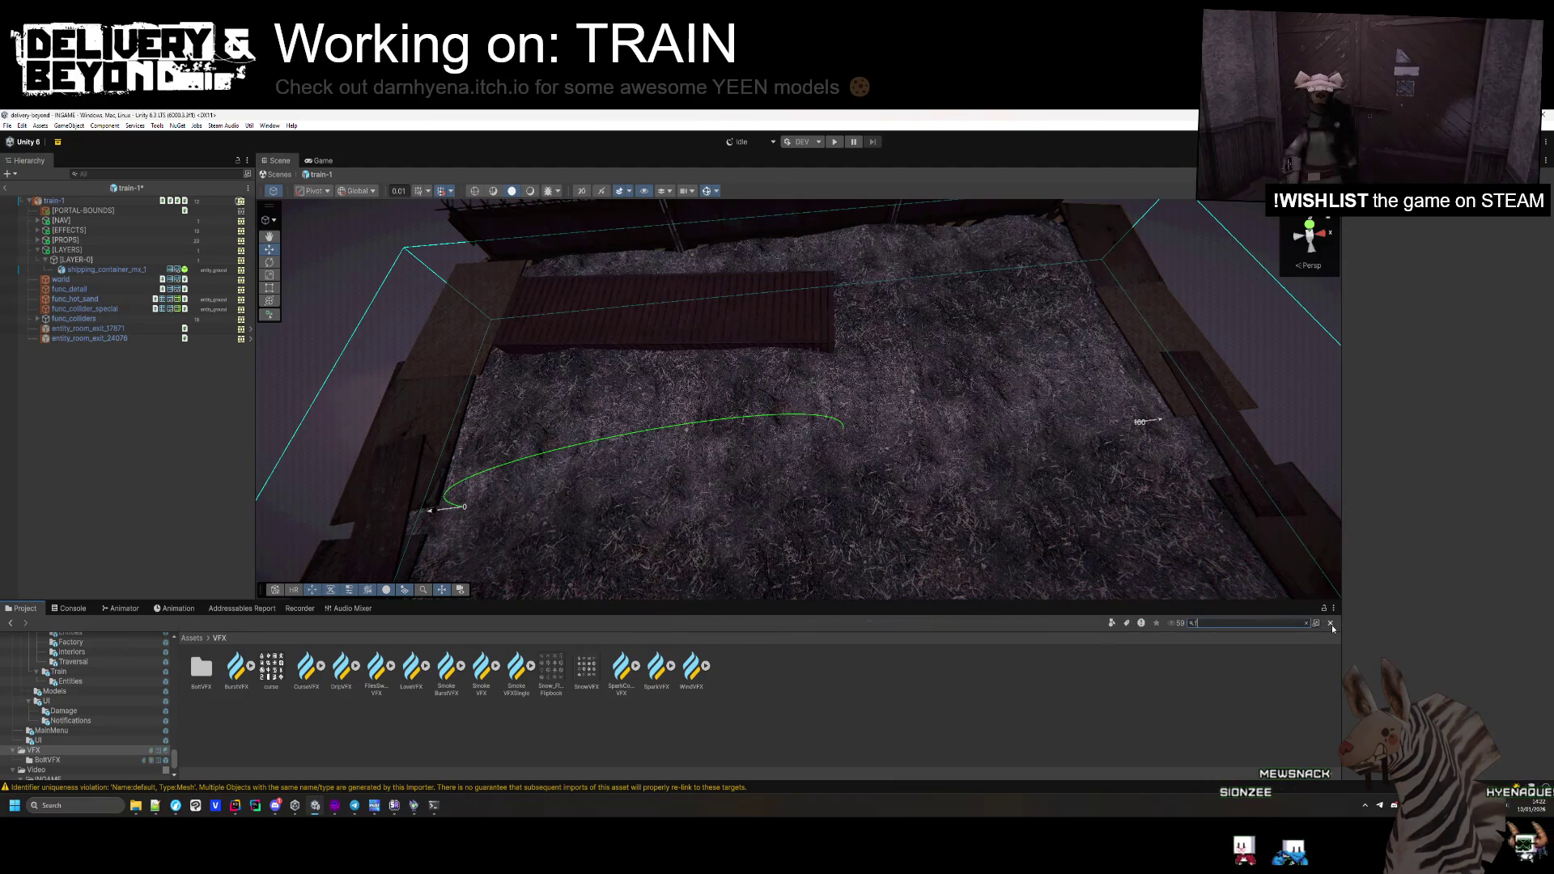
{"action": "type", "text": "fire"}
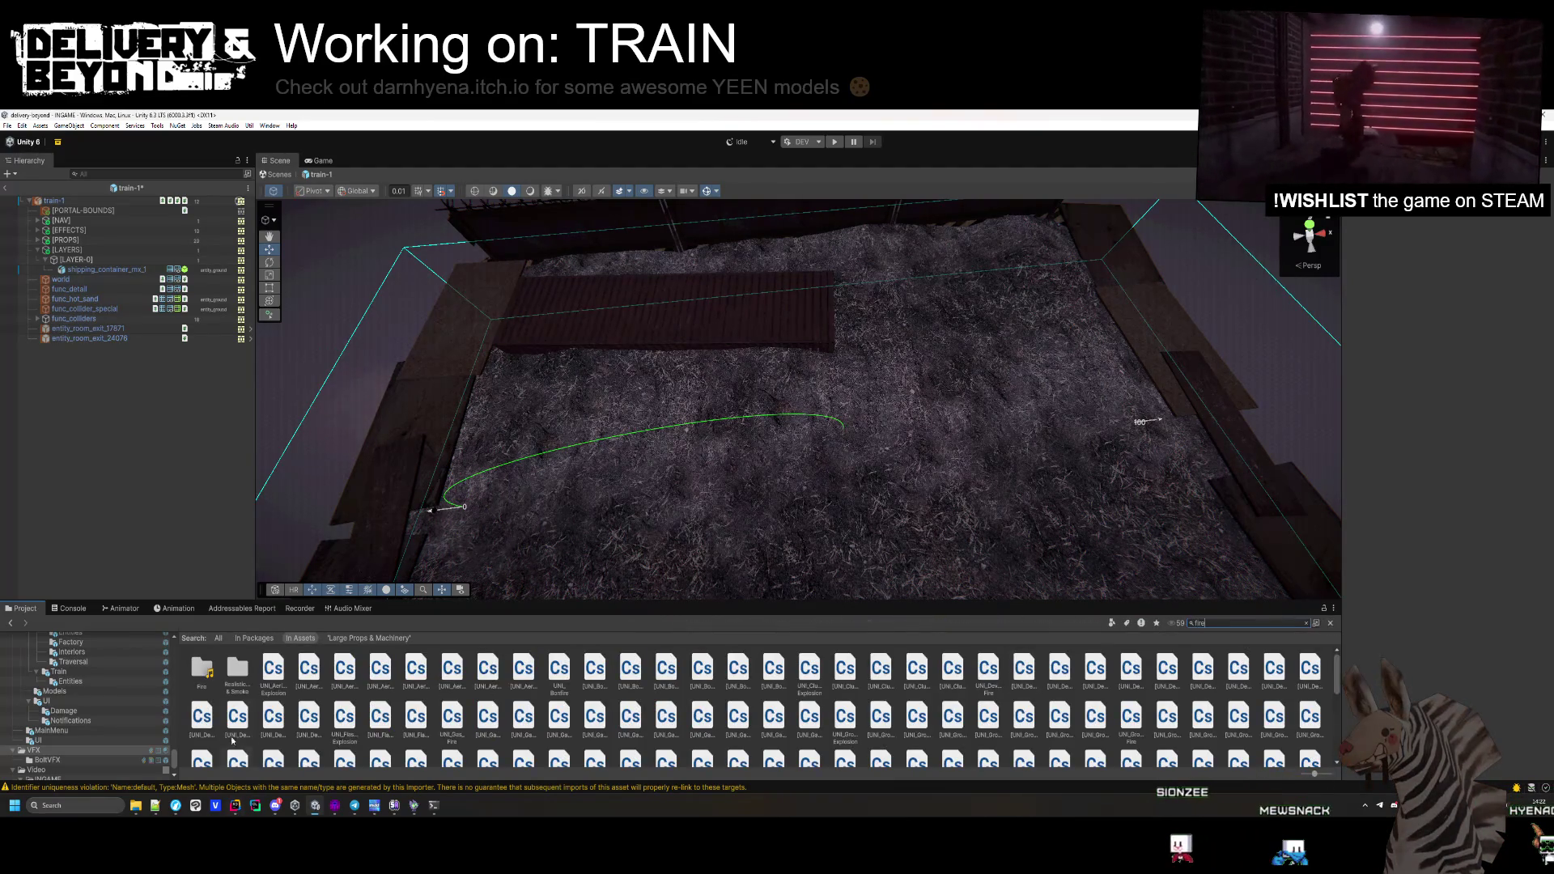
{"action": "scroll", "coordinate": [243, 737], "scroll_direction": "down", "scroll_amount": 5}
{"action": "scroll", "coordinate": [389, 695], "scroll_direction": "down", "scroll_amount": 1}
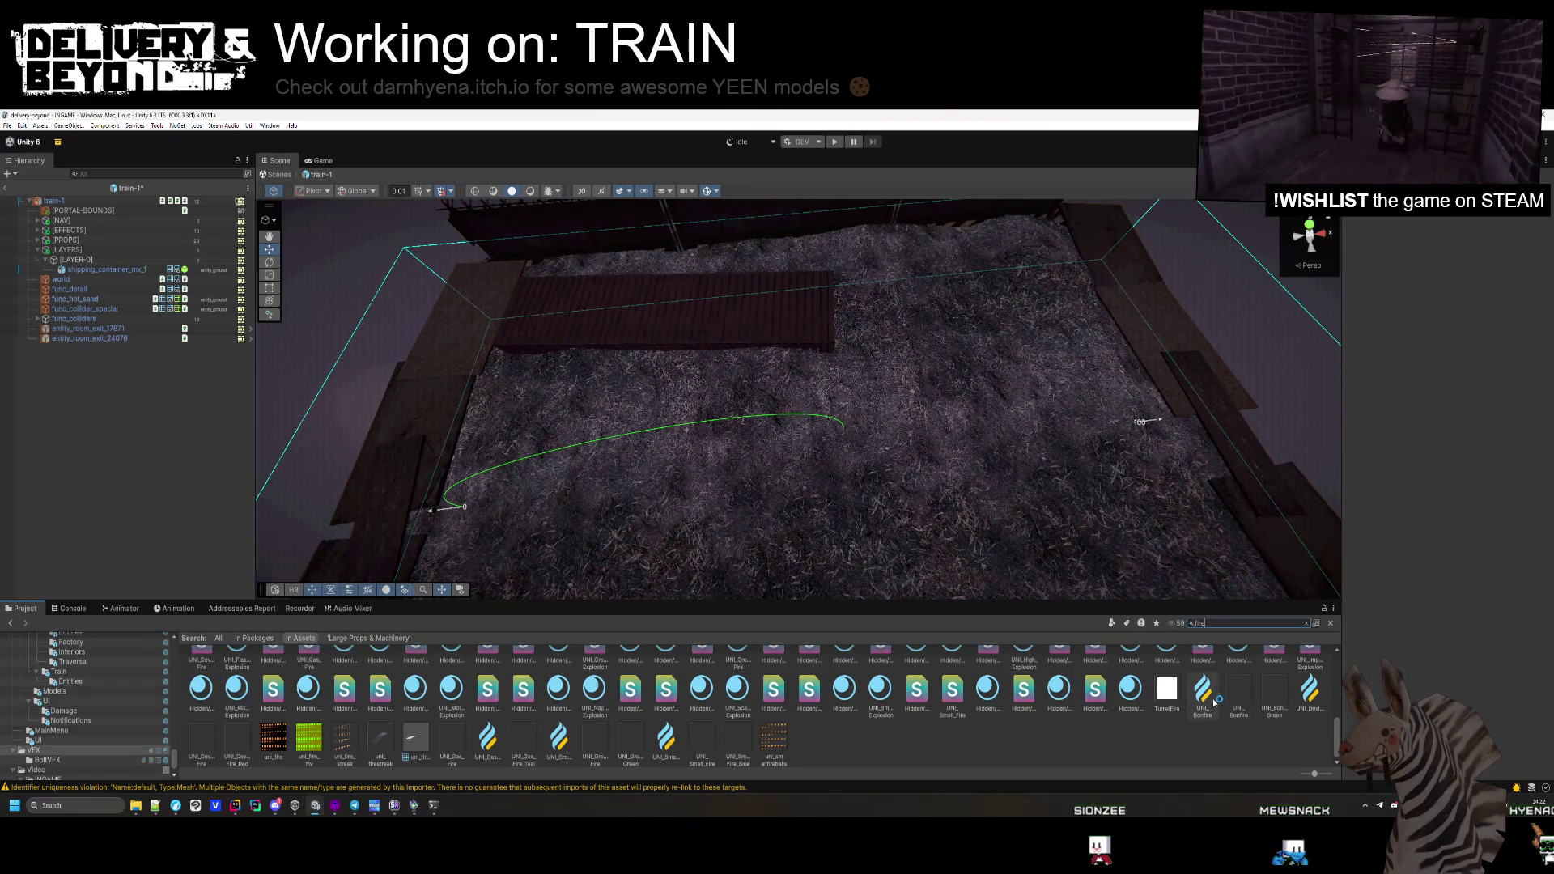
{"action": "left_click_drag", "start_coordinate": [866, 426], "coordinate": [866, 426]}
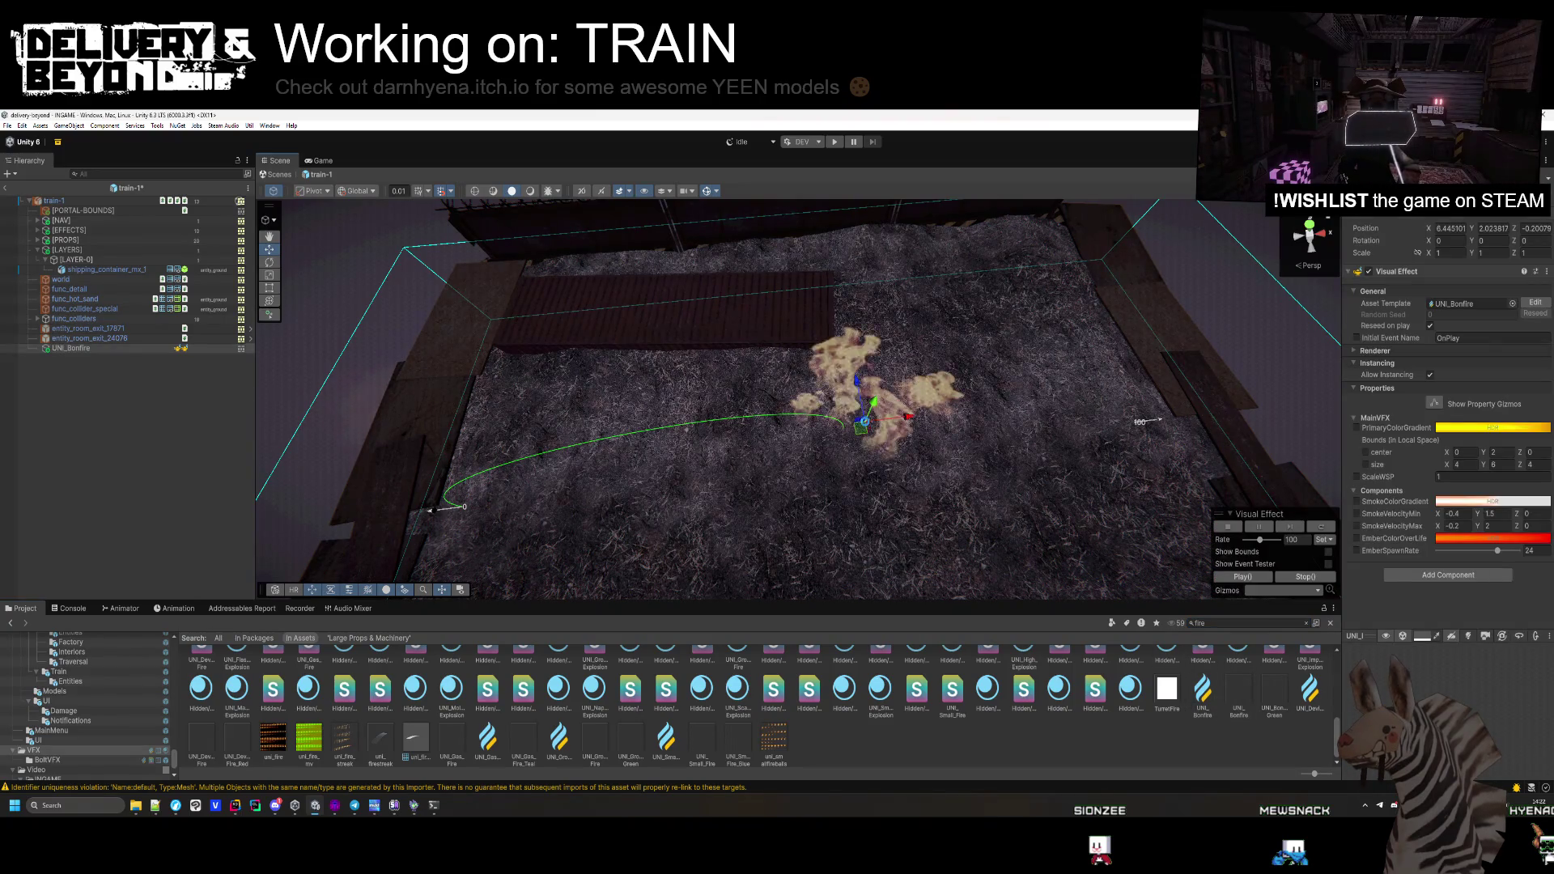
{"action": "mouse_move", "coordinate": [843, 499]}
{"action": "left_mouse_down"}
{"action": "mouse_move", "coordinate": [789, 468]}
{"action": "mouse_move", "coordinate": [791, 356]}
{"action": "mouse_move", "coordinate": [785, 421]}
{"action": "mouse_move", "coordinate": [919, 555]}
{"action": "left_mouse_up"}
{"action": "key", "text": "f"}
{"action": "left_click", "coordinate": [629, 560]}
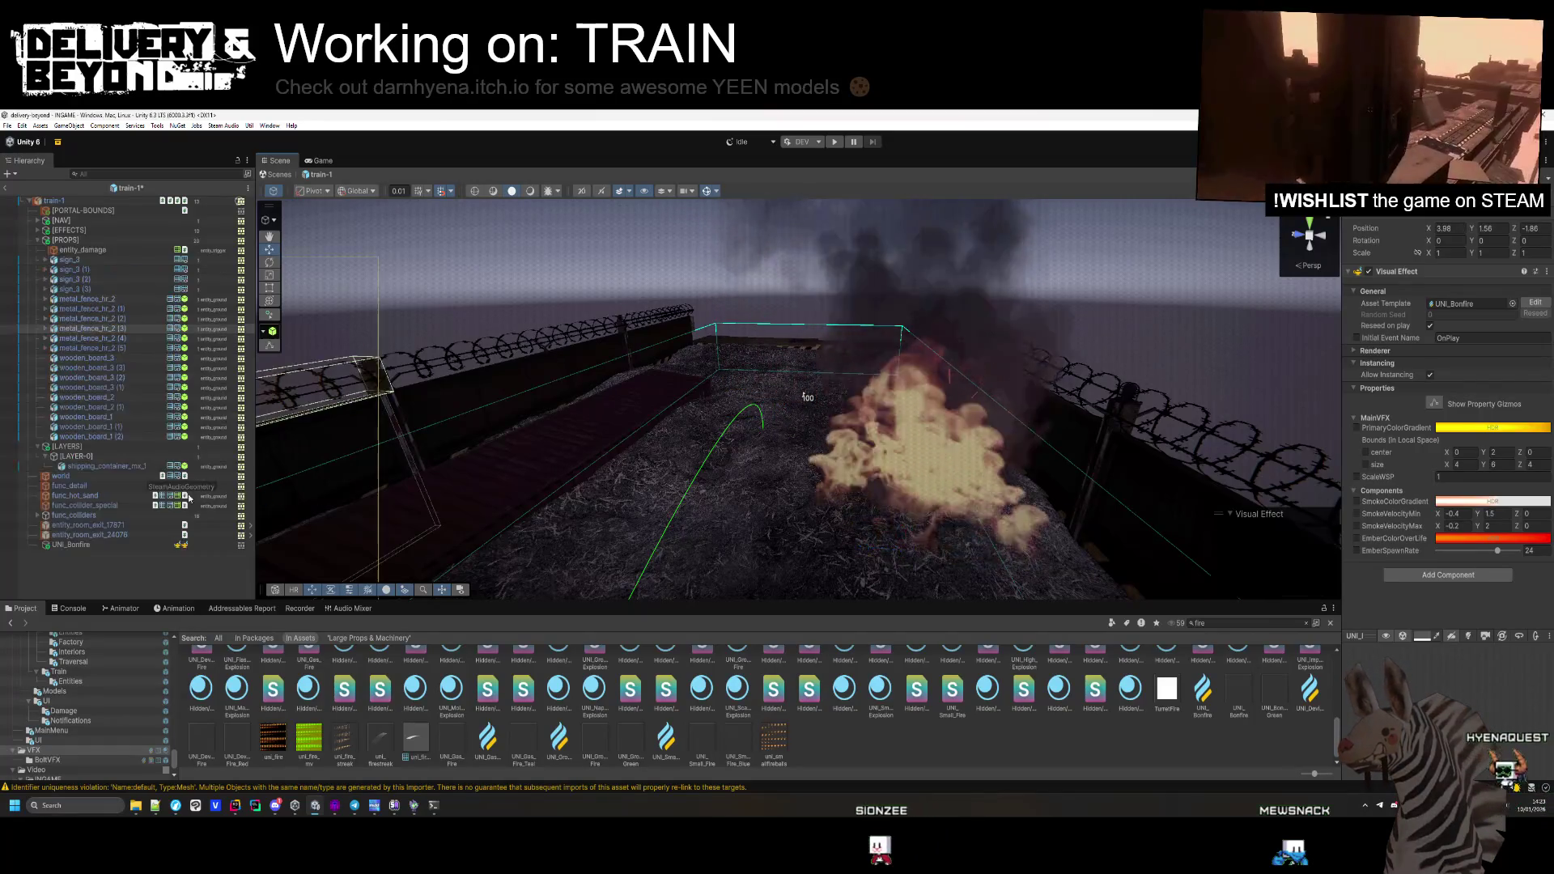
{"action": "left_click", "coordinate": [65, 240]}
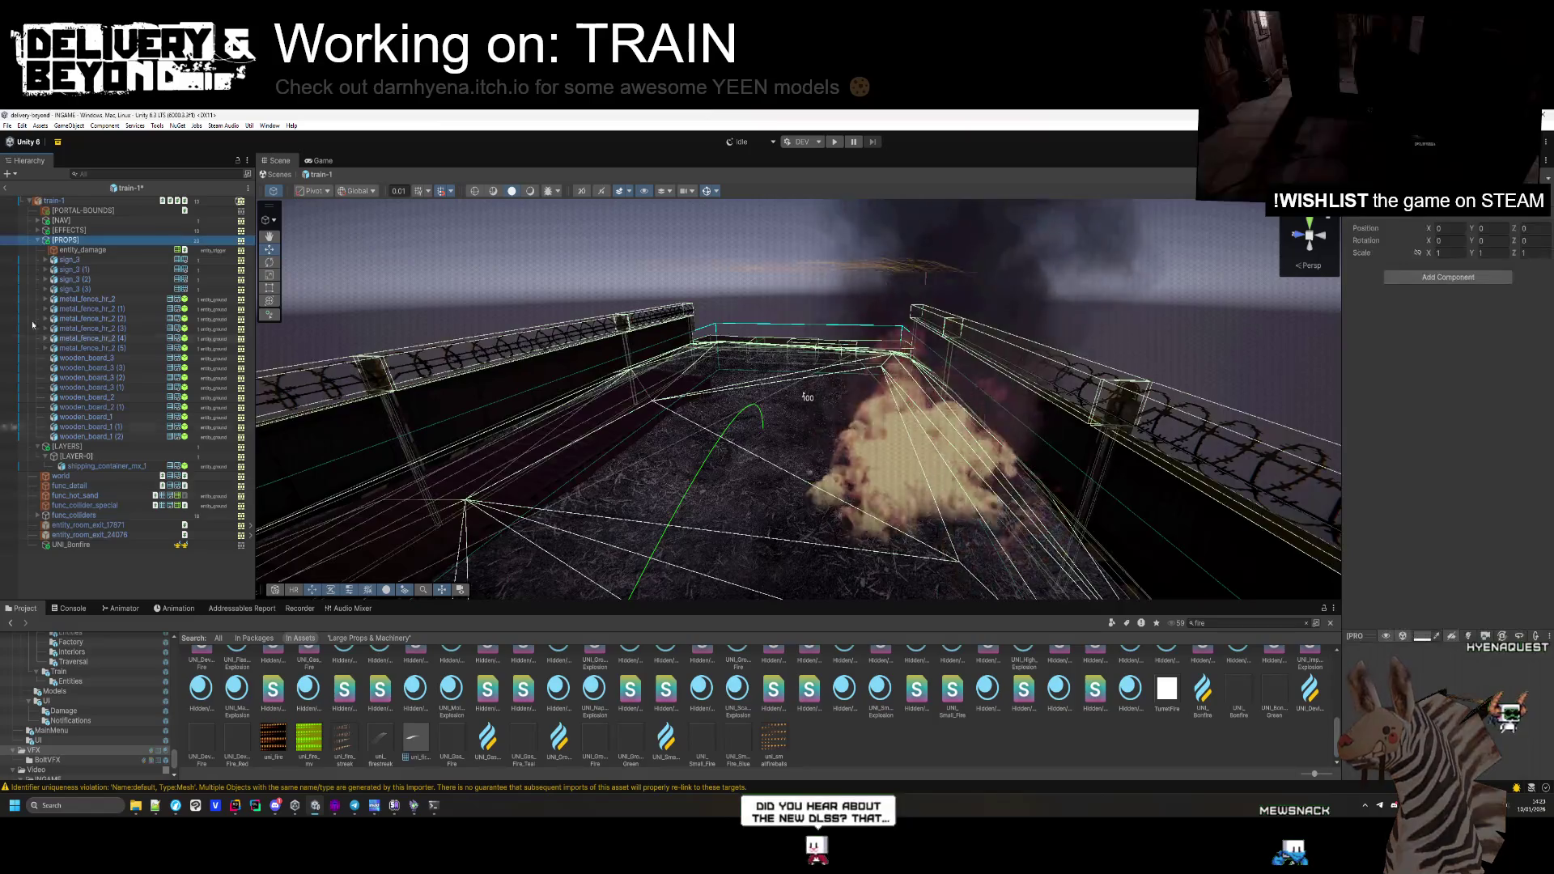
Scale UNI_Bonfire up to 2.6 and move it slightly lower onto the deck
{"action": "left_click", "coordinate": [37, 240]}
{"action": "mouse_move", "coordinate": [729, 453]}
{"action": "left_mouse_down"}
{"action": "mouse_move", "coordinate": [813, 470]}
{"action": "mouse_move", "coordinate": [657, 495]}
{"action": "mouse_move", "coordinate": [631, 551]}
{"action": "mouse_move", "coordinate": [402, 484]}
{"action": "left_mouse_up"}
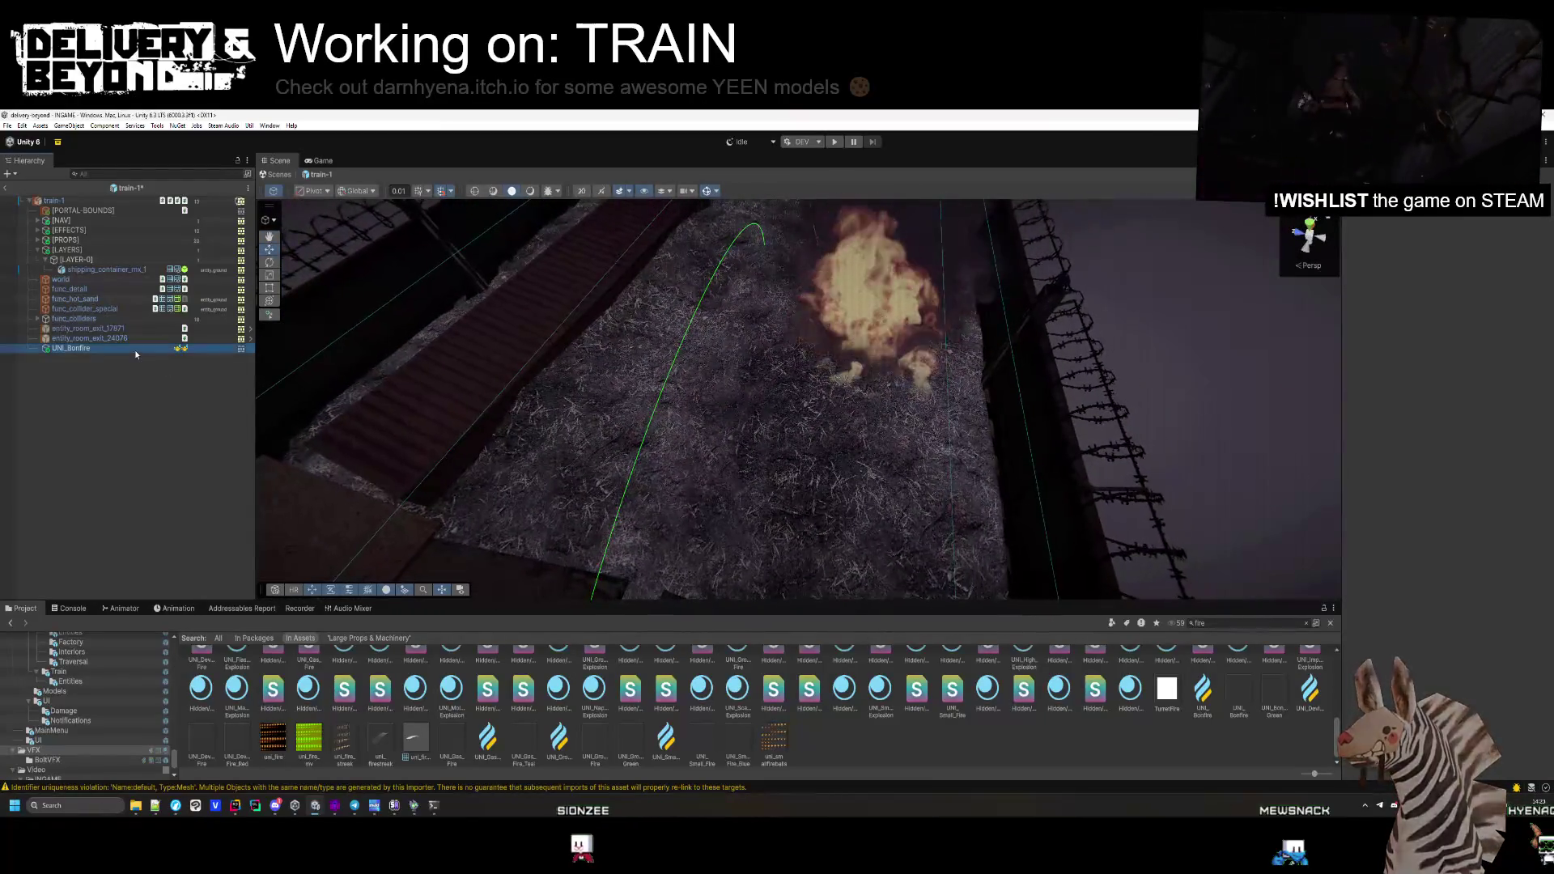
{"action": "left_click", "coordinate": [135, 350]}
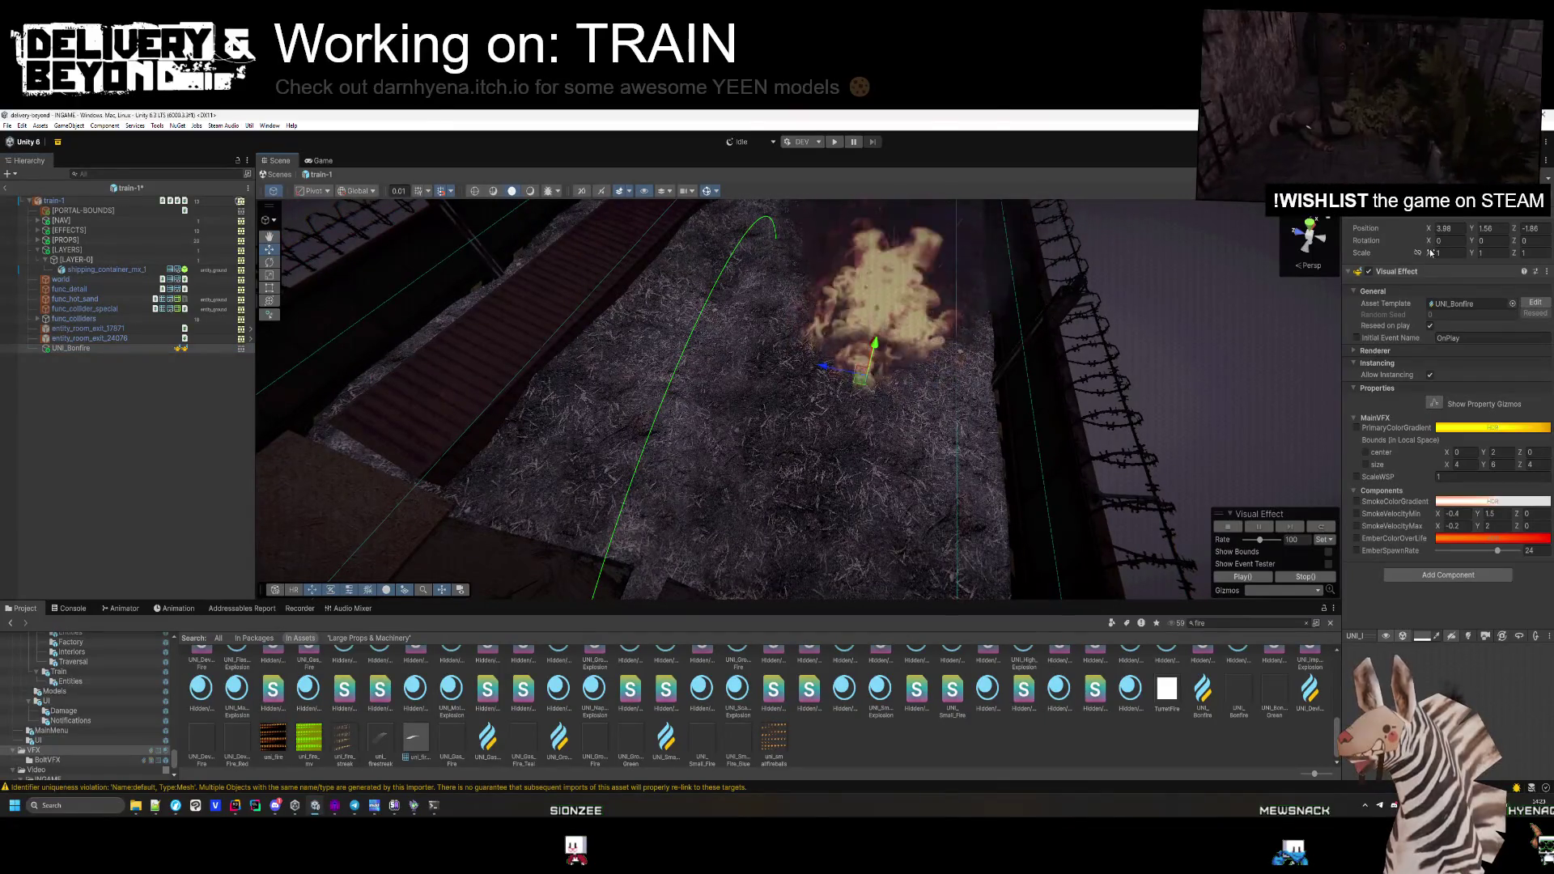
{"action": "mouse_move", "coordinate": [1430, 253]}
{"action": "left_mouse_down"}
{"action": "mouse_move", "coordinate": [1401, 251]}
{"action": "mouse_move", "coordinate": [1477, 256]}
{"action": "mouse_move", "coordinate": [1457, 255]}
{"action": "left_mouse_up"}
{"action": "mouse_move", "coordinate": [953, 389]}
{"action": "left_mouse_down"}
{"action": "mouse_move", "coordinate": [969, 379]}
{"action": "mouse_move", "coordinate": [806, 435]}
{"action": "mouse_move", "coordinate": [879, 450]}
{"action": "mouse_move", "coordinate": [919, 427]}
{"action": "mouse_move", "coordinate": [1040, 411]}
{"action": "mouse_move", "coordinate": [931, 400]}
{"action": "left_mouse_up"}
{"action": "left_click", "coordinate": [1040, 412]}
{"action": "mouse_move", "coordinate": [781, 372]}
{"action": "left_mouse_down"}
{"action": "mouse_move", "coordinate": [1091, 361]}
{"action": "mouse_move", "coordinate": [1104, 289]}
{"action": "mouse_move", "coordinate": [928, 376]}
{"action": "mouse_move", "coordinate": [907, 446]}
{"action": "left_mouse_up"}
{"action": "scroll", "coordinate": [907, 446], "scroll_direction": "down", "scroll_amount": 10}
{"action": "left_click", "coordinate": [109, 446]}
{"action": "left_click_drag", "start_coordinate": [873, 278], "coordinate": [873, 281]}
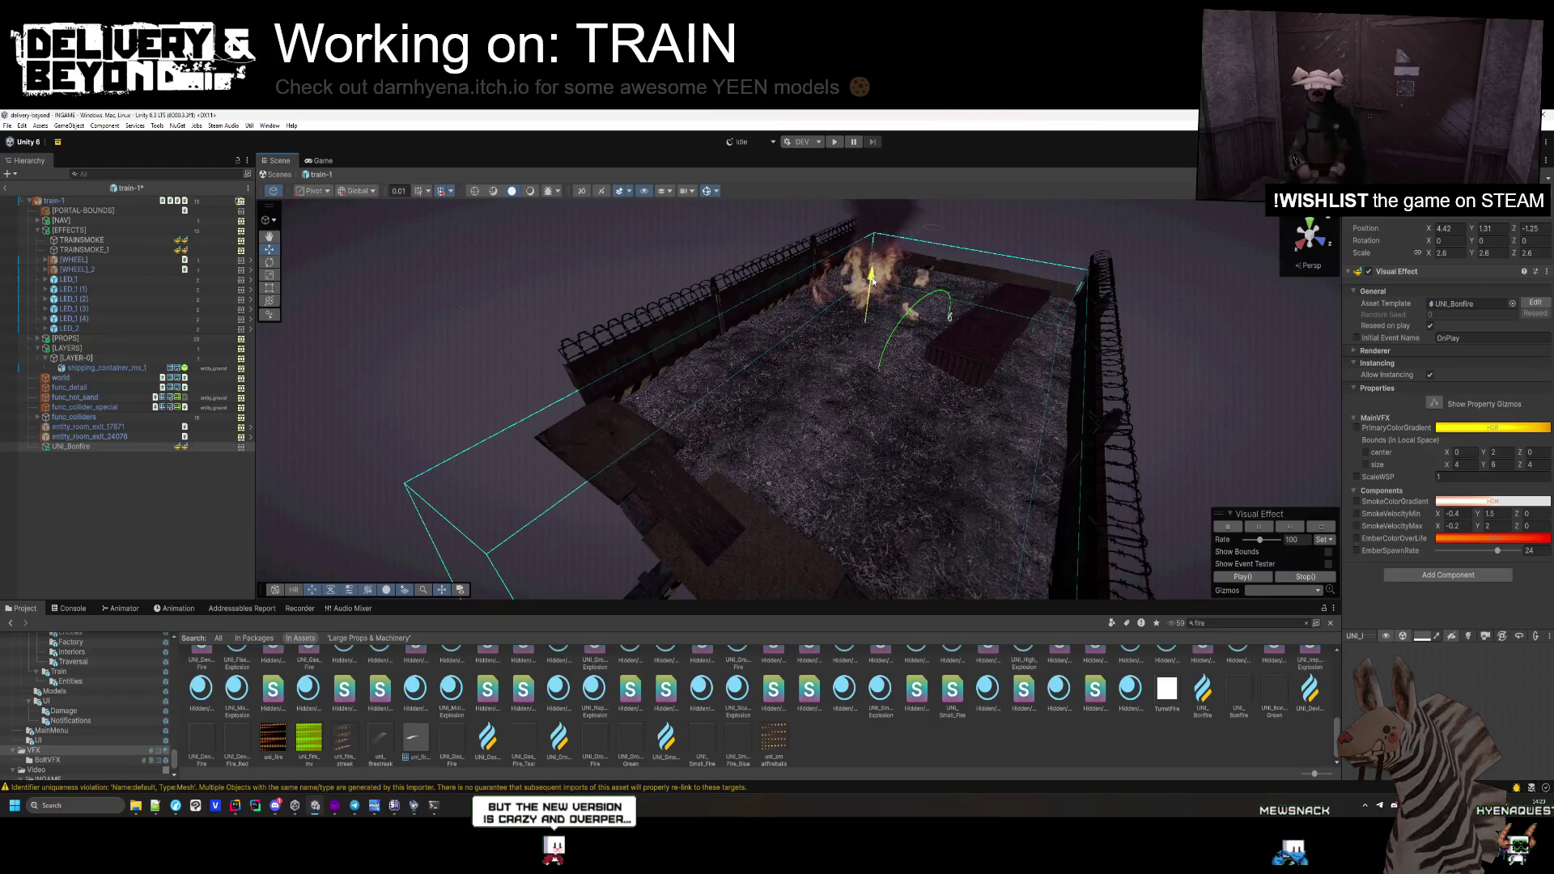
{"action": "left_click", "coordinate": [578, 291]}
{"action": "mouse_move", "coordinate": [578, 291]}
{"action": "left_mouse_down"}
{"action": "mouse_move", "coordinate": [1242, 442]}
{"action": "mouse_move", "coordinate": [1232, 457]}
{"action": "left_mouse_up"}
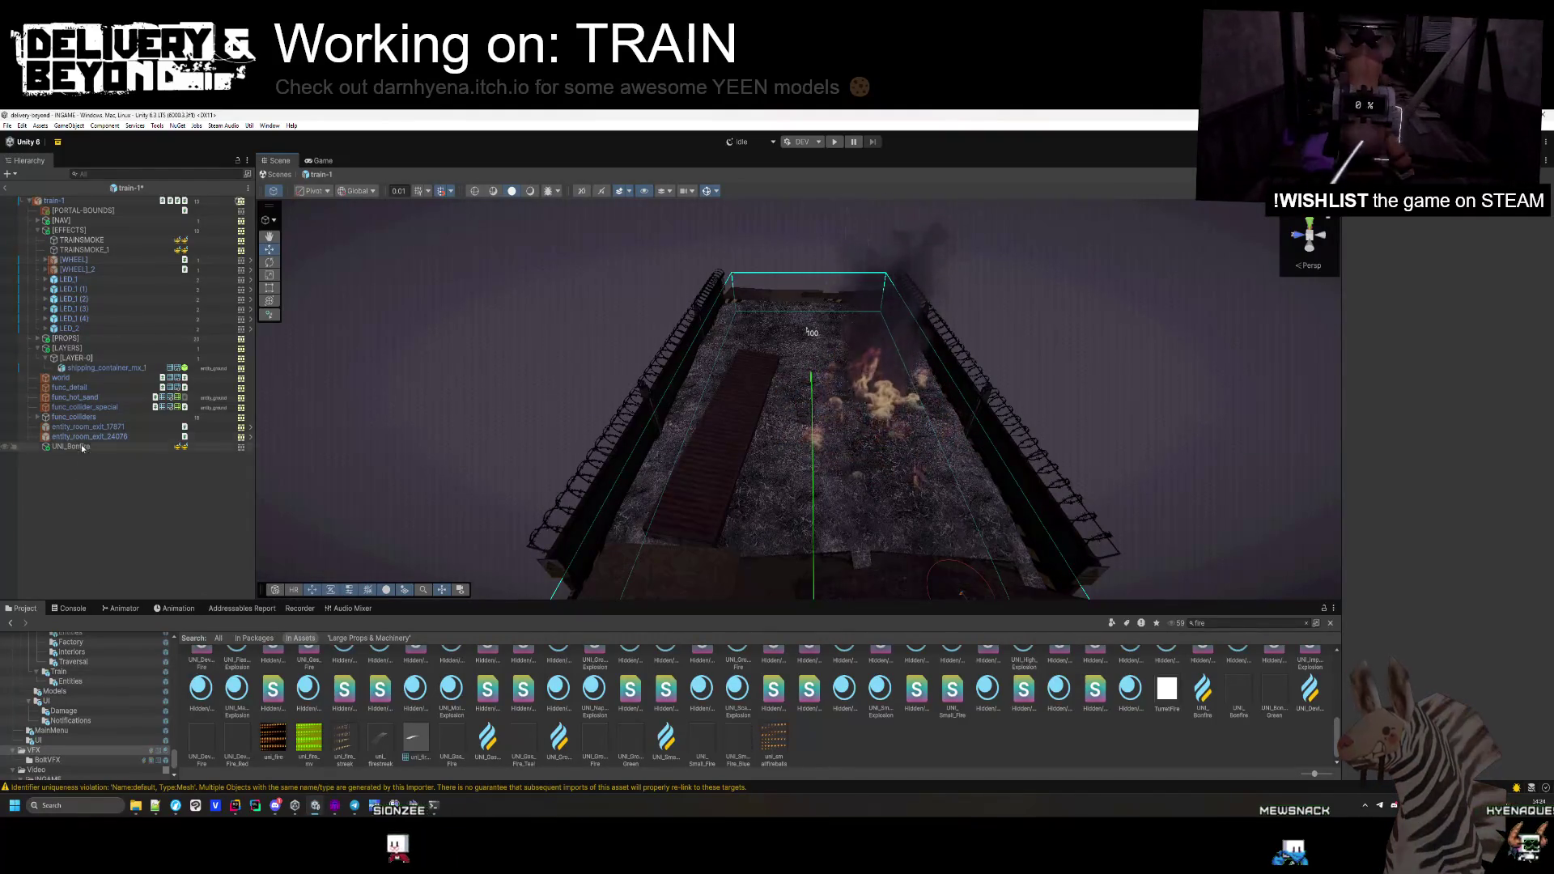
Nest UNI_Bonfire under [LAYER-0] beside the shipping container
{"action": "left_click_drag", "start_coordinate": [113, 371], "coordinate": [112, 383]}
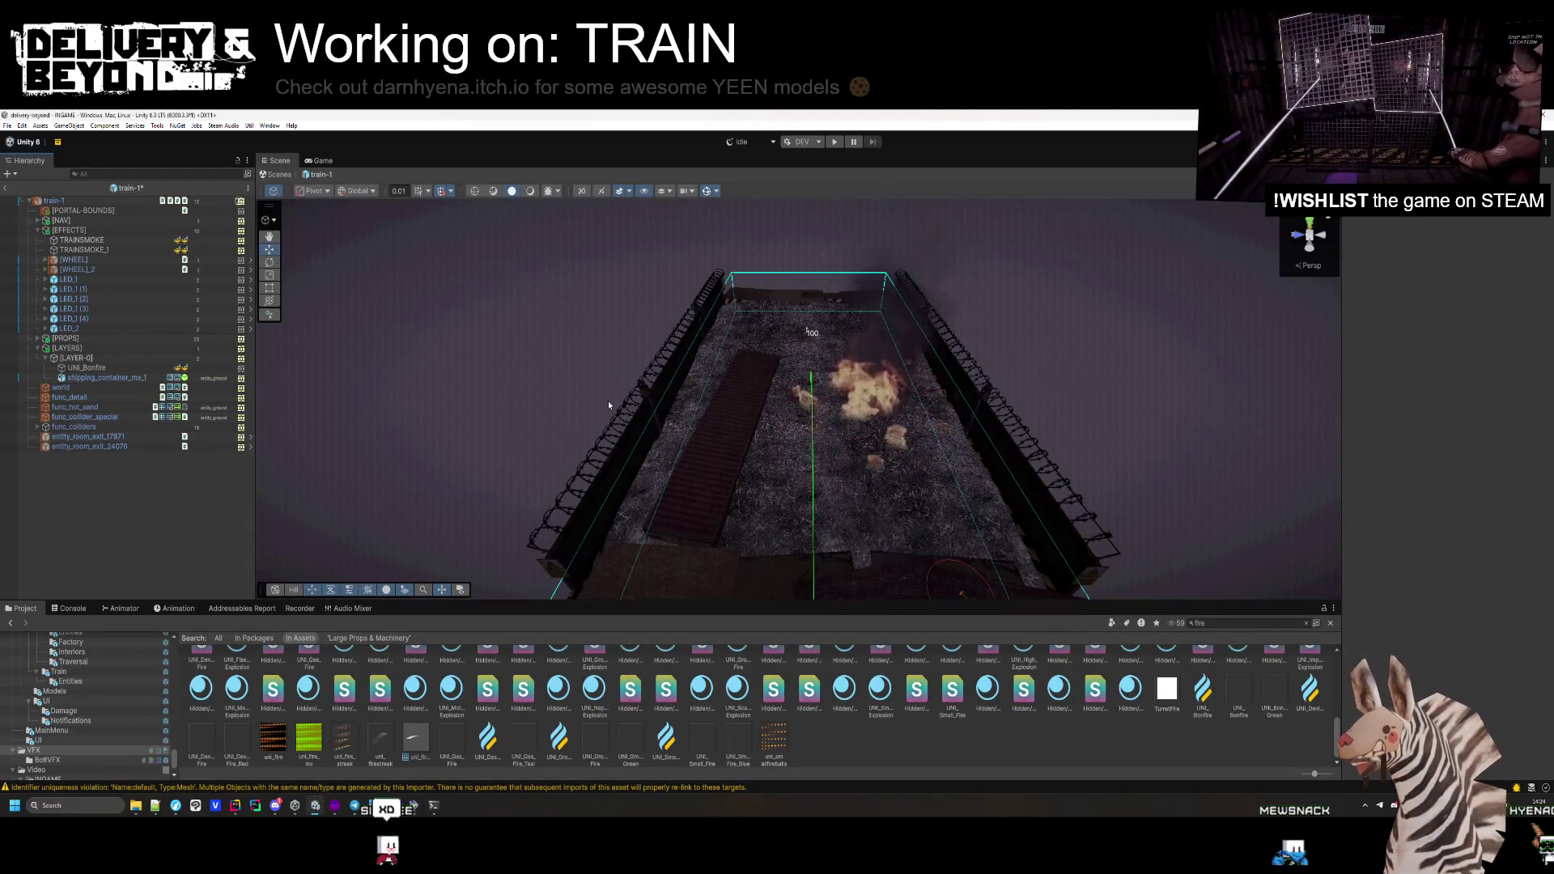
{"action": "left_click", "coordinate": [158, 371]}
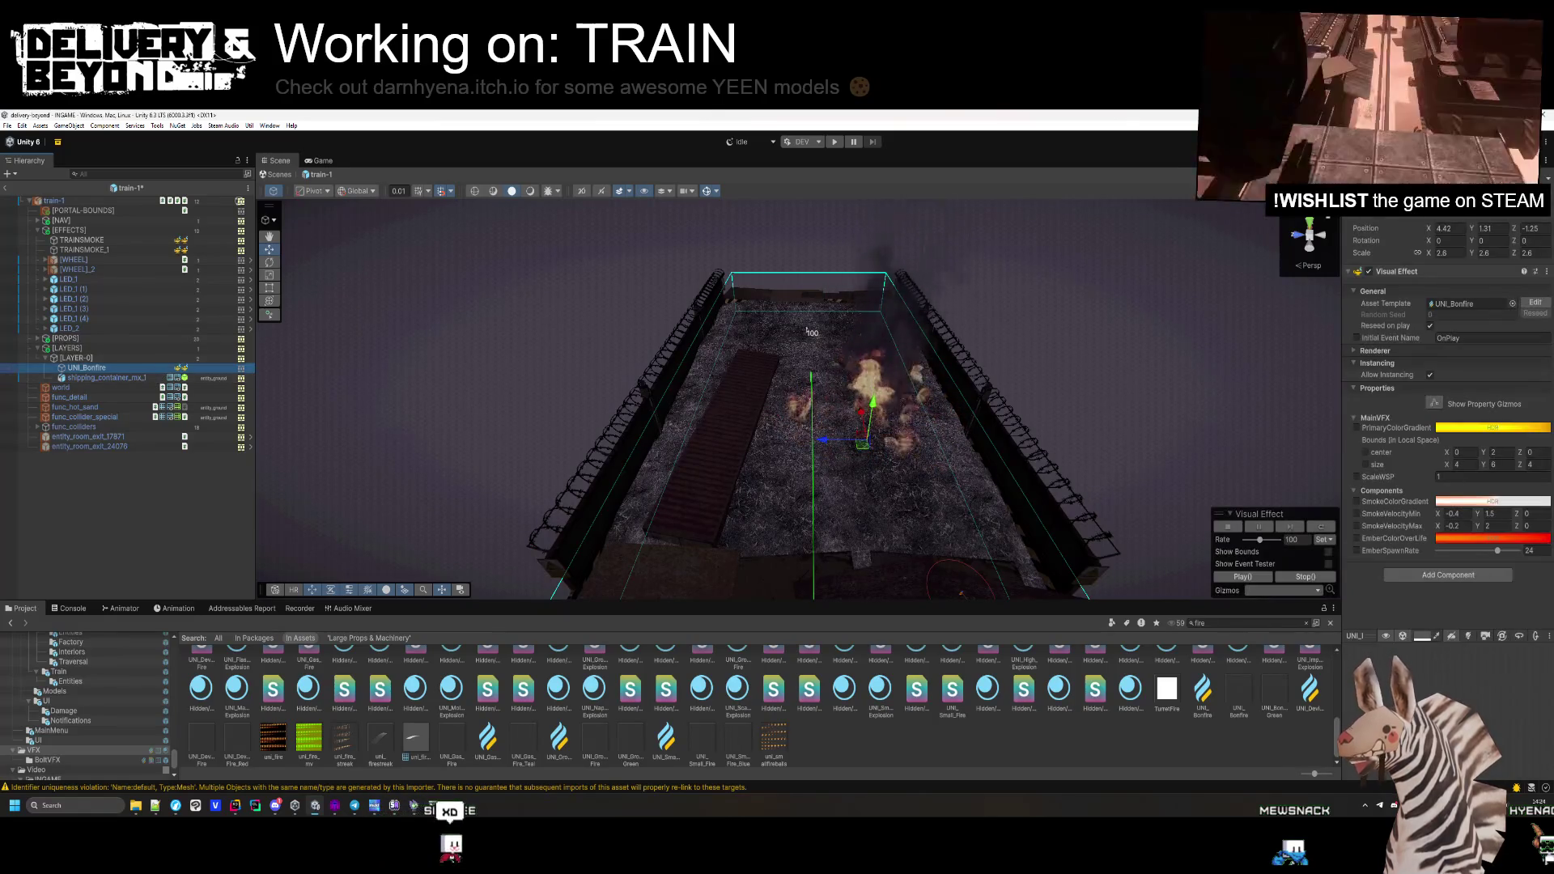
{"action": "left_click", "coordinate": [317, 480]}
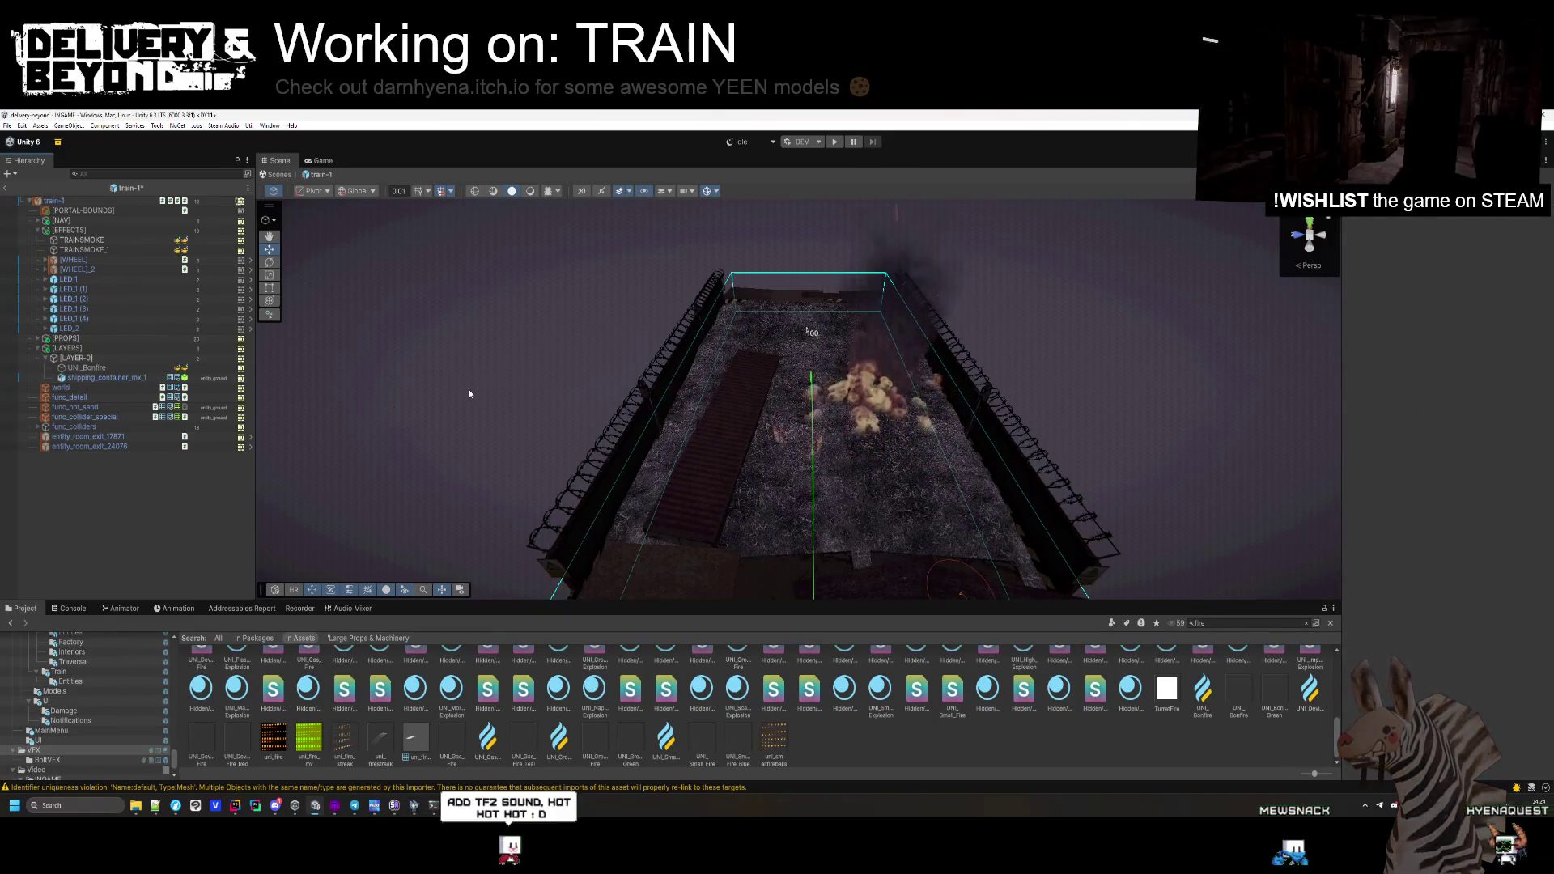
{"action": "mouse_move", "coordinate": [469, 393]}
{"action": "left_mouse_down"}
{"action": "mouse_move", "coordinate": [761, 332]}
{"action": "mouse_move", "coordinate": [775, 363]}
{"action": "mouse_move", "coordinate": [315, 571]}
{"action": "left_mouse_up"}
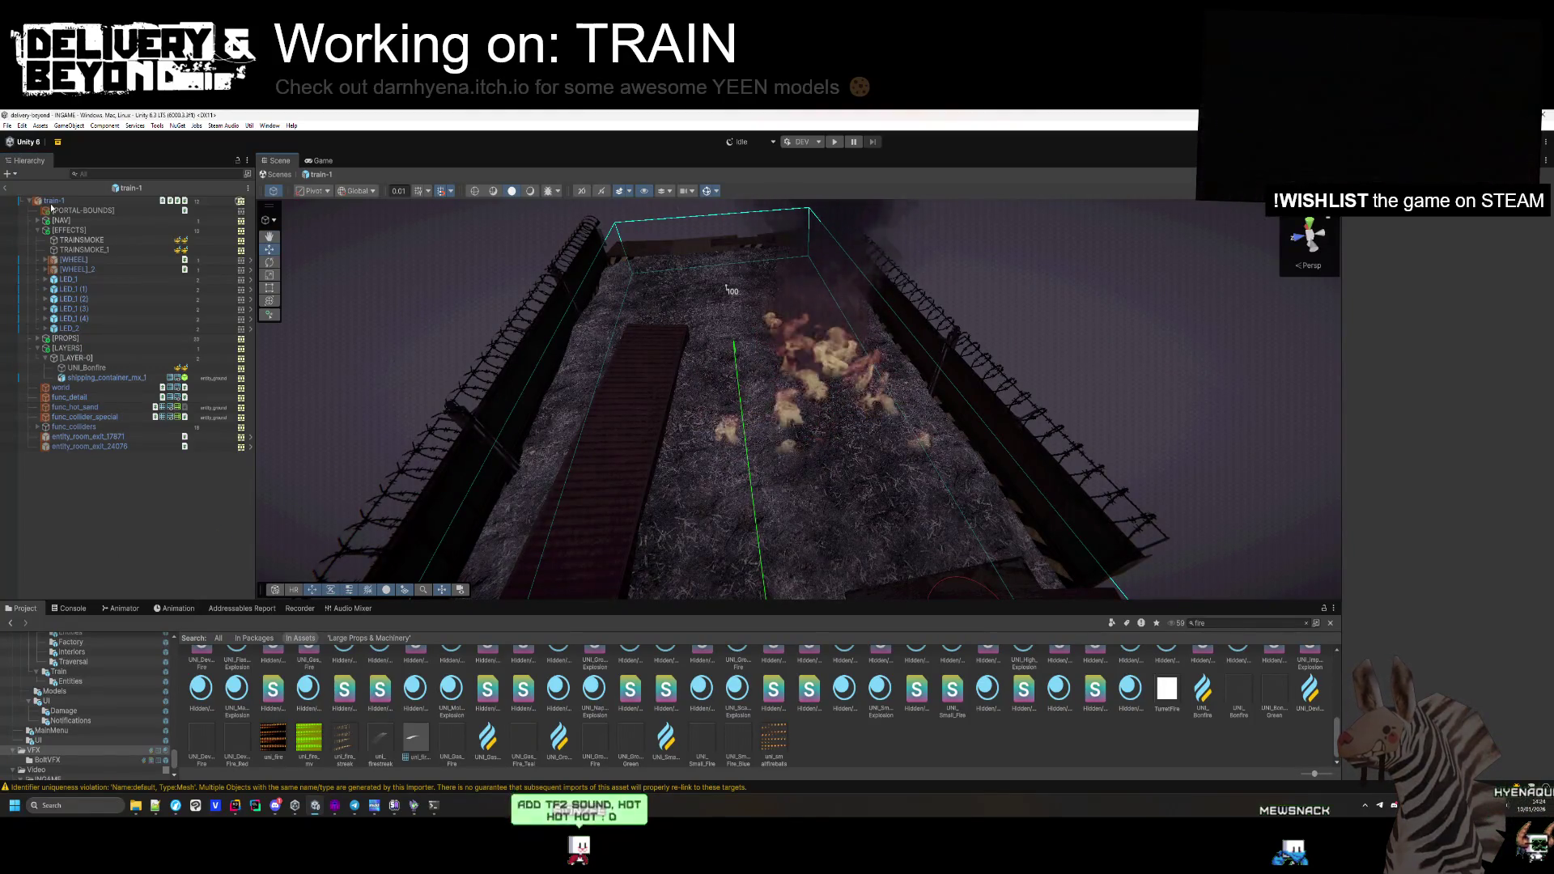
{"action": "mouse_move", "coordinate": [890, 485]}
{"action": "left_mouse_down"}
{"action": "mouse_move", "coordinate": [895, 527]}
{"action": "mouse_move", "coordinate": [895, 479]}
{"action": "mouse_move", "coordinate": [961, 426]}
{"action": "mouse_move", "coordinate": [1114, 437]}
{"action": "mouse_move", "coordinate": [1044, 461]}
{"action": "mouse_move", "coordinate": [993, 521]}
{"action": "left_mouse_up"}
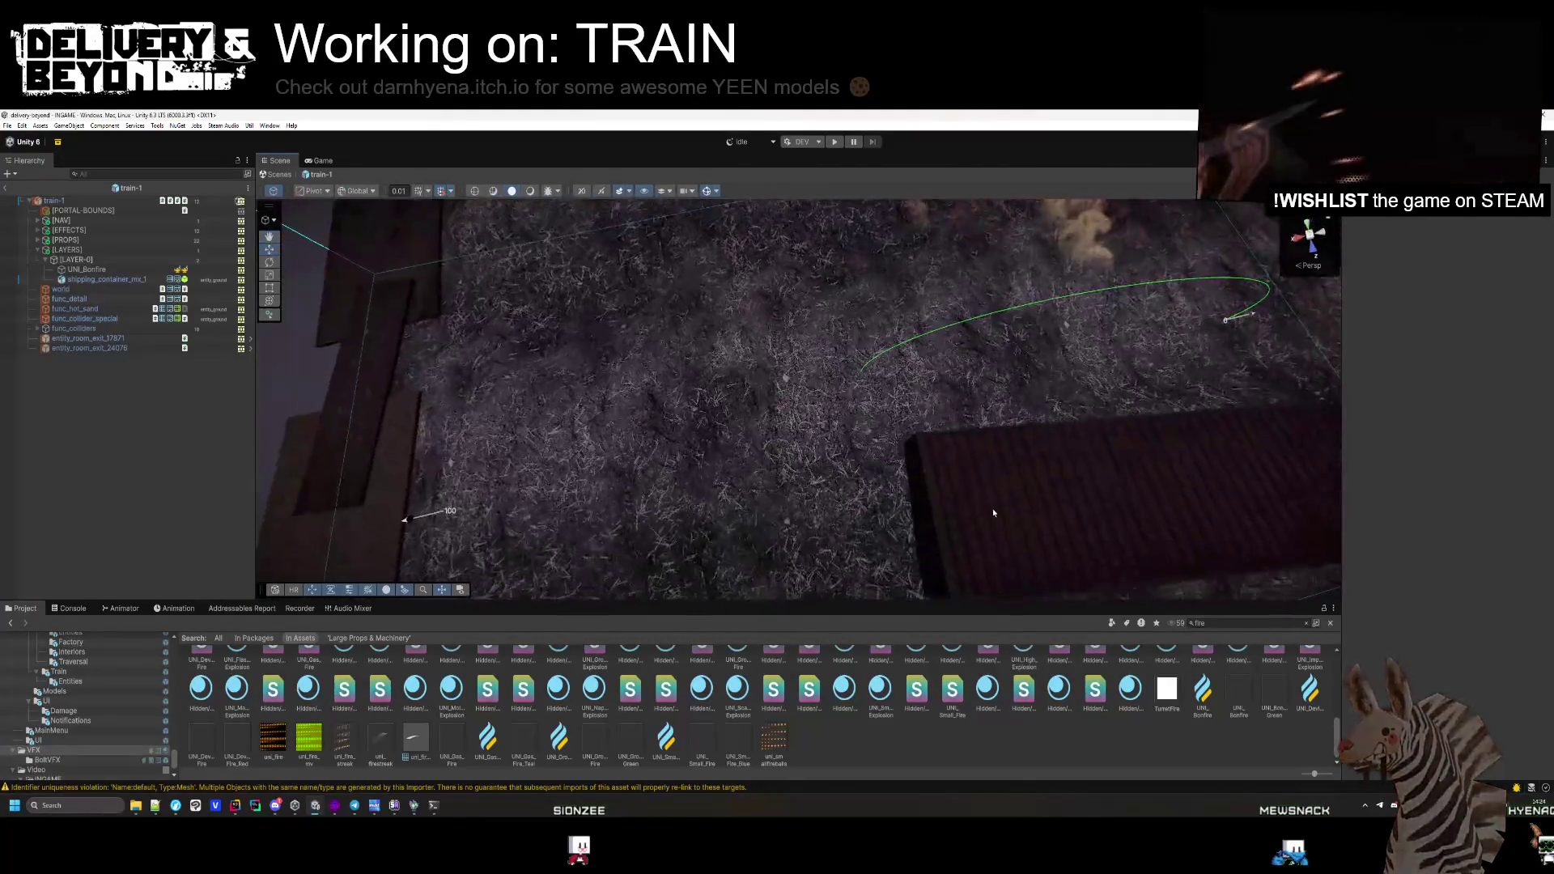
{"action": "left_click", "coordinate": [974, 482]}
From the PSX Mega Pack Props folder, place a wooden_crate_hx_5 crate on the deck
{"action": "left_click", "coordinate": [1441, 218]}
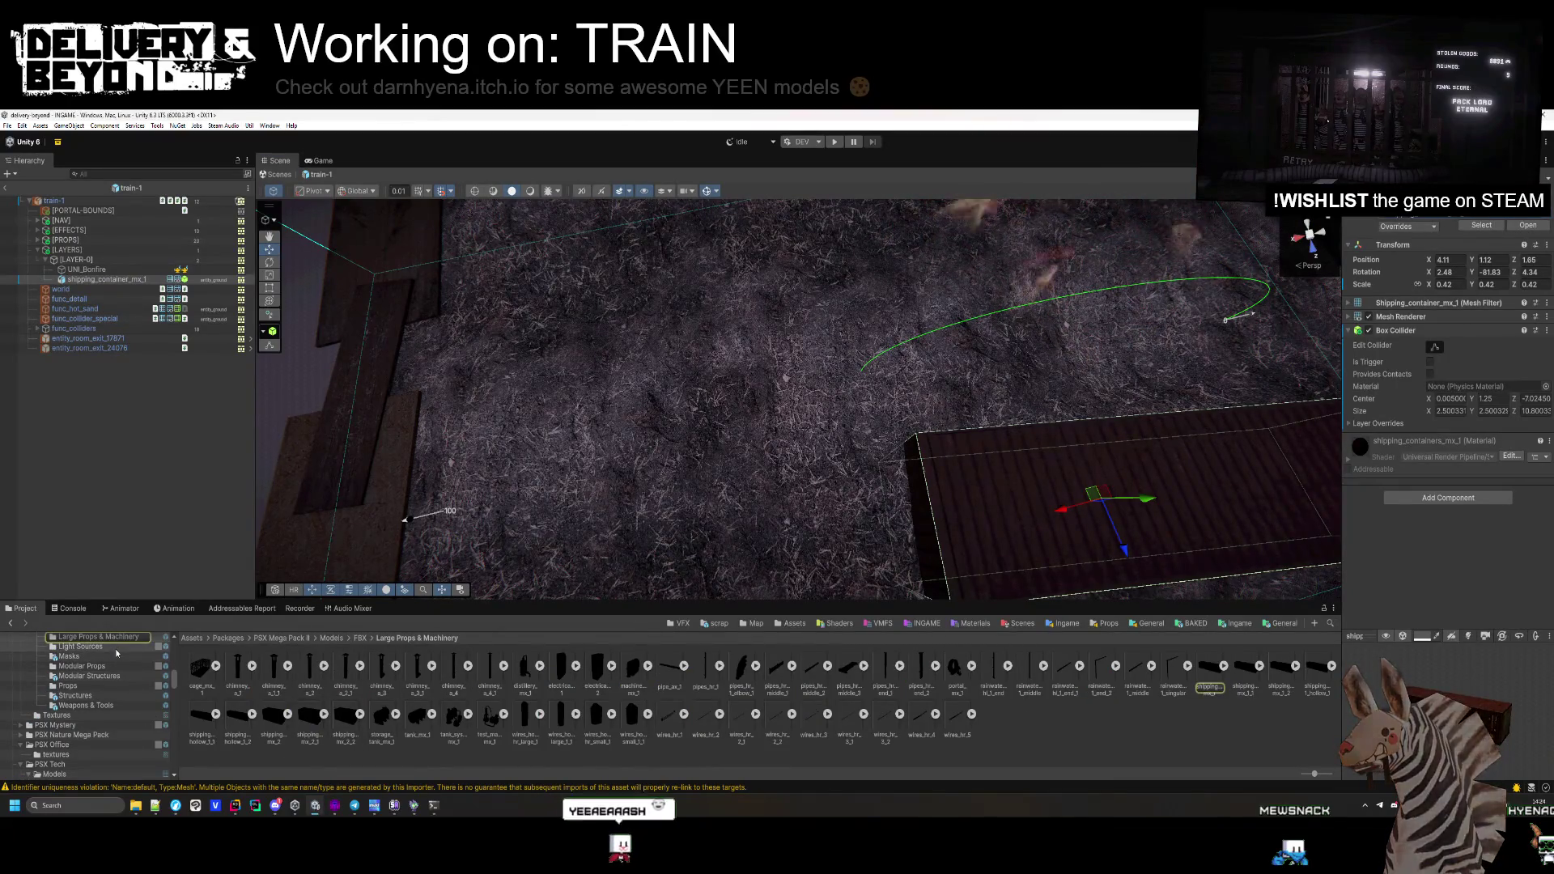
{"action": "left_click", "coordinate": [89, 676]}
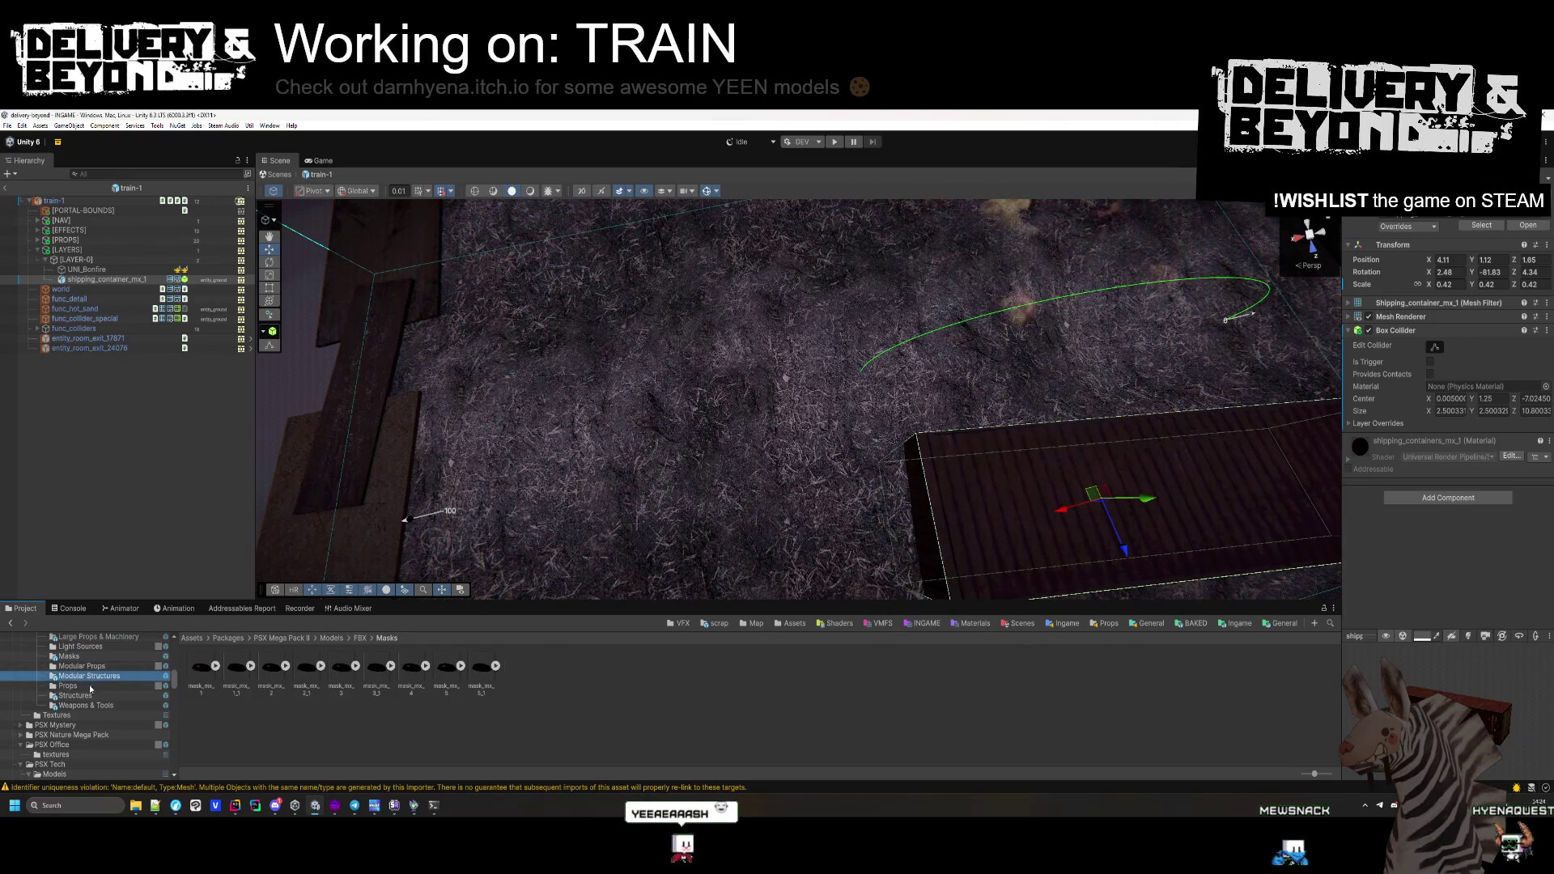
{"action": "left_click", "coordinate": [89, 687]}
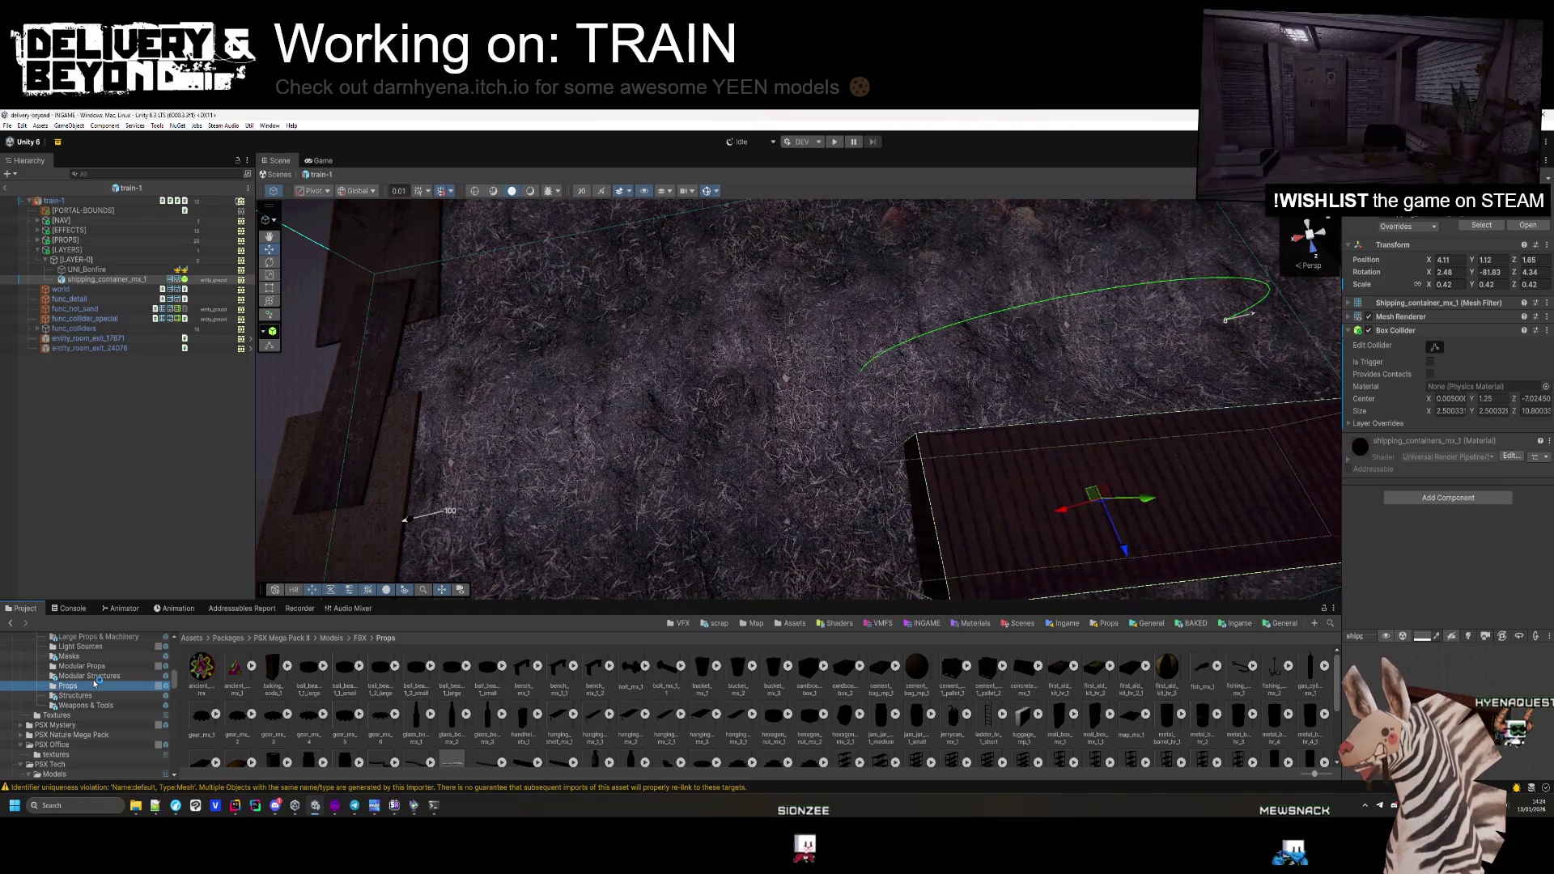
{"action": "scroll", "coordinate": [702, 720], "scroll_direction": "down", "scroll_amount": 4}
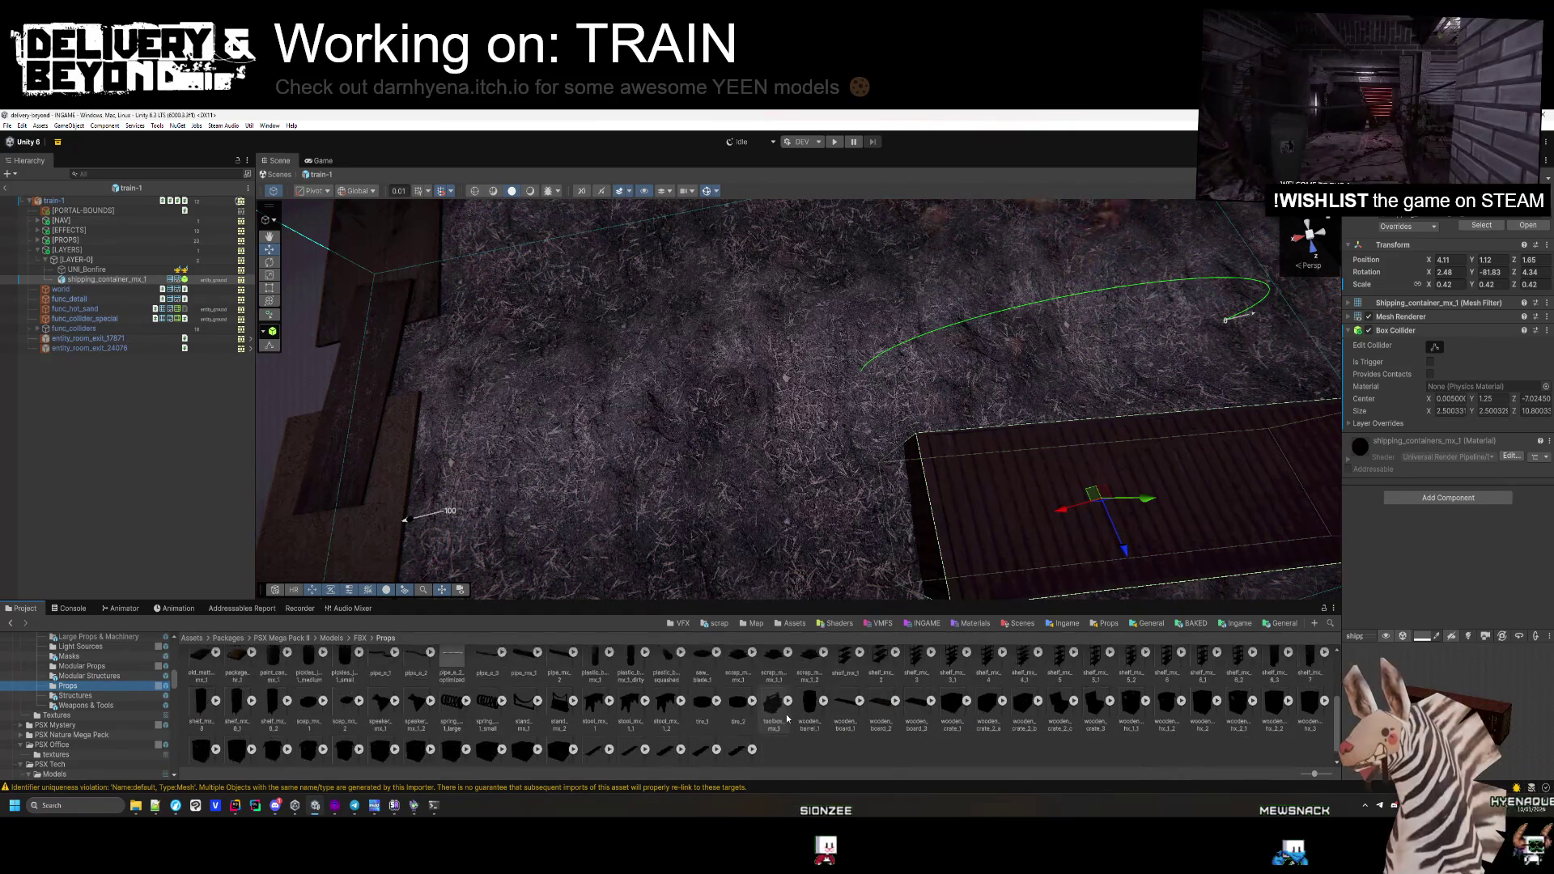
{"action": "mouse_move", "coordinate": [513, 748]}
{"action": "left_mouse_down"}
{"action": "mouse_move", "coordinate": [485, 615]}
{"action": "mouse_move", "coordinate": [683, 337]}
{"action": "mouse_move", "coordinate": [680, 458]}
{"action": "mouse_move", "coordinate": [467, 668]}
{"action": "left_mouse_up"}
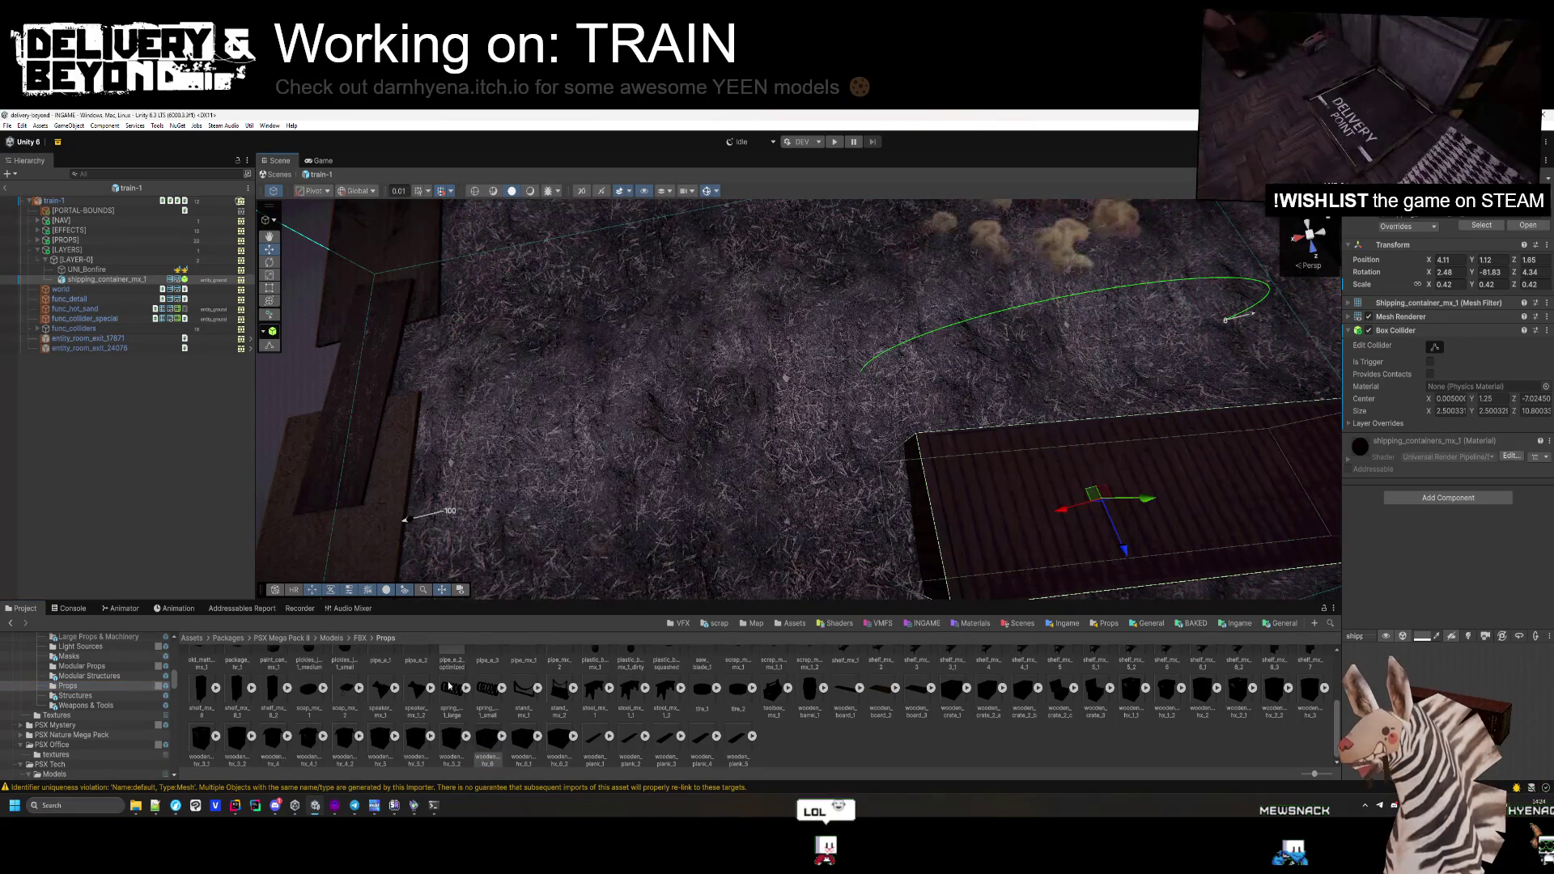
{"action": "mouse_move", "coordinate": [367, 740]}
{"action": "left_mouse_down"}
{"action": "mouse_move", "coordinate": [607, 416]}
{"action": "mouse_move", "coordinate": [725, 405]}
{"action": "mouse_move", "coordinate": [704, 451]}
{"action": "mouse_move", "coordinate": [769, 451]}
{"action": "left_mouse_up"}
{"action": "key", "text": "f"}
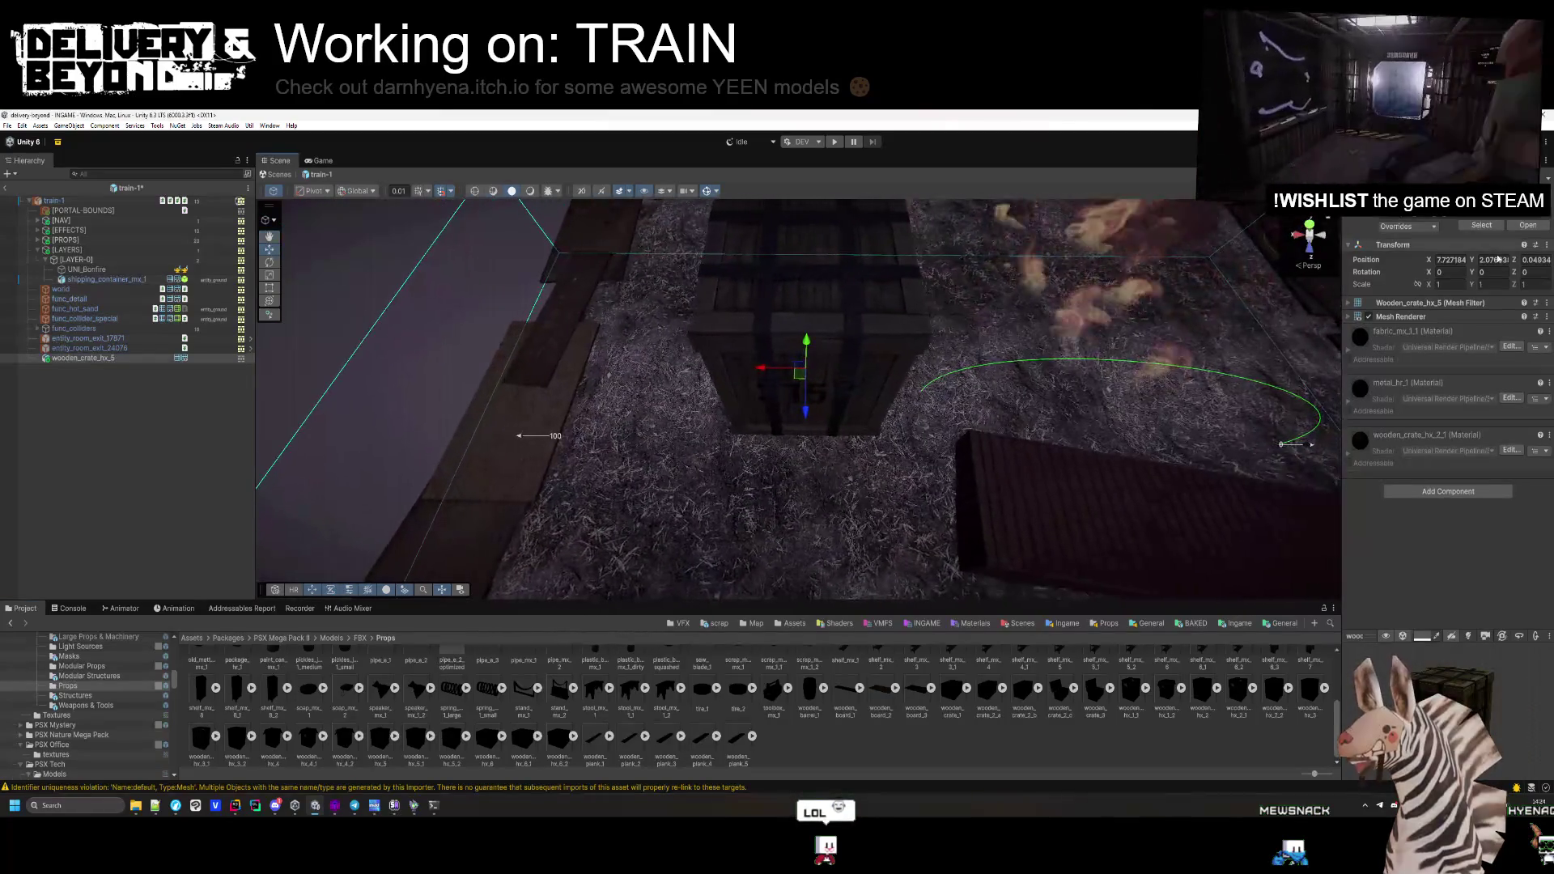
Reset the crate's Rotation Y and Z to 0 and lower it onto the hay deck
{"action": "left_click_drag", "start_coordinate": [1471, 273], "coordinate": [304, 325]}
{"action": "type", "text": "0"}
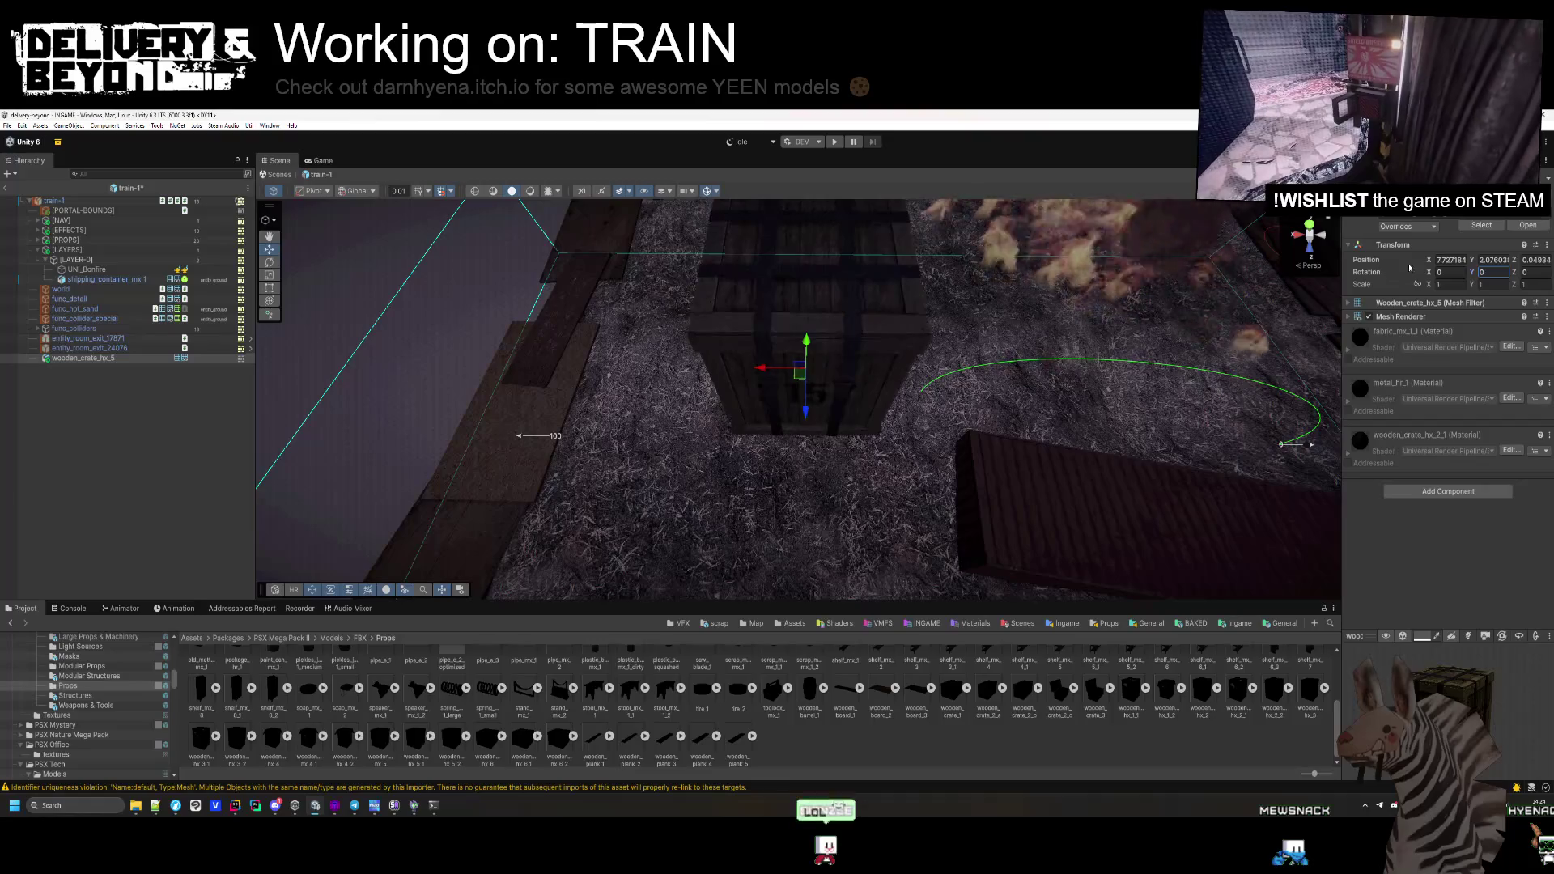
{"action": "left_click_drag", "start_coordinate": [1518, 273], "coordinate": [1295, 292]}
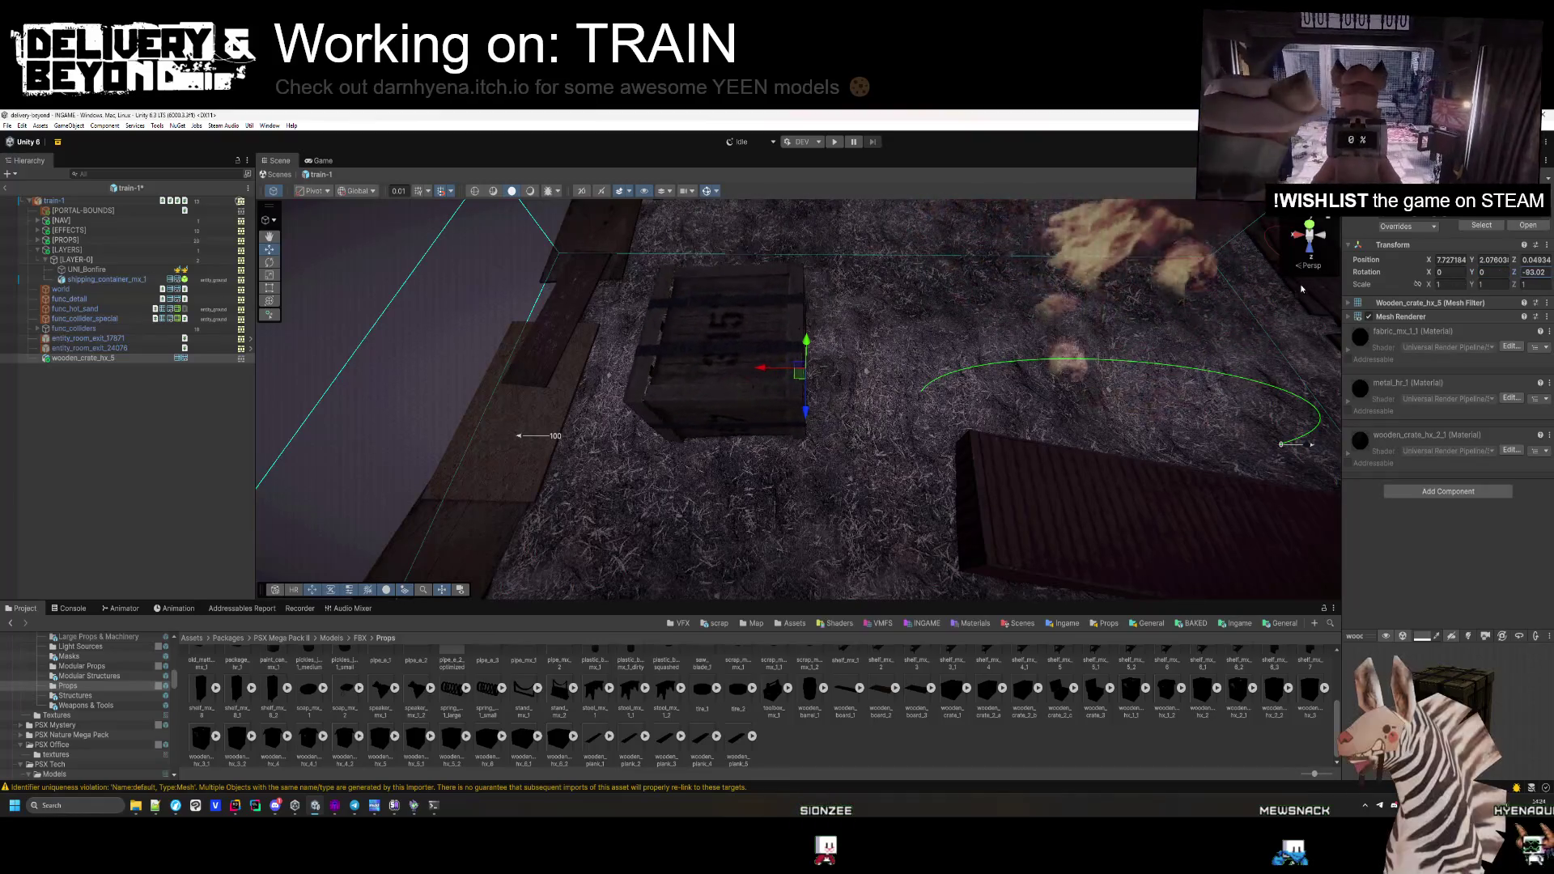
{"action": "type", "text": "0"}
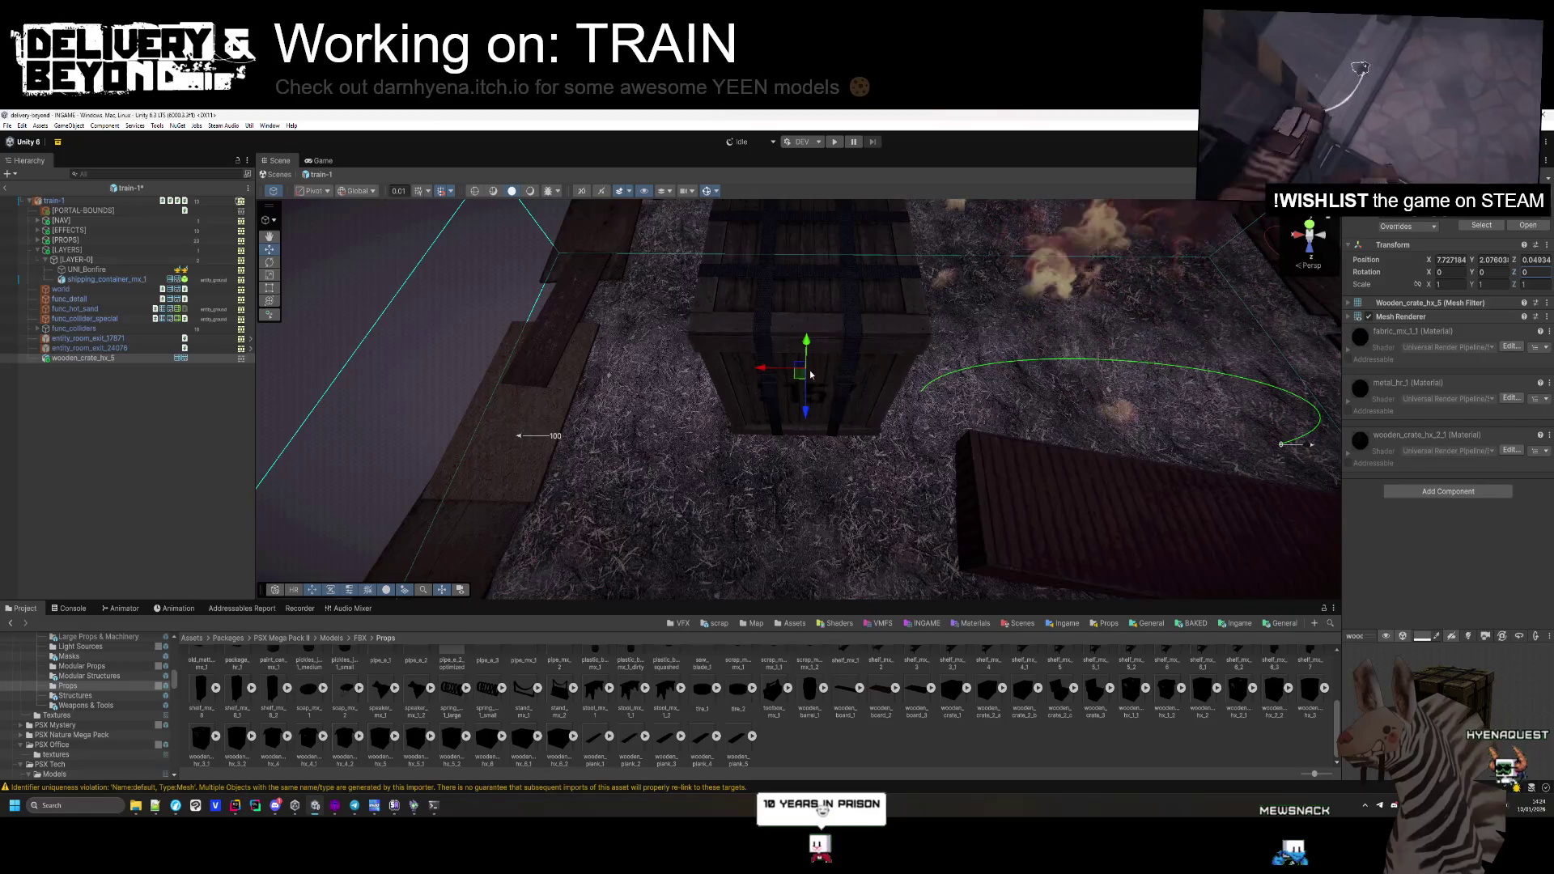
{"action": "mouse_move", "coordinate": [806, 347]}
{"action": "left_mouse_down"}
{"action": "mouse_move", "coordinate": [810, 395]}
{"action": "mouse_move", "coordinate": [696, 518]}
{"action": "mouse_move", "coordinate": [723, 522]}
{"action": "mouse_move", "coordinate": [810, 458]}
{"action": "left_mouse_up"}
Nudge the crate across the deck, turn it slightly about Y, and start placing another crate
{"action": "left_click_drag", "start_coordinate": [1471, 272], "coordinate": [1150, 311]}
{"action": "mouse_move", "coordinate": [810, 405]}
{"action": "left_mouse_down"}
{"action": "mouse_move", "coordinate": [559, 498]}
{"action": "mouse_move", "coordinate": [787, 340]}
{"action": "mouse_move", "coordinate": [809, 451]}
{"action": "mouse_move", "coordinate": [721, 556]}
{"action": "mouse_move", "coordinate": [827, 299]}
{"action": "mouse_move", "coordinate": [770, 448]}
{"action": "mouse_move", "coordinate": [749, 433]}
{"action": "mouse_move", "coordinate": [1014, 471]}
{"action": "mouse_move", "coordinate": [802, 451]}
{"action": "mouse_move", "coordinate": [715, 477]}
{"action": "mouse_move", "coordinate": [809, 454]}
{"action": "left_mouse_up"}
{"action": "left_click", "coordinate": [803, 458]}
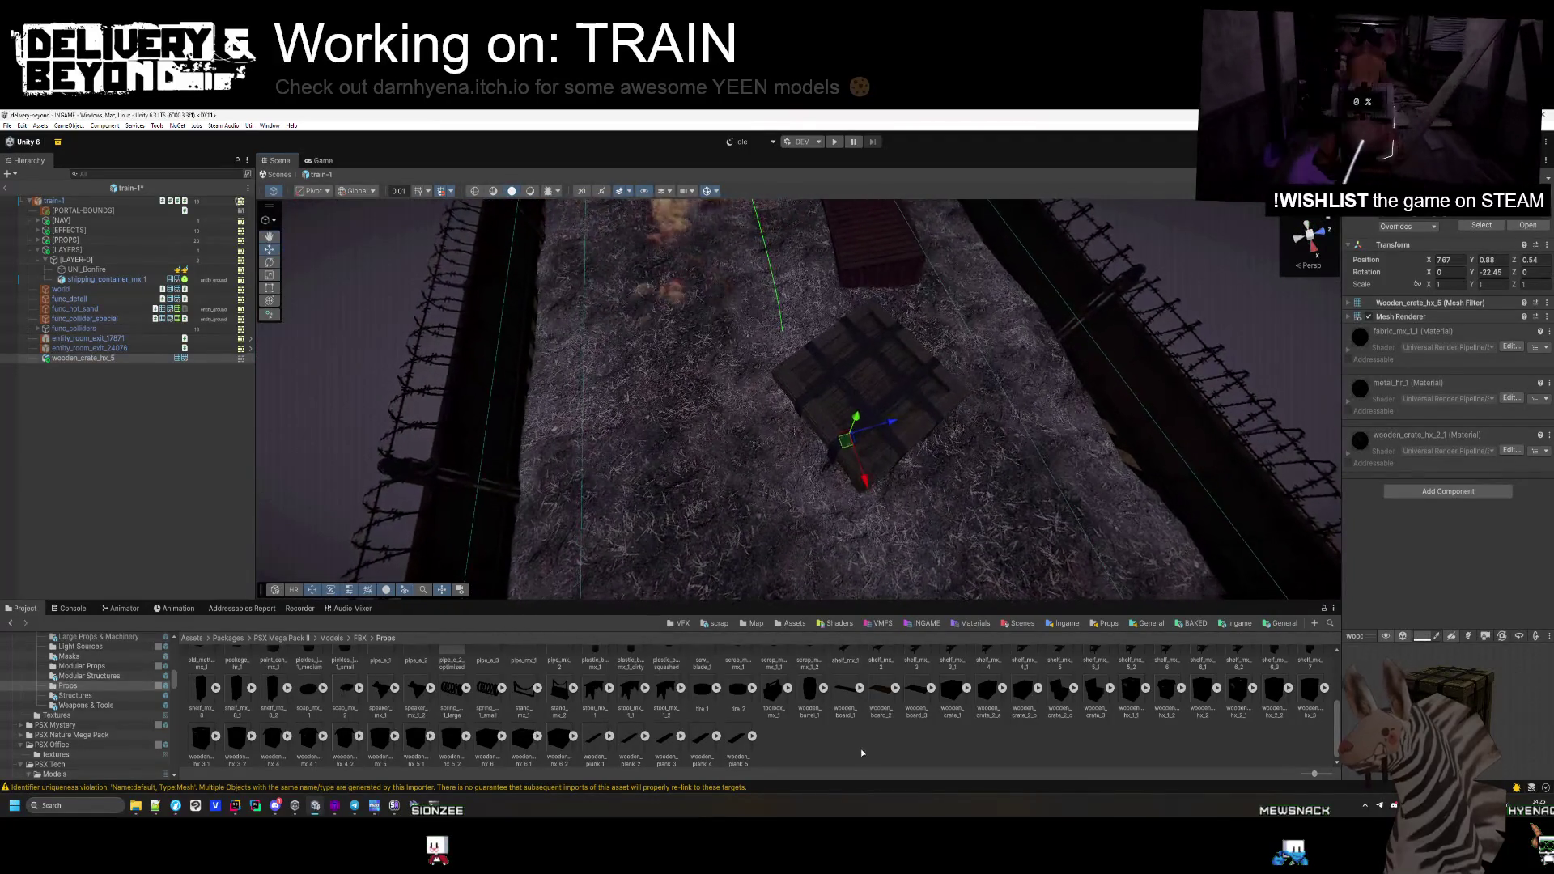
{"action": "left_click", "coordinate": [914, 425]}
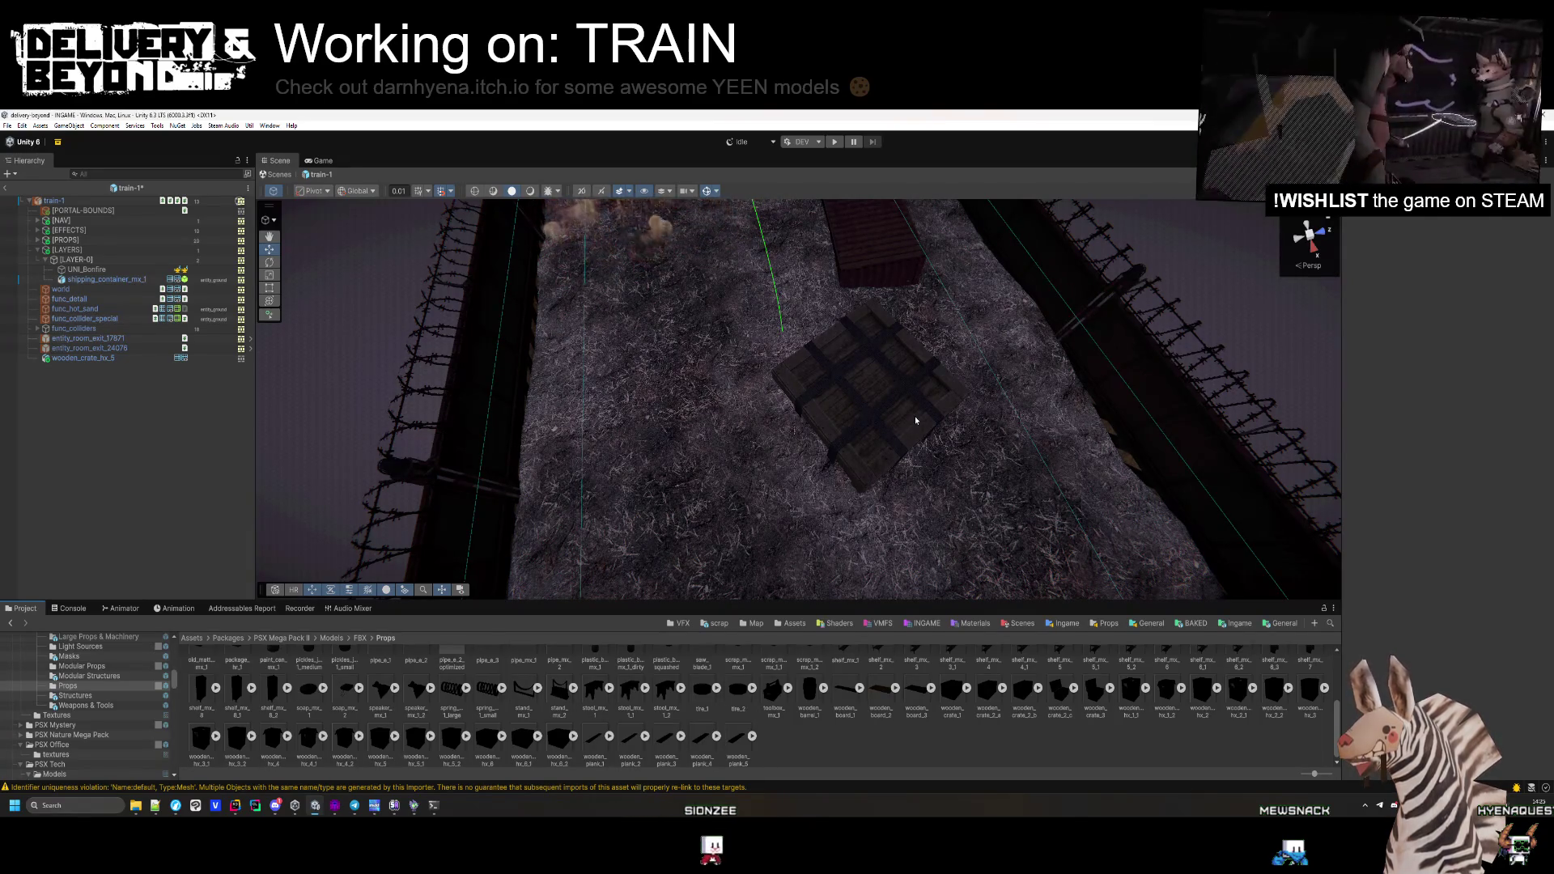
{"action": "mouse_move", "coordinate": [420, 751]}
{"action": "left_mouse_down"}
{"action": "mouse_move", "coordinate": [608, 451]}
{"action": "mouse_move", "coordinate": [590, 348]}
{"action": "mouse_move", "coordinate": [677, 418]}
{"action": "left_mouse_up"}
Place wooden_crate_1 on the hay, turned about ten degrees and raised slightly
{"action": "mouse_move", "coordinate": [962, 701]}
{"action": "left_mouse_down"}
{"action": "mouse_move", "coordinate": [767, 544]}
{"action": "mouse_move", "coordinate": [687, 503]}
{"action": "mouse_move", "coordinate": [683, 545]}
{"action": "mouse_move", "coordinate": [732, 553]}
{"action": "left_mouse_up"}
{"action": "key", "text": "f"}
{"action": "mouse_move", "coordinate": [867, 413]}
{"action": "left_mouse_down"}
{"action": "mouse_move", "coordinate": [848, 447]}
{"action": "mouse_move", "coordinate": [762, 429]}
{"action": "mouse_move", "coordinate": [806, 454]}
{"action": "left_mouse_up"}
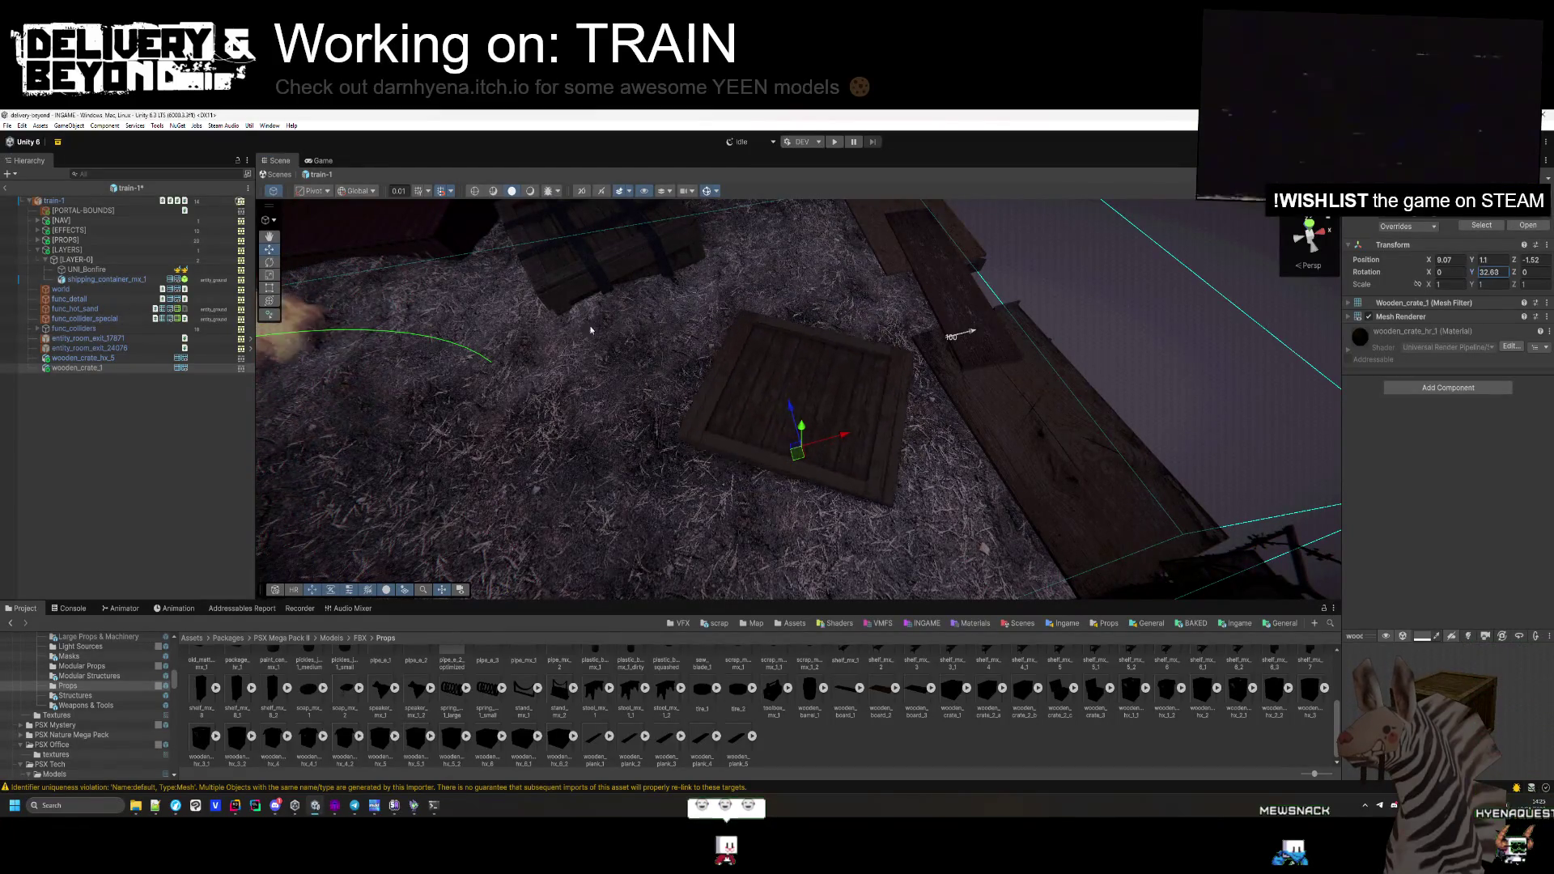
{"action": "mouse_move", "coordinate": [1472, 272]}
{"action": "left_mouse_down"}
{"action": "mouse_move", "coordinate": [1514, 273]}
{"action": "mouse_move", "coordinate": [1393, 274]}
{"action": "left_mouse_up"}
{"action": "left_click_drag", "start_coordinate": [801, 426], "coordinate": [802, 419]}
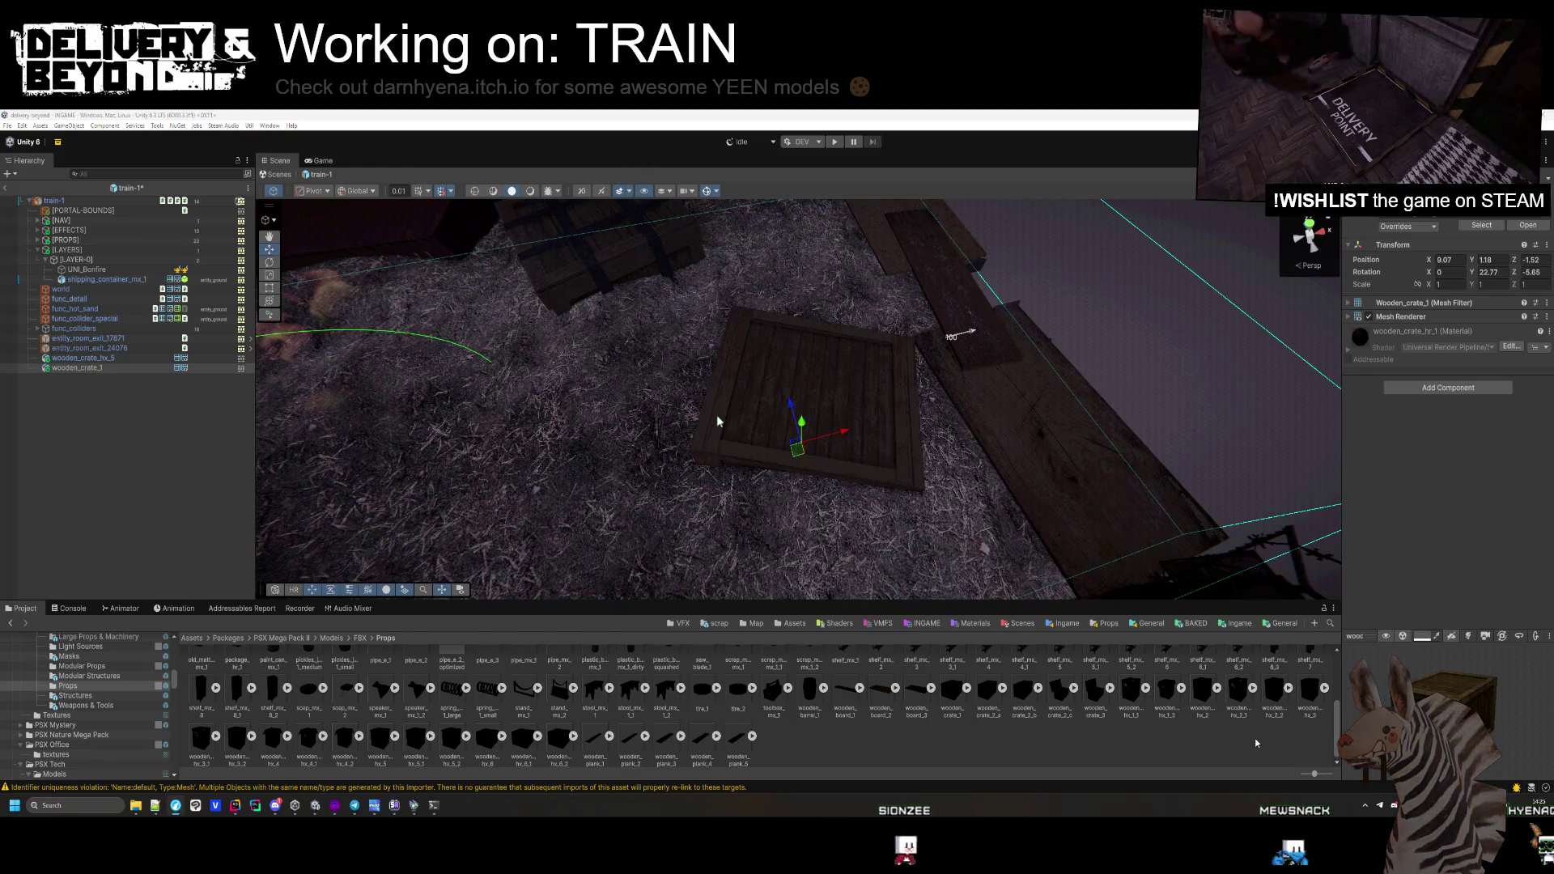
Tilt wooden_crate_hx_5 onto an edge via Rotation Z and slide it slightly along Z
{"action": "left_click", "coordinate": [1109, 507]}
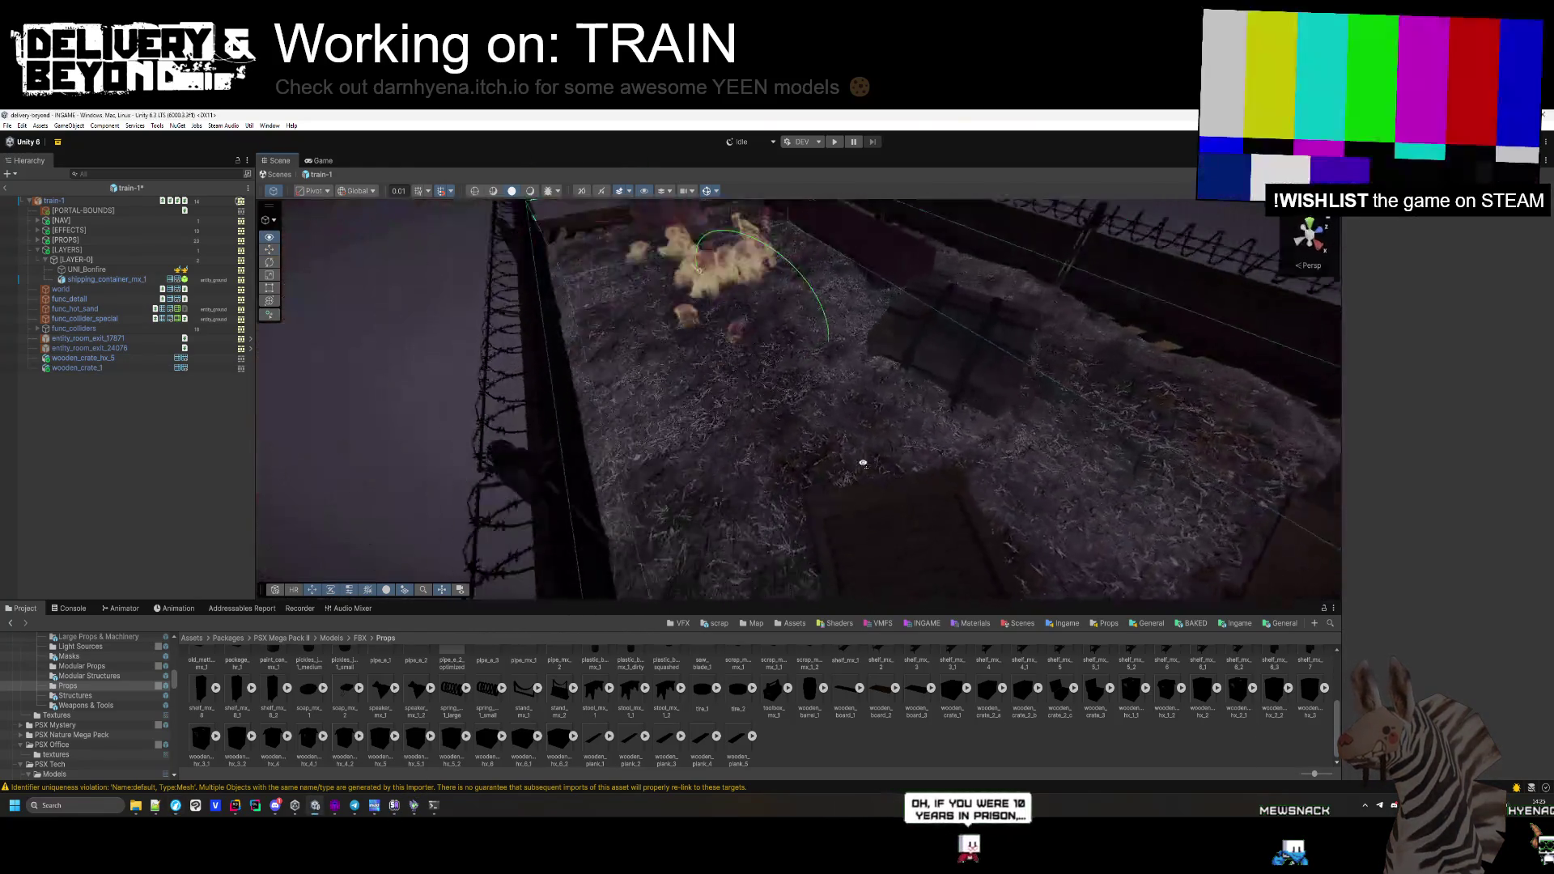
{"action": "left_click_drag", "start_coordinate": [1042, 453], "coordinate": [1413, 259]}
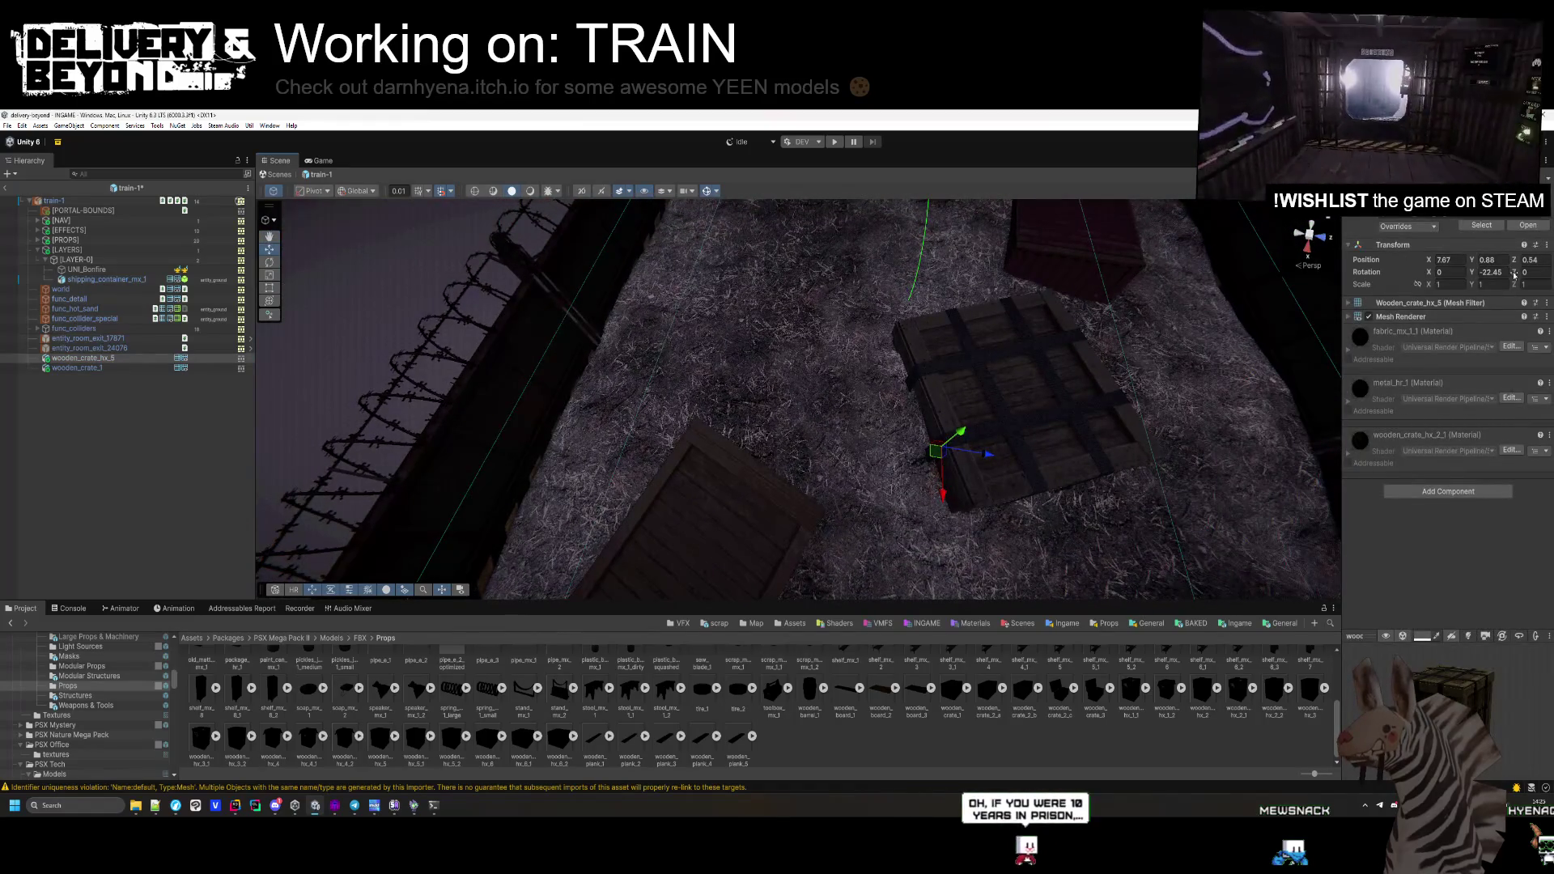
{"action": "left_click_drag", "start_coordinate": [1514, 274], "coordinate": [28, 299]}
{"action": "left_click_drag", "start_coordinate": [130, 357], "coordinate": [225, 356]}
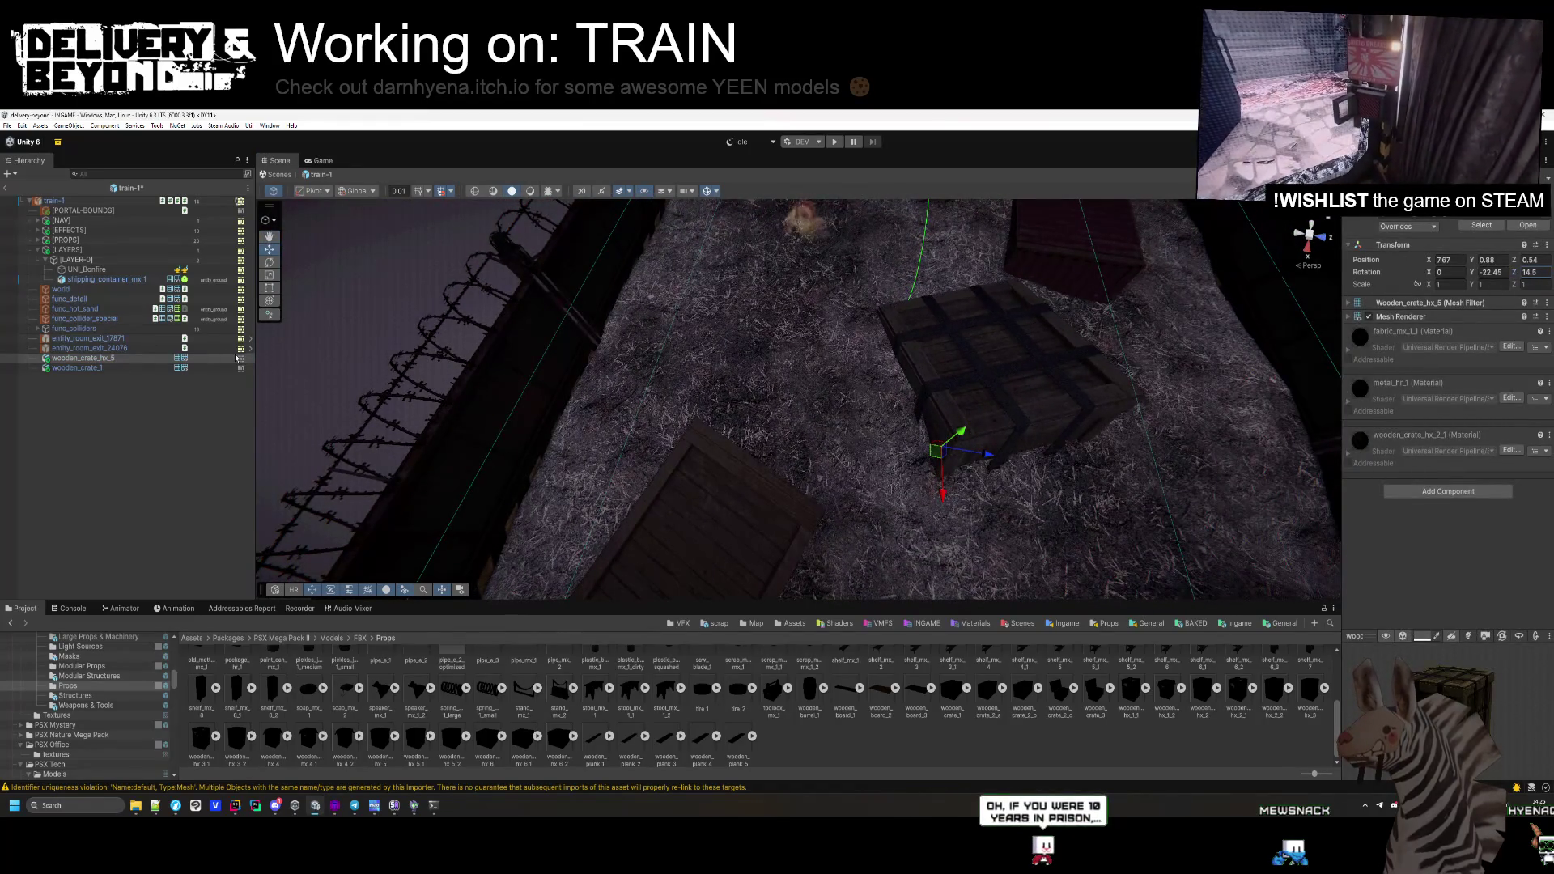
{"action": "mouse_move", "coordinate": [1003, 464]}
{"action": "left_mouse_down"}
{"action": "mouse_move", "coordinate": [652, 417]}
{"action": "mouse_move", "coordinate": [1077, 547]}
{"action": "mouse_move", "coordinate": [923, 447]}
{"action": "mouse_move", "coordinate": [931, 485]}
{"action": "mouse_move", "coordinate": [1044, 451]}
{"action": "mouse_move", "coordinate": [1146, 323]}
{"action": "mouse_move", "coordinate": [1012, 381]}
{"action": "mouse_move", "coordinate": [760, 424]}
{"action": "mouse_move", "coordinate": [659, 382]}
{"action": "mouse_move", "coordinate": [713, 405]}
{"action": "left_mouse_up"}
Place wooden_barrel_1 on its side, resting on the hay beside the crates
{"action": "mouse_move", "coordinate": [813, 689]}
{"action": "left_mouse_down"}
{"action": "mouse_move", "coordinate": [858, 348]}
{"action": "mouse_move", "coordinate": [846, 405]}
{"action": "left_mouse_up"}
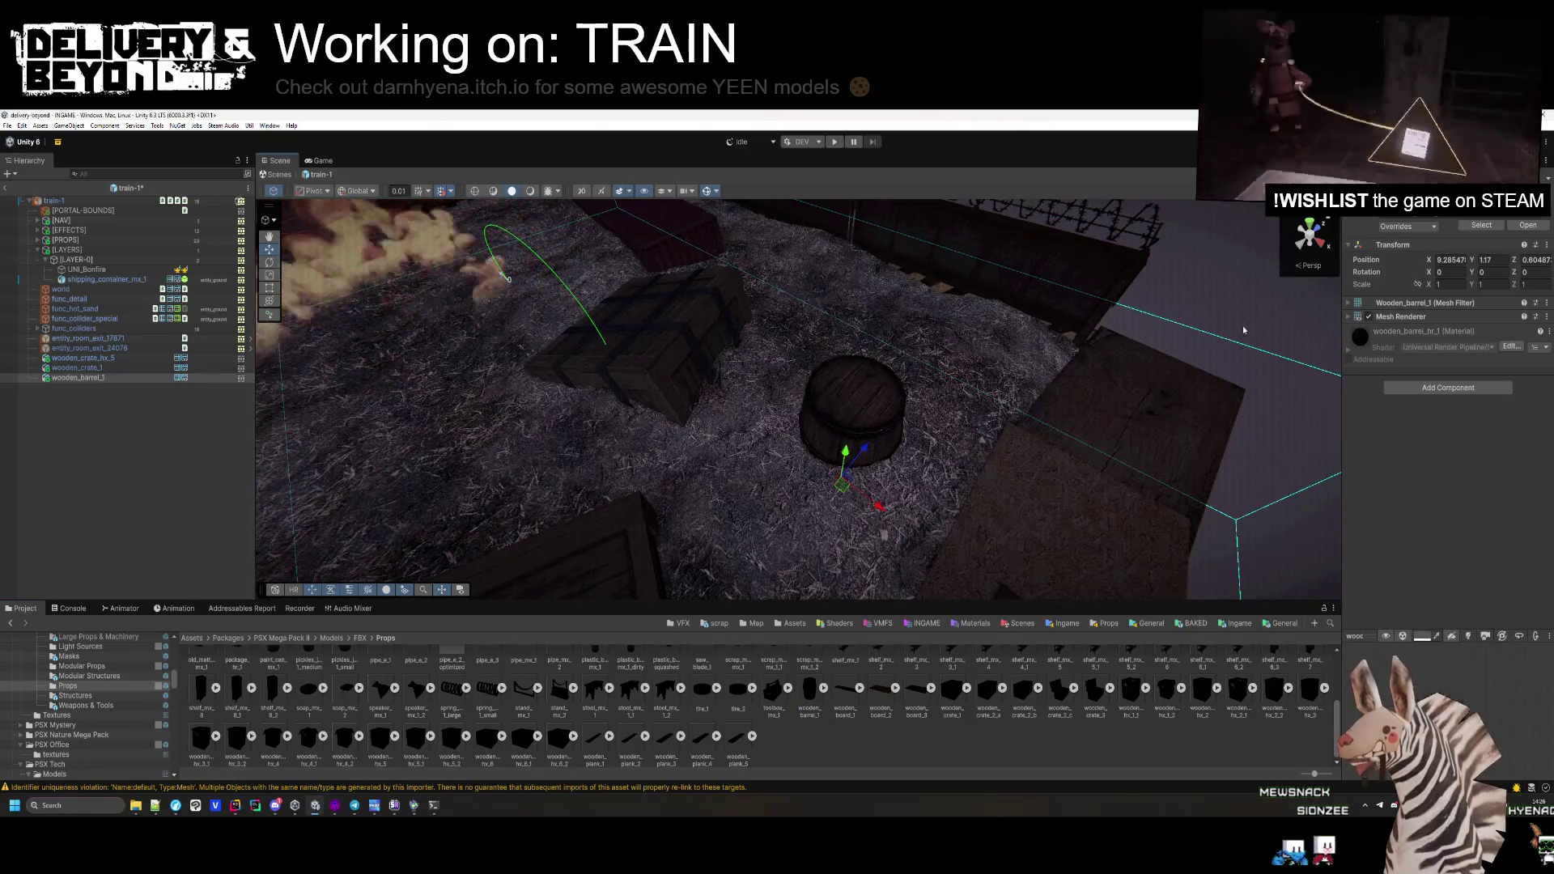
{"action": "left_click_drag", "start_coordinate": [1514, 274], "coordinate": [1459, 274]}
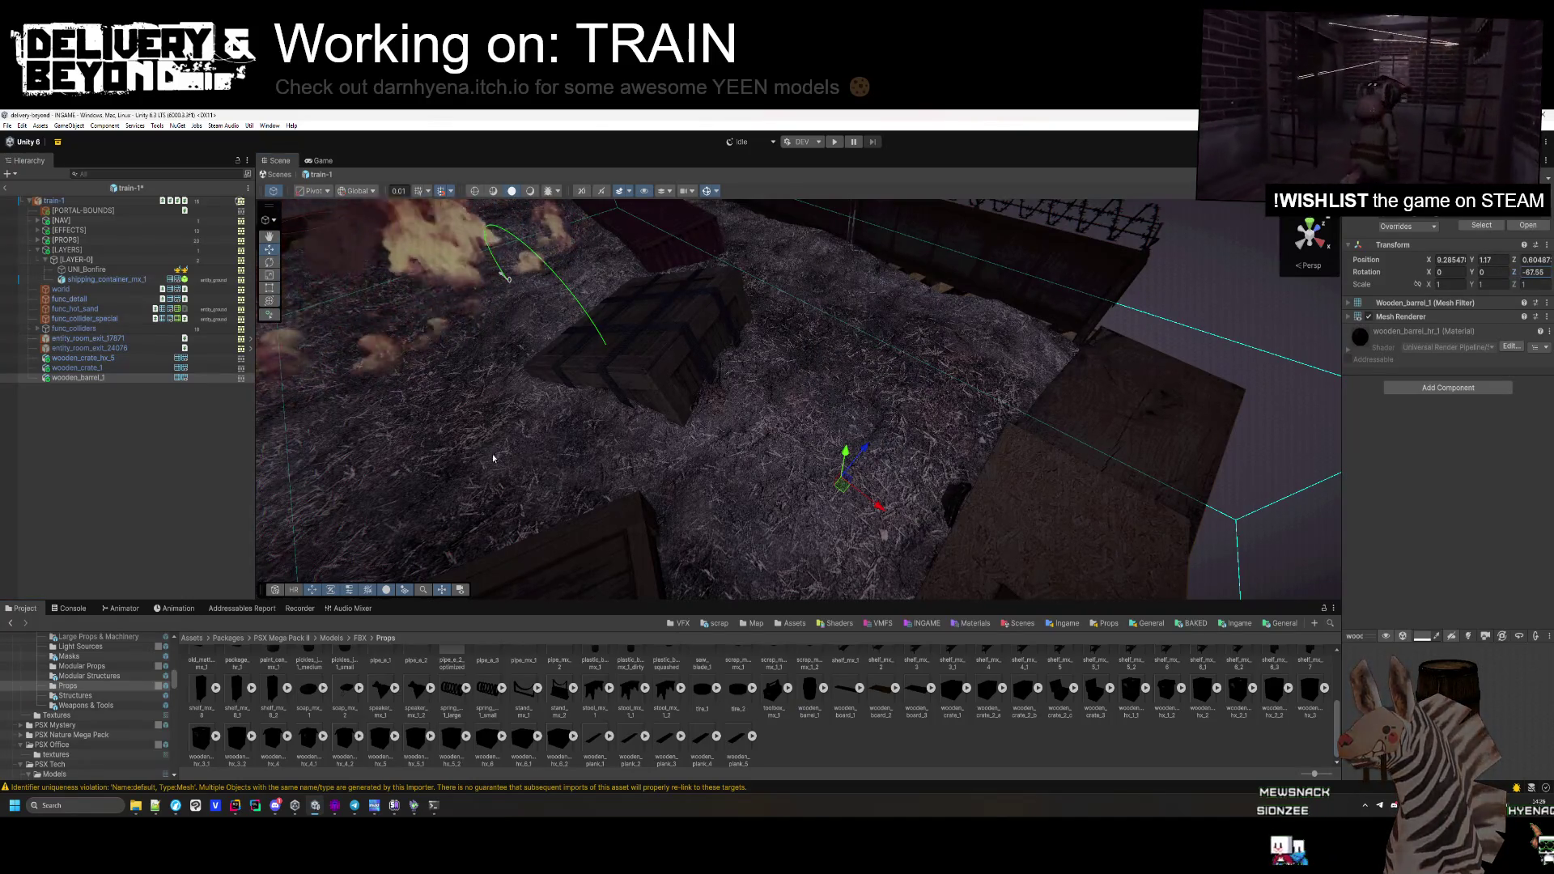
{"action": "left_click_drag", "start_coordinate": [845, 451], "coordinate": [856, 415]}
{"action": "left_click_drag", "start_coordinate": [881, 471], "coordinate": [828, 455]}
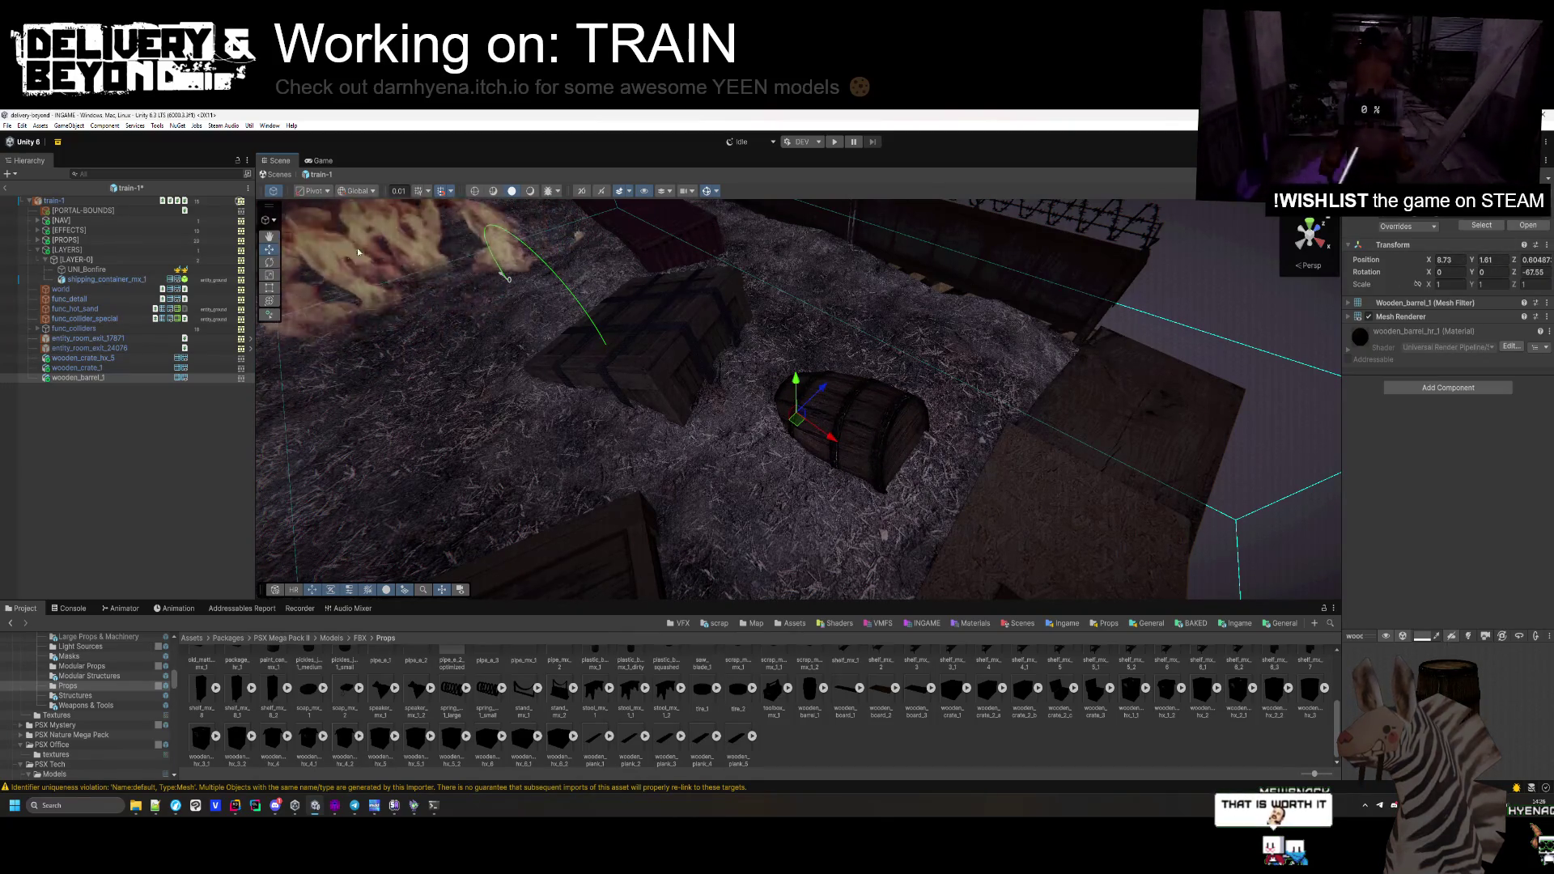
{"action": "left_click_drag", "start_coordinate": [794, 454], "coordinate": [740, 455]}
{"action": "left_click_drag", "start_coordinate": [804, 402], "coordinate": [807, 407]}
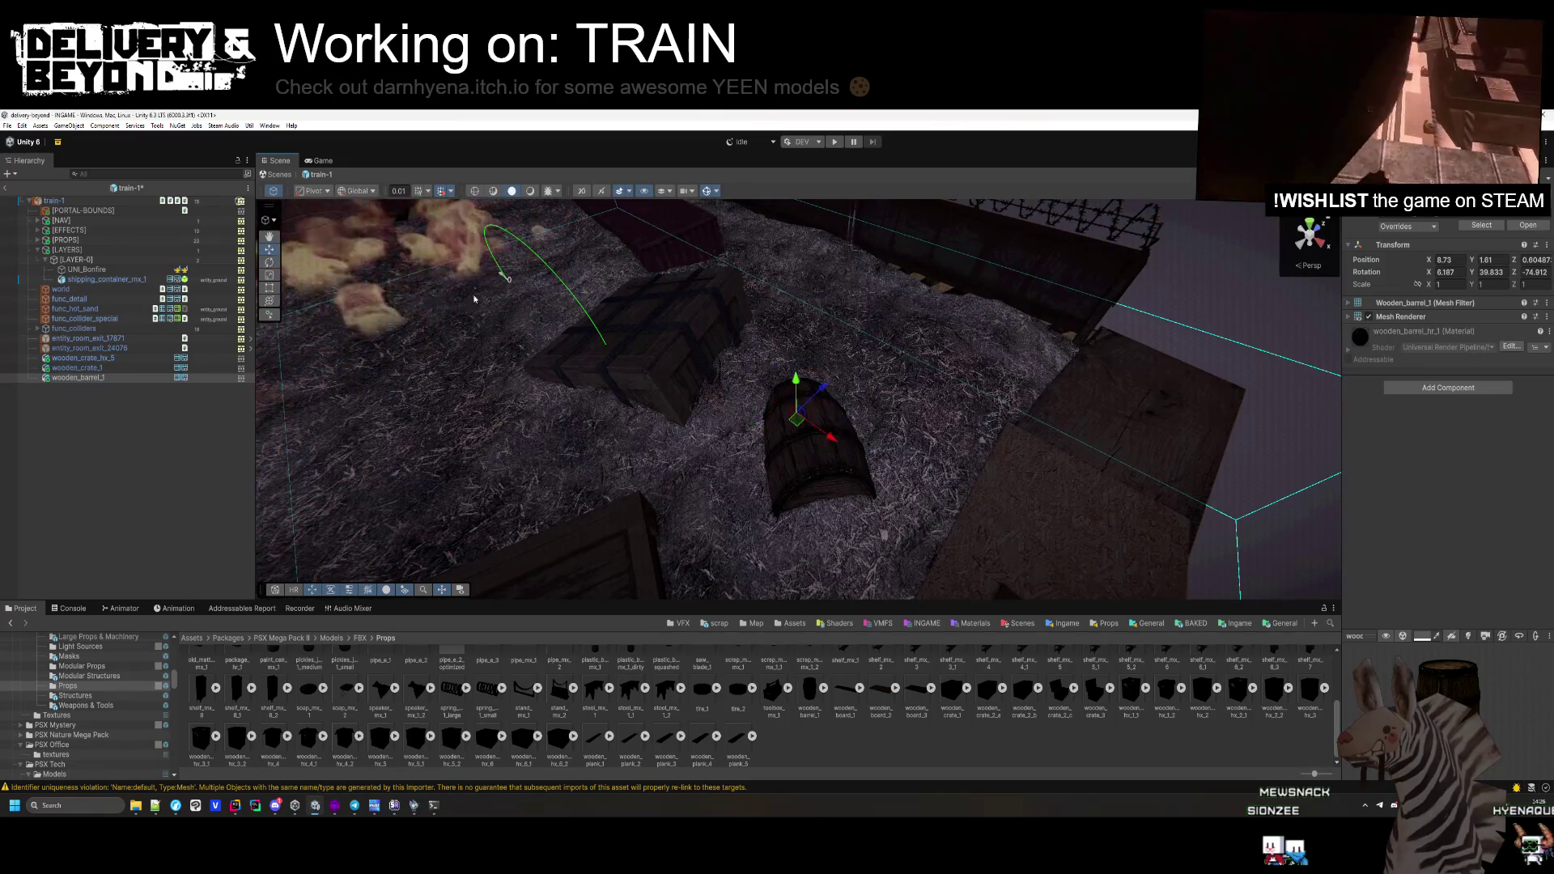
{"action": "left_click_drag", "start_coordinate": [800, 379], "coordinate": [799, 434]}
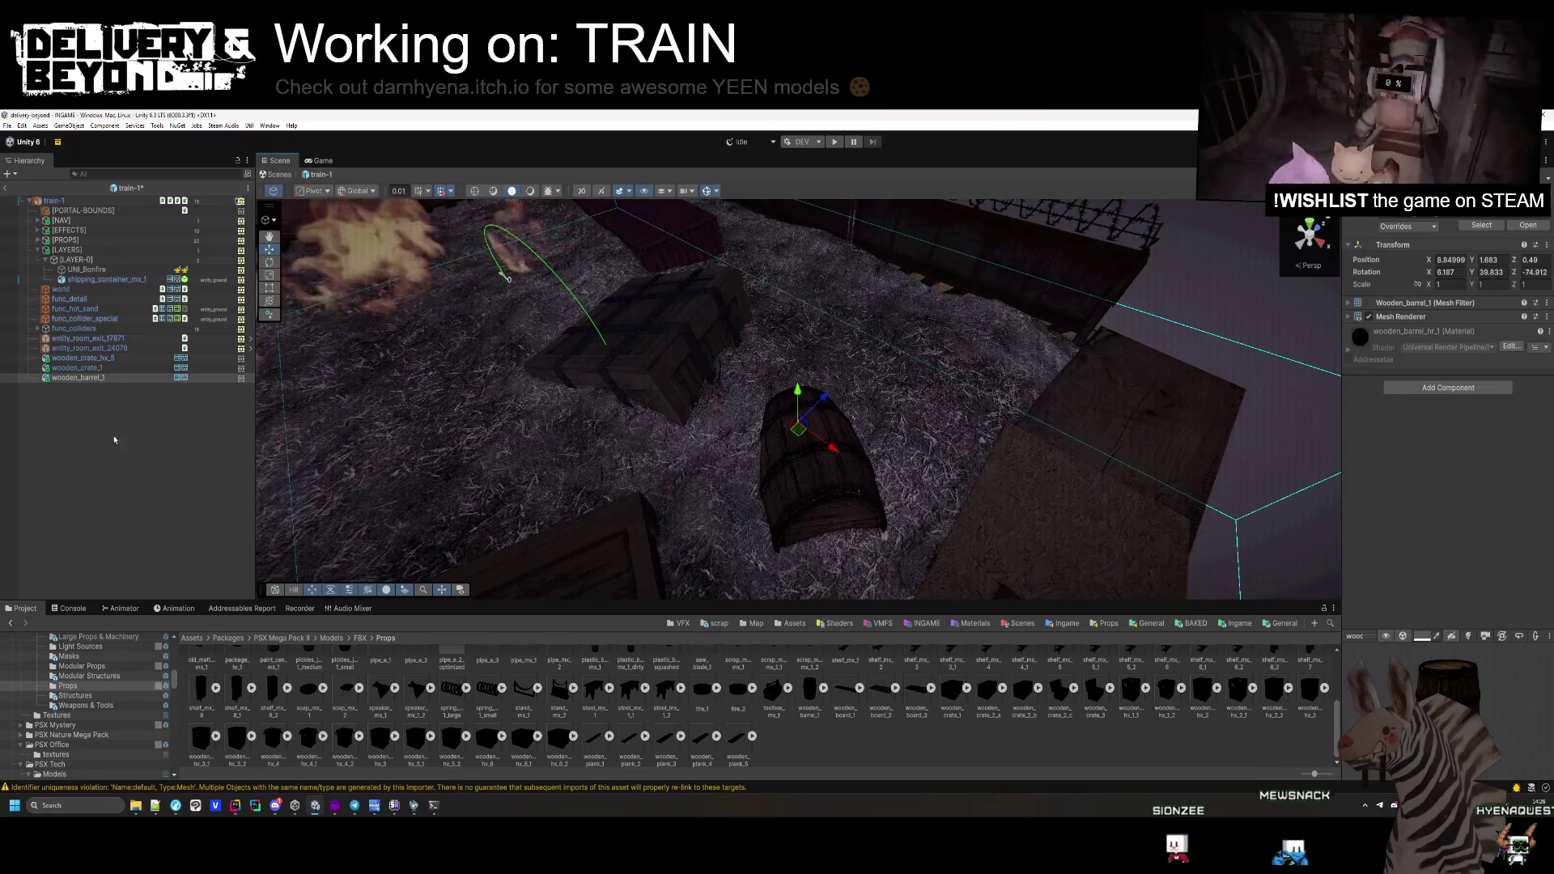
Add Box Colliders to the crates and put them on the entity_ground layer
{"action": "left_click", "coordinate": [81, 358], "text": "shift"}
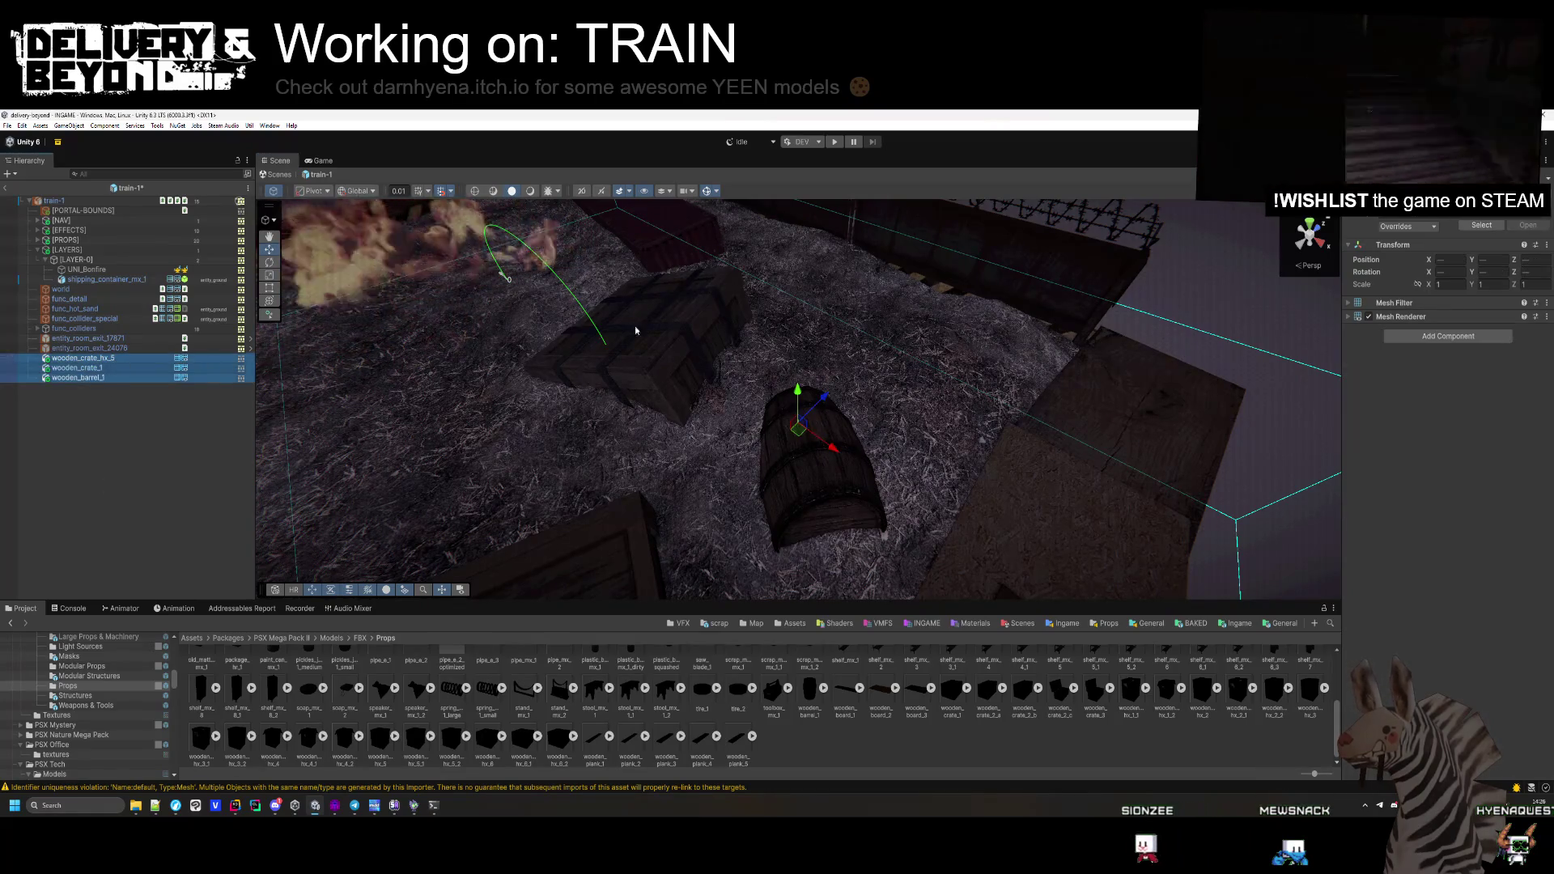
{"action": "left_click", "coordinate": [1463, 337]}
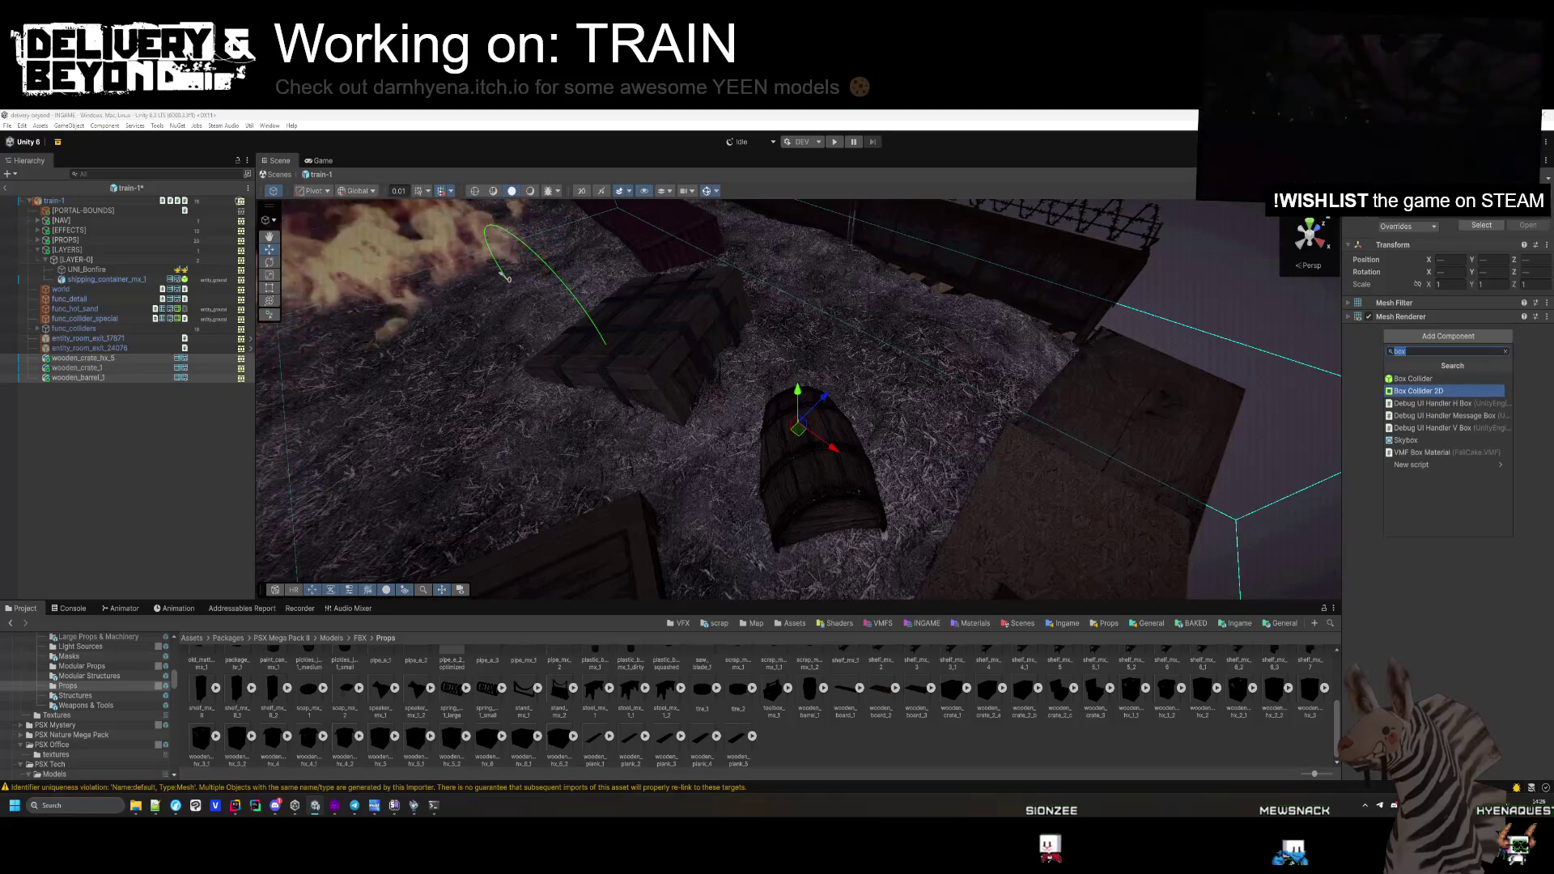
{"action": "key", "text": "Escape"}
{"action": "left_click", "coordinate": [1448, 336]}
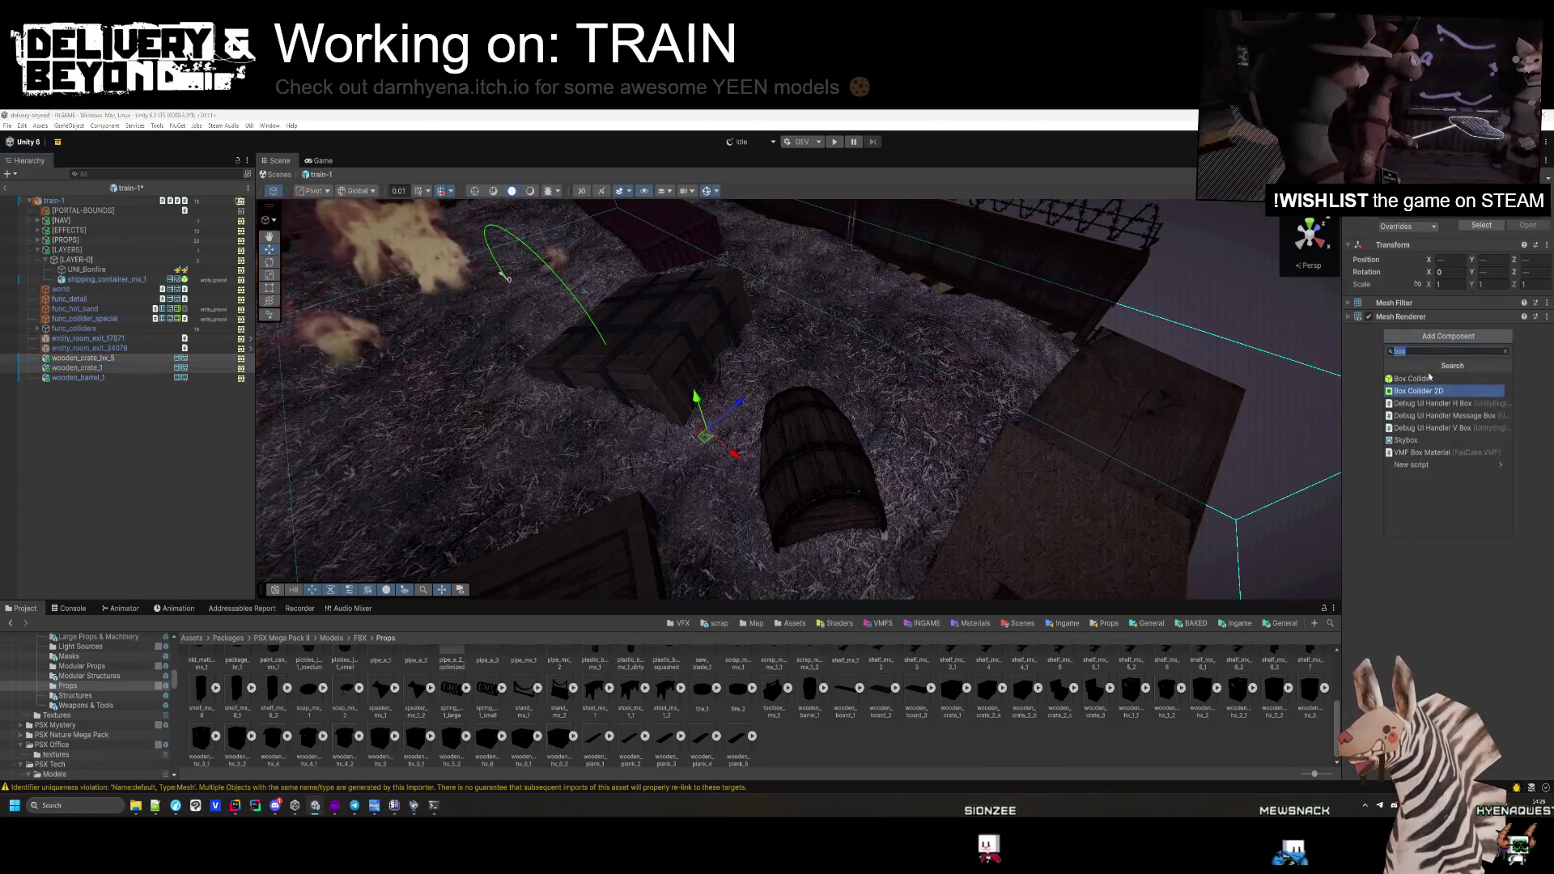
{"action": "key", "text": "Return"}
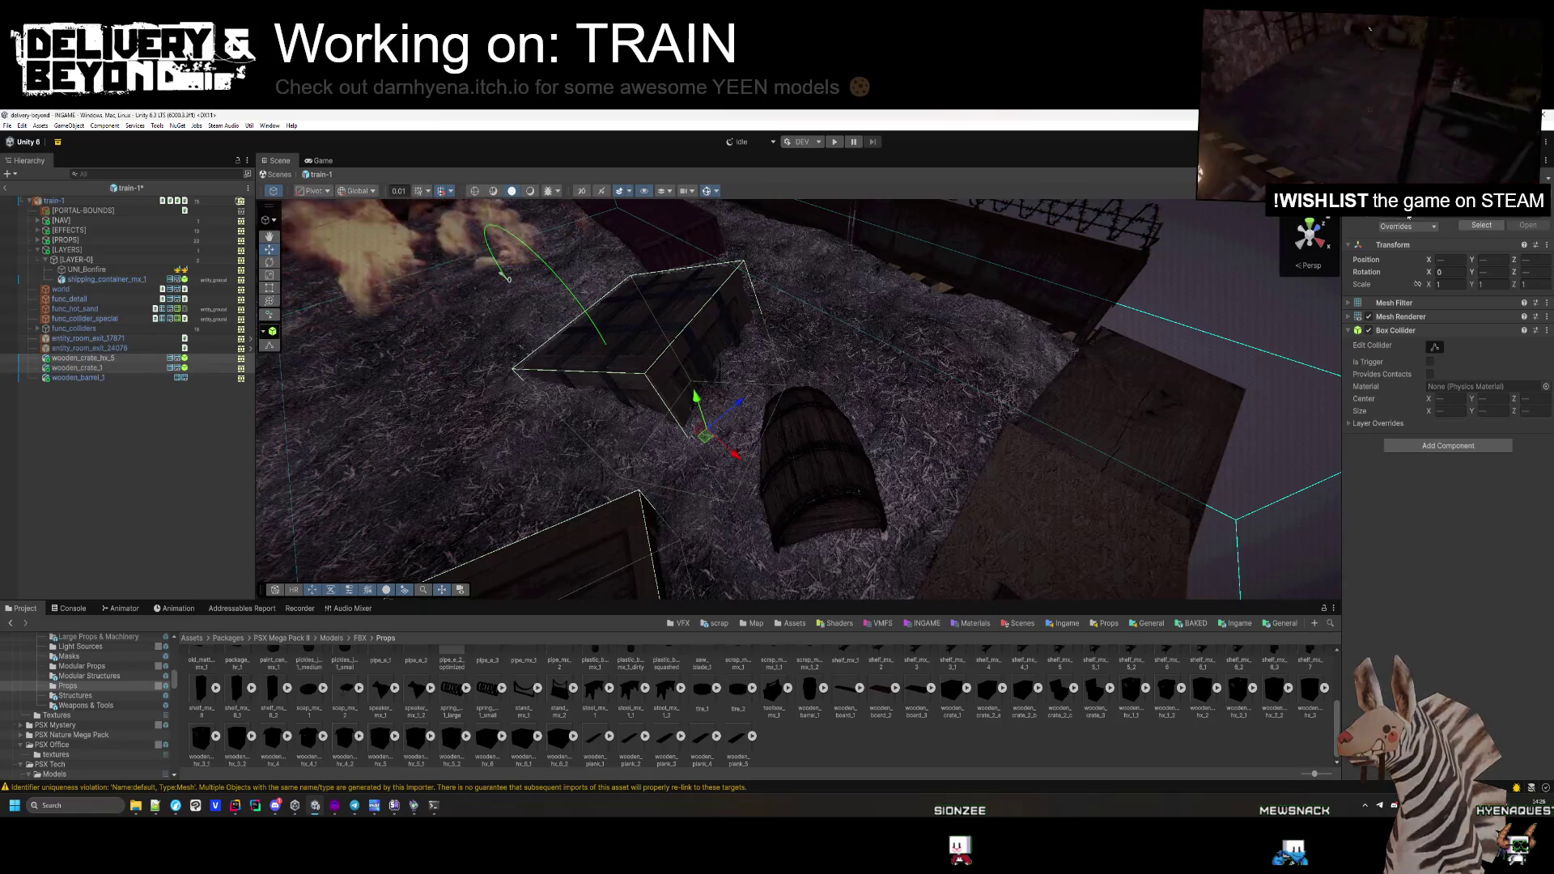
{"action": "left_click", "coordinate": [1510, 213]}
{"action": "left_click", "coordinate": [1506, 302]}
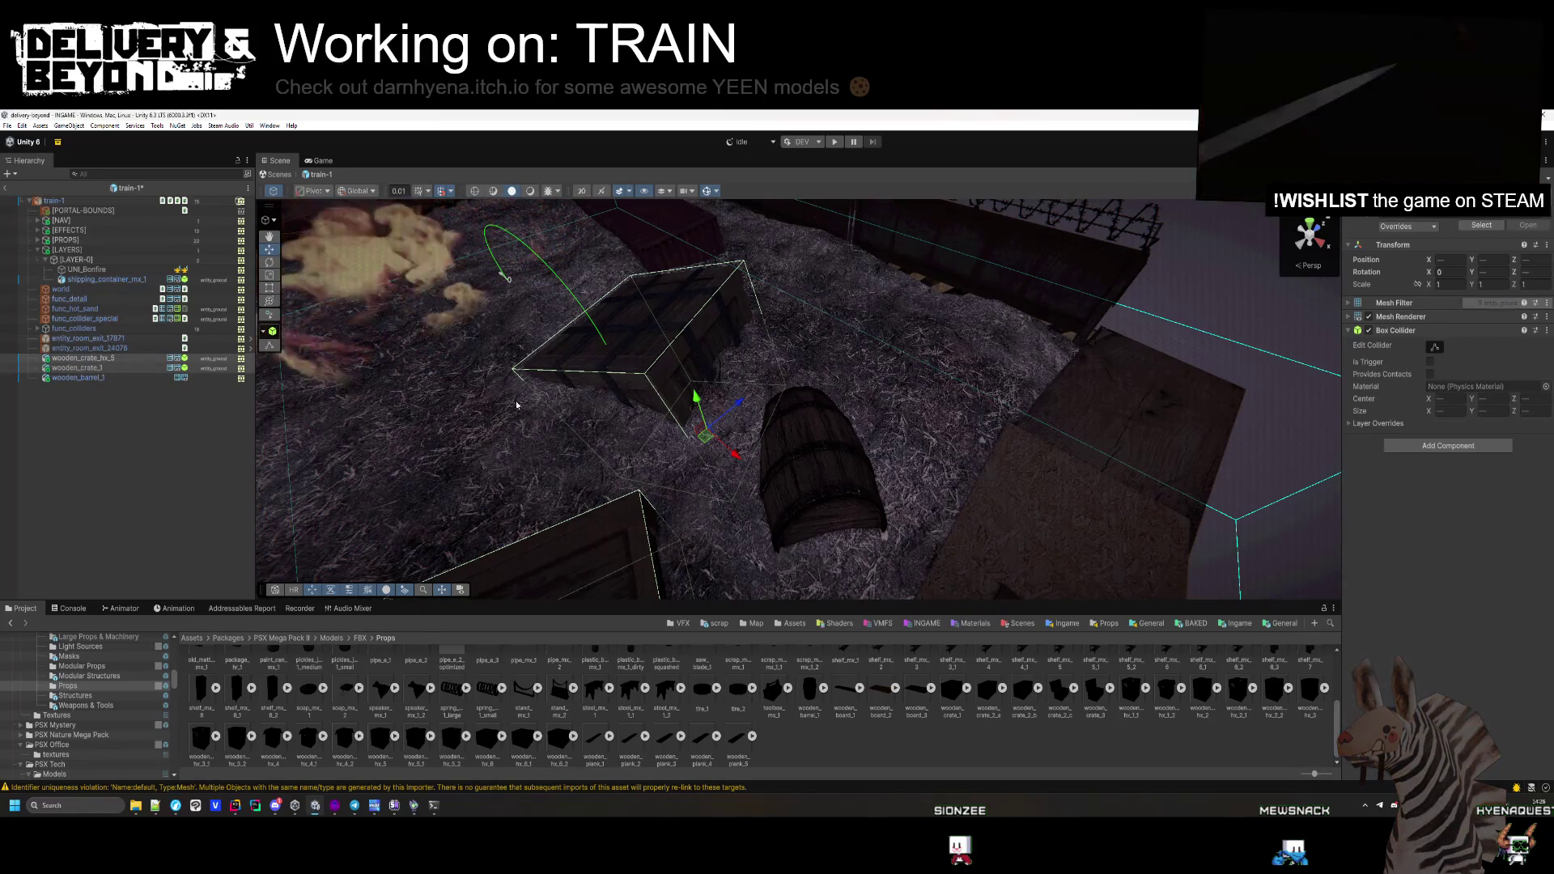
Give the barrel a convex Mesh Collider
{"action": "left_click", "coordinate": [128, 378]}
{"action": "left_click", "coordinate": [1429, 388]}
{"action": "type", "text": "mesh"}
{"action": "key", "text": "Return"}
{"action": "left_click", "coordinate": [1431, 345]}
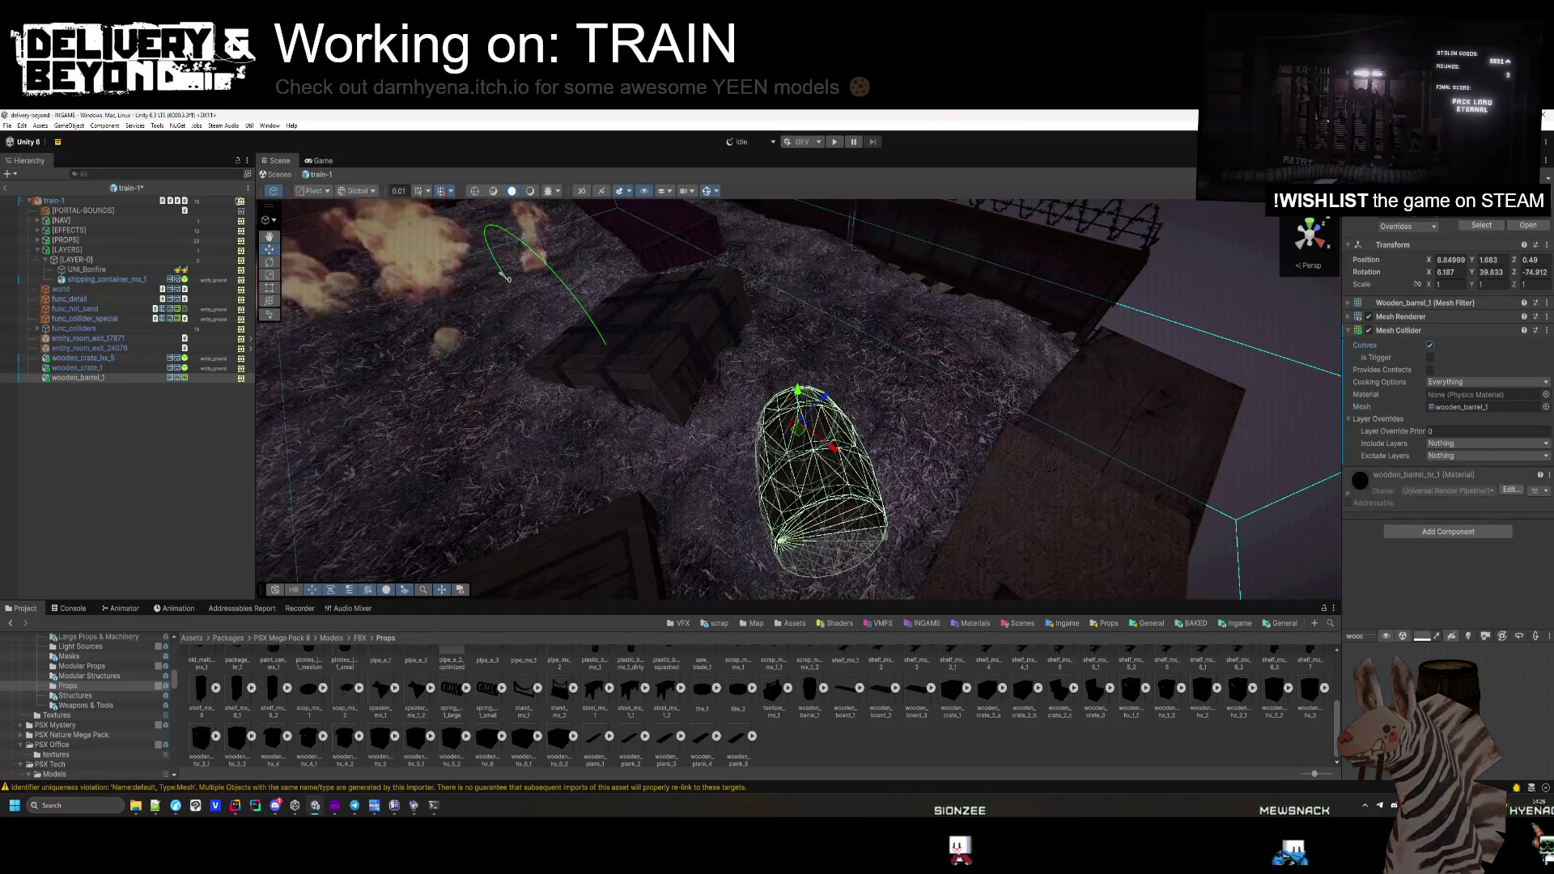
{"action": "left_click", "coordinate": [196, 485]}
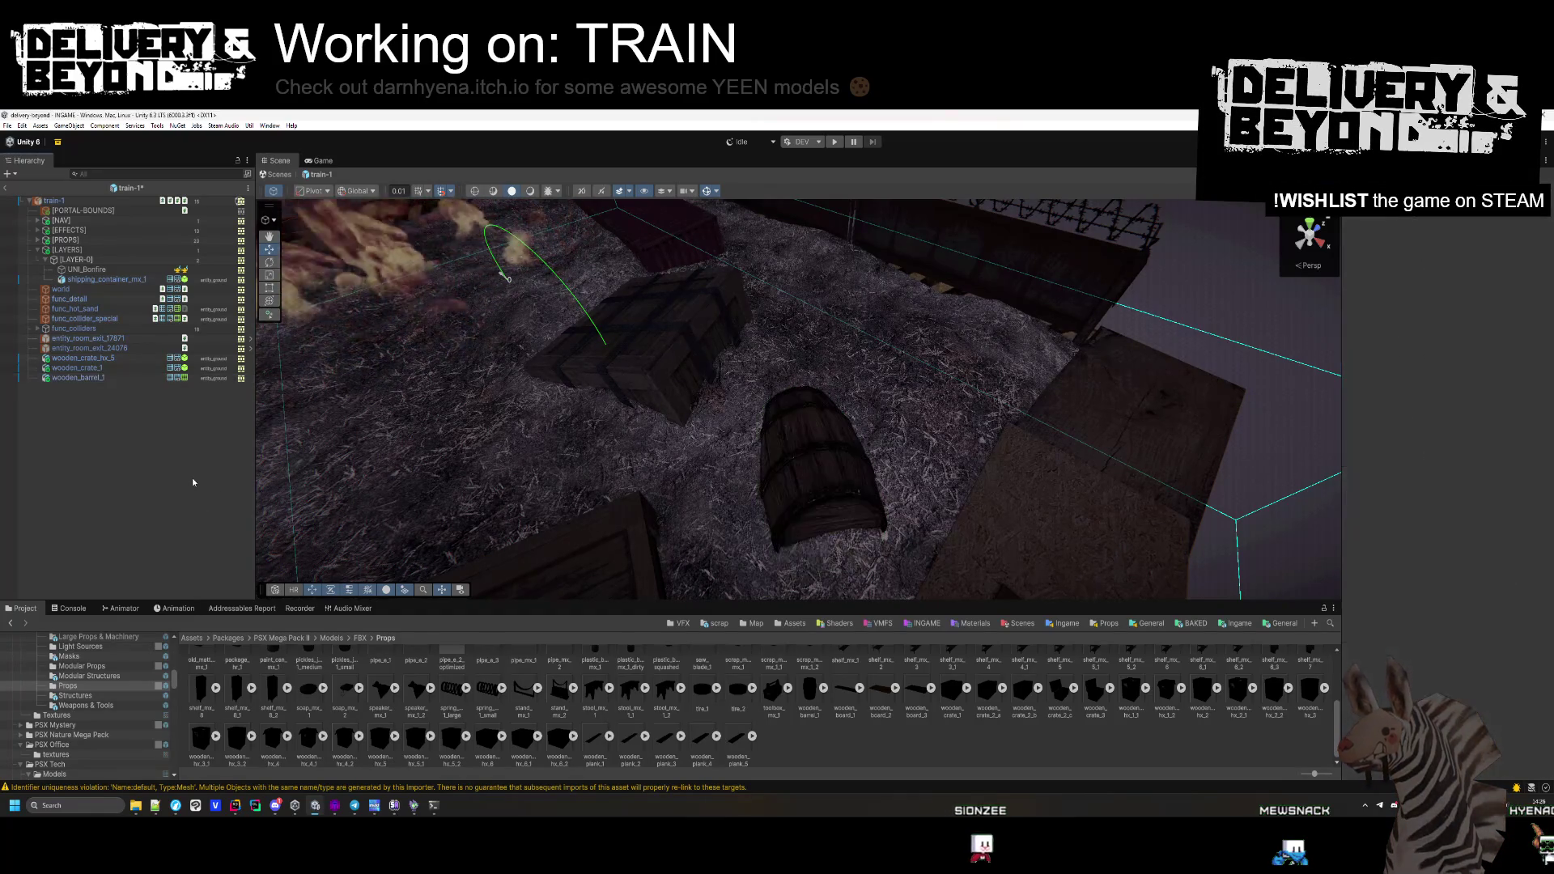
Parent both crates and the barrel under [LAYER-0] in the hierarchy
{"action": "left_click", "coordinate": [105, 361]}
{"action": "key", "text": "shift+Down"}
{"action": "key", "text": "shift+Down"}
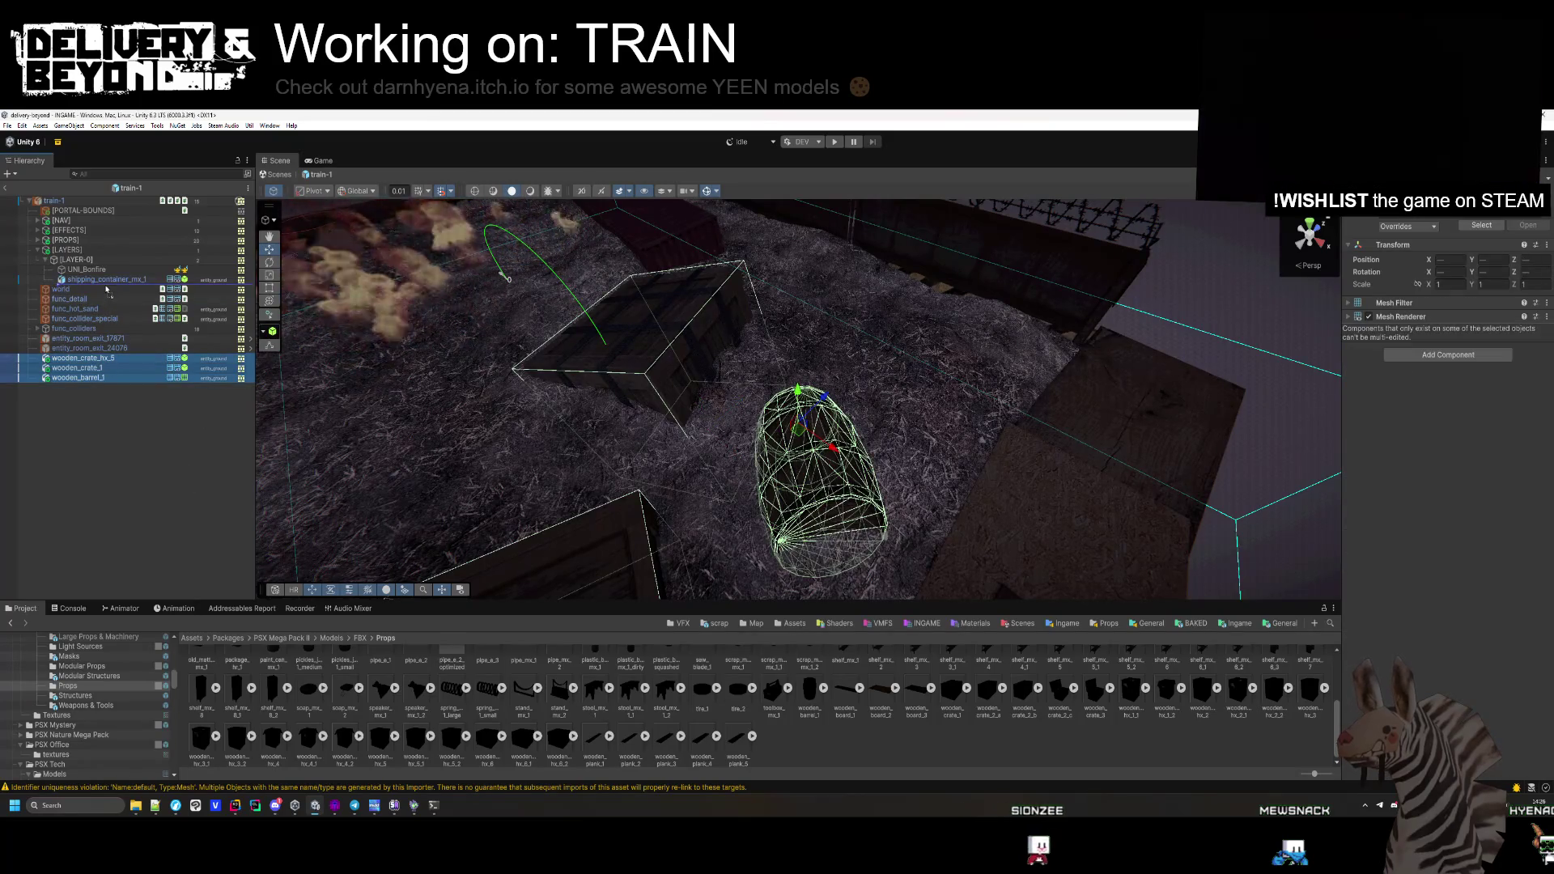
{"action": "left_click_drag", "start_coordinate": [105, 288], "coordinate": [105, 285]}
{"action": "left_click_drag", "start_coordinate": [759, 425], "coordinate": [567, 409]}
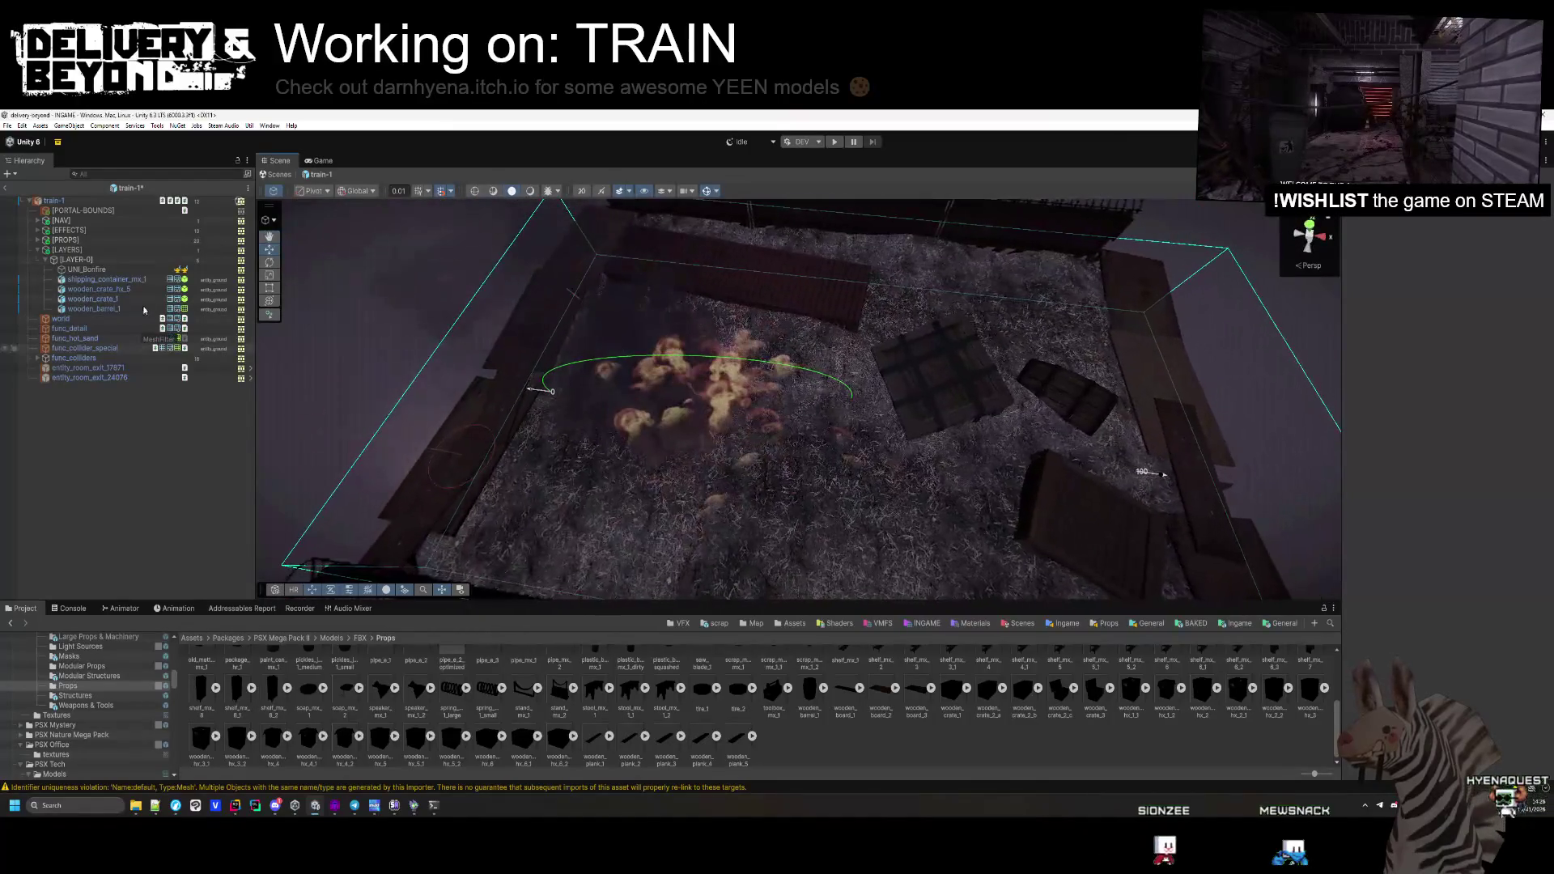
{"action": "left_click", "coordinate": [86, 269]}
Locate the UNI VFX Visual Effects folder and drop a UNI_Device_Fire effect on the deck
{"action": "left_click", "coordinate": [1462, 303]}
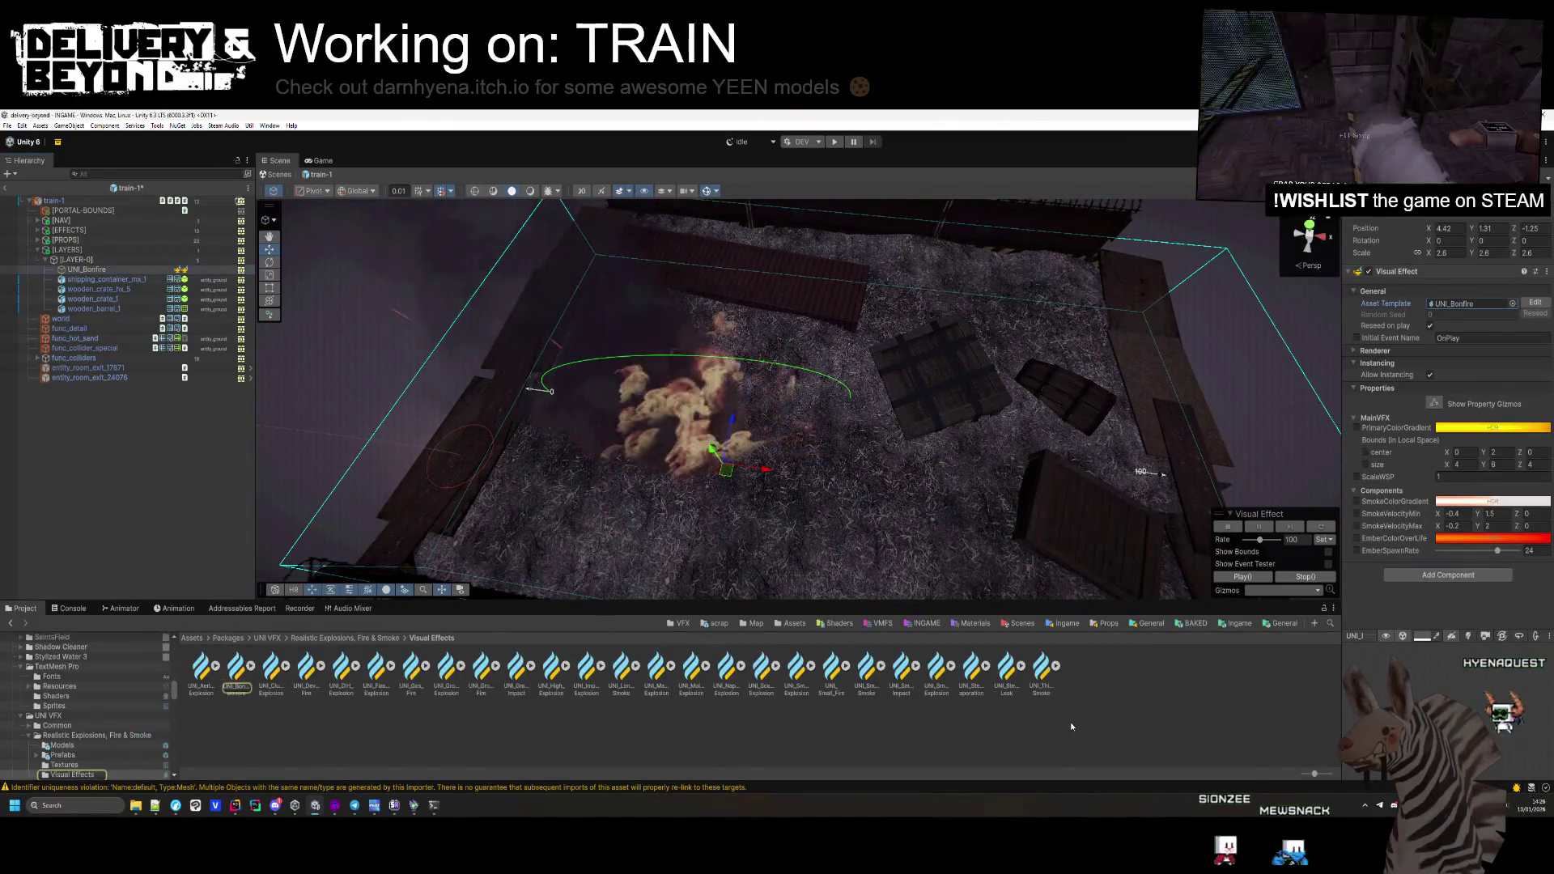
{"action": "left_click_drag", "start_coordinate": [304, 684], "coordinate": [936, 293]}
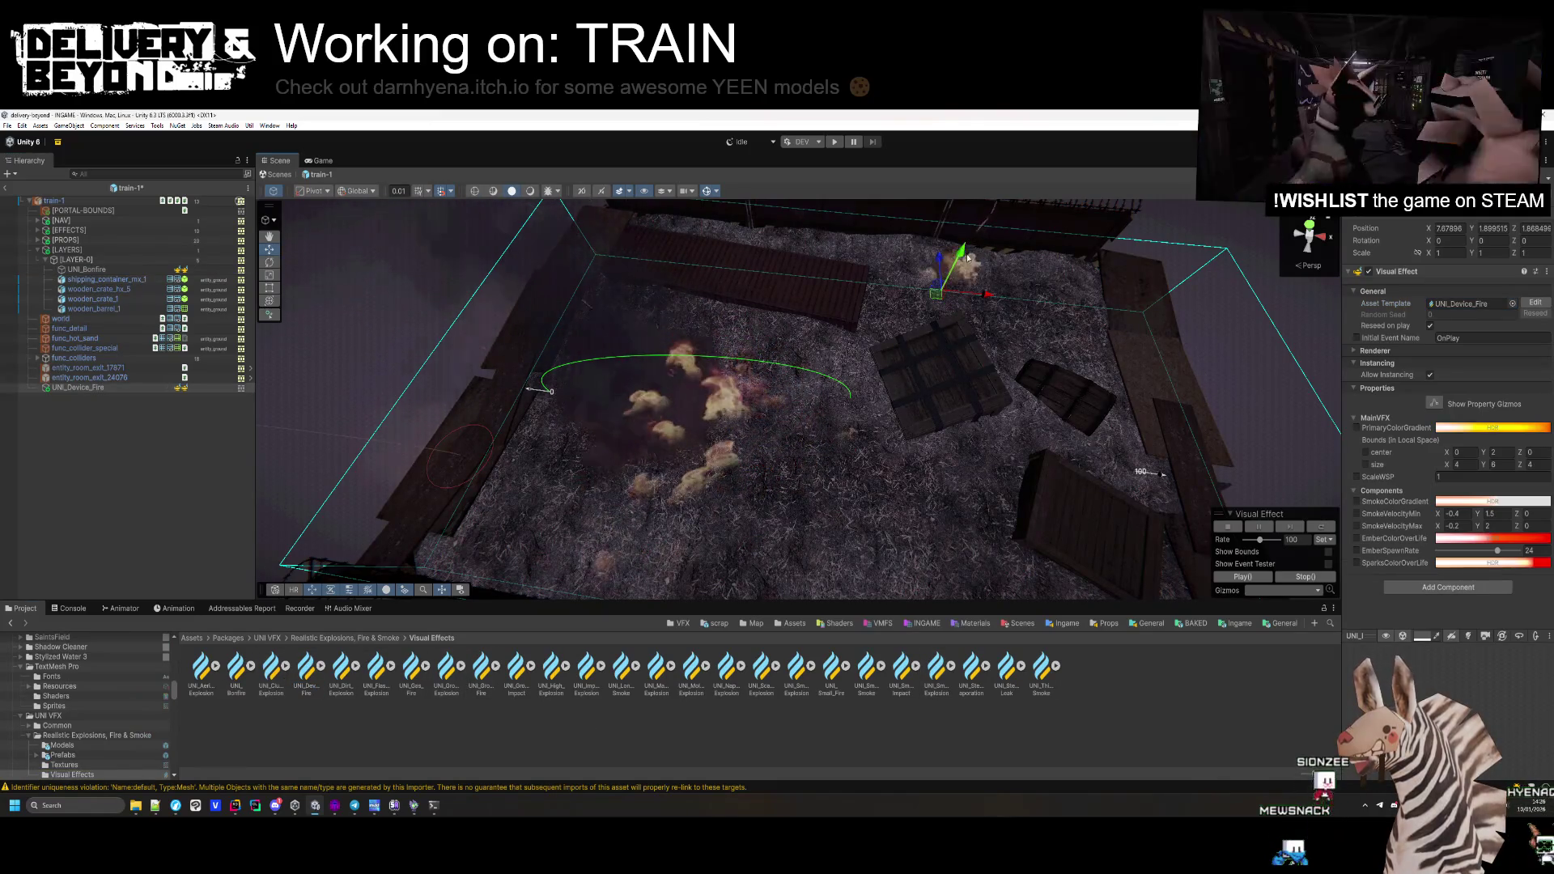
{"action": "mouse_move", "coordinate": [968, 258]}
{"action": "left_mouse_down"}
{"action": "mouse_move", "coordinate": [994, 345]}
{"action": "mouse_move", "coordinate": [811, 333]}
{"action": "left_mouse_up"}
{"action": "key", "text": "f"}
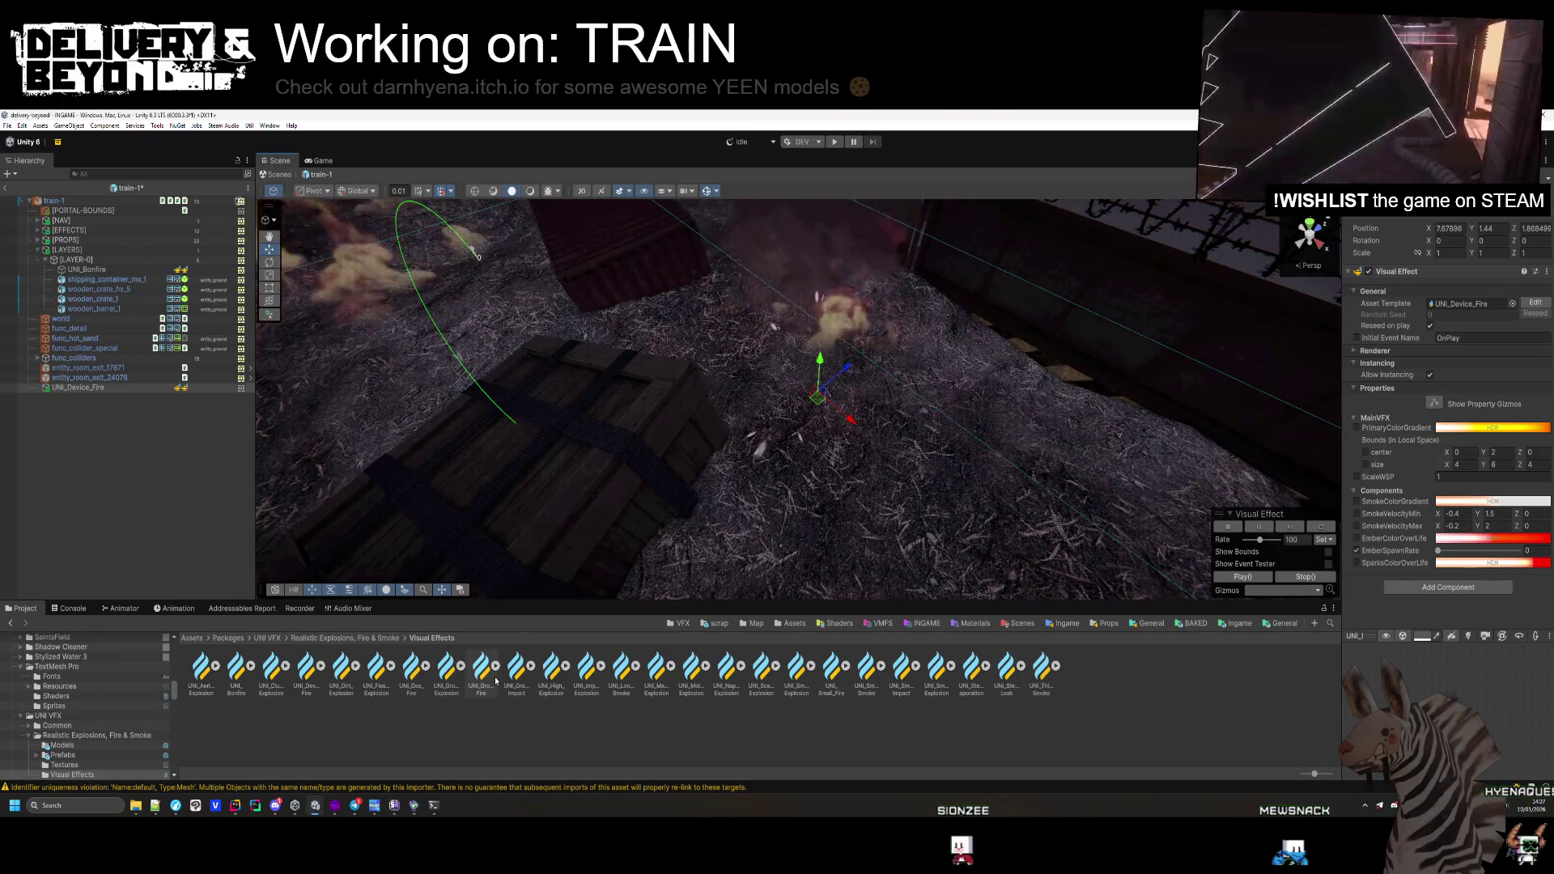
Add a UNI_Ground_Fire effect on the deck and delete the trial UNI_Device_Fire
{"action": "mouse_move", "coordinate": [788, 493]}
{"action": "left_mouse_down"}
{"action": "mouse_move", "coordinate": [818, 473]}
{"action": "mouse_move", "coordinate": [911, 467]}
{"action": "left_mouse_up"}
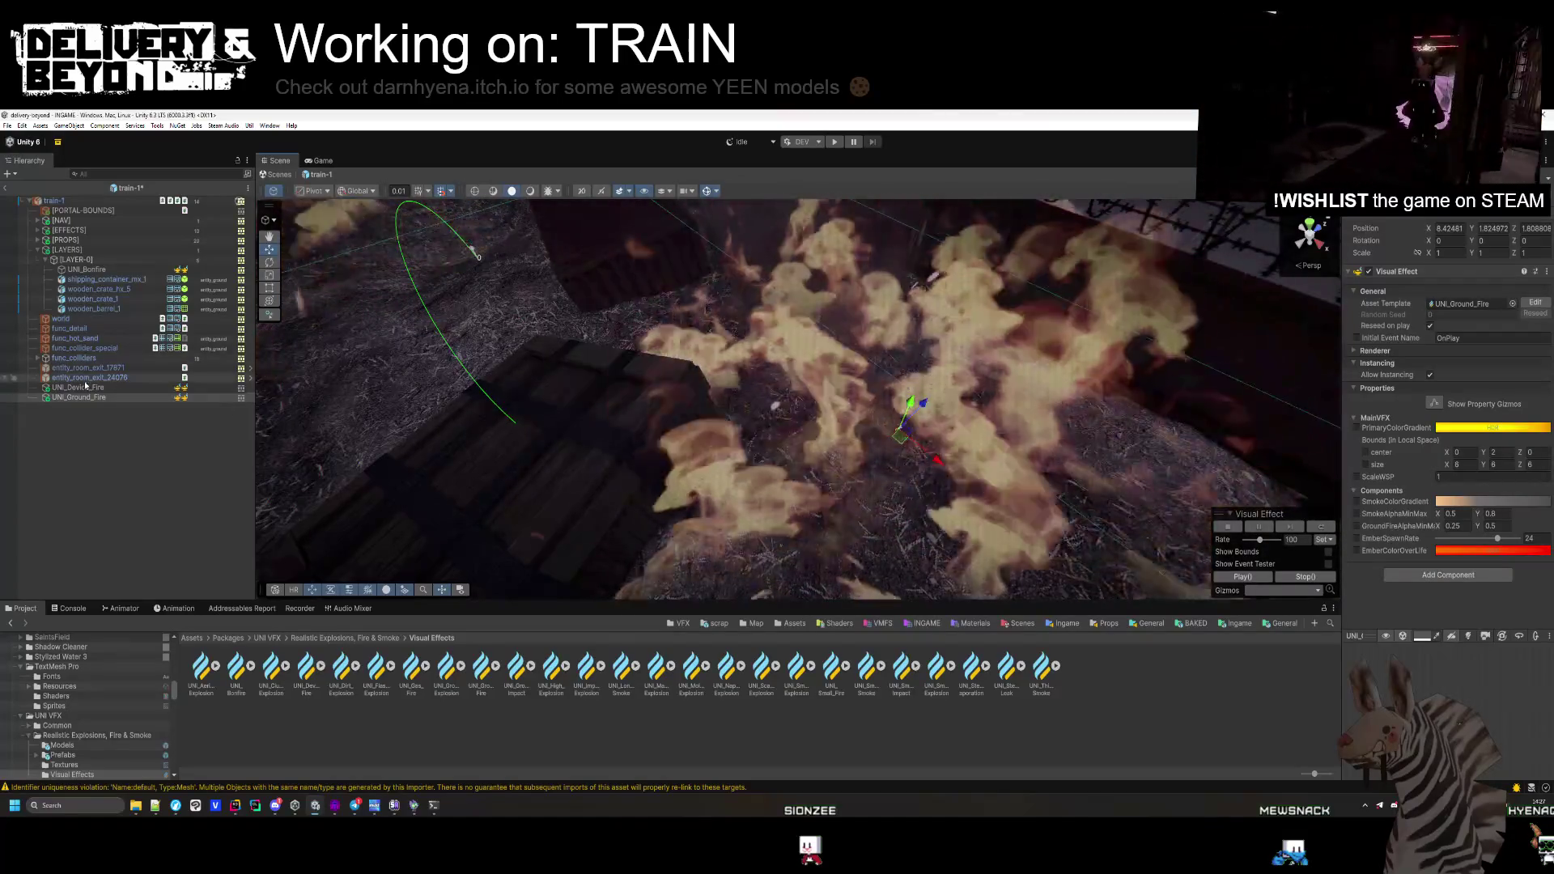
{"action": "key", "text": "Delete"}
{"action": "mouse_move", "coordinate": [718, 222]}
{"action": "left_mouse_down"}
{"action": "mouse_move", "coordinate": [753, 318]}
{"action": "mouse_move", "coordinate": [850, 414]}
{"action": "left_mouse_up"}
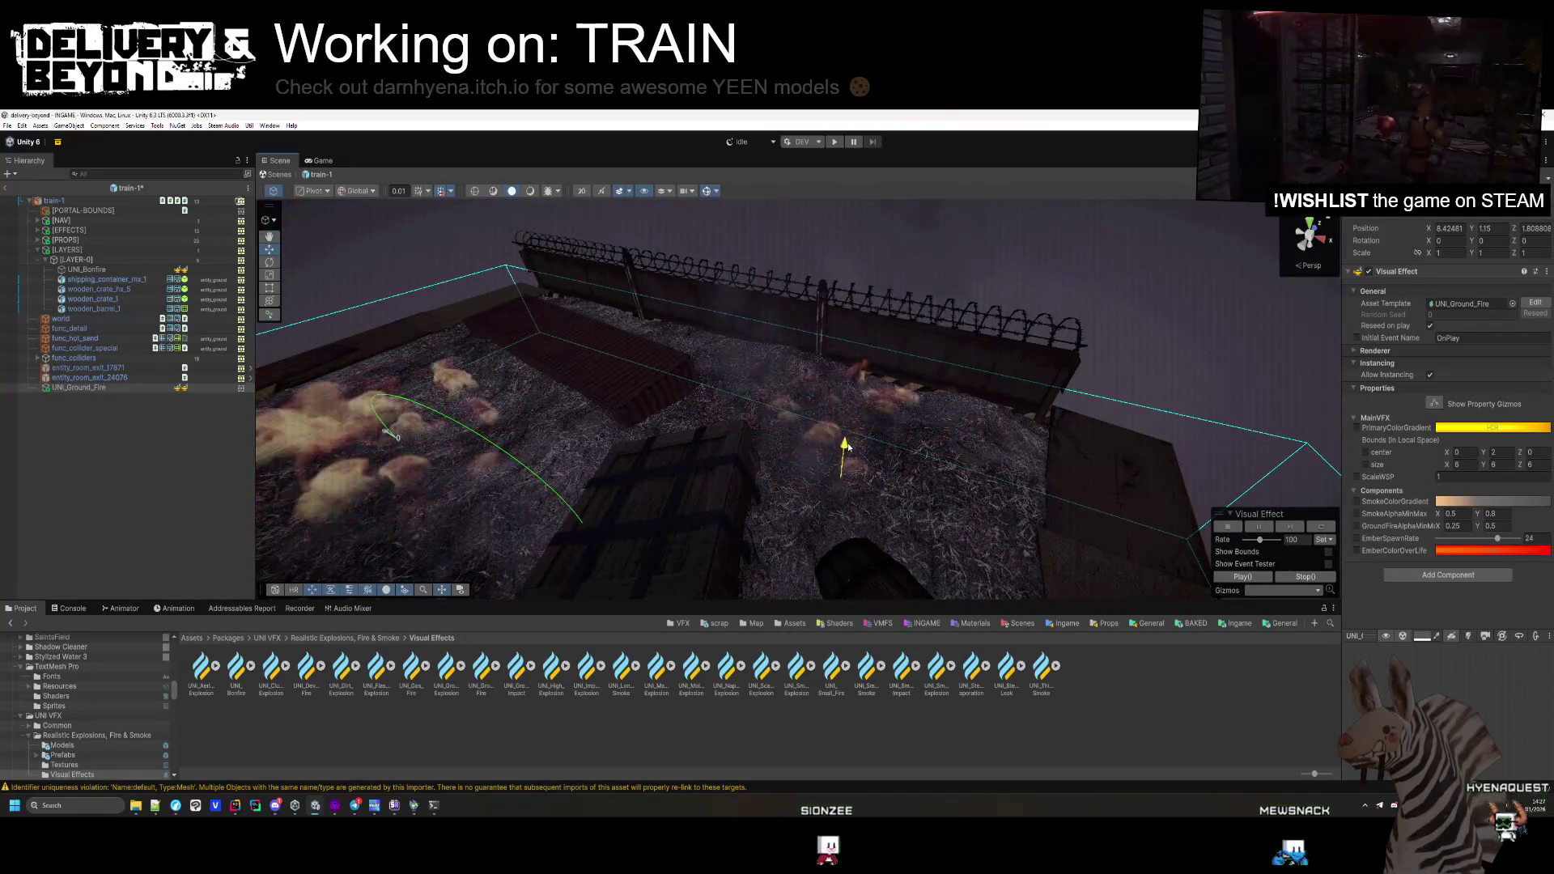